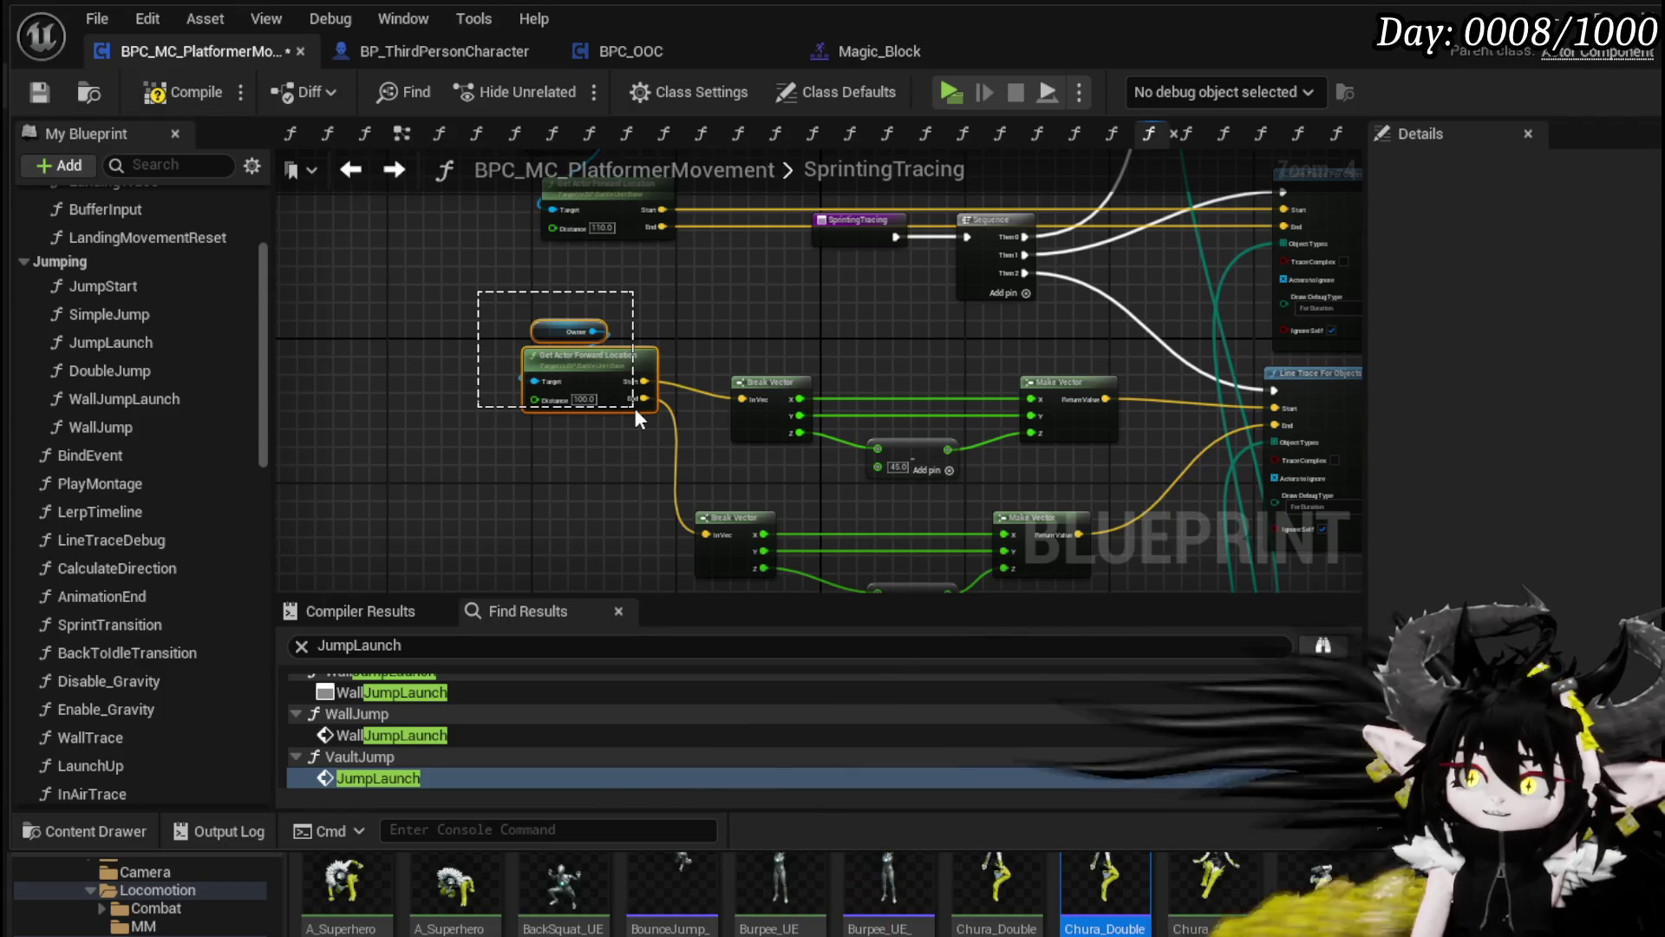
Step: Compile the blueprint and nudge the Line Trace and Branch nodes slightly up-left
left_click_drag(773, 351, 365, 417)
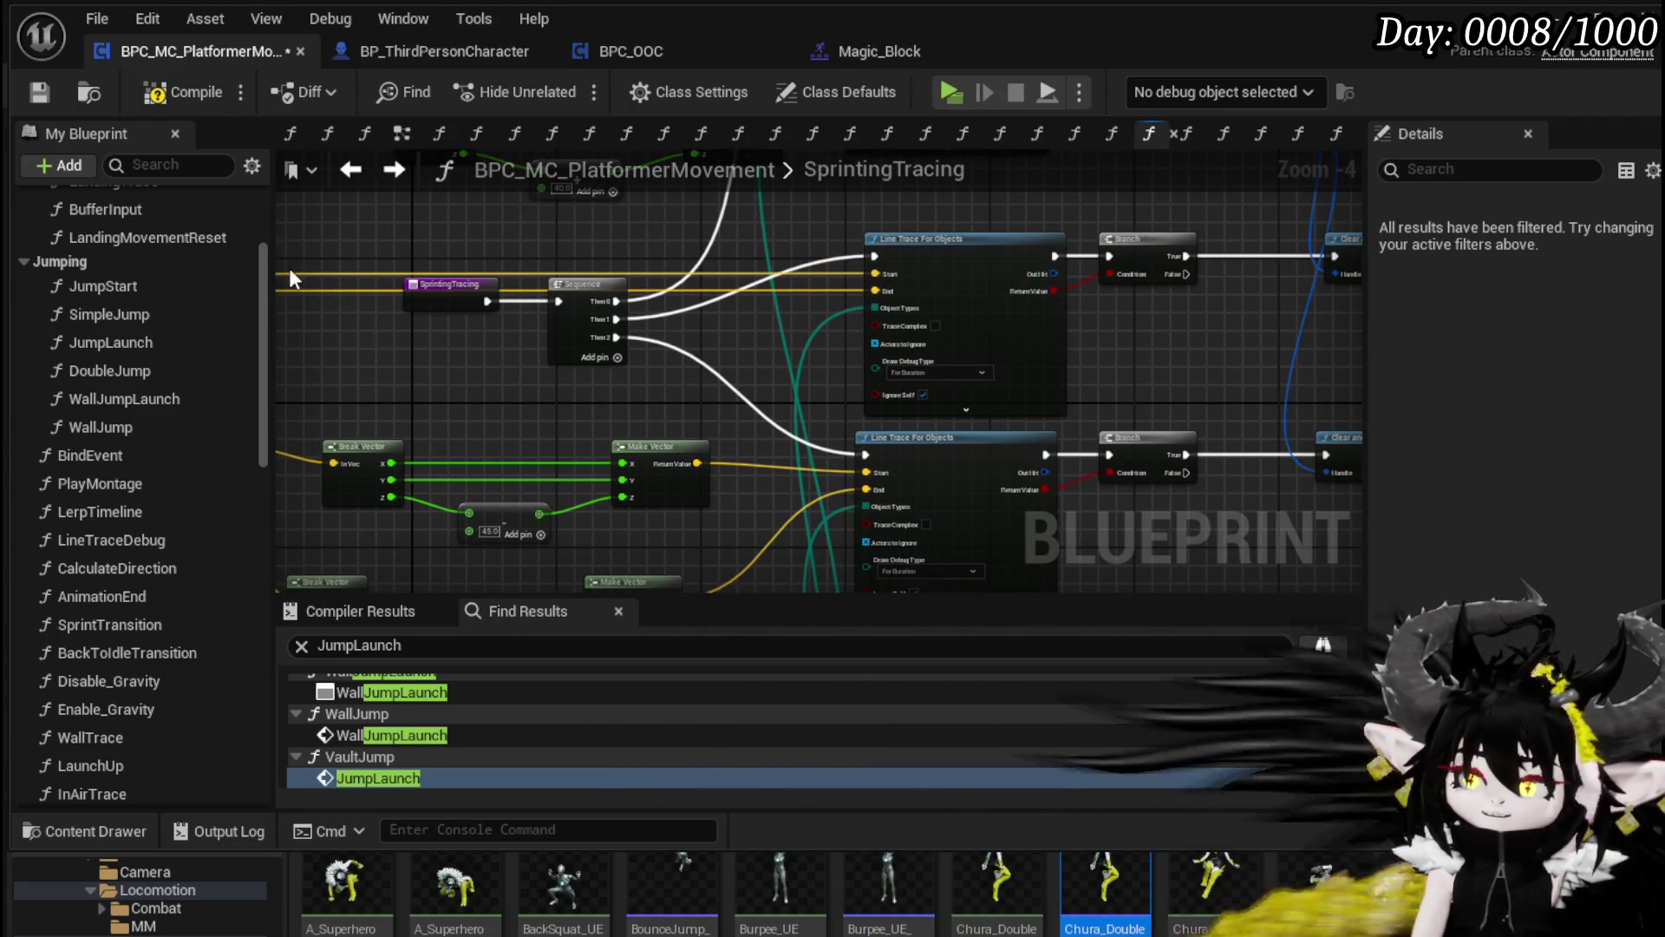
left_click(191, 90)
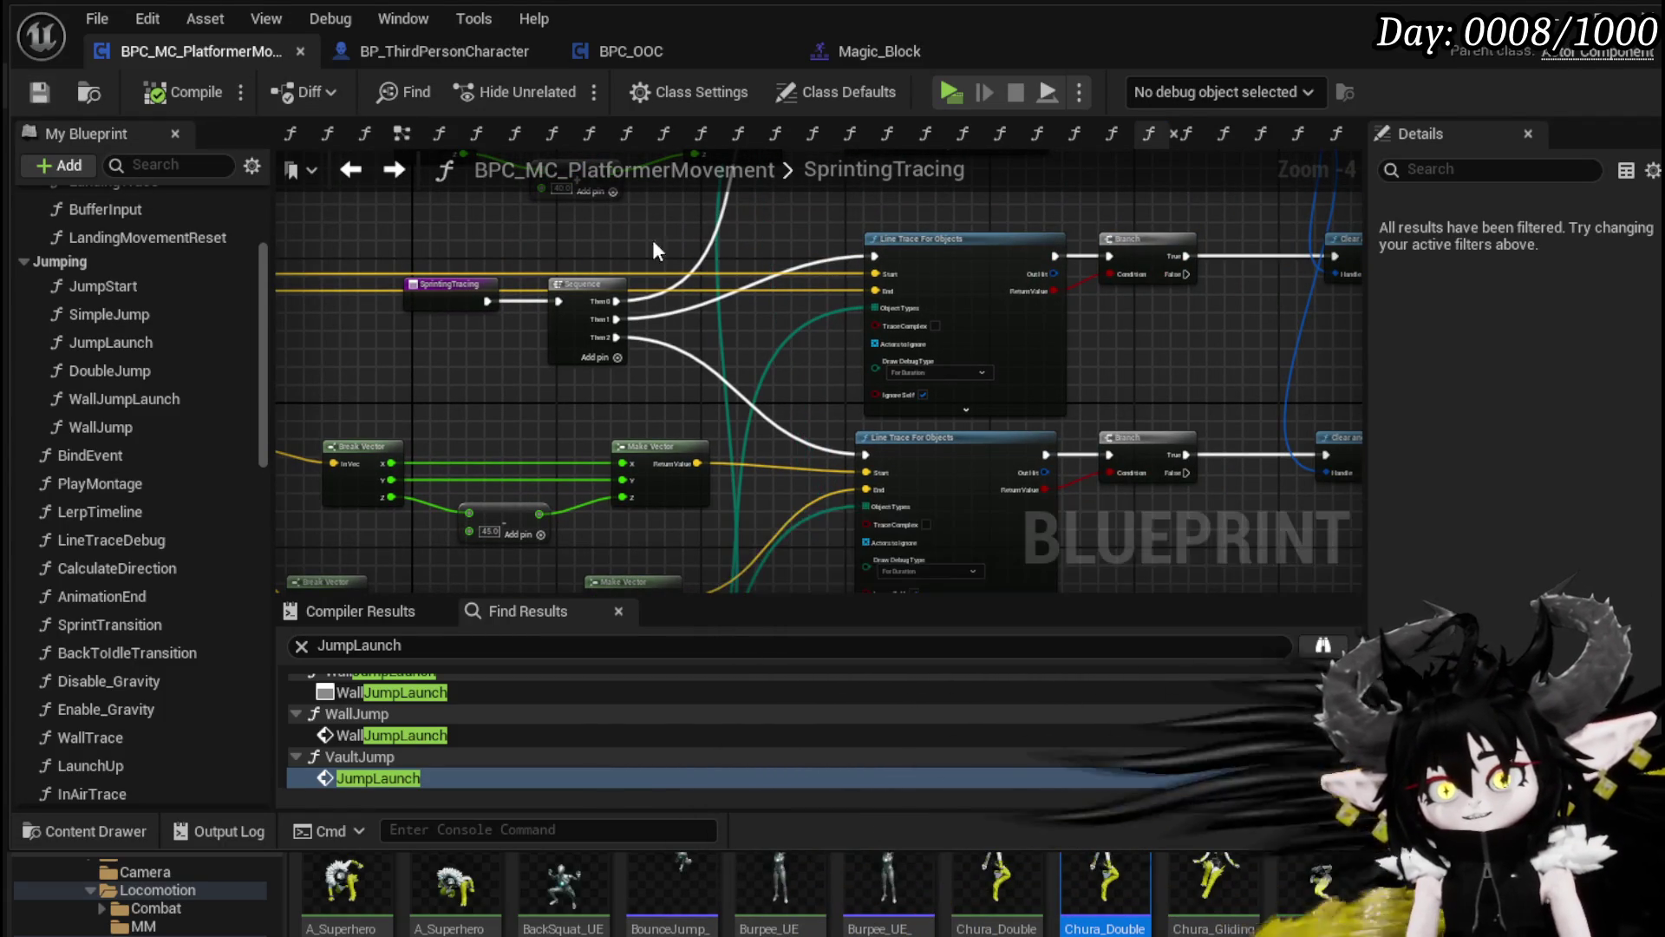
left_click_drag(1149, 371, 1043, 460)
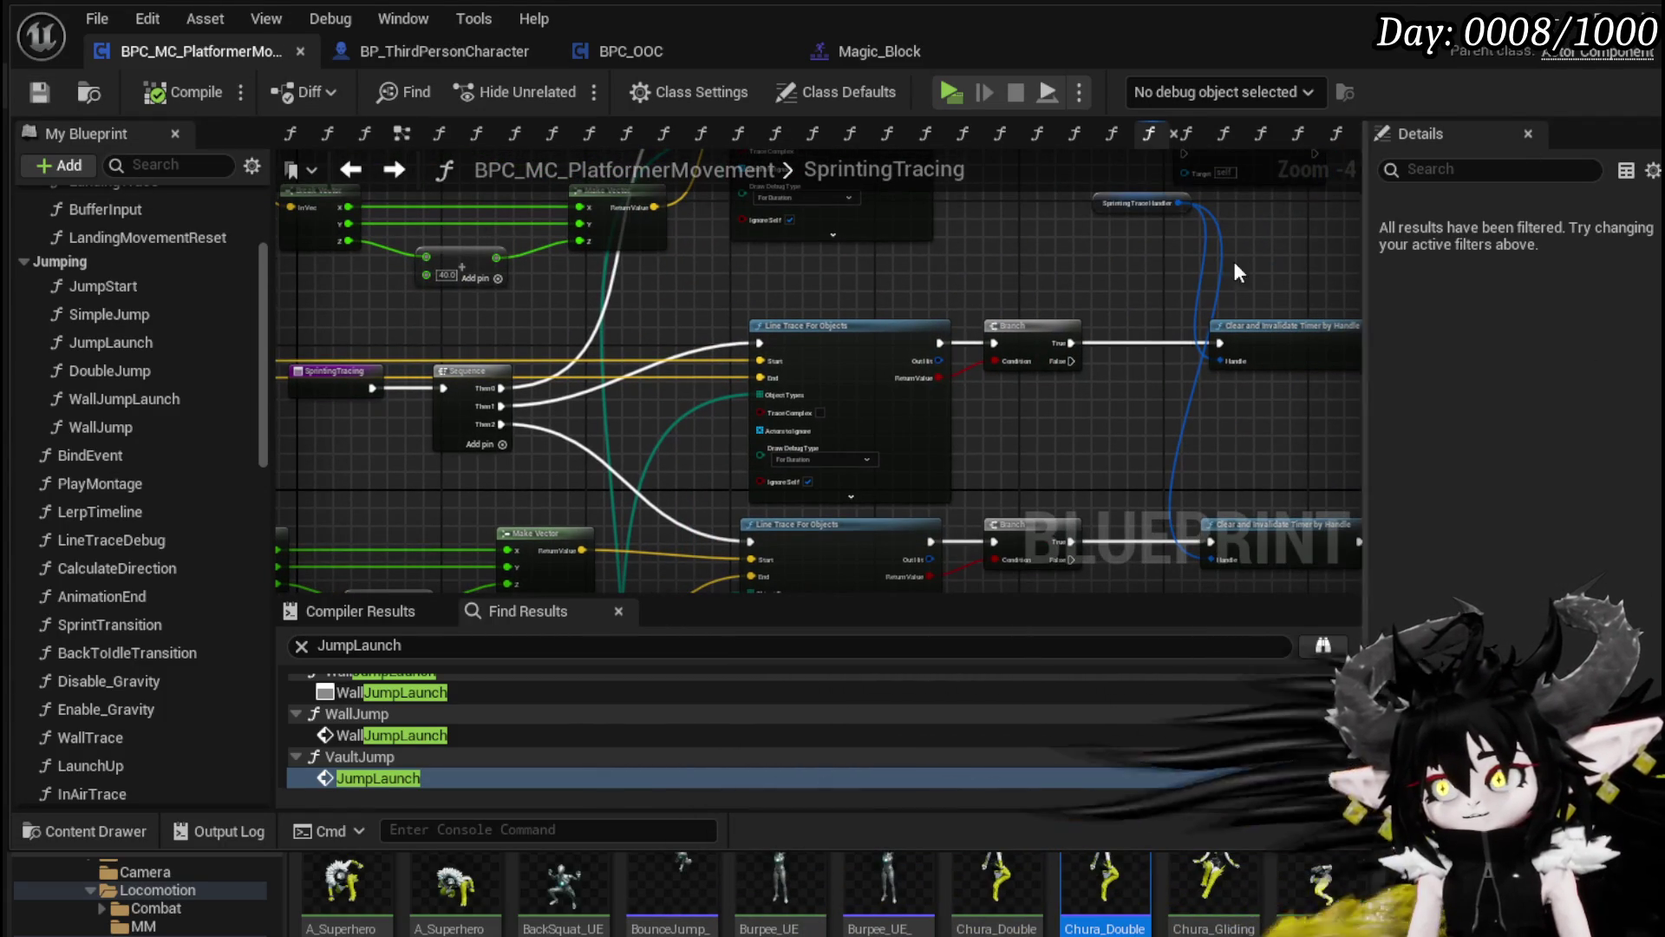
left_click_drag(1121, 415, 1106, 482)
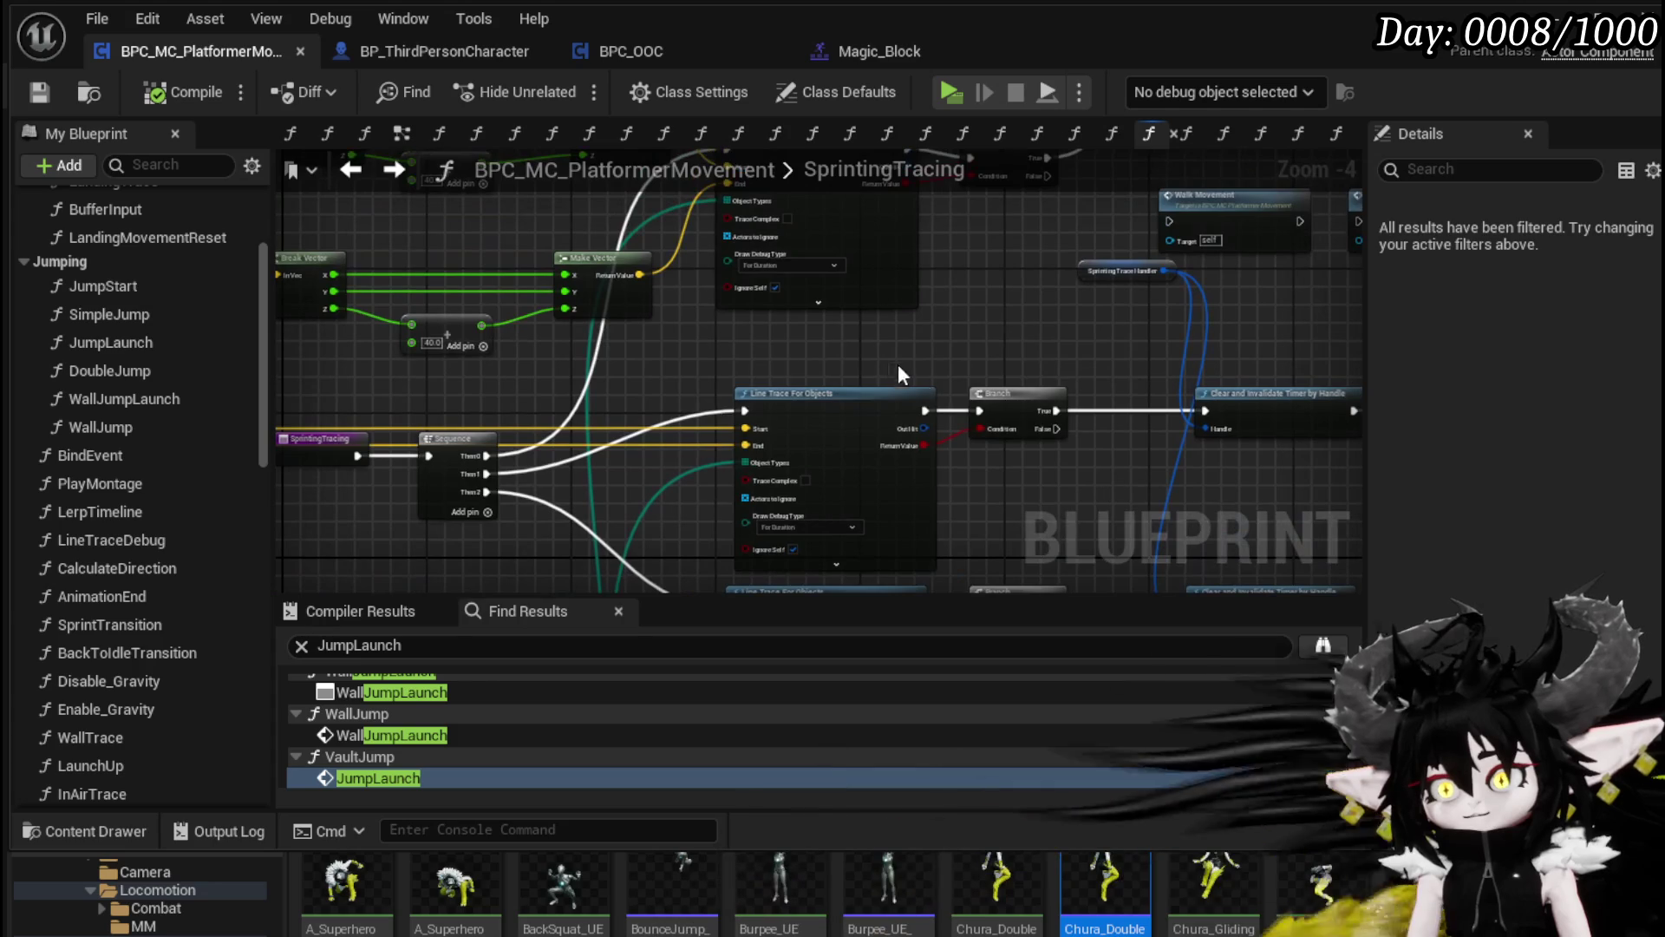
left_click_drag(1012, 413, 1011, 411)
mouse_move(997, 398)
left_mouse_down()
mouse_move(997, 355)
mouse_move(980, 380)
left_mouse_up()
Step: Review the Vault Jump branch, save the blueprint, and minimize its editor to show the level
left_click_drag(1206, 466, 957, 477)
left_click(39, 92)
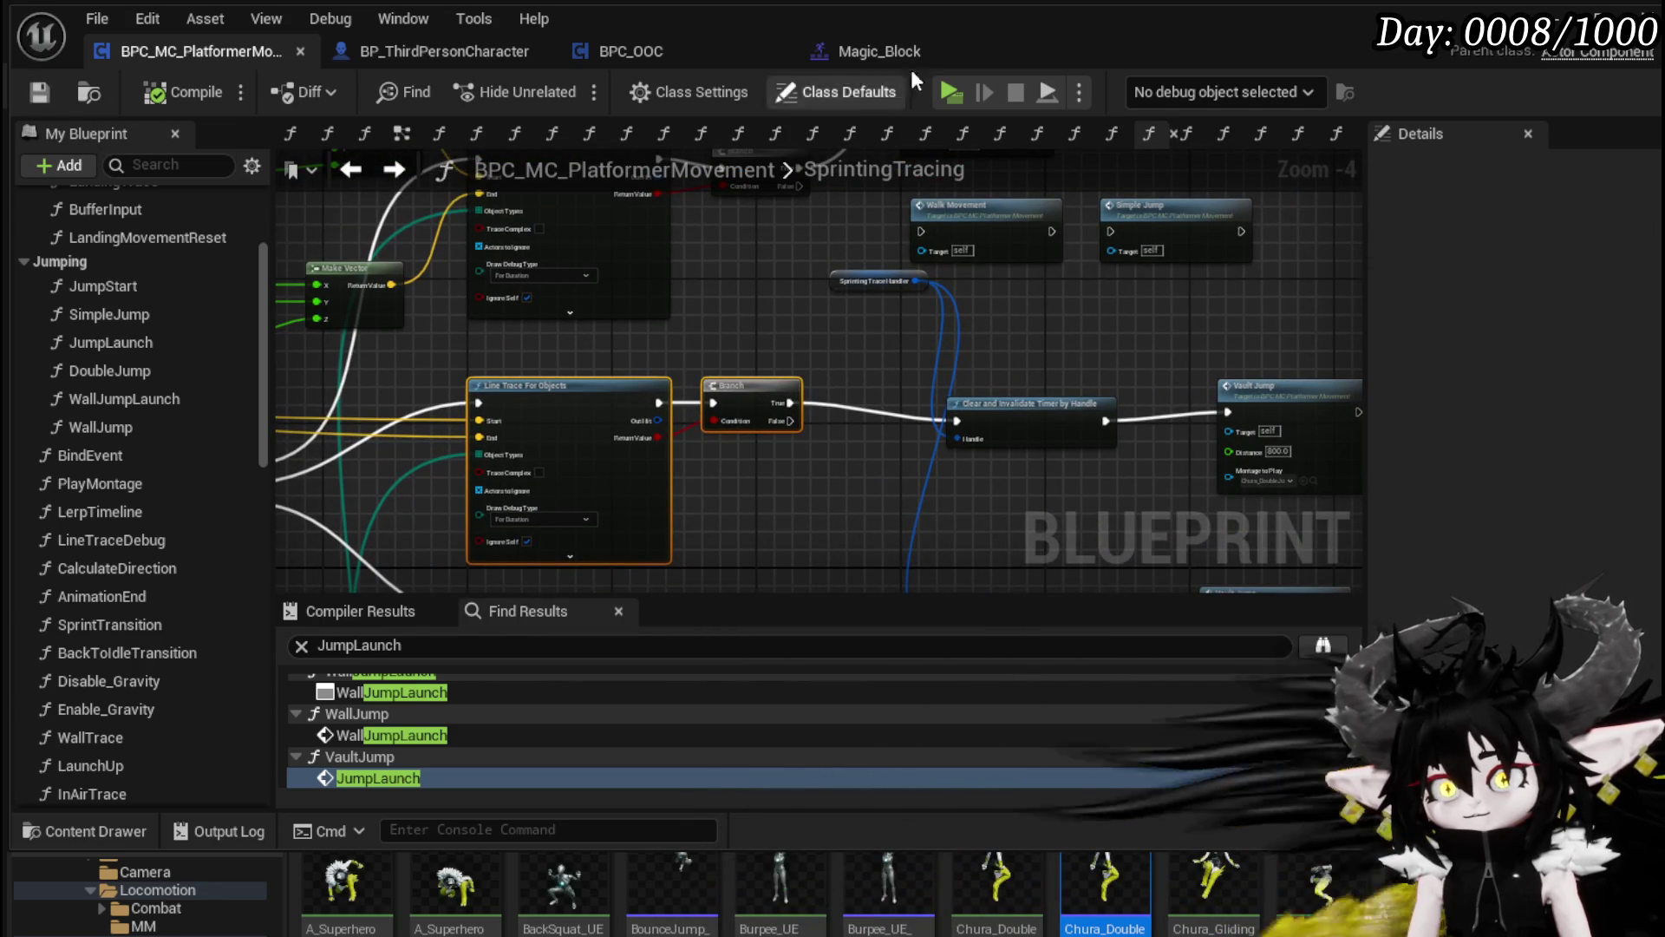
left_click(1600, 17)
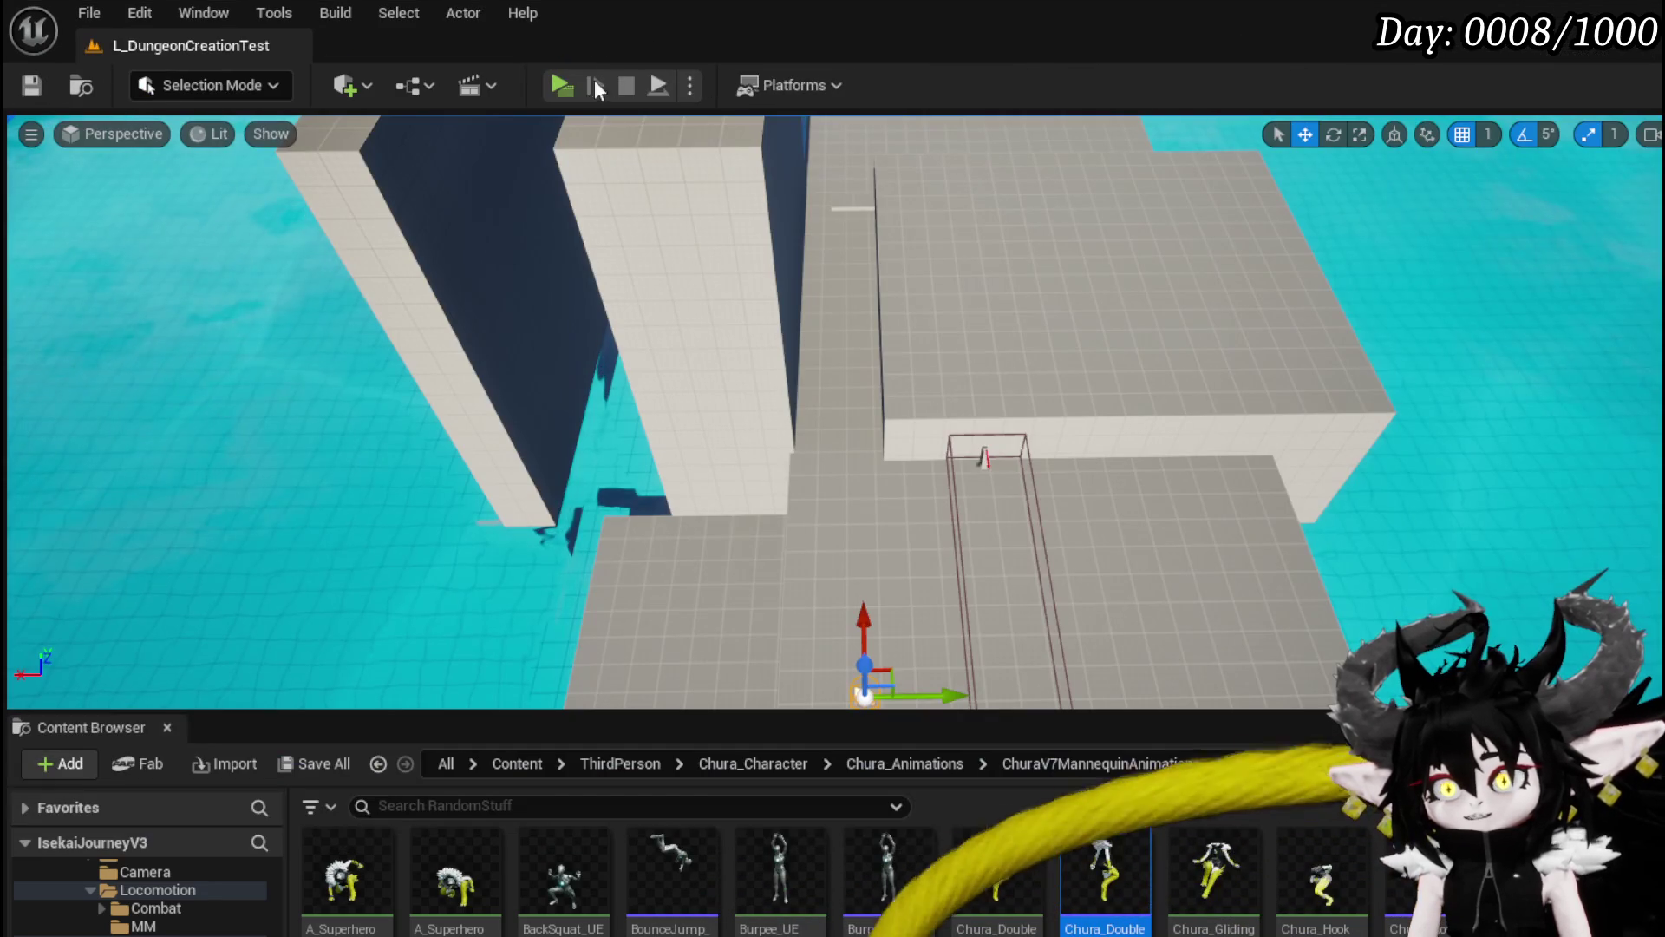
Step: Play the level, sprinting down the runway toward the blocks and jumping
left_click(549, 85)
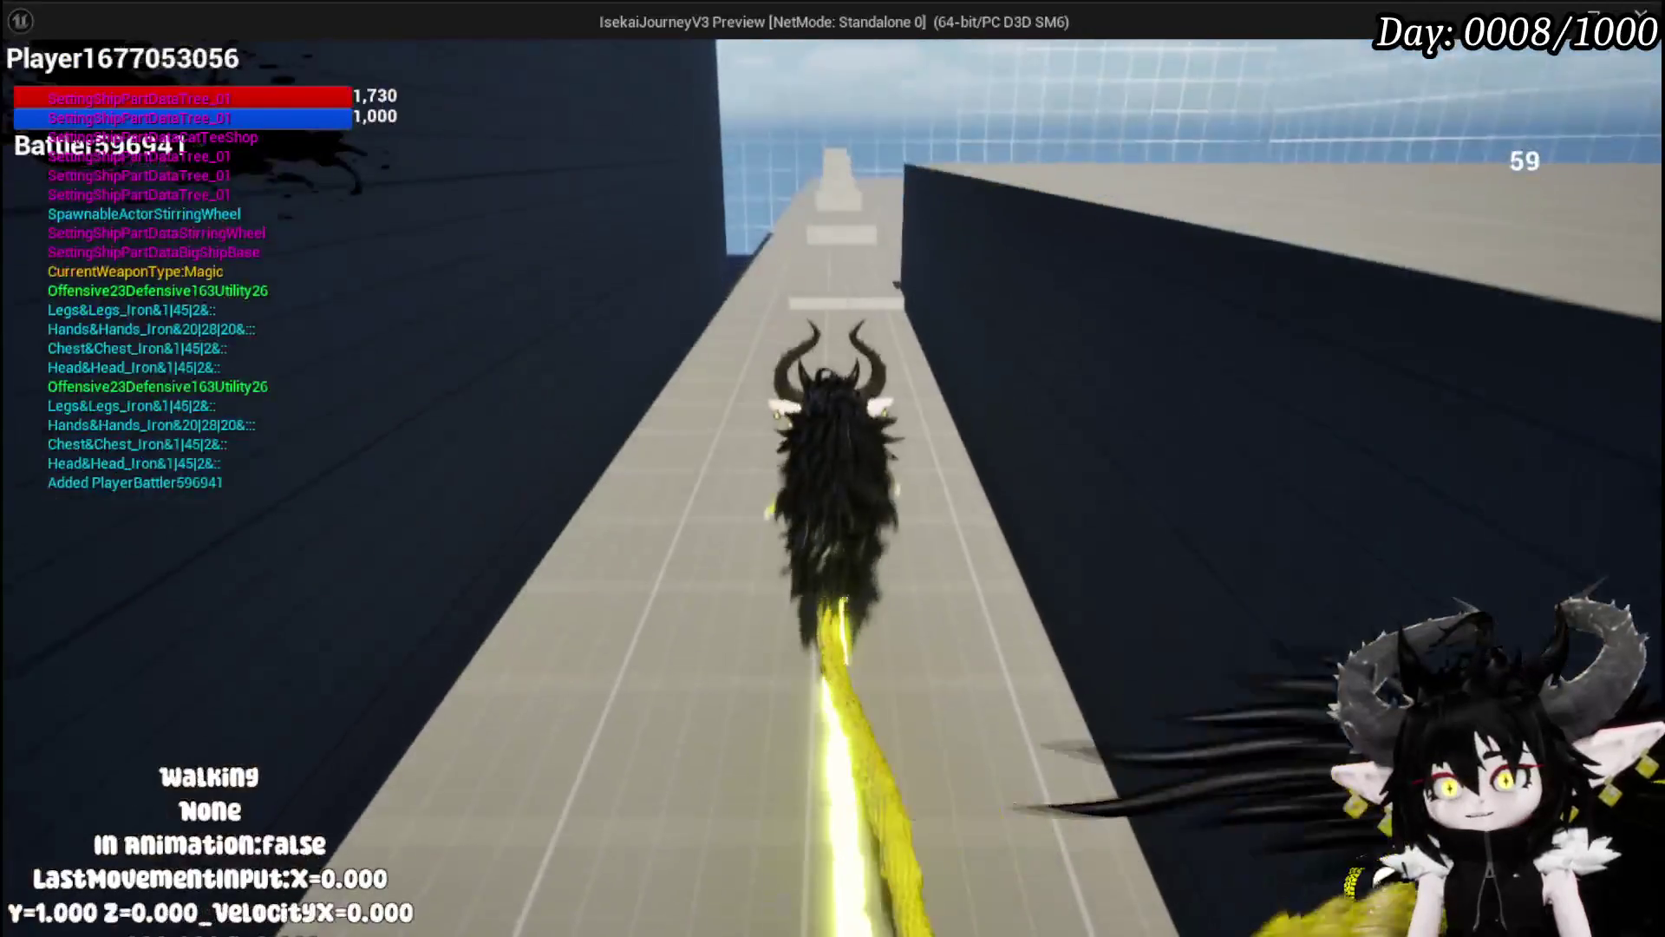
key("shift")
key("space")
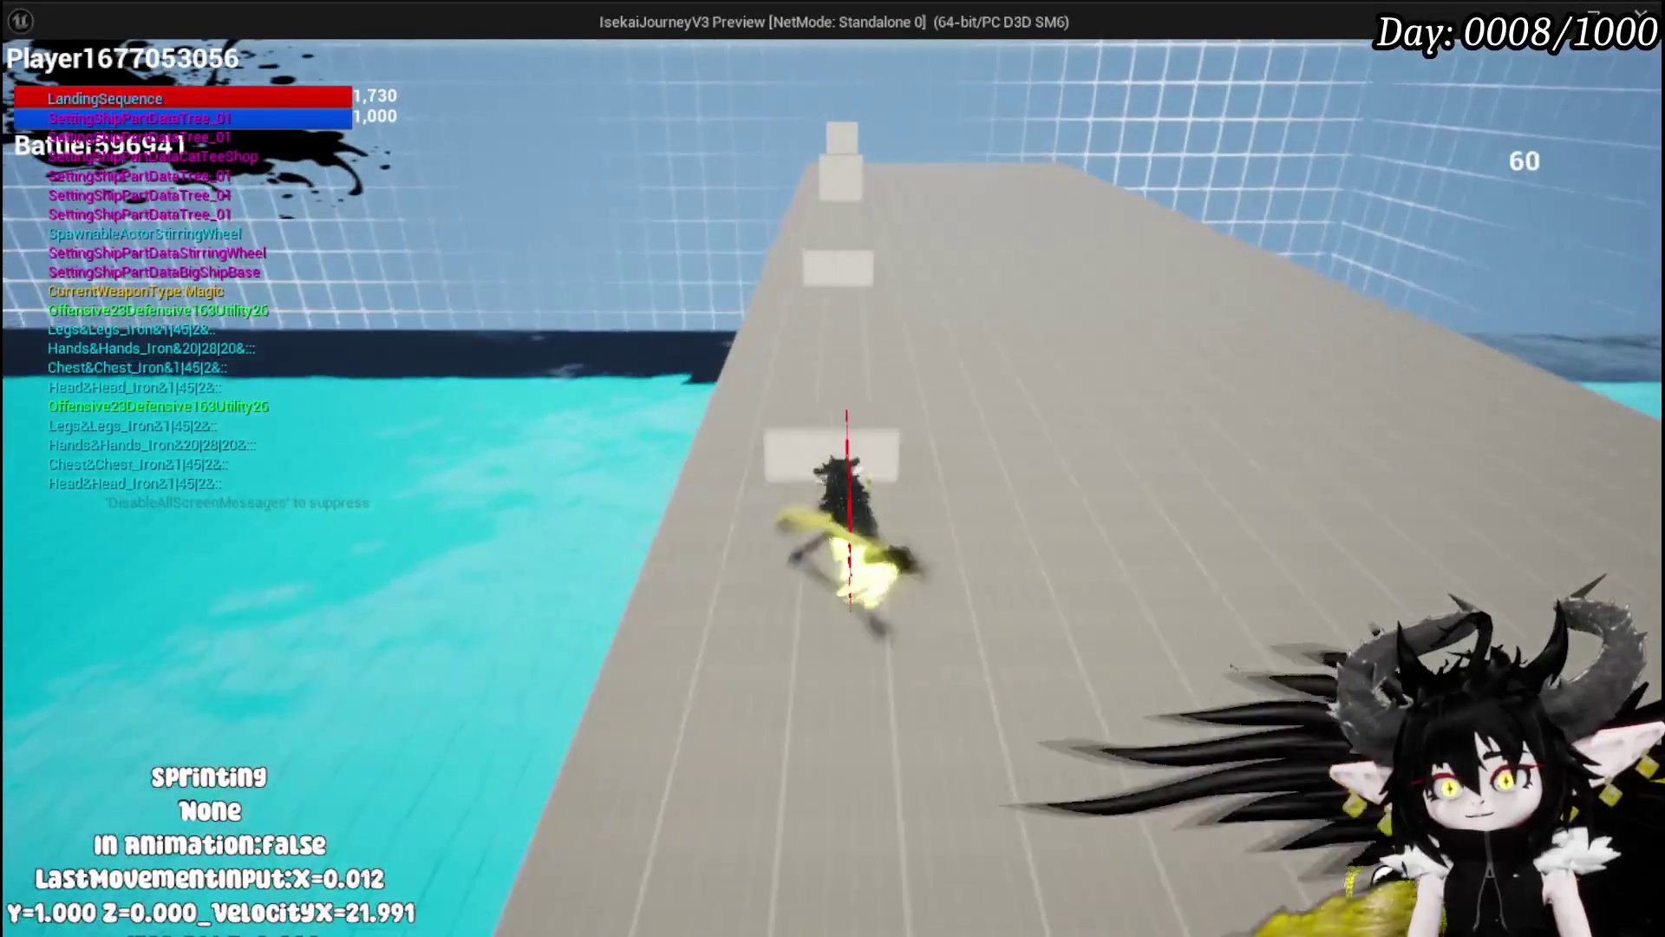
key("space")
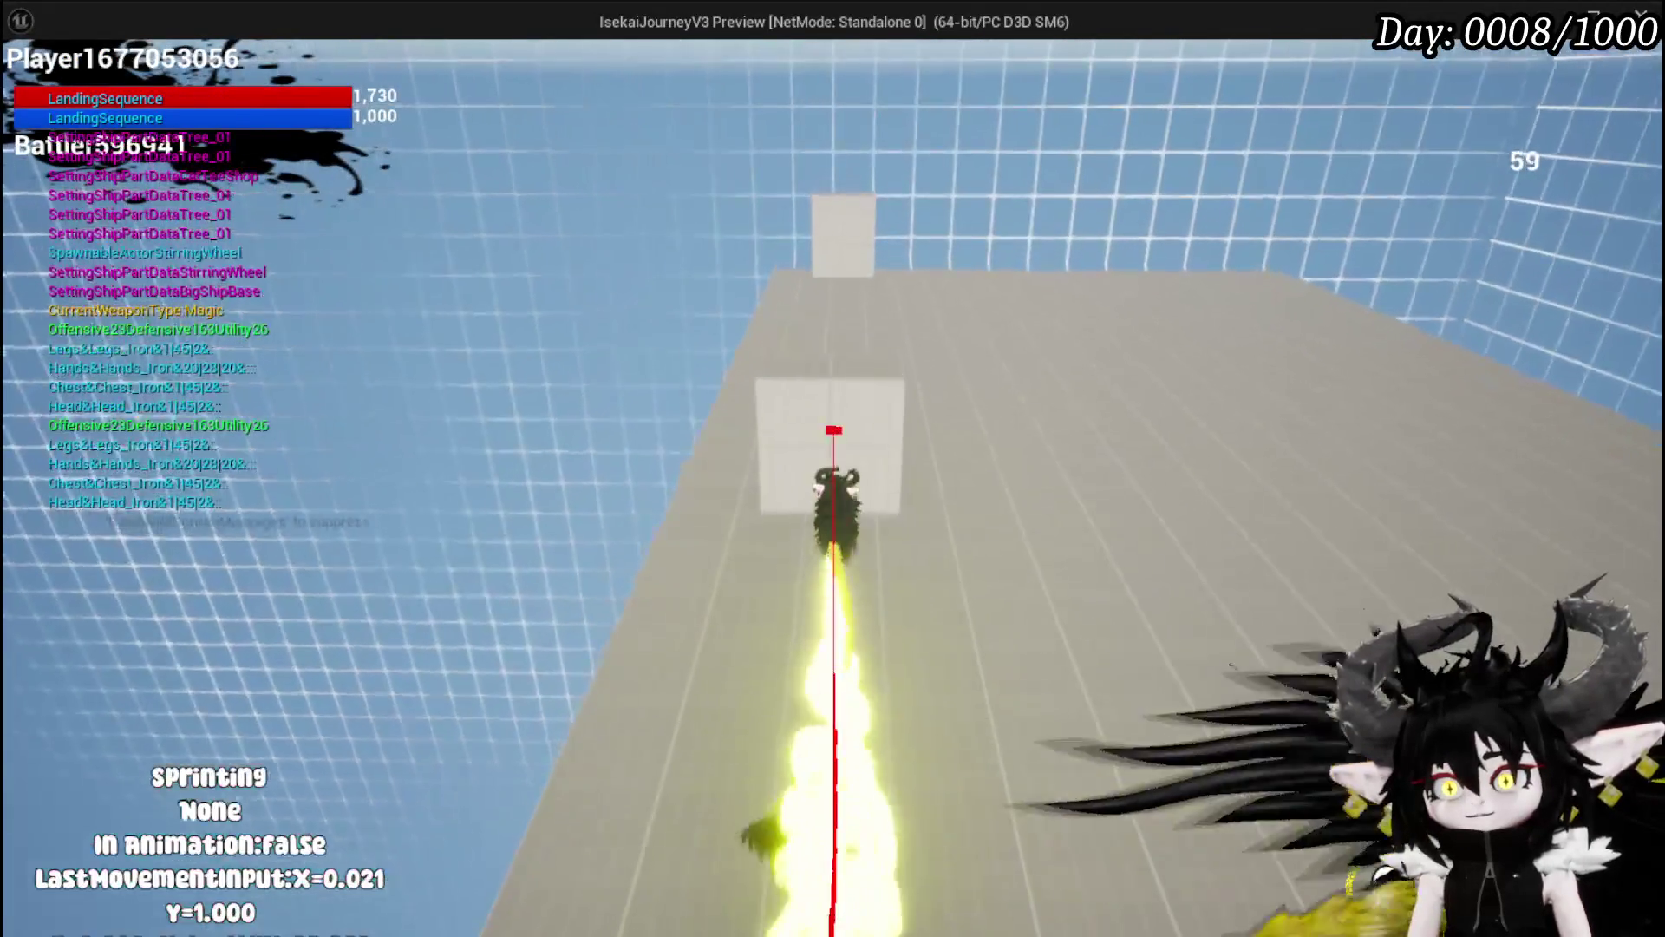
key("shift")
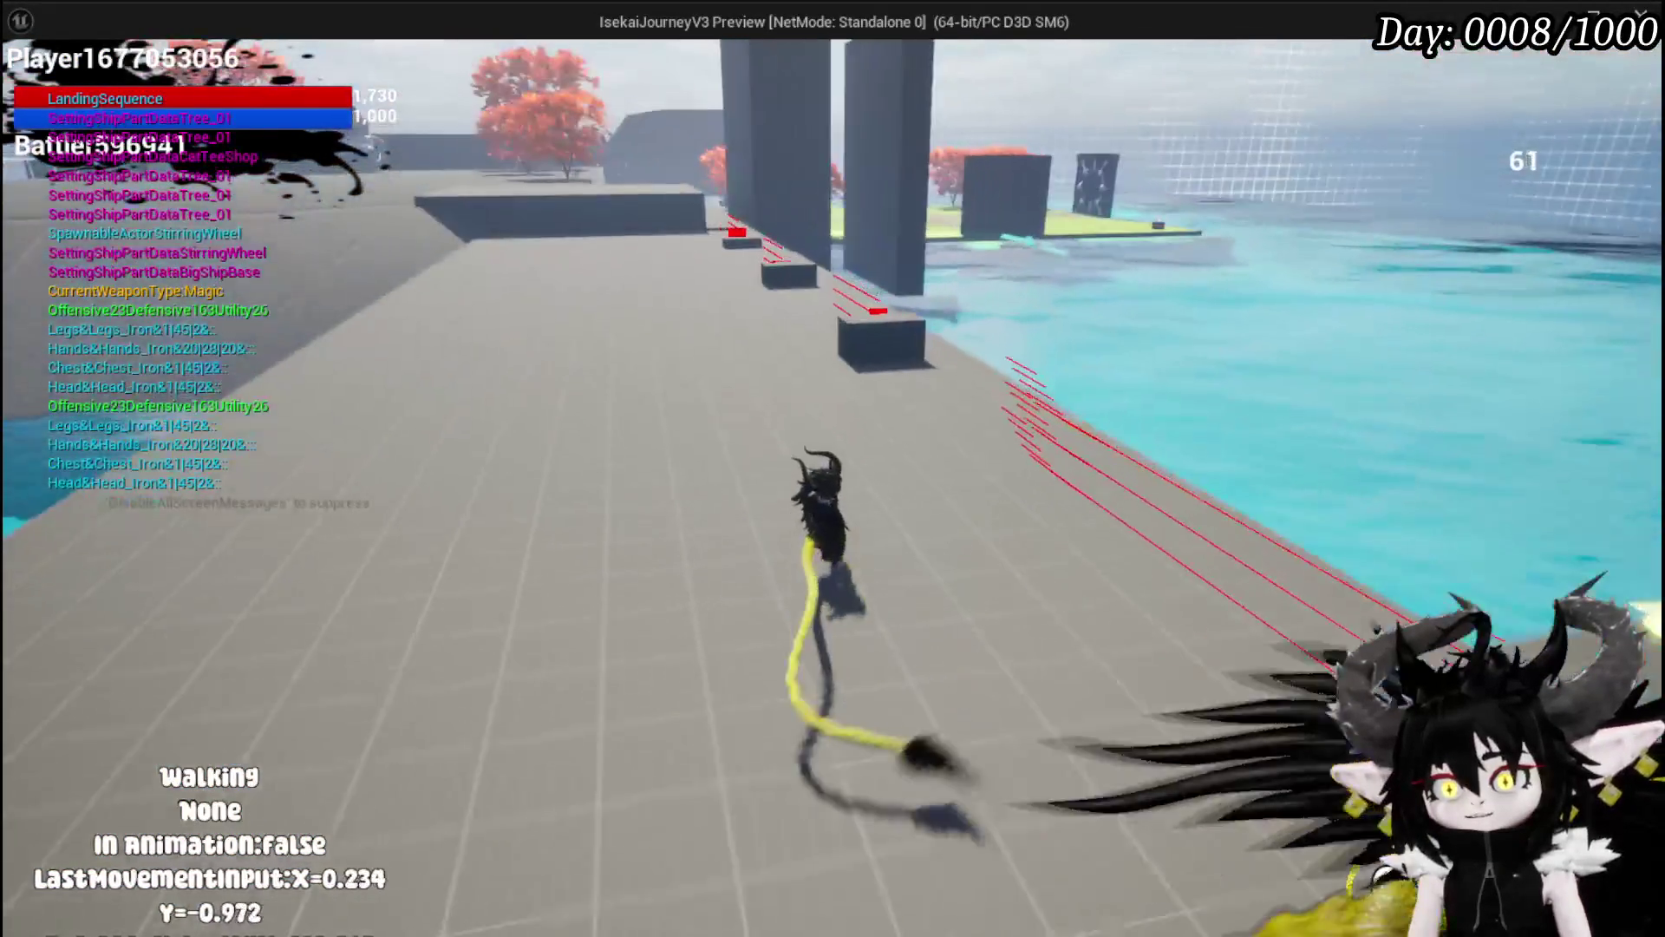
key("space")
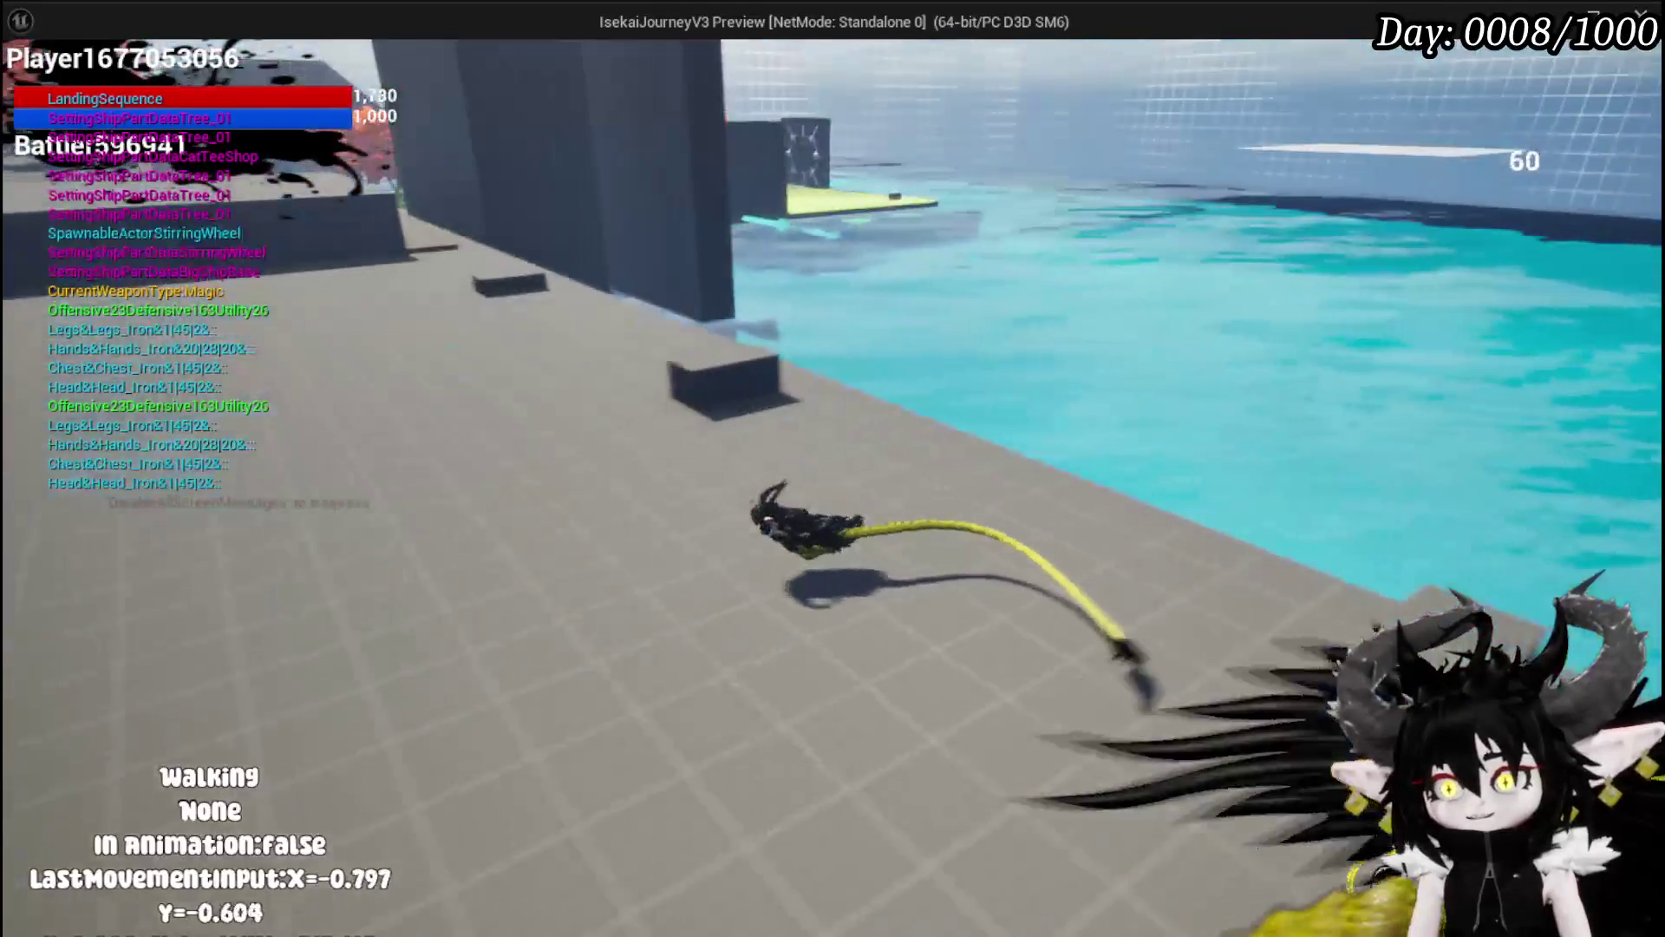
Step: Head toward the trees and wall, end the play session, and save L_DungeonCreationTest
key("w")
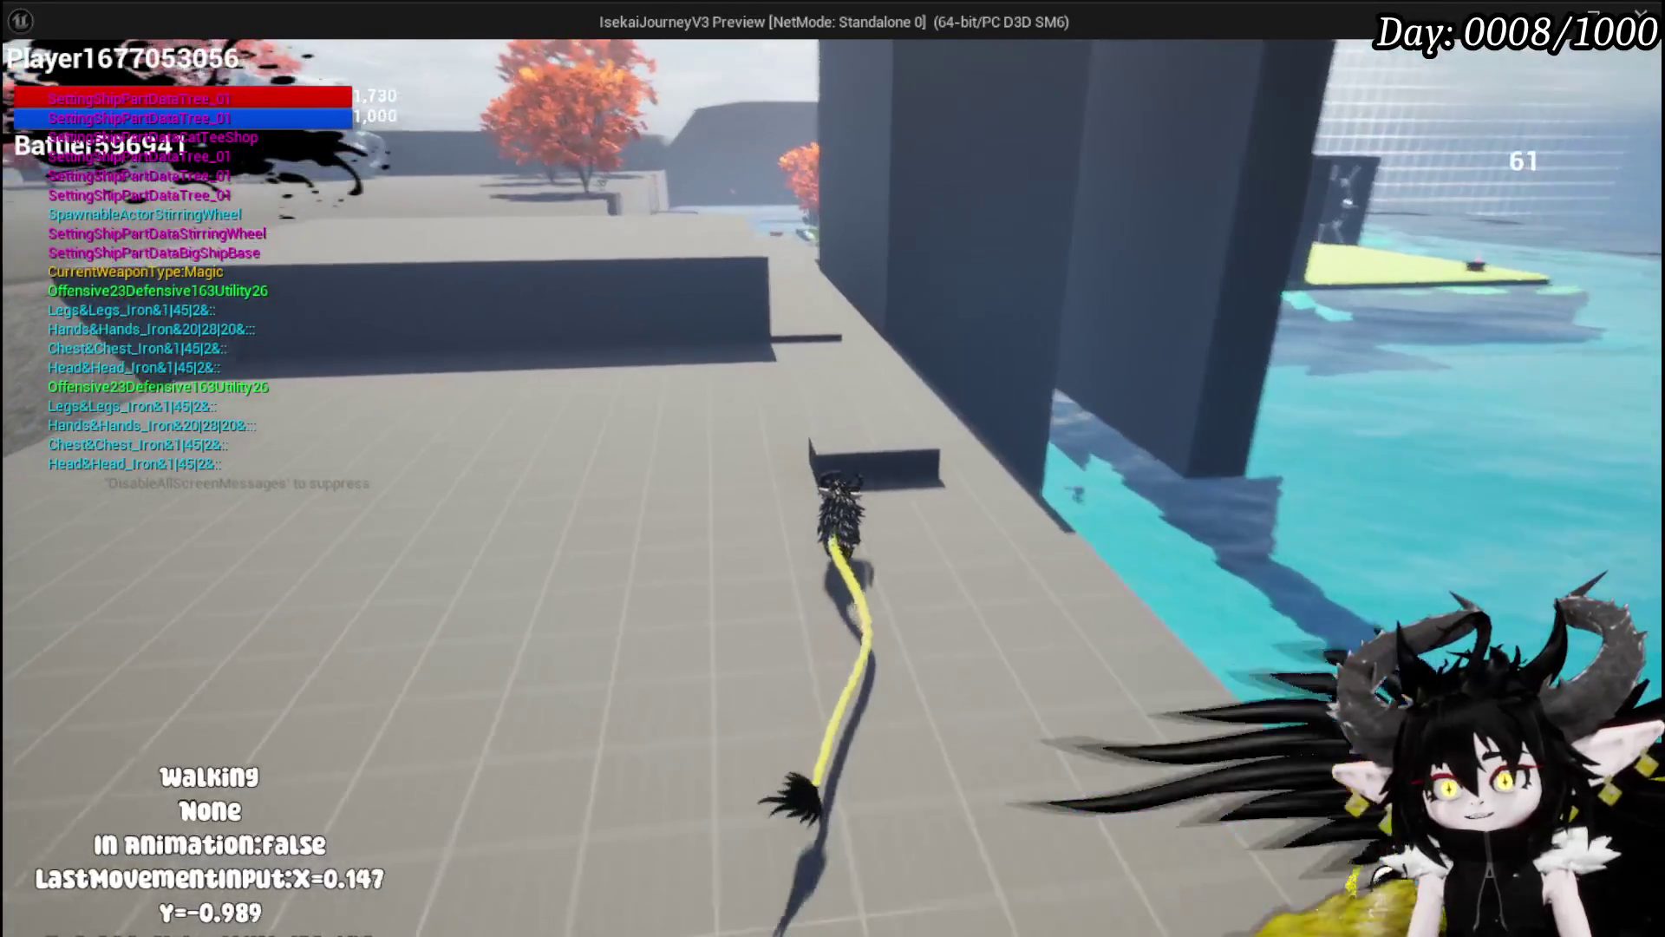
key("Escape")
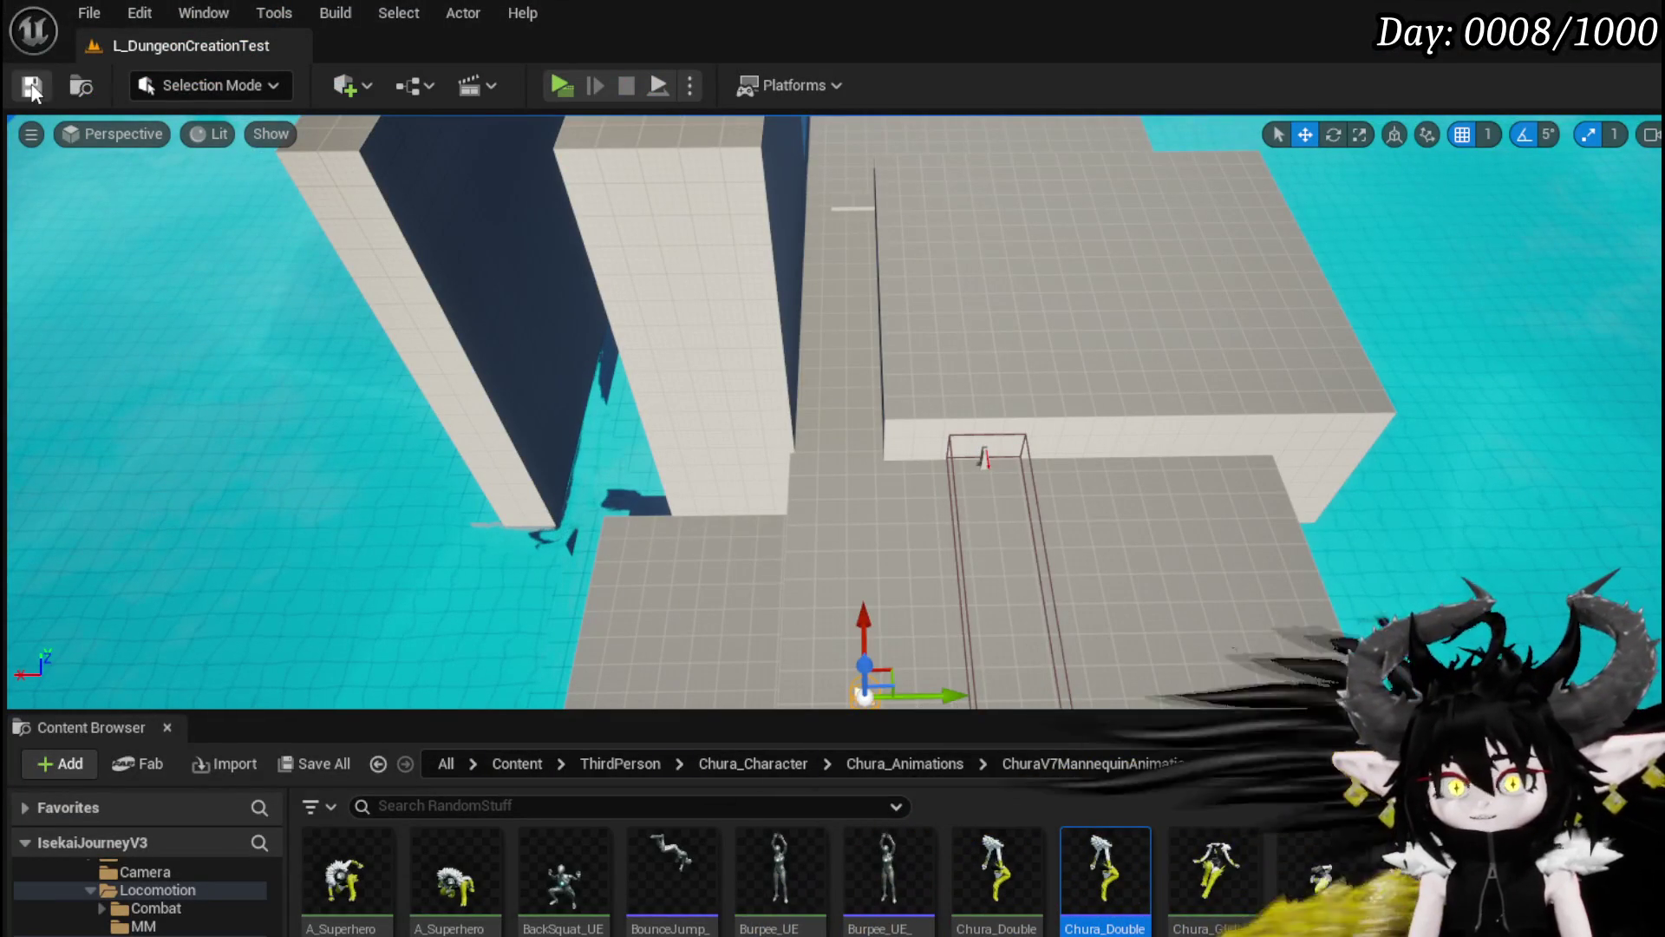
left_click(33, 86)
Step: Back in the blueprint, move SprintingTraceHandler down-left and shift Jump Launch right to expose Clear and Invalidate Timer
key("alt+Tab")
mouse_move(876, 429)
left_mouse_down()
mouse_move(672, 548)
mouse_move(664, 532)
left_mouse_up()
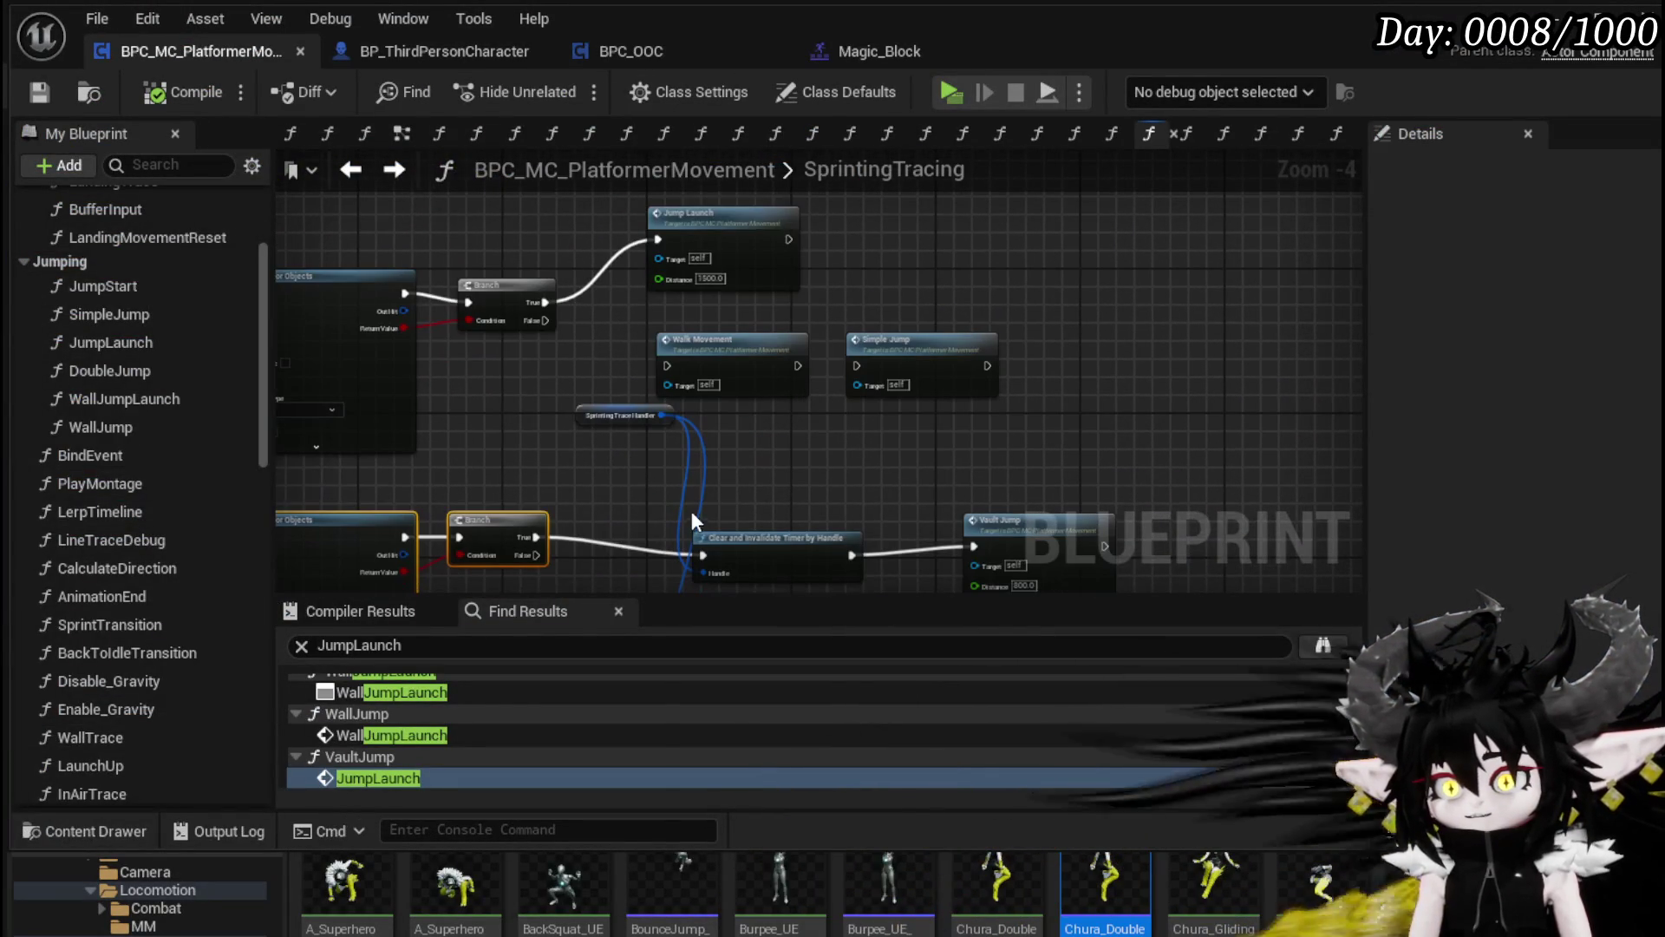
left_click_drag(588, 420, 498, 464)
left_click_drag(725, 468, 711, 395)
left_click(779, 521)
mouse_move(698, 200)
left_mouse_down()
mouse_move(694, 302)
mouse_move(965, 266)
left_mouse_up()
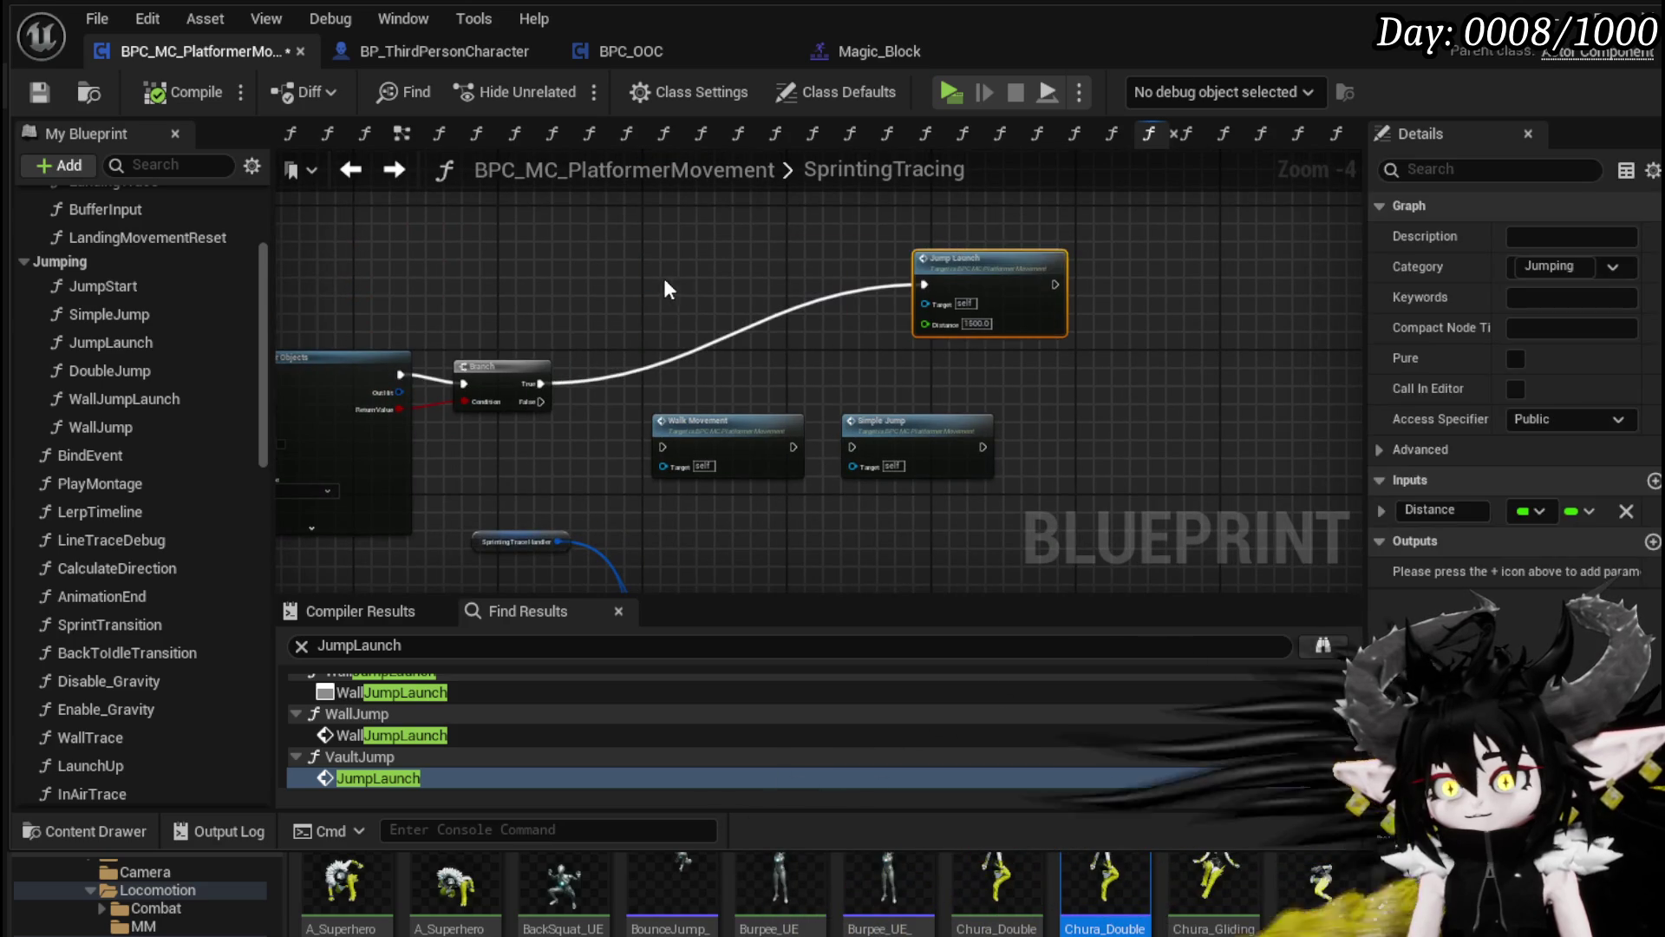
left_click(627, 310)
Step: Feed SprintingTraceHandler into the timer clear's Handle, route Branch True through it to Jump Launch, and compile
left_click_drag(560, 541, 635, 320)
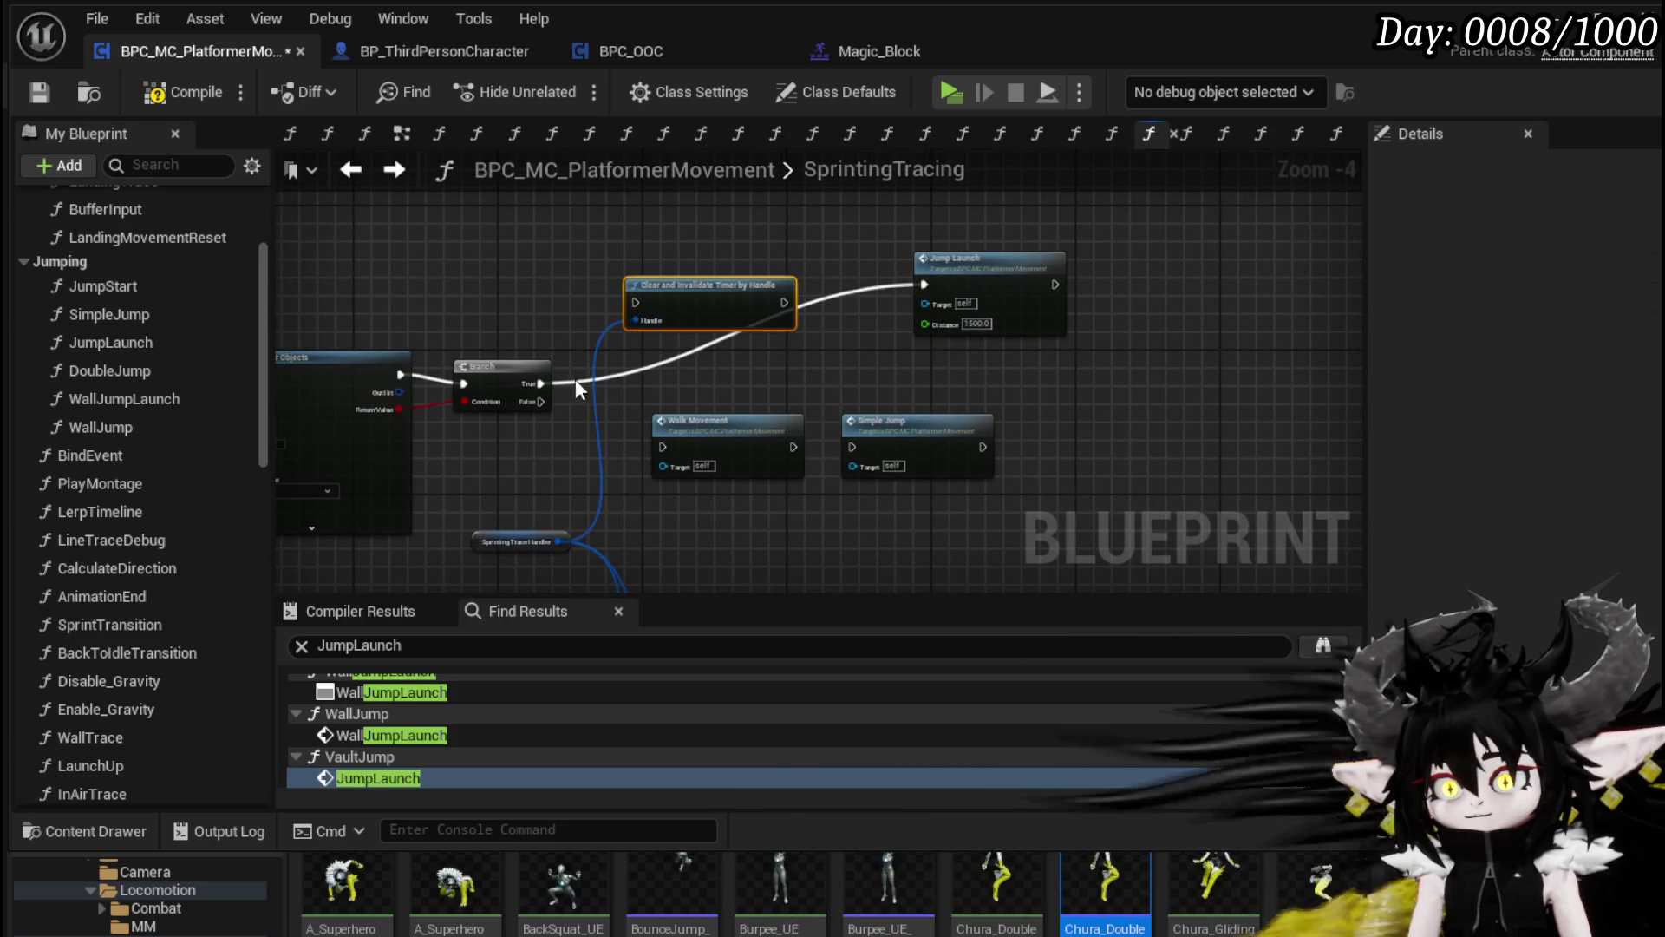
mouse_move(541, 382)
left_mouse_down()
mouse_move(676, 304)
mouse_move(636, 301)
left_mouse_up()
mouse_move(785, 302)
left_mouse_down()
mouse_move(941, 287)
mouse_move(897, 304)
left_mouse_up()
scroll(503, 276, "down", 3)
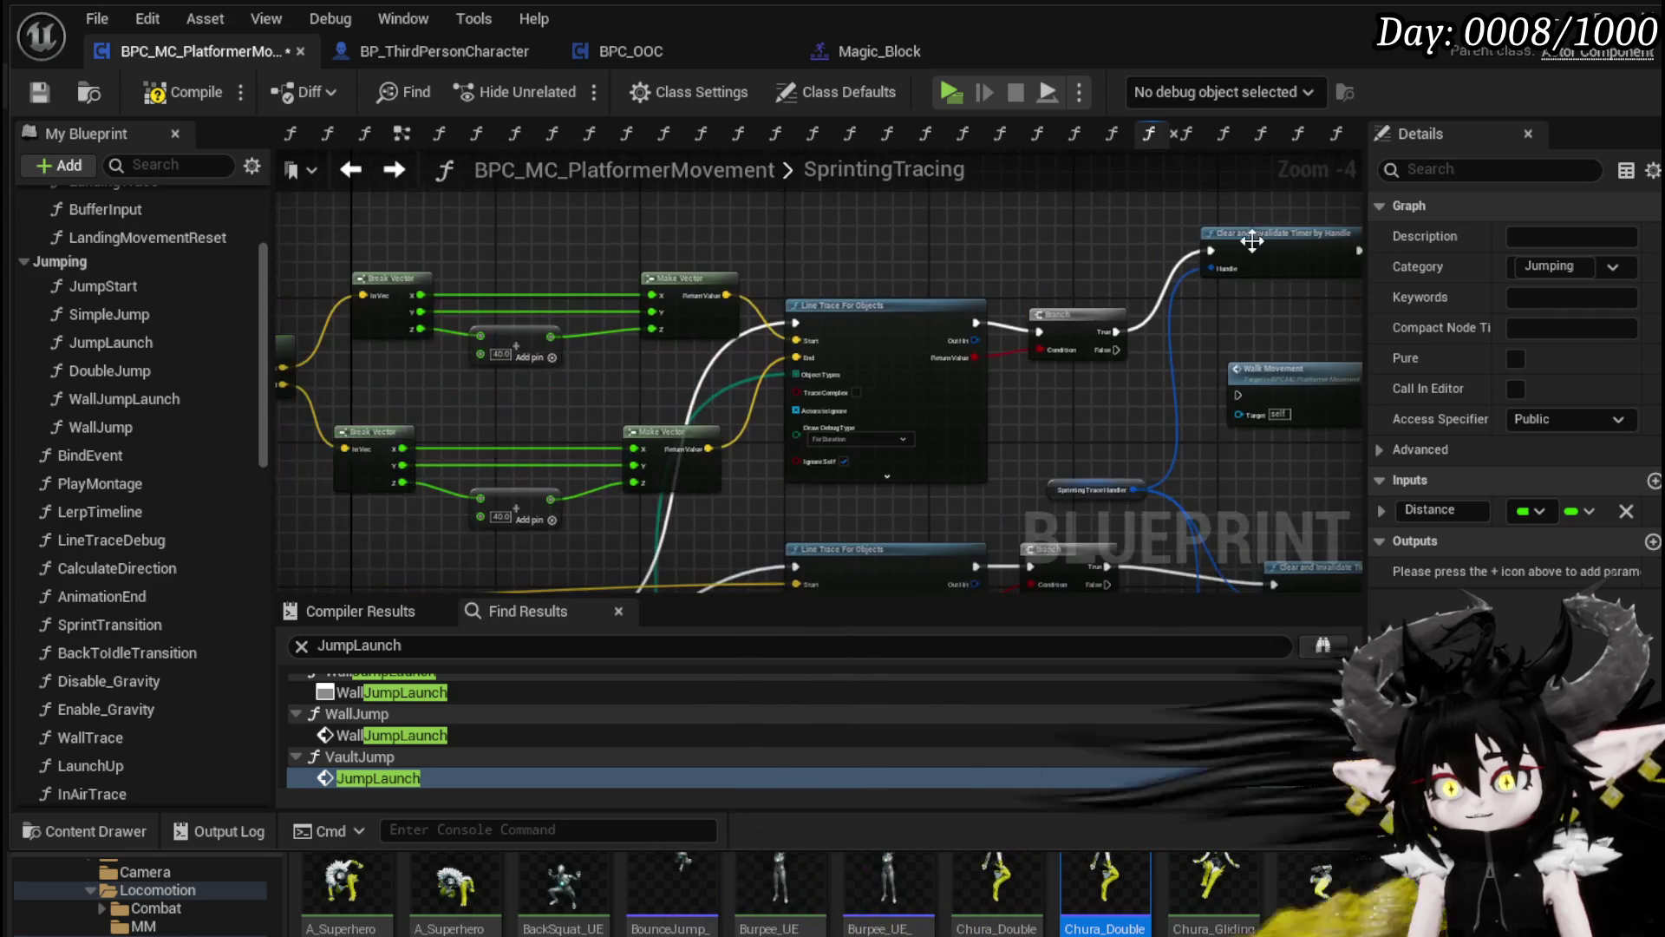
scroll(922, 382, "up", 2)
left_click(143, 95)
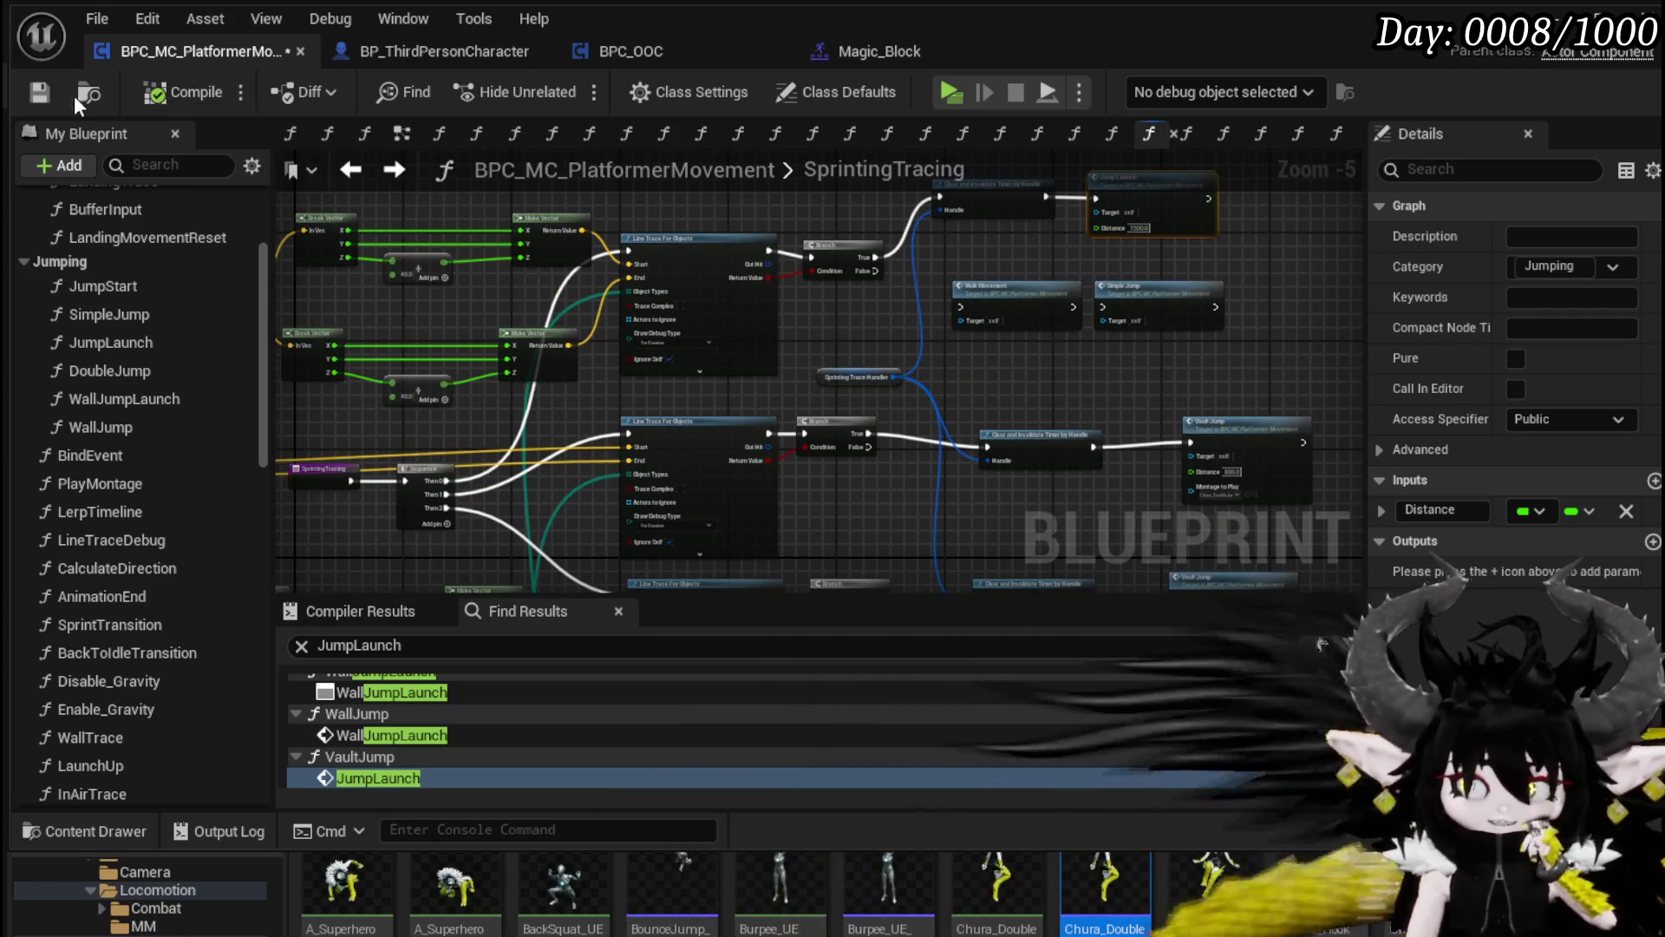
Step: Inspect the SprintingTracing call nodes and select the SprintingTracing node
left_click(847, 320)
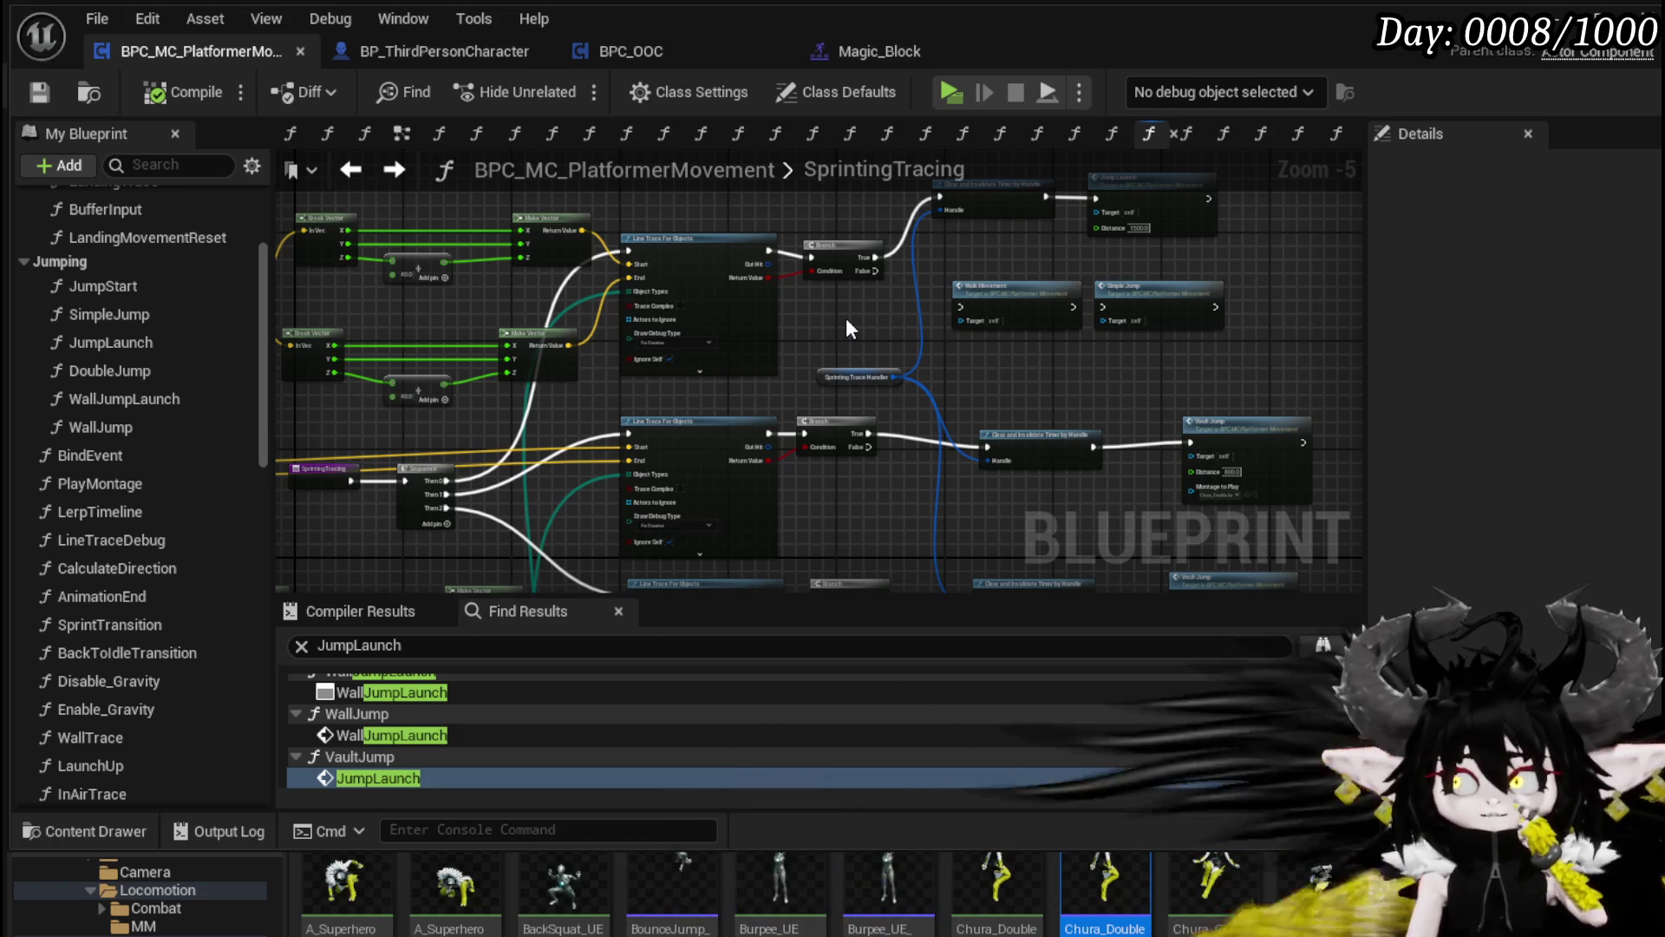
left_click_drag(845, 326, 978, 258)
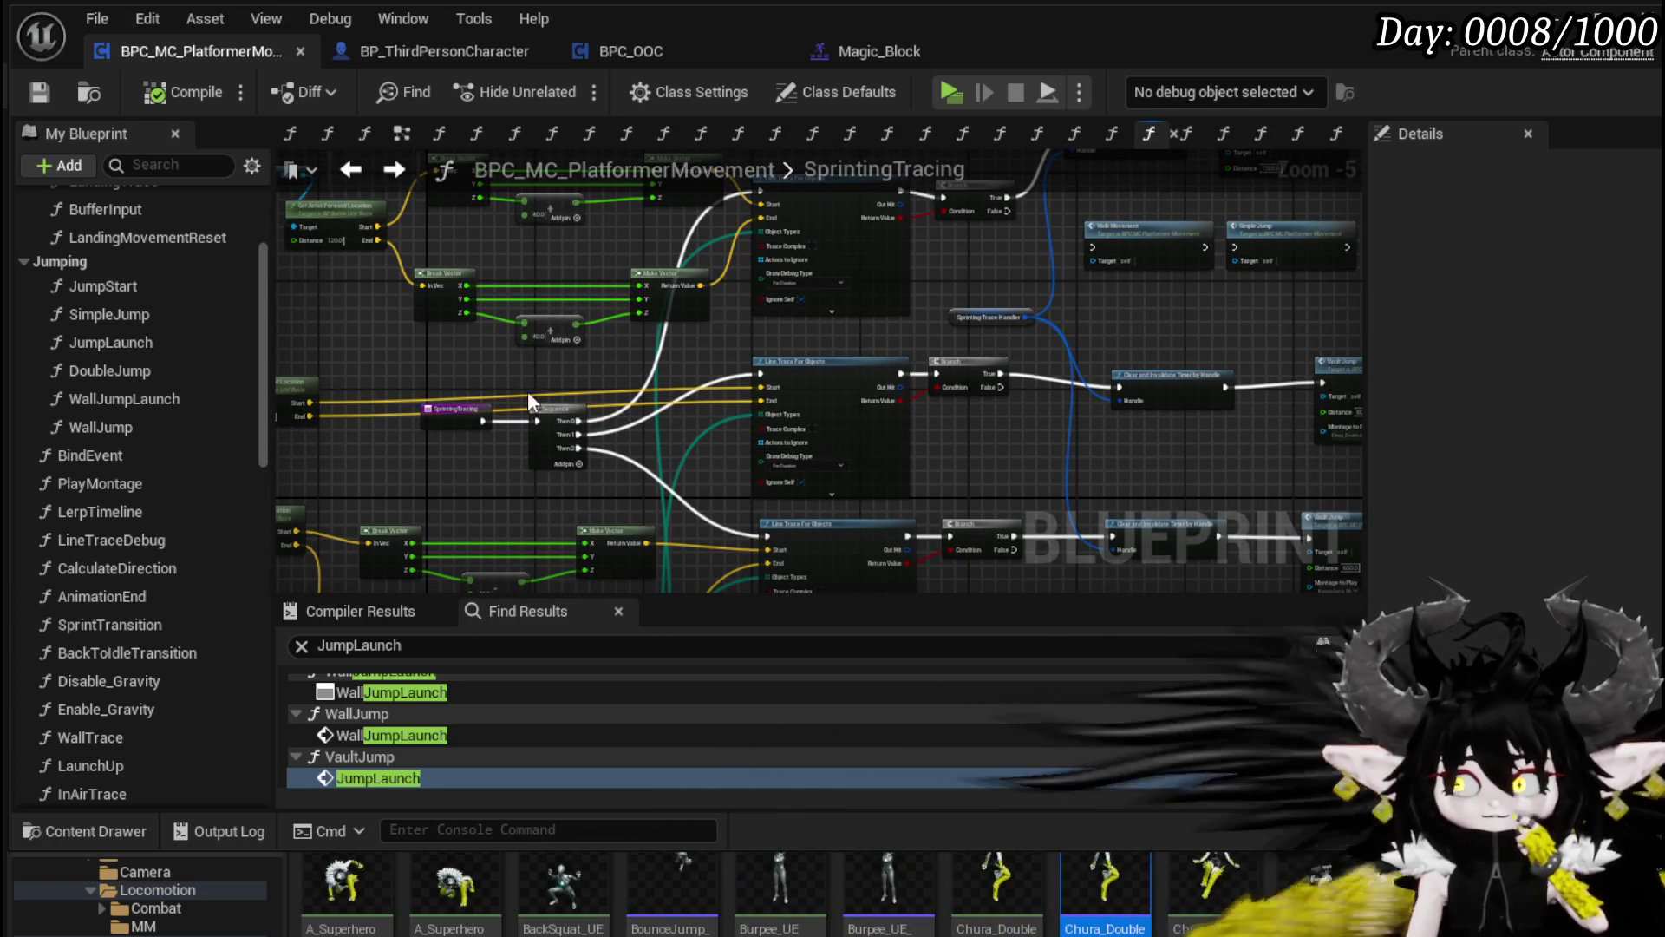
left_click(469, 412)
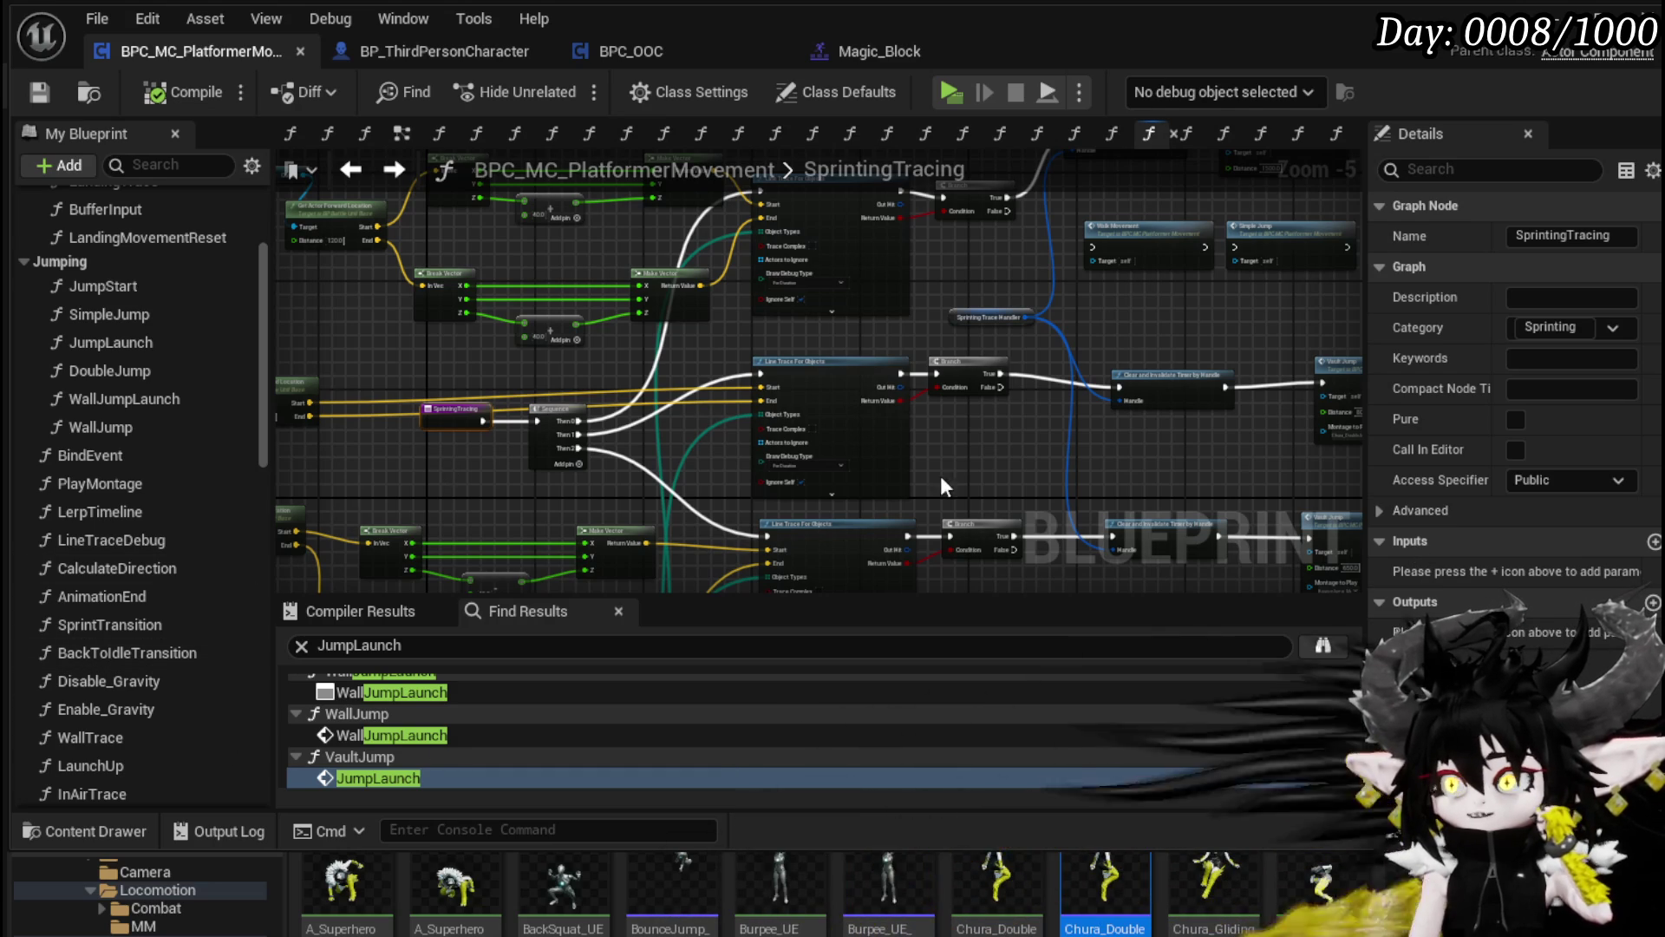
scroll(152, 537, "down", 5)
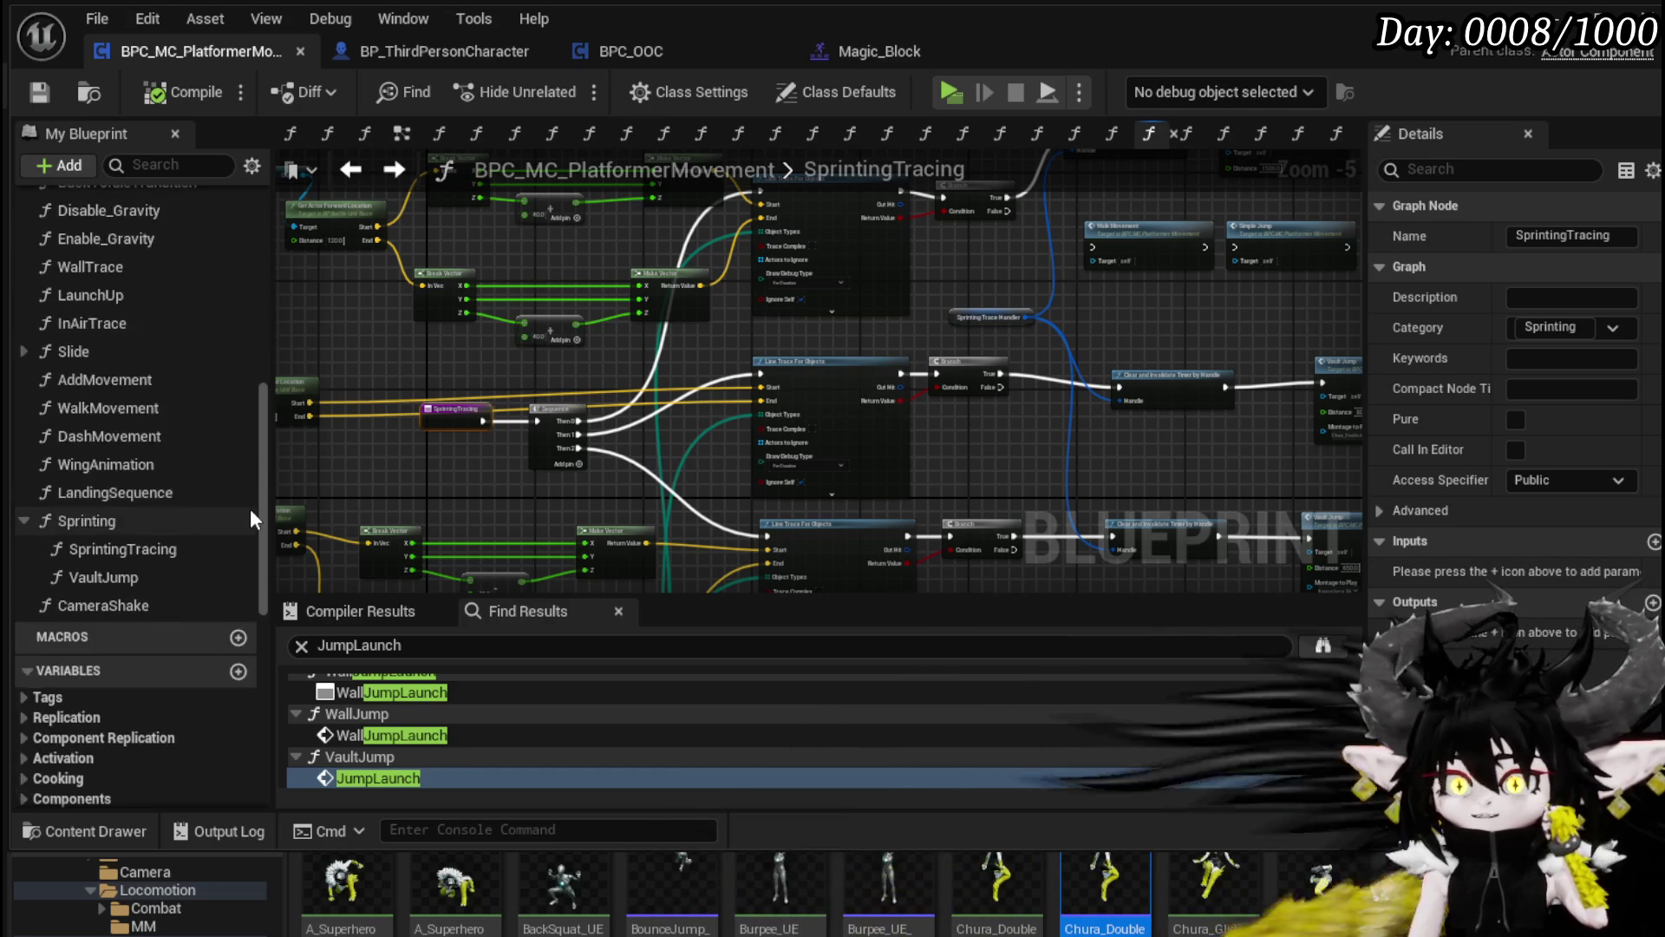
Step: Create a Boolean local variable named TraceHit and drop a Set TraceHit node into the graph
left_click_drag(266, 515, 262, 747)
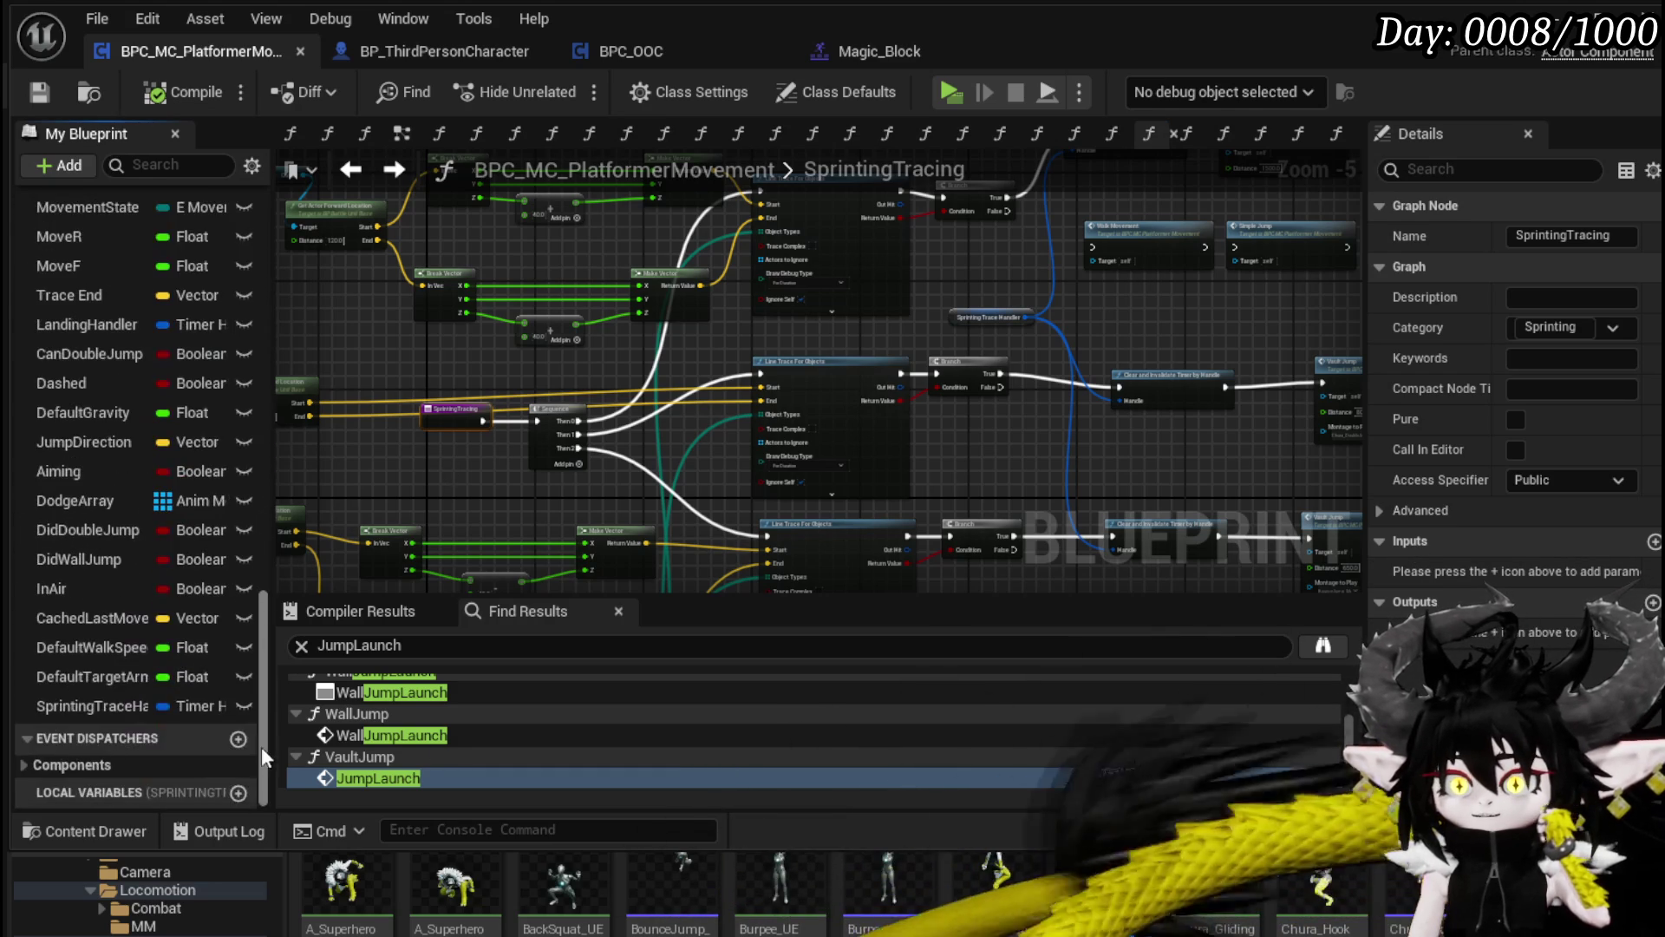
left_click(238, 792)
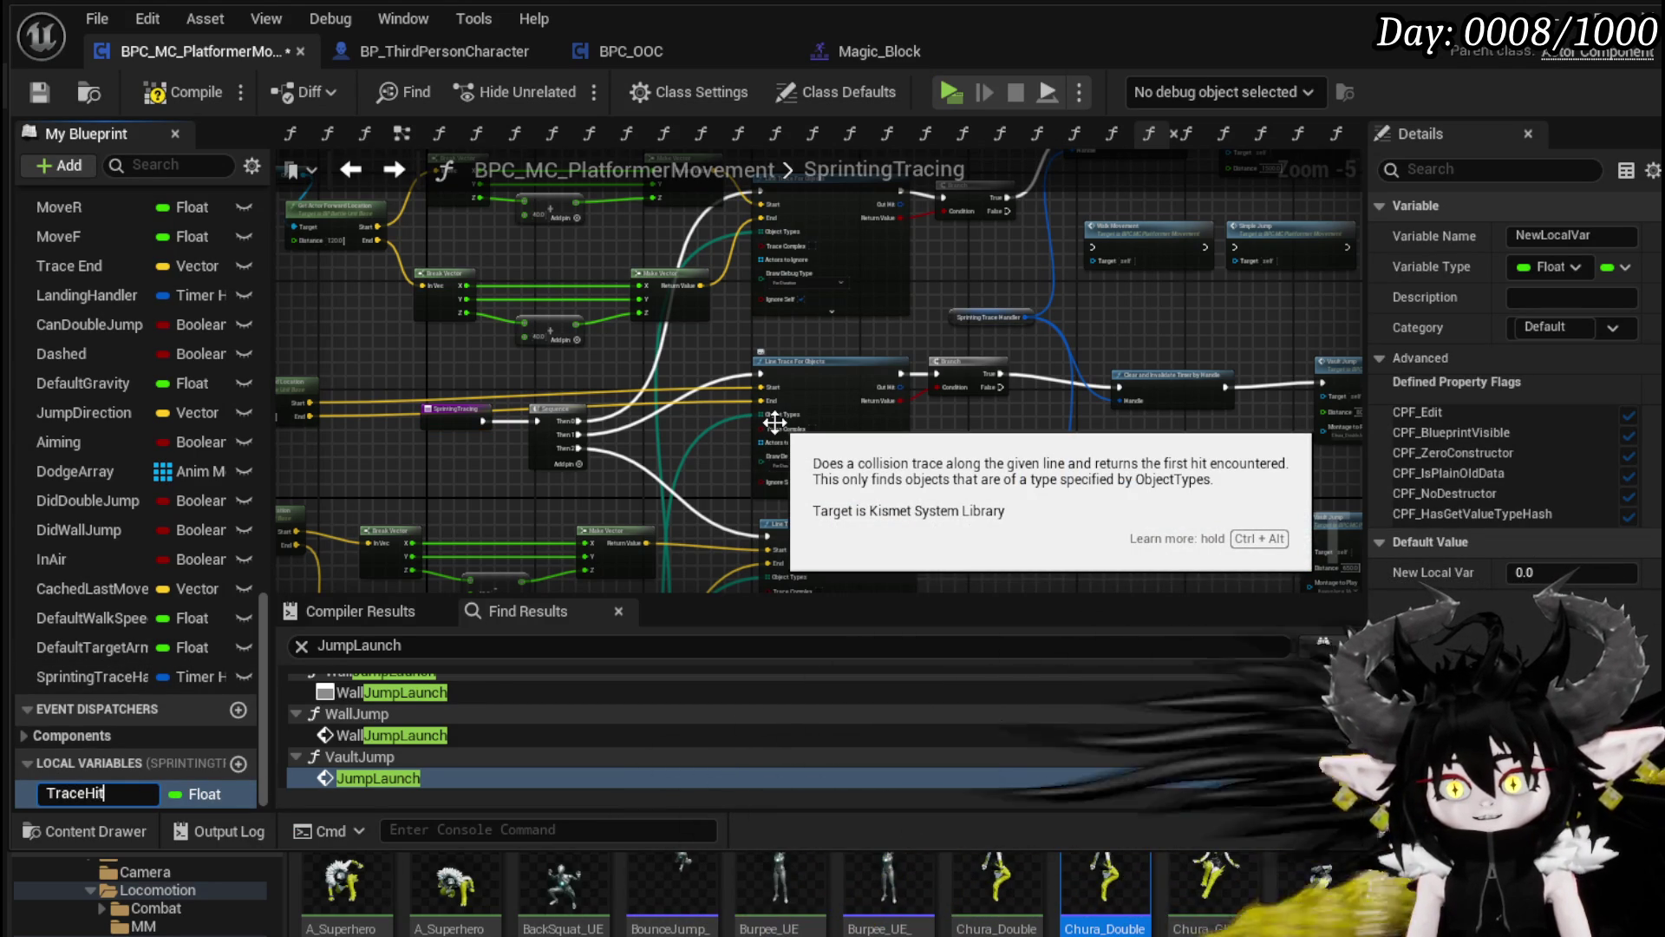
type("it")
key("Return")
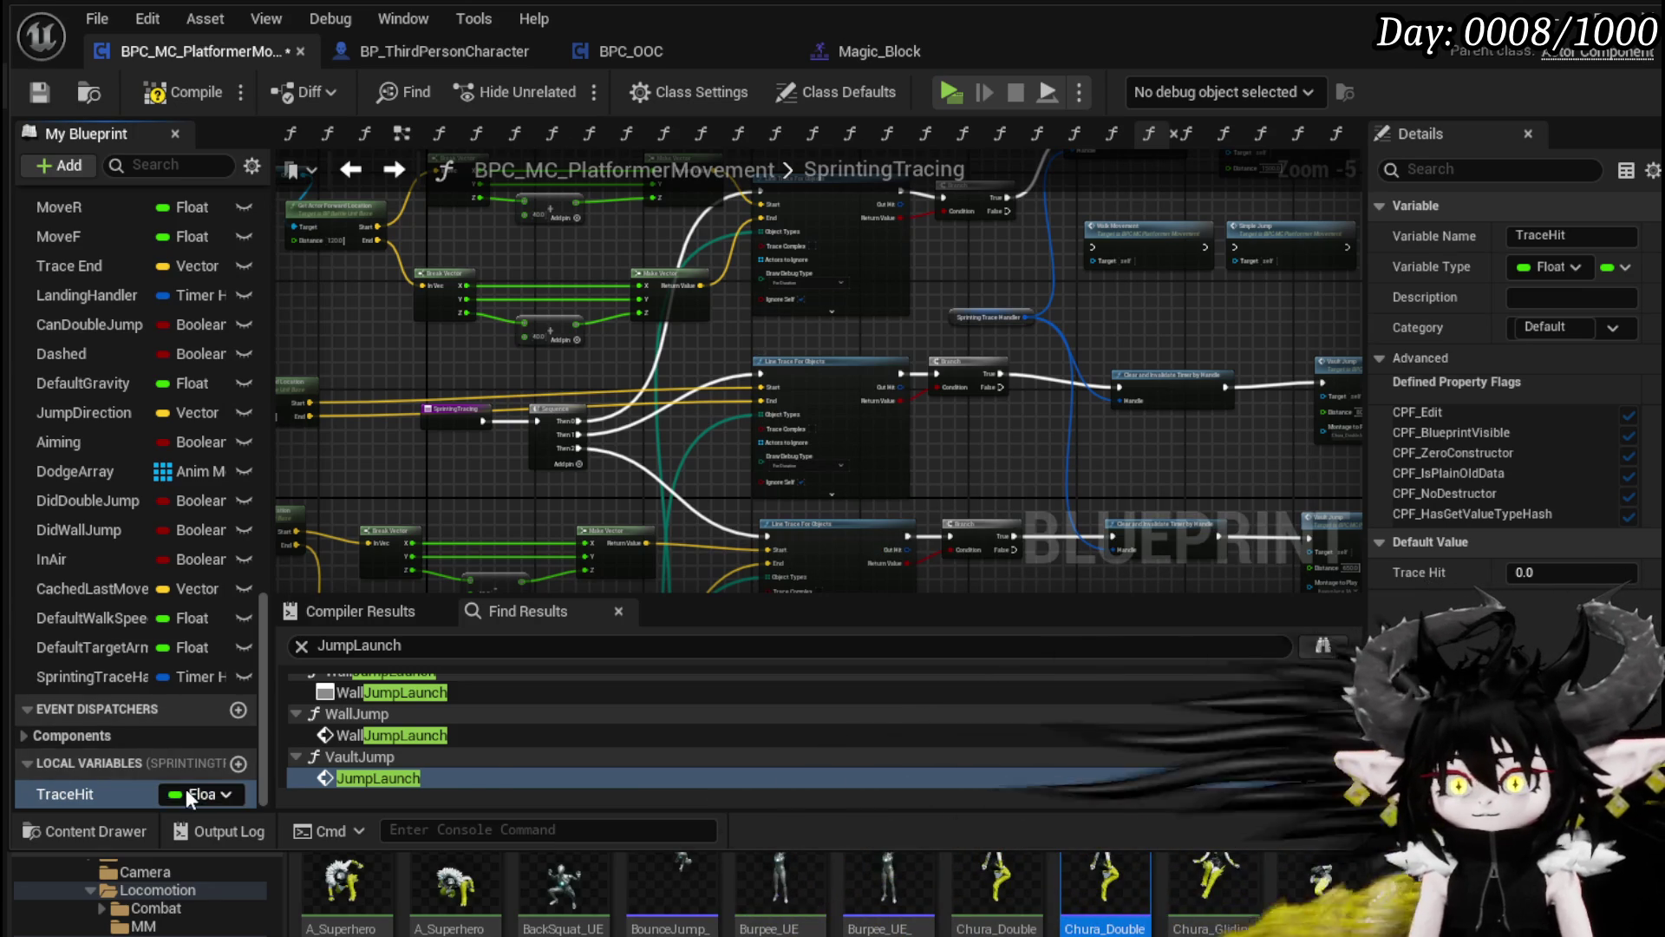
left_click(186, 788)
left_click(225, 367)
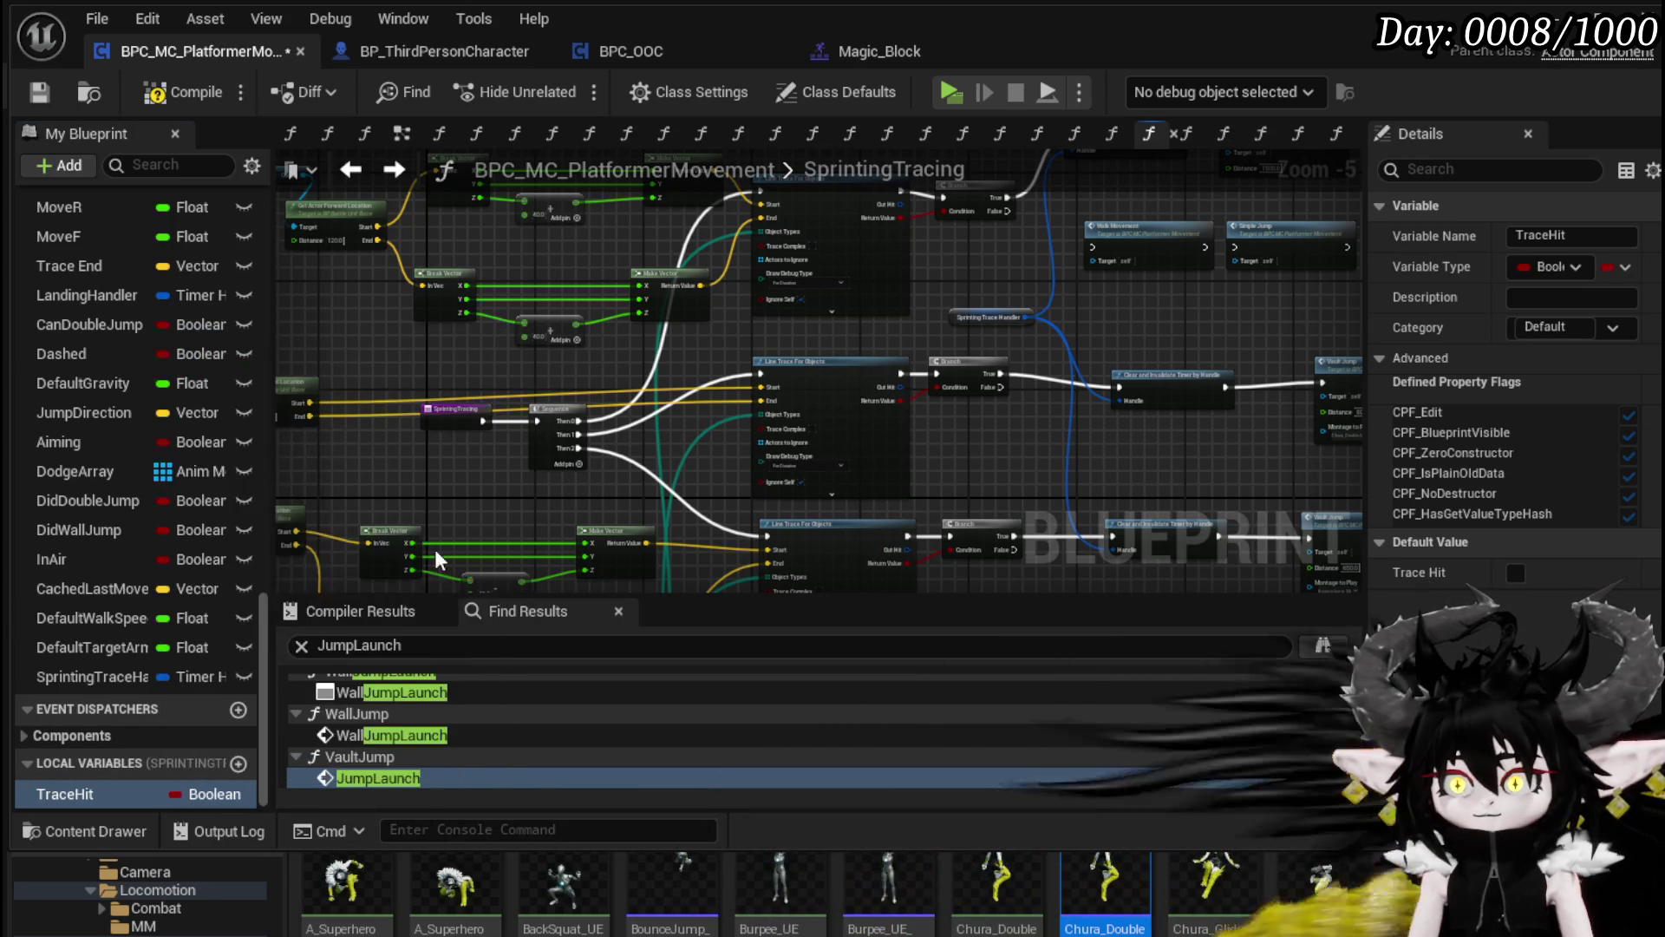
left_click_drag(120, 790, 911, 344)
left_click_drag(960, 266, 965, 259)
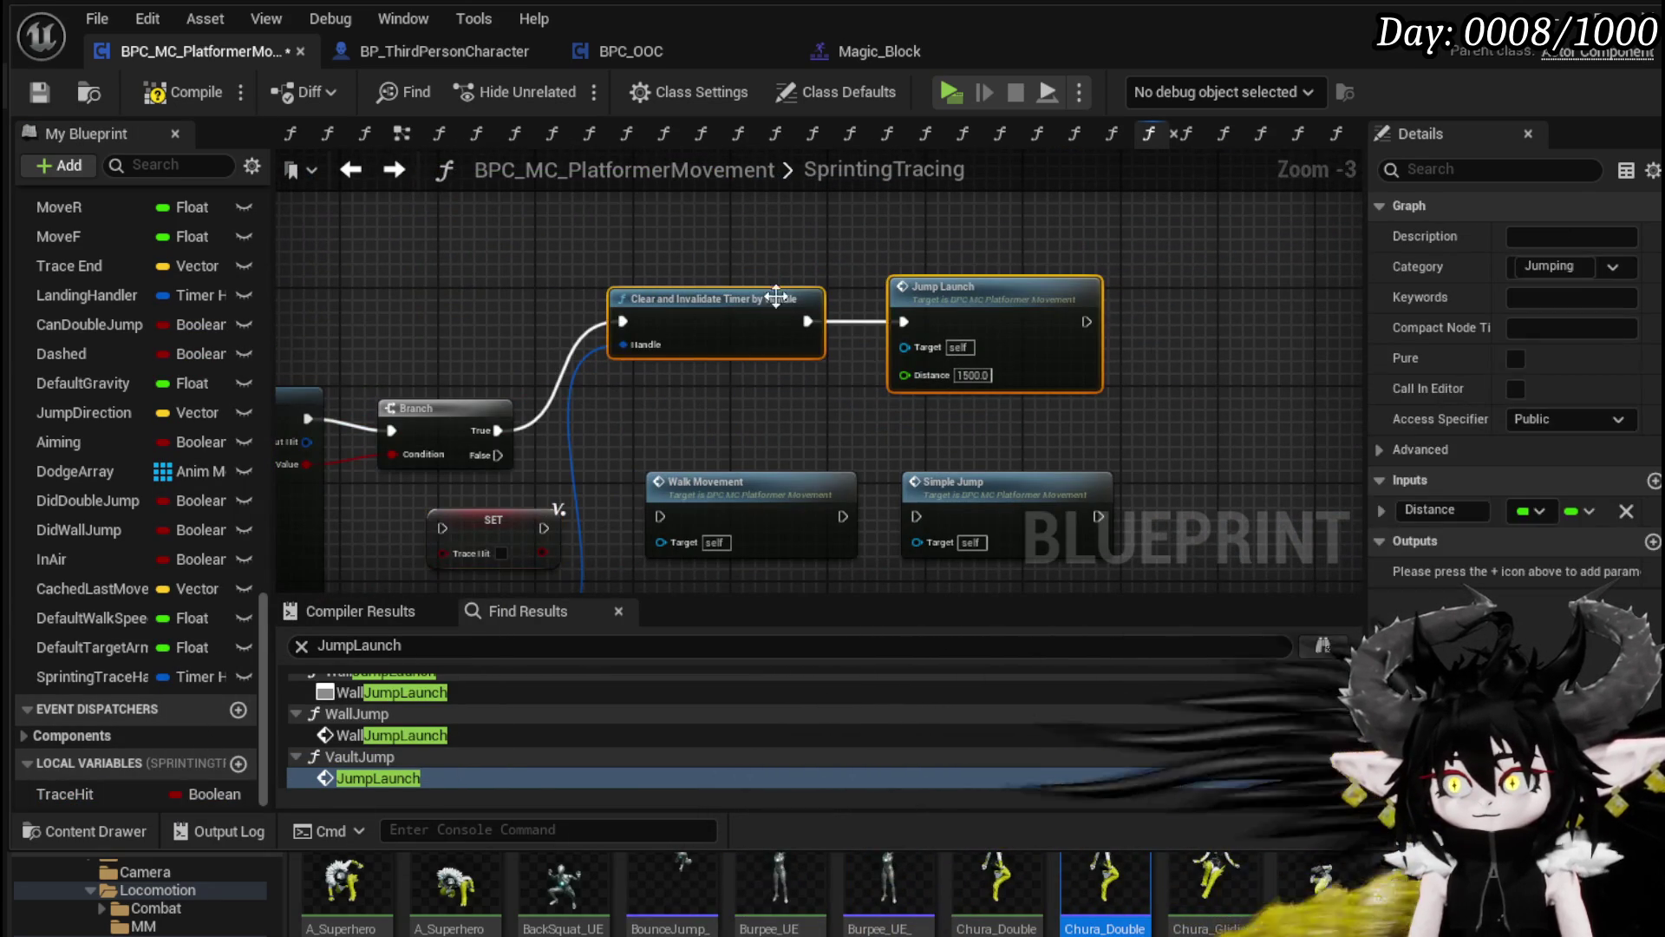
Step: Place SET TraceHit on the Branch's True path, leading into Clear and Invalidate Timer
left_click_drag(477, 531, 632, 326)
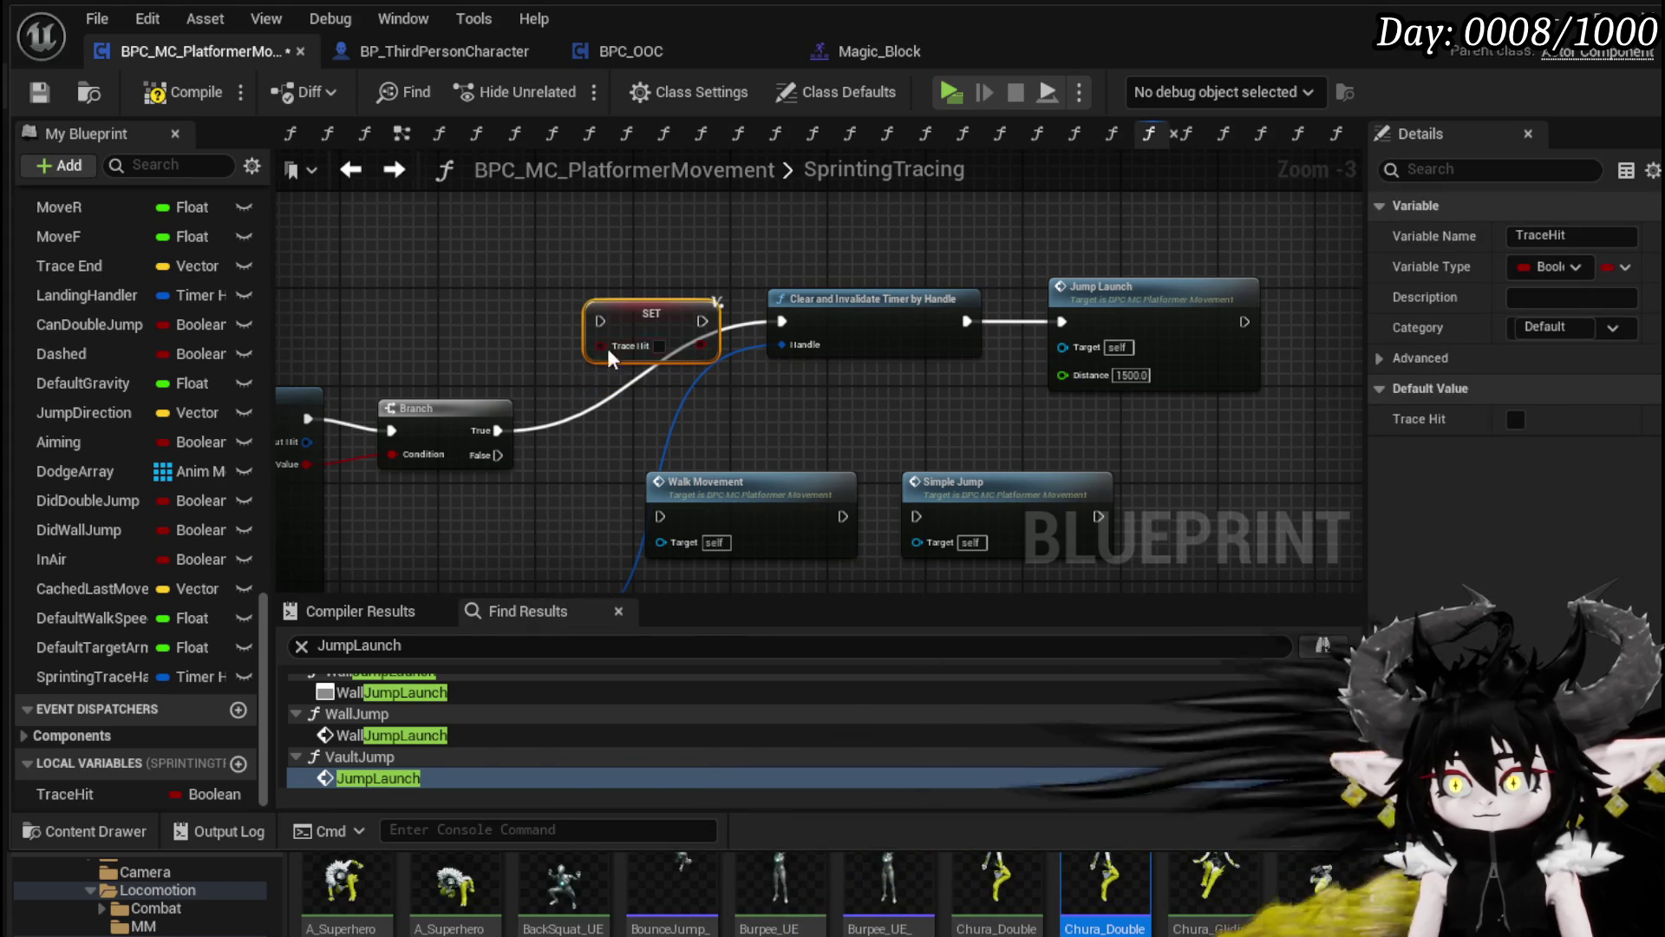
left_click_drag(508, 425, 600, 321)
left_click_drag(701, 321, 705, 321)
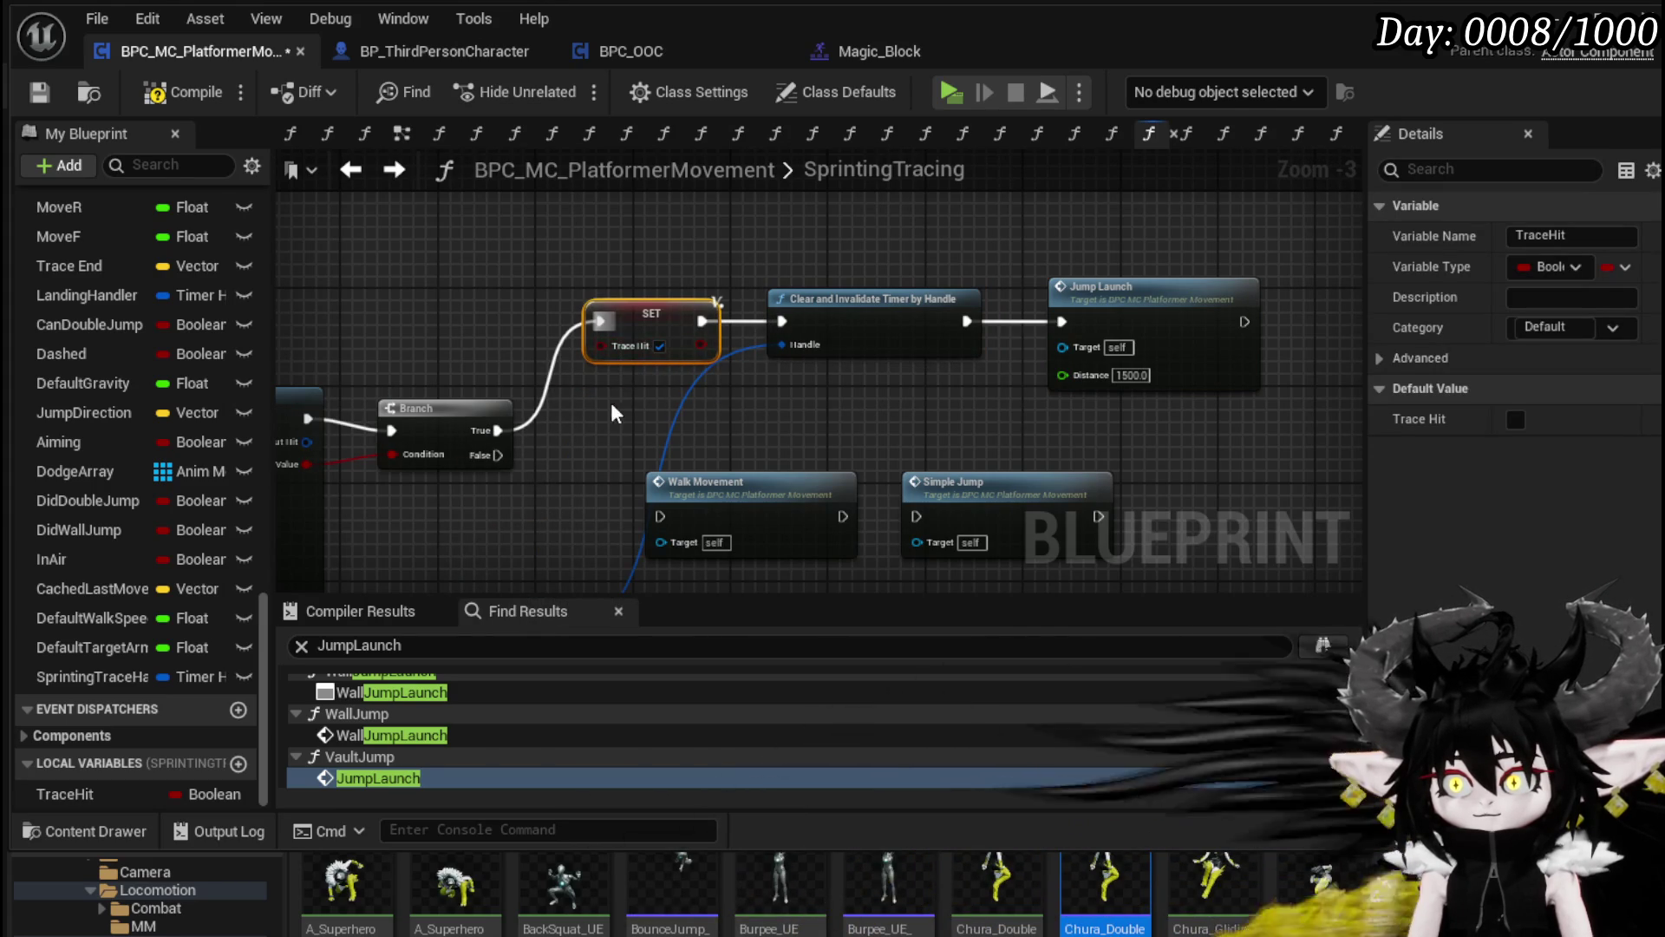
key("ctrl+z")
left_click_drag(659, 451, 645, 399)
left_click_drag(746, 399, 754, 415)
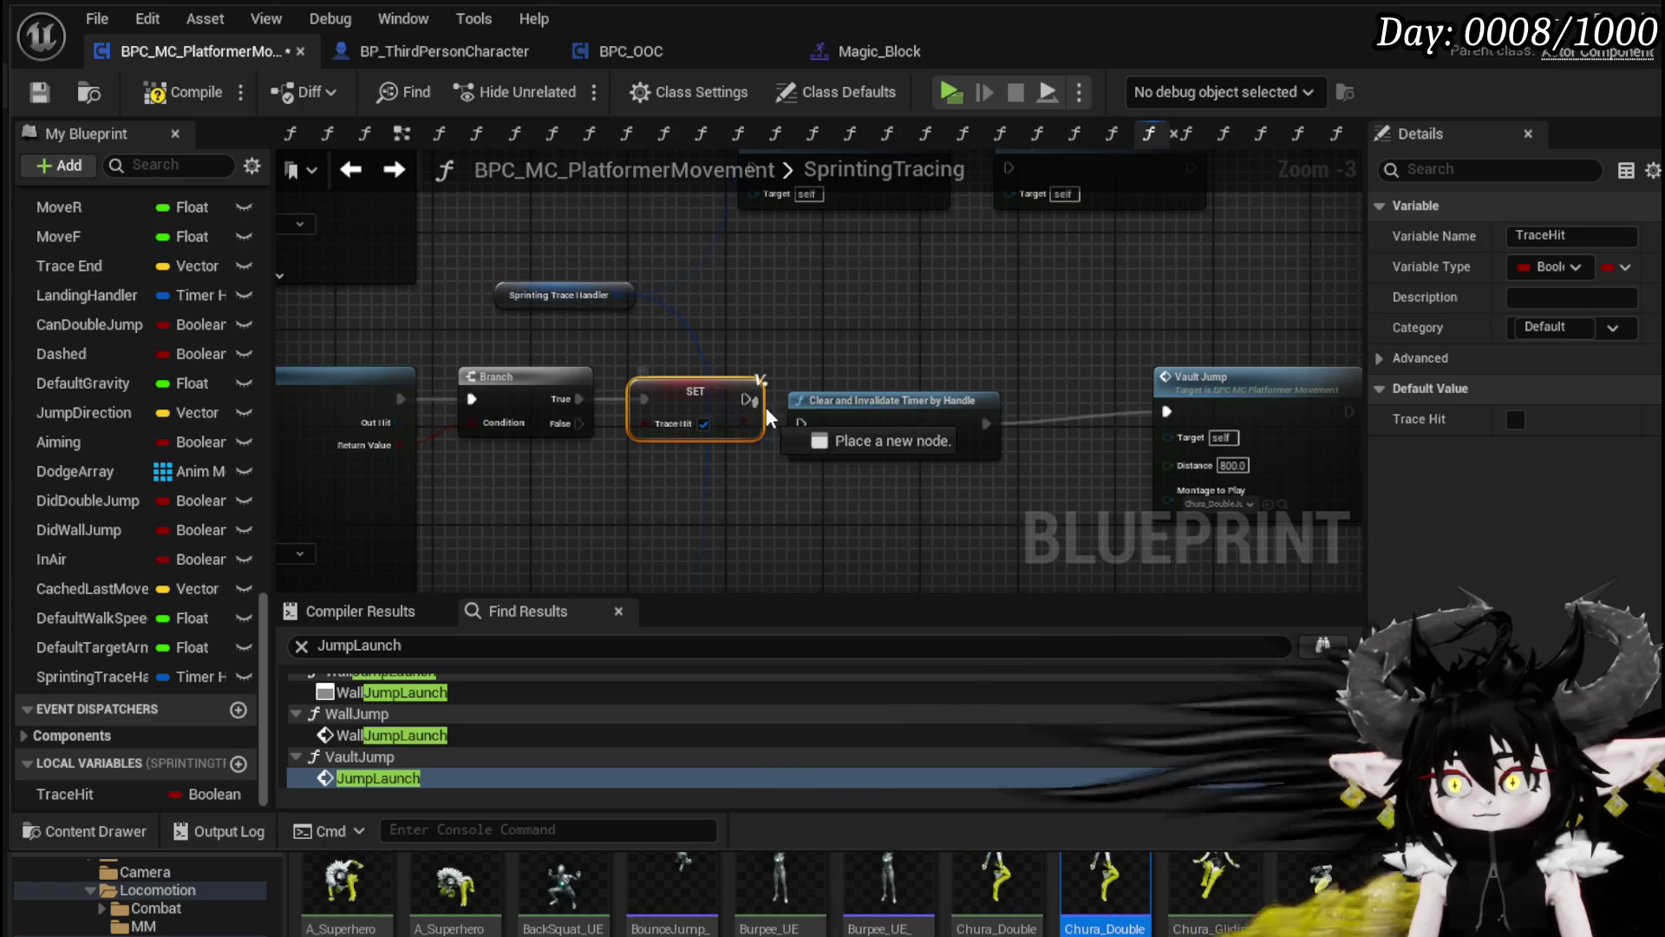
scroll(663, 410, "down", 1)
scroll(676, 408, "up", 2)
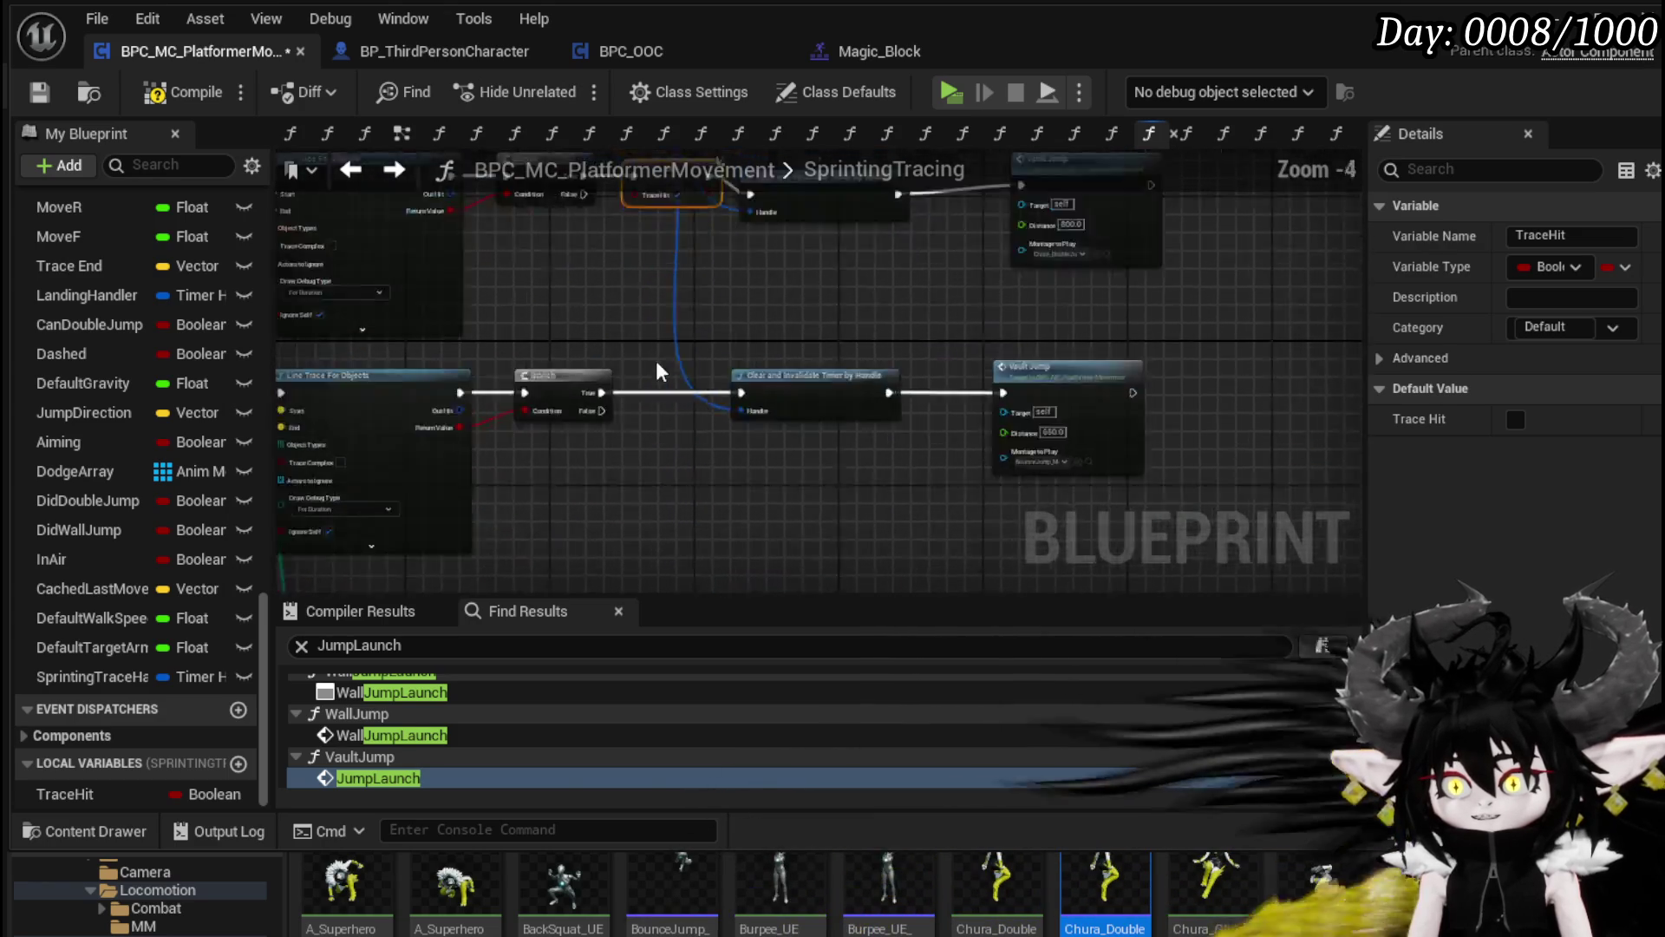
left_click_drag(637, 414, 623, 440)
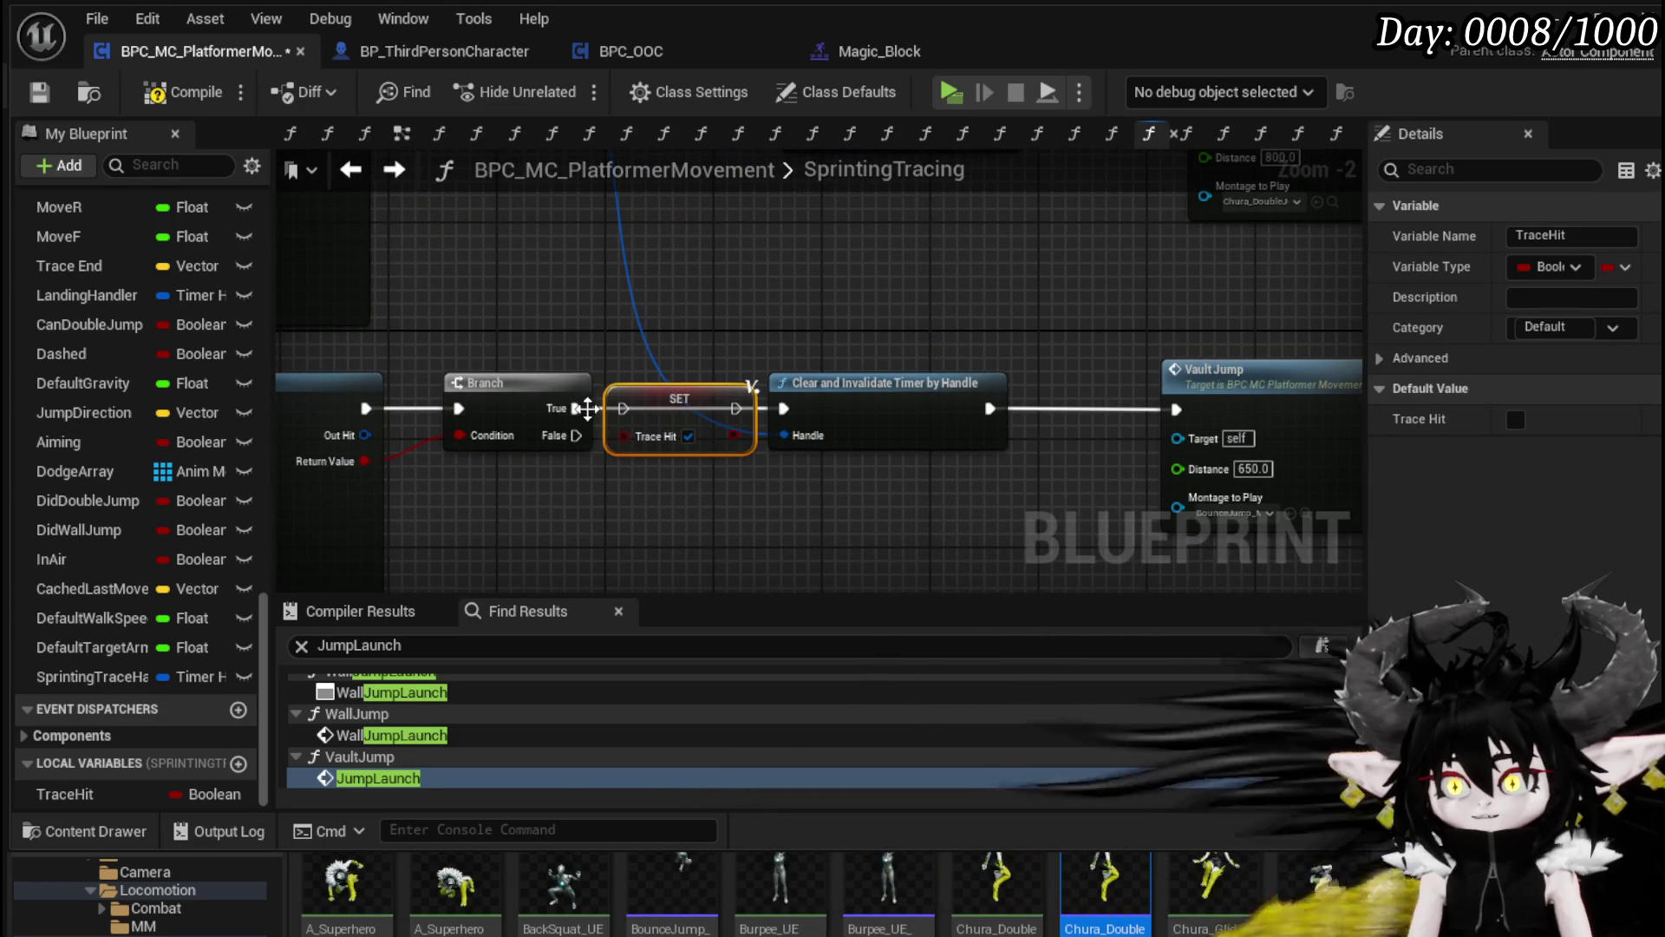
mouse_move(733, 417)
left_mouse_down()
mouse_move(764, 438)
mouse_move(783, 409)
left_mouse_up()
Step: Add a TraceHit getter and route the first Sequence output through a TraceHit Branch
scroll(783, 409, "down", 1)
mouse_move(672, 343)
left_mouse_down()
mouse_move(1269, 357)
mouse_move(1561, 389)
left_mouse_up()
mouse_move(65, 793)
left_mouse_down()
mouse_move(364, 720)
mouse_move(659, 429)
mouse_move(720, 433)
mouse_move(773, 263)
left_mouse_up()
left_click(658, 430)
left_click_drag(596, 391, 656, 281)
mouse_move(838, 282)
left_mouse_down()
mouse_move(795, 342)
mouse_move(640, 433)
mouse_move(789, 310)
mouse_move(834, 450)
mouse_move(815, 458)
mouse_move(861, 158)
left_mouse_up()
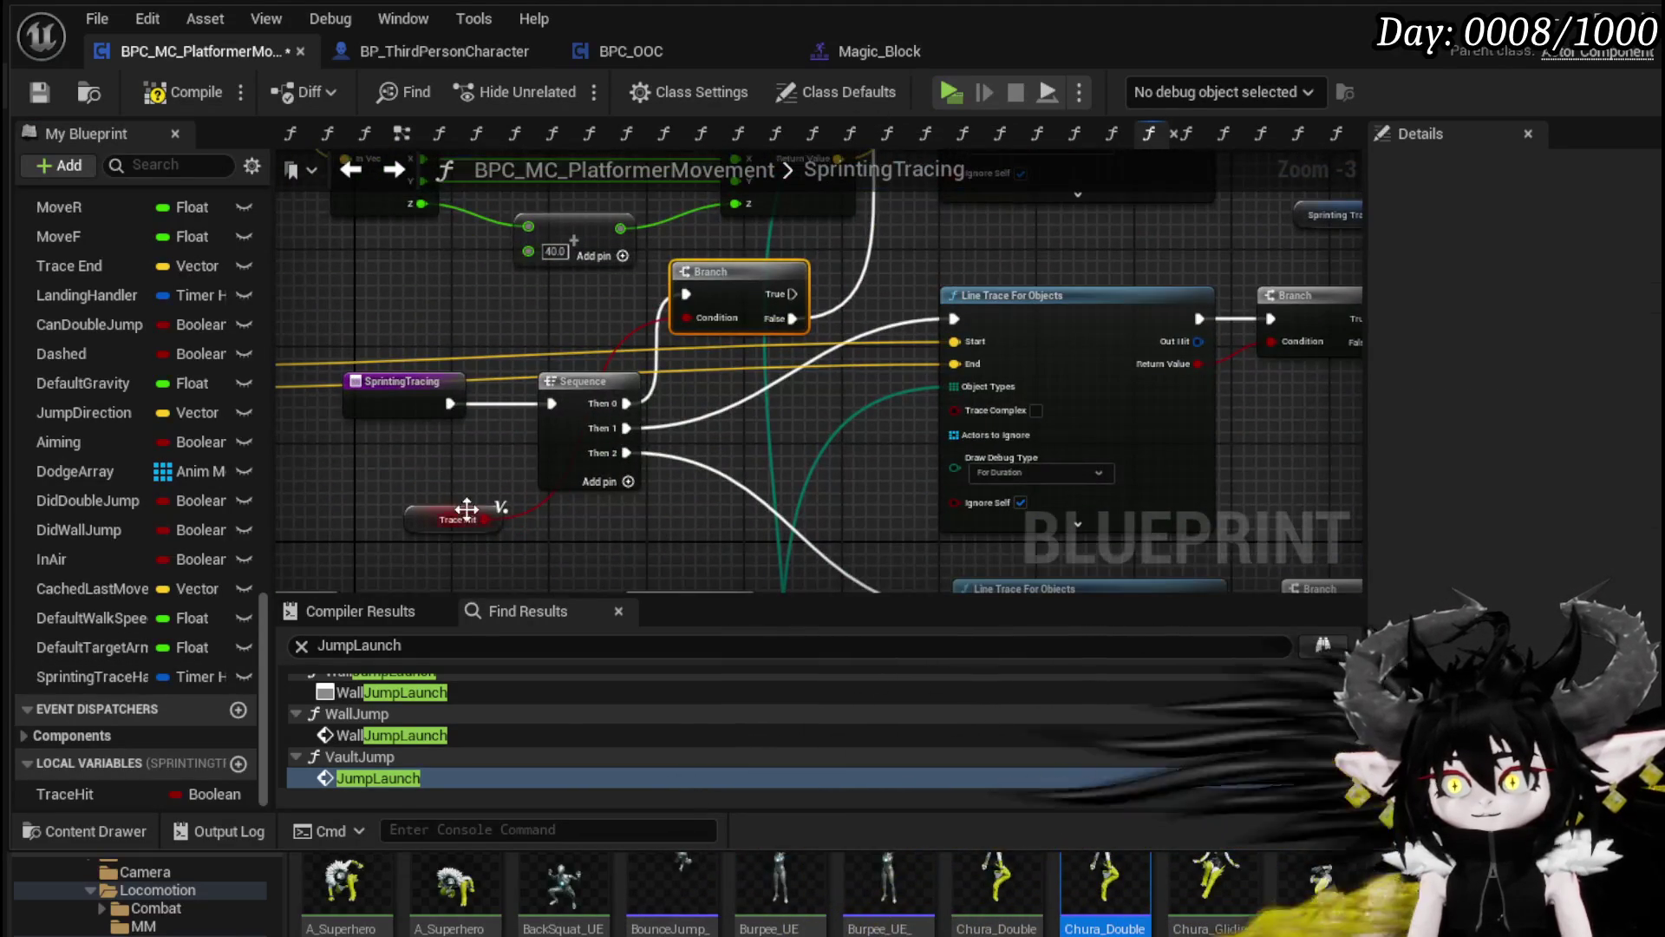
Step: Add a second TraceHit Branch on the next Sequence output, its False pin feeding that Line Trace
left_click(543, 315)
left_click(678, 347)
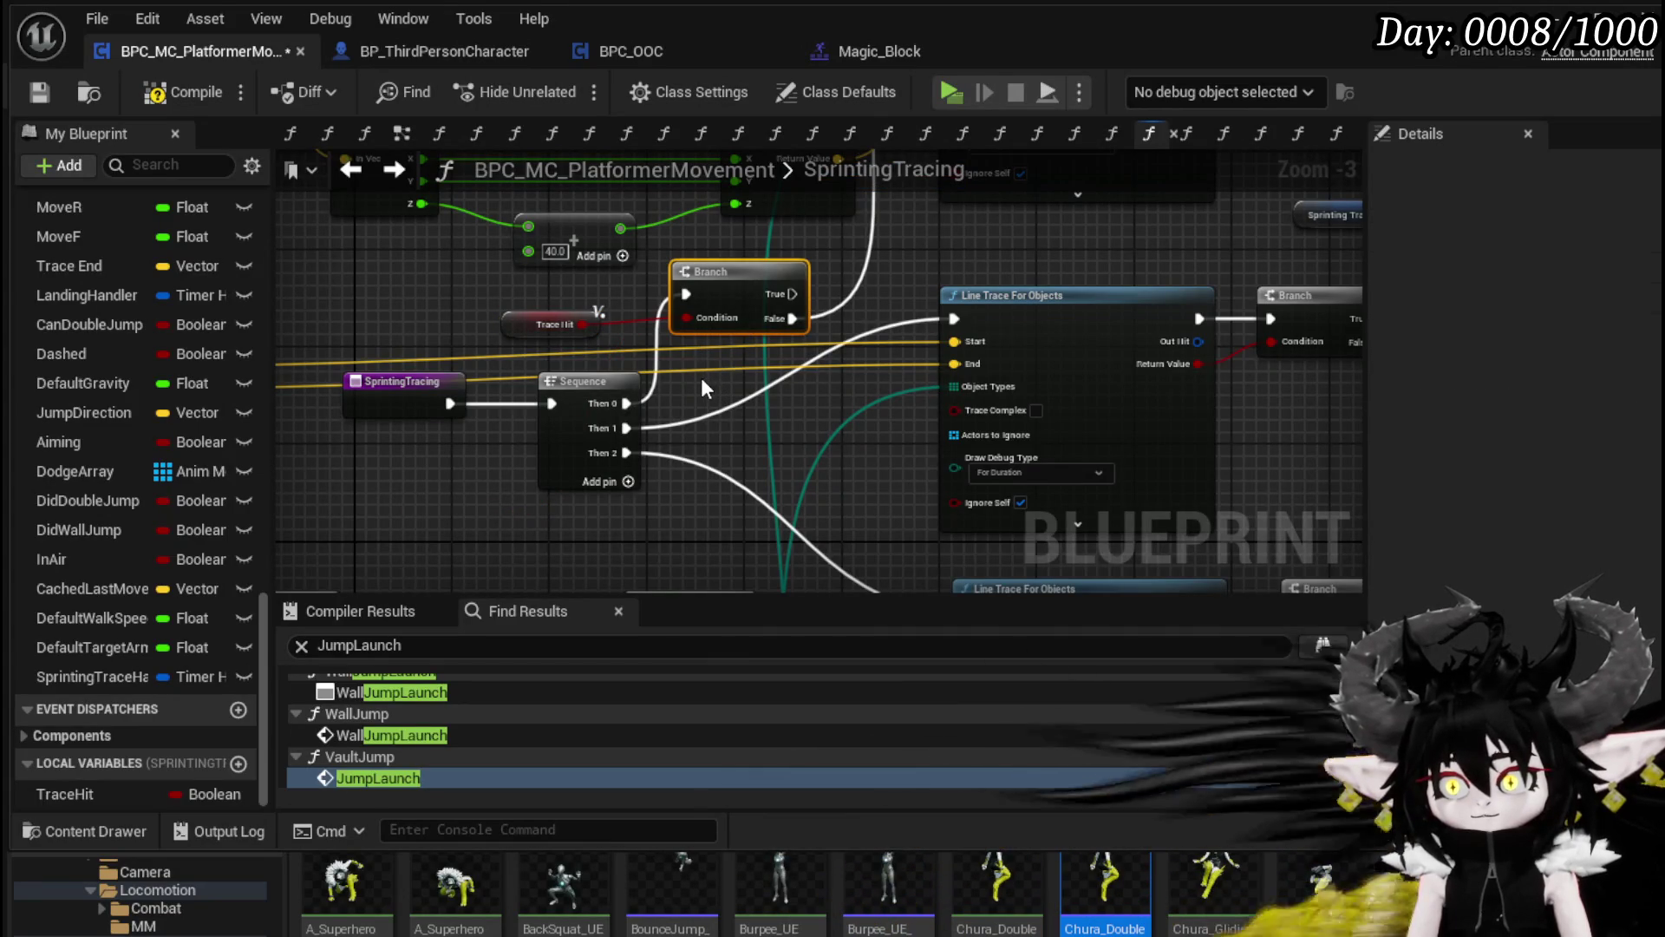
left_click(691, 351)
mouse_move(621, 430)
left_mouse_down()
mouse_move(702, 376)
mouse_move(585, 328)
left_mouse_up()
left_click_drag(720, 401, 722, 403)
left_click_drag(805, 404, 871, 384)
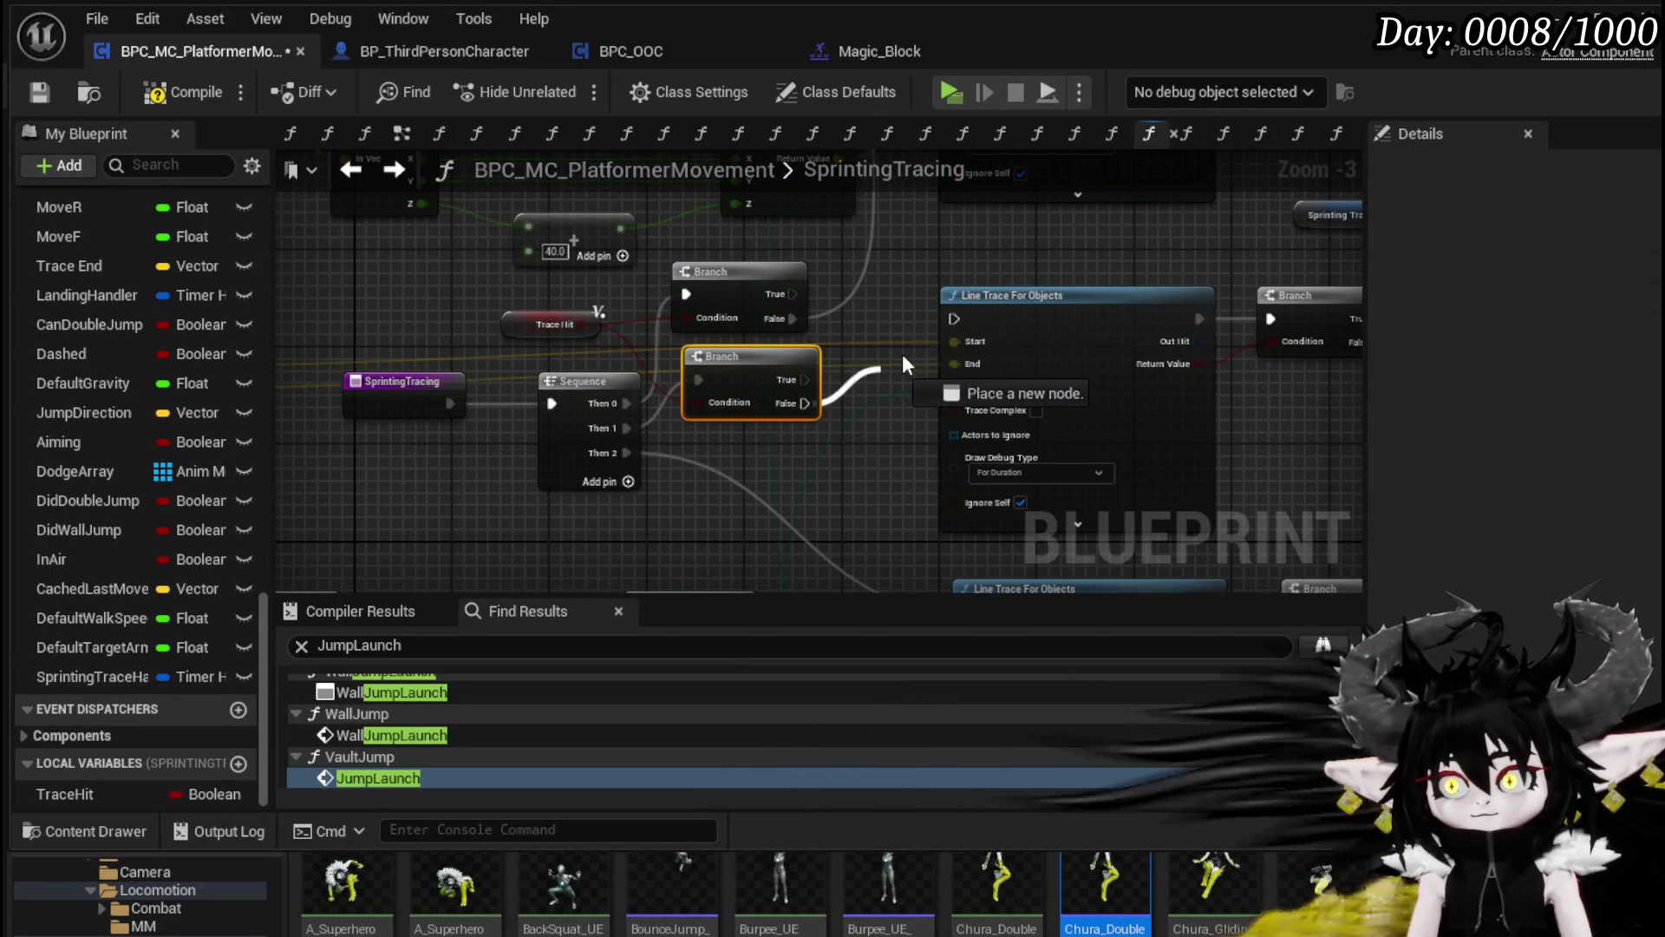
left_click_drag(955, 324, 955, 321)
Step: Paste a third TraceHit Branch for the last Sequence output, False pin feeding its Line Trace
key("ctrl+v")
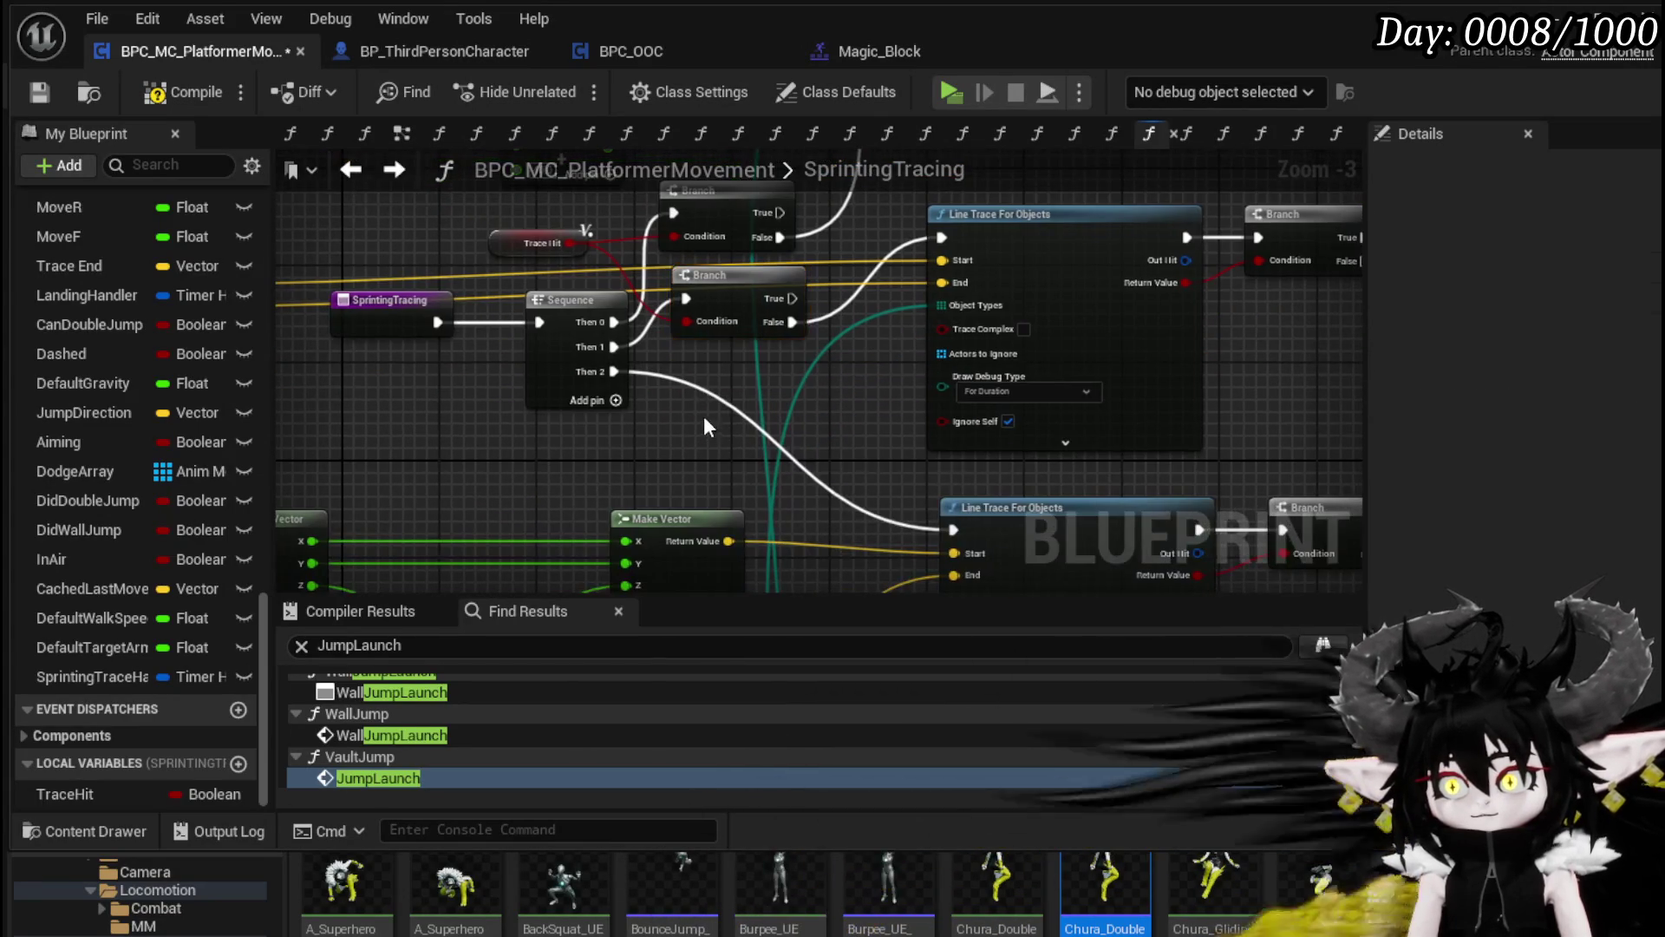
left_click_drag(614, 371, 685, 420)
mouse_move(570, 243)
left_mouse_down()
mouse_move(689, 444)
mouse_move(693, 379)
mouse_move(682, 429)
left_mouse_up()
left_click_drag(794, 464, 798, 470)
scroll(820, 411, "down", 2)
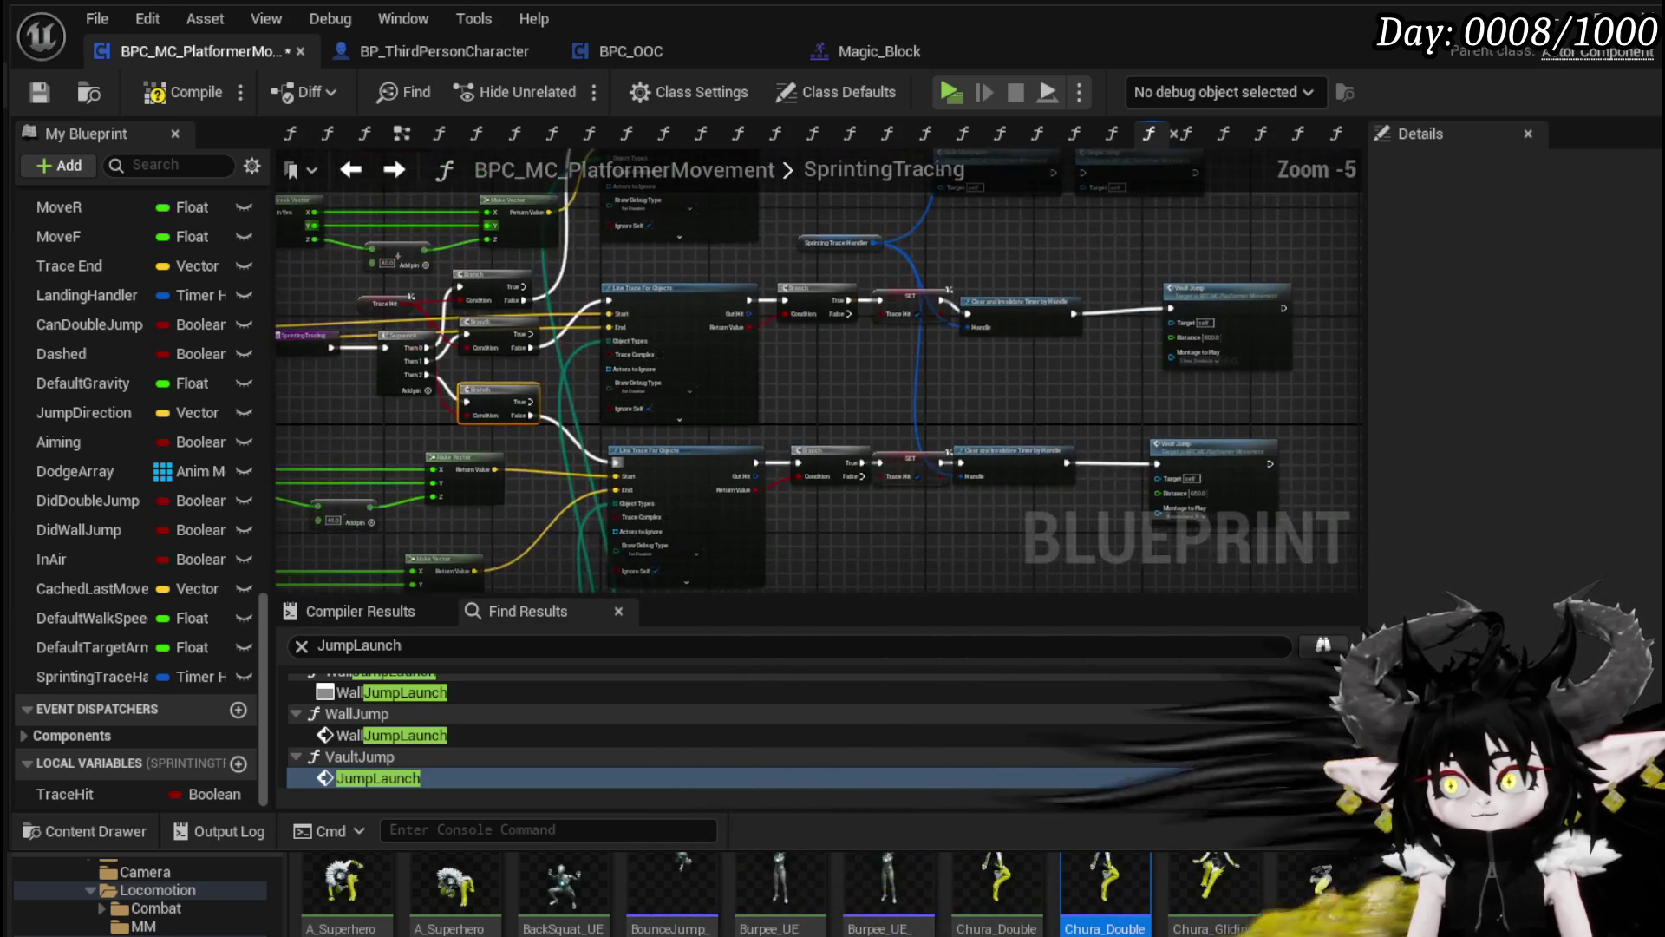
Step: Compile and save, then play-test sprint-jumping toward the walkway wall and stop with Esc
left_click(52, 87)
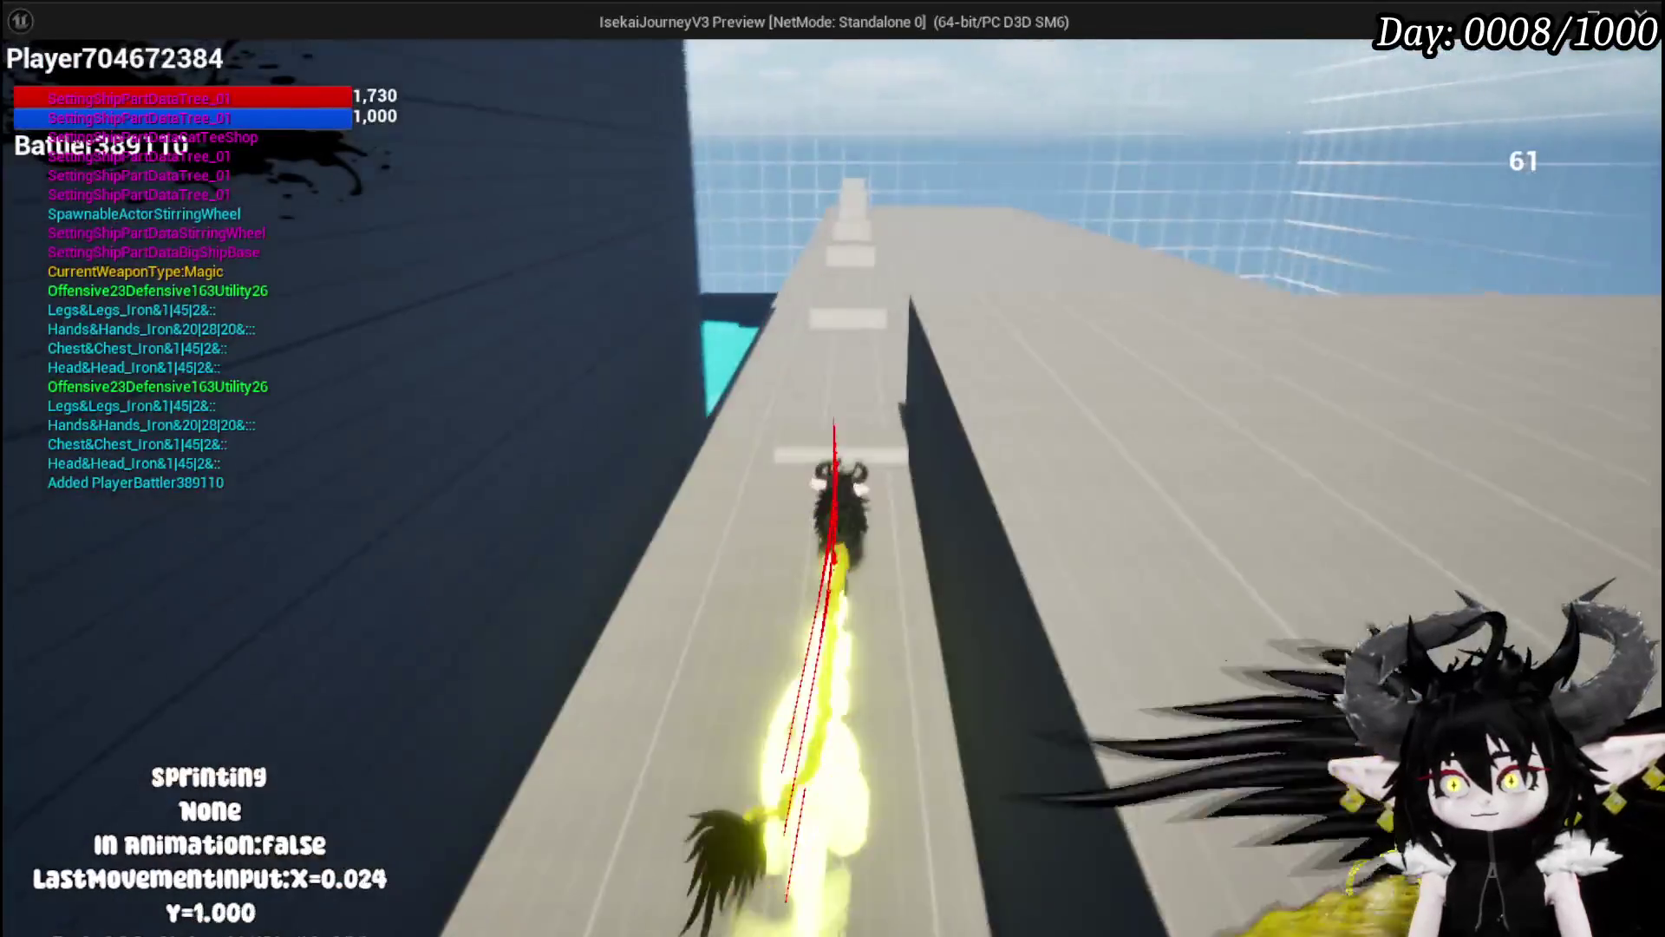
key("space")
key("space")
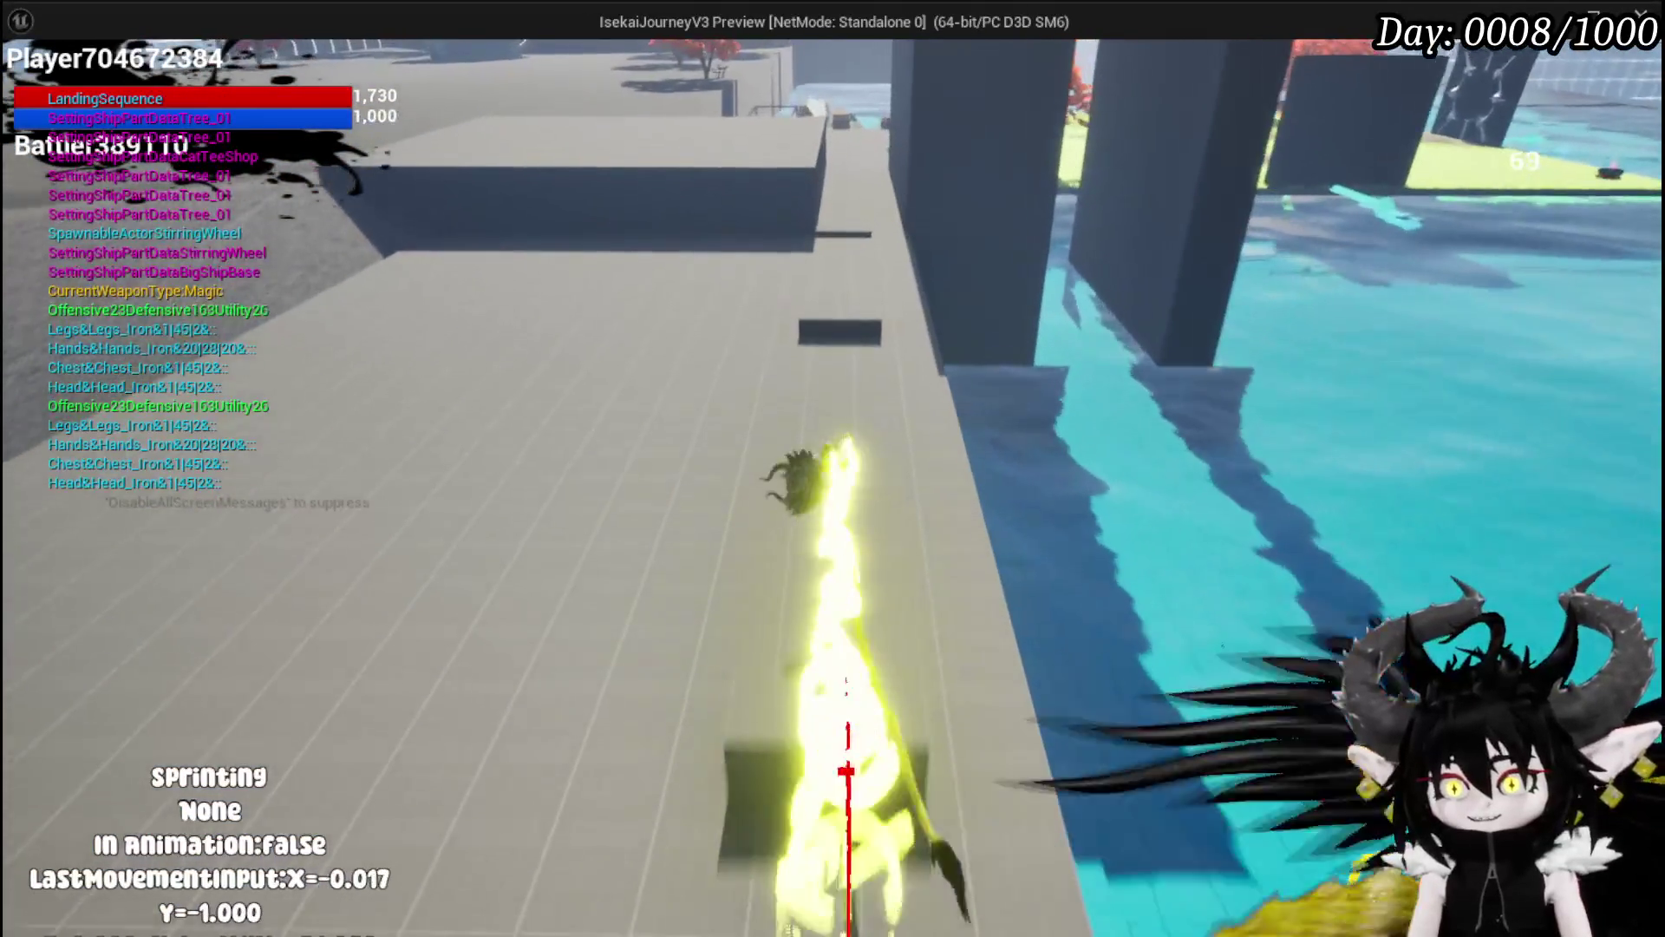
key("space")
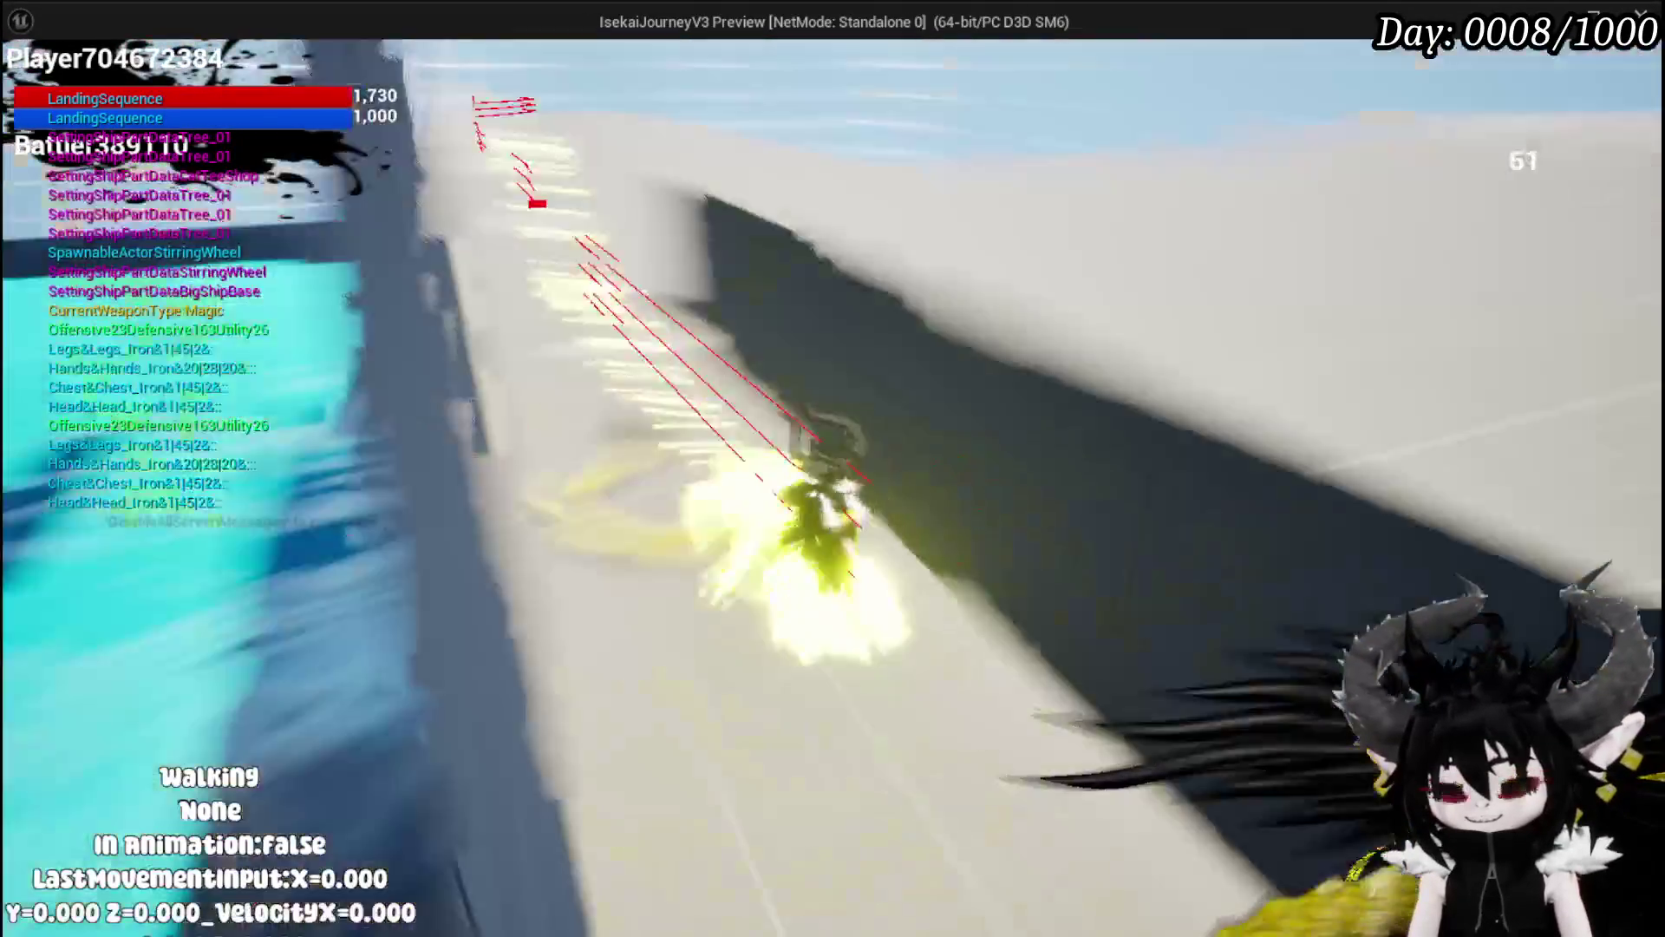
key("Escape")
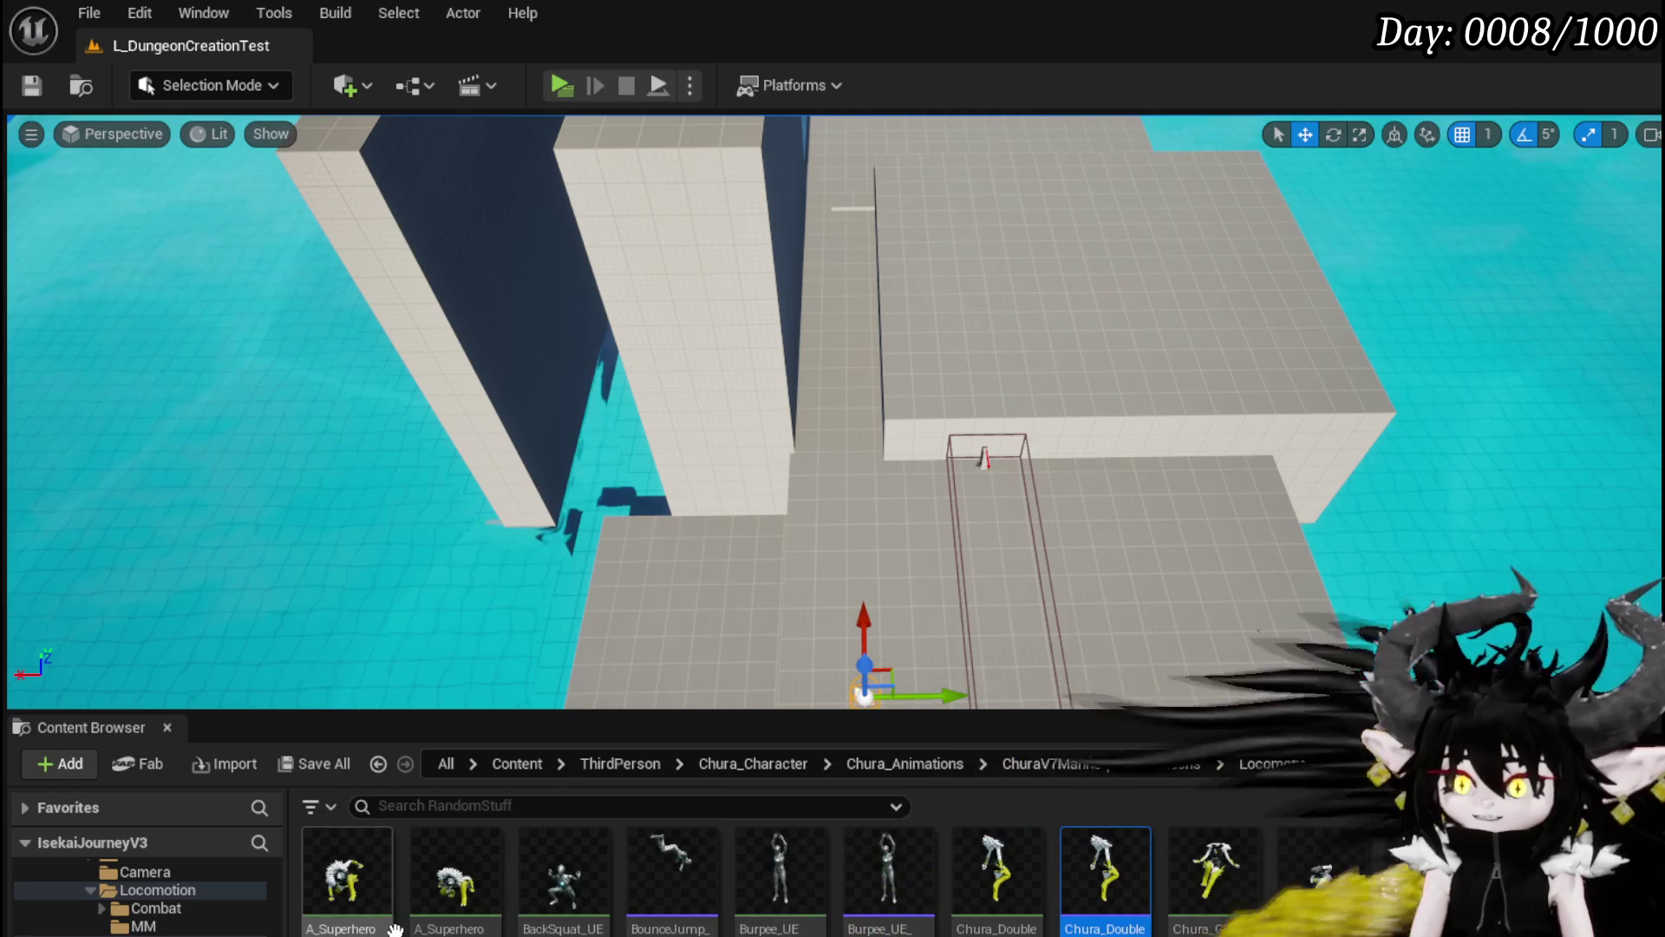
Step: Browse the MM and Locomotion > Casual animation folders in the Content Browser
left_click(165, 927)
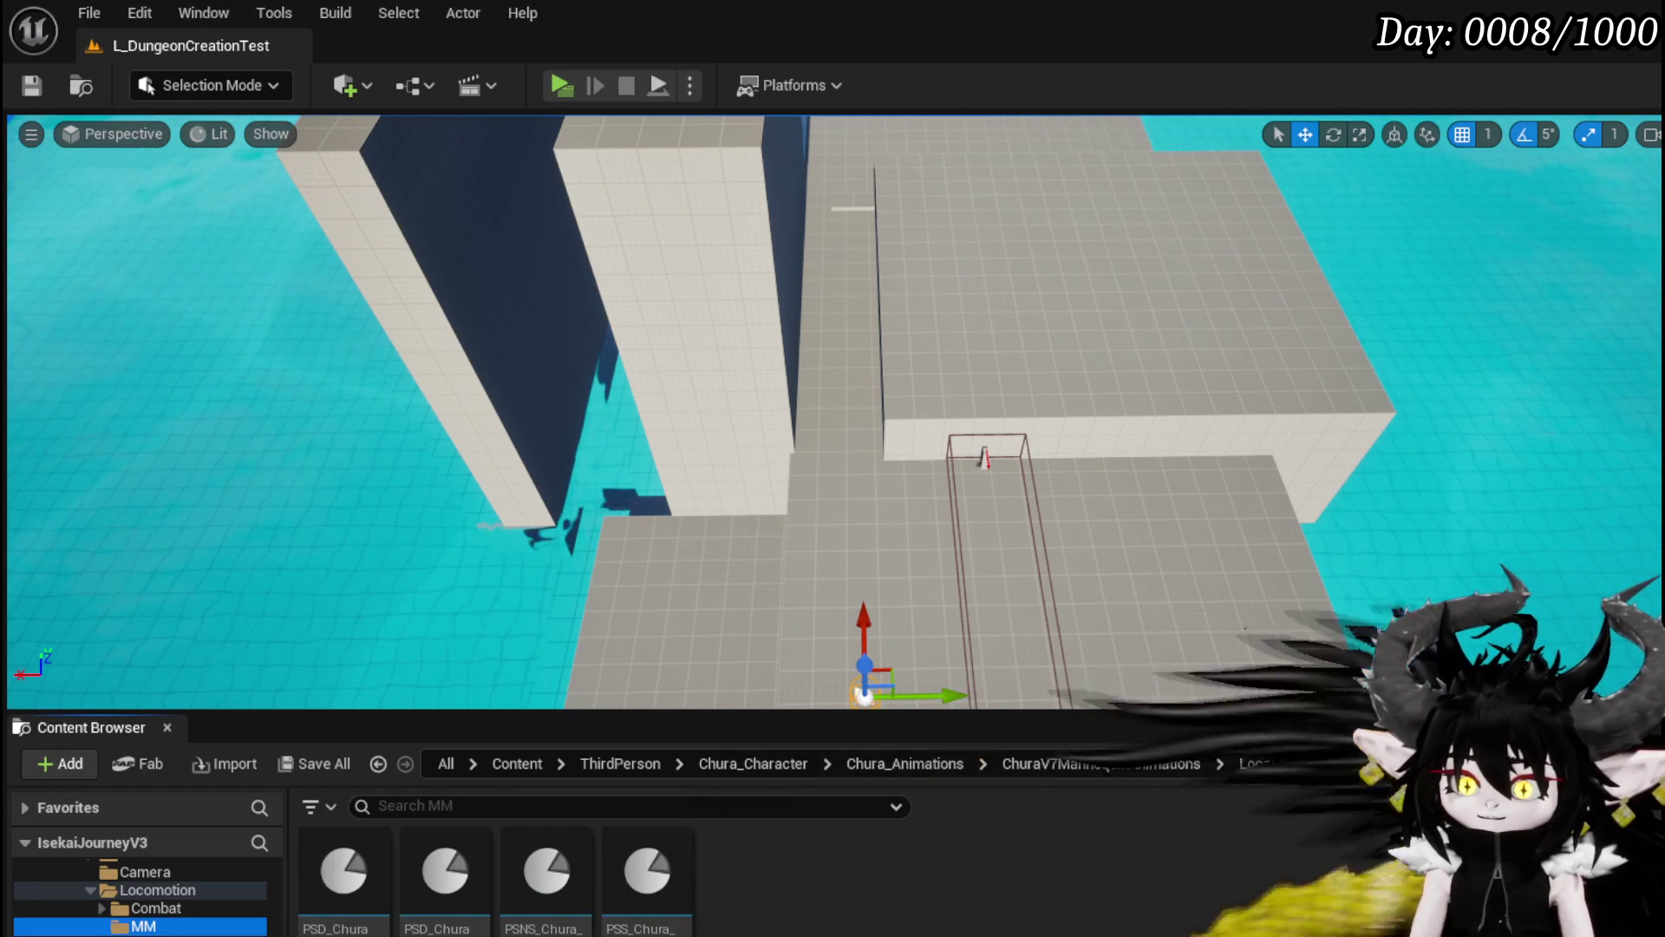
left_click(158, 890)
double_click(343, 867)
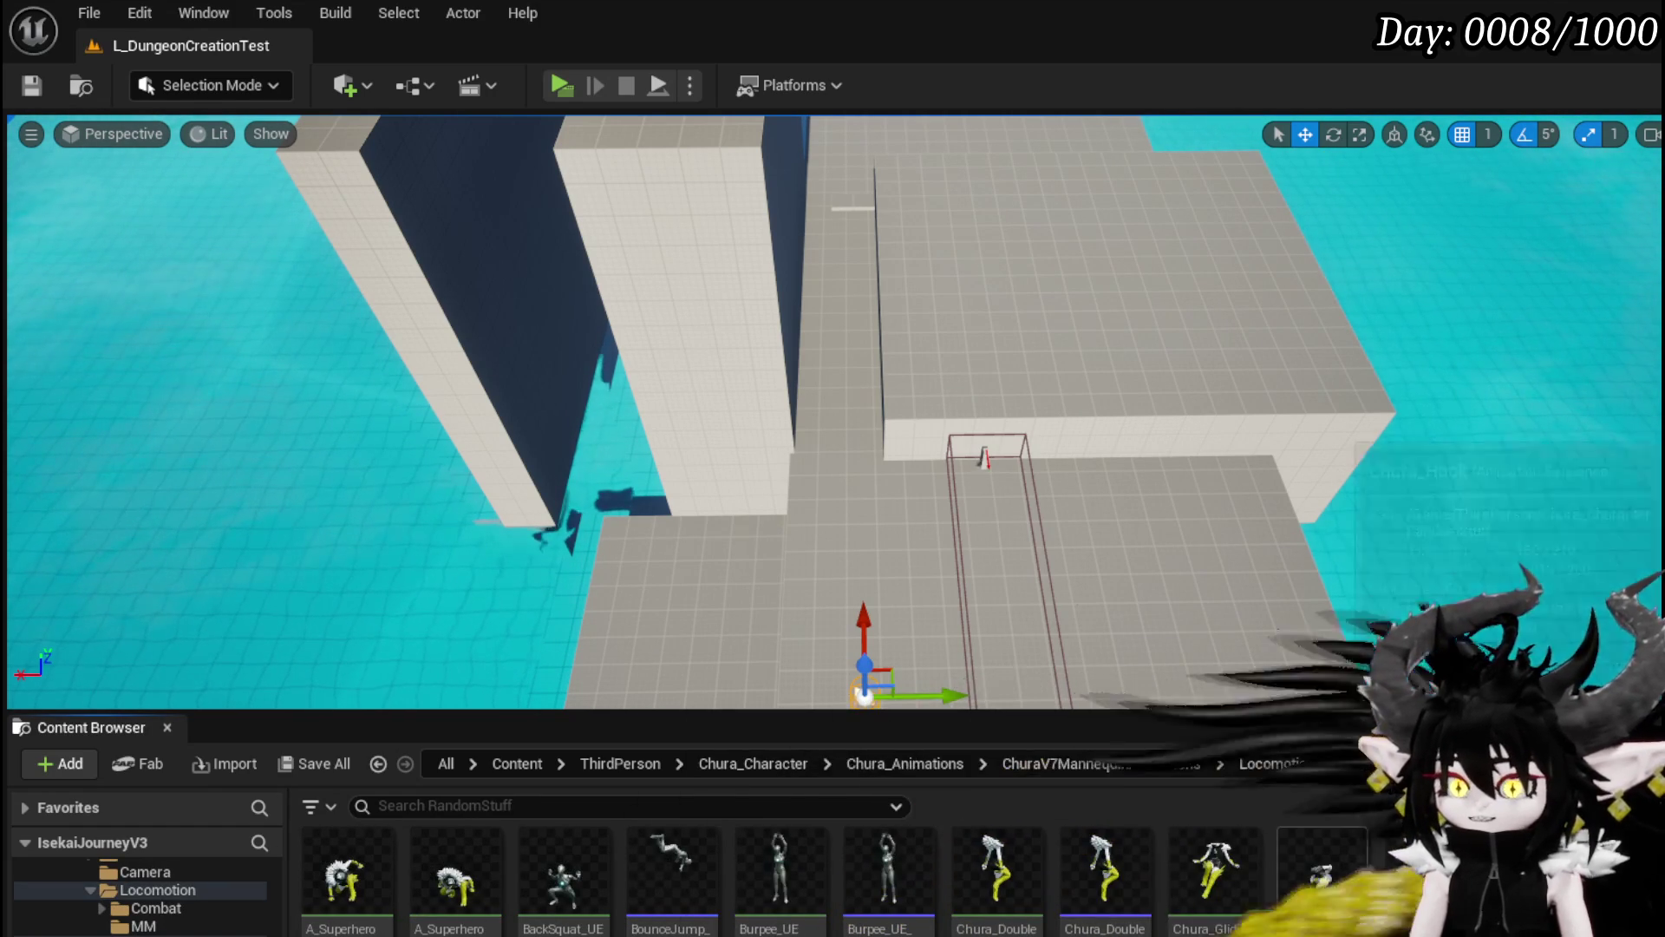
Step: Return to the SprintingTracing graph and save the BPC_MC_PlatformerMovement blueprint
scroll(659, 876, "down", 1)
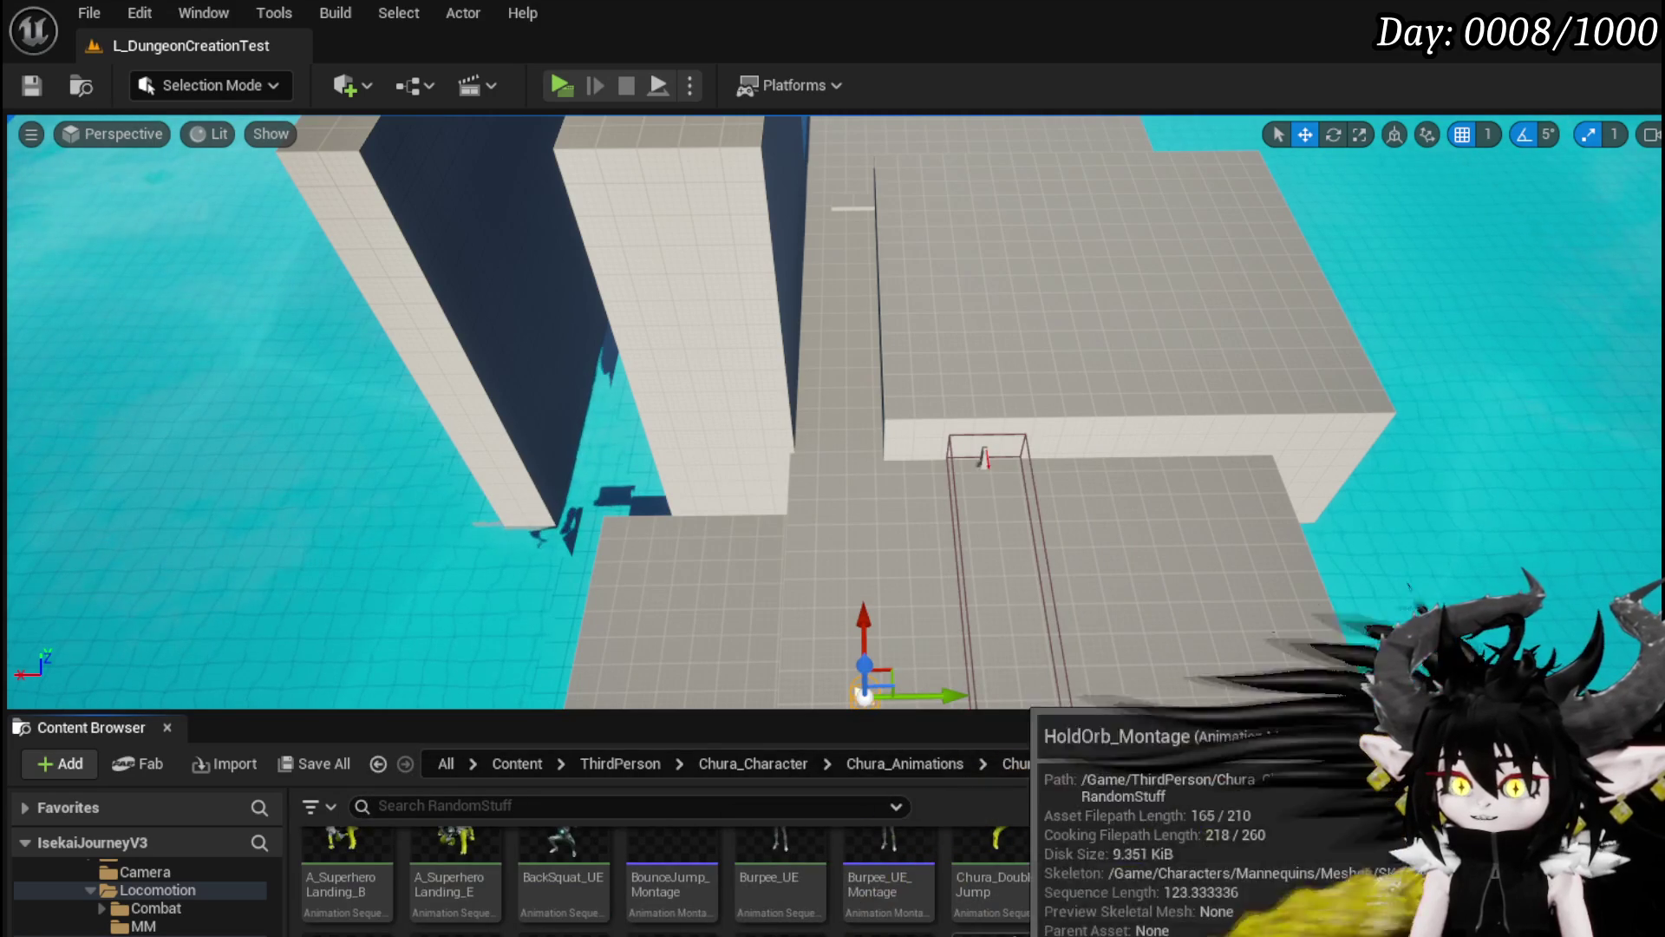
scroll(563, 876, "up", 1)
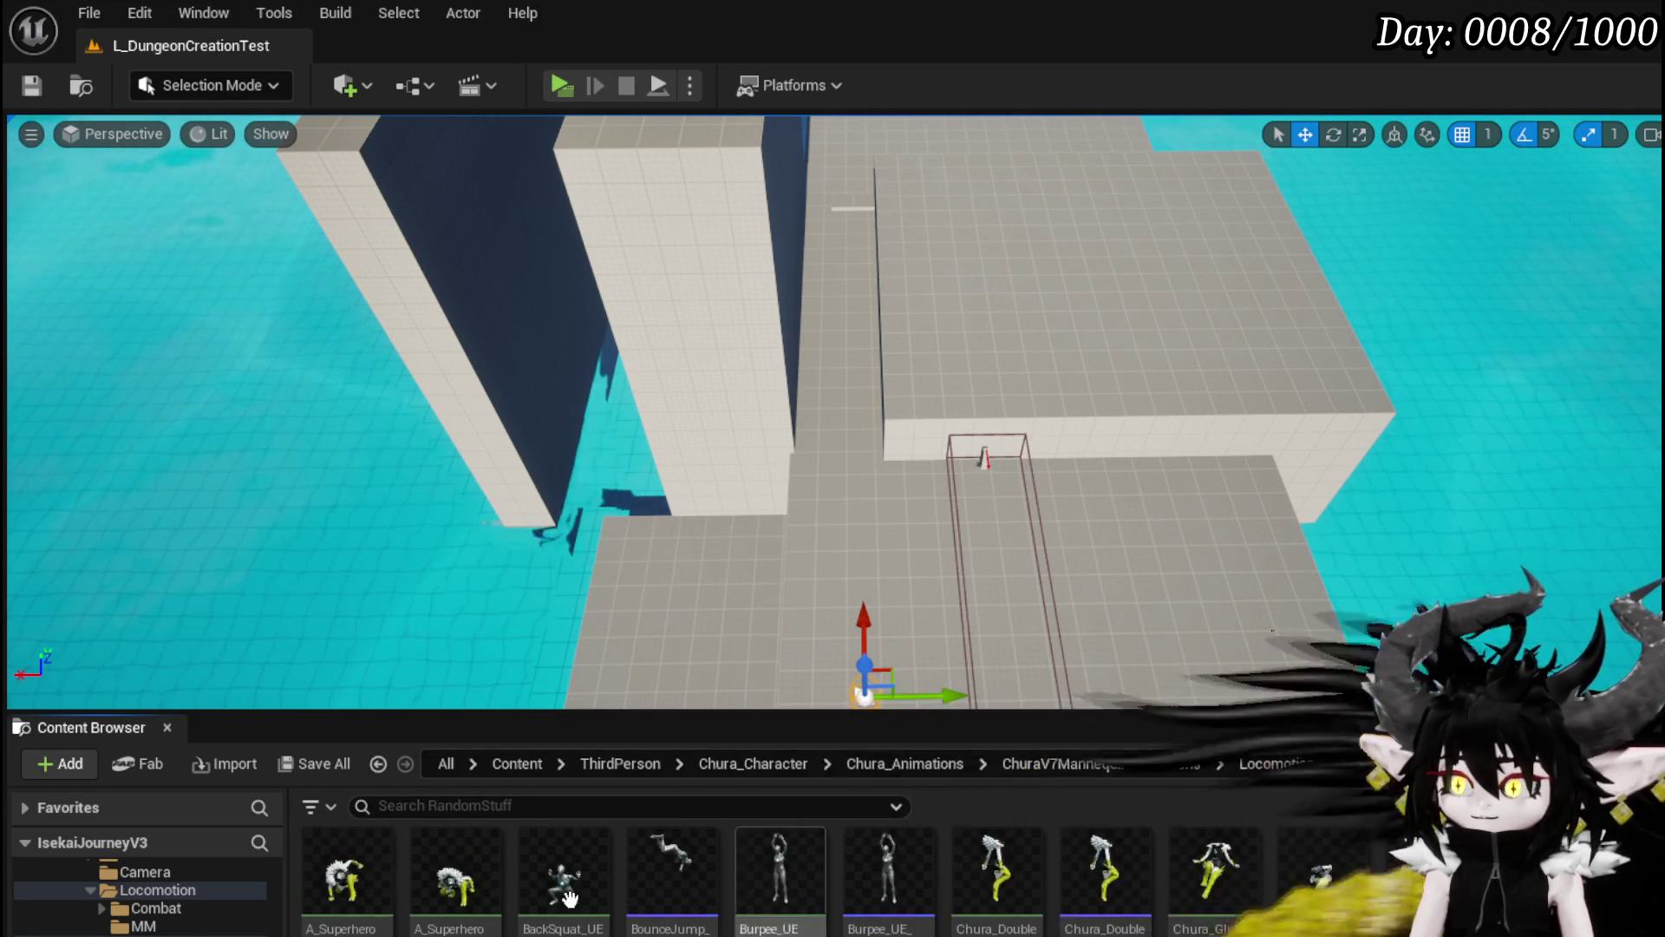
scroll(182, 919, "up", 1)
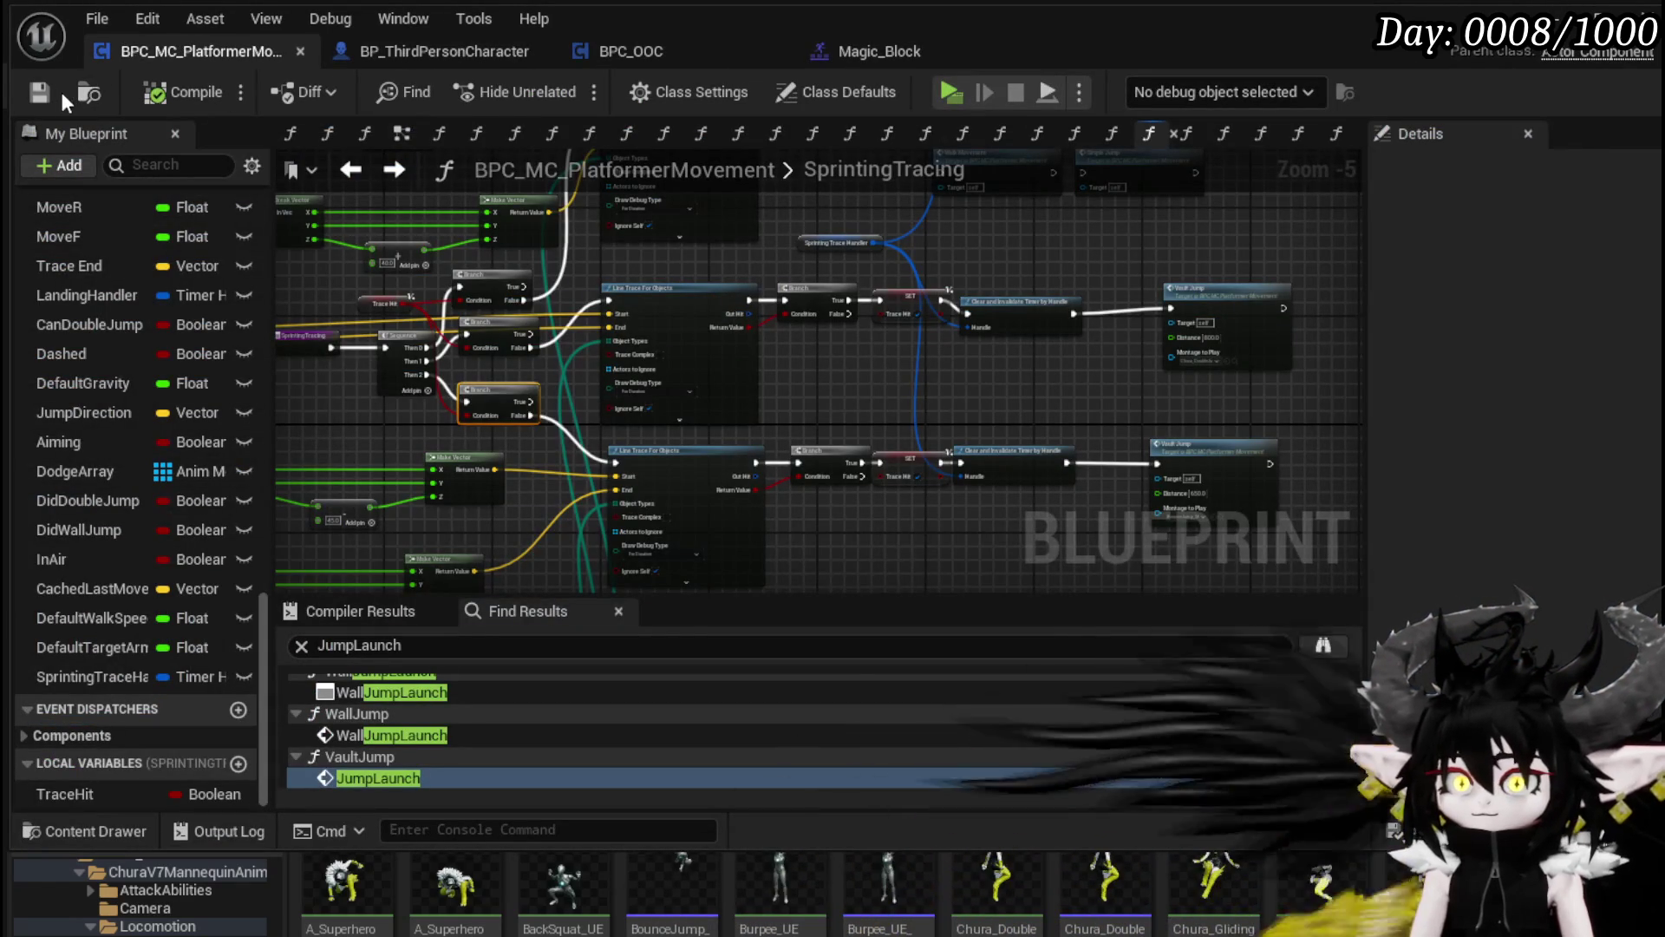
left_click(41, 92)
scroll(829, 210, "up", 3)
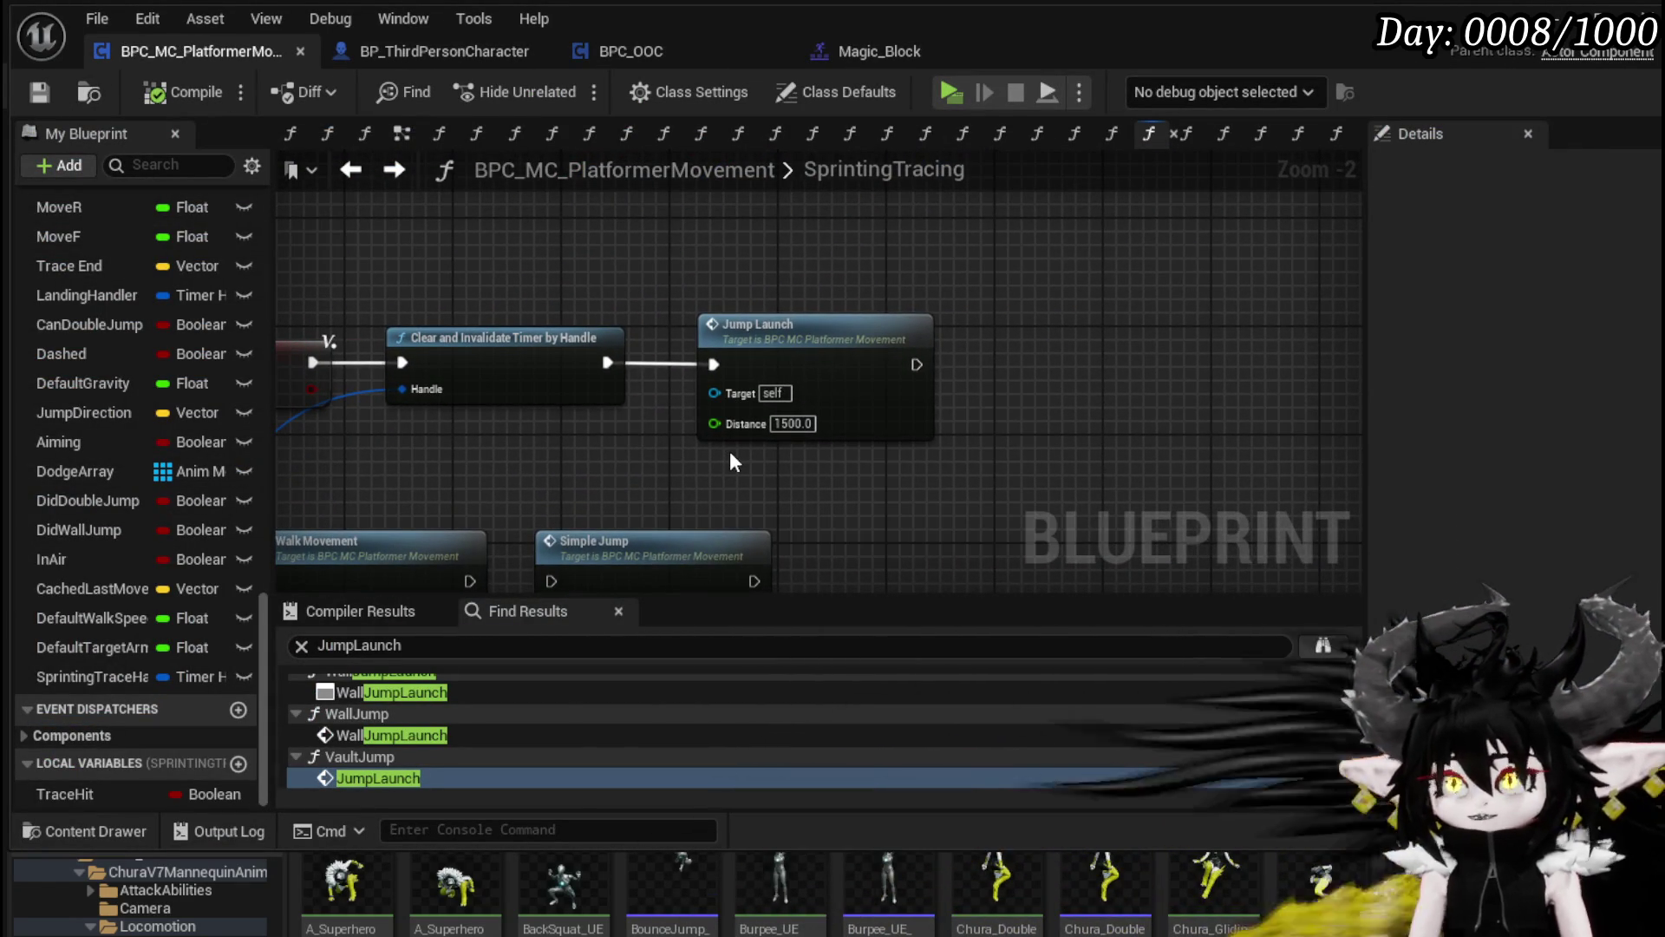
Step: Move the Jump Launch call further right after Clear and Invalidate Timer
left_click_drag(857, 328, 1100, 326)
mouse_move(689, 414)
left_mouse_down()
mouse_move(509, 420)
mouse_move(819, 414)
mouse_move(529, 437)
left_mouse_up()
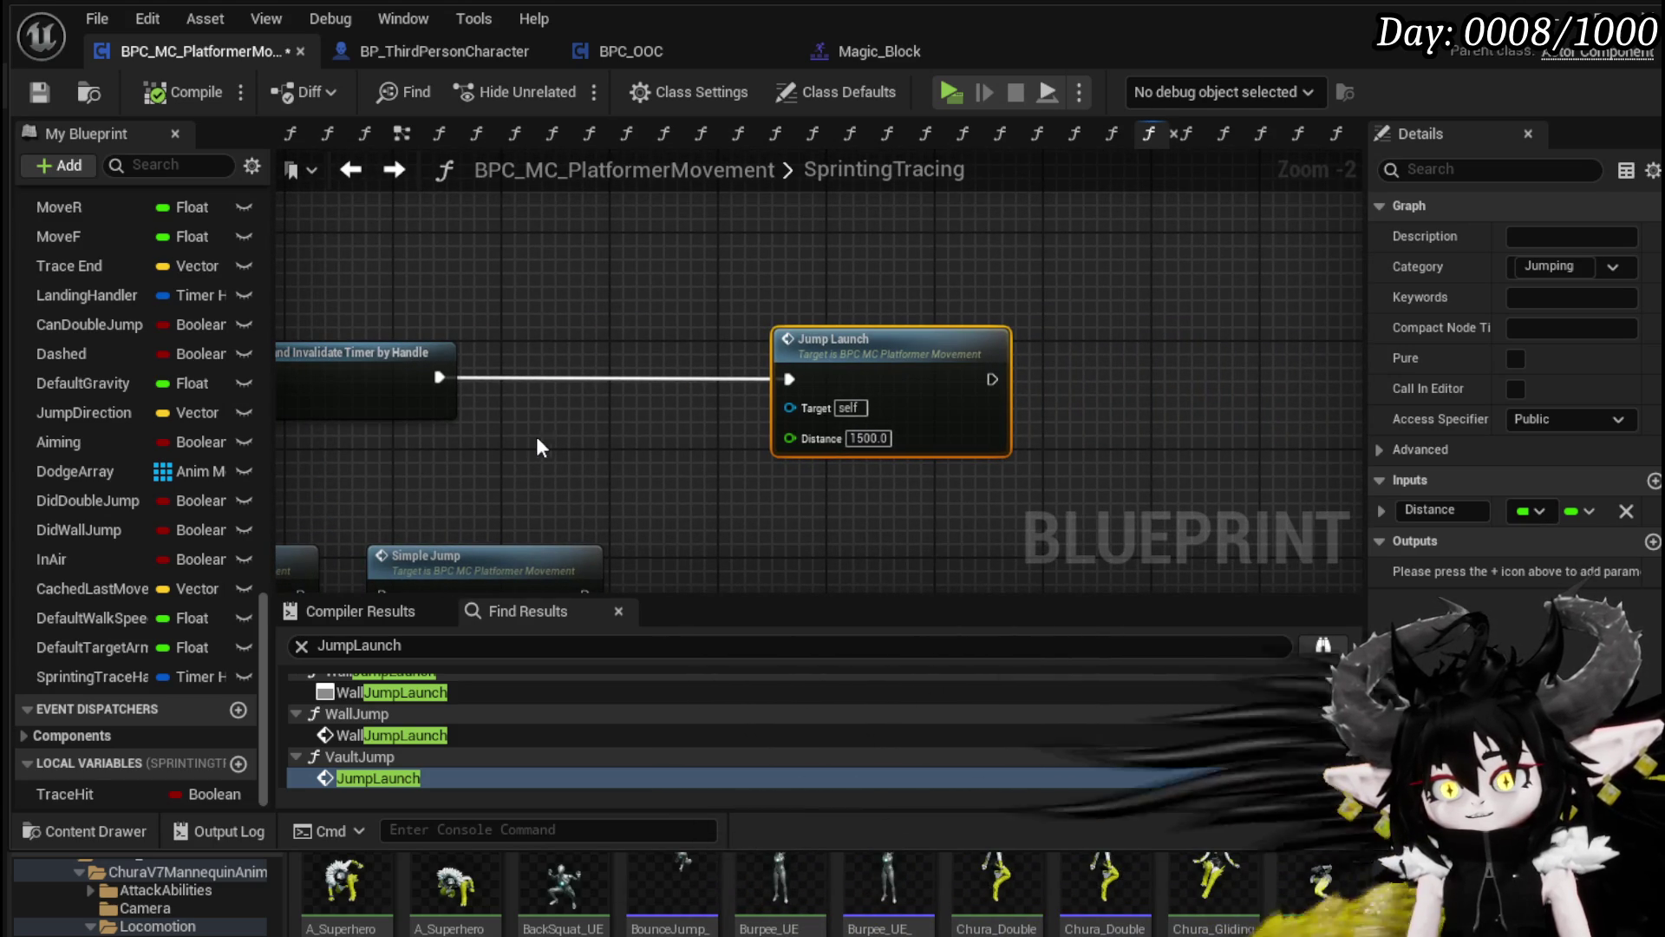
left_click(875, 342)
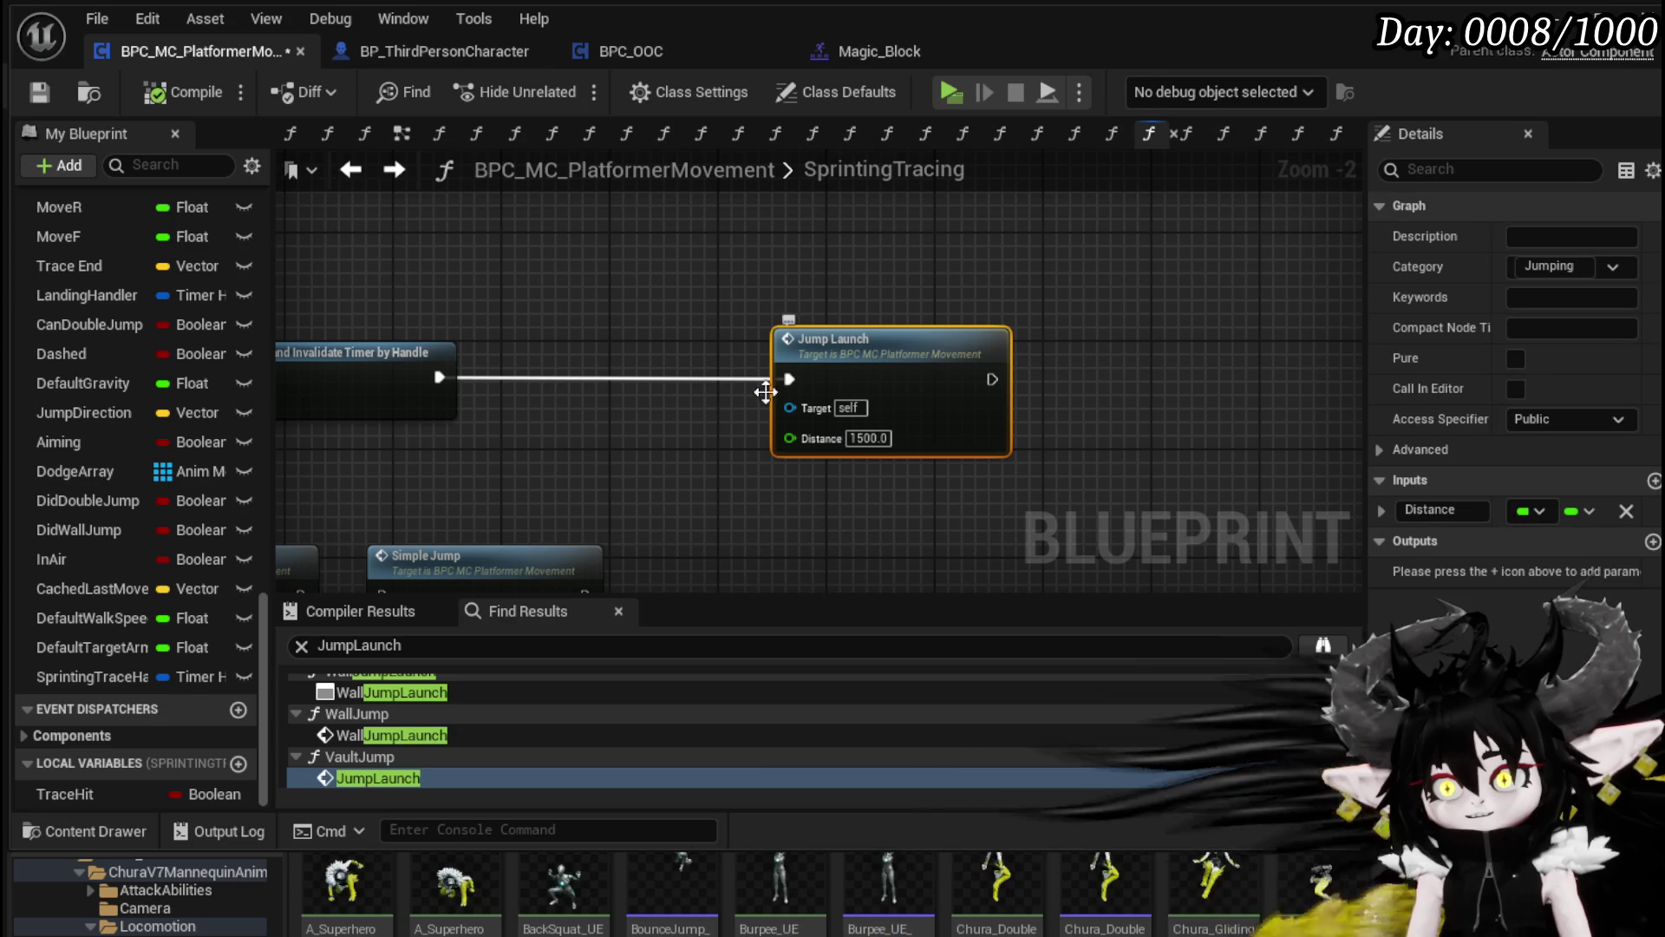
Step: Open the JumpLaunch function to inspect its launch velocity math, then return to SprintingTracing
double_click(847, 379)
scroll(747, 353, "down", 2)
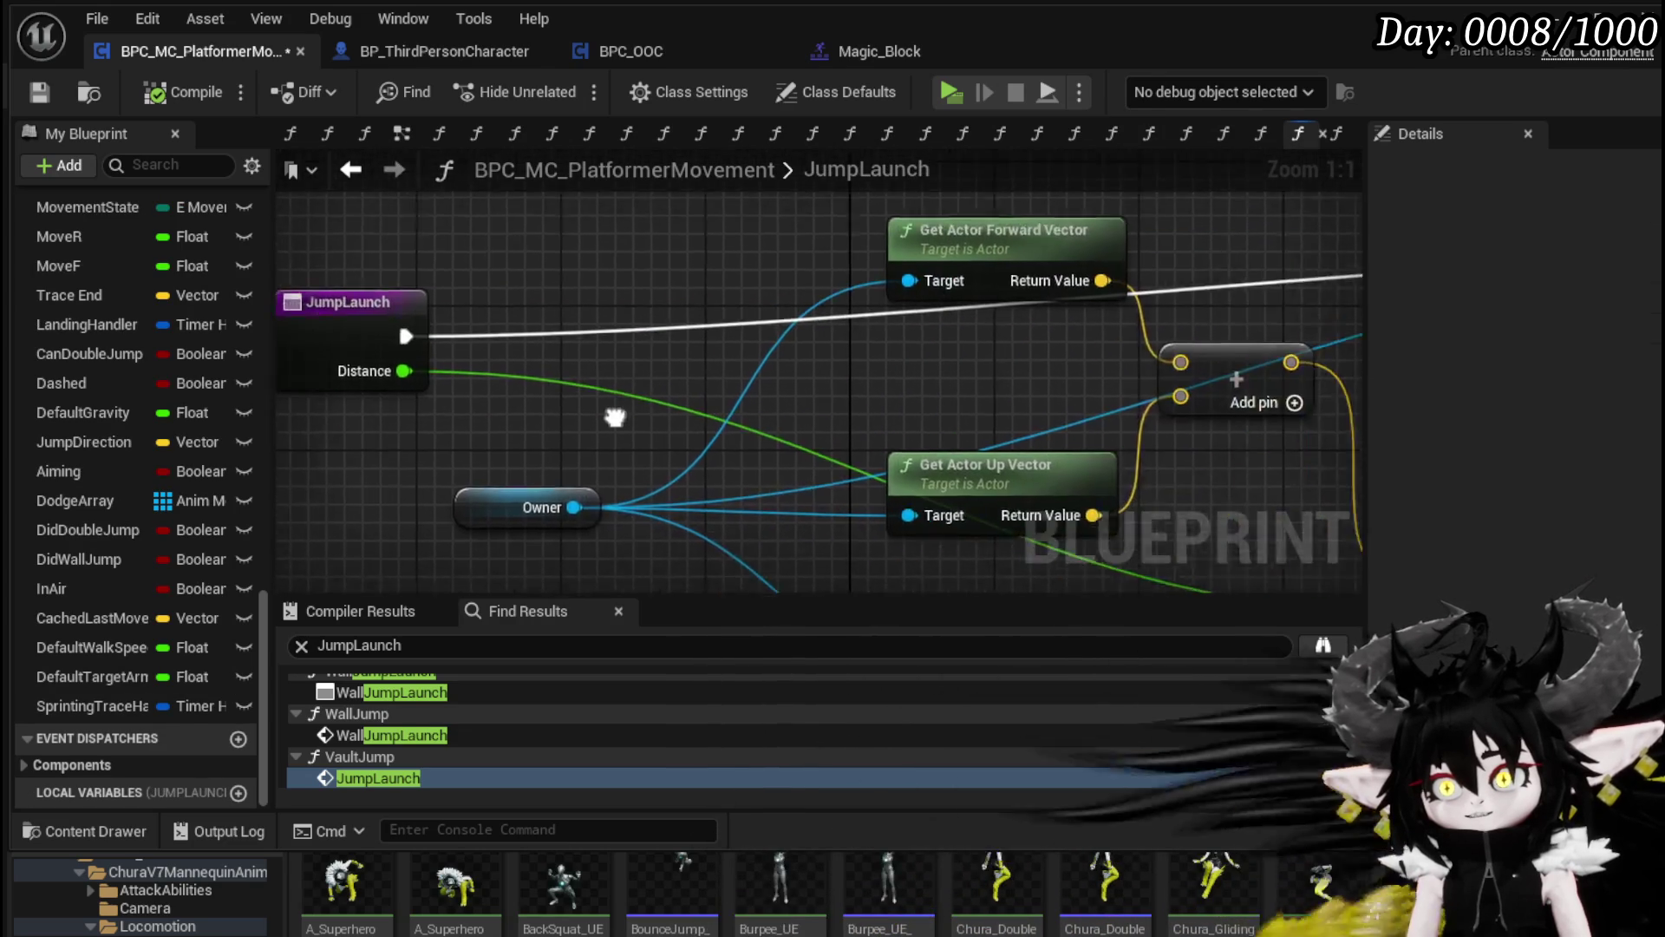
mouse_move(853, 375)
left_mouse_down()
mouse_move(719, 249)
mouse_move(625, 307)
mouse_move(487, 322)
left_mouse_up()
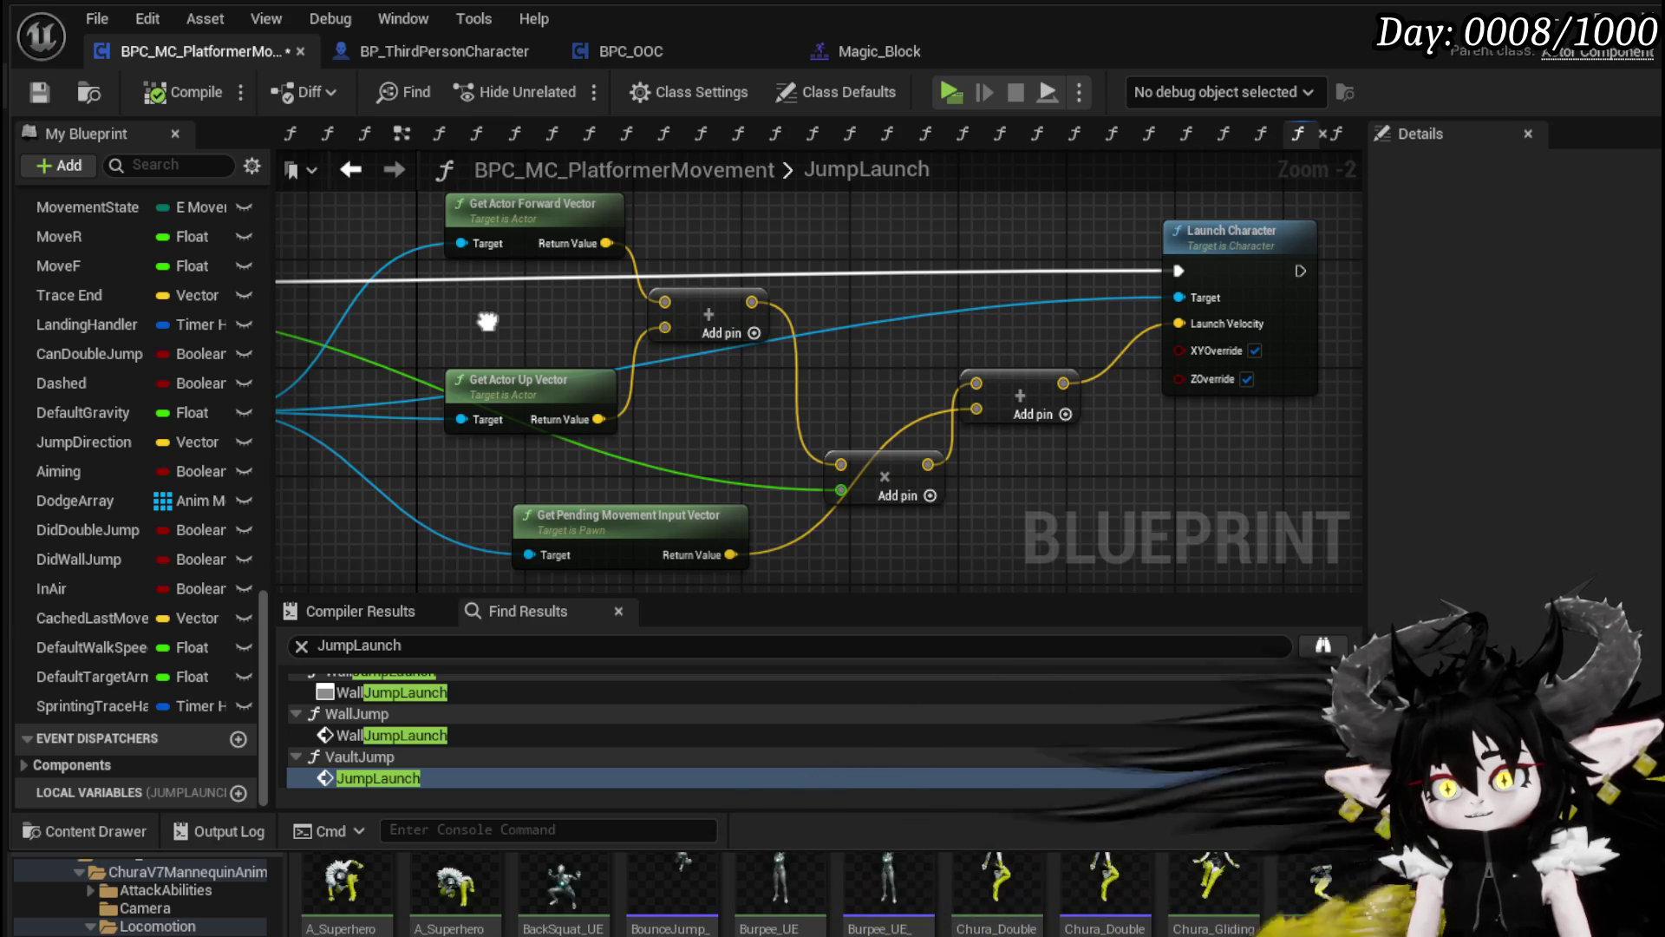
mouse_move(487, 322)
left_mouse_down()
mouse_move(669, 322)
mouse_move(451, 330)
mouse_move(679, 409)
mouse_move(605, 414)
left_mouse_up()
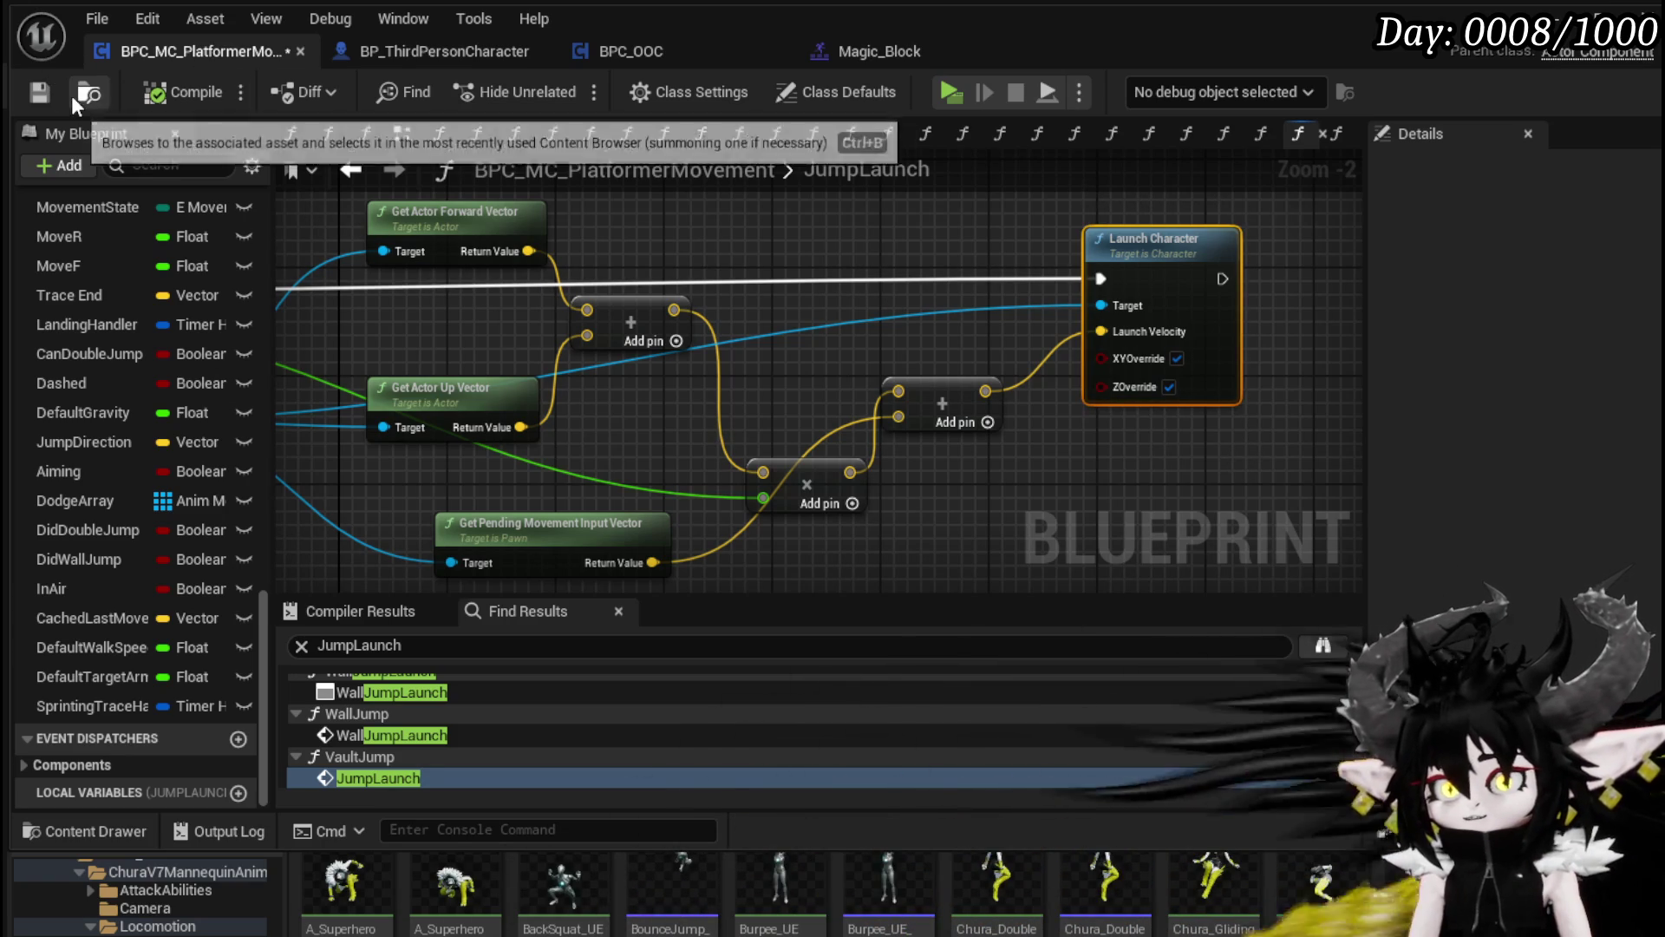
left_click_drag(990, 375, 1188, 403)
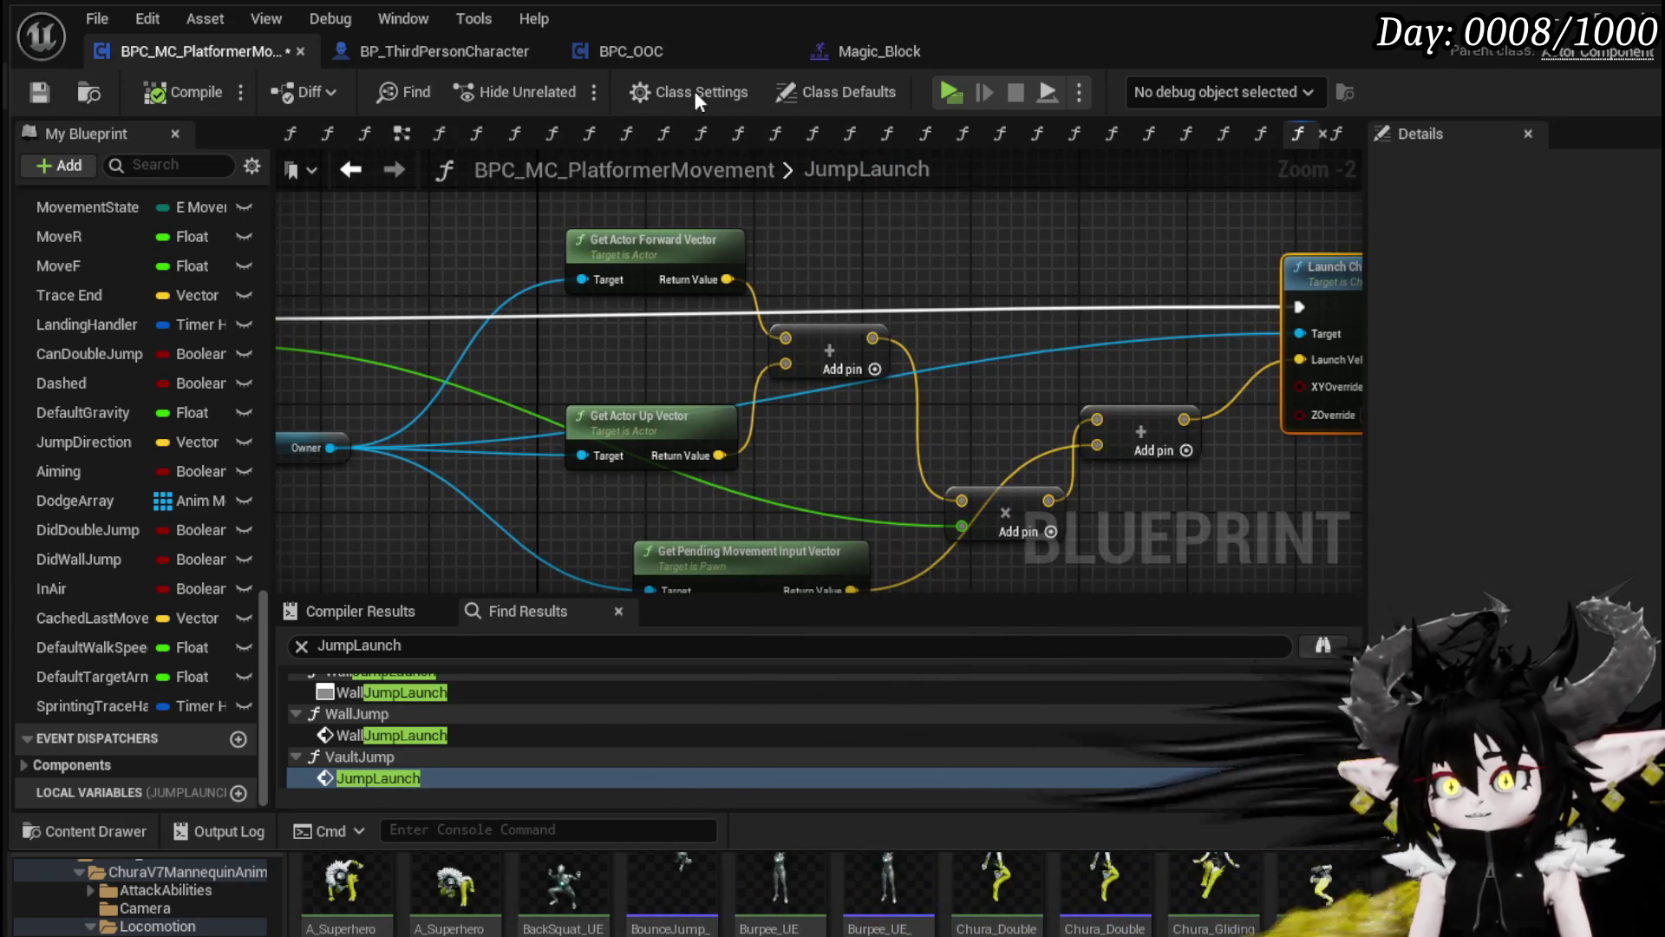
left_click(338, 169)
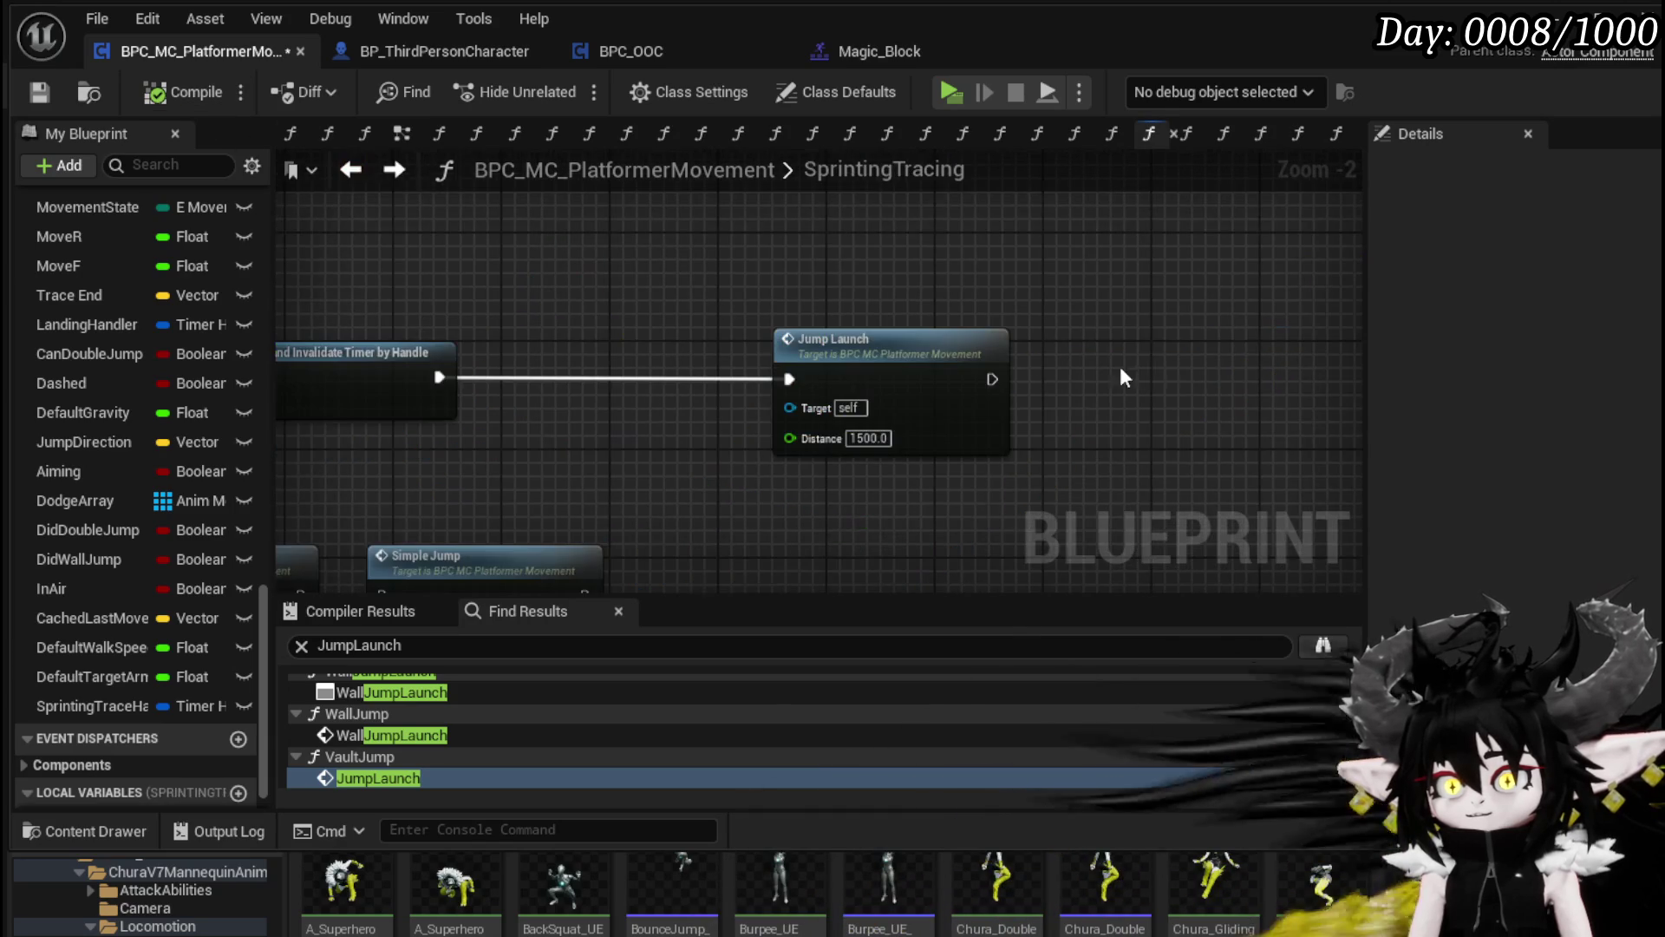
Step: Add a Launch Character after Jump Launch with Launch Velocity Z set to 1500
mouse_move(1171, 305)
left_mouse_down()
mouse_move(891, 265)
mouse_move(972, 265)
mouse_move(445, 327)
left_mouse_up()
mouse_move(1183, 362)
left_mouse_down()
mouse_move(1251, 322)
mouse_move(900, 337)
left_mouse_up()
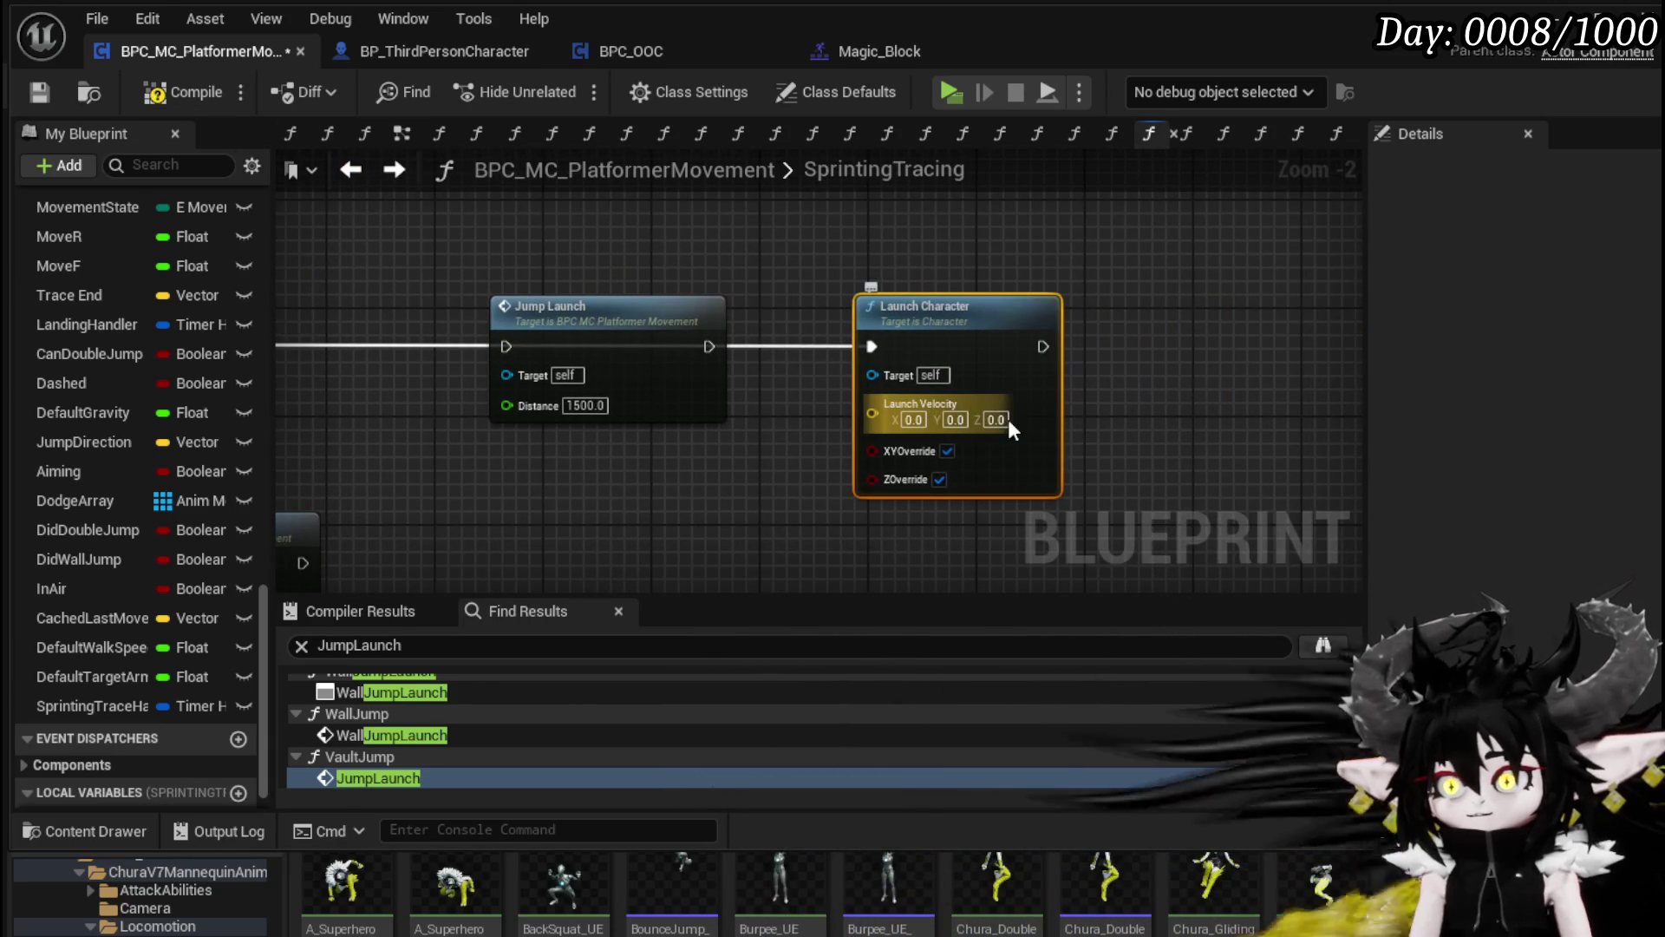
type("1500")
key("Return")
Step: Look over the launch nodes and select the LaunchUp function in My Blueprint
left_click_drag(1153, 401, 984, 378)
scroll(164, 314, "up", 15)
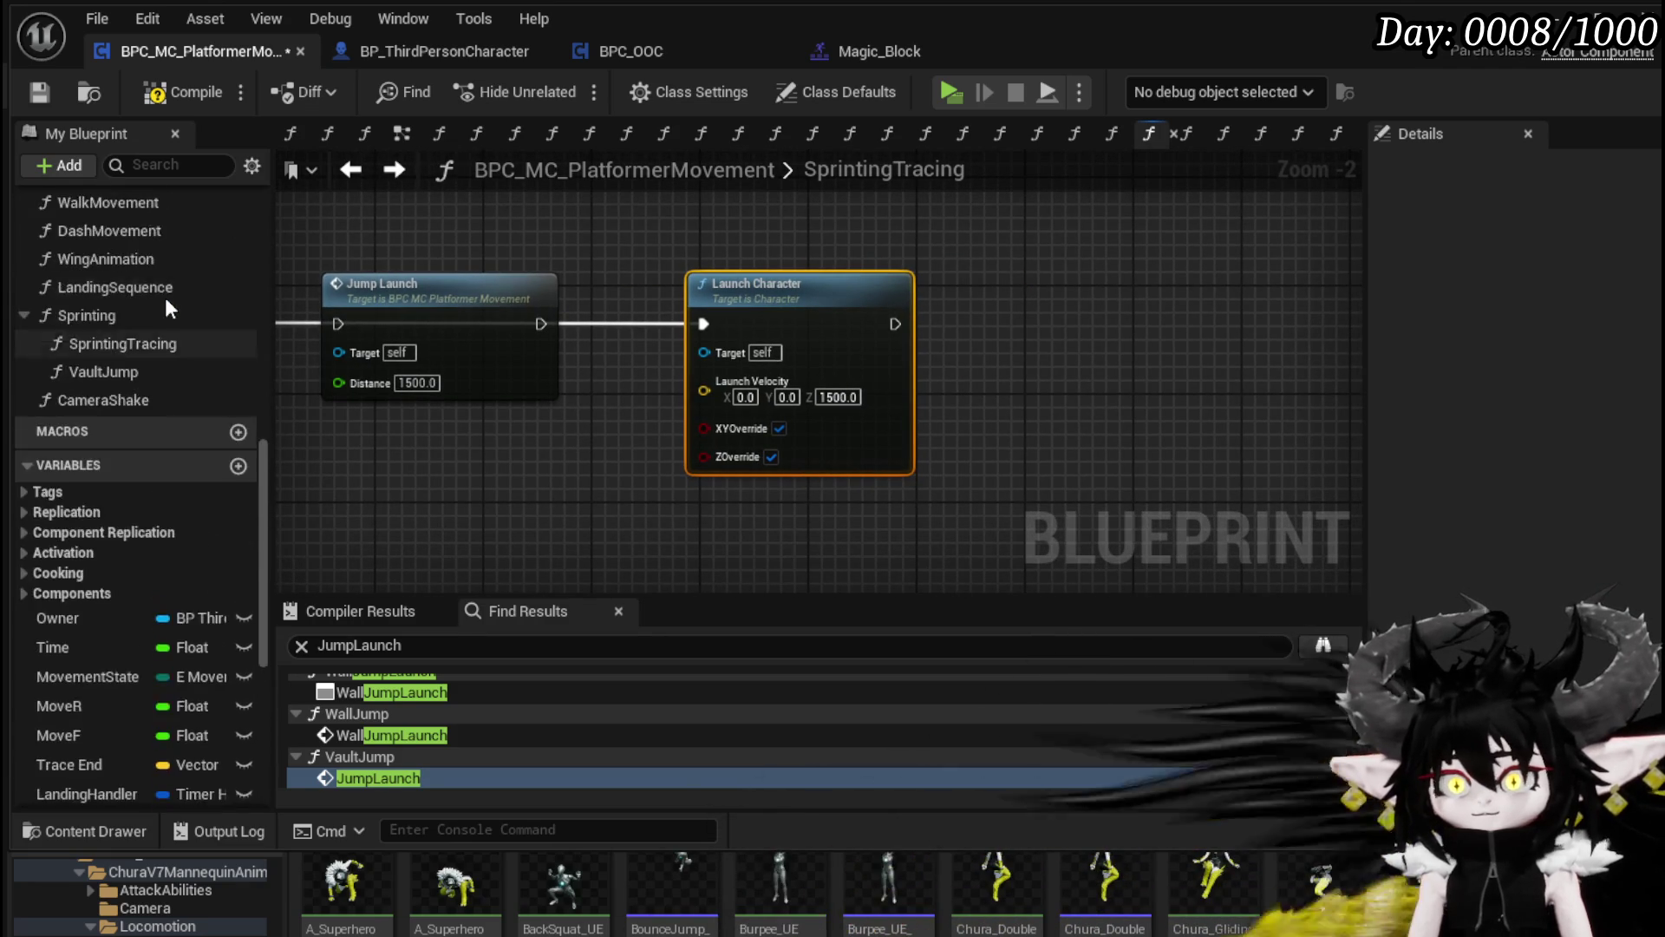
scroll(164, 294, "up", 5)
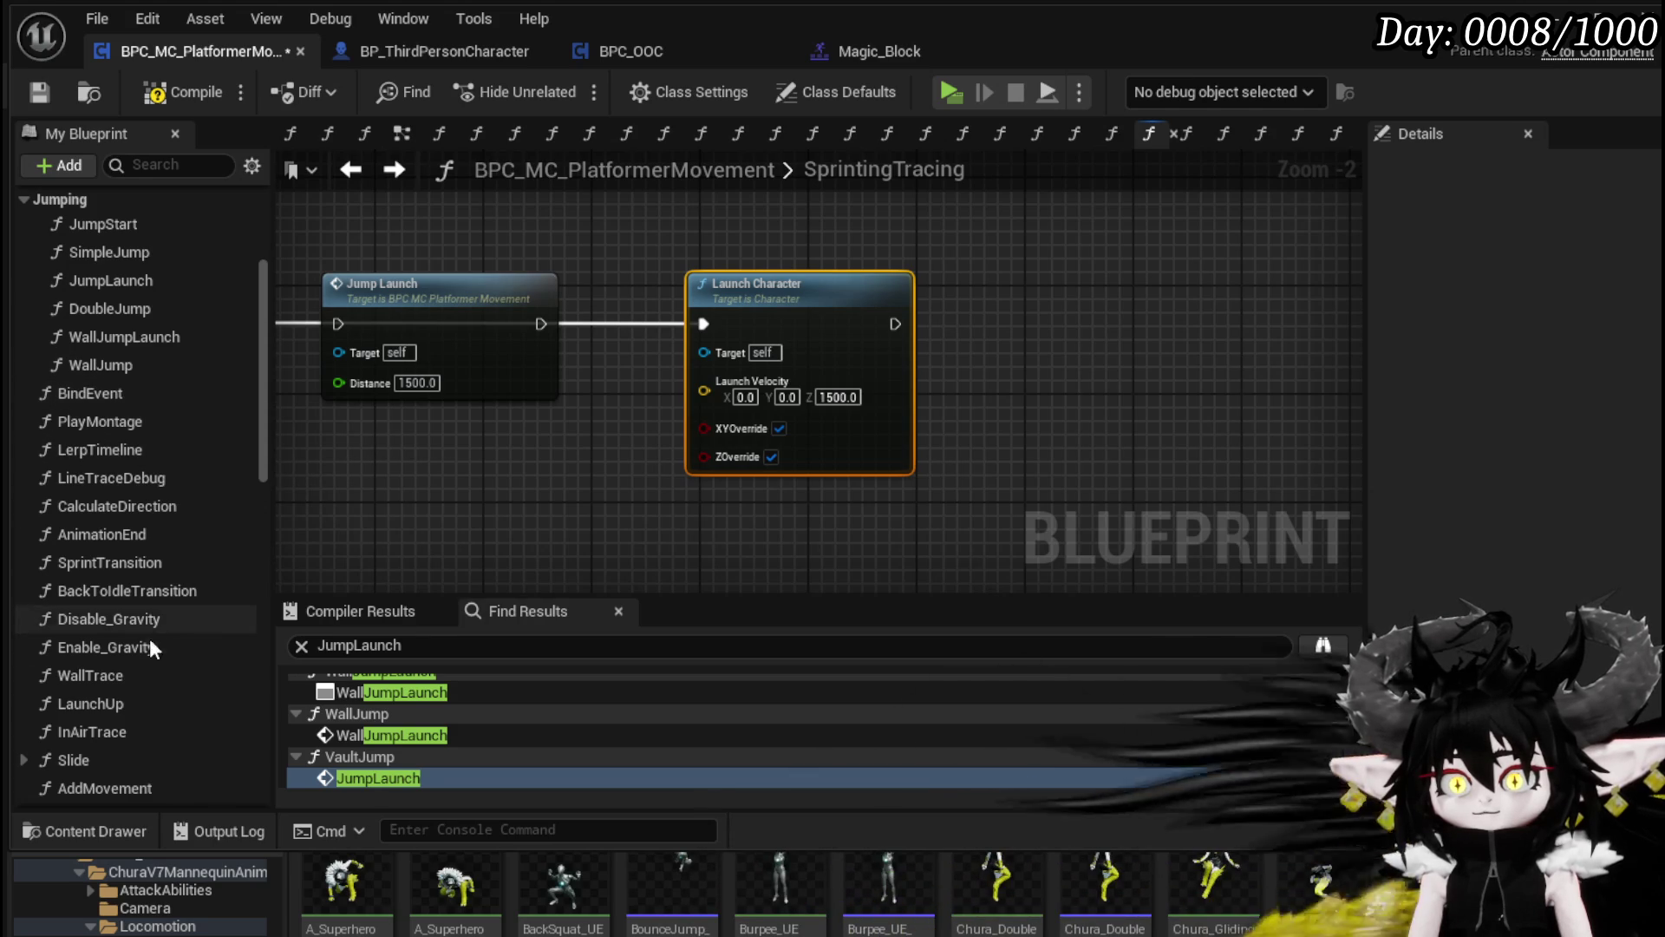
left_click(115, 704)
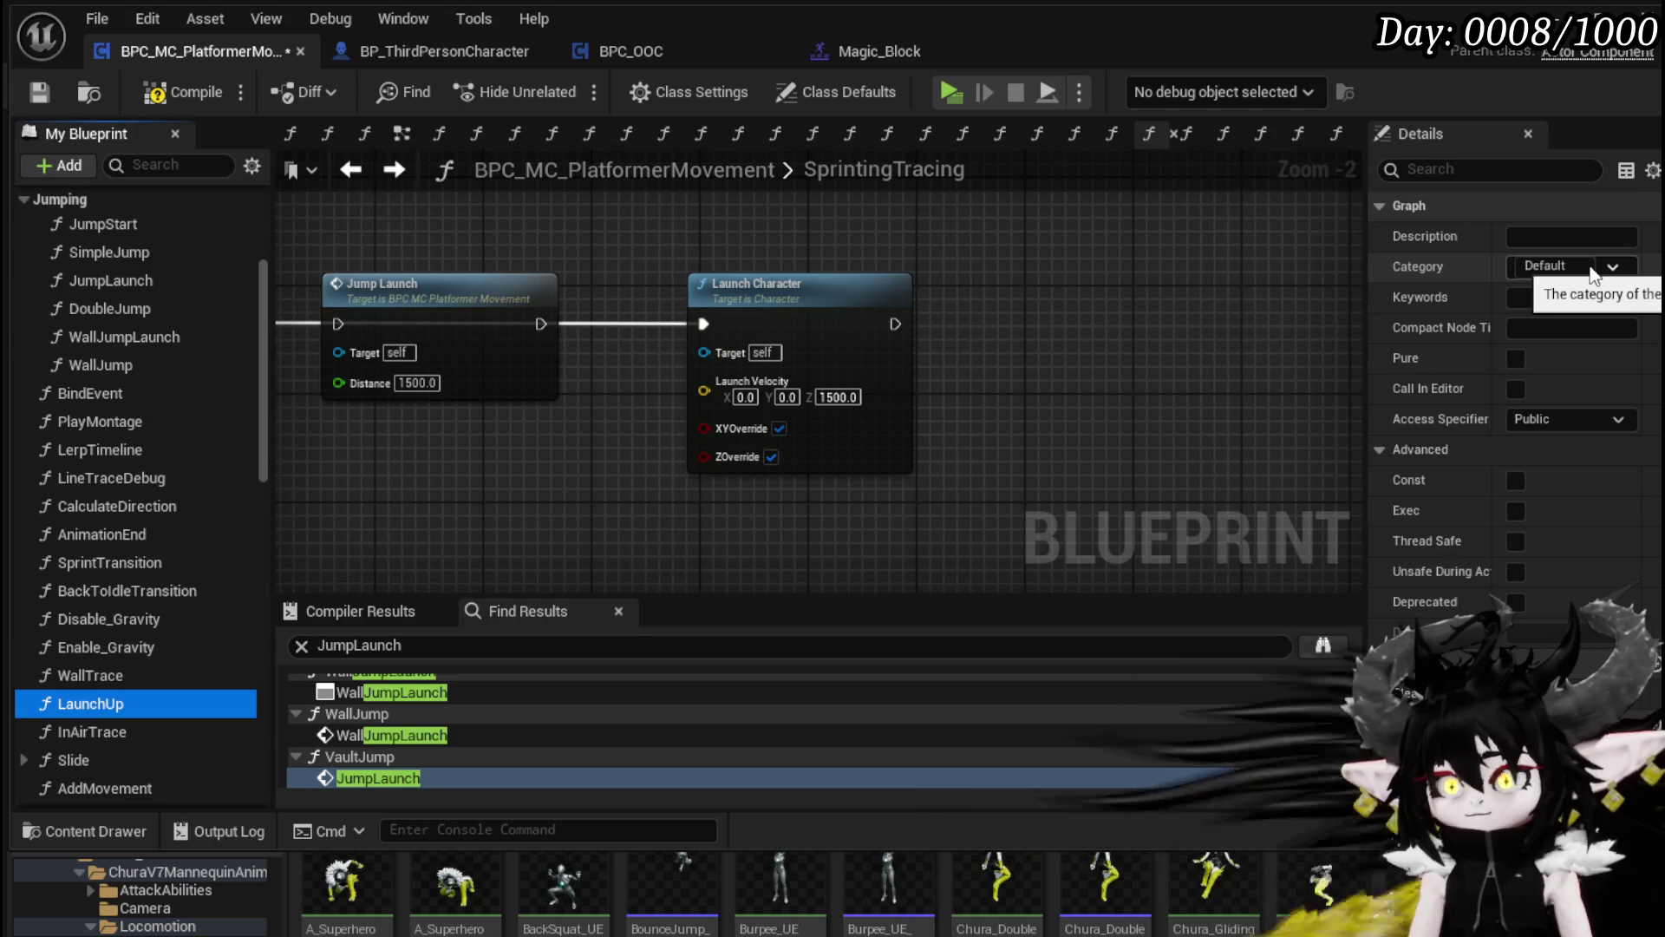
Step: Open the LaunchUp function graph and inspect its launch, entry and Owner nodes
double_click(110, 704)
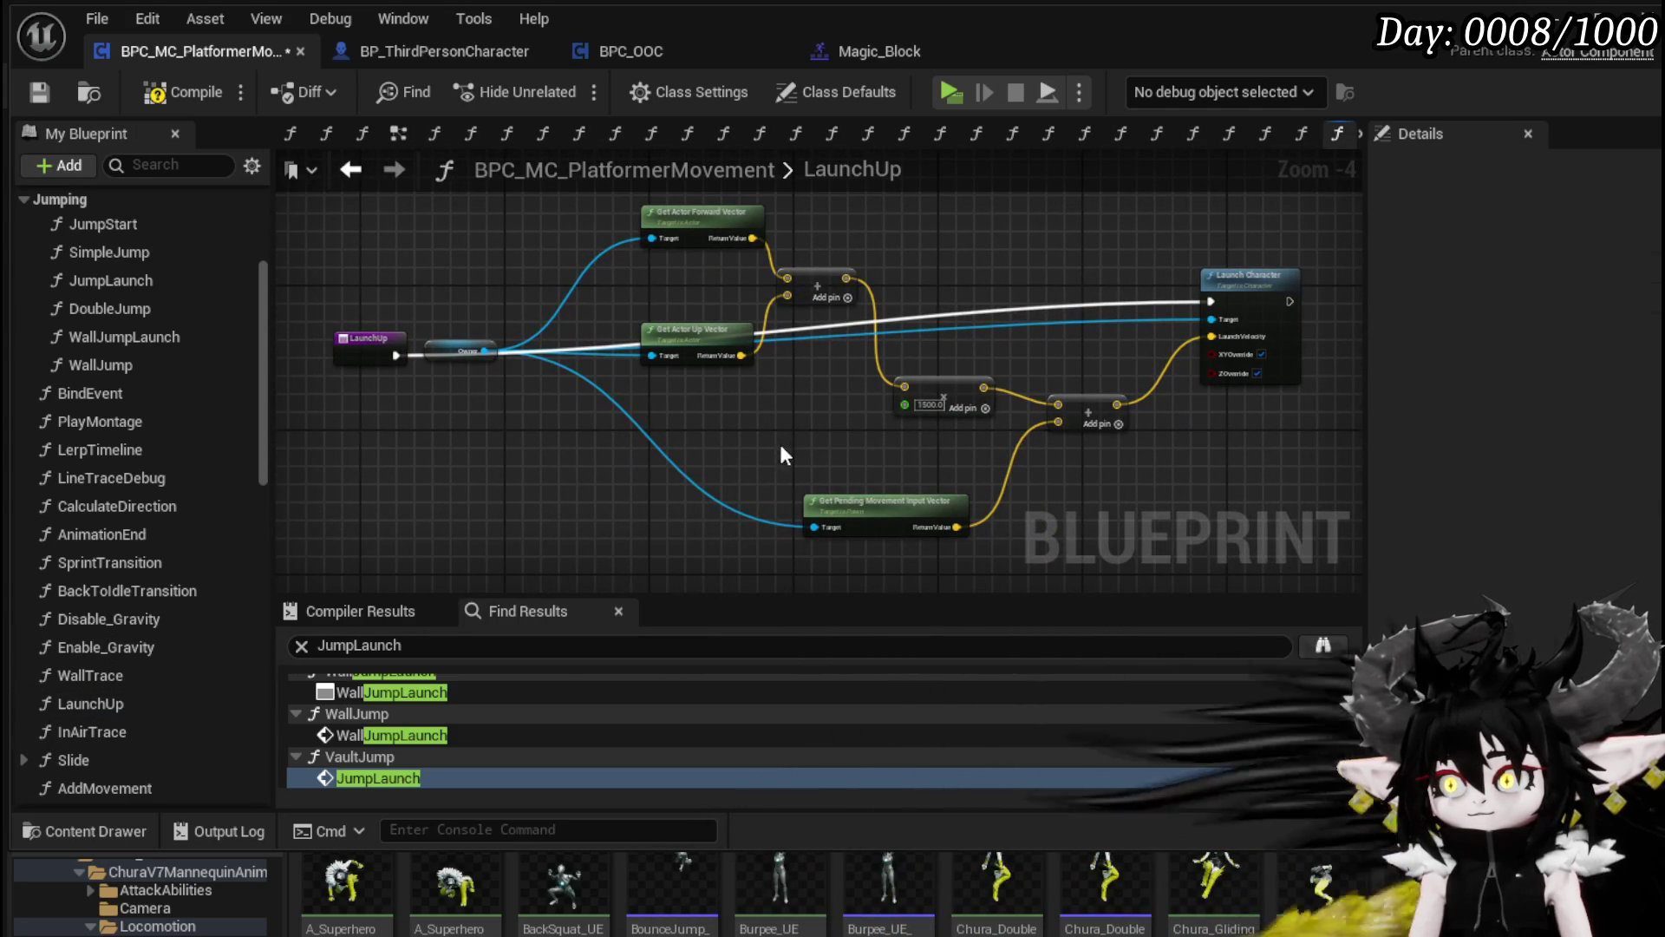
left_click_drag(557, 556, 1221, 201)
scroll(1006, 280, "up", 3)
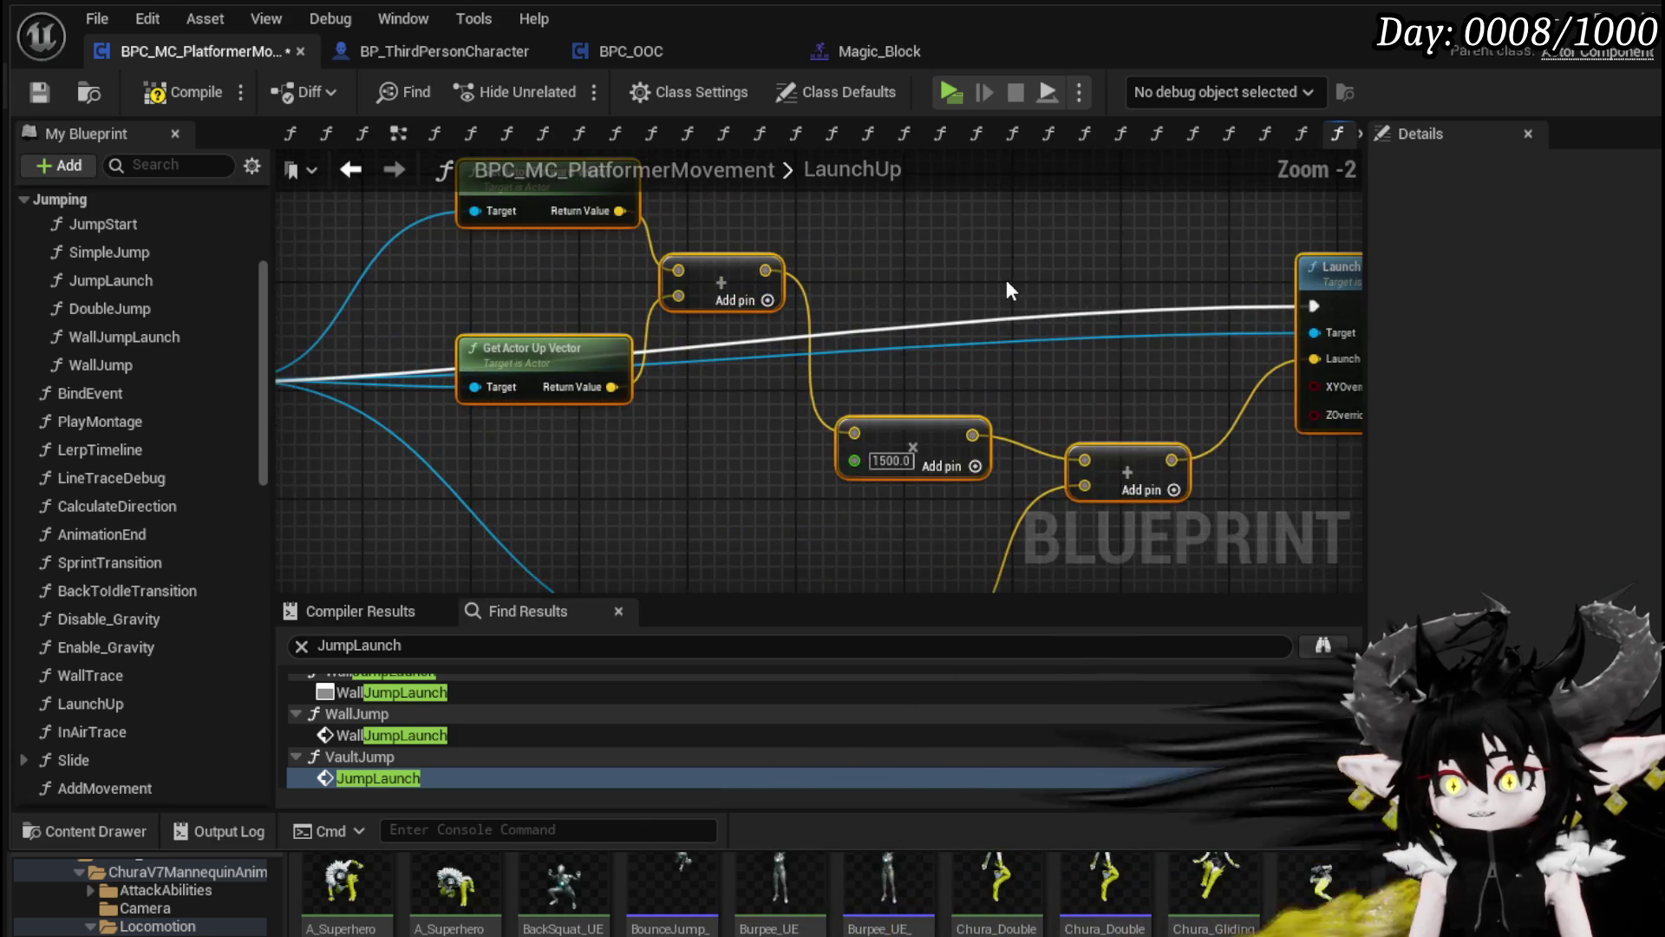
scroll(990, 305, "down", 2)
mouse_move(991, 305)
left_mouse_down()
mouse_move(1008, 228)
mouse_move(1068, 331)
mouse_move(543, 314)
mouse_move(532, 281)
left_mouse_up()
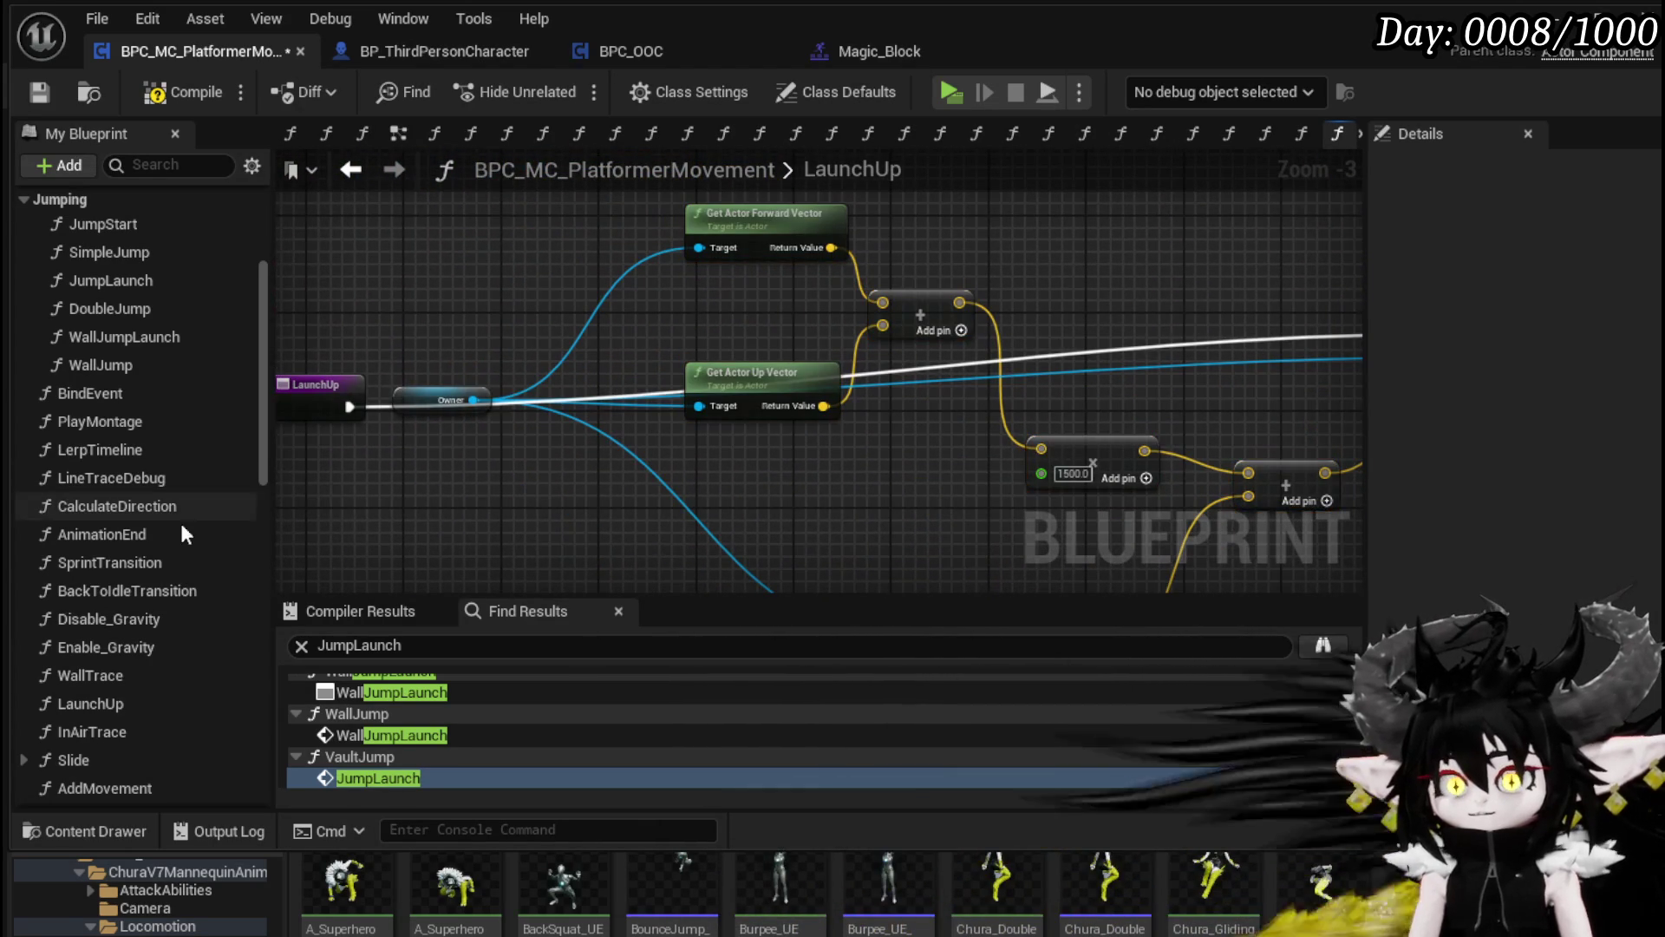
Step: Check the JumpLaunch graph, then save and compile, revealing the missing Target connection error
double_click(127, 282)
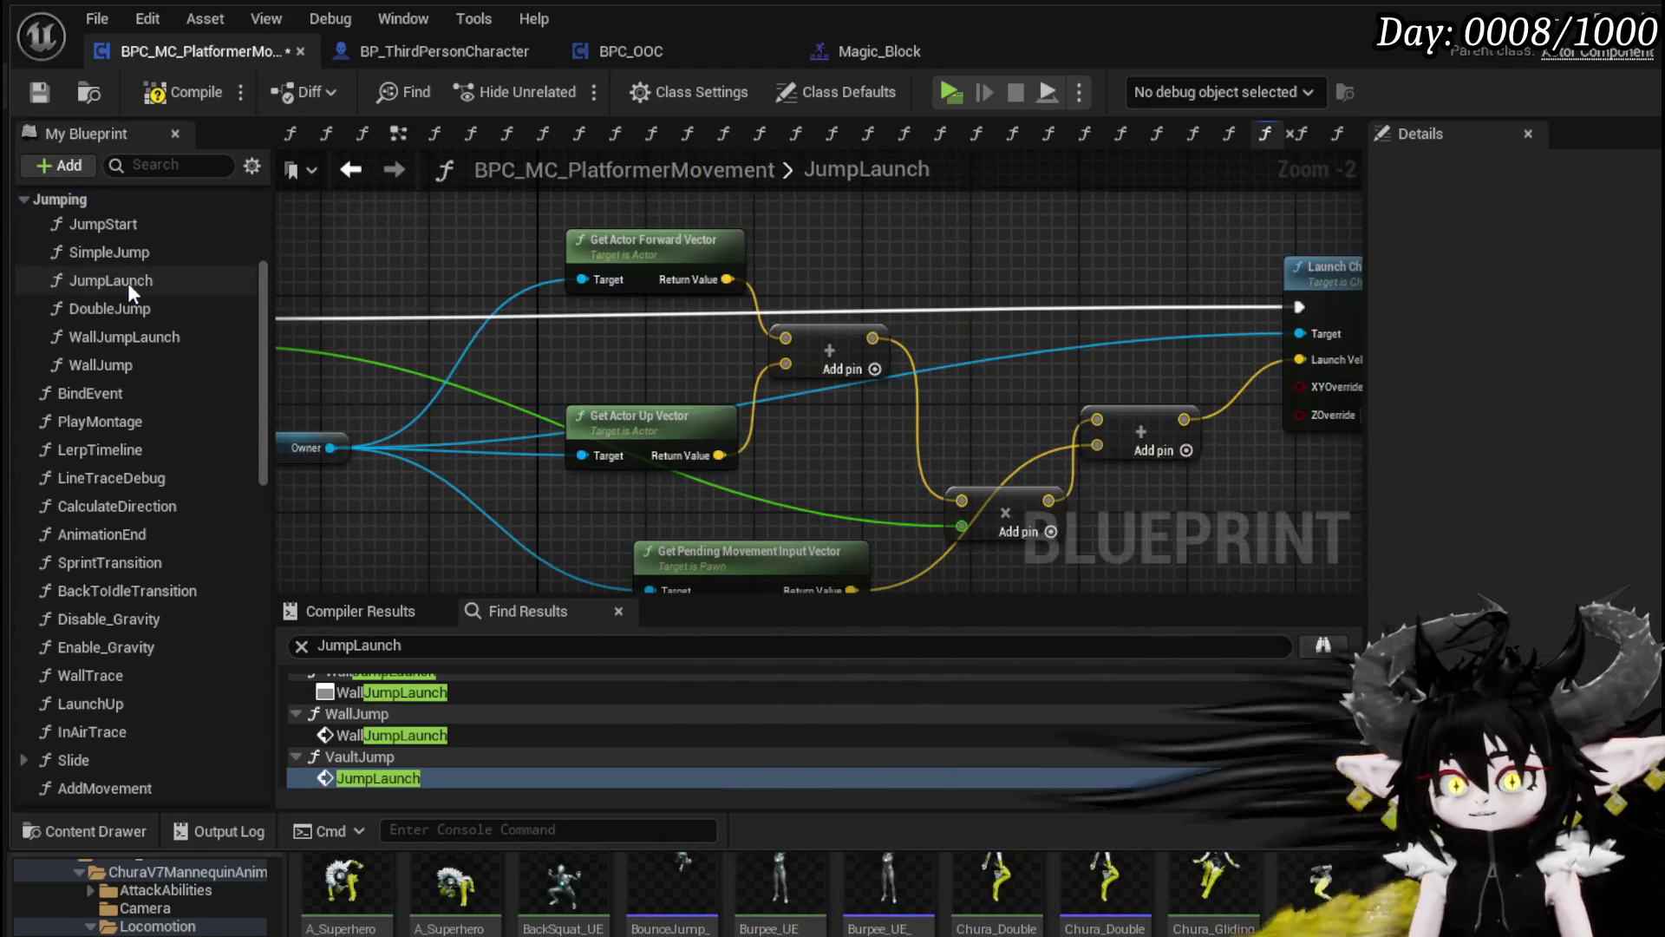
scroll(885, 311, "down", 2)
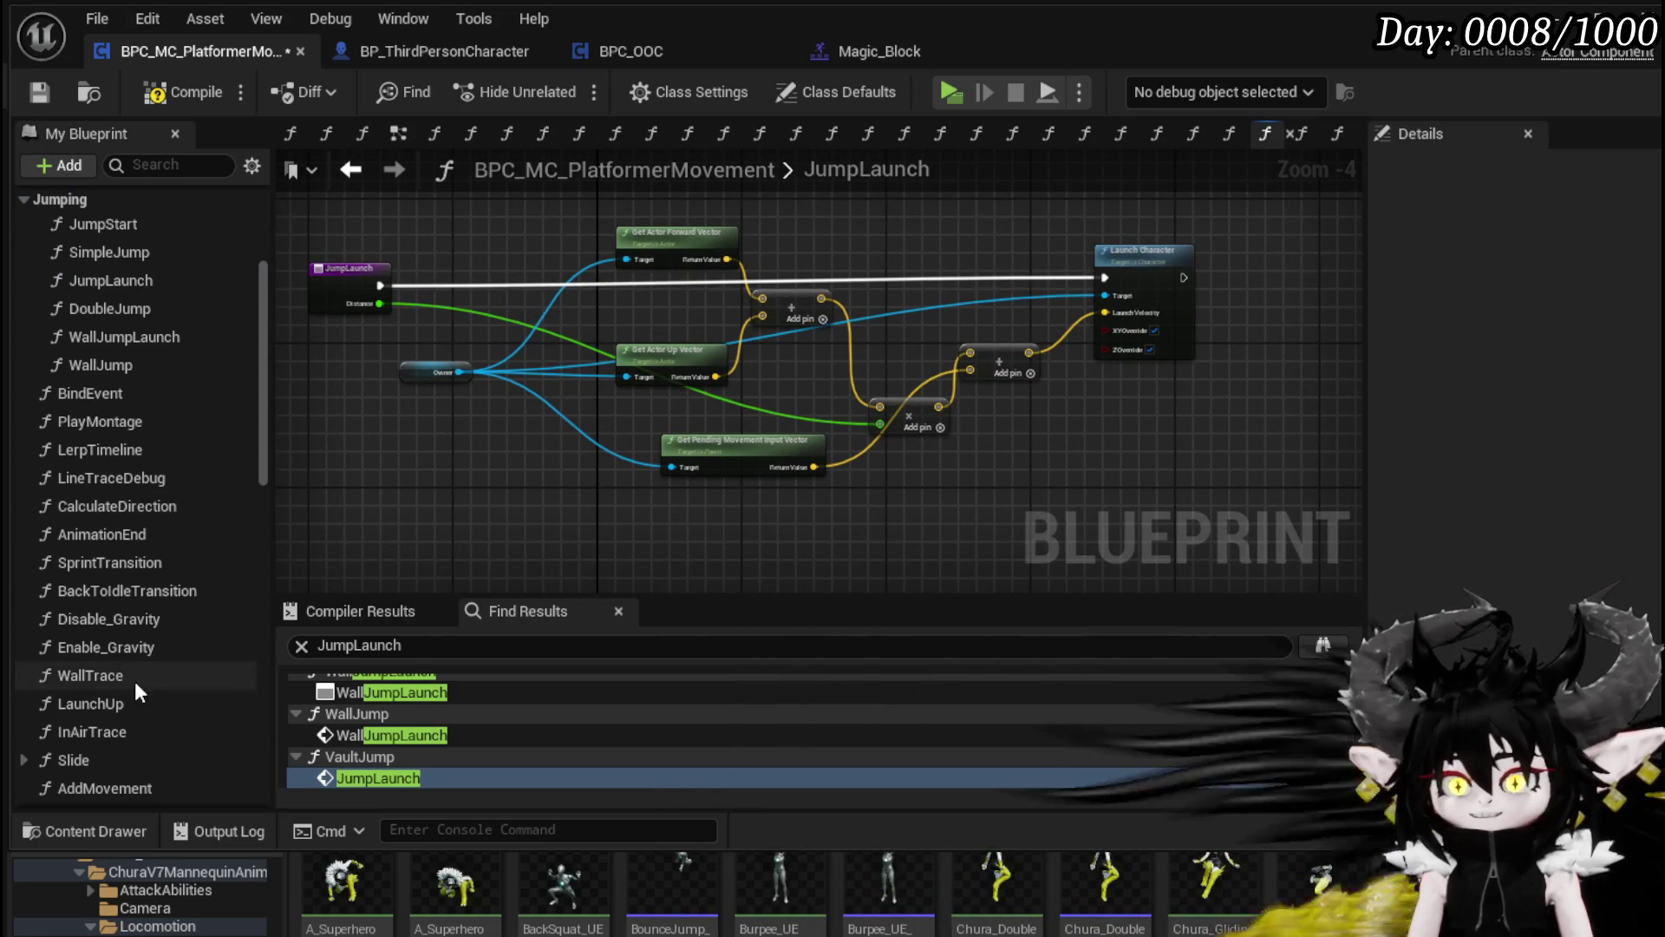
left_click(35, 91)
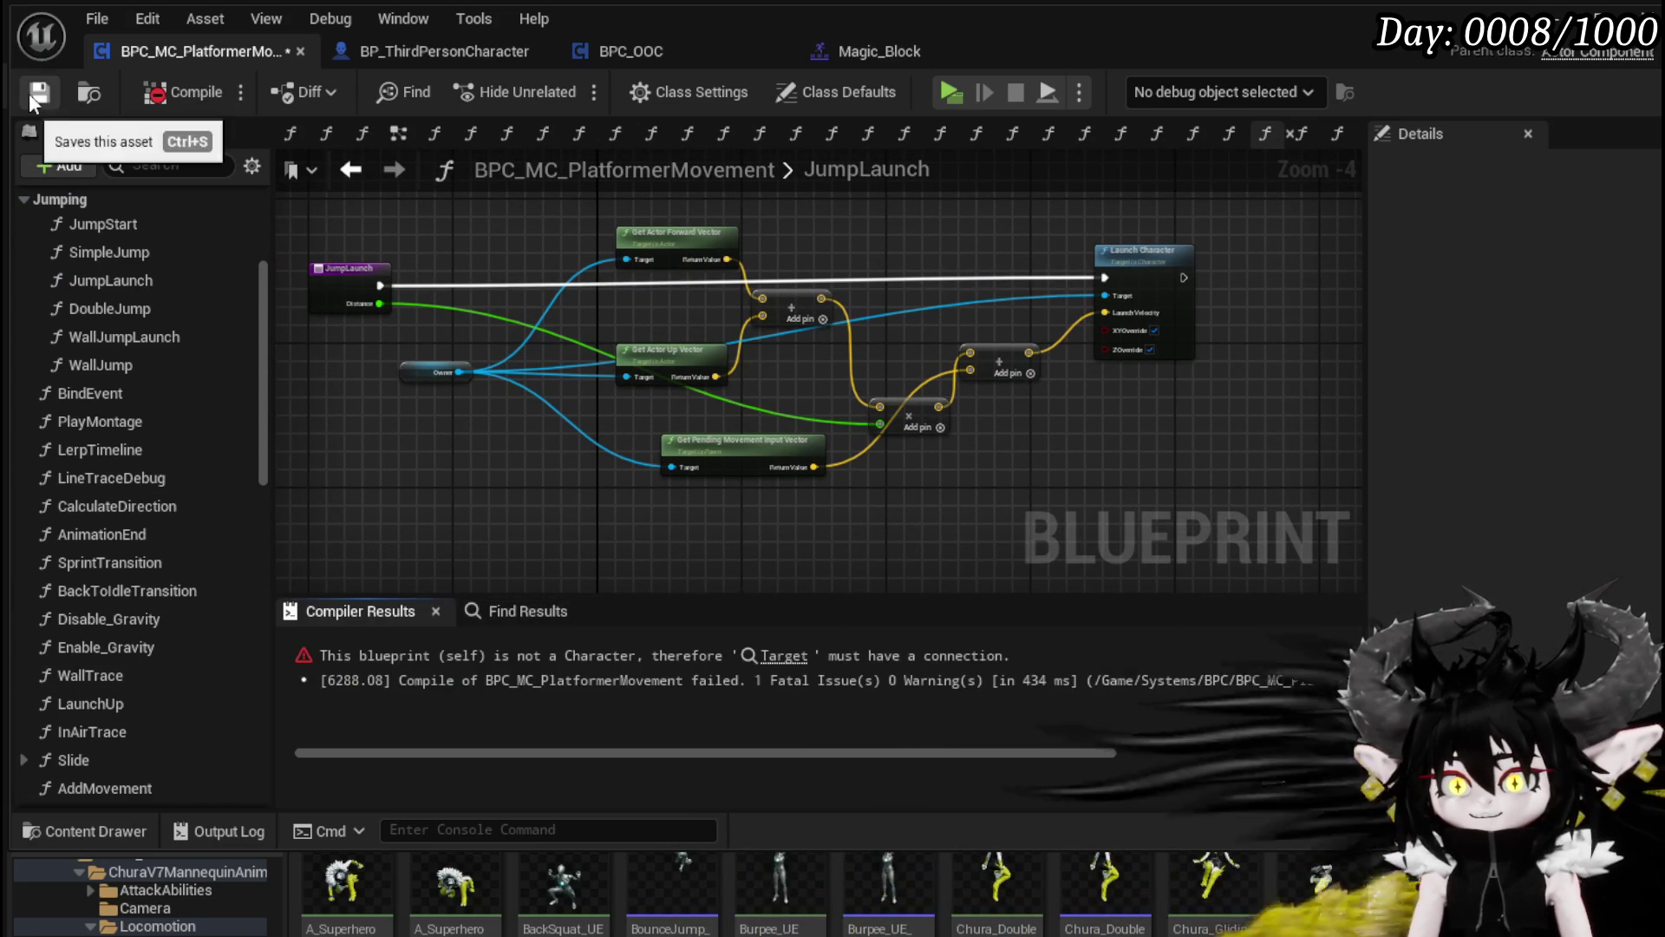
Step: Wire the Owner variable into Launch Character's Target and compile the blueprint
left_click(780, 655)
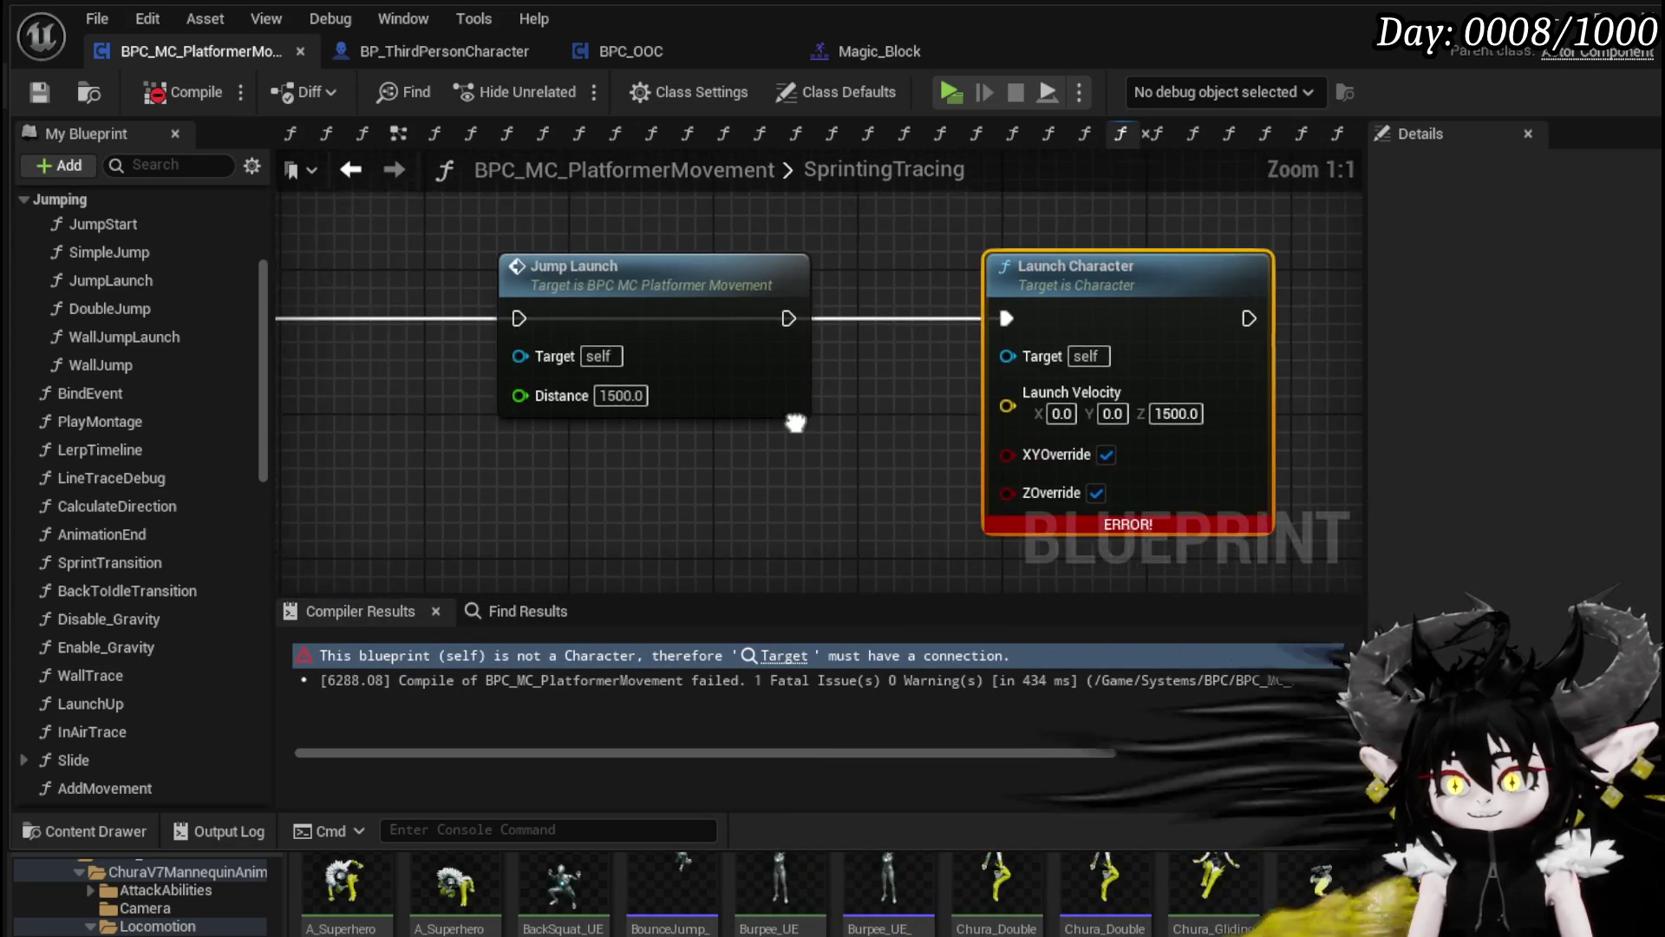
scroll(174, 468, "down", 10)
left_click_drag(55, 555, 1072, 364)
left_click_drag(878, 337, 929, 175)
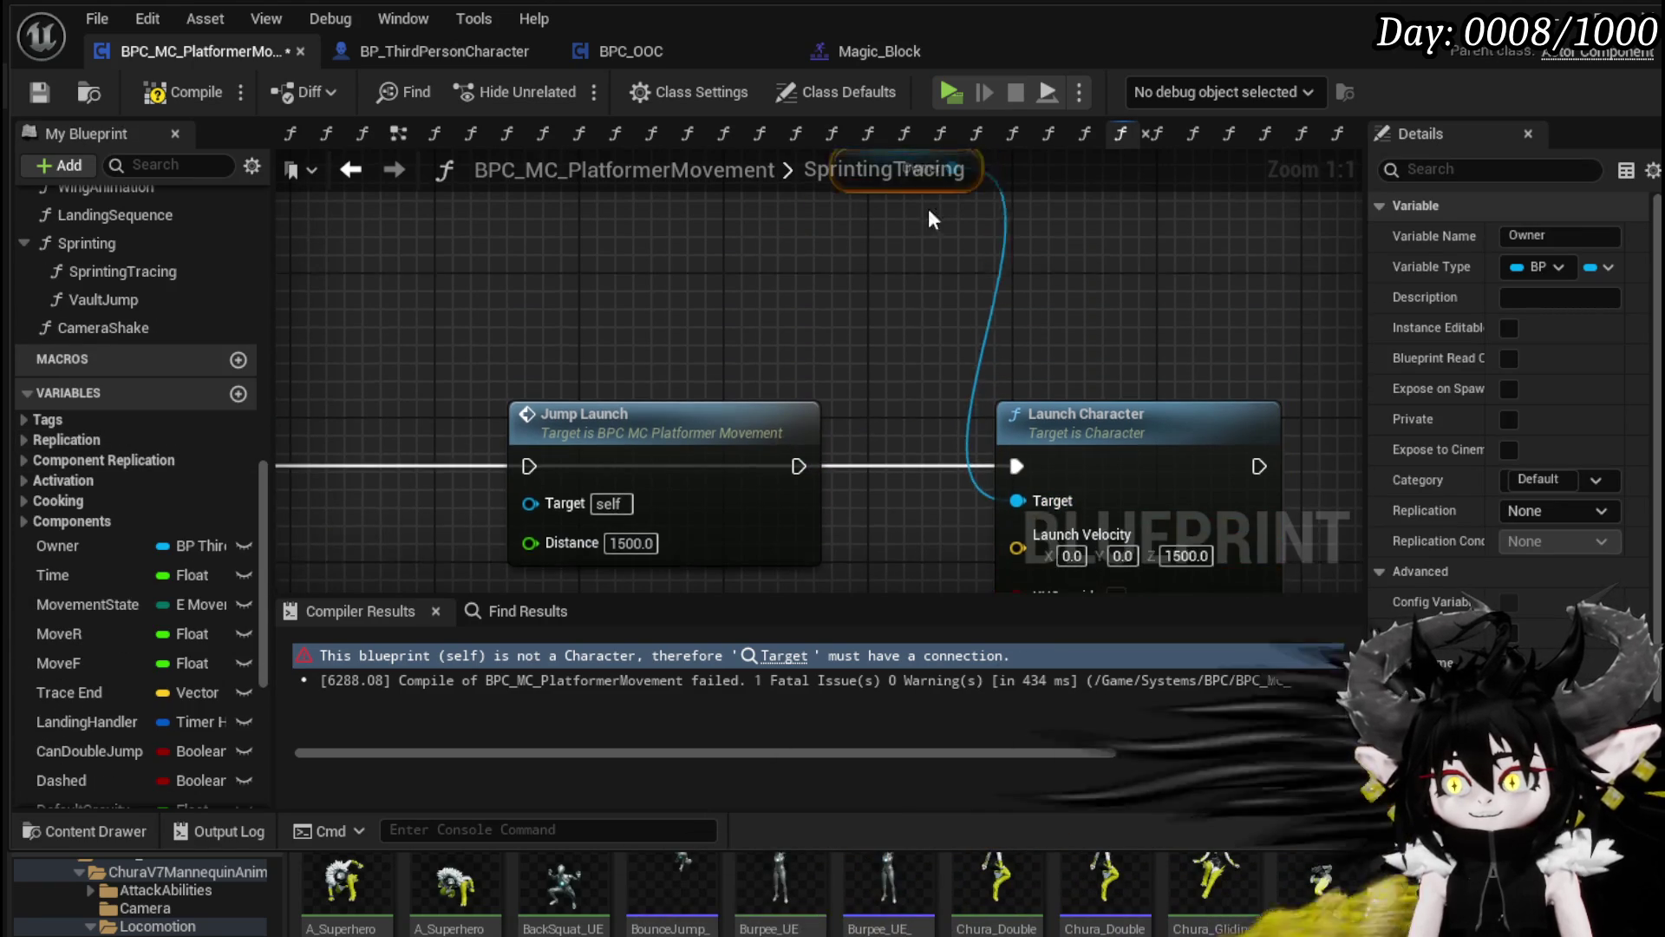
scroll(903, 252, "down", 2)
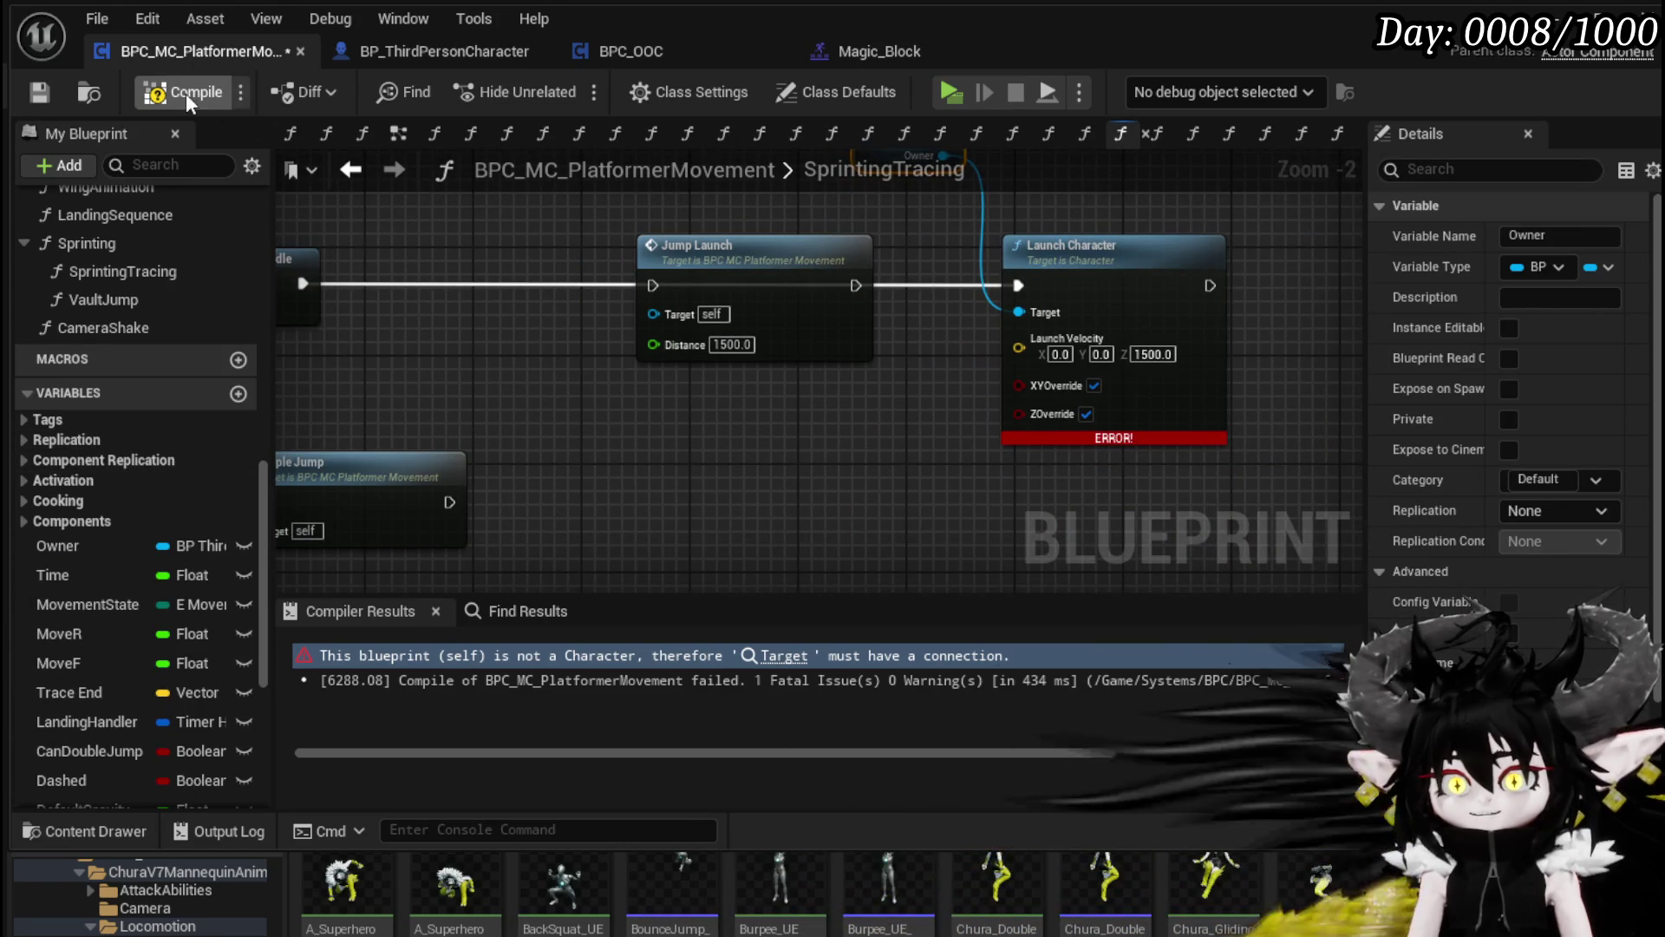
left_click(33, 96)
Step: Add a Play Montage of BounceJump_Montage after Launch Character, then play-test the level
scroll(123, 309, "up", 10)
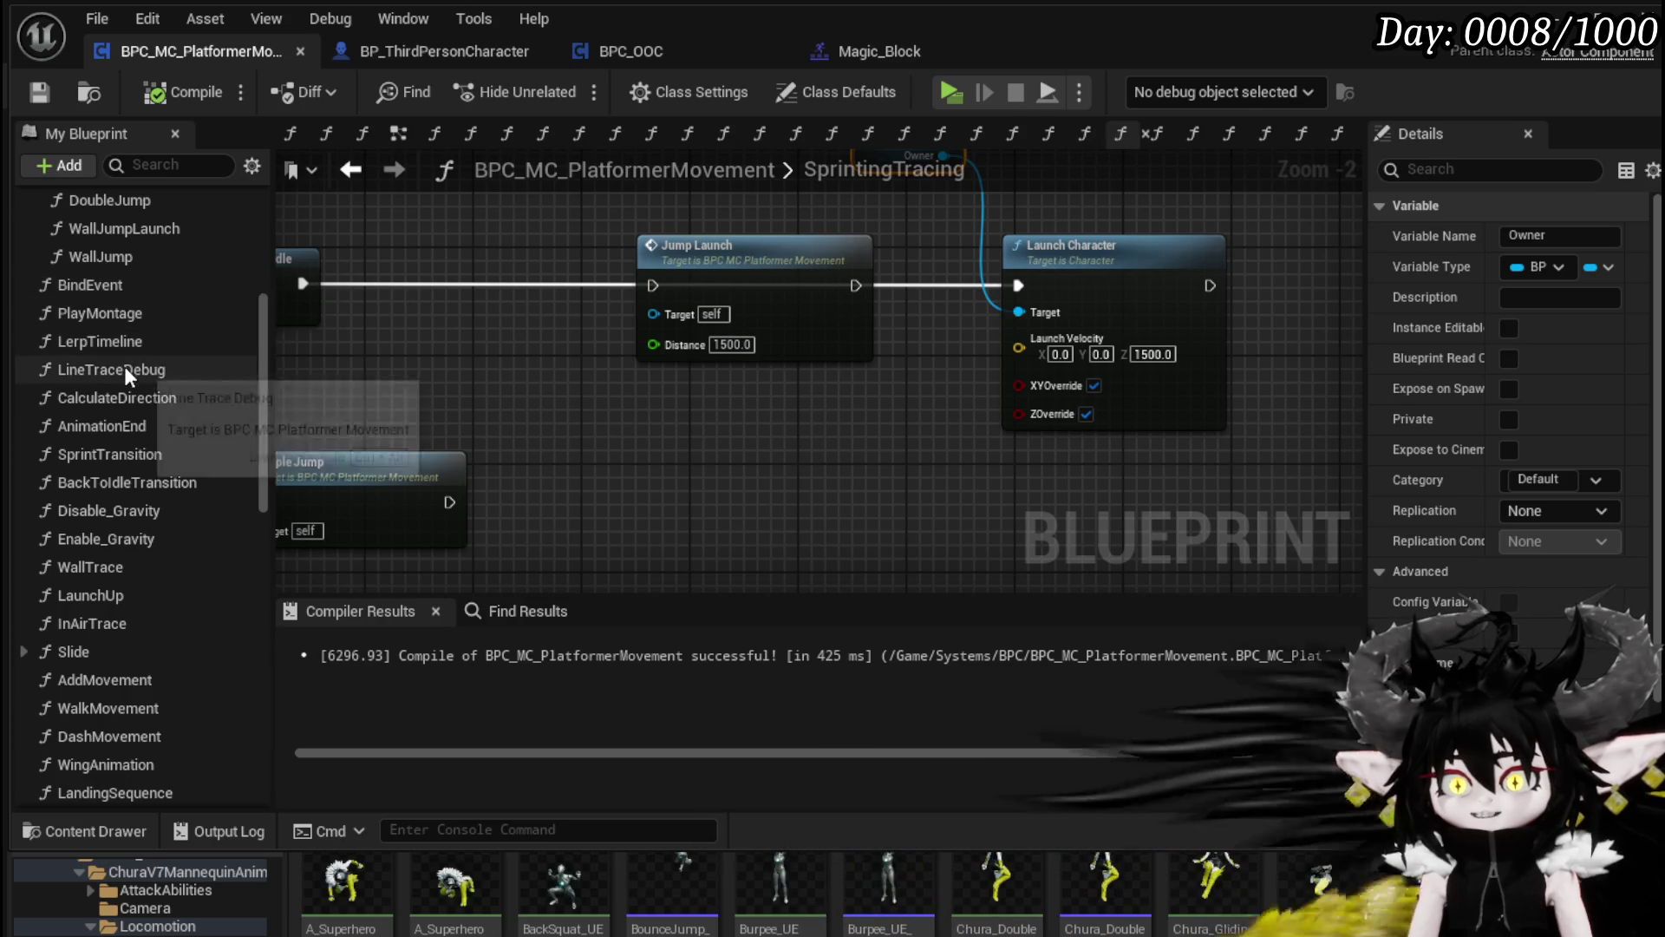
left_click_drag(115, 321, 1276, 260)
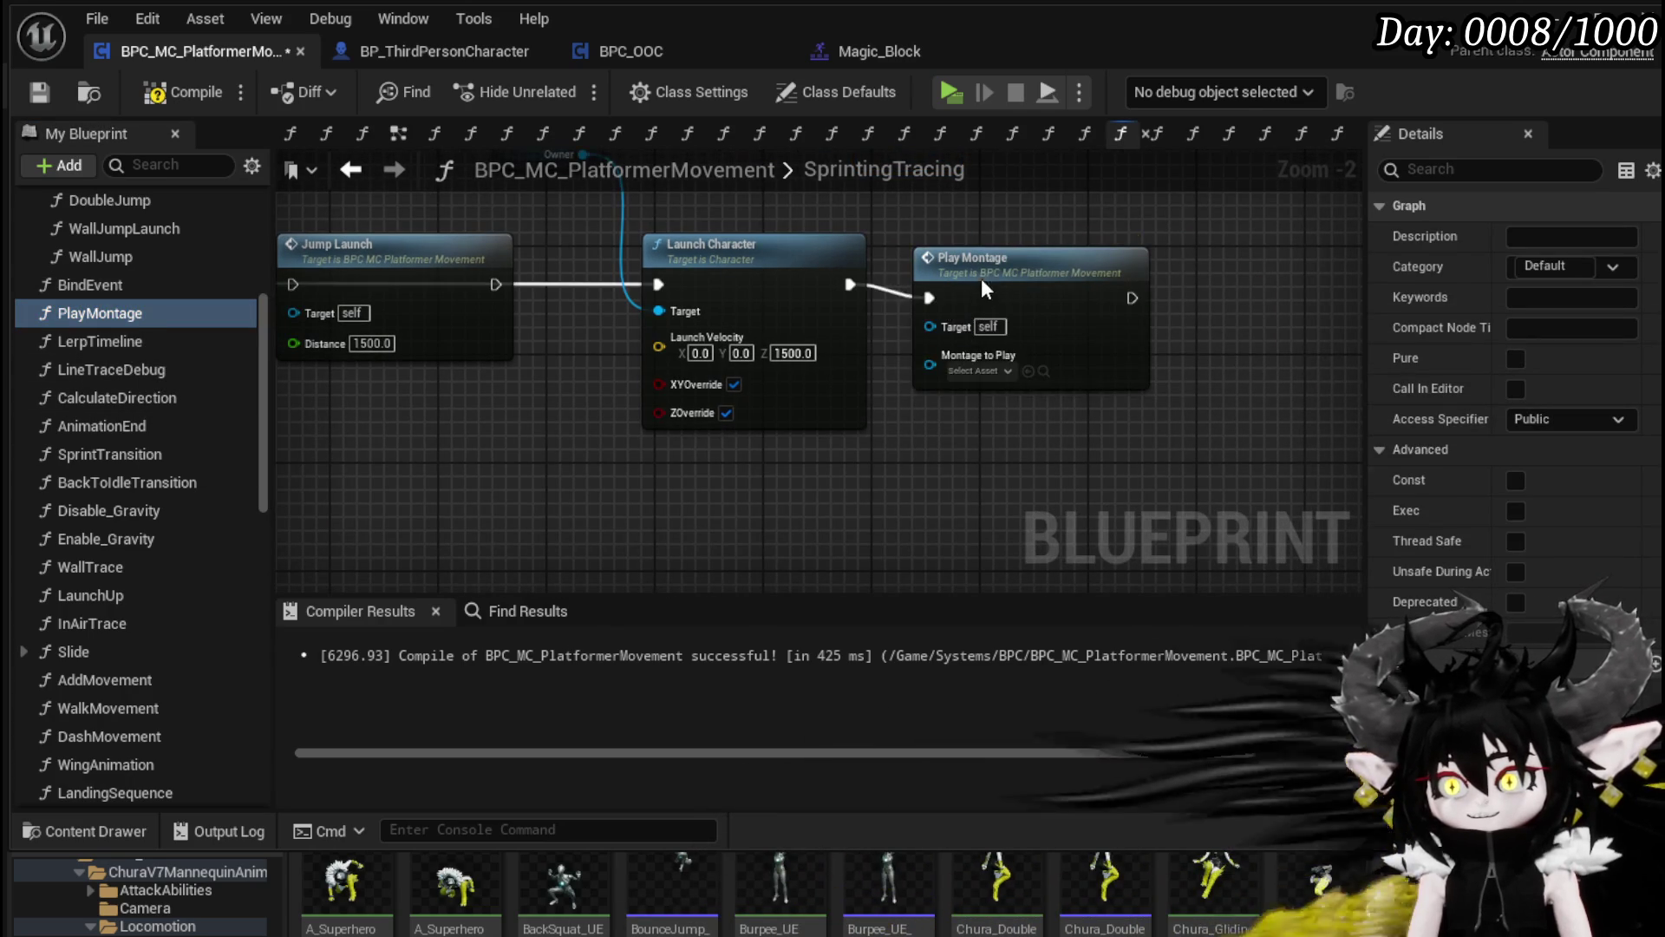
left_click_drag(989, 291, 975, 277)
mouse_move(773, 731)
left_mouse_down()
mouse_move(984, 343)
mouse_move(963, 356)
left_mouse_up()
left_click(956, 518)
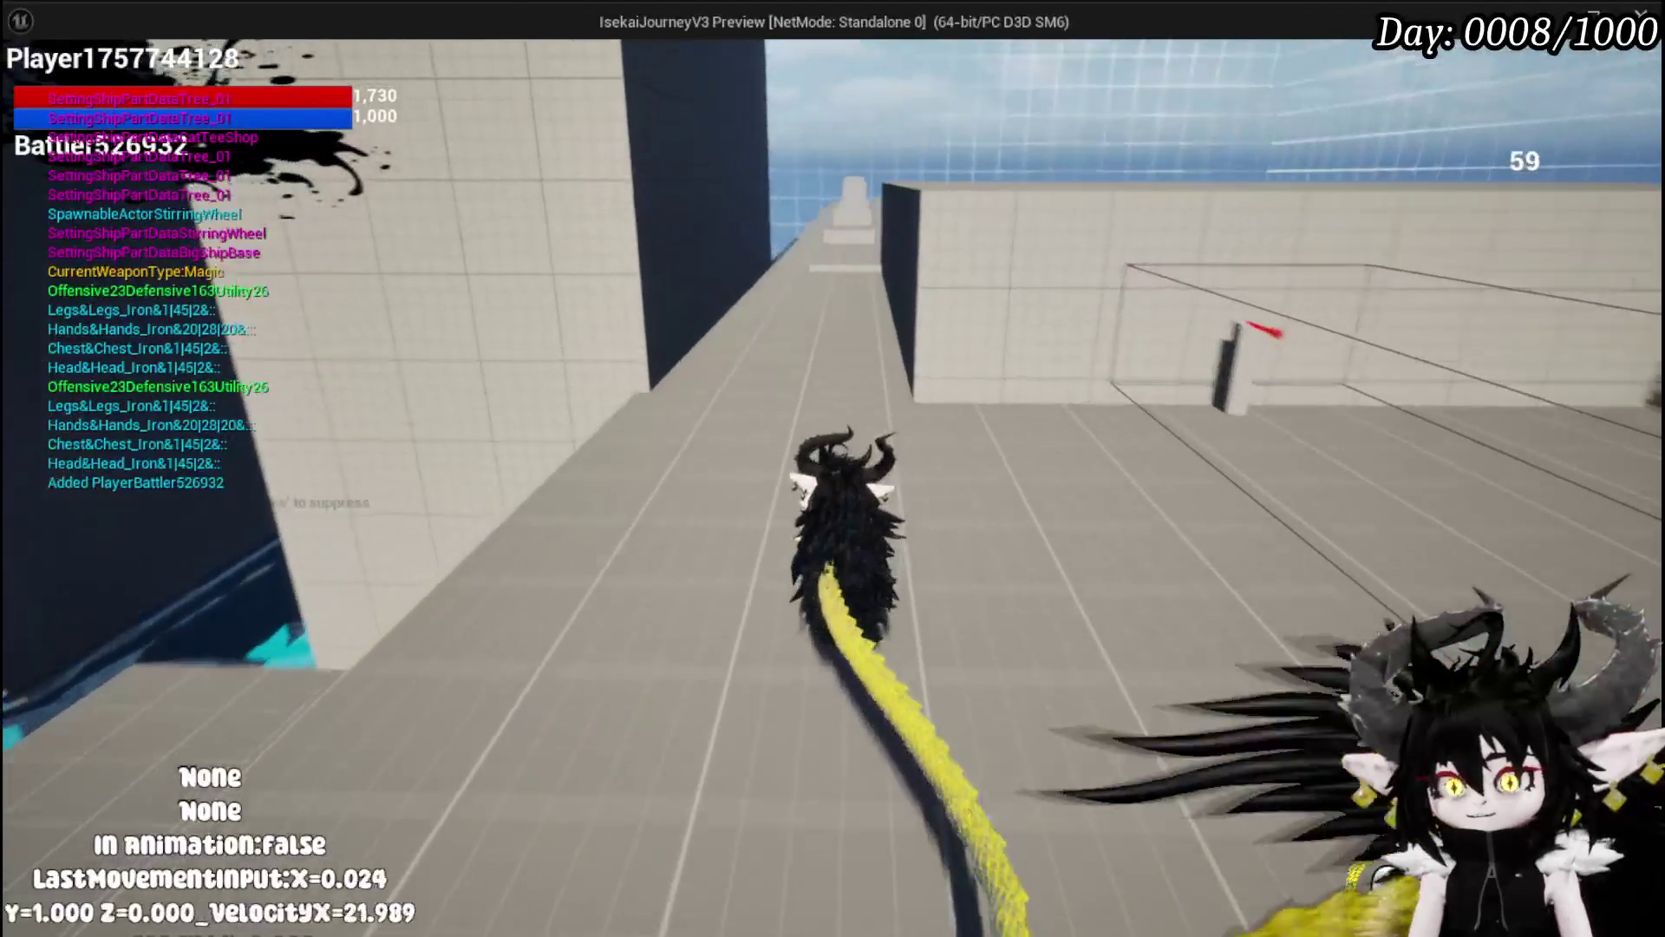
Step: Sprint along the walkway and double-jump toward the white cube, then end the play-test
key("w")
key("shift")
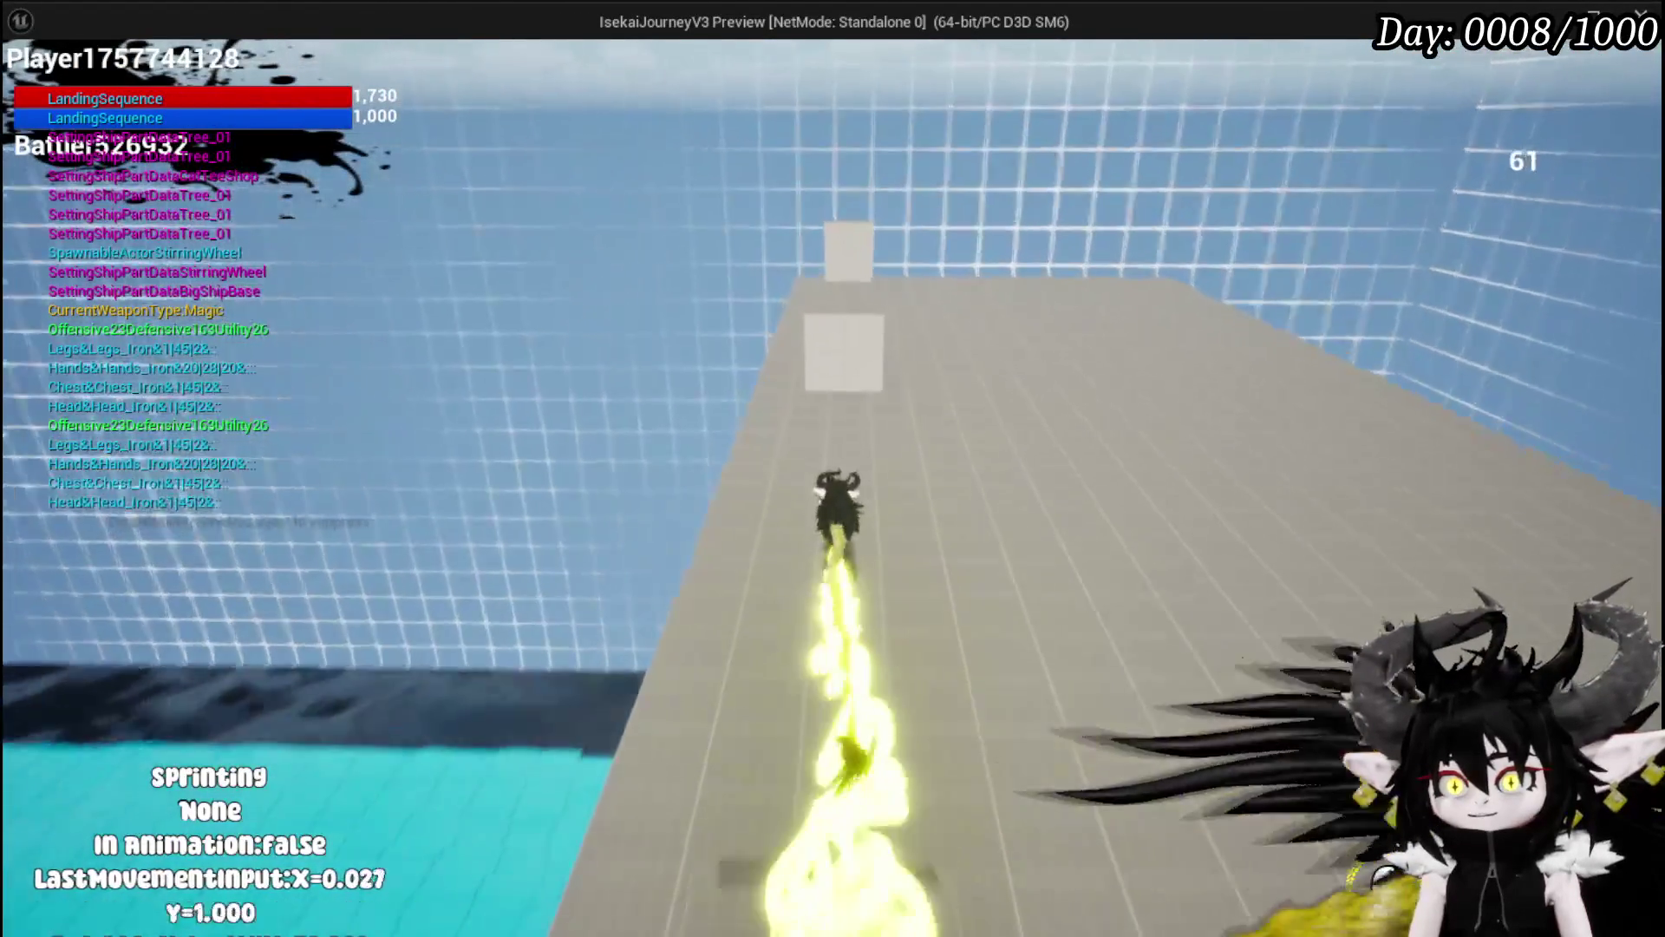
key("space")
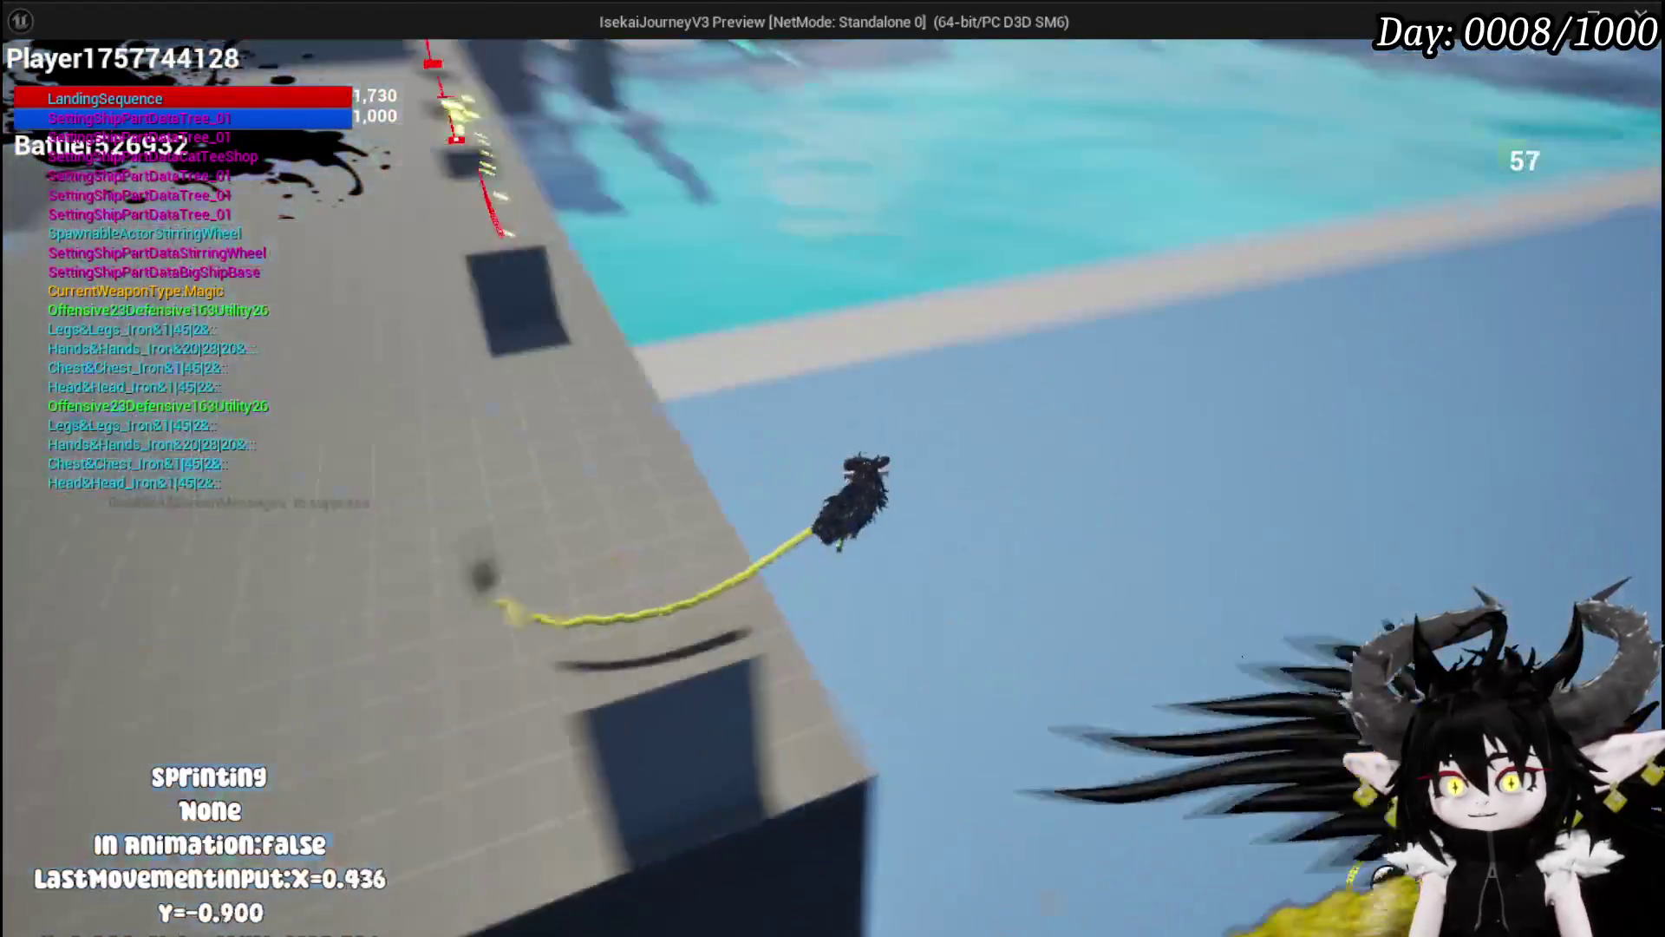
key("space")
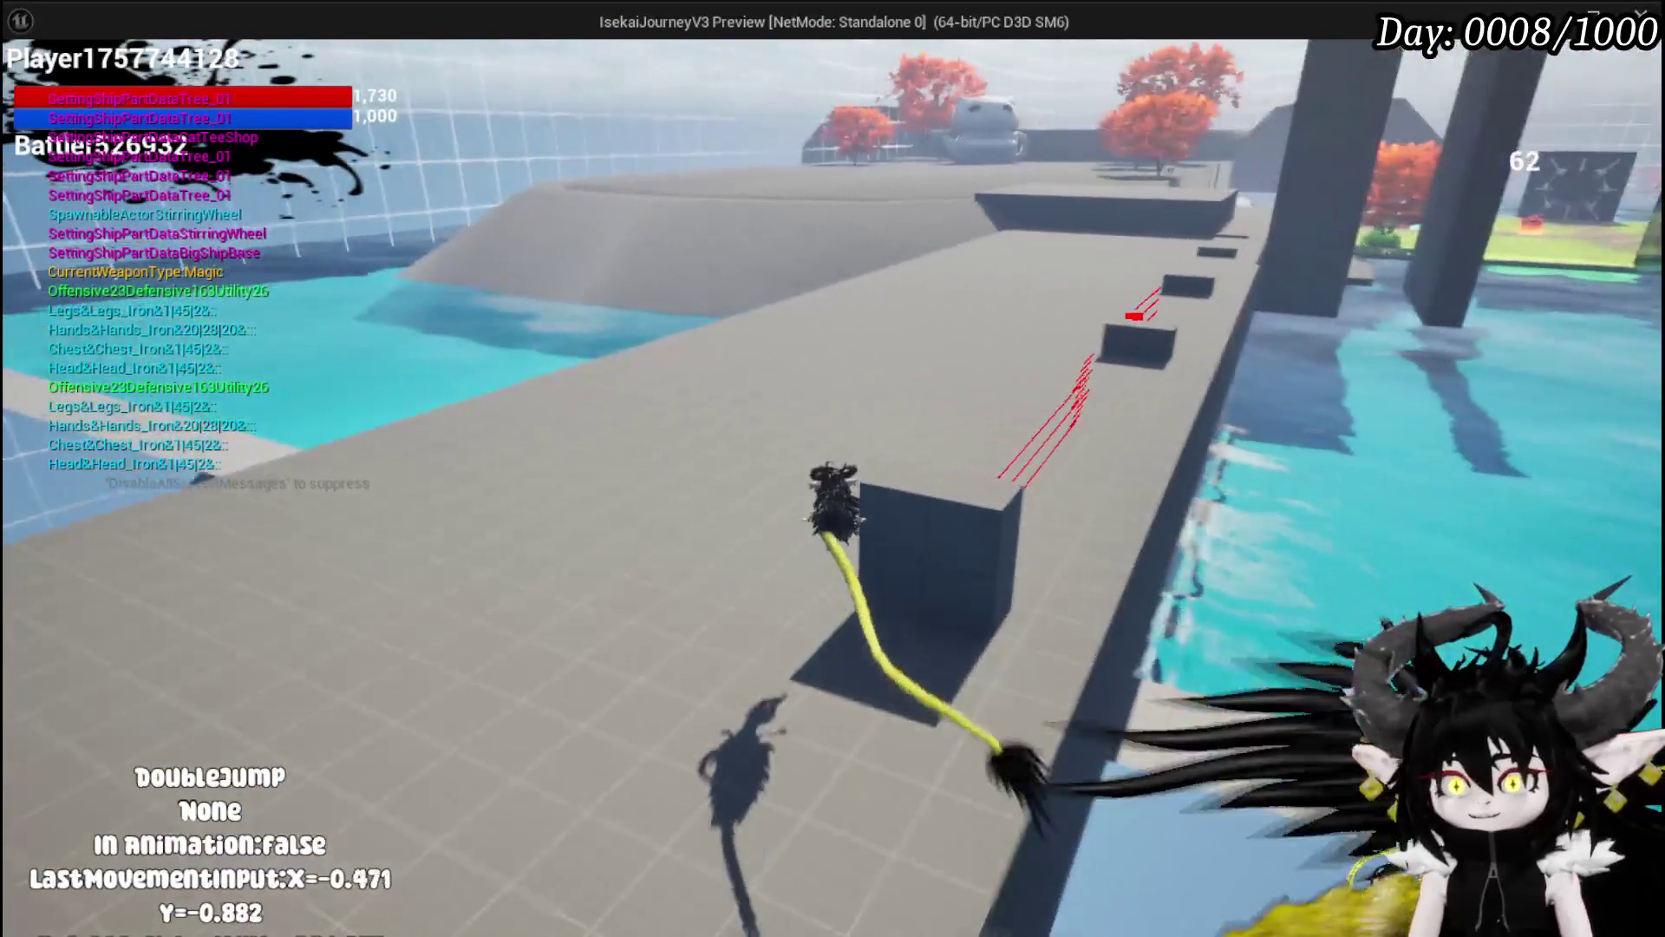
key("w")
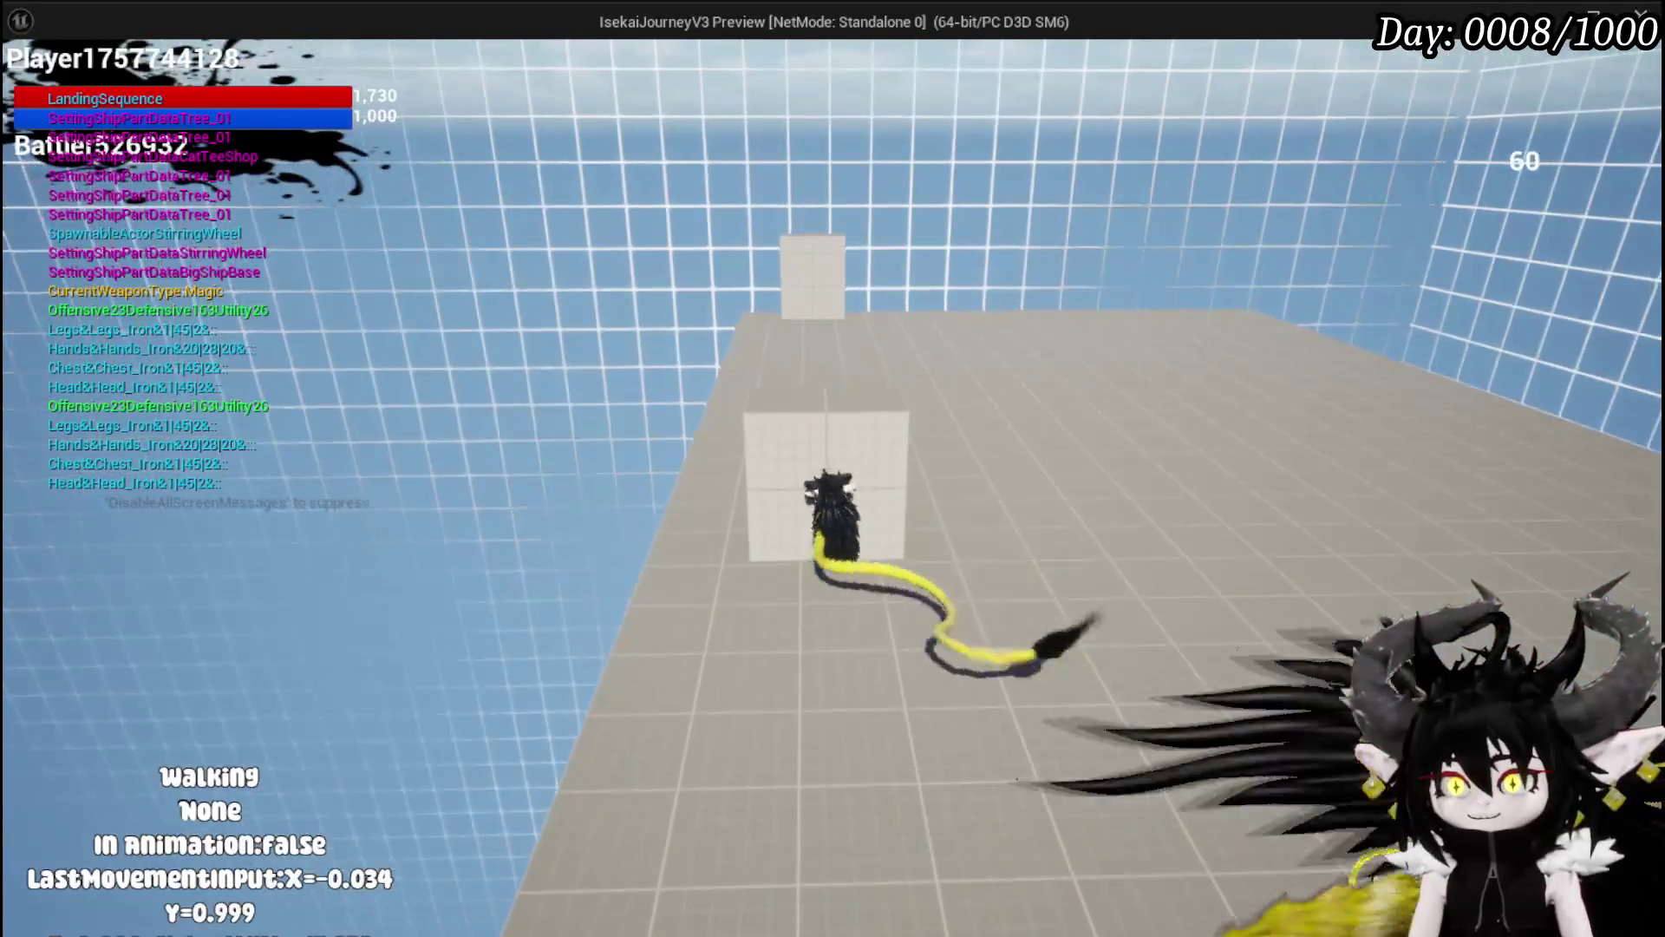
key("Escape")
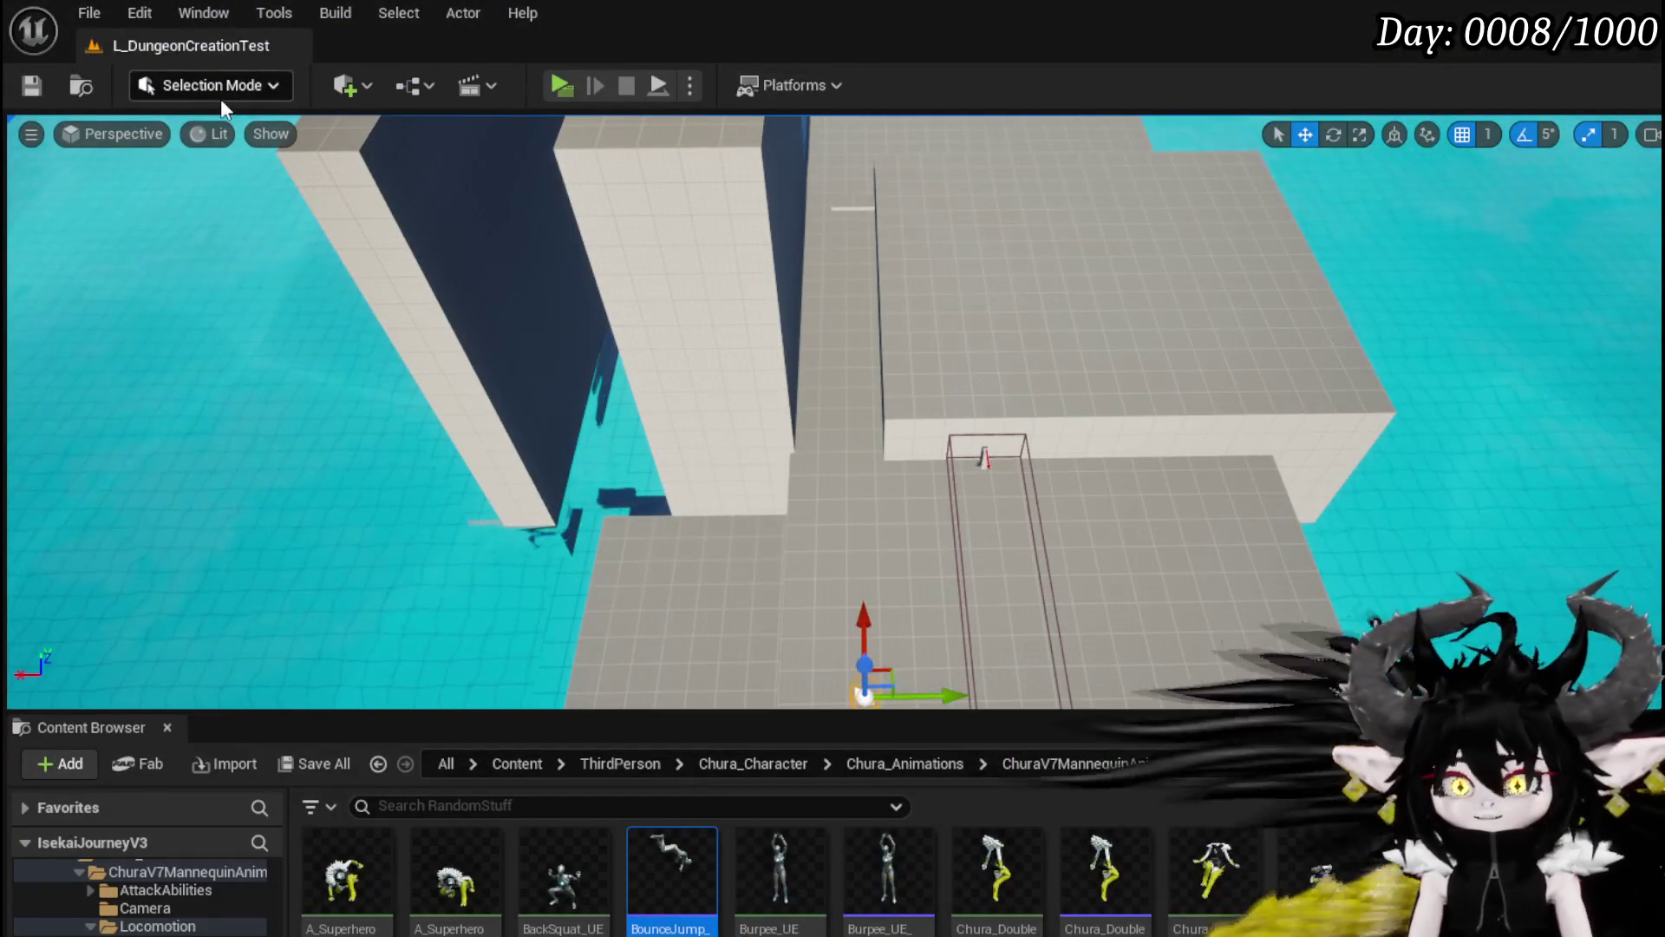
Step: Save the L_DungeonCreationTest map and return to the Owner node in the movement blueprint
left_click(32, 85)
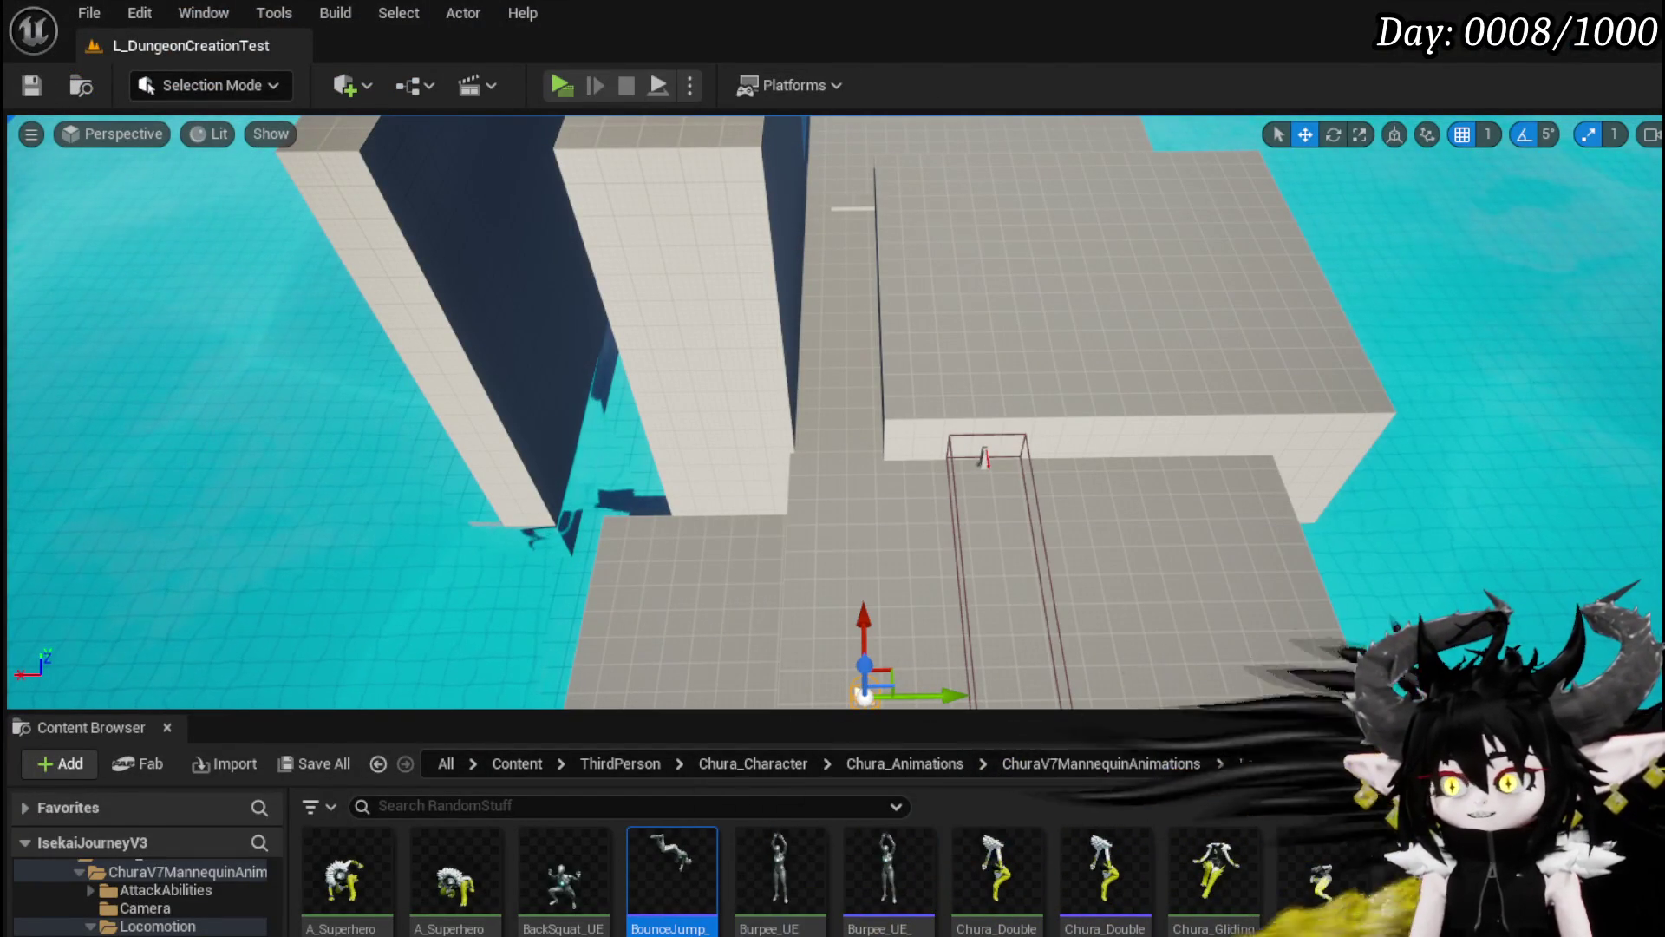
key("alt+Tab")
left_click_drag(883, 394, 1036, 551)
Step: Add a Get Character Movement node fed from the Owner output
left_click_drag(737, 310, 898, 284)
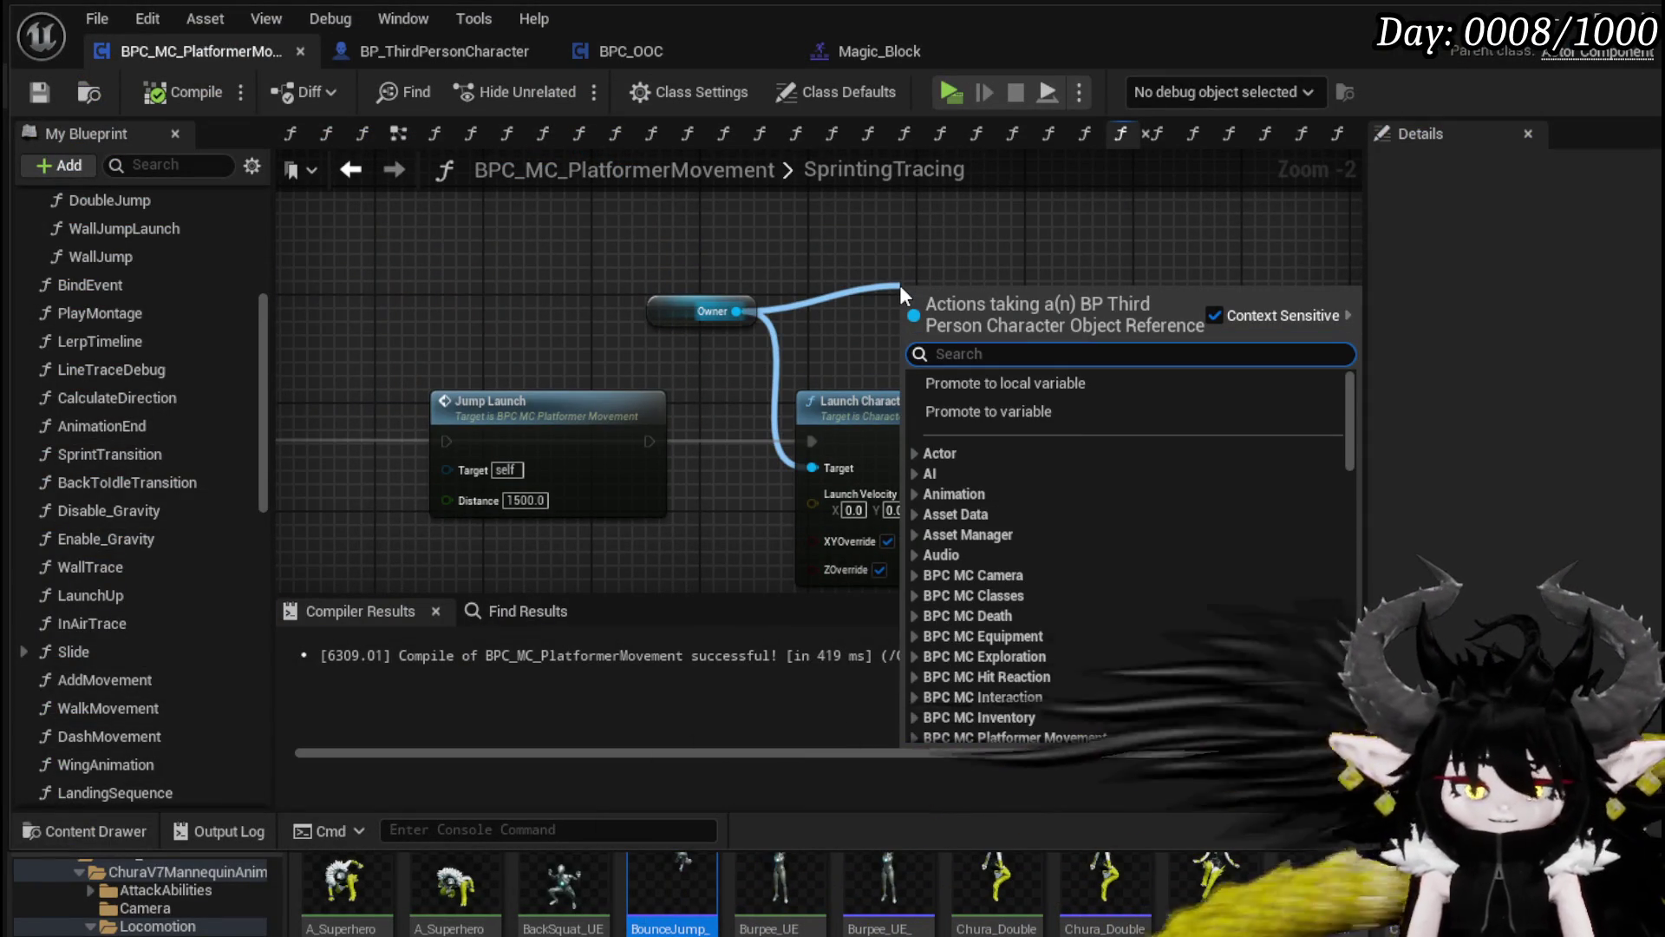
type("get c")
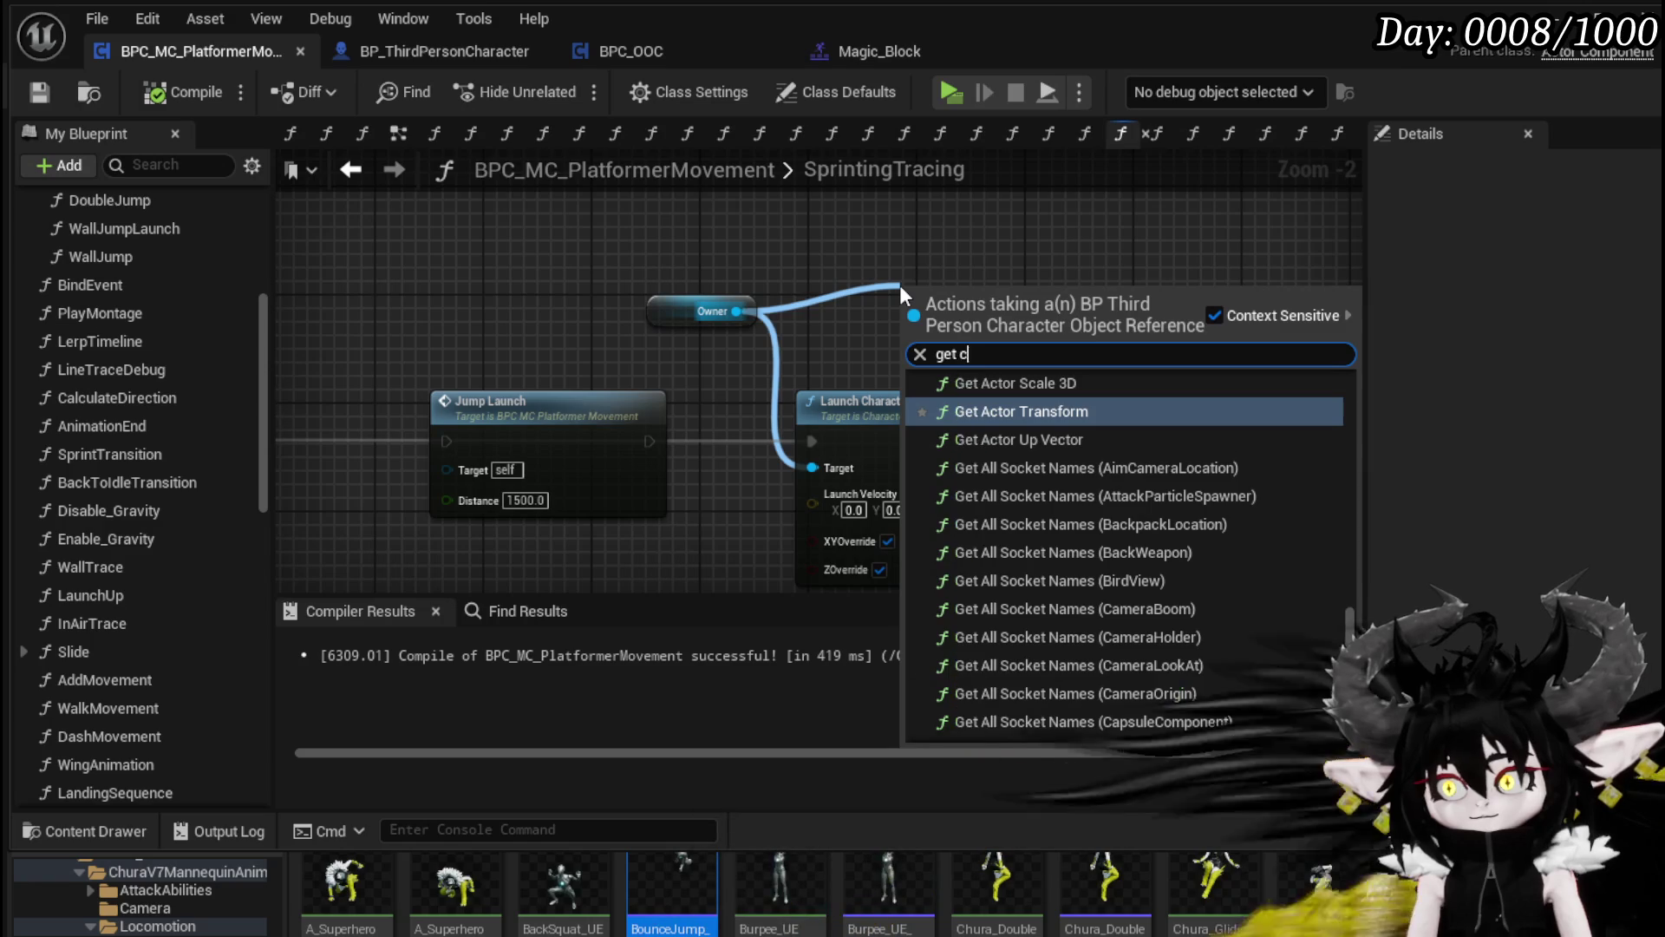
type("haracter mo")
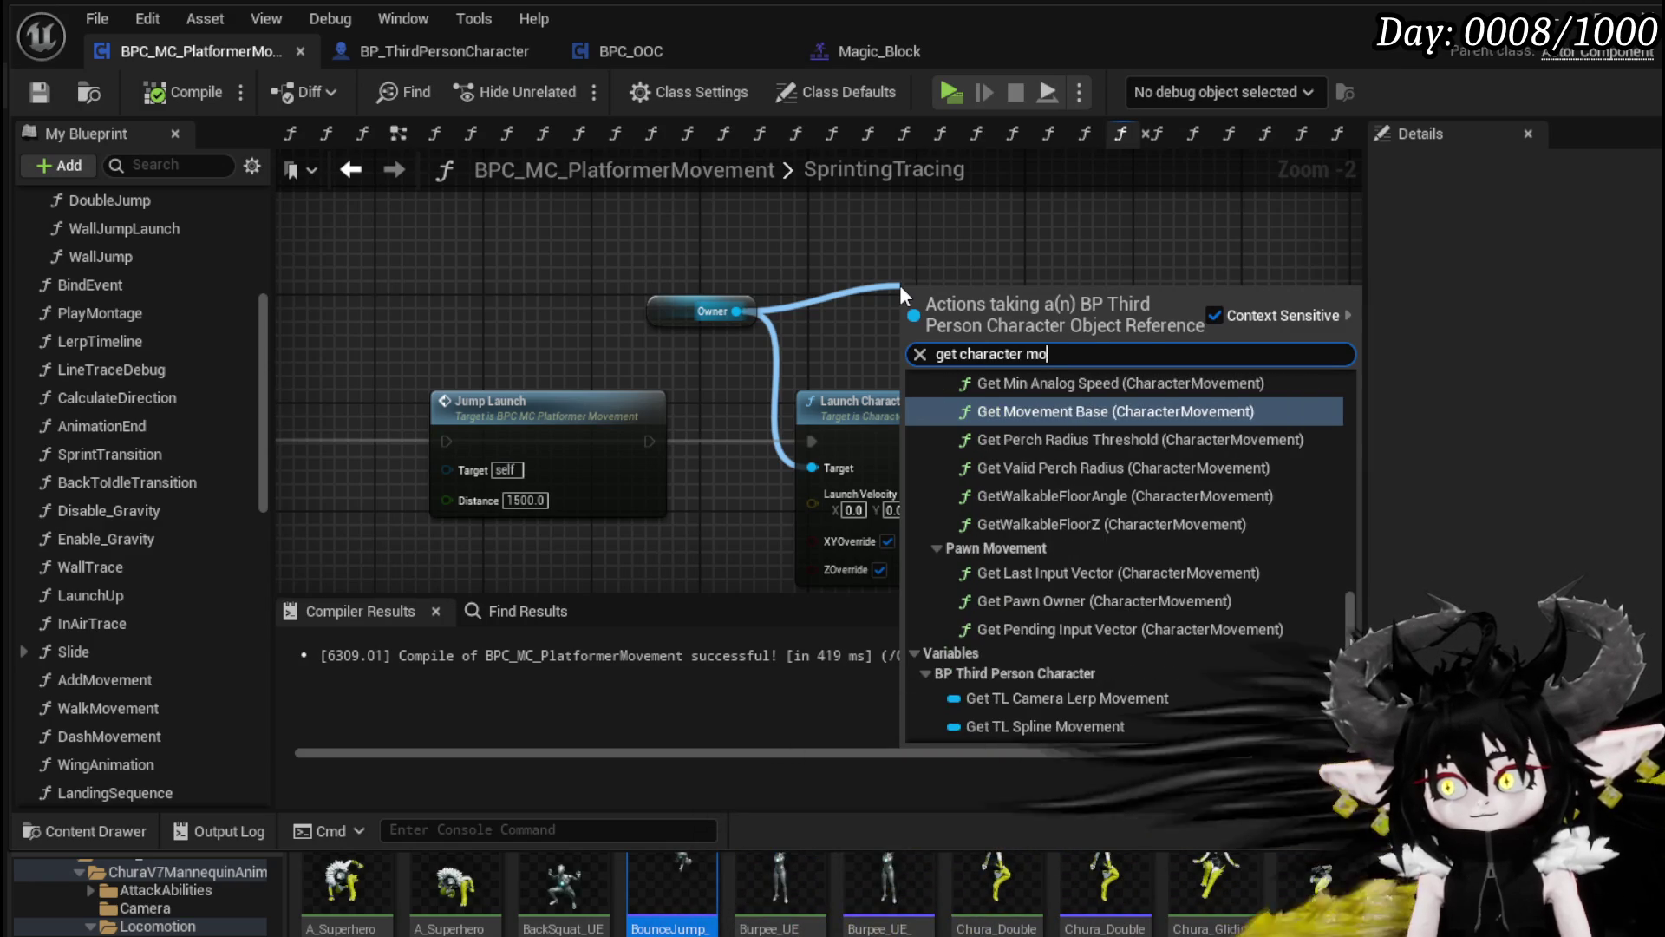
type("vemen")
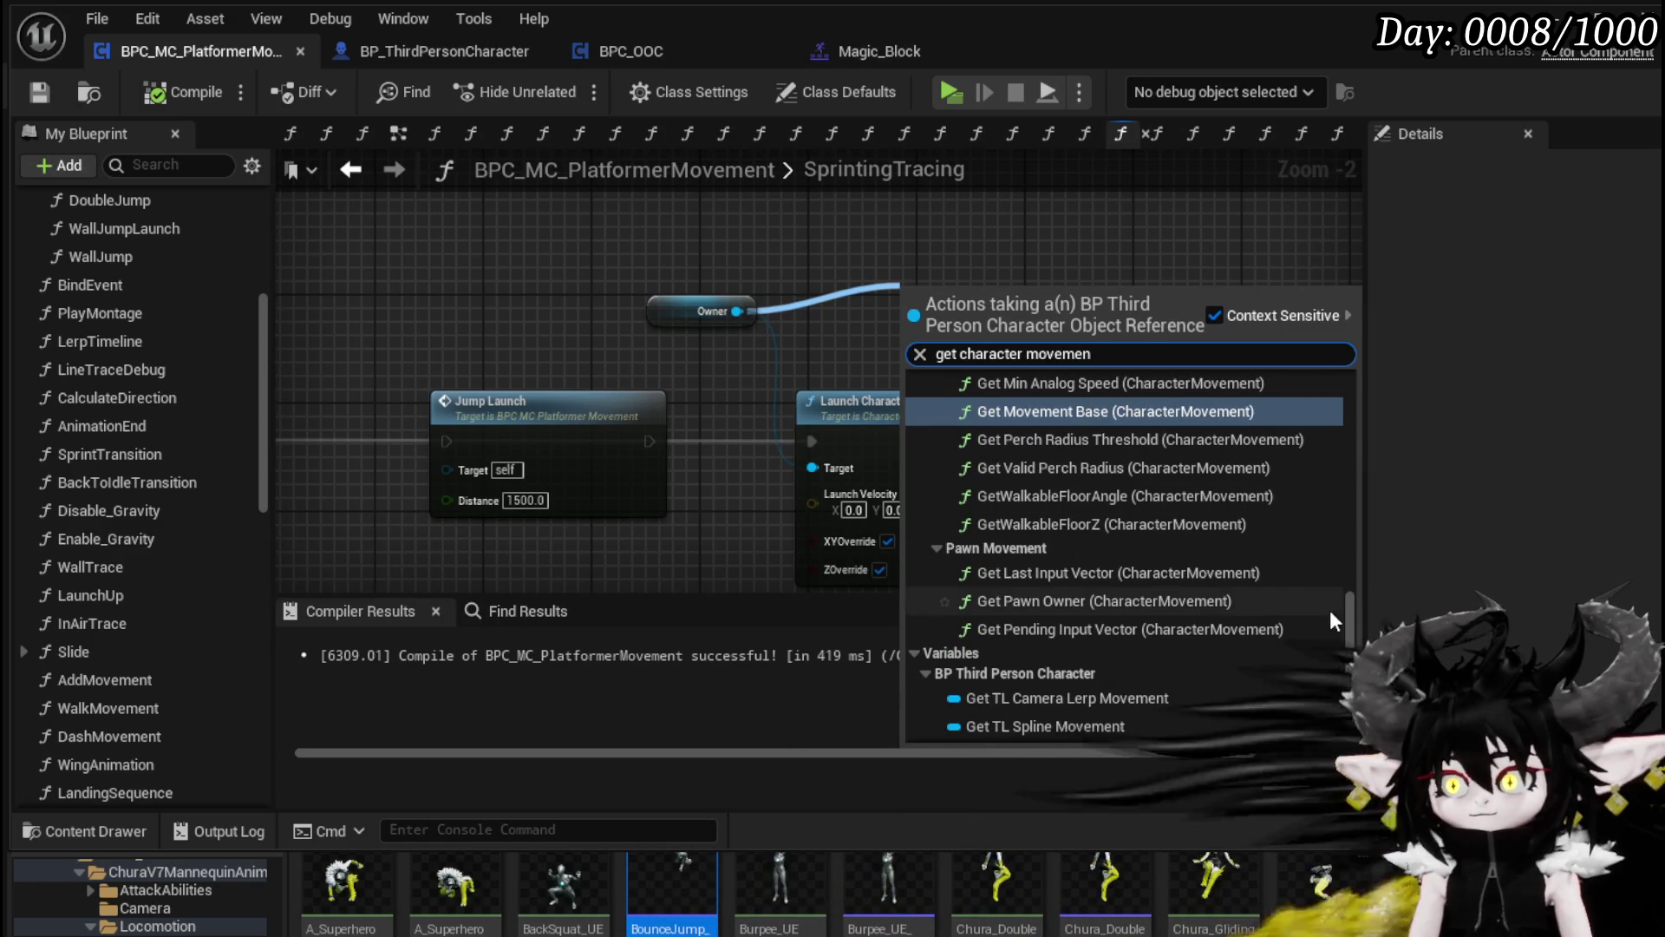
scroll(1355, 618, "down", 2)
left_click(1105, 720)
left_click_drag(1090, 297, 1167, 288)
Step: Add a Set Velocity node pulled from the Character Movement output
left_click_drag(737, 311, 835, 251)
type("Se")
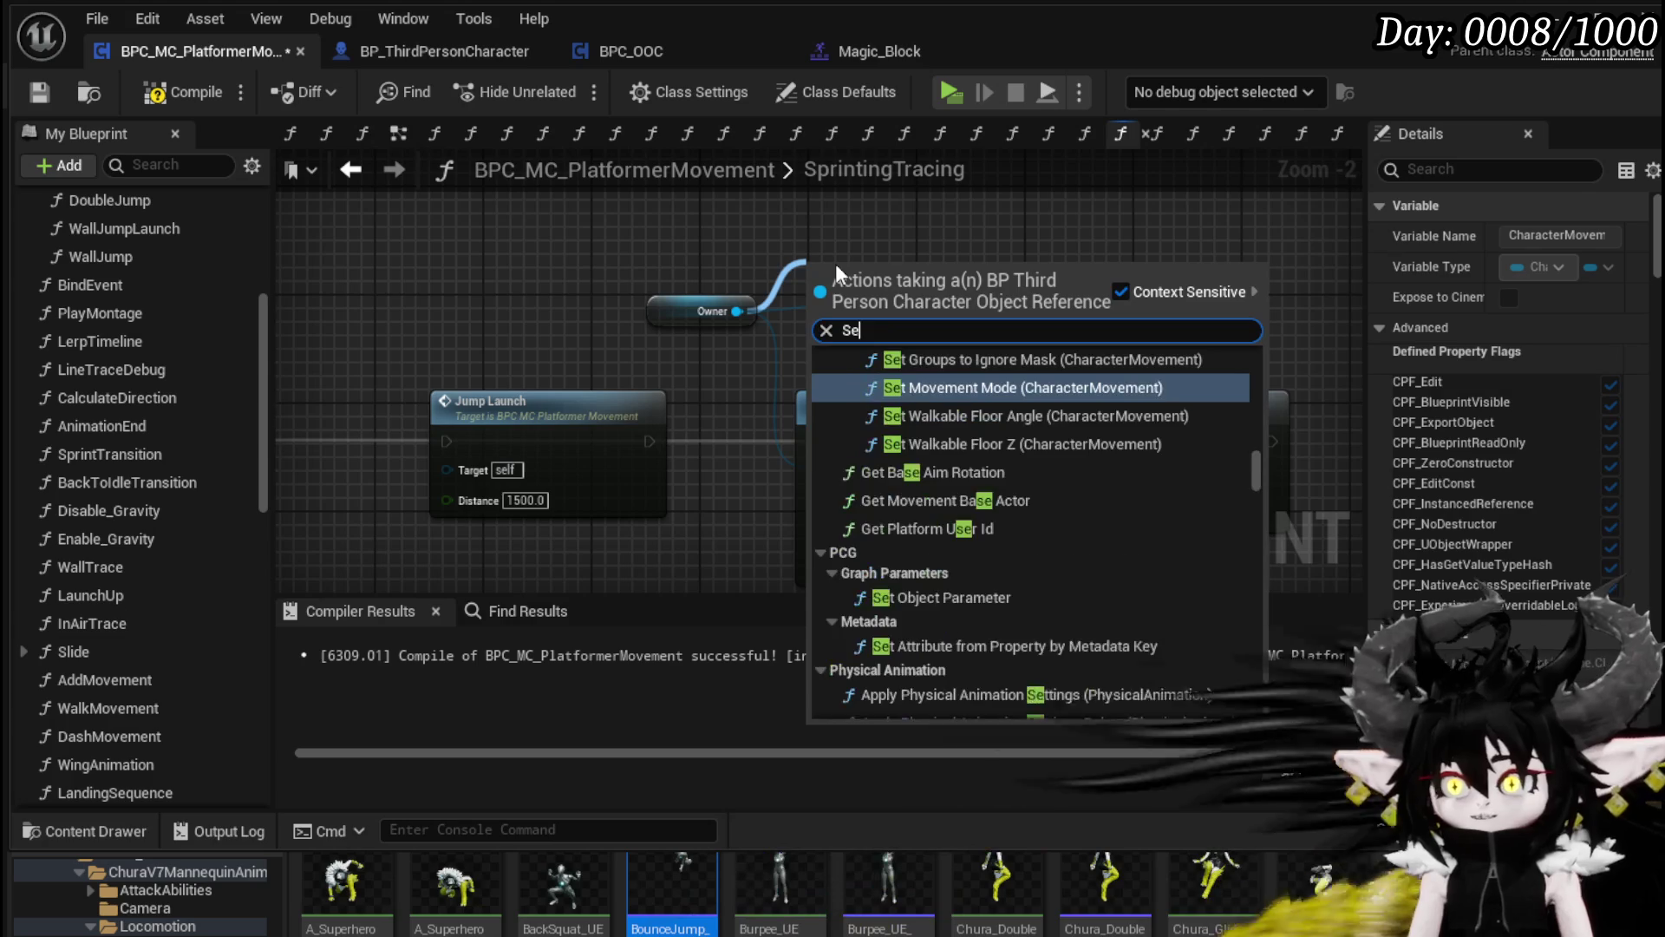
type("t Vel")
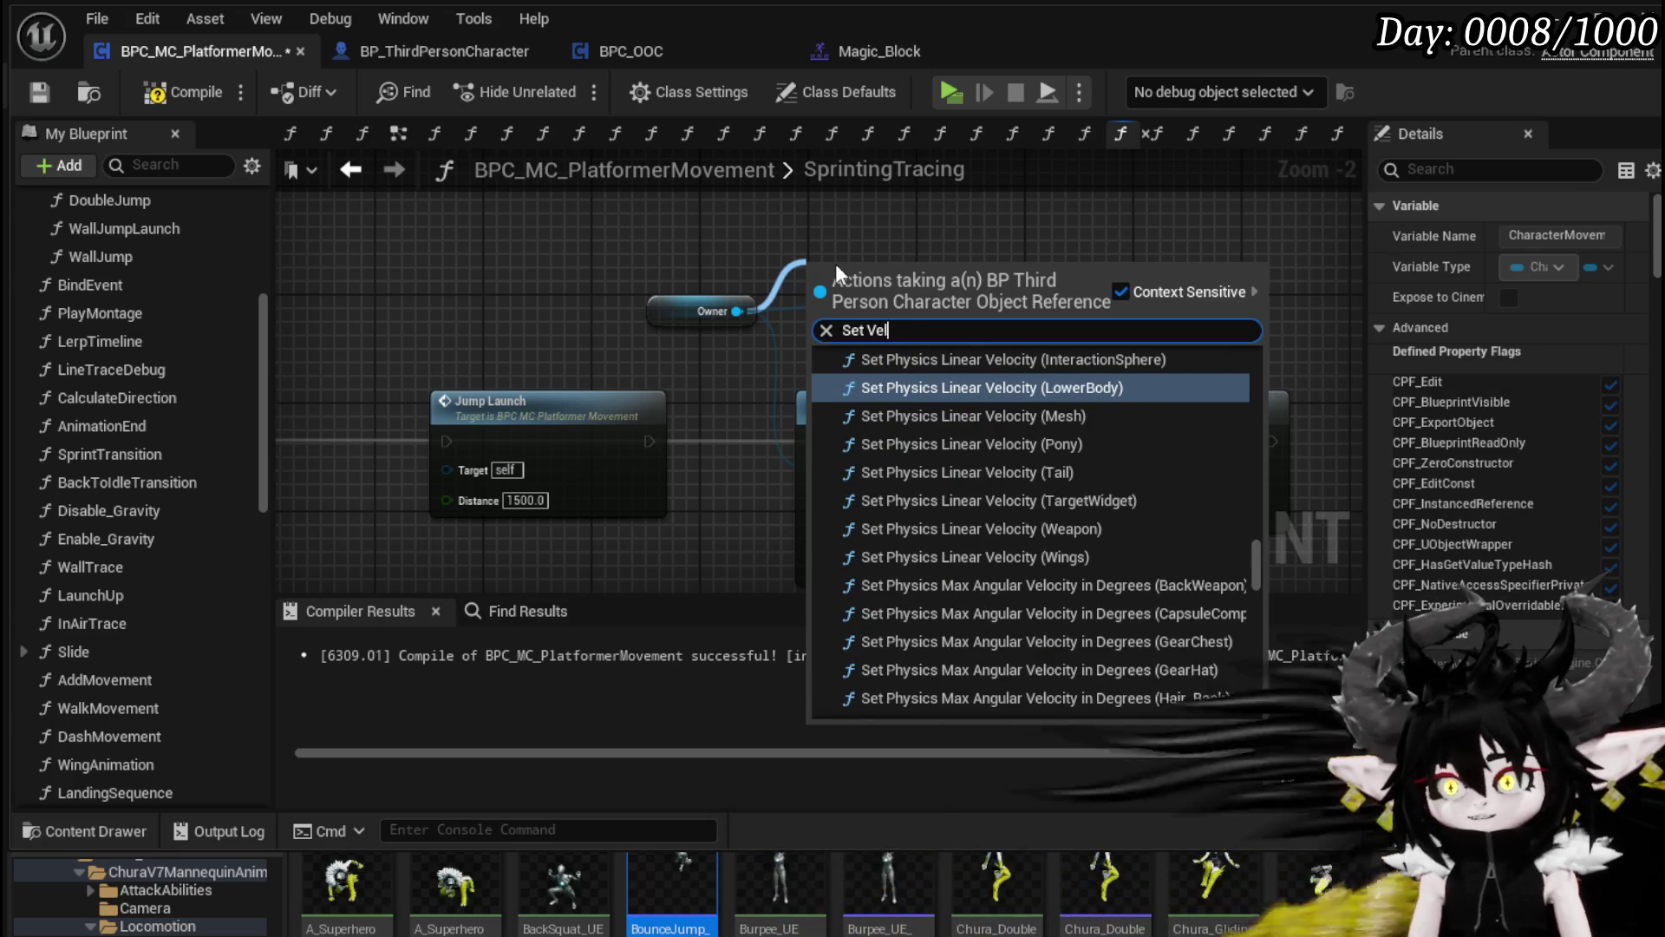
type("ocity")
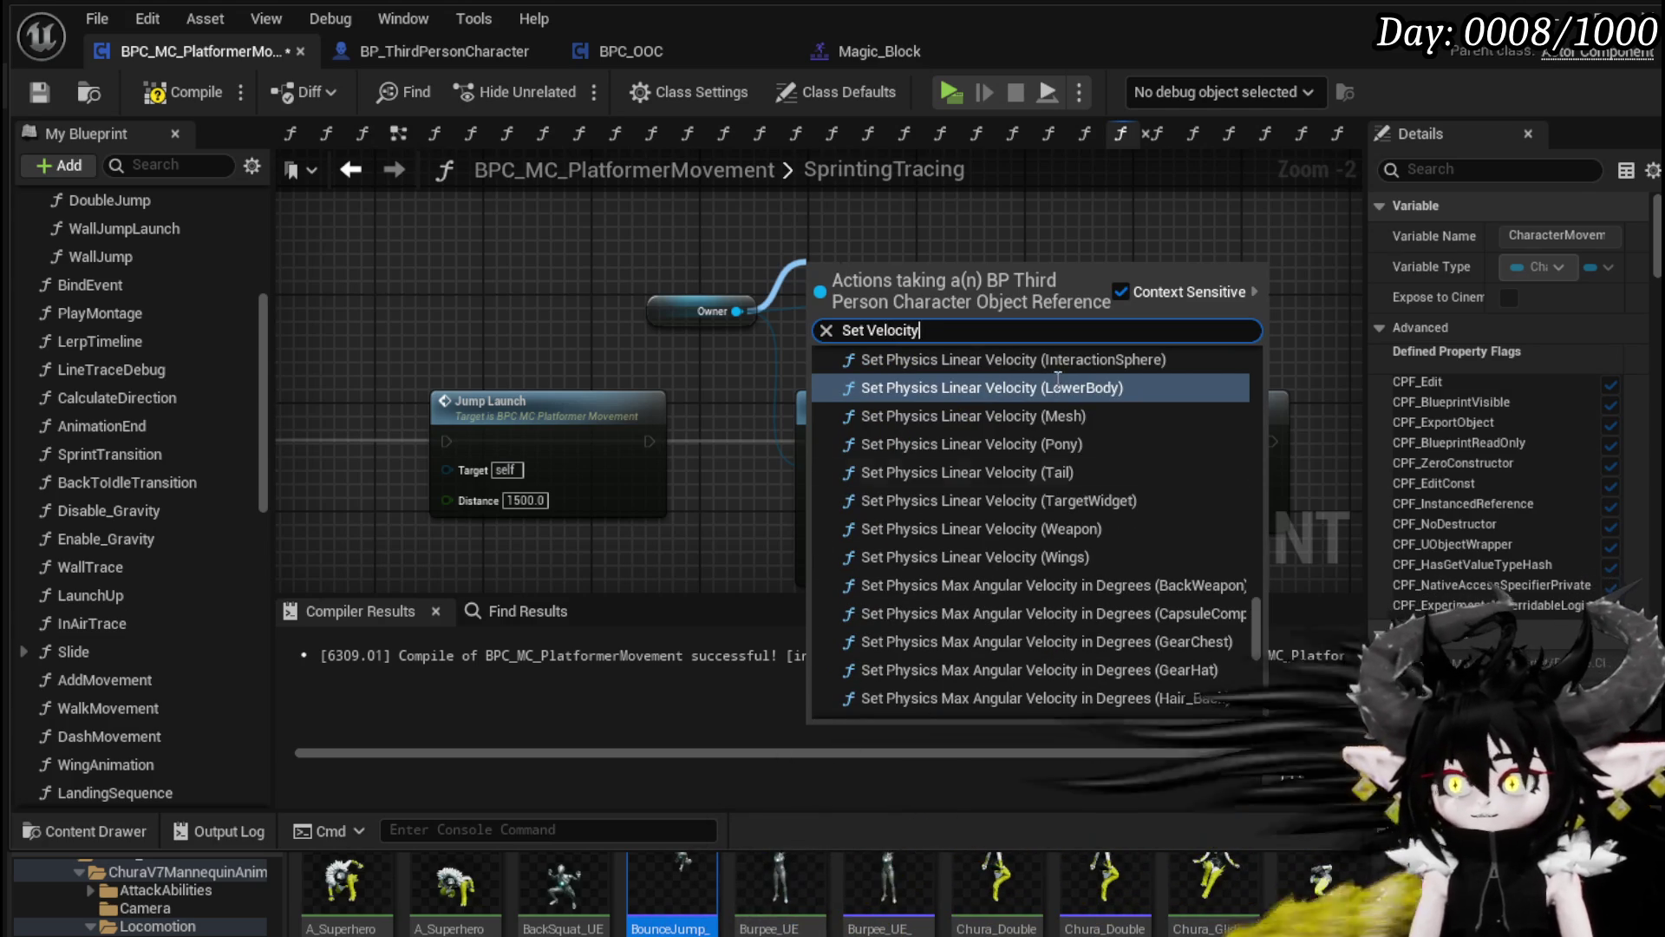
left_click_drag(1266, 611, 1252, 355)
scroll(1252, 355, "down", 15)
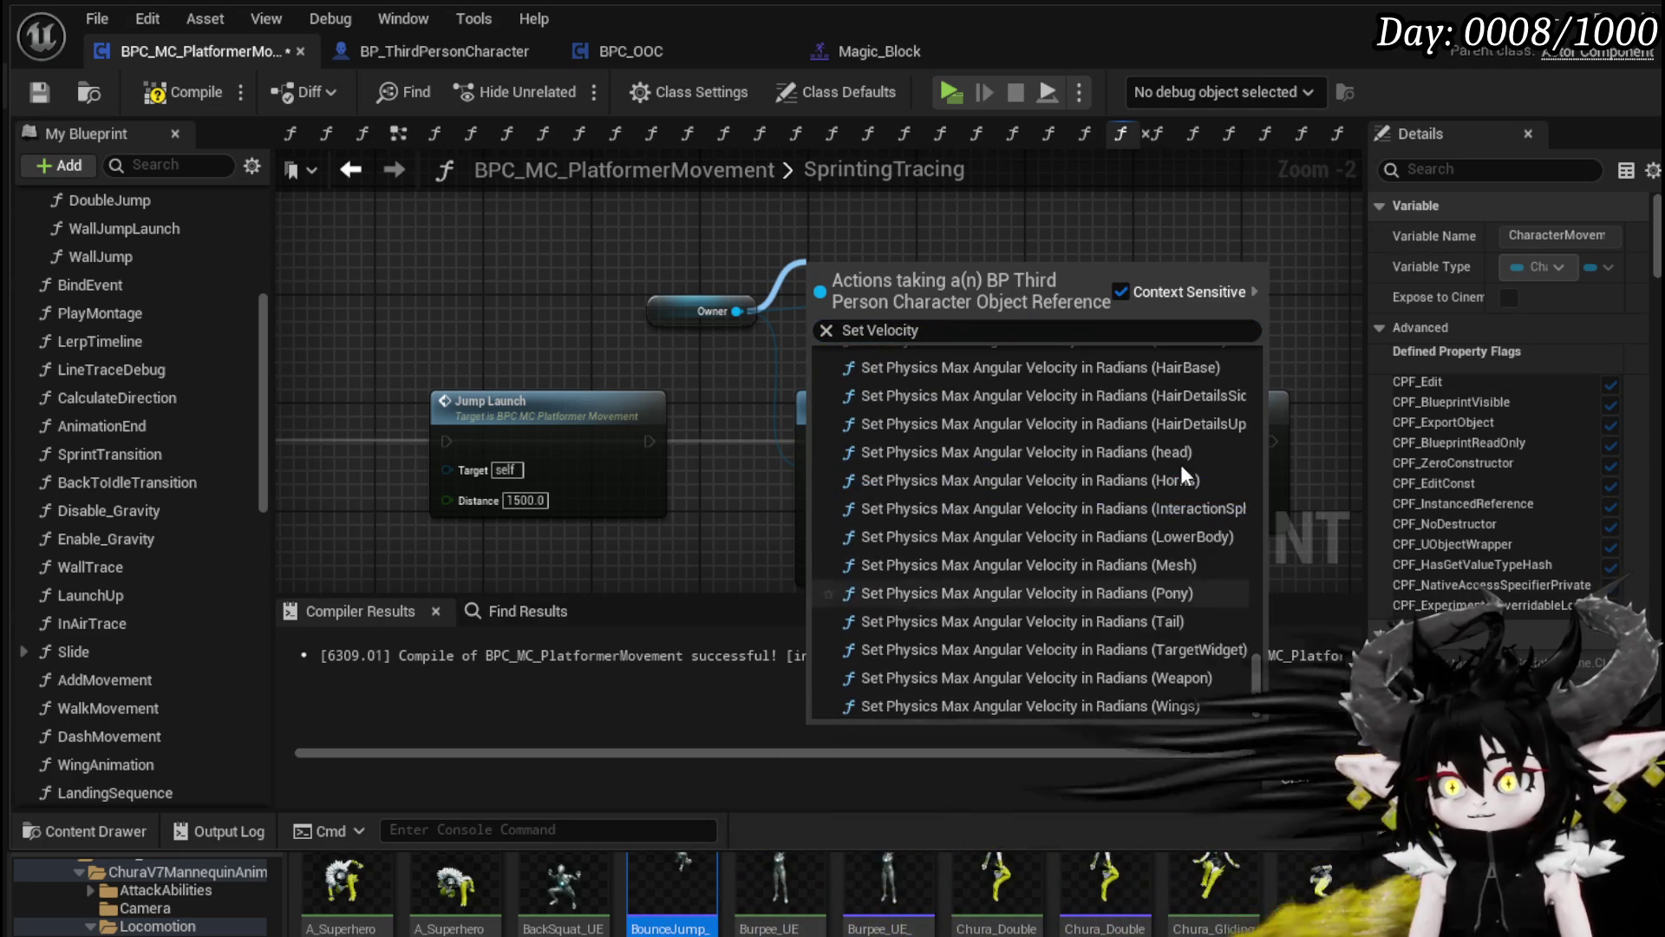
key("Escape")
left_click_drag(878, 323, 1072, 286)
type("Set")
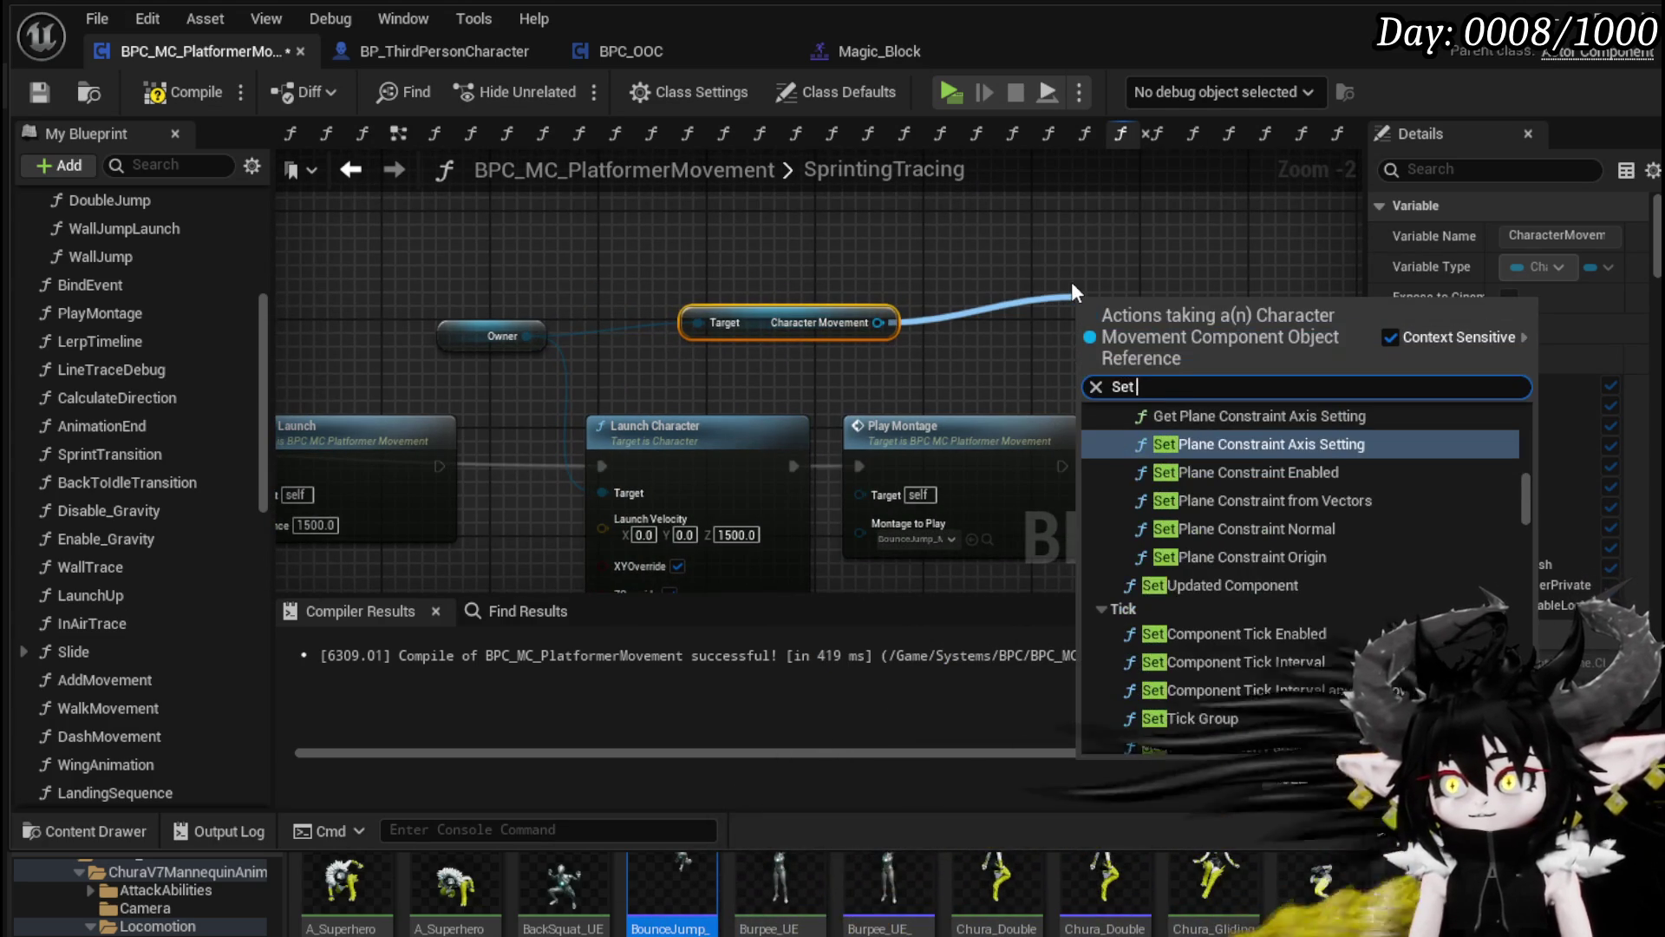
type(" veloc")
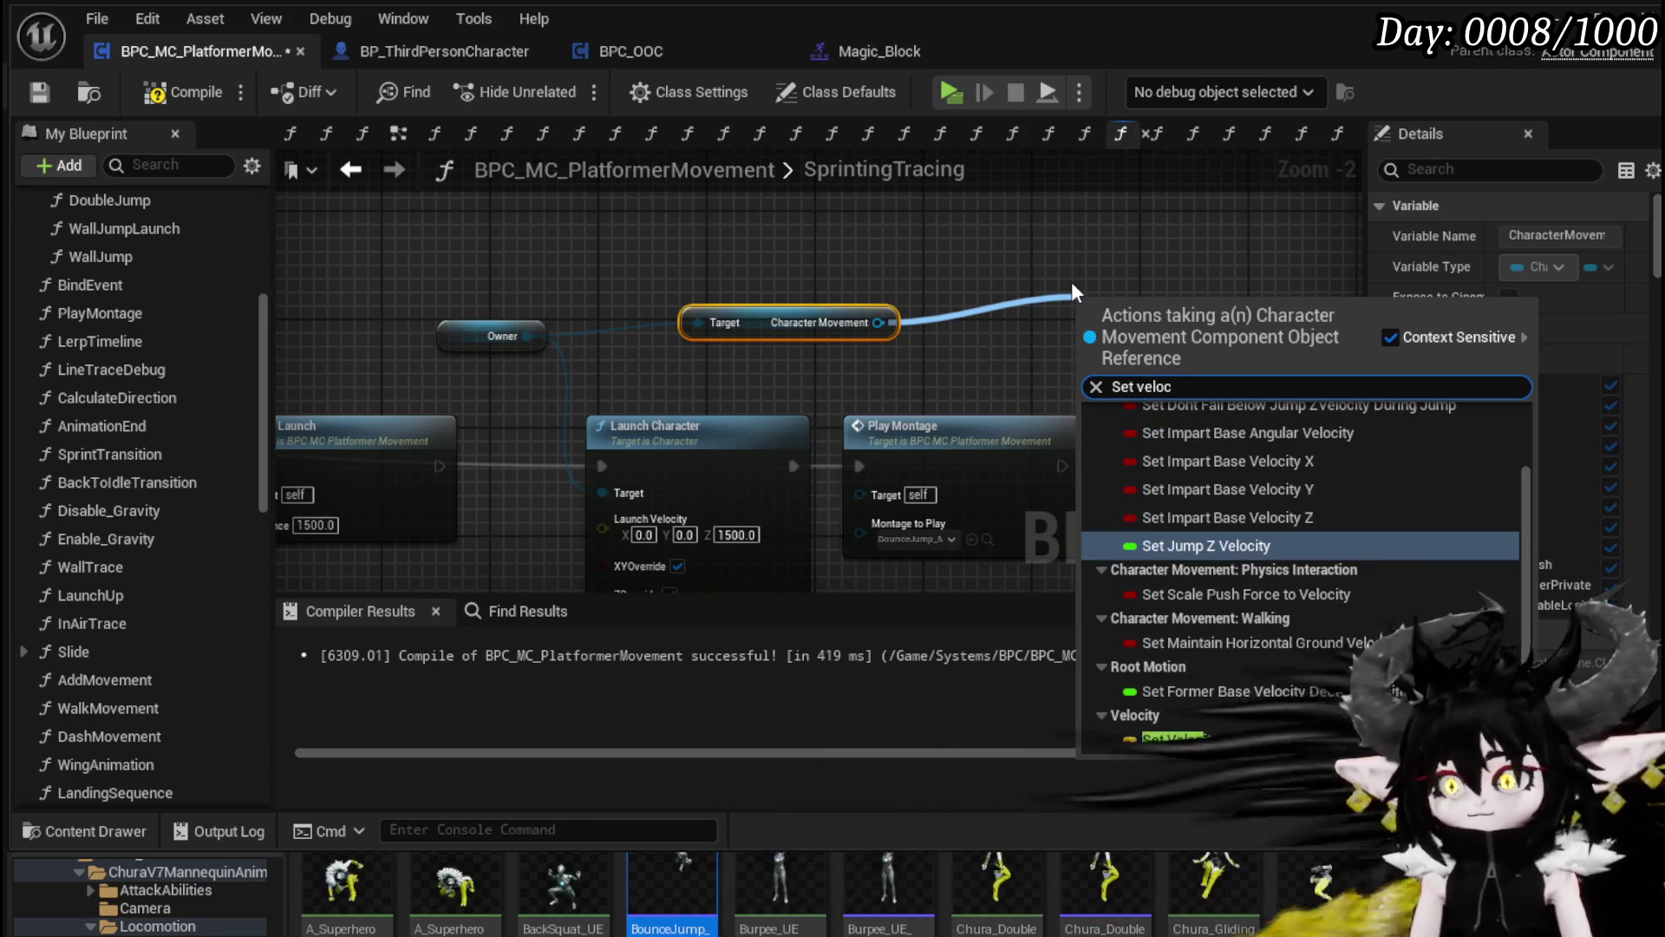
left_click(1179, 739)
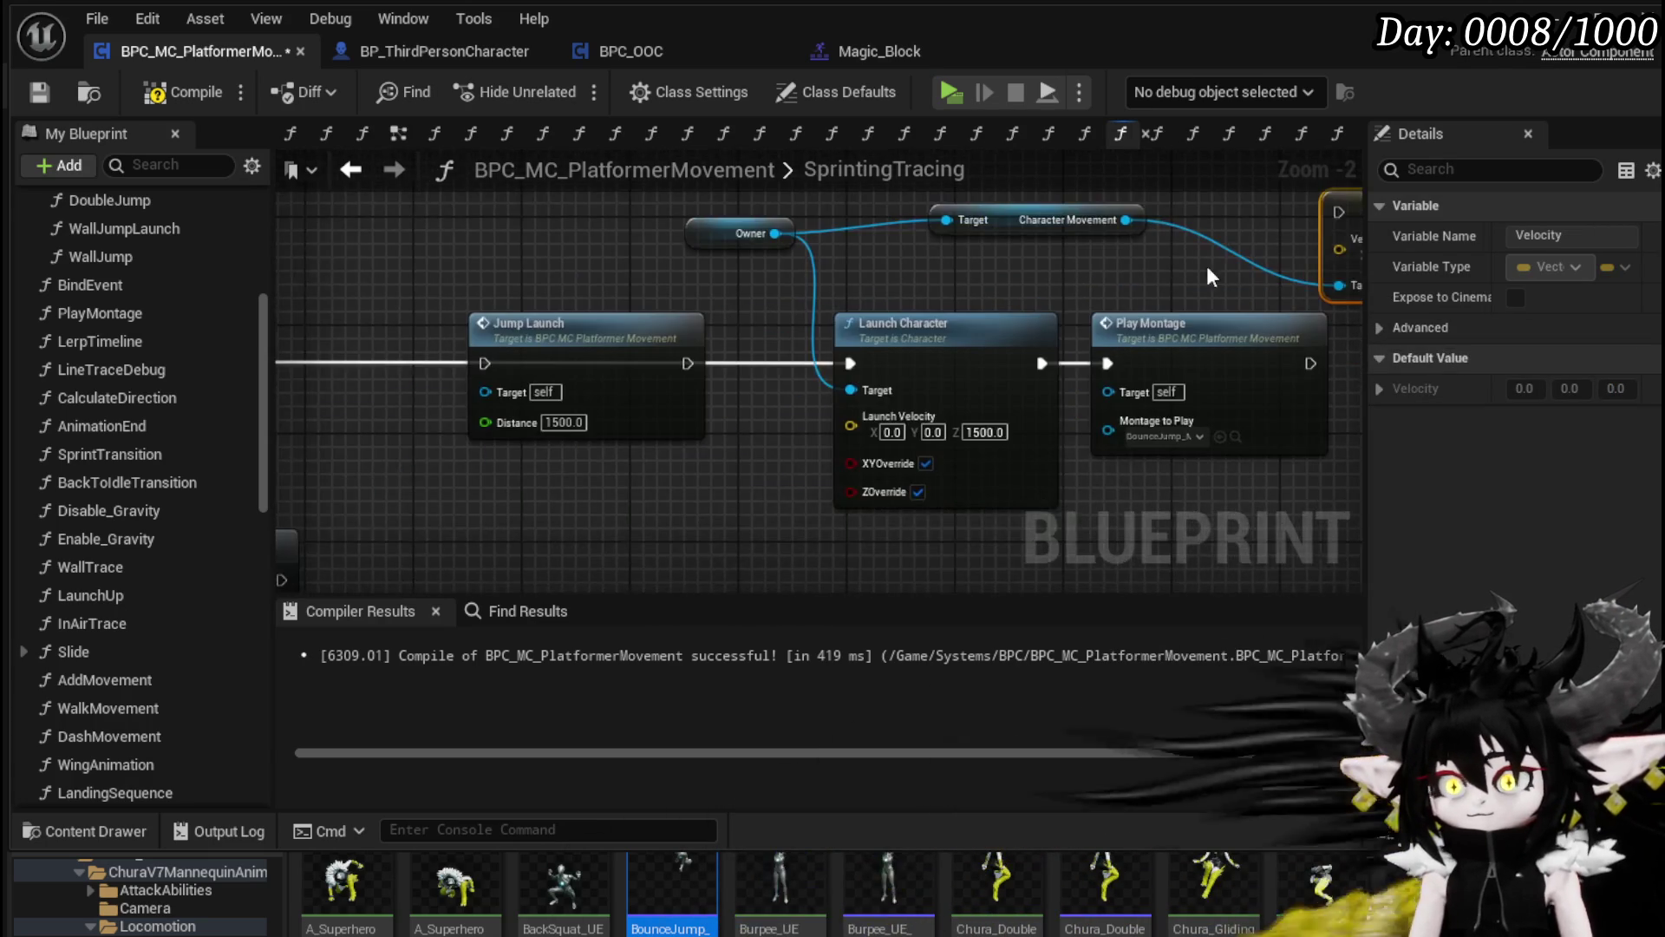
Step: Insert the Set Velocity node between Jump Launch and Launch Character, then start a play session
left_click_drag(1246, 283, 595, 525)
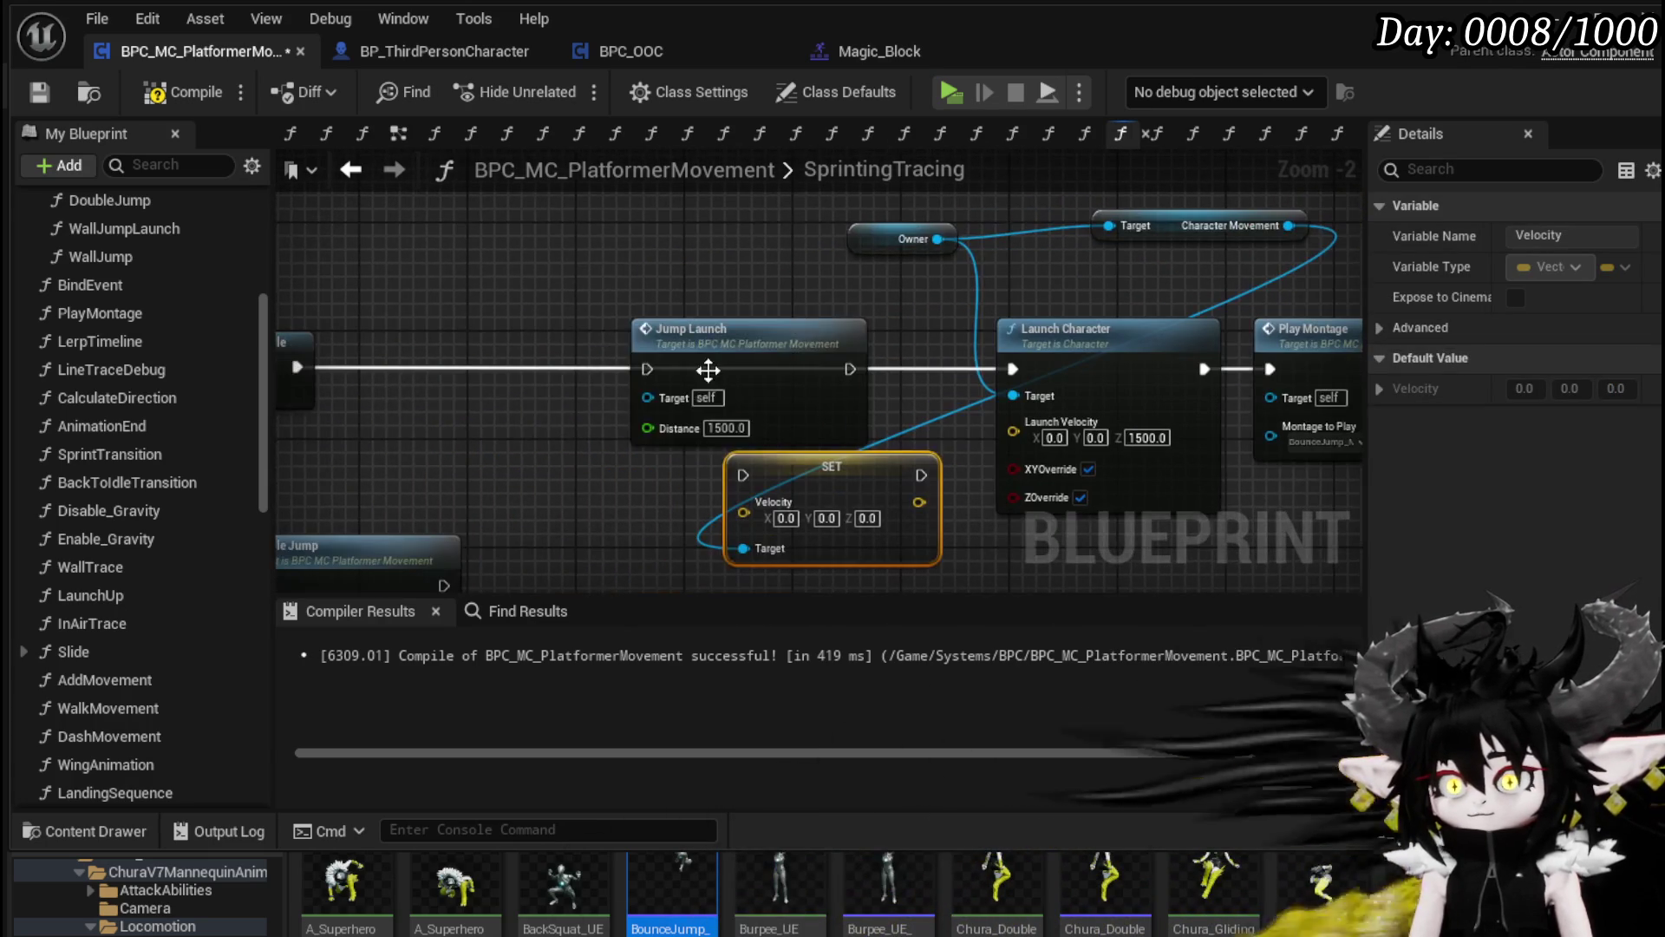
left_click_drag(738, 410, 466, 367)
mouse_move(715, 496)
left_mouse_down()
mouse_move(727, 374)
mouse_move(730, 389)
left_mouse_up()
left_click_drag(383, 417, 574, 413)
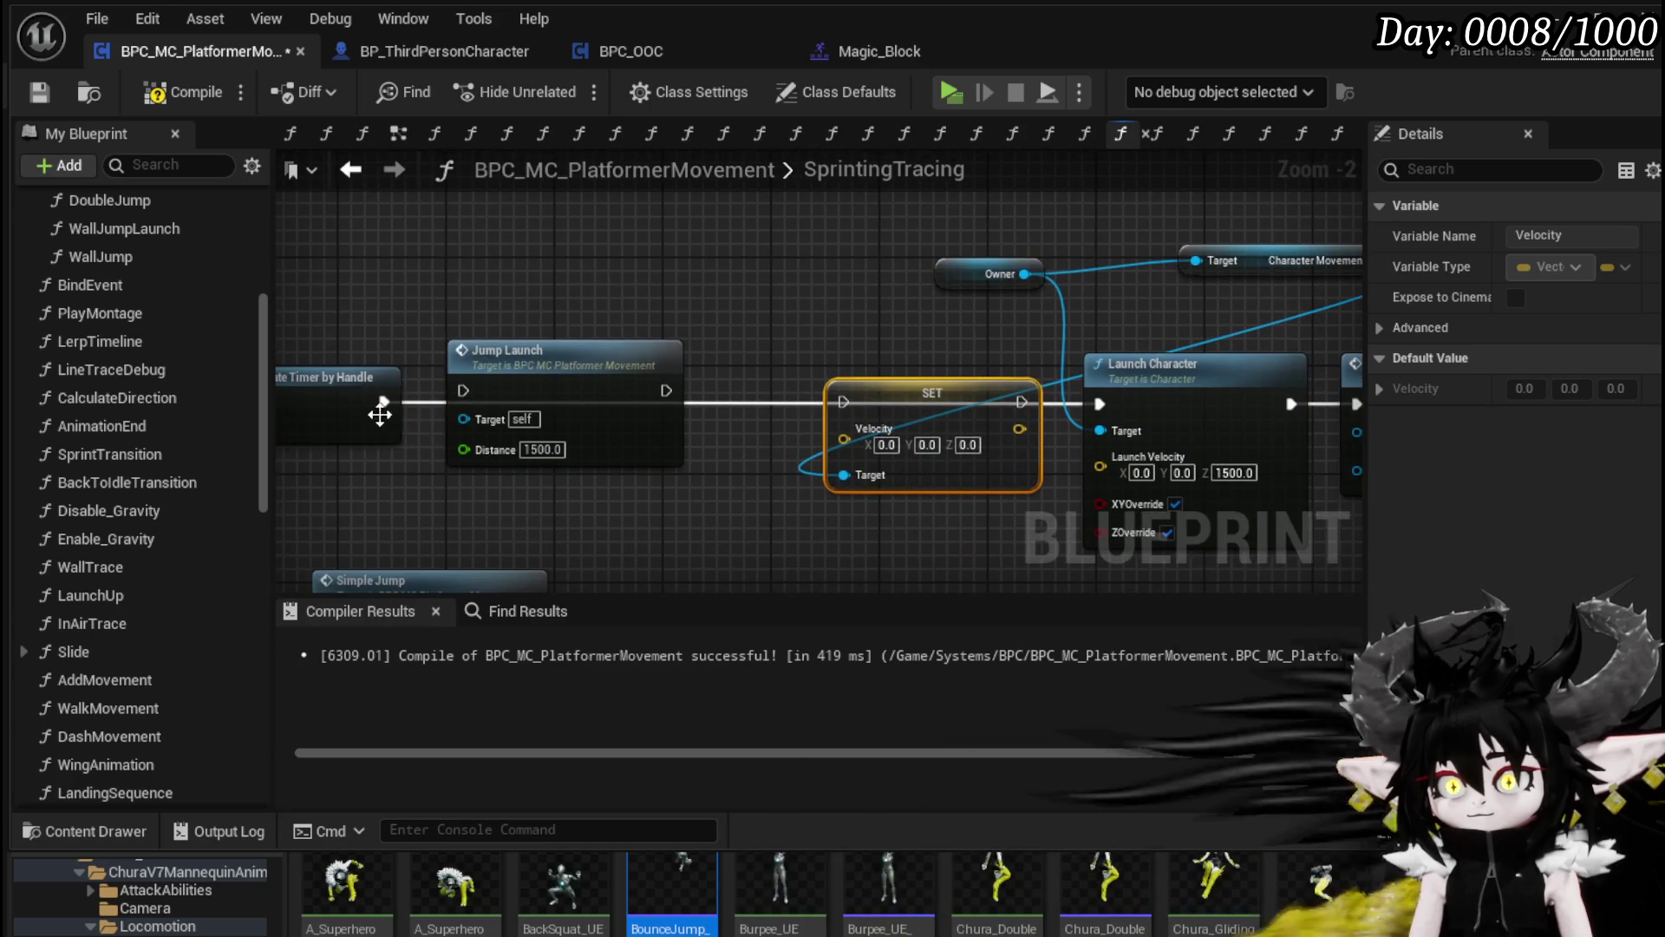
left_click_drag(843, 400, 843, 401)
left_click_drag(1023, 402, 1058, 406)
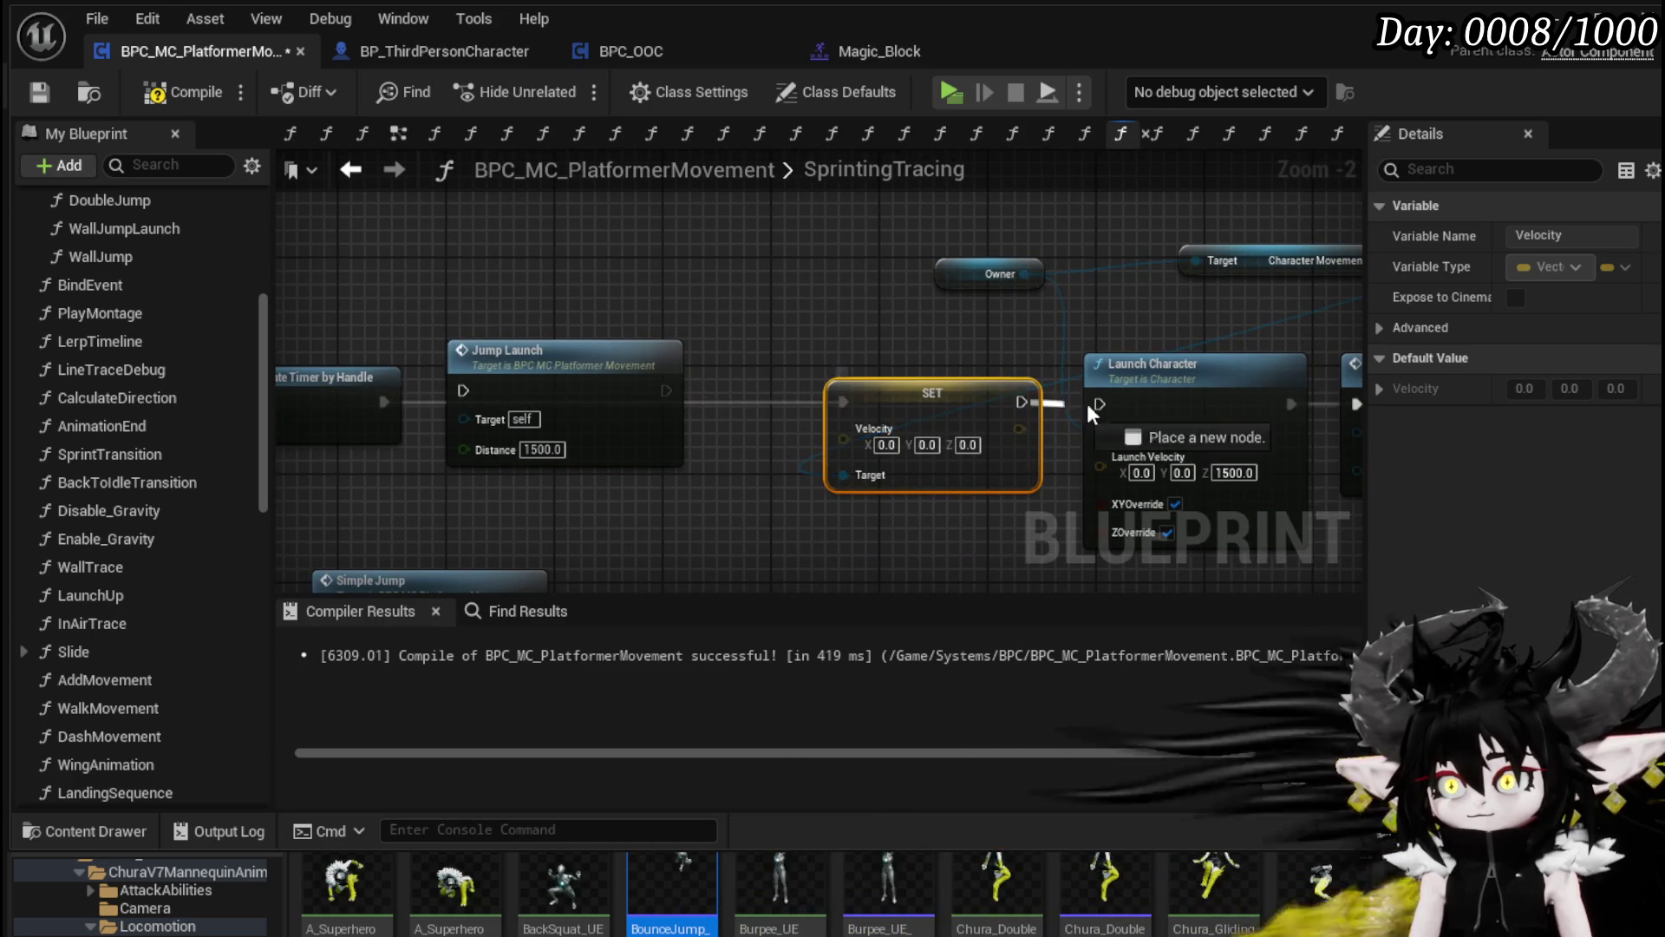
left_click(848, 329)
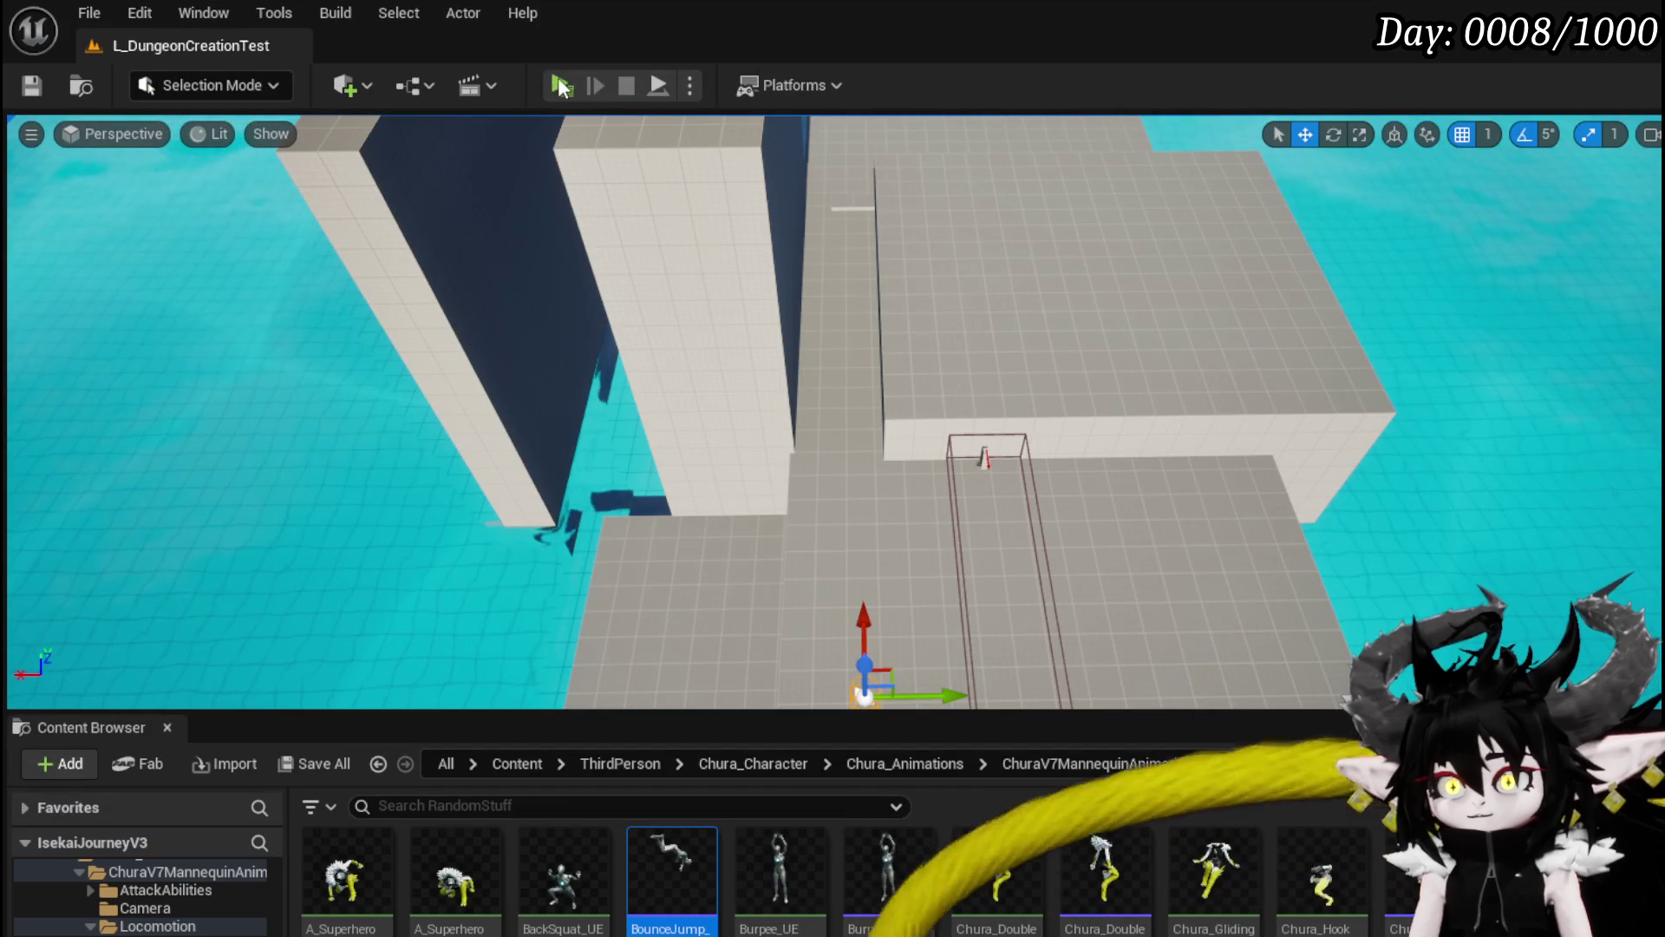
left_click(560, 87)
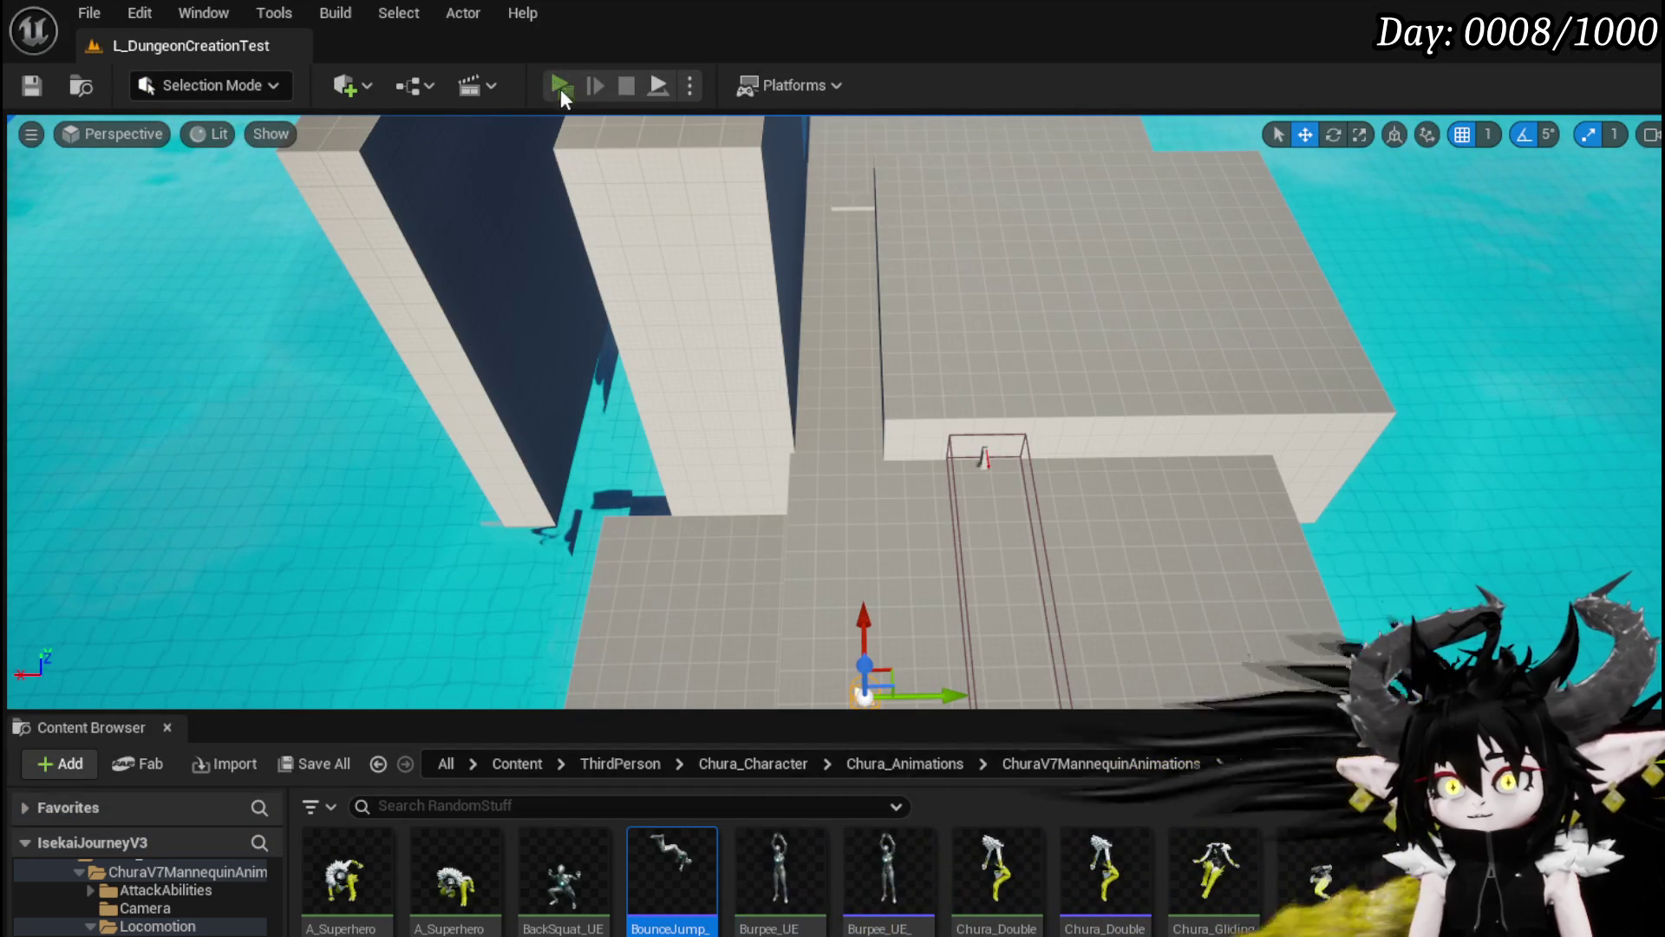
Step: Sprint, jump and turn back along the walkway, jump at the block to test vaulting, then stop
key("w")
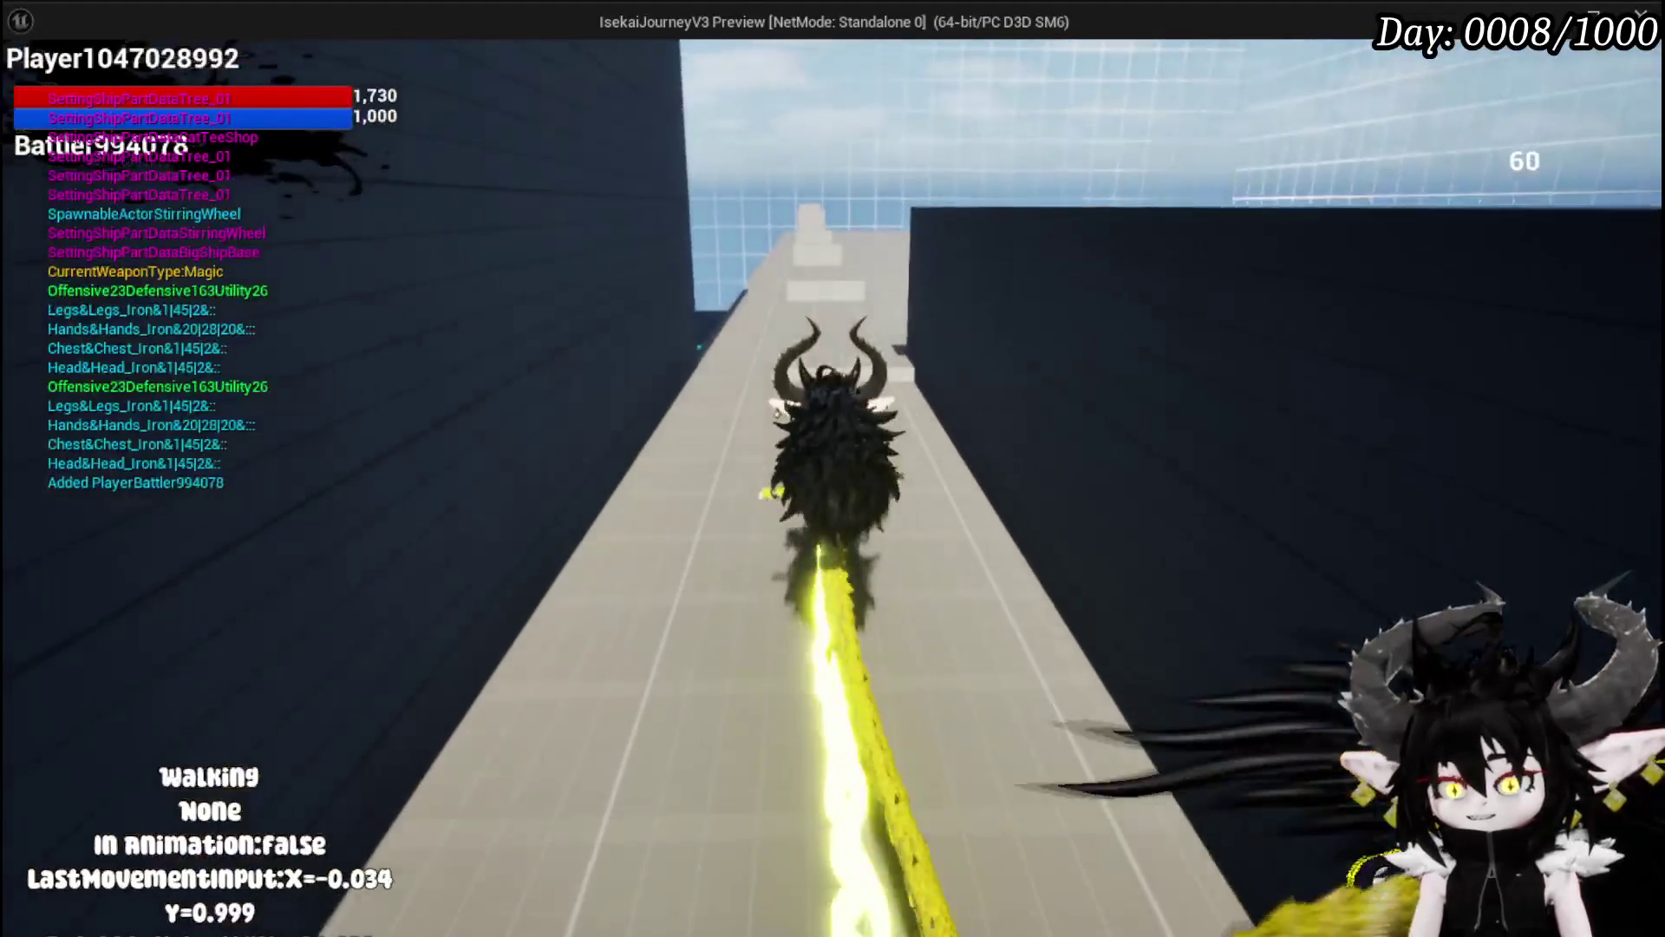
key("shift")
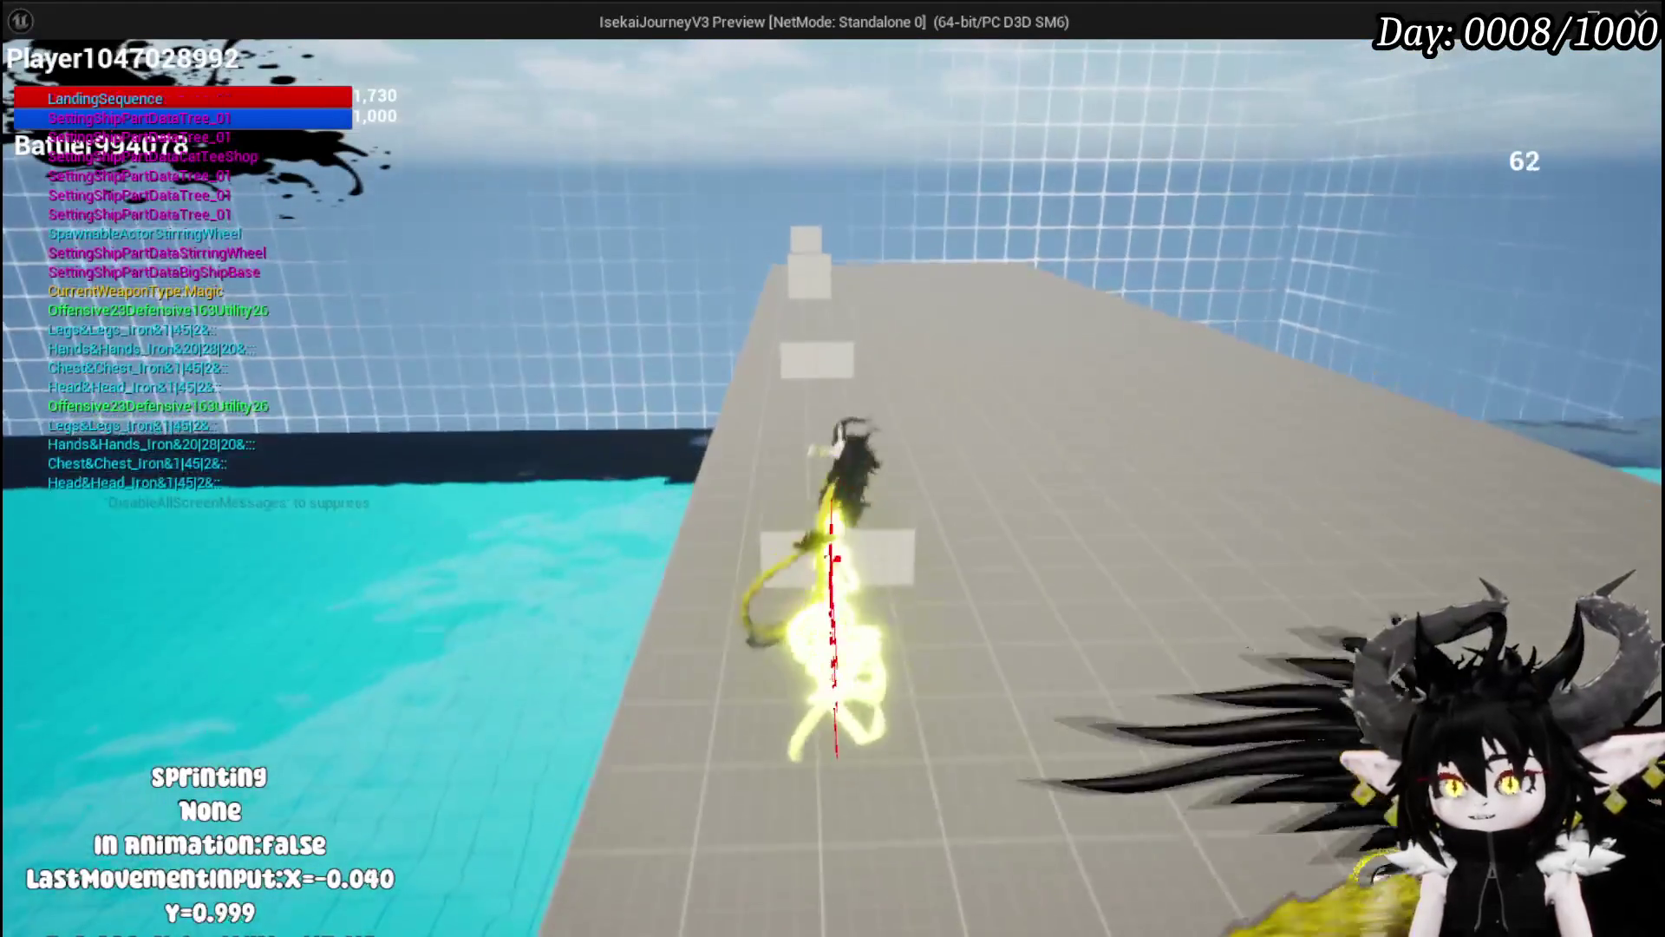
key("space")
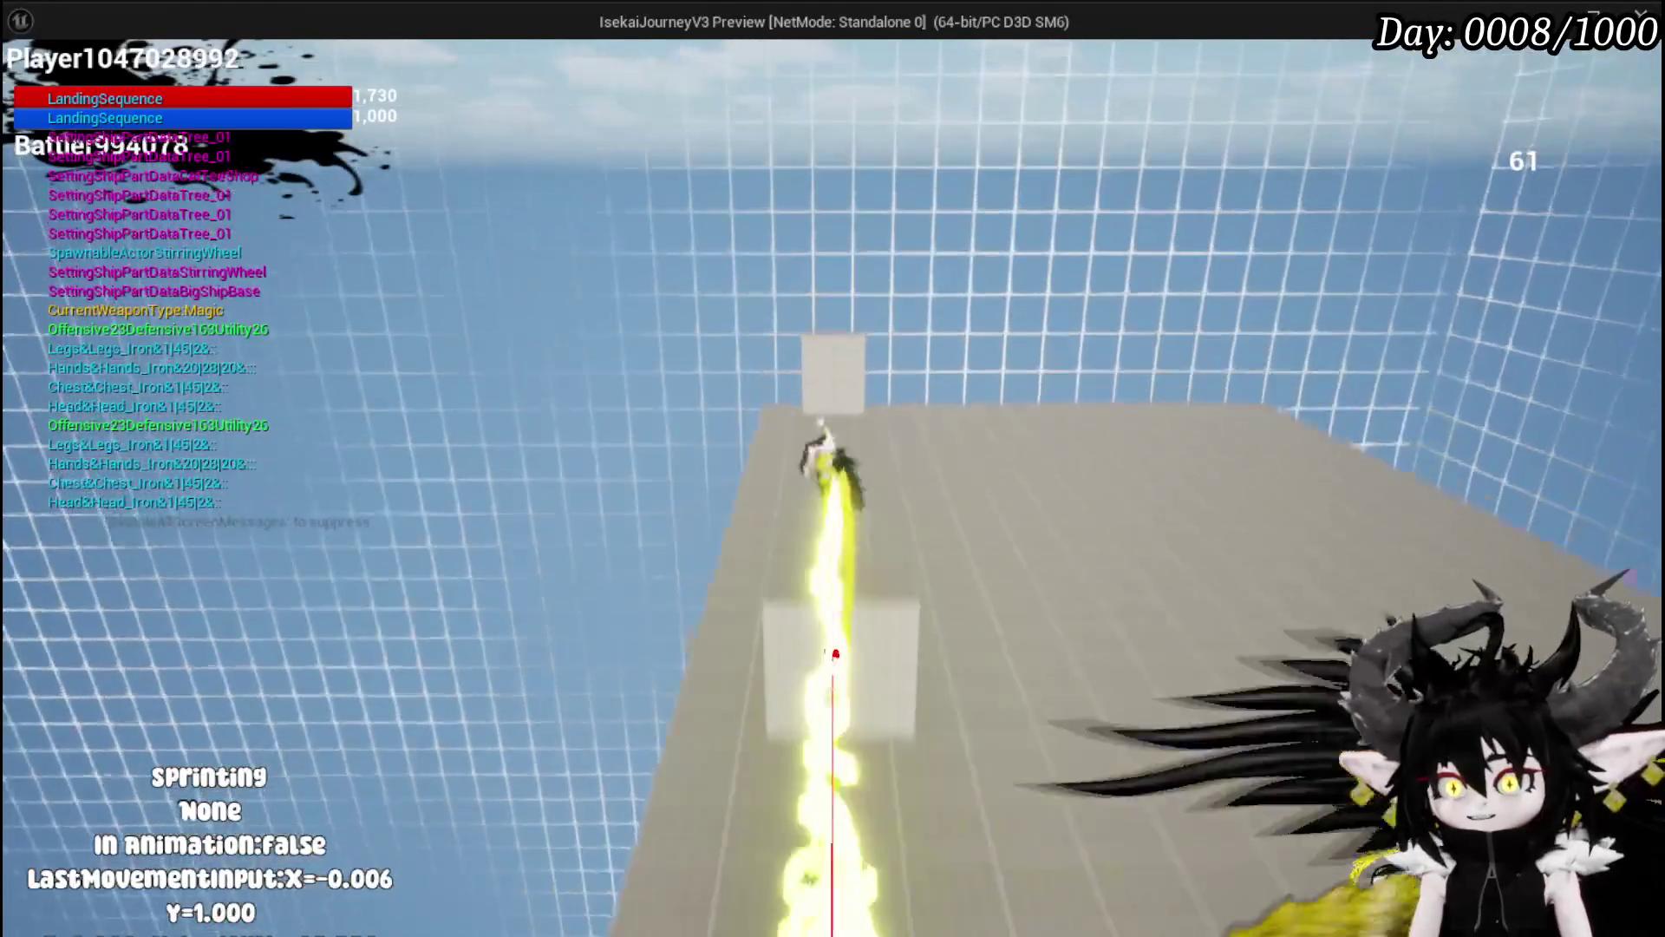
key("a")
key("s")
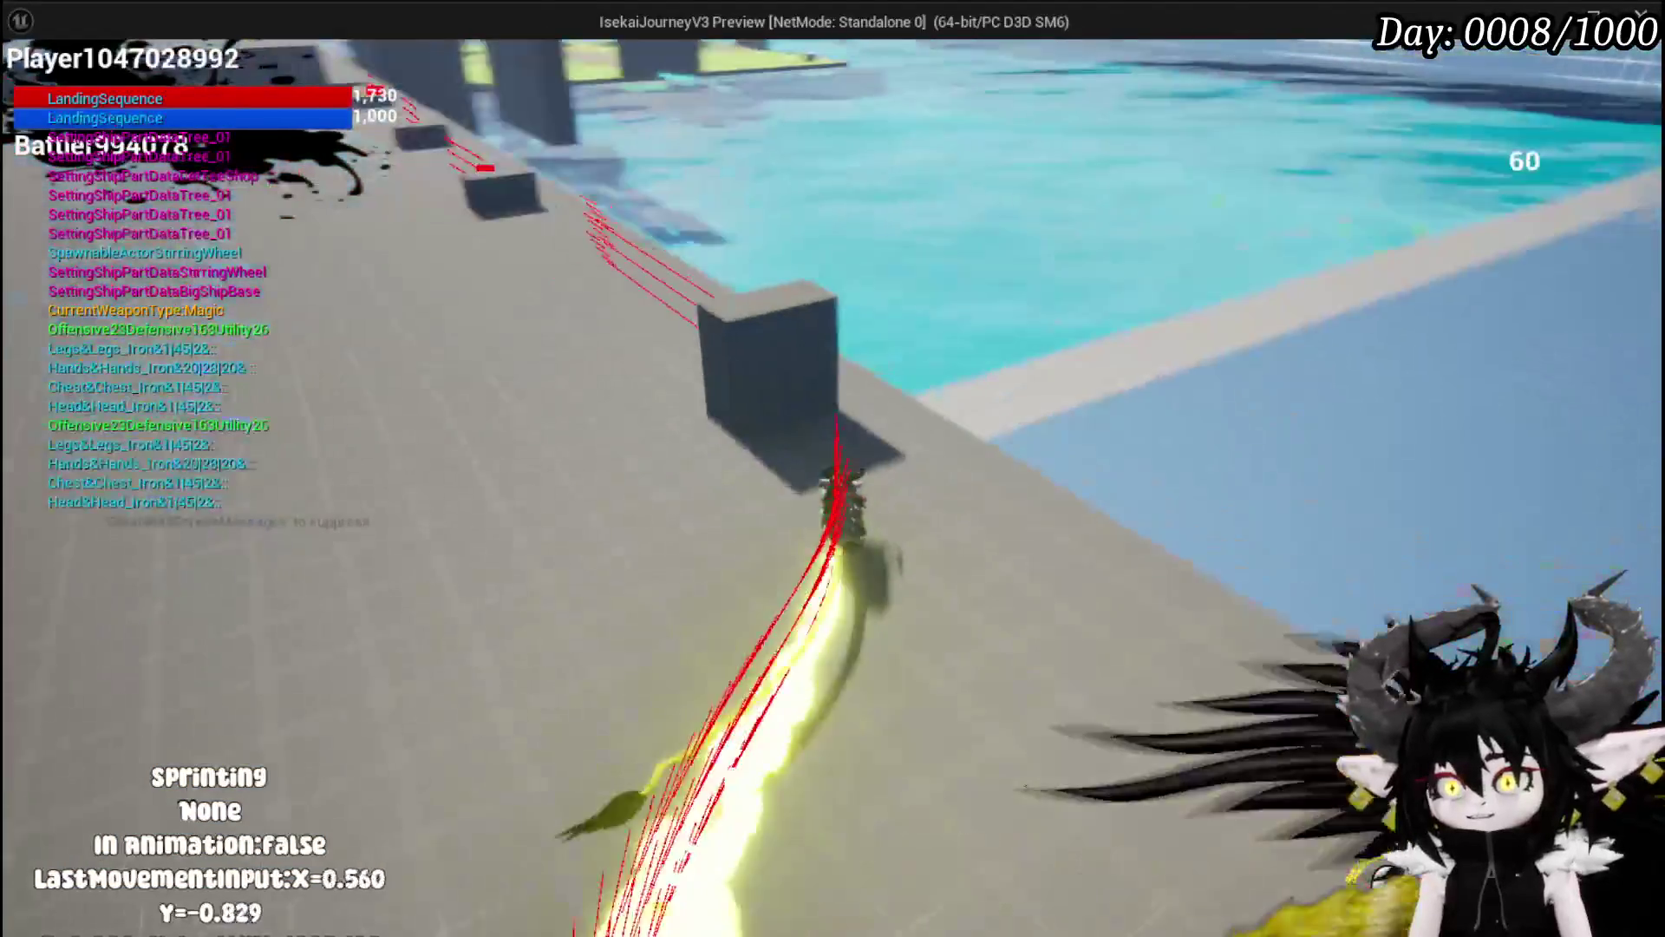
key("space")
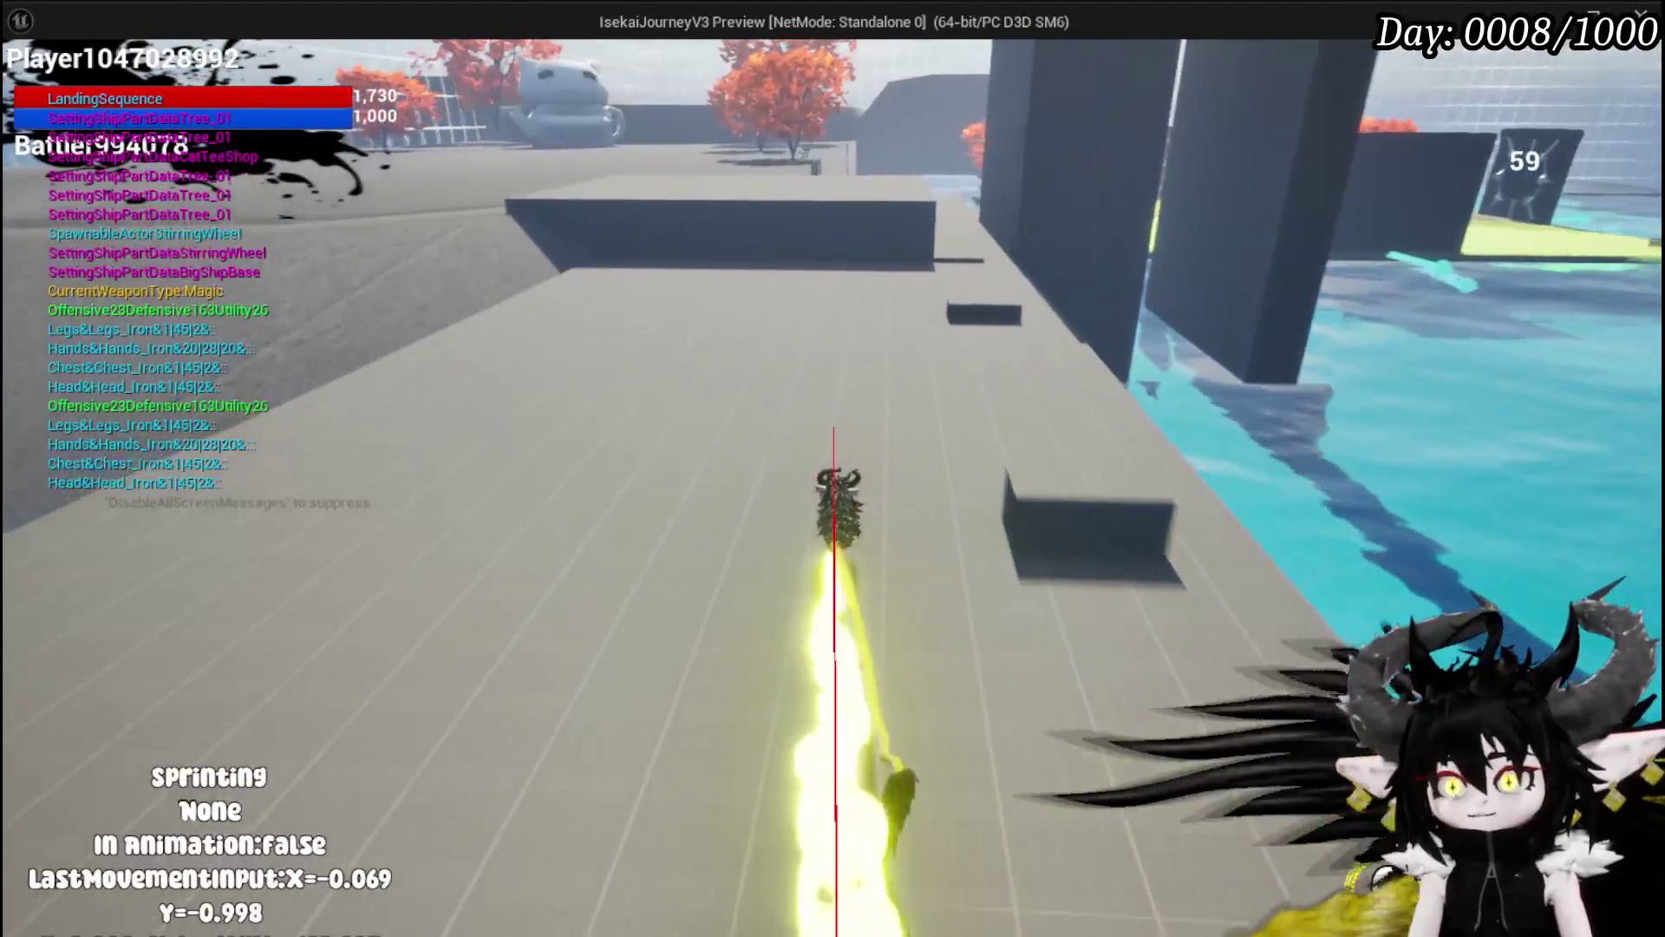
key("shift")
key("w")
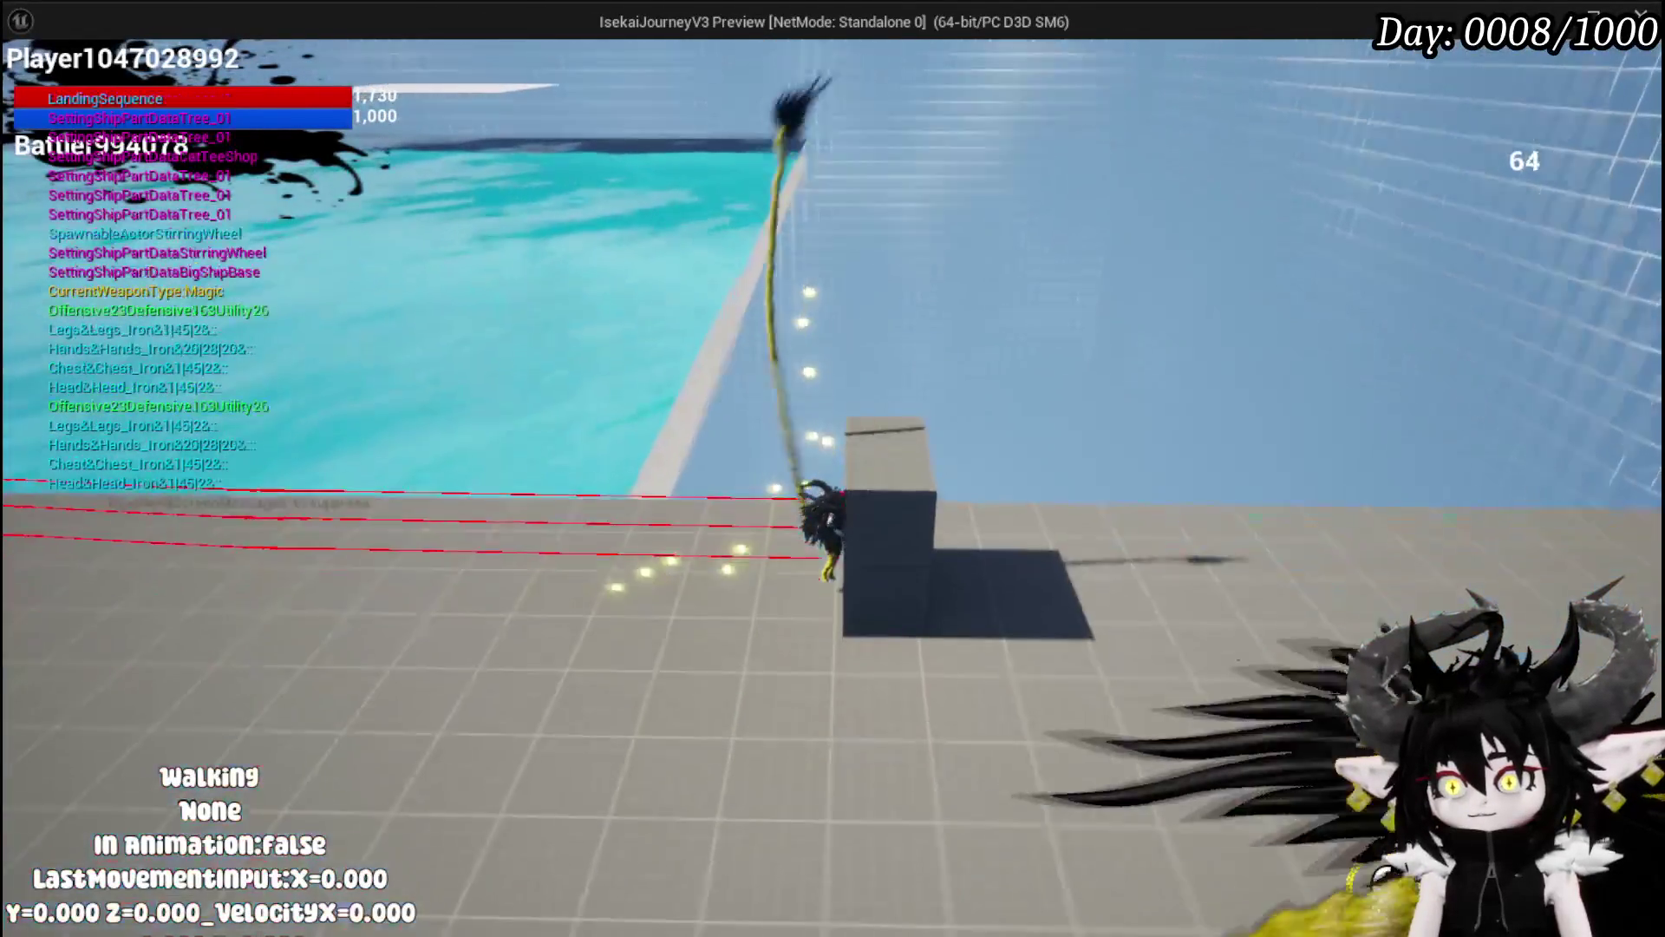
key("s")
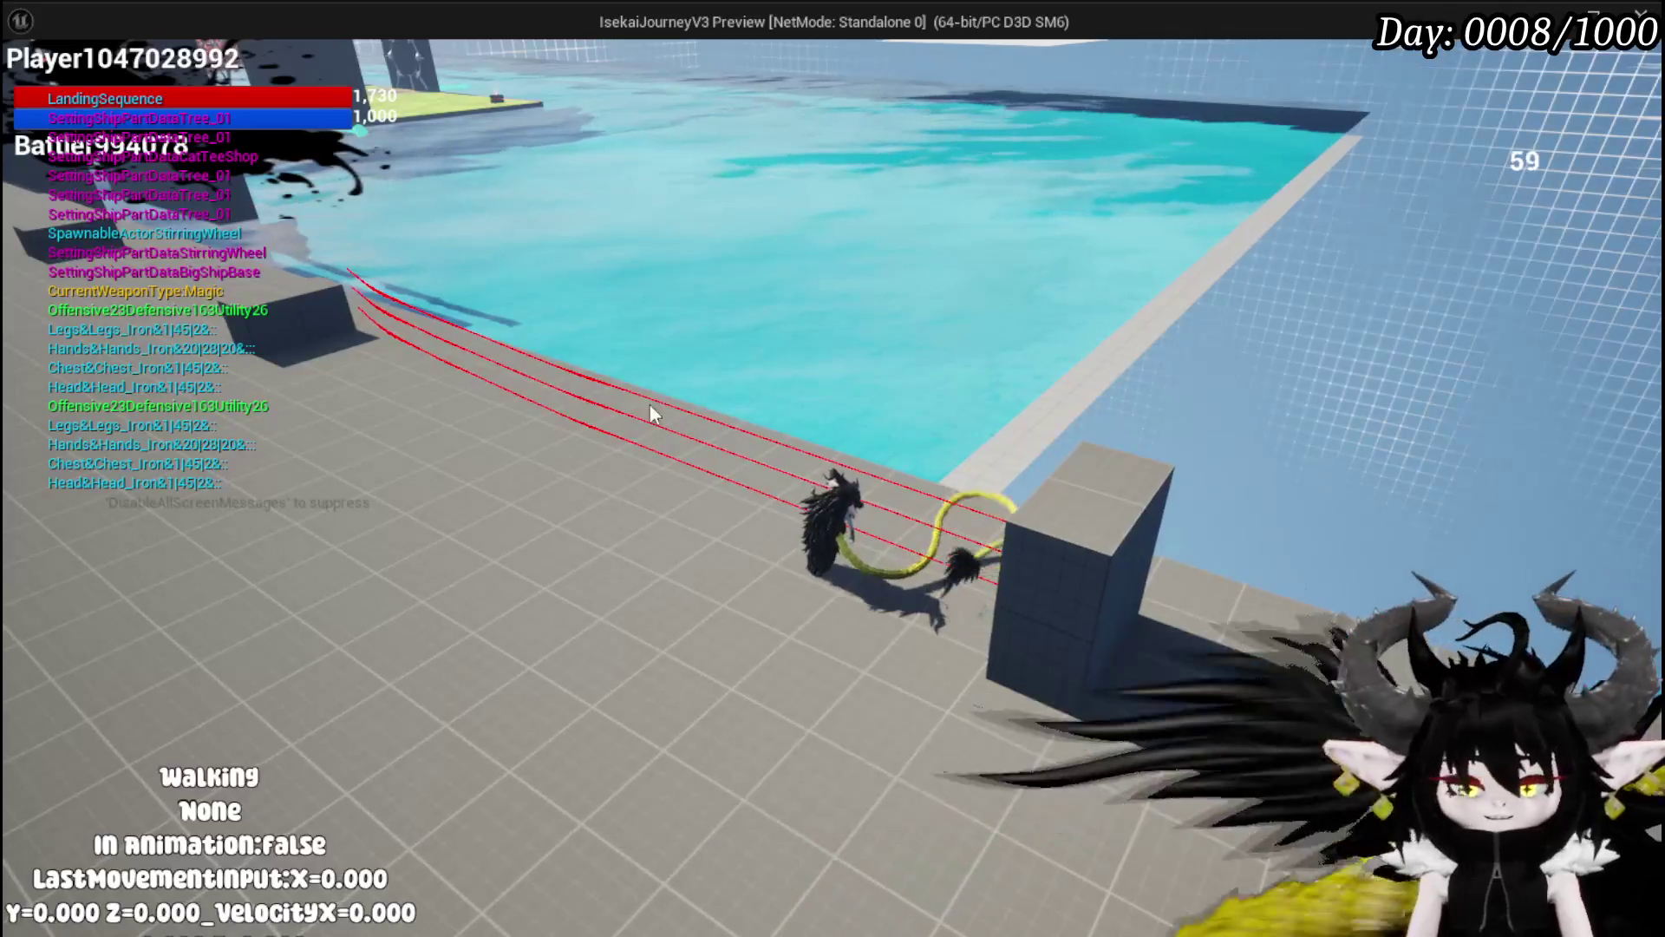
key("Escape")
left_click(31, 87)
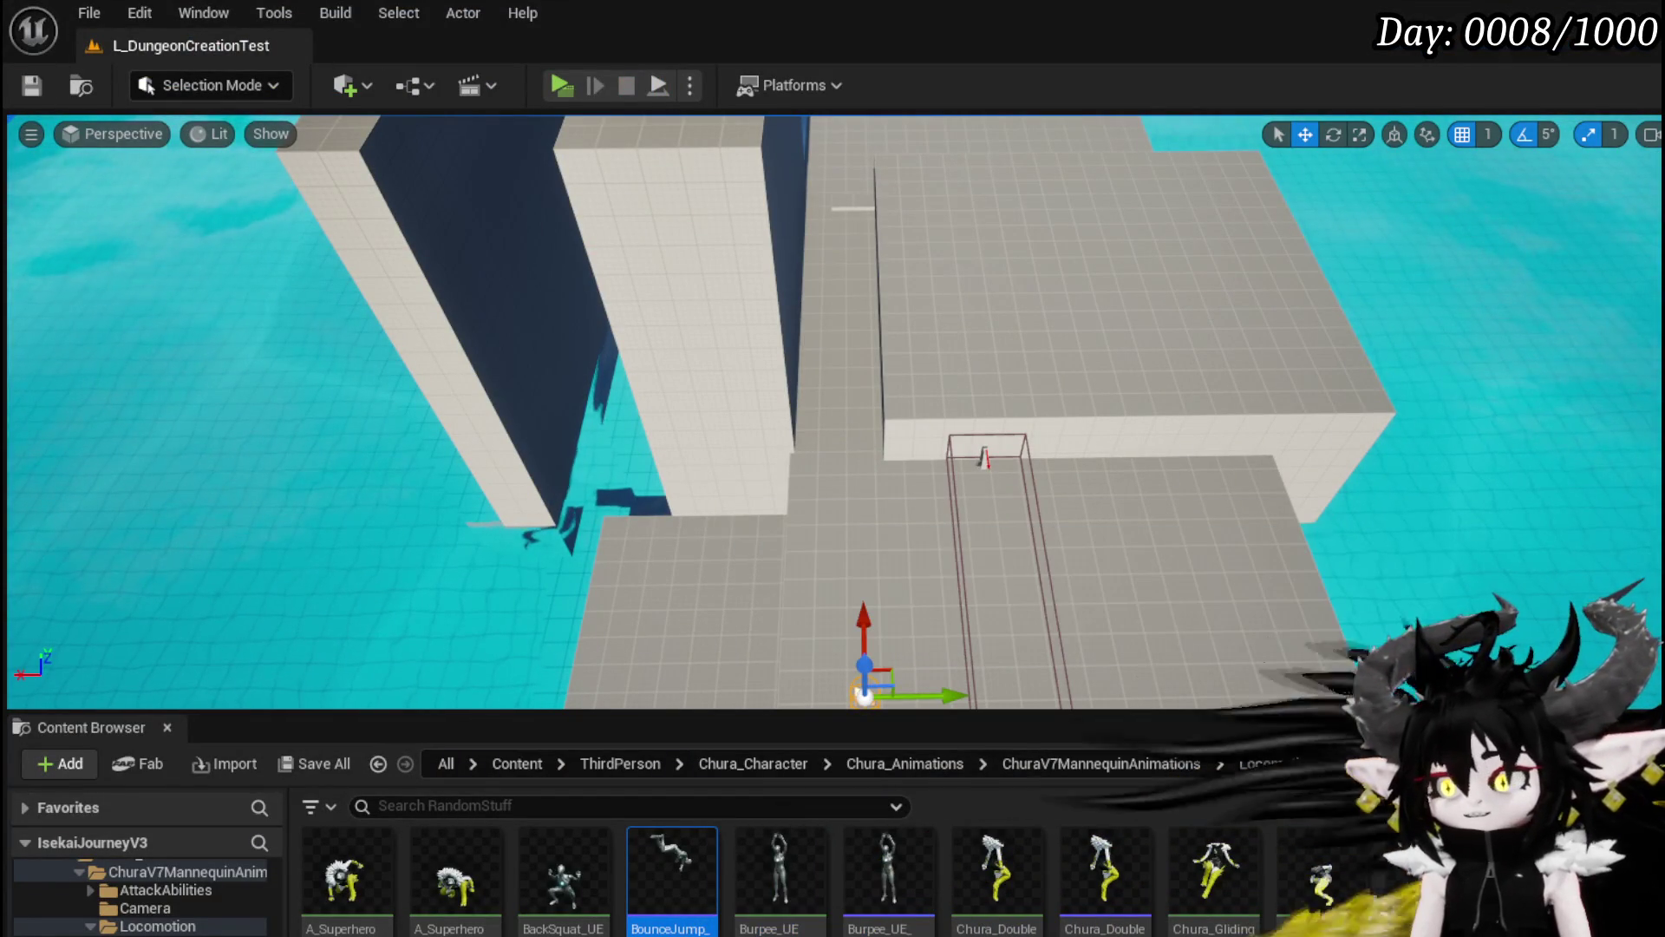
Step: Move the Jump Launch node up out of the chain and reposition the Owner node
key("alt+Tab")
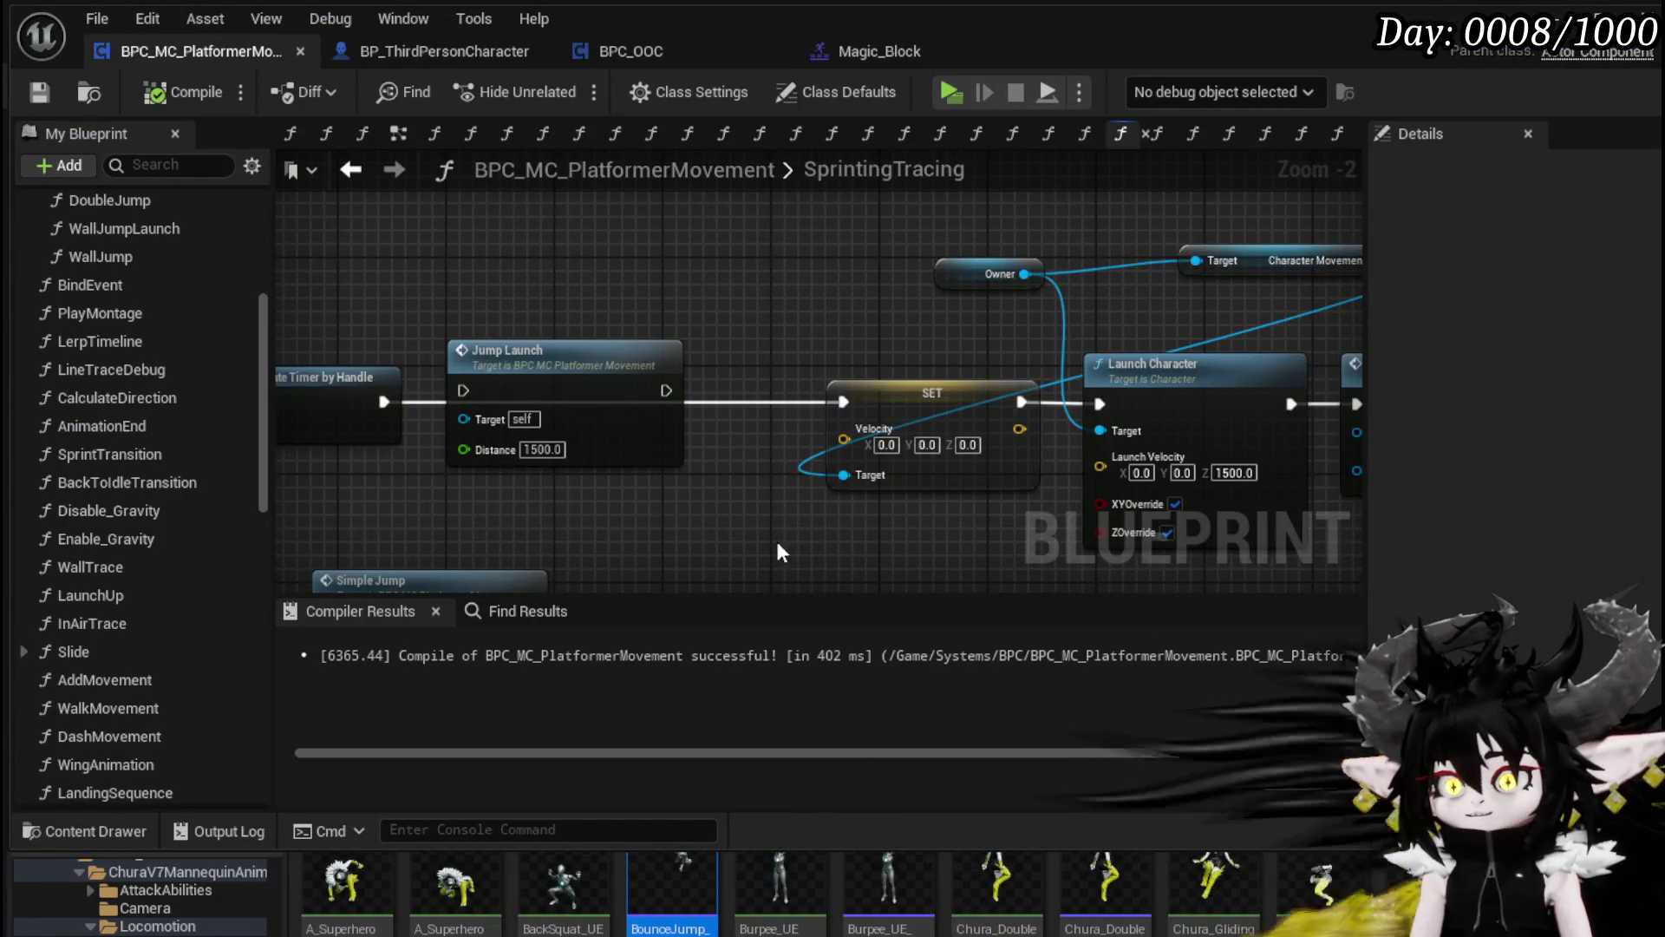
left_click_drag(702, 513, 541, 496)
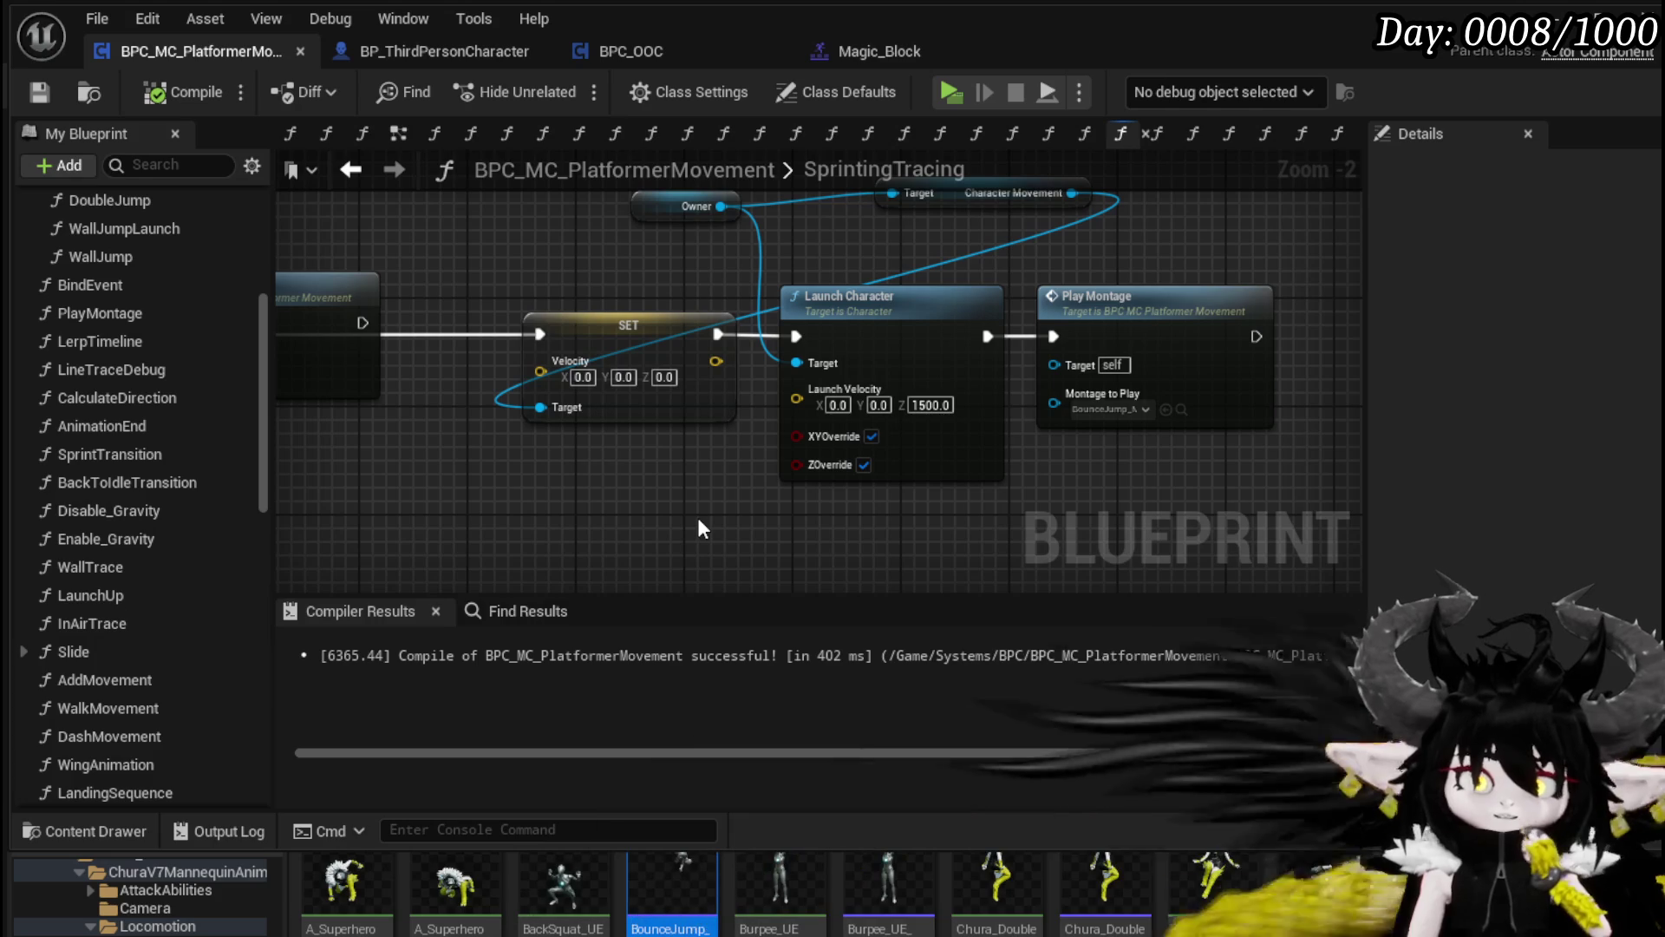
left_click_drag(703, 529, 1043, 546)
left_click(575, 276)
left_click_drag(576, 275, 589, 155)
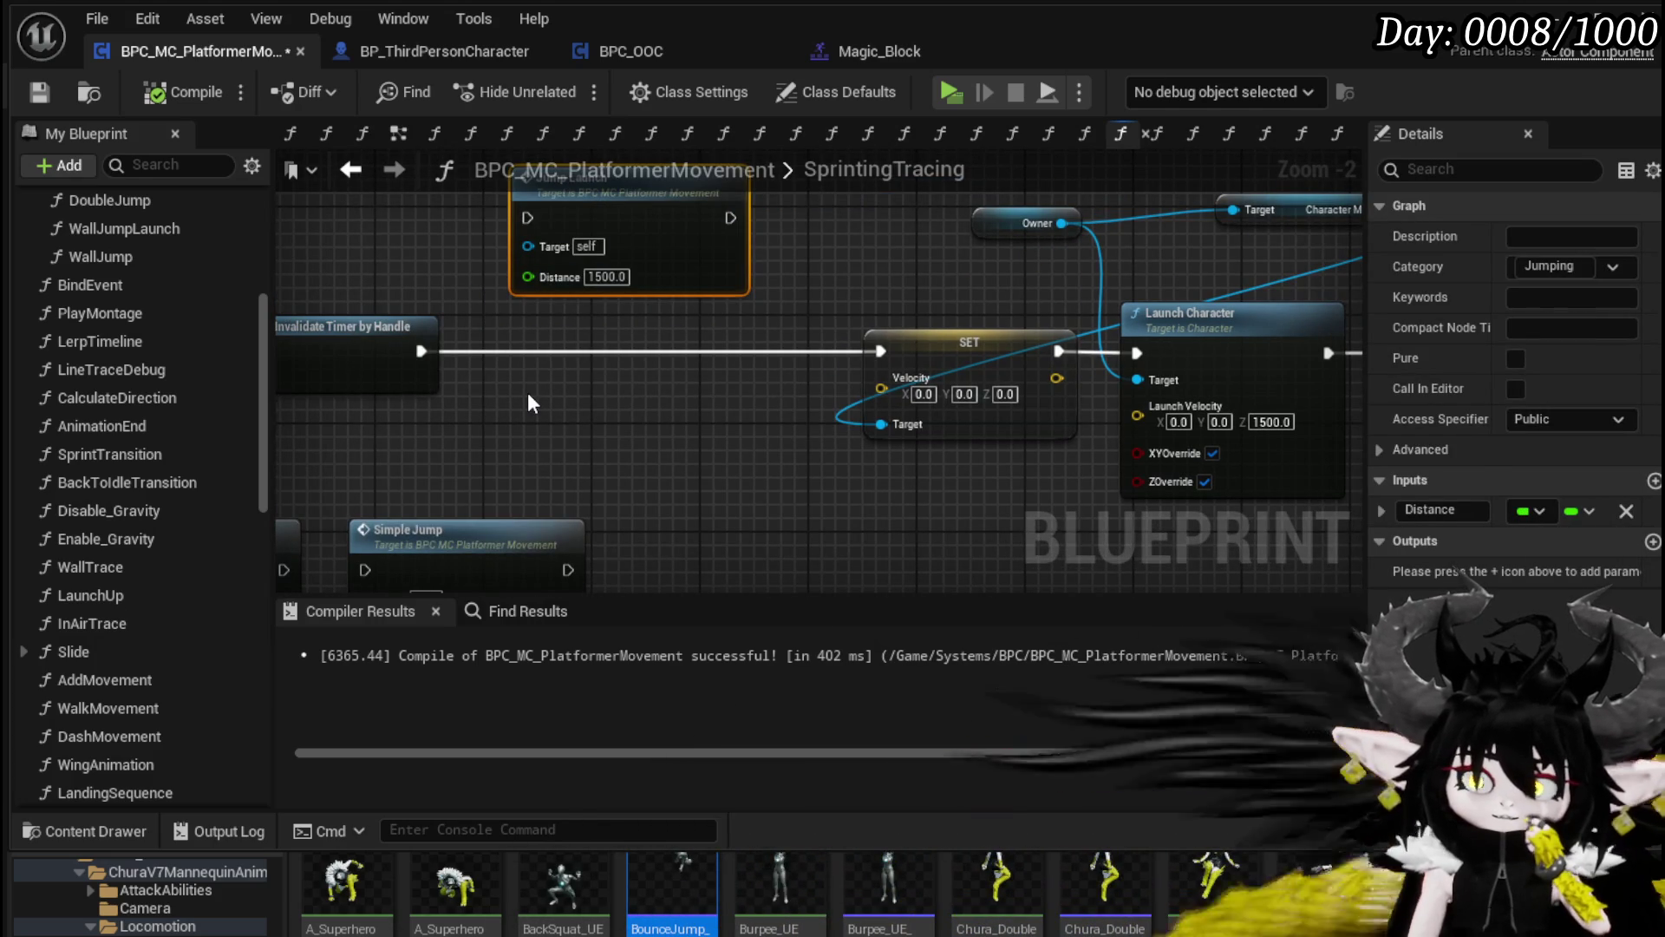
mouse_move(527, 392)
left_mouse_down()
mouse_move(242, 392)
mouse_move(448, 394)
mouse_move(433, 394)
mouse_move(431, 530)
left_mouse_up()
mouse_move(867, 362)
left_mouse_down()
mouse_move(732, 335)
mouse_move(862, 317)
left_mouse_up()
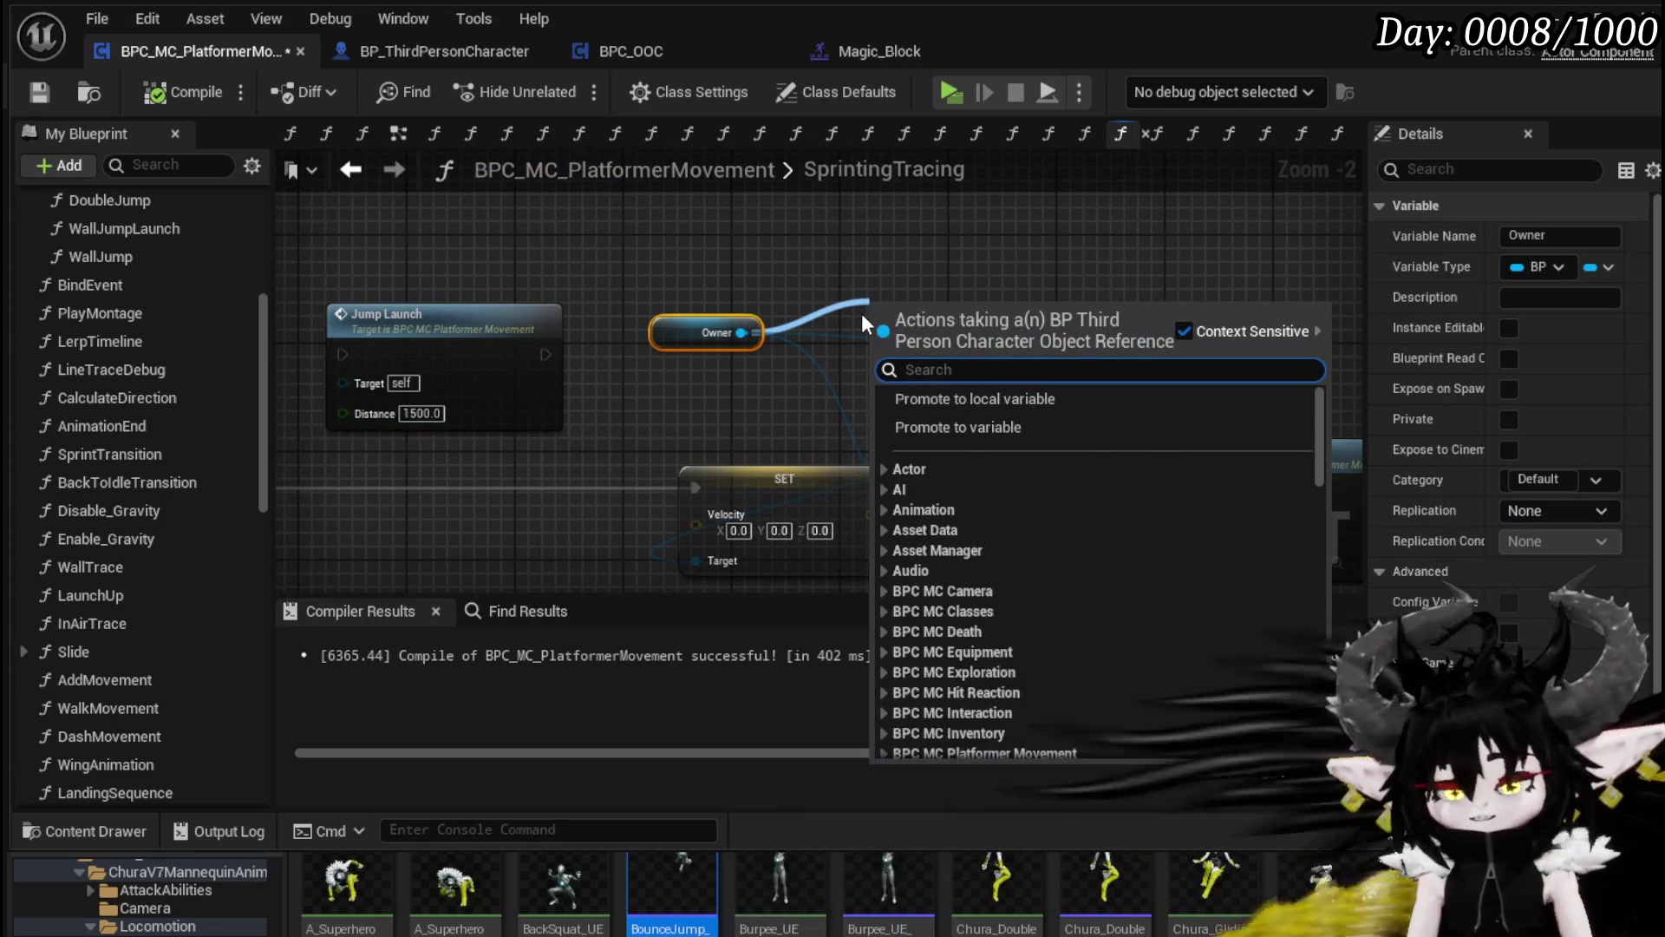
Step: Add a Set In Animation node, checked true, between the timer clearing and Set Velocity, then compile
type("in animation")
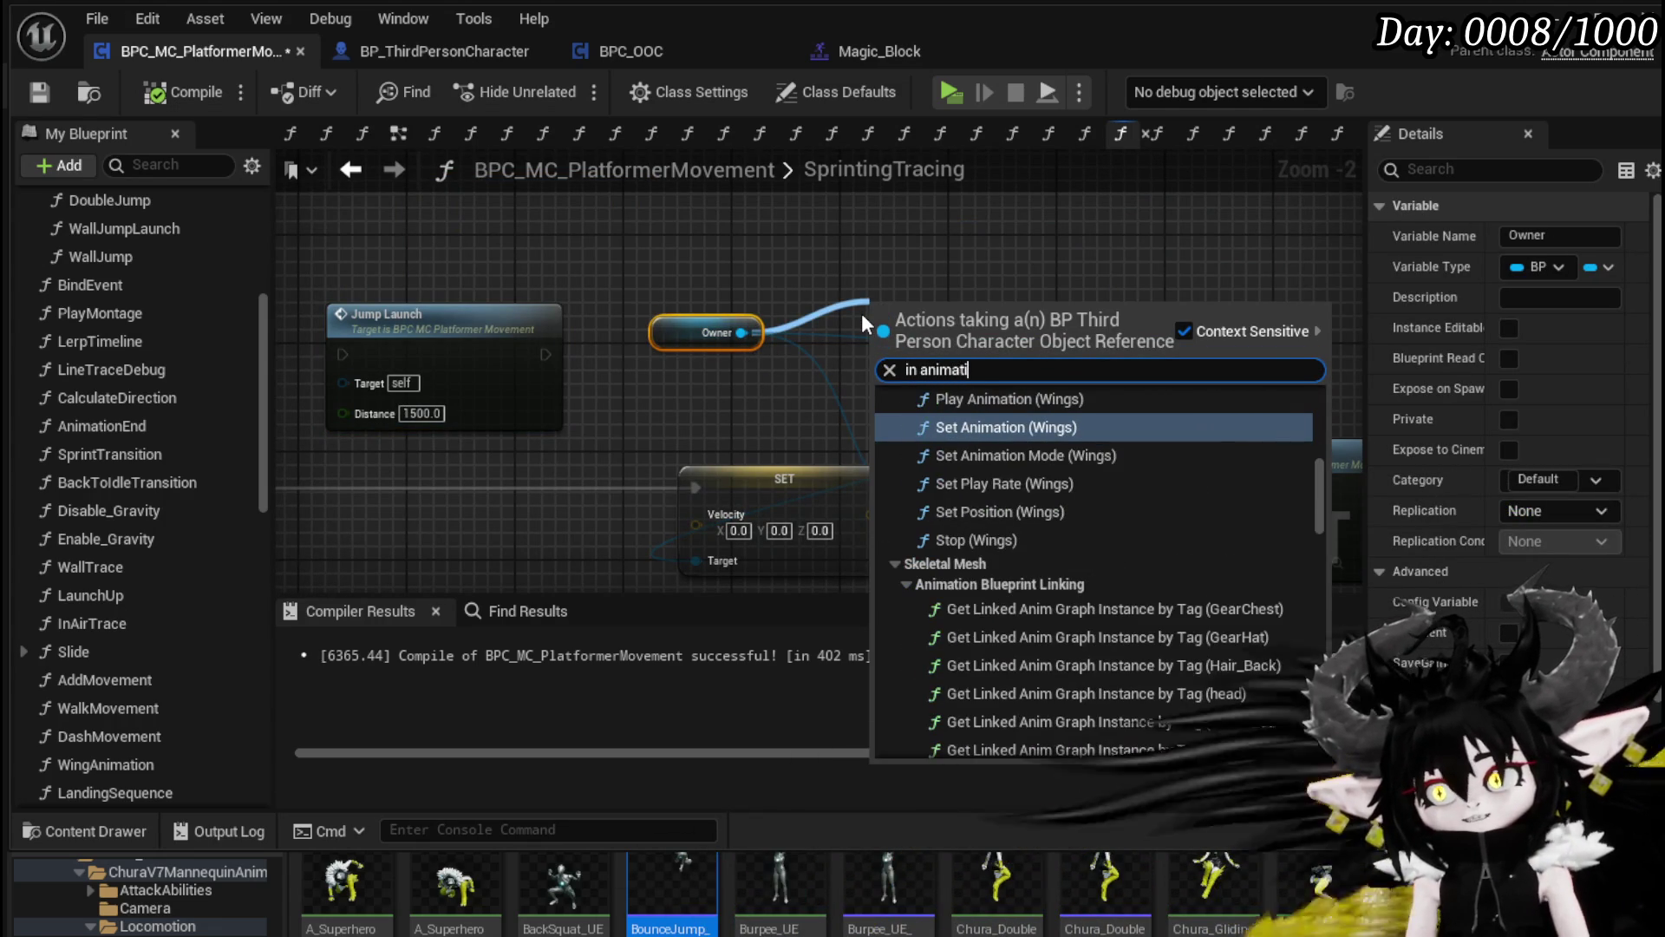
left_click_drag(1323, 485, 1318, 720)
left_click(970, 738)
left_click_drag(954, 346, 550, 516)
mouse_move(467, 457)
left_mouse_down()
mouse_move(730, 467)
mouse_move(713, 457)
left_mouse_up()
left_click_drag(841, 457, 928, 457)
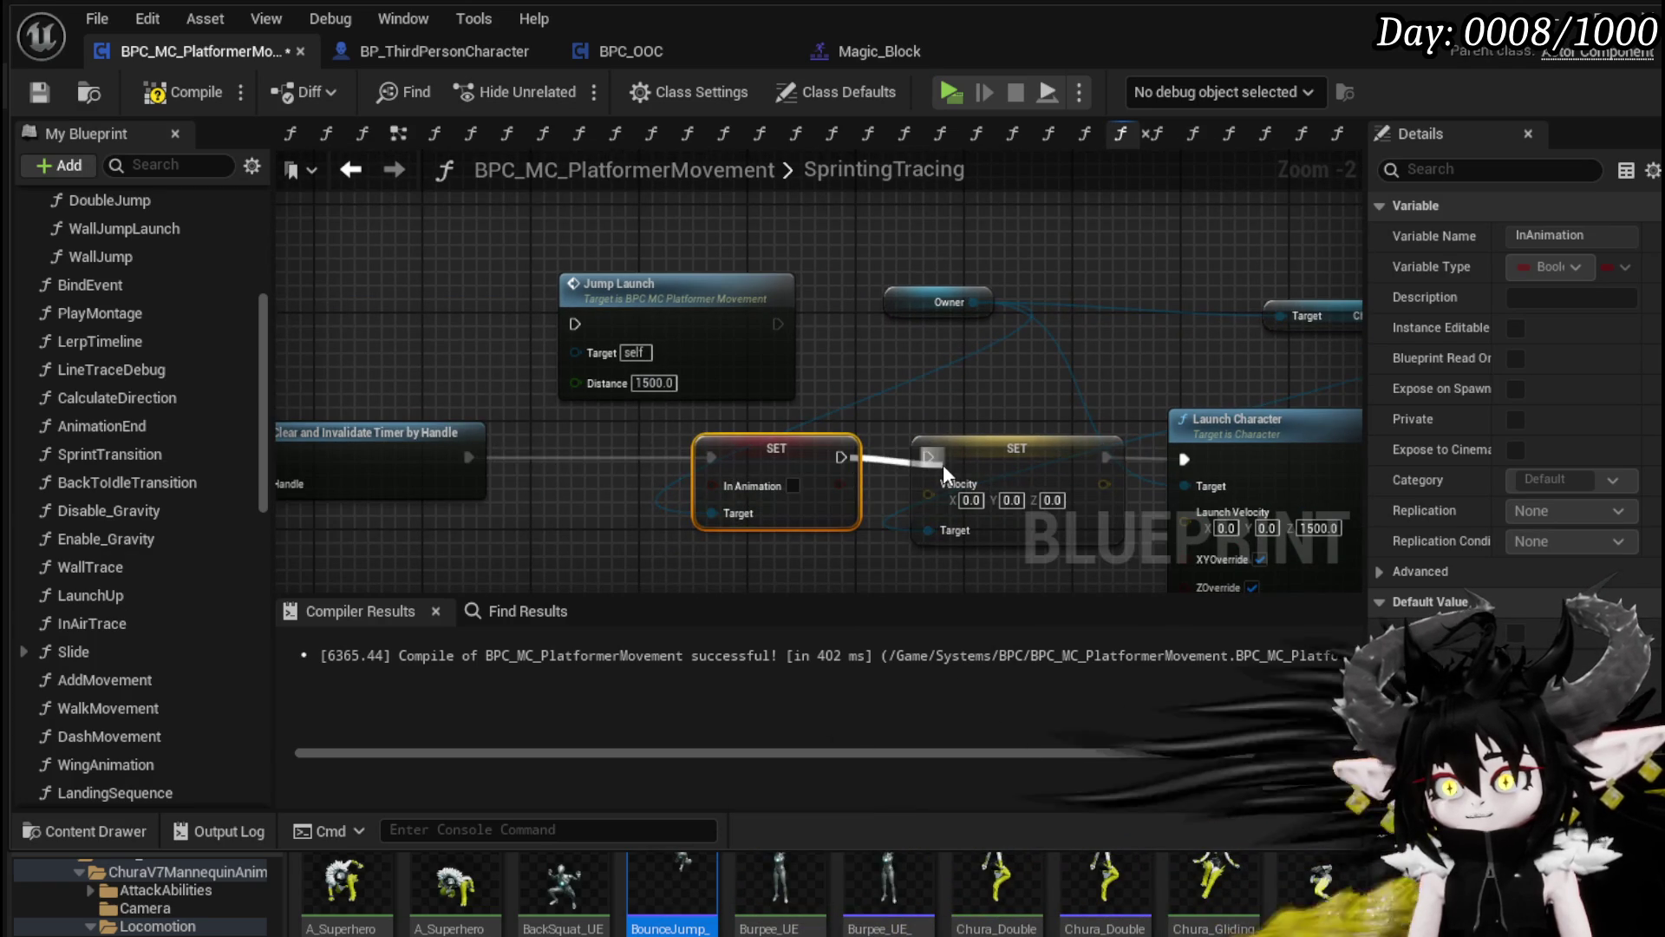
left_click(792, 485)
left_click(834, 318)
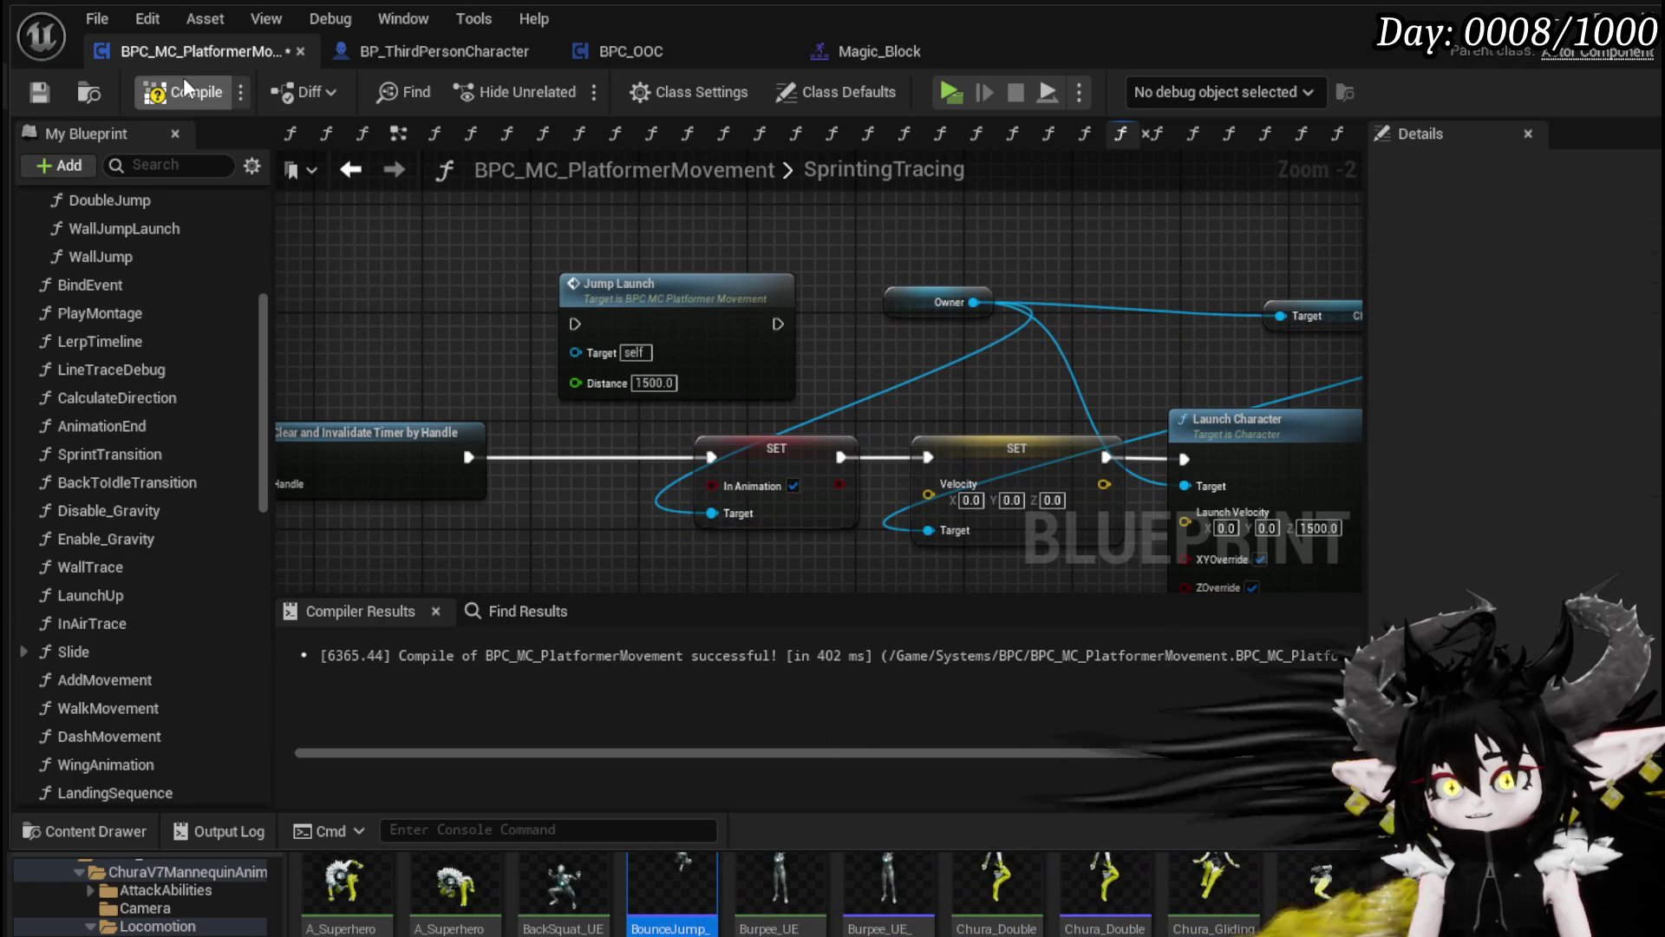
left_click(183, 92)
Step: Delete the Jump Launch node, compile and save the Blueprint, then start another play session
mouse_move(928, 302)
left_mouse_down()
mouse_move(633, 314)
mouse_move(705, 291)
left_mouse_up()
left_click(705, 291)
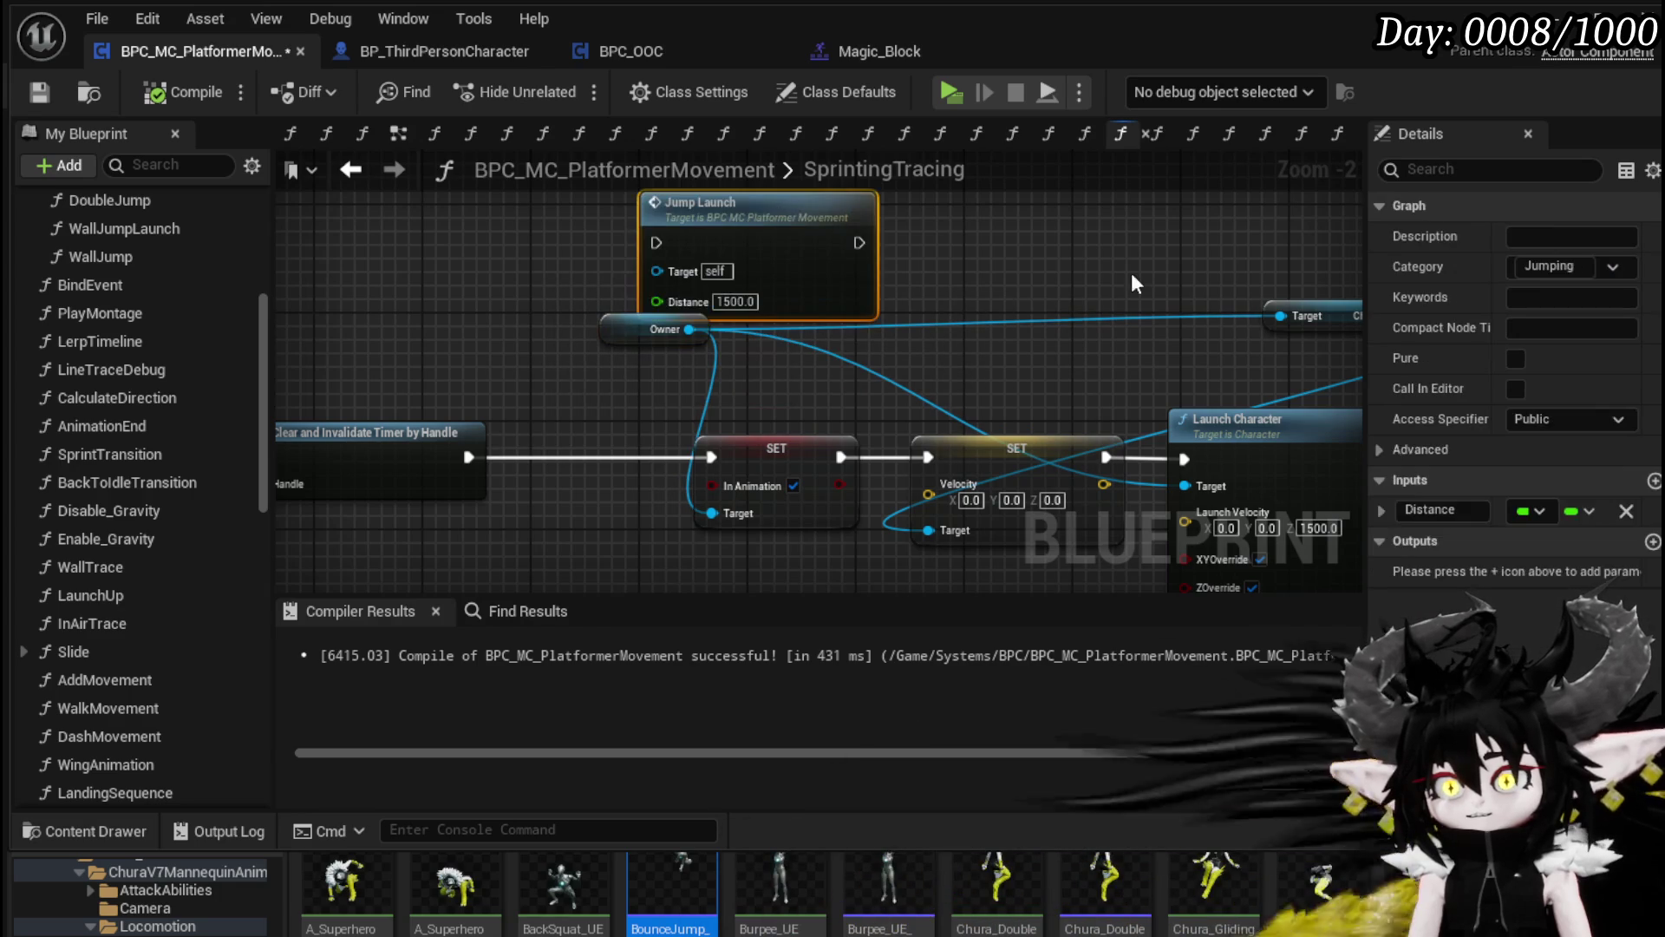
key("Delete")
scroll(1134, 281, "down", 1)
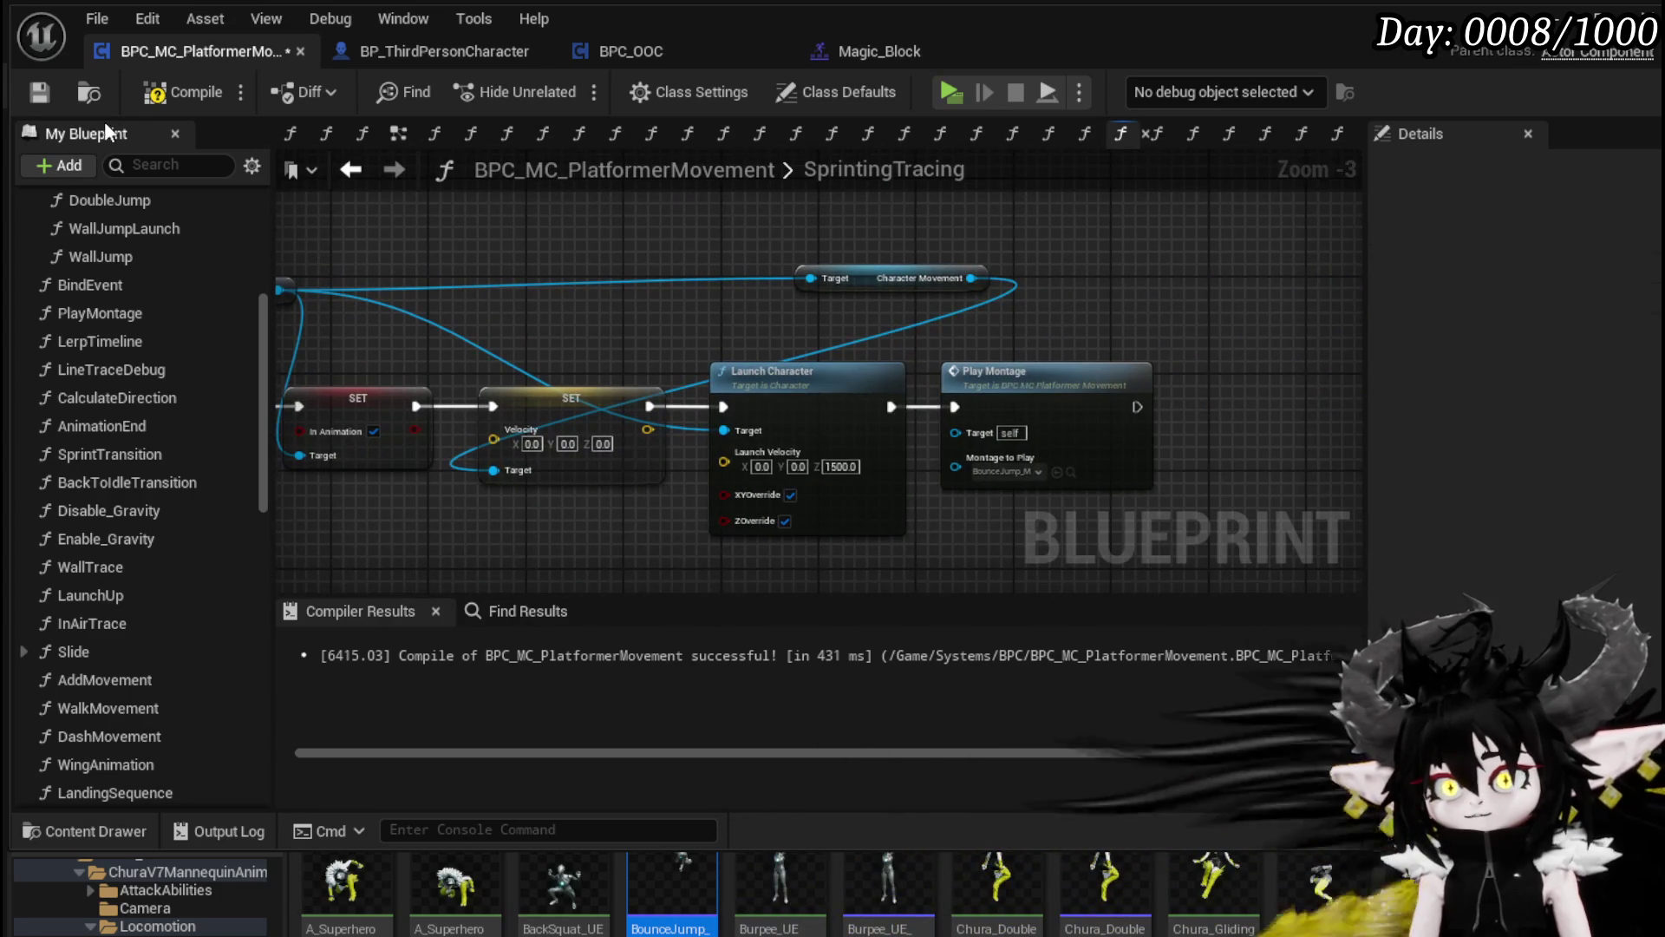
left_click(52, 92)
left_click(555, 393)
left_click(552, 331)
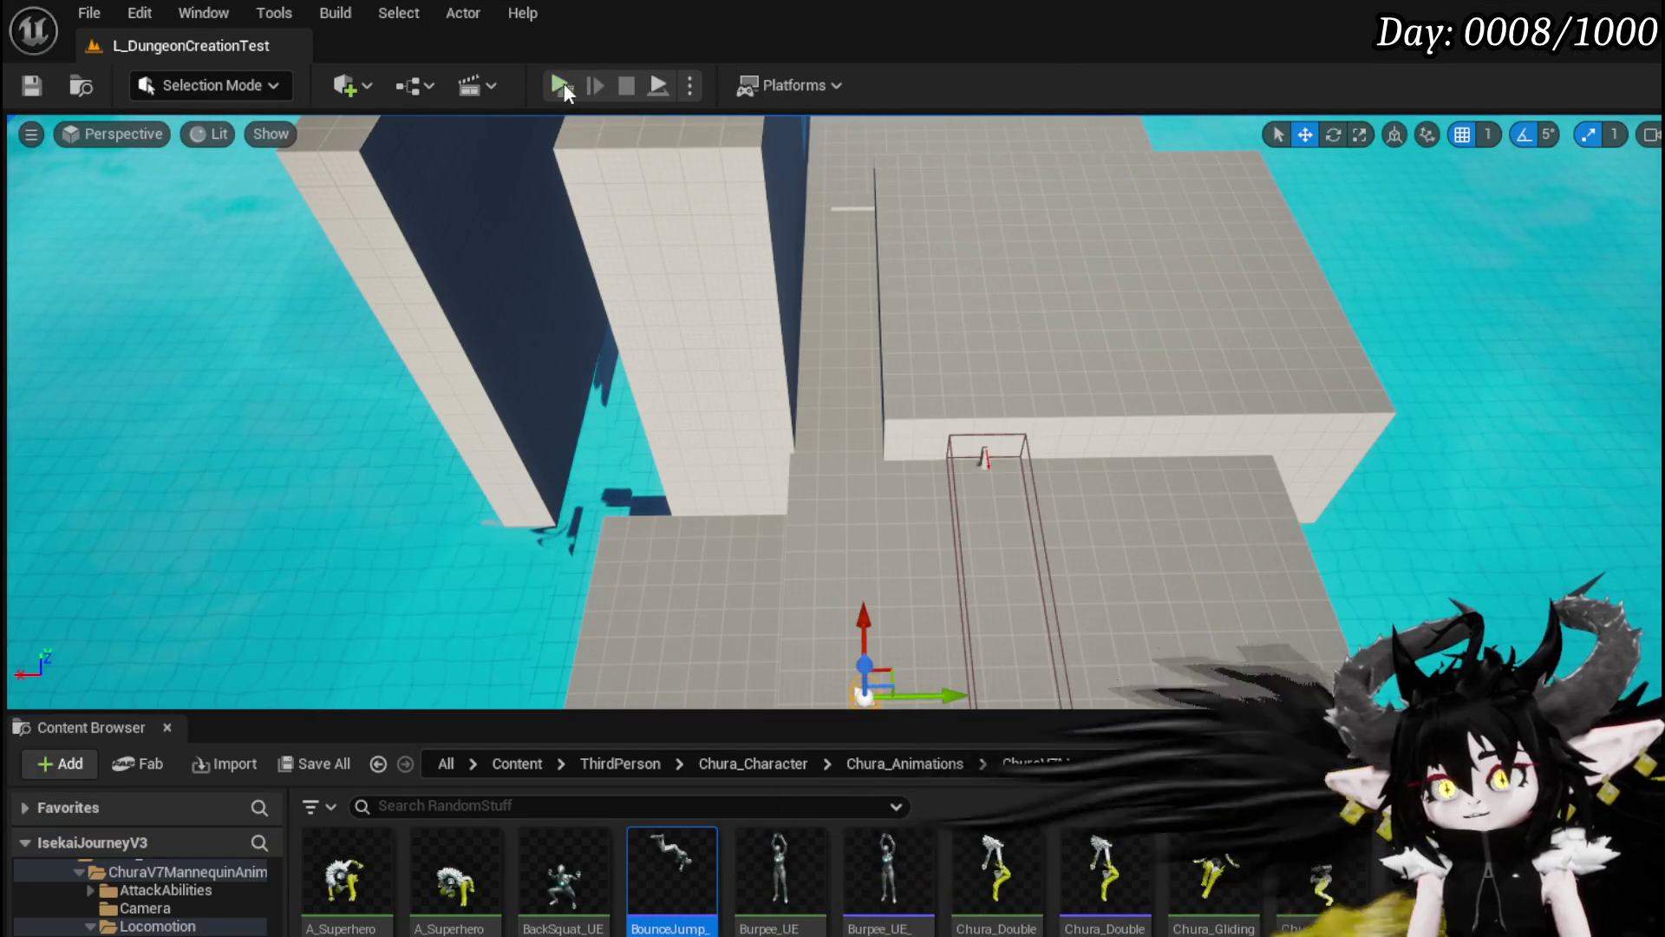
left_click(564, 82)
Step: Sprint, jump, cast abilities and dash along the walkway toward the raised section
key("shift")
key("w")
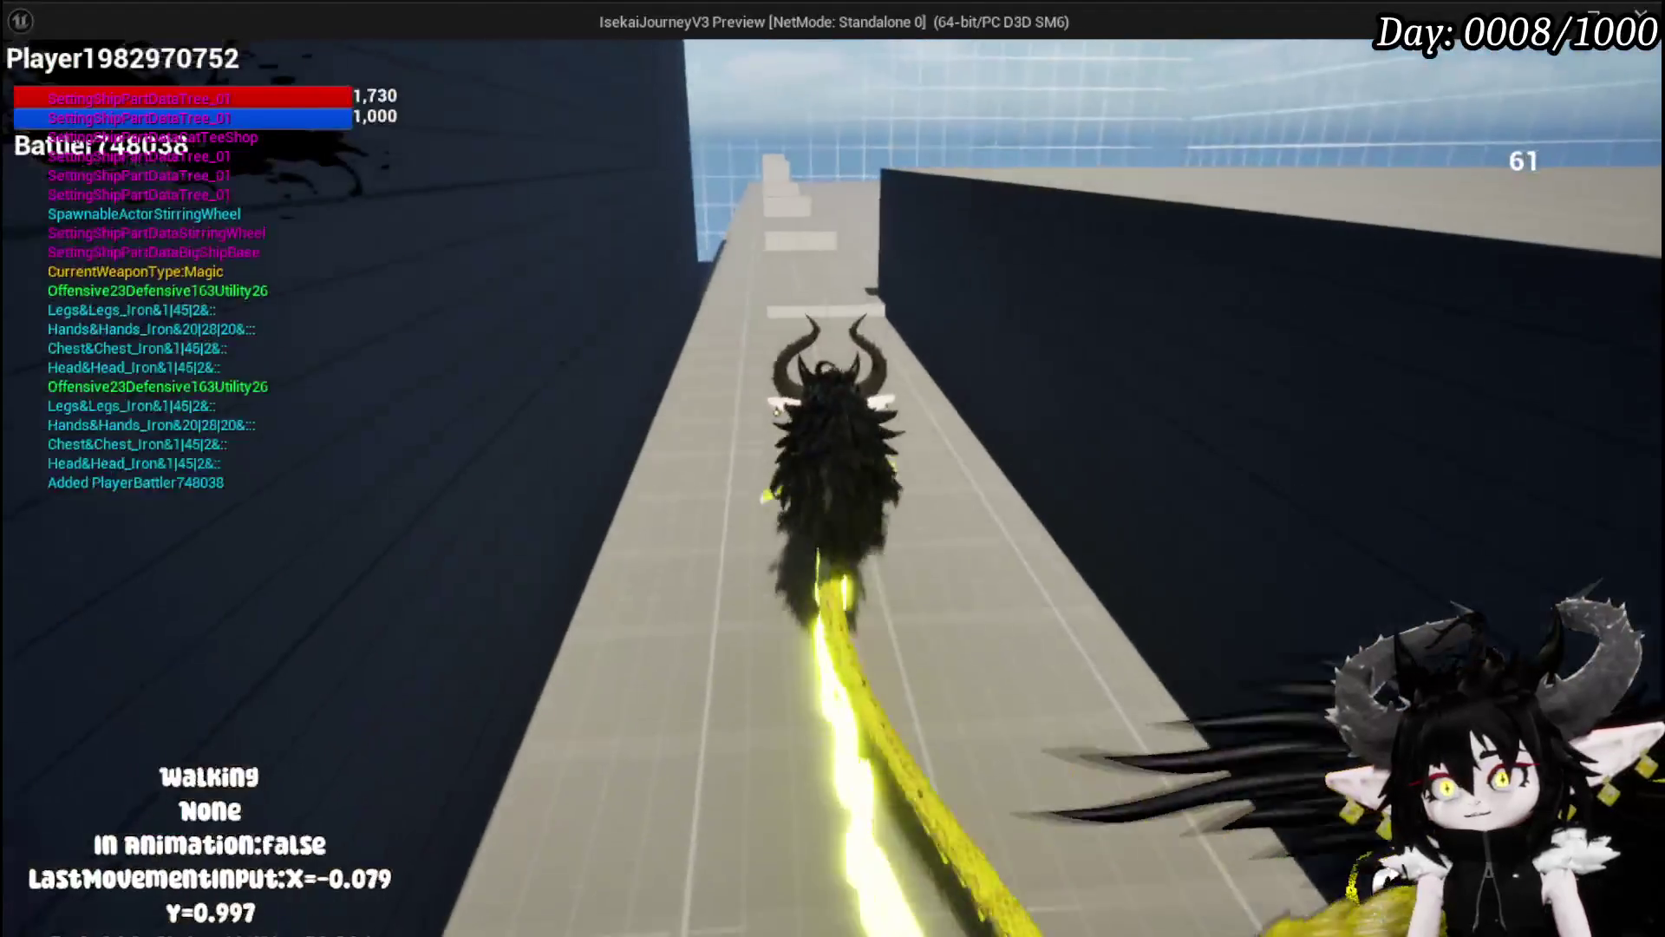
key("space")
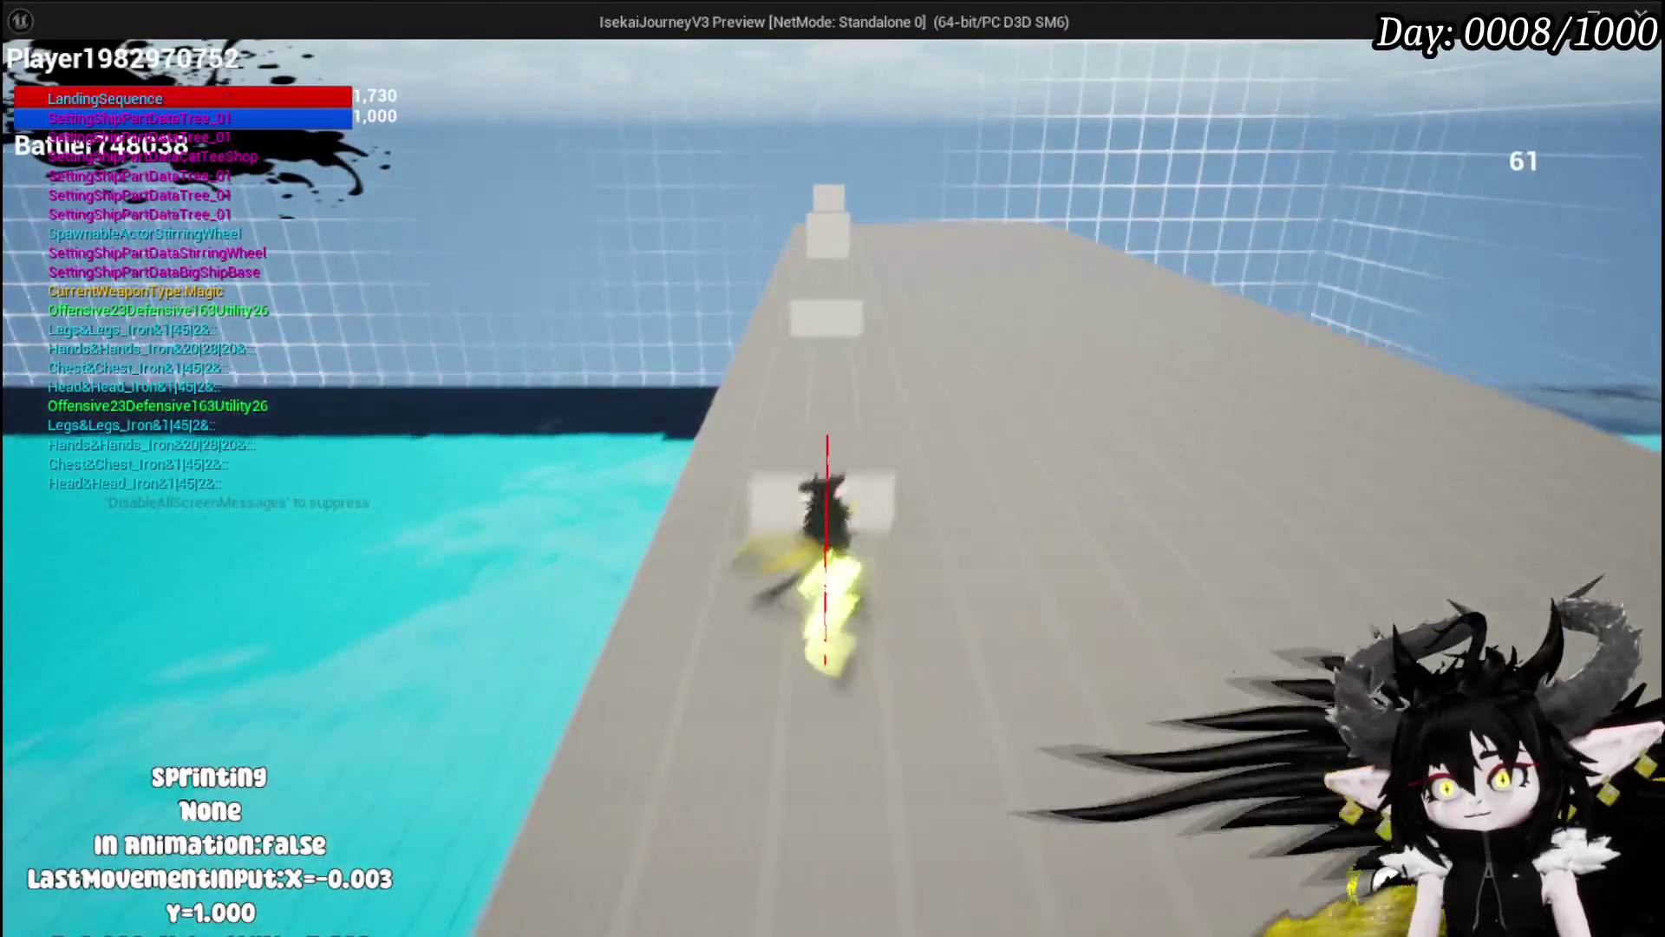
key("e")
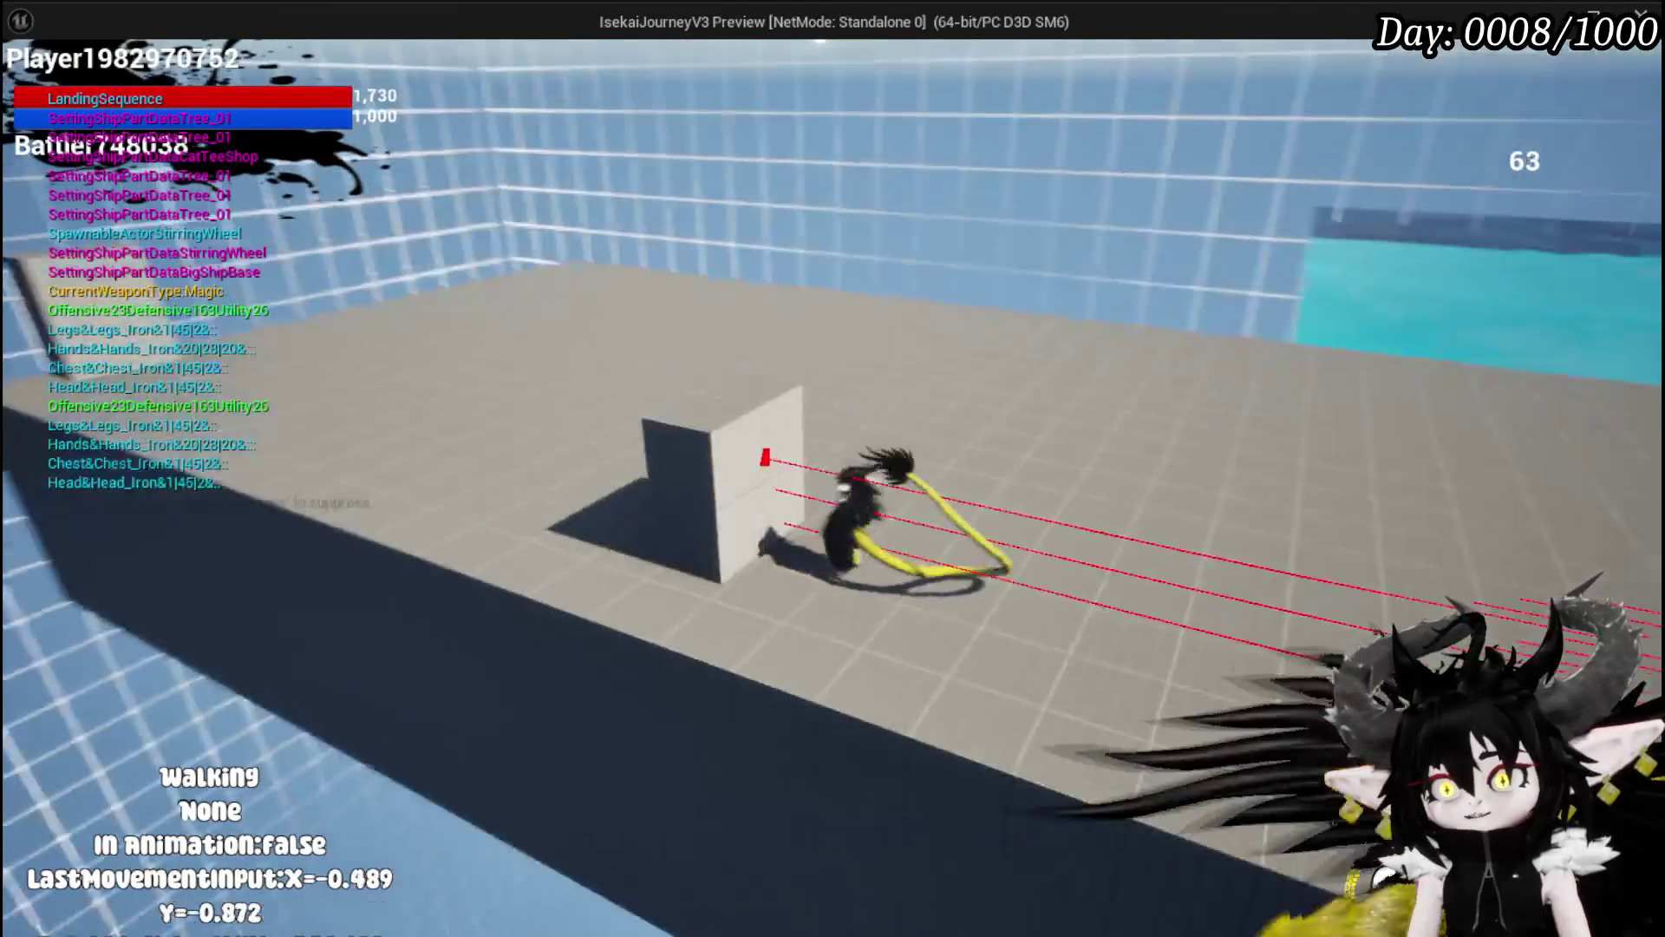
key("w")
key("shift")
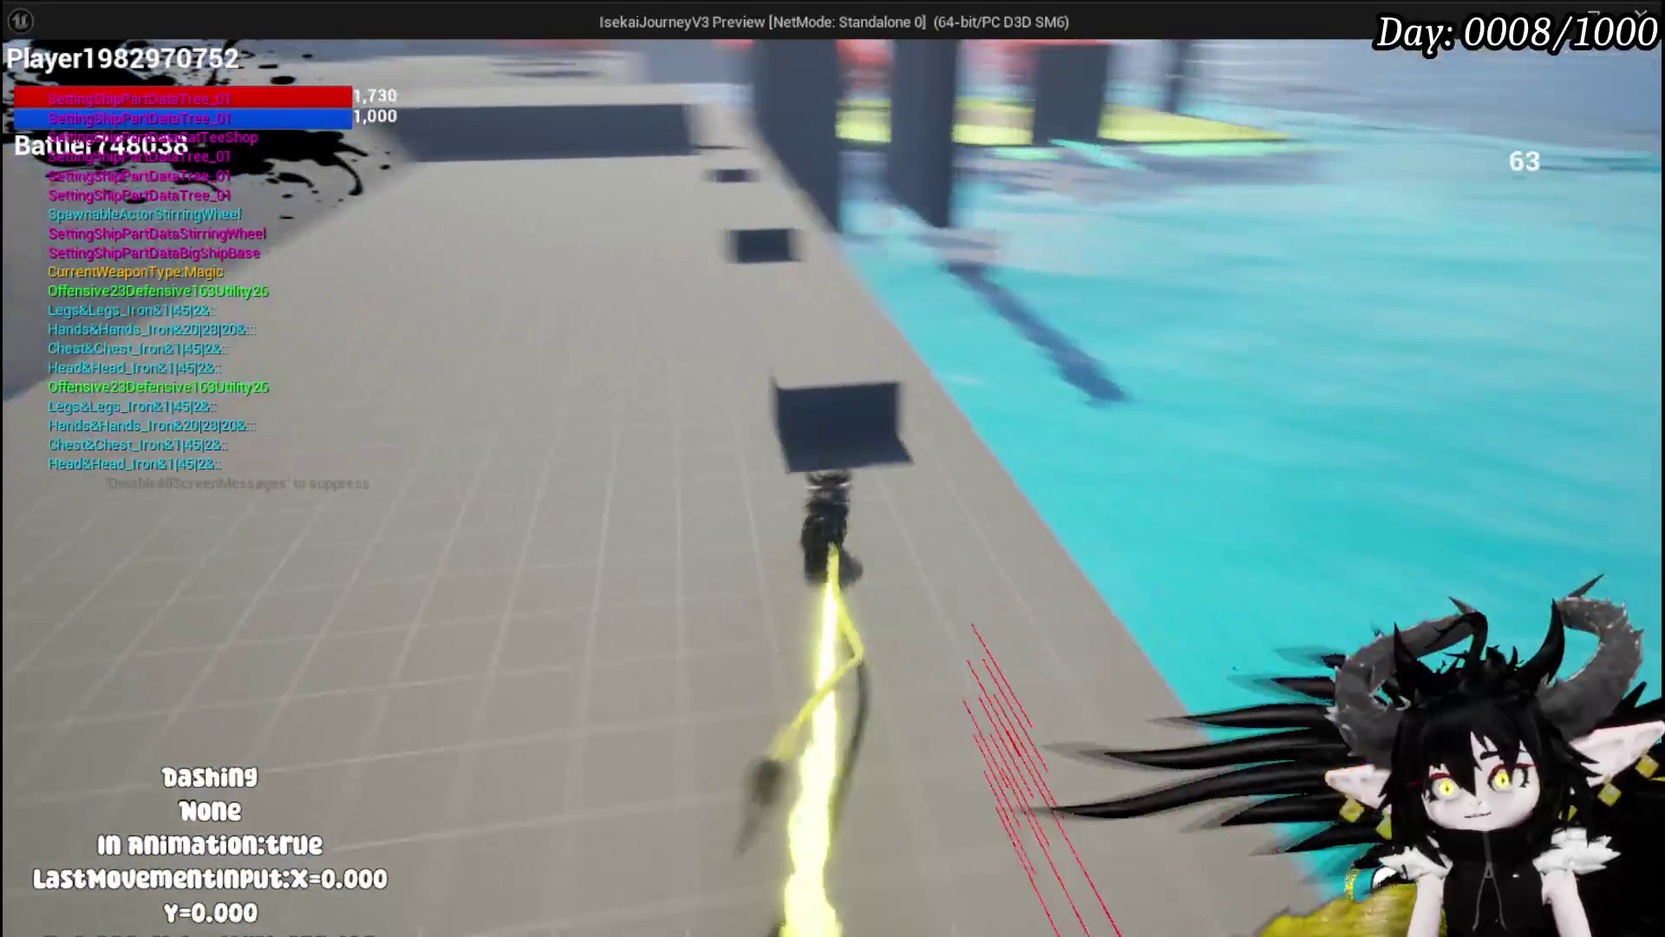
key("space")
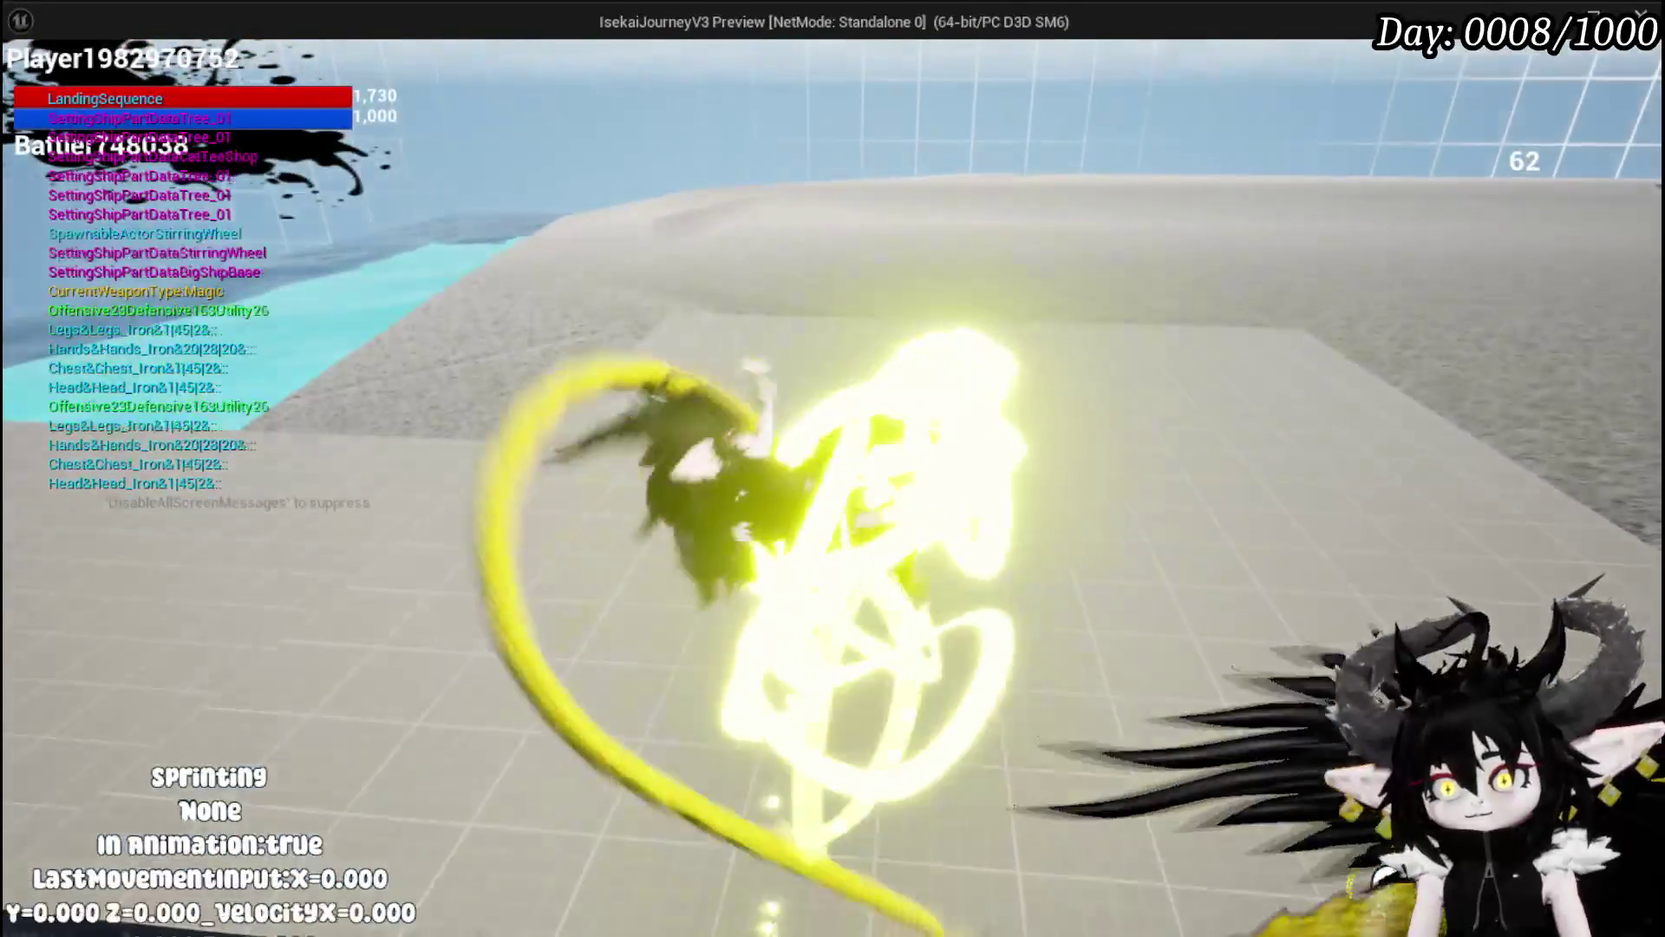
key("a")
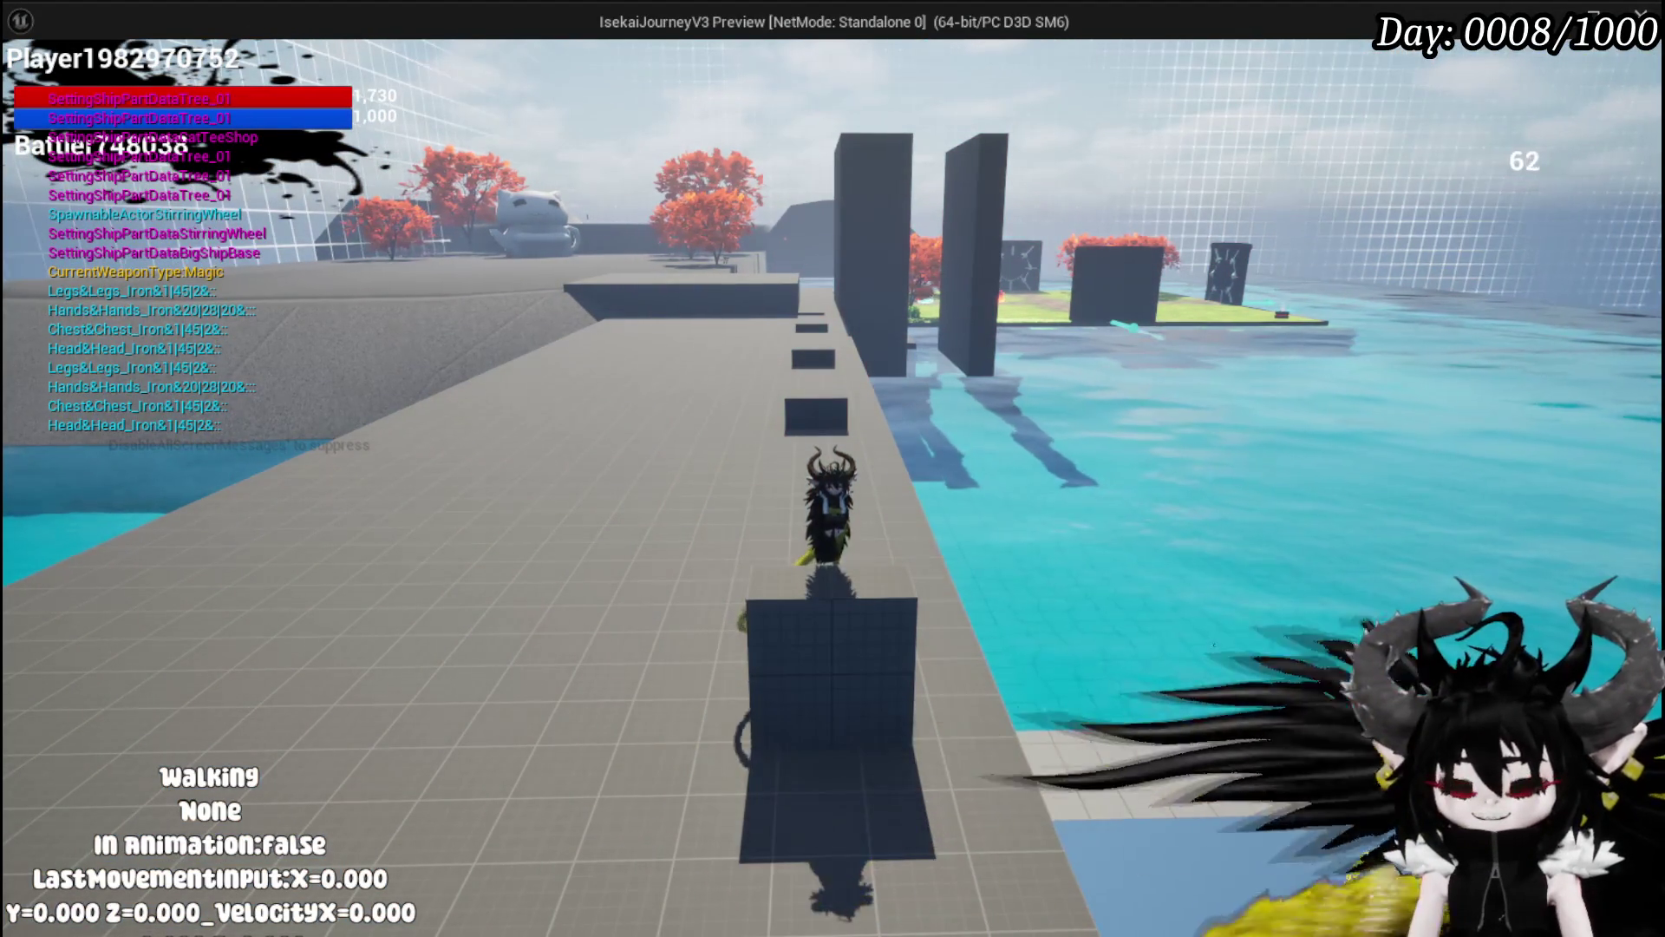
Step: Dash forward and back along the walkway, stop the play-test and save L_DungeonCreationTest with Ctrl+S
key("space")
key("shift")
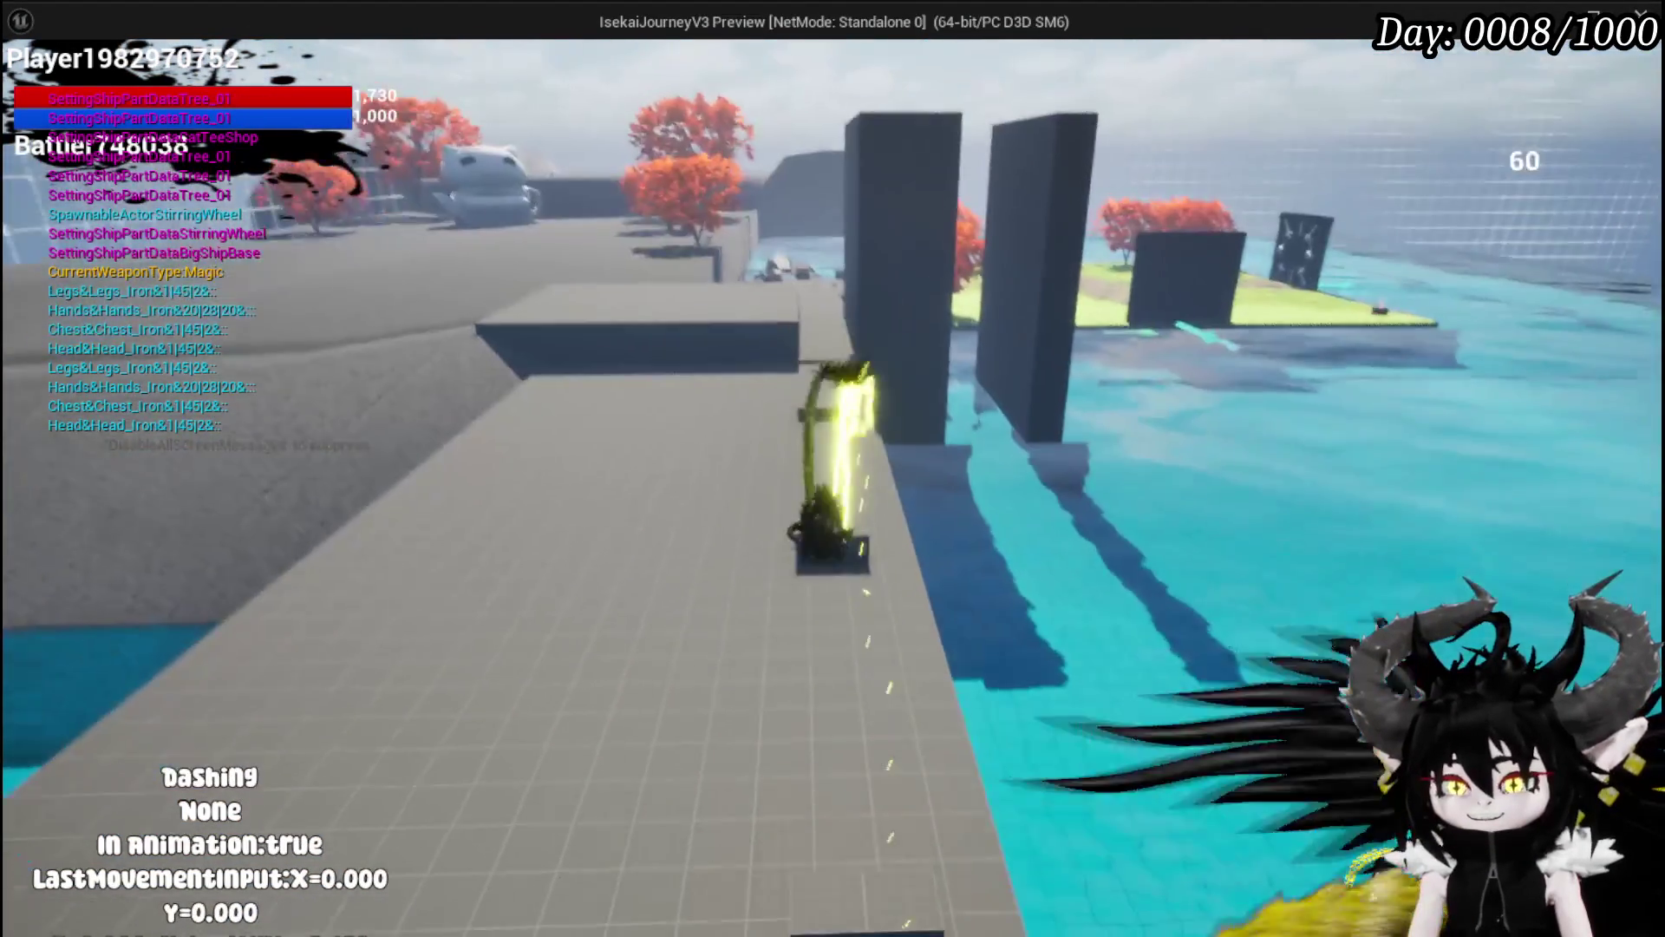
key("s")
key("shift")
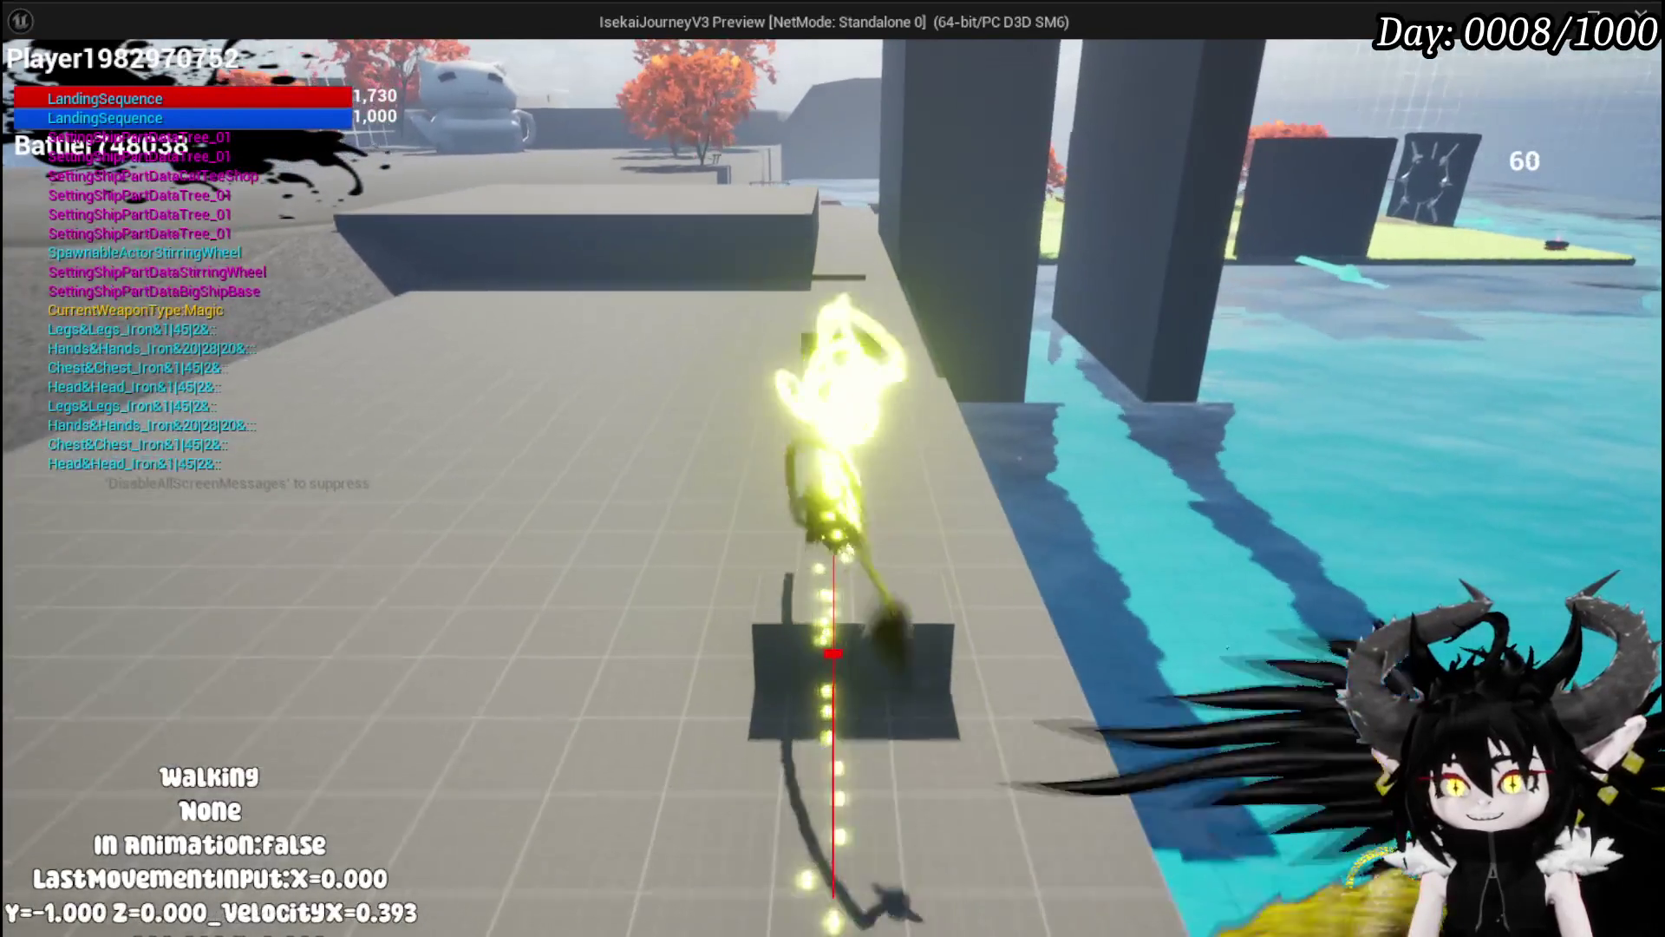
key("shift")
key("shift")
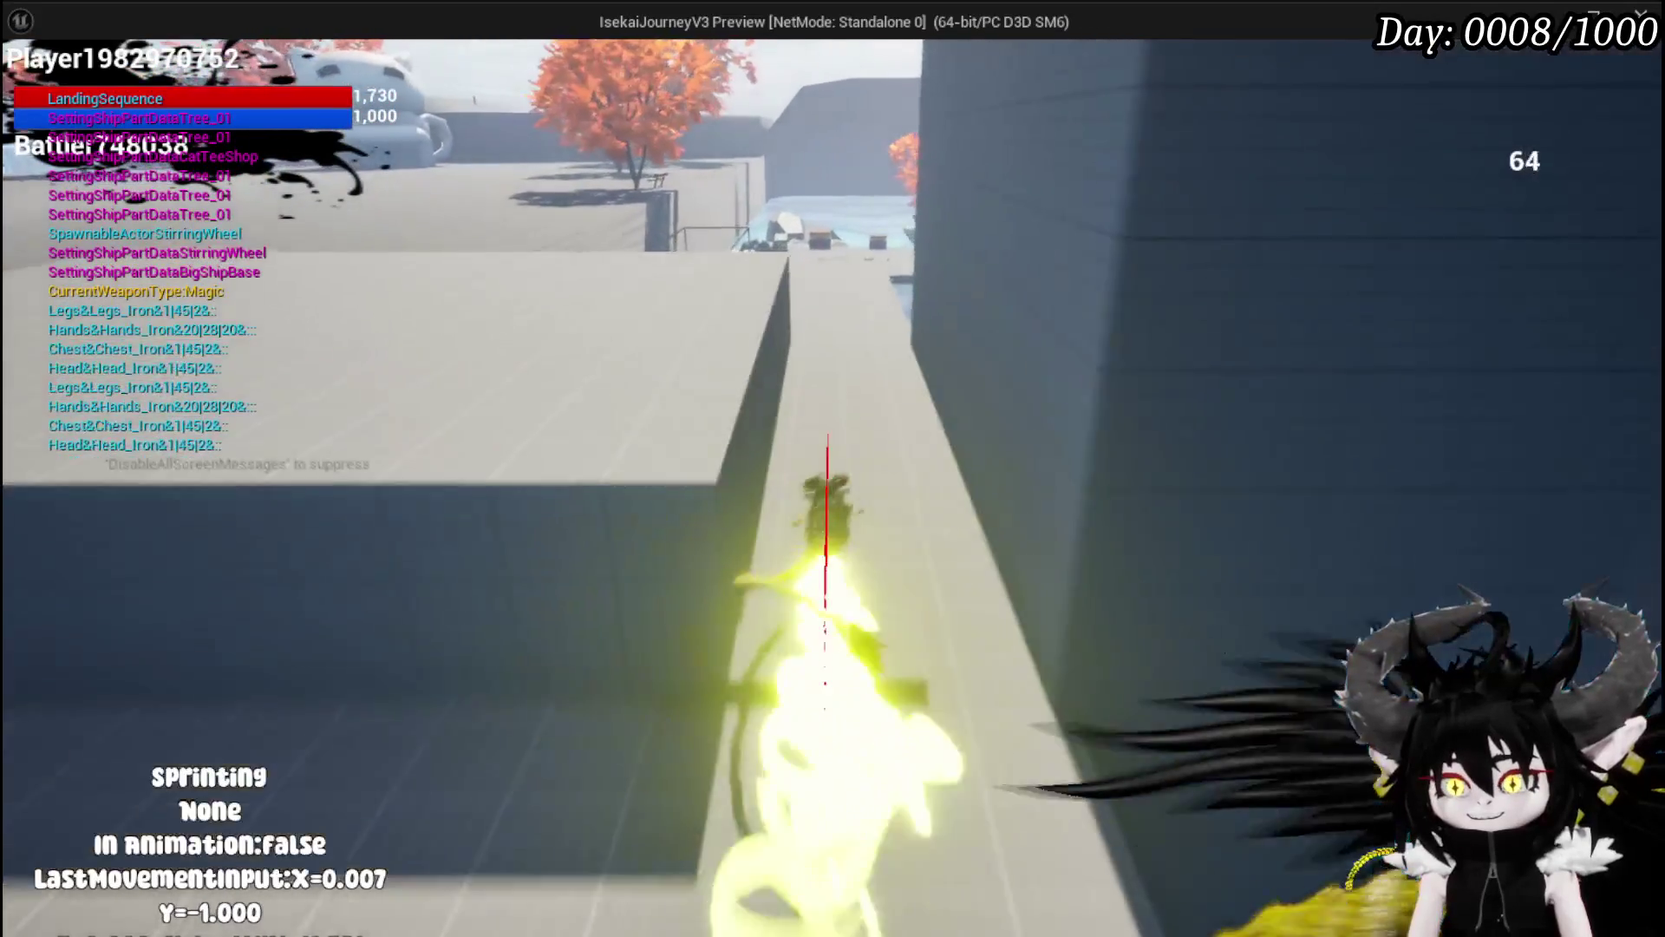
key("shift")
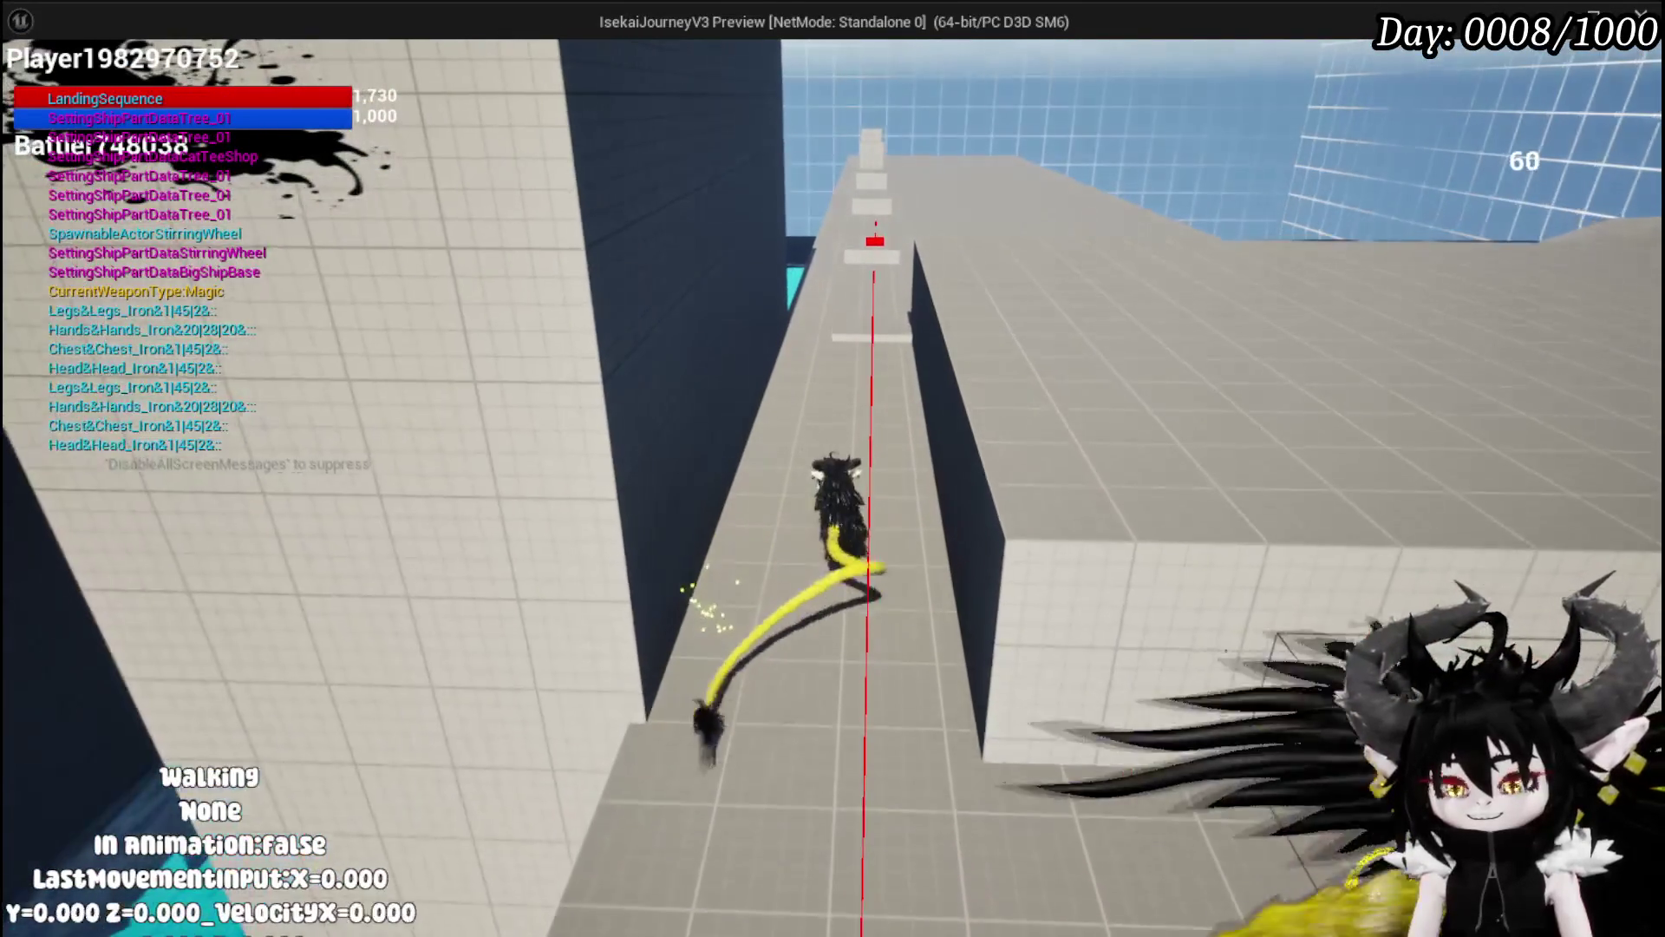
key("Escape")
key("ctrl+s")
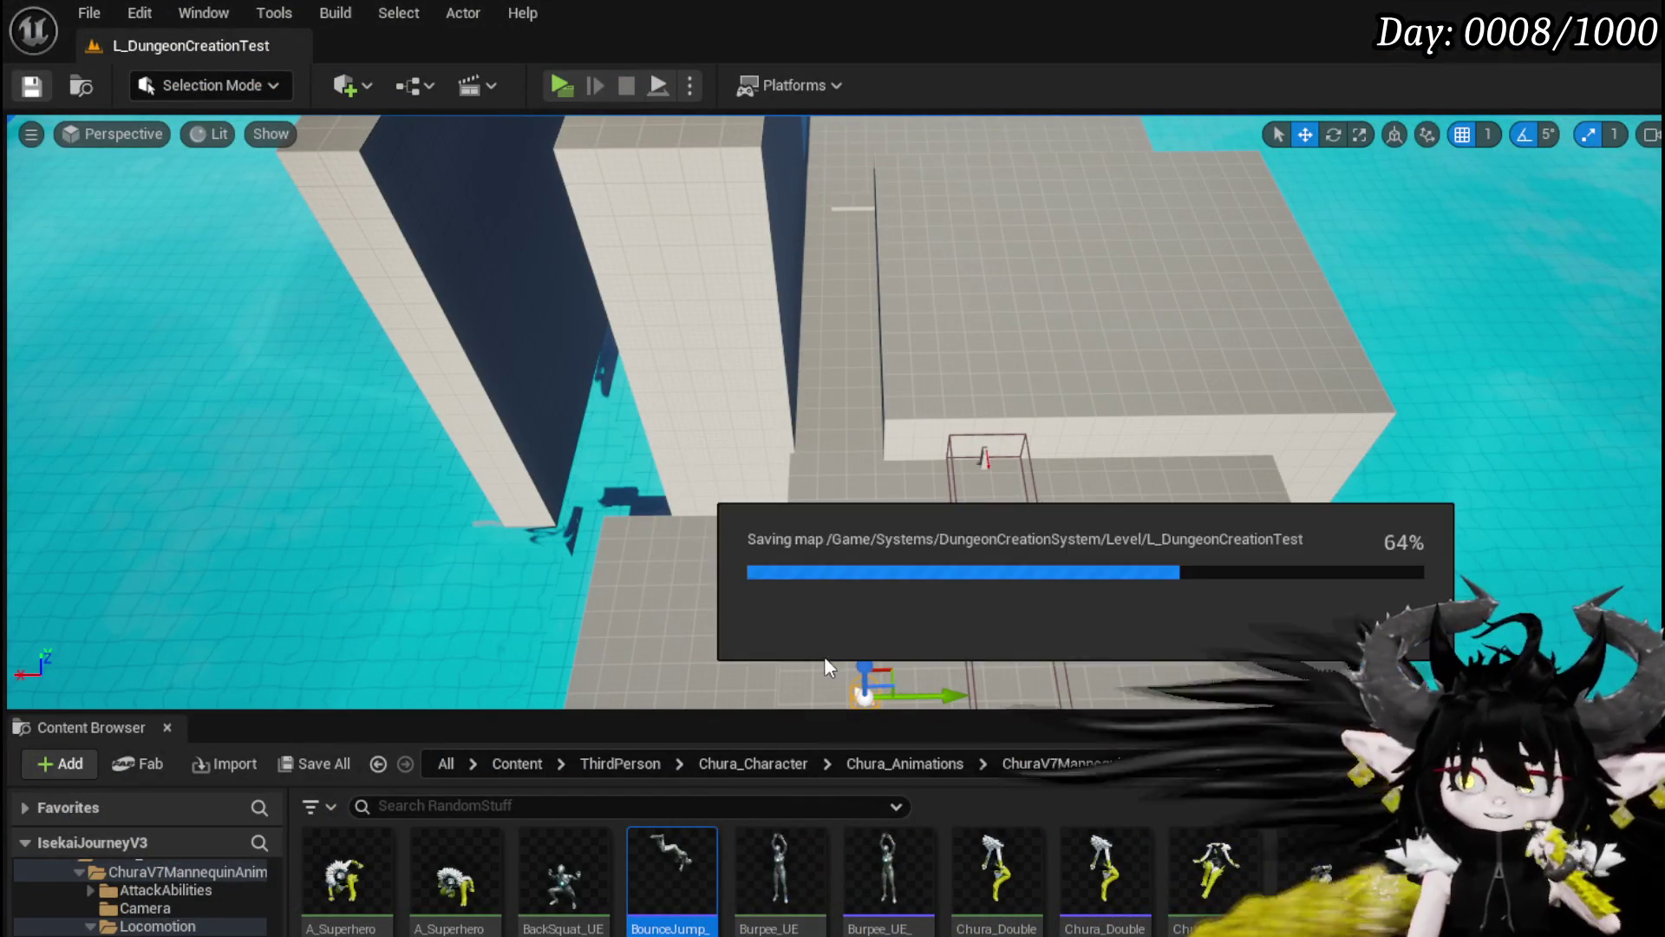
Step: Return to BPC_MC_PlatformerMovement, expand the Dash function group and open the DashSystem graph
key("alt+Tab")
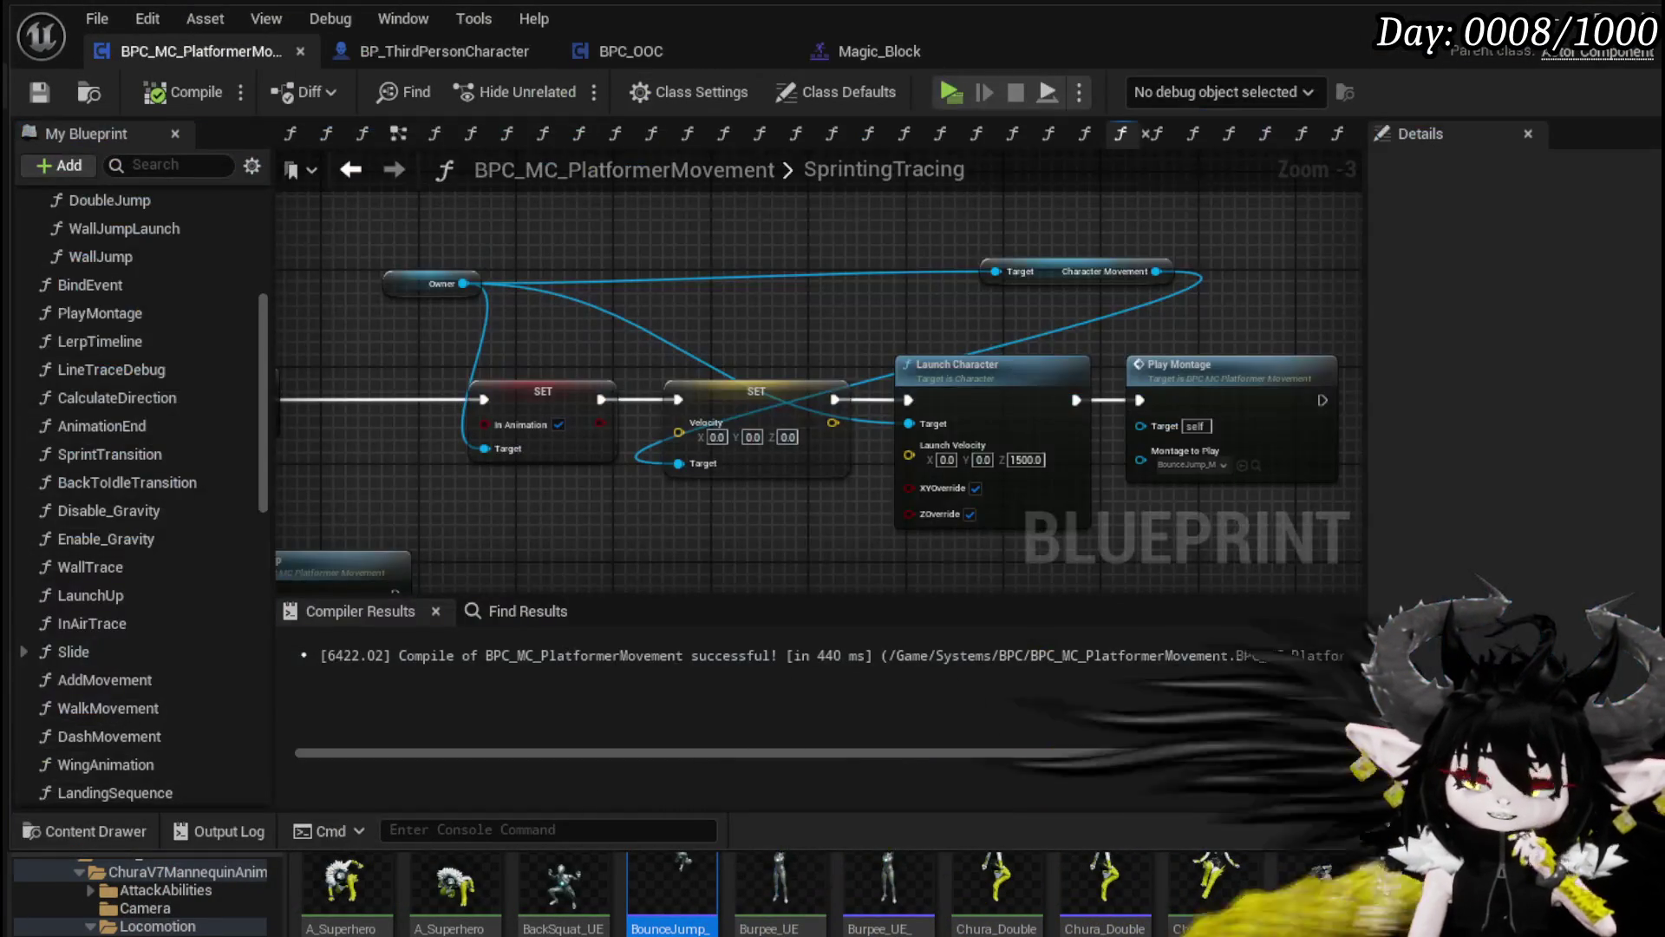
scroll(565, 465, "down", 2)
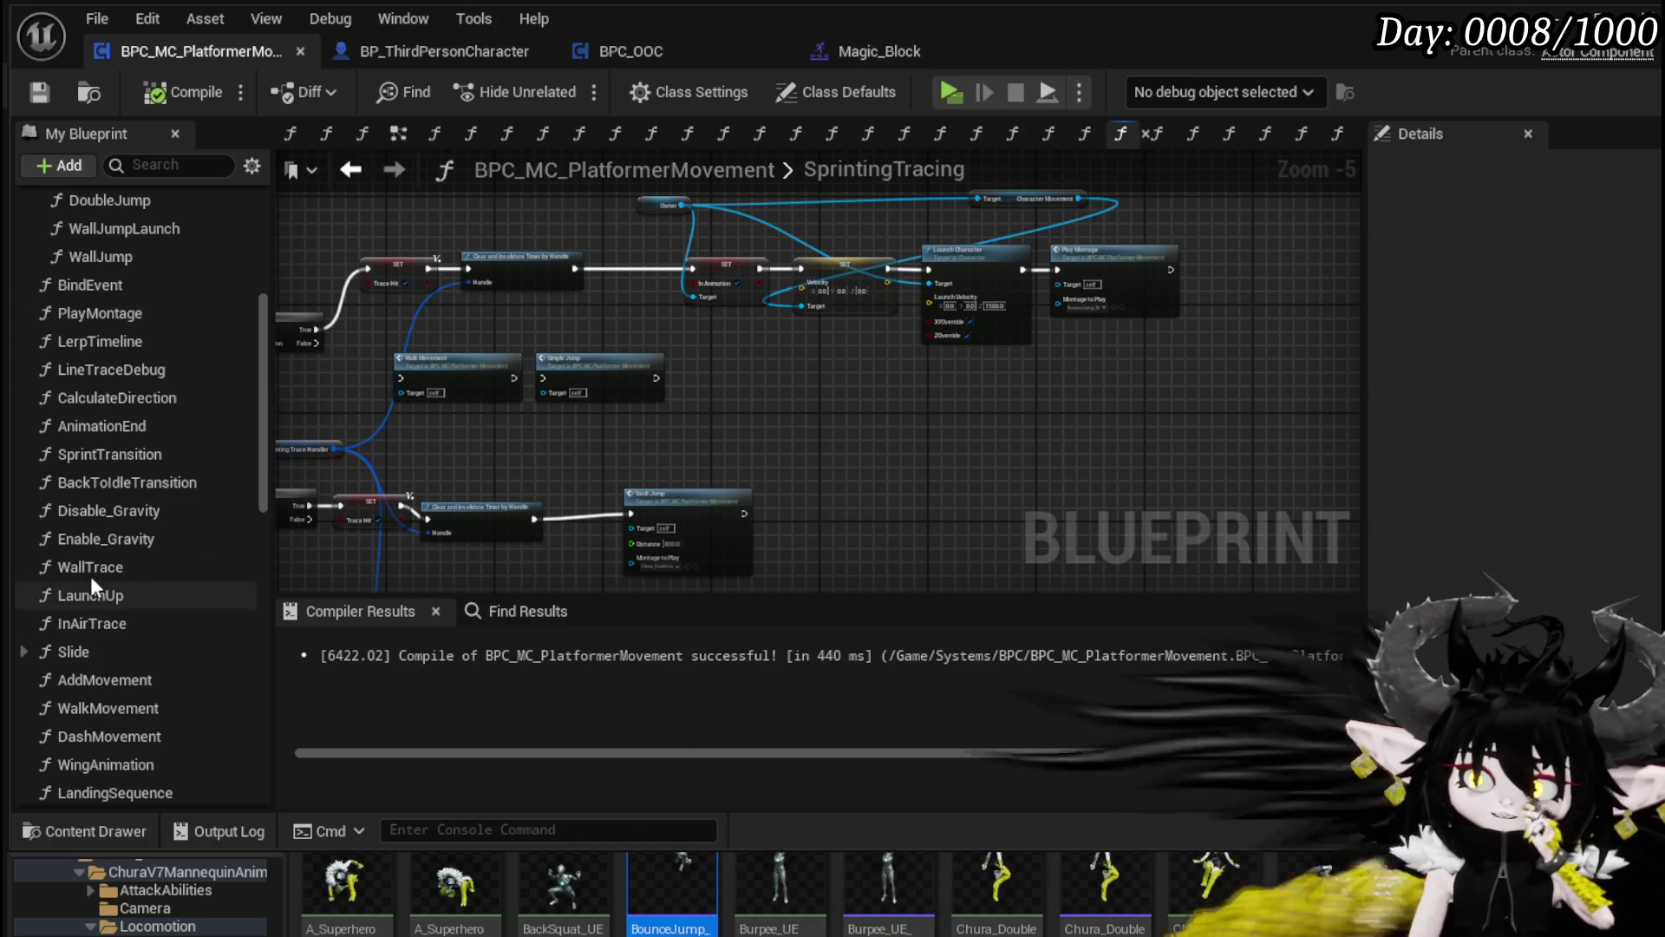
scroll(154, 411, "down", 2)
scroll(153, 404, "up", 2)
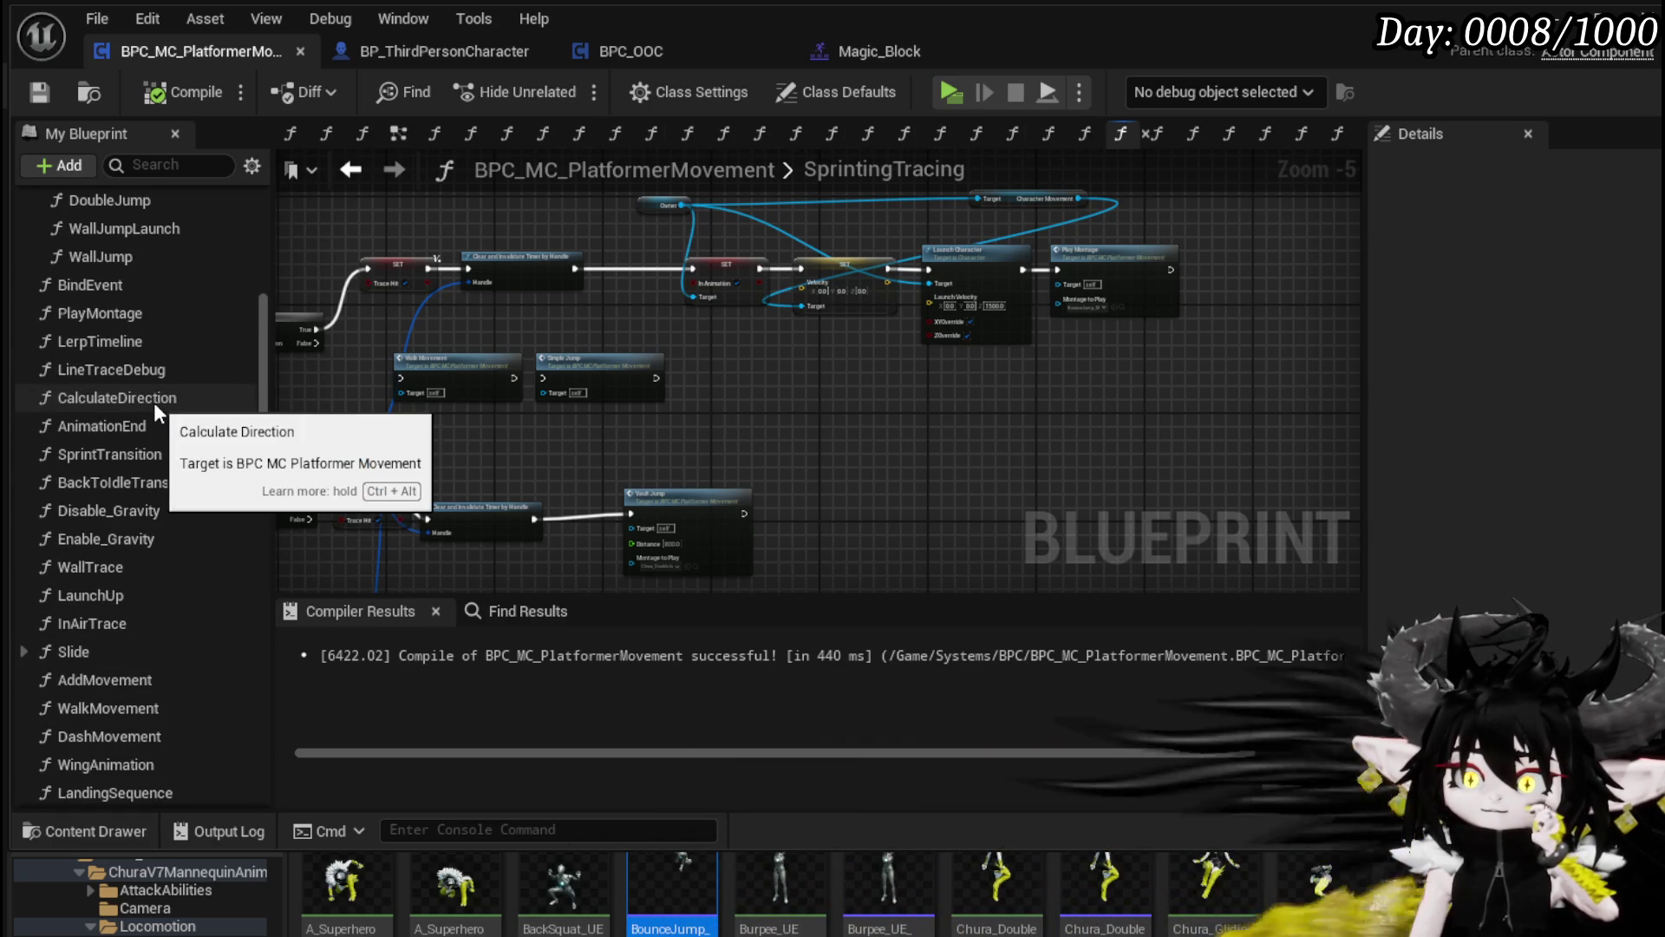
scroll(154, 403, "up", 4)
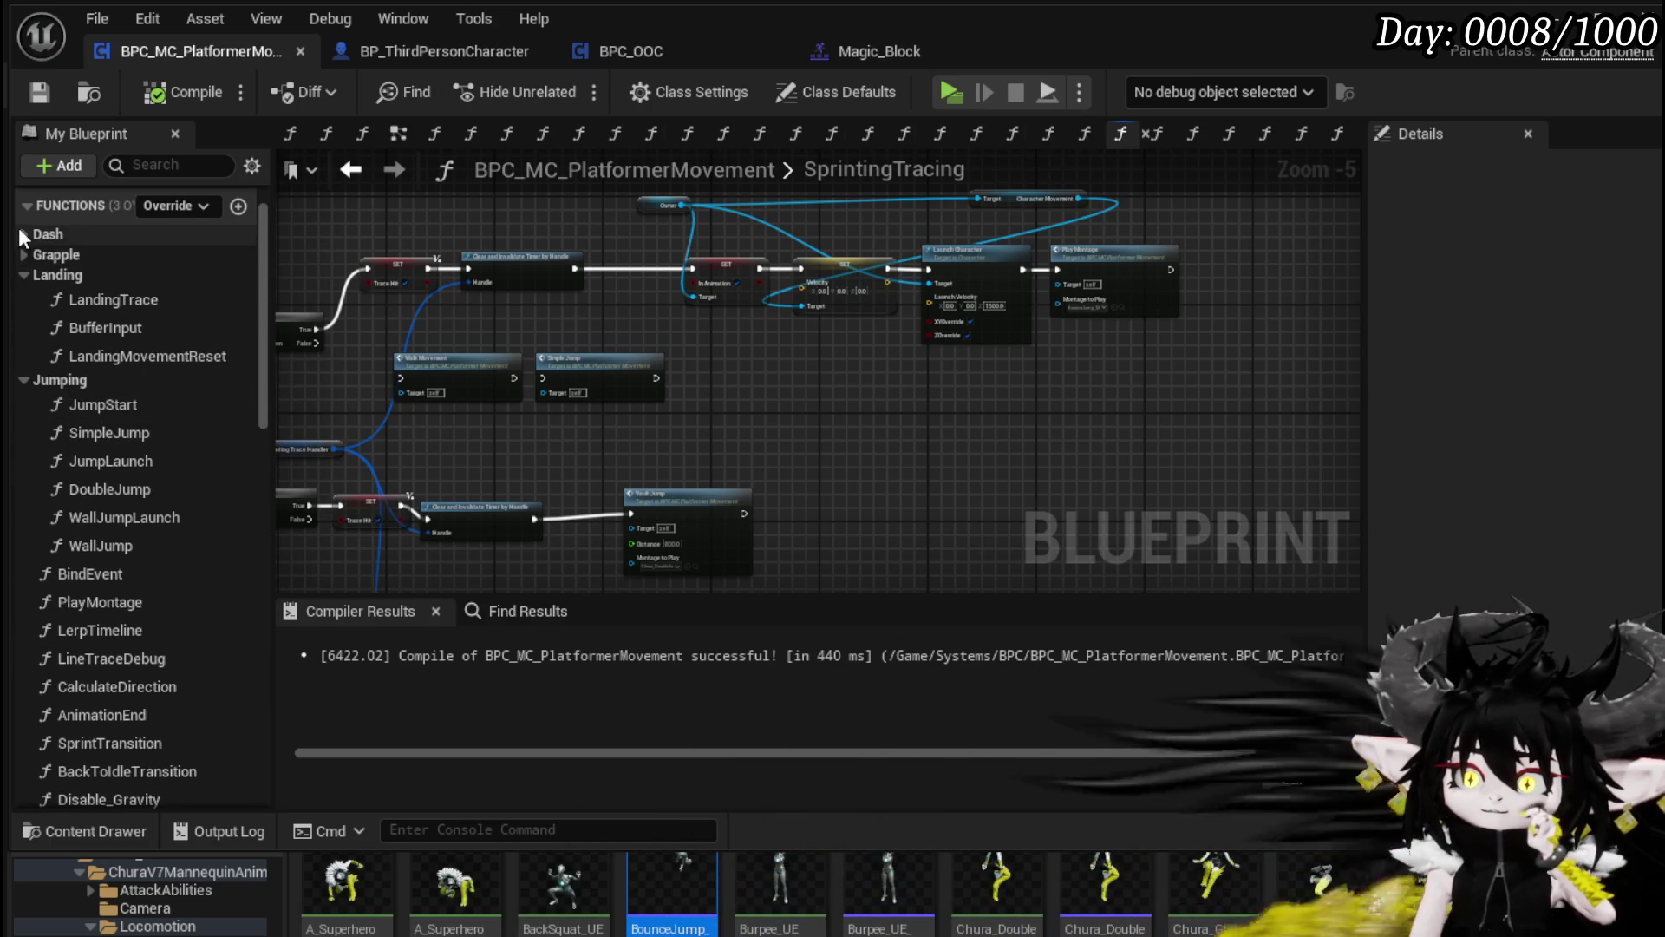
left_click(22, 234)
left_click(148, 285)
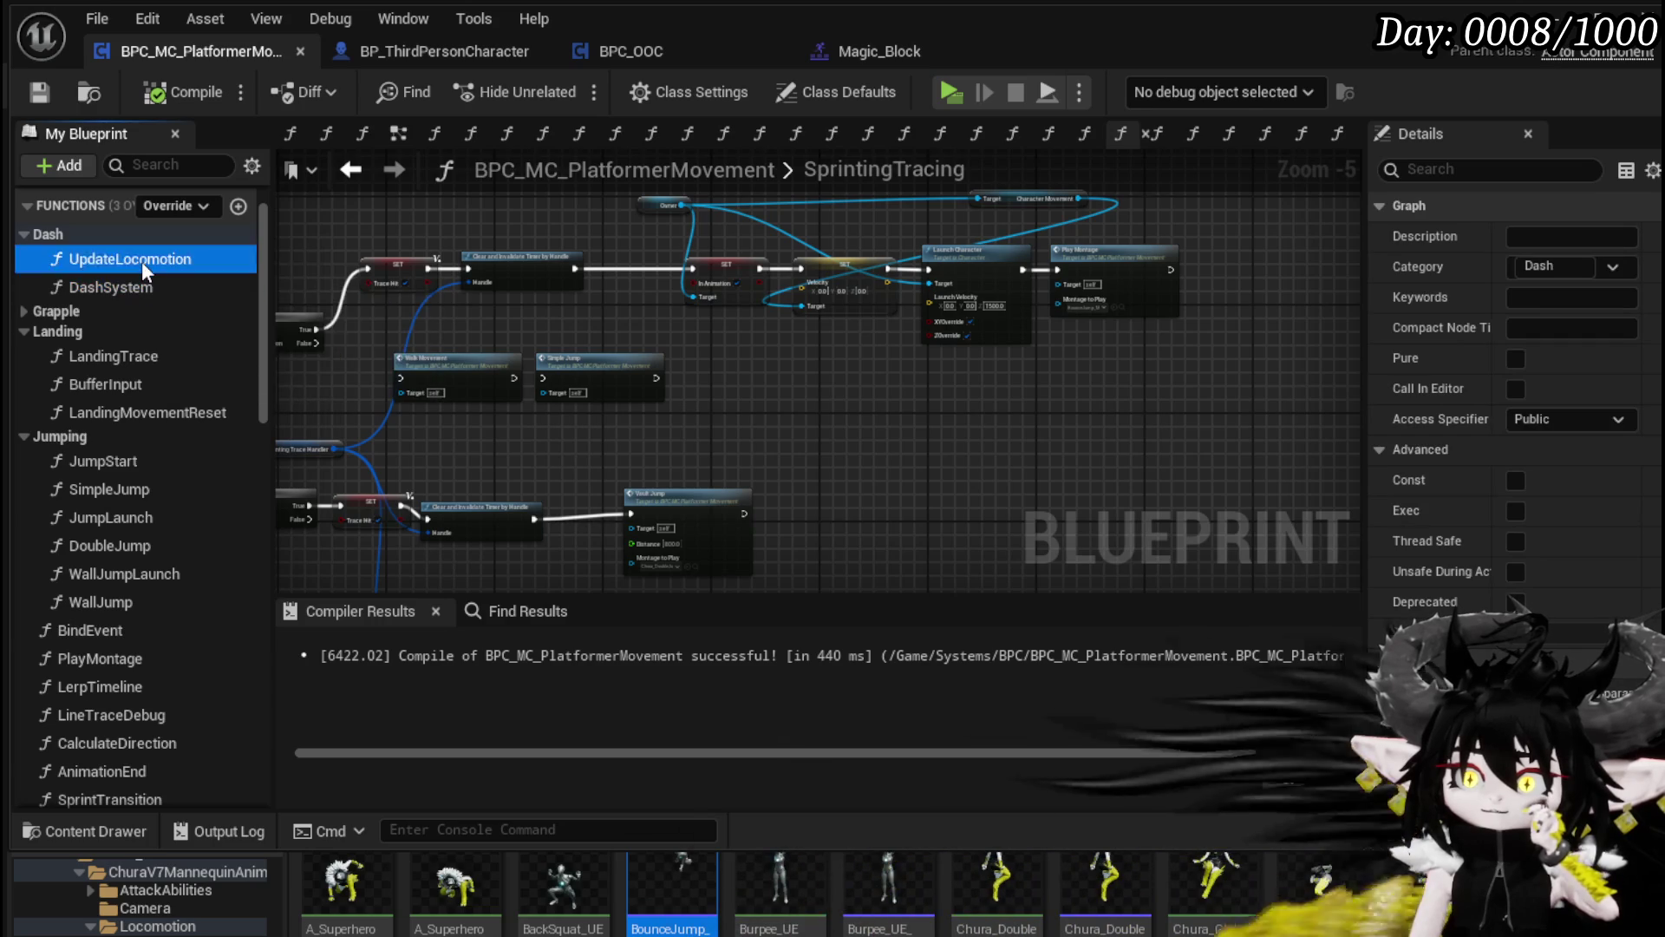
double_click(143, 260)
double_click(133, 286)
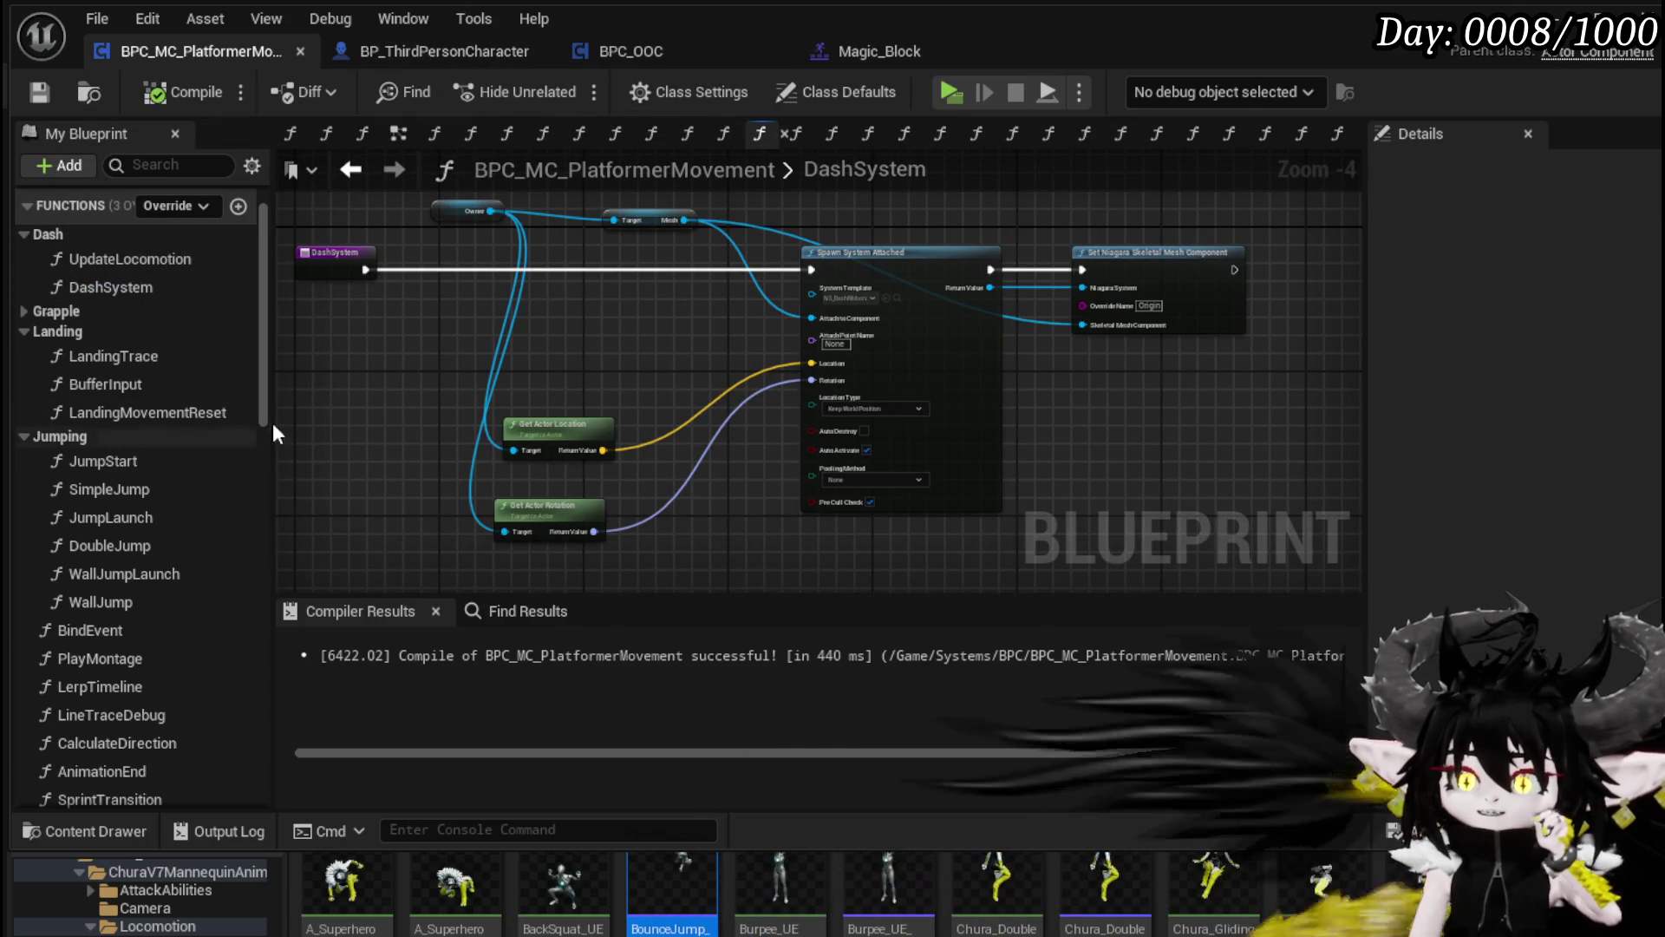
Step: Switch to the EventGraph and pan over to the Double Jump and Glide sections
left_click(398, 133)
scroll(605, 433, "down", 6)
scroll(607, 407, "up", 8)
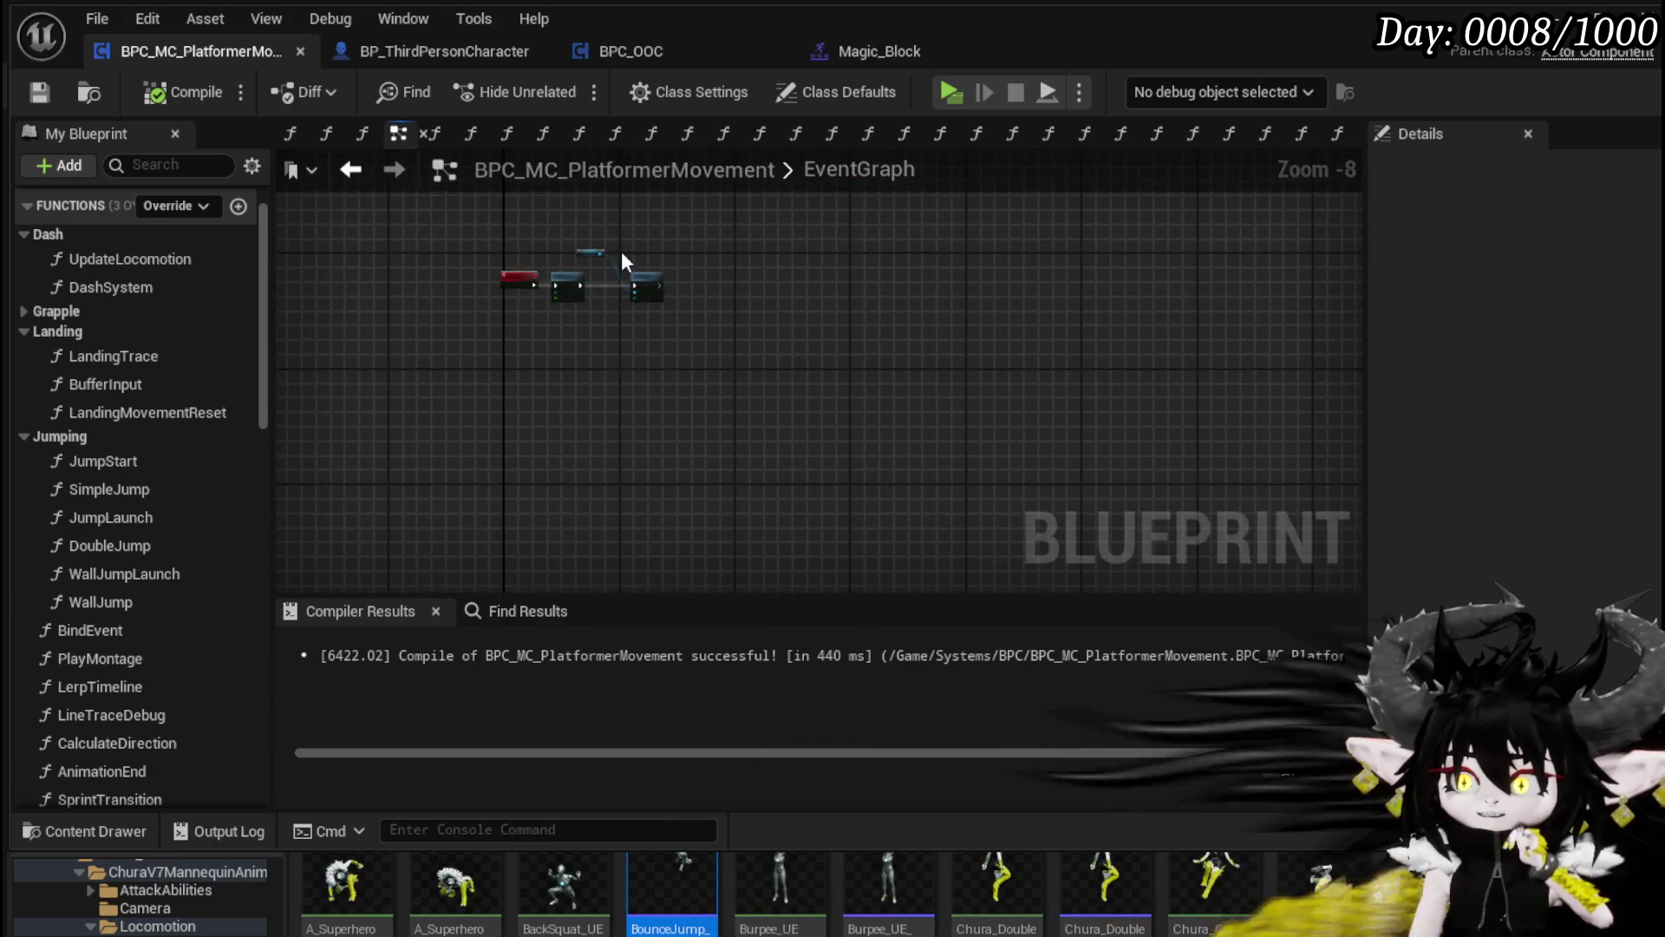
scroll(616, 390, "down", 13)
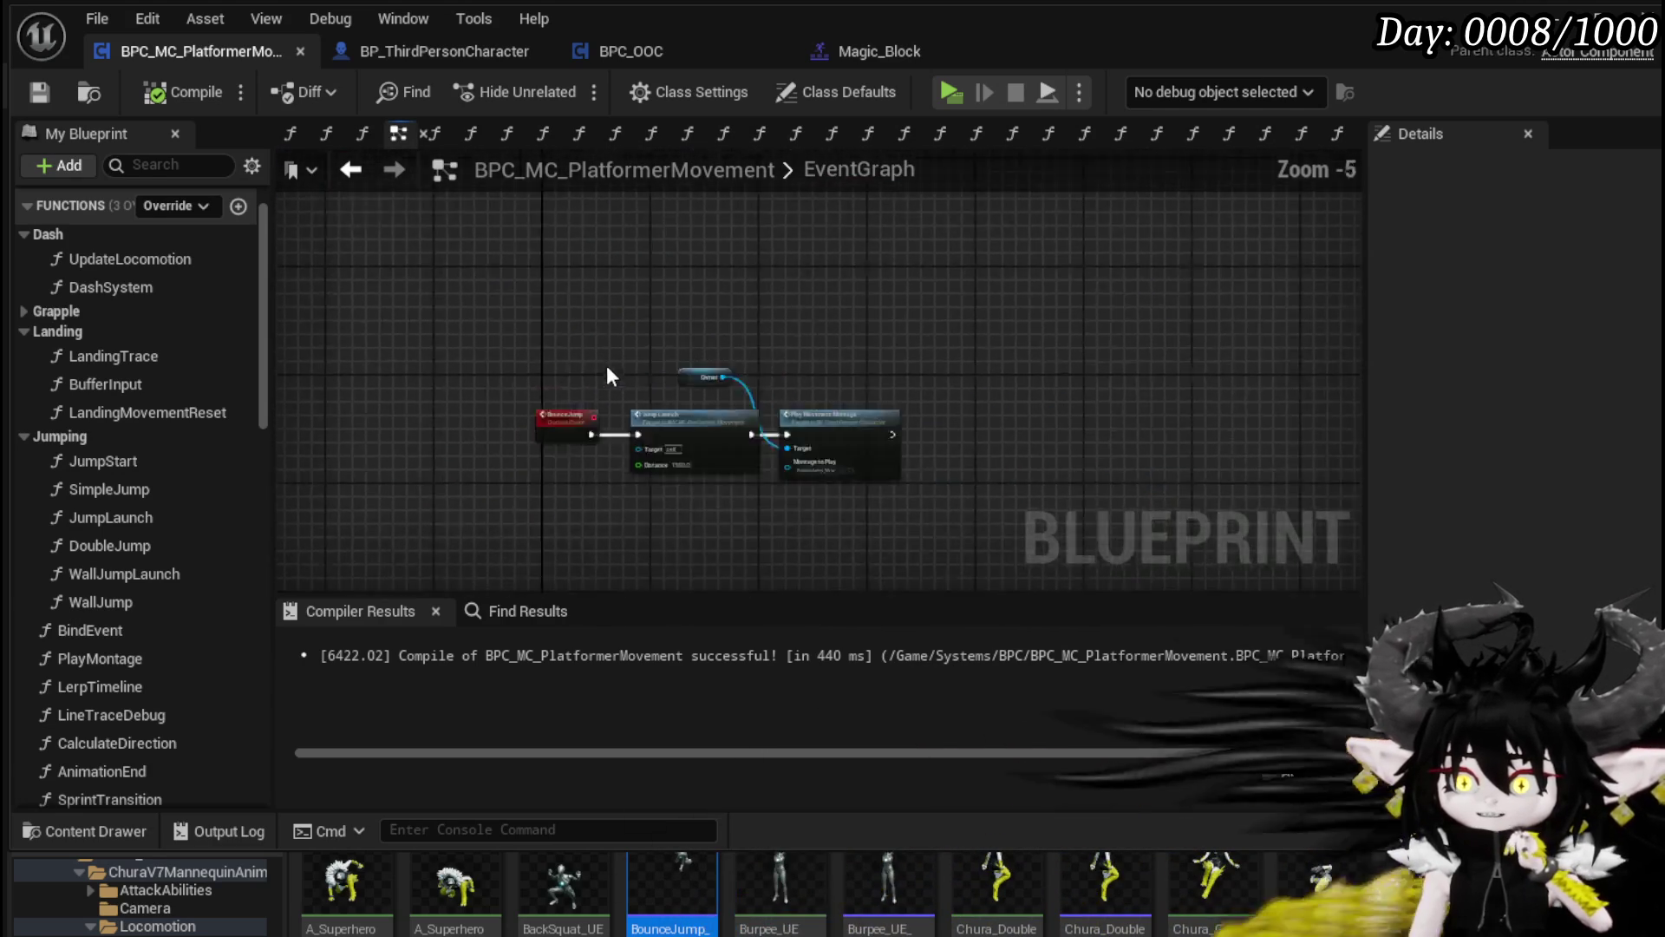
scroll(711, 483, "up", 3)
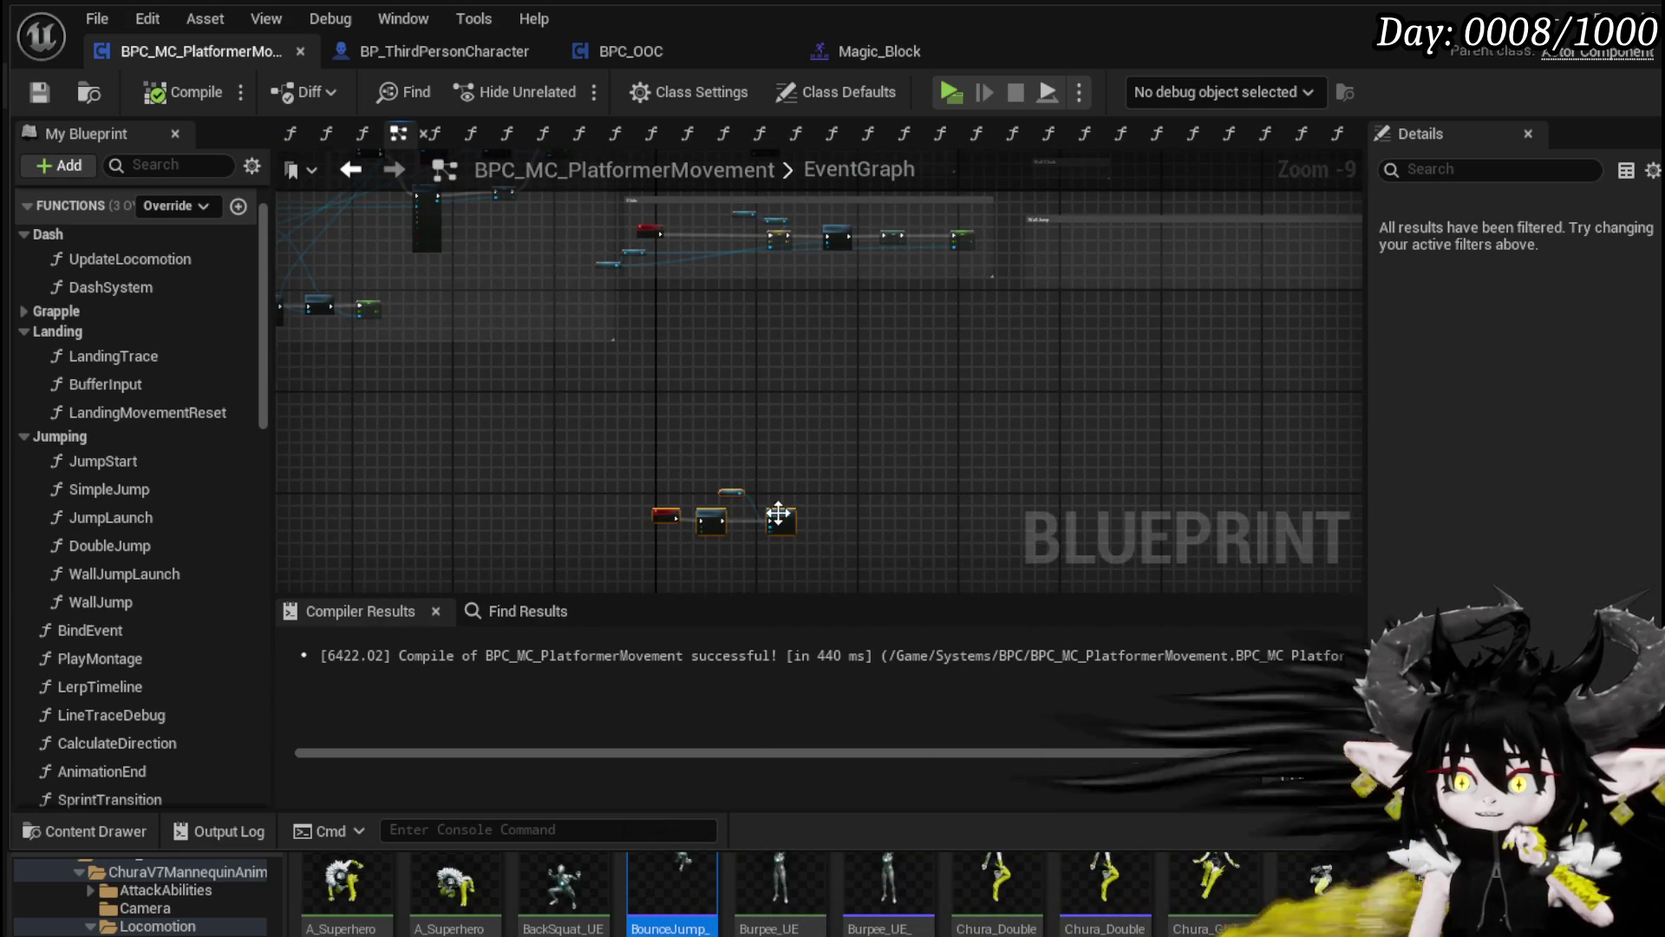
left_click_drag(848, 537, 848, 717)
scroll(580, 333, "up", 4)
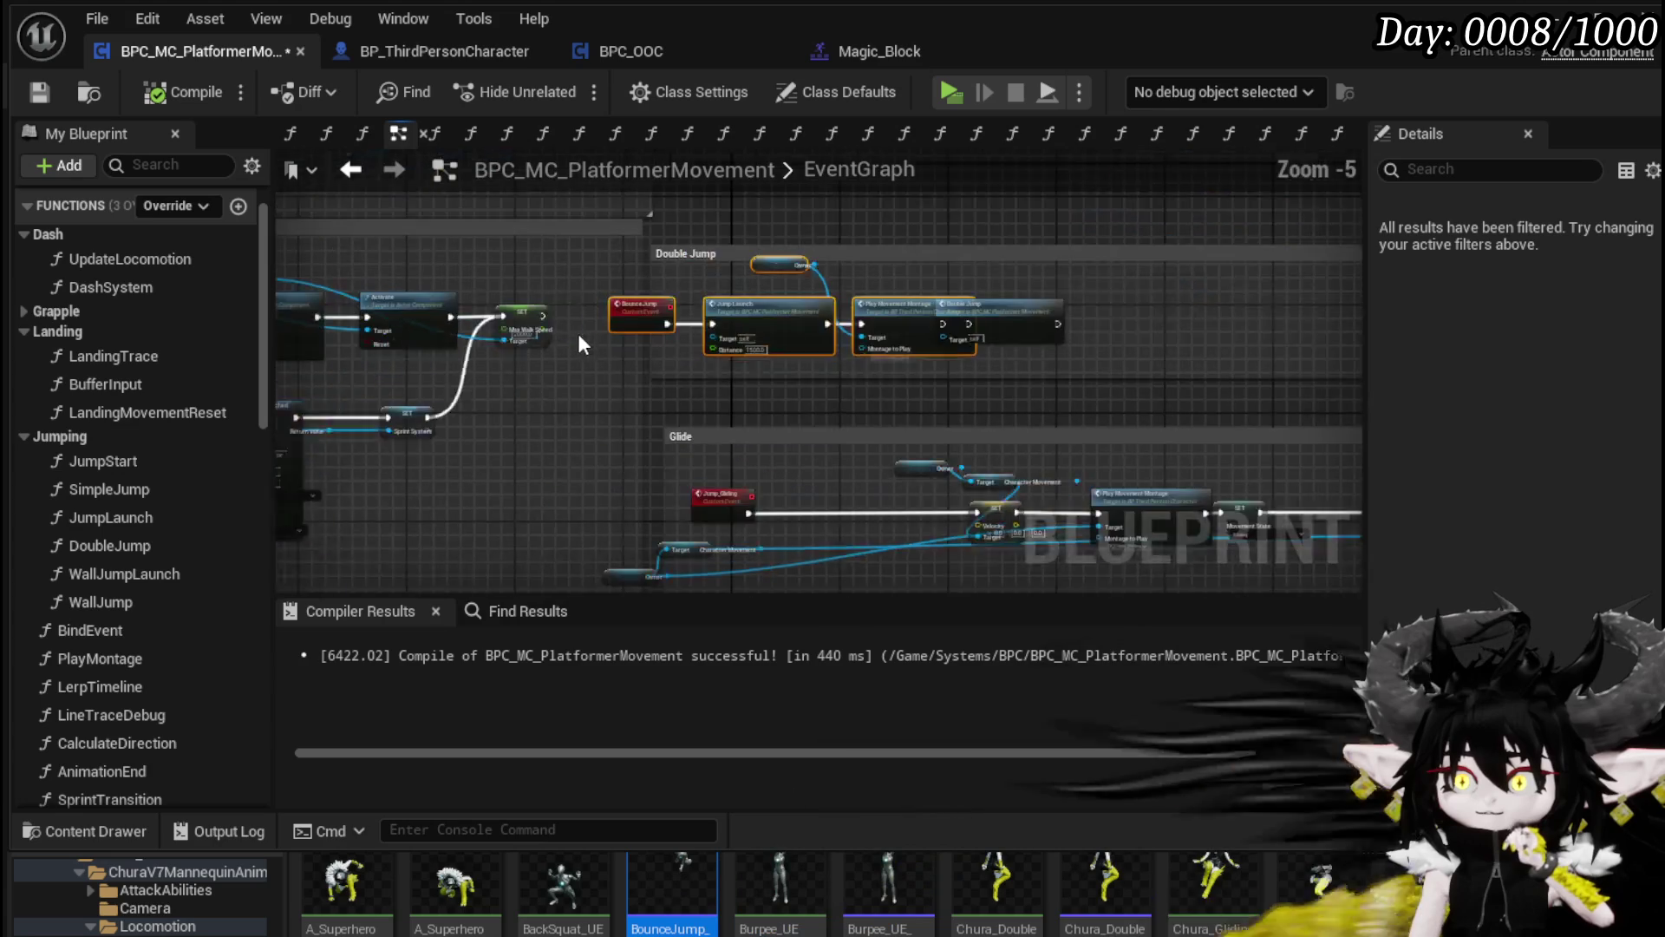
scroll(734, 330, "down", 3)
scroll(586, 333, "up", 3)
scroll(583, 333, "down", 2)
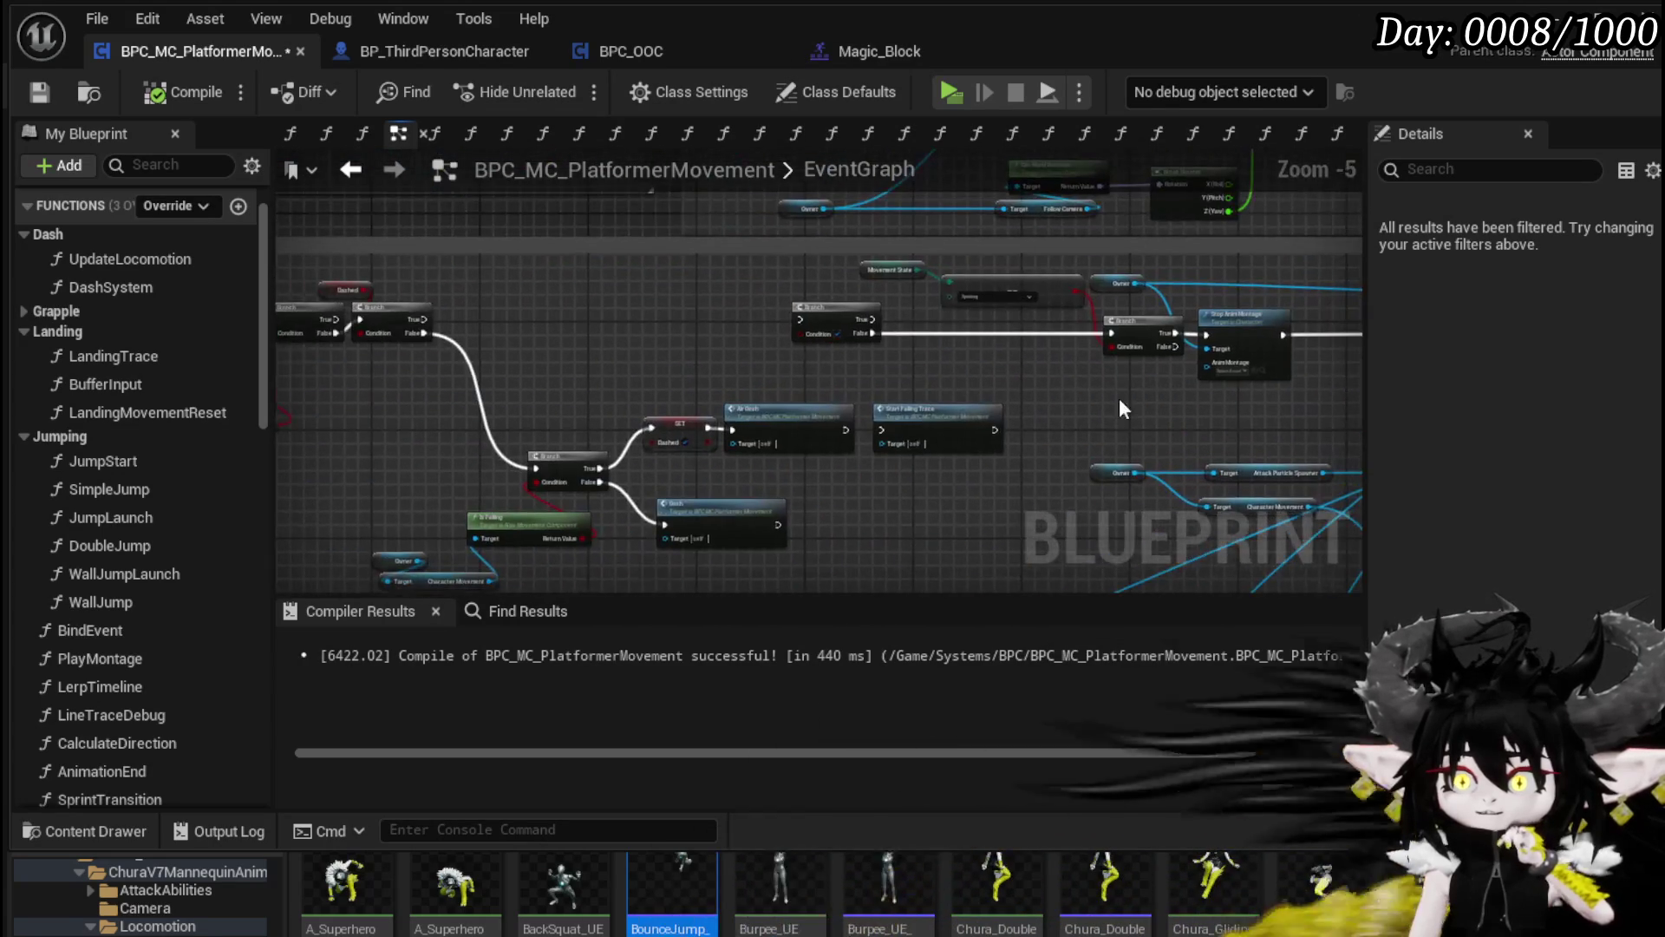
scroll(385, 414, "up", 2)
left_click_drag(472, 314, 357, 311)
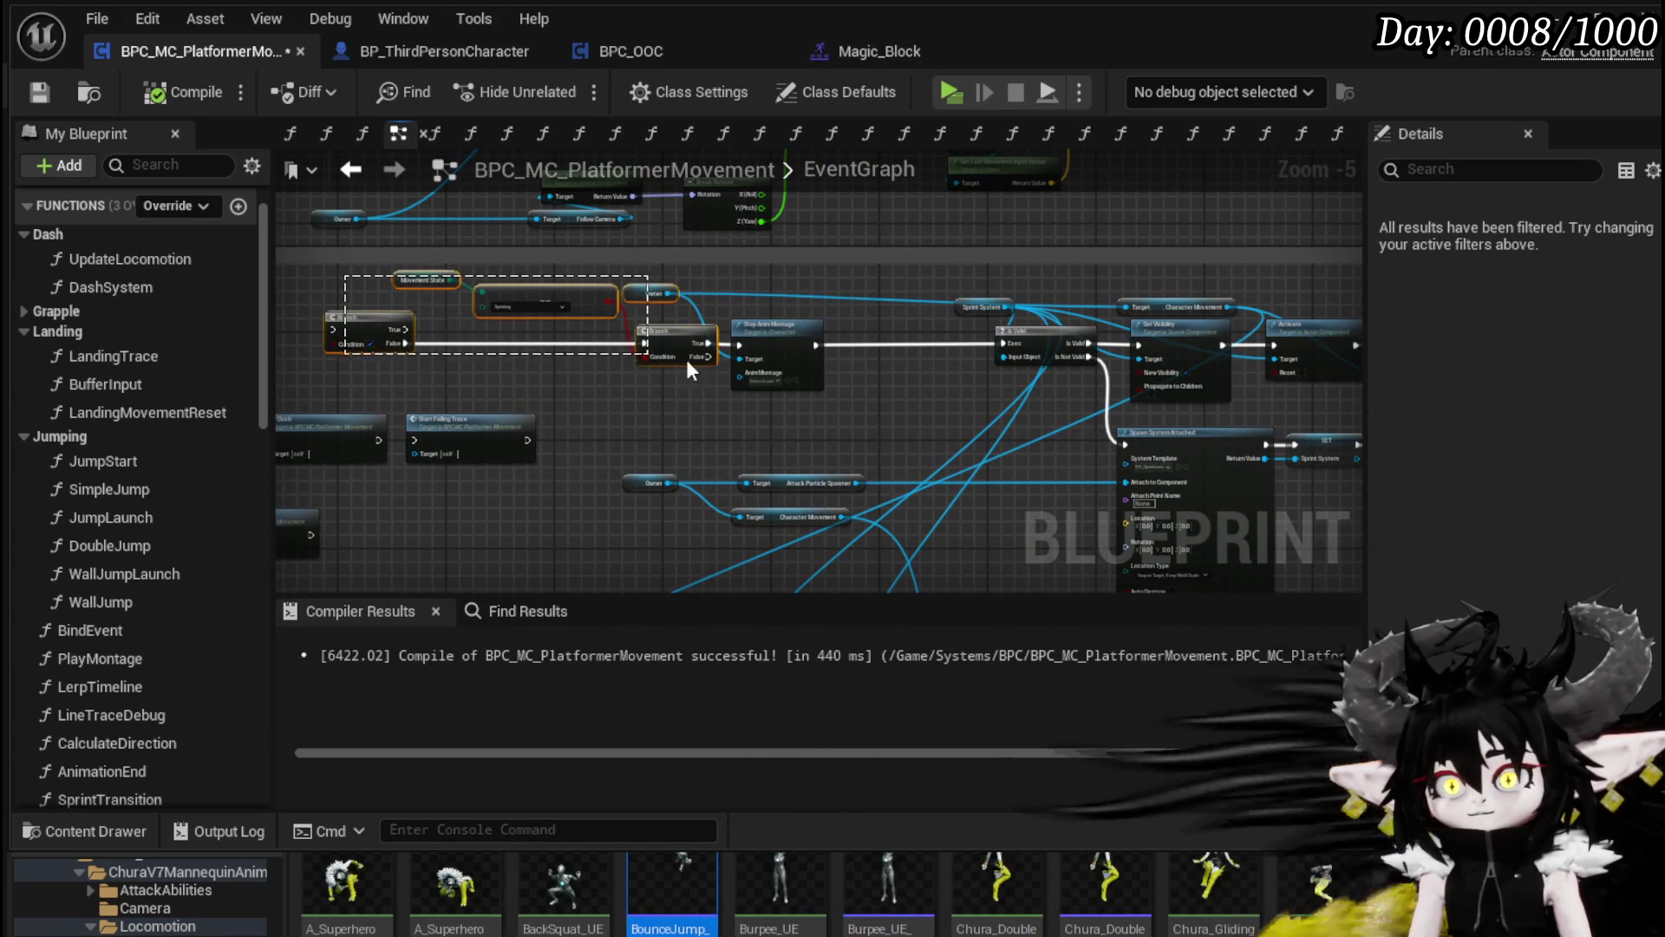
mouse_move(921, 423)
left_mouse_down()
mouse_move(476, 439)
mouse_move(511, 289)
mouse_move(1021, 409)
mouse_move(1034, 482)
left_mouse_up()
Step: Delete the Branch, Set Visibility, Deactivate and SET nodes, then jump to the Dash event definition
mouse_move(819, 526)
left_mouse_down()
mouse_move(599, 434)
mouse_move(825, 286)
left_mouse_up()
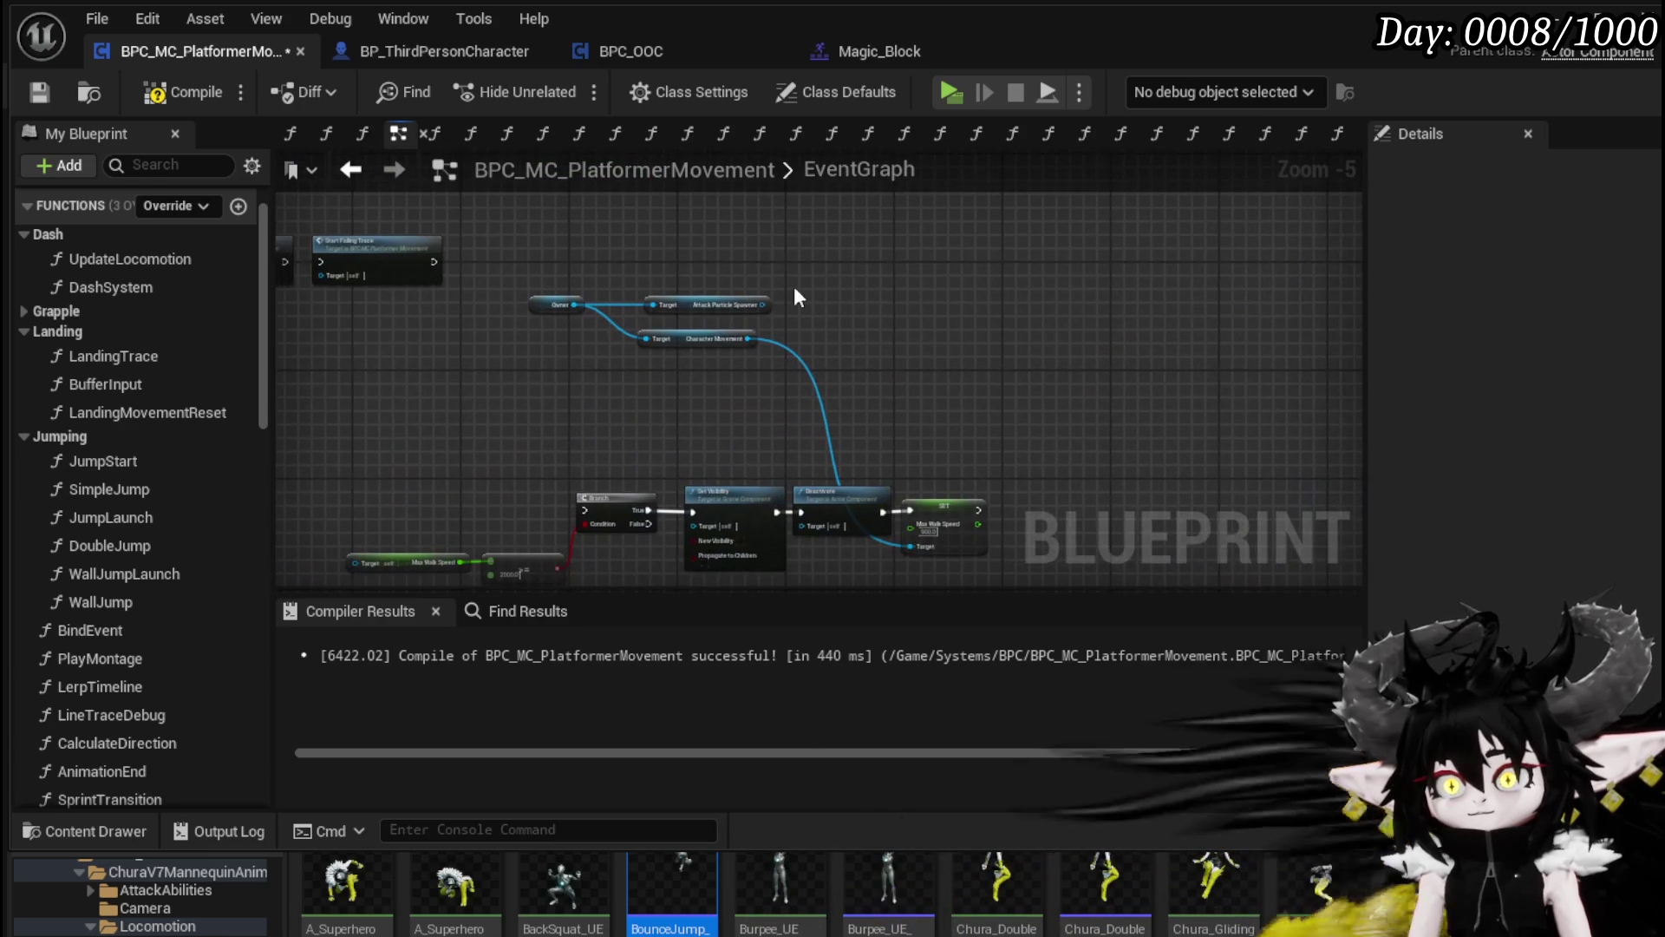
left_click_drag(480, 207, 984, 576)
key("Delete")
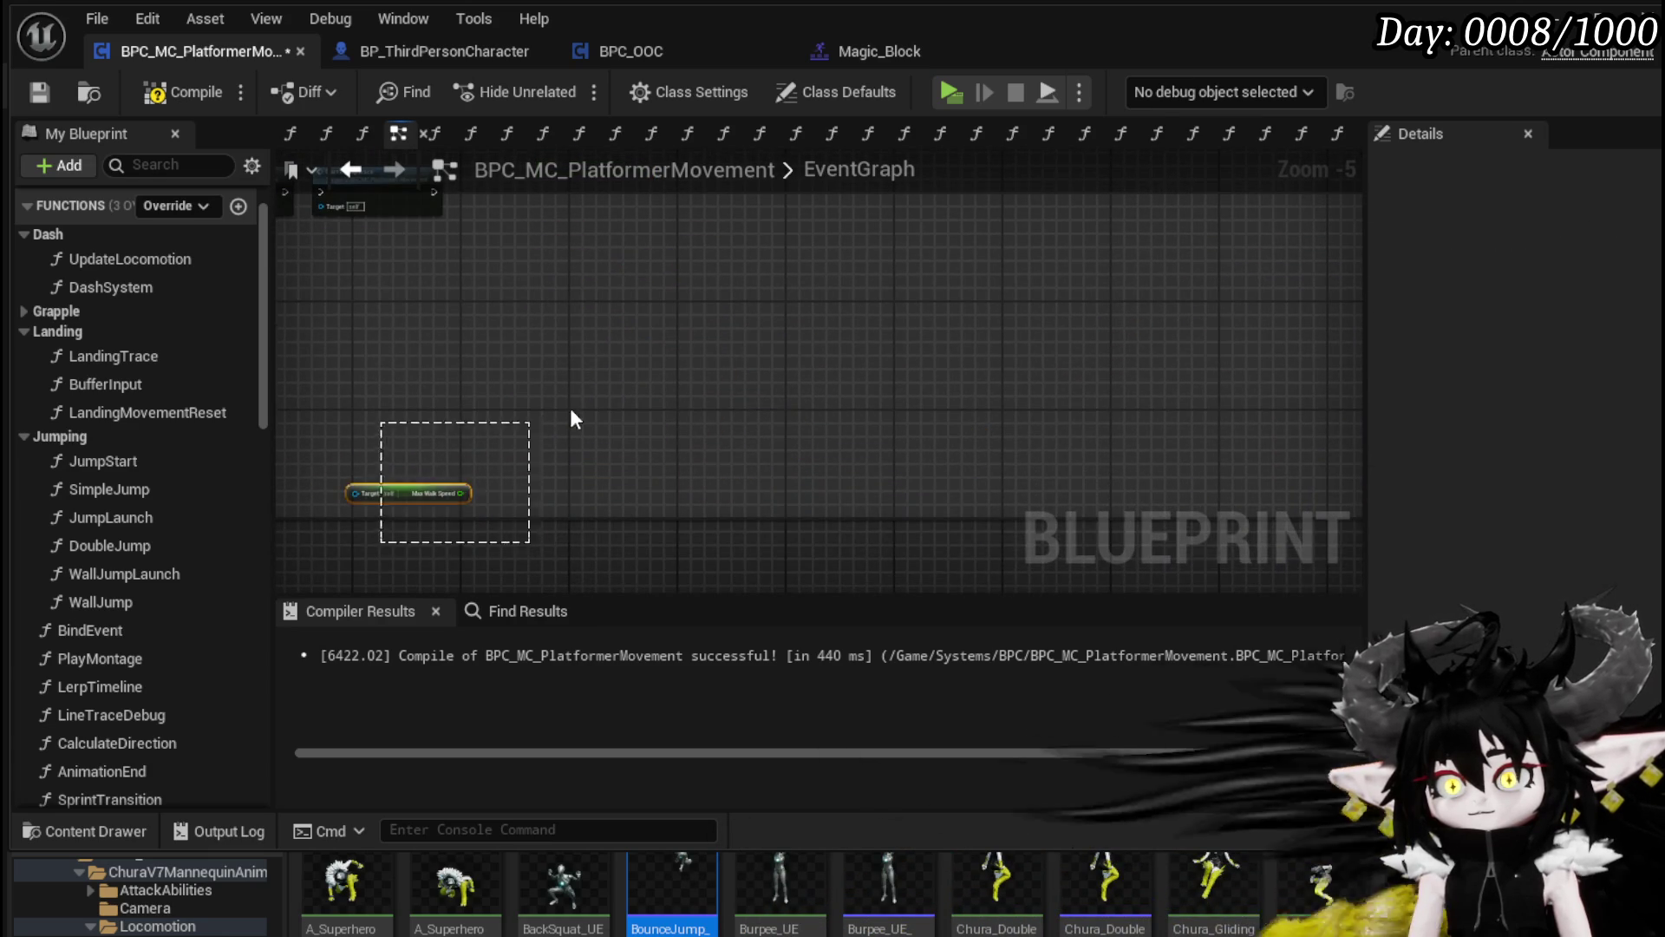
scroll(704, 414, "up", 3)
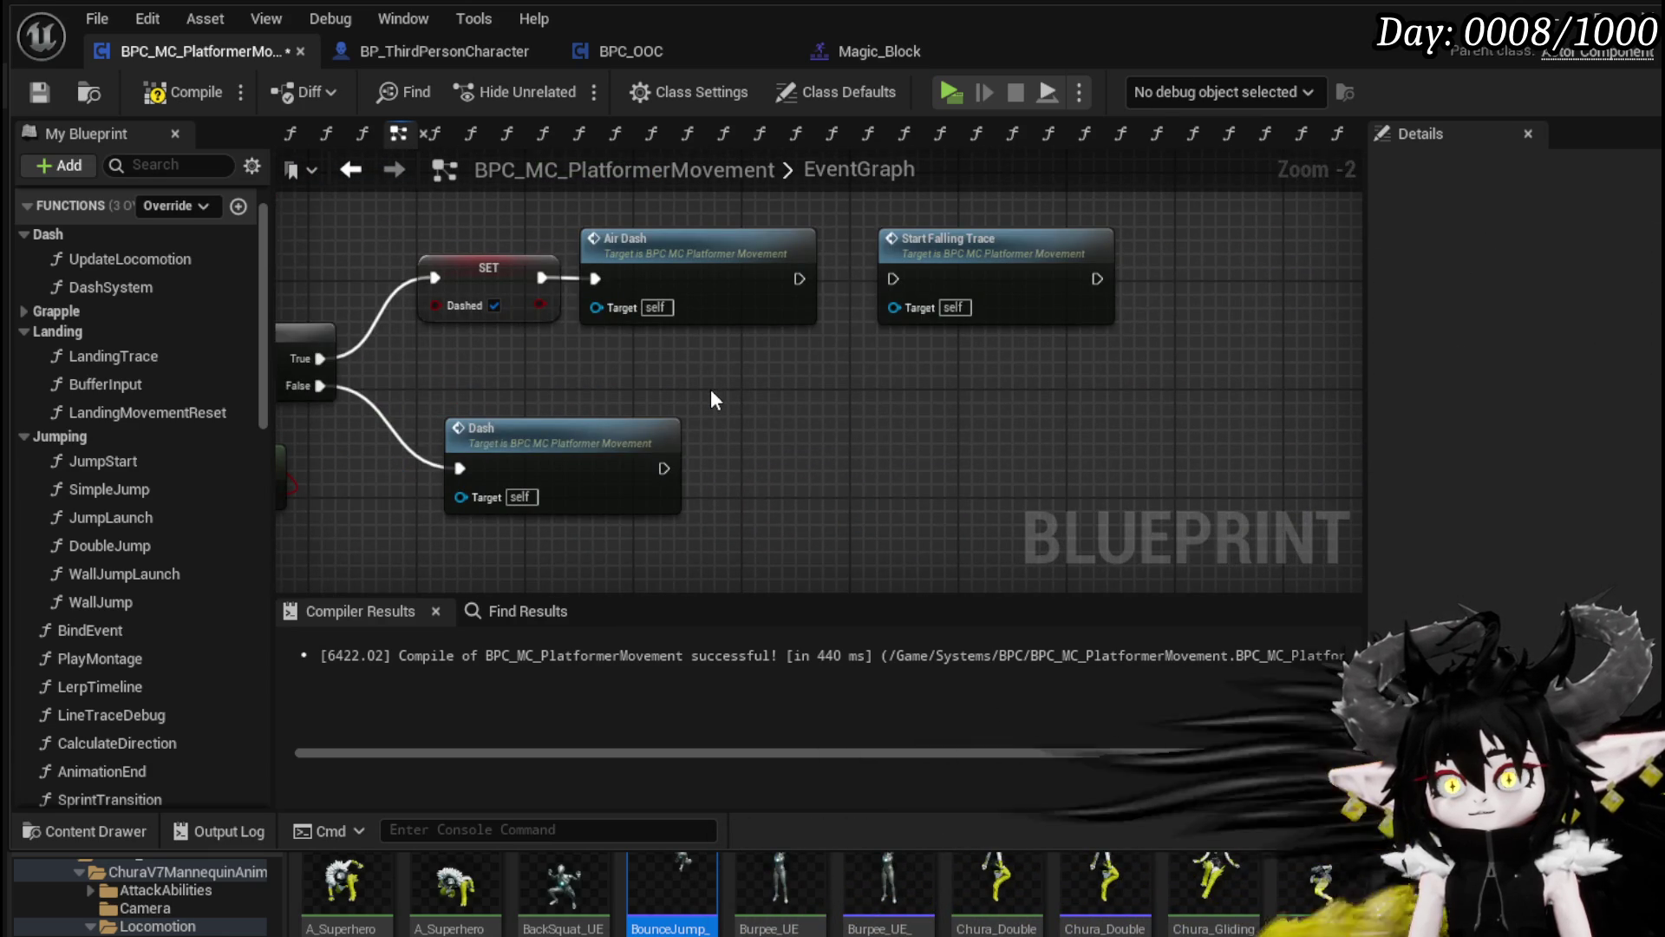
left_click(592, 446)
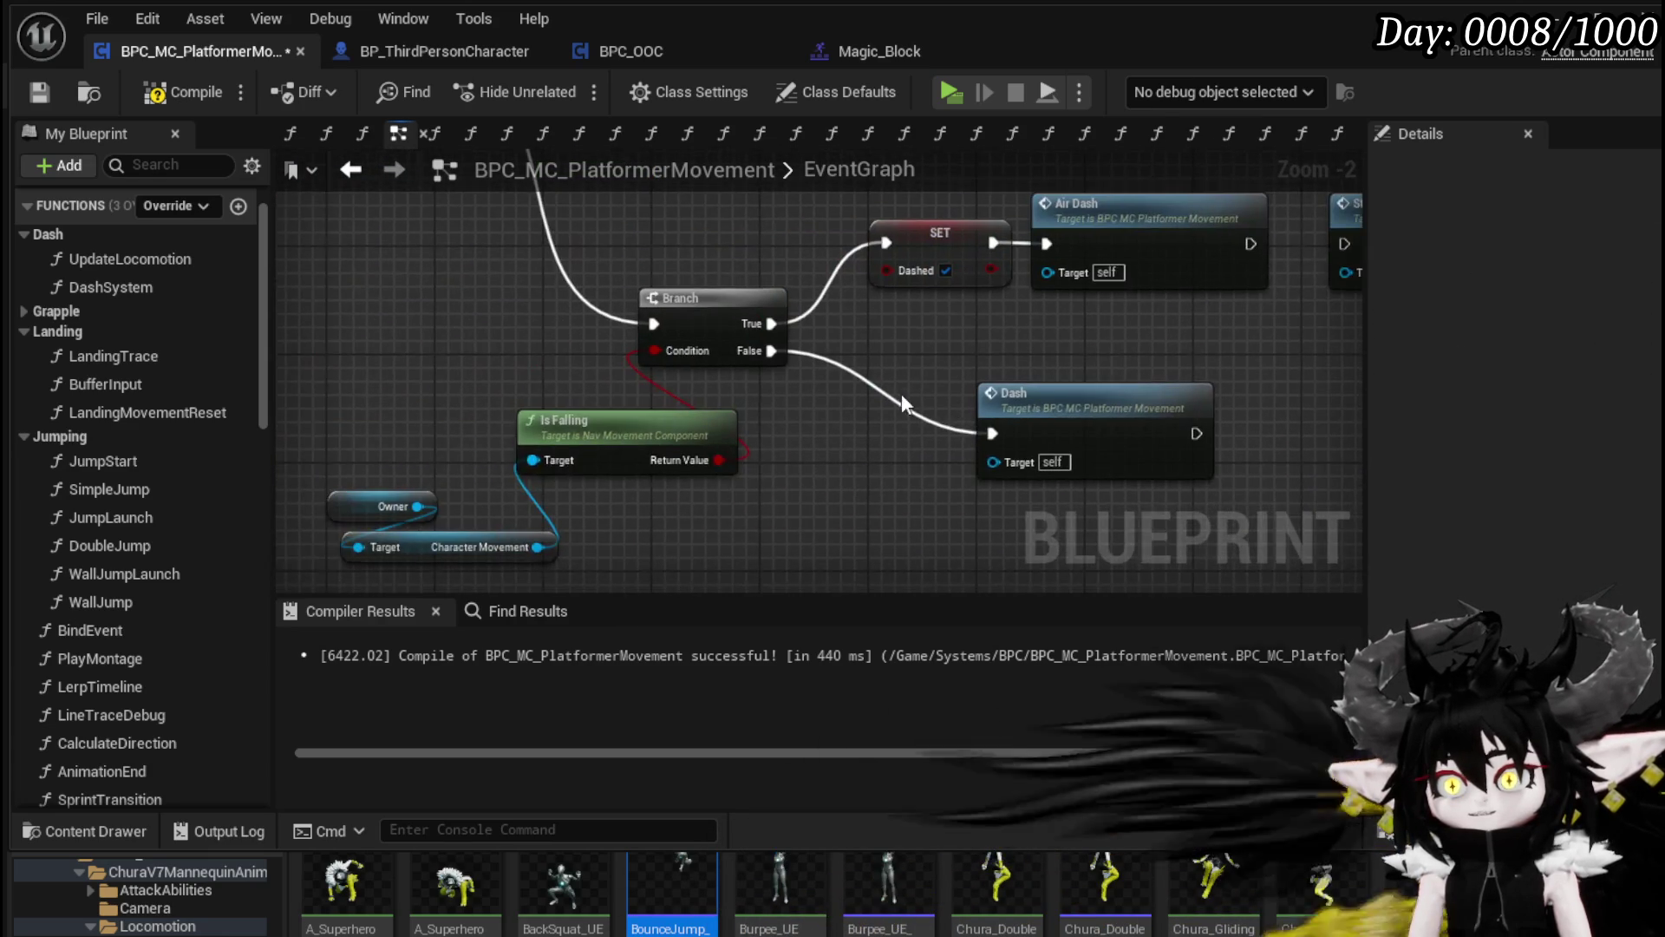
left_click_drag(702, 421, 633, 447)
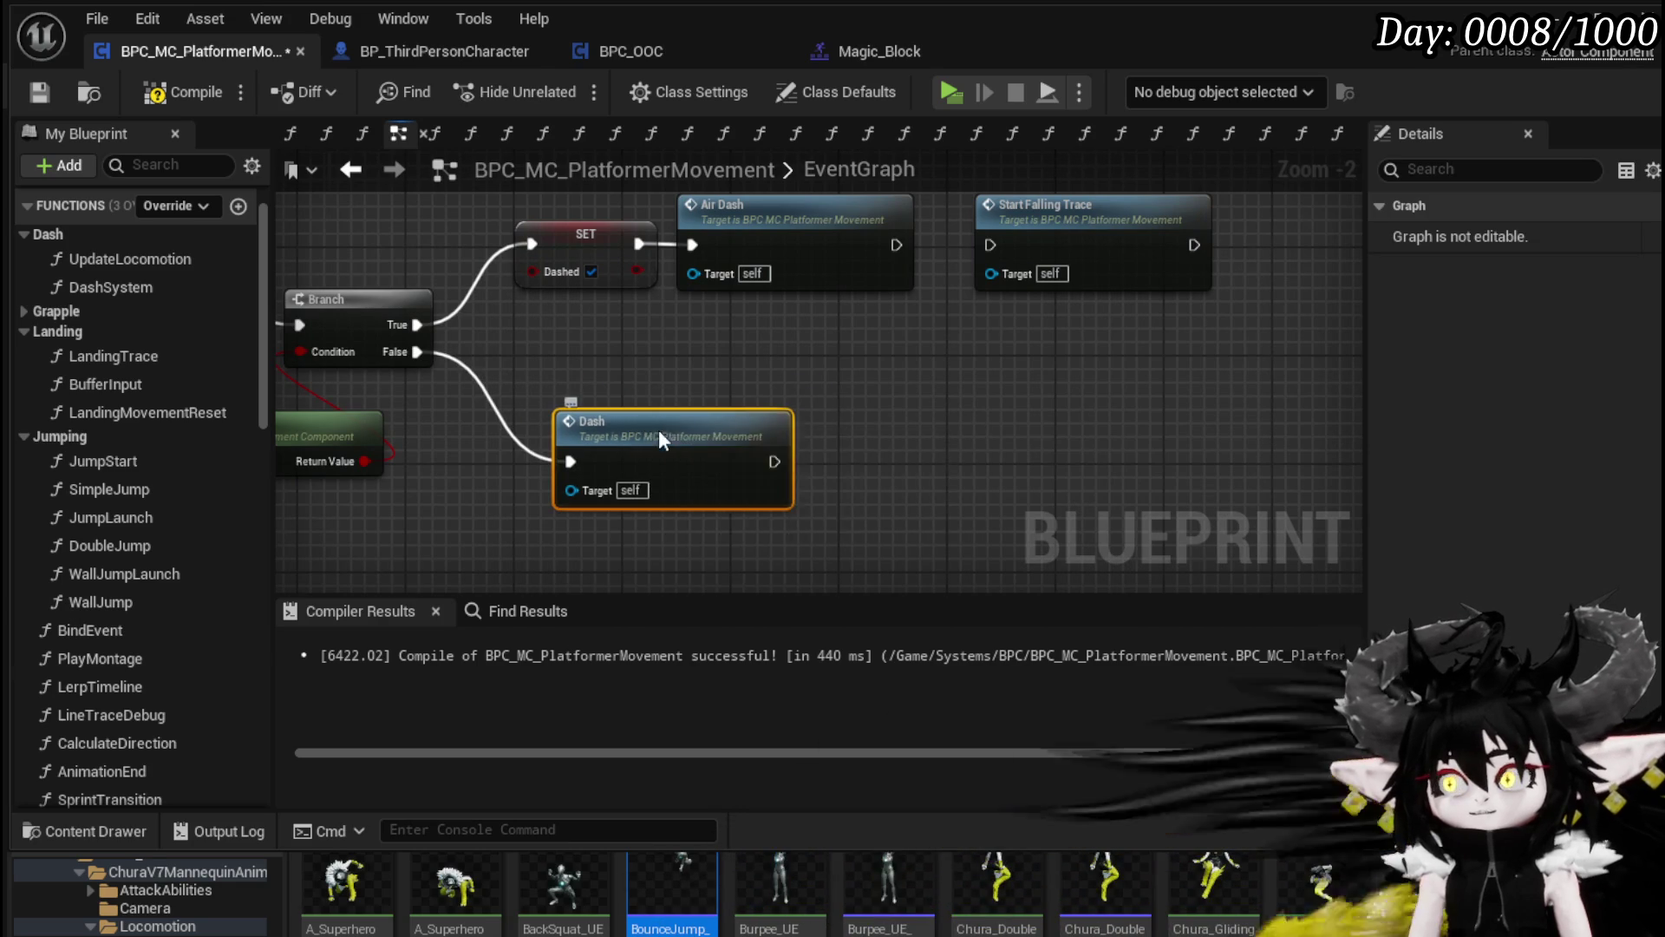
double_click(634, 442)
Step: Move the Equal node beside the Branch and delete the Line Trace Debug and SET nodes
scroll(495, 342, "down", 4)
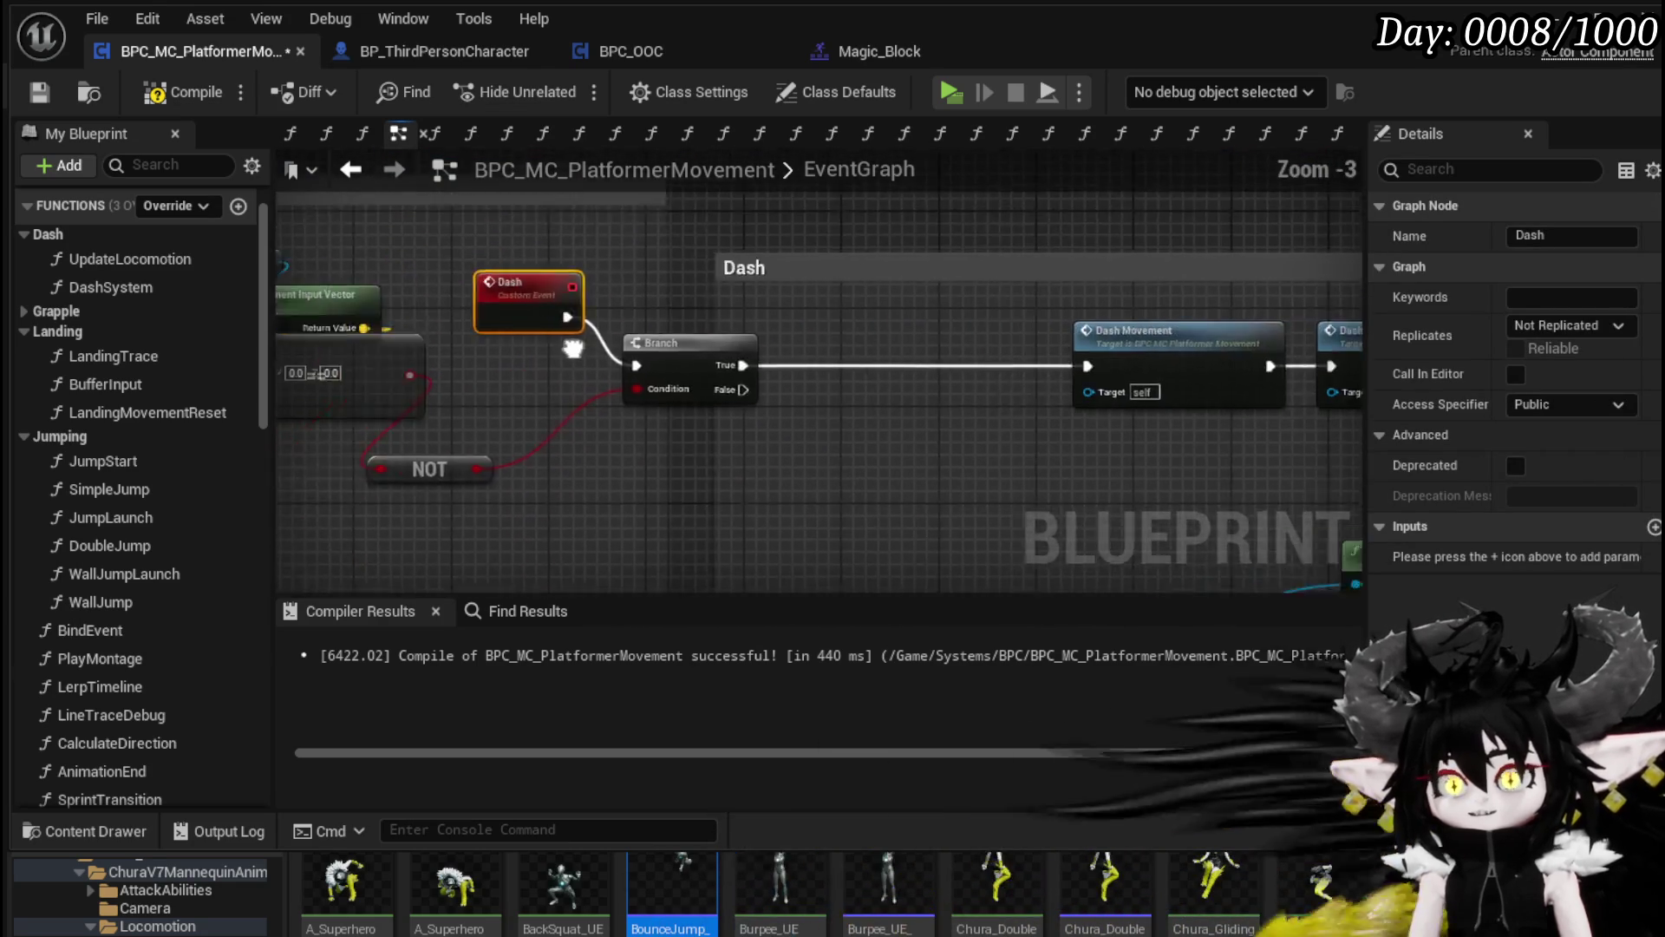
mouse_move(720, 374)
left_mouse_down()
mouse_move(791, 395)
mouse_move(831, 382)
left_mouse_up()
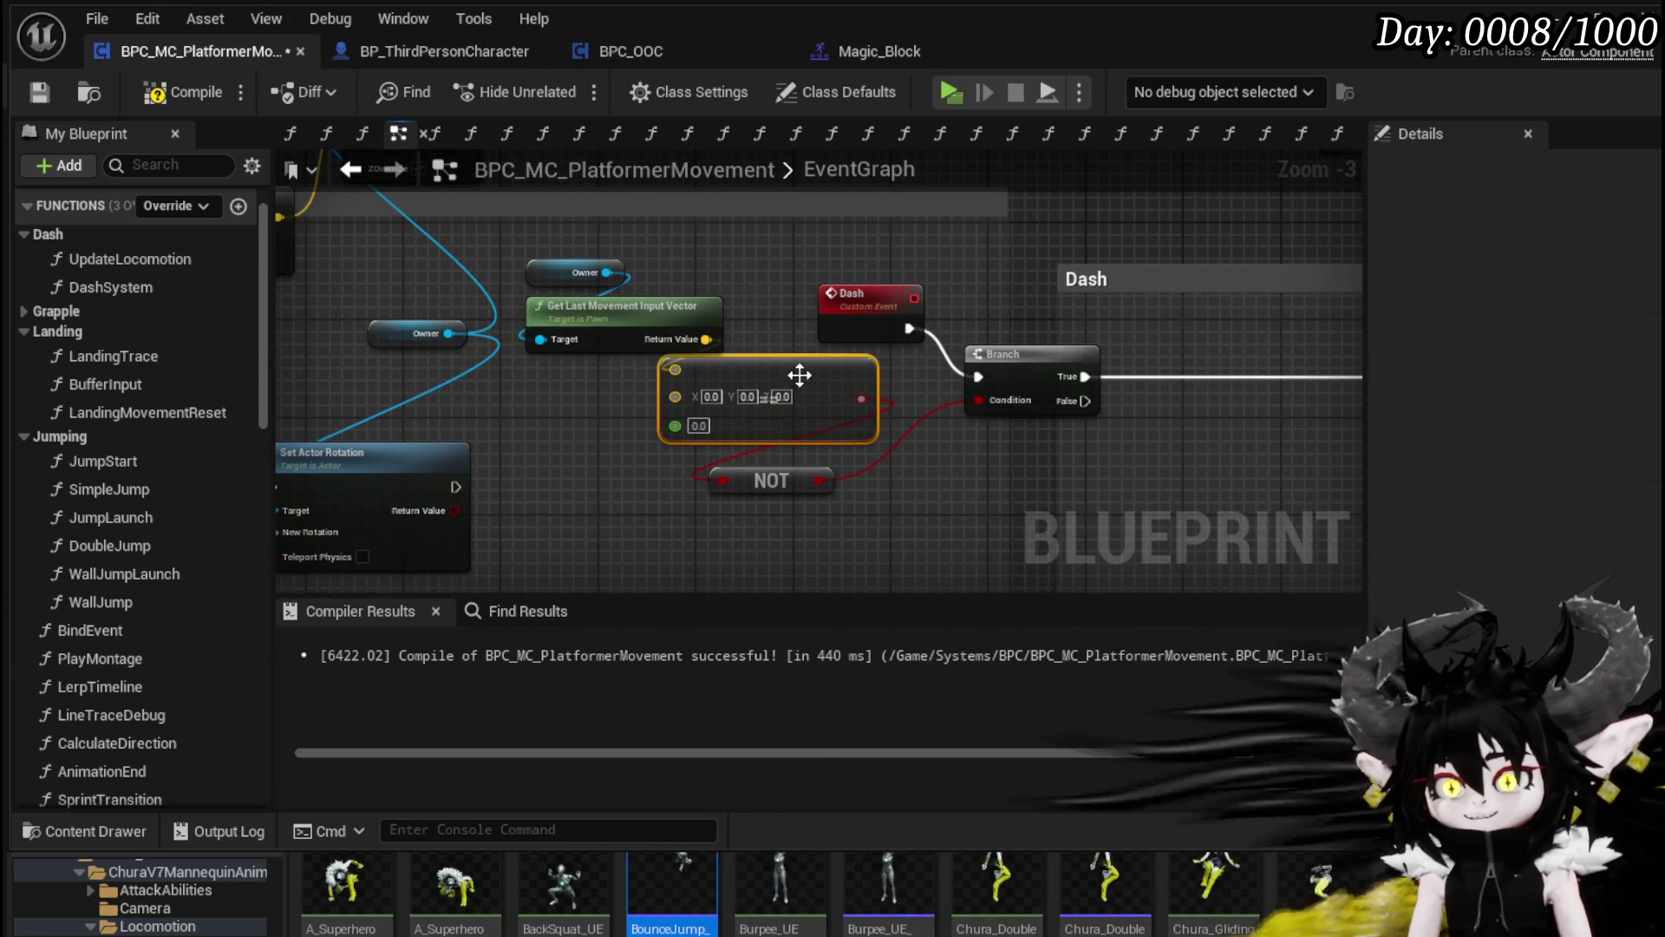
scroll(685, 385, "down", 2)
mouse_move(685, 385)
left_mouse_down()
mouse_move(451, 382)
mouse_move(923, 414)
left_mouse_up()
scroll(1110, 299, "up", 3)
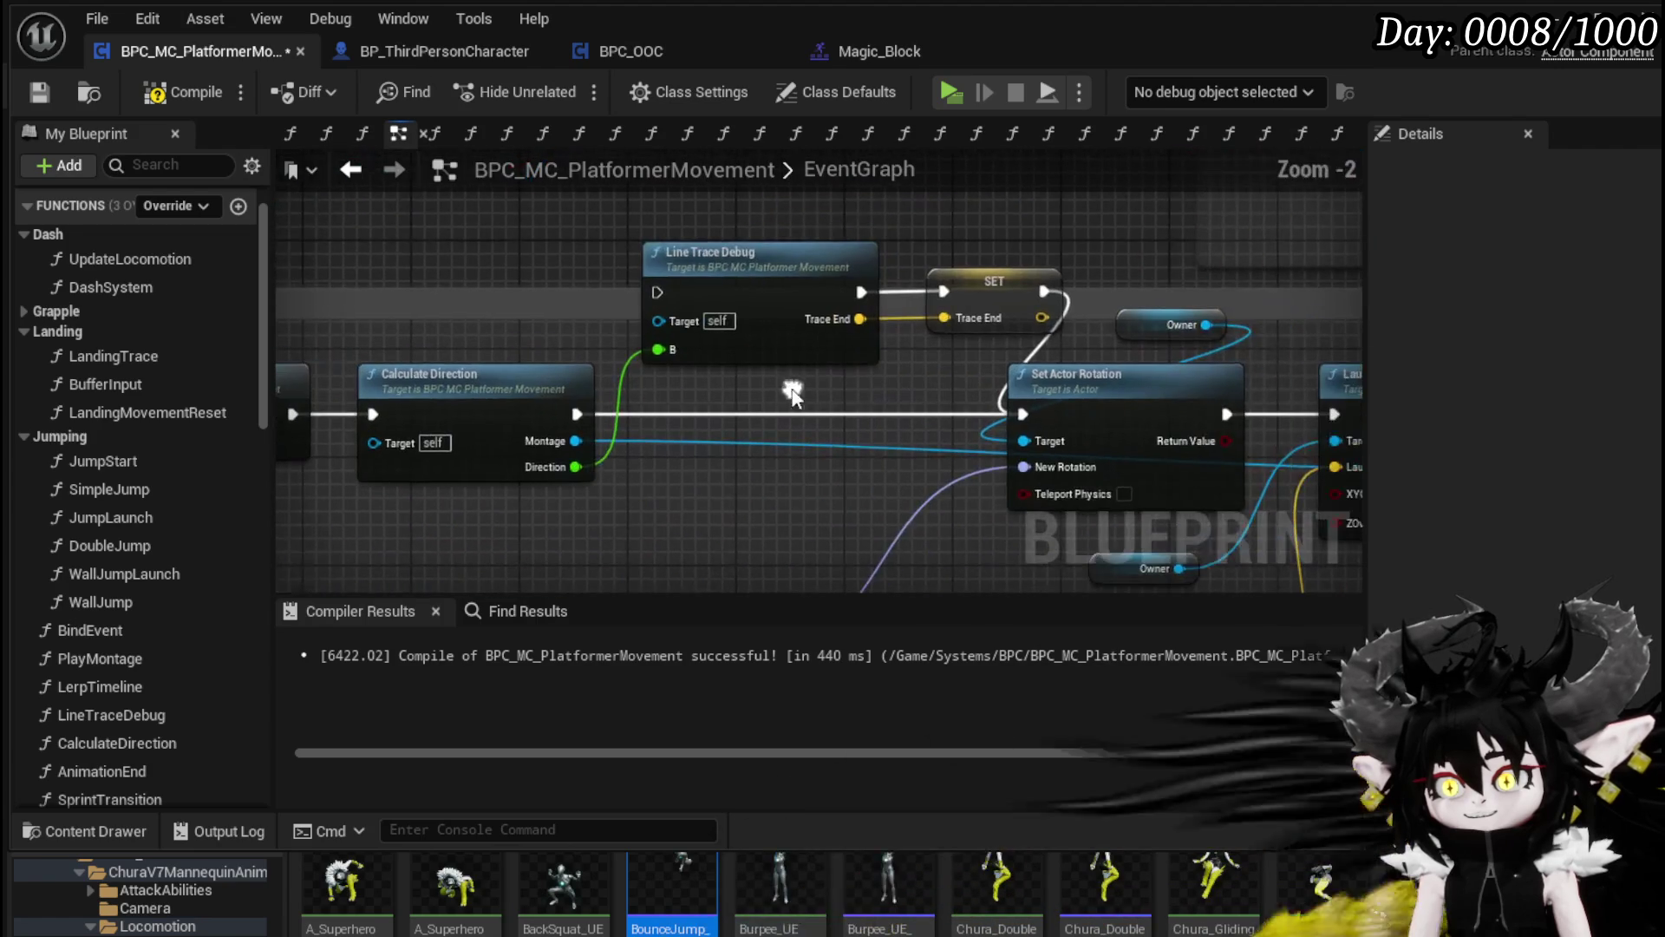
left_click_drag(802, 375, 950, 330)
key("Delete")
left_click_drag(867, 368, 571, 334)
scroll(570, 334, "down", 2)
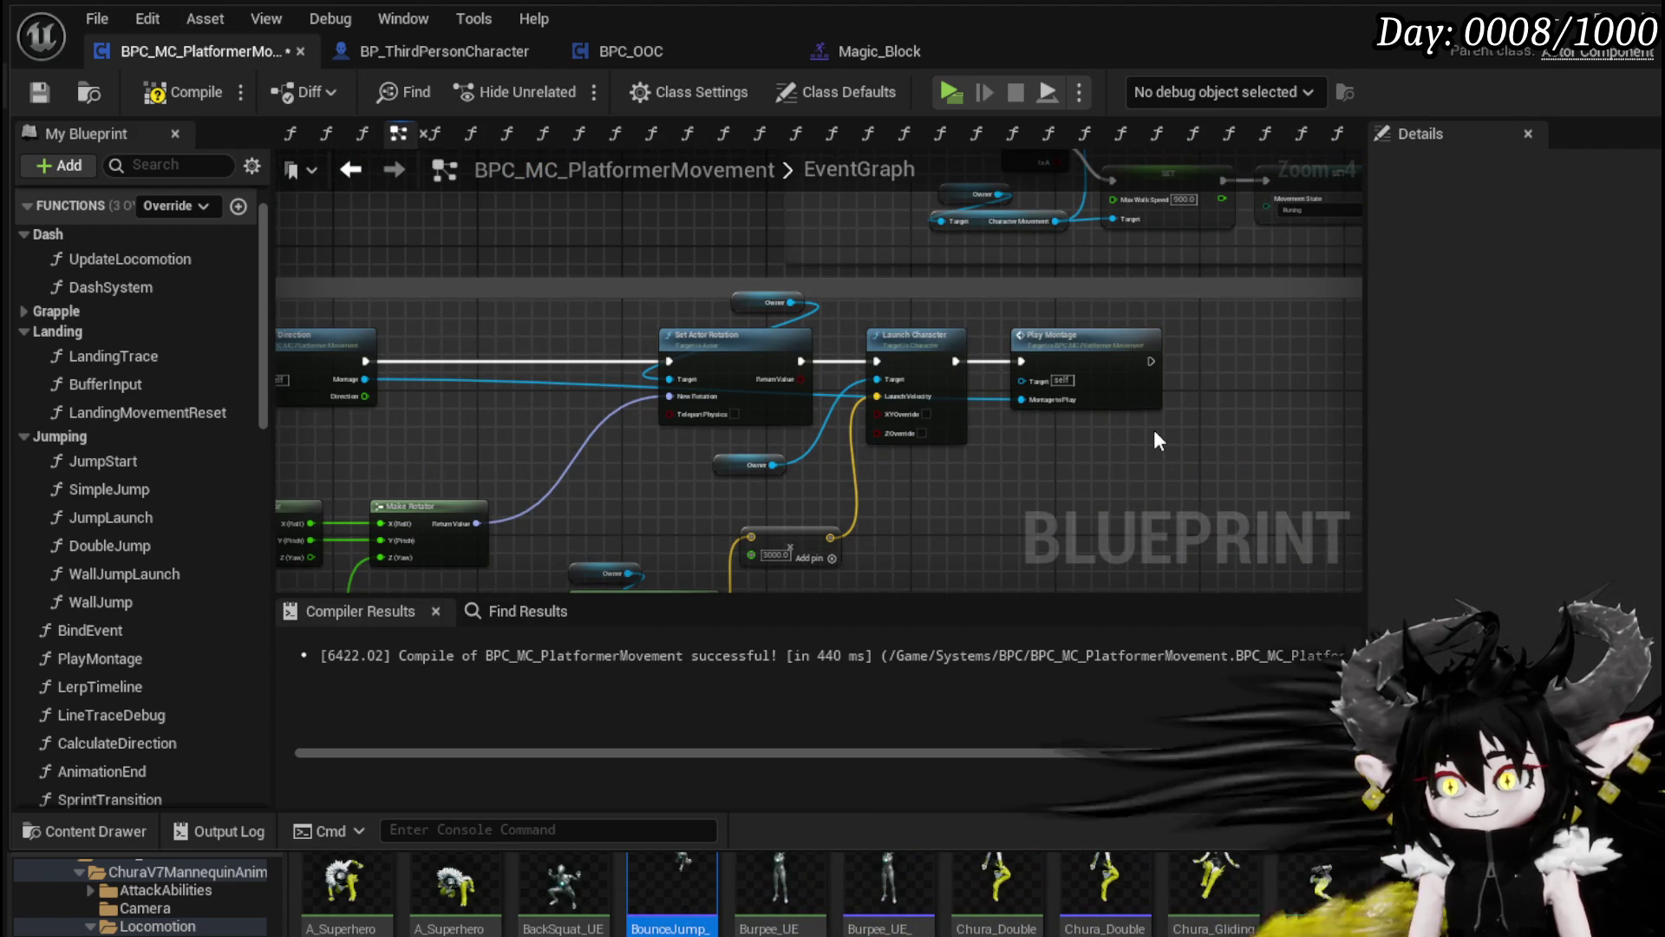
Step: Select the Dash event's movement-input check nodes together and bring up their context actions
left_click_drag(643, 304, 1147, 491)
scroll(909, 330, "down", 2)
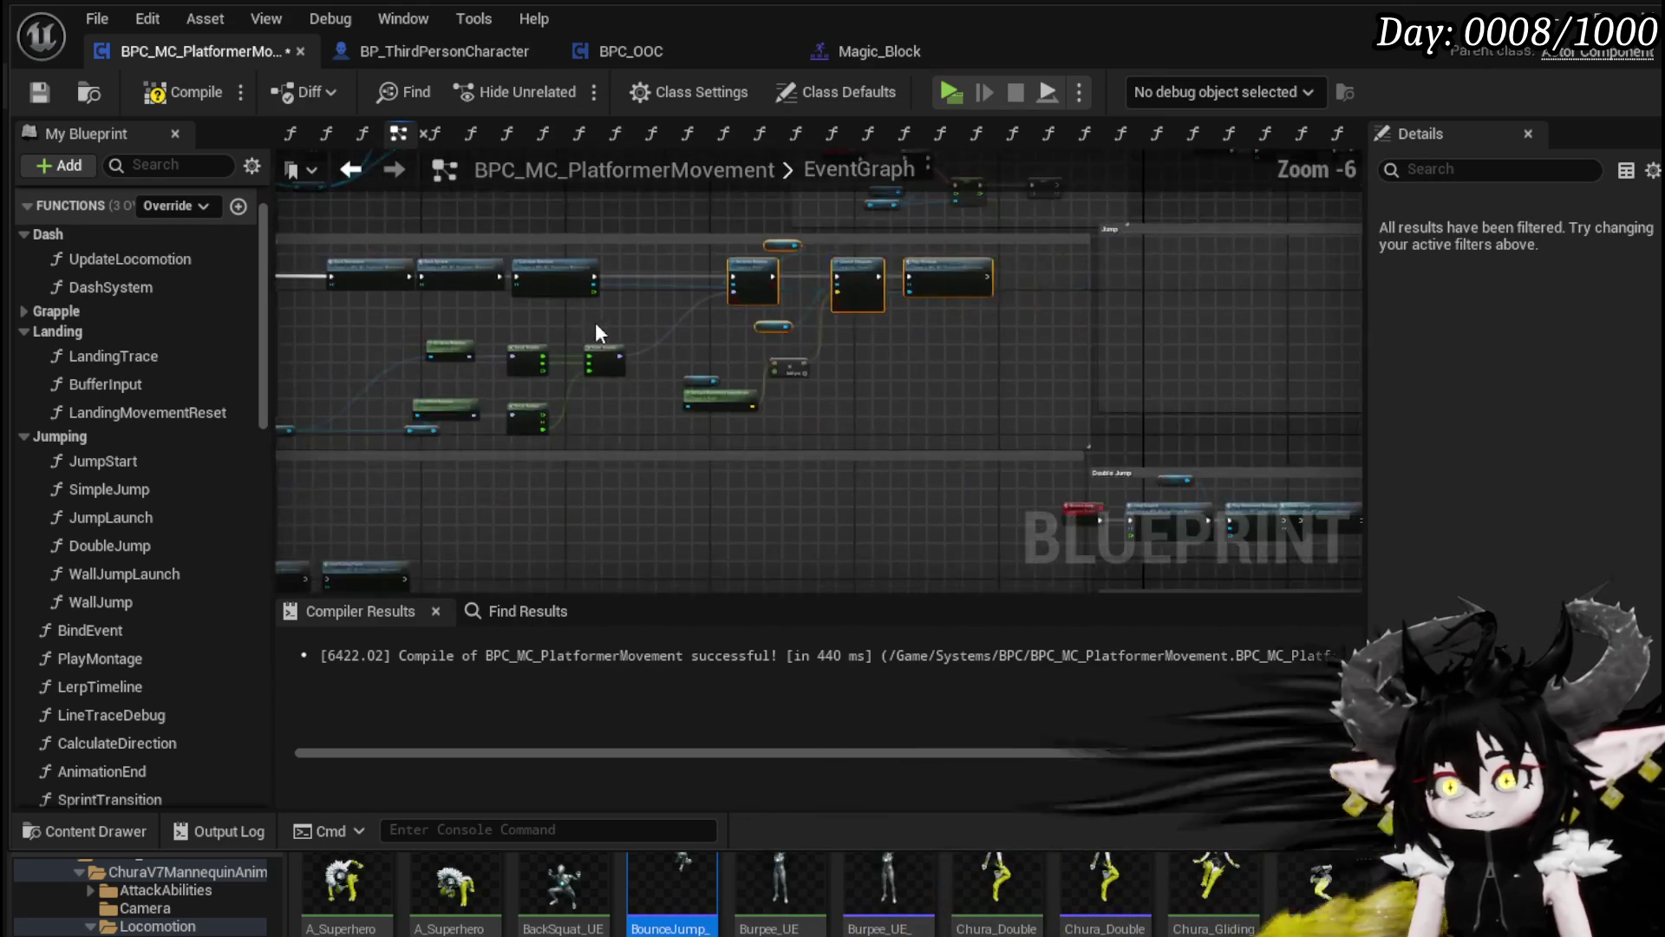
left_click_drag(403, 346, 966, 448)
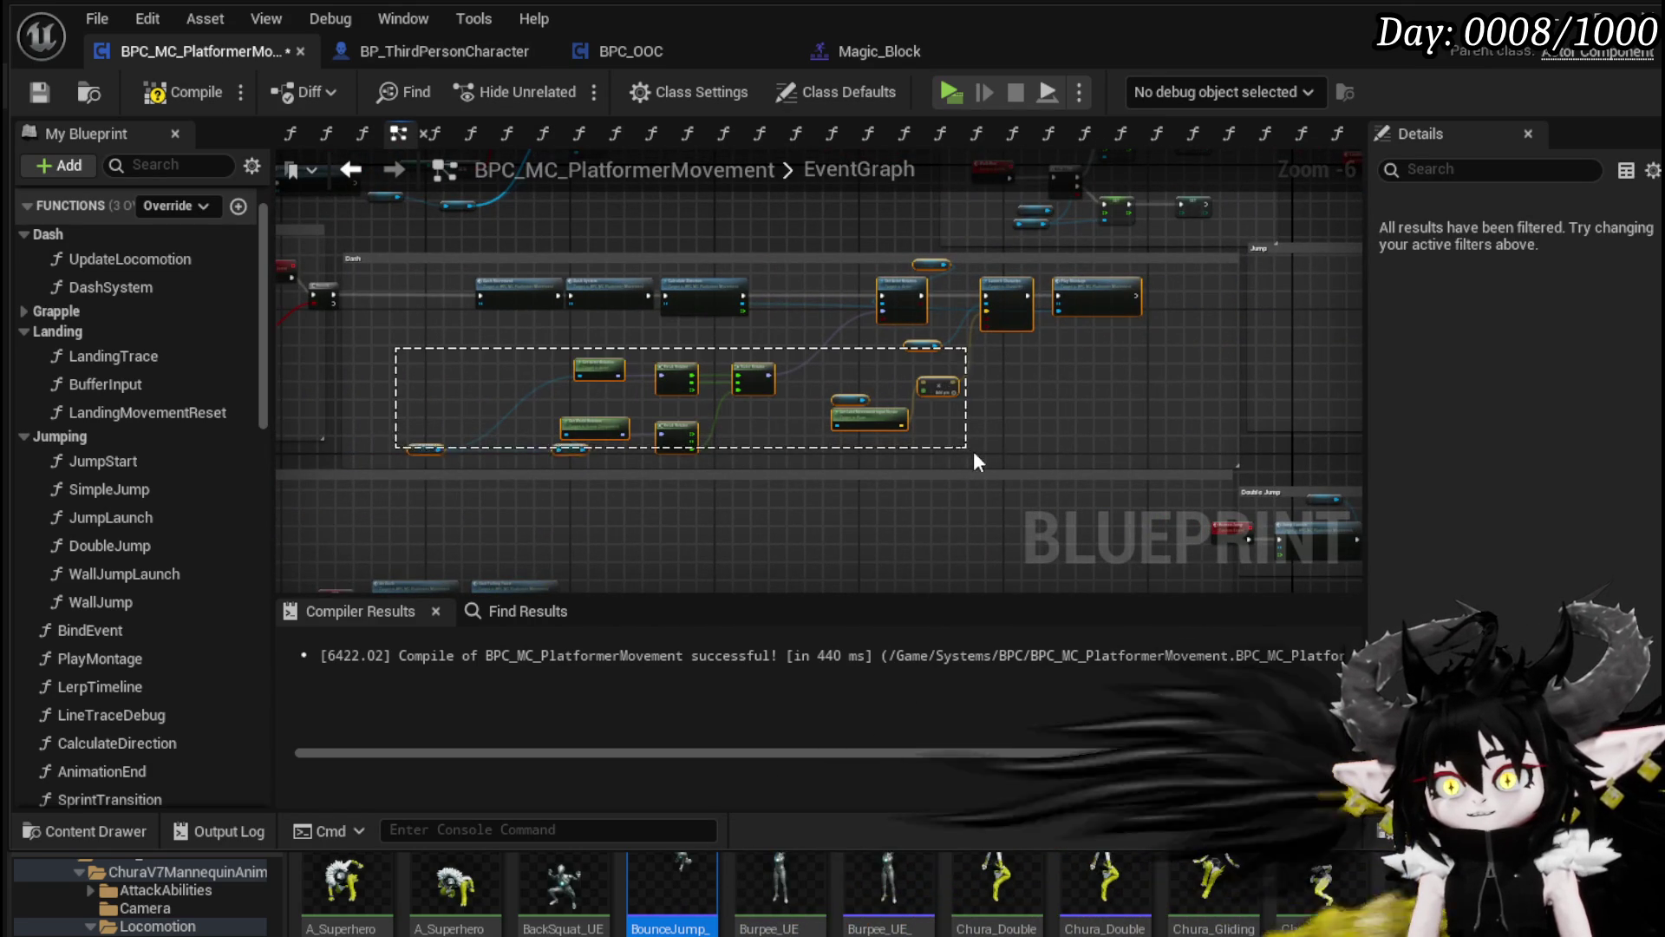
left_click_drag(489, 318, 711, 278)
scroll(830, 352, "up", 2)
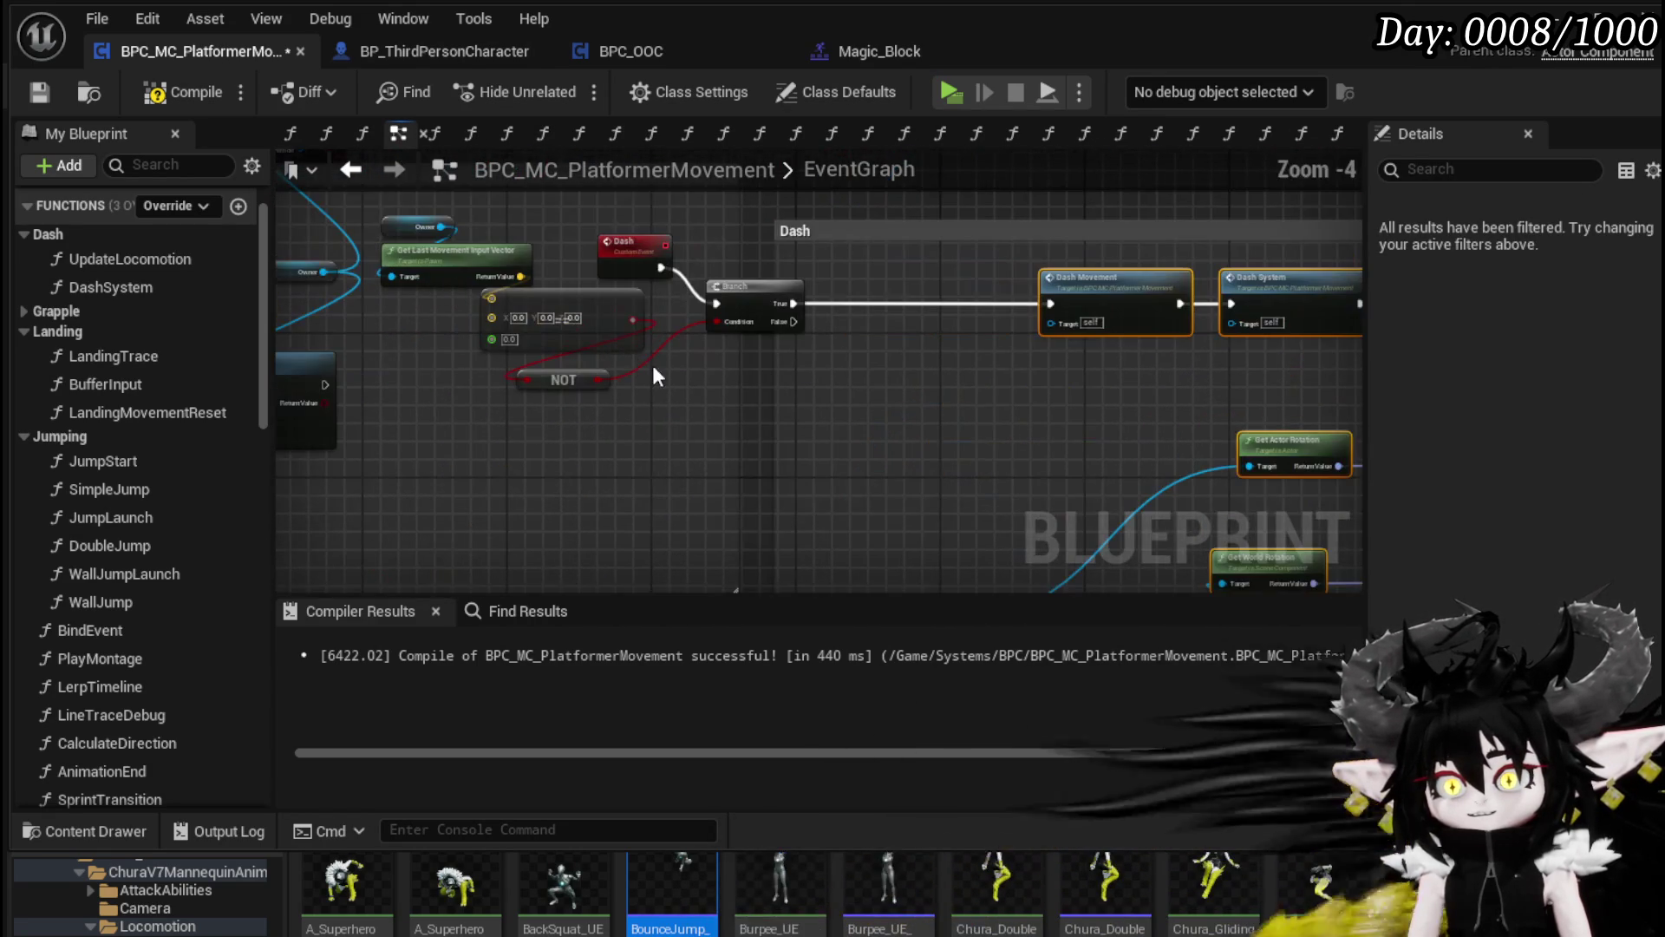
mouse_move(444, 425)
left_mouse_down()
mouse_move(669, 243)
mouse_move(666, 326)
mouse_move(693, 321)
left_mouse_up()
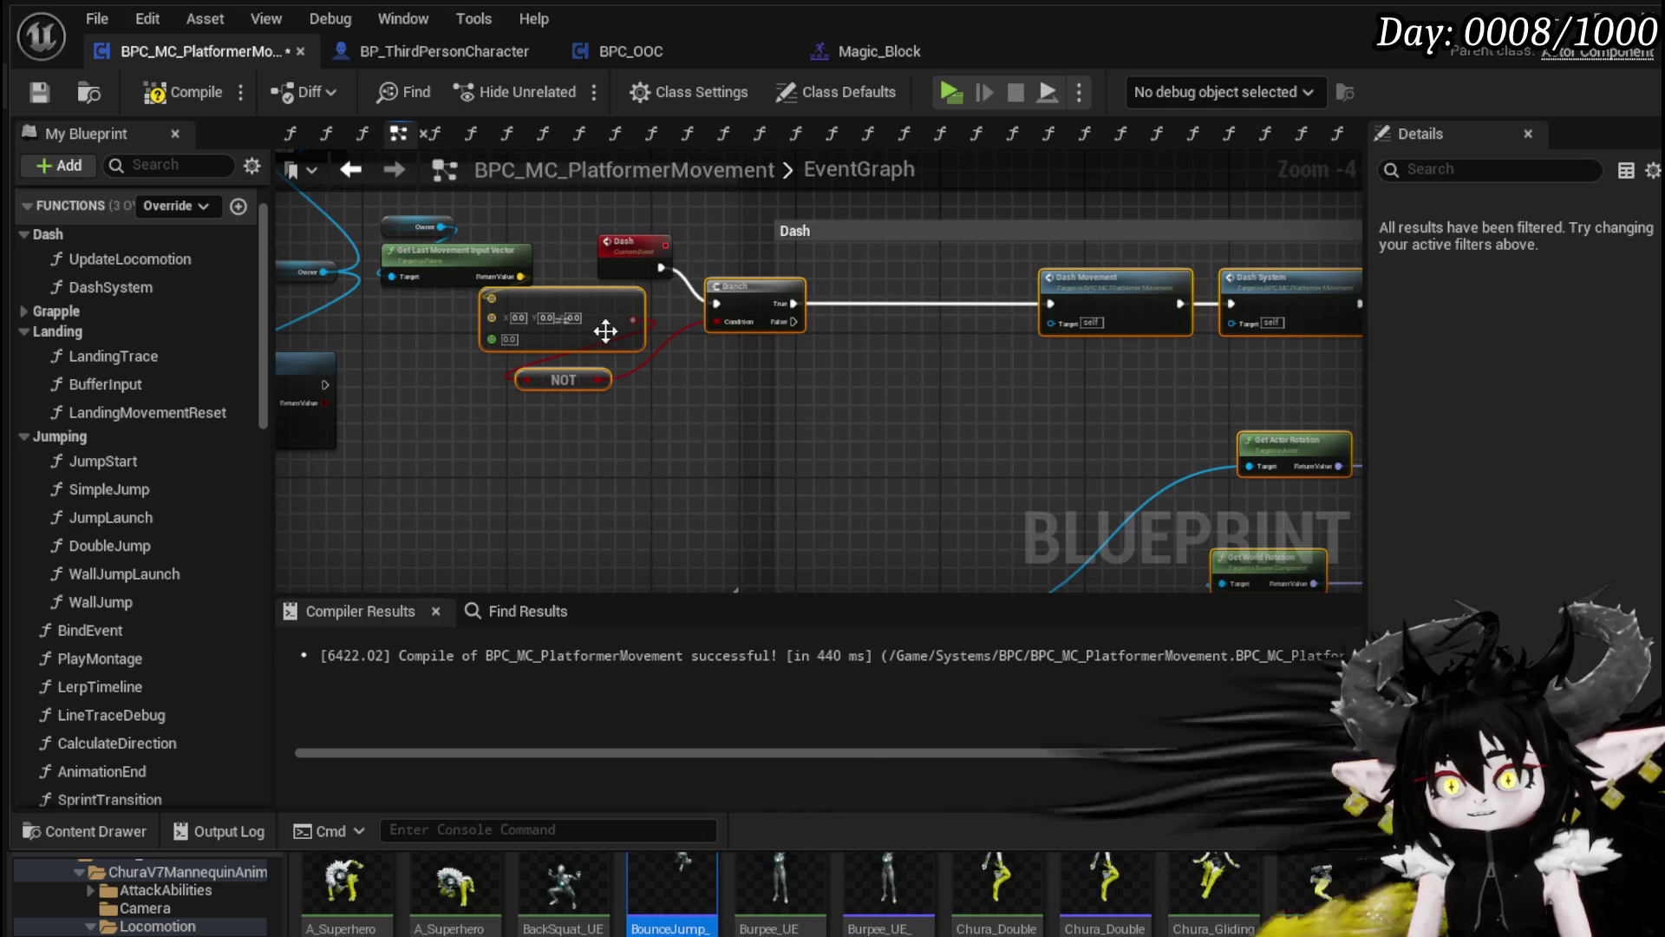
right_click(748, 305)
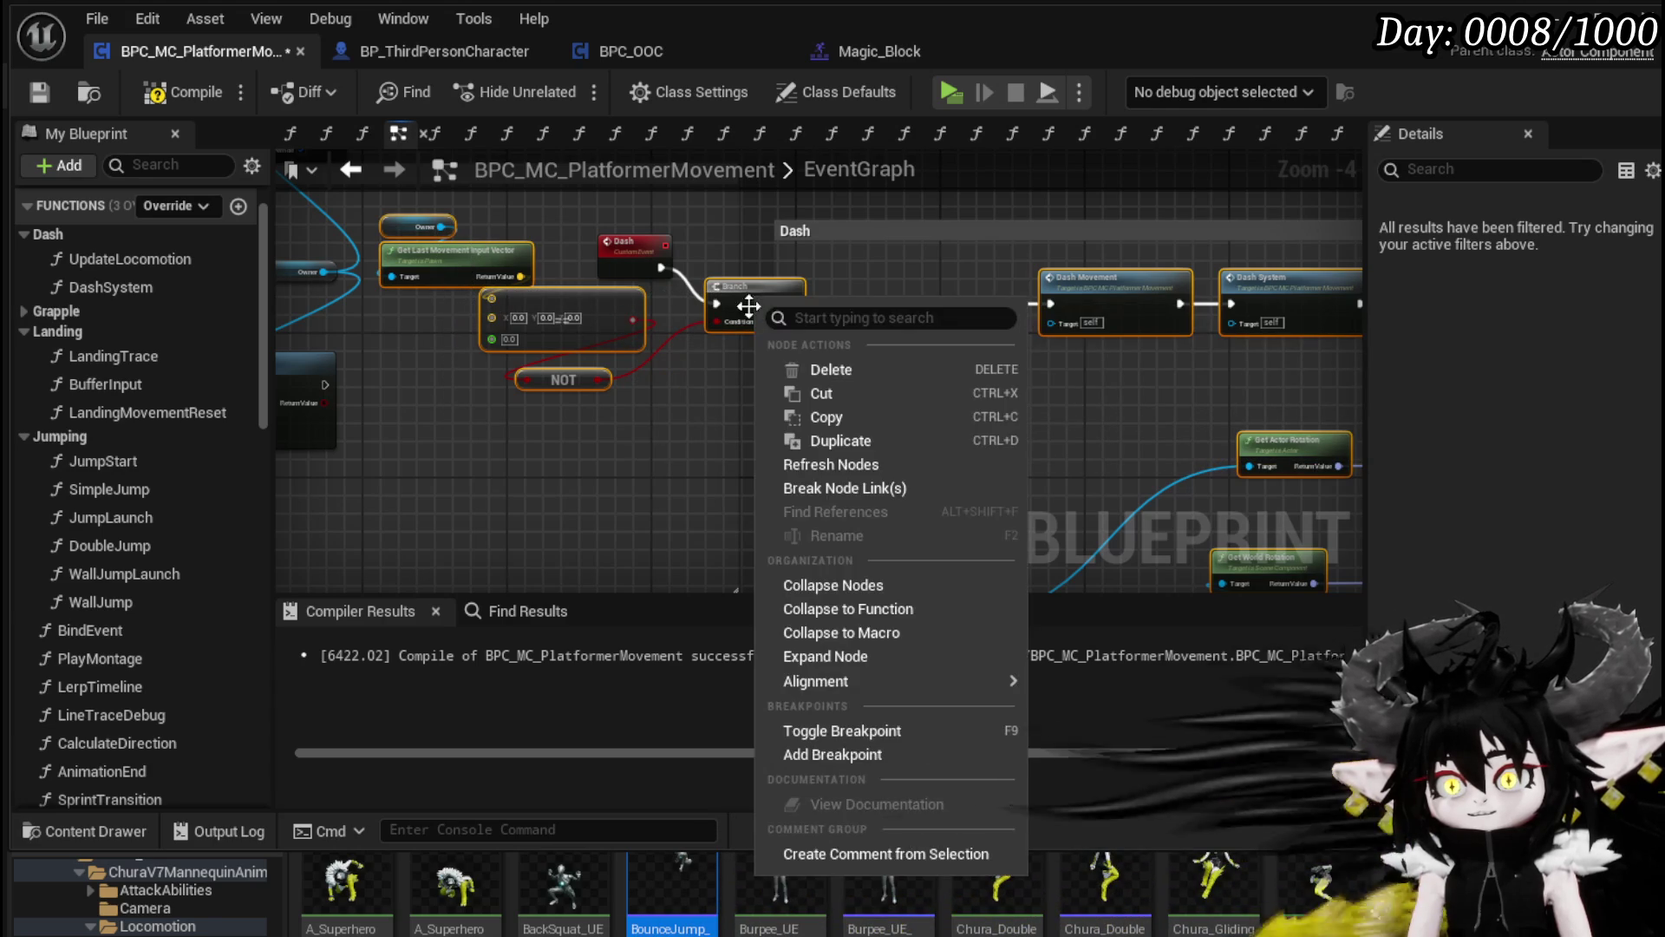
Step: Collapse the selected dash checks into a new function and rename it DirectionalDash
mouse_move(867, 681)
left_click(867, 609)
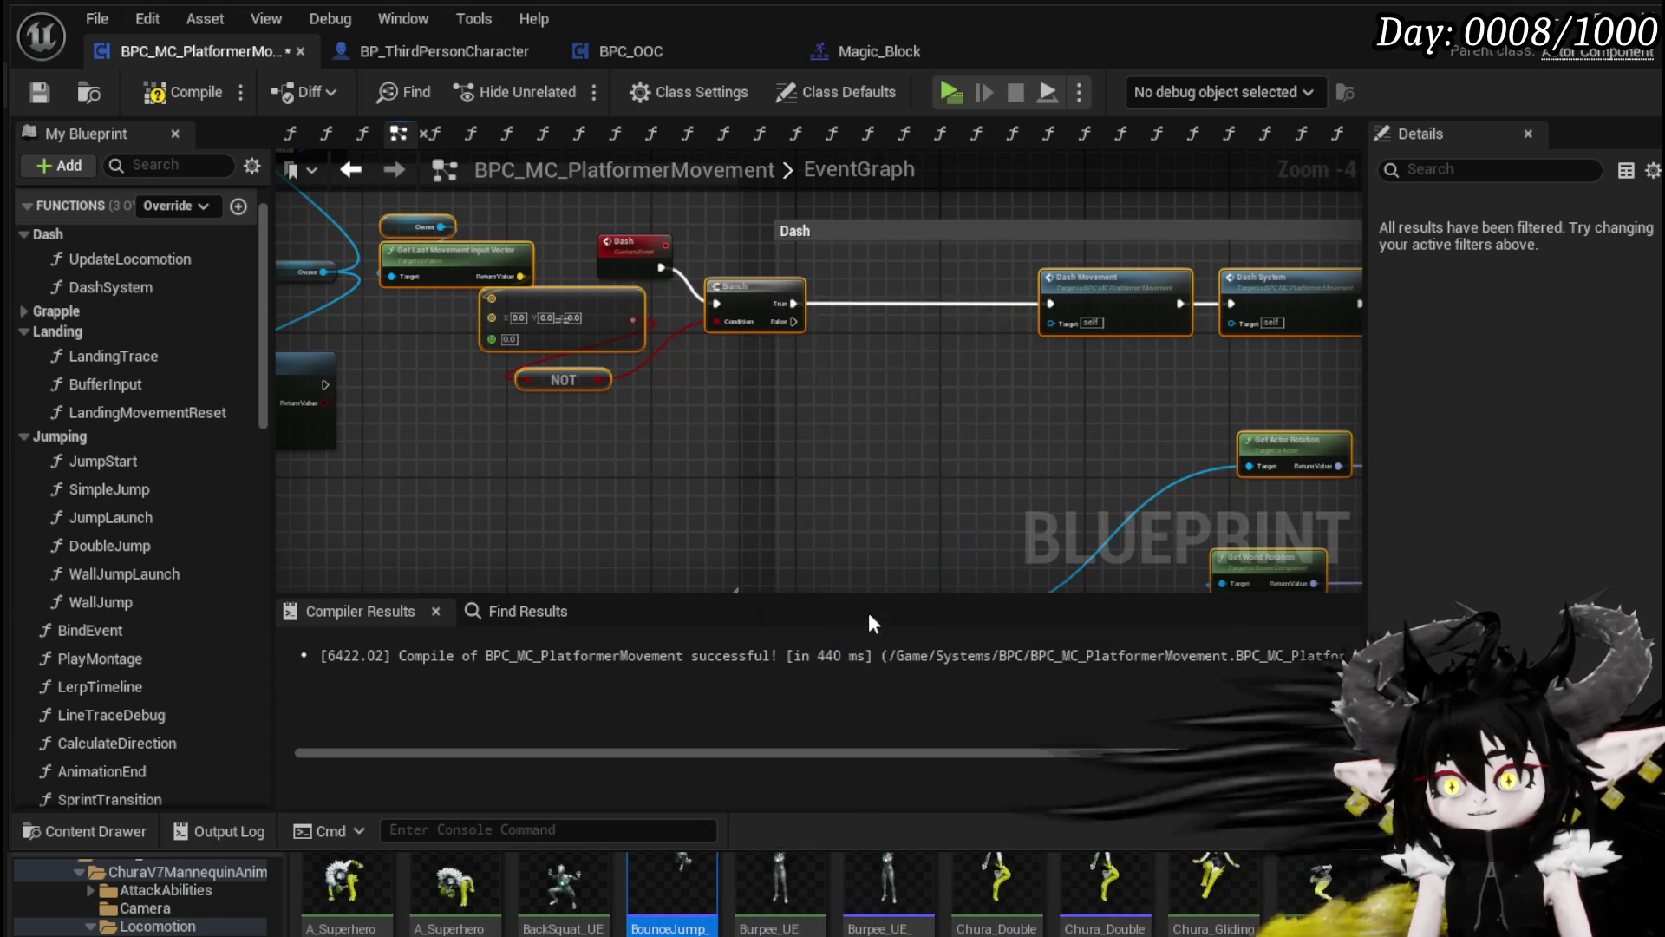
key("Return")
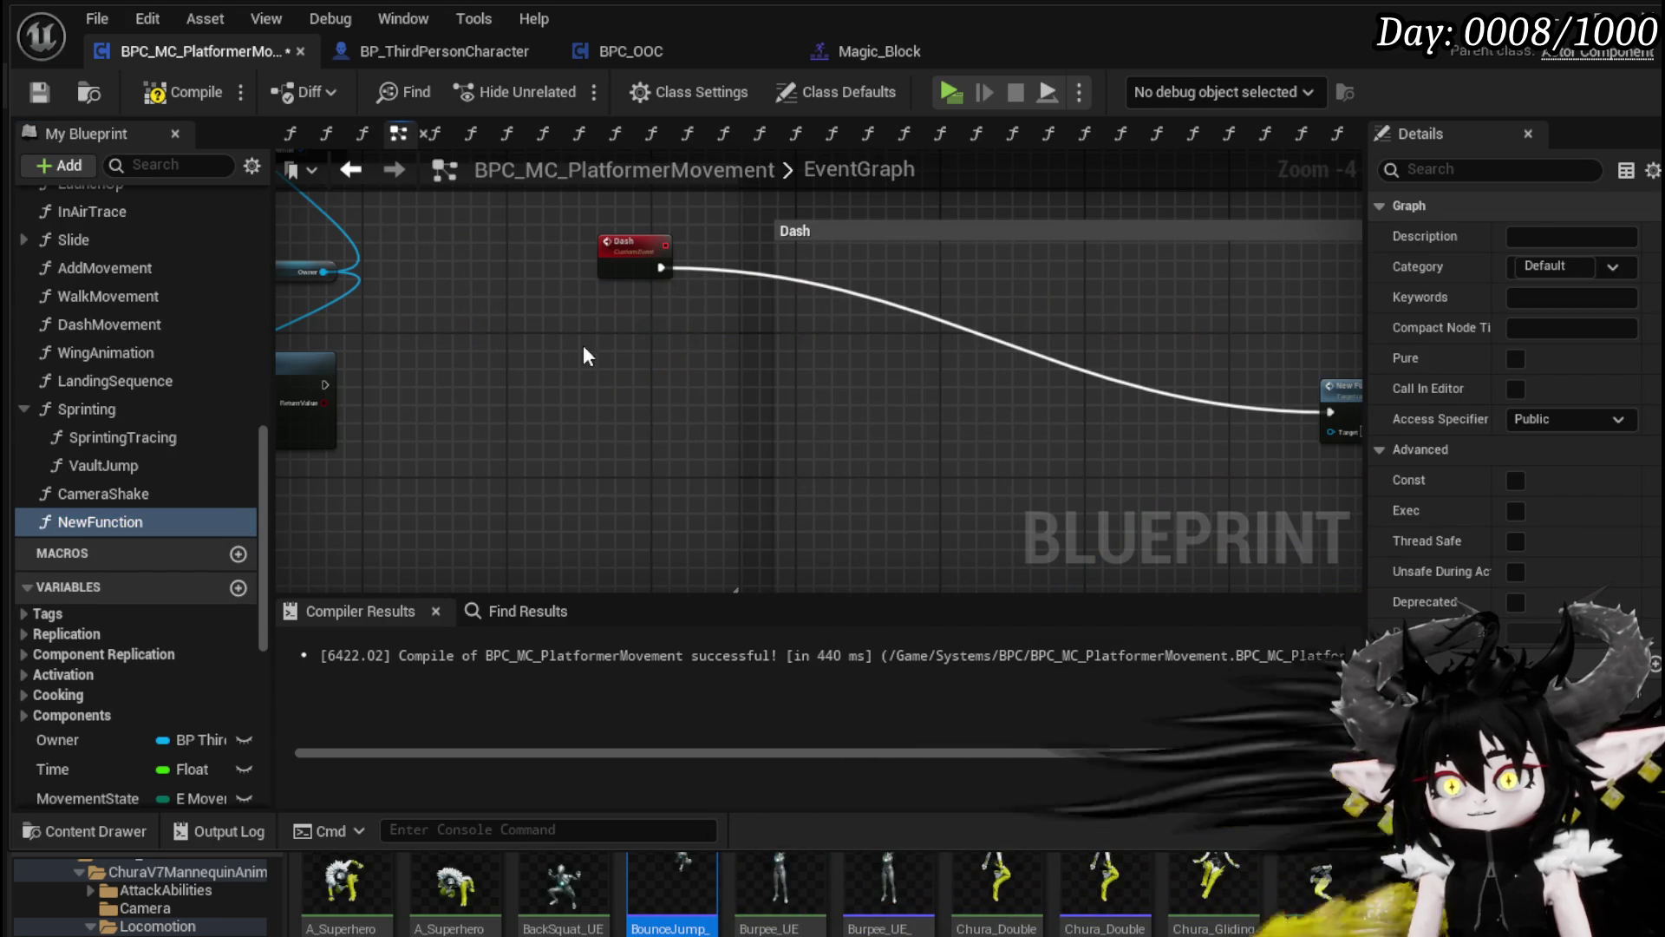
left_click(631, 252)
left_click_drag(1105, 373, 637, 381)
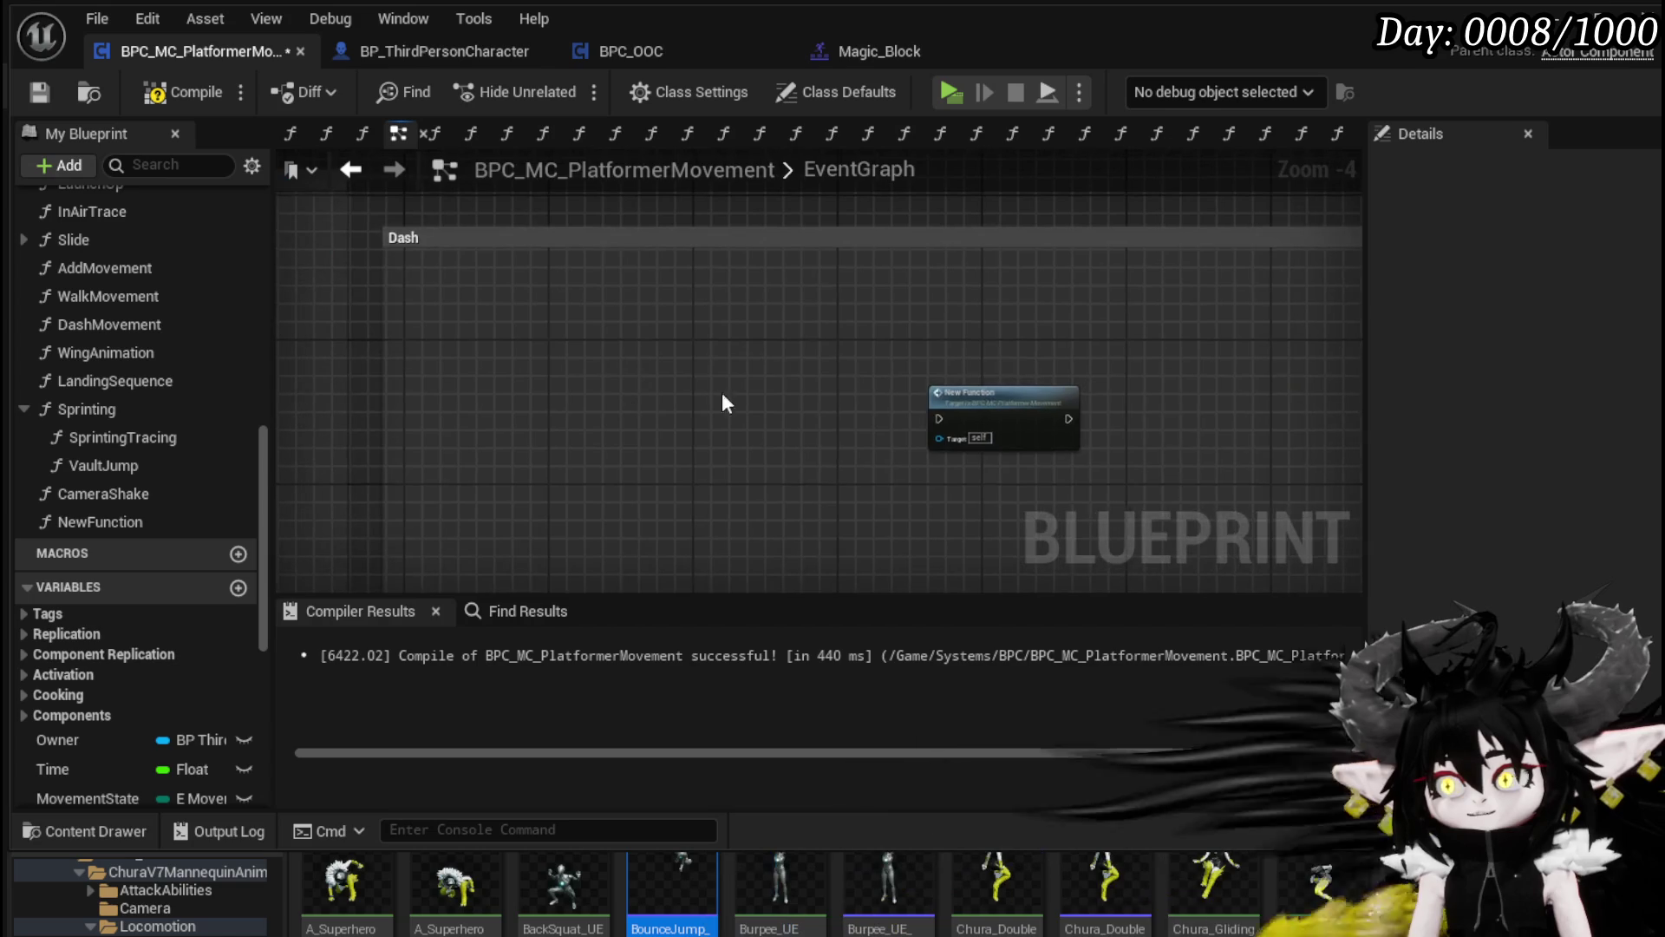
left_click(993, 401)
right_click(122, 517)
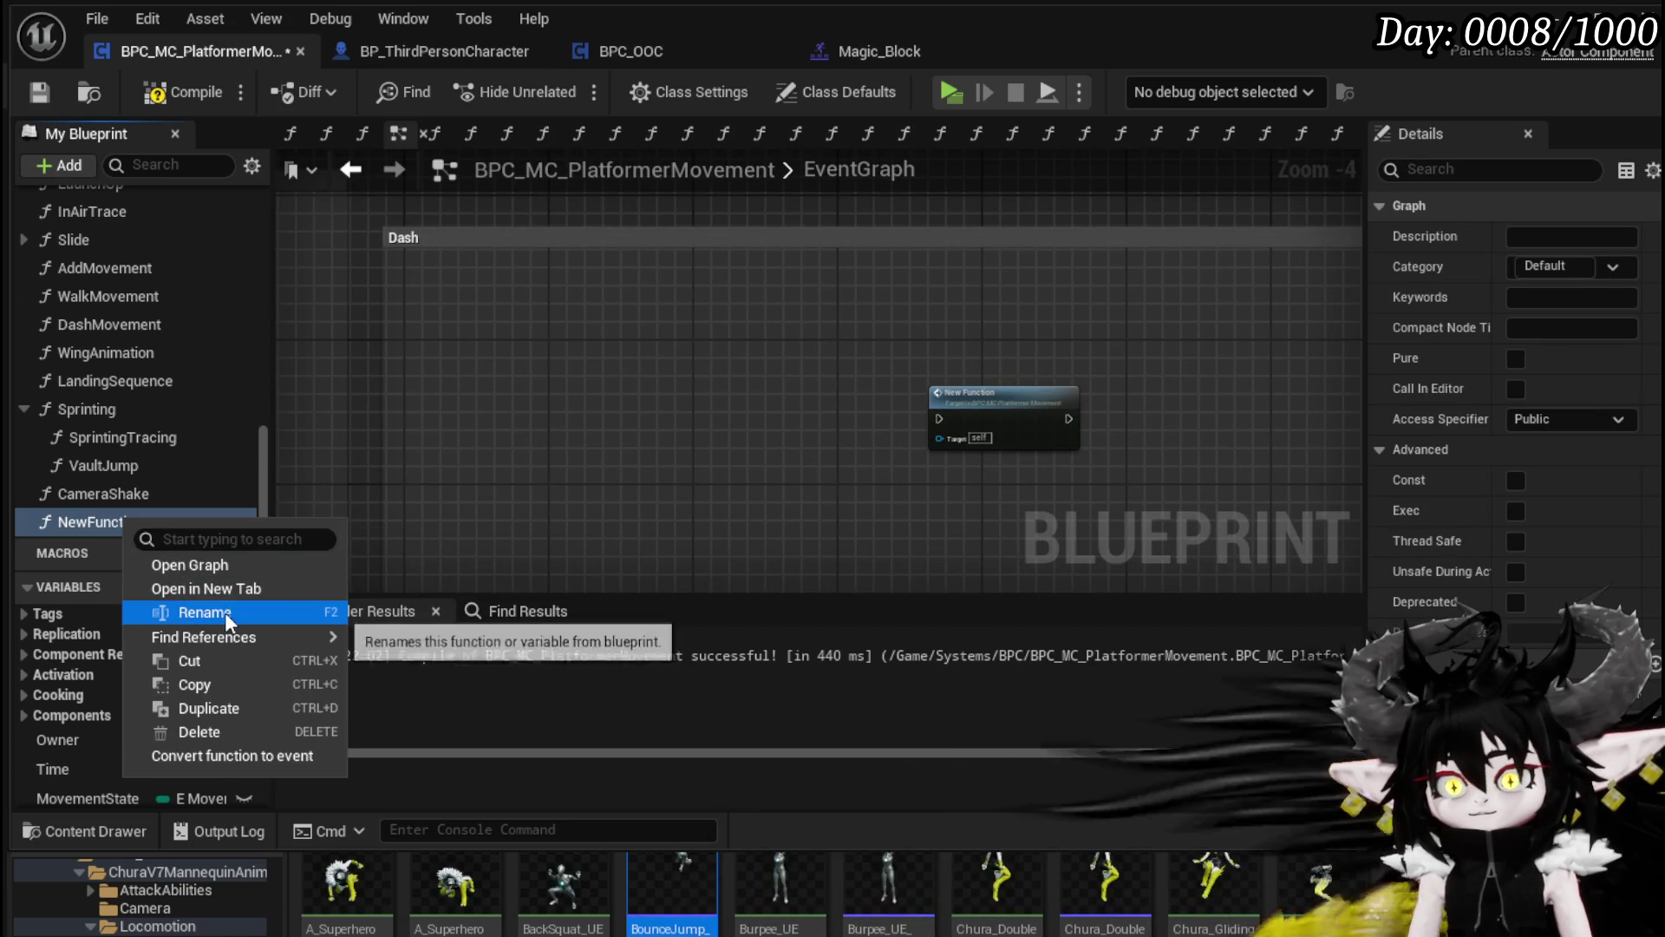
left_click(225, 612)
type("Di")
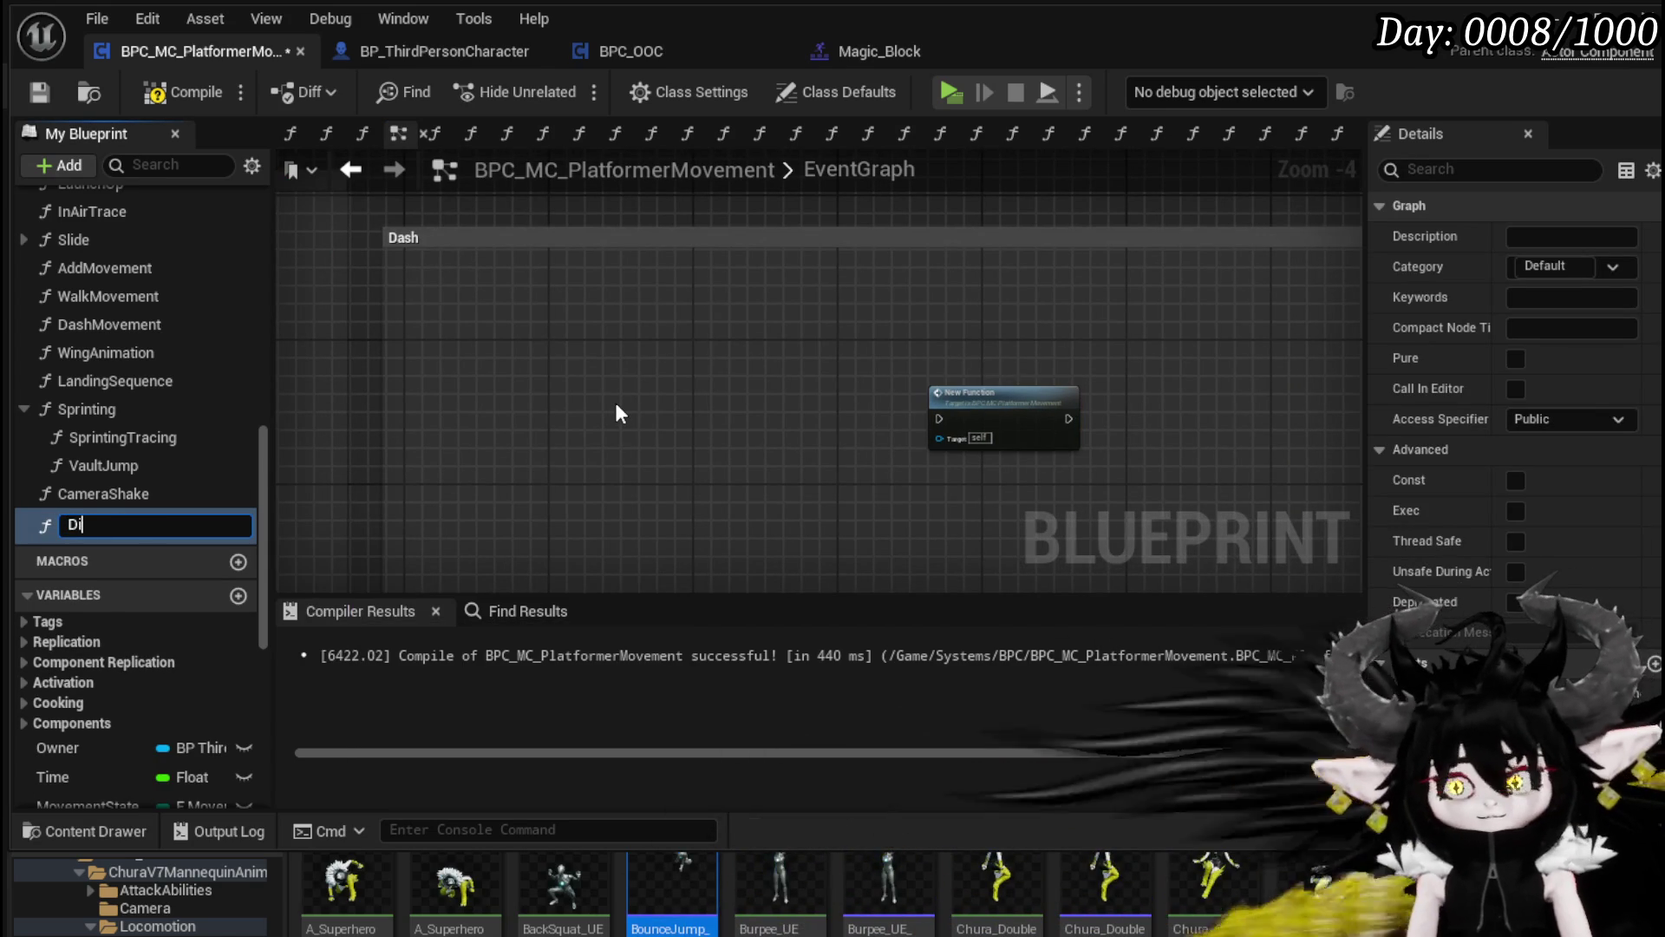
type("rectionalDash")
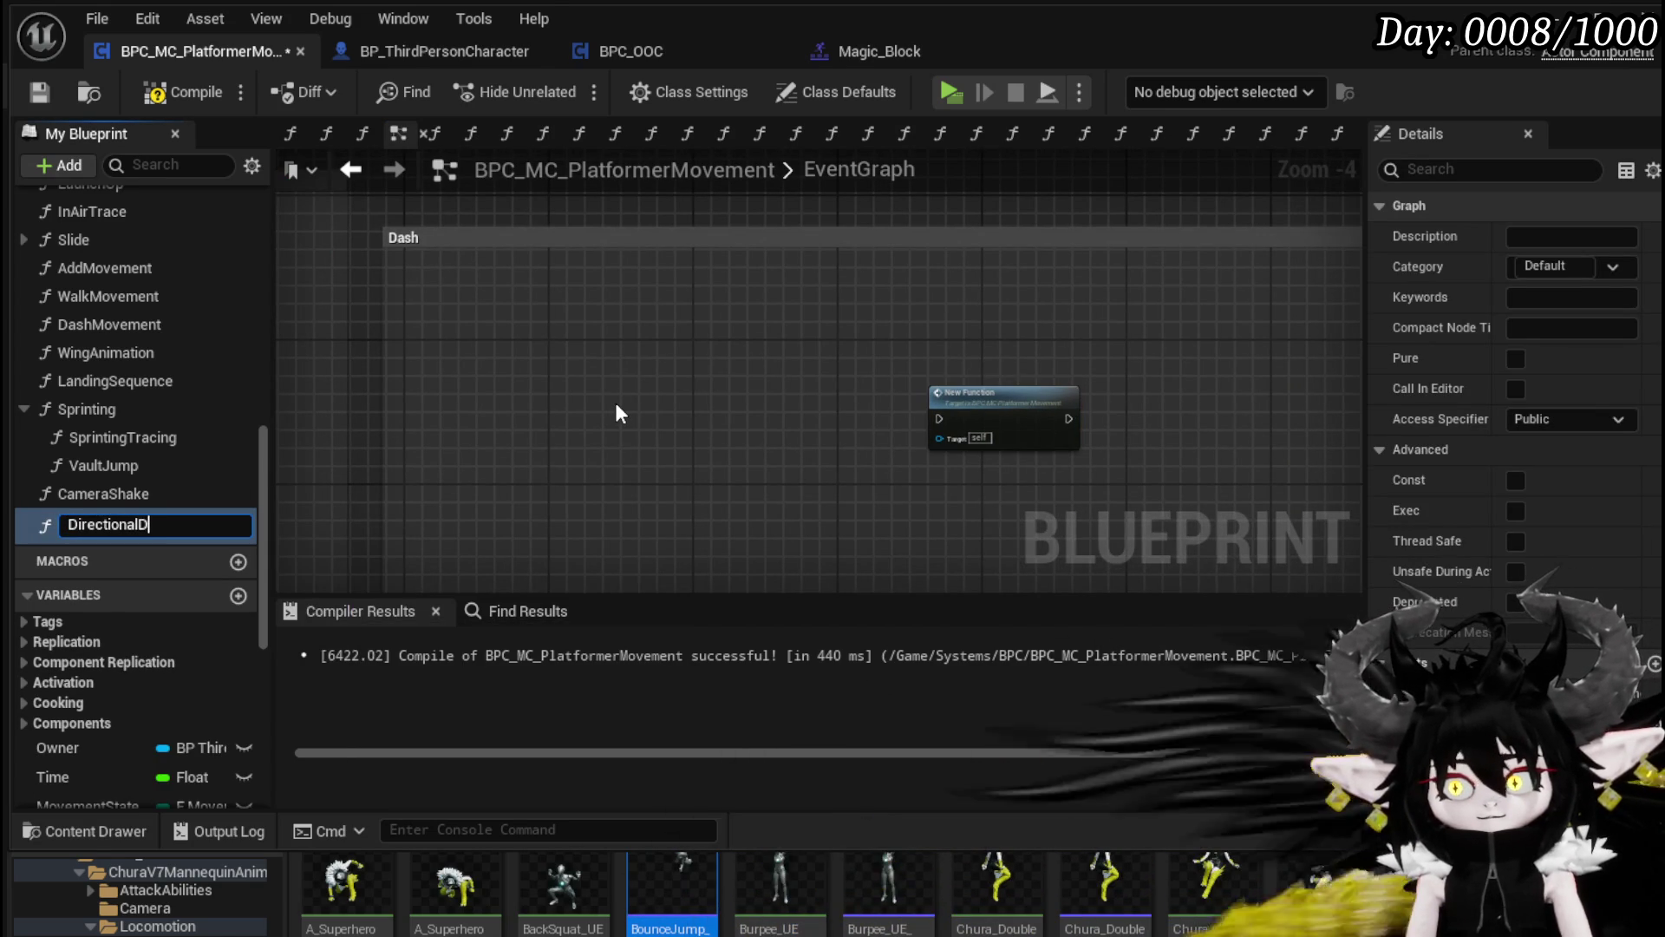
key("Return")
Step: Wire Directional Dash into the False branch in place of the old Dash call
scroll(1125, 418, "down", 1)
mouse_move(663, 396)
left_mouse_down()
mouse_move(1125, 418)
mouse_move(782, 496)
left_mouse_up()
scroll(1017, 517, "down", 2)
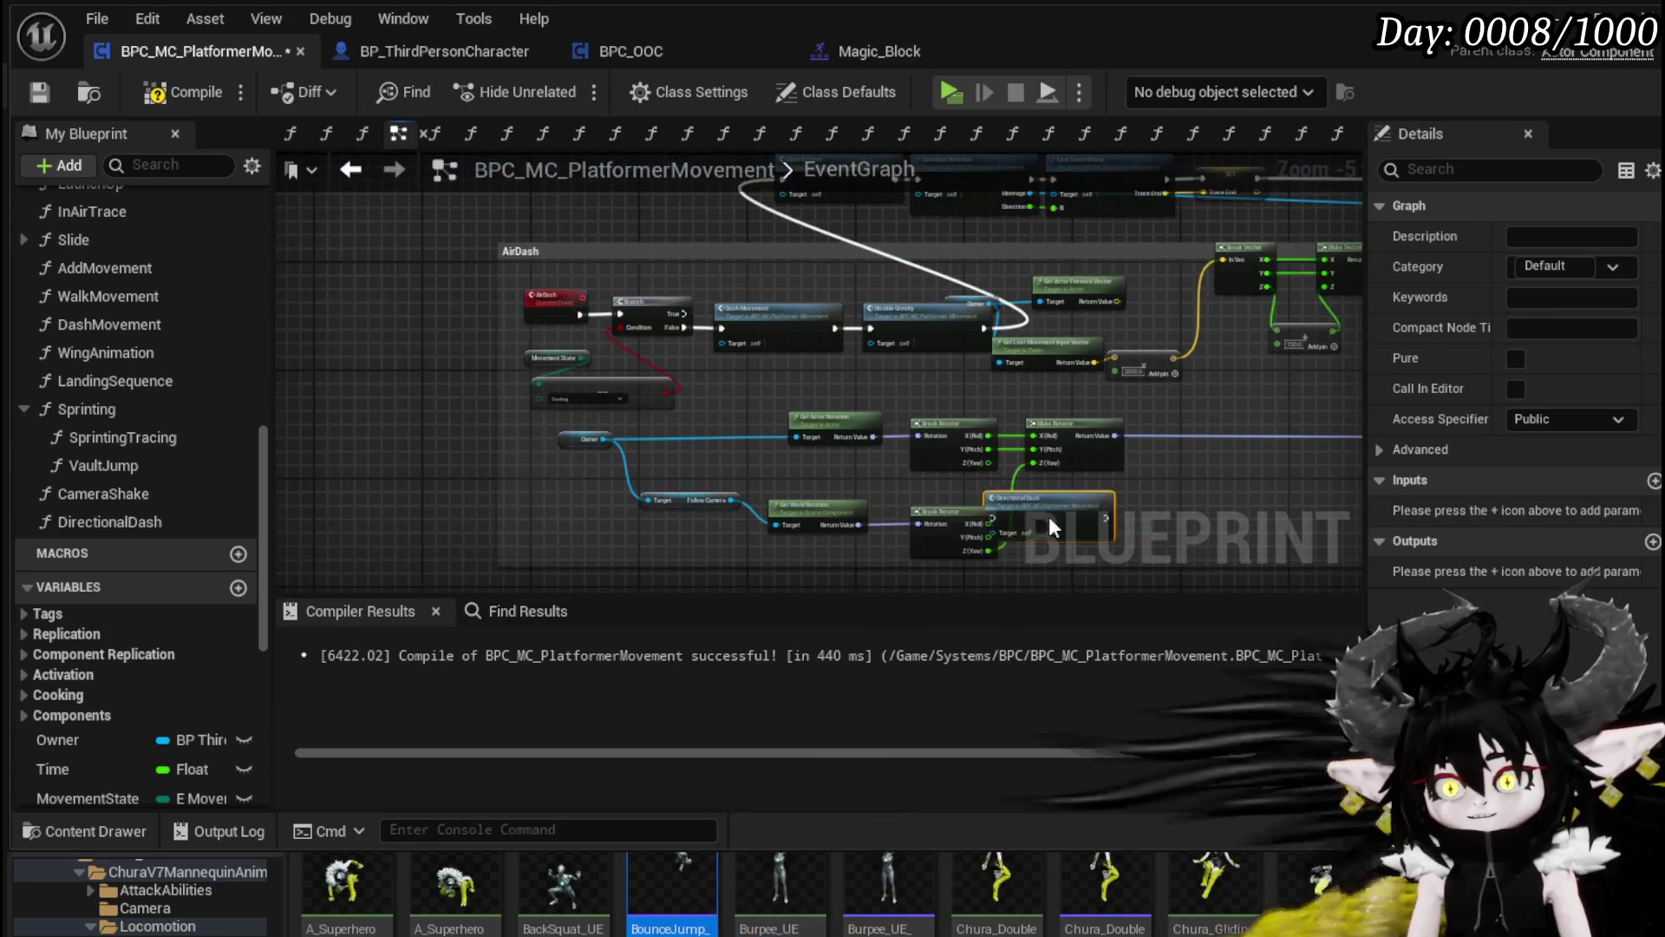
scroll(1069, 512, "up", 2)
mouse_move(532, 173)
left_mouse_down()
mouse_move(853, 539)
mouse_move(831, 576)
mouse_move(565, 214)
mouse_move(550, 341)
mouse_move(679, 431)
mouse_move(643, 417)
mouse_move(701, 509)
mouse_move(1116, 574)
mouse_move(1359, 383)
mouse_move(948, 314)
left_mouse_up()
scroll(853, 538, "down", 4)
scroll(555, 286, "up", 5)
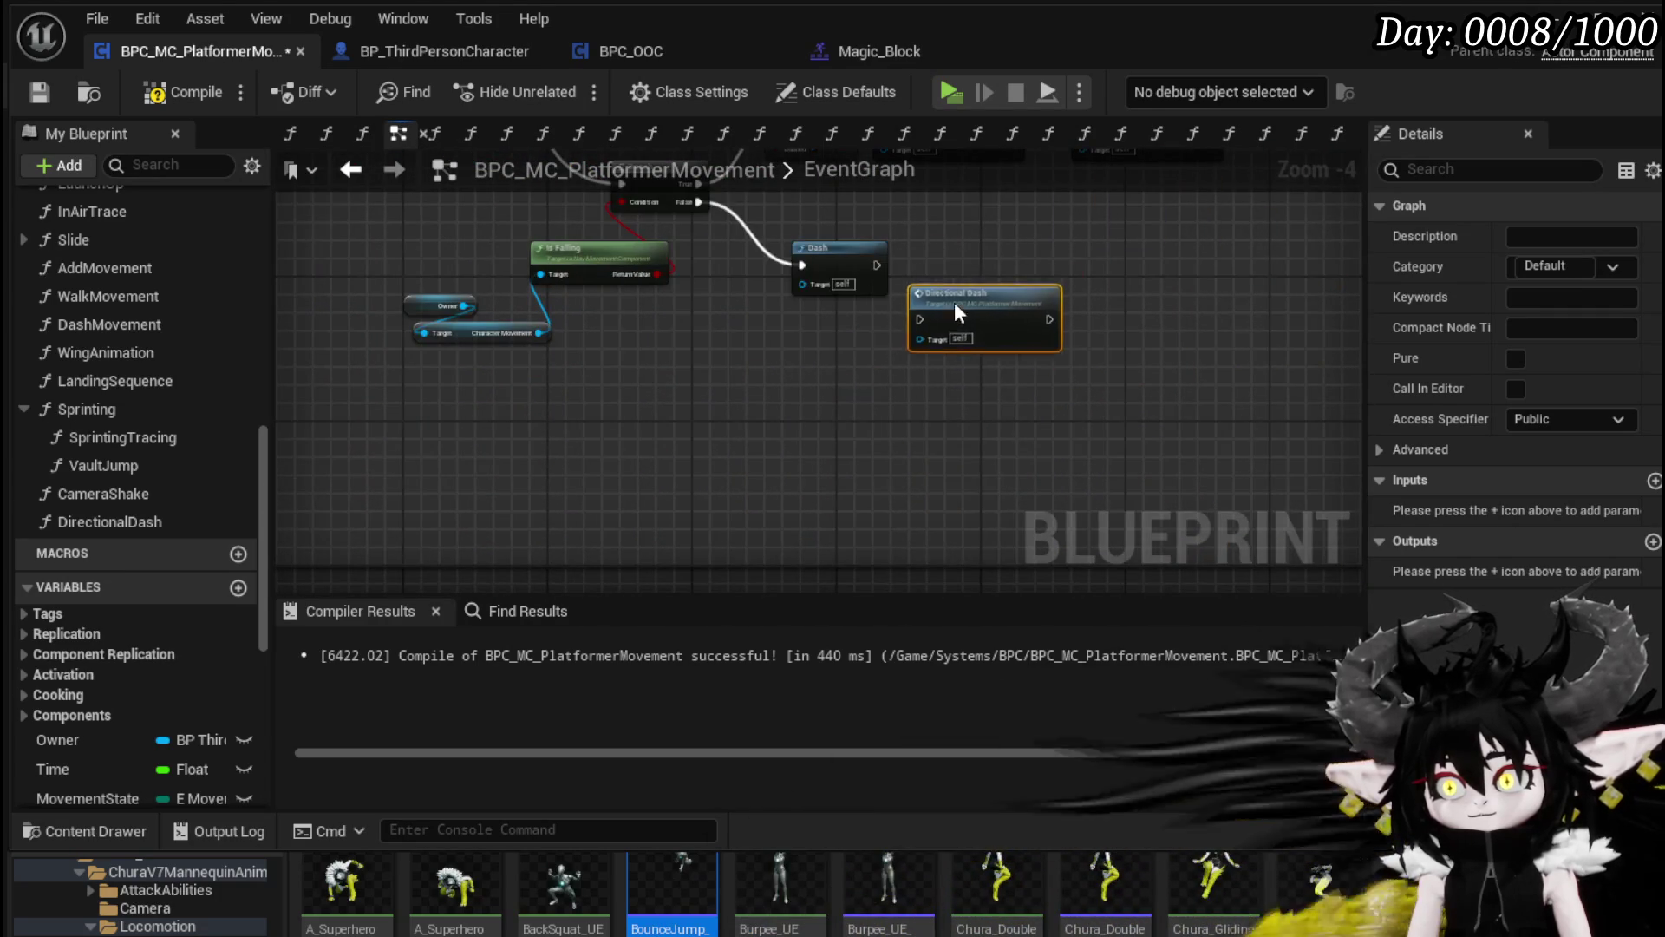
scroll(382, 392, "up", 2)
mouse_move(613, 486)
left_mouse_down()
mouse_move(718, 508)
mouse_move(637, 468)
mouse_move(694, 513)
mouse_move(538, 459)
left_mouse_up()
key("Delete")
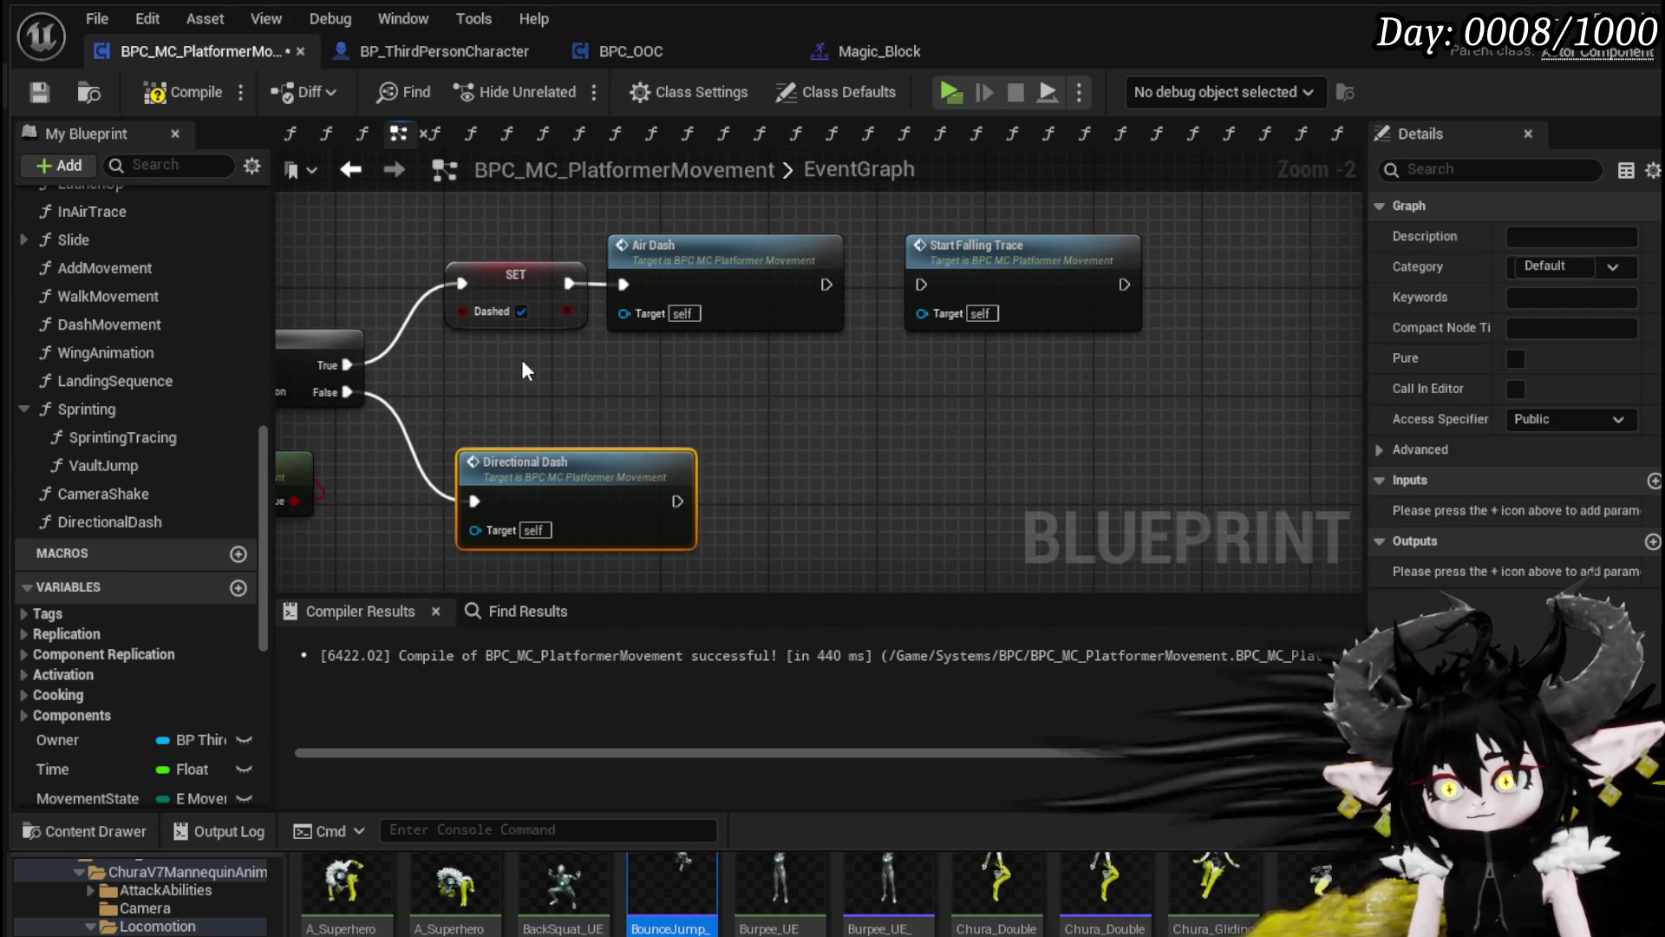
left_click(519, 384)
Step: Save the blueprint, file DirectionalDash under the Dash category, and open its graph
left_click(38, 92)
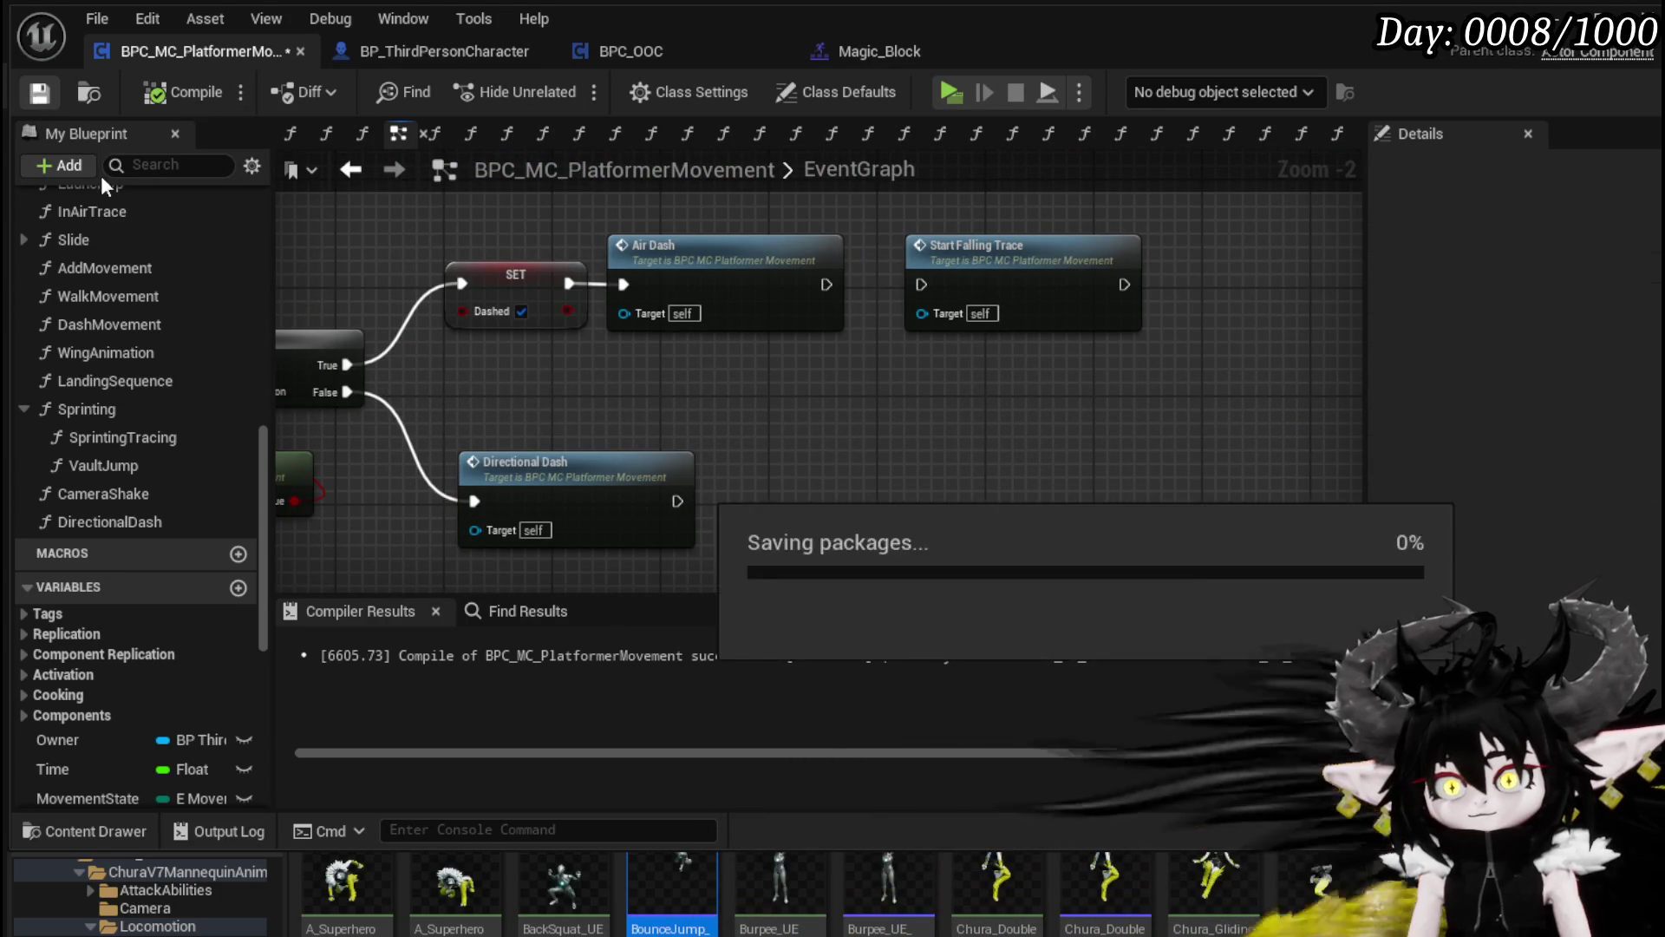
left_click(130, 521)
left_click(1606, 268)
left_click(1538, 355)
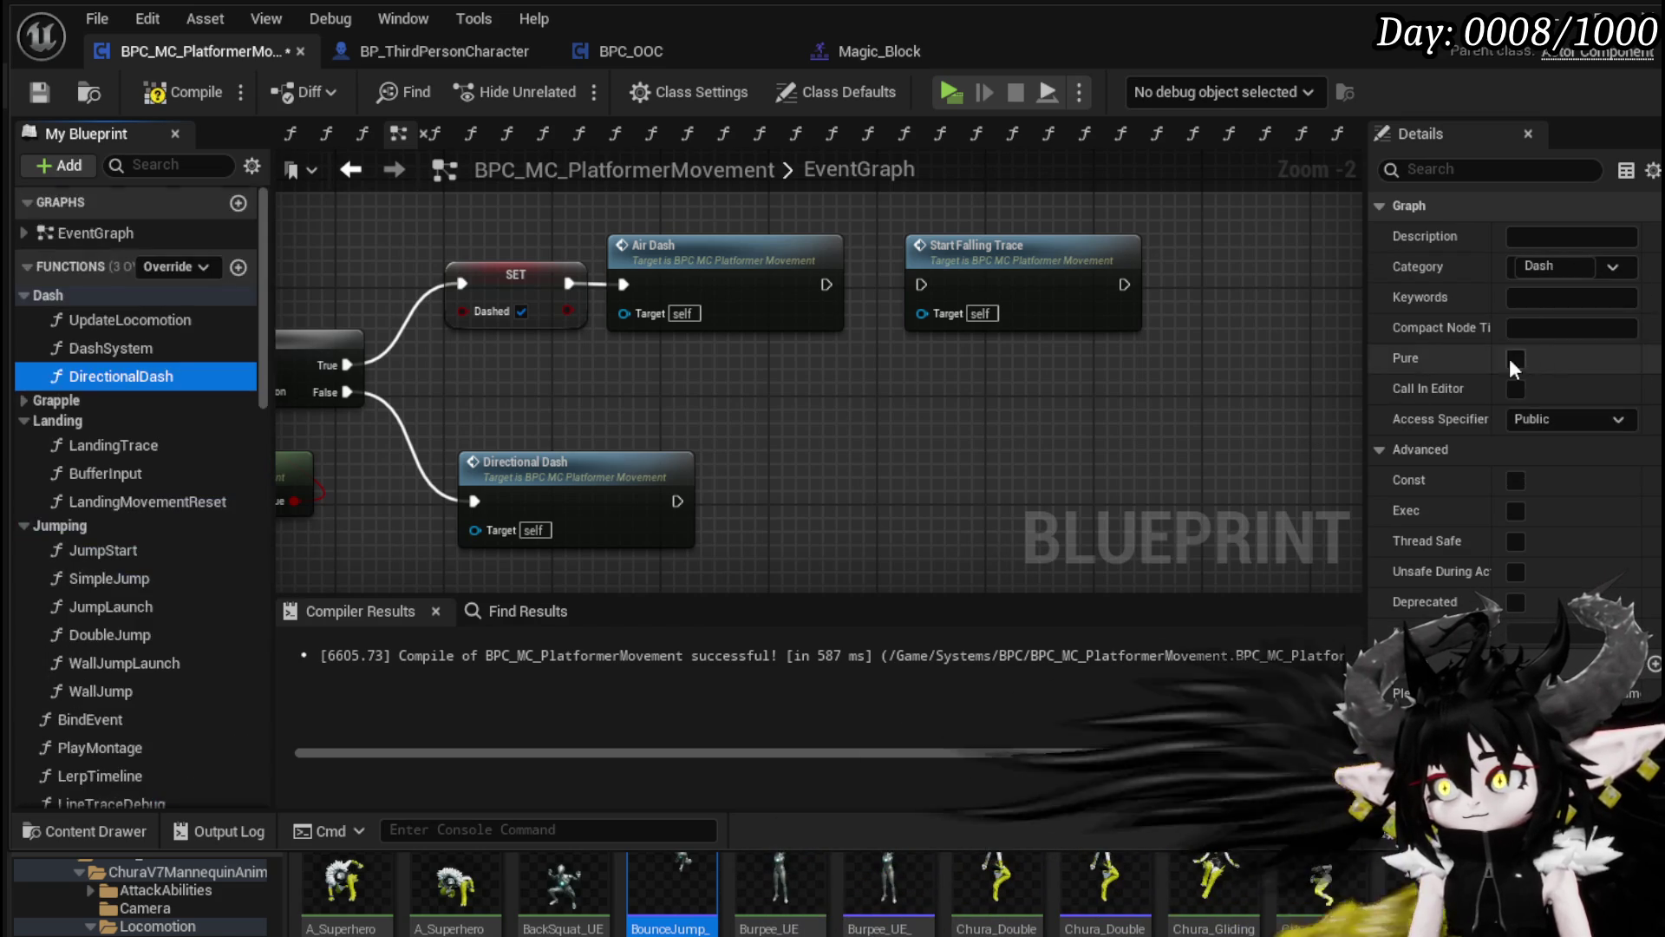
double_click(102, 373)
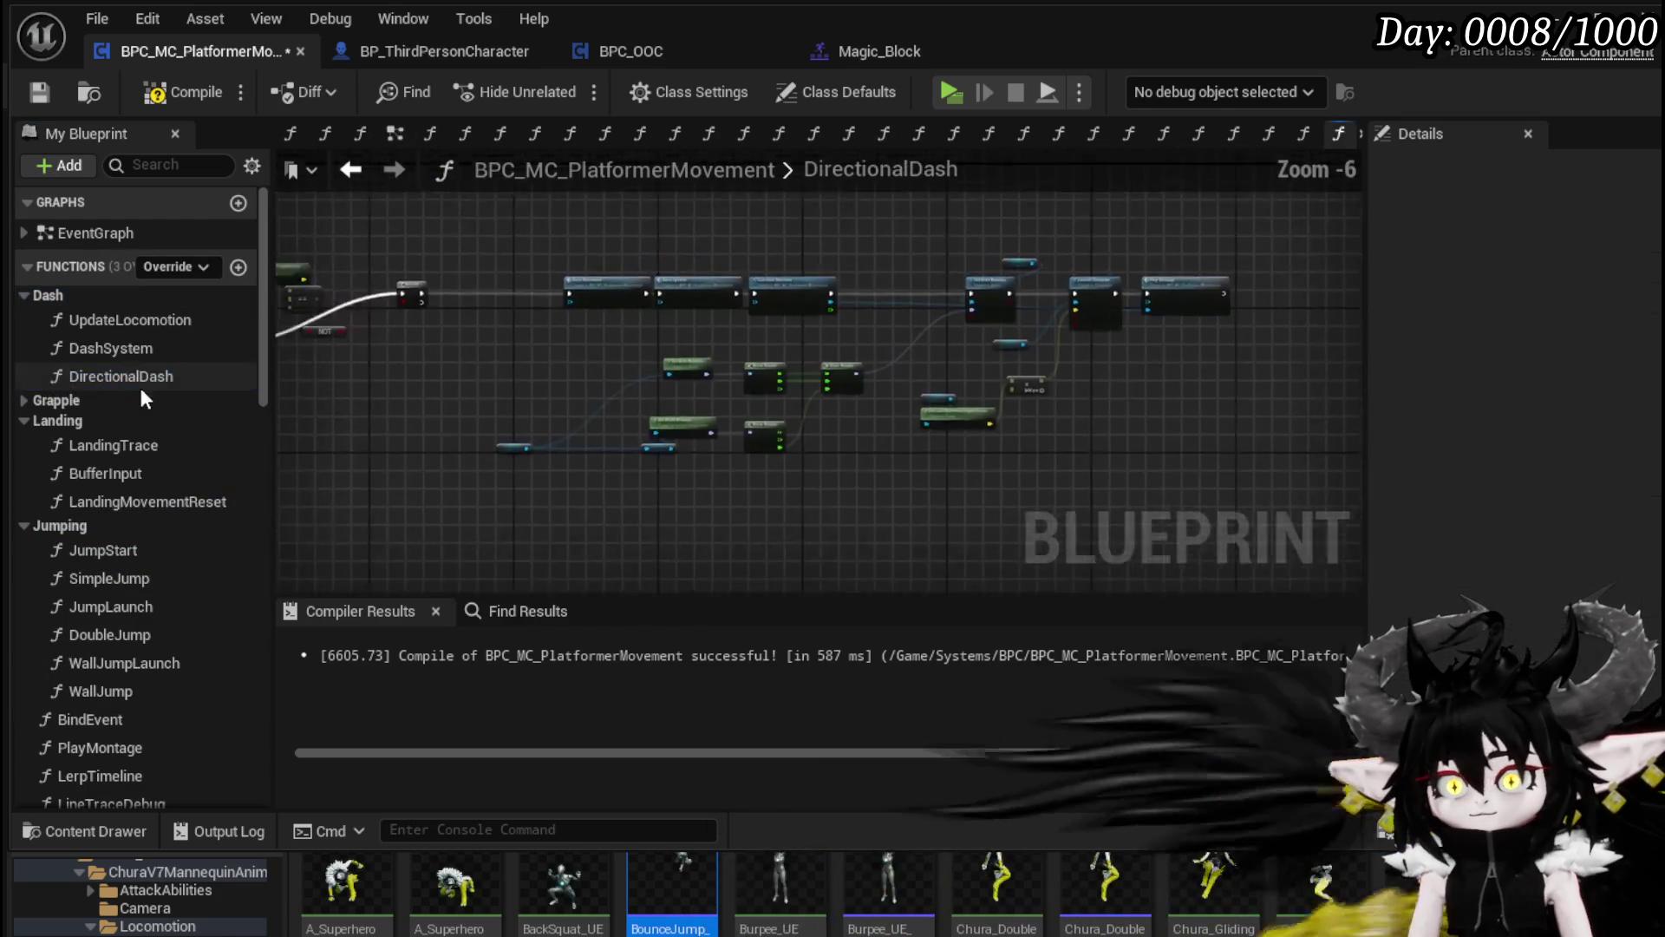
Step: Add a Sprinting Tracing call to the DirectionalDash graph and inspect its line traces
scroll(570, 413, "up", 3)
mouse_move(607, 475)
left_mouse_down()
mouse_move(476, 347)
mouse_move(503, 345)
left_mouse_up()
scroll(184, 605, "down", 10)
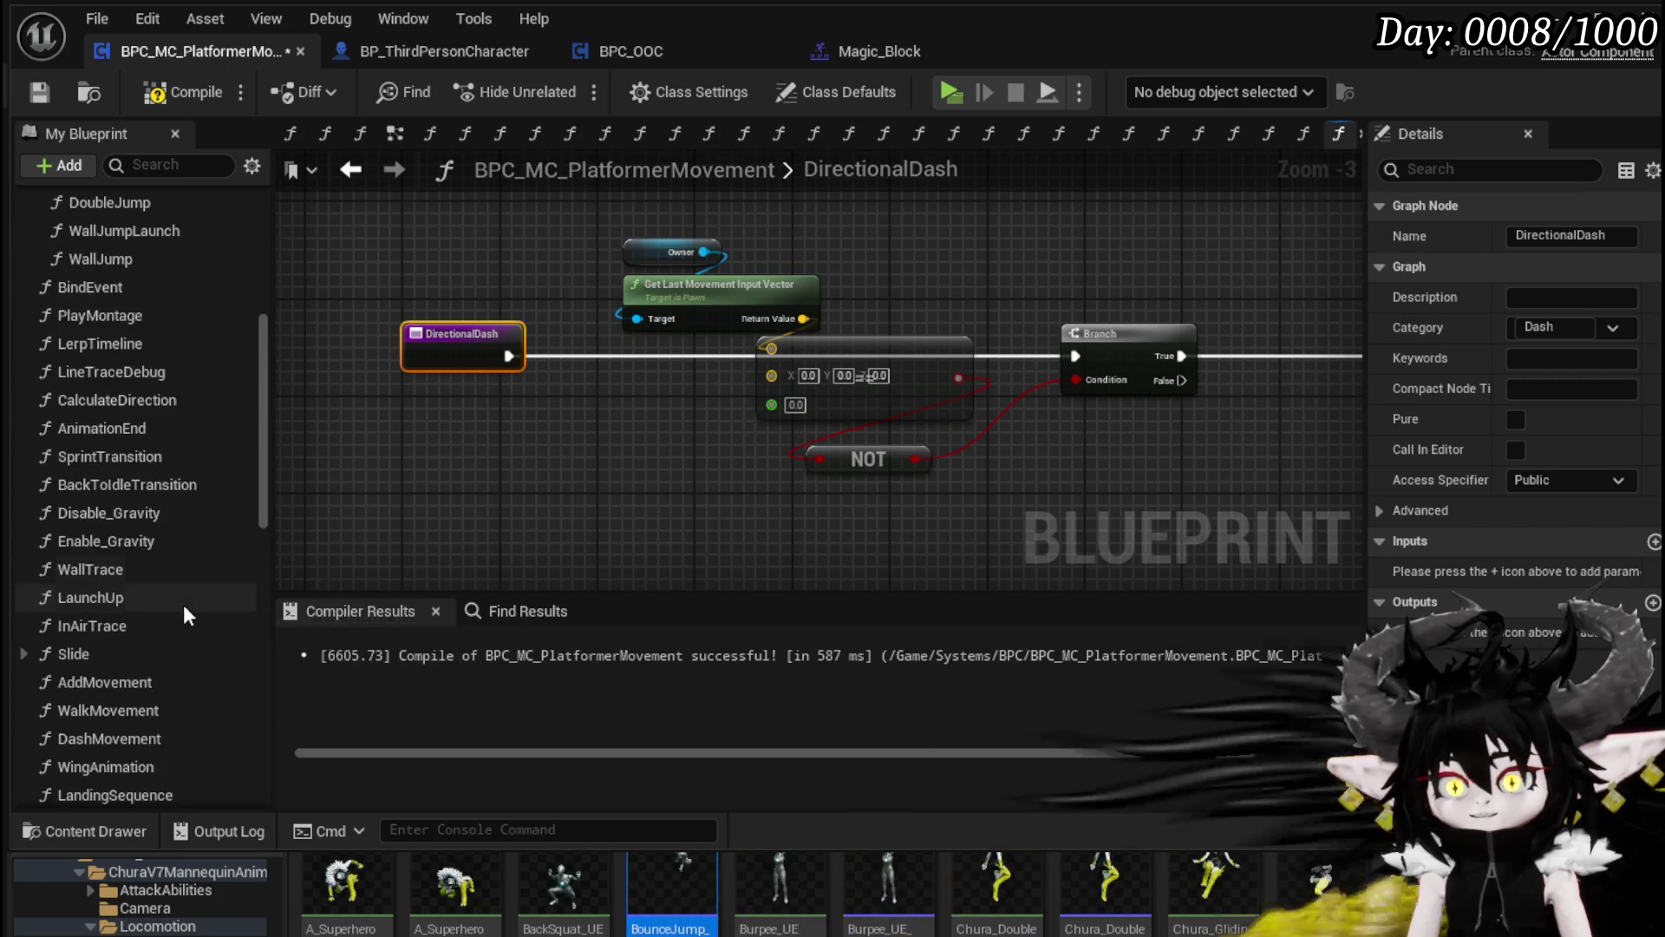
mouse_move(122, 666)
left_mouse_down()
mouse_move(1214, 377)
mouse_move(768, 453)
left_mouse_up()
double_click(769, 453)
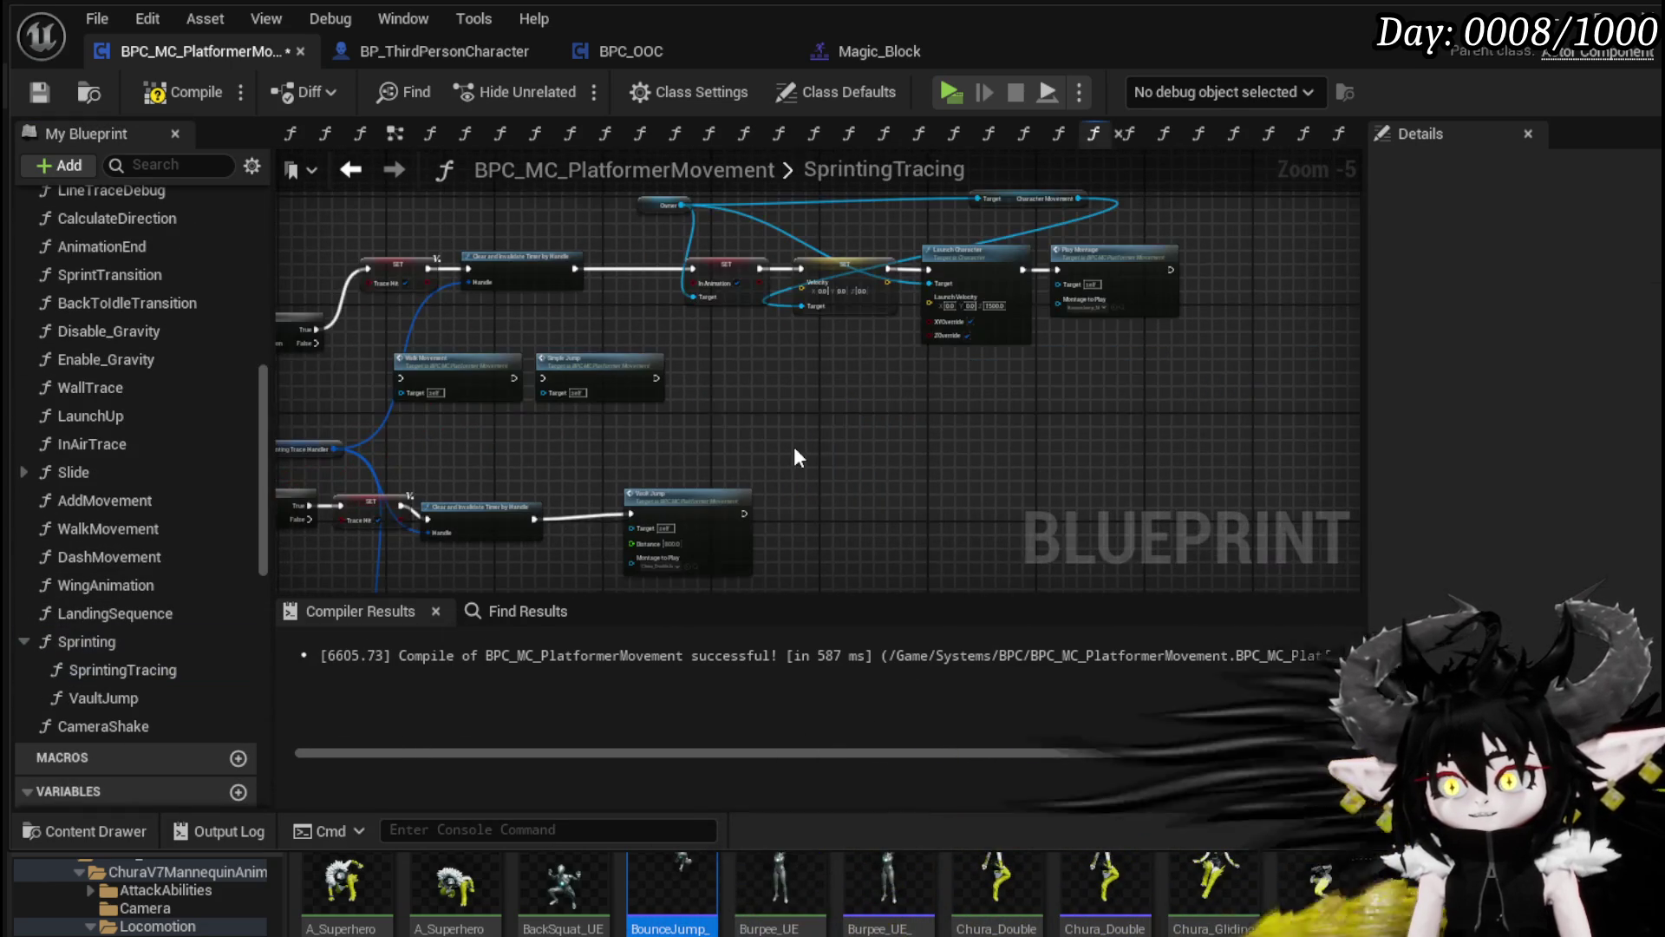
scroll(788, 437, "down", 2)
left_click_drag(1152, 156, 945, 288)
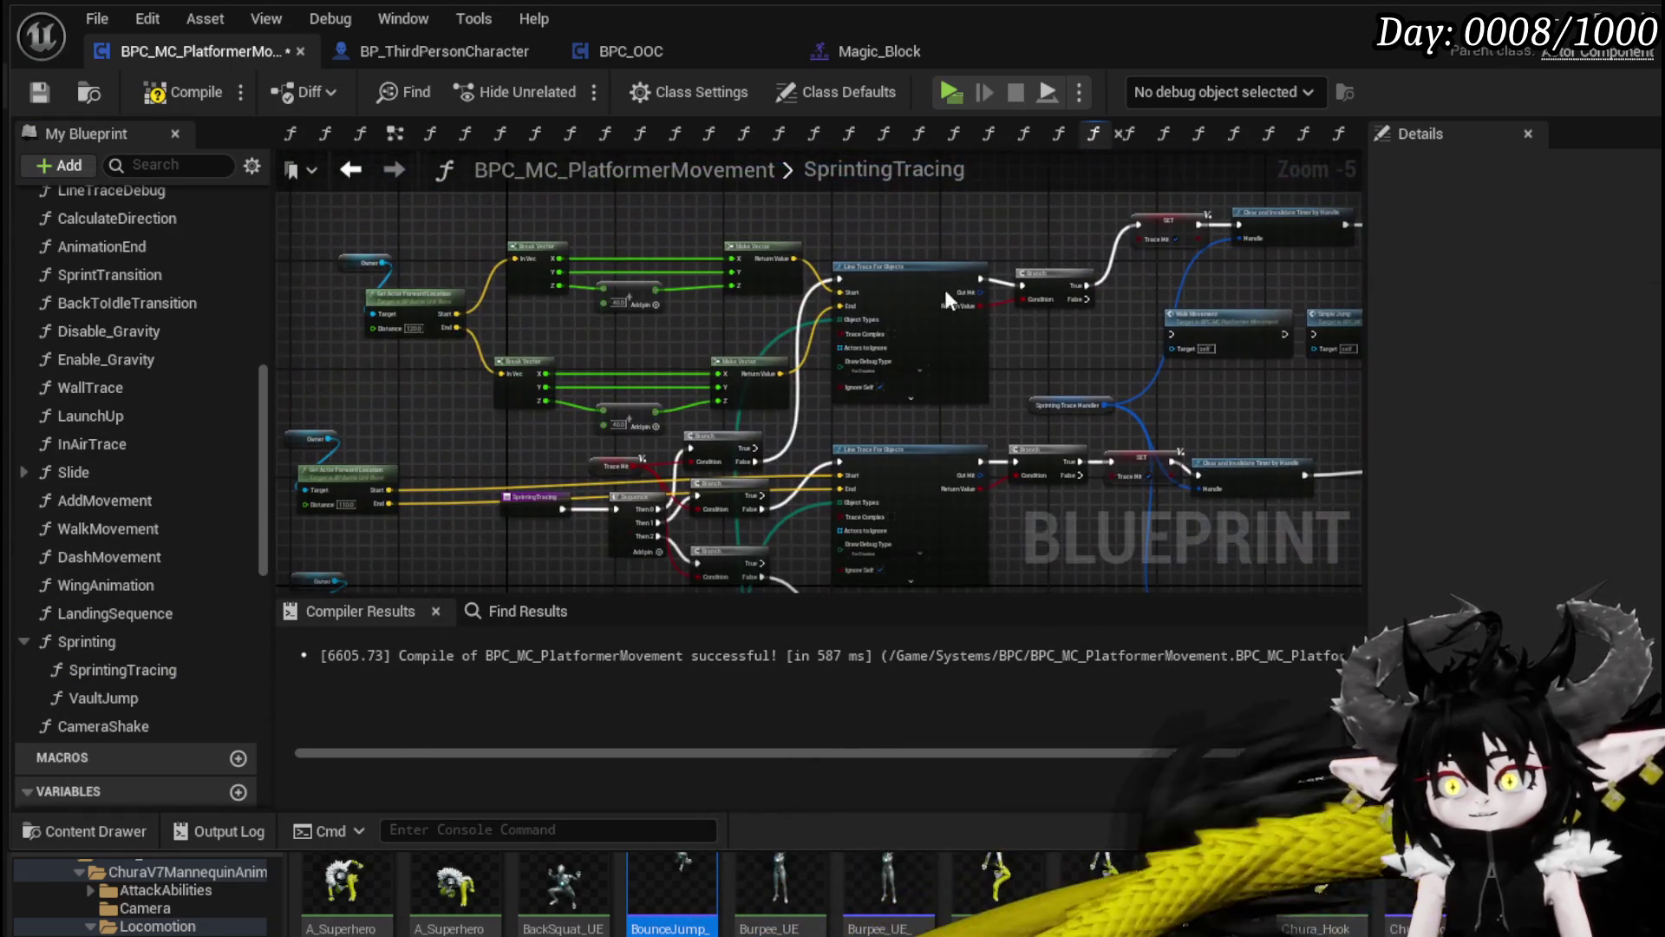
Step: Compile and save, then wire Branch True through Sprinting Tracing into Dash Movement
left_click(27, 89)
left_click(350, 170)
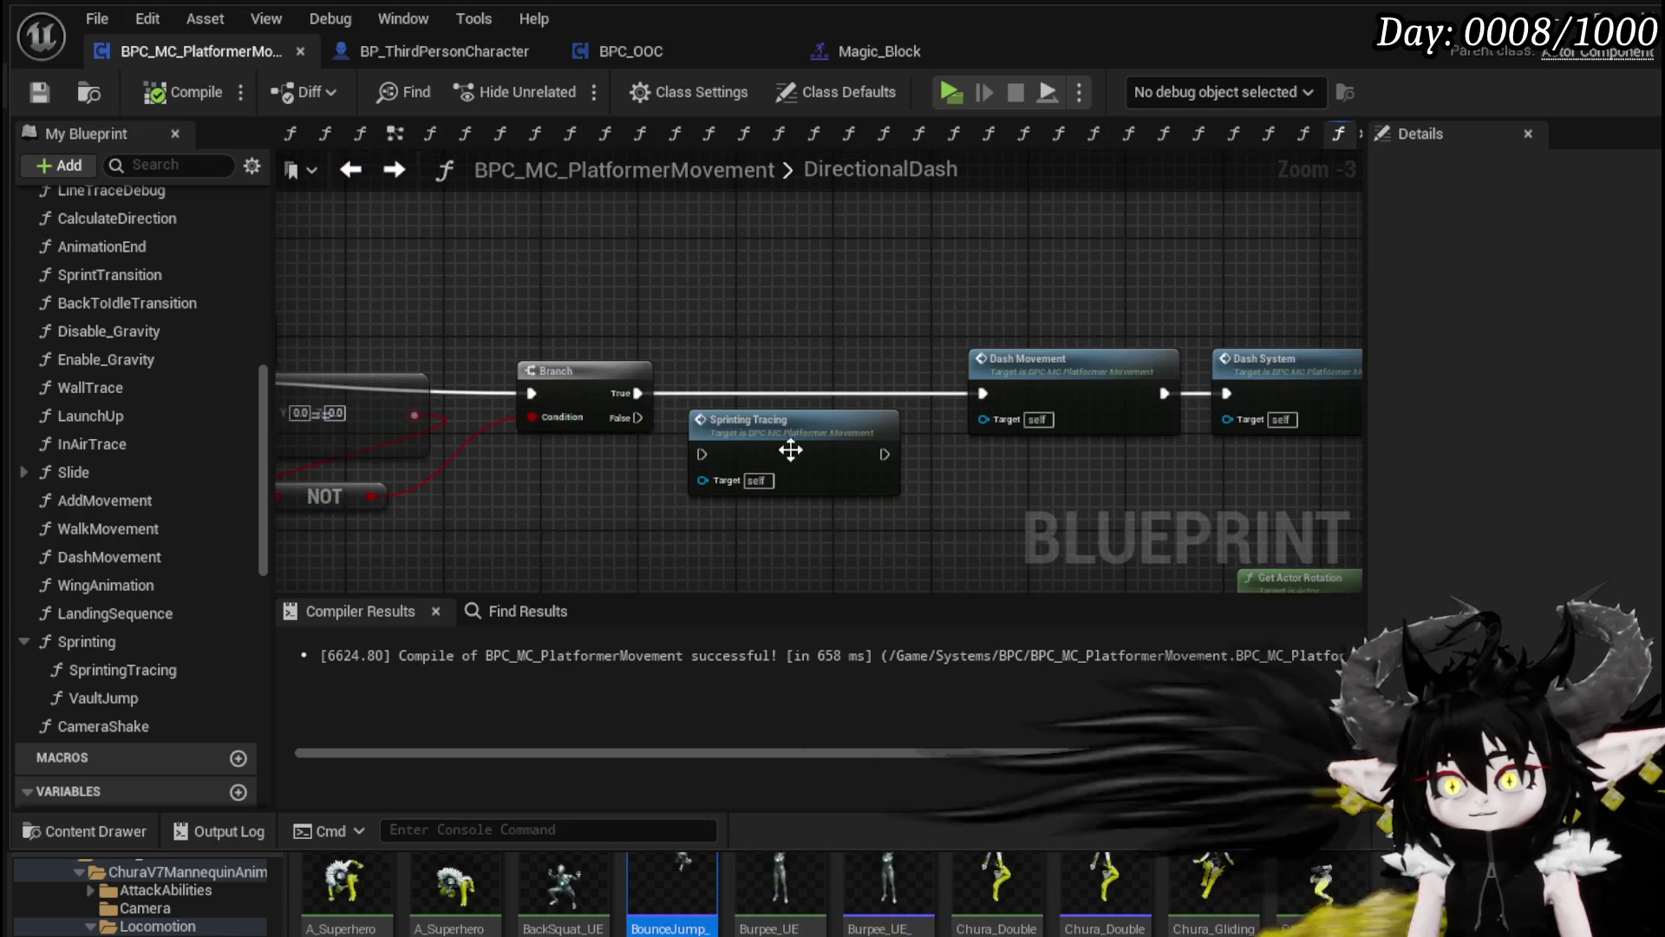
left_click_drag(759, 420, 787, 375)
left_click_drag(634, 396, 738, 399)
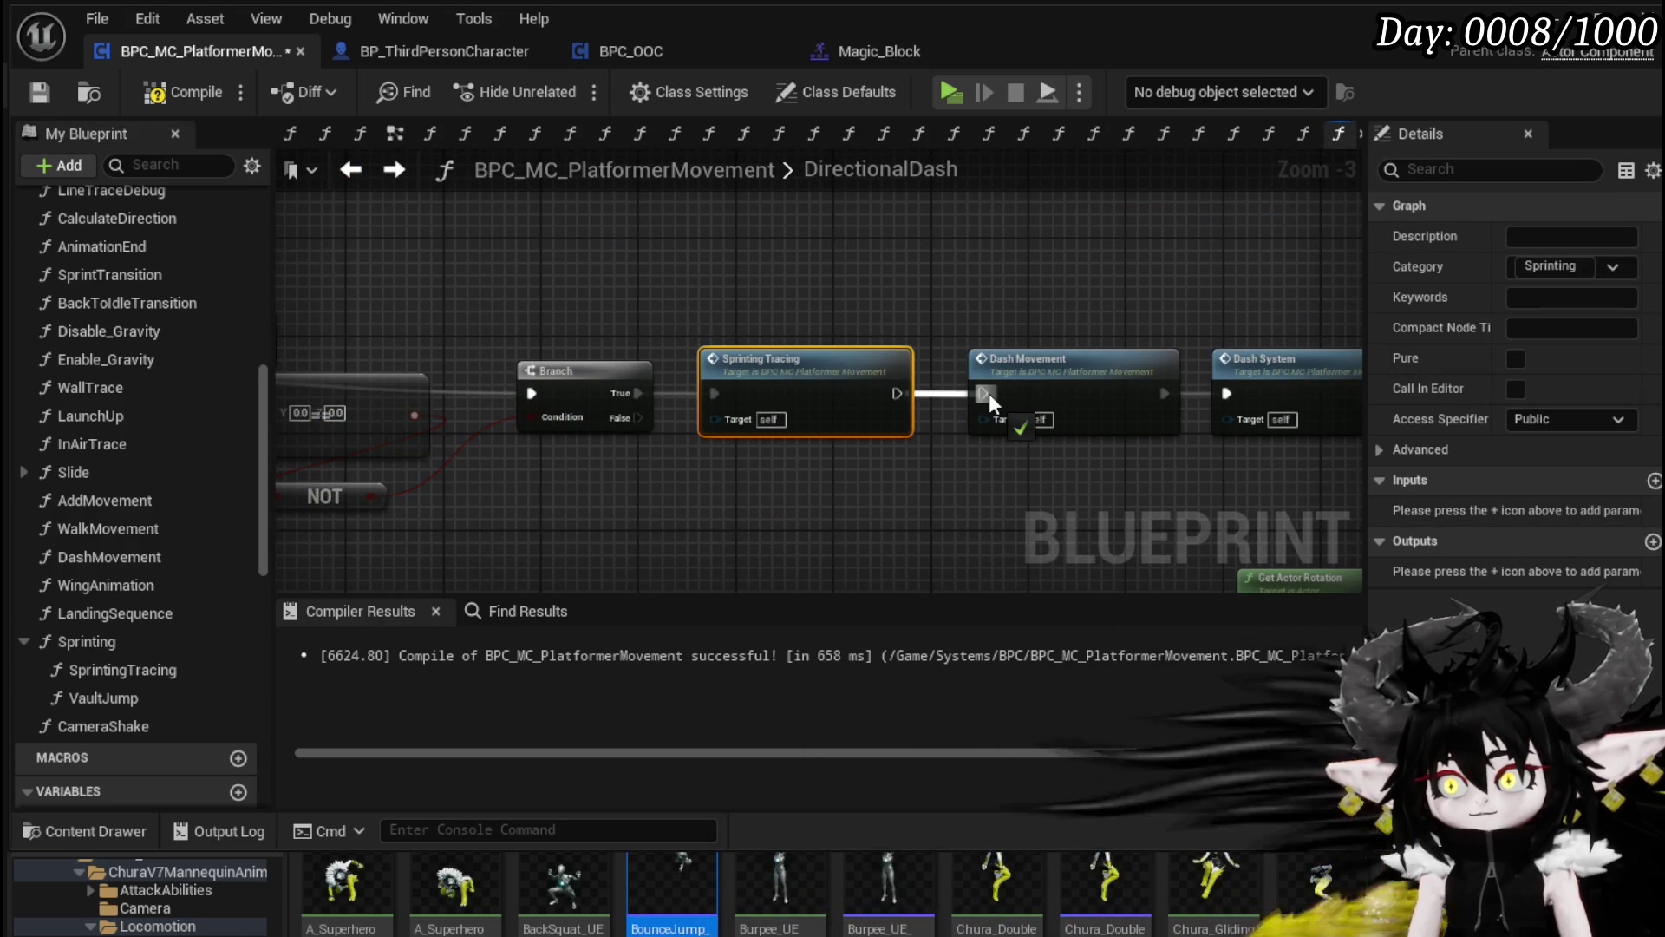
left_click_drag(988, 393, 983, 394)
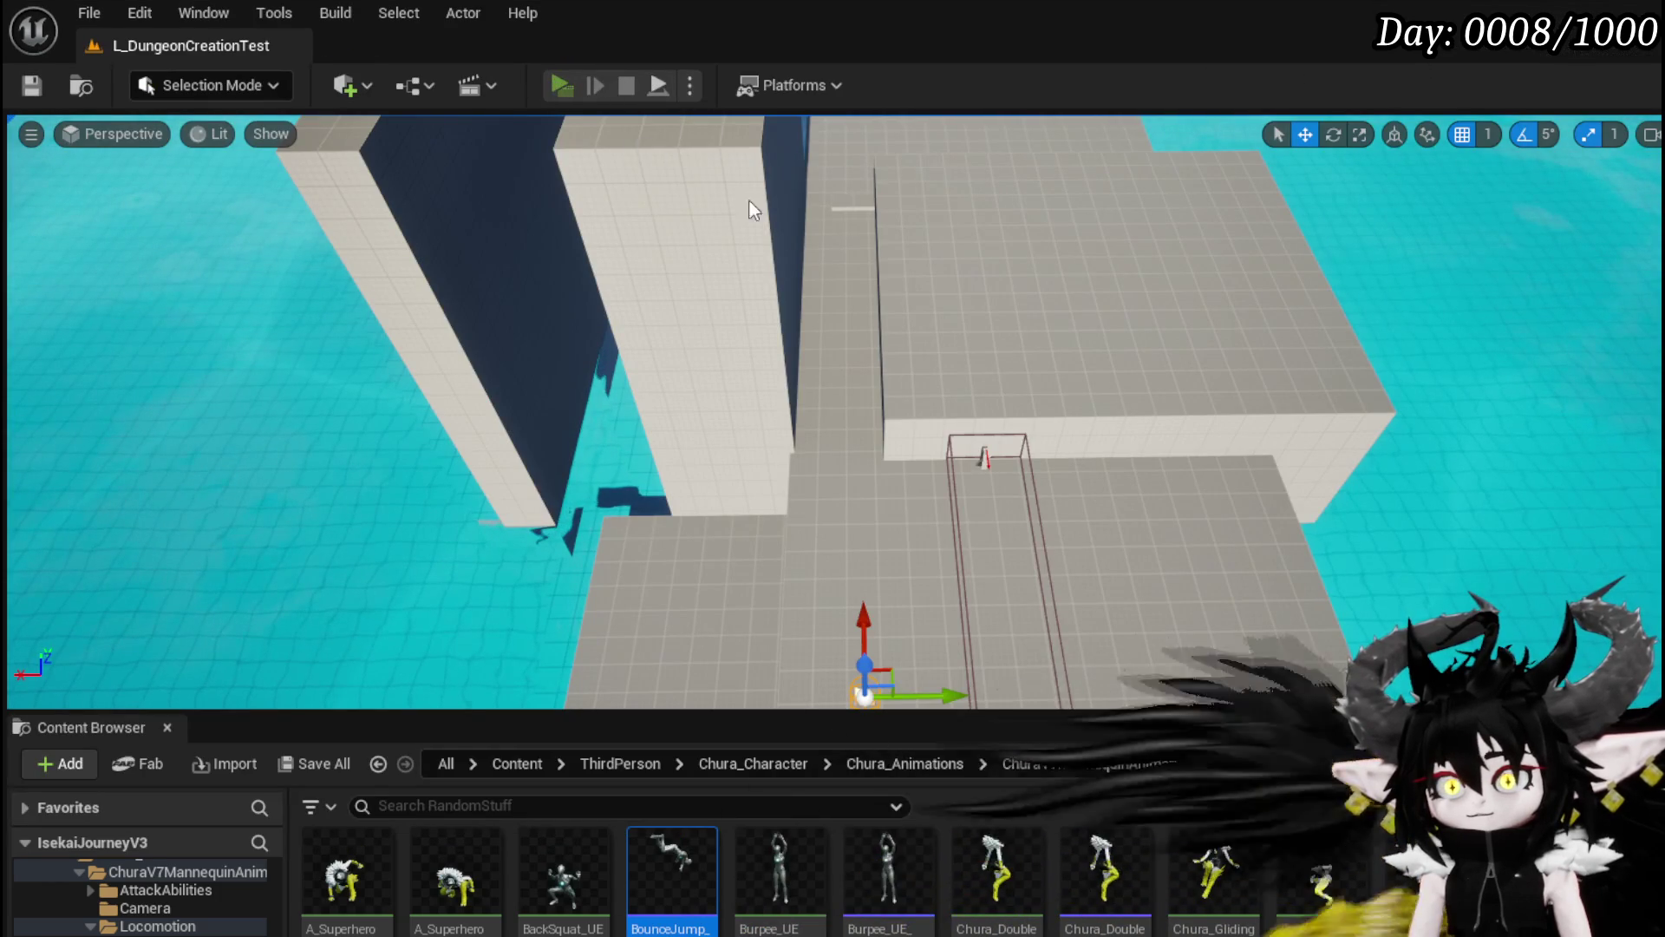
Step: Start a play test and run, jump and dash the character toward the walls
key("alt+p")
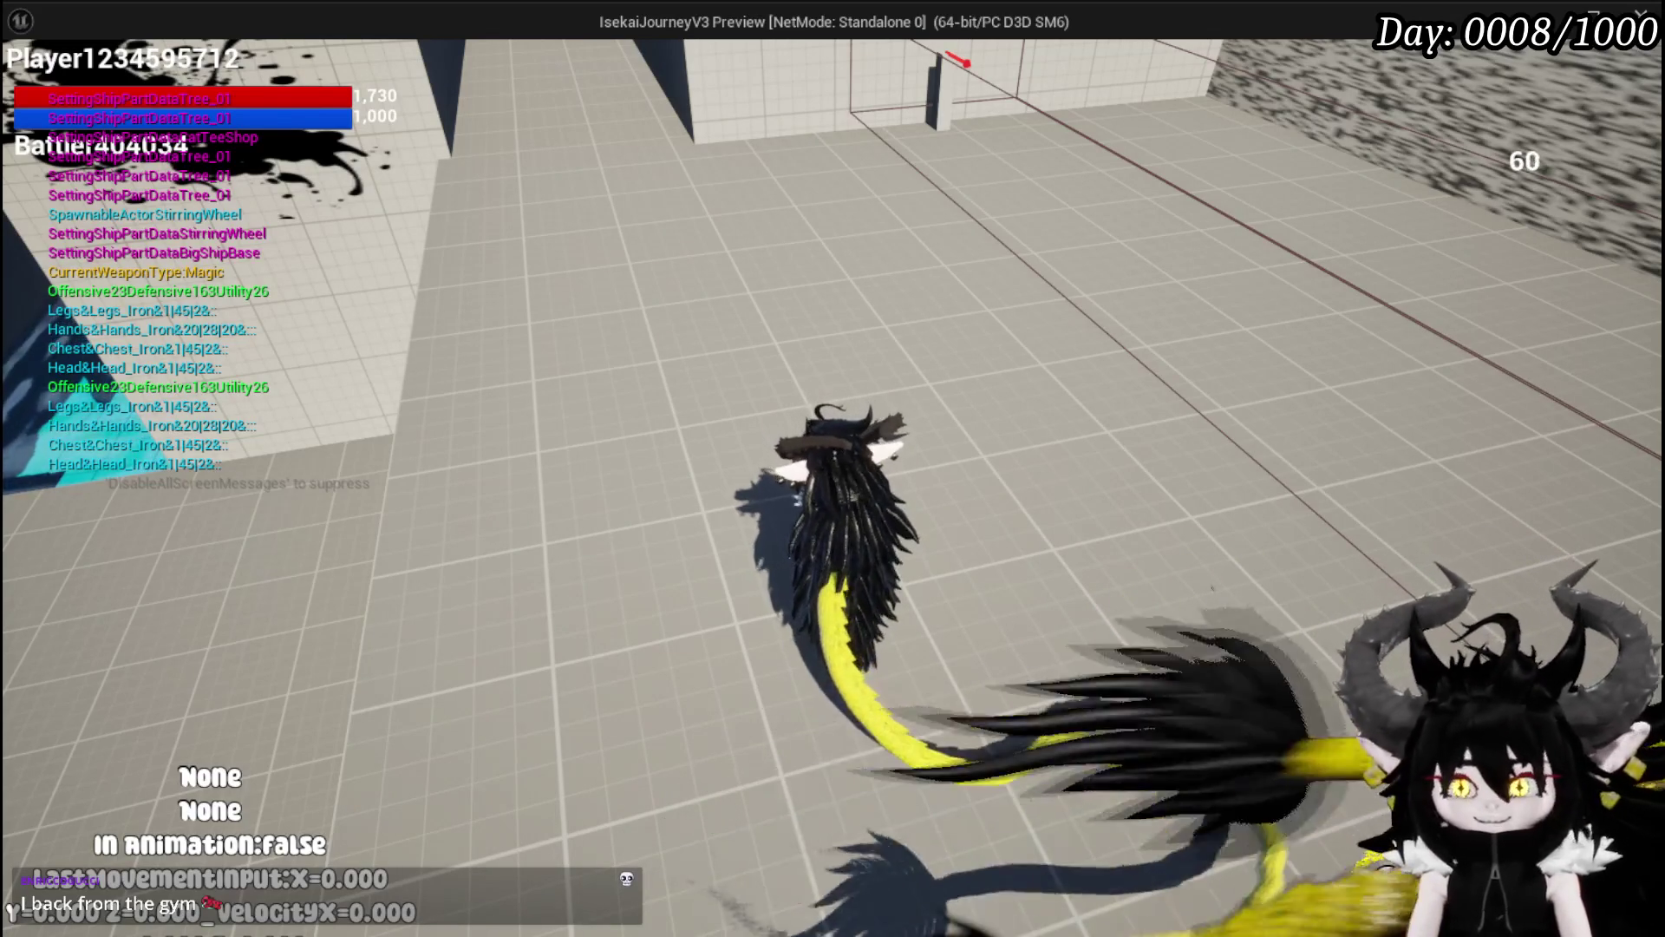
key("w")
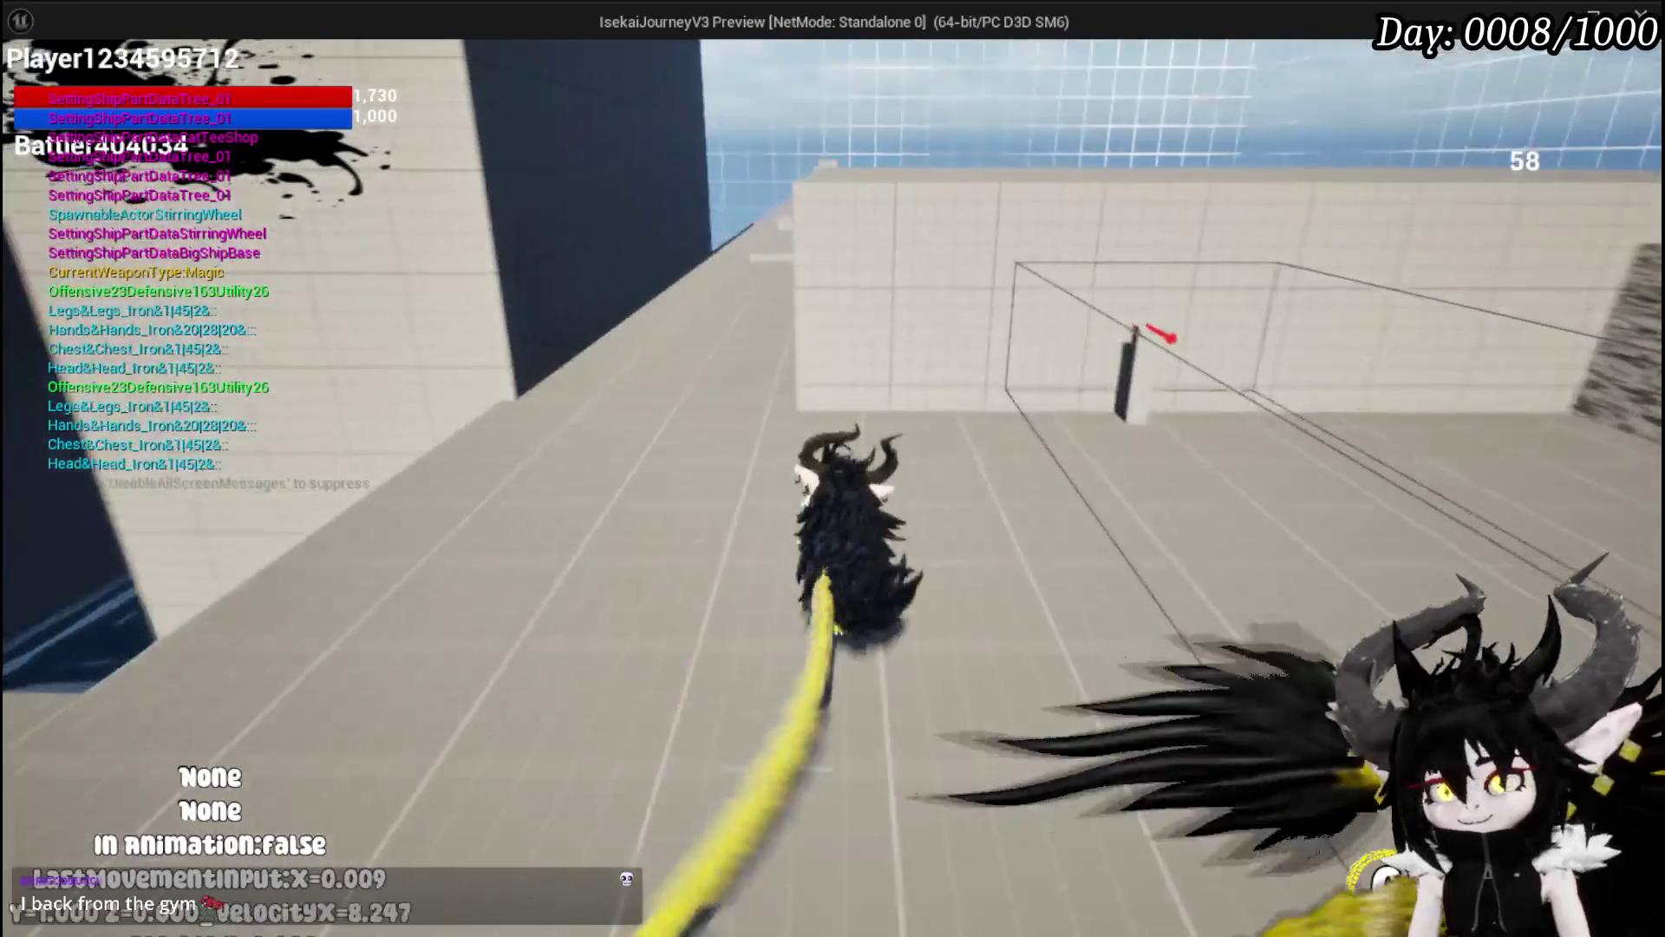
key("w")
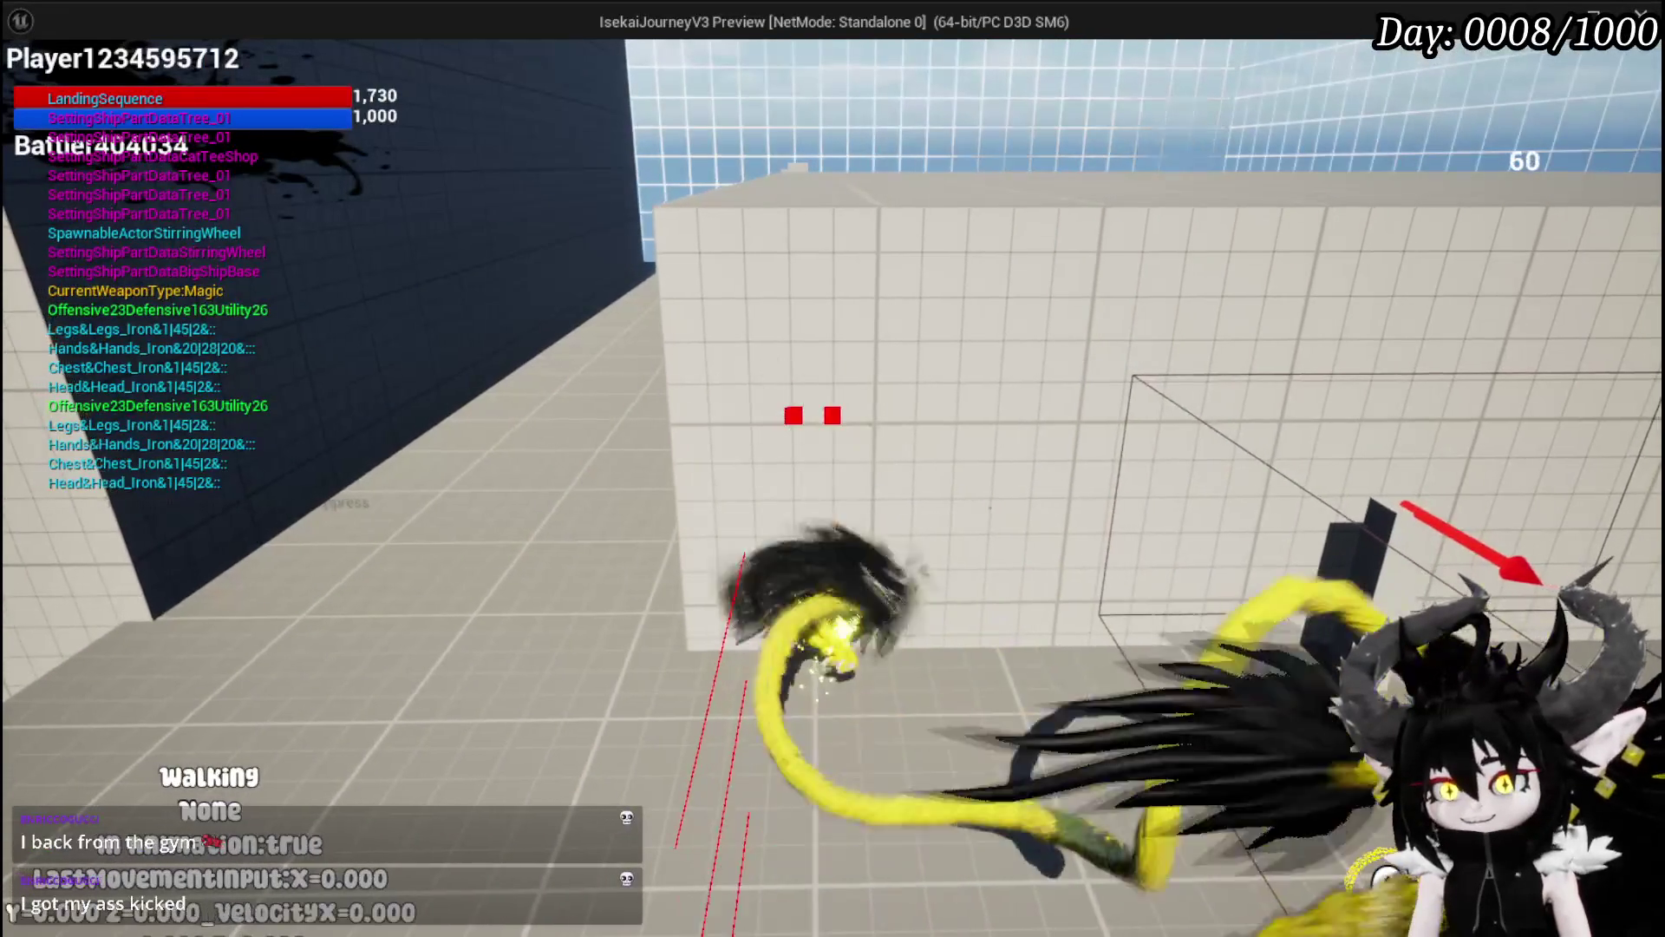
key("space")
key("shift")
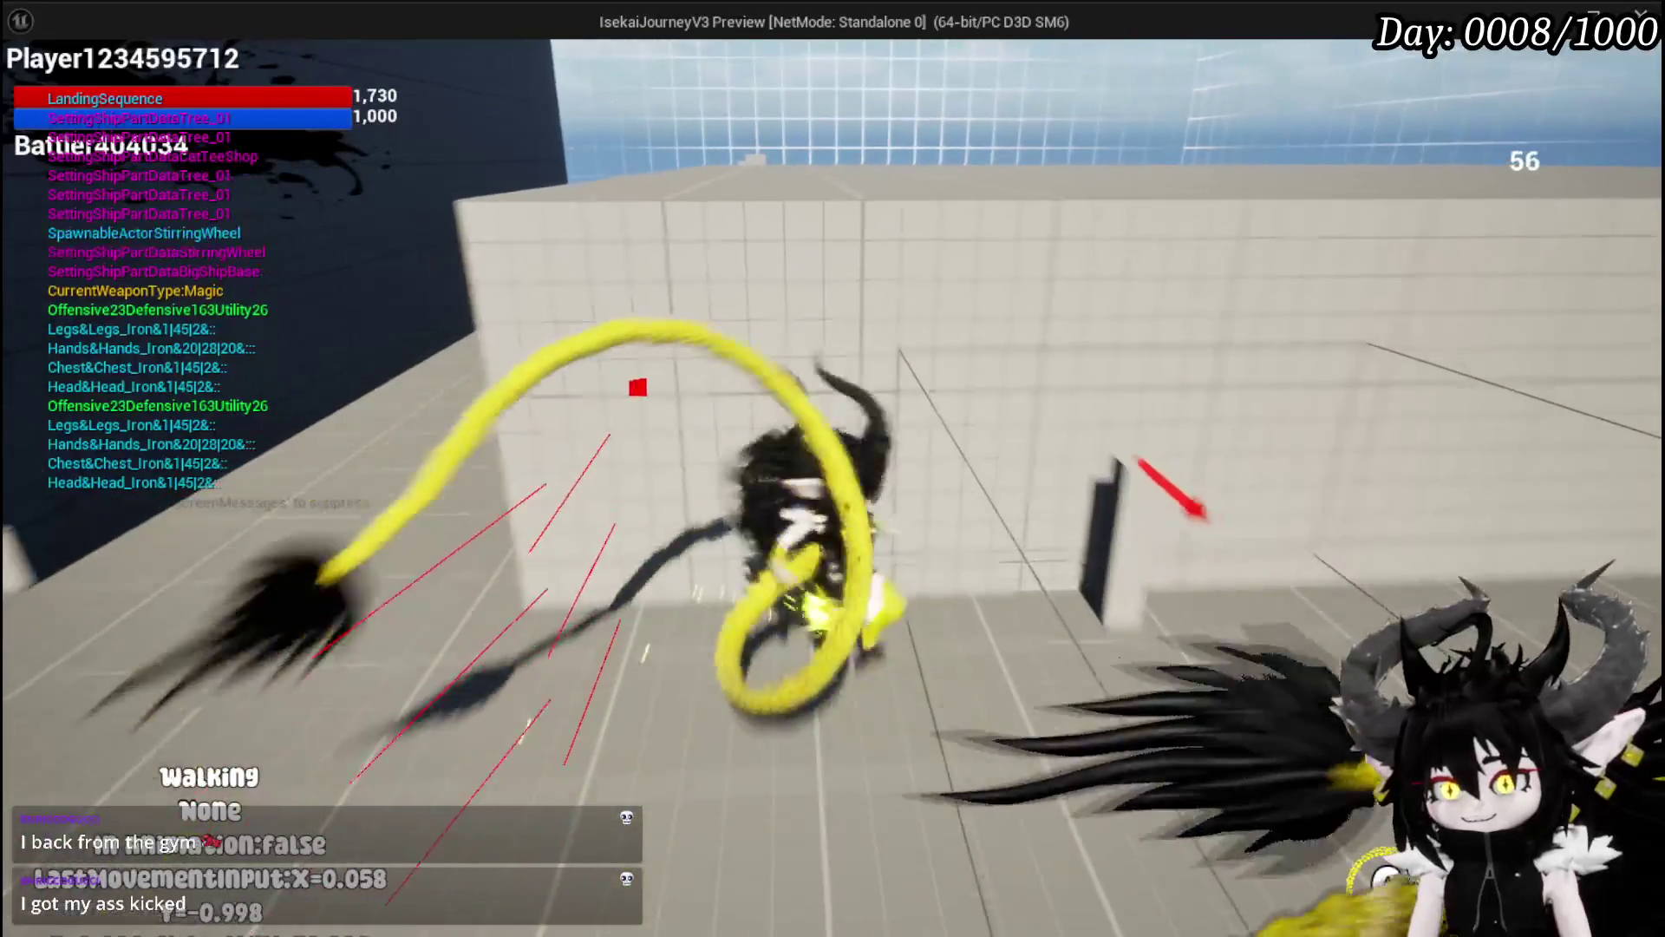
key("shift")
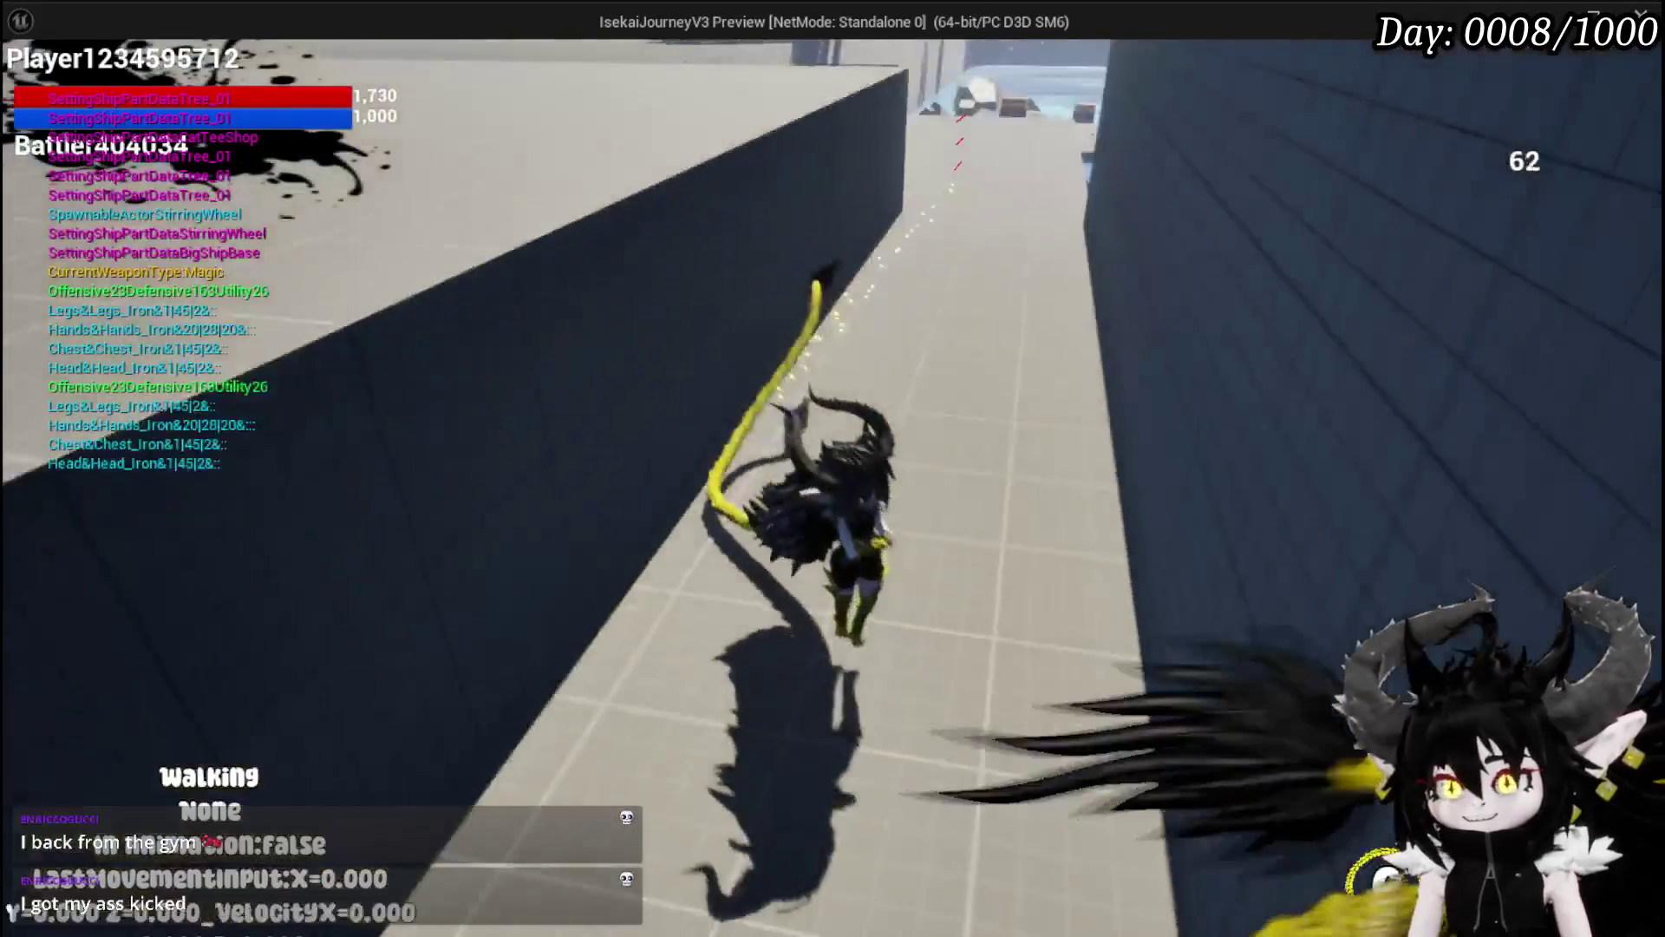
key("shift")
key("shift")
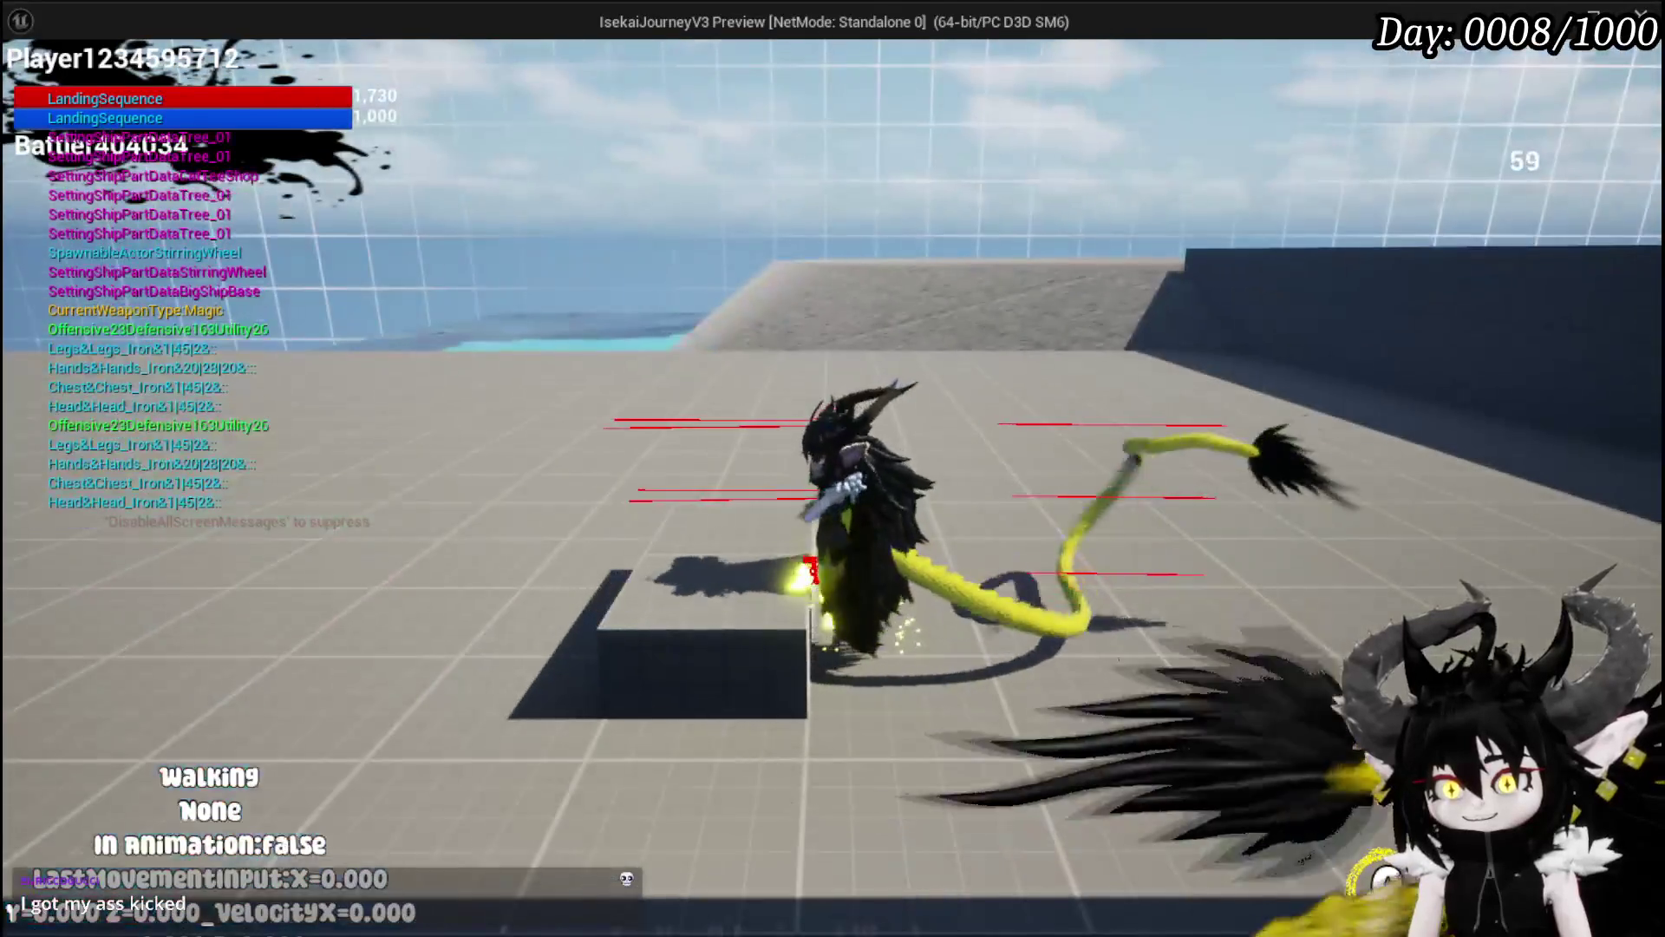
key("shift")
key("shift")
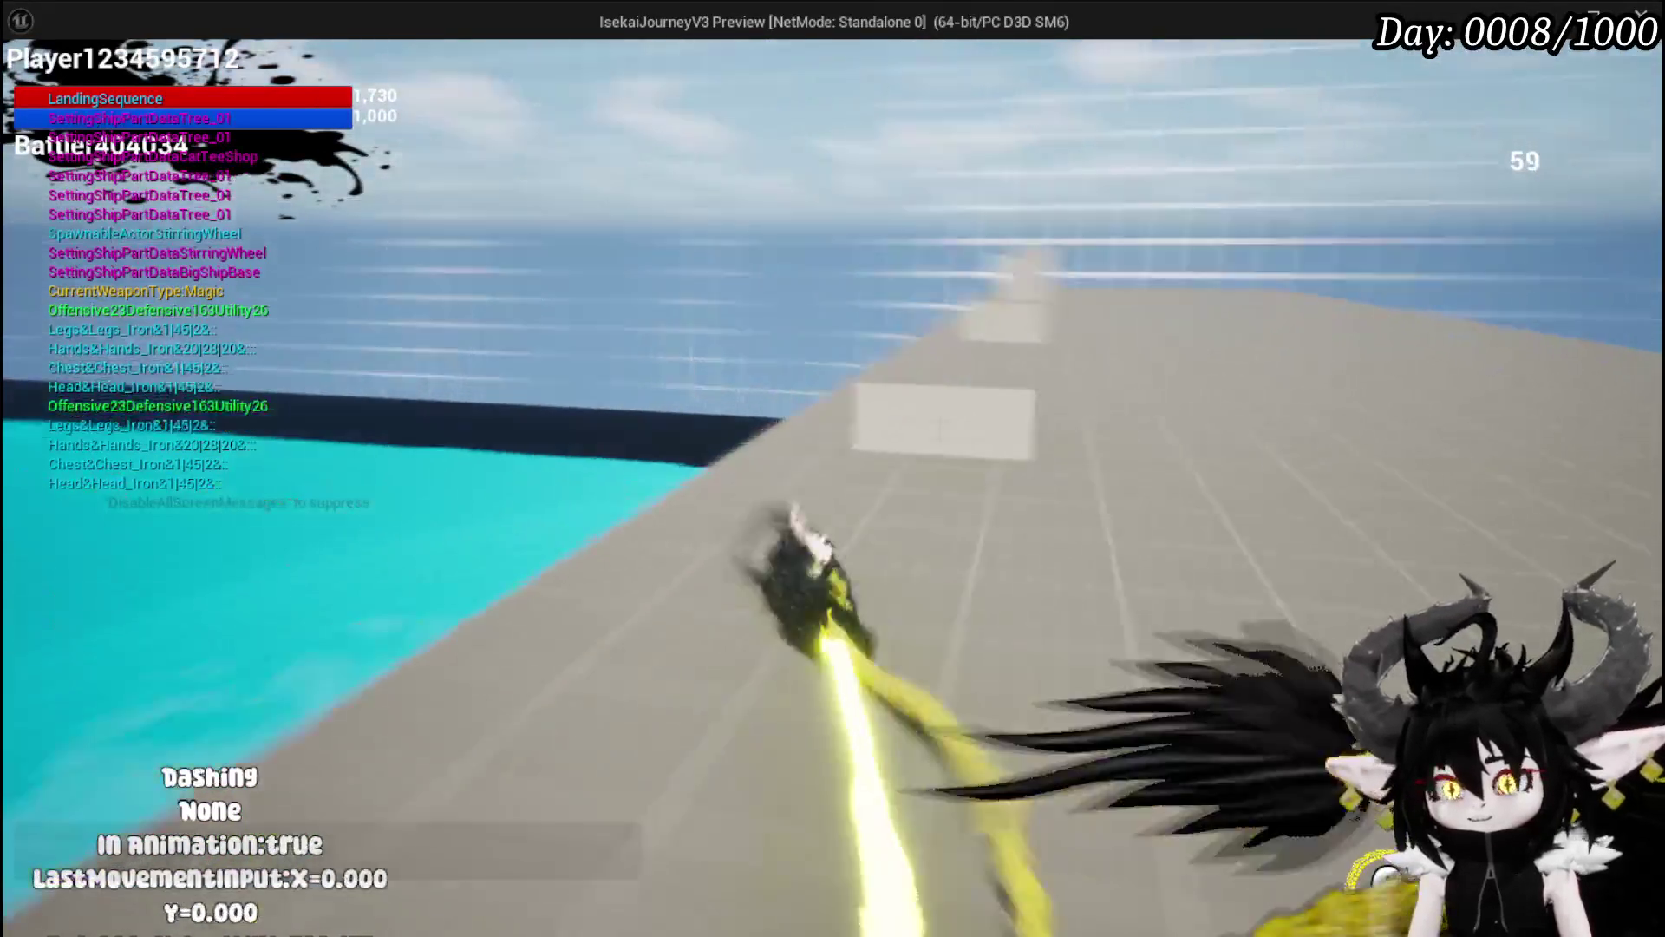
Step: Walk and jump into a wall to vault, then stop the session and save the level
key("w")
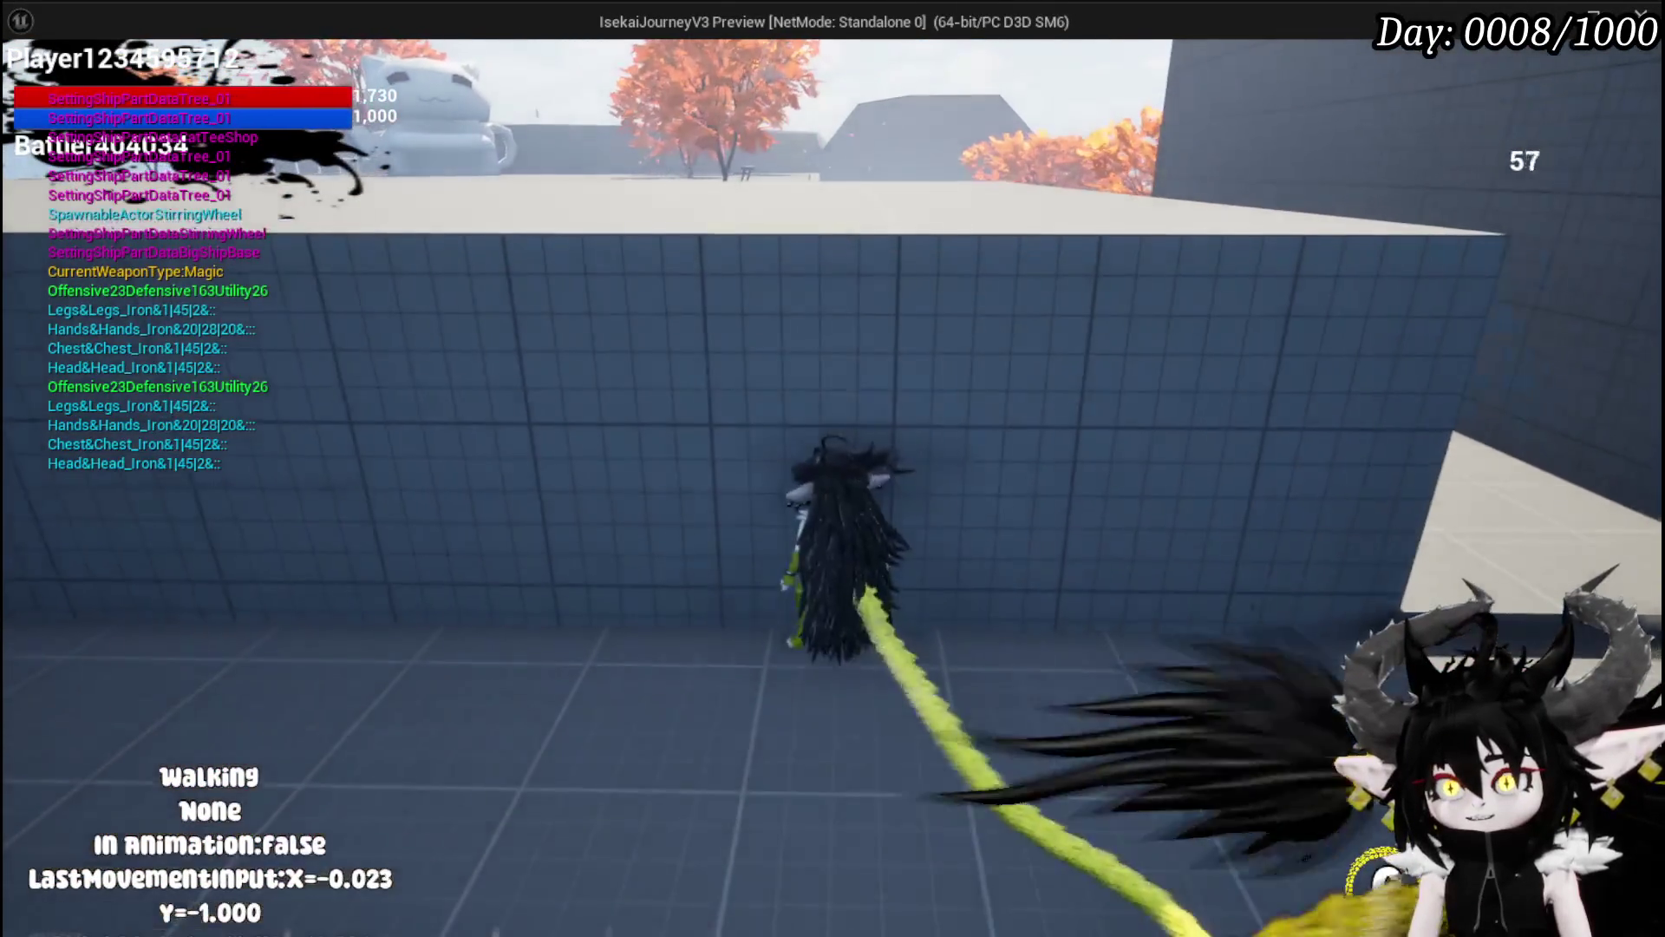
key("space")
key("s")
key("space")
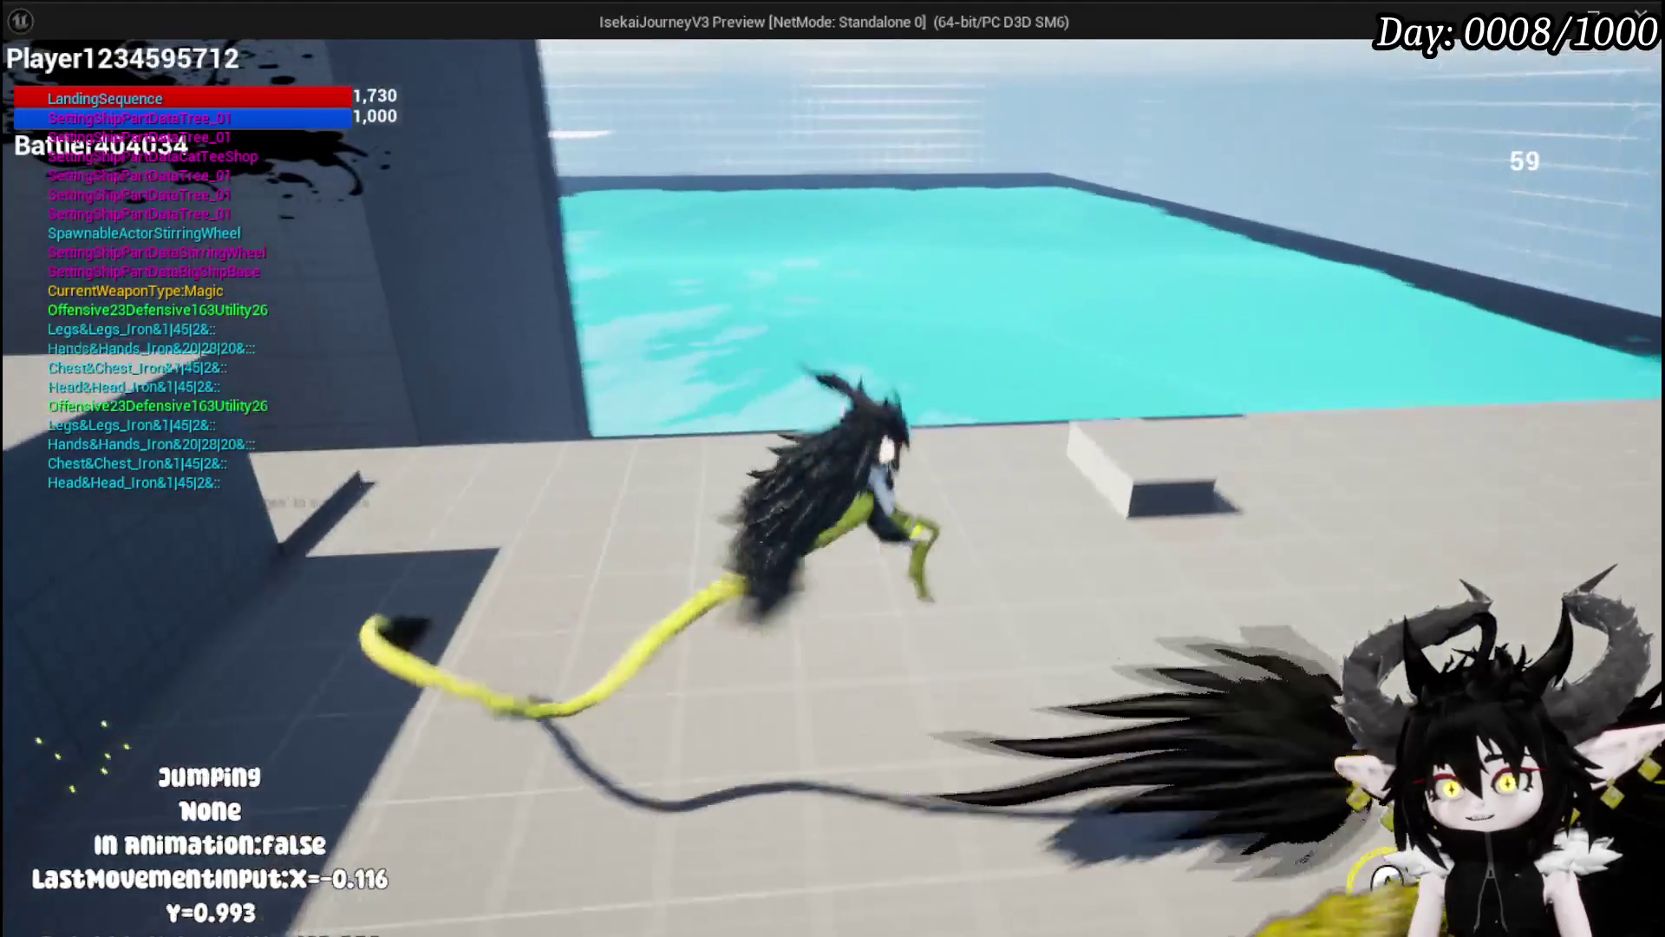
key("Escape")
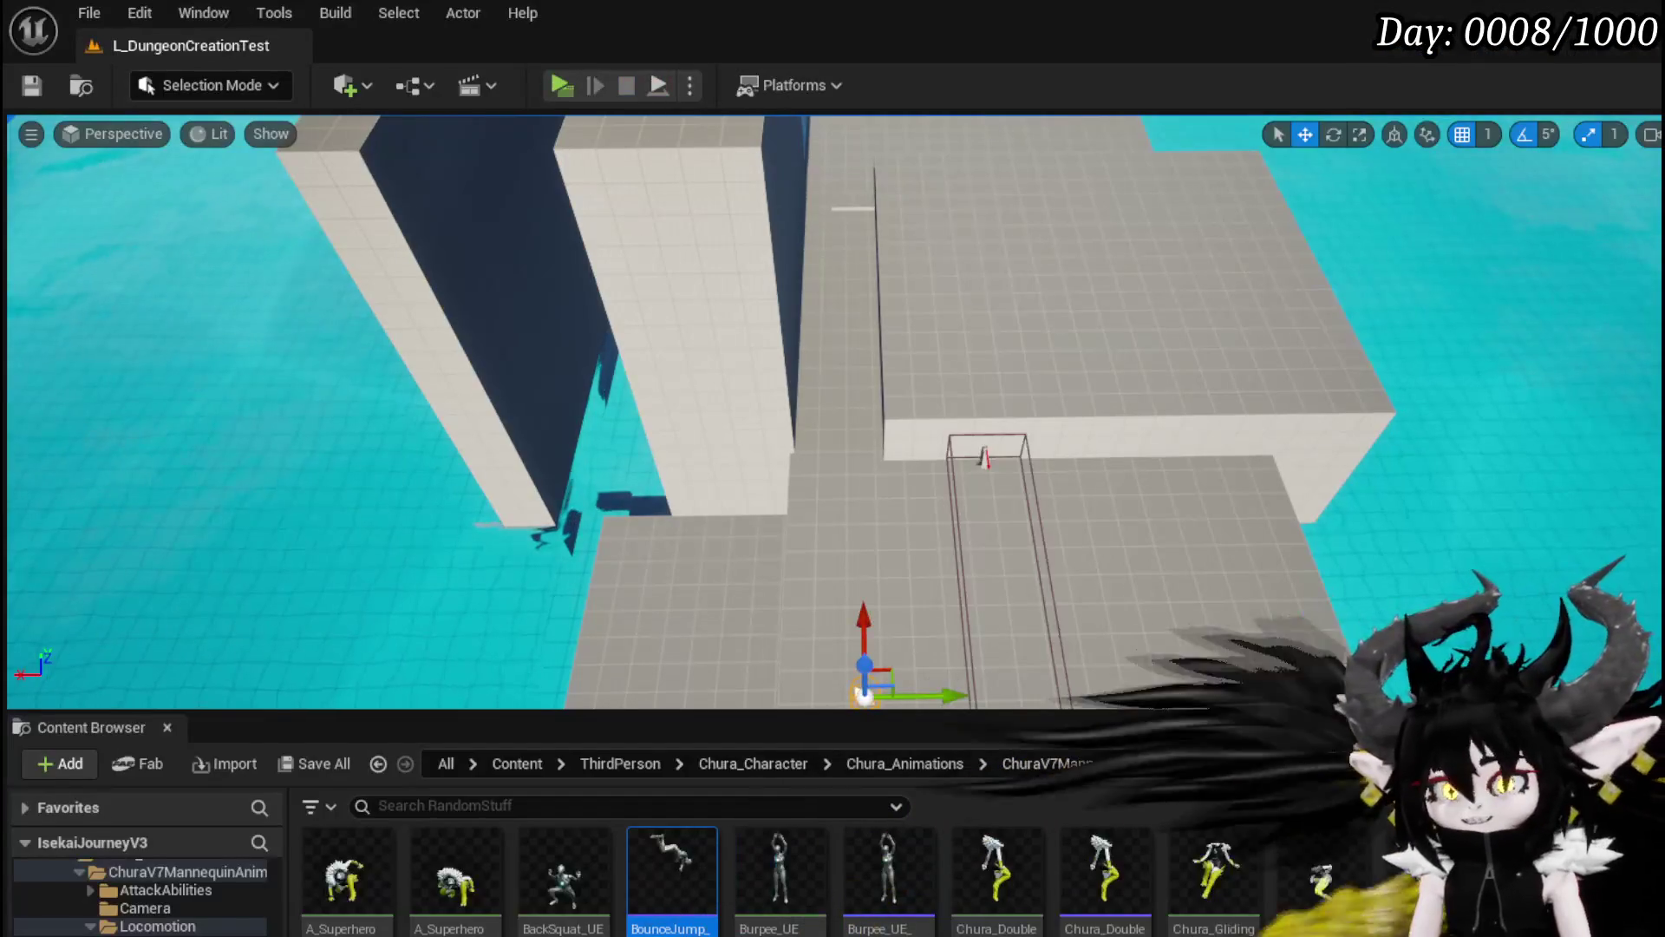
left_click(18, 88)
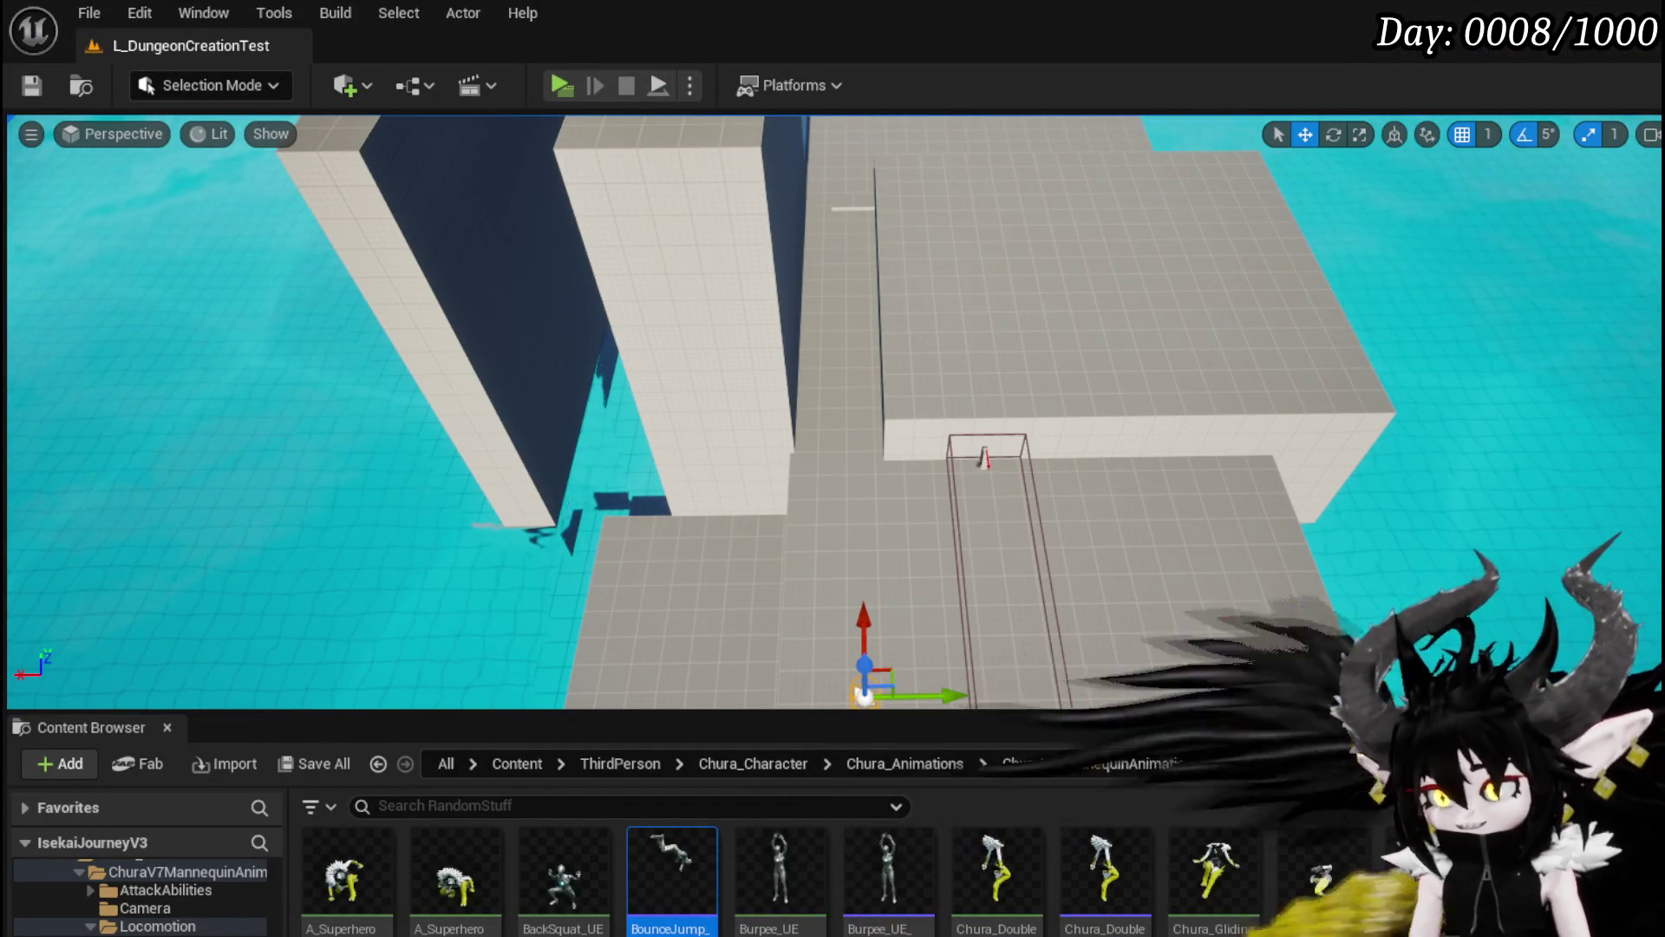
Step: Route the Branch straight to Dash Movement and run Sprinting Tracing after Play Montage
key("alt+Tab")
scroll(679, 434, "up", 3)
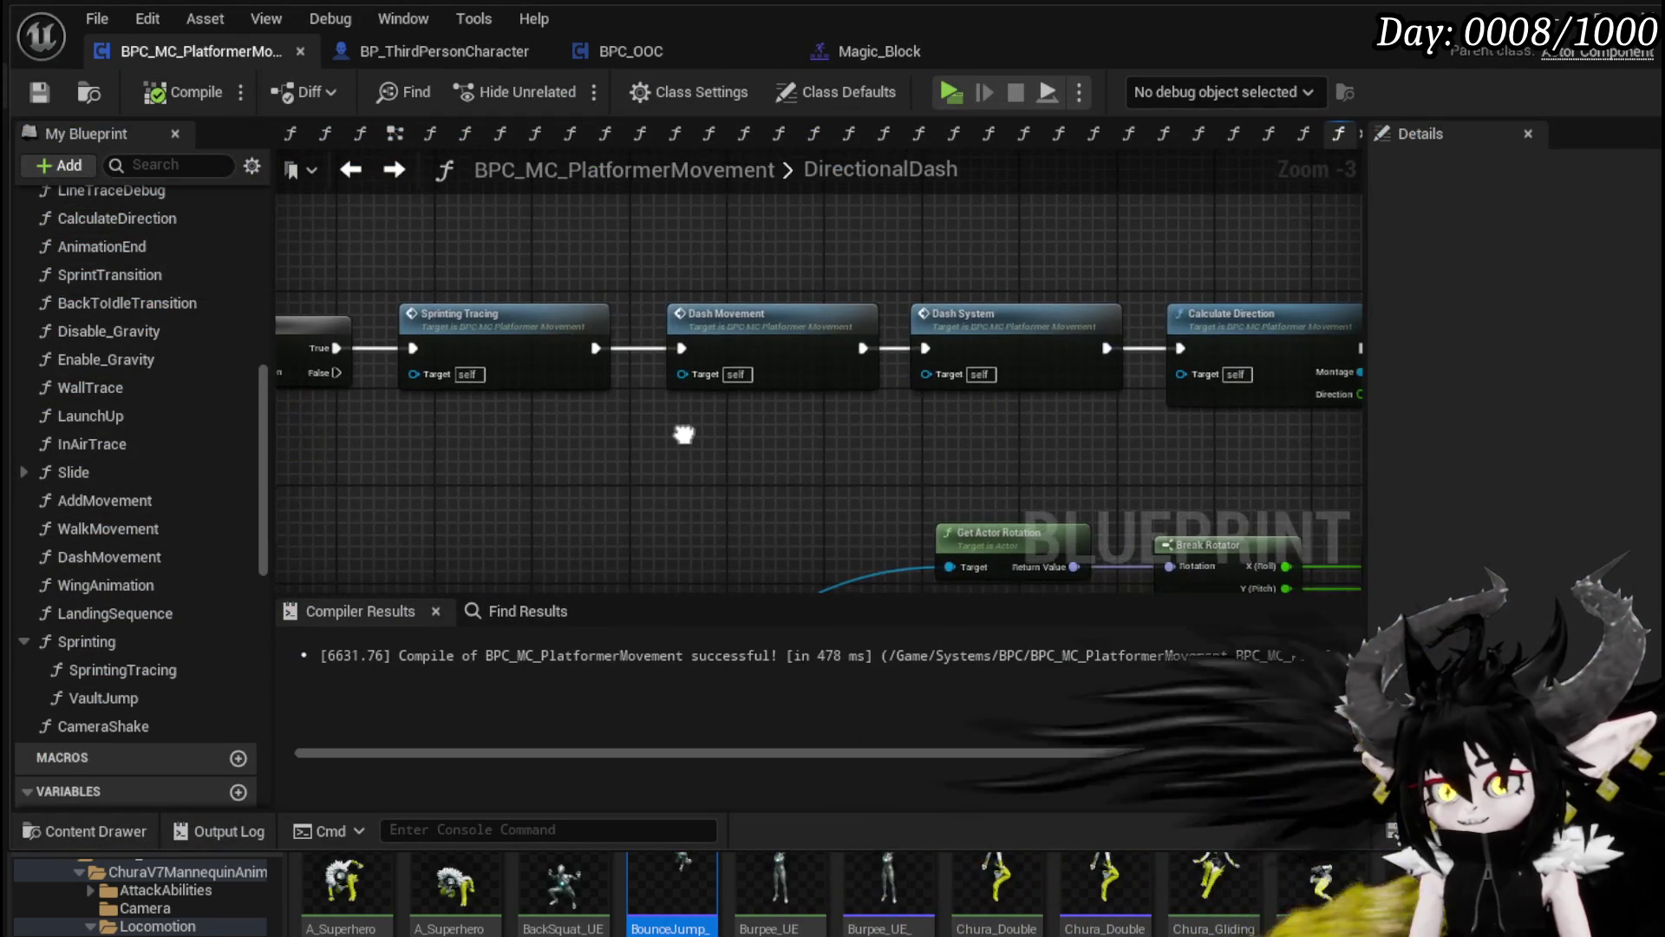
scroll(732, 444, "down", 3)
mouse_move(758, 393)
left_mouse_down()
mouse_move(376, 360)
mouse_move(1043, 407)
left_mouse_up()
scroll(680, 383, "down", 2)
scroll(727, 399, "up", 3)
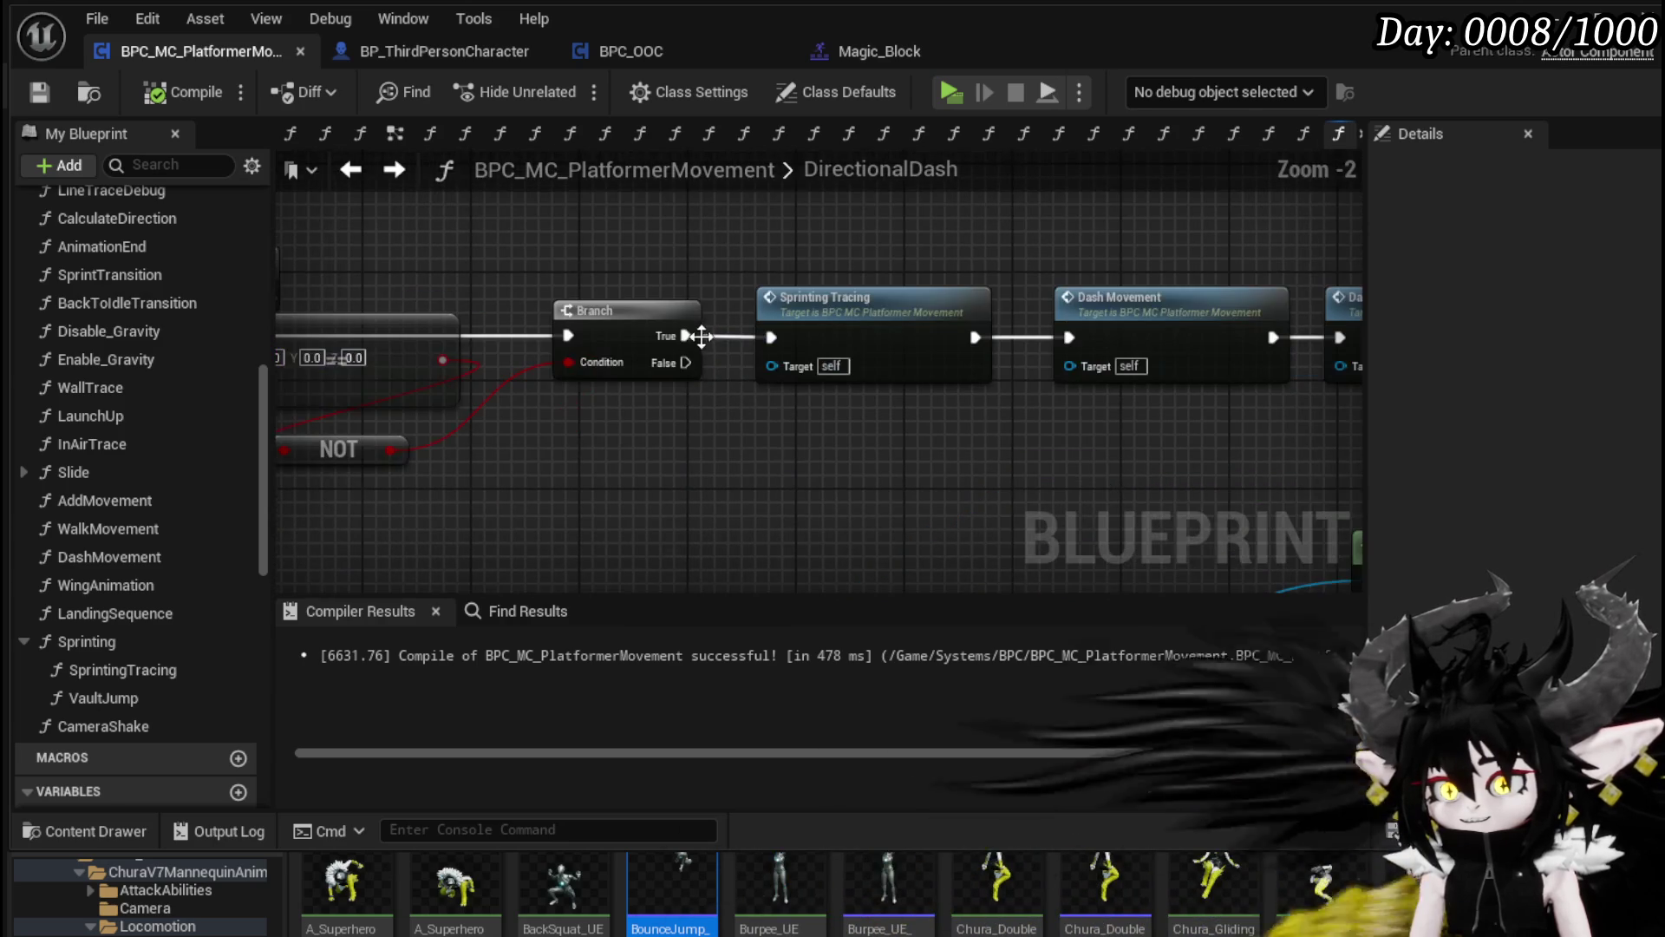
left_click_drag(1081, 335, 1069, 337)
scroll(1034, 425, "down", 3)
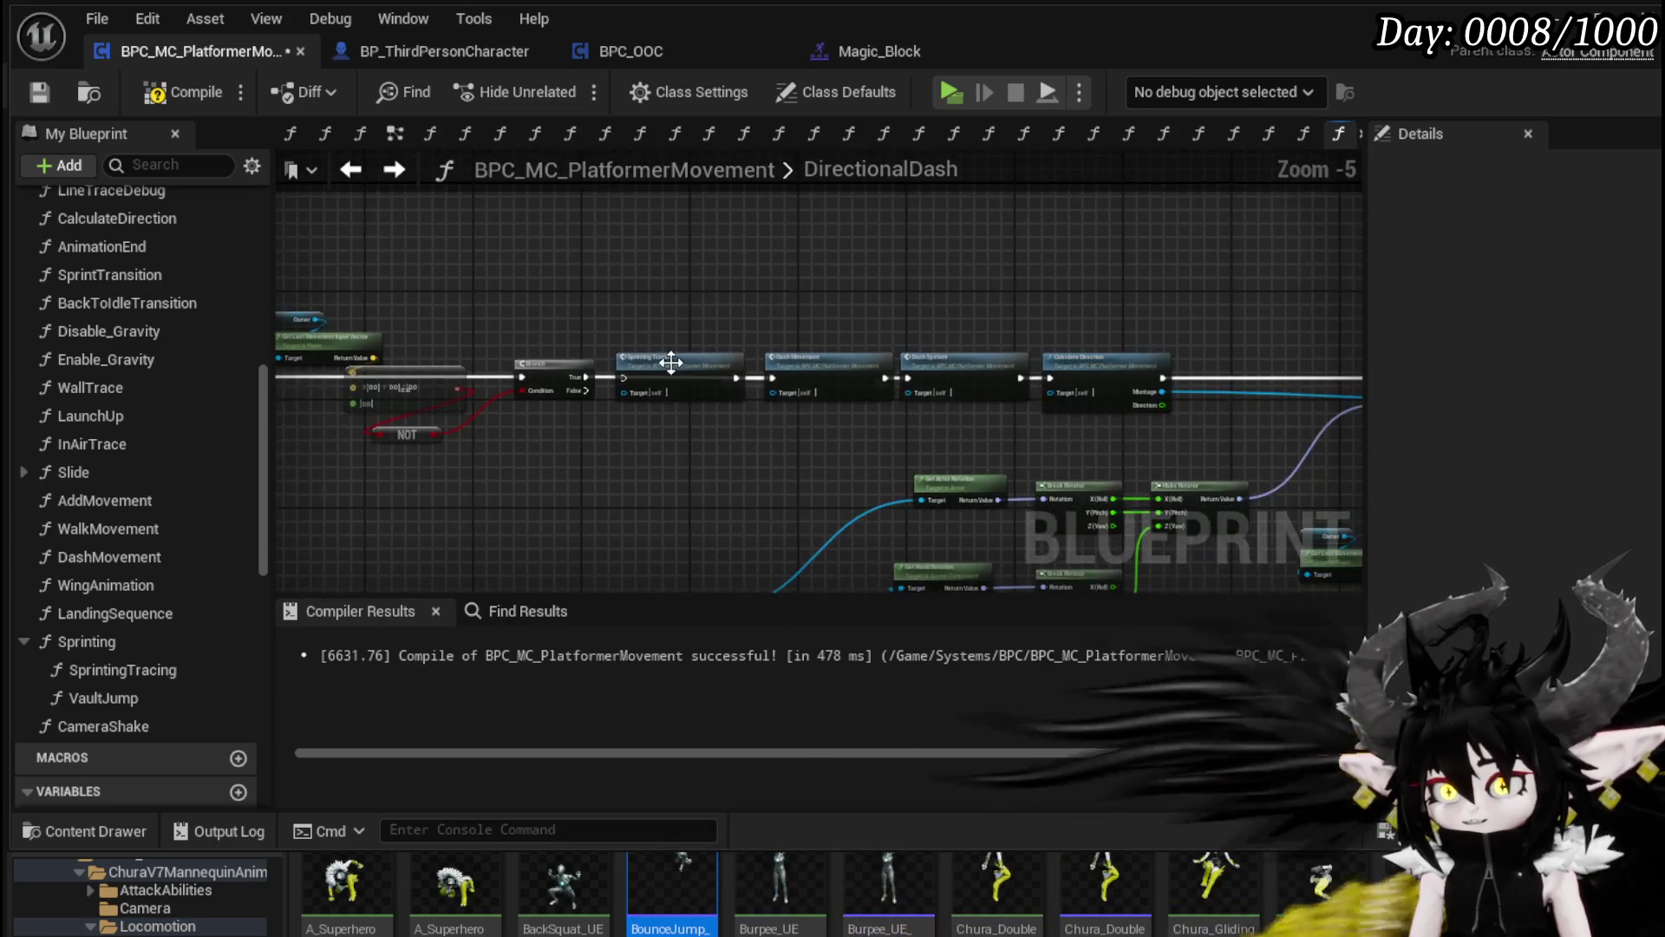
mouse_move(698, 343)
left_mouse_down()
mouse_move(658, 232)
mouse_move(650, 247)
left_mouse_up()
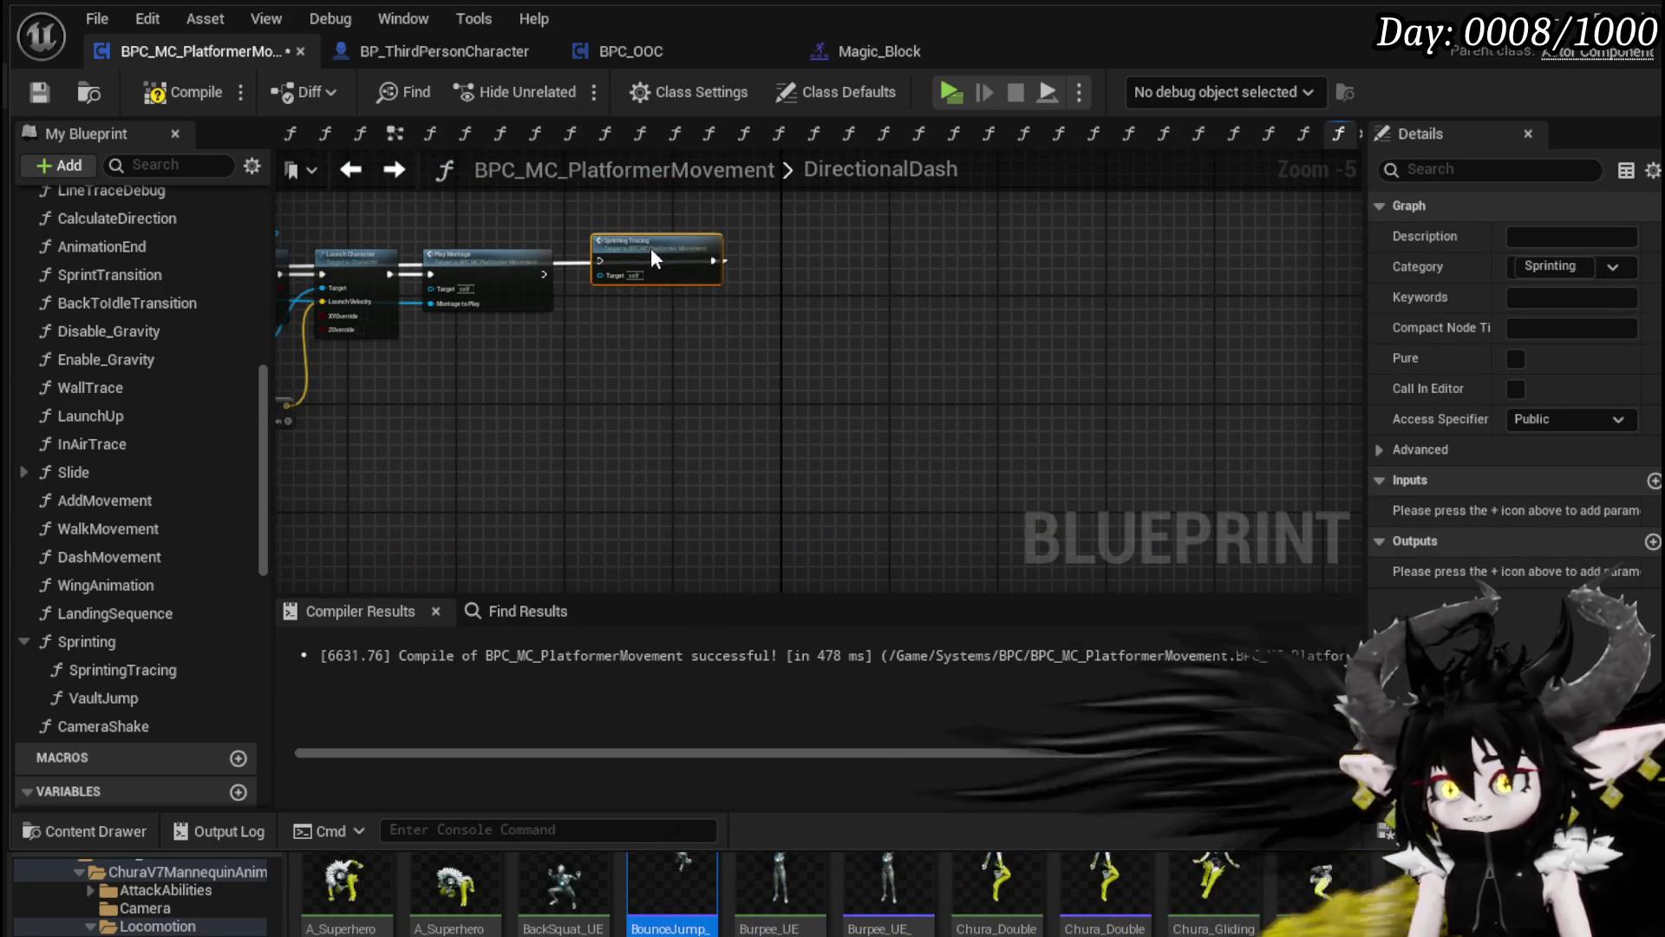
scroll(756, 295, "up", 3)
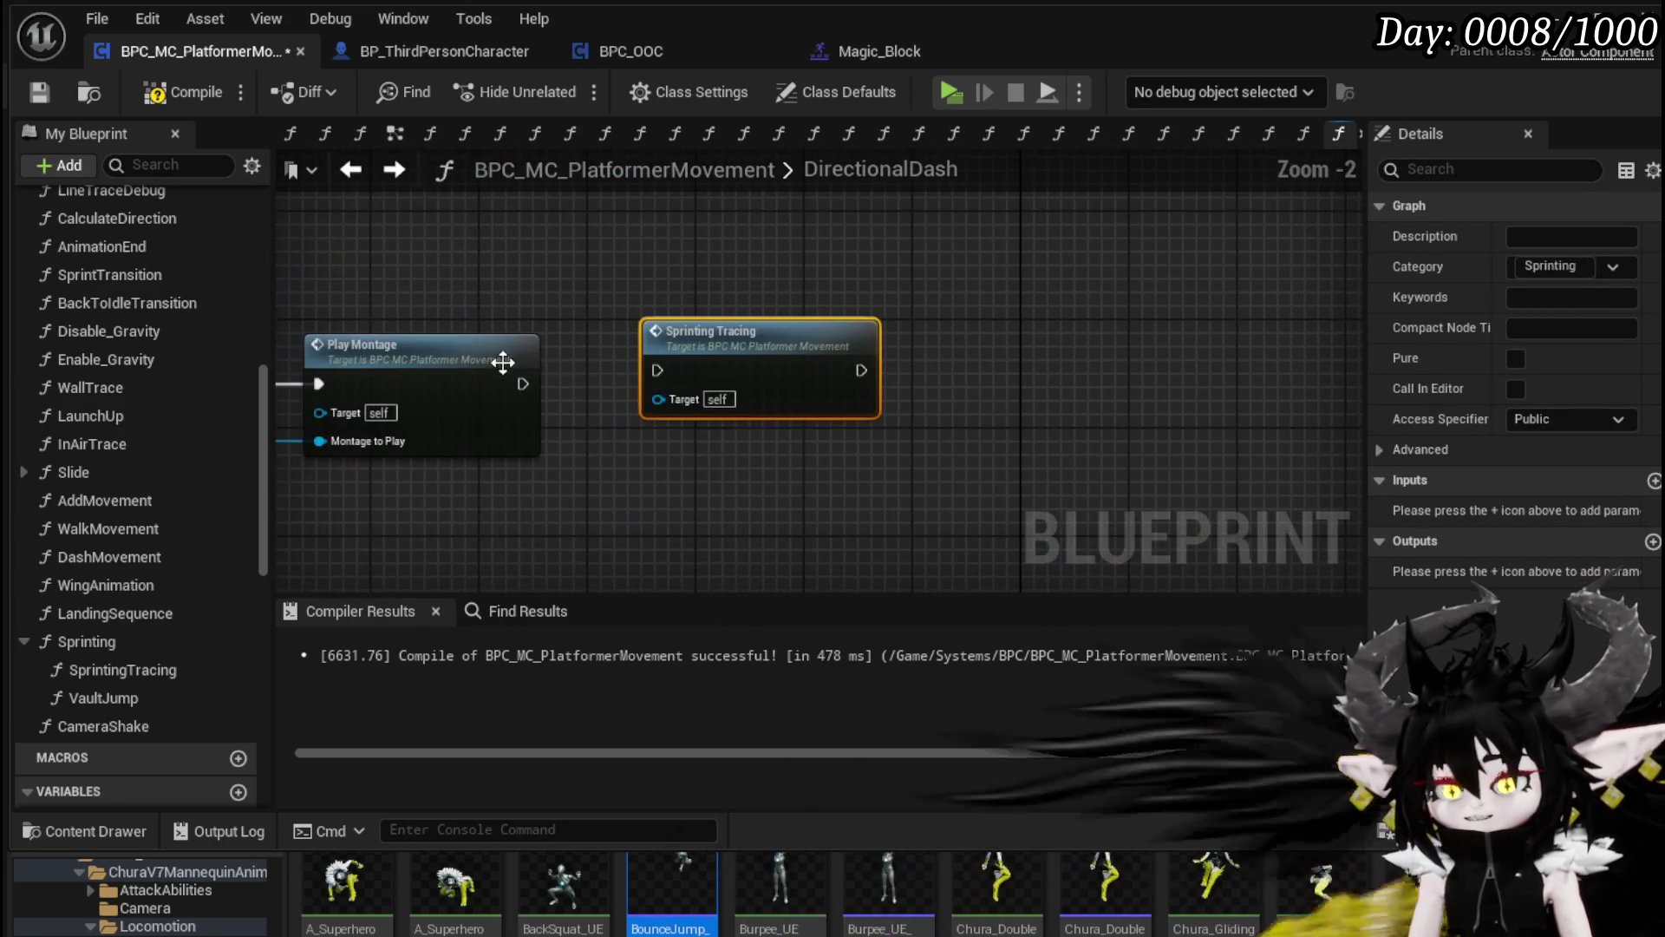
left_click_drag(754, 349, 819, 253)
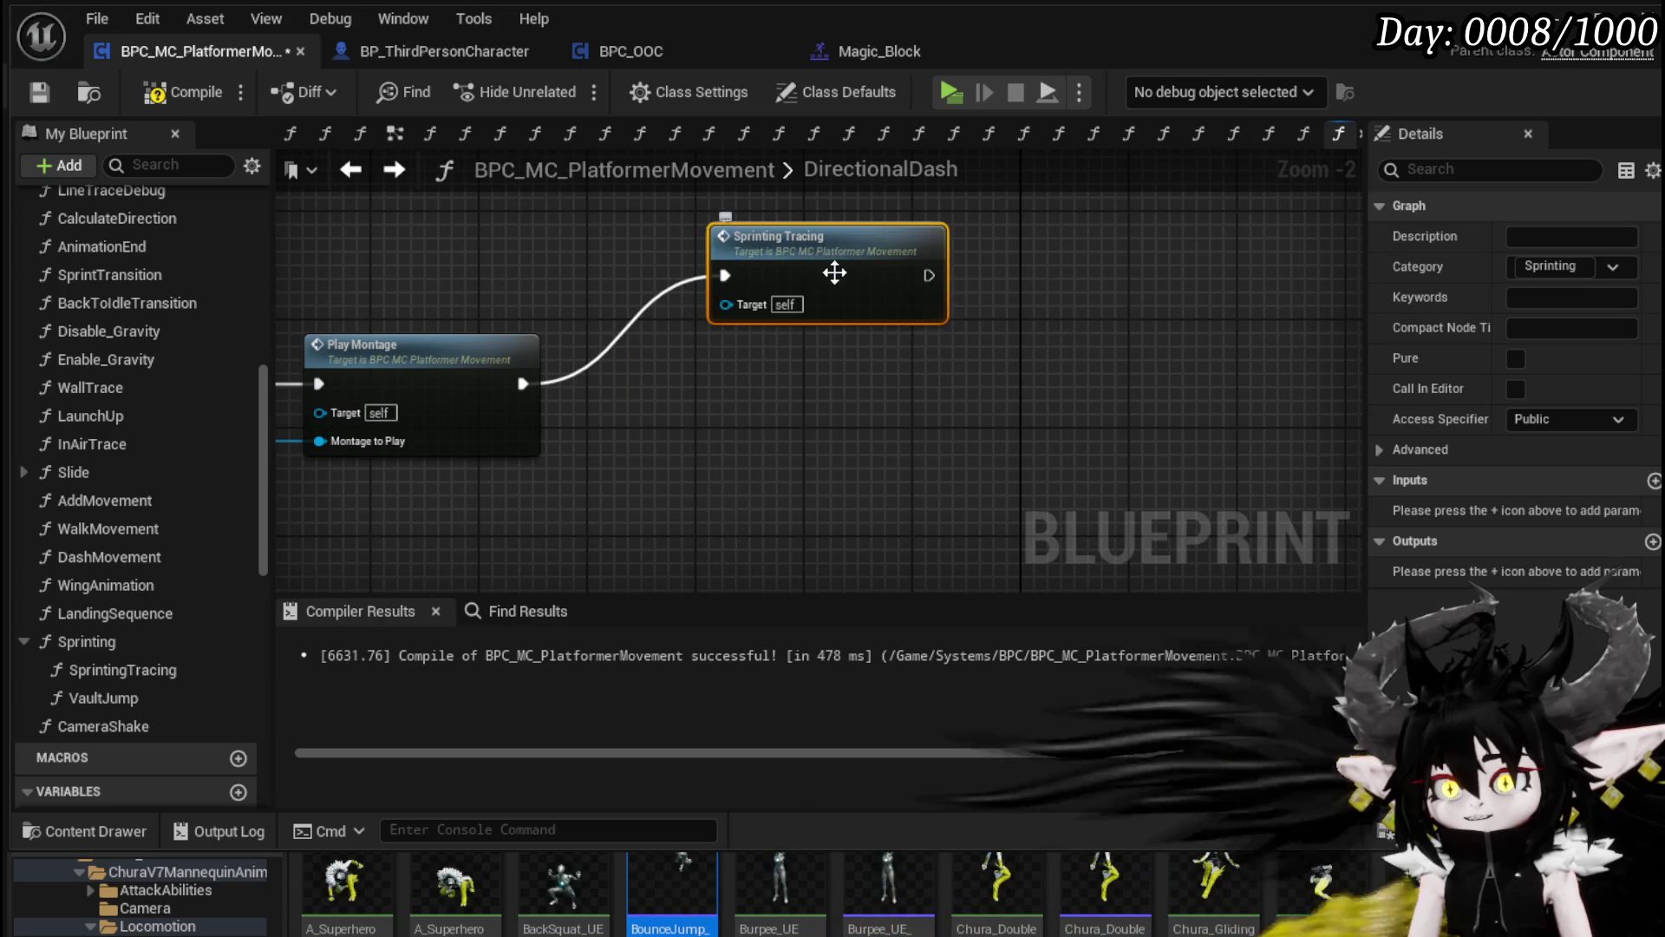
Step: Inspect the SprintingTracing and VaultJump graphs, then compile and save the movement blueprint
double_click(834, 271)
scroll(480, 360, "up", 2)
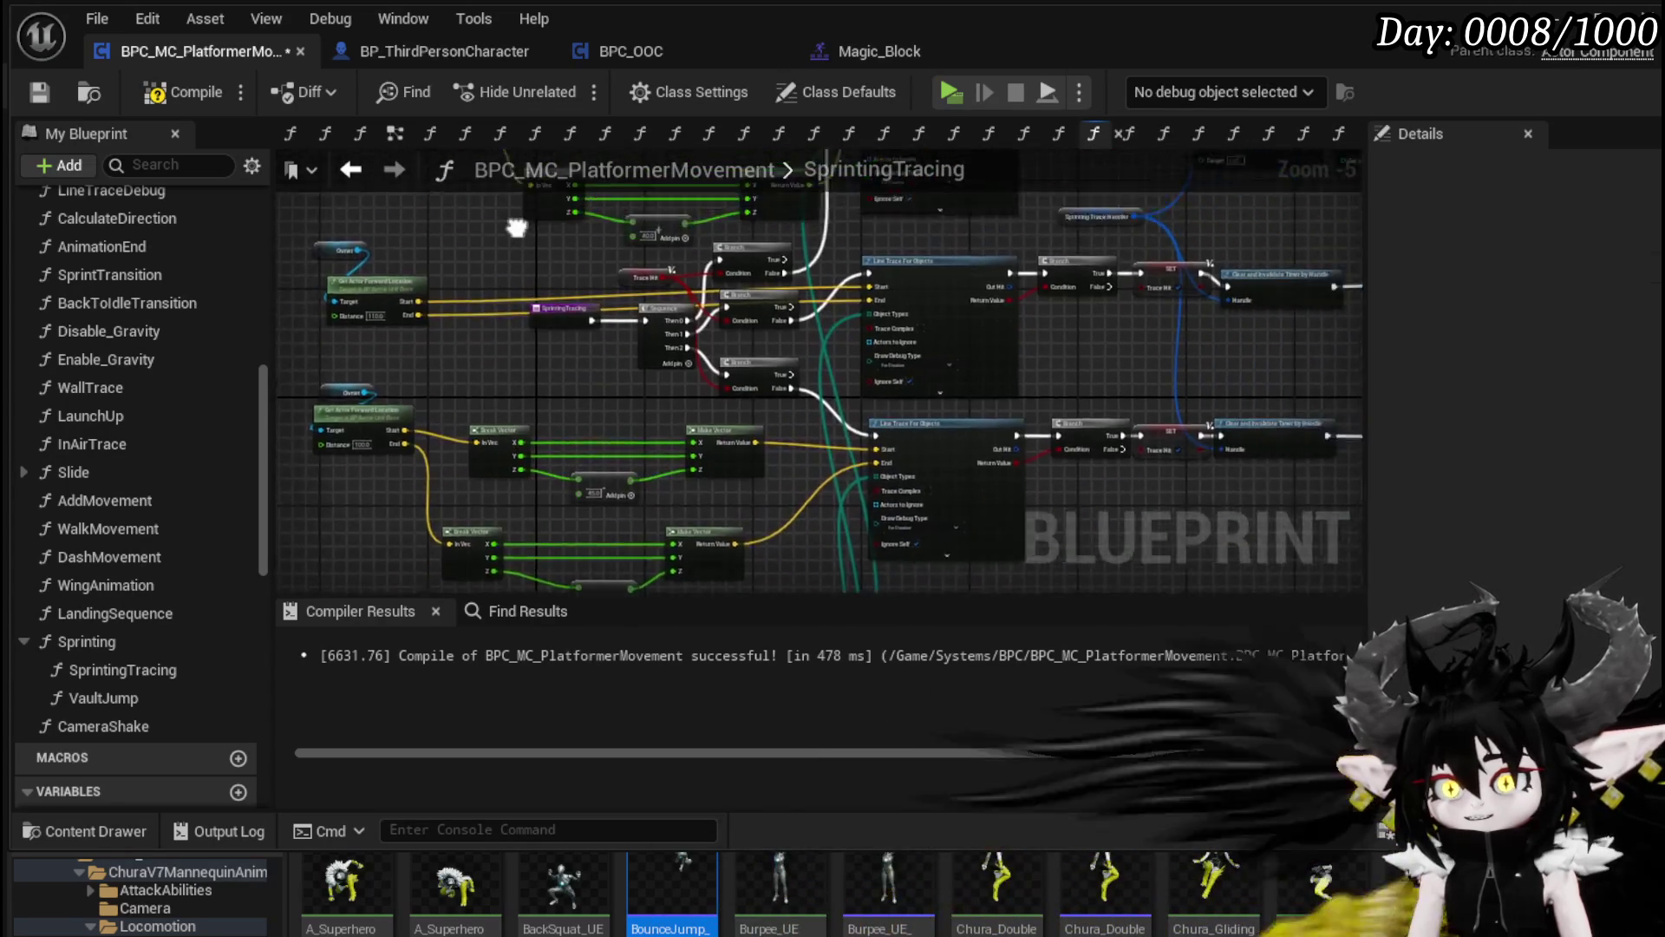
scroll(902, 295, "down", 1)
left_click_drag(902, 295, 998, 167)
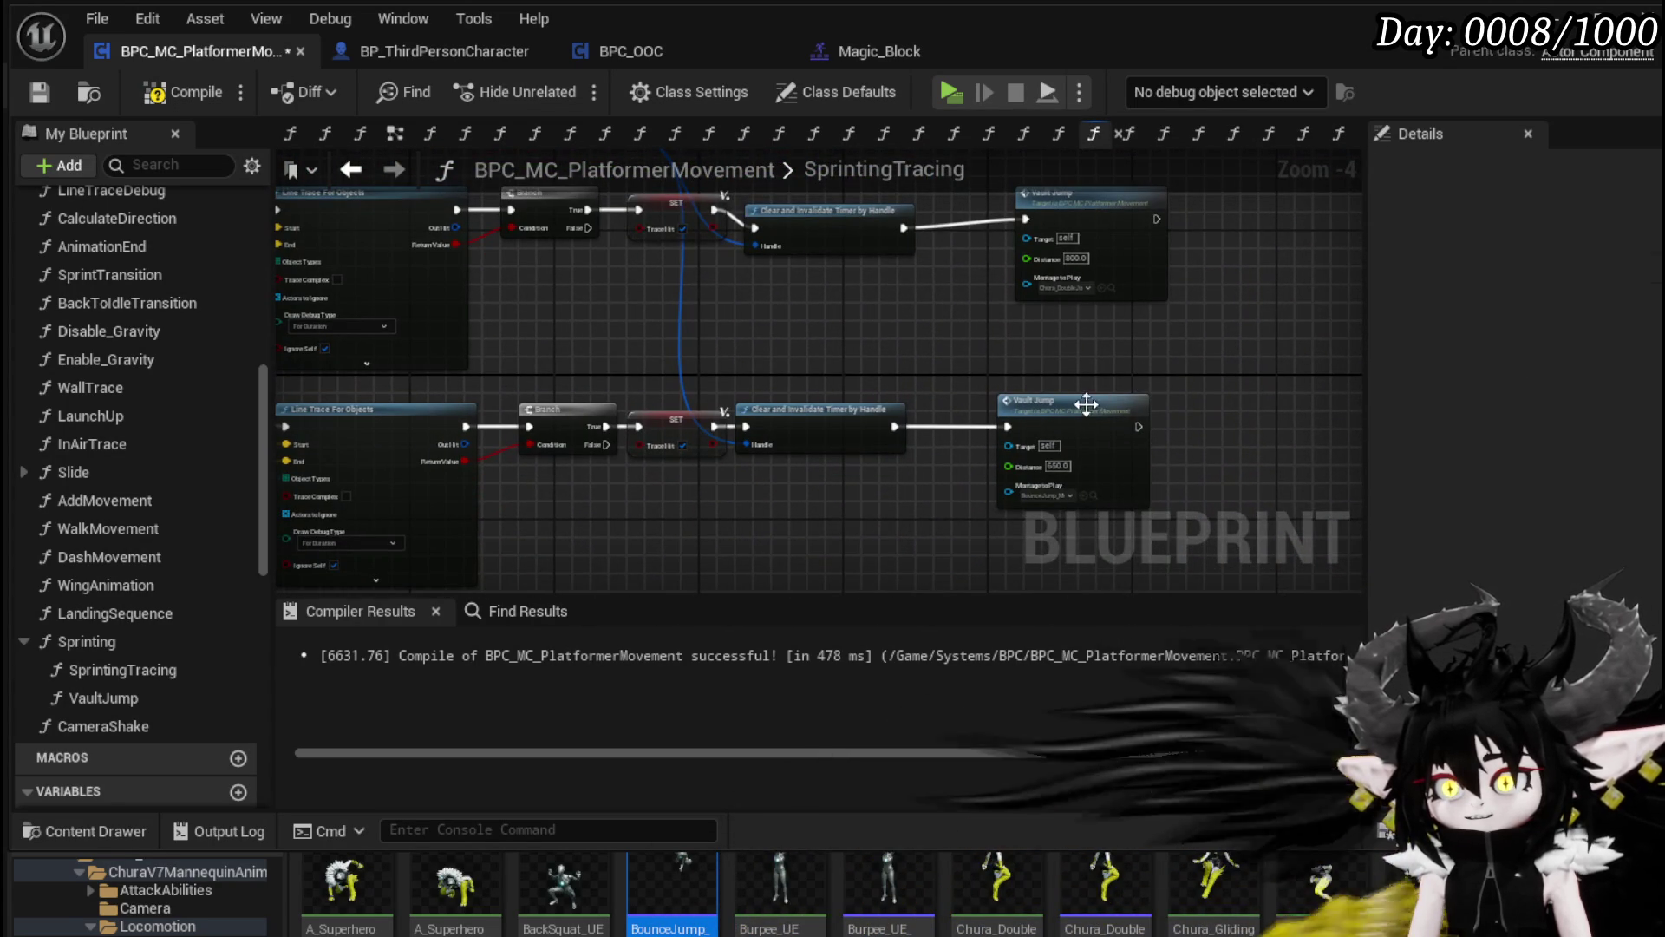
scroll(1096, 398, "up", 2)
double_click(930, 330)
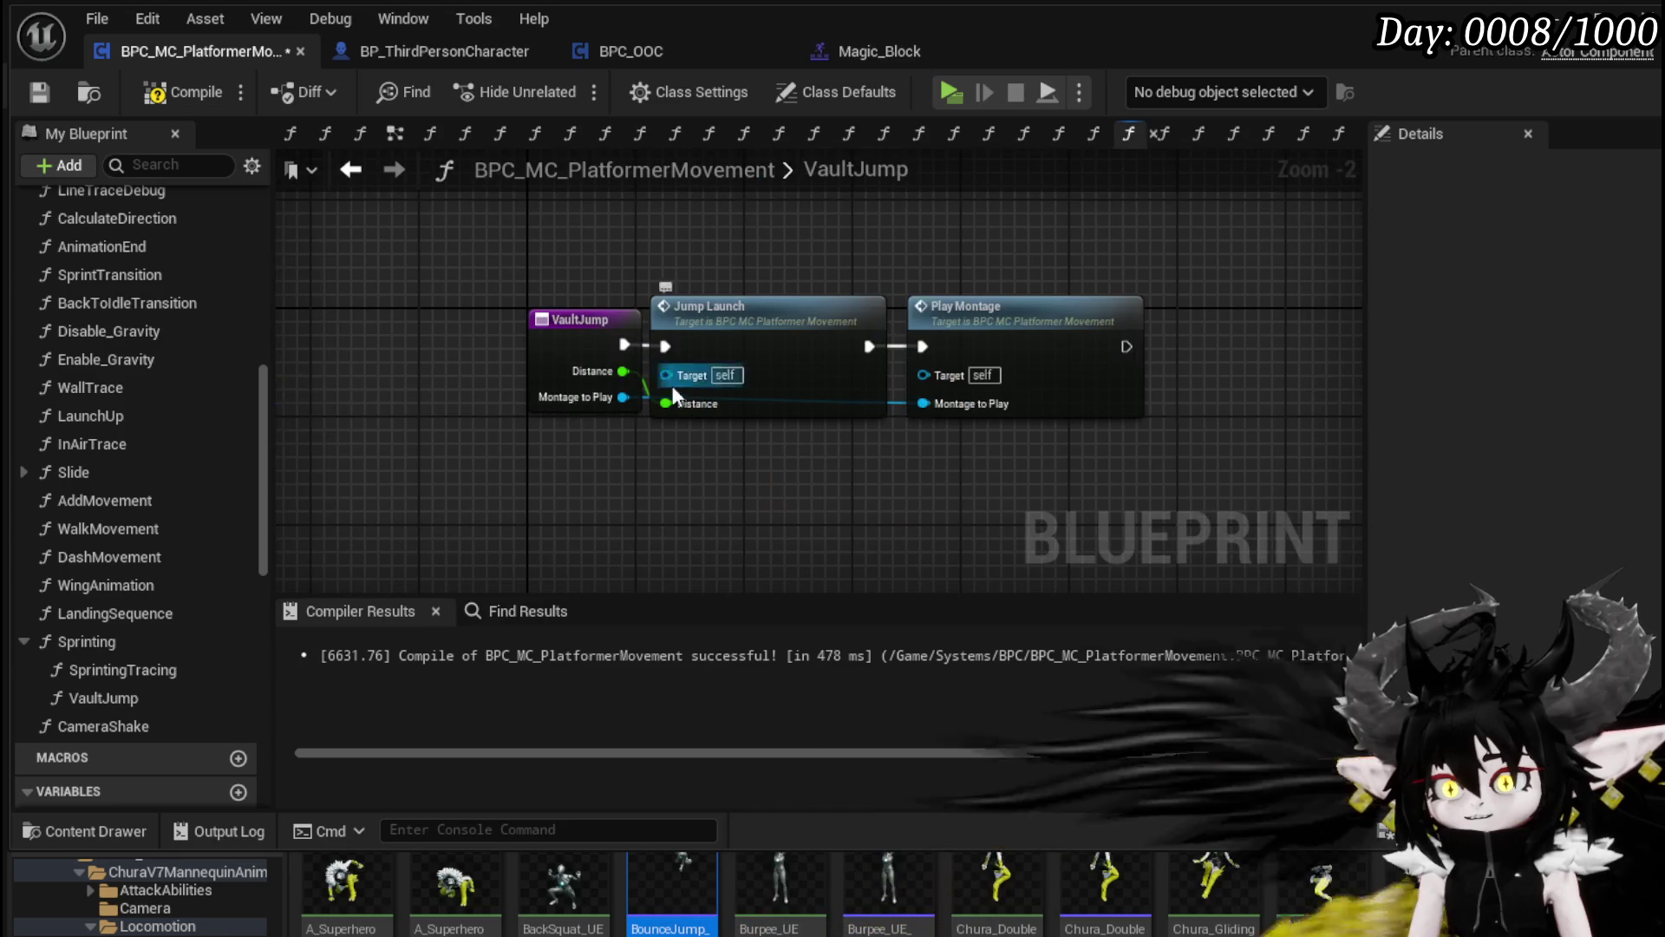
left_click_drag(587, 313, 389, 331)
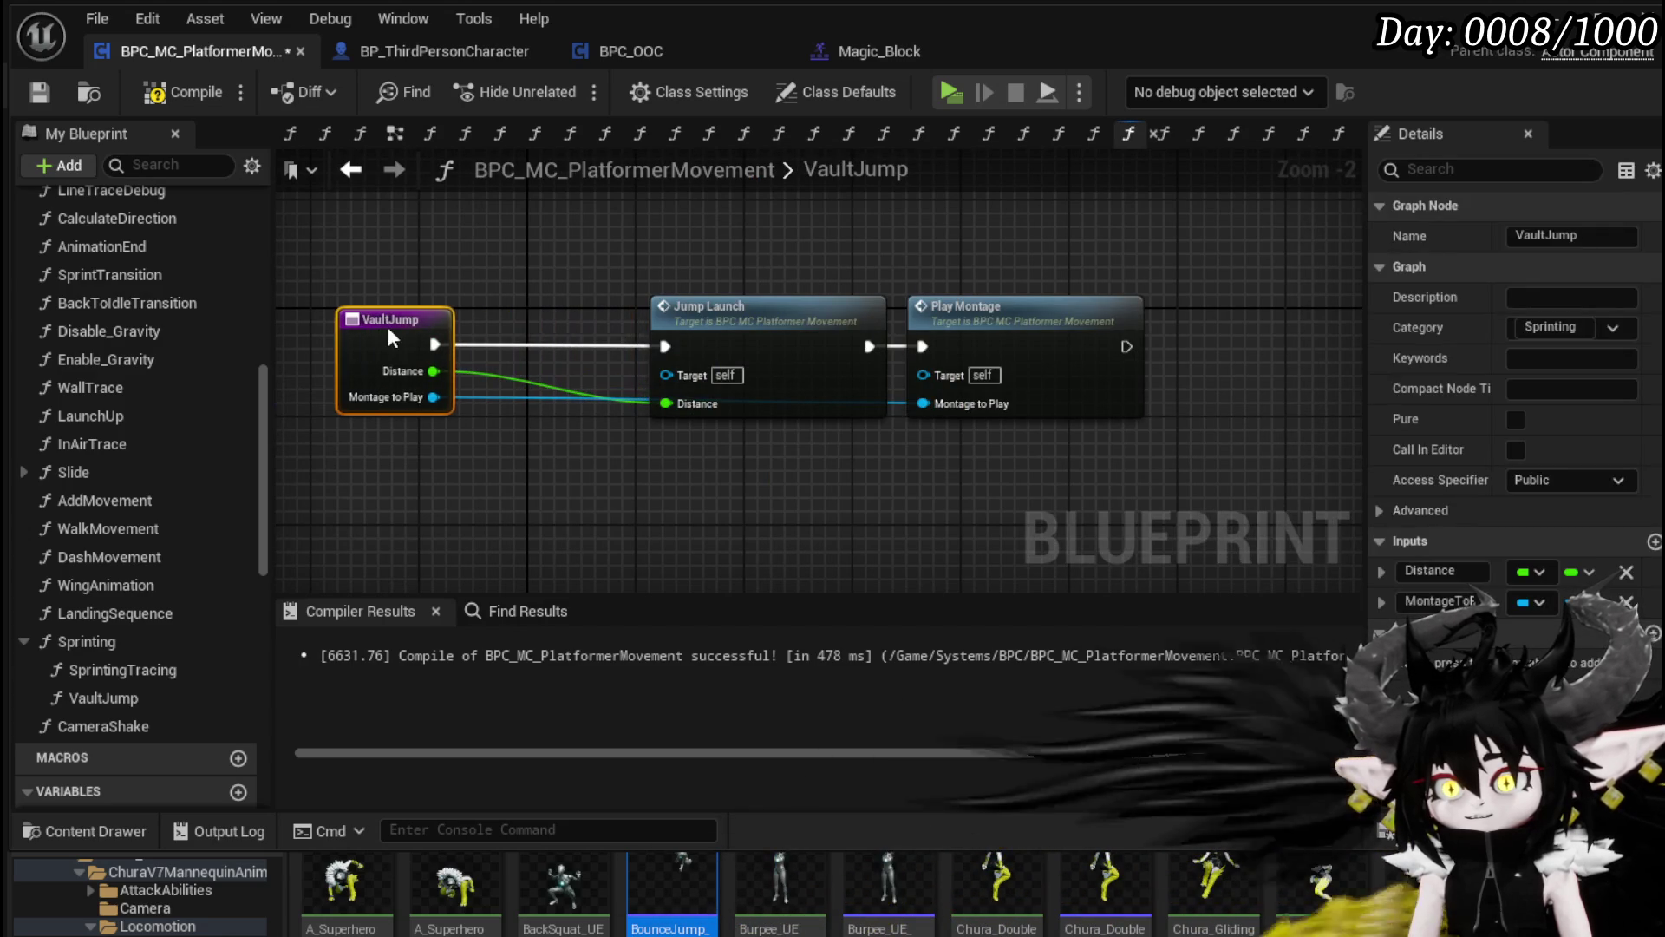
left_click(547, 256)
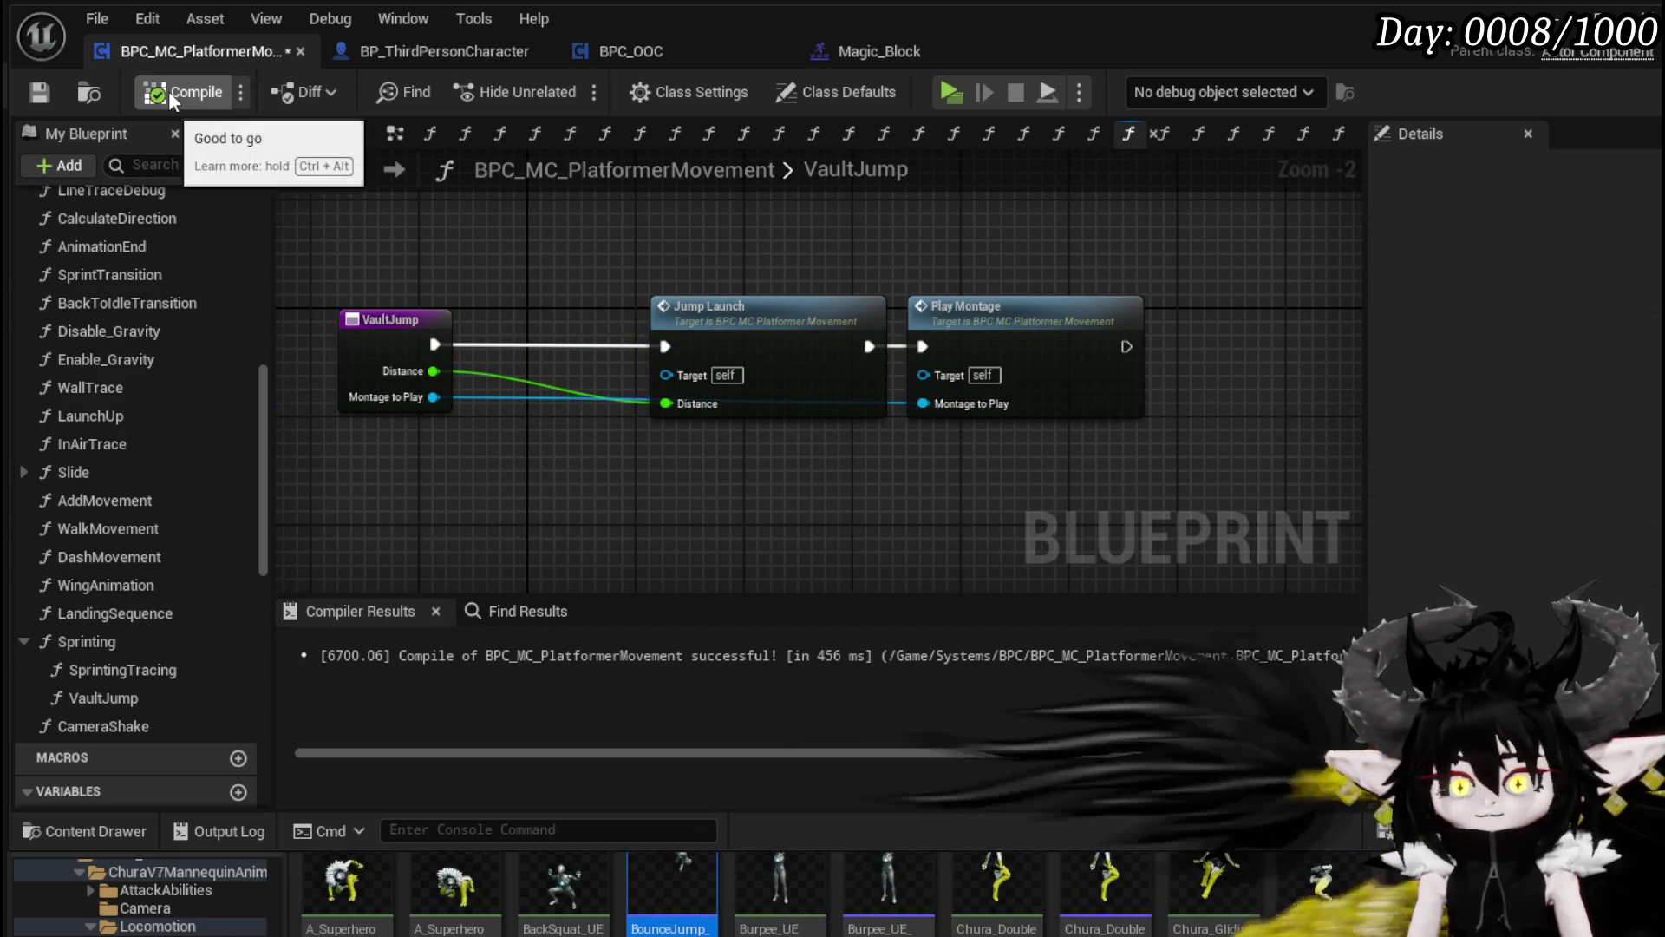
left_click(35, 92)
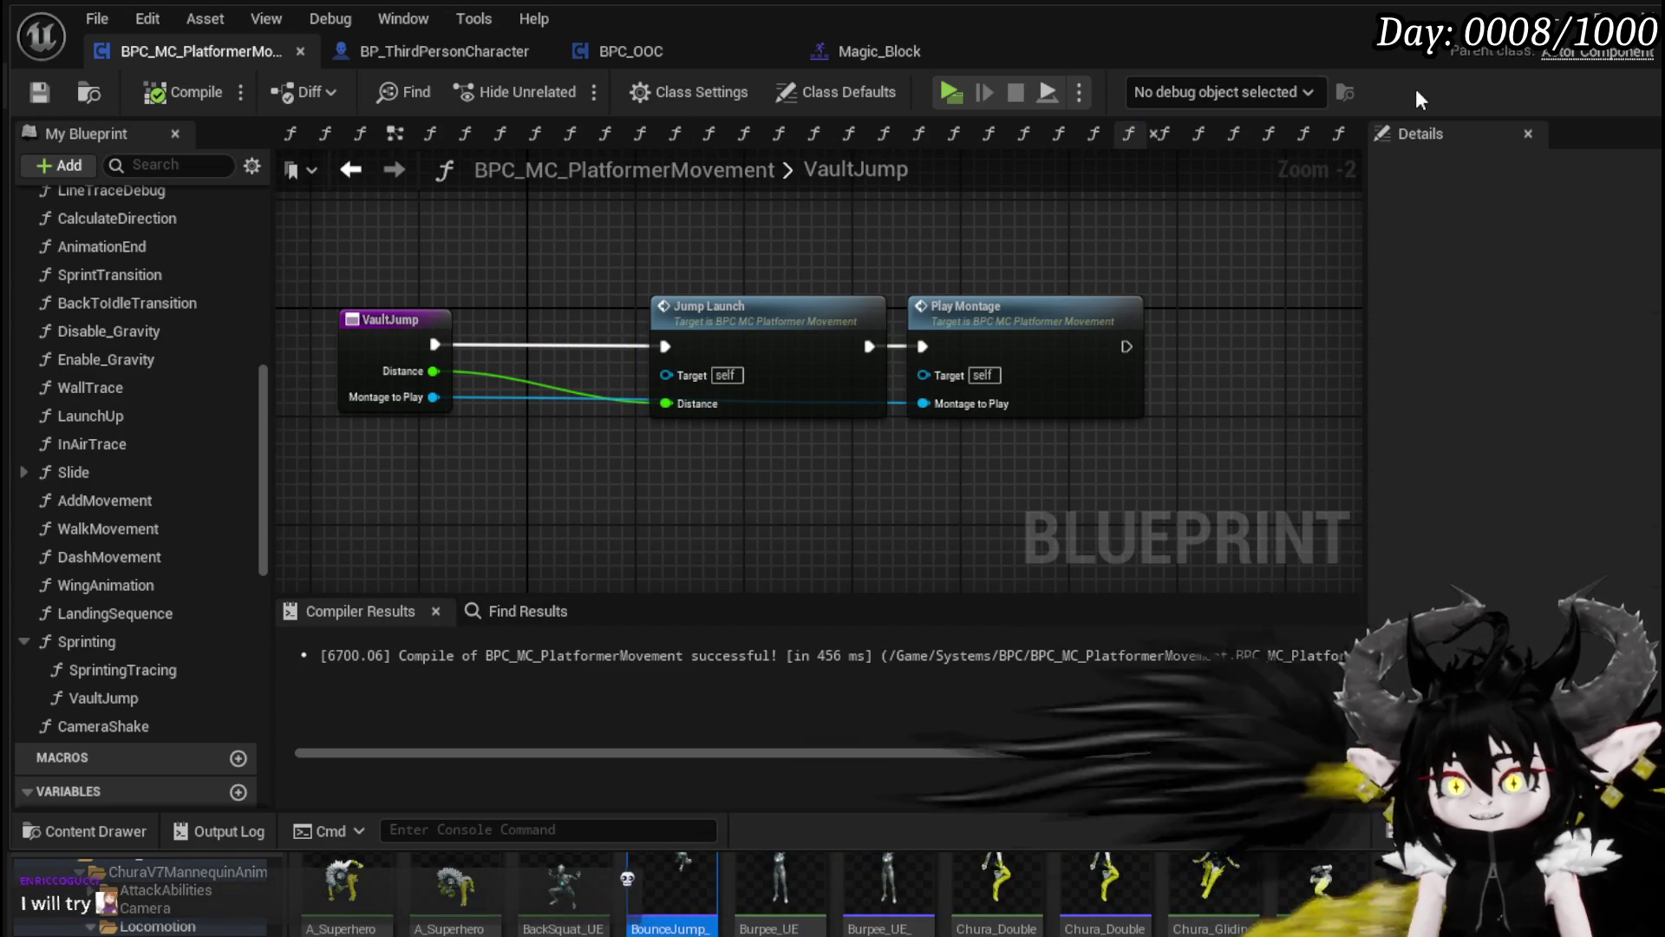
Step: Start a play session in the level and dash the character forward off the wall
key("alt+Tab")
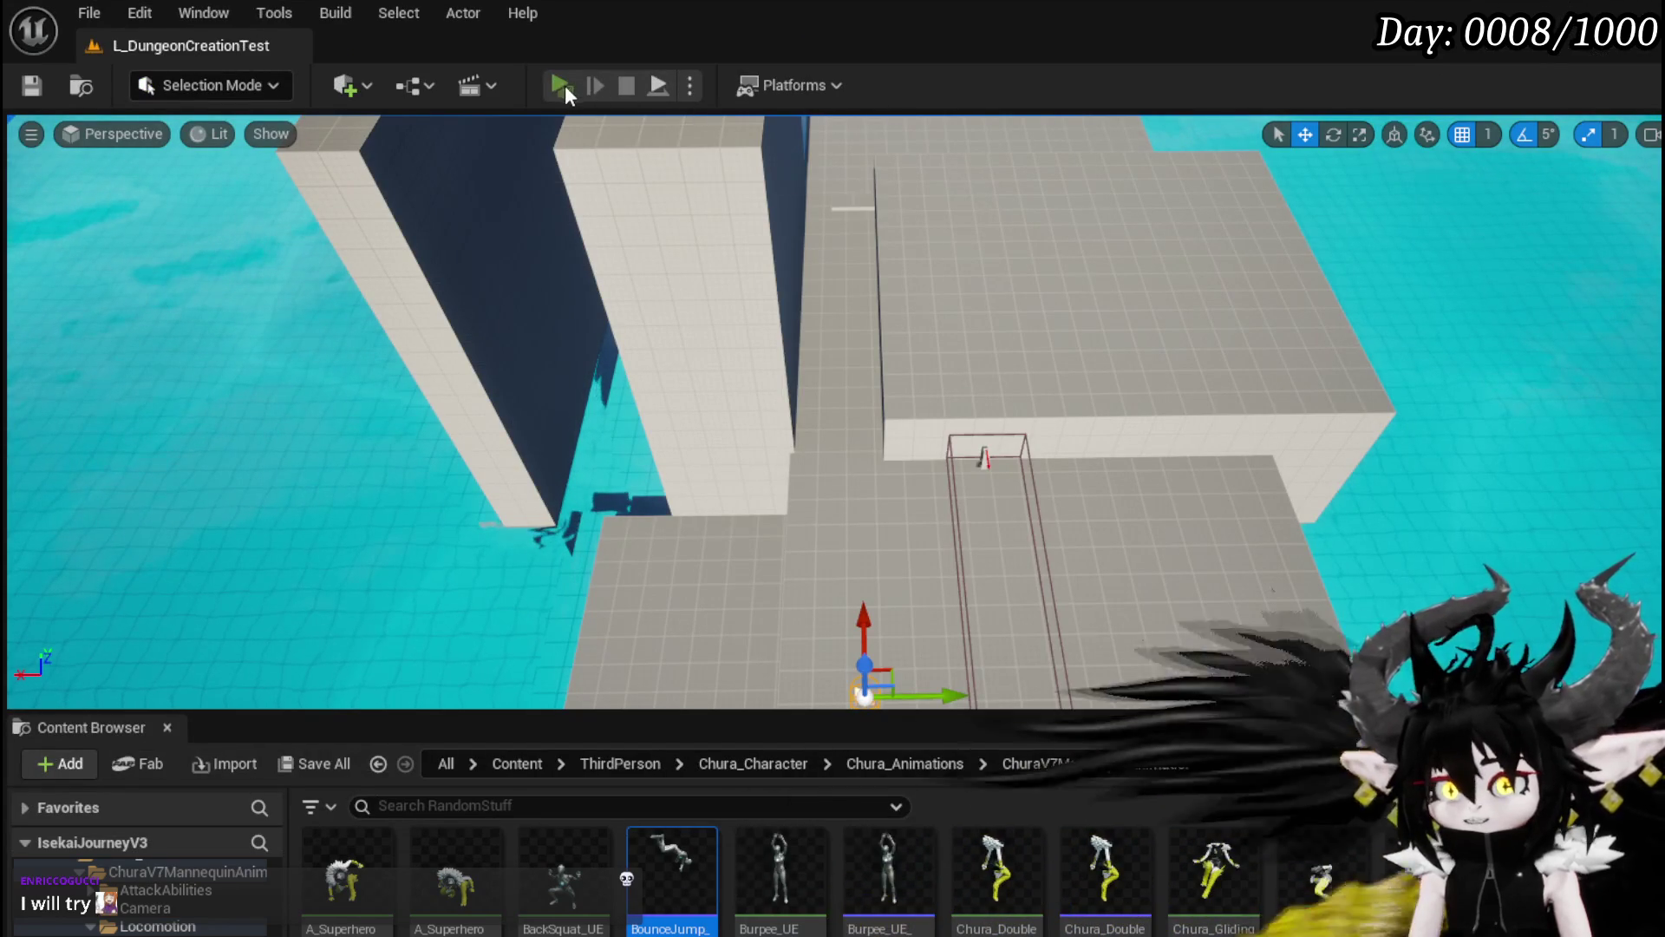
left_click(563, 85)
key("shift")
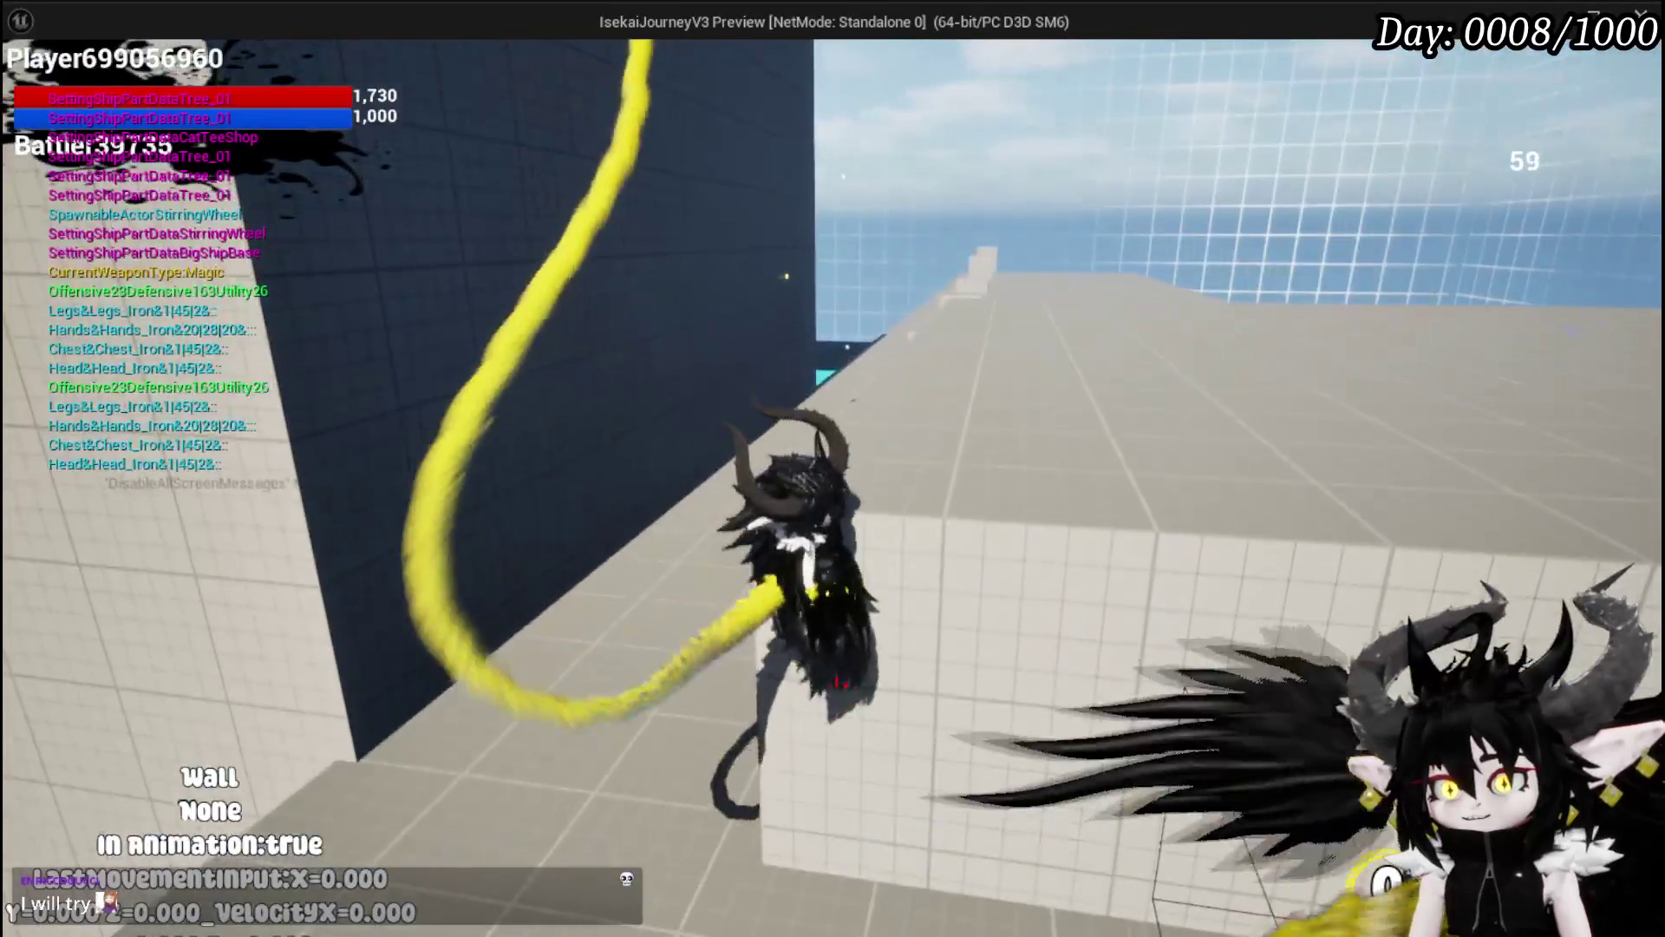
key("w")
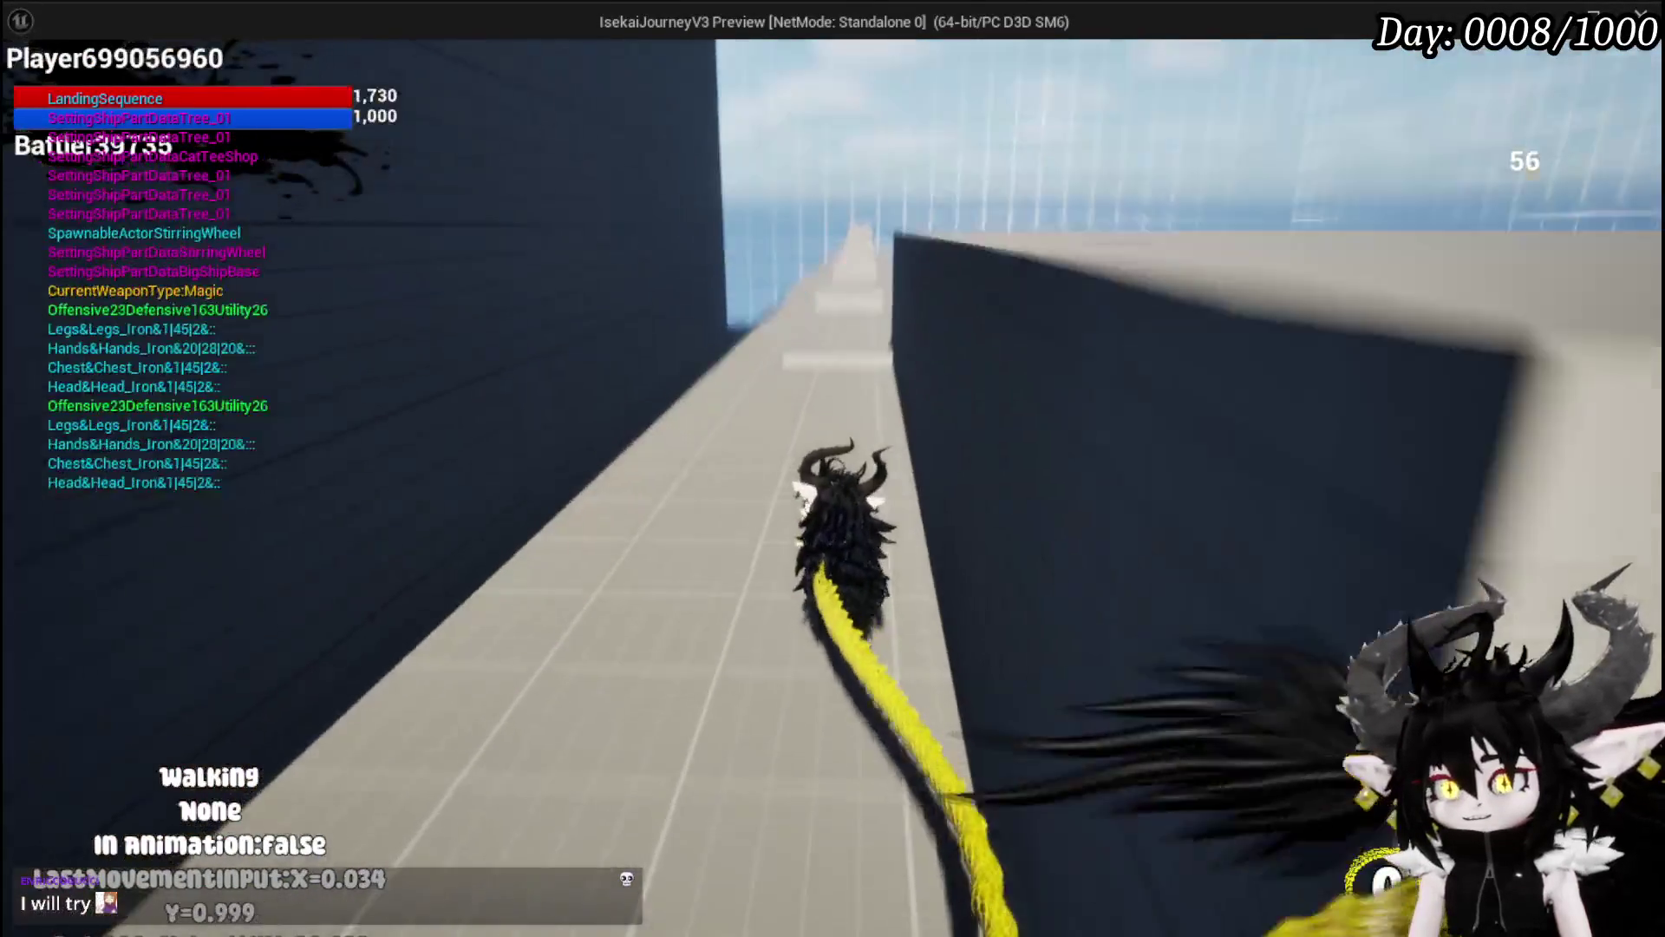
key("shift")
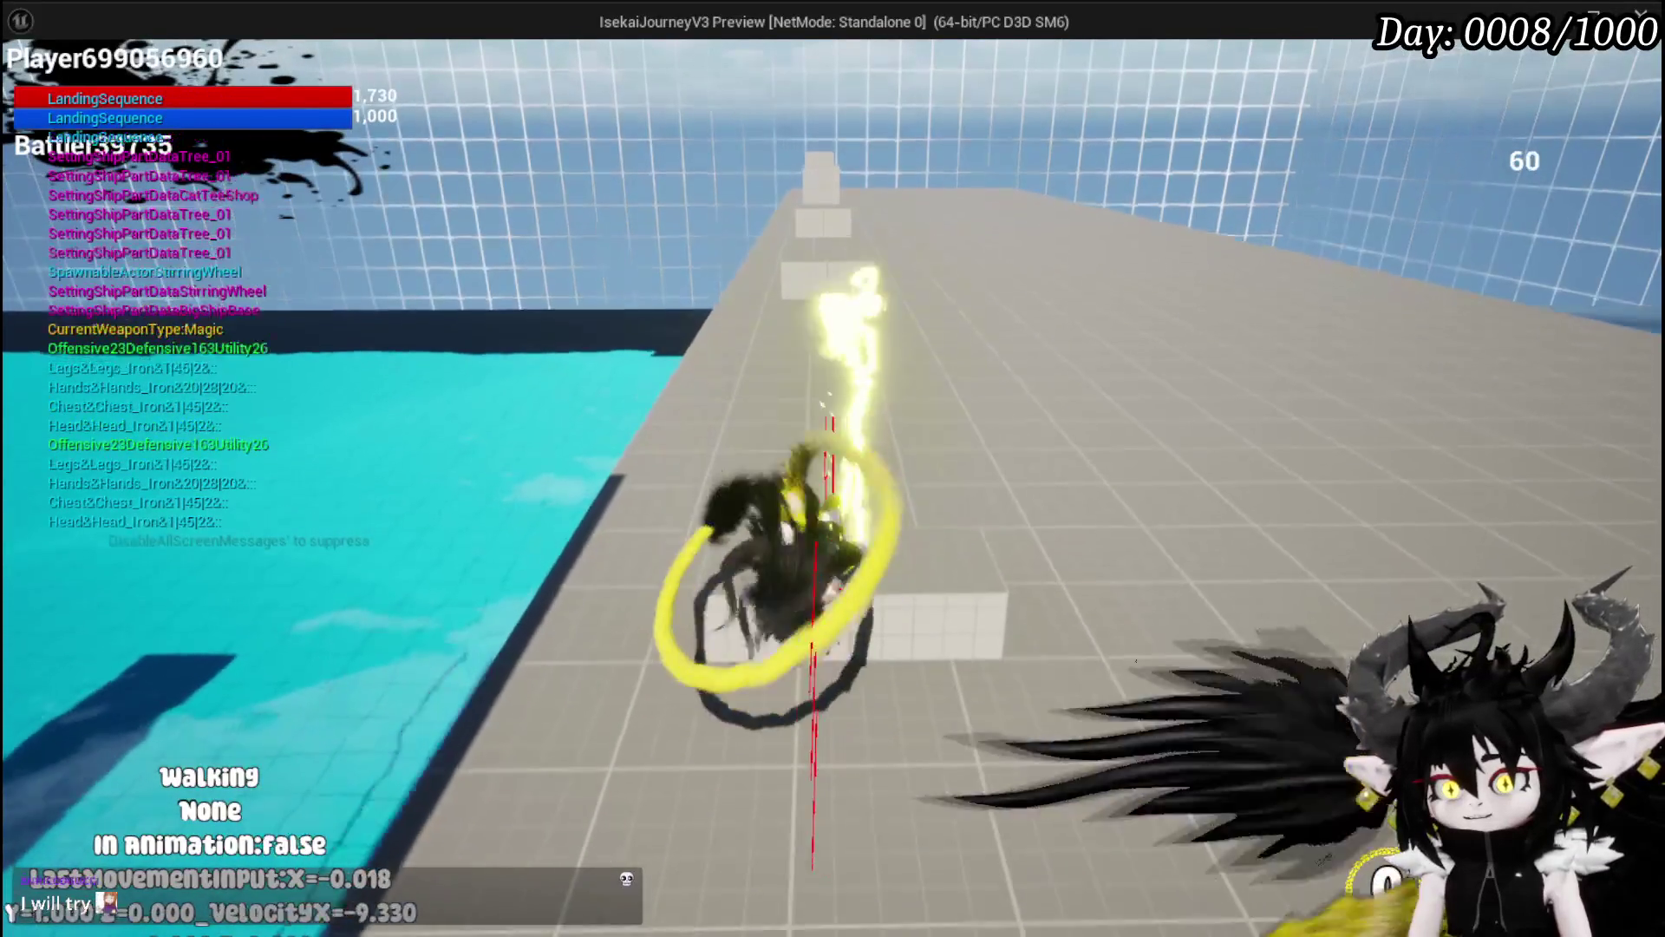
key("s")
Step: Jump and dash several more times toward the sea, then stop and save the level
key("shift")
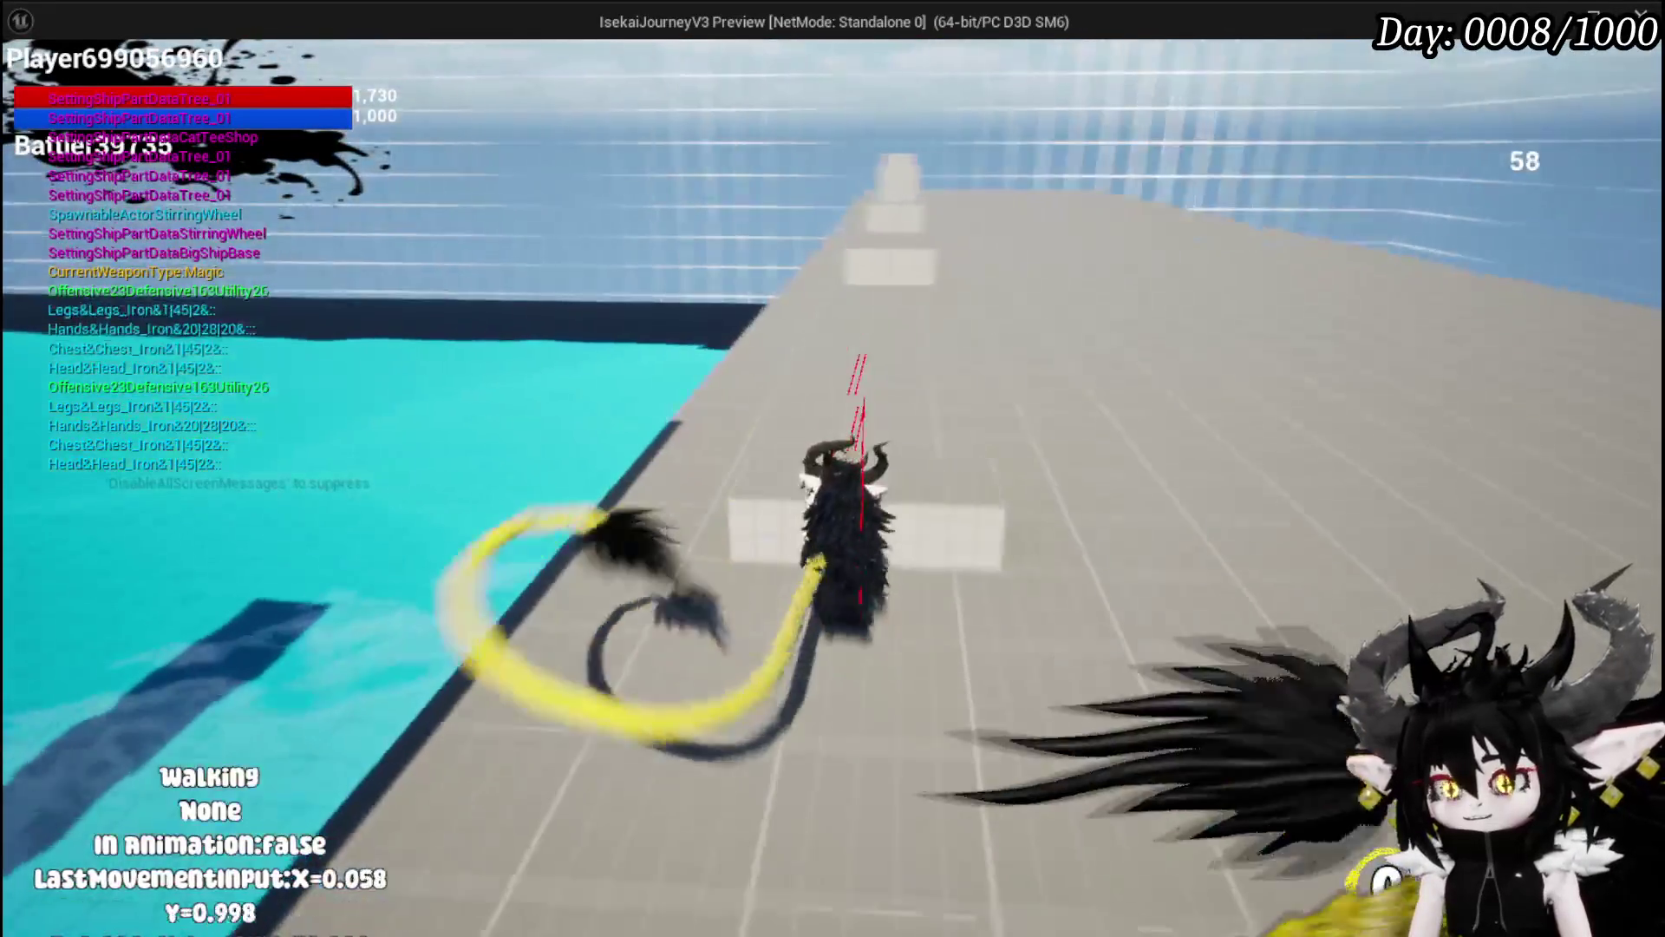
key("space")
key("shift")
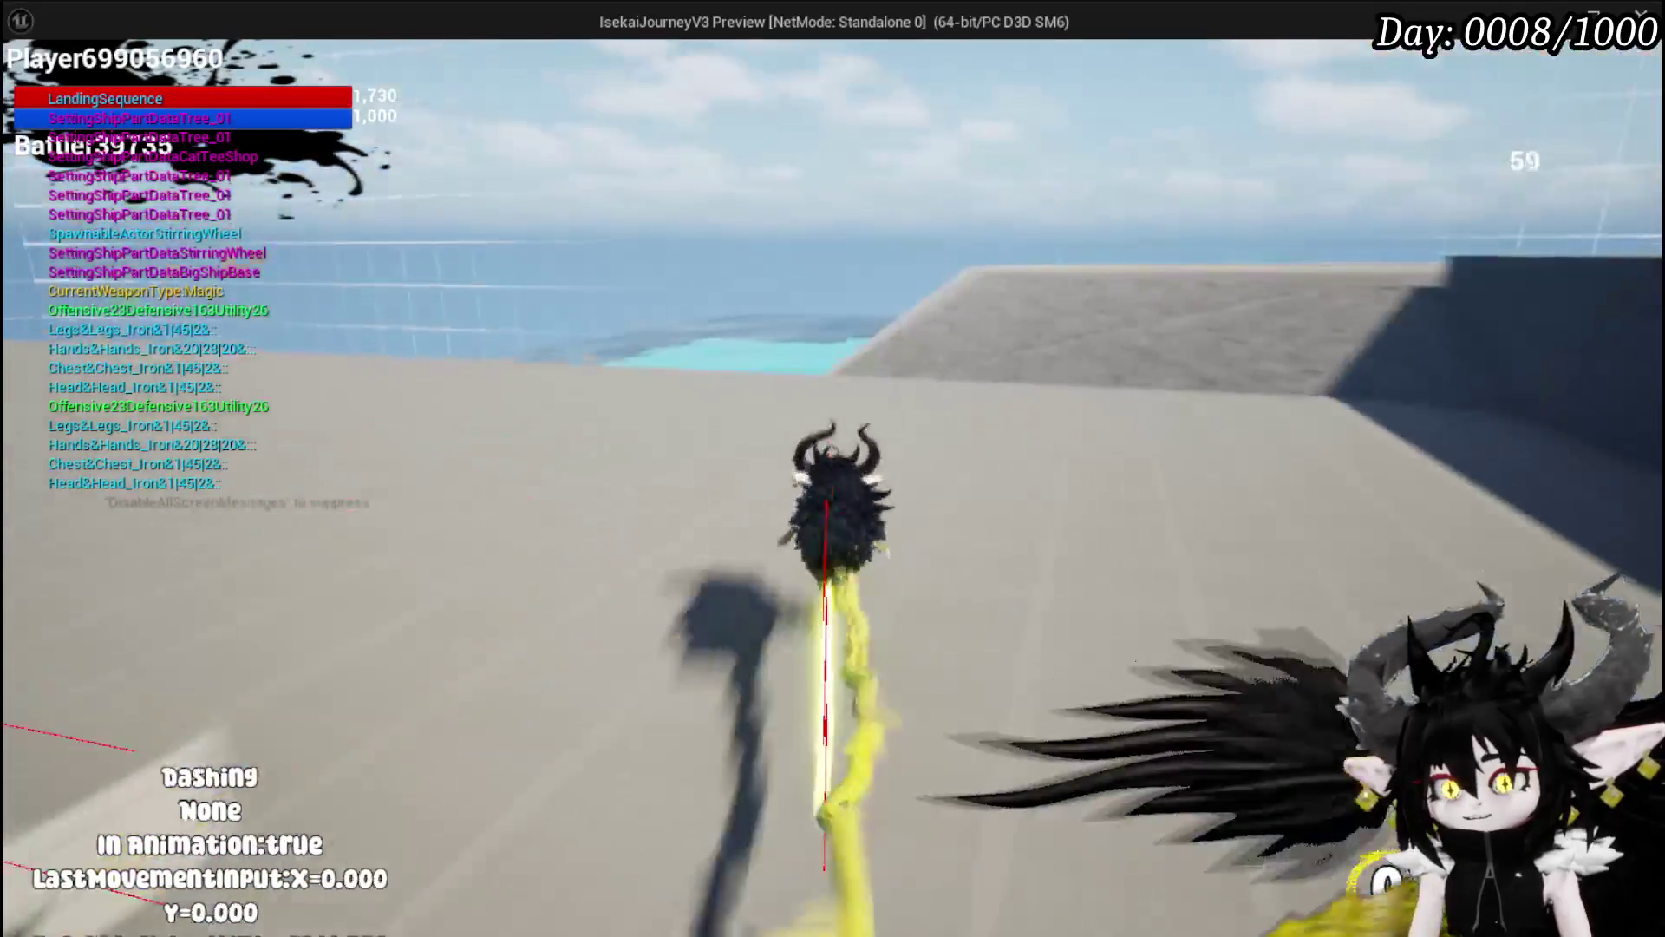
key("shift")
key("shift")
key("shift")
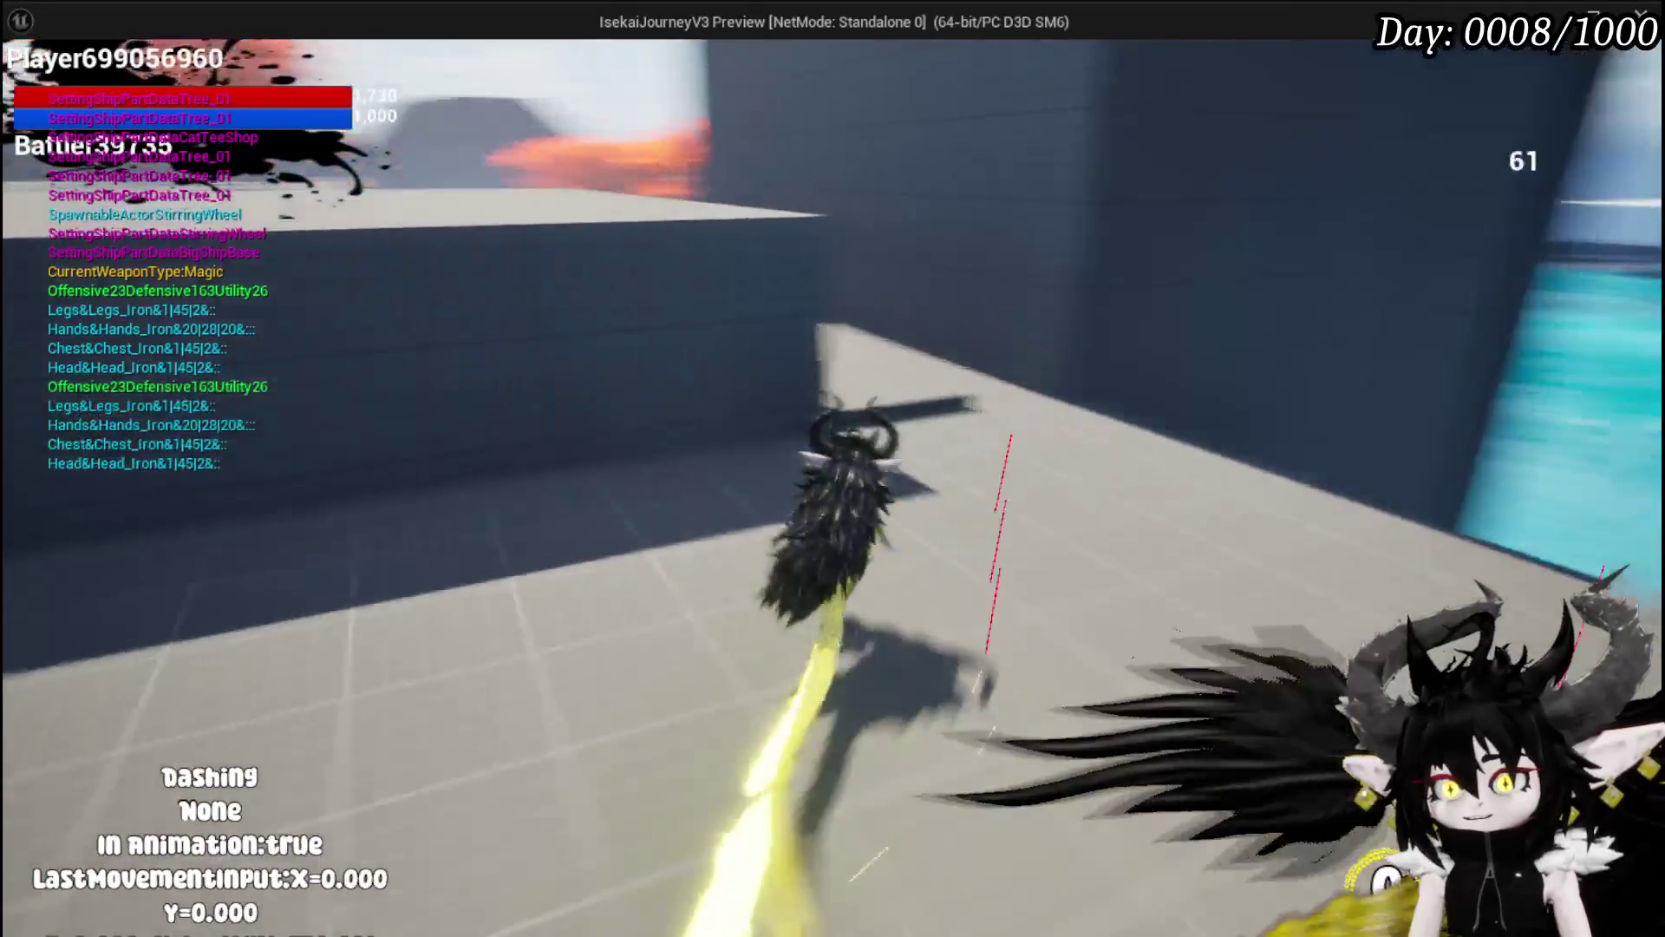
key("shift")
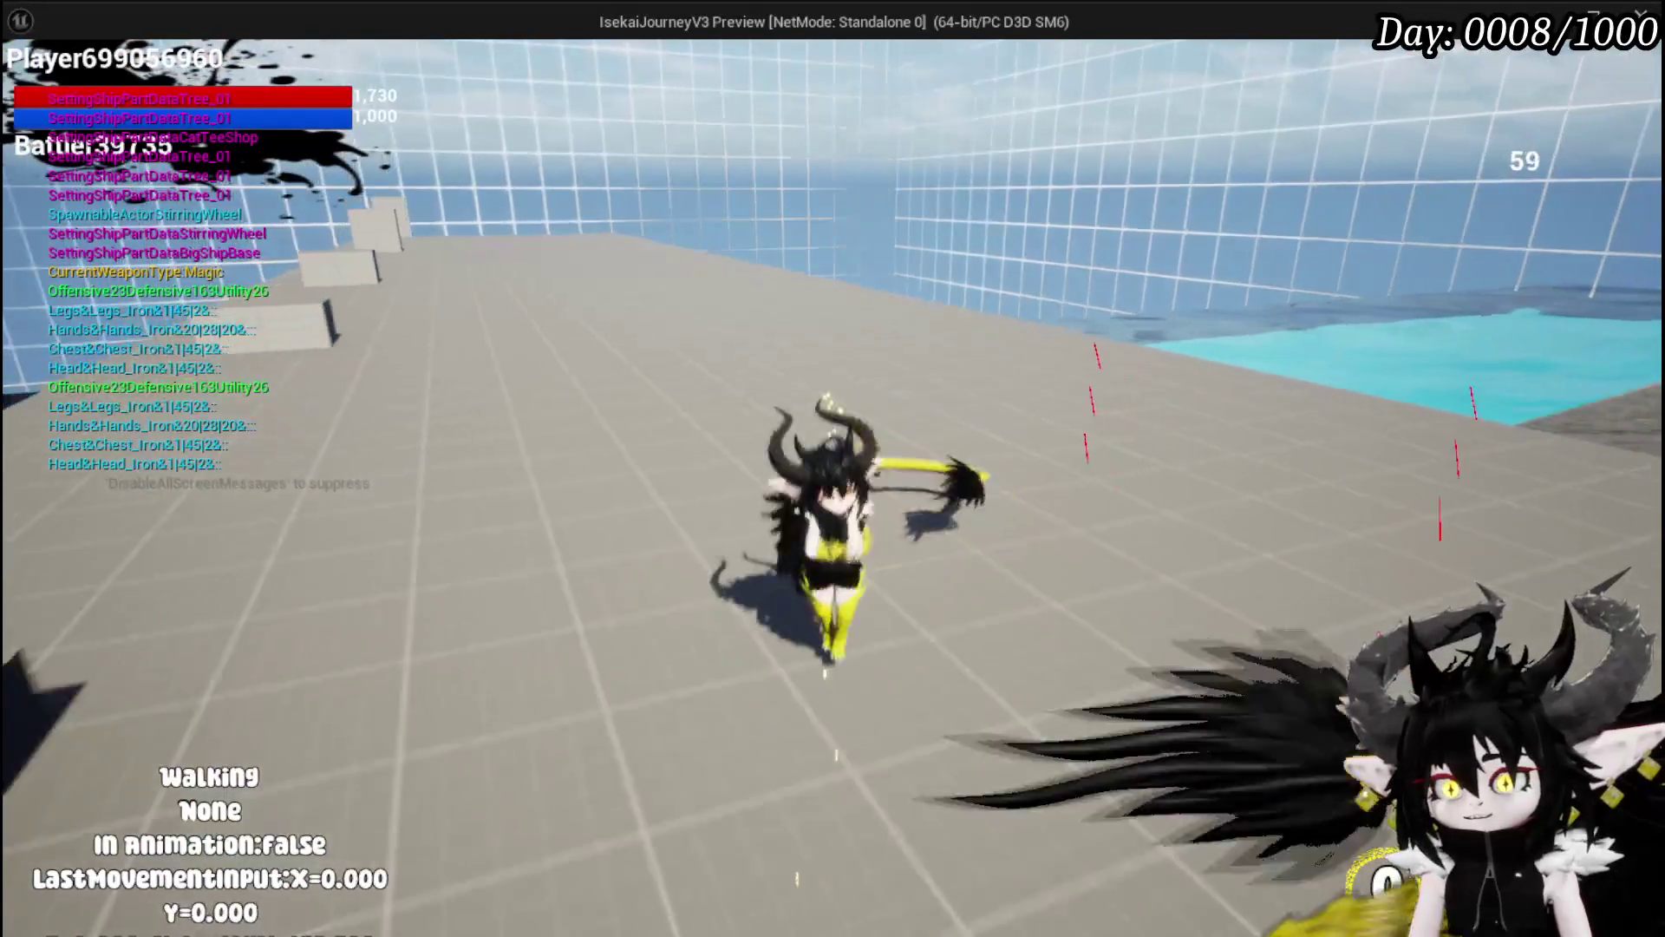
key("Escape")
left_click(31, 85)
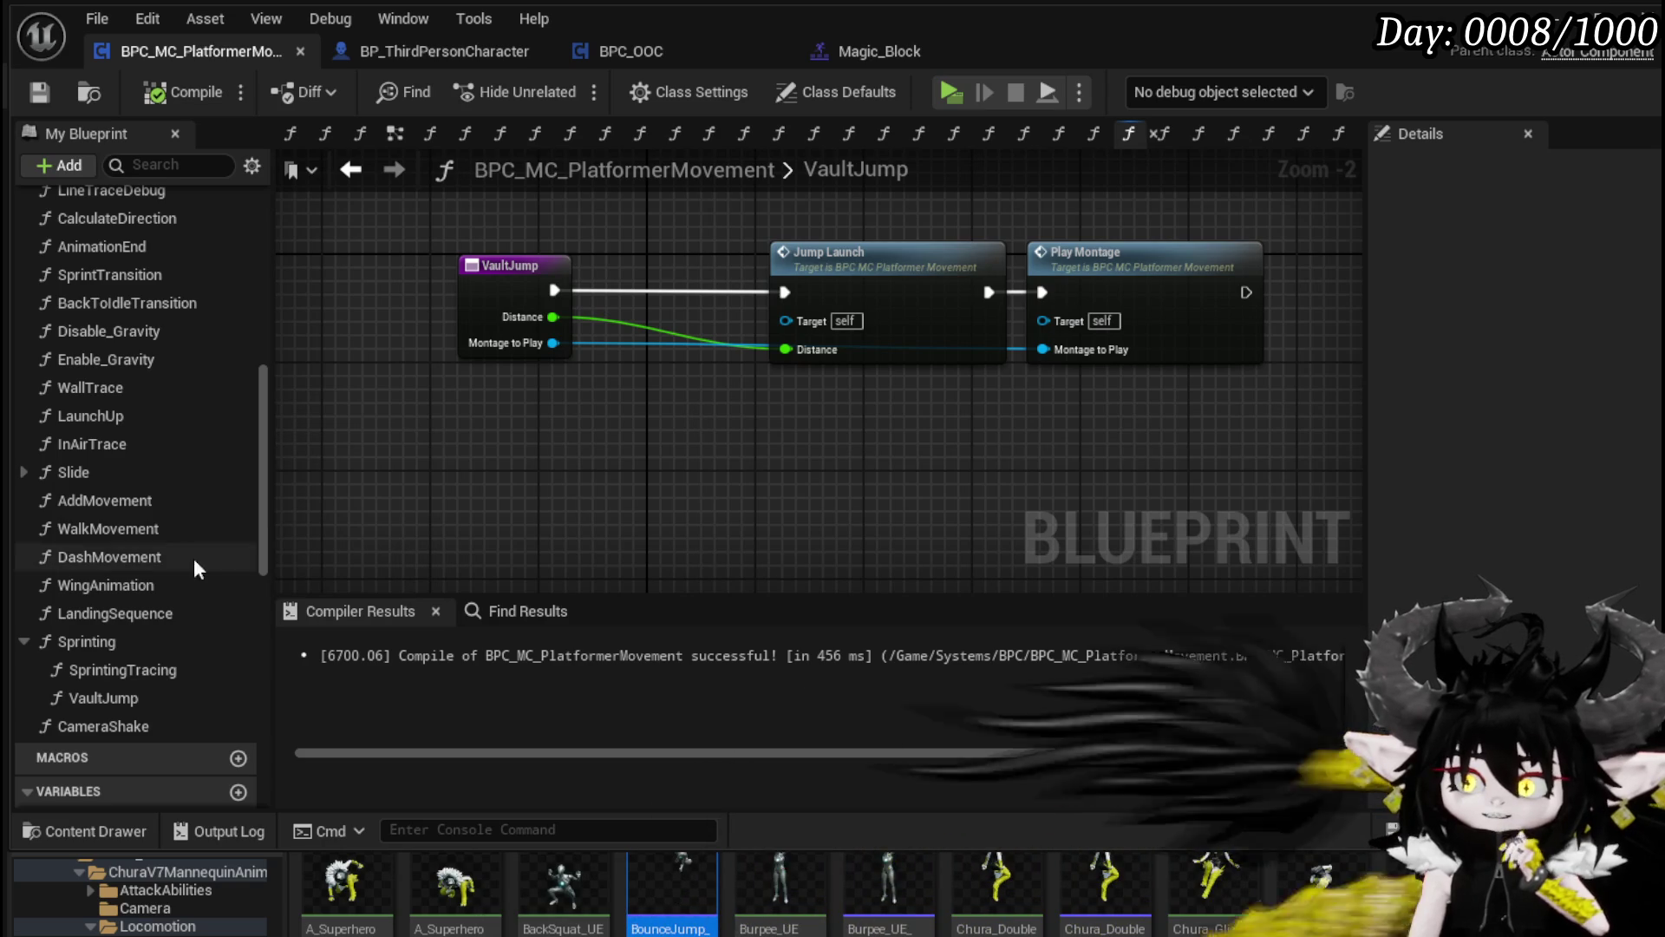
Step: Open SprintingTracing, then find and open the AnimationEnd function graph
left_click(170, 669)
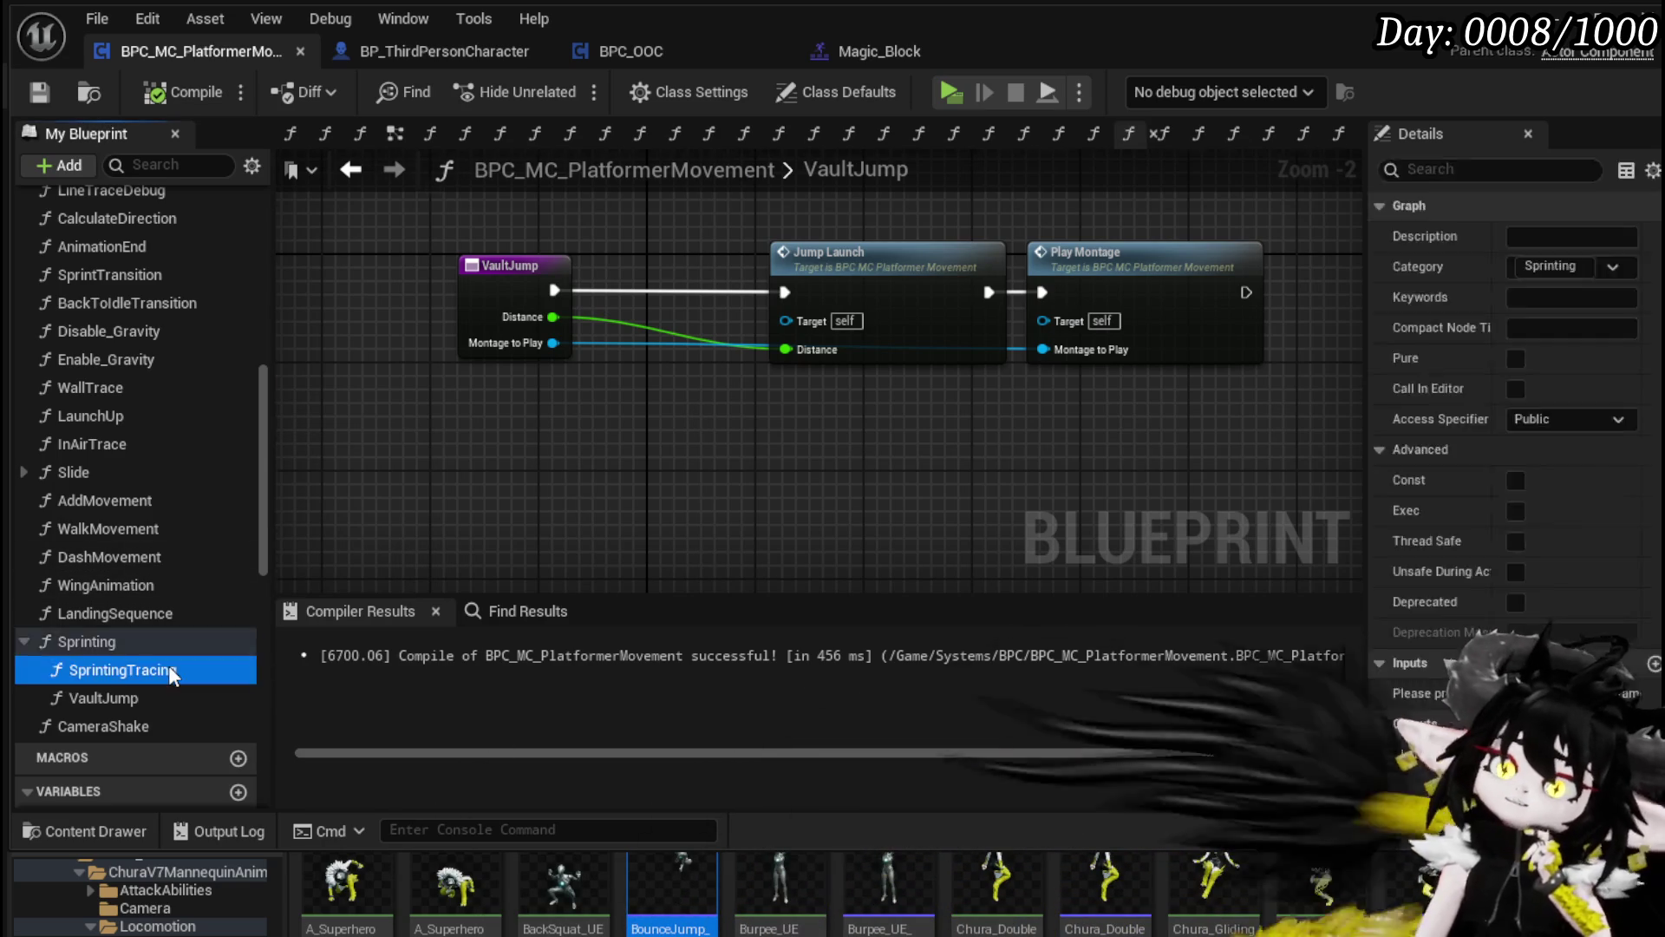
double_click(170, 669)
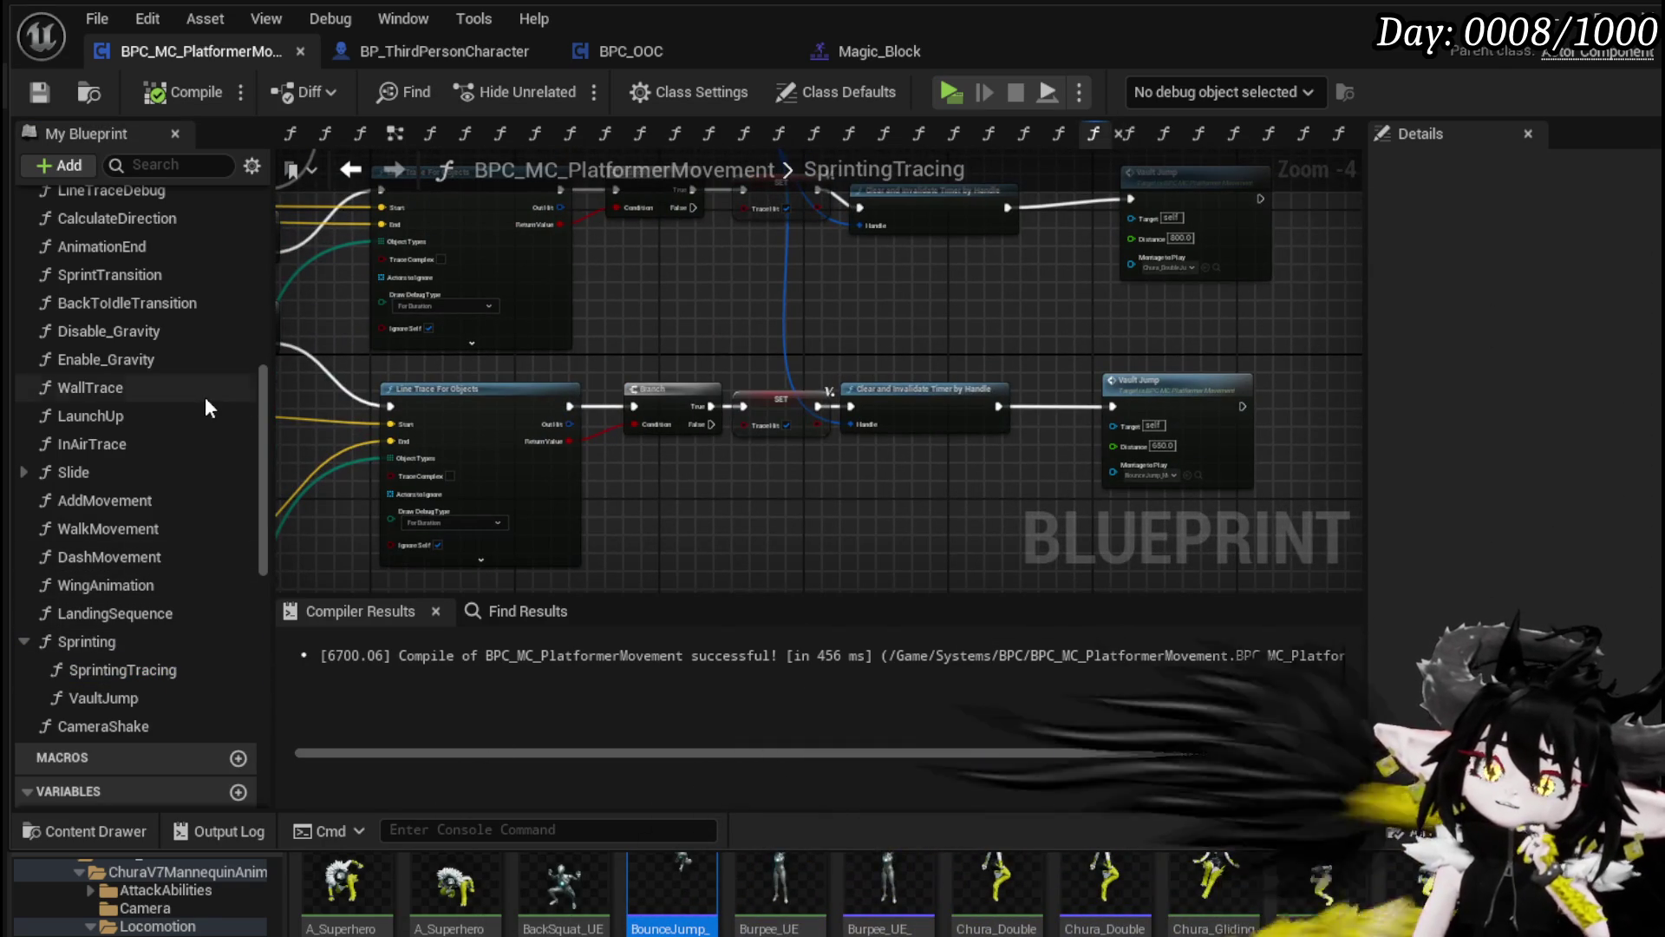
scroll(203, 397, "up", 5)
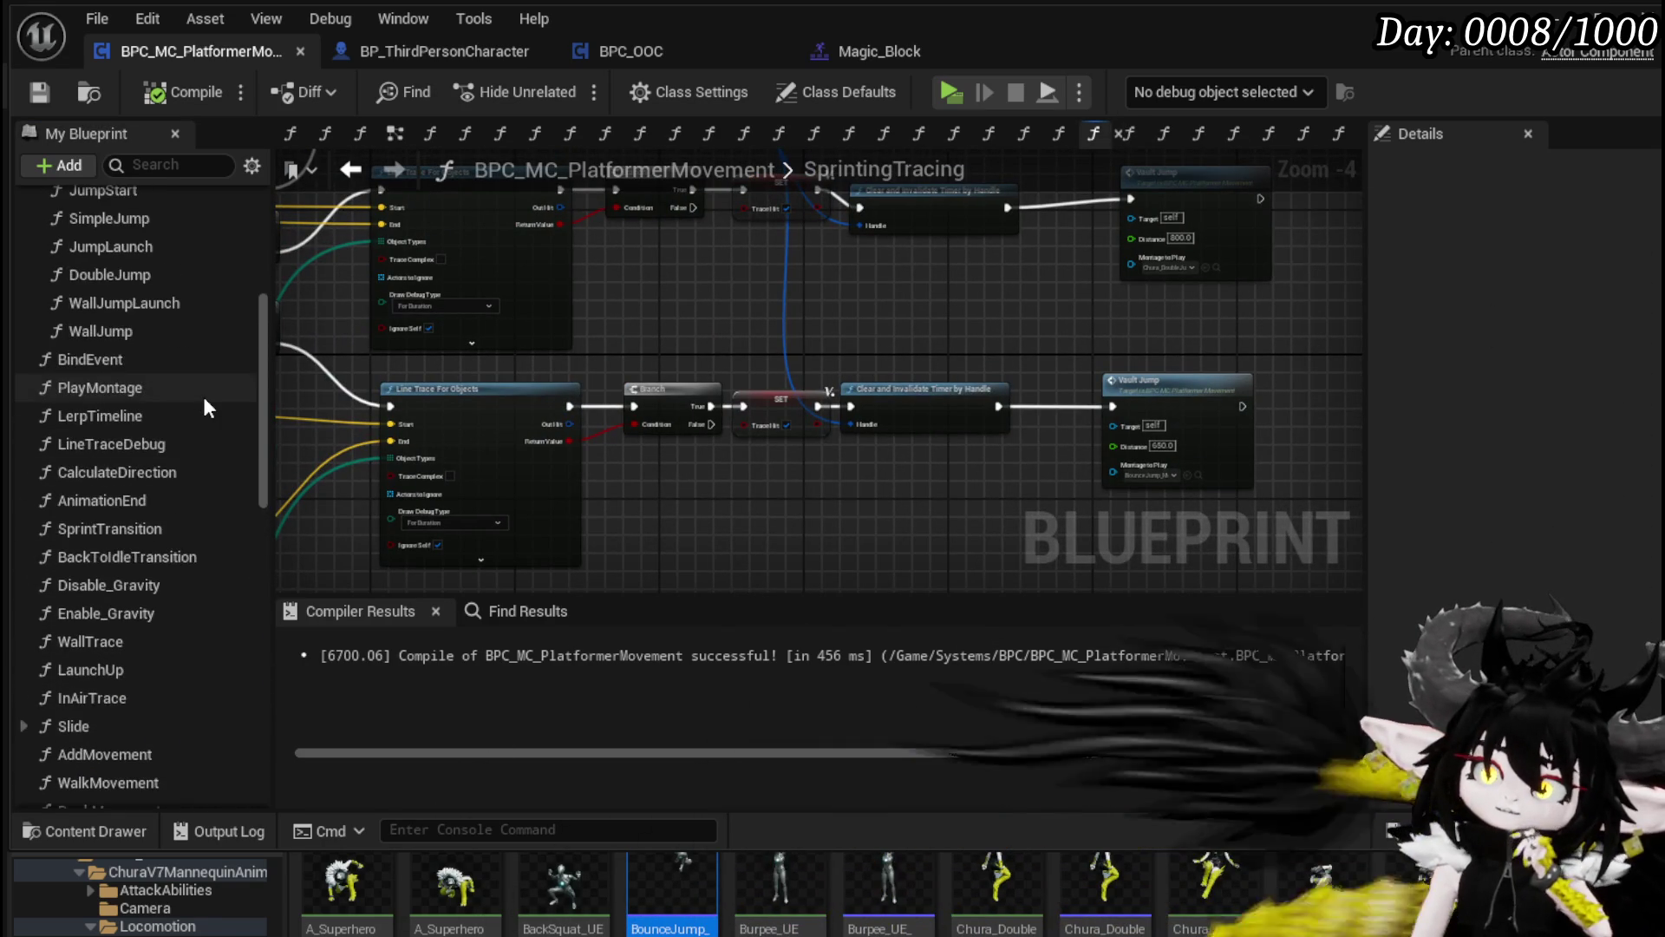
scroll(202, 397, "up", 2)
scroll(205, 401, "down", 2)
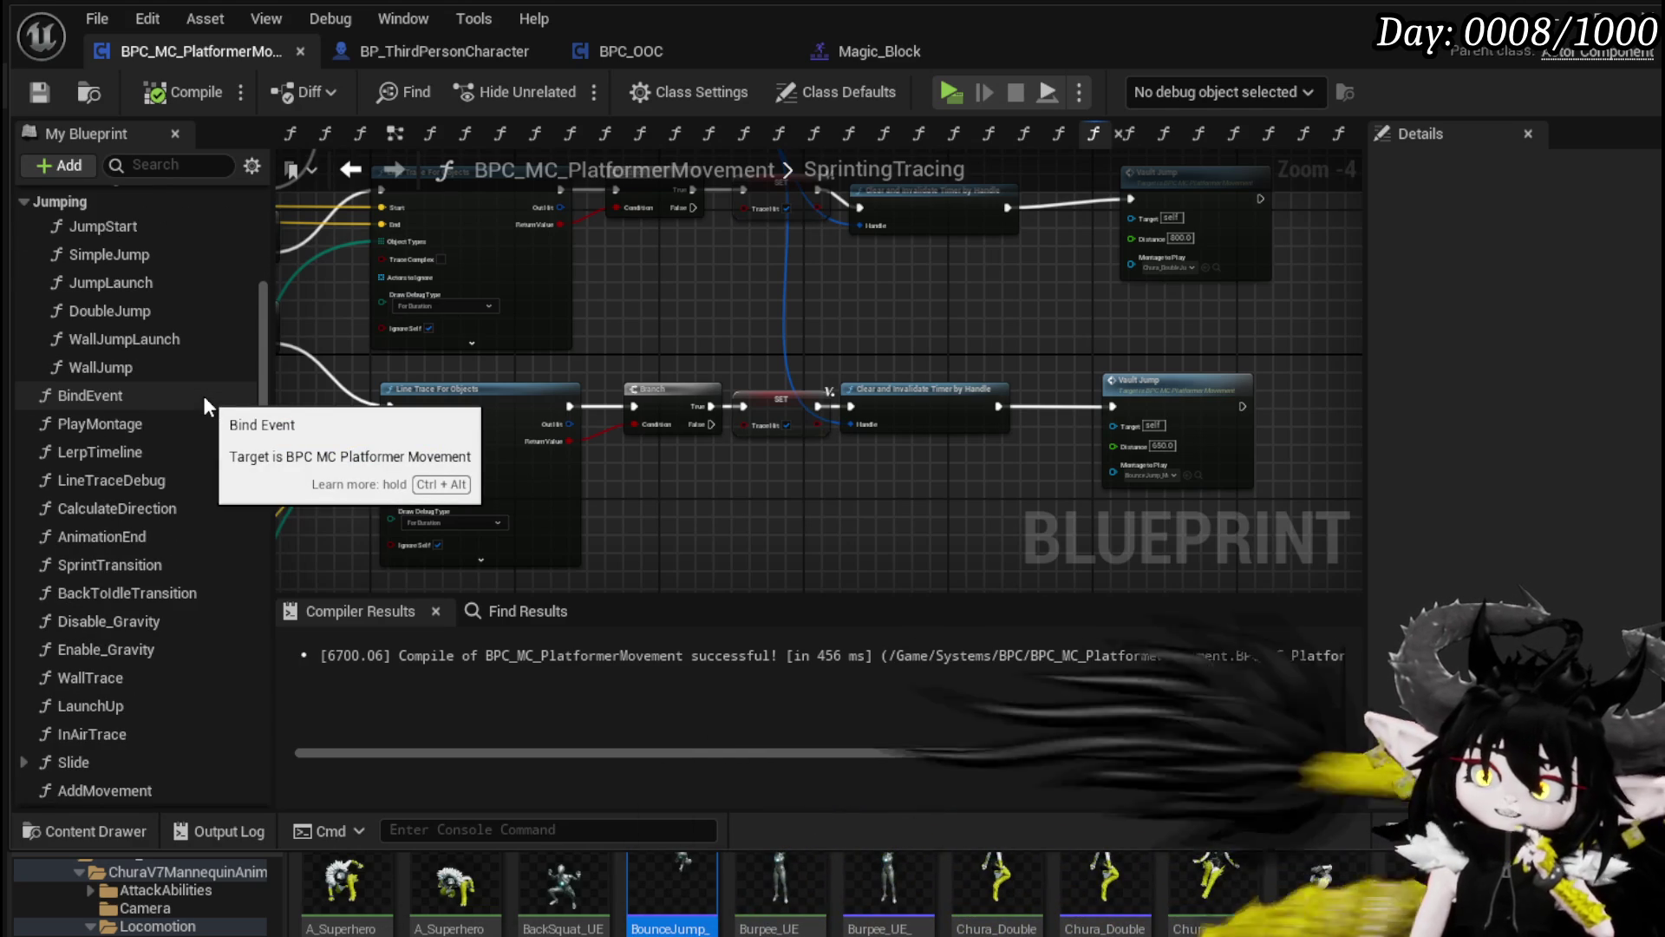
double_click(164, 537)
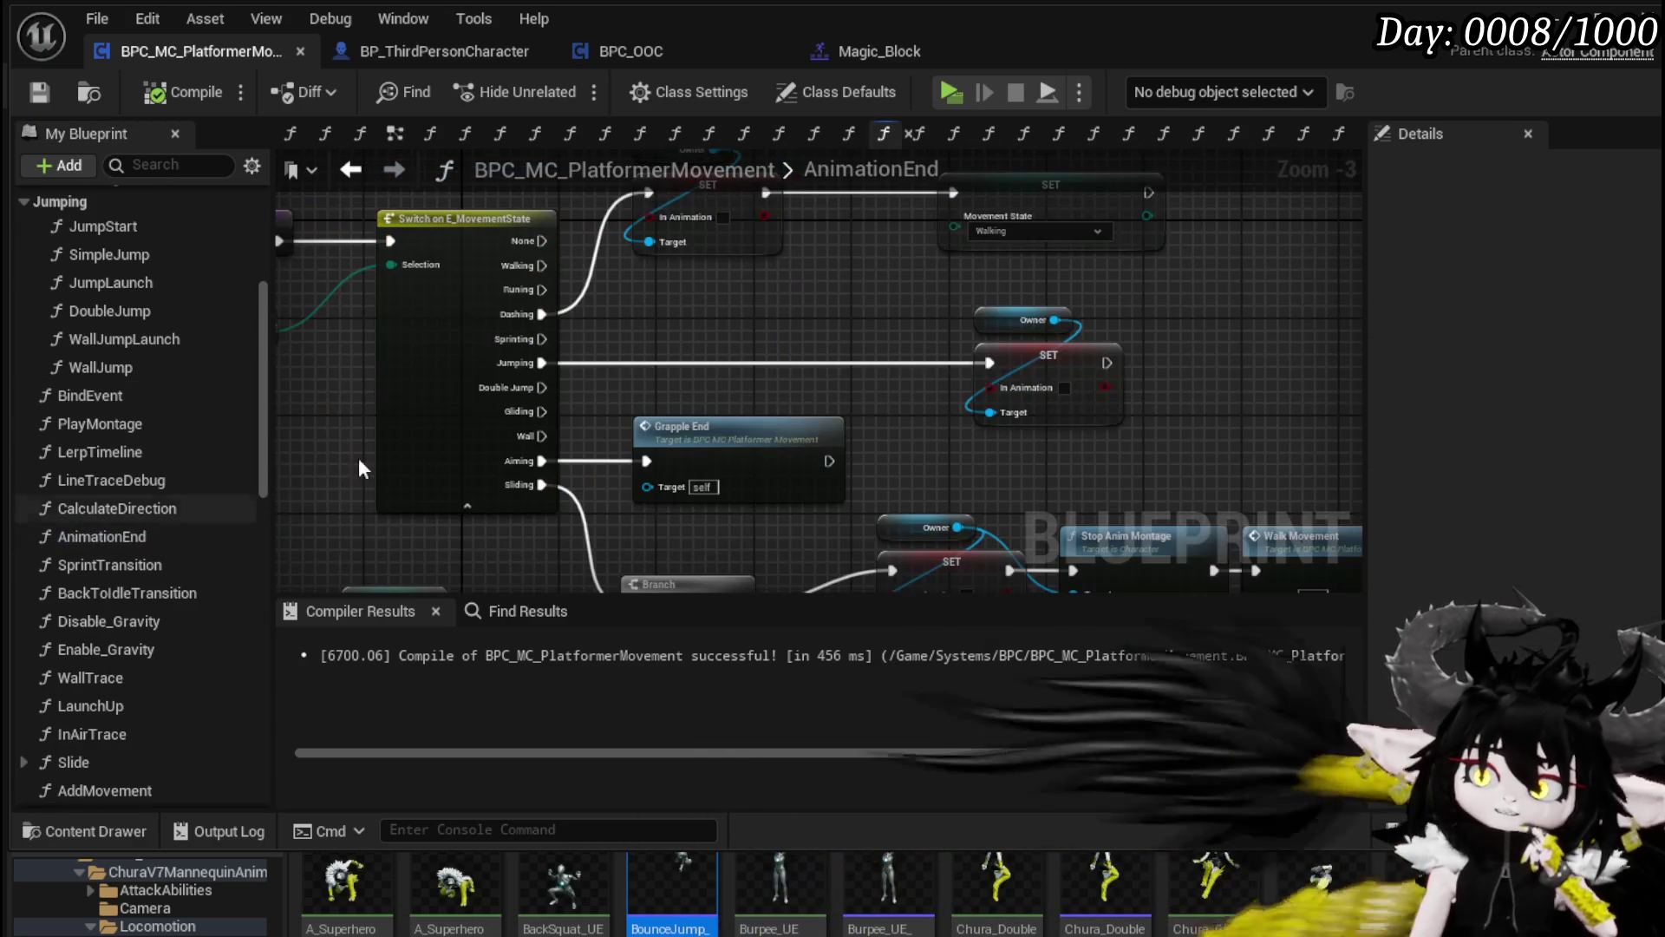
Step: Rearrange AnimationEnd, moving the Owner and SET nodes up and to the right
mouse_move(674, 344)
left_mouse_down()
mouse_move(446, 472)
mouse_move(435, 444)
left_mouse_up()
left_click_drag(746, 279, 748, 283)
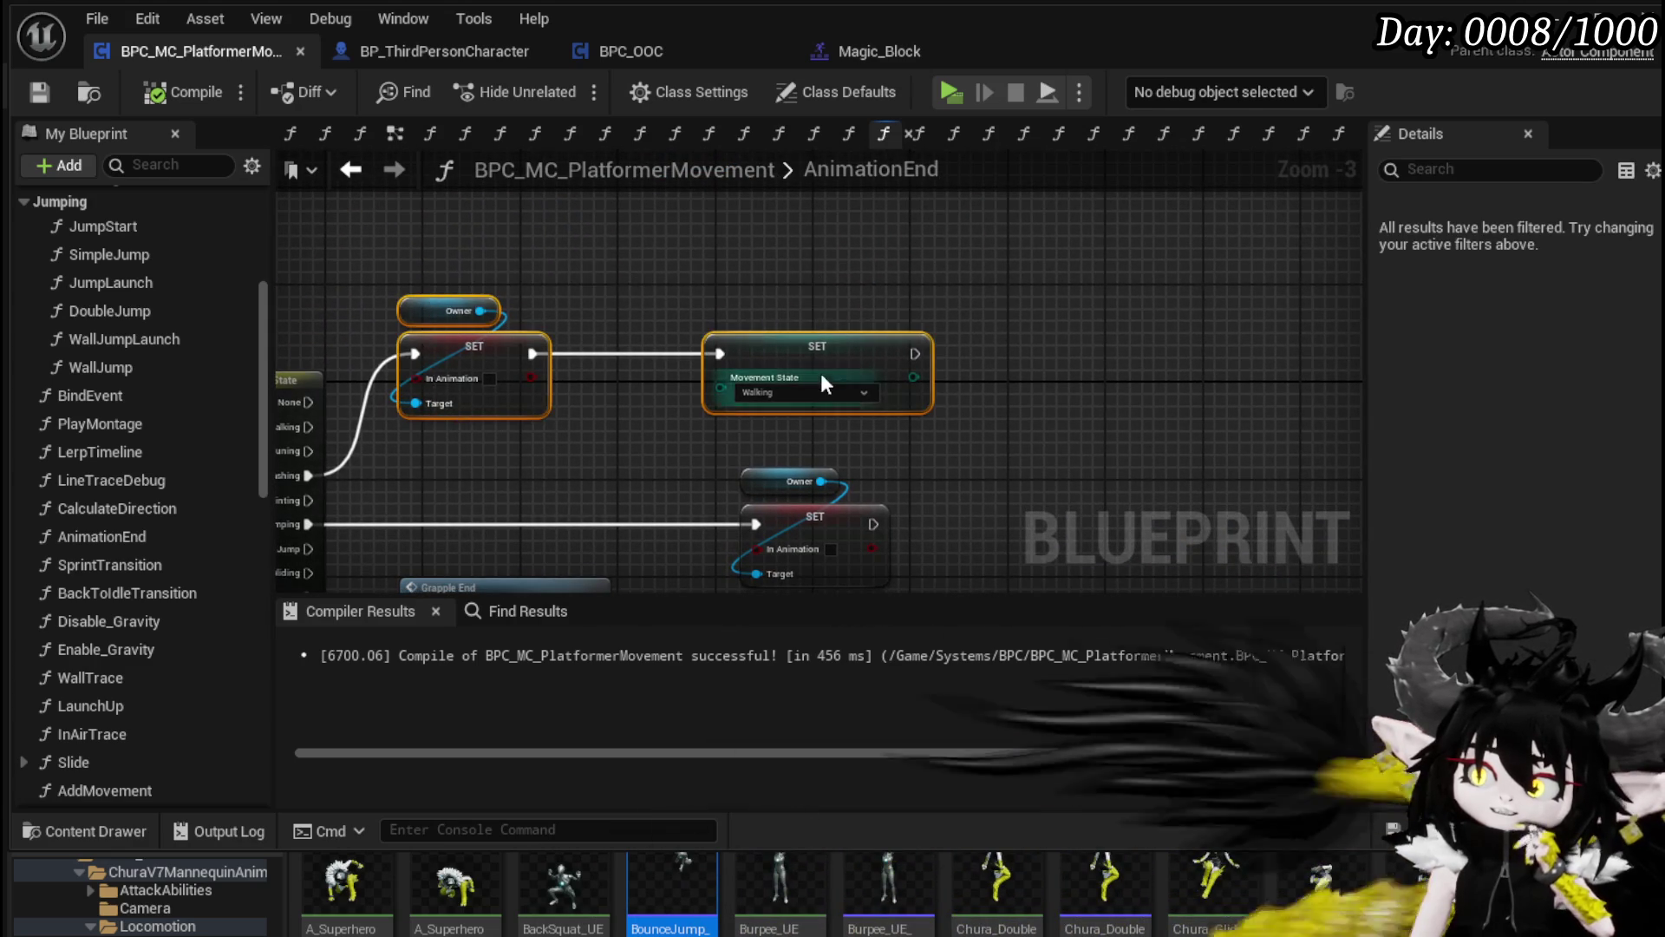
left_click_drag(821, 373, 890, 283)
left_click(576, 401)
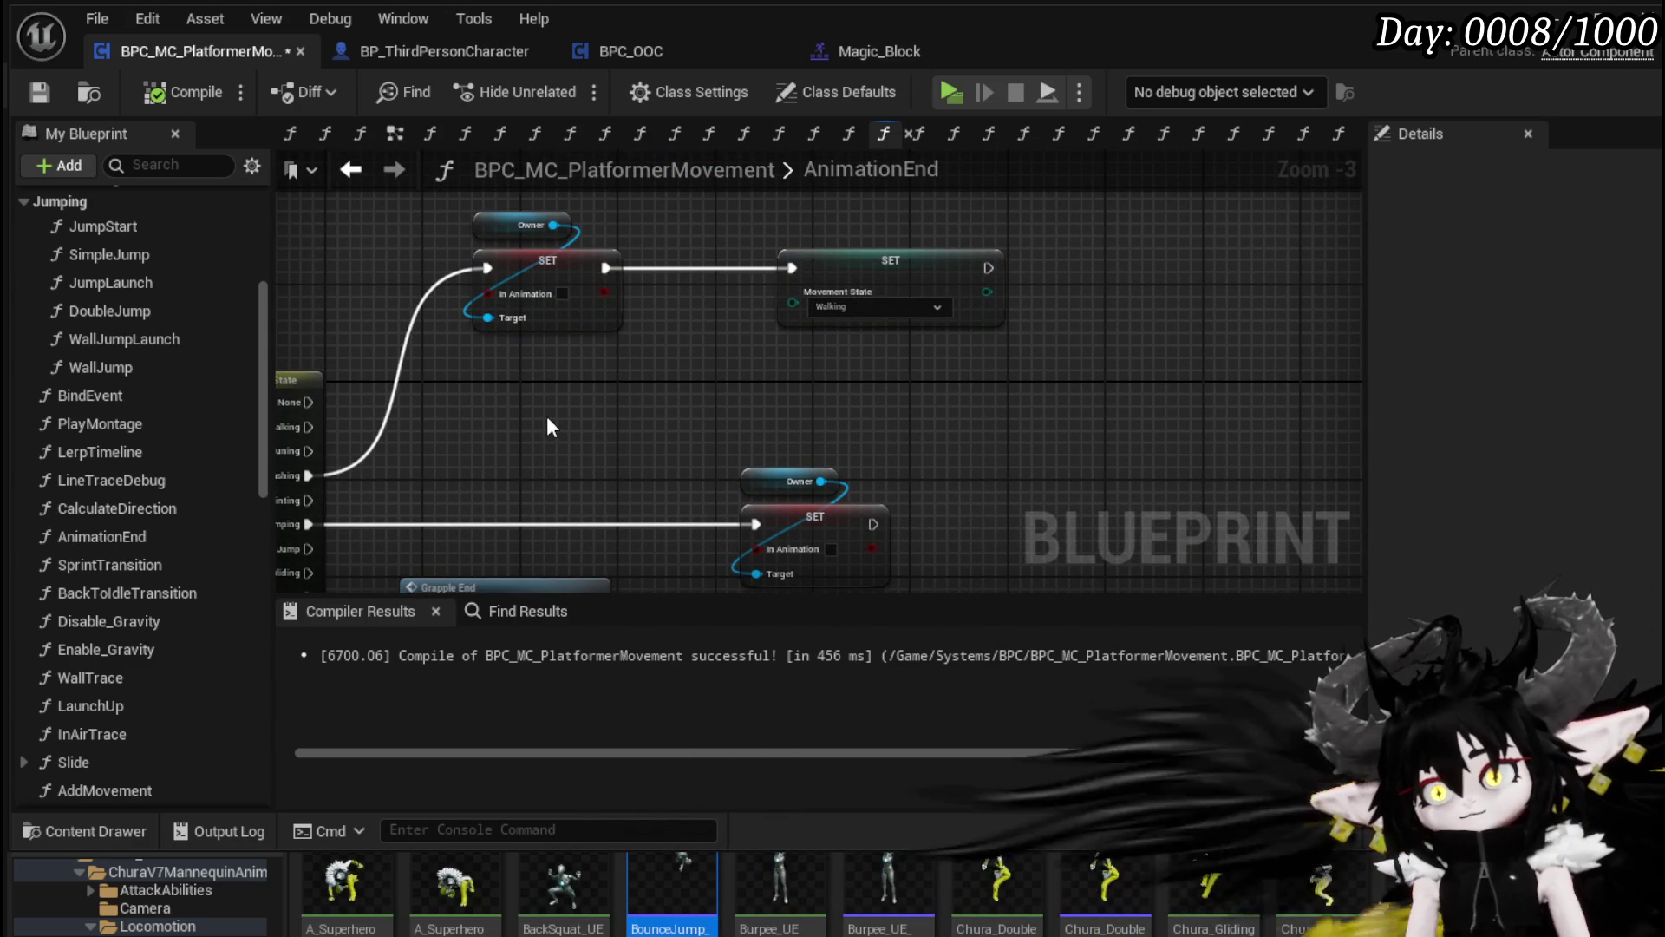
scroll(160, 579, "down", 10)
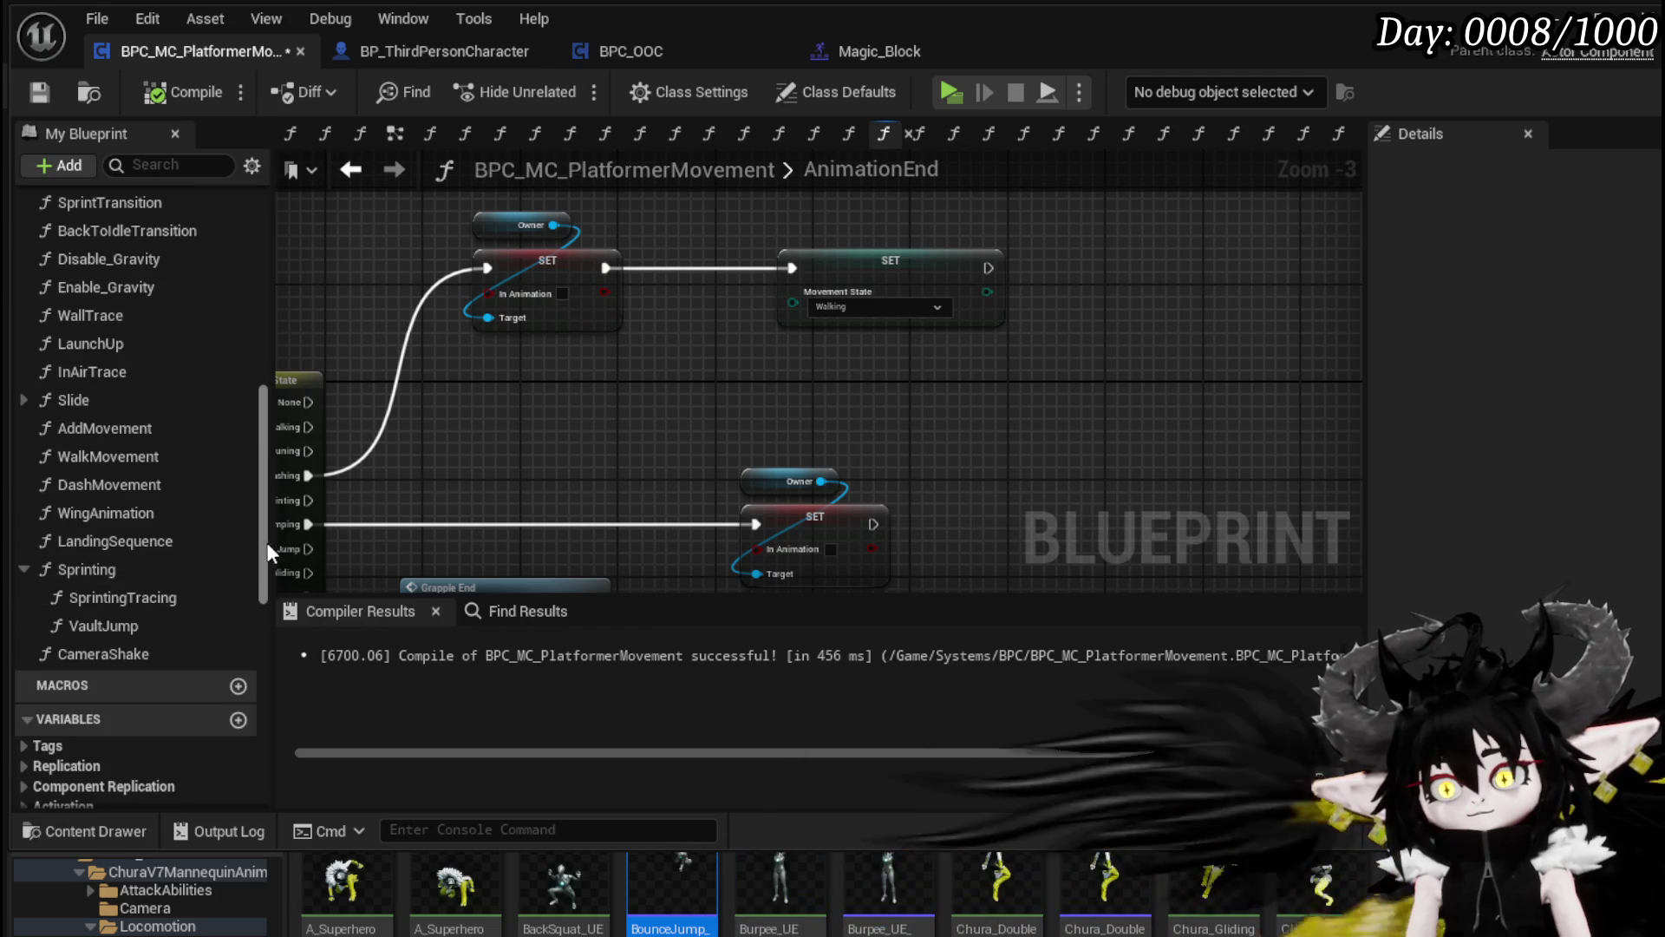
Step: Add a SprintingTraceHandler getter and Clear and Invalidate Timer by Handle after the Movement State SET
mouse_move(122, 706)
left_mouse_down()
mouse_move(678, 482)
mouse_move(691, 357)
left_mouse_up()
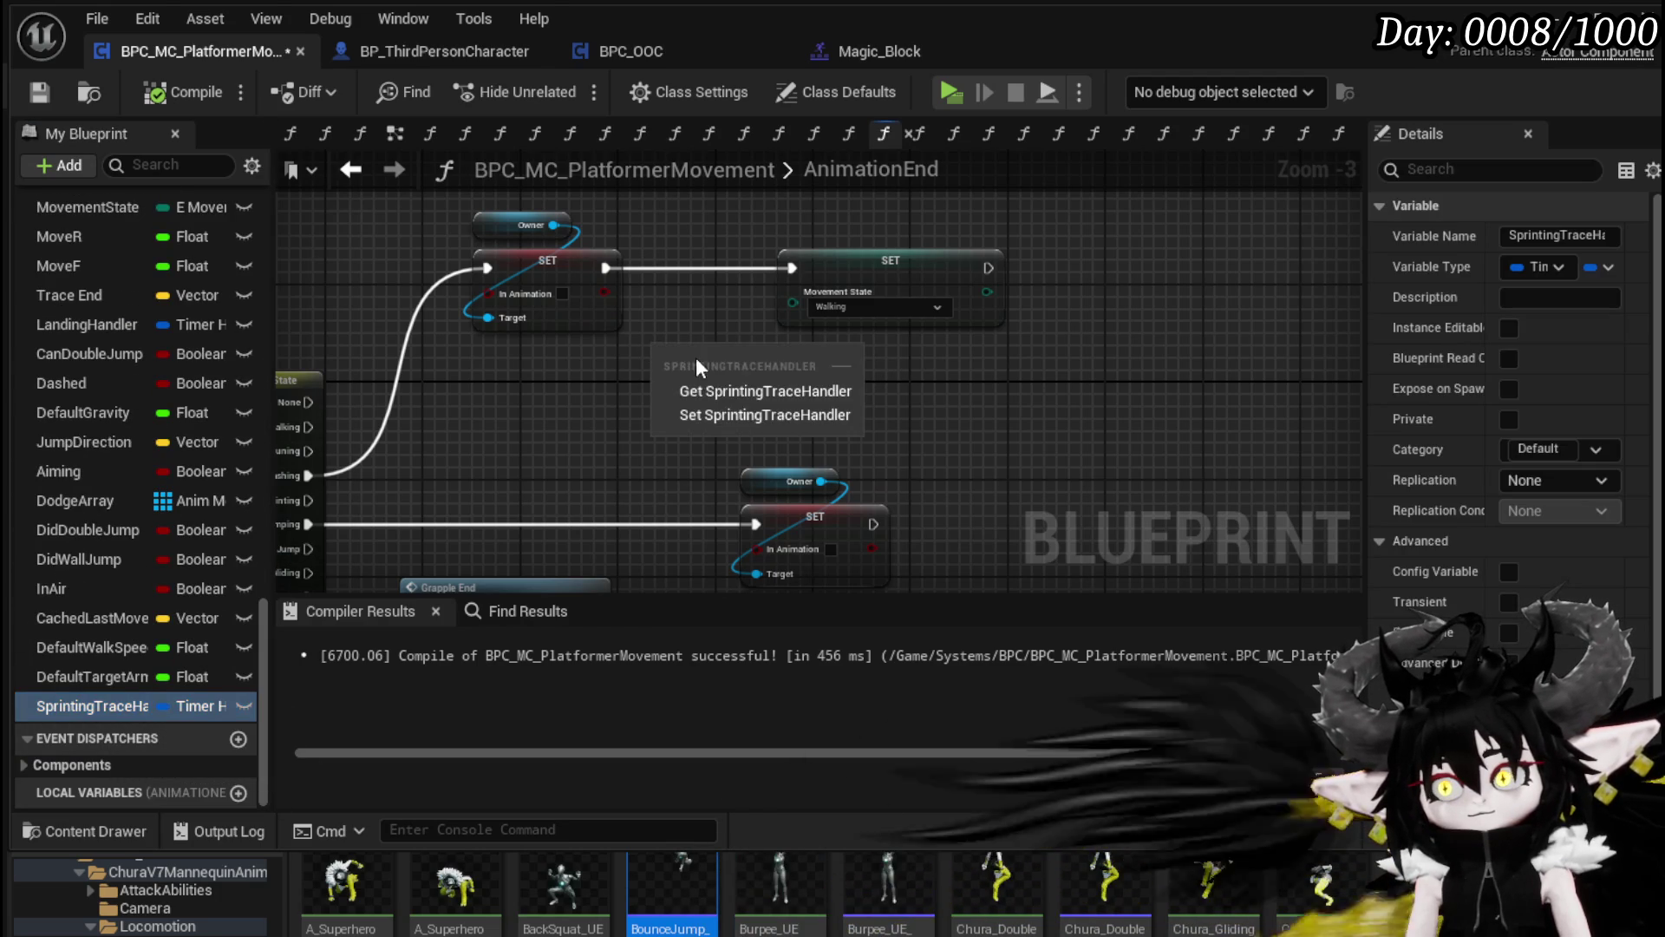
left_click(723, 390)
left_click_drag(445, 474, 594, 274)
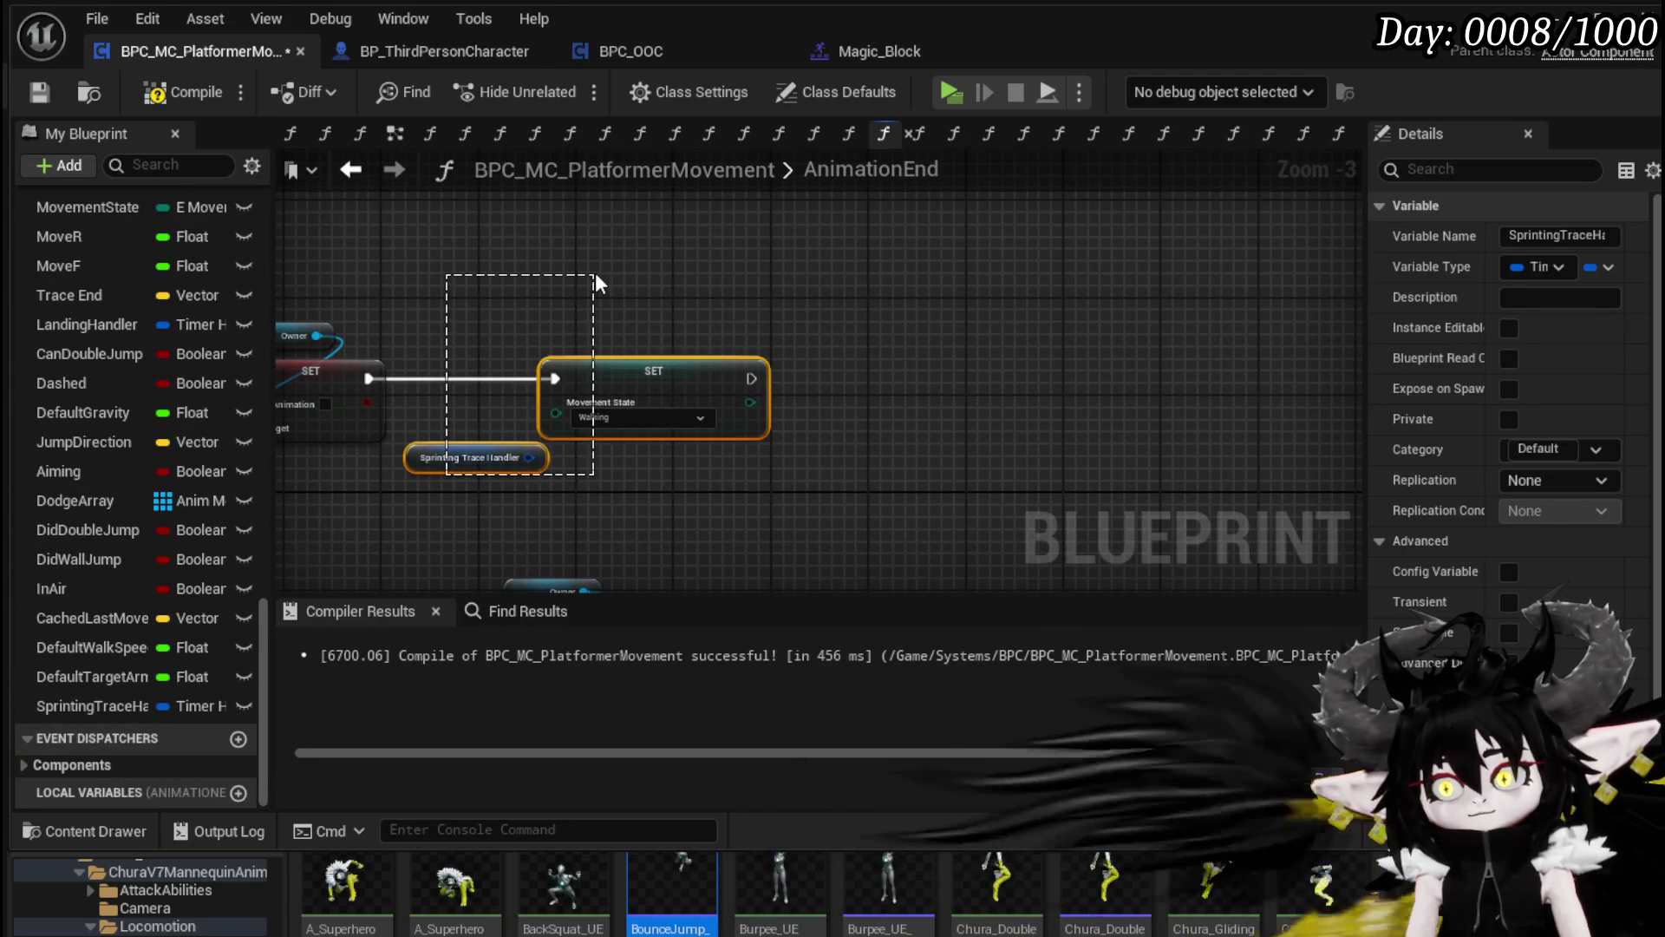
mouse_move(421, 456)
left_mouse_down()
mouse_move(502, 354)
mouse_move(670, 254)
mouse_move(877, 327)
left_mouse_up()
type("Clear")
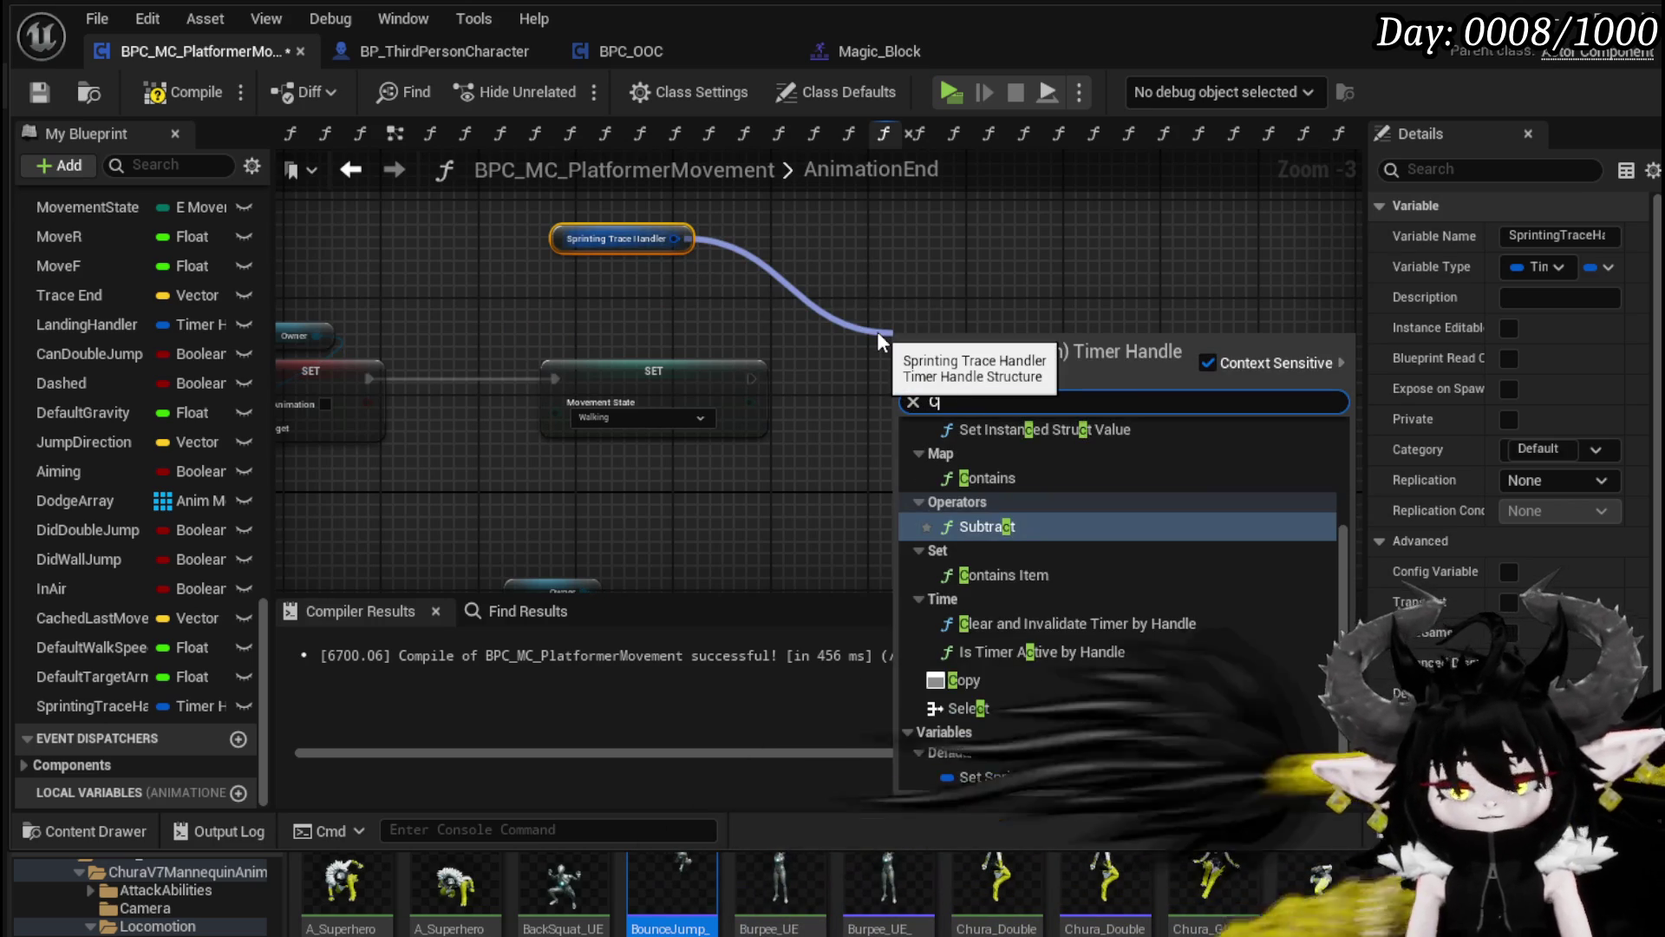
left_click(1080, 472)
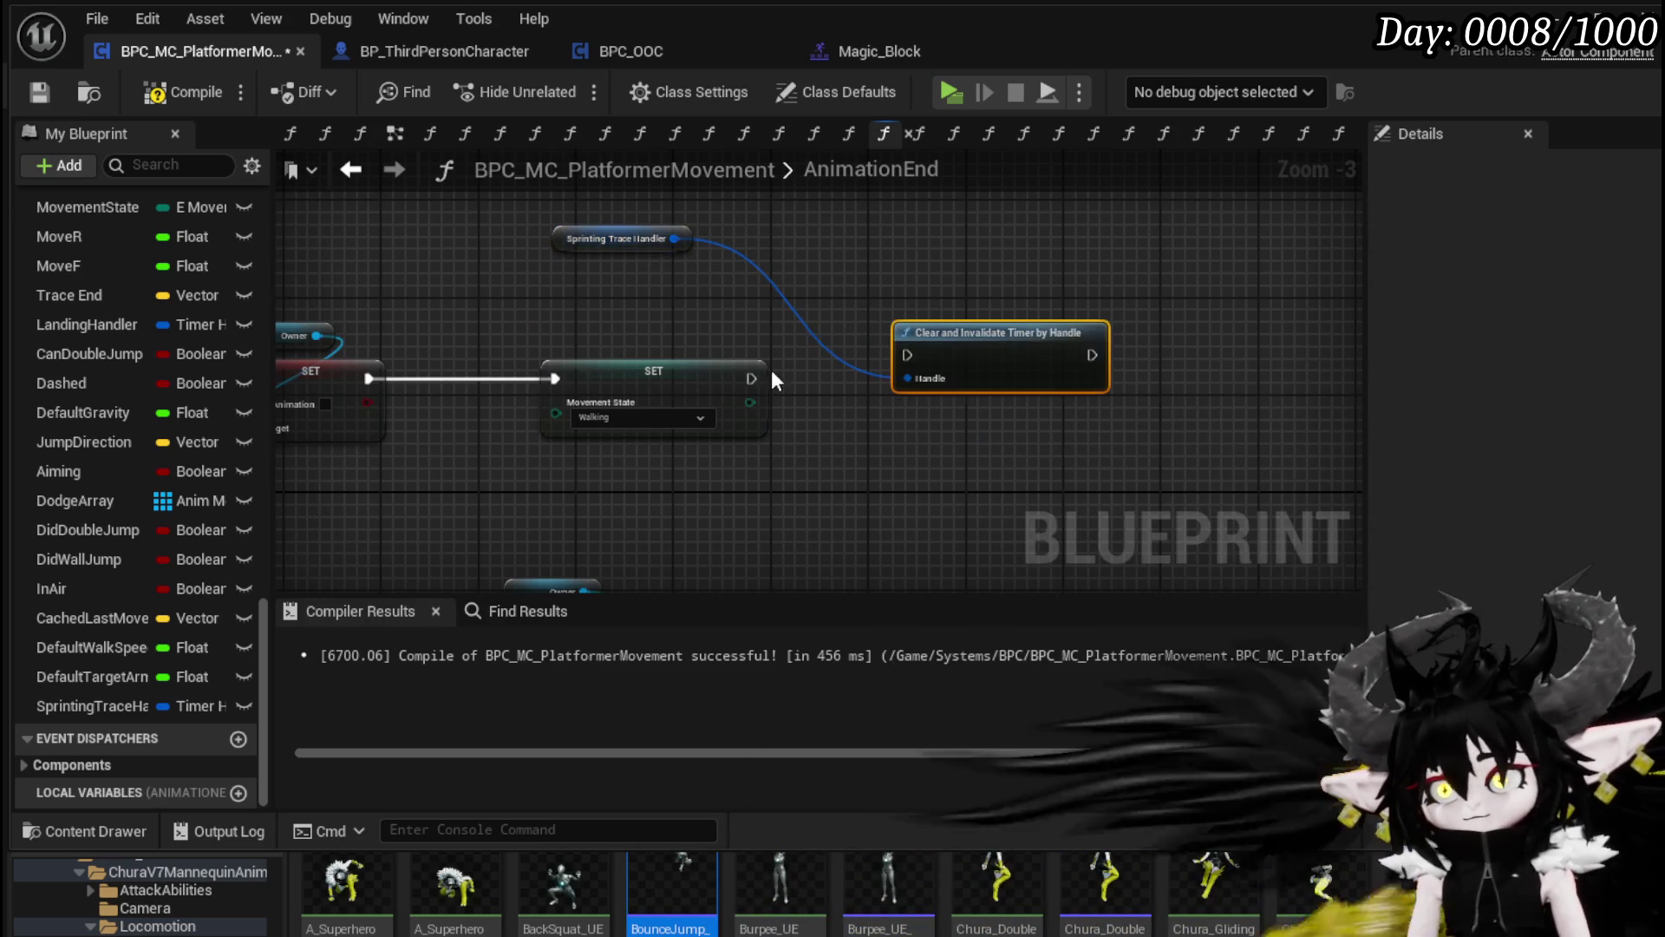
mouse_move(815, 381)
left_mouse_down()
mouse_move(907, 355)
mouse_move(845, 370)
left_mouse_up()
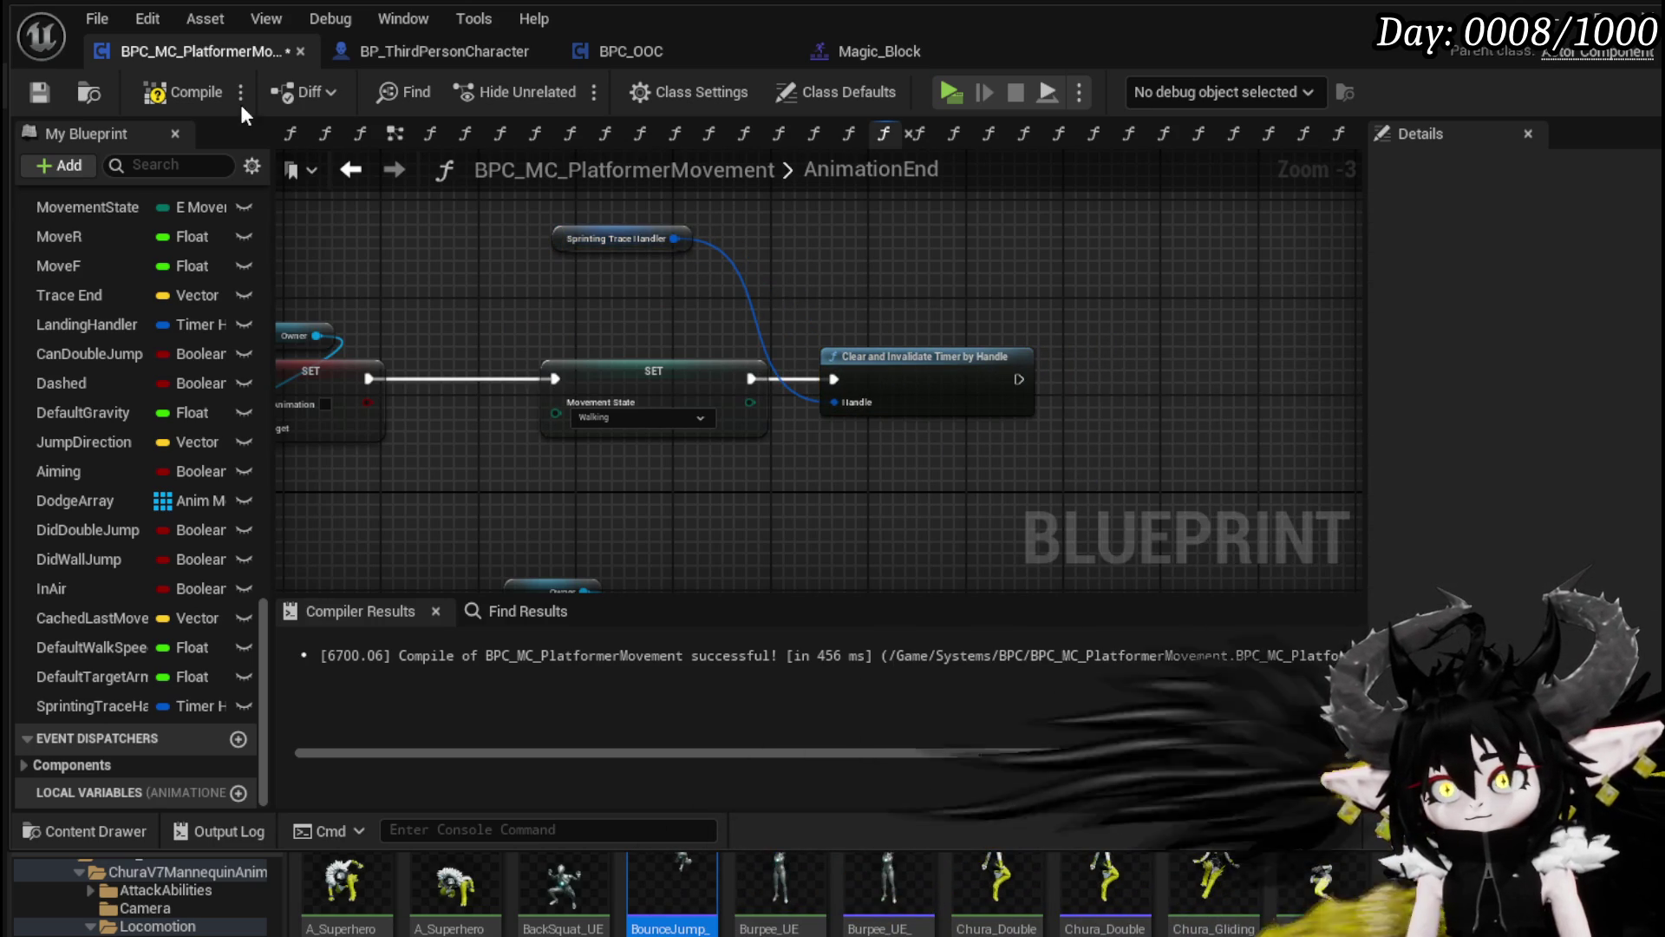
Step: Compile the blueprint and open the Sprinting function graph
left_click(200, 101)
left_click(40, 94)
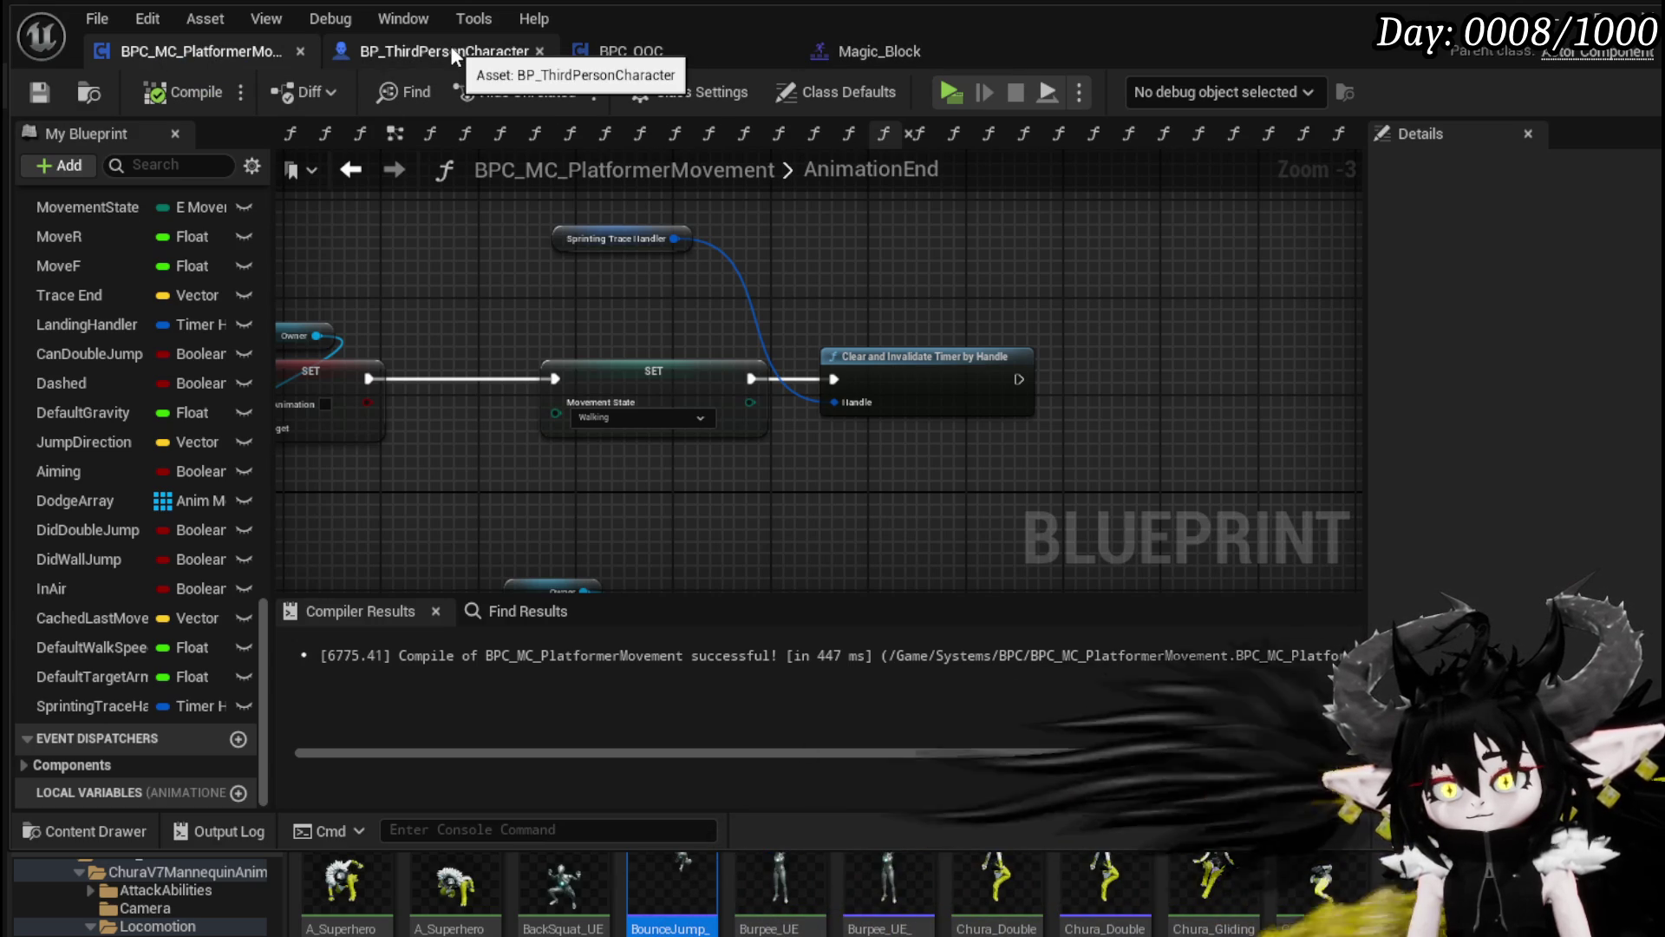
scroll(187, 371, "up", 10)
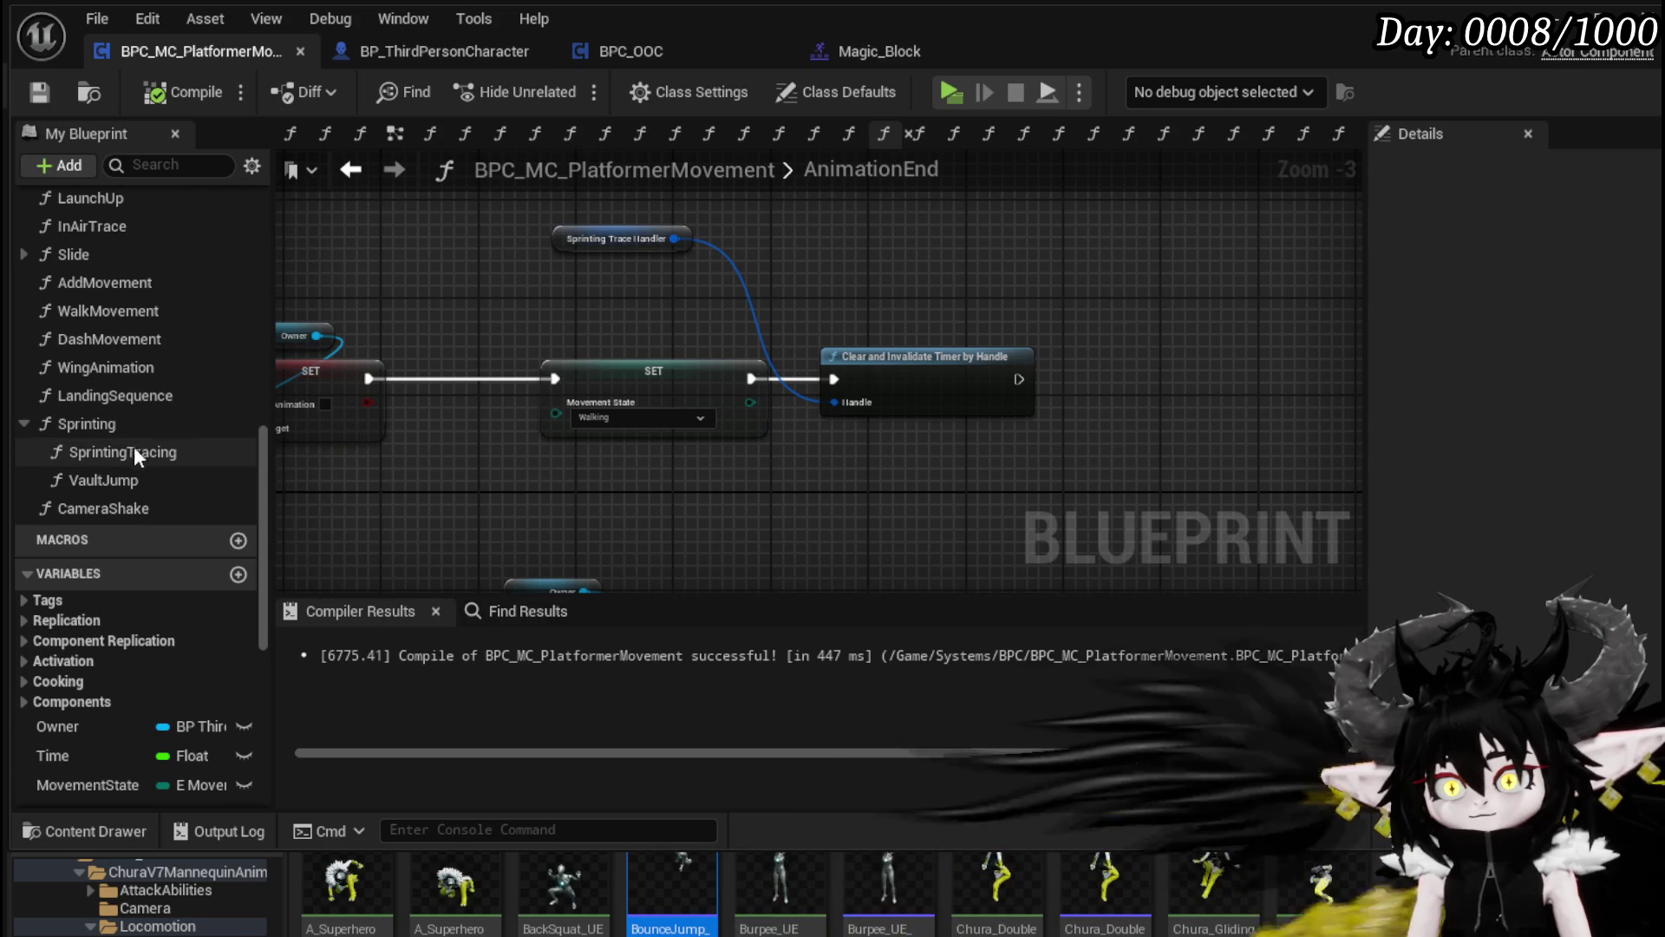
double_click(127, 423)
Step: Collapse Set Timer by Function Name and its SET node into a ValutTraceStart function, then compile
left_click_drag(536, 505, 832, 415)
right_click(832, 415)
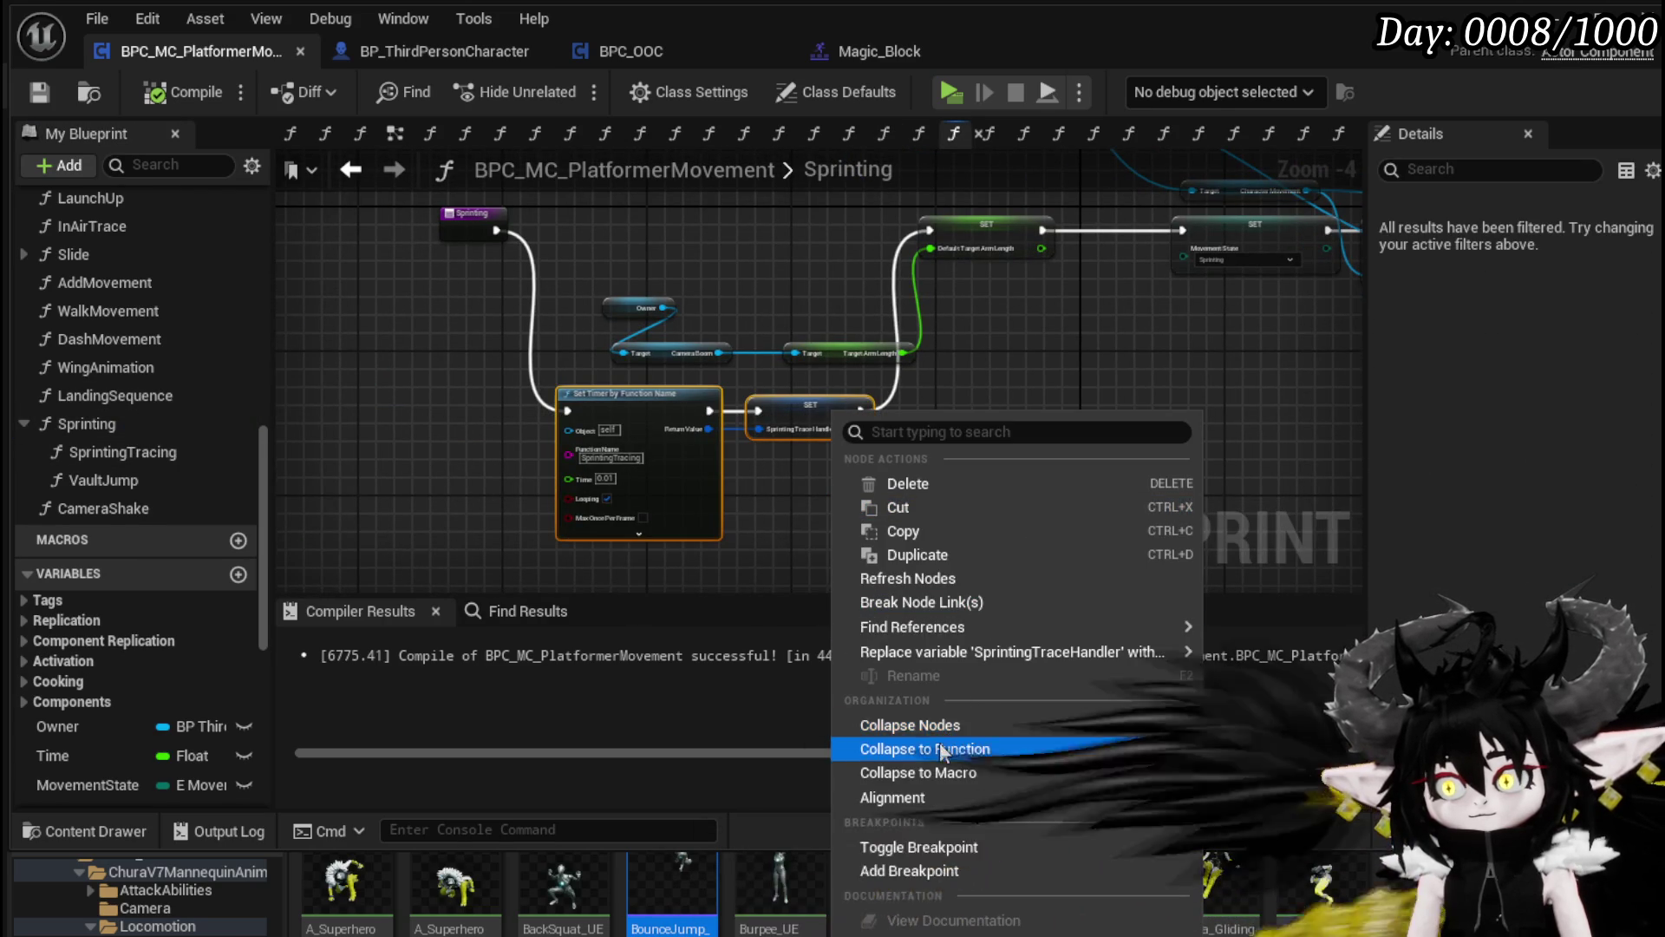
left_click(963, 748)
type("Va")
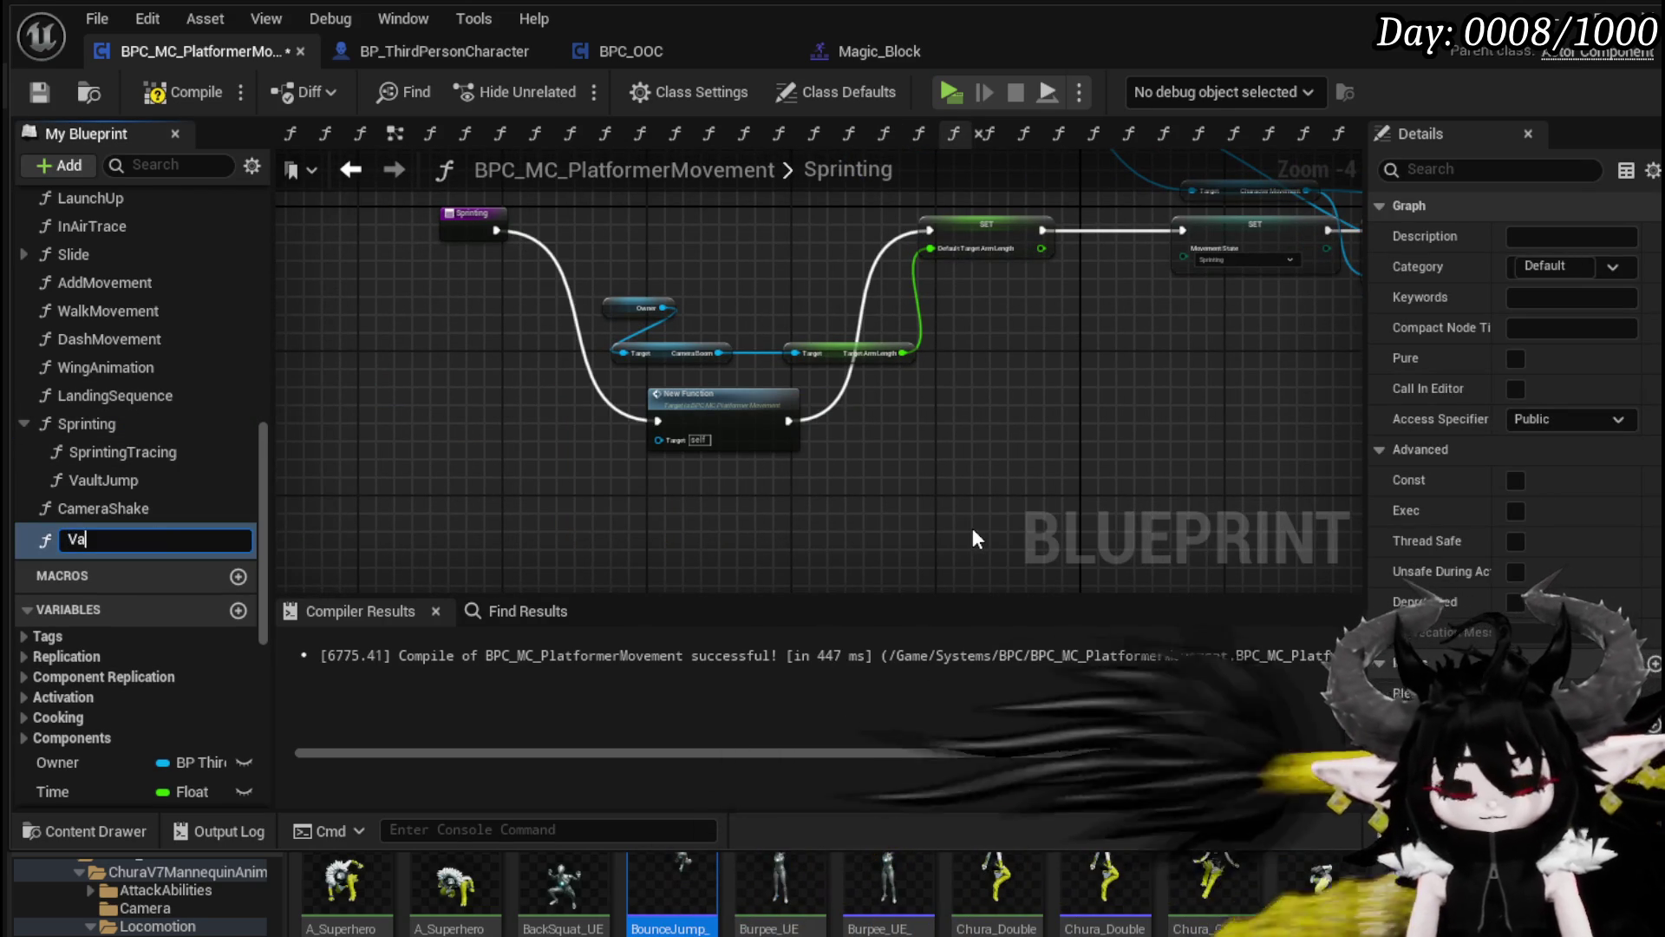
type("lutTrac")
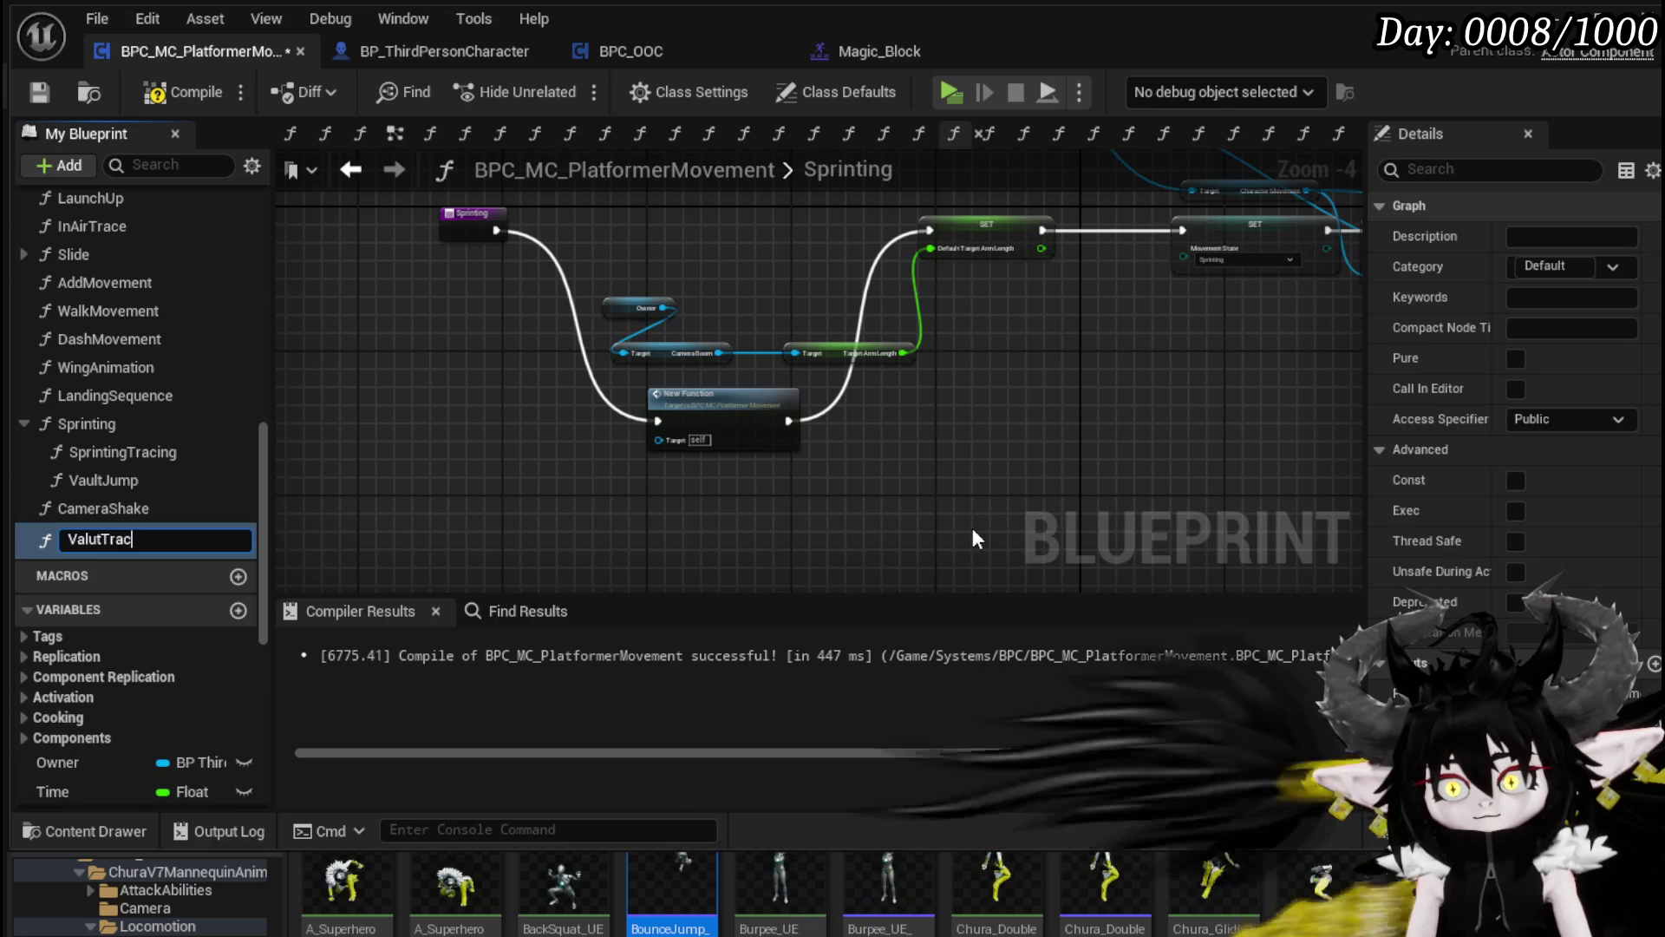
type("eStart")
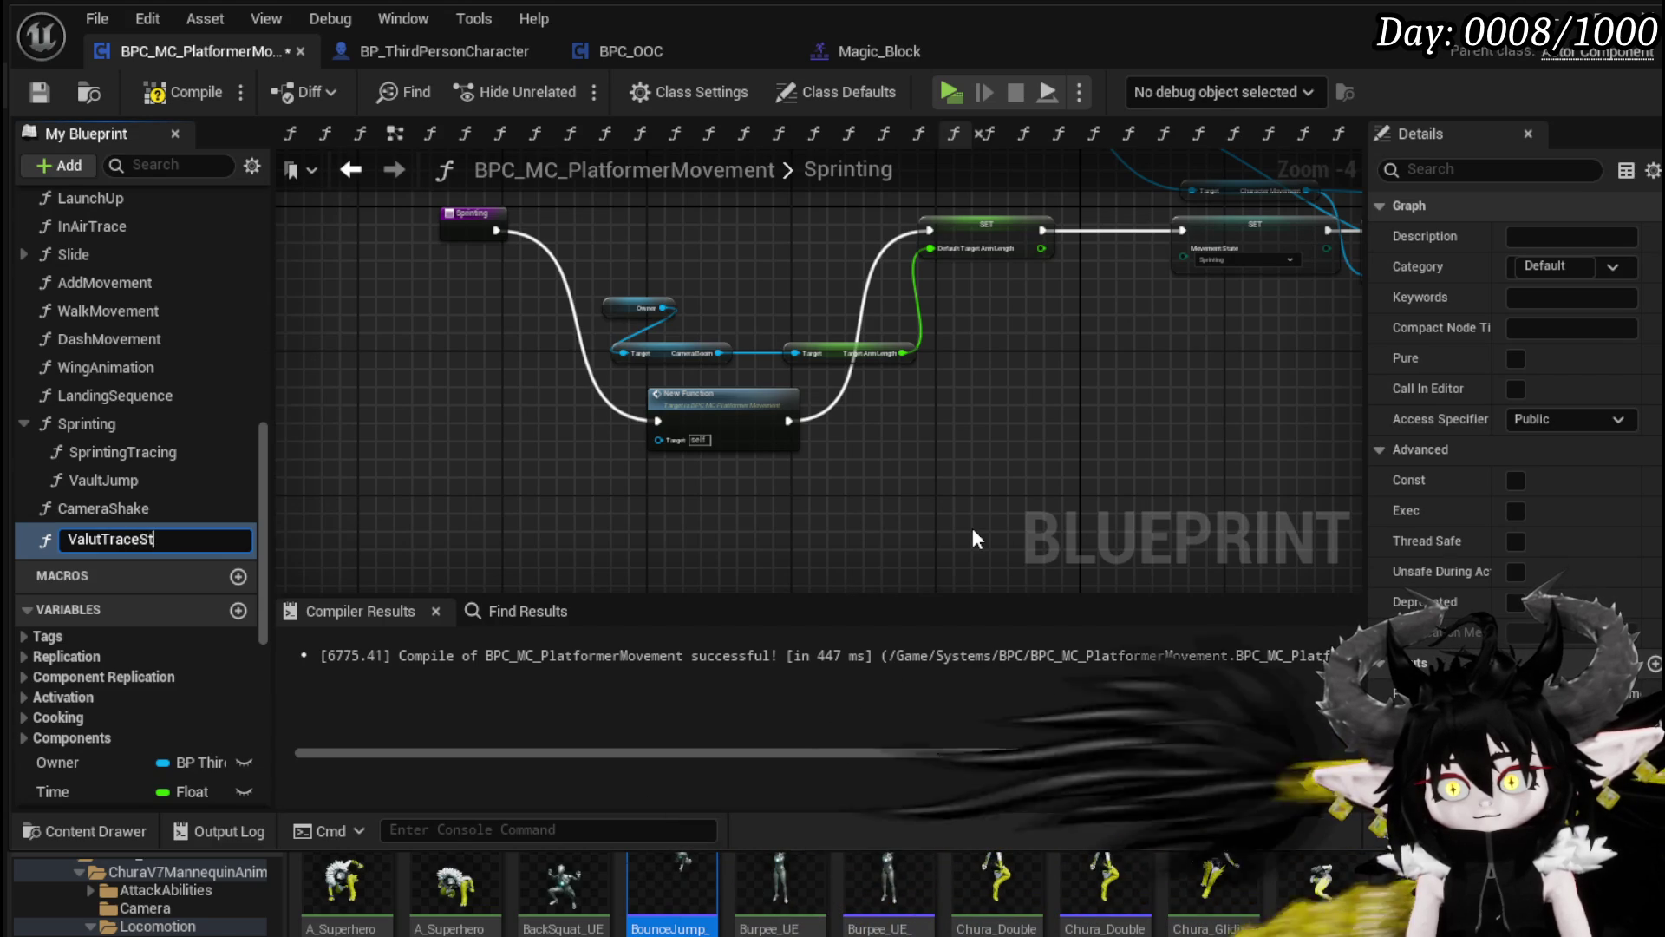
key("Return")
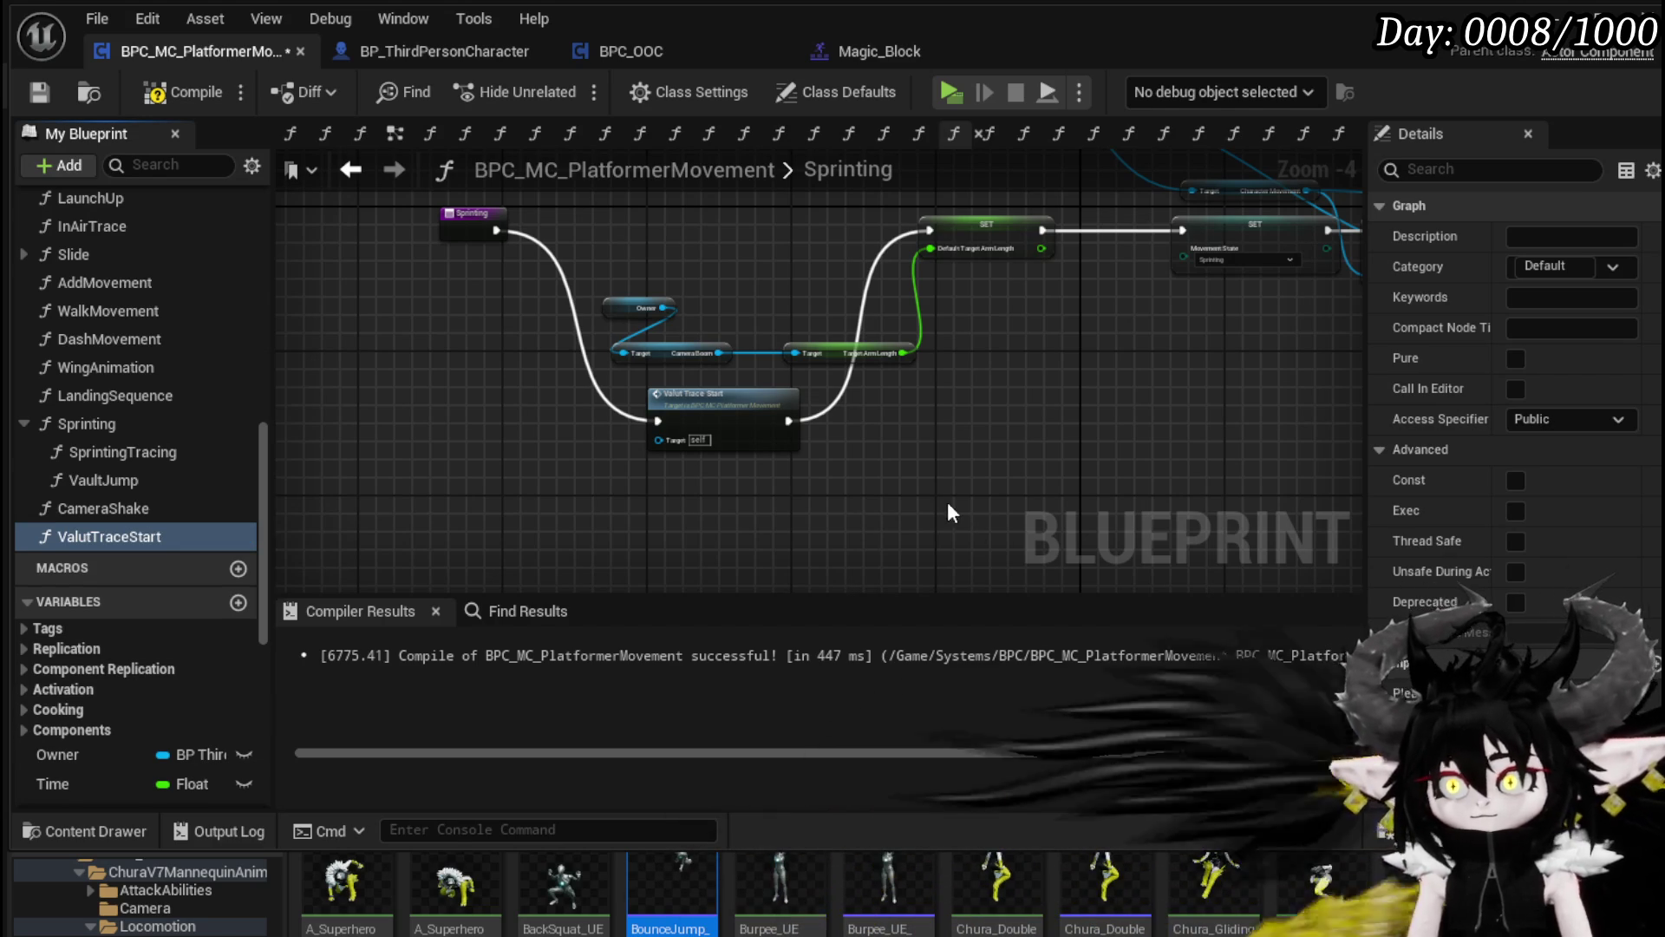
mouse_move(780, 401)
left_mouse_down()
mouse_move(721, 516)
mouse_move(730, 326)
left_mouse_up()
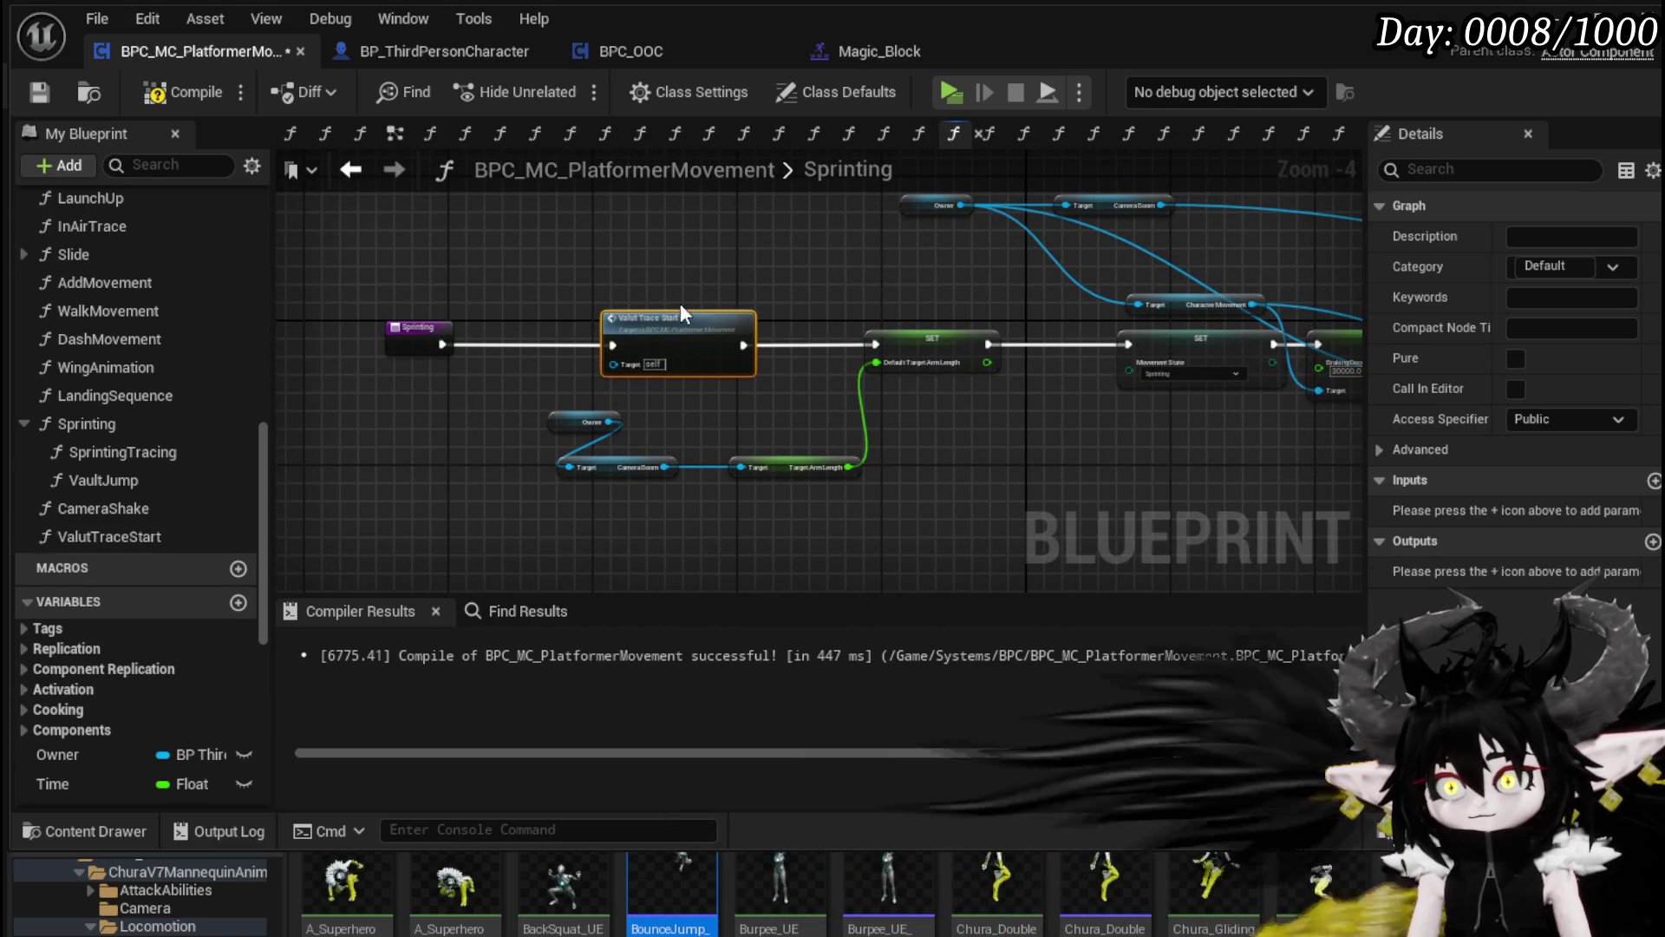
left_click(37, 97)
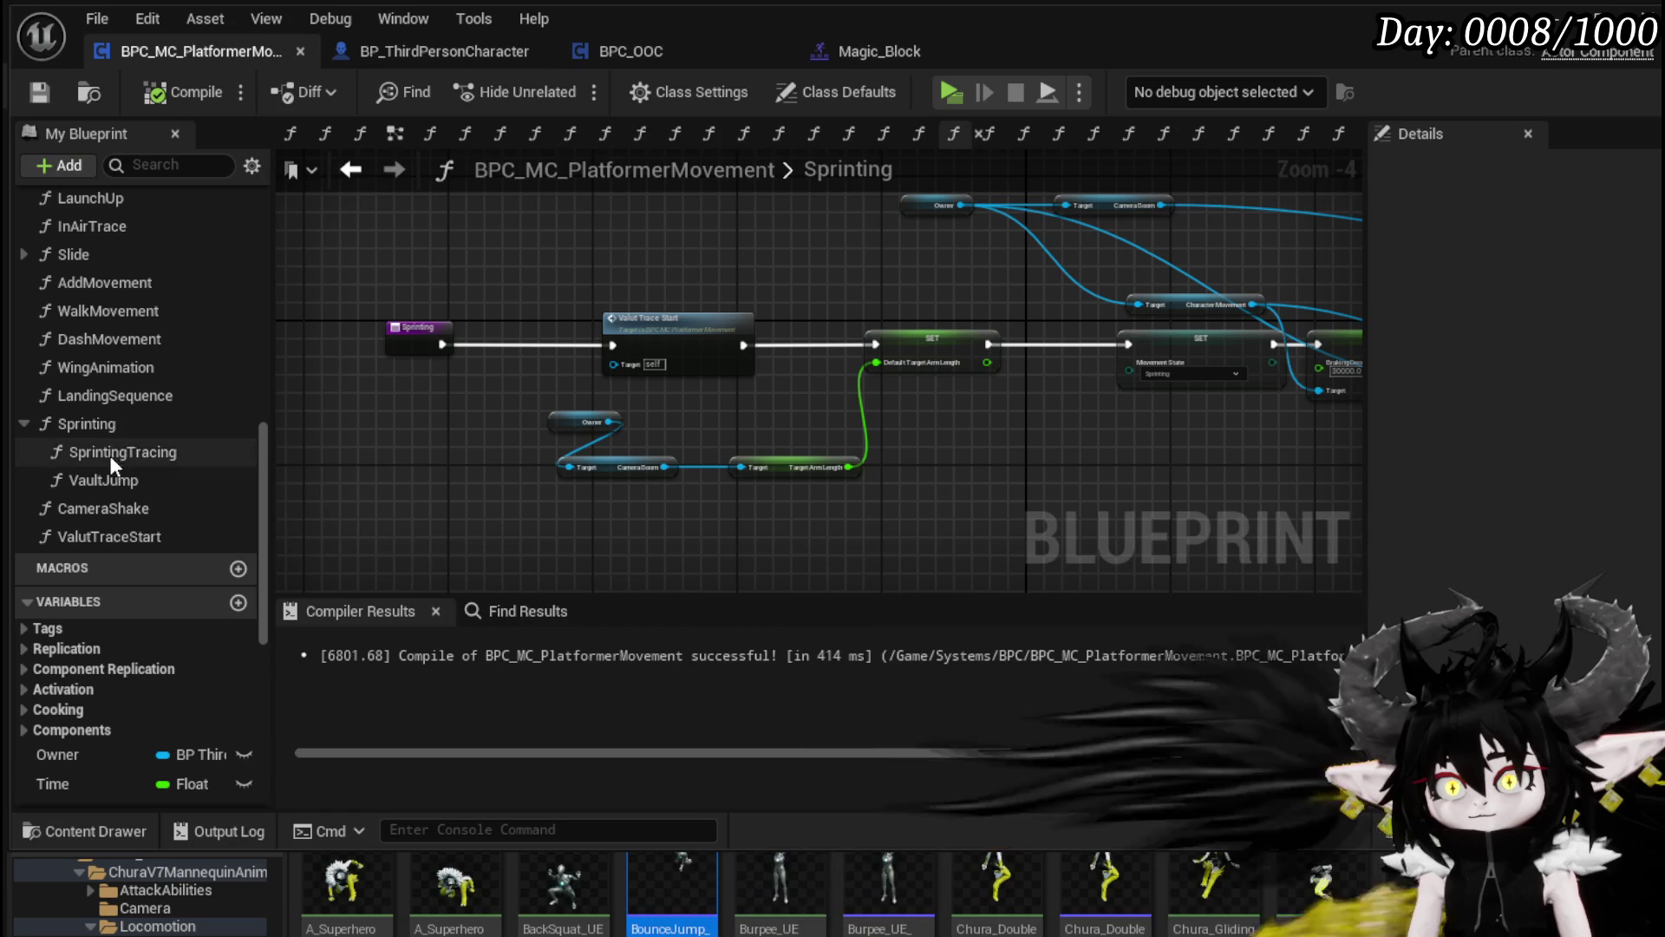
scroll(87, 443, "up", 10)
scroll(117, 364, "up", 5)
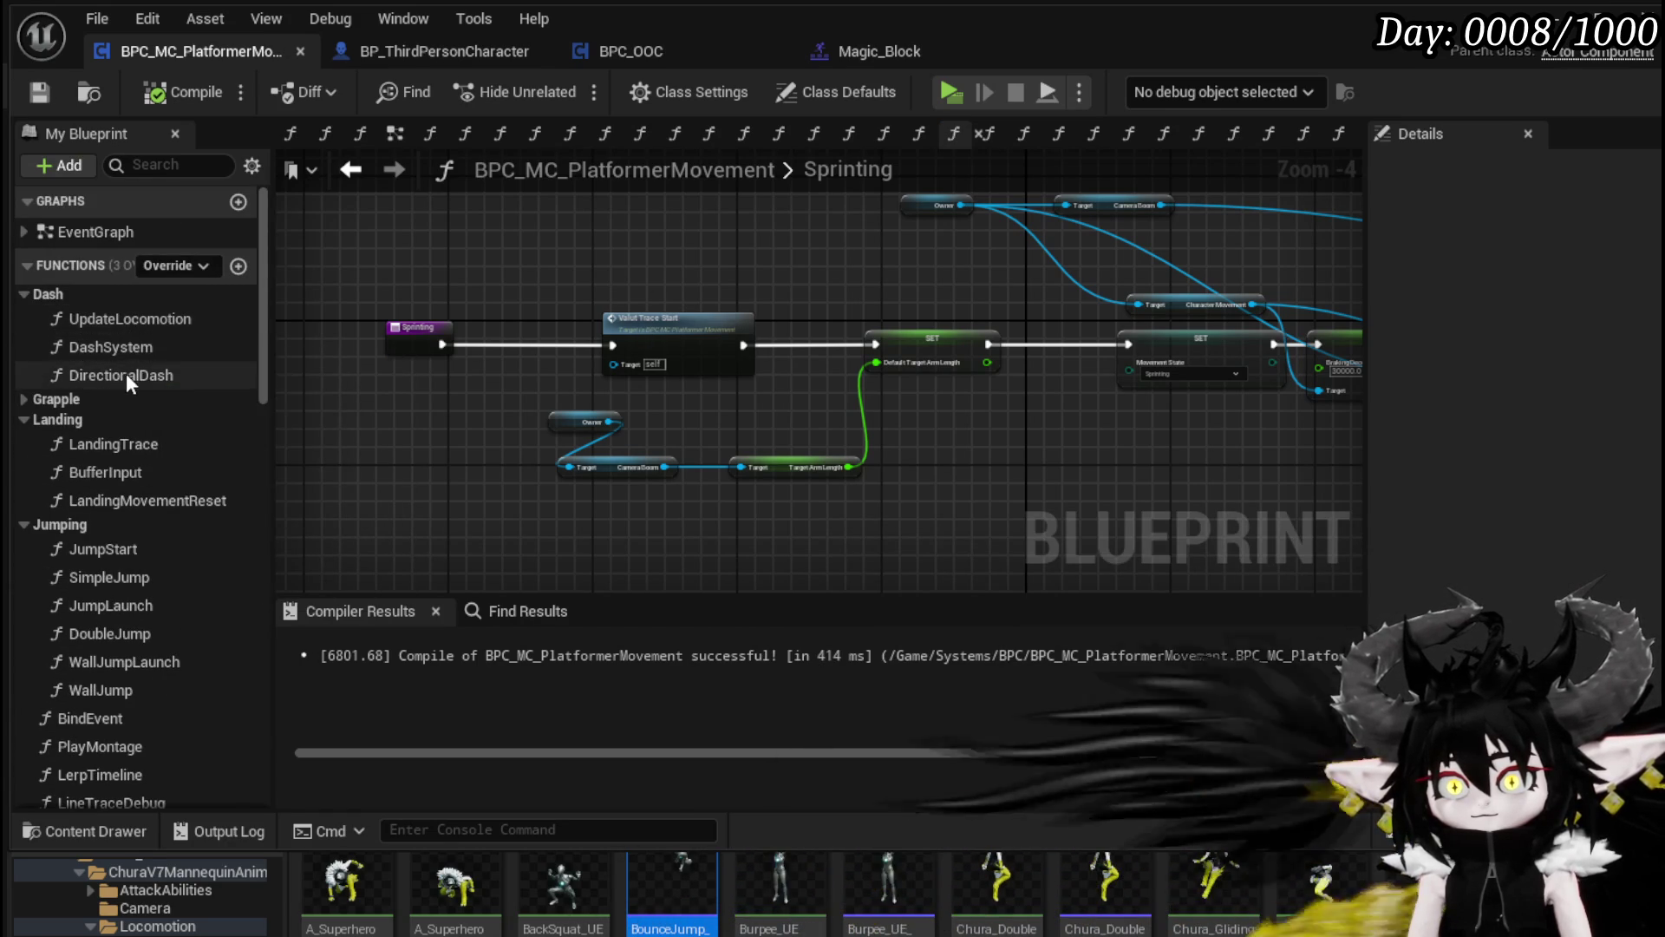
Step: In DirectionalDash, replace the Sprinting Tracing call with ValutTraceStart after Play Montage, then play
double_click(126, 375)
left_click(824, 243)
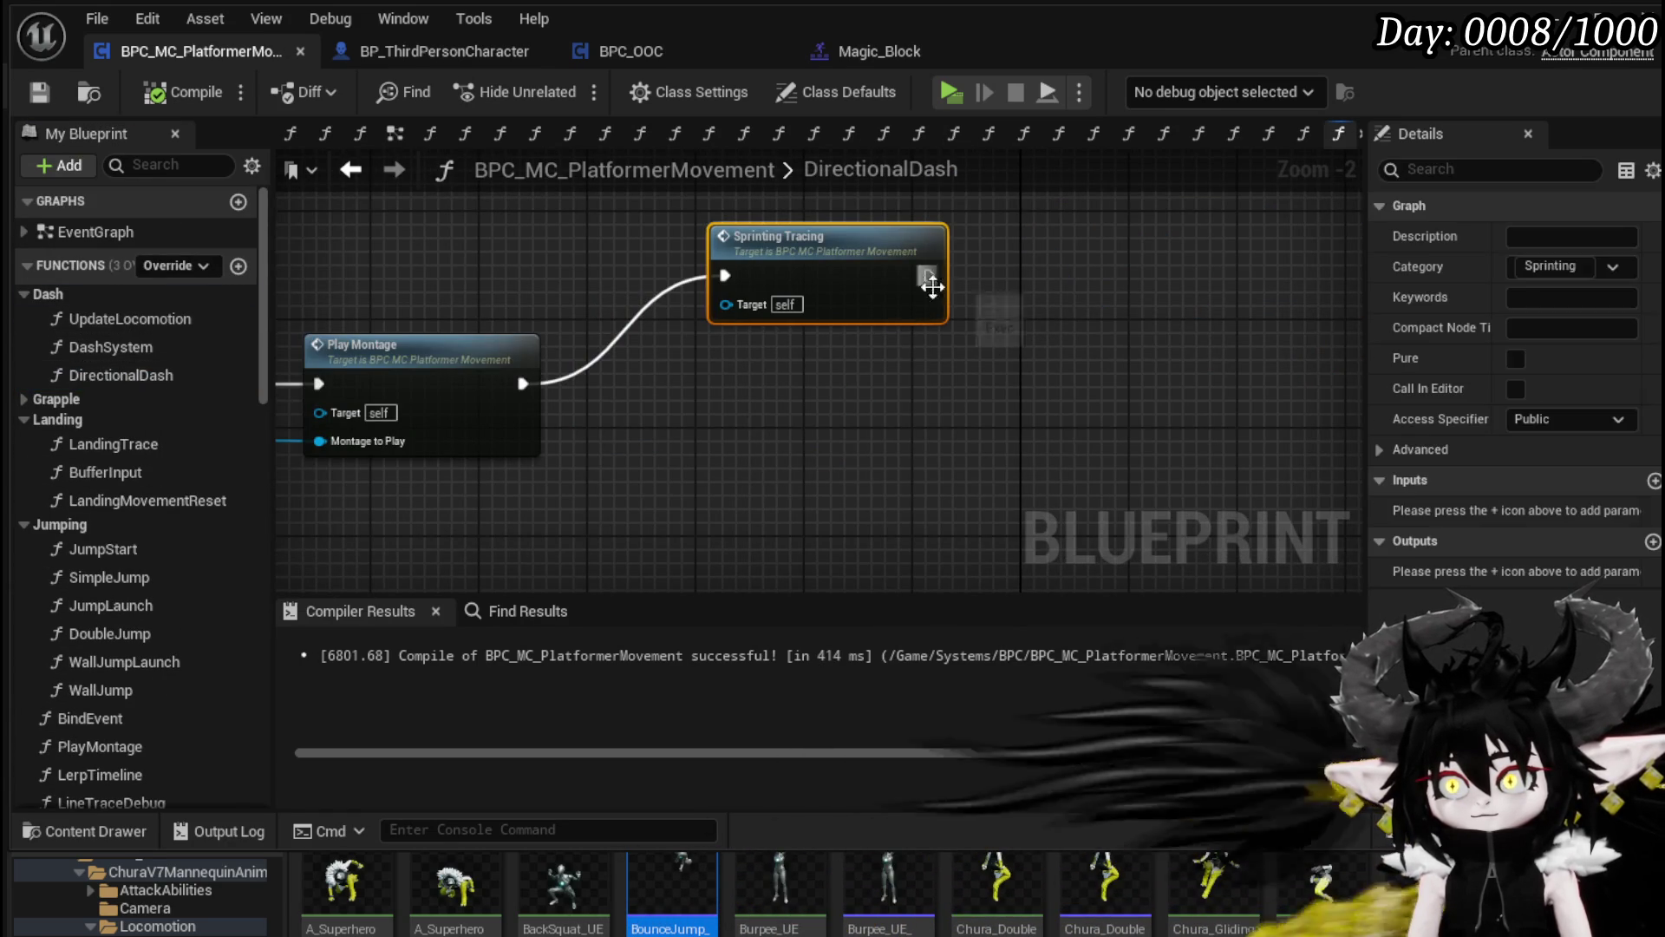
key("Delete")
scroll(118, 512, "down", 5)
scroll(127, 510, "down", 10)
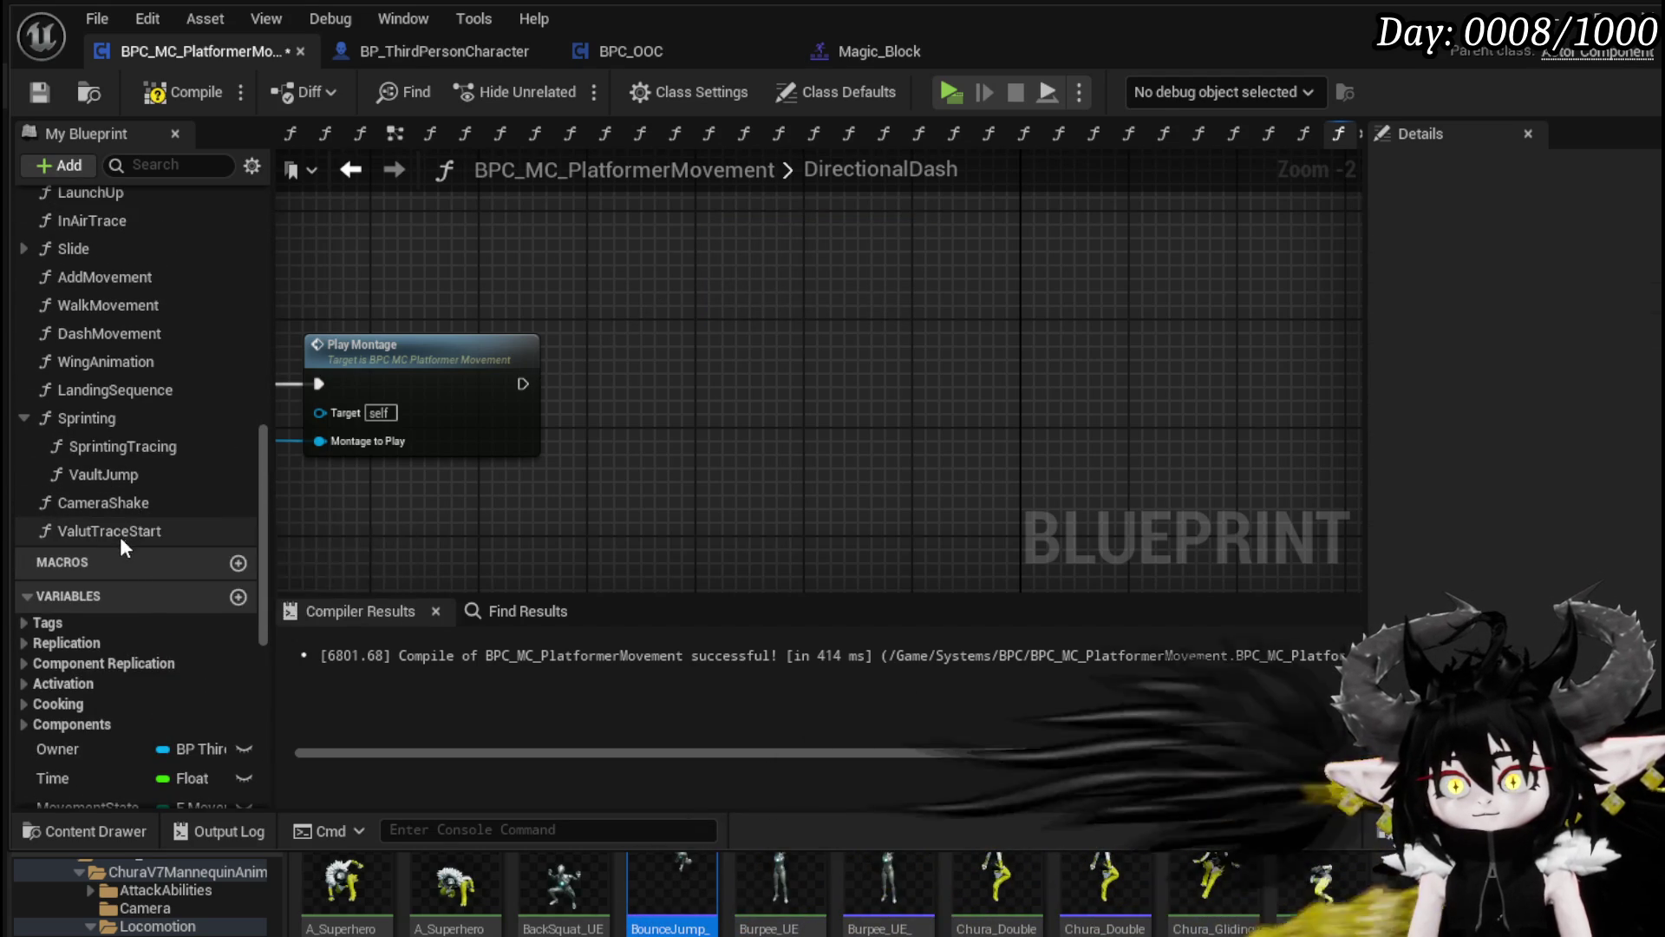
left_click(101, 533)
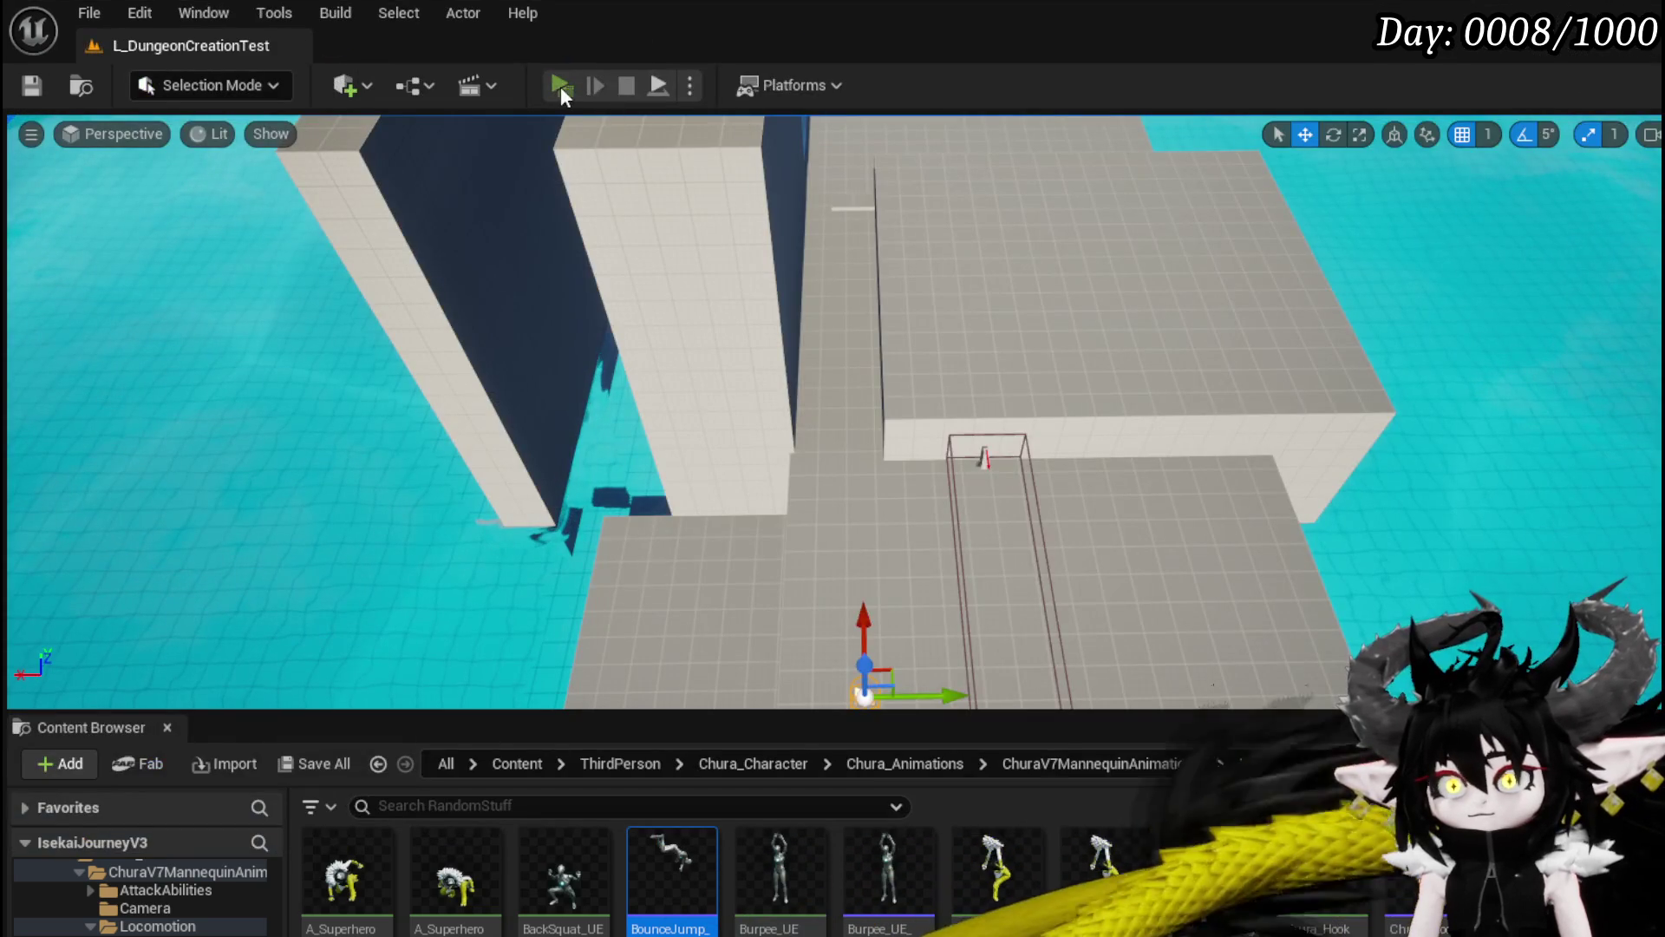
left_click(561, 86)
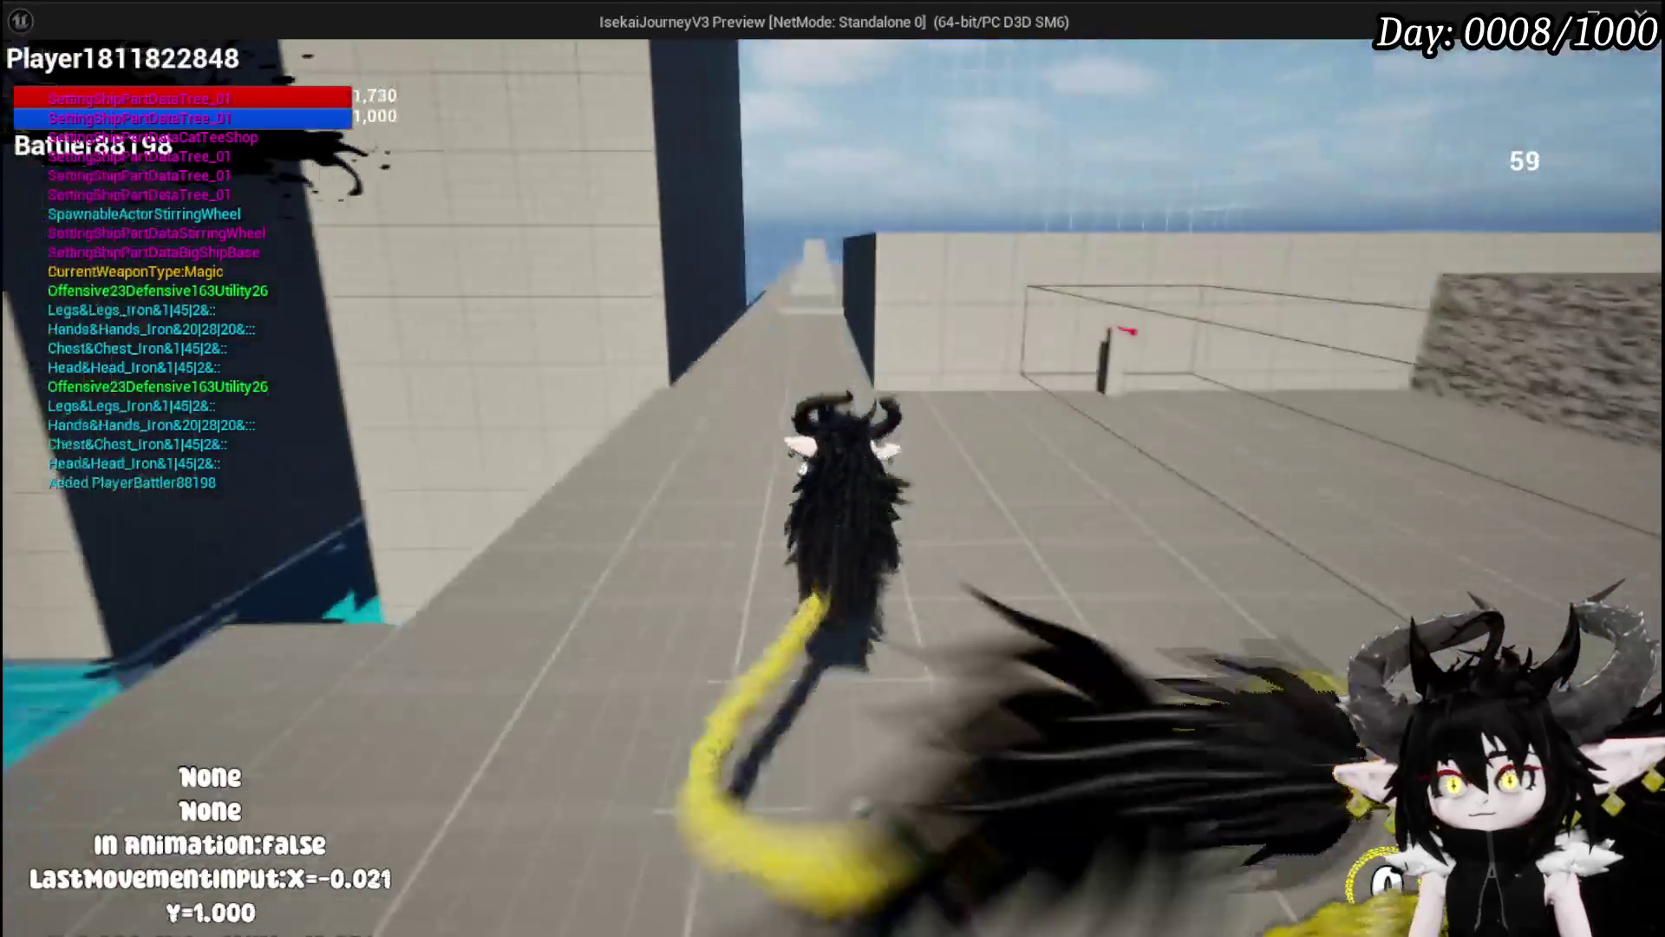
Step: Walk forward and back, dashing three times along the walkway toward the low blocks
key("w")
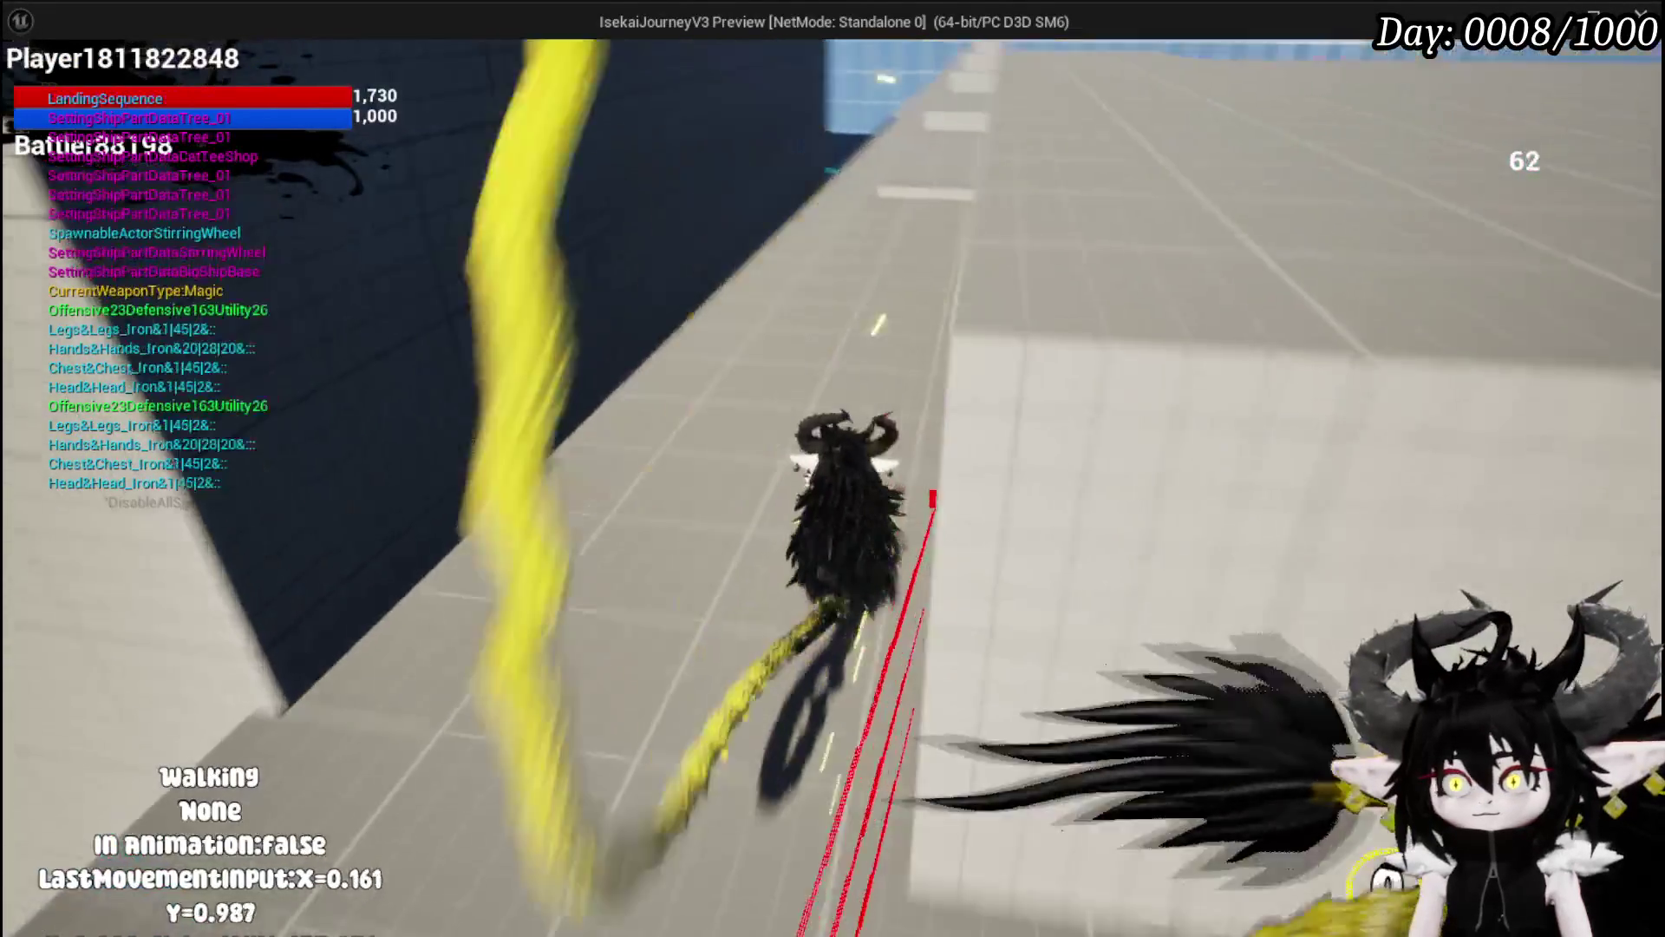
key("shift")
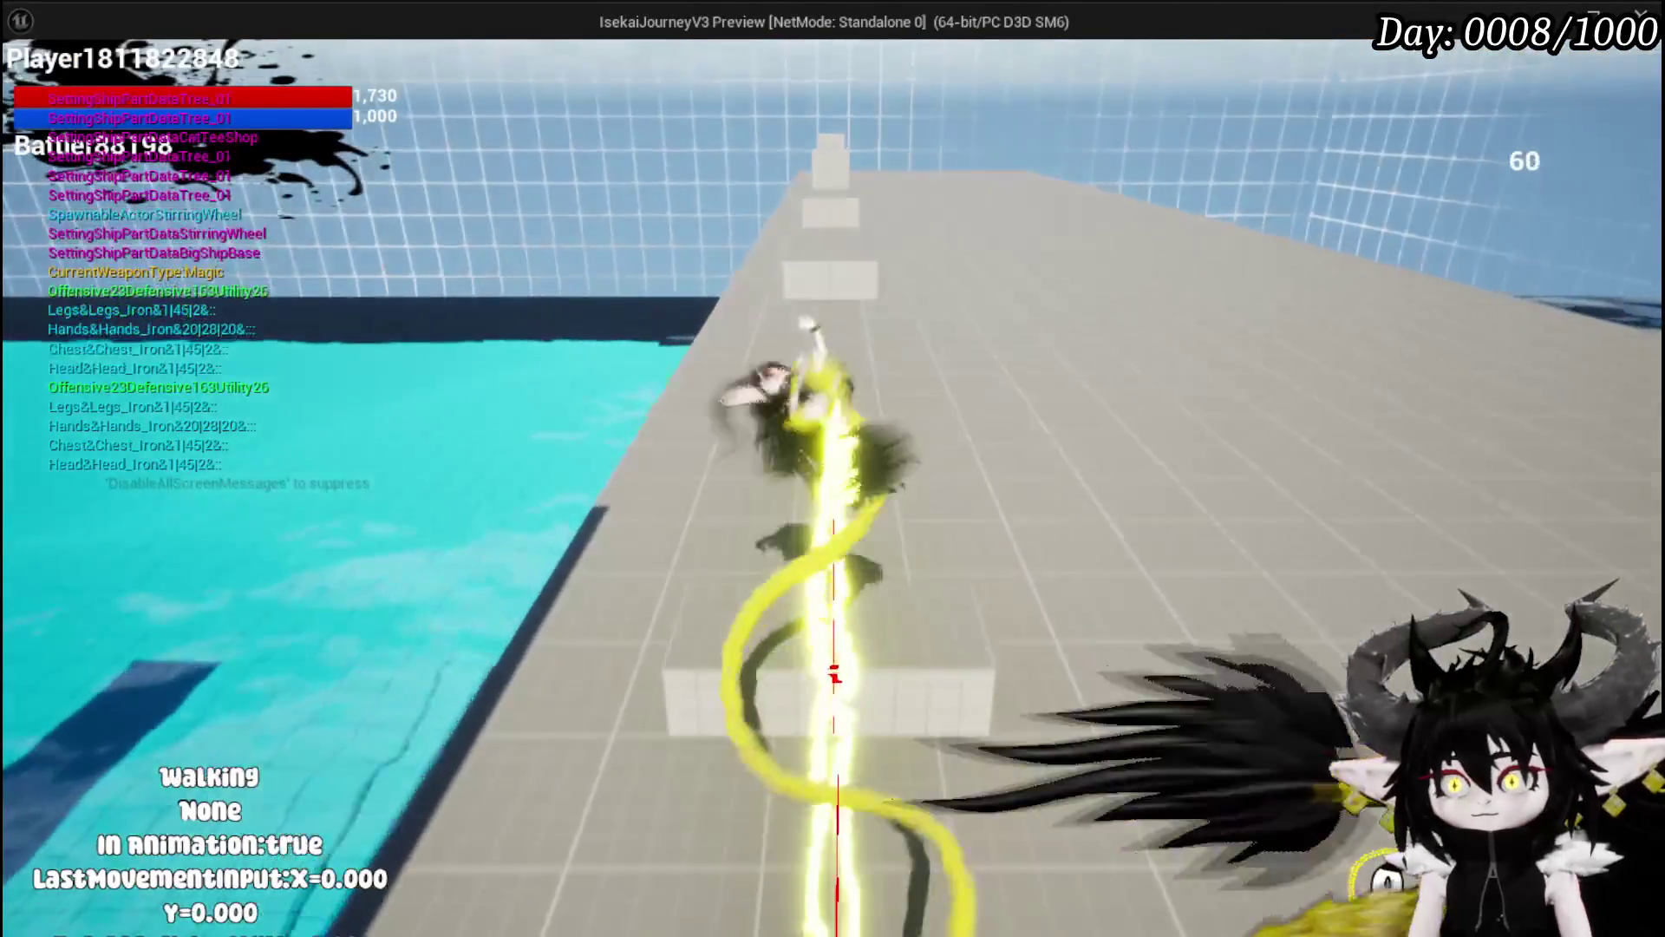
key("shift")
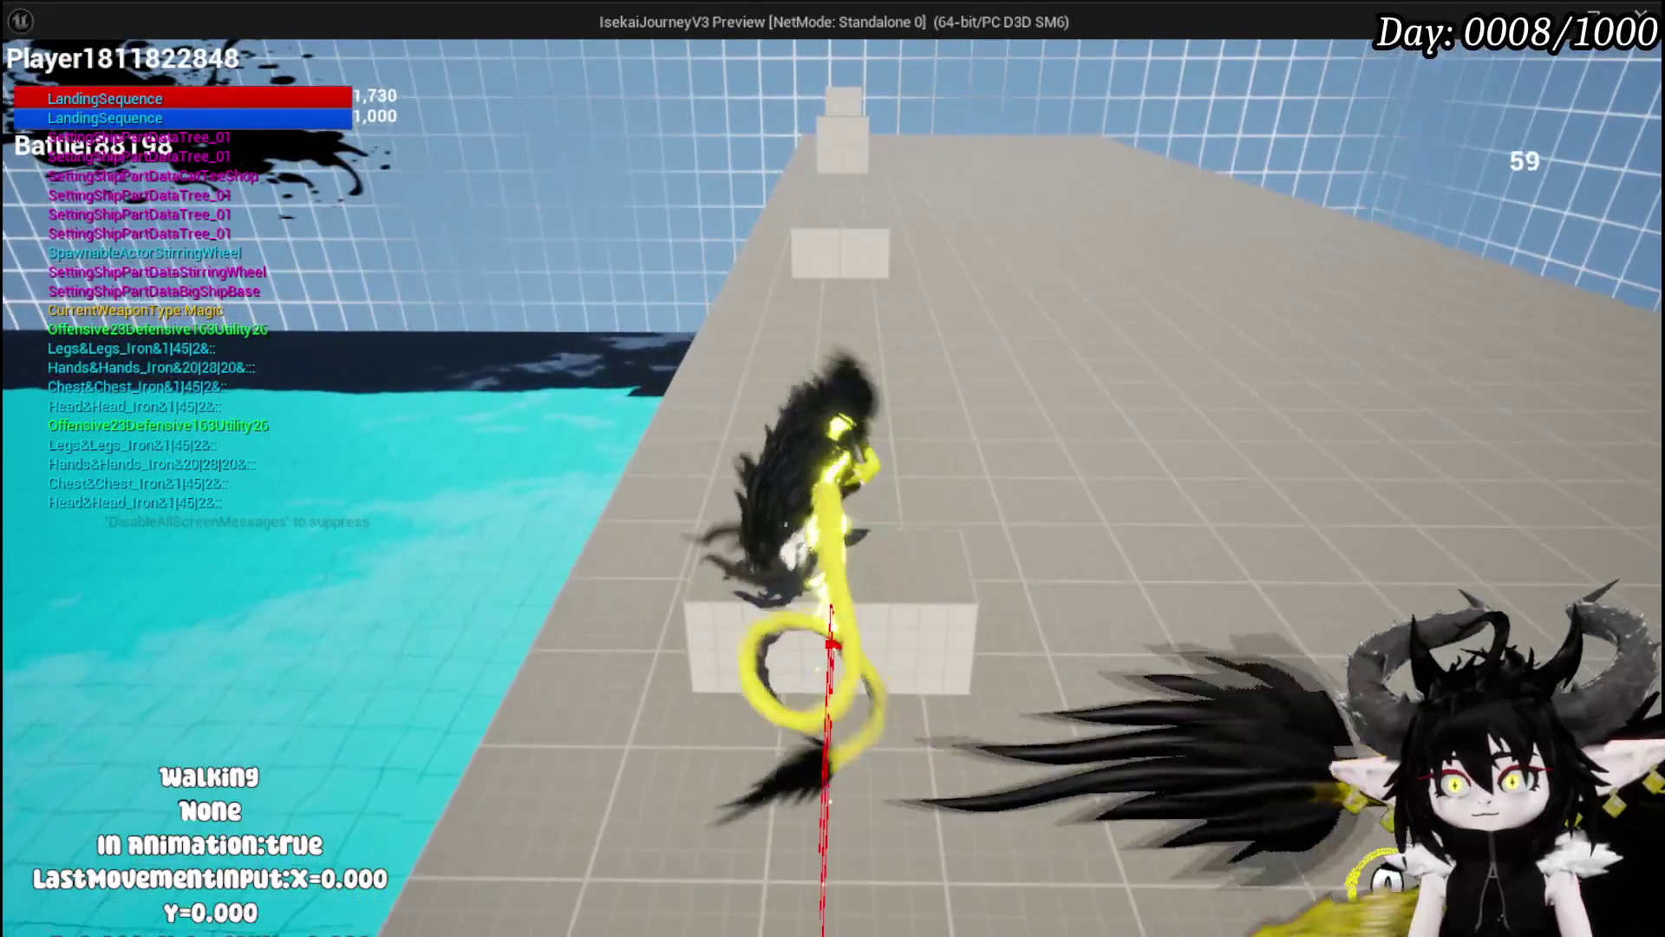
key("s")
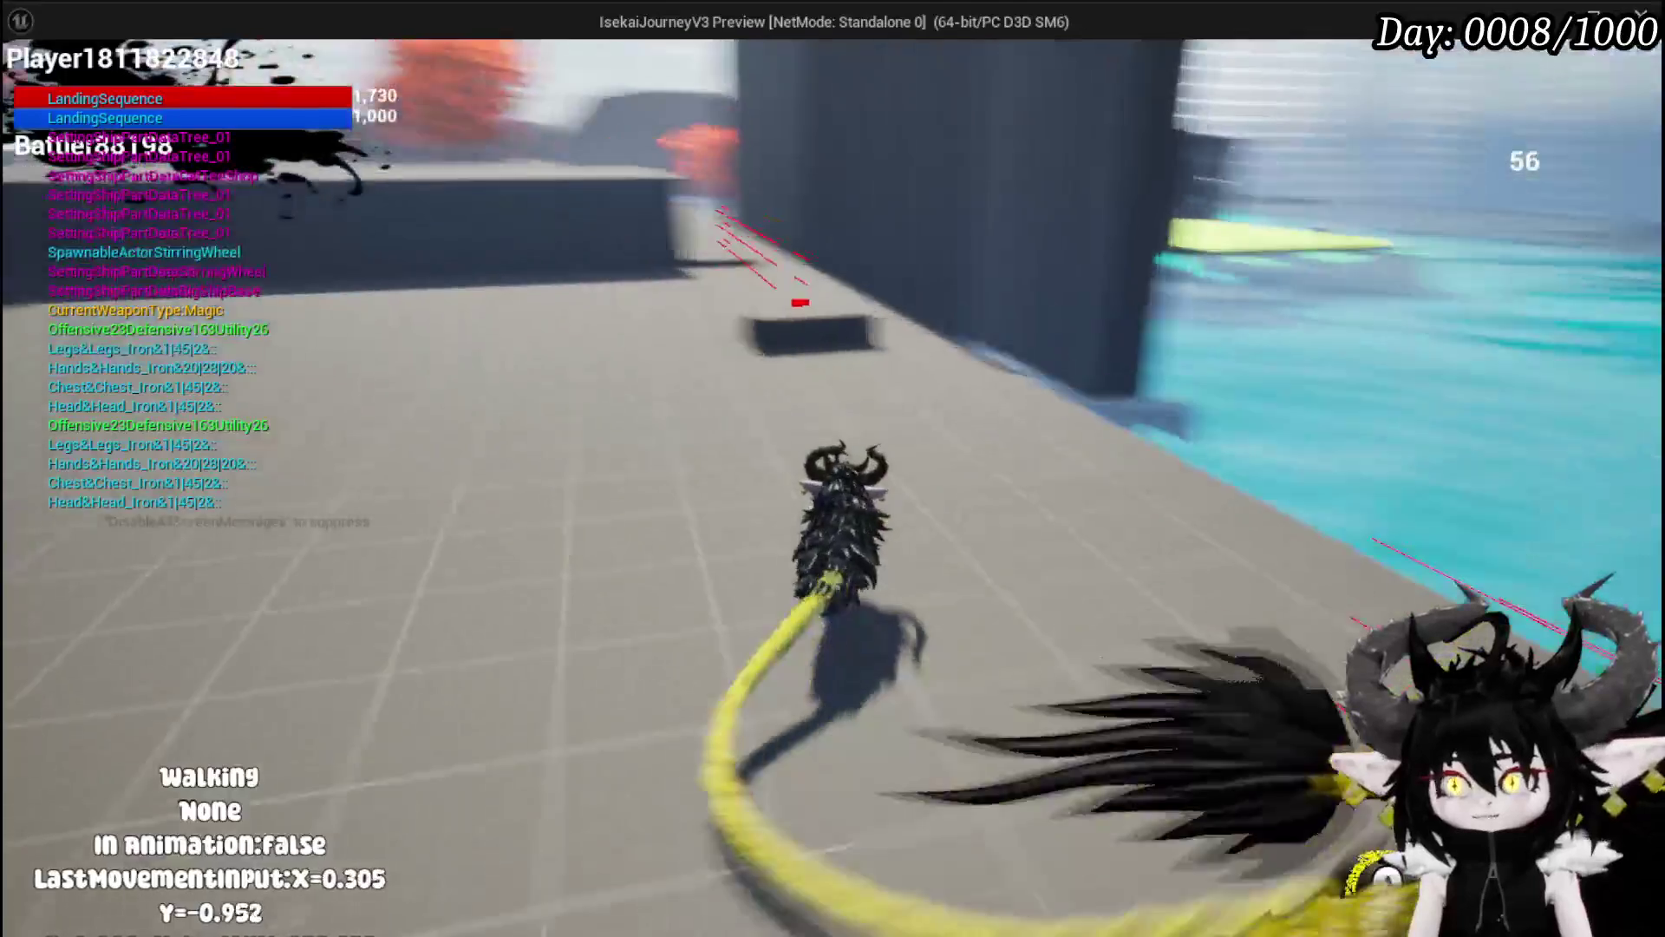
key("shift")
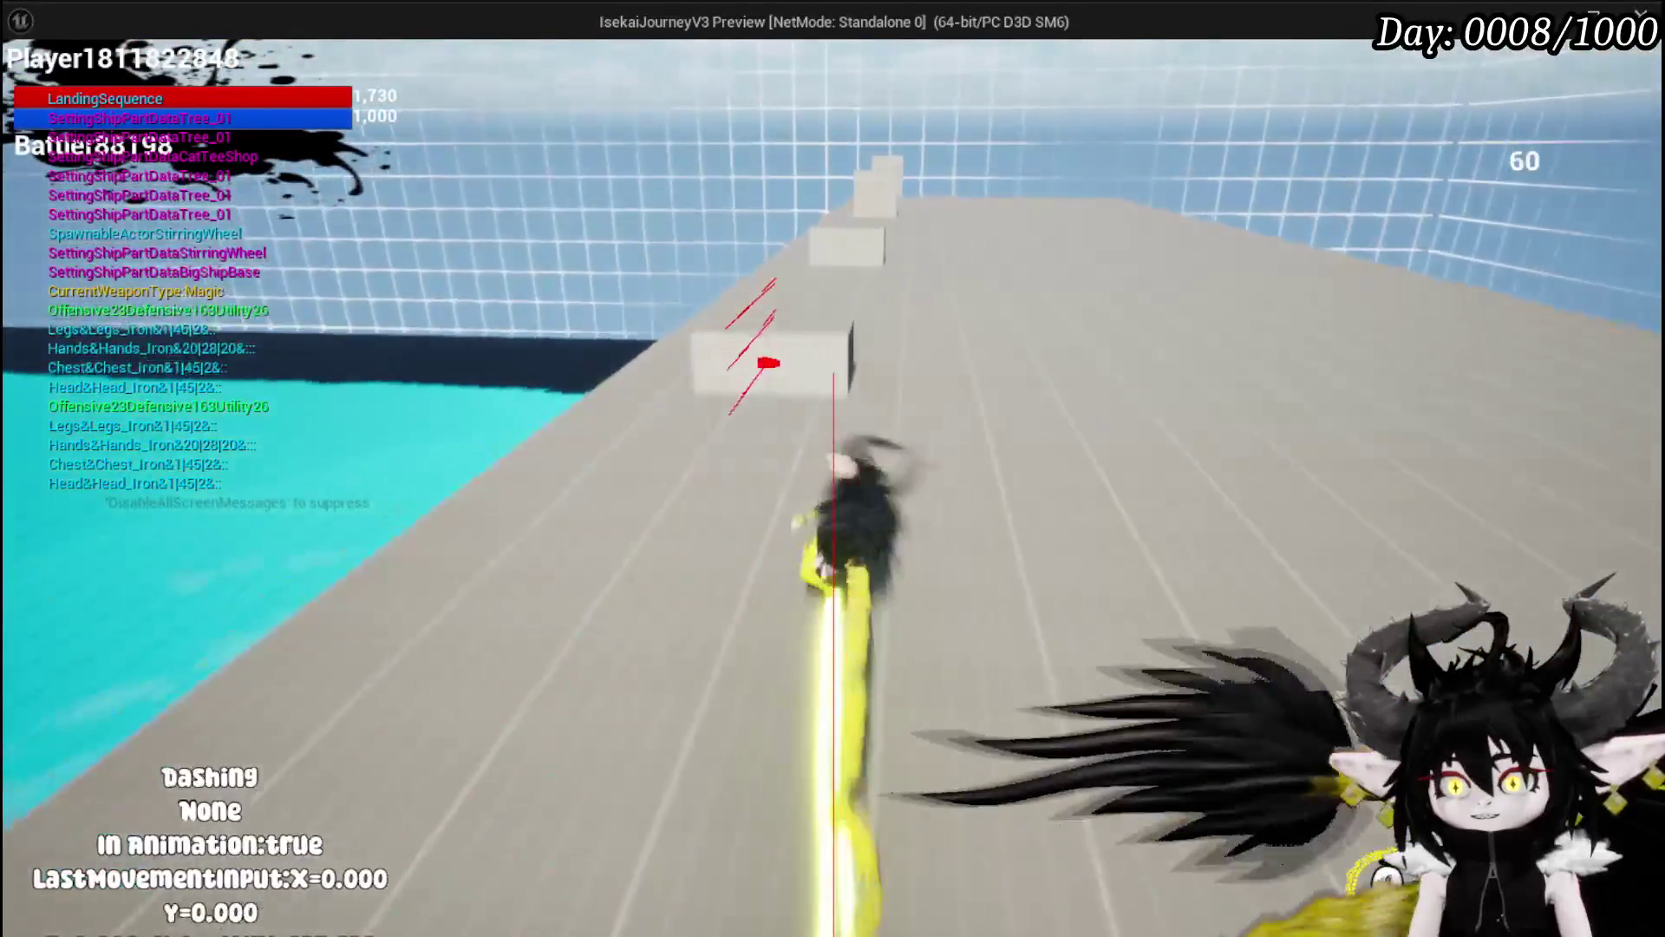
key("s")
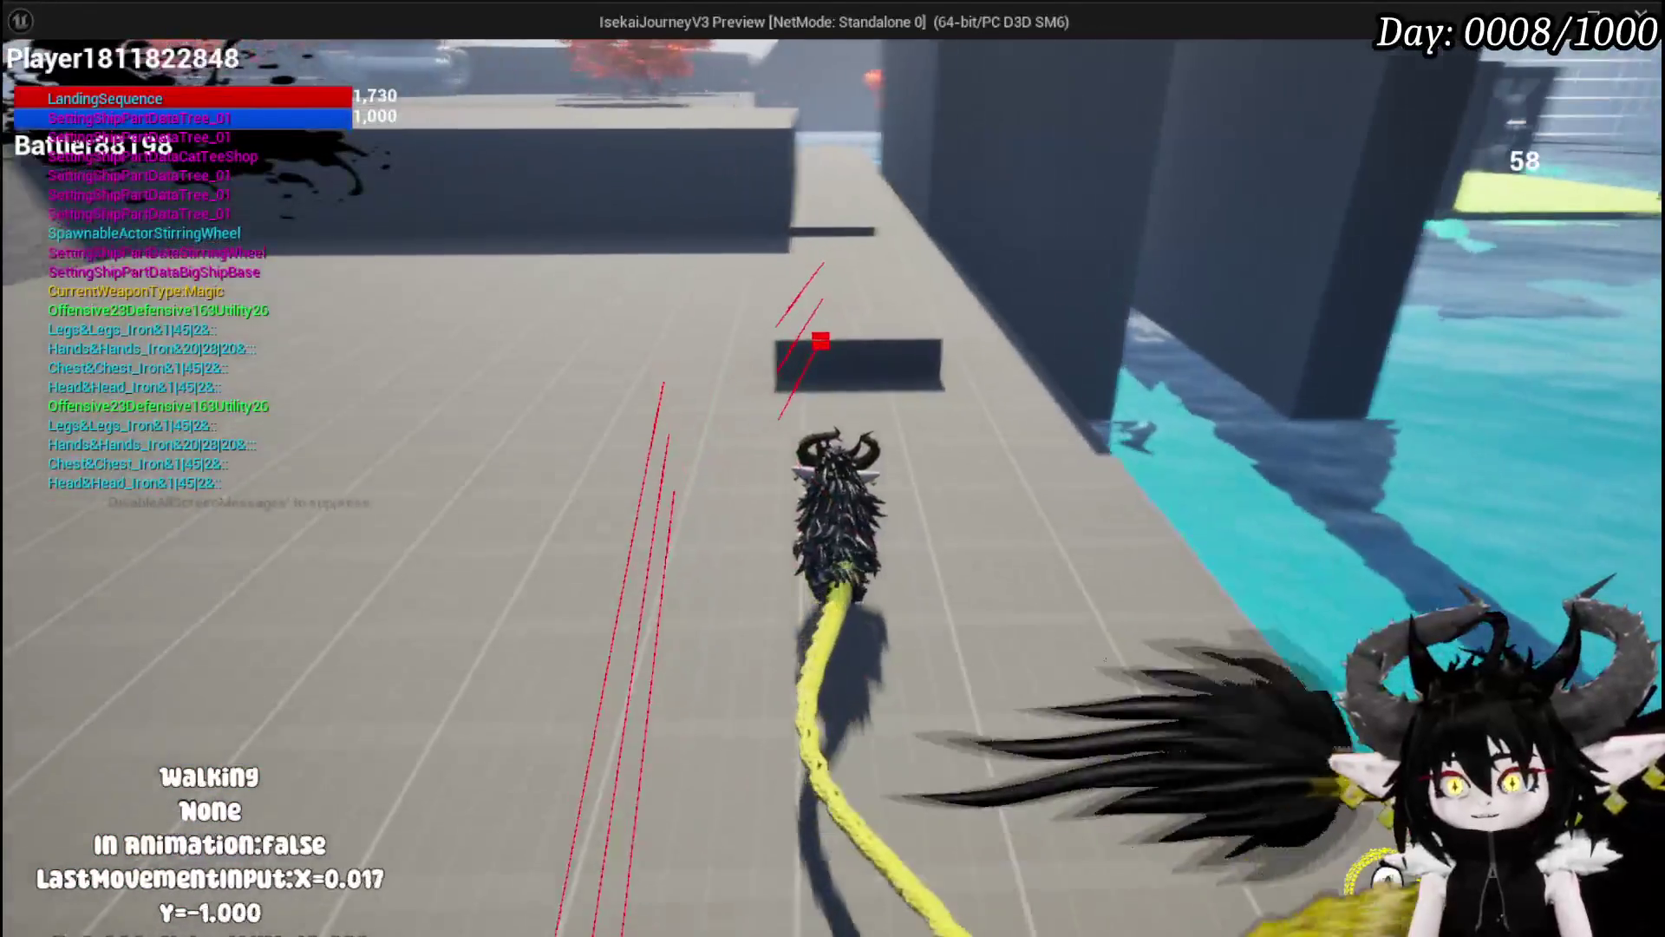
key("w")
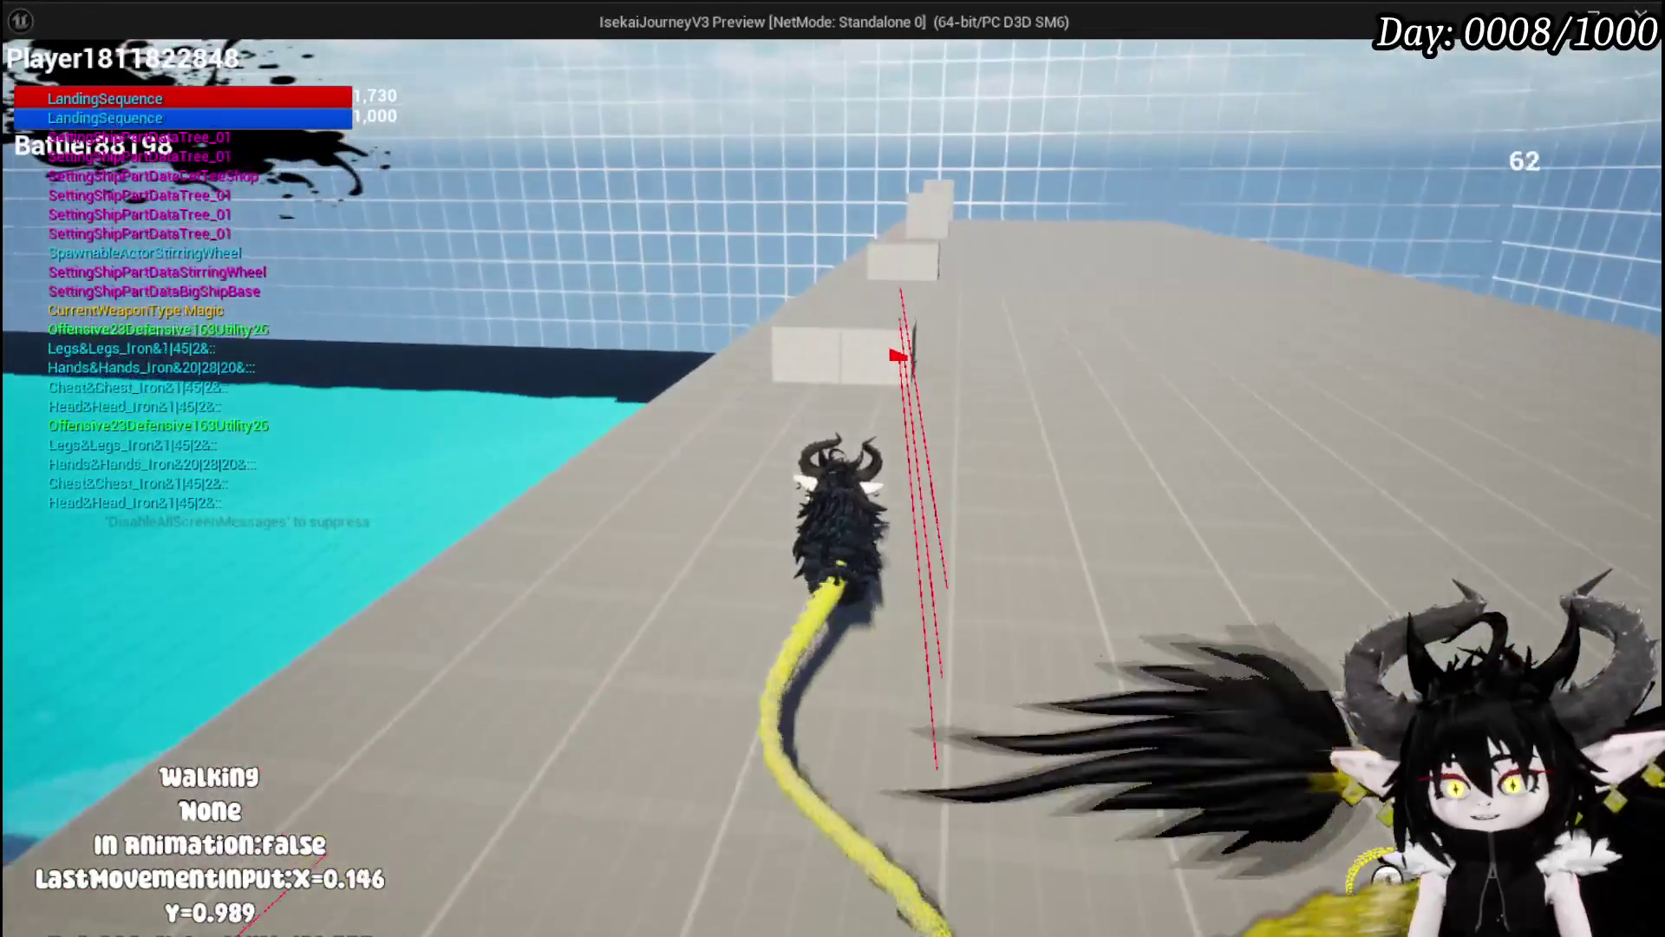
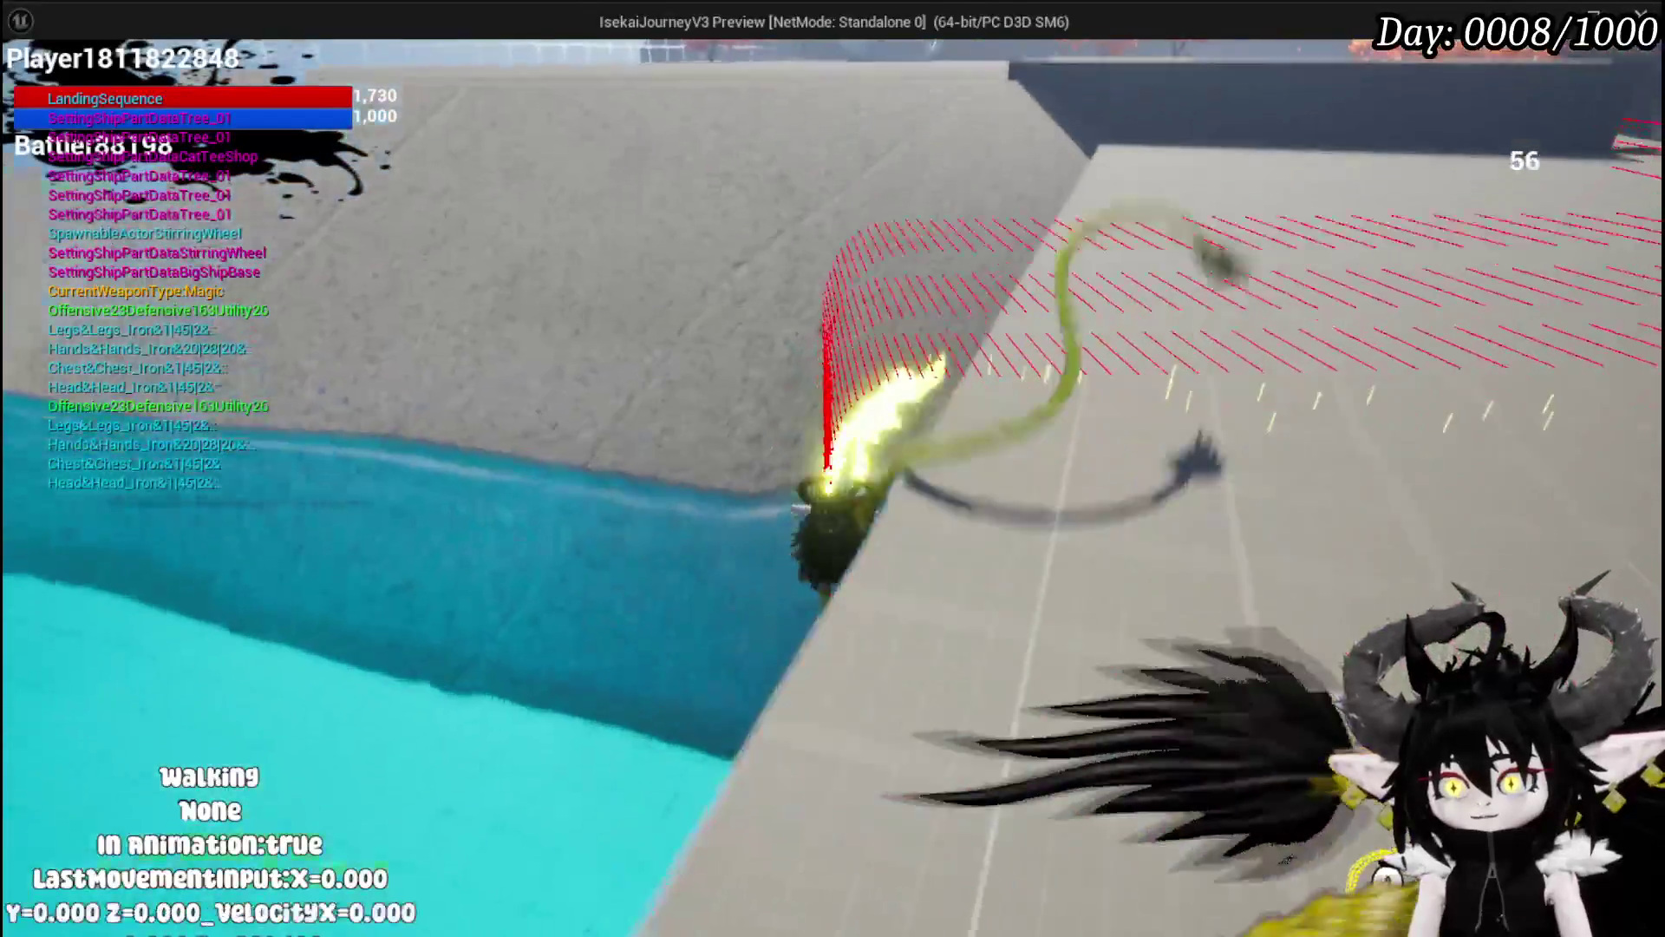
Step: Double-jump, dash several times including while turning, then end the PIE session
key("space")
key("space")
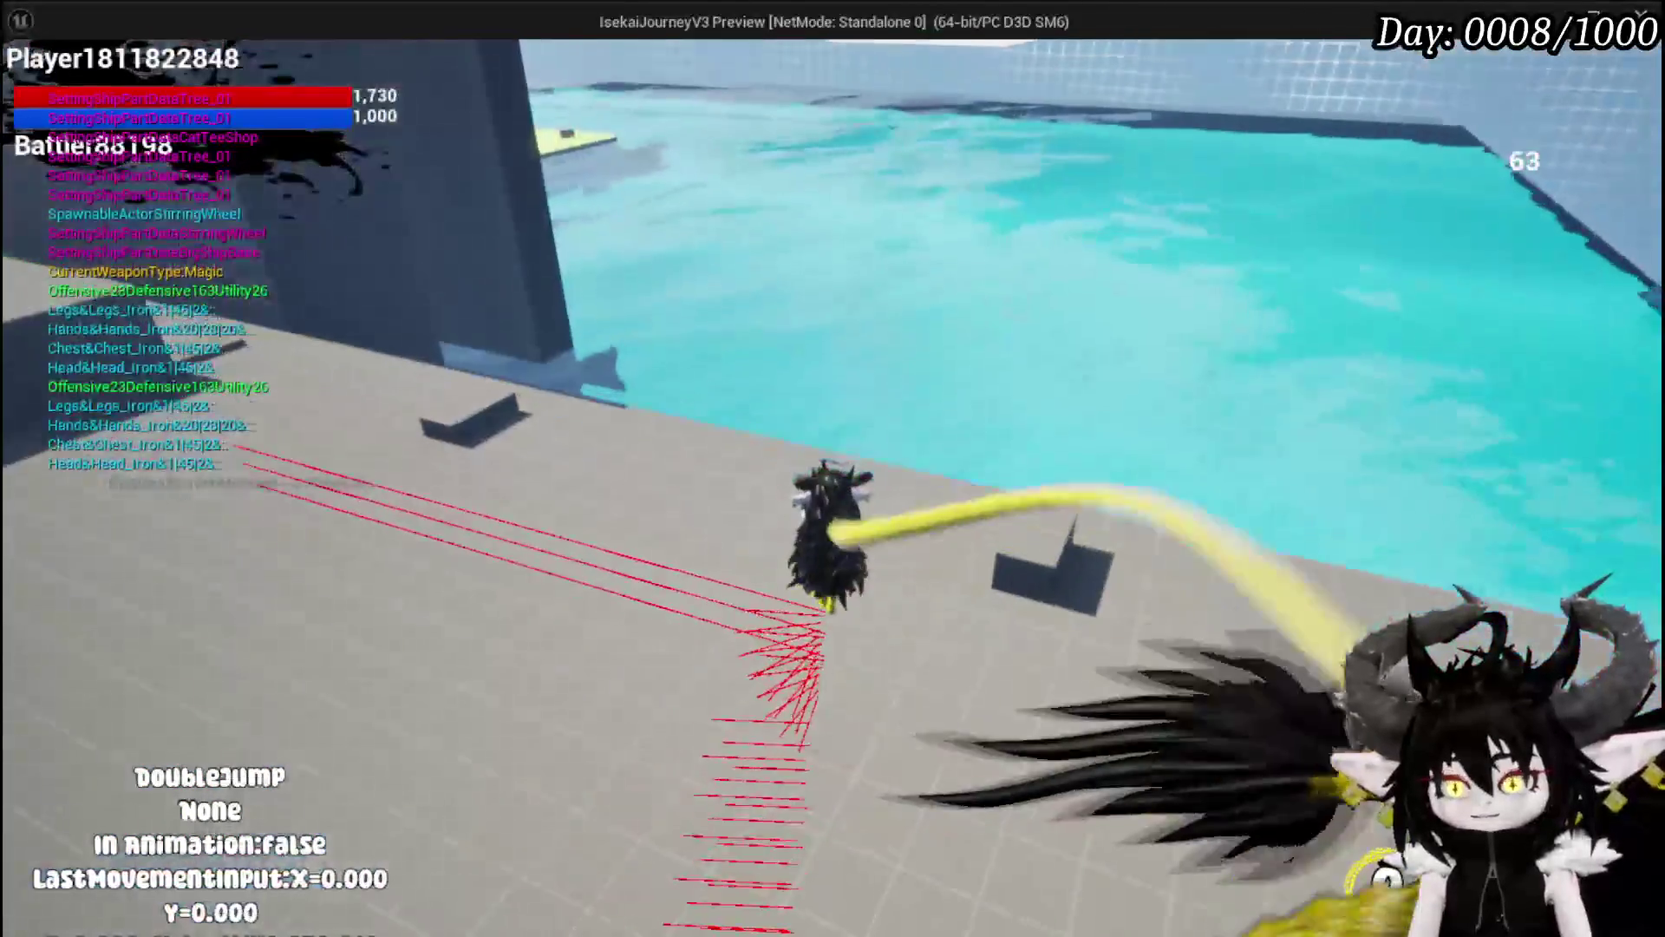
key("shift")
key("shift")
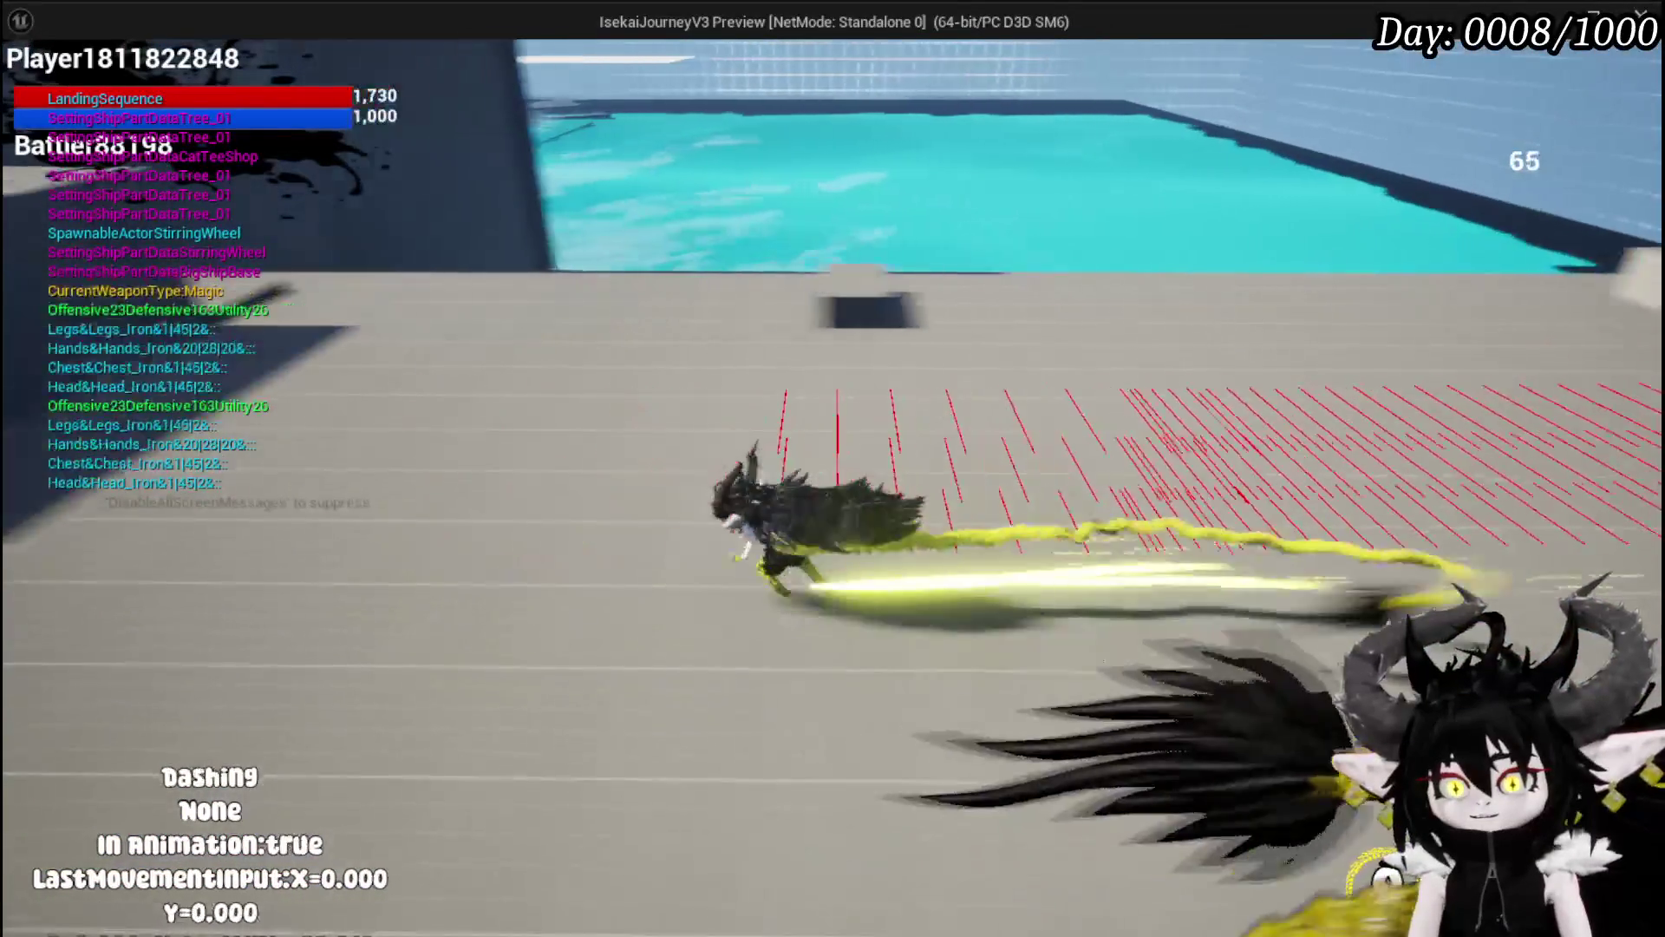
key("shift")
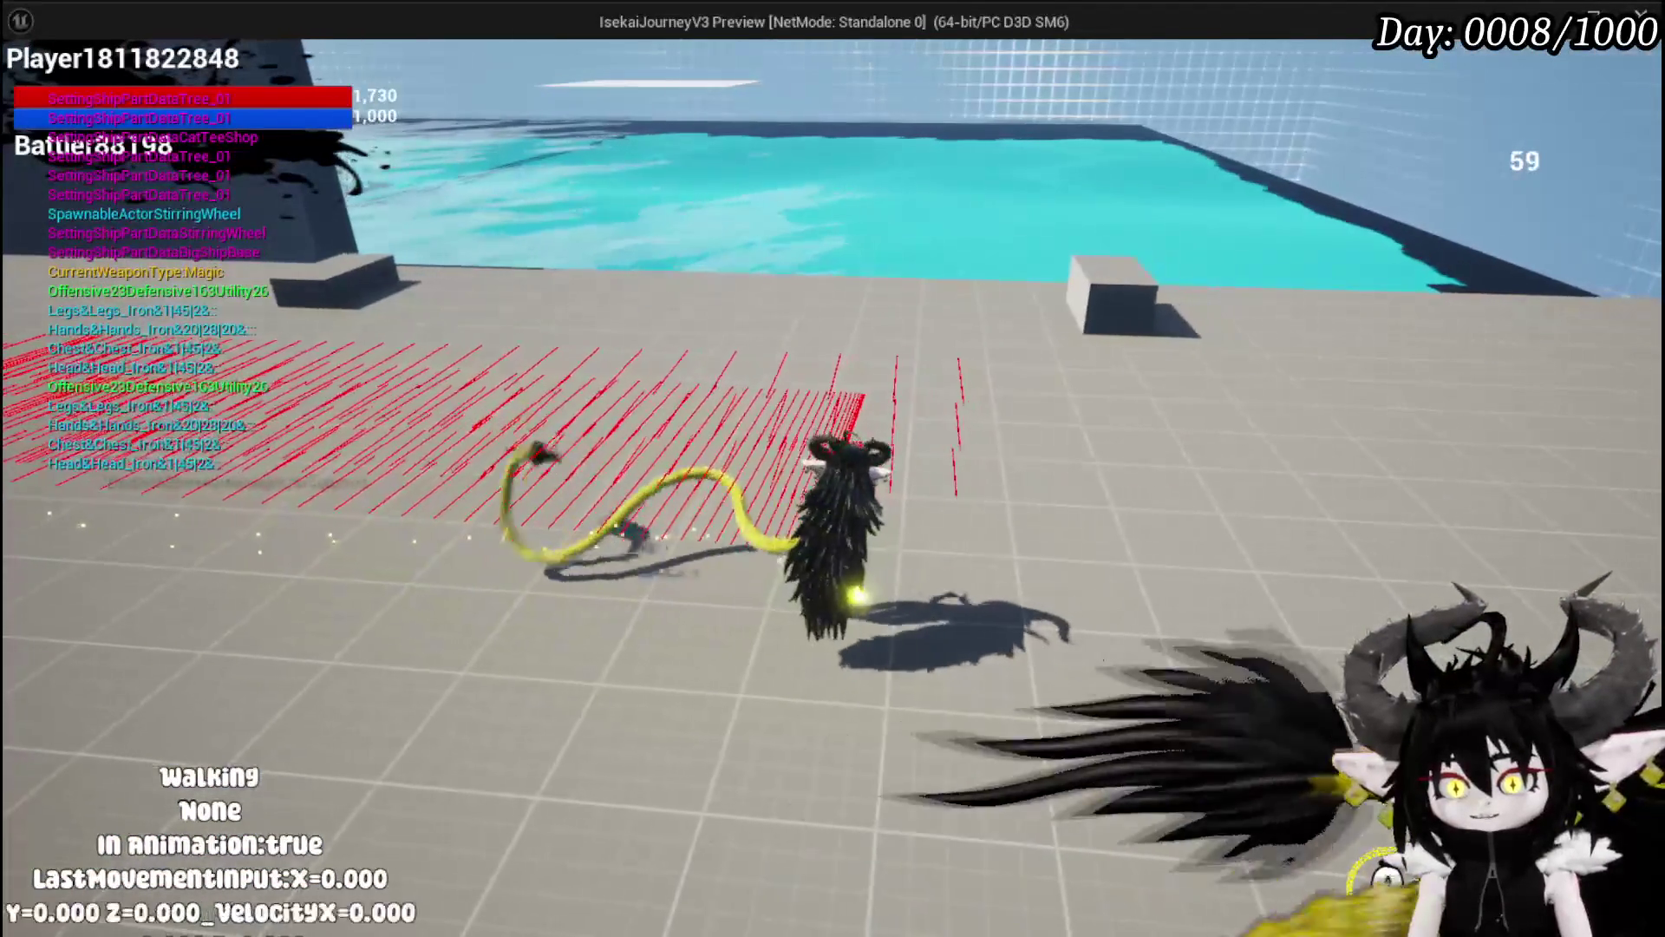
key("shift")
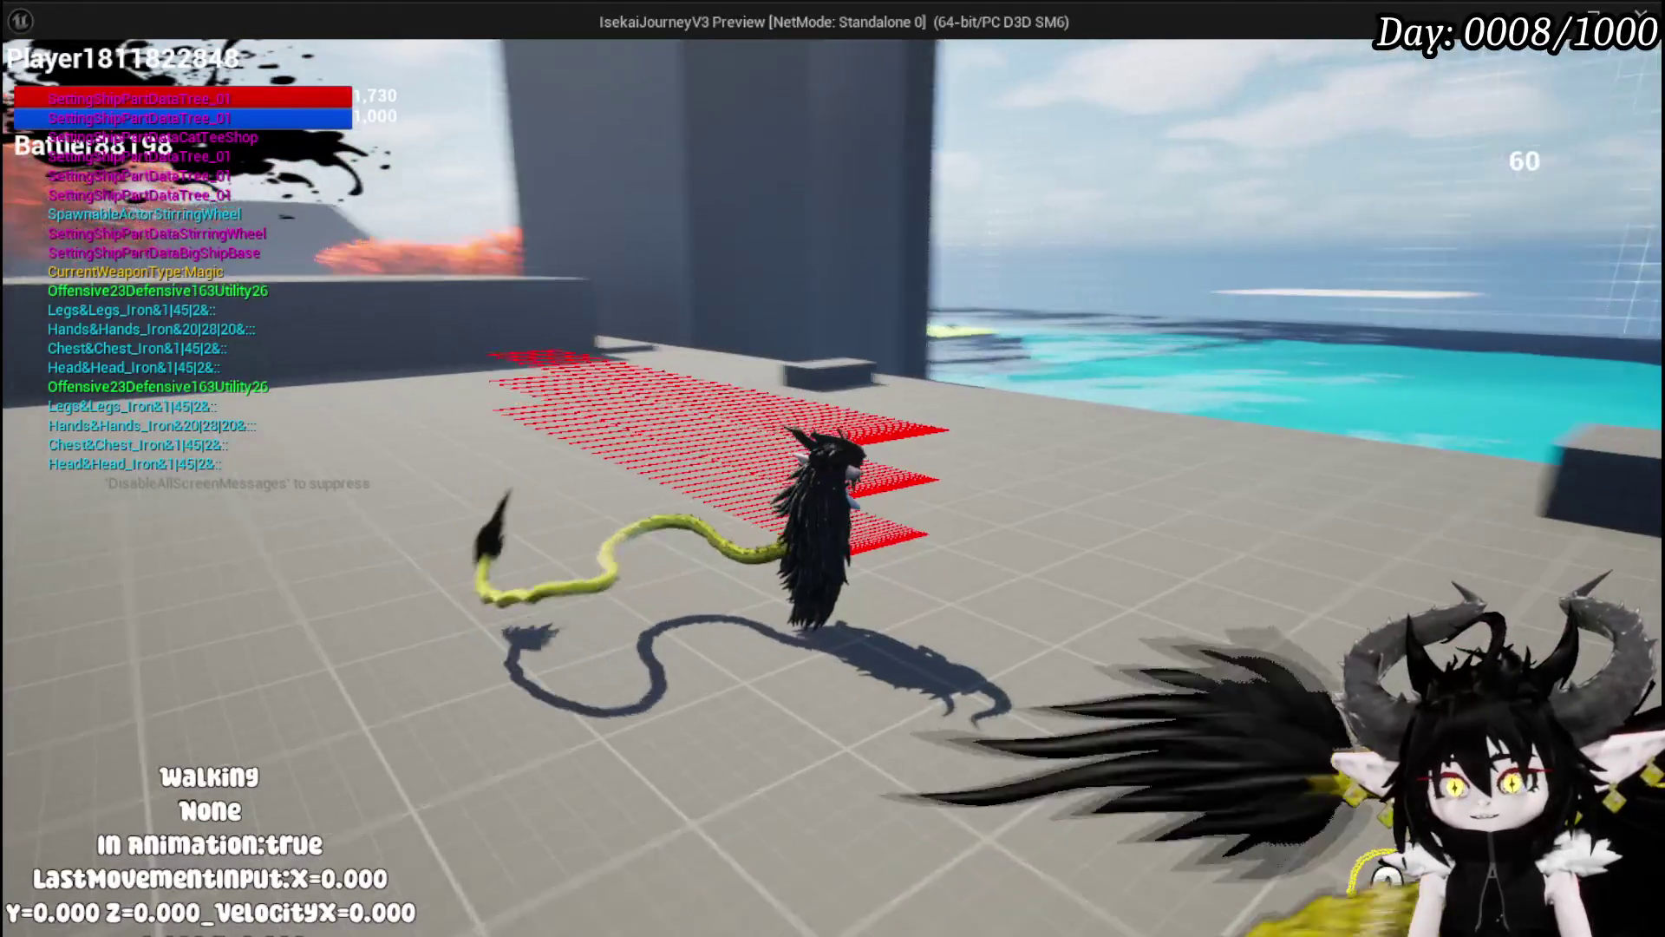
key("Escape")
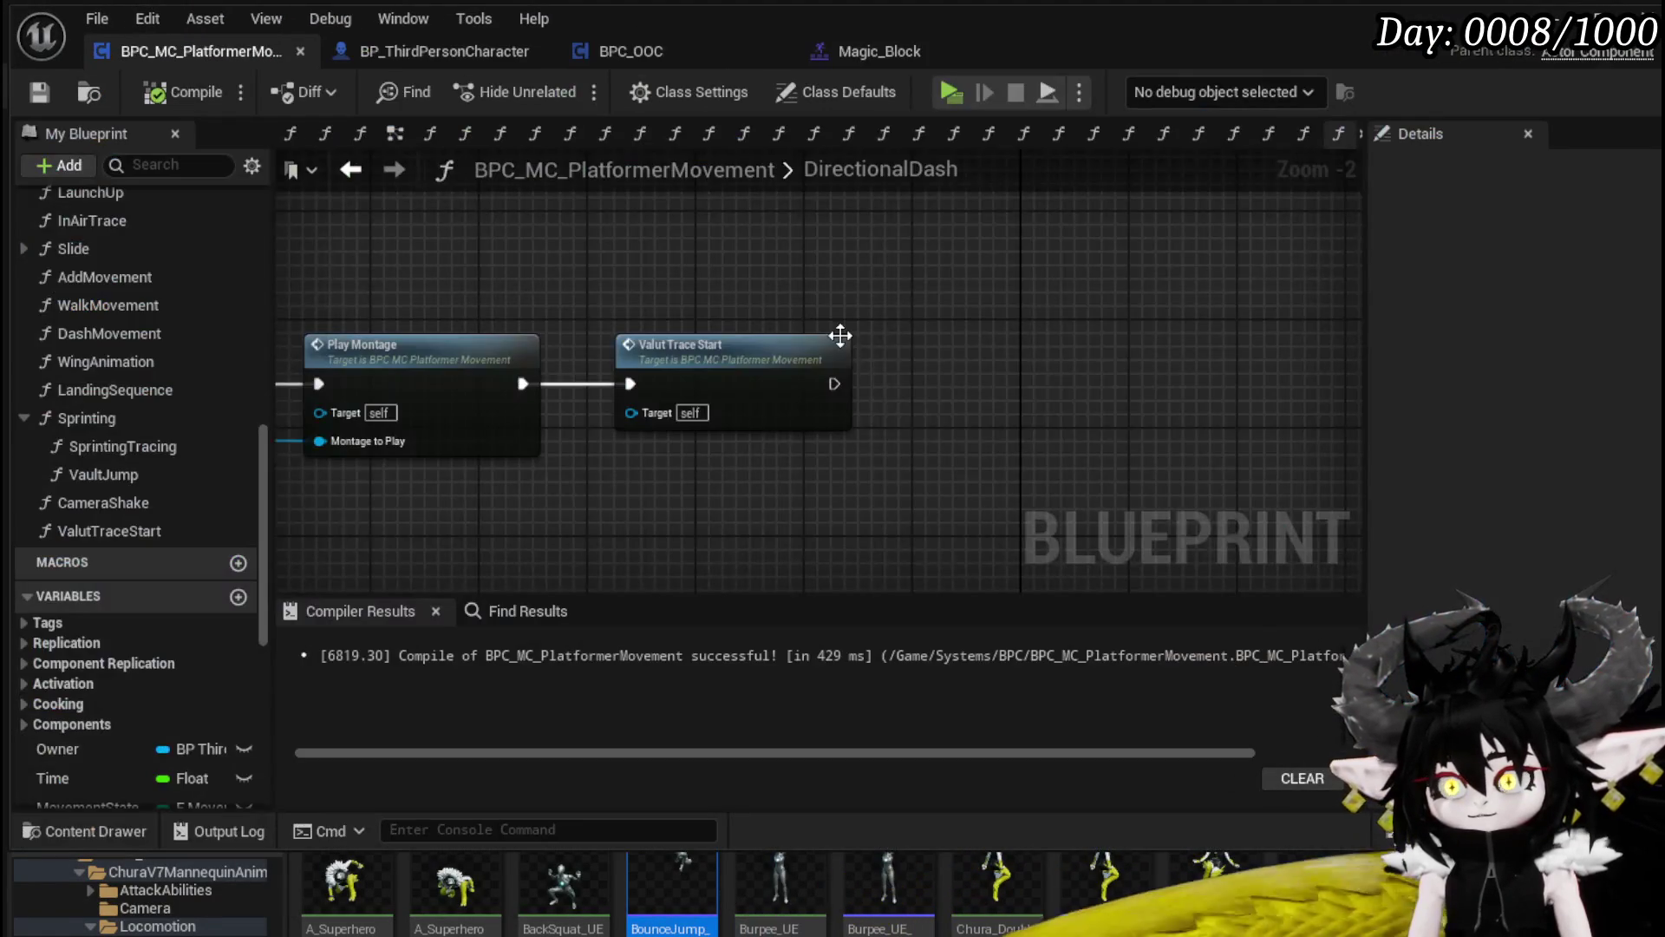
Step: Scroll and pan around the DirectionalDash graph to review its nodes
scroll(722, 309, "down", 3)
scroll(721, 309, "down", 1)
left_click_drag(1182, 331, 1413, 300)
scroll(108, 328, "up", 4)
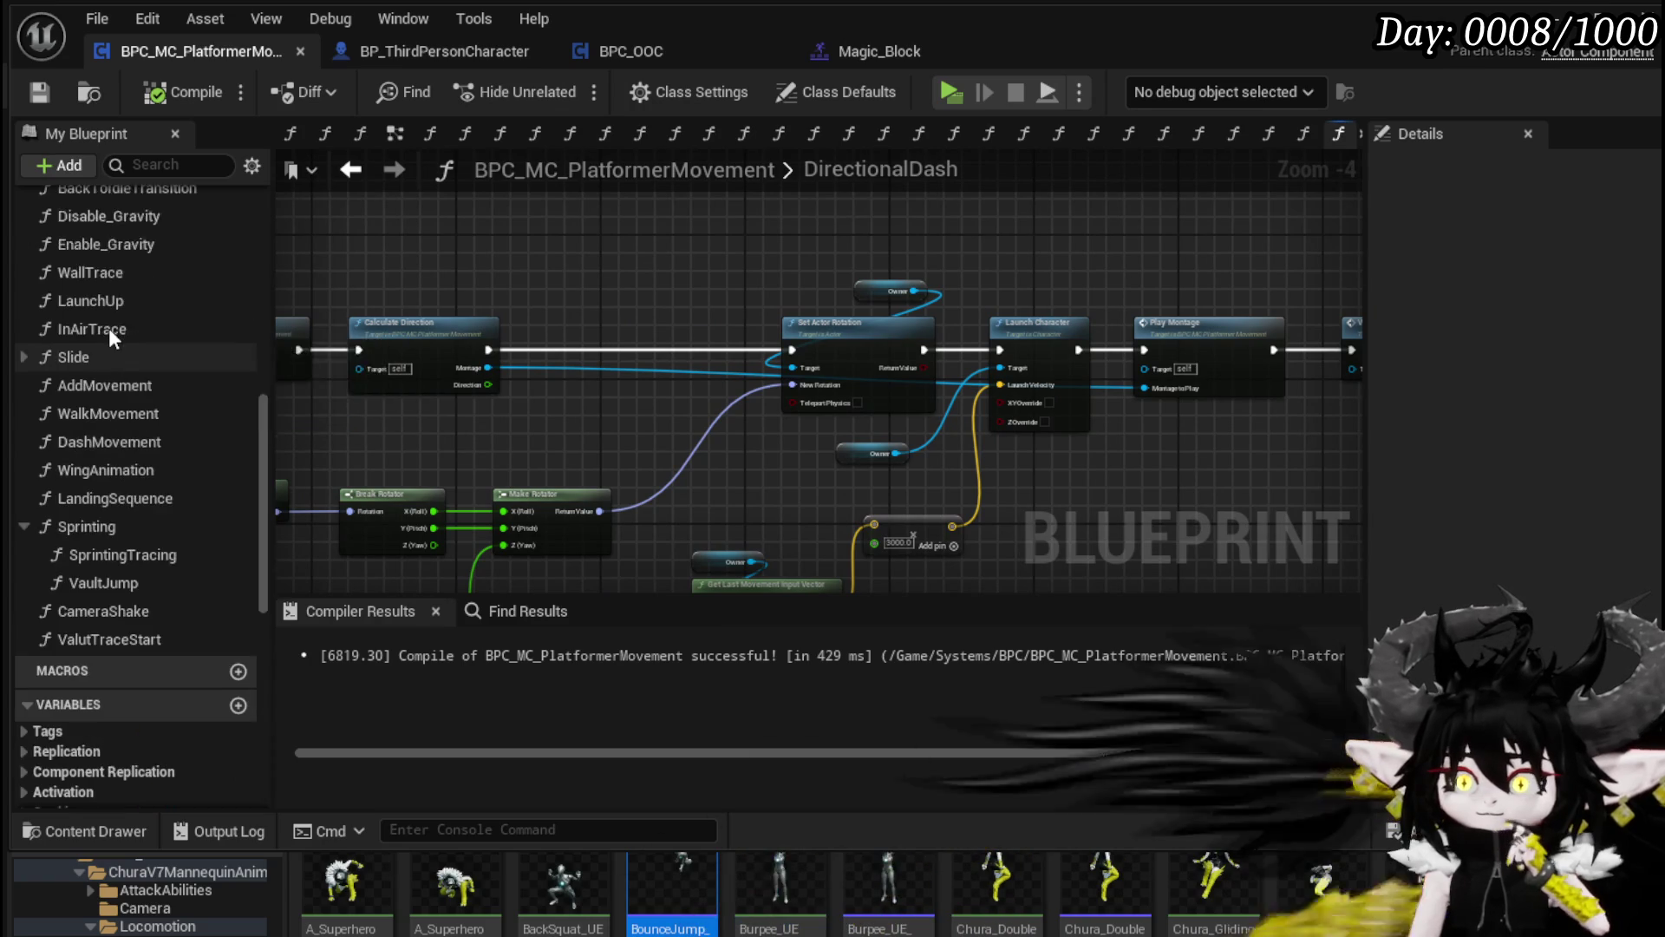
scroll(108, 328, "up", 3)
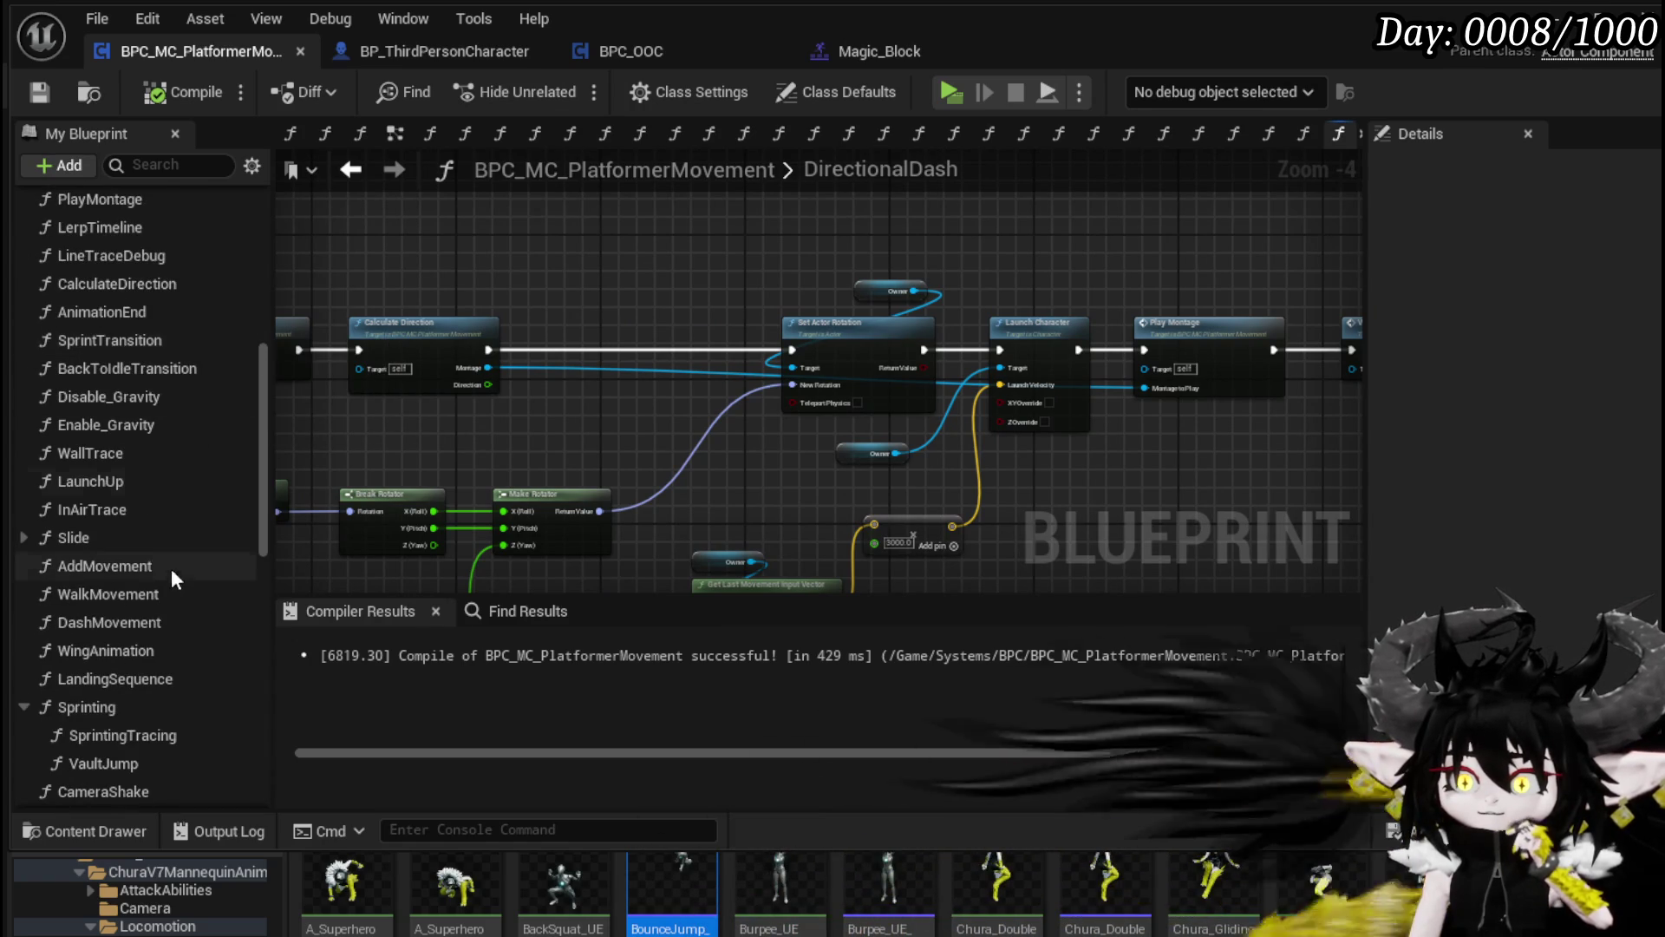
scroll(132, 448, "up", 4)
scroll(134, 378, "up", 7)
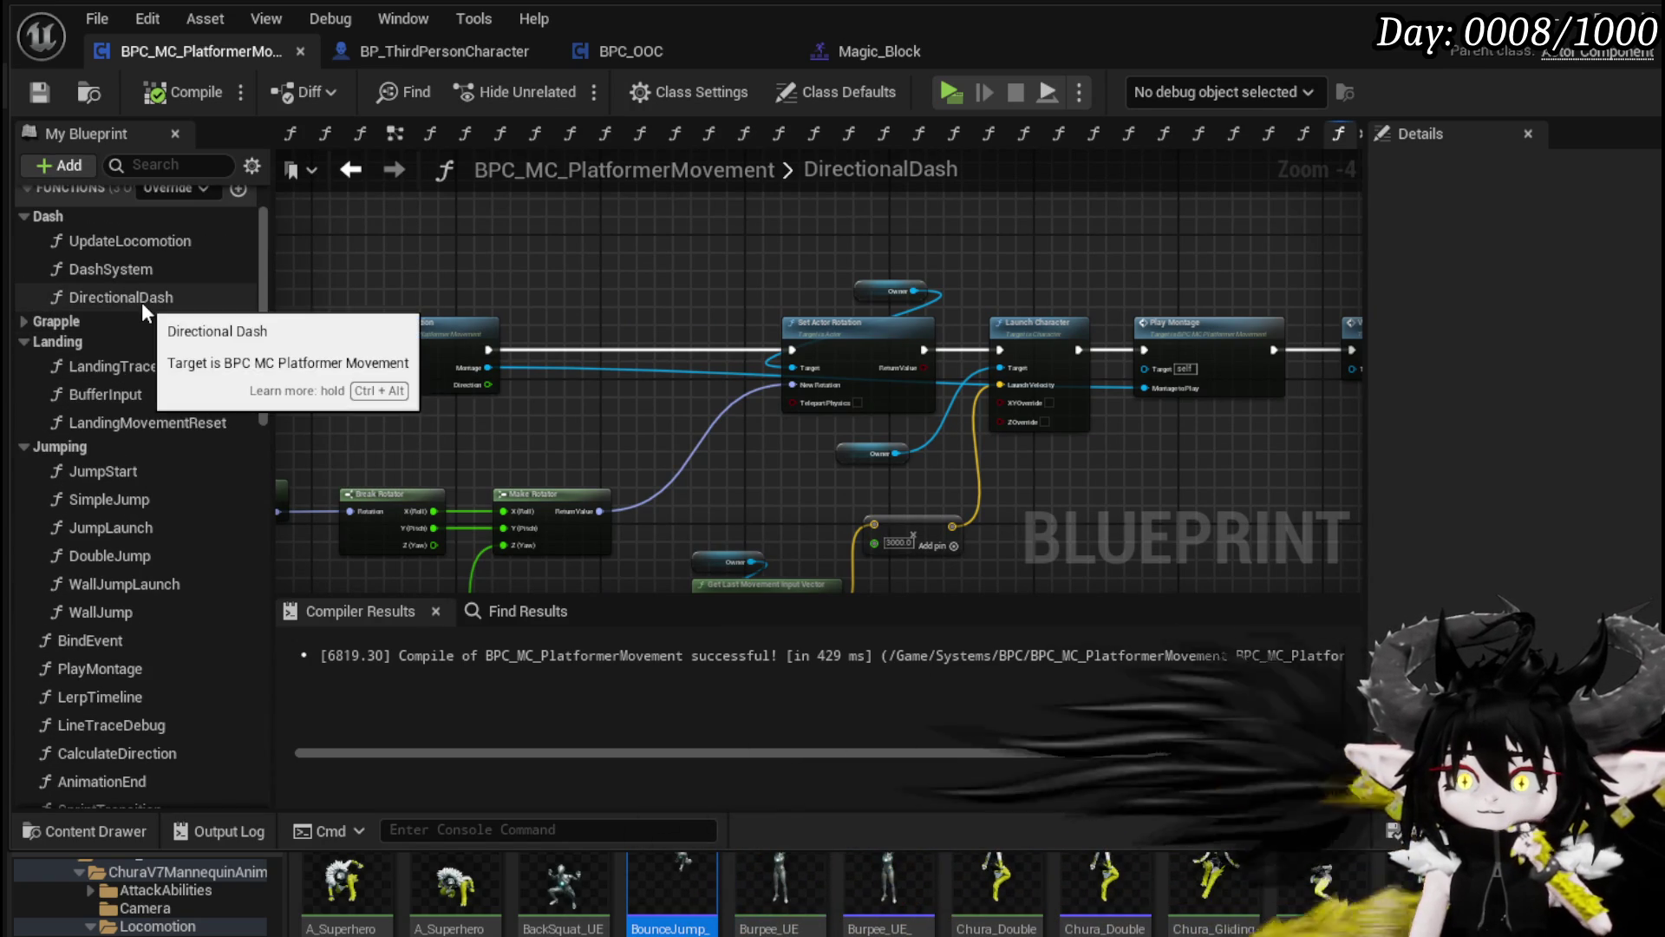
scroll(145, 492, "down", 2)
scroll(158, 543, "down", 4)
Step: Open AnimationEnd and inspect the Movement State SET node after the Switch on E_MovementState node
left_click(154, 560)
double_click(155, 565)
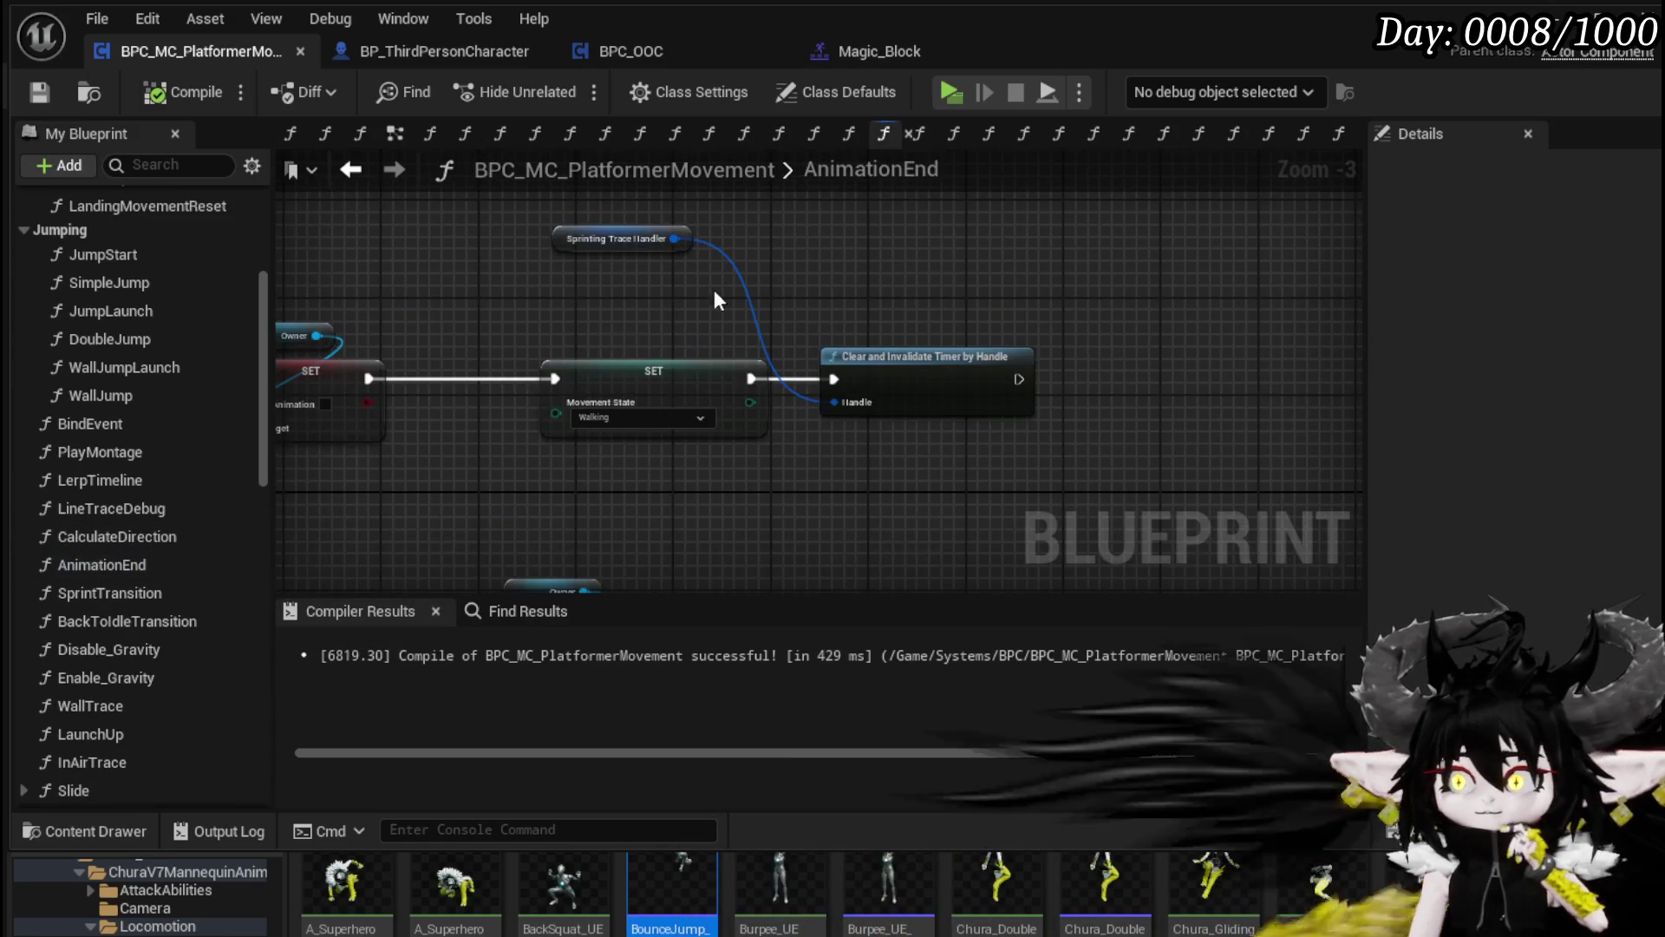
mouse_move(620, 323)
left_mouse_down()
mouse_move(720, 338)
mouse_move(892, 267)
mouse_move(723, 403)
mouse_move(817, 343)
mouse_move(730, 442)
left_mouse_up()
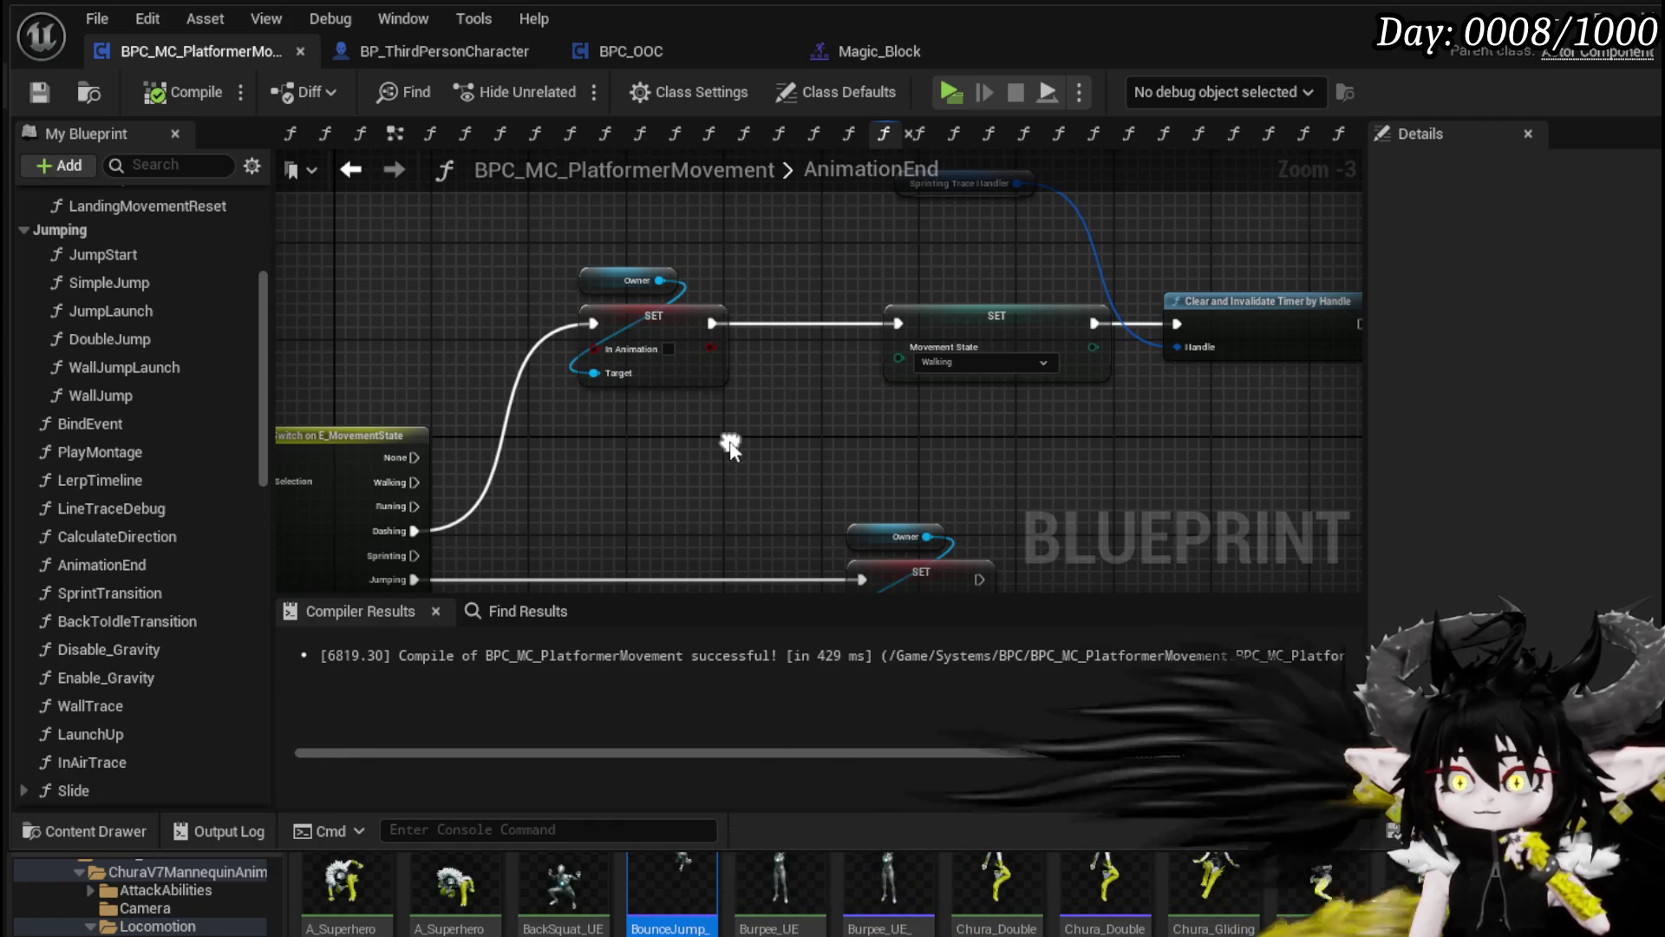
left_click_drag(965, 334, 877, 336)
left_click_drag(1054, 368, 828, 408)
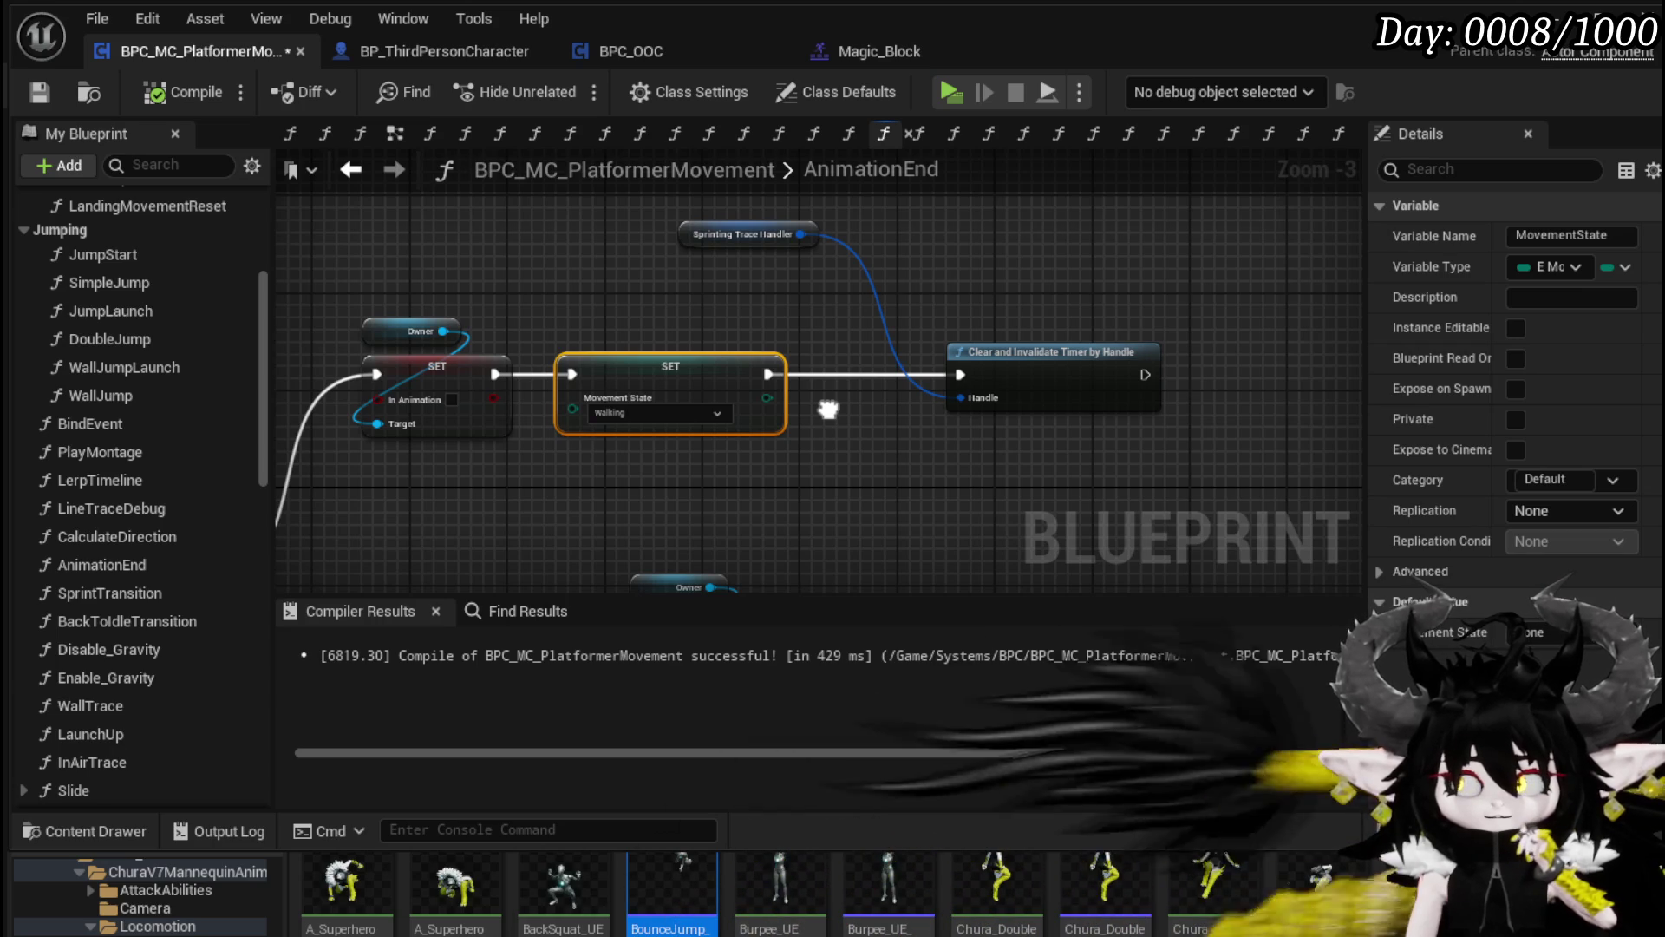
left_click_drag(828, 409, 1046, 129)
left_click_drag(819, 373, 807, 392)
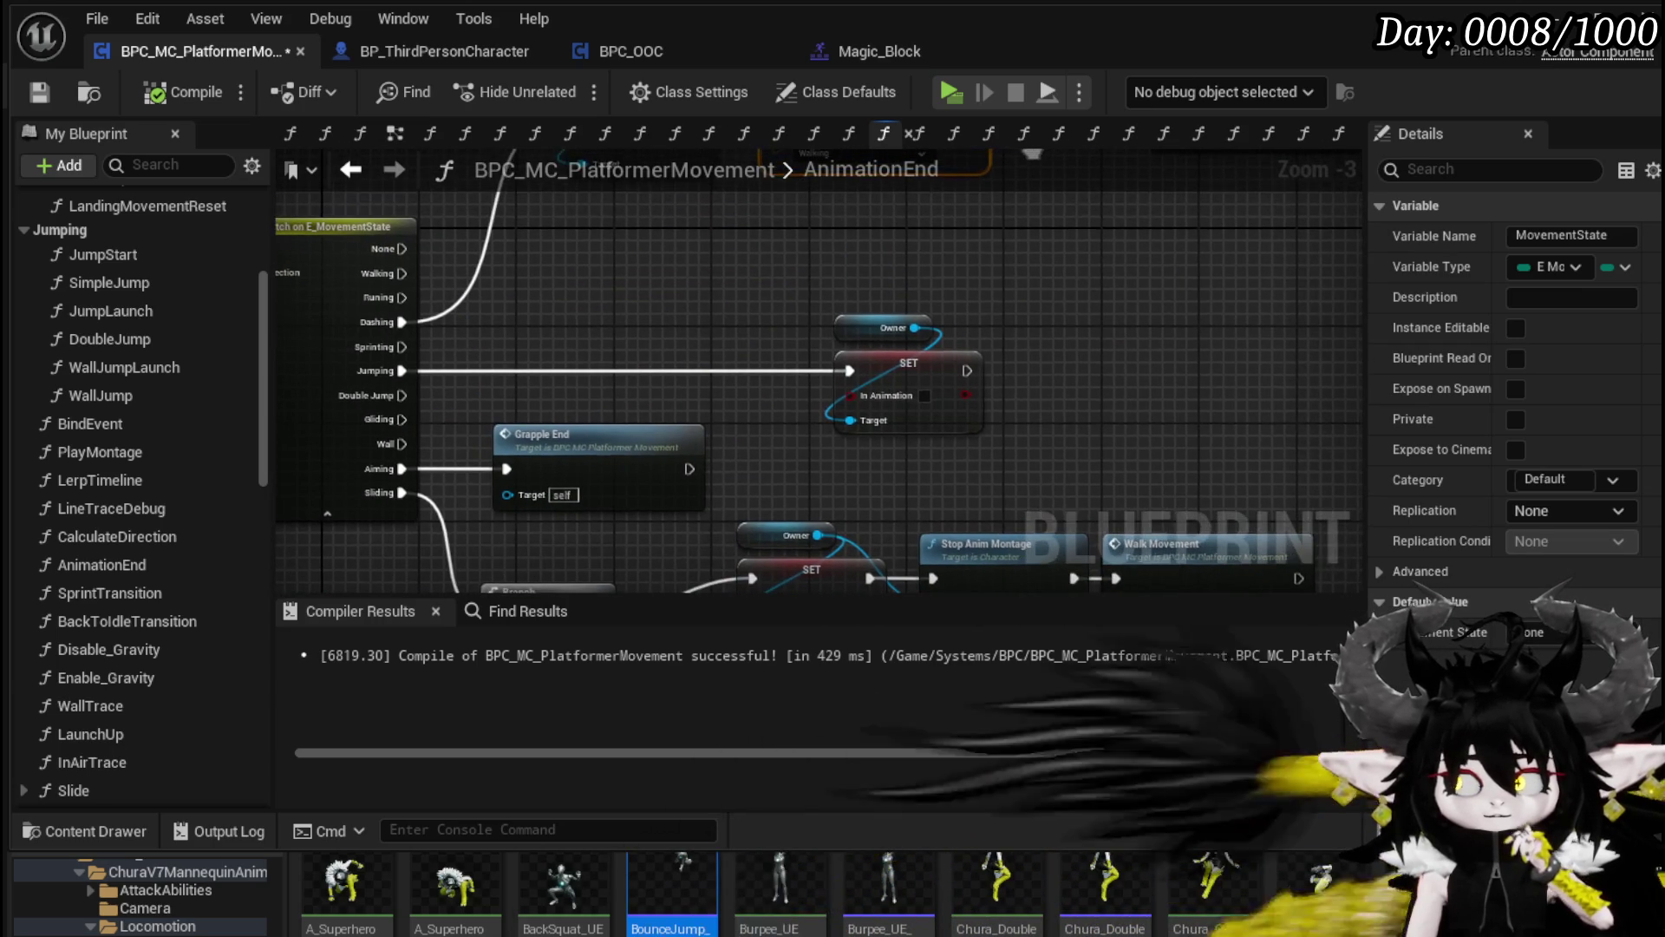
mouse_move(1015, 180)
left_mouse_down()
mouse_move(699, 375)
mouse_move(1059, 382)
mouse_move(780, 384)
left_mouse_up()
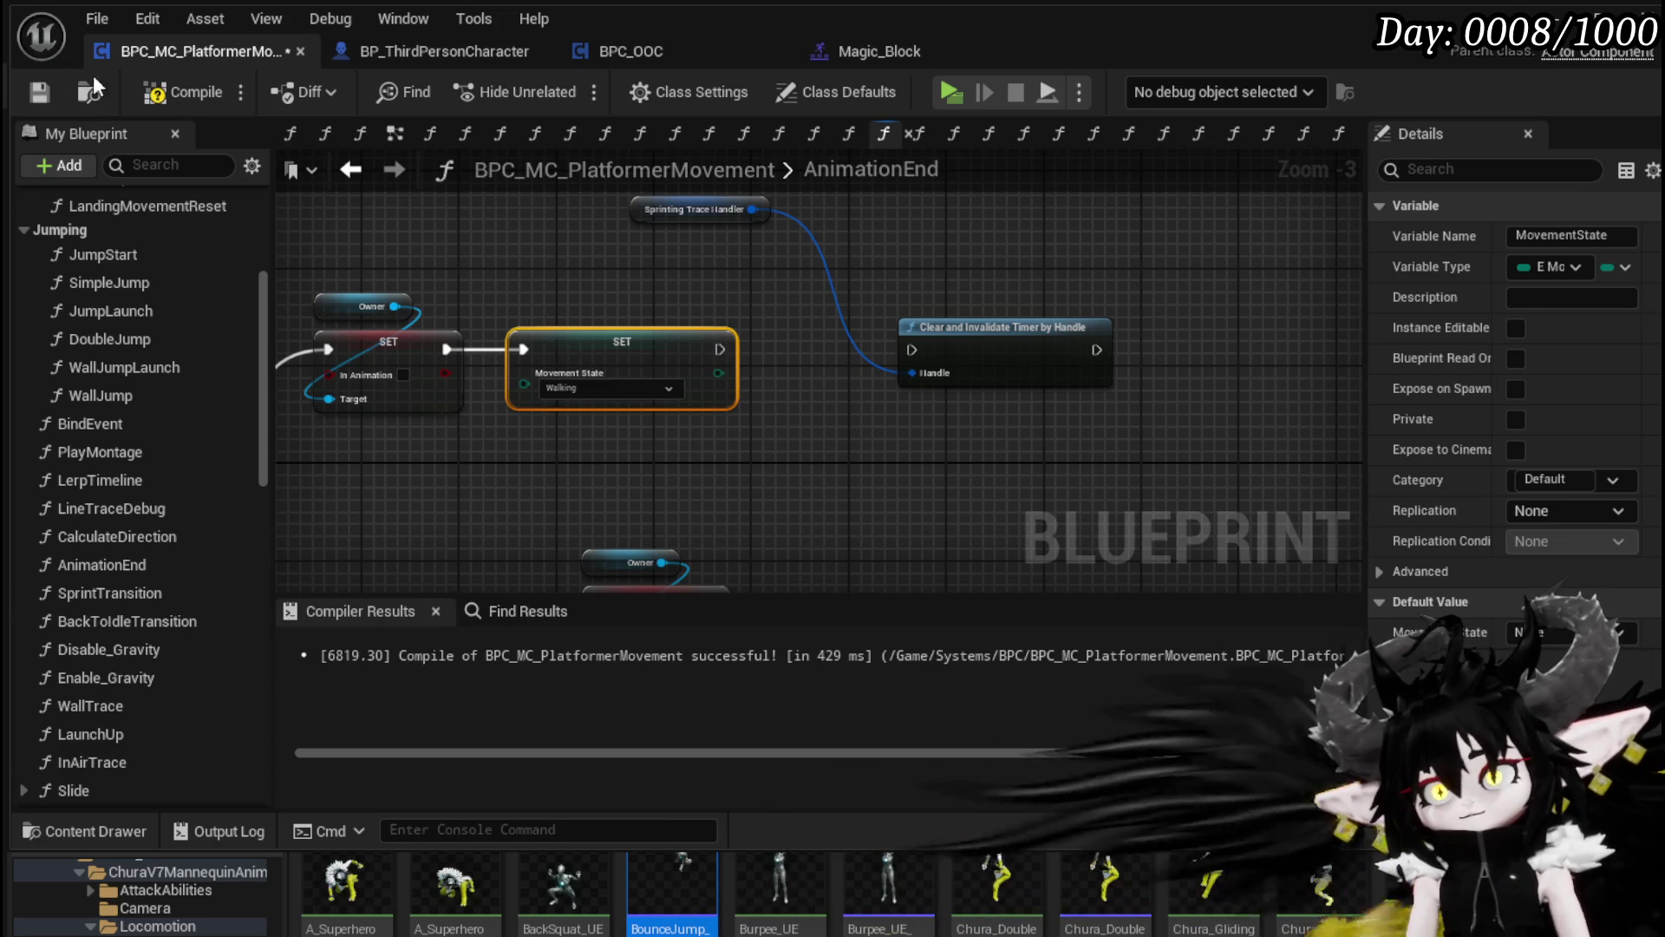
Step: Save BPC_MC_PlatformerMovement and start a new Play-in-Editor test from the level editor
left_click(38, 94)
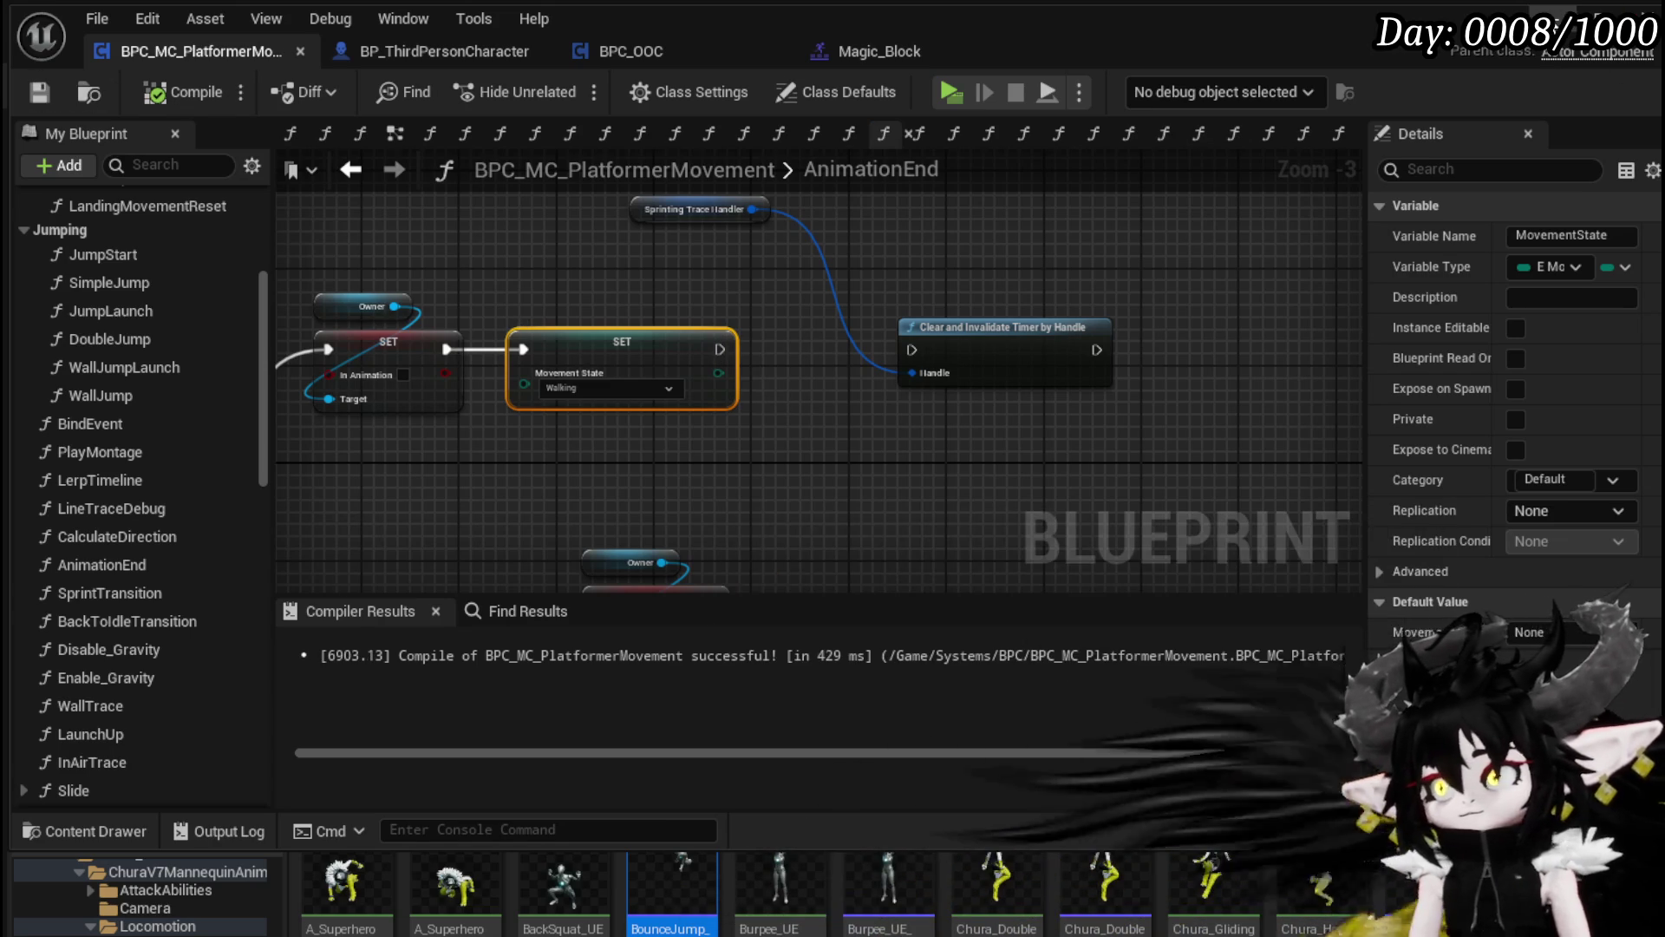
left_click(1642, 12)
left_click(571, 82)
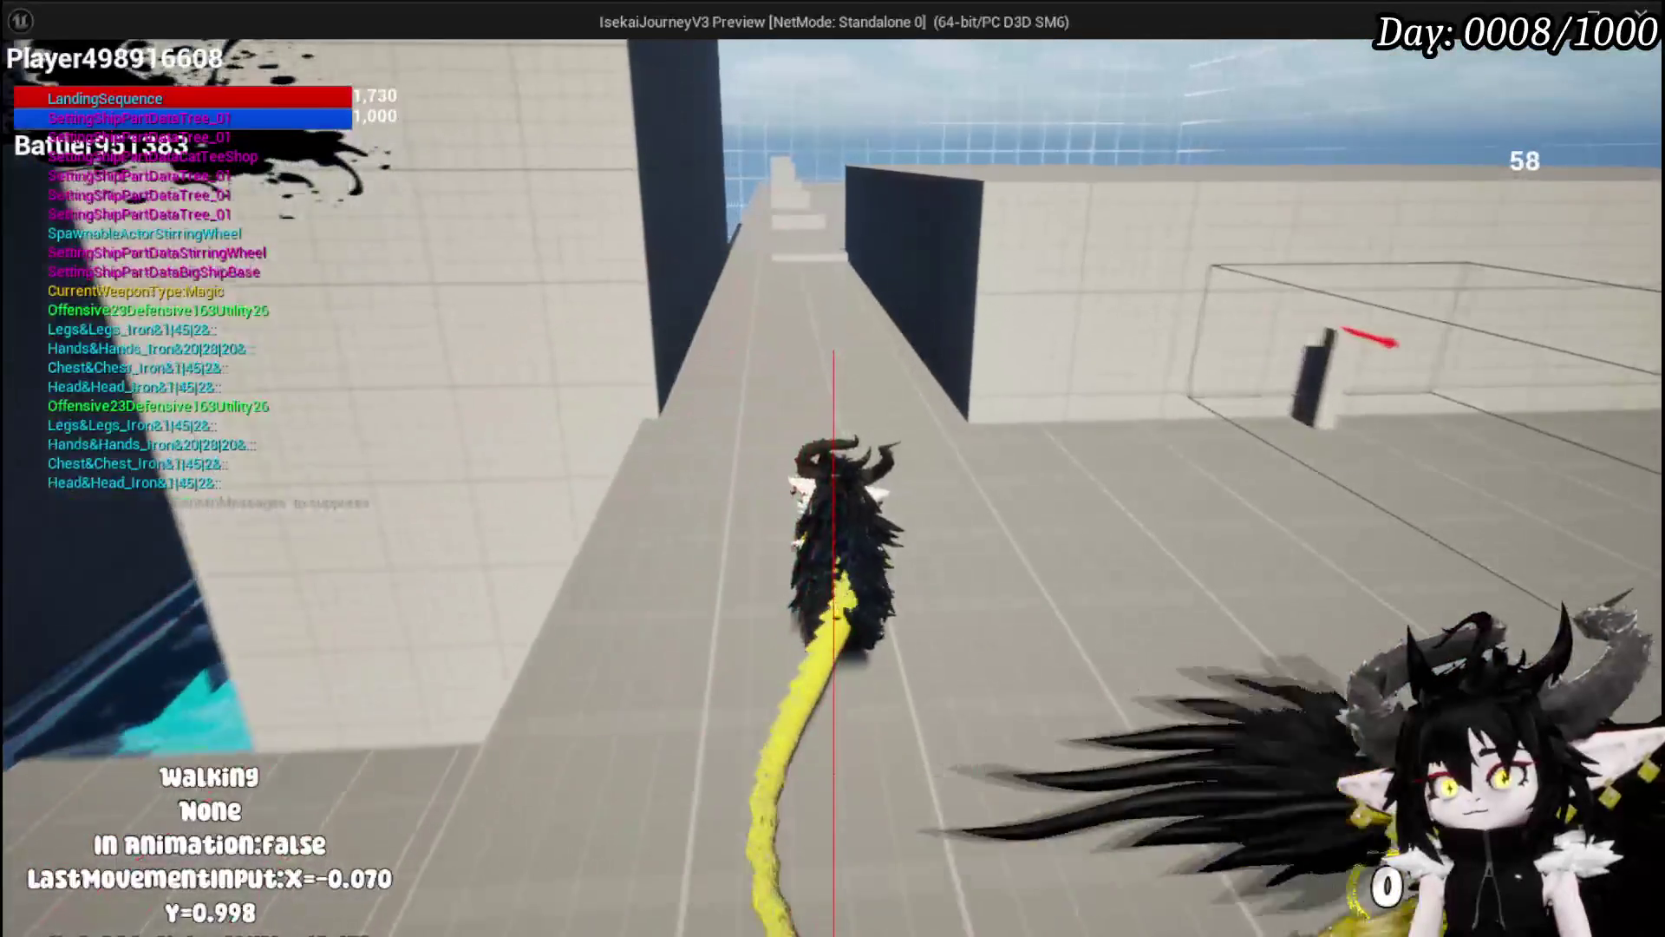
Step: Move along the platform, jump, dash out of the jump, then dash again while moving
key("shift")
key("space")
key("shift")
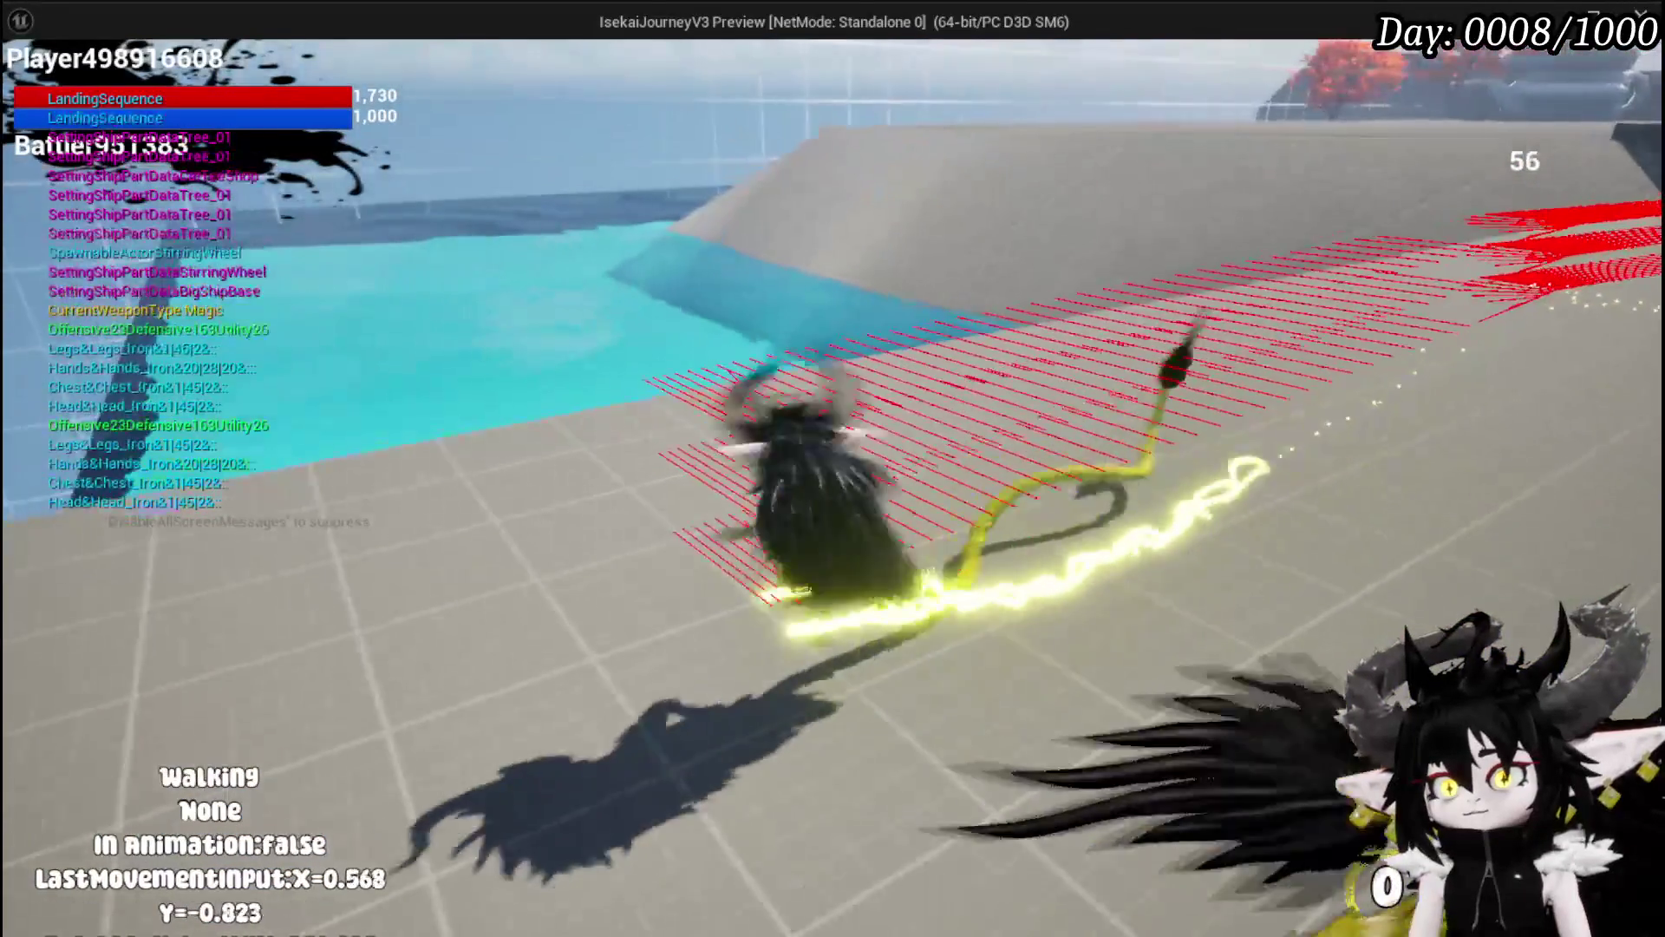
key("w")
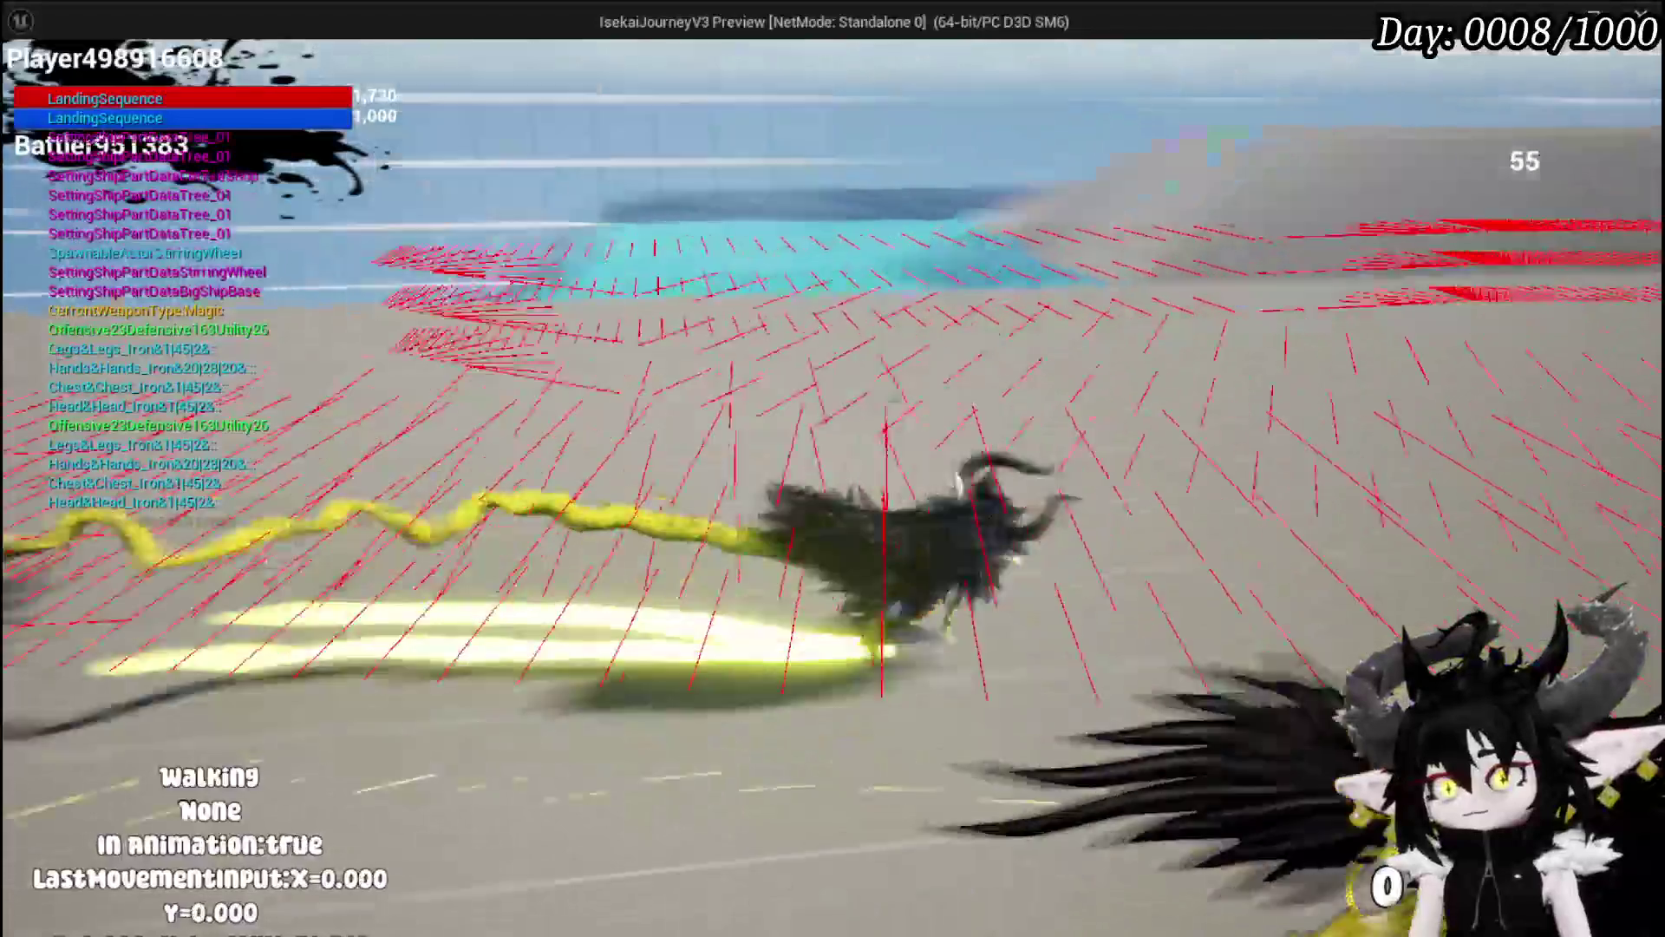
key("shift")
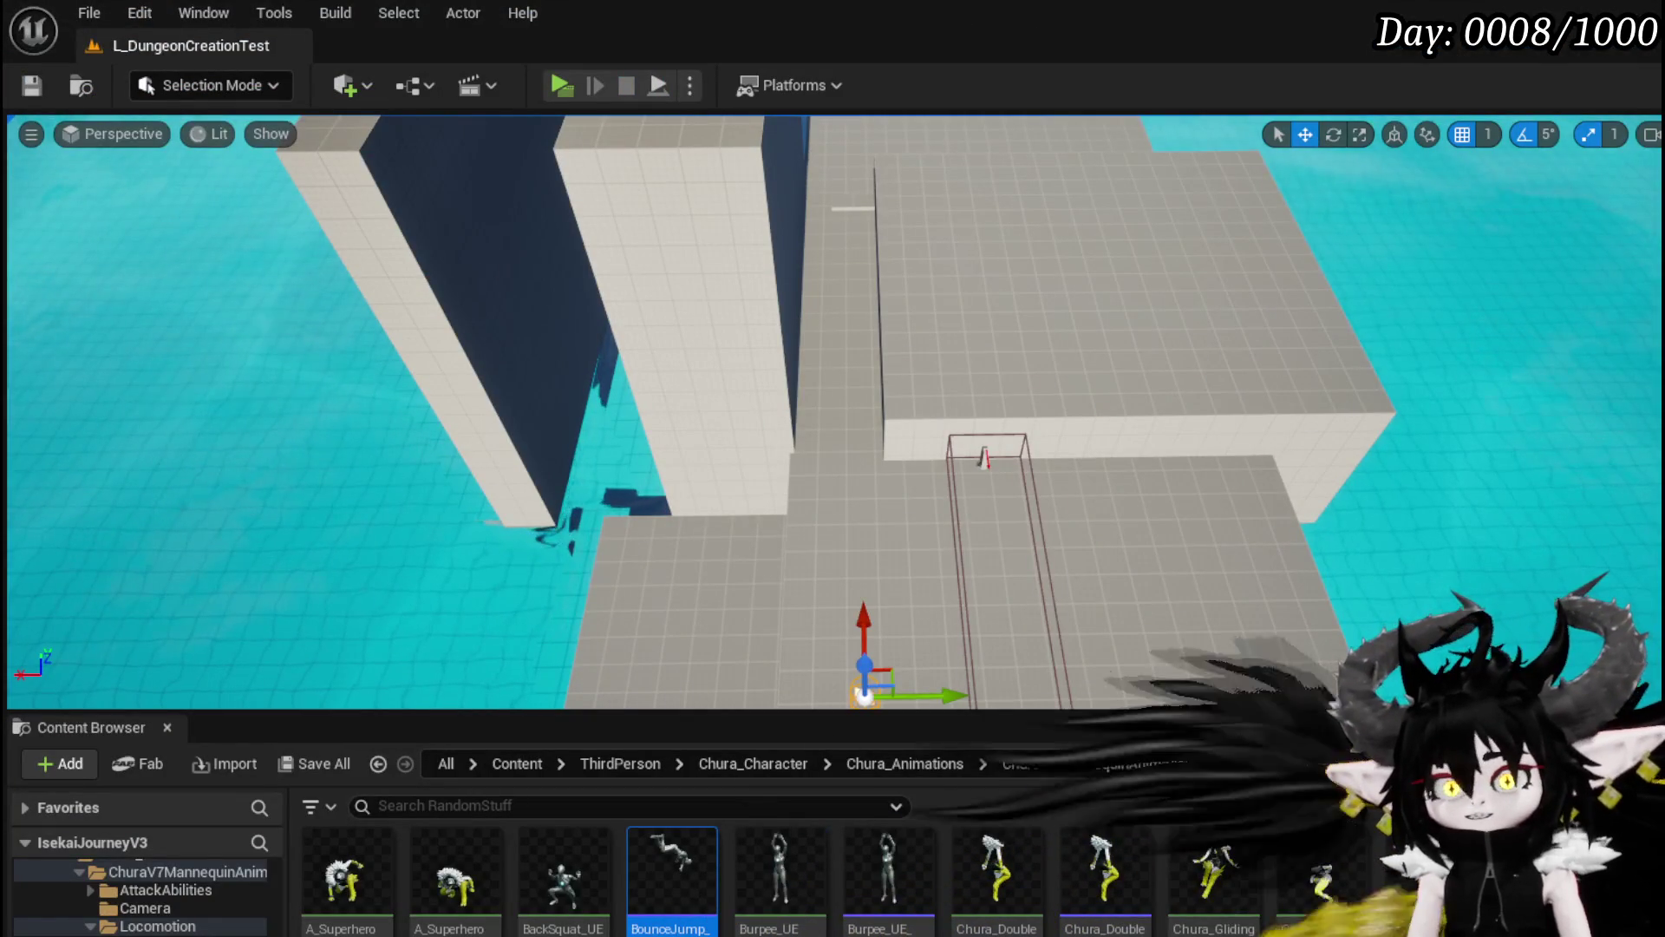
Step: Save the level, then open DirectionalDash to check the Valut Trace Start node after Play Montage
left_click(37, 96)
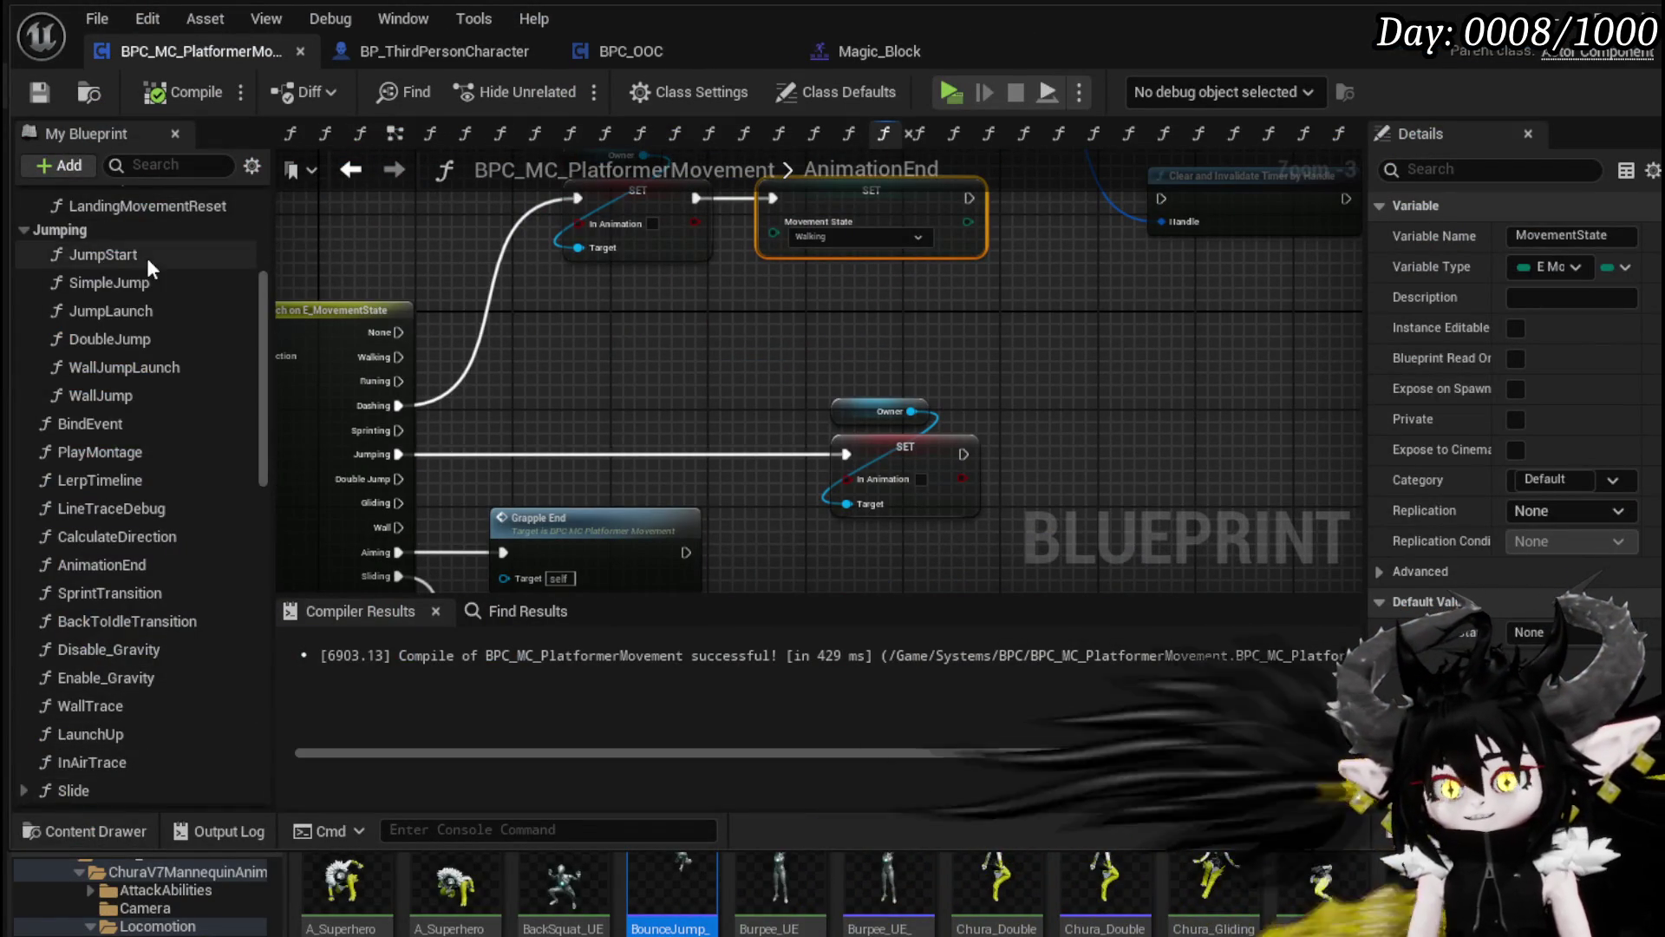
scroll(143, 312, "up", 5)
double_click(121, 376)
left_click_drag(789, 434, 824, 392)
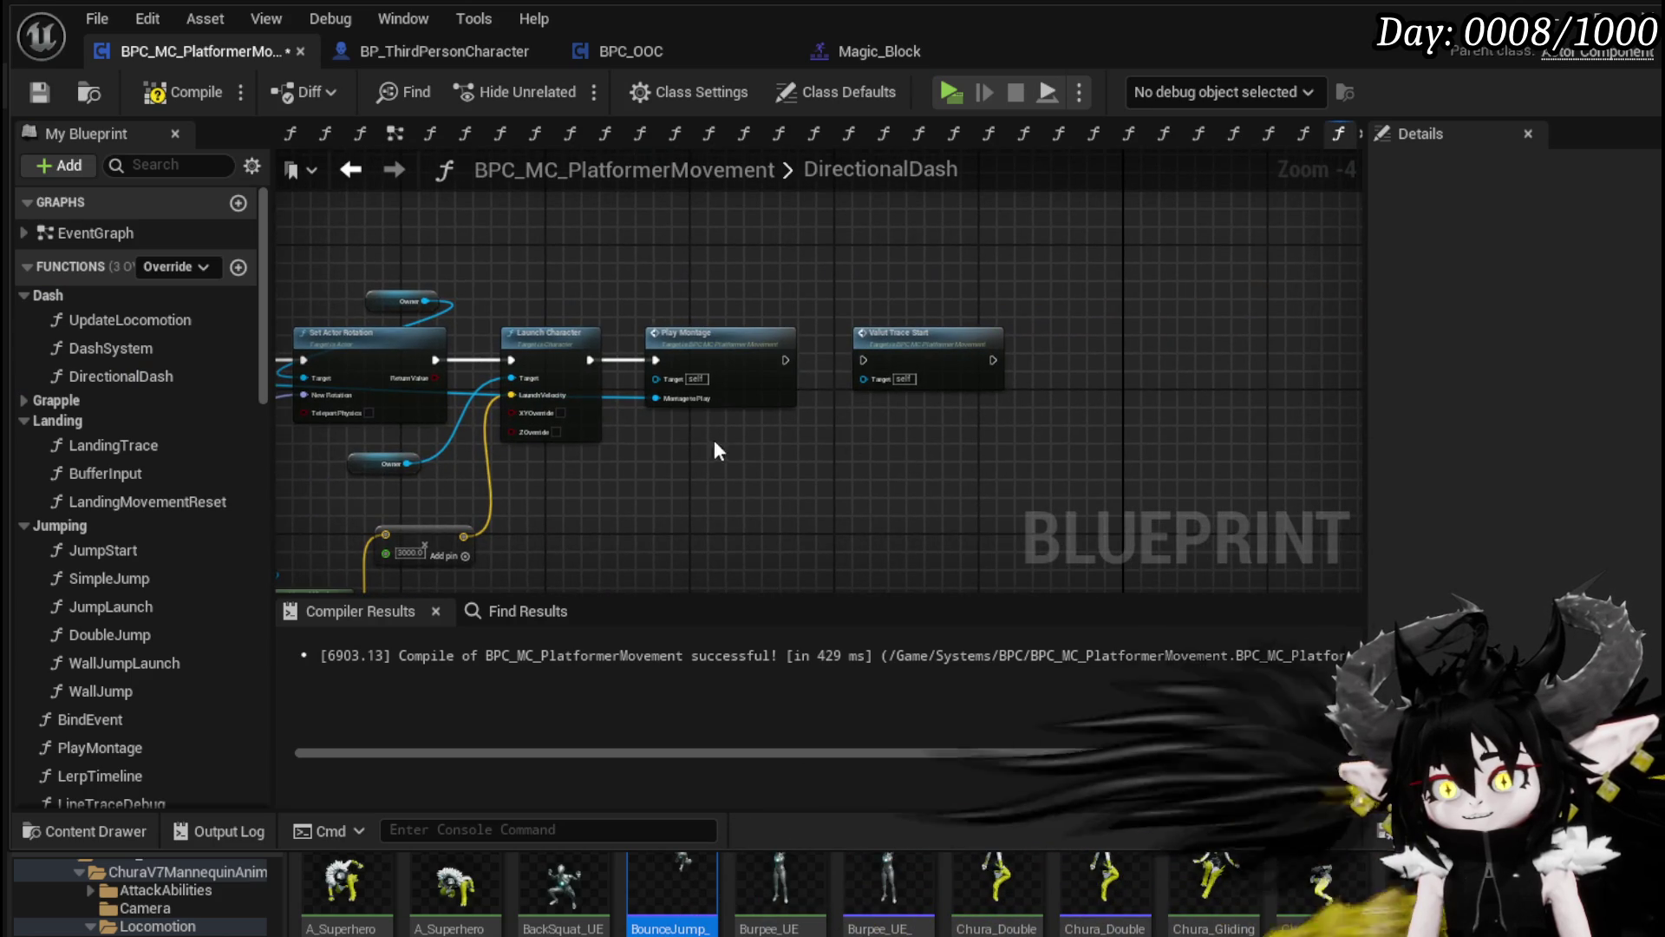
left_click_drag(739, 444, 997, 416)
mouse_move(483, 375)
left_mouse_down()
mouse_move(825, 312)
mouse_move(896, 428)
mouse_move(941, 432)
mouse_move(899, 458)
left_mouse_up()
Step: Compile and save the blueprint, viewing the Branch and NOT nodes
left_click(44, 87)
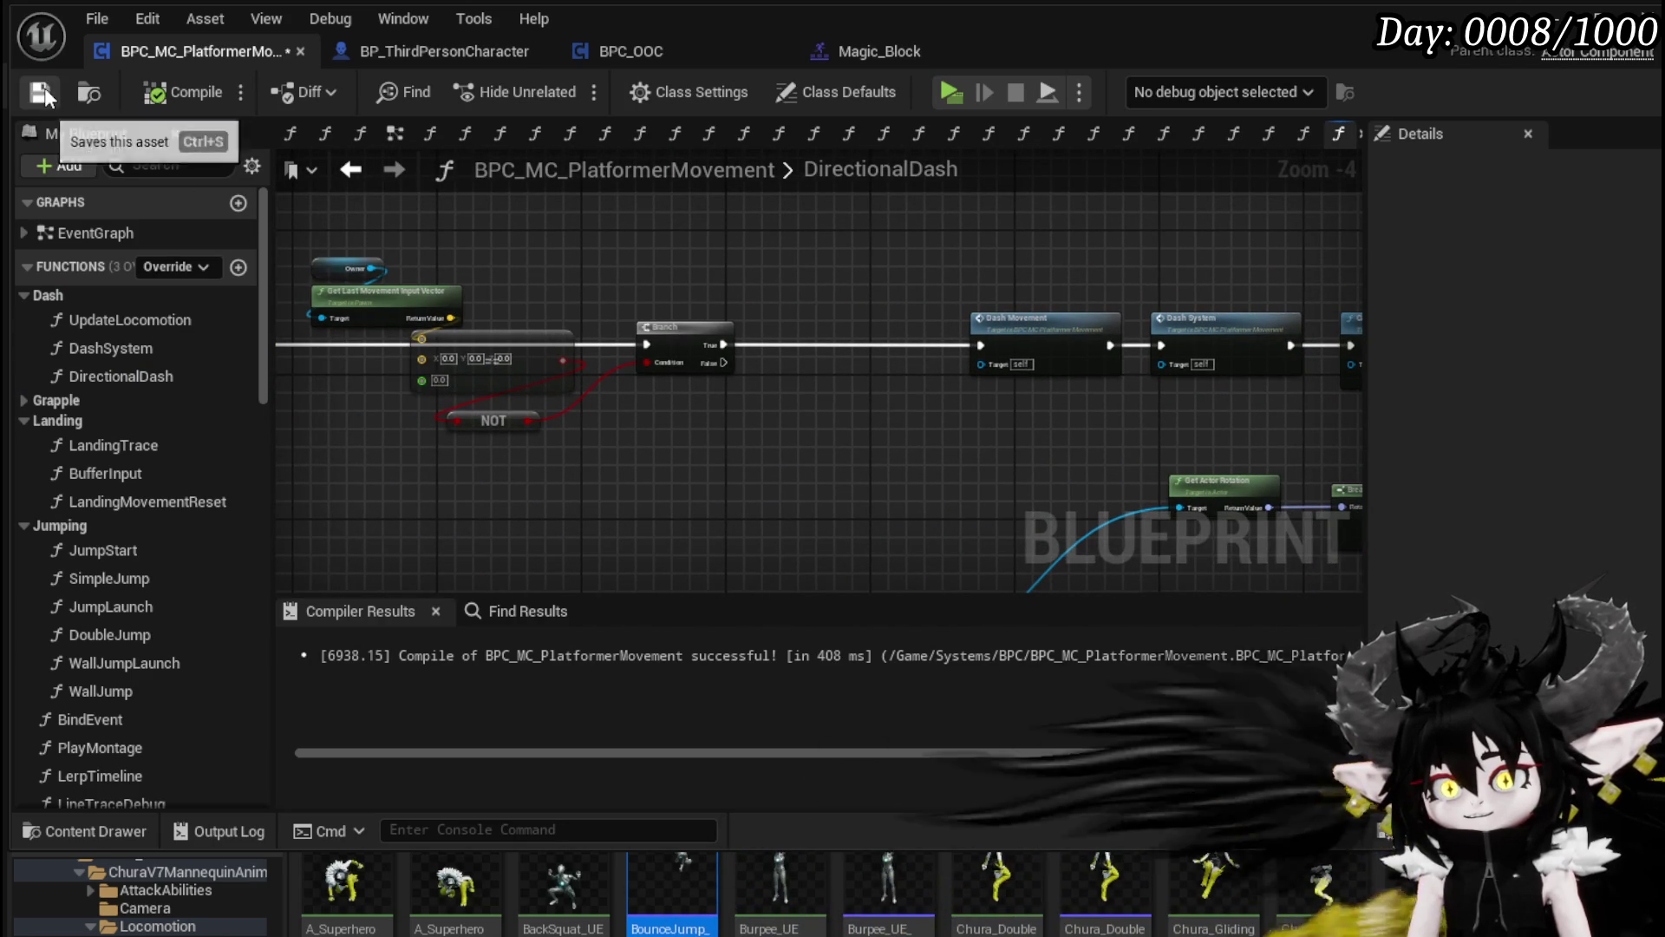
left_click_drag(501, 528, 757, 502)
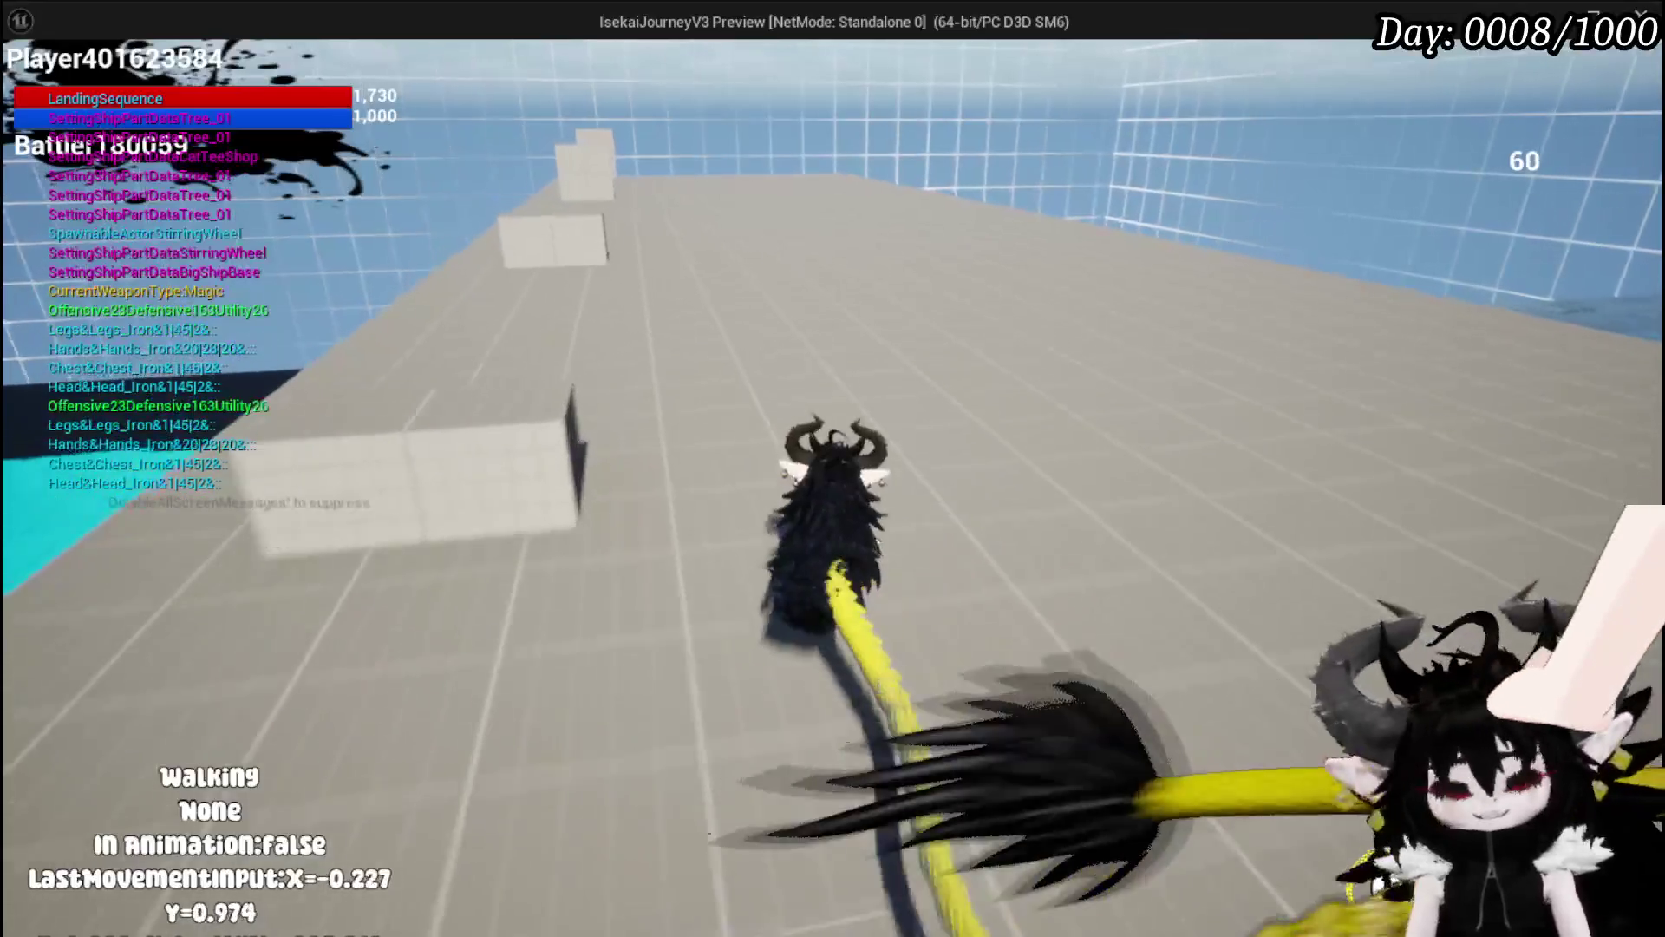
Step: Dash repeatedly while walking, jump then dash out of the jump, and end the PIE session
key("shift")
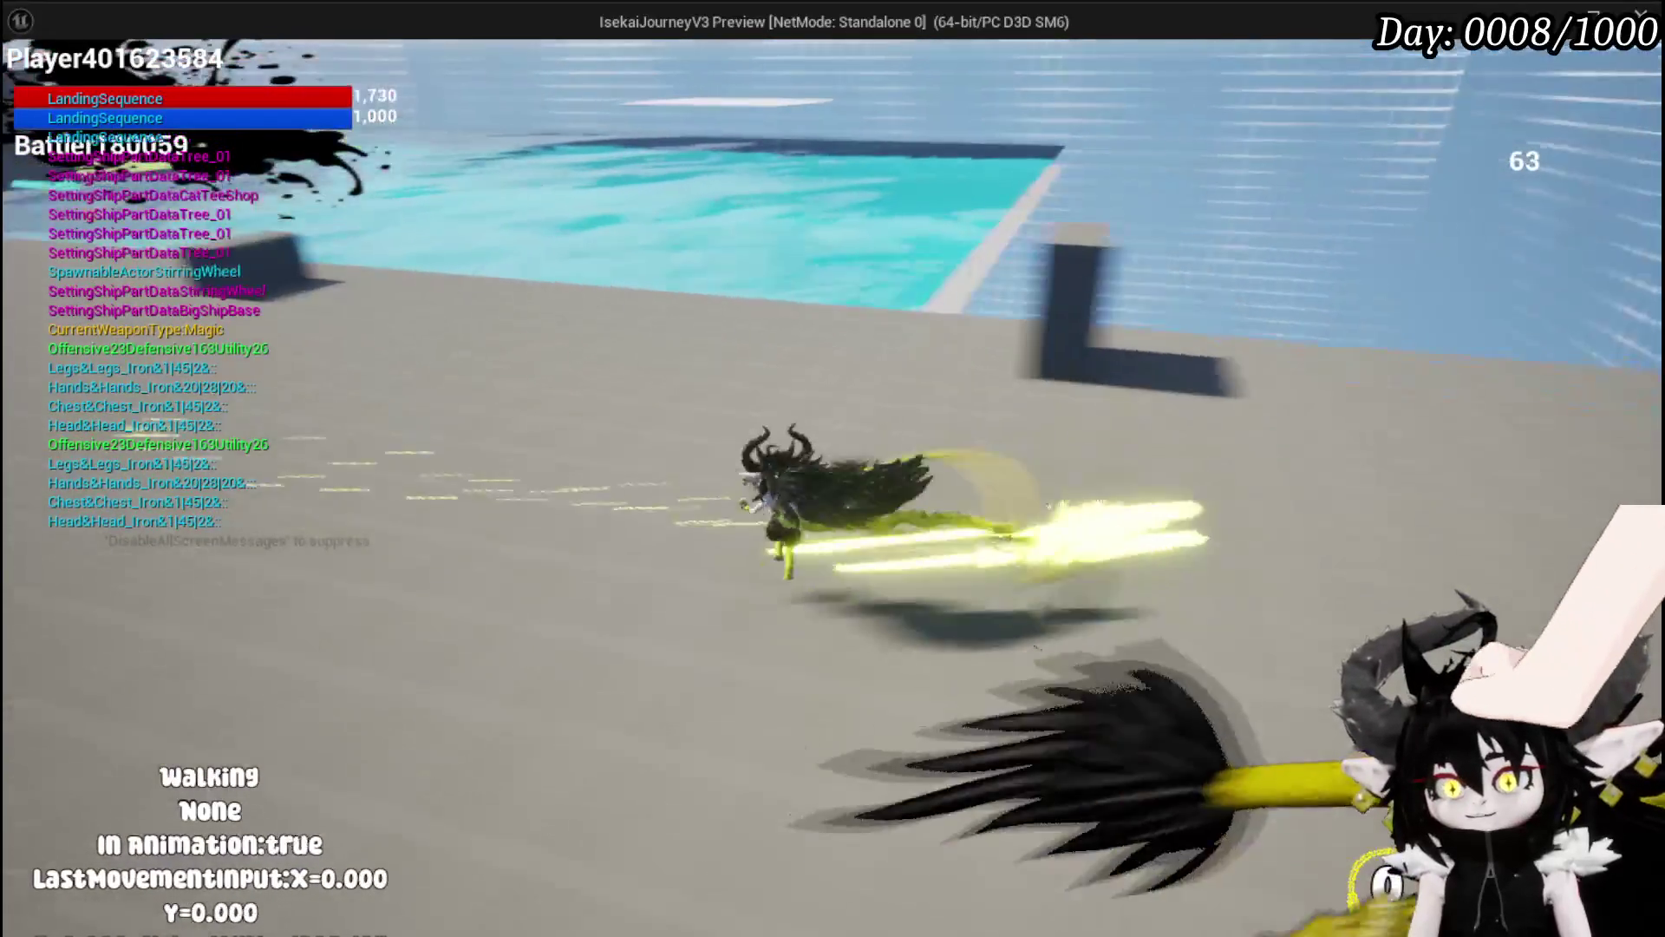
key("w")
key("shift")
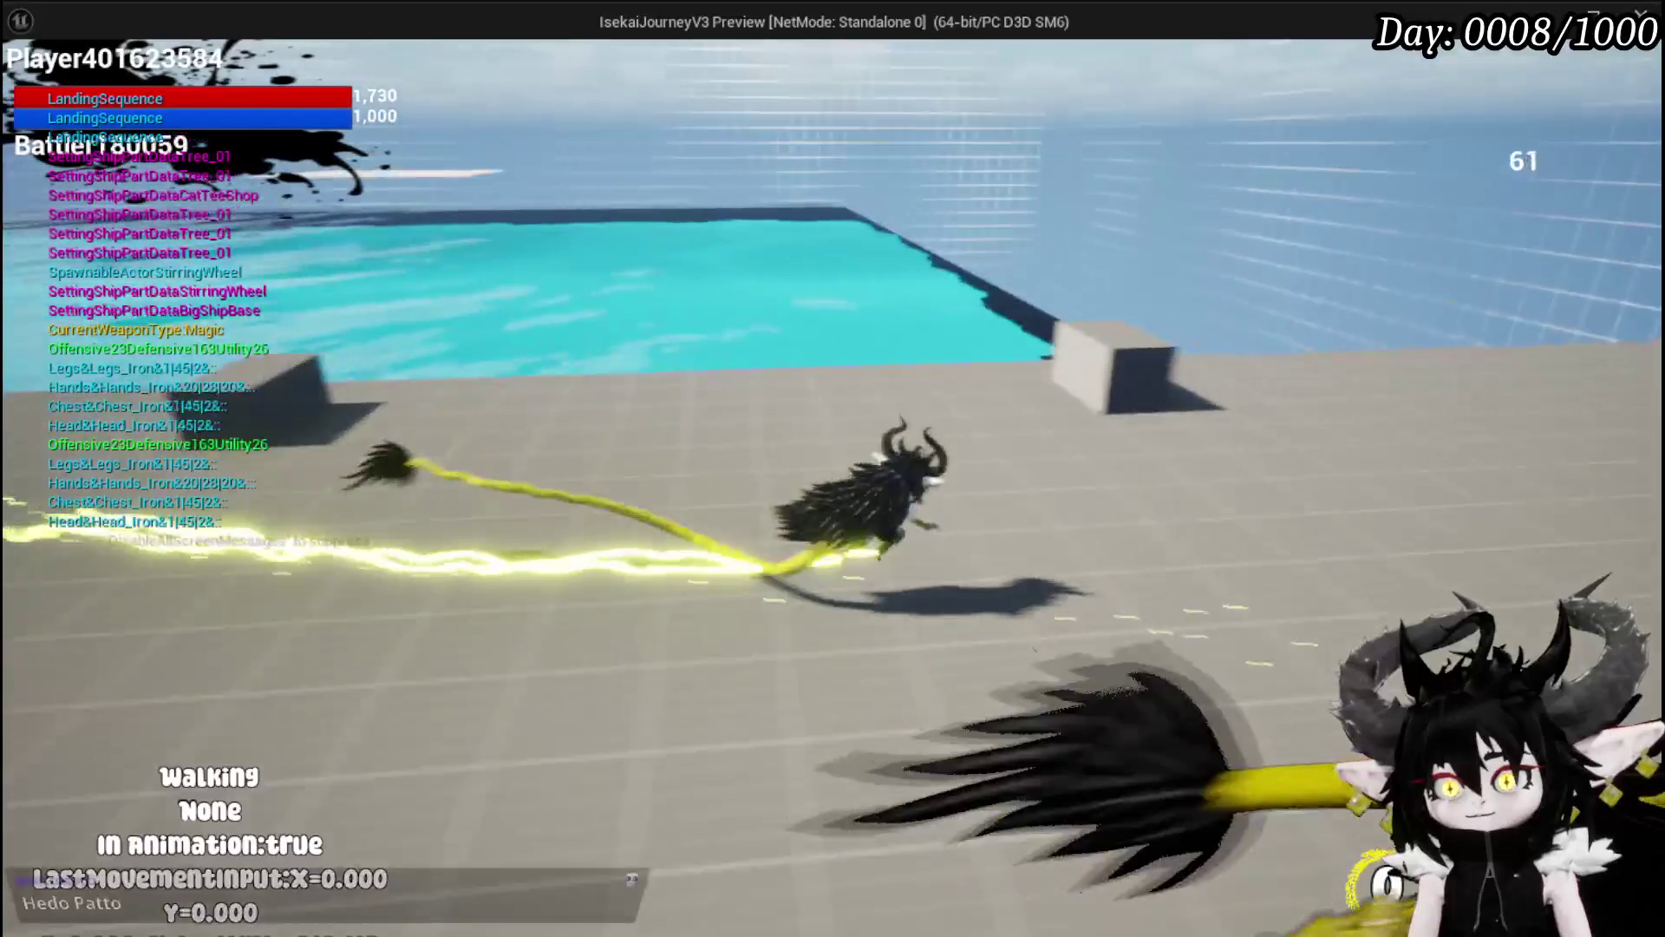
key("w")
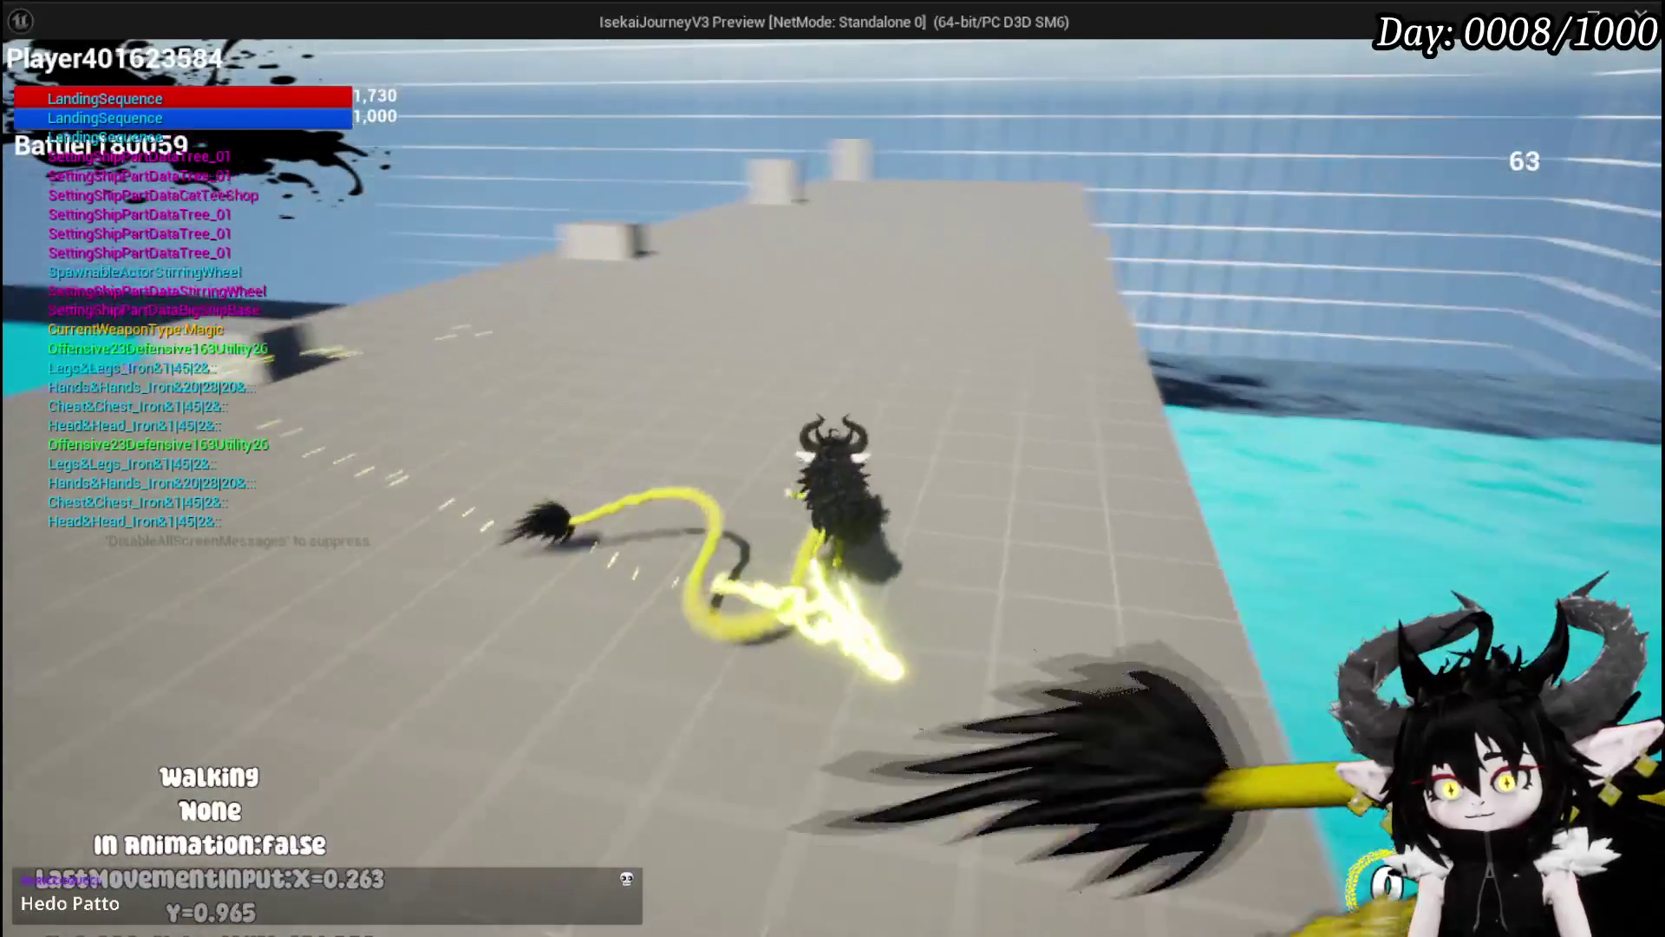
key("shift")
key("a")
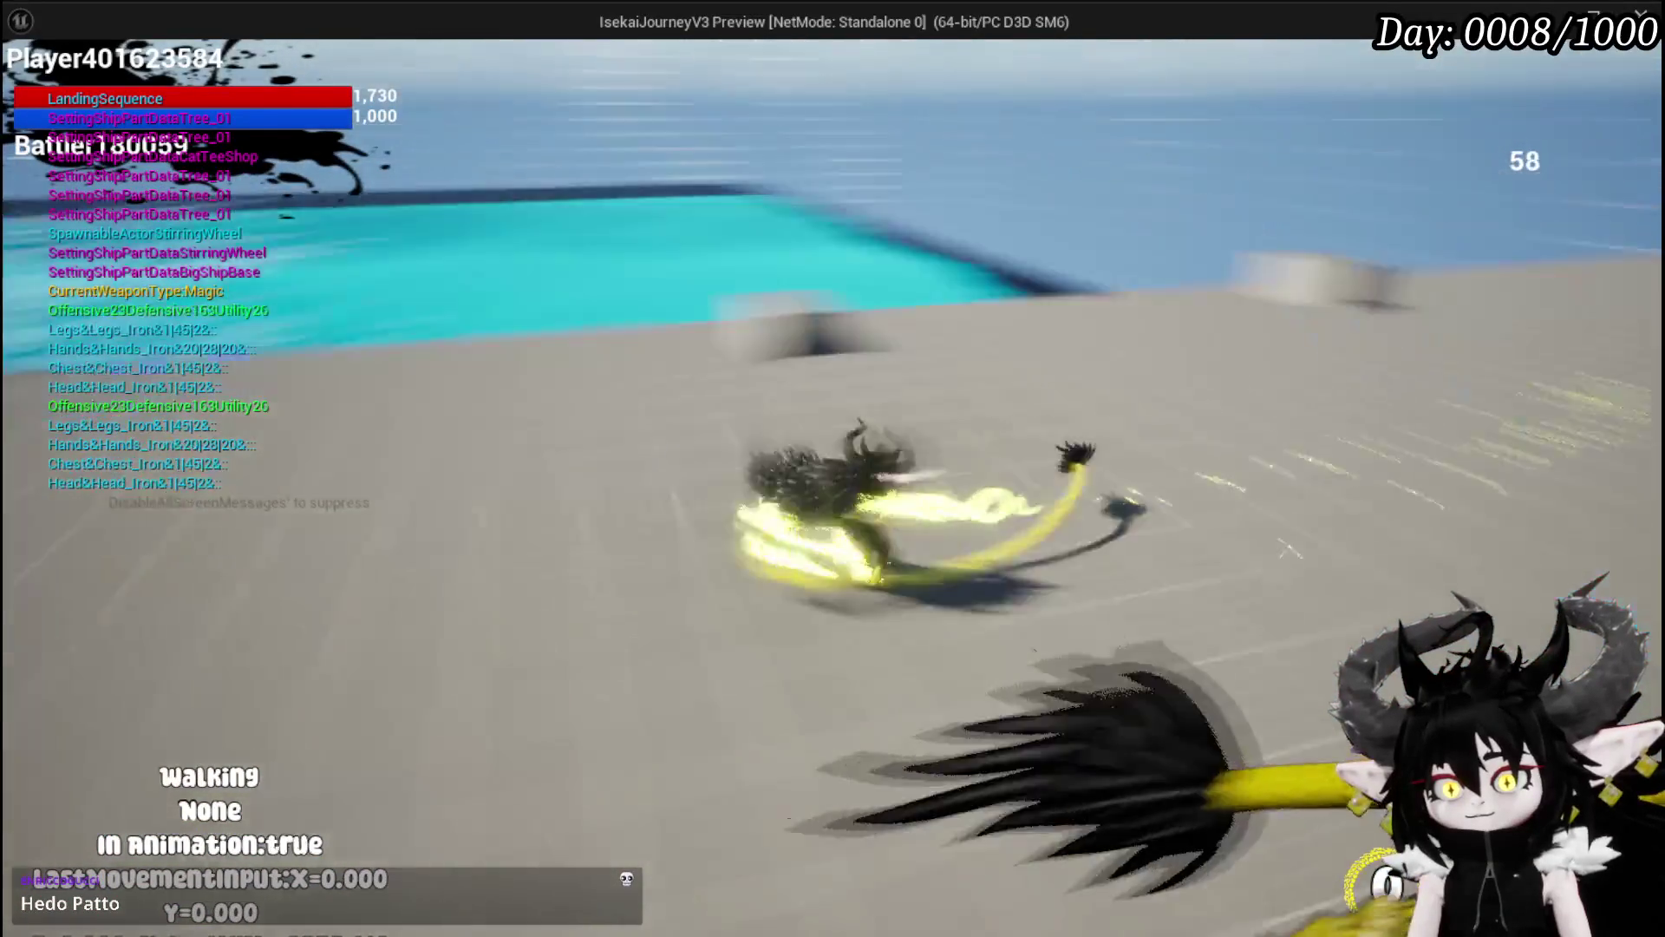
key("space")
key("shift")
key("a")
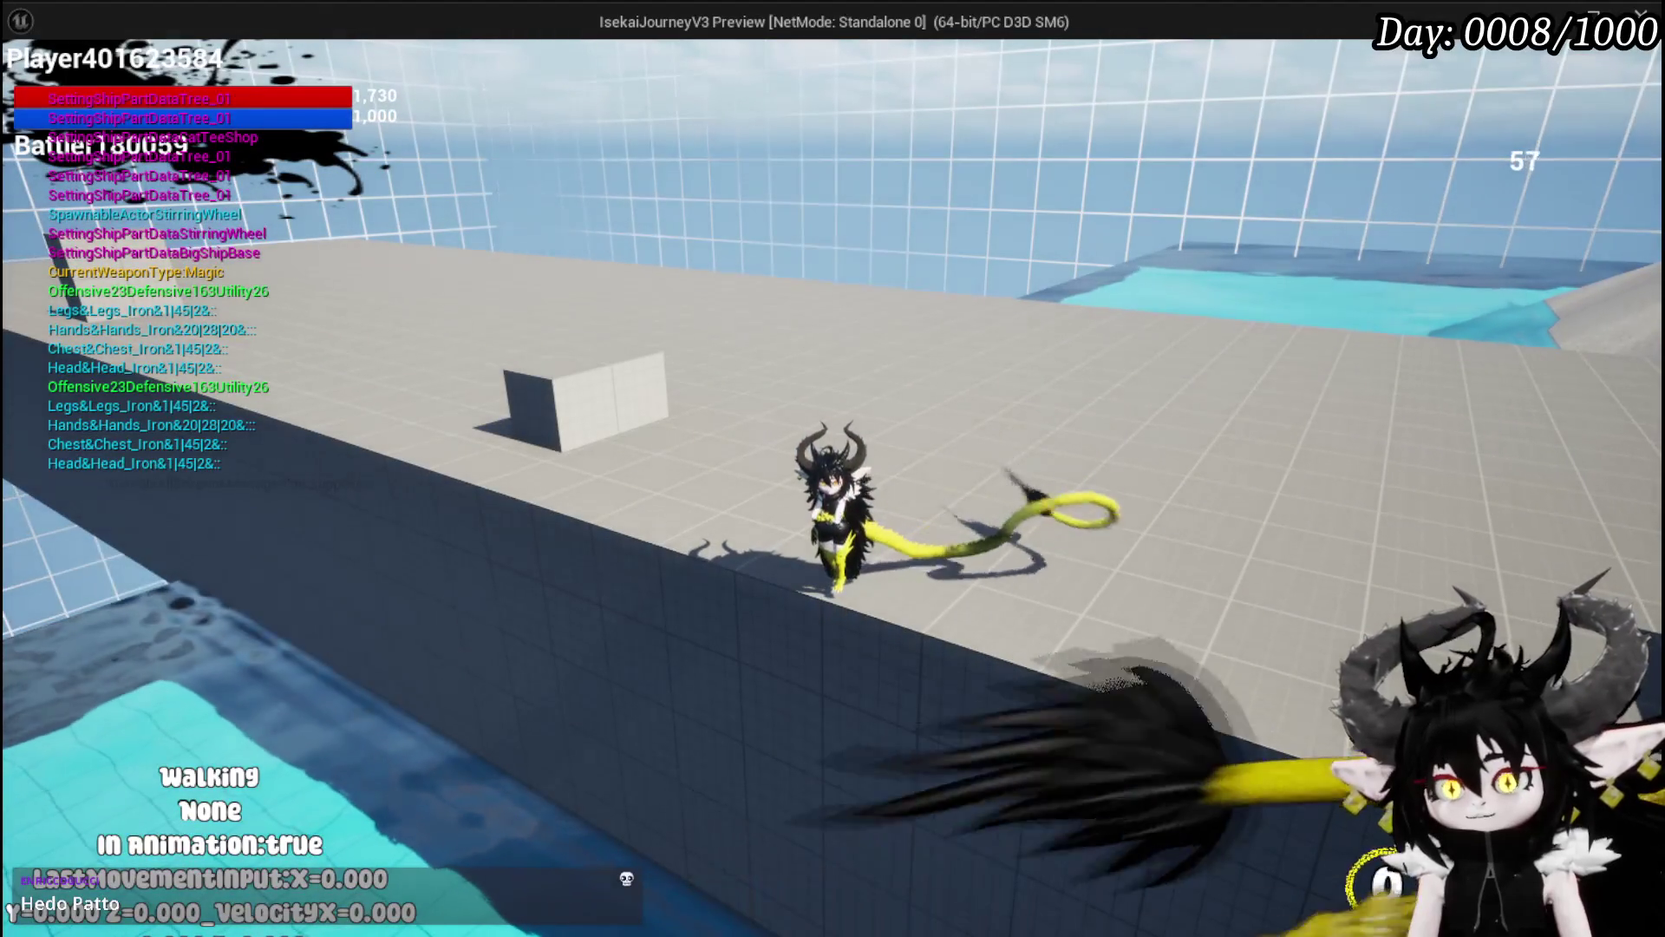
key("Escape")
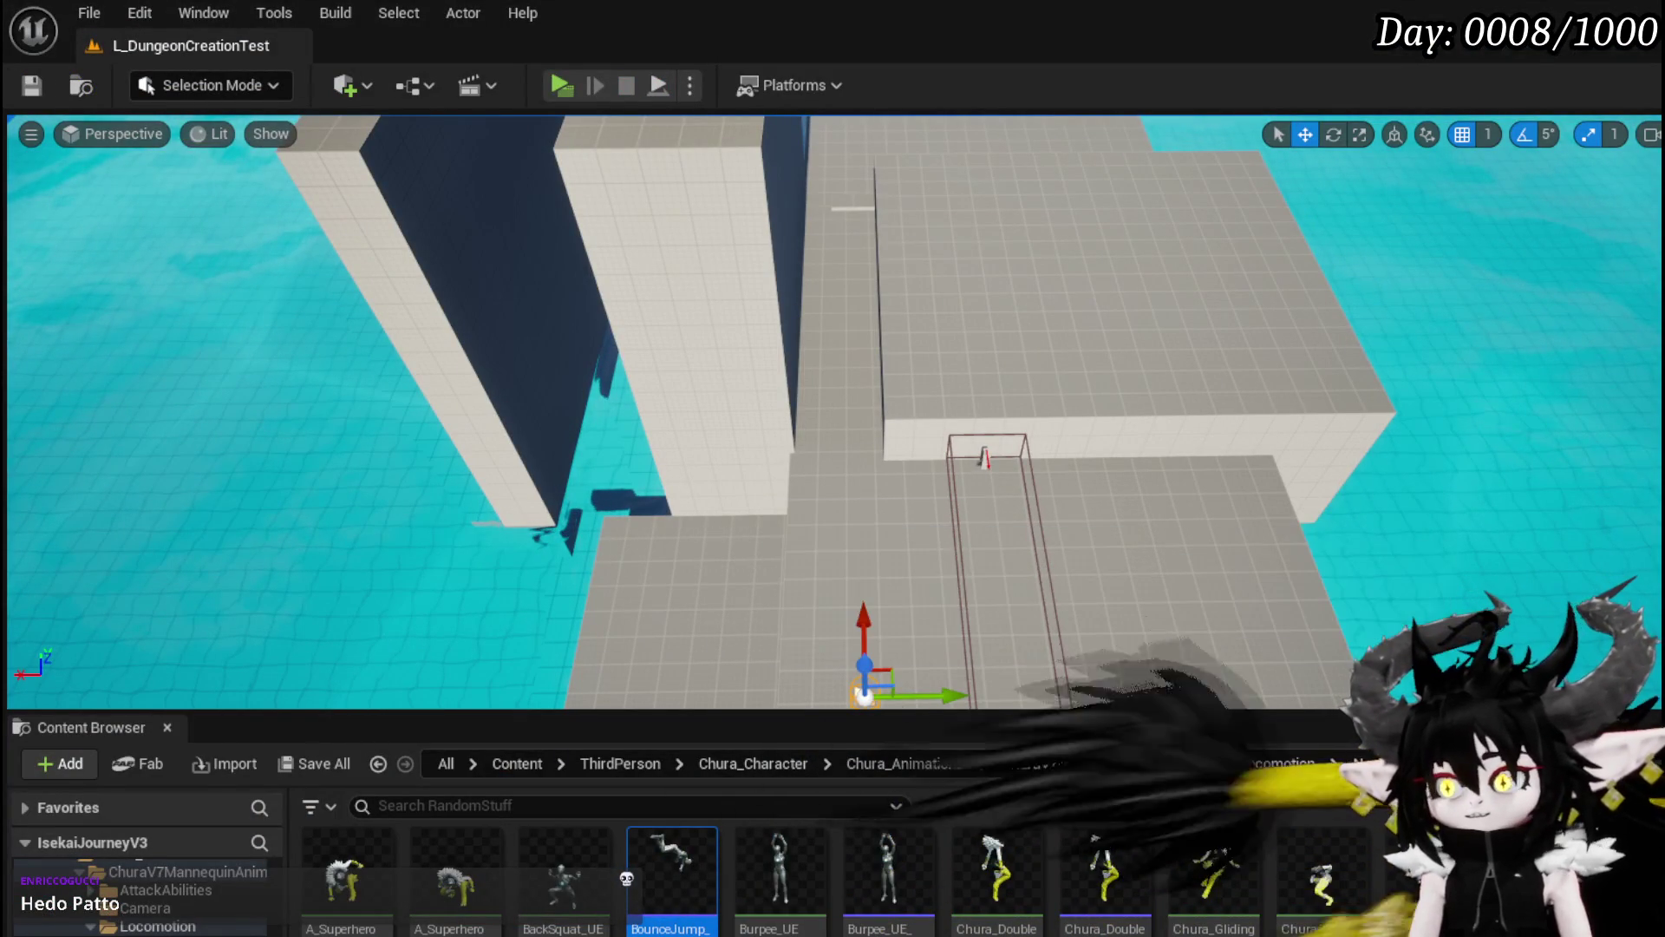
Step: Back in the blueprint, move the input-vector and NOT nodes and review the DirectionalDash chain
key("alt+Tab")
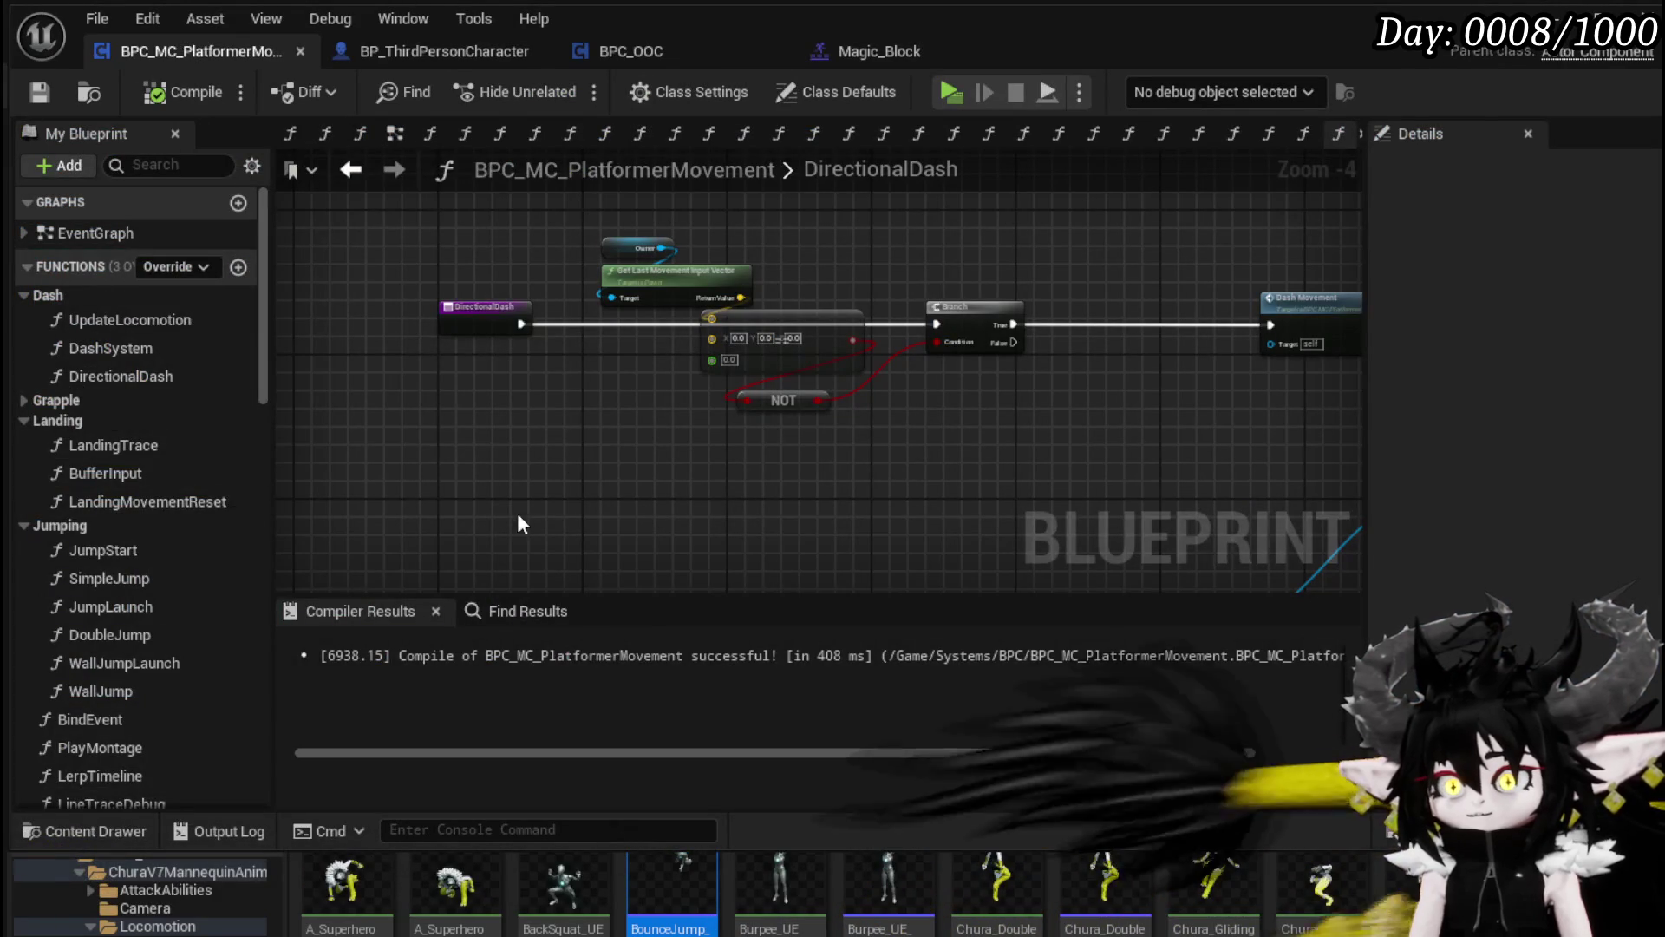
mouse_move(741, 394)
left_mouse_down()
mouse_move(347, 443)
mouse_move(382, 486)
left_mouse_up()
left_click_drag(570, 437, 692, 251)
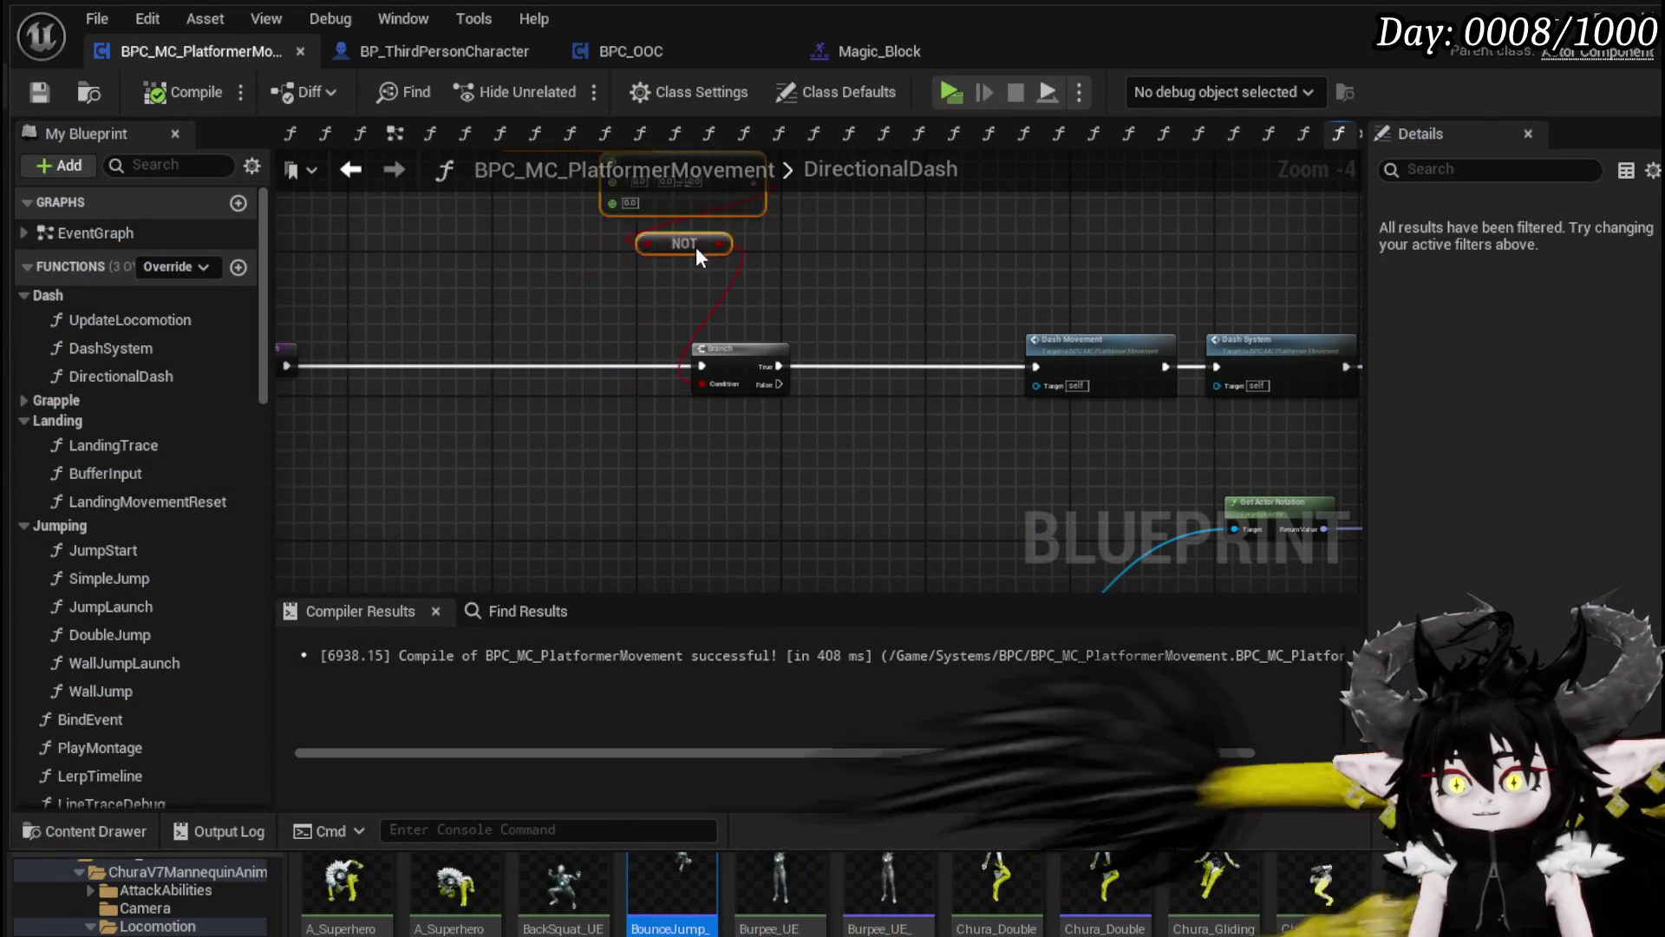
left_click(914, 304)
mouse_move(914, 303)
left_mouse_down()
mouse_move(324, 309)
mouse_move(1190, 298)
left_mouse_up()
mouse_move(544, 480)
left_mouse_down()
mouse_move(910, 583)
mouse_move(1151, 451)
left_mouse_up()
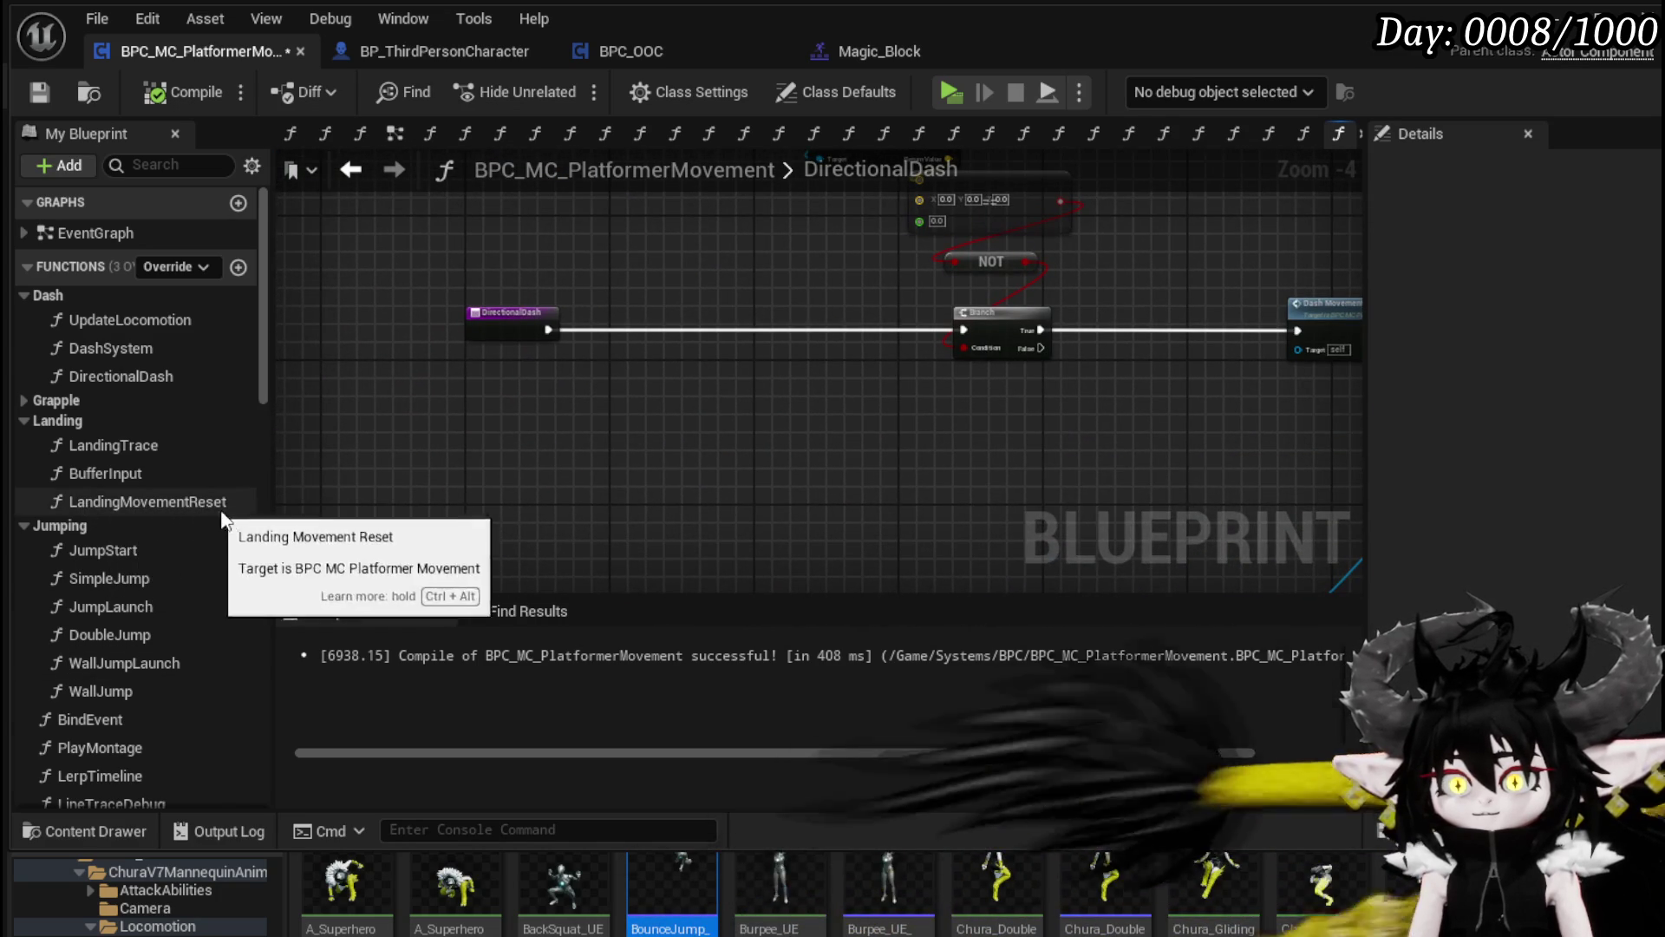
scroll(231, 508, "down", 5)
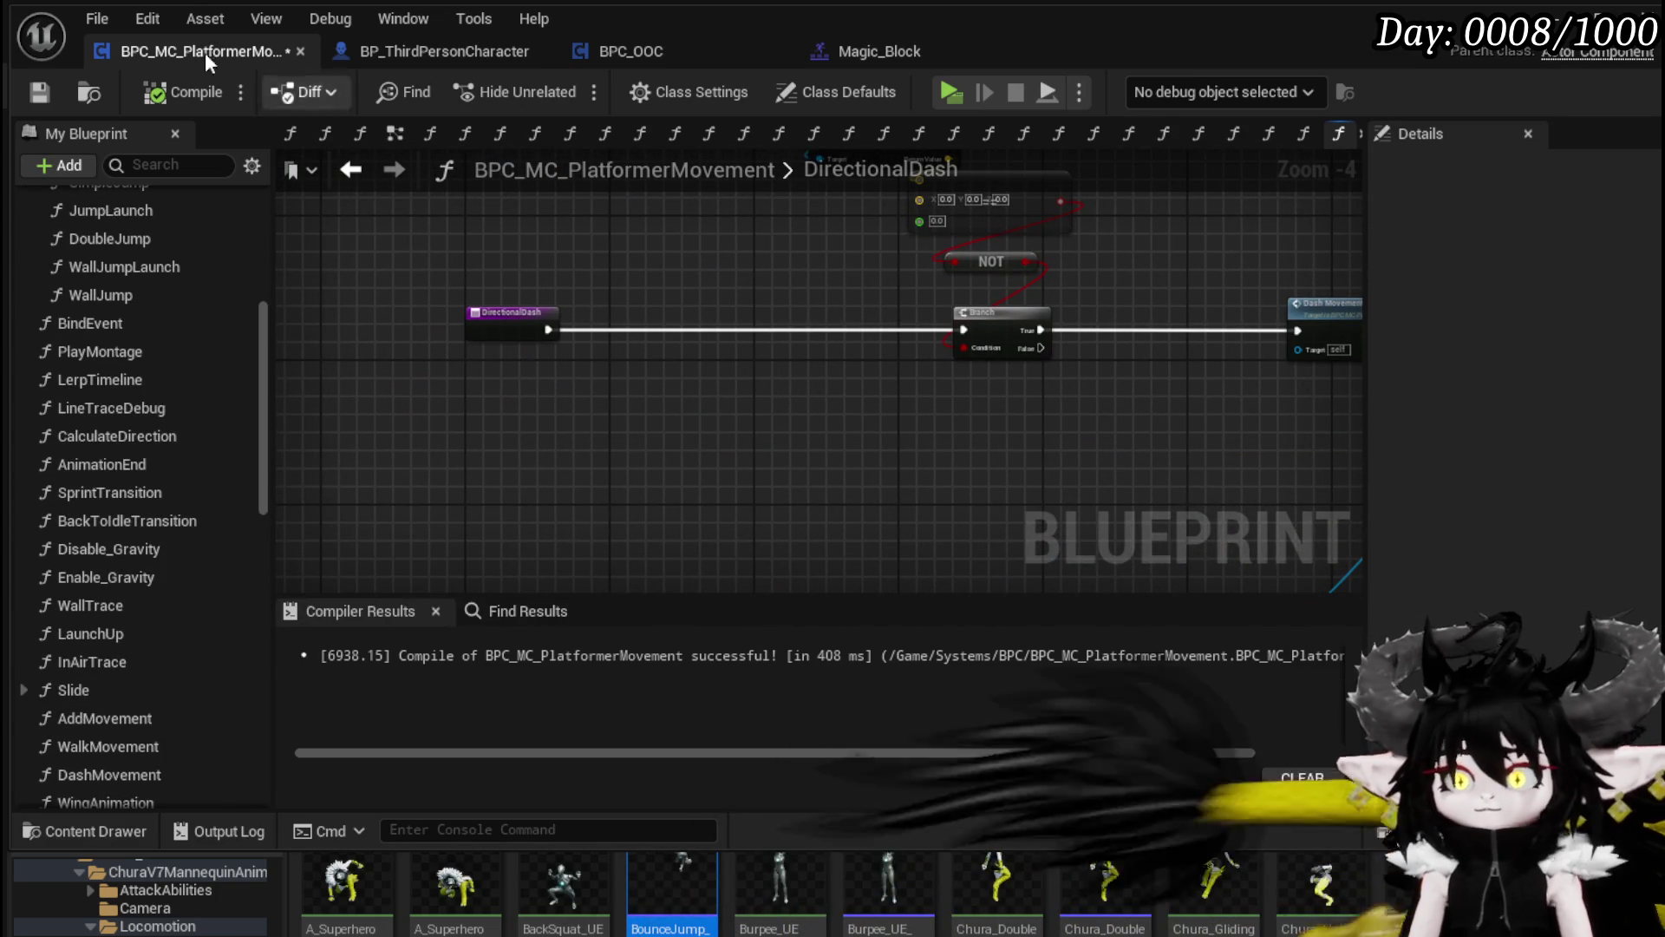
Step: Save BPC_MC_PlatformerMovement and go back to the AnimationEnd function graph
left_click(35, 95)
left_click(359, 174)
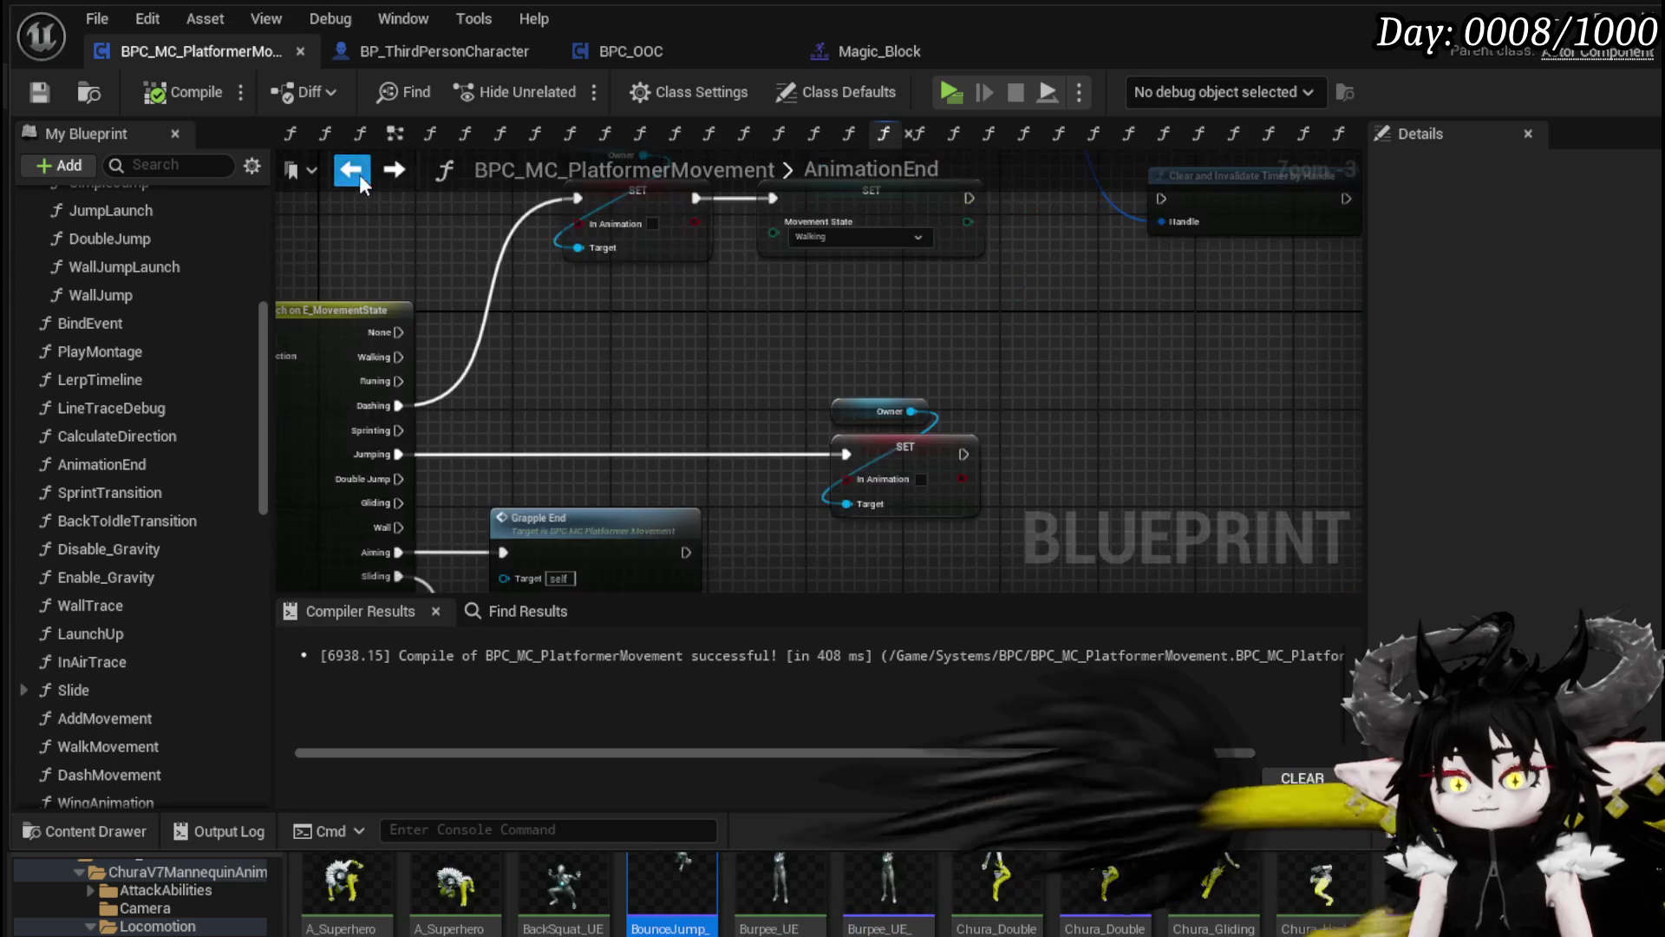
scroll(647, 389, "down", 2)
scroll(789, 333, "up", 2)
scroll(791, 336, "up", 2)
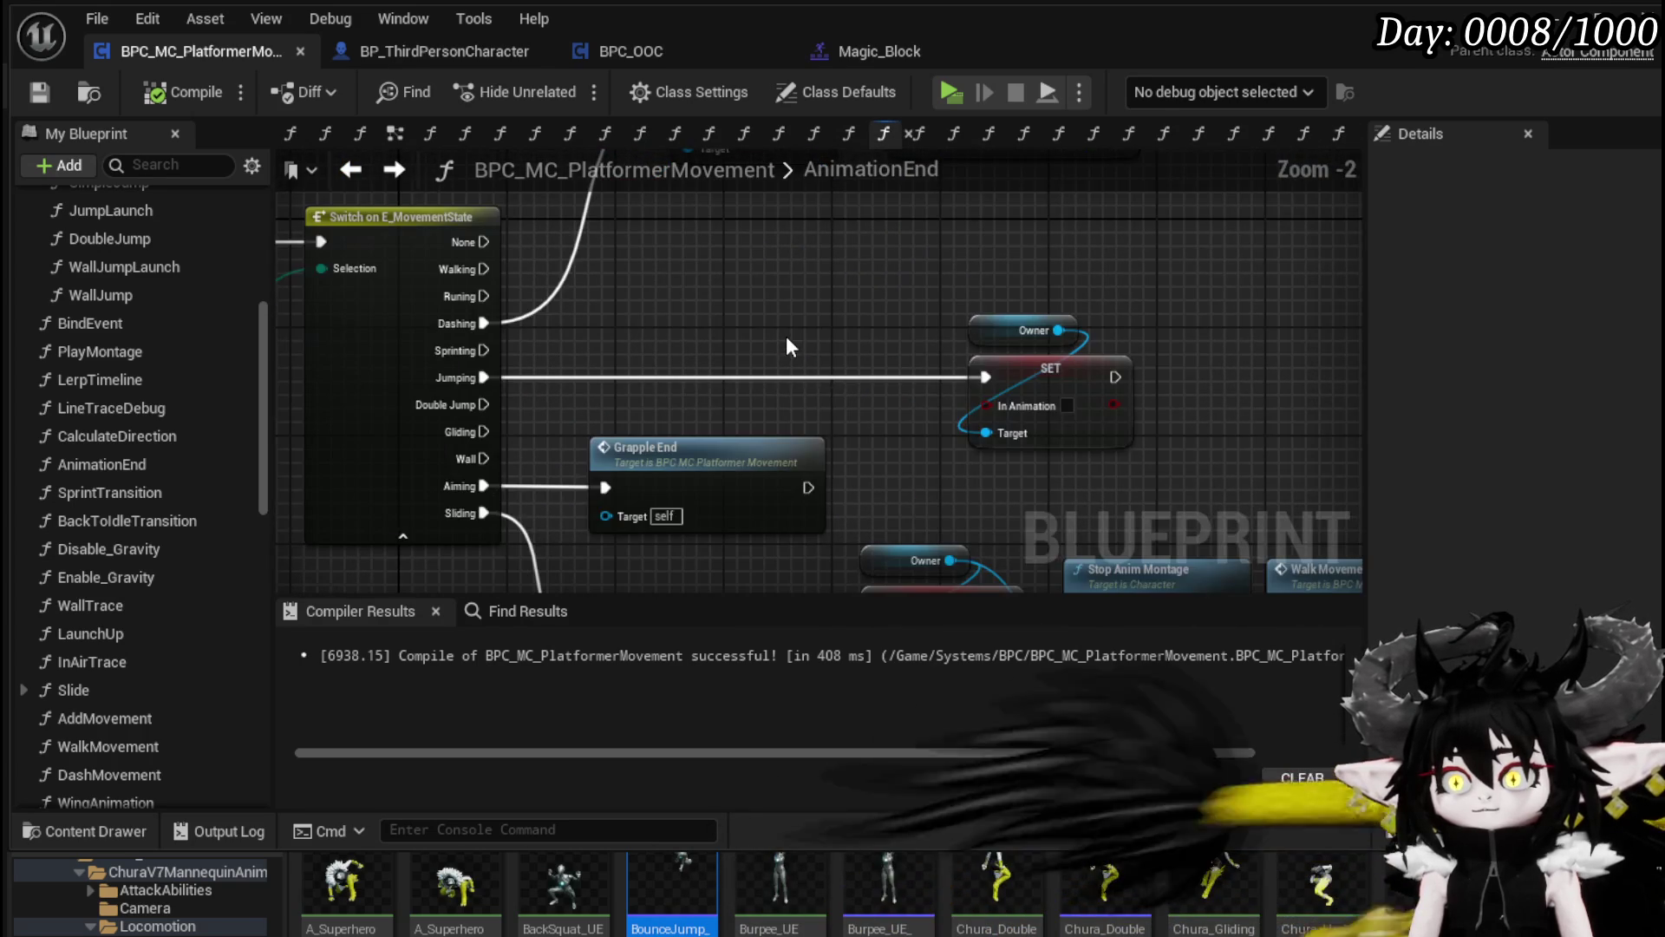
mouse_move(501, 351)
left_mouse_down()
mouse_move(707, 563)
mouse_move(706, 471)
mouse_move(695, 486)
mouse_move(1081, 428)
mouse_move(941, 375)
left_mouse_up()
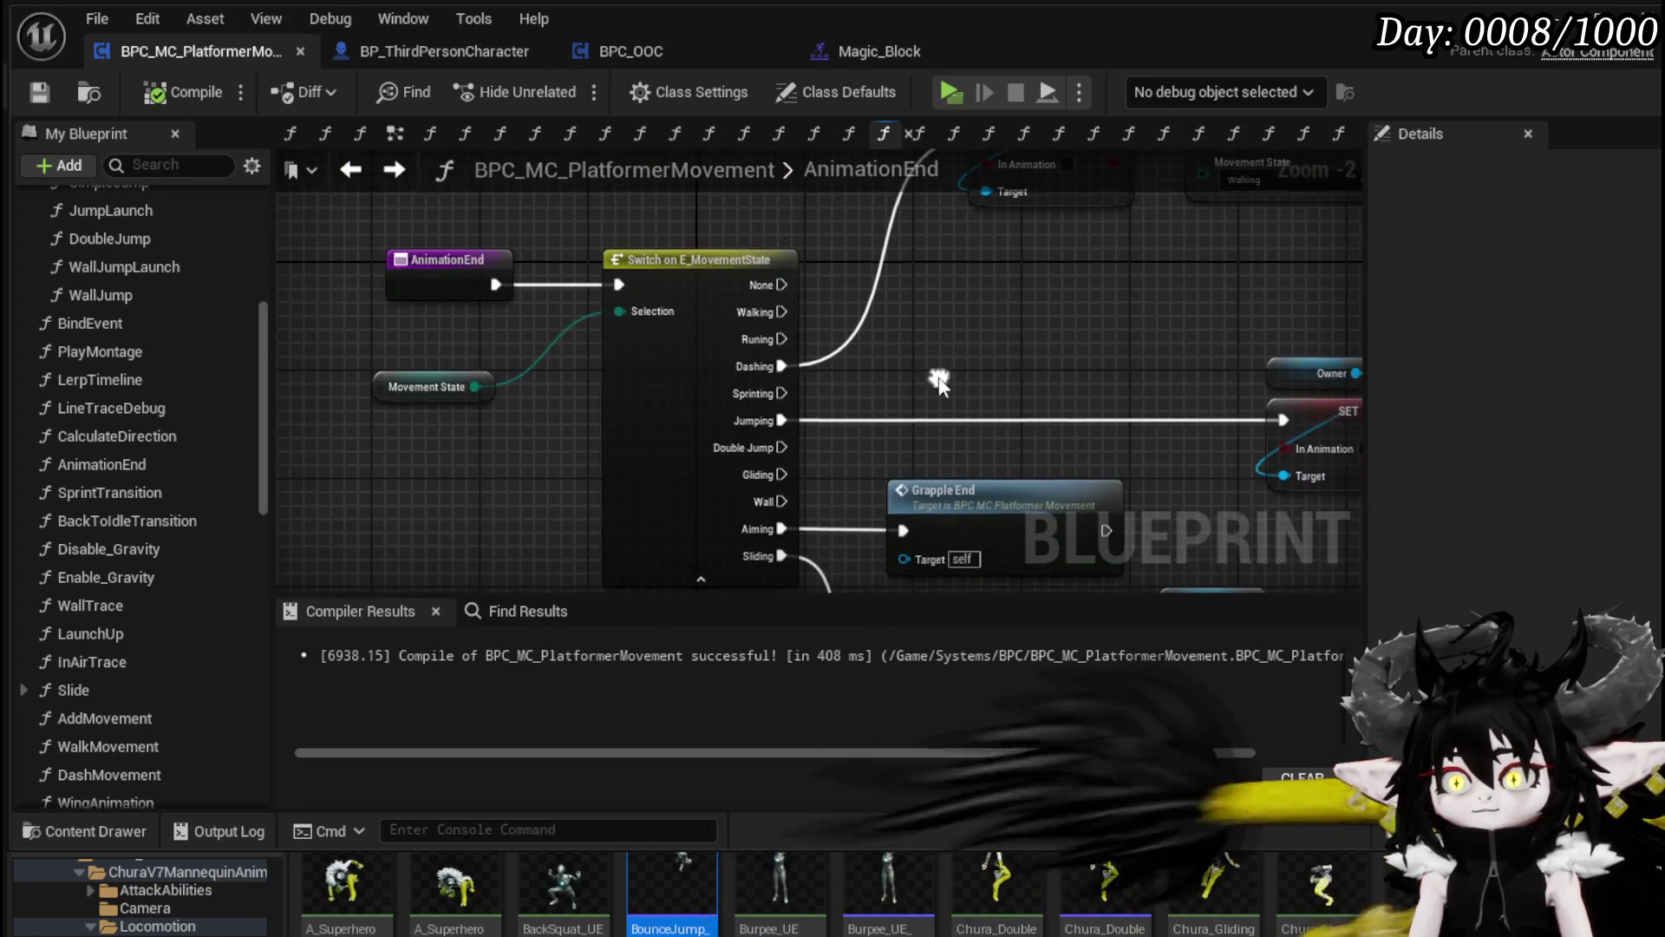
scroll(141, 540, "down", 3)
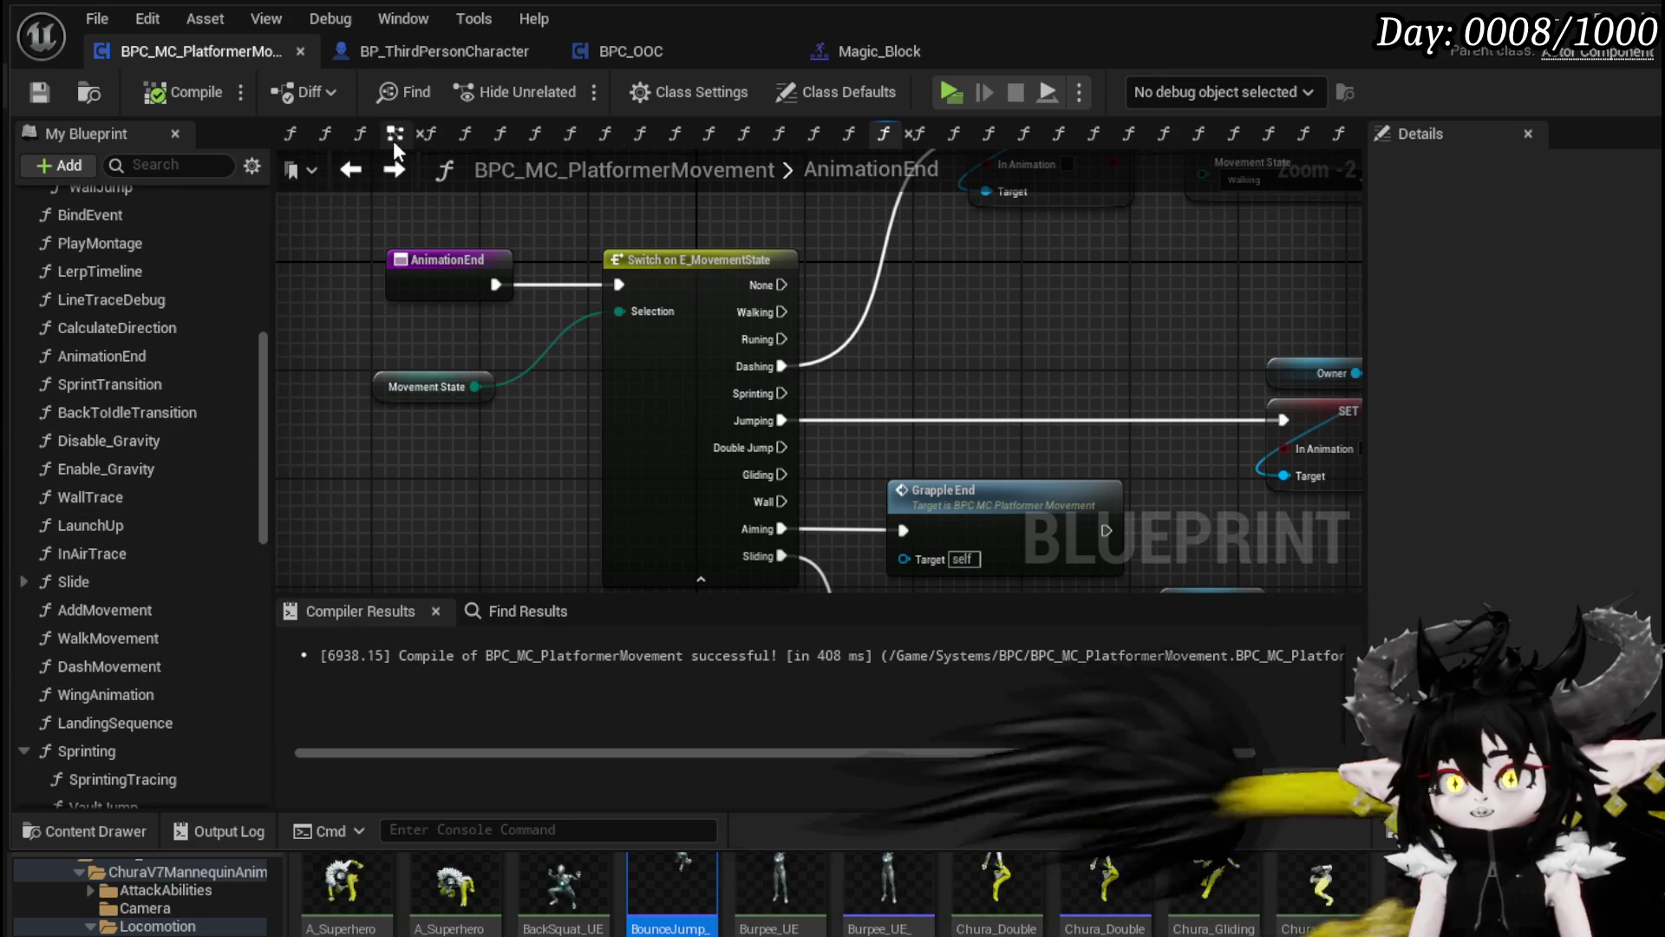
Step: Switch to the EventGraph and view the Is Falling dash Branch chain
left_click(392, 140)
scroll(788, 494, "down", 2)
mouse_move(769, 465)
left_mouse_down()
mouse_move(955, 390)
mouse_move(1141, 540)
mouse_move(1308, 527)
mouse_move(1187, 466)
mouse_move(532, 381)
left_mouse_up()
Step: Rearrange the Active Turn, In Animation, Owner and Walk Movement nodes near the IA_Dodge event
scroll(532, 382, "up", 1)
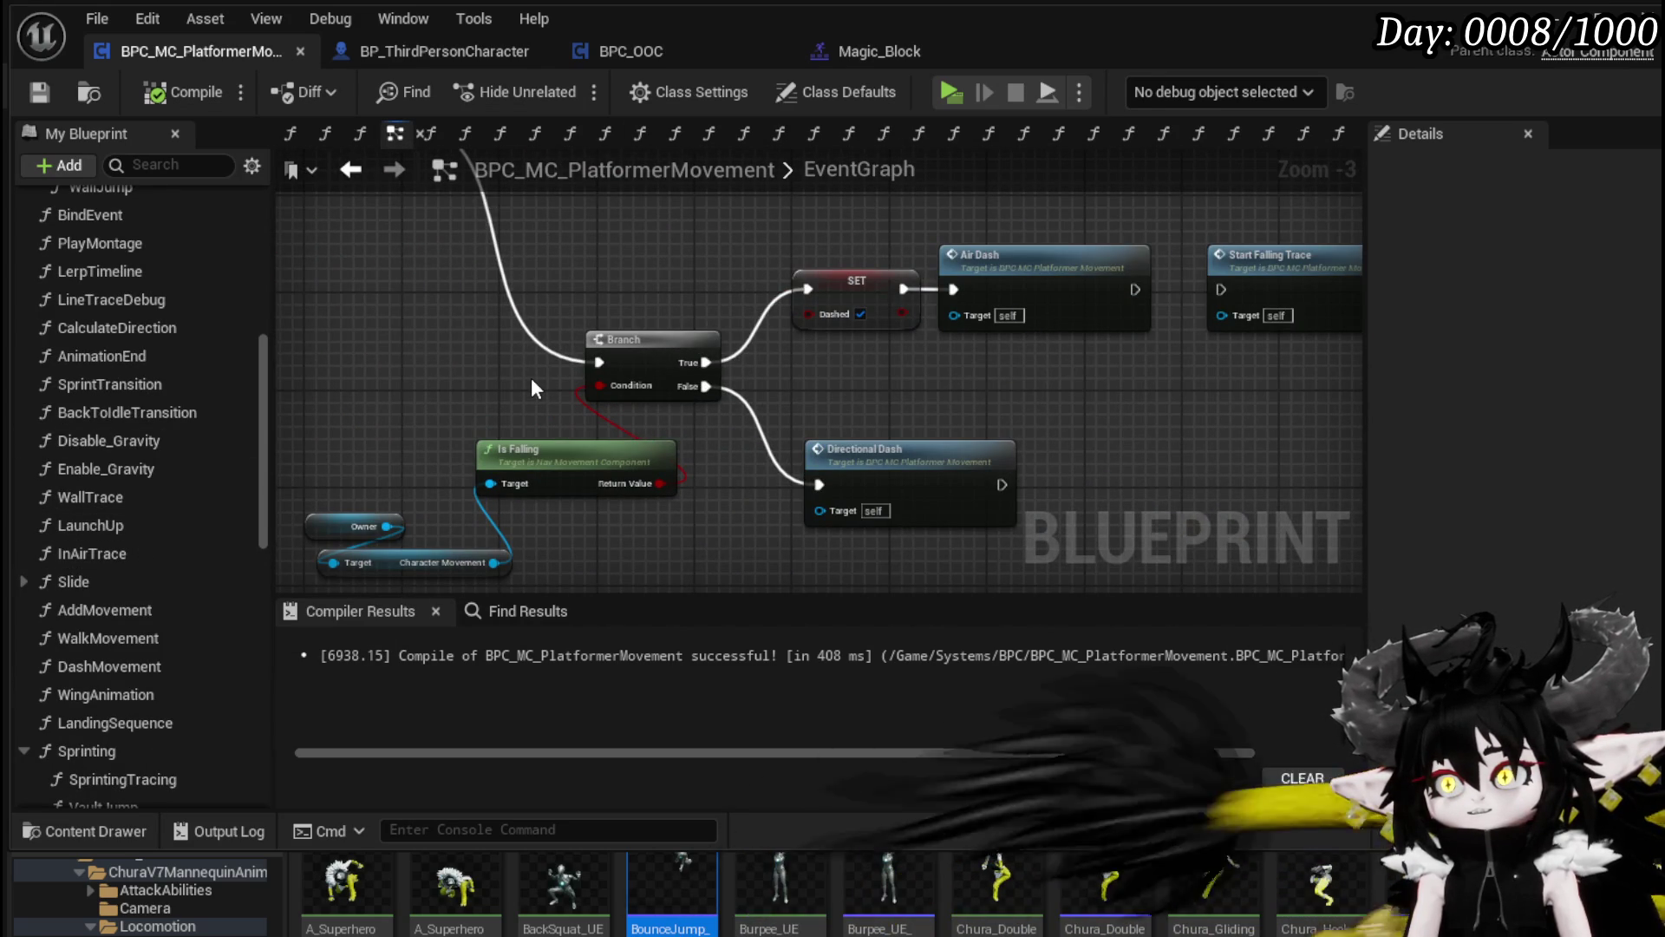
scroll(435, 367, "down", 1)
mouse_move(435, 367)
left_mouse_down()
mouse_move(703, 431)
mouse_move(1084, 450)
left_mouse_up()
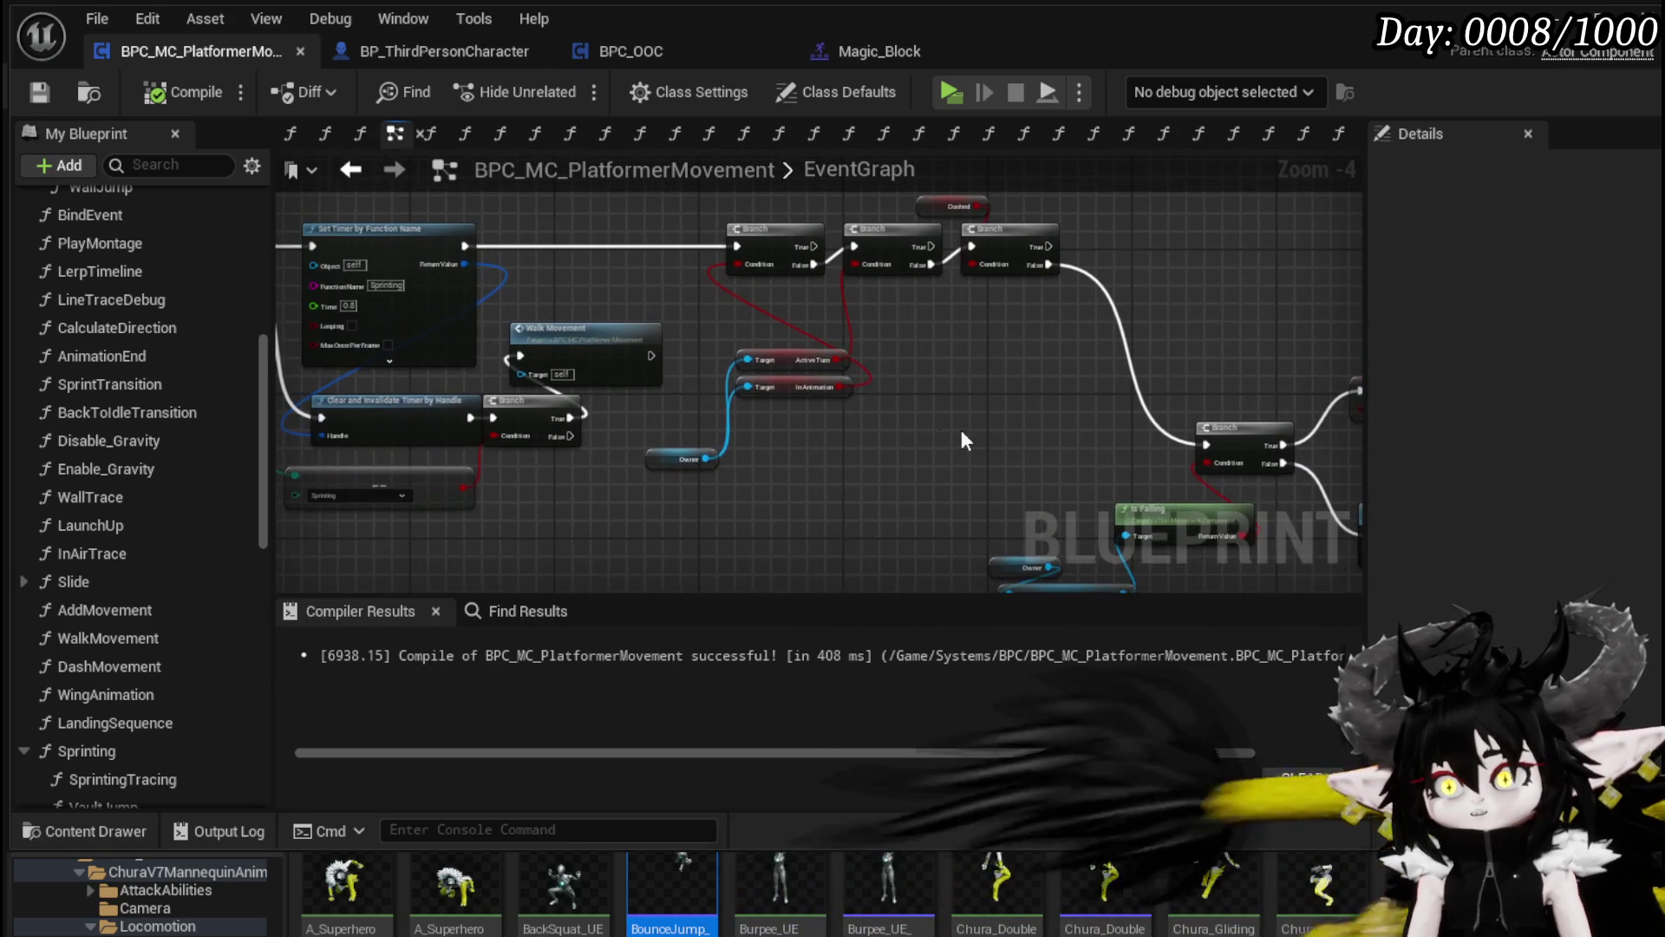
mouse_move(577, 466)
left_mouse_down()
mouse_move(831, 484)
mouse_move(672, 484)
left_mouse_up()
scroll(830, 481, "up", 2)
left_click_drag(1017, 309, 1064, 246)
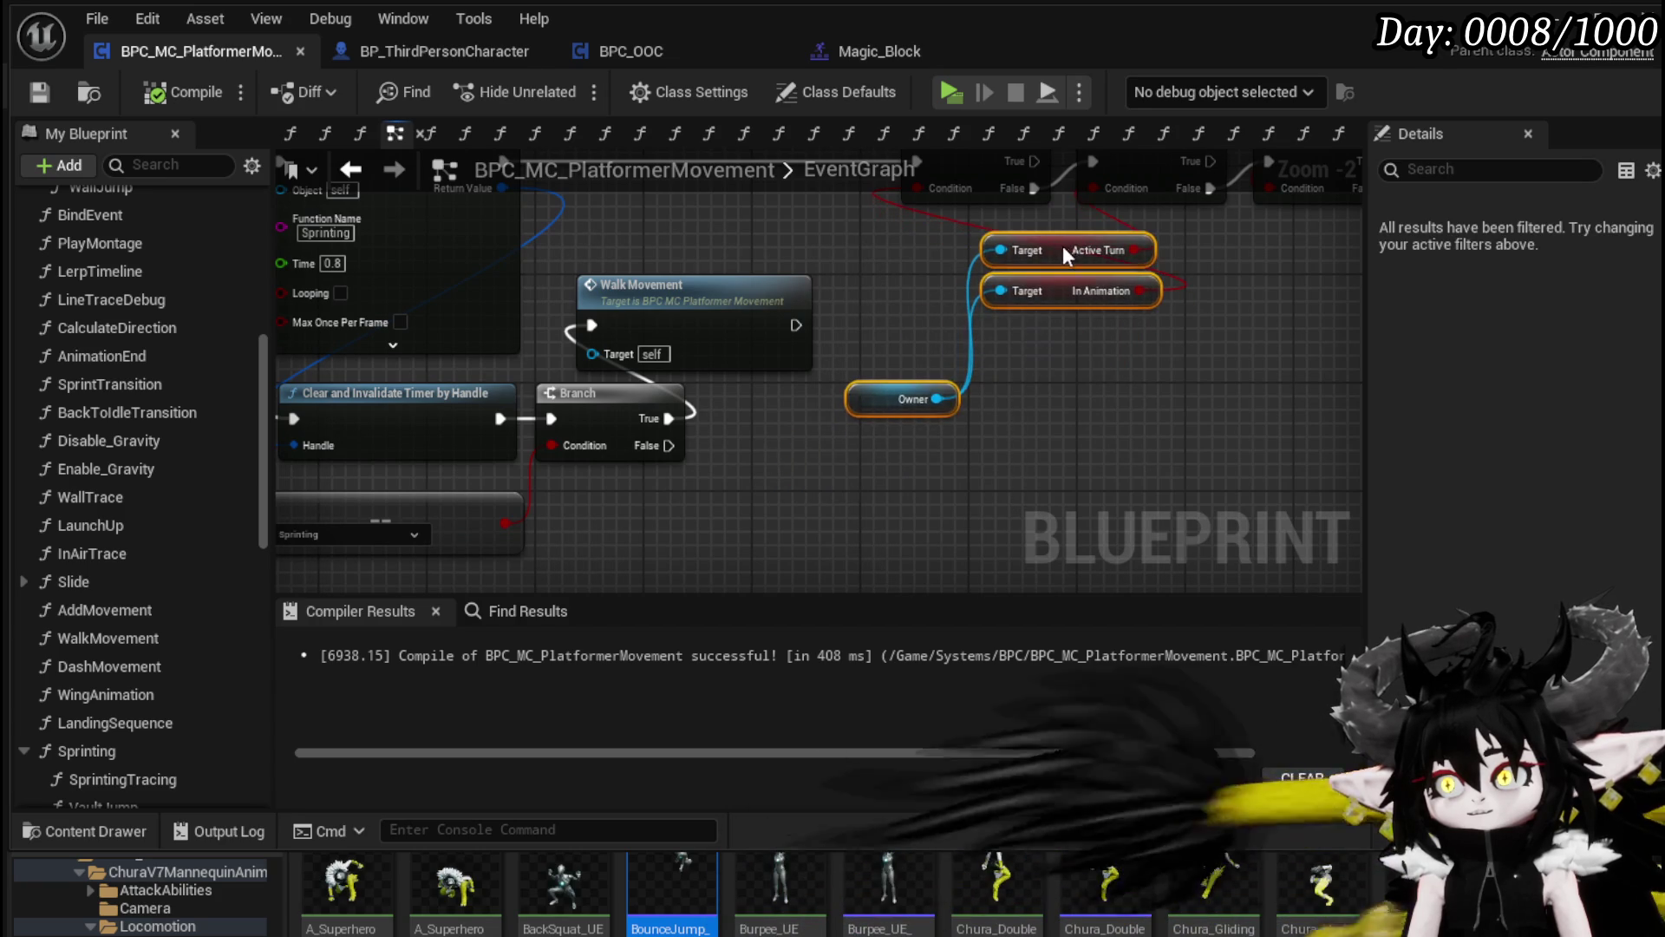
left_click_drag(888, 400, 1034, 351)
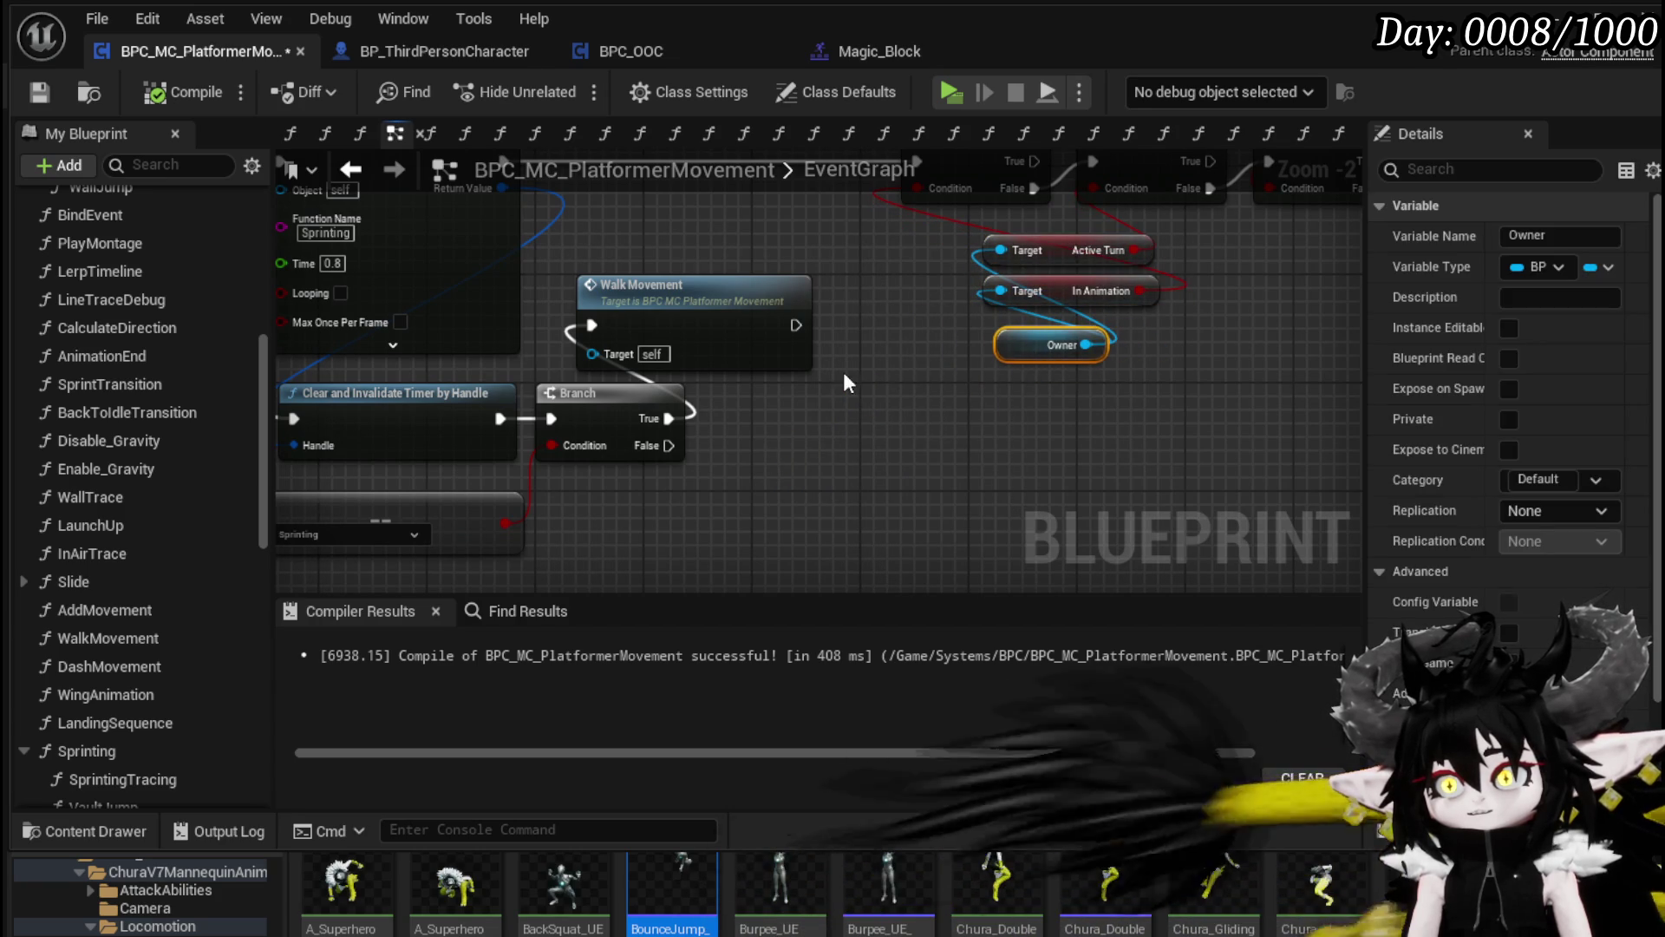
mouse_move(865, 419)
left_mouse_down()
mouse_move(928, 403)
mouse_move(1003, 464)
left_mouse_up()
mouse_move(814, 358)
left_mouse_down()
mouse_move(932, 317)
mouse_move(947, 359)
left_mouse_up()
mouse_move(712, 346)
left_mouse_down()
mouse_move(841, 381)
mouse_move(937, 433)
mouse_move(702, 379)
left_mouse_up()
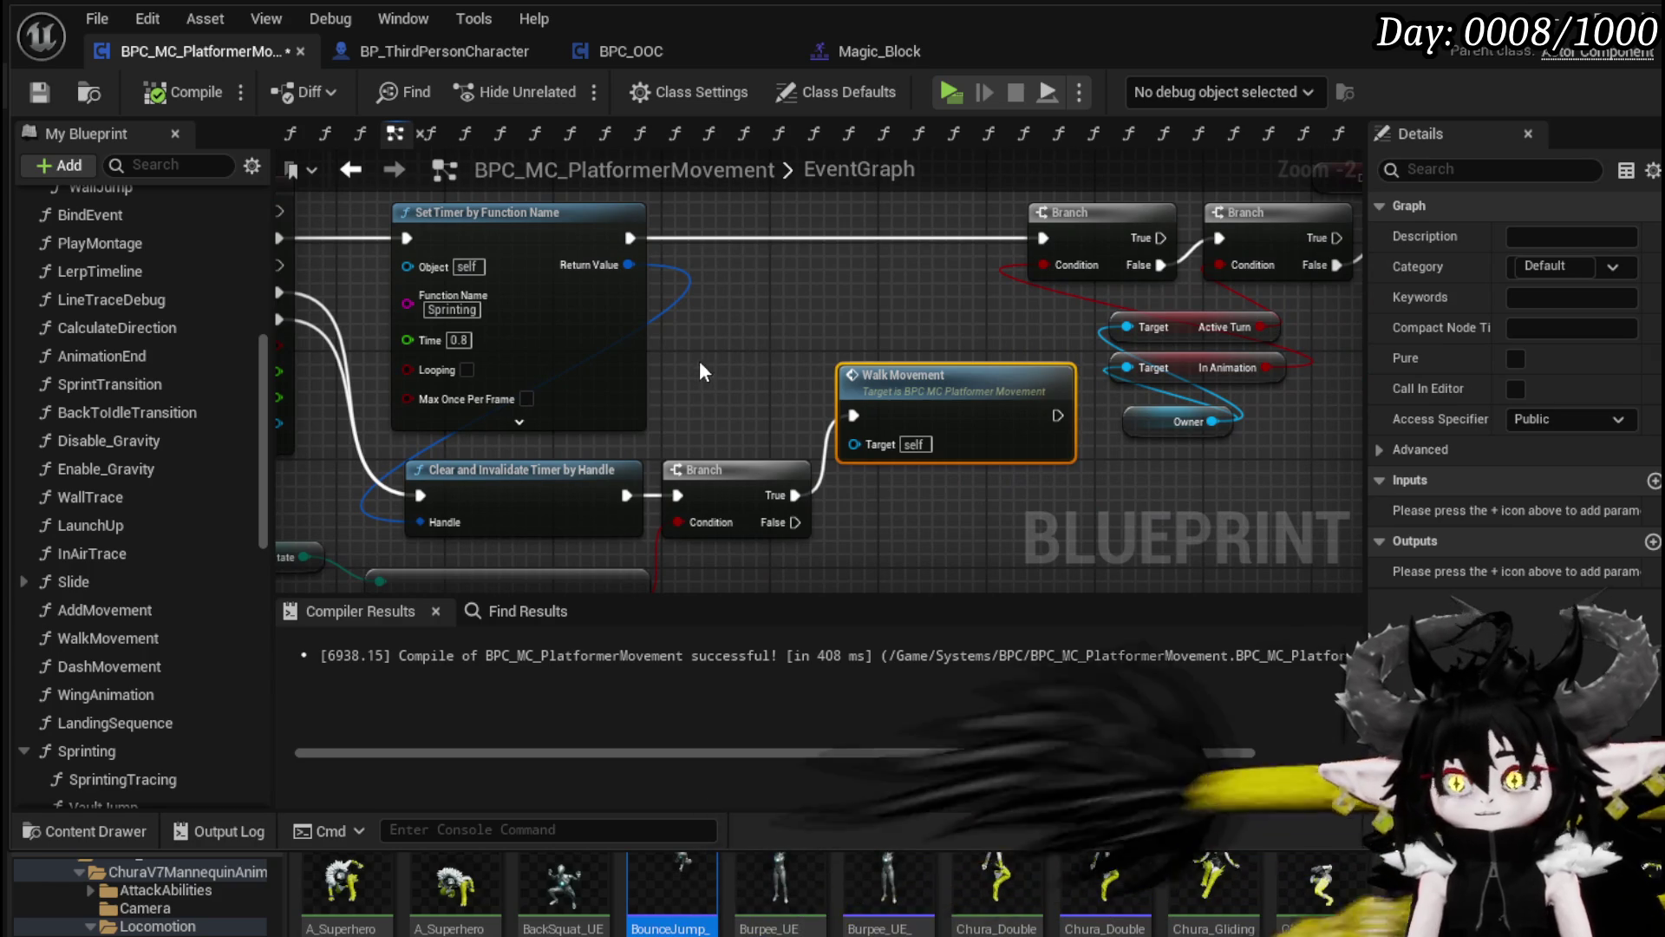
Step: Set the Sprinting timer's Time to 1.0, compile, and open the WalkMovement function
type("1")
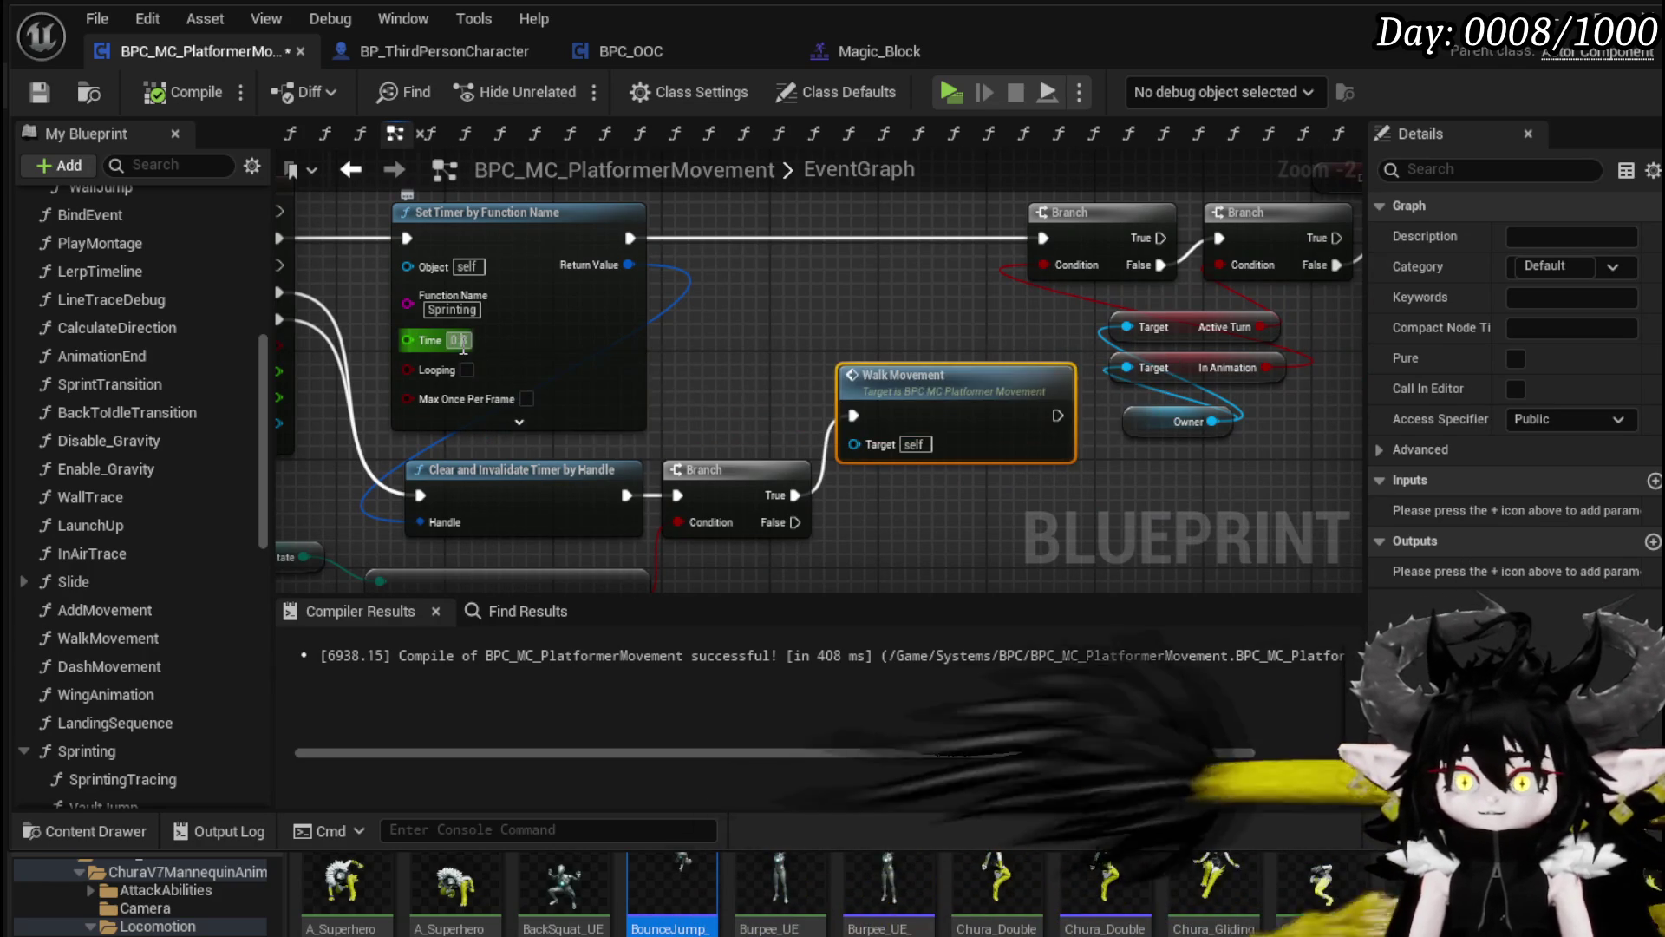
left_click(928, 354)
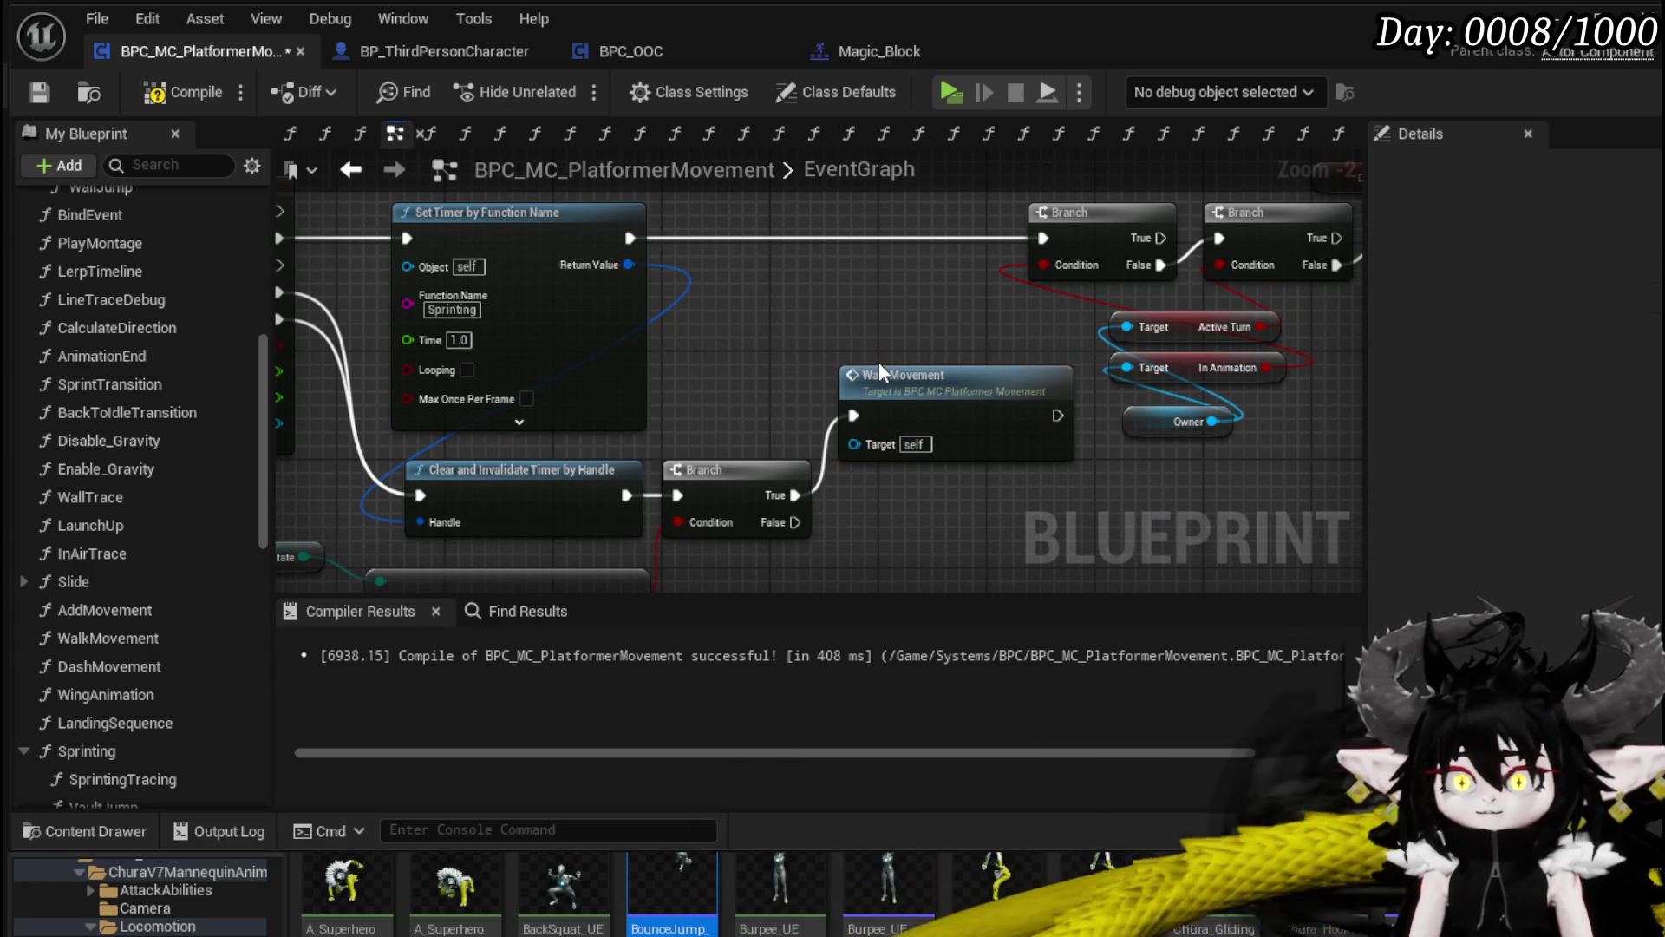
left_click(31, 97)
double_click(867, 415)
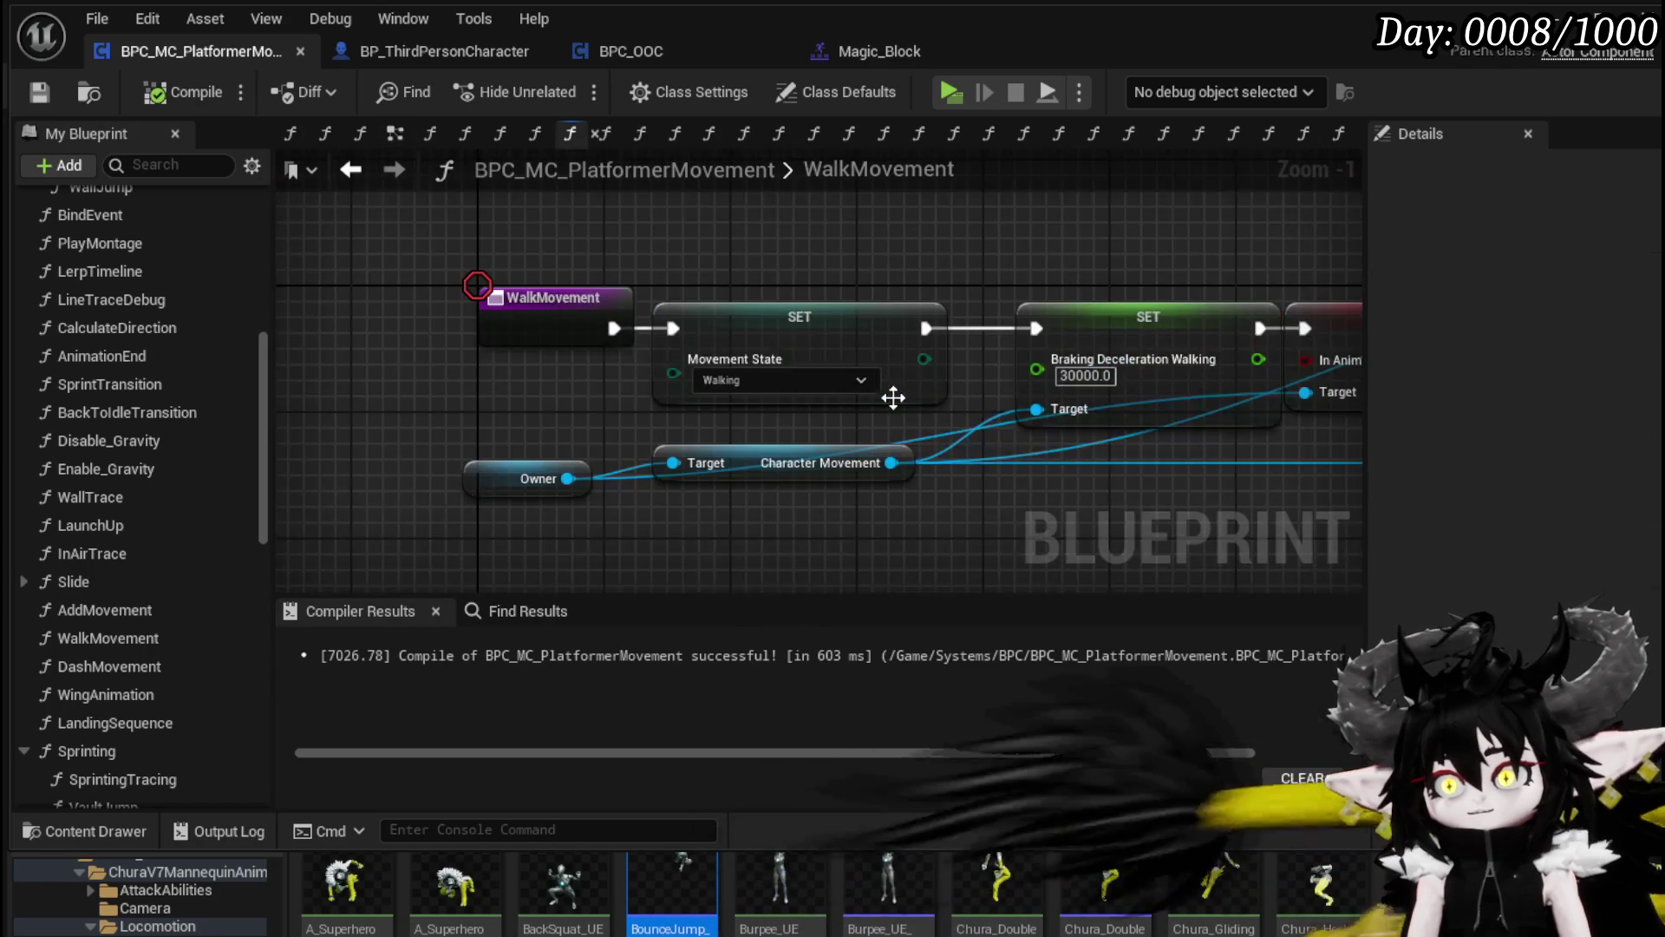
Step: Pan through WalkMovement from the SET In Animation node back to the entry node
left_click_drag(975, 460, 520, 509)
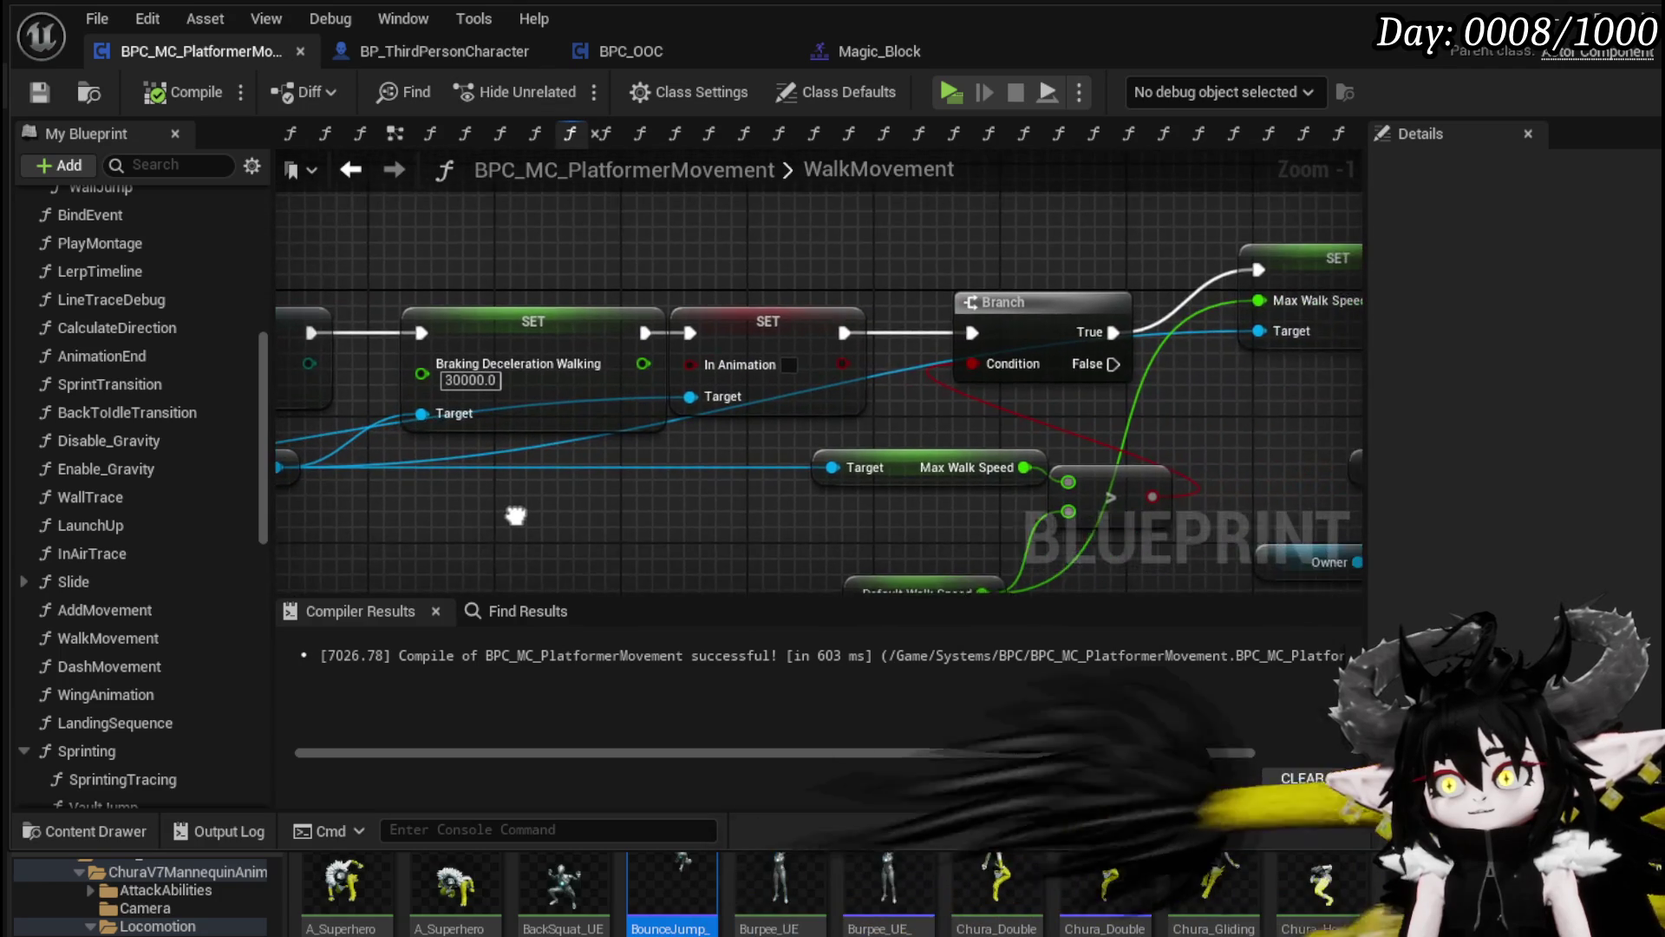
left_click(835, 314)
mouse_move(834, 314)
left_mouse_down()
mouse_move(443, 300)
mouse_move(150, 323)
left_mouse_up()
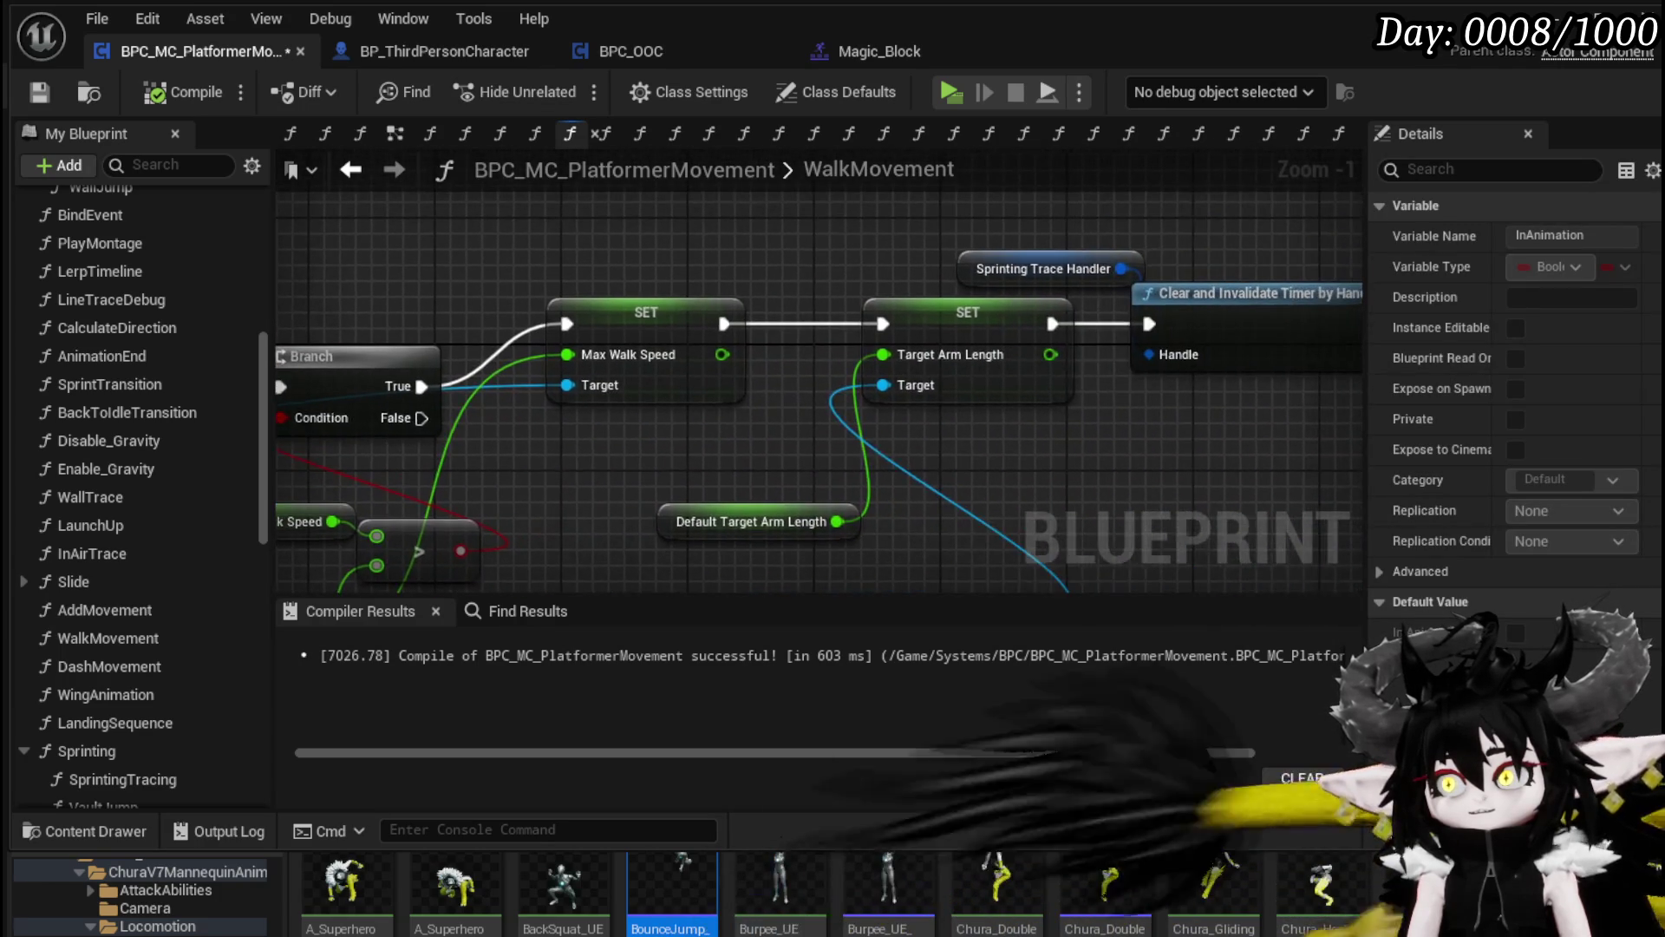
left_click_drag(276, 292, 848, 270)
left_click_drag(695, 447, 953, 422)
scroll(987, 472, "down", 2)
left_click_drag(564, 432, 642, 432)
left_click(642, 431)
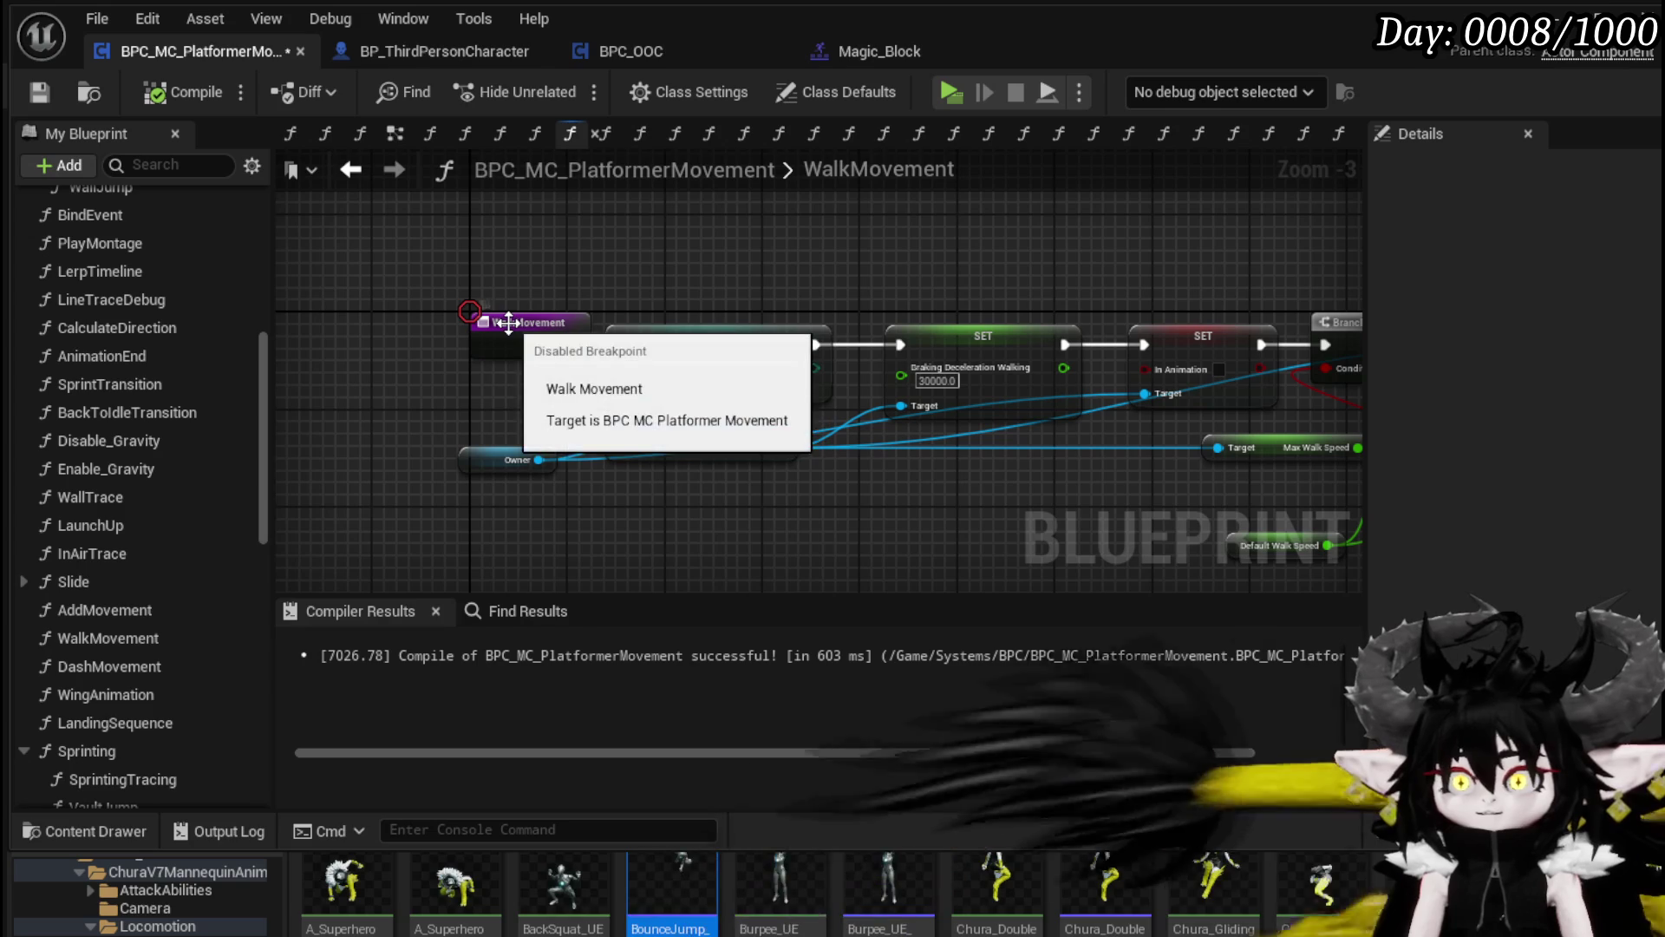
Step: Inspect the walk speed Branch, SET and comparison nodes, then return to the EventGraph
left_click_drag(612, 288, 279, 260)
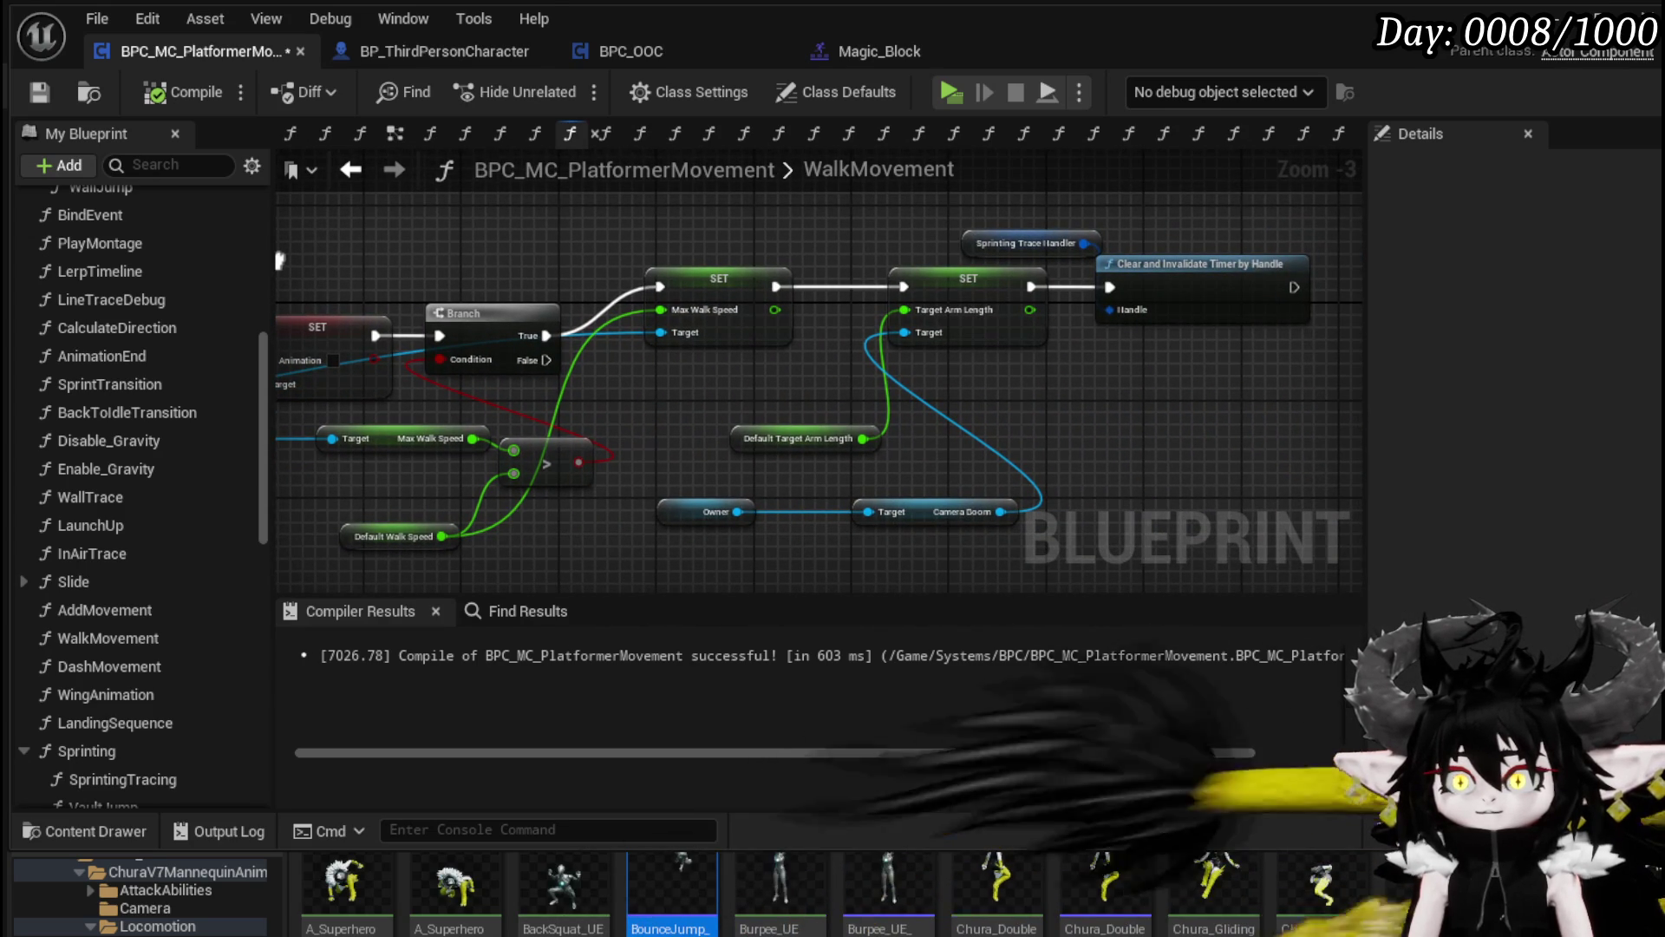
left_click_drag(280, 260, 541, 261)
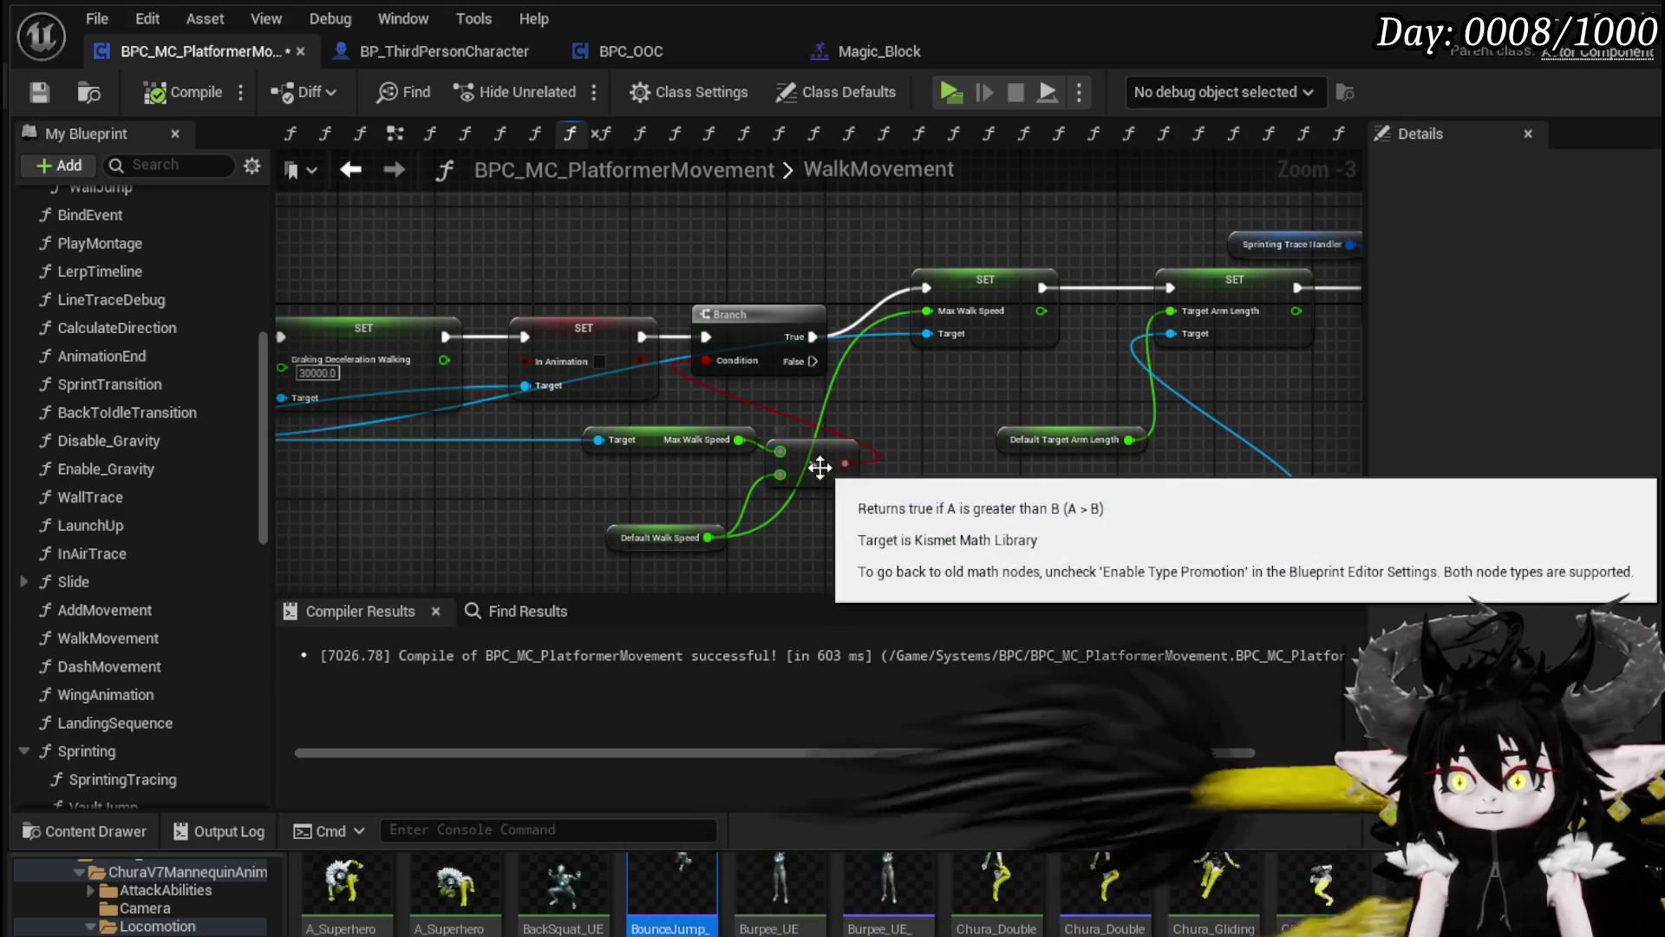
mouse_move(912, 413)
left_mouse_down()
mouse_move(675, 435)
mouse_move(1444, 405)
left_mouse_up()
left_click(355, 173)
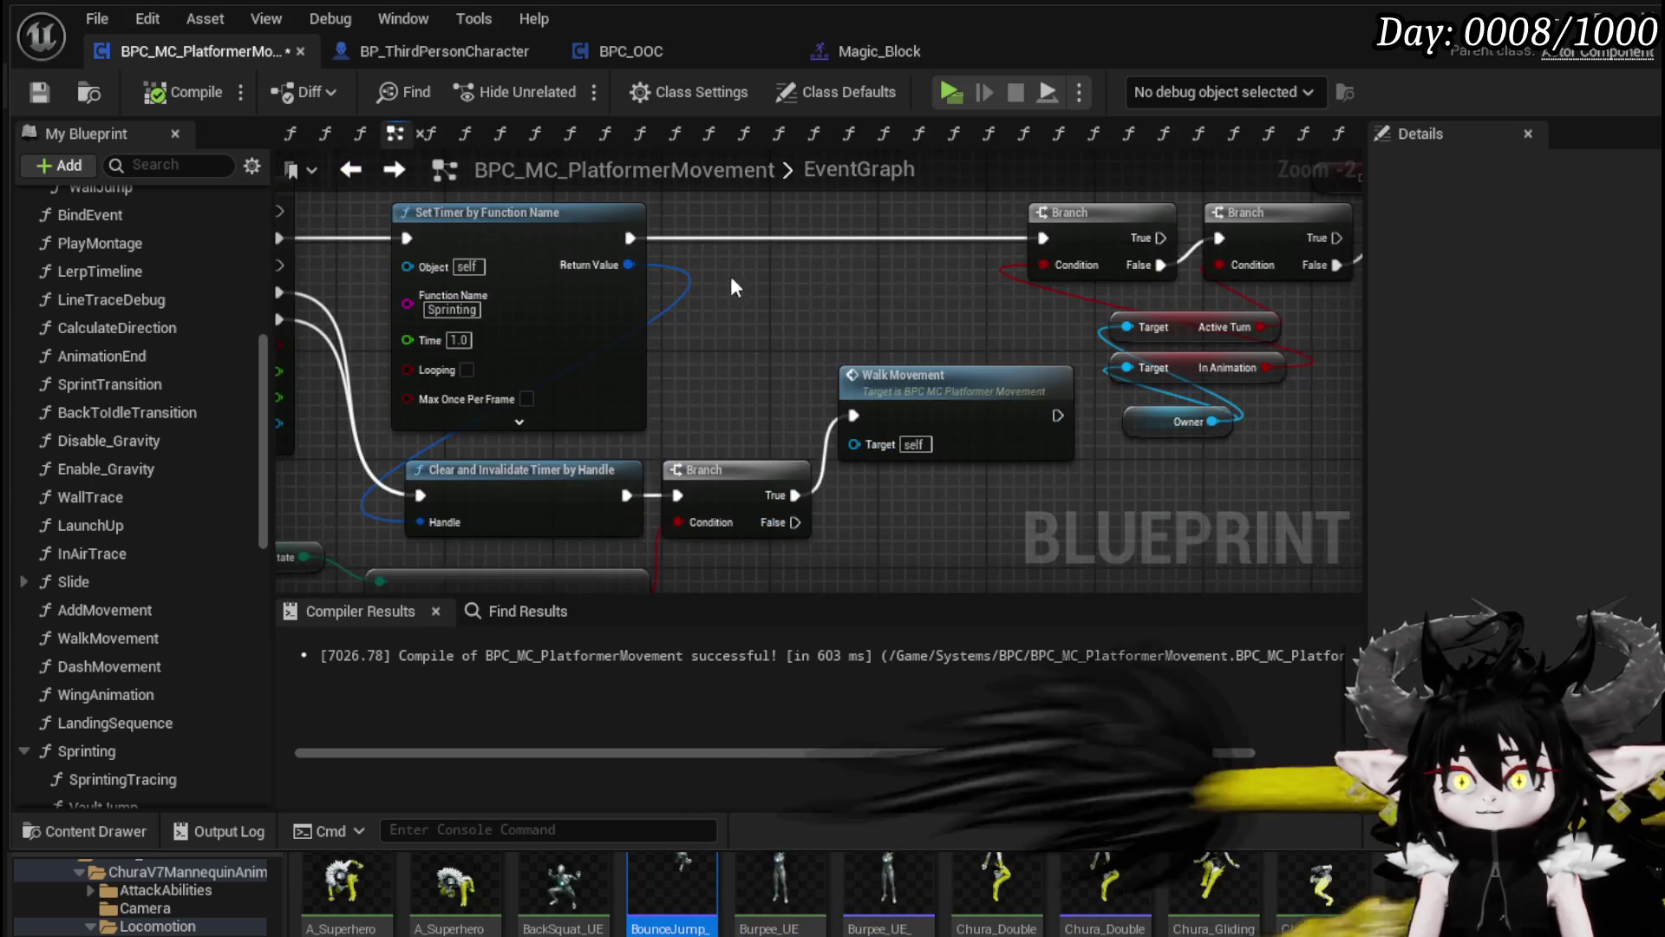
Step: Pan to the sprint input event pins and launch a Play-in-Editor session
mouse_move(941, 507)
left_mouse_down()
mouse_move(980, 364)
mouse_move(1011, 438)
left_mouse_up()
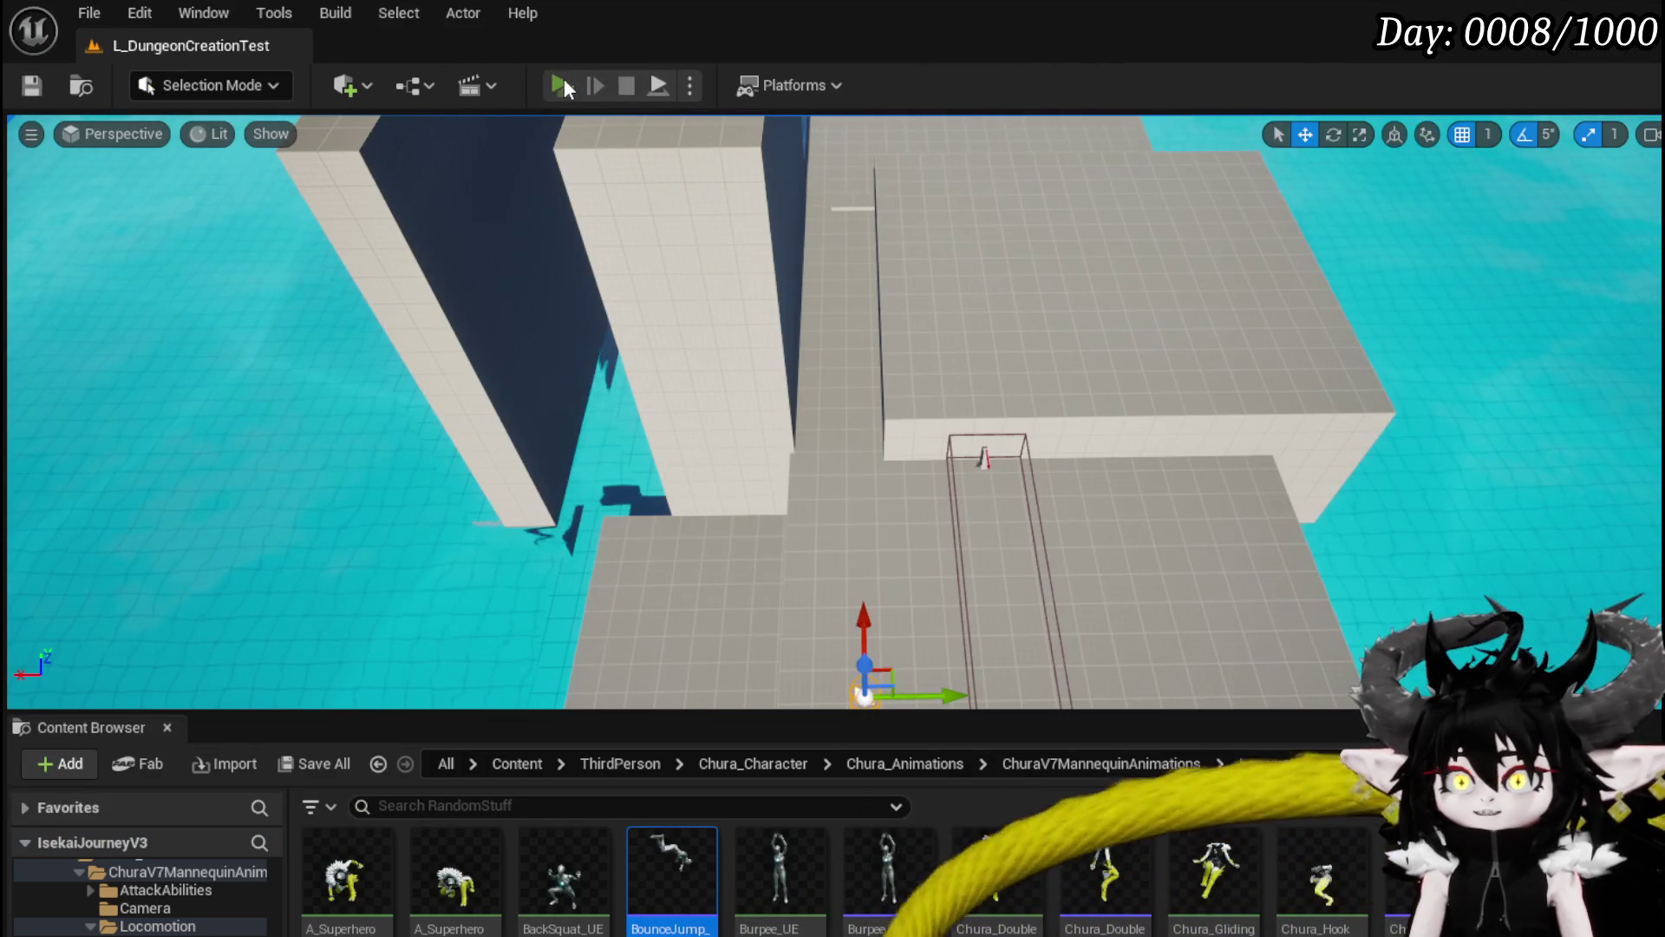
left_click(564, 78)
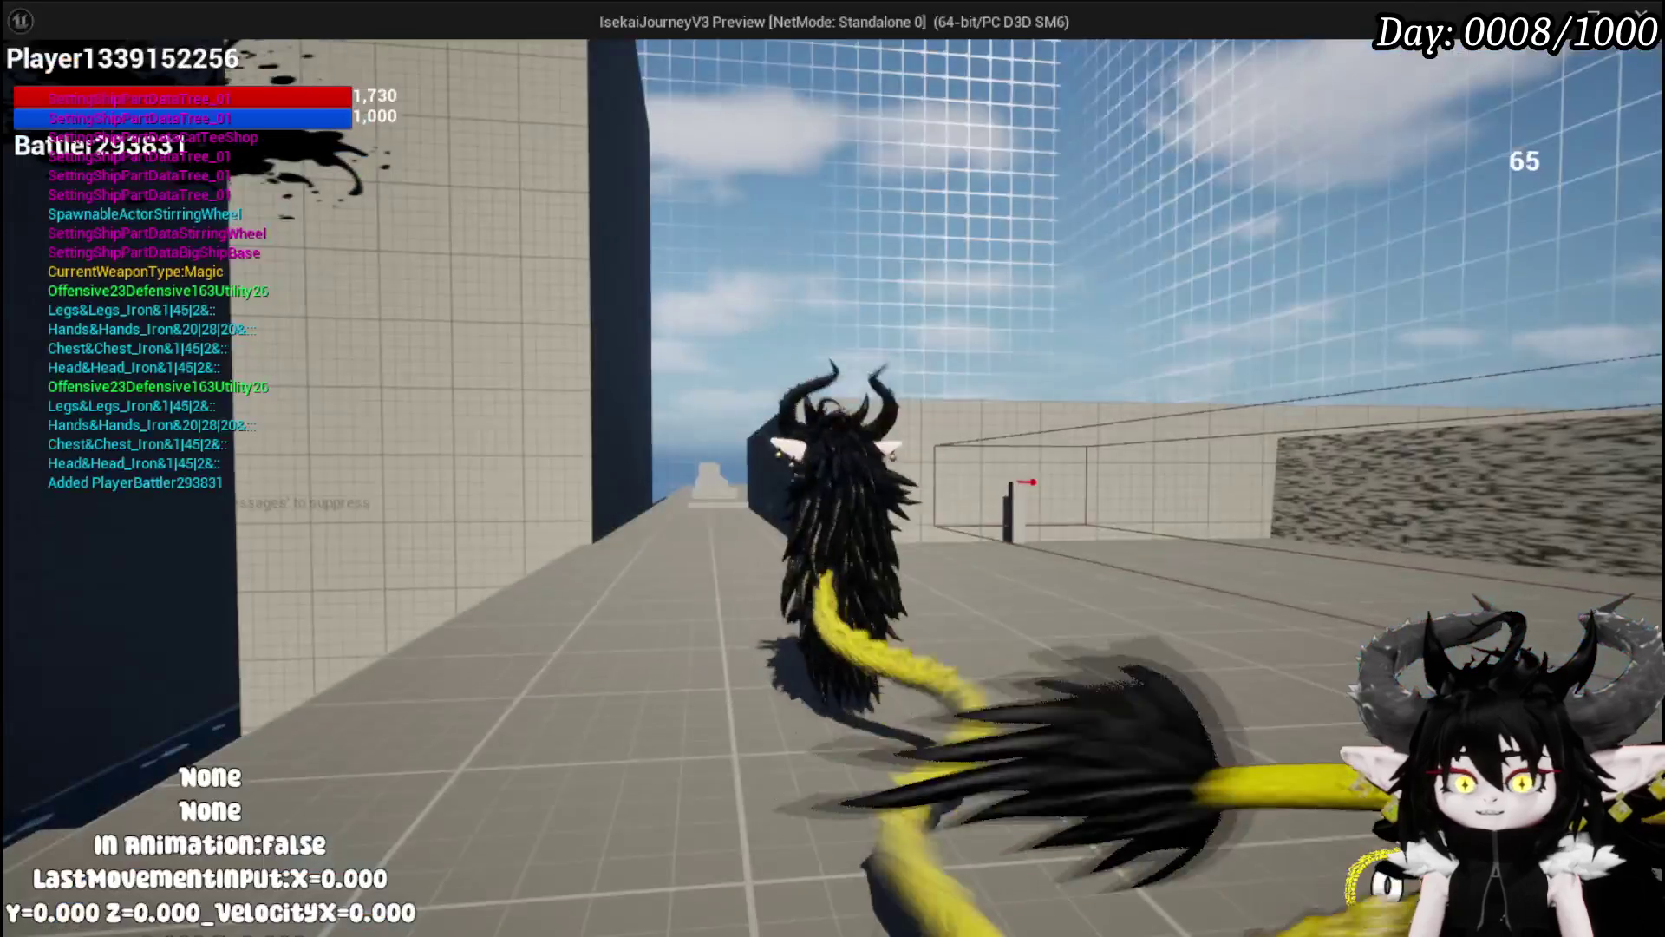
Step: Dash from standing, while running forward after a jump, and after turning back toward the camera
key("shift")
key("shift")
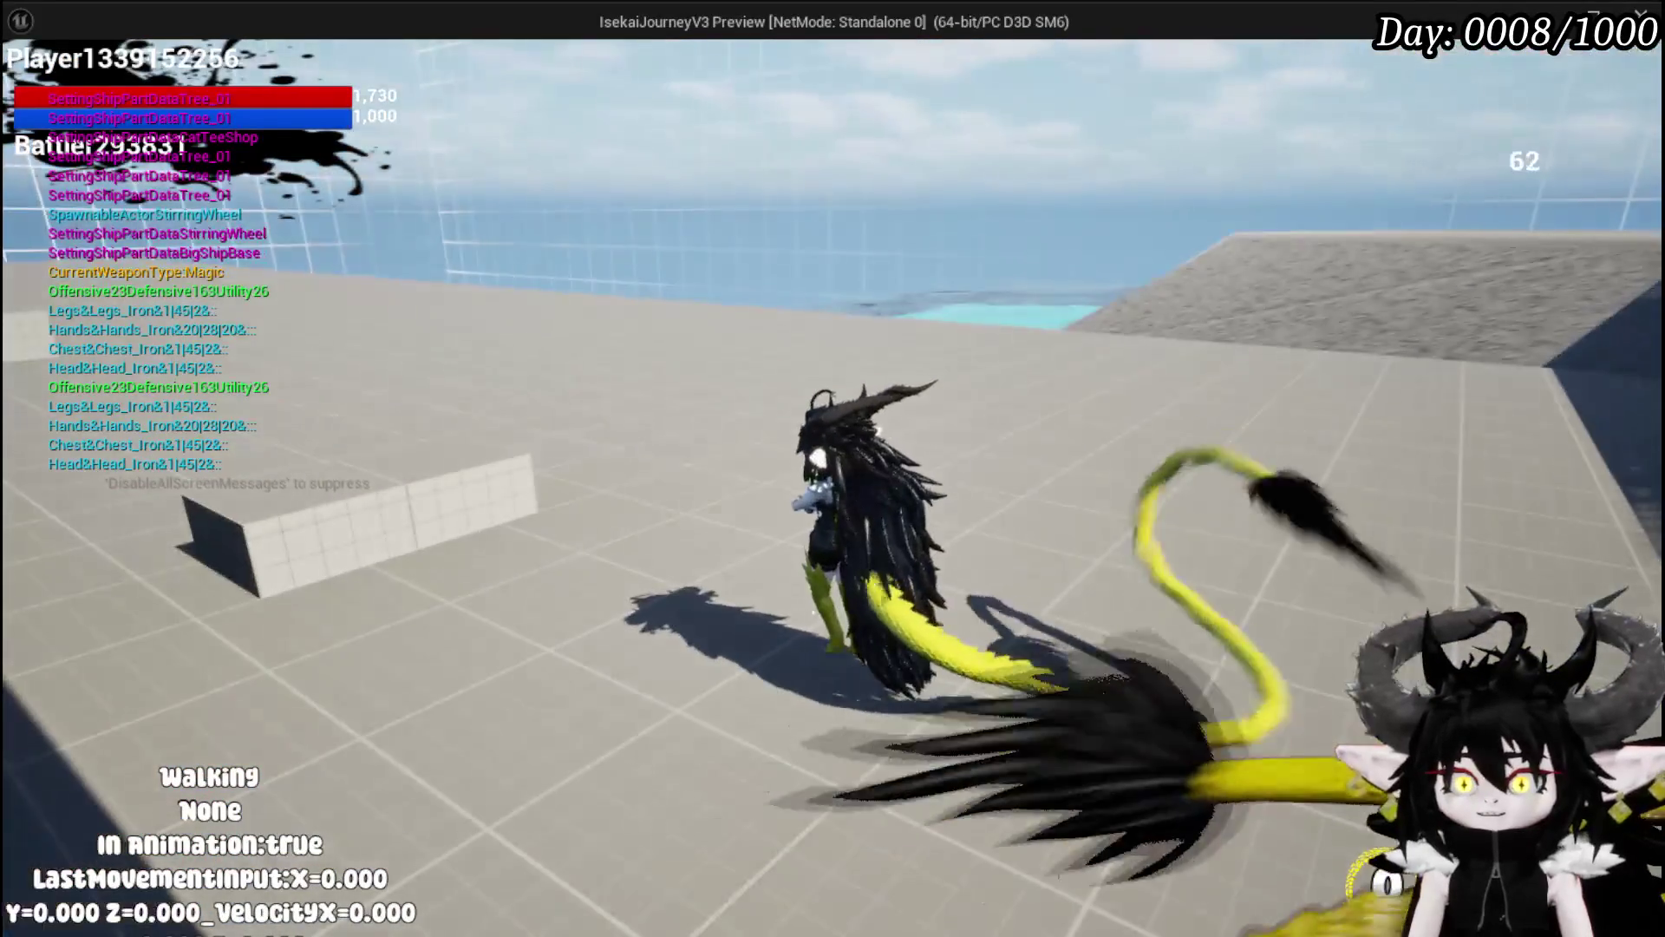
key("w")
key("space")
key("shift")
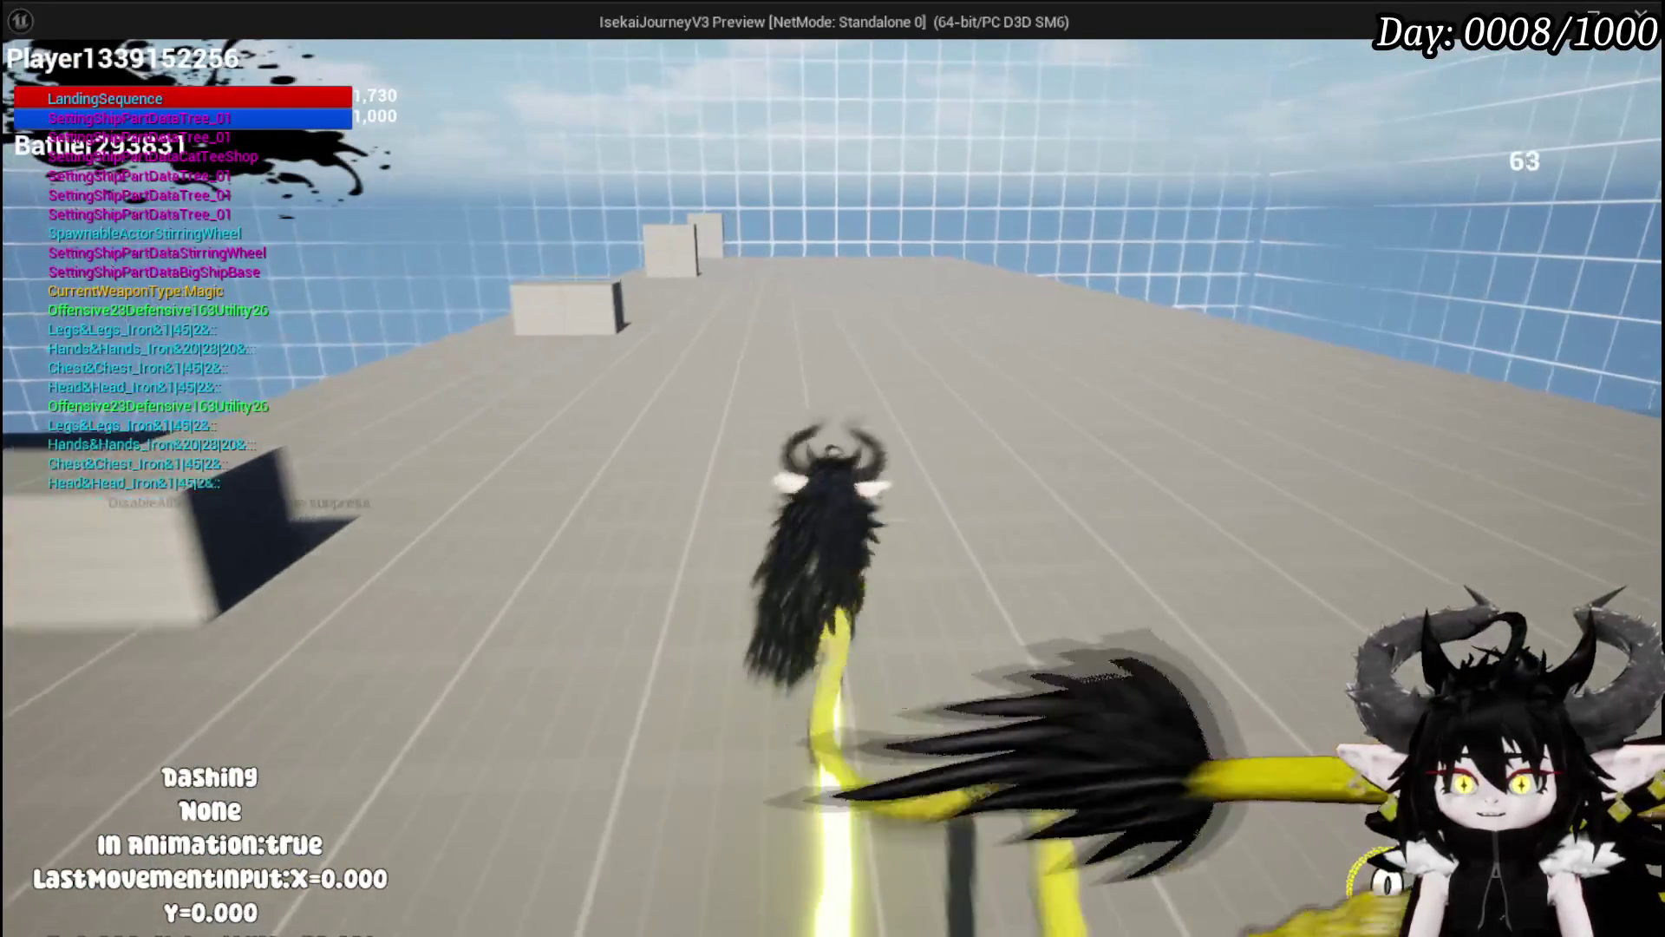
key("shift")
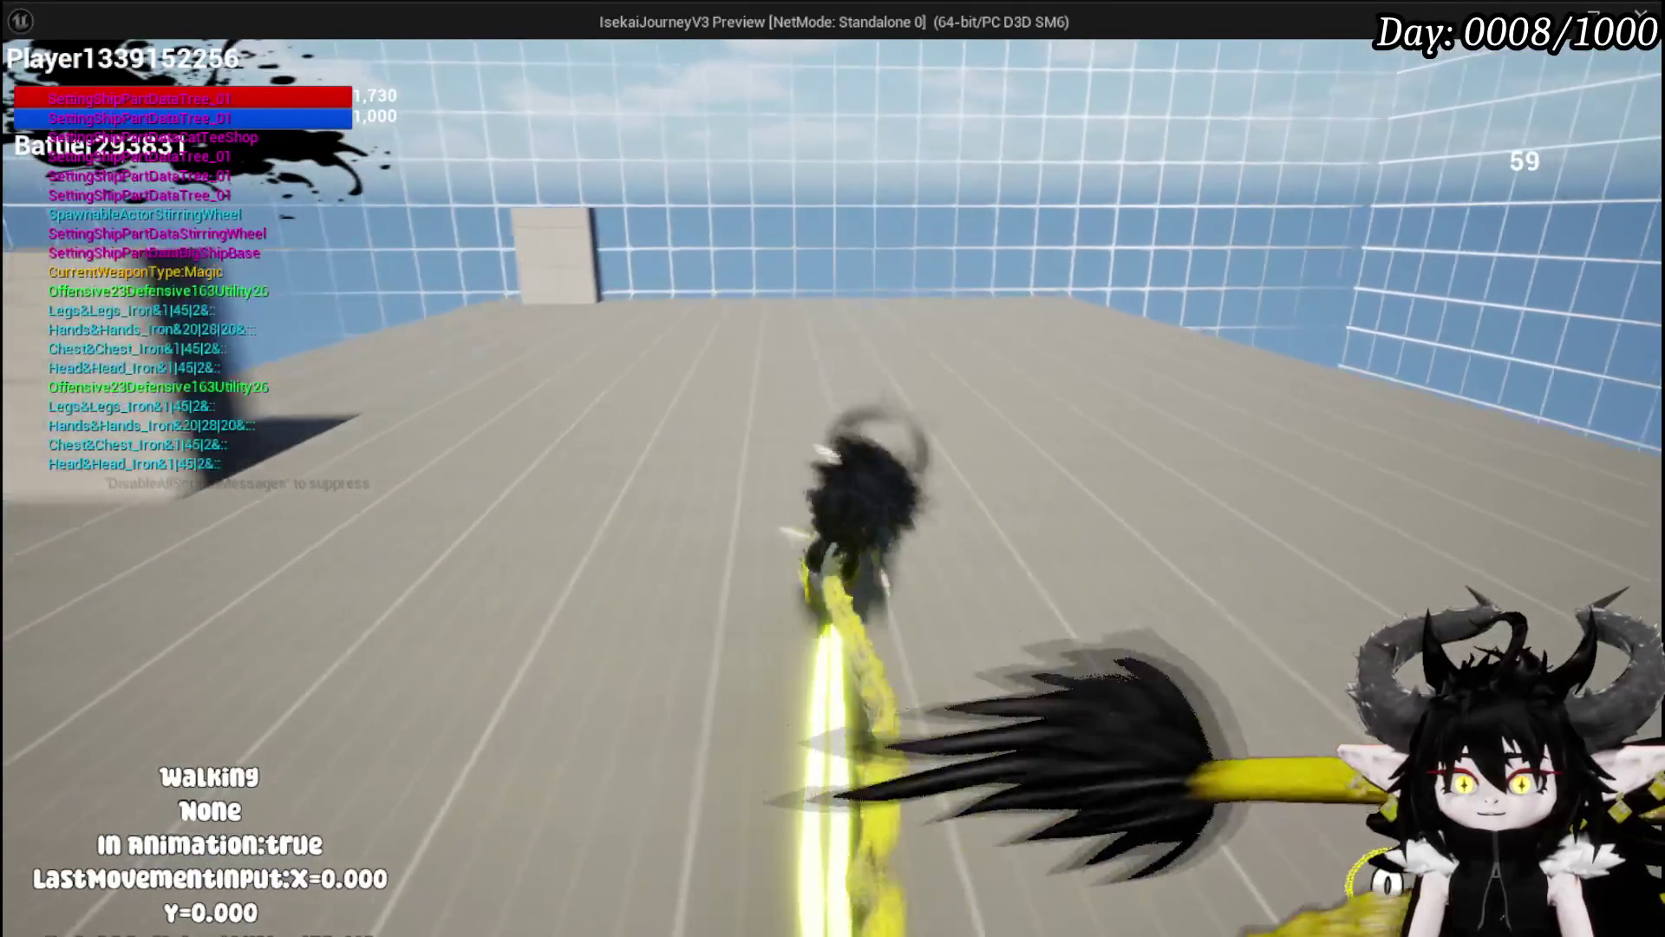
key("s")
key("shift")
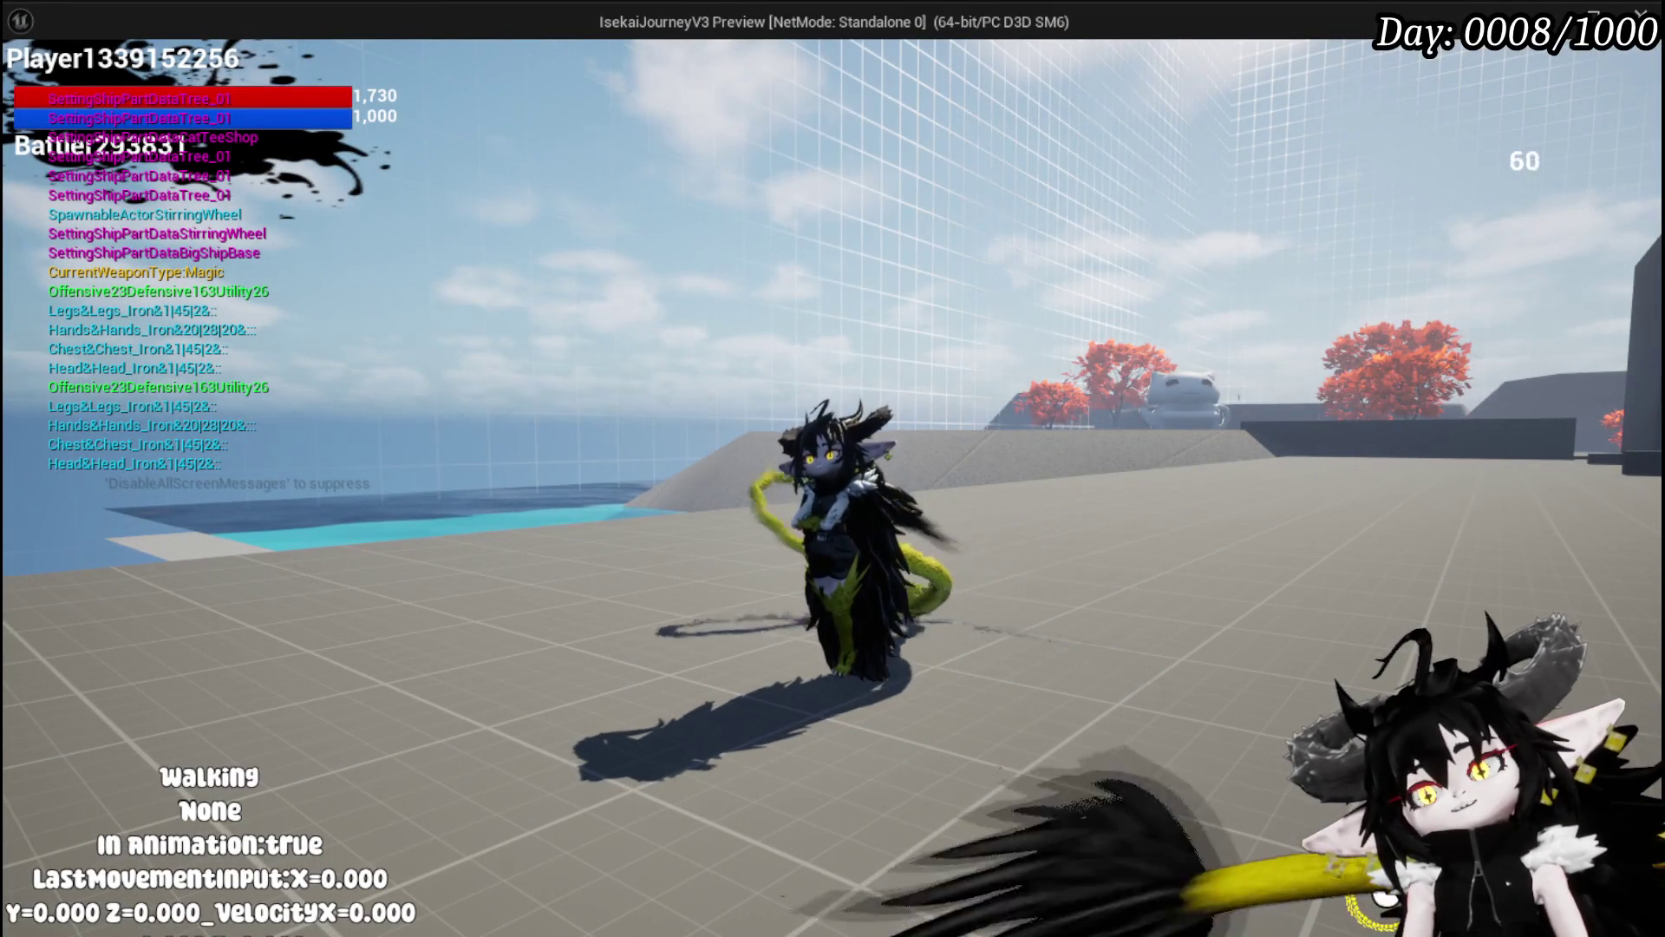
Step: Parry, move and dash once more, then stop the game preview
key("f")
key("w")
key("shift")
key("s")
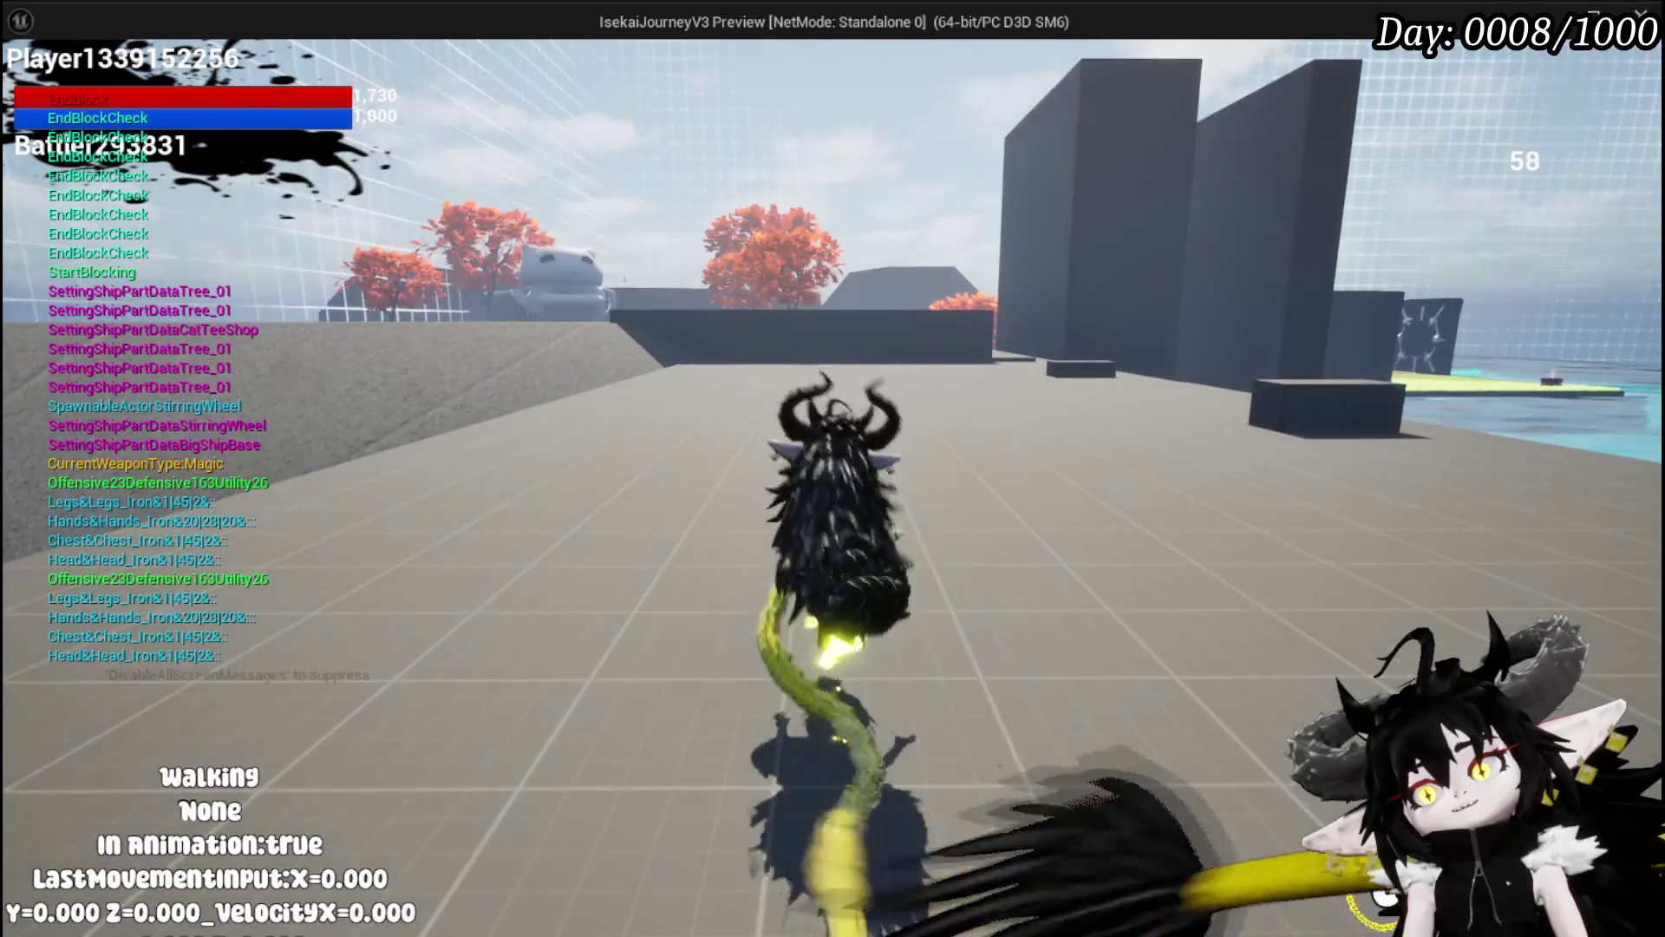
key("Escape")
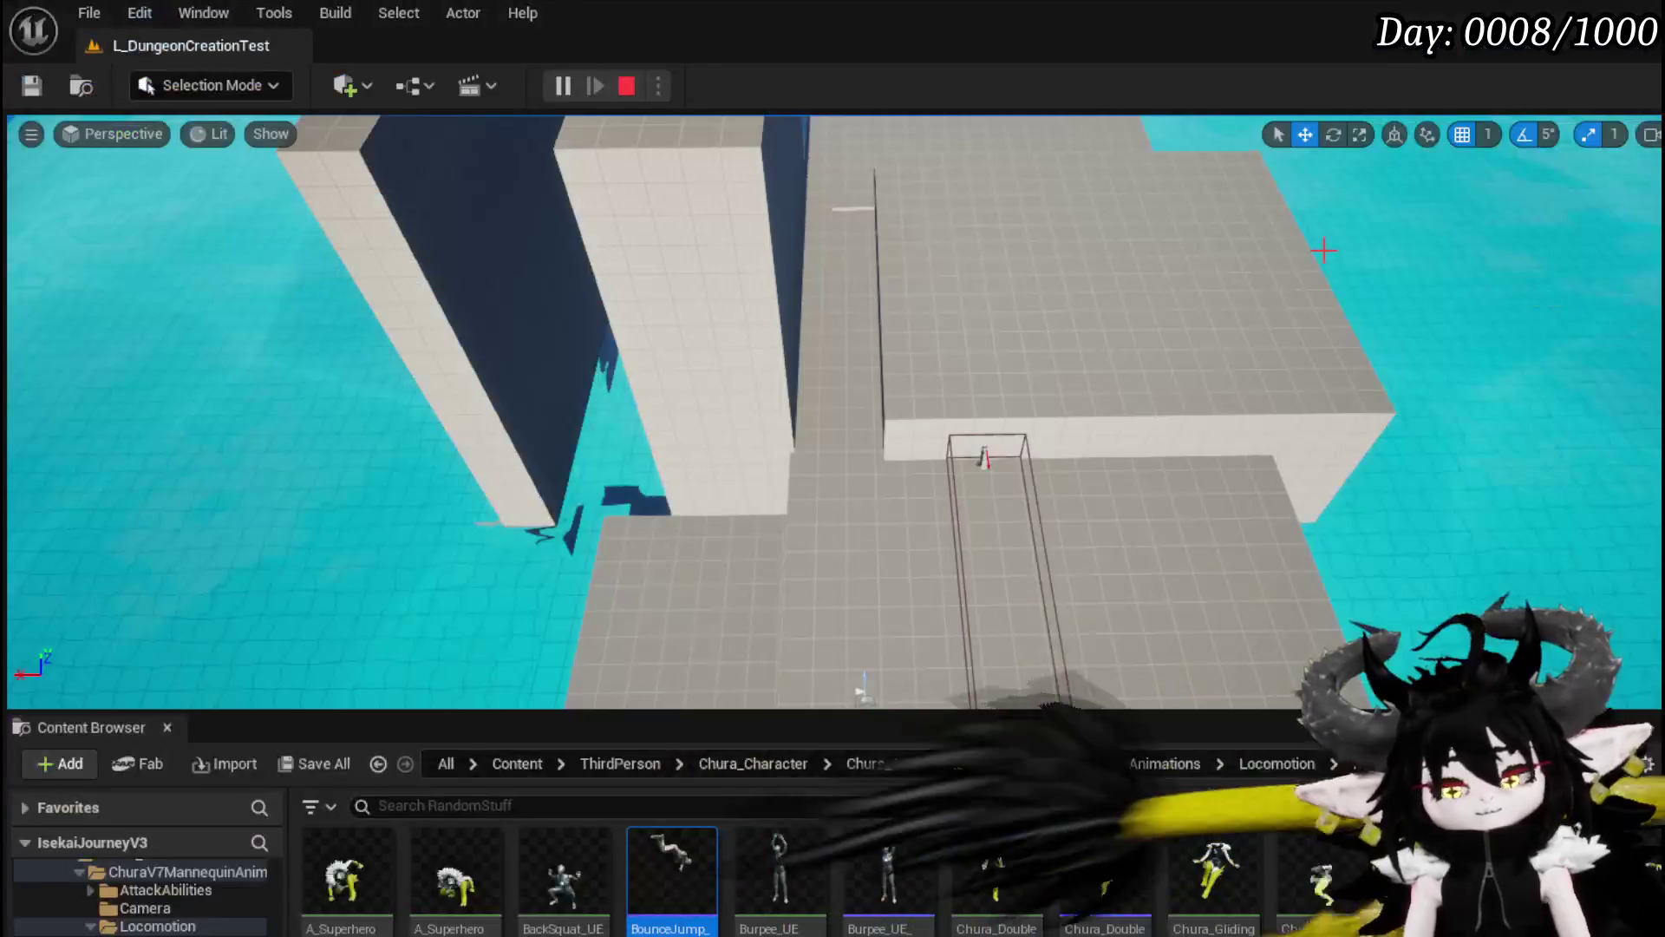
Step: Save all, recompile BPC_MC_PlatformerMovement, and start a fresh play preview from the level editor
left_click(29, 88)
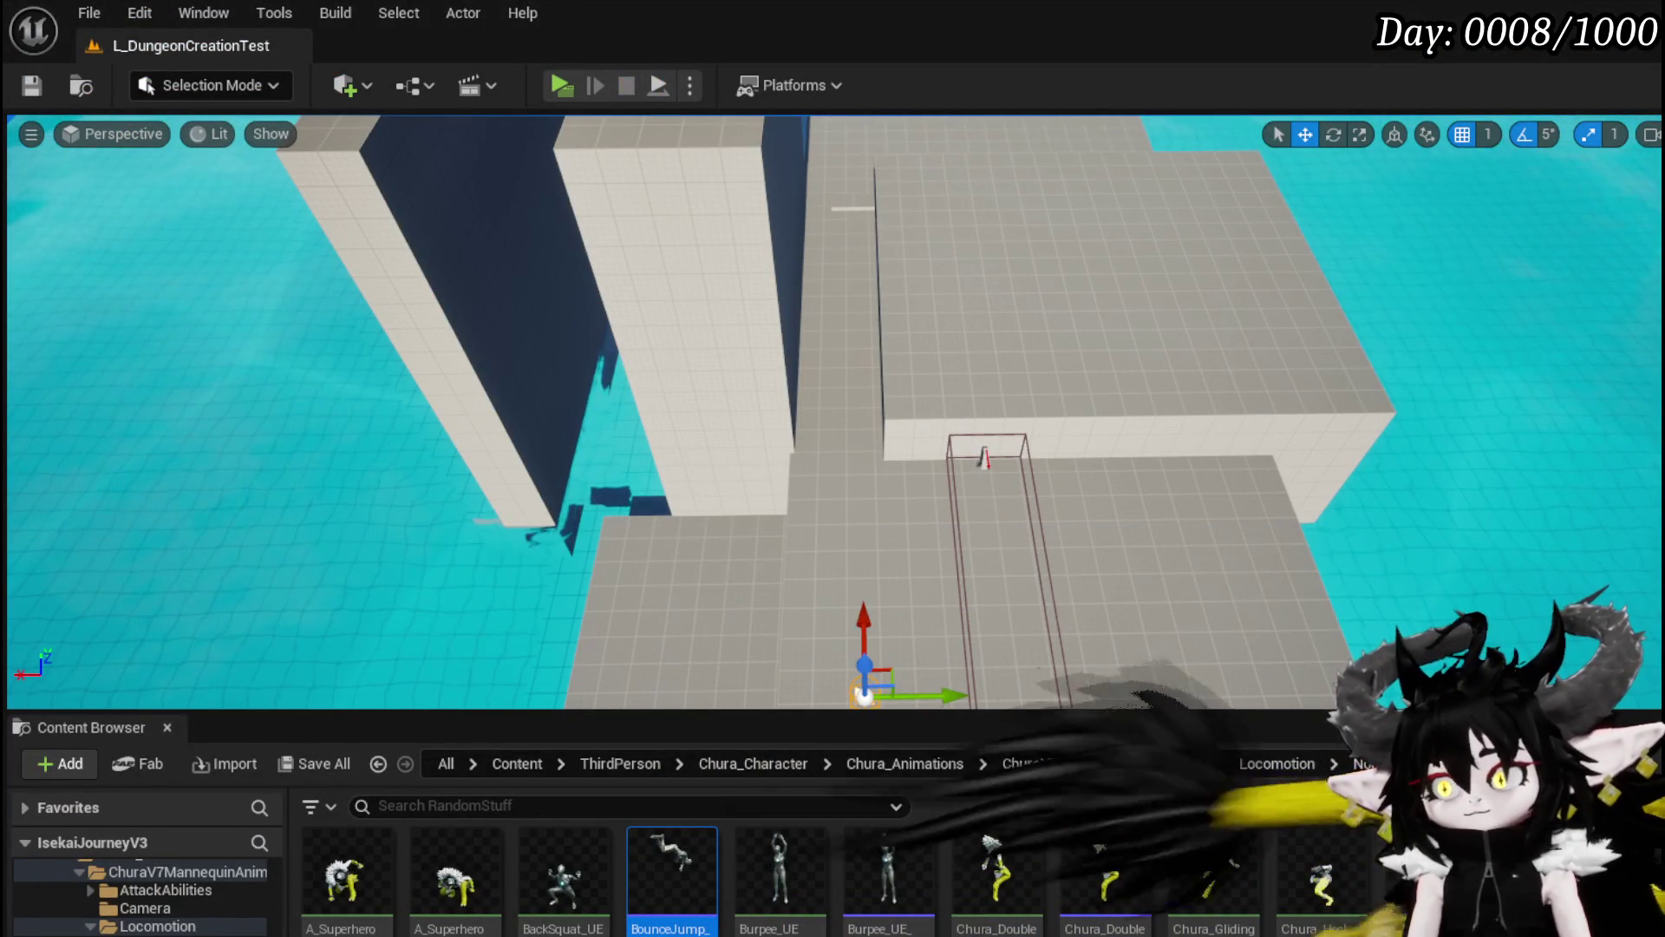
key("alt+Tab")
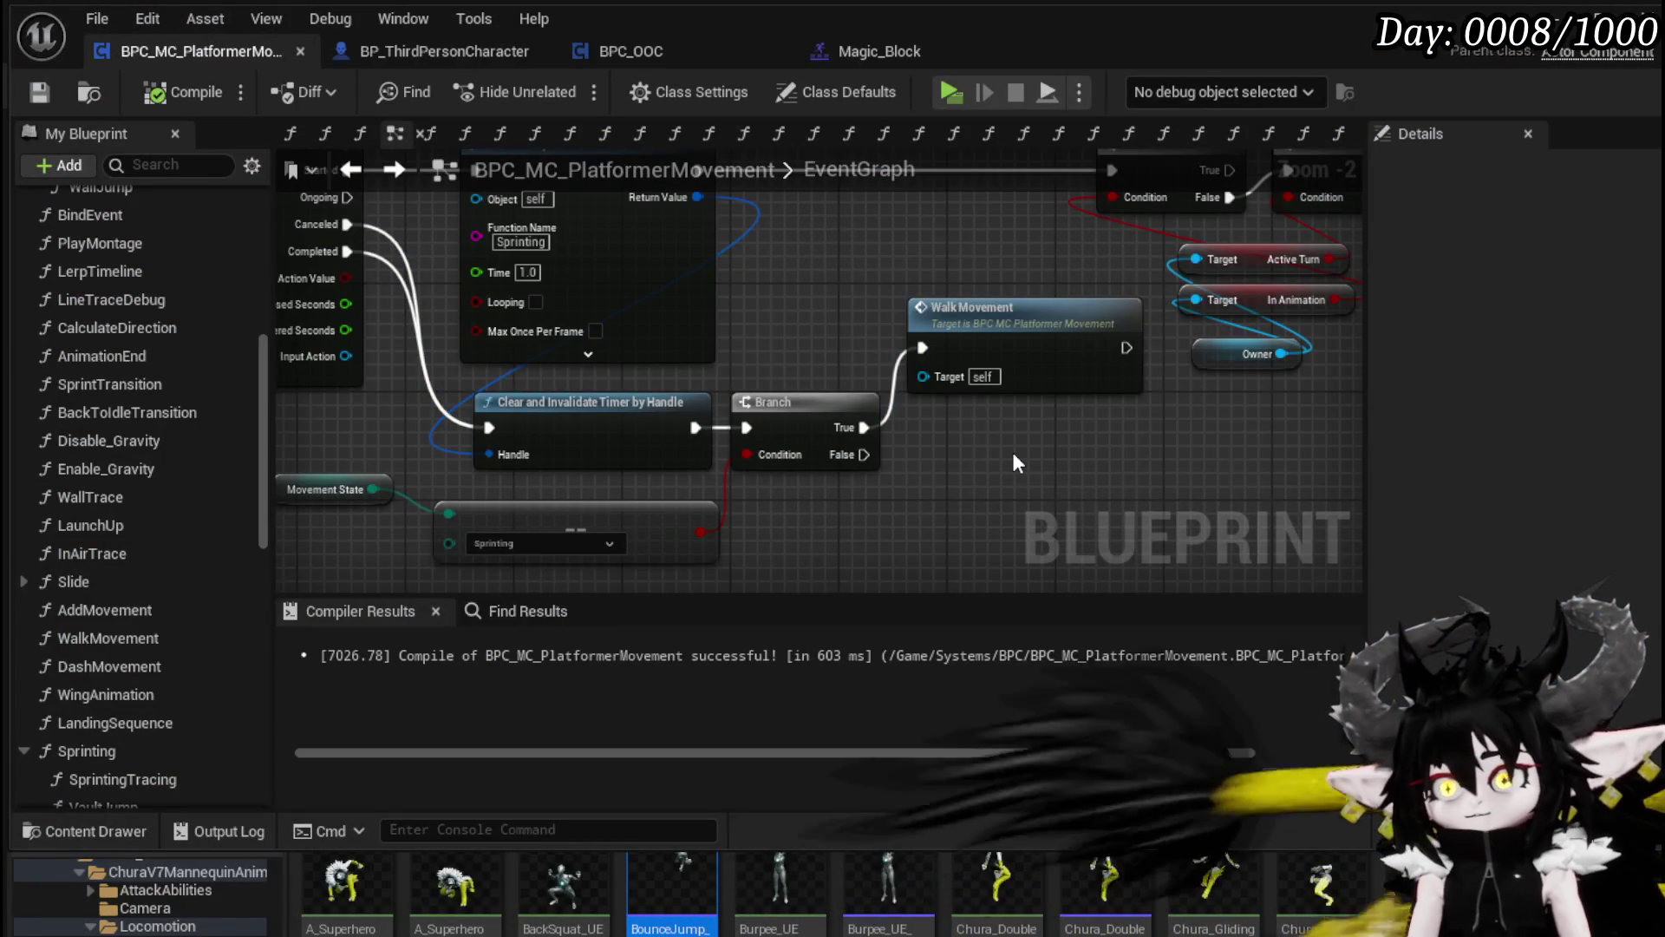
mouse_move(1004, 450)
left_mouse_down()
mouse_move(614, 504)
mouse_move(654, 522)
mouse_move(681, 487)
mouse_move(1078, 418)
mouse_move(1131, 477)
mouse_move(1195, 503)
left_mouse_up()
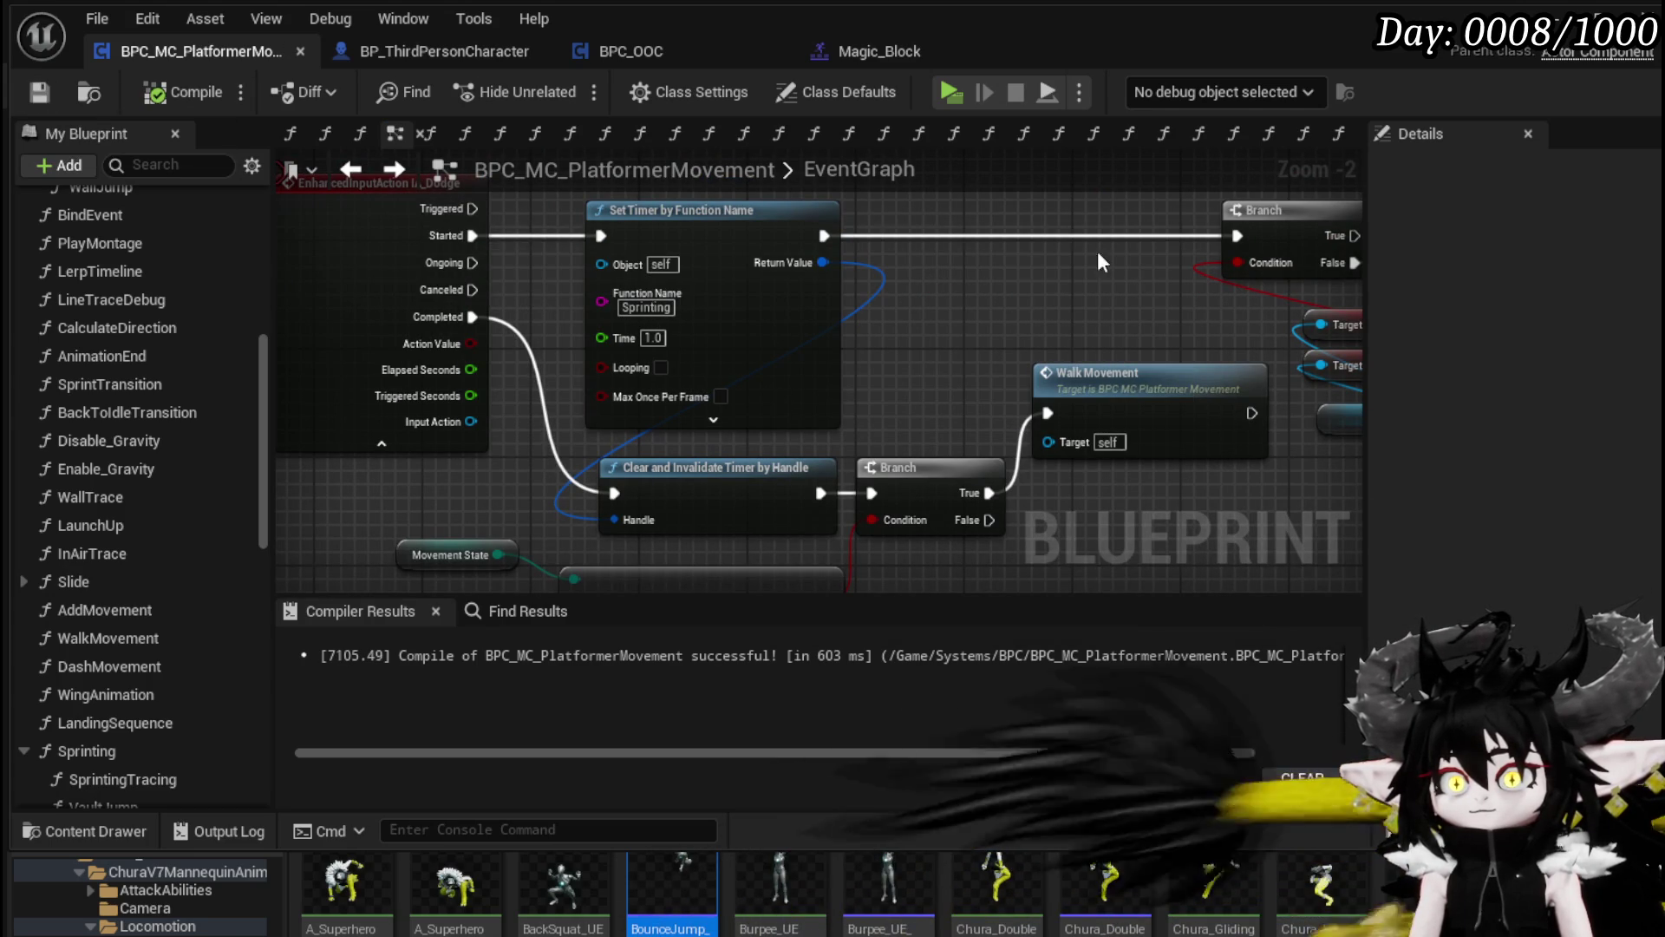
left_click(1590, 19)
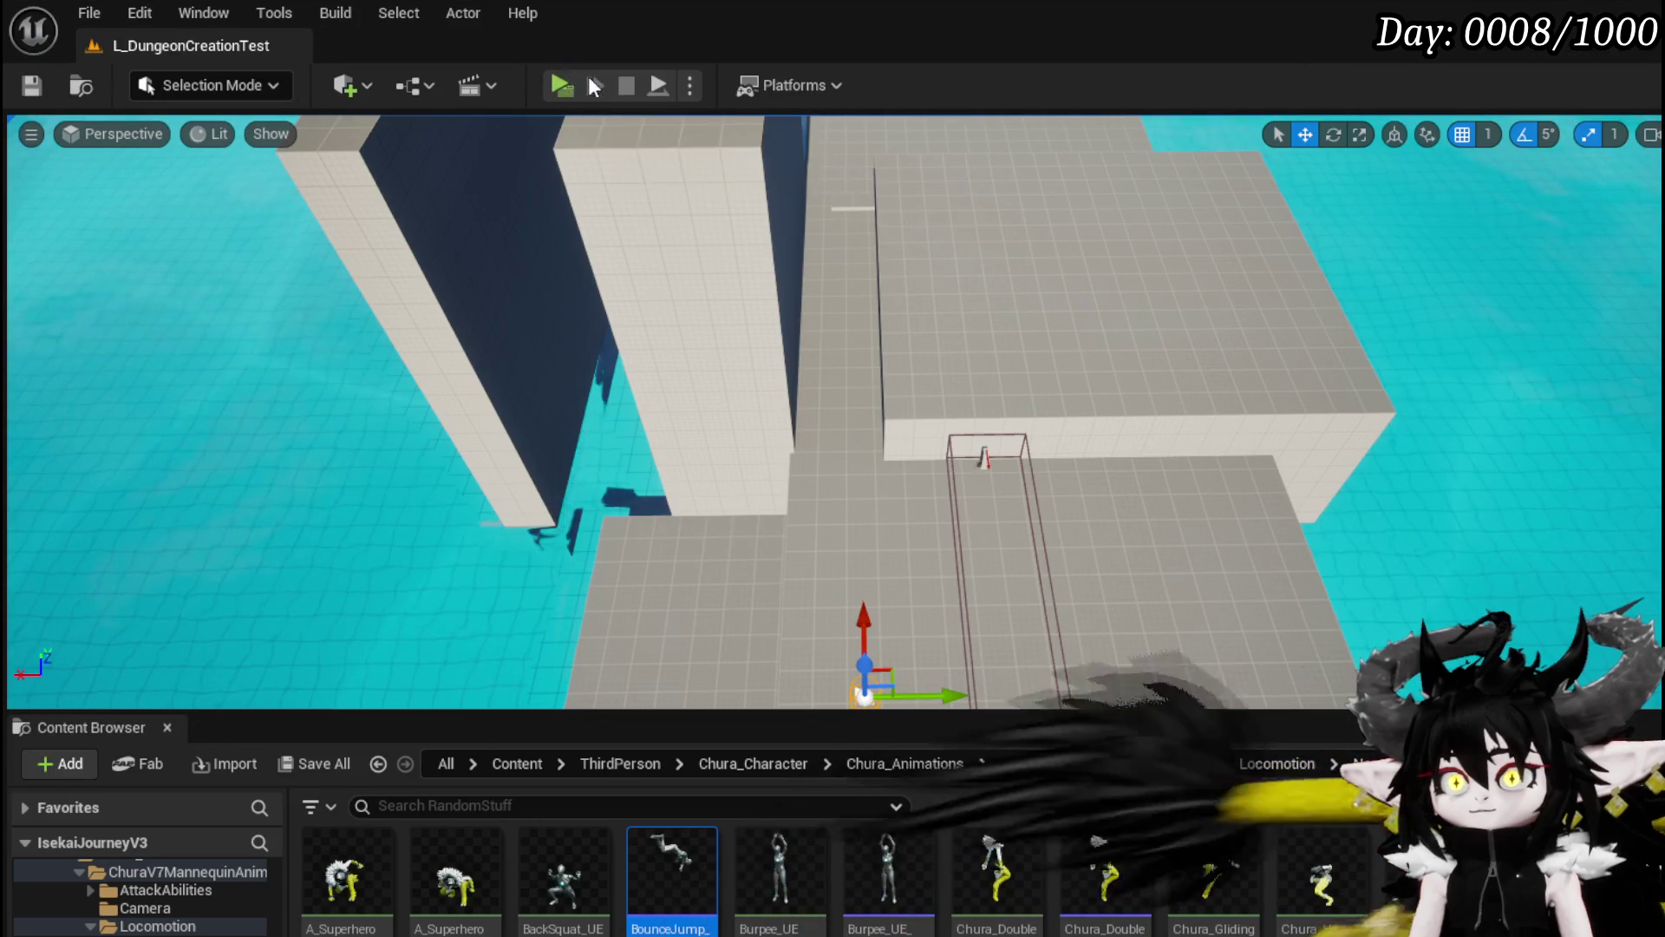
left_click(561, 85)
Step: Test forward and sideways dashes in the play preview using W, S, Shift and Space
key("w")
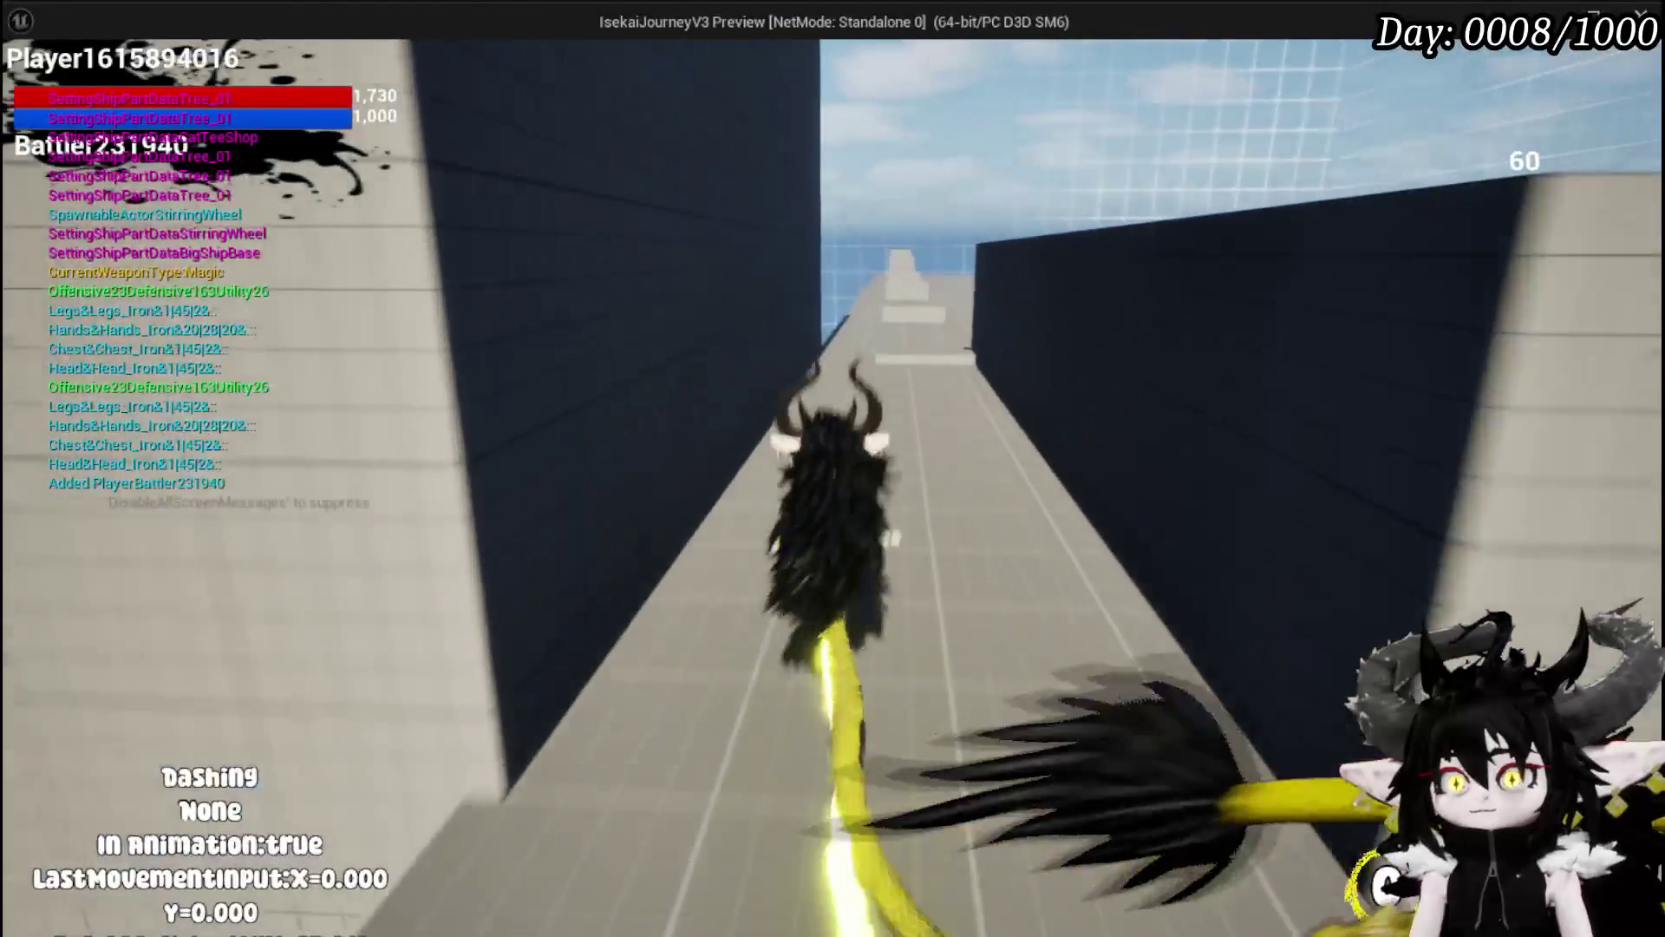
key("shift")
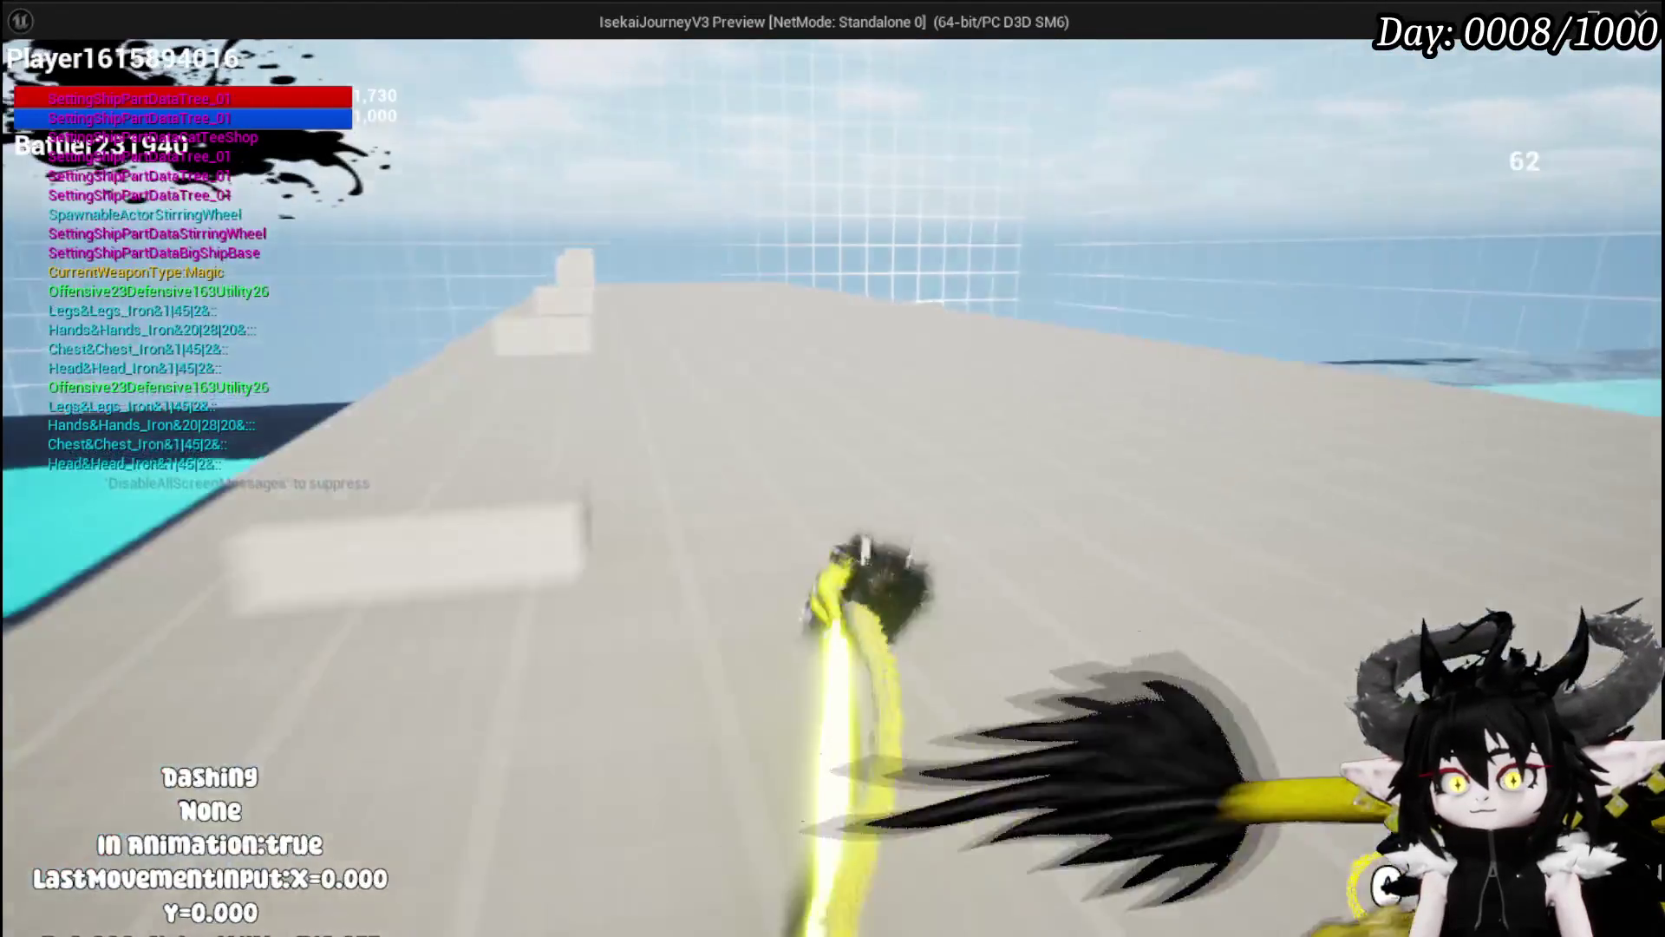
key("space")
key("shift")
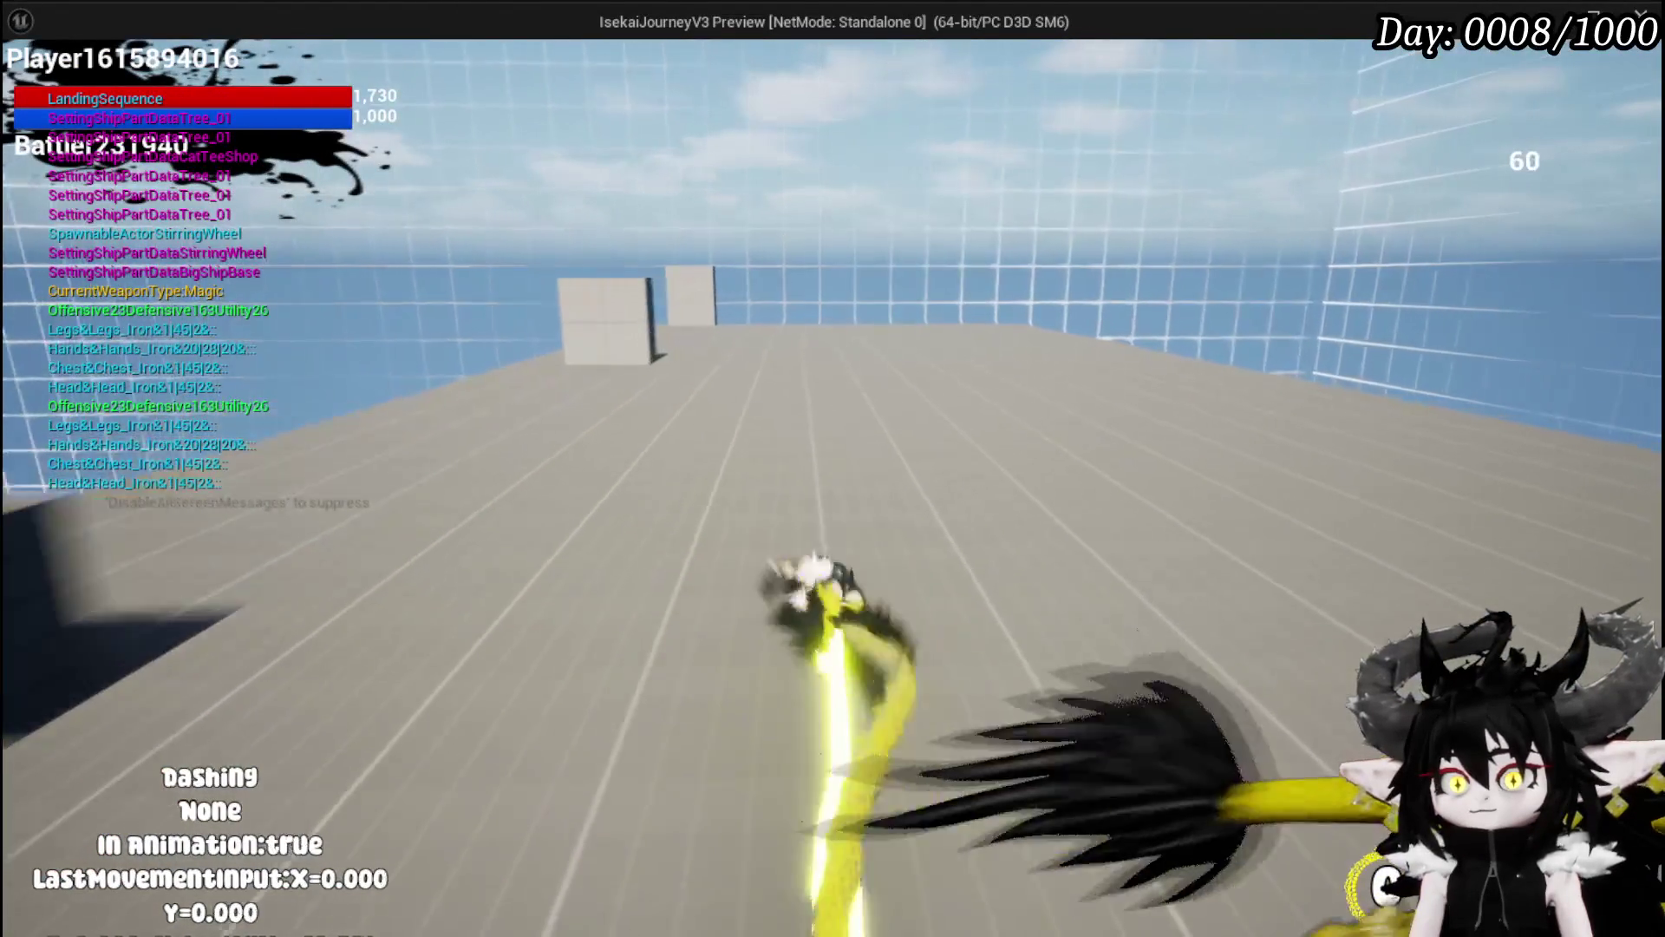
key("s")
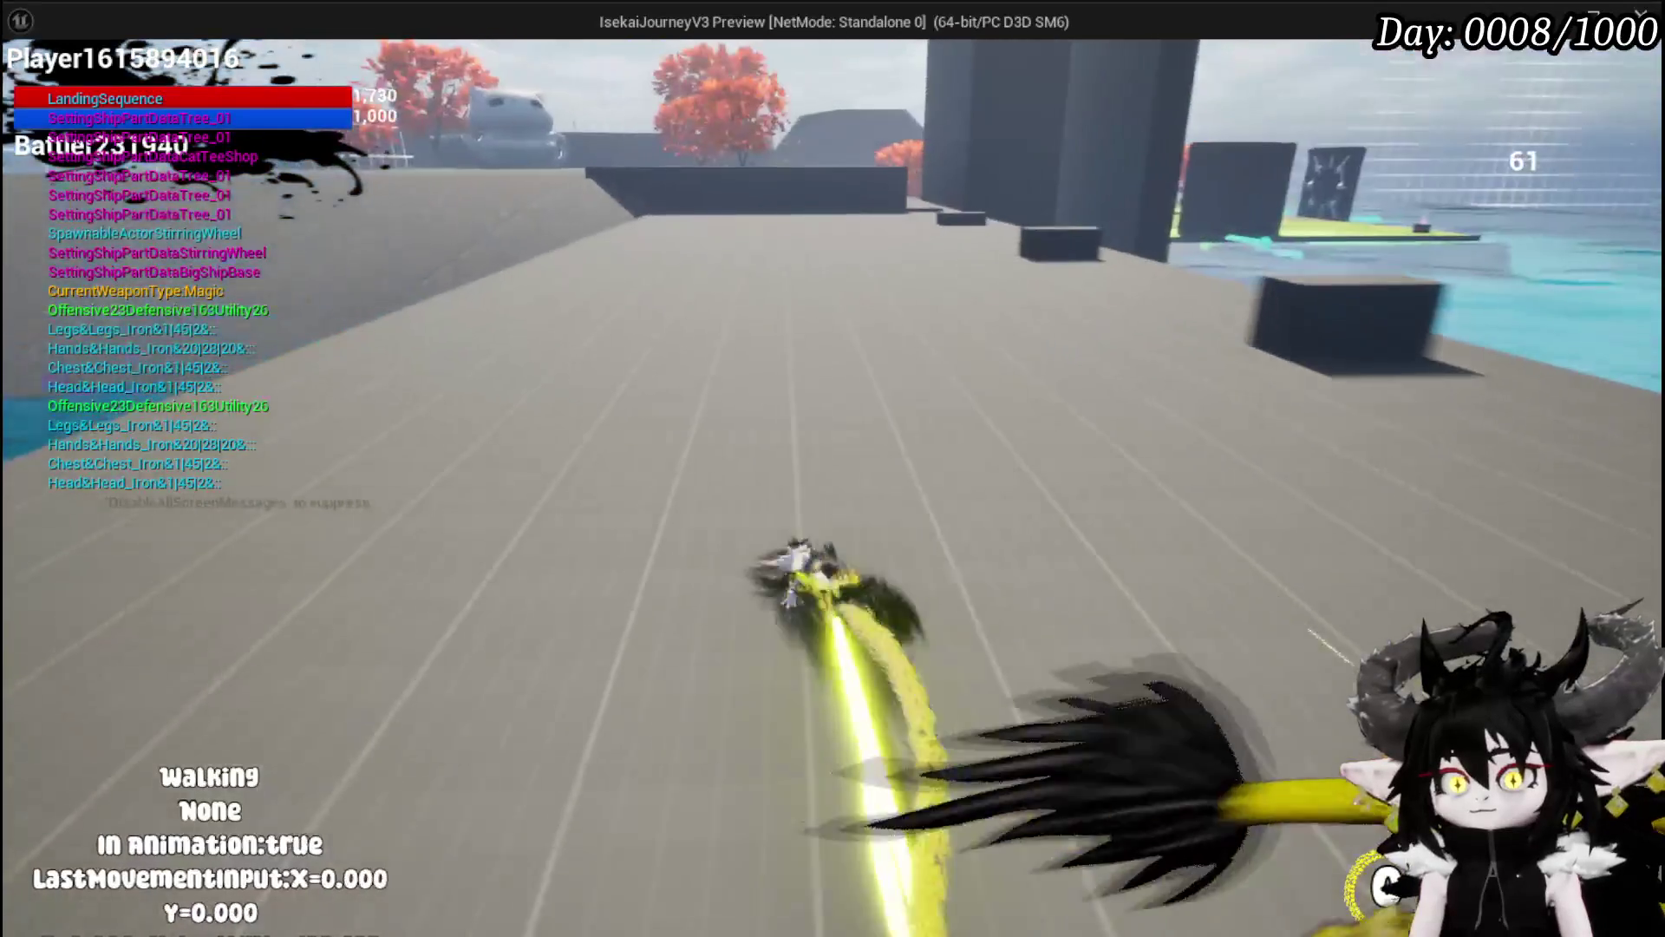
key("shift")
key("shift")
key("shift")
key("s")
Step: Sprint the character toward the water, then end the play preview and save the project
key("shift")
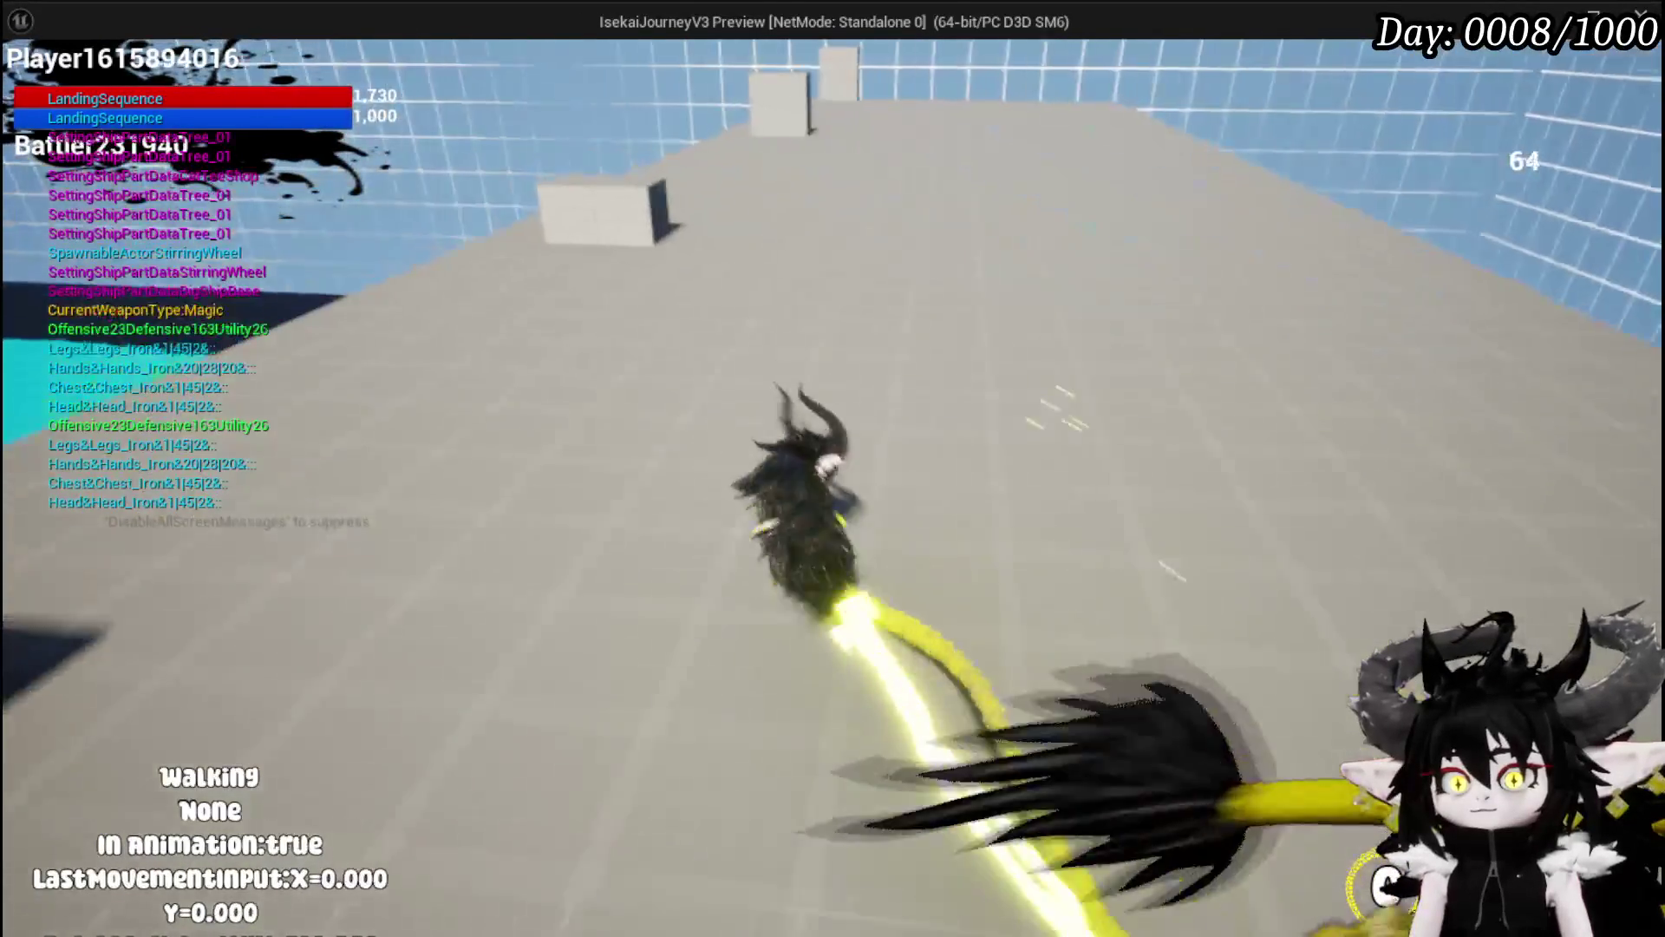
key("w")
key("w")
key("shift")
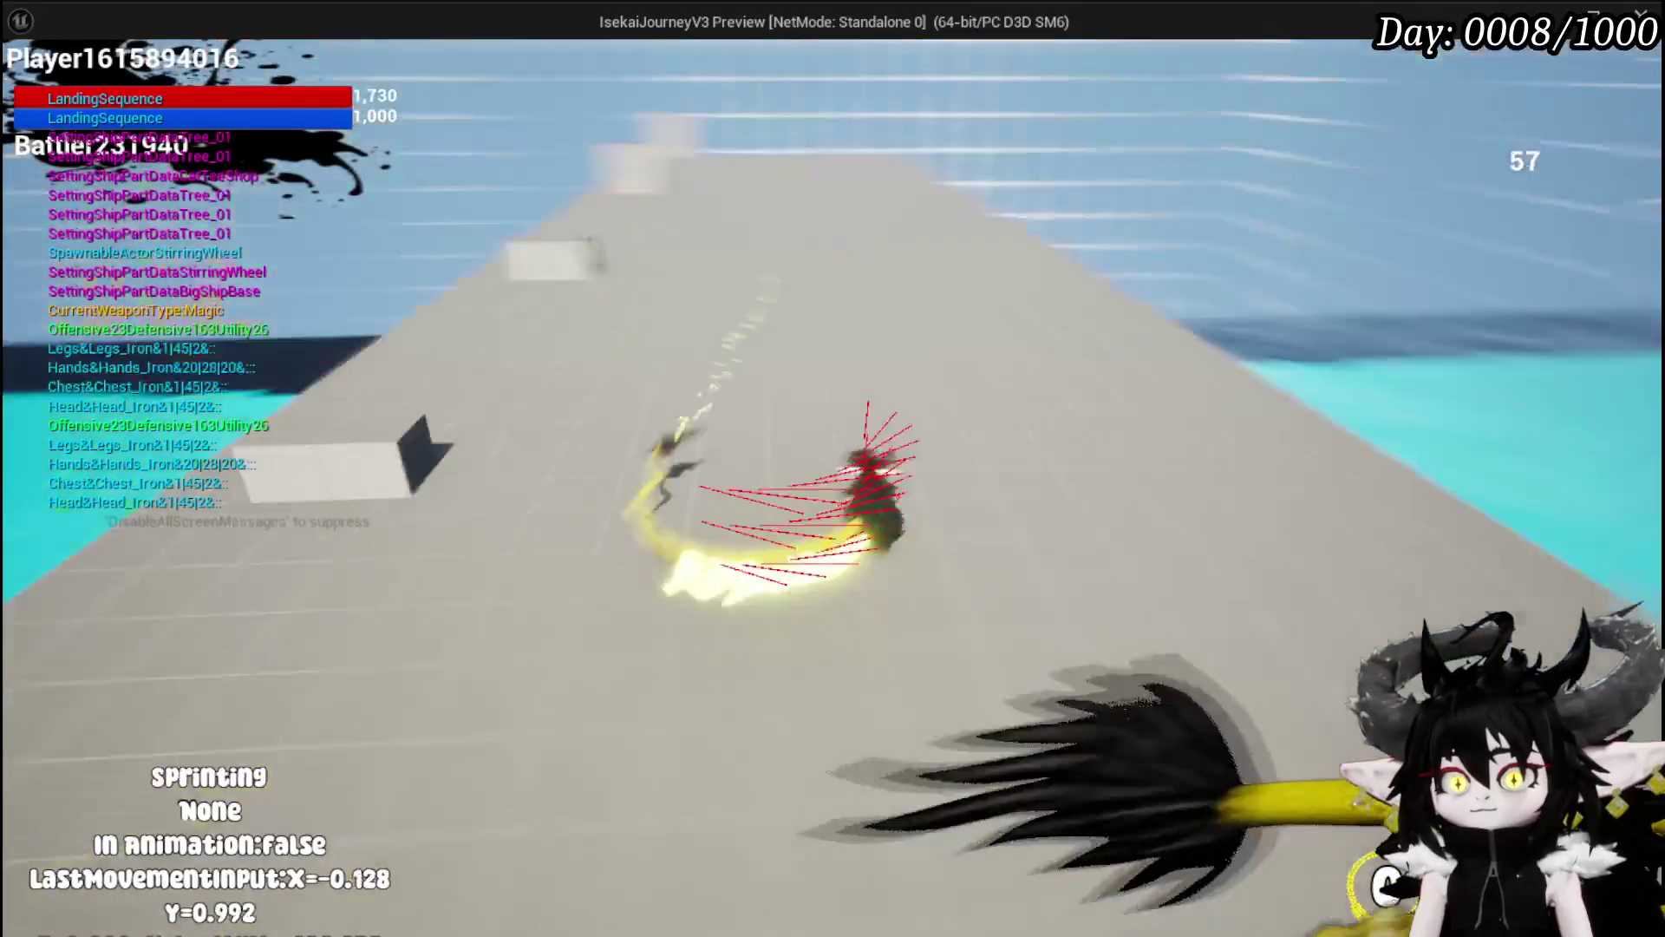
key("w")
key("shift")
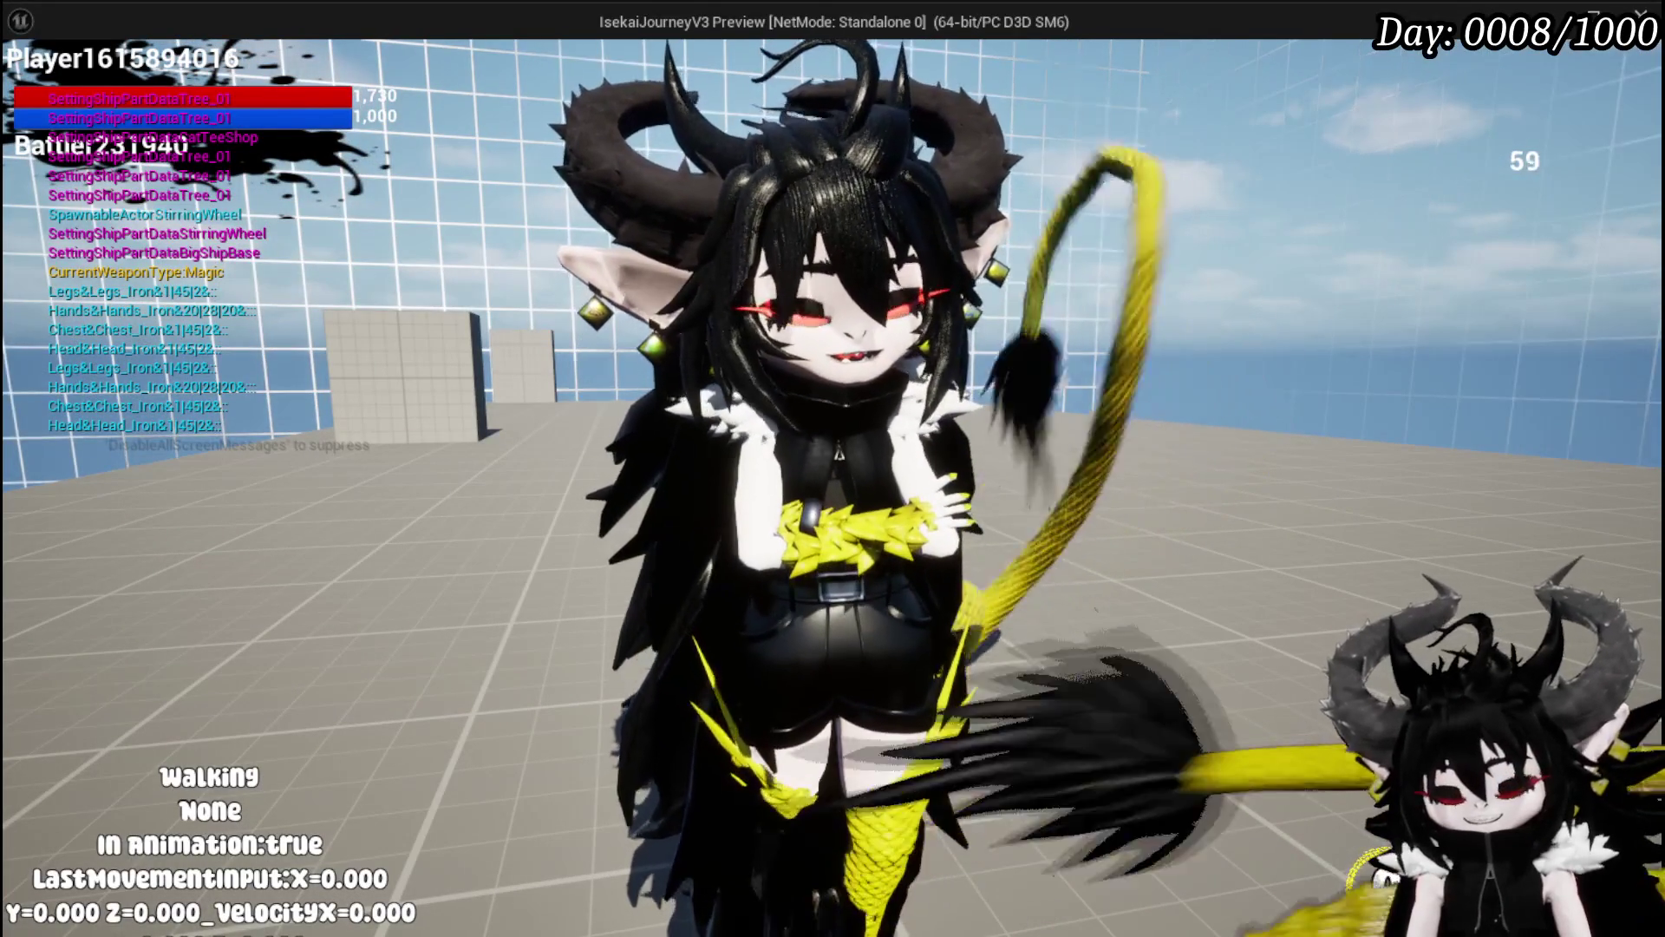
key("Escape")
key("ctrl+s")
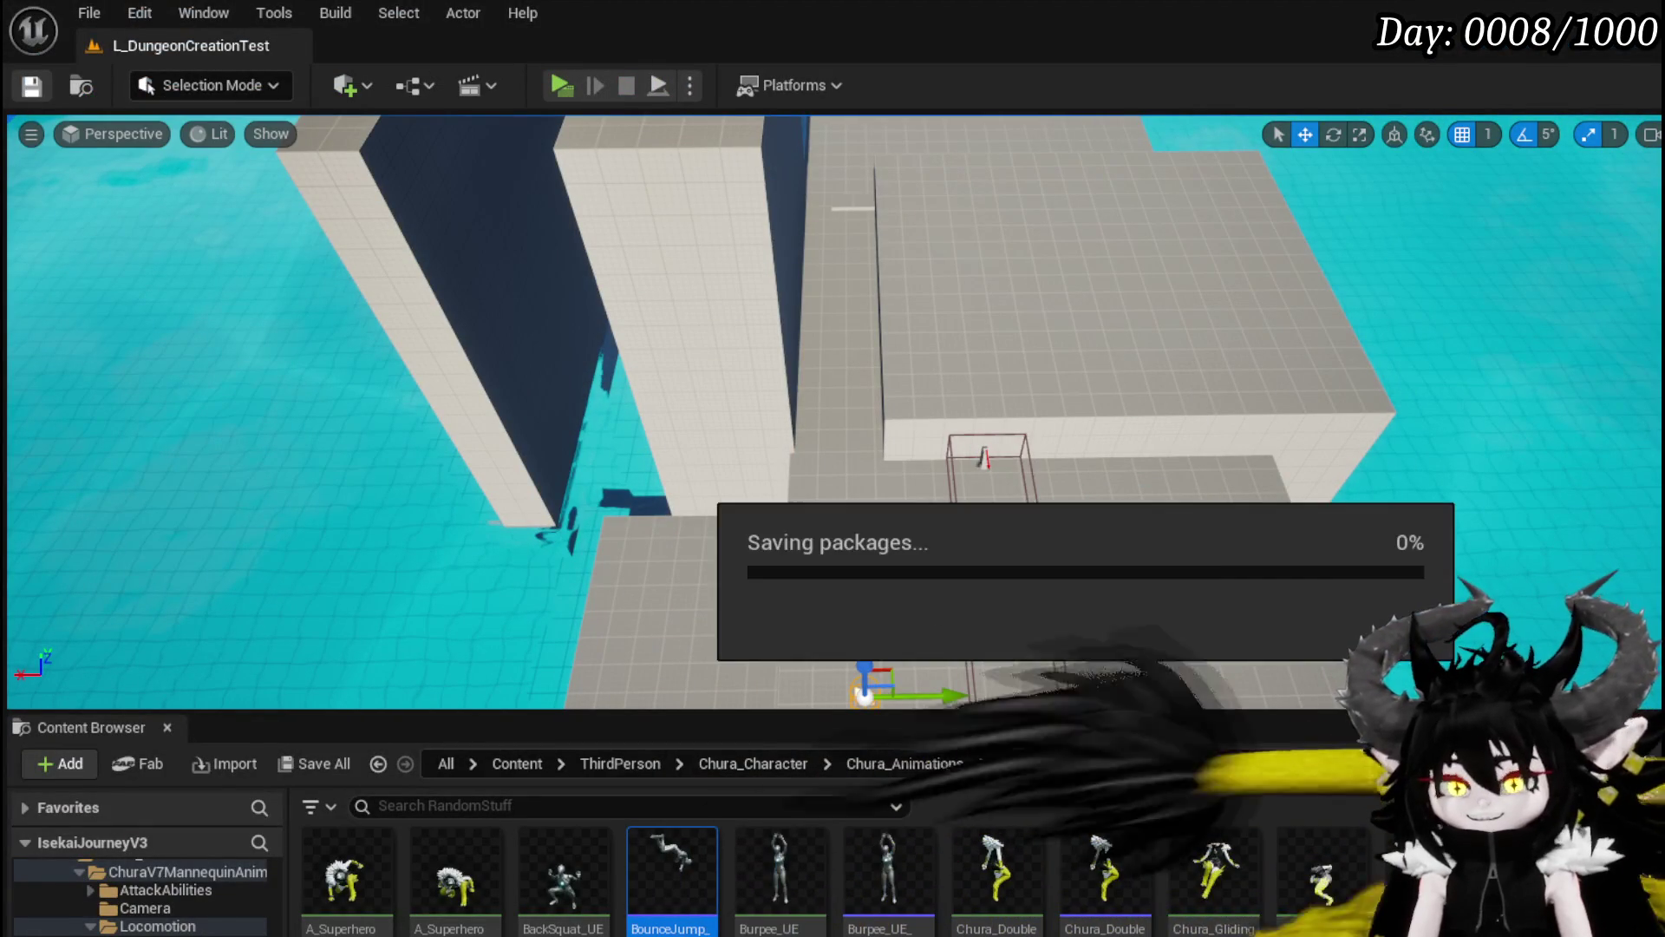
Step: Add a breakpoint to the Walk Movement node in BPC_MC_PlatformerMovement
key("alt+Tab")
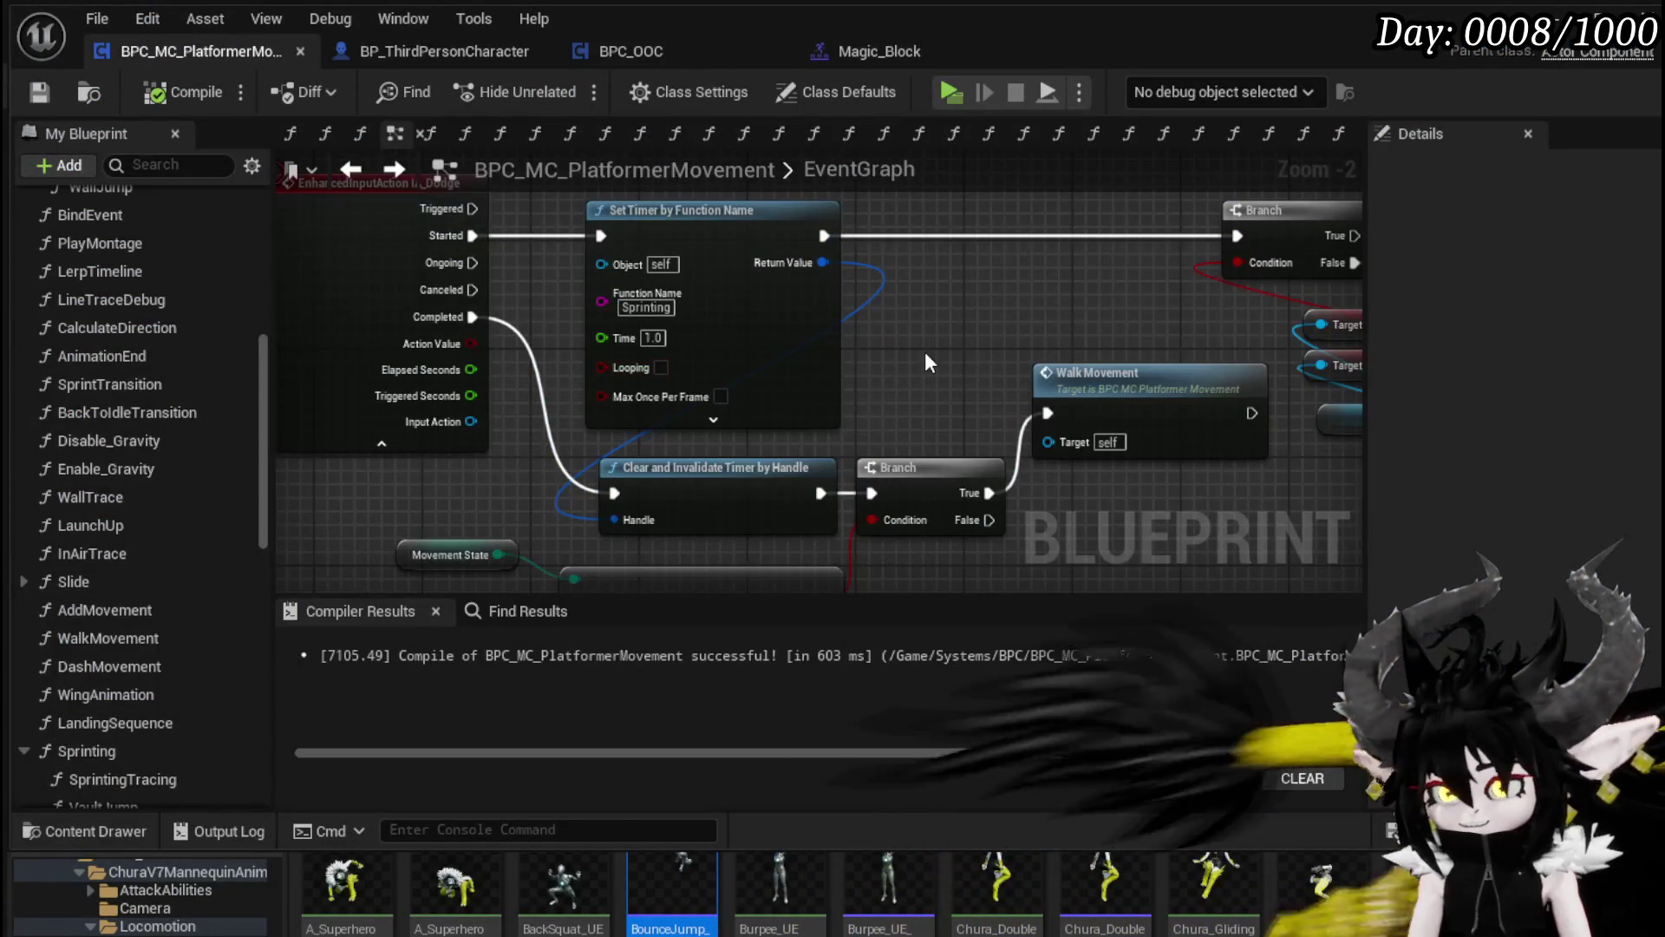
mouse_move(865, 356)
left_mouse_down()
mouse_move(743, 260)
mouse_move(717, 270)
left_mouse_up()
right_click(940, 332)
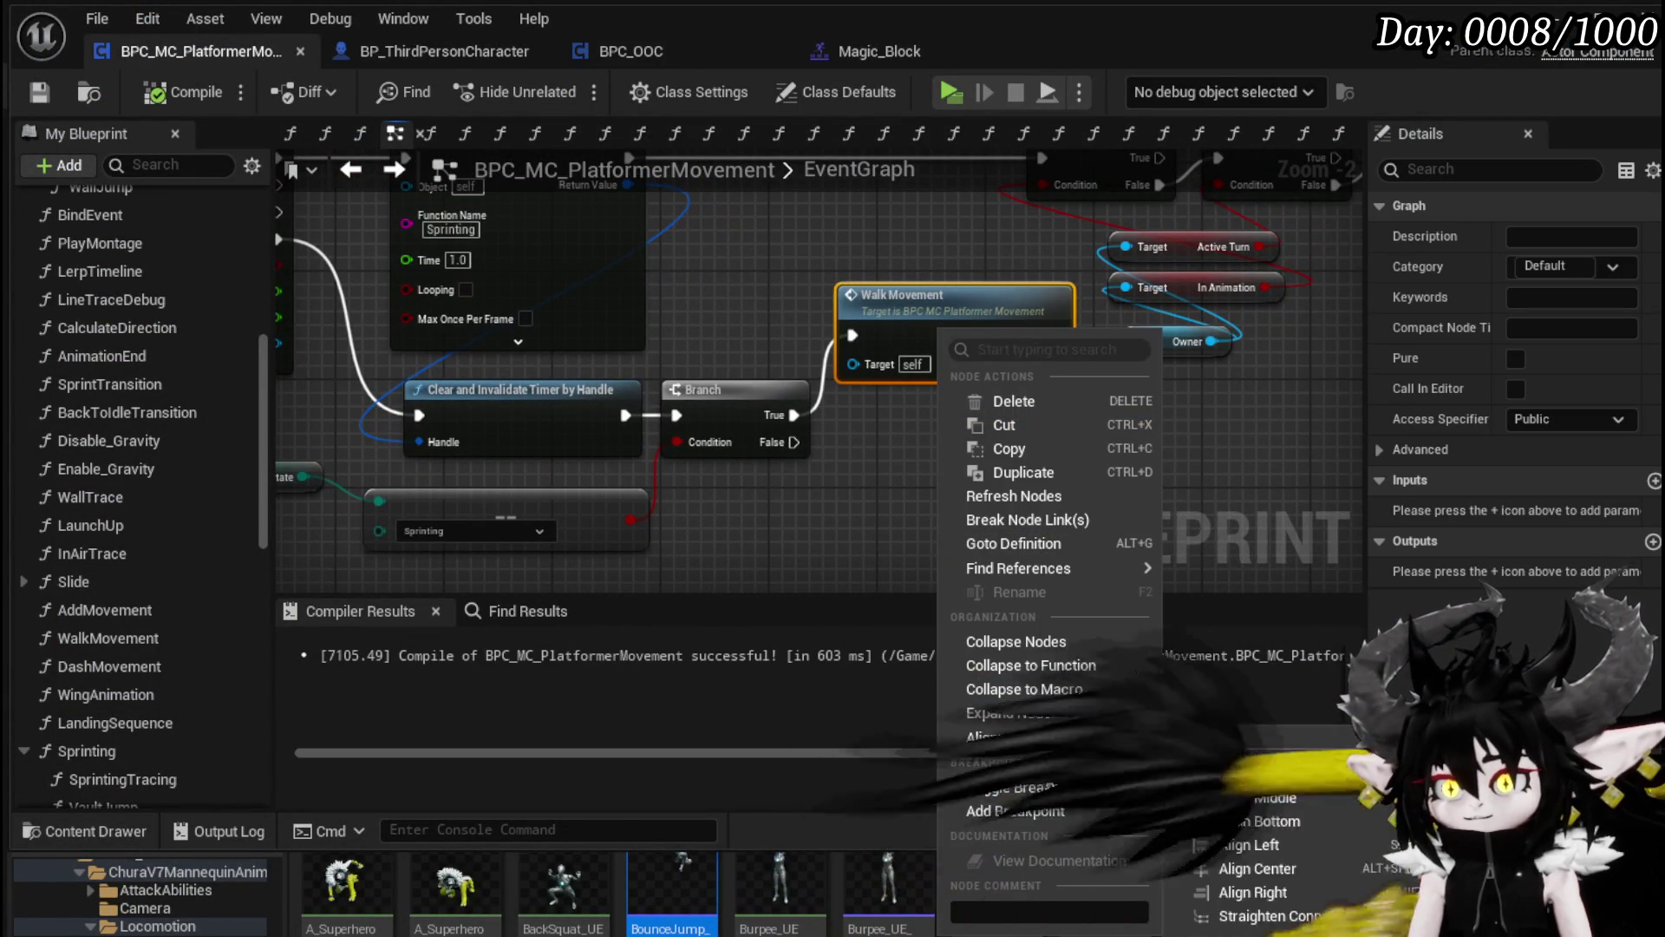
left_click(1039, 809)
left_click(955, 430)
mouse_move(955, 430)
left_mouse_down()
mouse_move(1178, 455)
mouse_move(1125, 445)
mouse_move(1136, 512)
mouse_move(1109, 519)
left_mouse_up()
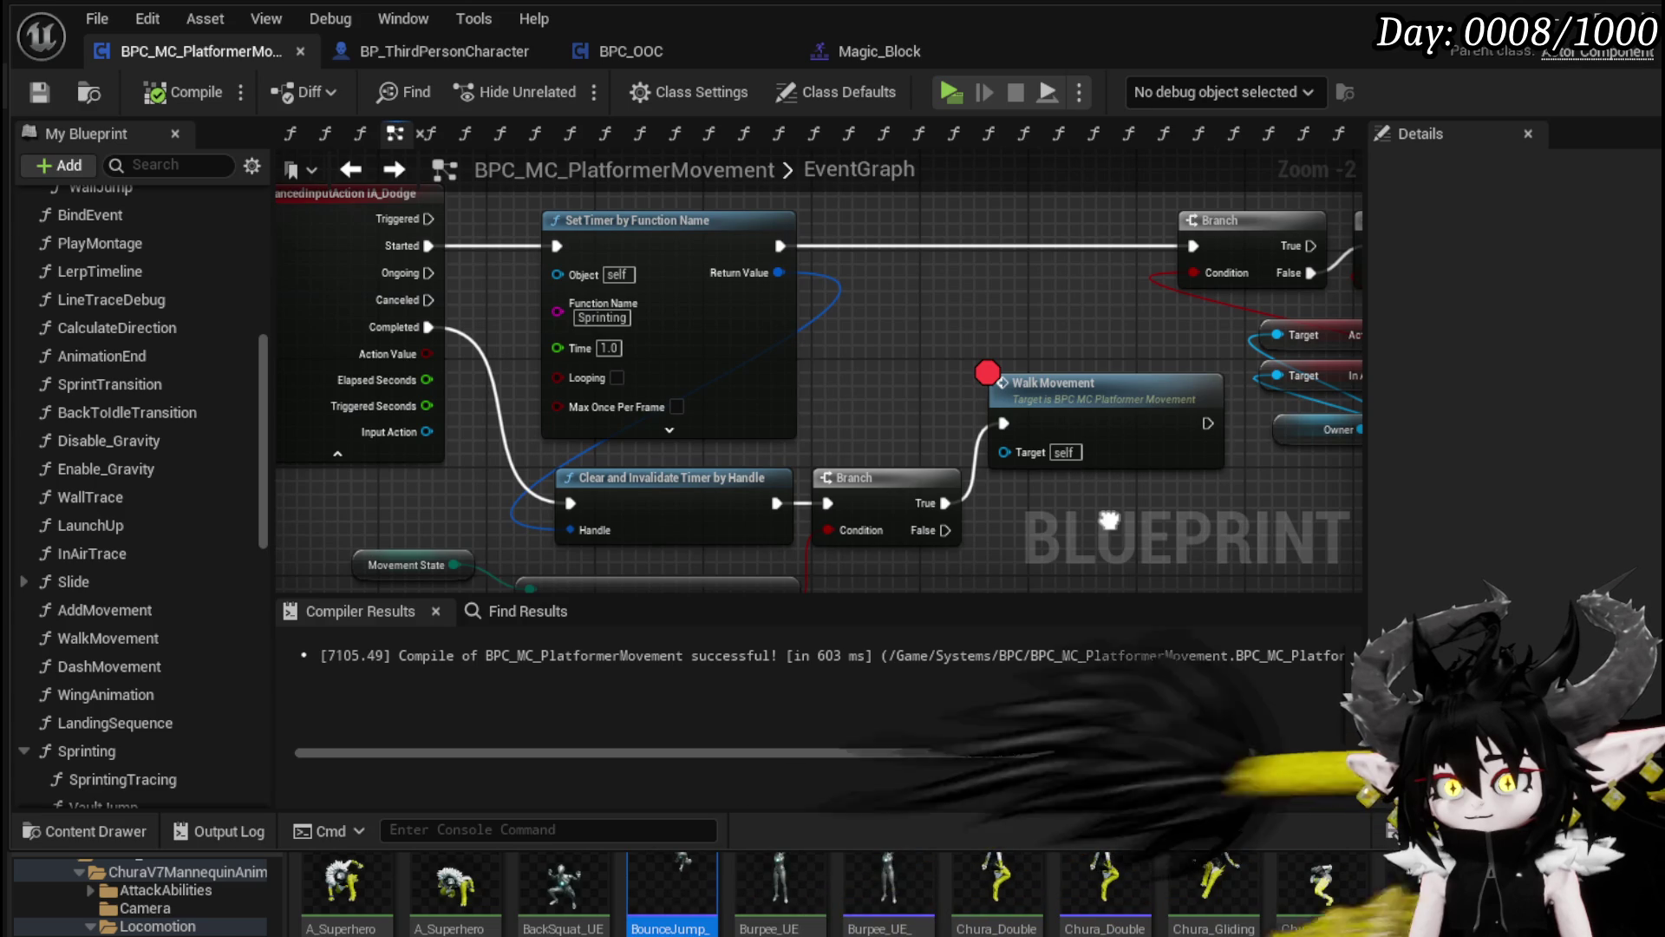
Step: Align the Branch, timer-clear and Walk Movement nodes, and enable Max Once Per Frame on Sprinting
left_click(669, 429)
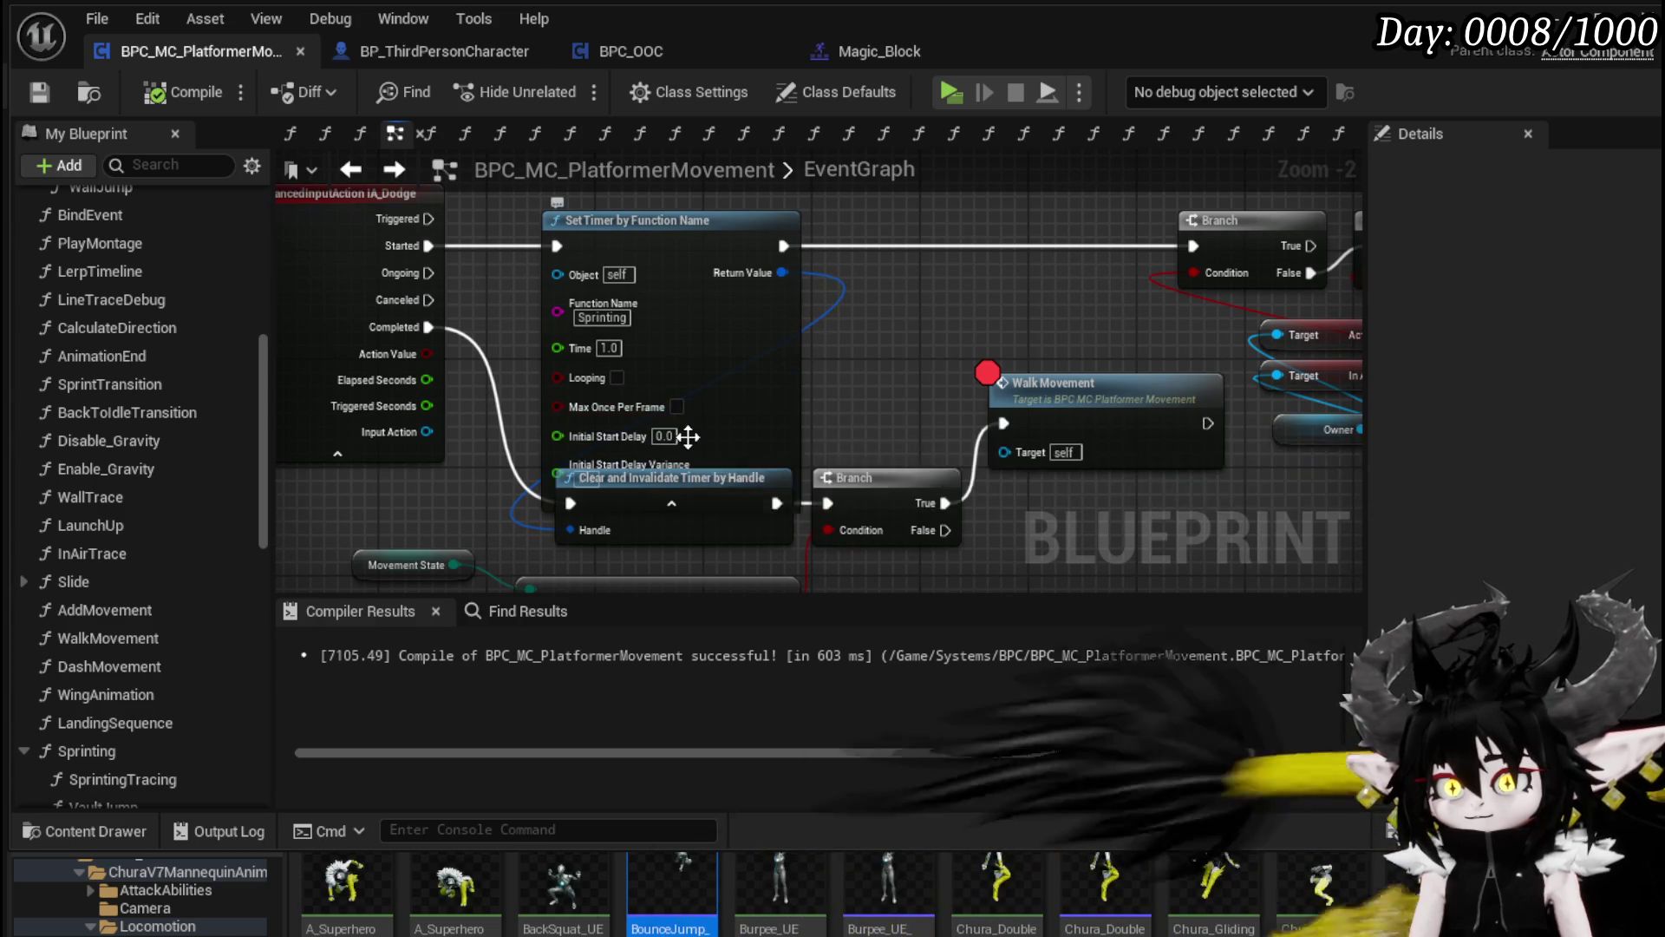
mouse_move(720, 501)
left_mouse_down()
mouse_move(719, 523)
mouse_move(692, 501)
mouse_move(696, 449)
mouse_move(760, 577)
left_mouse_up()
left_click_drag(868, 359, 867, 382)
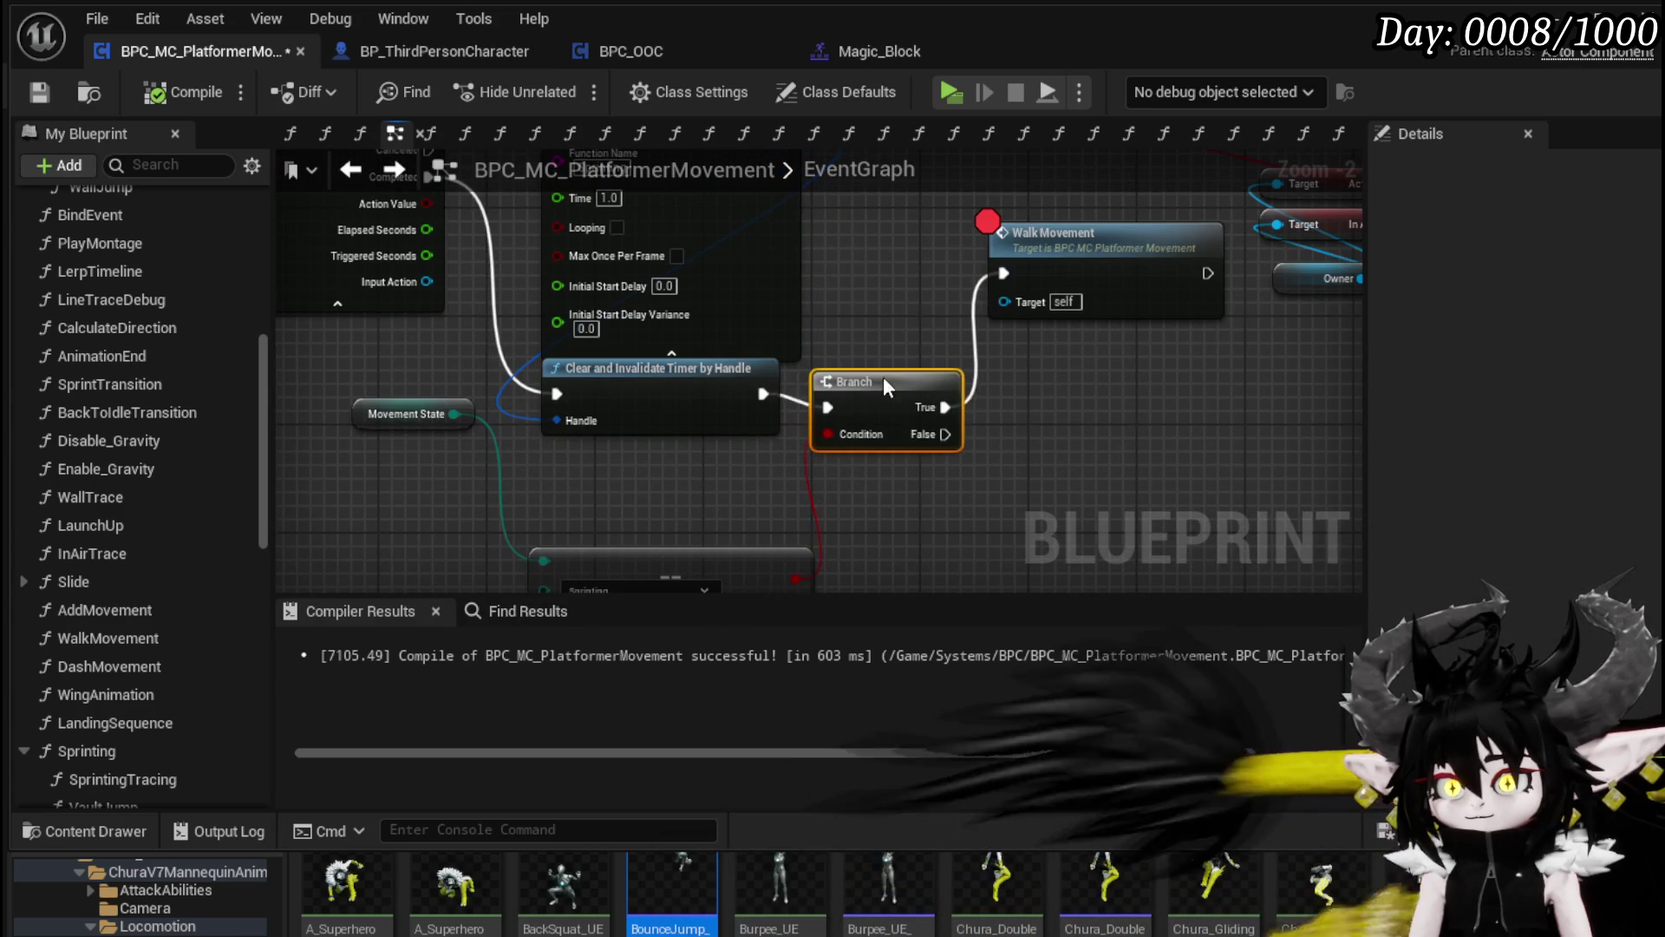
left_click_drag(721, 371, 737, 395)
left_click_drag(1093, 234, 1076, 342)
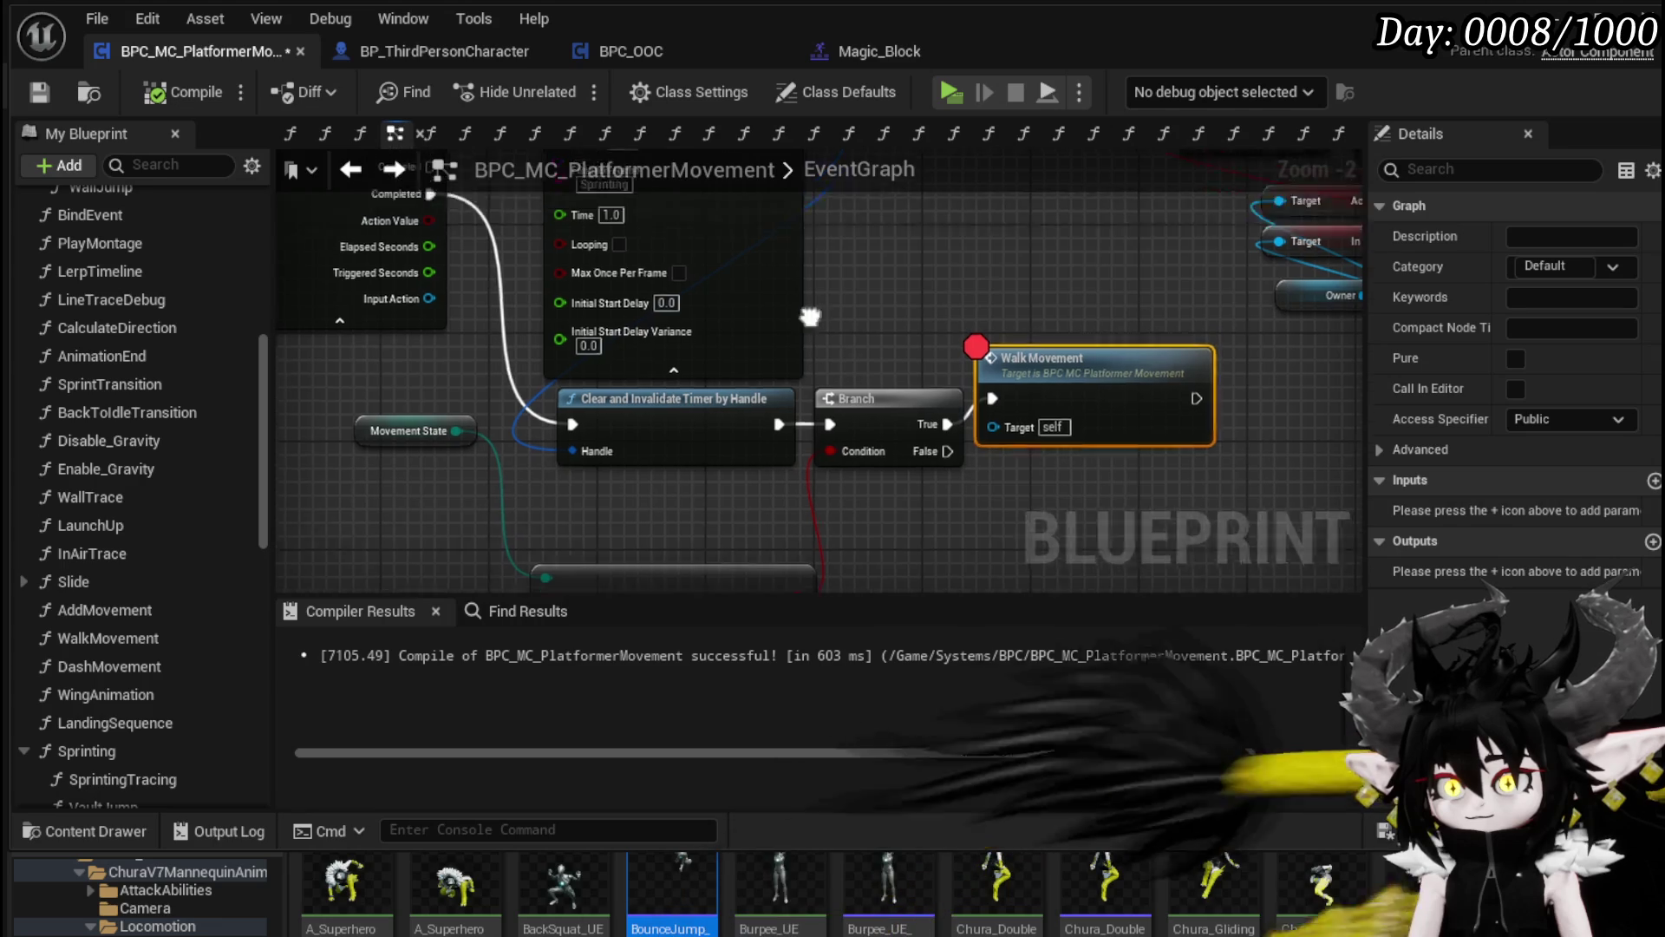
left_click(703, 417)
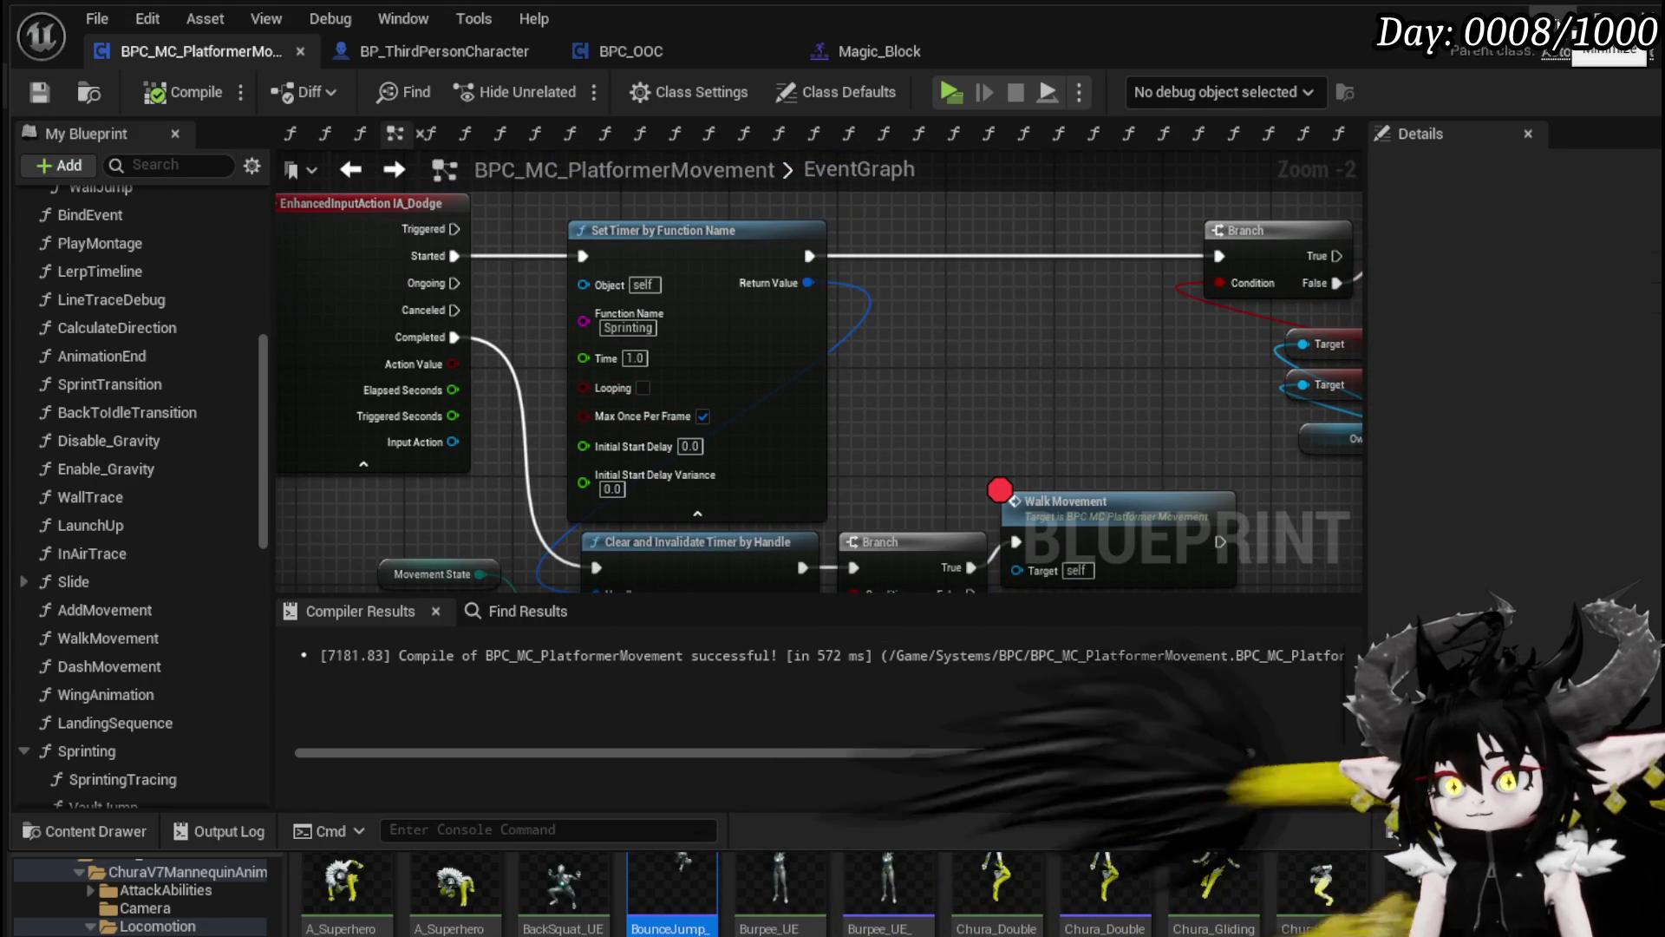
left_click(1598, 17)
Step: Start the play preview, then run, jump and dash in midair toward the platforms
left_click(564, 97)
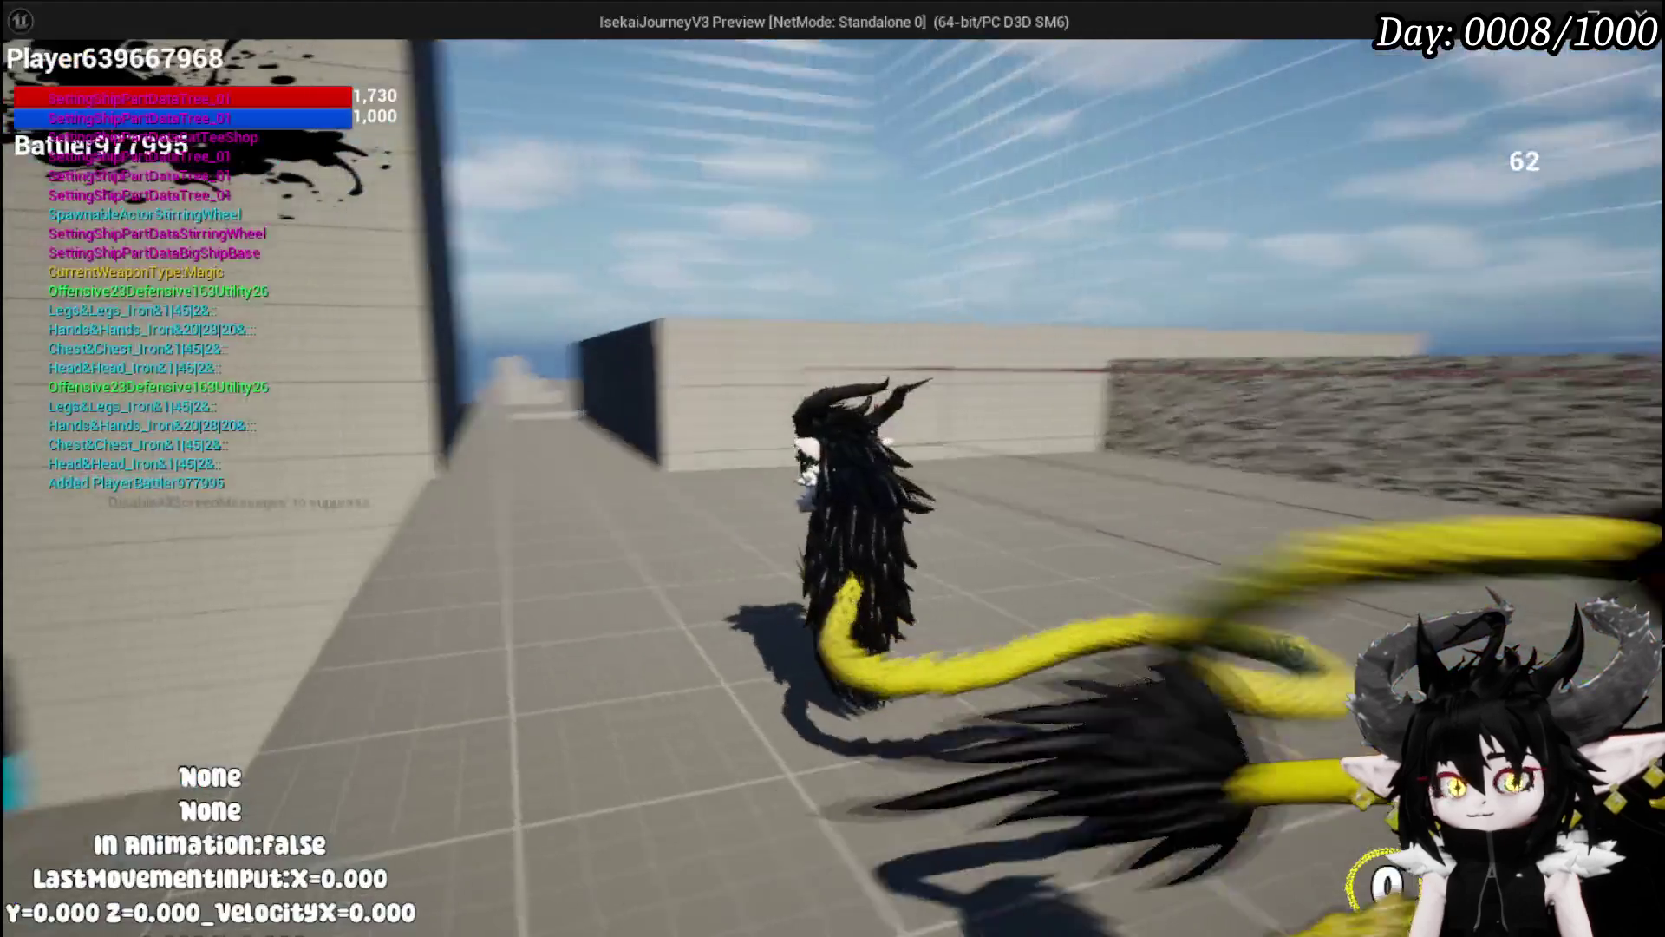
key("w")
key("space")
key("shift")
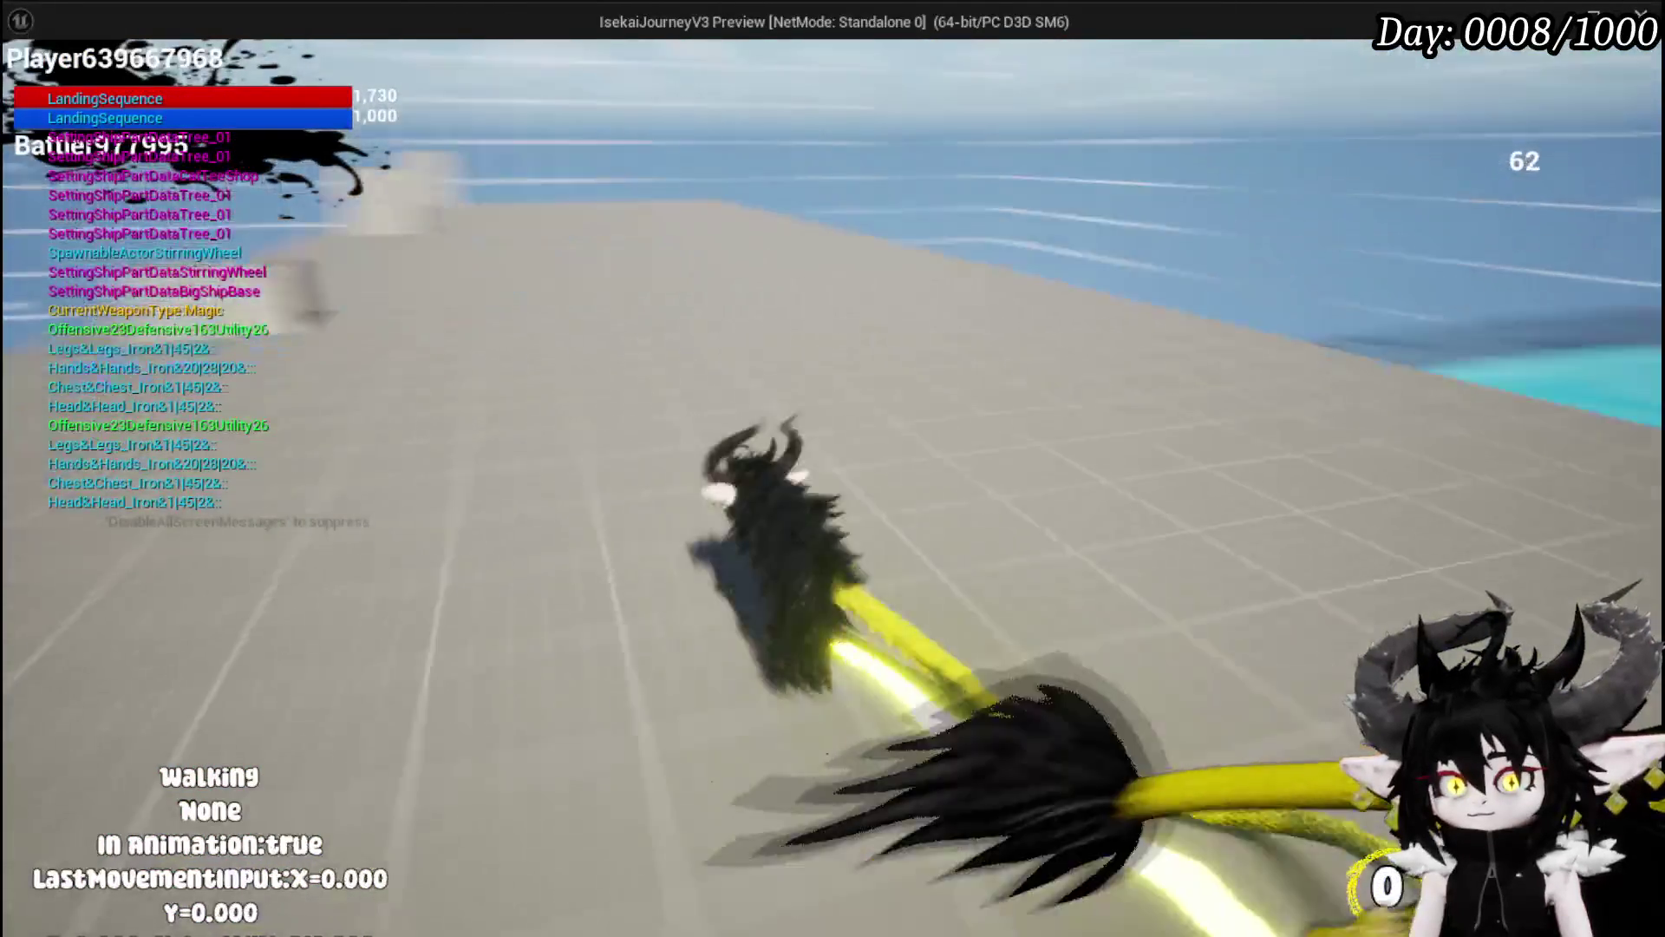
key("w")
key("w")
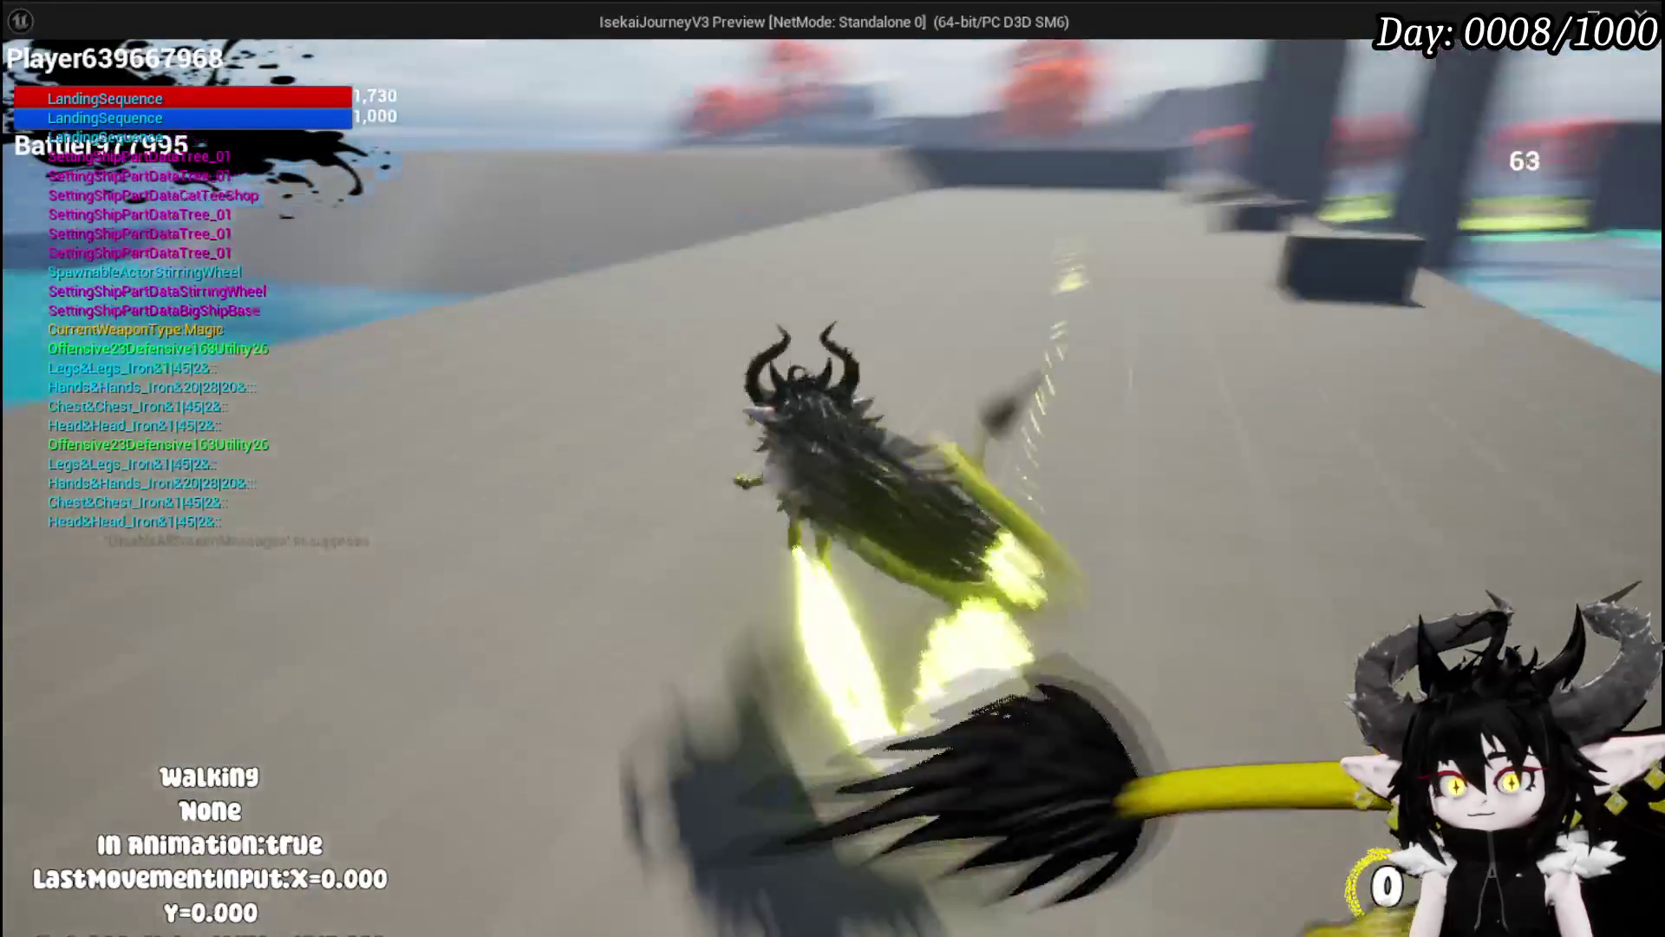
key("w")
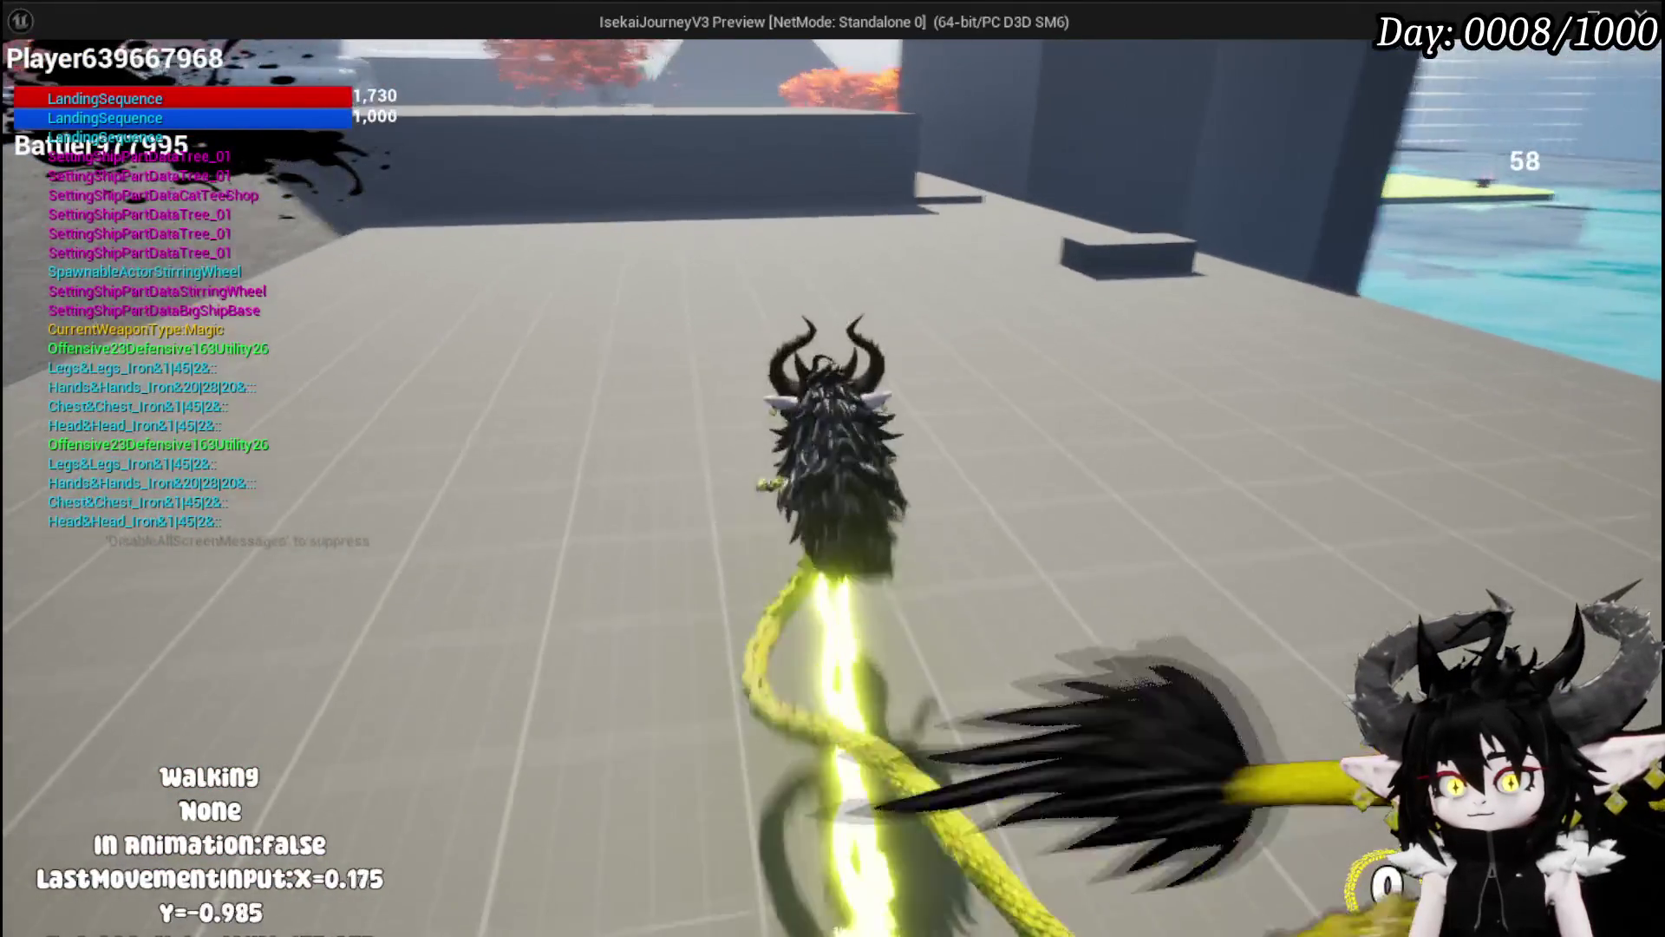
key("w")
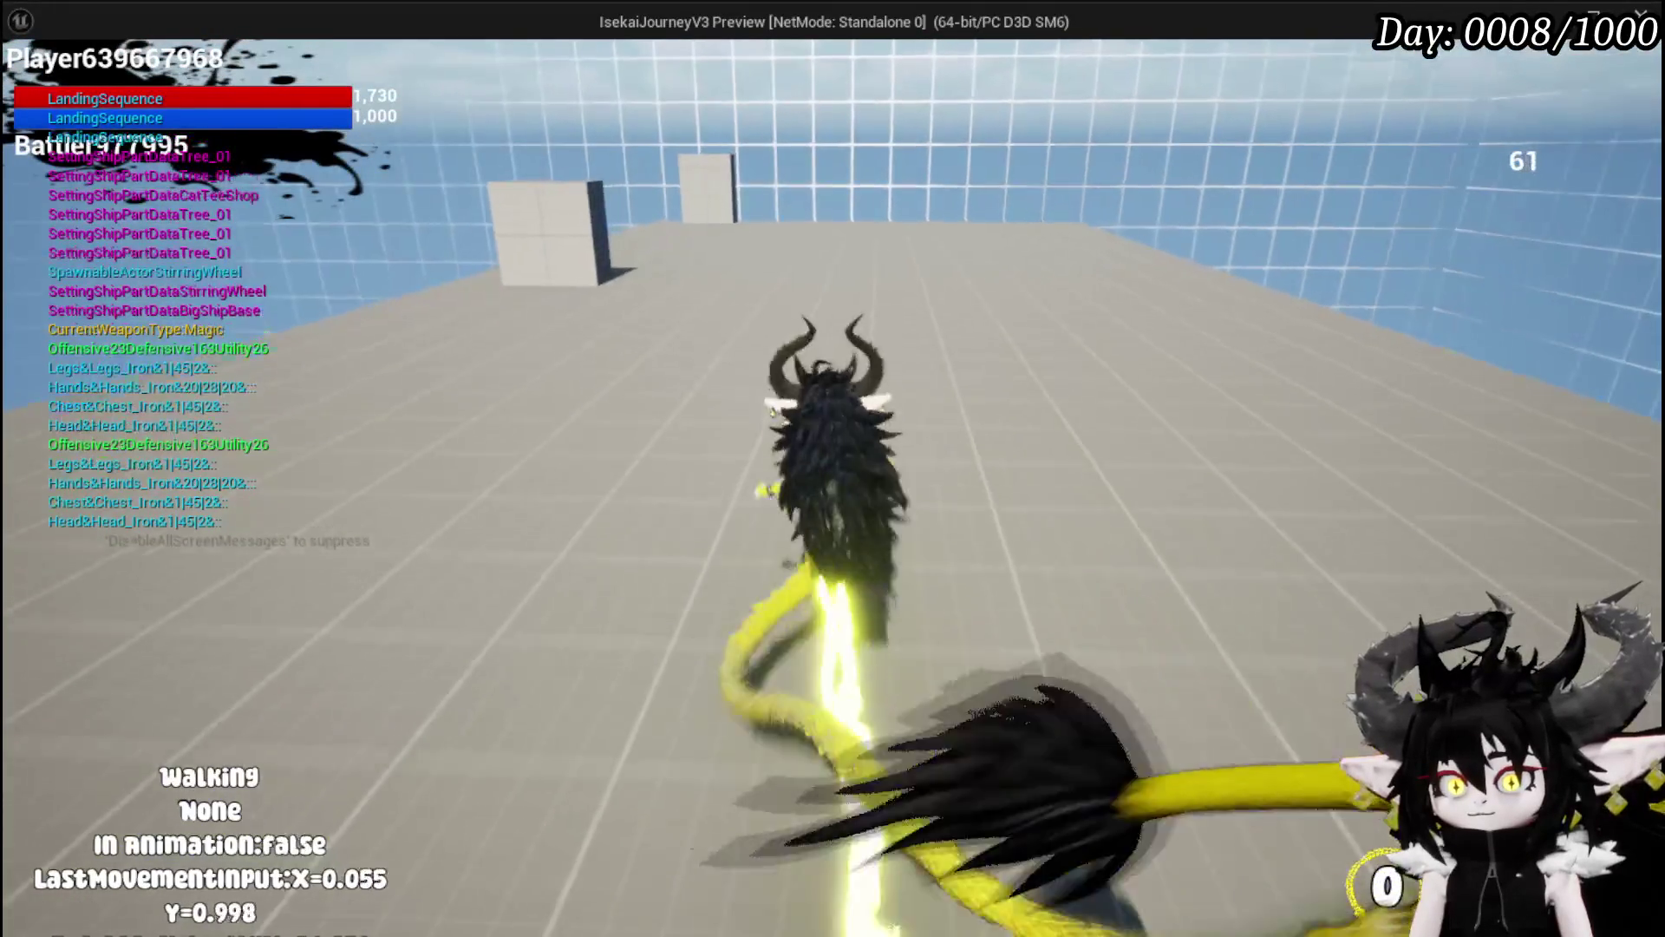
Step: Leap sideways onto the wall edge, jump and dash again, then stop the preview
key("s")
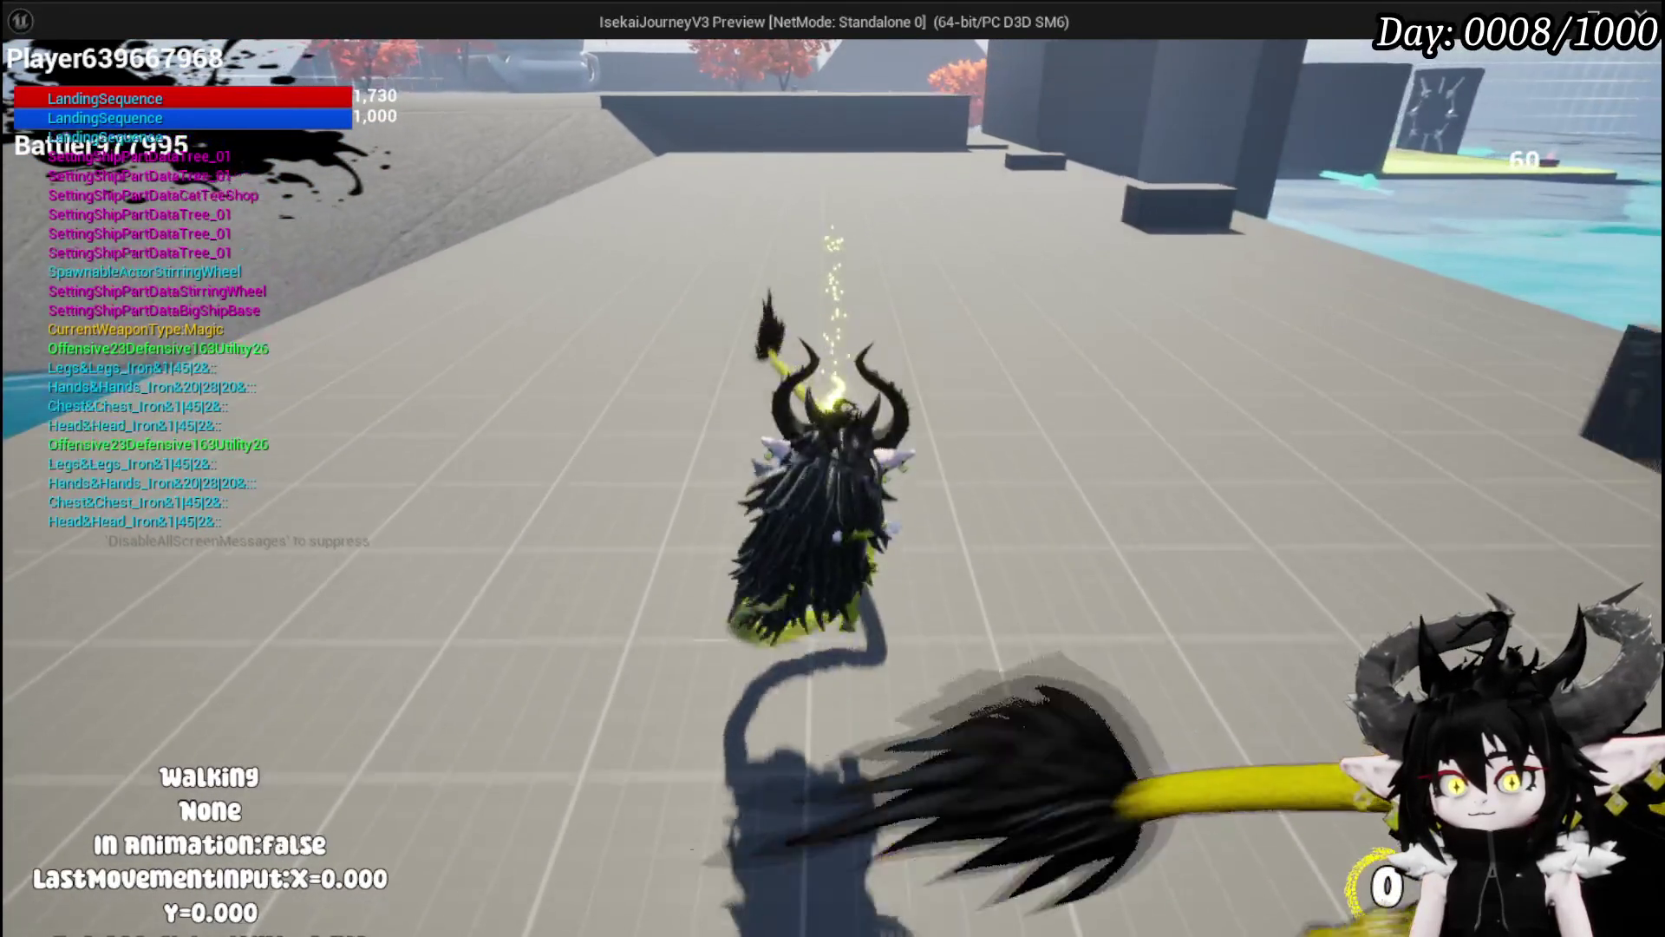
key("d")
key("space")
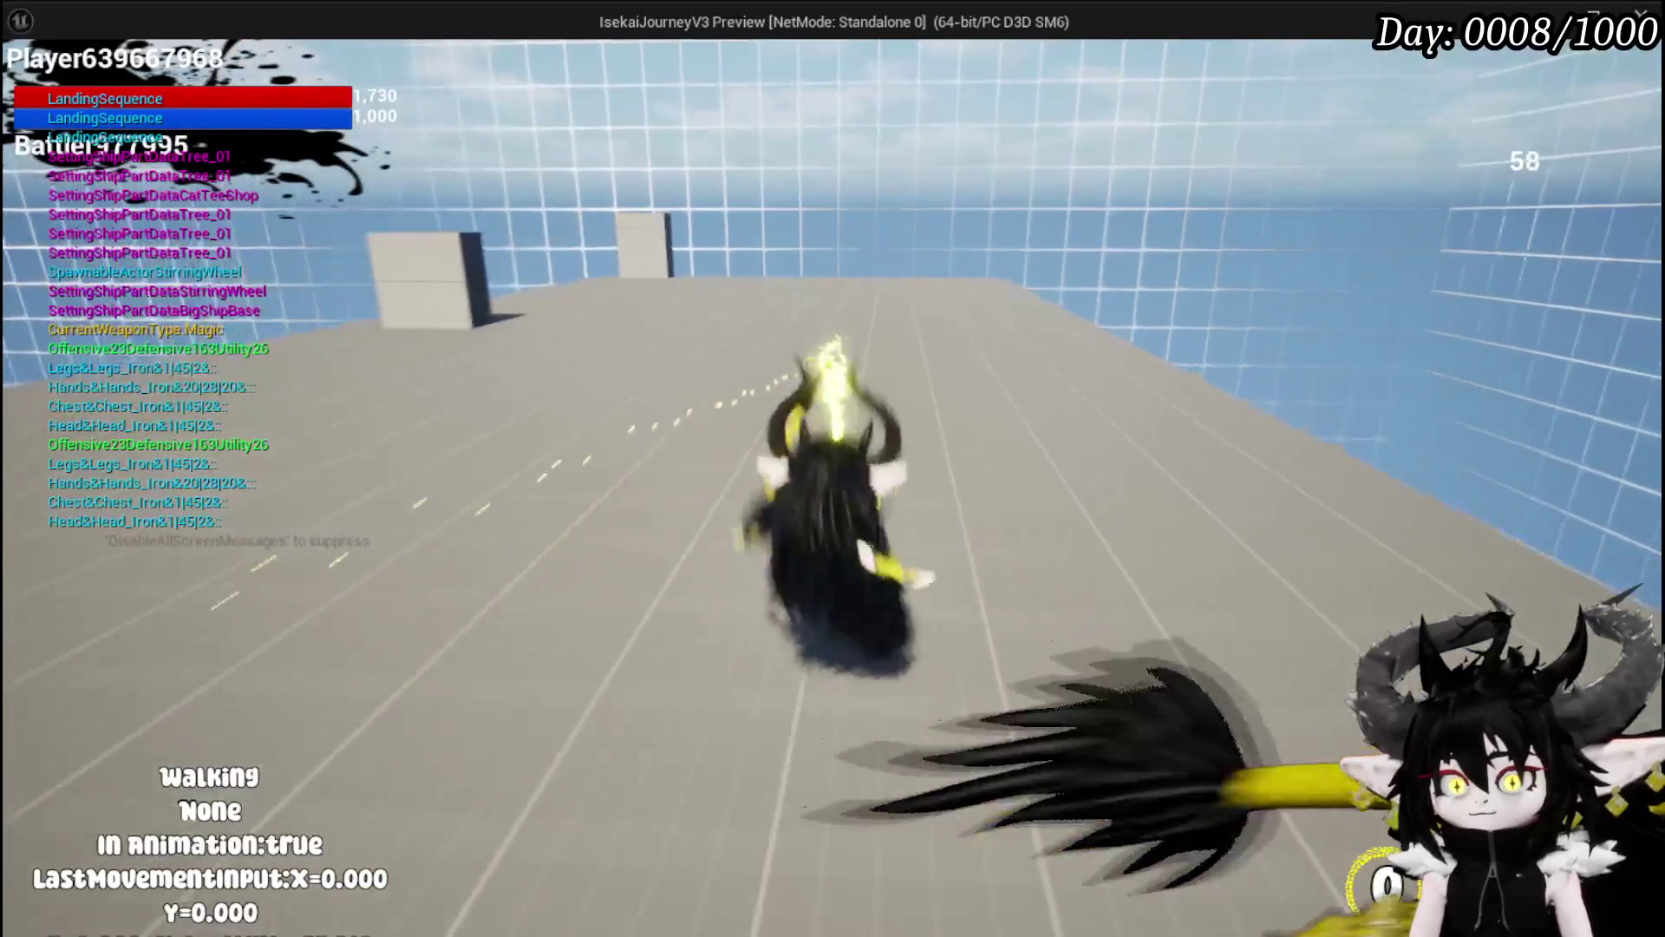
key("space")
key("shift")
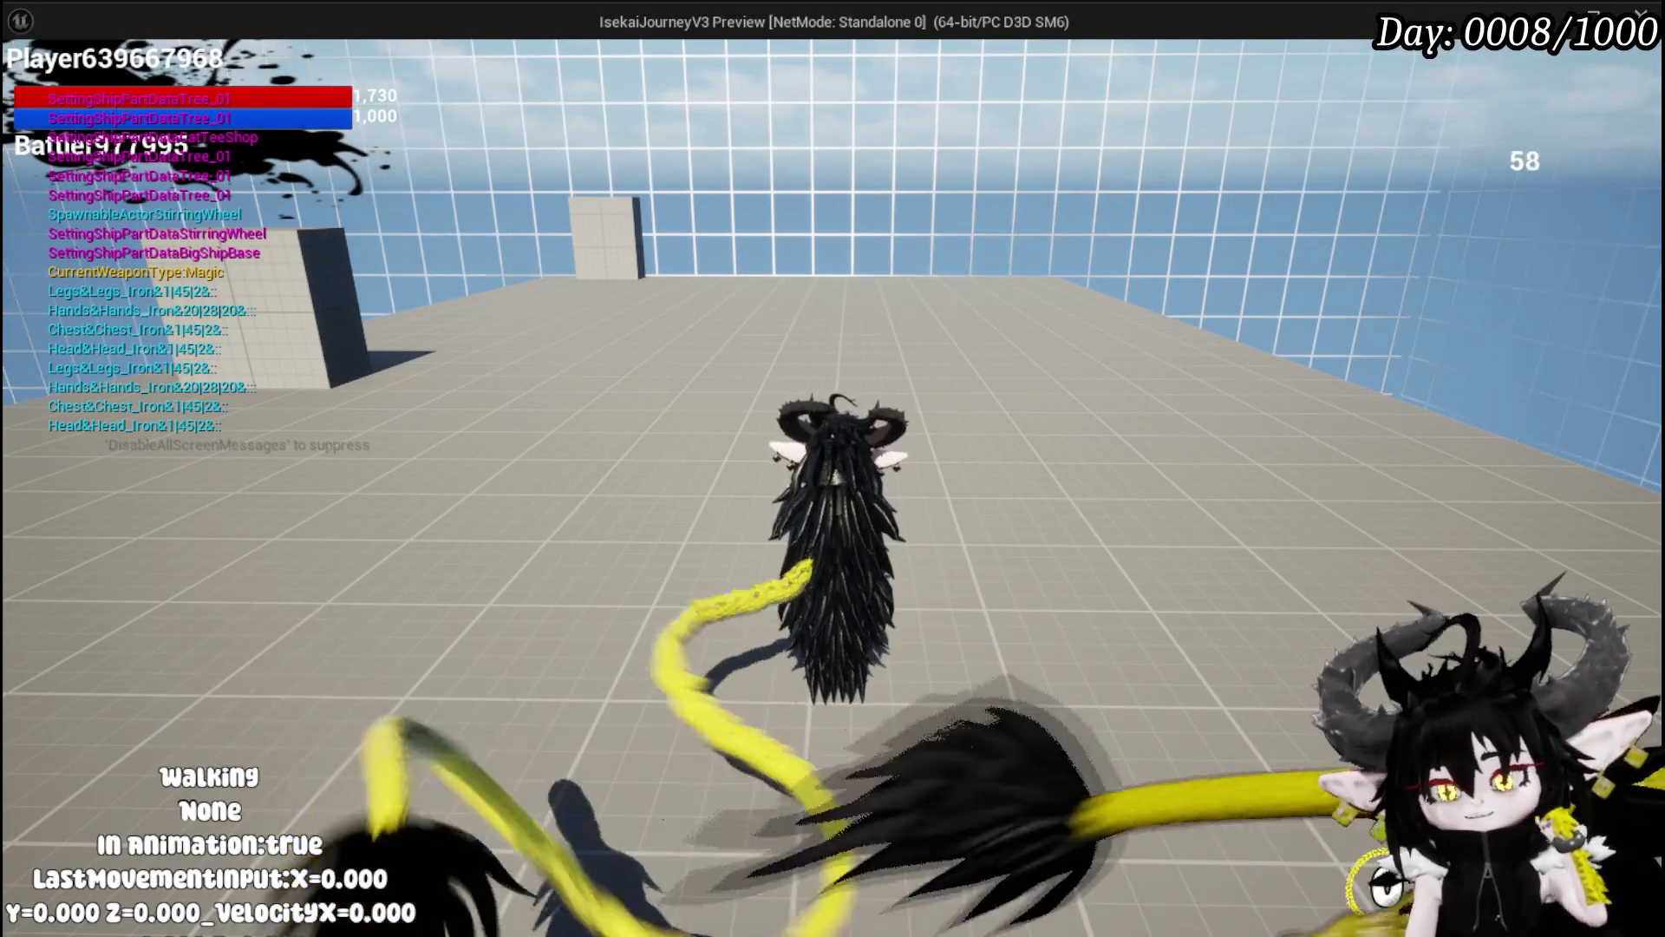
key("Escape")
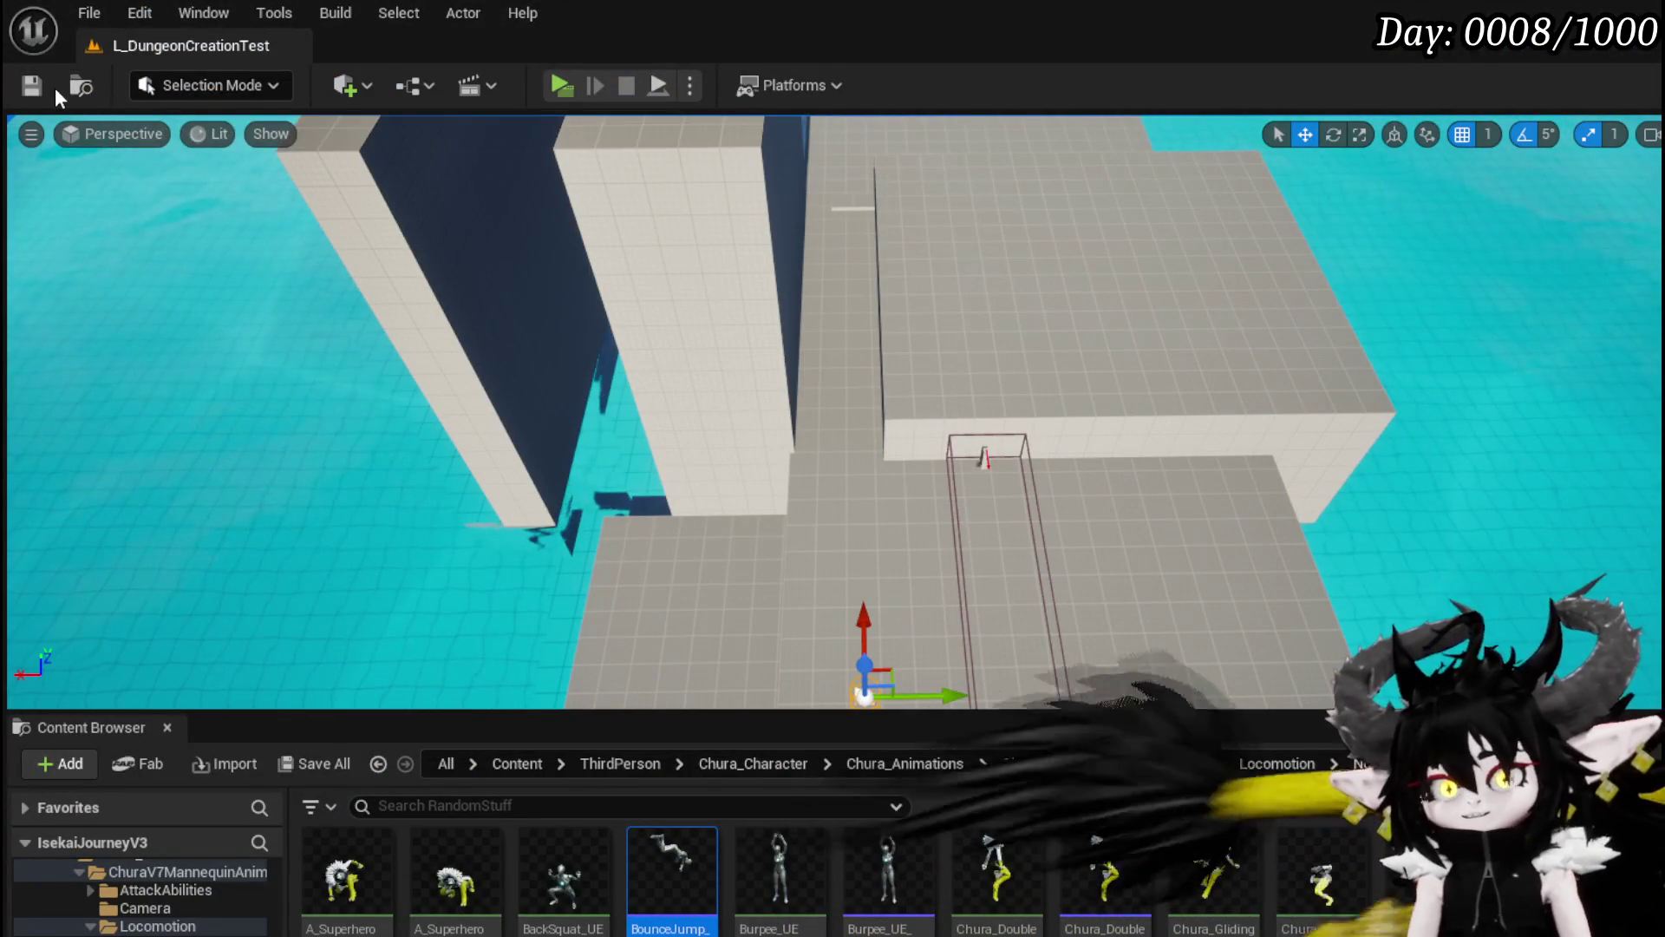
Step: Save the L_DungeonCreationTest level and disable the breakpoint on Walk Movement
left_click(32, 85)
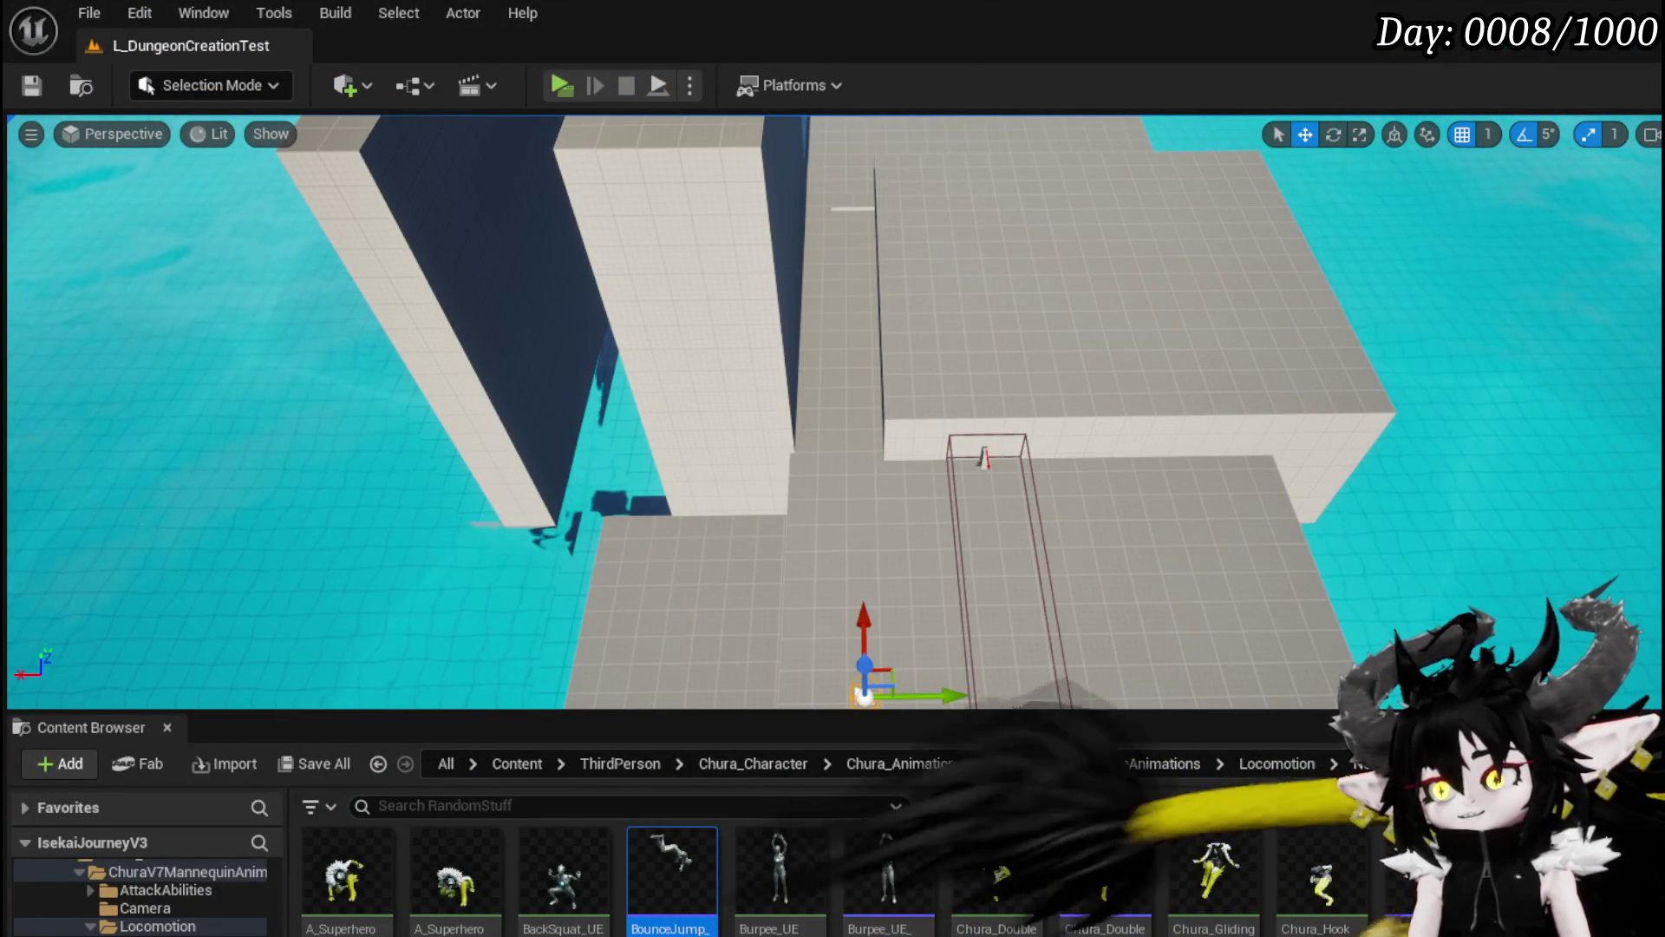
key("alt+Tab")
mouse_move(914, 445)
left_mouse_down()
mouse_move(734, 421)
mouse_move(761, 407)
left_mouse_up()
right_click(726, 399)
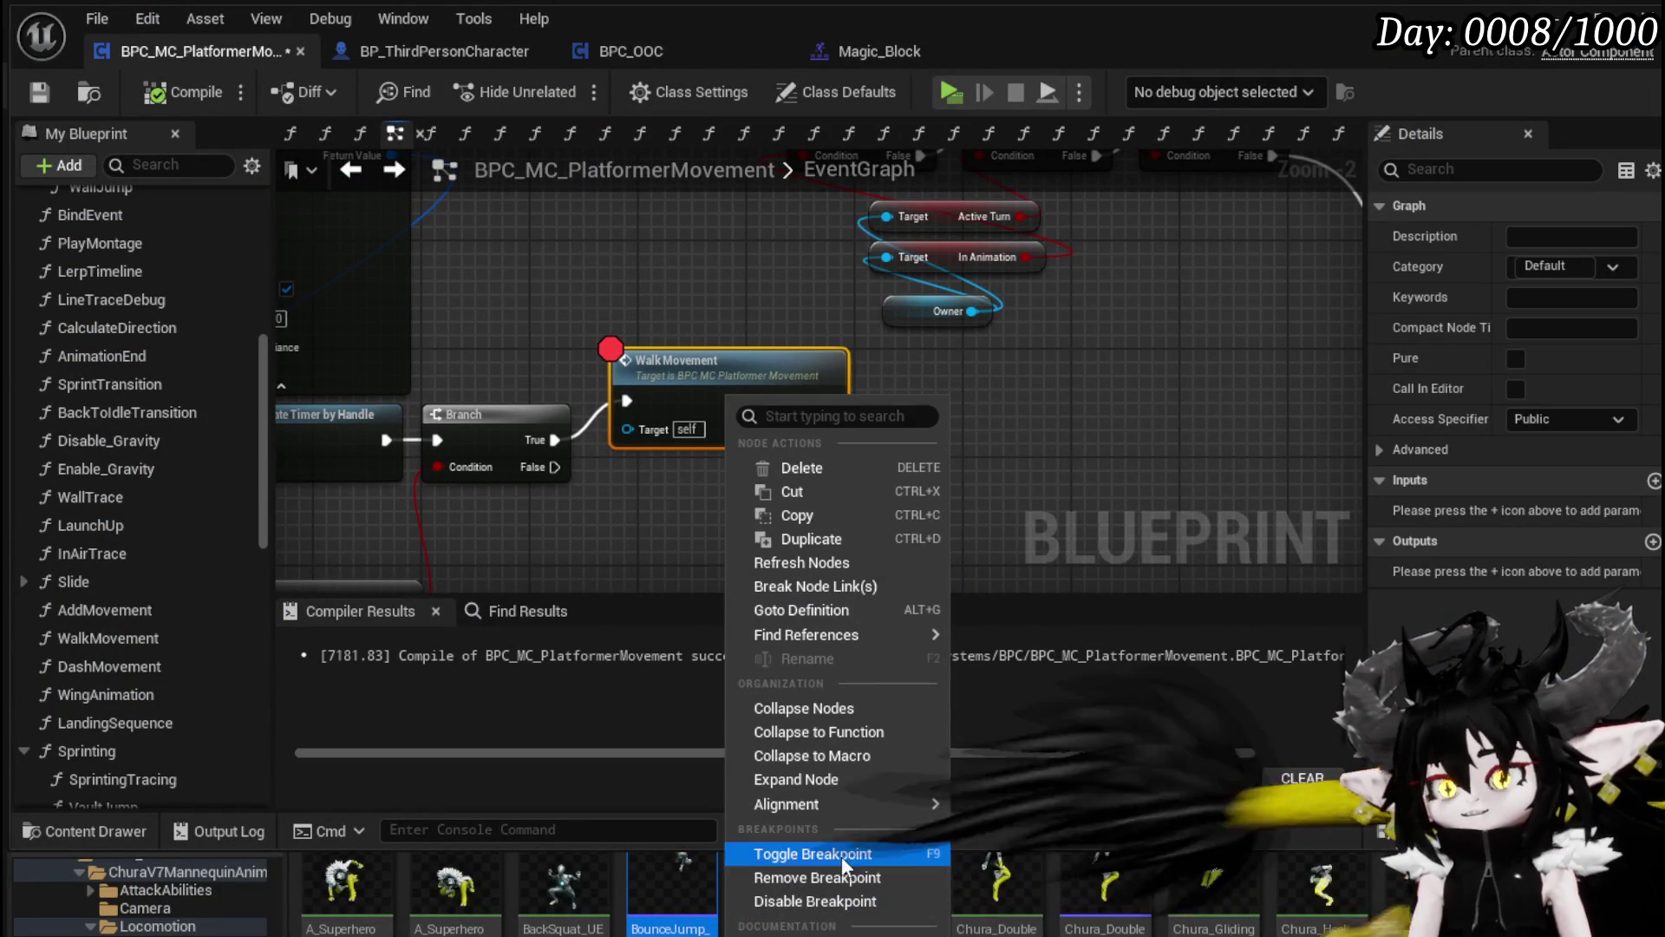
left_click(833, 902)
Step: Survey the Branch, Air Dash, Is Falling and Directional Dash nodes, selecting Owner, Target and Is Falling
mouse_move(613, 525)
left_mouse_down()
mouse_move(934, 446)
mouse_move(804, 586)
mouse_move(882, 495)
mouse_move(934, 390)
mouse_move(933, 501)
left_mouse_up()
left_click(613, 464)
mouse_move(946, 216)
left_mouse_down()
mouse_move(759, 422)
mouse_move(588, 372)
left_mouse_up()
mouse_move(1328, 418)
left_mouse_down()
mouse_move(856, 413)
mouse_move(819, 432)
left_mouse_up()
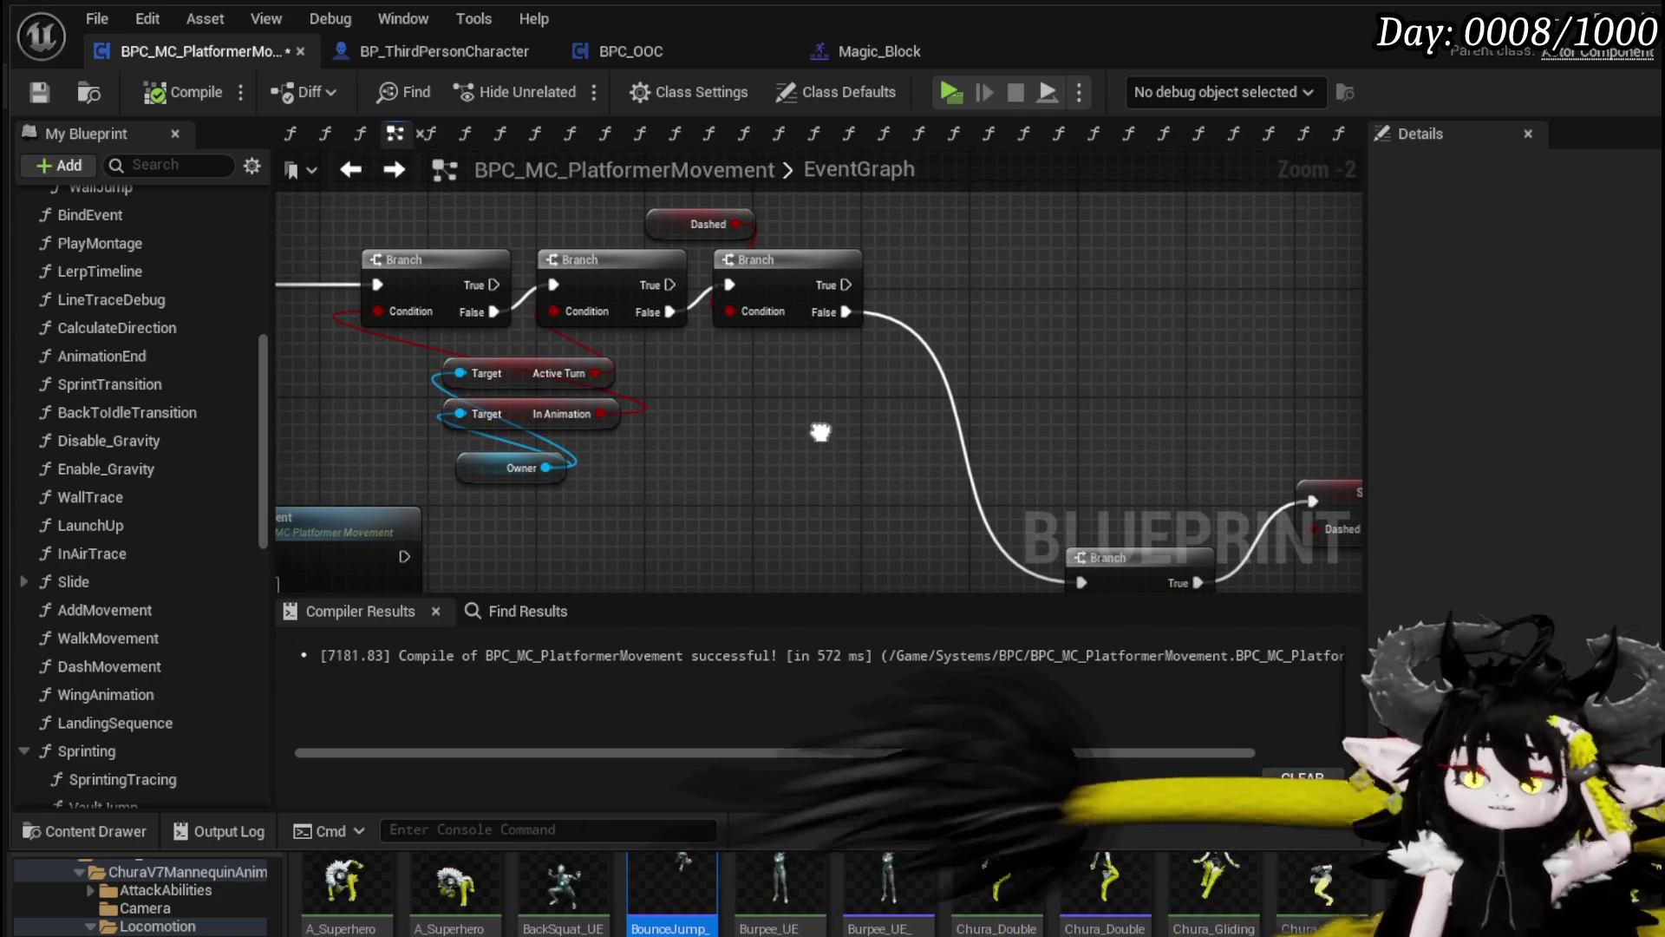
left_click_drag(818, 425, 482, 360)
mouse_move(997, 532)
left_mouse_down()
mouse_move(704, 379)
mouse_move(1068, 382)
left_mouse_up()
scroll(840, 375, "down", 1)
left_click_drag(841, 379, 975, 271)
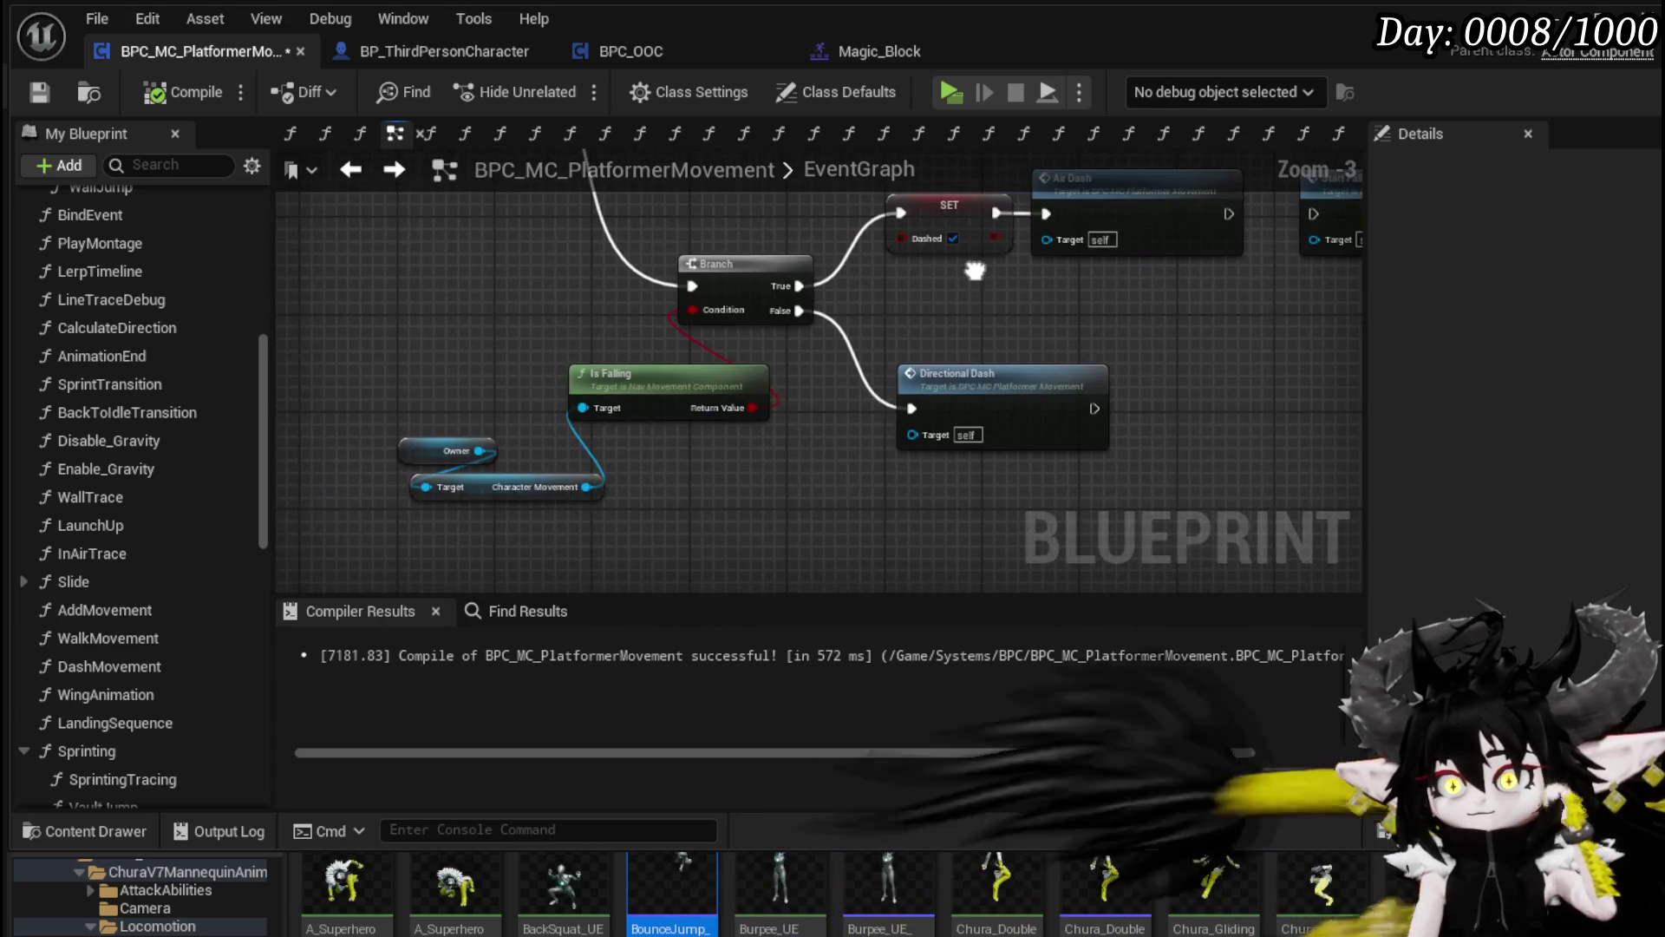
mouse_move(385, 505)
left_mouse_down()
mouse_move(743, 360)
mouse_move(698, 382)
left_mouse_up()
left_click_drag(1040, 365, 668, 434)
scroll(805, 499, "down", 3)
scroll(803, 498, "up", 3)
mouse_move(482, 428)
left_mouse_down()
mouse_move(769, 382)
mouse_move(684, 368)
mouse_move(666, 342)
mouse_move(1345, 495)
mouse_move(1127, 390)
mouse_move(927, 335)
mouse_move(209, 300)
mouse_move(669, 327)
mouse_move(558, 305)
mouse_move(830, 473)
left_mouse_up()
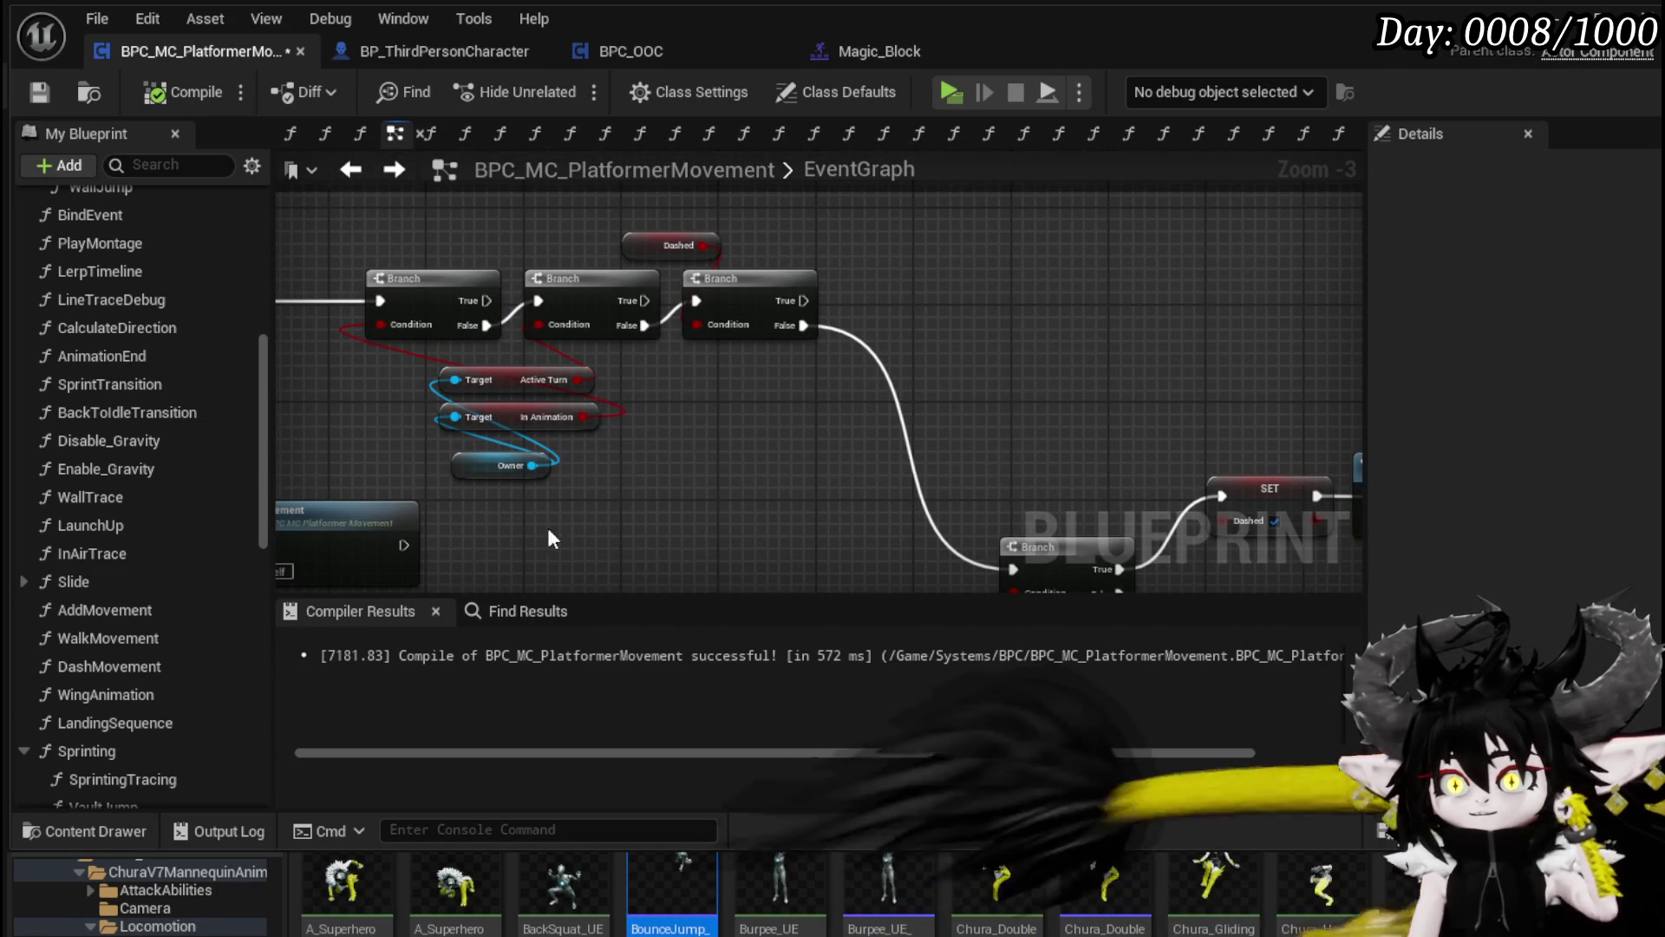
Step: Reposition the dash Branch chain, detach its incoming wire, and move the nodes up and left
left_click_drag(778, 244, 1129, 284)
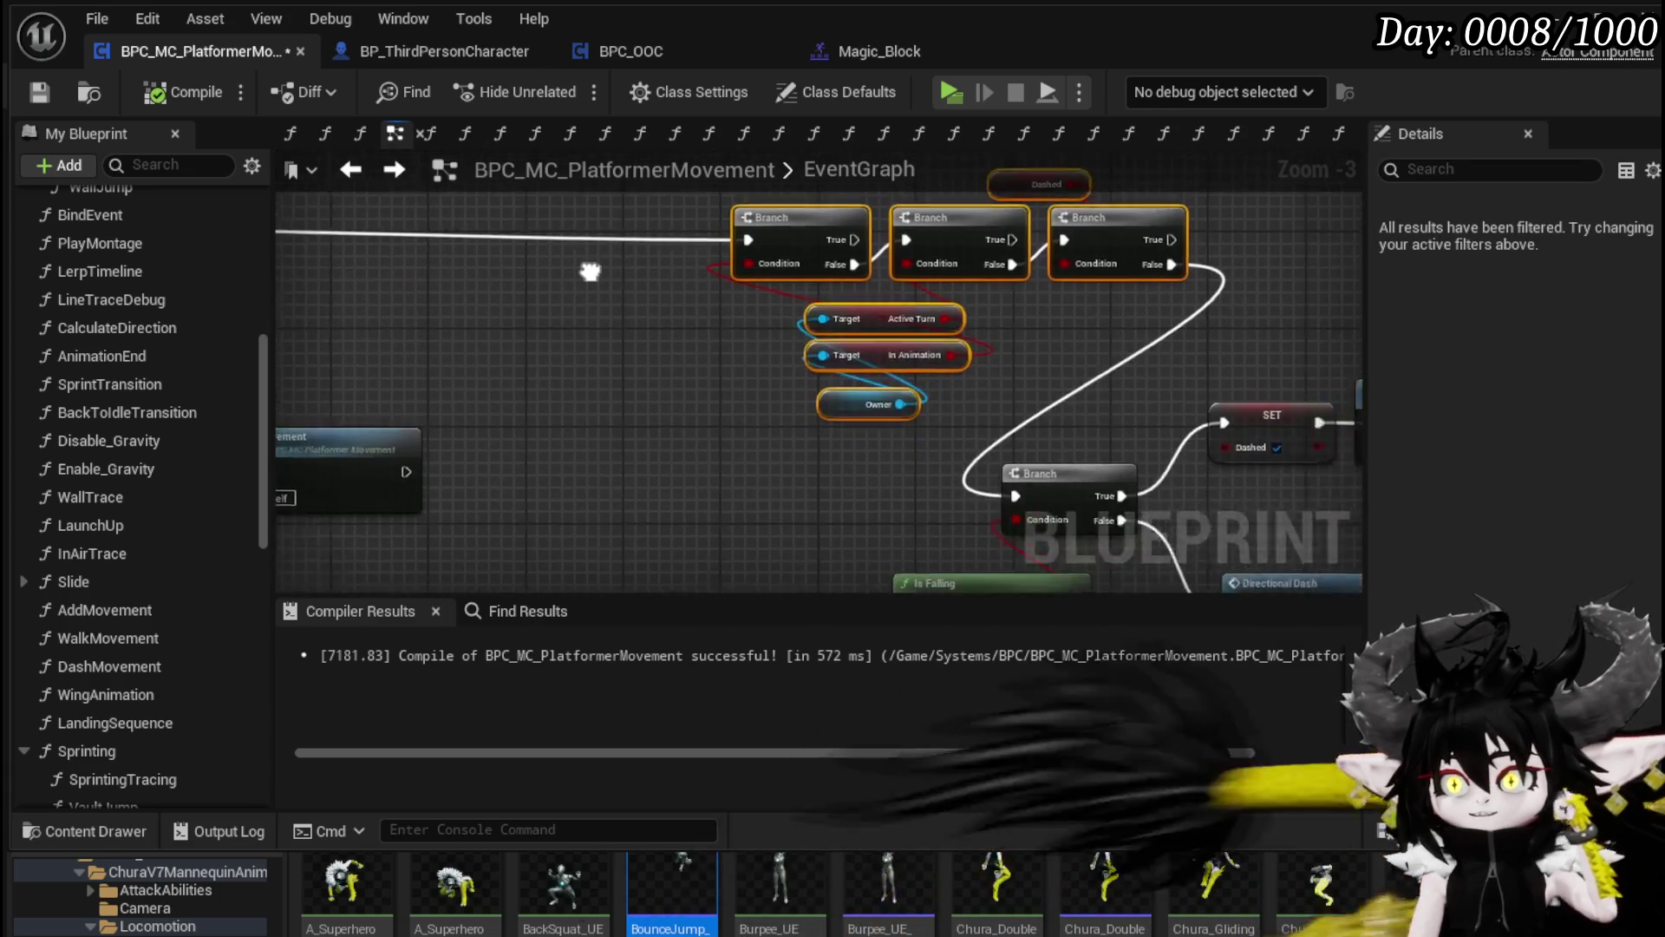
mouse_move(690, 289)
left_mouse_down()
mouse_move(951, 509)
mouse_move(965, 430)
mouse_move(948, 442)
left_mouse_up()
scroll(867, 265, "down", 2)
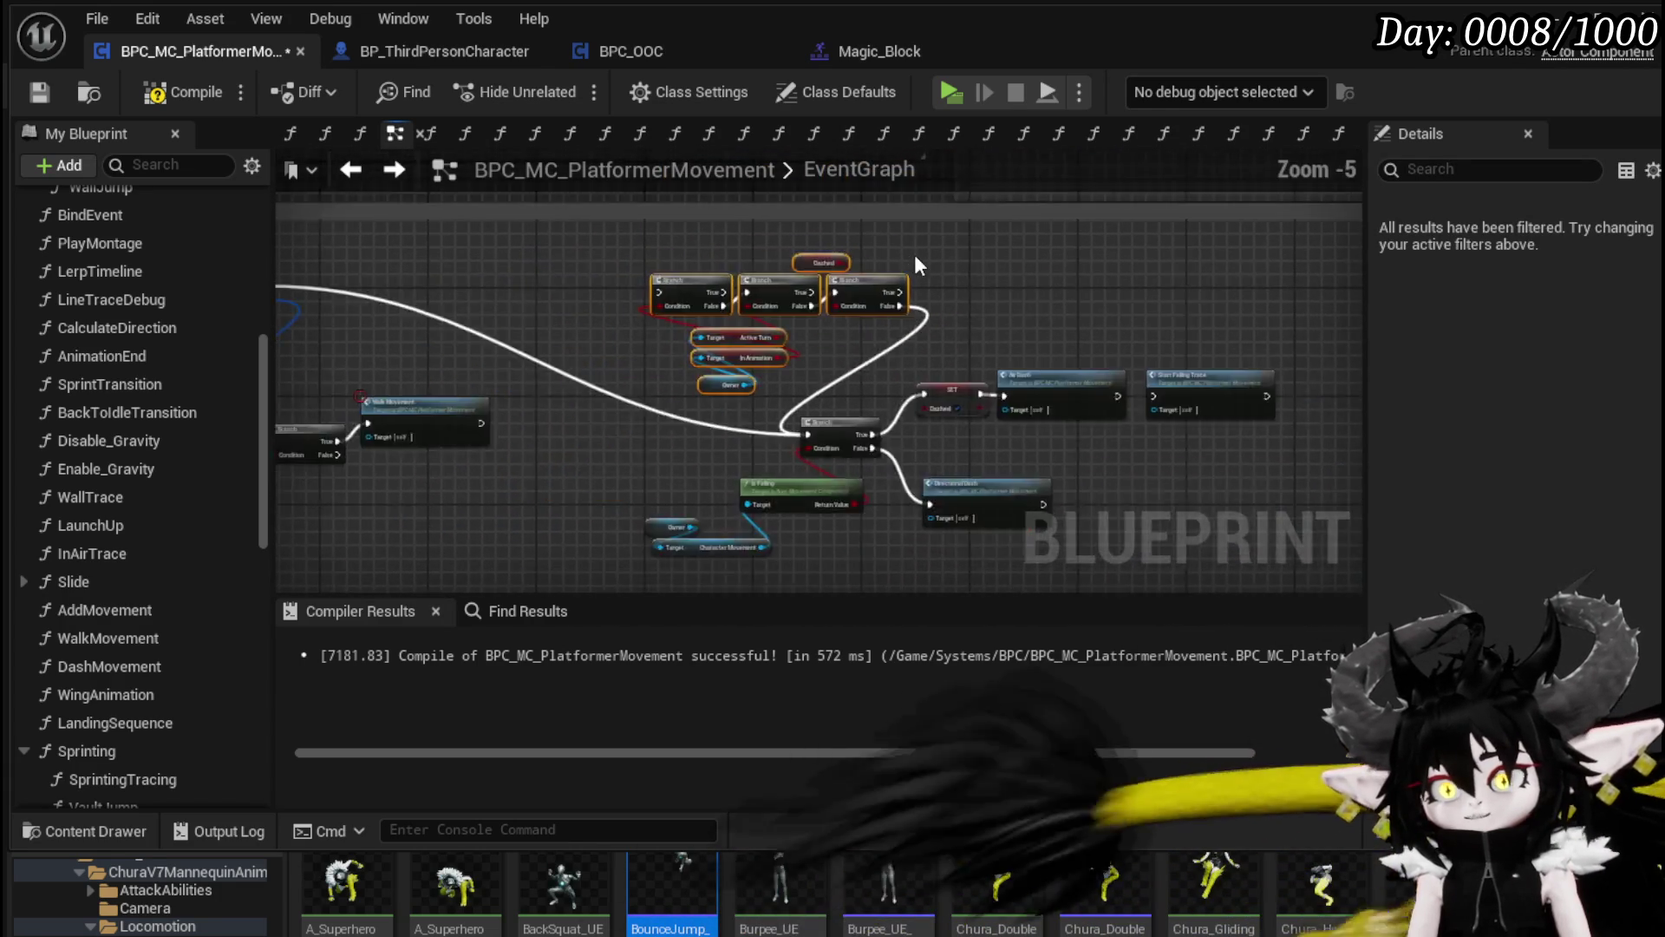
left_click_drag(1049, 303, 582, 561)
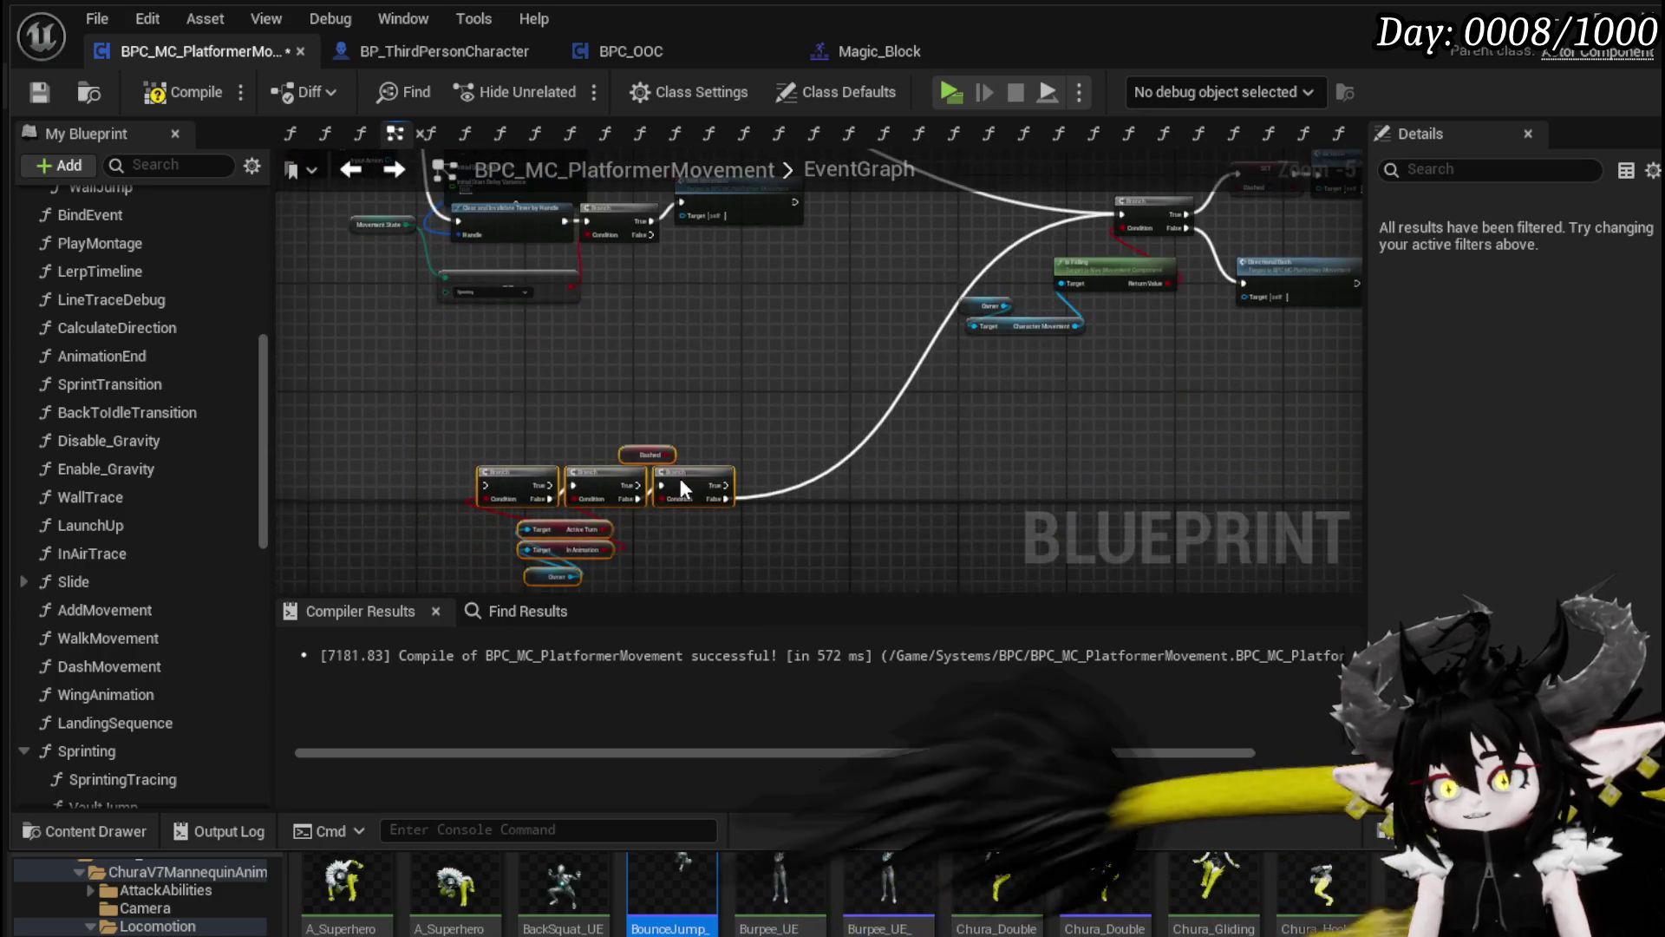
left_click(767, 503)
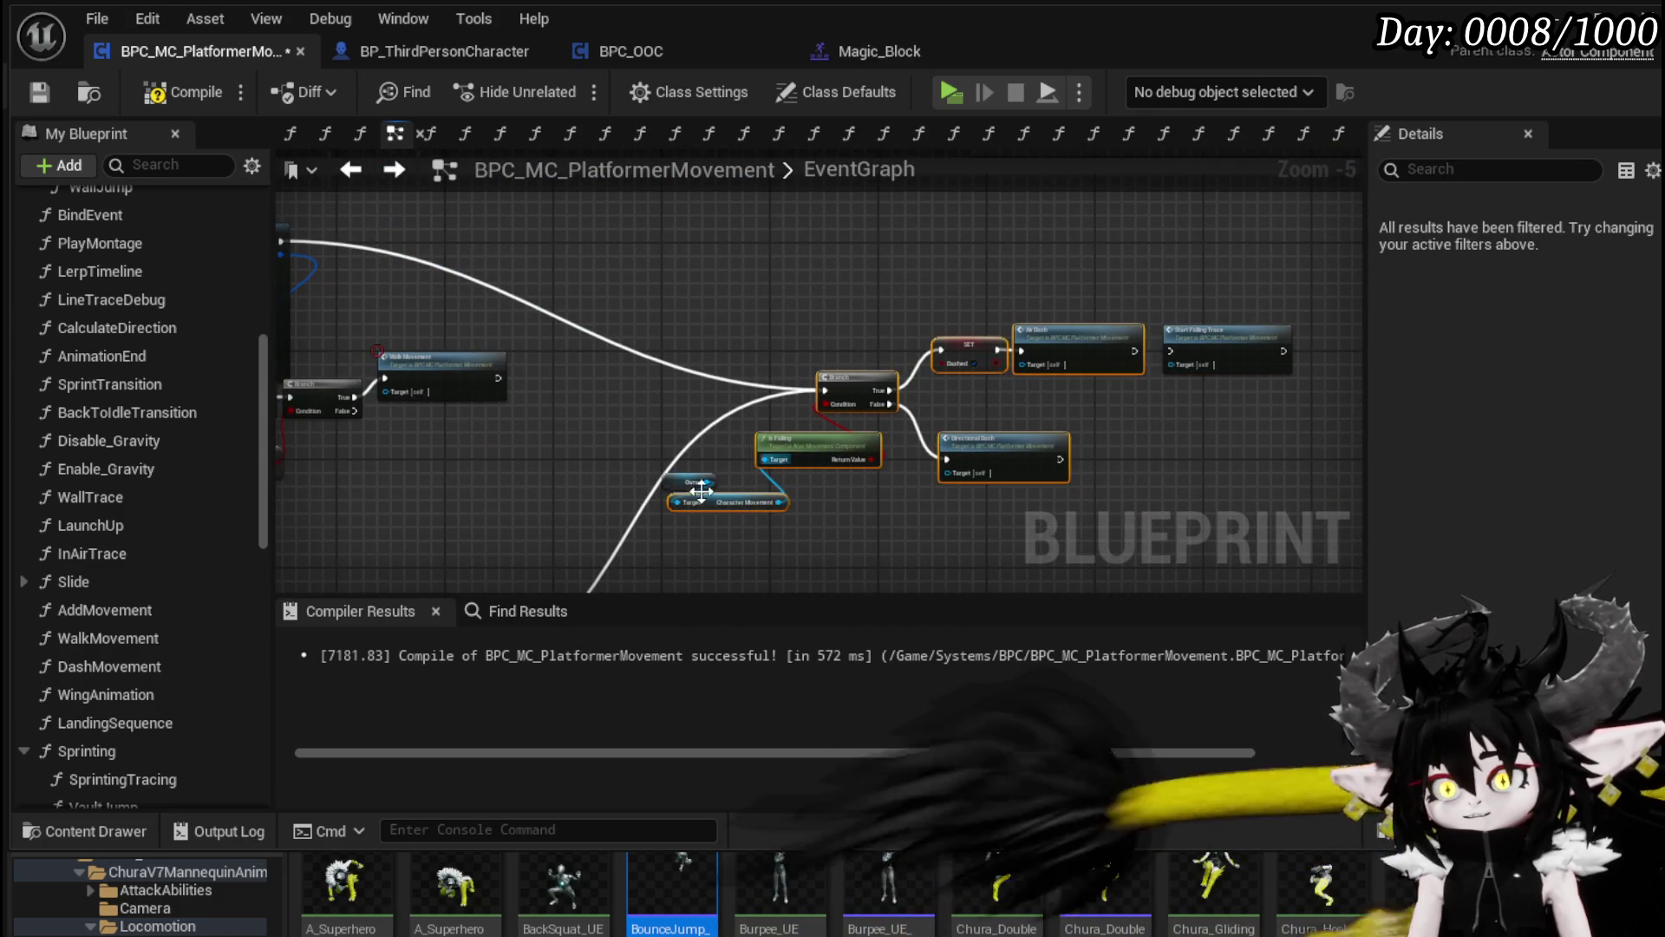
mouse_move(1082, 335)
left_mouse_down()
mouse_move(927, 197)
mouse_move(952, 191)
left_mouse_up()
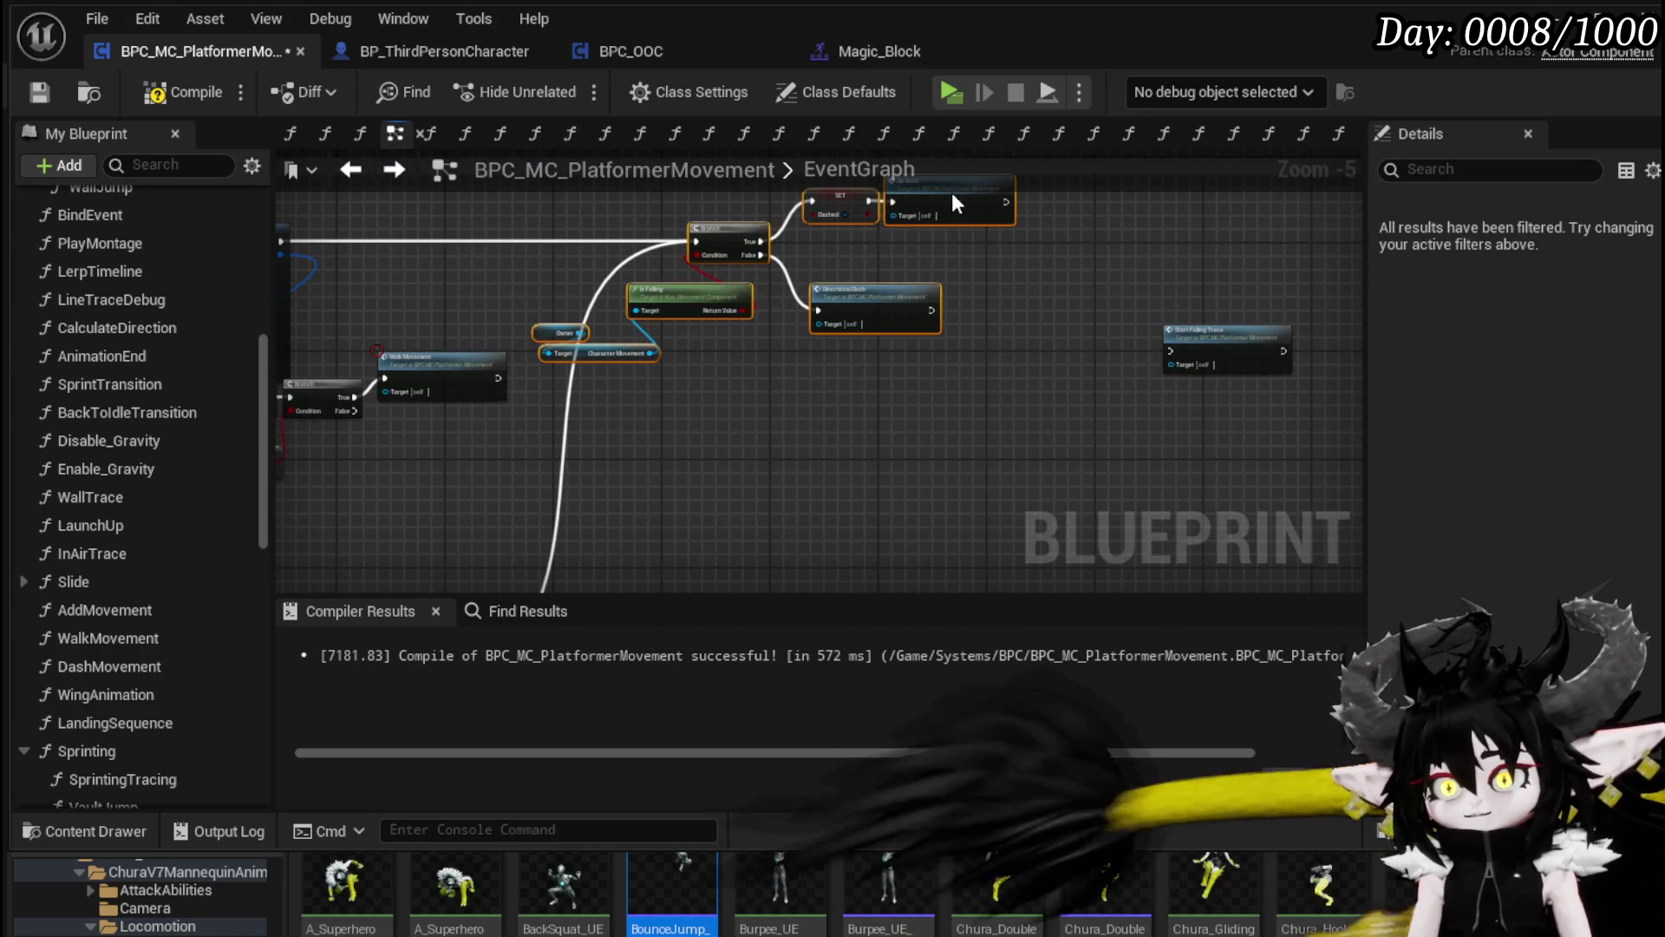
scroll(523, 187, "up", 2)
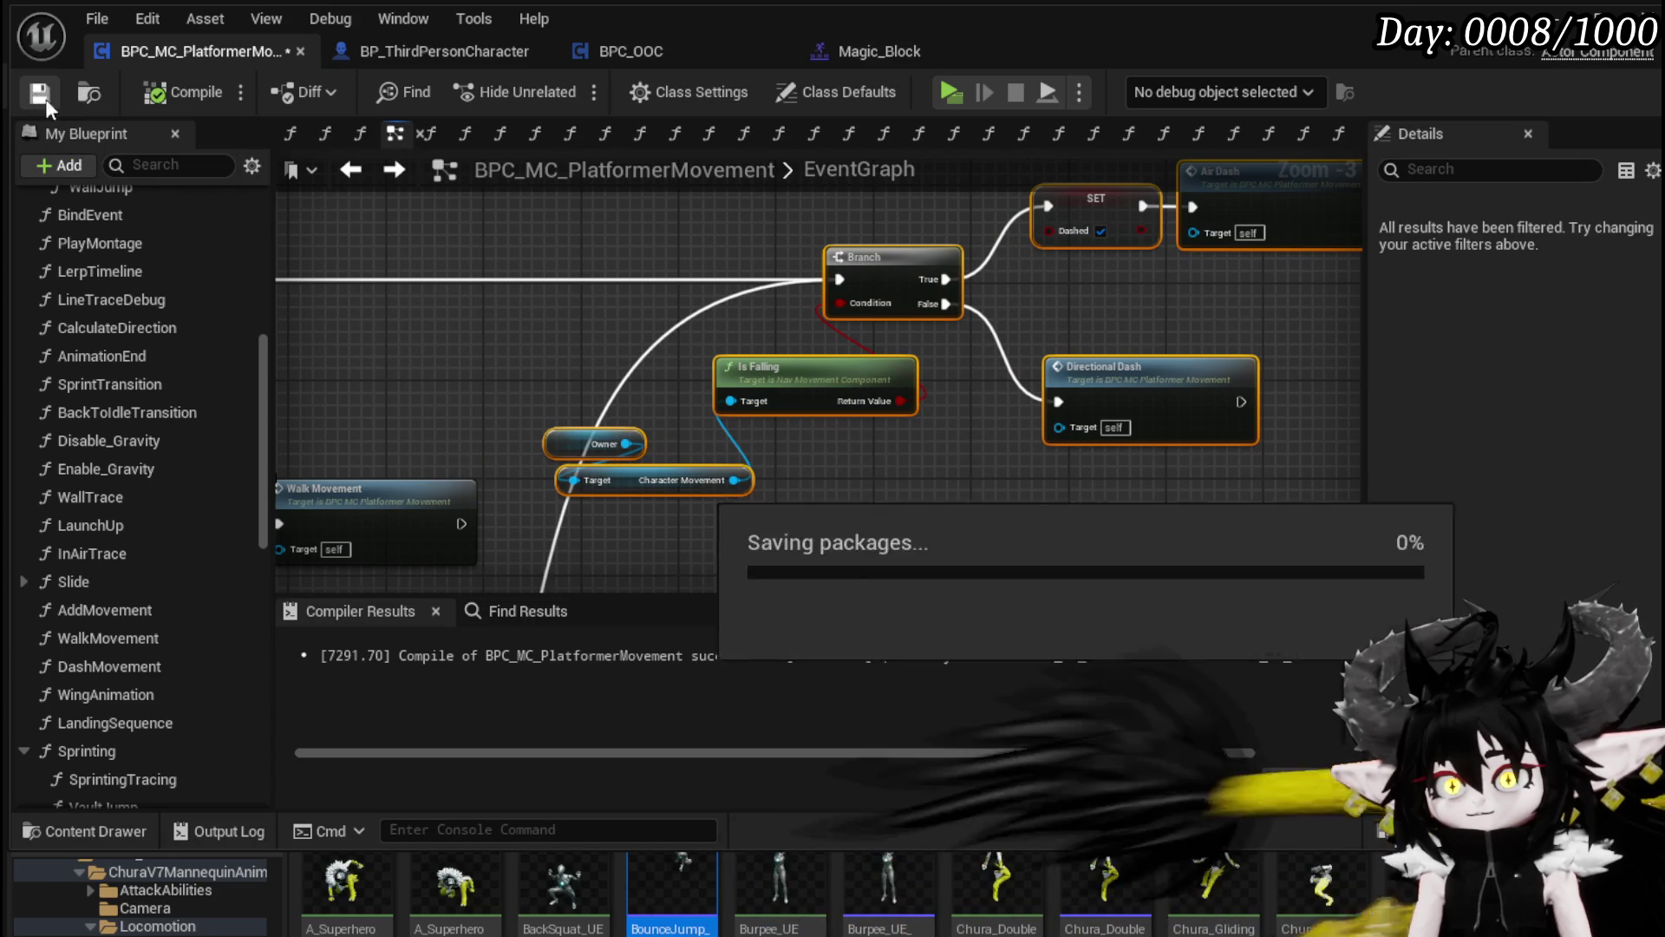
left_click(1553, 19)
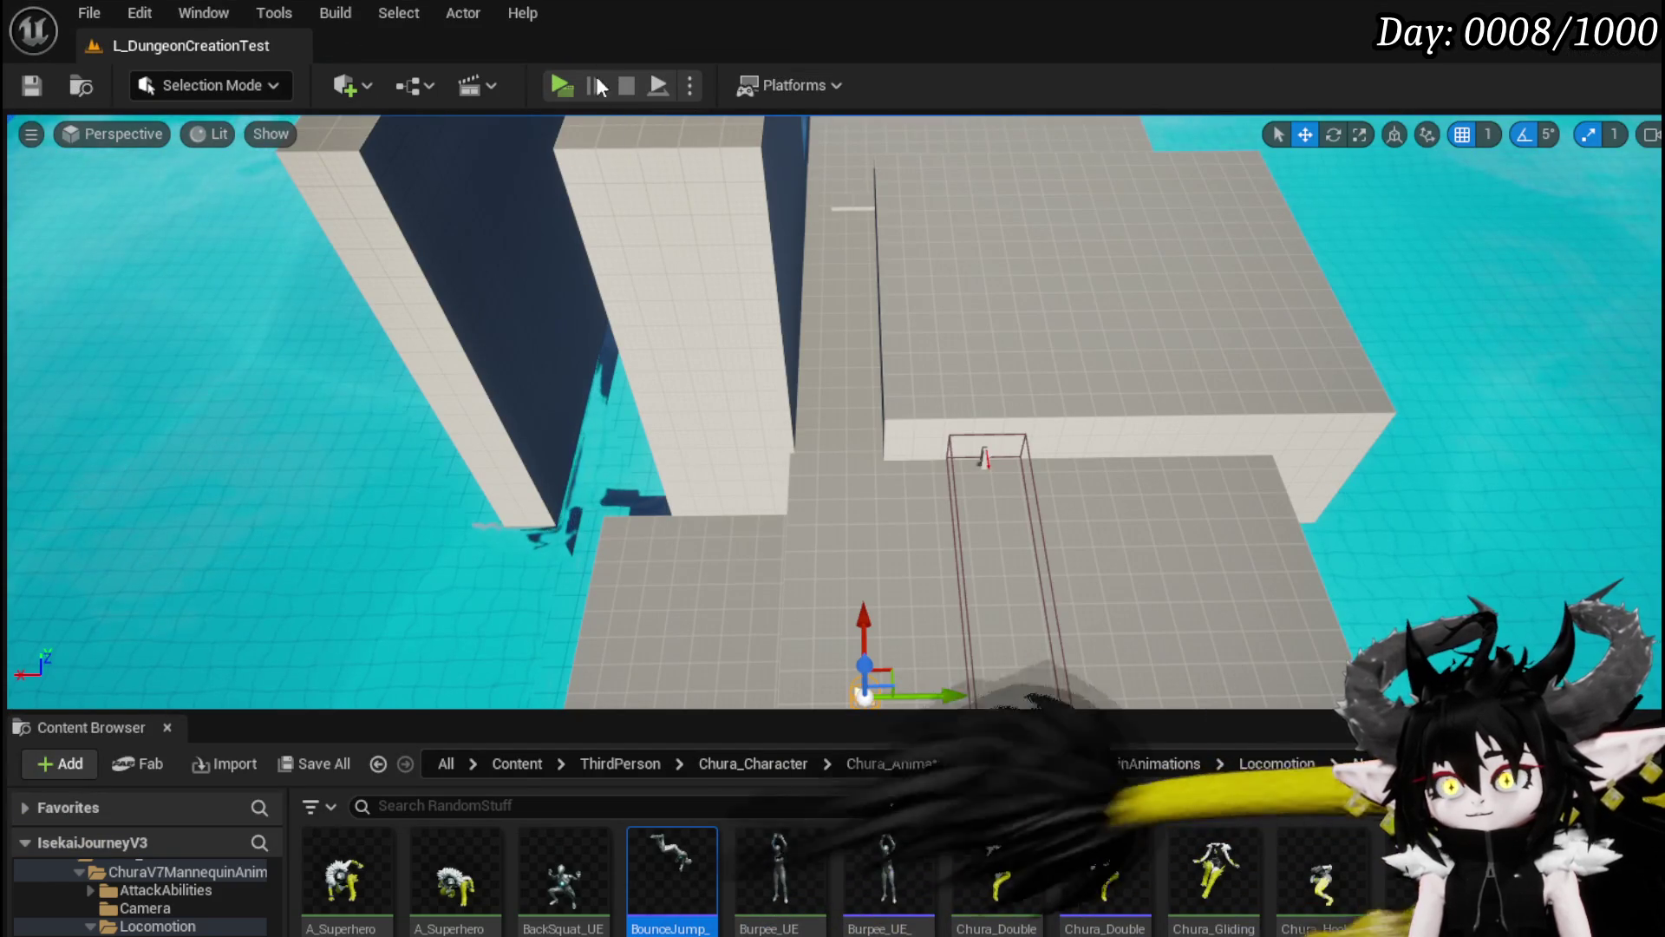
left_click(552, 85)
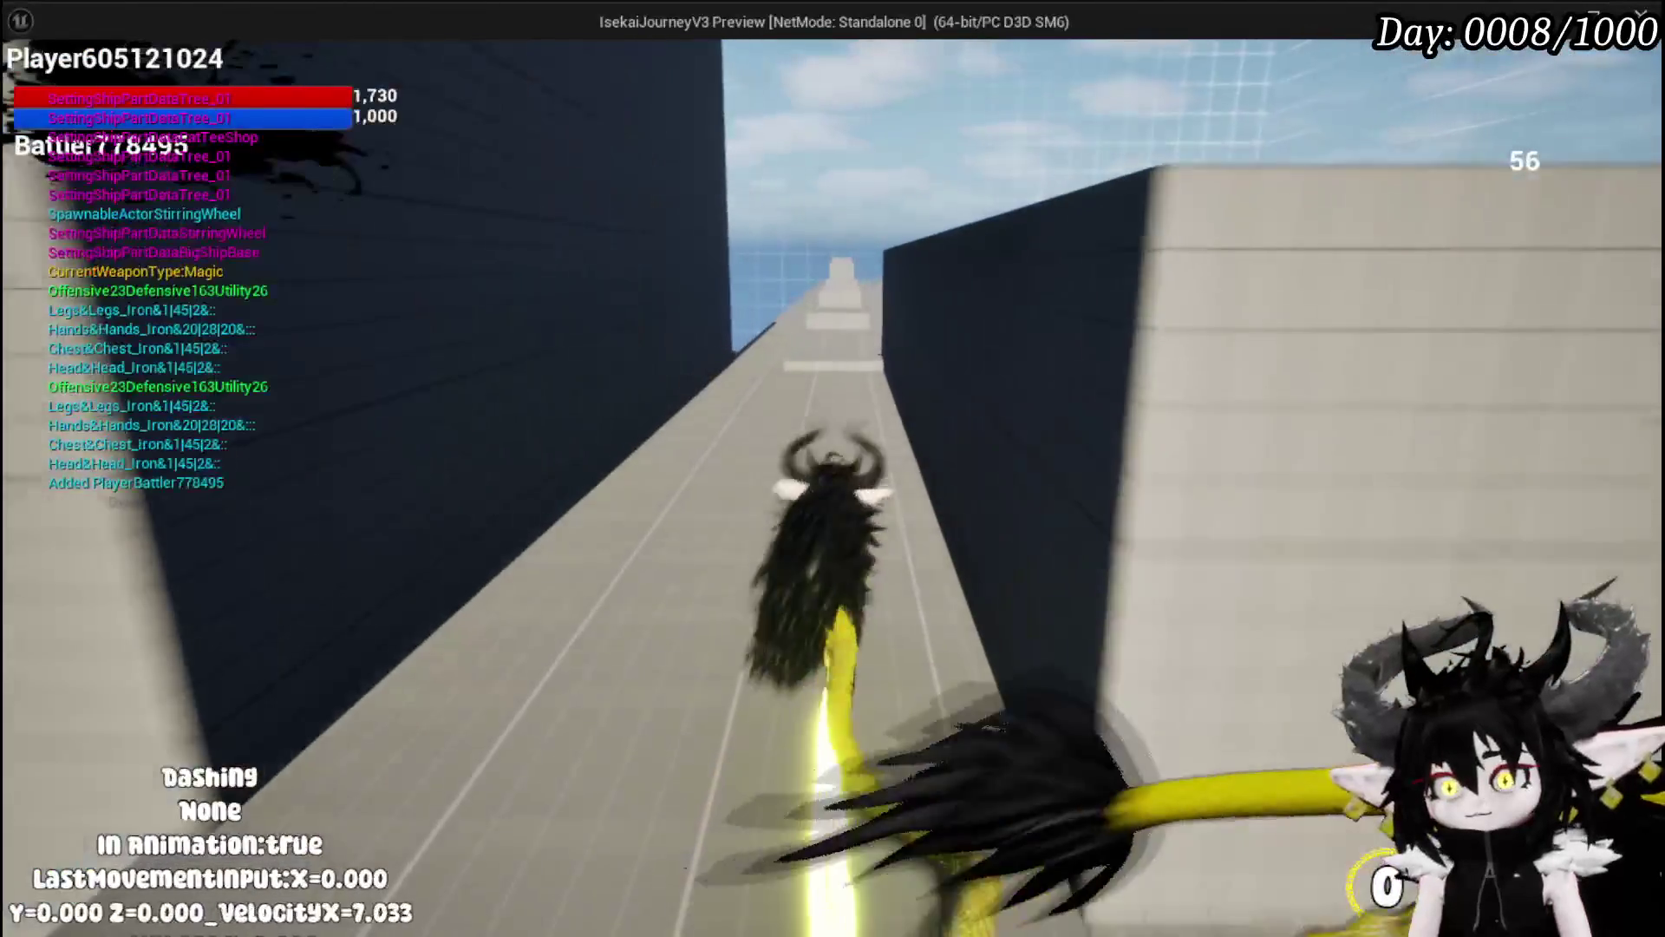
key("shift")
key("shift")
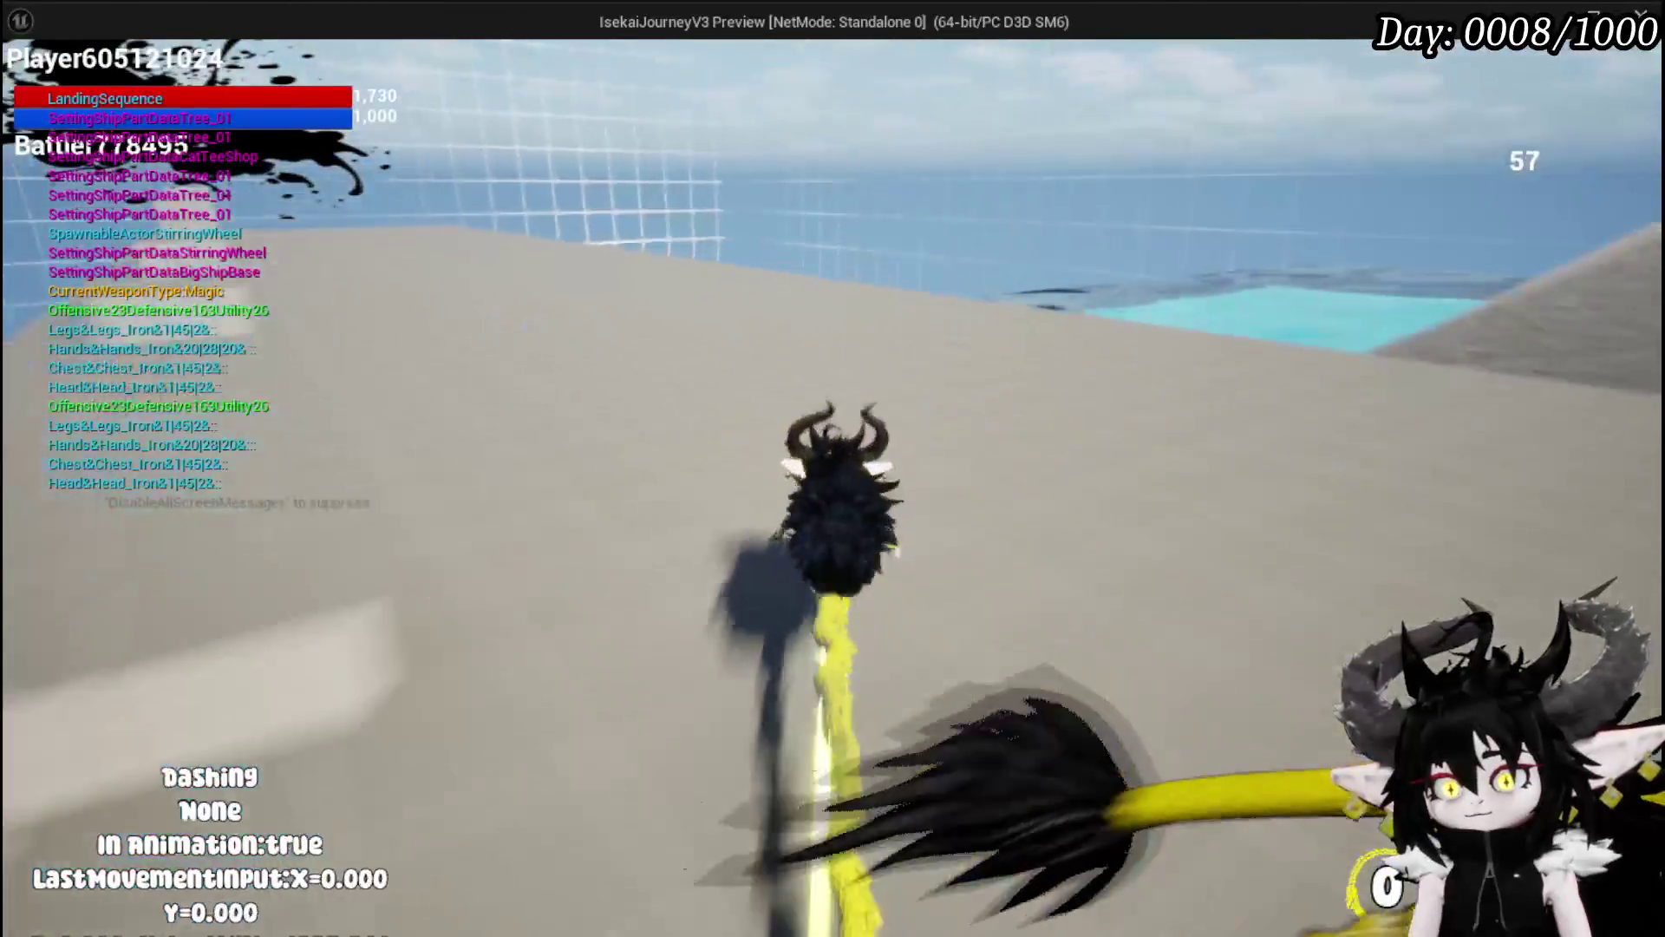
key("shift")
key("shift")
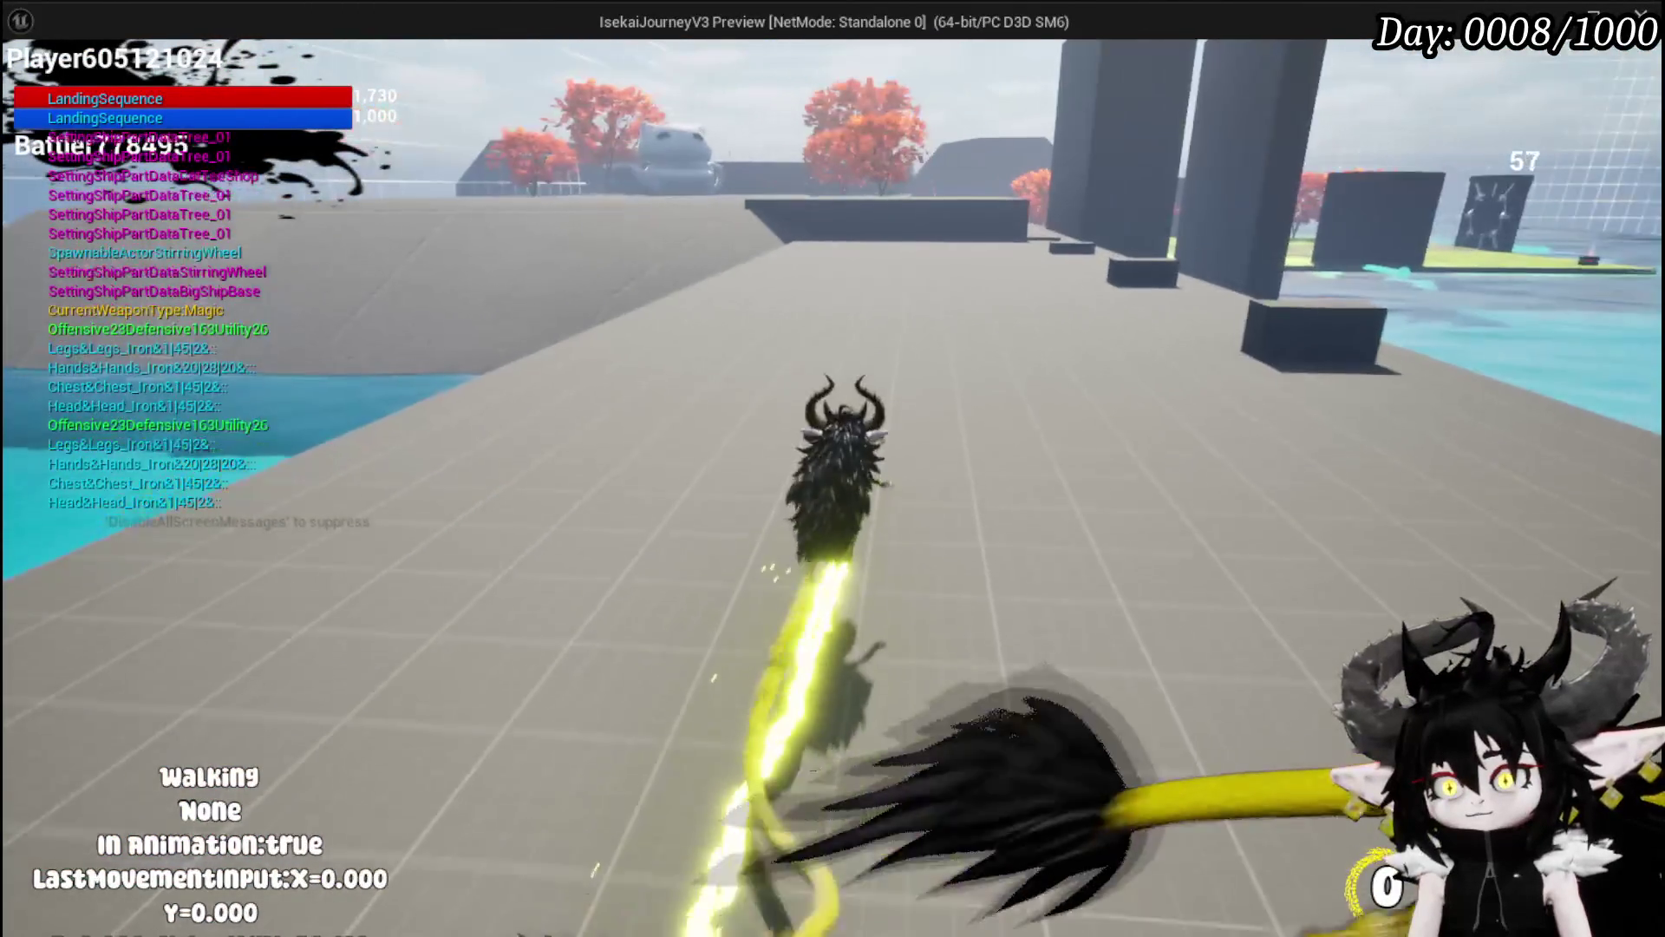
key("shift")
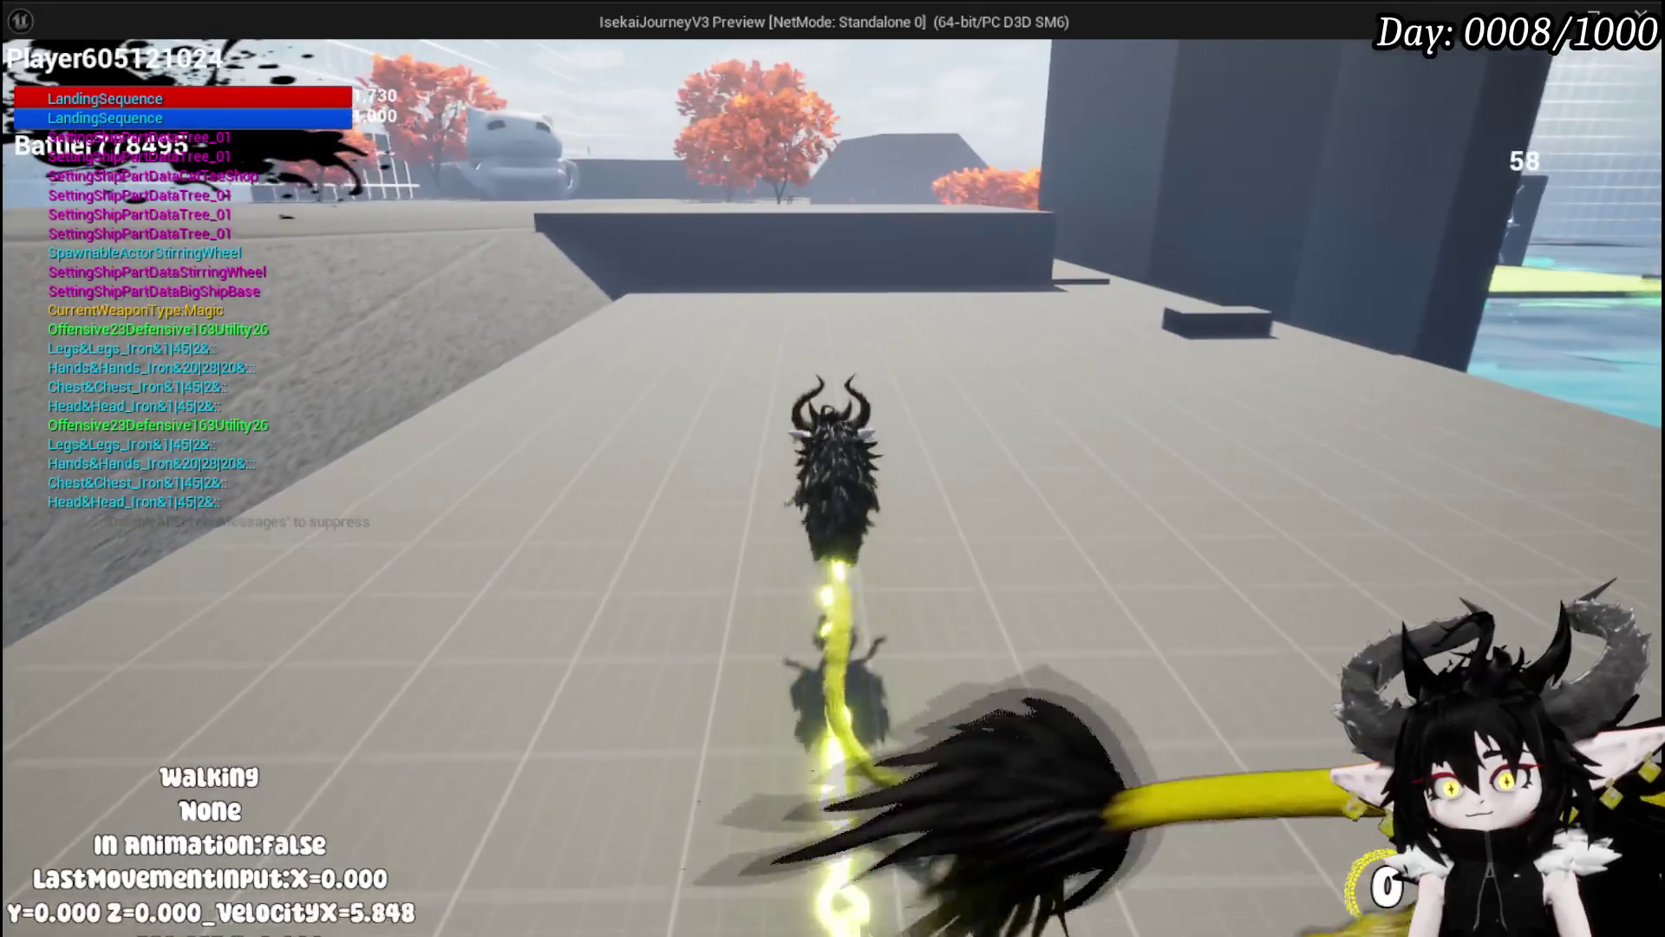
key("shift")
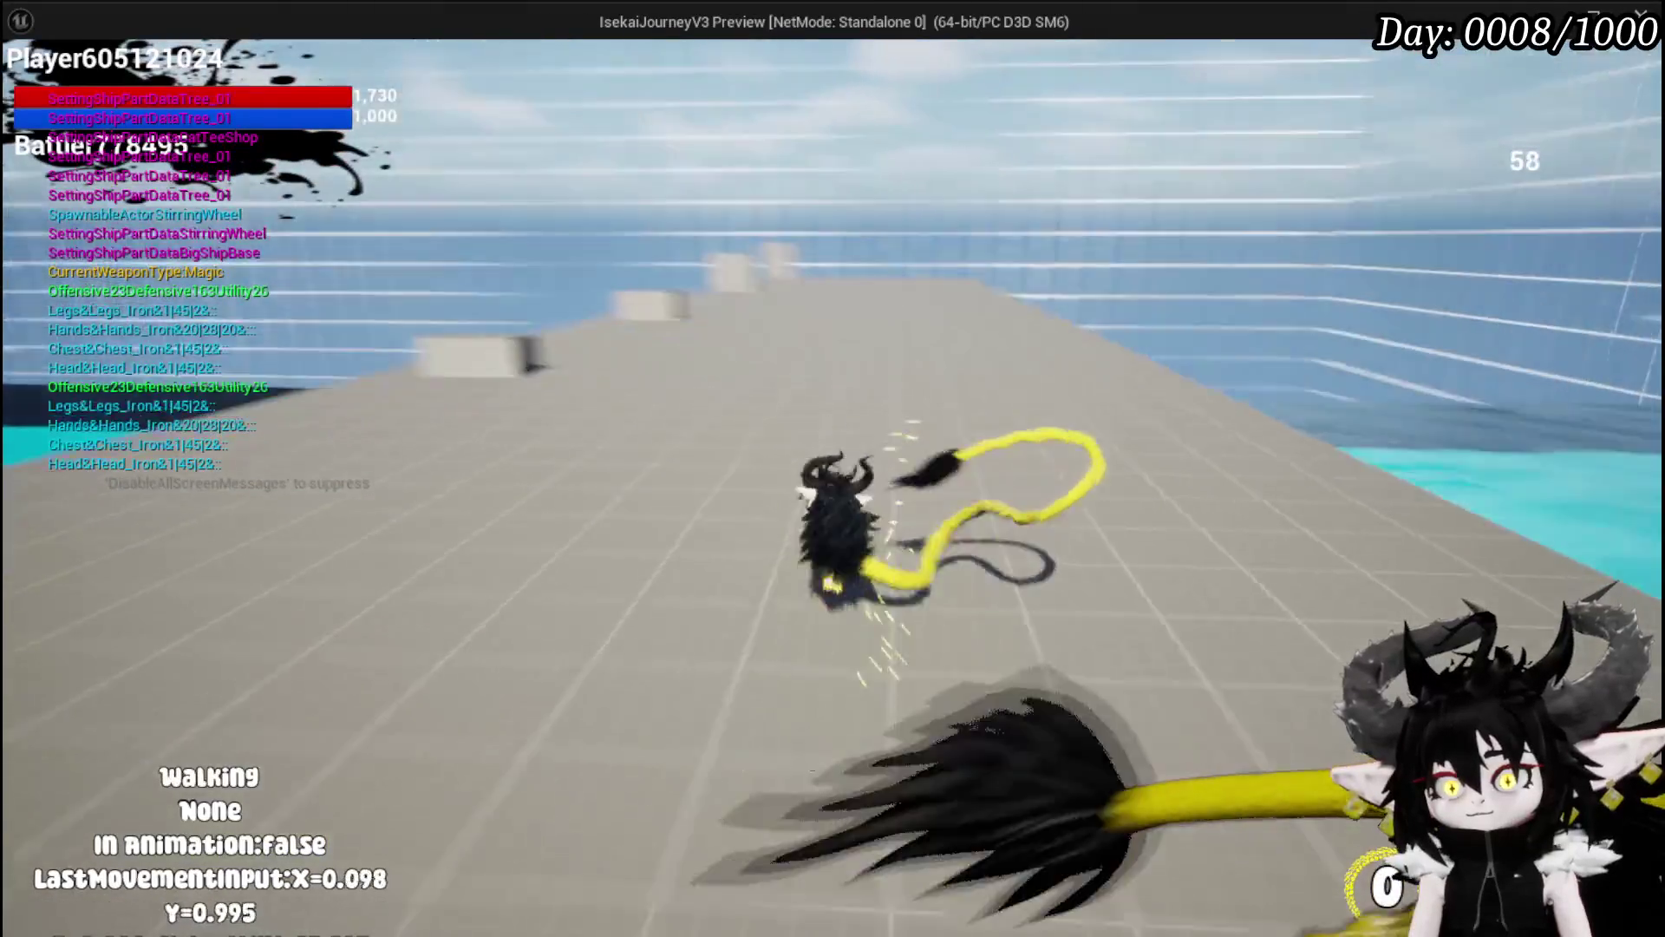
key("shift")
key("w")
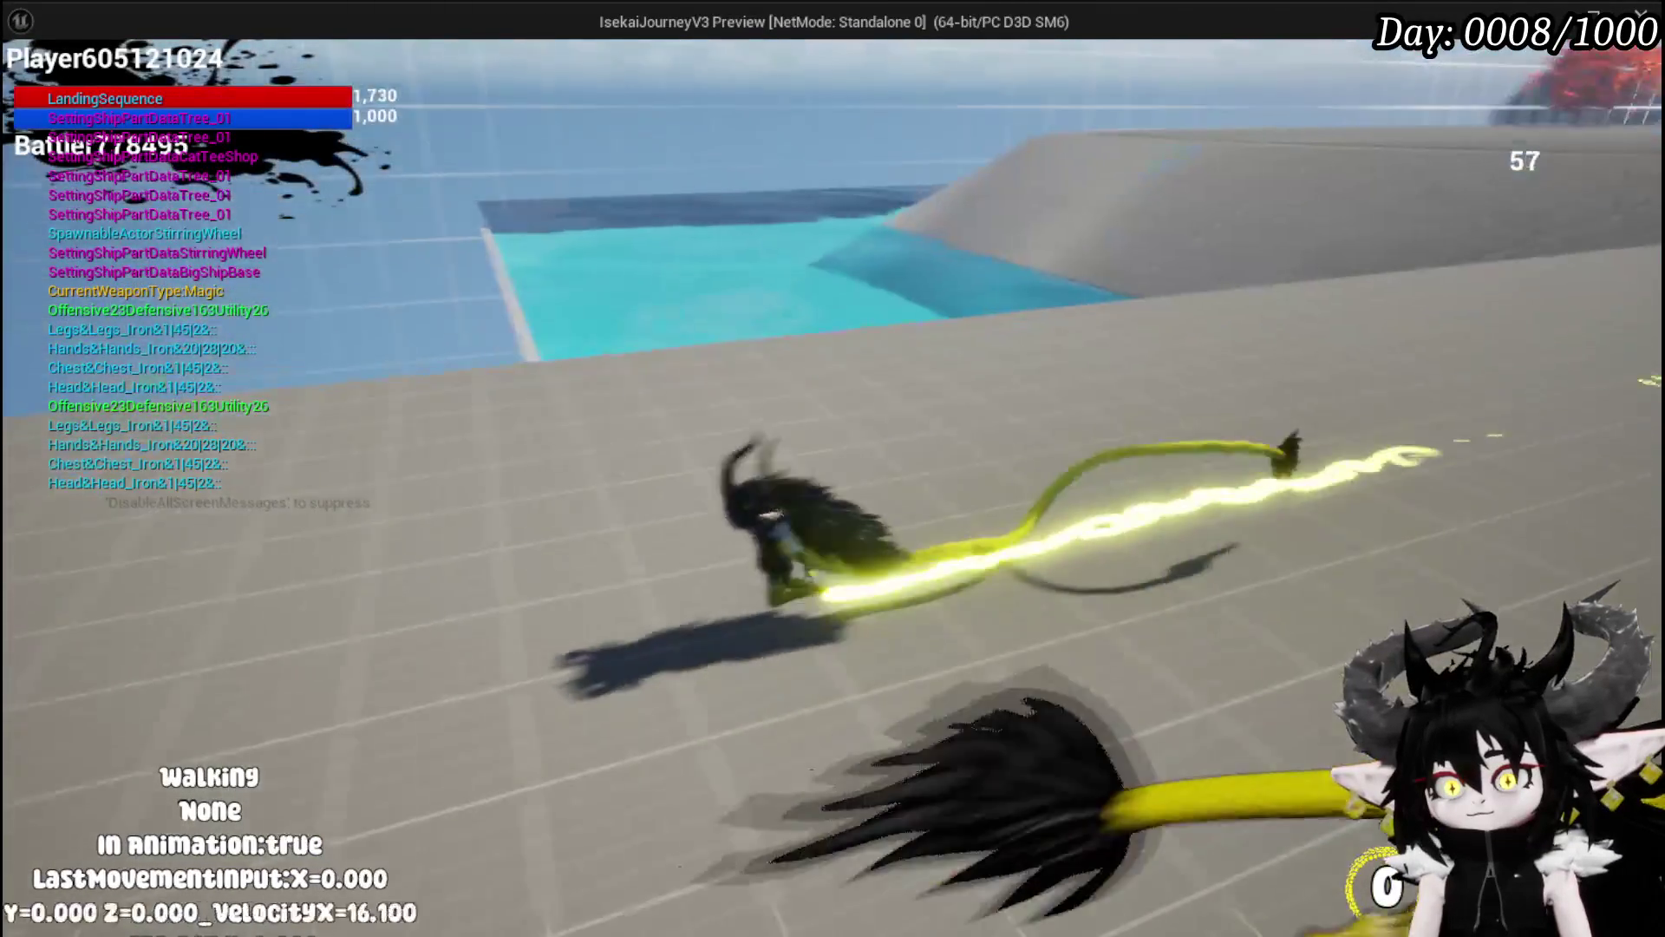
key("shift")
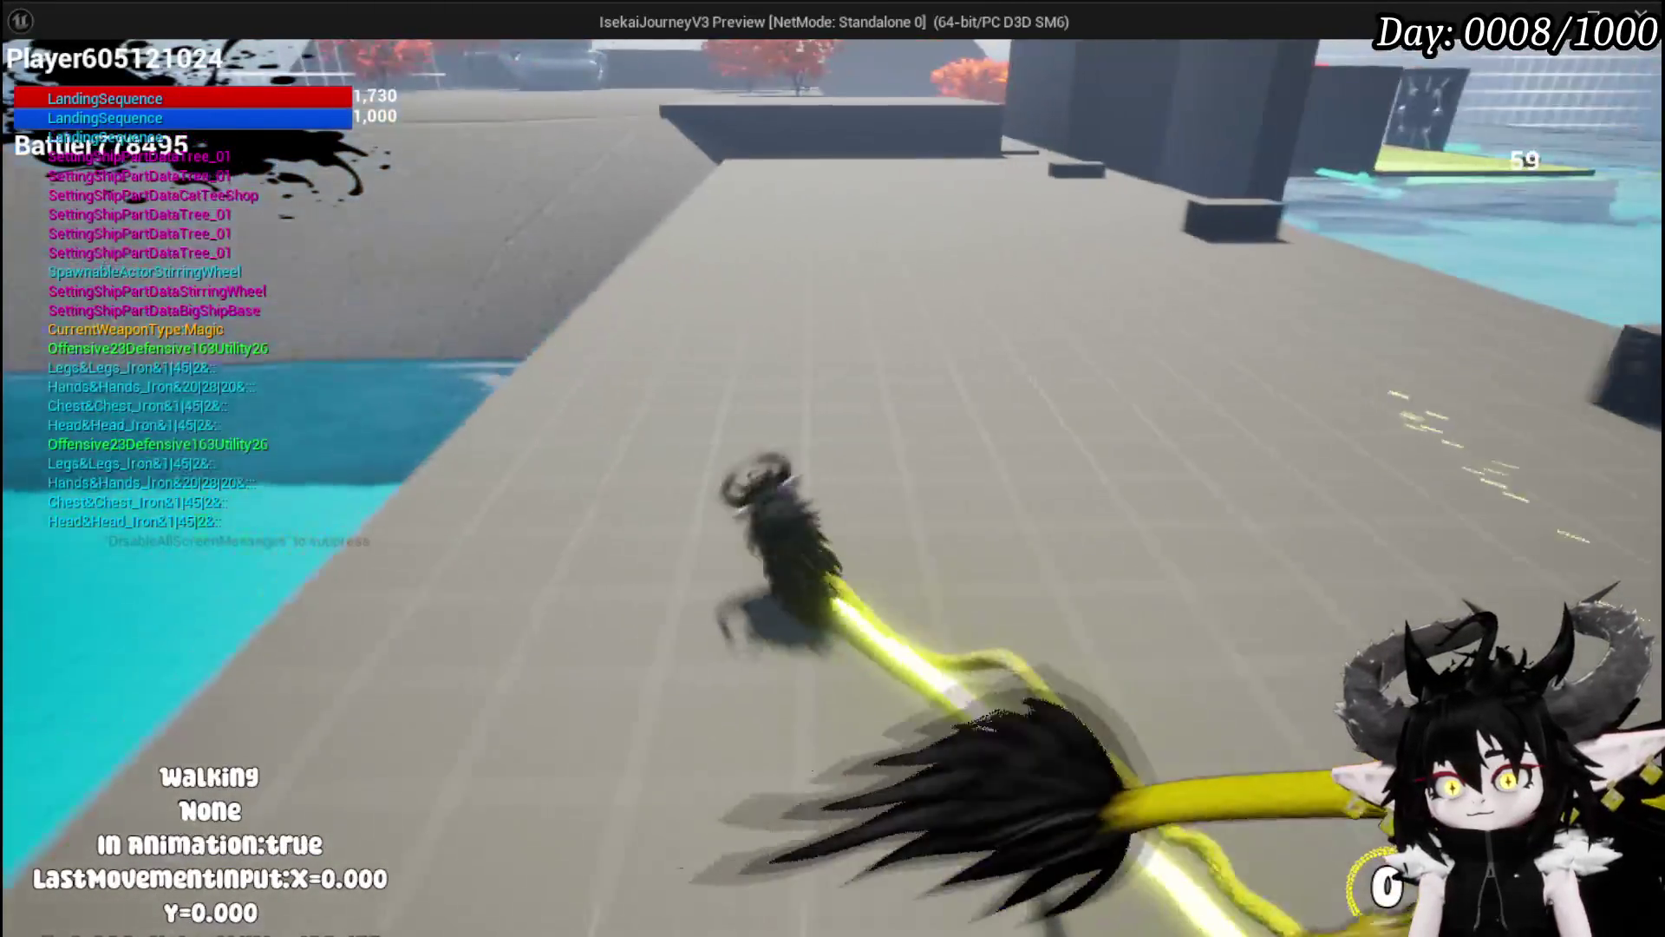
key("w")
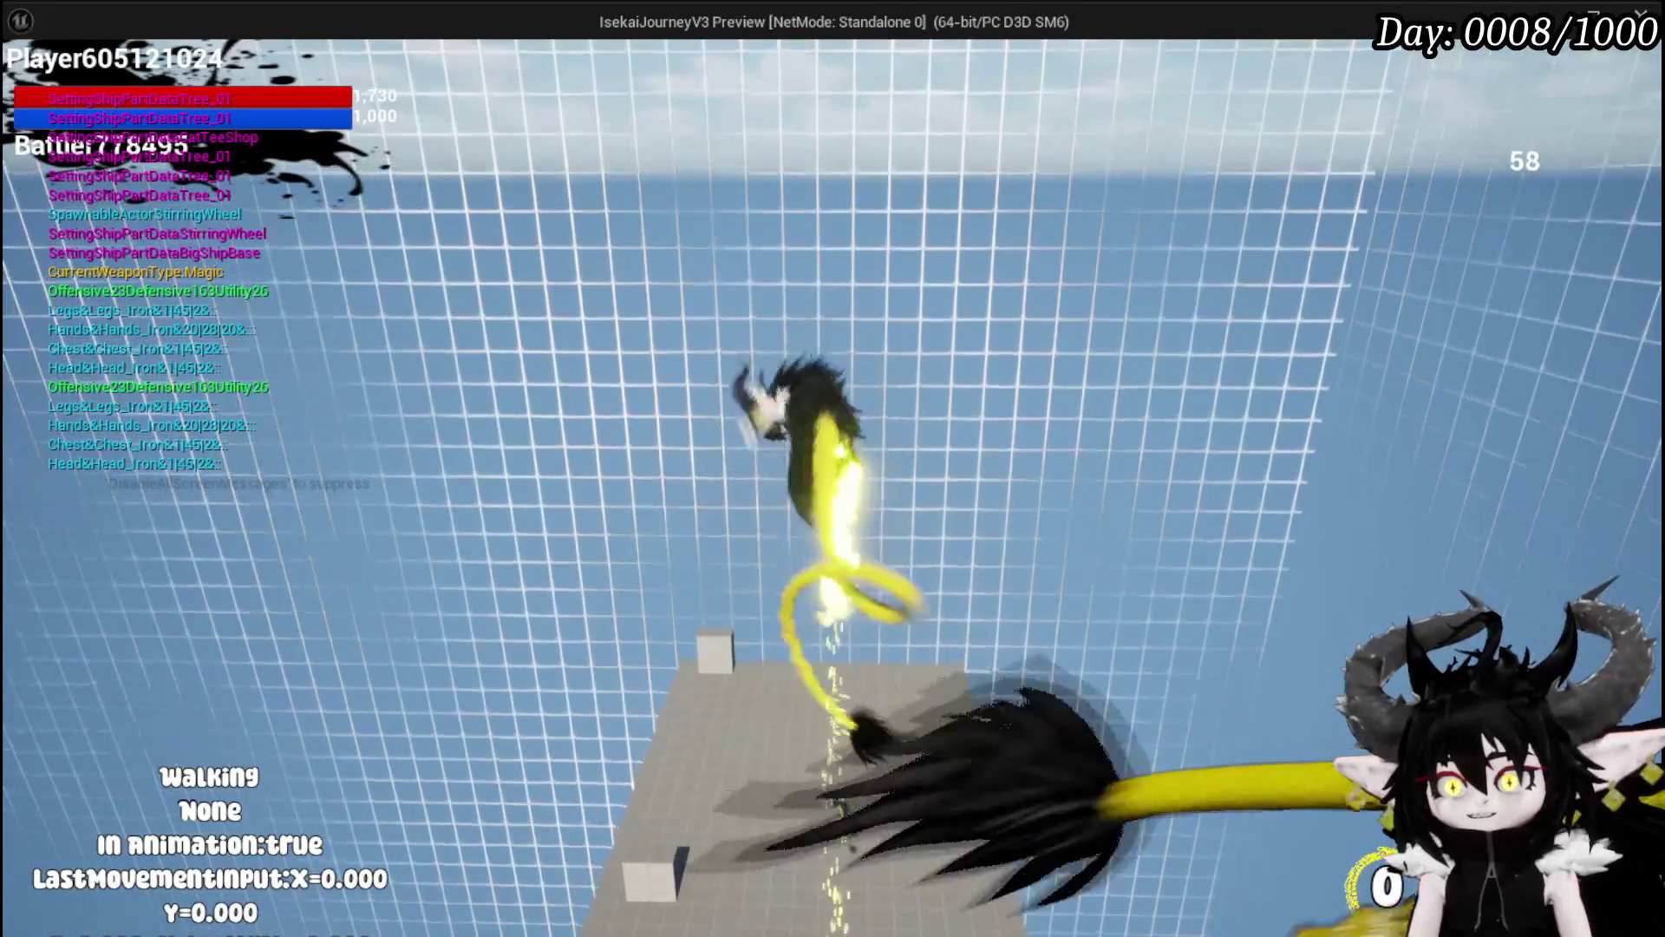
key("w")
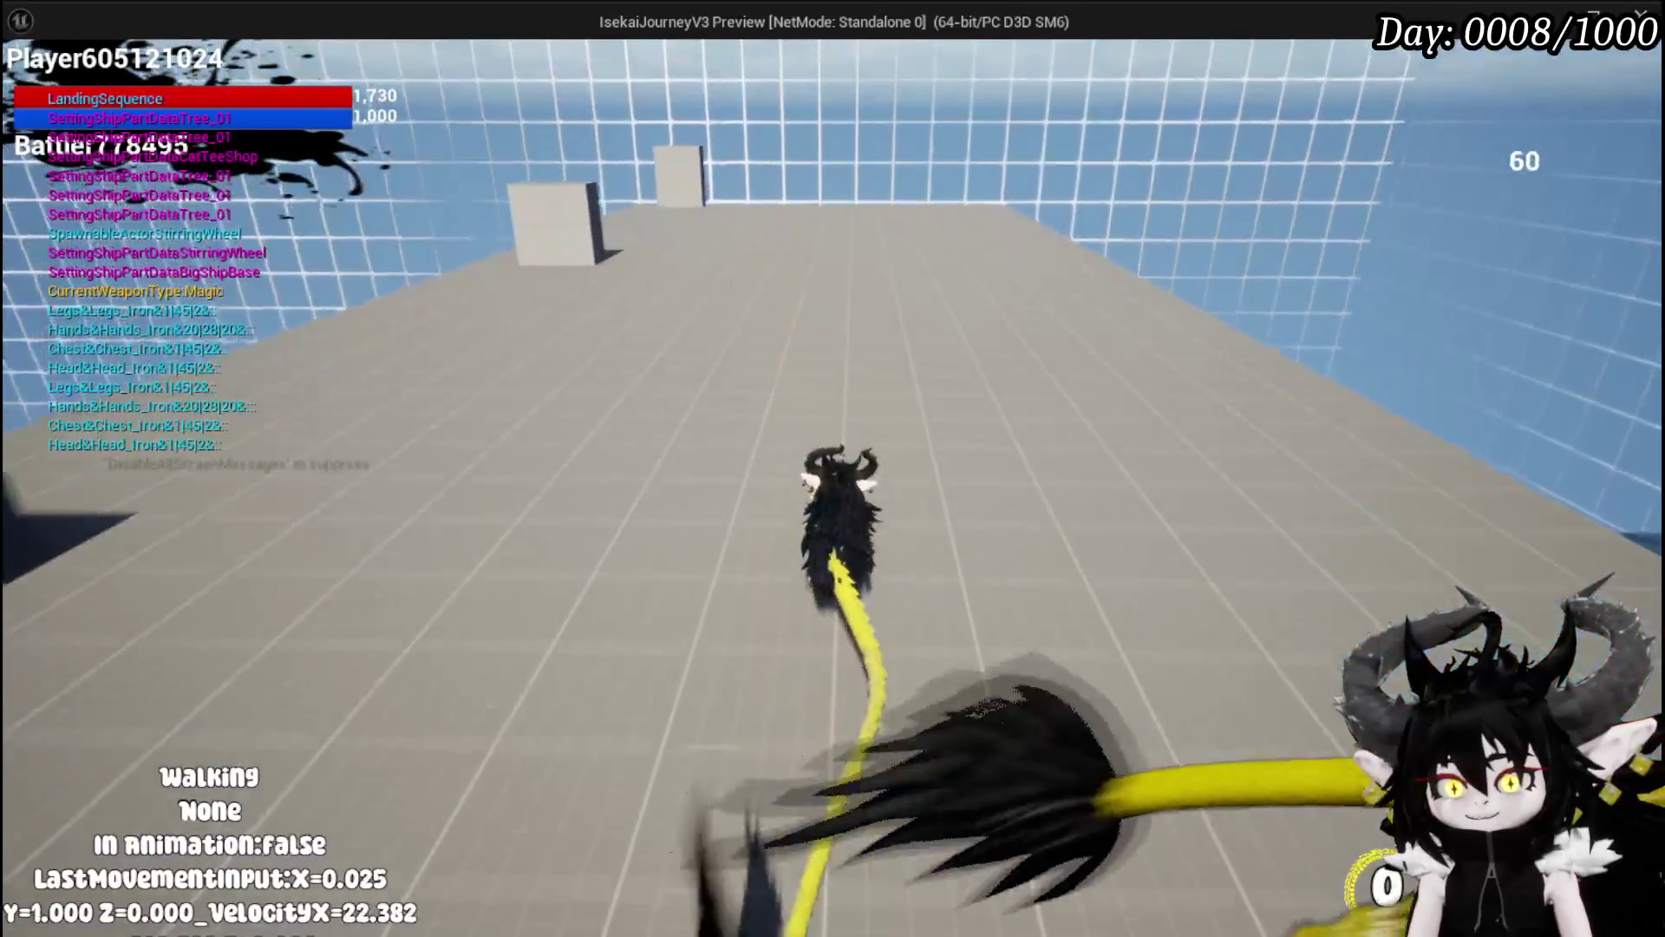
key("shift")
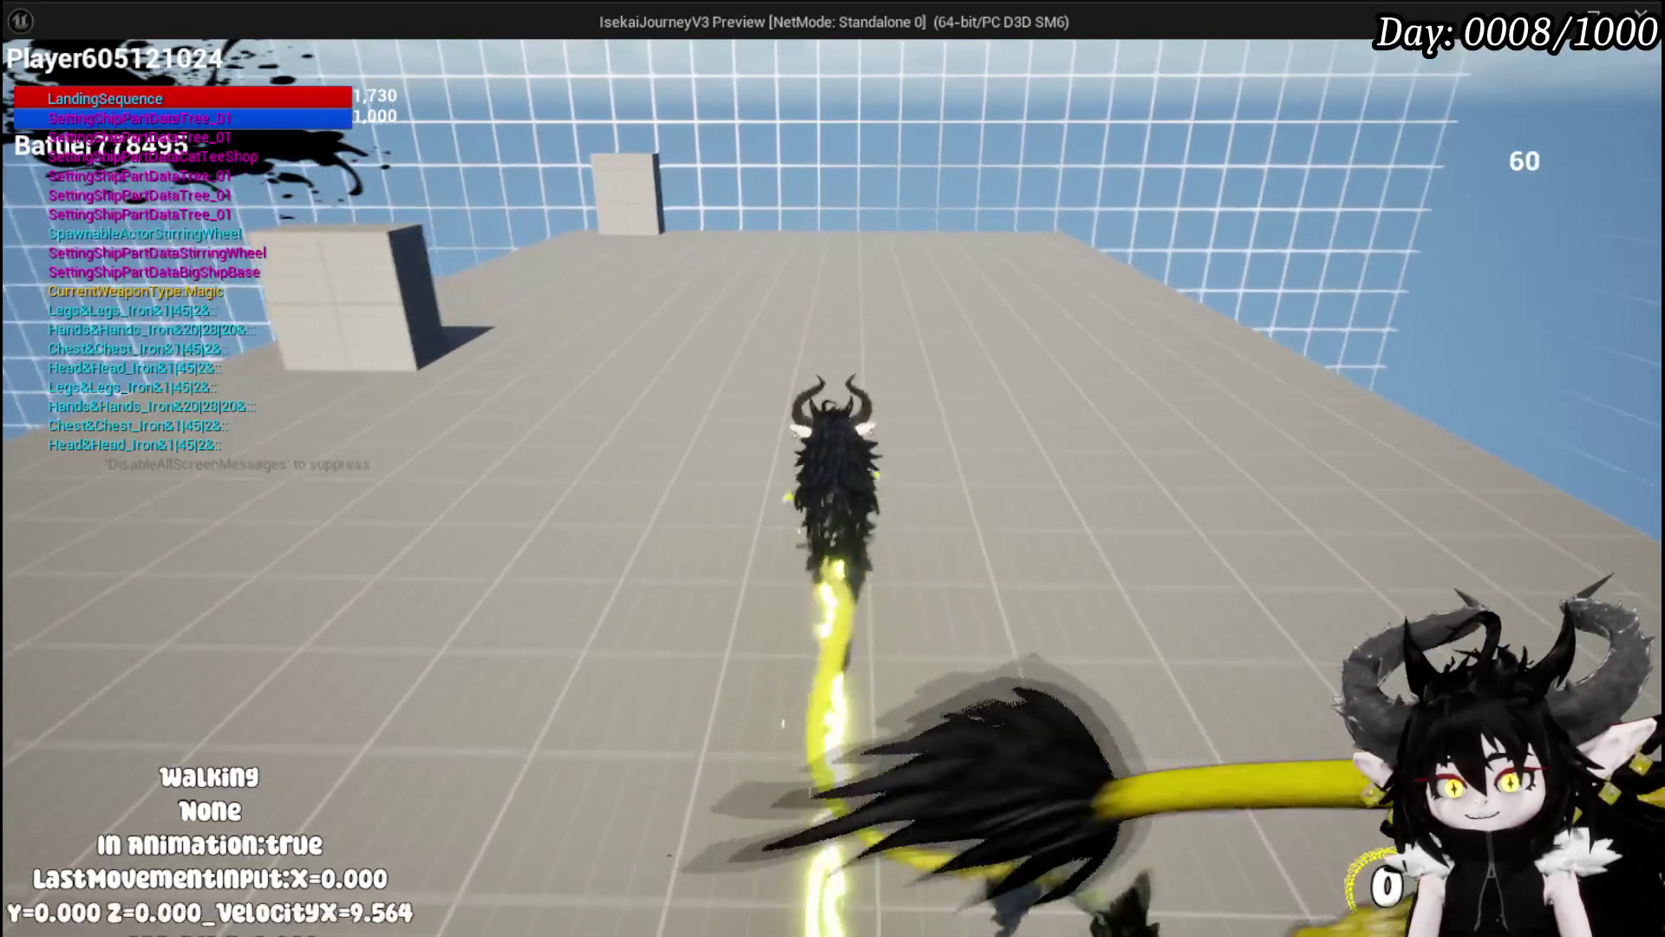
key("a")
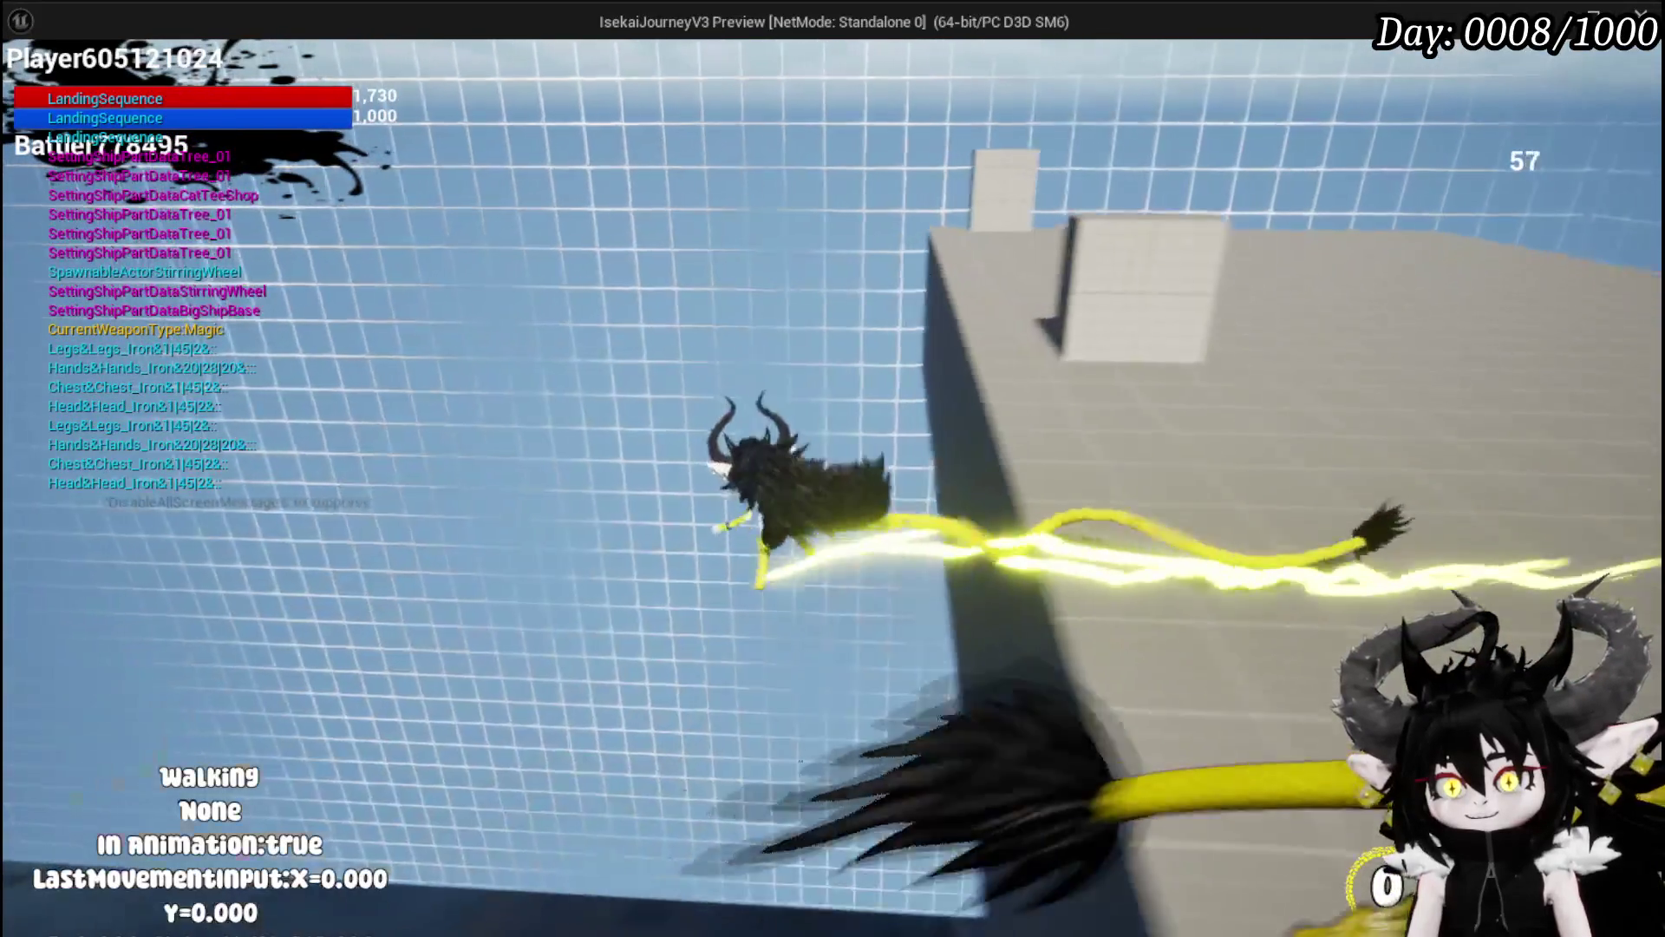
key("space")
key("shift")
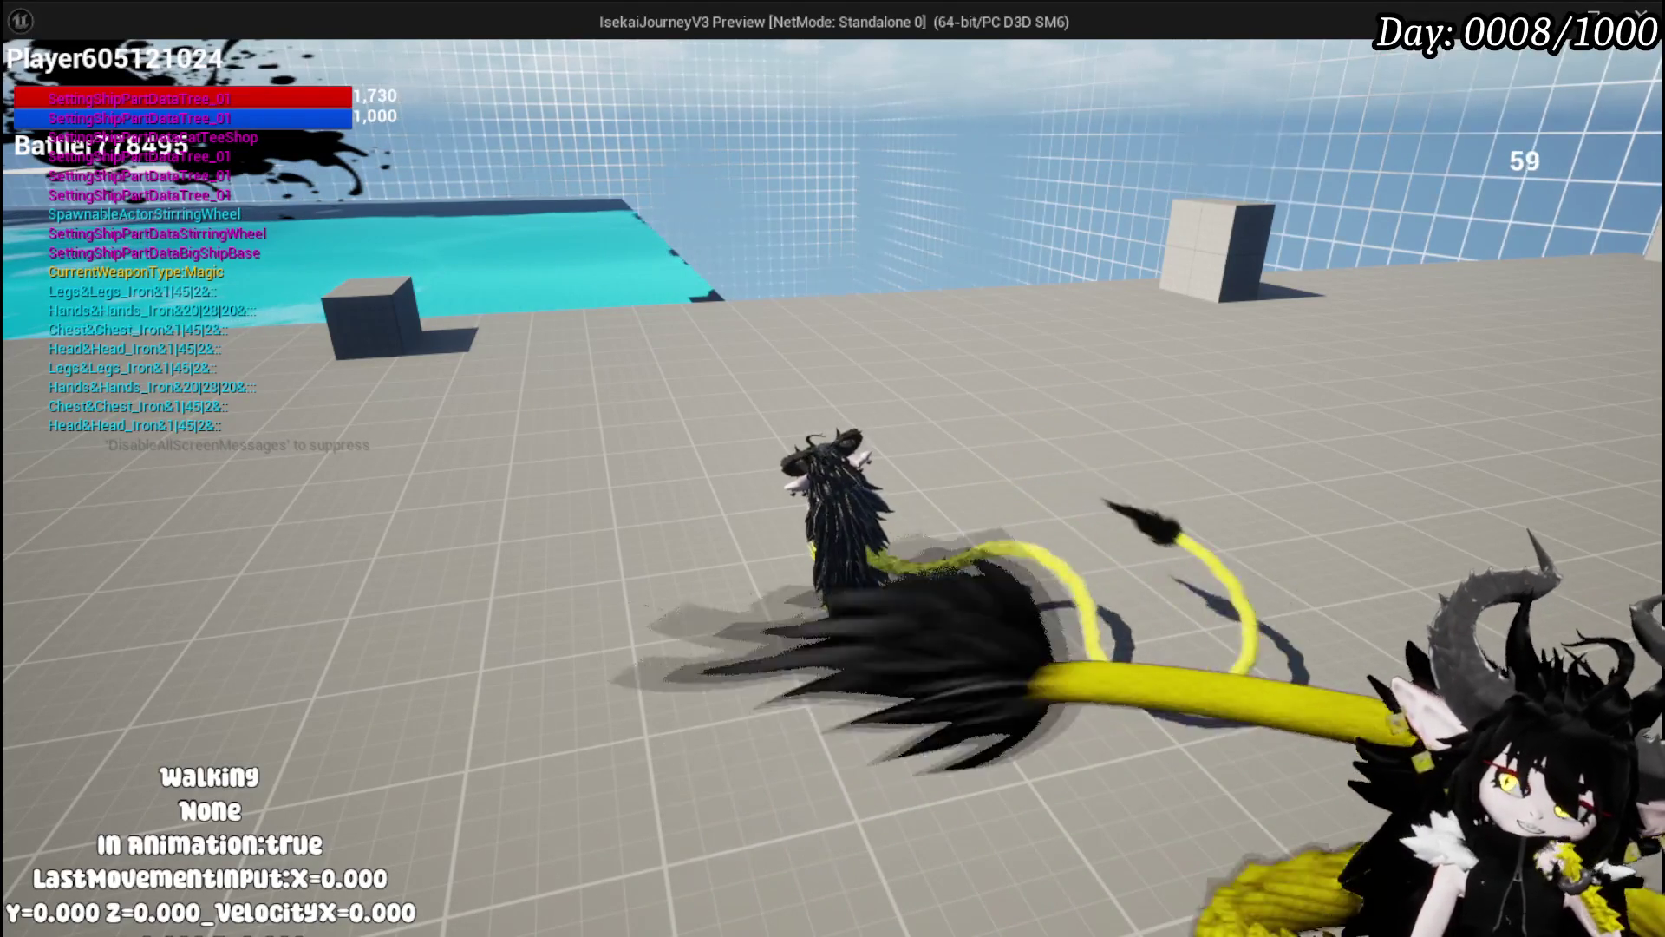
key("Escape")
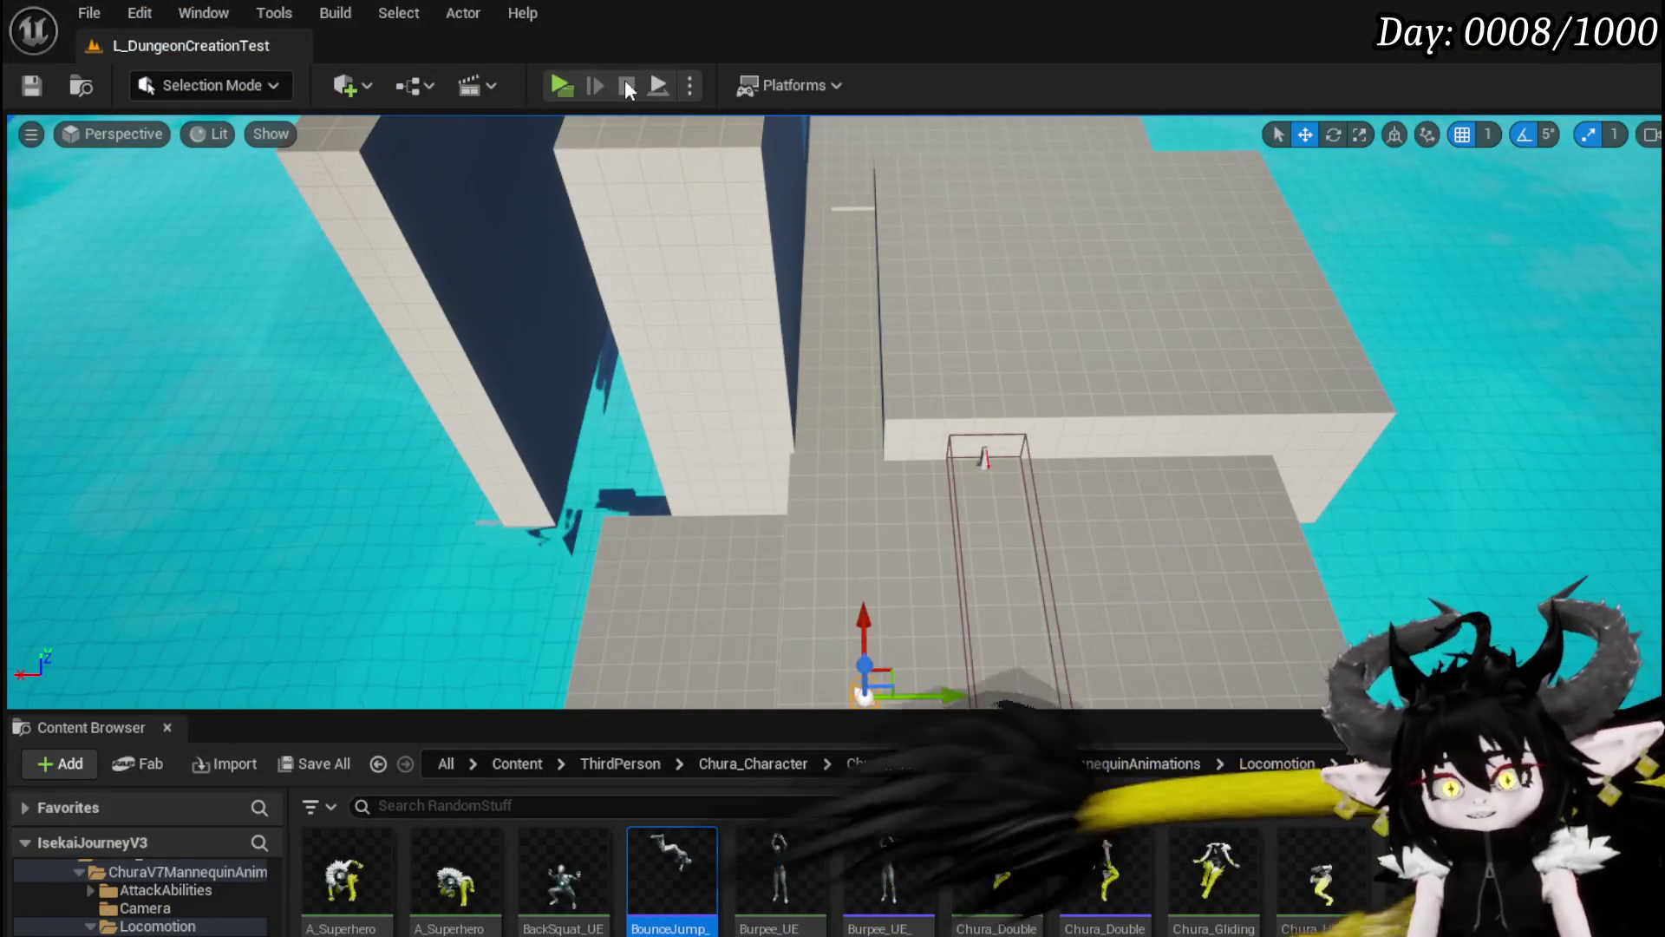
left_click(31, 85)
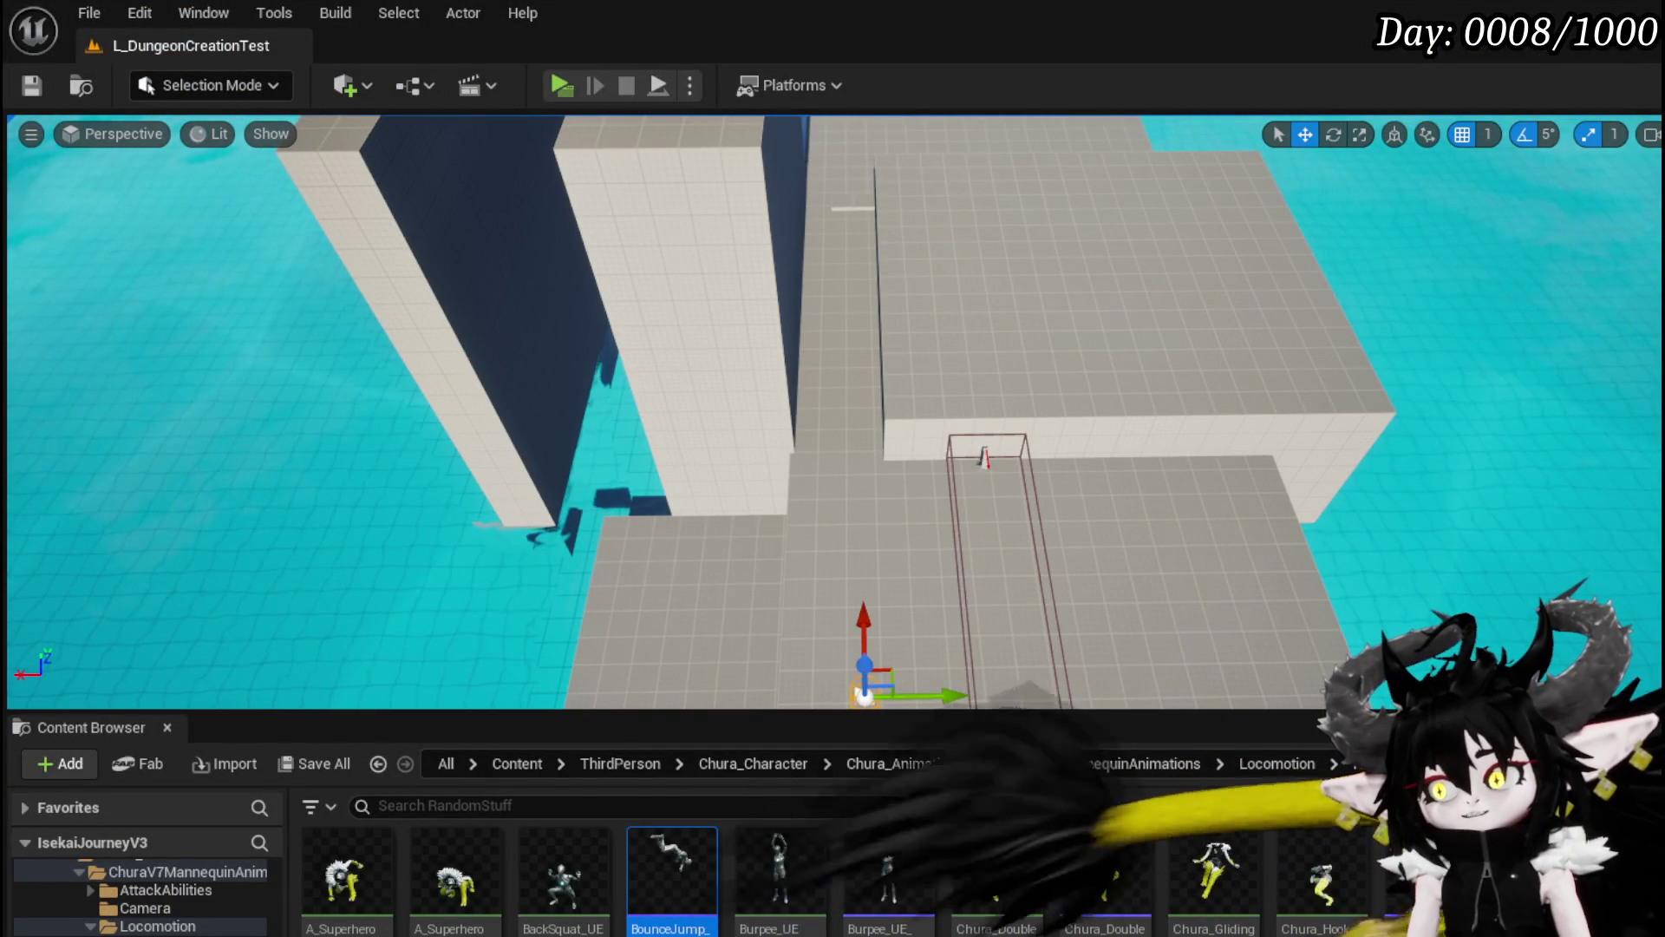
Step: Open the DirectionalDash function graph in BPC_MC_PlatformerMovement
key("alt+Tab")
left_click_drag(905, 417, 767, 418)
double_click(743, 451)
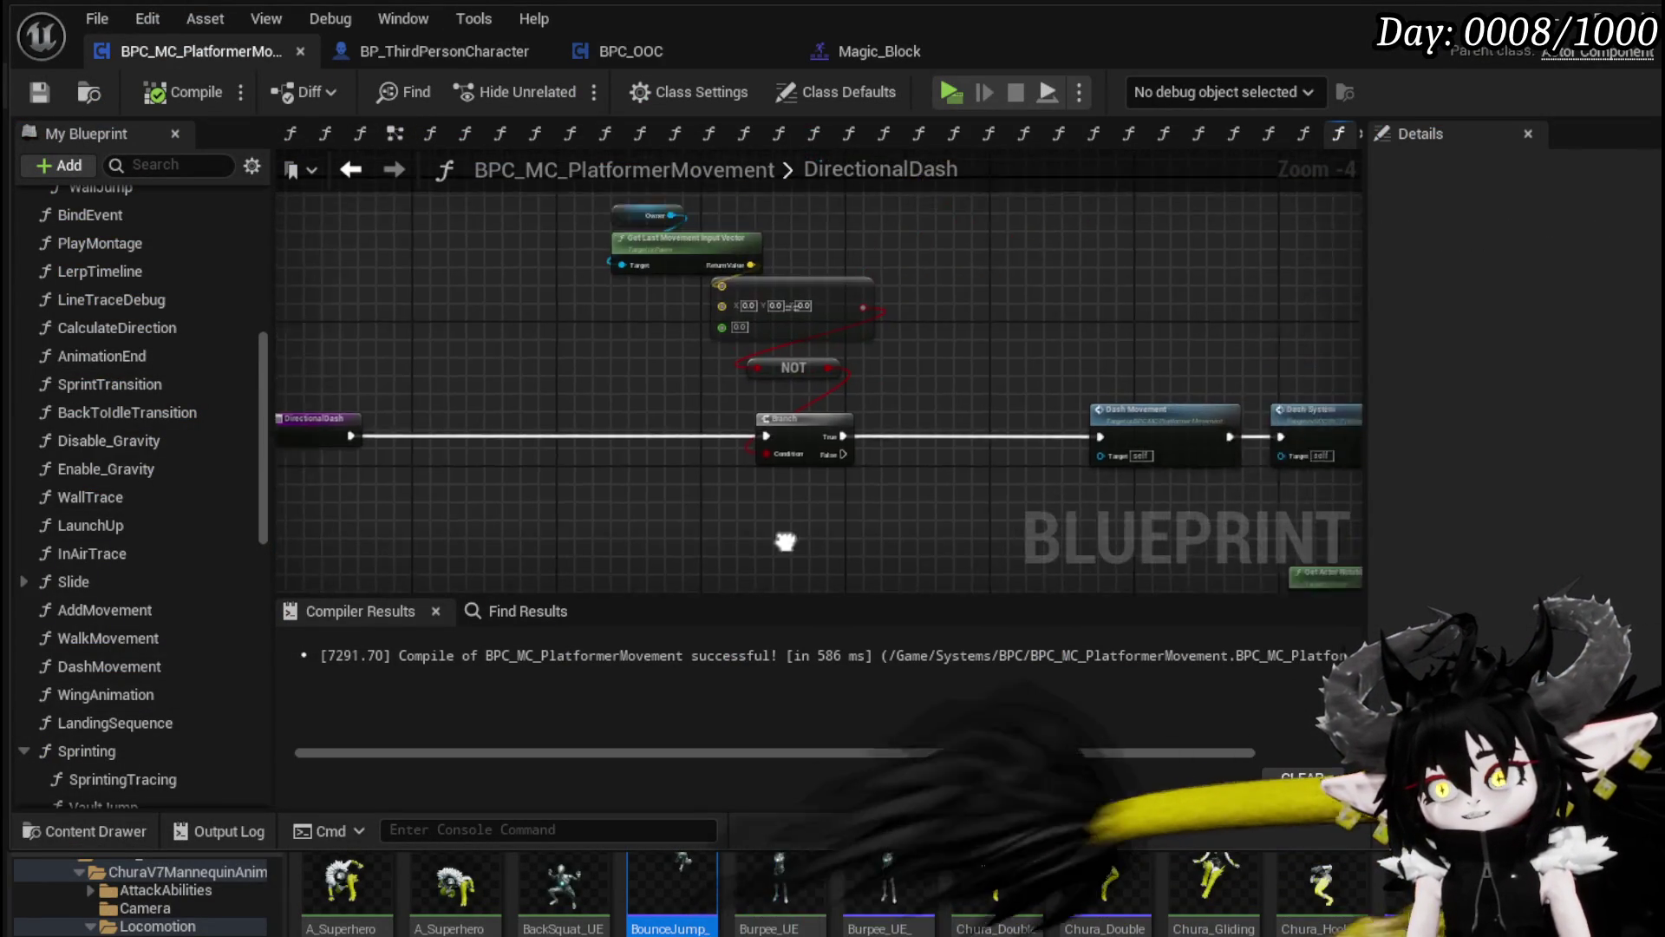
scroll(446, 383, "down", 2)
scroll(1066, 420, "up", 1)
scroll(985, 419, "up", 3)
Step: Move the Owner, vector, NOT and Branch check nodes further left
left_click_drag(985, 419, 891, 587)
scroll(891, 587, "down", 2)
left_click_drag(640, 568, 959, 269)
mouse_move(894, 494)
left_mouse_down()
mouse_move(530, 493)
mouse_move(277, 343)
left_mouse_up()
Step: Open the PlayMontage function and jump to the PlayMovementMontage event in BP_ThirdPersonCharacter
left_click_drag(992, 315, 590, 290)
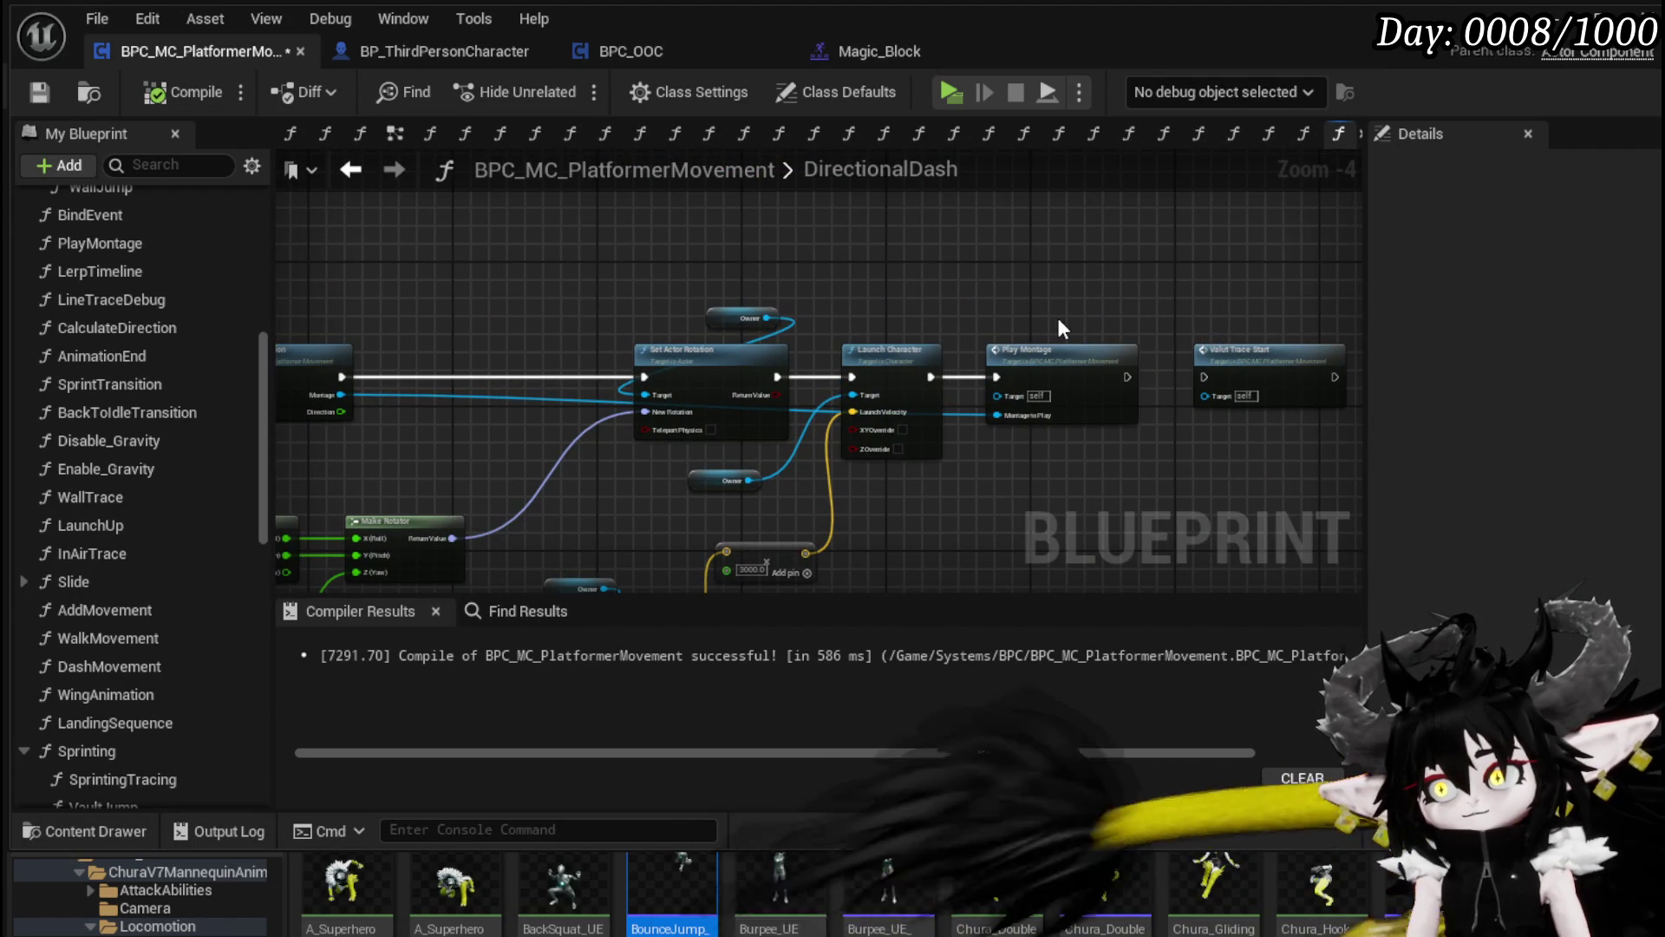
double_click(1060, 360)
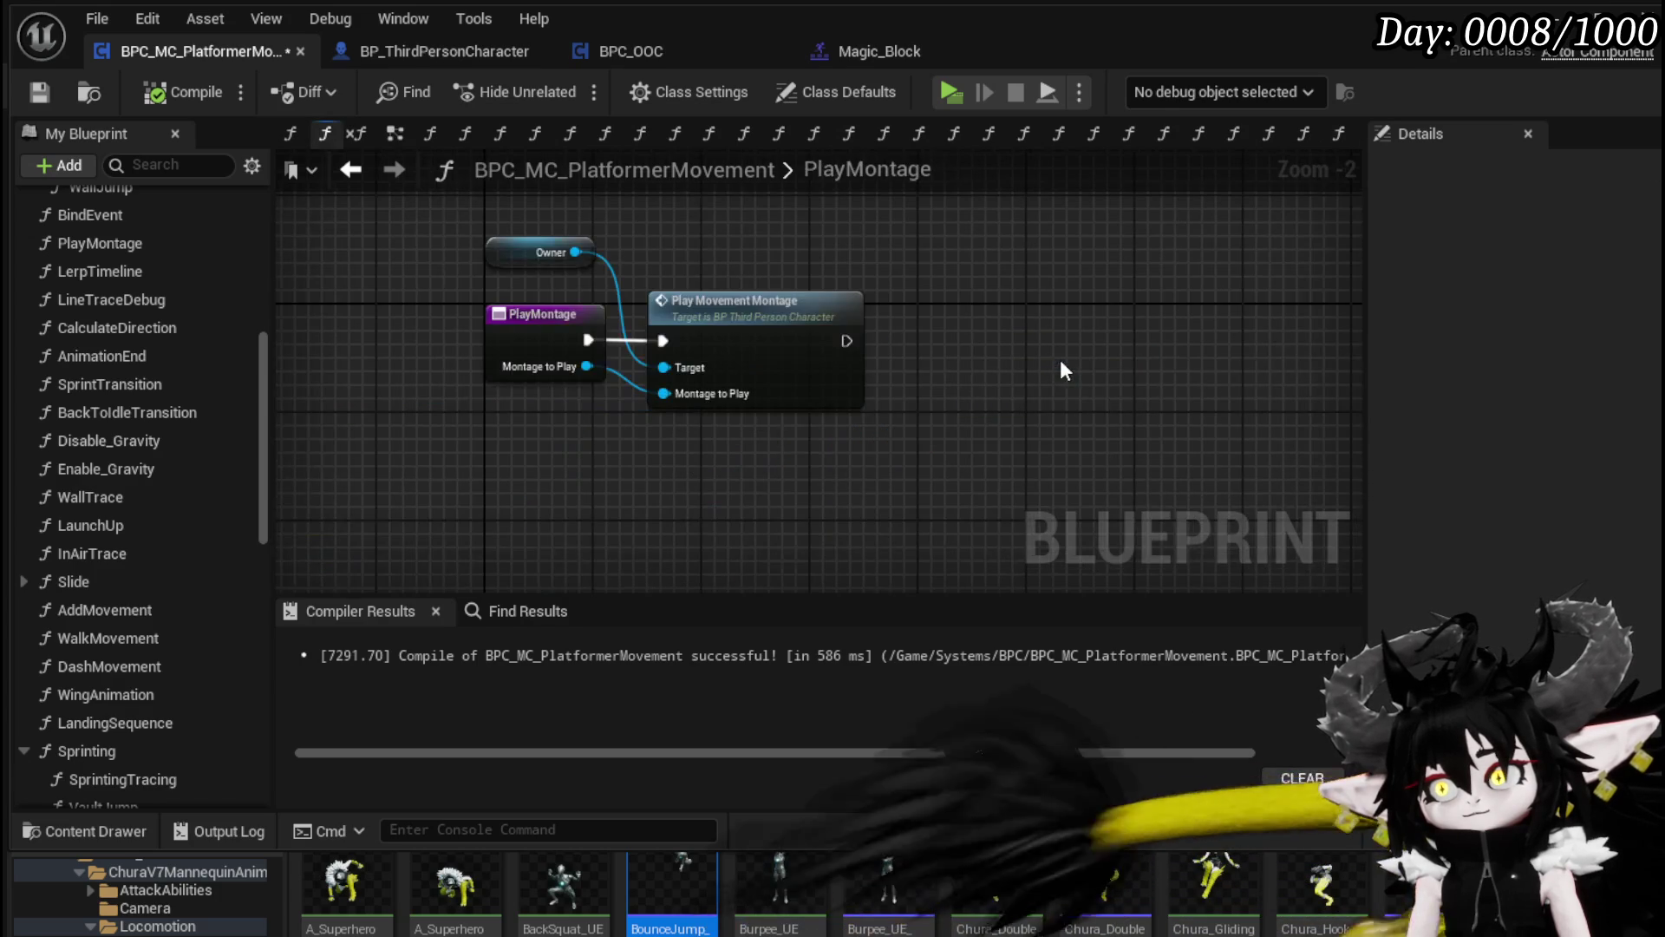
double_click(883, 328)
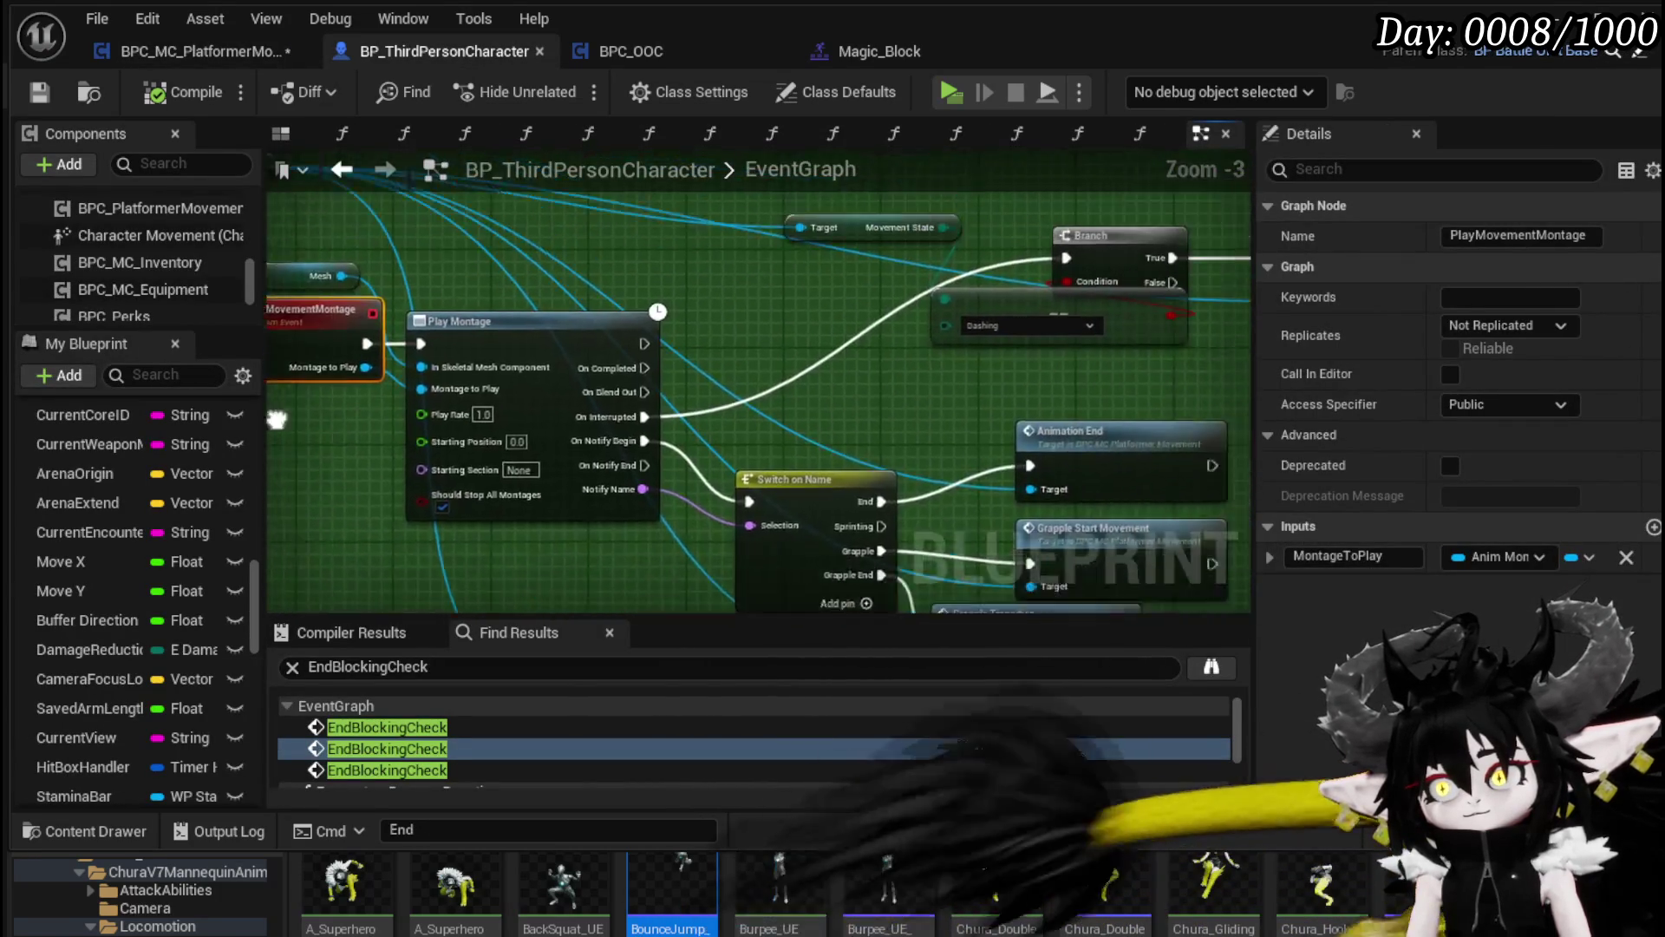
Step: Untangle the graph: move the Dashing comparison, PlayMovementMontage event and Mesh node clear of the Branch
left_click(581, 449)
left_click_drag(626, 440, 242, 324)
left_click_drag(781, 347, 542, 501)
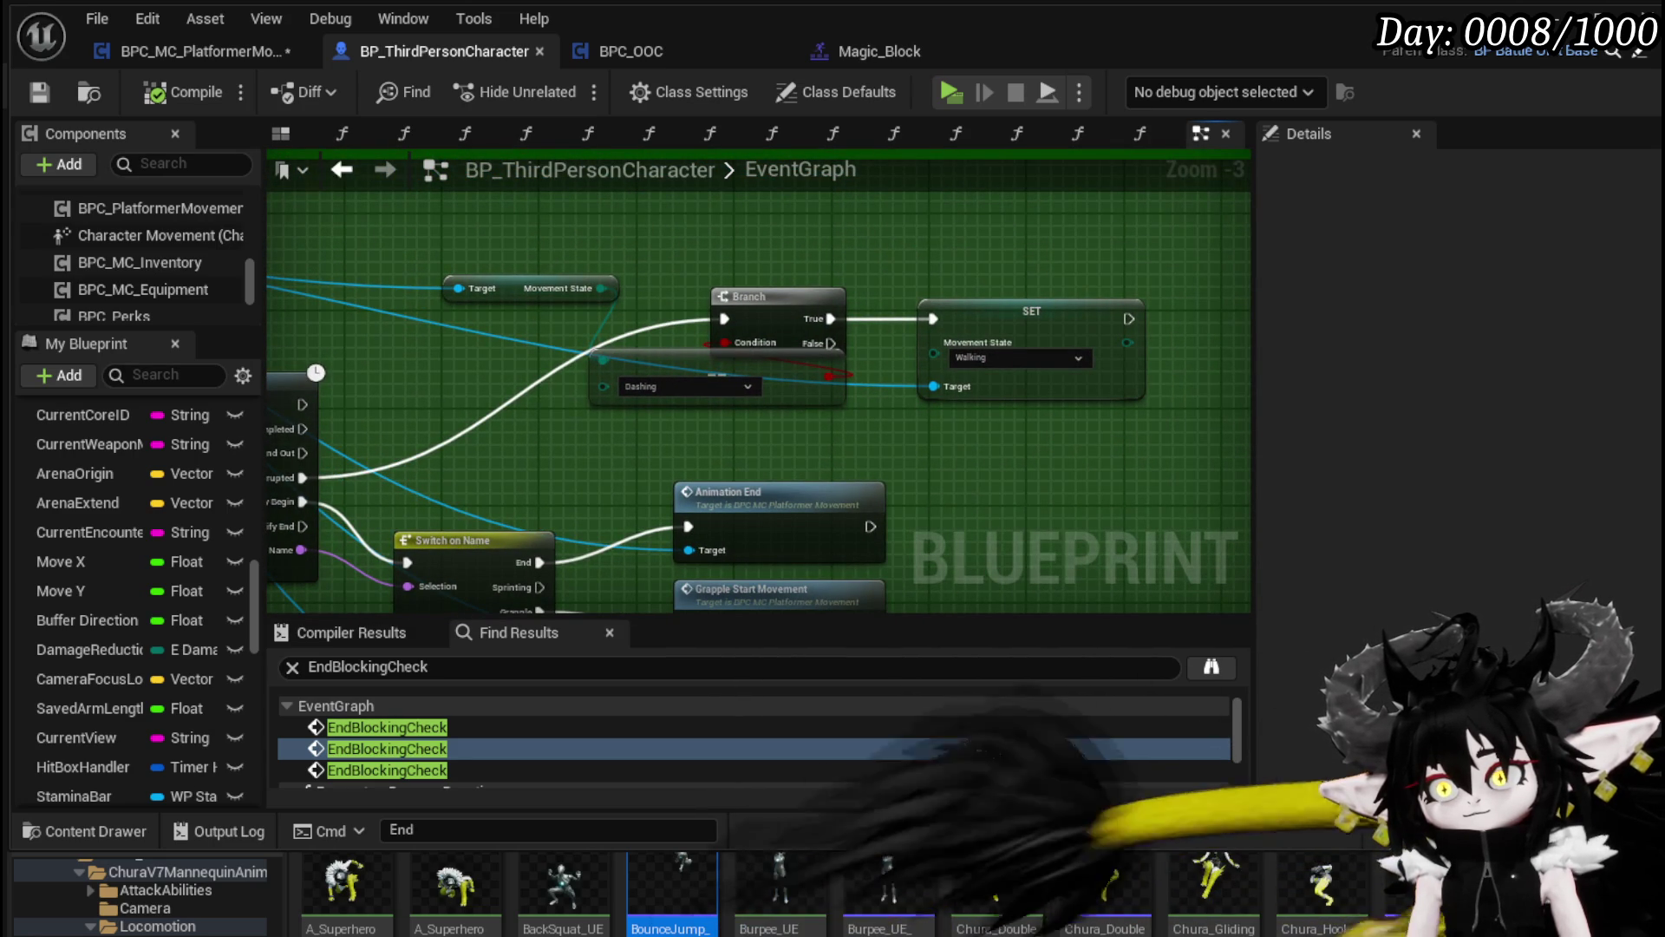
left_click_drag(607, 390, 640, 391)
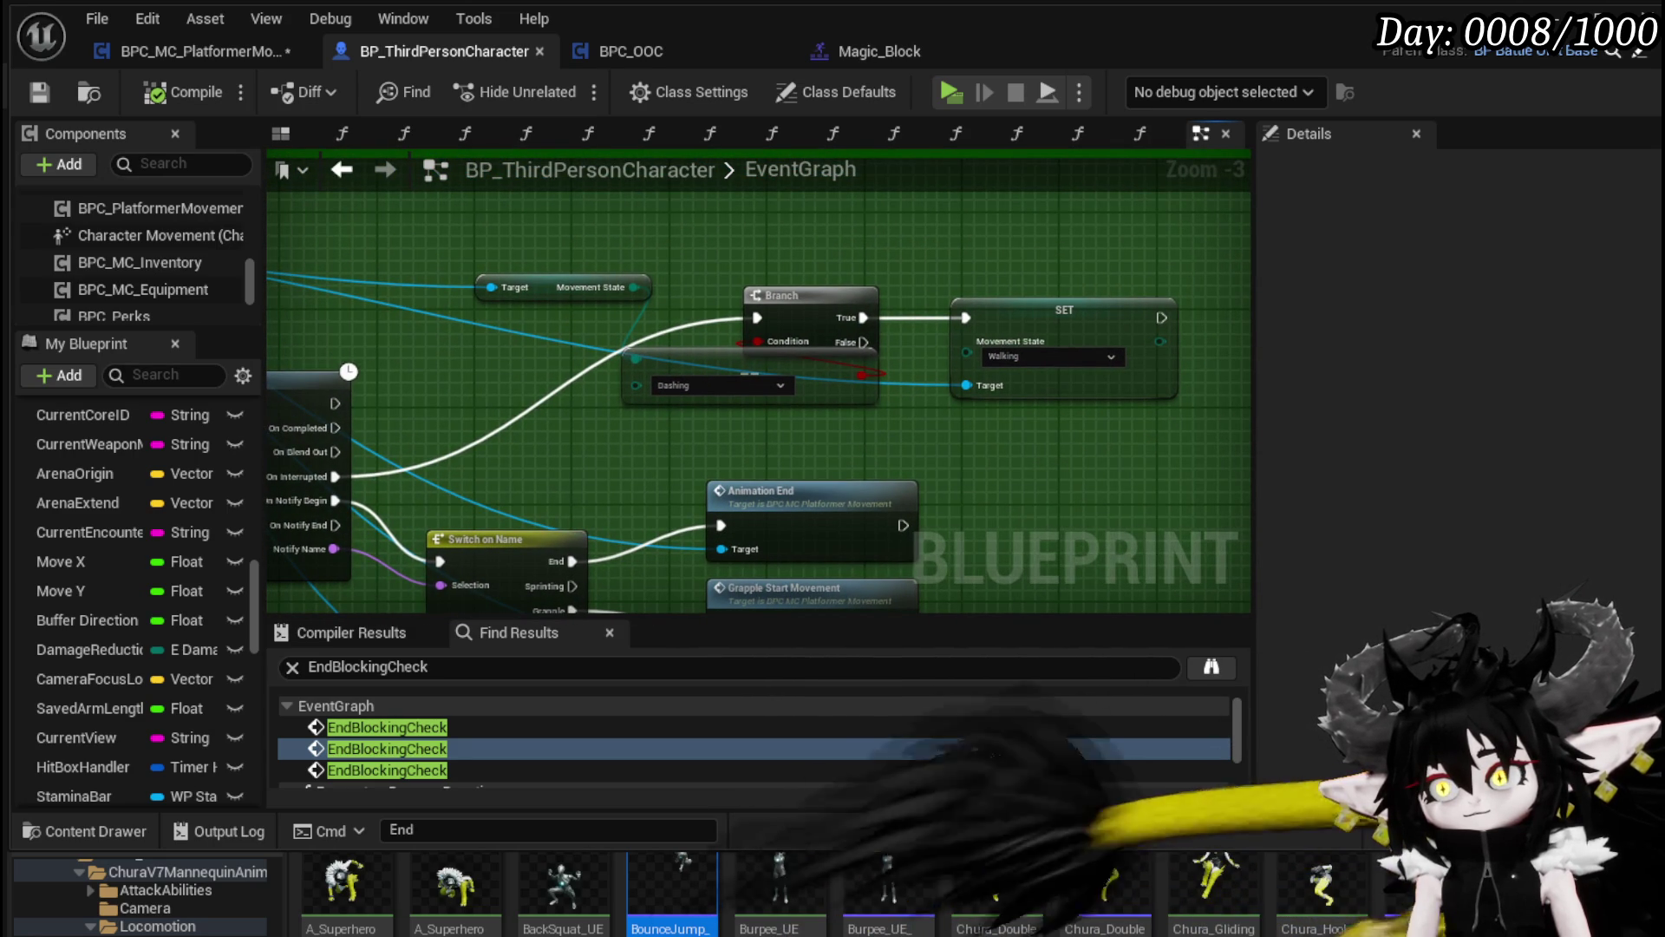
left_click_drag(752, 357, 762, 394)
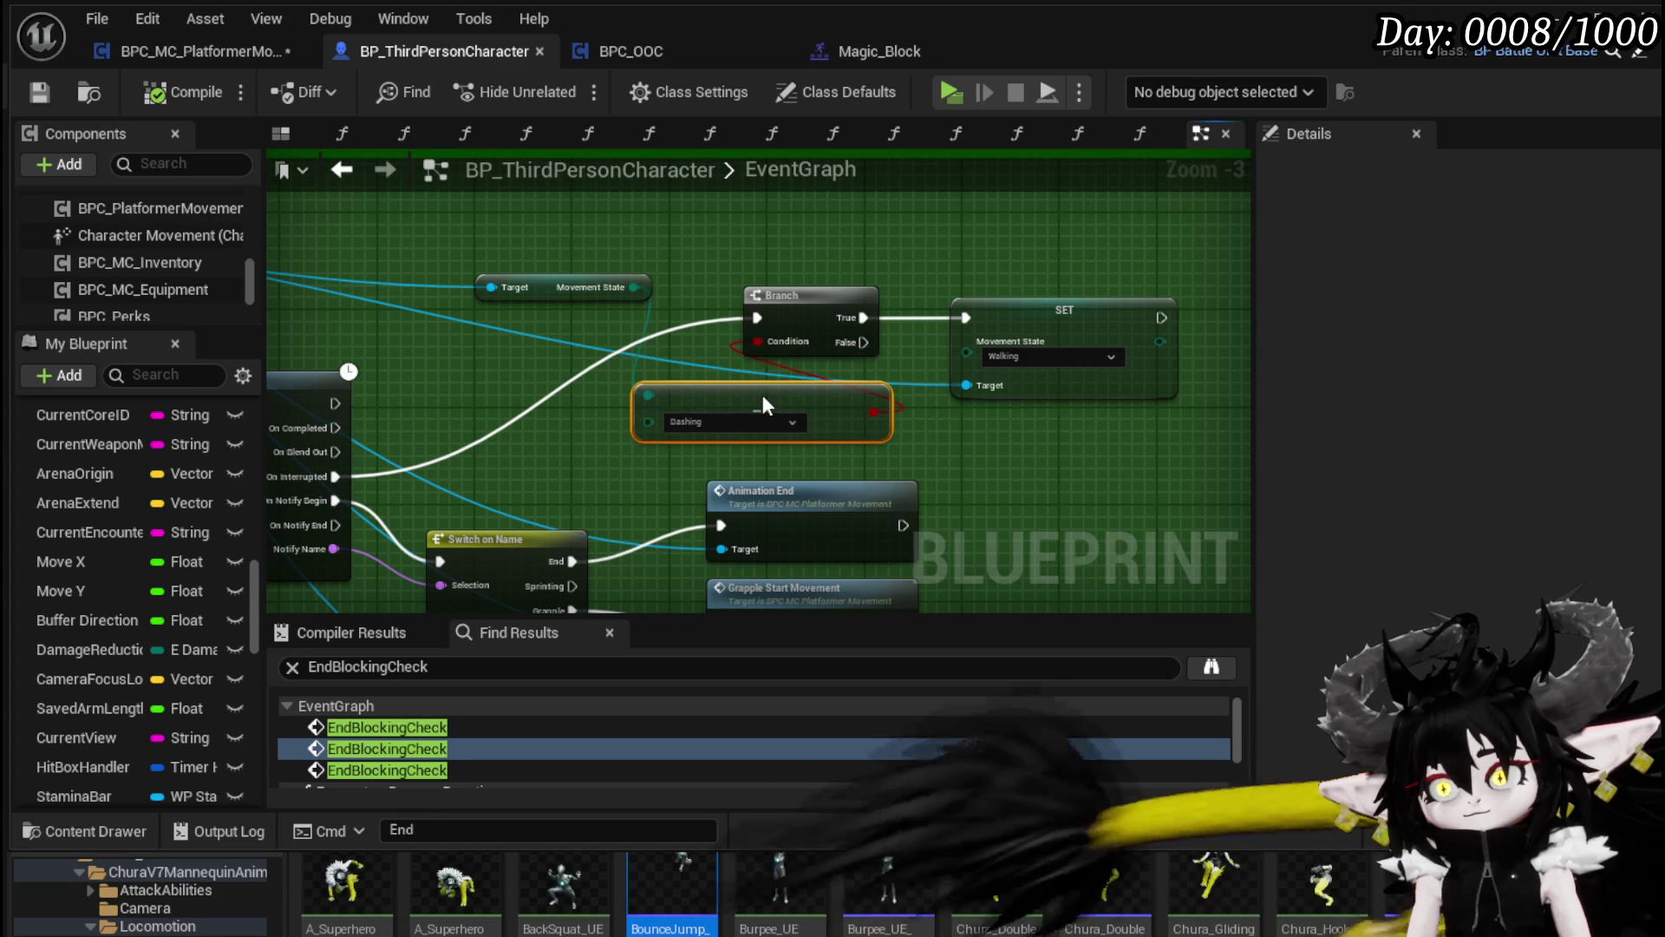
left_click(966, 446)
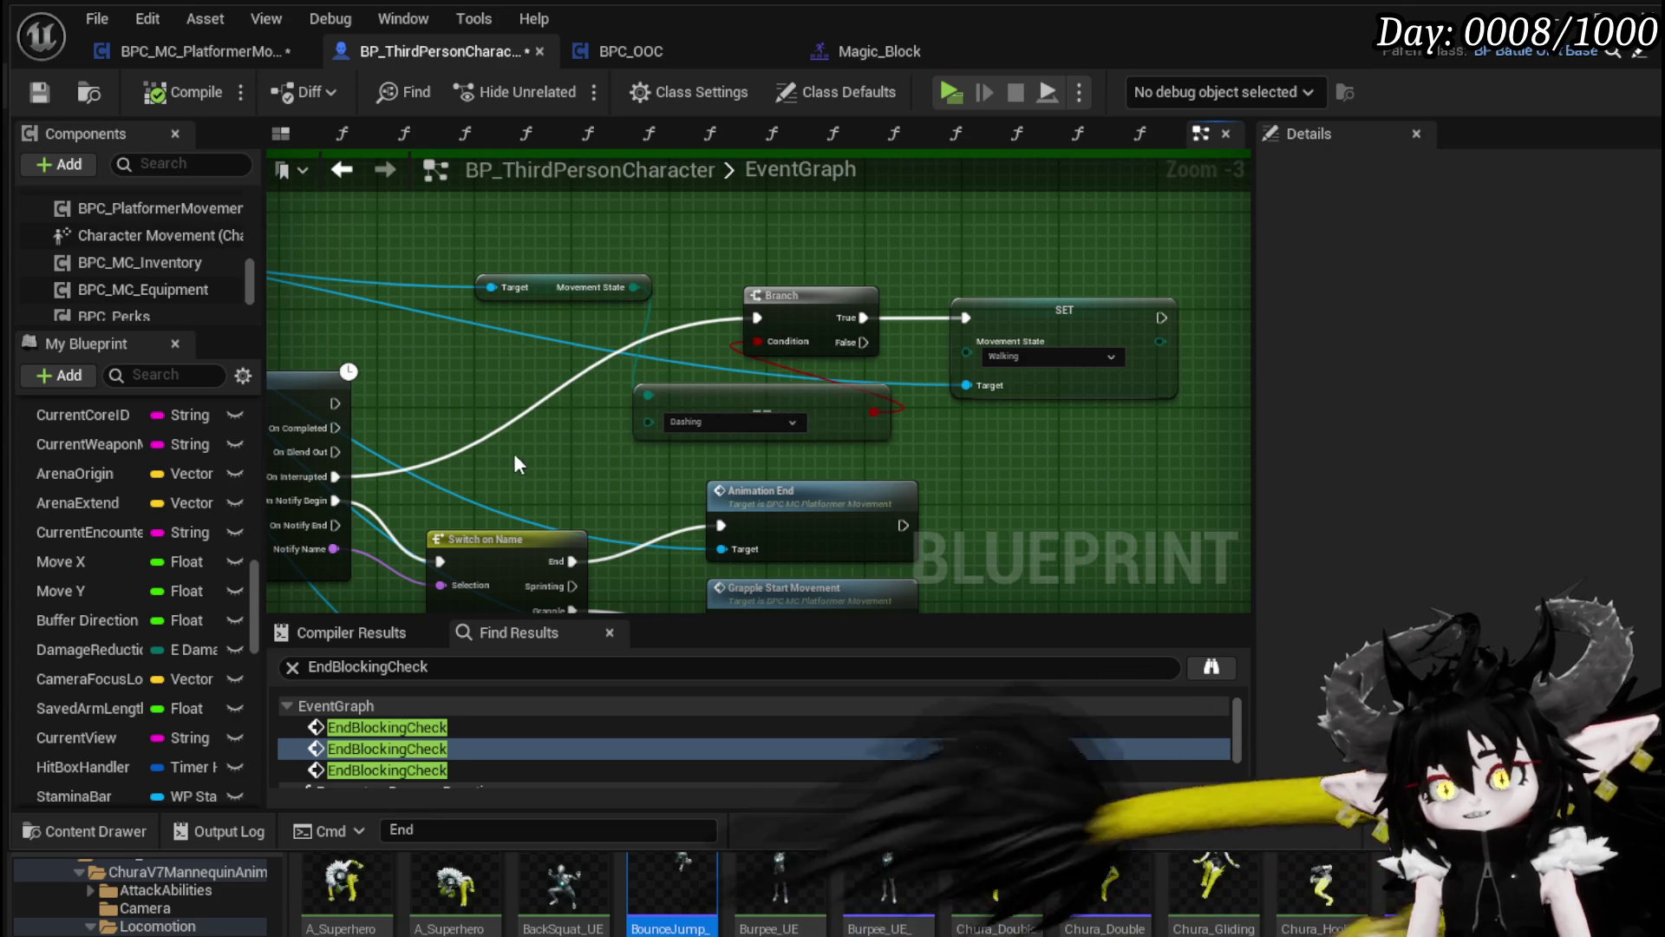
left_click_drag(508, 454, 788, 435)
left_click_drag(593, 308, 316, 310)
mouse_move(638, 282)
left_mouse_down()
mouse_move(520, 248)
mouse_move(564, 234)
left_mouse_up()
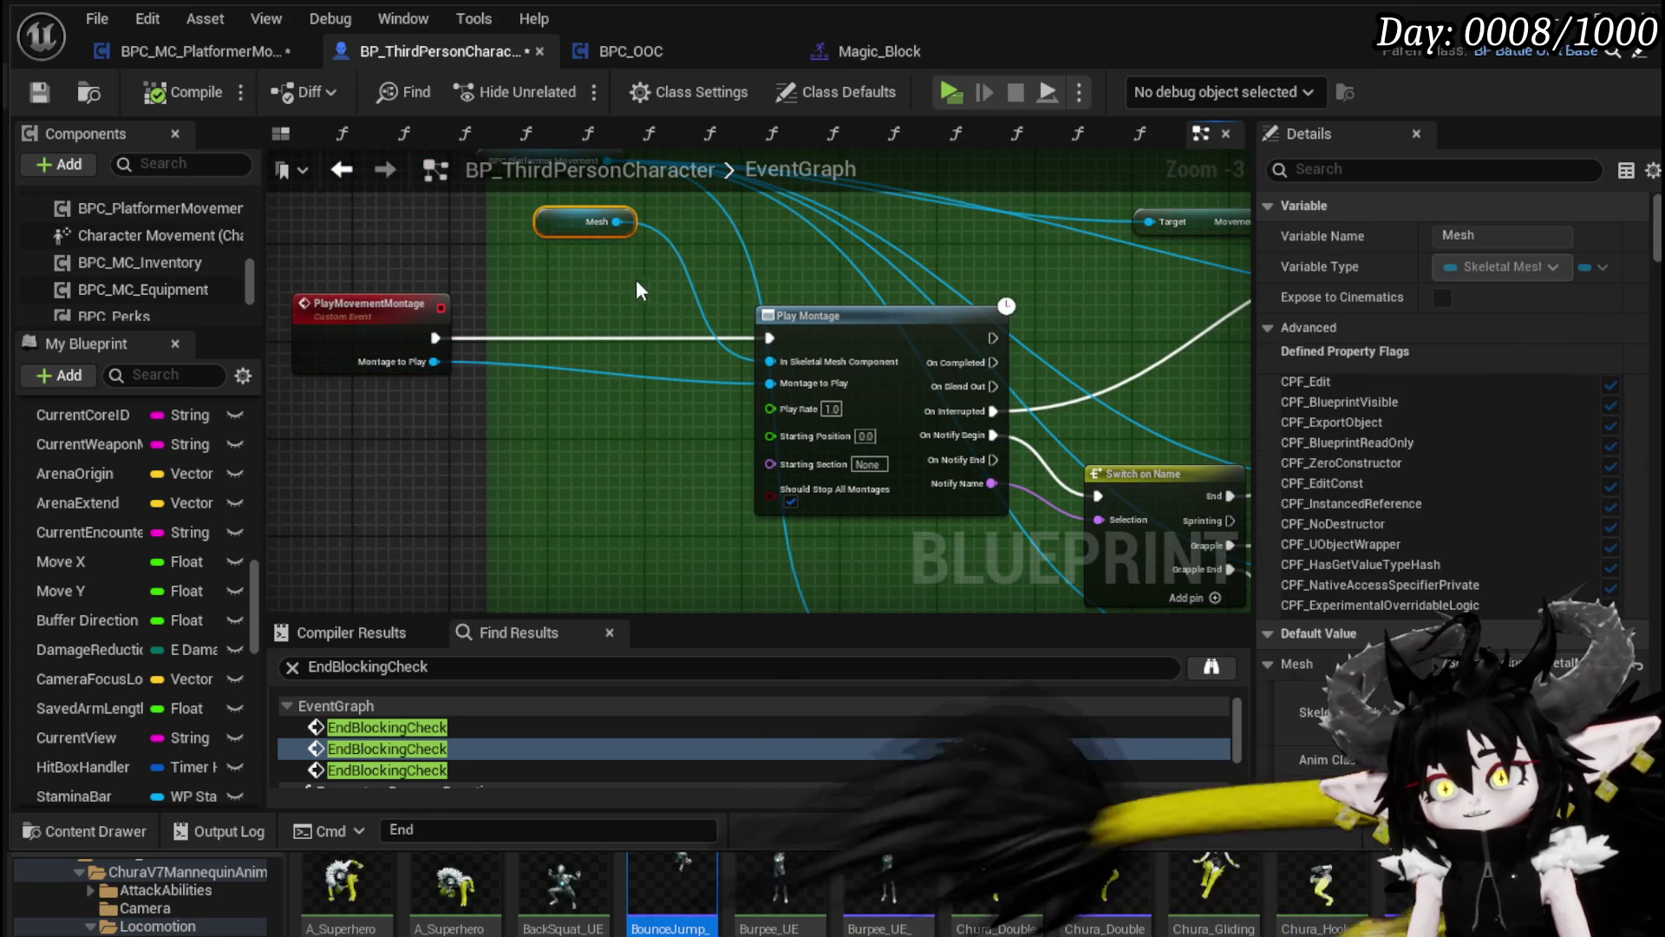
left_click(647, 290)
left_click_drag(689, 305, 441, 341)
mouse_move(881, 352)
left_mouse_down()
mouse_move(731, 404)
mouse_move(748, 272)
mouse_move(921, 313)
left_mouse_up()
Step: Insert a SET In Animation node, enabled, between PlayMovementMontage and Play Montage
left_click_drag(469, 276, 978, 271)
left_click_drag(479, 338, 434, 419)
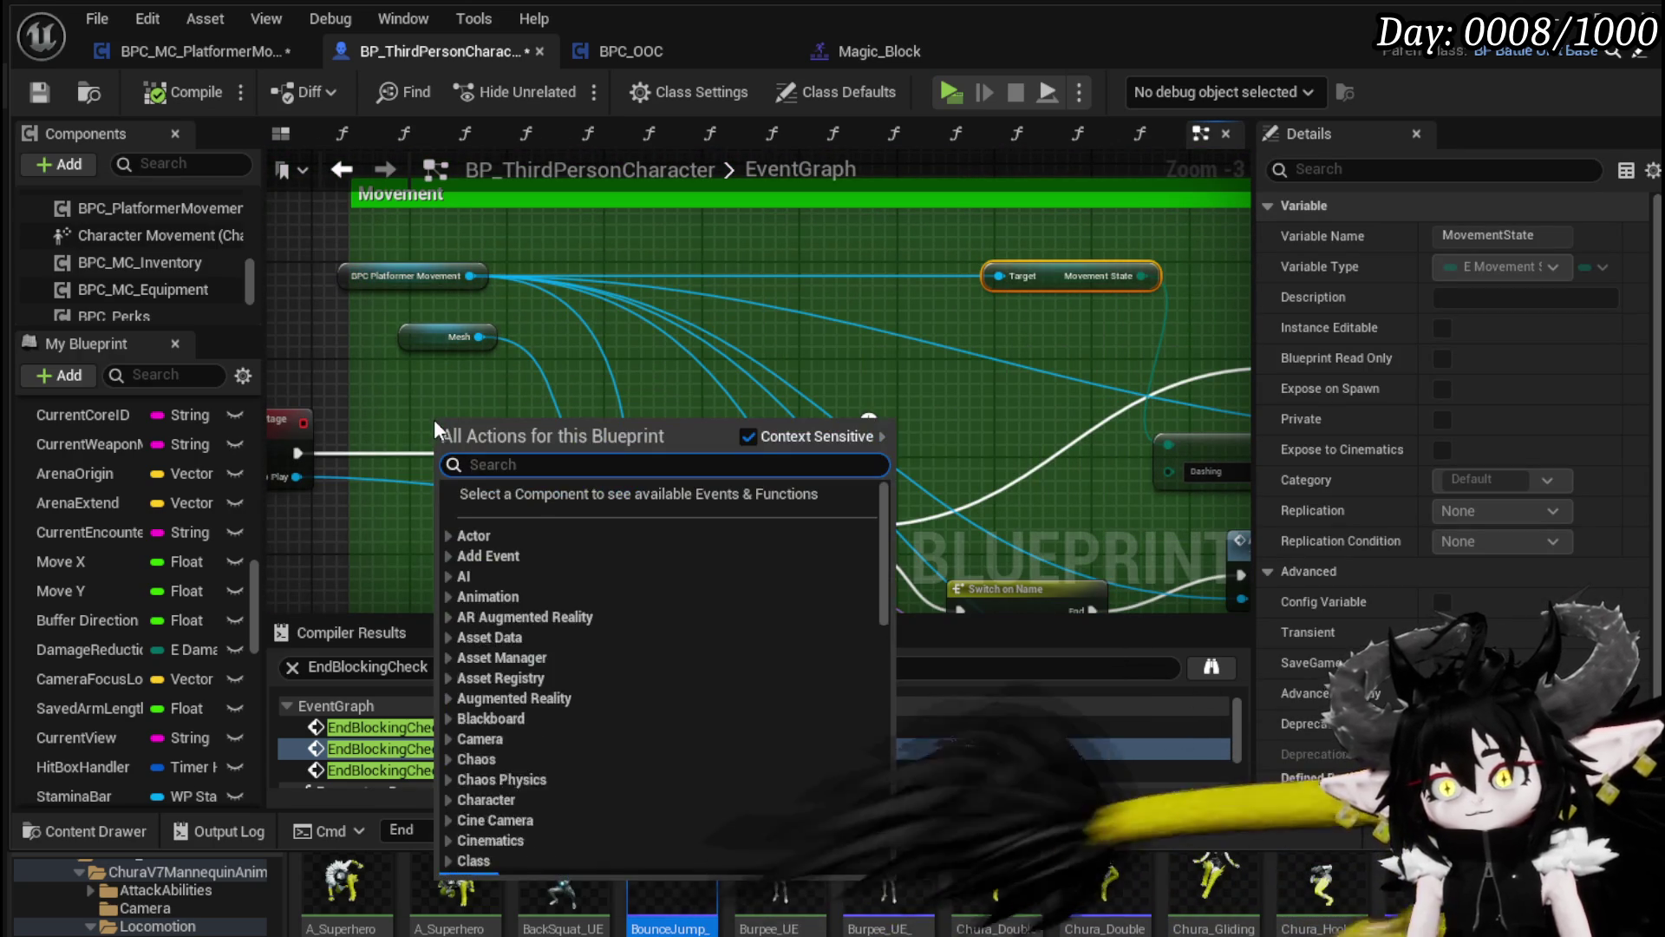
type("in animation")
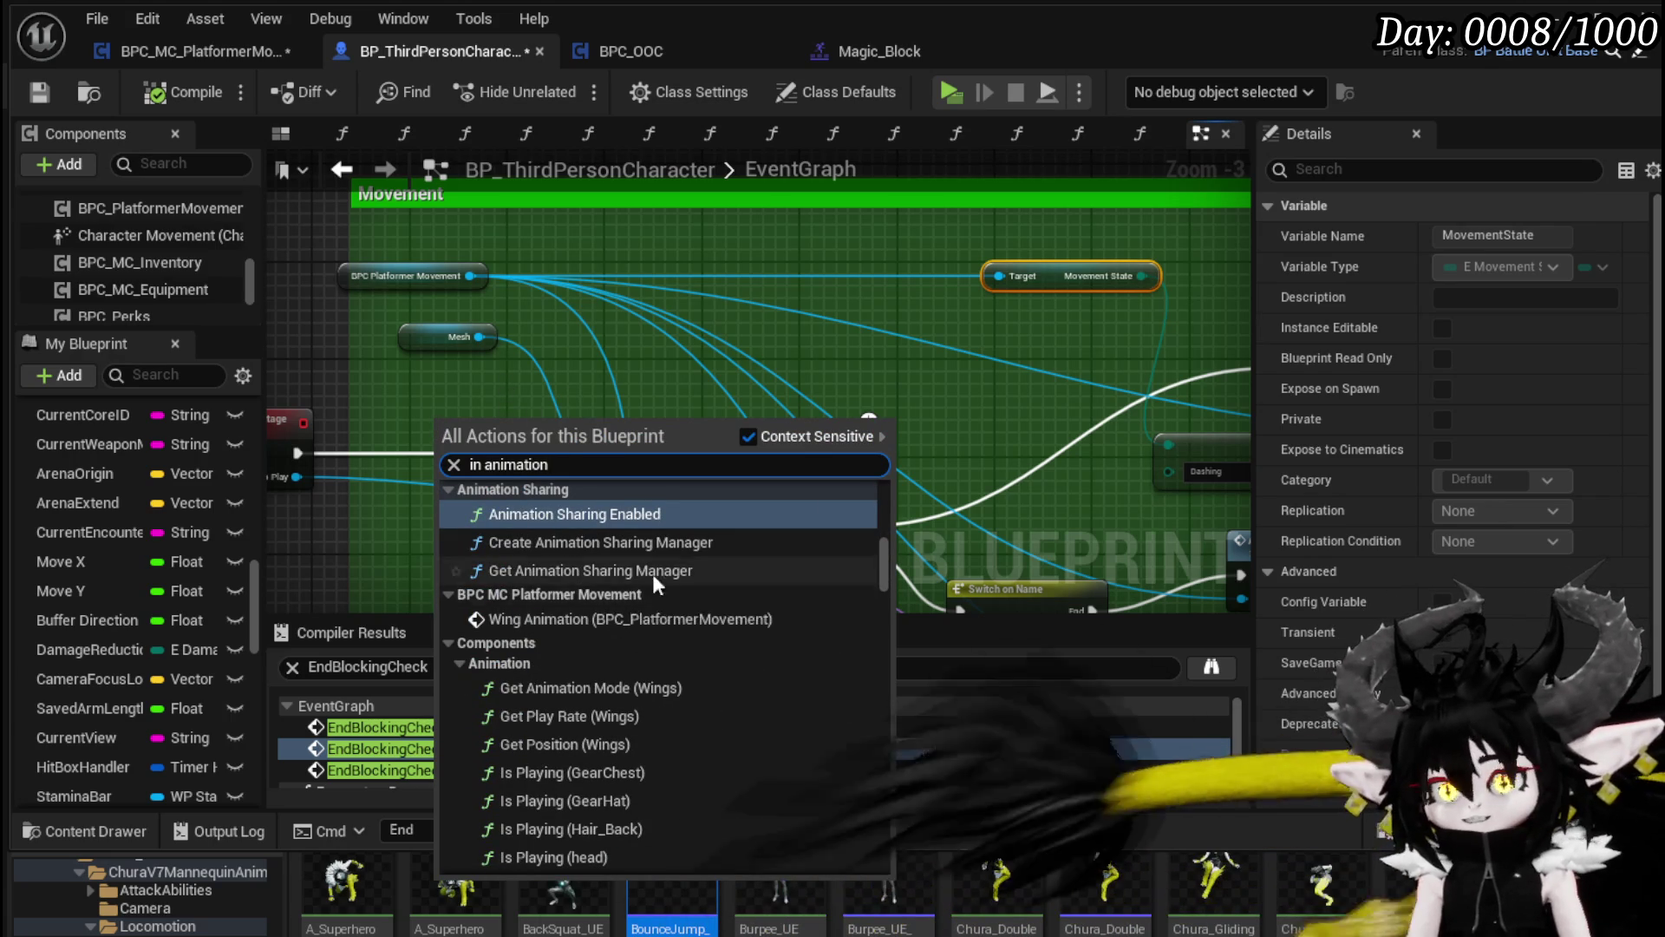
scroll(706, 612, "down", 6)
left_click_drag(884, 584, 879, 858)
left_click(668, 859)
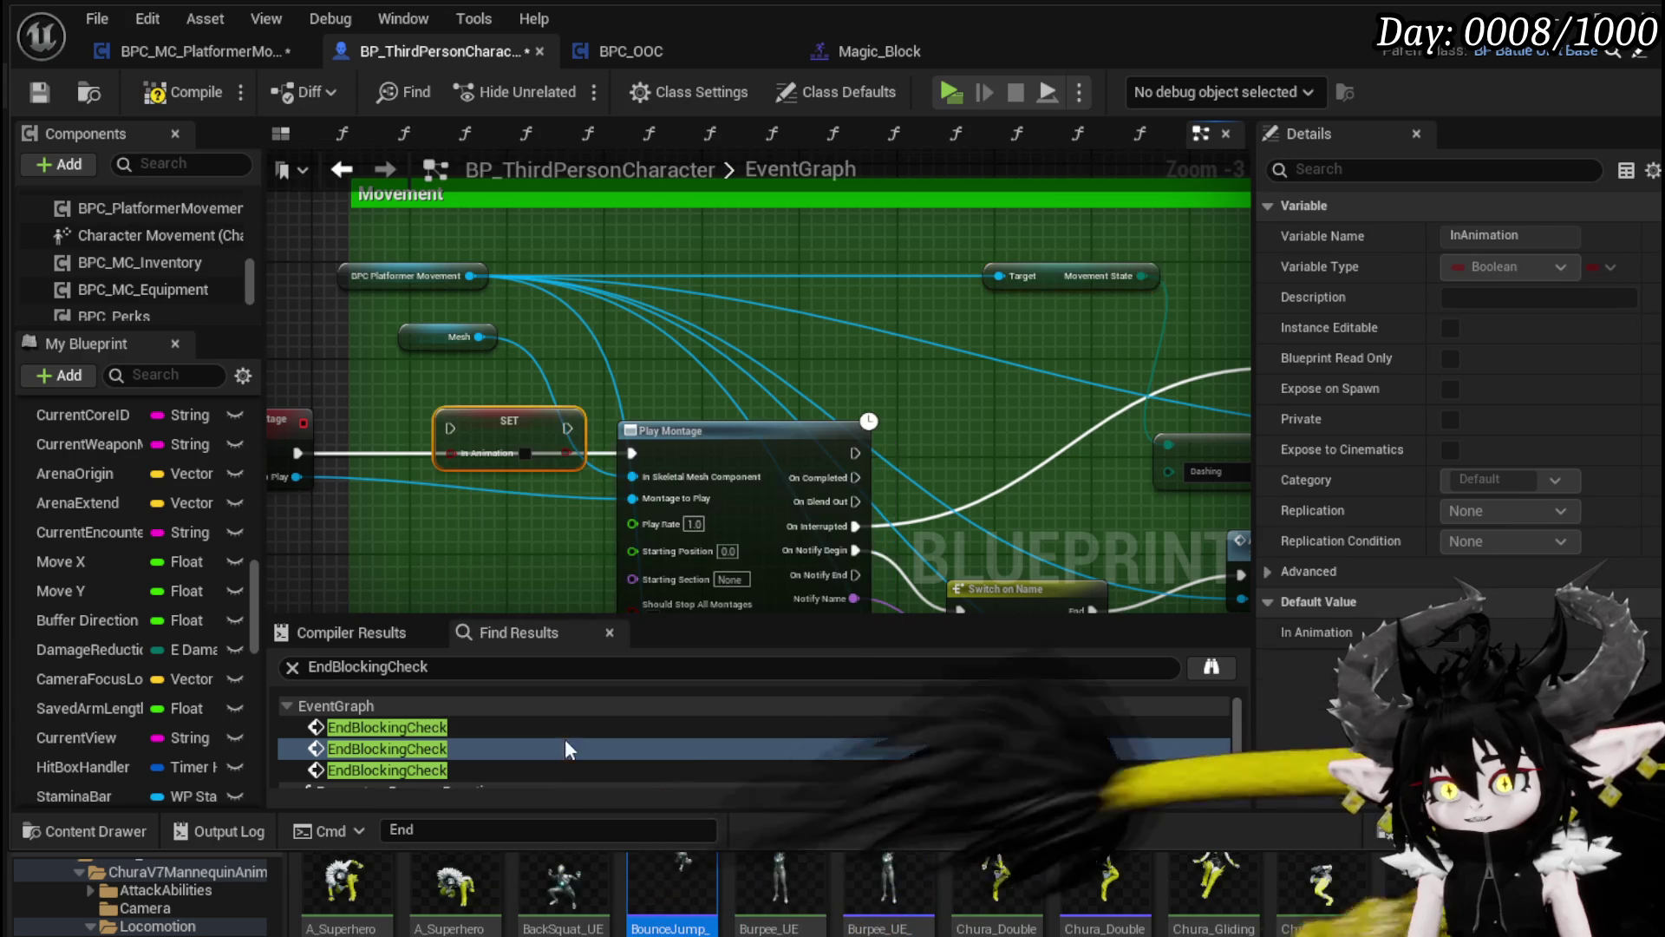
left_click_drag(296, 452, 408, 452)
left_click_drag(522, 452, 640, 451)
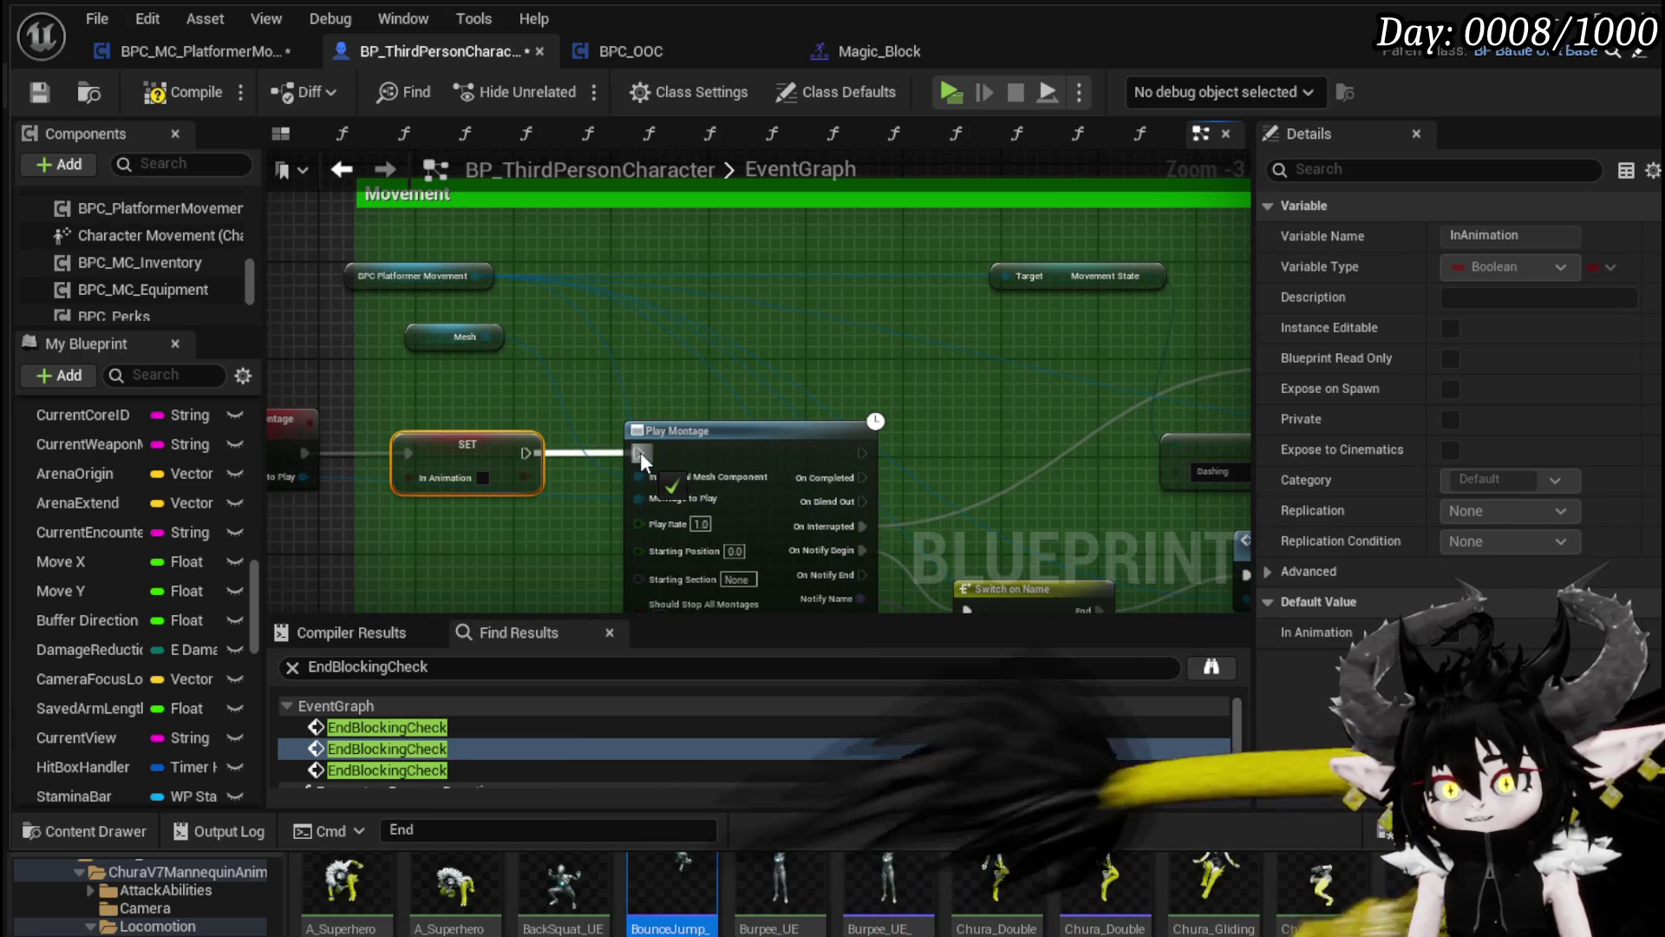
left_click(483, 478)
left_click(947, 371)
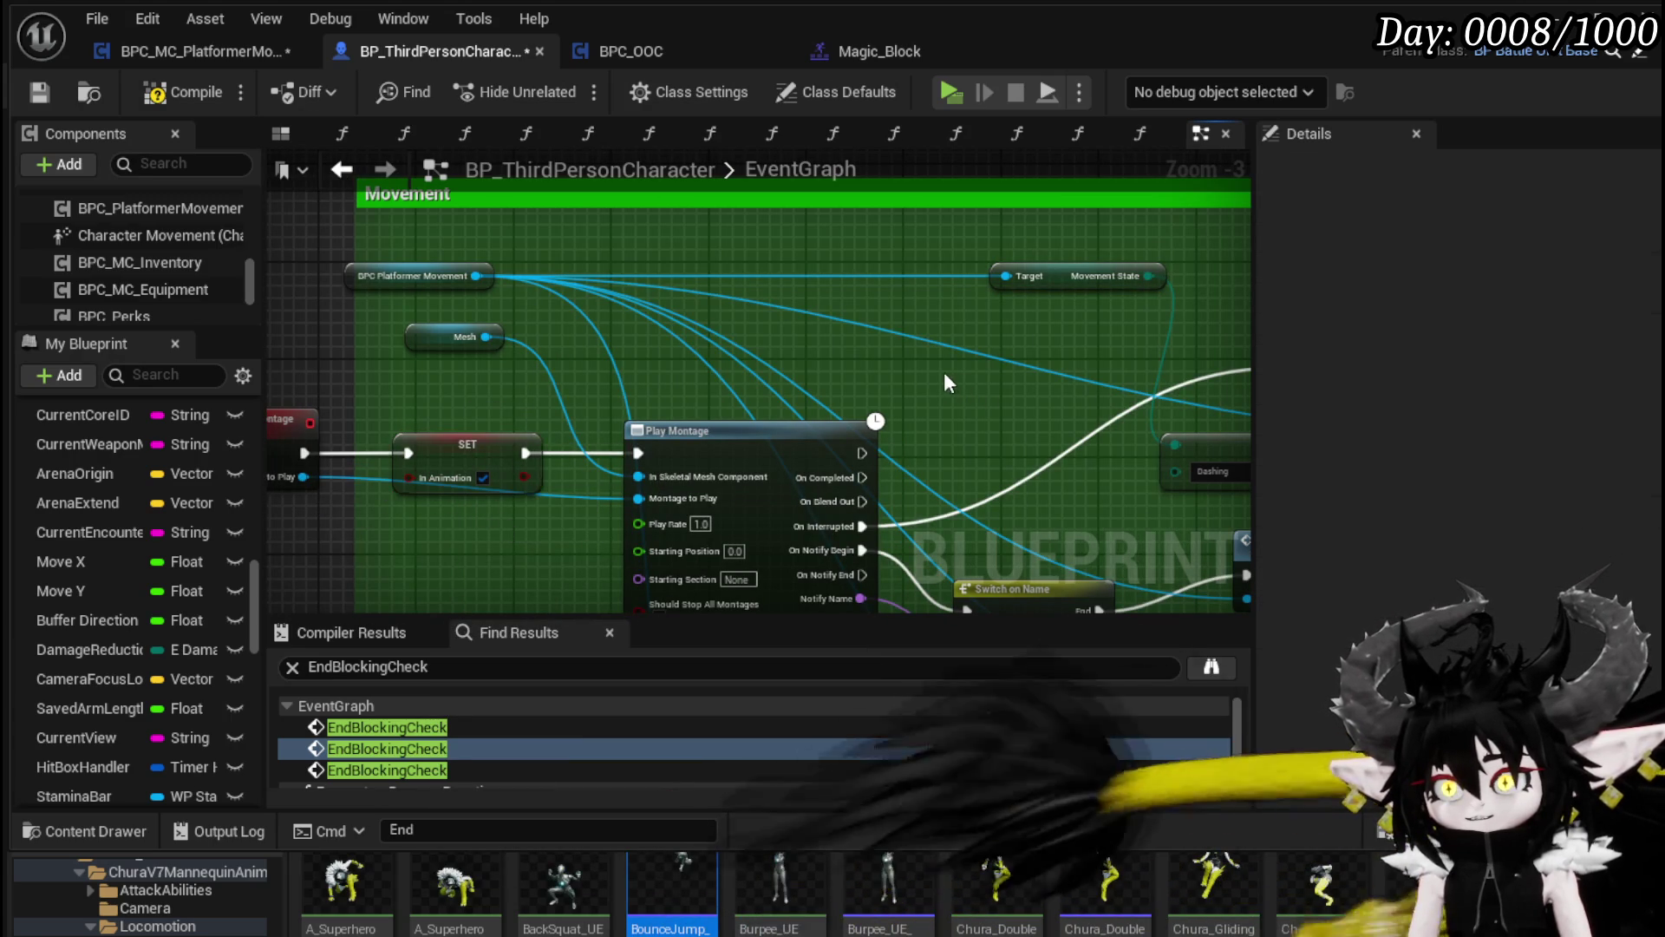
Step: Wire Play Montage's On Completed output toward a SET node
right_click(664, 457)
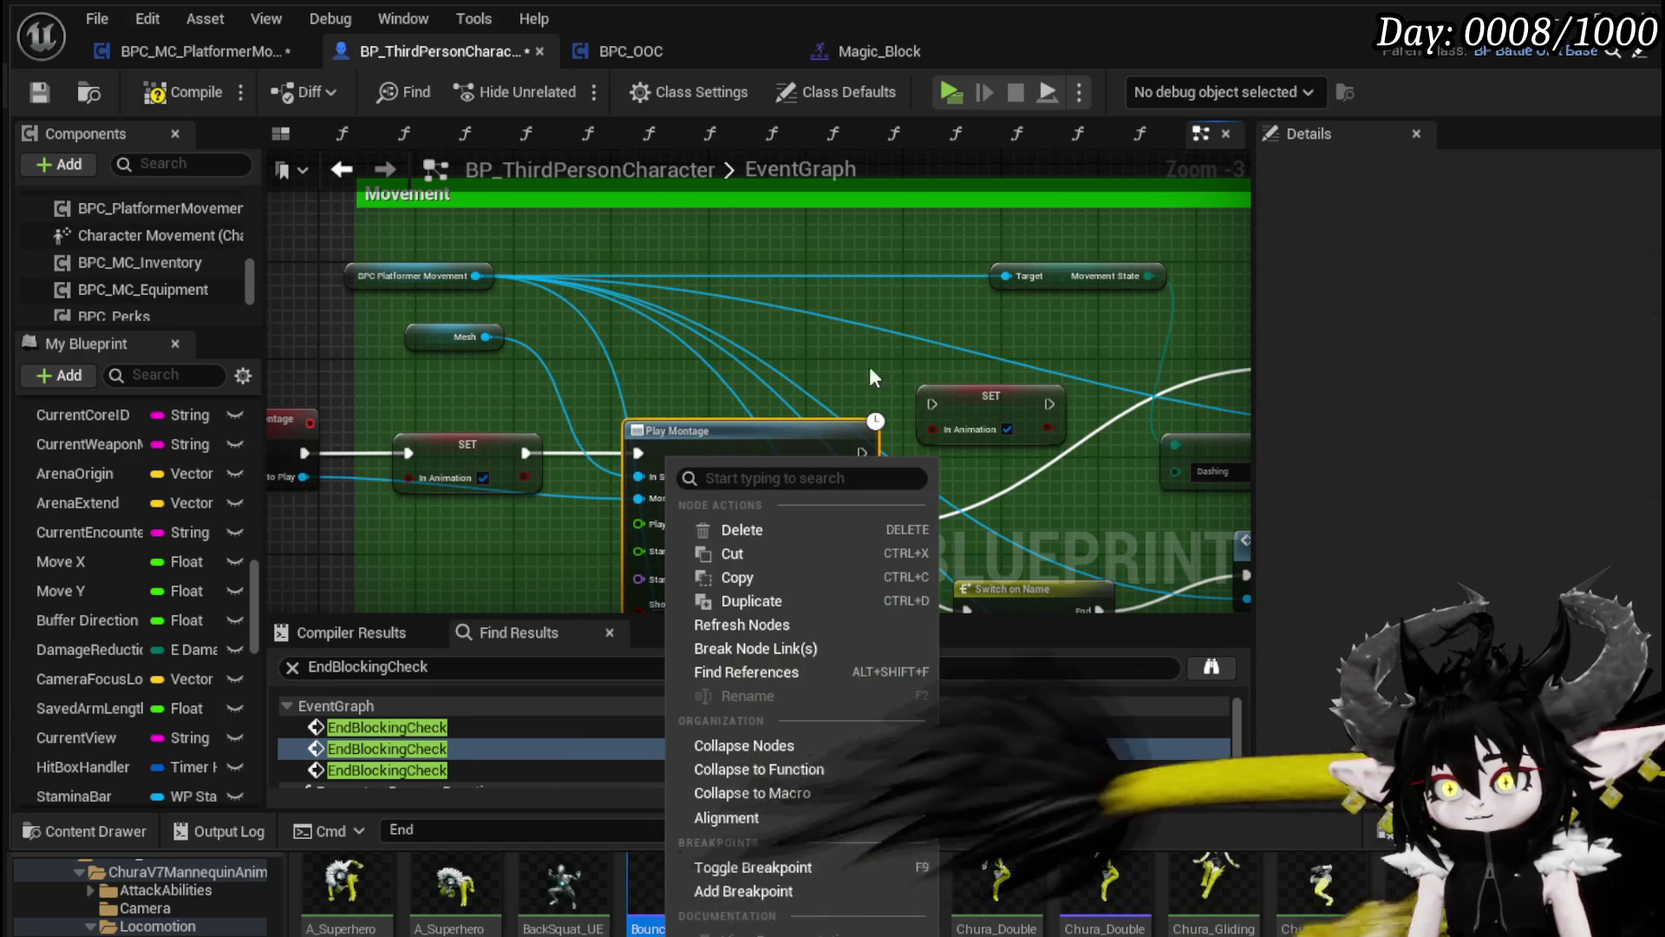
left_click_drag(678, 492, 851, 350)
left_click_drag(968, 404, 520, 389)
left_click_drag(911, 308, 1084, 301)
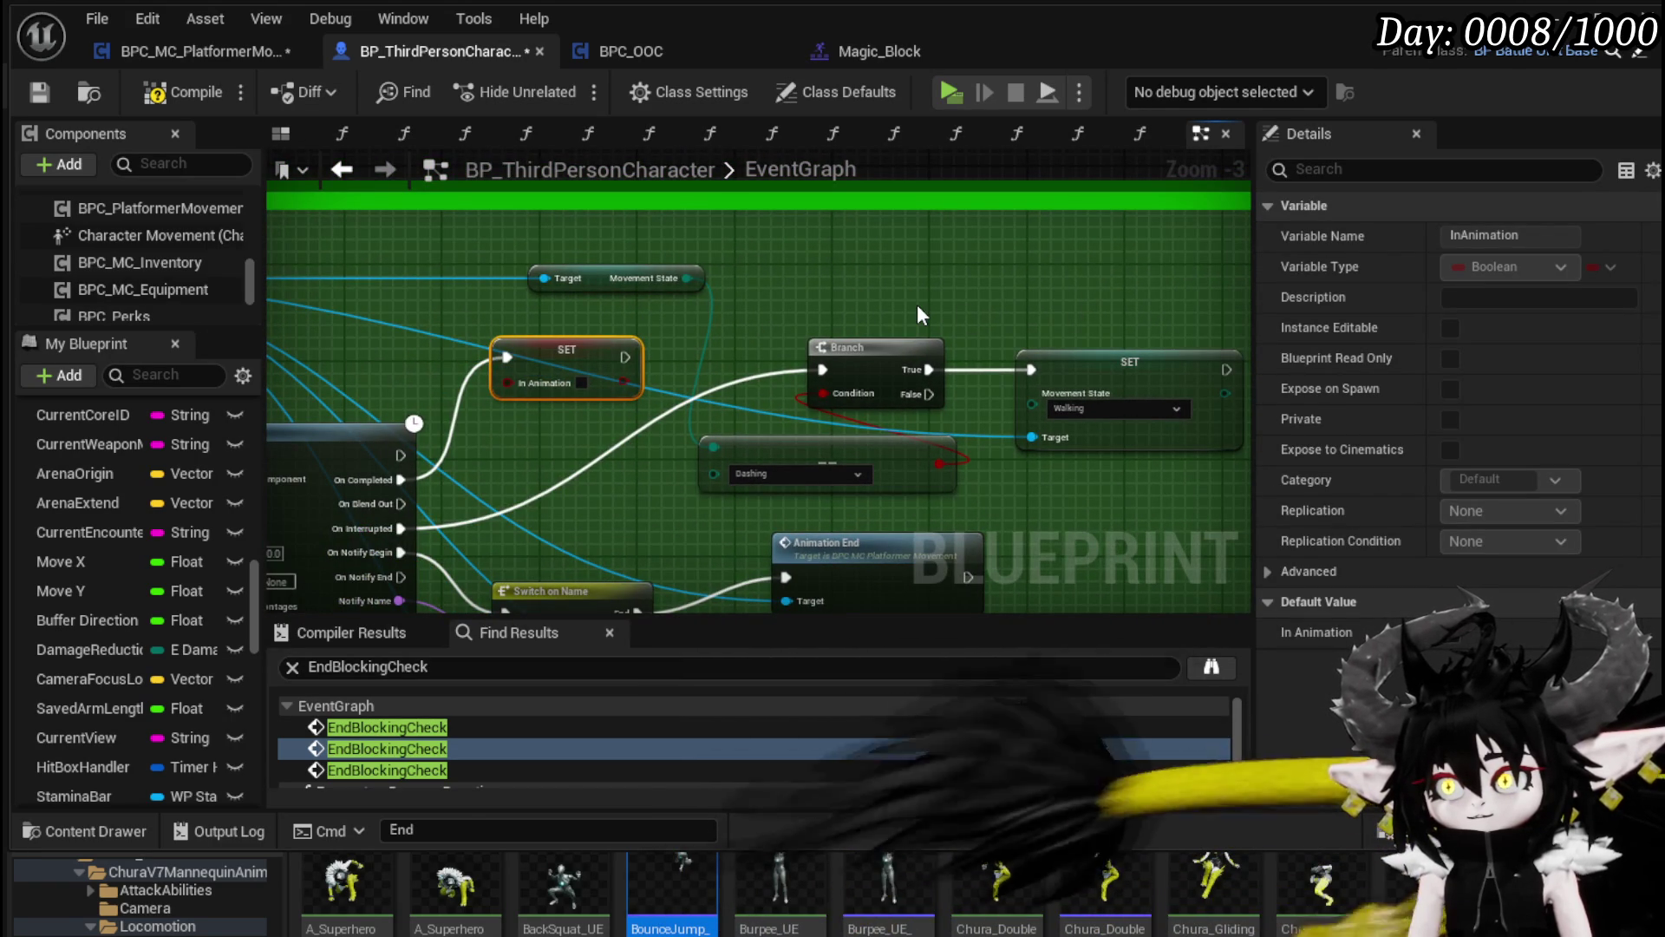
left_click_drag(921, 314, 1113, 349)
Step: Add a Walk Movement call from the Platformer Movement reference and connect Branch True to it
left_click_drag(338, 326, 1176, 342)
type("Wa")
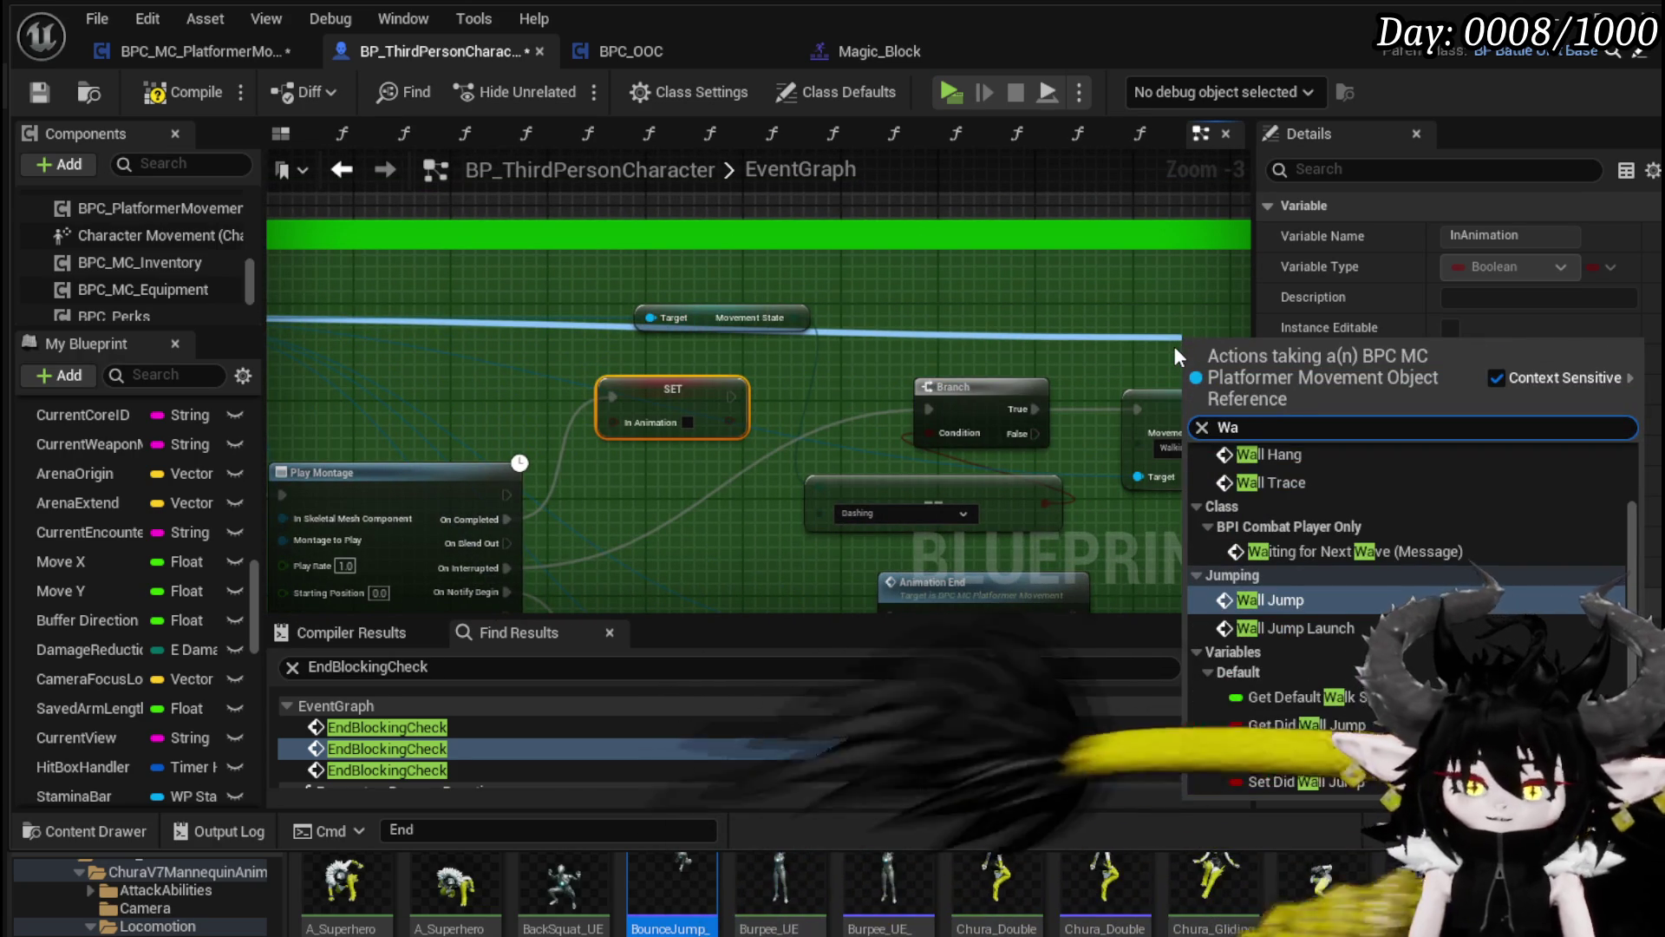
type("lk")
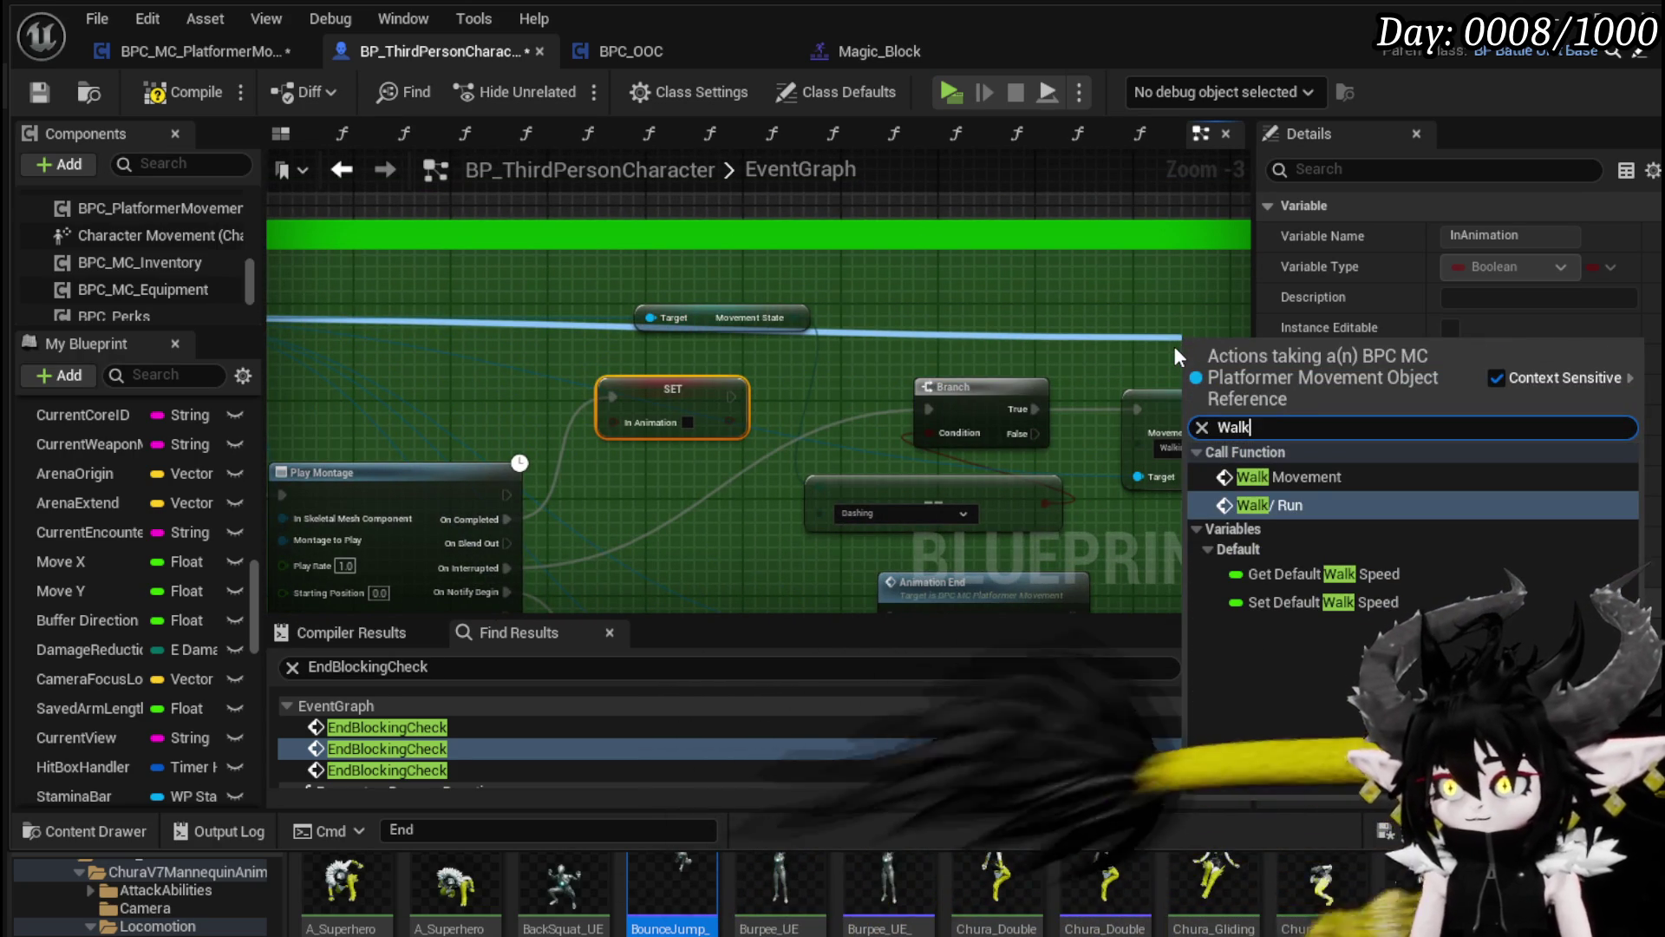
left_click(1301, 477)
mouse_move(918, 438)
left_mouse_down()
mouse_move(1006, 496)
mouse_move(985, 456)
mouse_move(1034, 493)
left_mouse_up()
left_click_drag(960, 347, 908, 347)
mouse_move(727, 414)
left_mouse_down()
mouse_move(832, 425)
mouse_move(839, 378)
left_mouse_up()
Step: Delete the old SET Movement State Walking node
left_click(1023, 458)
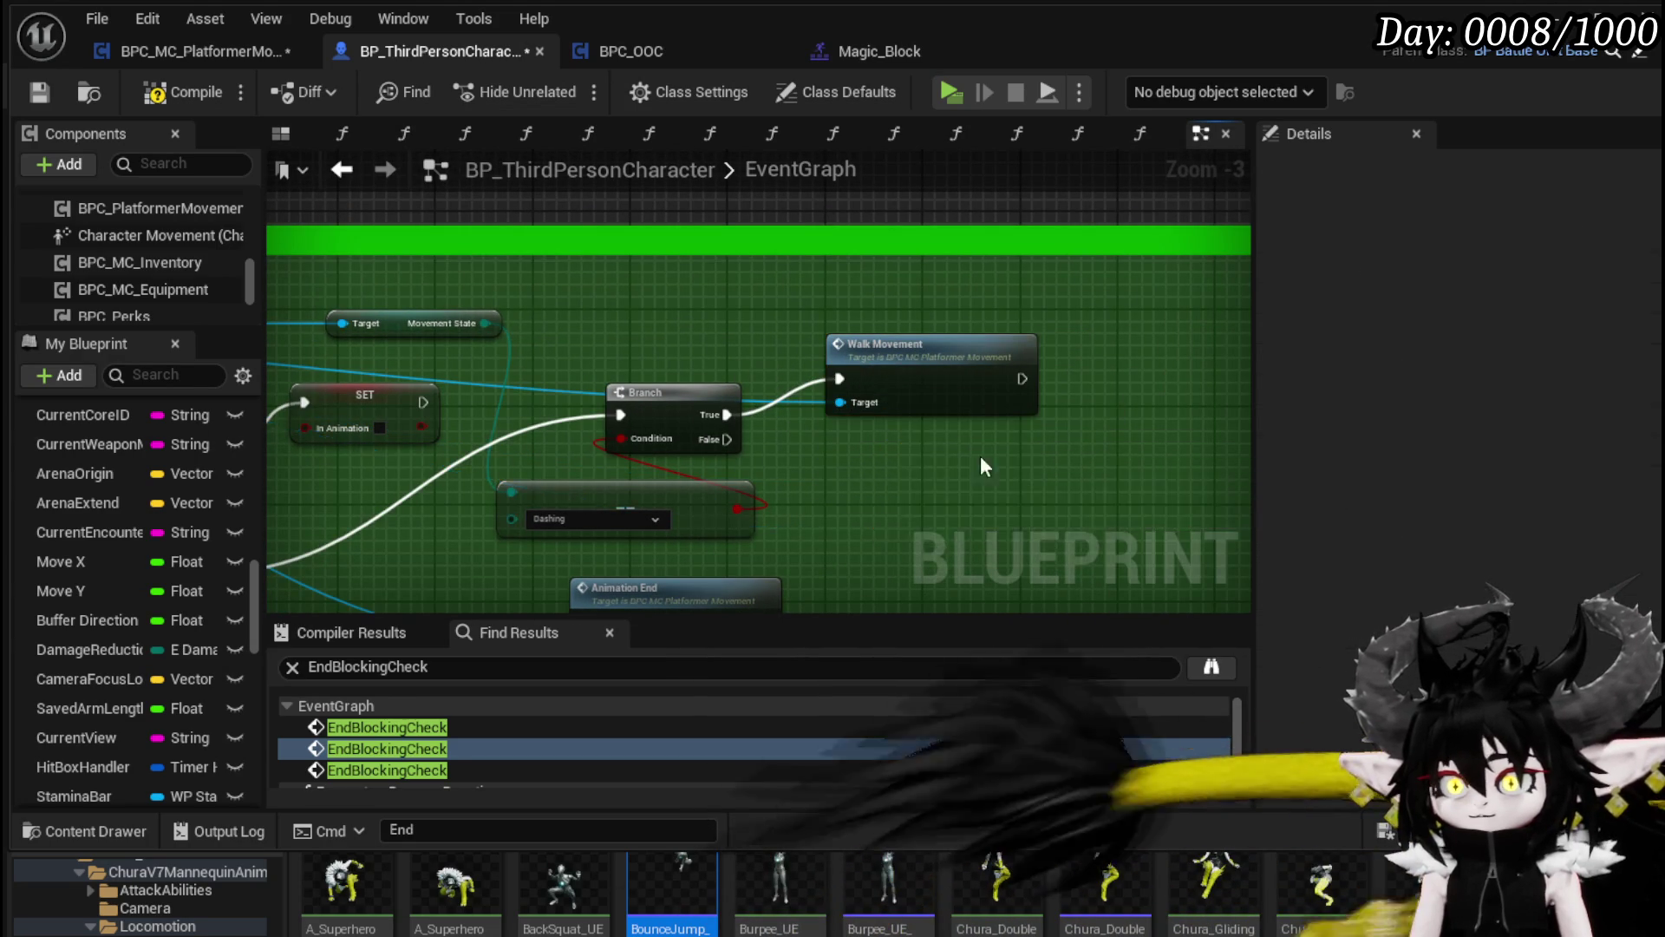
key("Delete")
scroll(1063, 341, "down", 2)
scroll(1007, 355, "up", 2)
scroll(1010, 351, "down", 1)
left_click_drag(1016, 444, 1158, 396)
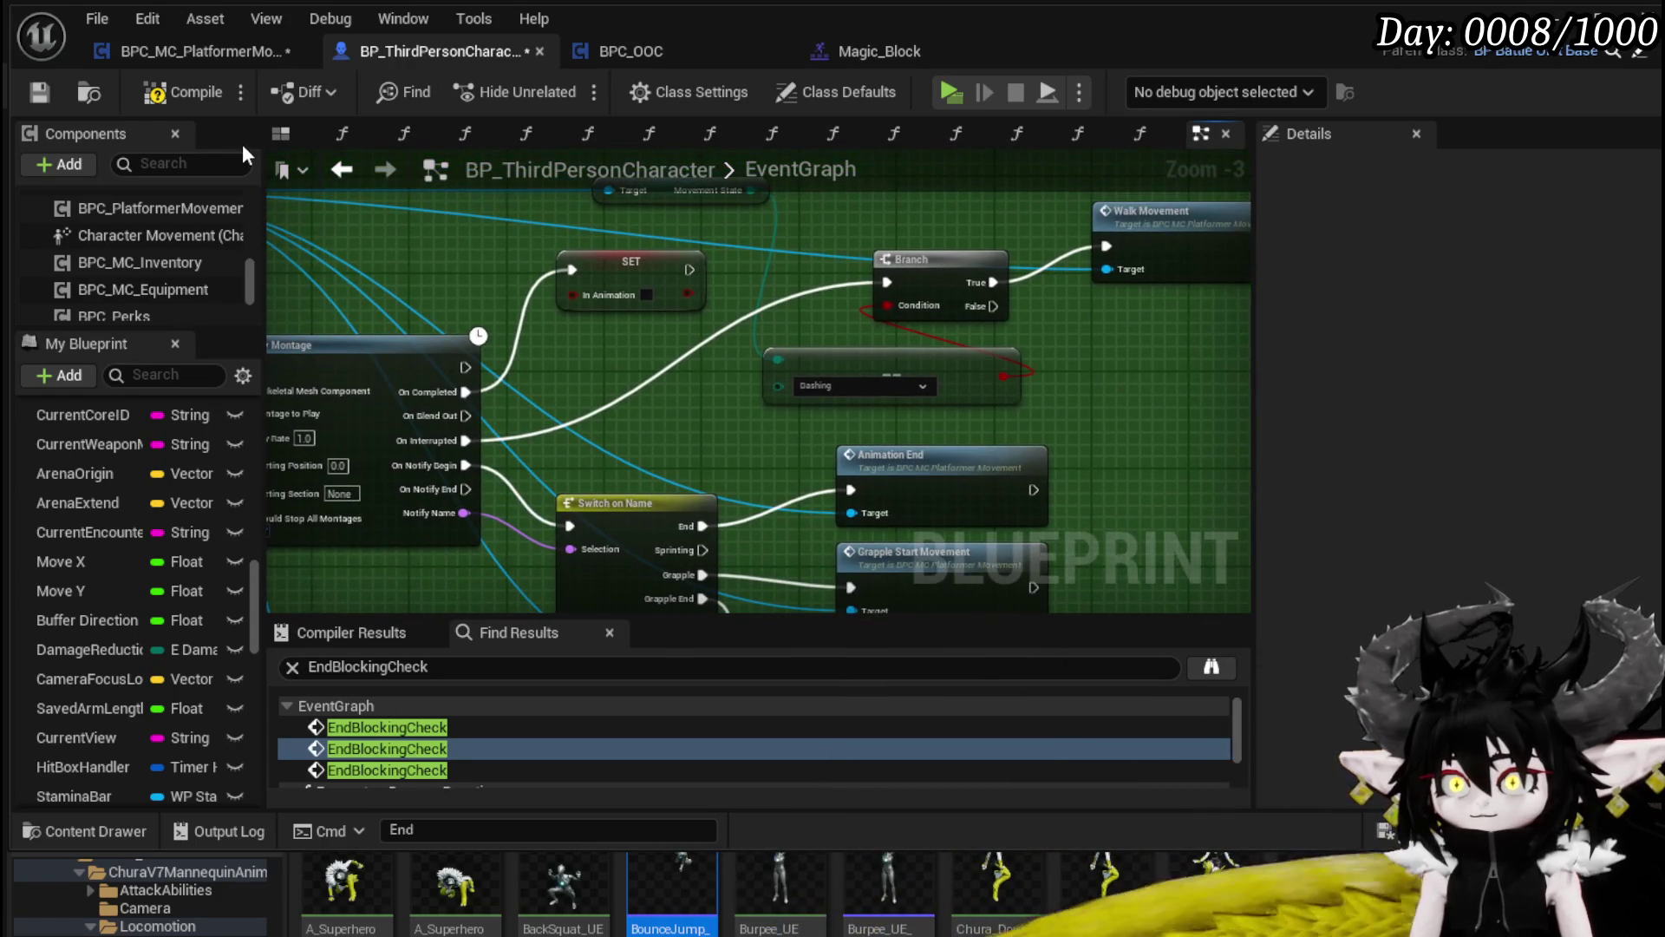
Step: Save BP_ThirdPersonCharacter and BPC_MC_PlatformerMovement
left_click(30, 90)
left_click(153, 61)
left_click(33, 94)
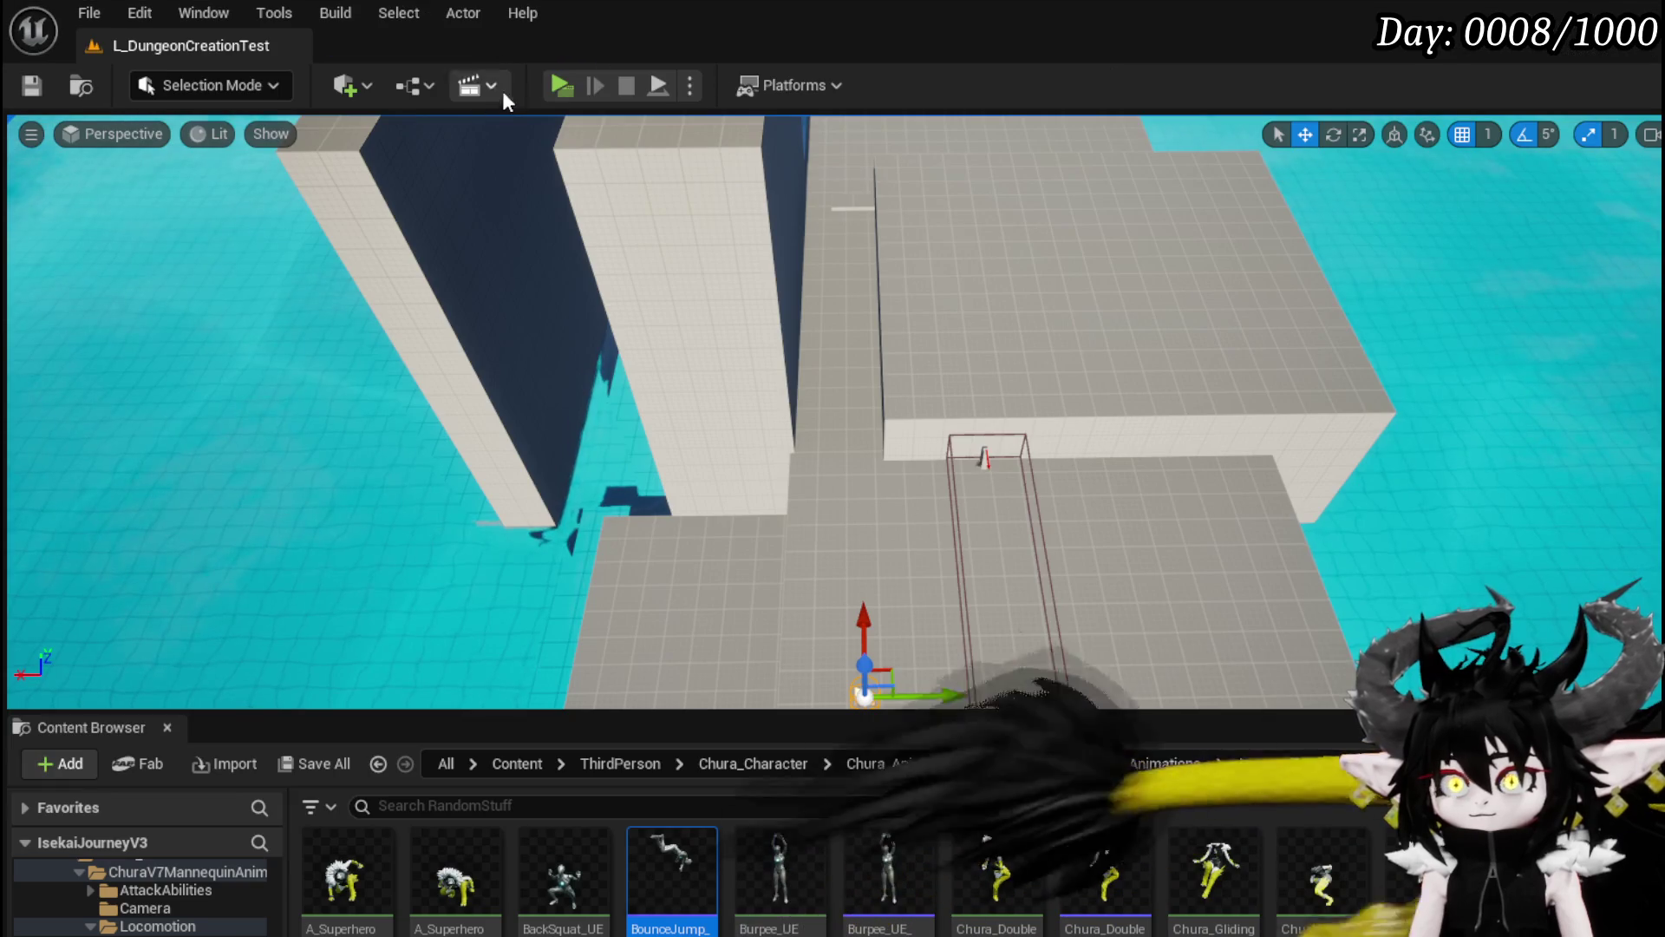
Step: Start the play preview and dash repeatedly, checking the character returns to walking
left_click(554, 82)
key("shift")
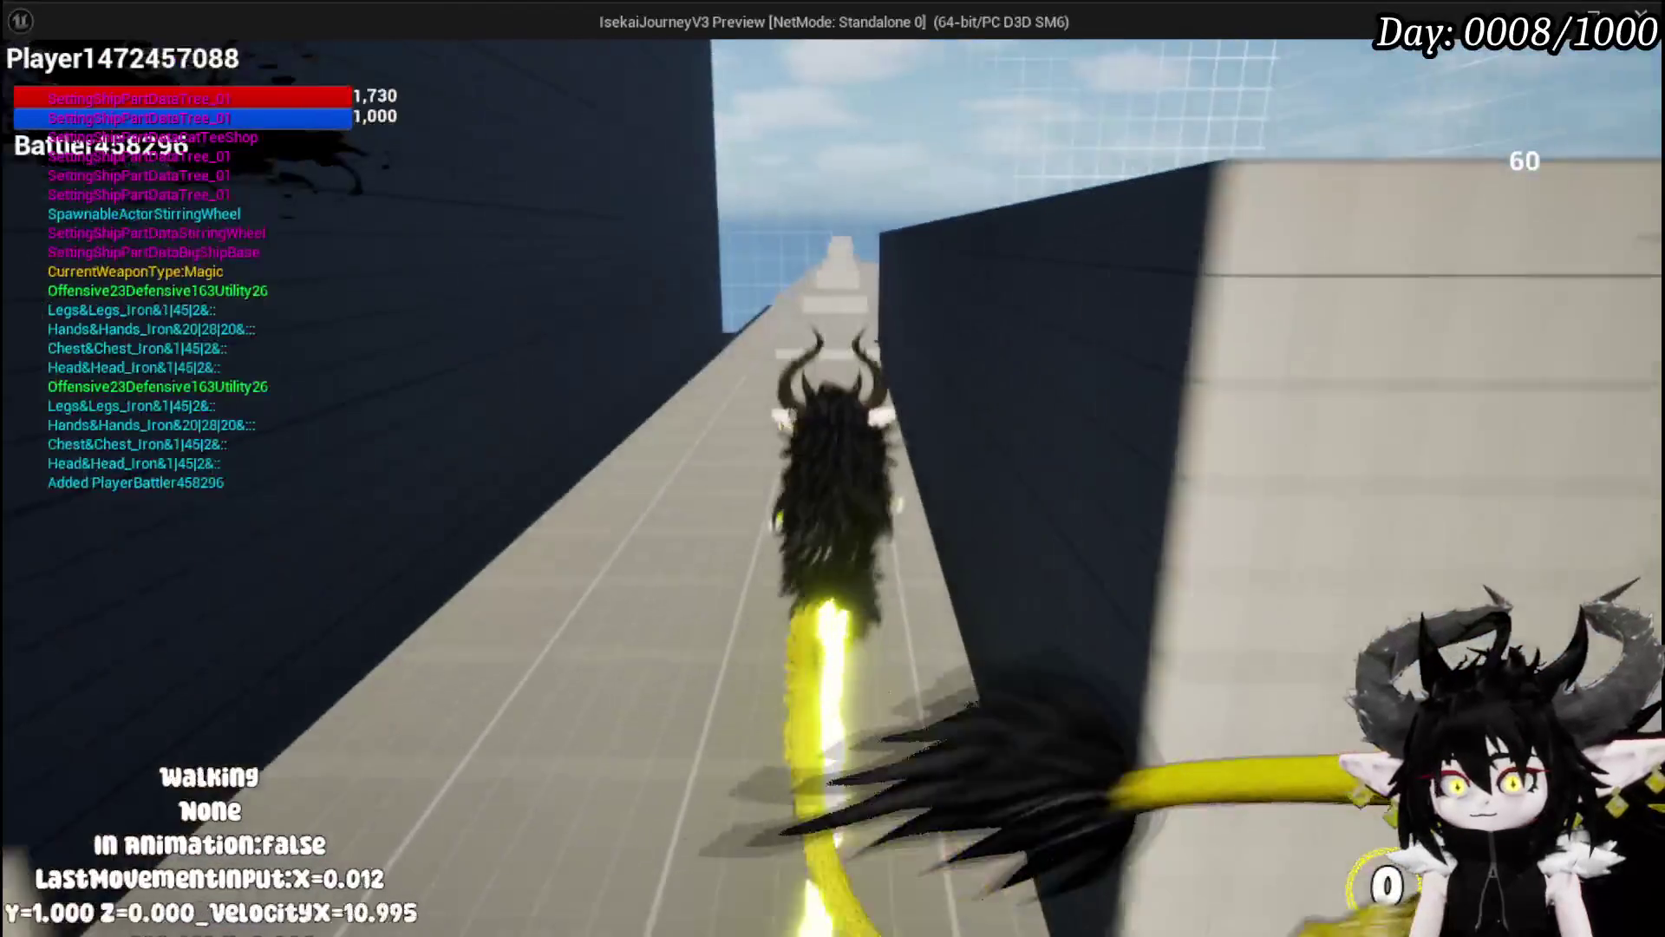
key("w")
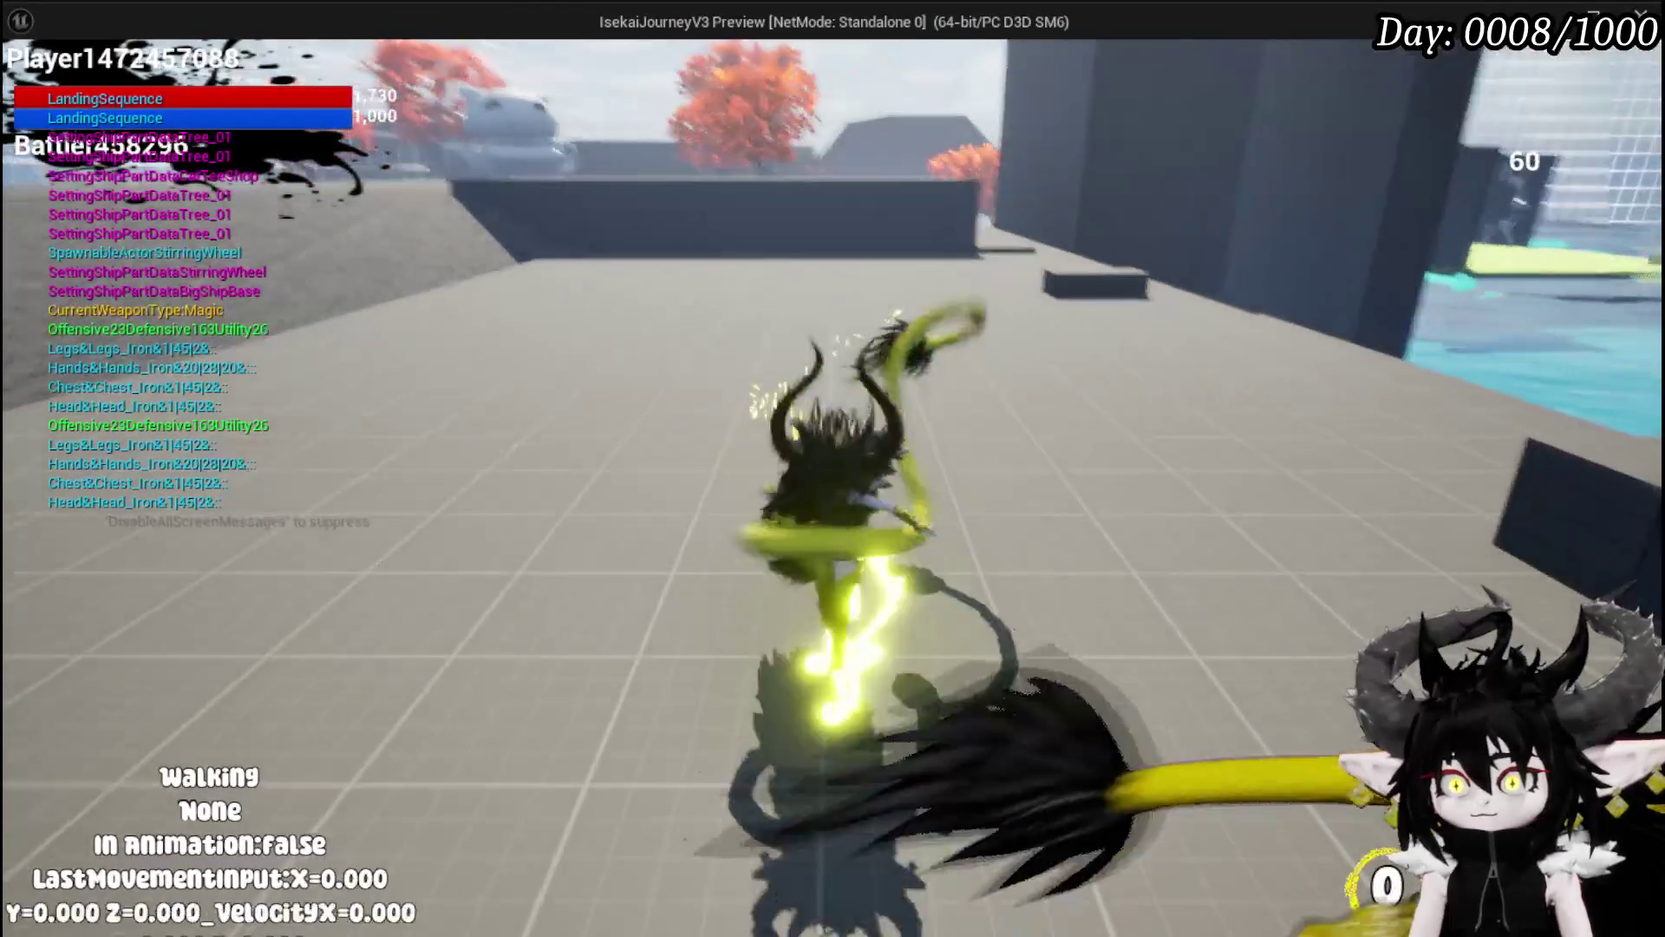
key("shift")
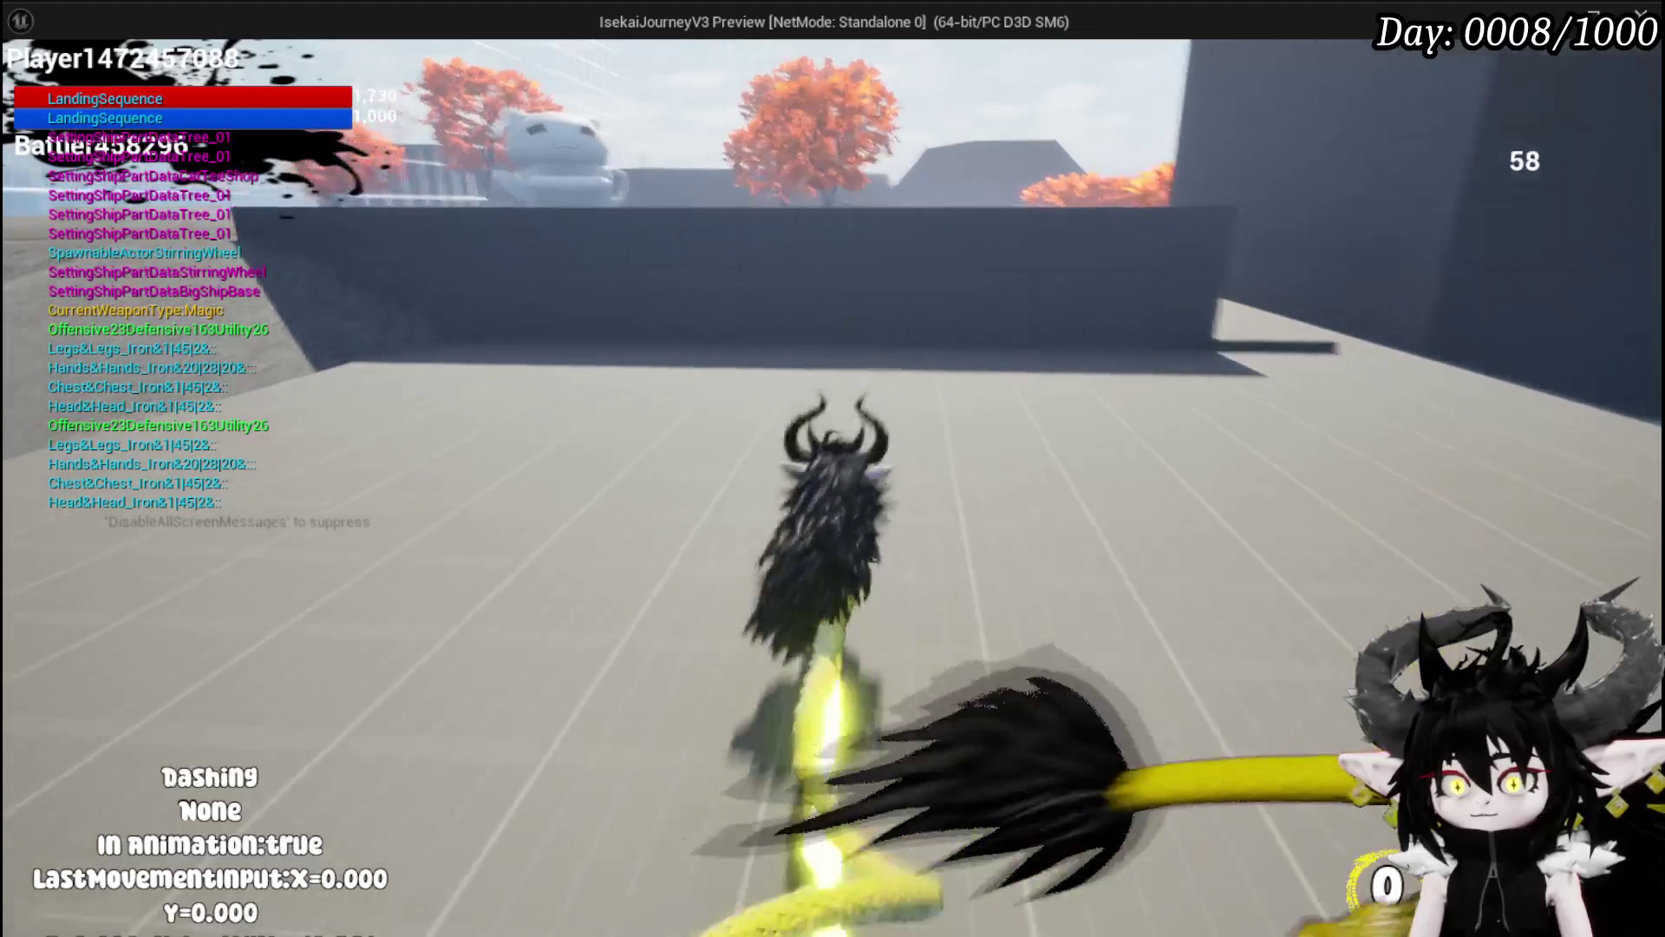
key("shift")
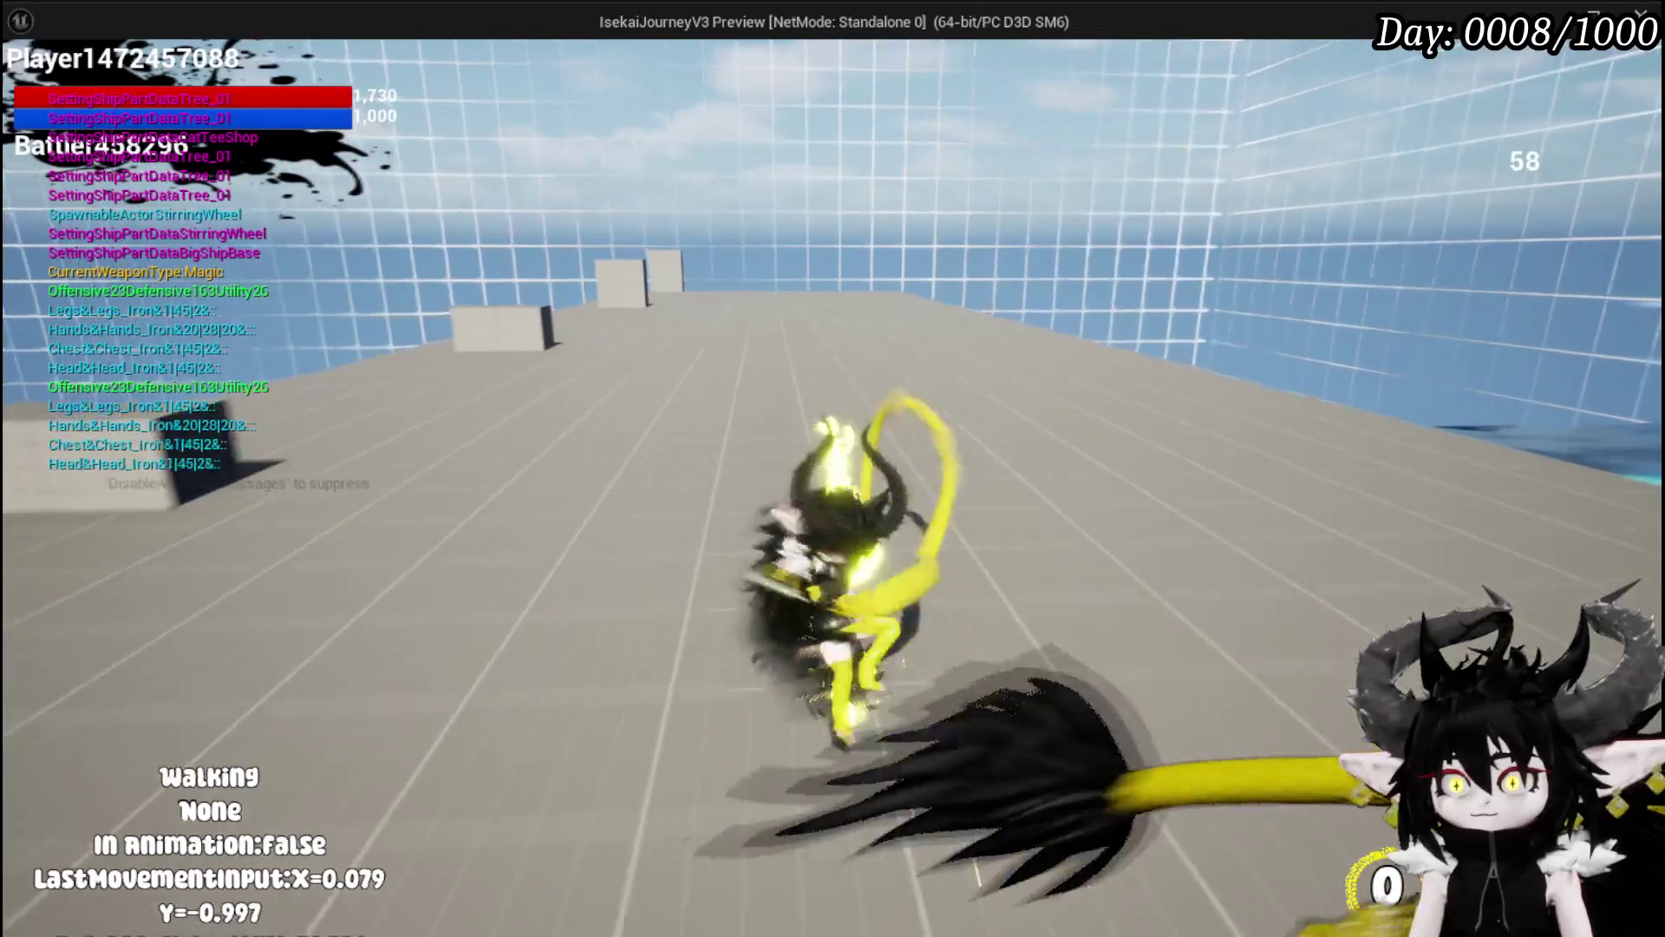
key("shift")
key("w")
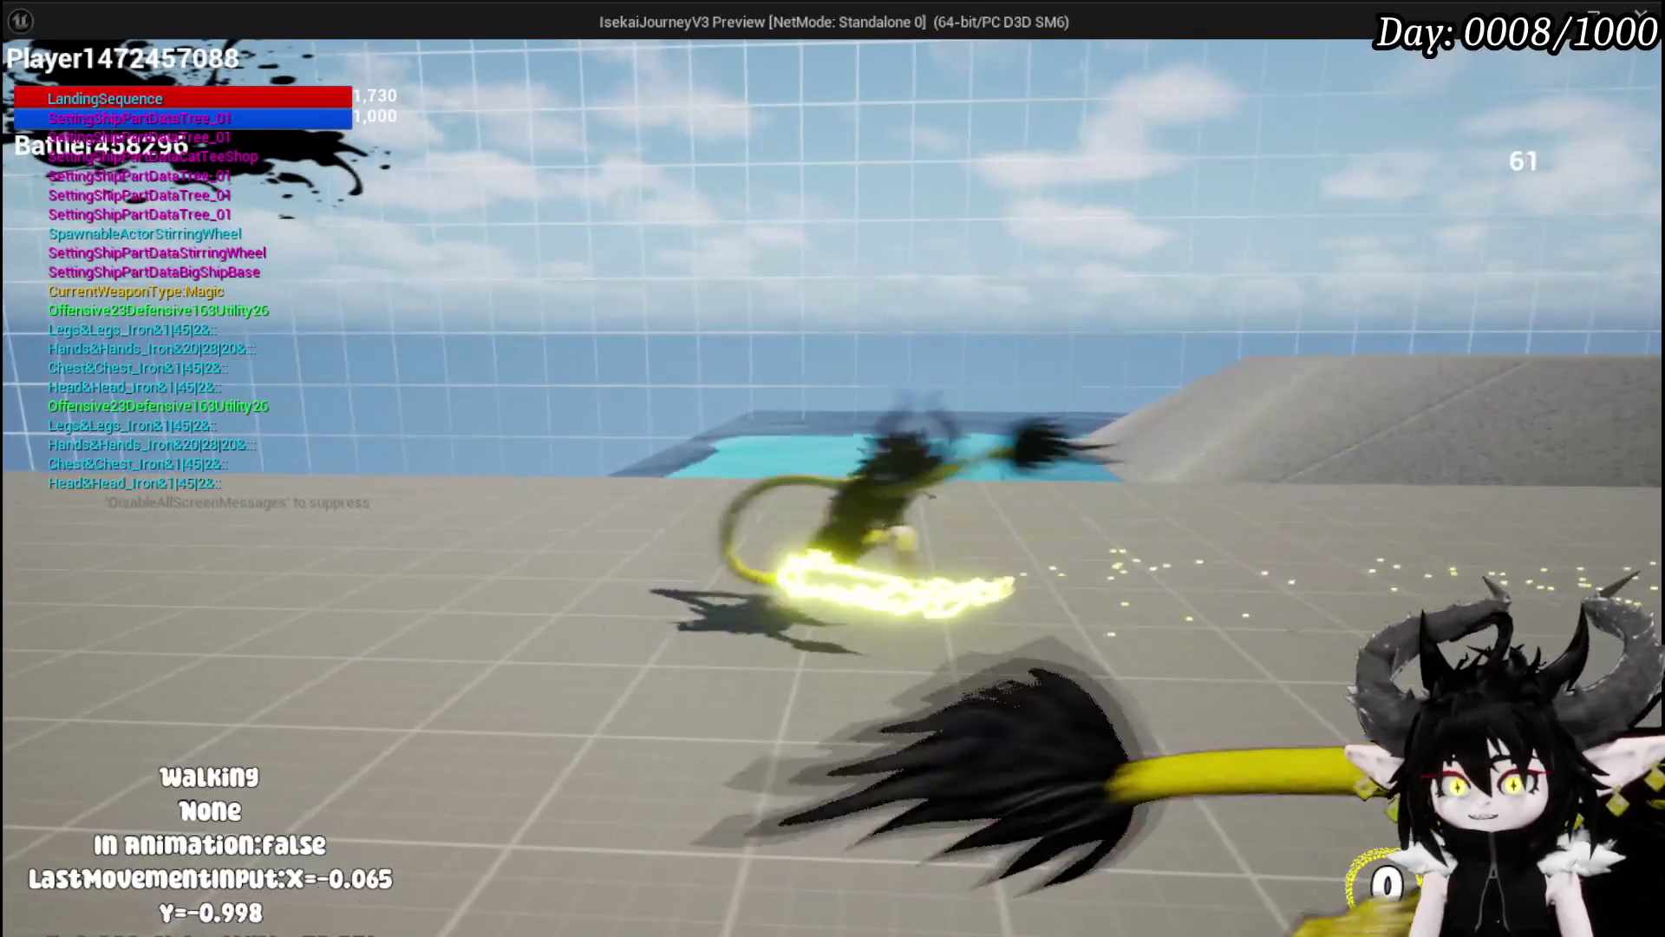
Step: Dash in the opposite direction, then stop the preview and return to the movement blueprint
key("s")
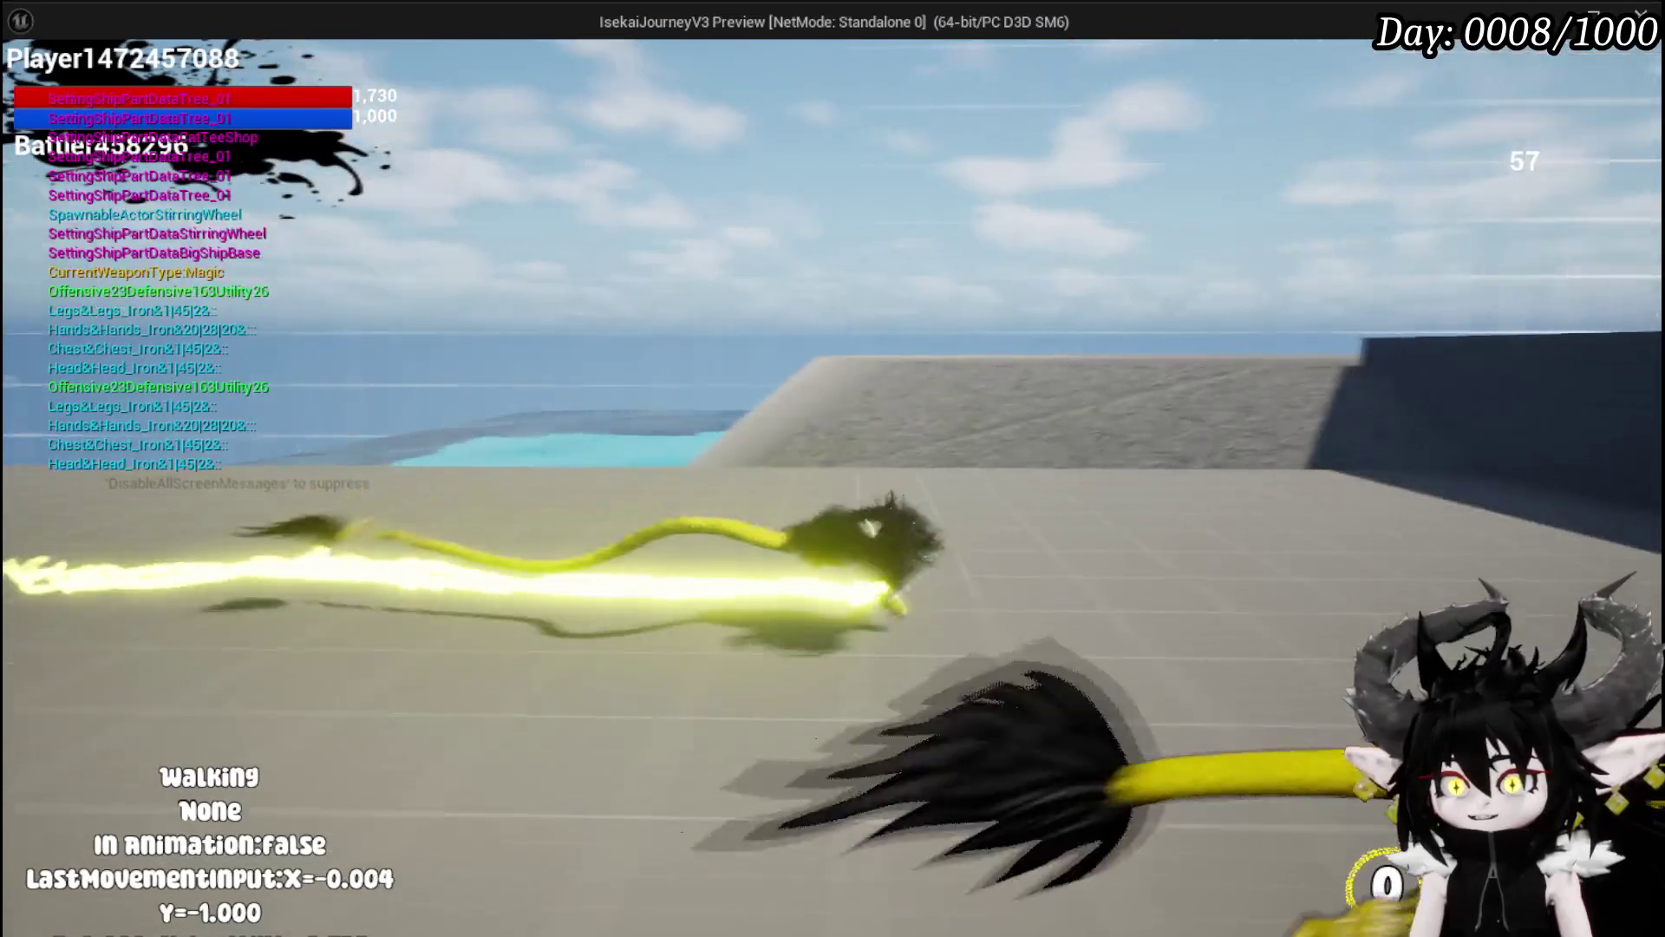
key("shift")
key("w")
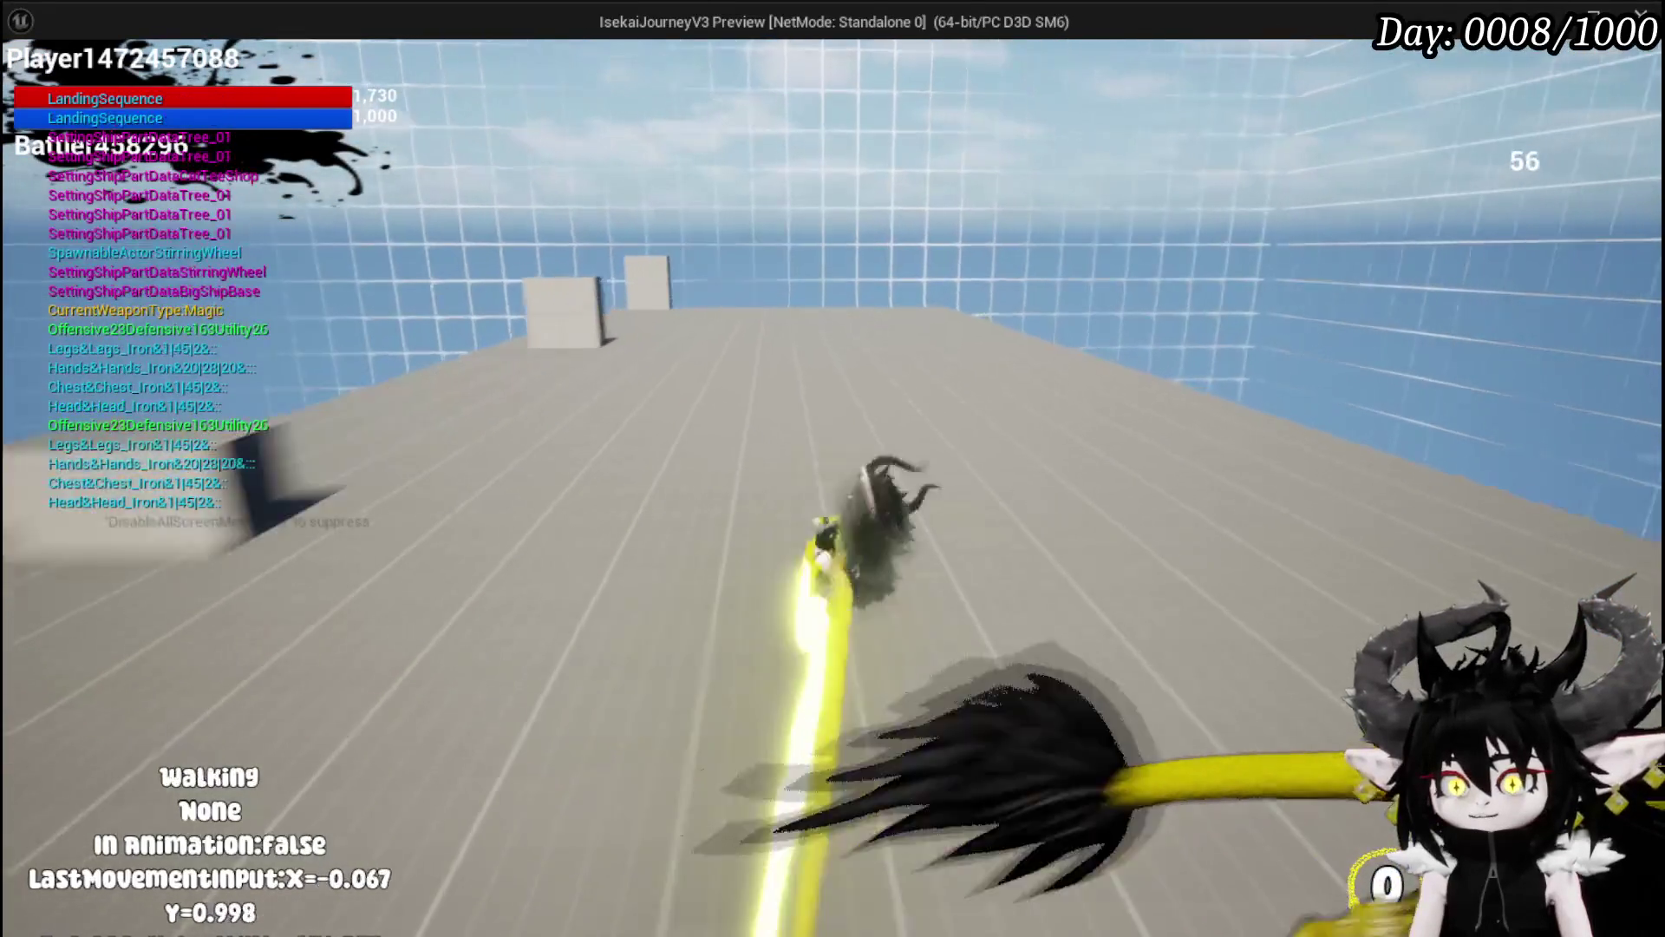
key("s")
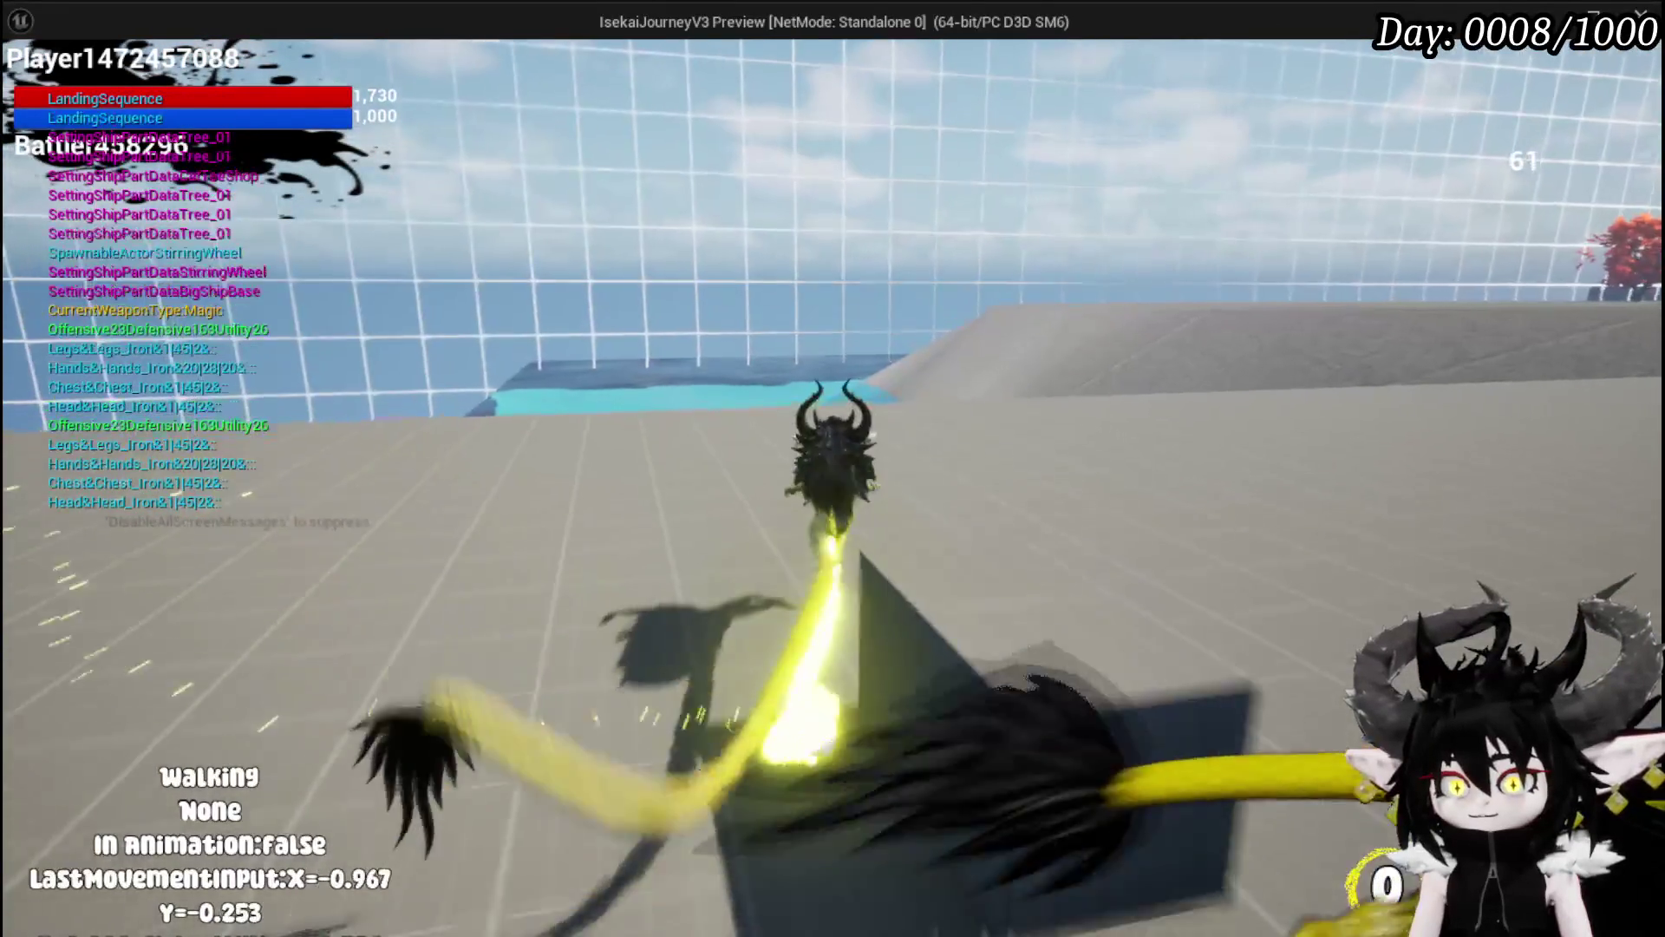
key("shift")
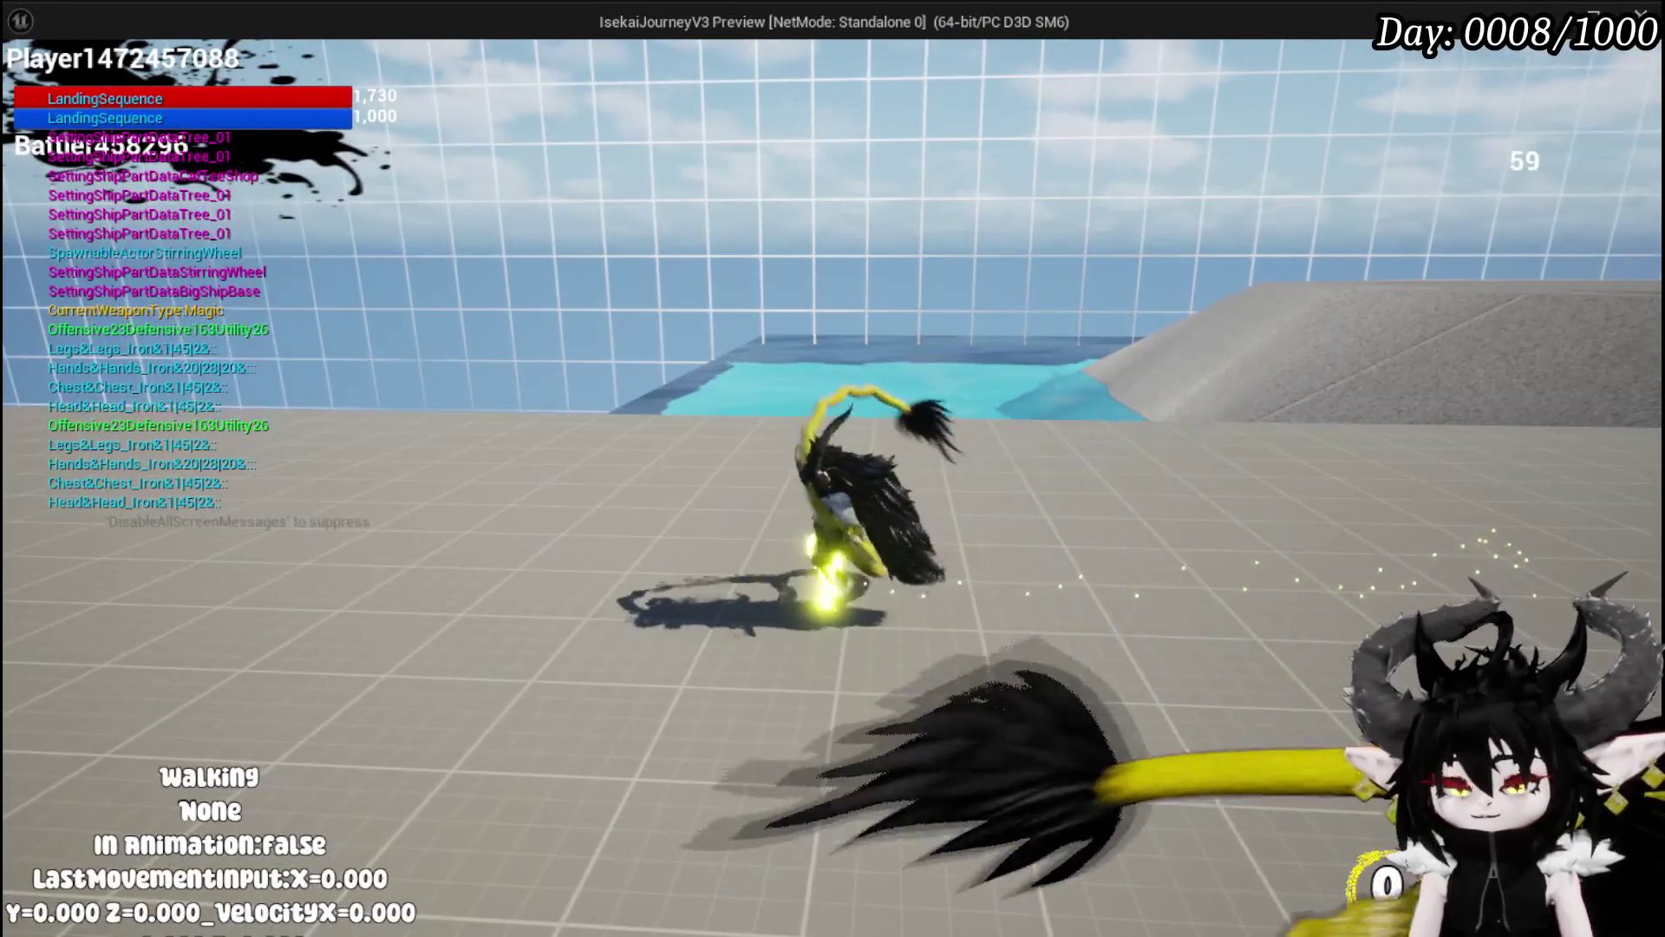
key("Escape")
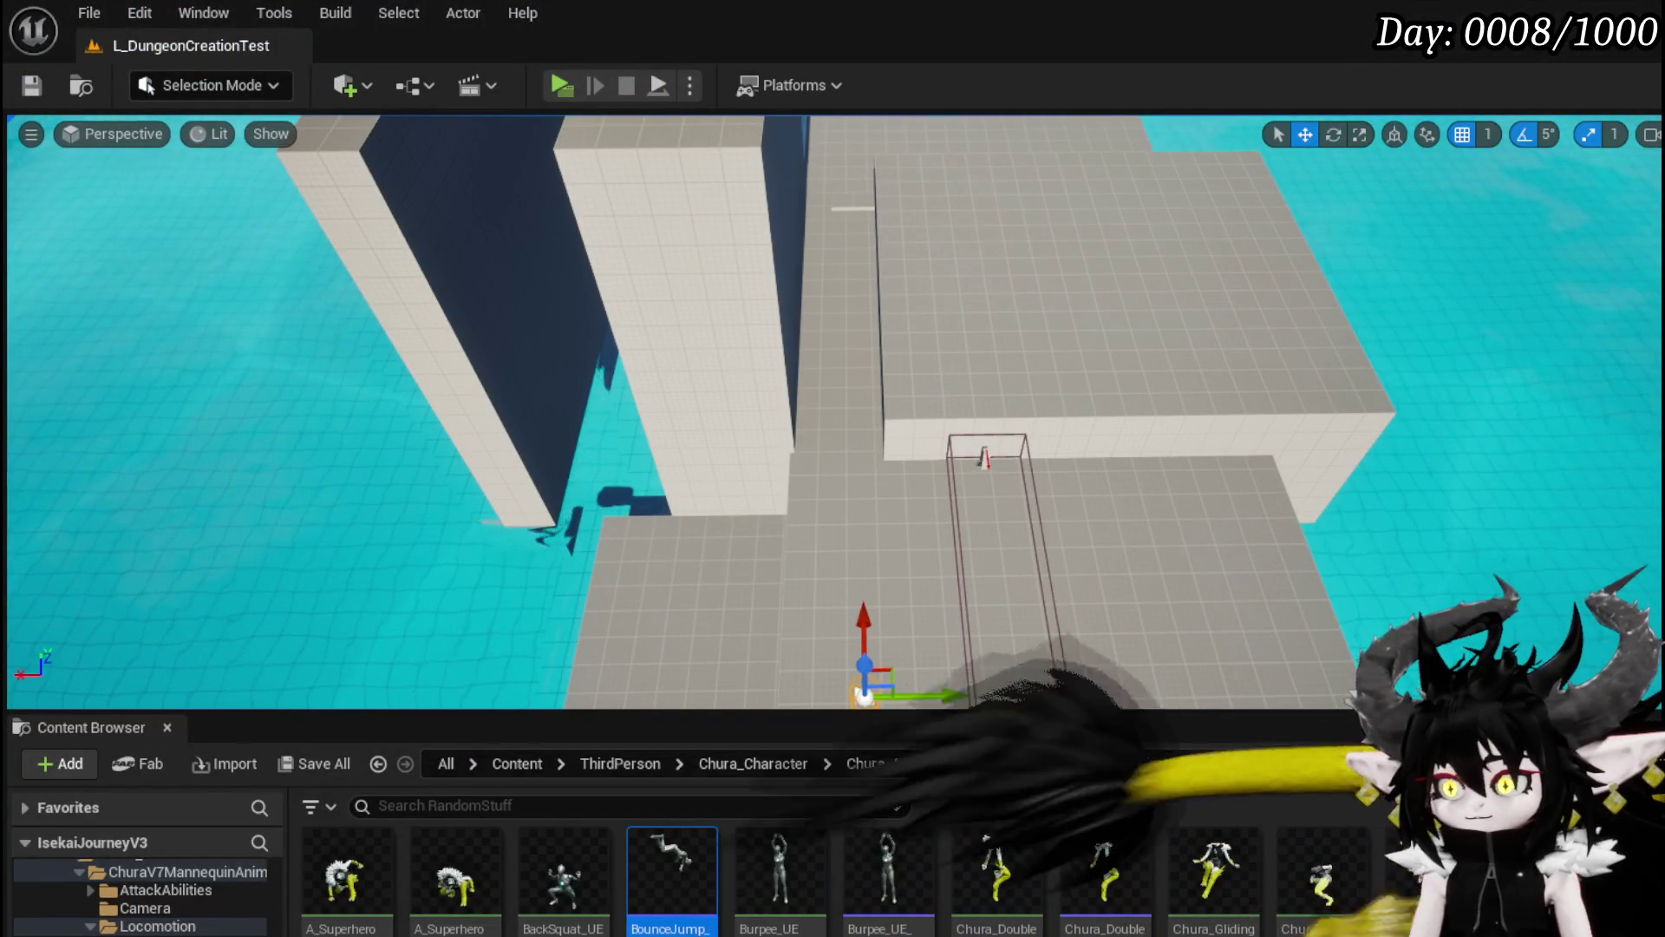
key("alt+Tab")
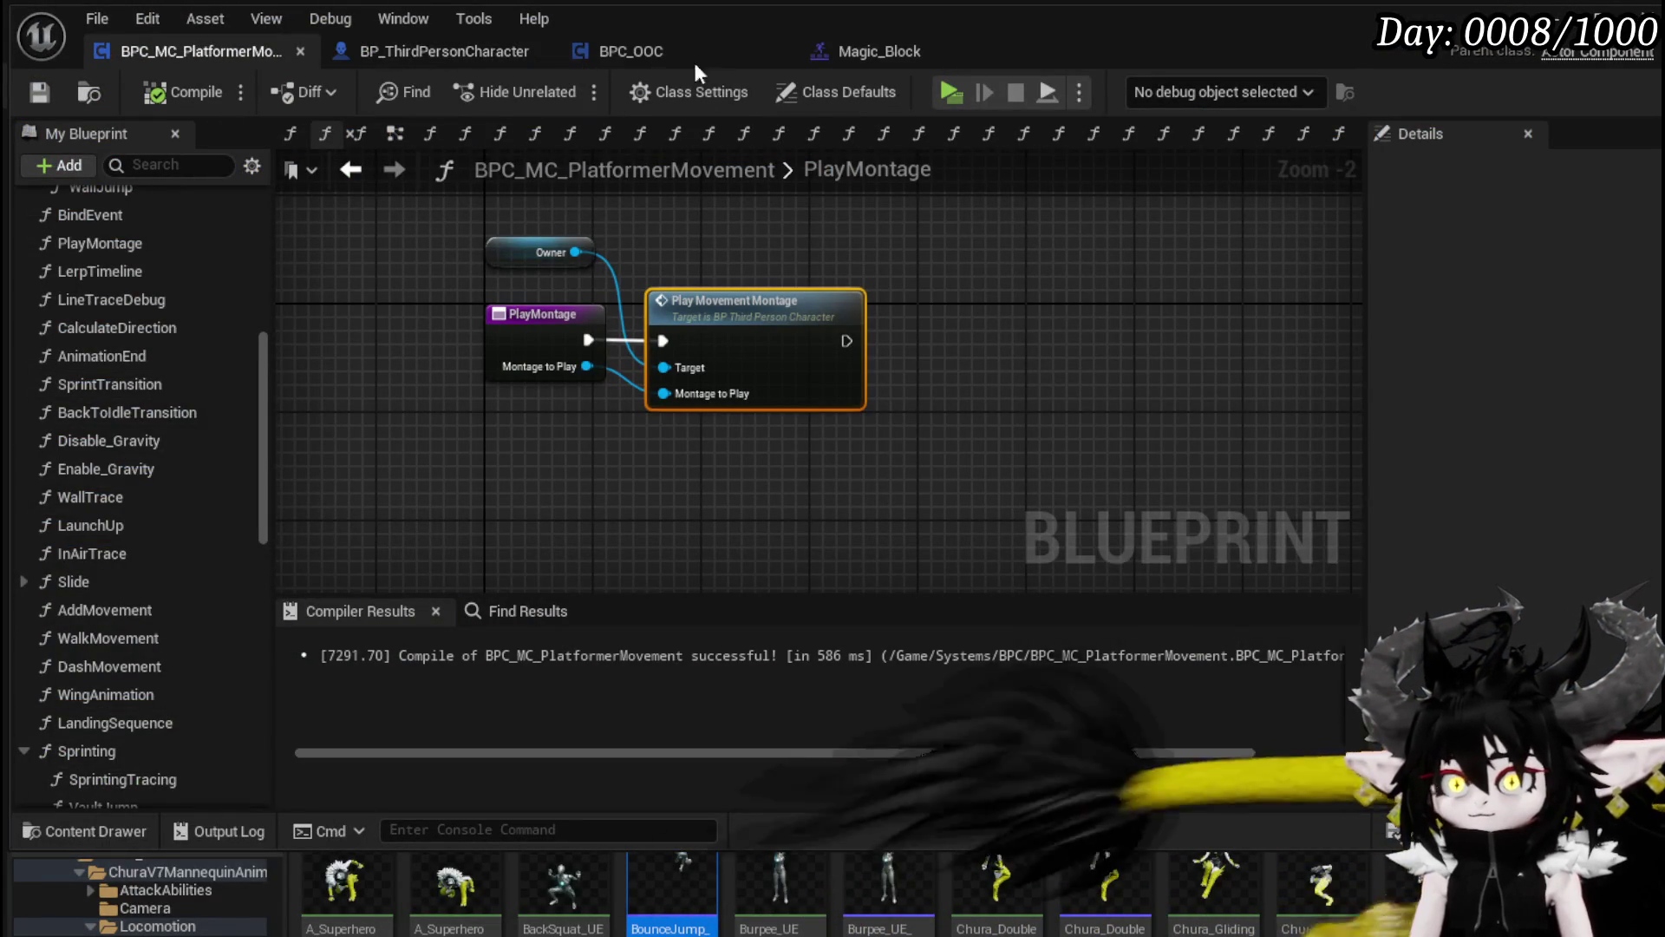
Step: Nudge Walk Movement beside the Branch in BP_ThirdPersonCharacter's event graph, then compile and save it
left_click(422, 52)
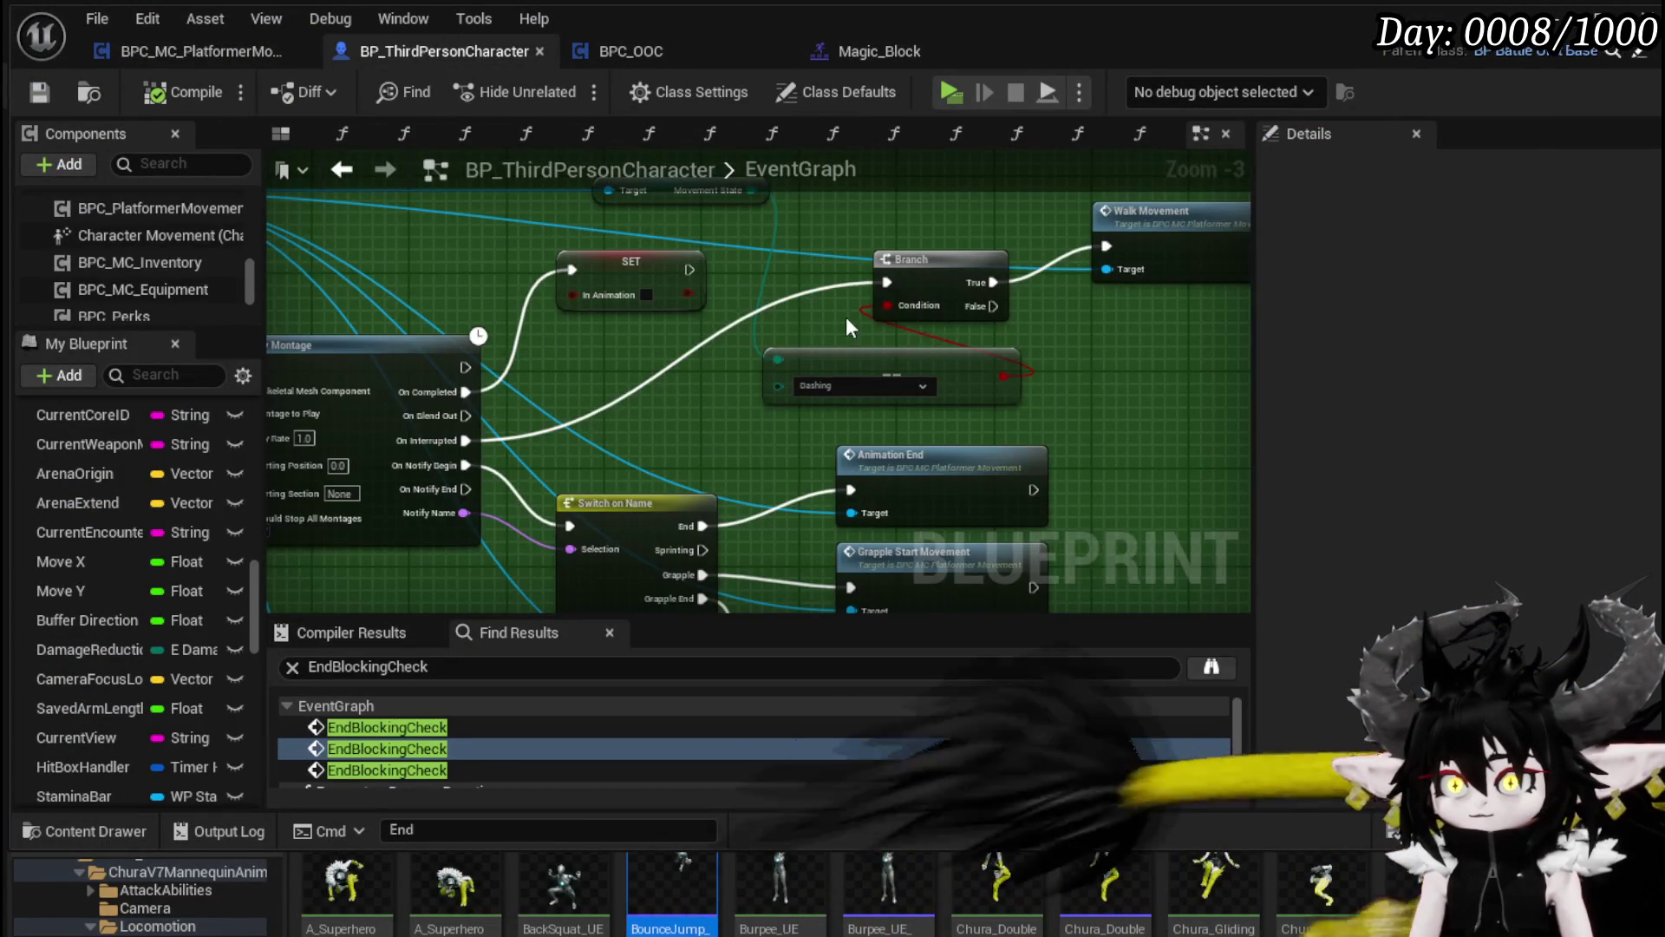
left_click_drag(881, 320, 584, 405)
left_click_drag(1022, 316, 995, 329)
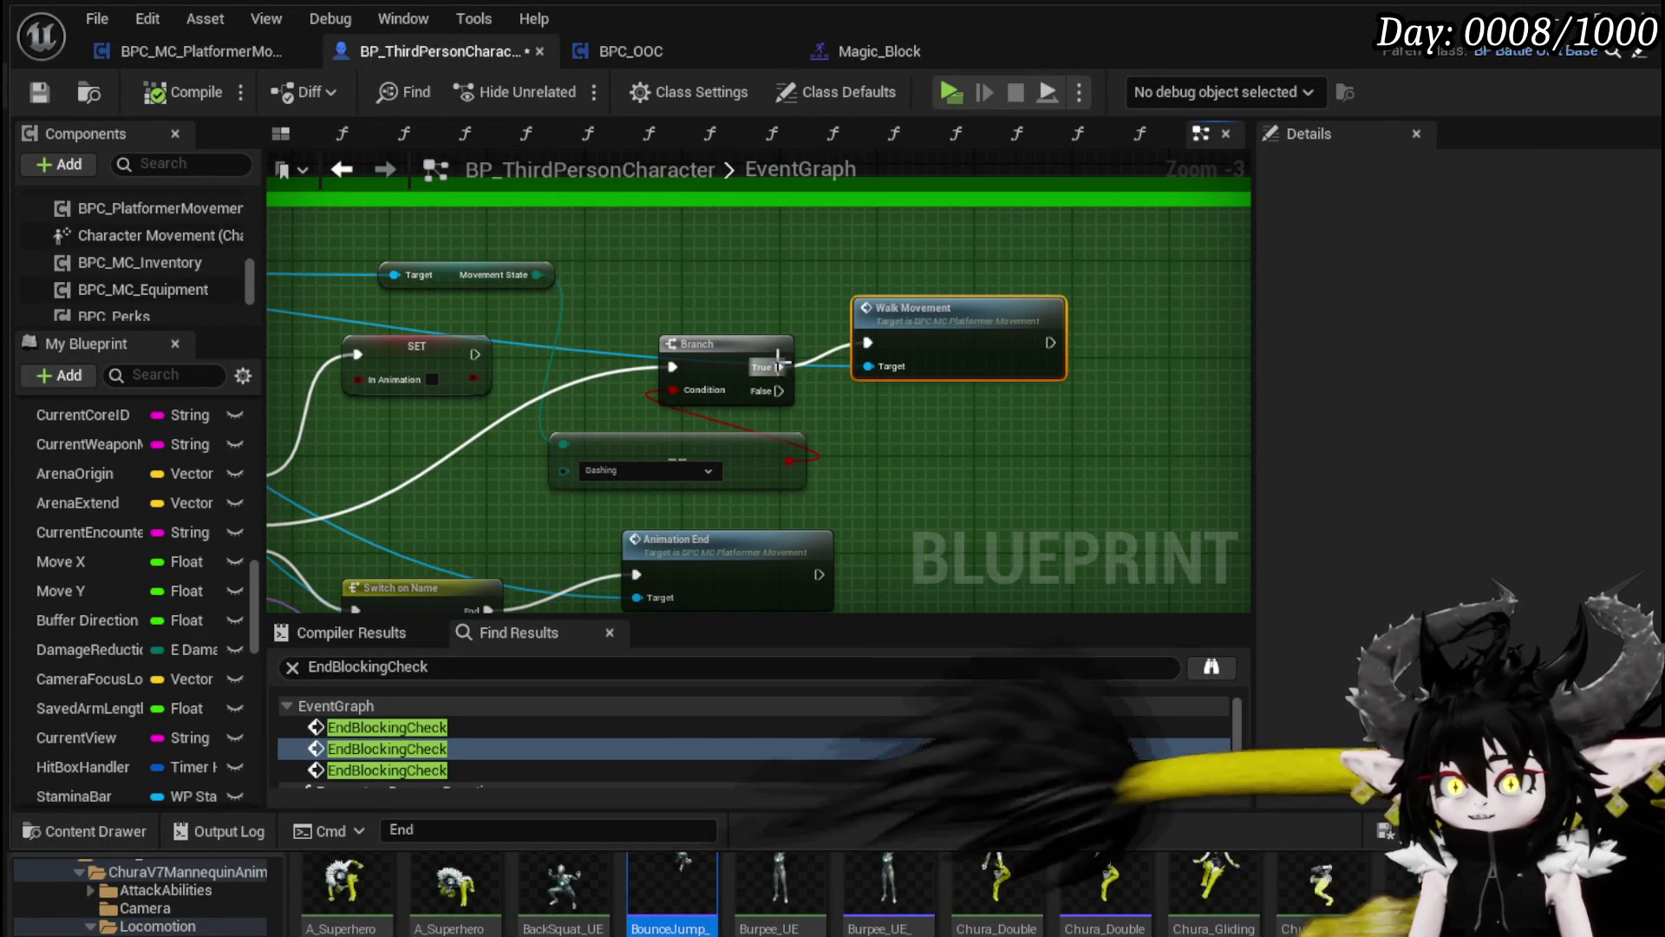
left_click_drag(785, 362, 1103, 361)
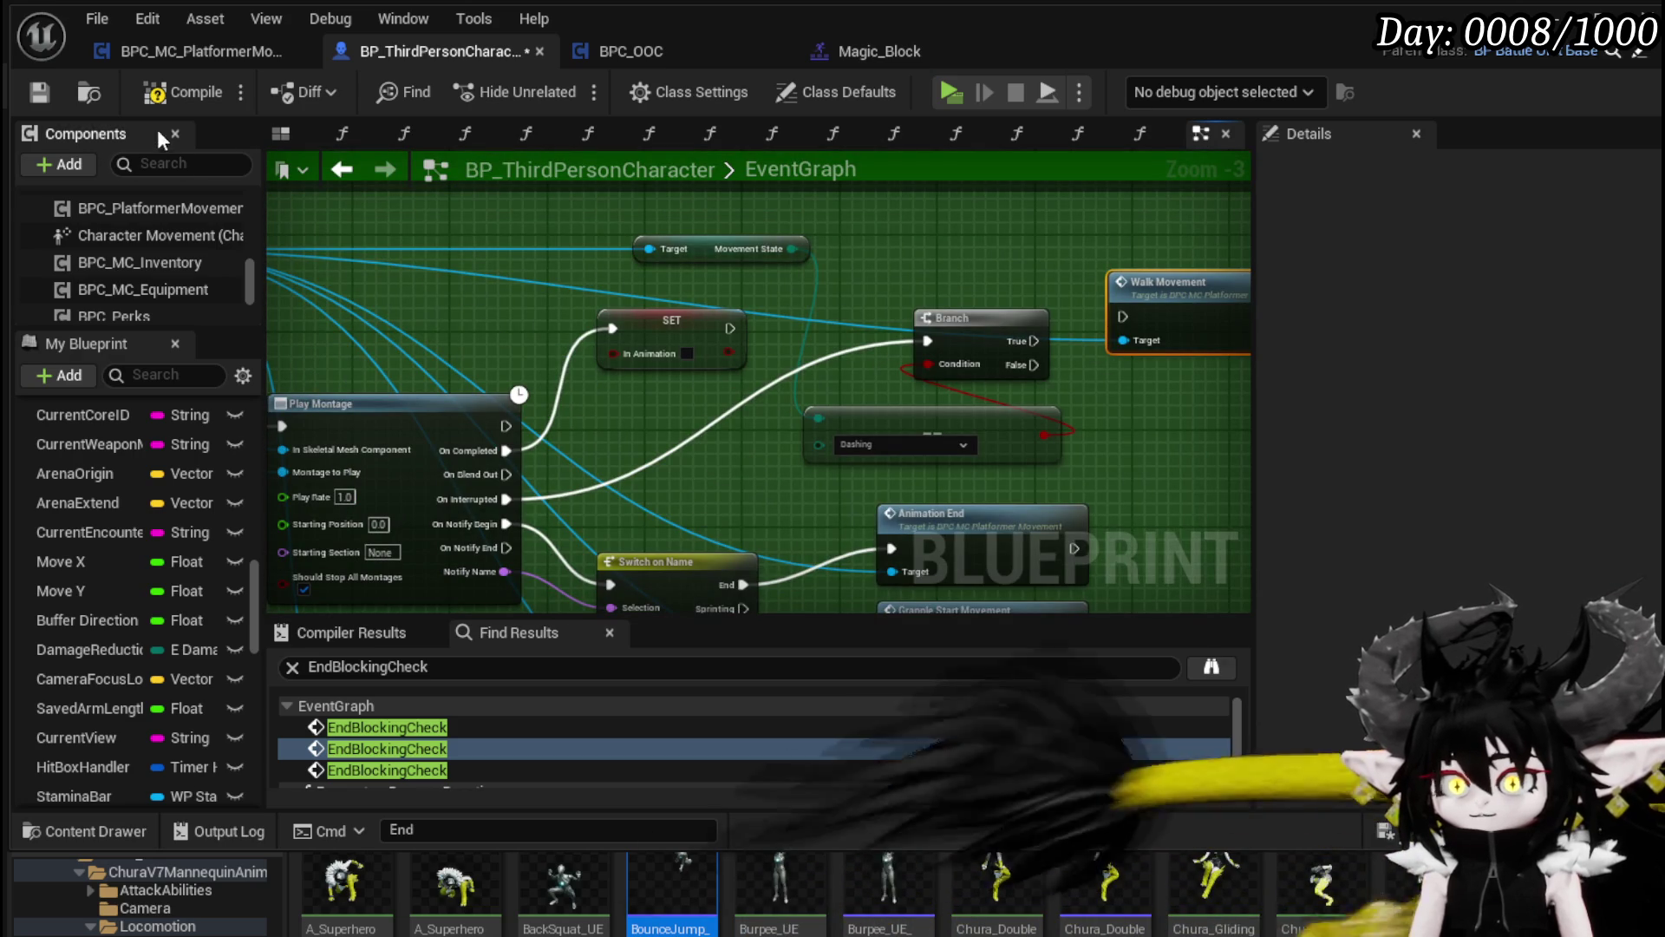
left_click(40, 94)
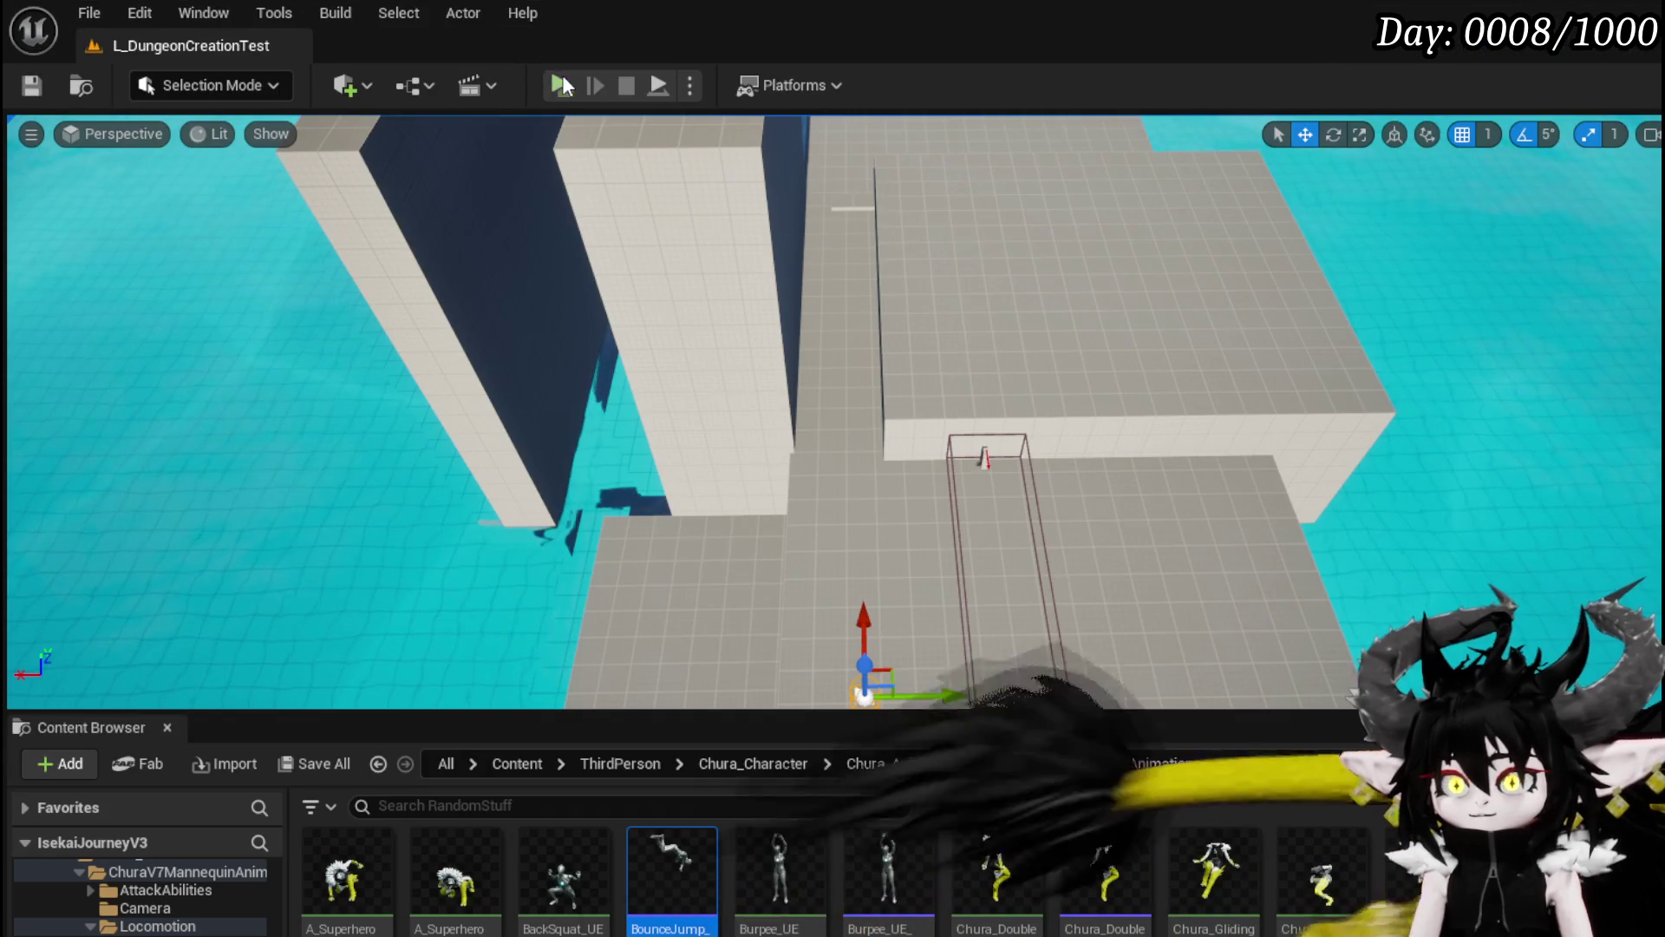
Step: Start Play-In-Editor and dash repeatedly toward the walls, water and blocks
left_click(562, 84)
key("w")
key("shift")
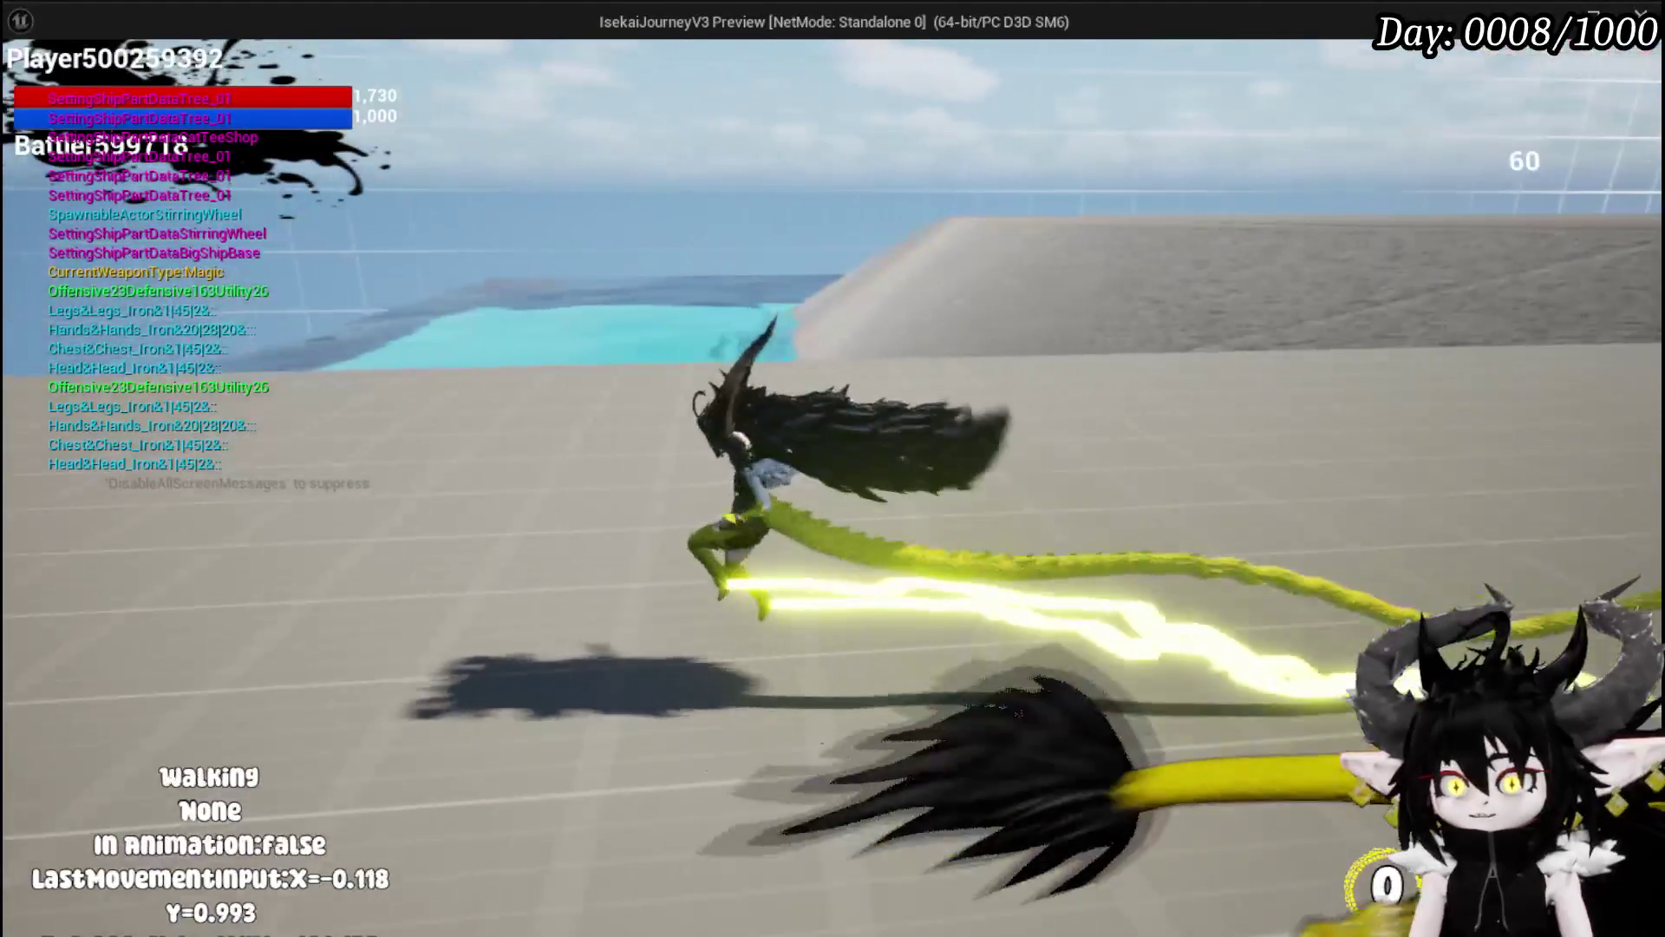
key("shift")
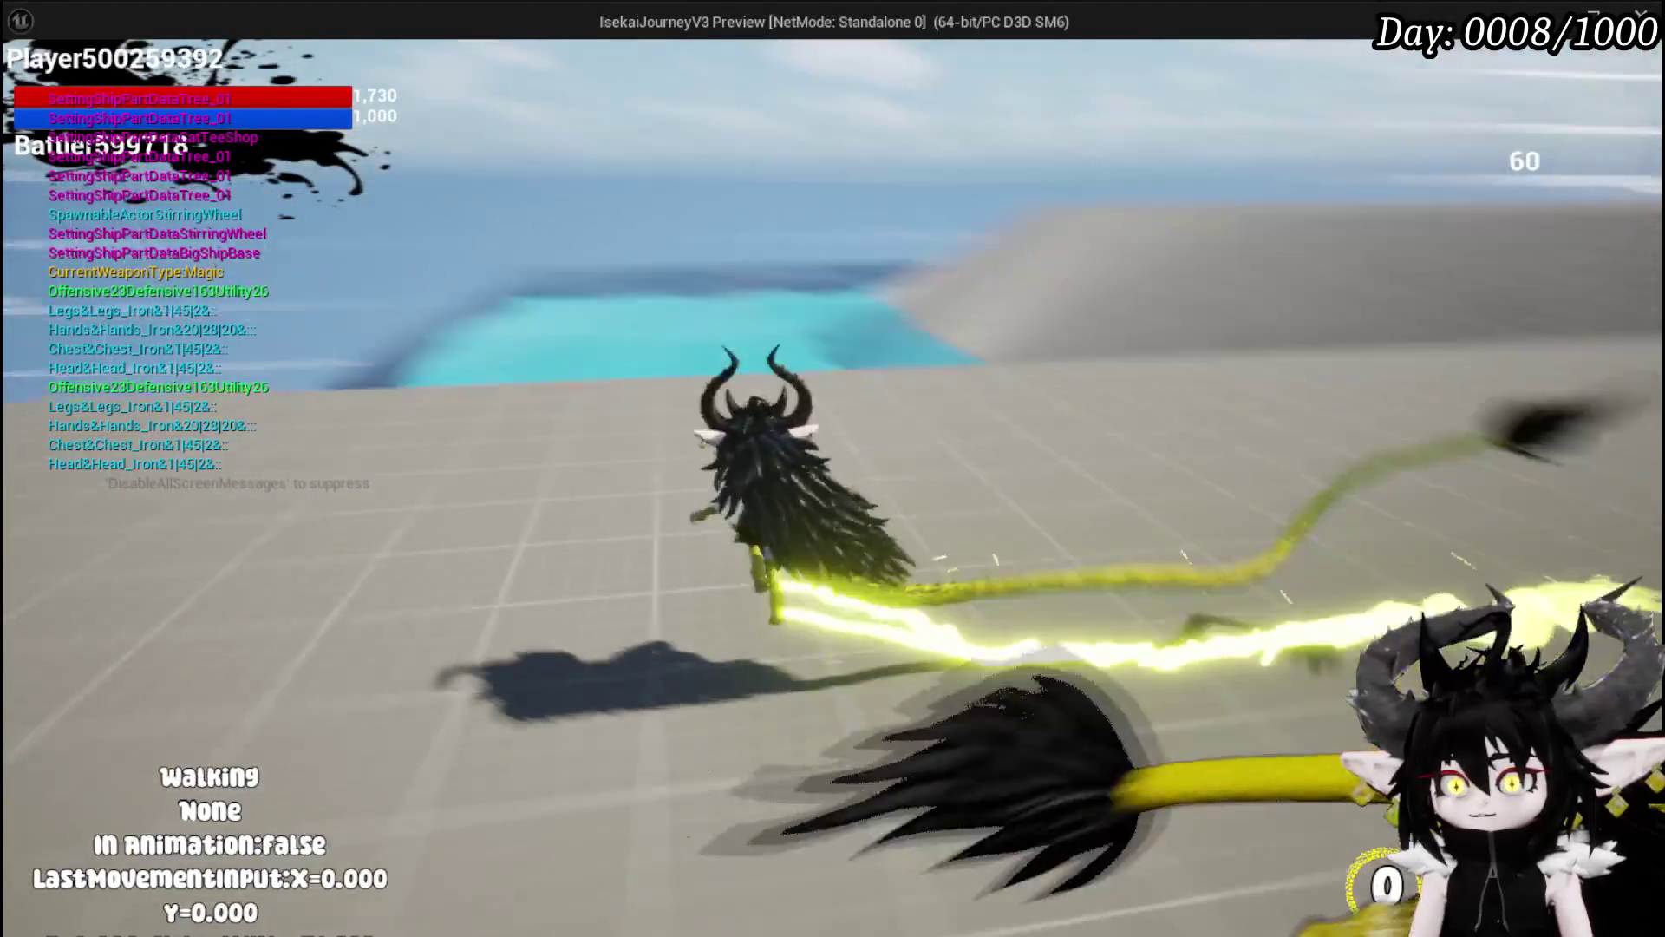
key("shift")
key("shift")
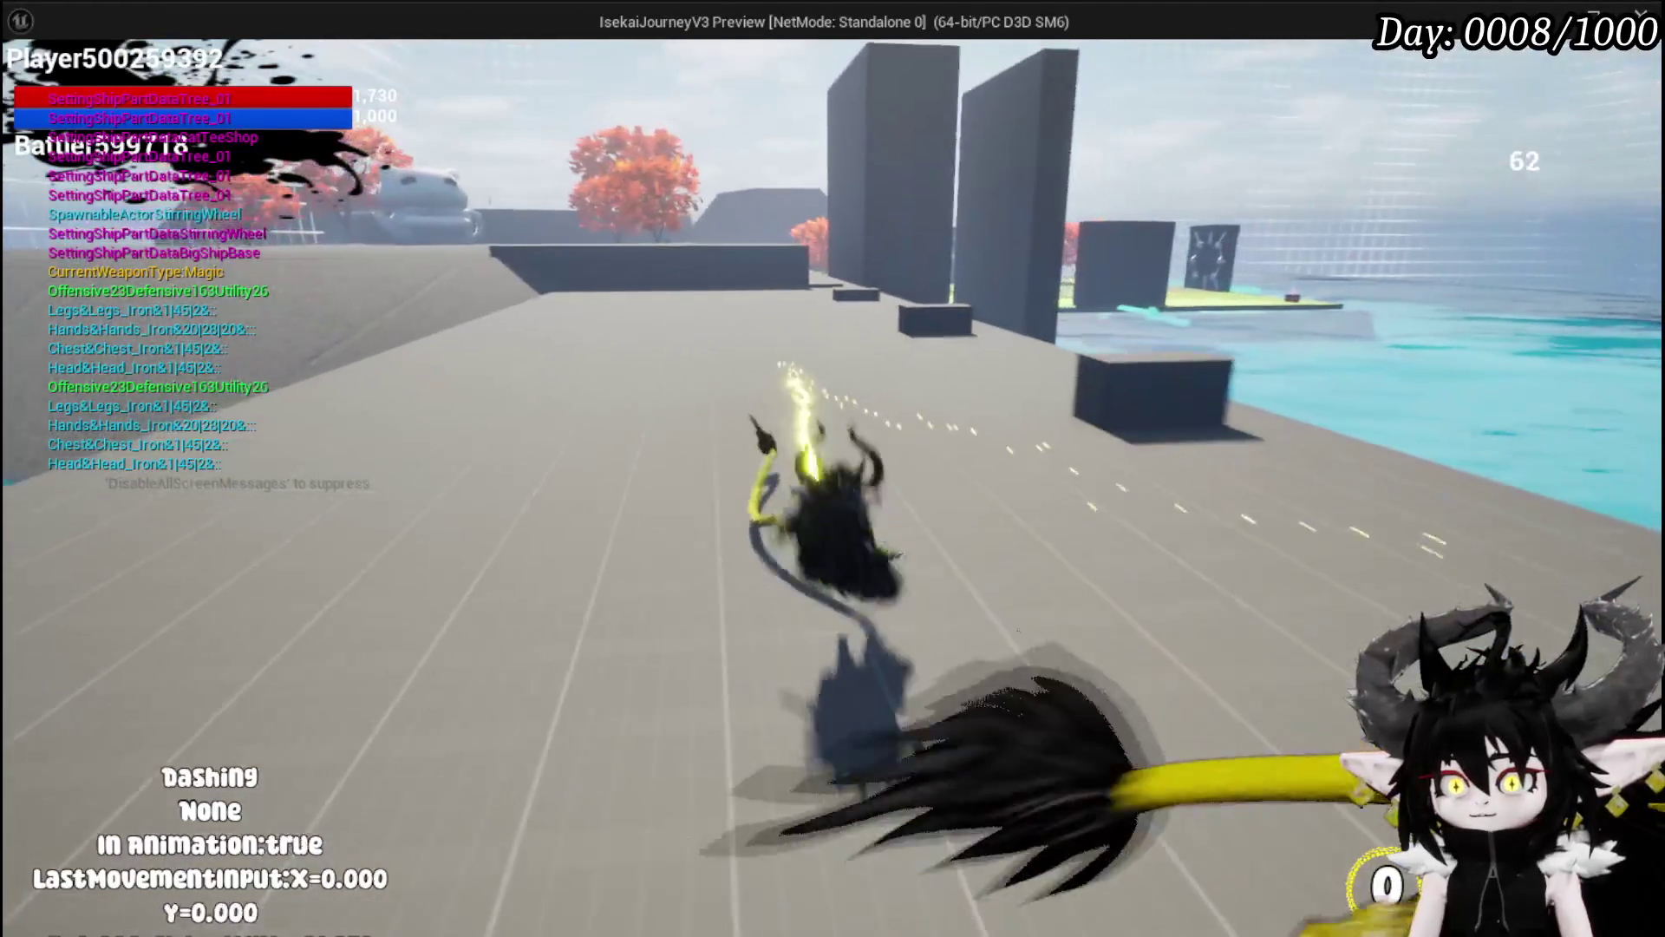
key("w")
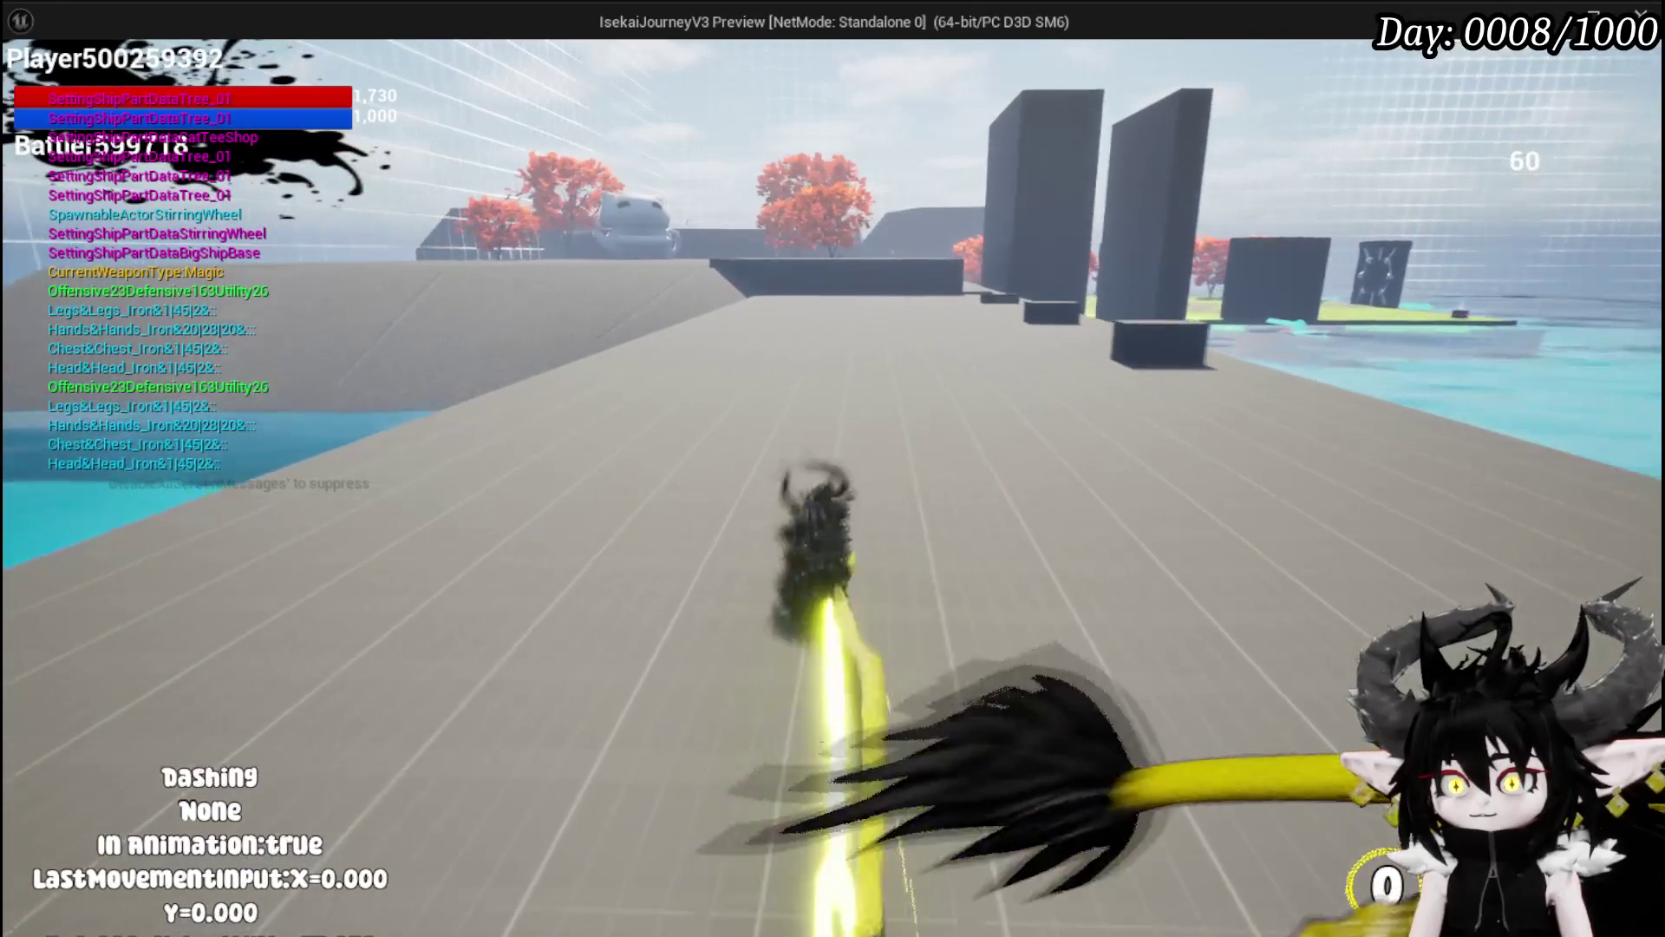
key("shift")
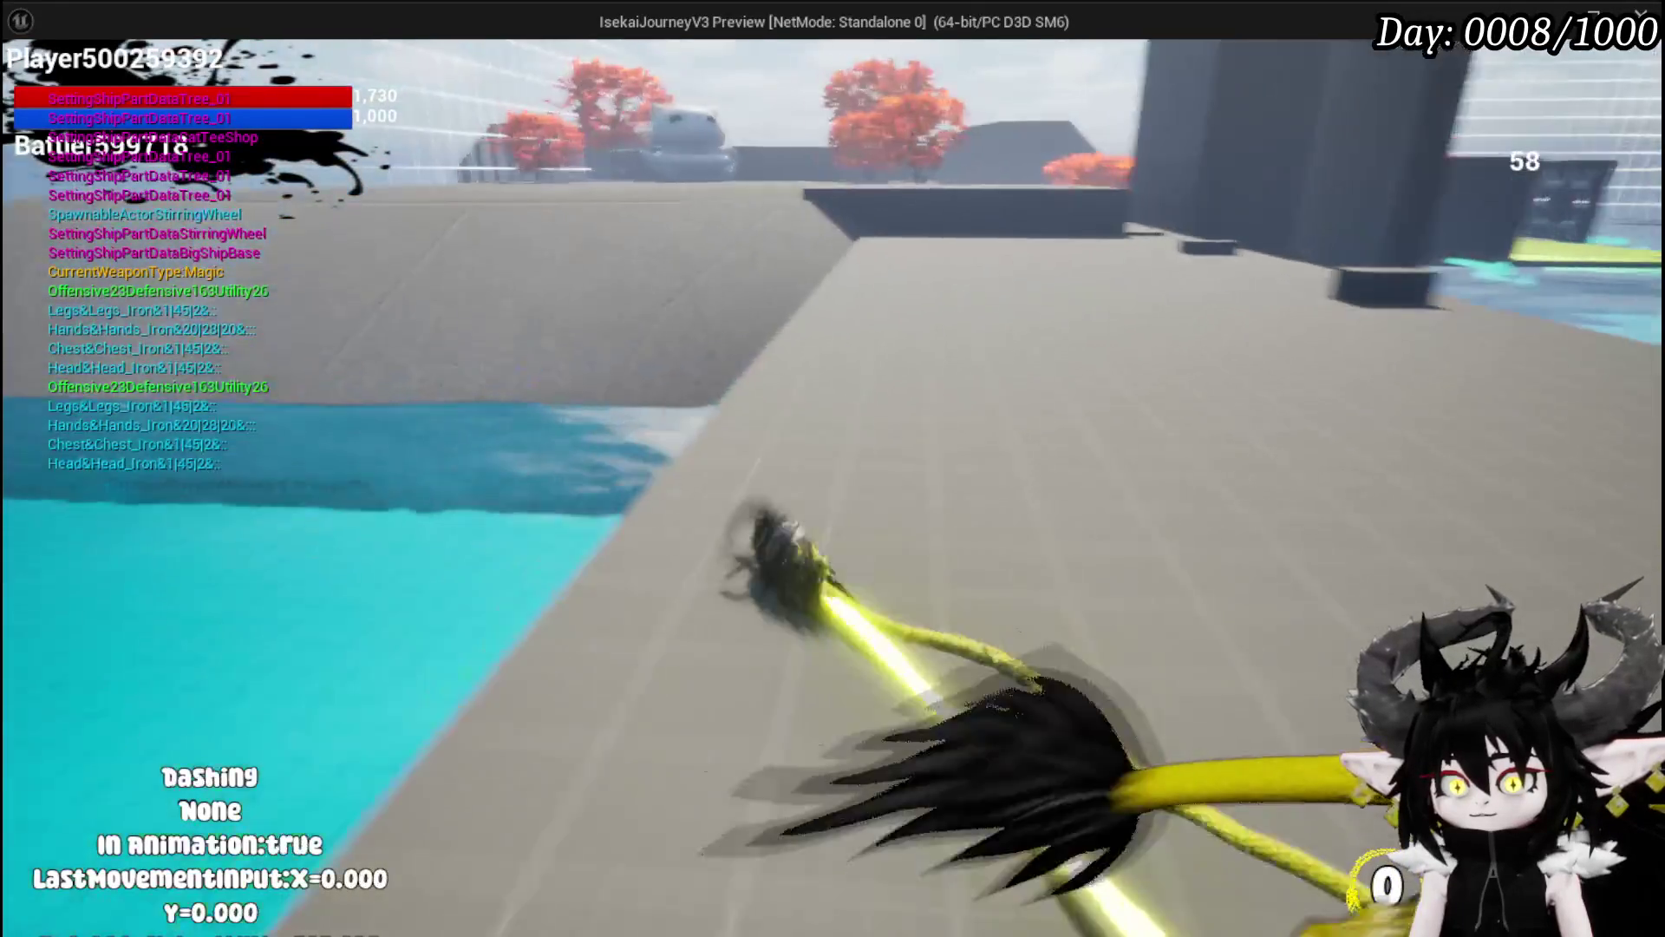
key("shift")
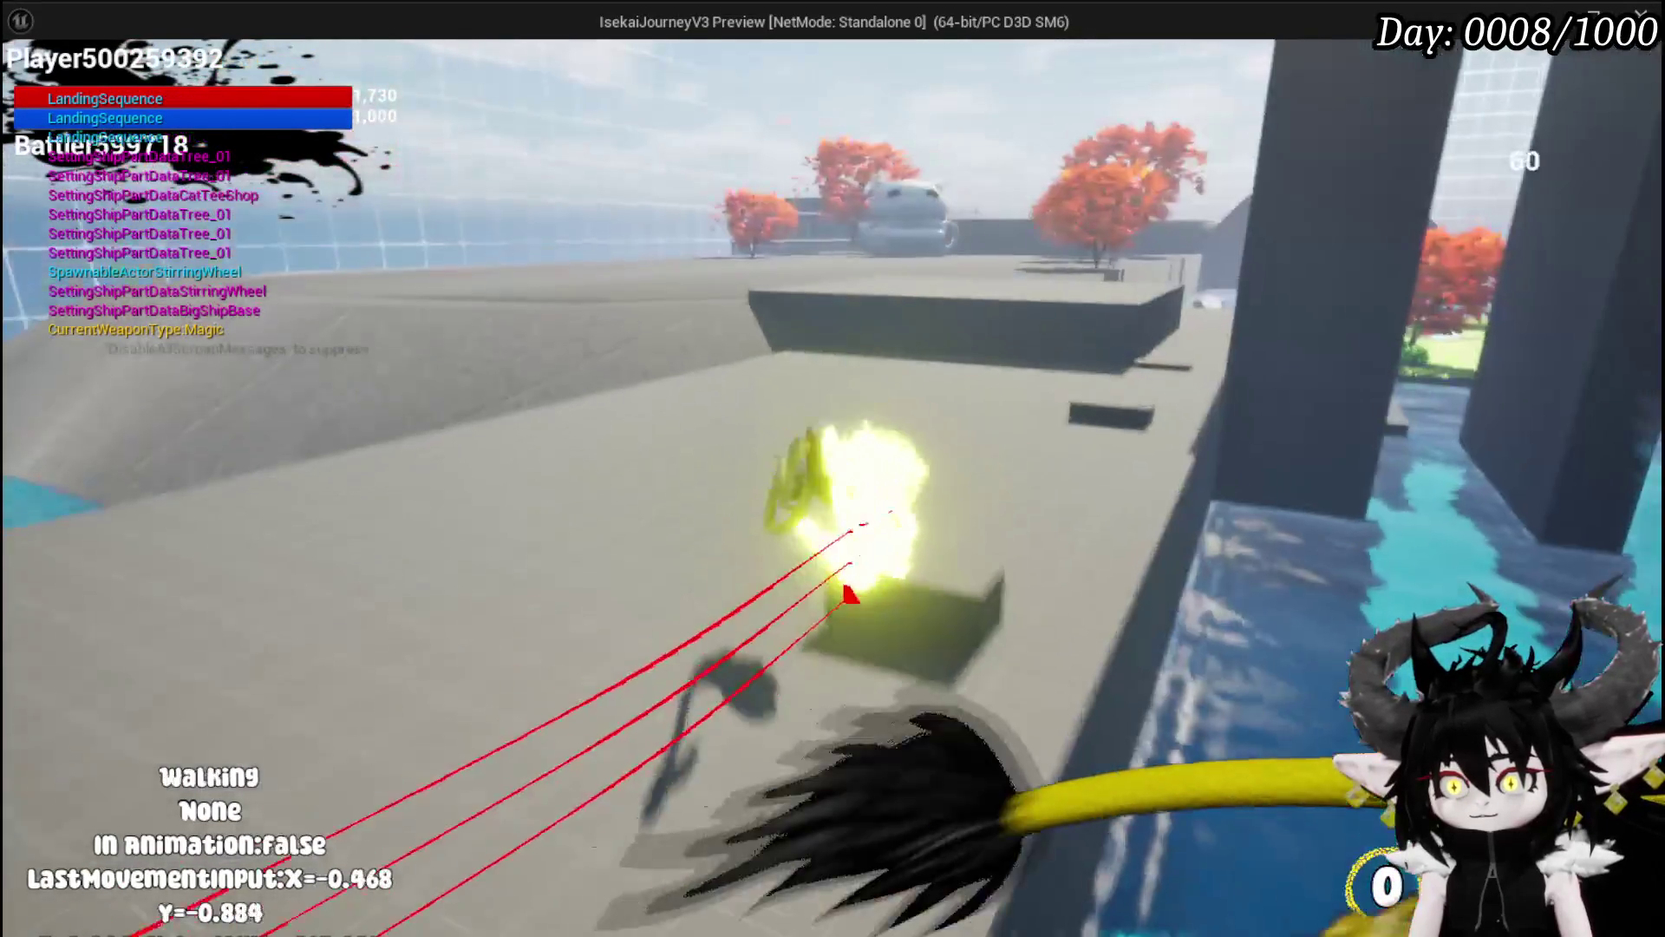
Step: Dash and sprint along the narrow ledge into a vault jump, then stop the session with Esc
key("shift")
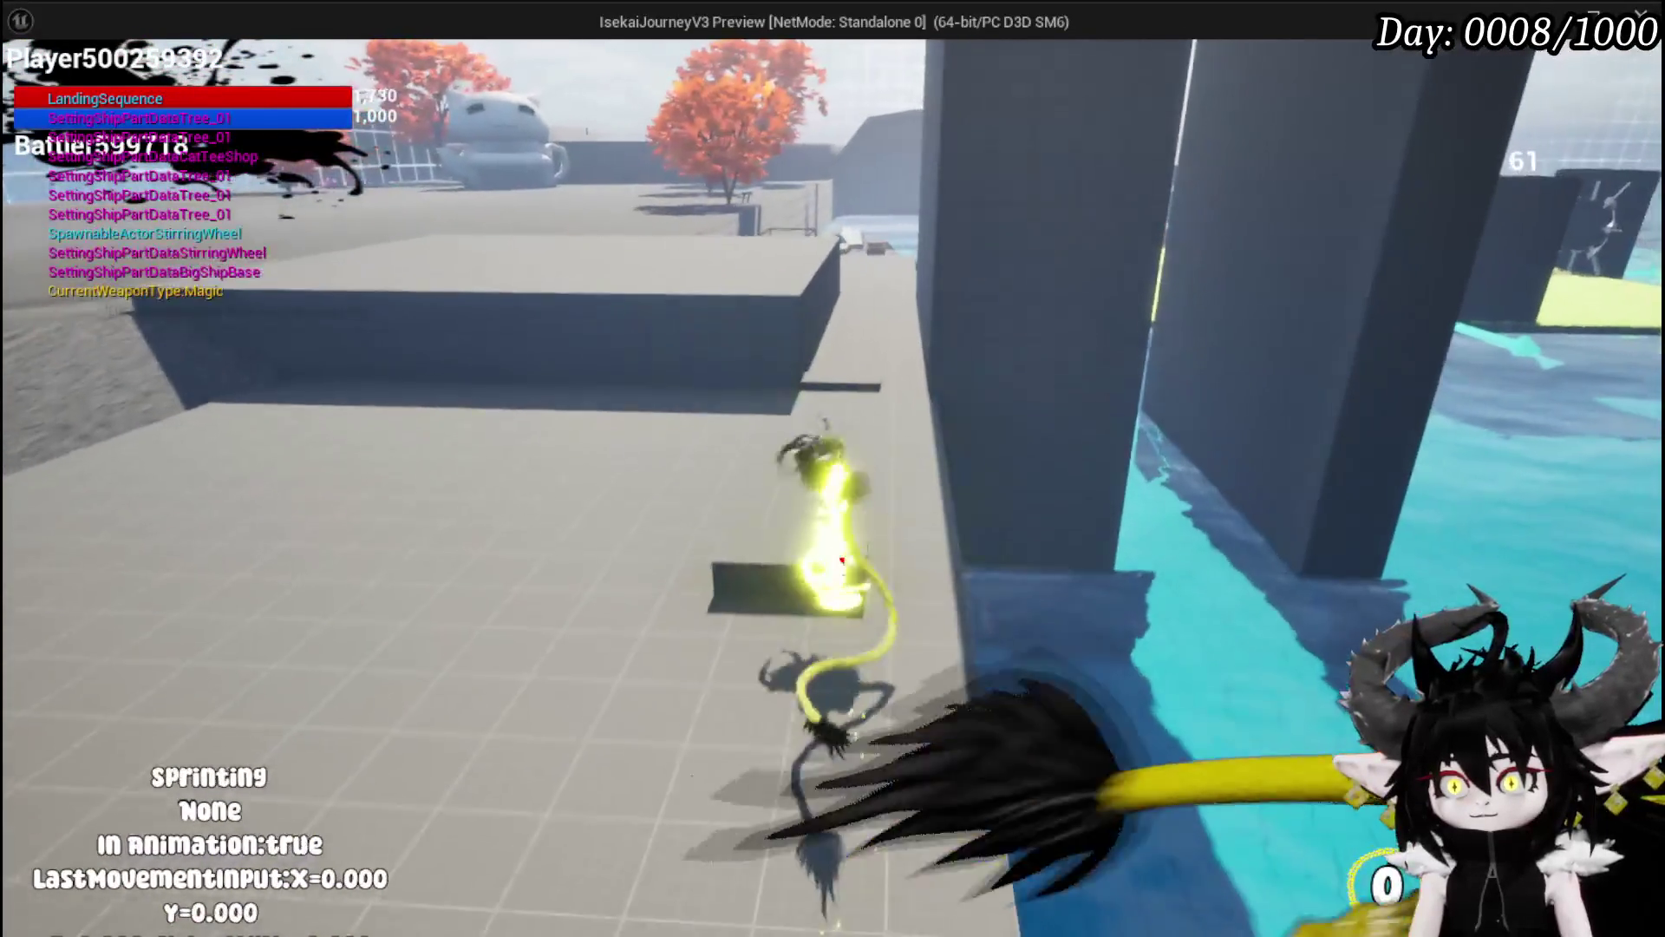
key("w")
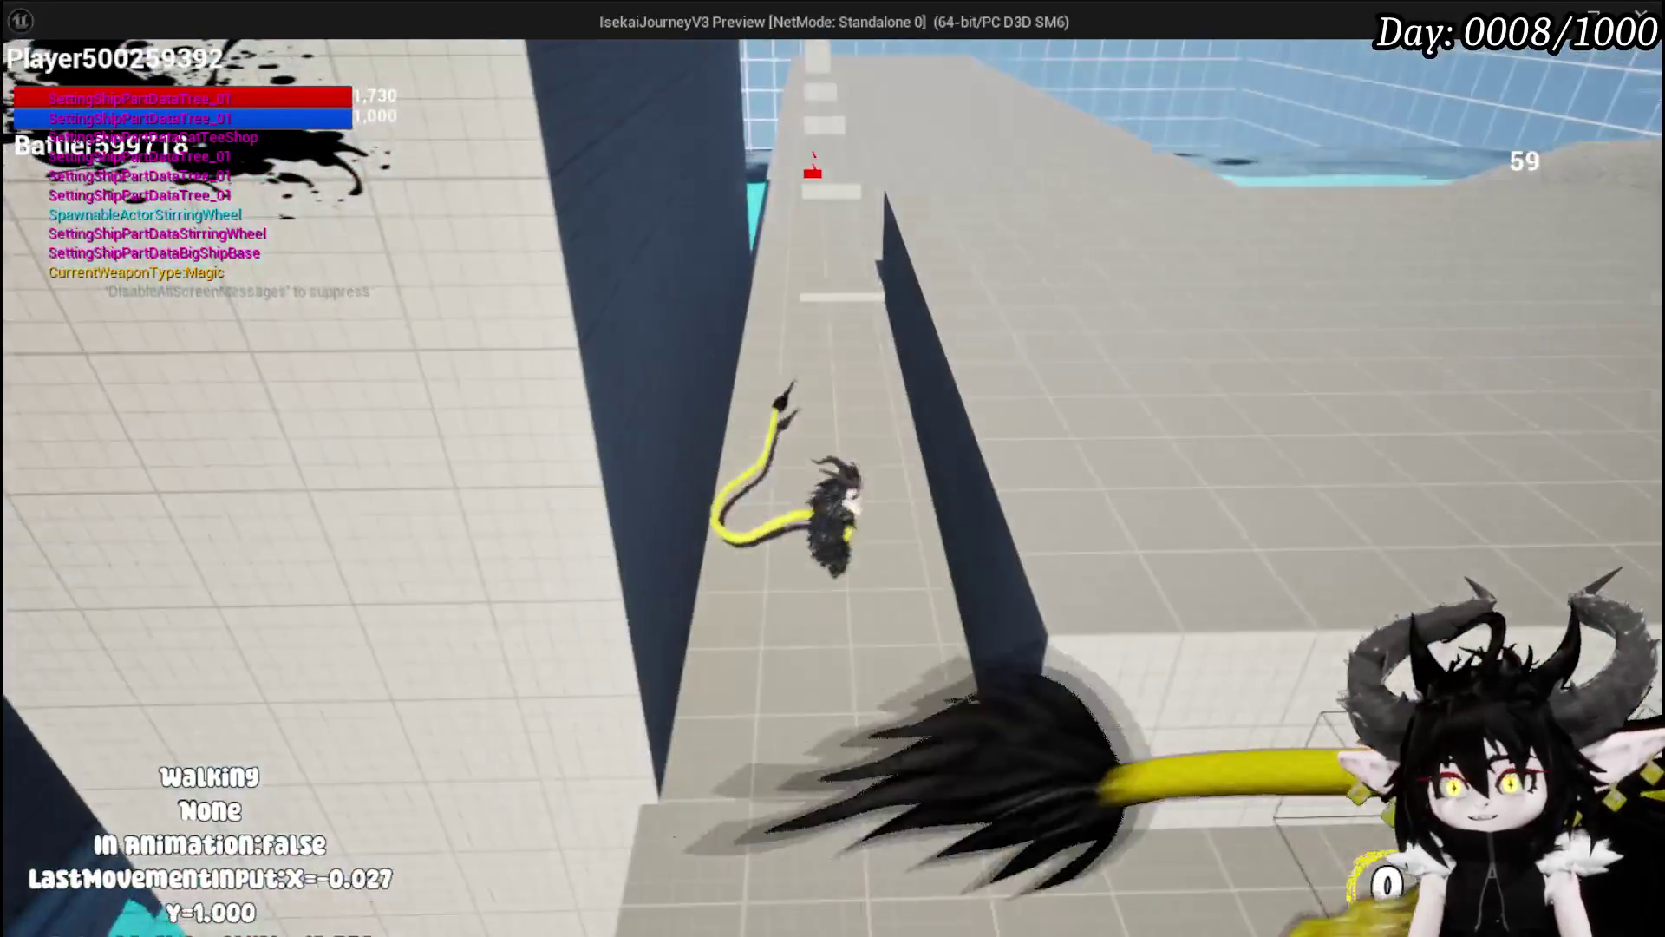
key("shift")
key("space")
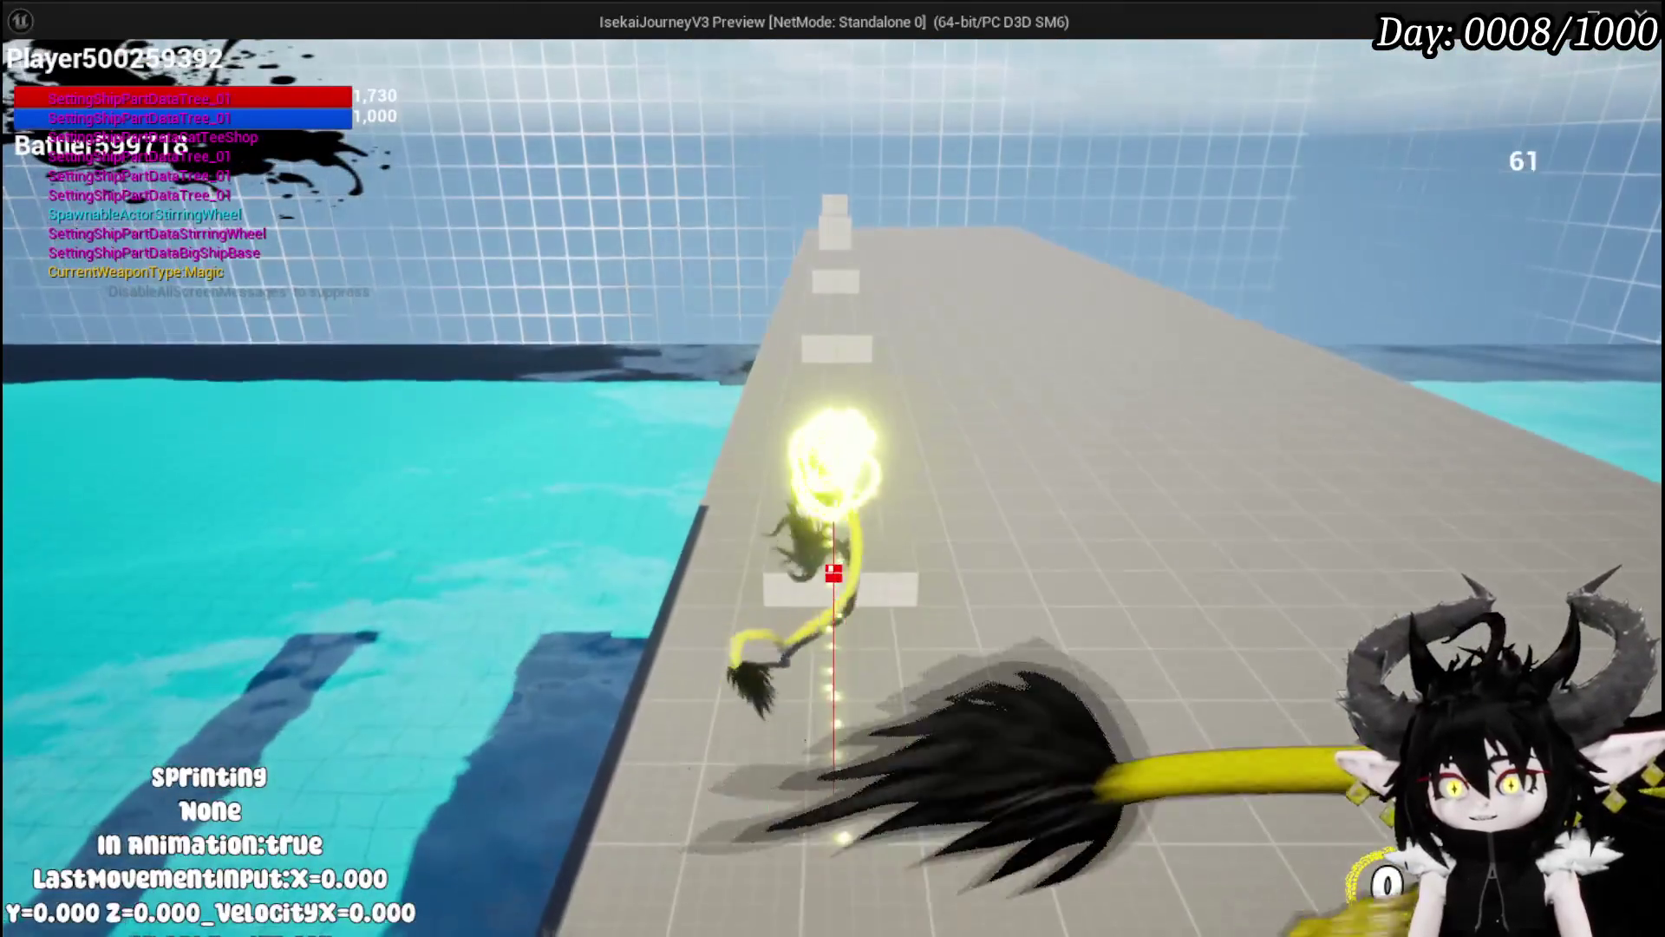
key("w")
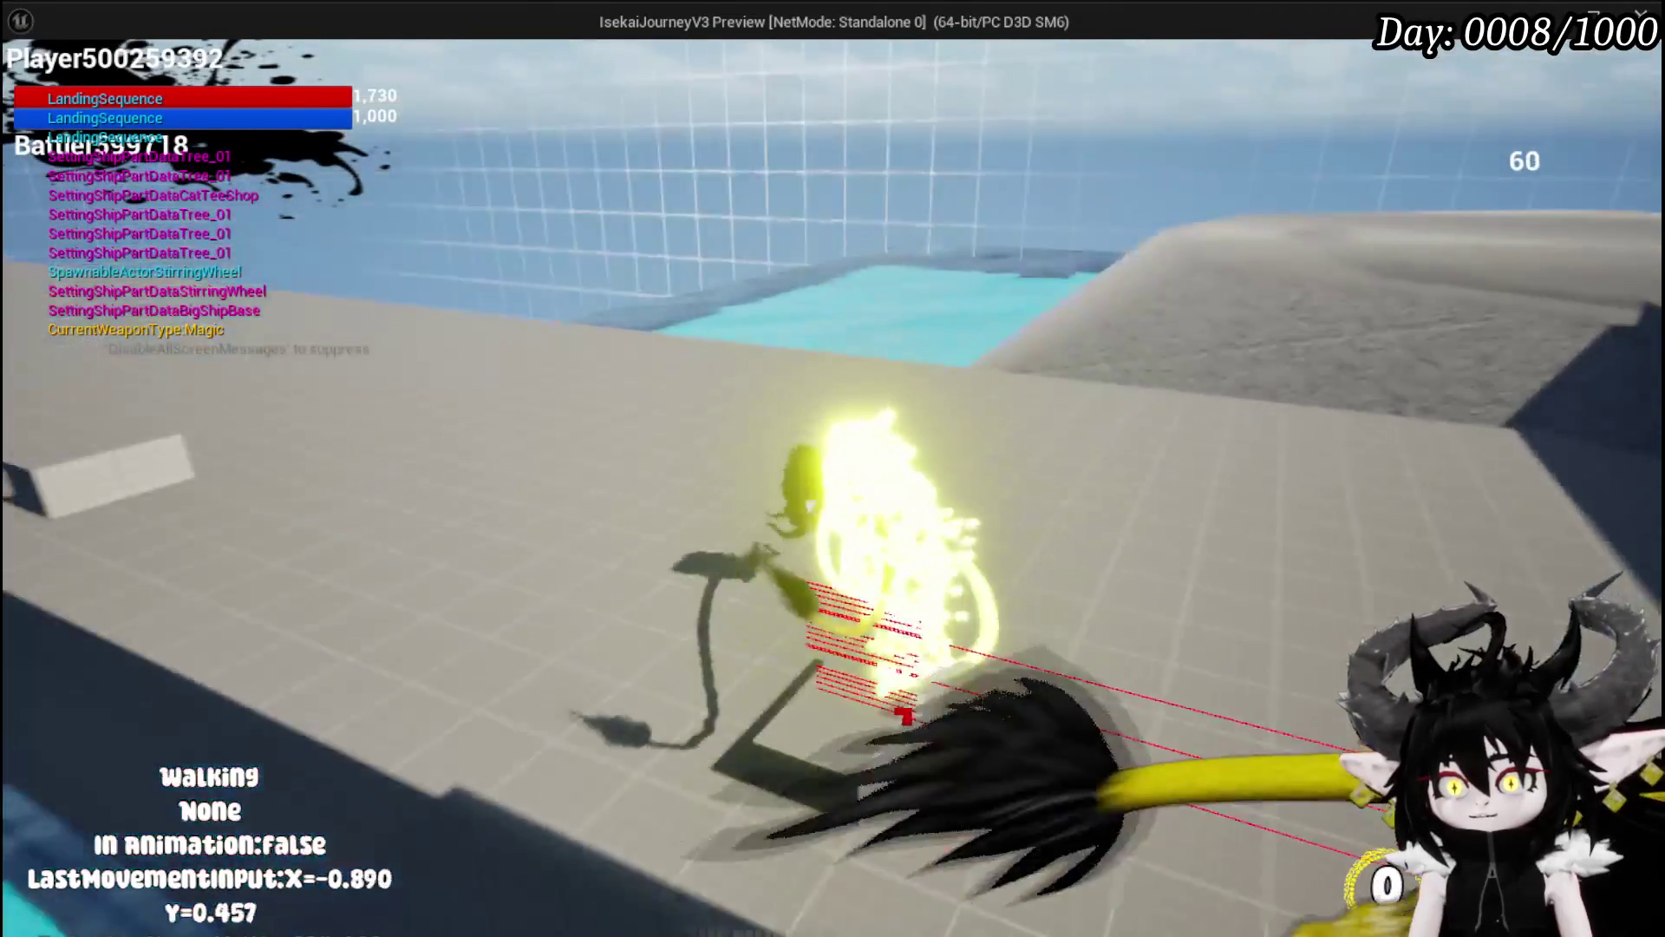
key("shift")
key("shift")
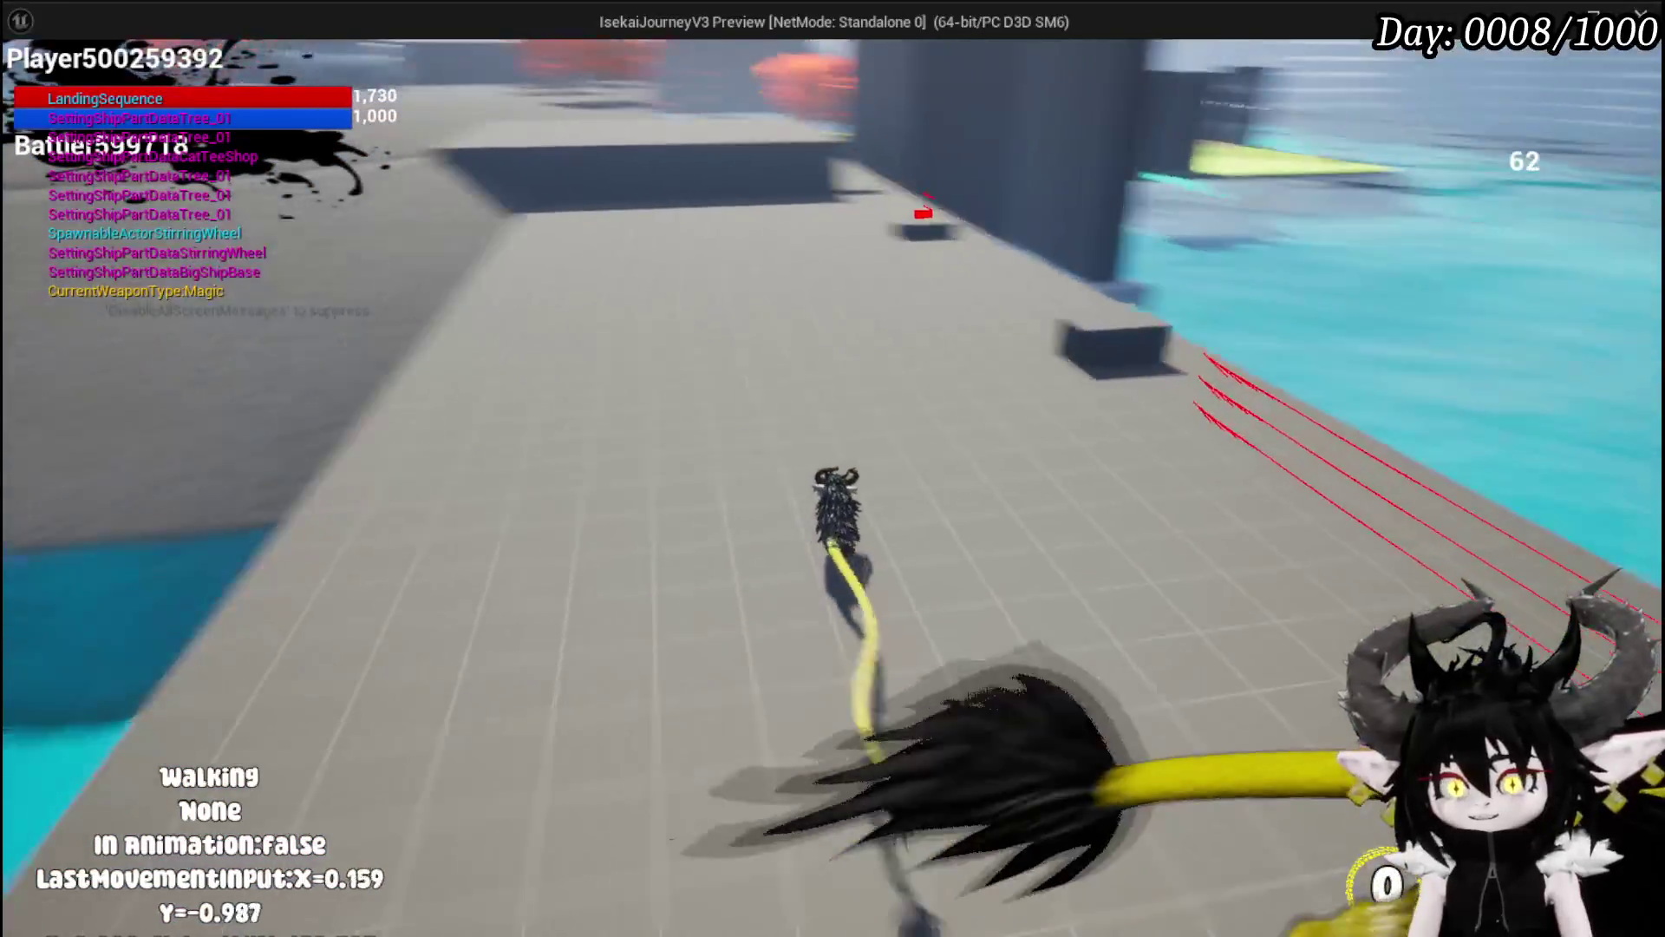
key("Escape")
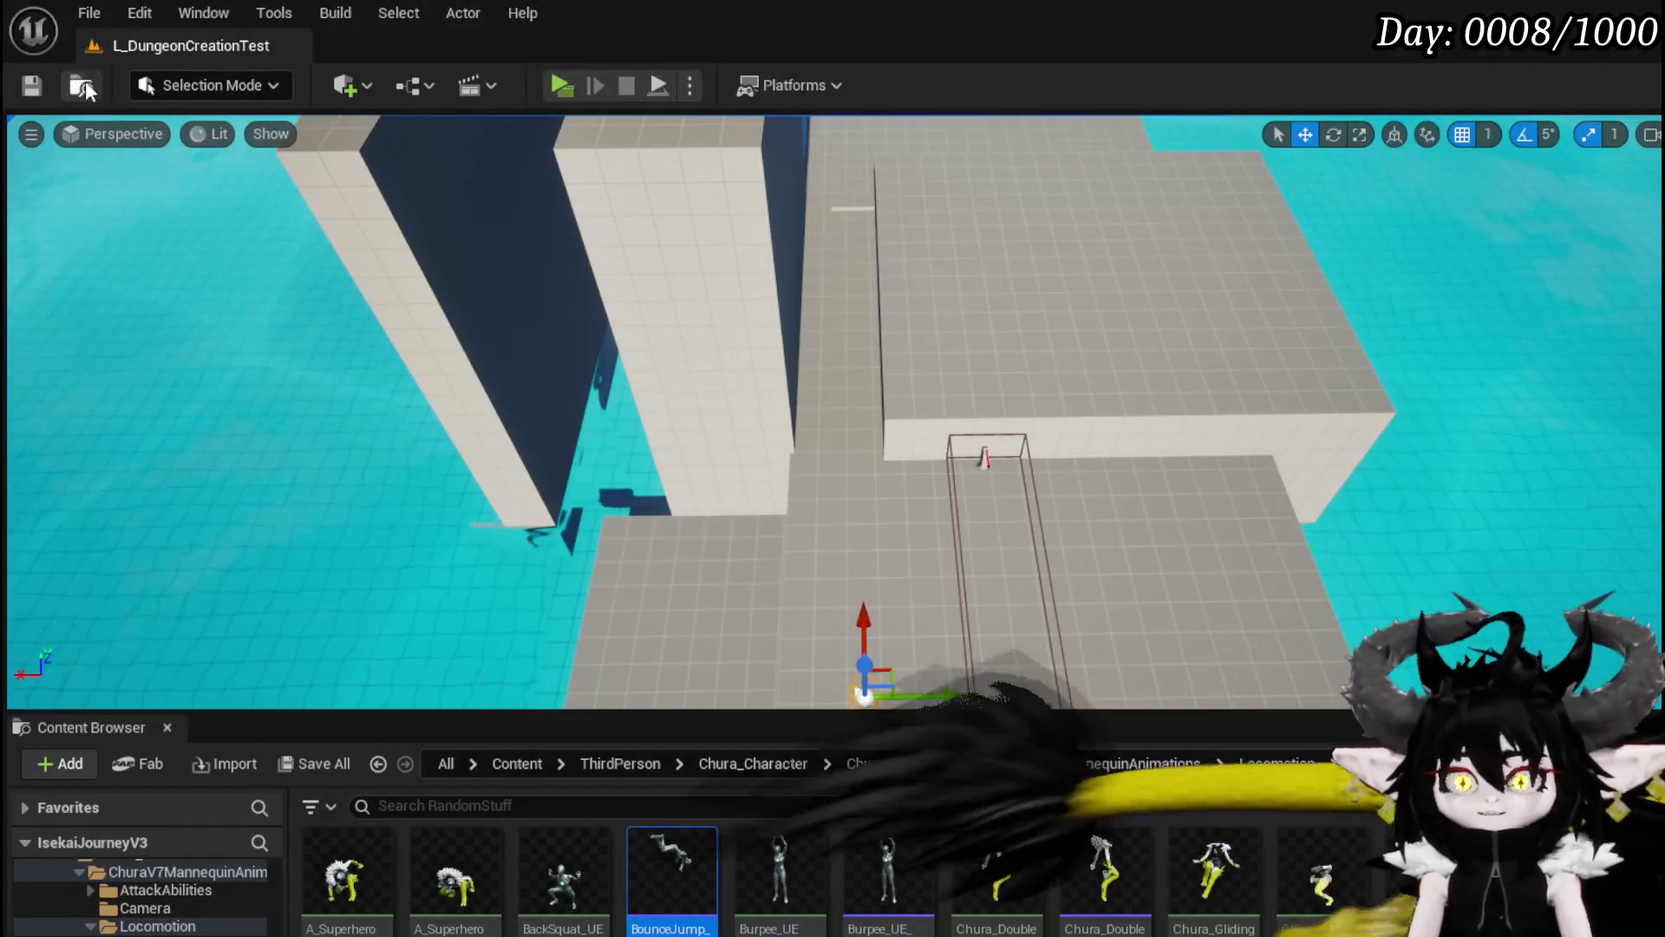
Step: Save the current level and switch over to the BP_ThirdPersonCharacter Blueprint
left_click(31, 85)
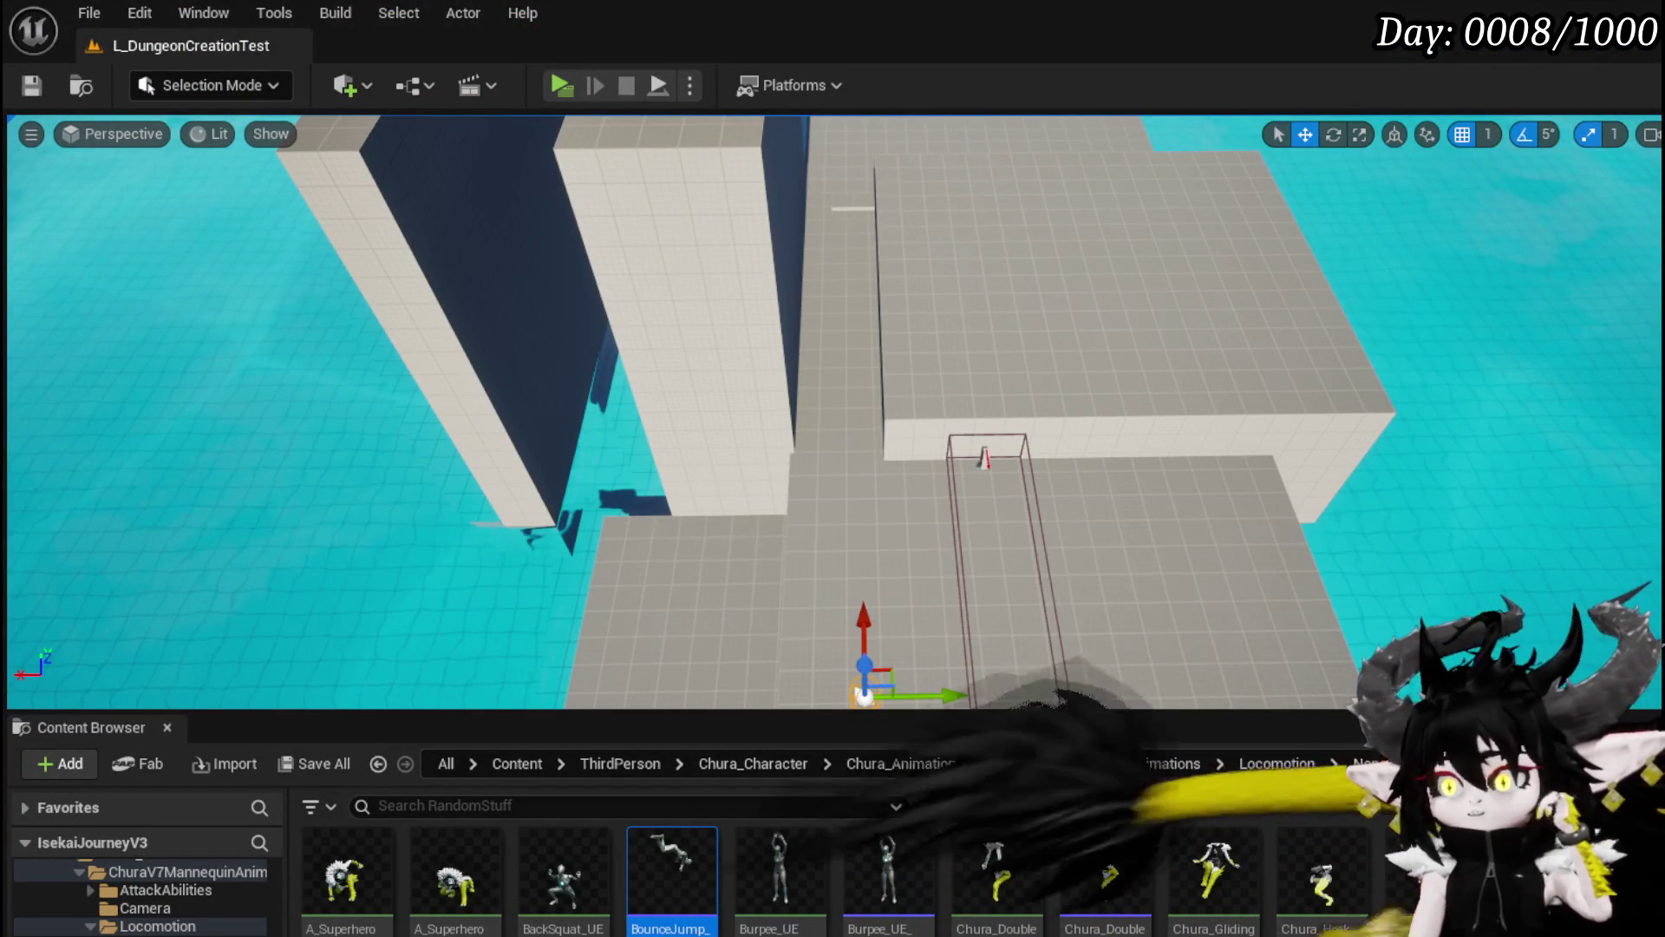
key("alt+Tab")
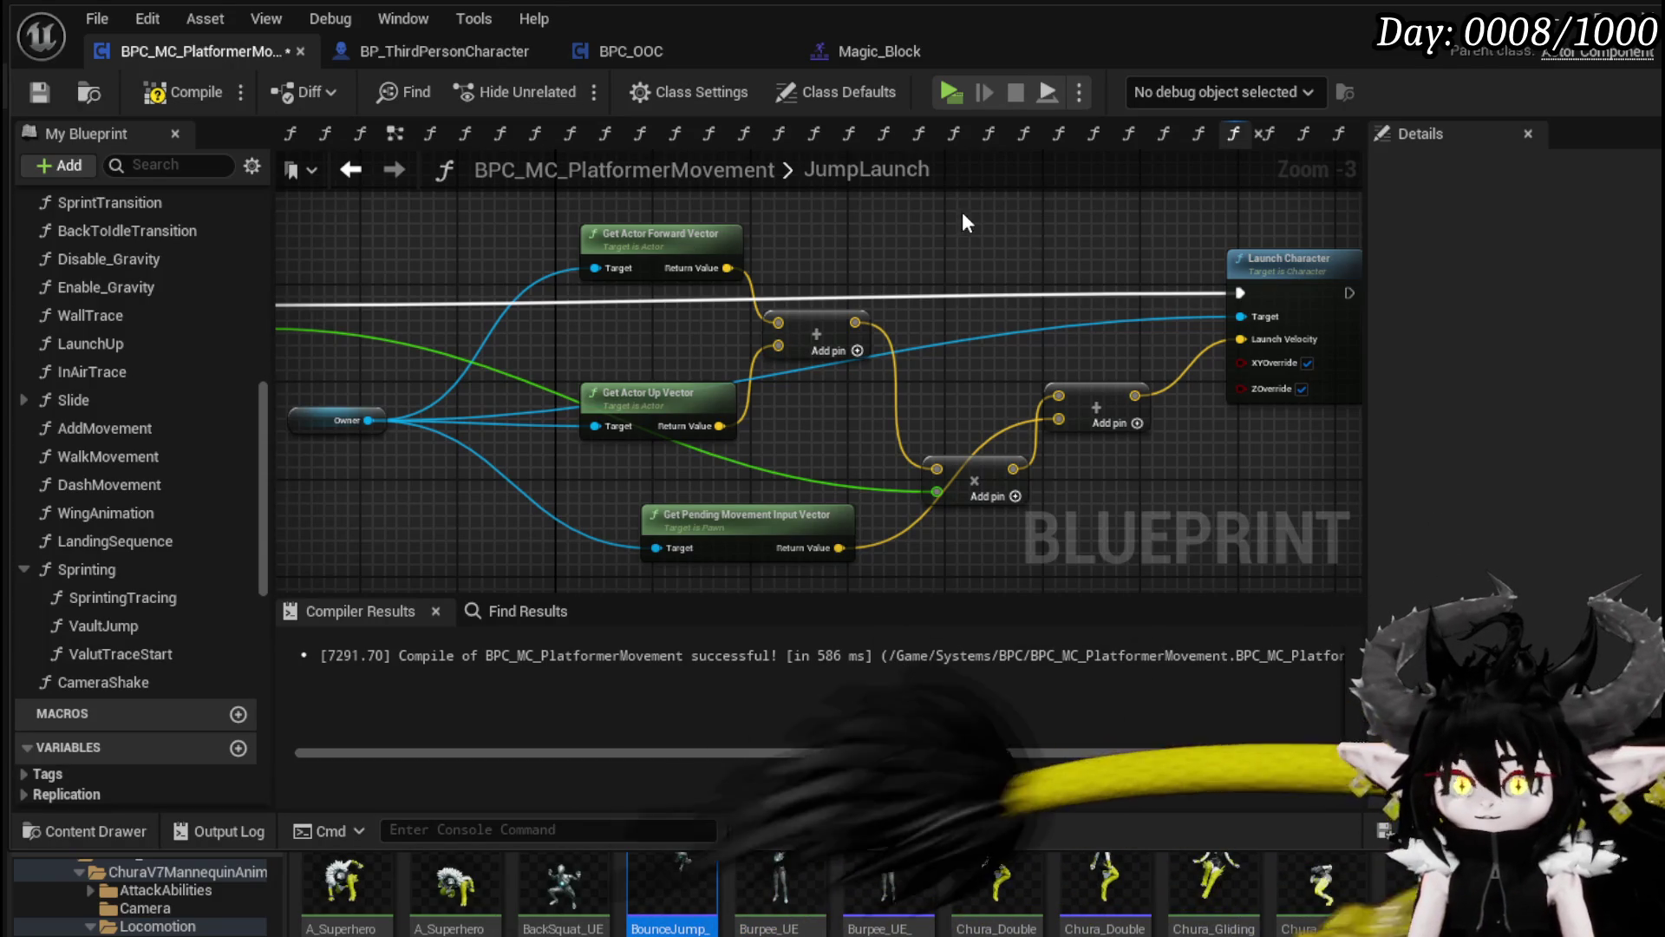
Step: Review the JumpLaunch graph's input vector and entry nodes and save the Blueprint
mouse_move(815, 415)
left_mouse_down()
mouse_move(792, 354)
mouse_move(786, 403)
left_mouse_up()
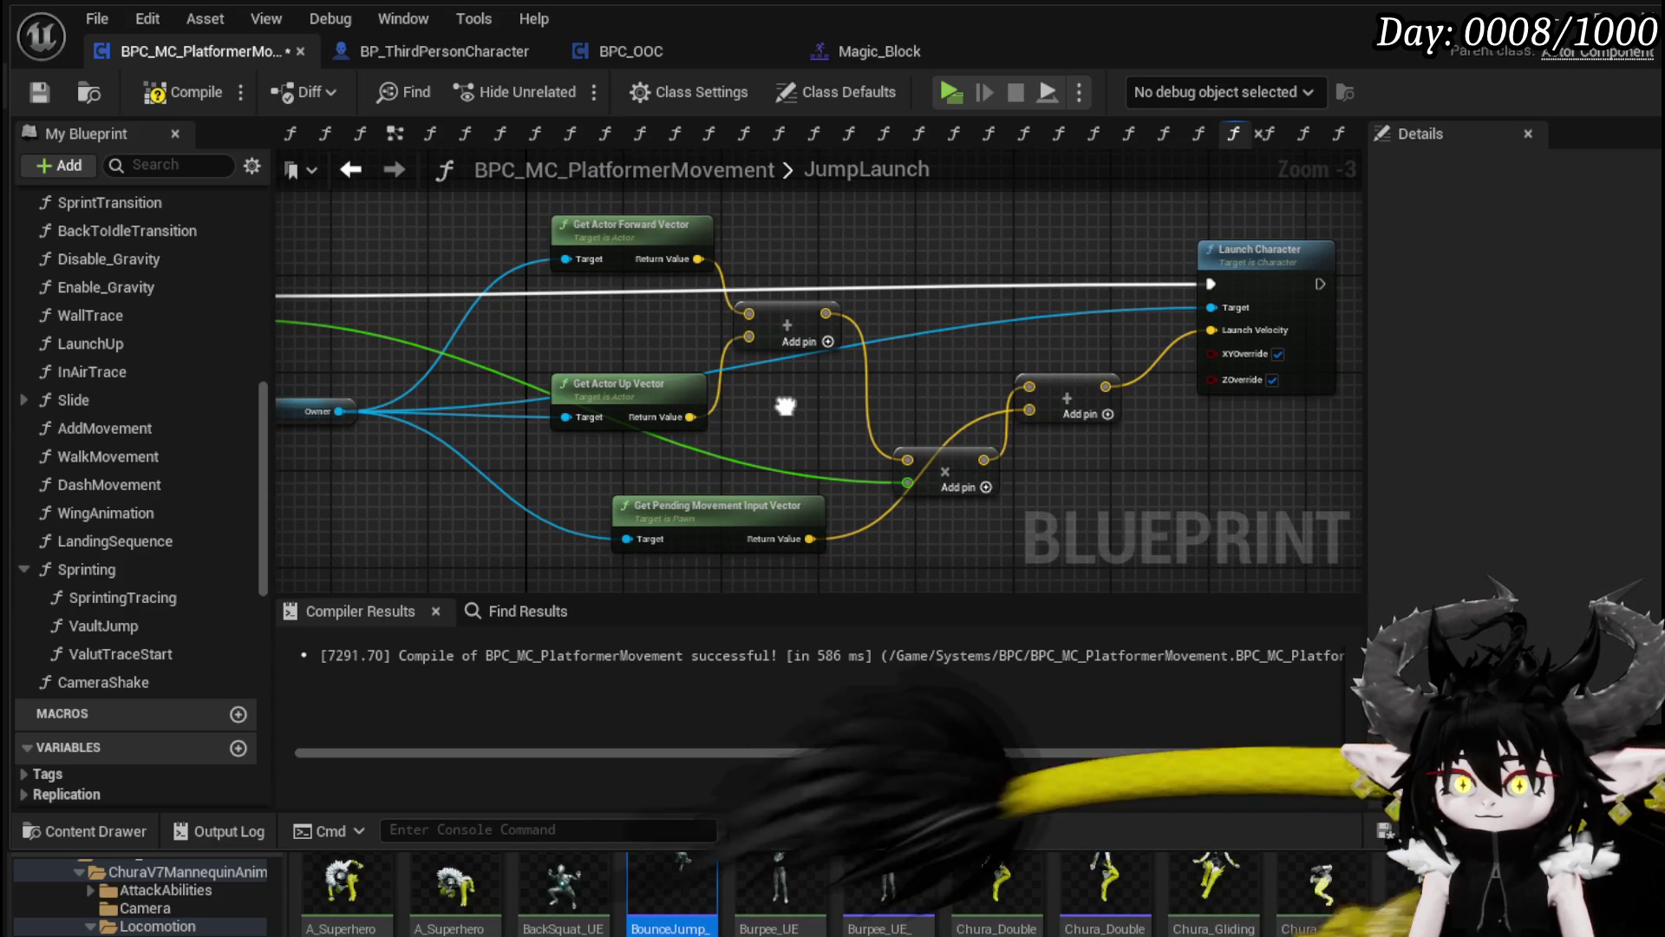
mouse_move(784, 405)
left_mouse_down()
mouse_move(812, 383)
mouse_move(757, 420)
mouse_move(867, 407)
mouse_move(825, 401)
mouse_move(803, 437)
left_mouse_up()
left_click(773, 488)
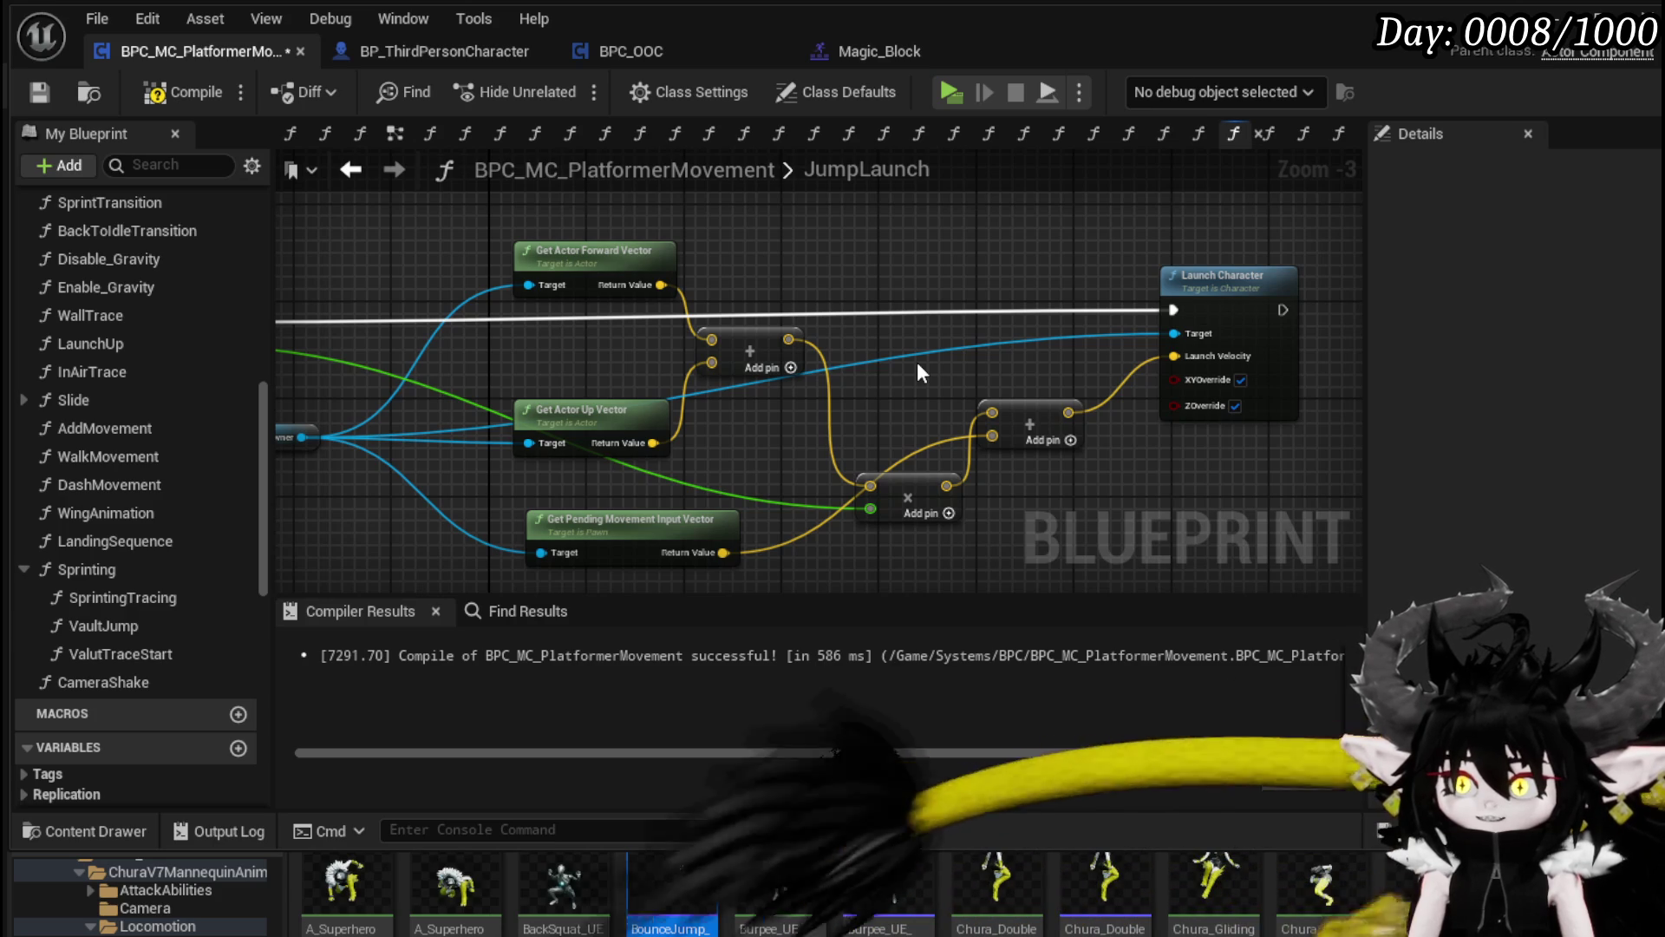
left_click_drag(835, 335, 1062, 327)
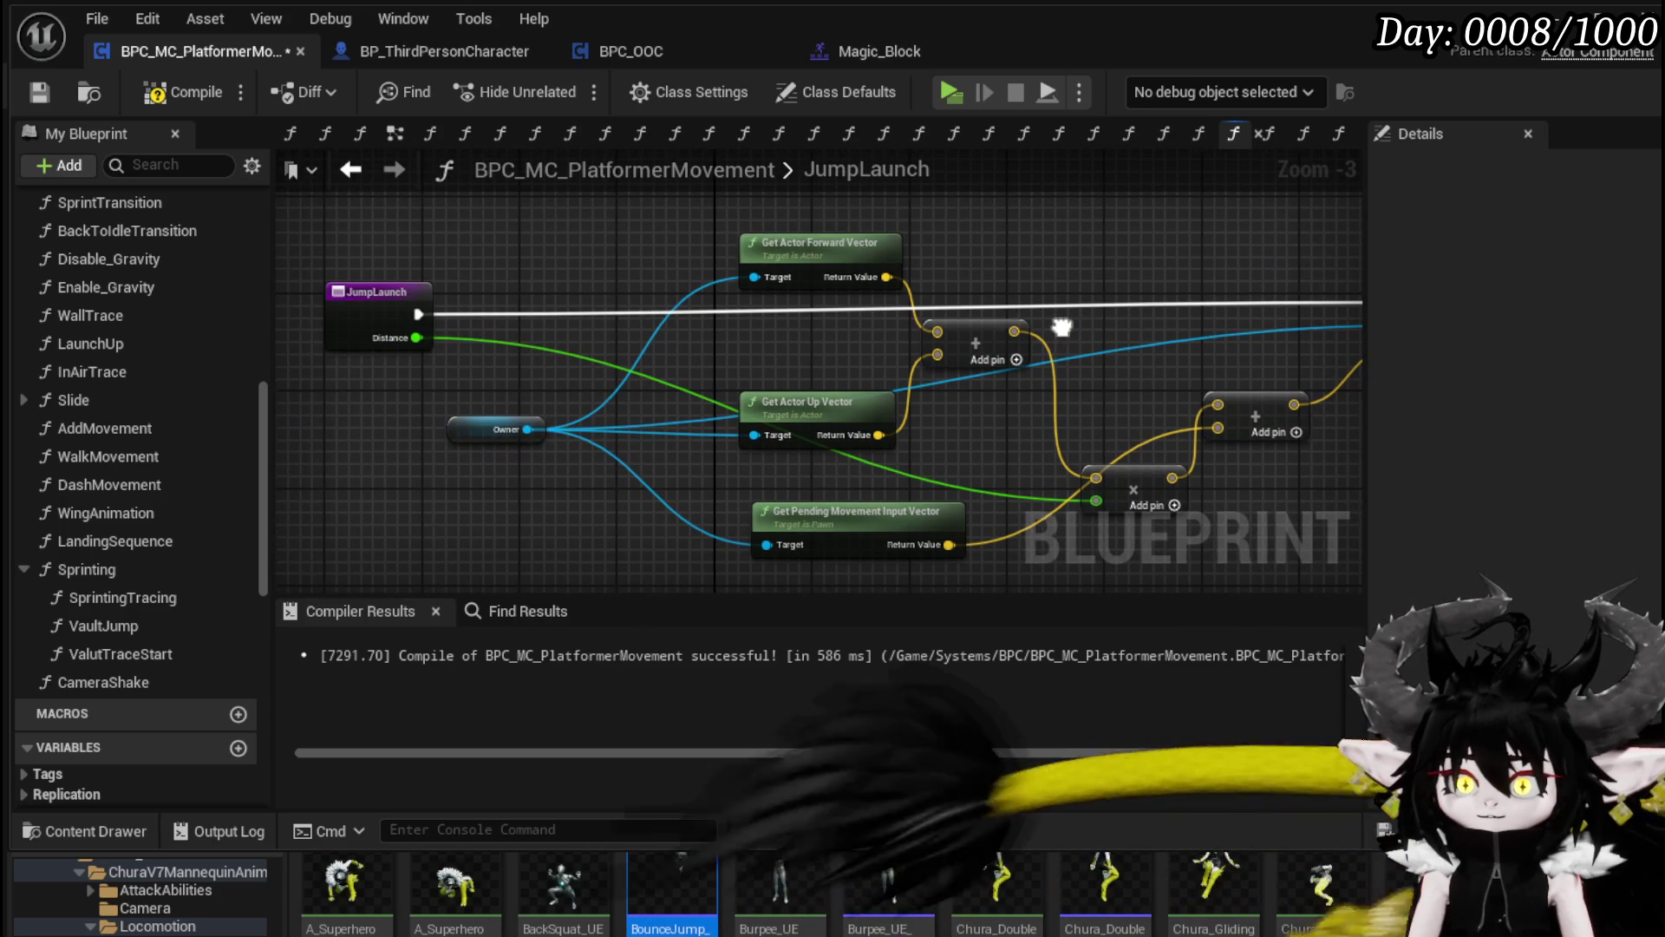
left_click(58, 95)
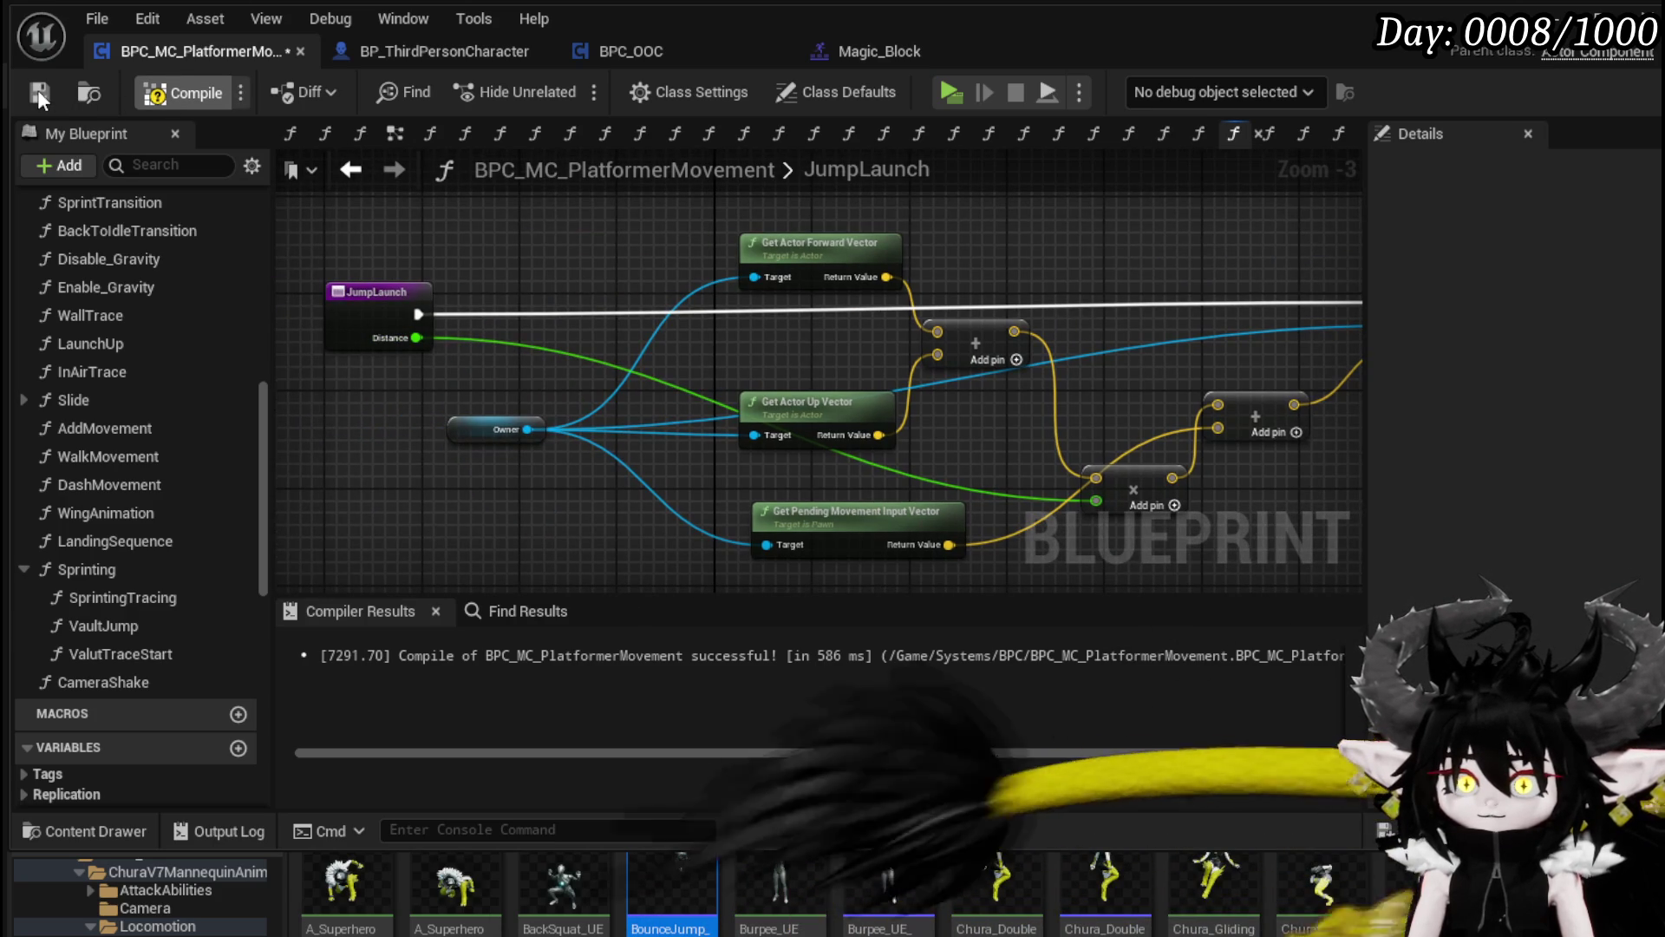
mouse_move(612, 216)
left_mouse_down()
mouse_move(421, 219)
mouse_move(528, 220)
left_mouse_up()
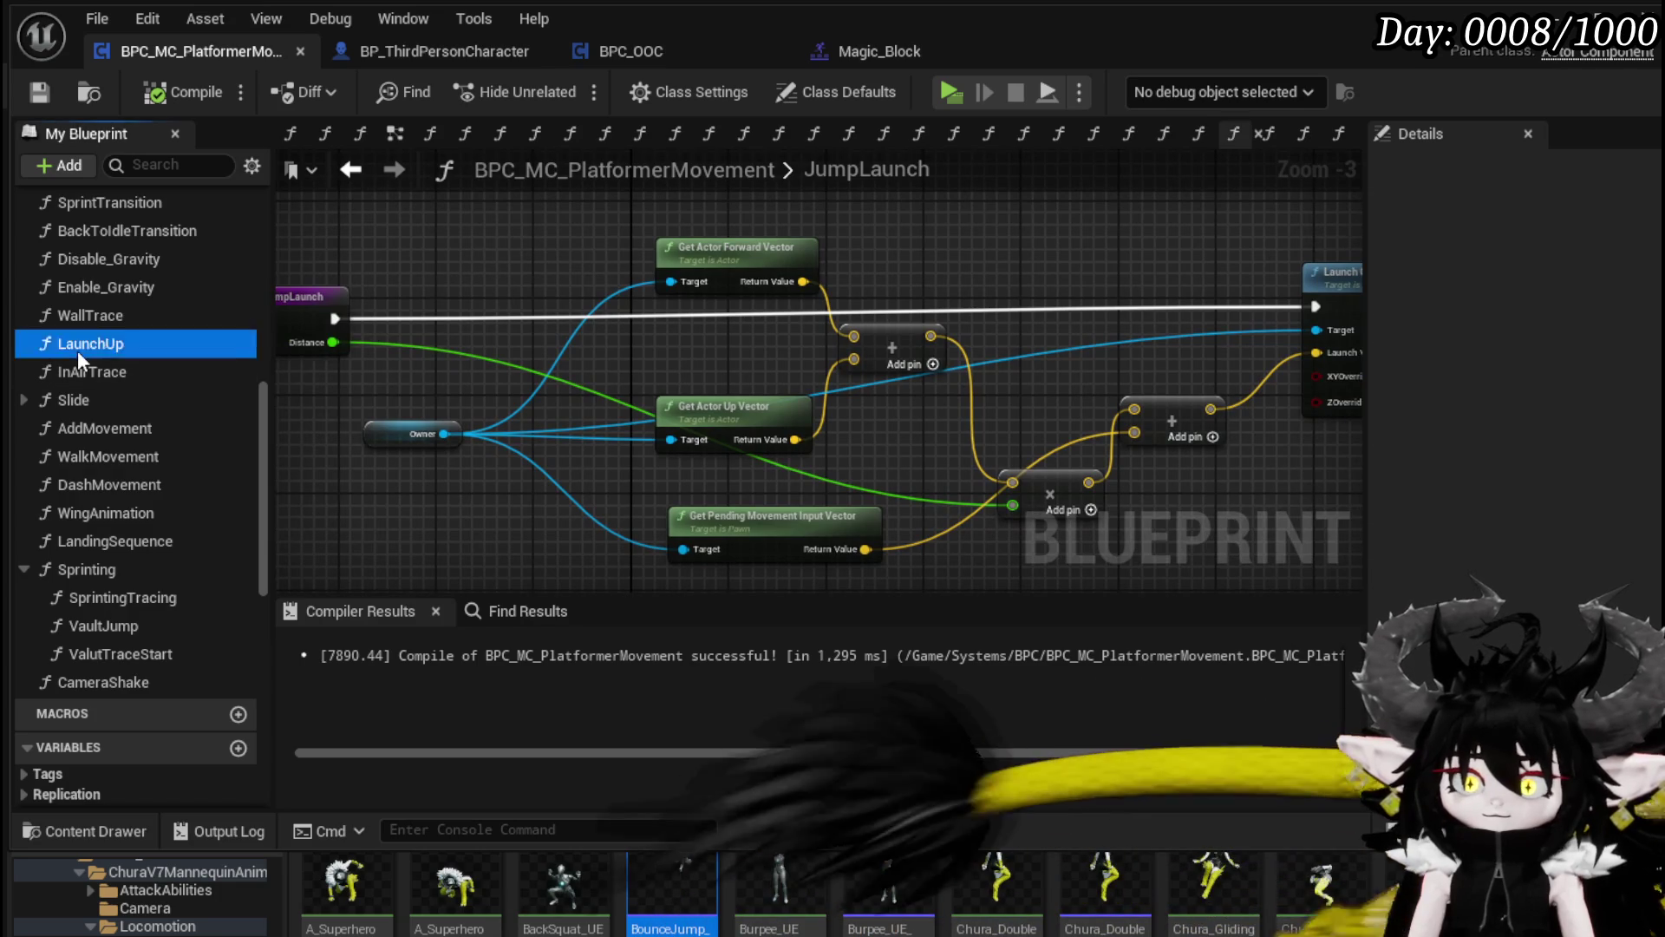
Step: In LaunchUp, reposition the Owner getter and entry node, then save again
double_click(76, 351)
left_click_drag(869, 436, 938, 361)
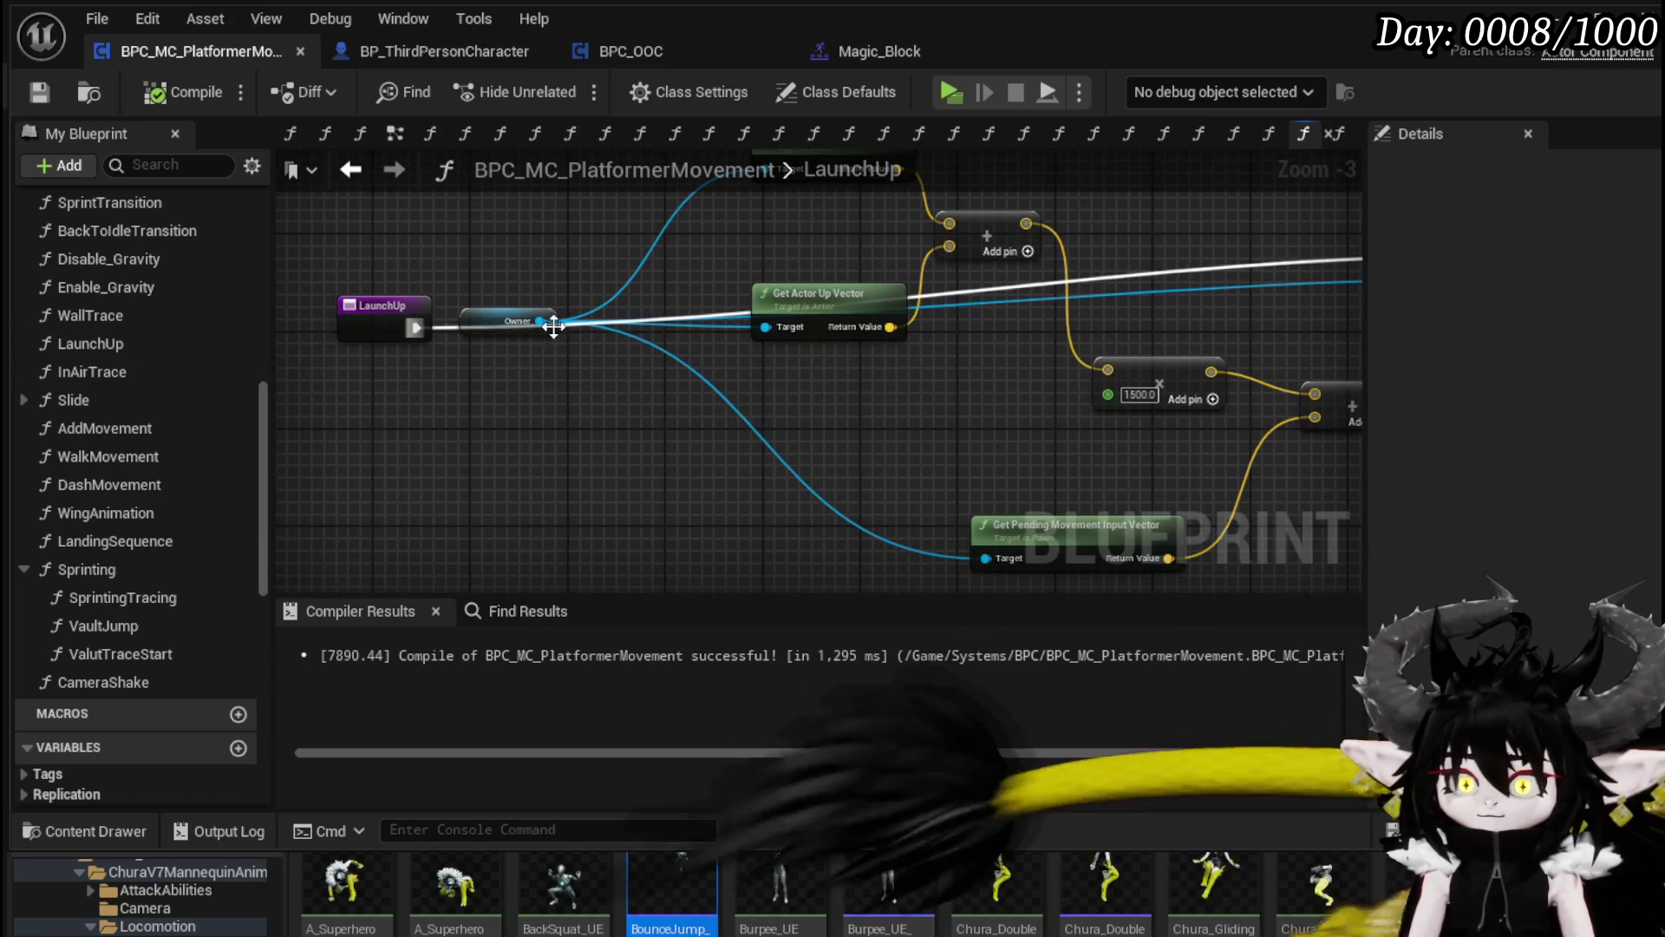
left_click_drag(565, 325, 521, 234)
mouse_move(947, 408)
left_mouse_down()
mouse_move(577, 453)
mouse_move(598, 416)
mouse_move(966, 485)
left_mouse_up()
mouse_move(396, 392)
left_mouse_down()
mouse_move(393, 294)
mouse_move(395, 312)
left_mouse_up()
left_click_drag(451, 381, 395, 436)
mouse_move(451, 352)
left_mouse_down()
mouse_move(559, 460)
mouse_move(575, 337)
left_mouse_up()
mouse_move(643, 444)
left_mouse_down()
mouse_move(507, 307)
mouse_move(537, 397)
left_mouse_up()
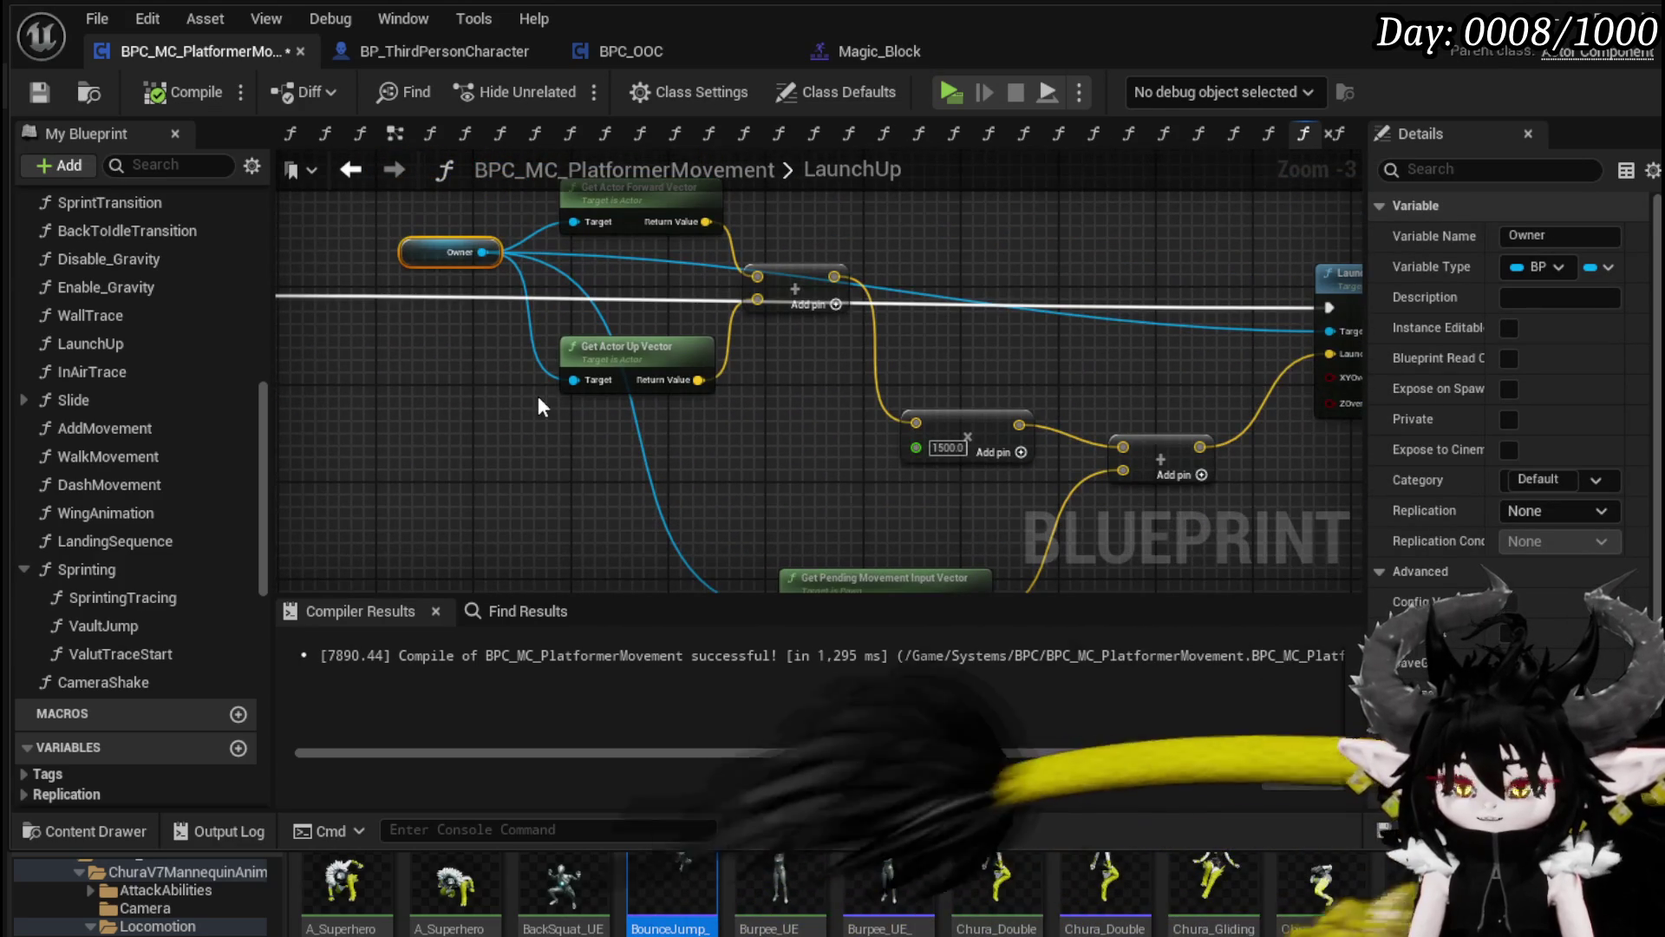
left_click(39, 91)
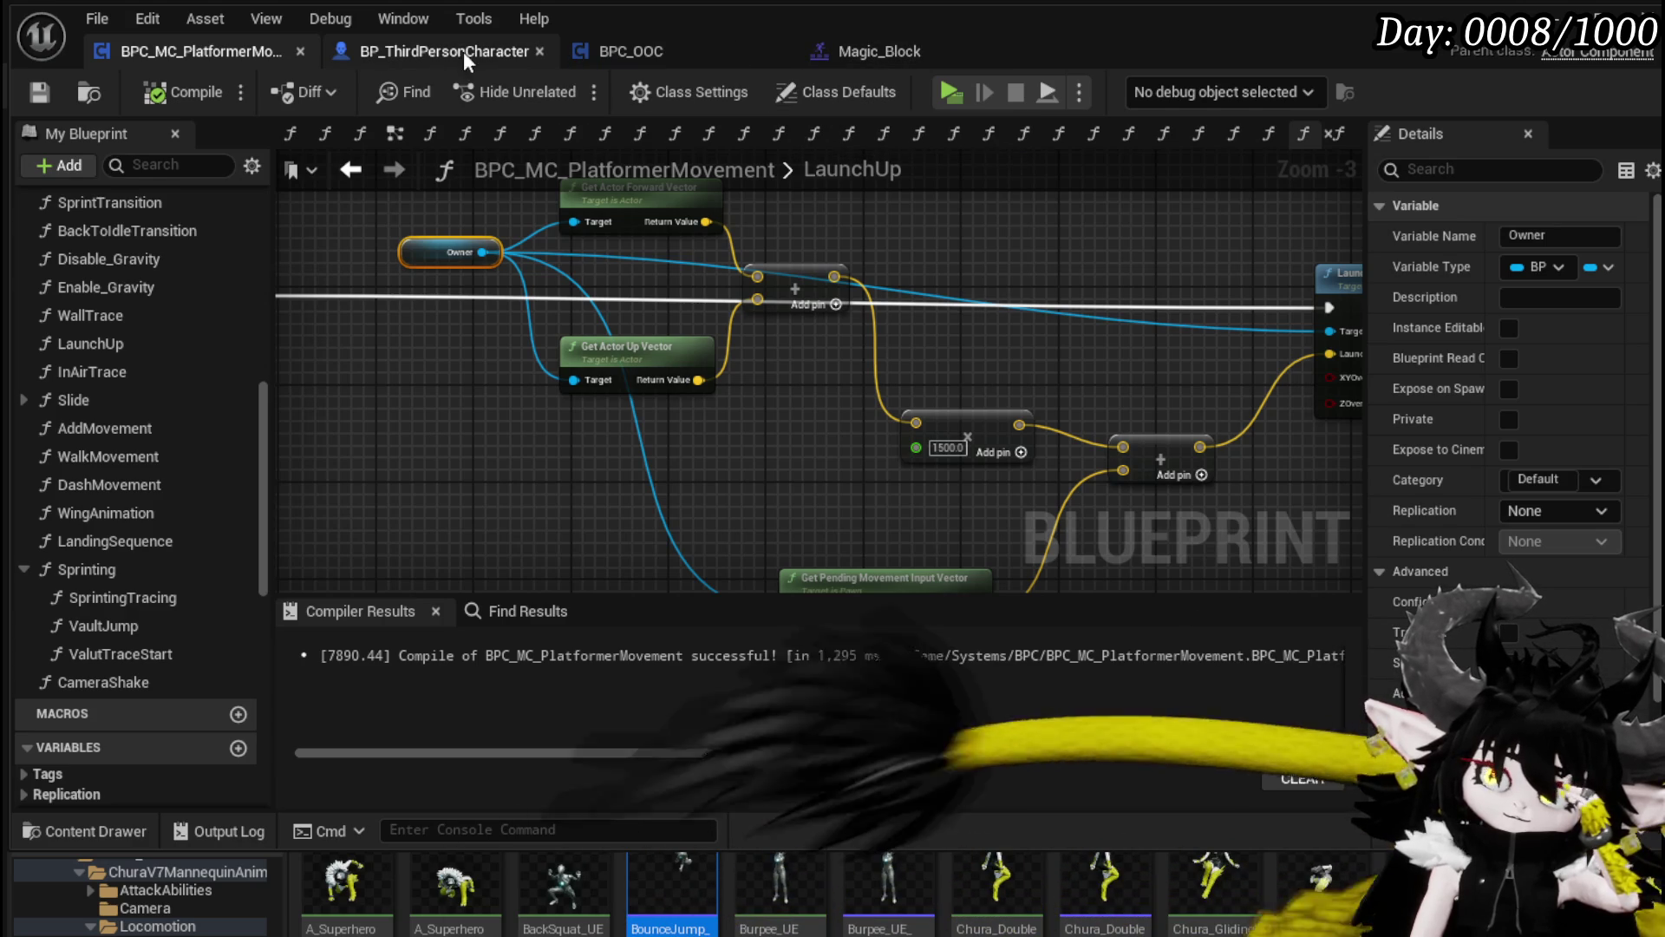
Step: Wire PlayMovementMontage straight into Play Montage, compile and save, then start a new-window play test
key("ctrl+Tab")
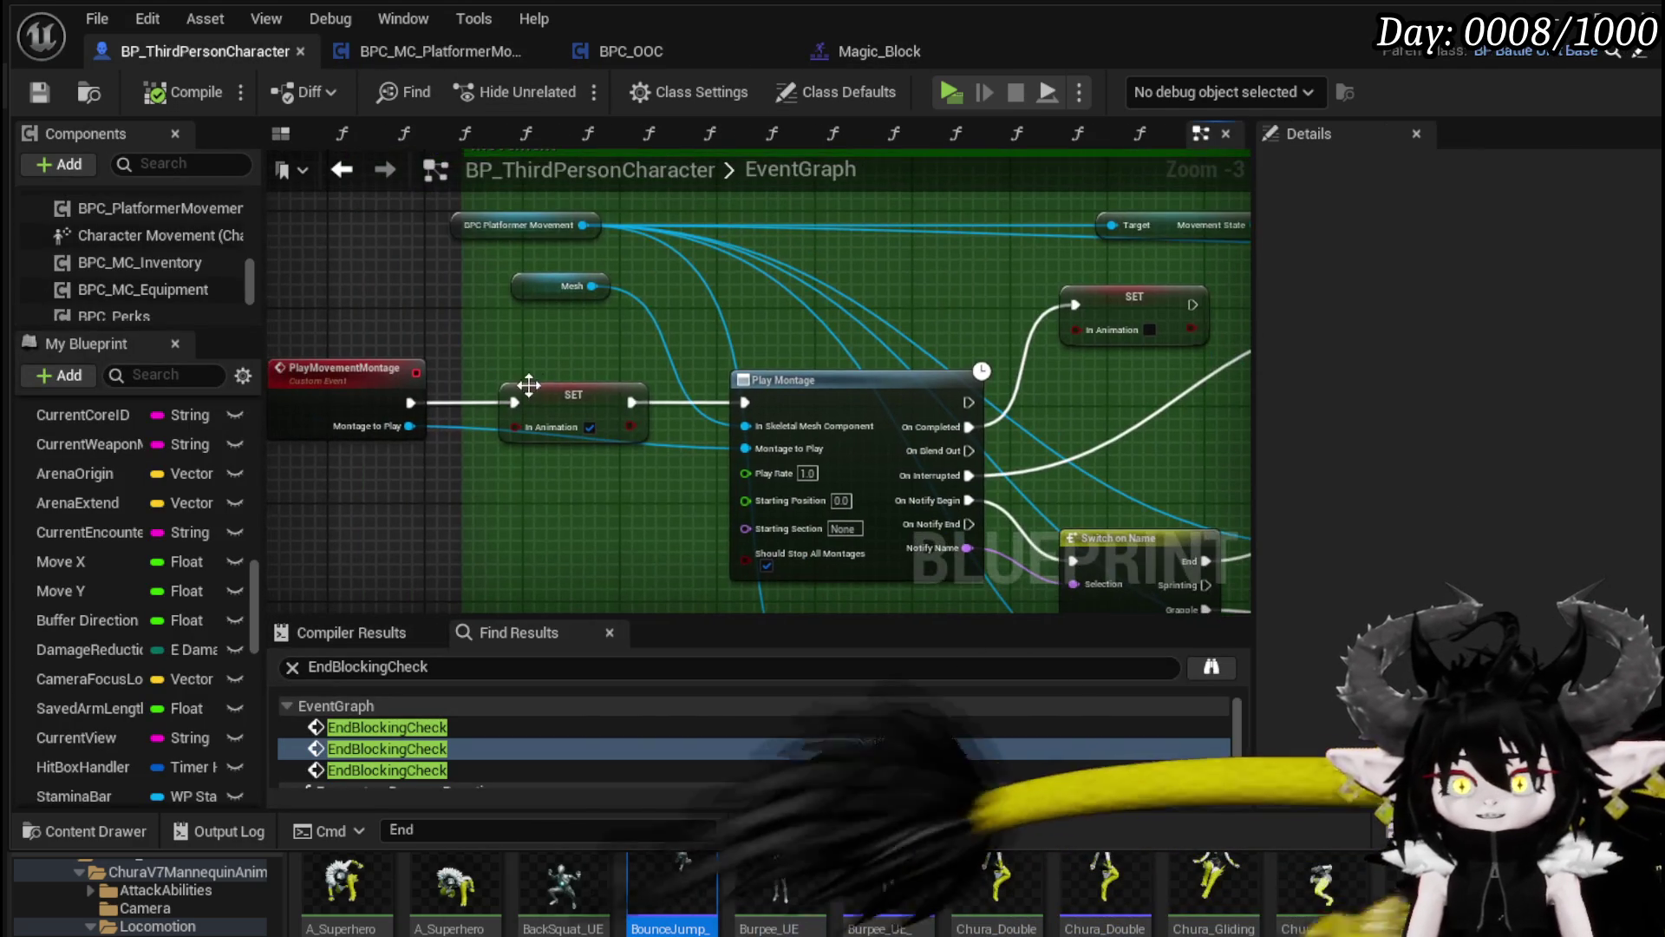
left_click(533, 485)
left_click_drag(410, 401, 744, 402)
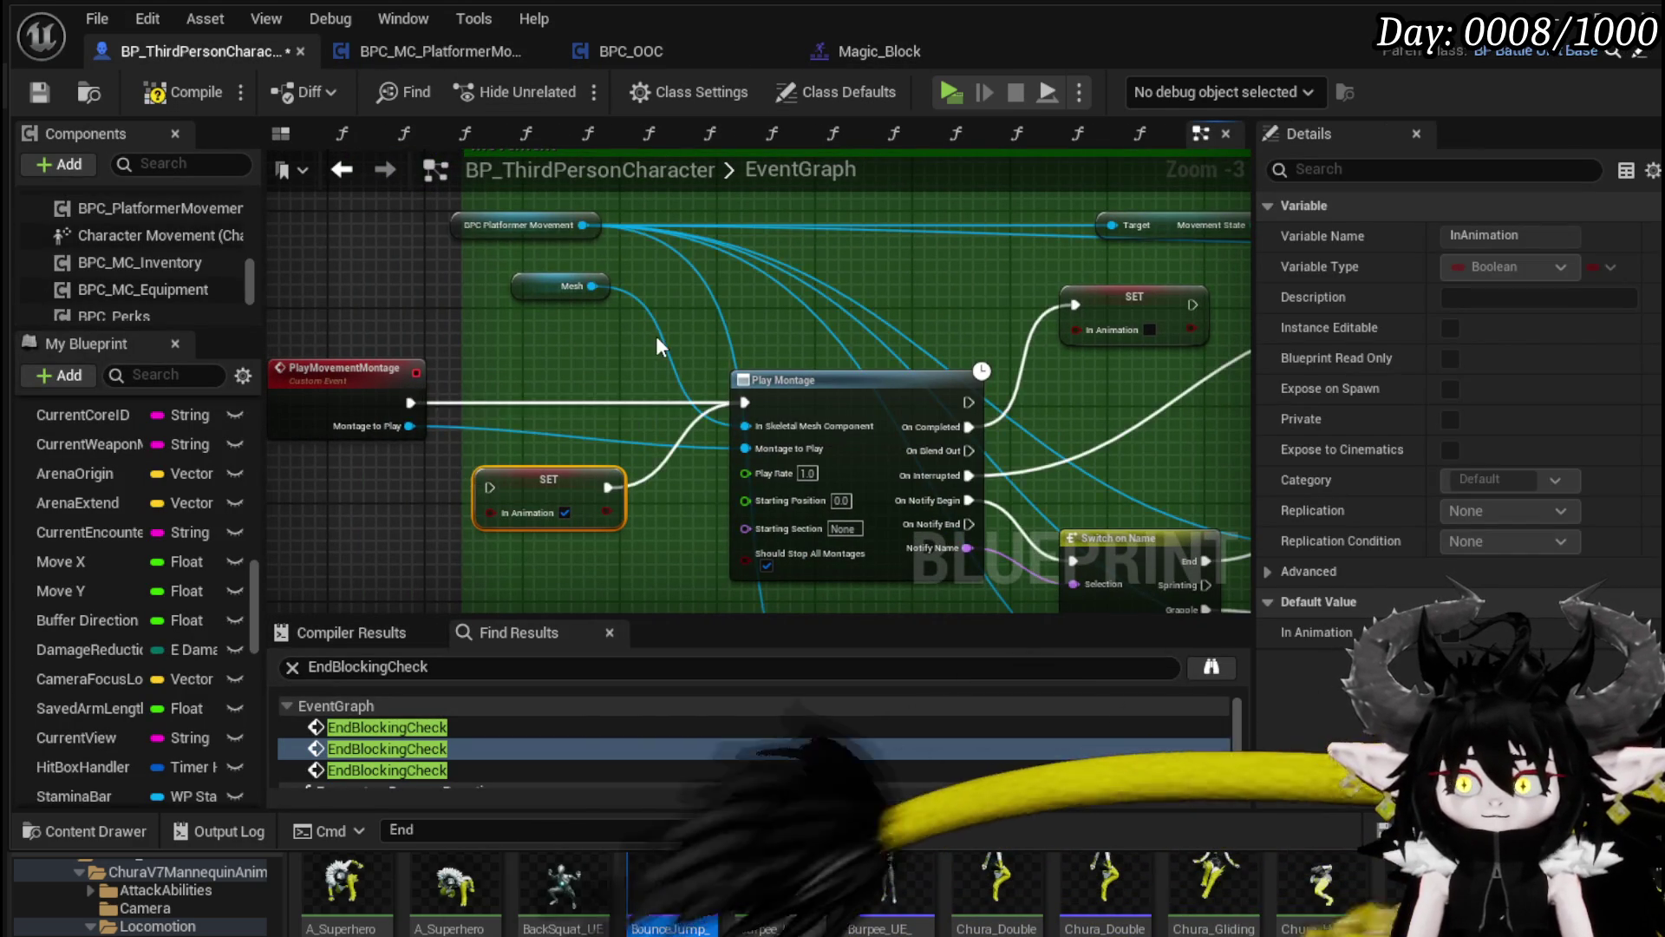
left_click(49, 90)
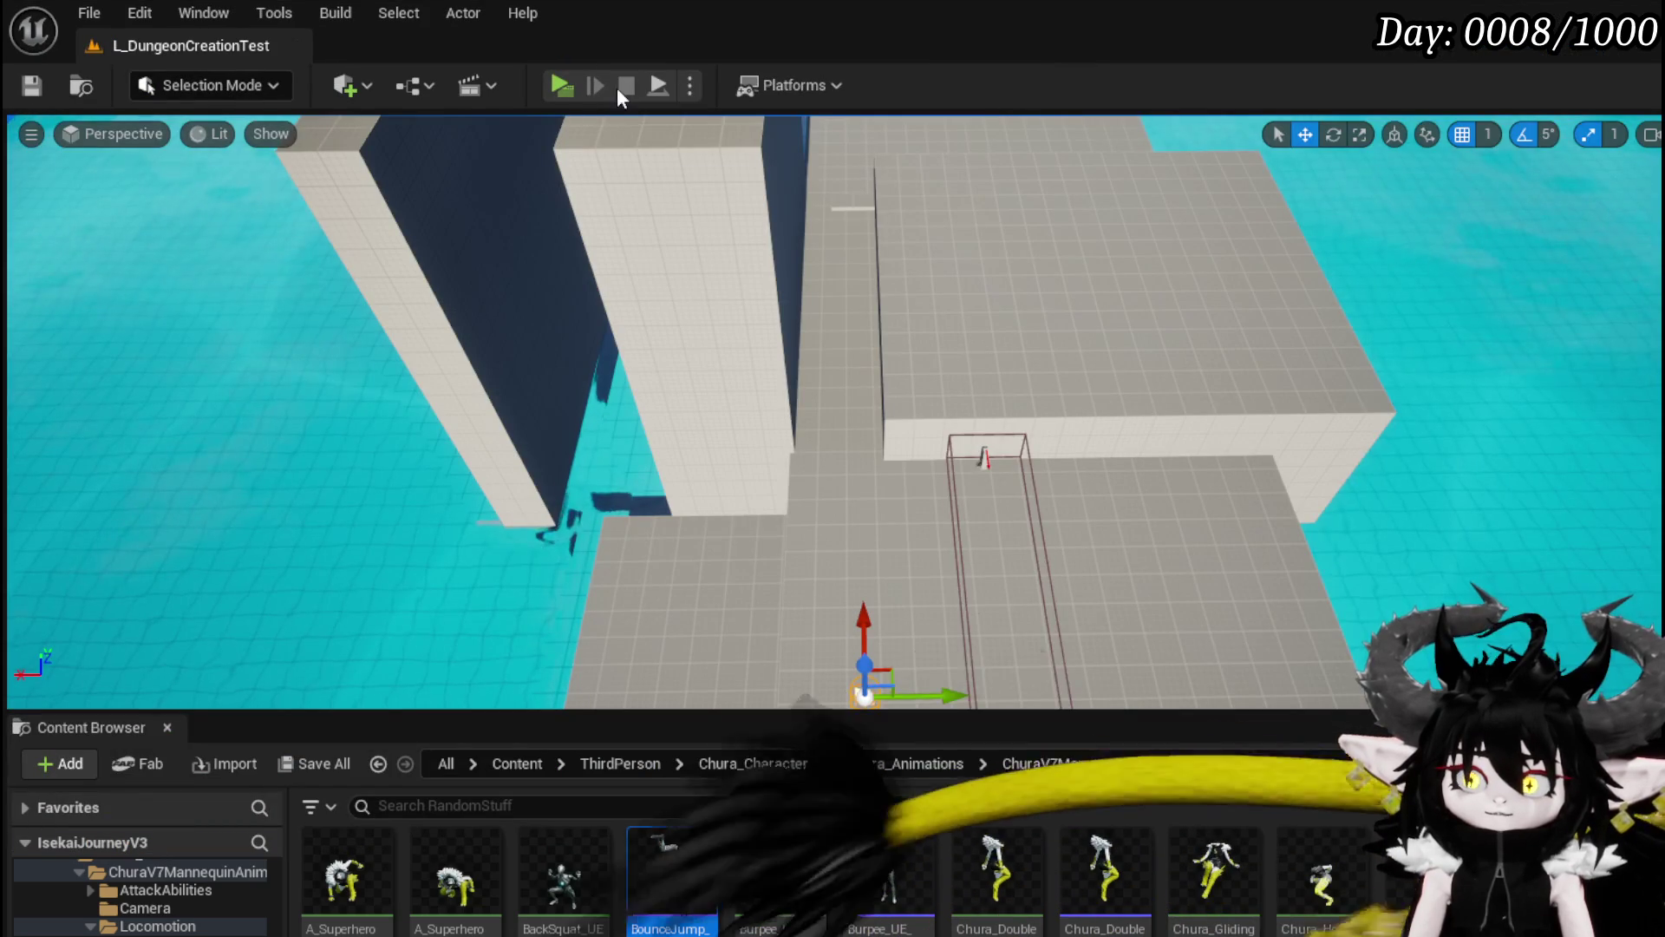
left_click(554, 84)
Step: Run, jump and dash the character along the walkway in the preview window
key("w")
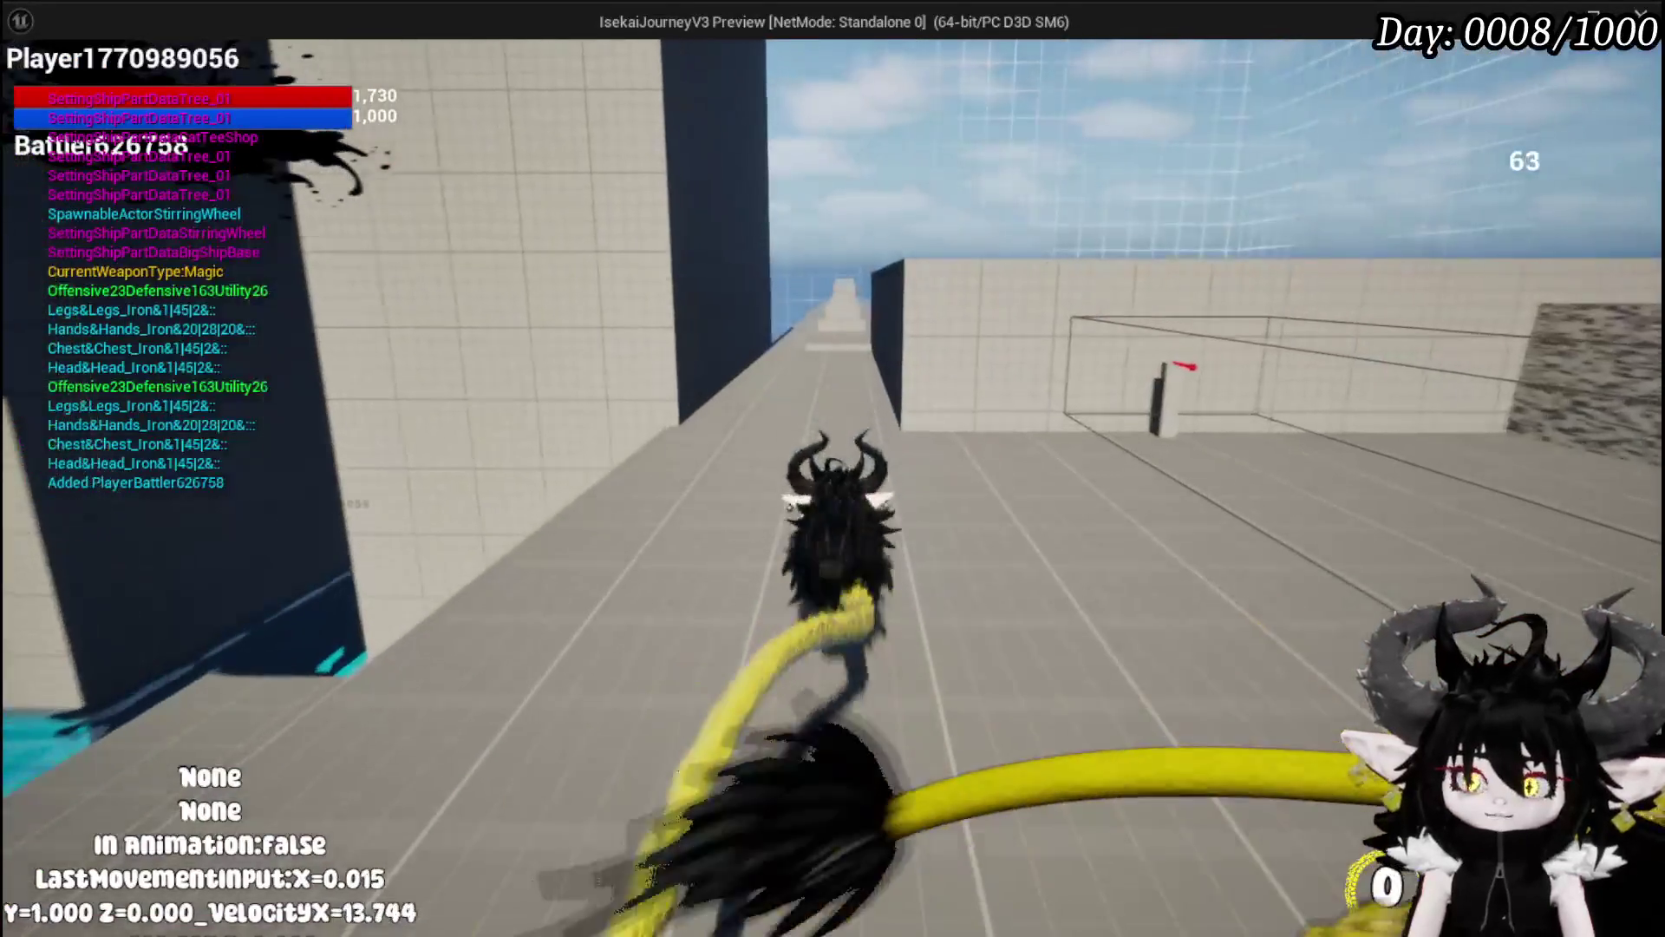
key("shift")
key("space")
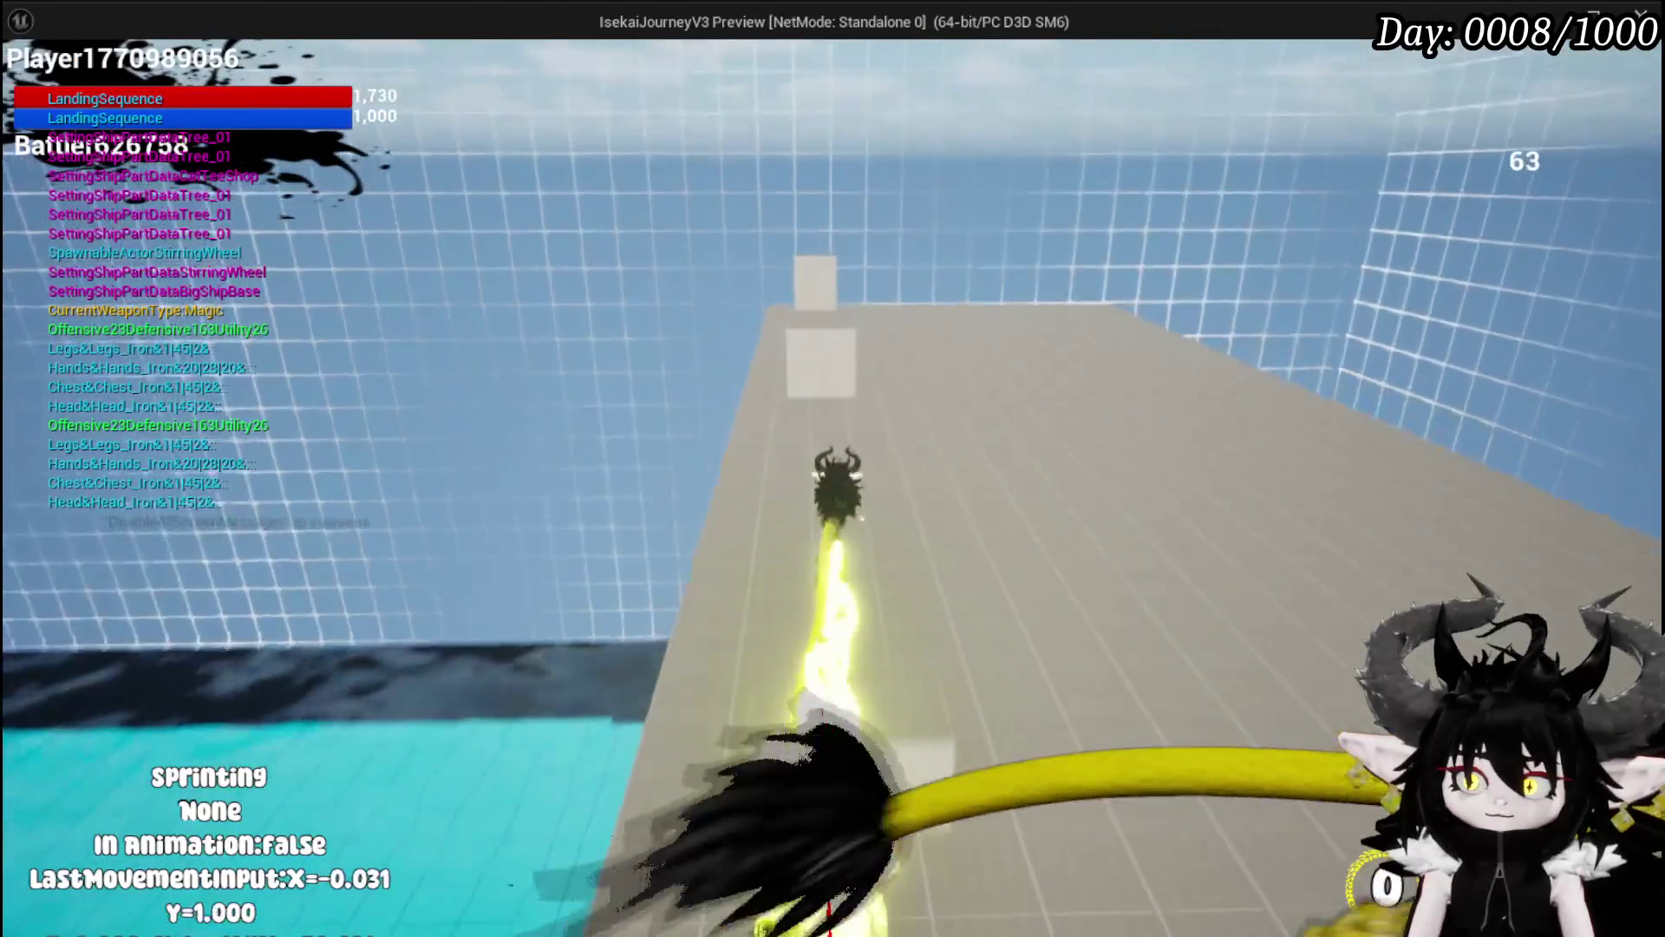
key("w")
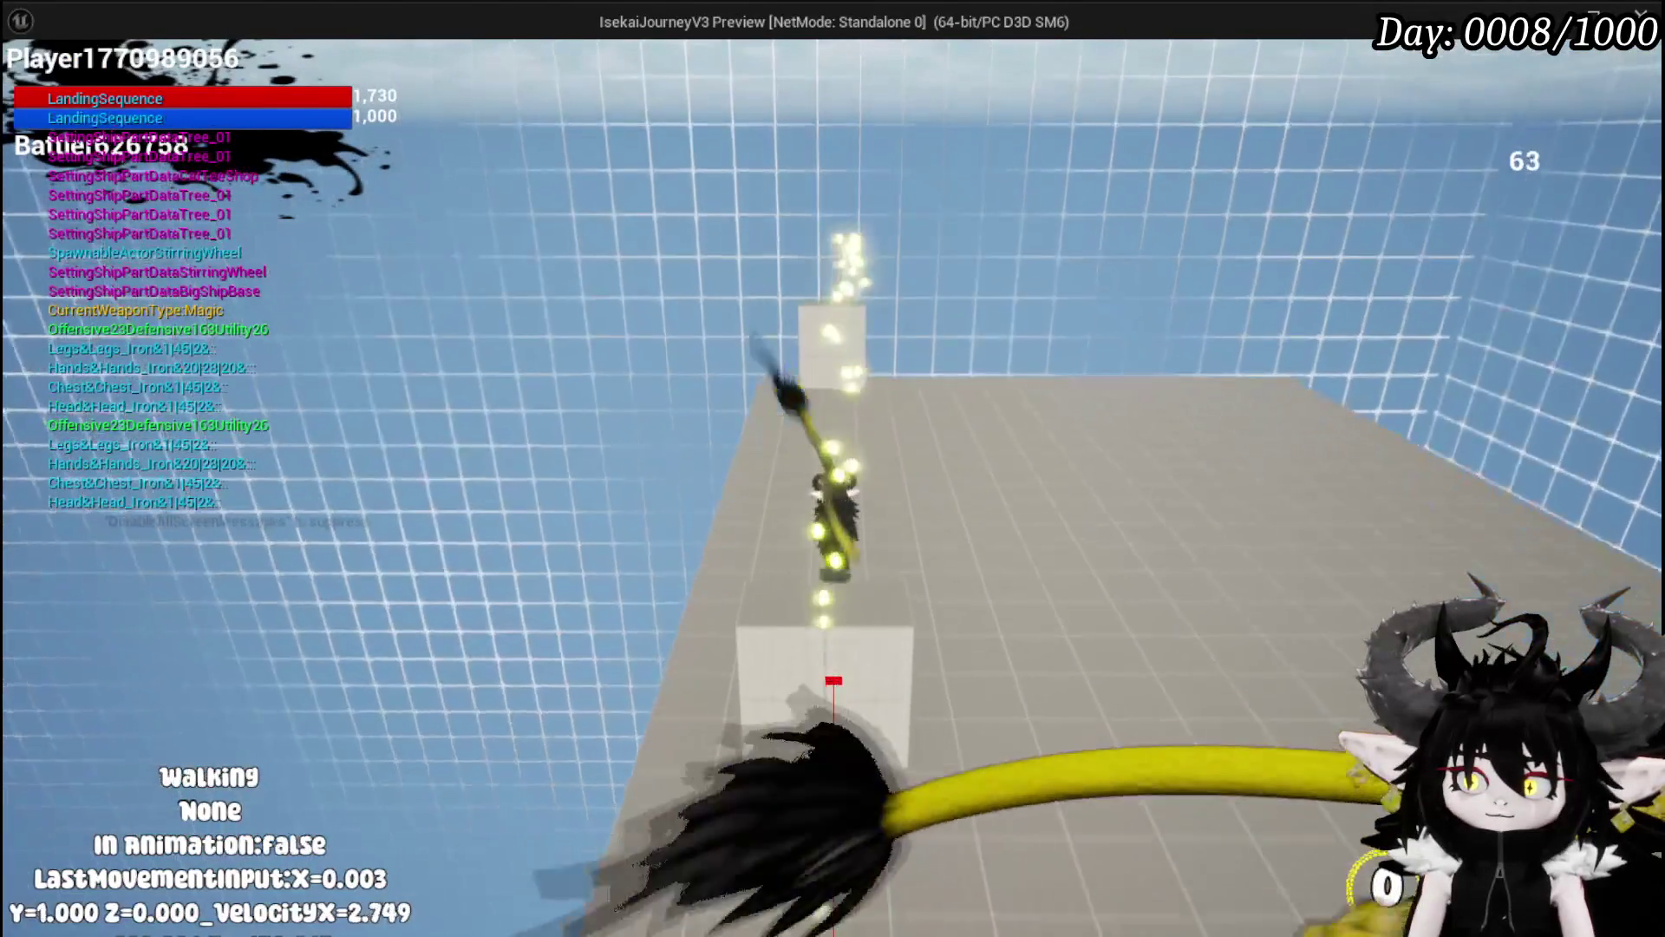
key("shift")
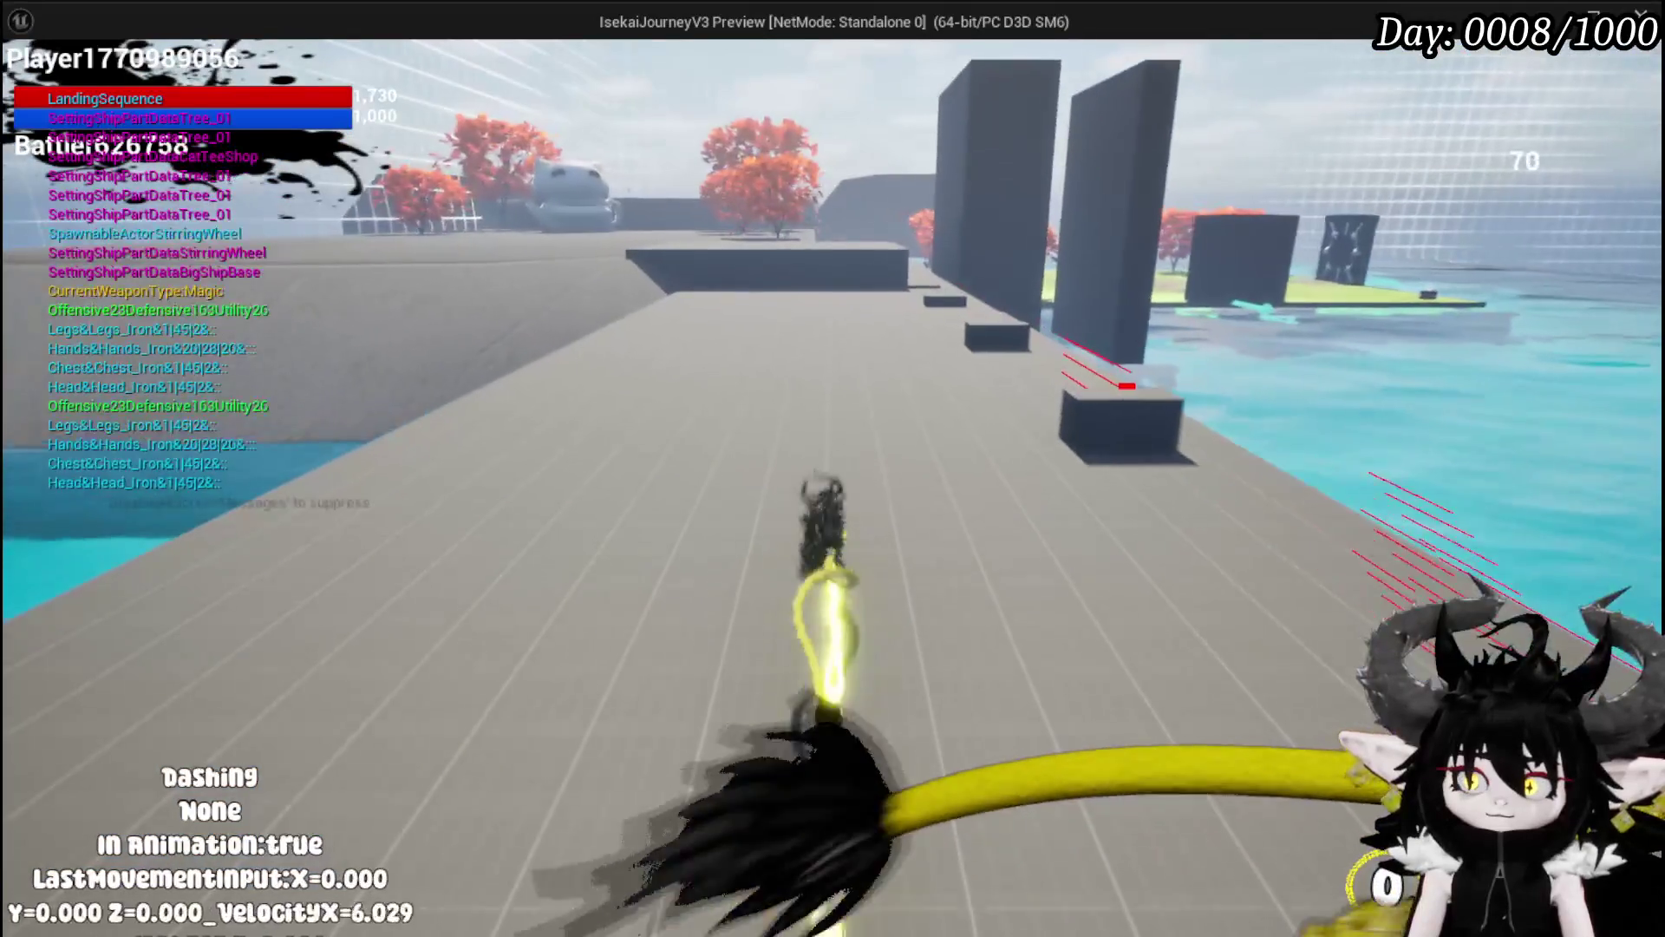
key("shift")
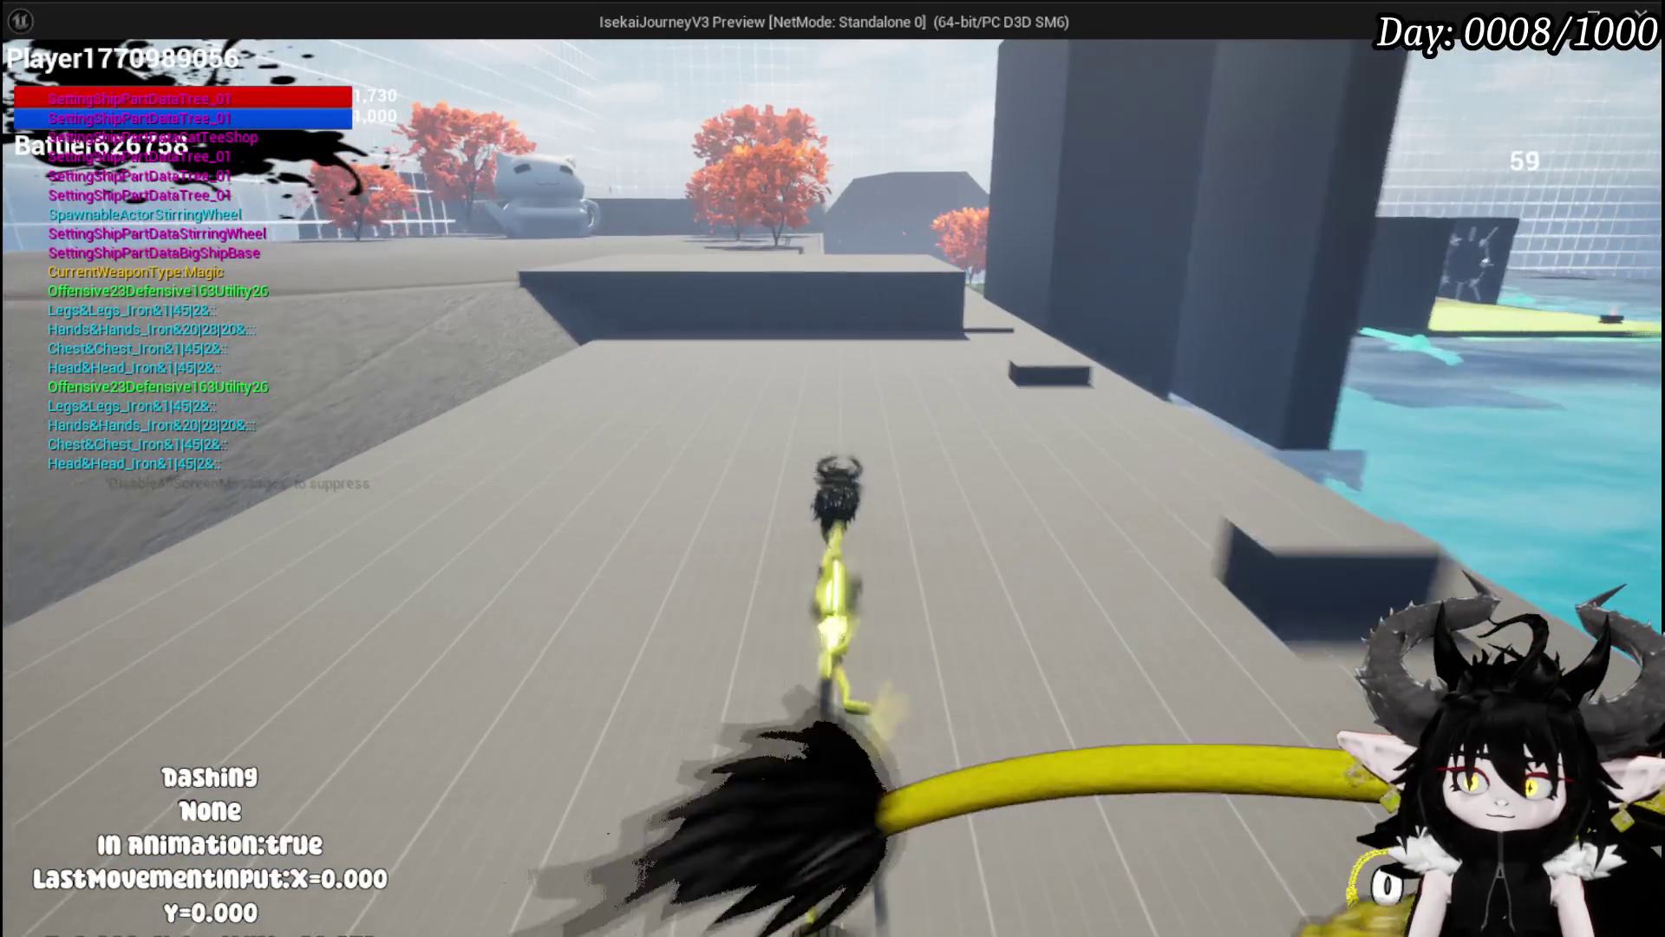
key("w")
key("space")
key("shift")
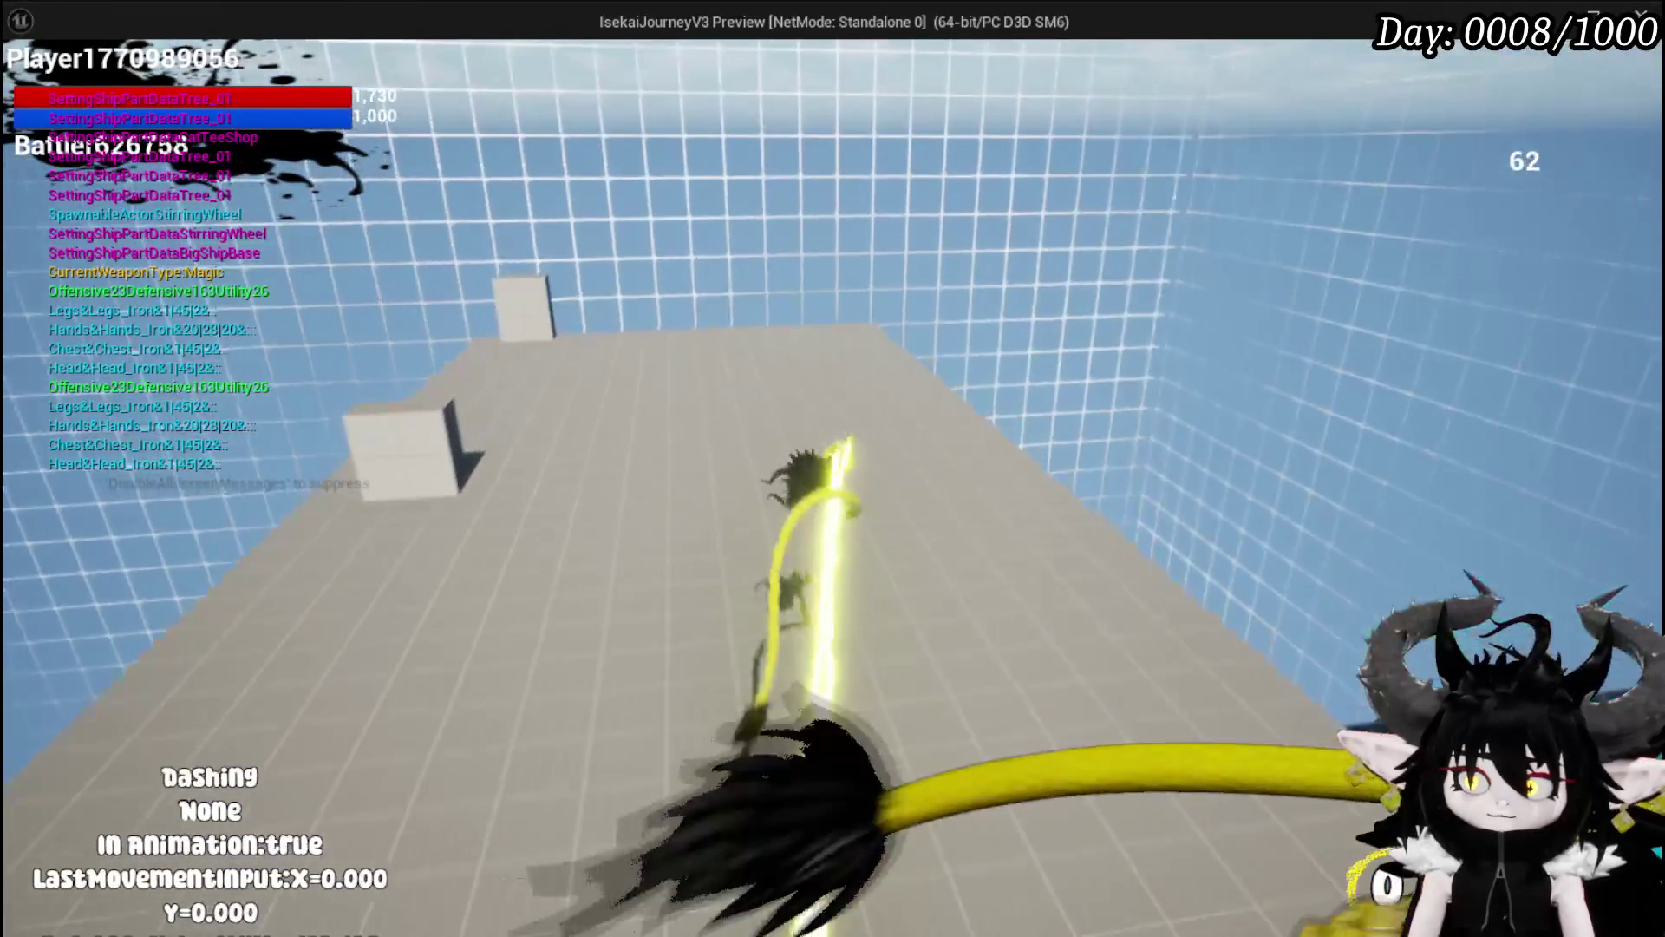
key("shift")
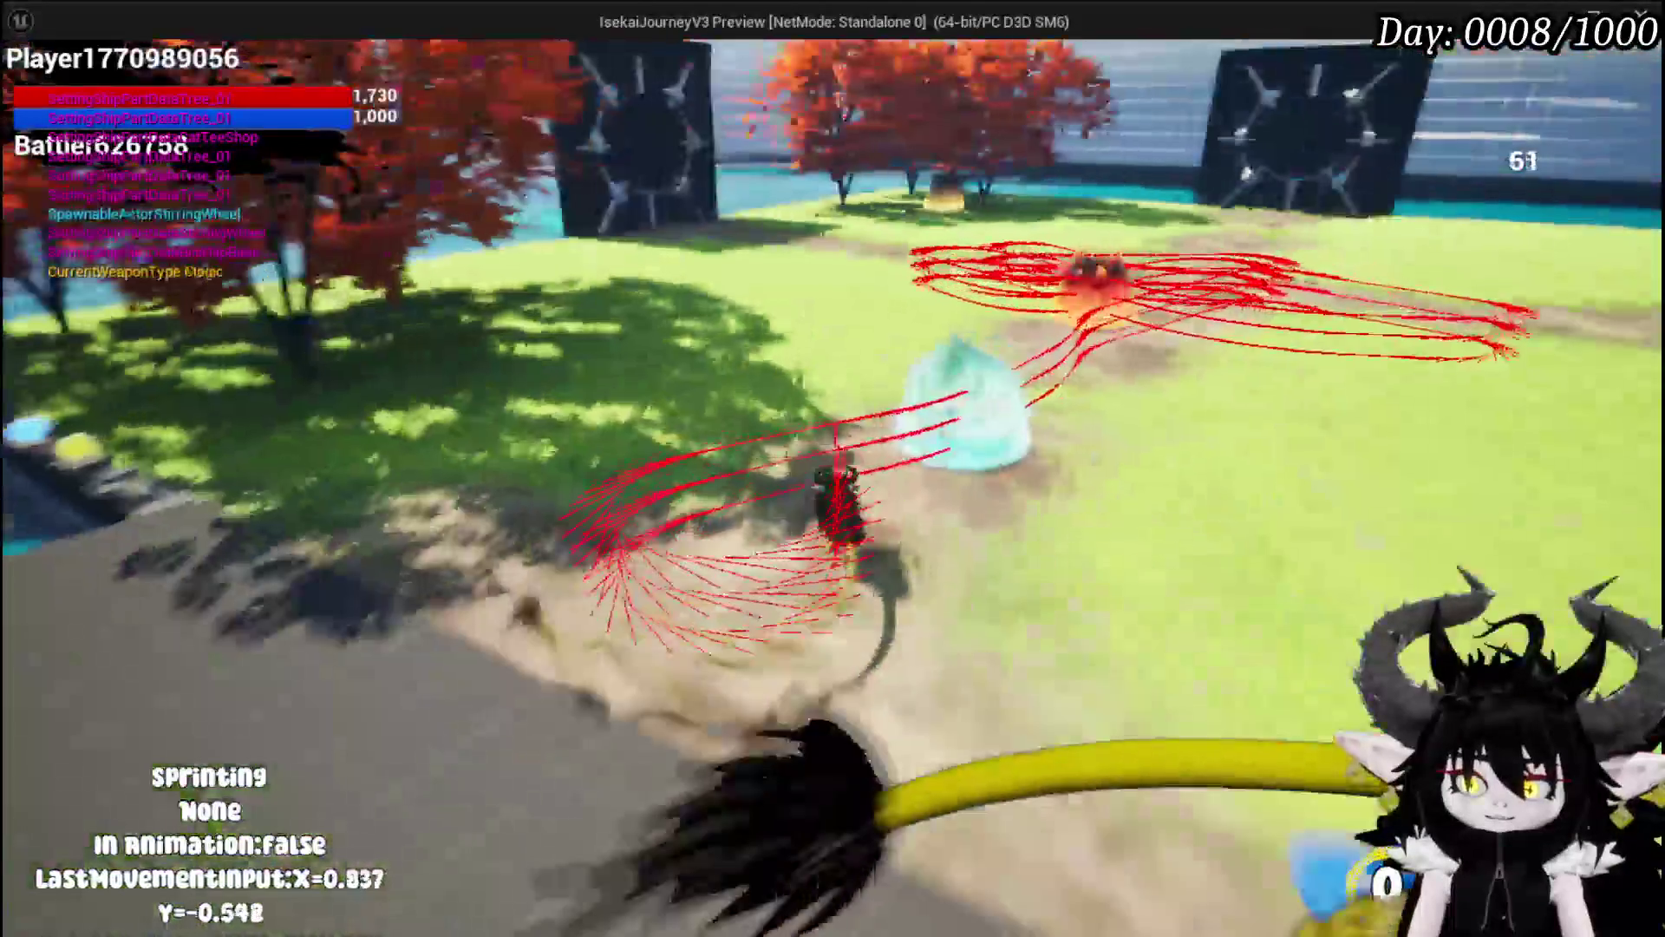
Step: Jump and walk toward the gate, then back across the grass
key("space")
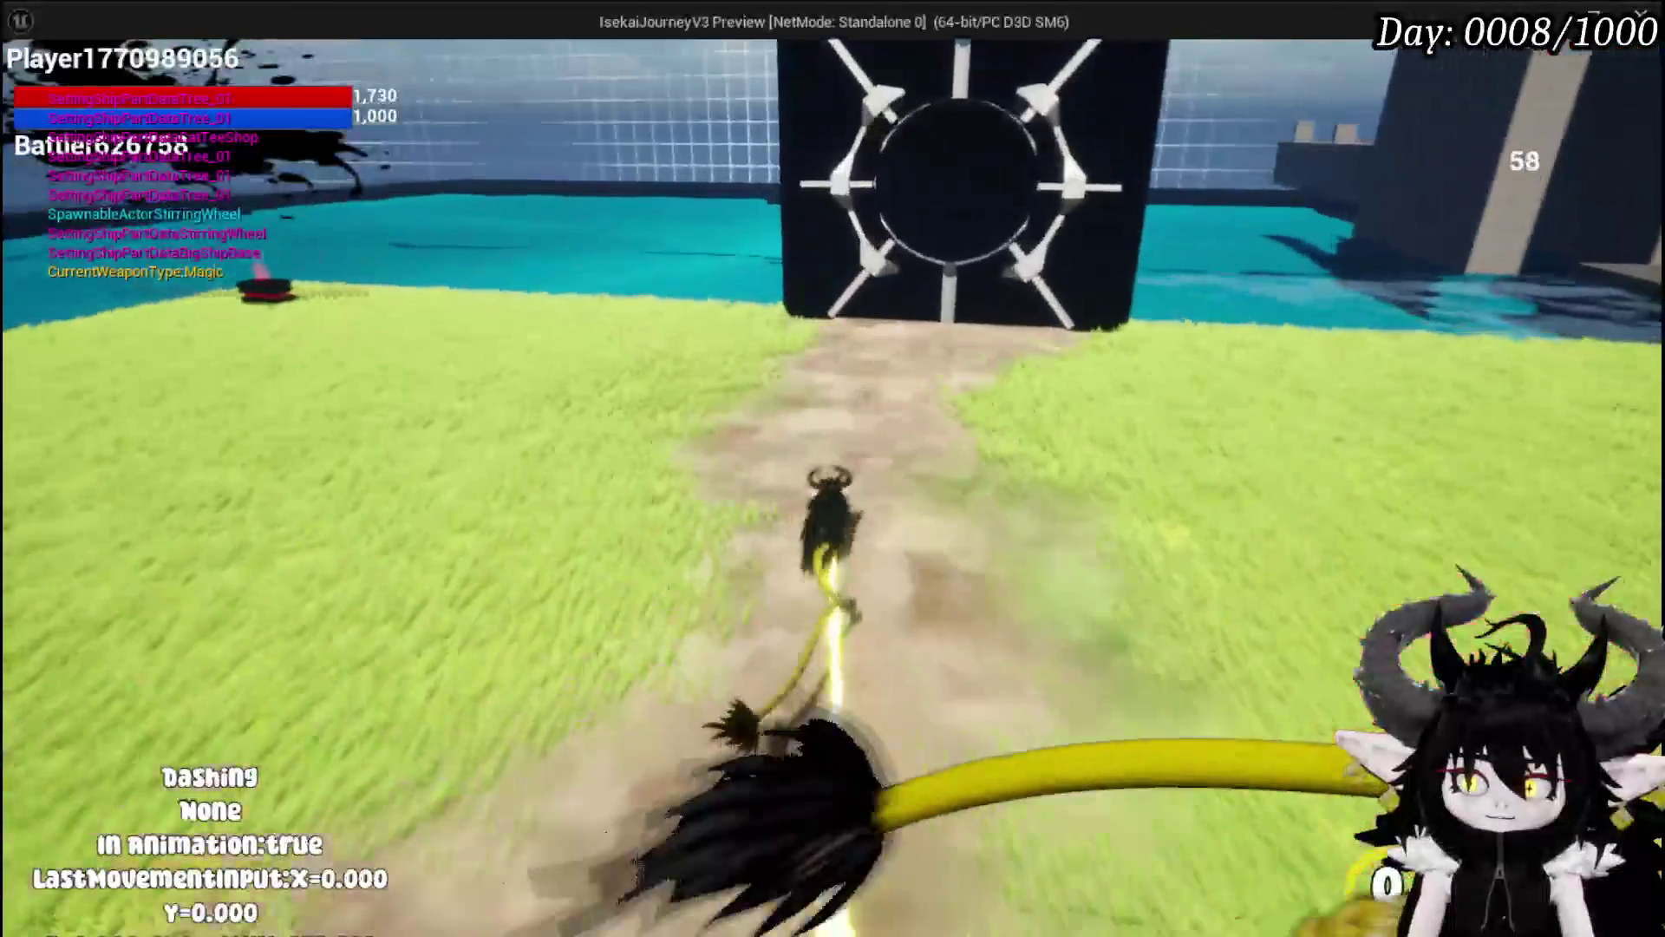
key("w")
key("space")
key("w")
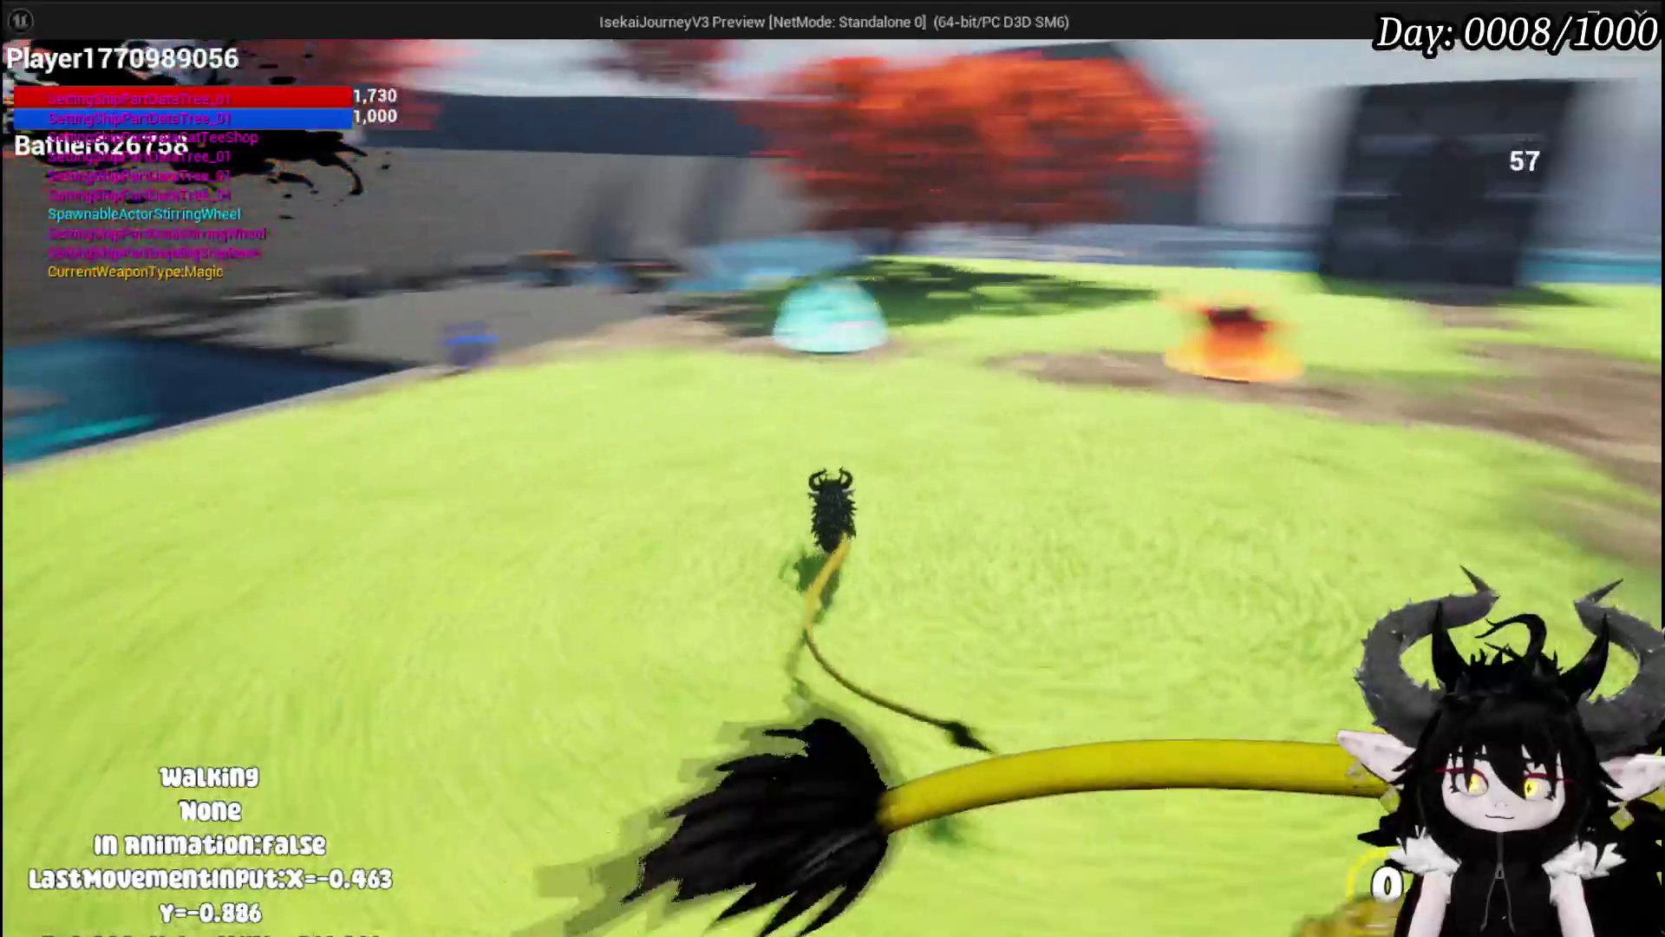
Step: Stop the play session, save the map with Ctrl+S, and return to BP_ThirdPersonCharacter
key("alt+Tab")
key("Escape")
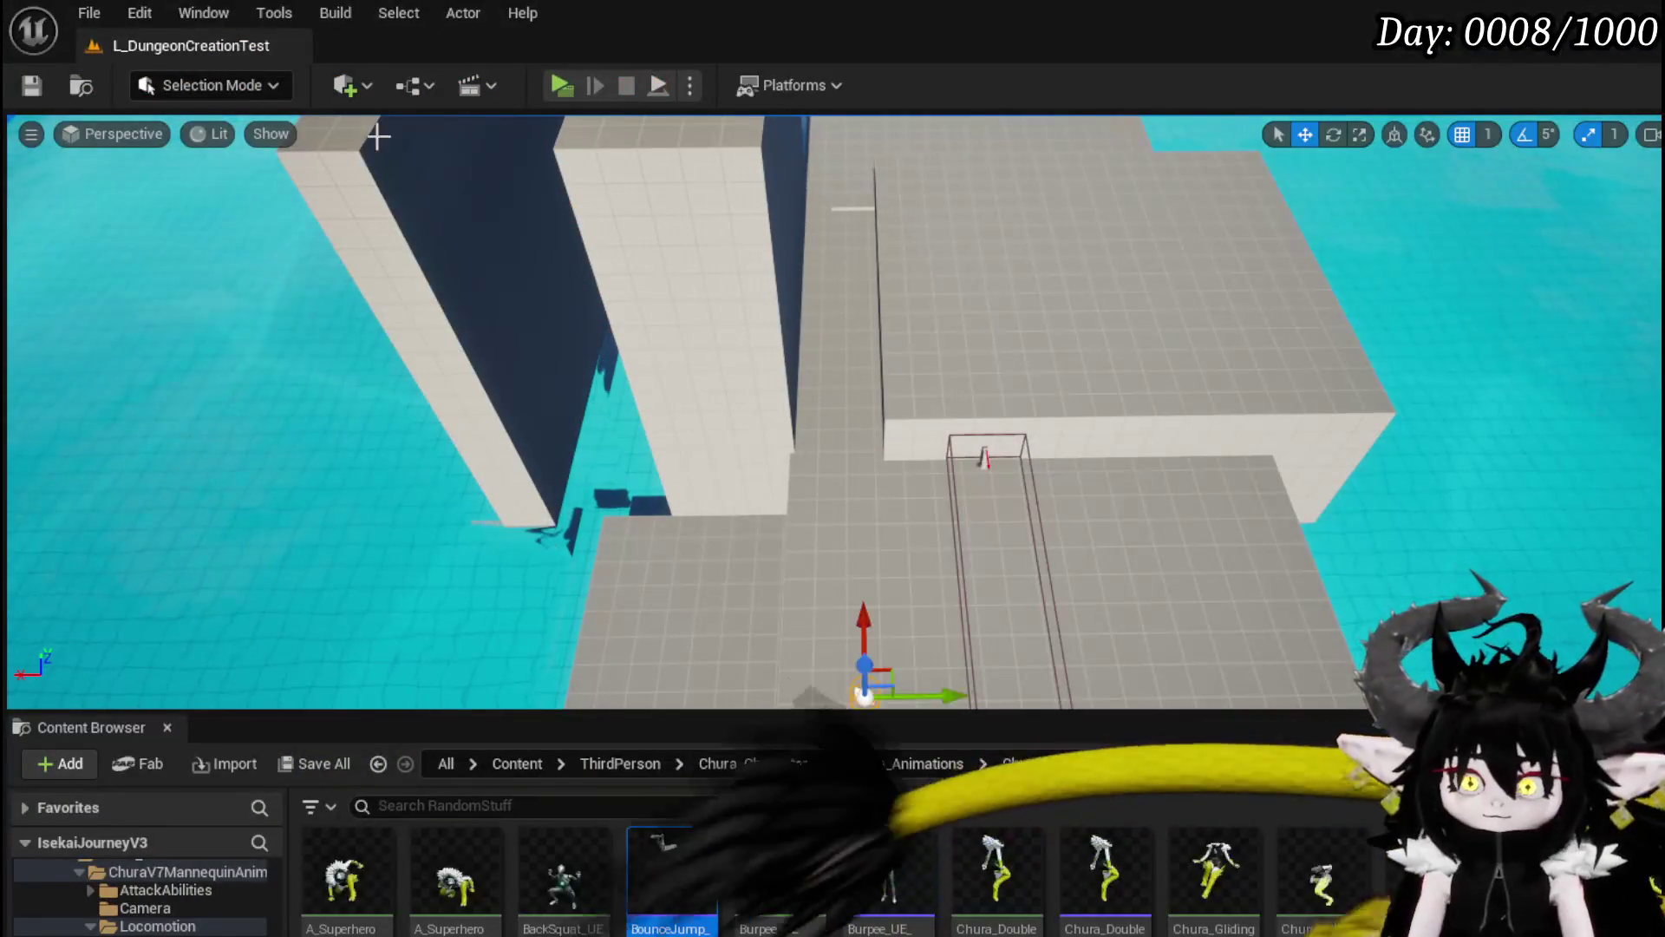
key("ctrl+s")
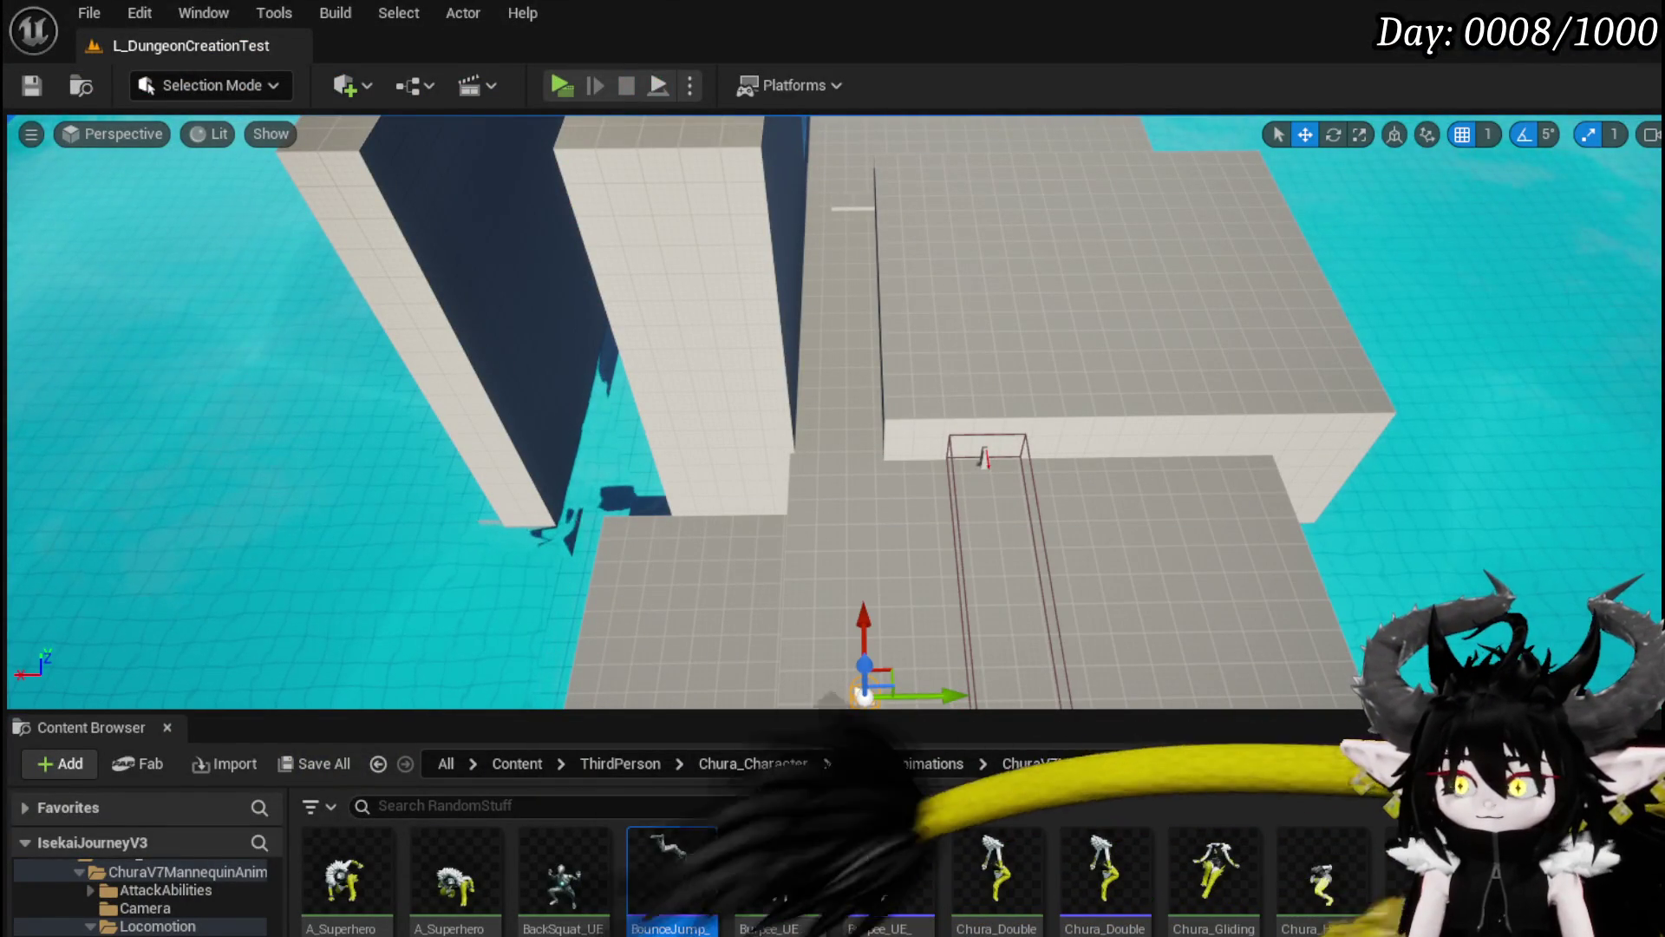
key("alt+Tab")
Step: Switch to the BPC_MC_PlatformerMovement Blueprint and locate its function list
scroll(765, 265, "down", 1)
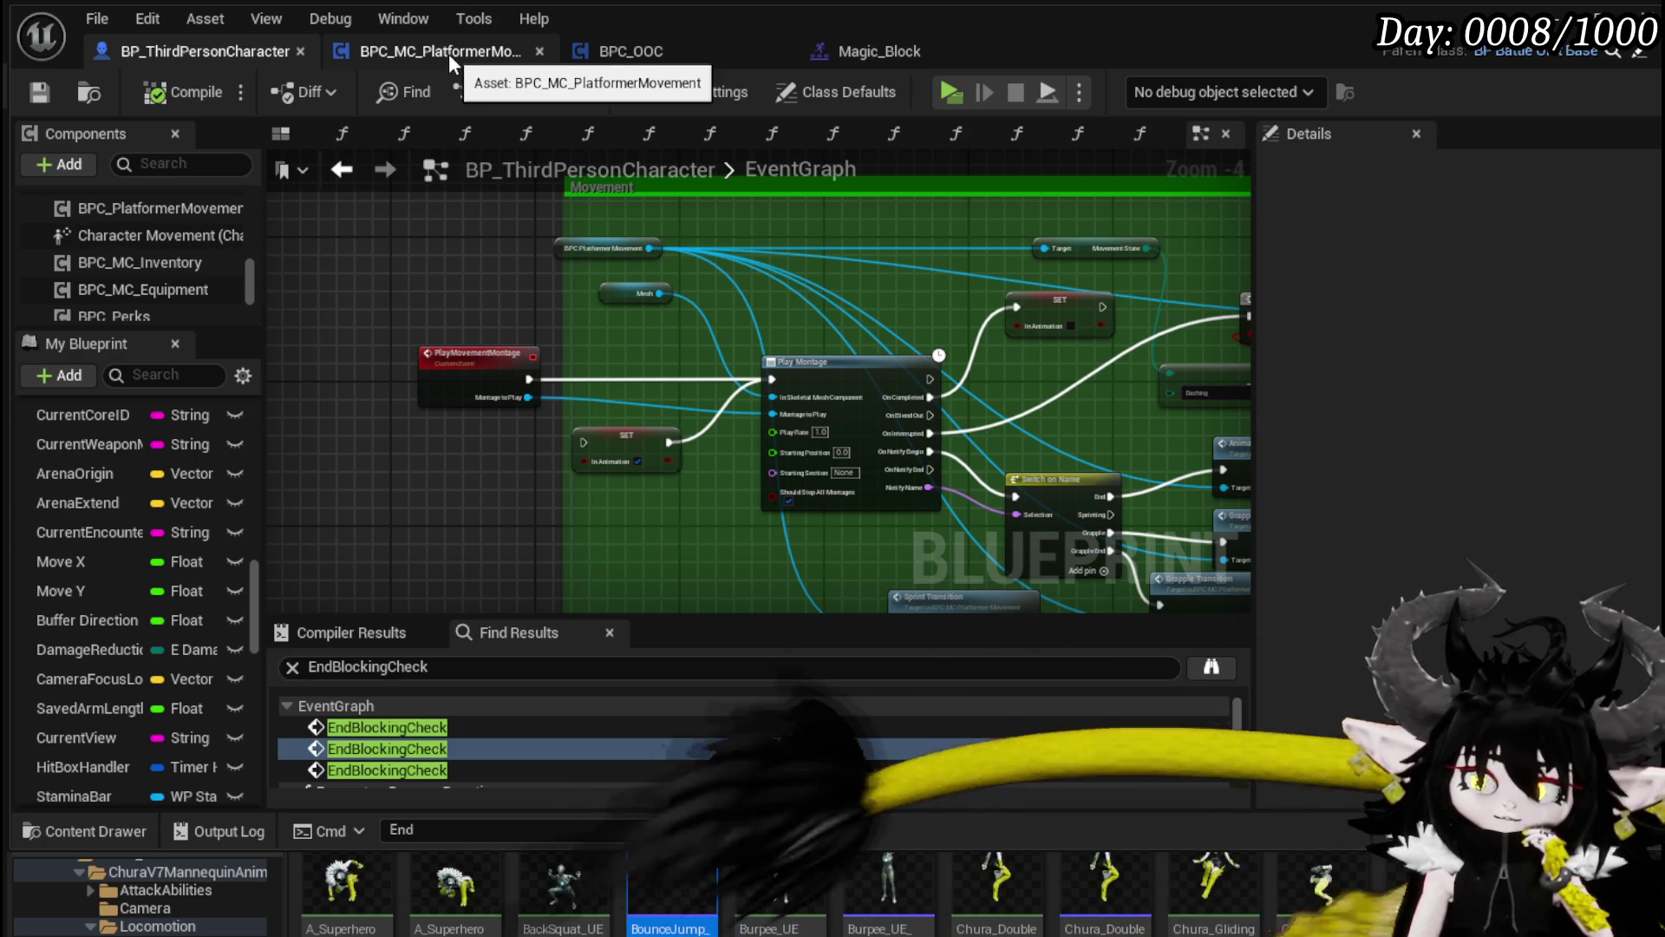
left_click(451, 50)
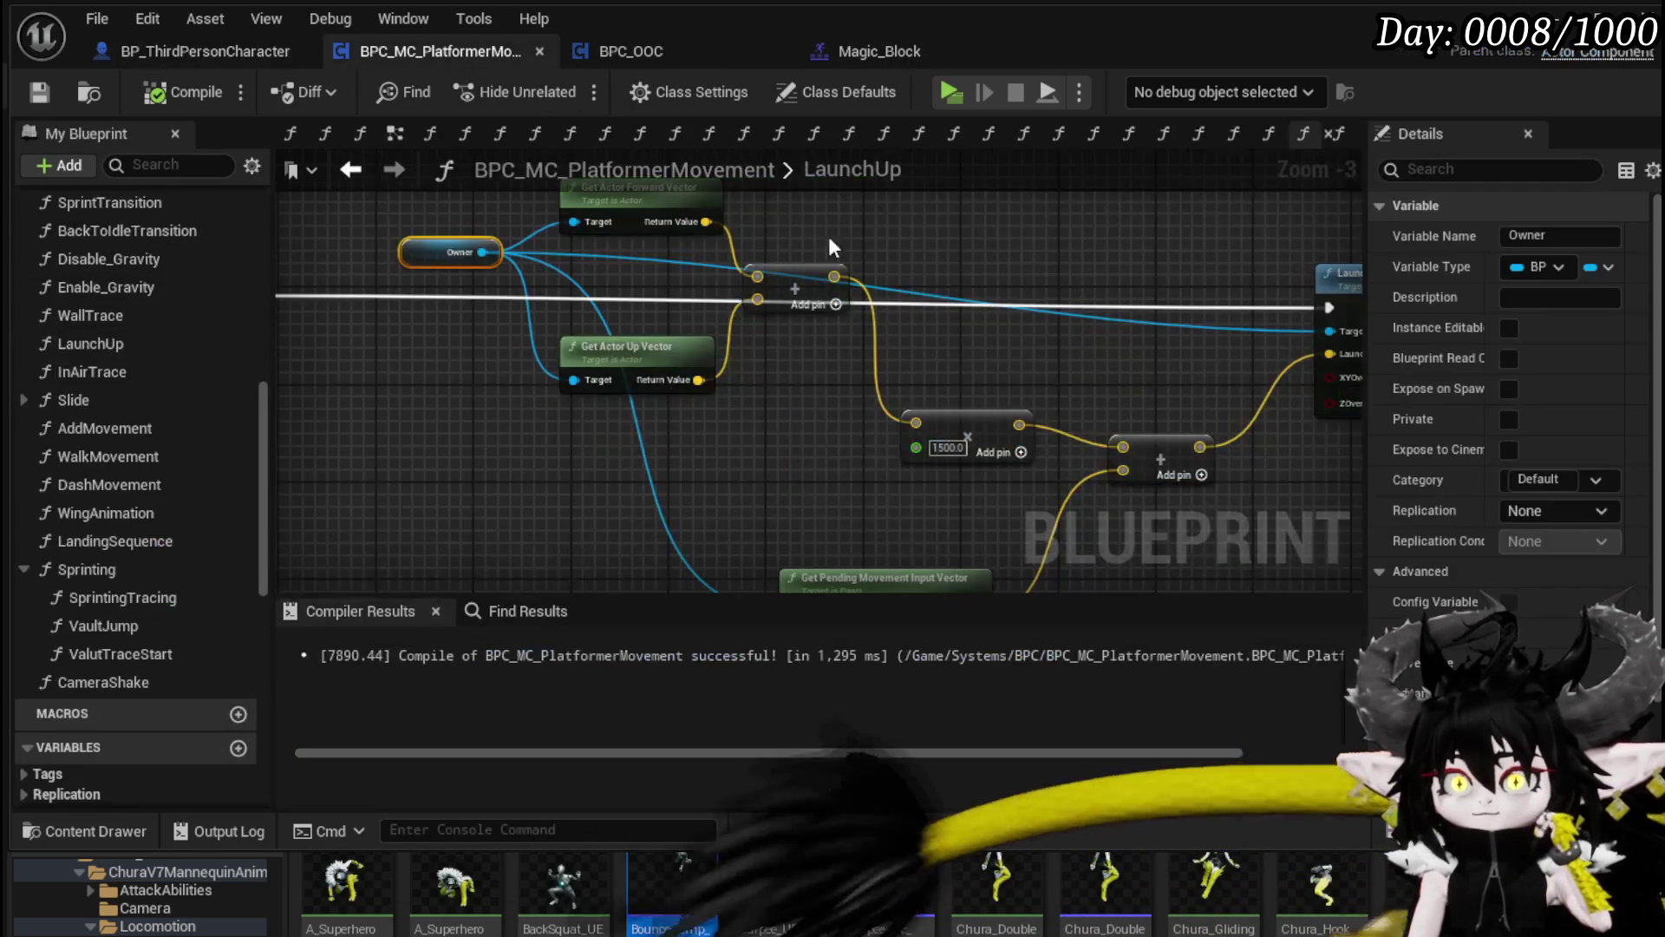
left_click_drag(1059, 347, 556, 374)
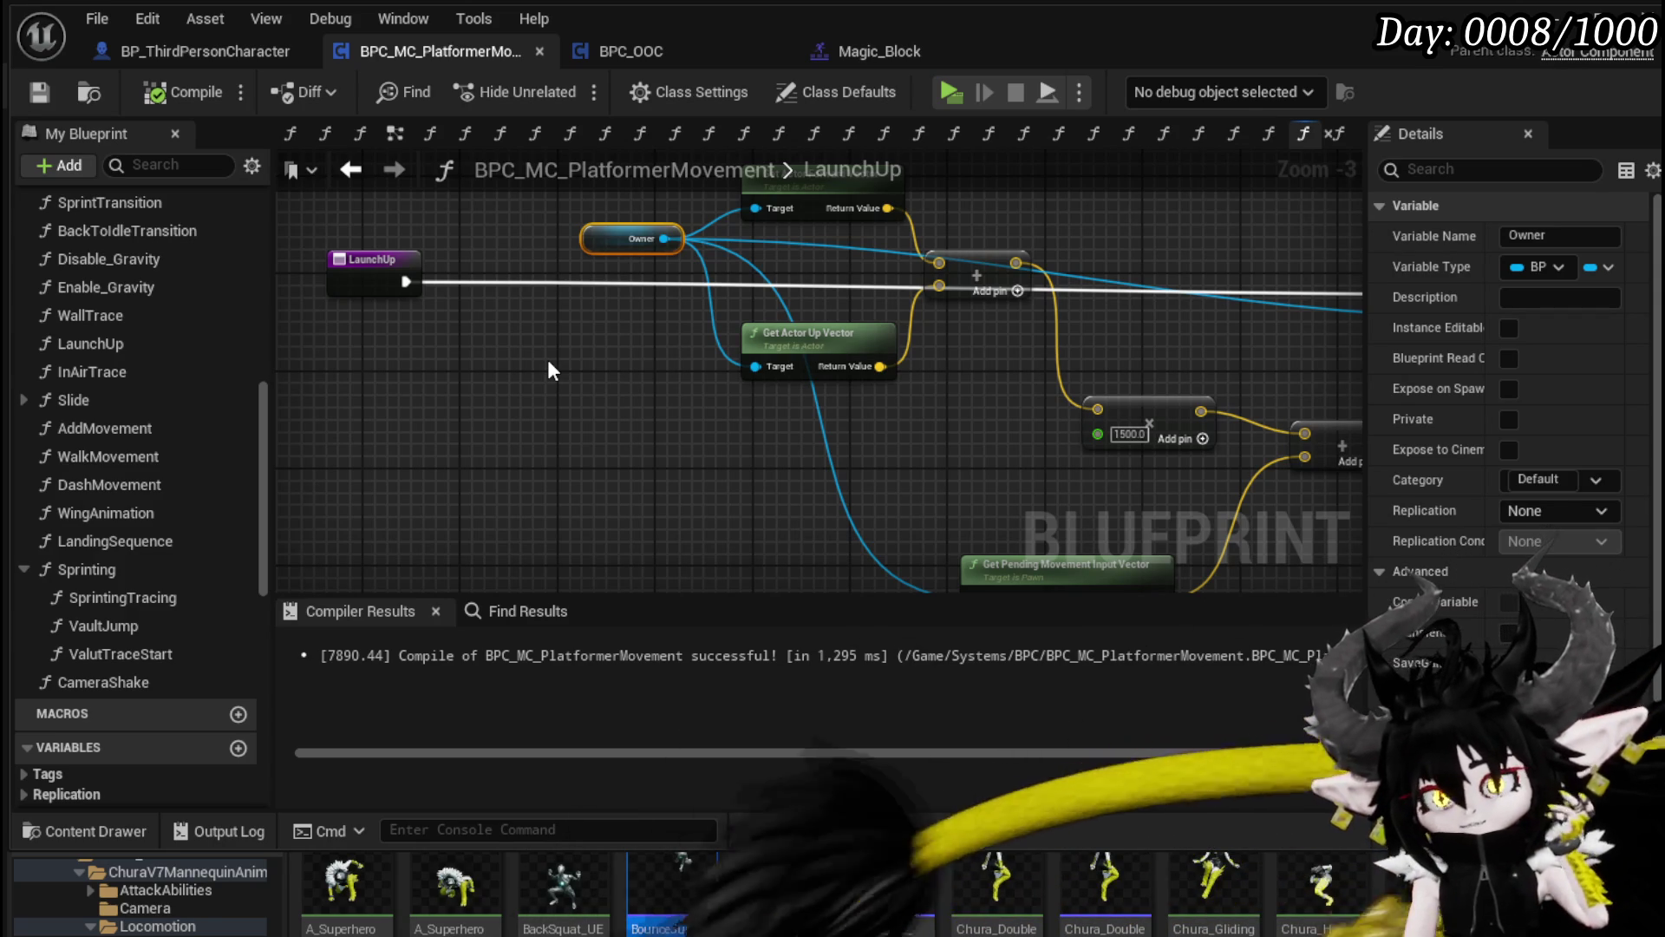
scroll(147, 332, "up", 5)
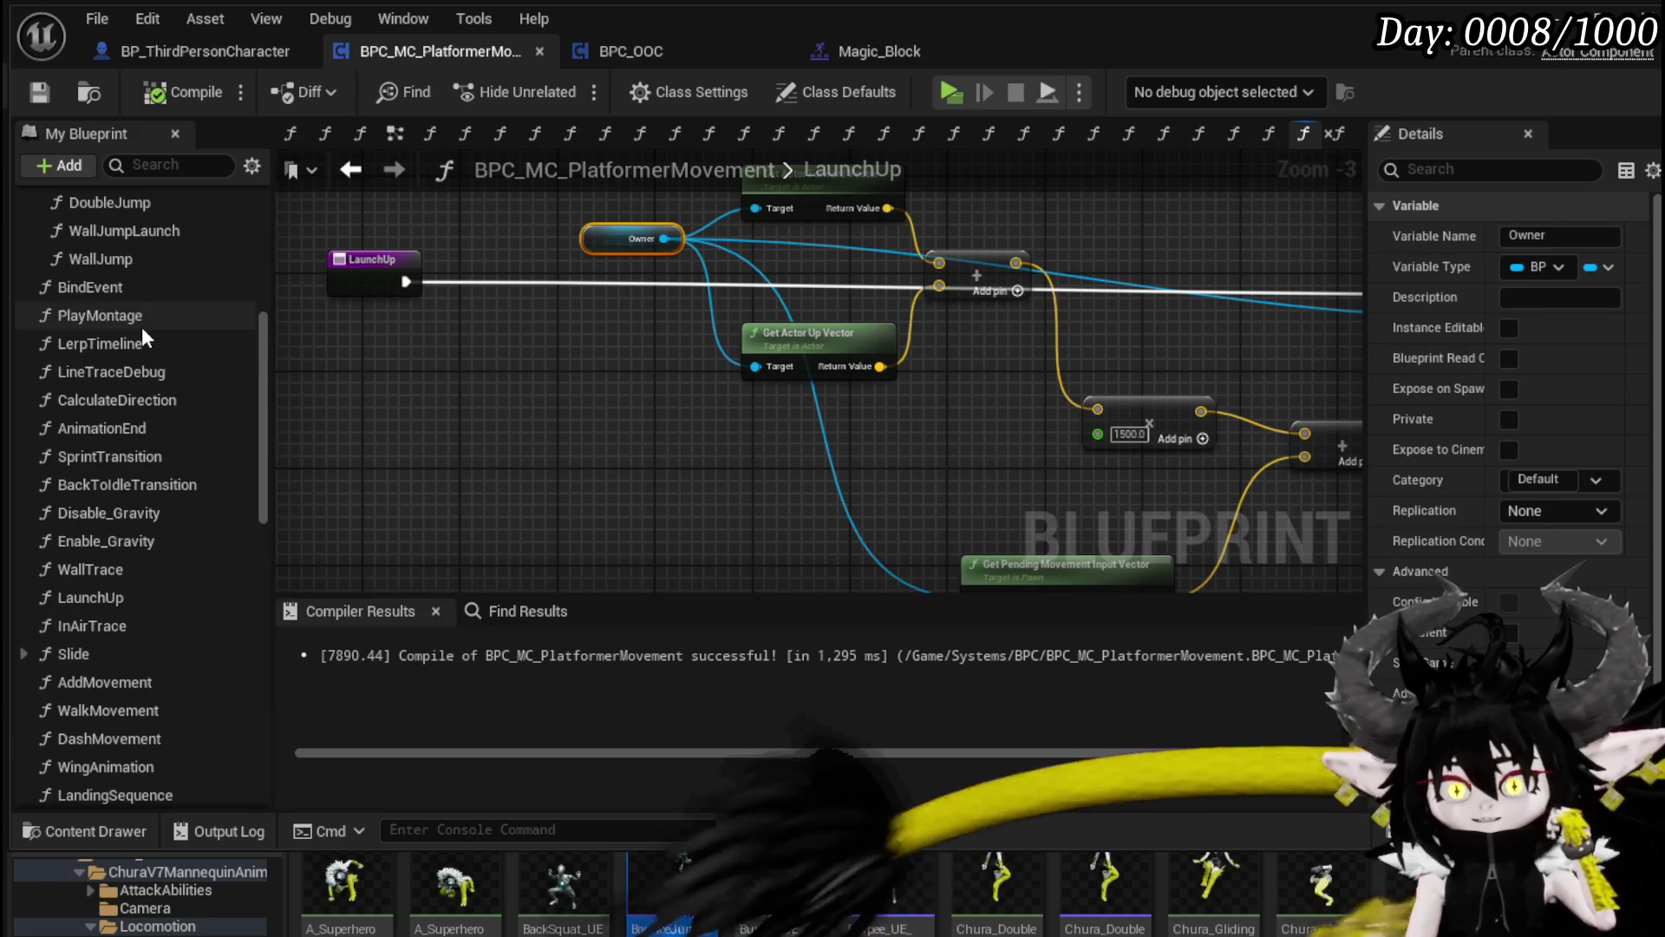
scroll(142, 326, "up", 2)
scroll(144, 324, "up", 2)
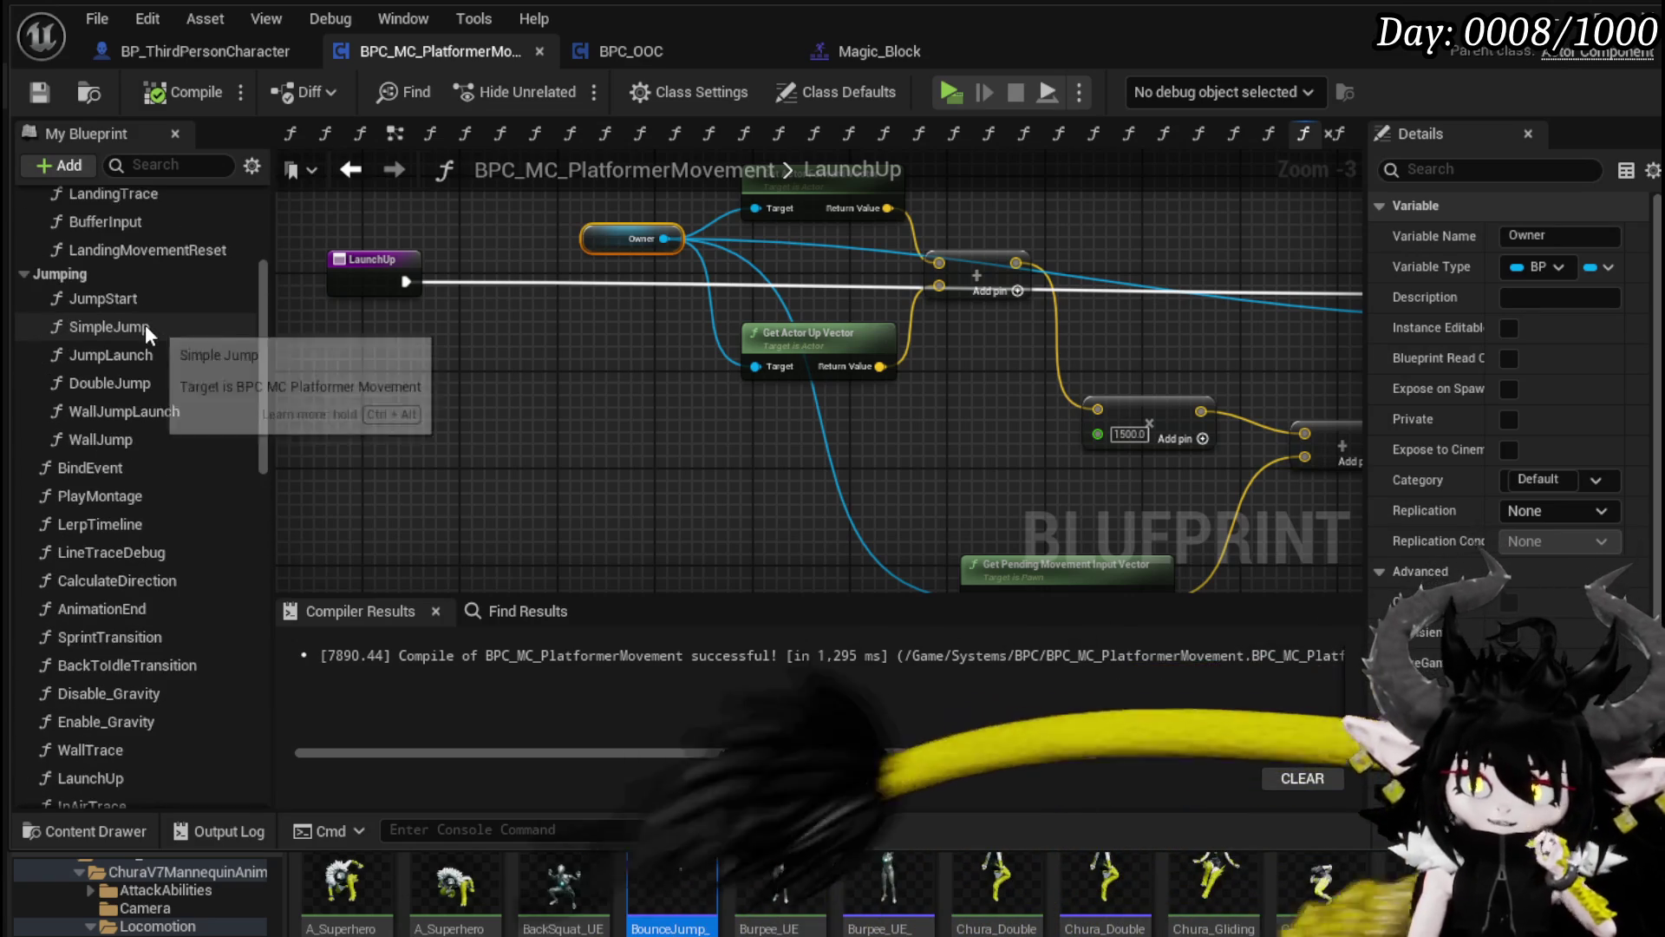
scroll(145, 324, "up", 5)
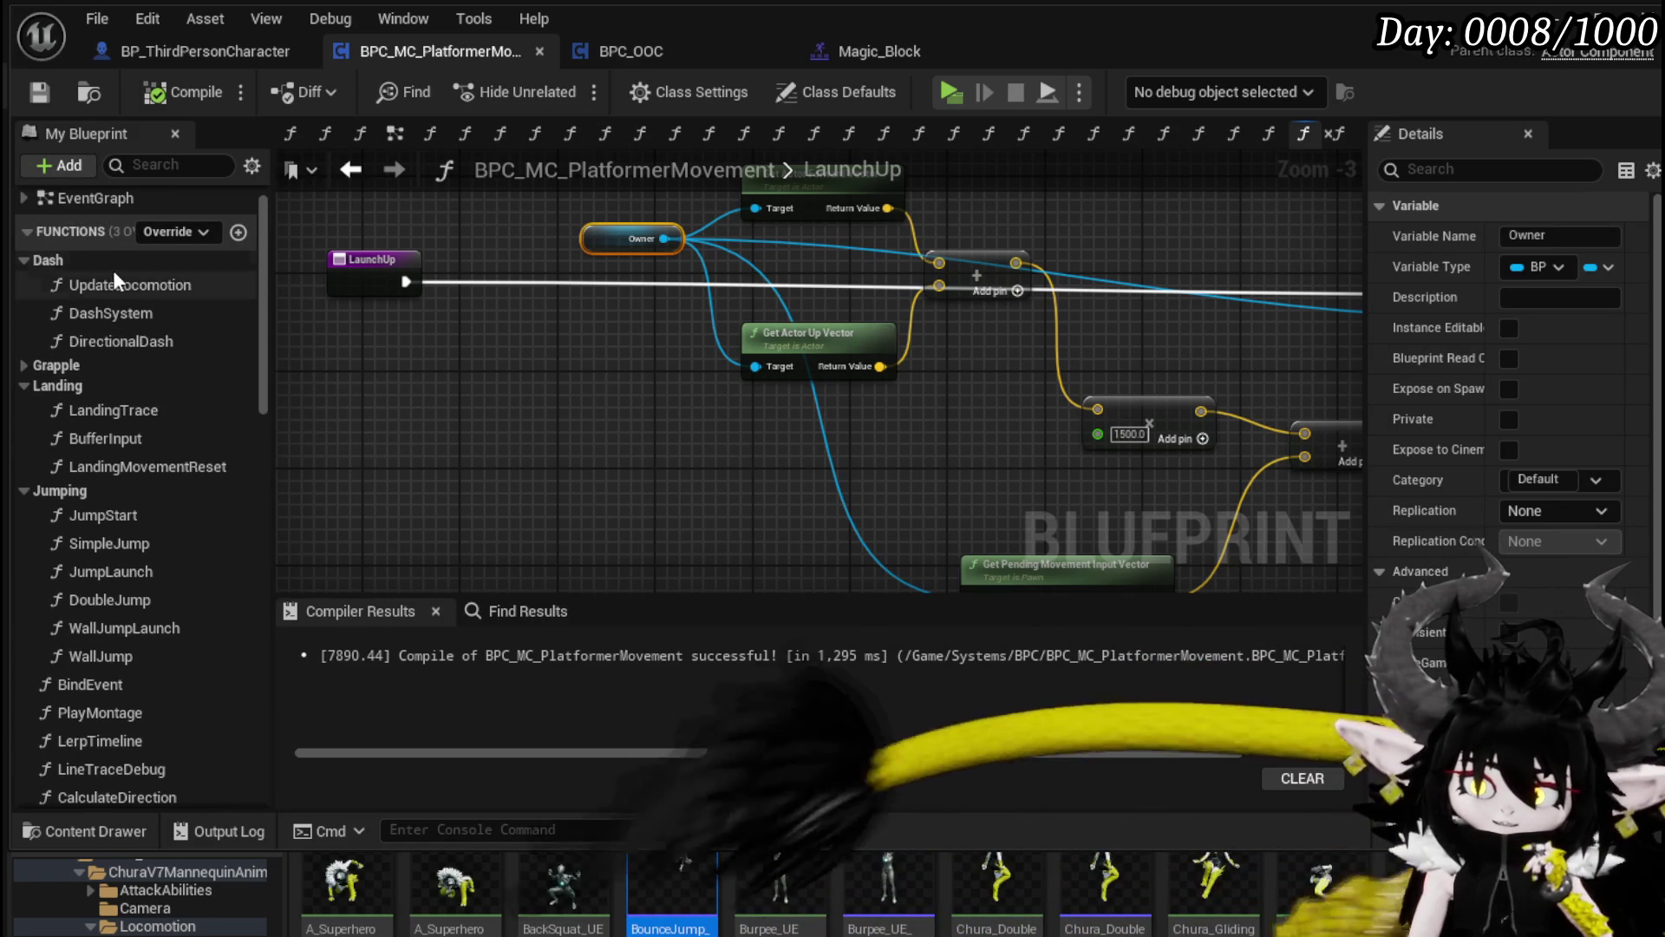
Step: In DirectionalDash, connect Play Montage's exec to Valut Trace Start, then compile and save
double_click(127, 335)
scroll(815, 410, "up", 4)
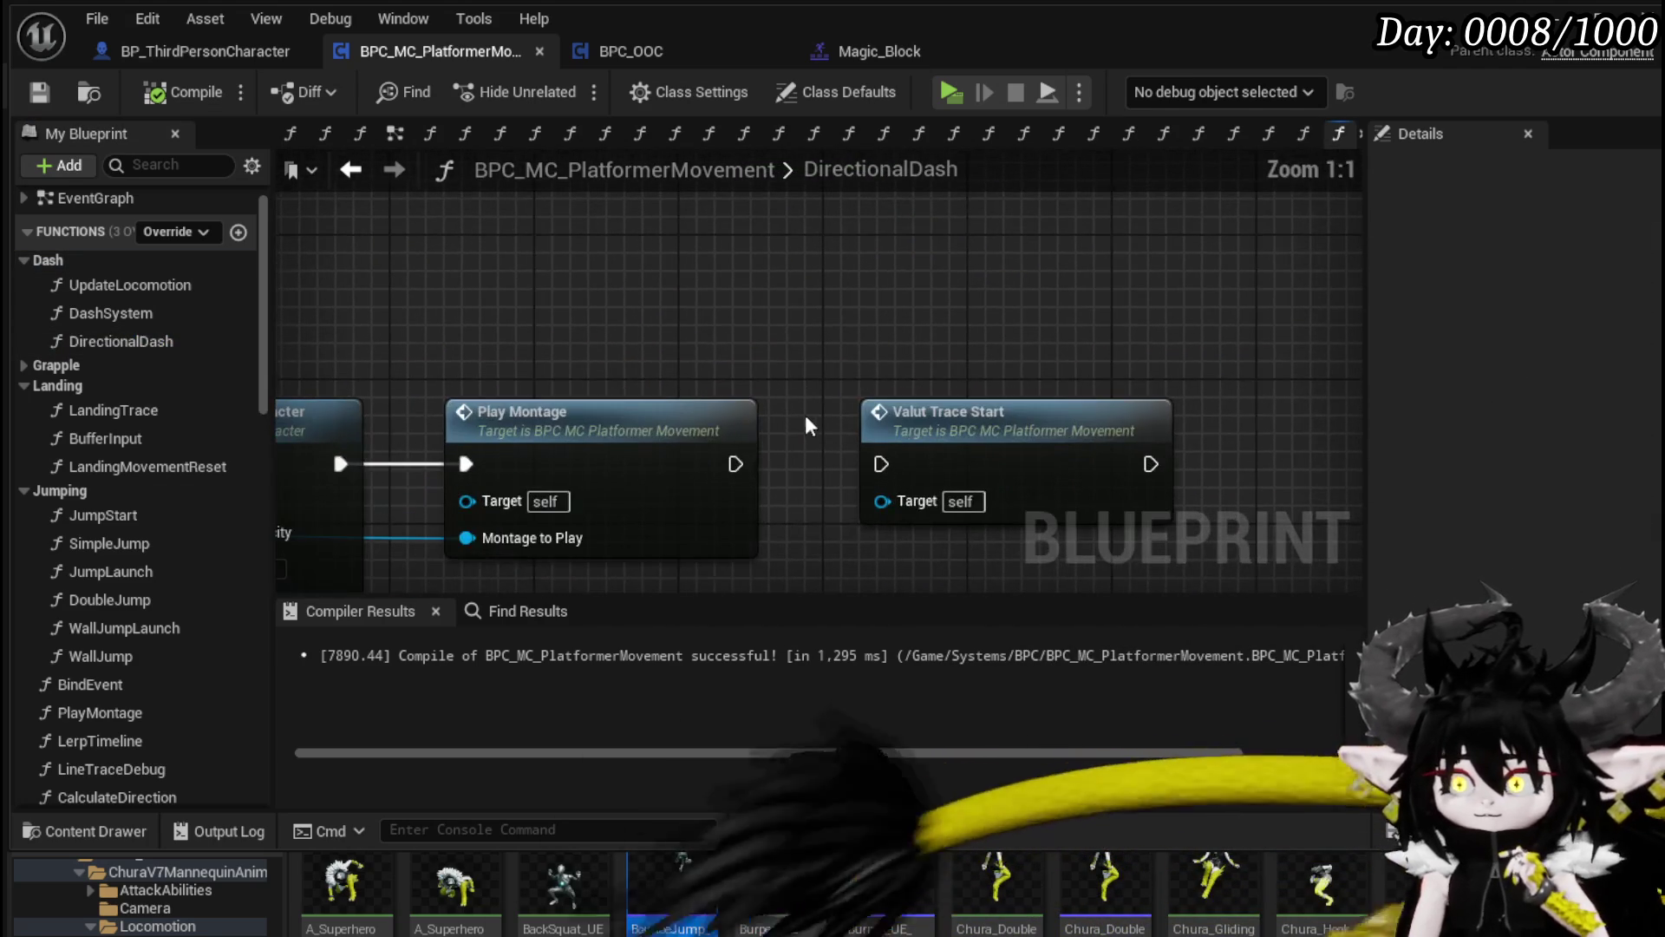
left_click_drag(734, 462, 883, 464)
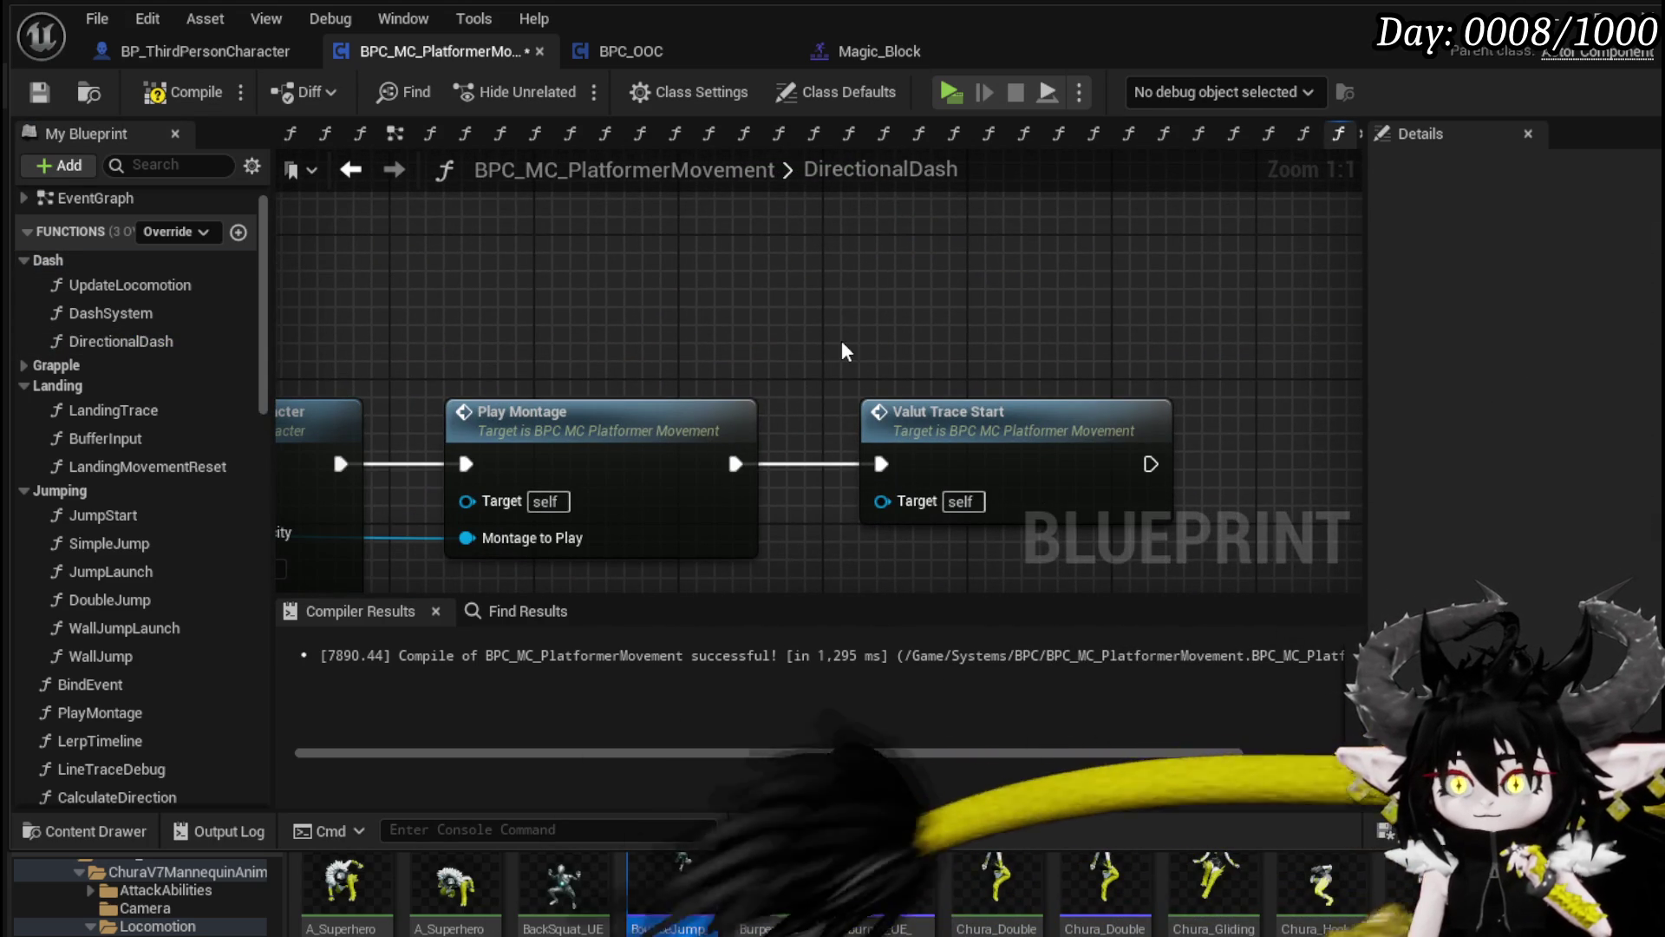
left_click(37, 91)
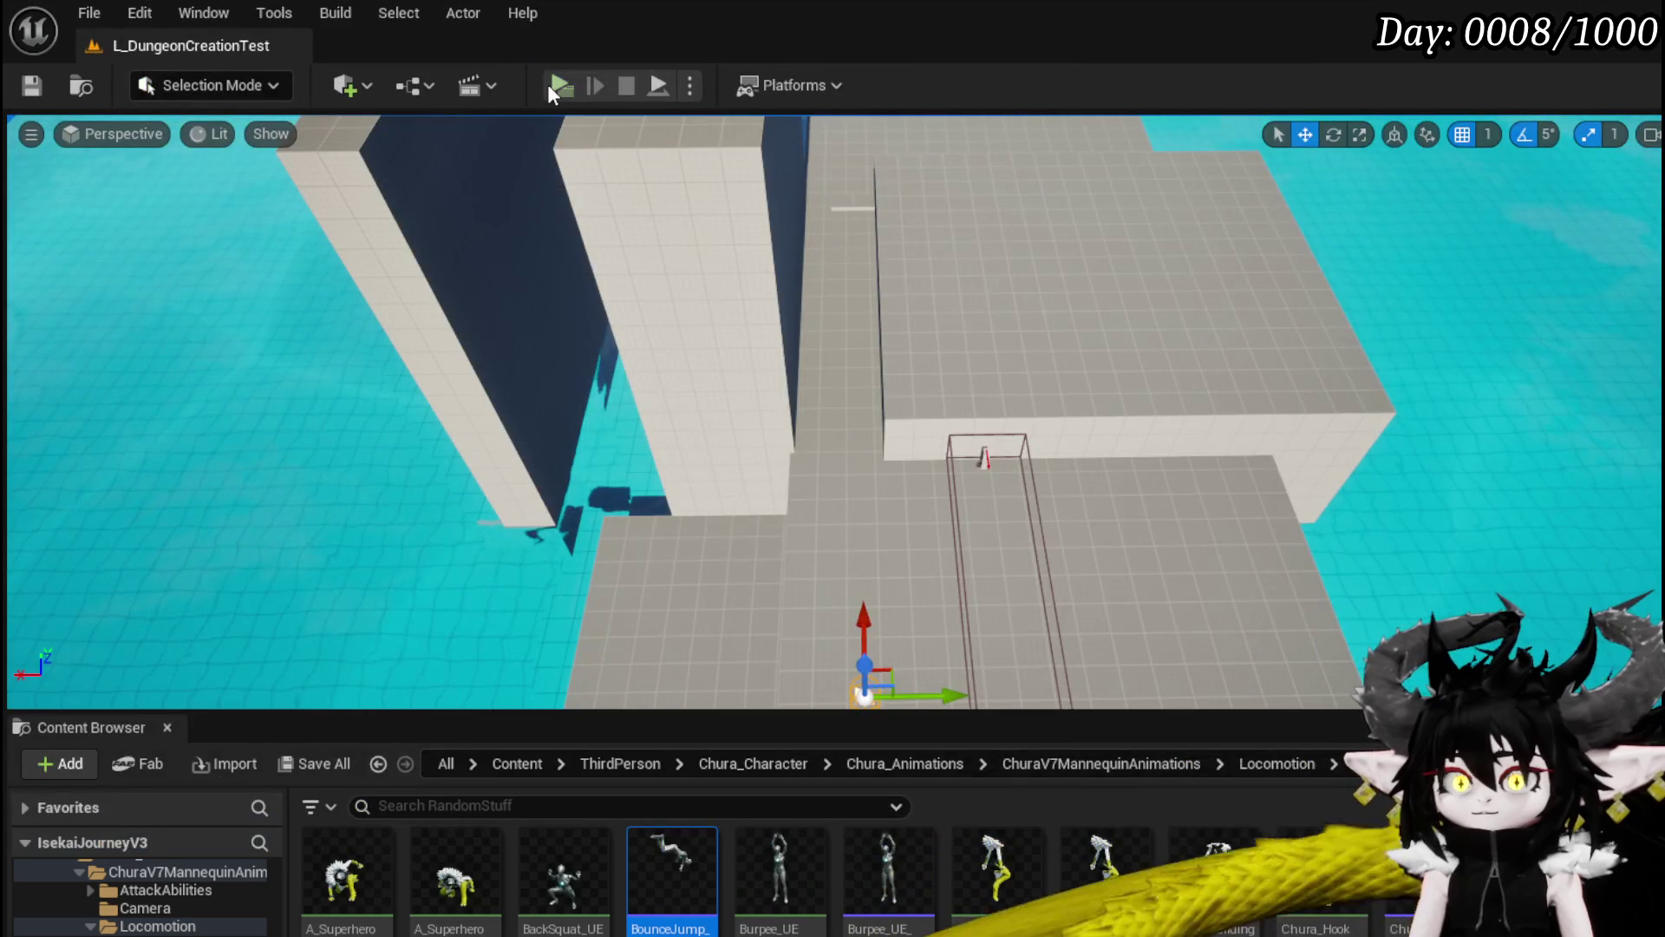
Step: Play-test by chaining dashes along the walkway, toward the block and water, then stop with Esc
left_click(548, 85)
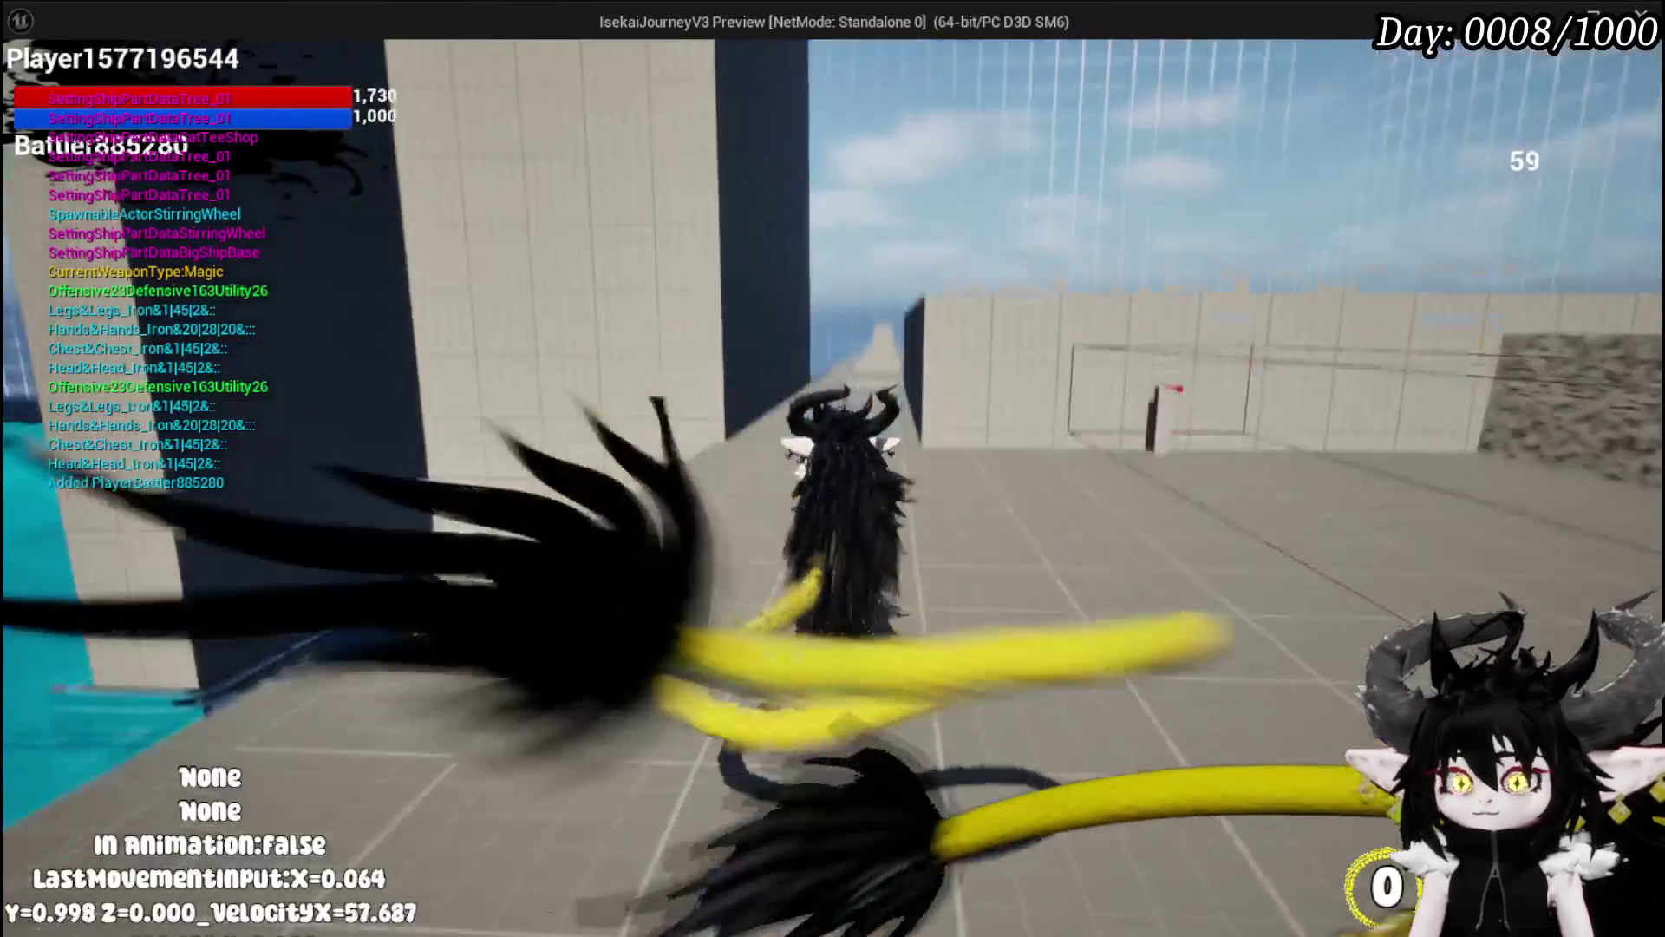
key("w")
key("shift")
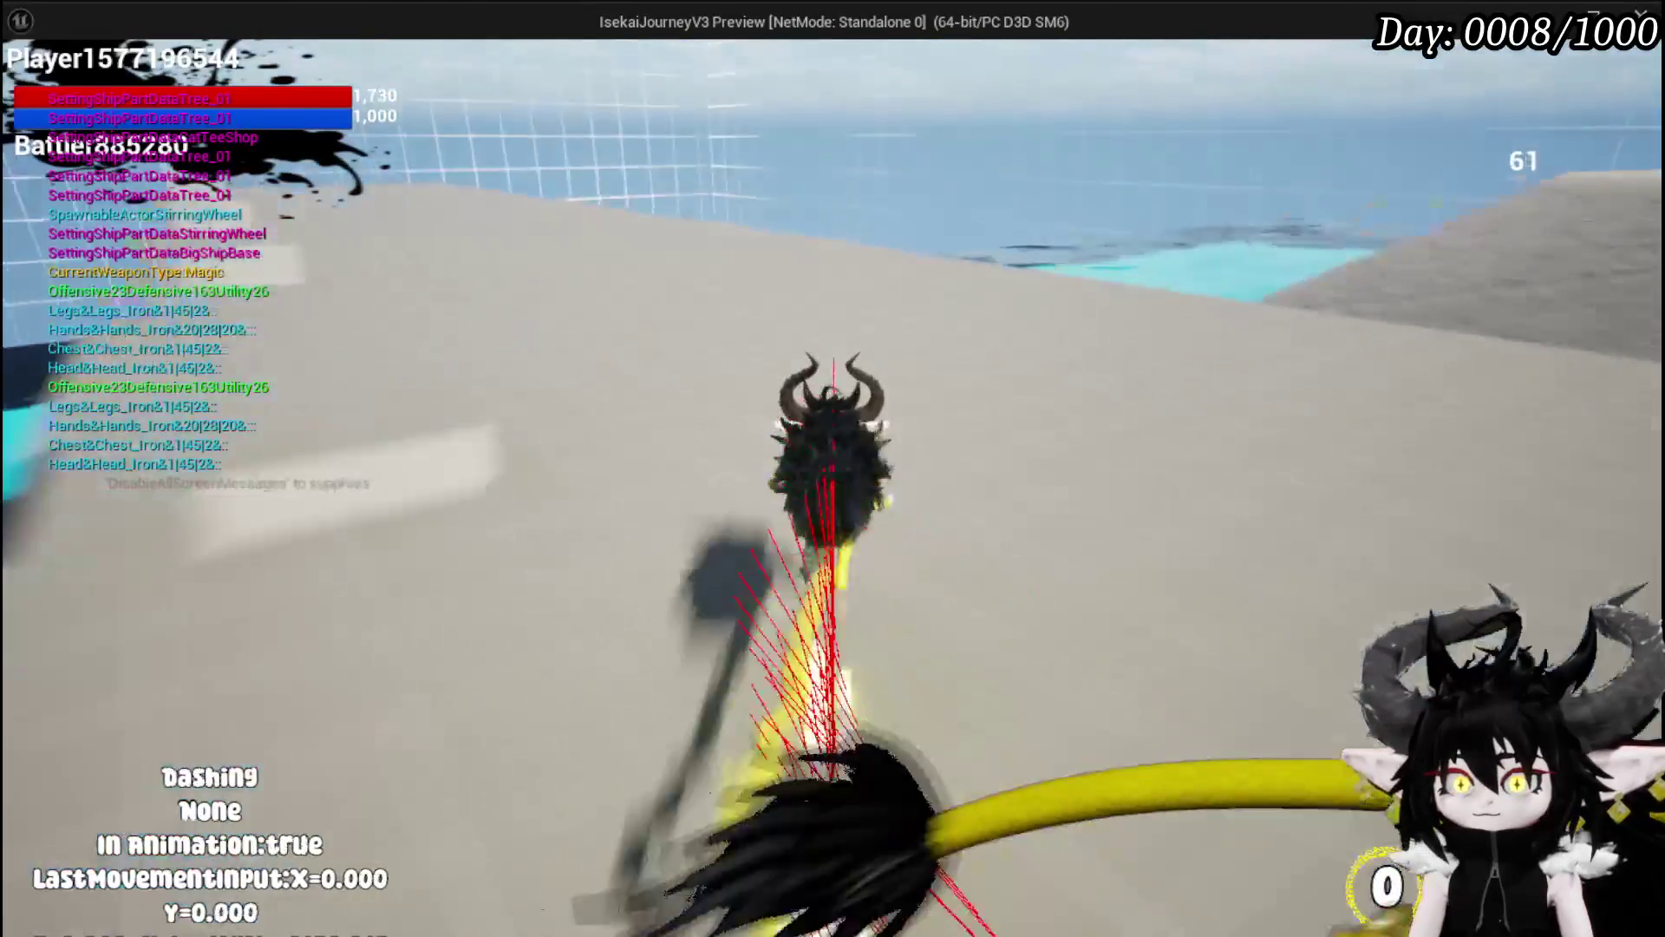
key("shift")
key("shift")
key("shift")
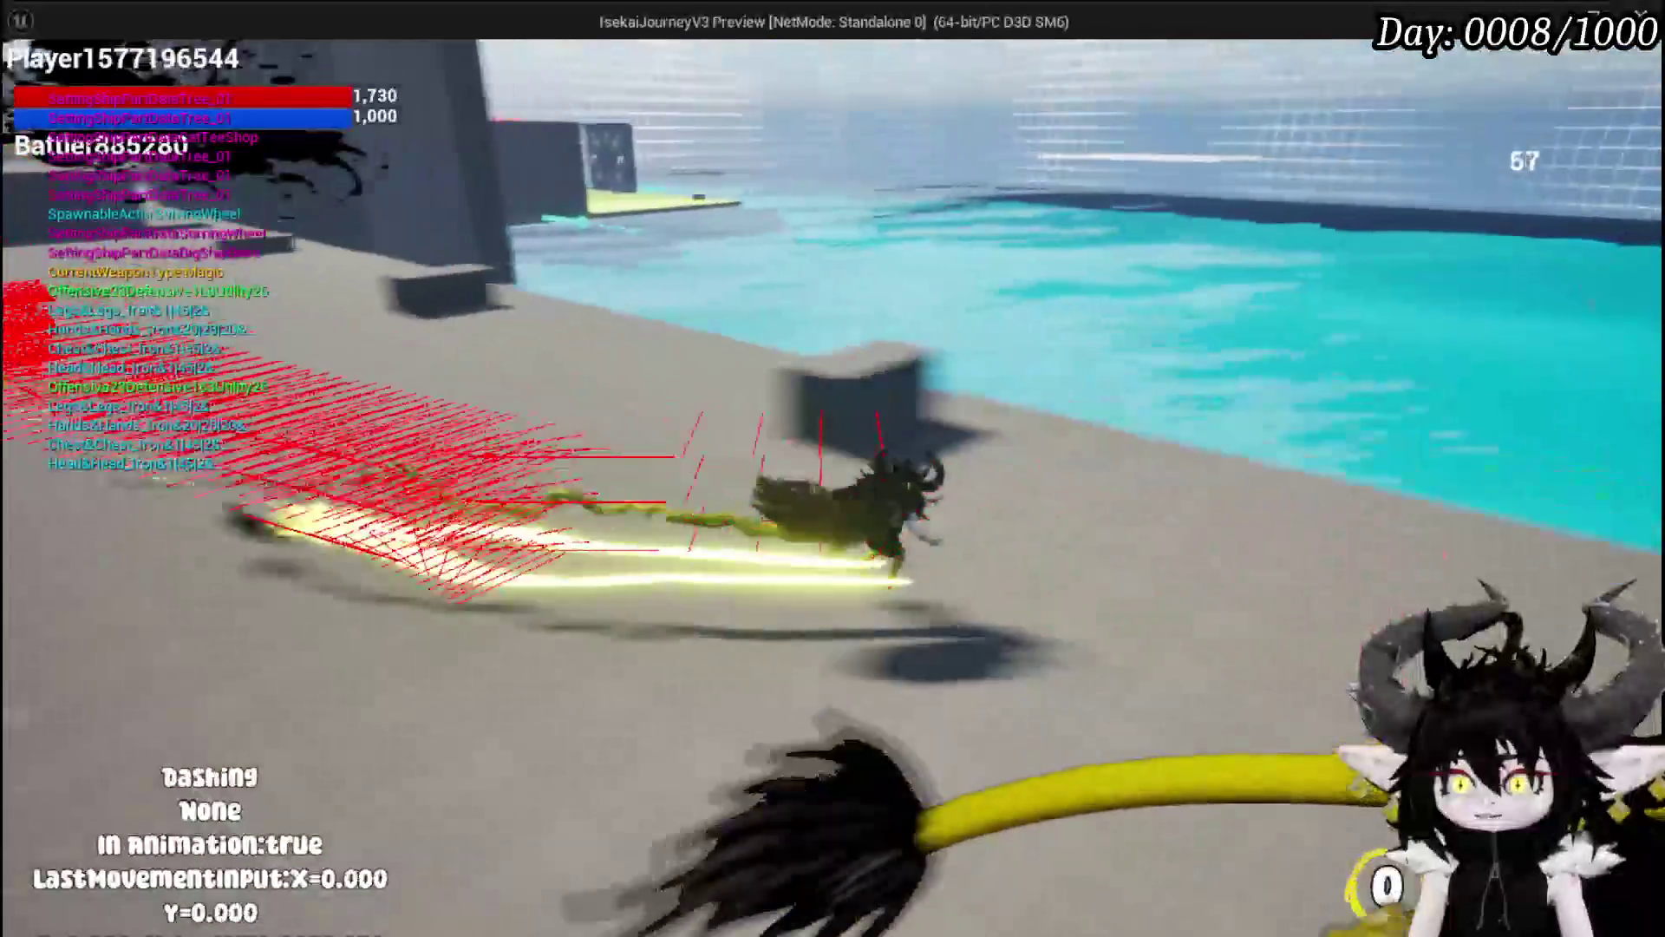
key("shift")
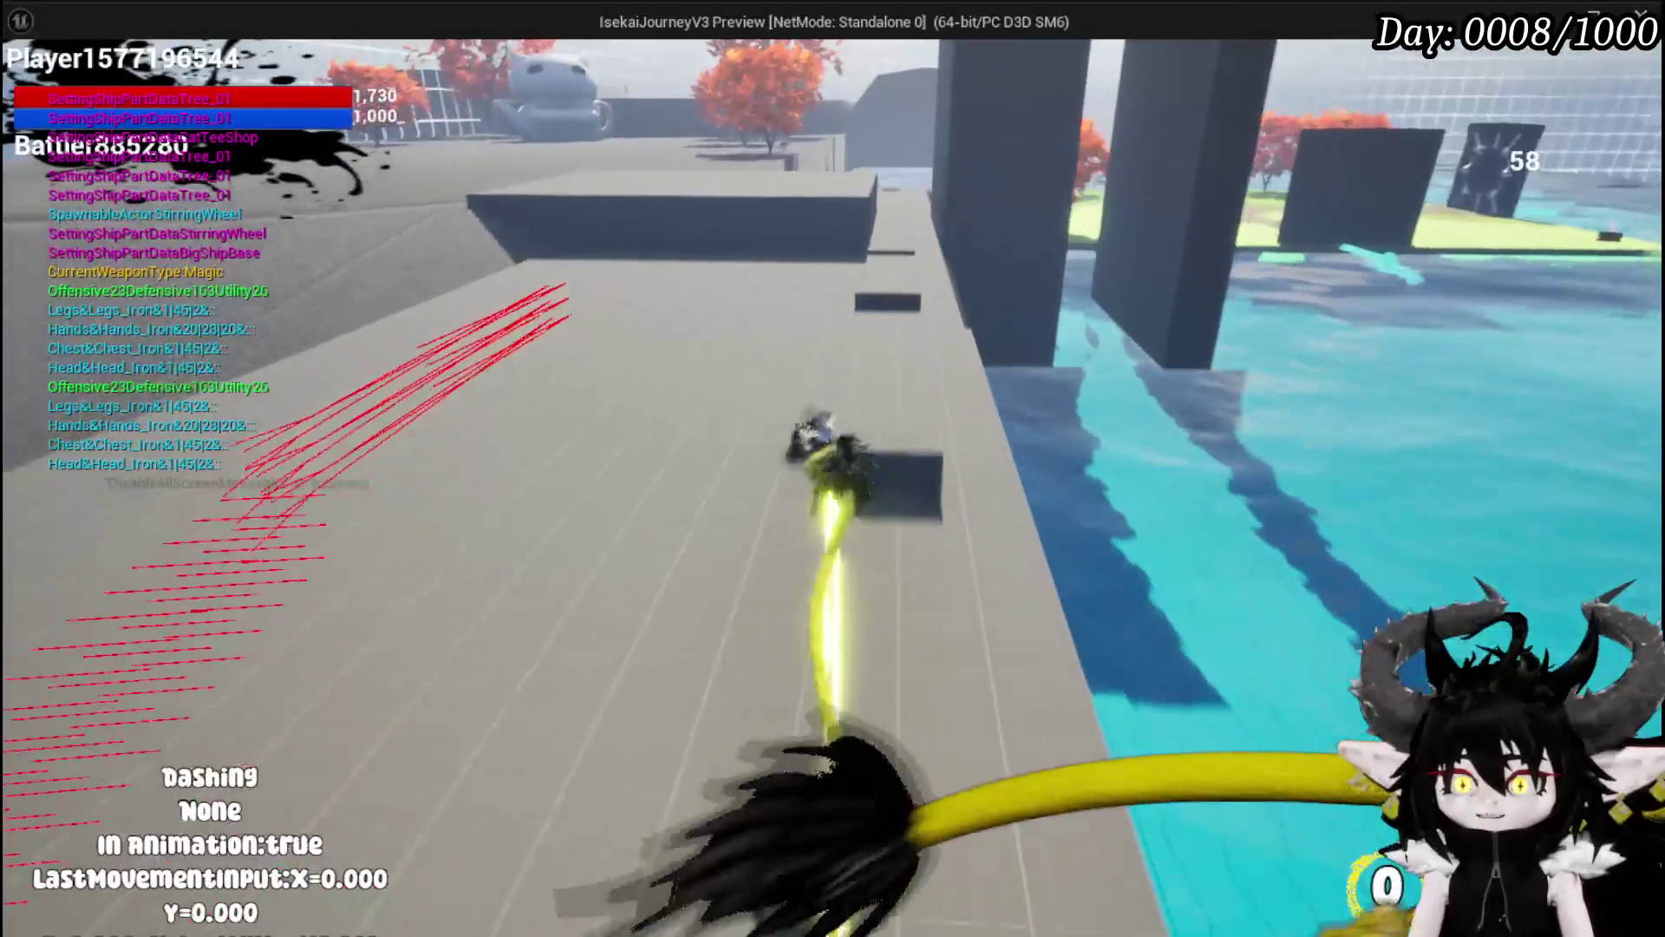
key("shift")
key("w")
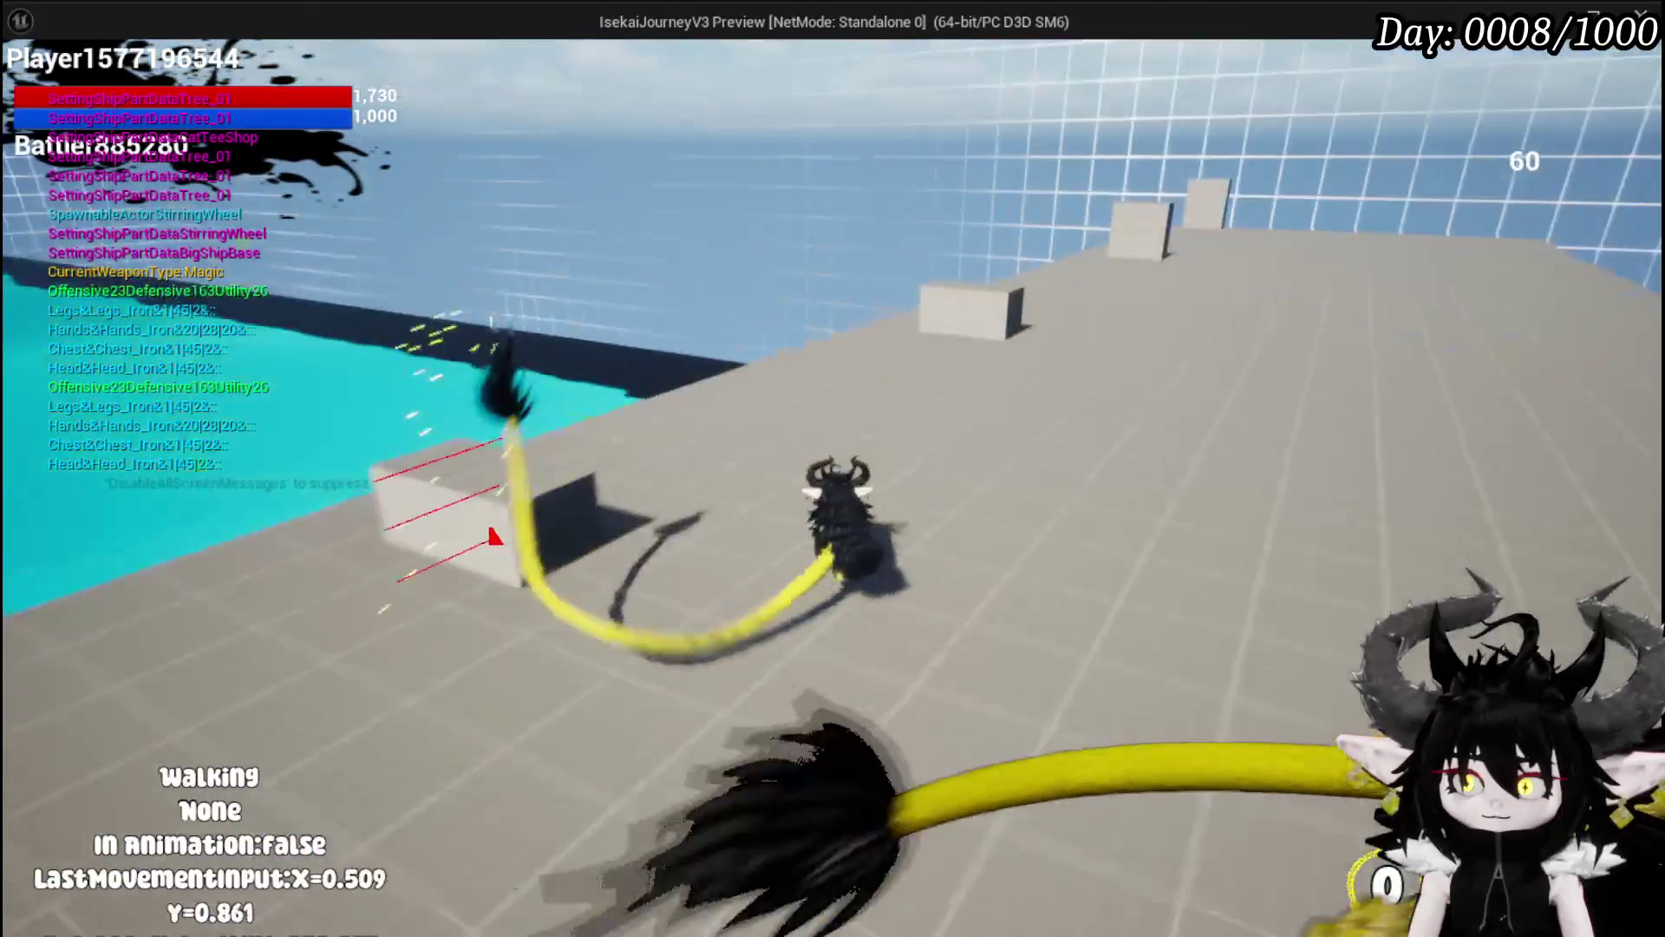
key("shift")
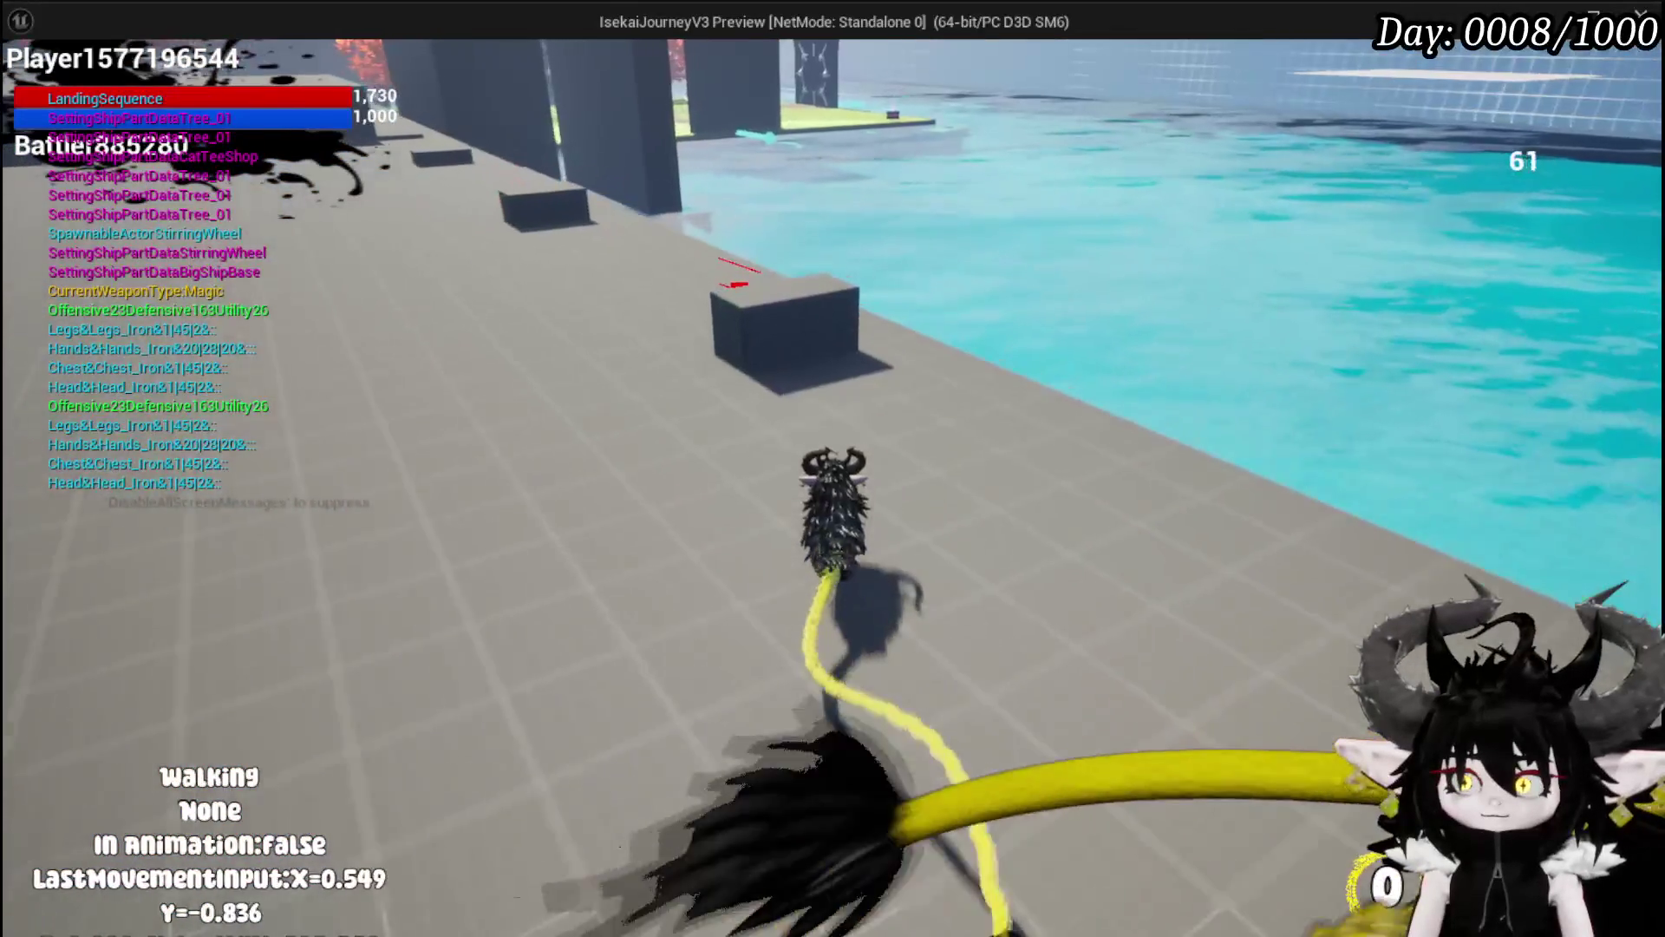
key("shift")
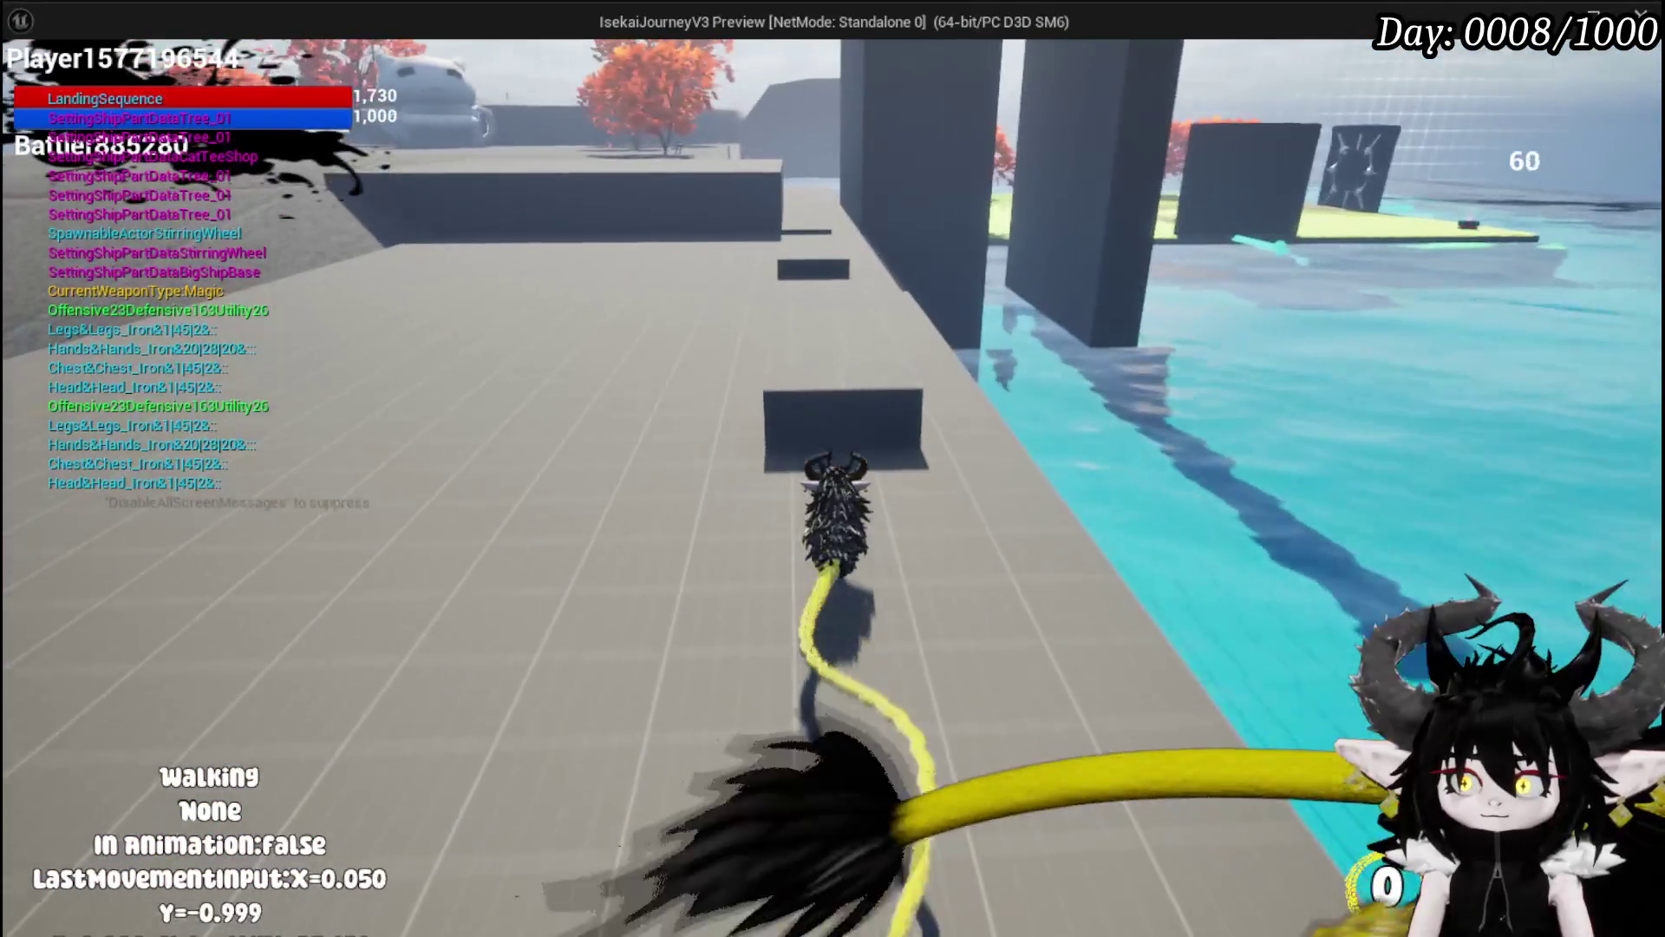
key("shift")
key("shift")
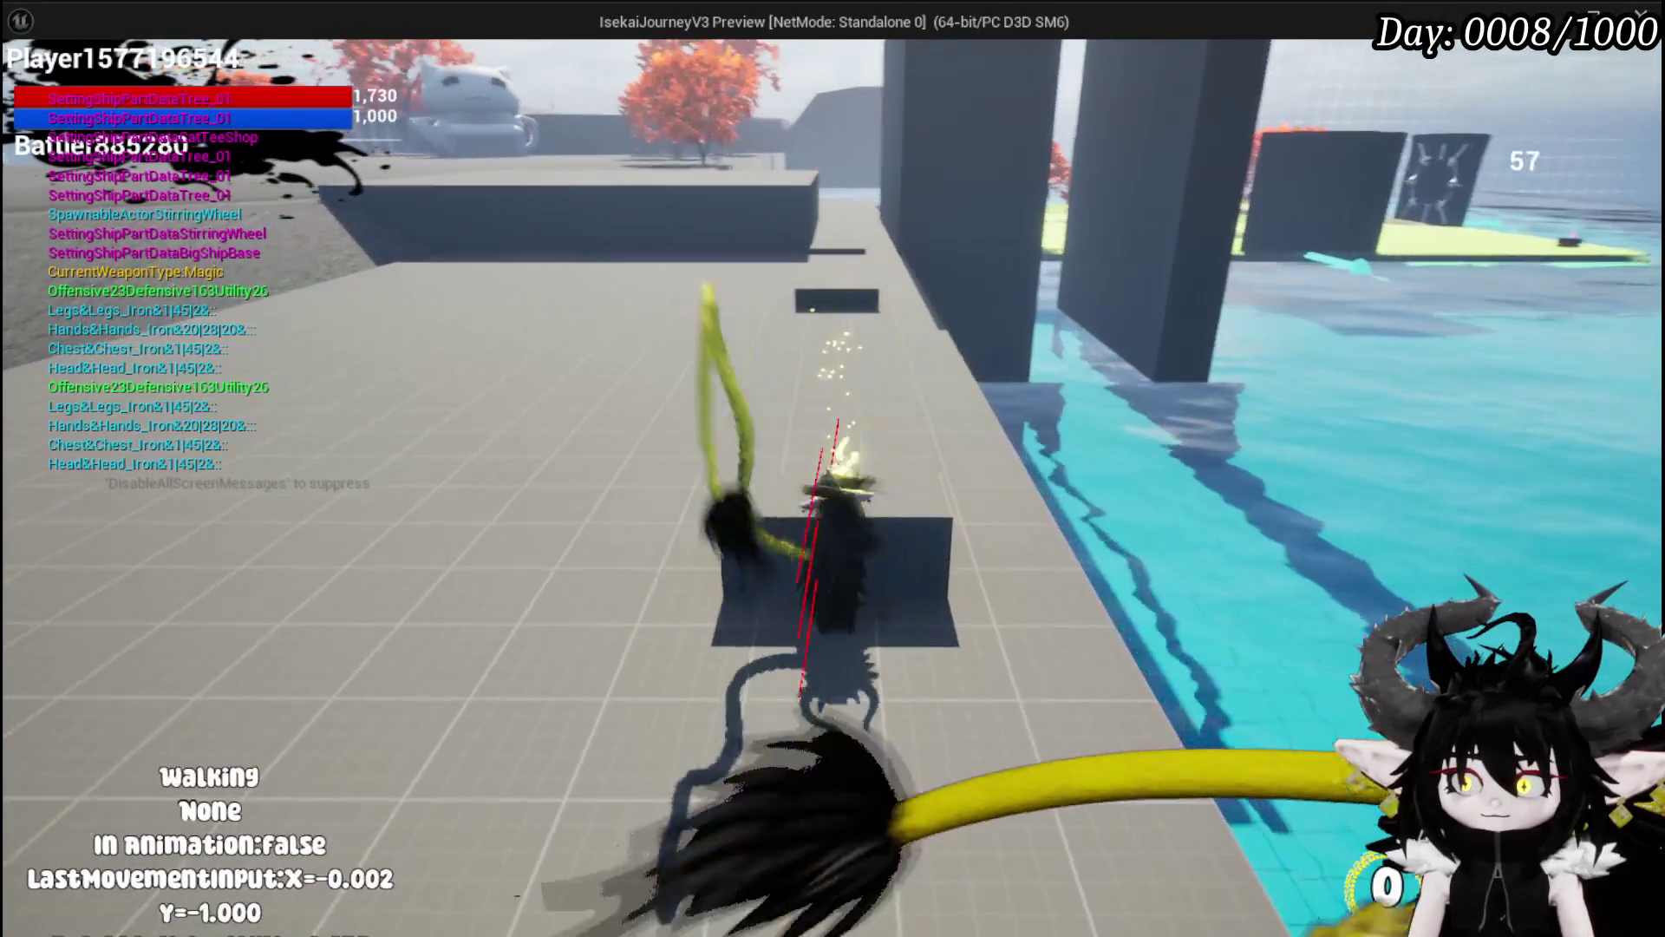
key("shift")
key("shift")
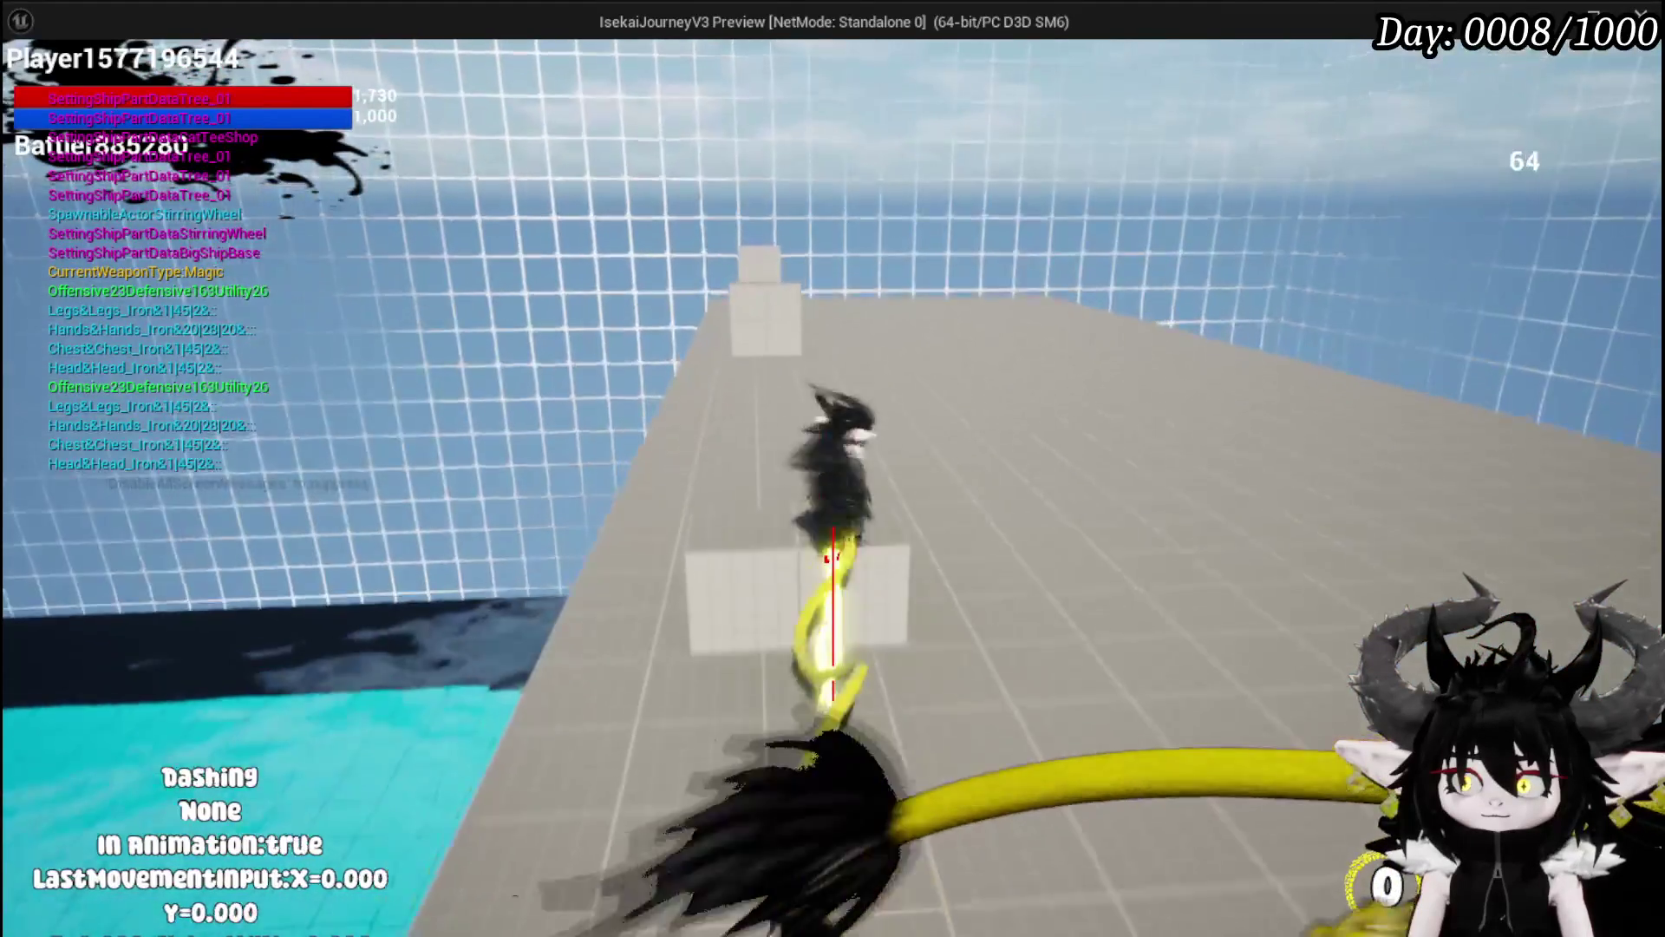
key("Escape")
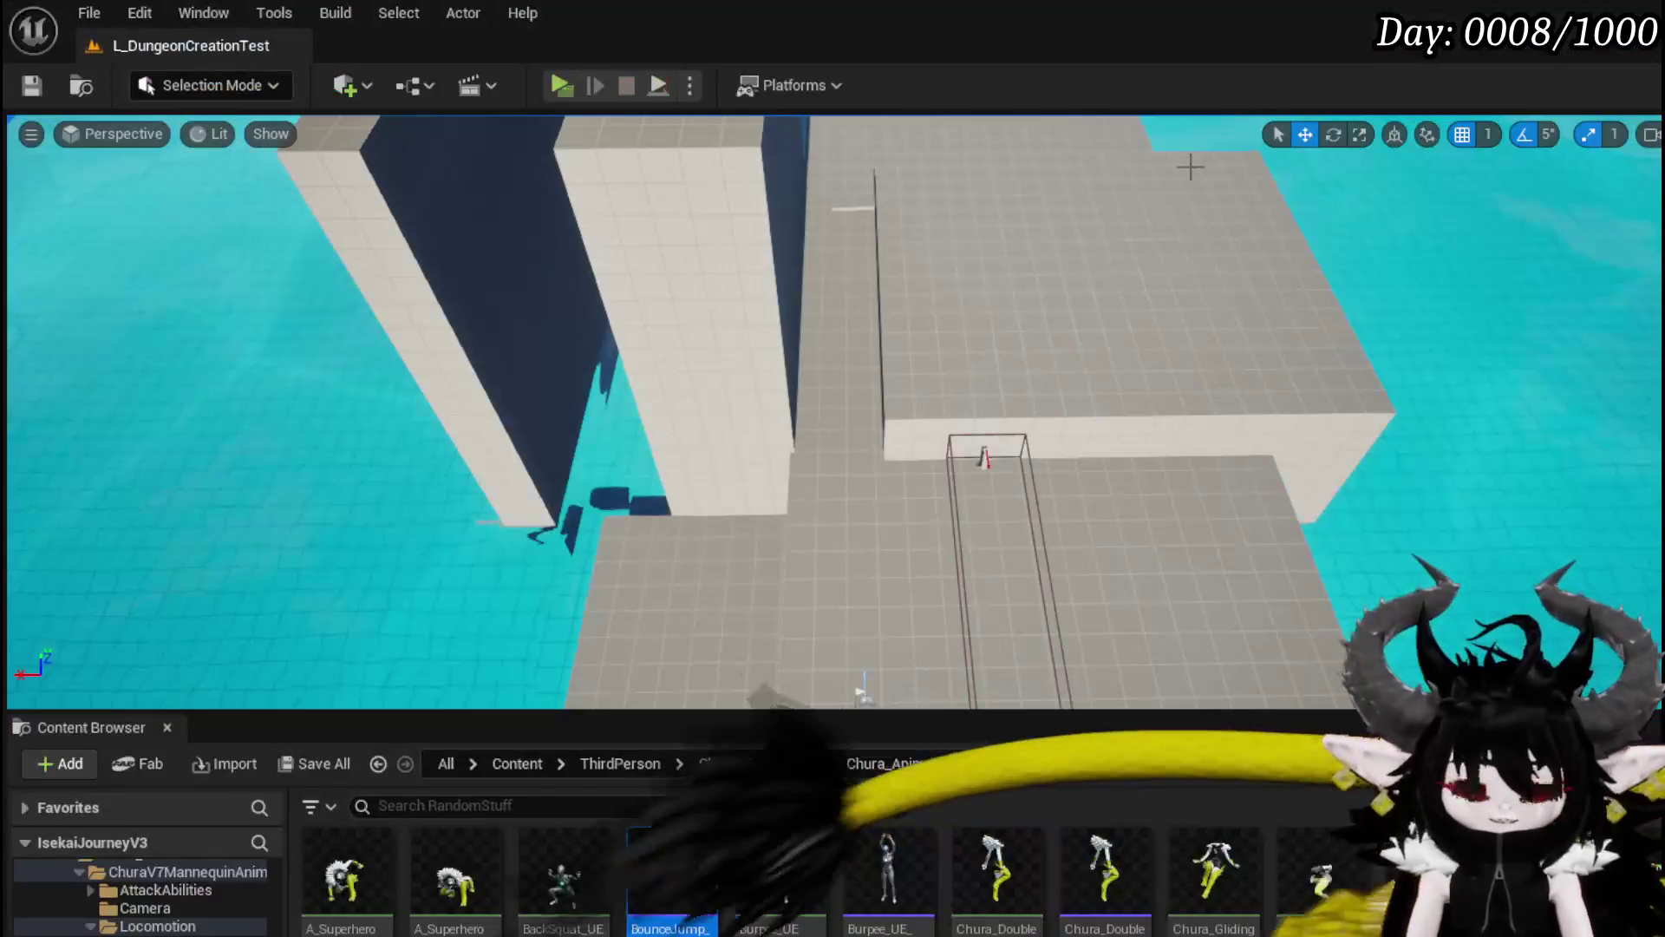
Step: Save the level, return to BPC_MC_PlatformerMovement, and open the Valut Trace Start function
left_click(32, 85)
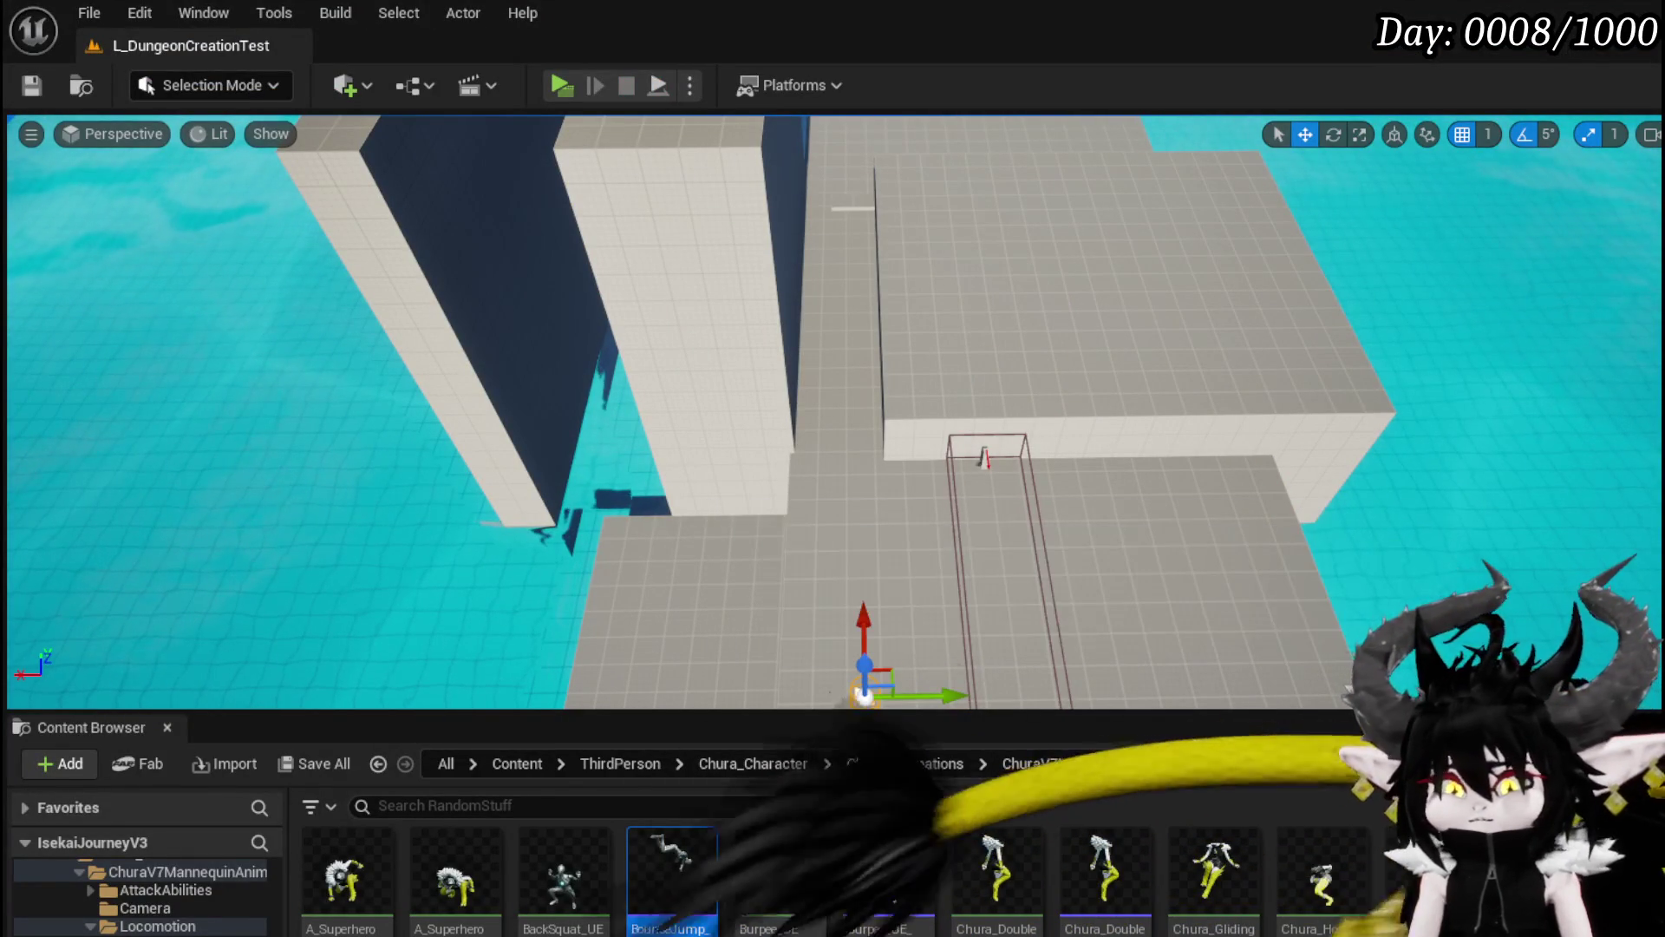
key("alt+Tab")
scroll(801, 400, "down", 3)
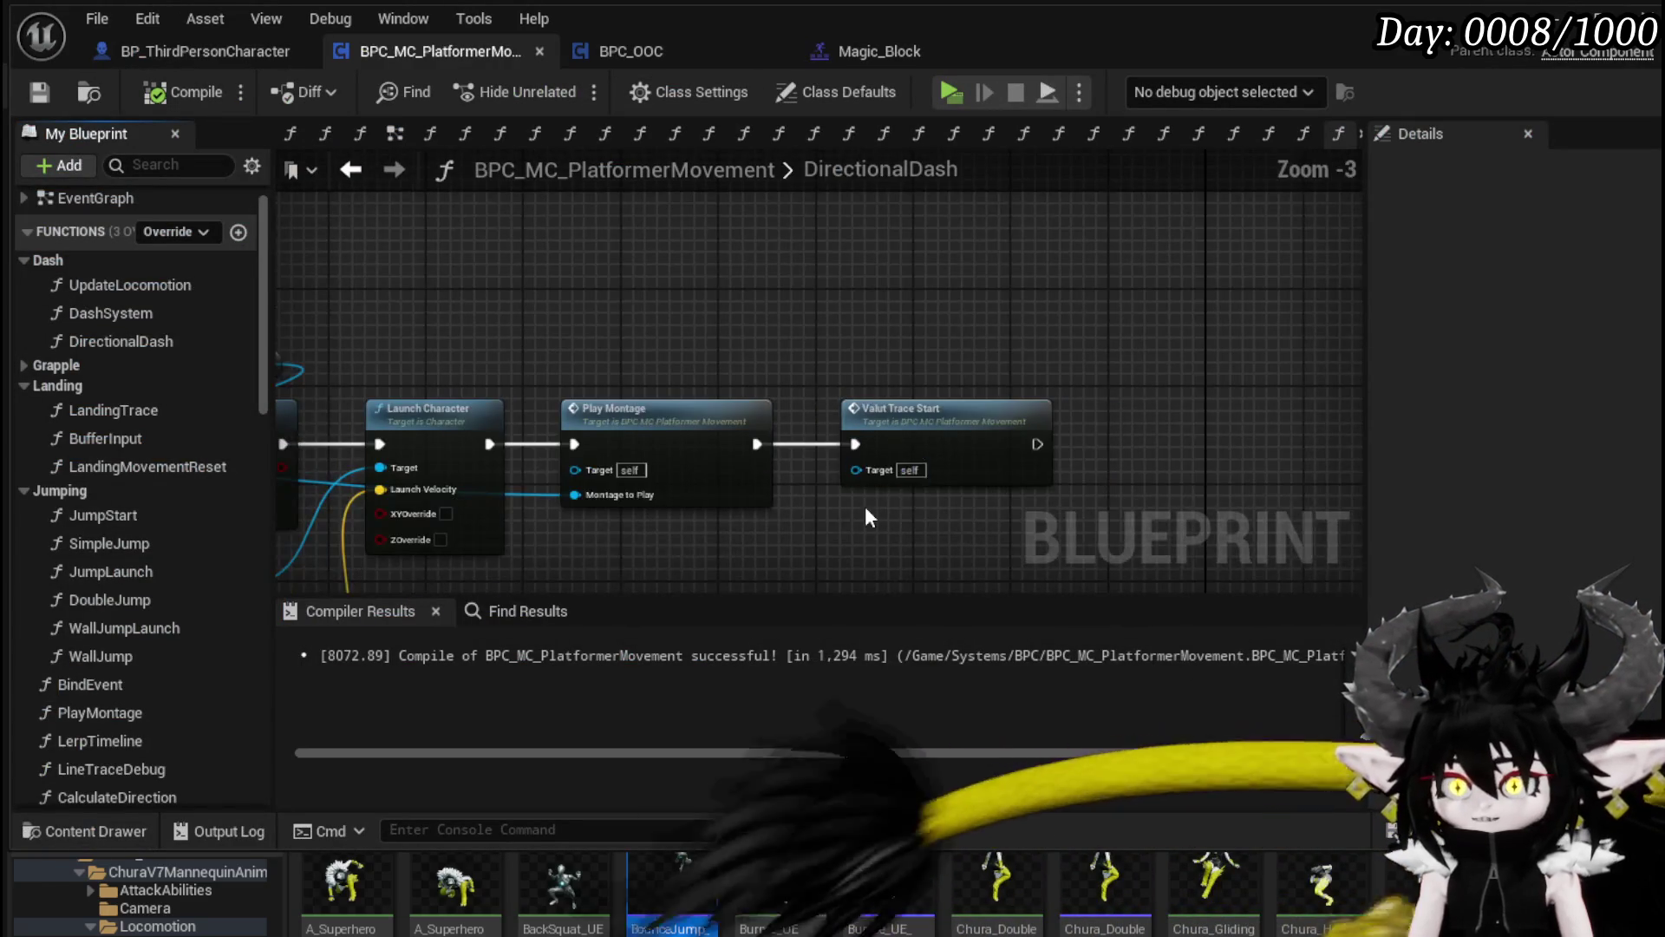
left_click_drag(866, 506, 941, 375)
double_click(1001, 284)
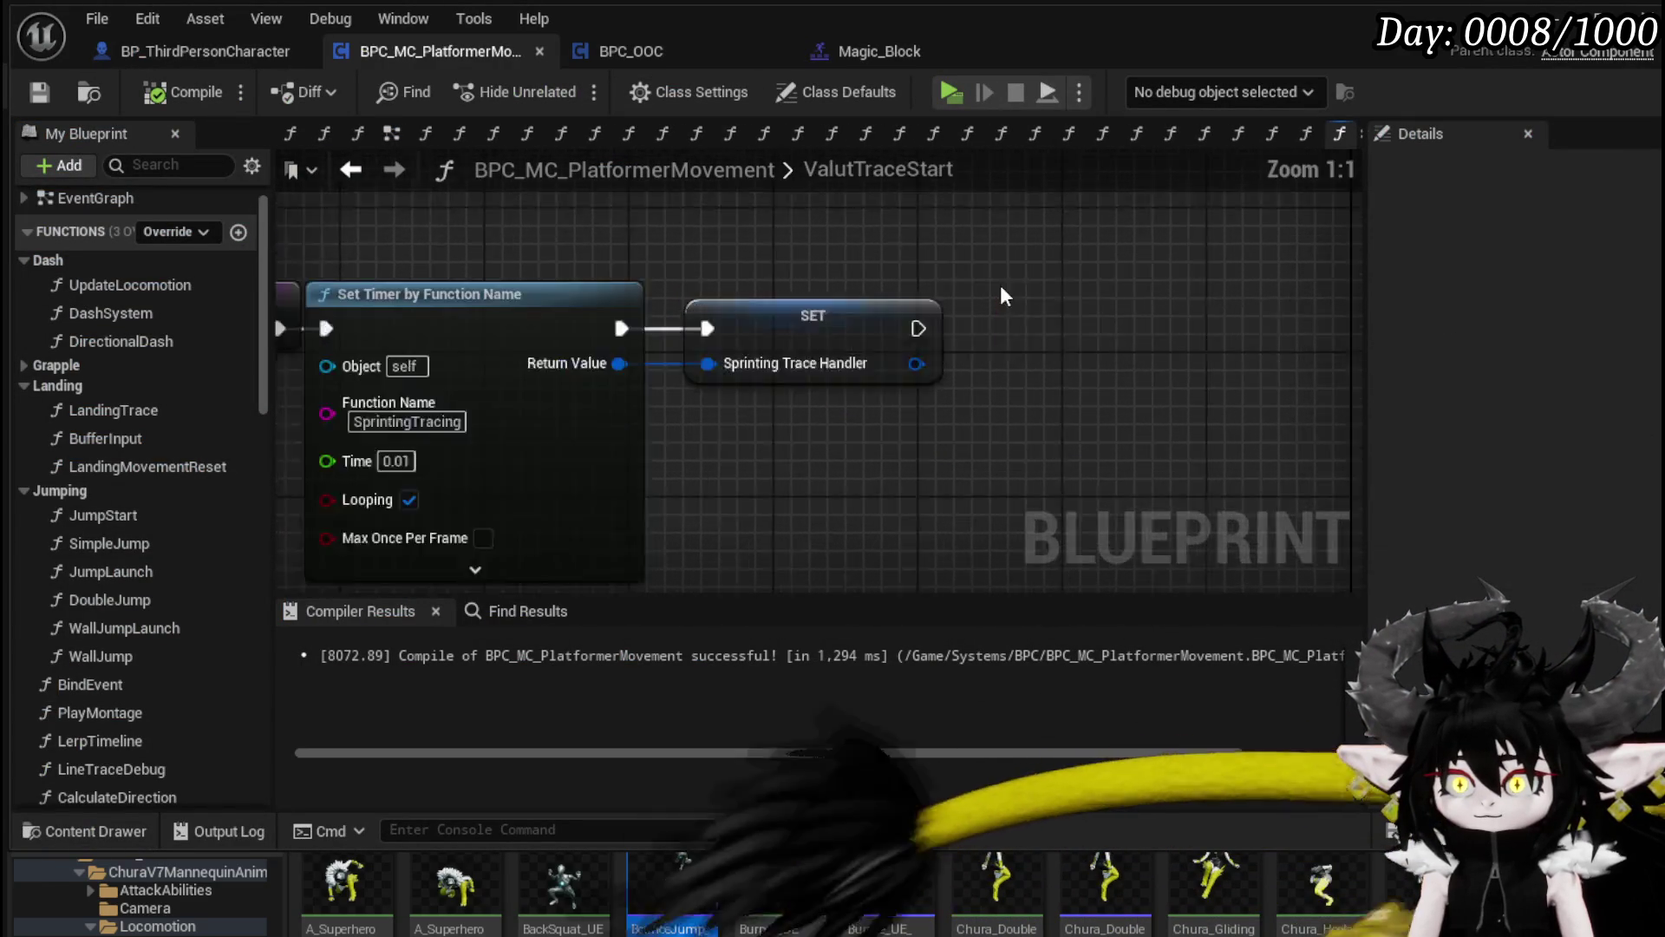
scroll(523, 384, "down", 1)
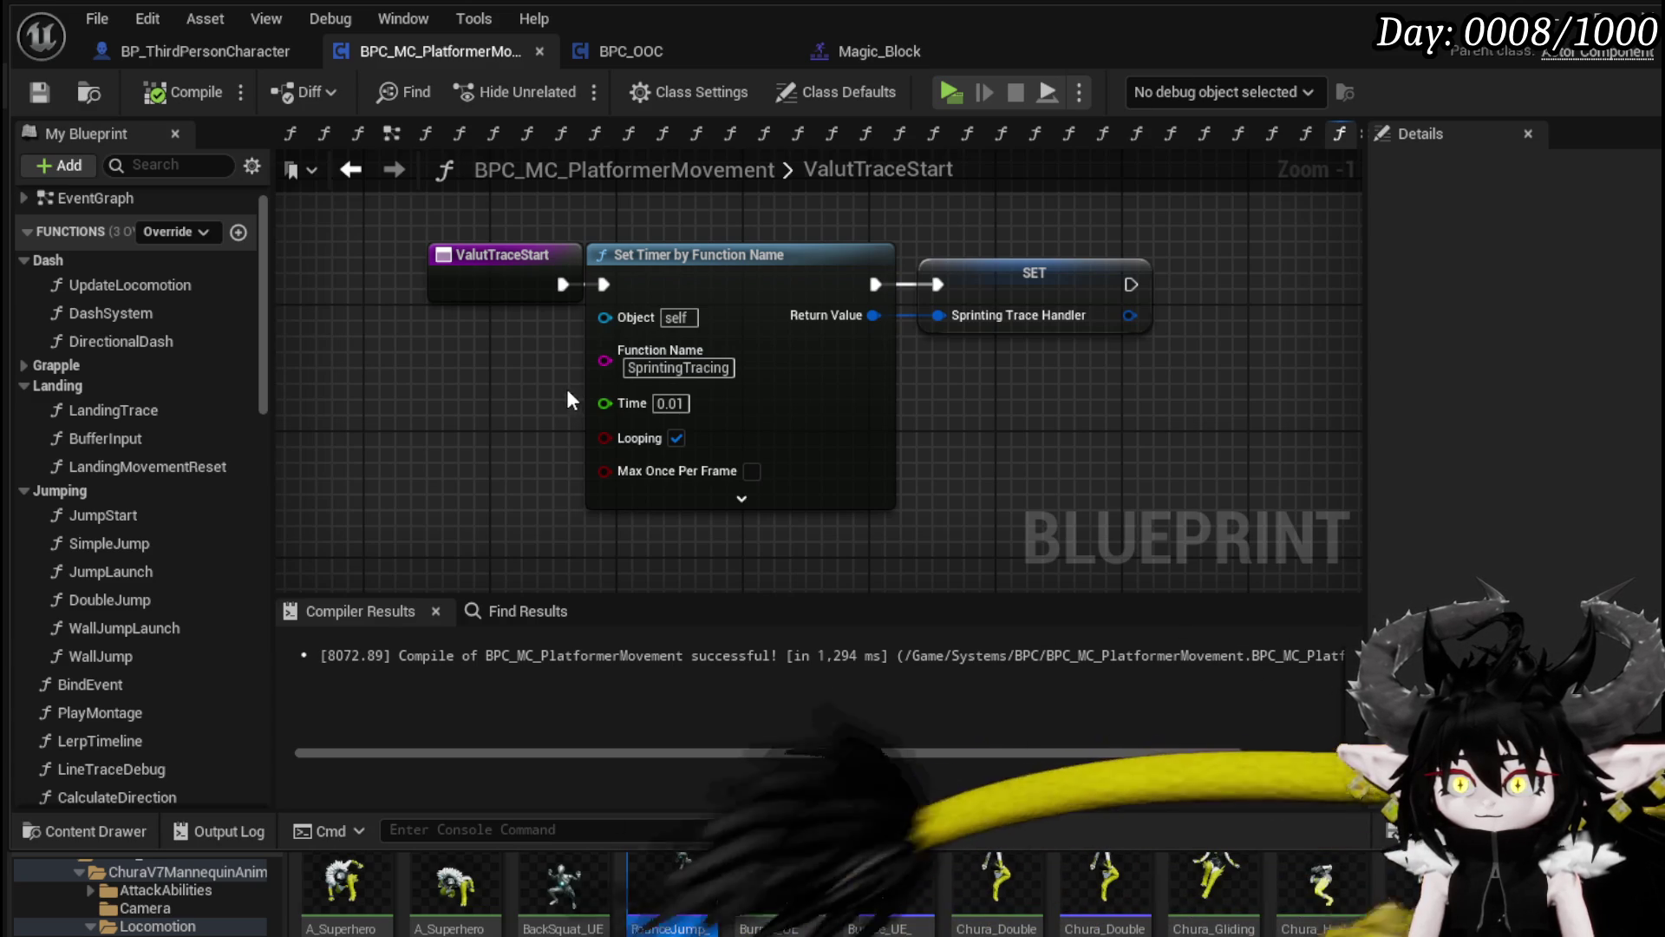
Step: Inspect VaultJump and SprintingTracing, open VaultJump from its call node, and add an Owner getter
scroll(259, 763, "down", 8)
scroll(258, 800, "down", 3)
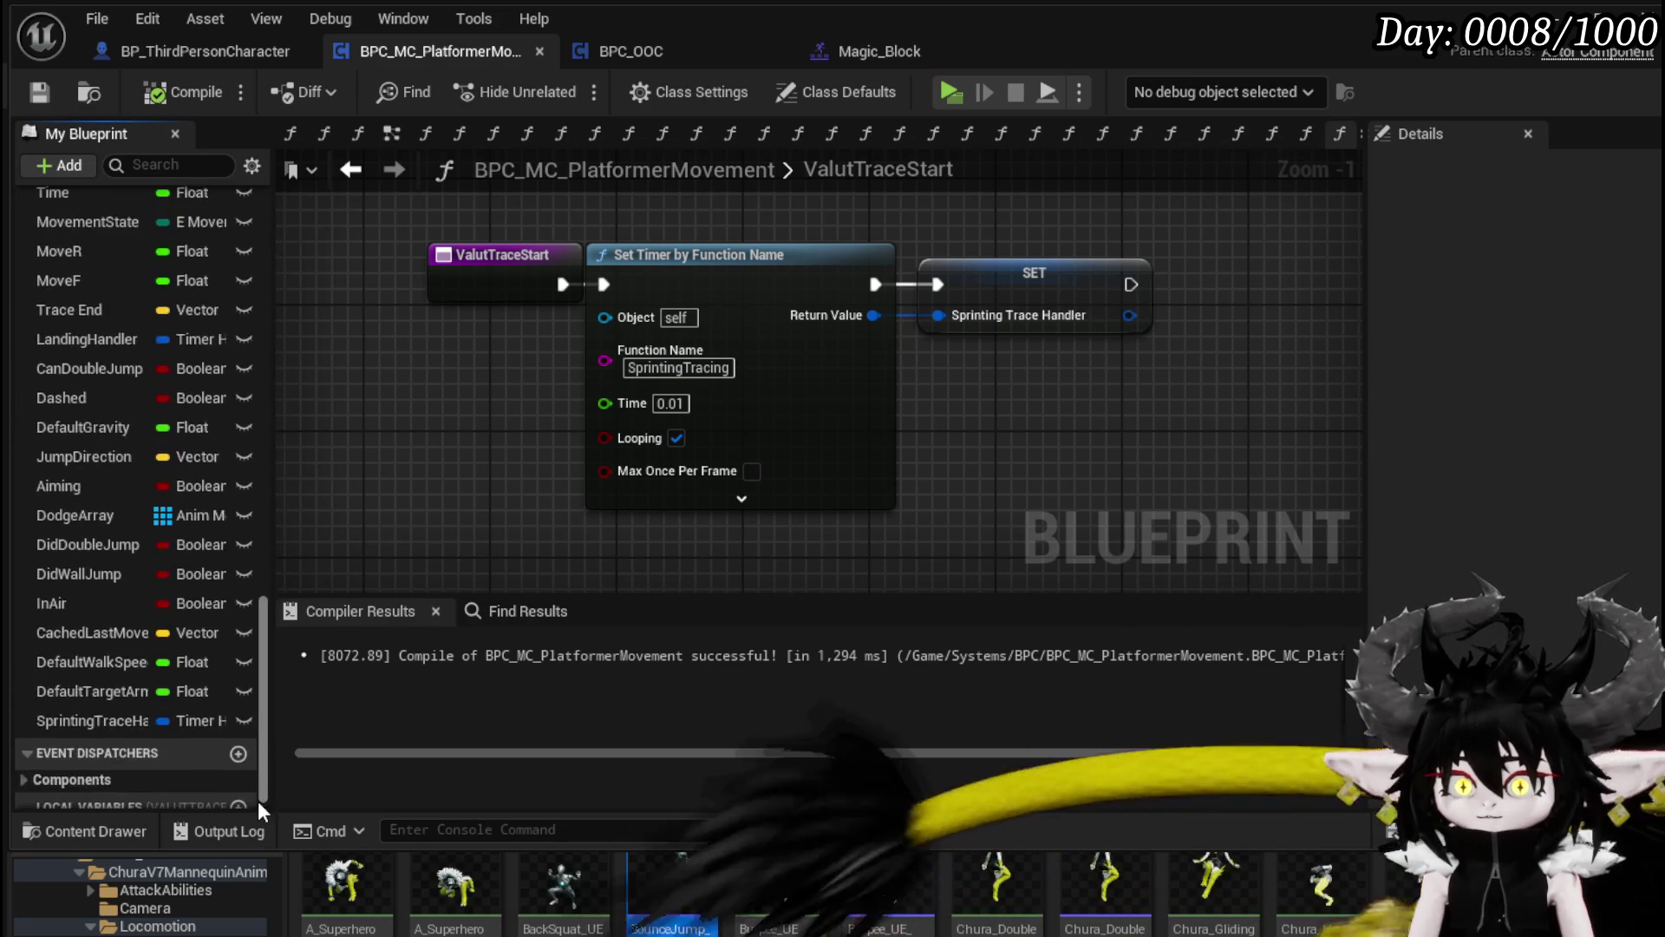
scroll(173, 694, "up", 10)
double_click(130, 593)
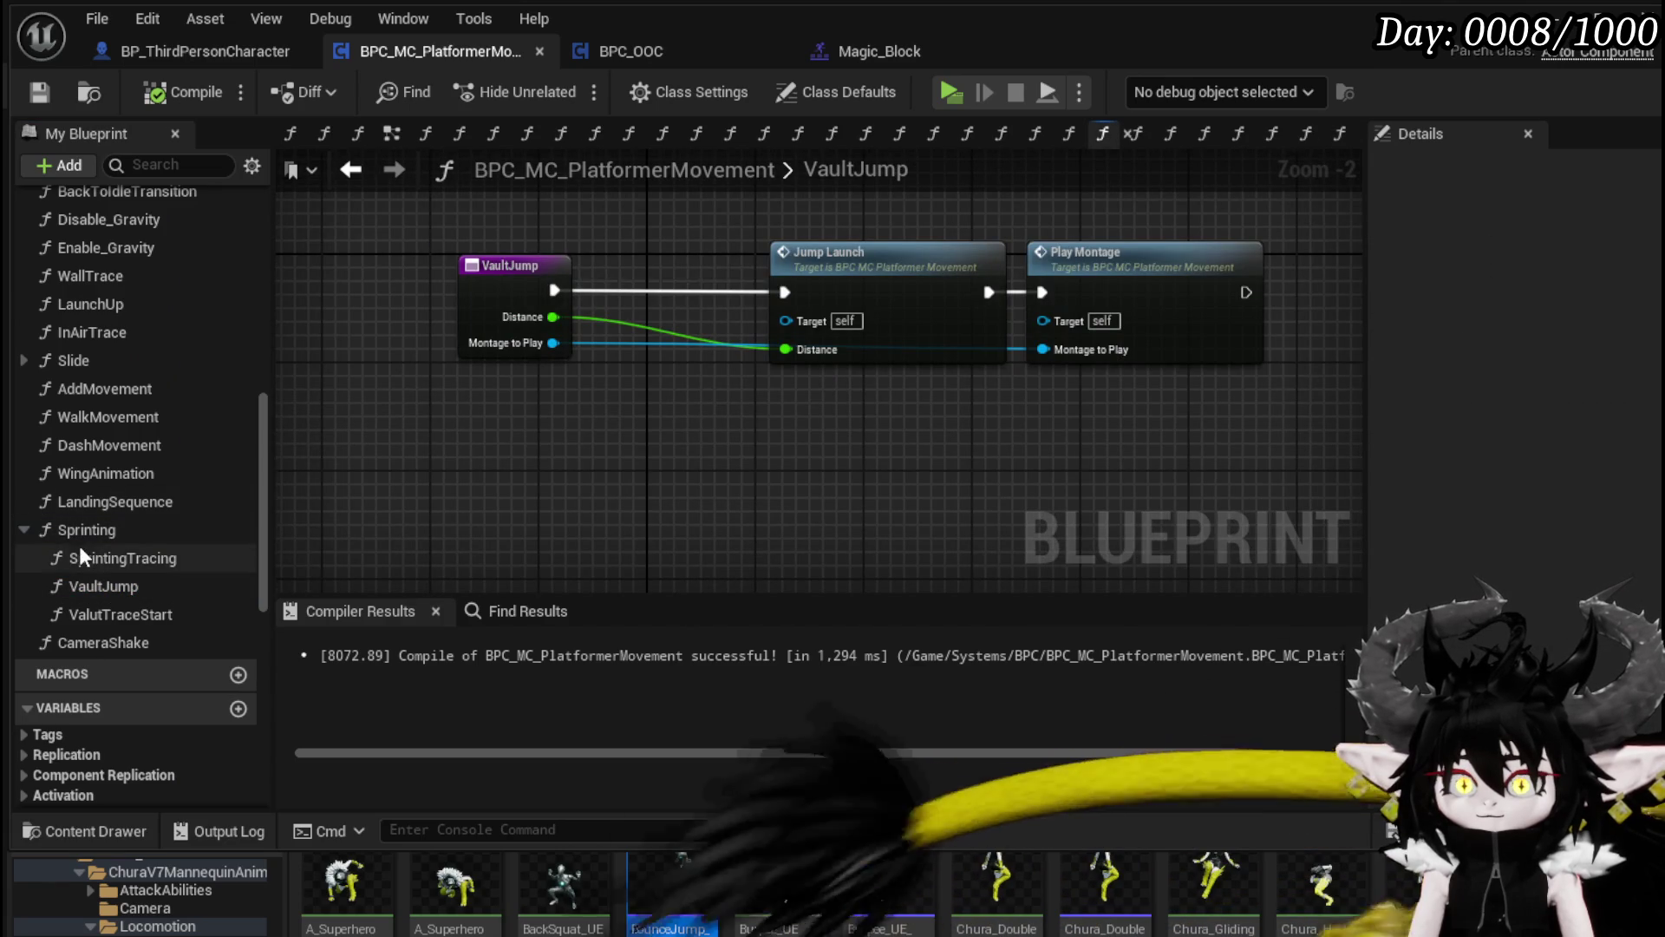
double_click(134, 555)
mouse_move(807, 447)
left_mouse_down()
mouse_move(743, 509)
mouse_move(793, 413)
mouse_move(788, 468)
mouse_move(558, 465)
mouse_move(613, 465)
mouse_move(920, 371)
mouse_move(874, 408)
mouse_move(868, 303)
mouse_move(813, 340)
mouse_move(858, 357)
mouse_move(931, 310)
left_mouse_up()
left_click(855, 367)
double_click(930, 309)
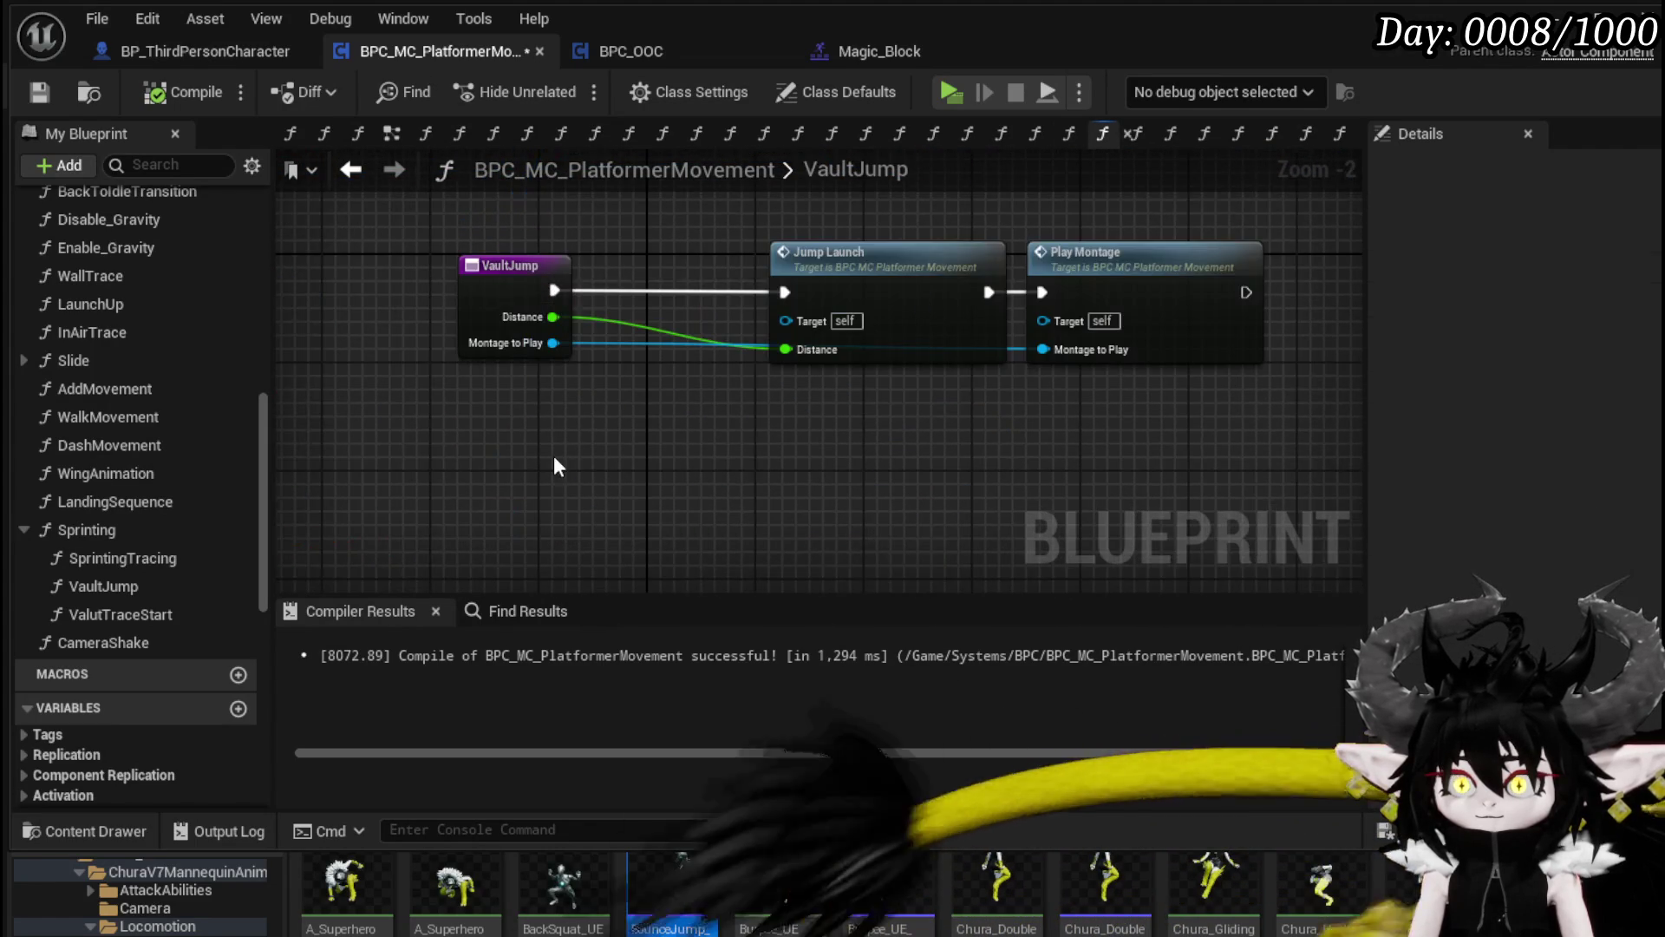
scroll(546, 439, "up", 2)
scroll(160, 554, "down", 8)
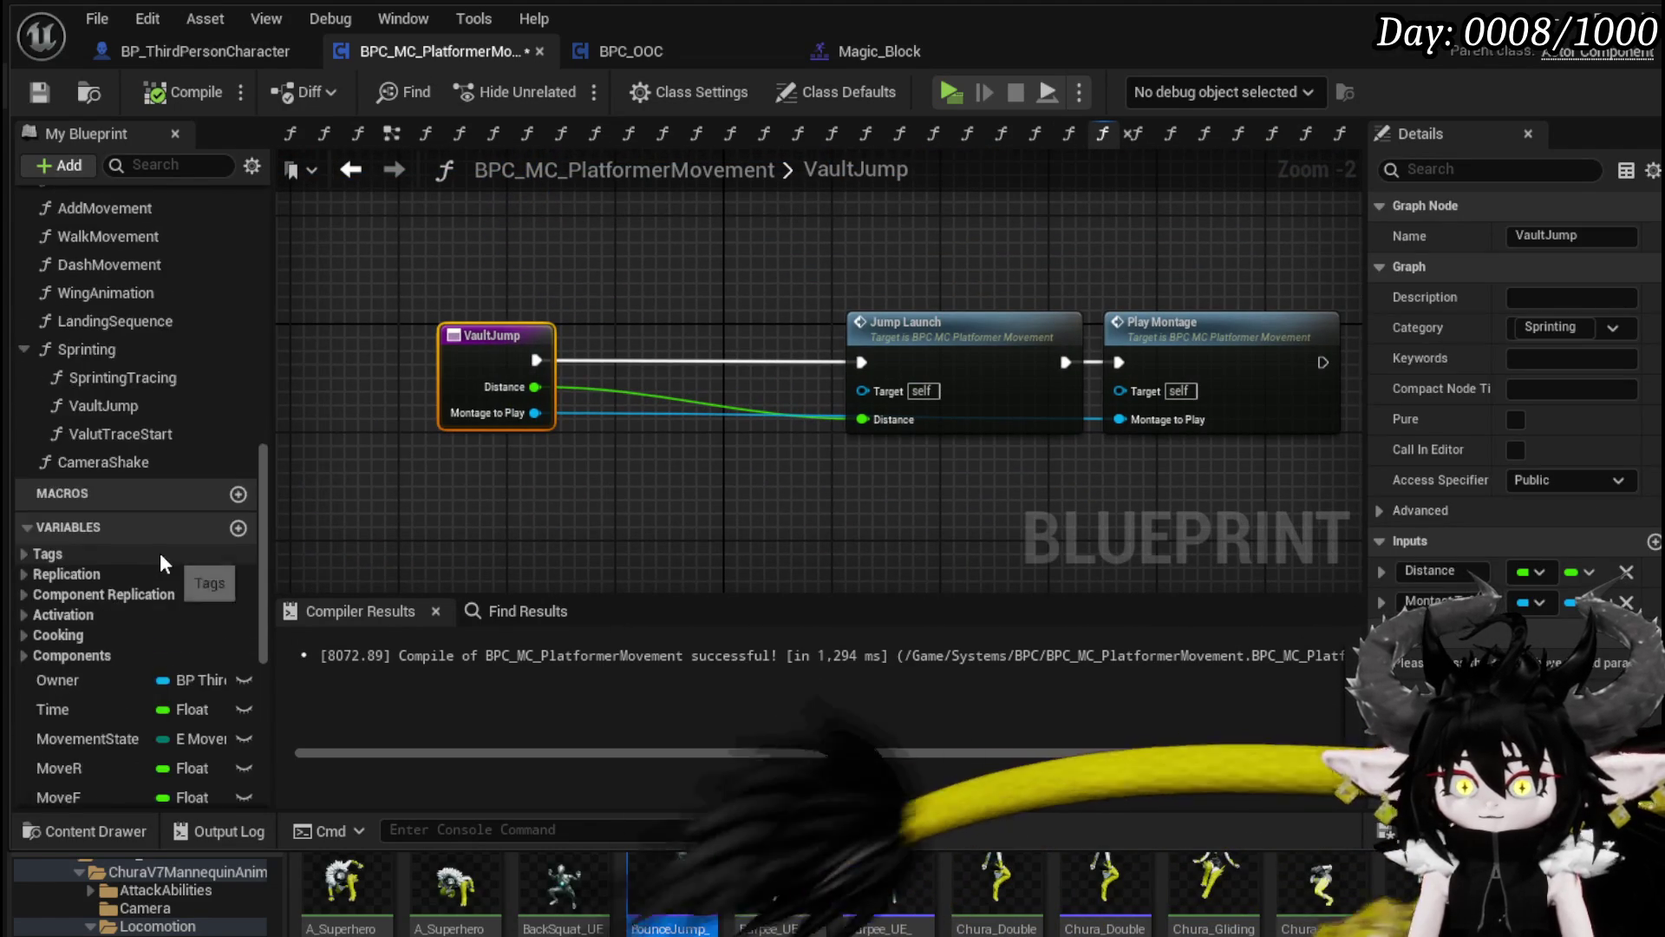
mouse_move(57, 498)
left_mouse_down()
mouse_move(633, 268)
mouse_move(444, 254)
mouse_move(602, 252)
left_mouse_up()
Step: Insert an unchecked Set In Animation on Owner between VaultJump and Jump Launch, then compile
left_click(468, 275)
type("in")
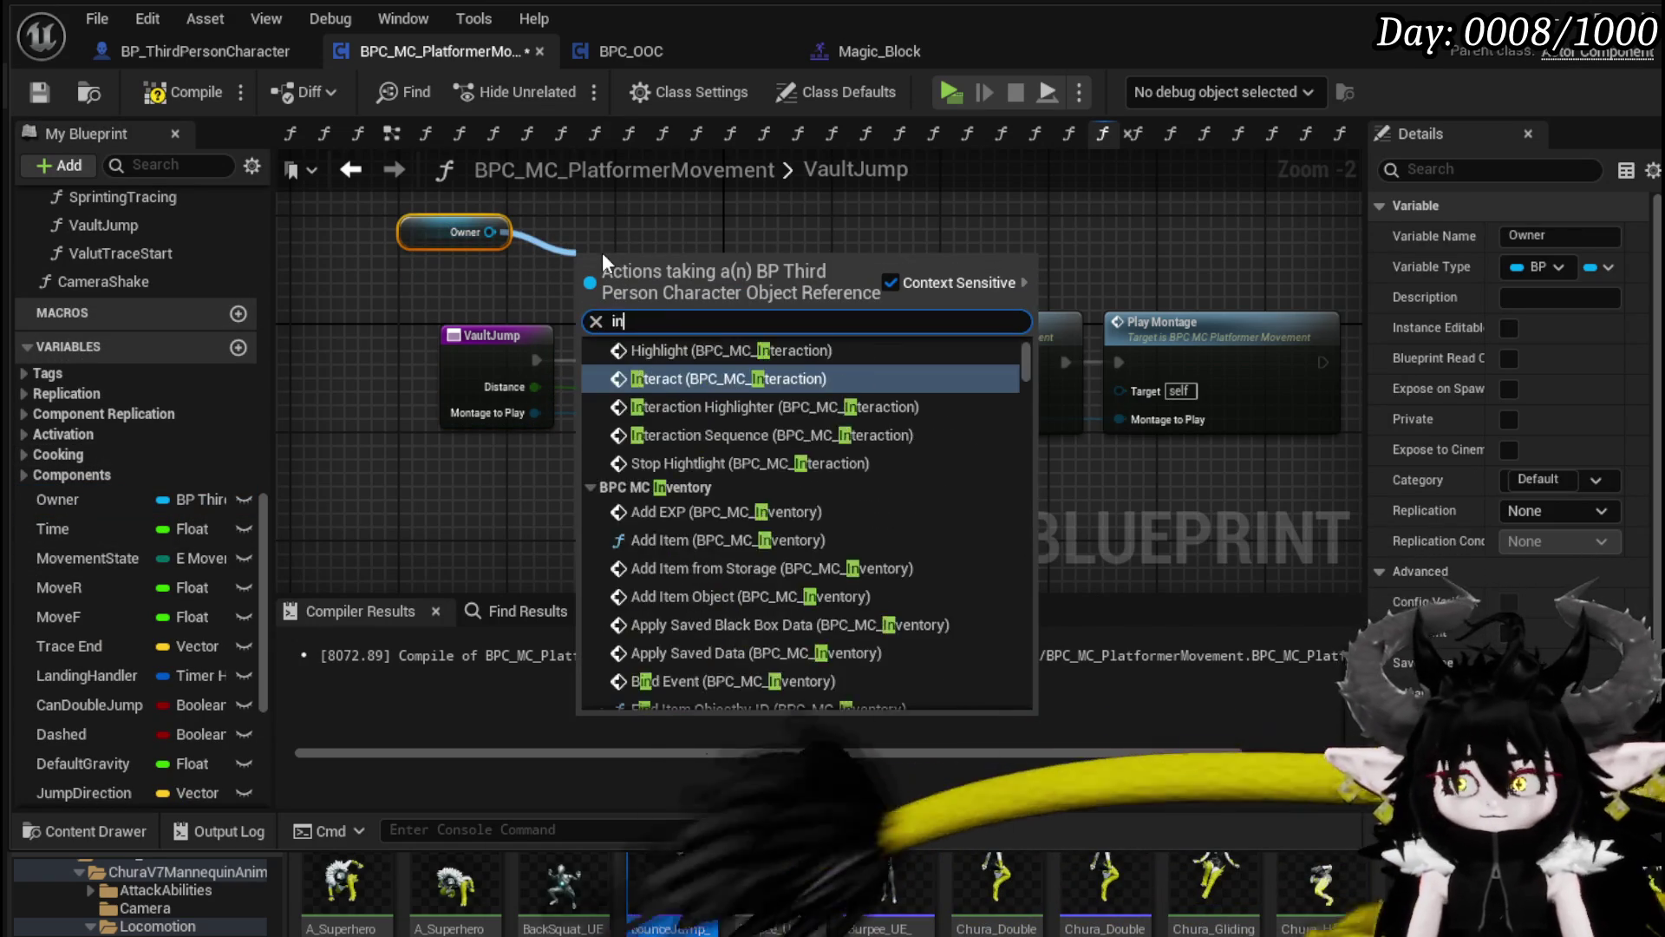
type(" animation")
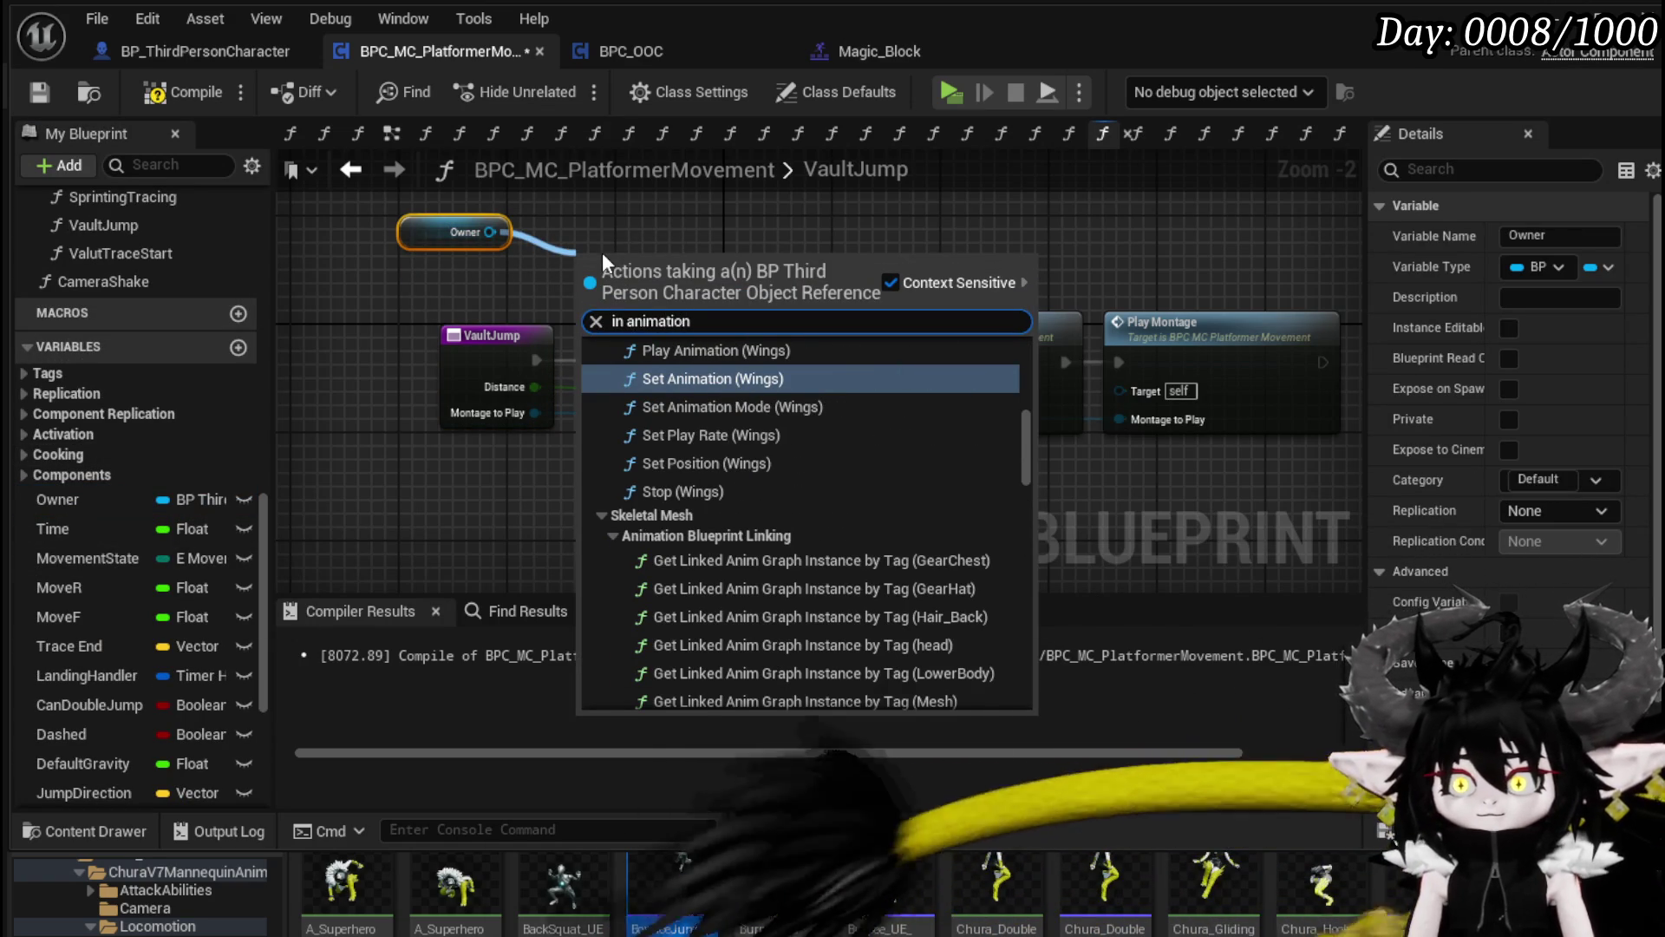
left_click_drag(1030, 427, 1012, 689)
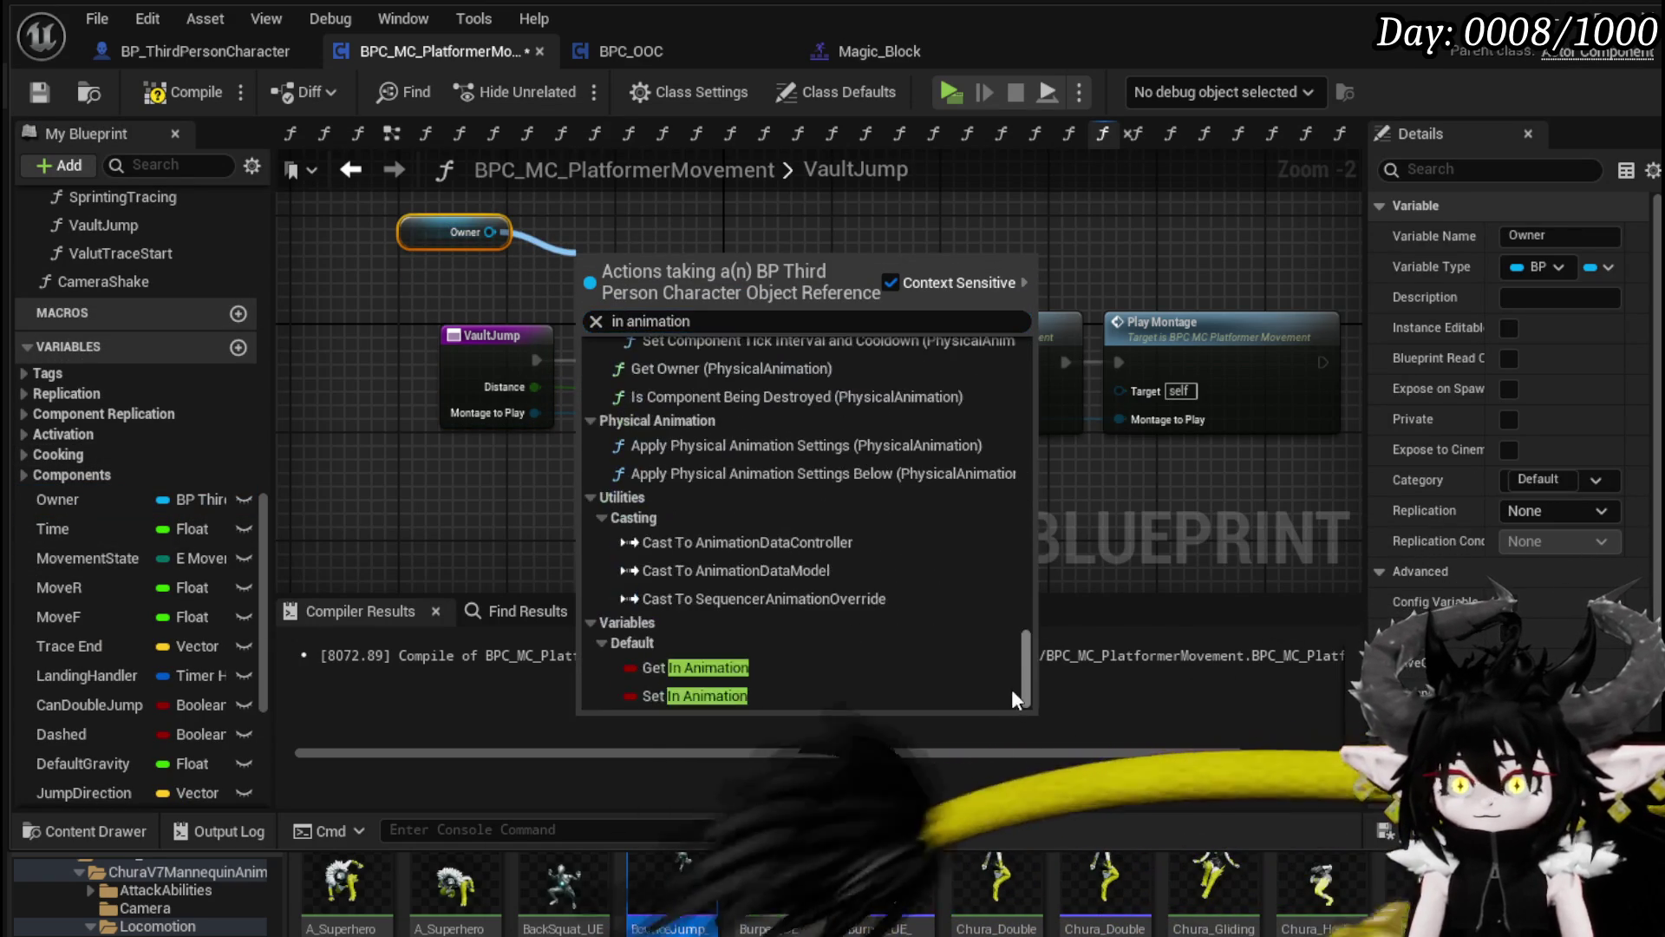
left_click(727, 678)
mouse_move(635, 248)
left_mouse_down()
mouse_move(688, 383)
mouse_move(689, 367)
left_mouse_up()
mouse_move(539, 360)
left_mouse_down()
mouse_move(836, 358)
mouse_move(752, 298)
left_mouse_up()
left_click(753, 298)
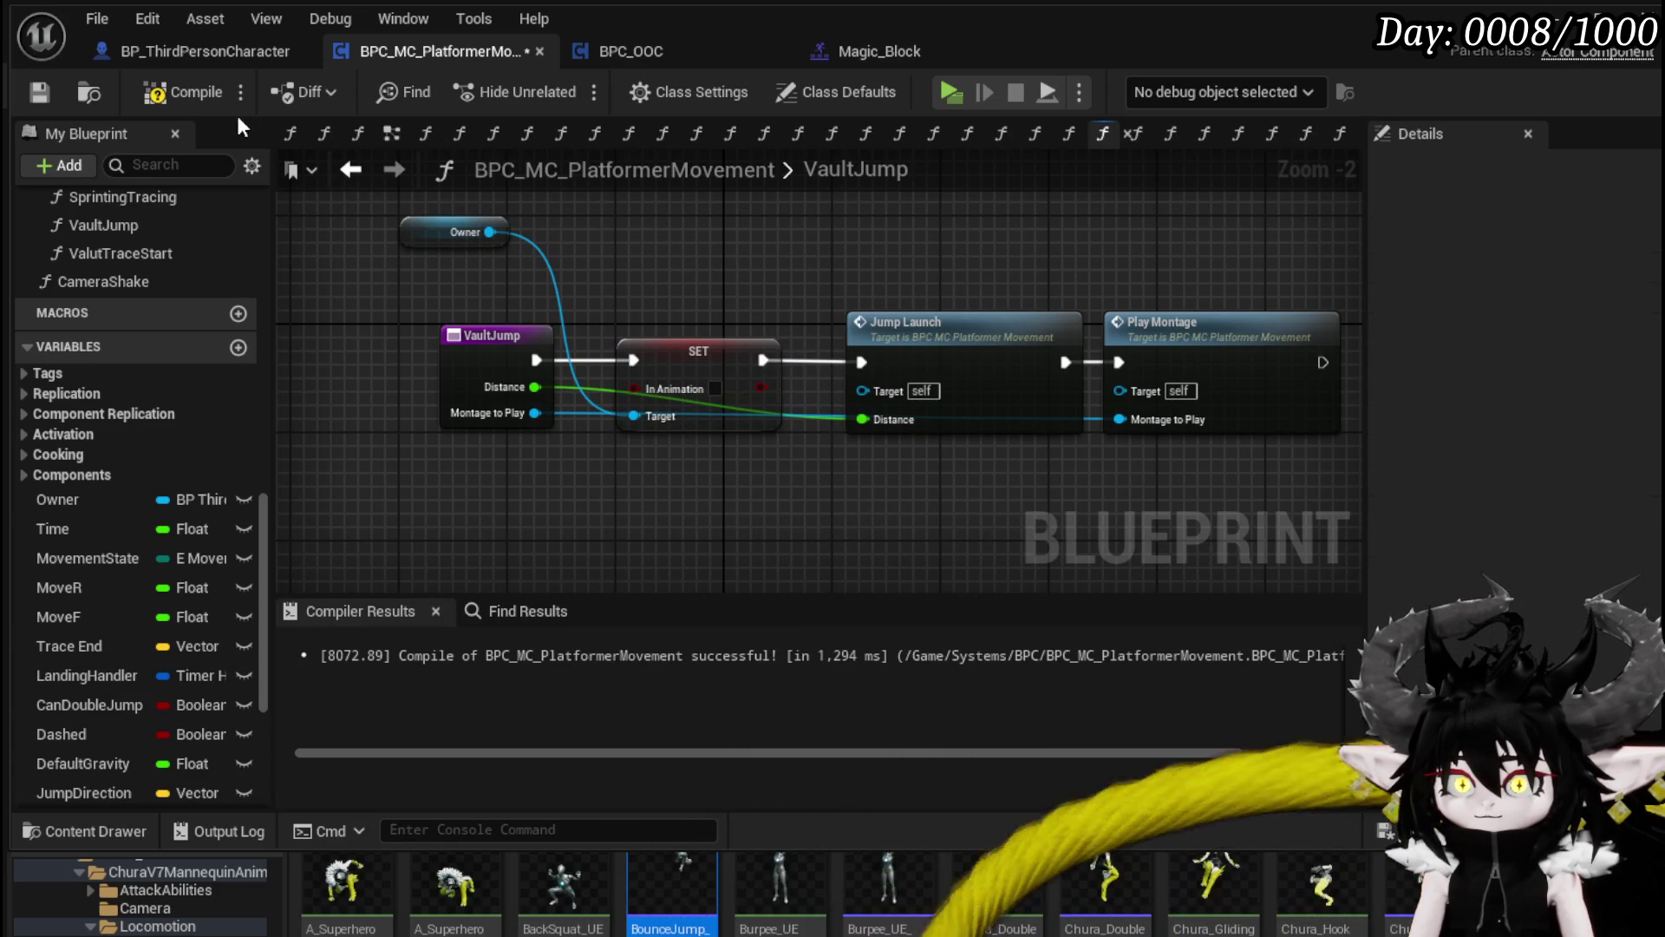
left_click(182, 92)
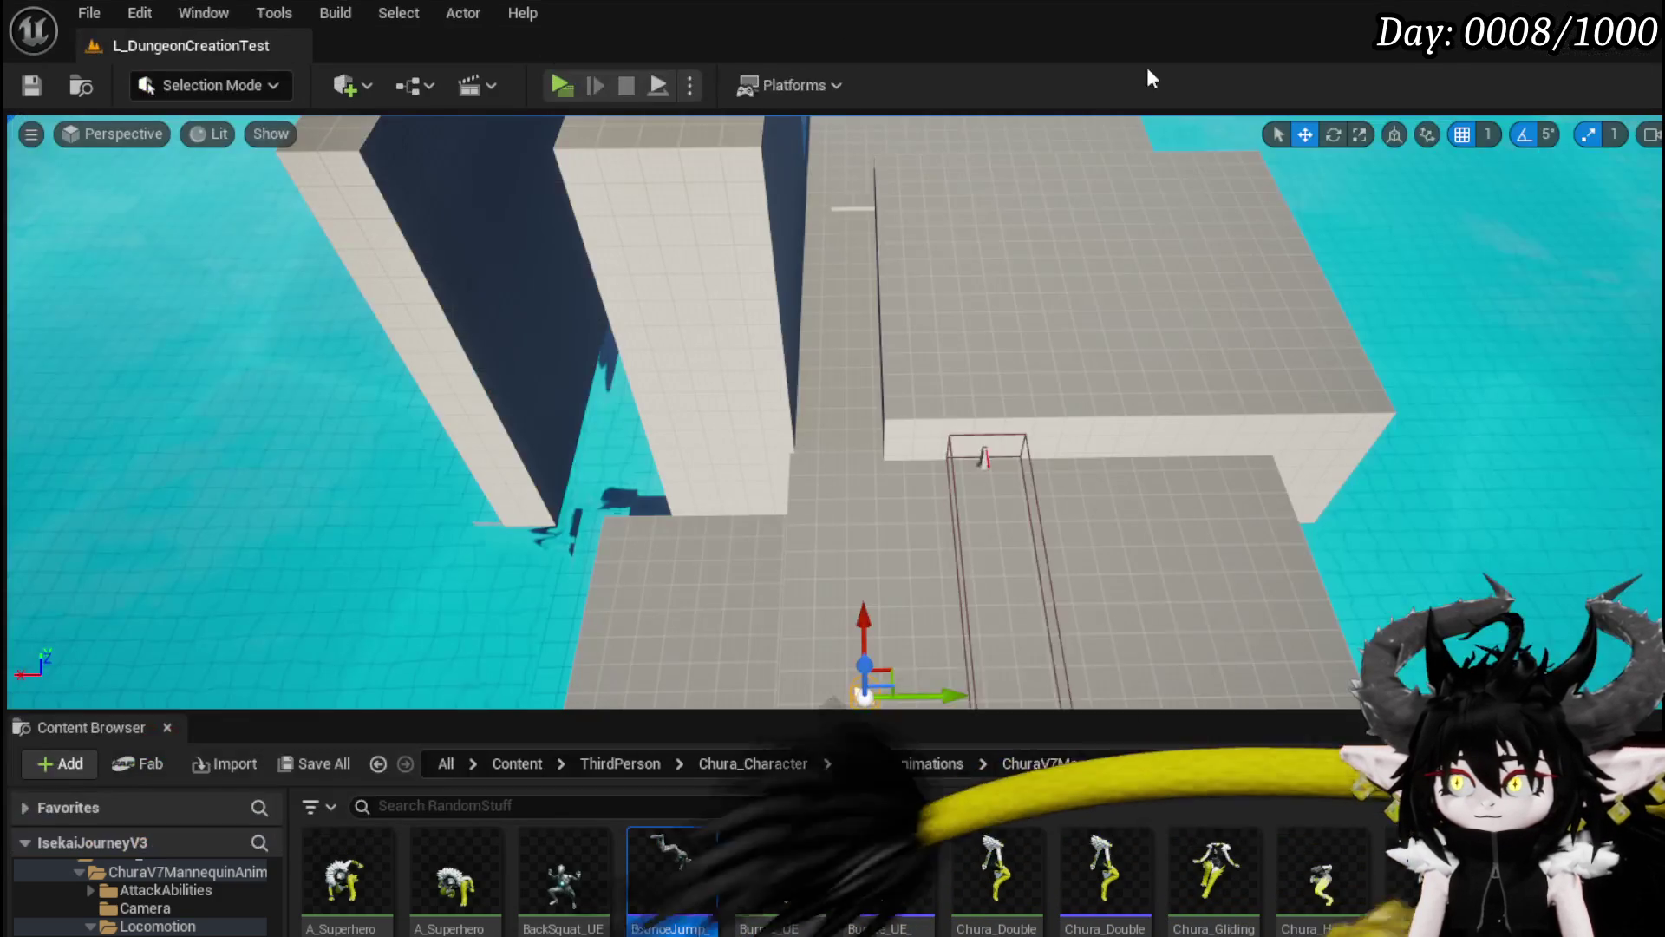
Step: Play-test repeated dashes along the ramp toward the blocks, then return to BPC_MC_PlatformerMovement
left_click(541, 77)
key("w")
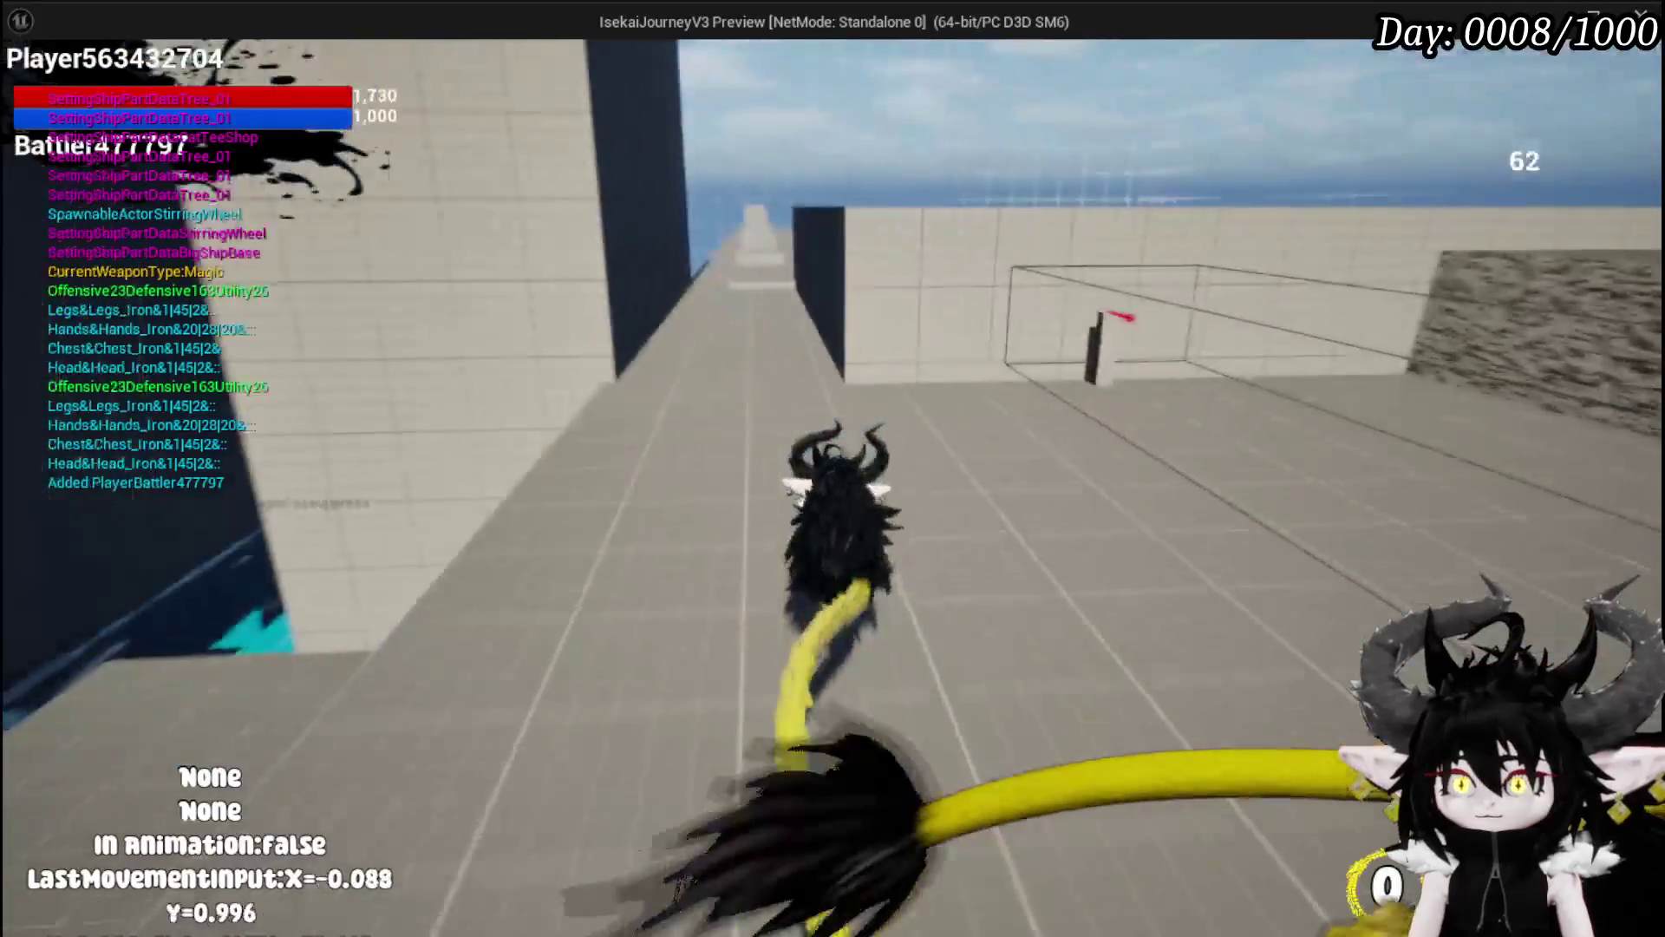
key("shift")
key("w")
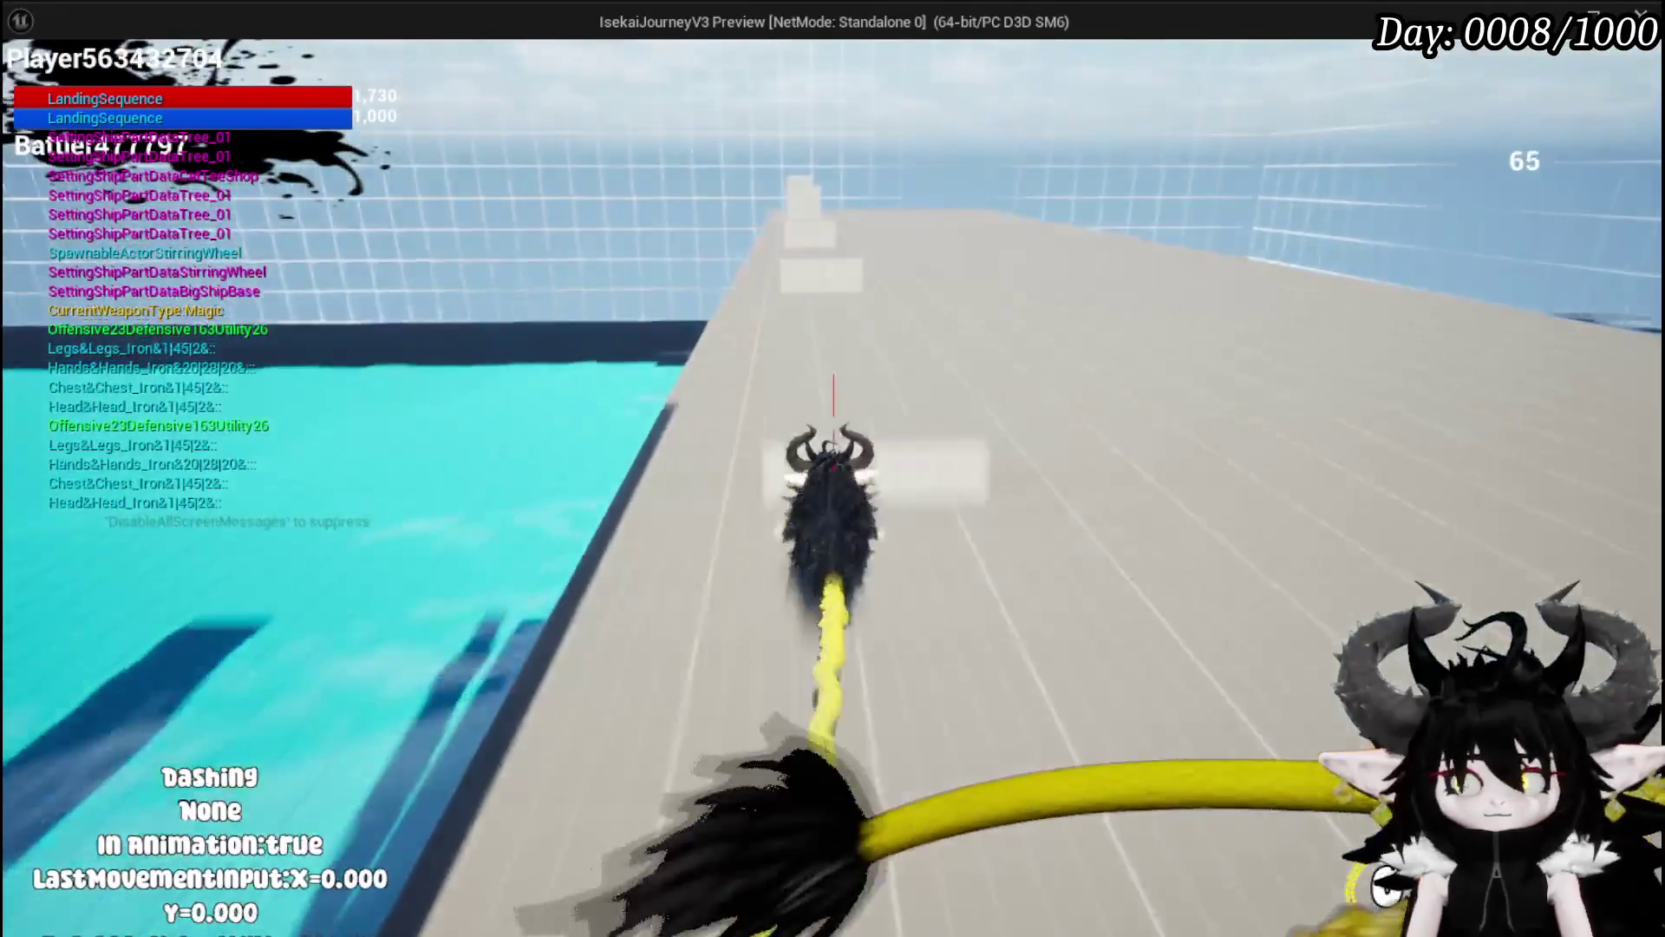
key("shift")
key("shift")
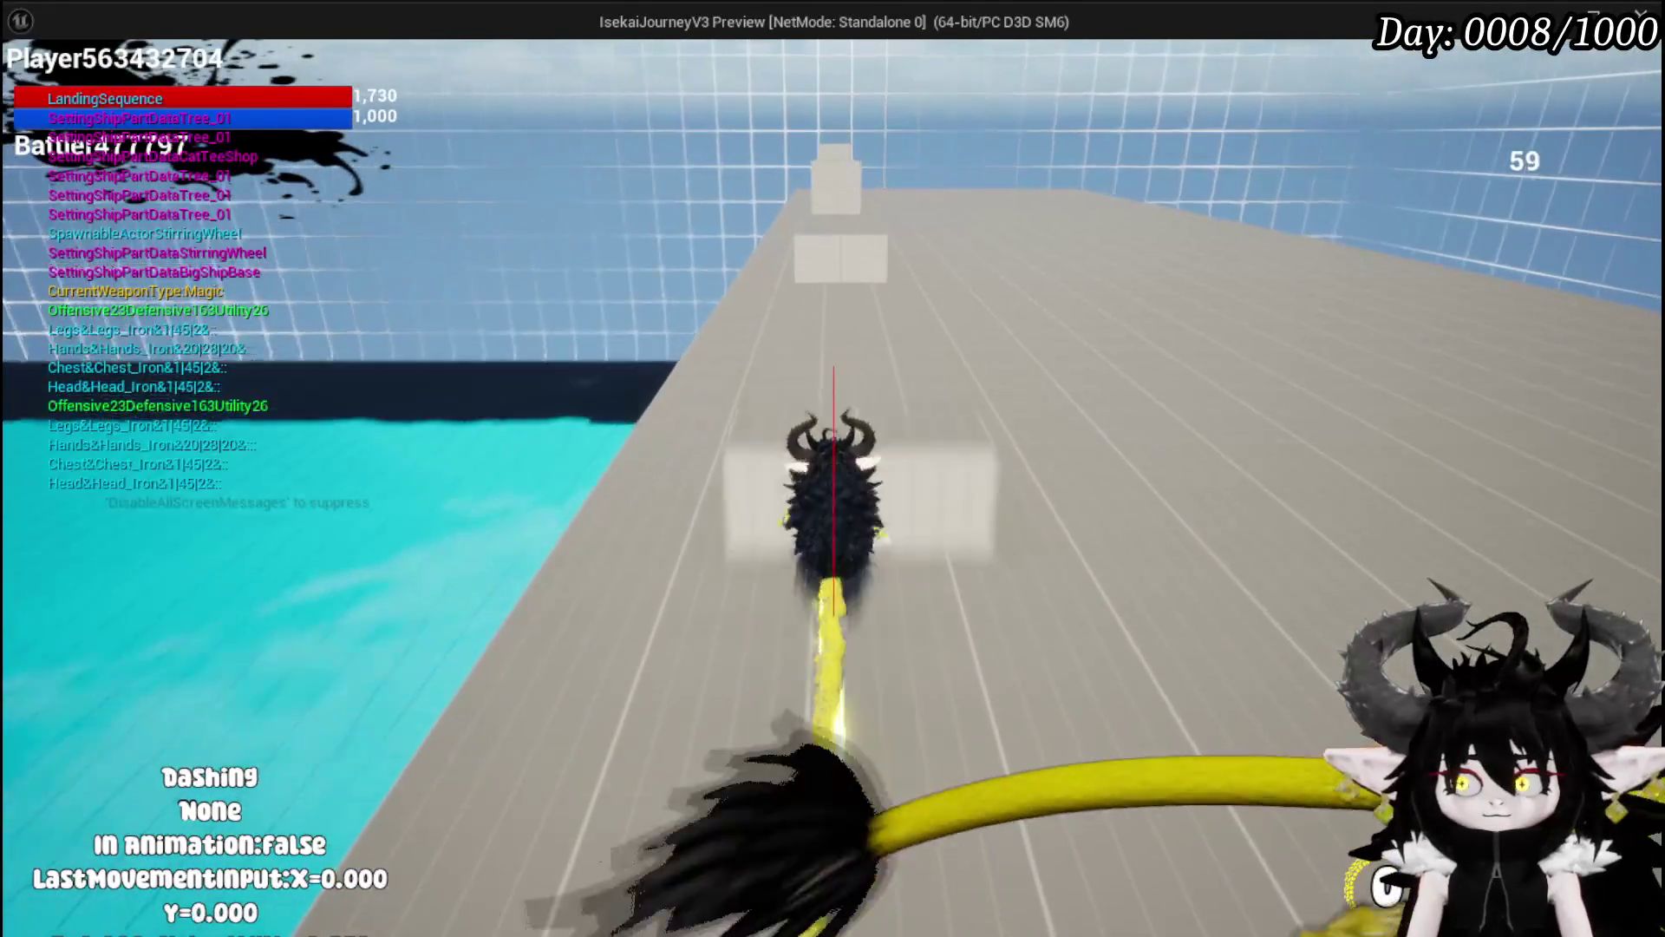
key("shift")
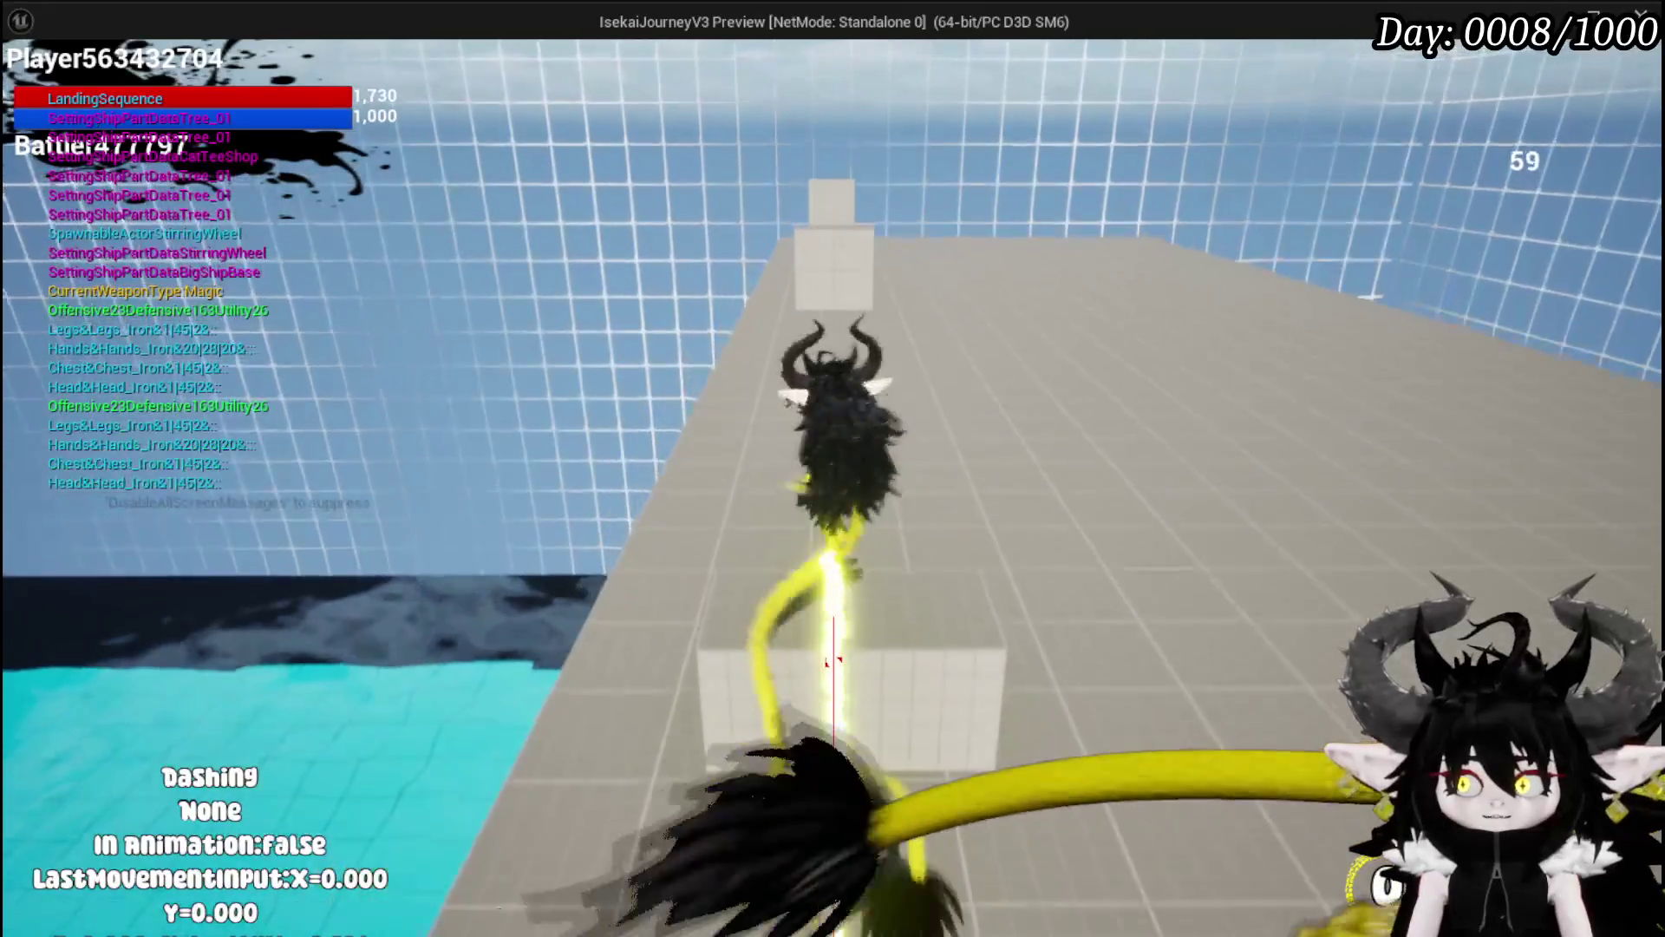
key("Escape")
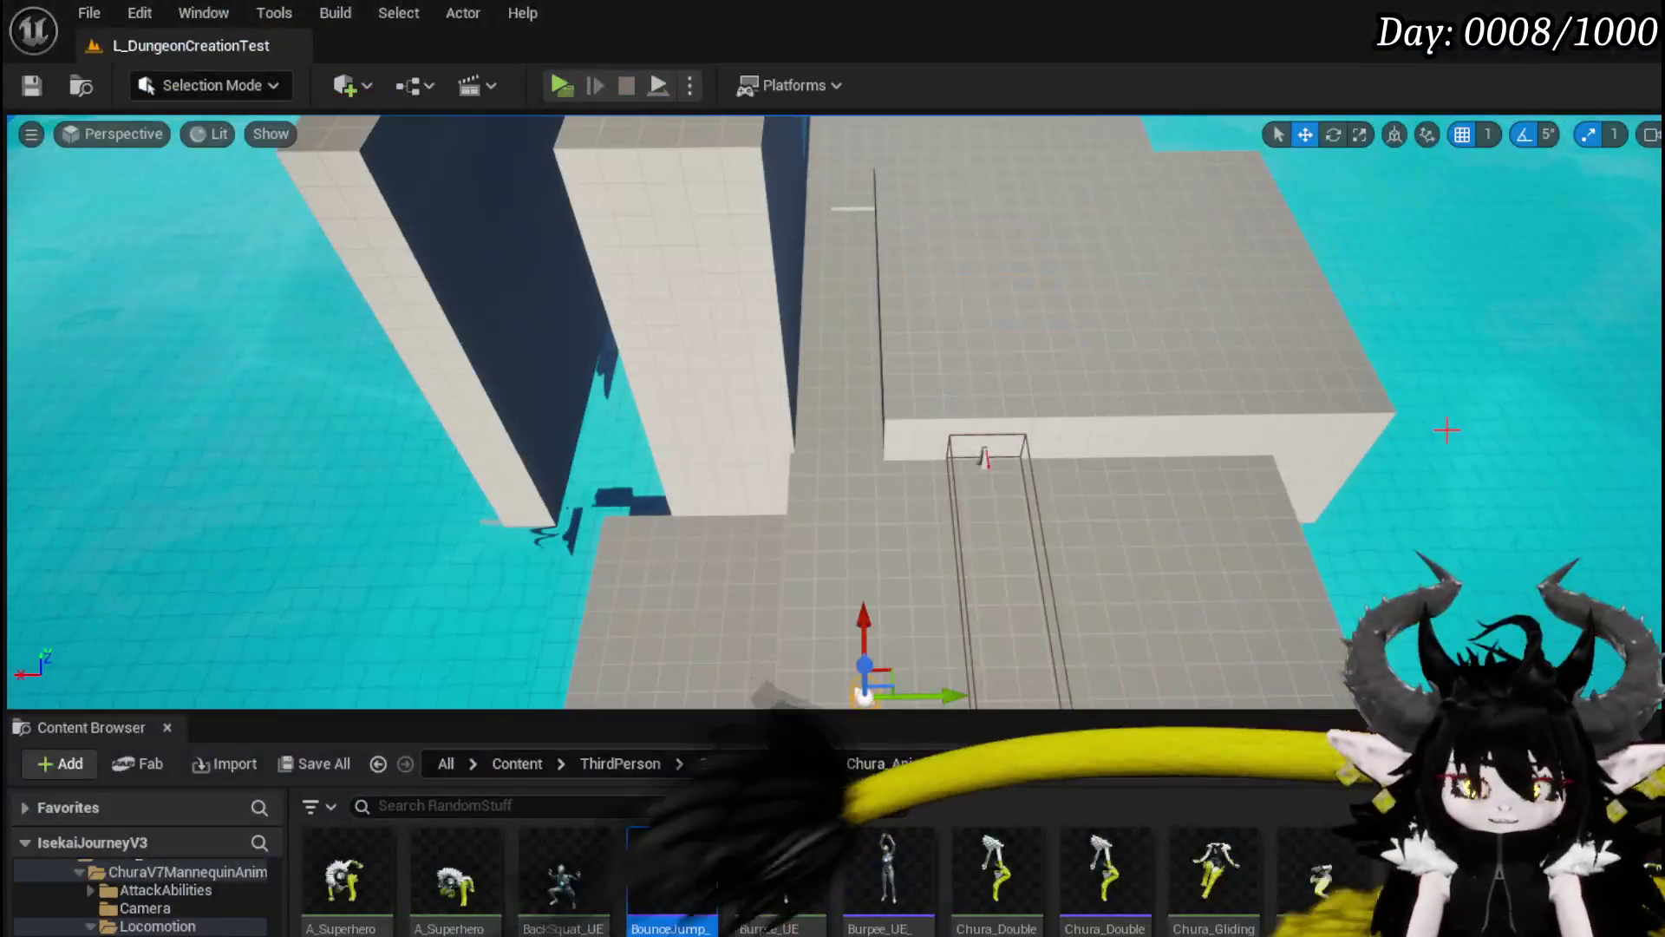
key("alt+Tab")
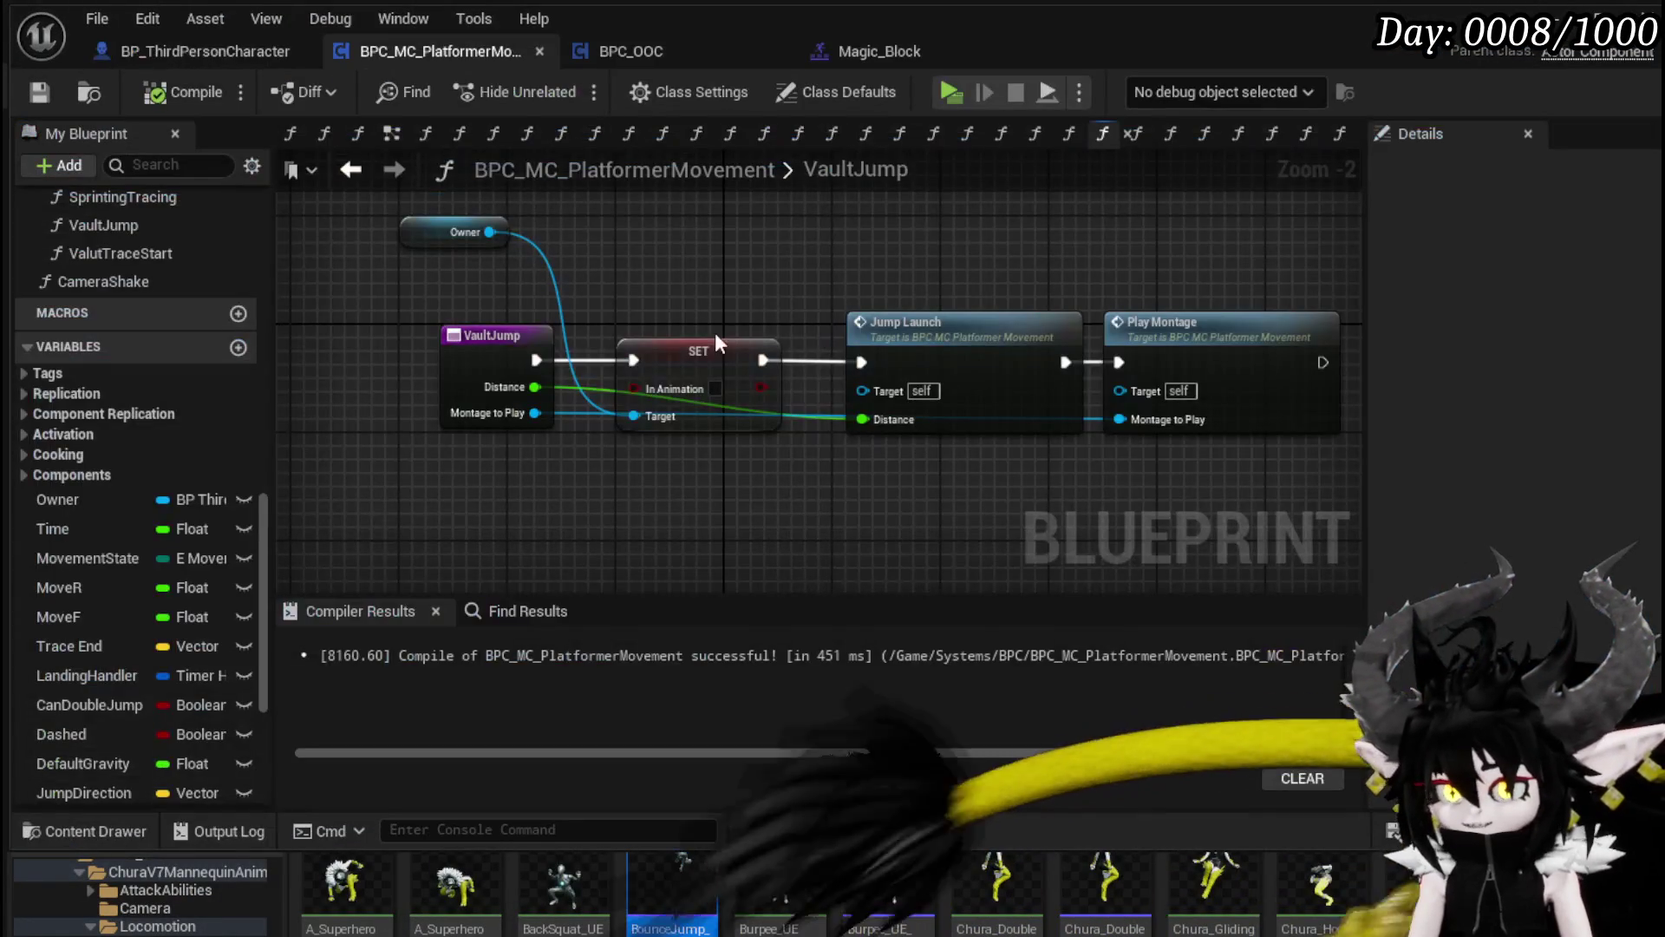
Step: Wire VaultJump straight into Jump Launch, delete the SET In Animation node, then compile and save
left_click_drag(554, 359, 857, 362)
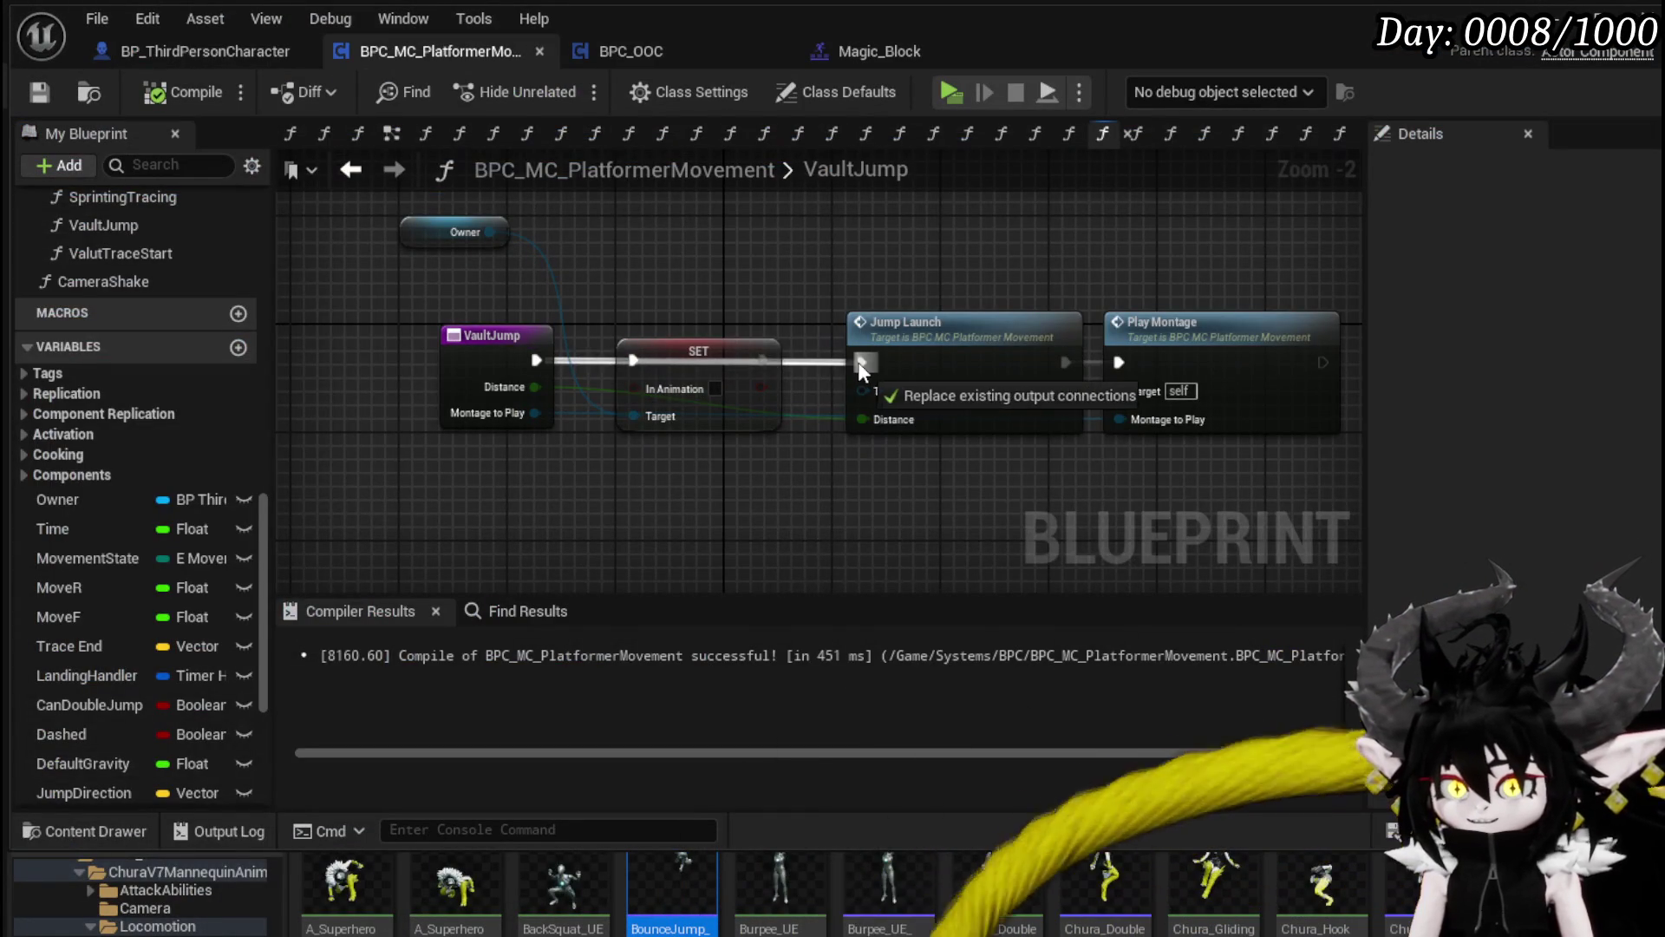
left_click(769, 390)
key("Delete")
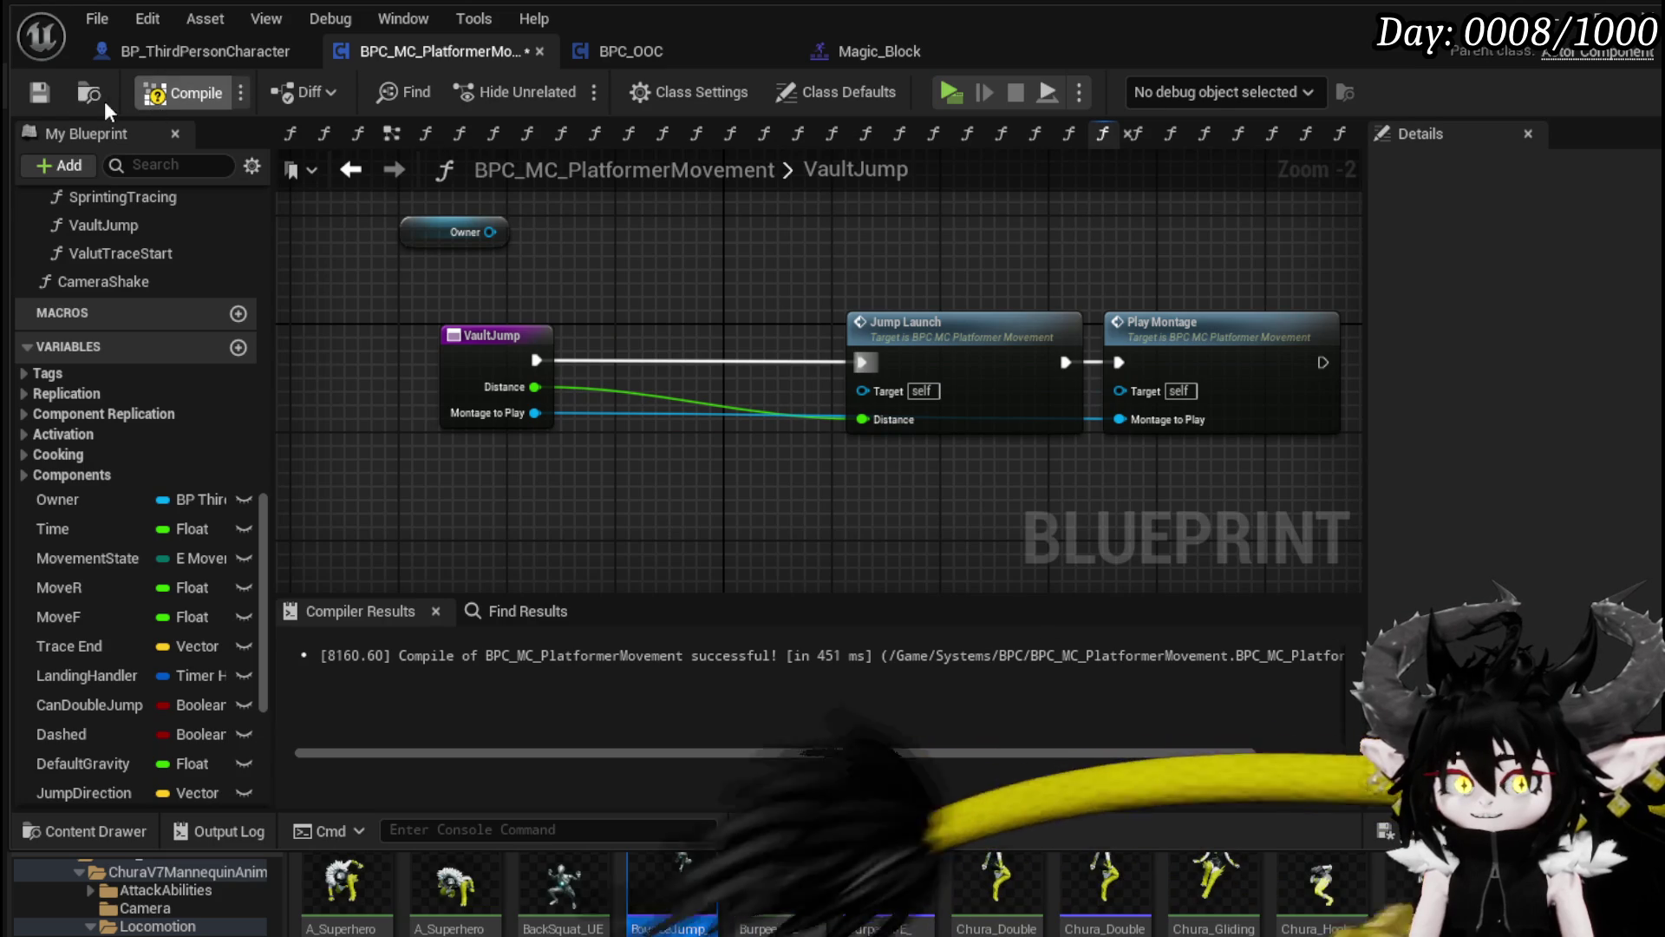
left_click(183, 93)
left_click(40, 93)
Step: In the JumpLaunch function, feed Get Actor Forward Vector into the multiply node and compile
left_click_drag(542, 299, 343, 299)
left_click_drag(833, 299, 742, 299)
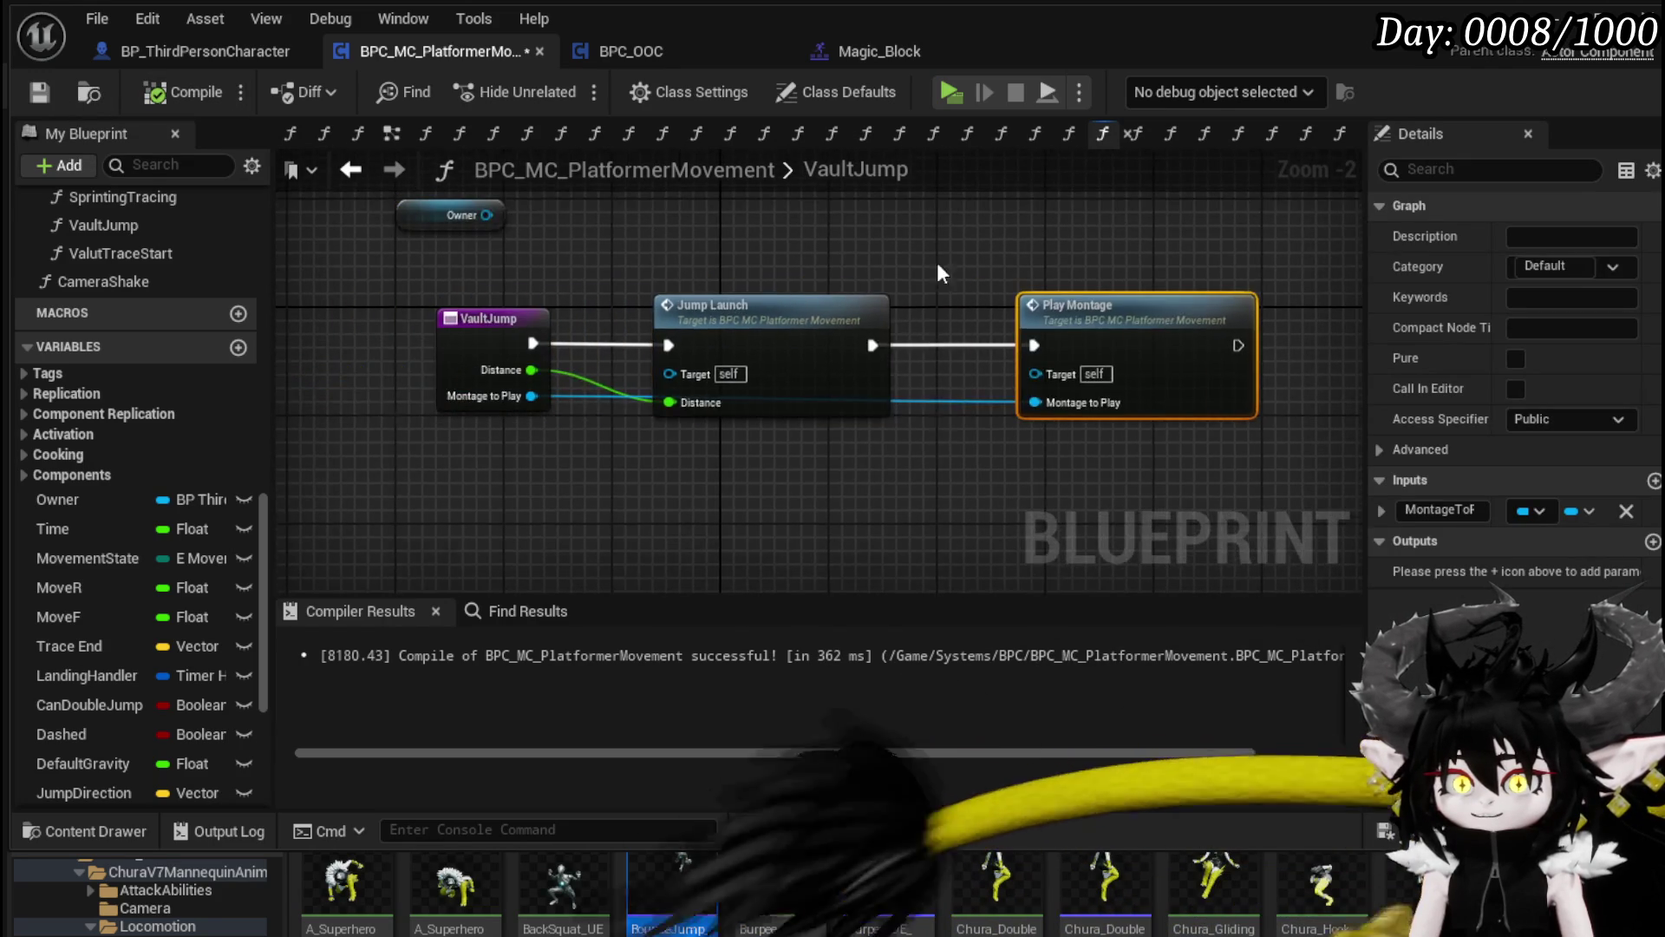
double_click(711, 305)
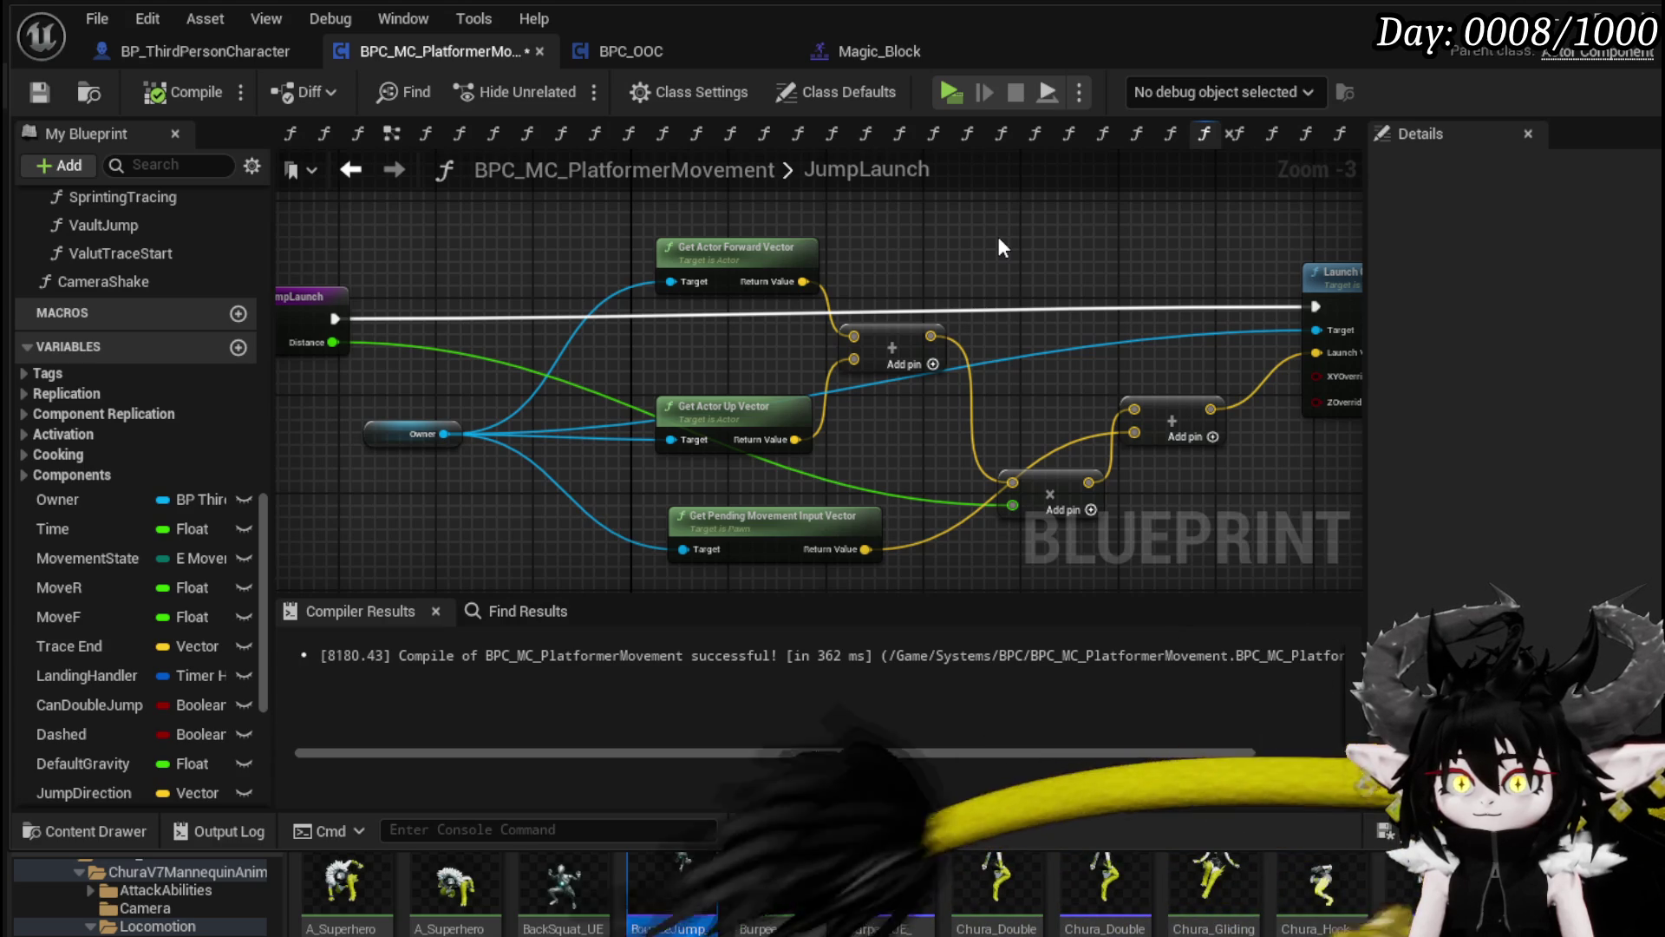
left_click_drag(999, 247, 914, 245)
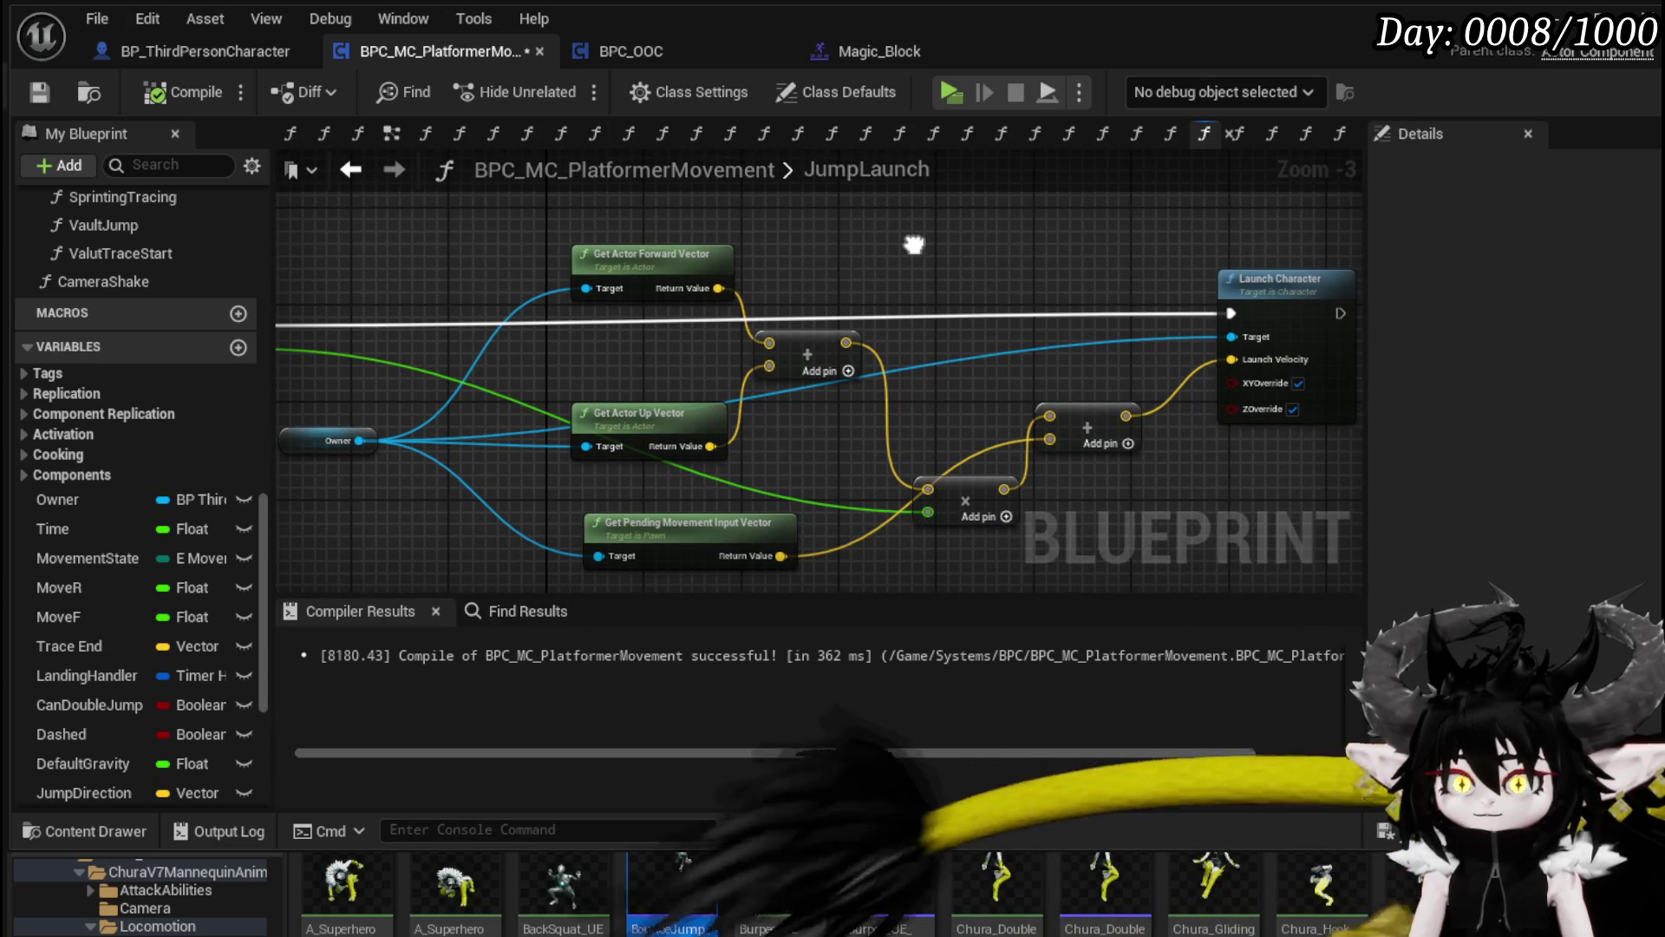
left_click_drag(730, 272, 731, 261)
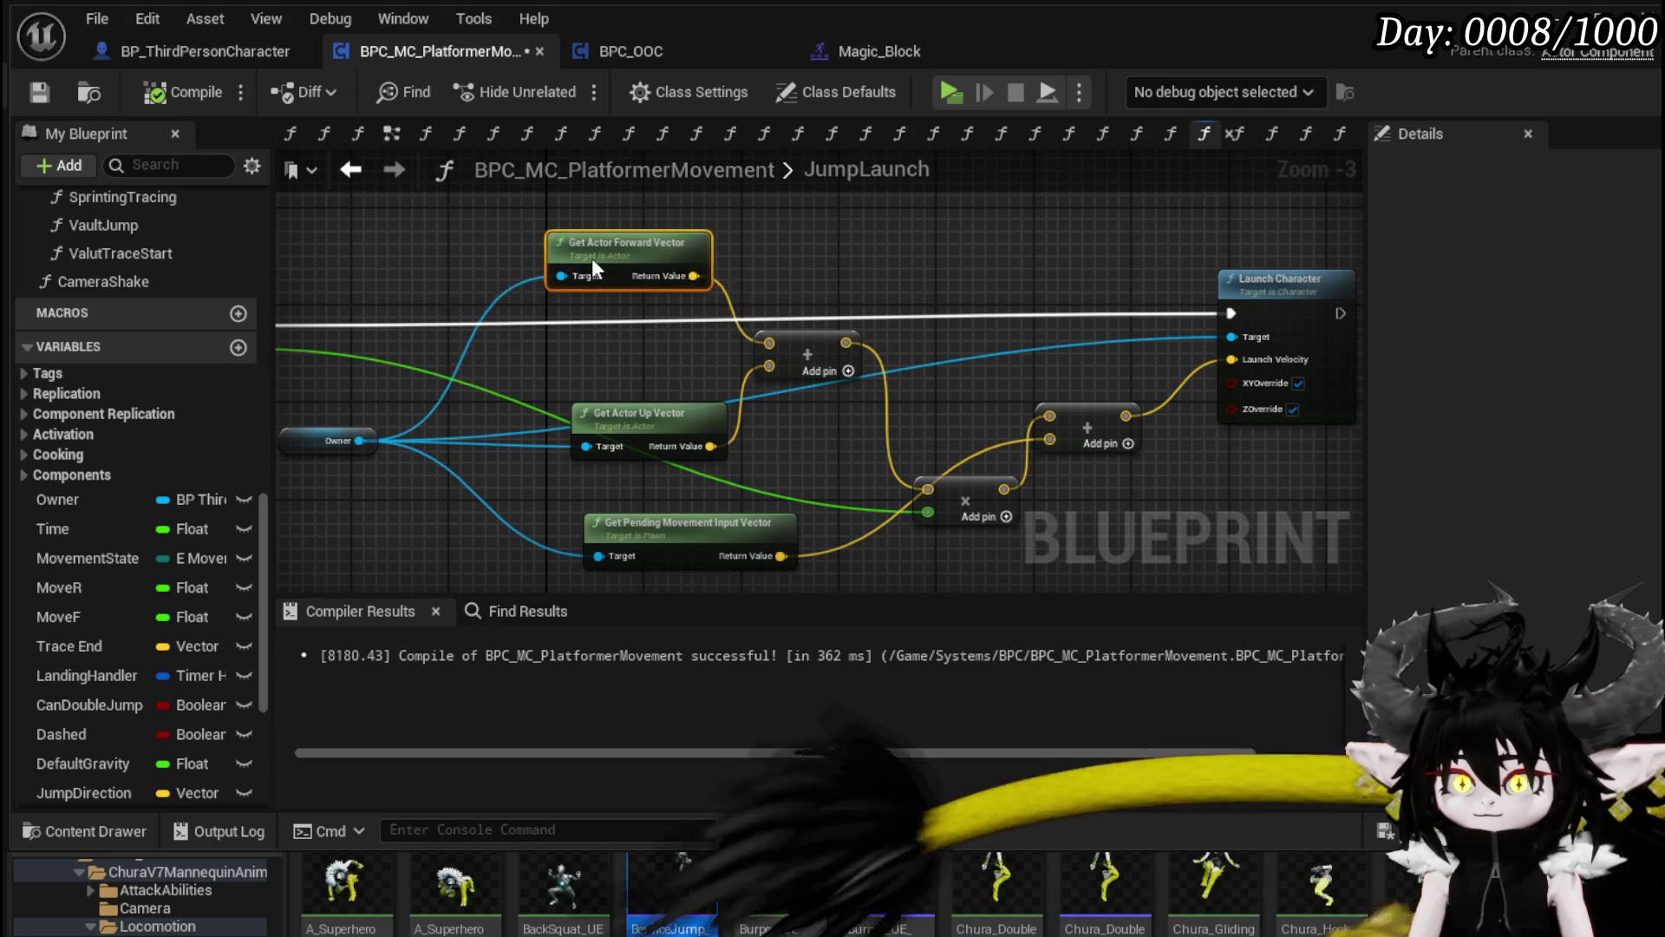
left_click_drag(609, 261, 597, 261)
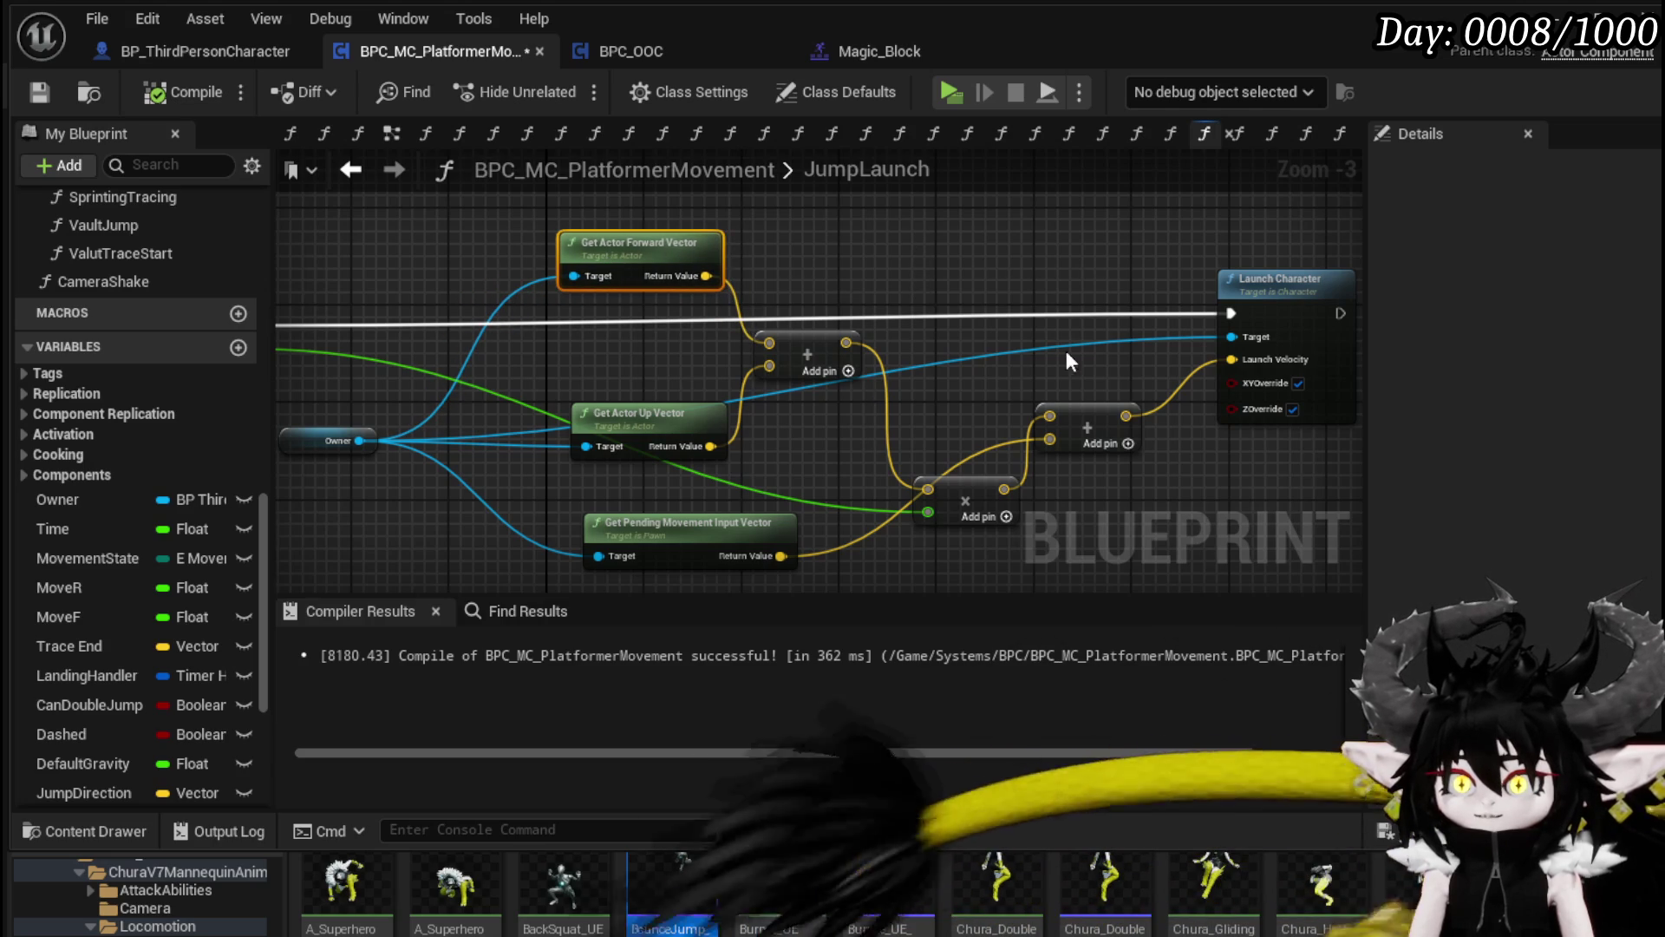
mouse_move(706, 276)
left_mouse_down()
mouse_move(1124, 436)
mouse_move(1053, 439)
left_mouse_up()
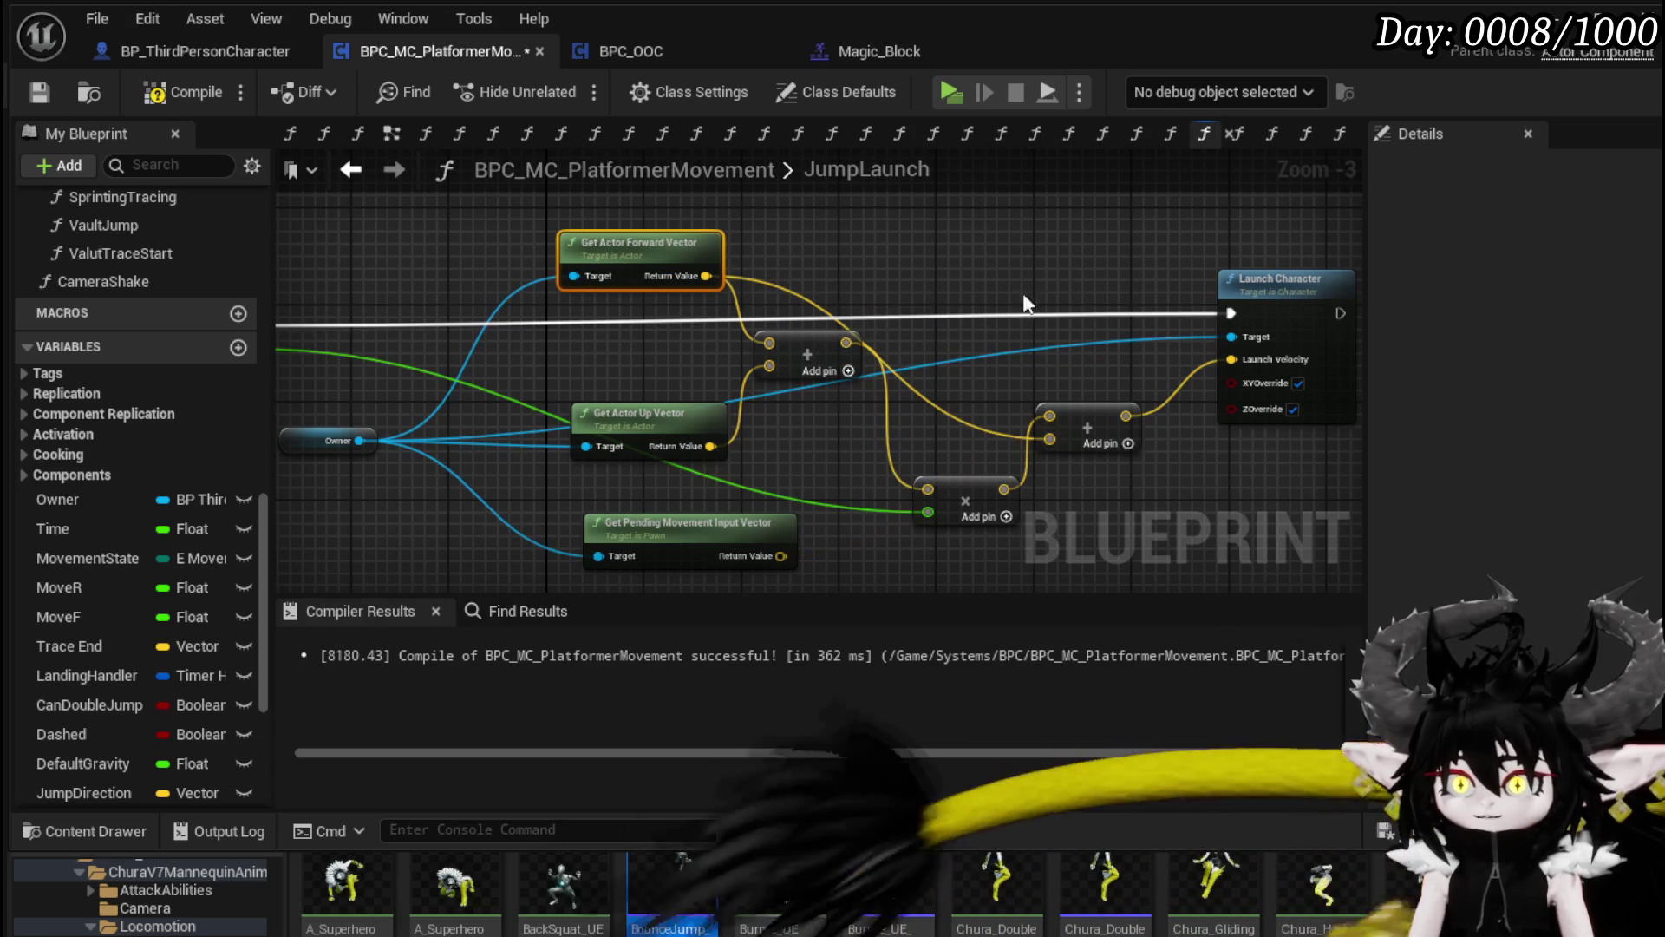
key("F7")
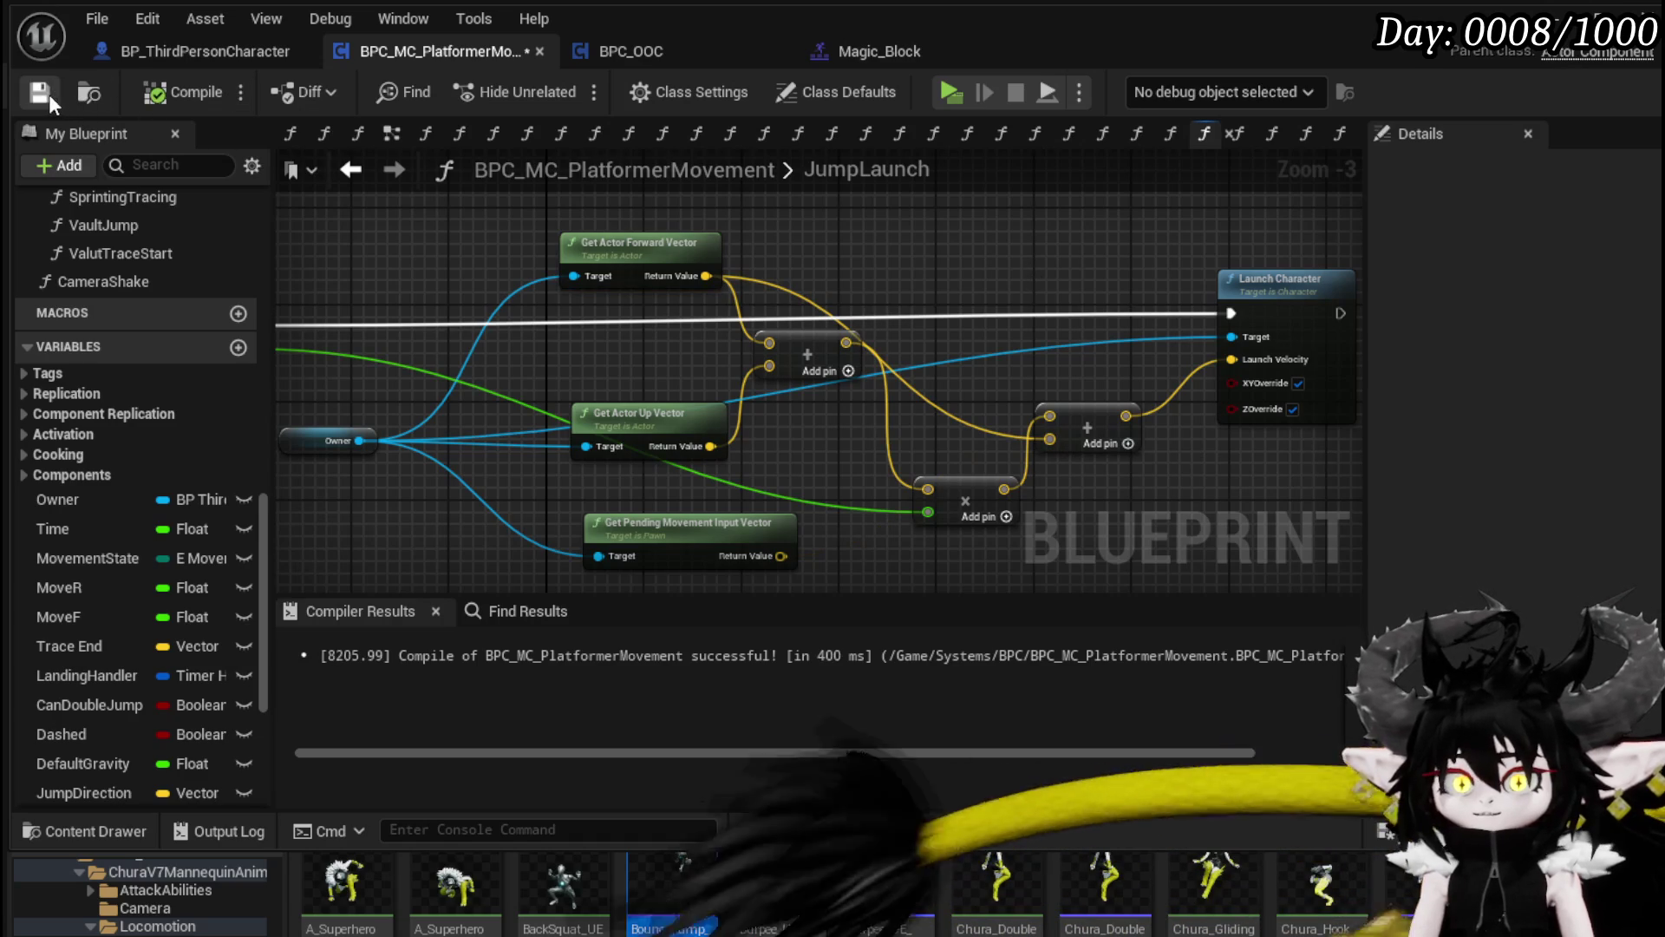
Step: Test dashing toward the wall and wall-jumping off it in a standalone preview, then stop it
key("alt+Tab")
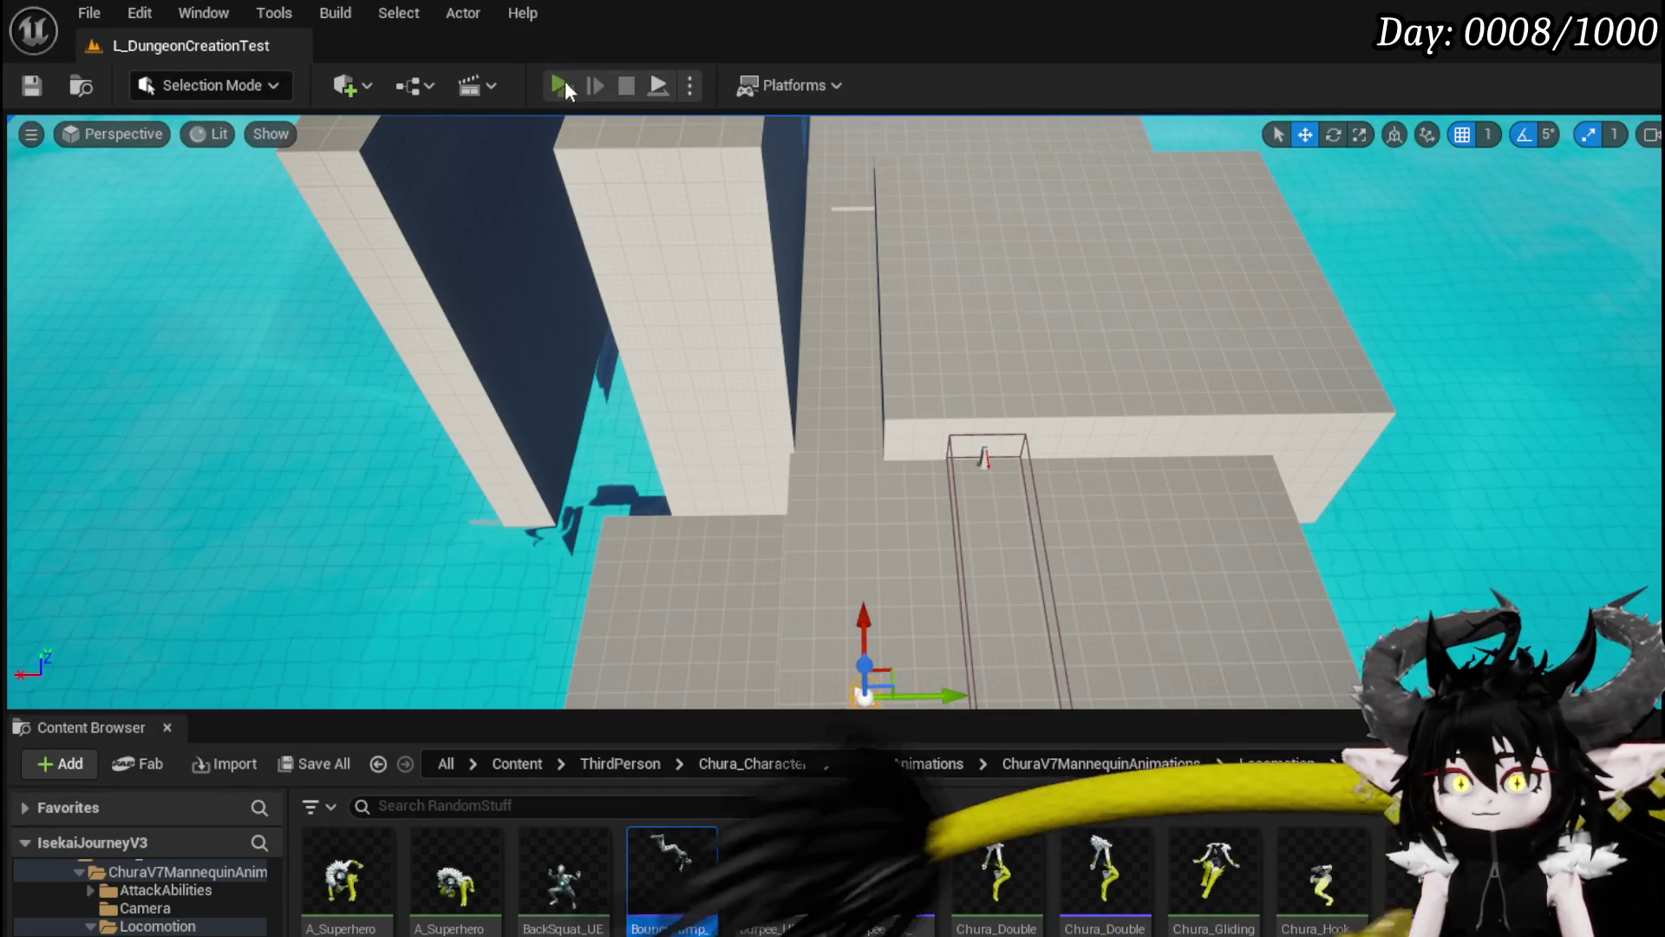
key("alt+p")
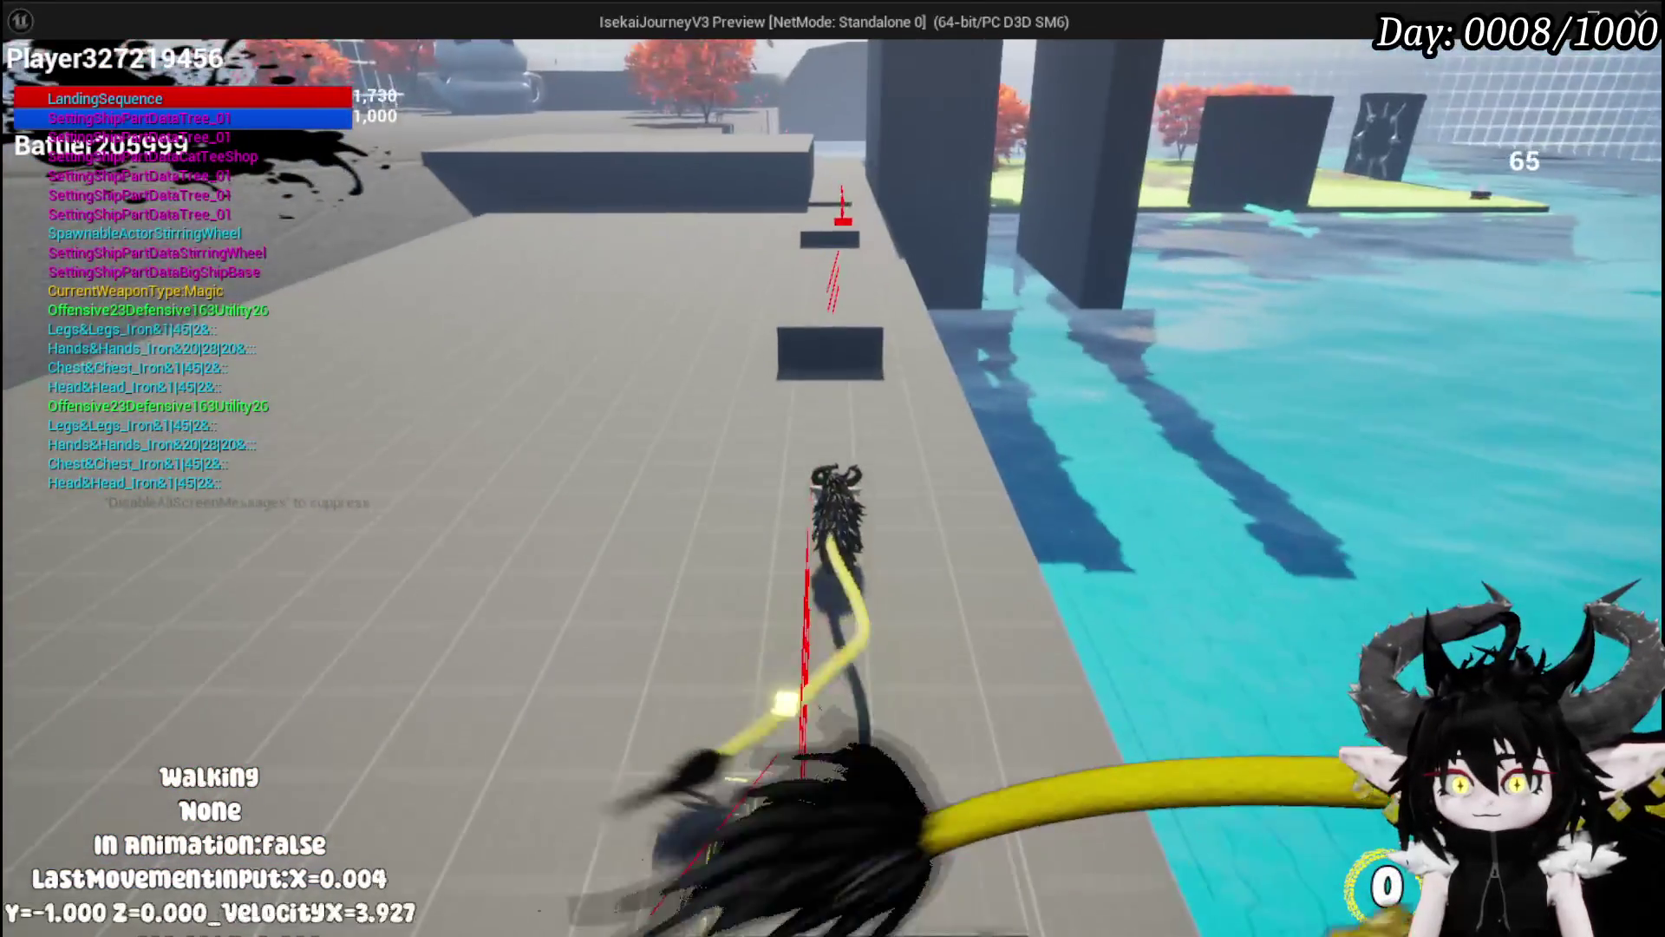
key("shift")
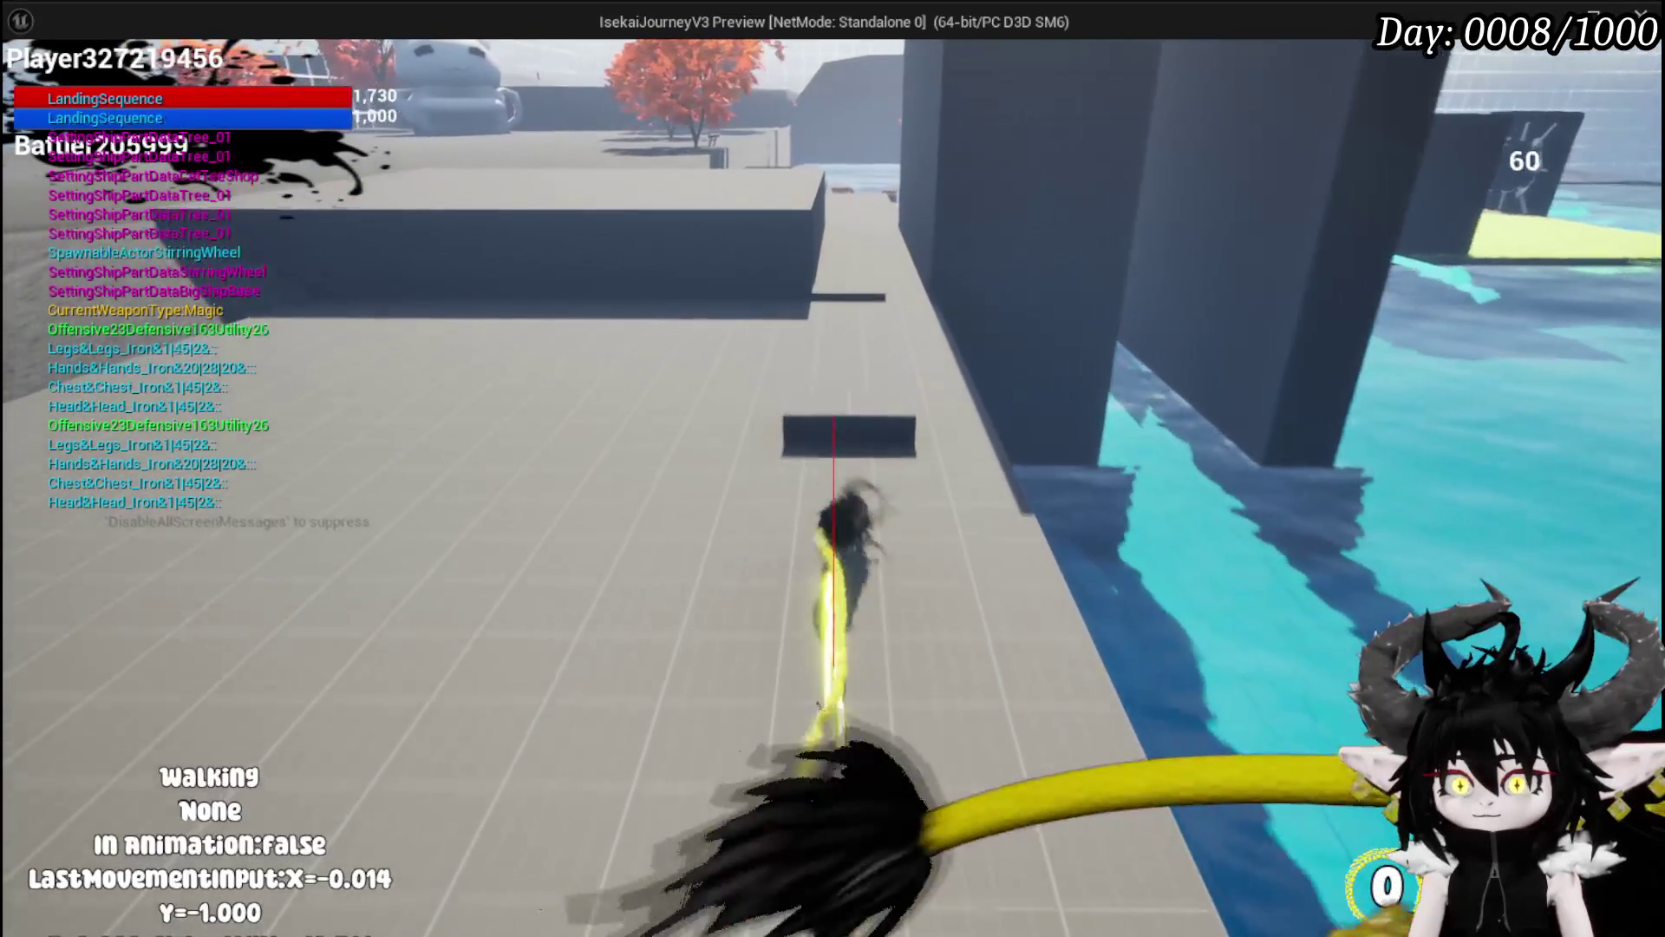
key("shift")
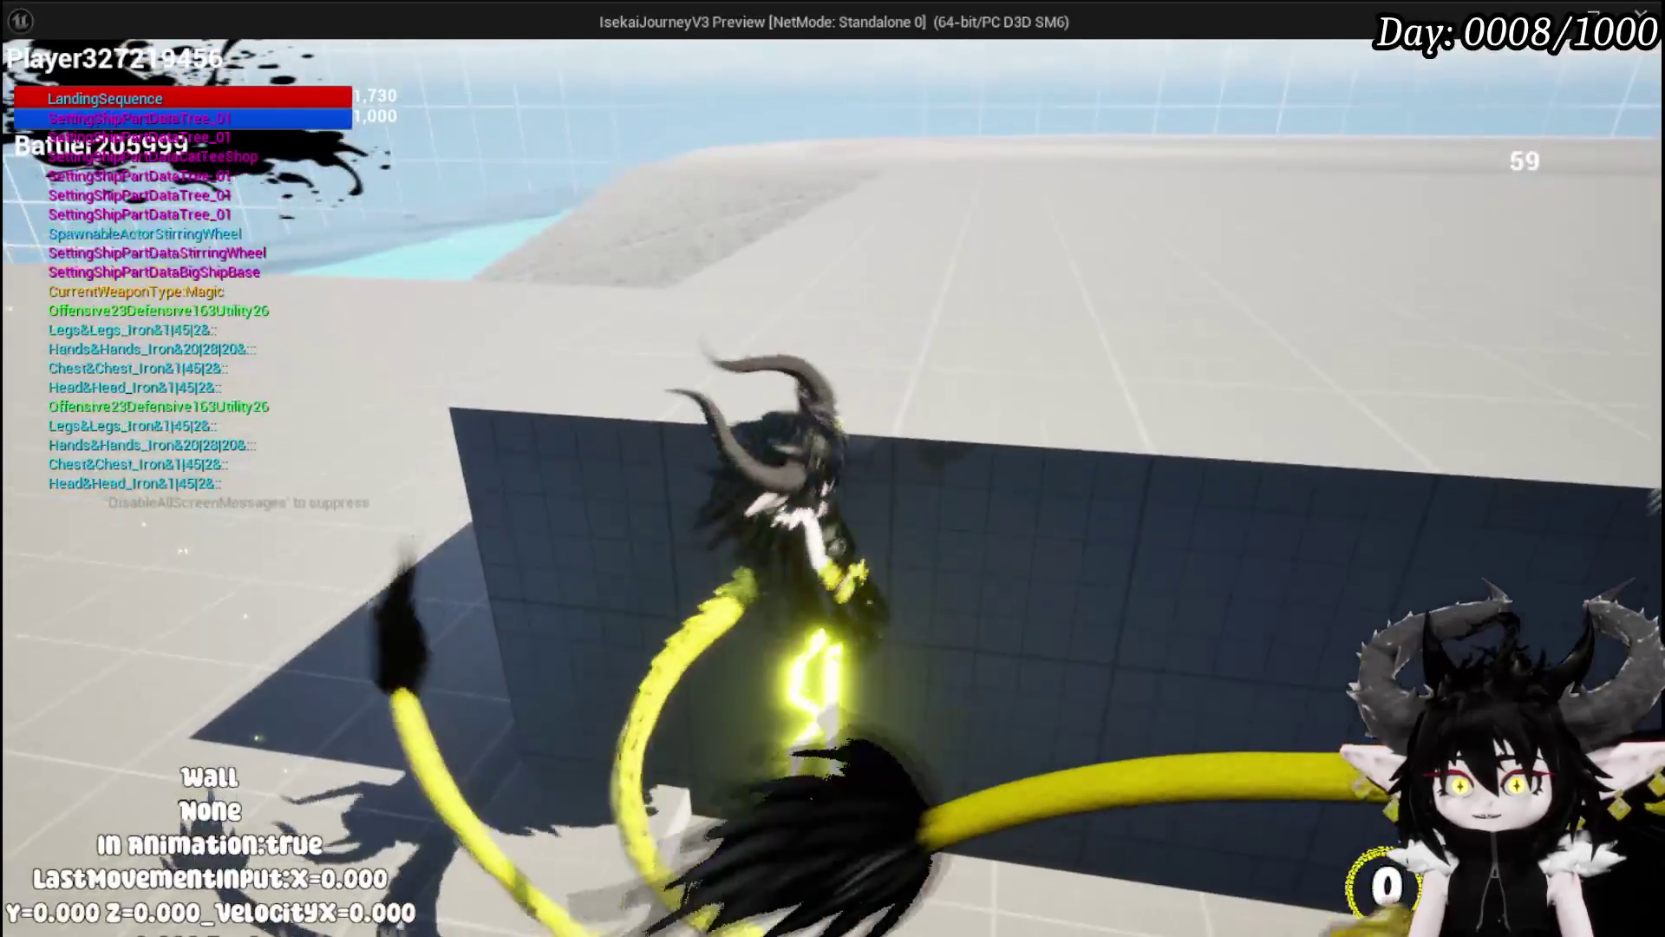
key("space")
key("space")
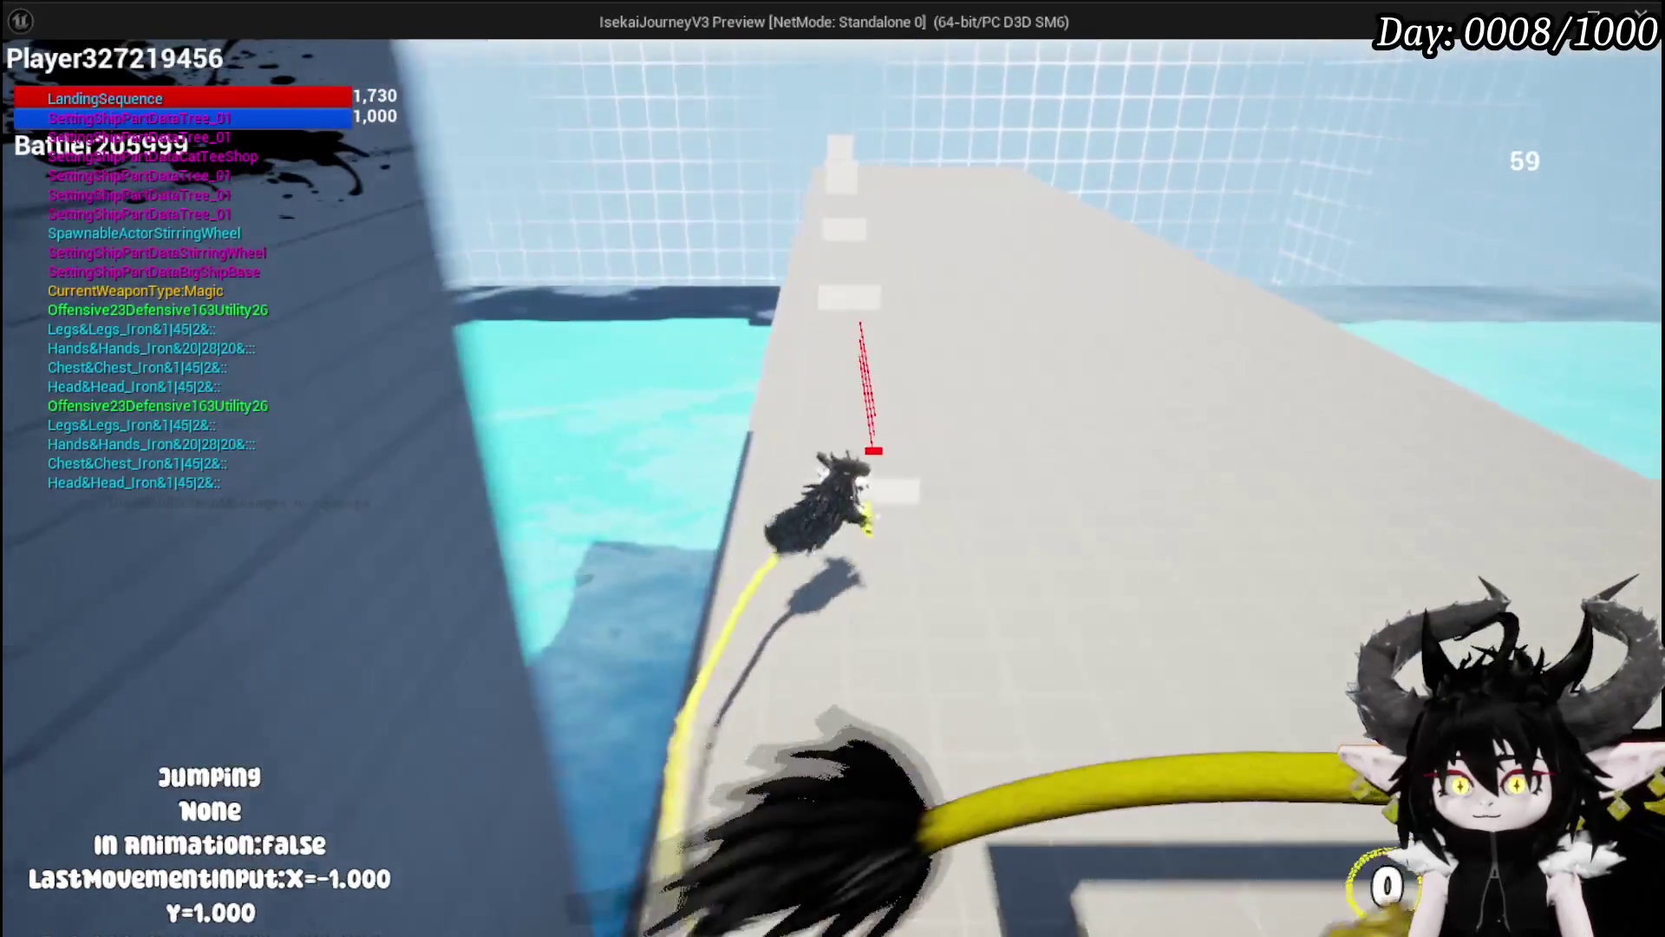
key("shift")
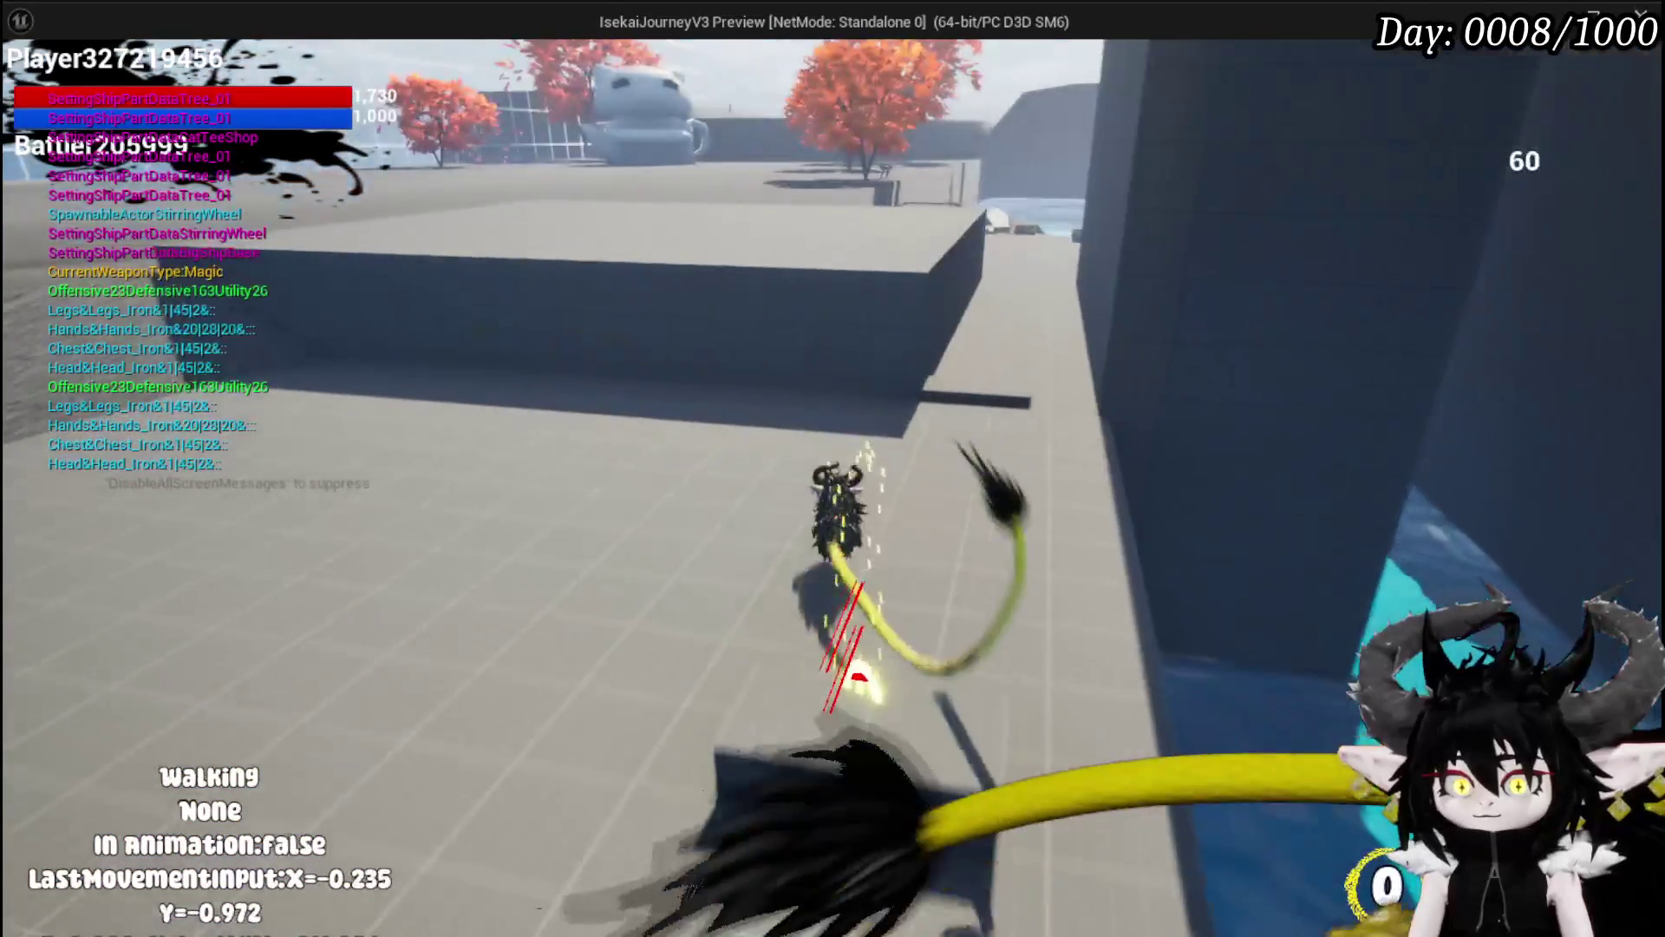
key("shift")
key("shift")
key("Escape")
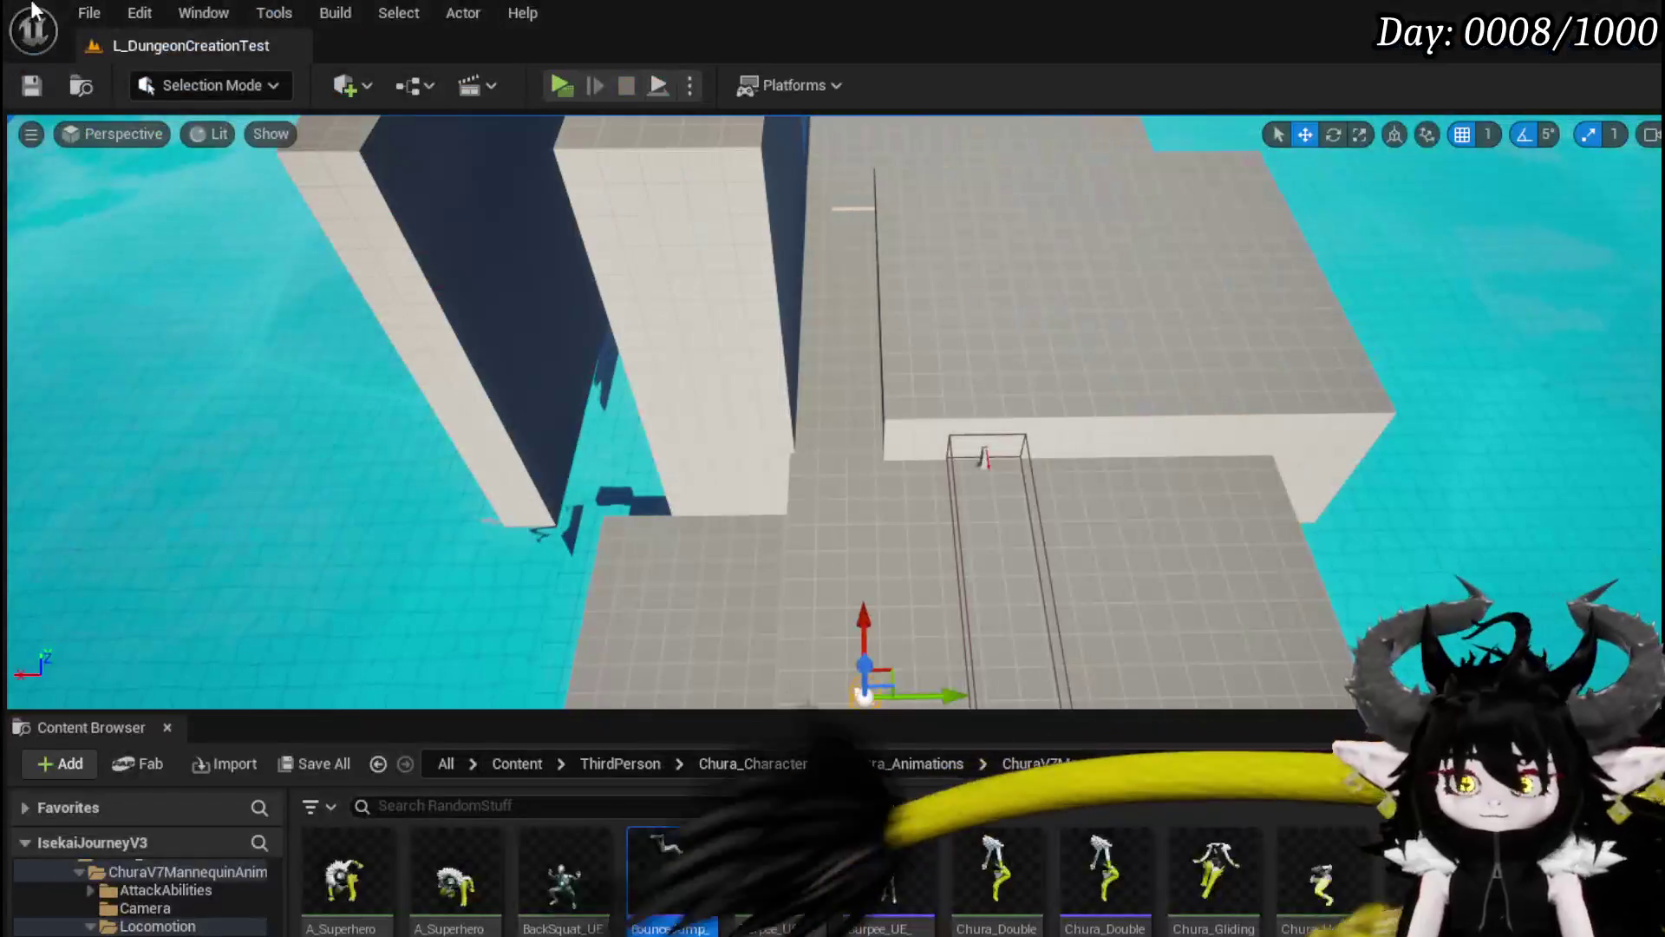
Step: Save all assets, relaunch the standalone preview, and test jumps and double-jumps onto the walkway
left_click(31, 85)
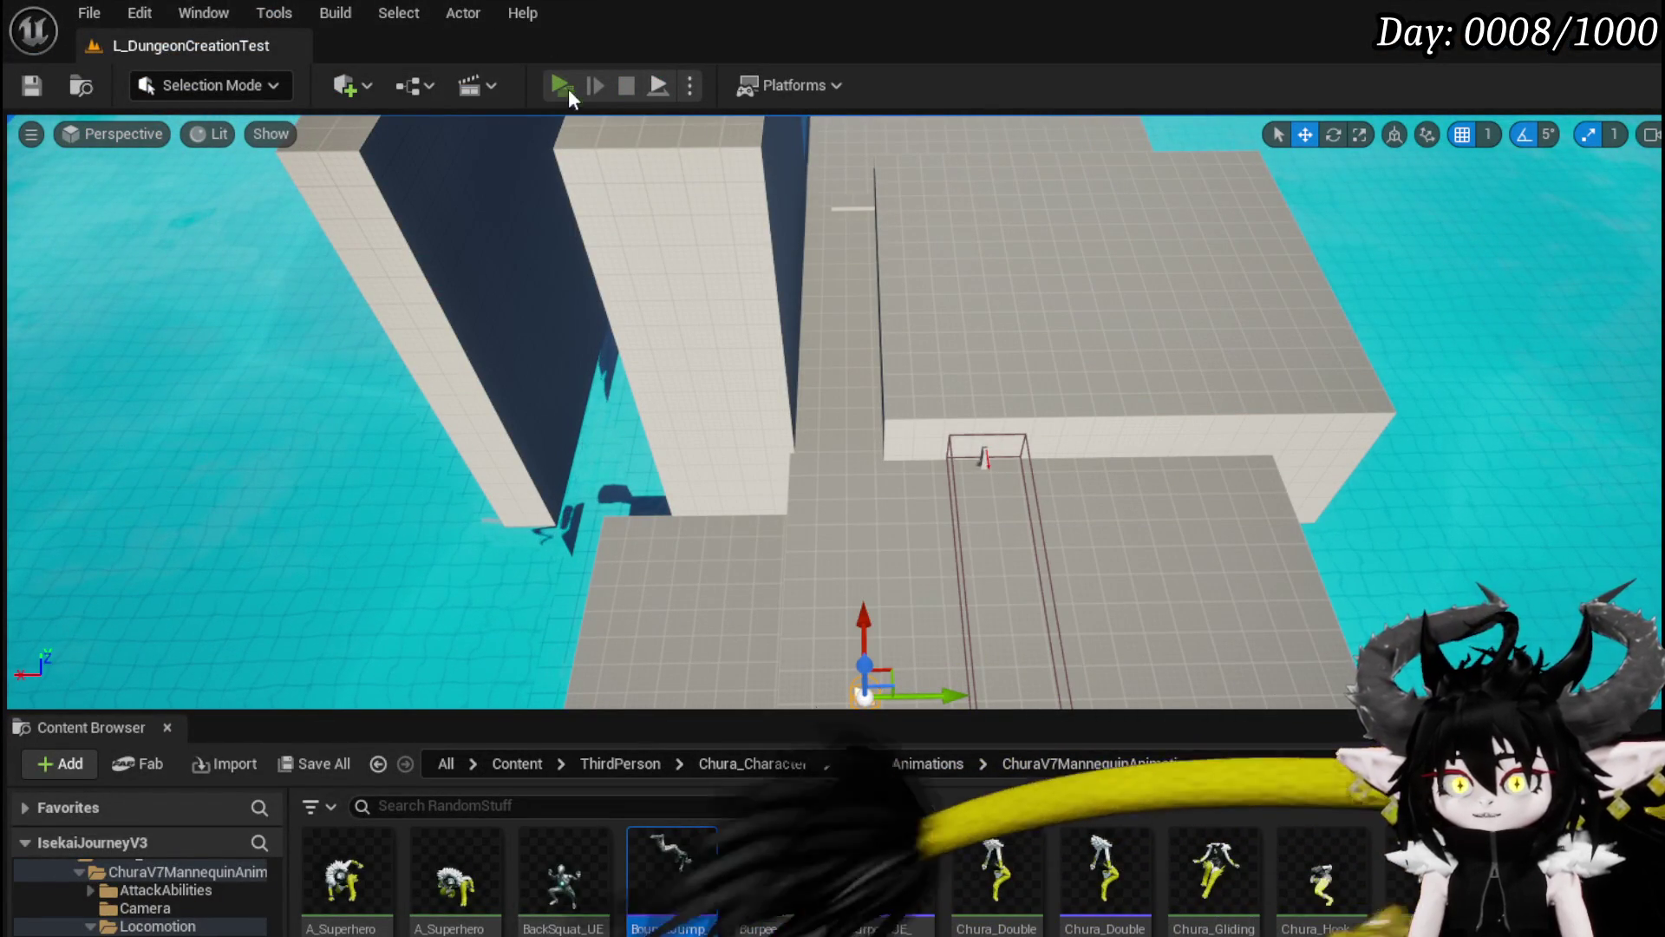
left_click(561, 86)
key("space")
key("space")
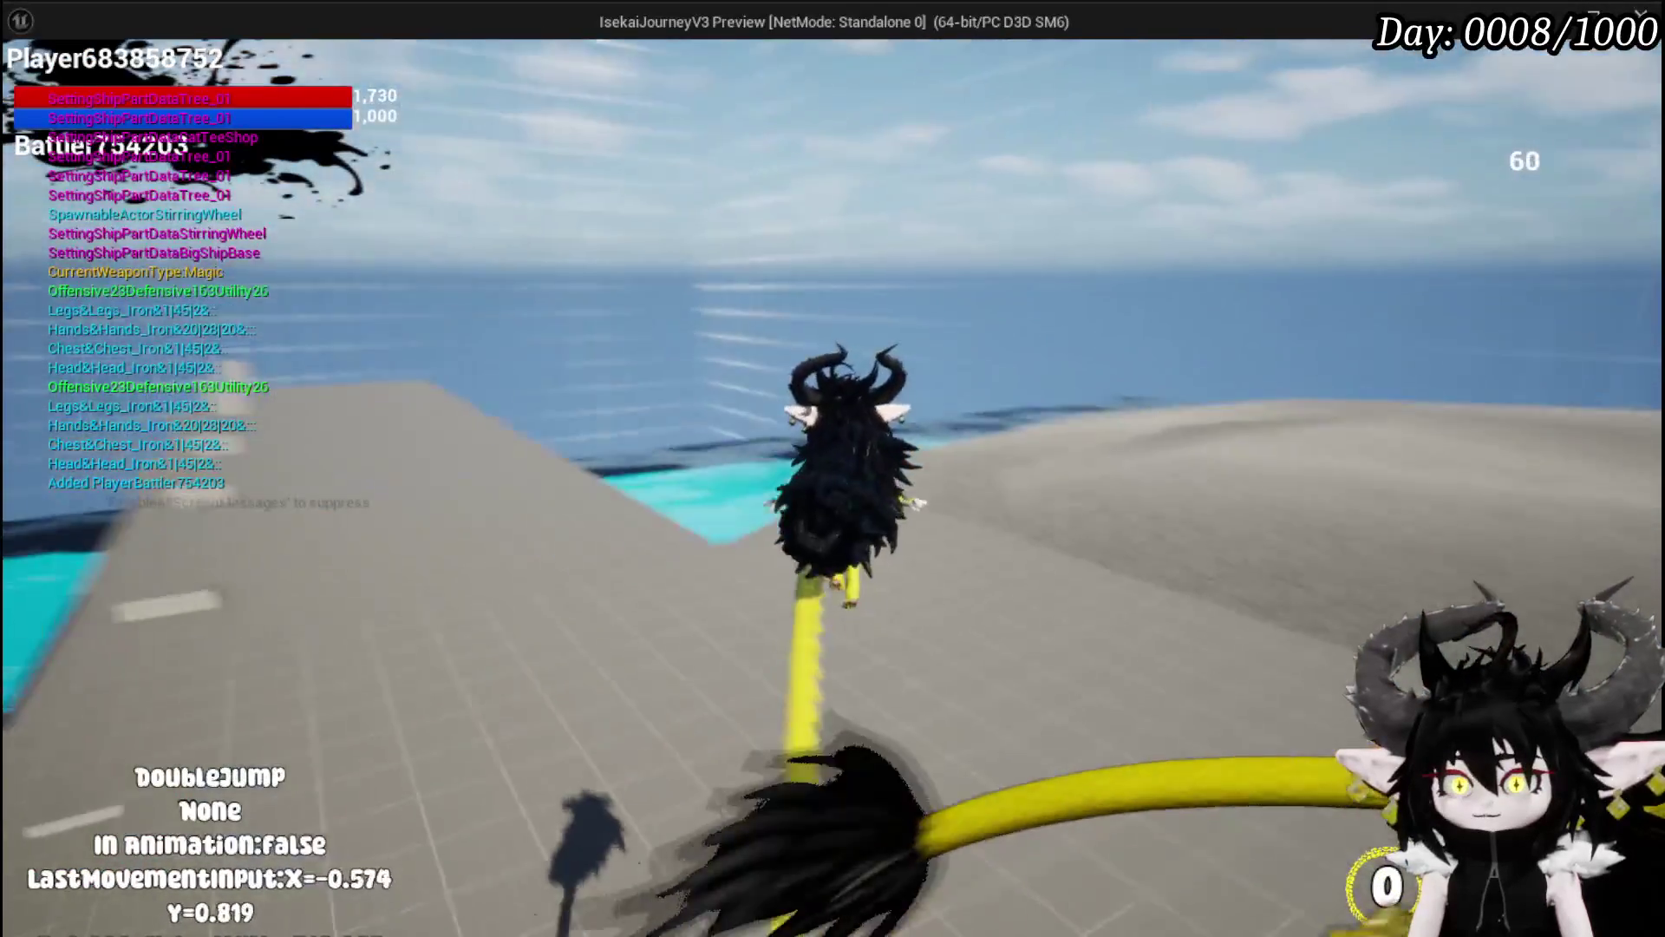
key("w")
key("space")
key("space")
key("w")
key("space")
key("w")
key("space")
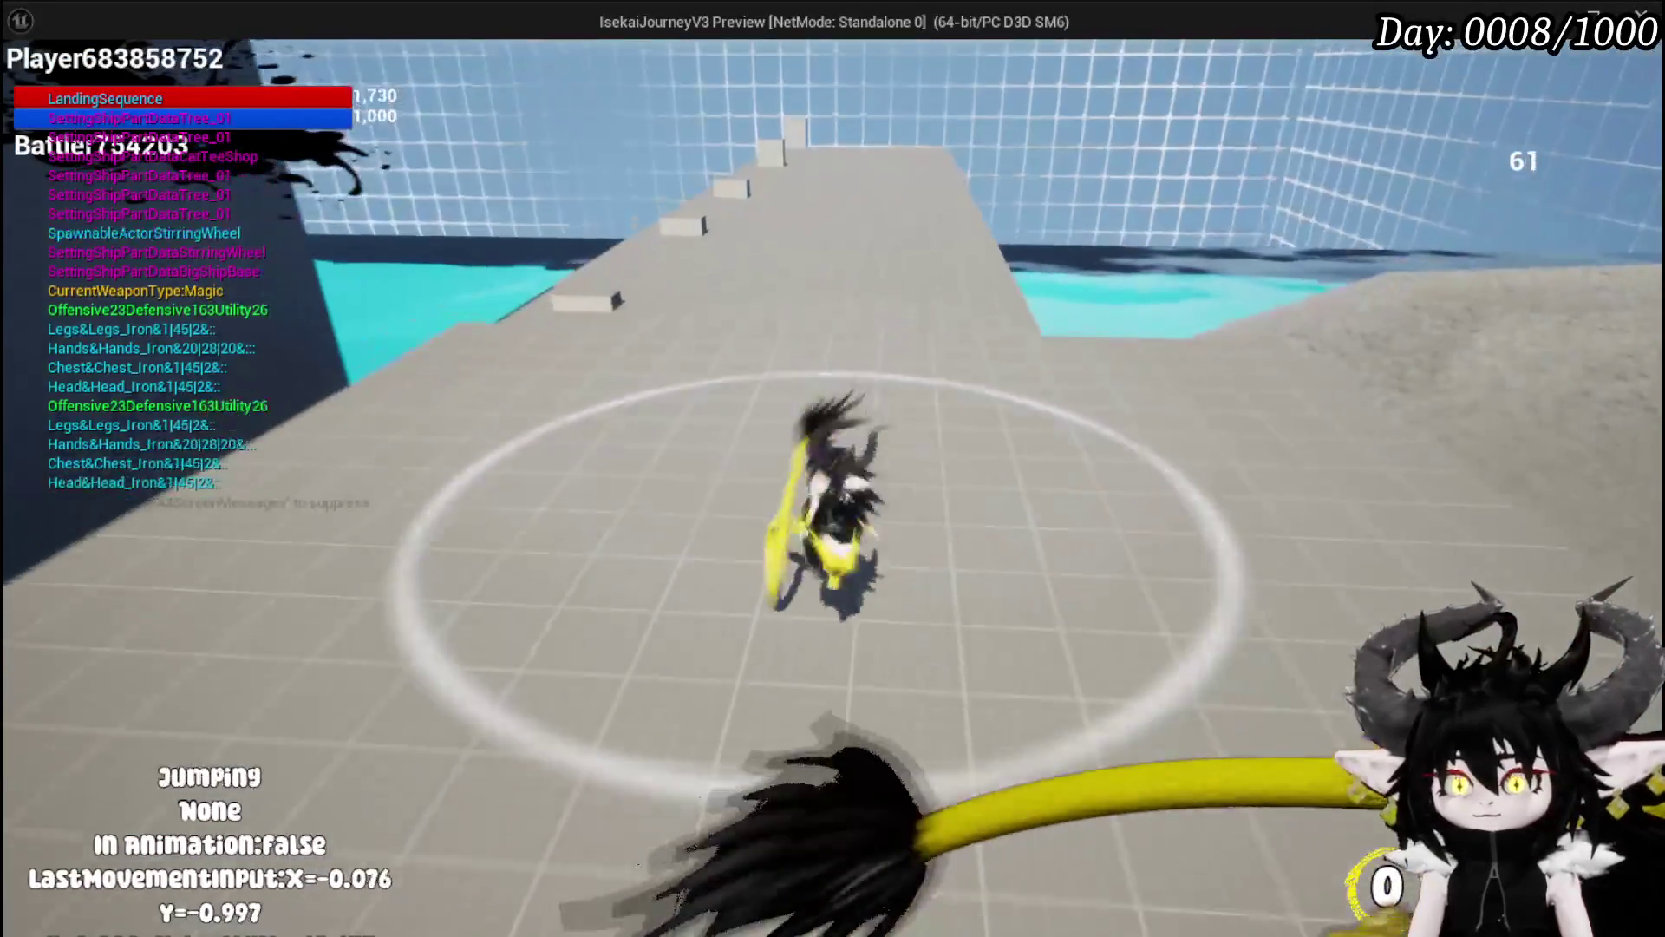
key("space")
key("w")
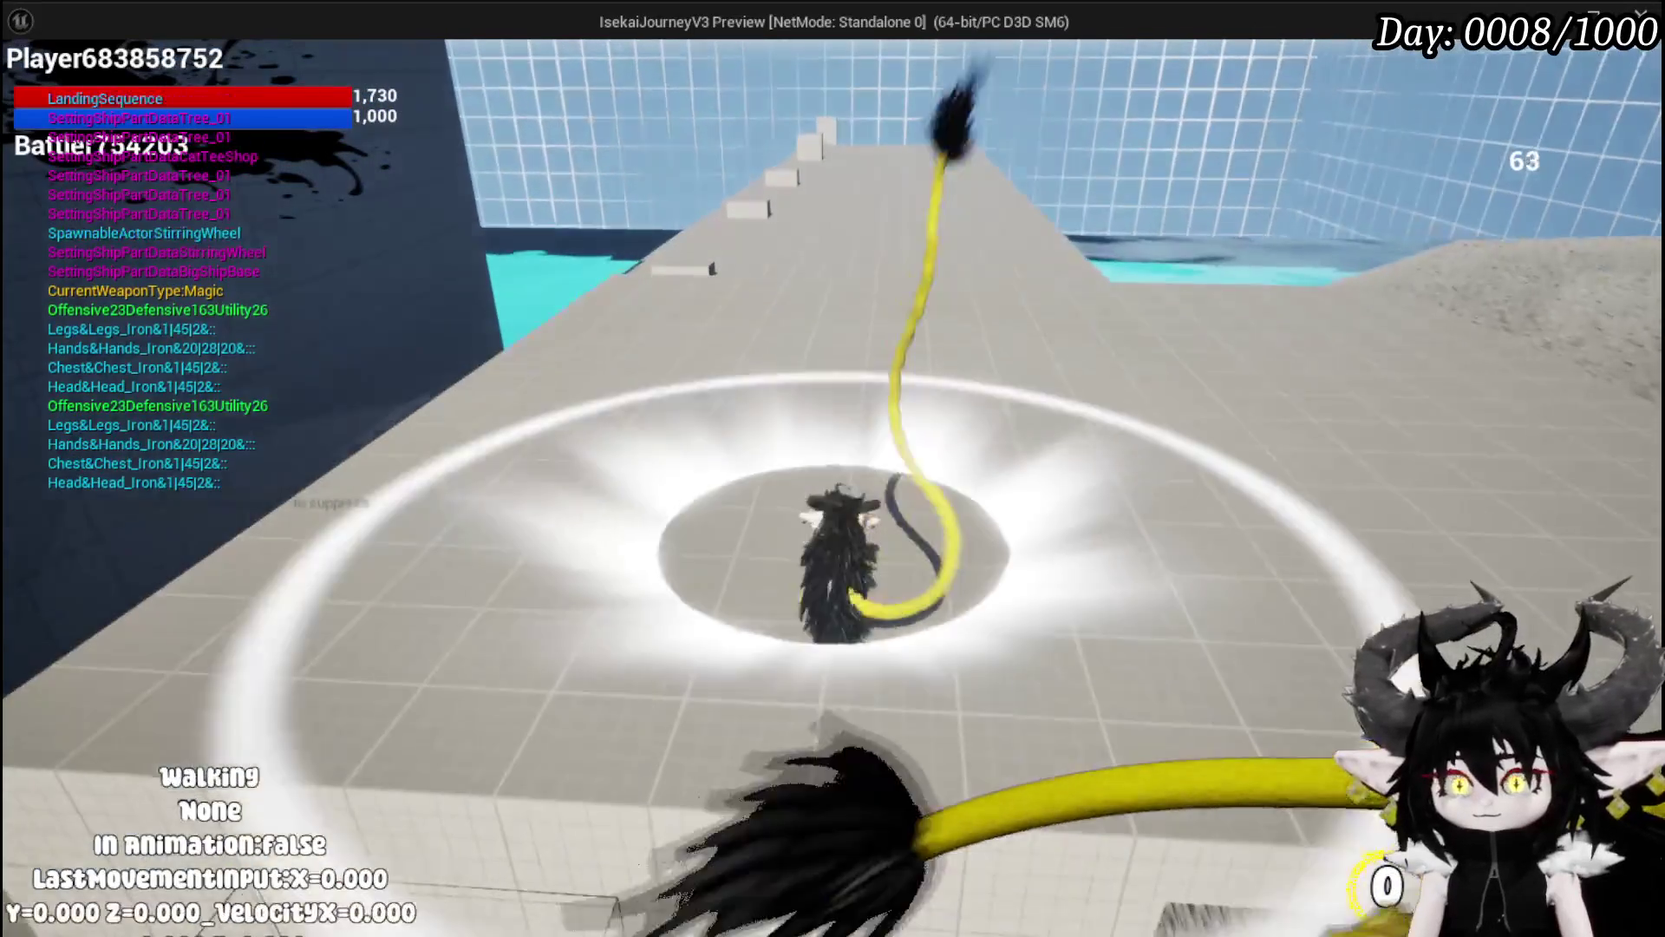
key("w")
Step: Test a double-jump toward the water, mid-air and ground dashes, then double-jumps steered left and right
key("space")
key("space")
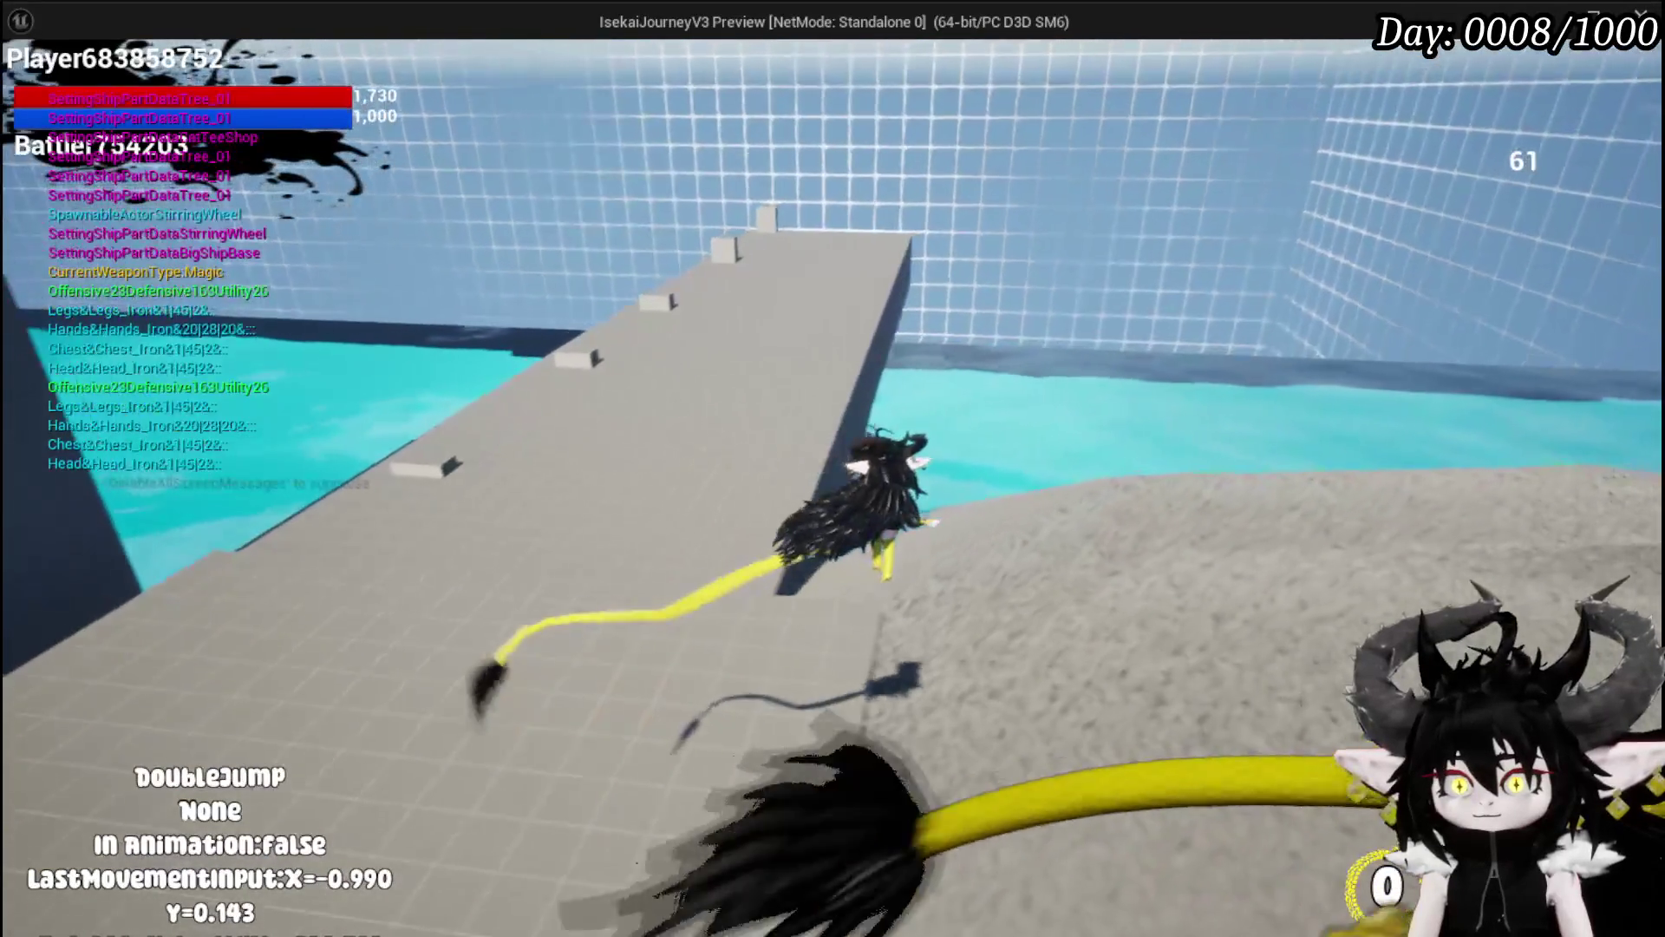
key("shift")
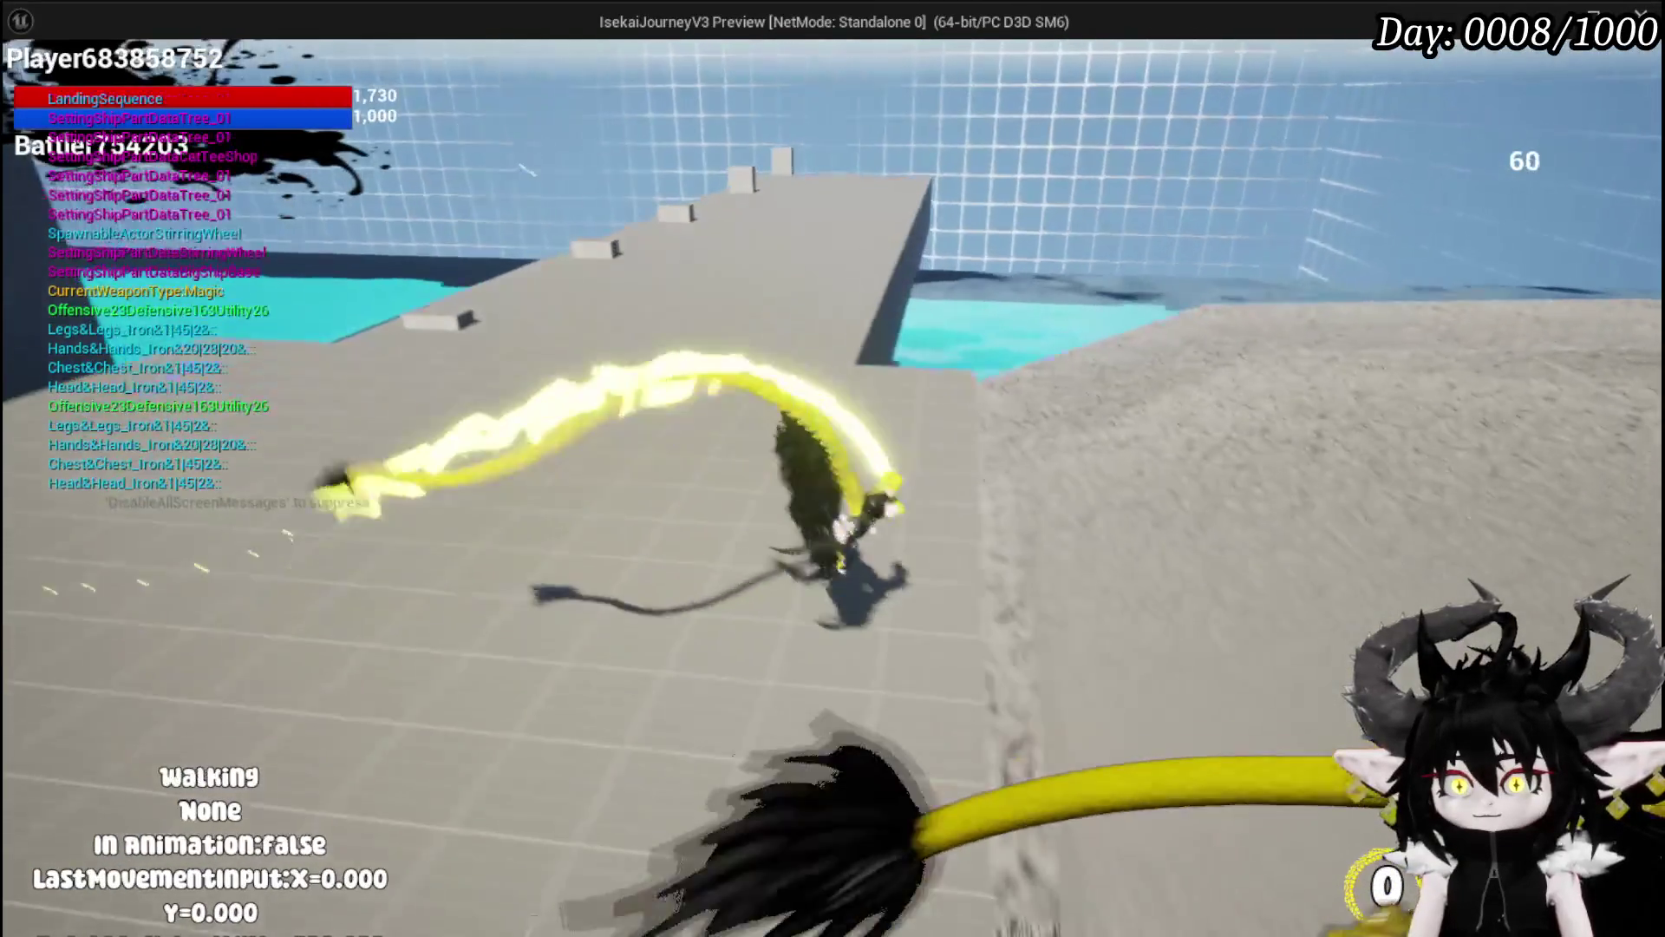
key("w")
key("w")
key("shift")
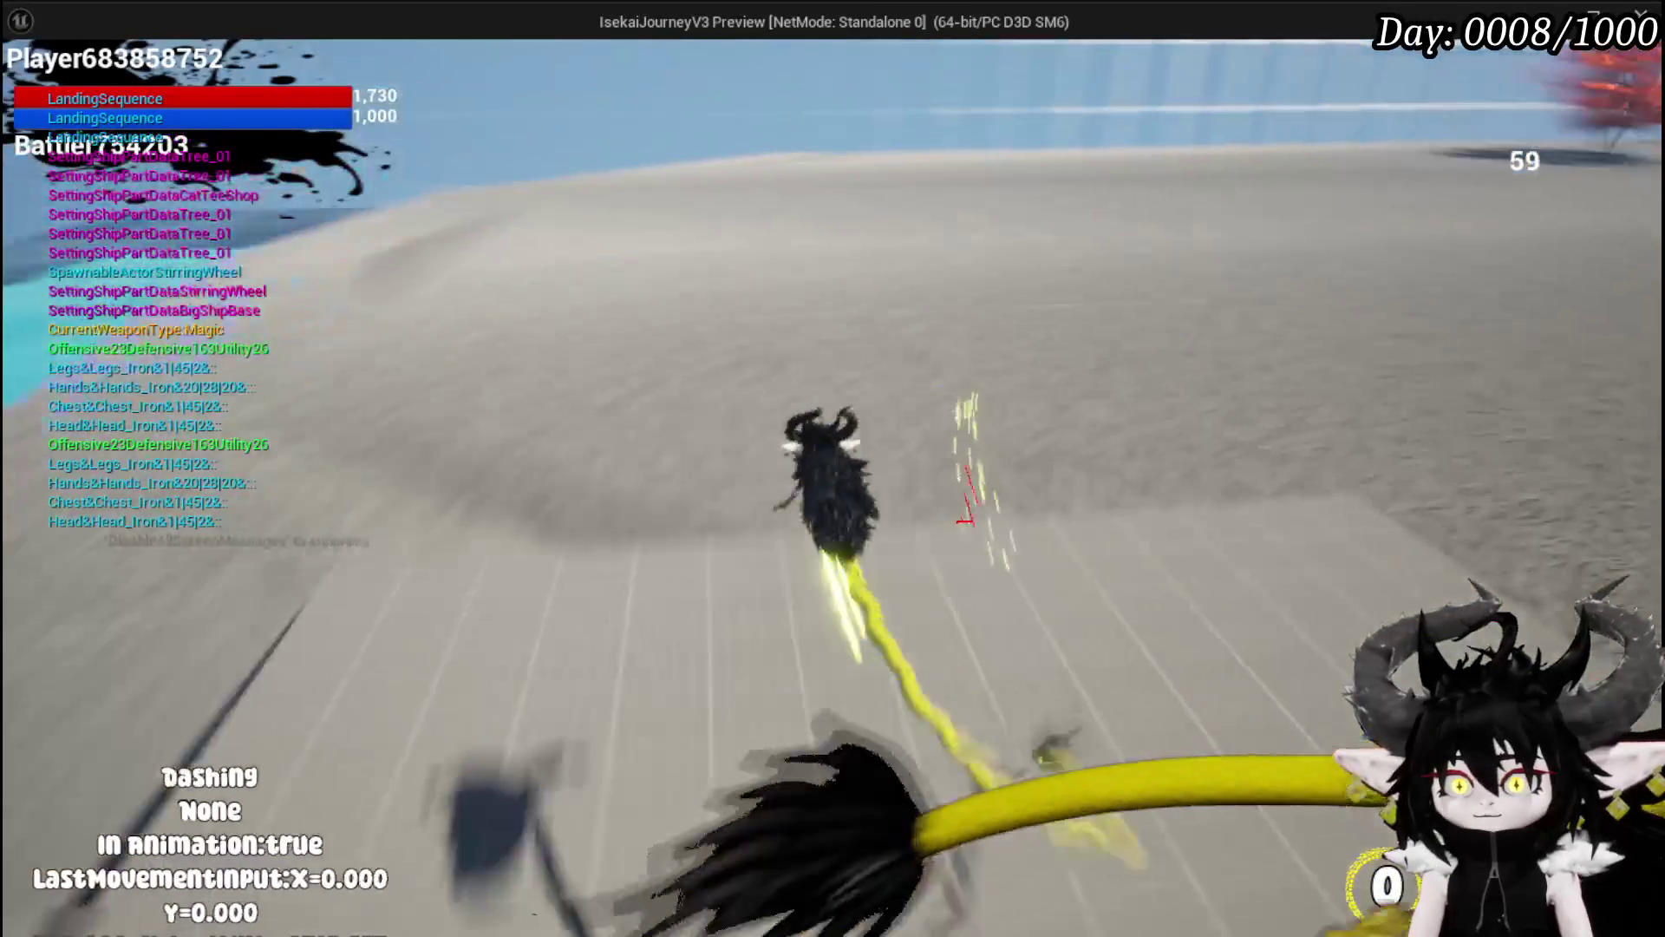
key("w")
key("shift")
key("w")
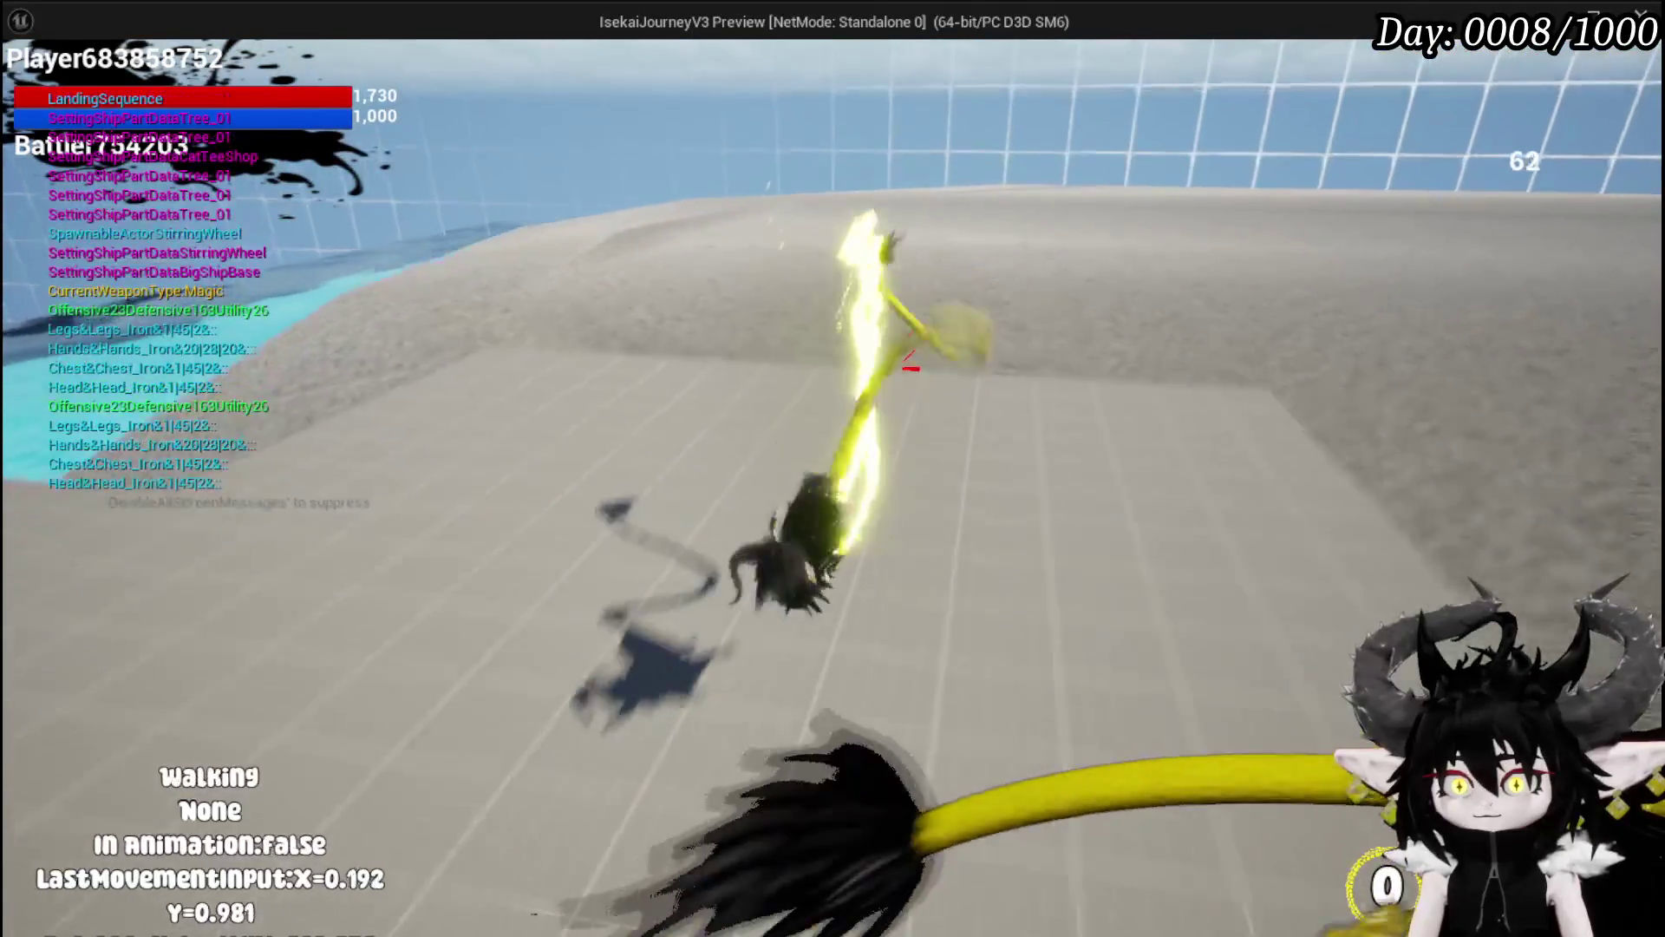
key("space")
key("space")
key("a")
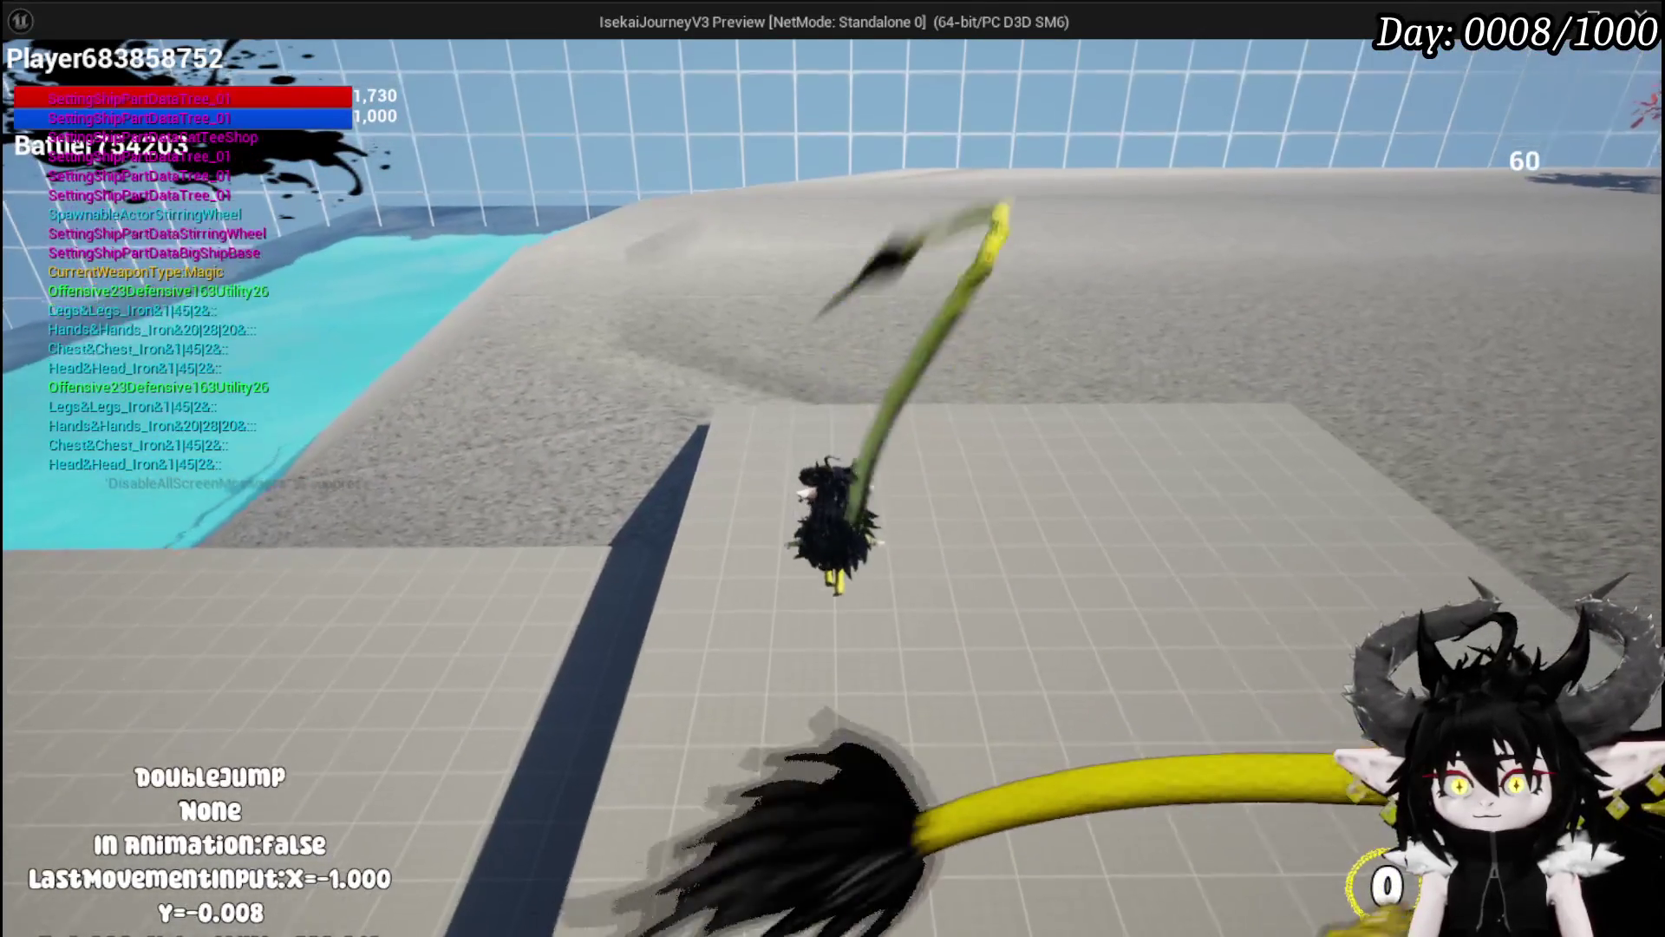
key("space")
key("space")
key("d")
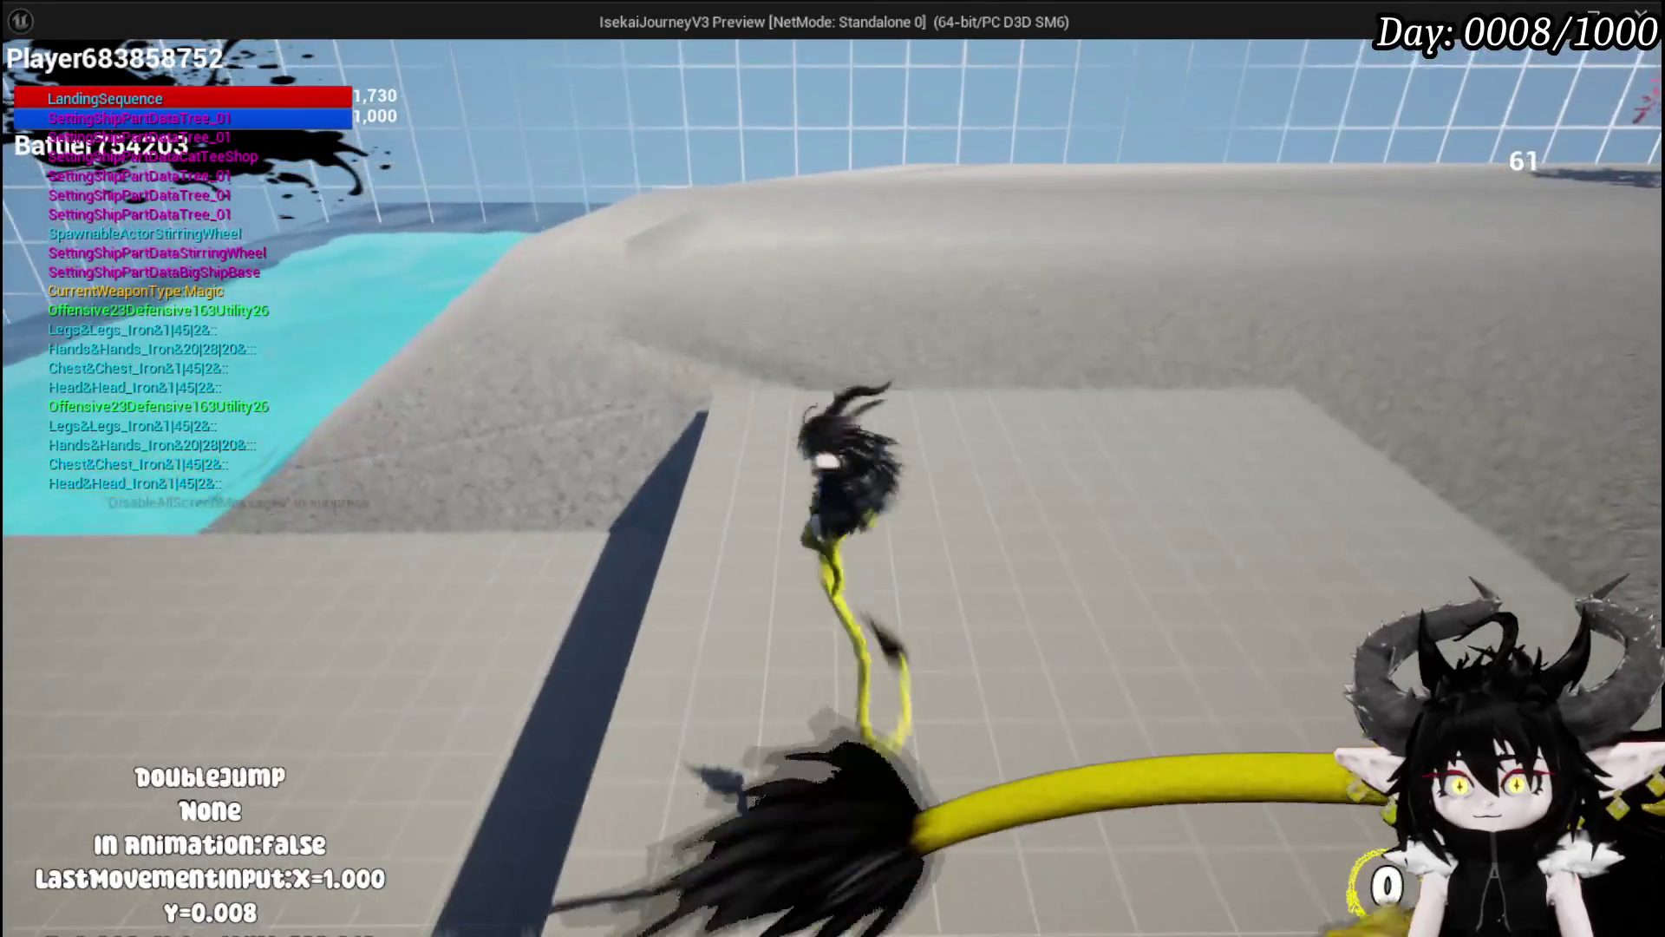
key("space")
key("space")
key("a")
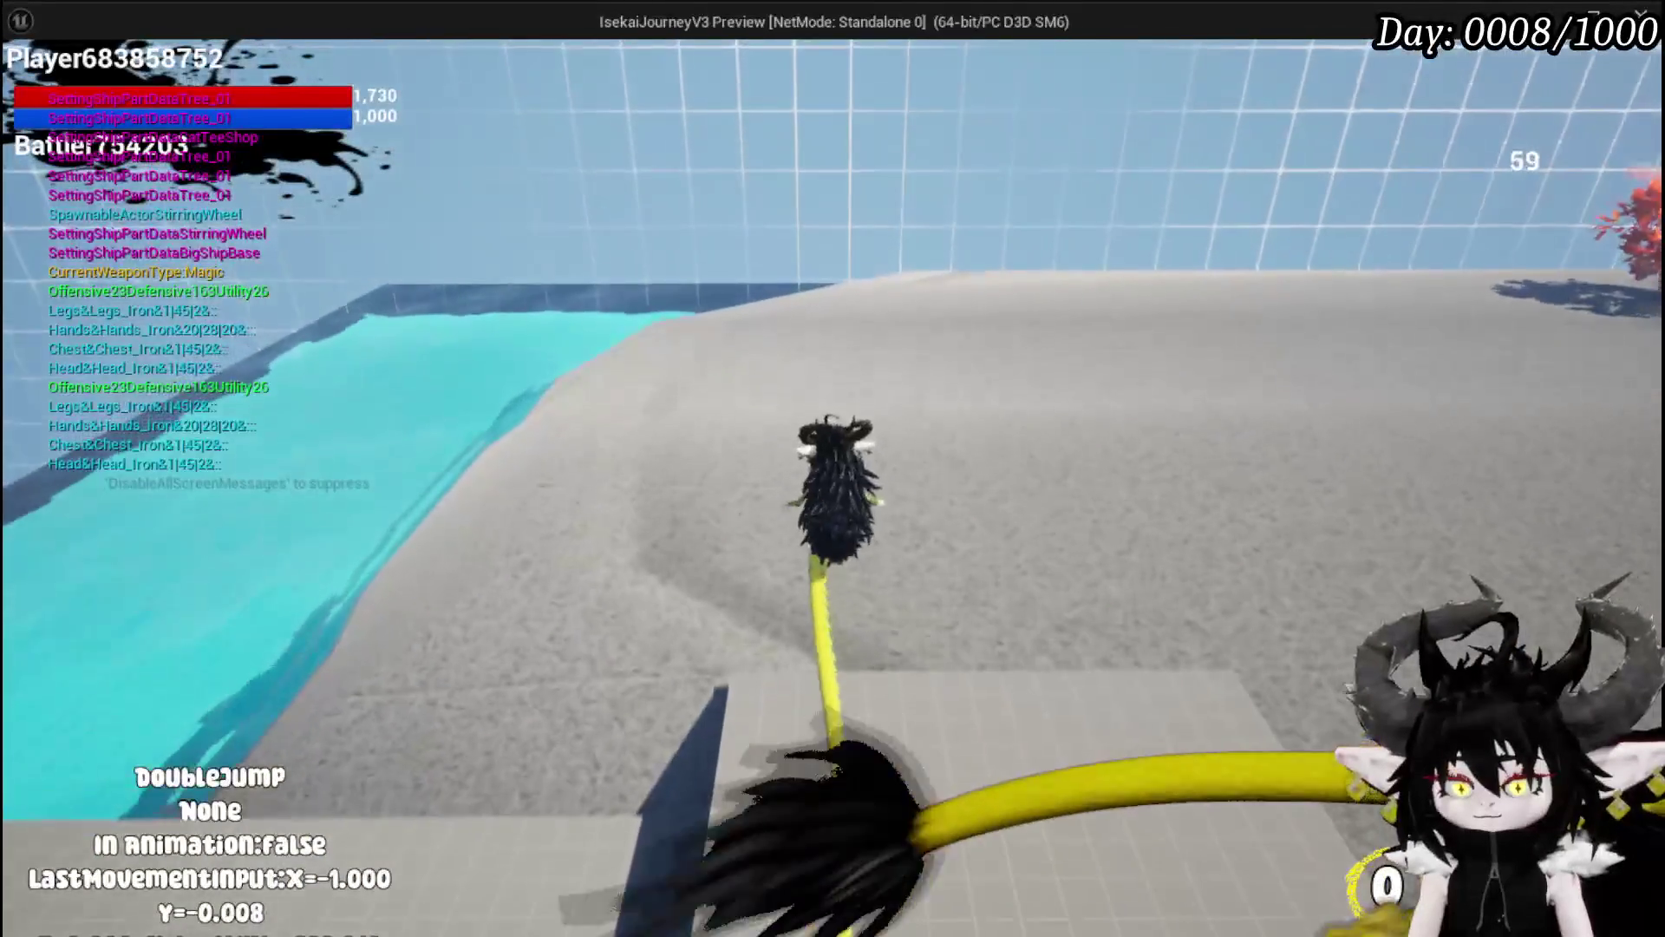
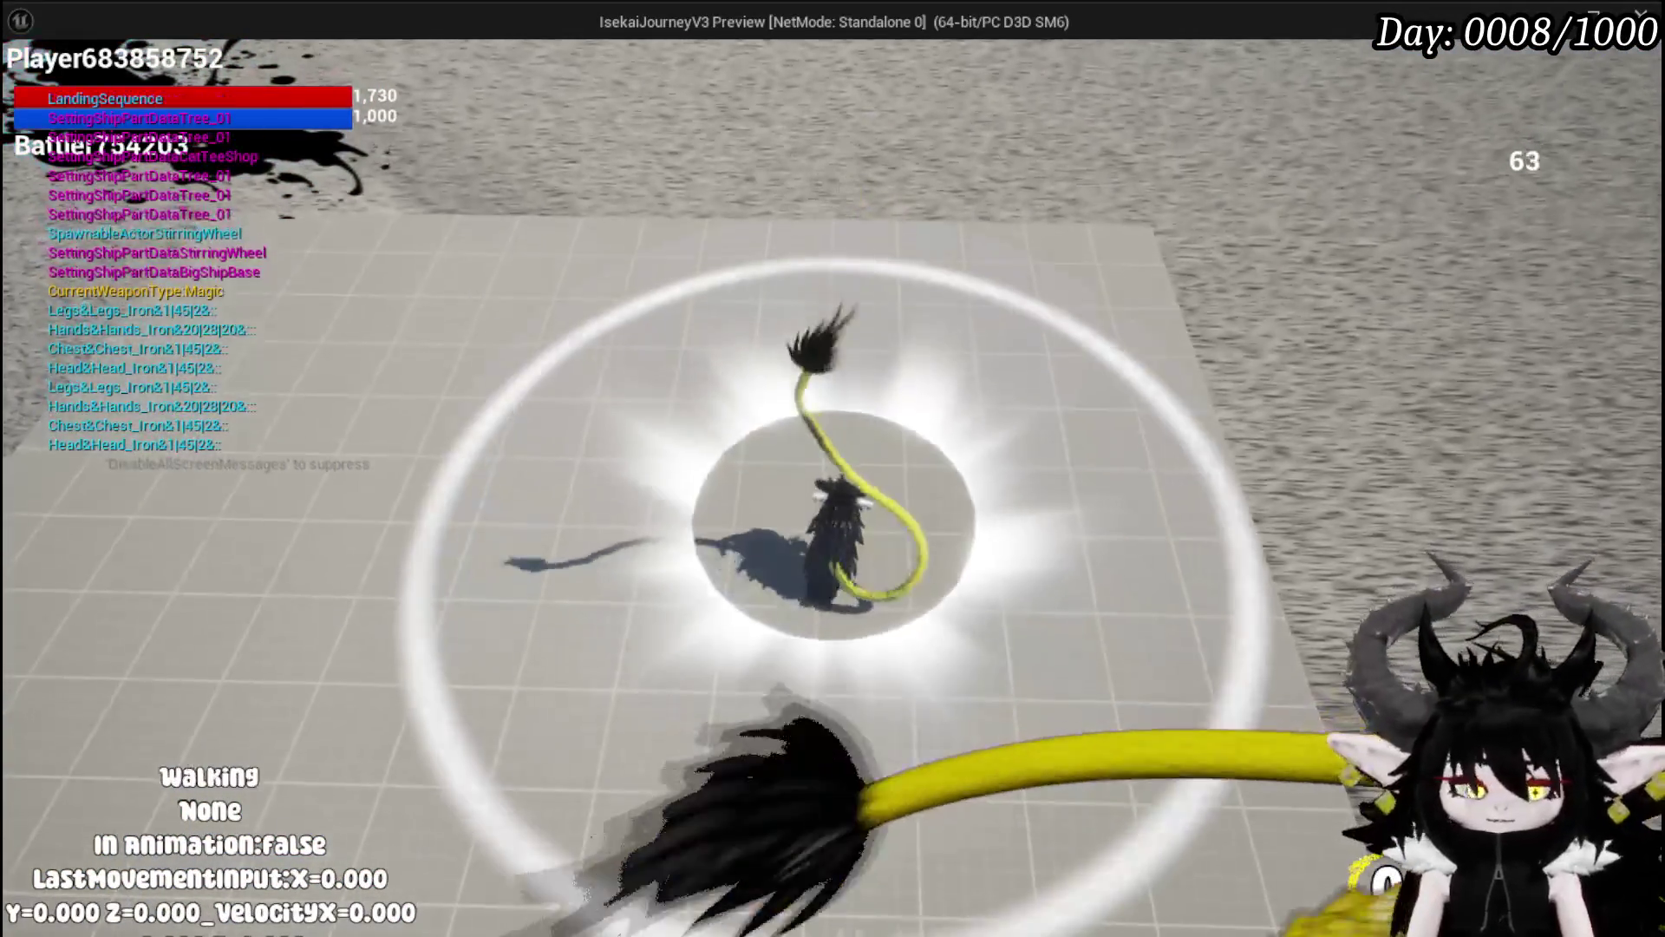
Step: Stop the play test, save, and feed Get Pending Movement Input Vector into JumpLaunch's Add node
key("Escape")
left_click(33, 90)
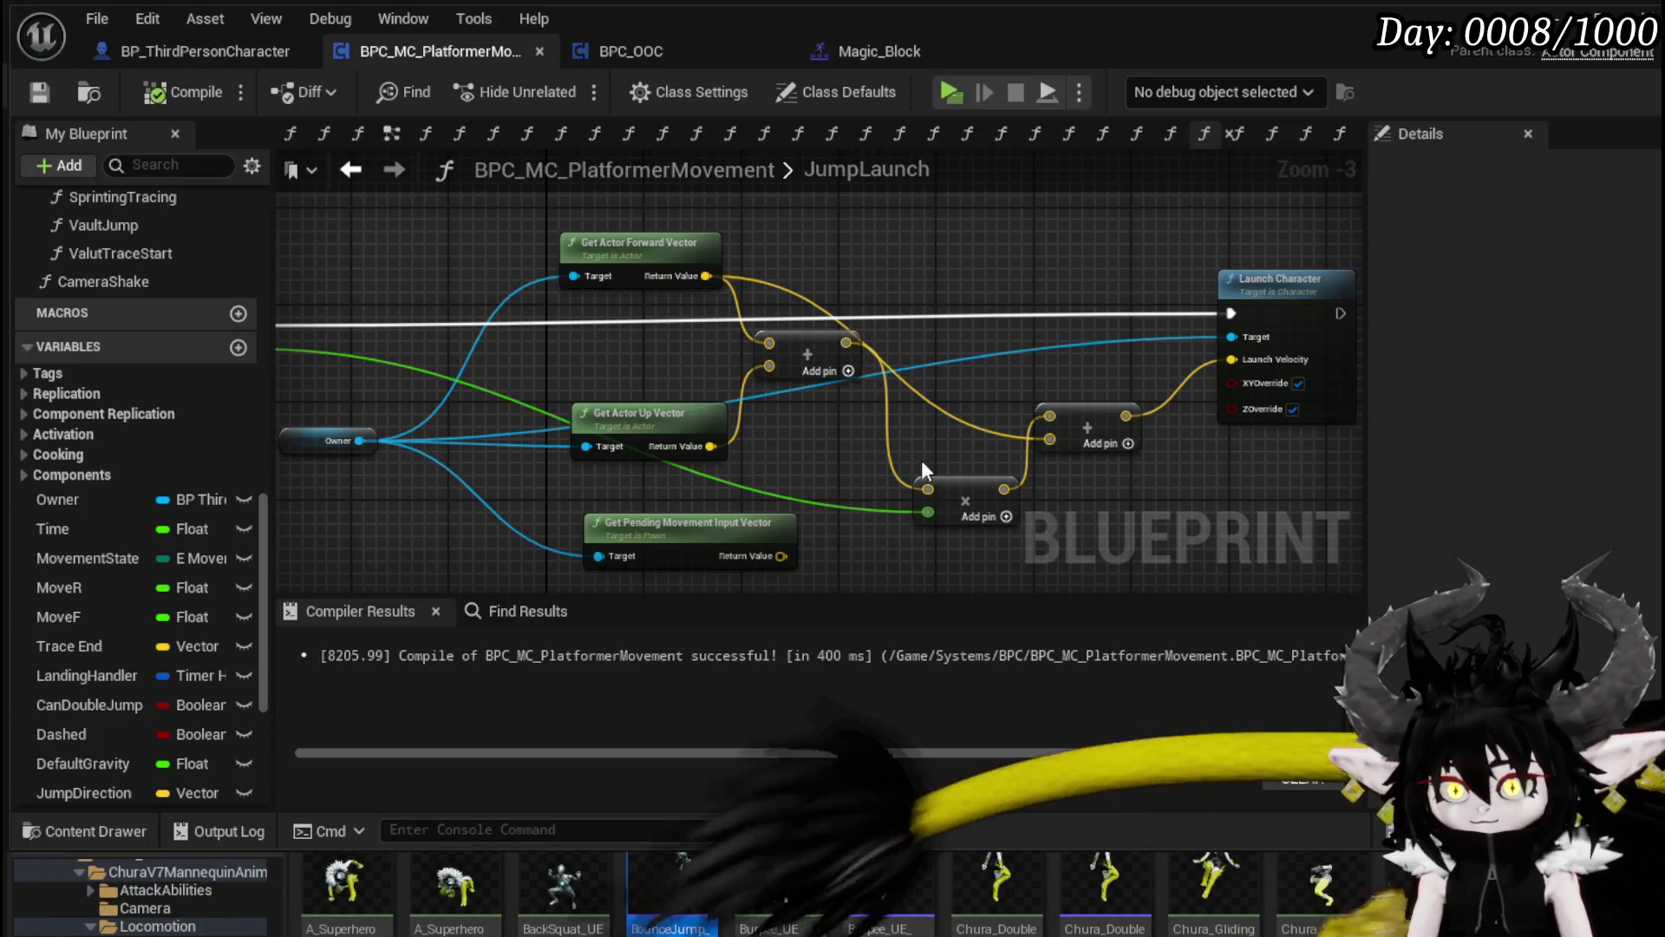
mouse_move(653, 316)
left_mouse_down()
mouse_move(788, 372)
mouse_move(910, 376)
left_mouse_up()
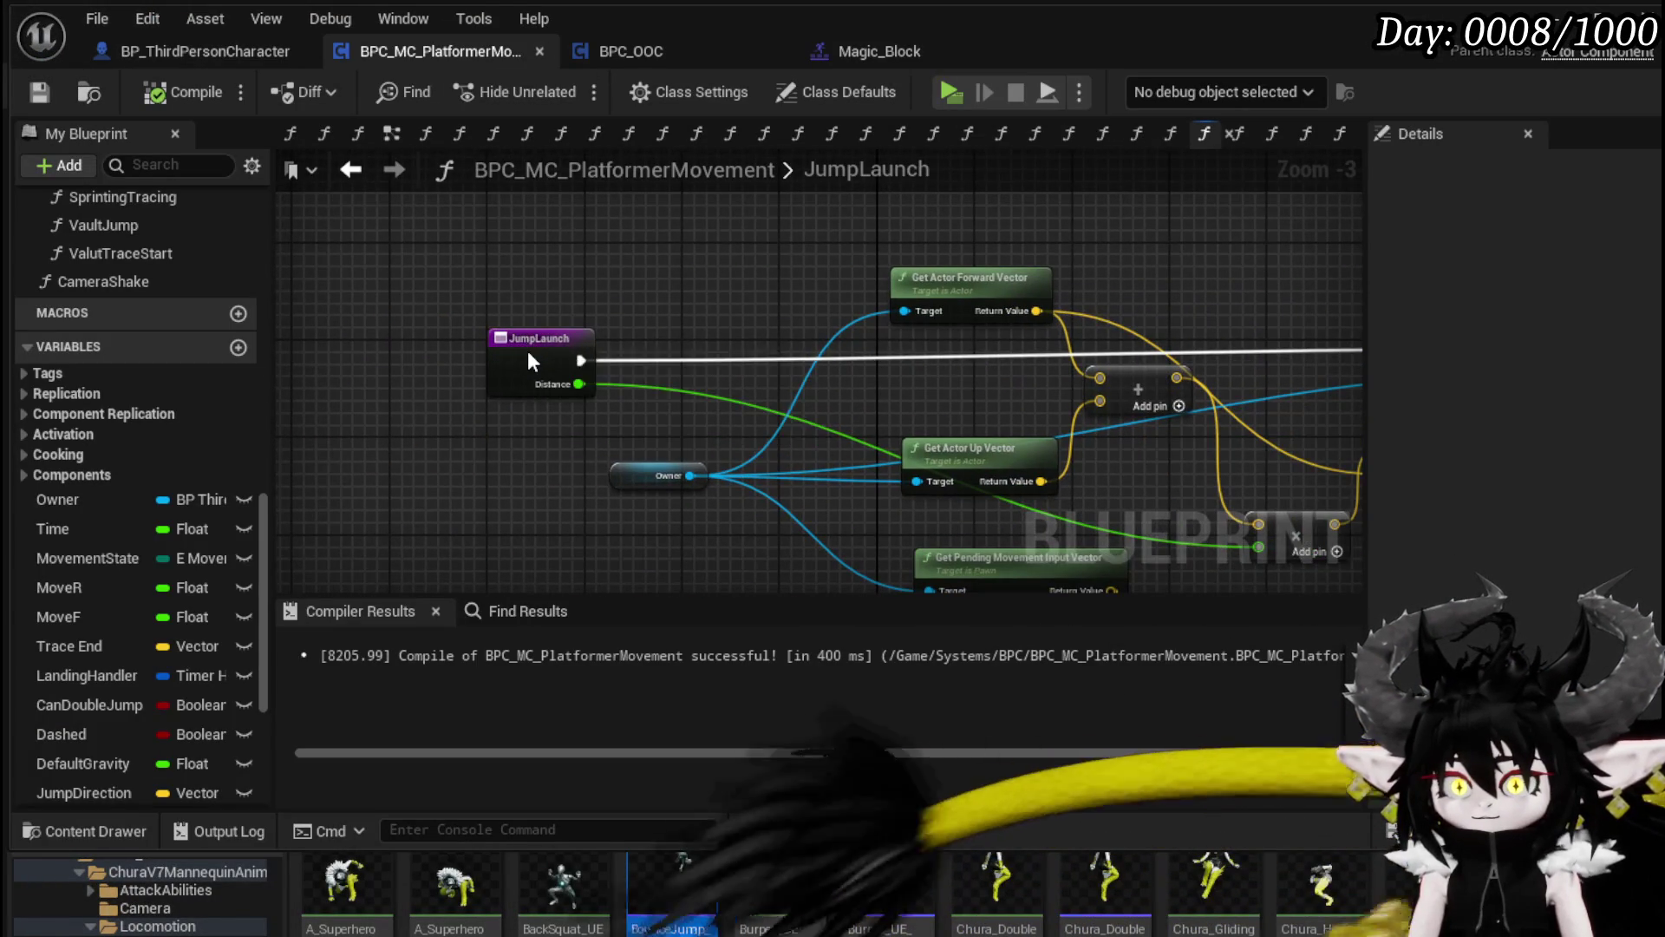
left_click_drag(528, 354, 528, 343)
scroll(155, 385, "up", 3)
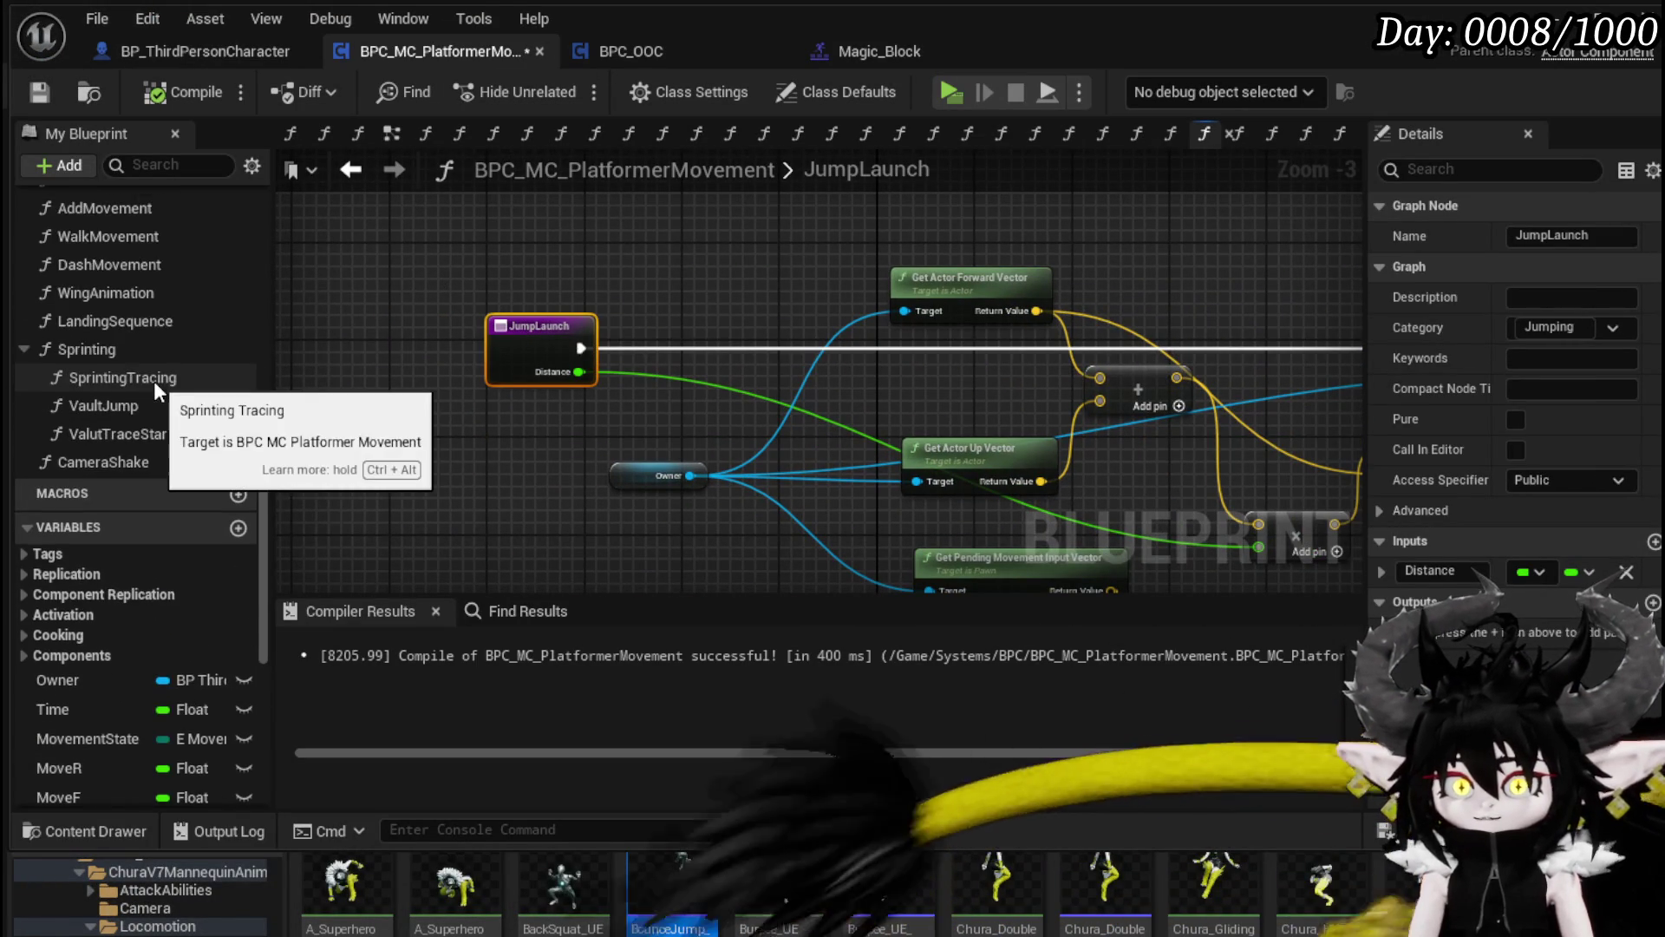
scroll(155, 386, "up", 5)
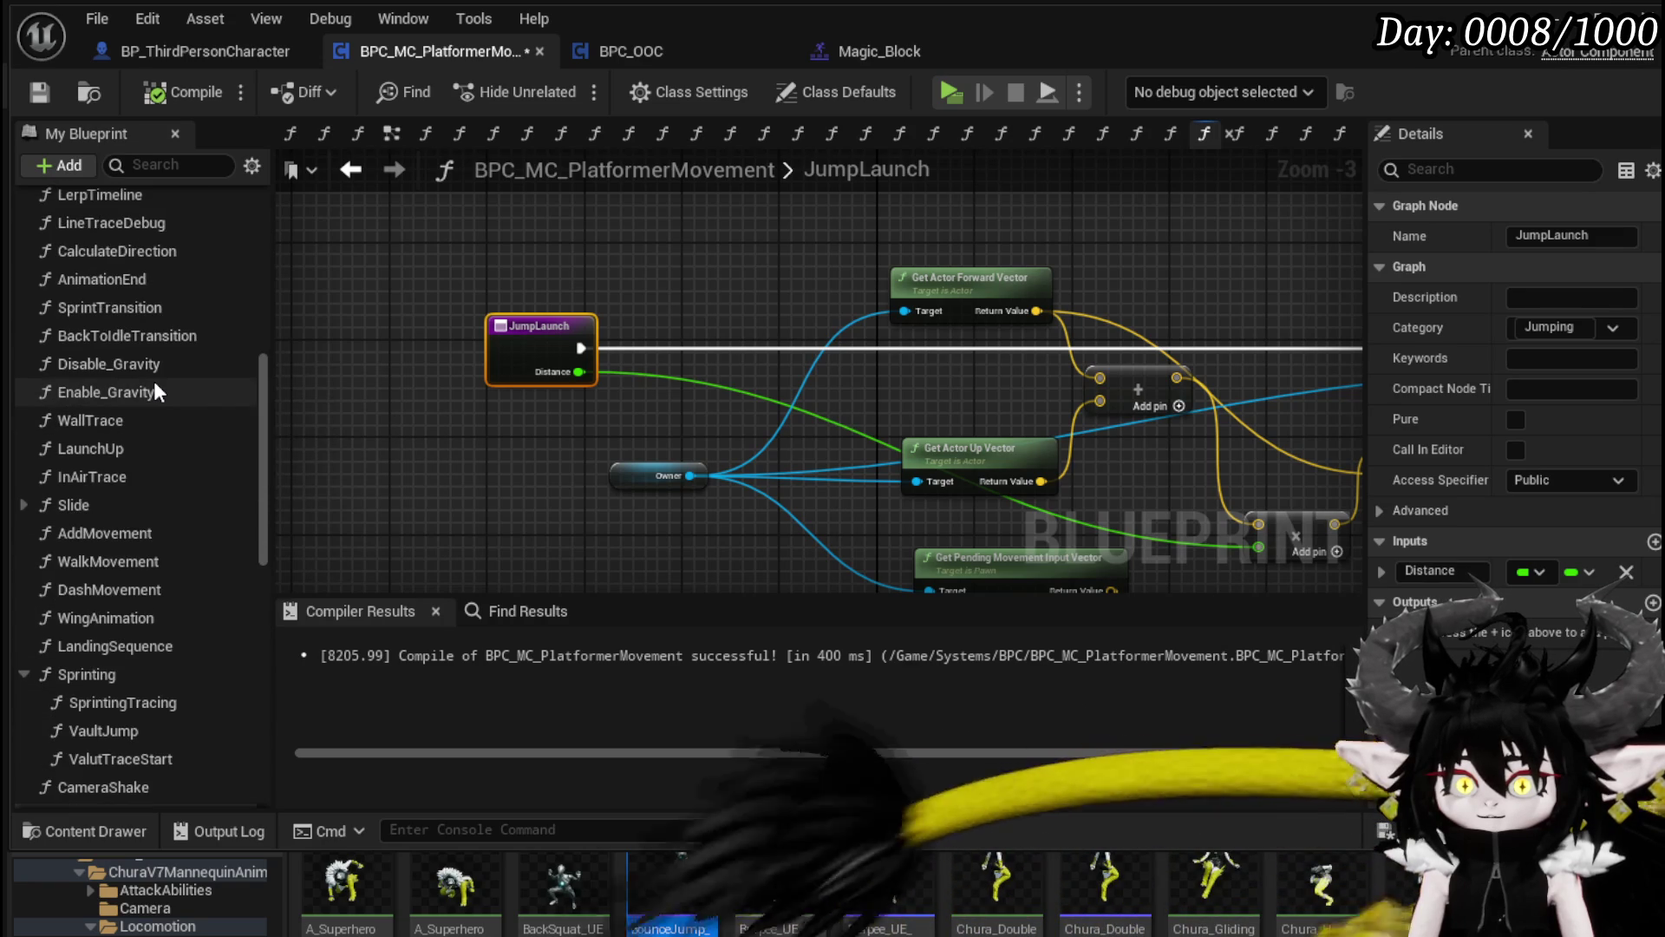
left_click_drag(839, 345, 563, 327)
left_click_drag(852, 569, 1111, 431)
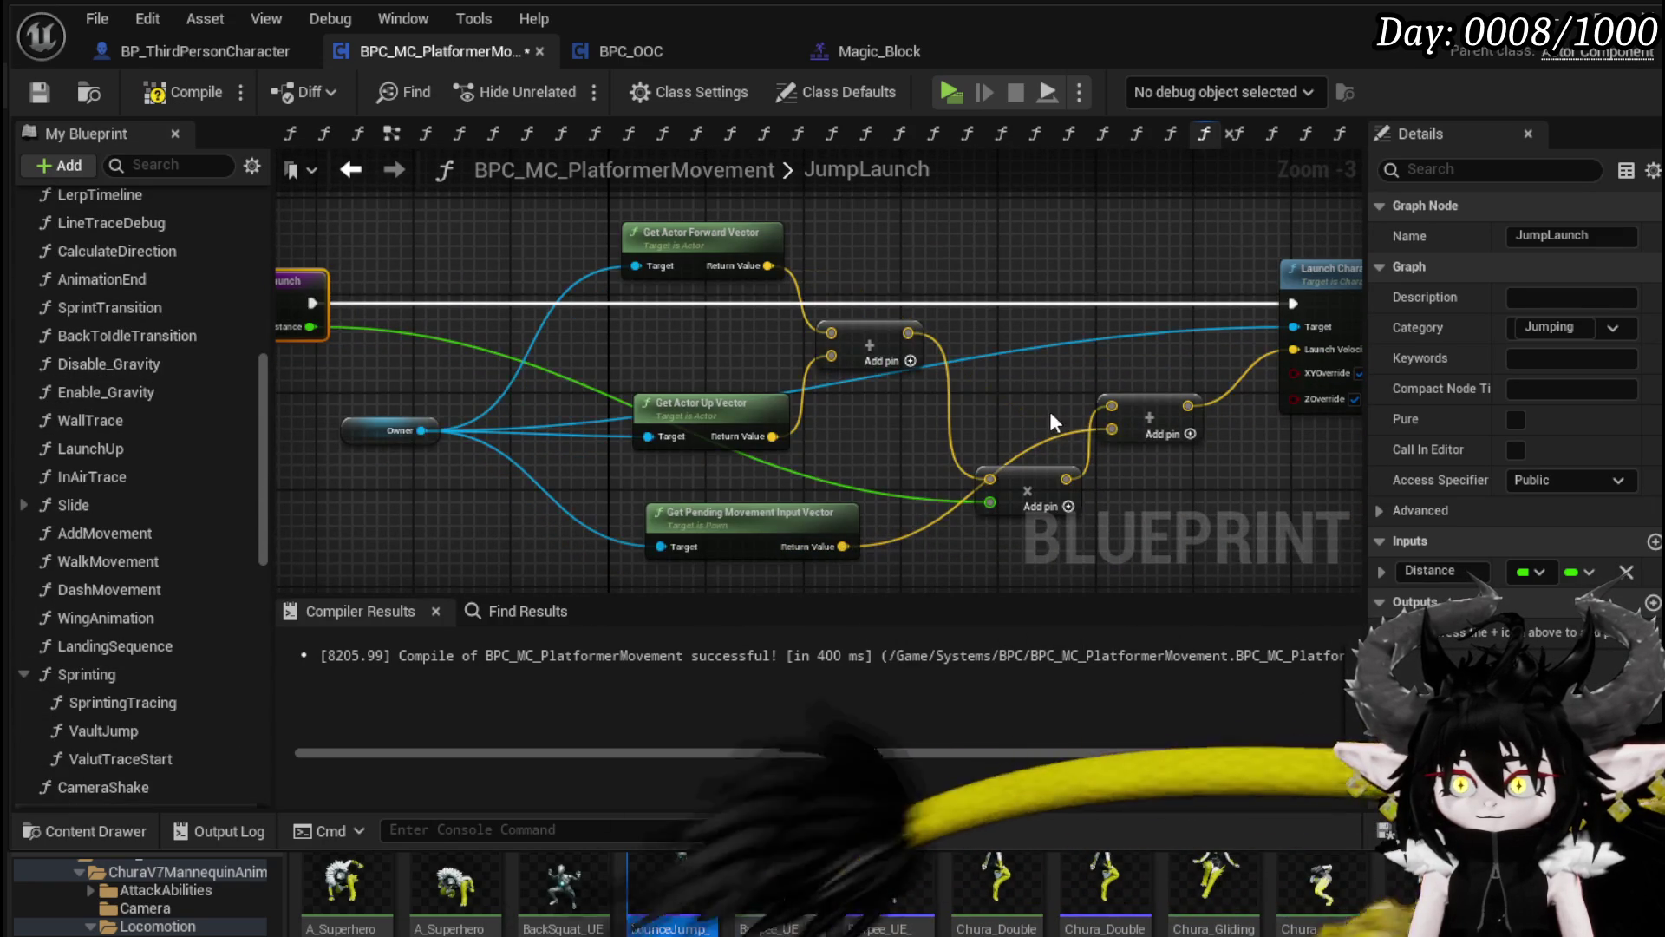
Step: In the LaunchUp function, wire the actor forward vector into the lower Add node
left_click_drag(409, 305, 538, 316)
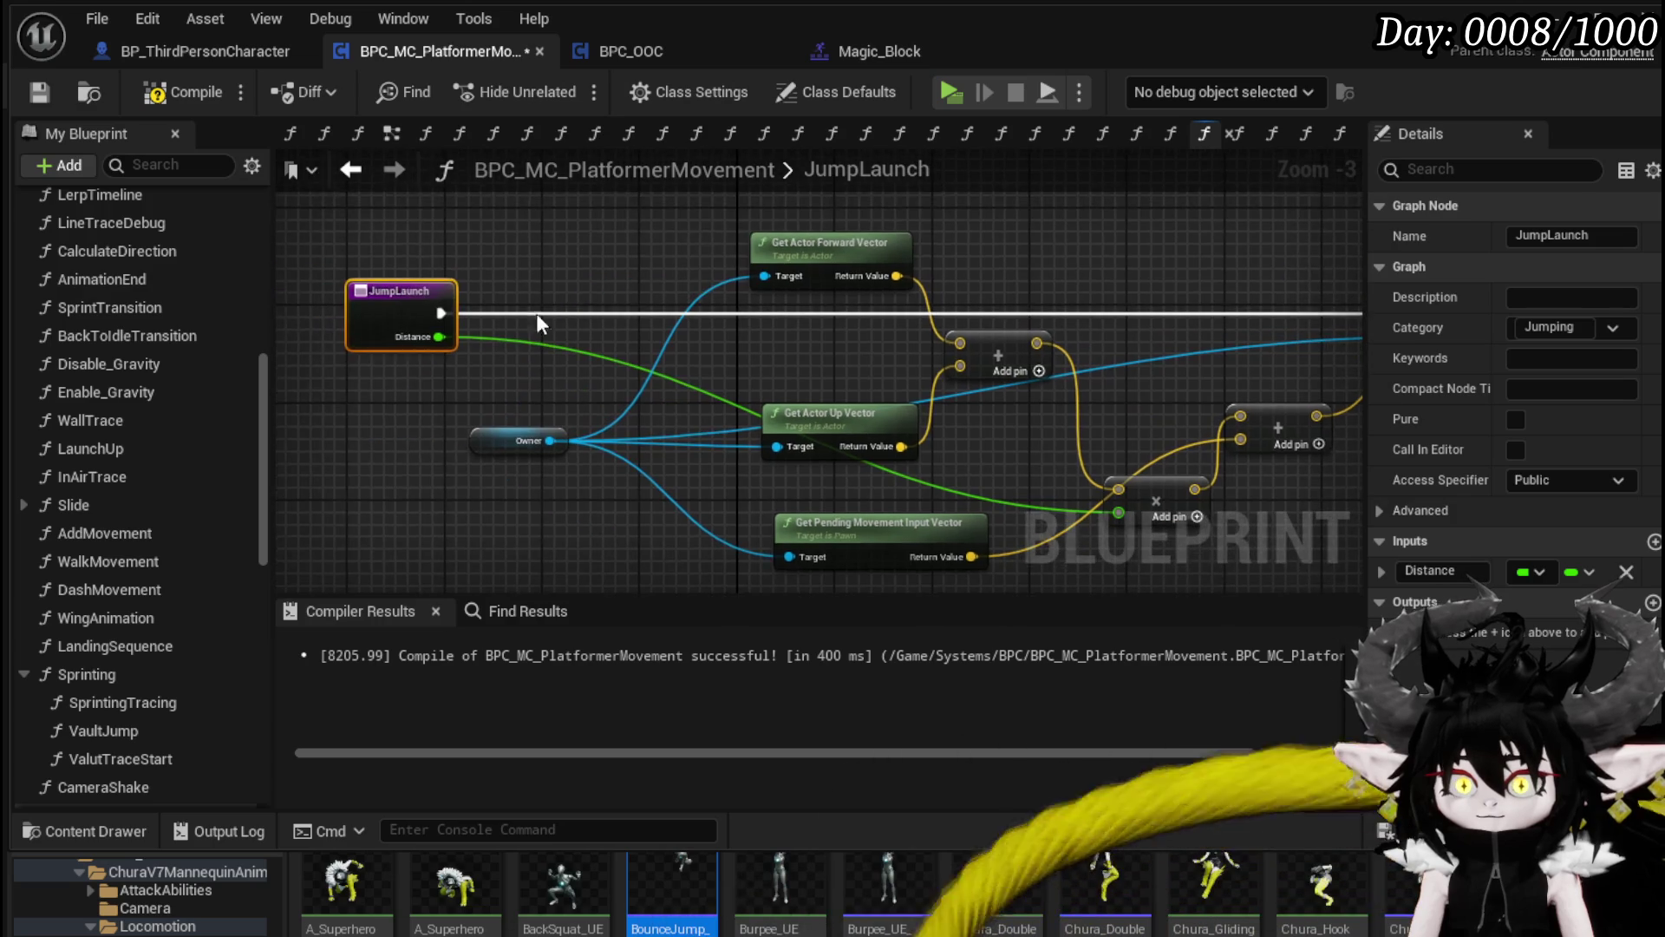
double_click(168, 449)
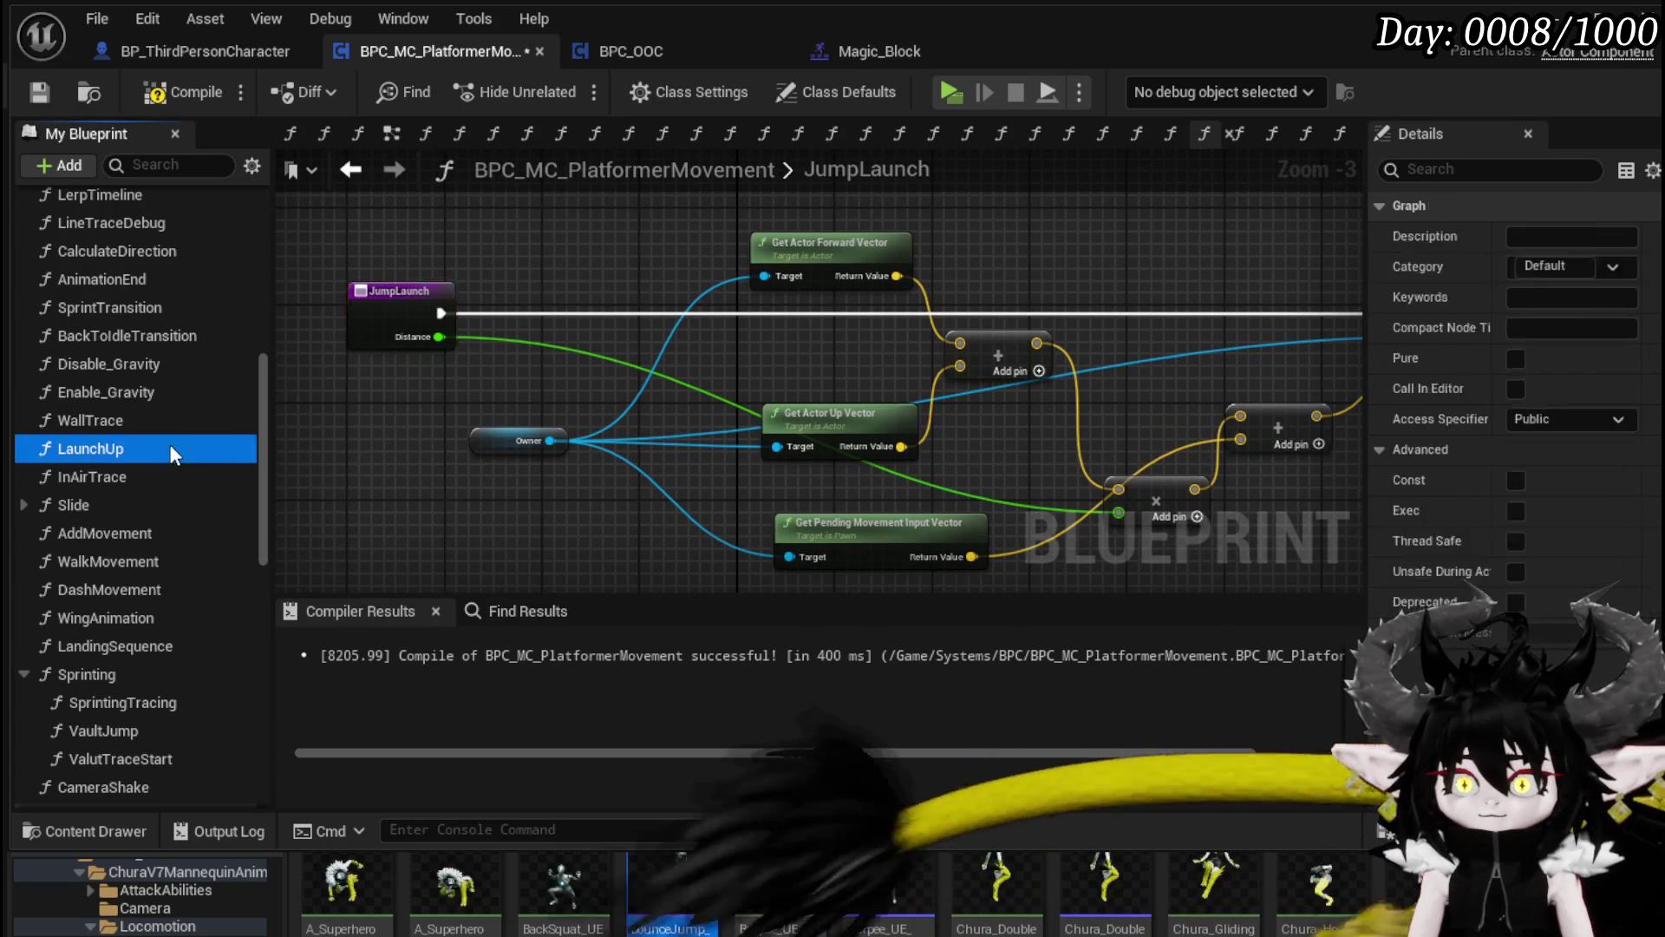
mouse_move(534, 407)
left_mouse_down()
mouse_move(360, 377)
mouse_move(358, 465)
left_mouse_up()
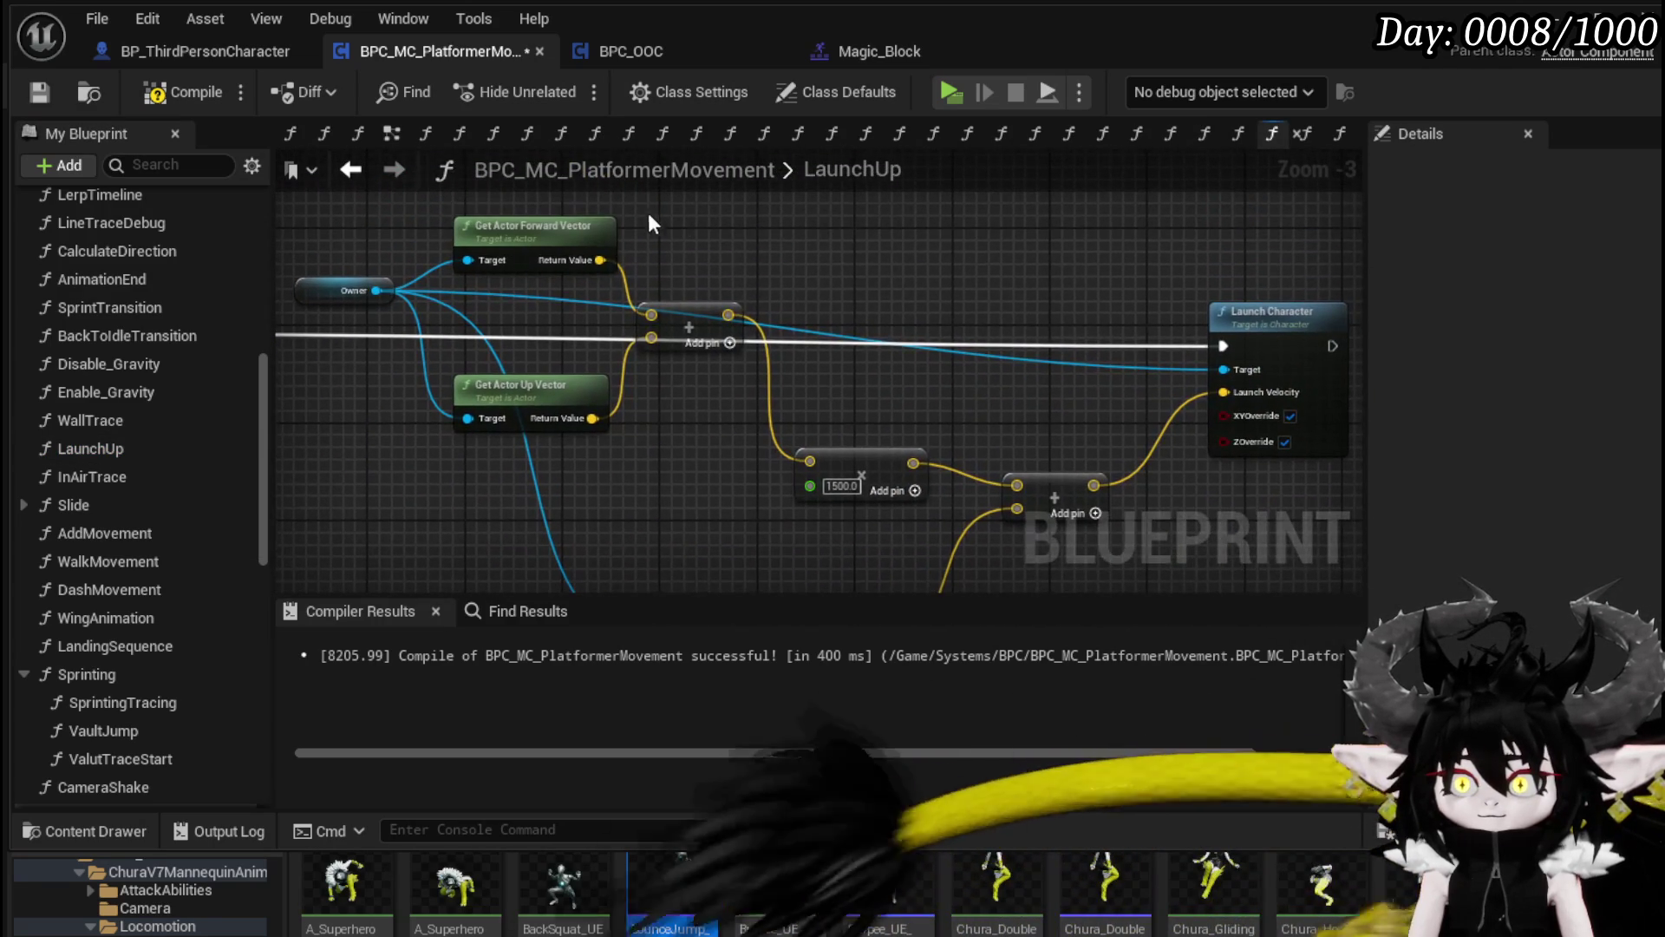
left_click_drag(600, 261, 1016, 508)
mouse_move(827, 461)
left_mouse_down()
mouse_move(1035, 439)
mouse_move(275, 307)
mouse_move(439, 302)
mouse_move(440, 320)
left_mouse_up()
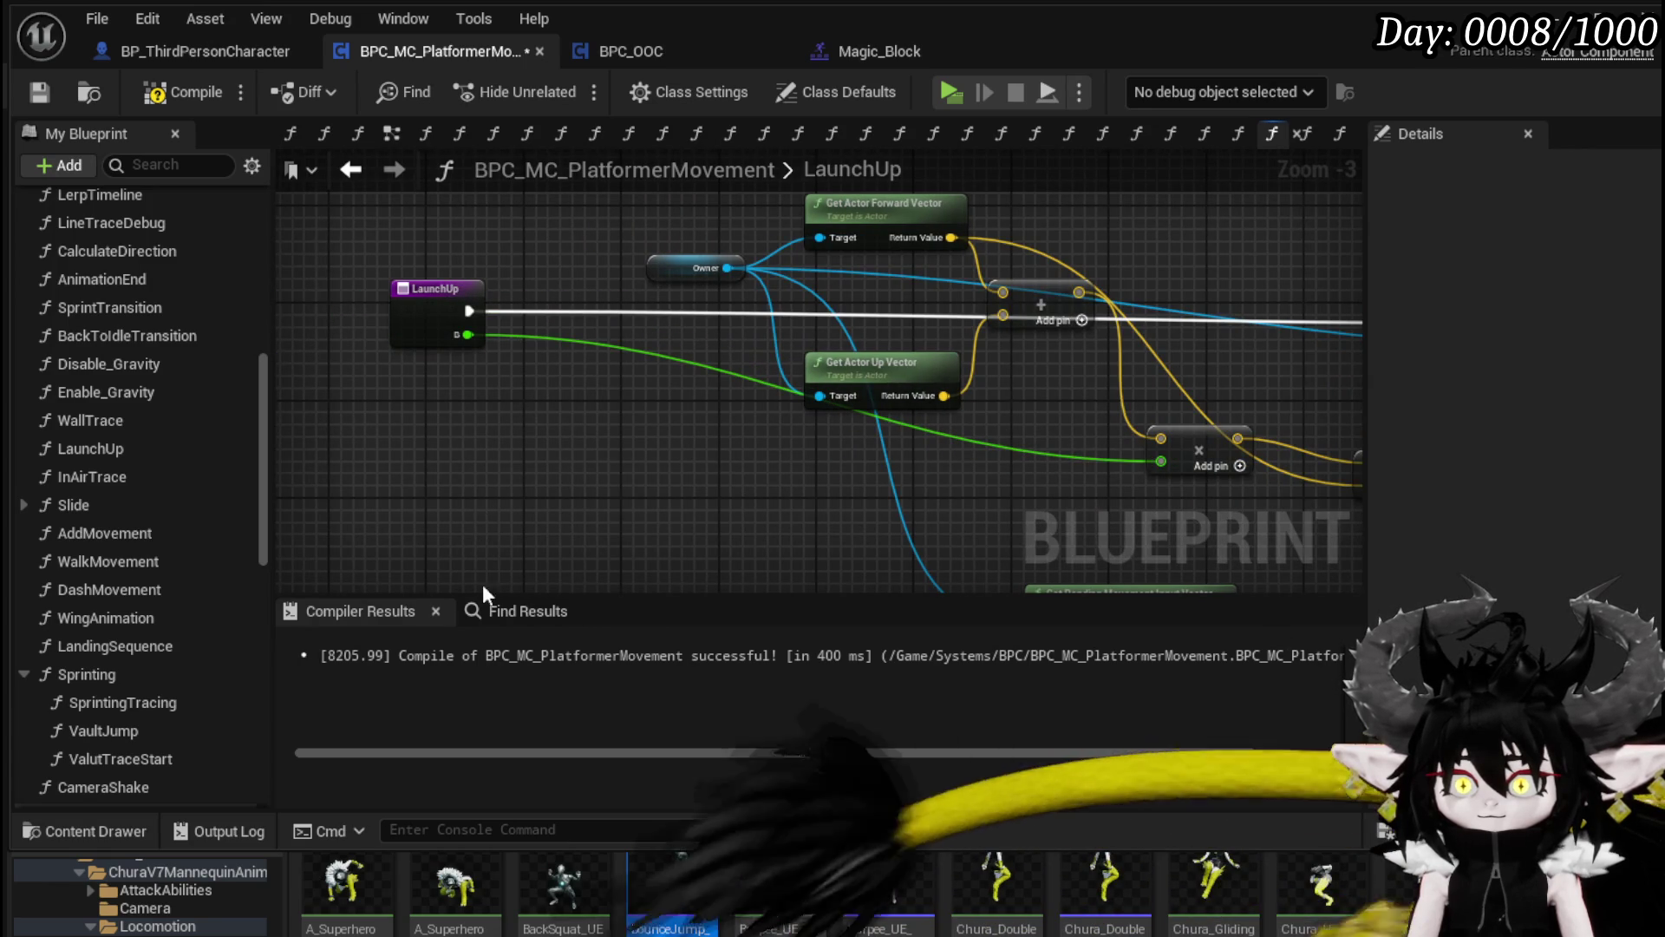
Step: Search Find Results for 'Launch' references and compile the blueprint
left_click(515, 611)
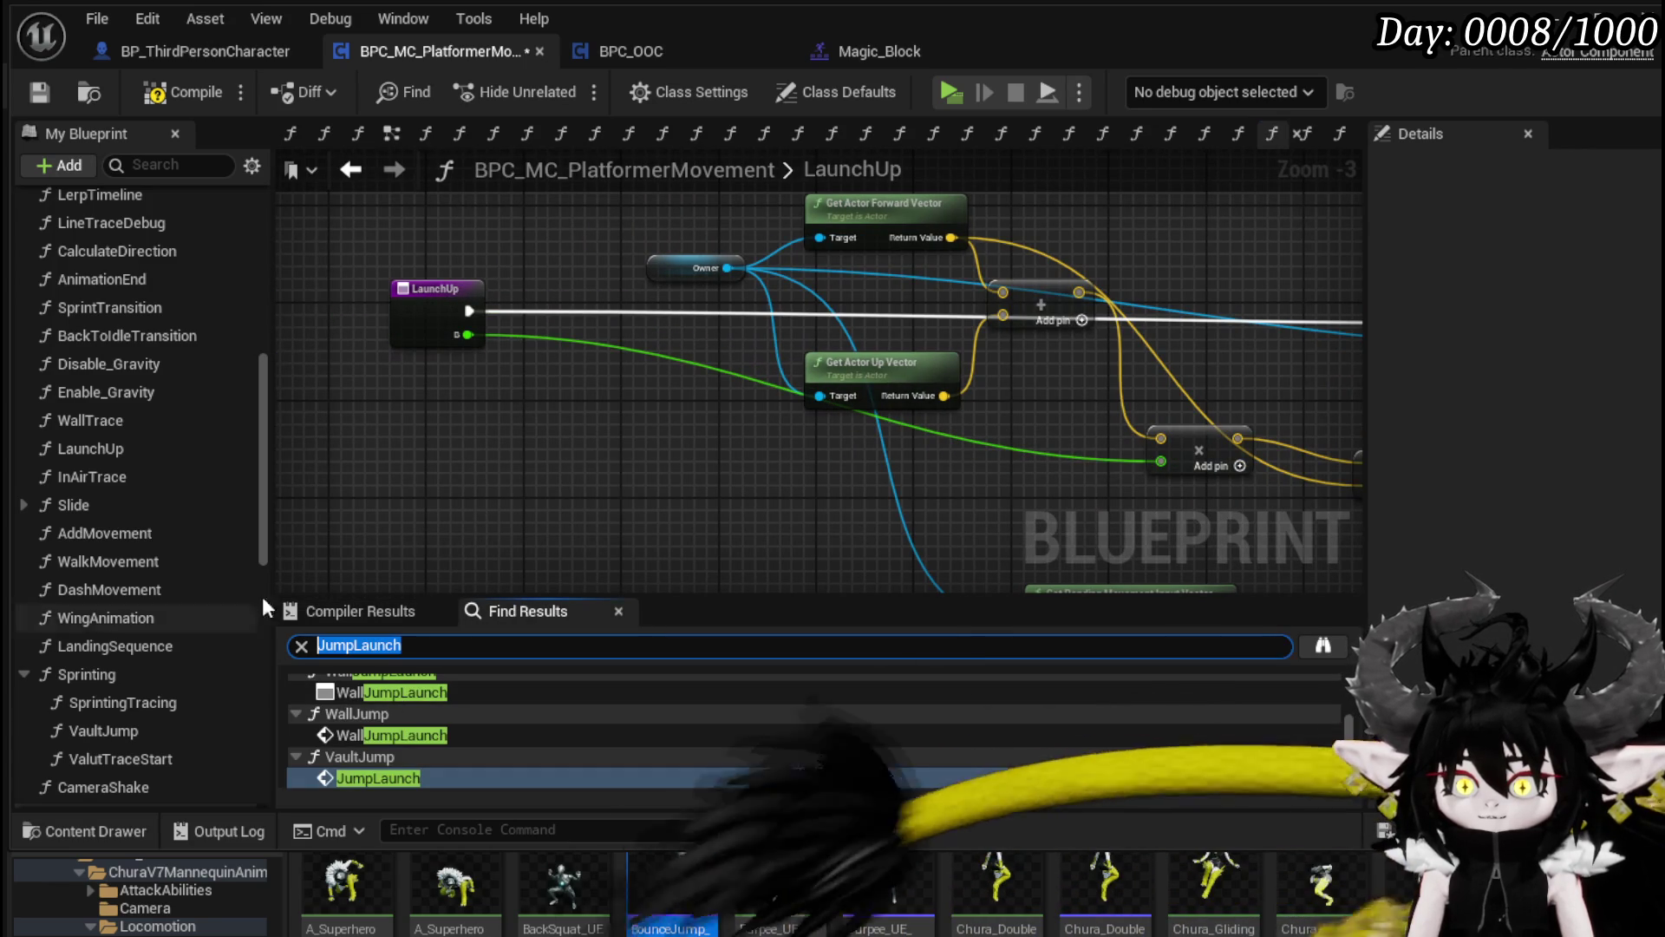
type("Launch")
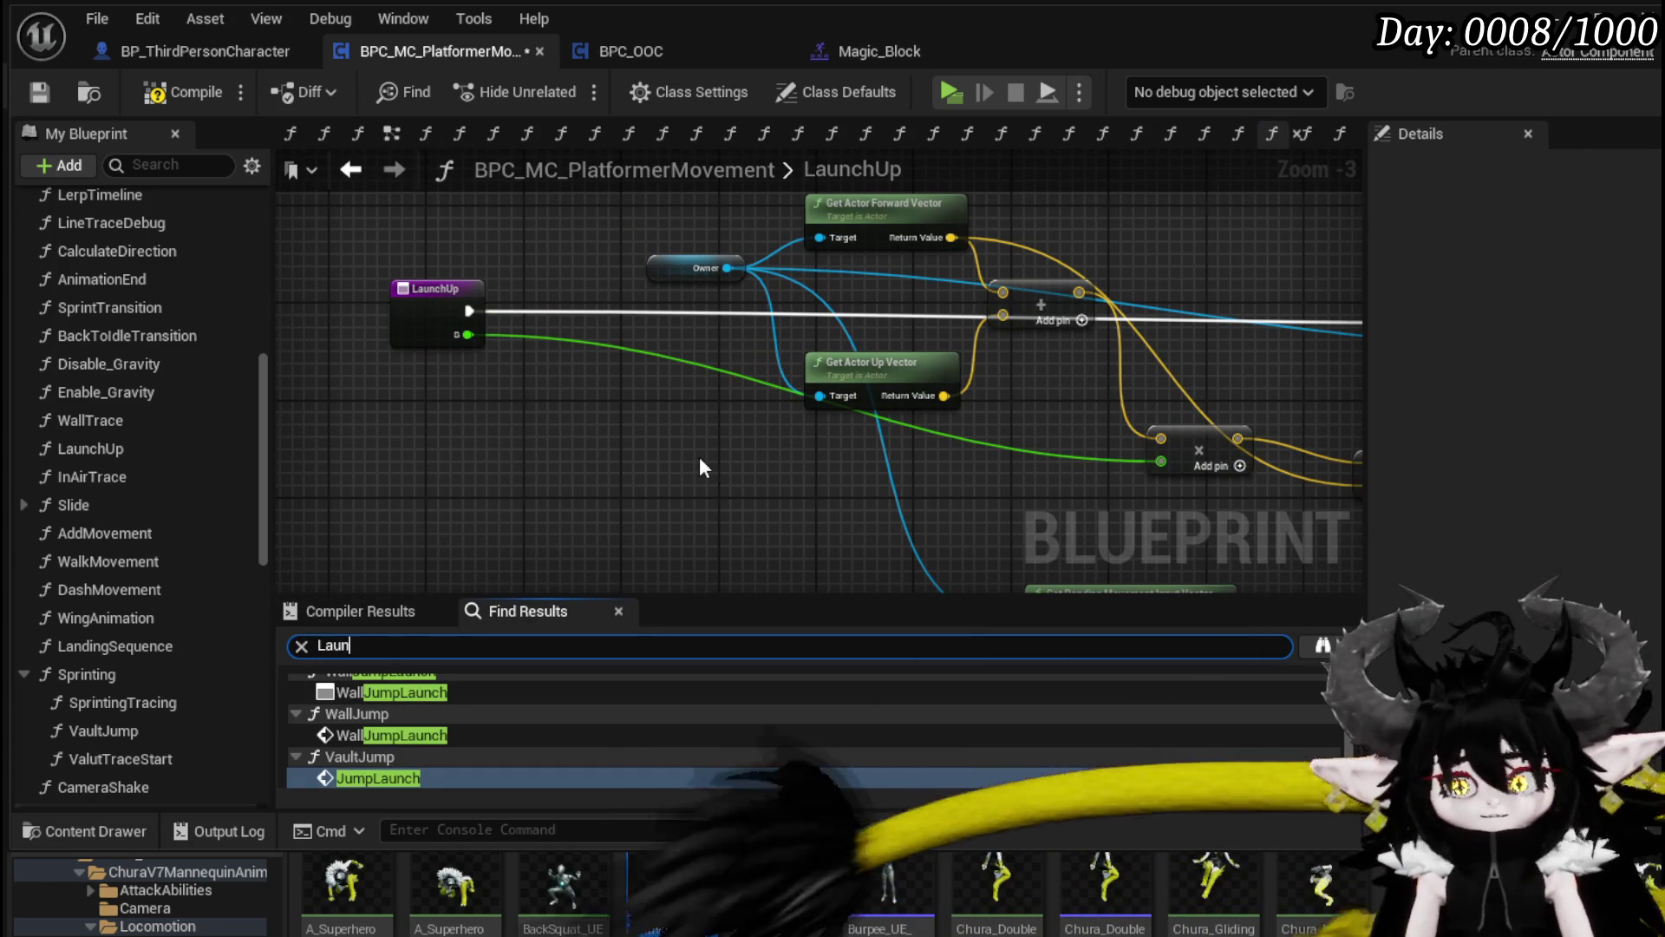
key("Return")
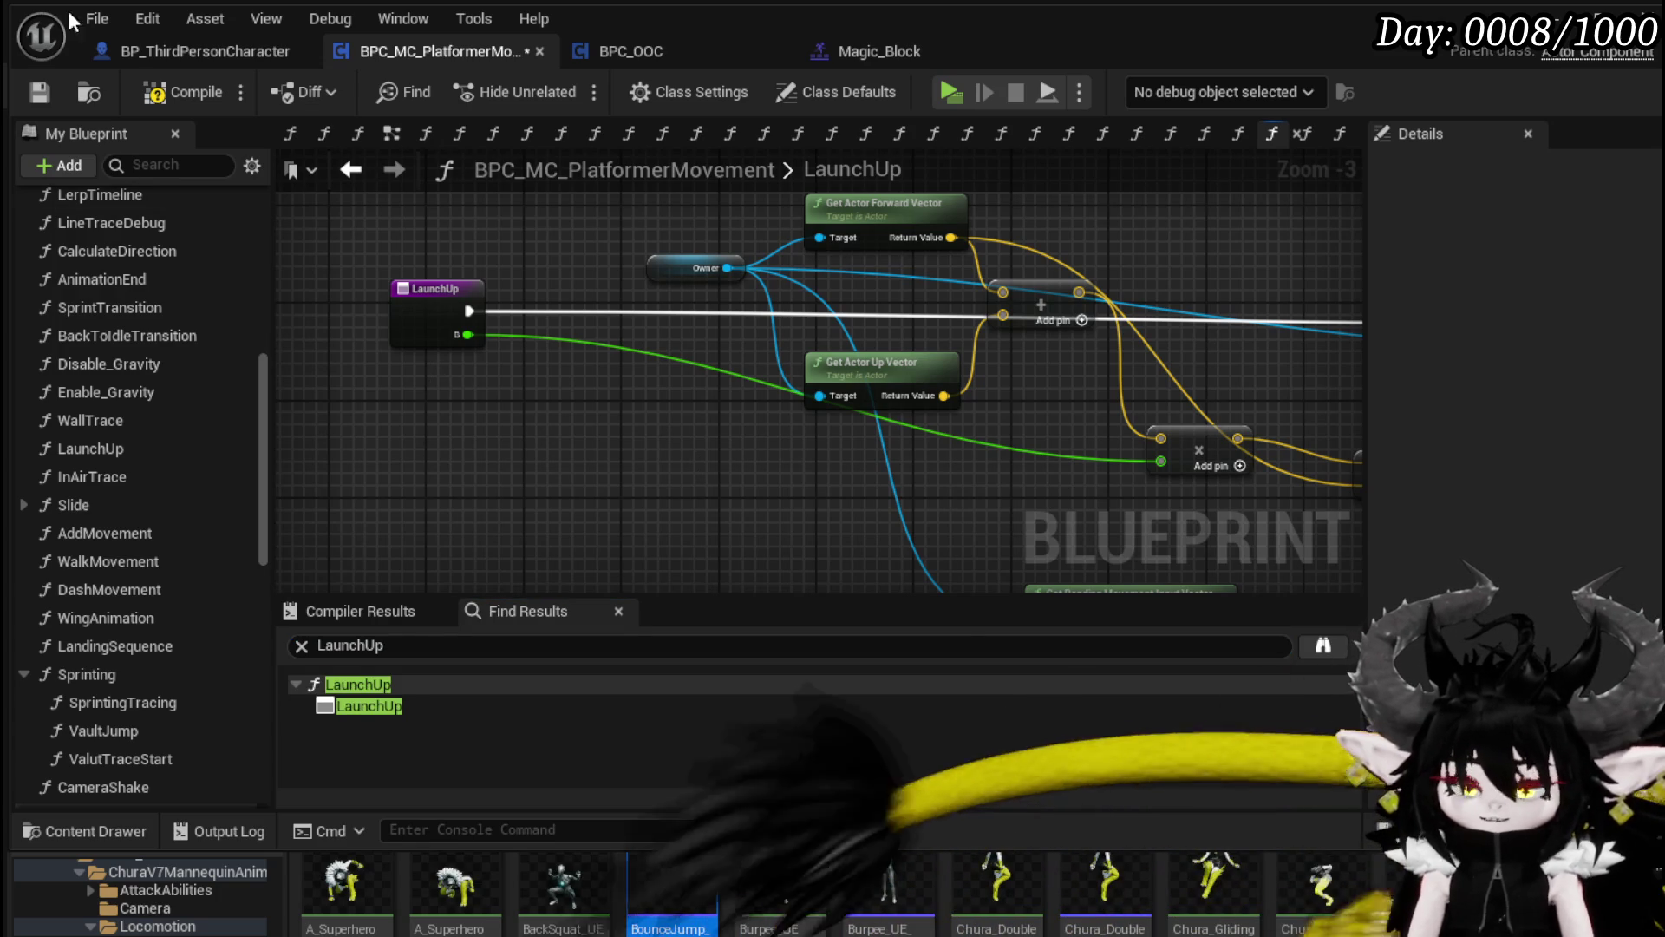
left_click(157, 96)
Step: Rename LaunchUp's input B to Distance and recompile
left_click(444, 323)
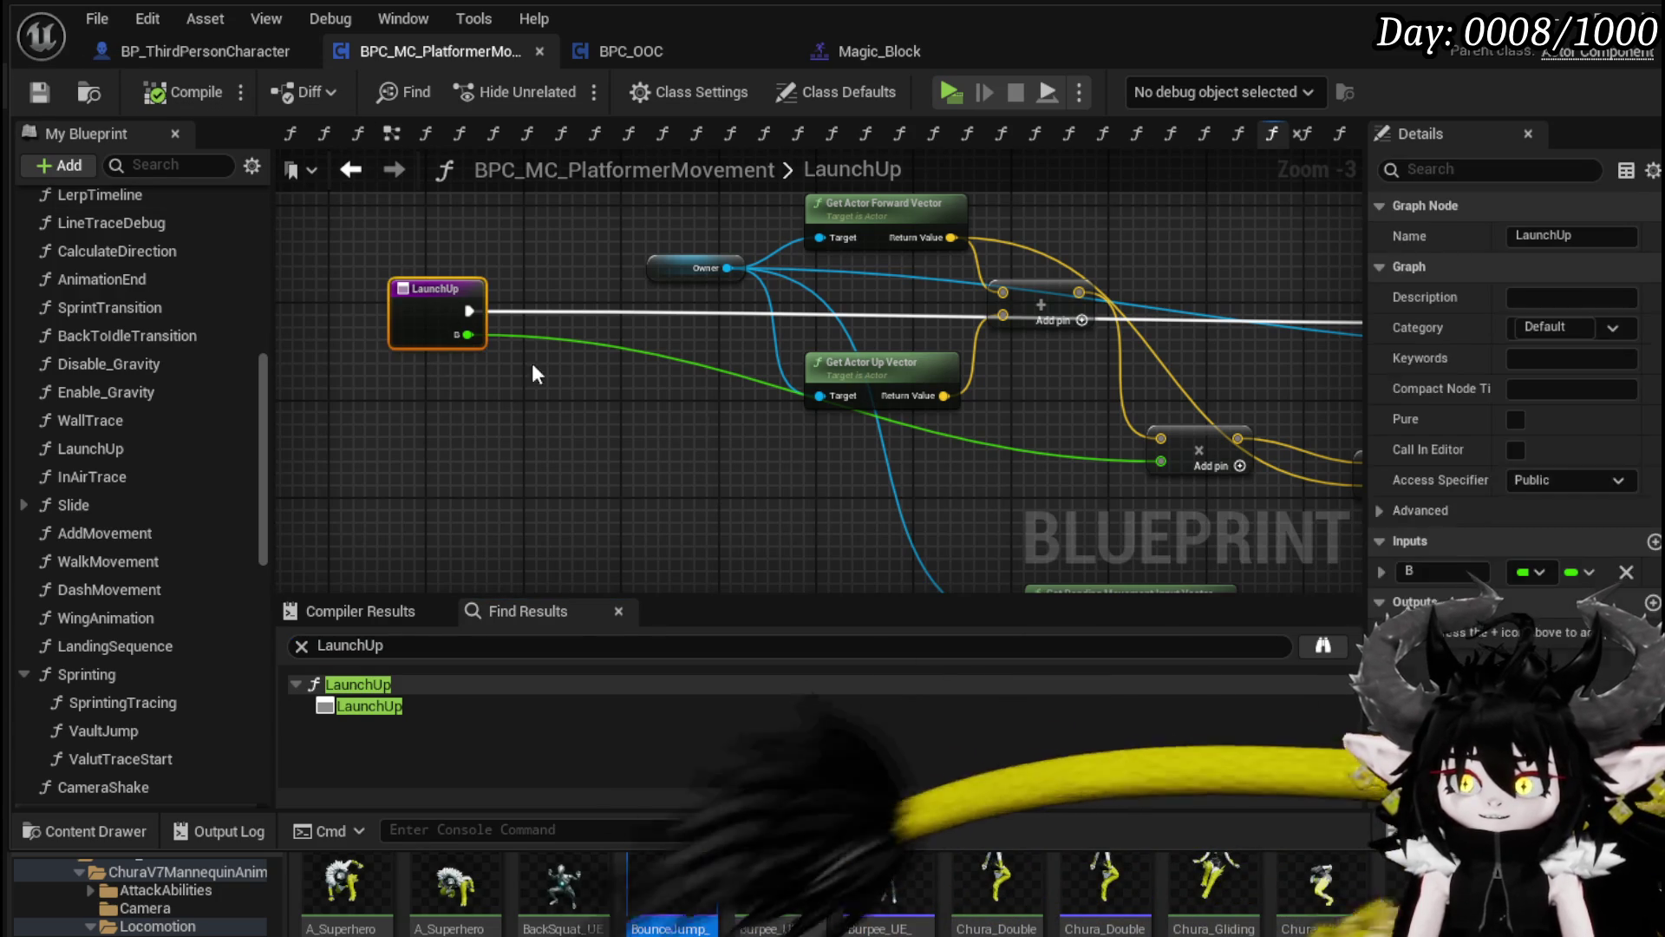
double_click(1442, 570)
type("Distance")
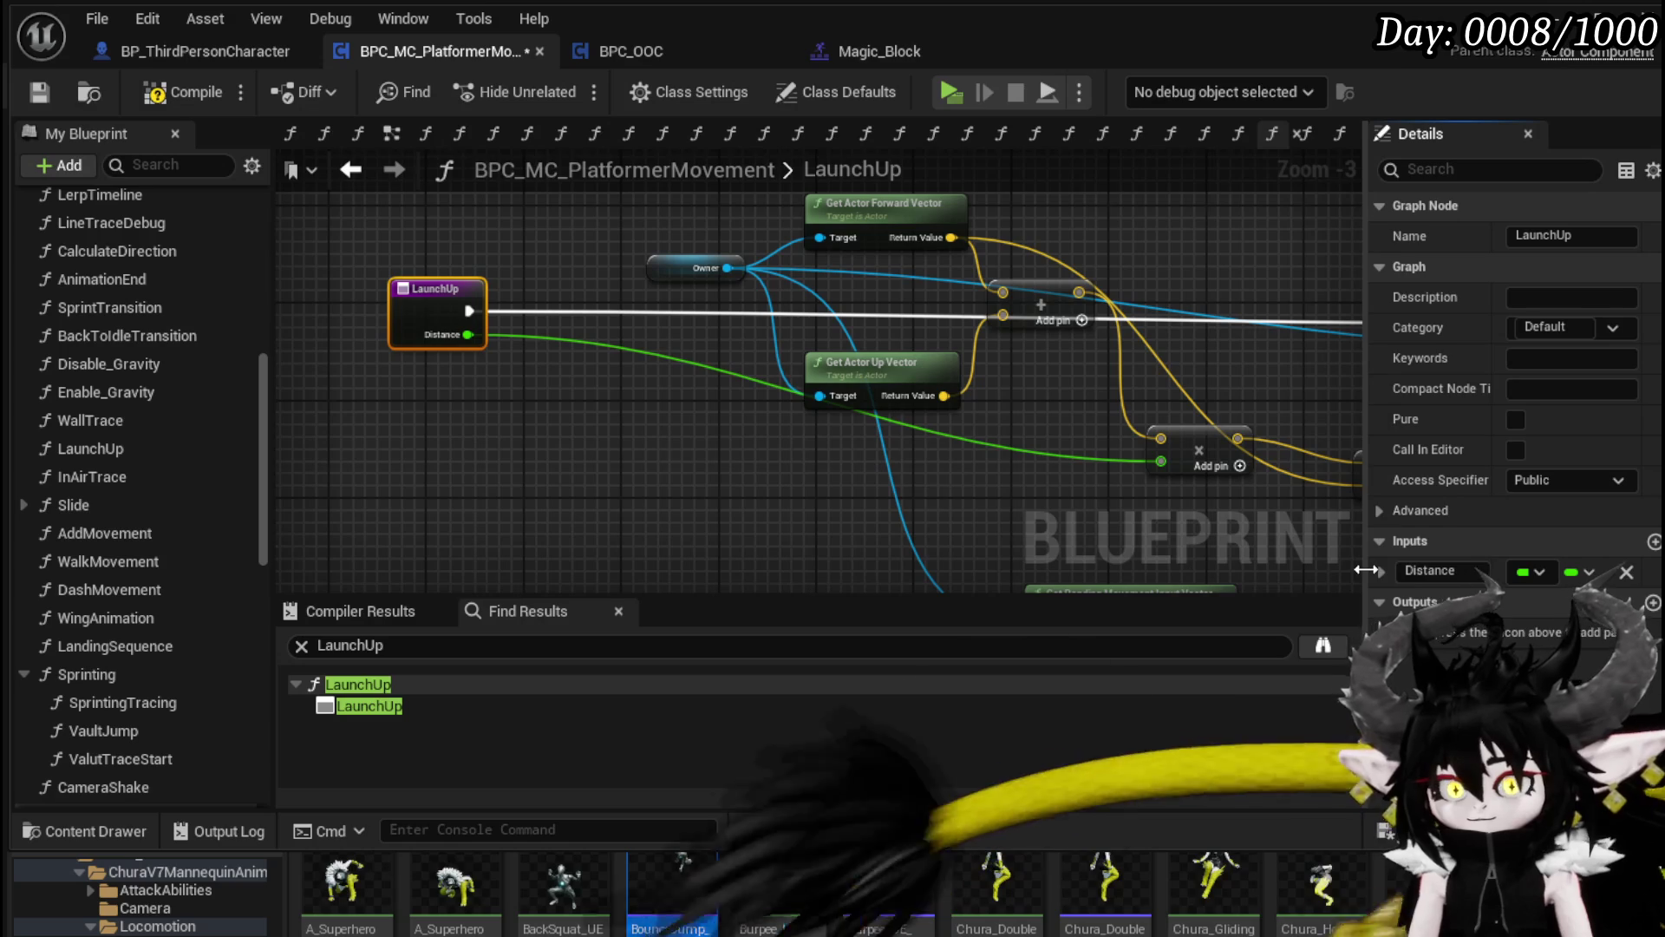
left_click(175, 94)
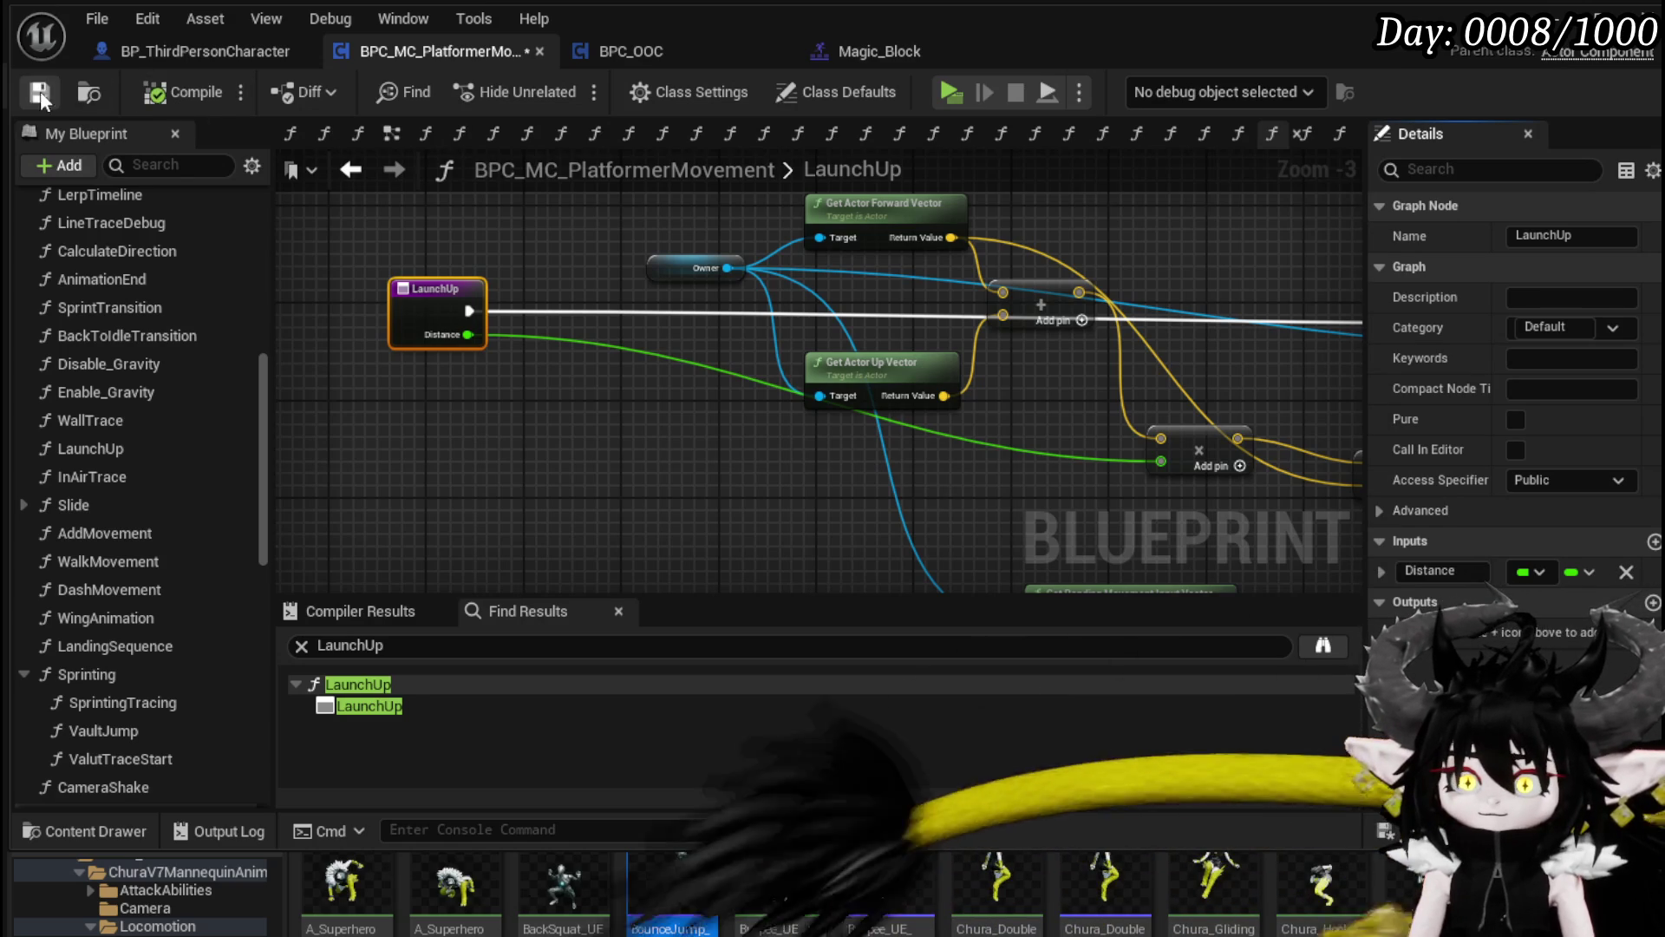
scroll(165, 275, "up", 5)
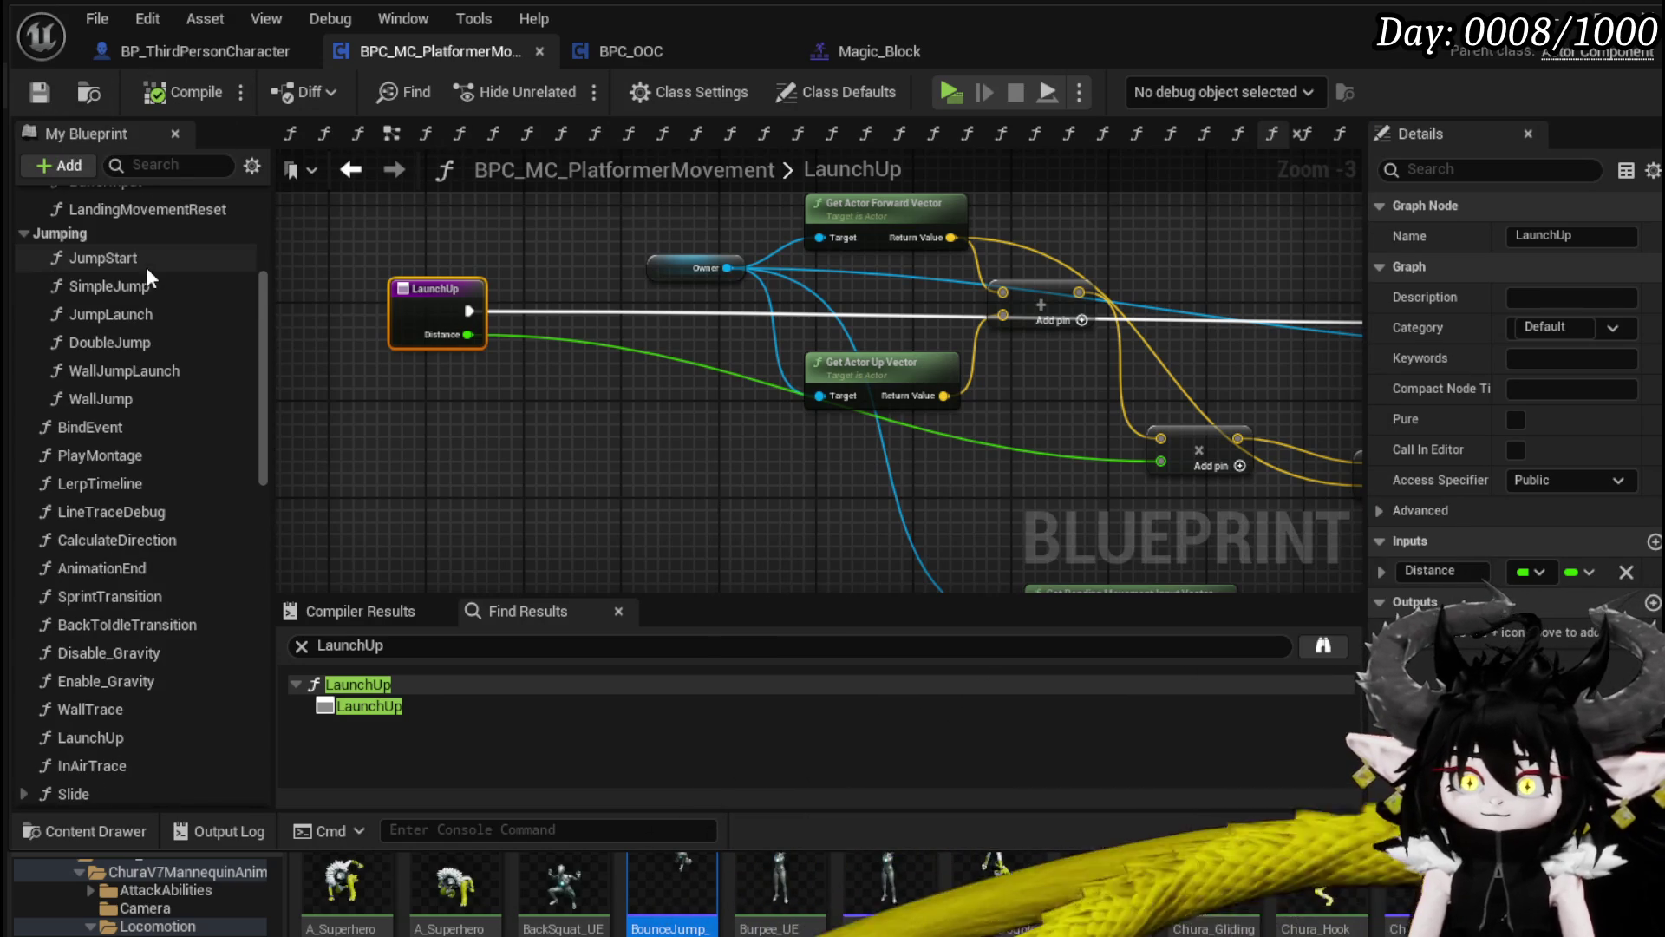
Step: Rename the JumpLaunch function to LaunchInputDirection and compile
left_click(116, 314)
right_click(117, 314)
left_click(216, 409)
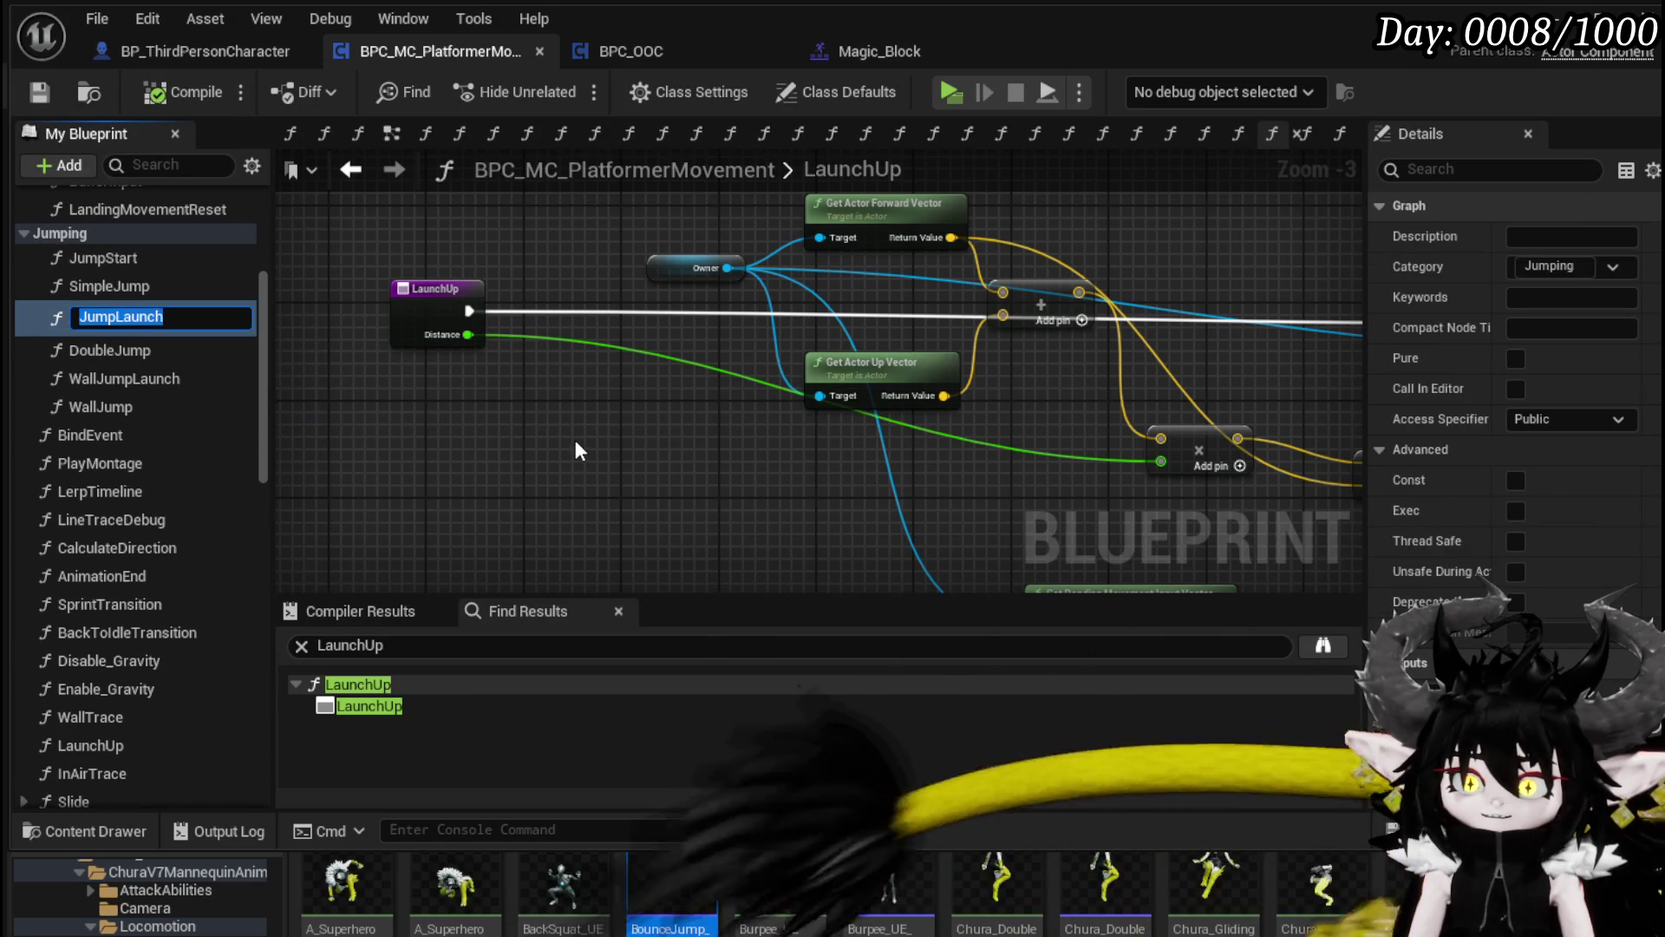
type("Lau")
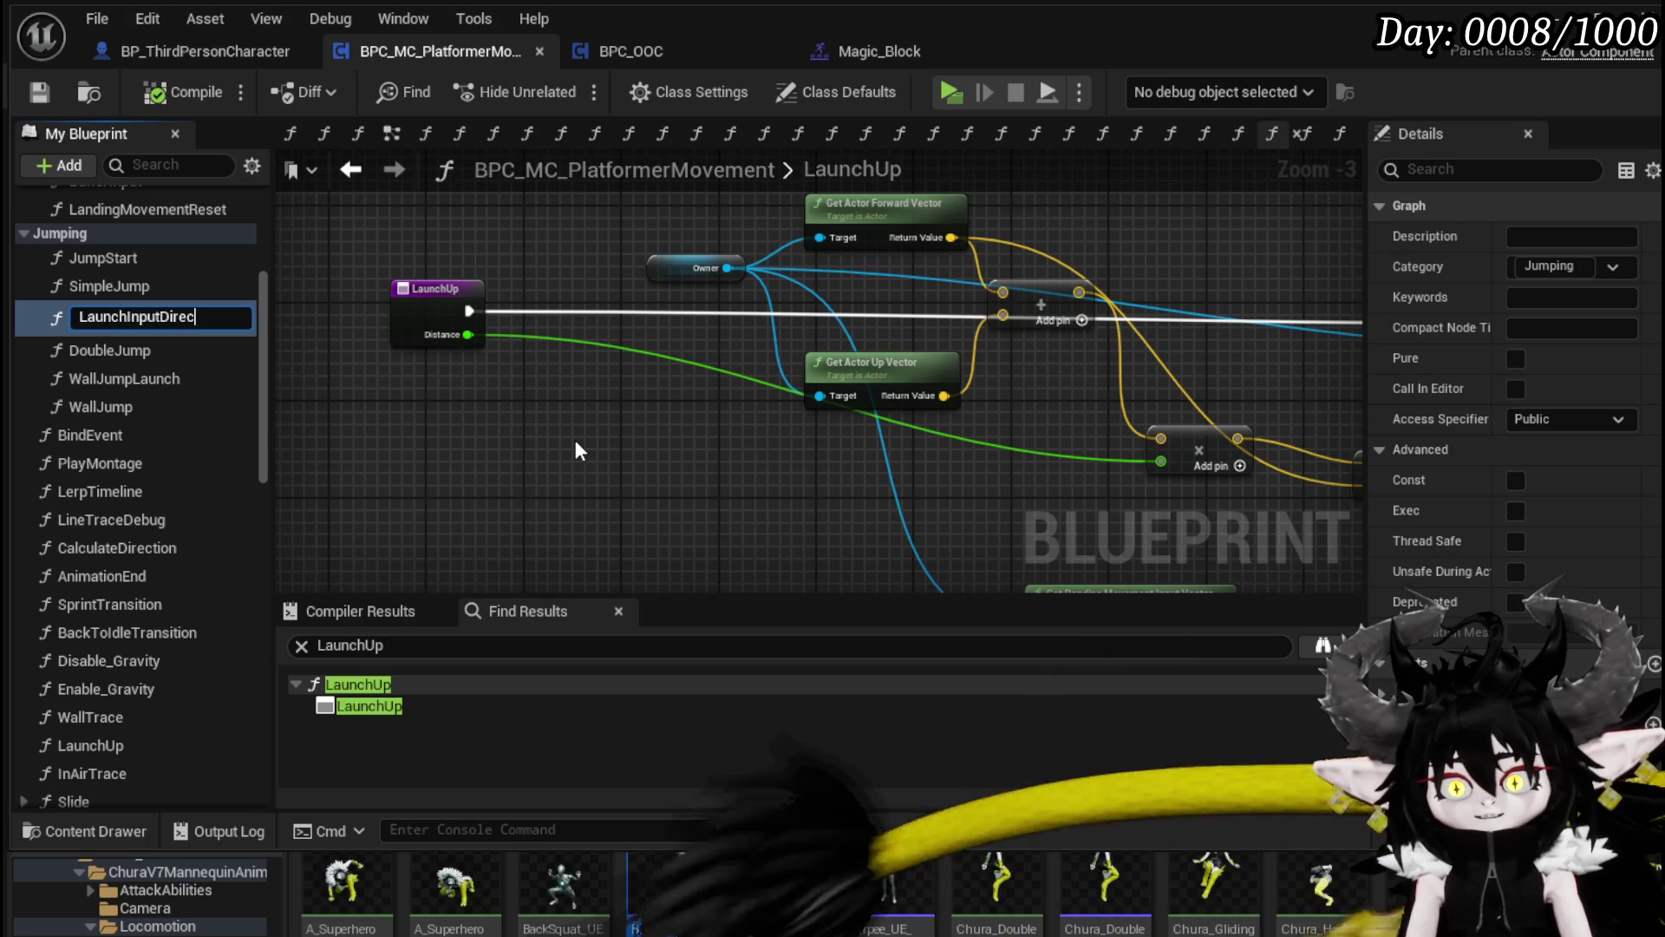
type("n")
key("Return")
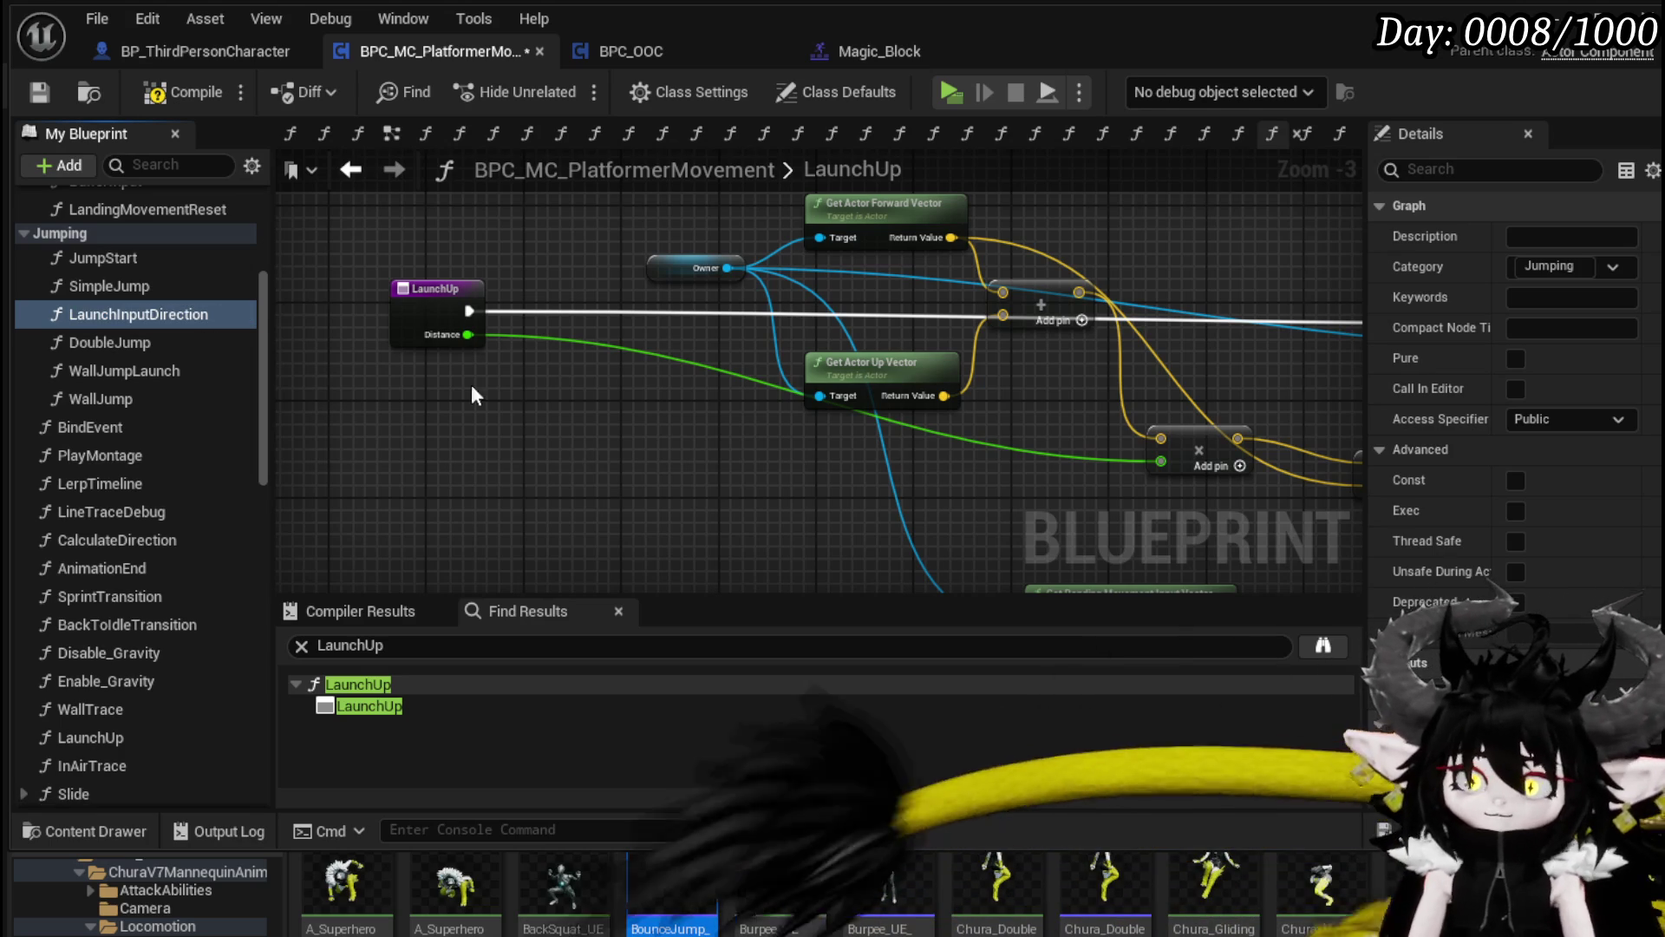
left_click(181, 94)
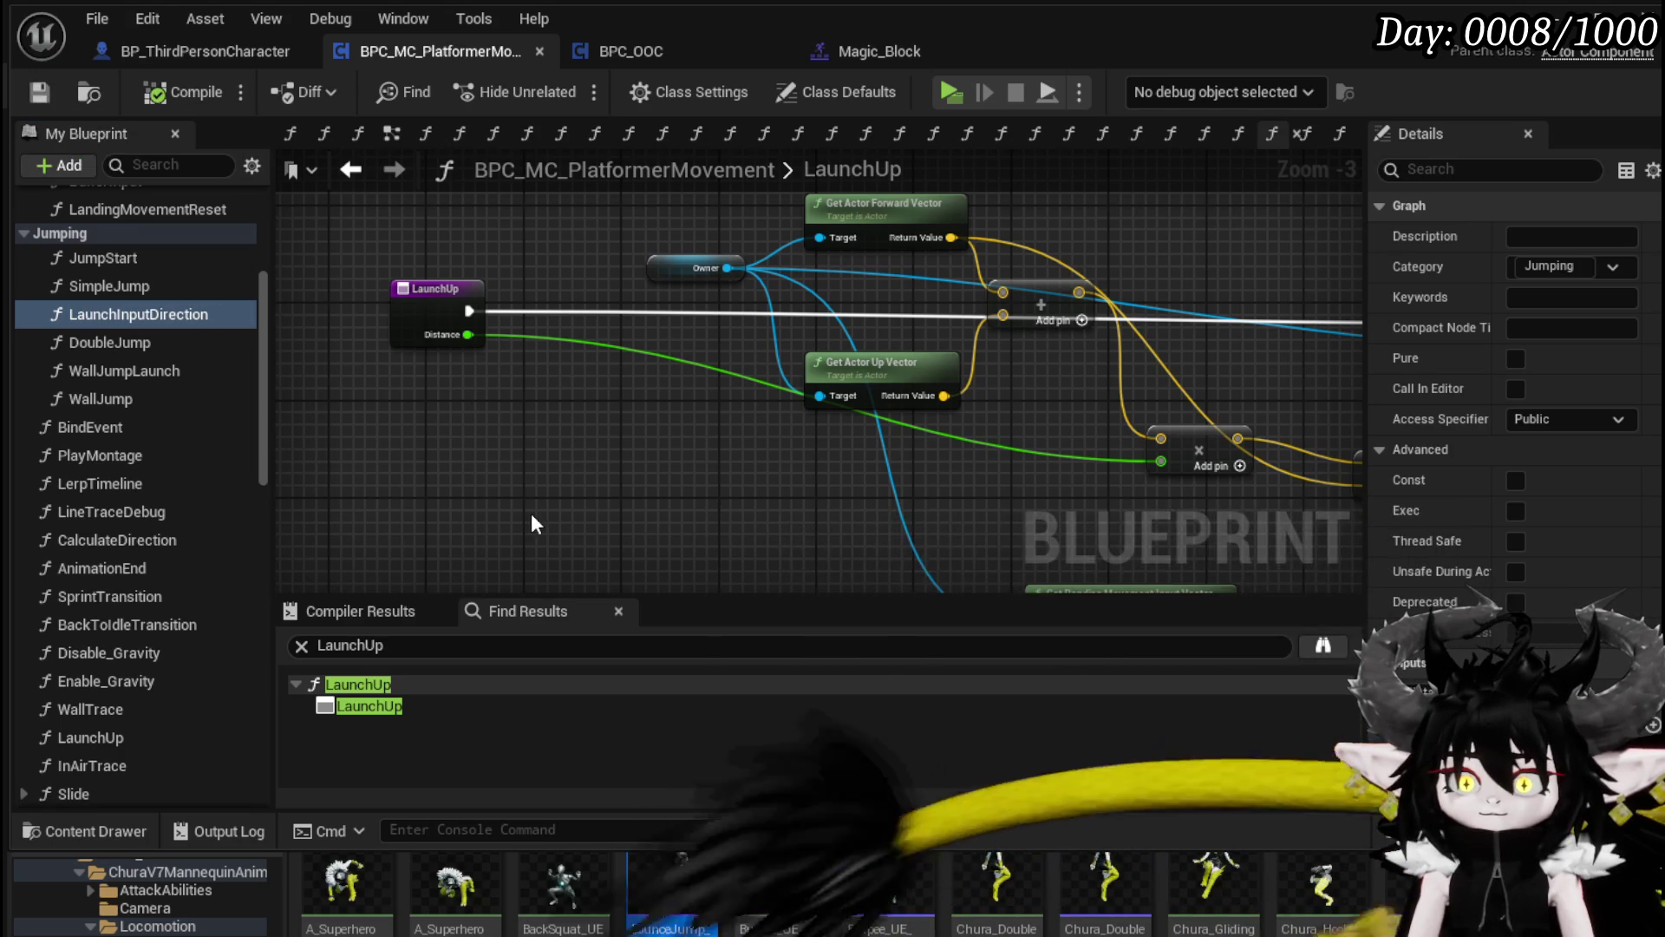
scroll(180, 574, "up", 1)
scroll(181, 574, "down", 5)
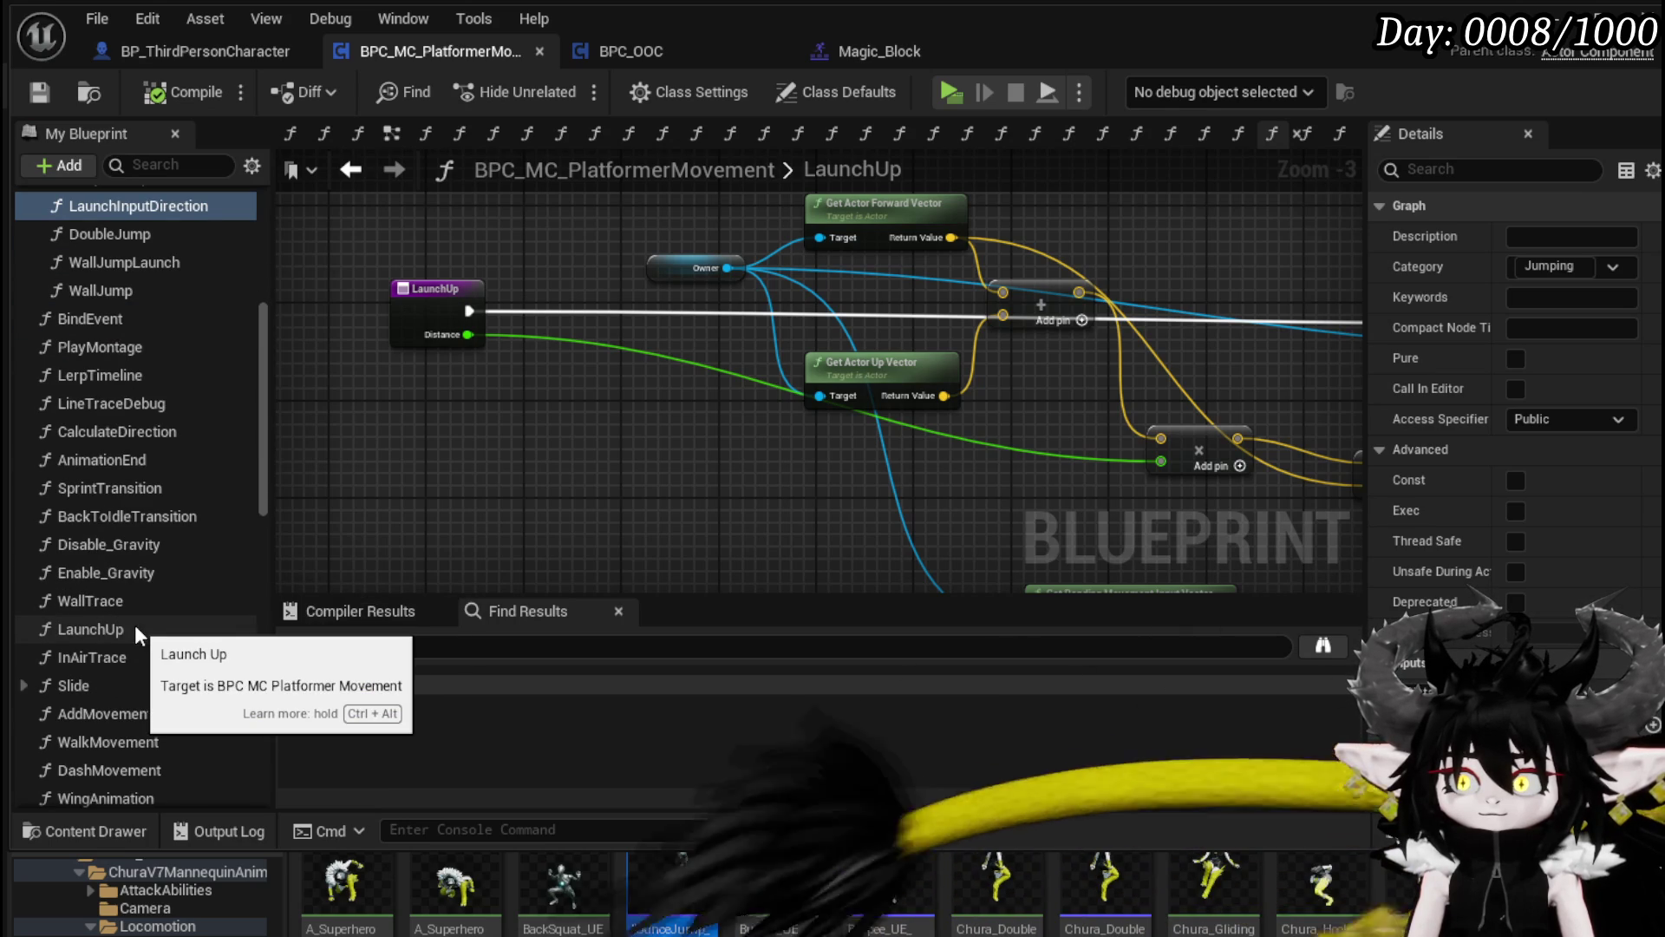
Step: Rename LaunchUp to LaunchForward, recompile, and open the VaultJump graph
left_click(106, 626)
right_click(105, 626)
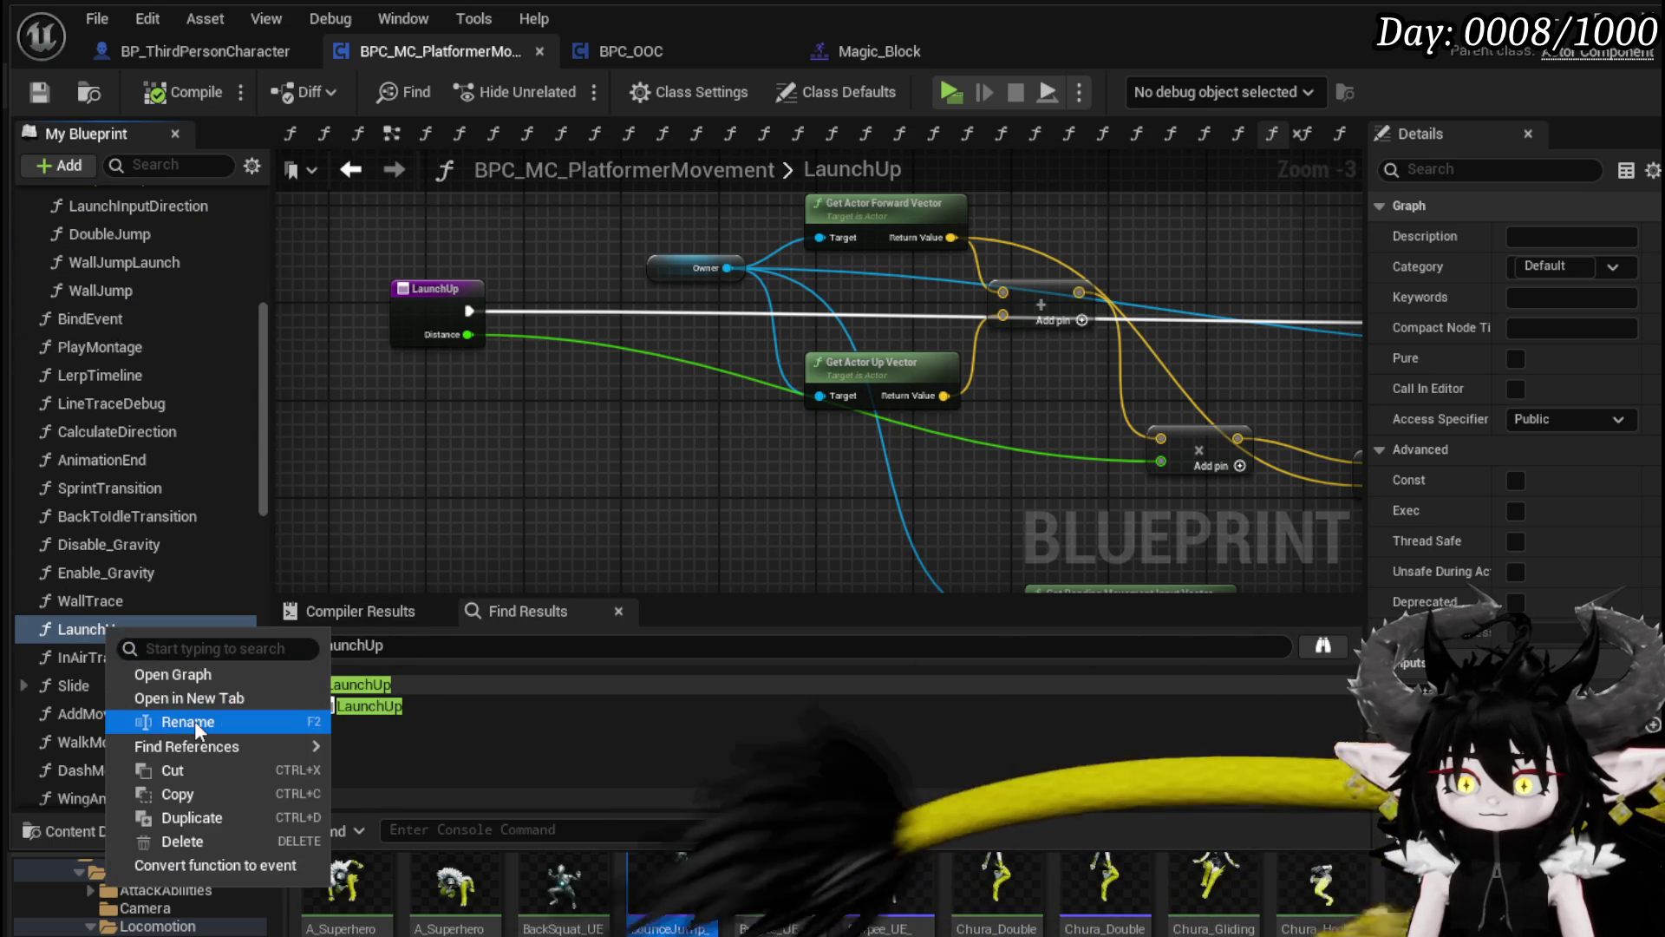
left_click(194, 721)
key("End")
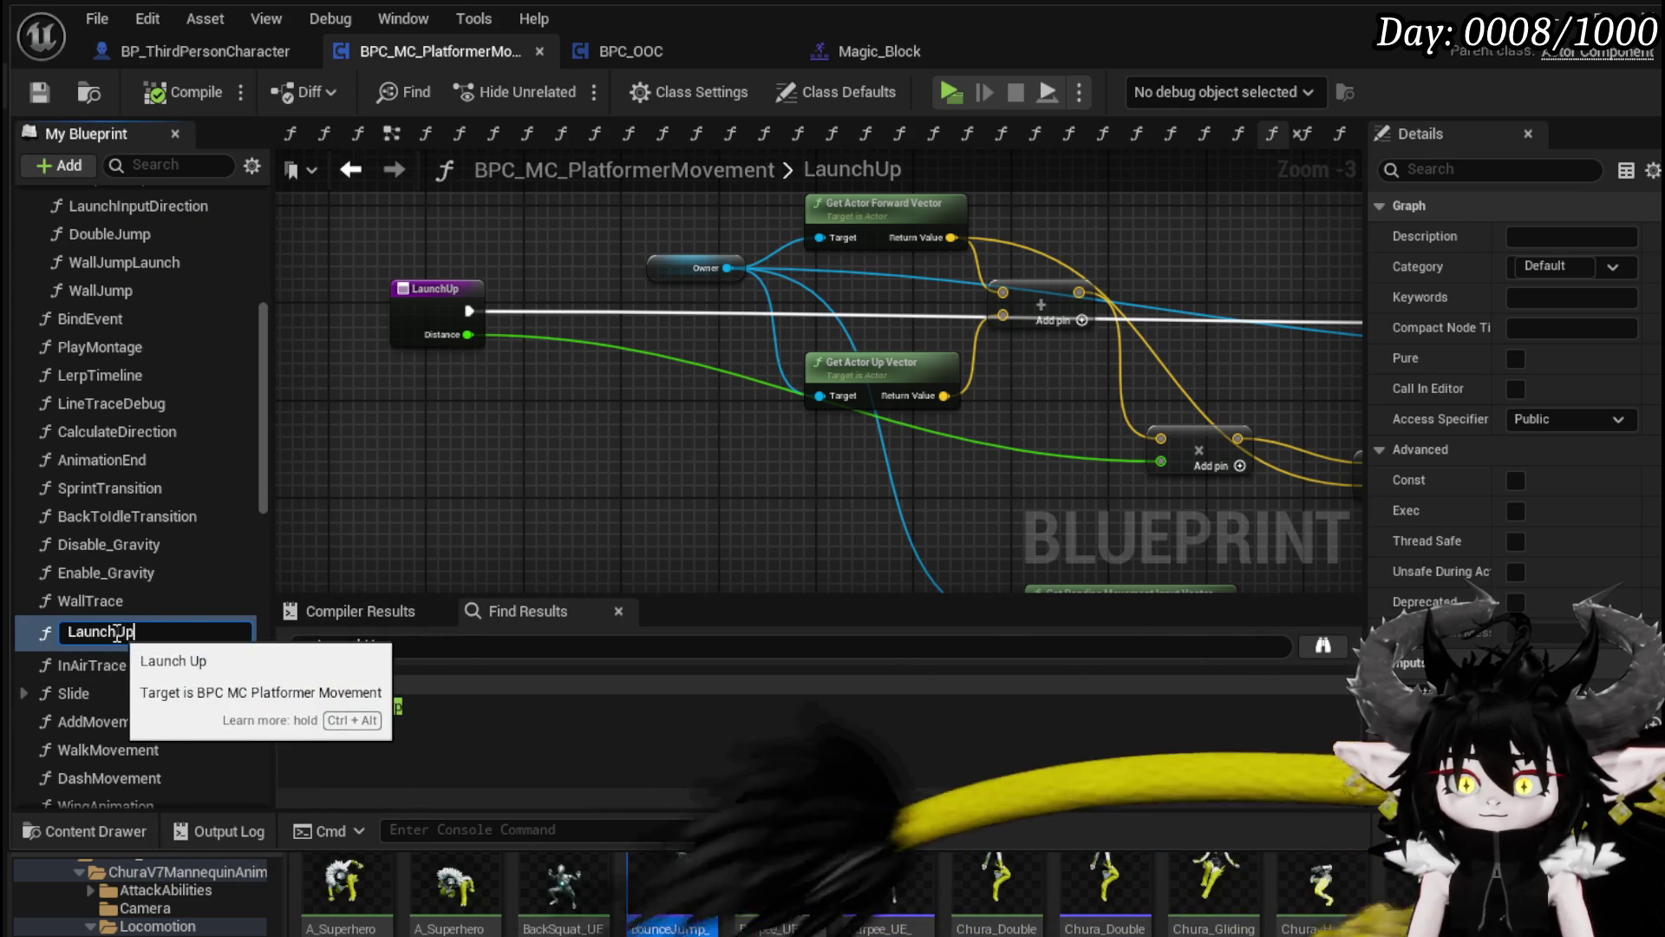
left_click_drag(116, 632, 196, 635)
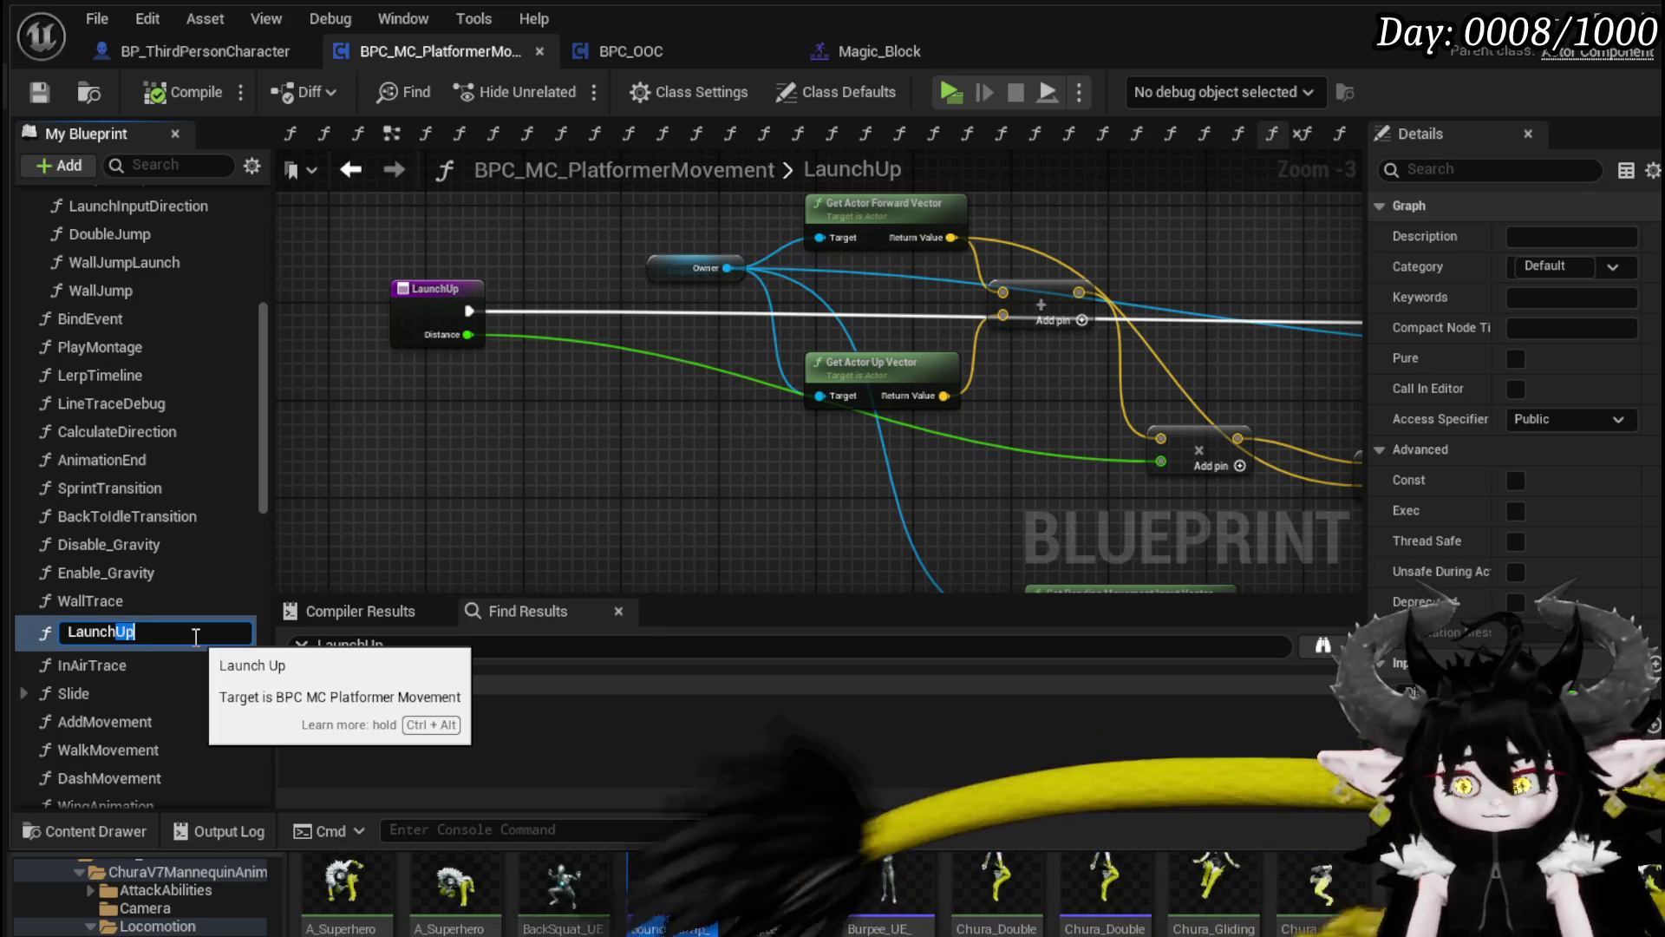
type("Forward")
key("Return")
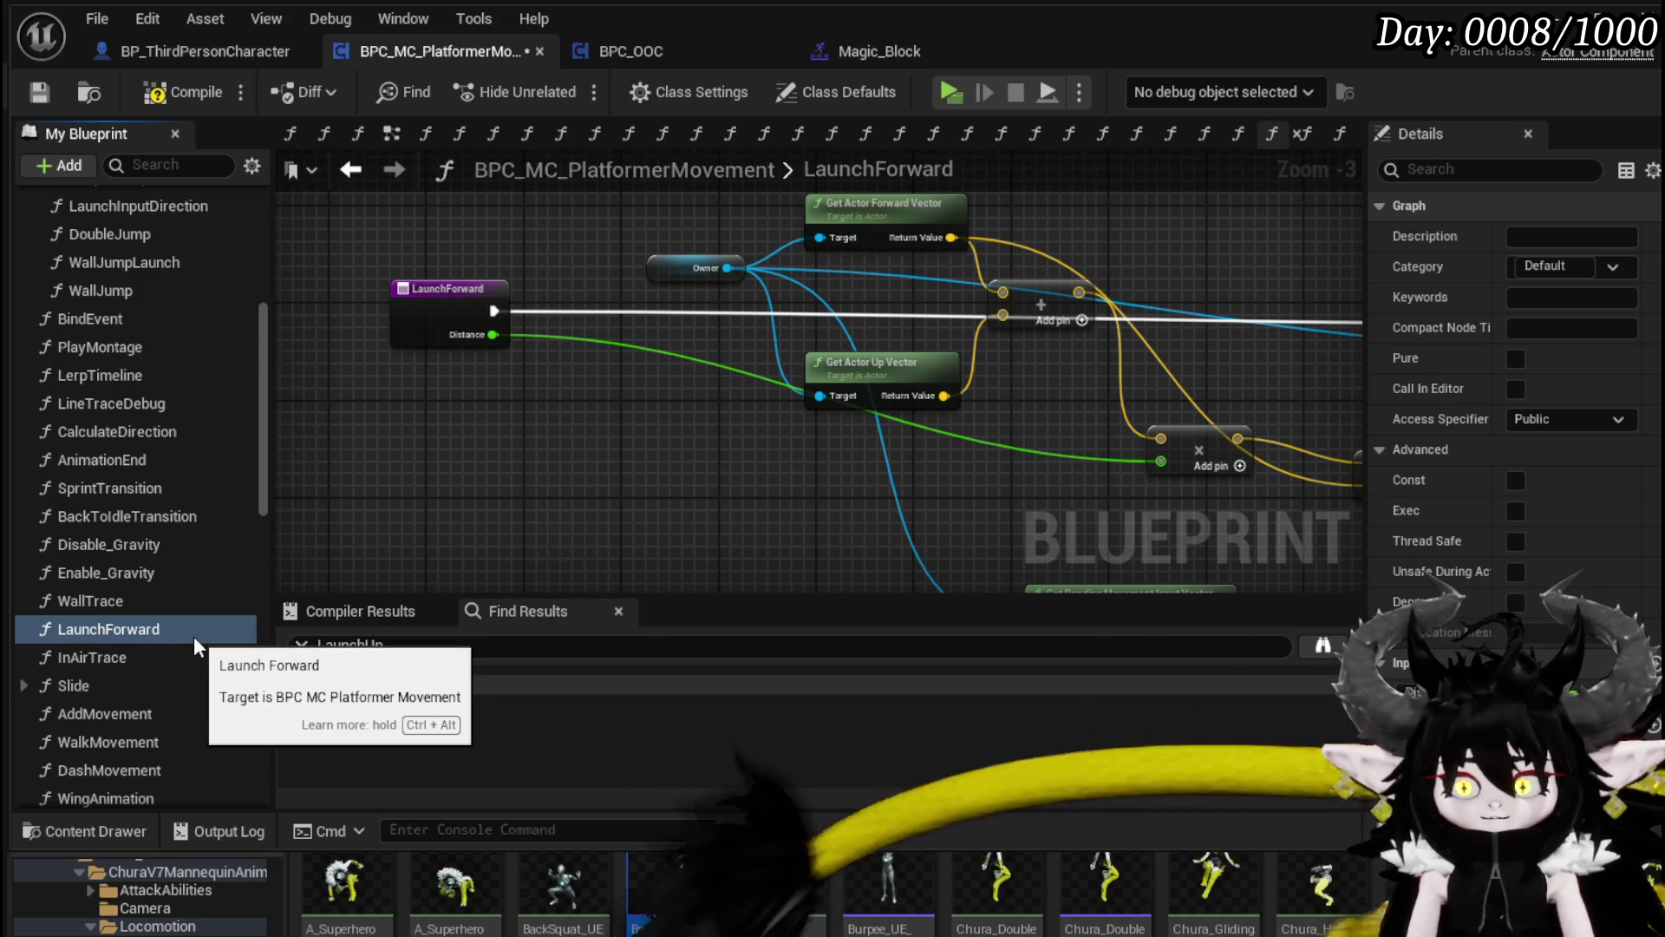
left_click(170, 93)
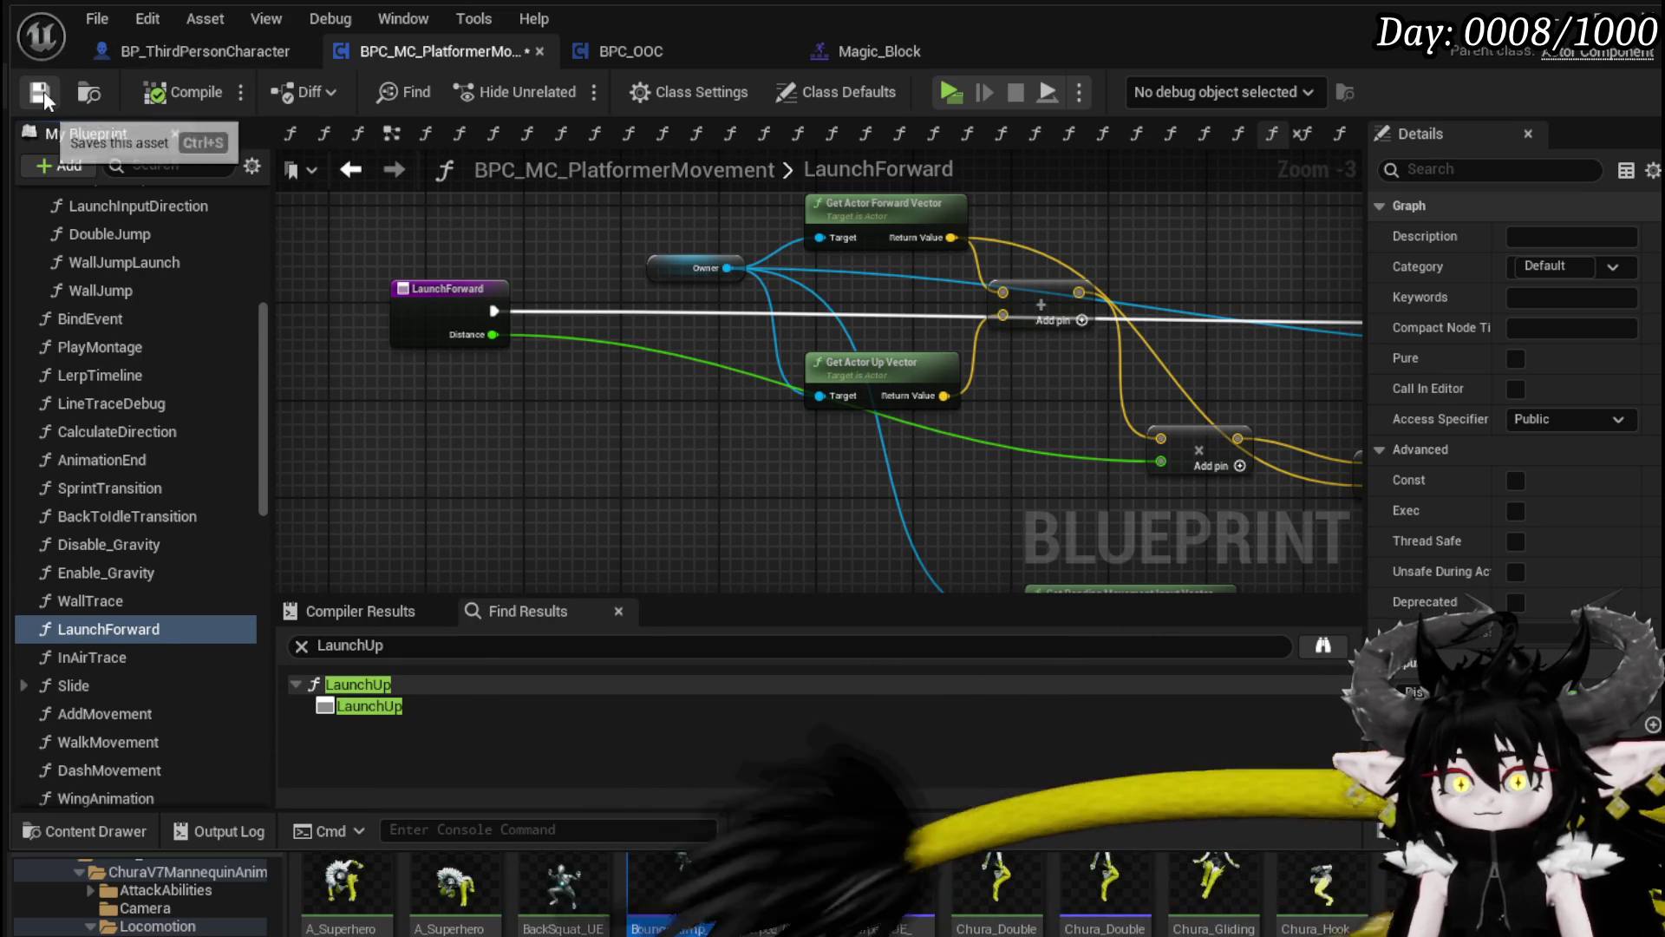
scroll(164, 571, "down", 5)
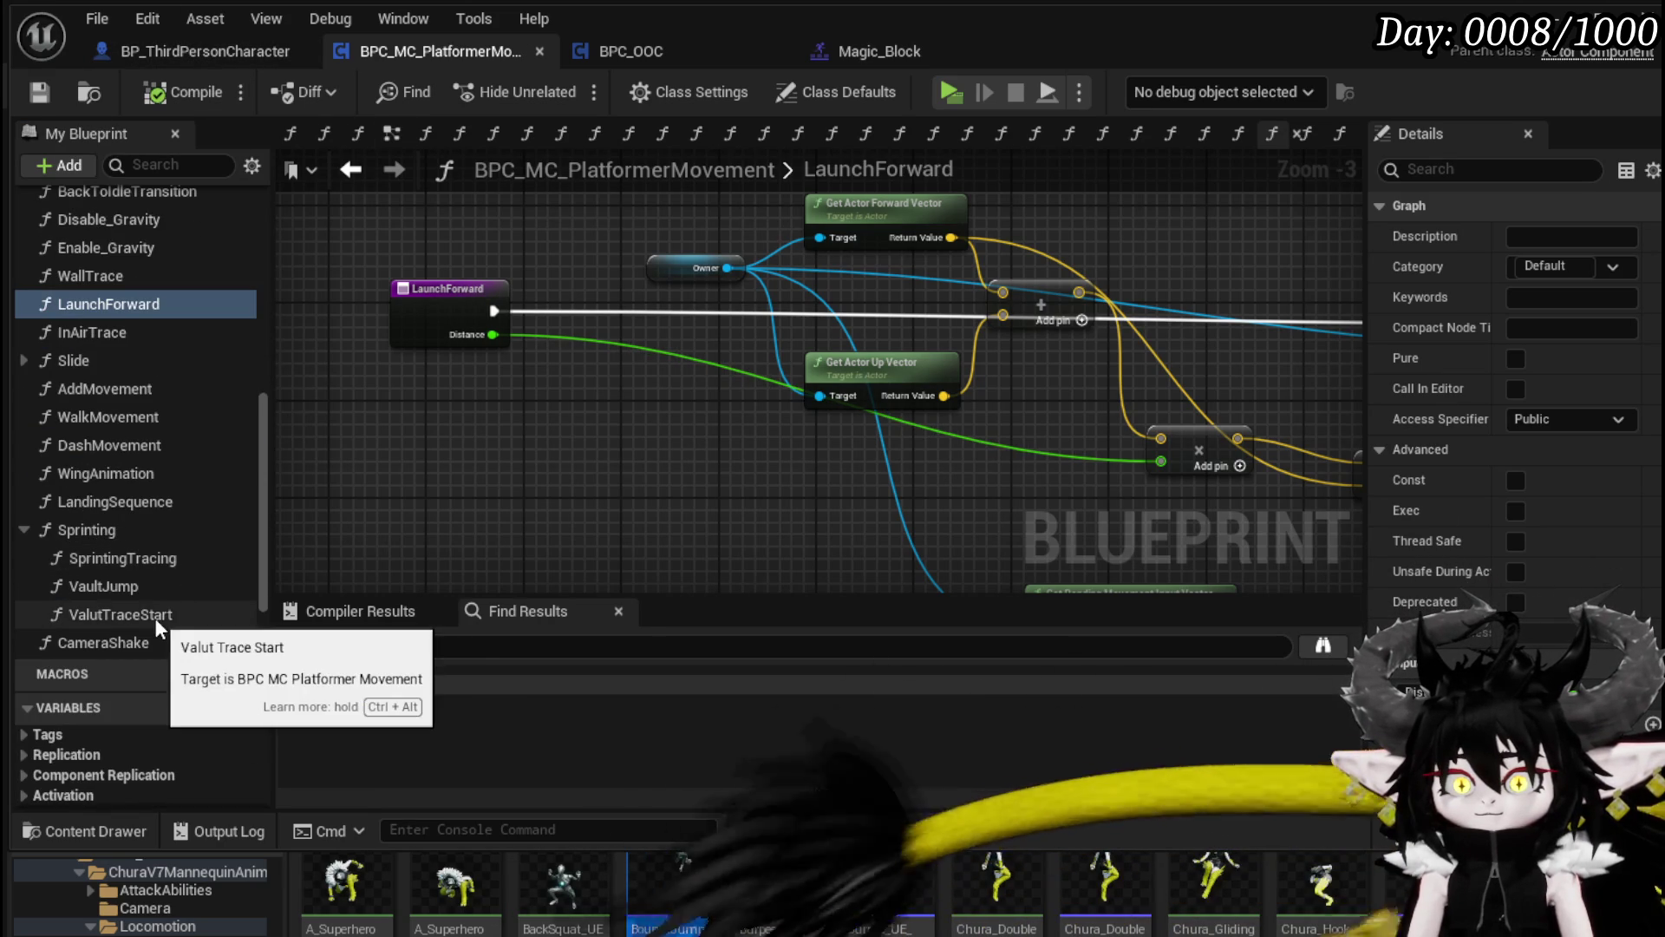
double_click(147, 586)
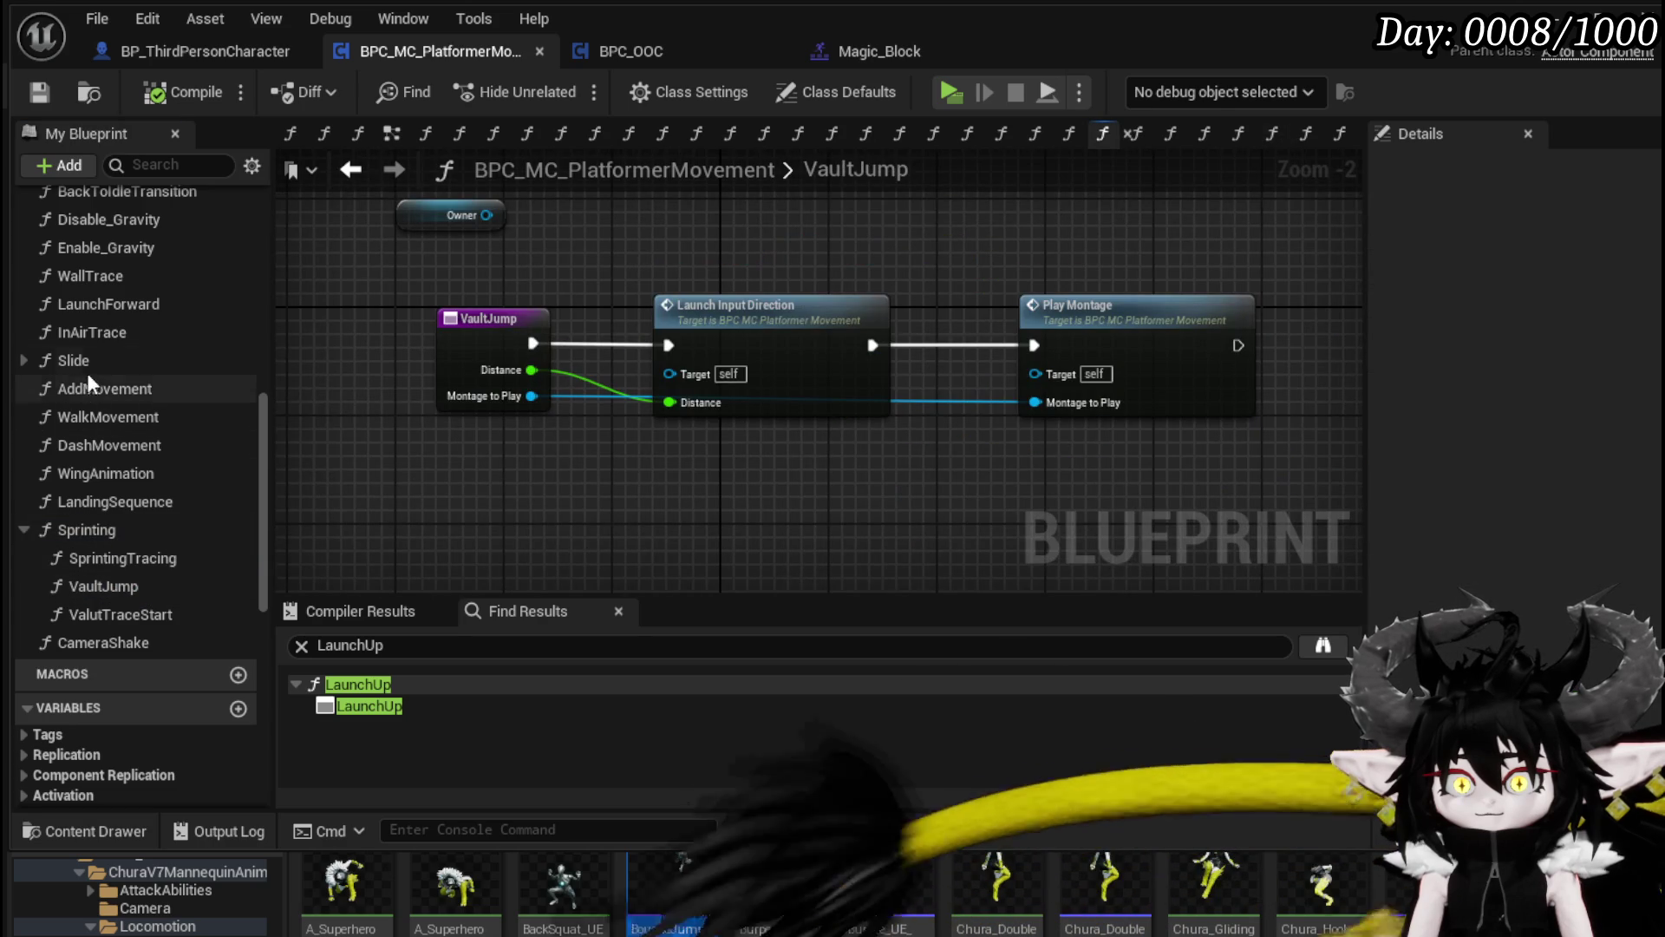
Step: Swap VaultJump's Launch Input Direction call for Launch Forward, wired into Play Montage, and save
scroll(179, 392, "up", 3)
mouse_move(138, 453)
left_mouse_down()
mouse_move(1110, 460)
mouse_move(876, 473)
mouse_move(722, 455)
left_mouse_up()
mouse_move(533, 344)
left_mouse_down()
mouse_move(666, 488)
mouse_move(629, 490)
mouse_move(668, 553)
left_mouse_up()
left_click(762, 306)
key("Delete")
left_click_drag(788, 475, 752, 336)
mouse_move(859, 344)
left_mouse_down()
mouse_move(1023, 369)
mouse_move(1034, 345)
left_mouse_up()
left_click(882, 291)
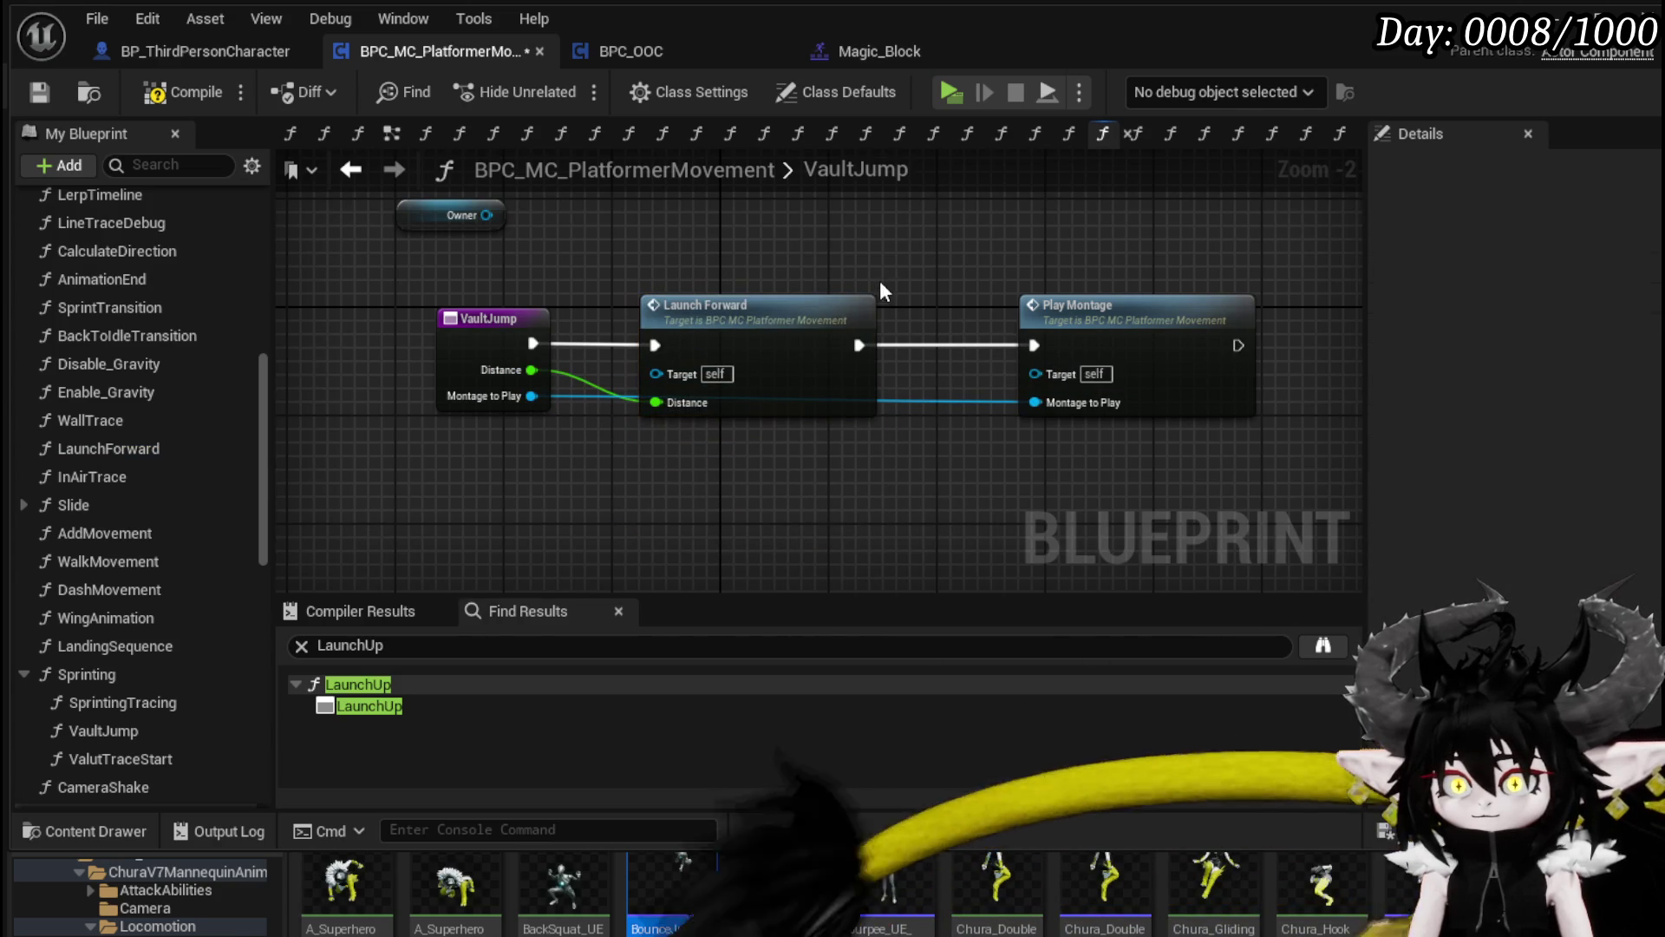
left_click(40, 92)
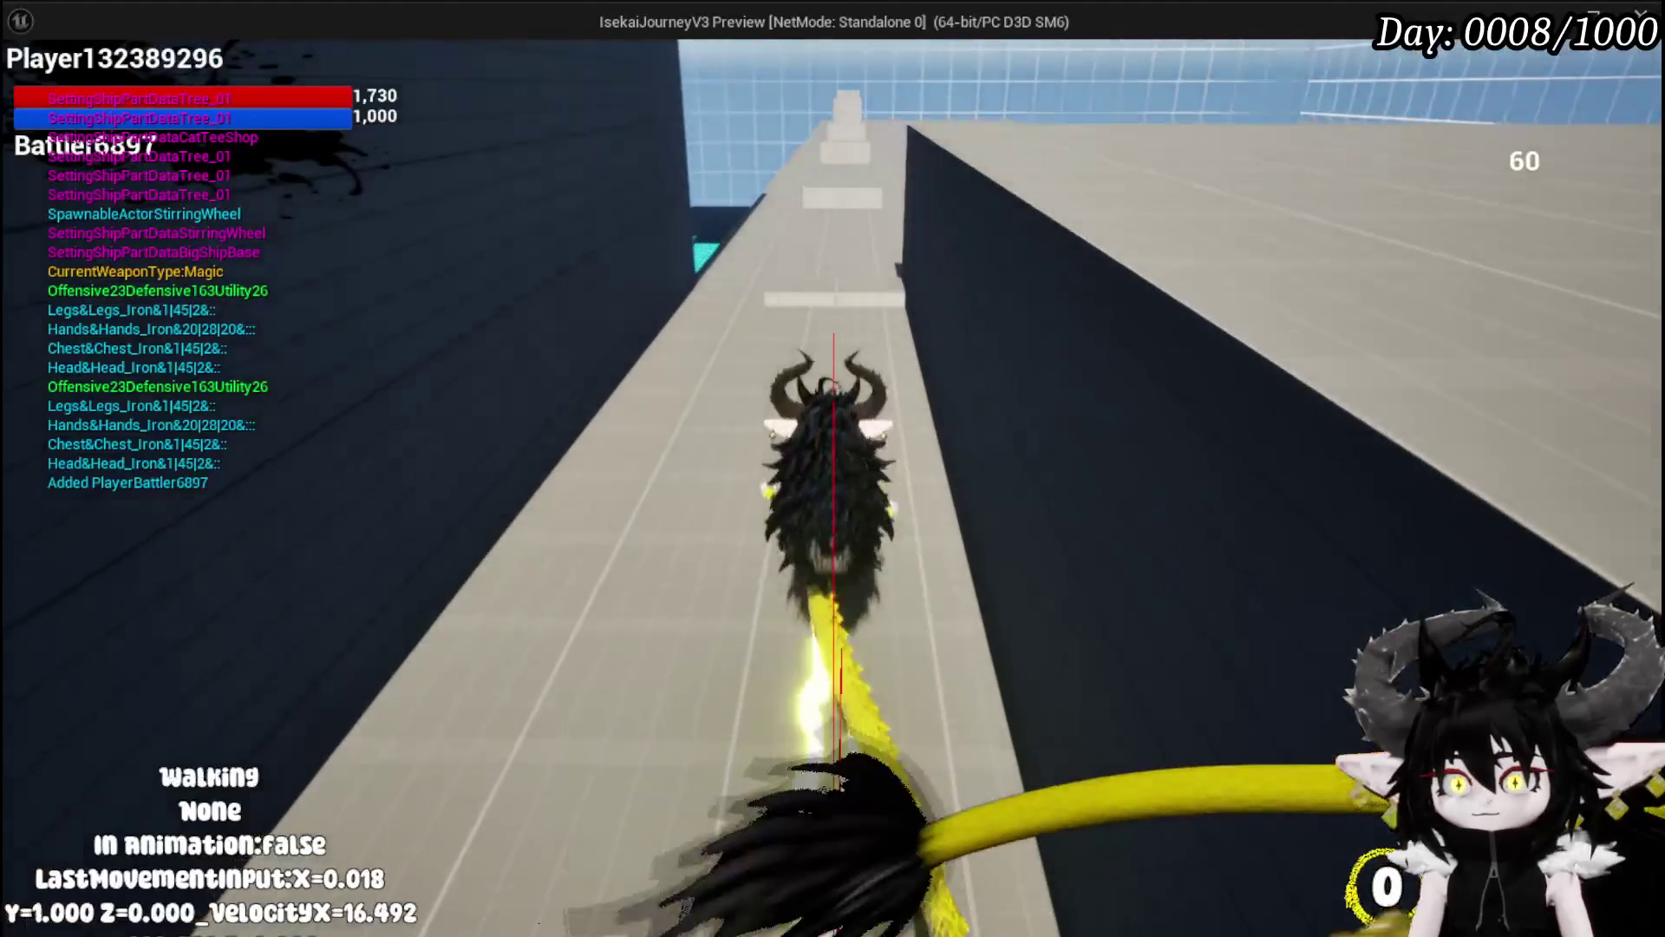
Step: Run, dodge and jump along the walkway to test the vault jump, then stop playing
key("w")
key("shift")
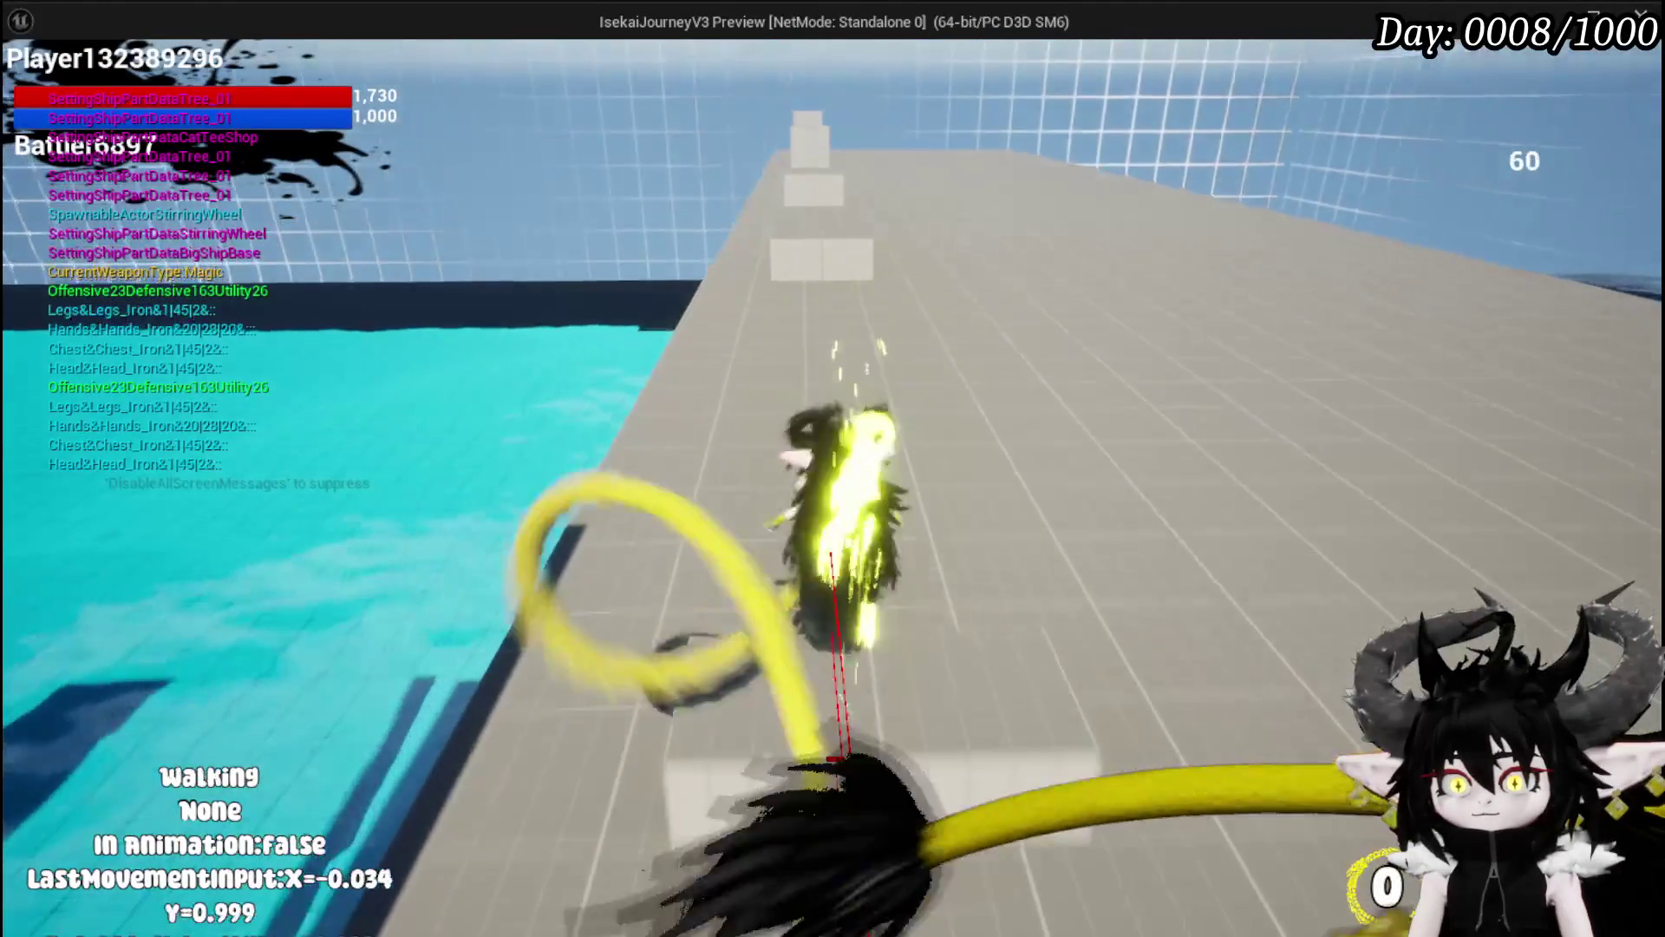
key("w")
key("shift")
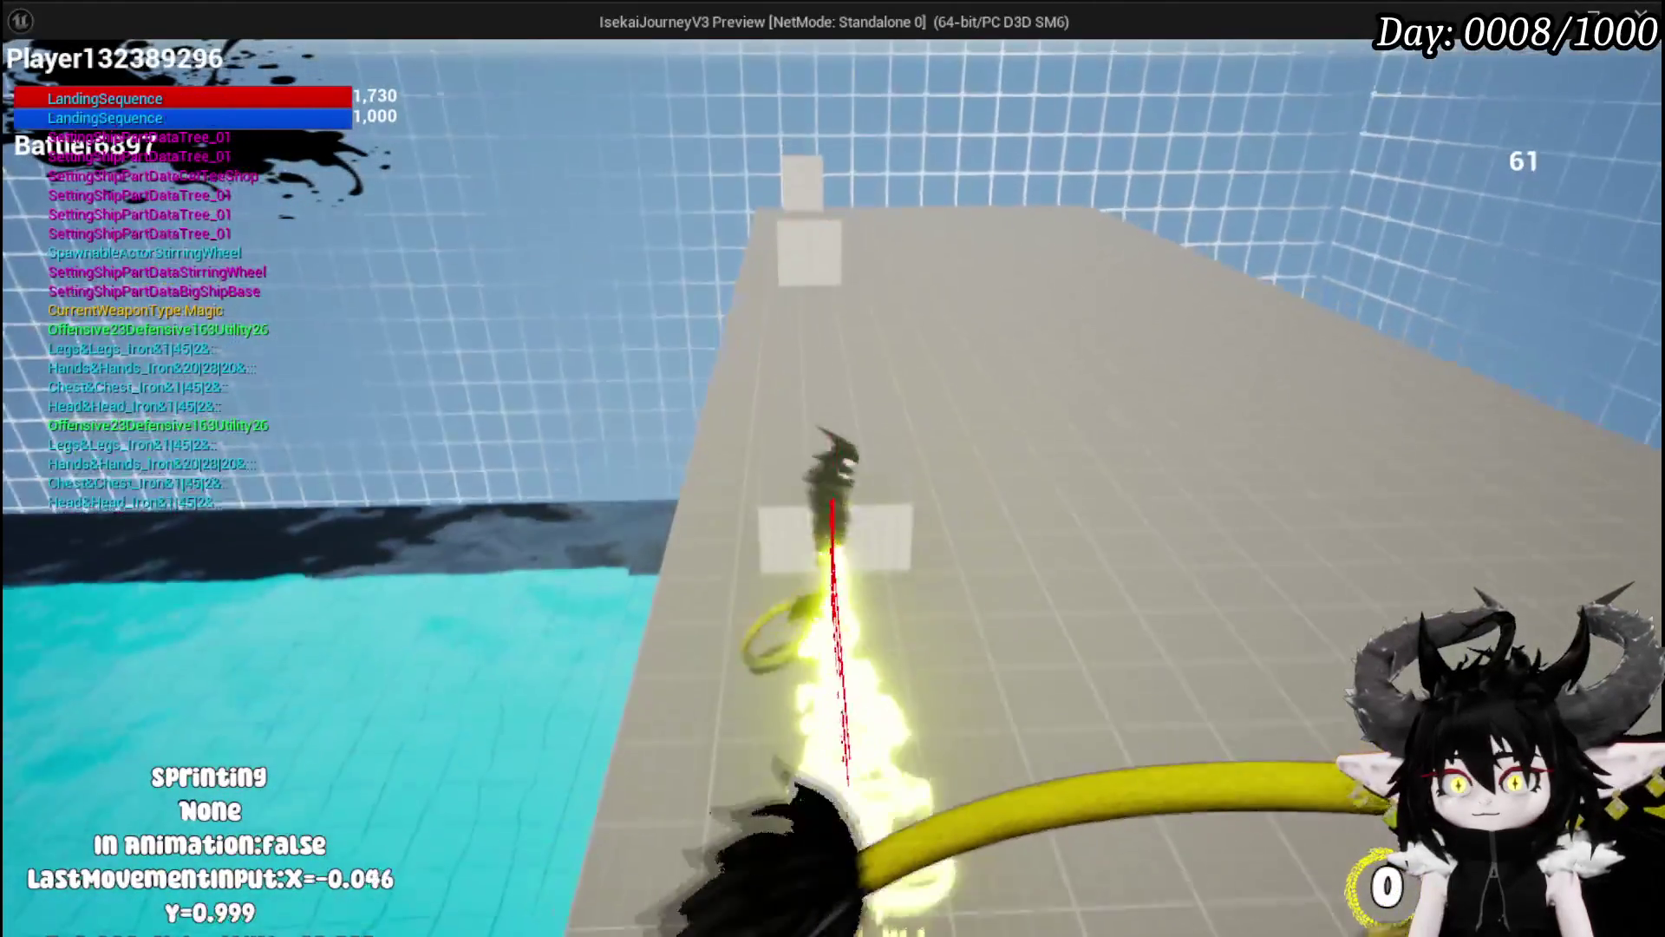
key("space")
key("s")
key("s")
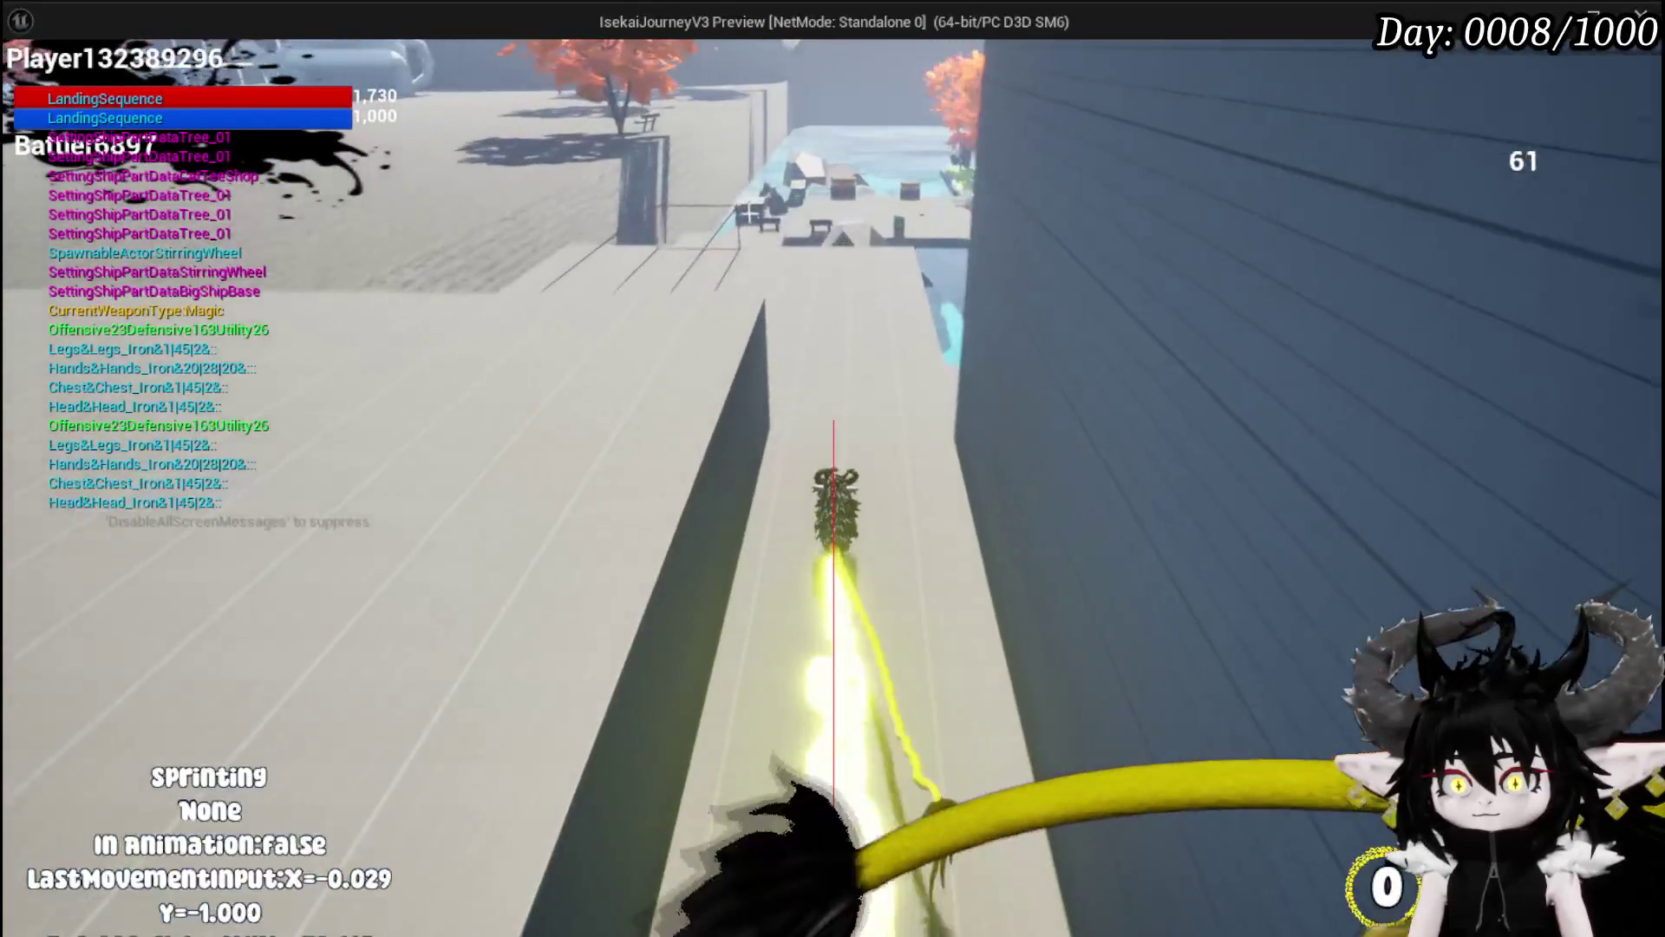
key("shift")
key("shift")
key("w")
key("shift")
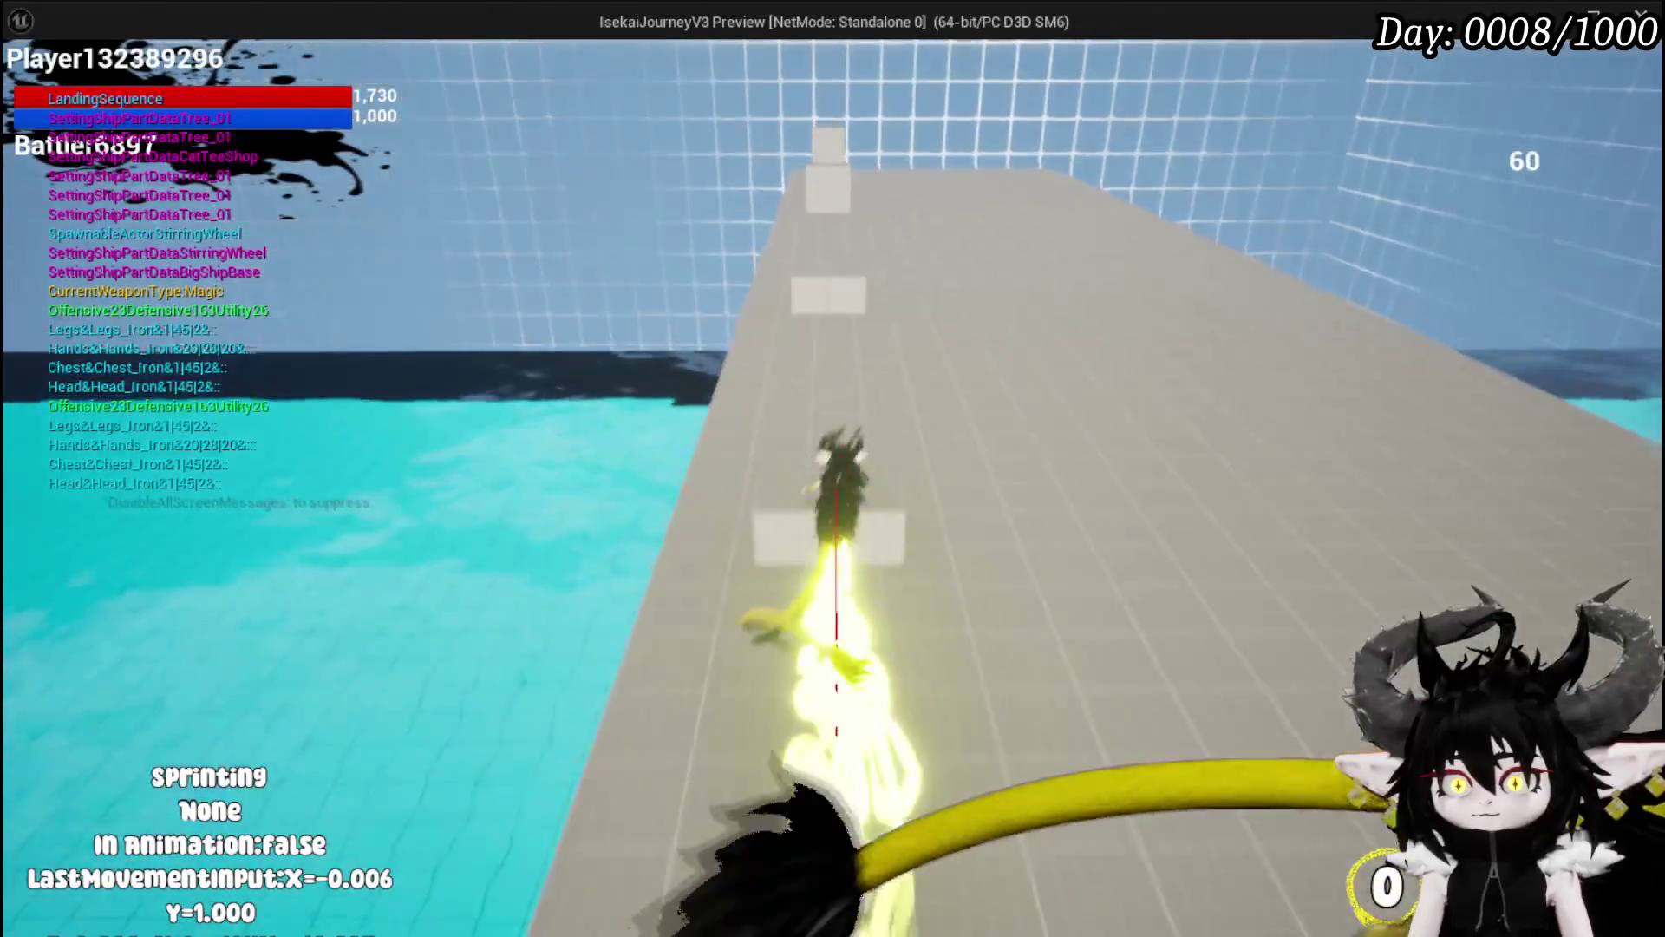
key("shift")
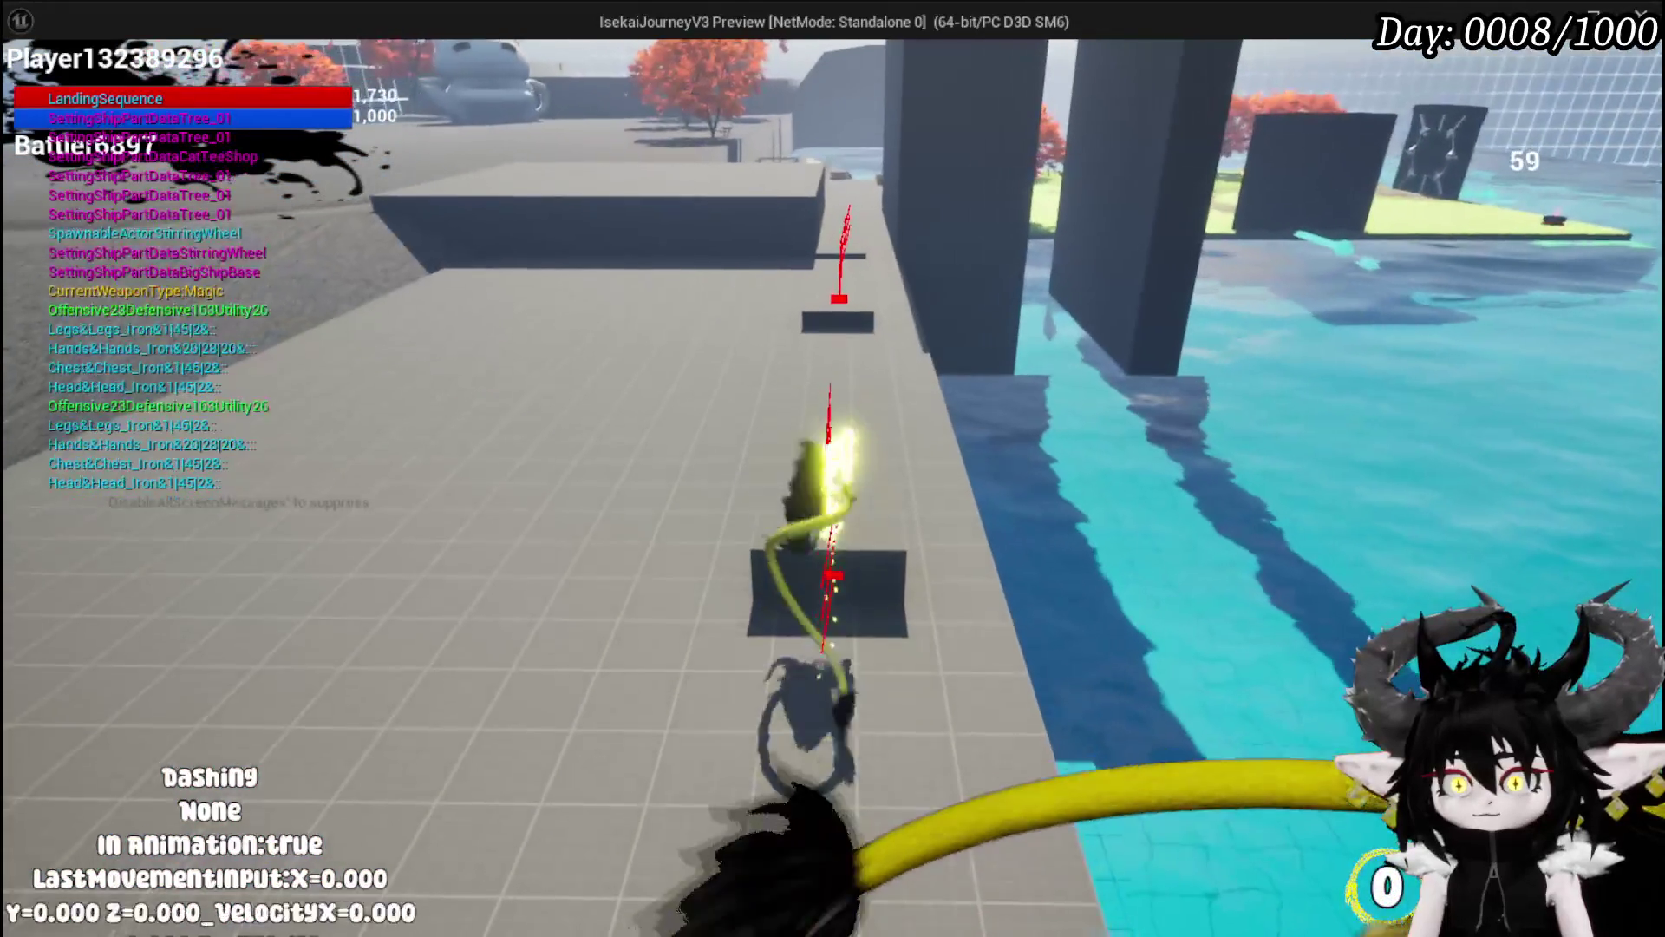
key("s")
key("w")
key("shift")
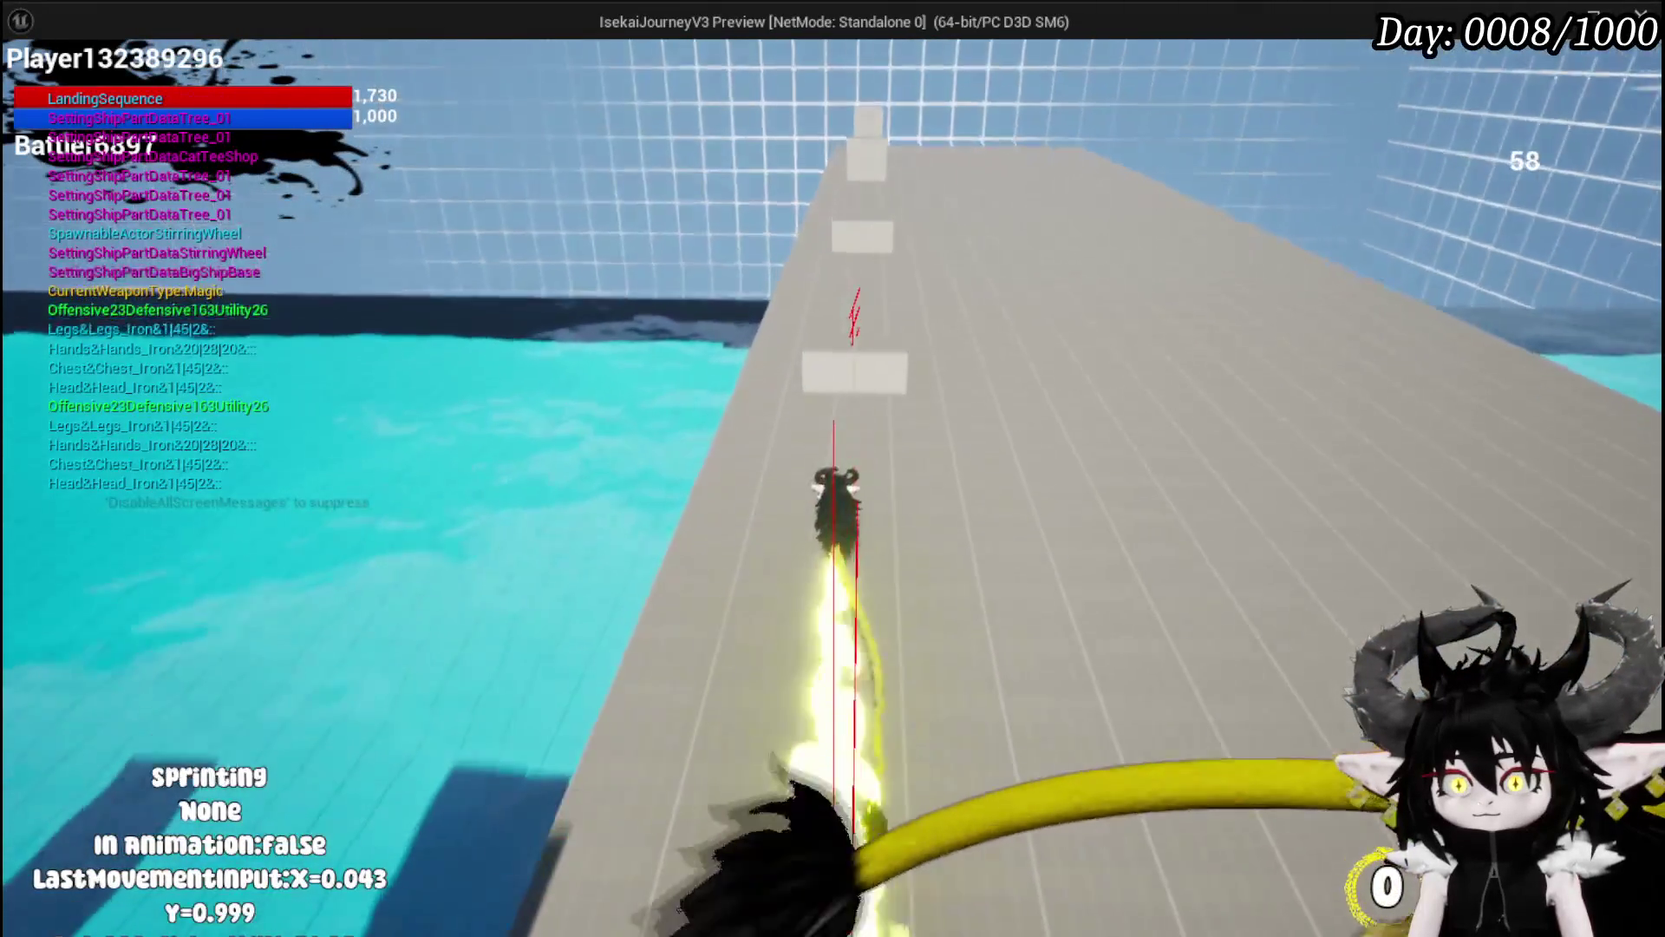
key("s")
key("space")
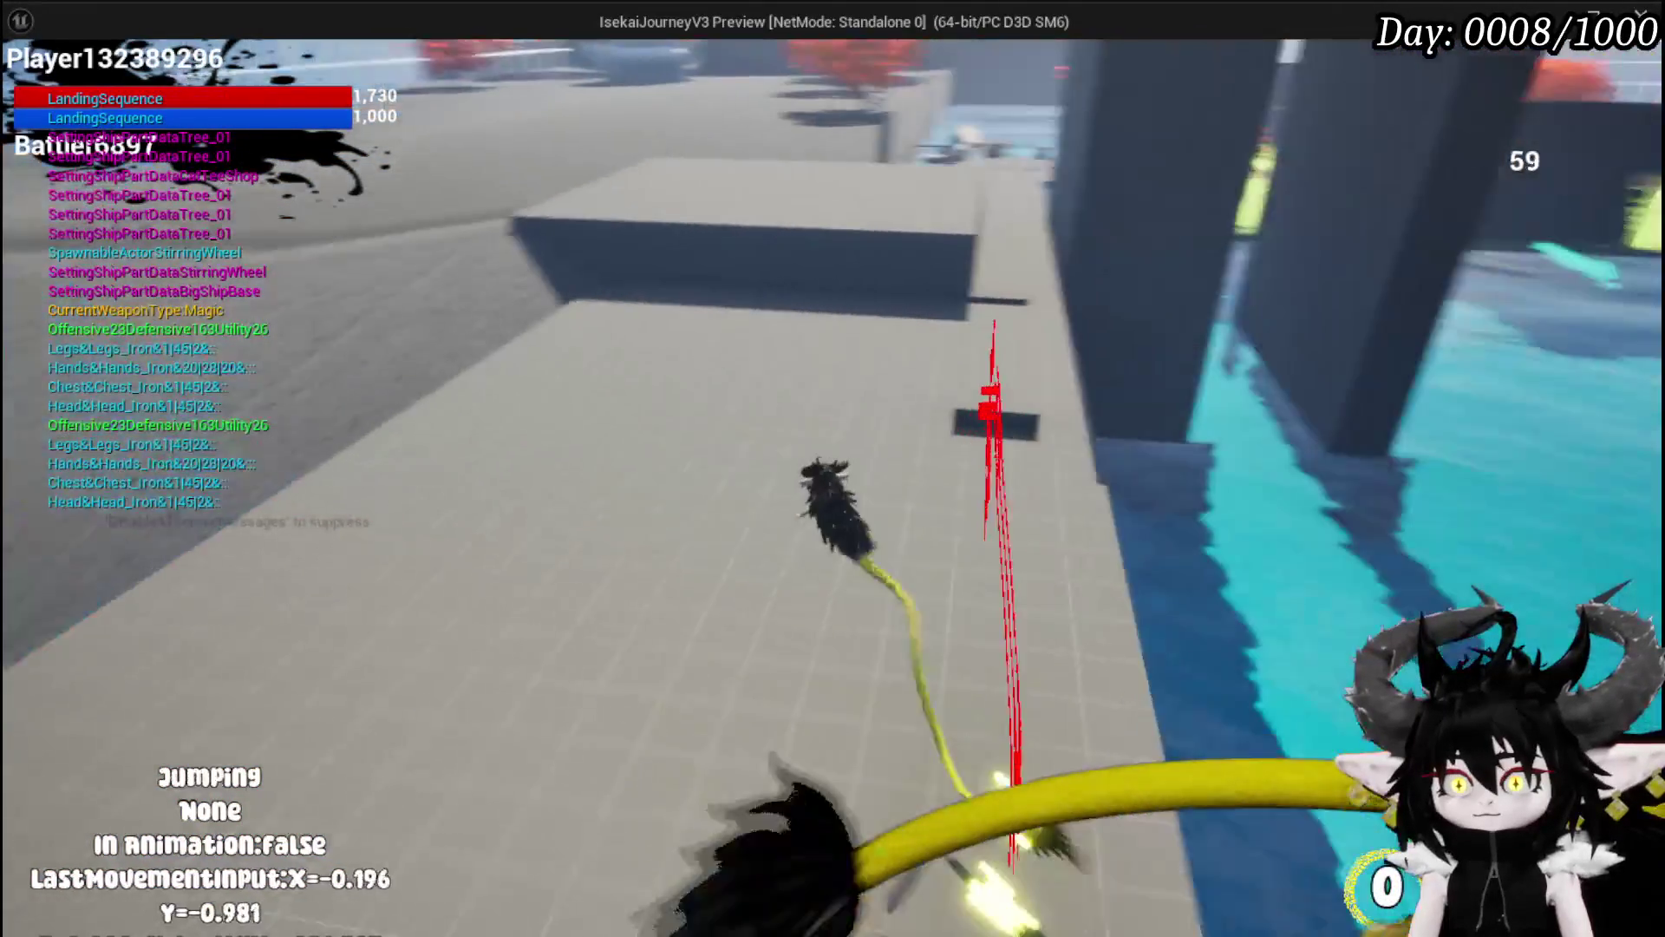
key("Escape")
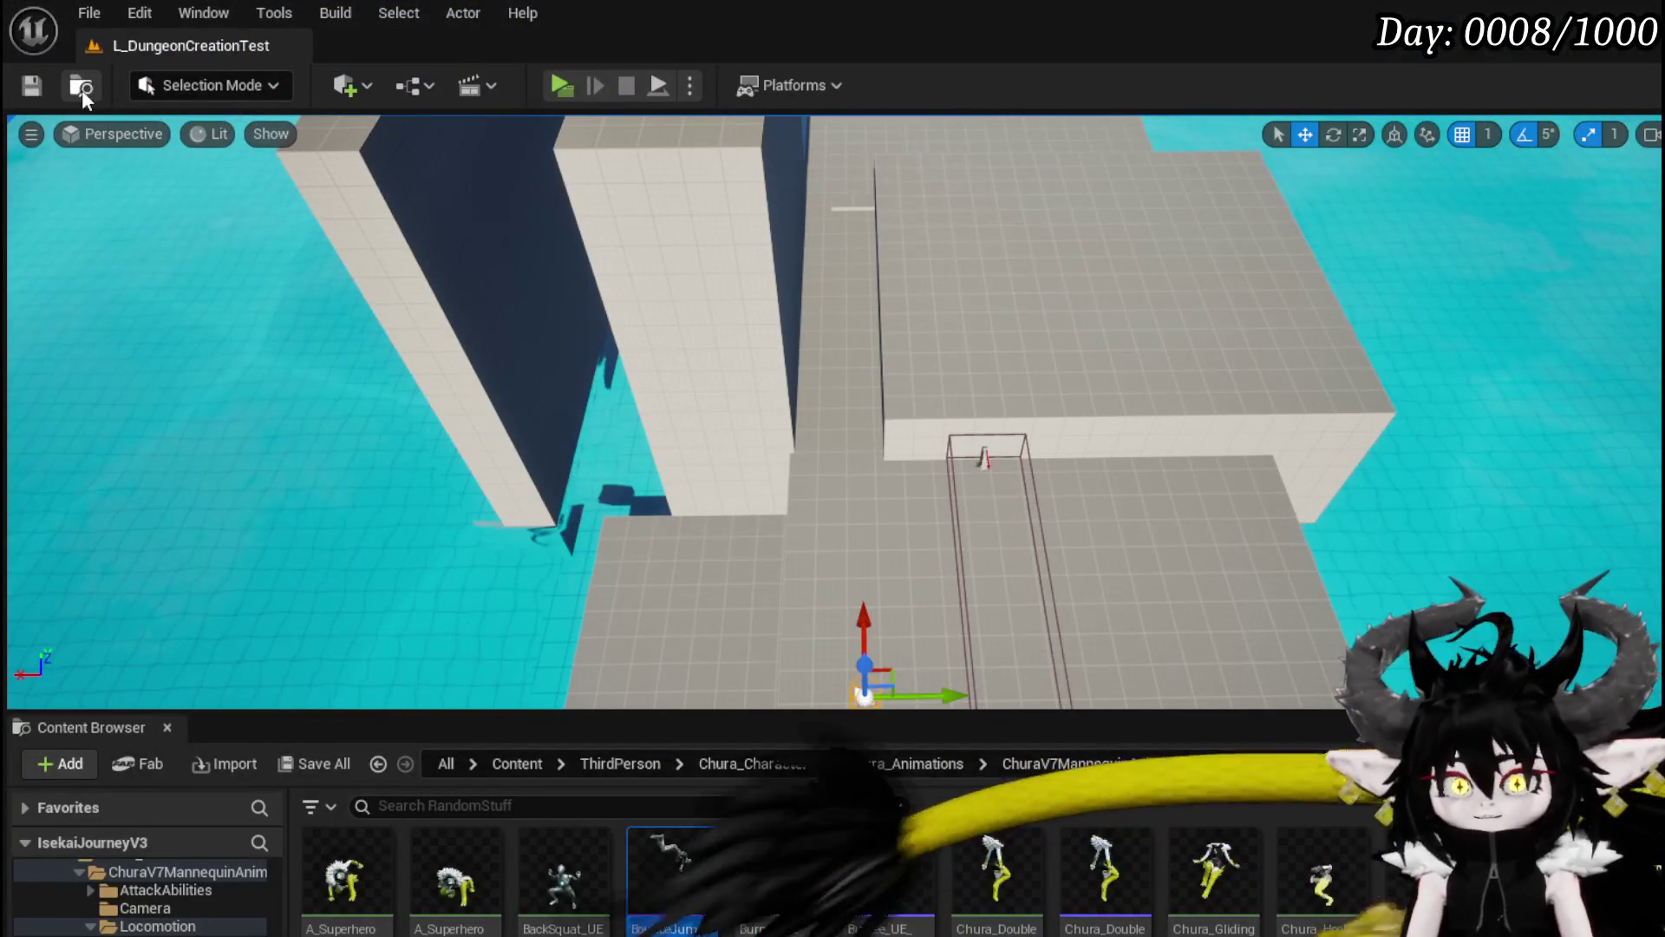
Step: Save the level, turn off XY Override on LaunchForward's Launch Character, and start a play test
left_click(33, 86)
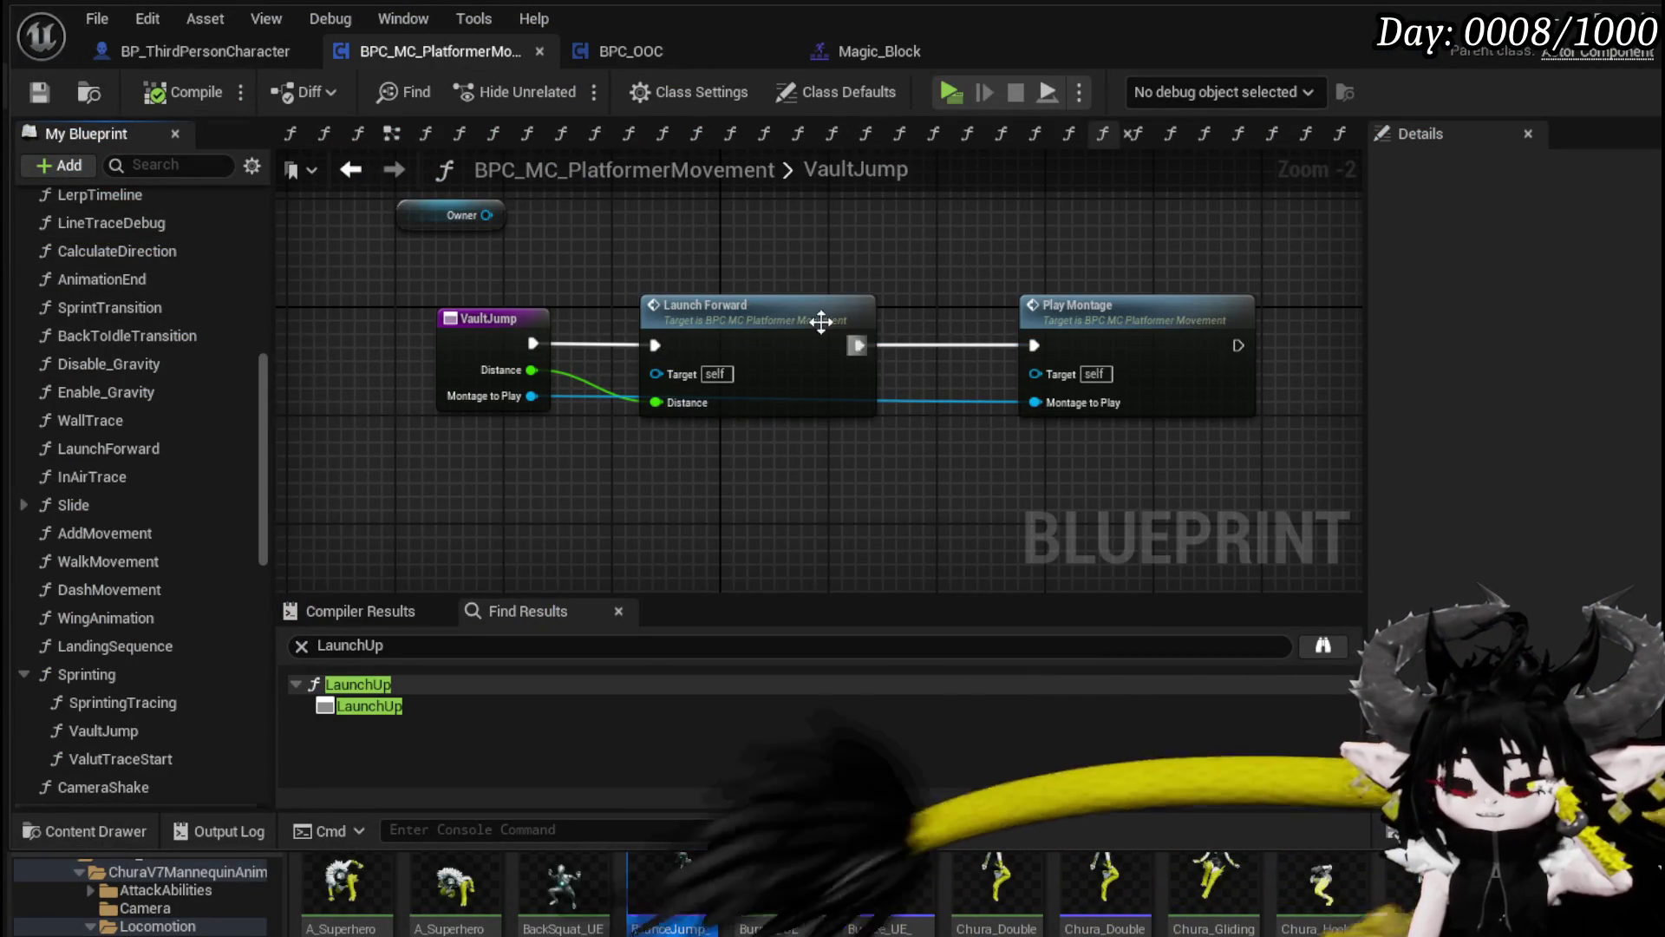
double_click(833, 334)
scroll(404, 338, "up", 2)
left_click_drag(405, 338, 530, 386)
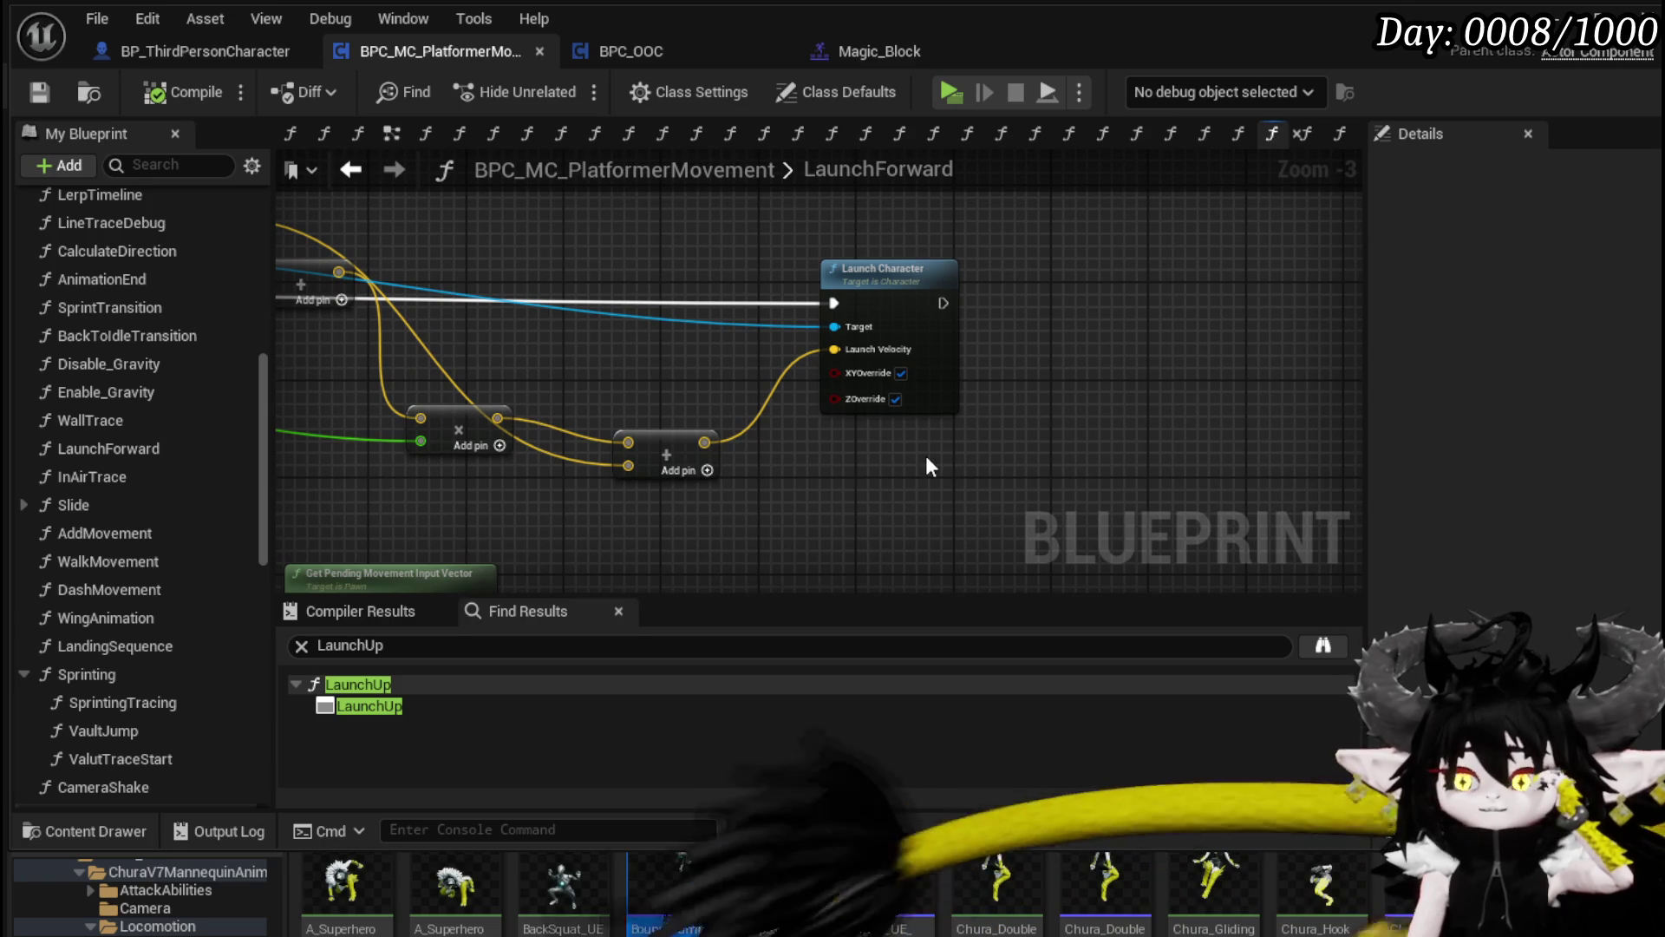
left_click(903, 374)
left_click_drag(997, 436, 1298, 434)
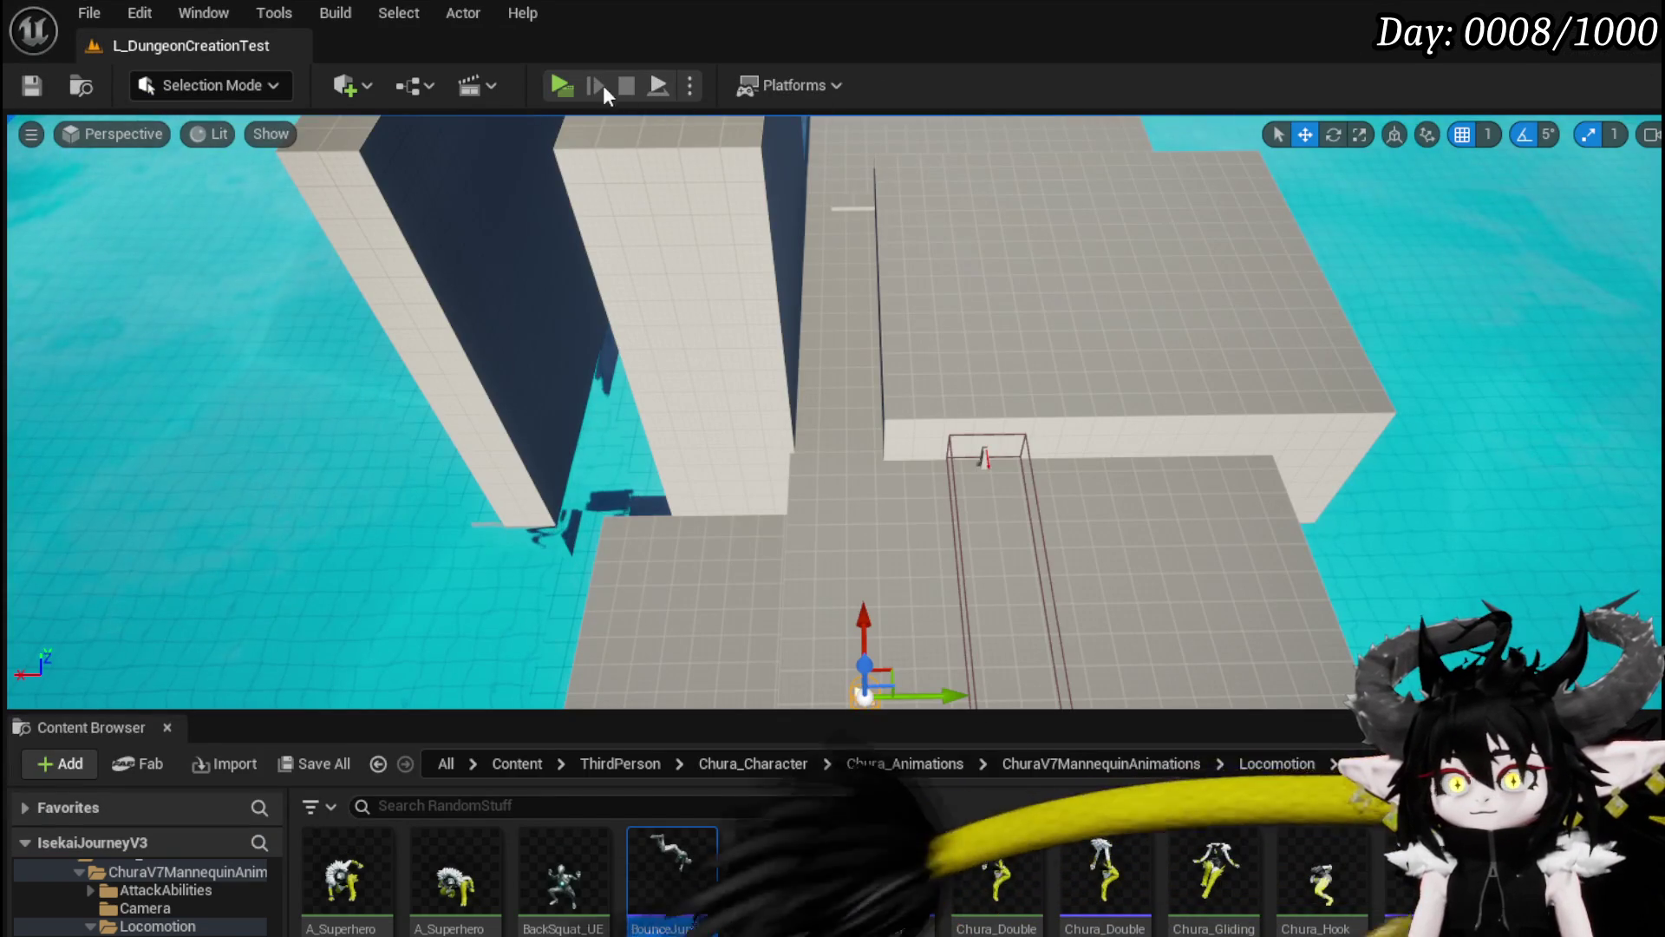
left_click(549, 80)
key("w")
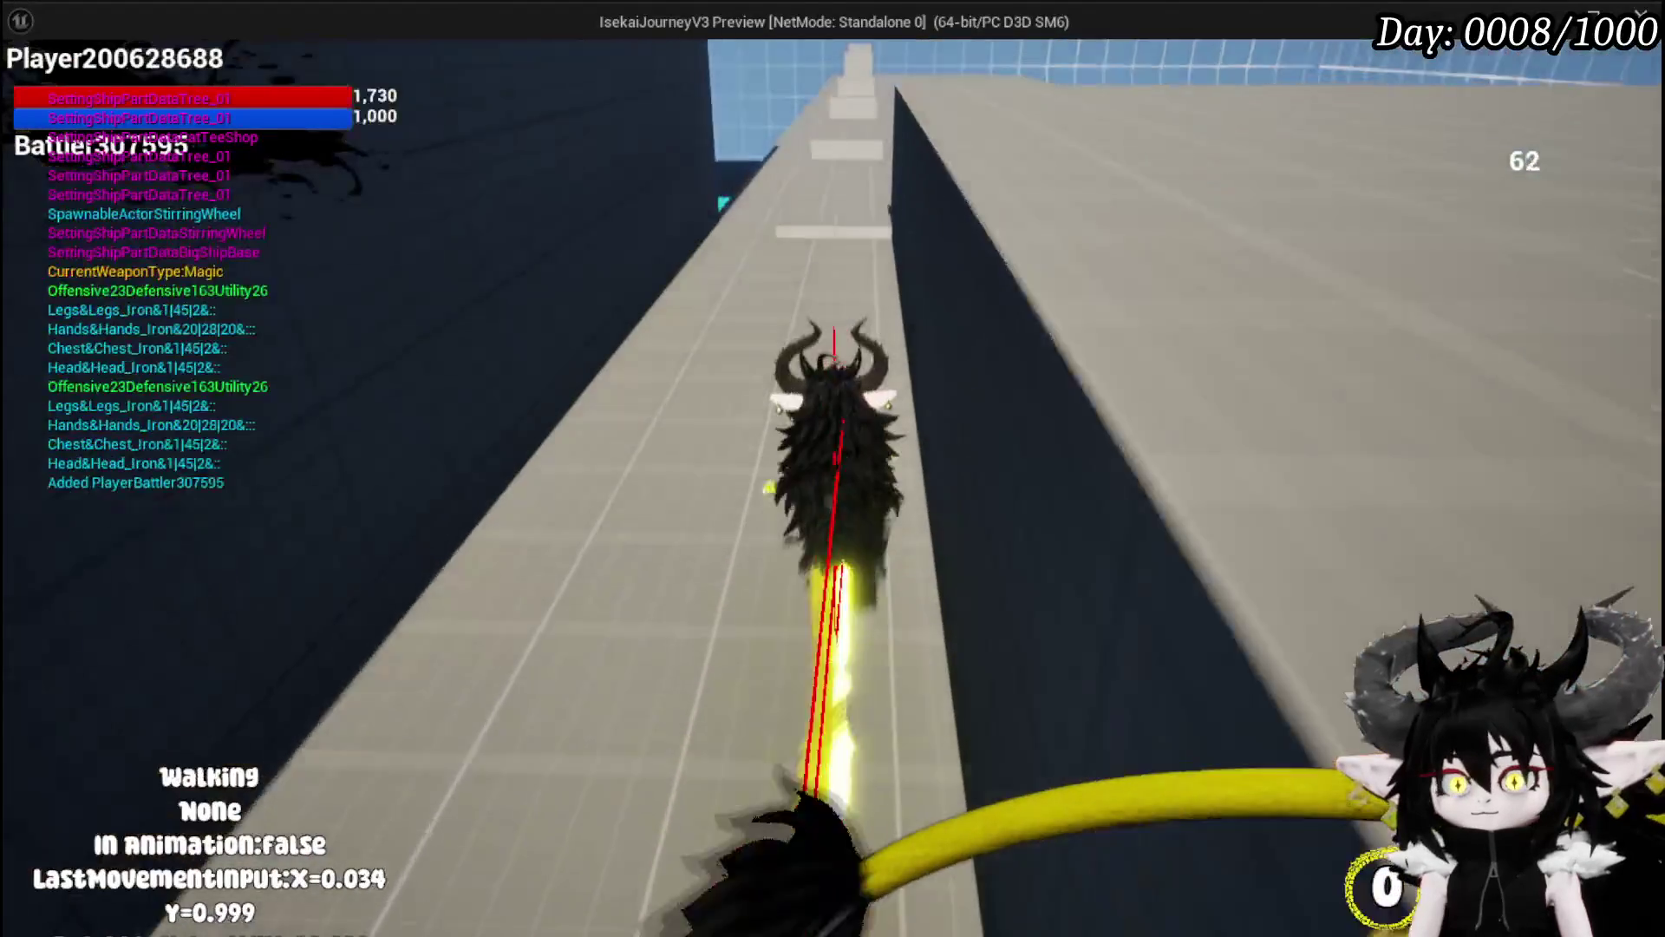
key("shift")
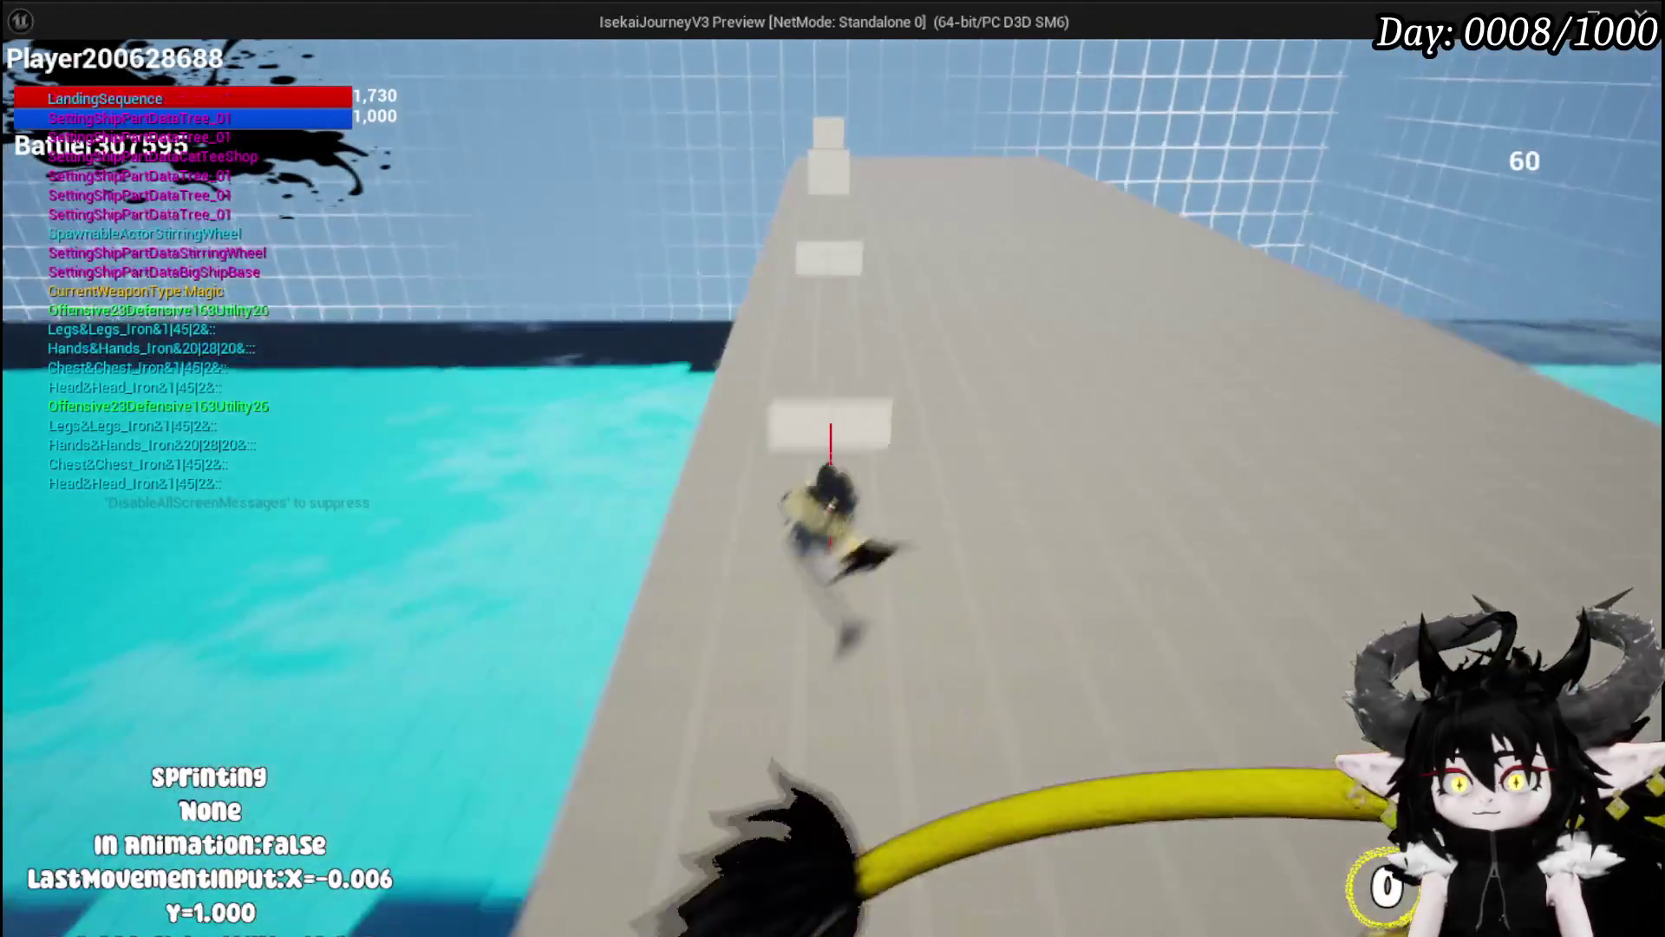
key("w")
key("shift")
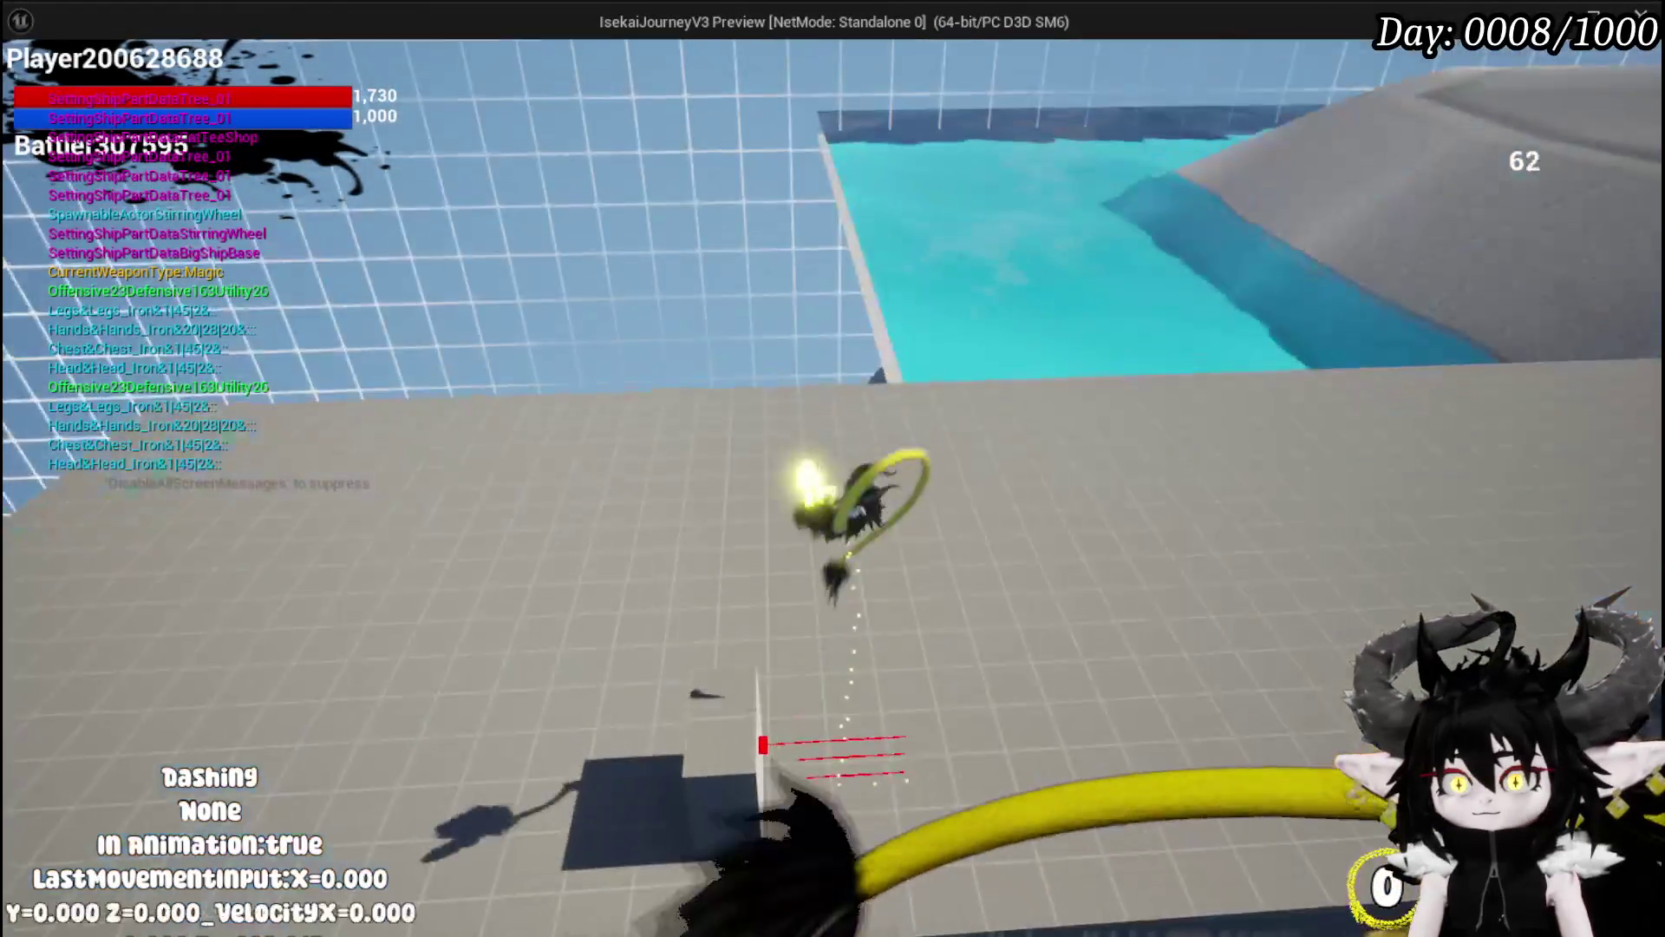
key("w")
key("shift")
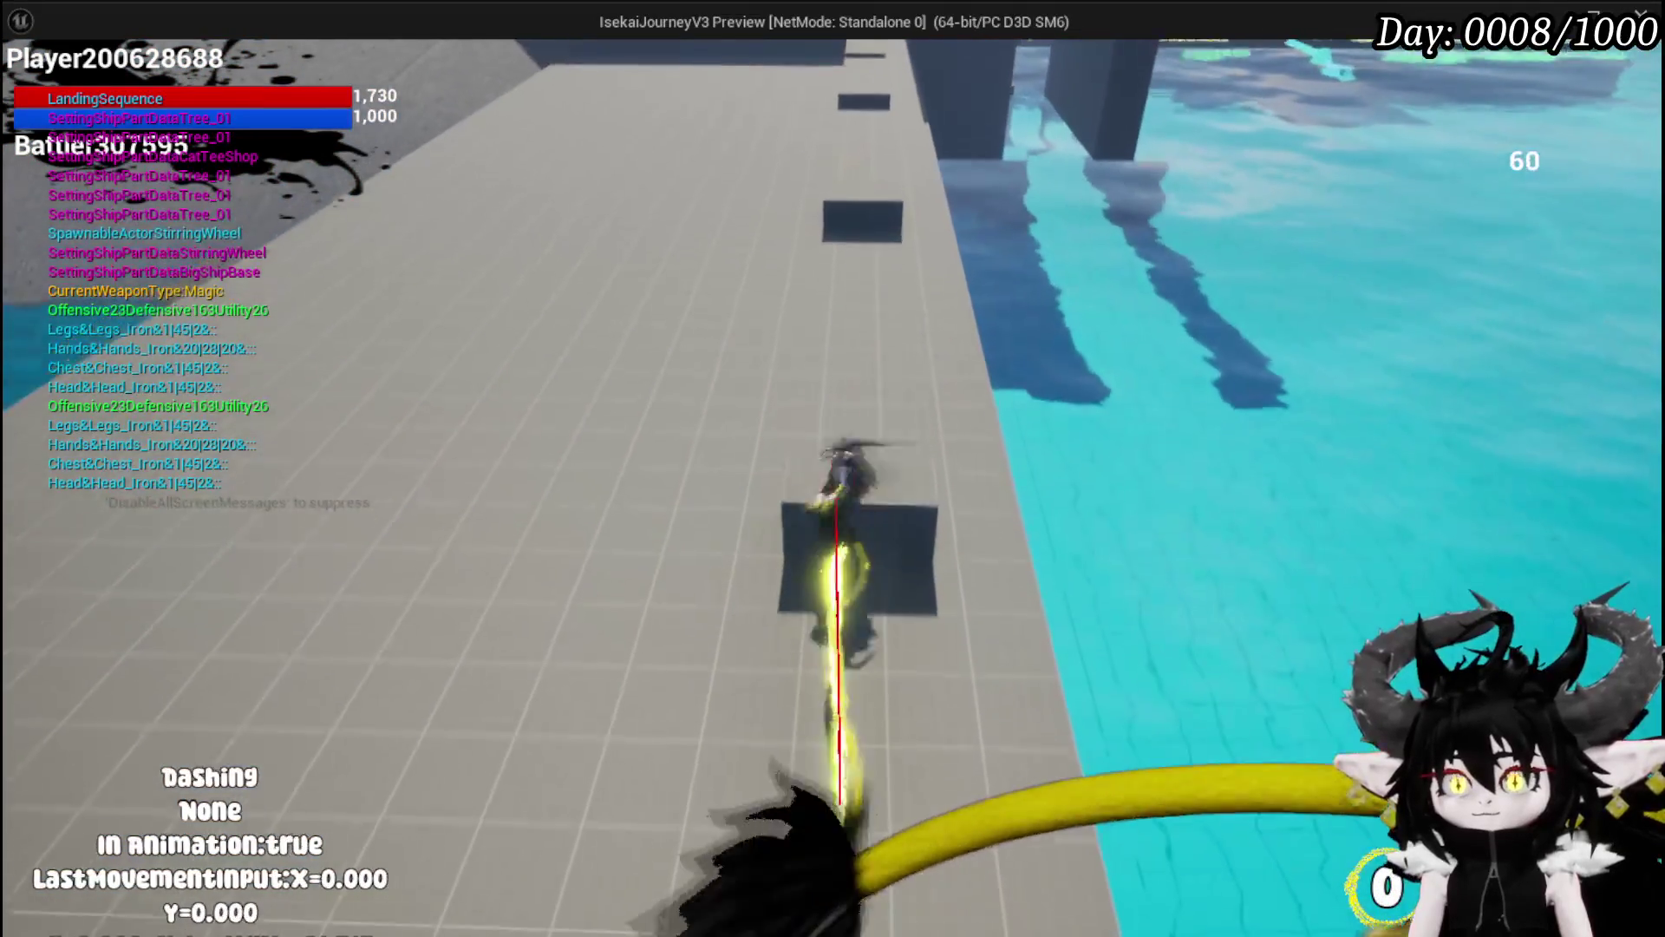
key("w")
key("shift")
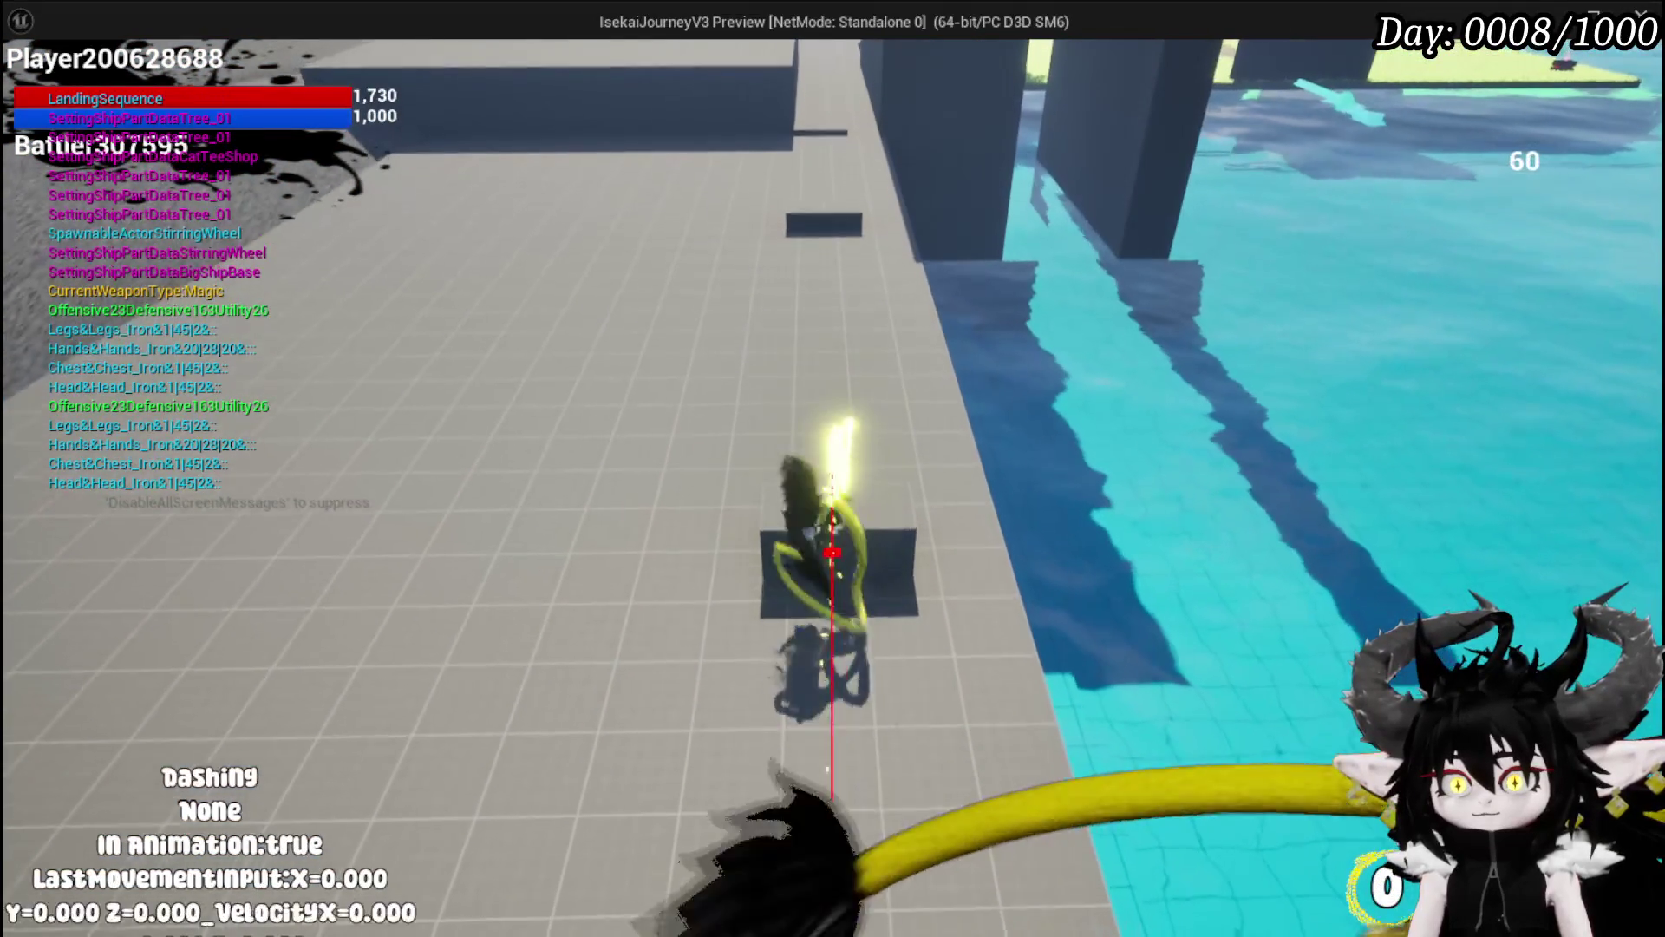
key("shift")
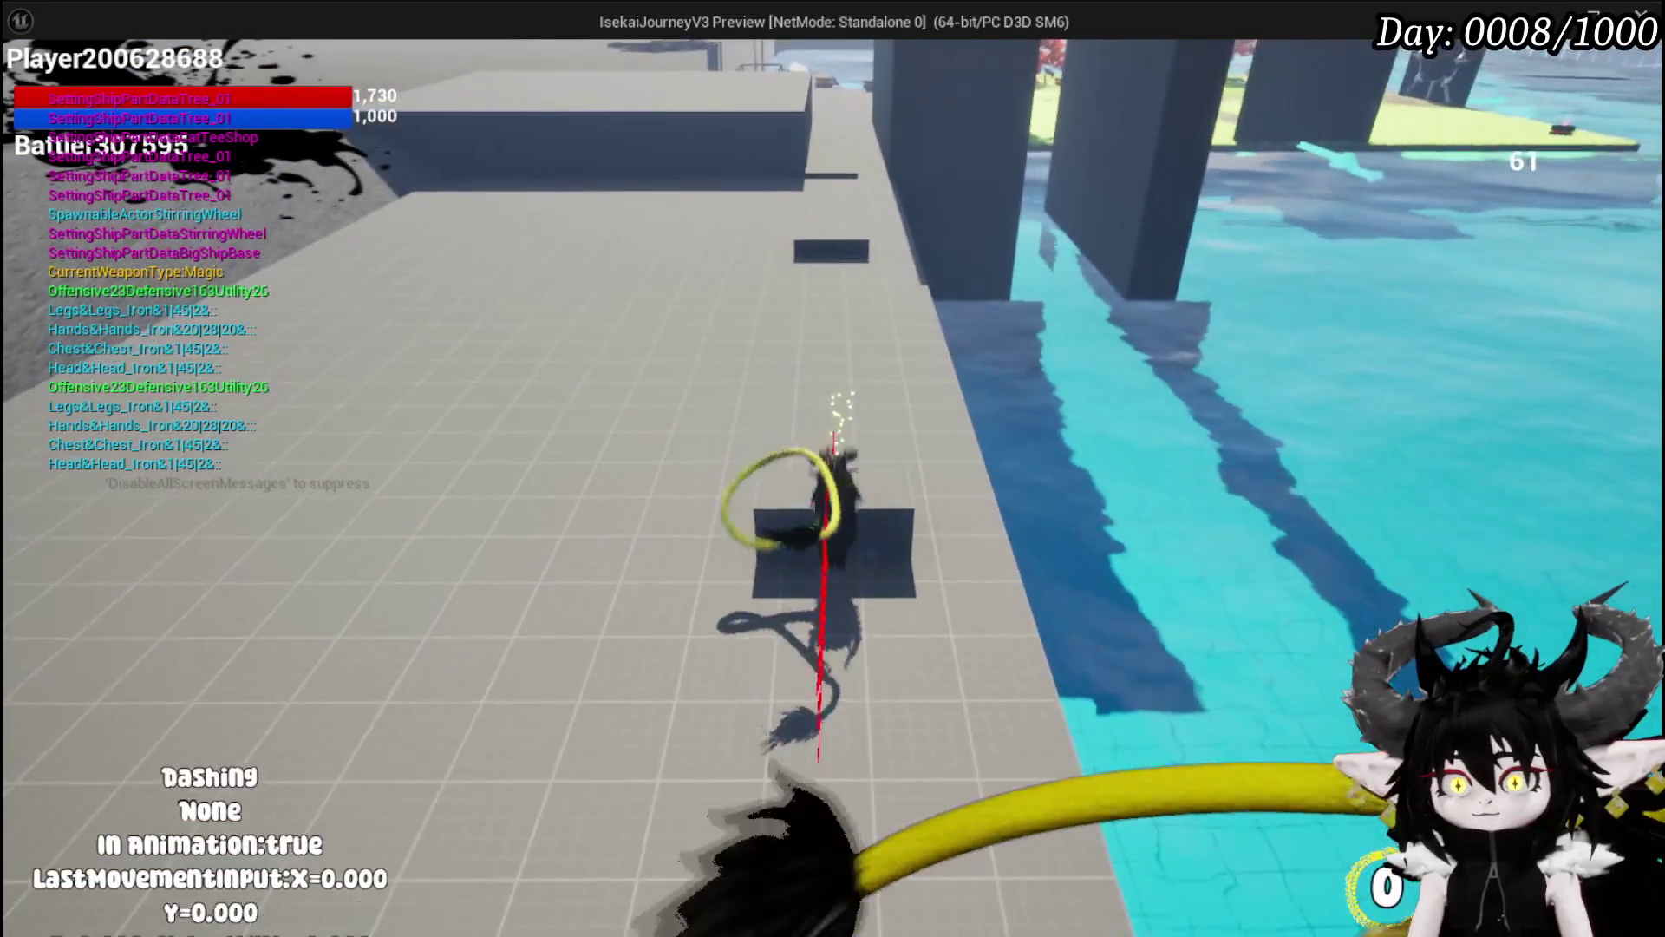
key("shift")
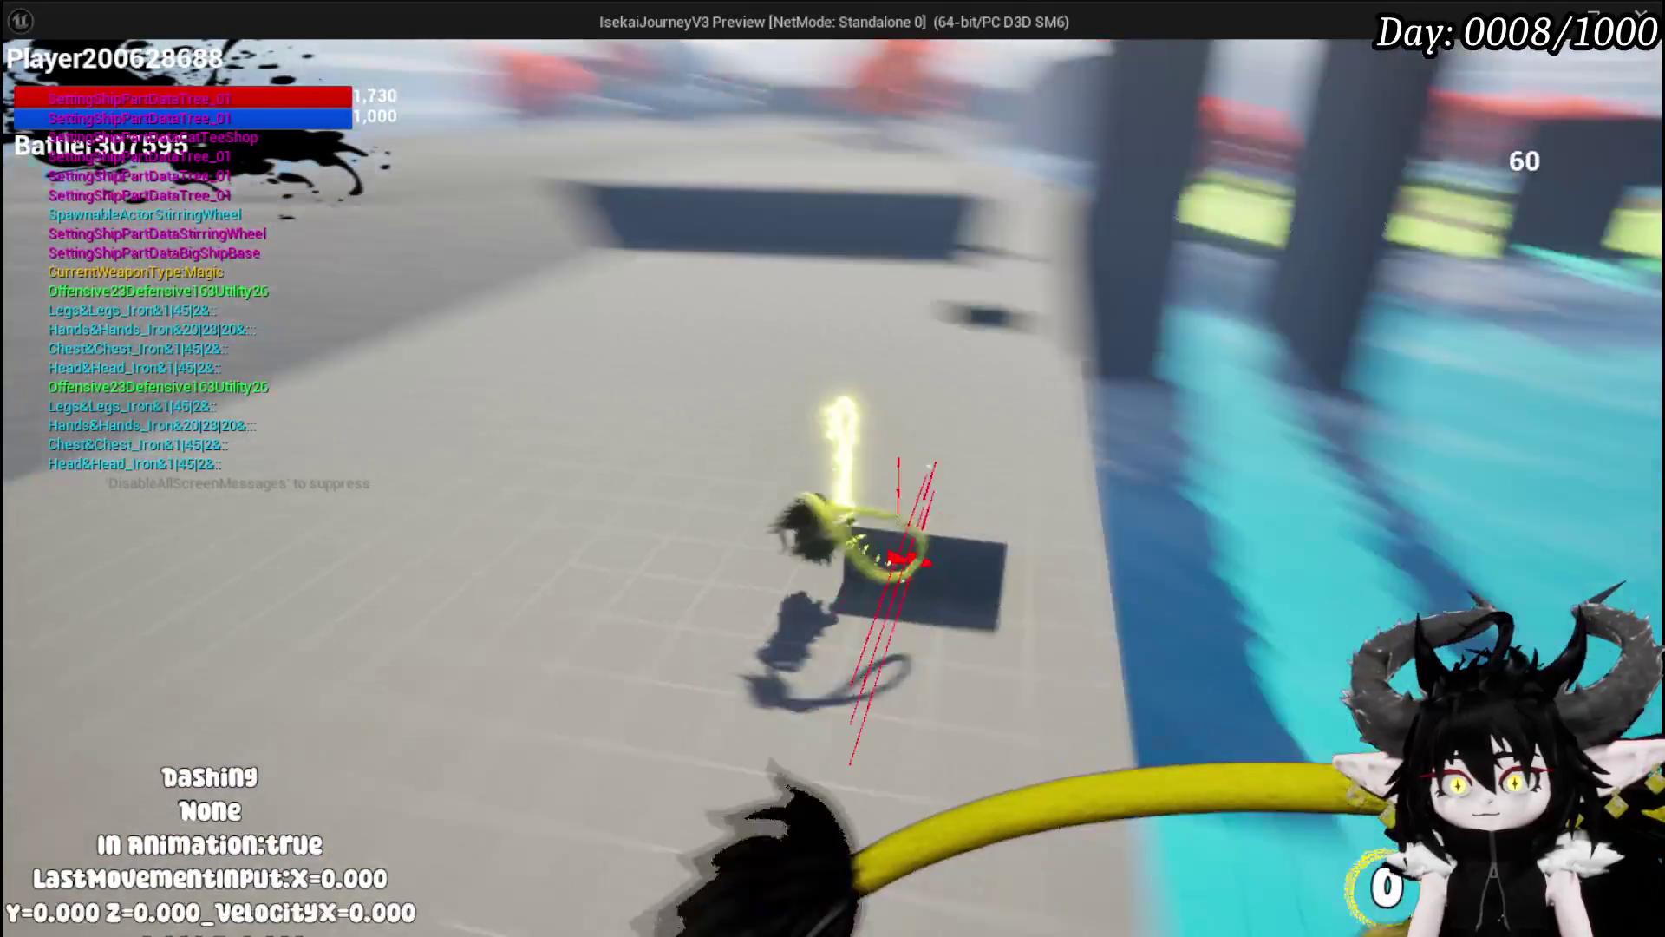
key("shift")
key("shift")
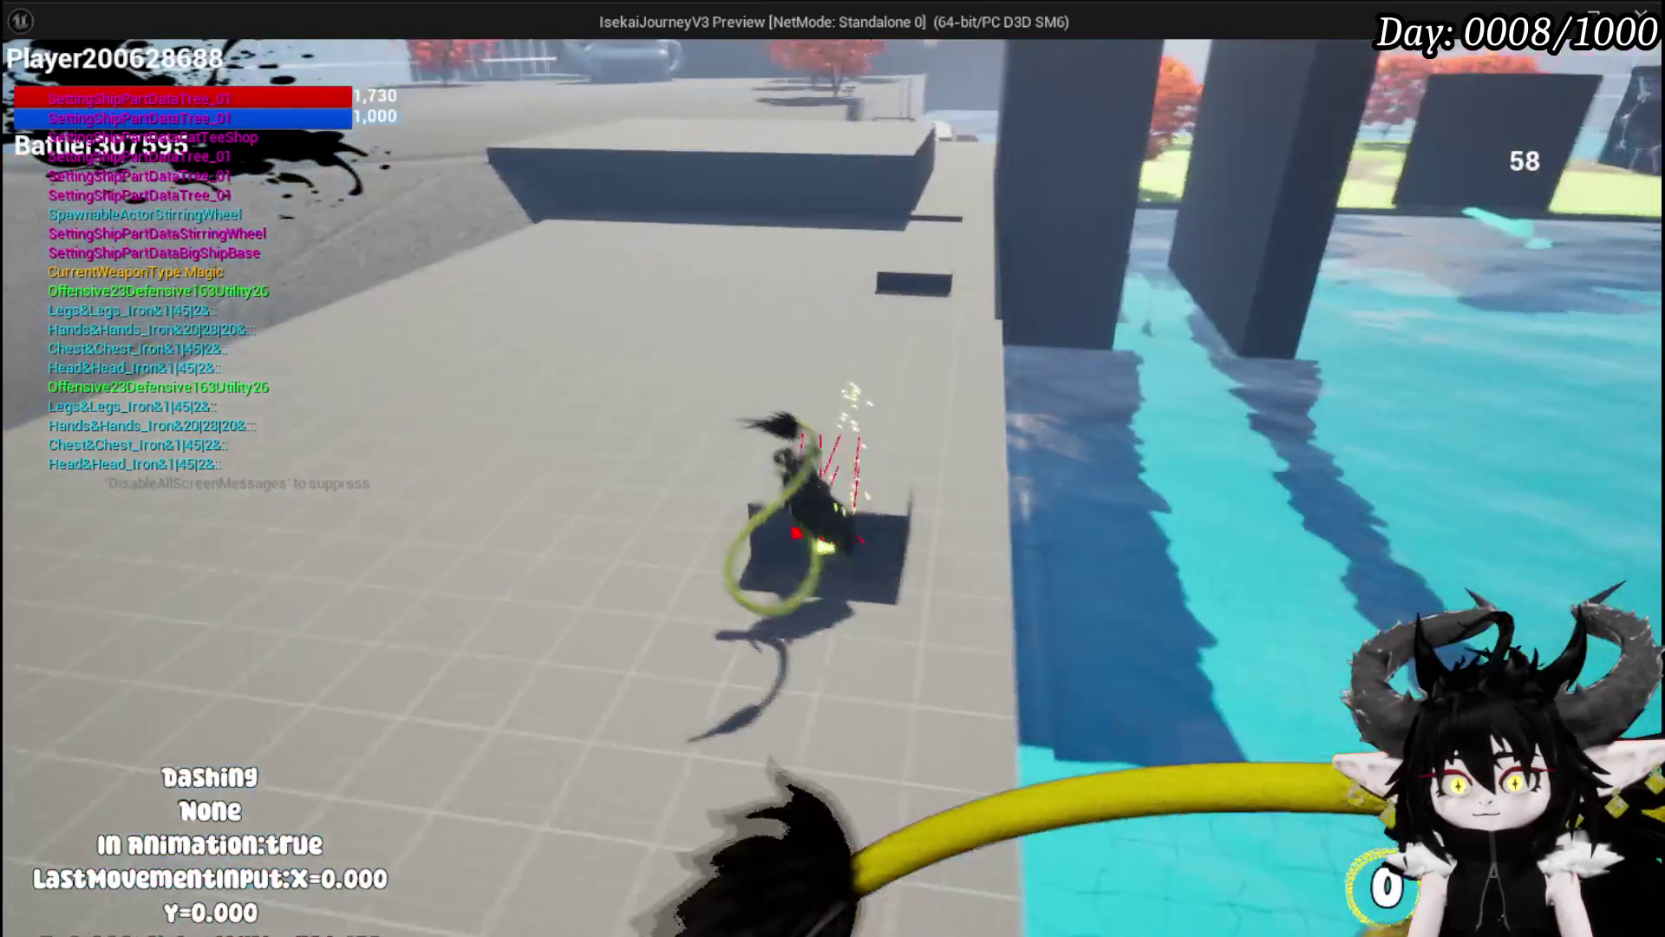
key("shift")
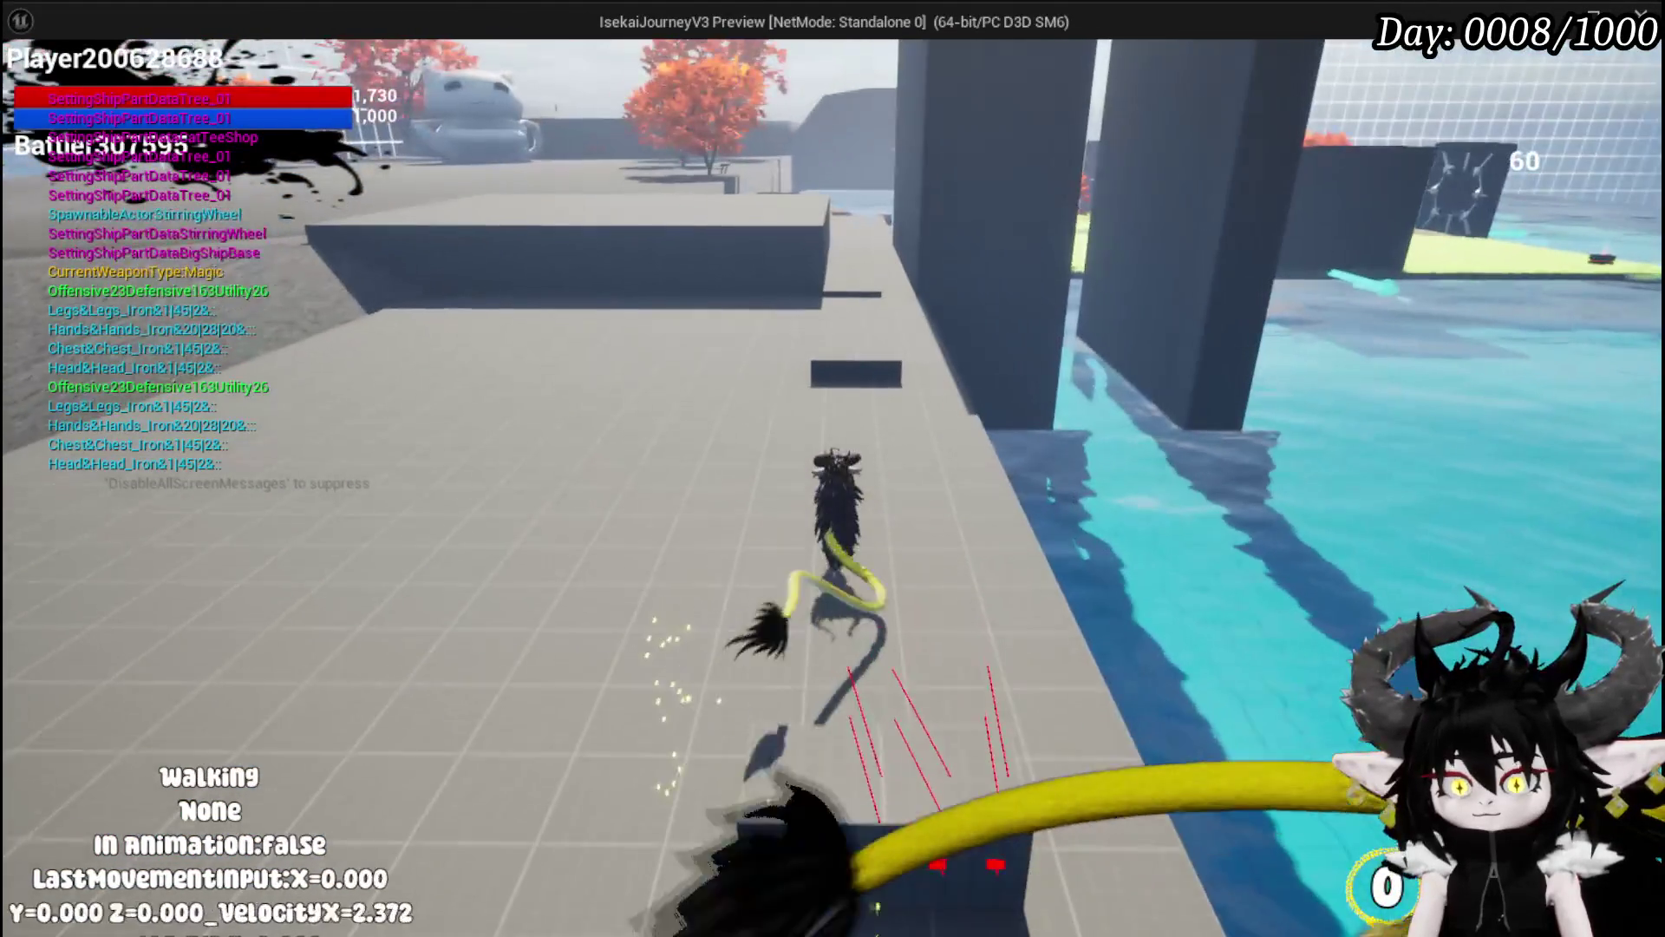
key("Escape")
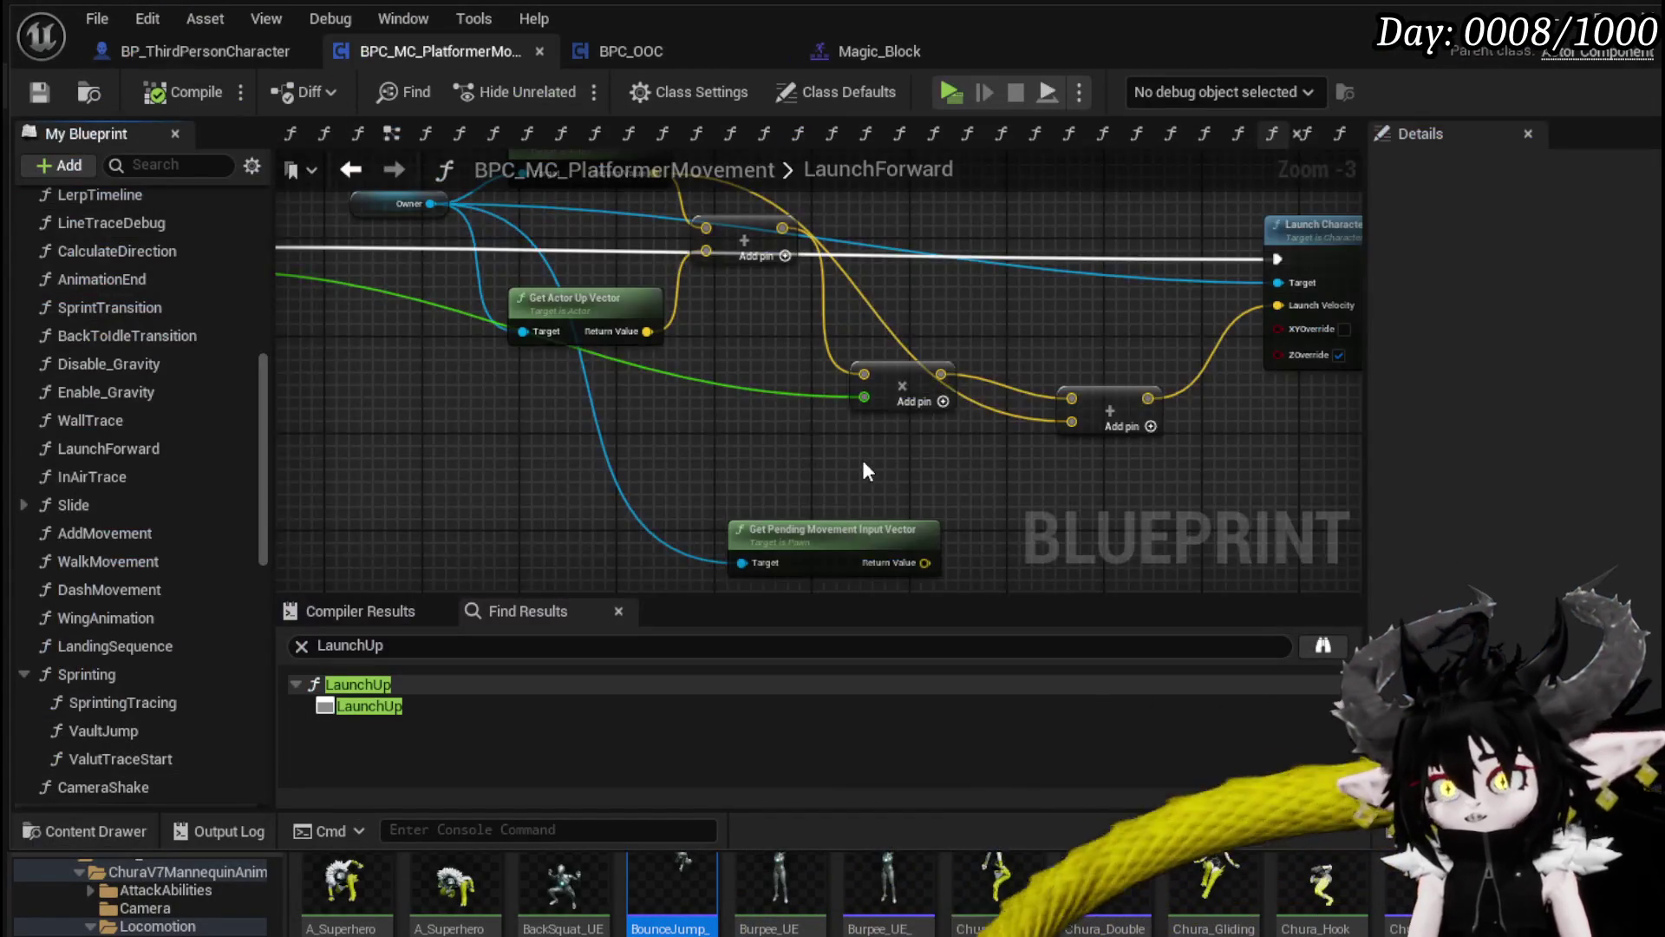
Step: Duplicate the Launch Character node and chain the copy after the original
scroll(540, 464, "up", 3)
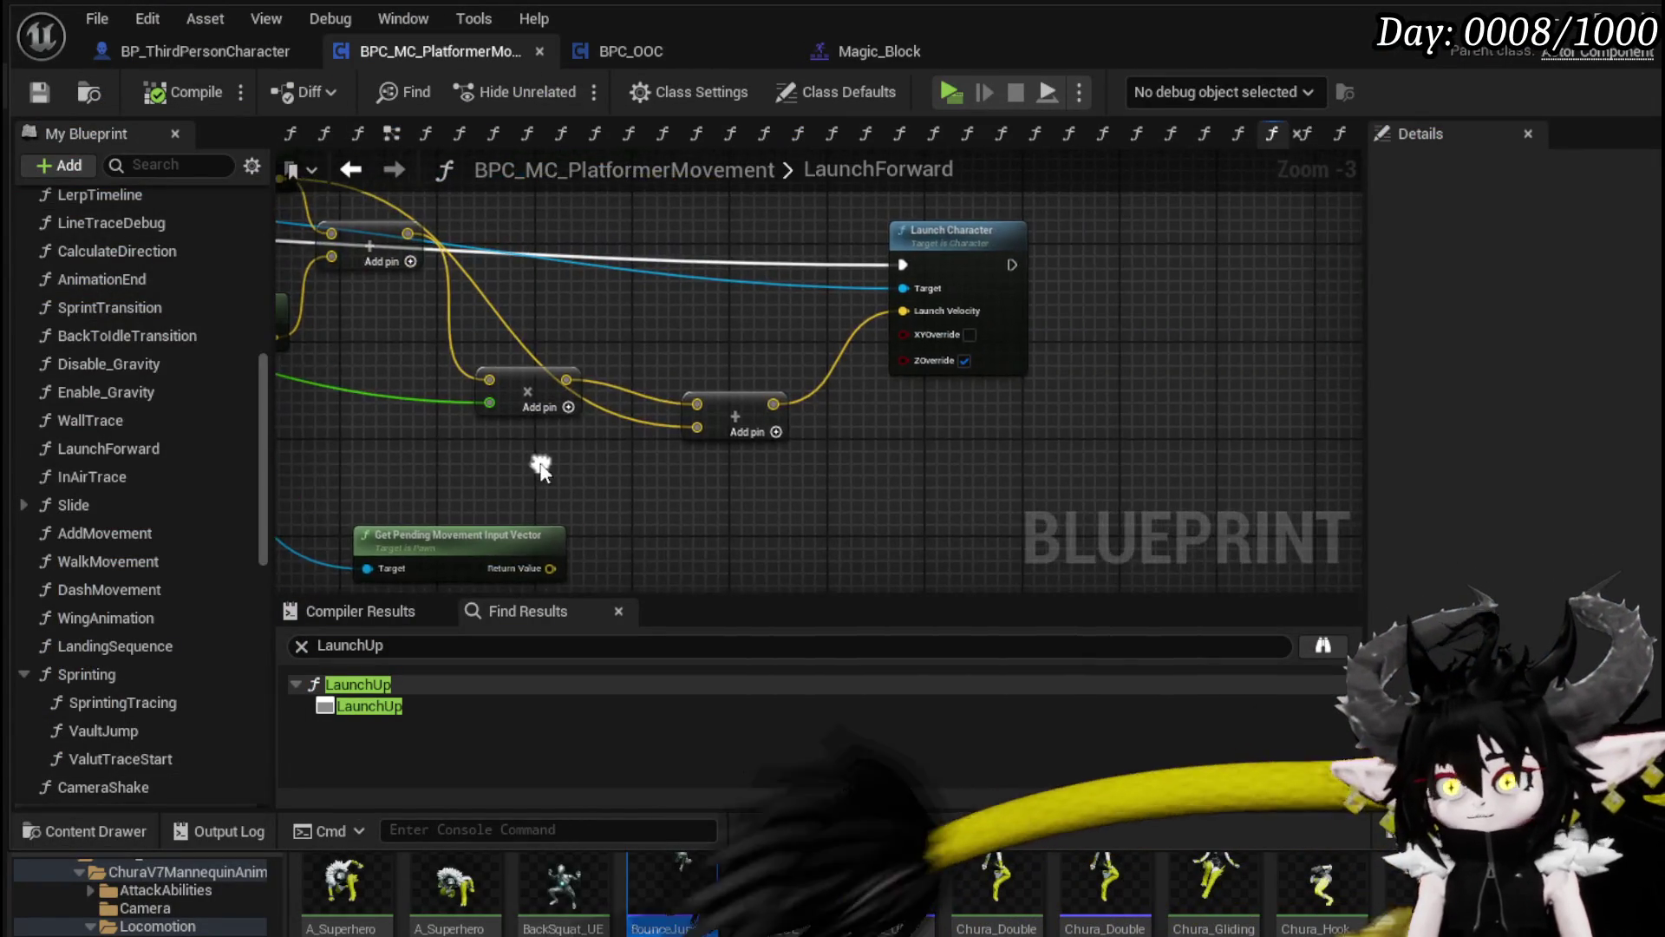
key("ctrl+c")
key("ctrl+v")
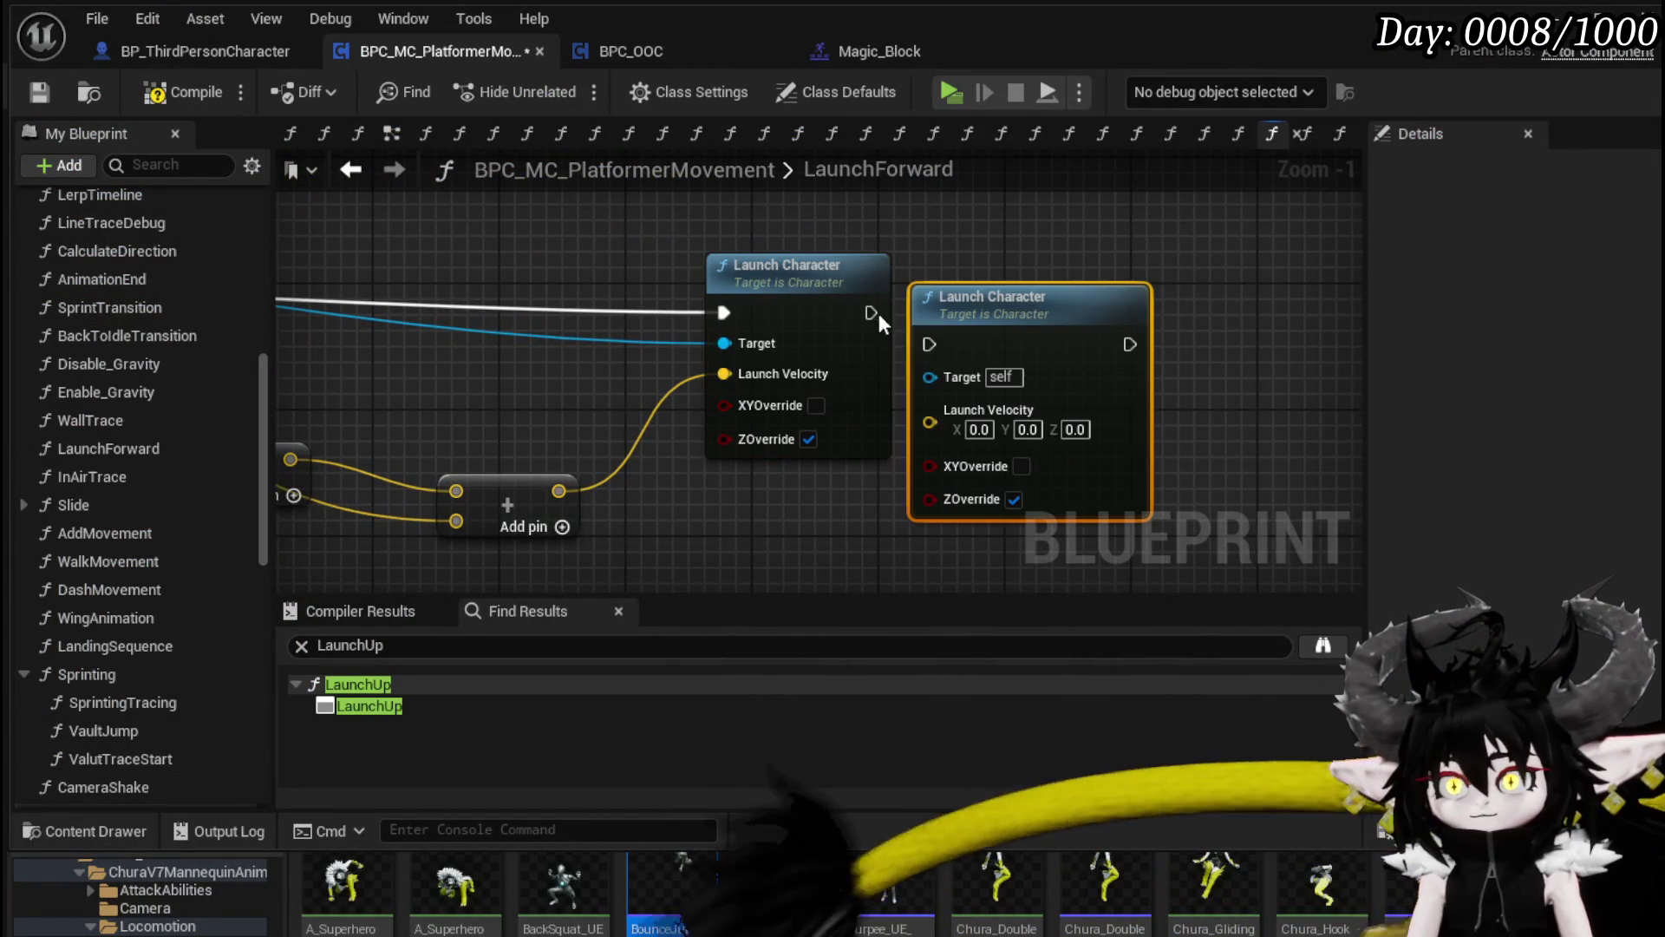
left_click_drag(934, 355, 931, 345)
mouse_move(1005, 337)
left_mouse_down()
mouse_move(1095, 300)
mouse_move(1086, 322)
left_mouse_up()
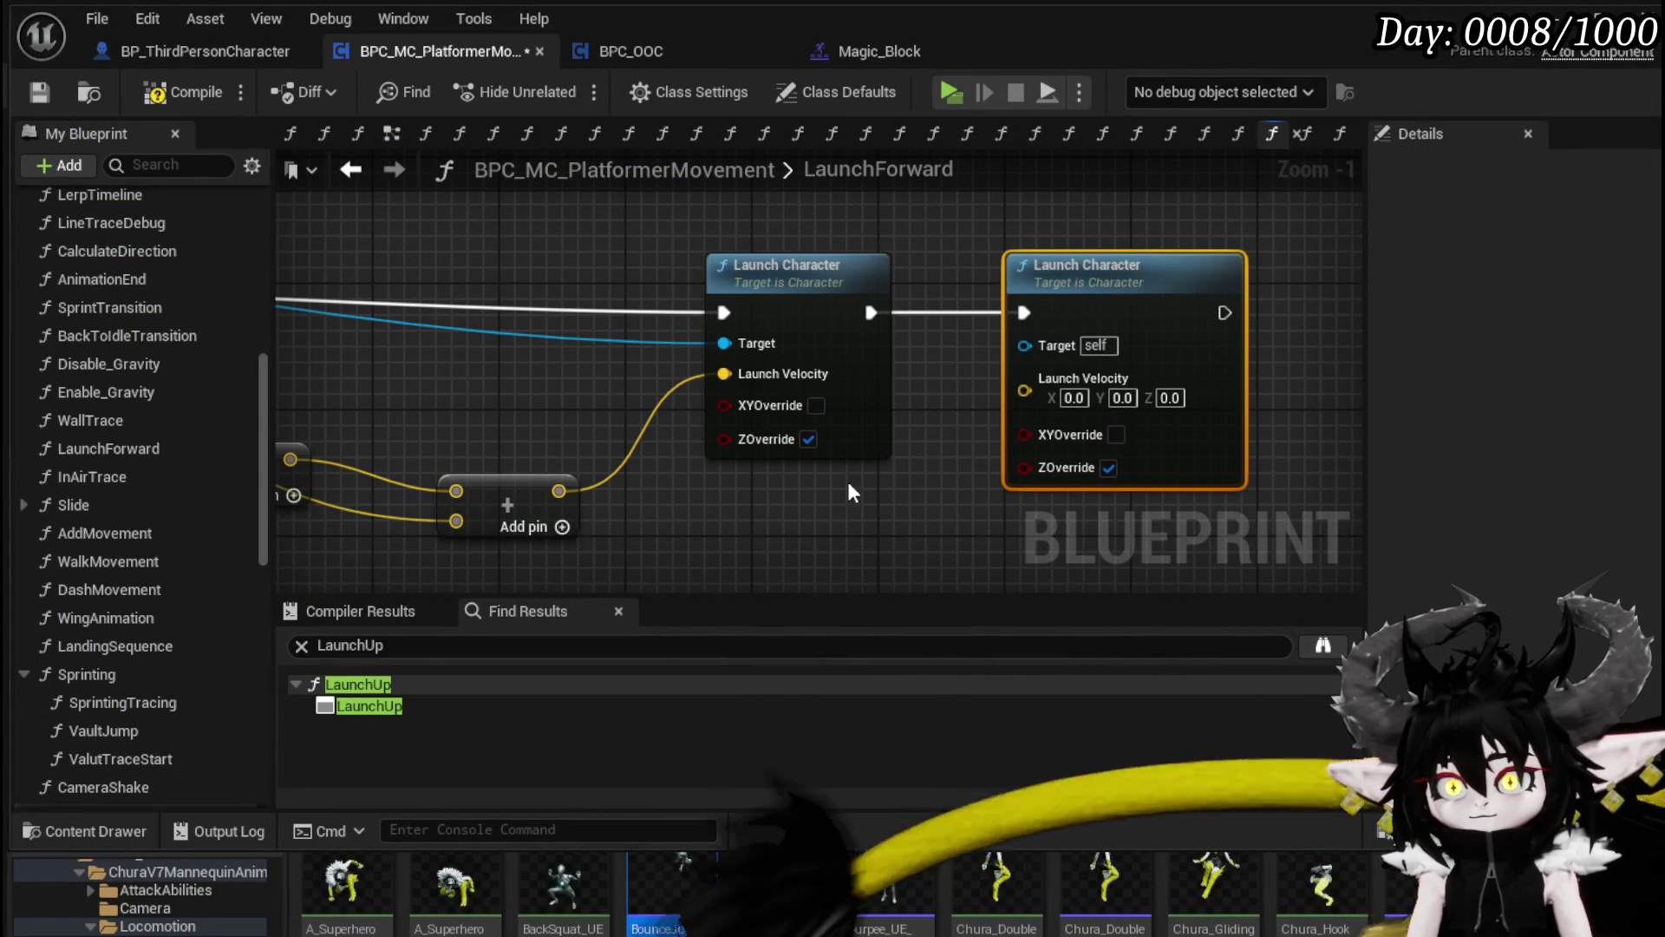
scroll(988, 405, "down", 1)
left_click_drag(756, 320, 508, 387)
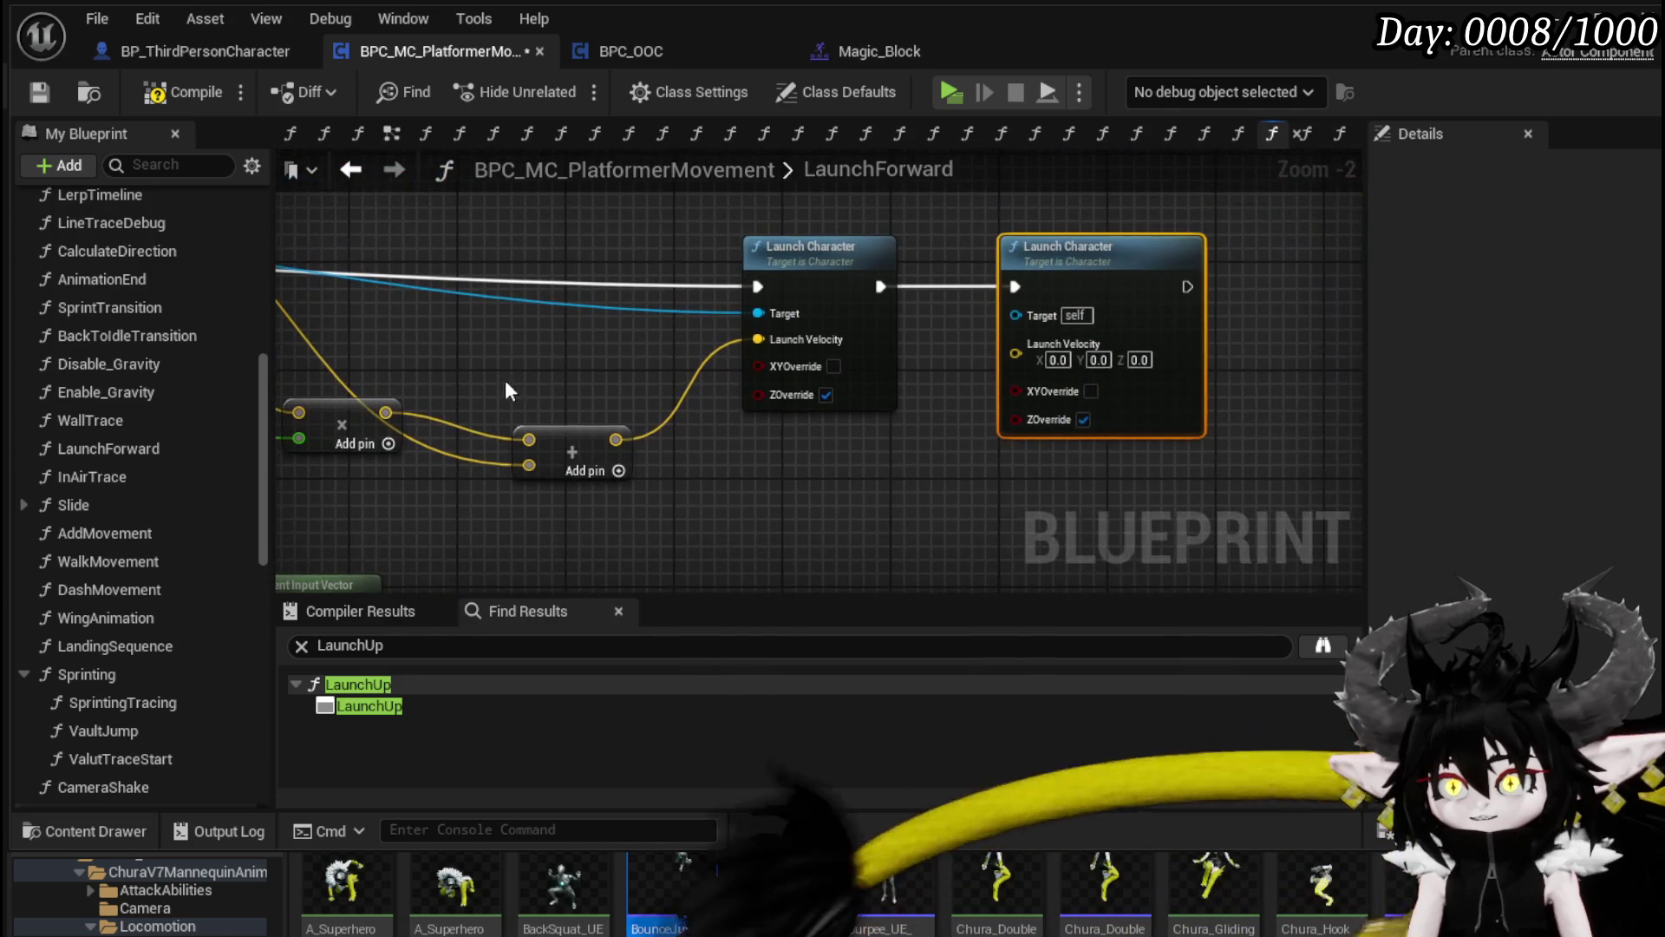
mouse_move(726, 385)
left_mouse_down()
mouse_move(929, 391)
mouse_move(1301, 511)
left_mouse_up()
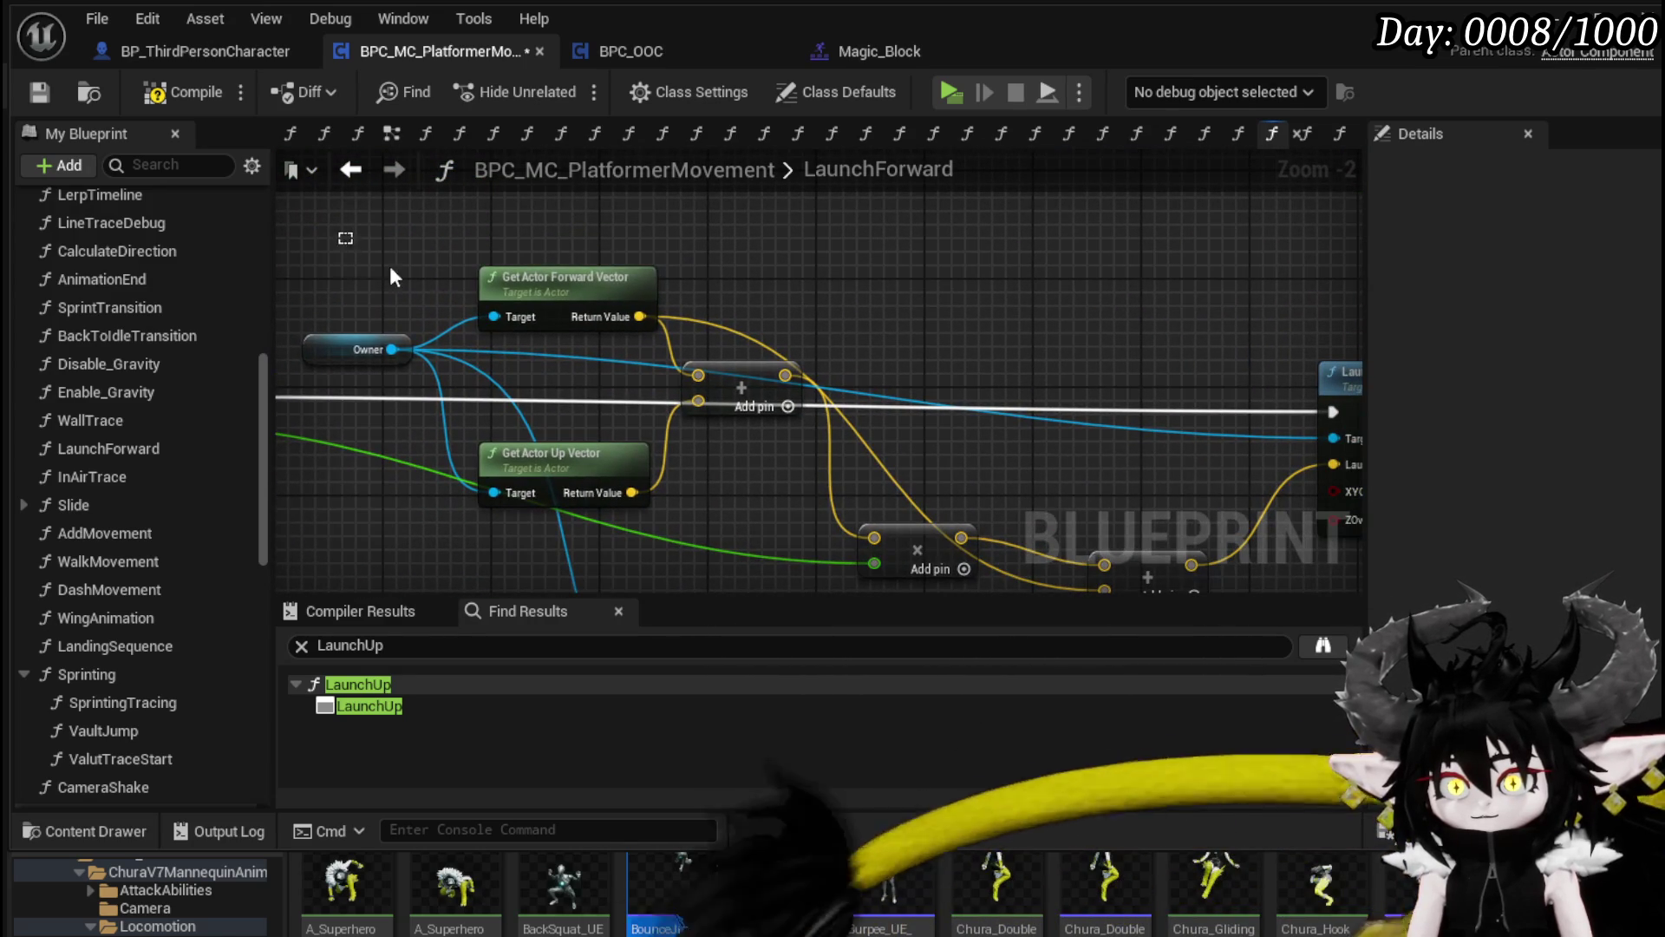
Step: Copy the Owner and Get Actor Forward Vector nodes beside the second launch and wire the multiply
left_click_drag(633, 367, 633, 368)
key("ctrl+c")
left_click_drag(1261, 278, 659, 265)
key("ctrl+v")
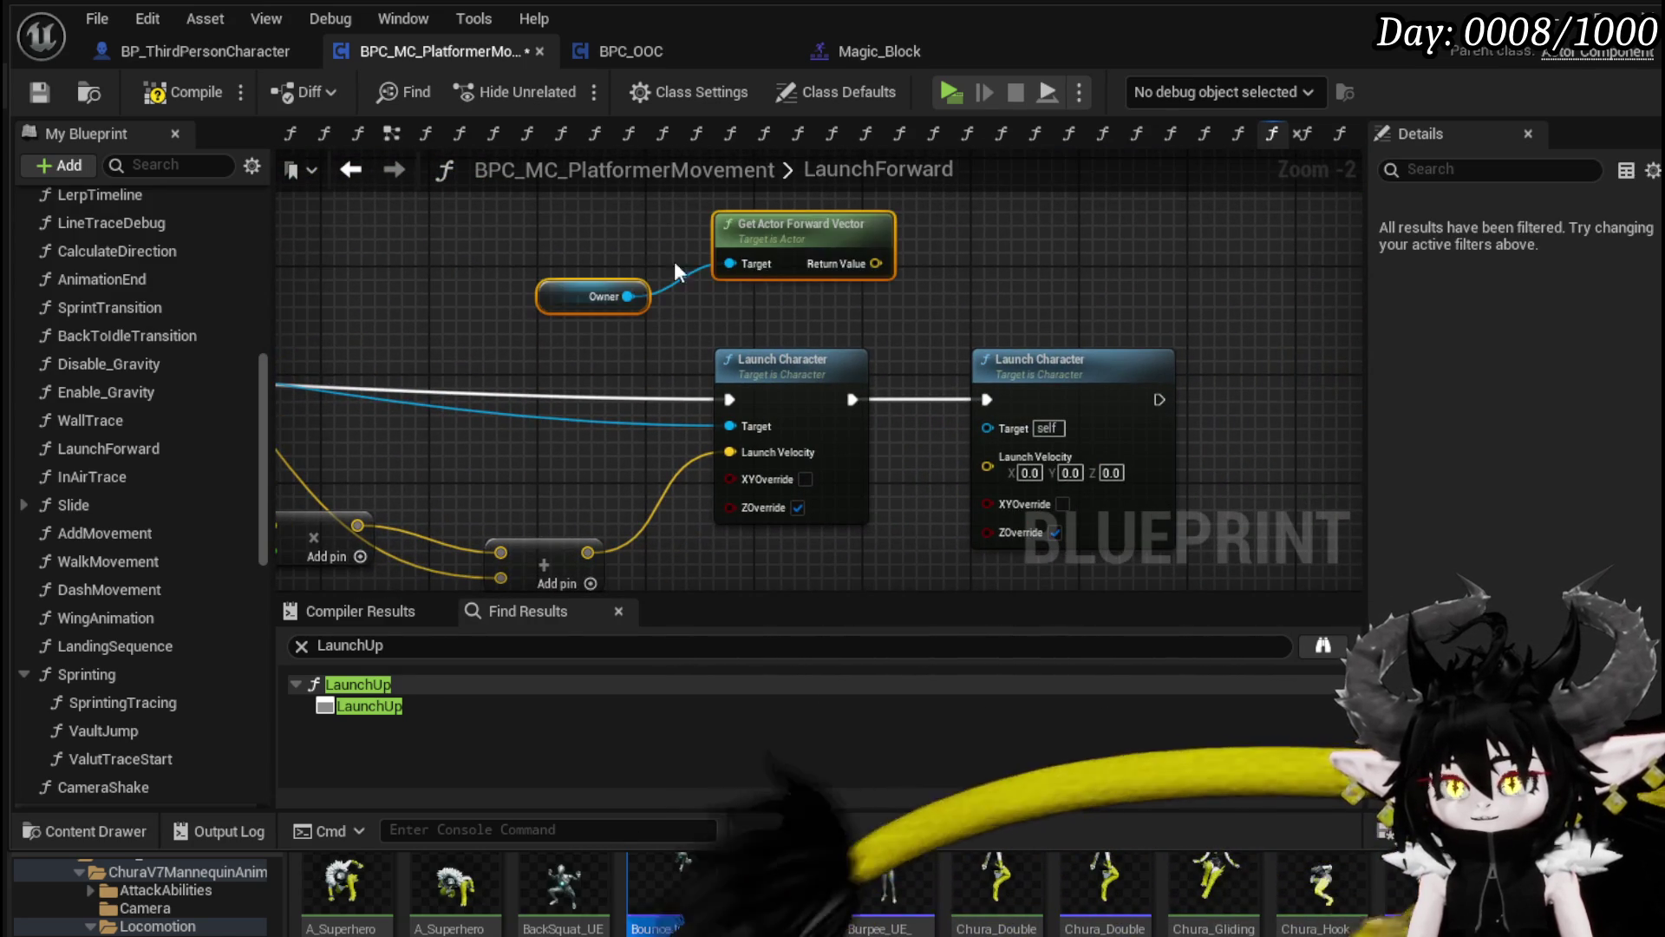
left_click_drag(1075, 359, 1326, 358)
mouse_move(909, 303)
left_mouse_down()
mouse_move(893, 317)
mouse_move(981, 421)
mouse_move(446, 465)
mouse_move(556, 410)
left_mouse_up()
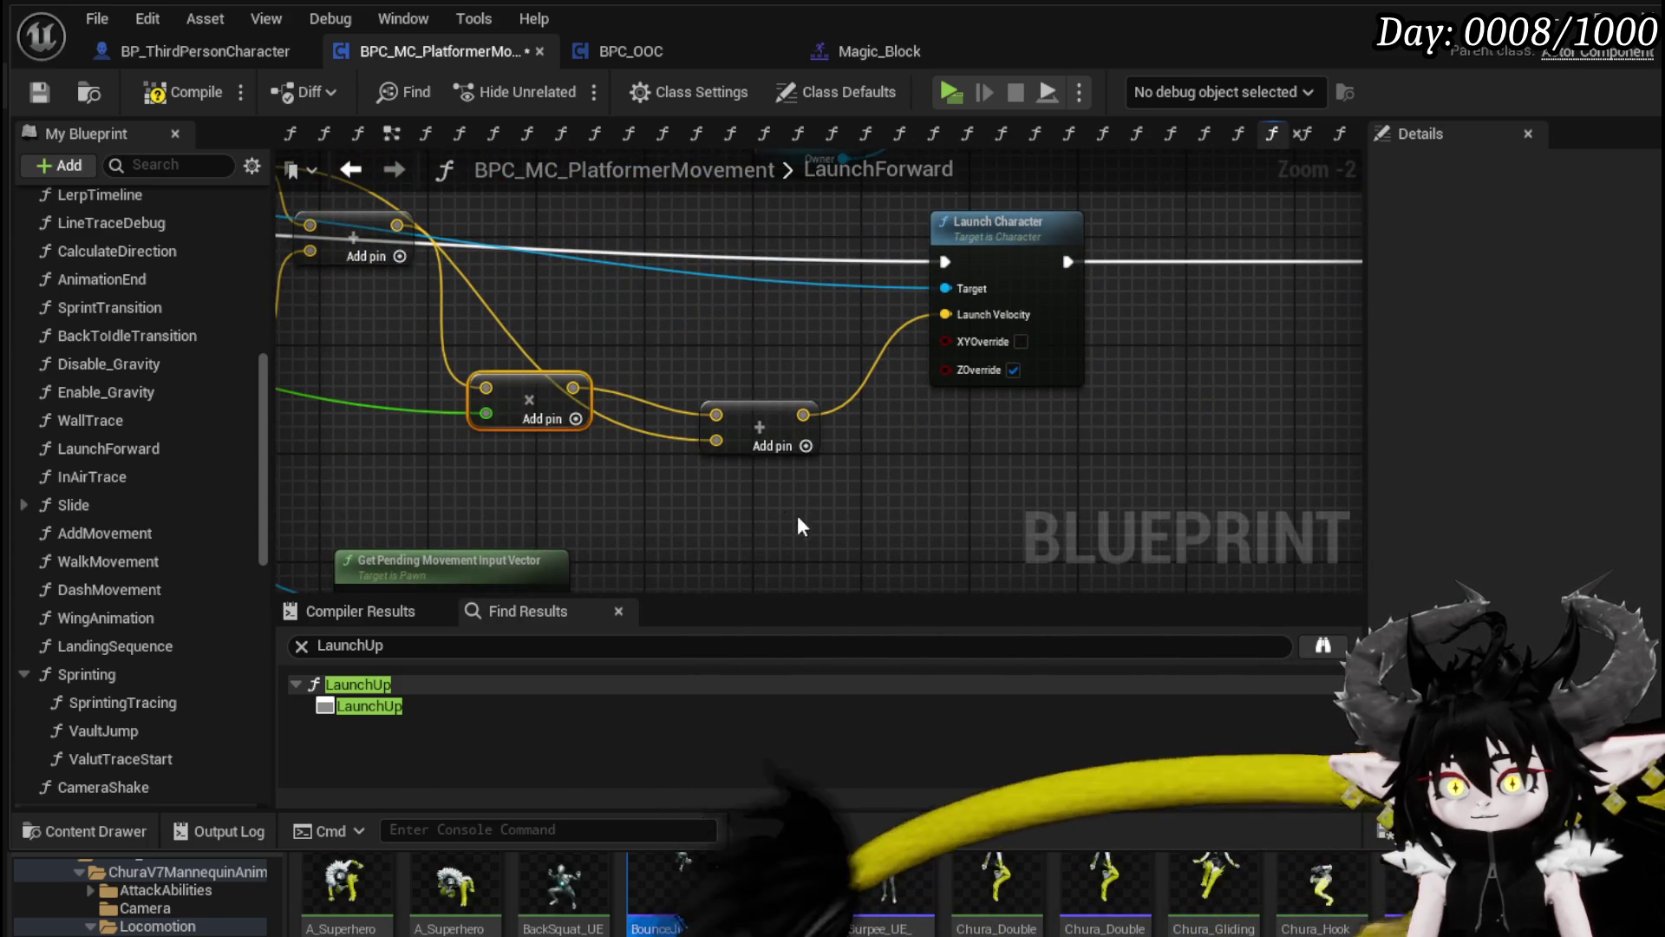
left_click_drag(789, 520, 386, 510)
mouse_move(584, 343)
left_mouse_down()
mouse_move(1011, 372)
mouse_move(706, 477)
left_mouse_up()
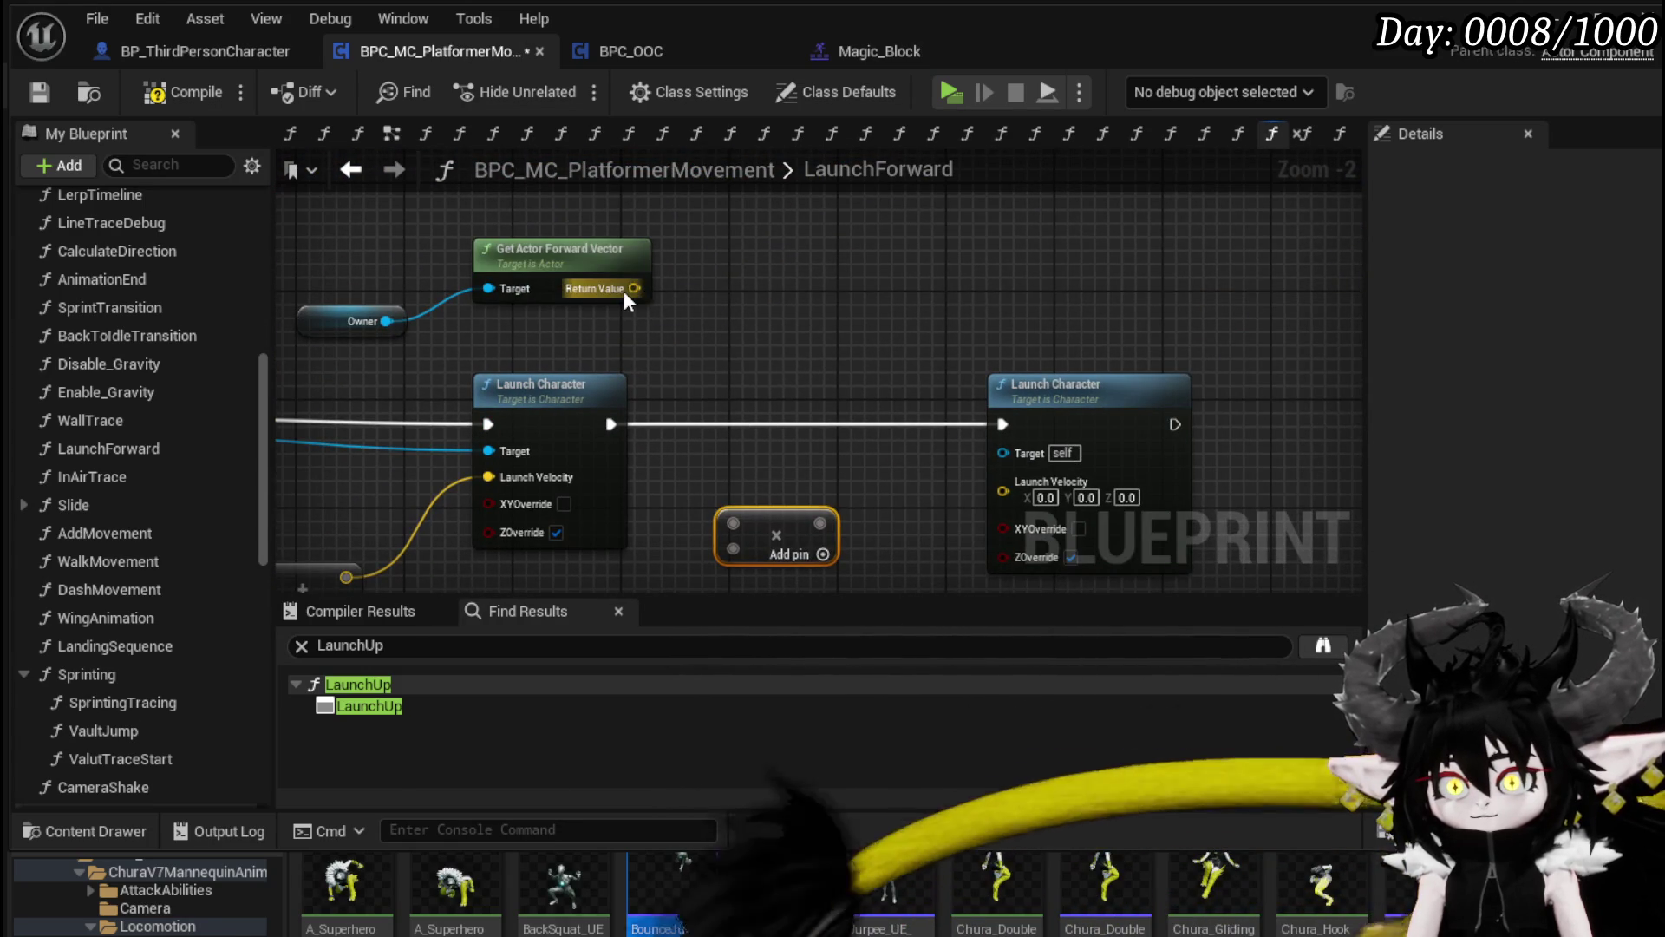
left_click_drag(630, 291, 746, 485)
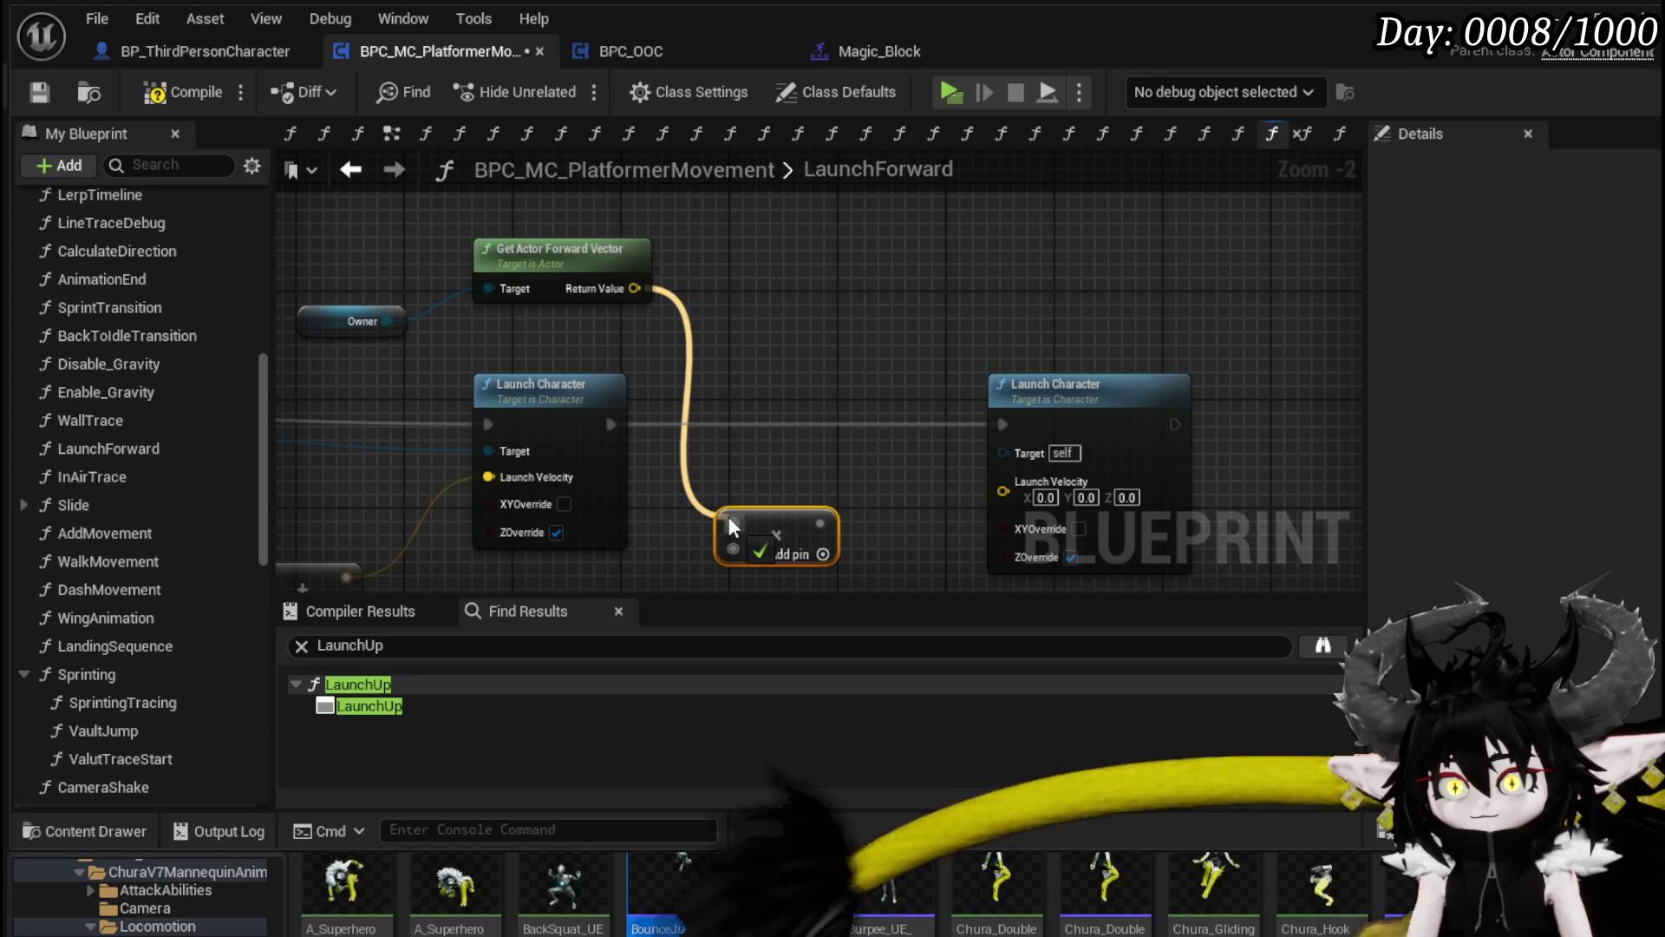
left_click_drag(774, 507, 1246, 357)
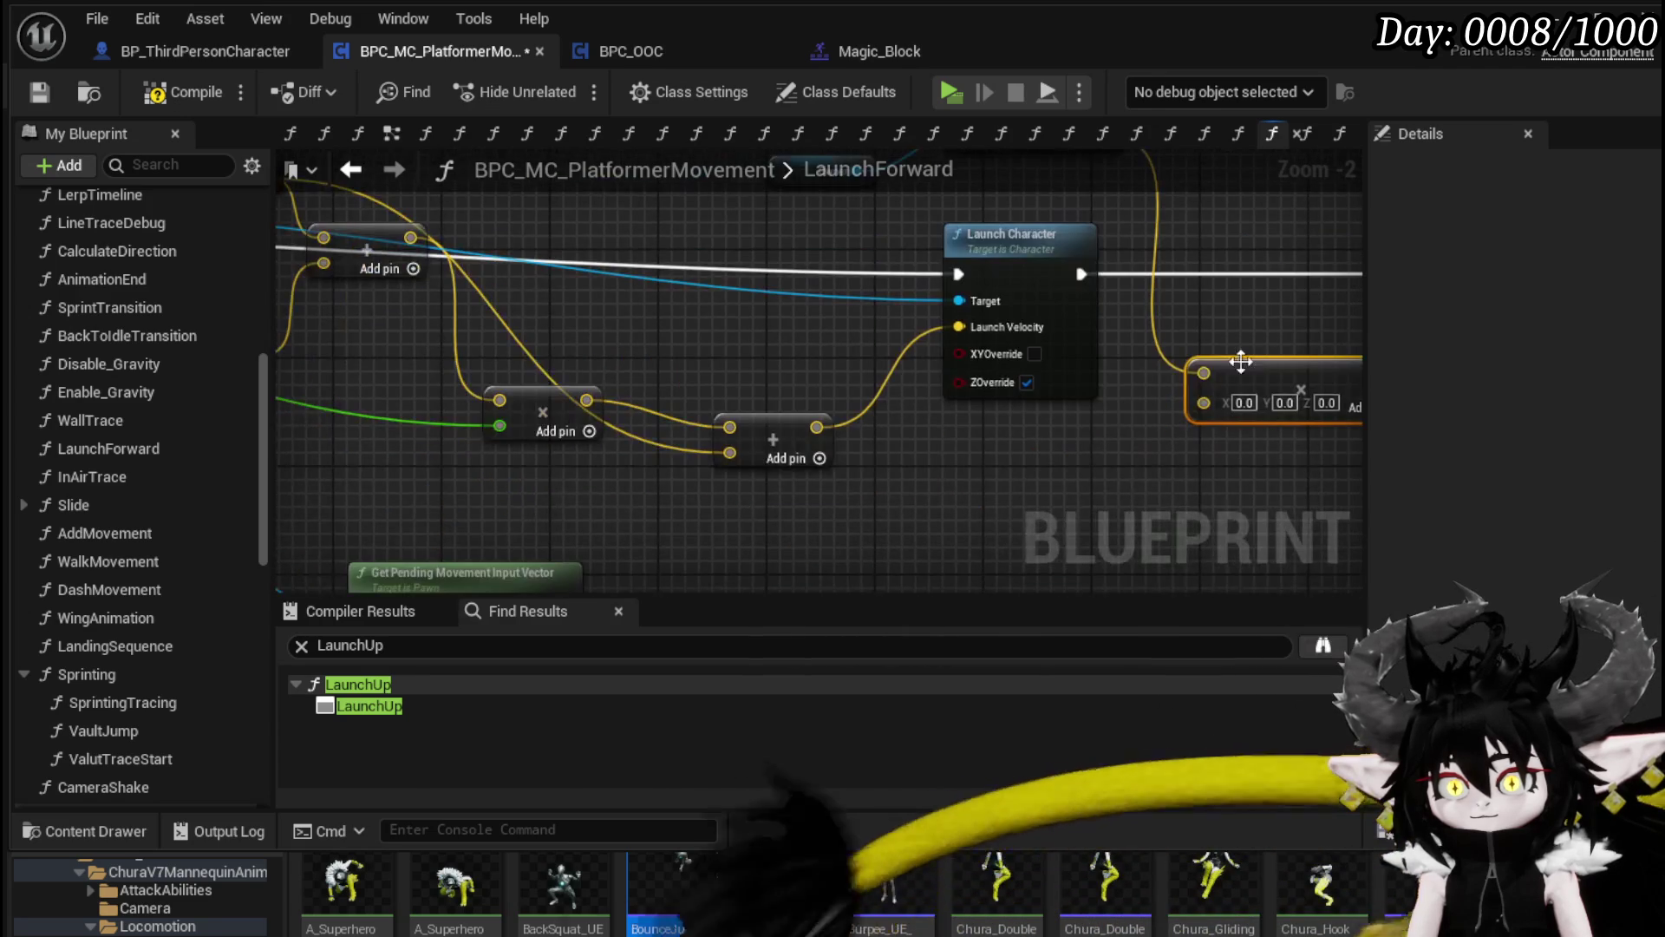
mouse_move(510, 423)
left_mouse_down()
mouse_move(1262, 425)
mouse_move(1206, 404)
mouse_move(1052, 518)
mouse_move(861, 523)
left_mouse_up()
Step: Add a vector Add node and feed its result into the second launch's Launch Velocity
left_click_drag(751, 252, 914, 279)
type("+")
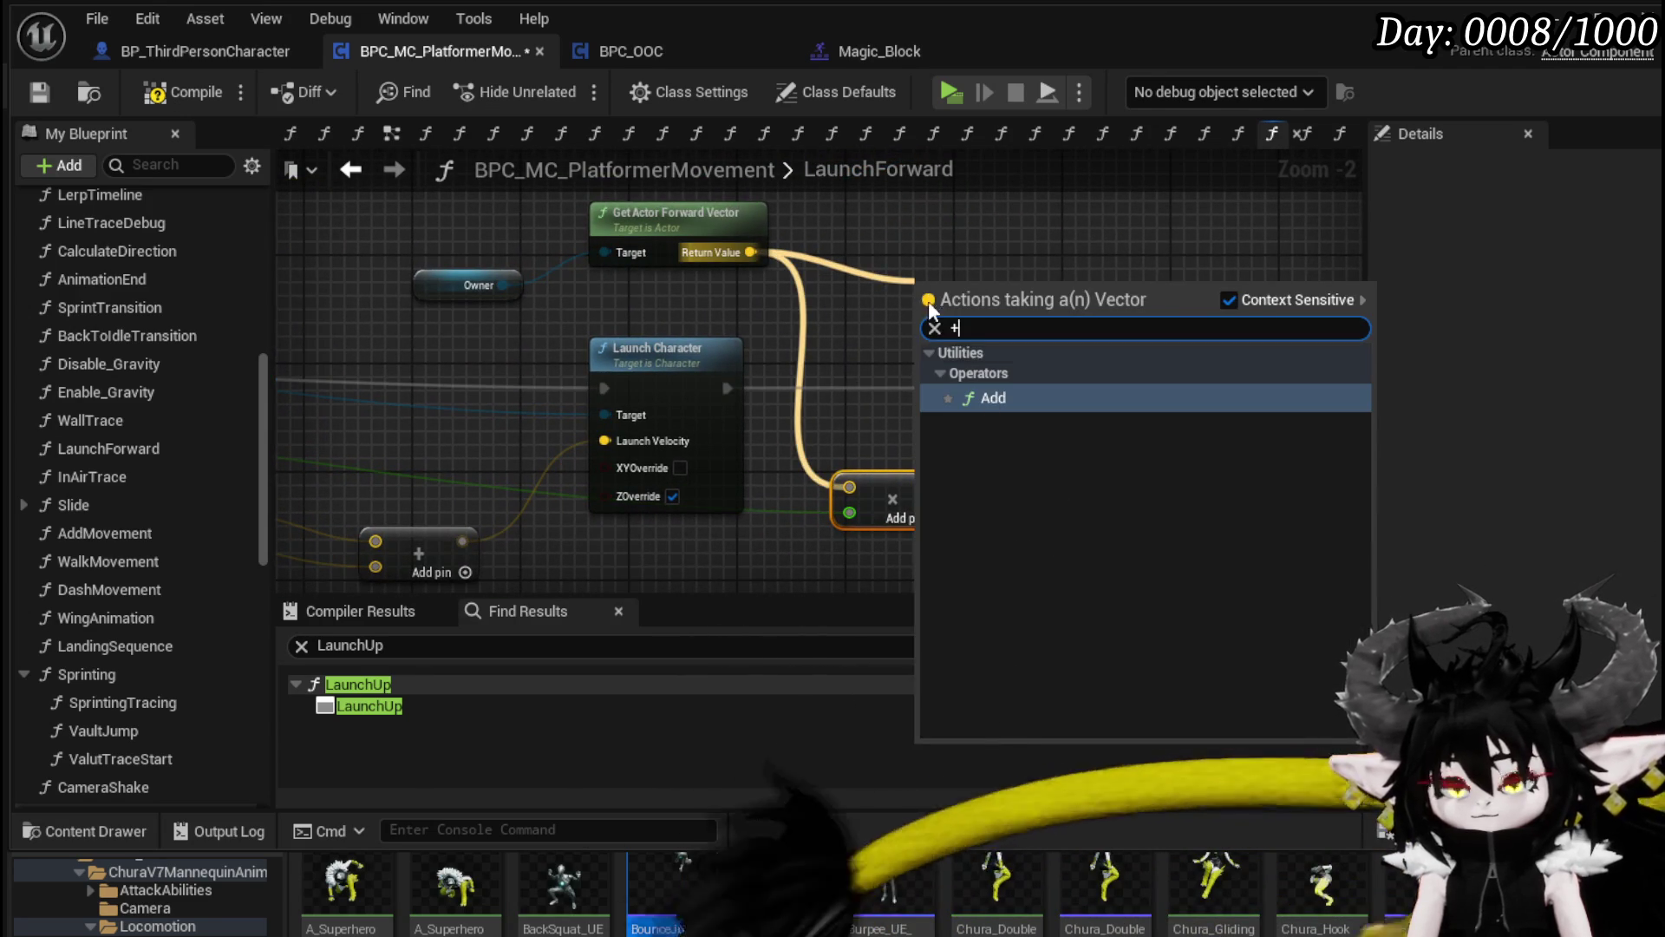
left_click(950, 503)
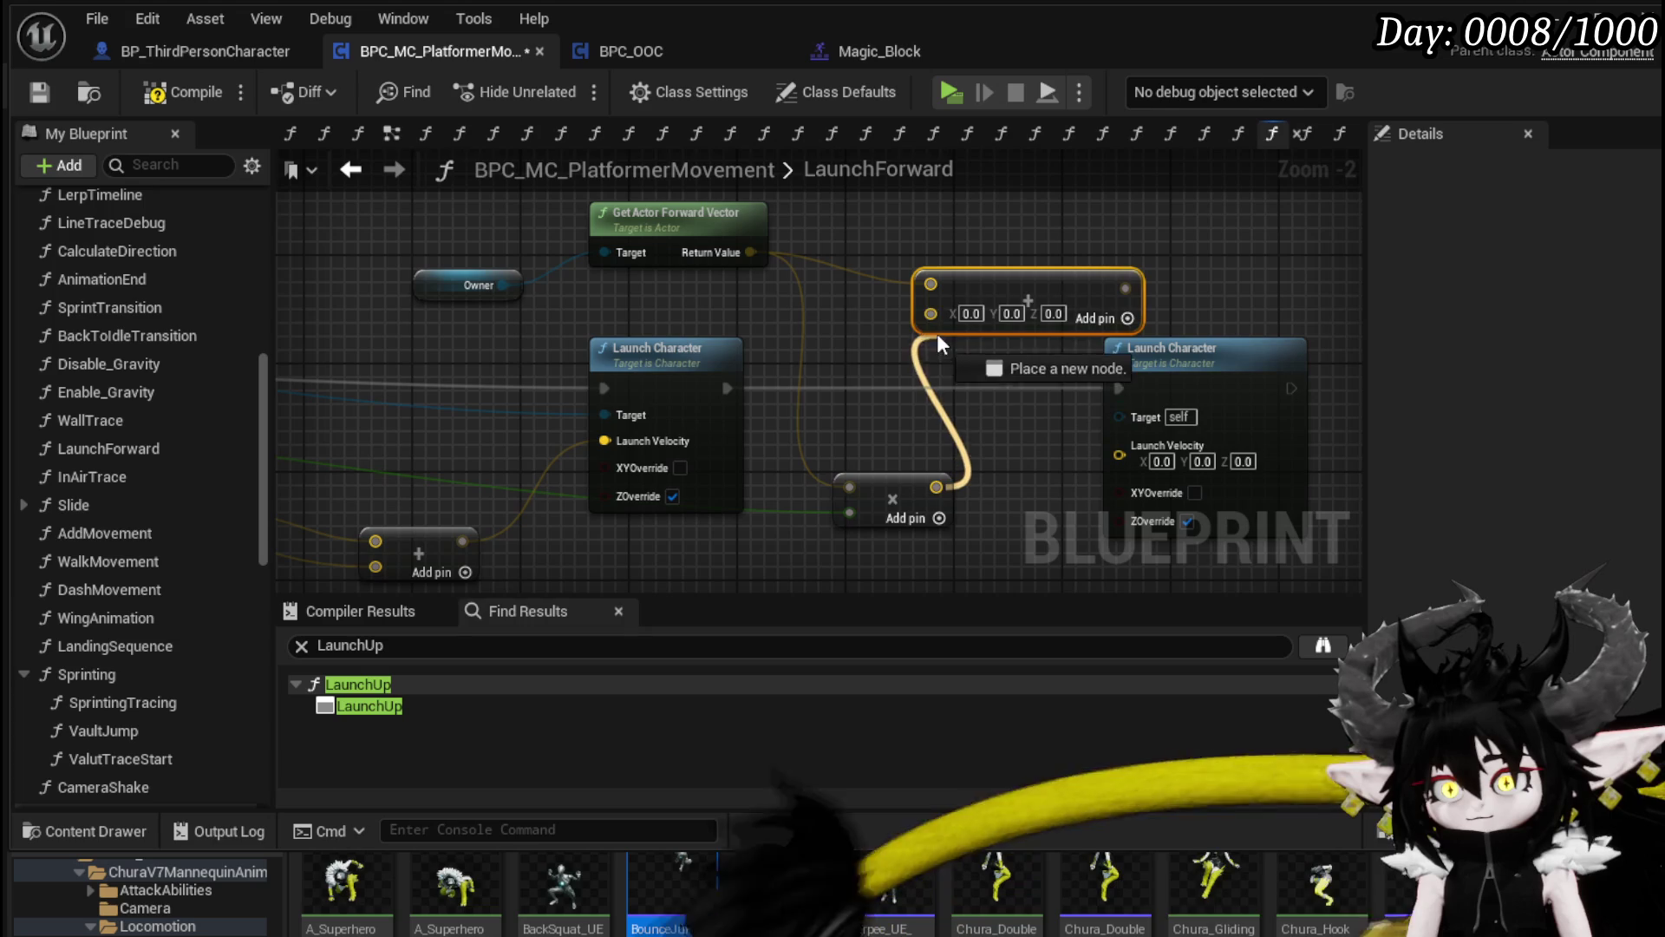
left_click_drag(1030, 290, 1121, 454)
left_click_drag(1012, 478, 917, 404)
Step: Set the second launch to override XY only, wire its Target, save and compile, then Play
left_click(1099, 397)
left_click(1091, 426)
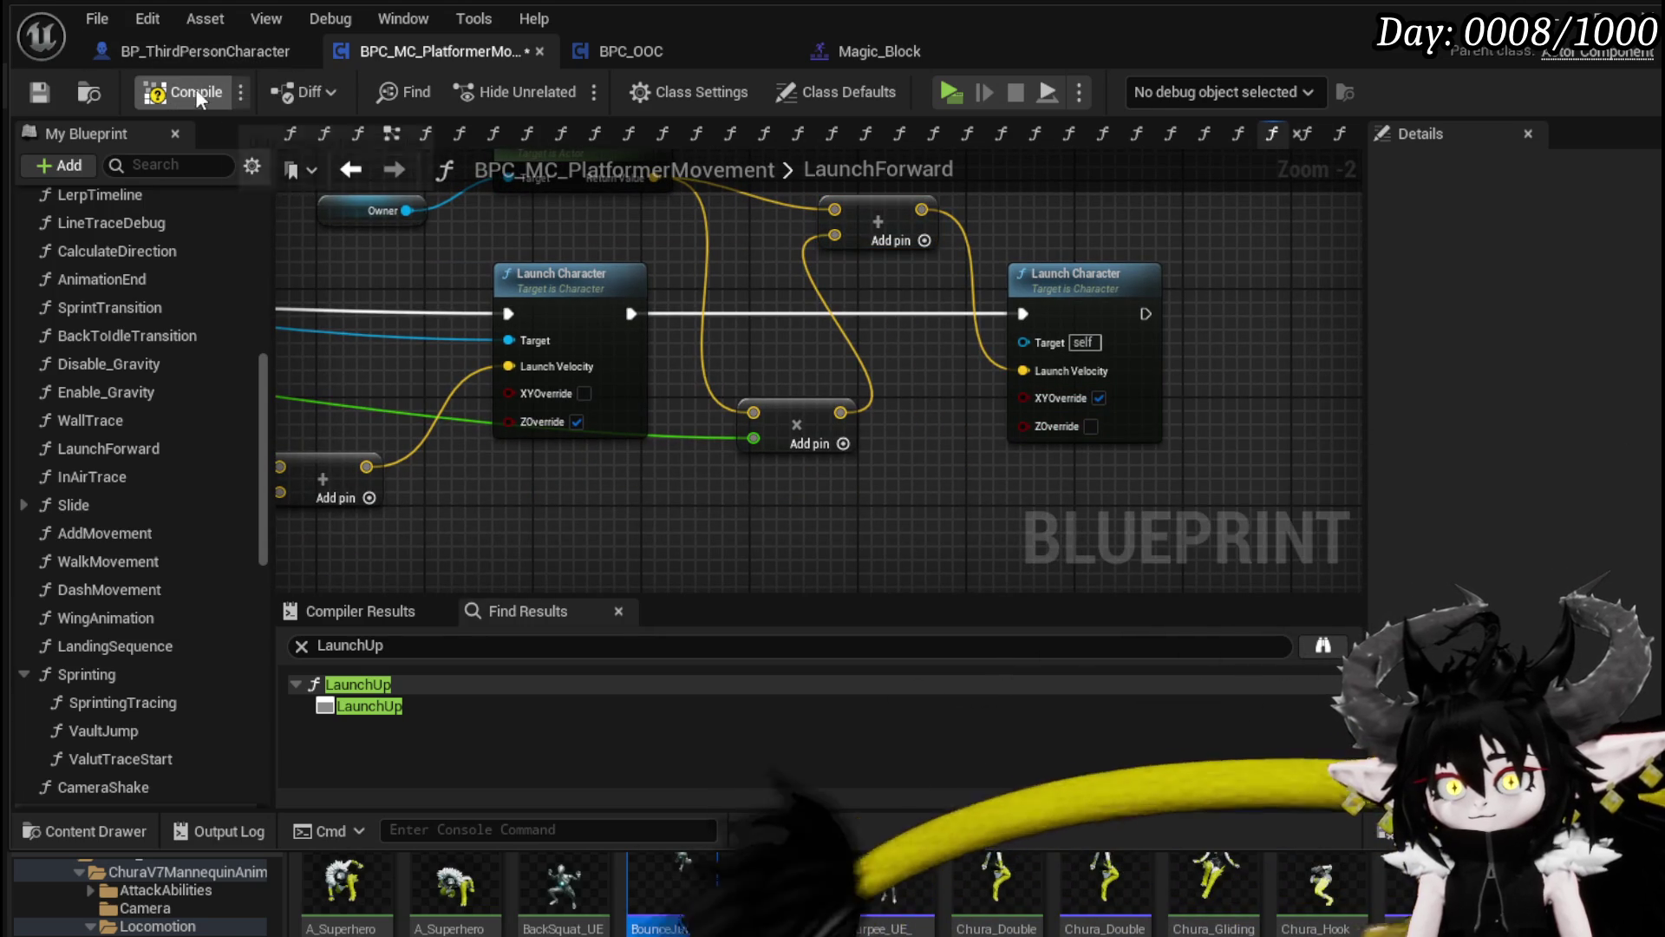
key("ctrl+s")
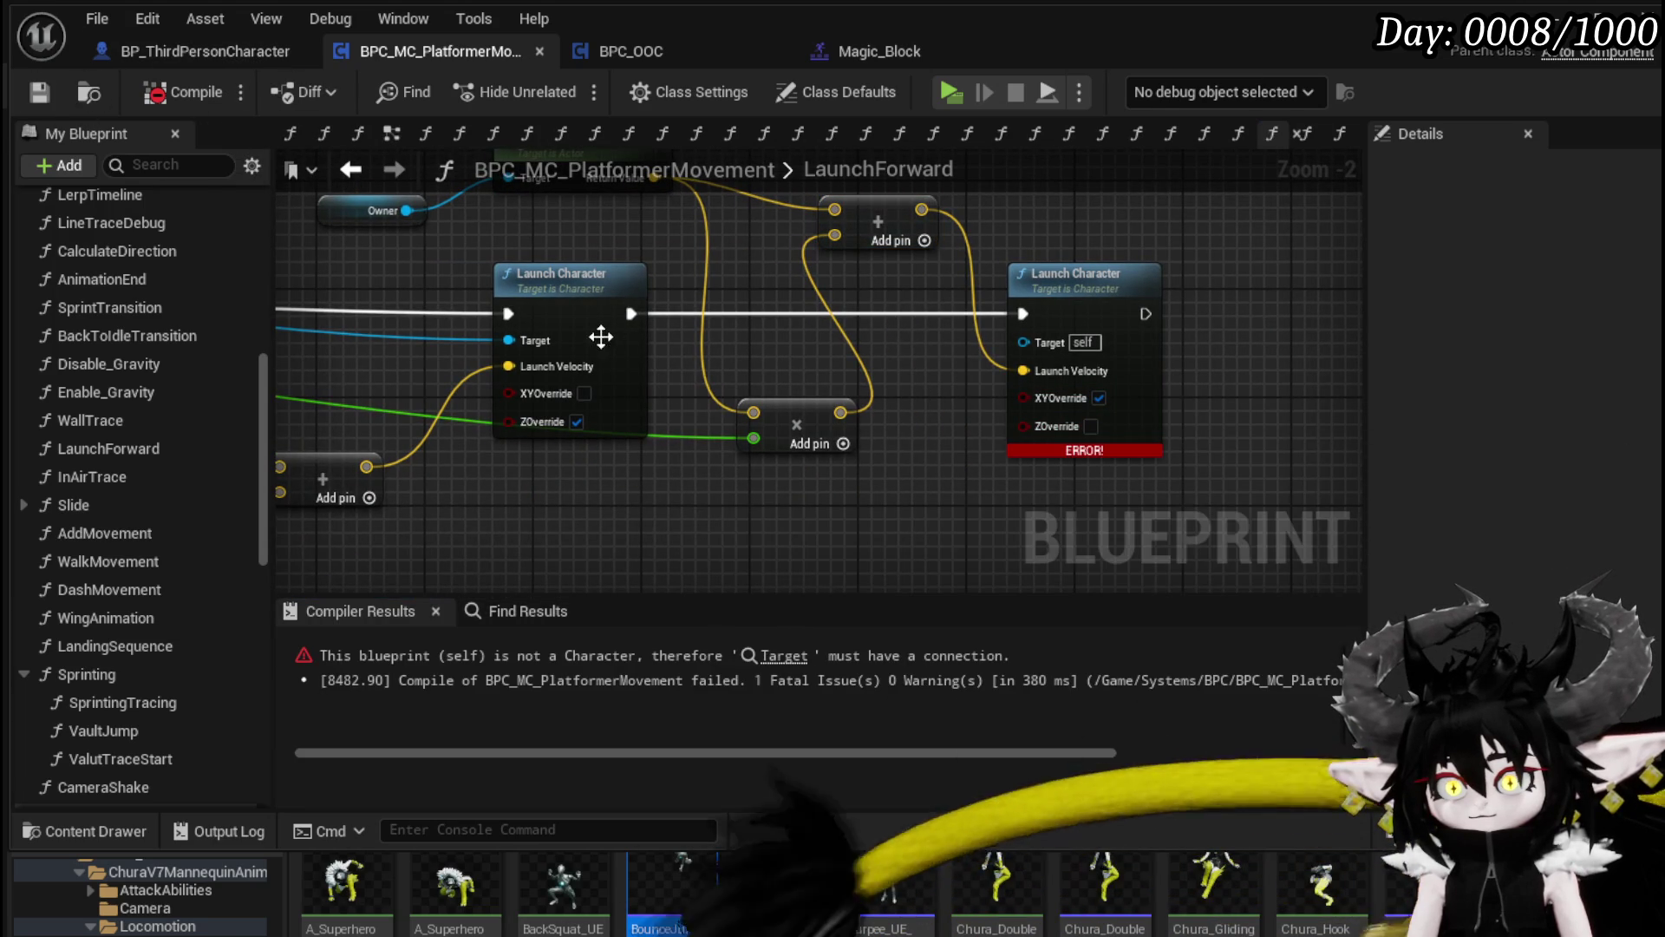
left_click_drag(541, 340, 1055, 346)
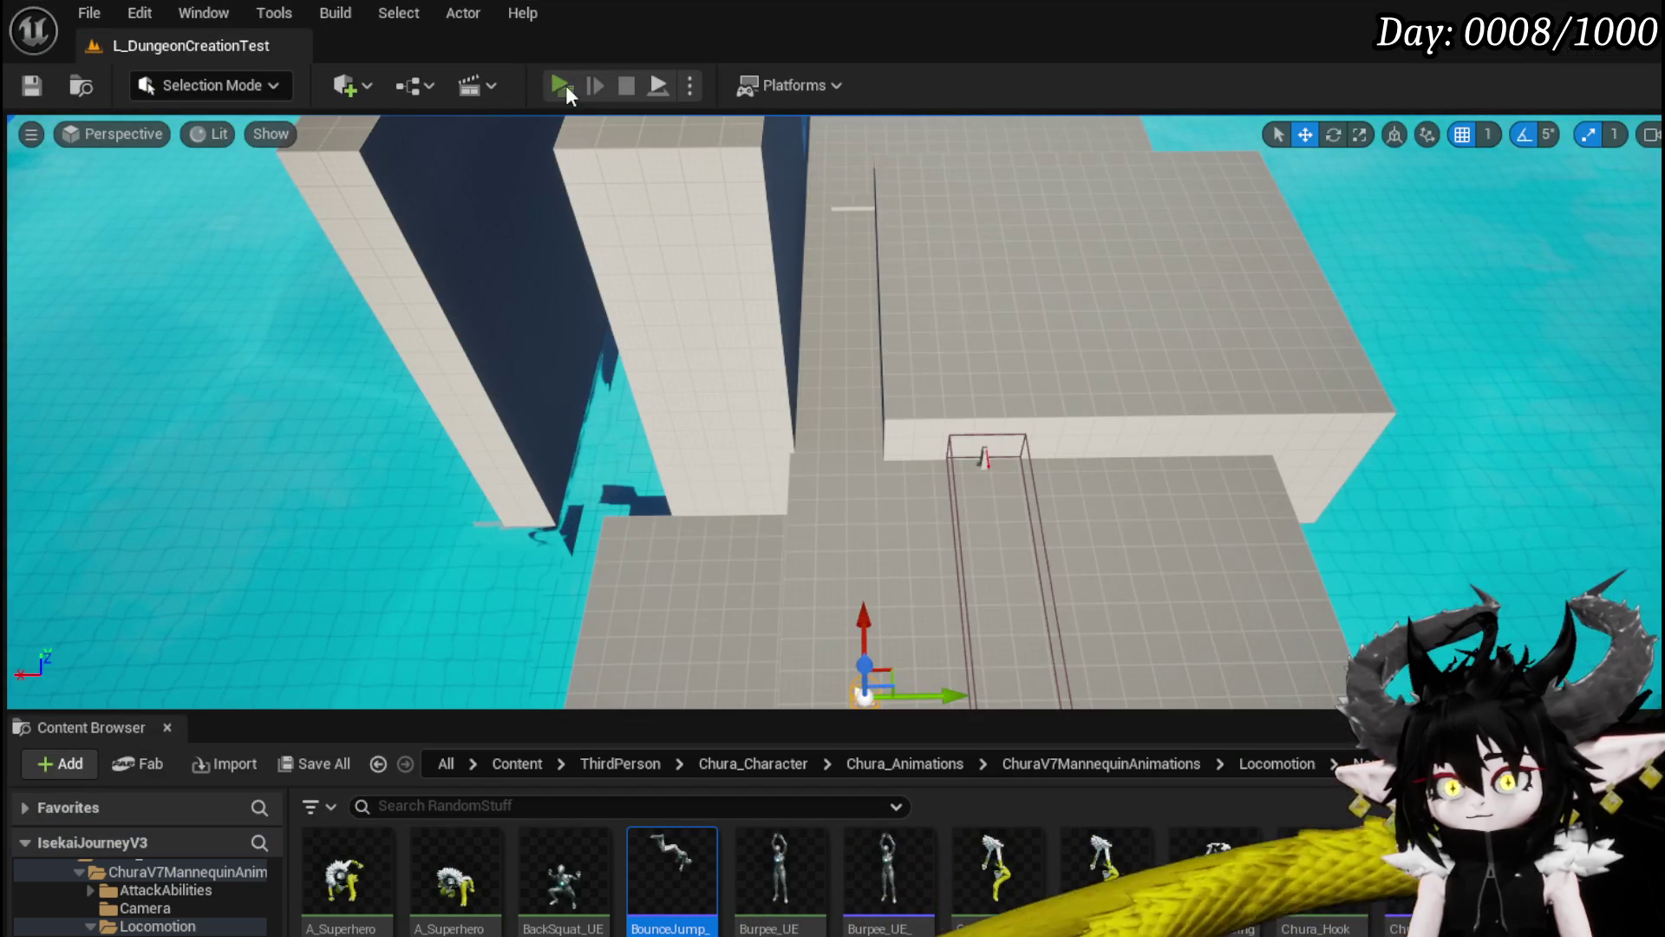
left_click(562, 85)
Step: Walk, dash repeatedly and jump along the walkway to test the launch, then end the session
key("w")
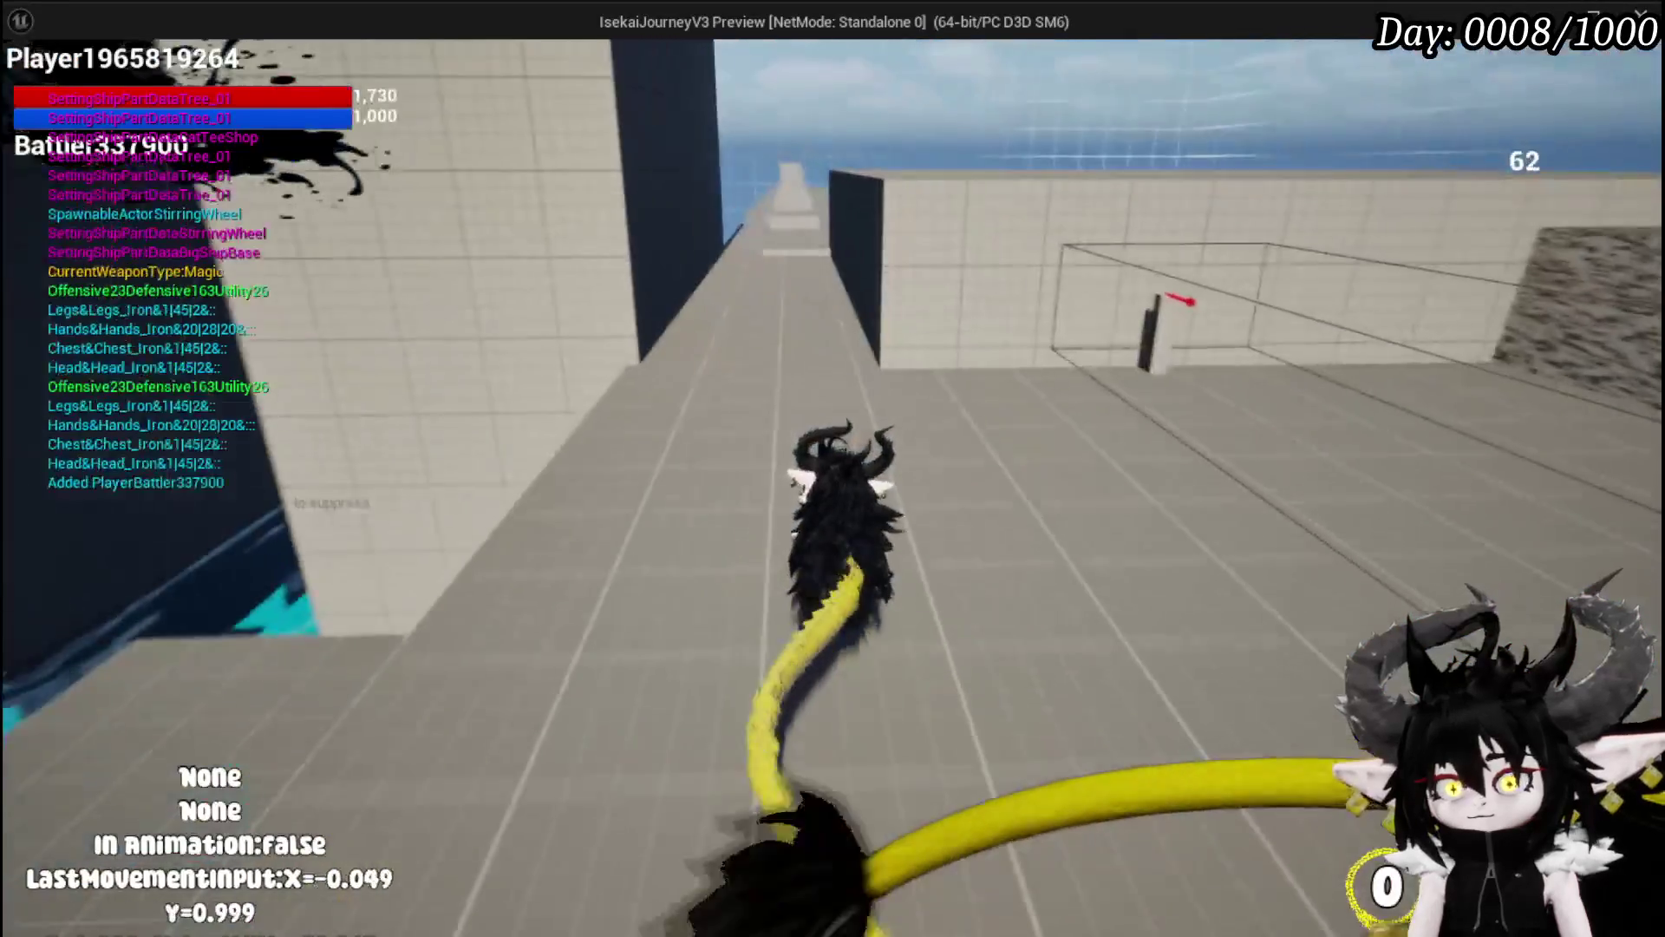
key("w")
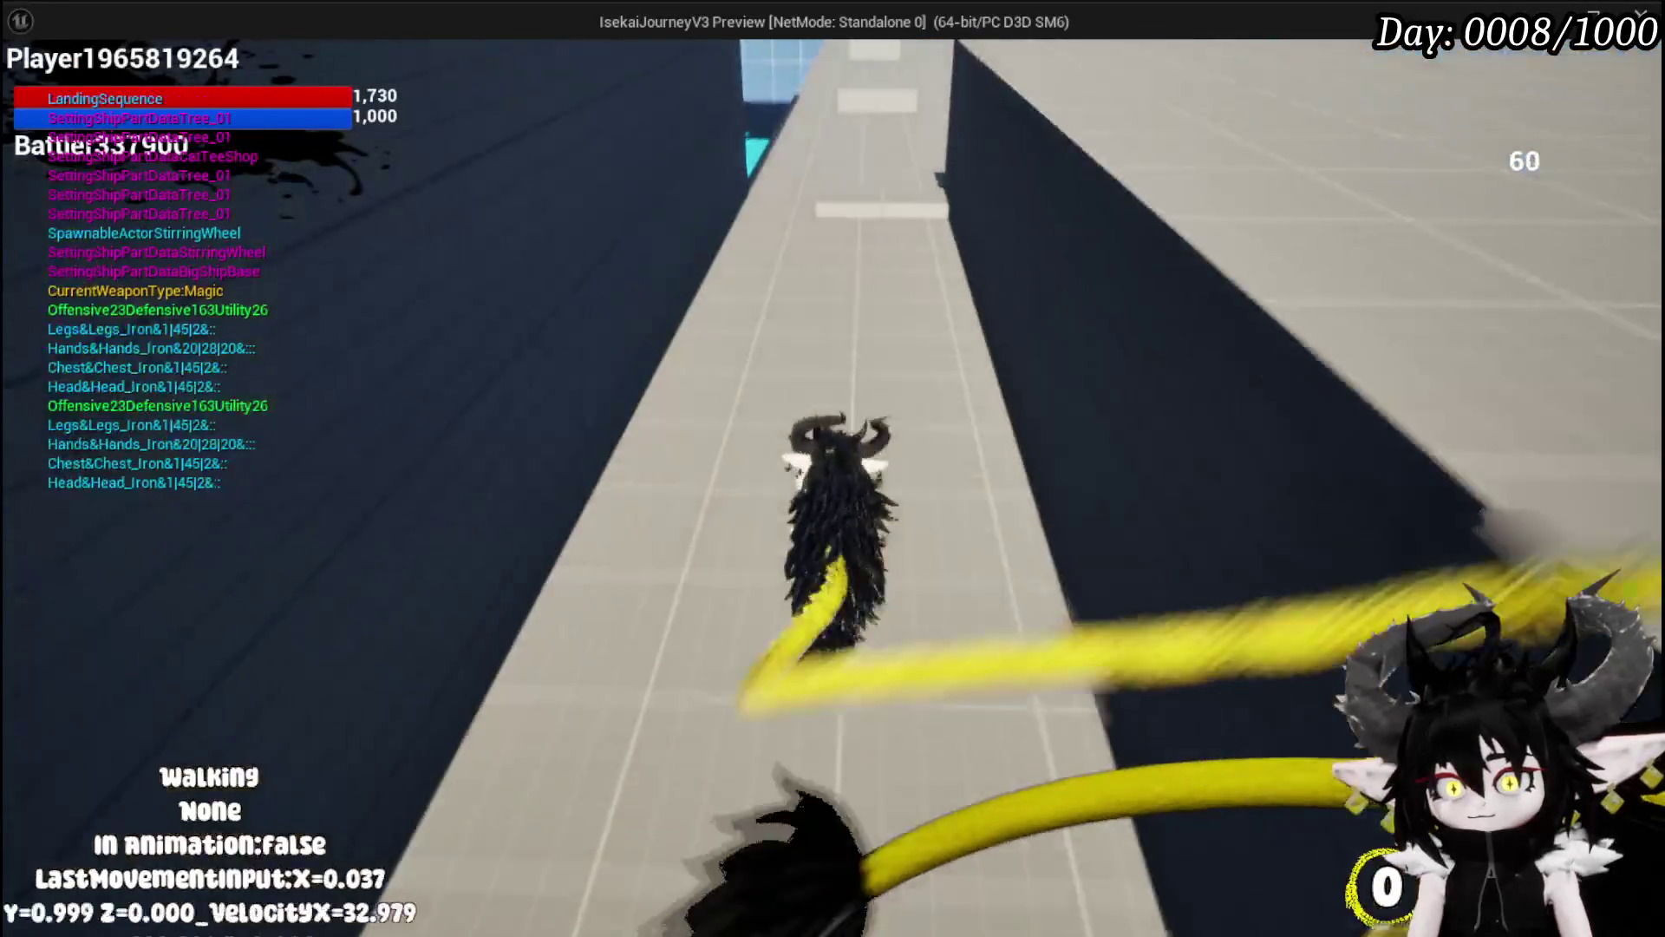
key("shift")
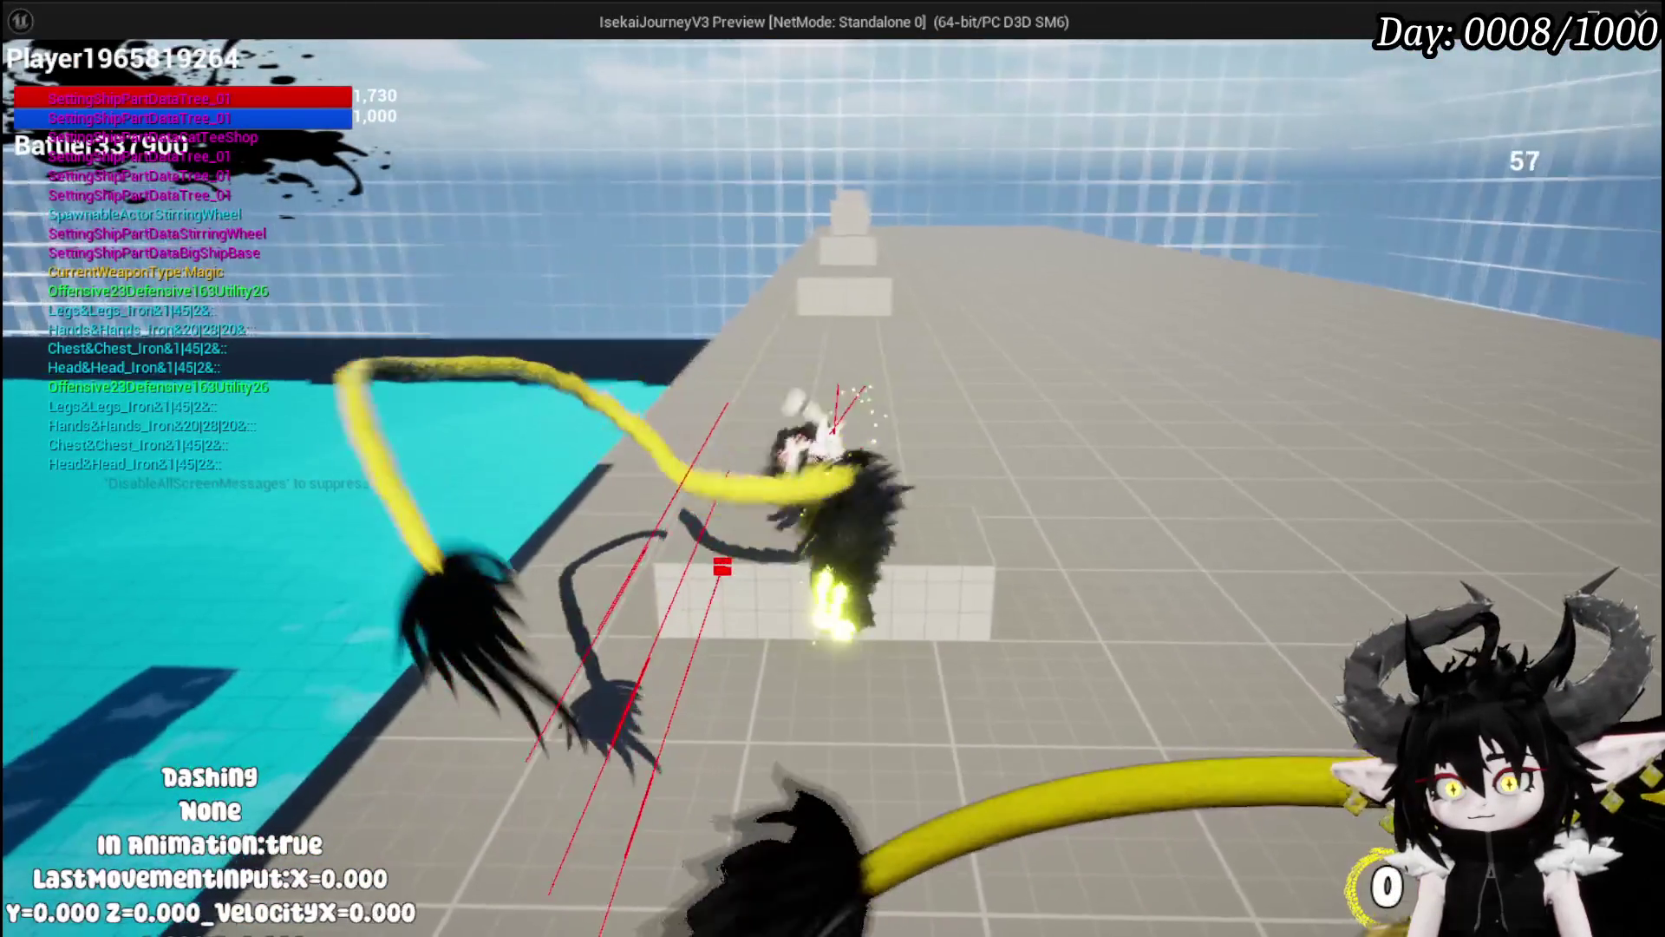
key("w")
key("shift")
key("w")
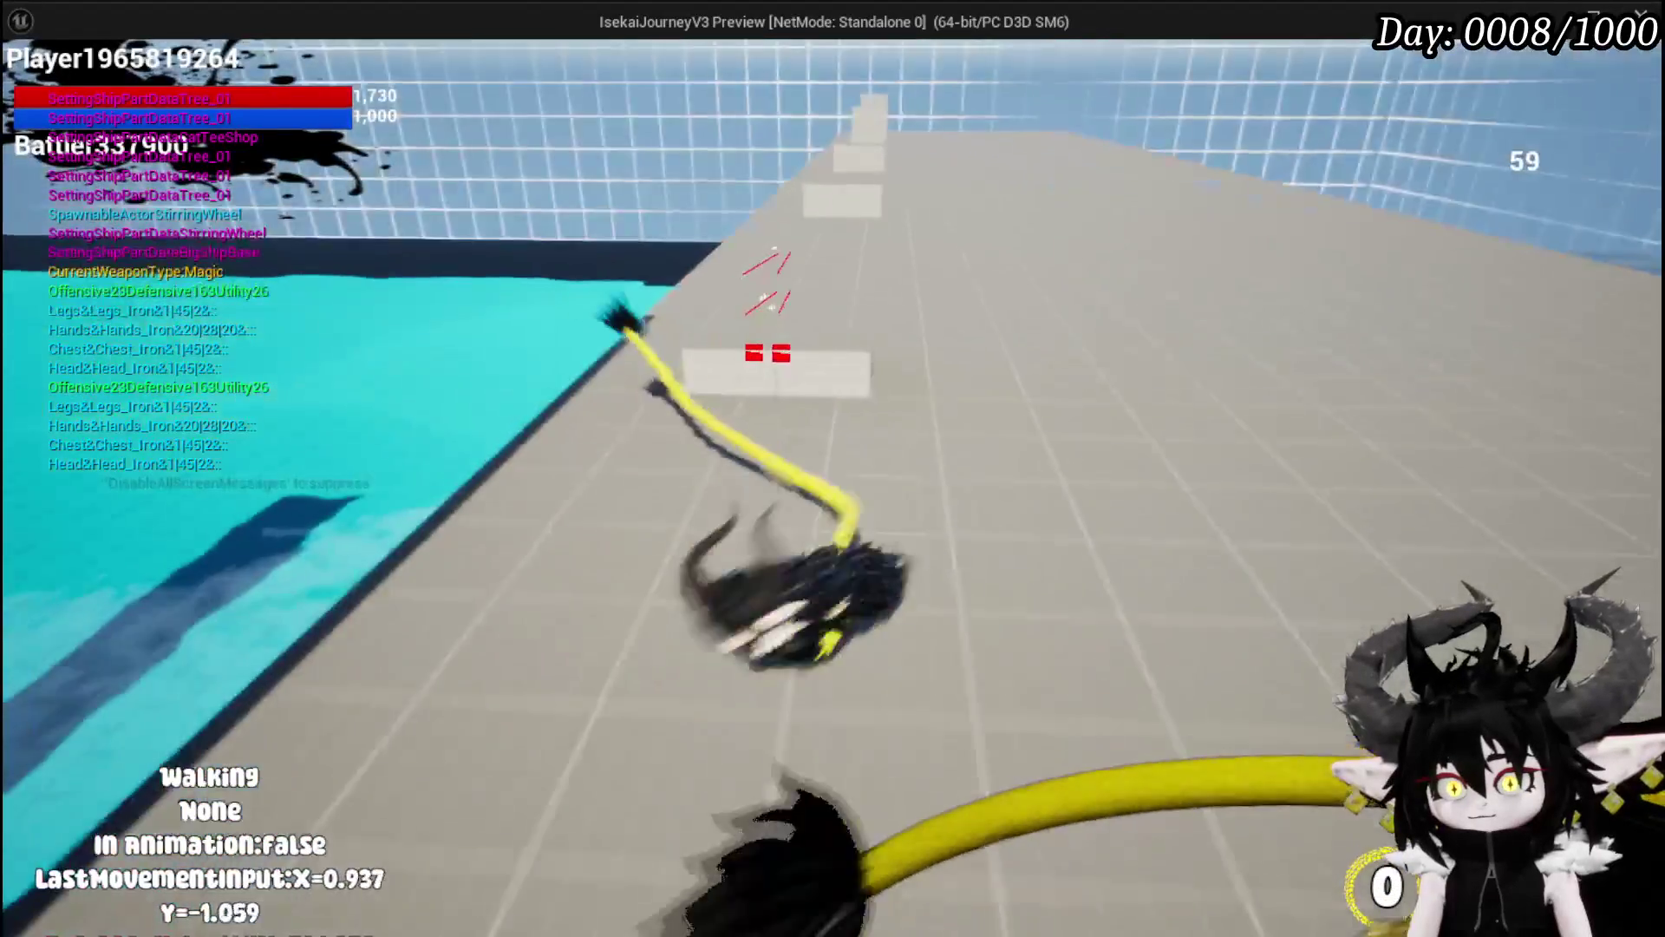
key("shift")
key("w")
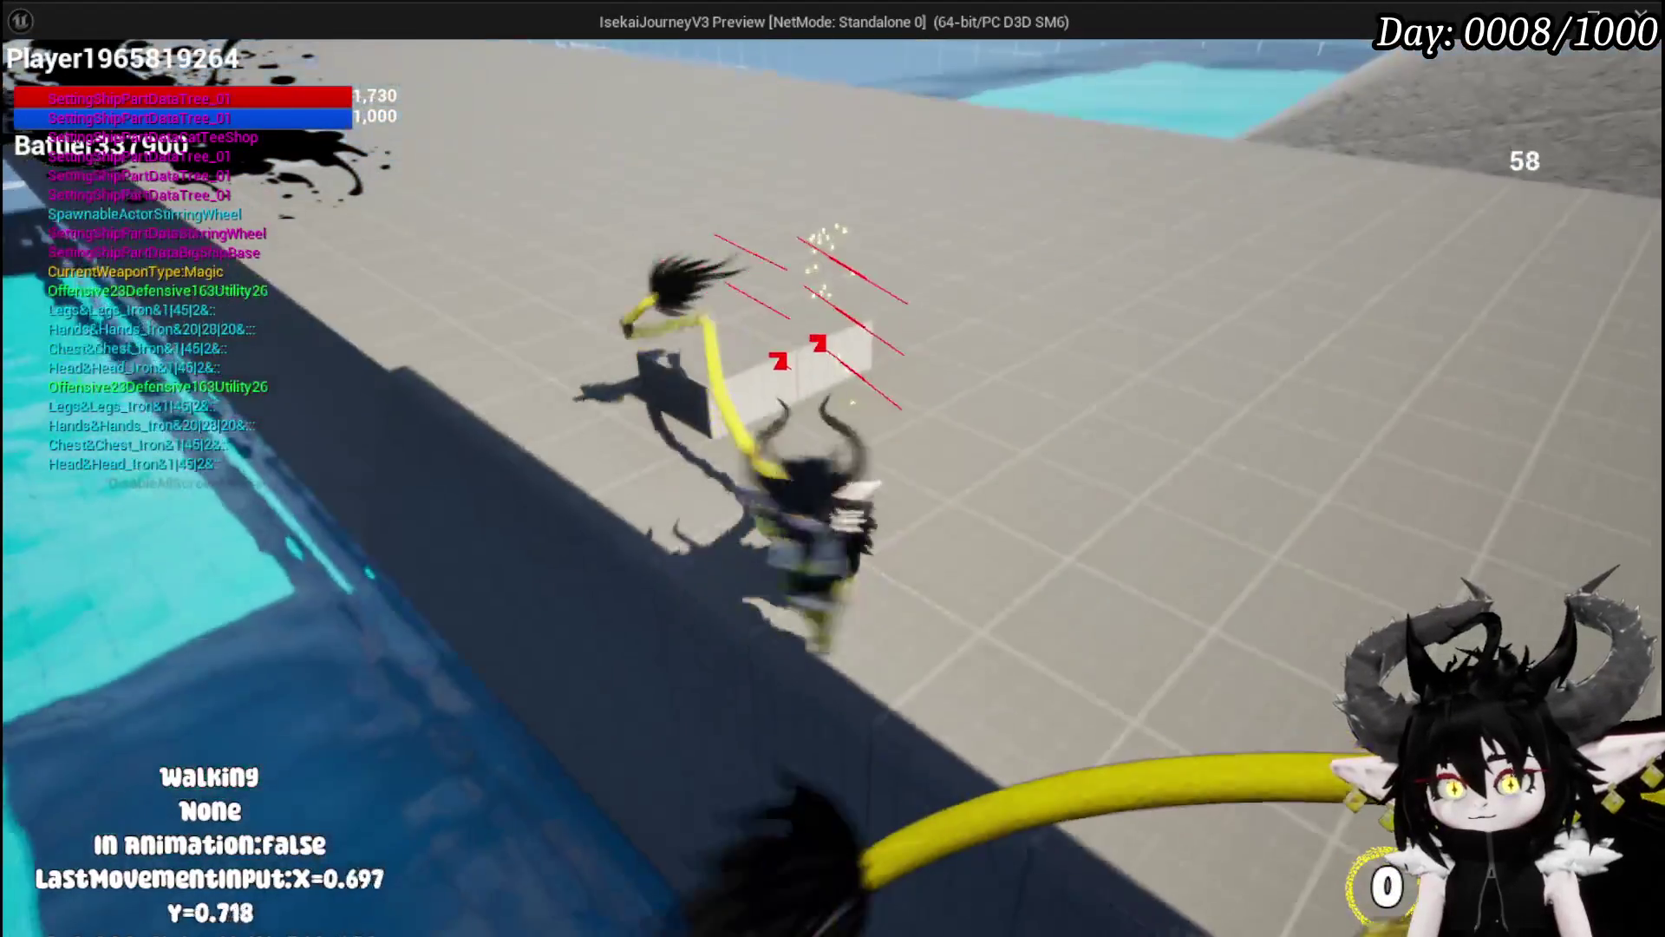
key("space")
key("shift")
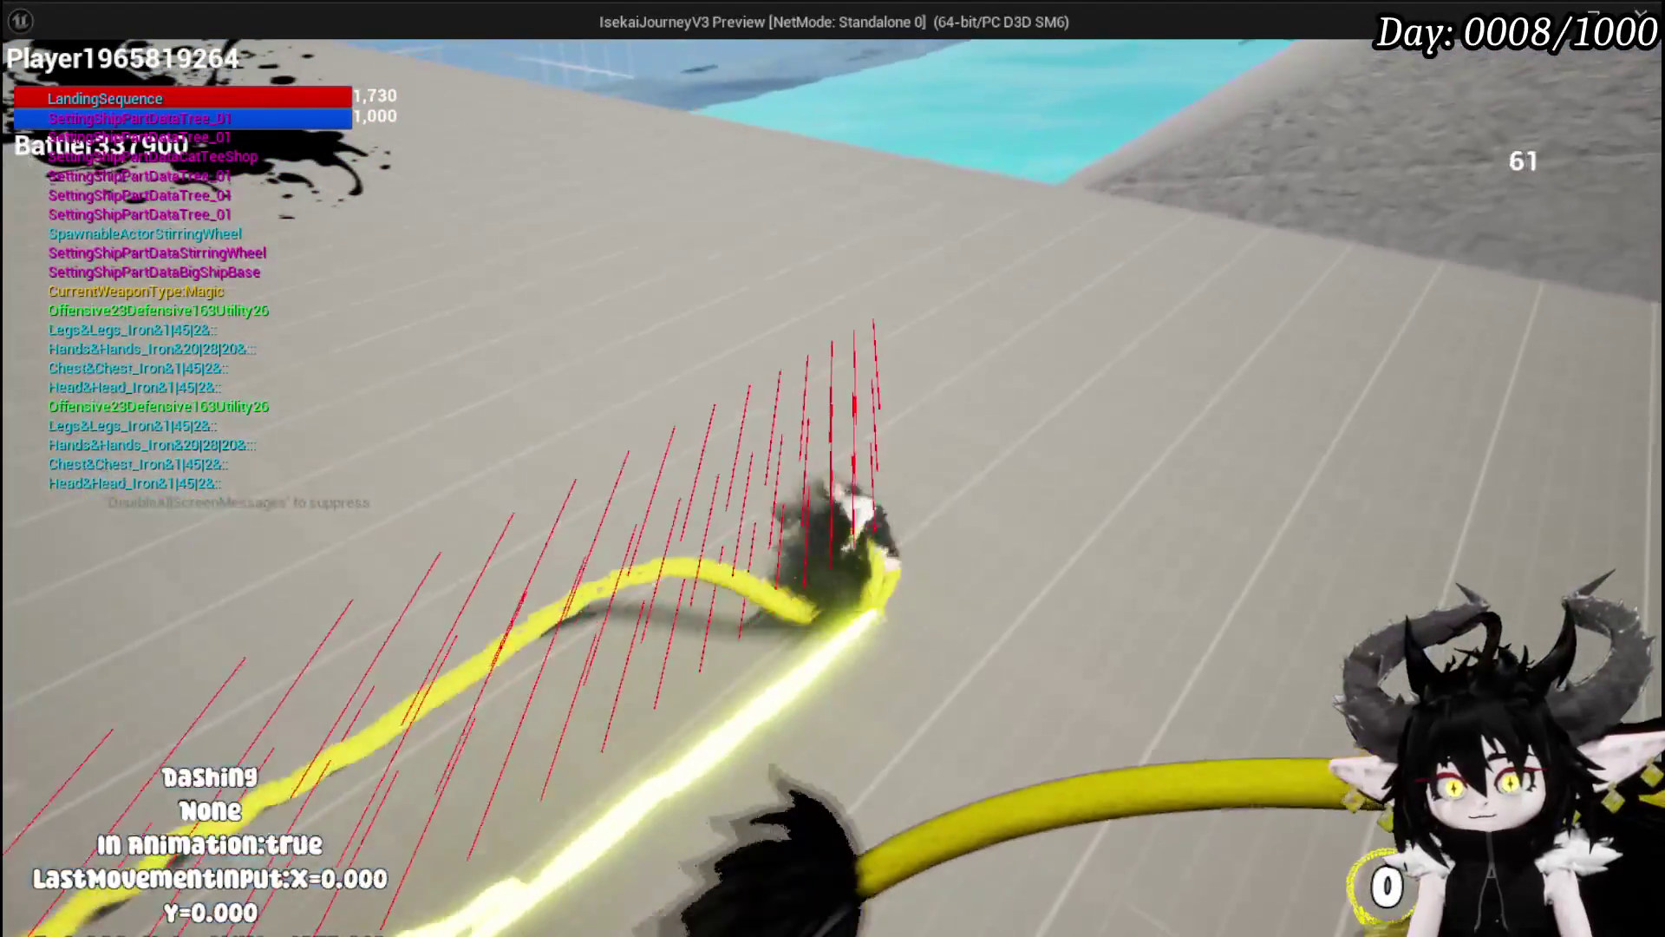
key("w")
key("shift")
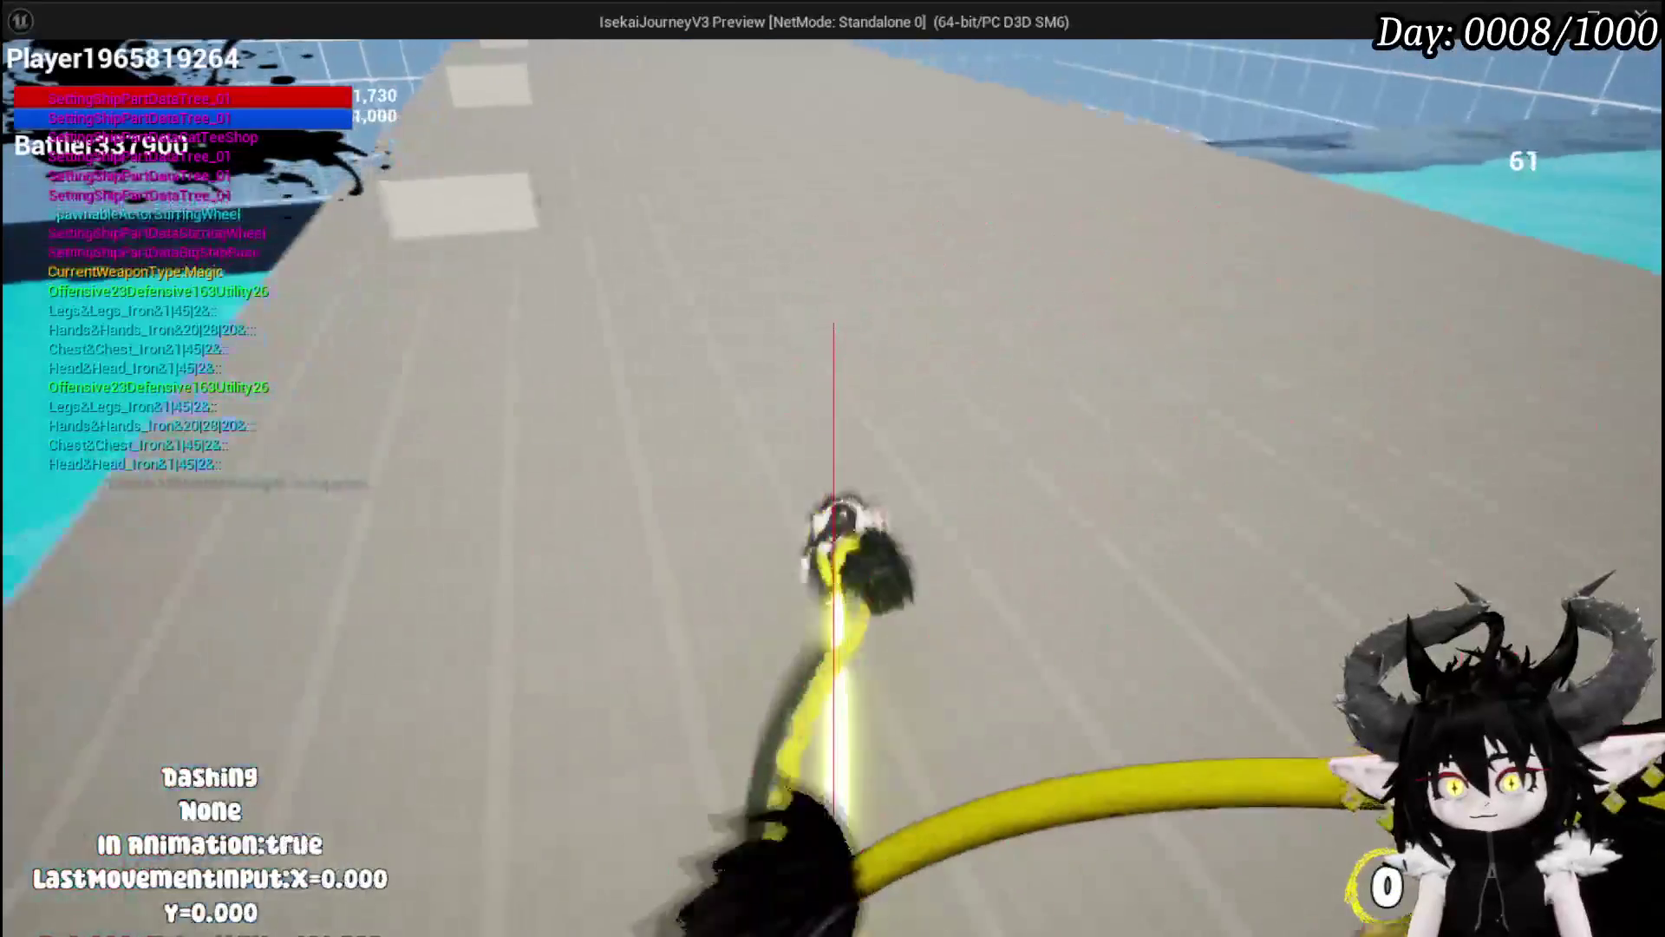
key("w")
key("shift")
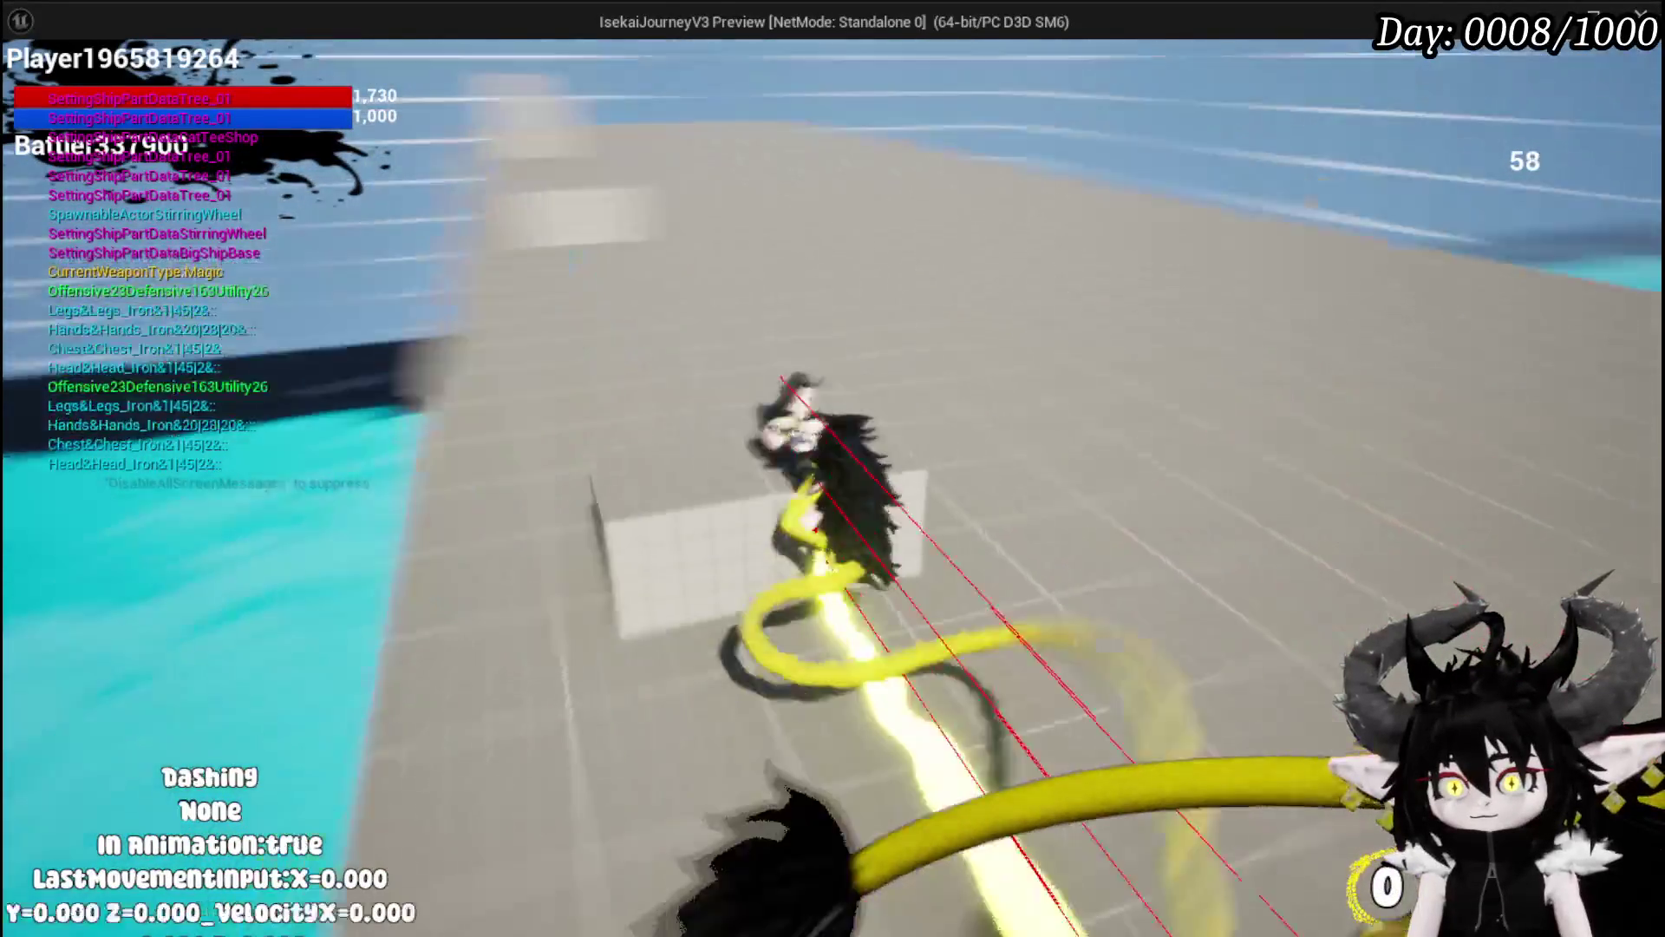
key("w")
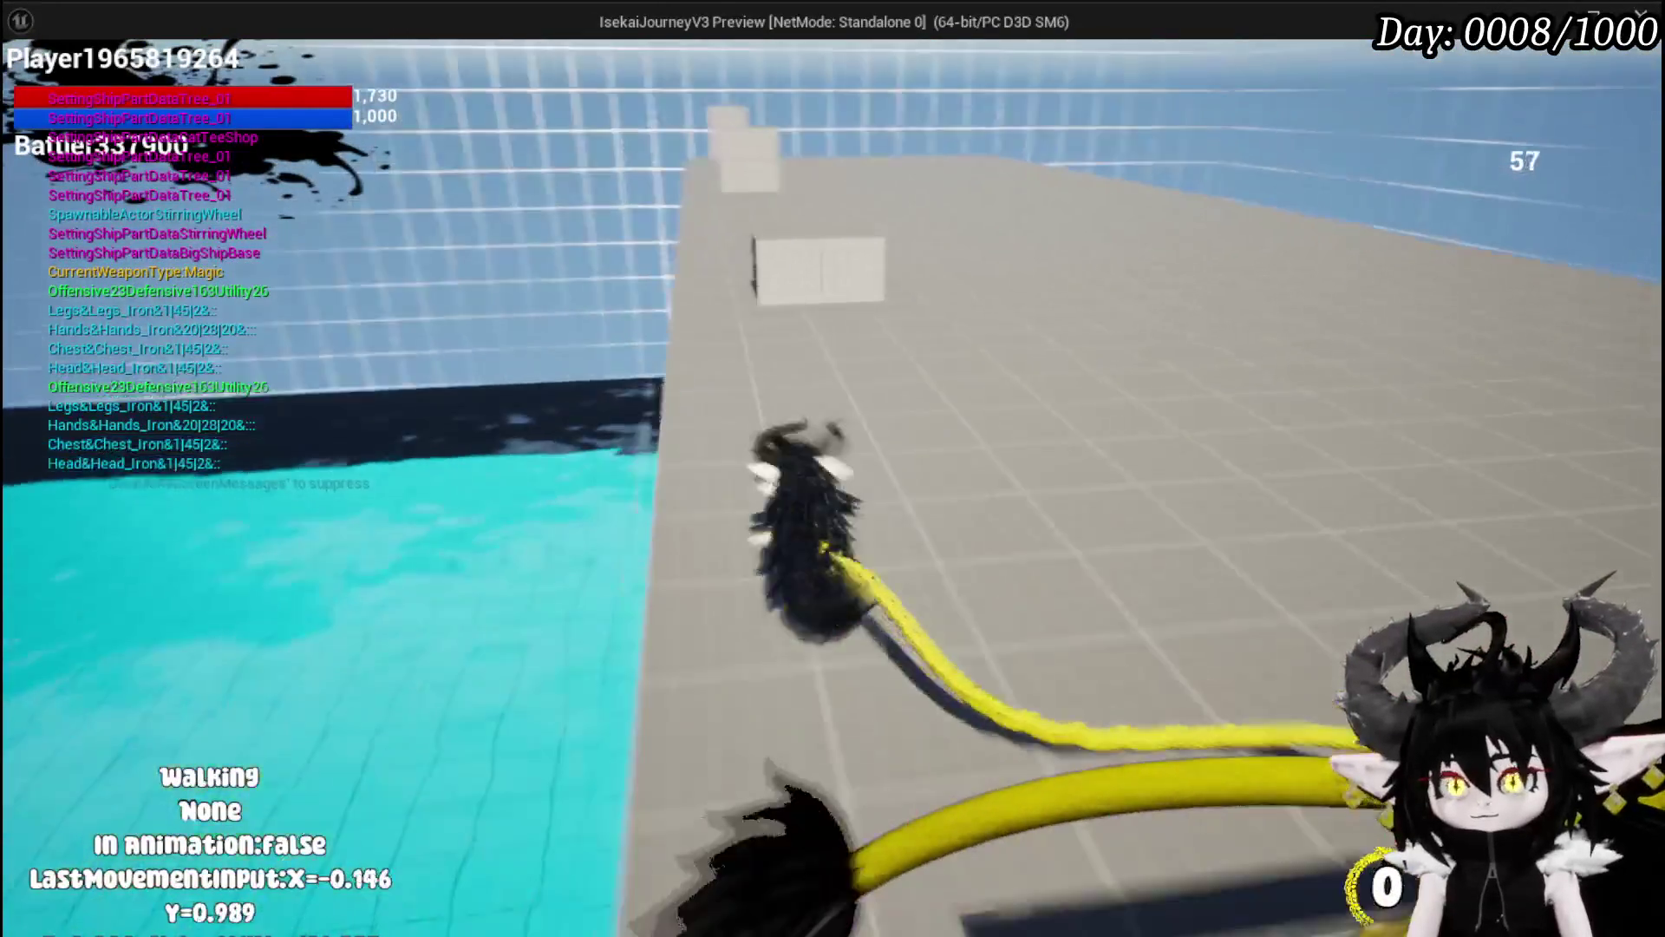
key("shift")
key("w")
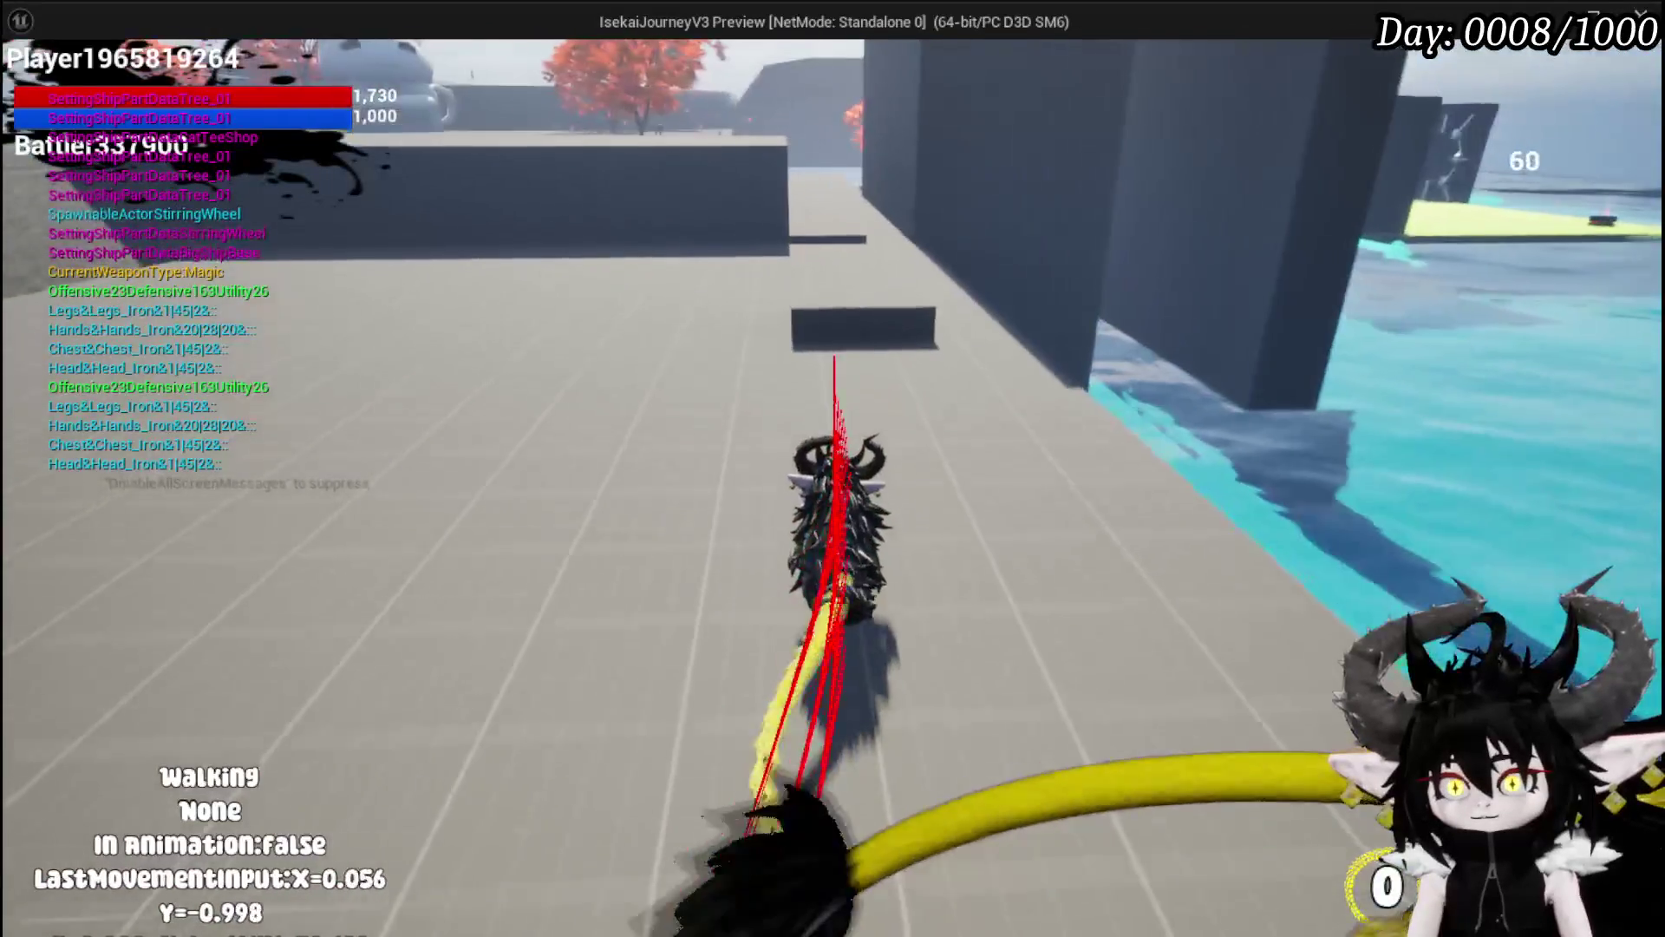
key("Escape")
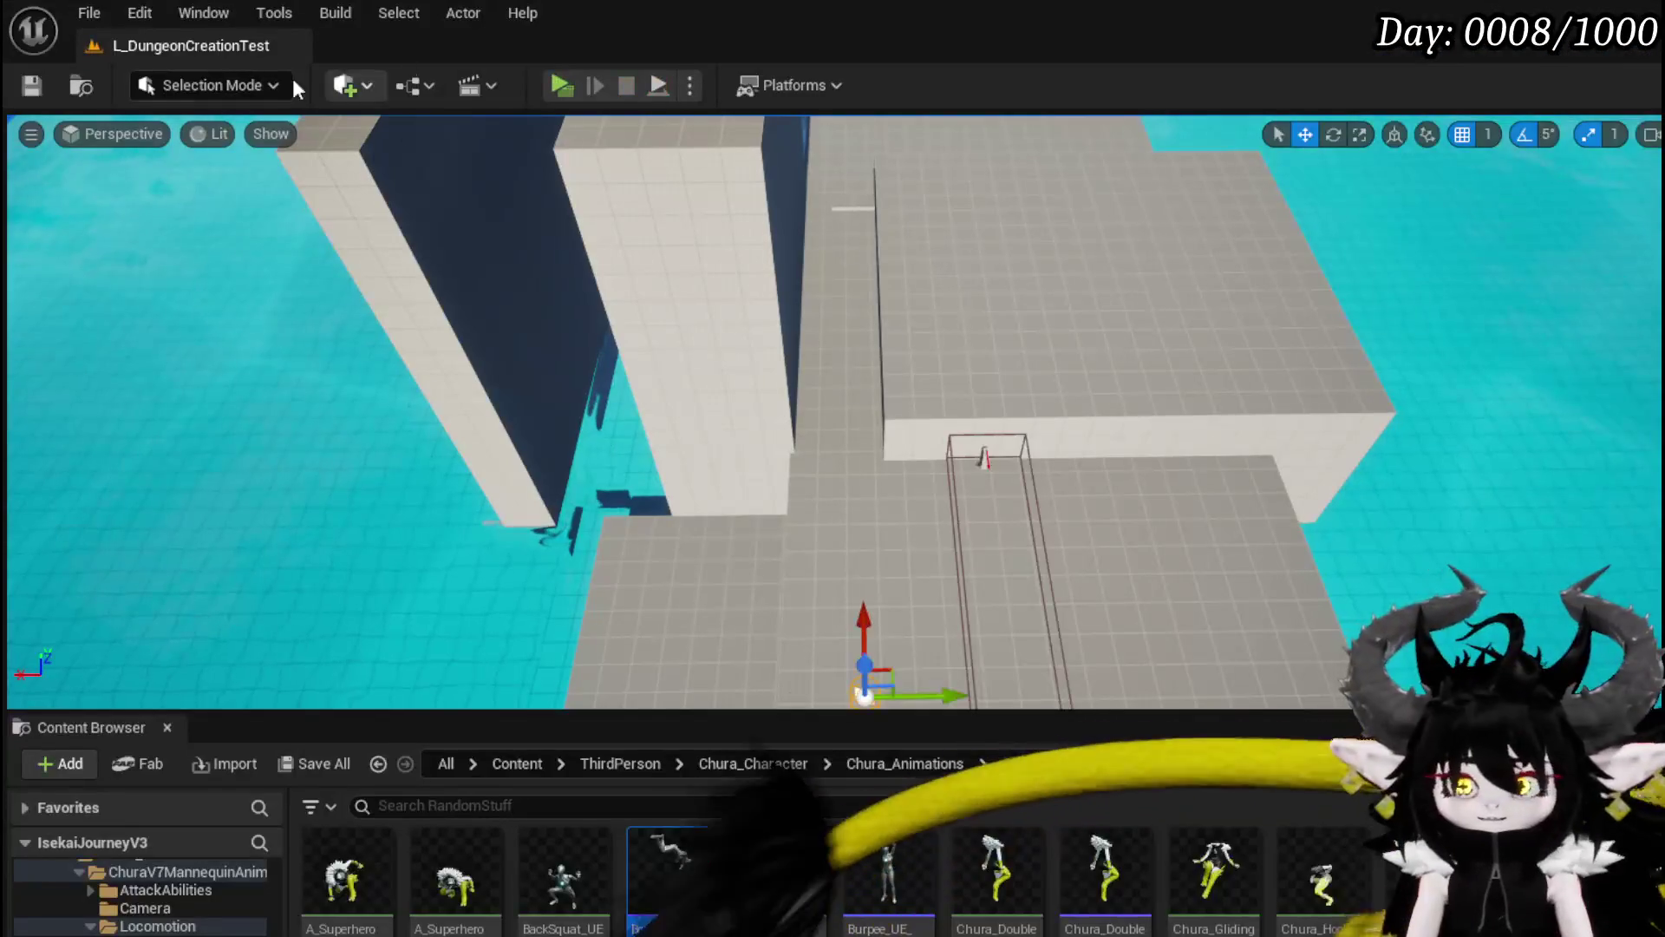
Step: Save the level, delete then undo-restore LaunchForward's launch nodes, recompile and save, then start Play
left_click(33, 85)
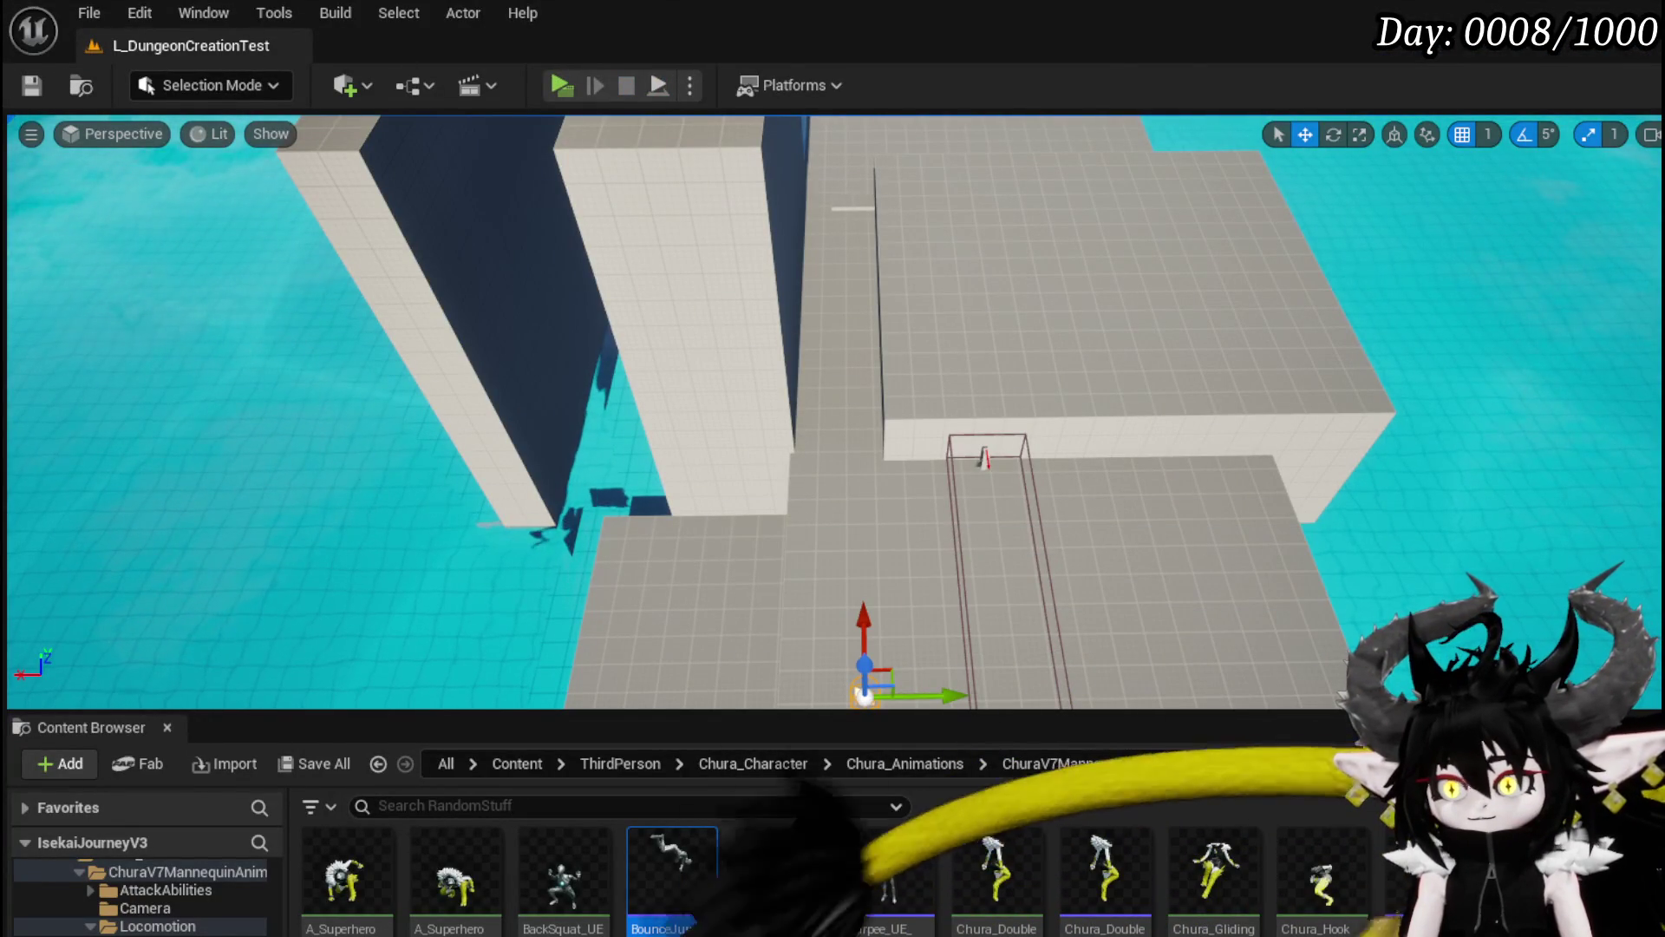
key("alt+Tab")
left_click_drag(1277, 295, 836, 335)
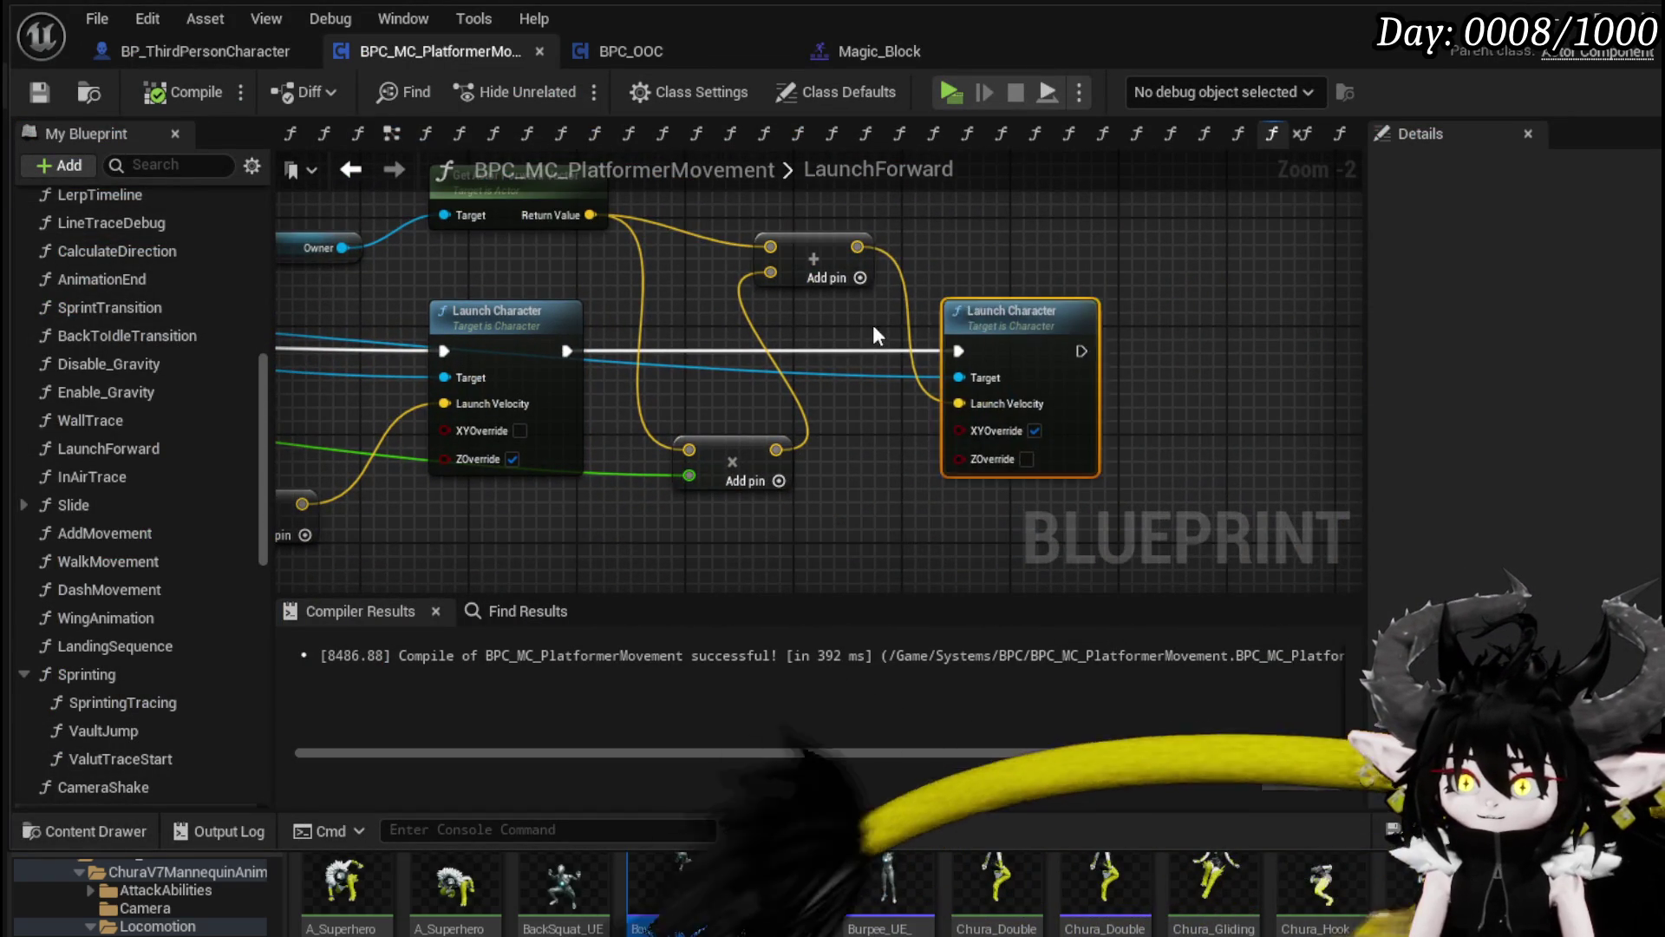
key("Delete")
left_click_drag(792, 528, 1022, 240)
key("Delete")
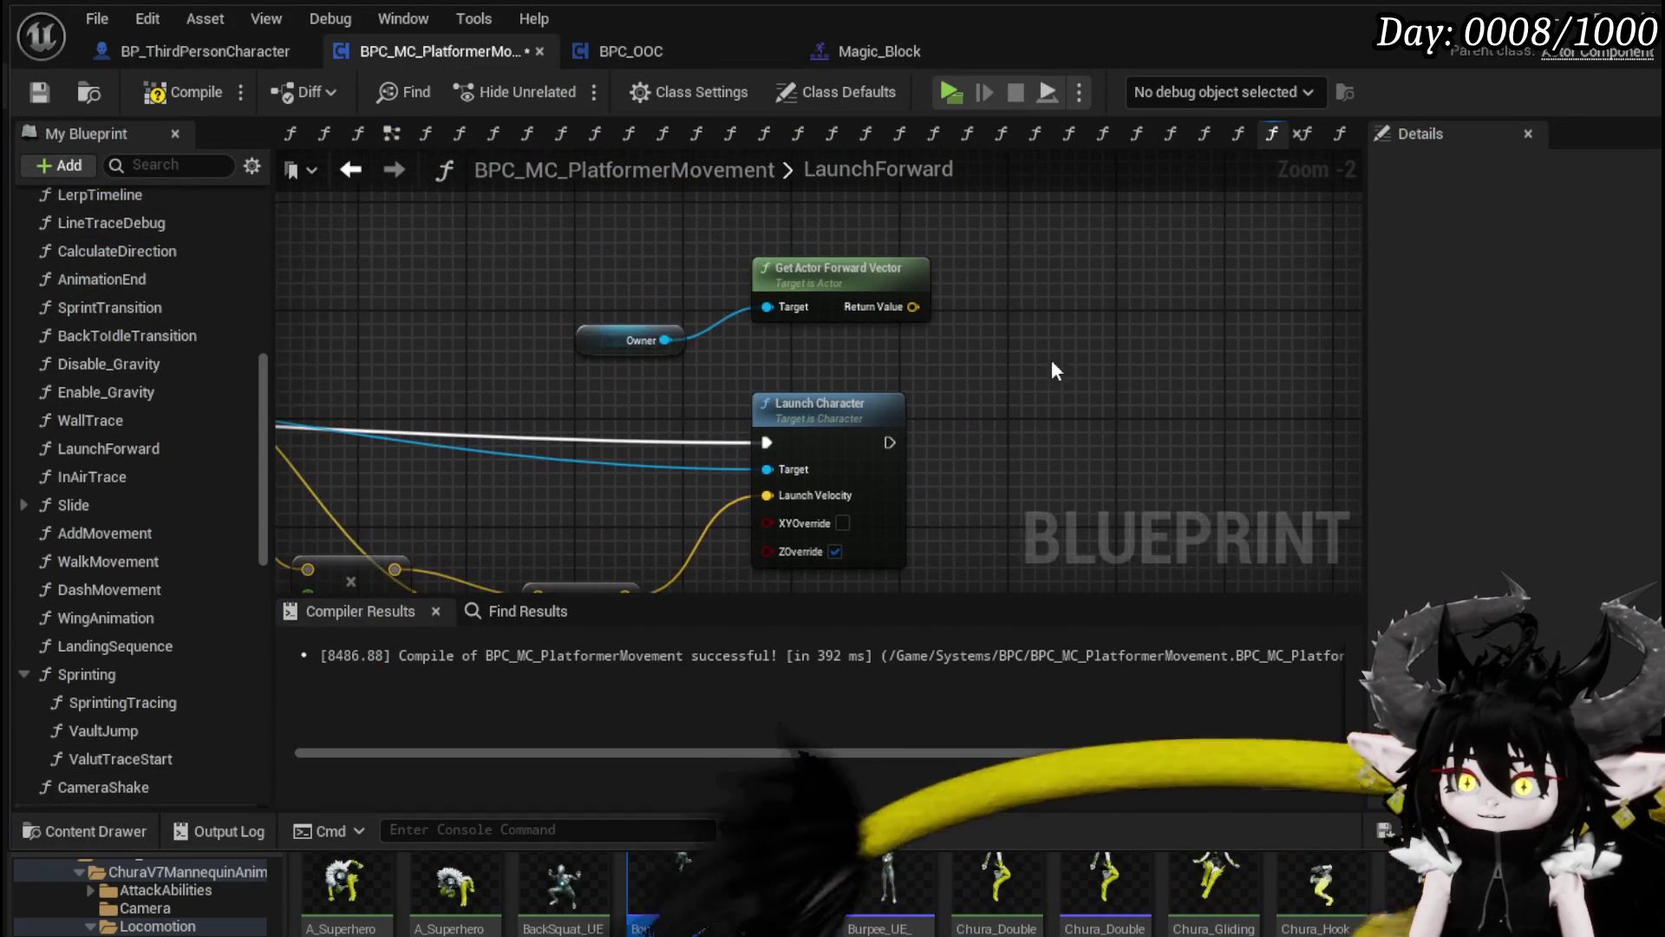
key("ctrl+z")
key("ctrl+z")
key("ctrl+z")
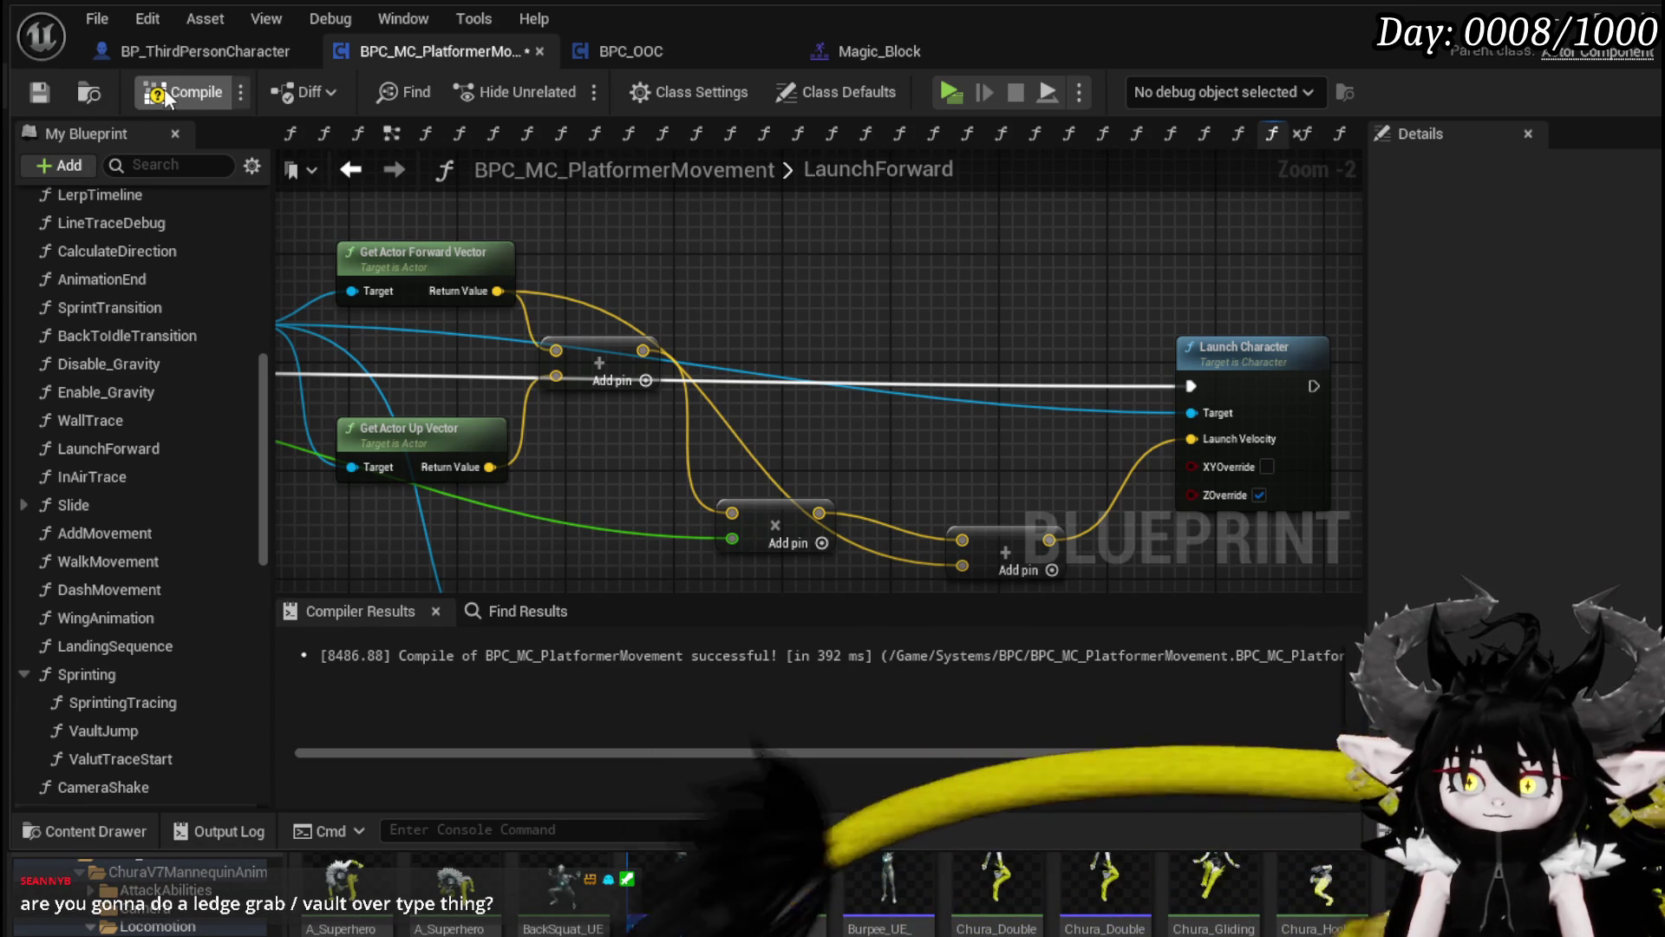
key("ctrl+s")
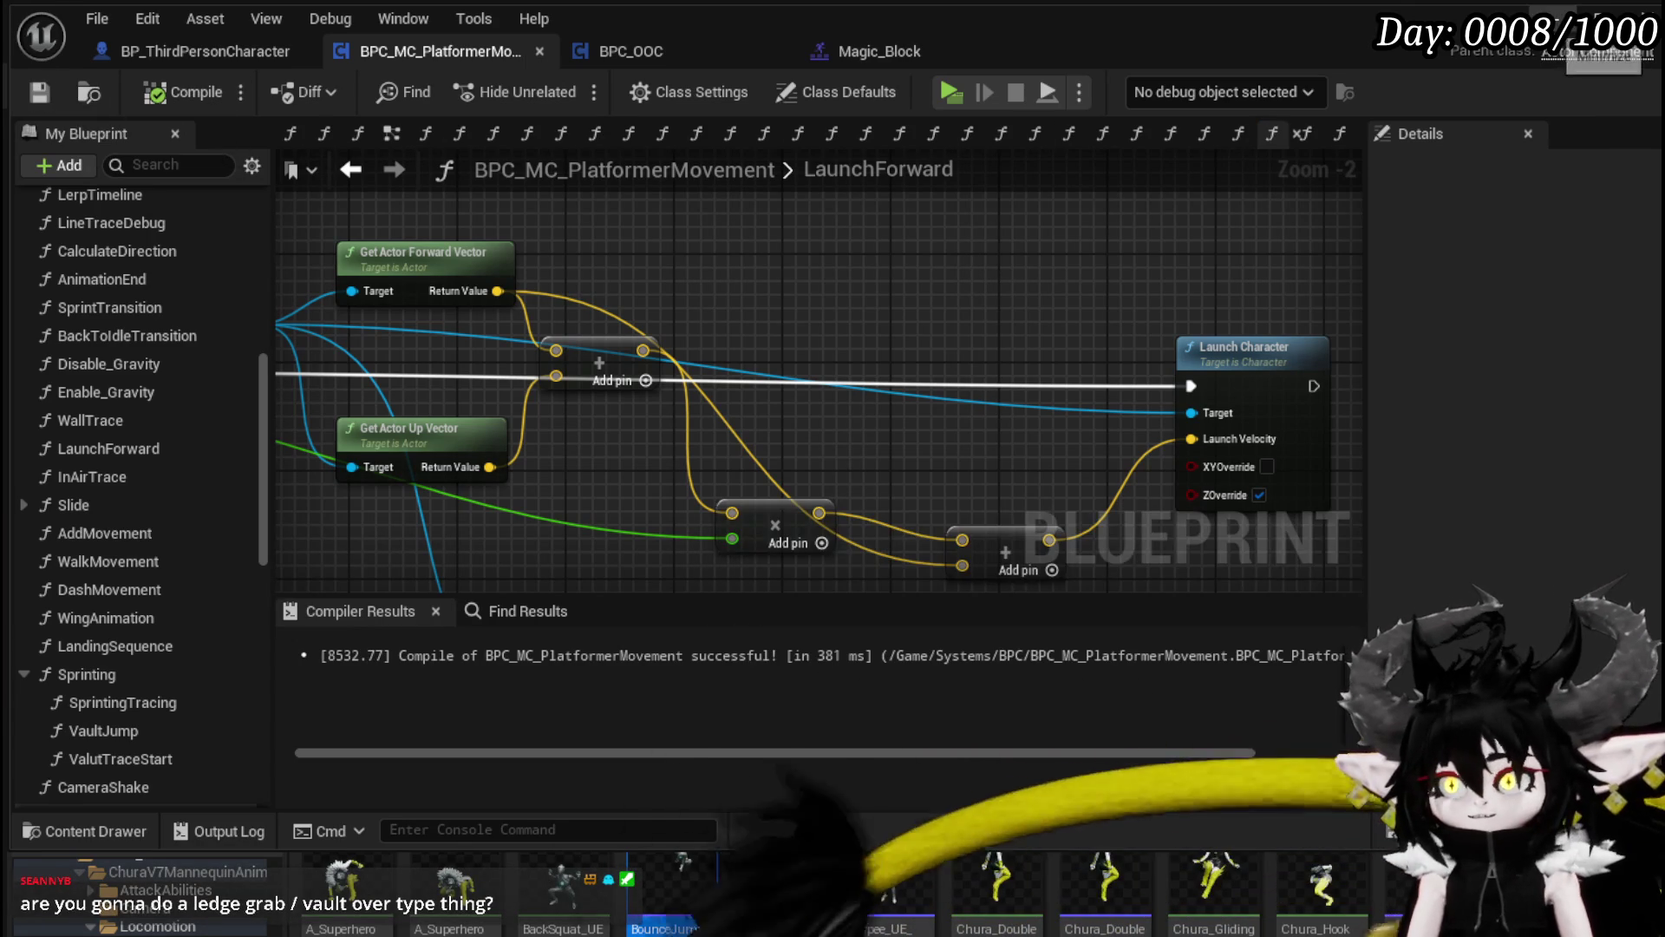
key("alt+Tab")
key("alt+p")
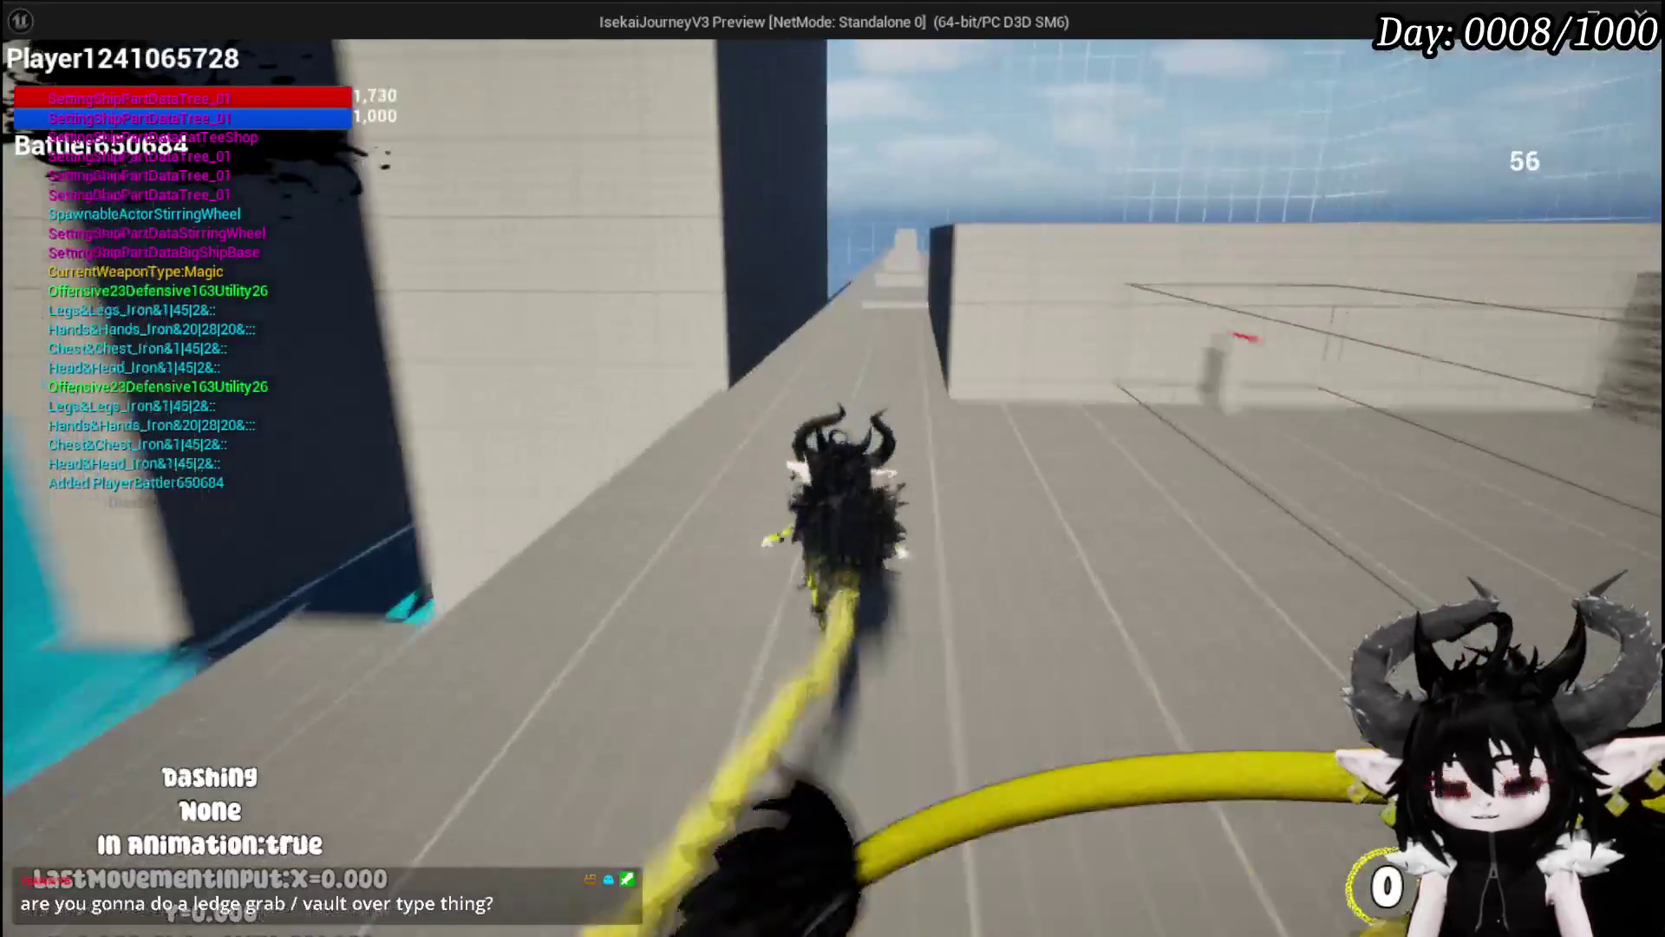
Step: Play-test sprinting, jumping onto blocks along the walkway and repeated dashes
key("shift")
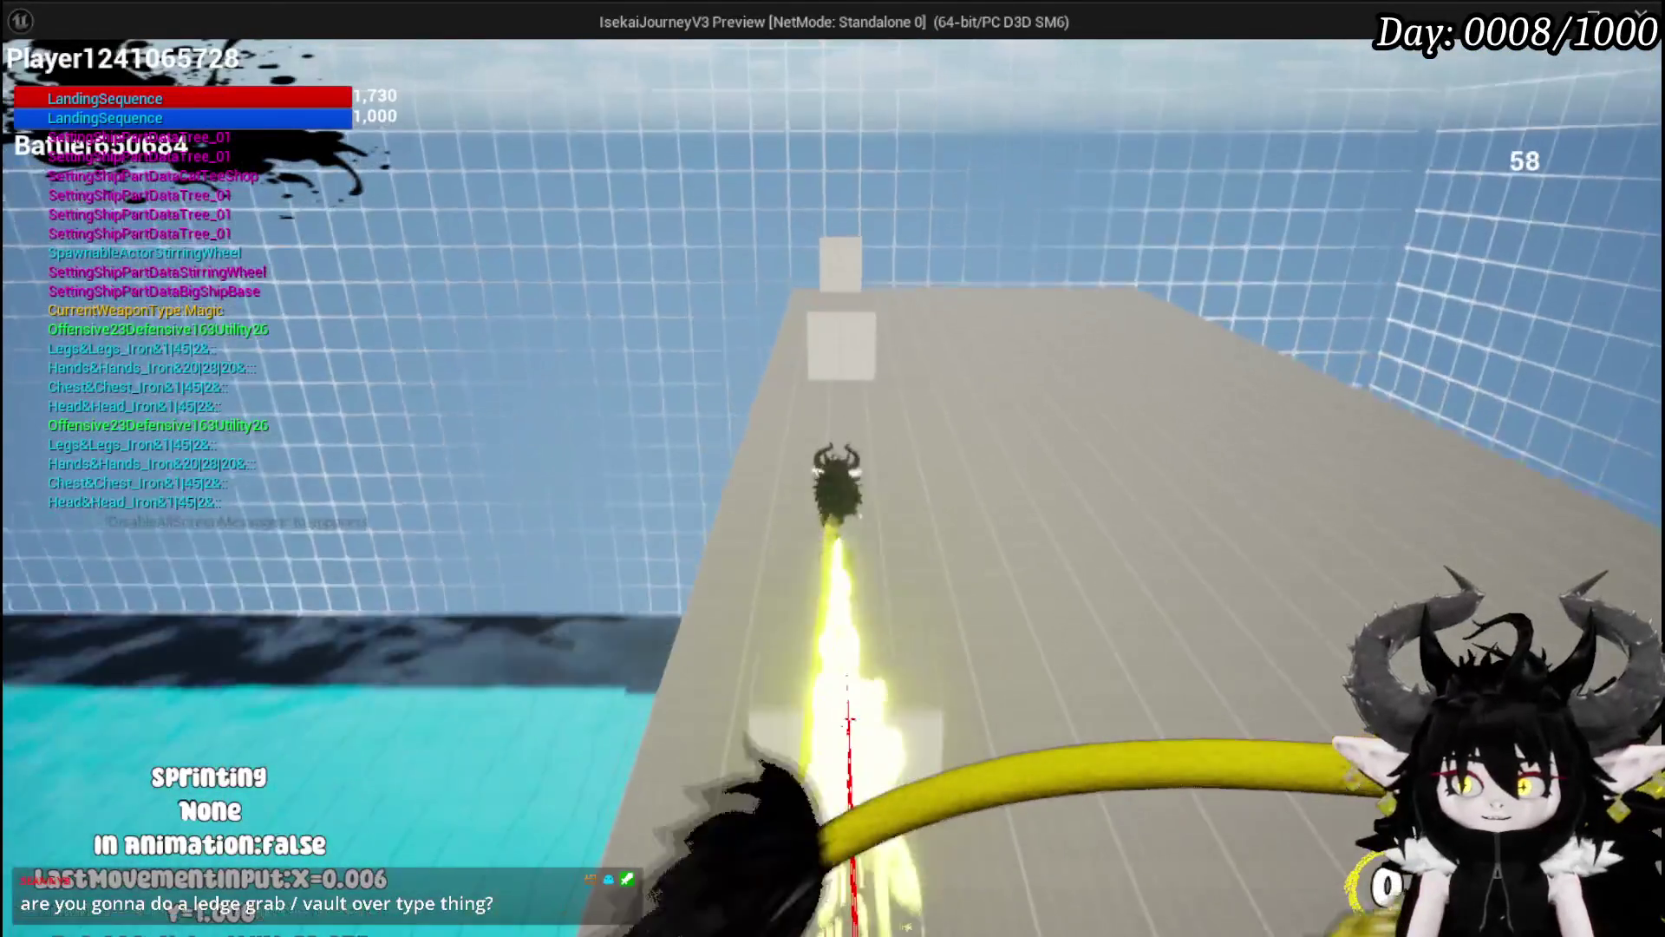
key("space")
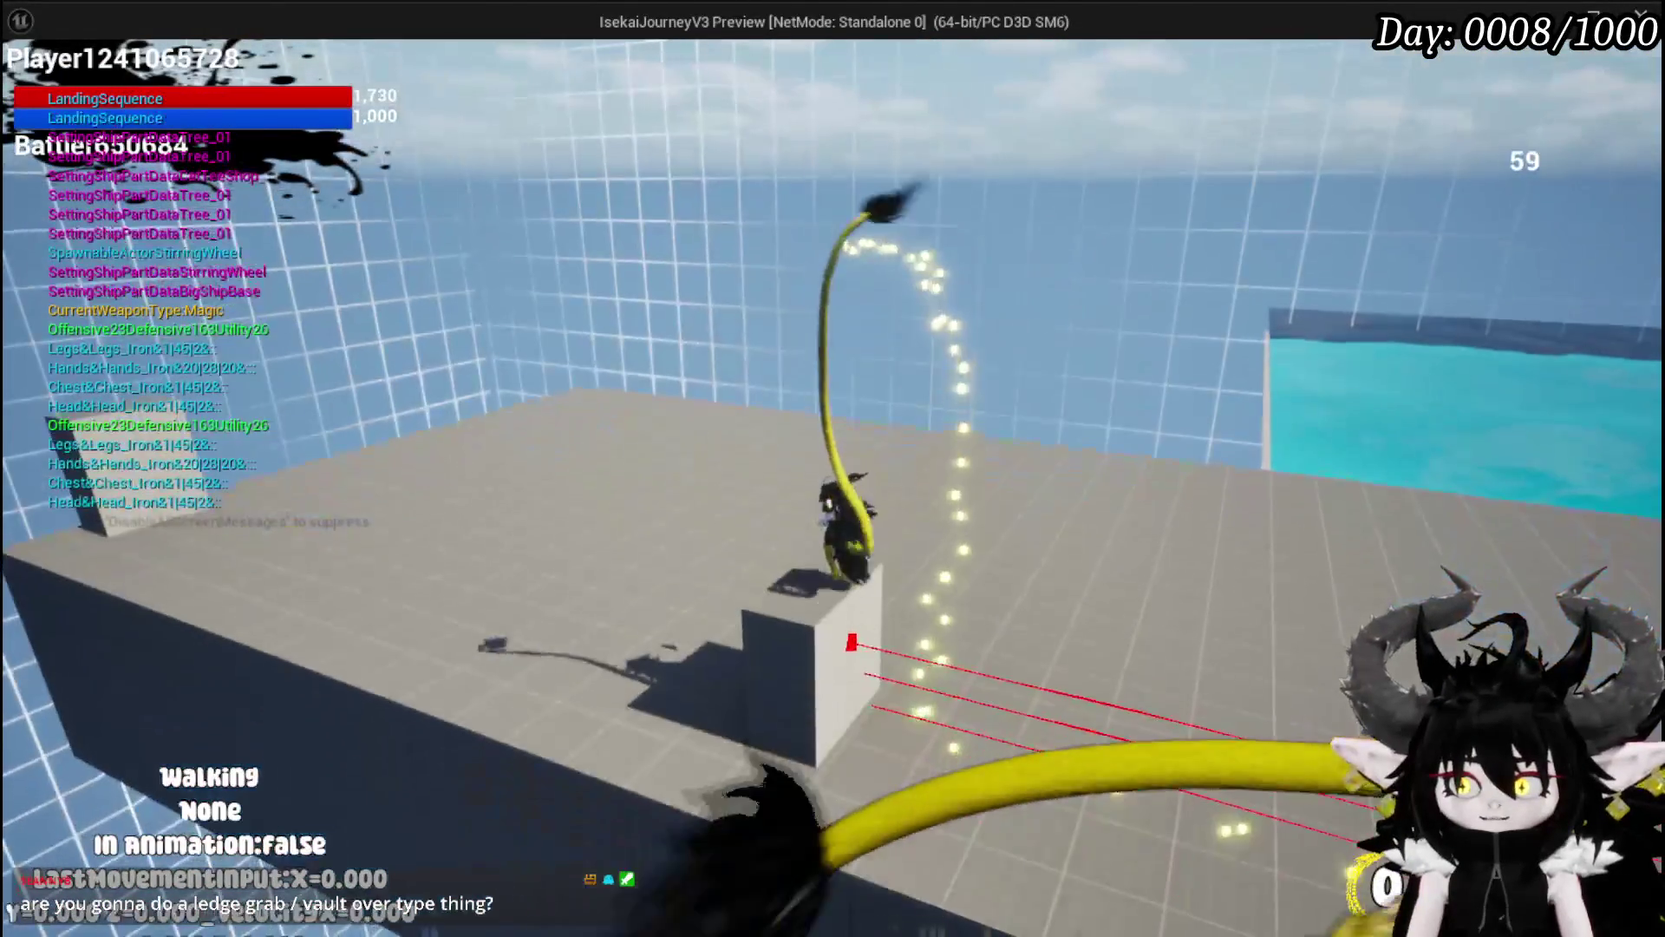
key("w")
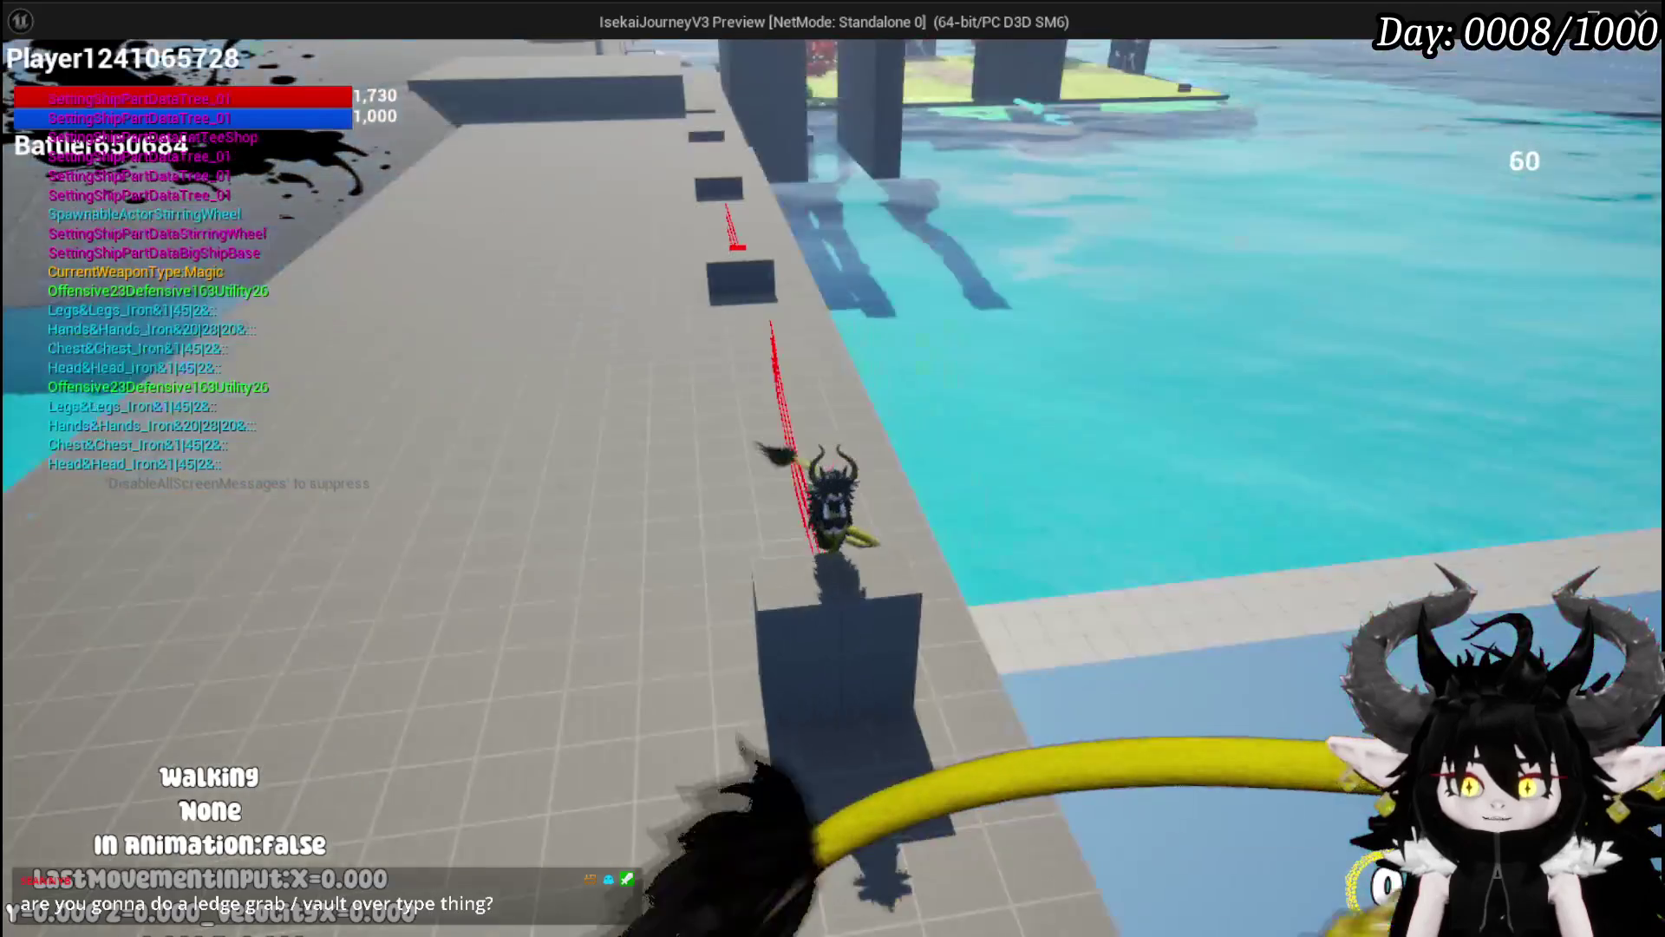
key("space")
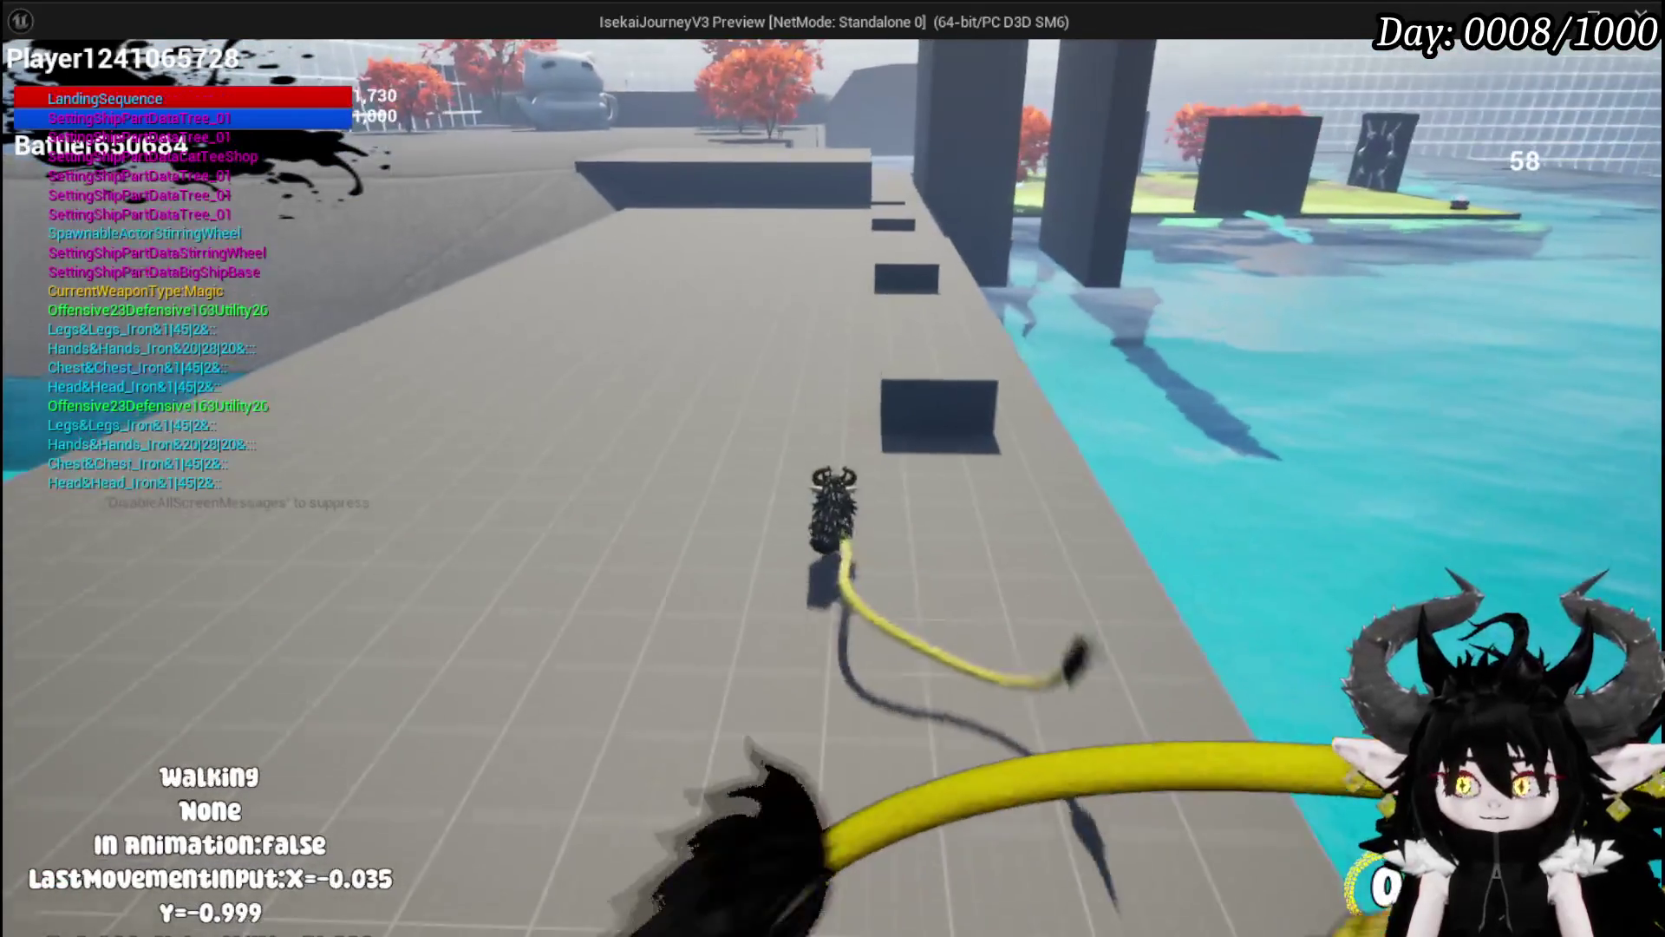
key("w")
key("shift")
key("a")
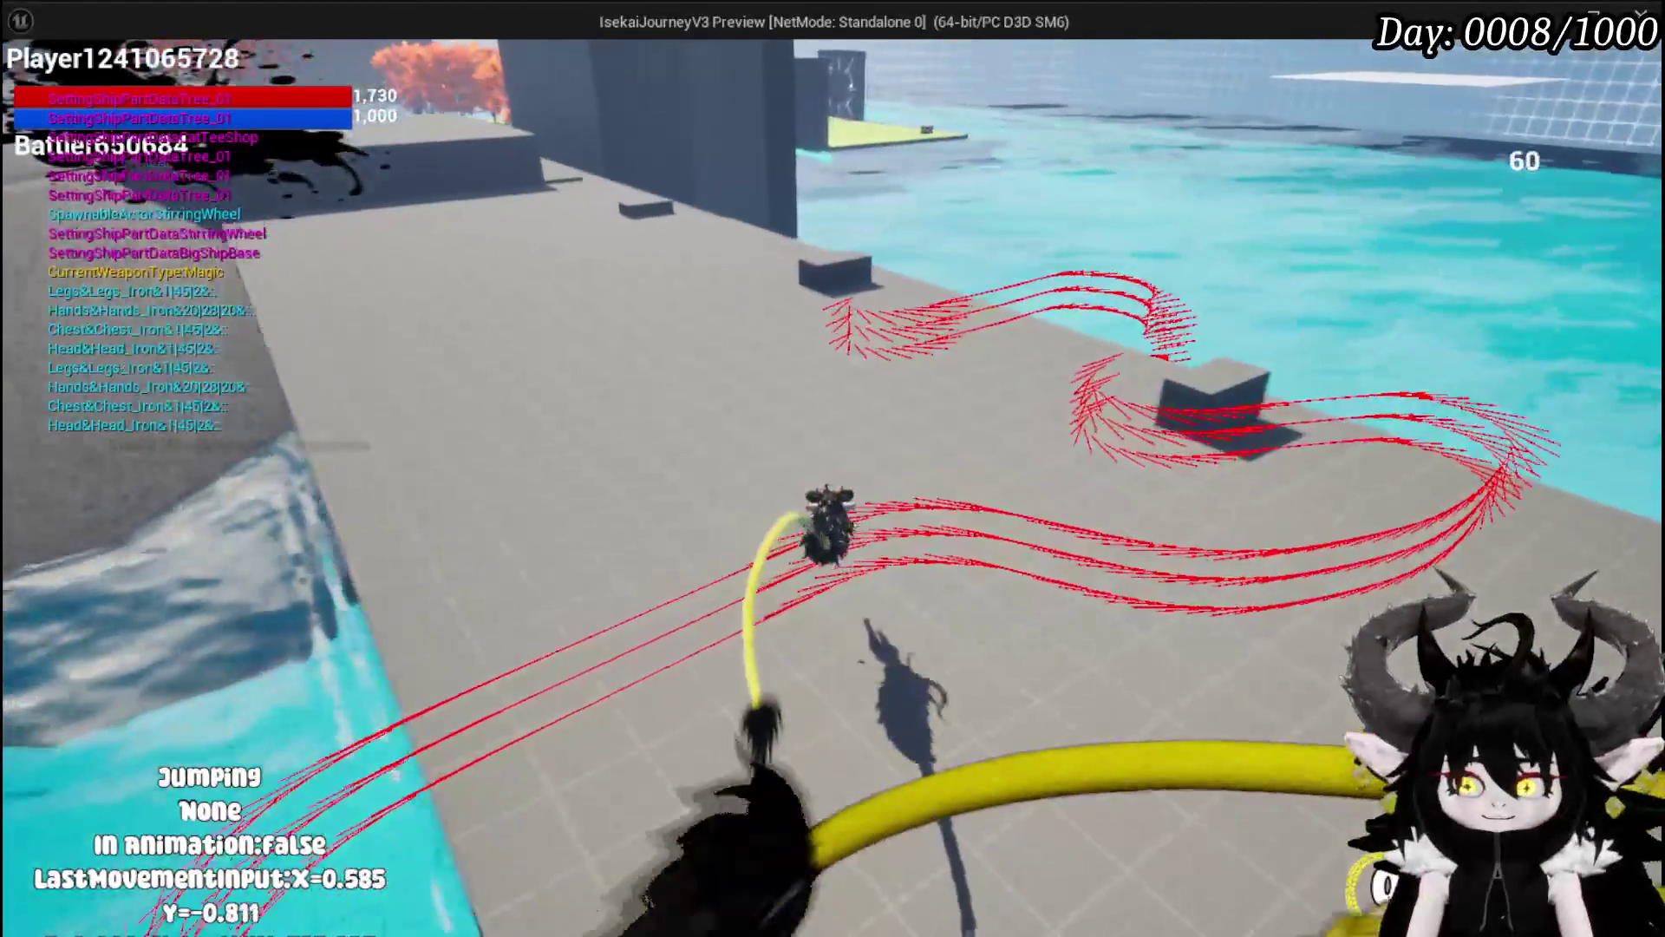
key("shift")
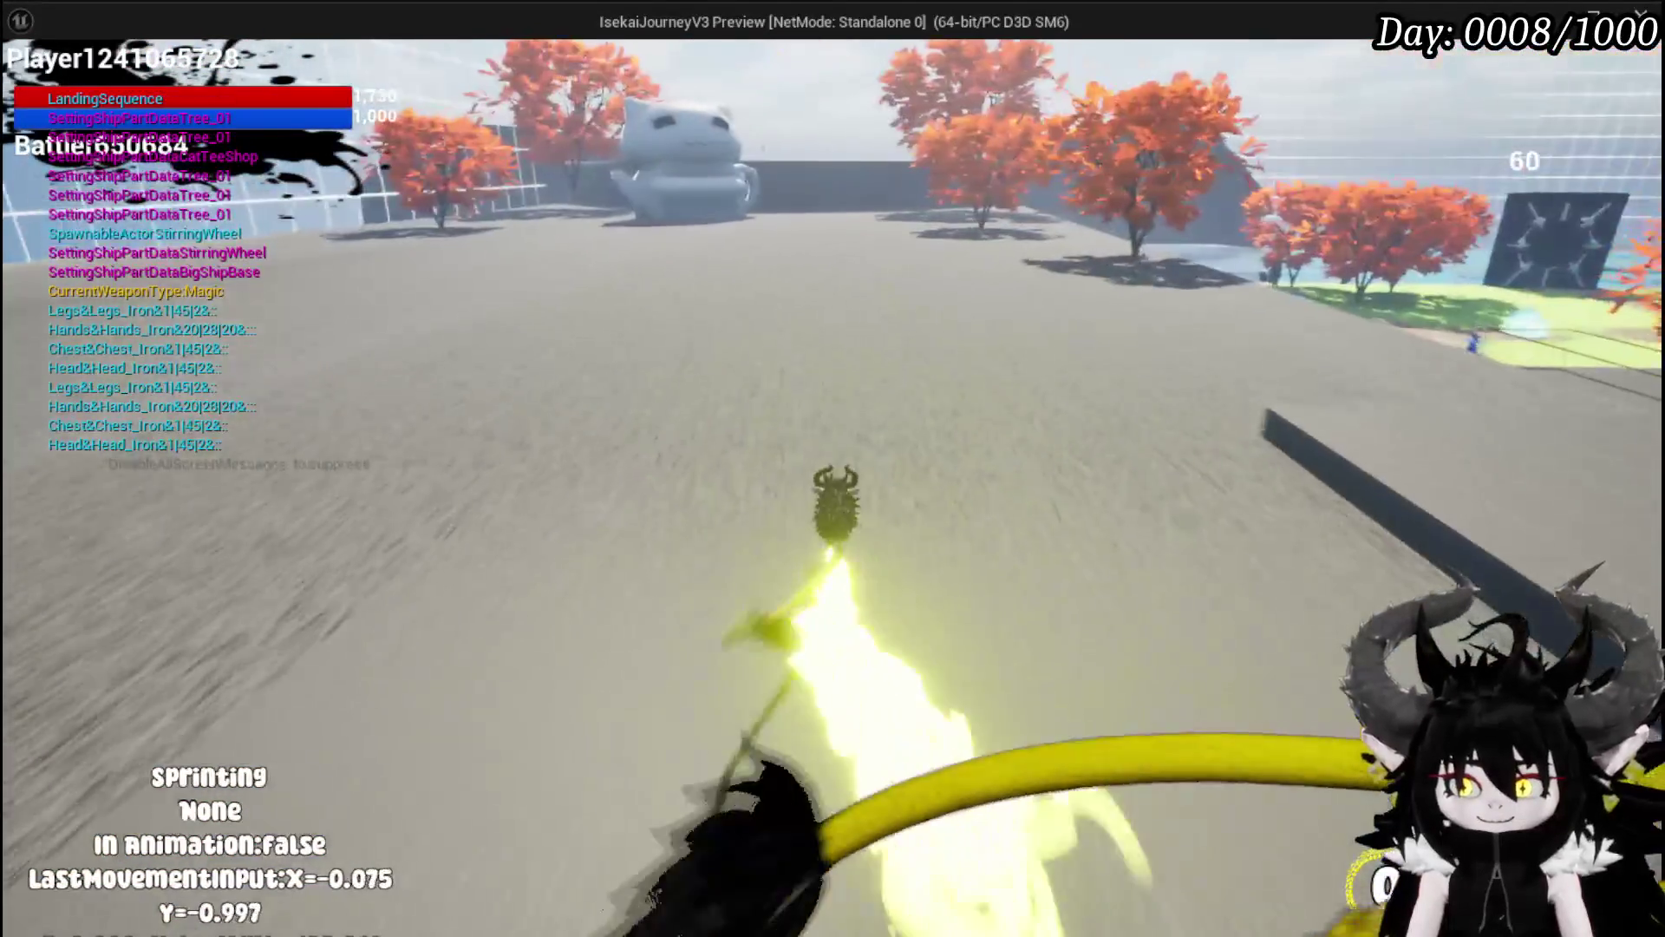
key("shift")
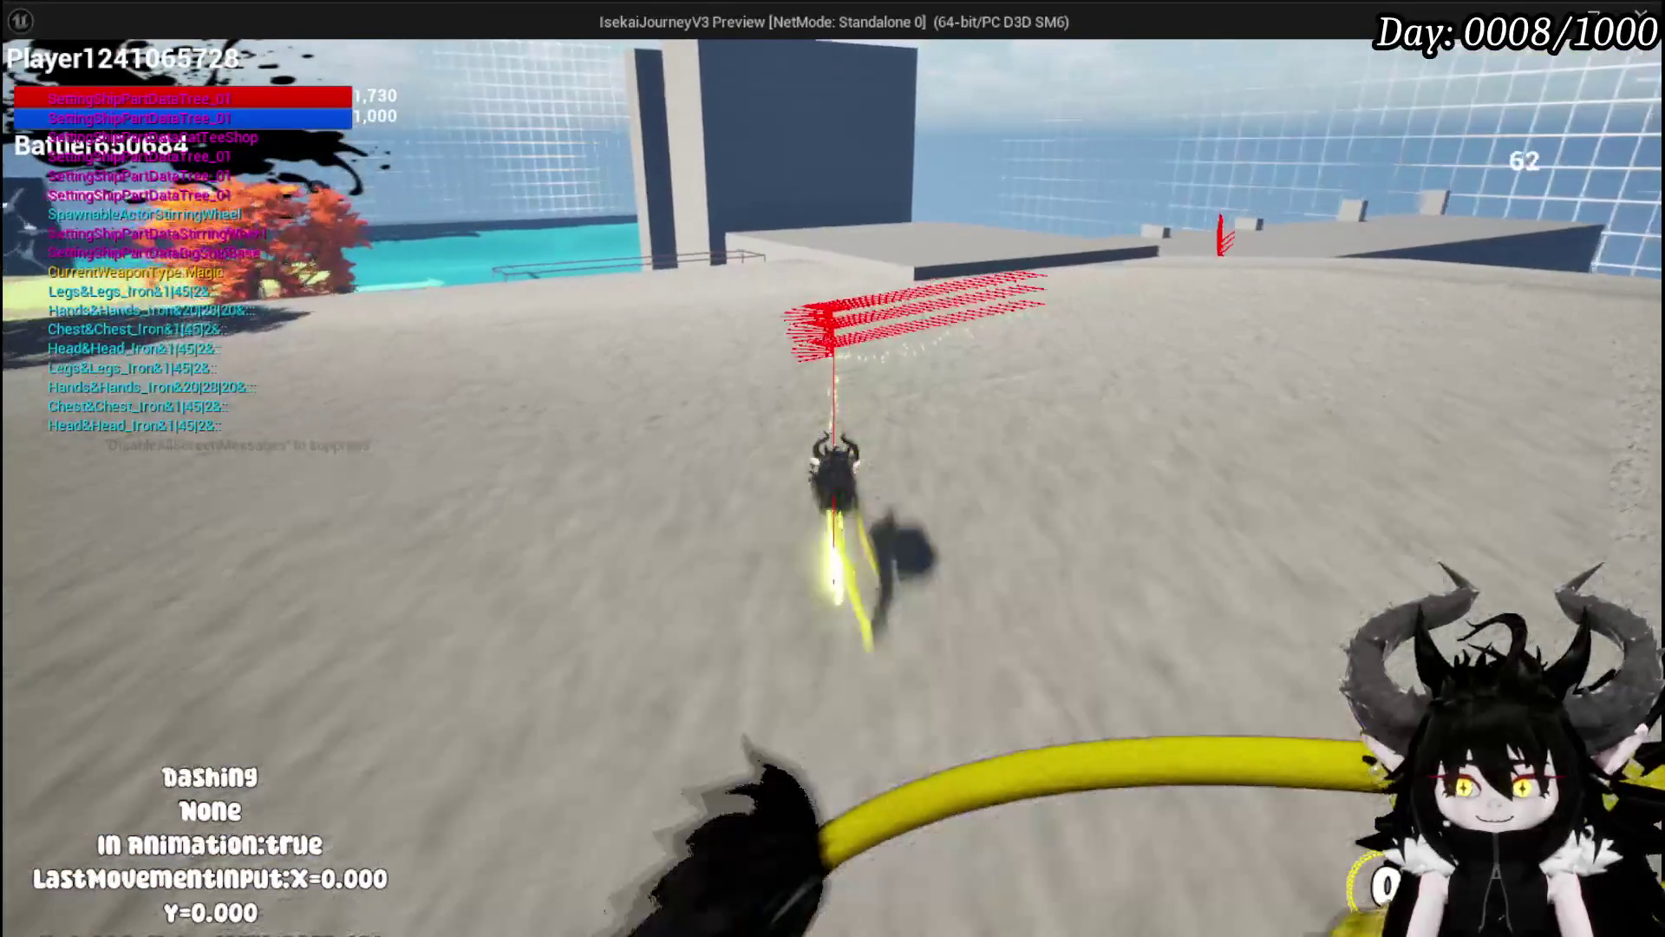
key("shift")
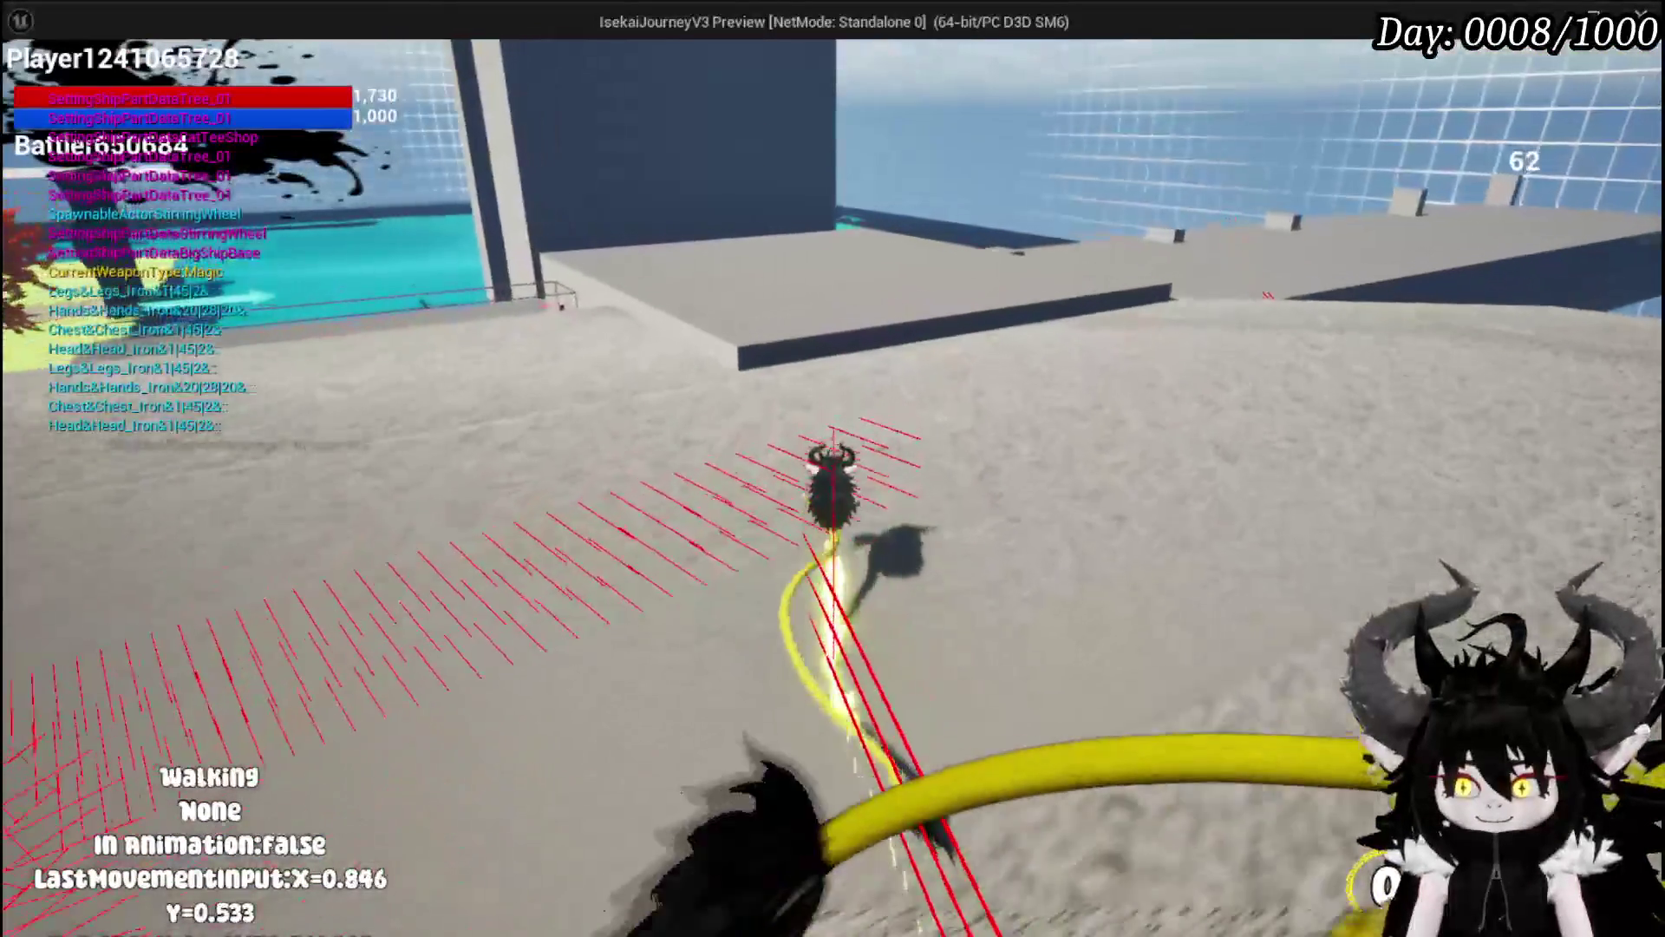
key("shift")
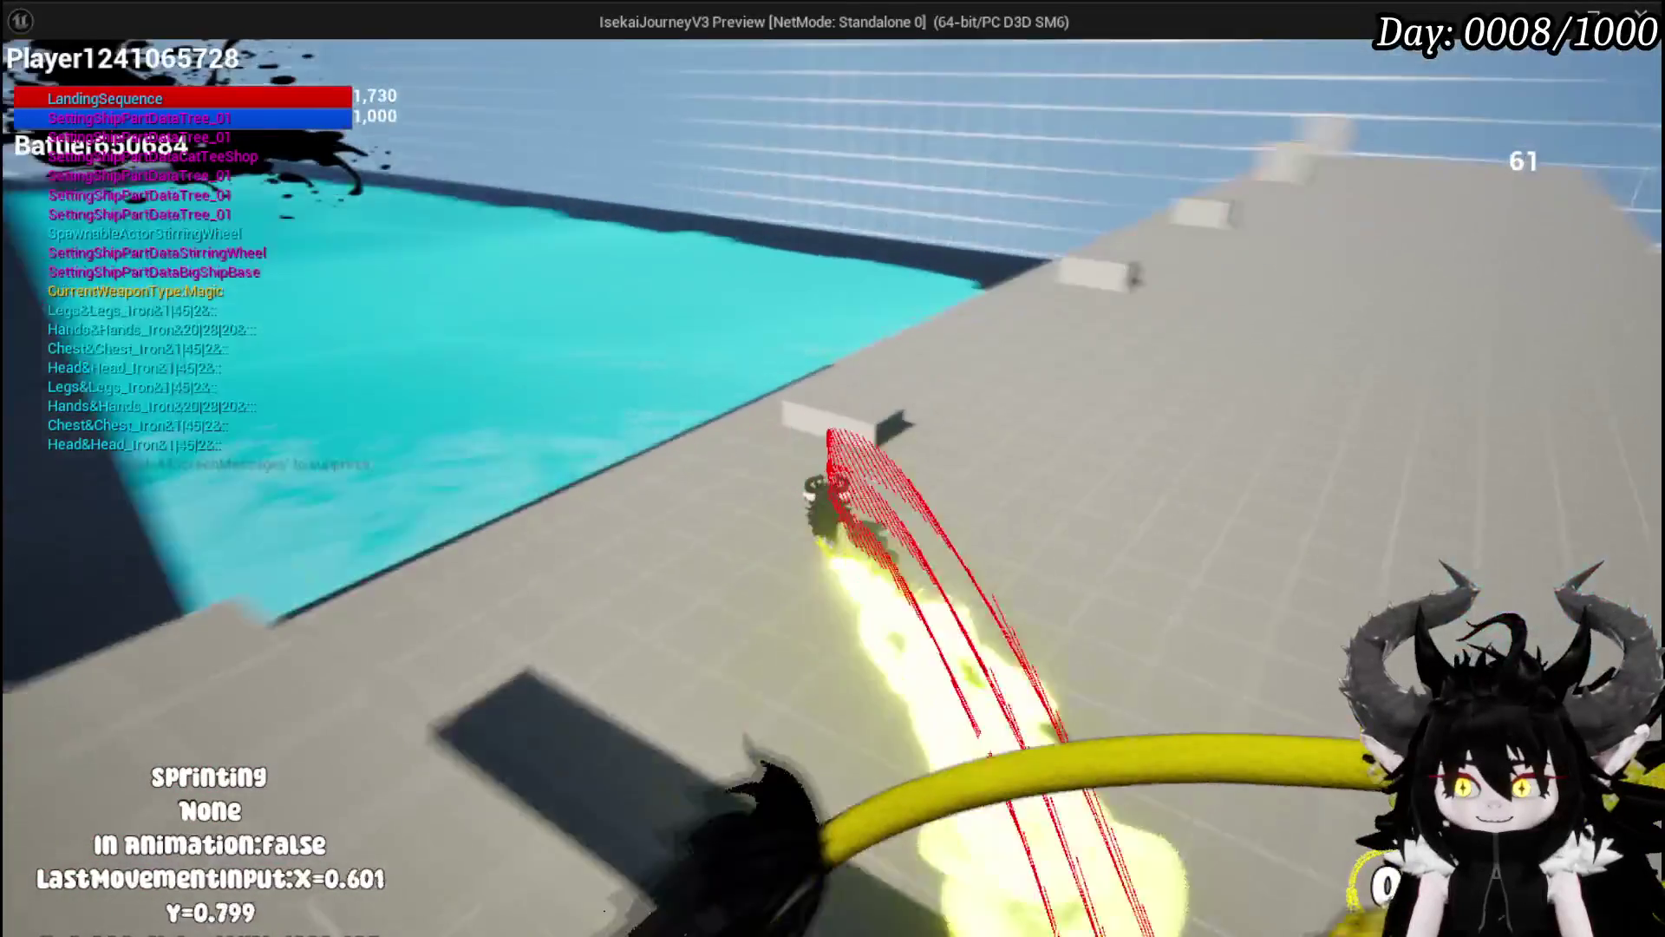
key("space")
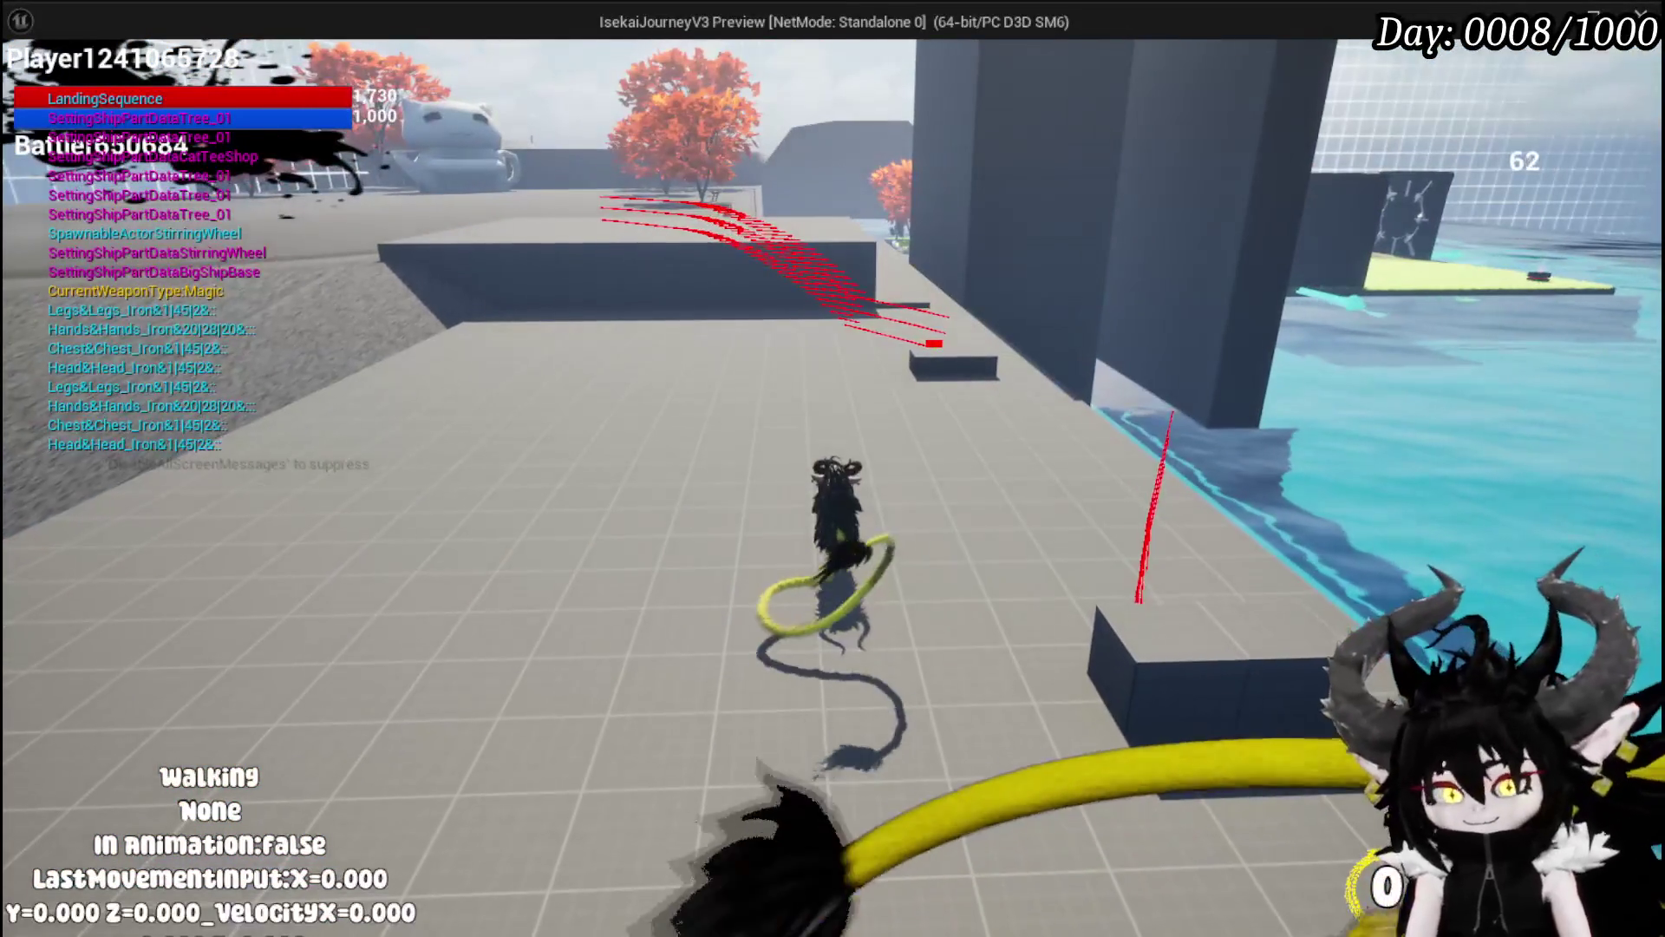
Step: End the play session, save the level, and switch back to BPC_MC_PlatformerMovement
key("Escape")
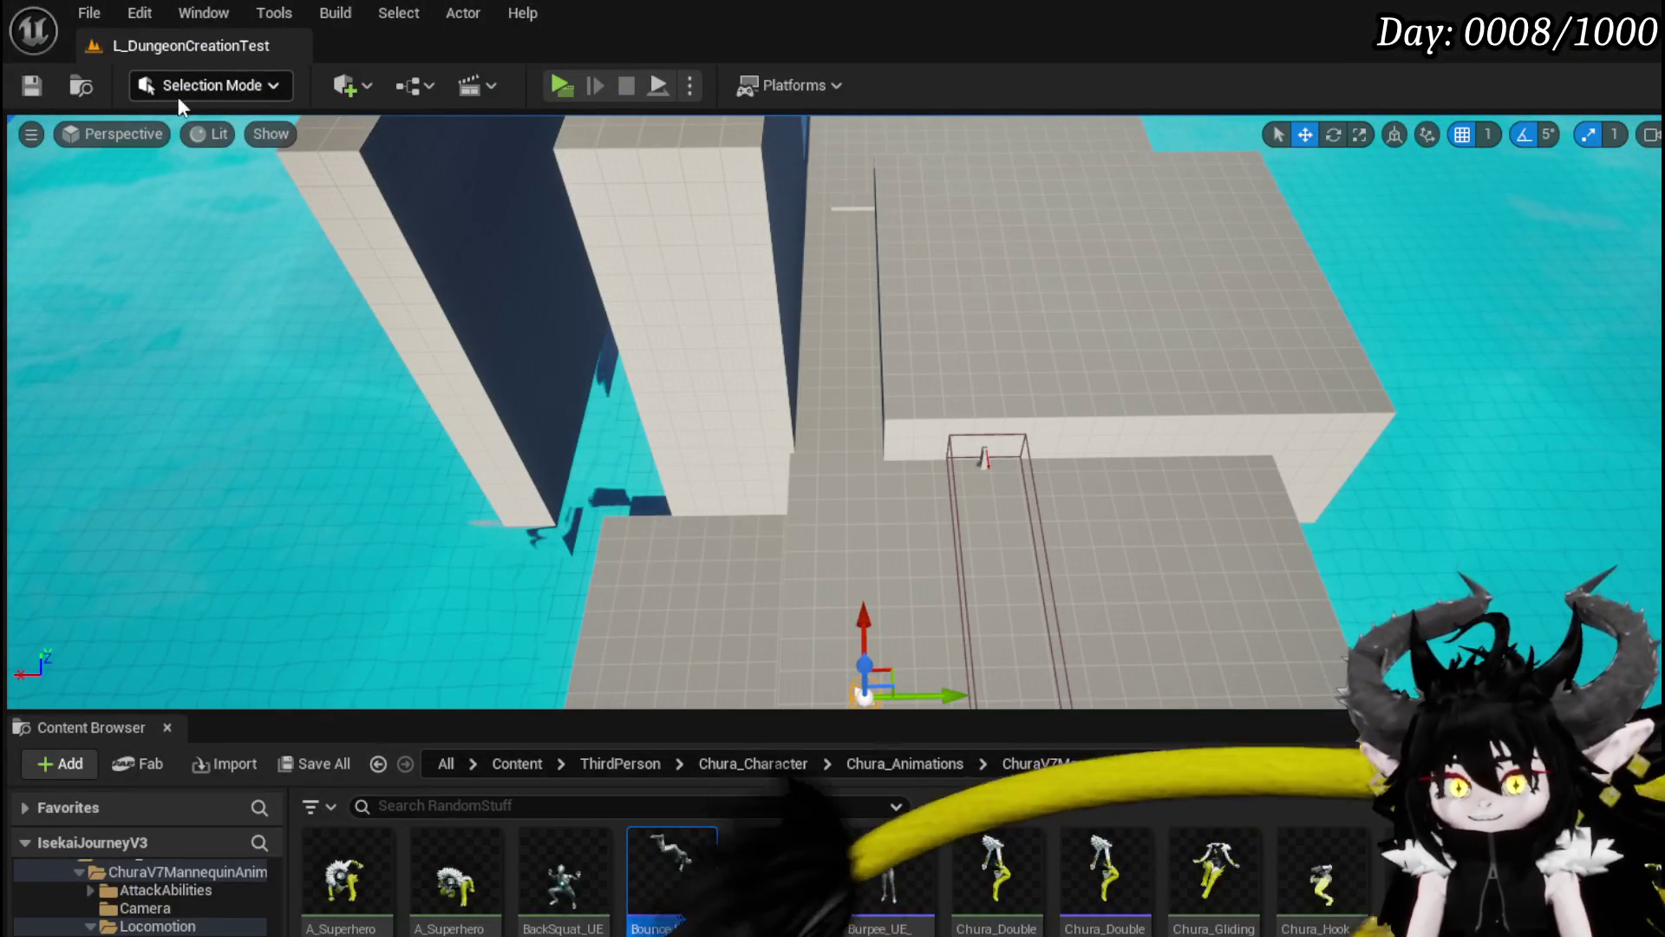
left_click(32, 85)
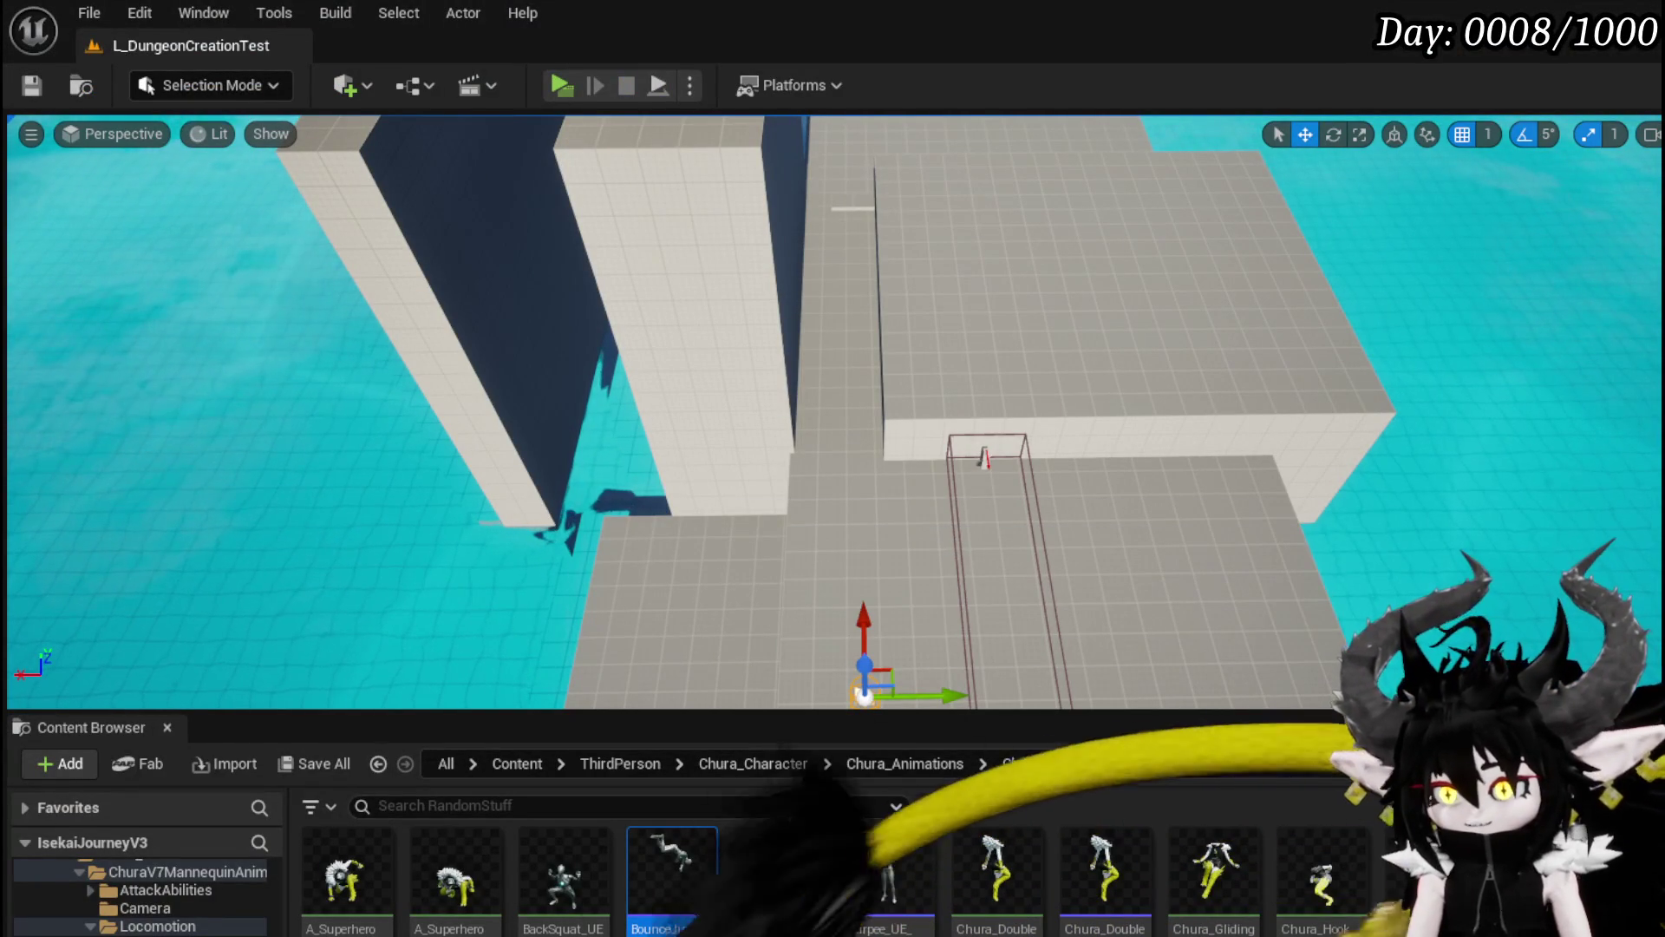
key("alt+Tab")
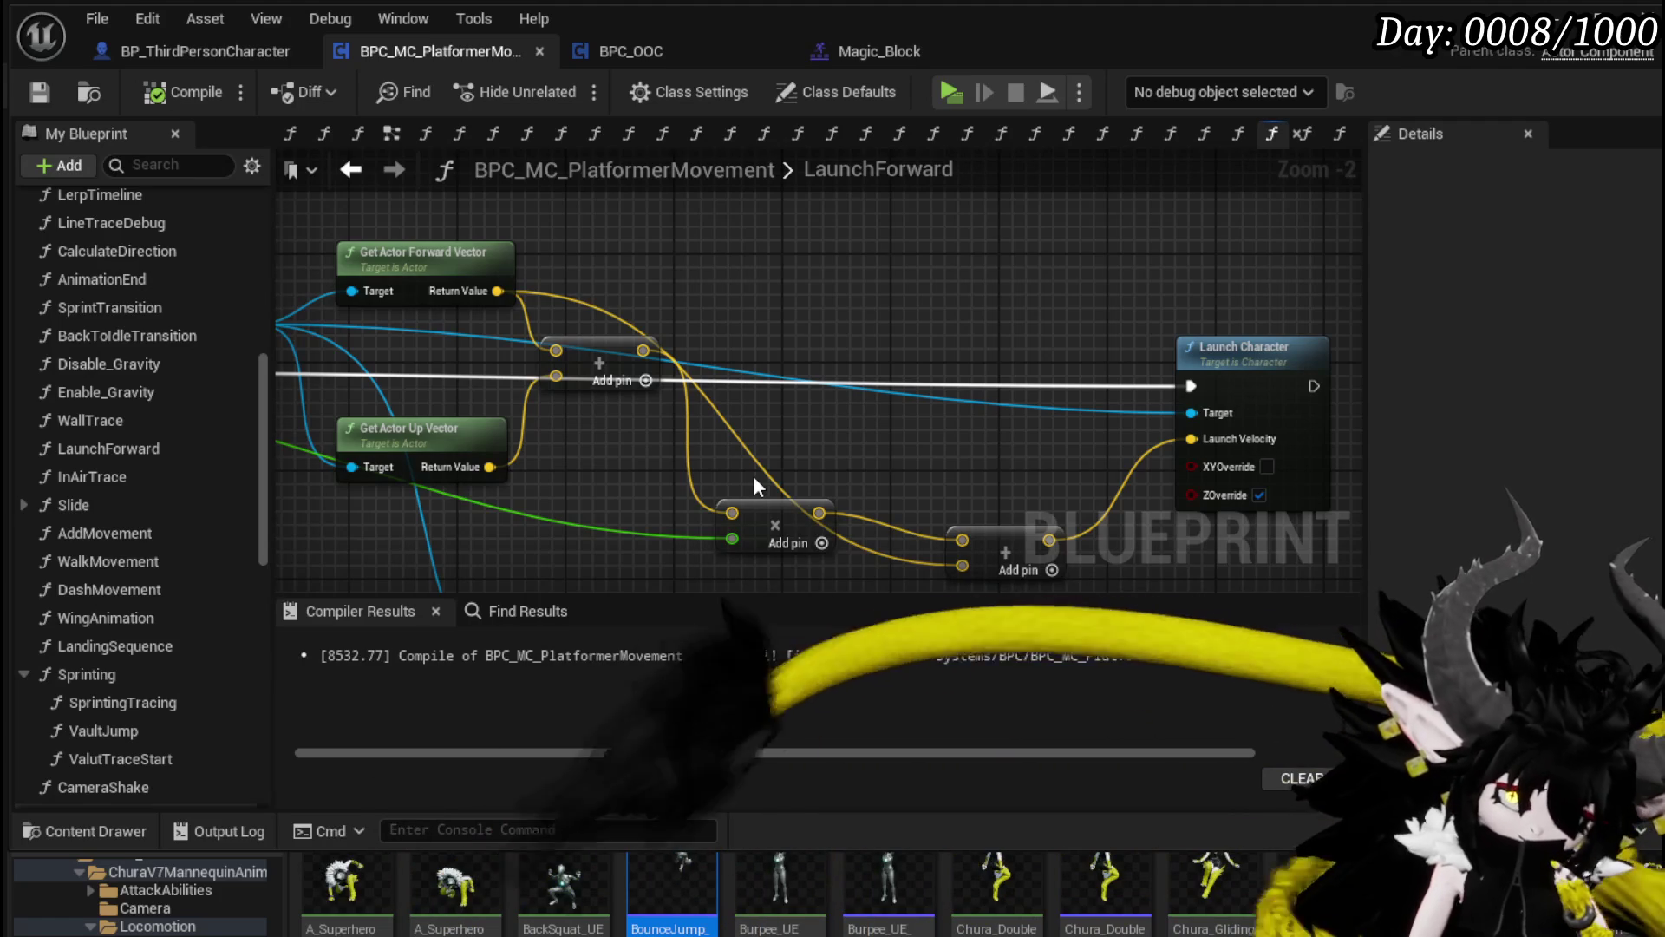
Step: Add a CachedLastMovementInput getter and wire it into the + node's lower pin in LaunchForward
mouse_move(830, 494)
left_mouse_down()
mouse_move(713, 387)
mouse_move(1040, 464)
mouse_move(1054, 286)
mouse_move(600, 489)
mouse_move(660, 470)
left_mouse_up()
left_click(664, 422)
mouse_move(1132, 450)
left_mouse_down()
mouse_move(698, 557)
mouse_move(985, 476)
left_mouse_up()
mouse_move(635, 552)
left_mouse_down()
mouse_move(606, 522)
mouse_move(916, 488)
left_mouse_up()
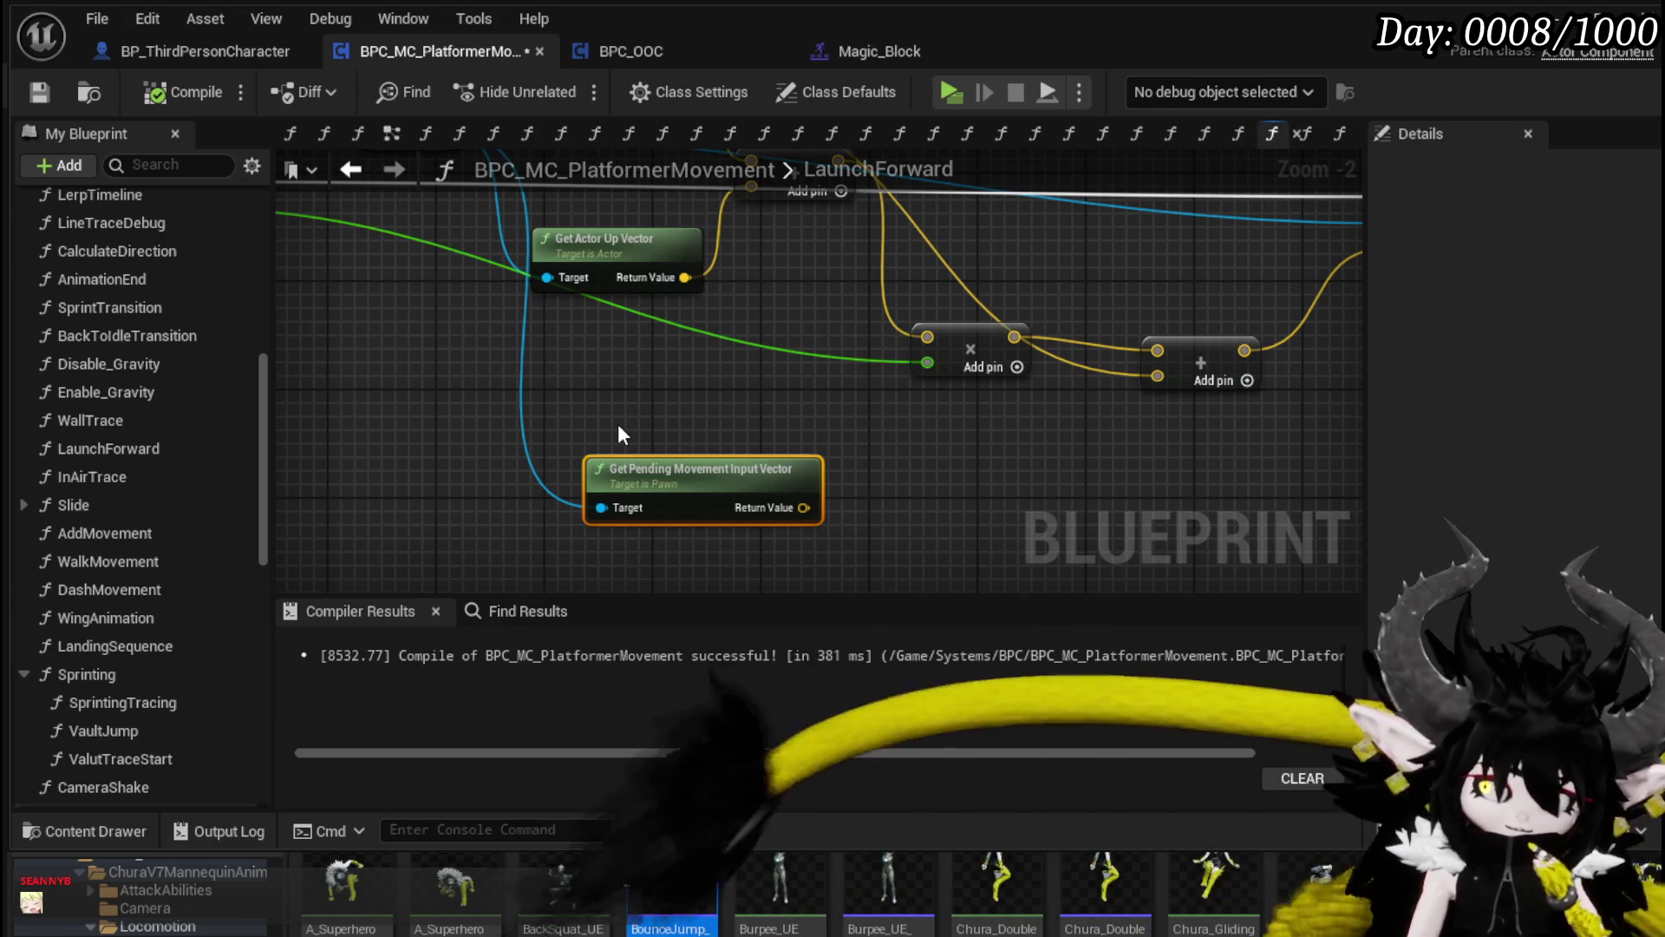
scroll(107, 503, "down", 5)
scroll(113, 490, "down", 10)
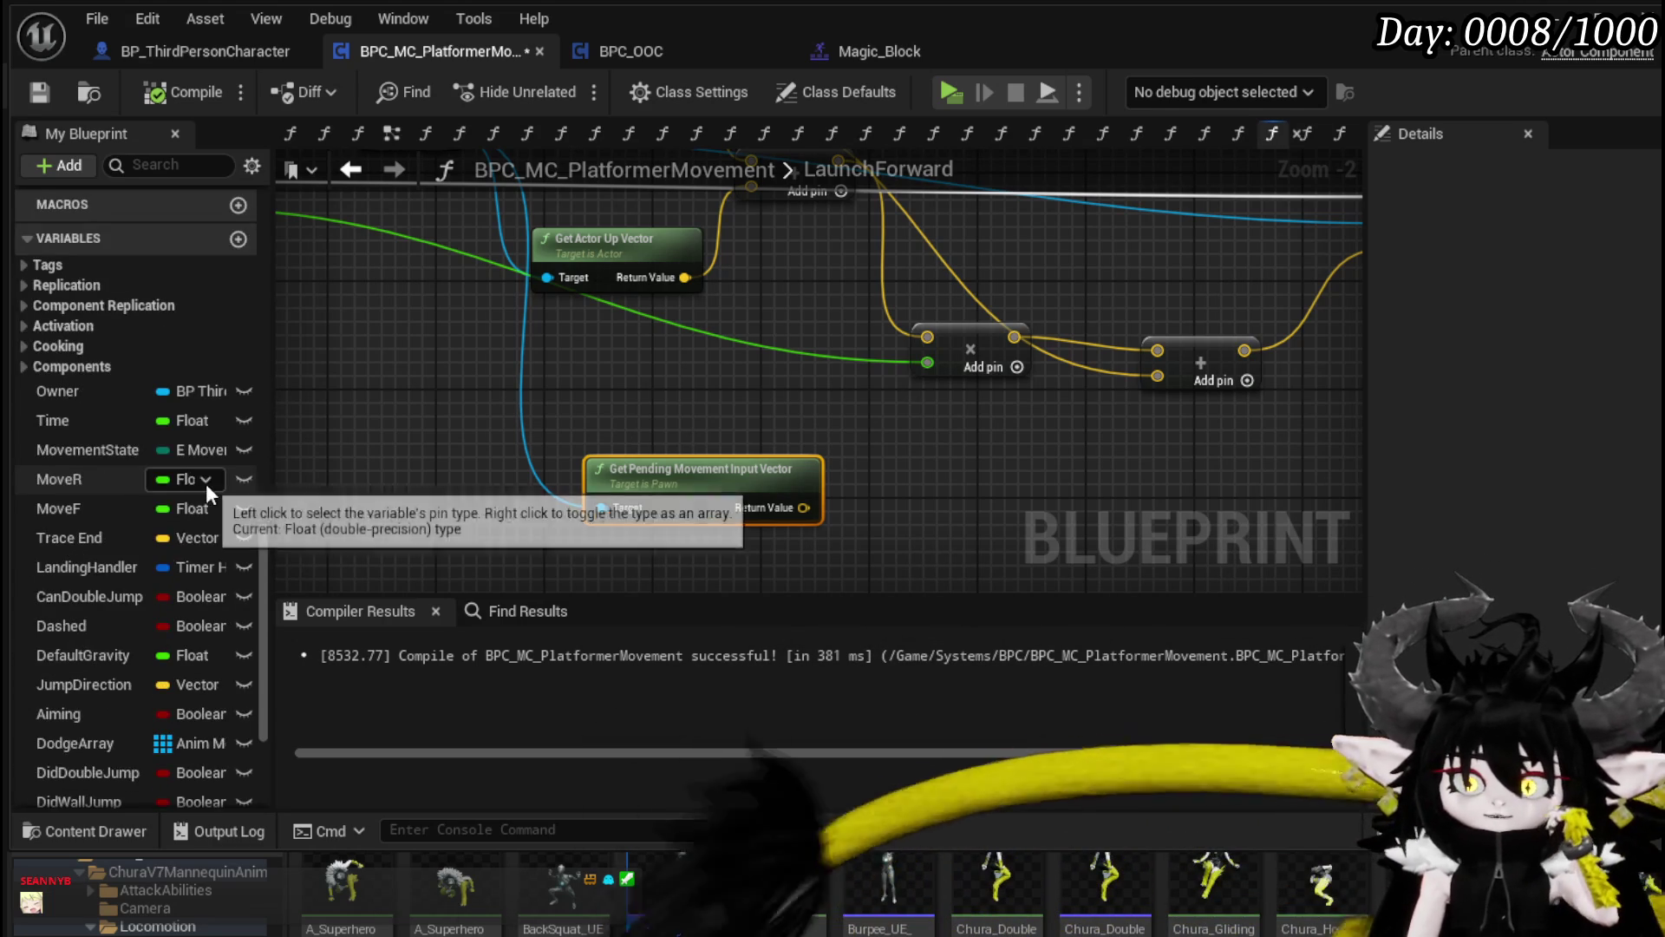
scroll(205, 486, "down", 3)
mouse_move(87, 617)
left_mouse_down()
mouse_move(260, 607)
mouse_move(943, 450)
mouse_move(954, 481)
left_mouse_up()
left_click(1023, 497)
left_click_drag(1098, 459, 1156, 376)
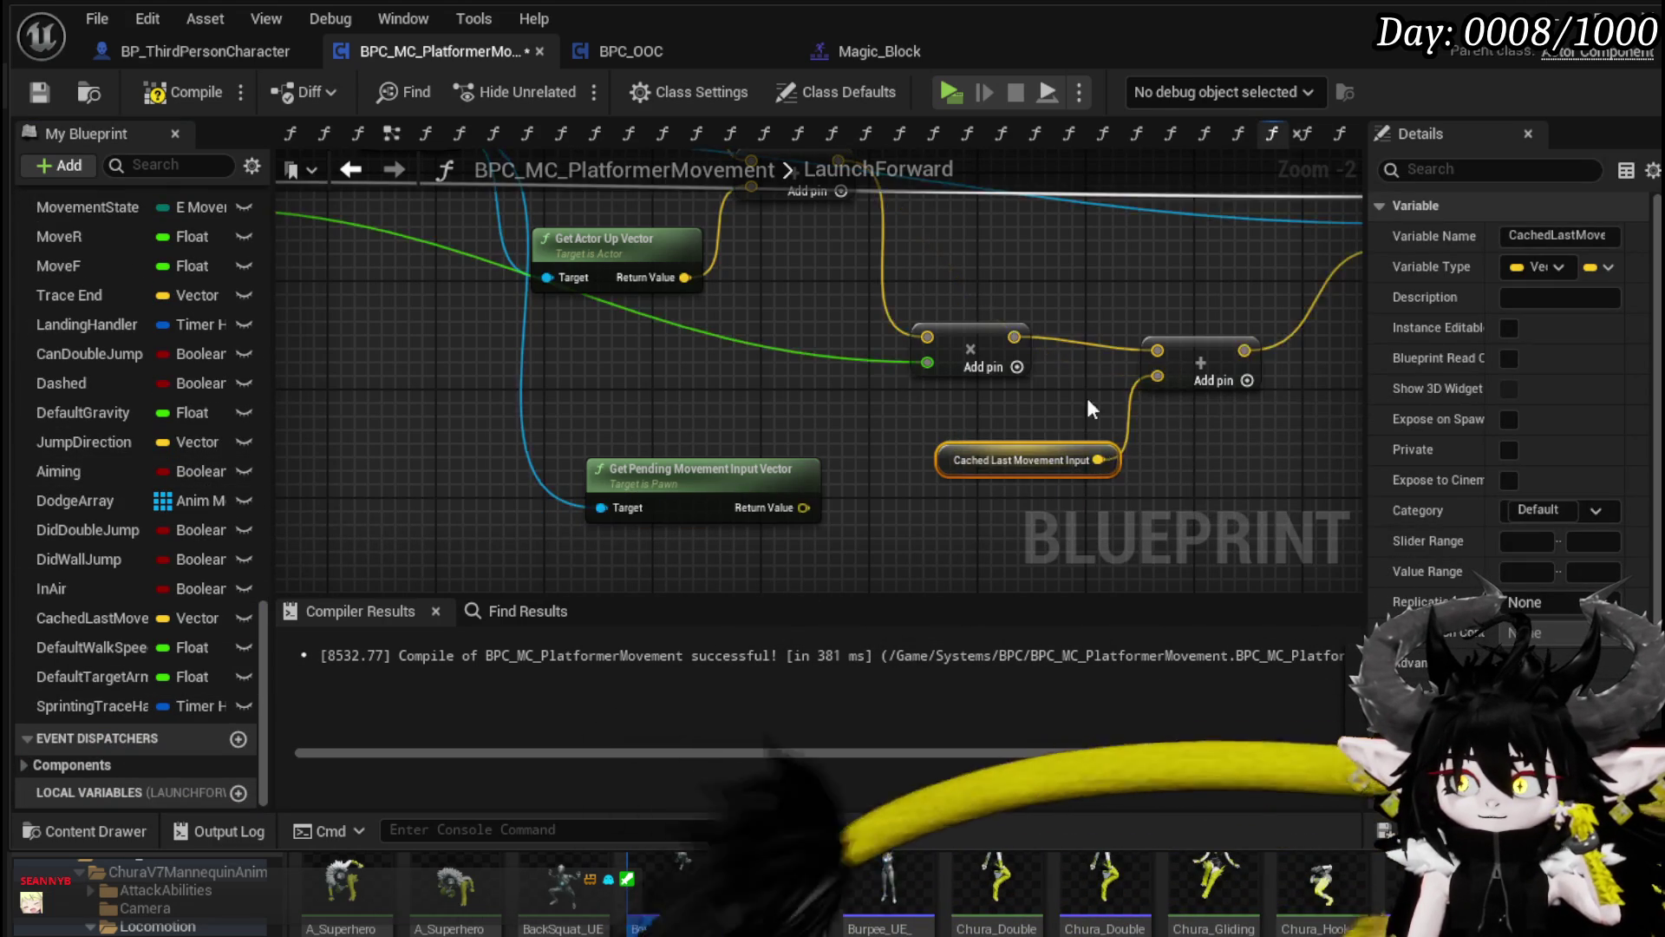
Step: Compile the component, tidy the Get Pending Movement Input Vector node, and save
left_click(178, 92)
scroll(433, 336, "down", 2)
left_click_drag(630, 406, 671, 413)
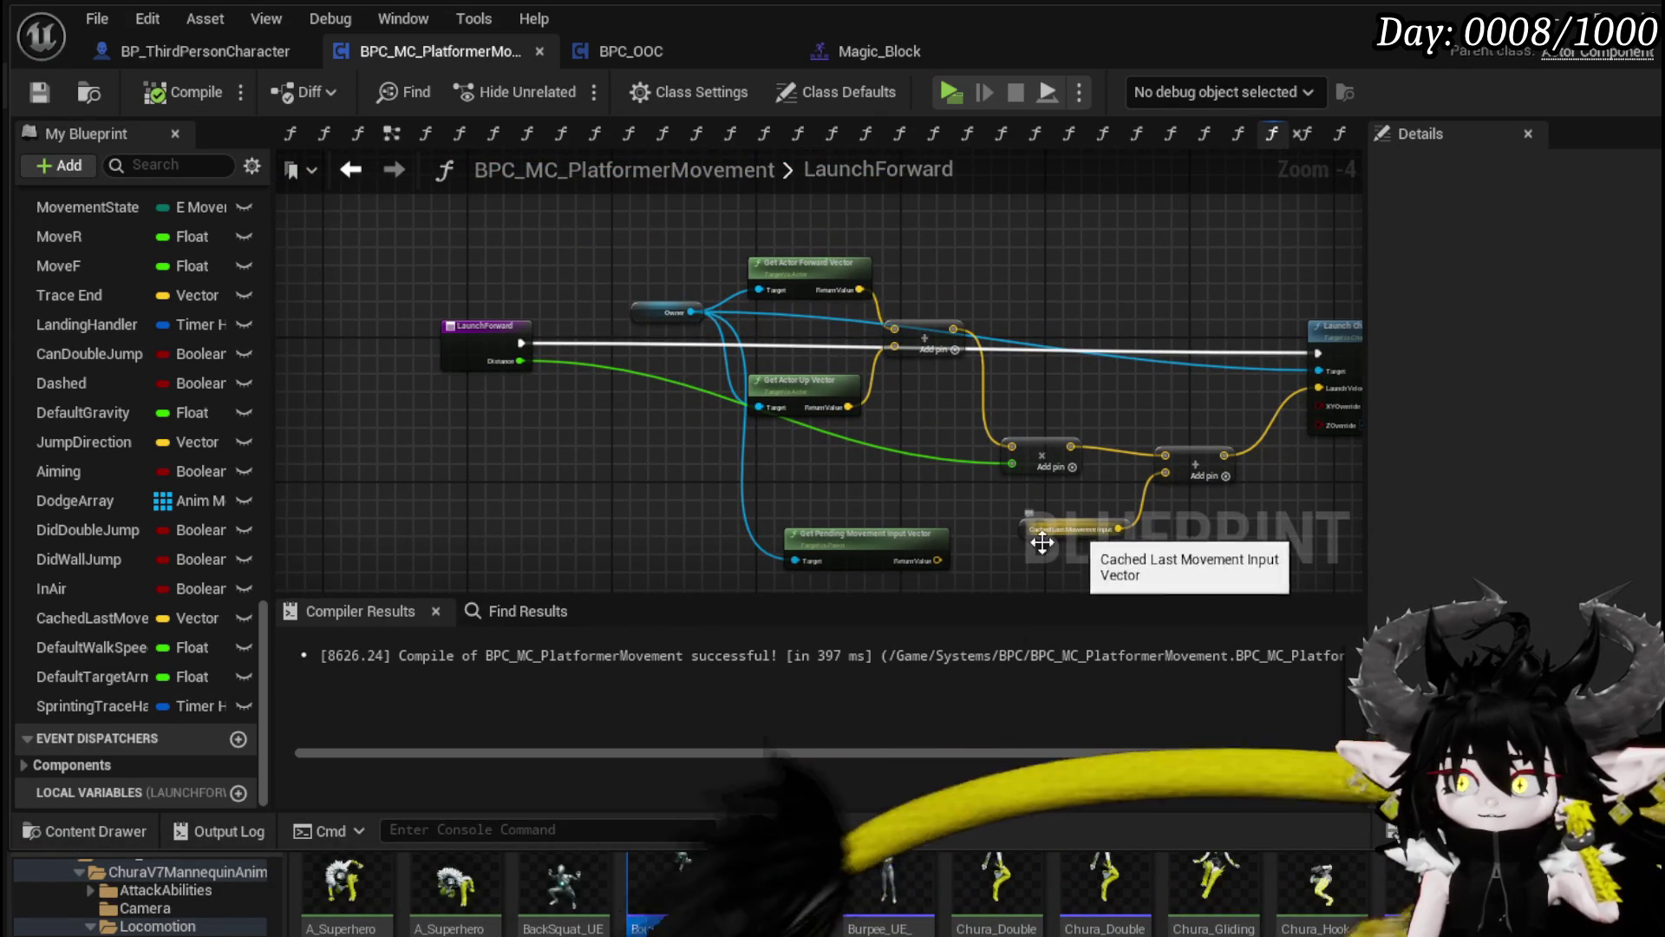
left_click(866, 544)
scroll(752, 512, "up", 4)
left_click_drag(1113, 445, 908, 404)
left_click_drag(619, 351, 688, 444)
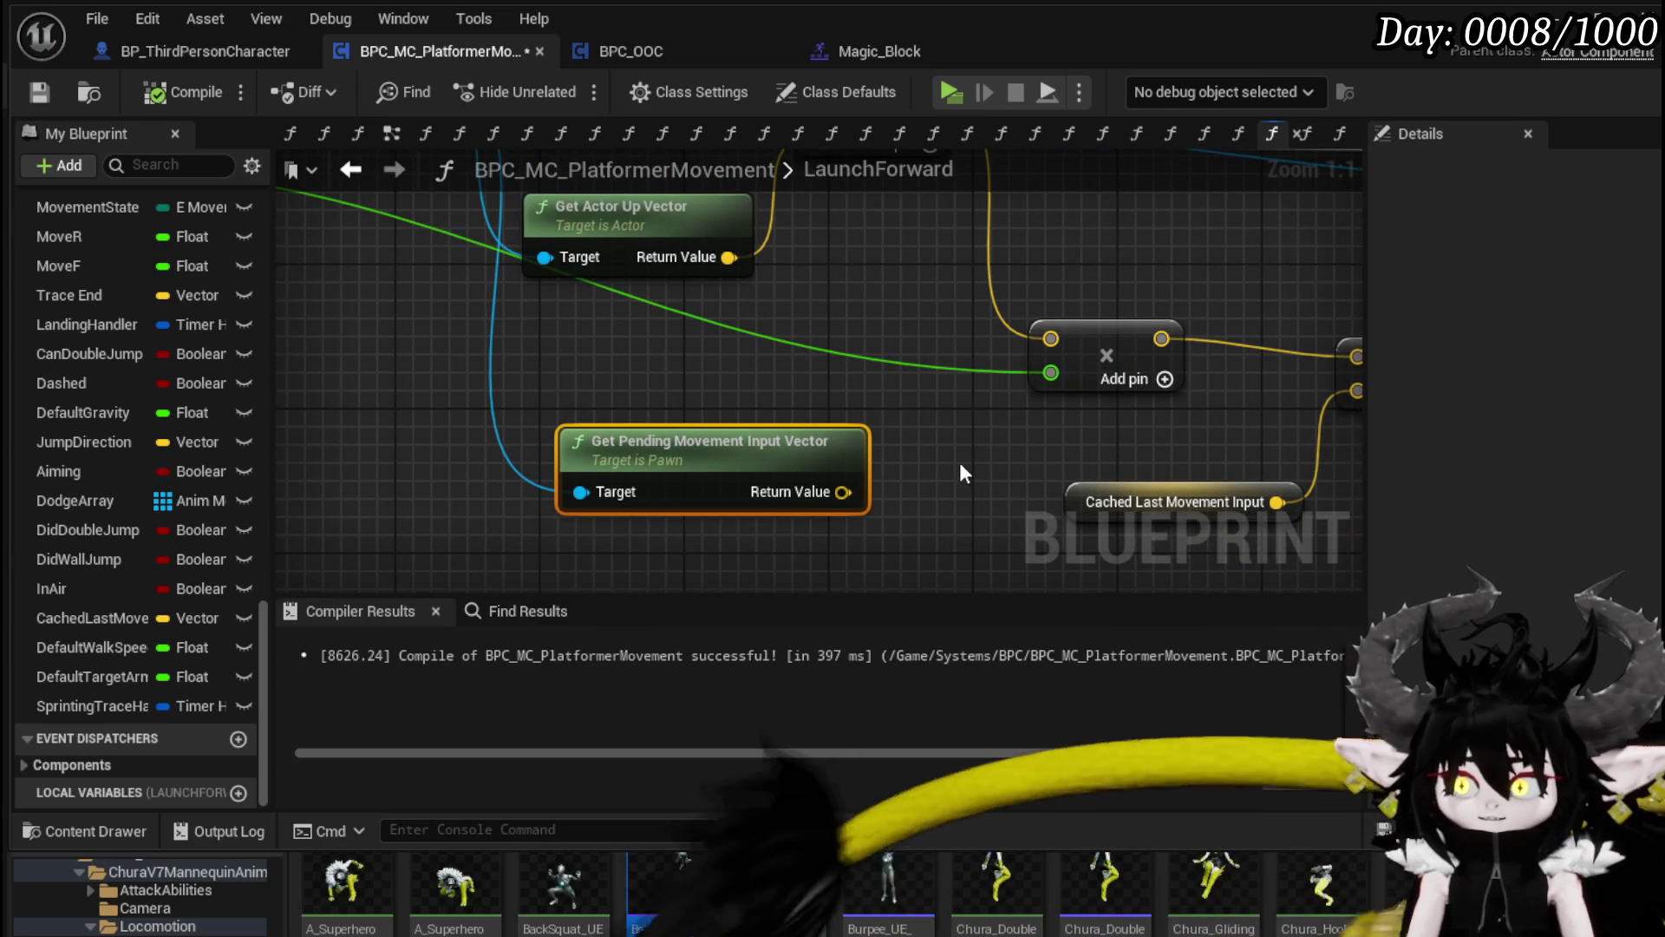
left_click(39, 92)
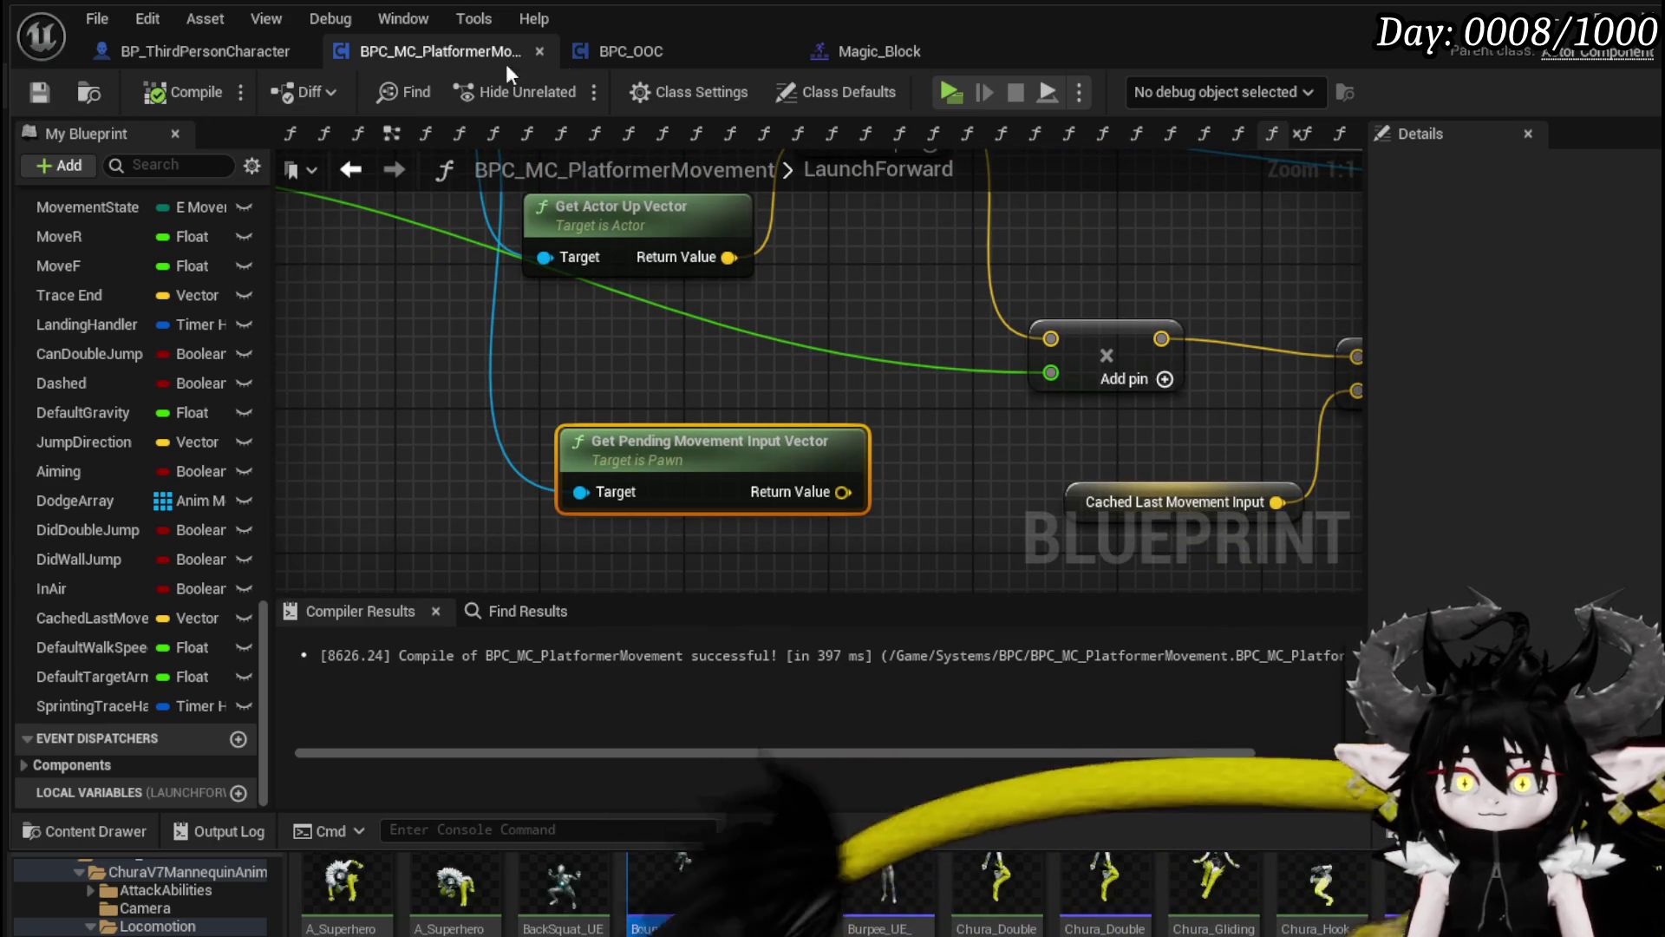
Step: Open the DirectionalDash graph and frame Owner and Get Last Movement Input Vector
scroll(158, 326, "up", 15)
scroll(158, 309, "up", 10)
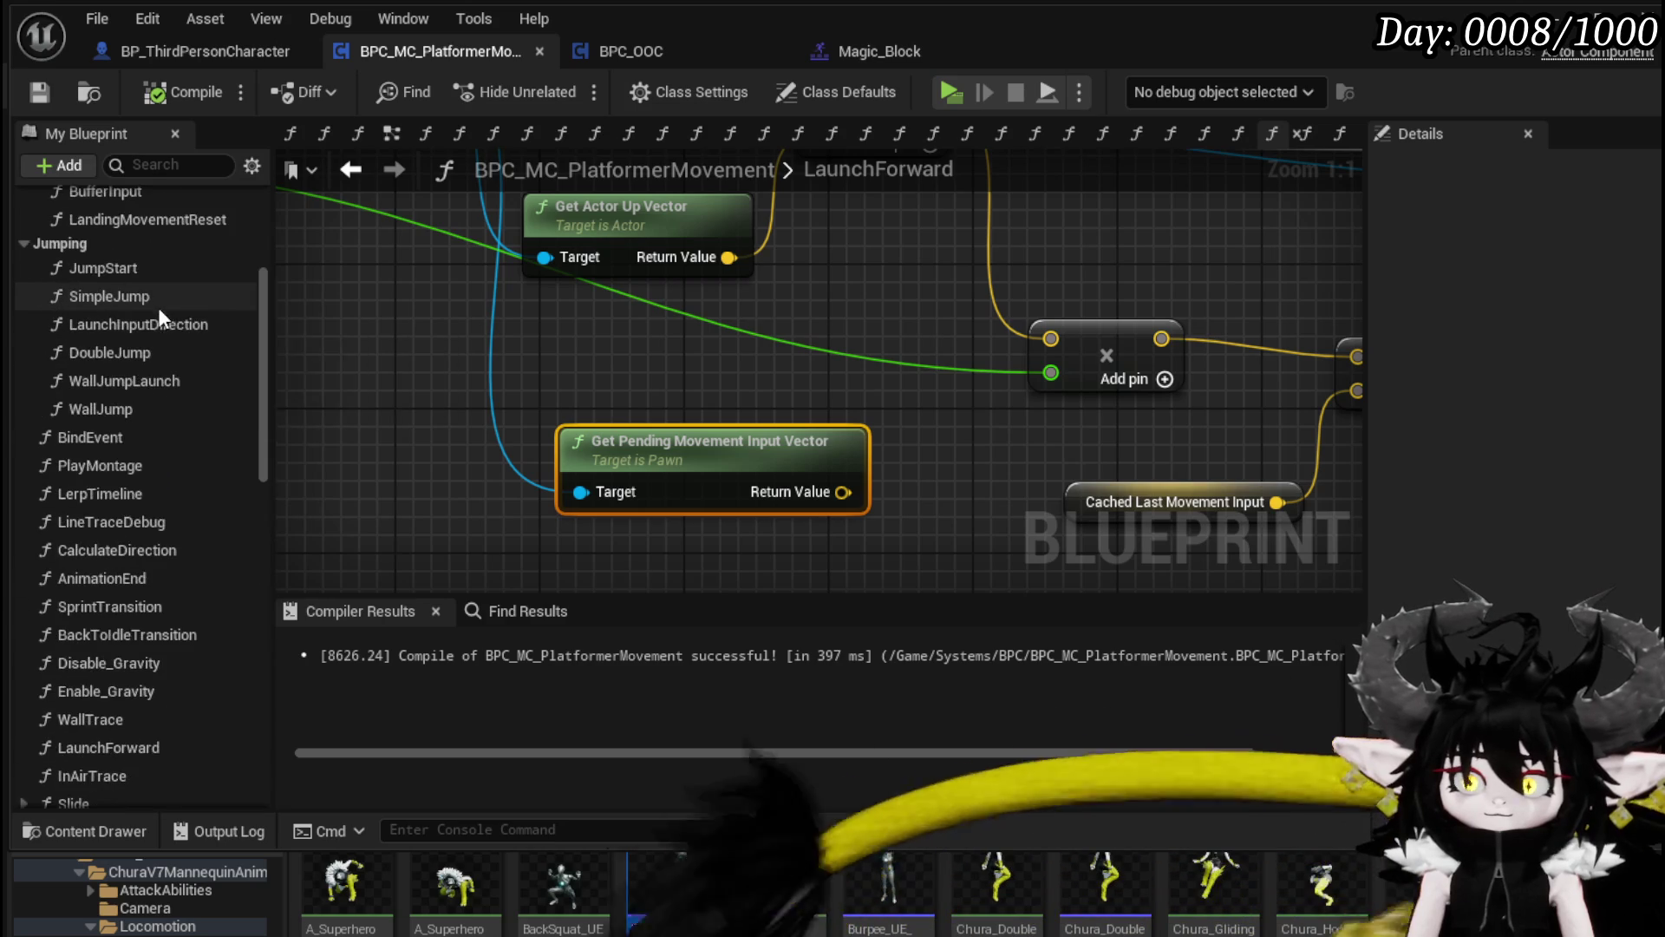
scroll(158, 308, "up", 5)
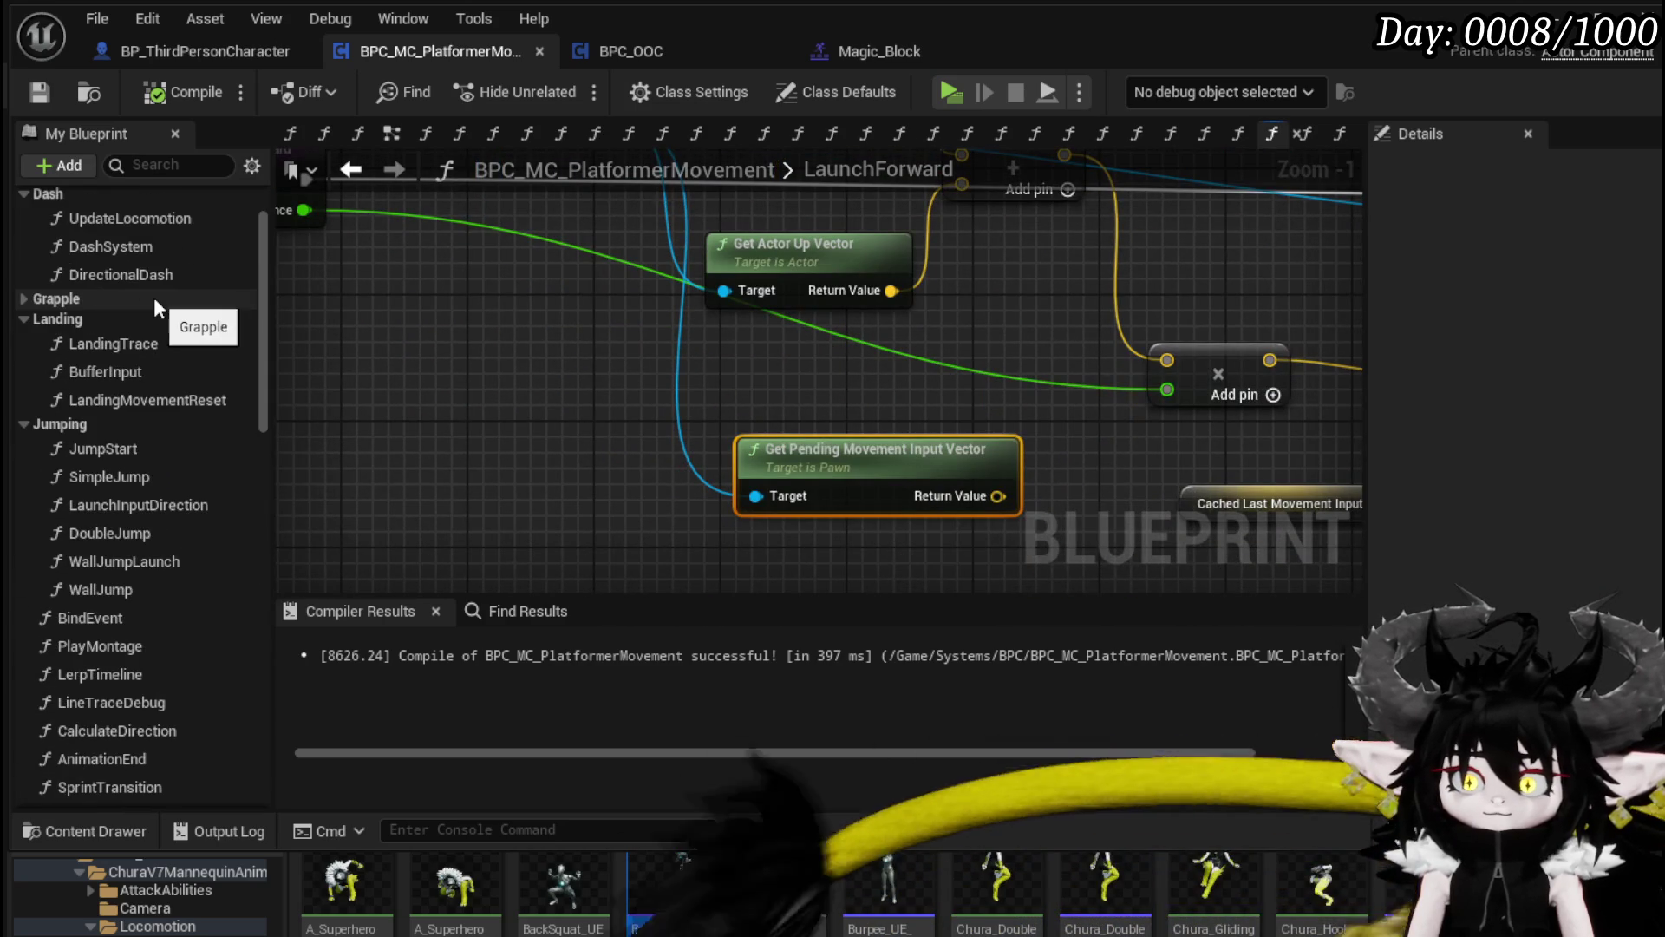
double_click(142, 274)
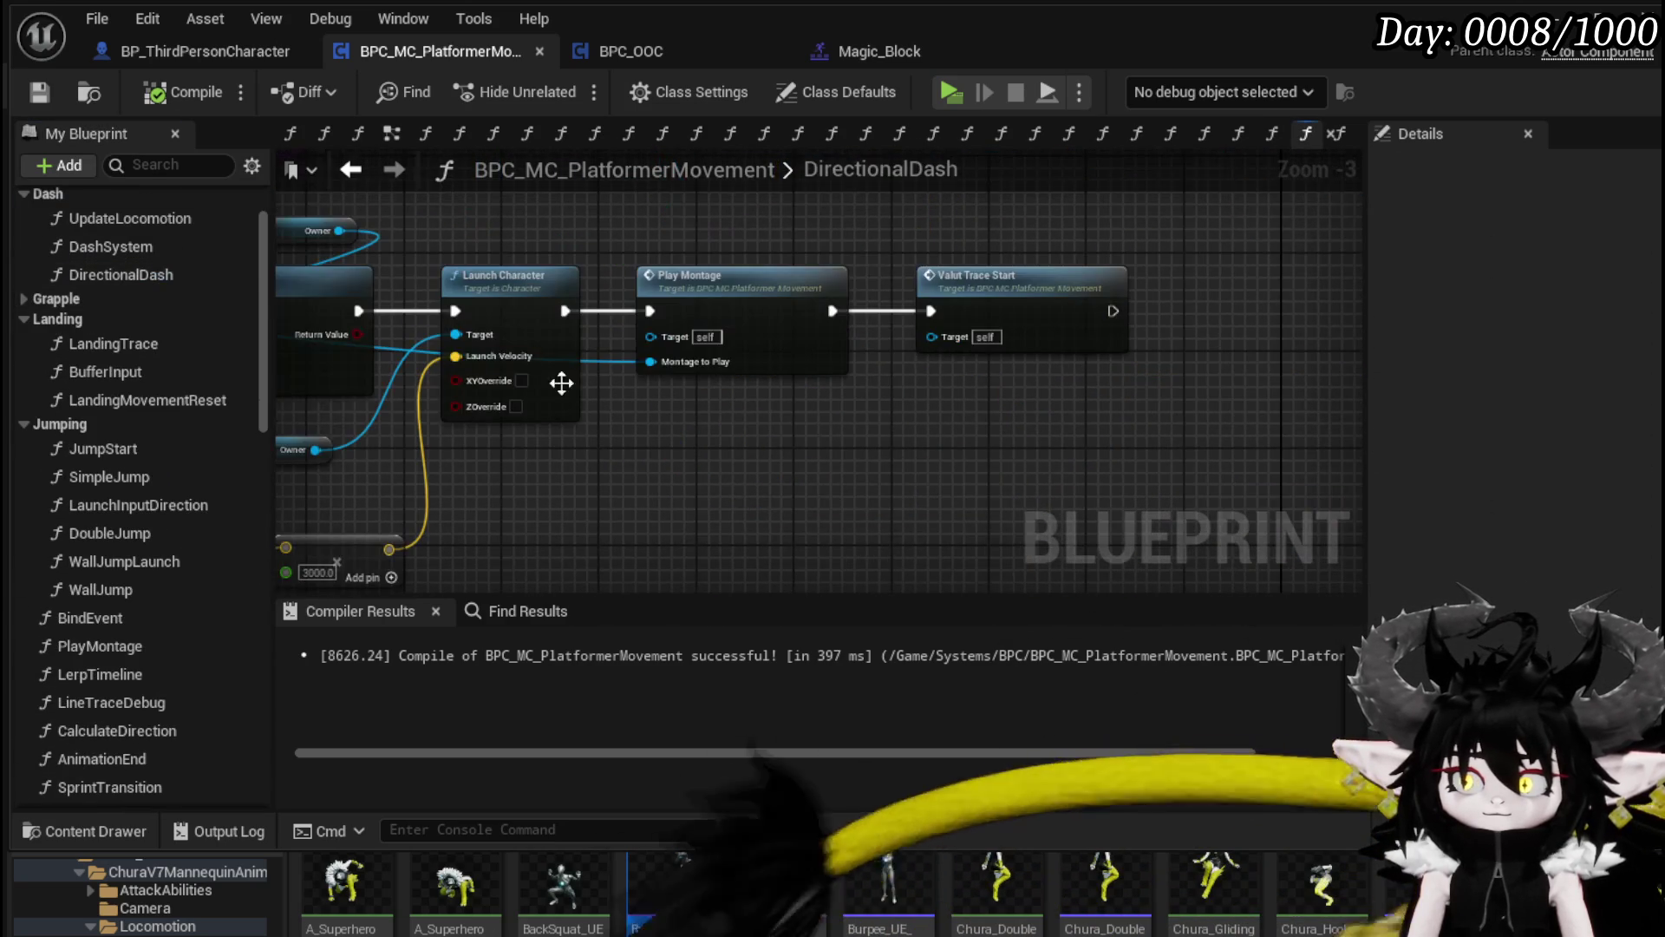
scroll(607, 416, "down", 3)
scroll(924, 403, "up", 2)
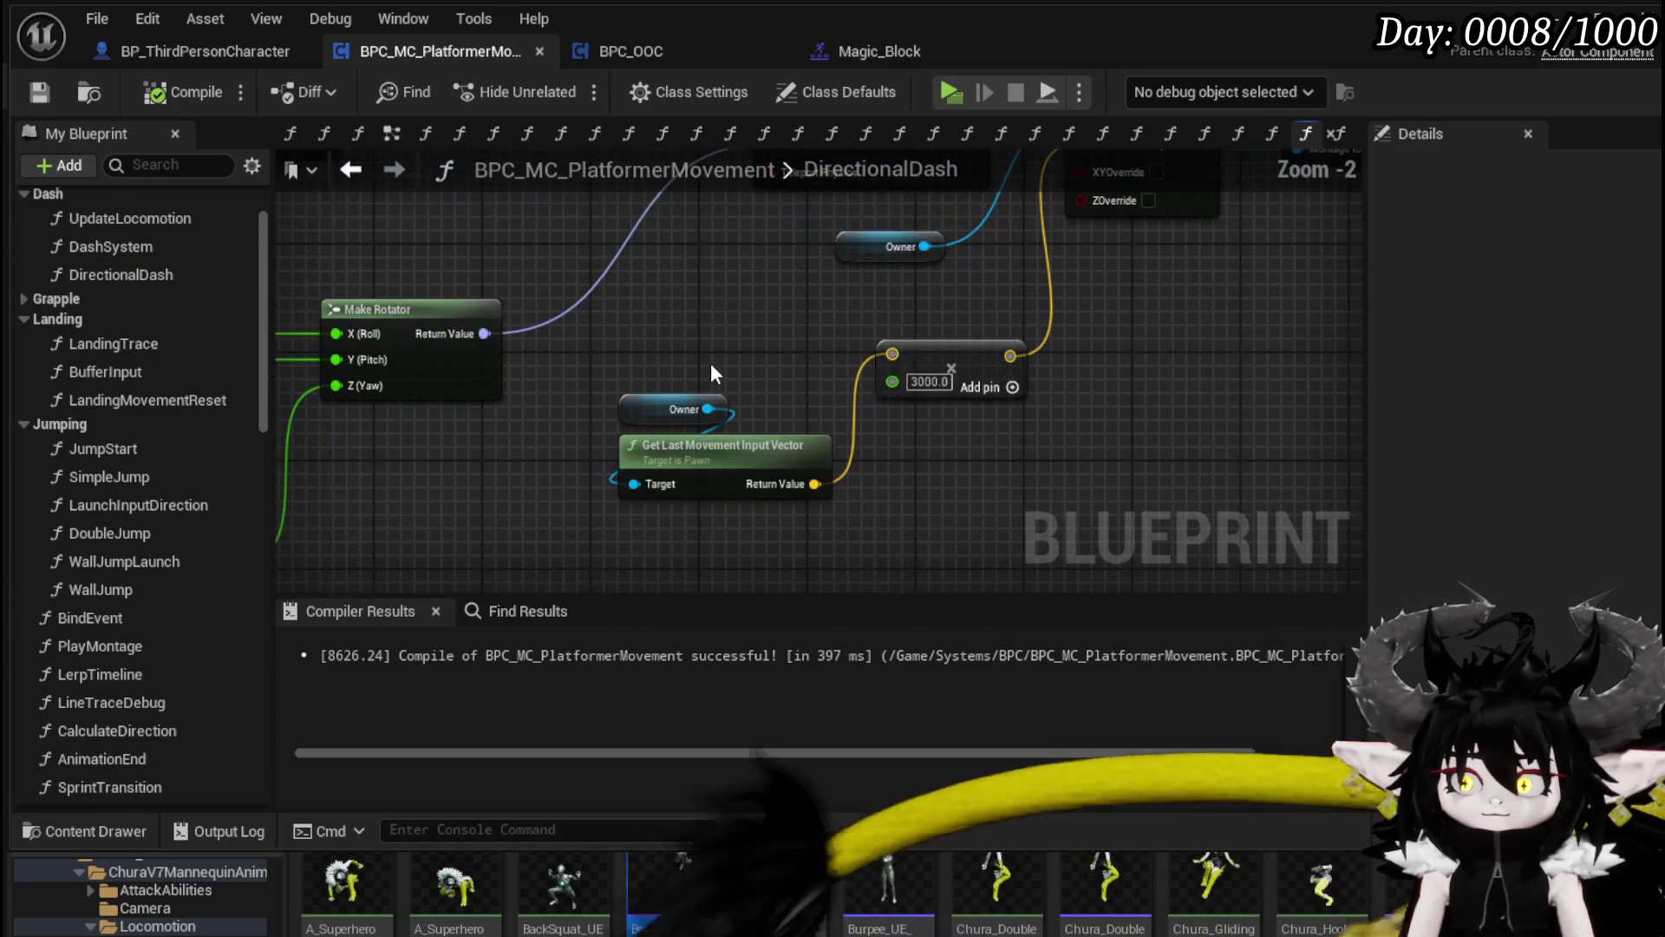
mouse_move(675, 340)
left_mouse_down()
mouse_move(1013, 478)
mouse_move(1358, 469)
left_mouse_up()
mouse_move(490, 382)
left_mouse_down()
mouse_move(1336, 408)
mouse_move(763, 371)
mouse_move(364, 381)
left_mouse_up()
mouse_move(1004, 409)
left_mouse_down()
mouse_move(741, 402)
mouse_move(704, 315)
left_mouse_up()
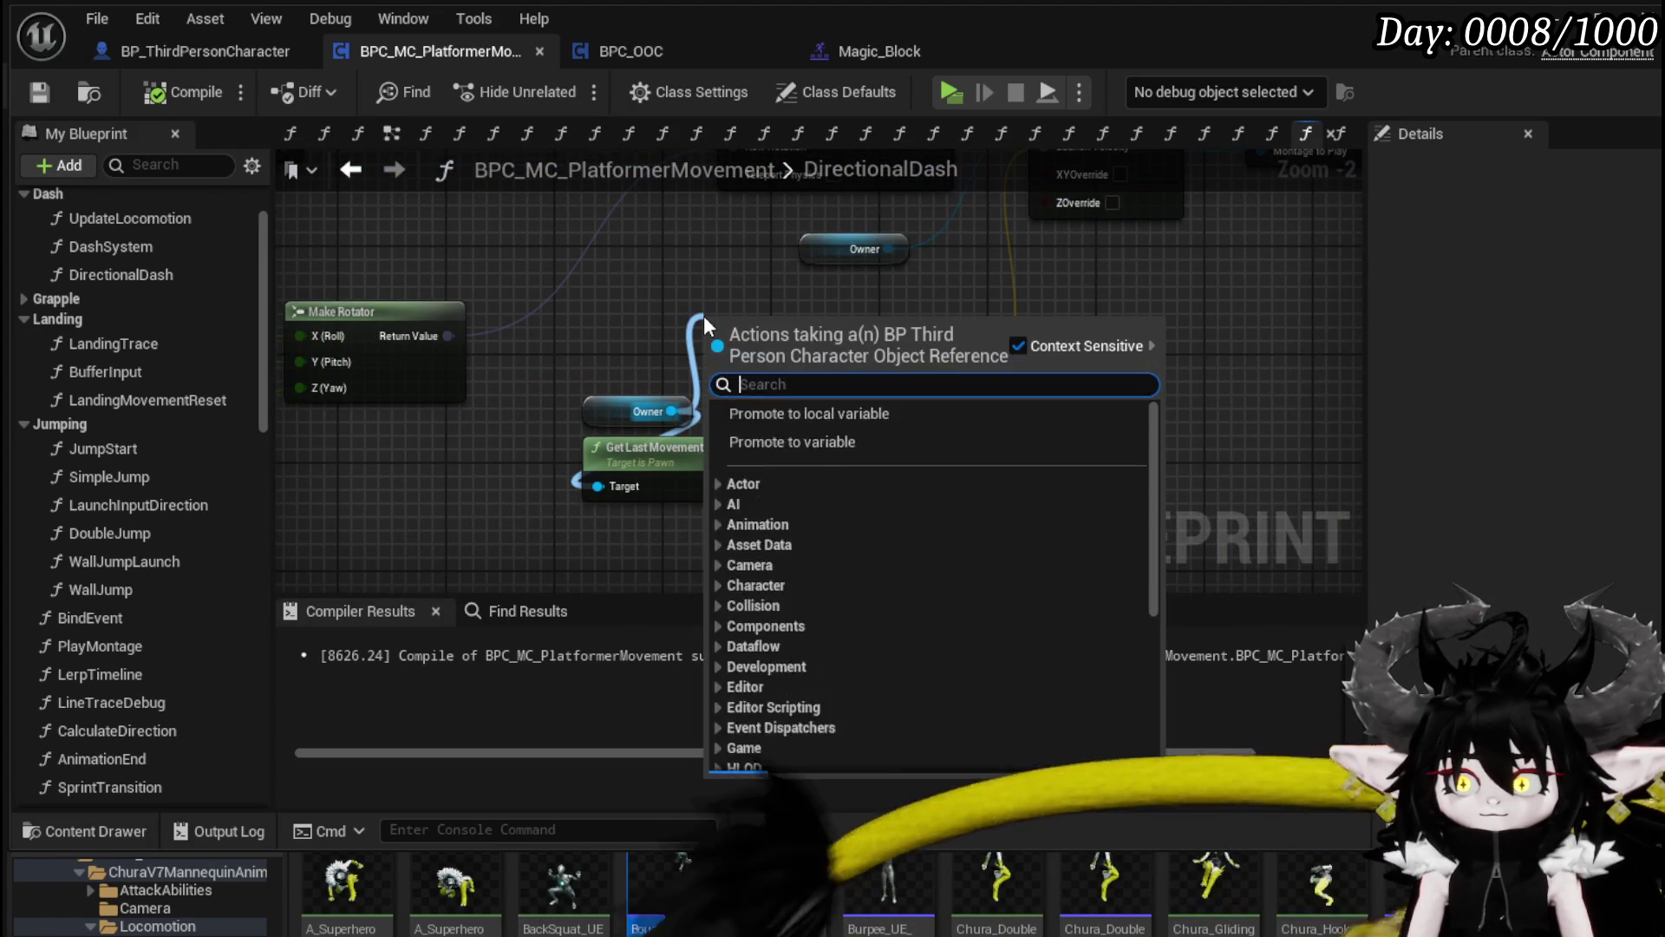
Step: Add Get Pending Movement Input Vector on Owner below Get Last Movement Input Vector, then drag in CachedLastMovementInput
type("get pending")
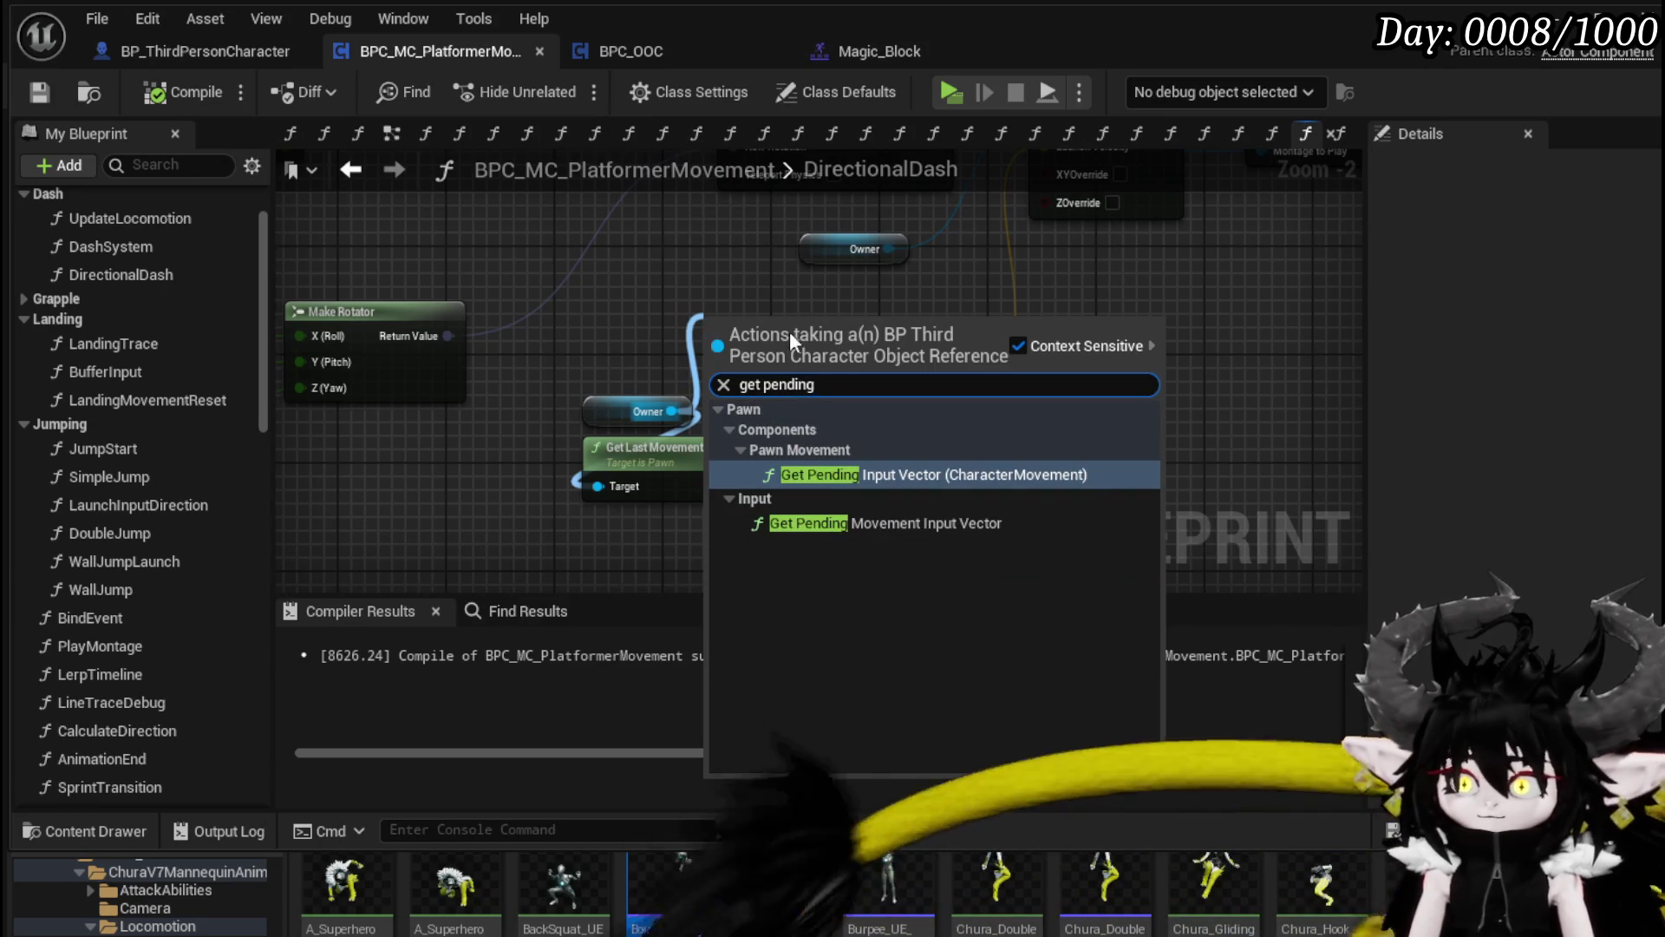
left_click(943, 527)
left_click_drag(818, 351, 662, 441)
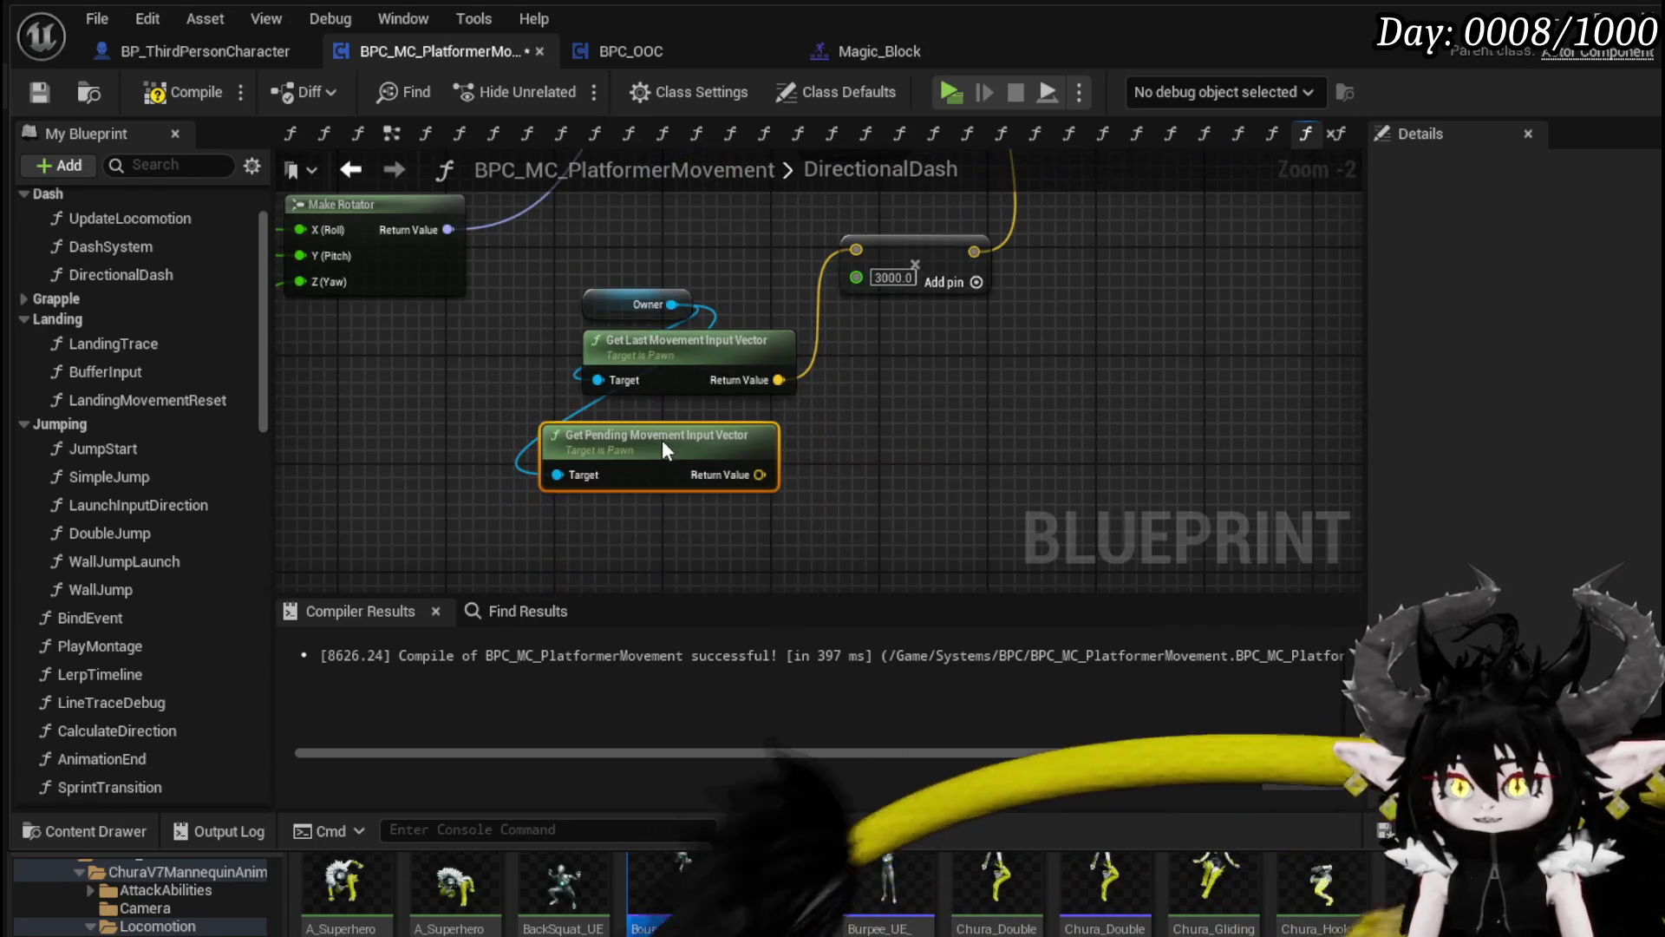
scroll(763, 438, "up", 2)
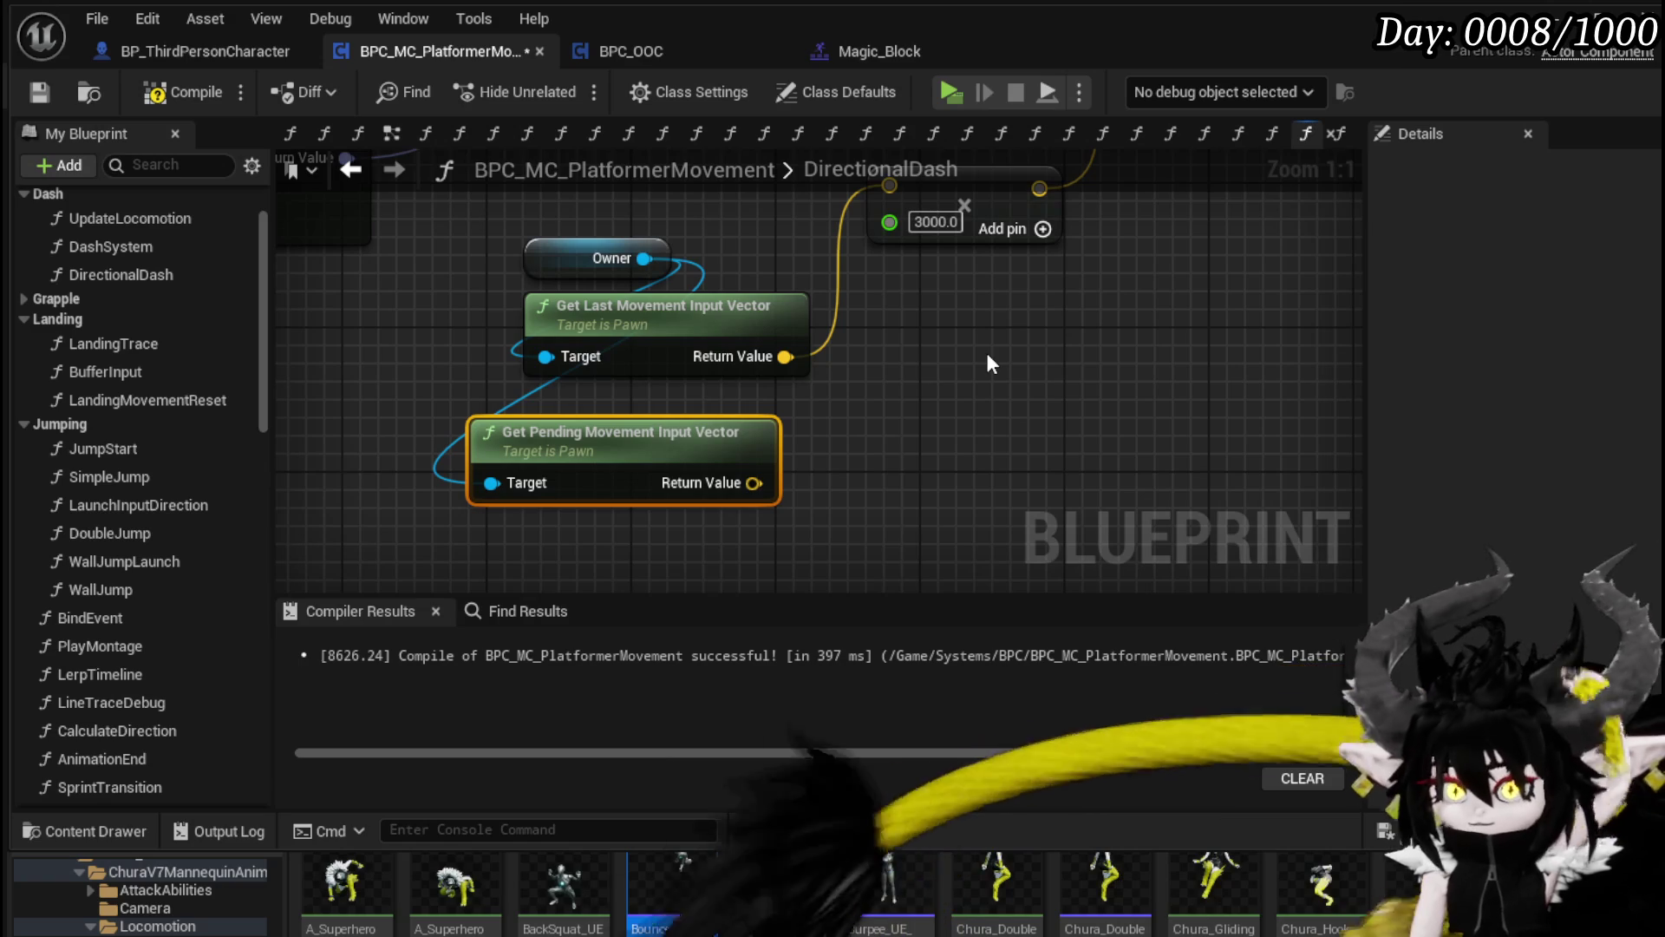
left_click_drag(988, 356, 879, 415)
scroll(108, 613, "down", 12)
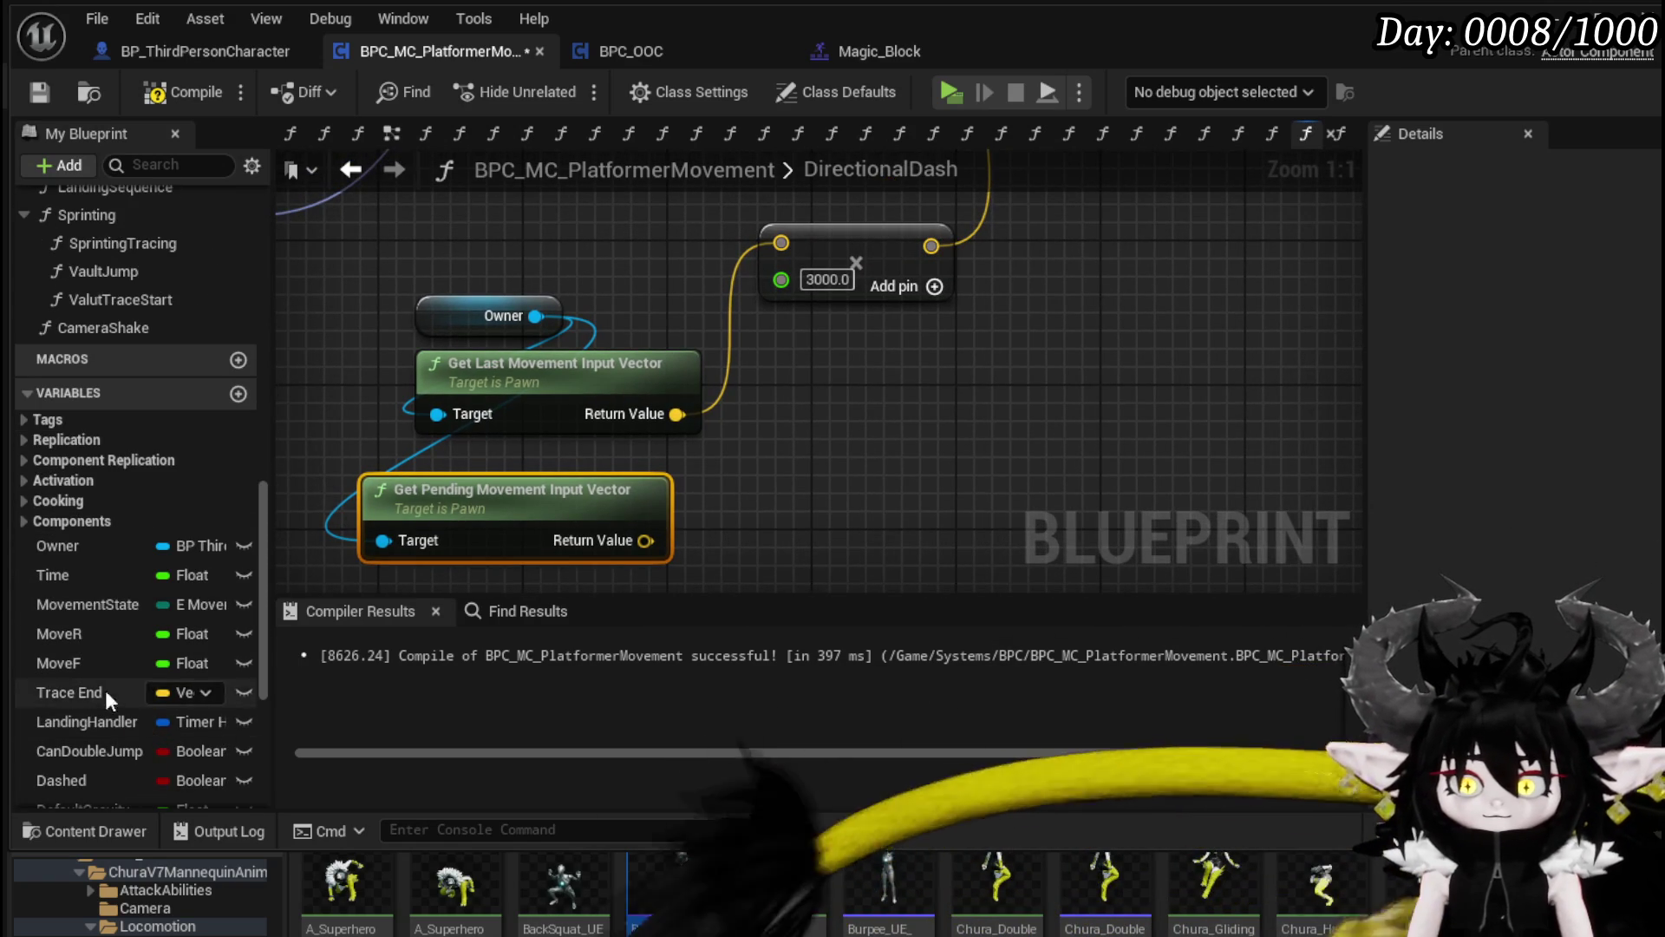
left_click_drag(537, 367, 556, 367)
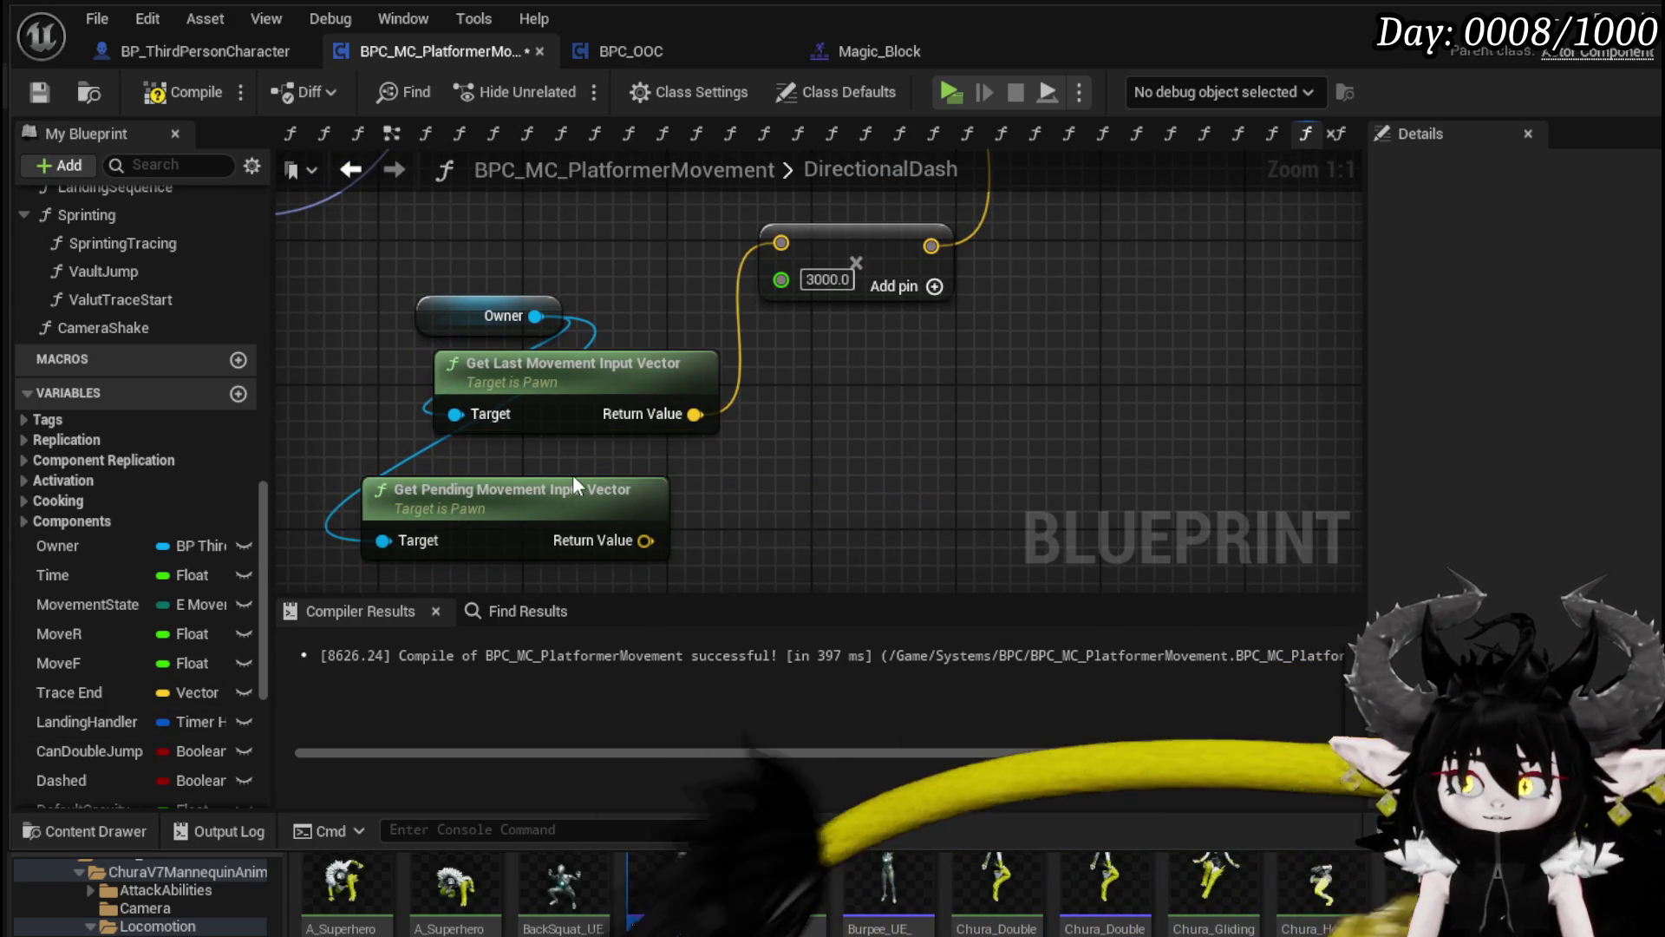
left_click_drag(542, 501, 560, 502)
scroll(558, 491, "down", 3)
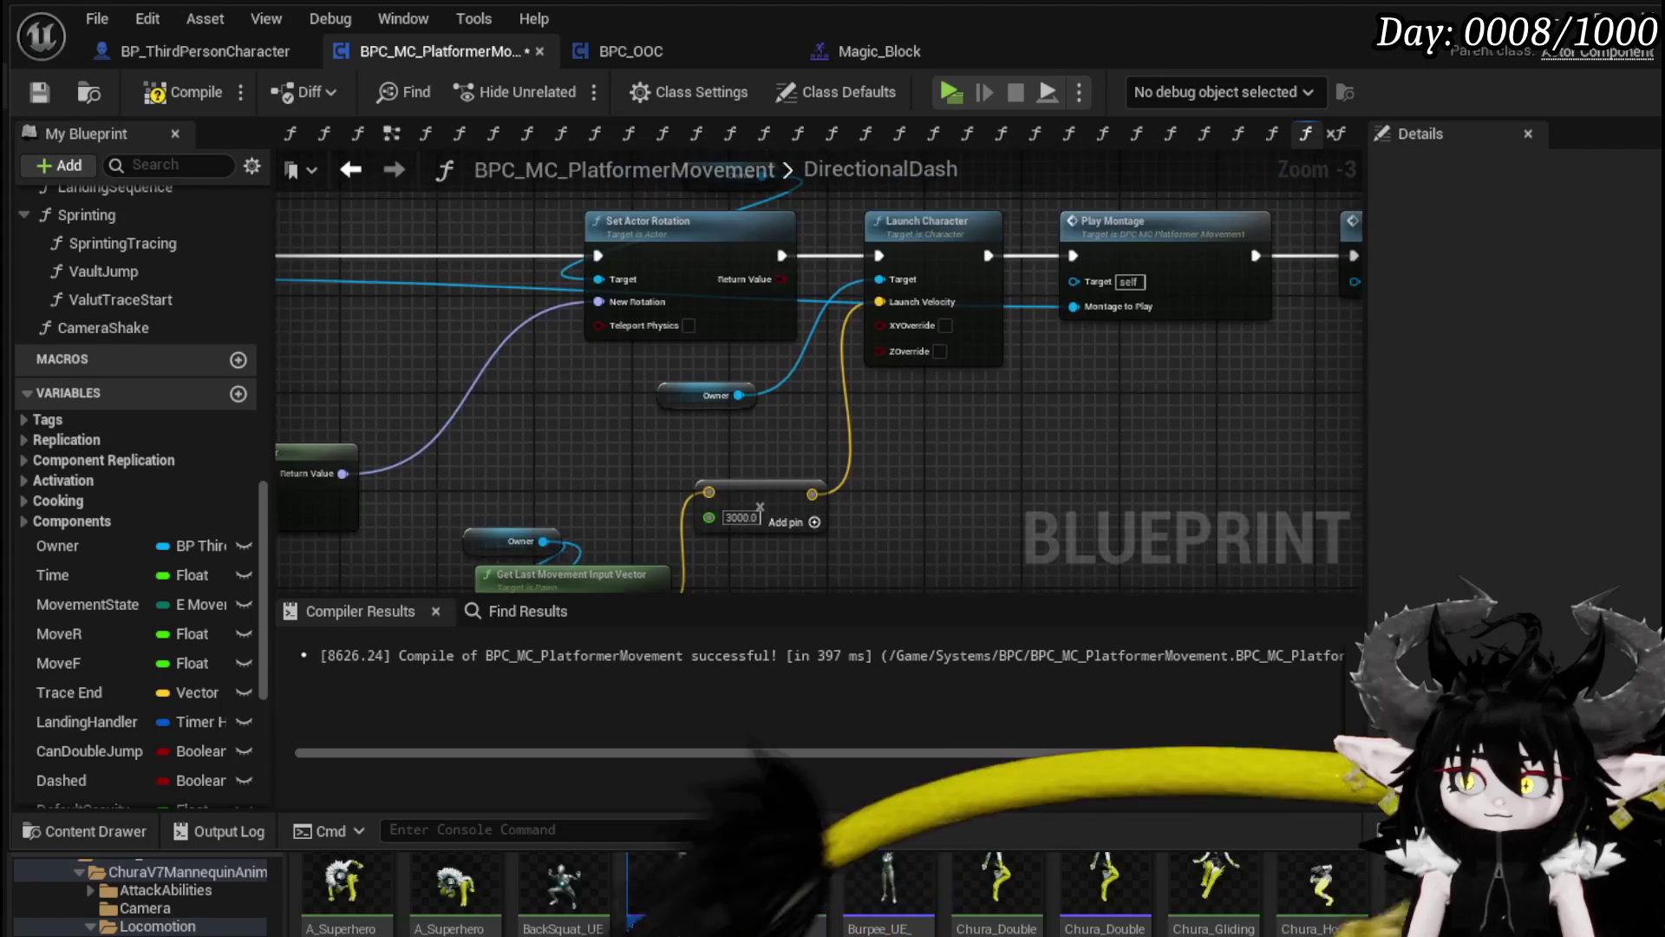
scroll(217, 548, "down", 8)
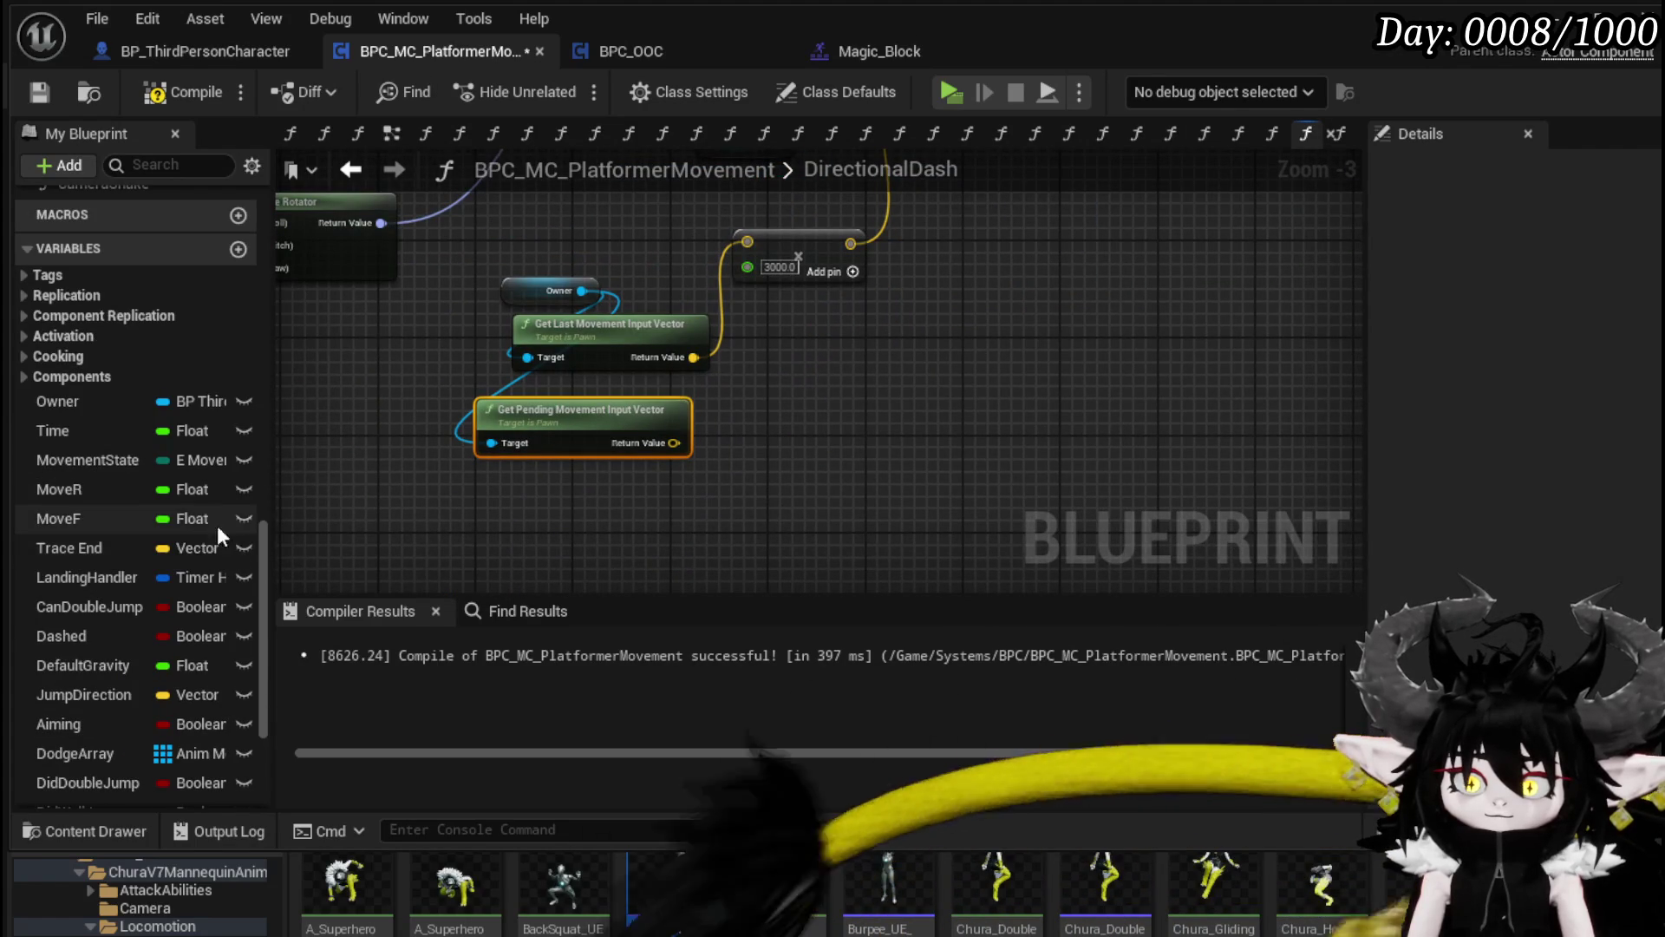
mouse_move(122, 724)
left_mouse_down()
mouse_move(731, 392)
mouse_move(732, 423)
mouse_move(709, 441)
mouse_move(732, 442)
left_mouse_up()
Step: Insert a Set CachedLastMovementInput node between Set Actor Rotation and Launch Character, compile, and play
left_click(764, 469)
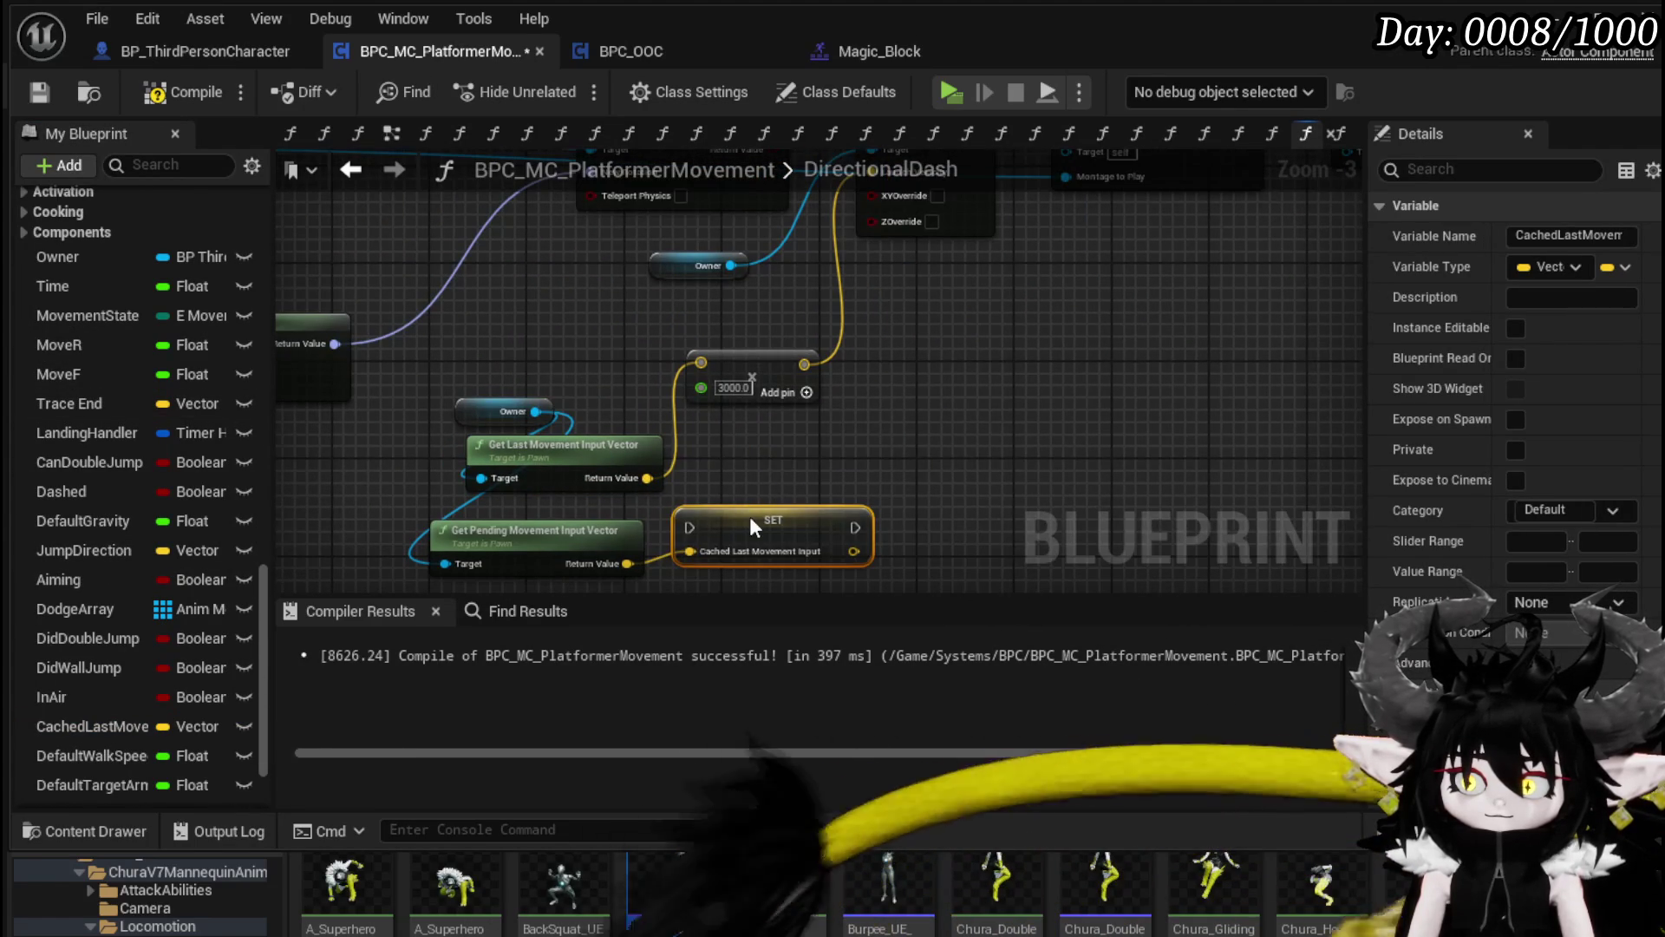
left_click_drag(750, 517, 961, 299)
left_click_drag(653, 413, 1084, 295)
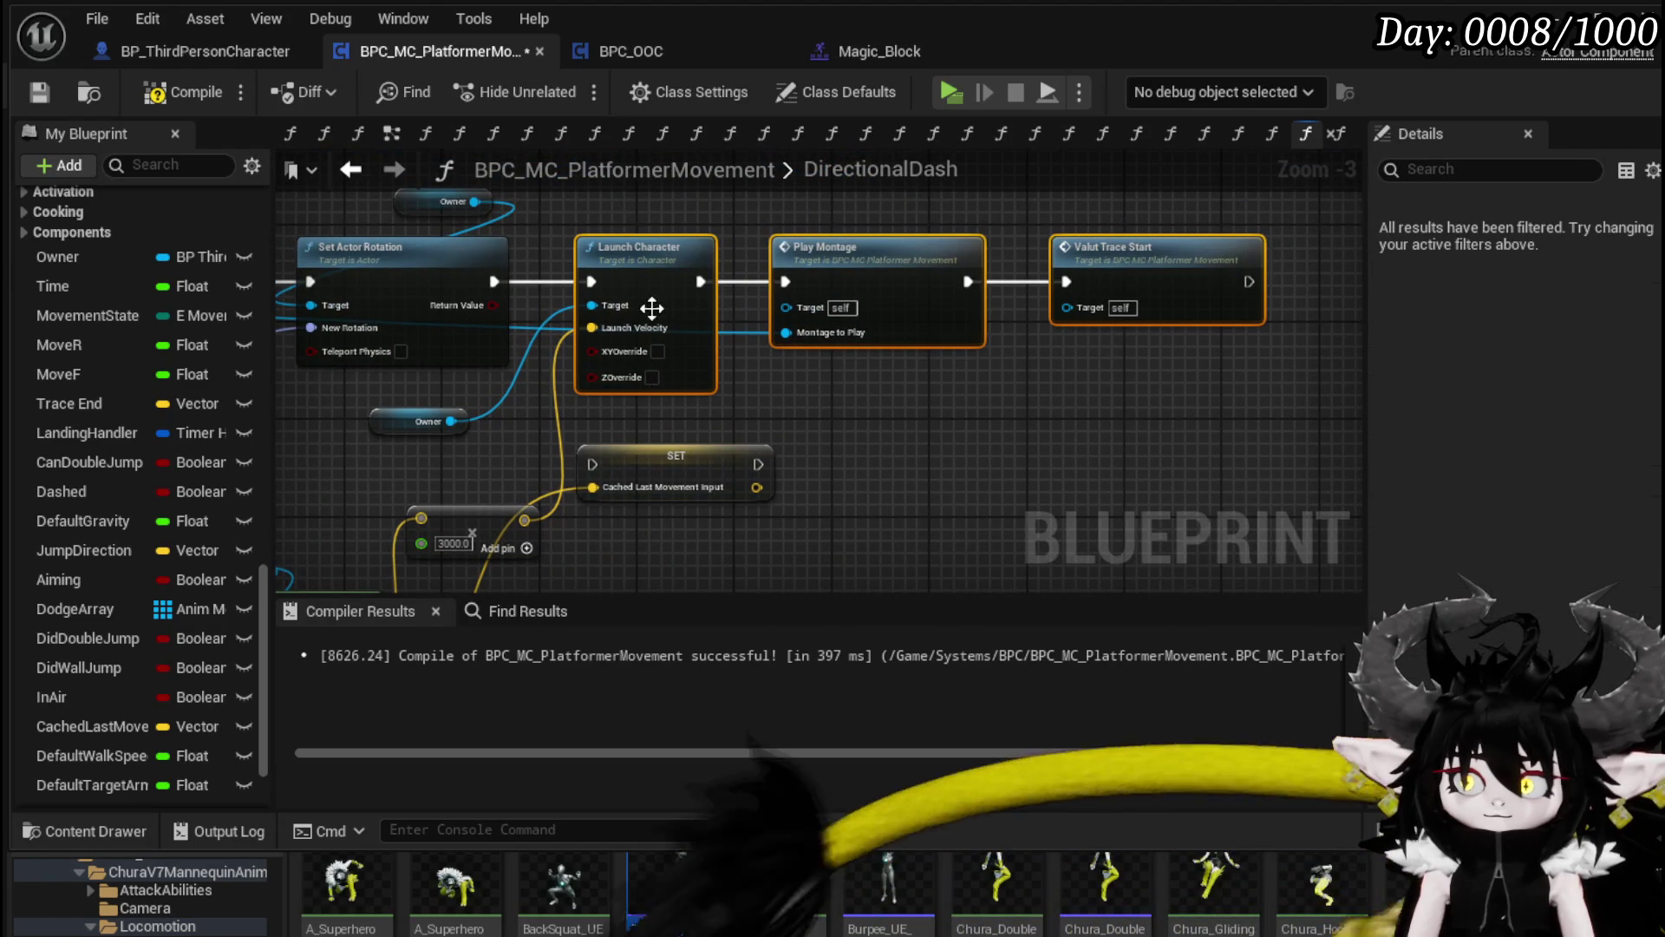
left_click_drag(661, 278, 844, 278)
mouse_move(643, 463)
left_mouse_down()
mouse_move(623, 290)
mouse_move(604, 279)
left_mouse_up()
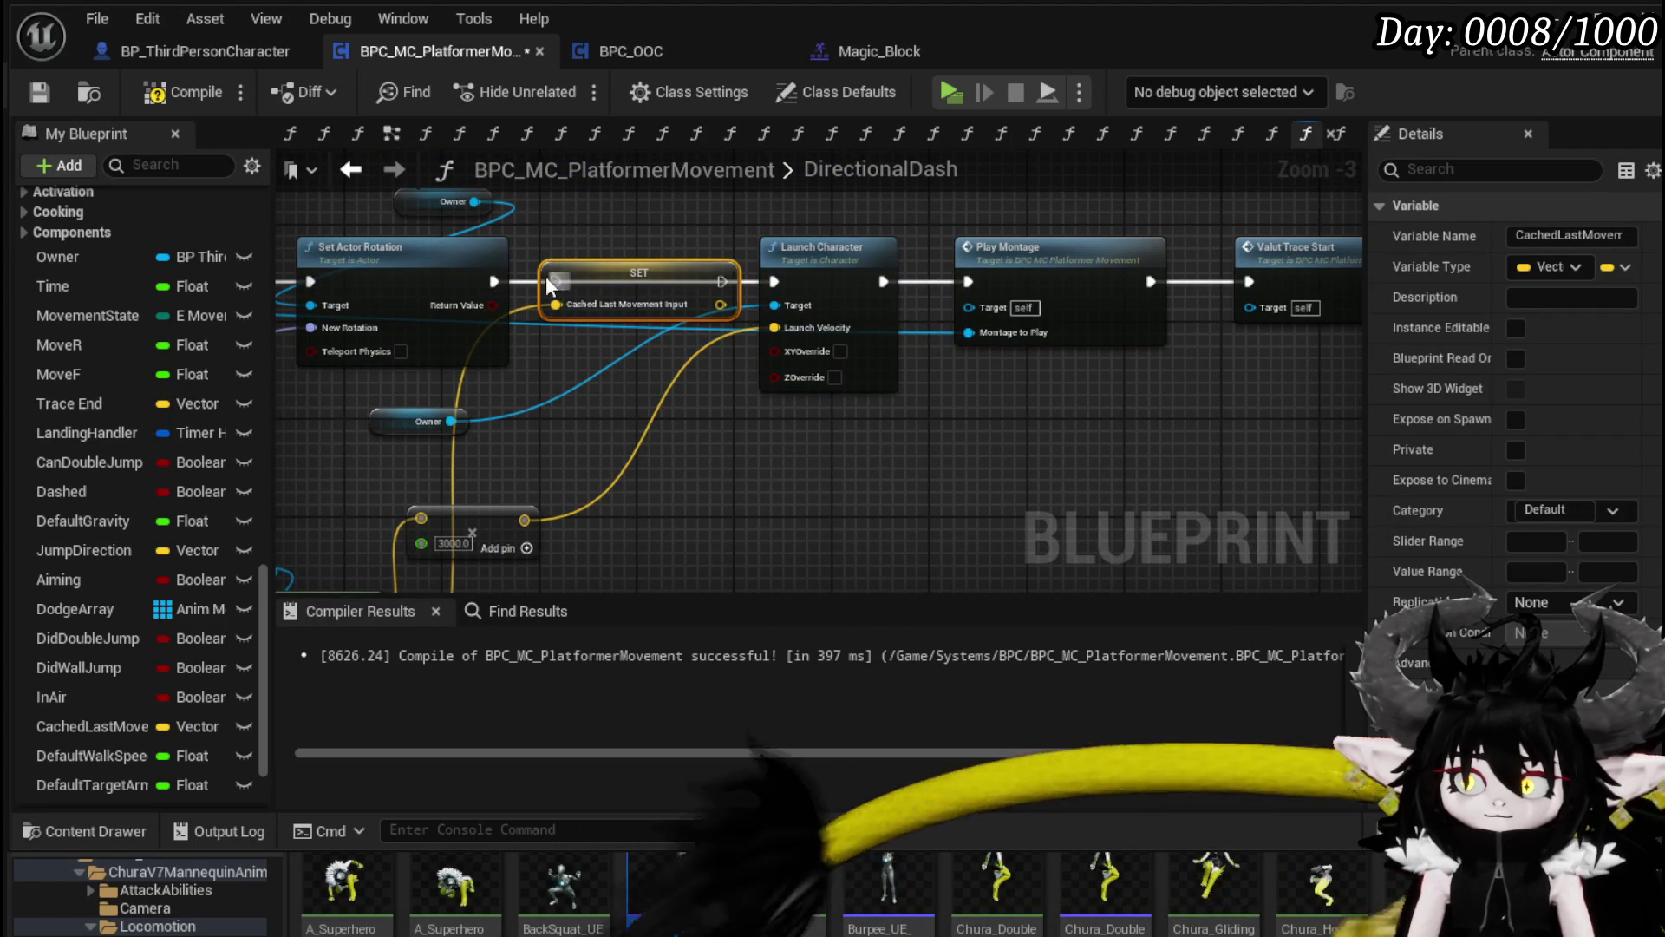
left_click_drag(494, 281, 555, 281)
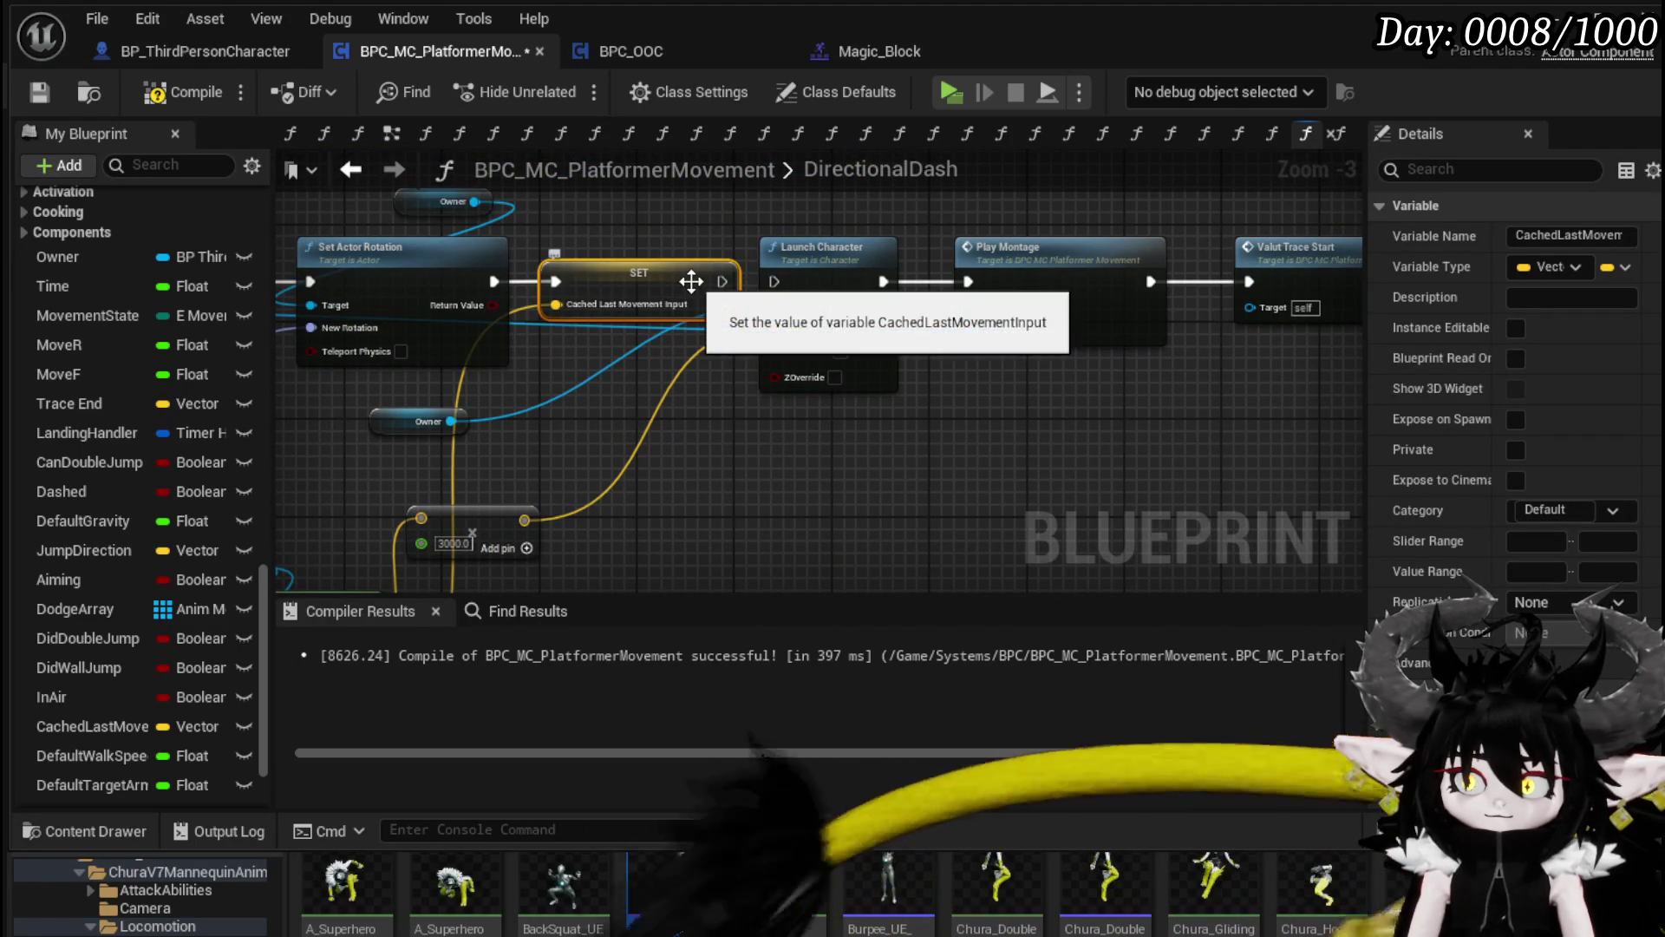
left_click_drag(720, 281, 773, 281)
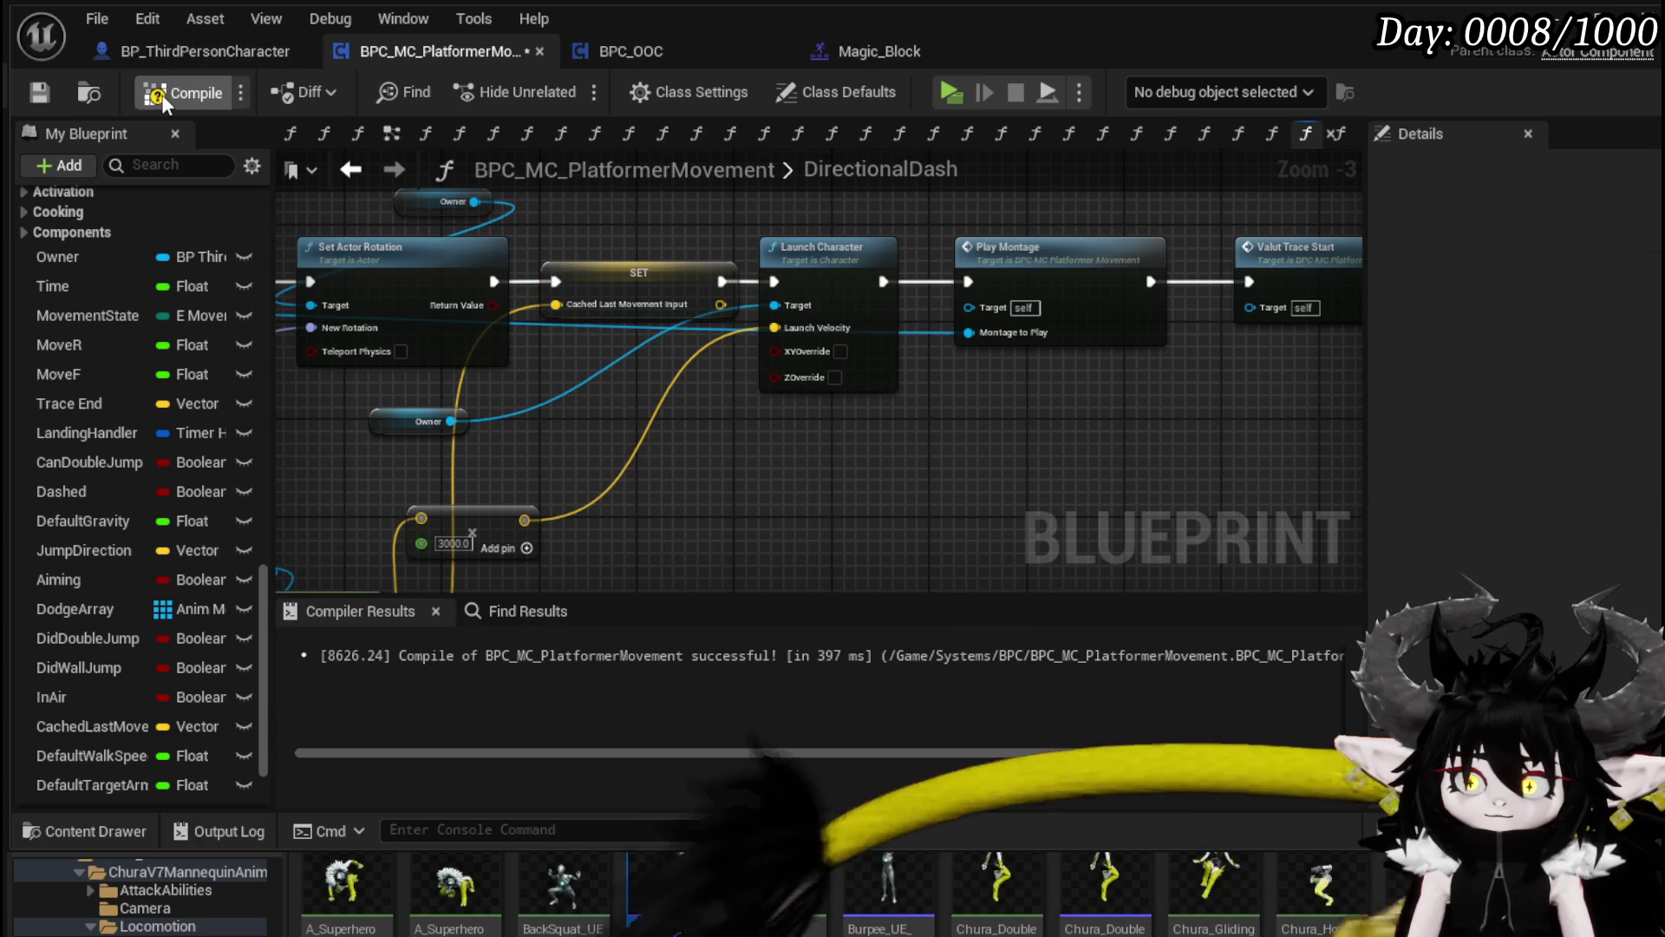
left_click(38, 93)
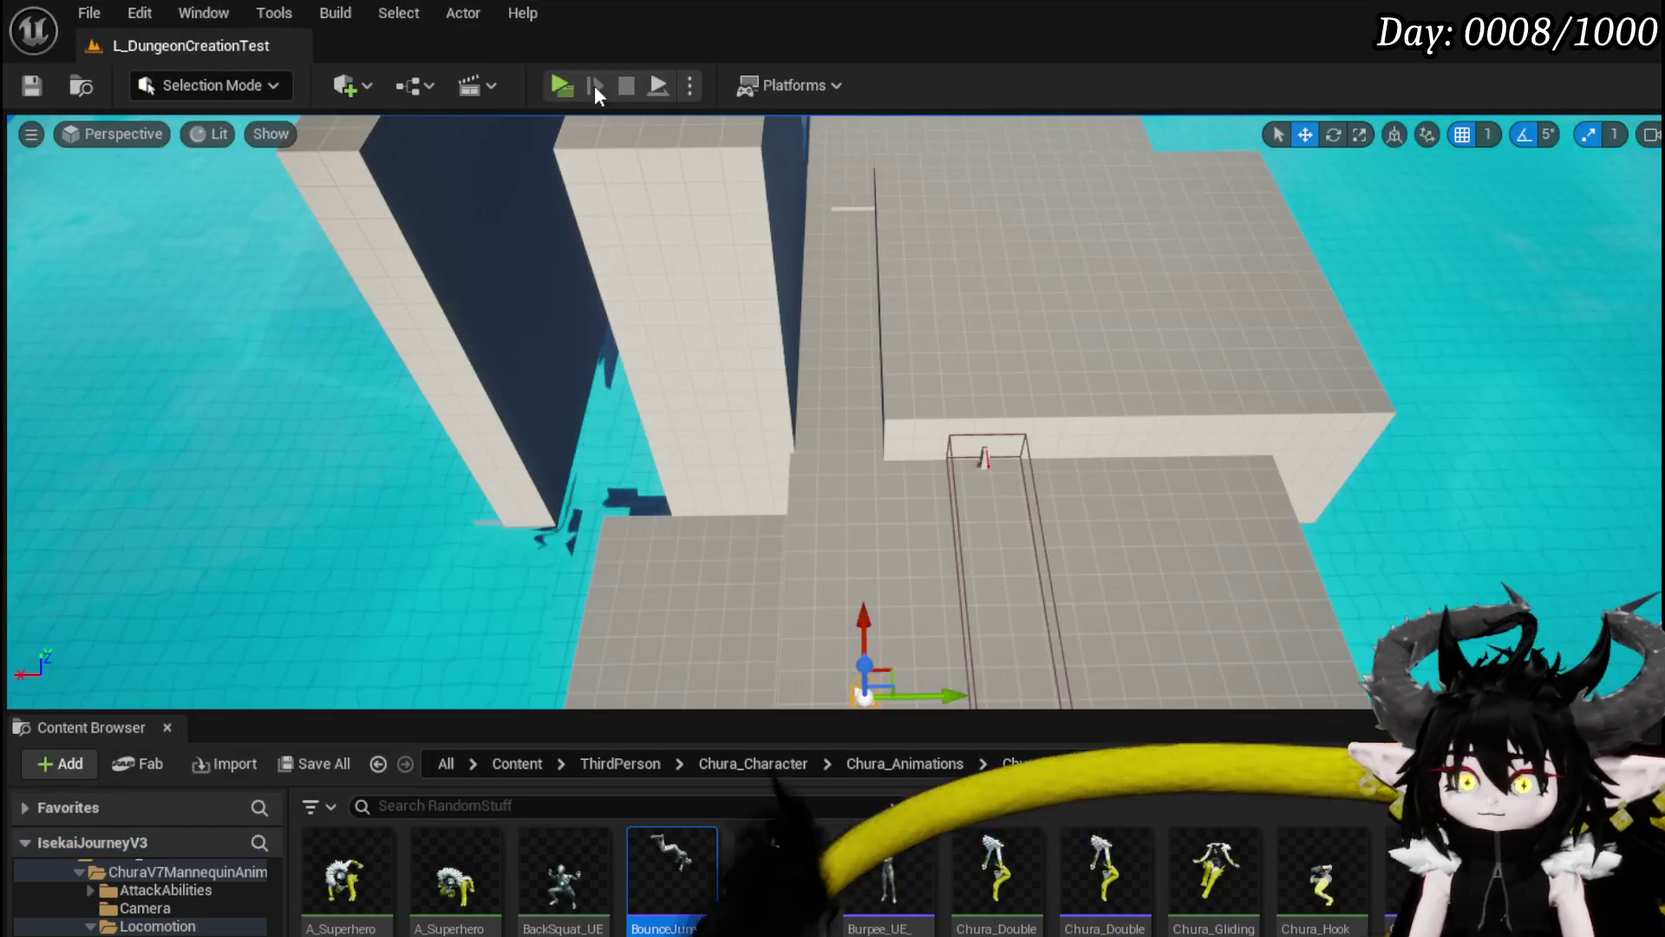
left_click(595, 85)
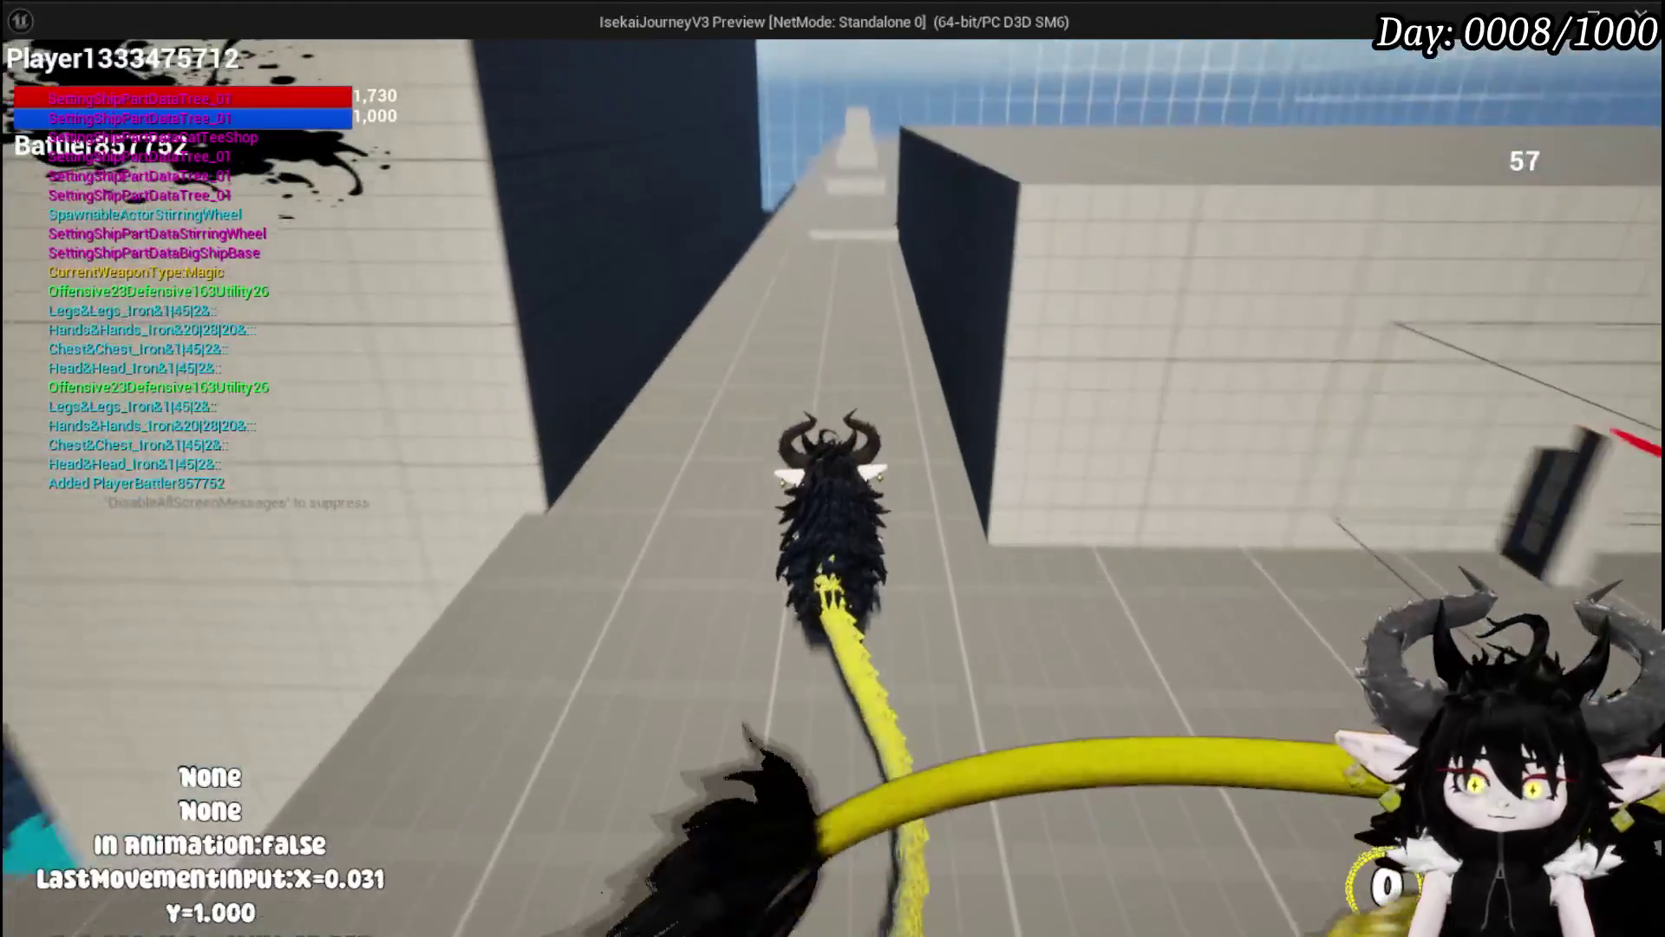
Step: Dodge repeatedly along the walkway in play mode, then stop the play session
key("shift")
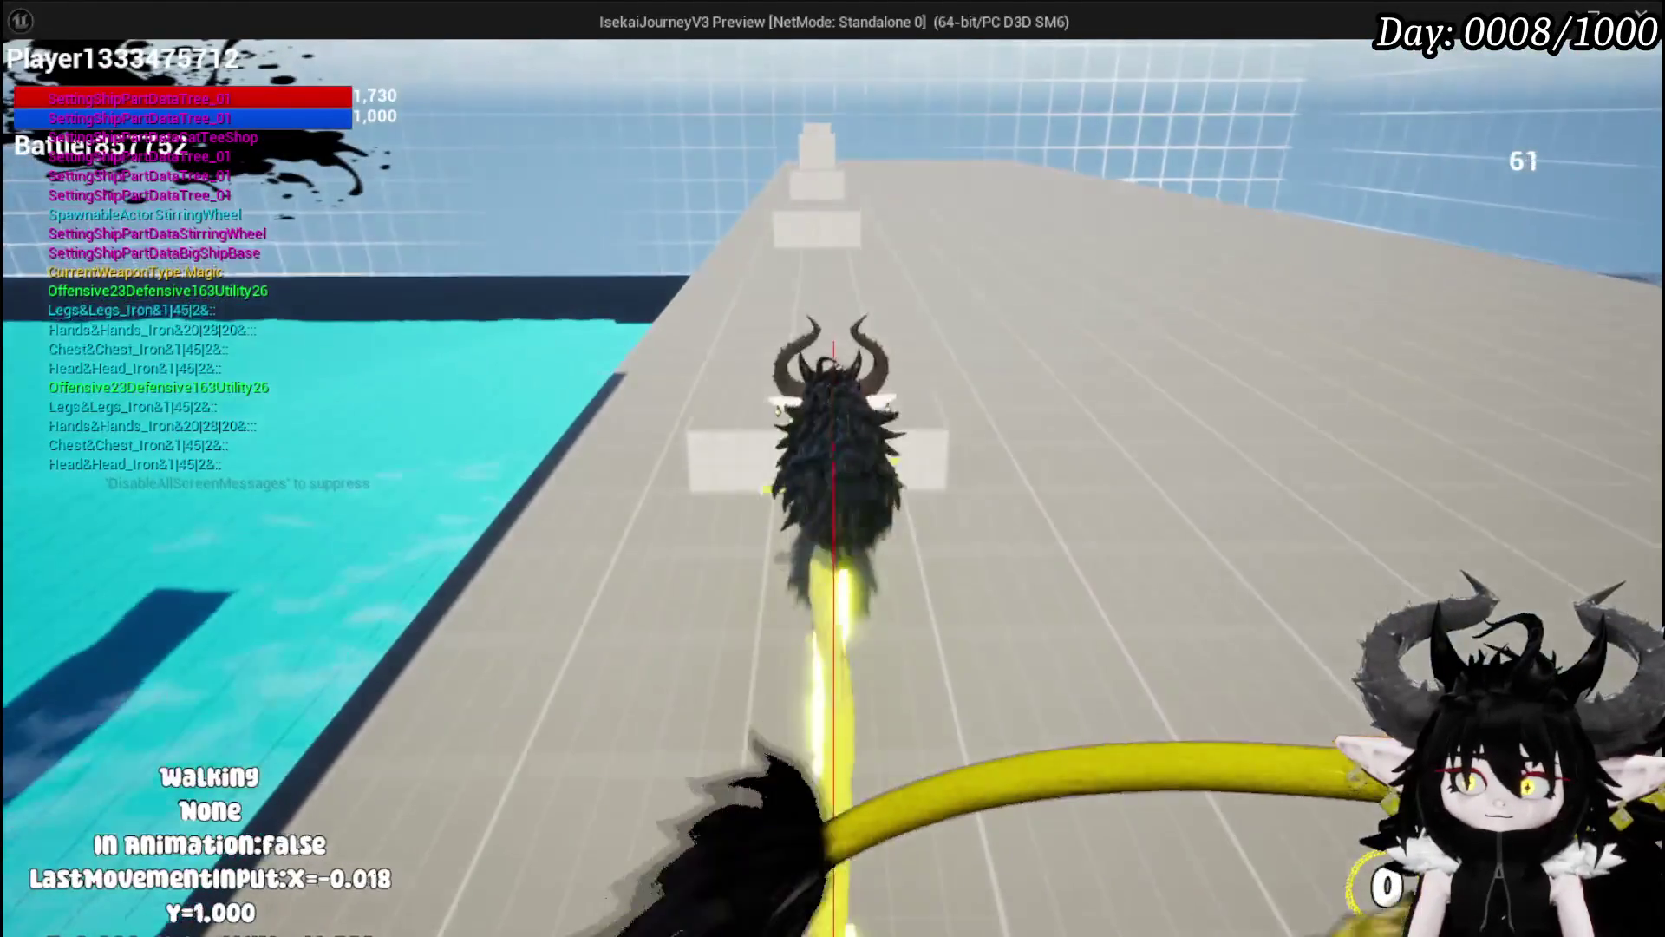
key("shift")
key("shift")
key("shift")
key("shift")
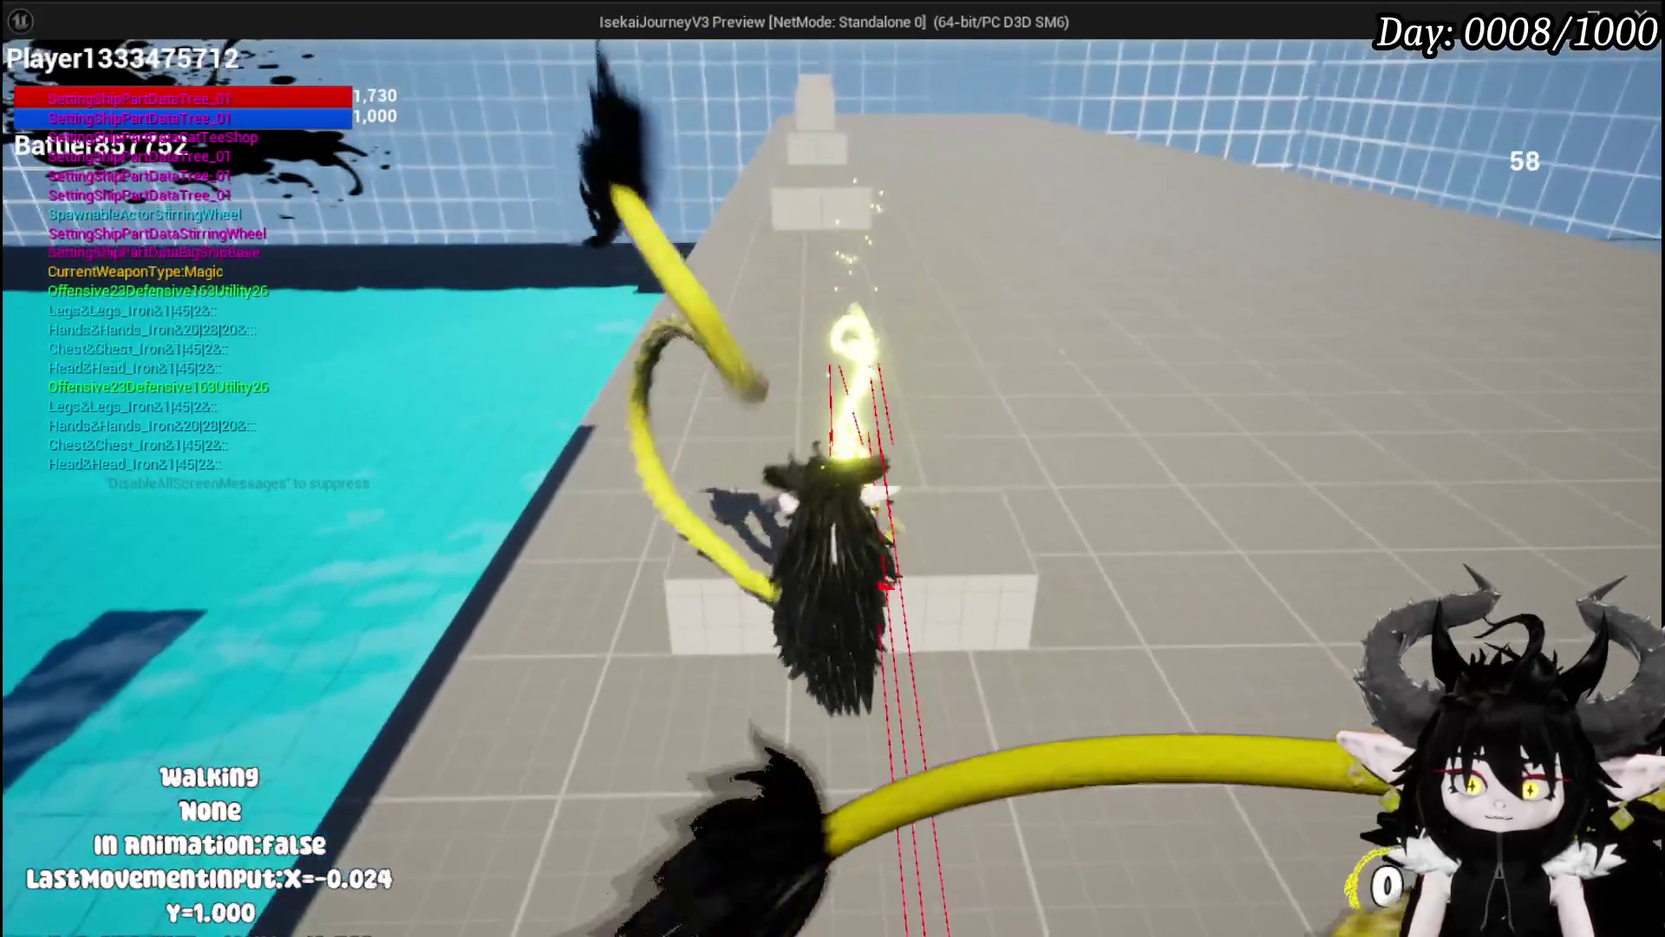
key("shift")
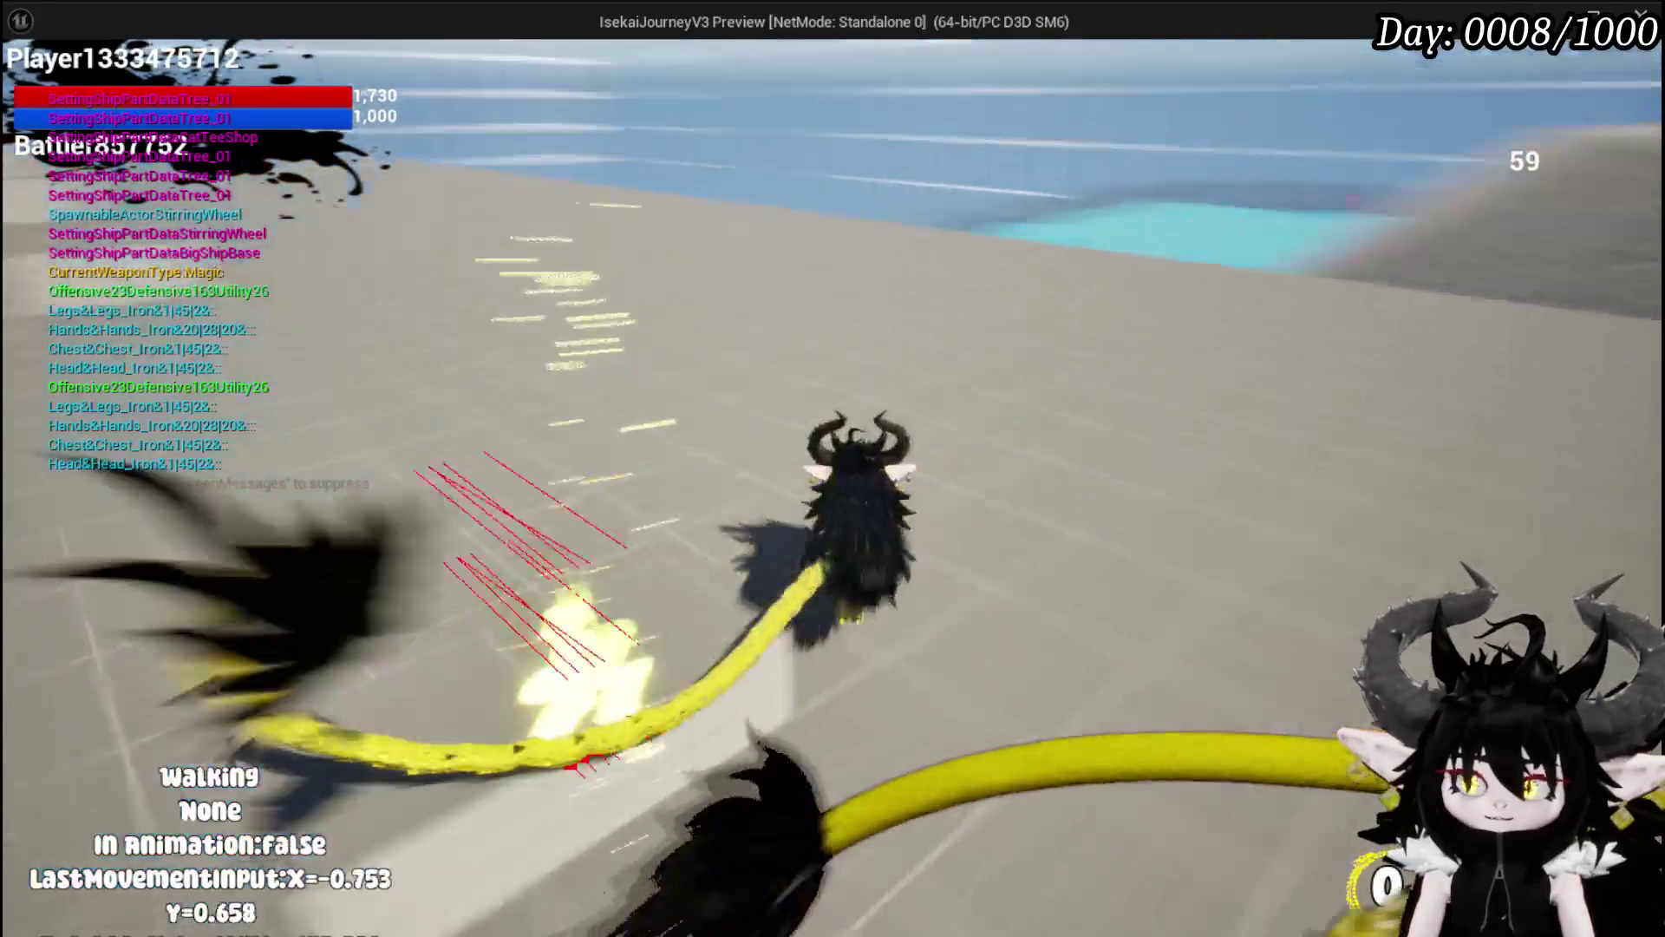
key("shift")
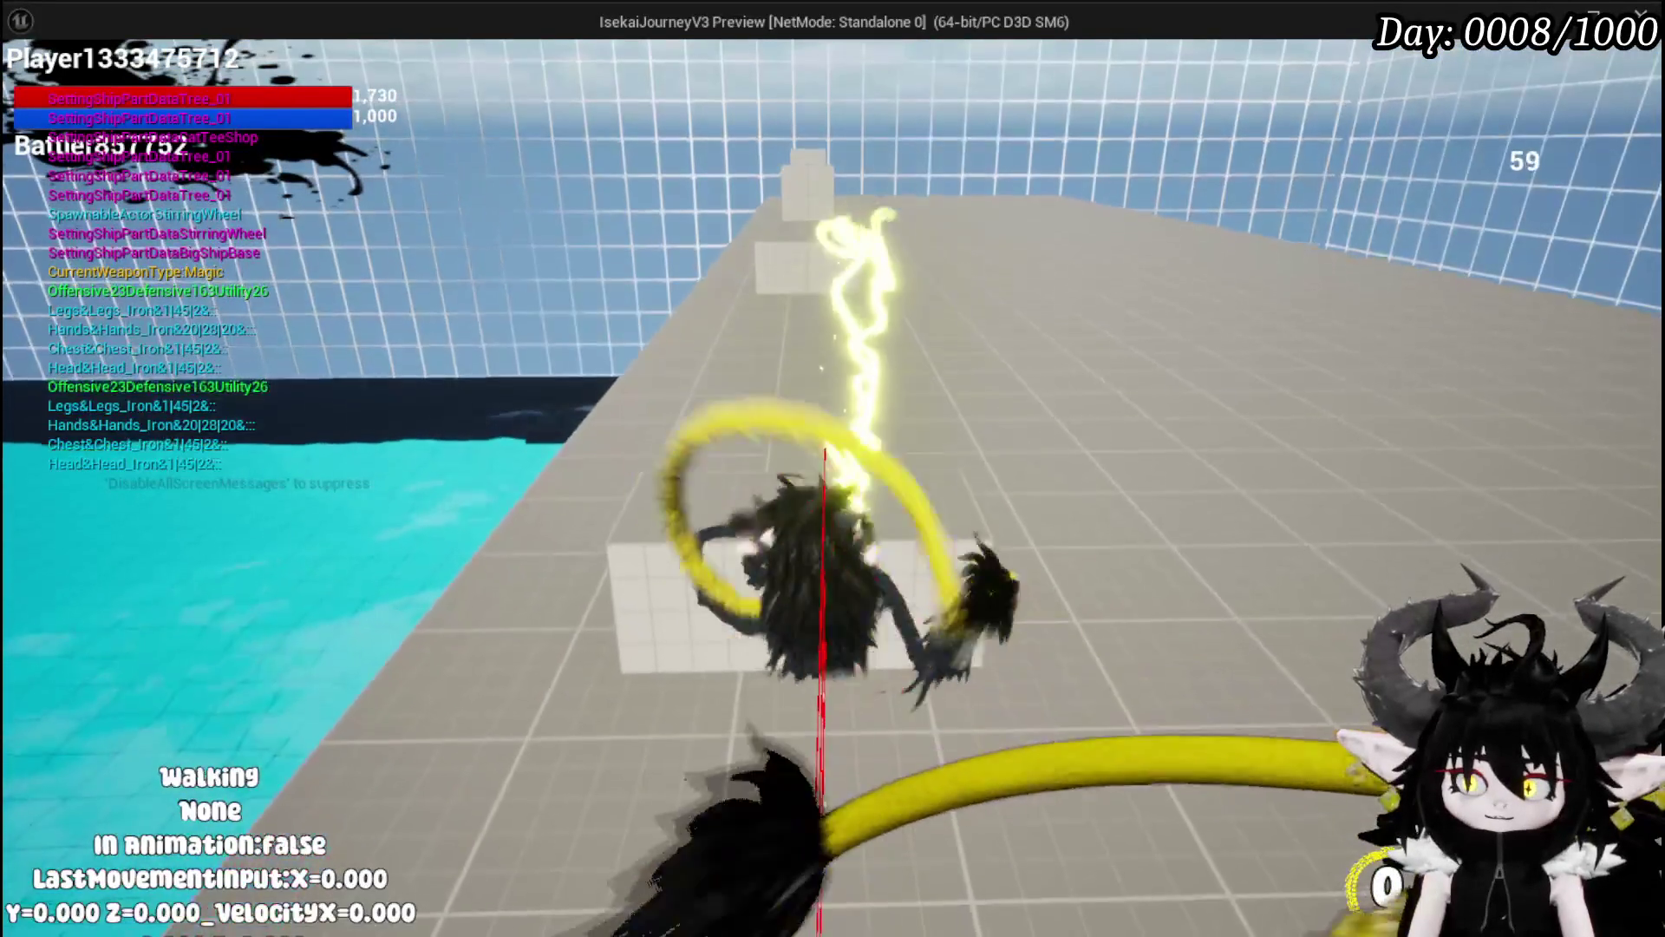
key("w")
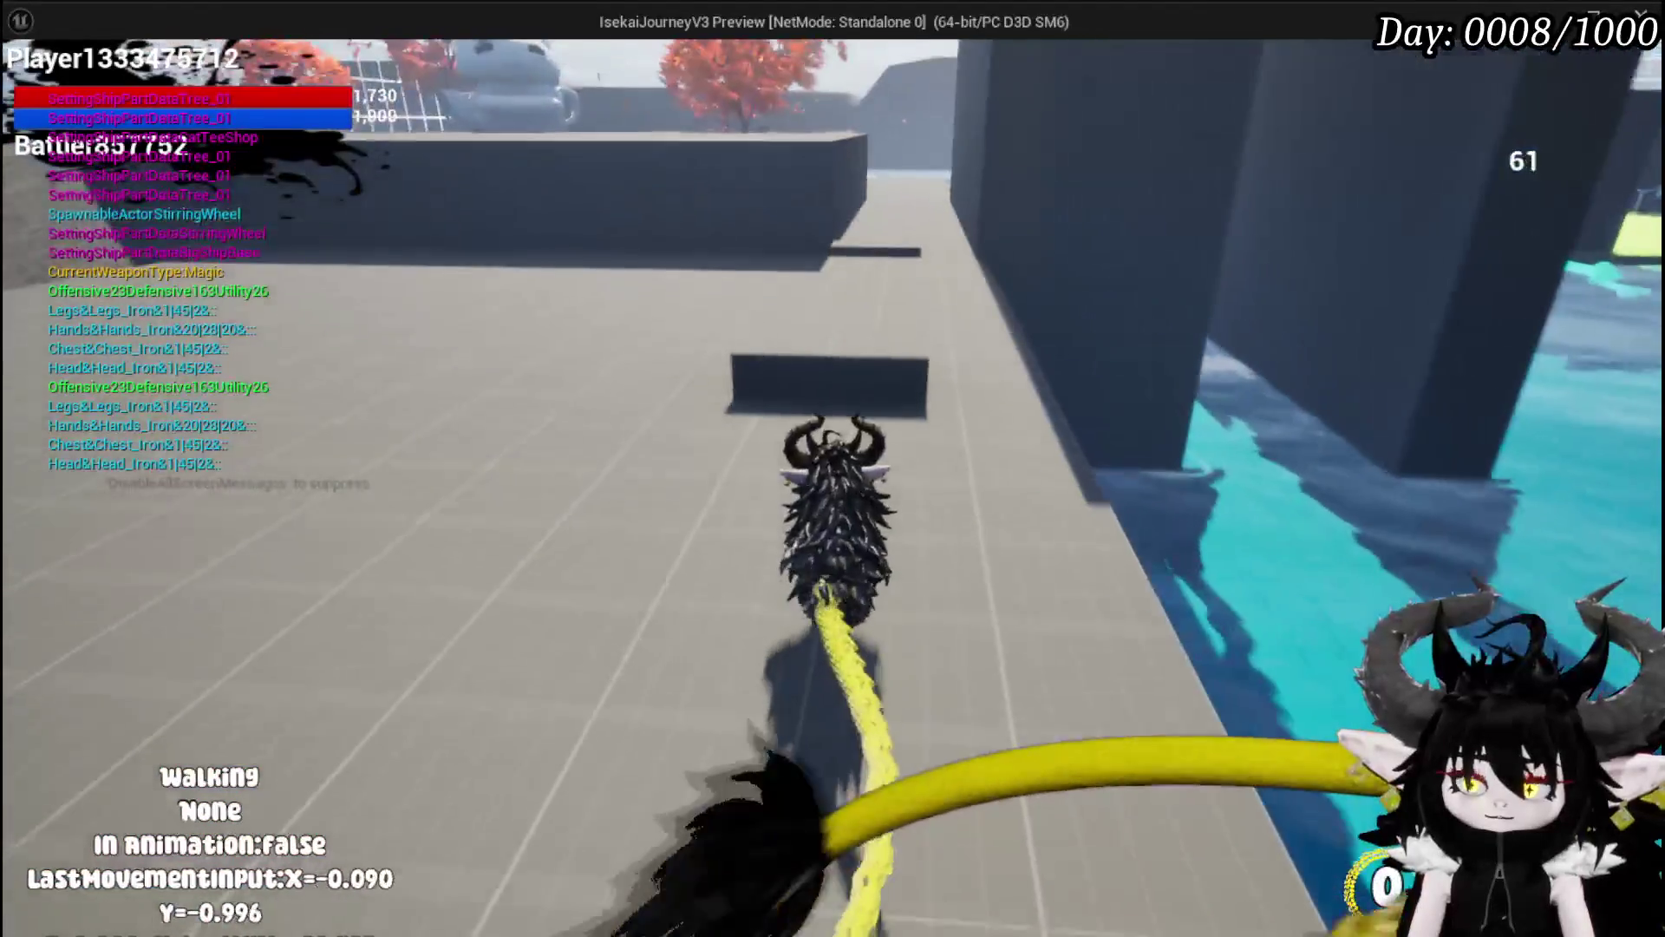
key("shift")
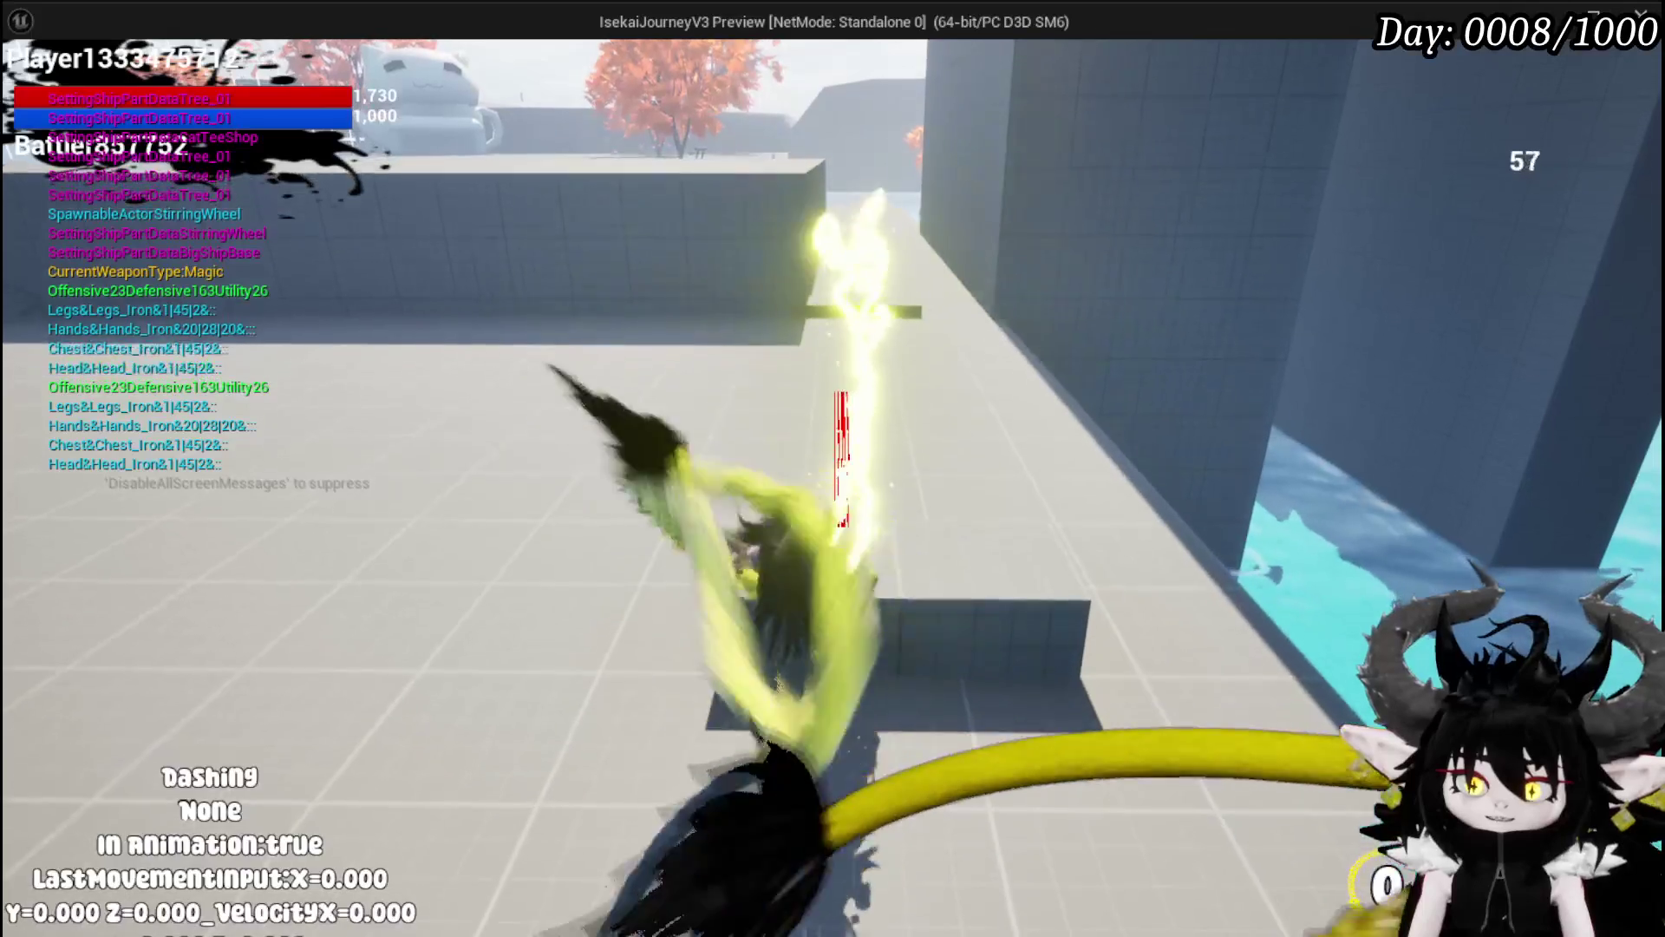
key("shift")
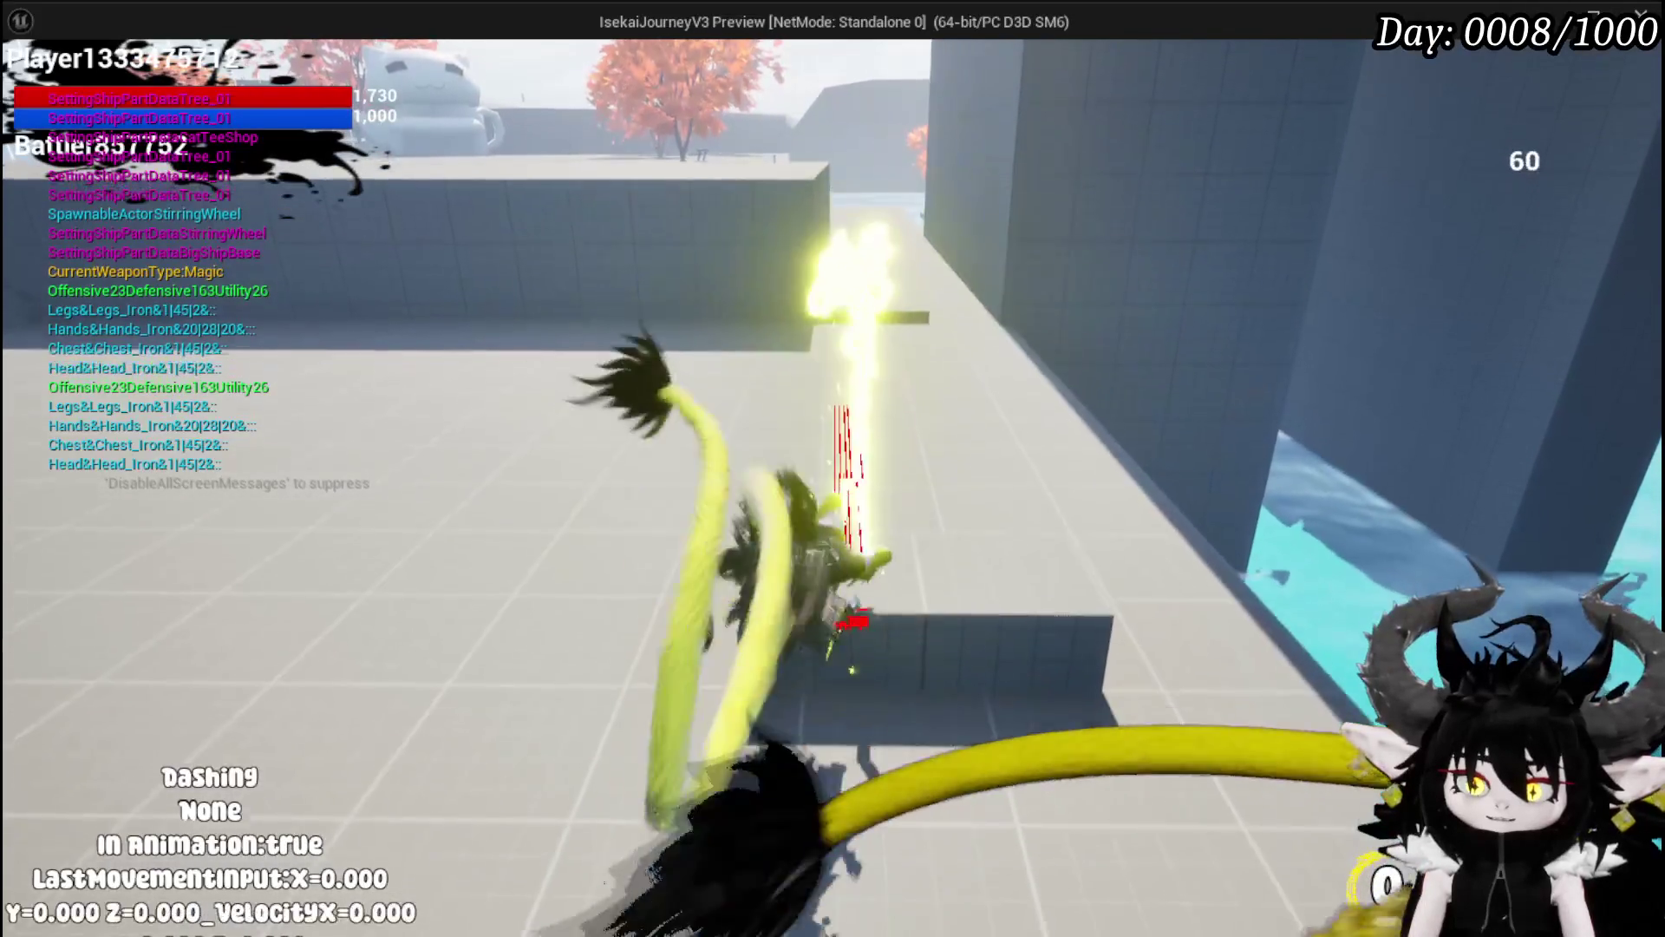
key("shift")
key("shift")
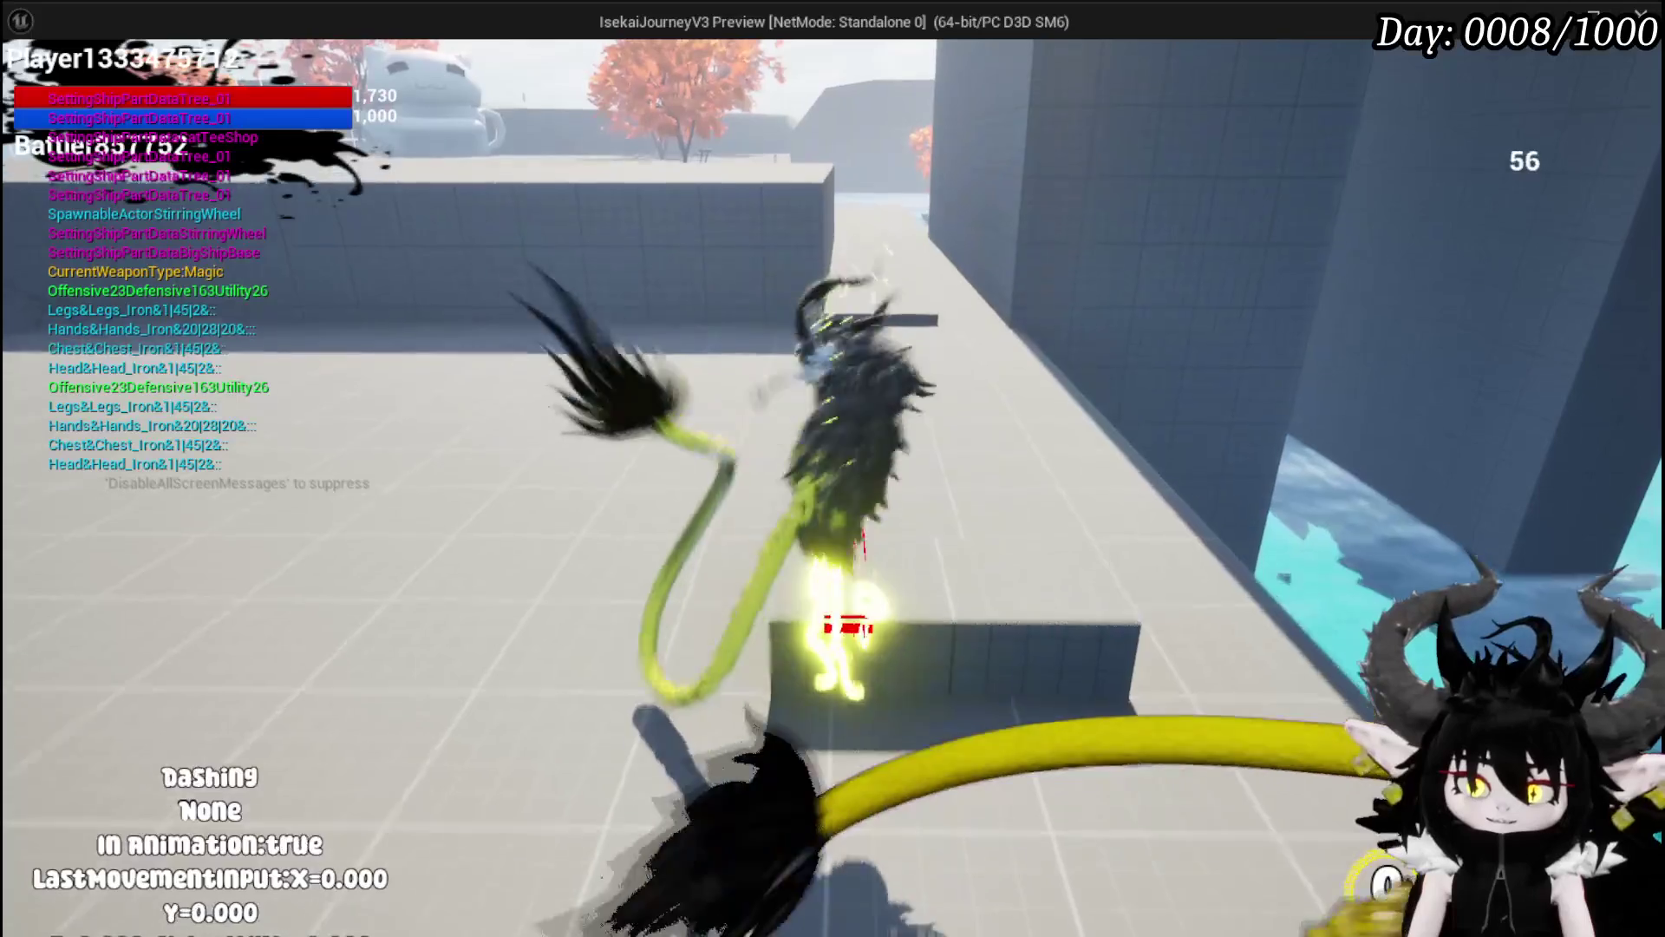
key("alt+Tab")
key("Escape")
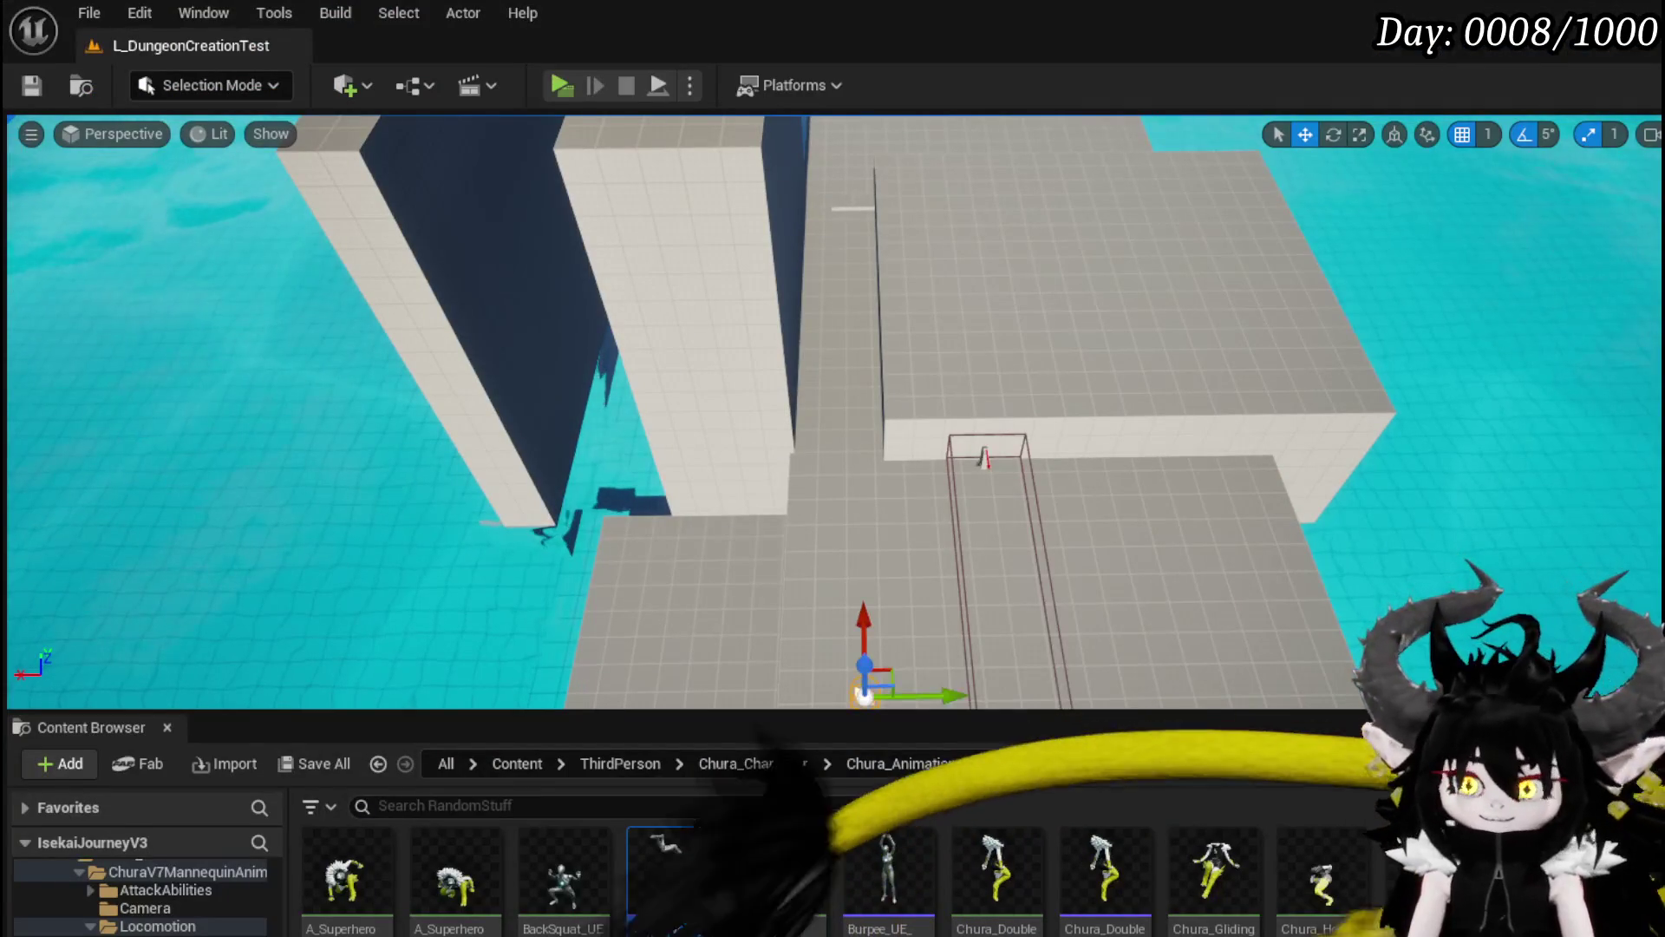
Step: Save all, navigate via ValutTraceStart and VaultJump to LaunchForward, and compile the movement blueprint
left_click(31, 85)
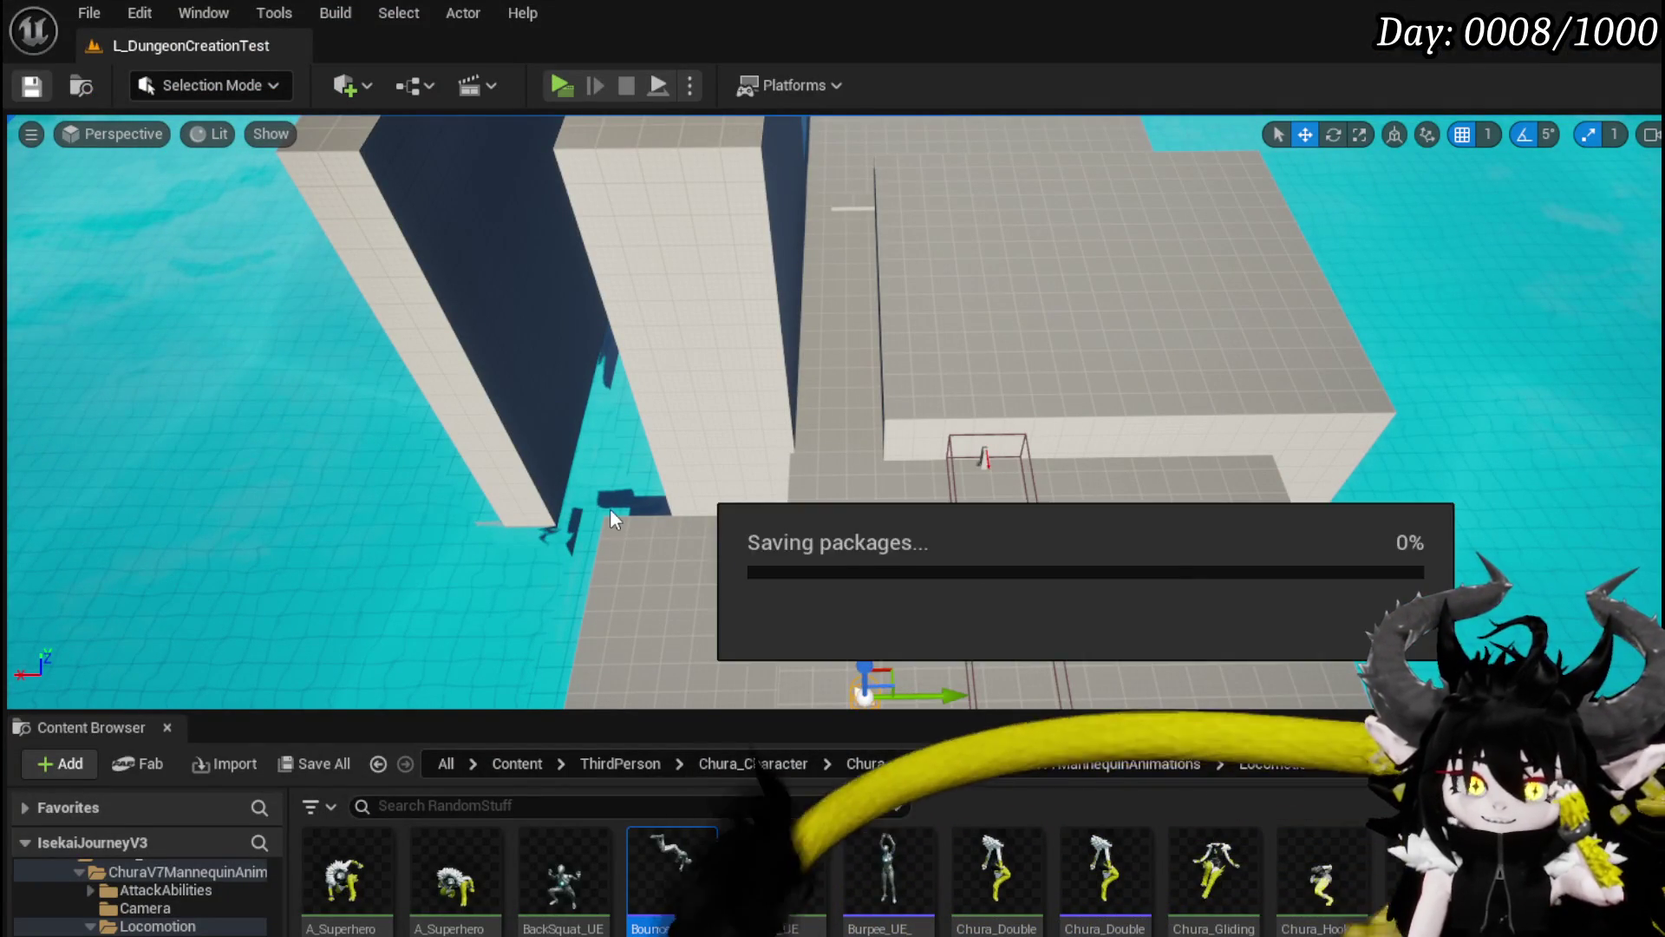
key("alt+Tab")
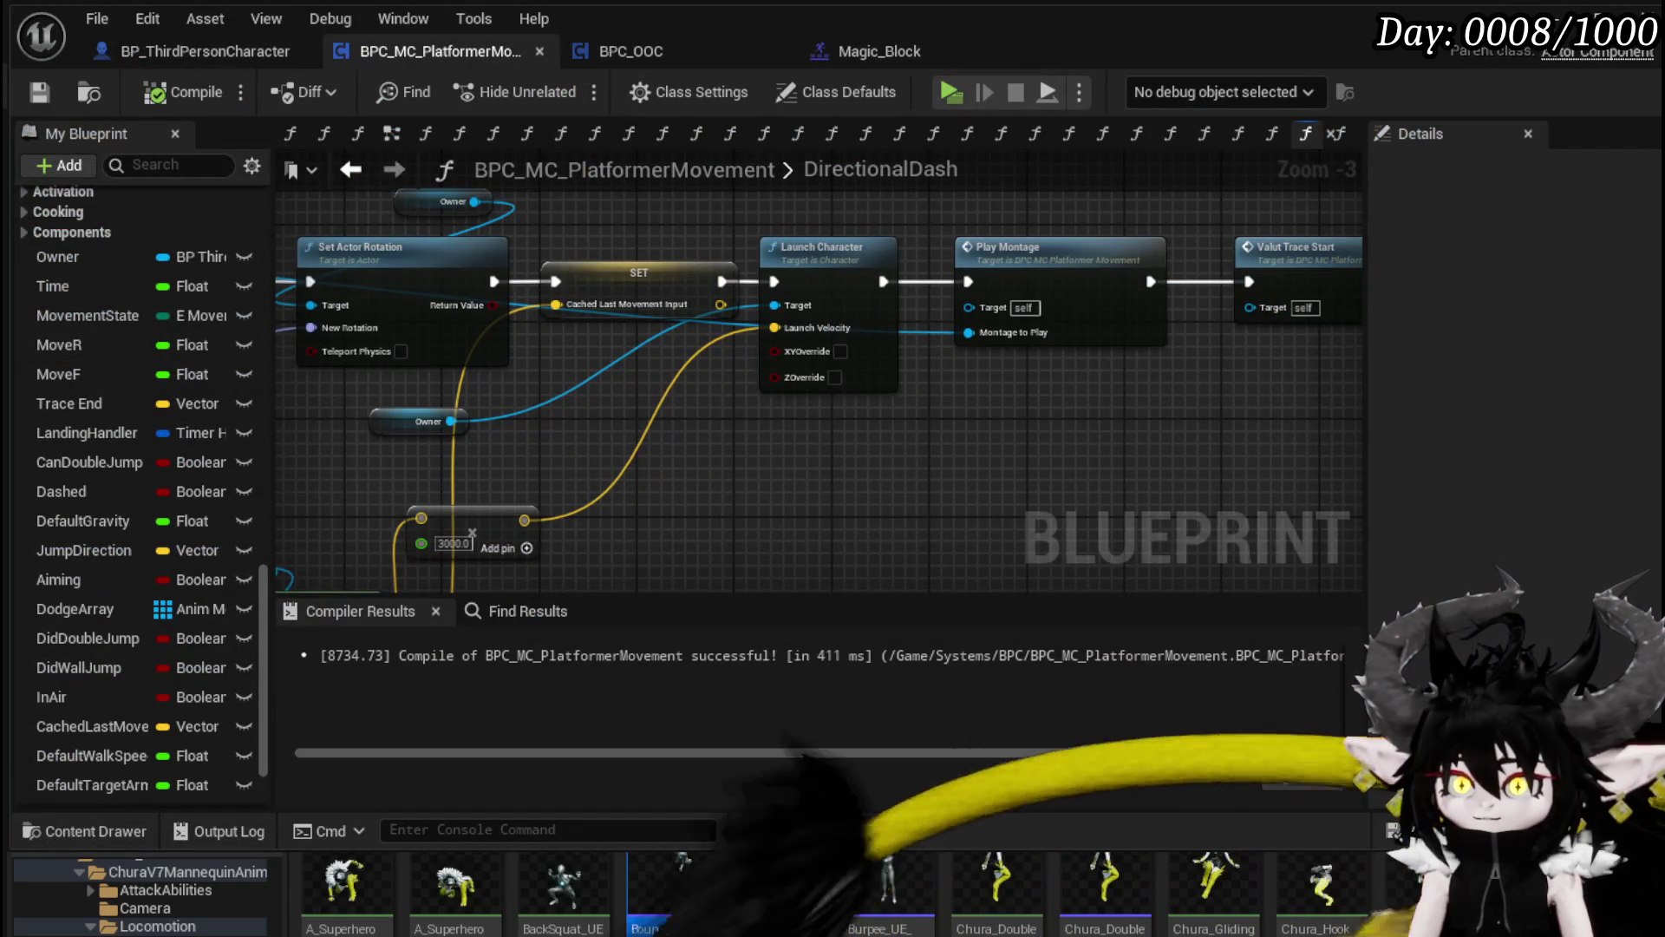
left_click_drag(882, 445, 810, 411)
scroll(154, 341, "up", 5)
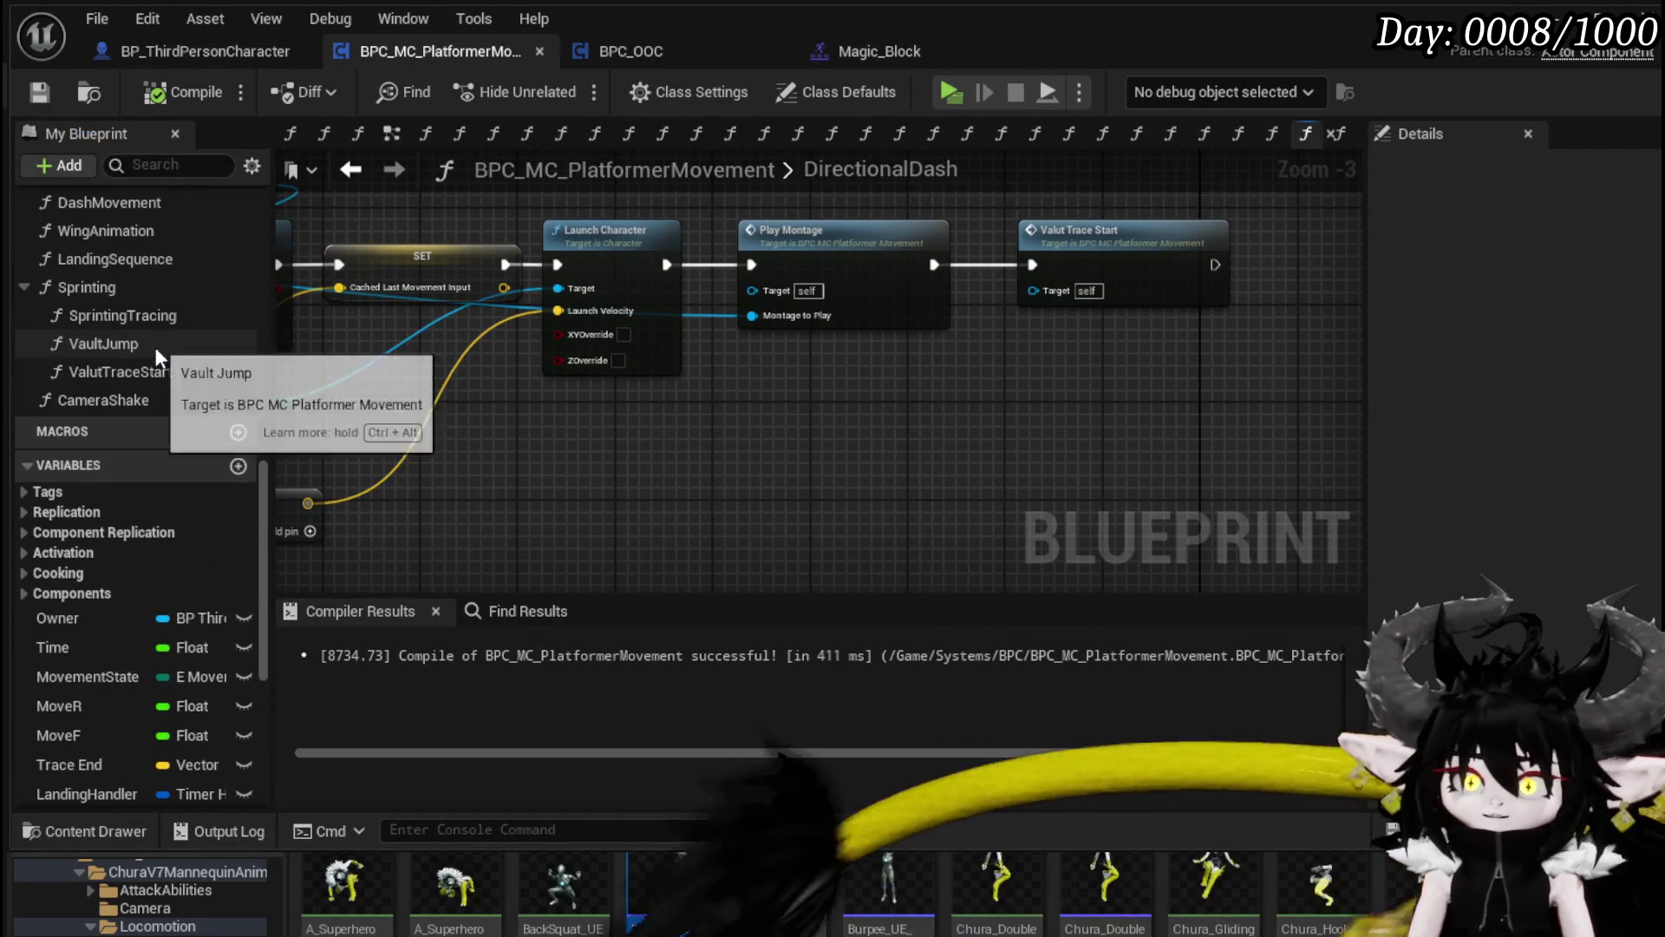
double_click(149, 373)
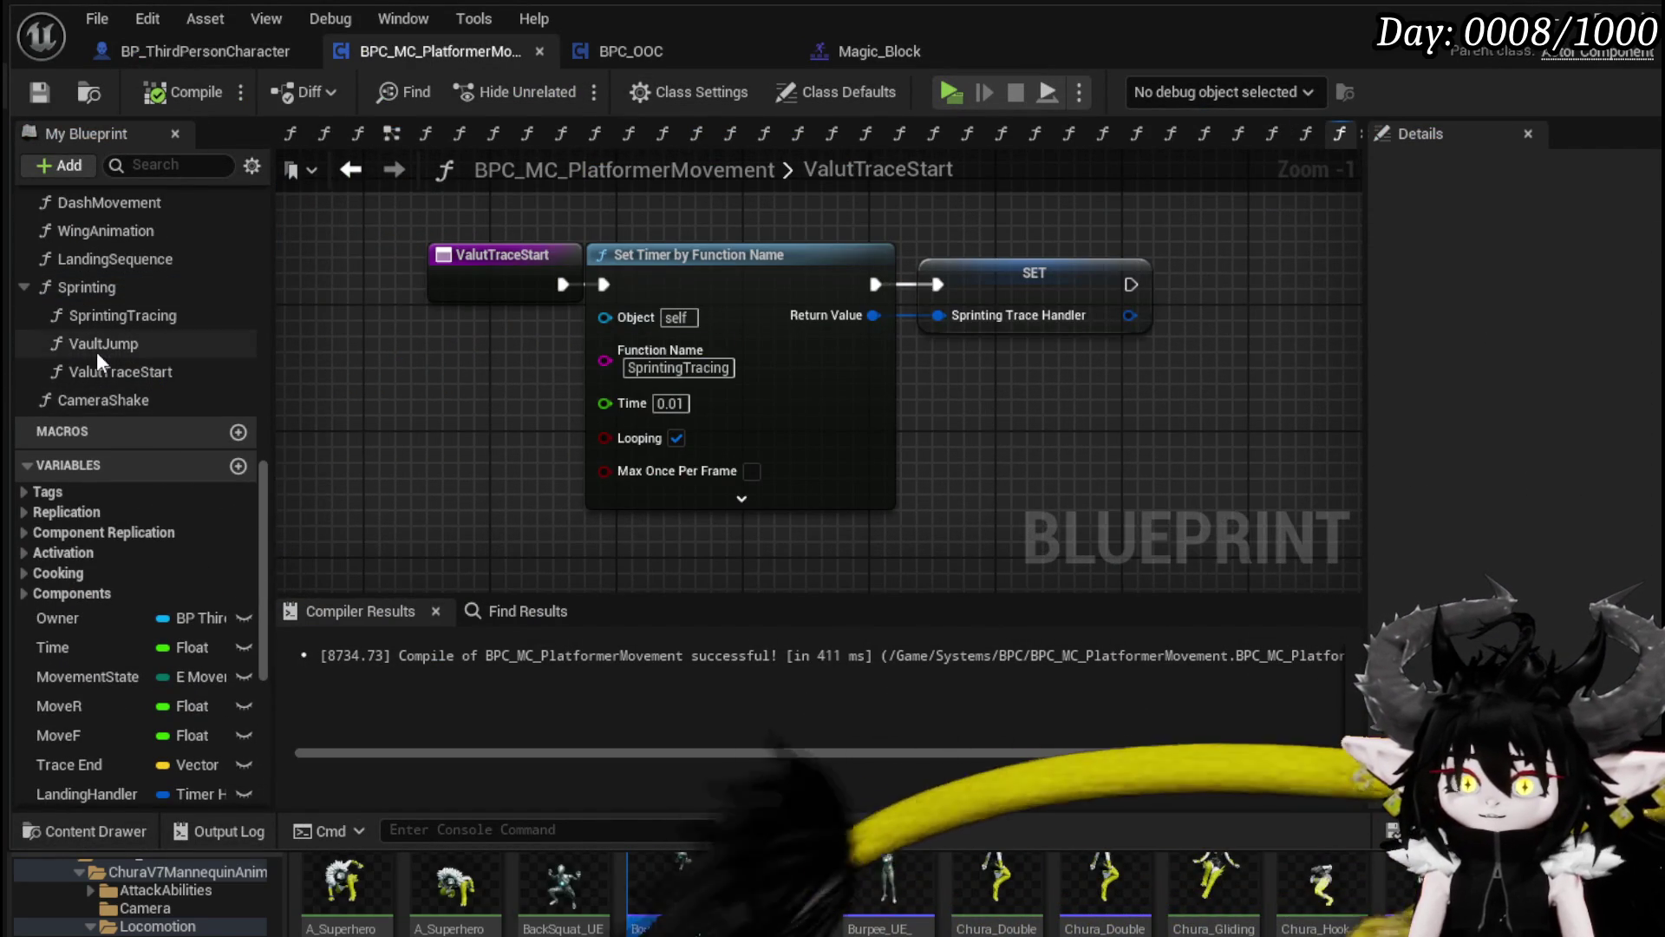
double_click(96, 347)
double_click(795, 320)
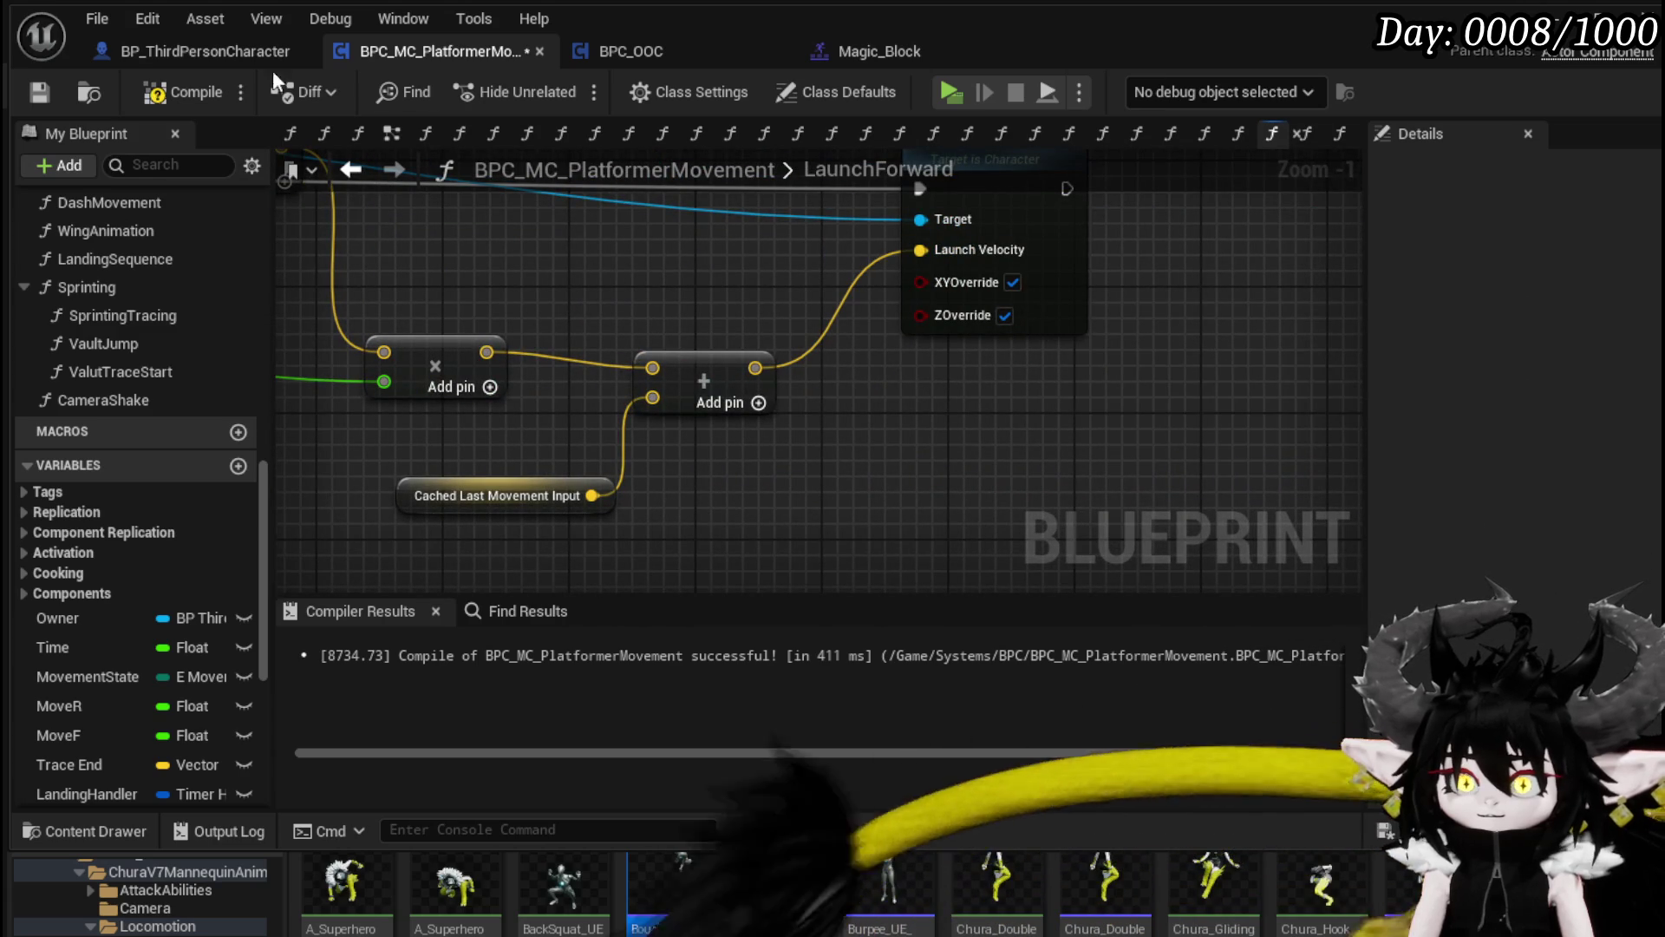
left_click(180, 90)
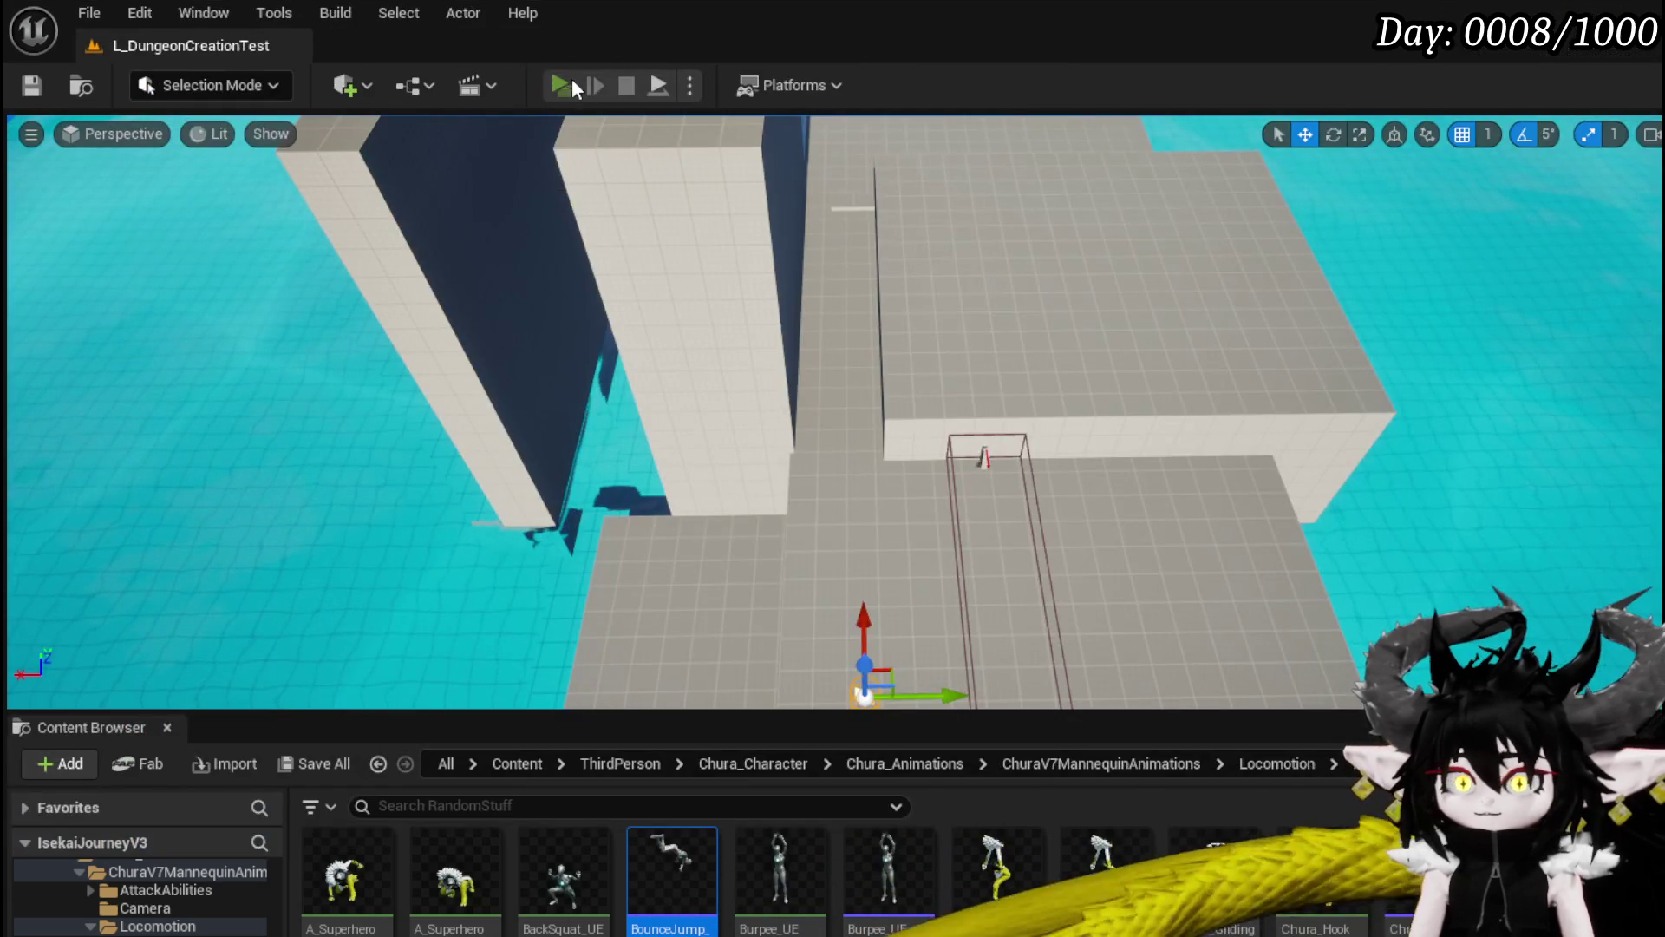
Step: Start Play In Editor, perform seven forward dashes while walking the walkway, then stop
left_click(562, 85)
key("w")
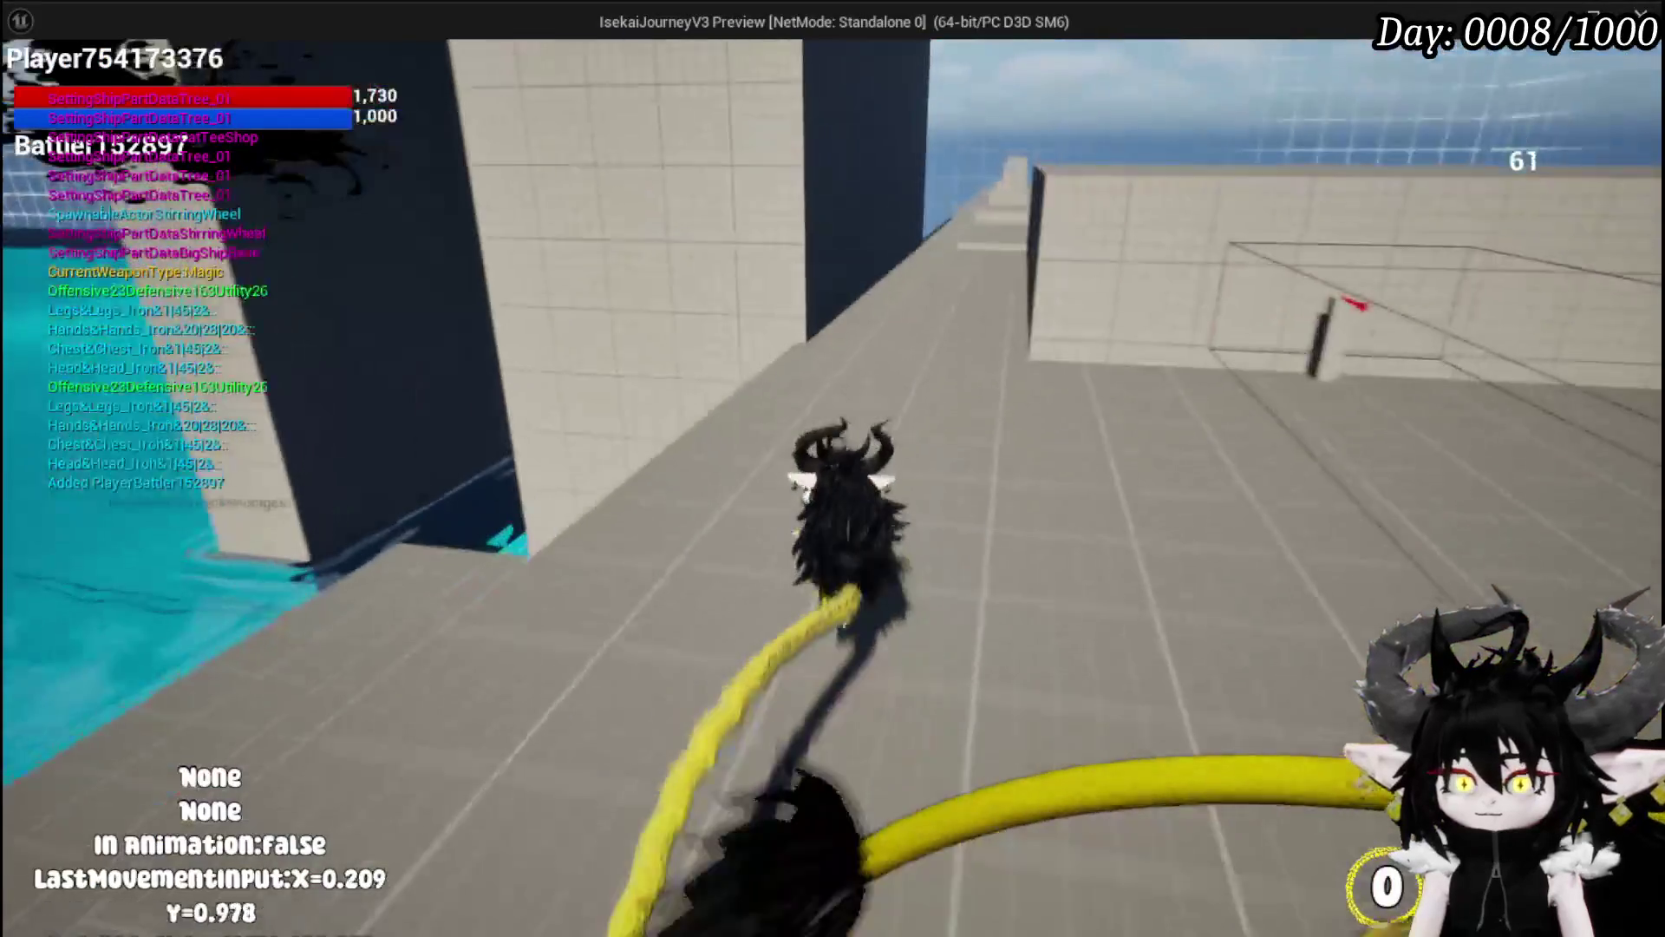
key("shift")
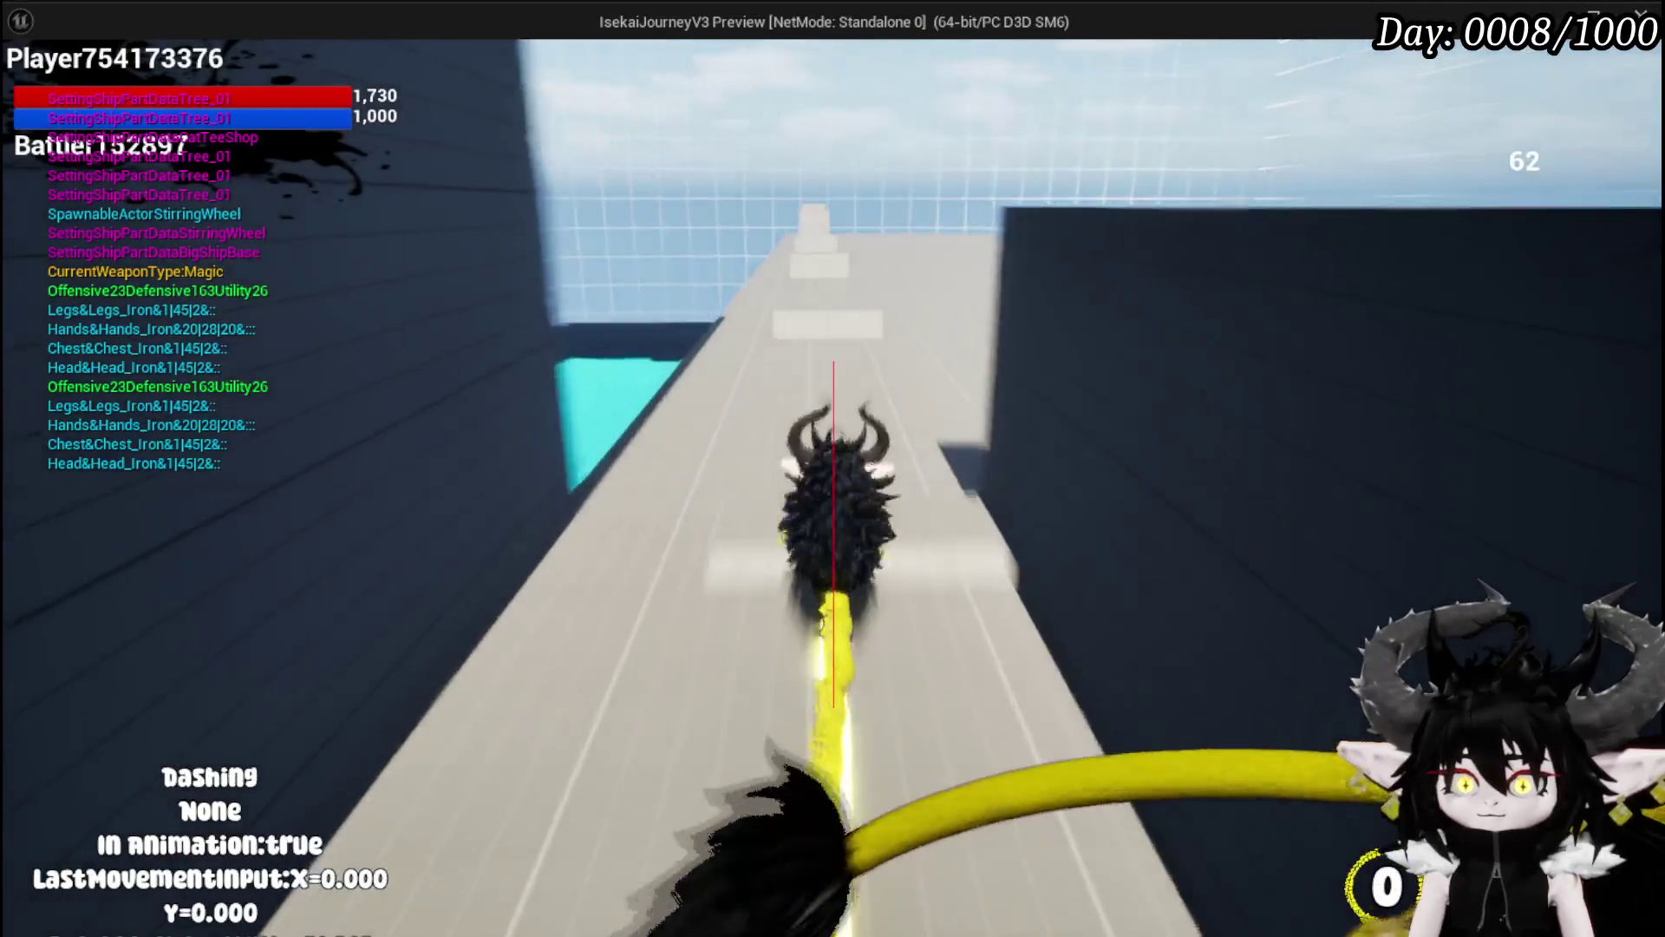
key("shift")
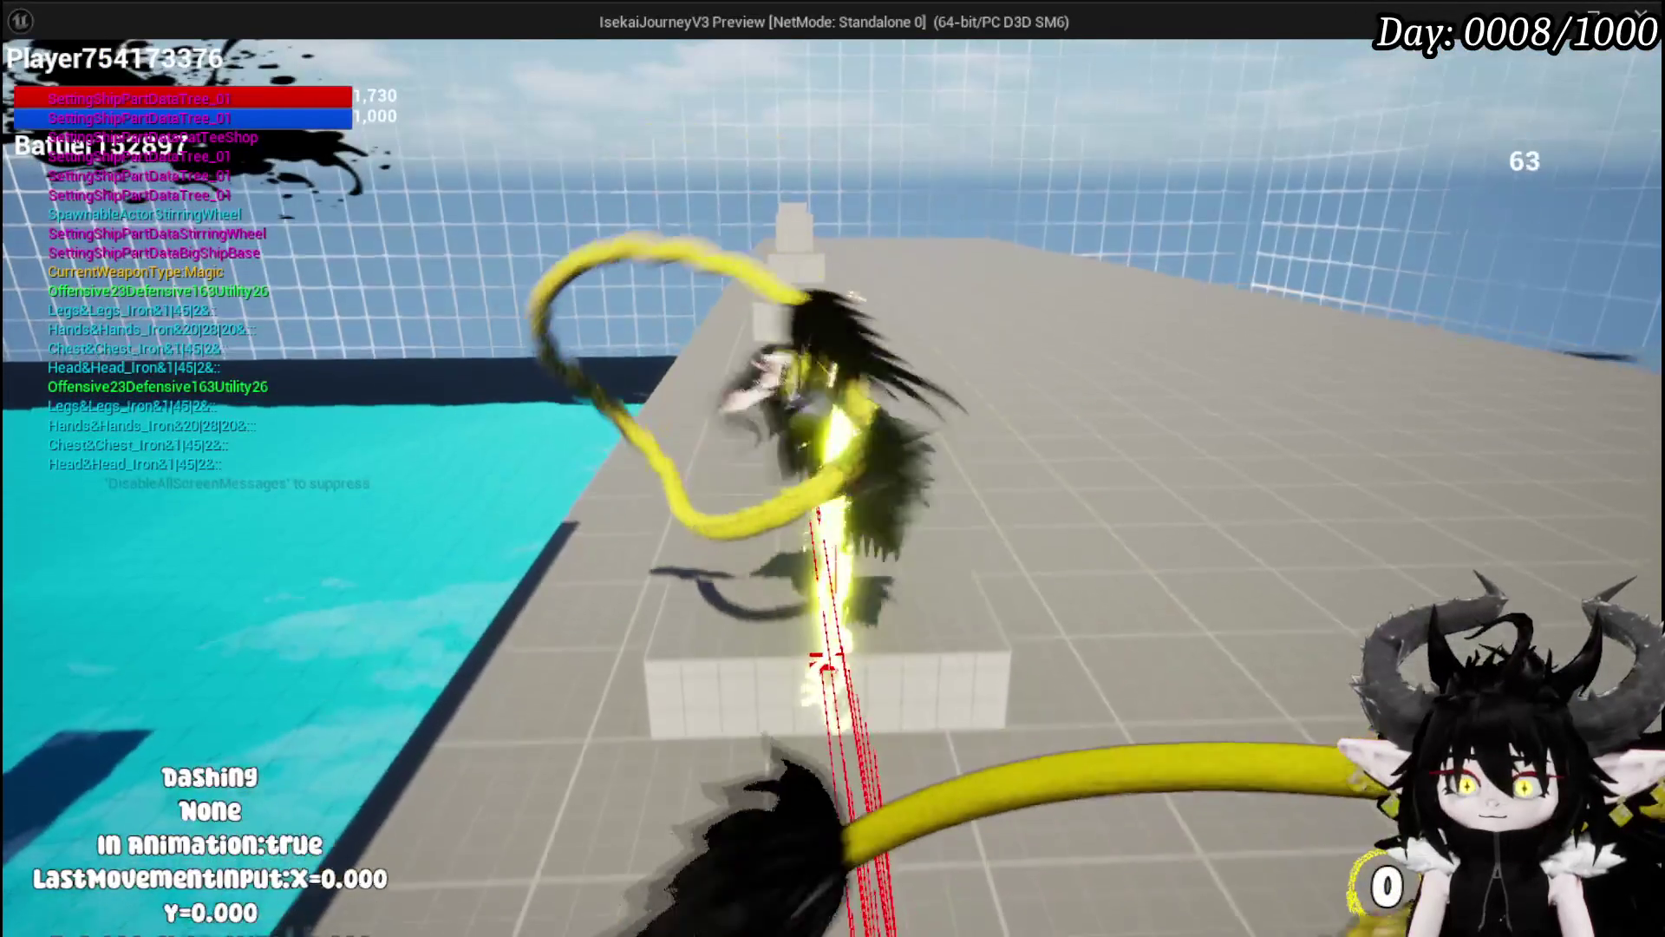
key("w")
key("shift")
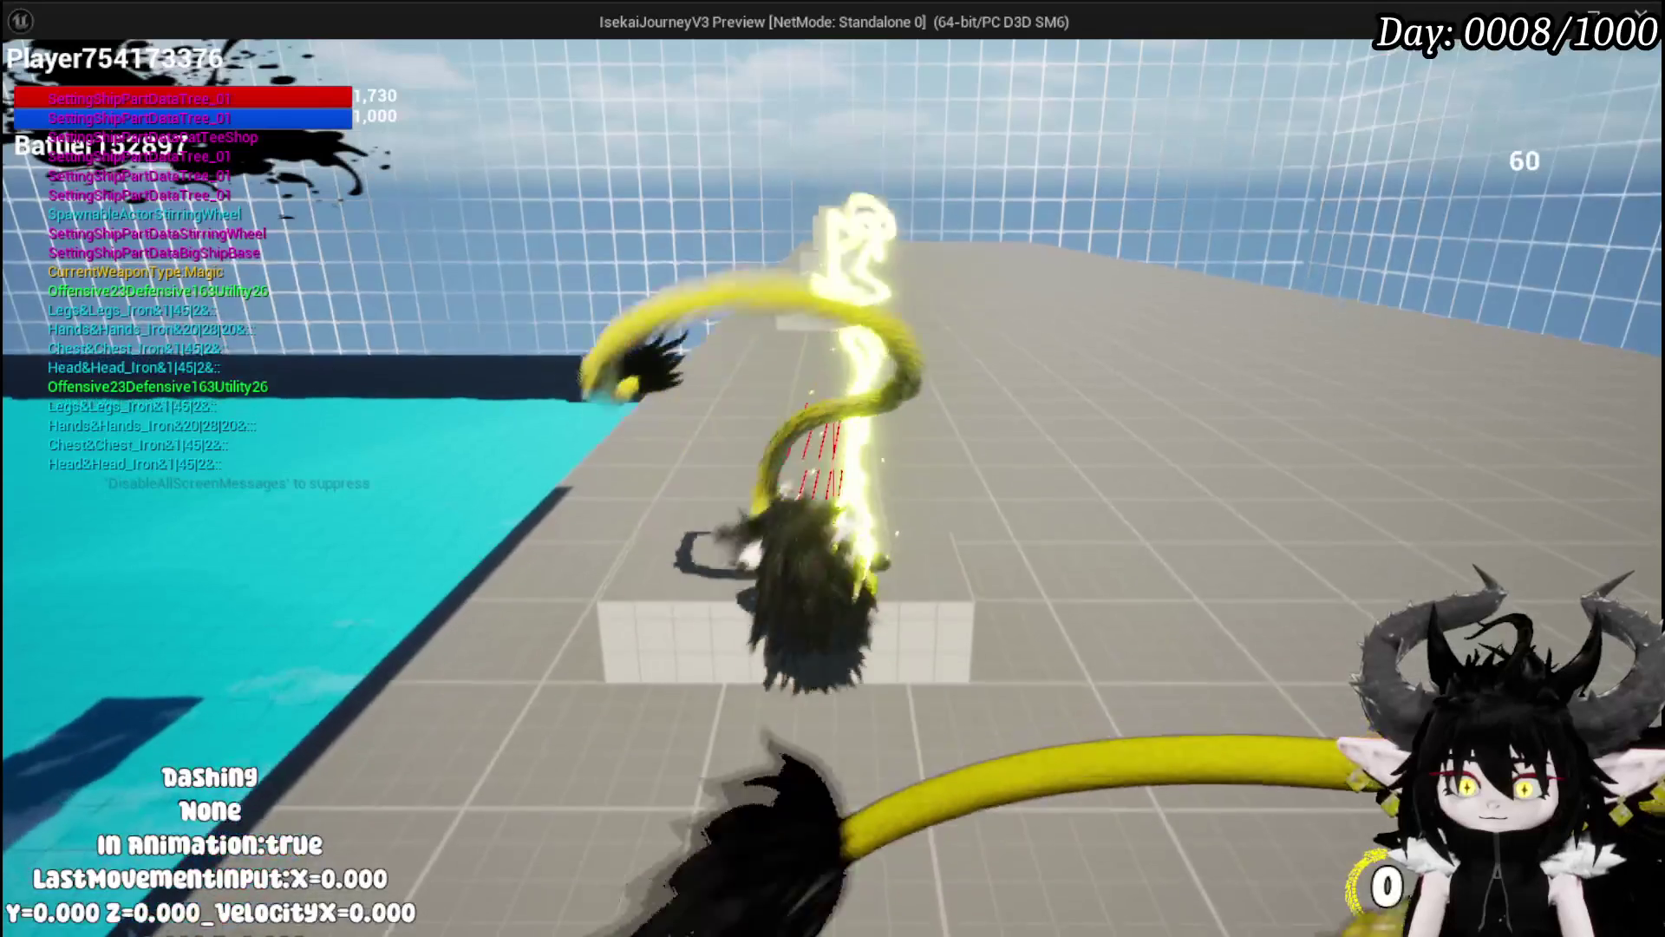
key("w")
key("shift")
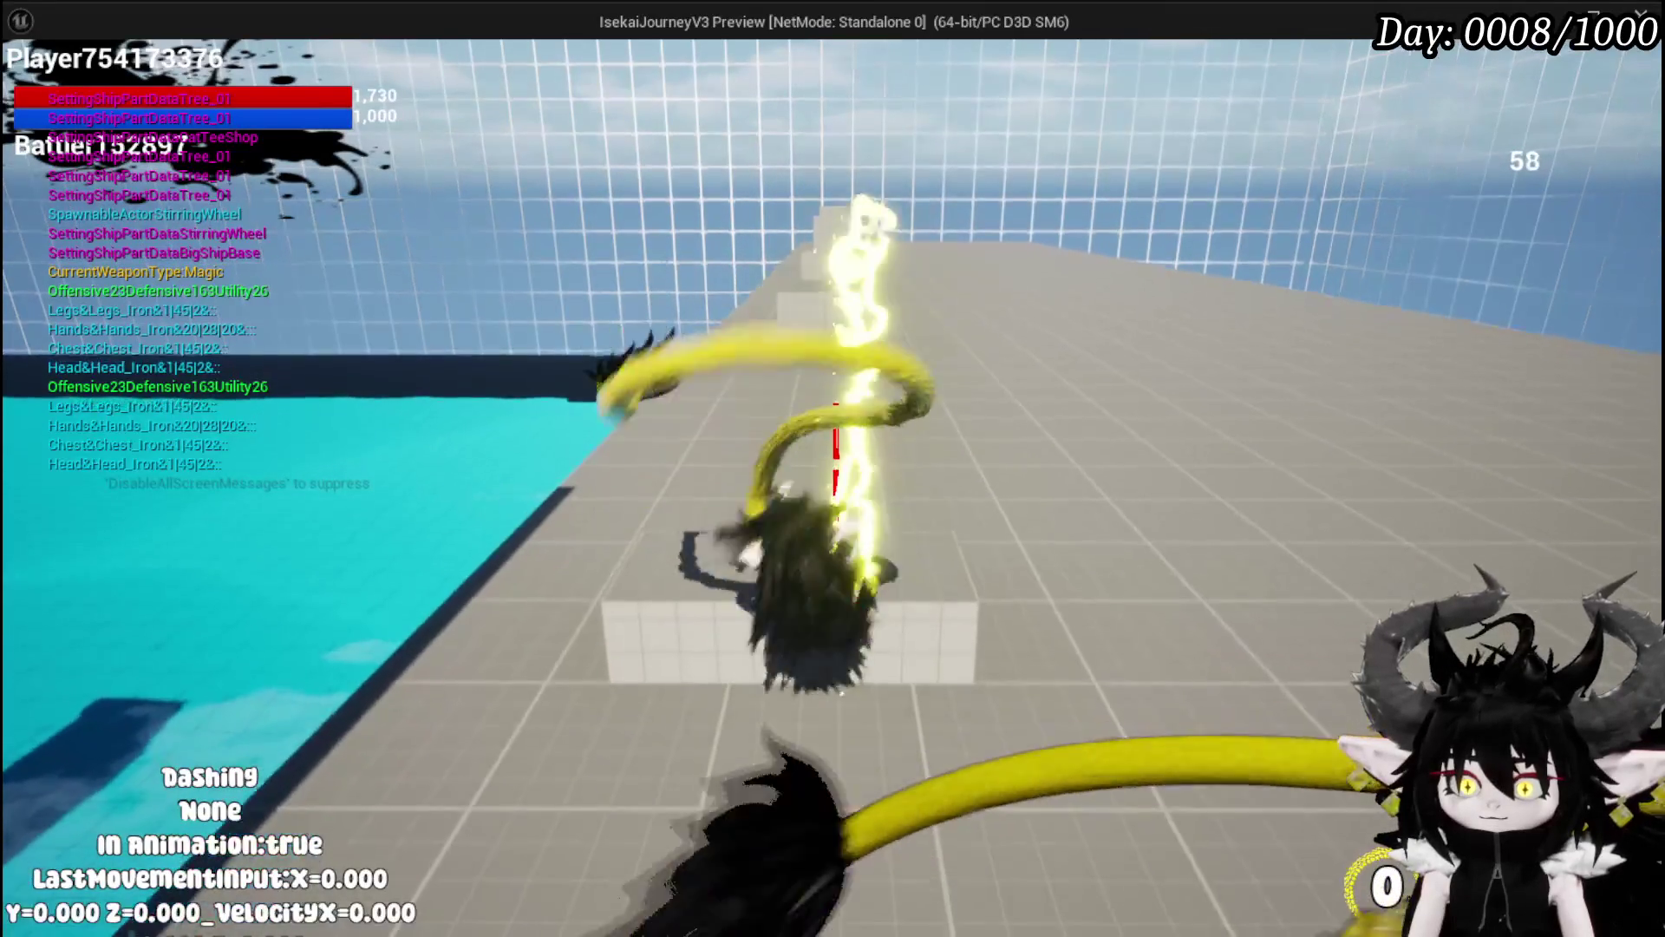
key("w")
key("shift")
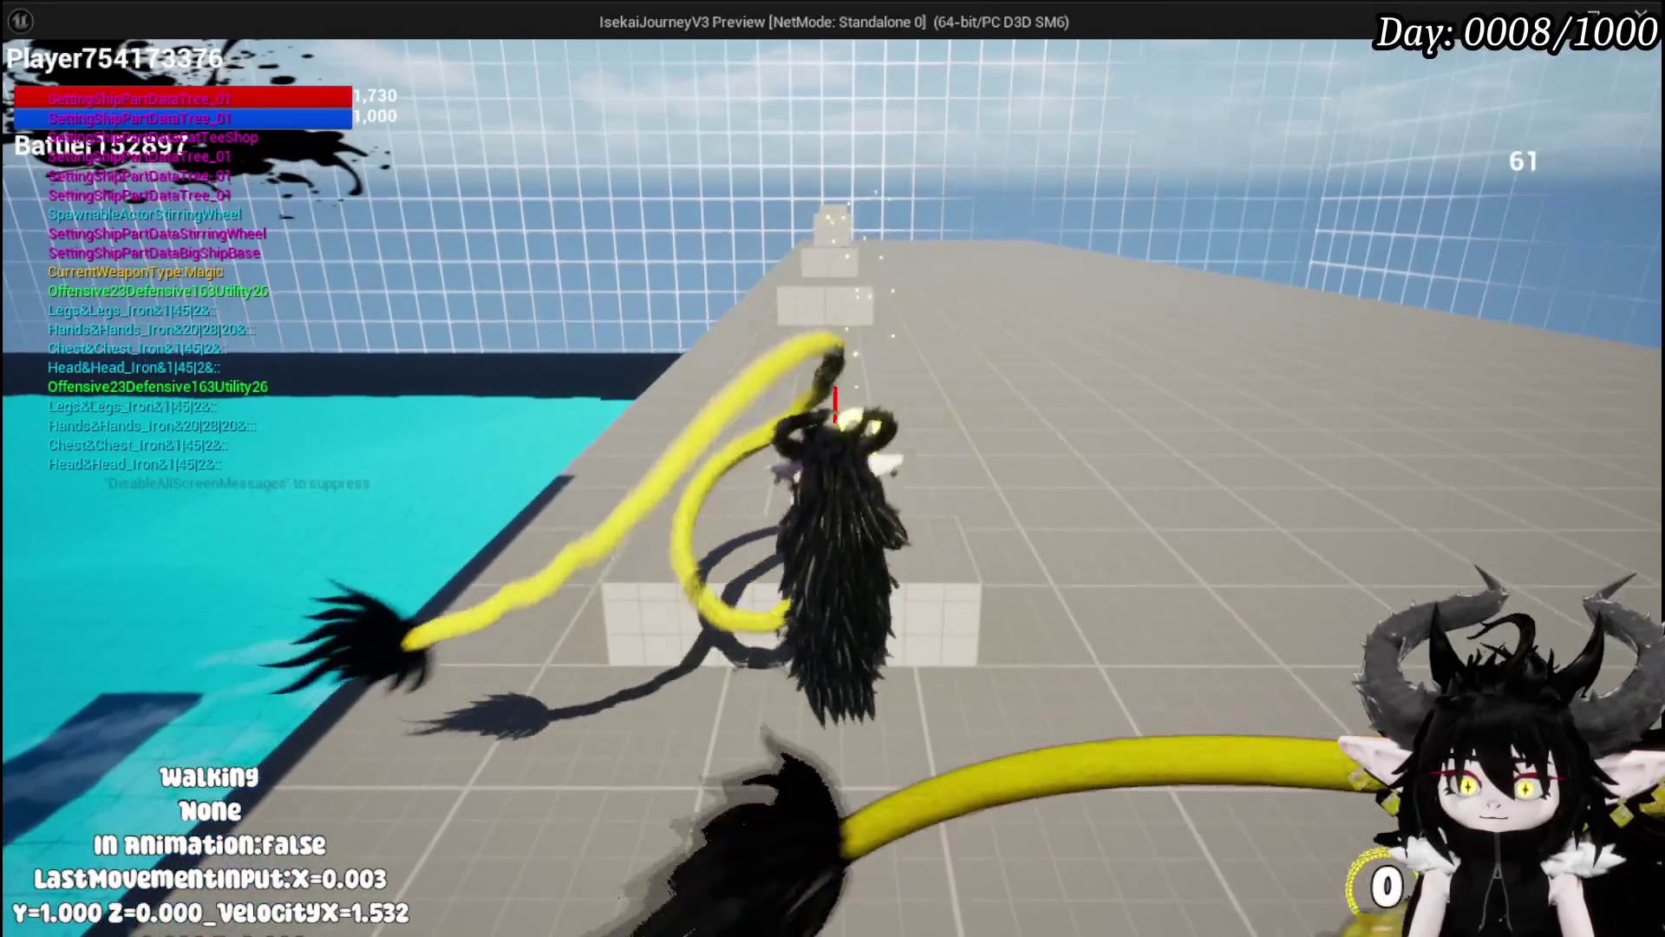
key("shift")
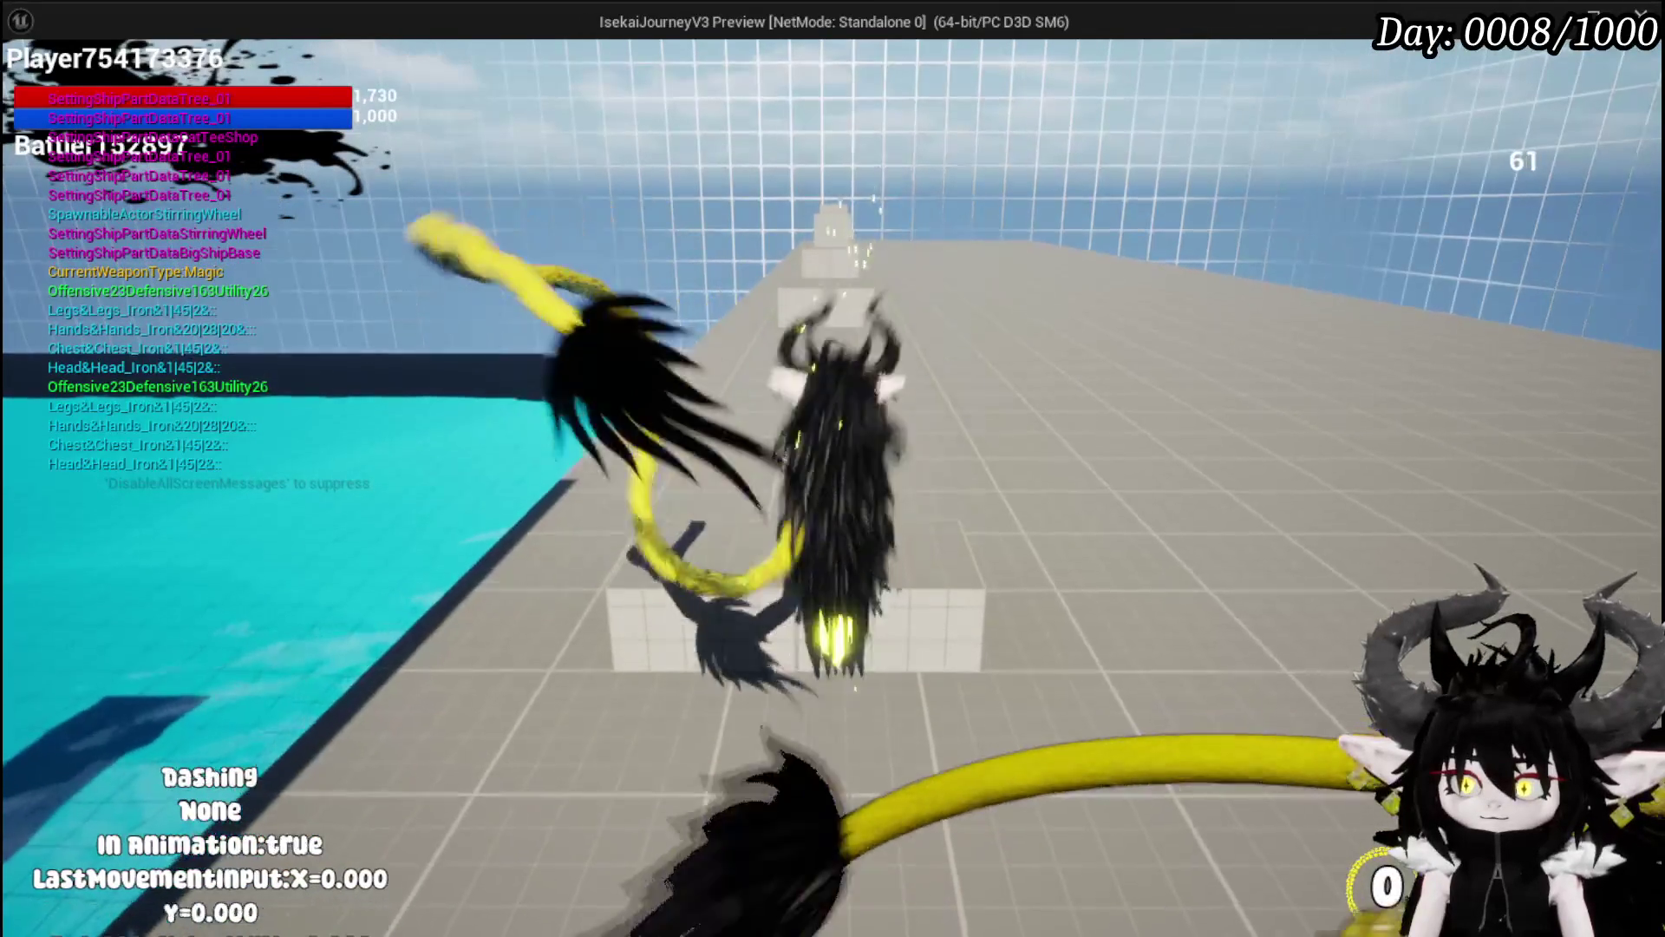
key("s")
key("w")
key("shift")
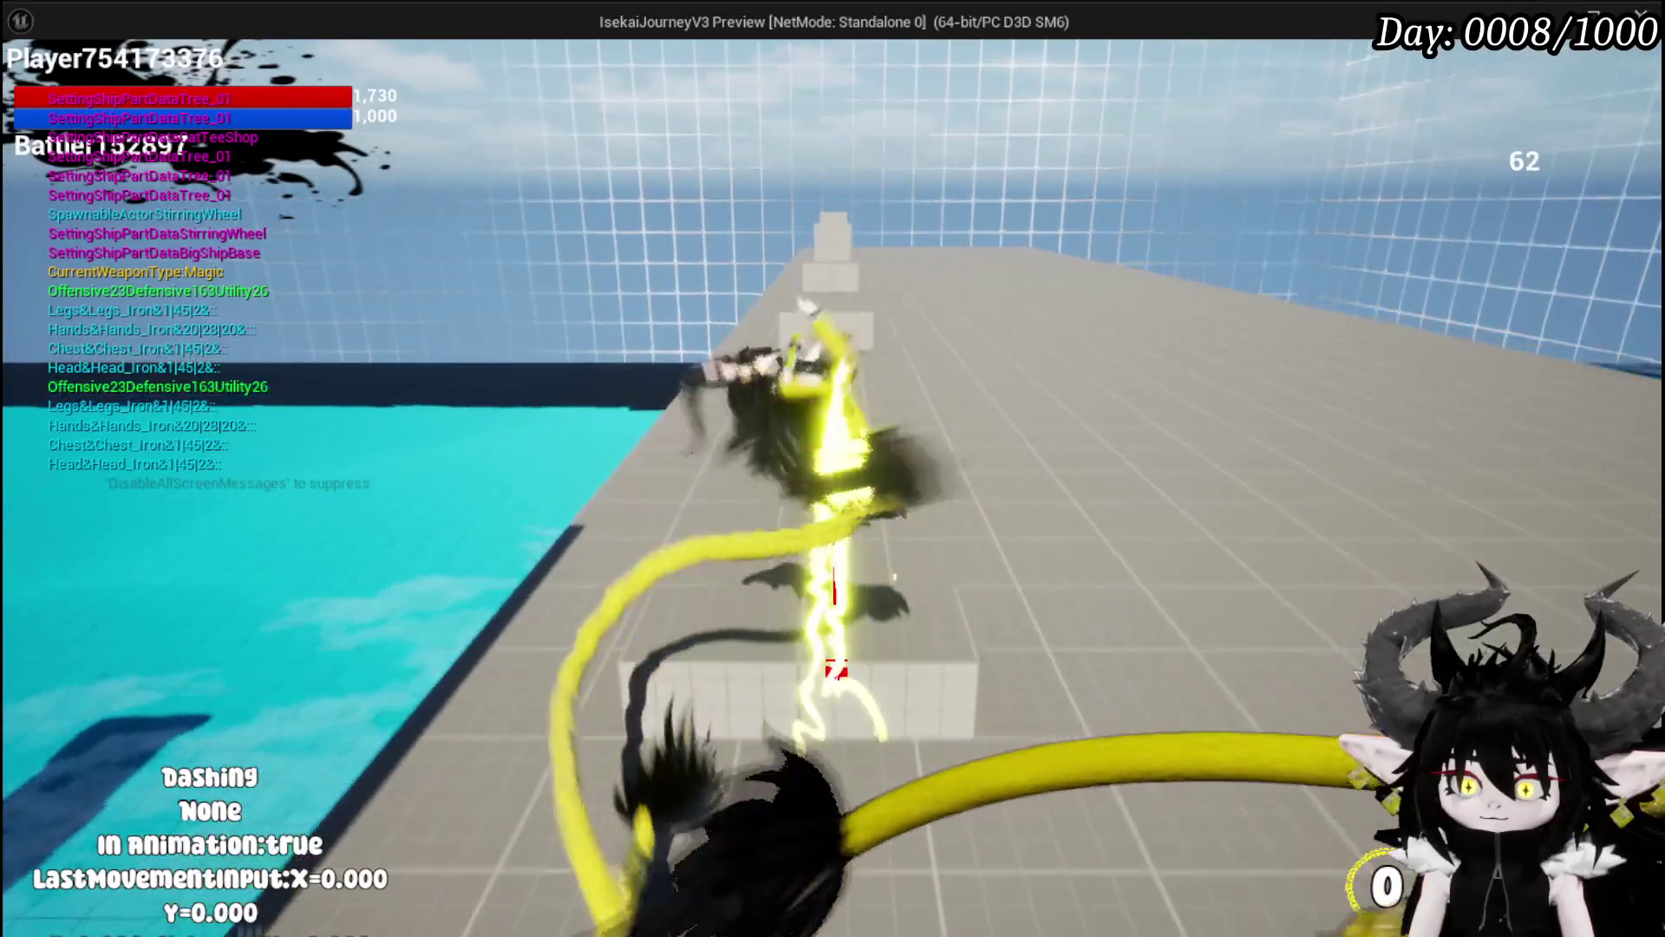
key("Escape")
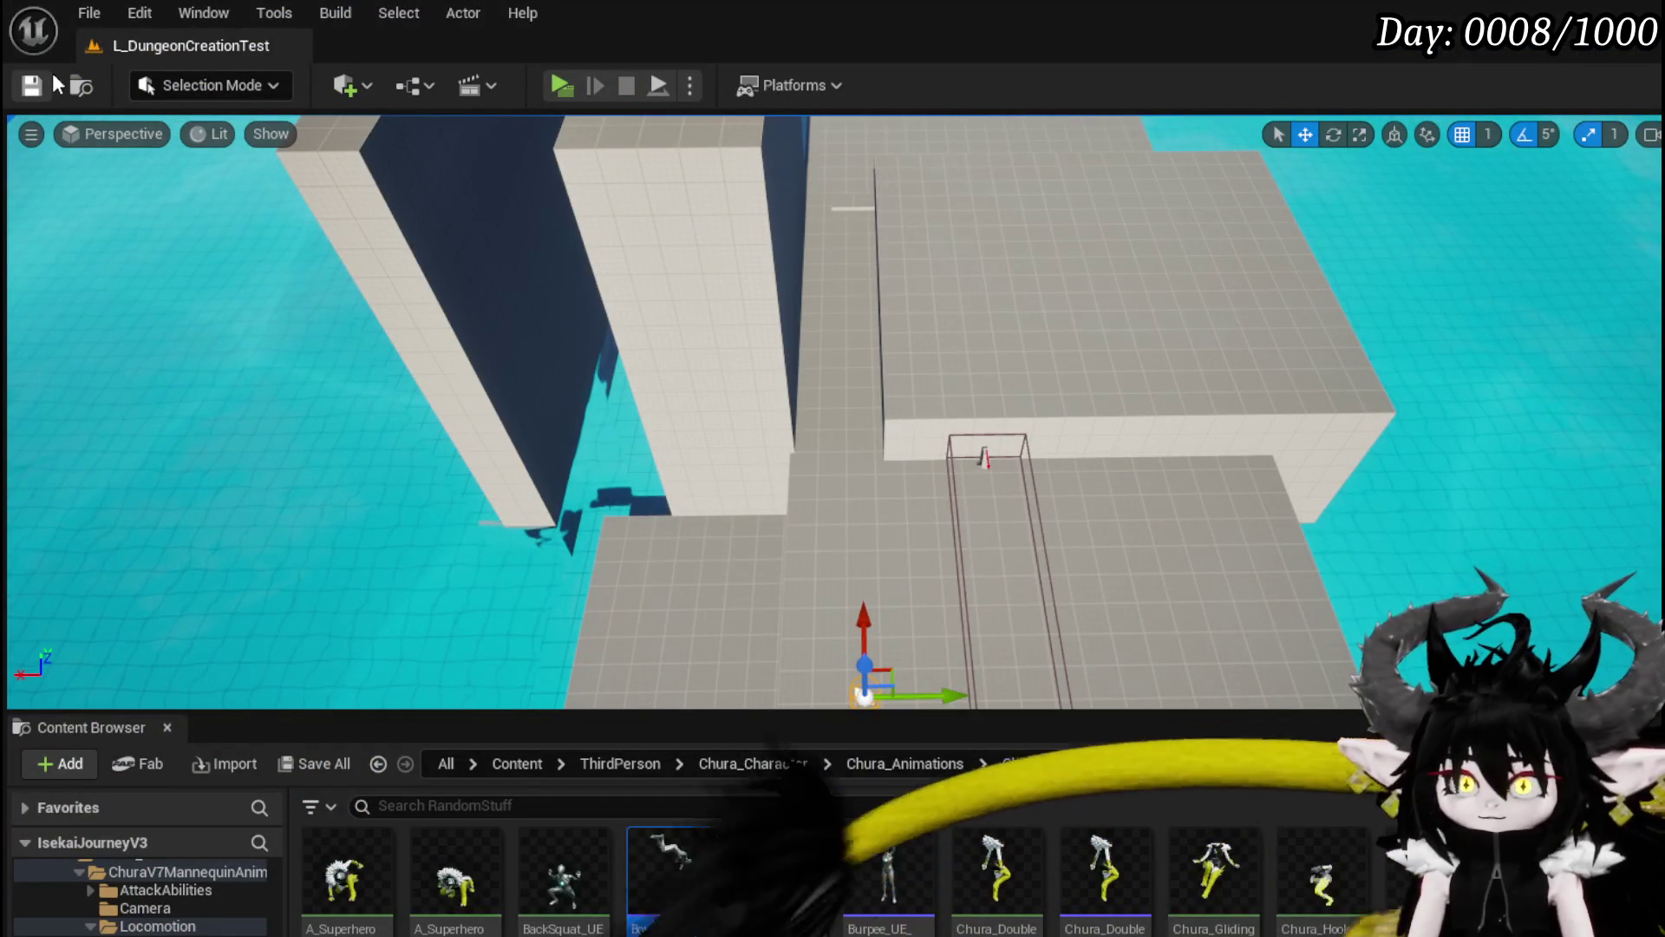
Step: Save the level and pan the LaunchForward graph to frame the launch network
left_click(50, 80)
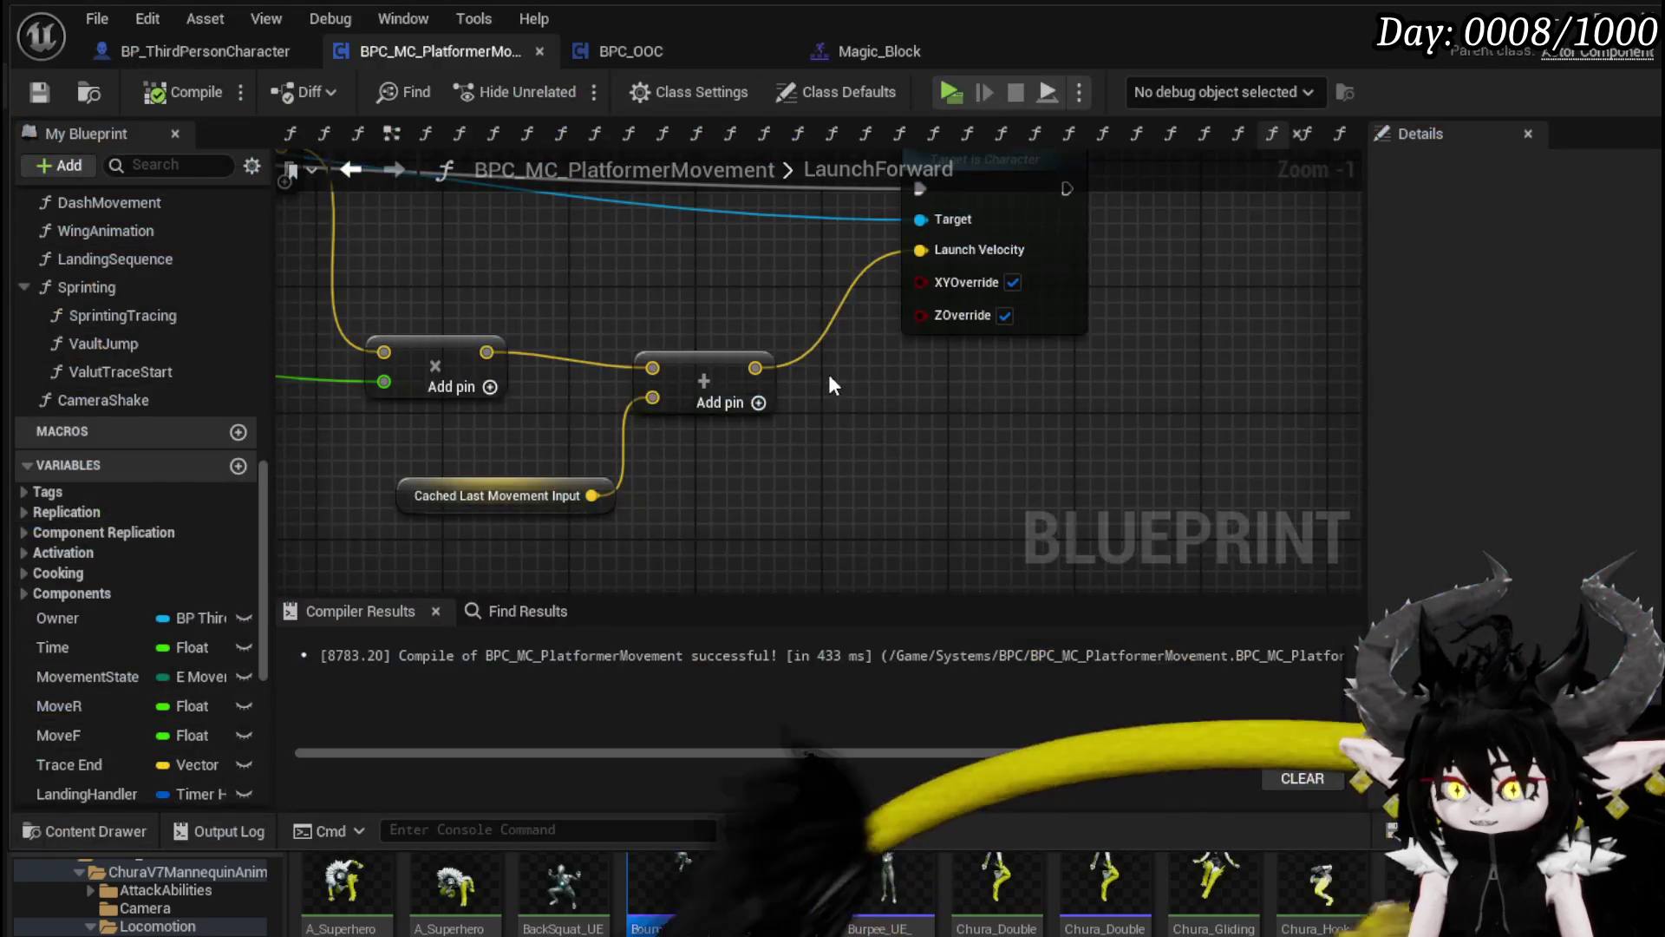
left_click_drag(1056, 418, 1286, 322)
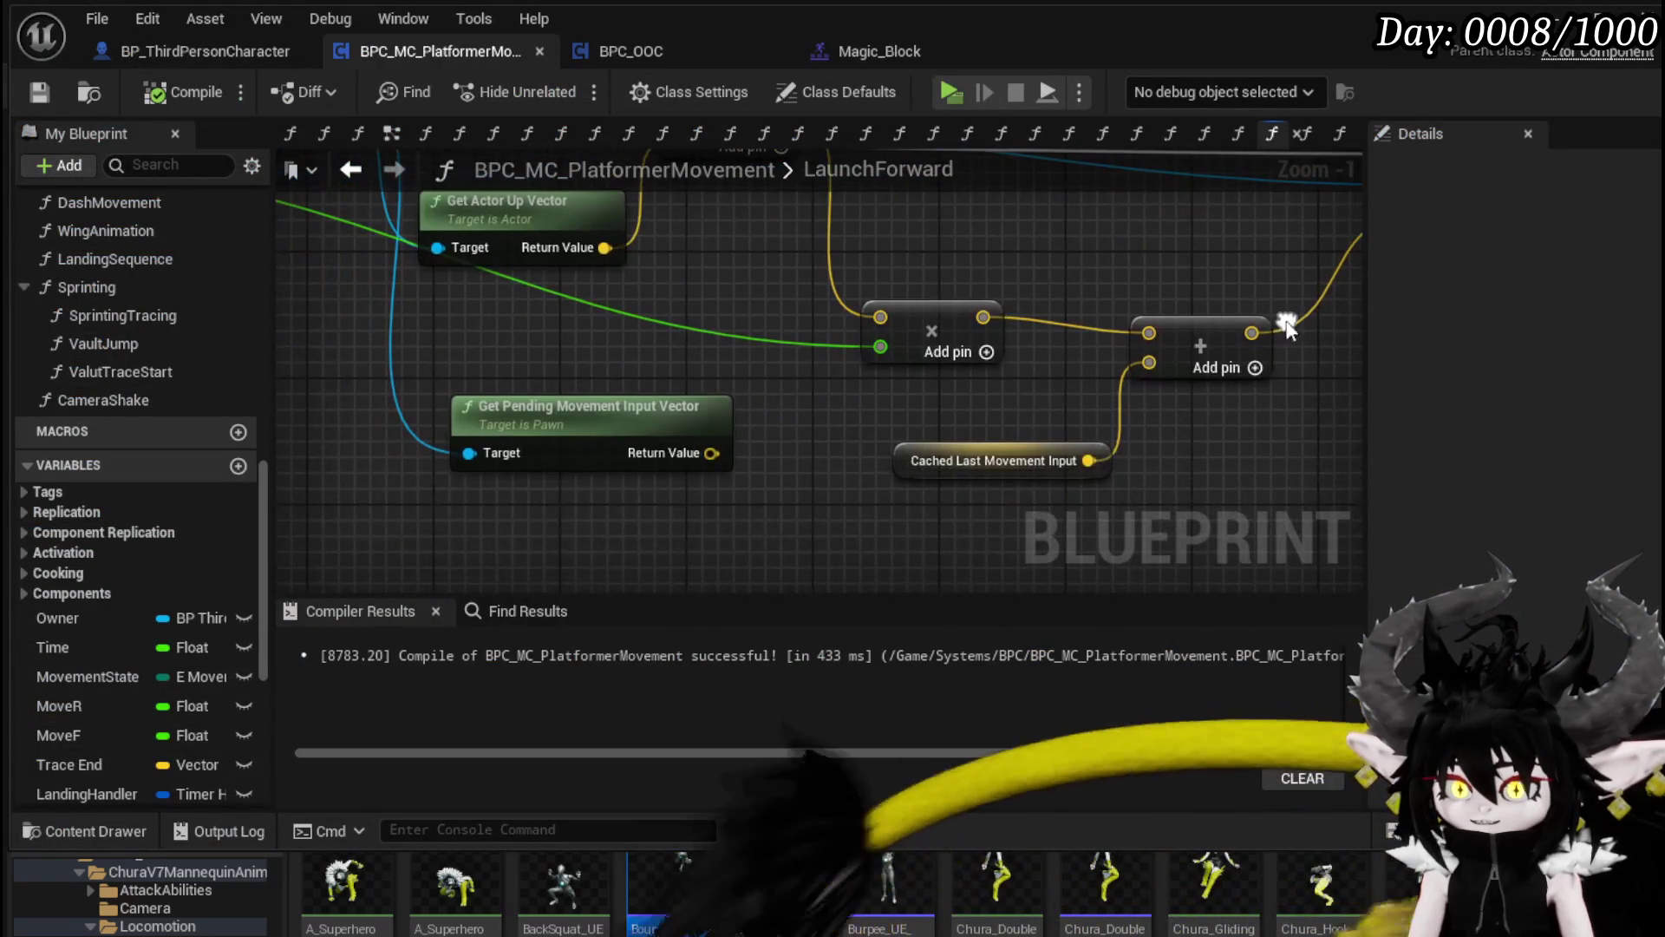
left_click_drag(828, 421, 608, 433)
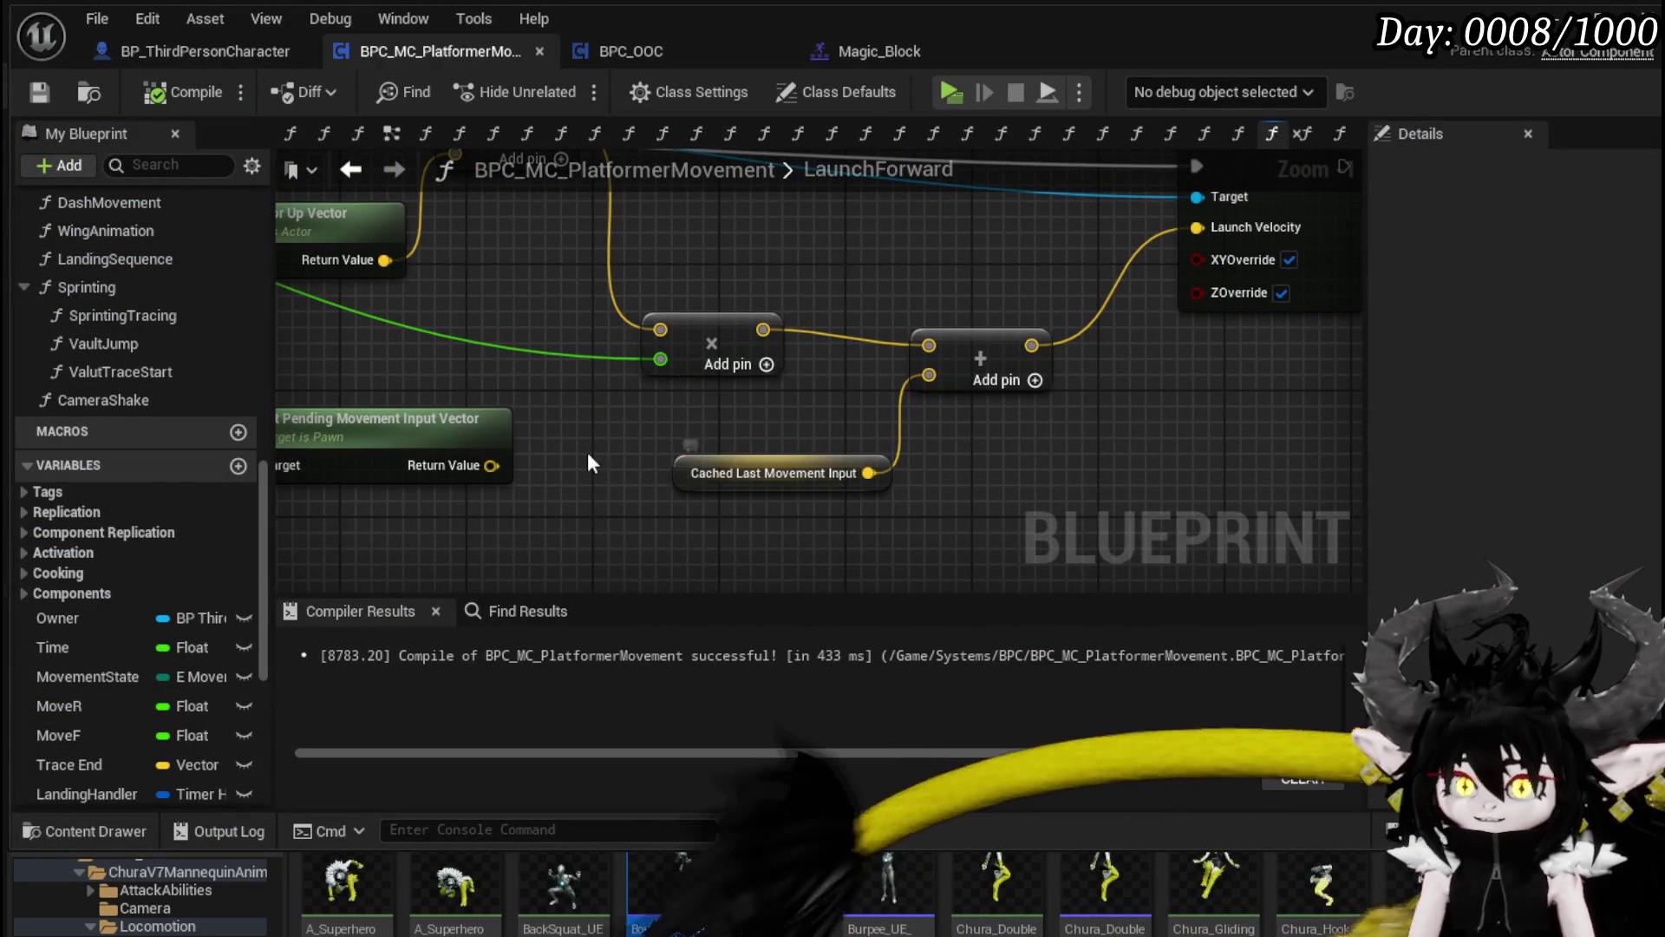
scroll(602, 449, "down", 4)
mouse_move(451, 298)
left_mouse_down()
mouse_move(521, 310)
mouse_move(489, 268)
mouse_move(802, 496)
mouse_move(756, 527)
left_mouse_up()
Step: Add Get Last Movement Input Vector, wire it into the Add node, and save the blueprint
type("las")
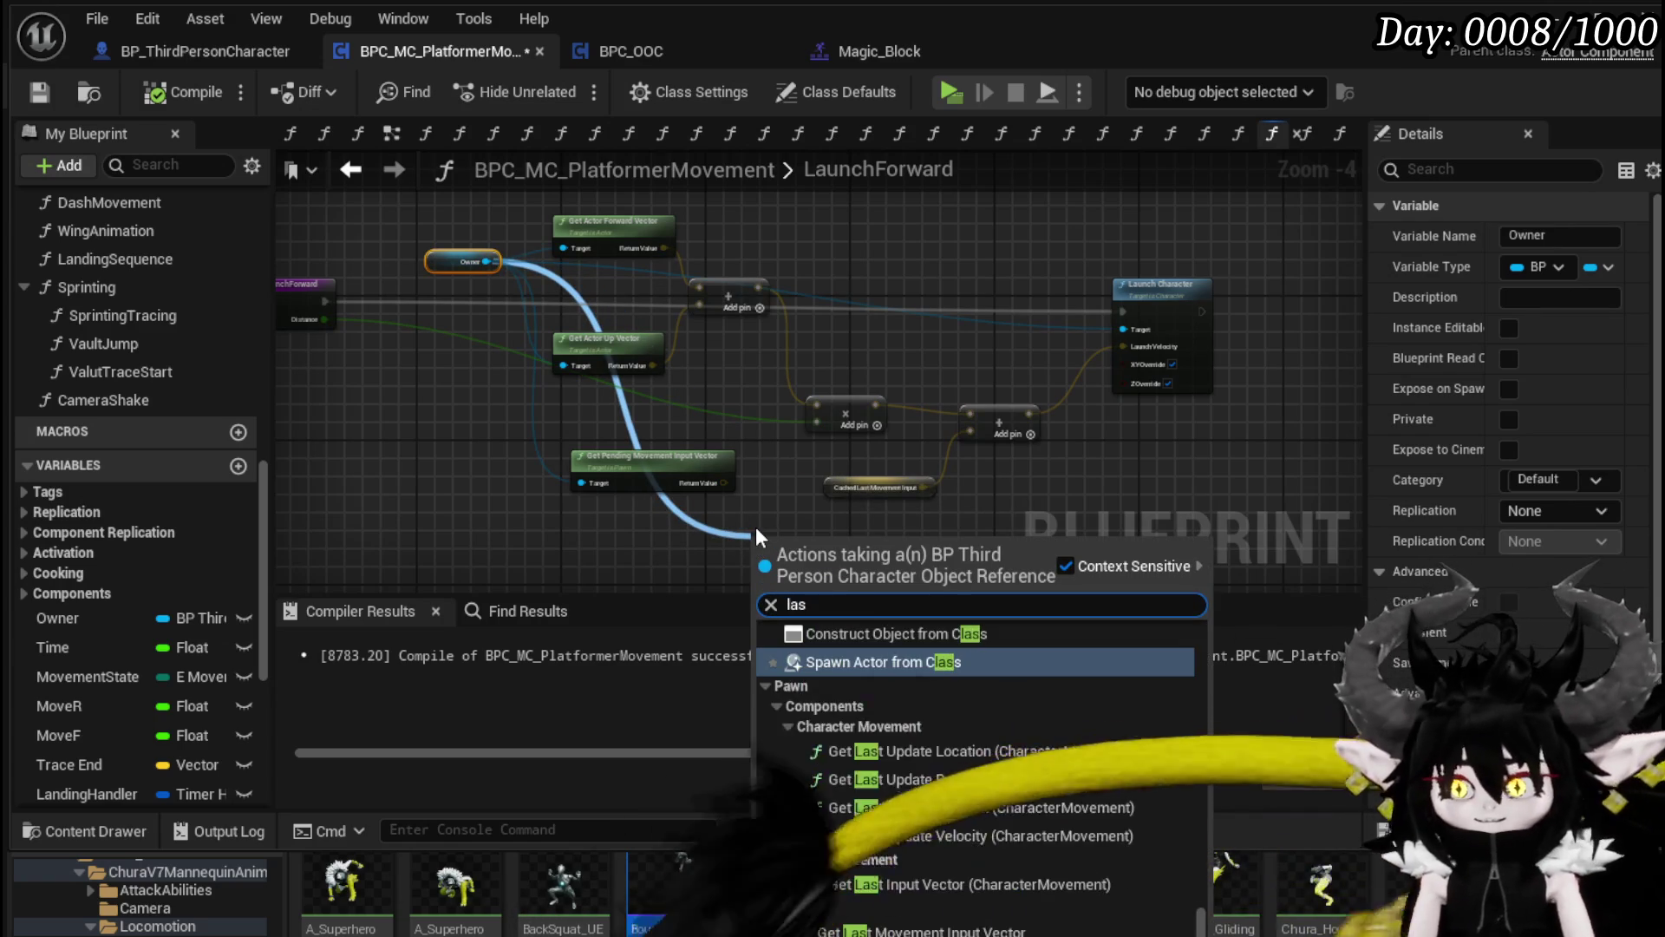
type("t in")
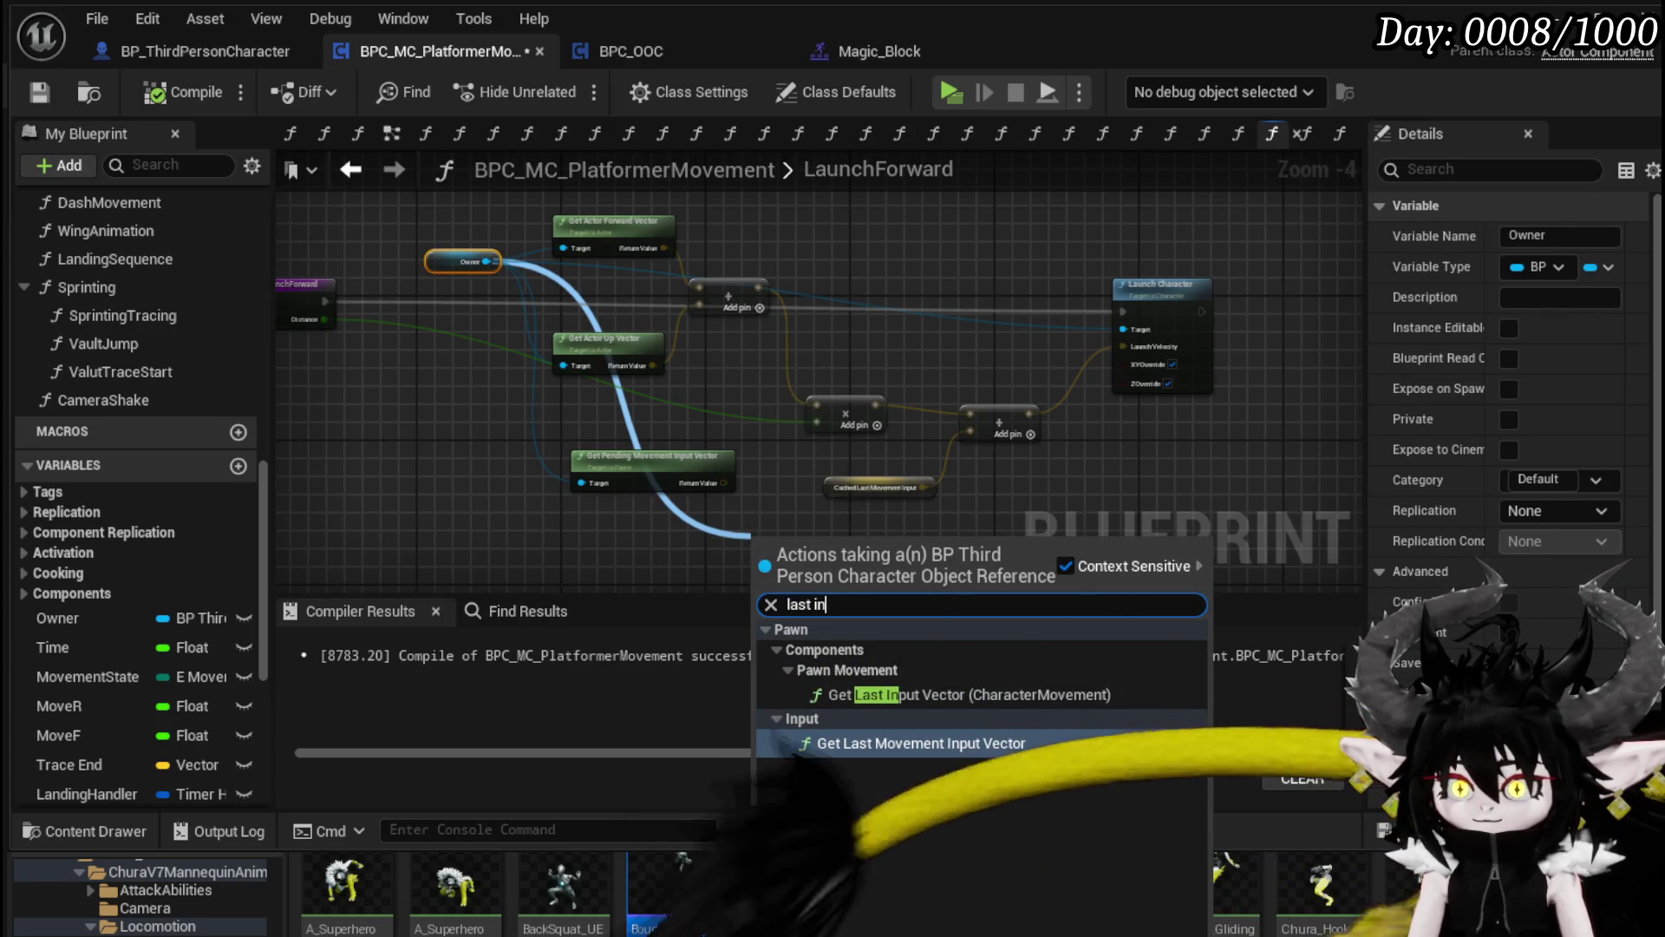
left_click(988, 746)
scroll(846, 558, "up", 3)
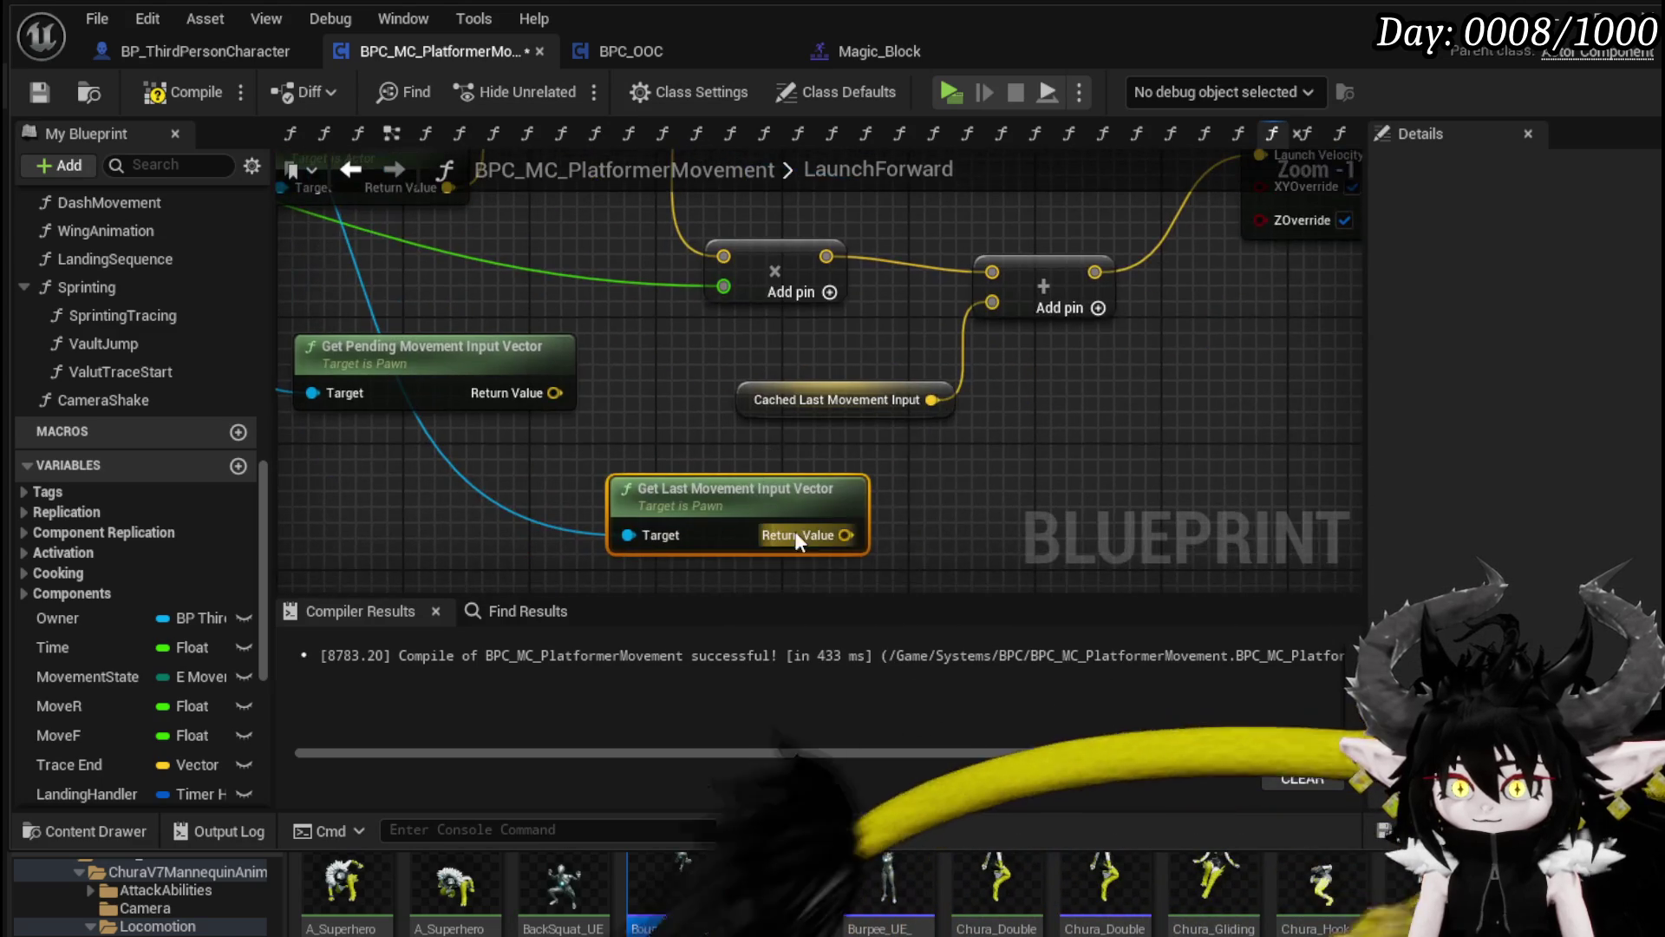
left_click_drag(826, 539, 993, 302)
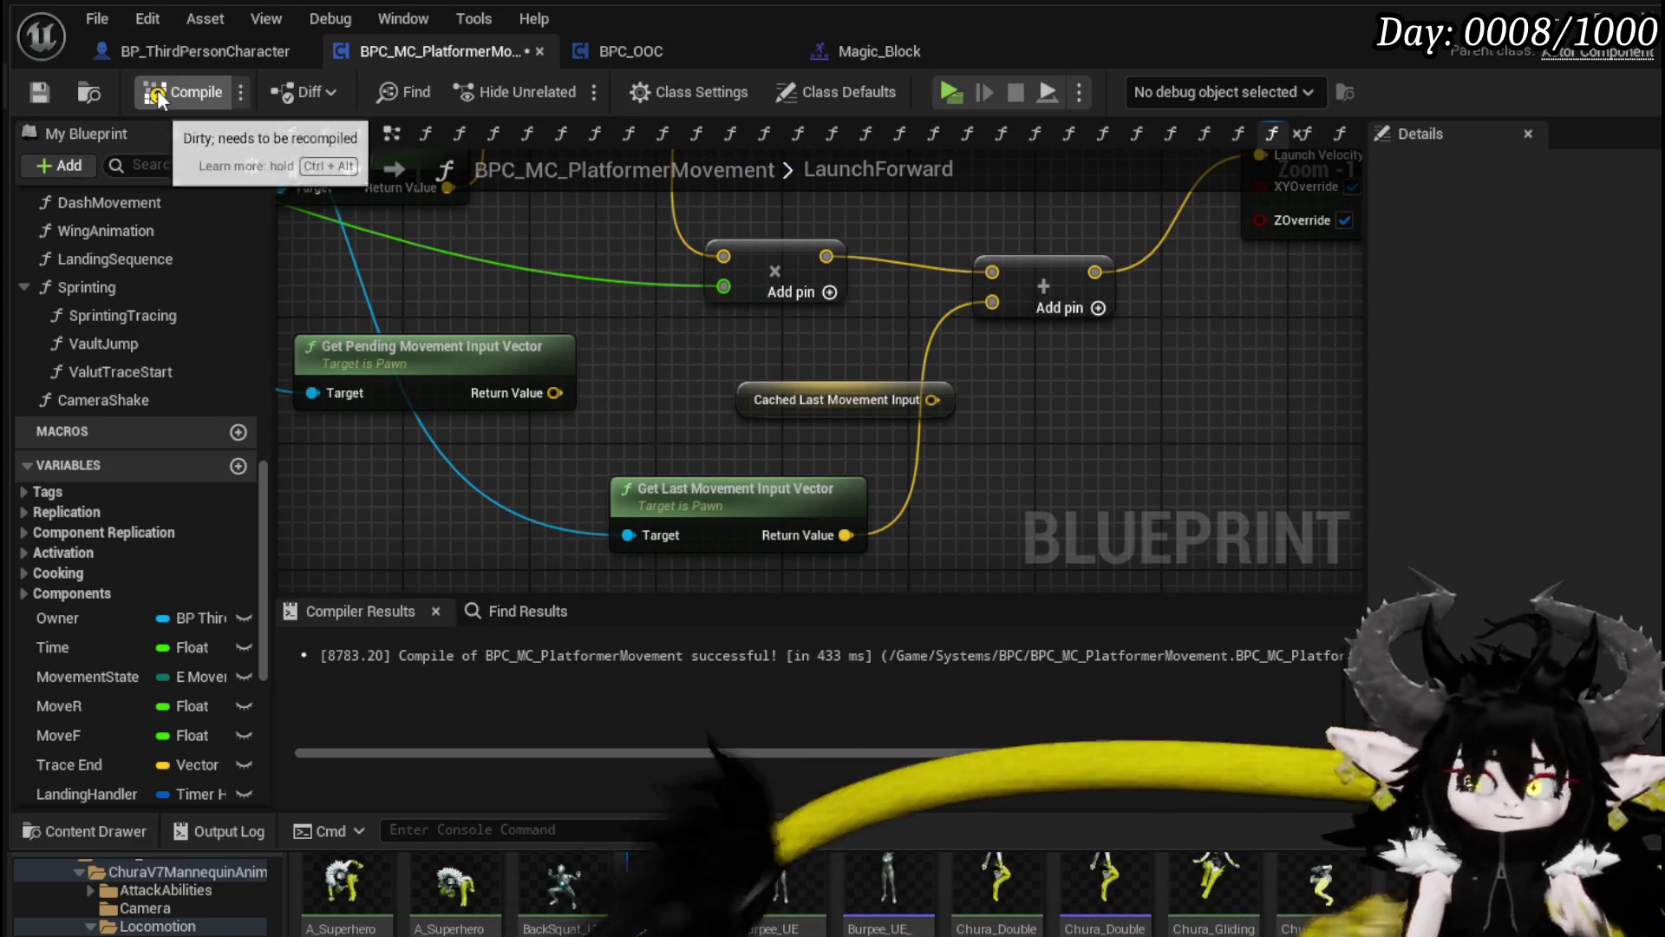
left_click(47, 89)
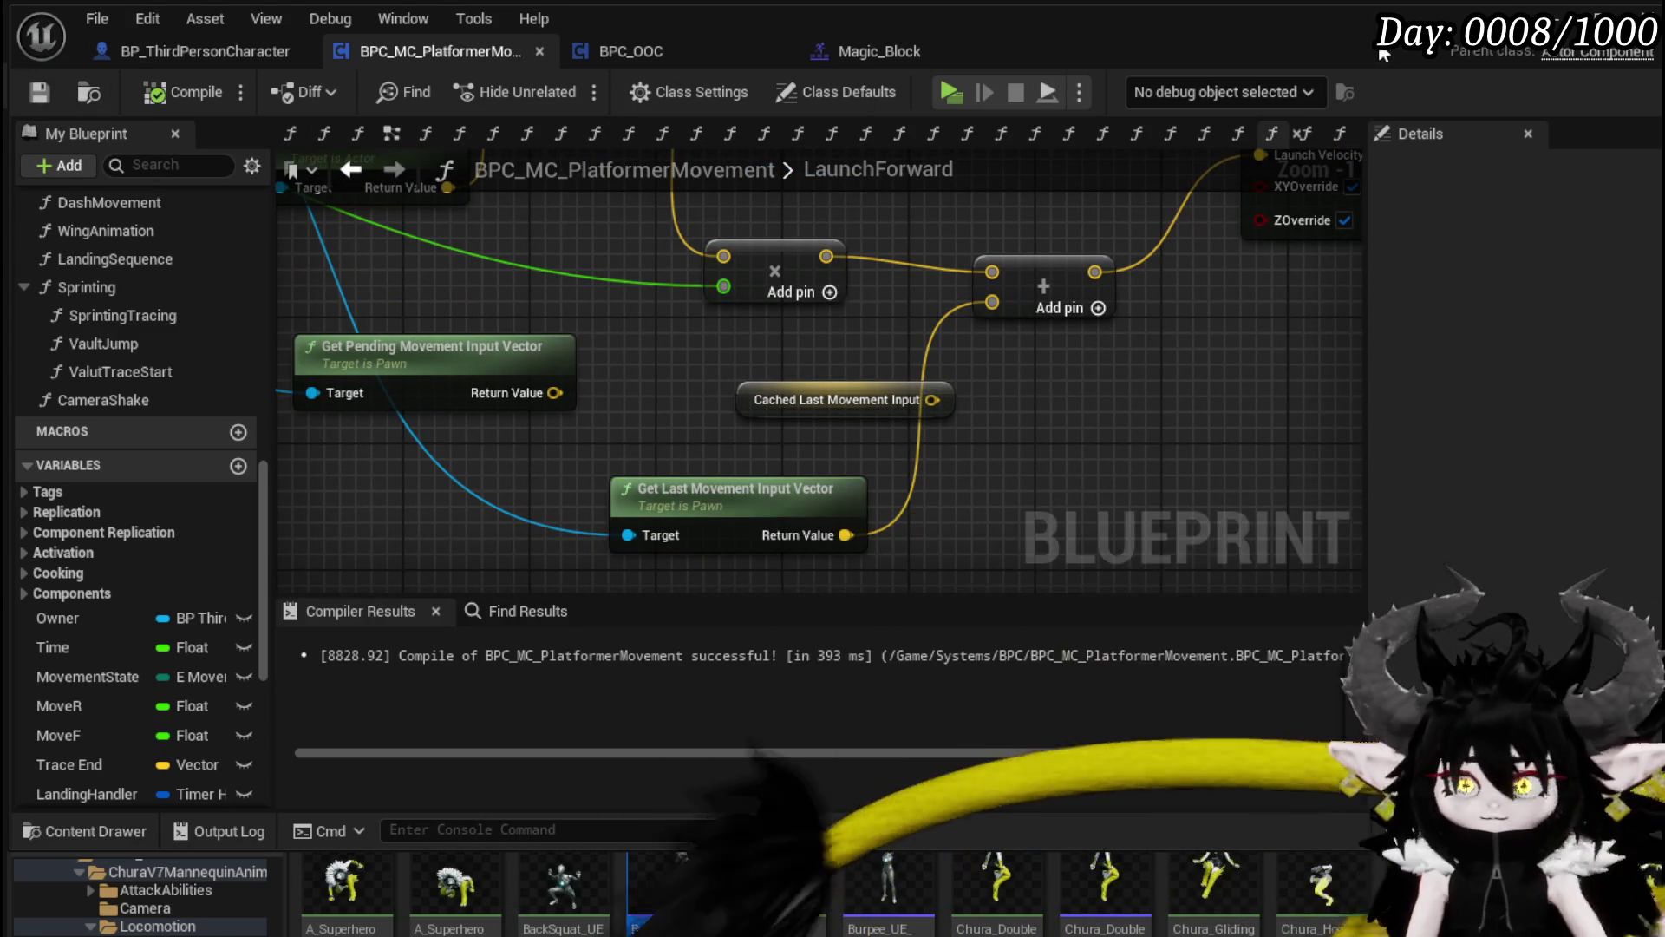
key("alt+Tab")
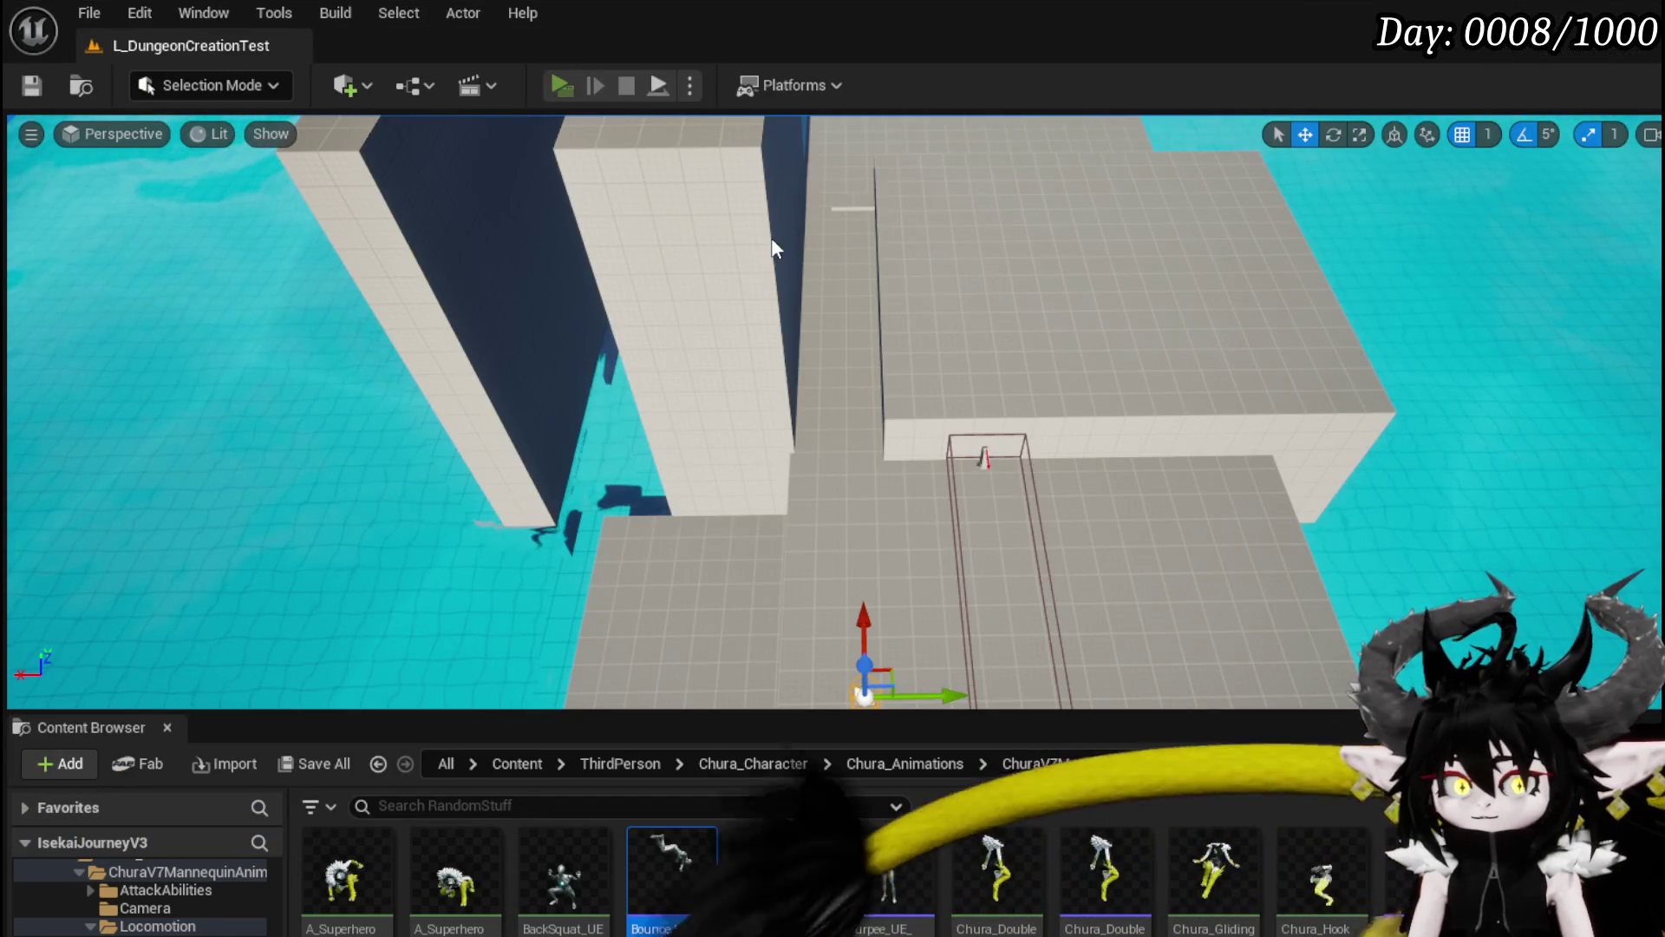
Step: Start a play session and dash forward repeatedly toward the box and water side
key("alt+p")
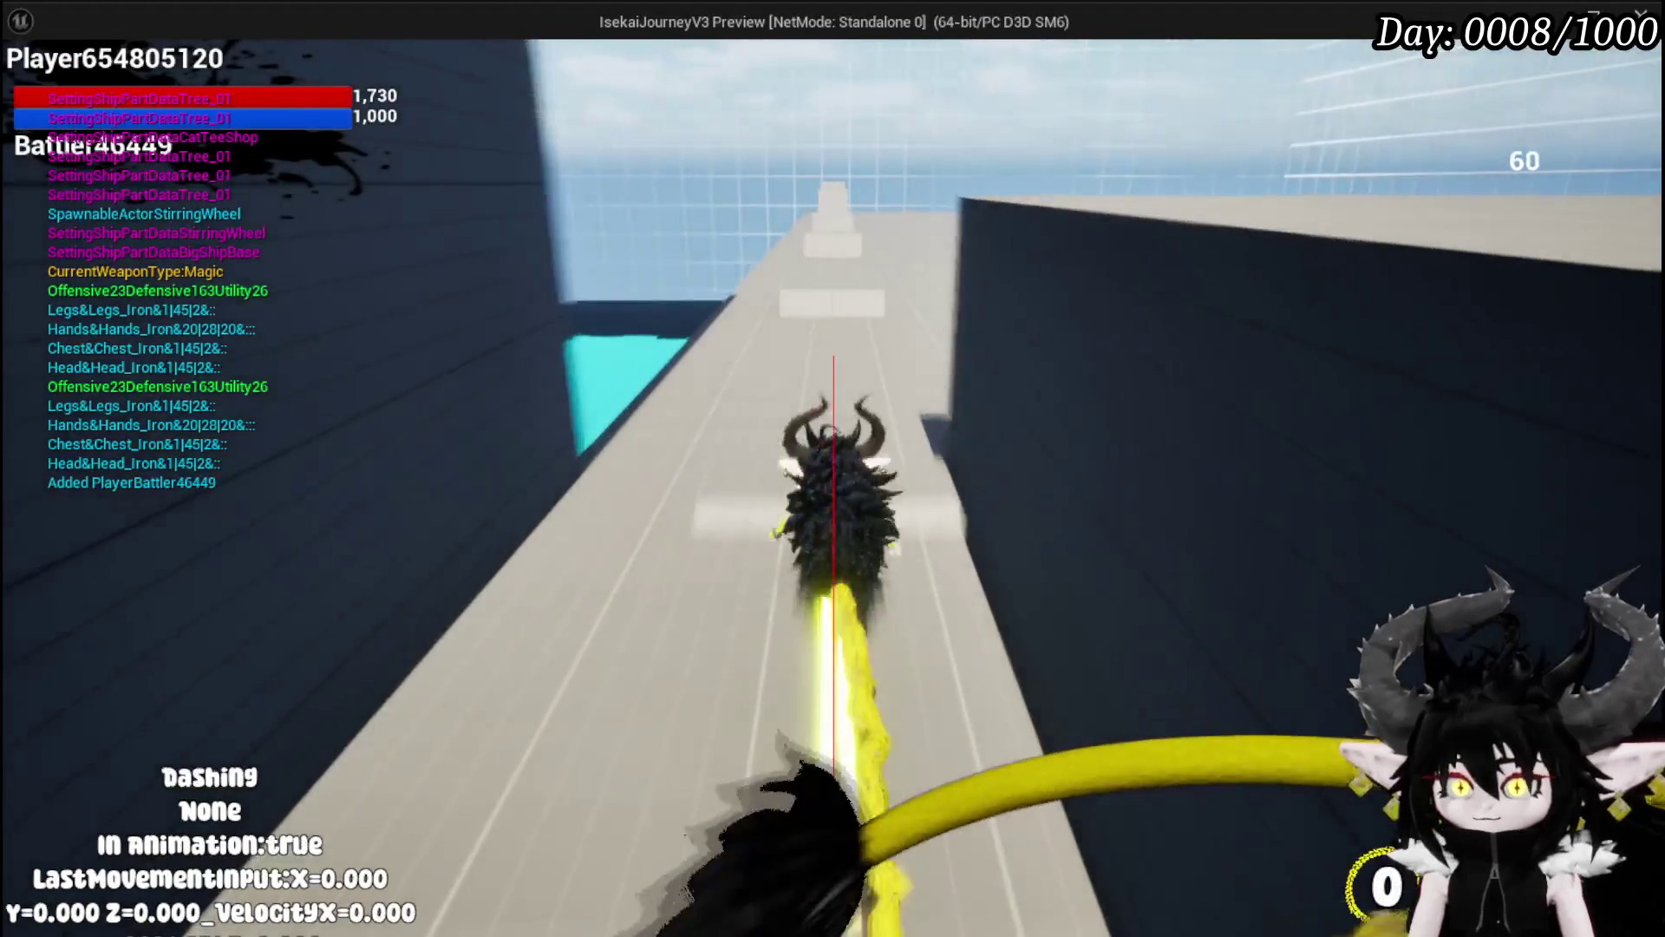
key("shift")
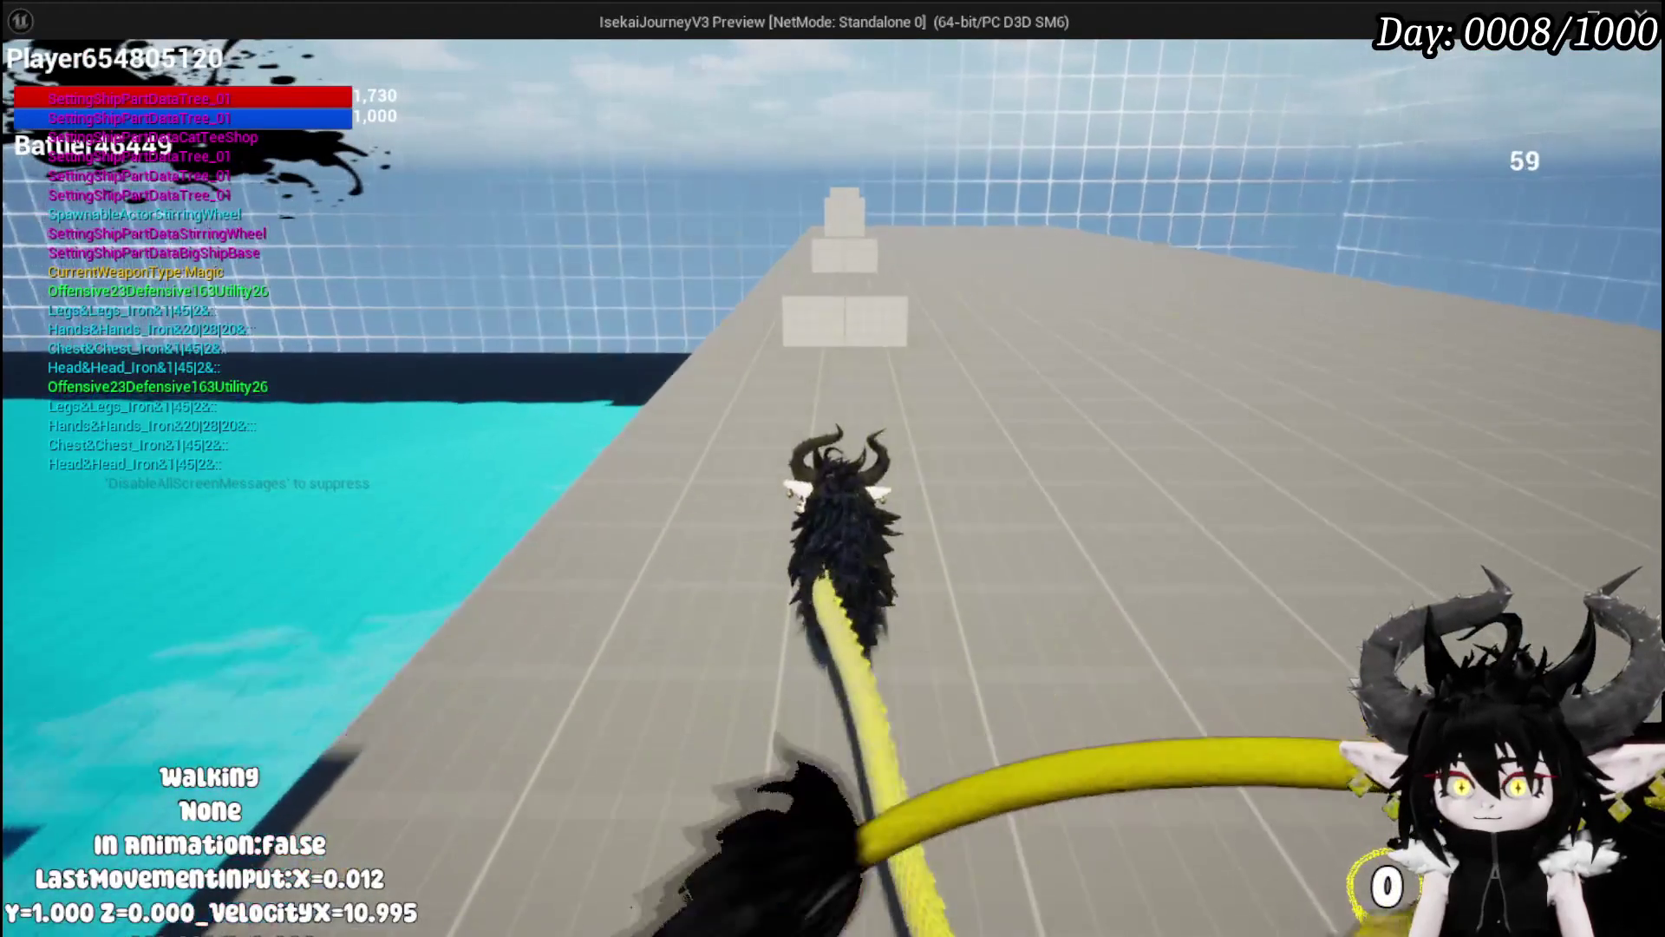
key("shift")
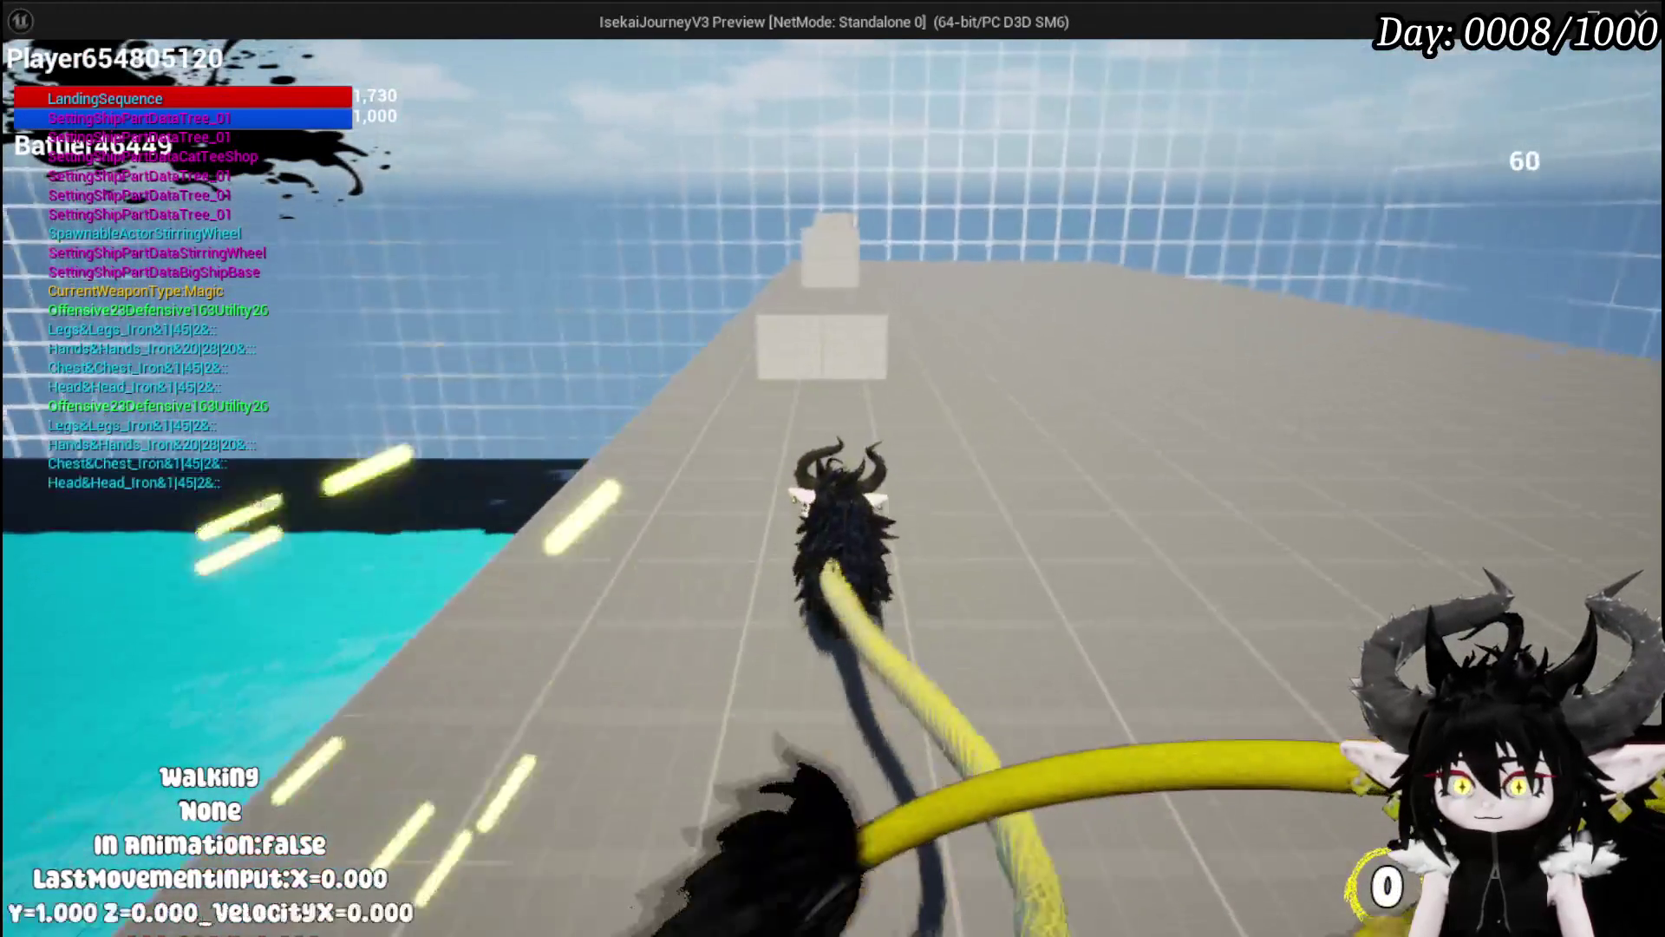
key("shift")
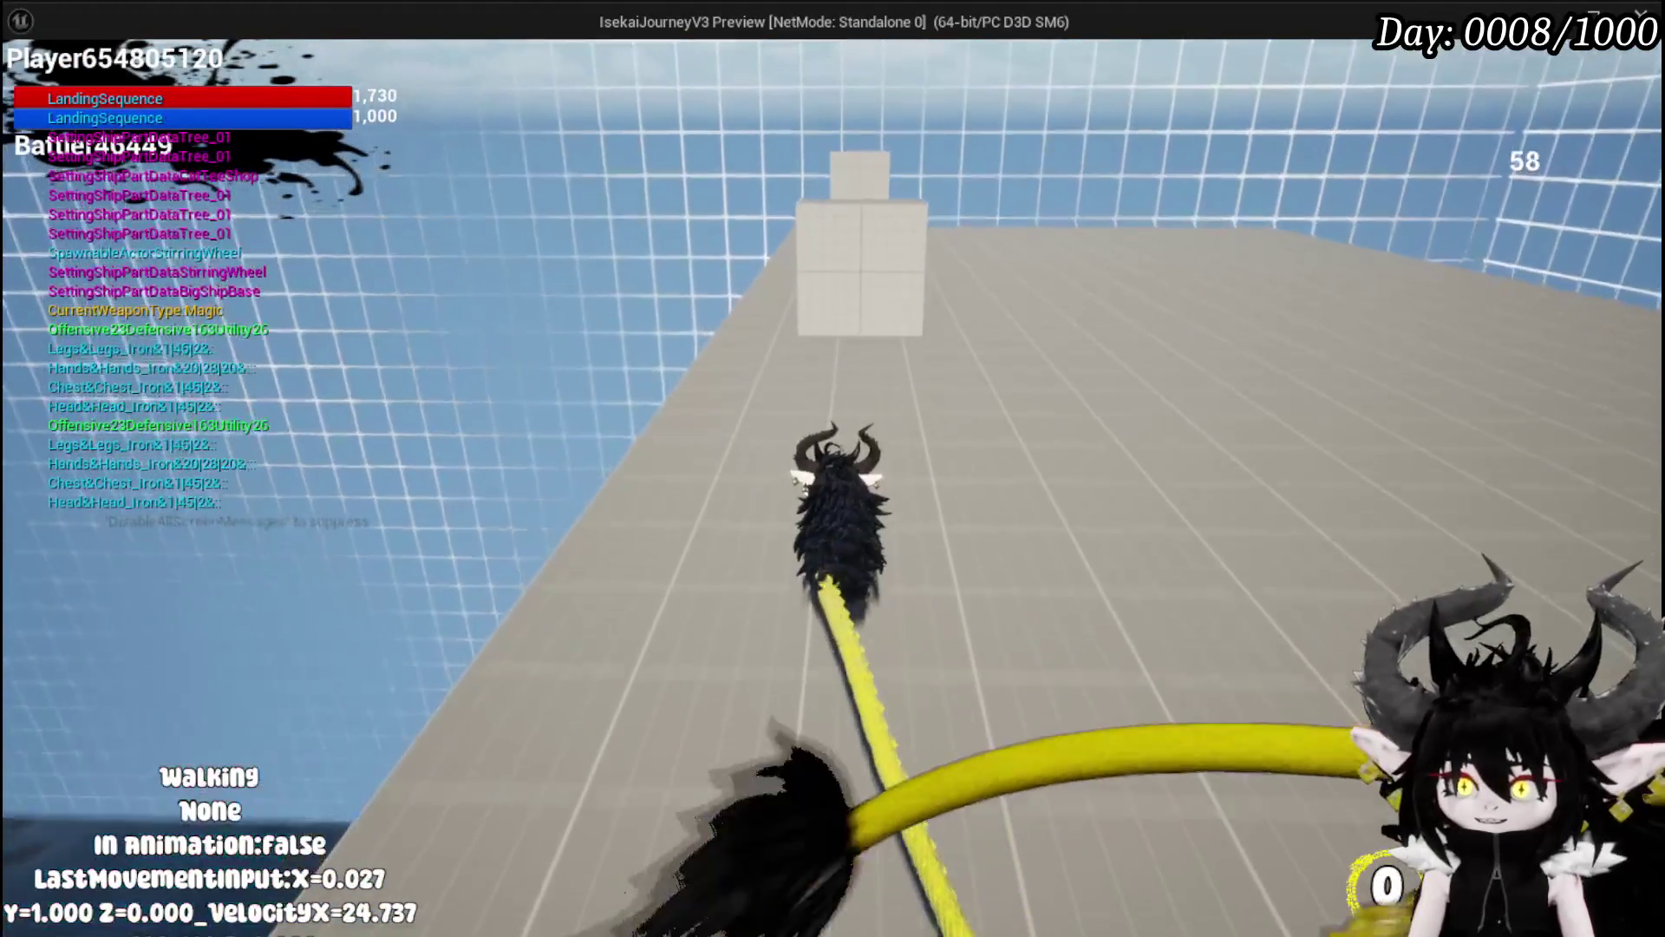
key("shift")
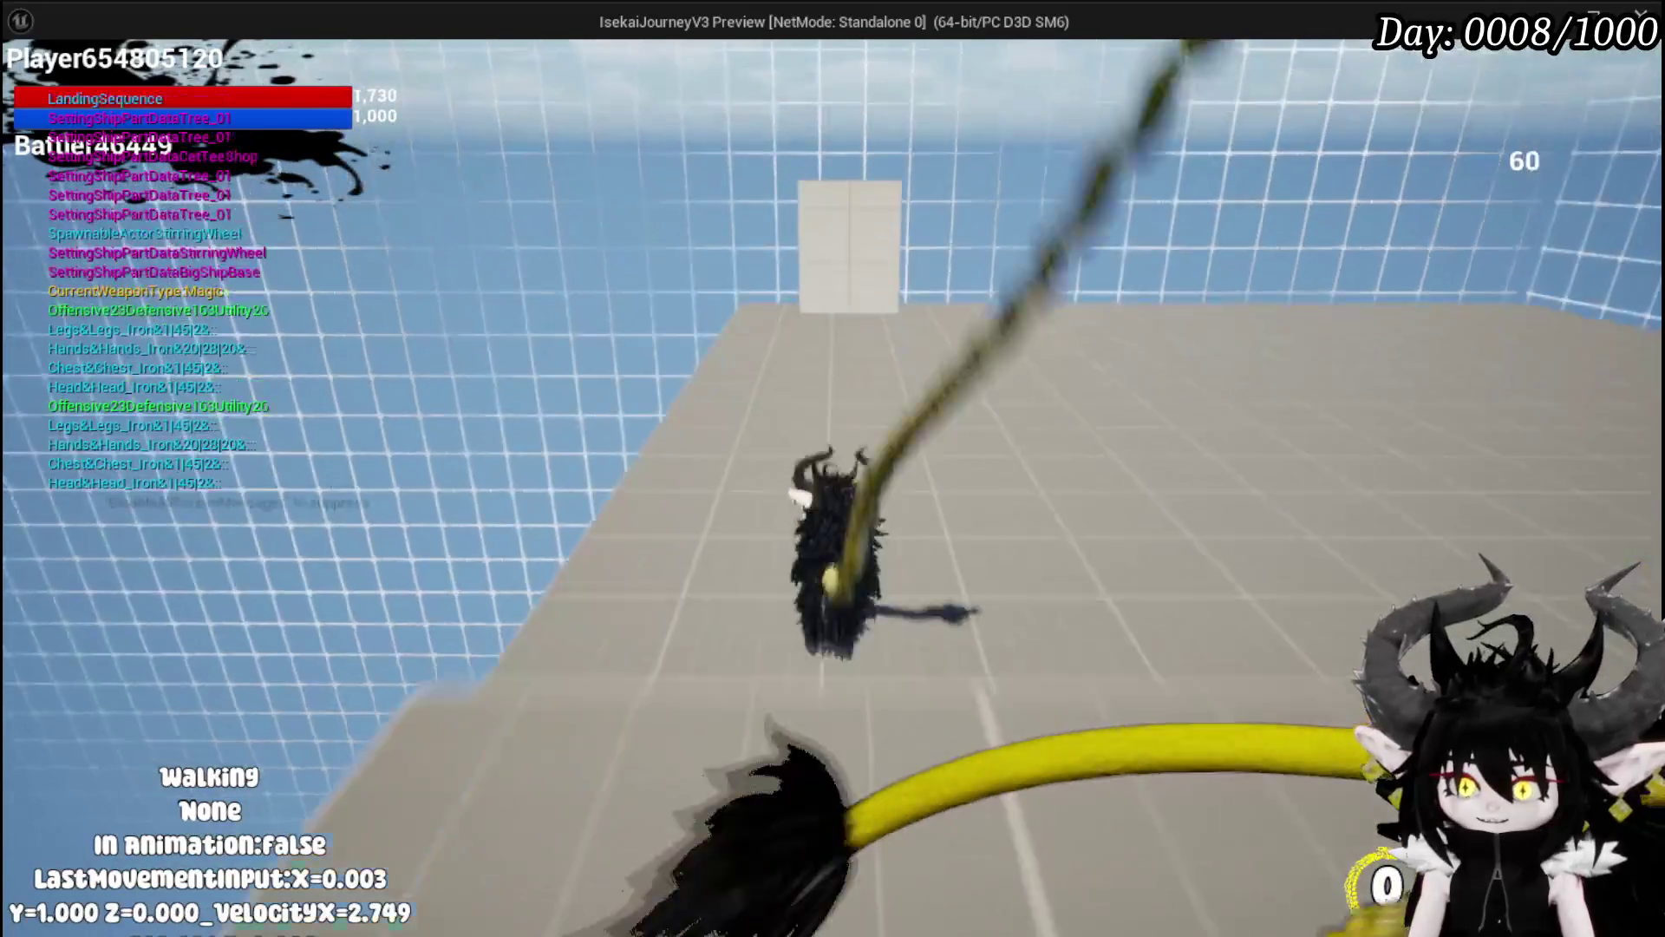
key("shift")
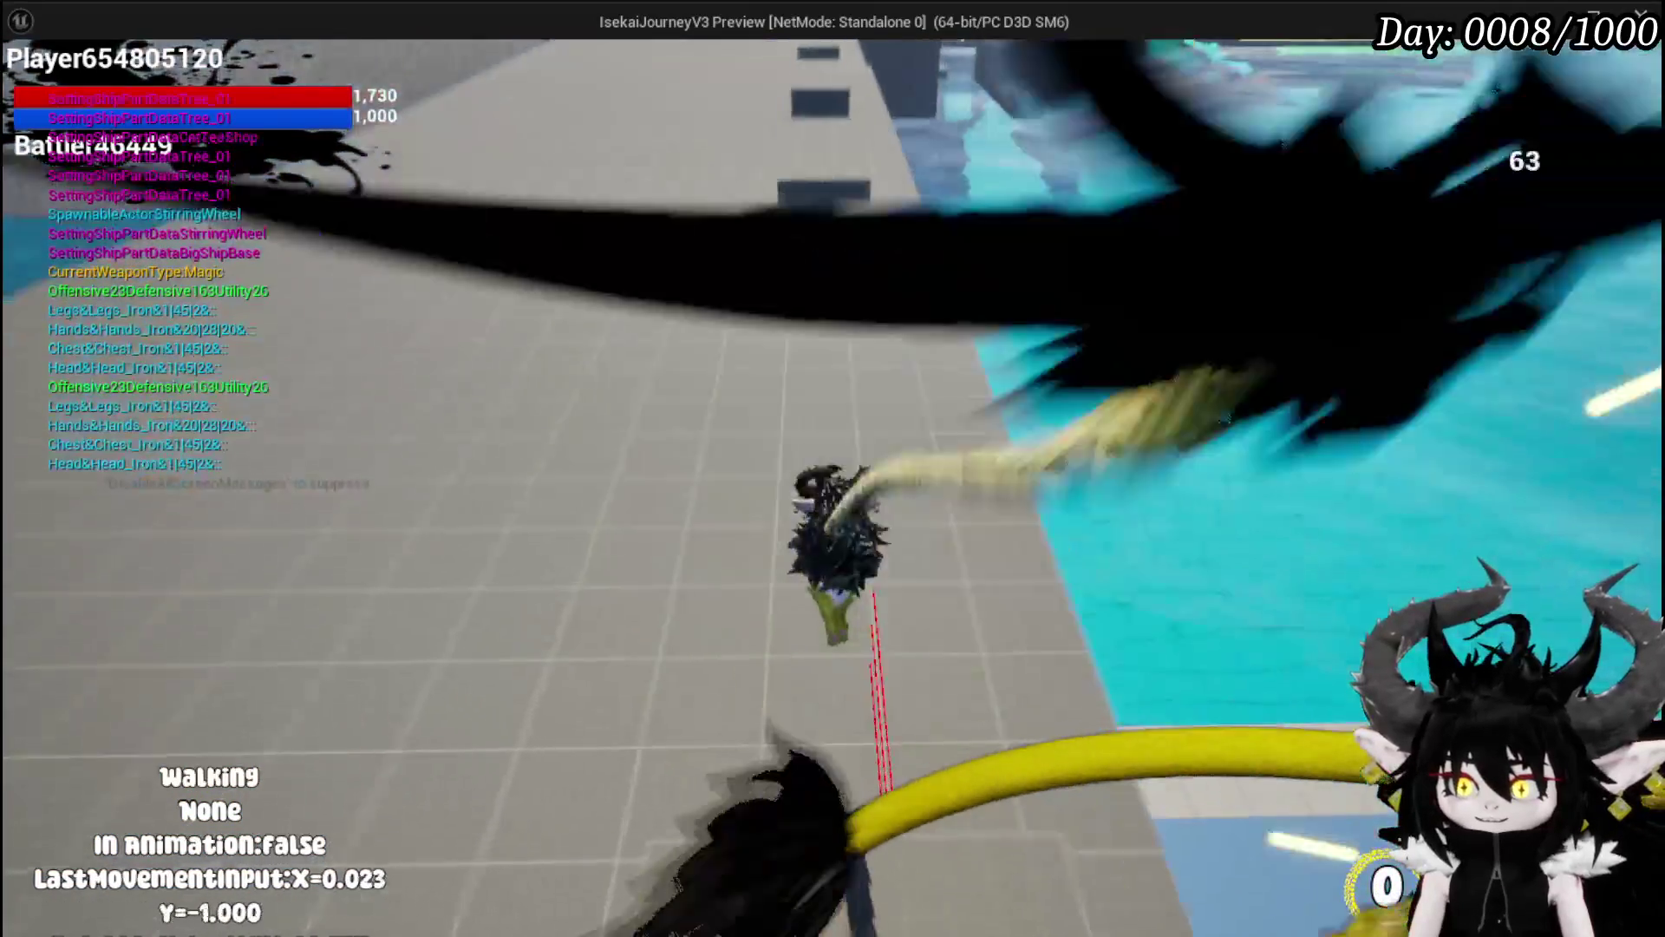
key("shift")
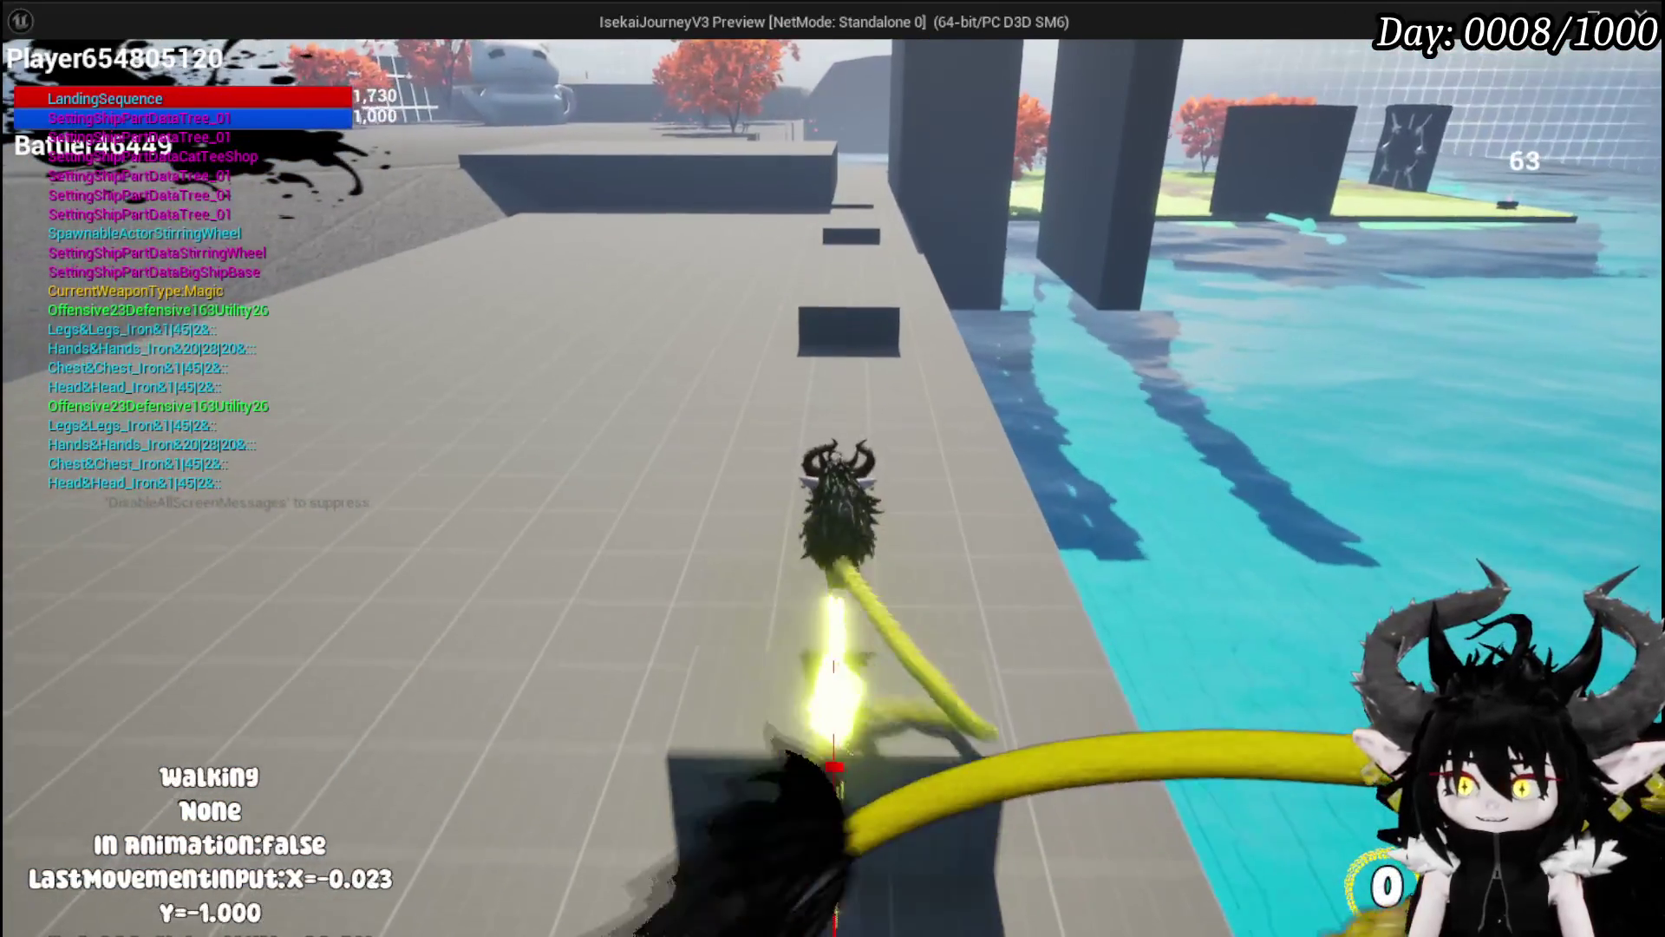
key("shift")
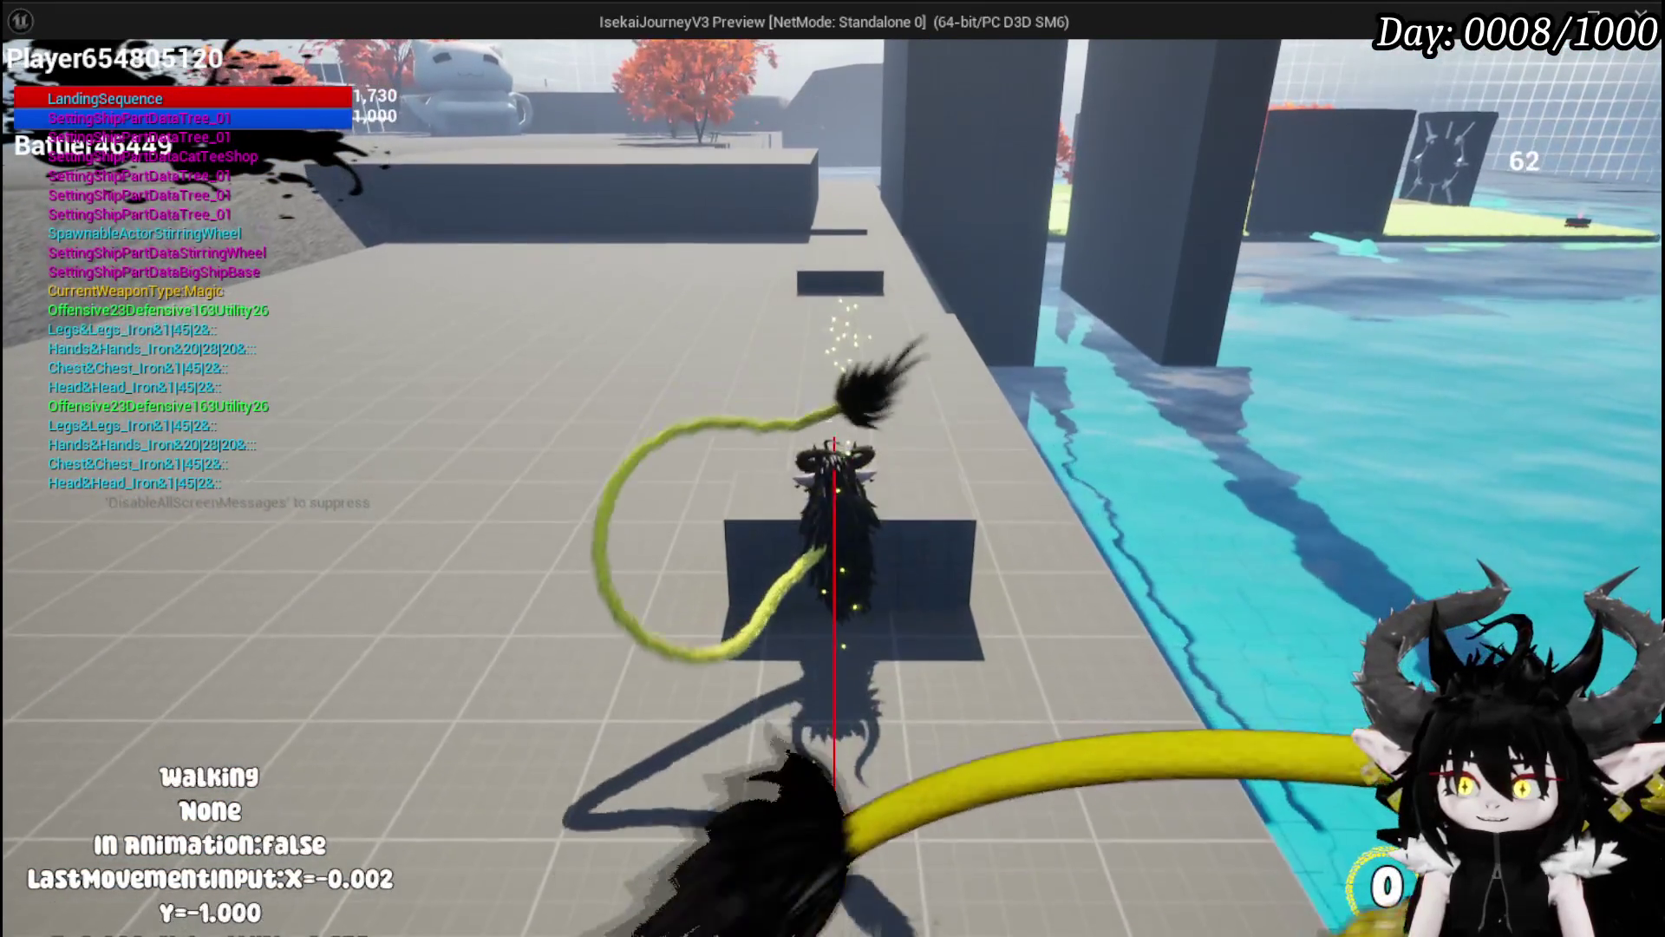
key("shift")
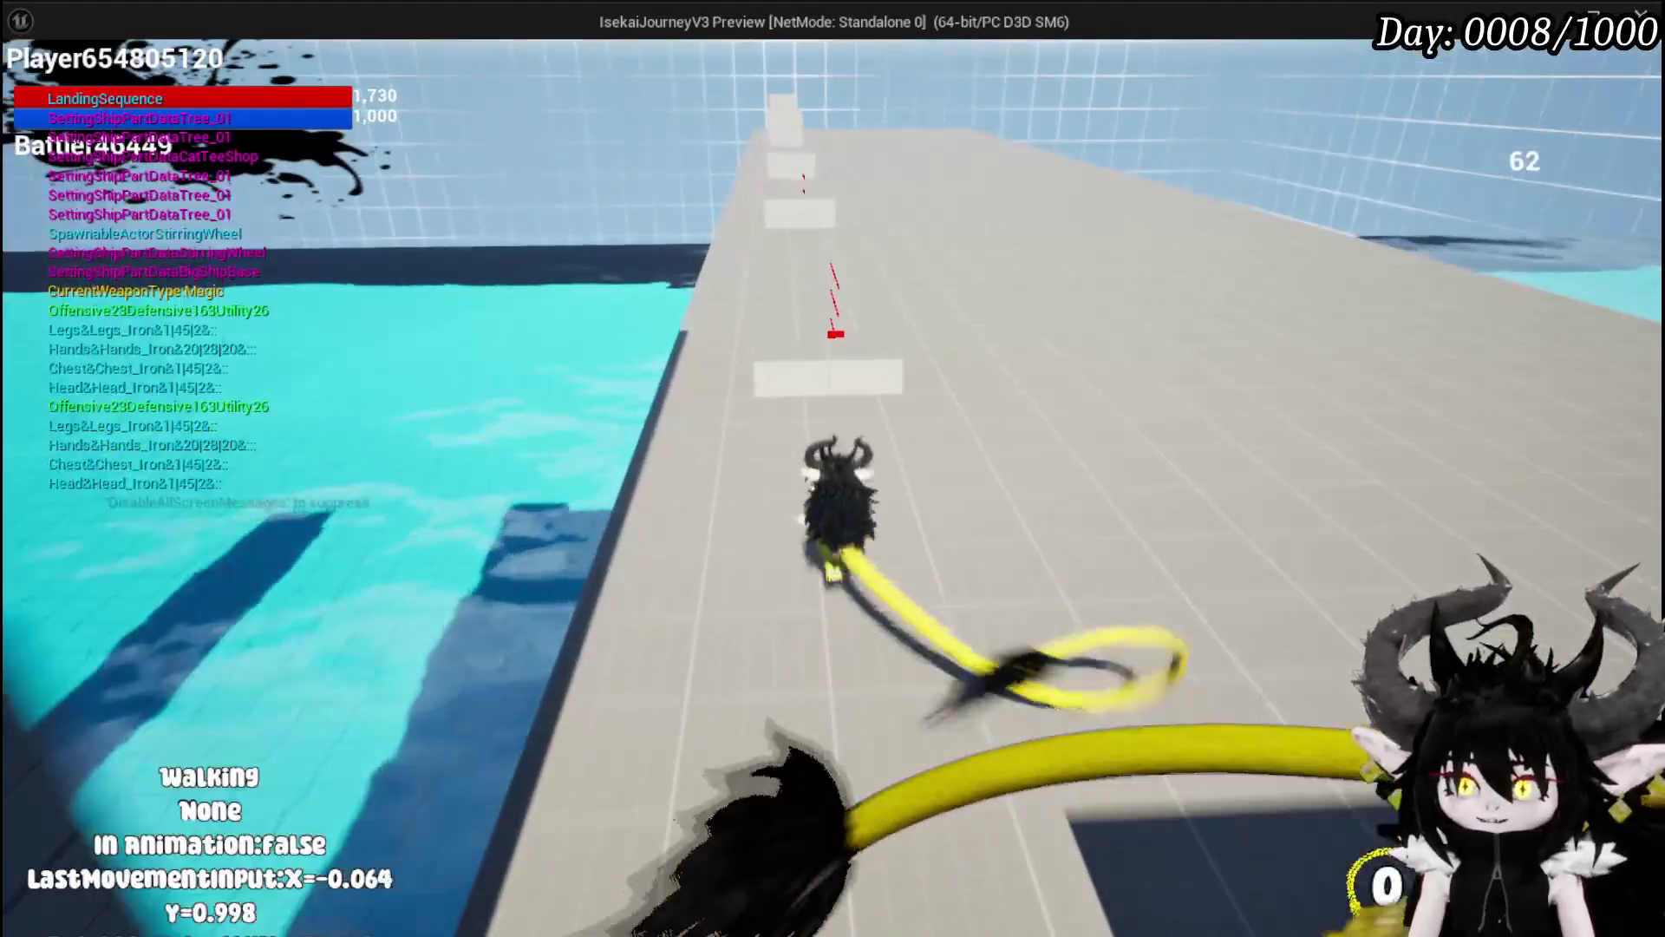
key("shift")
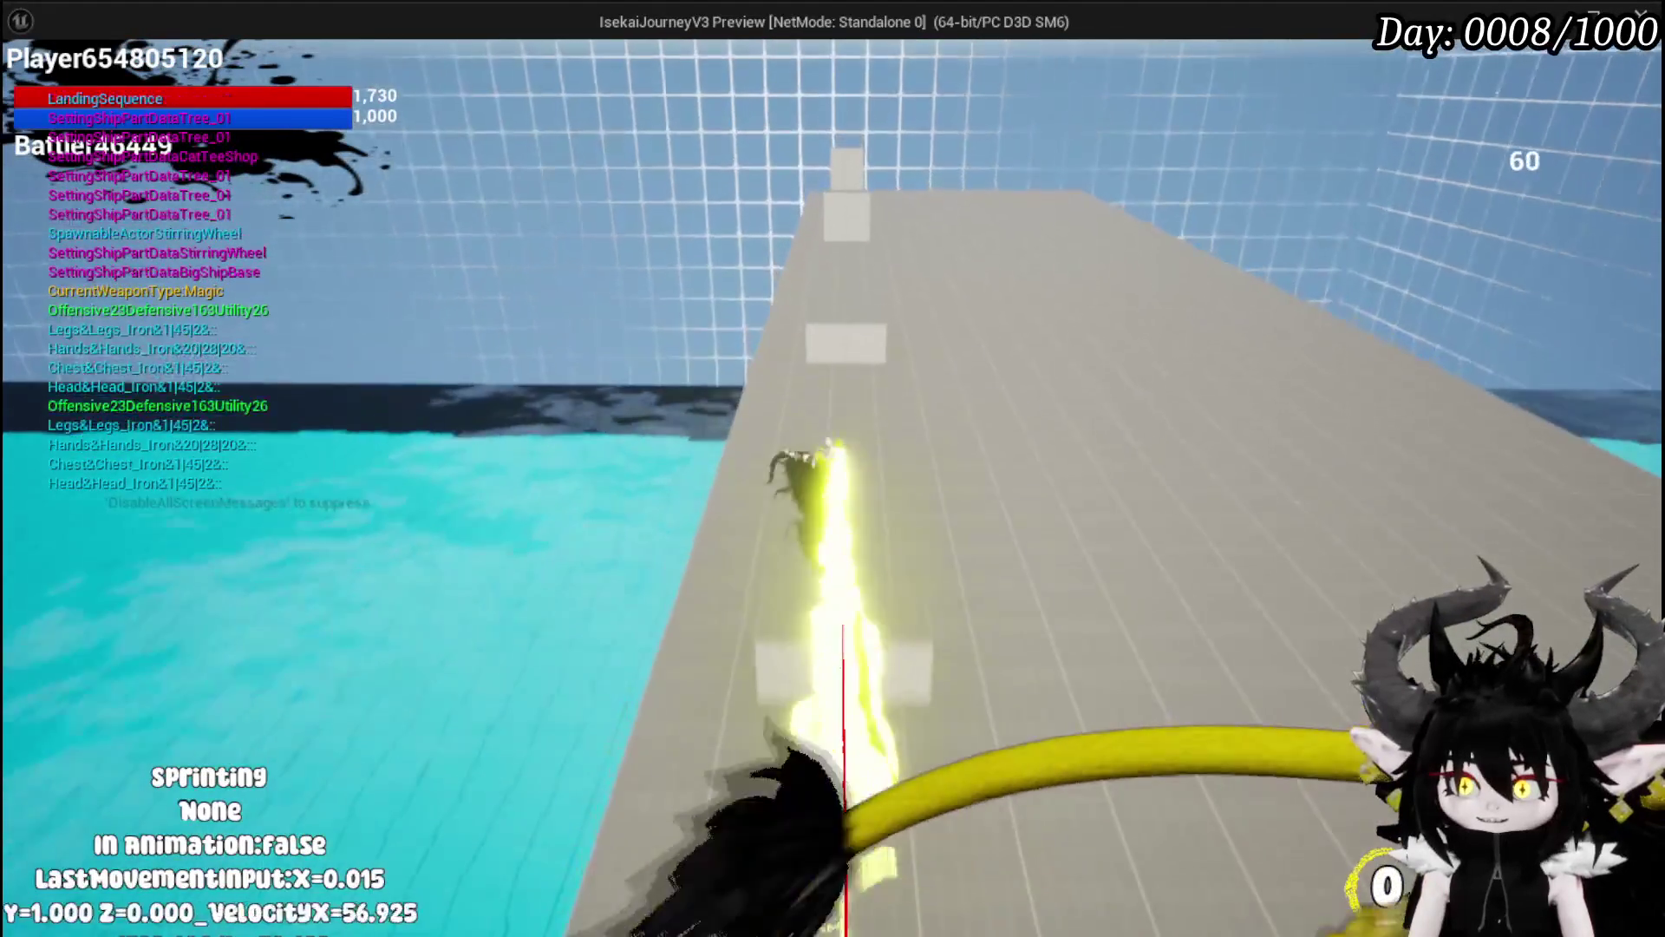
Step: Jump and dash toward the water, stop play, and return to the movement blueprint
key("space")
key("shift")
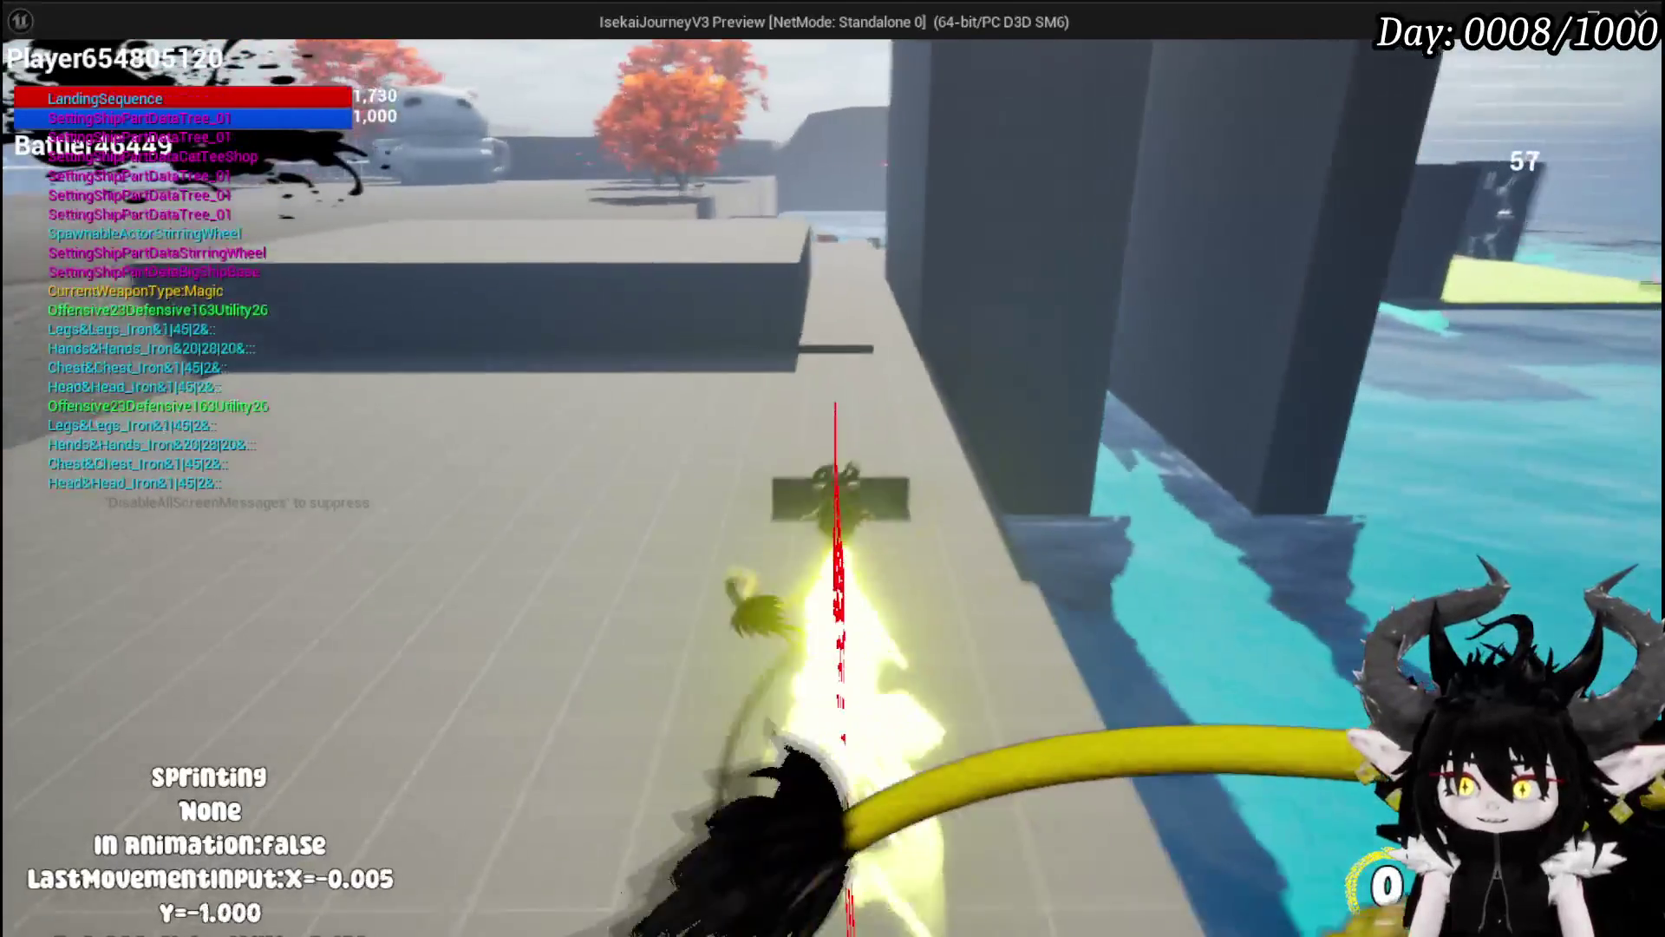
key("space")
key("Escape")
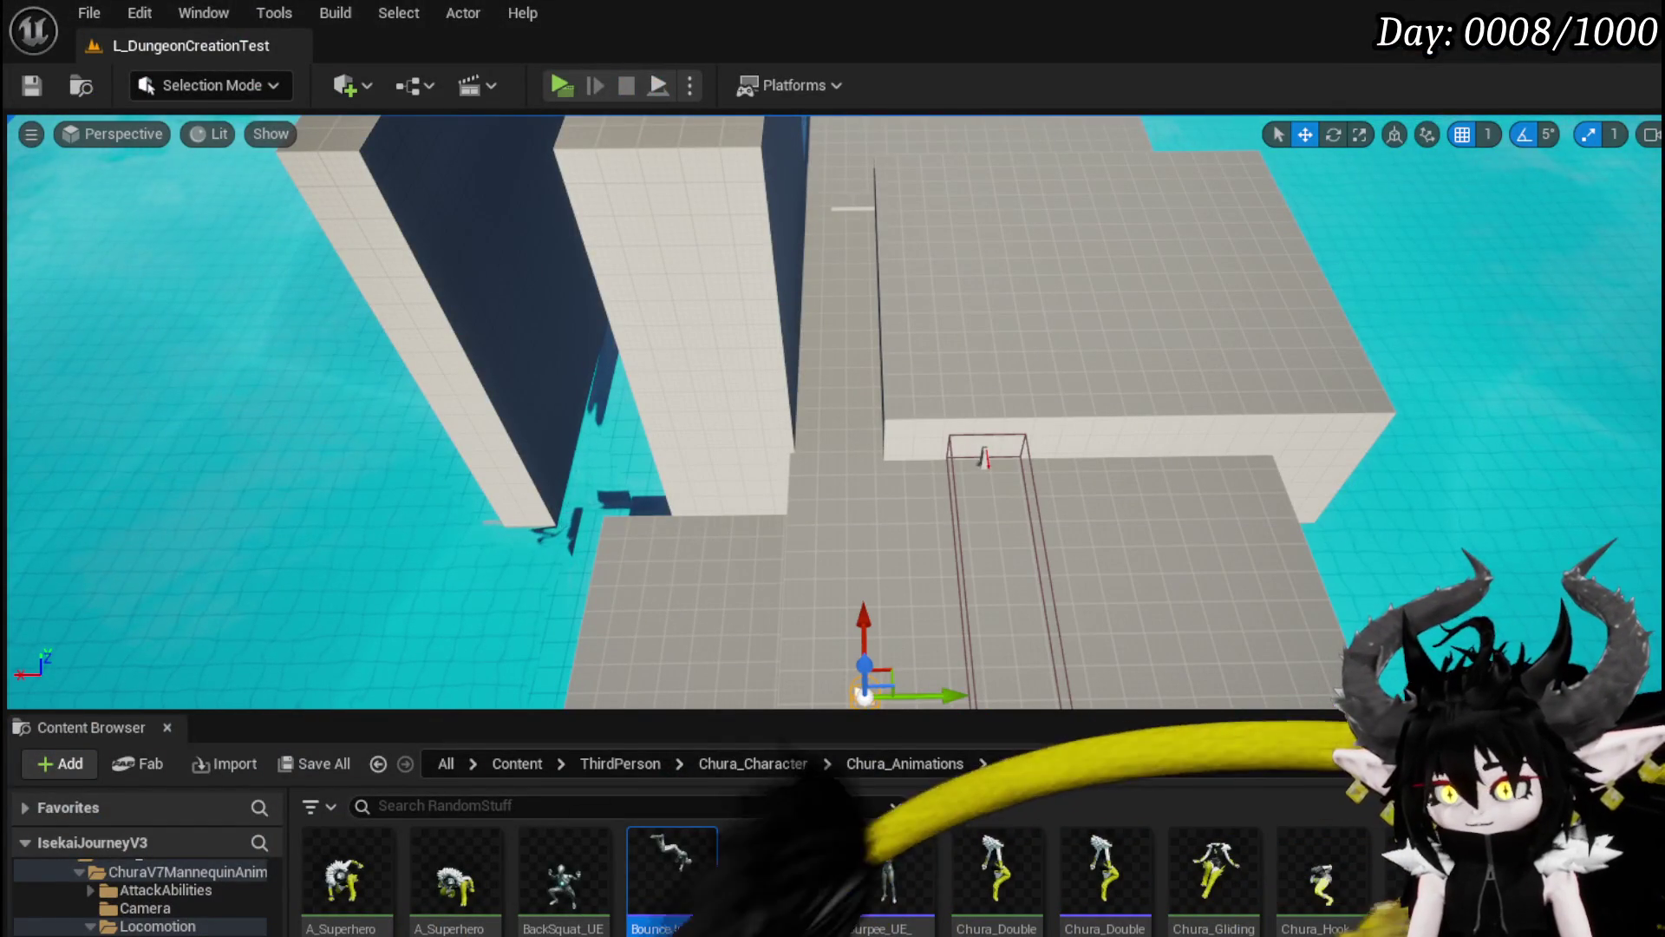
key("alt+Tab")
scroll(817, 429, "down", 5)
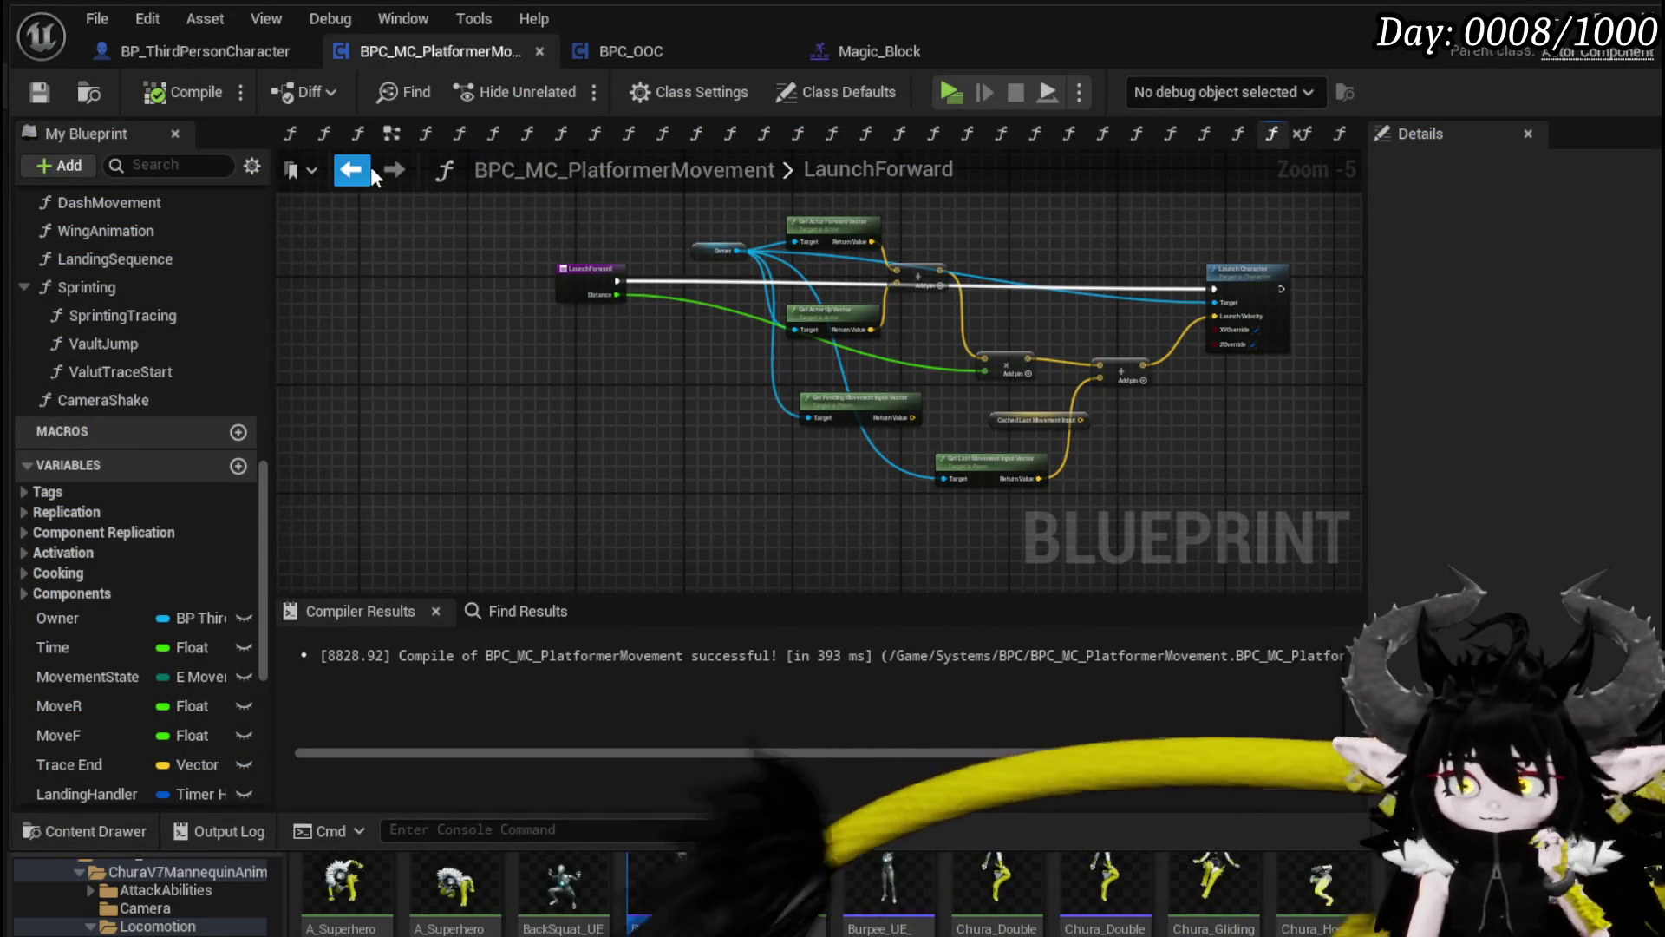
Step: Save the movement component and move from LaunchForward to the EventGraph
left_click(38, 100)
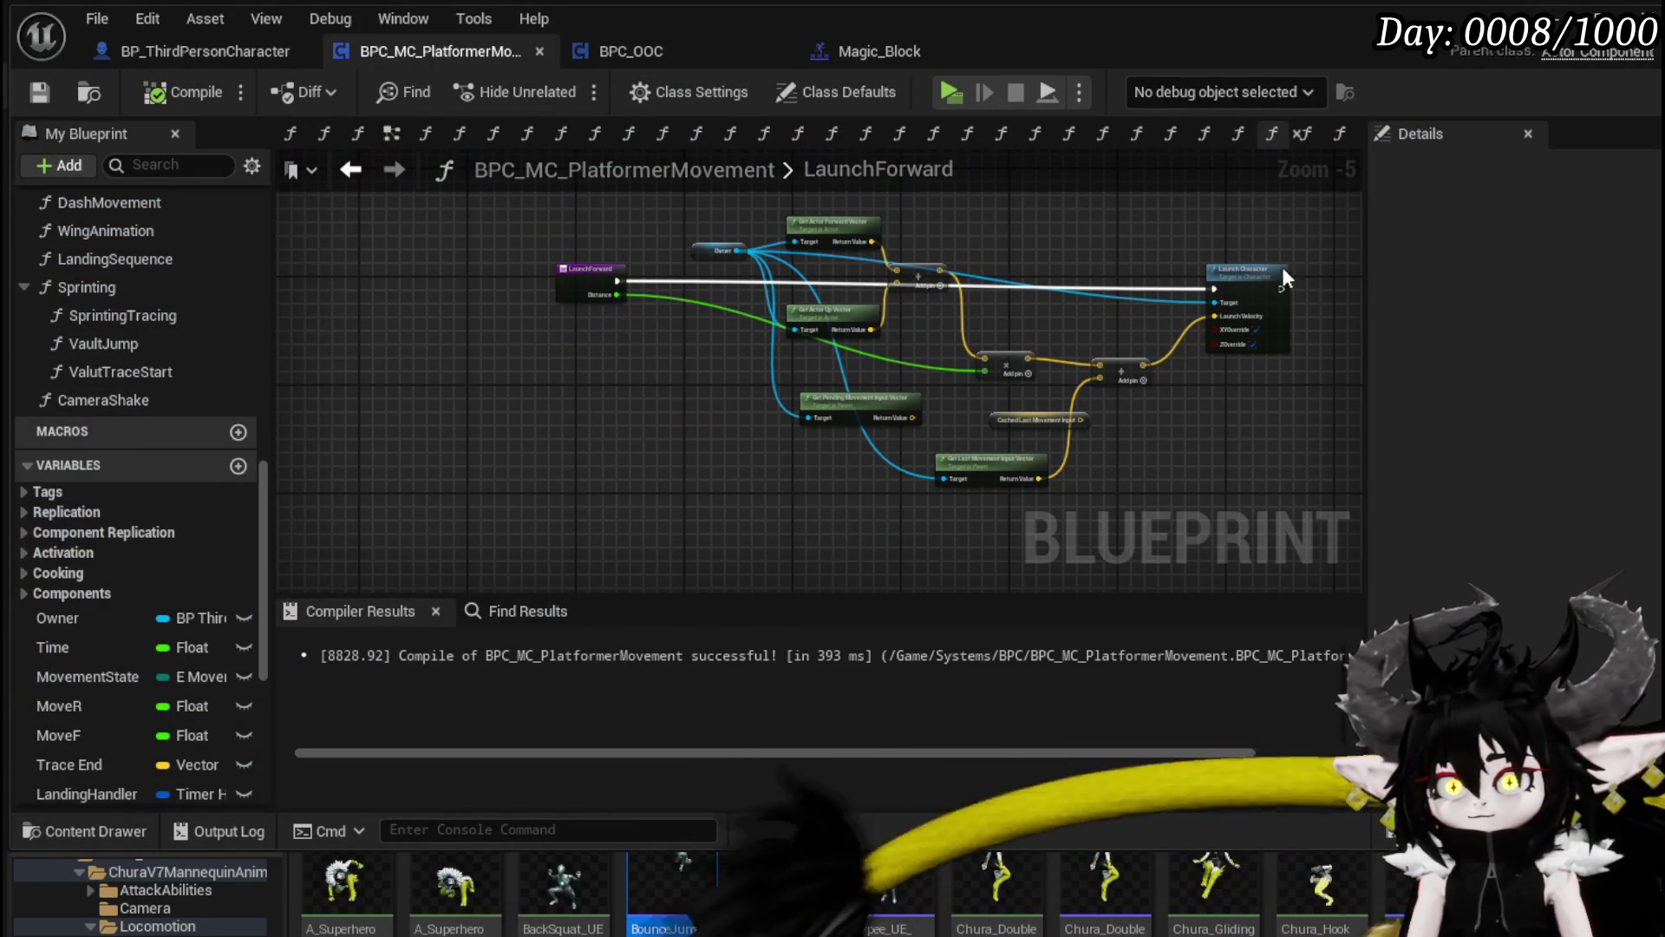
scroll(533, 307, "up", 4)
left_click_drag(461, 223, 767, 381)
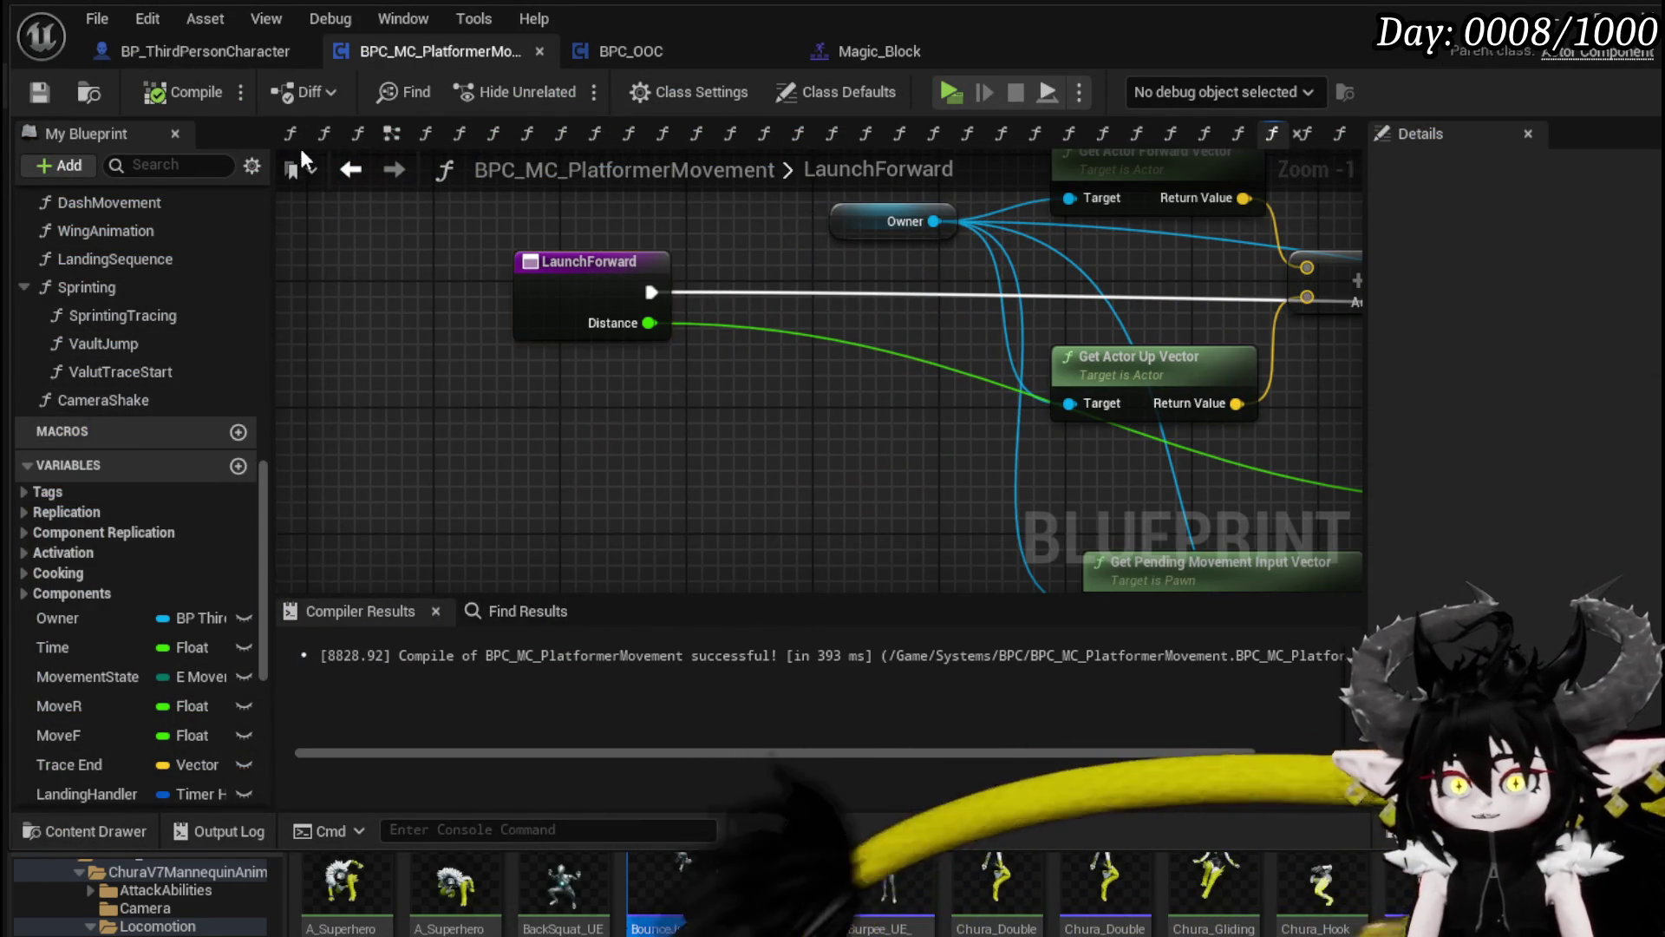
left_click(387, 137)
scroll(819, 372, "down", 3)
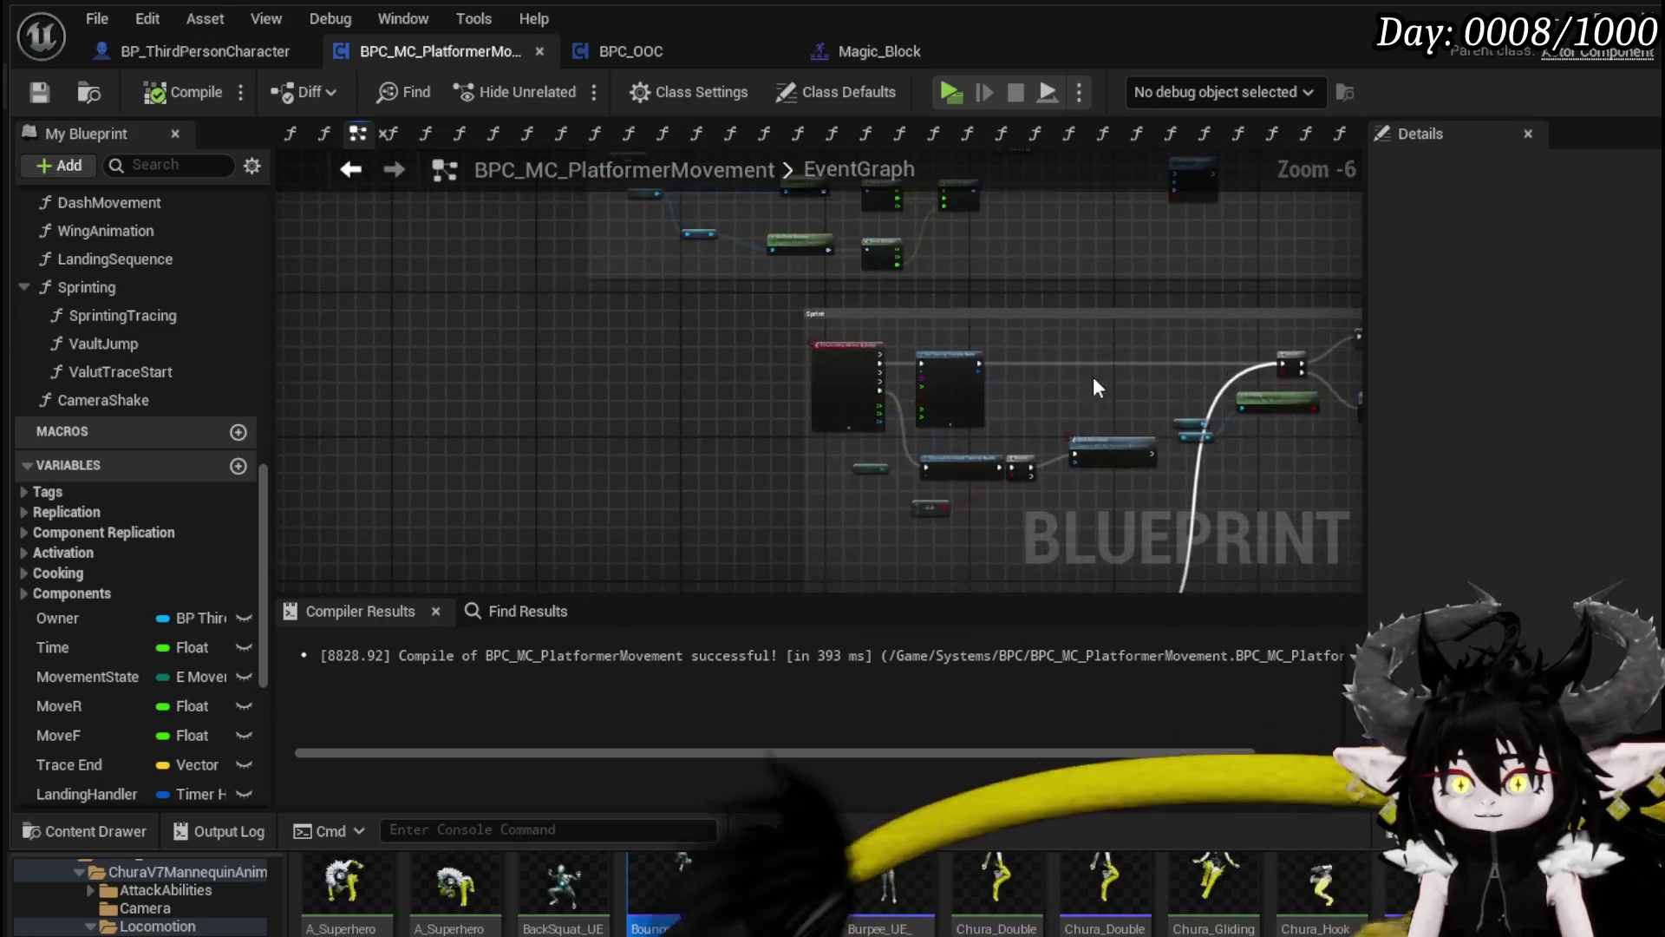
scroll(640, 310, "up", 5)
Step: Add a Launch Forward call driven by IA_Dodge Started with Distance 1500
right_click(700, 260)
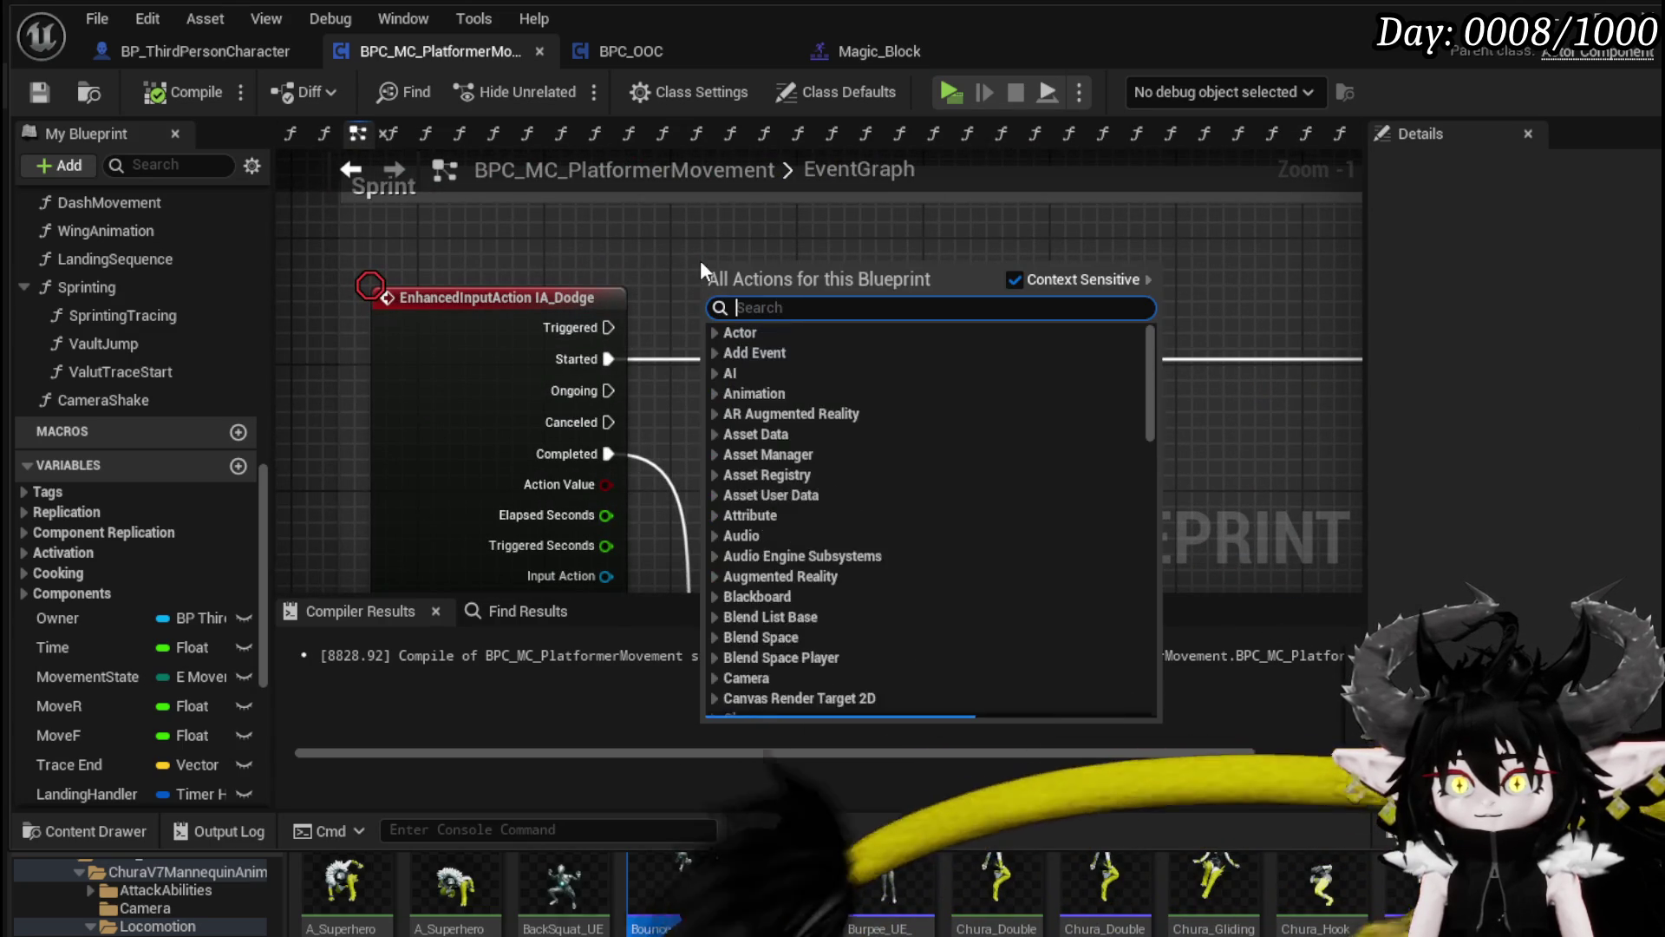
type("Launch for")
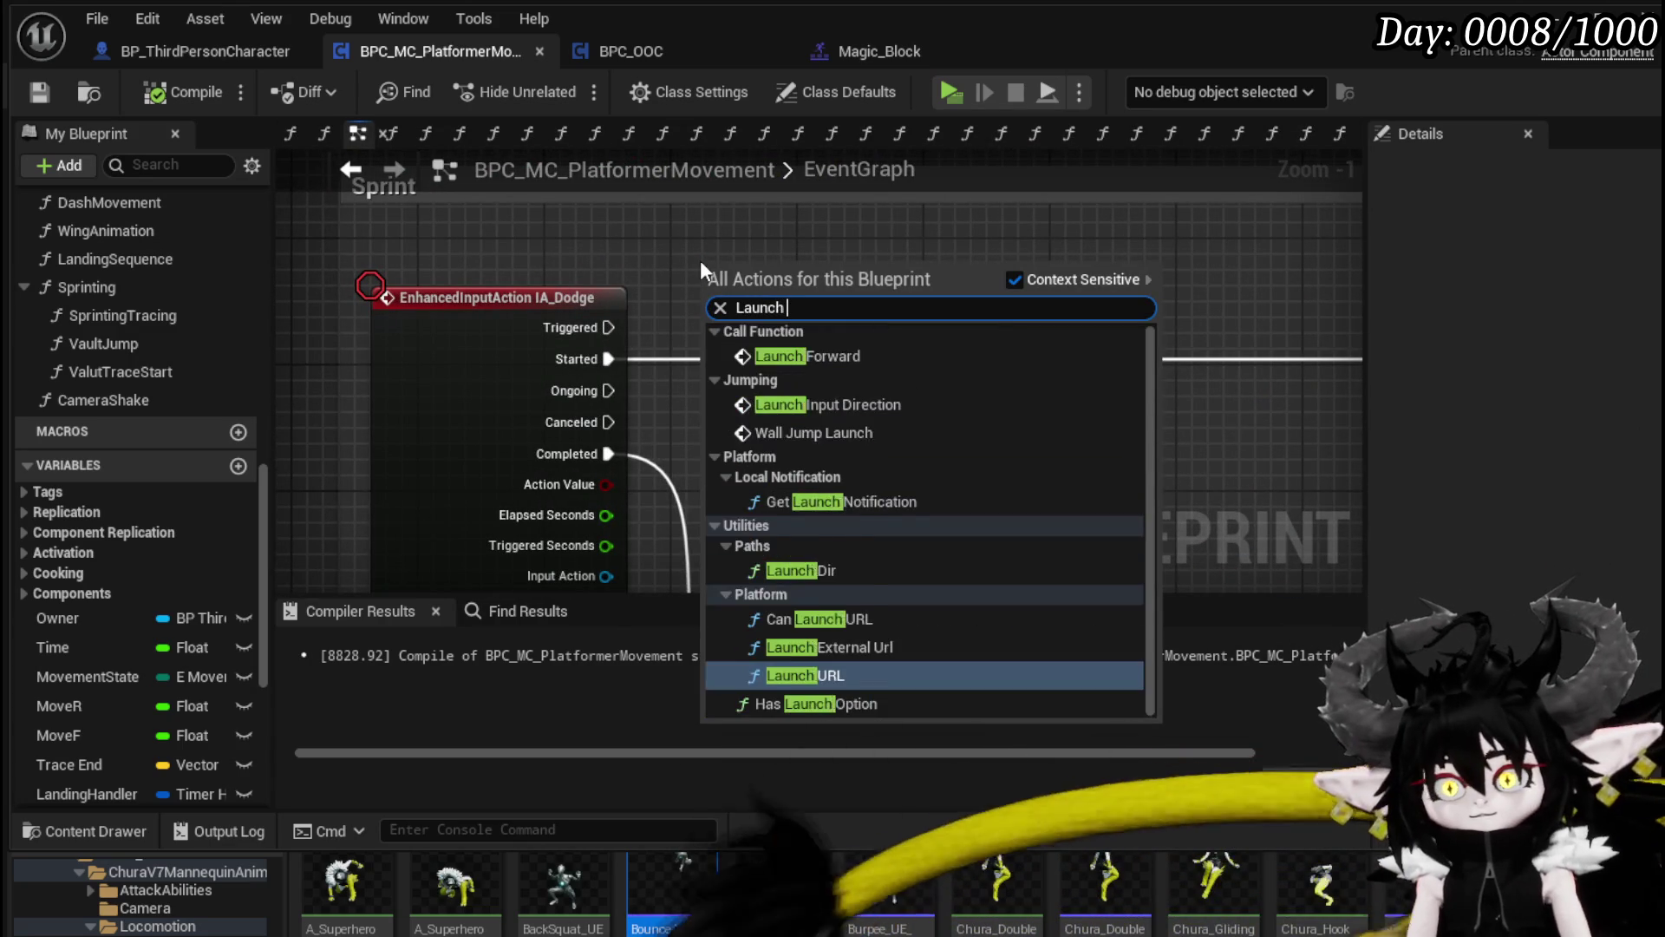
key("Return")
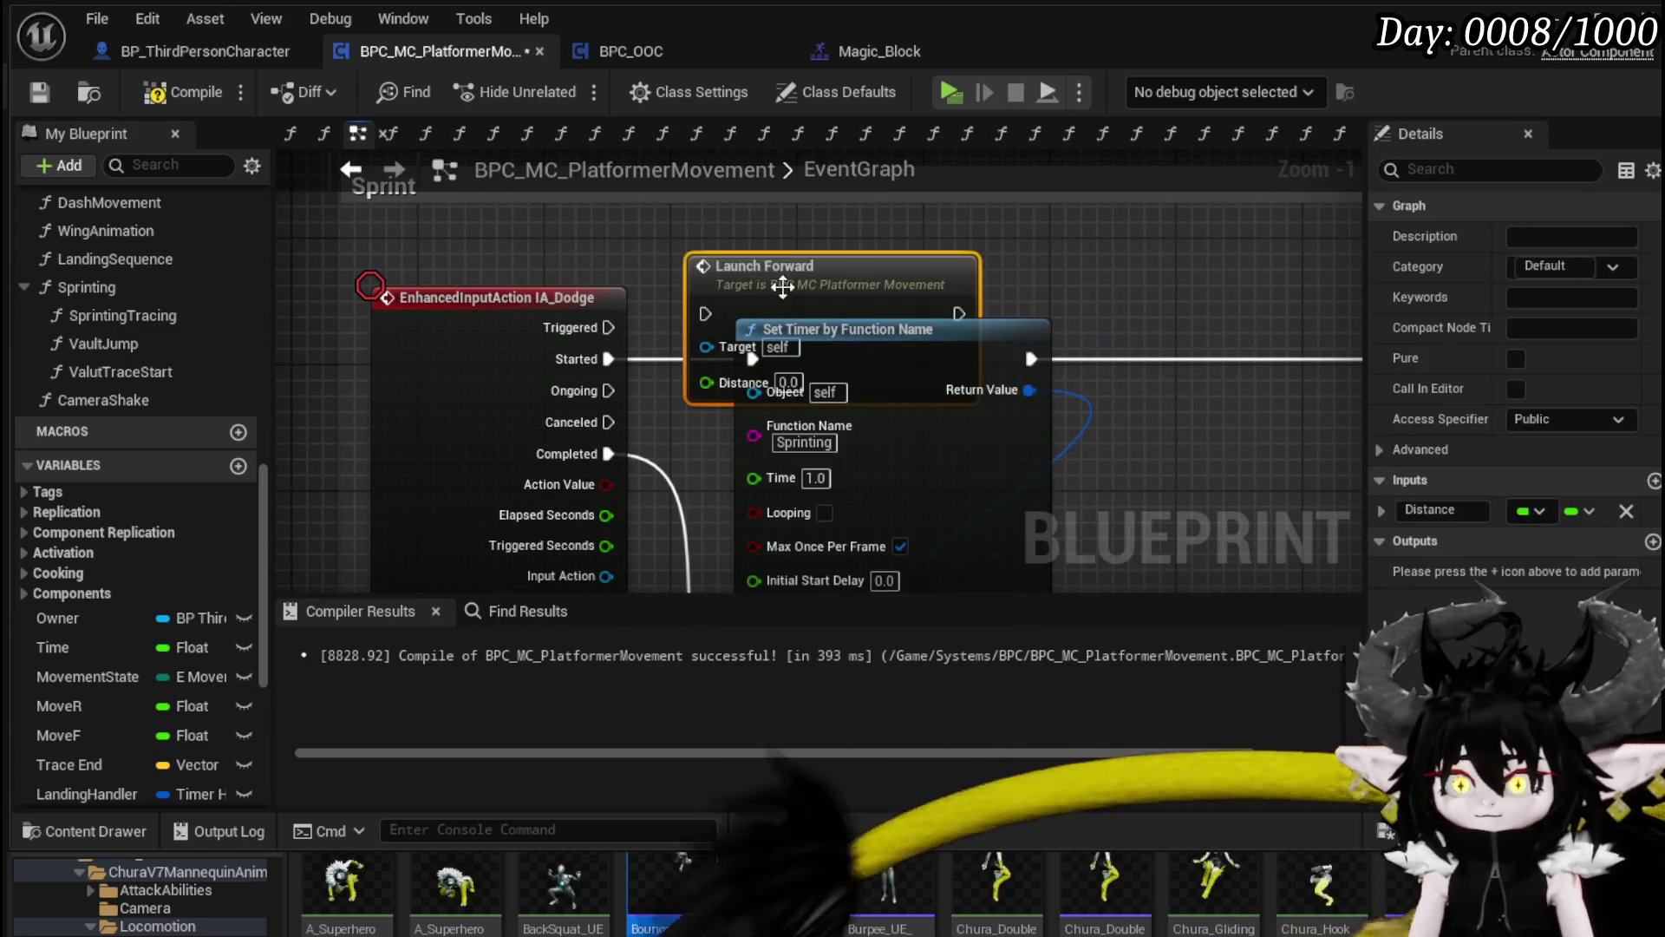
left_click_drag(590, 431, 636, 305)
left_click(510, 440)
left_click_drag(491, 448, 637, 272)
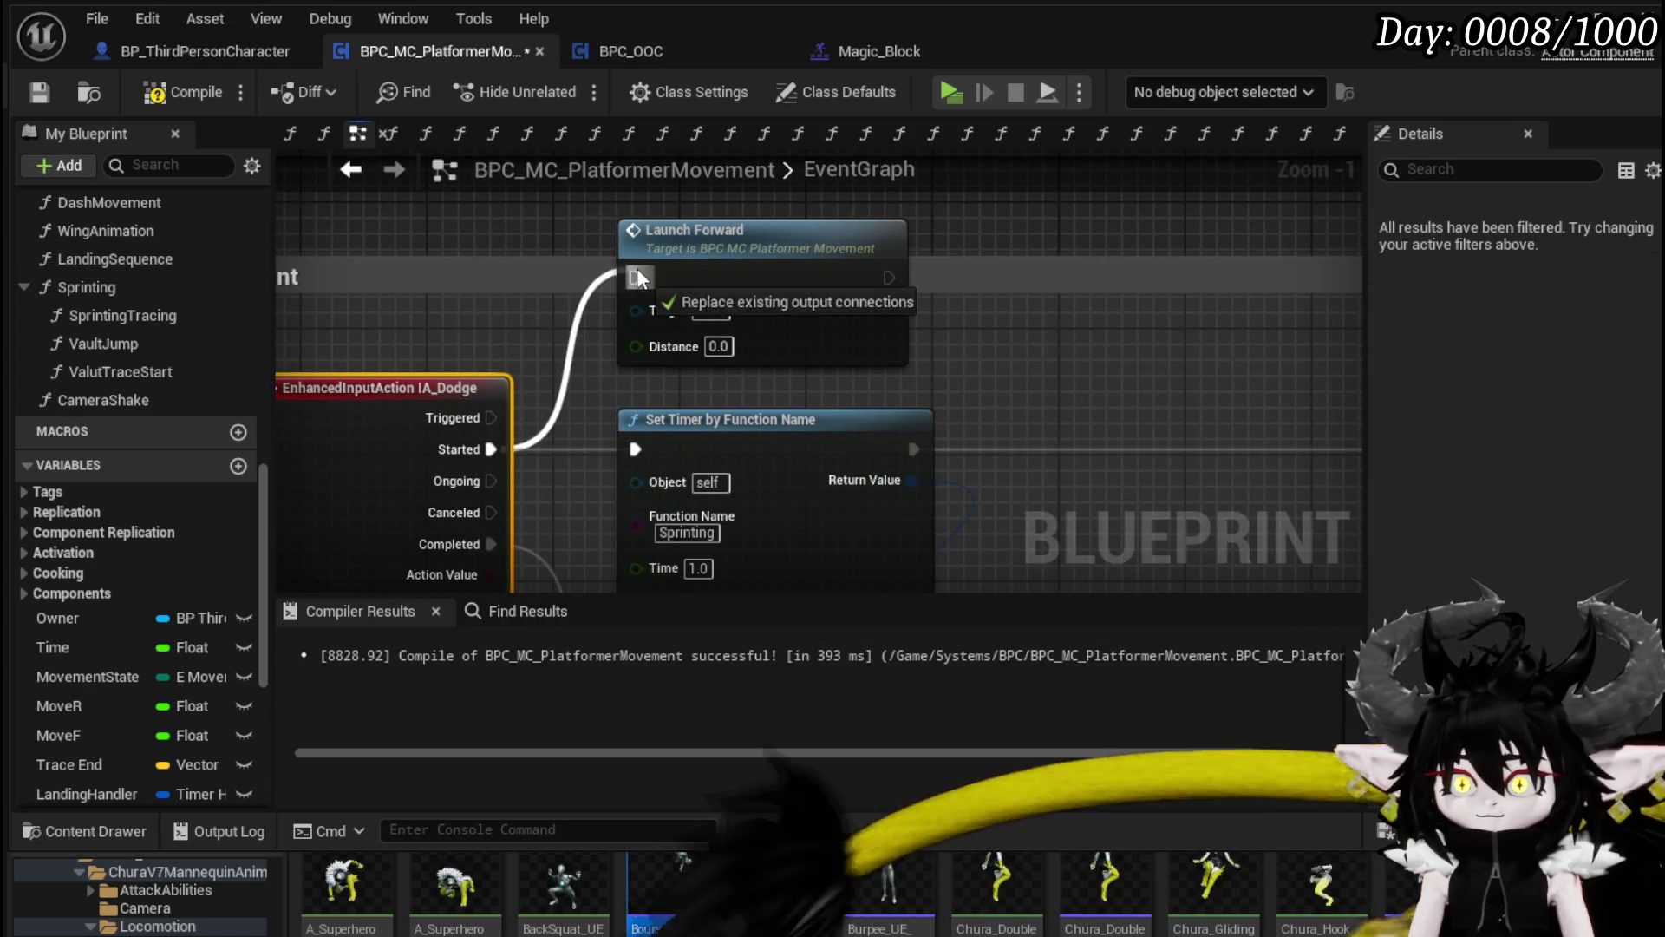
left_click(716, 354)
type("150")
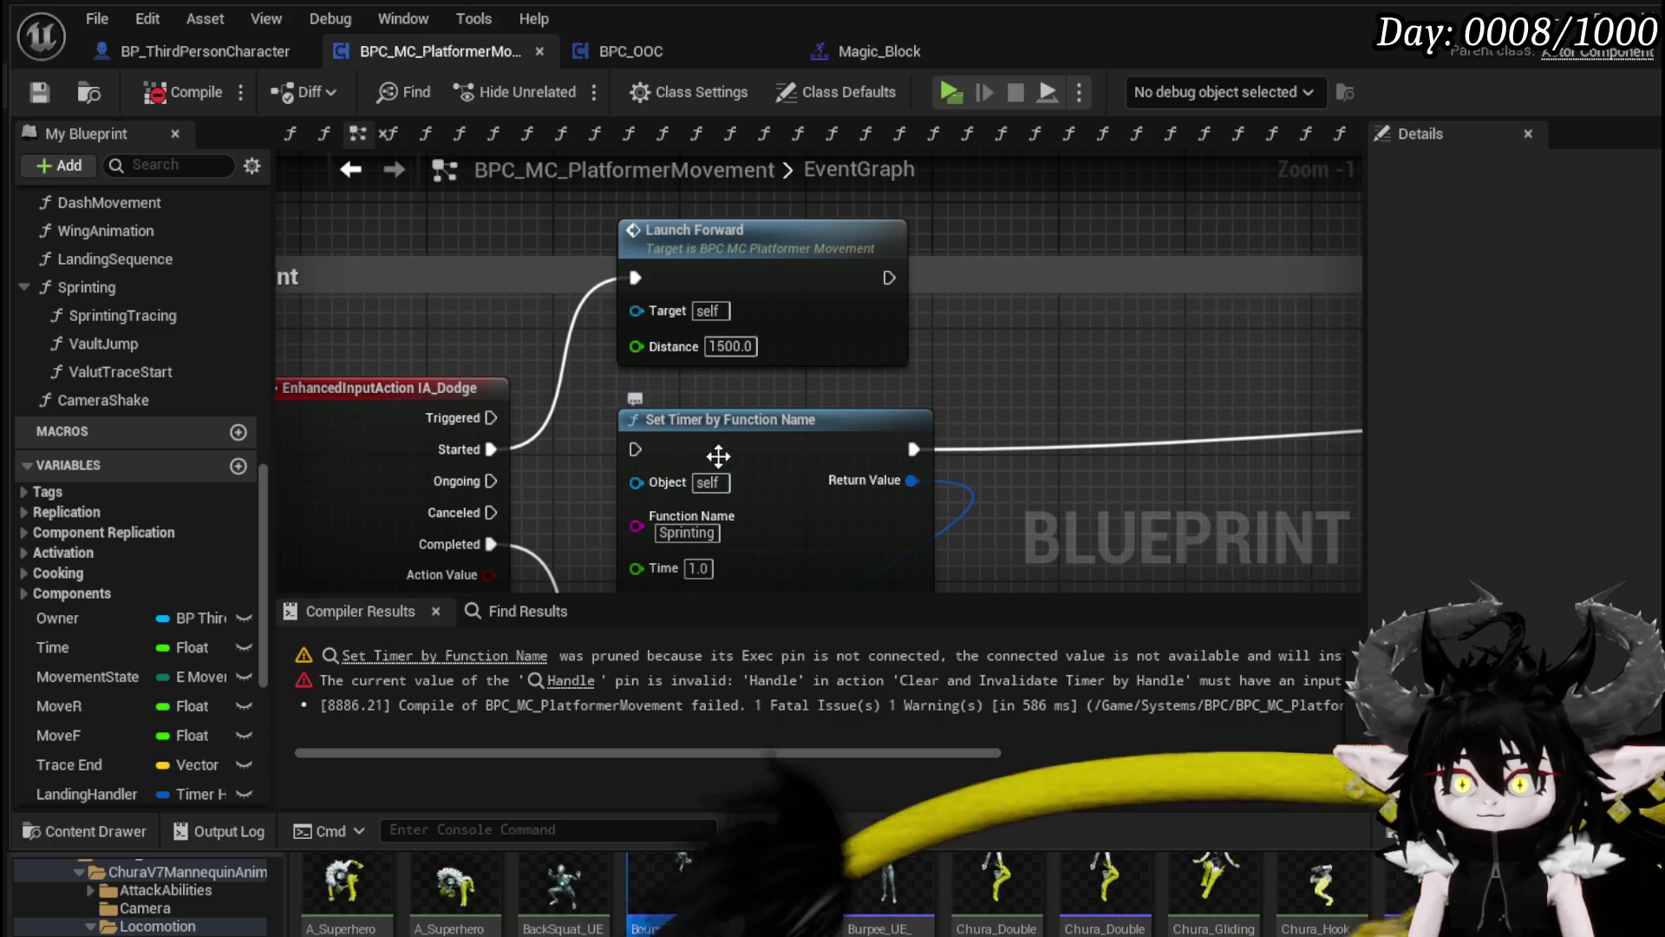
Step: Fix the flagged Set Timer error, recompile cleanly, and minimize the Blueprint editor
left_click(512, 656)
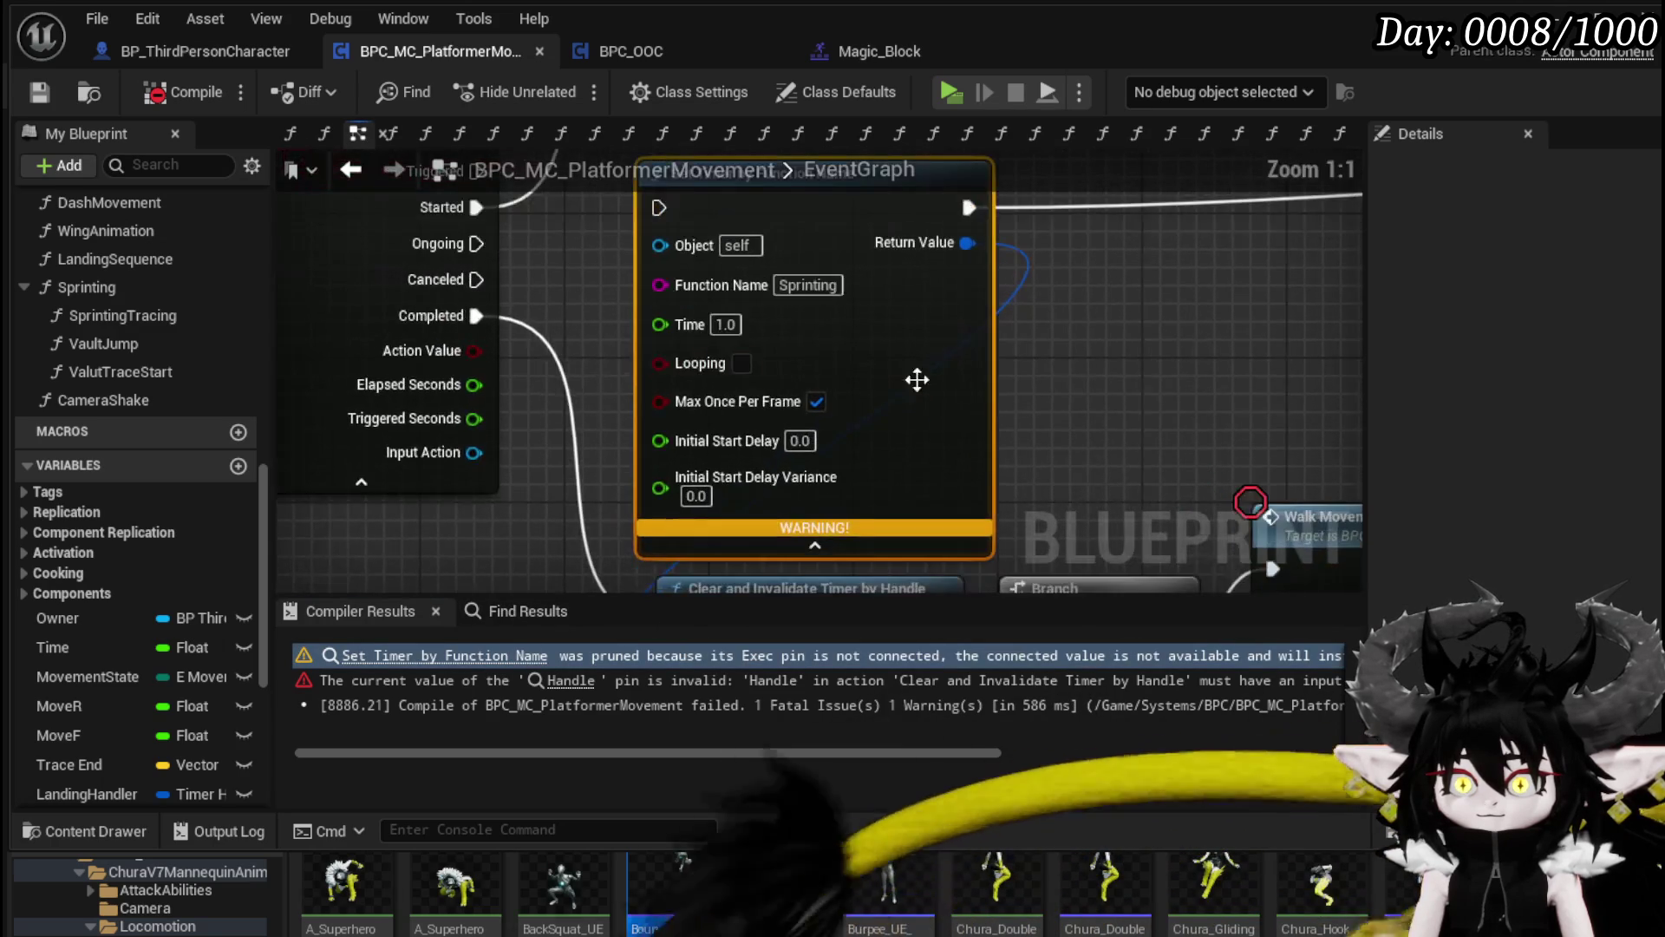
left_click(182, 98)
scroll(910, 301, "down", 3)
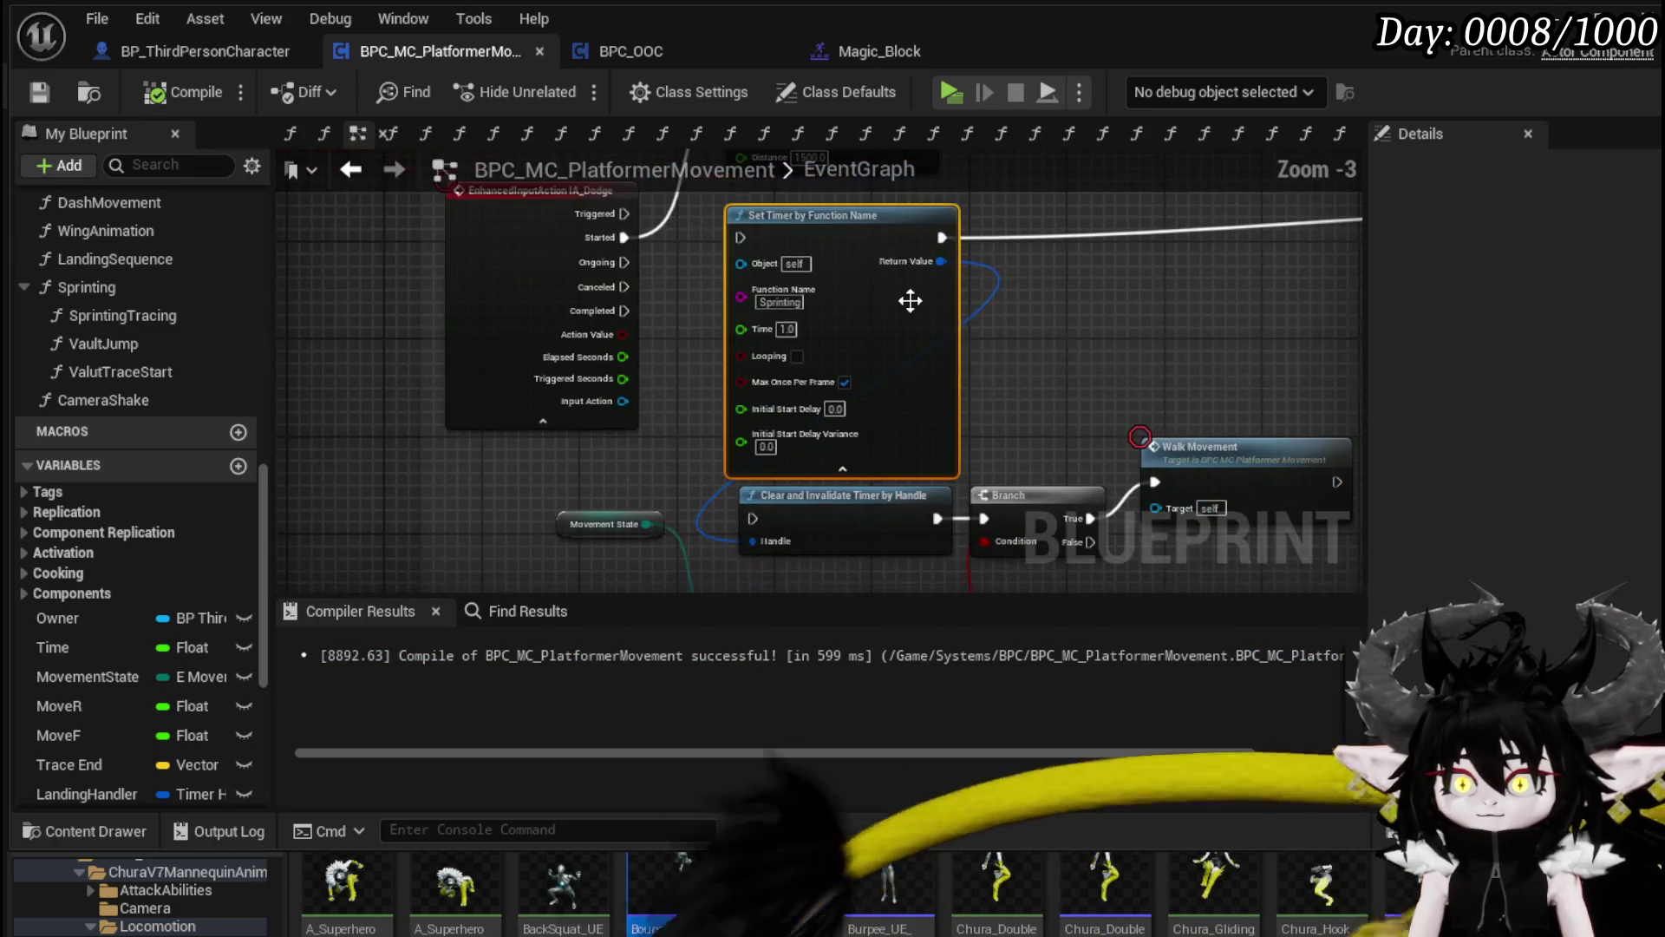
left_click(1553, 17)
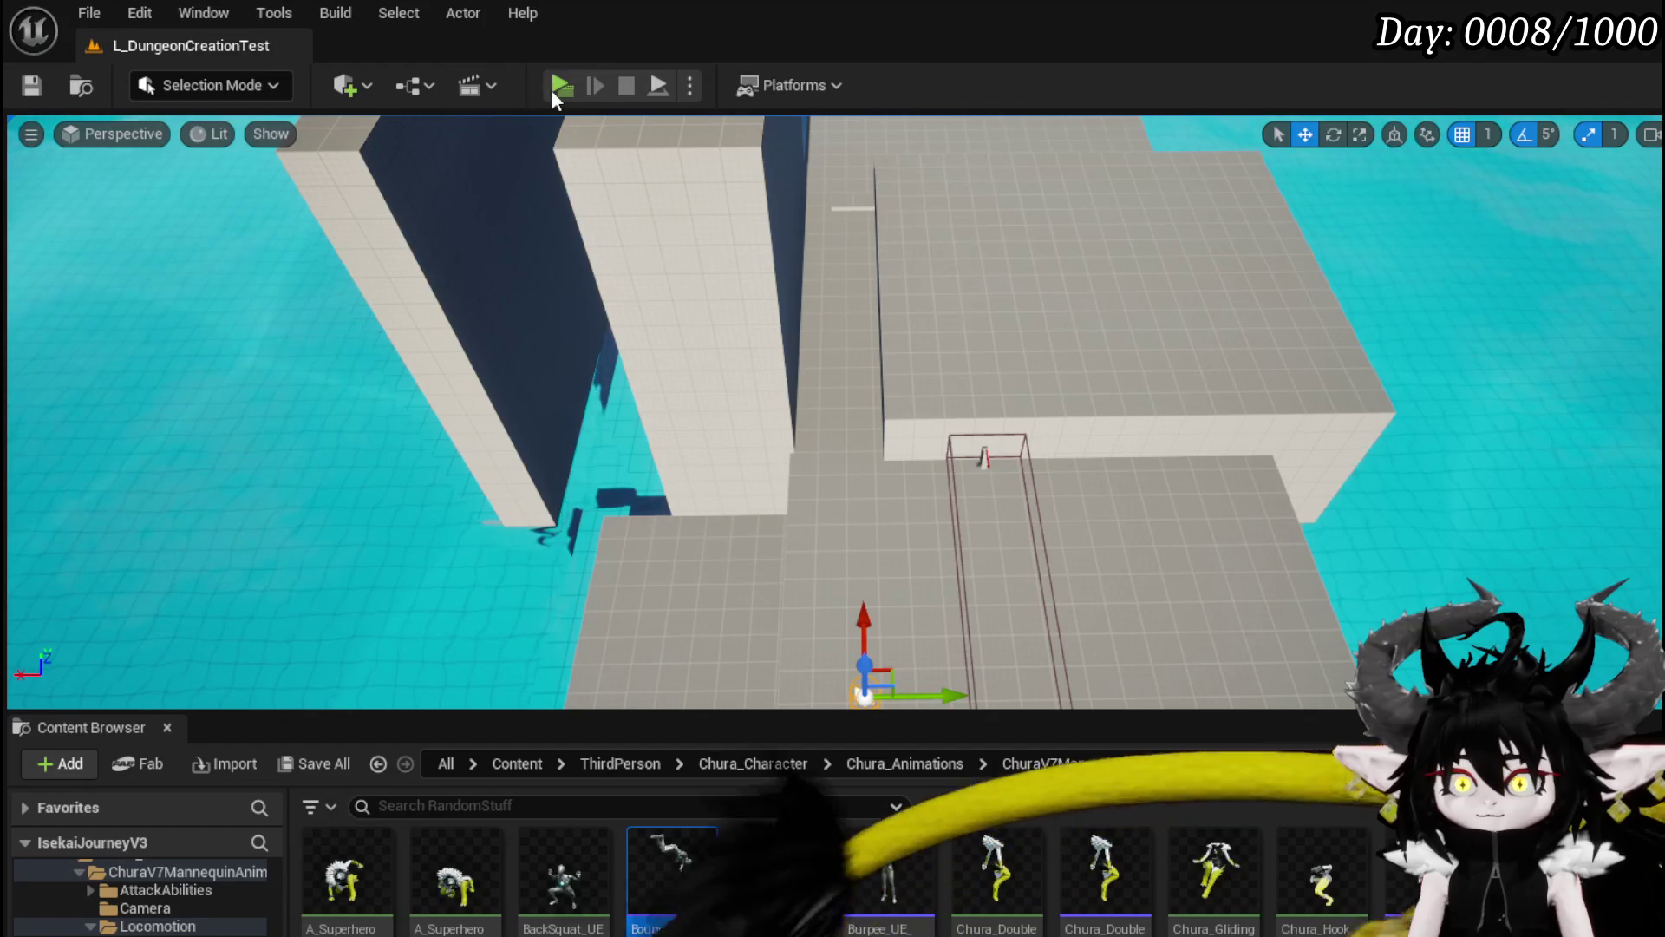
Step: Play-test the dodge, stop play, save the level, and return to BPC_MC_PlatformerMovement
key("alt+p")
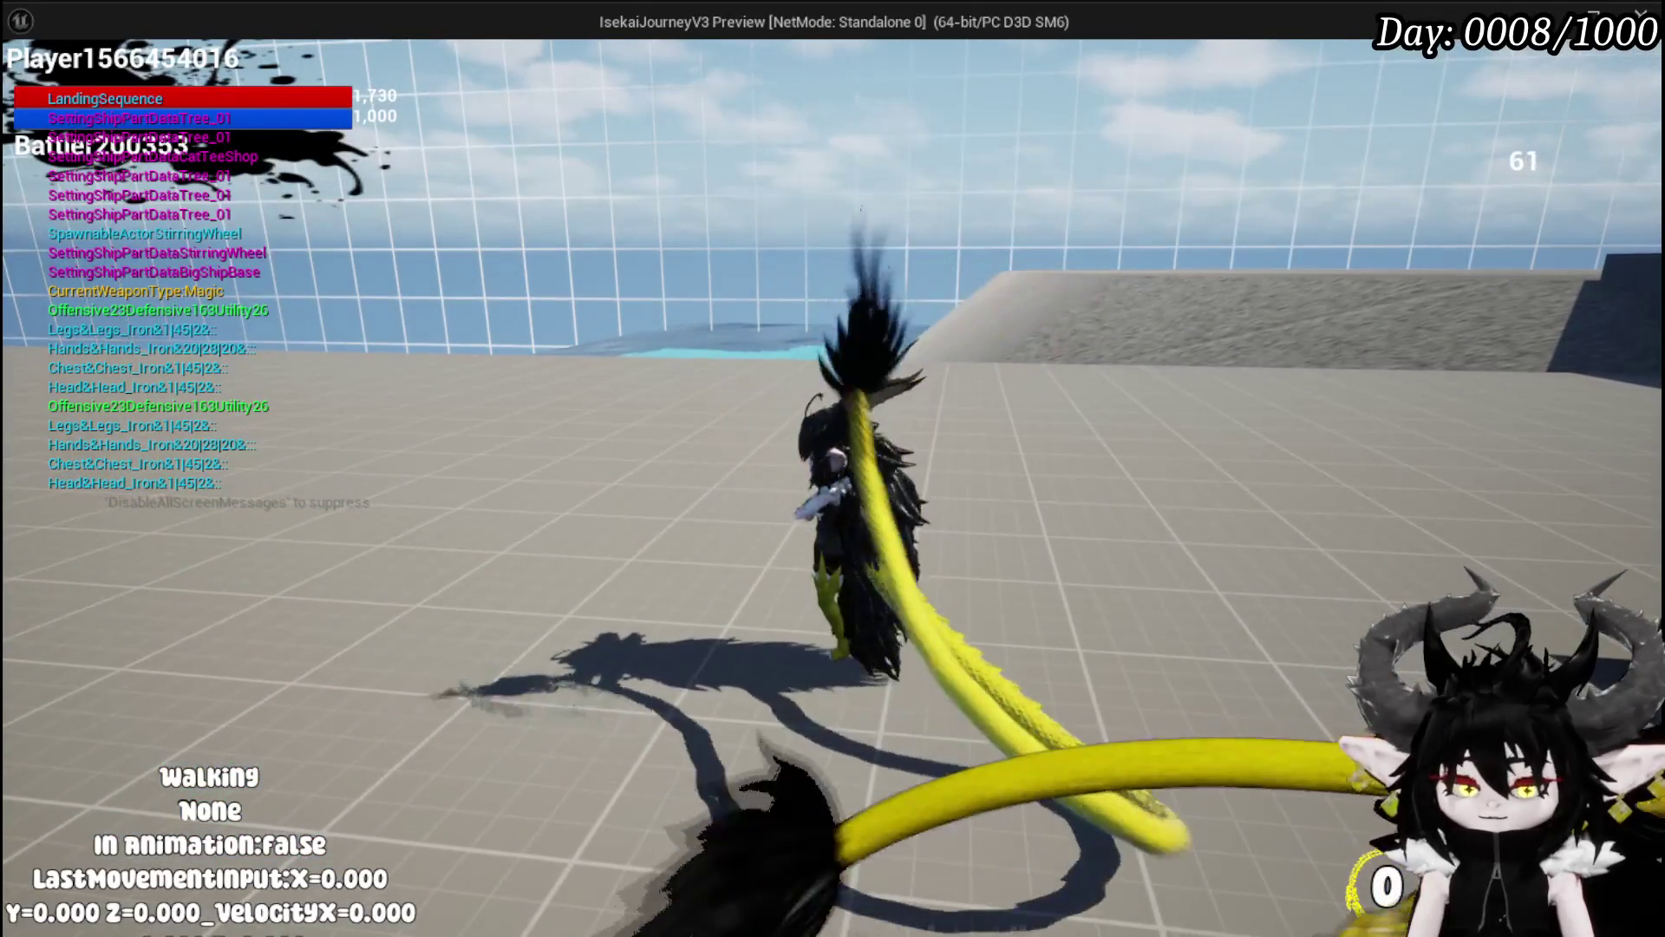
key("Escape")
left_click(31, 84)
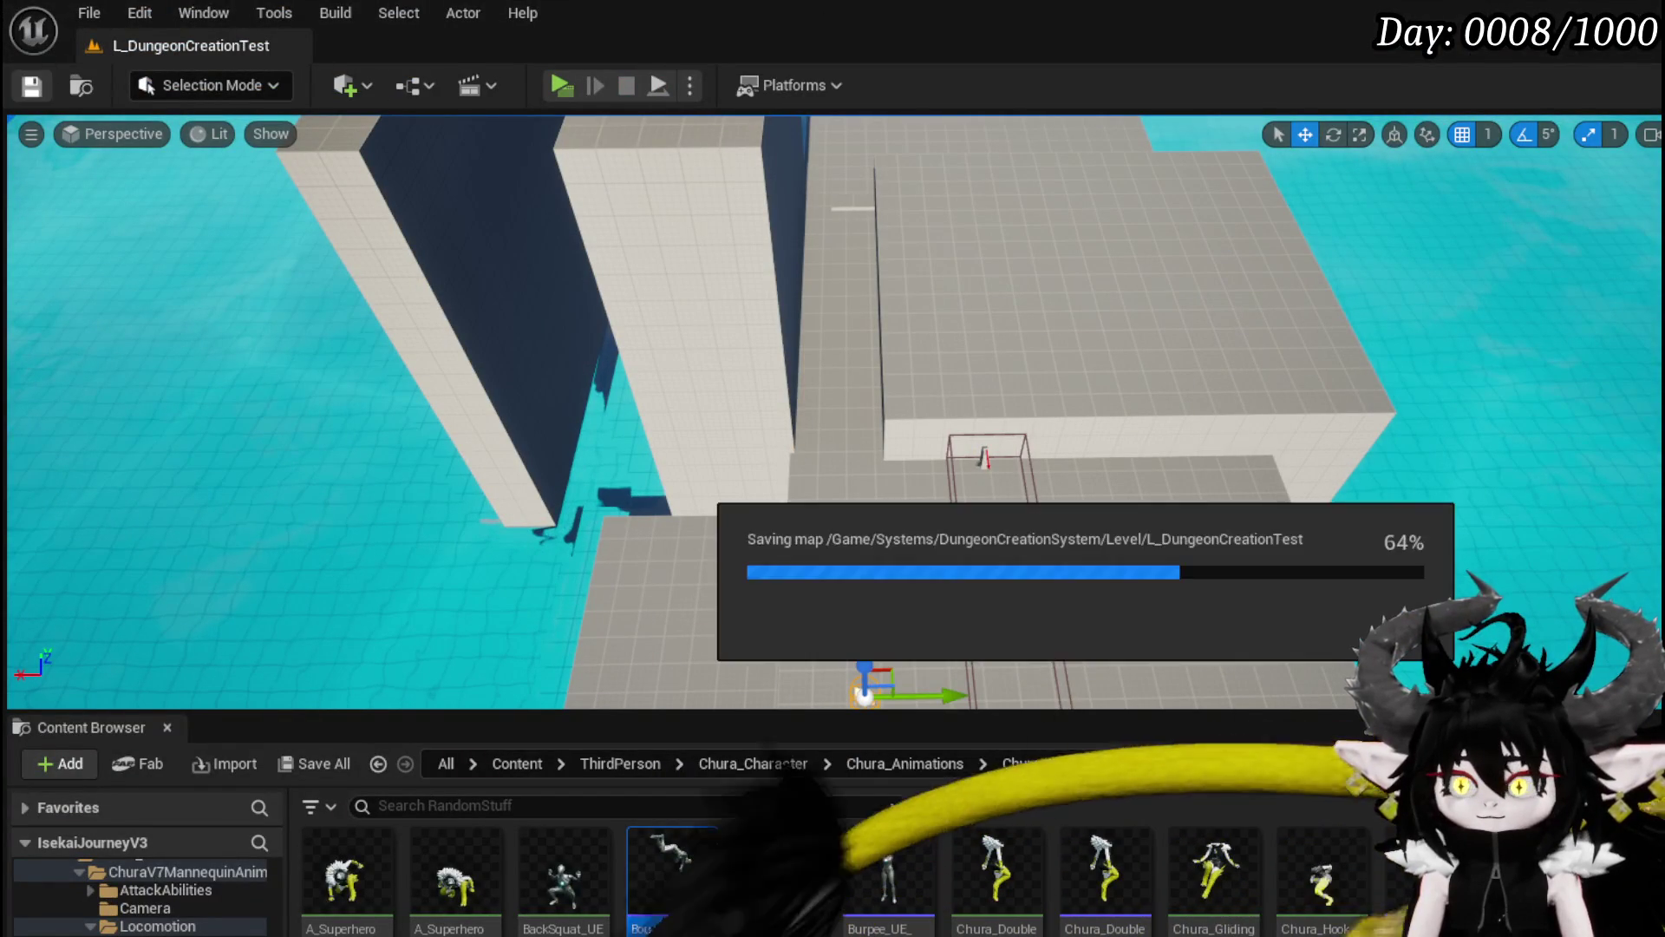
key("alt+Tab")
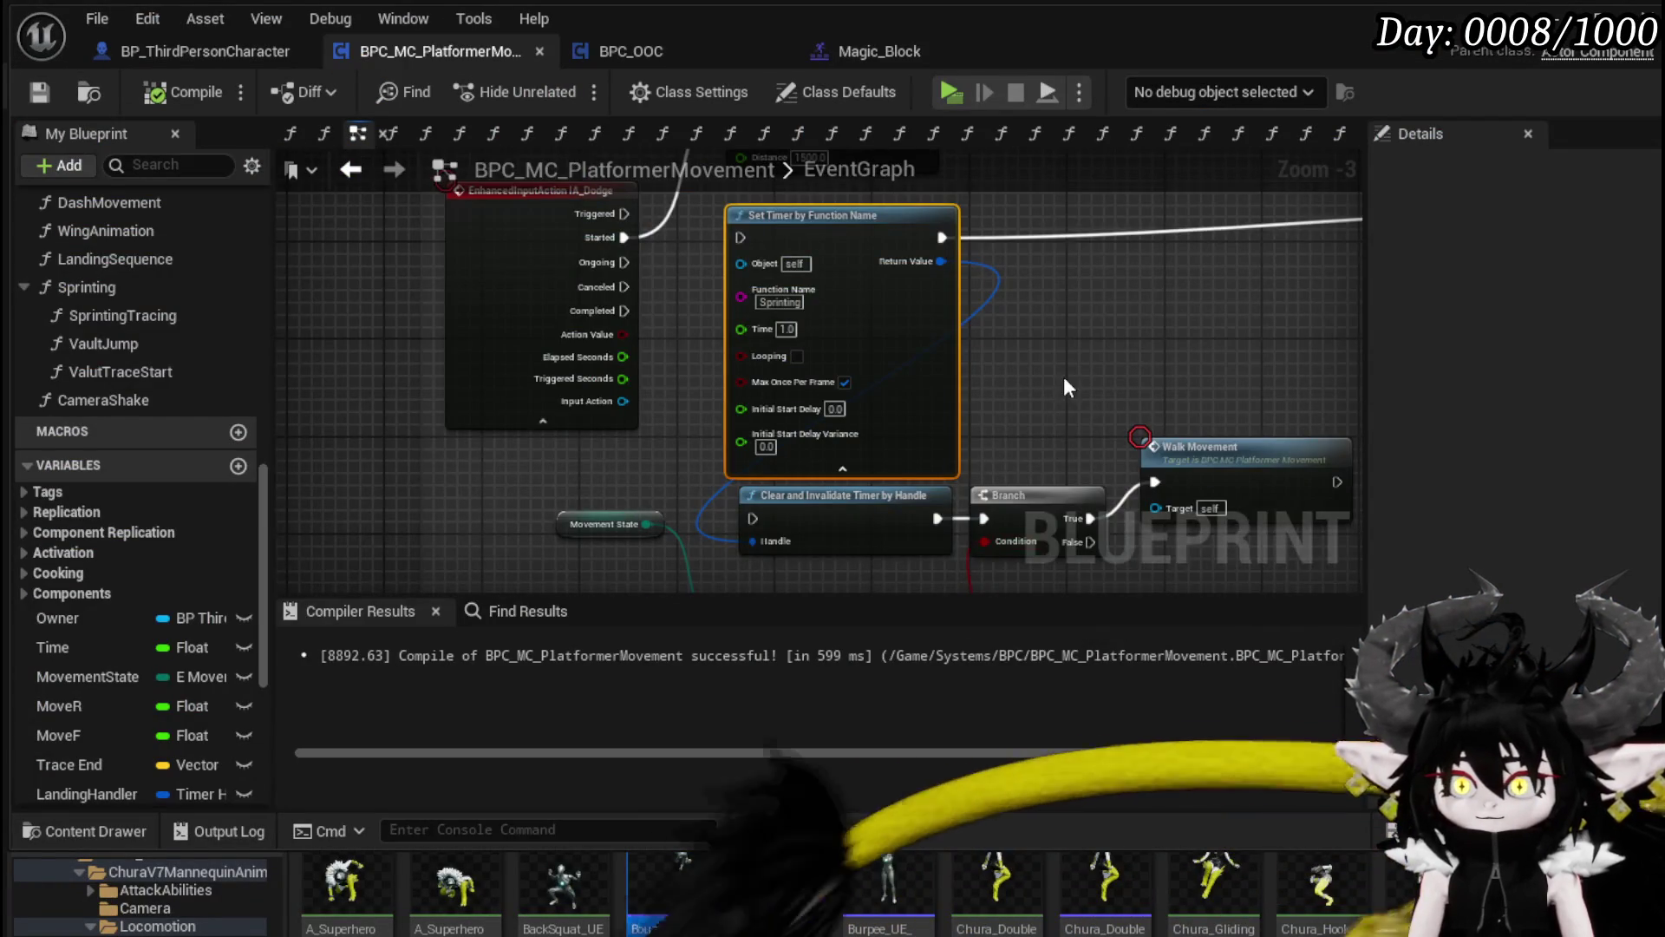
Step: In LaunchForward, wire the multiply output straight into Launch Character's Launch Velocity, then compile and save
double_click(763, 316)
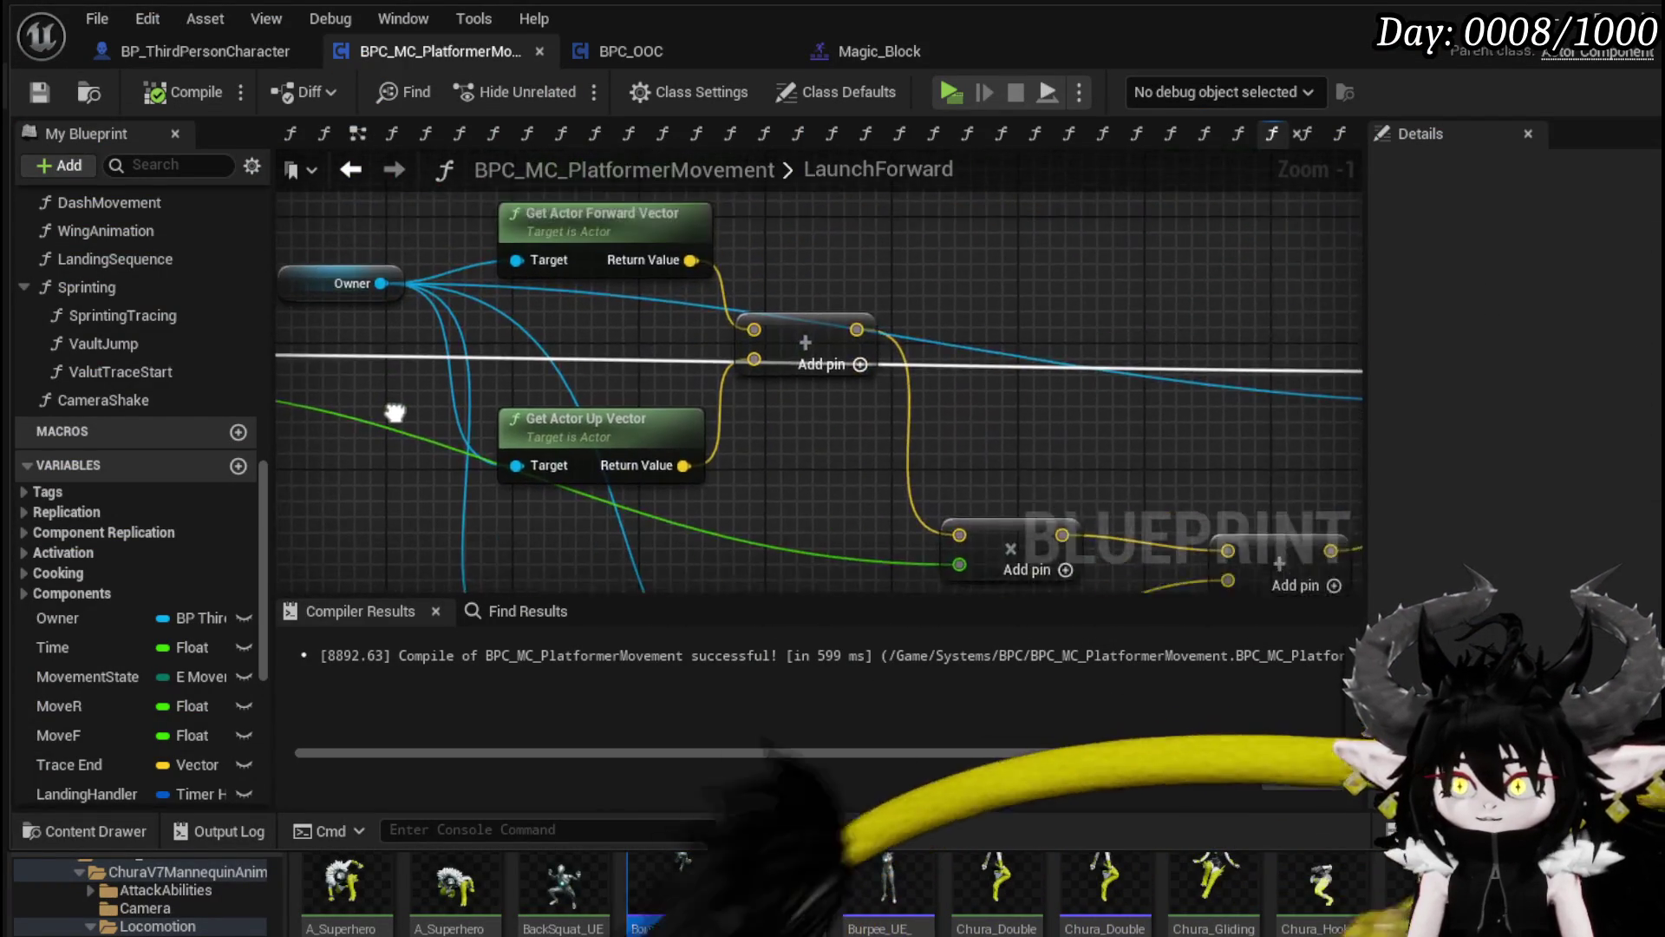
scroll(837, 345, "down", 2)
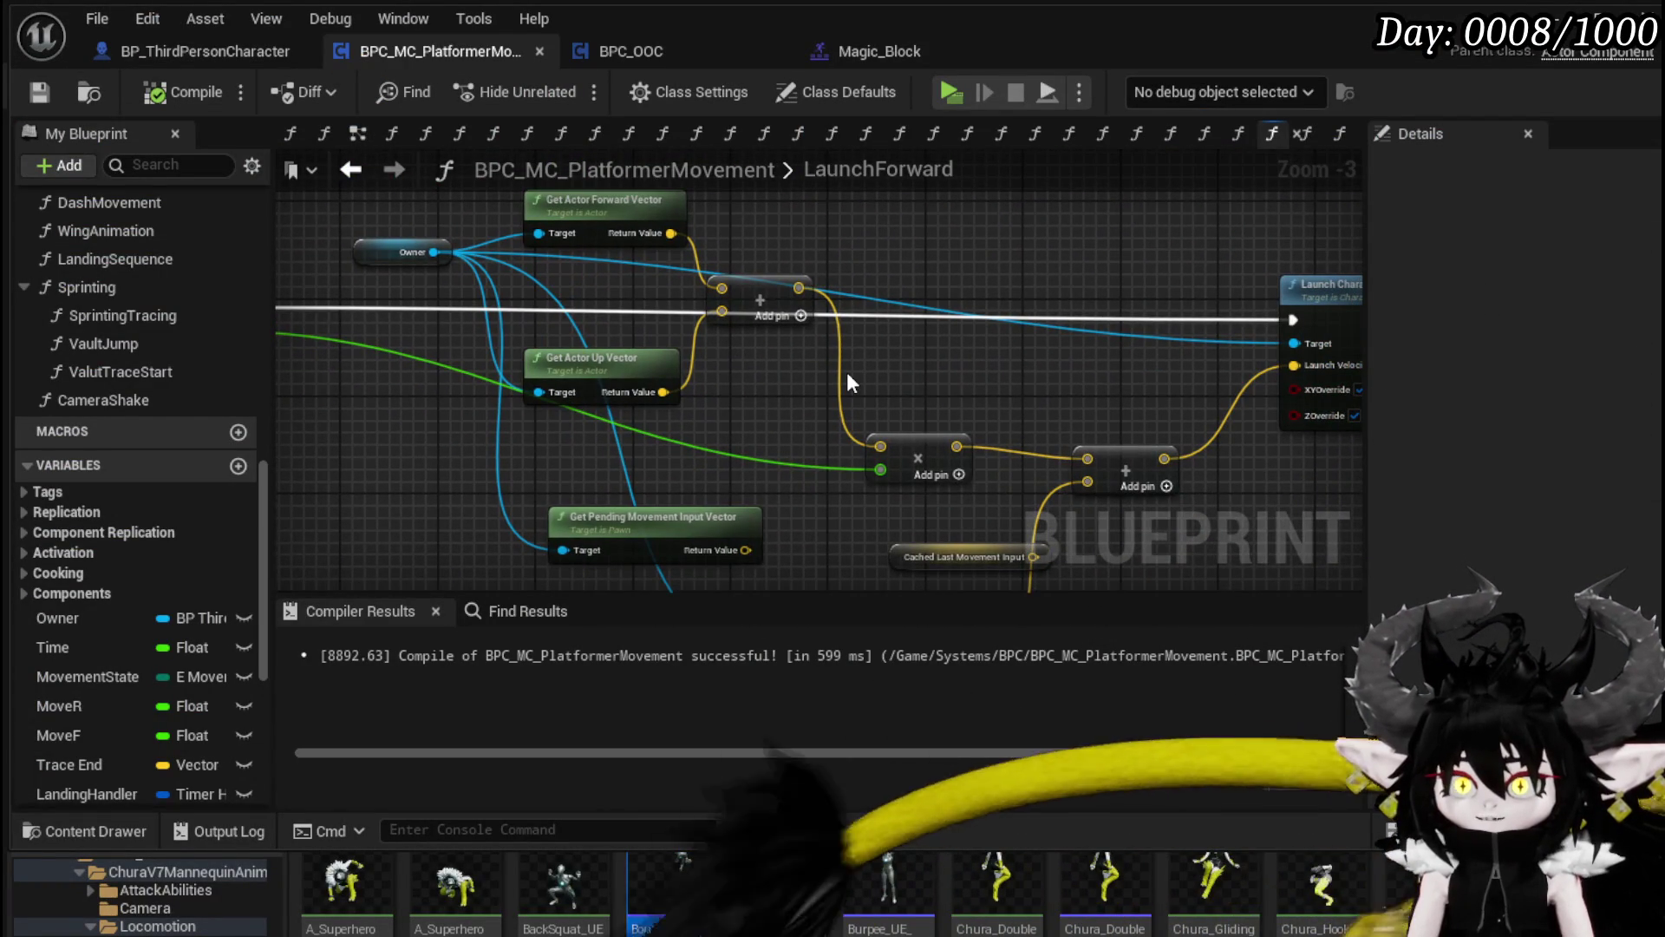
mouse_move(950, 359)
left_mouse_down()
mouse_move(758, 338)
mouse_move(735, 267)
left_mouse_up()
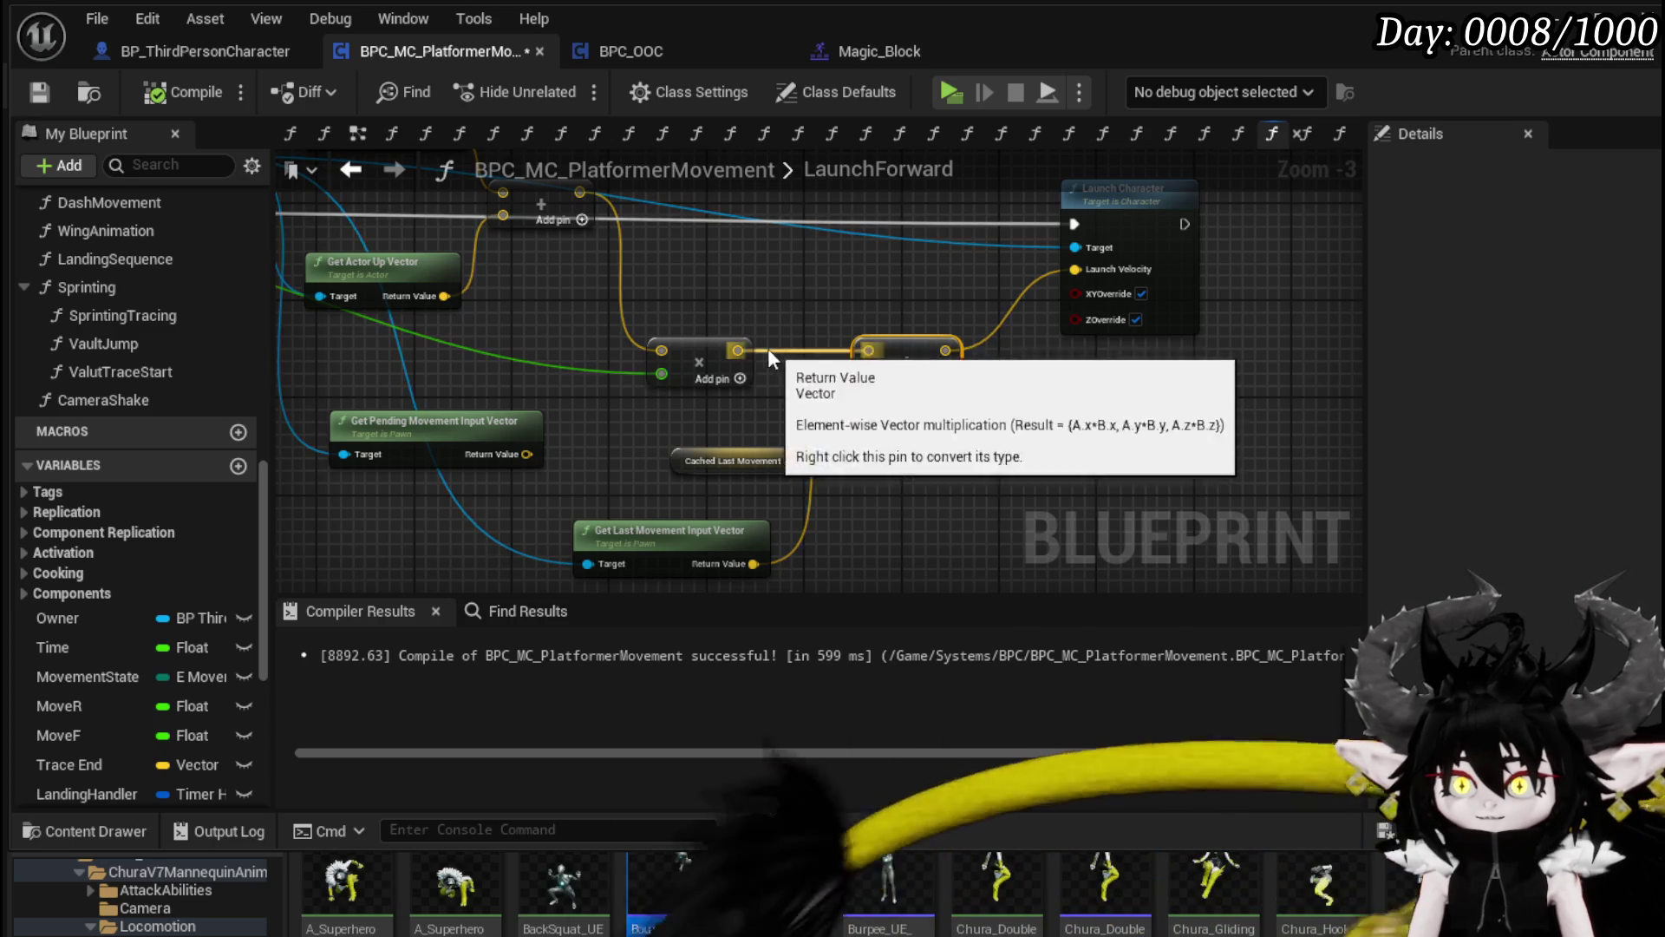
mouse_move(796, 324)
left_mouse_down()
mouse_move(767, 347)
mouse_move(1097, 283)
mouse_move(1075, 270)
left_mouse_up()
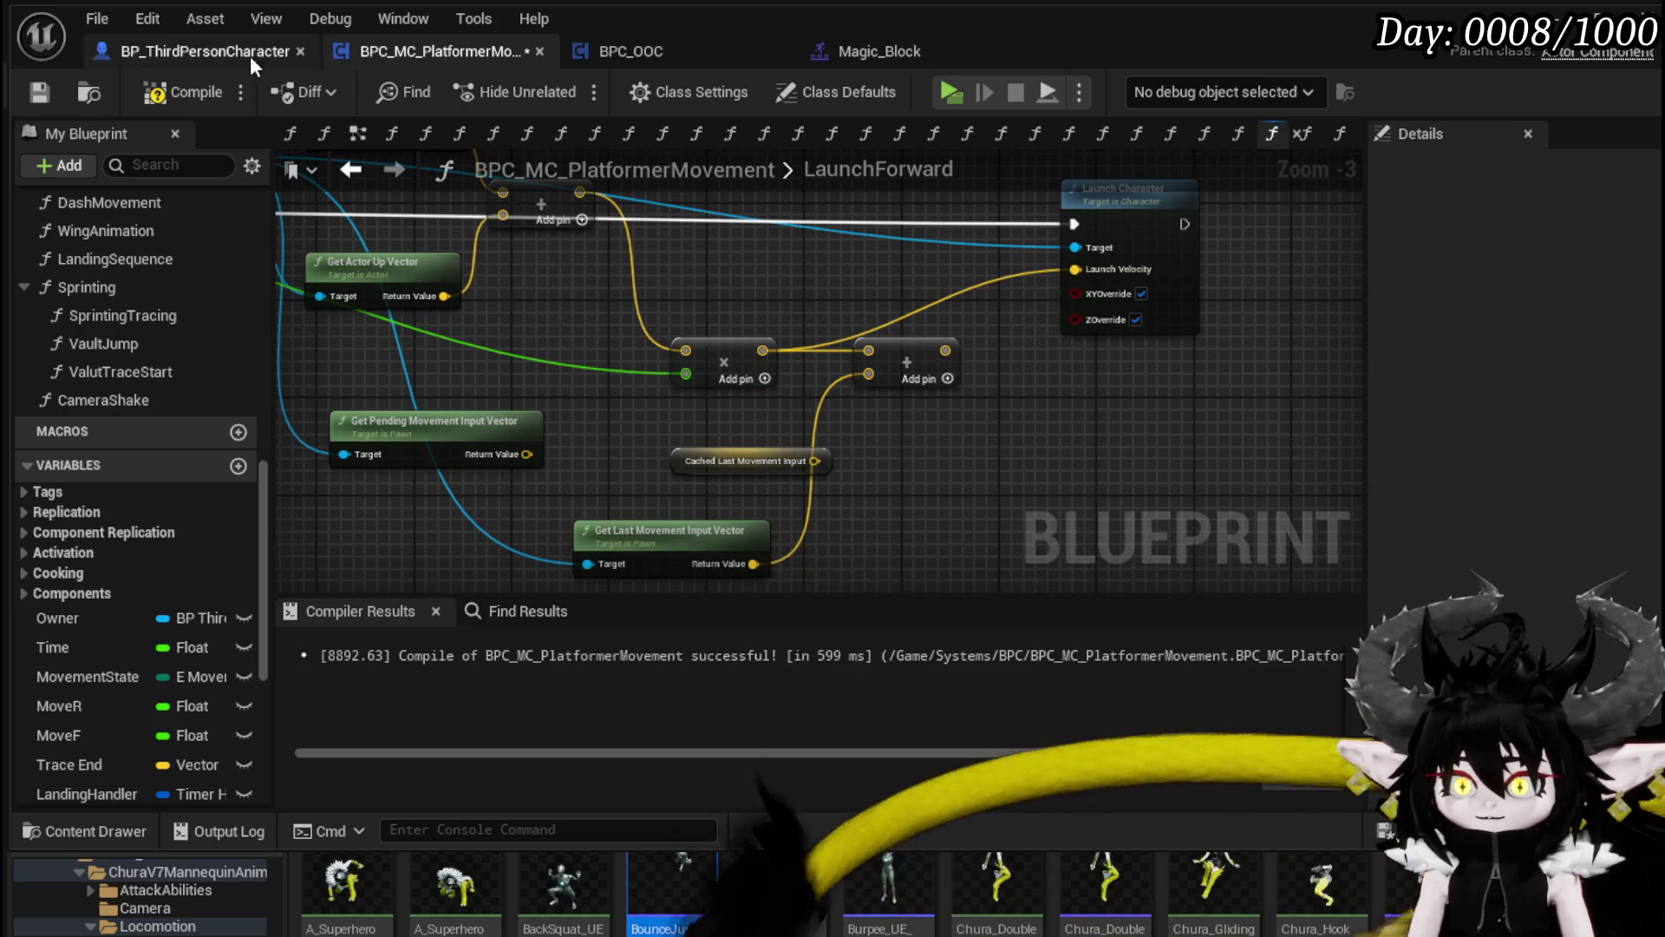
left_click(35, 90)
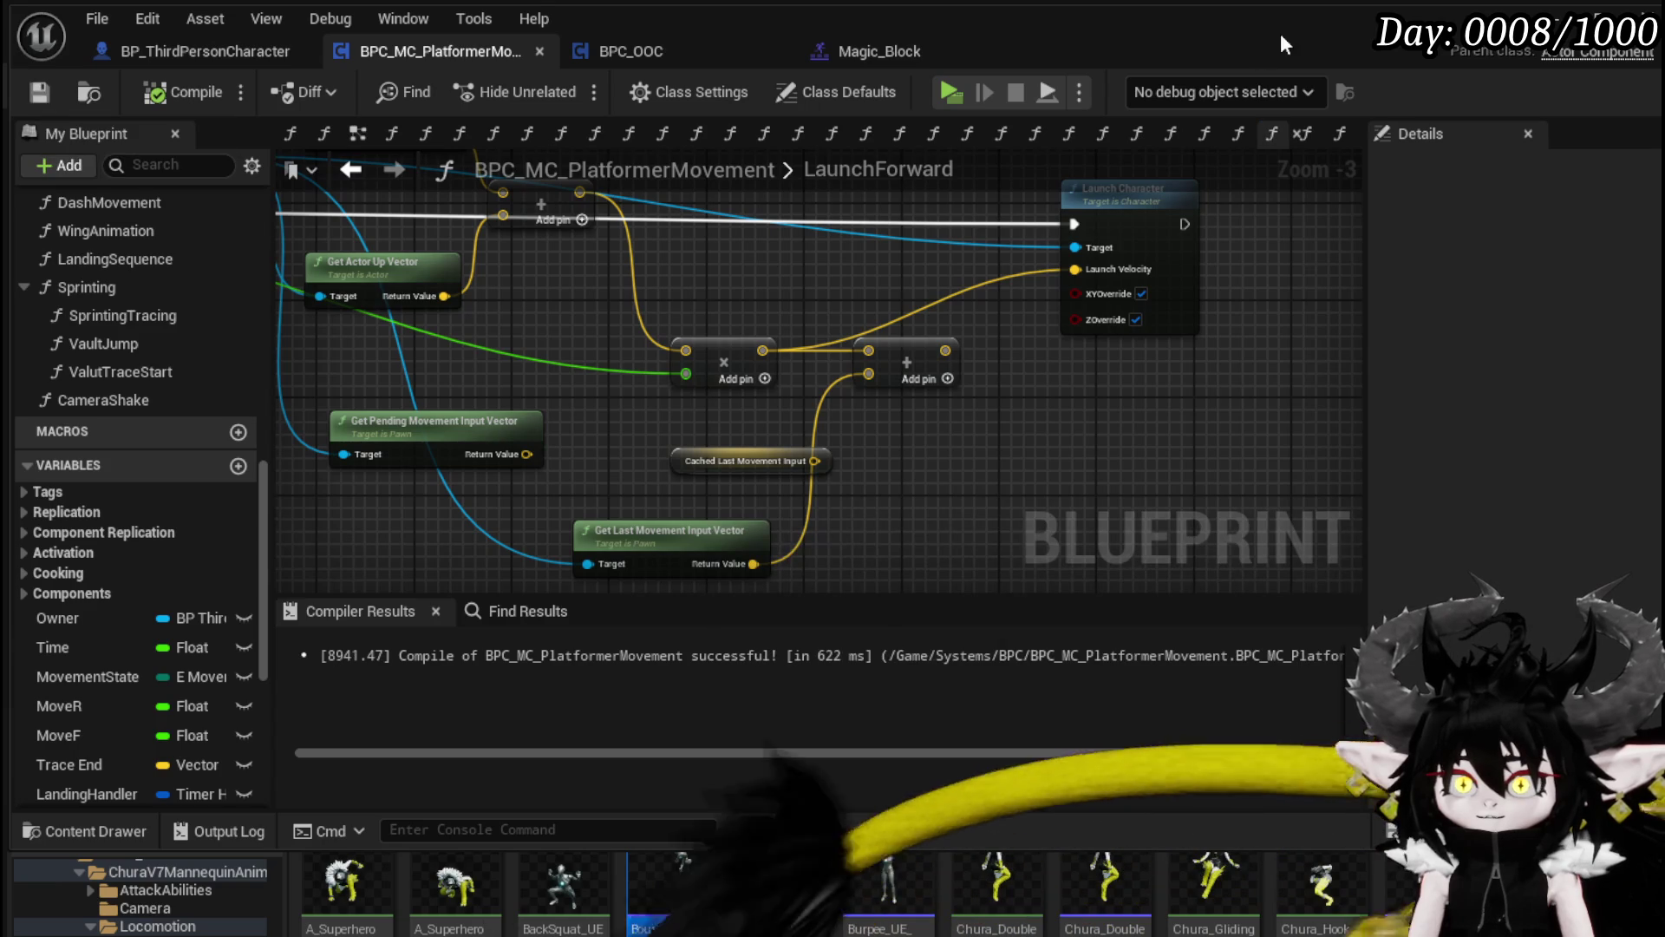
key("alt+Tab")
left_click(563, 84)
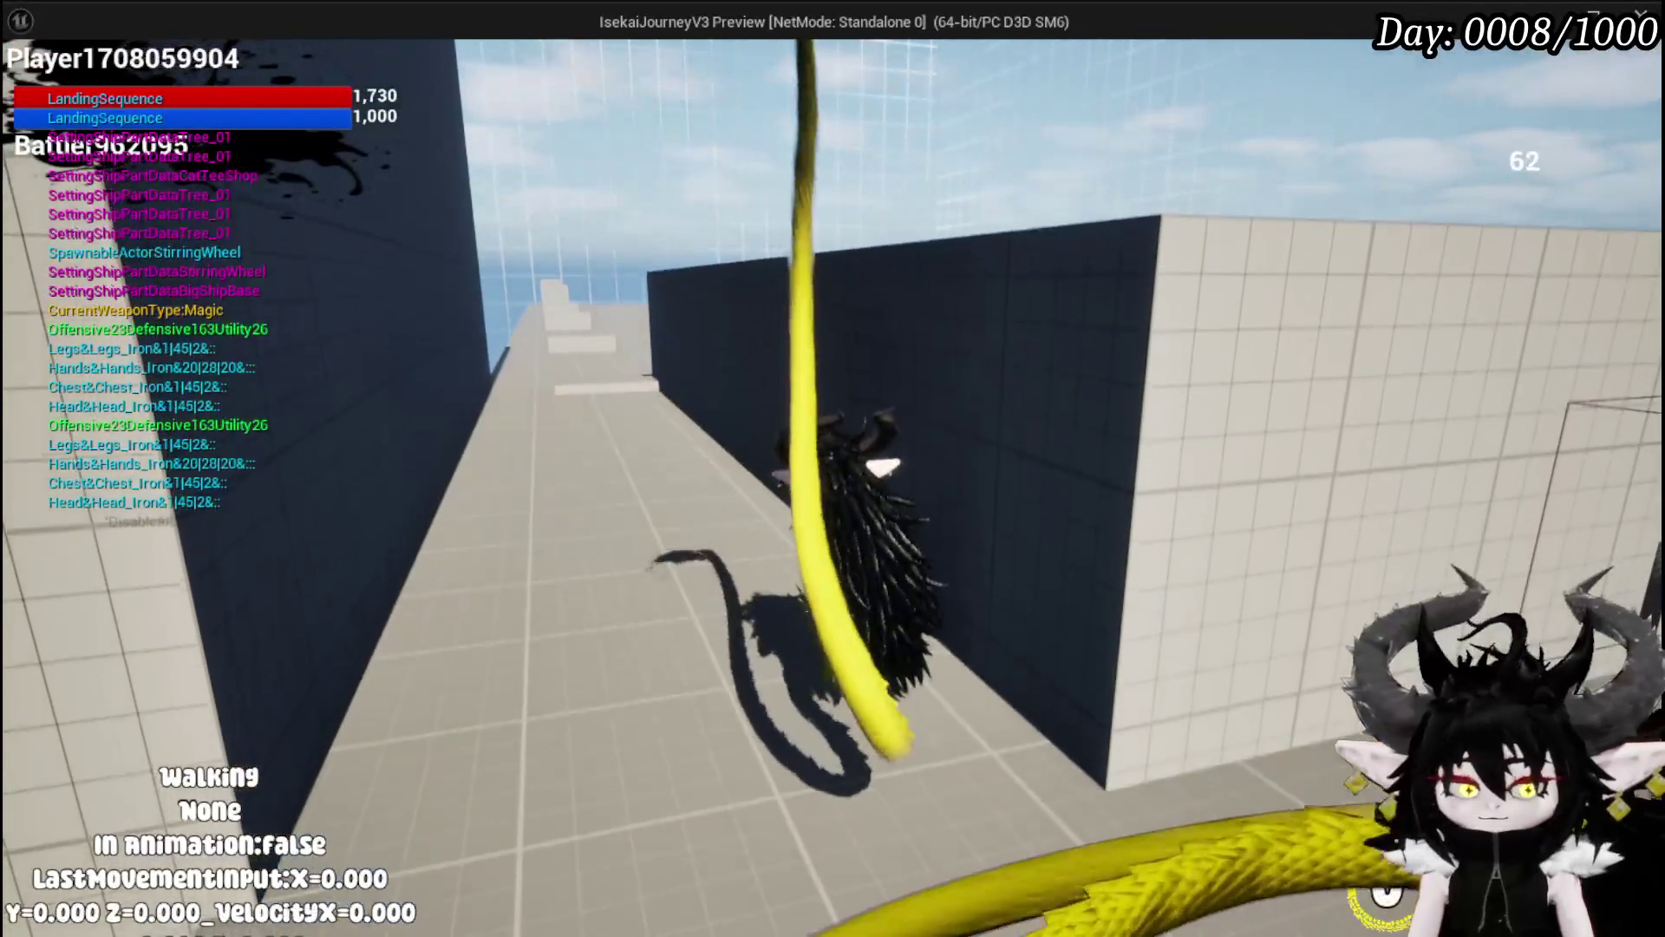
key("Escape")
left_click(863, 692)
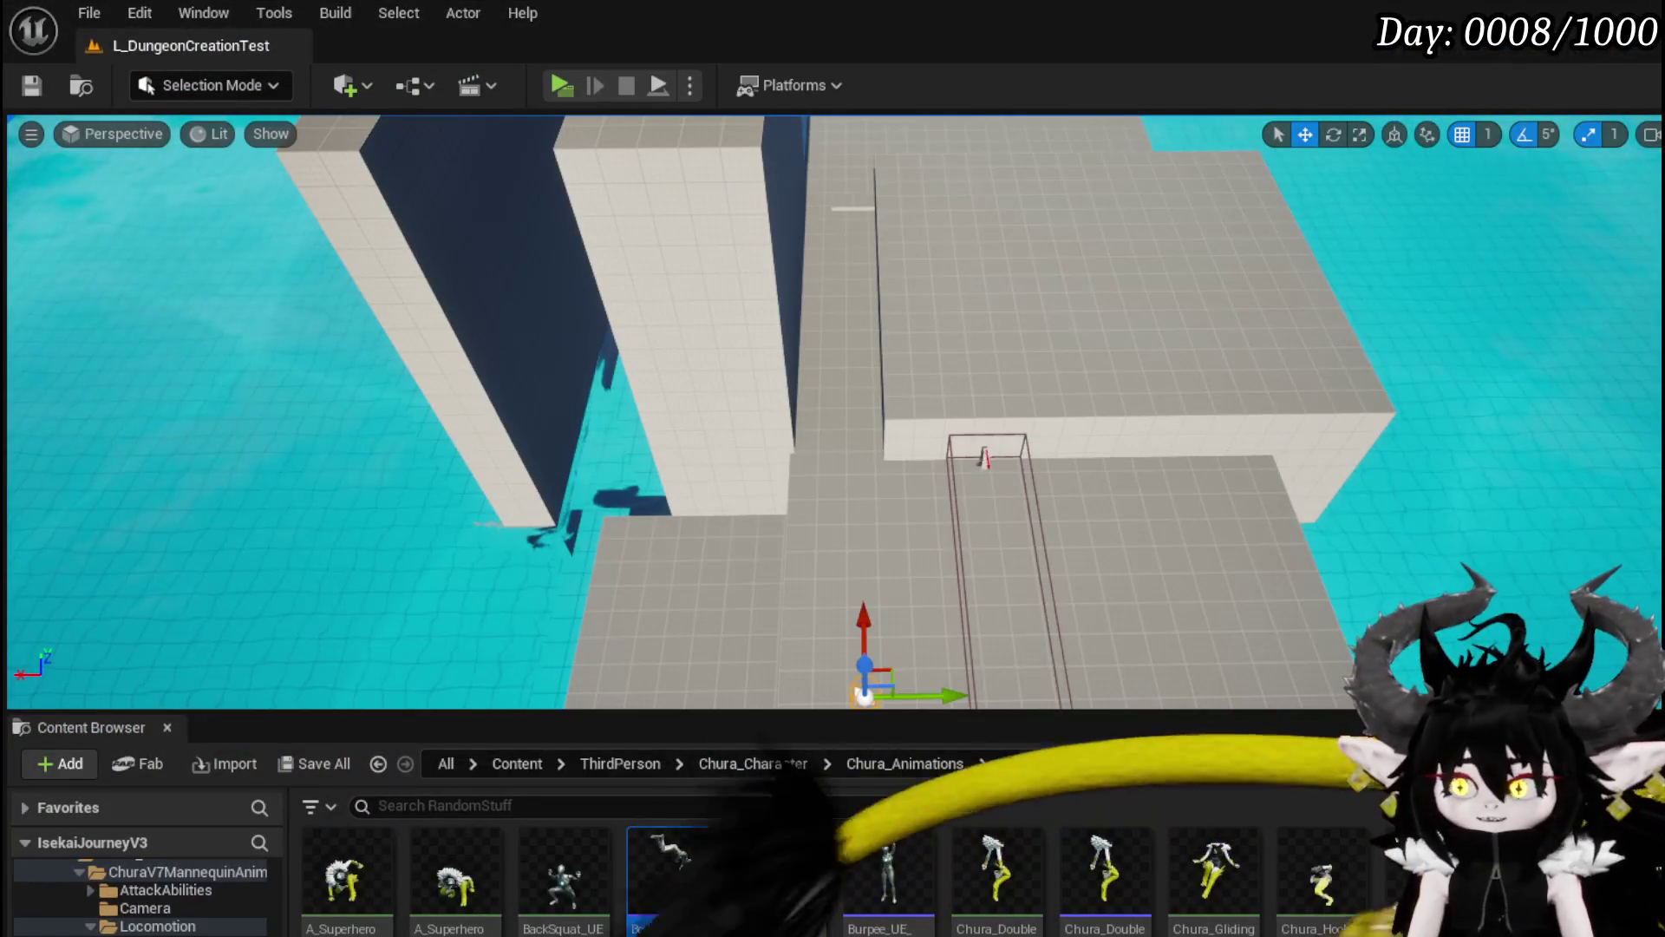
key("alt+Tab")
mouse_move(562, 294)
left_mouse_down()
mouse_move(543, 244)
mouse_move(720, 274)
left_mouse_up()
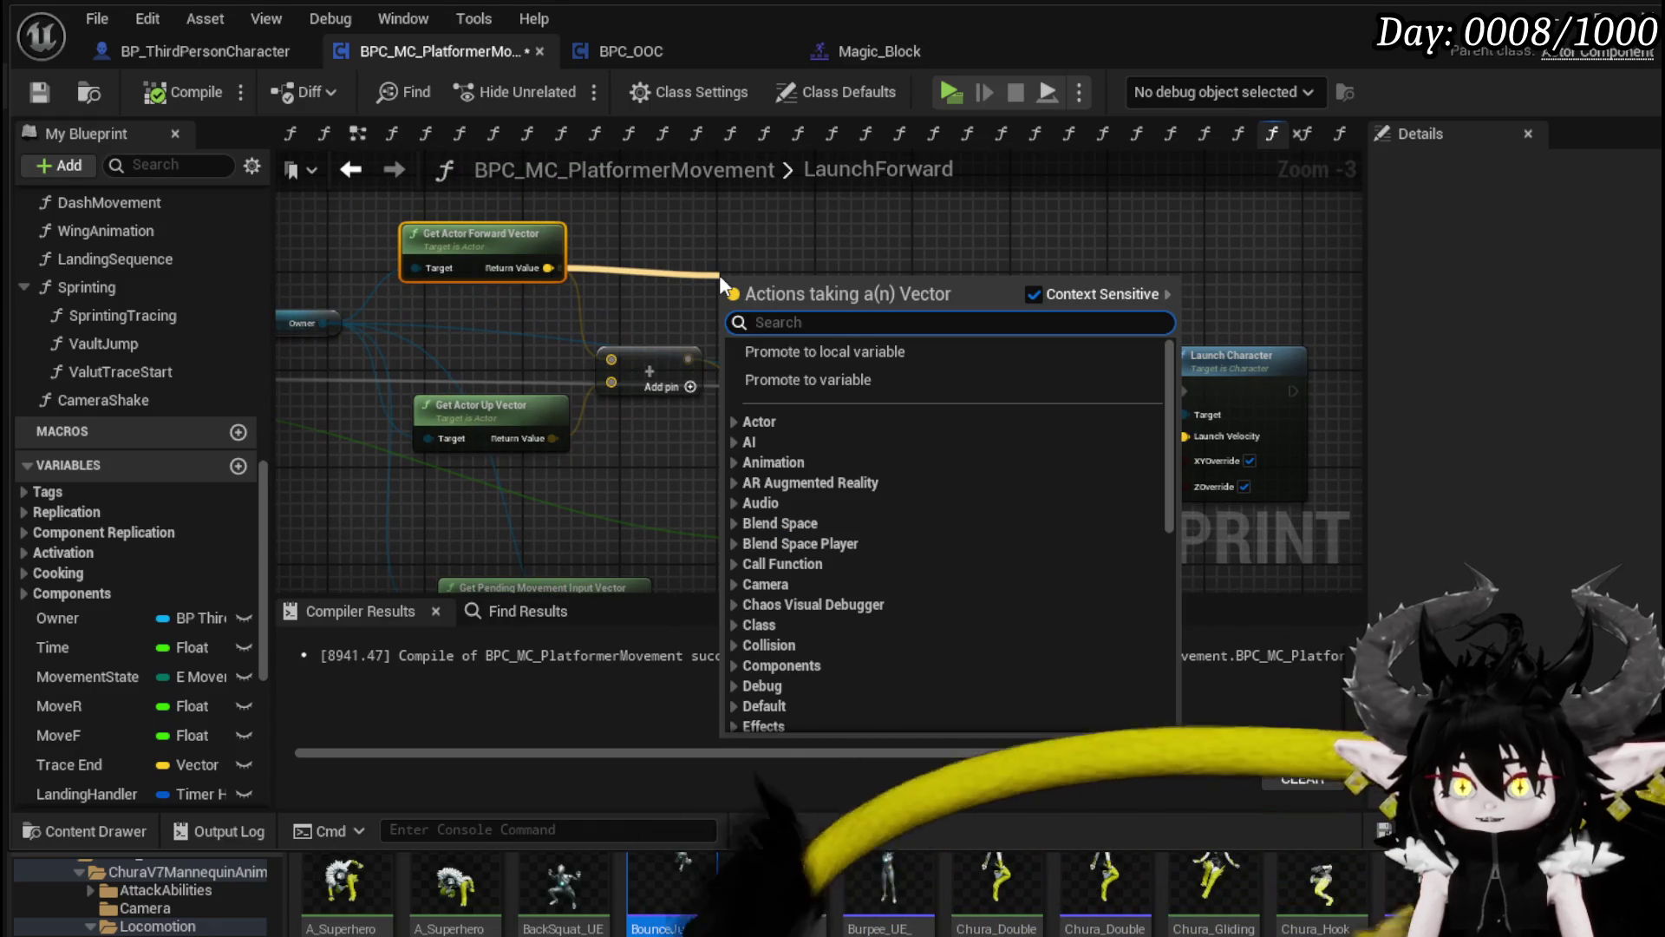
Step: Add a Multiply node on the forward vector with a float 300.0 input, then start a play test
type("multiply")
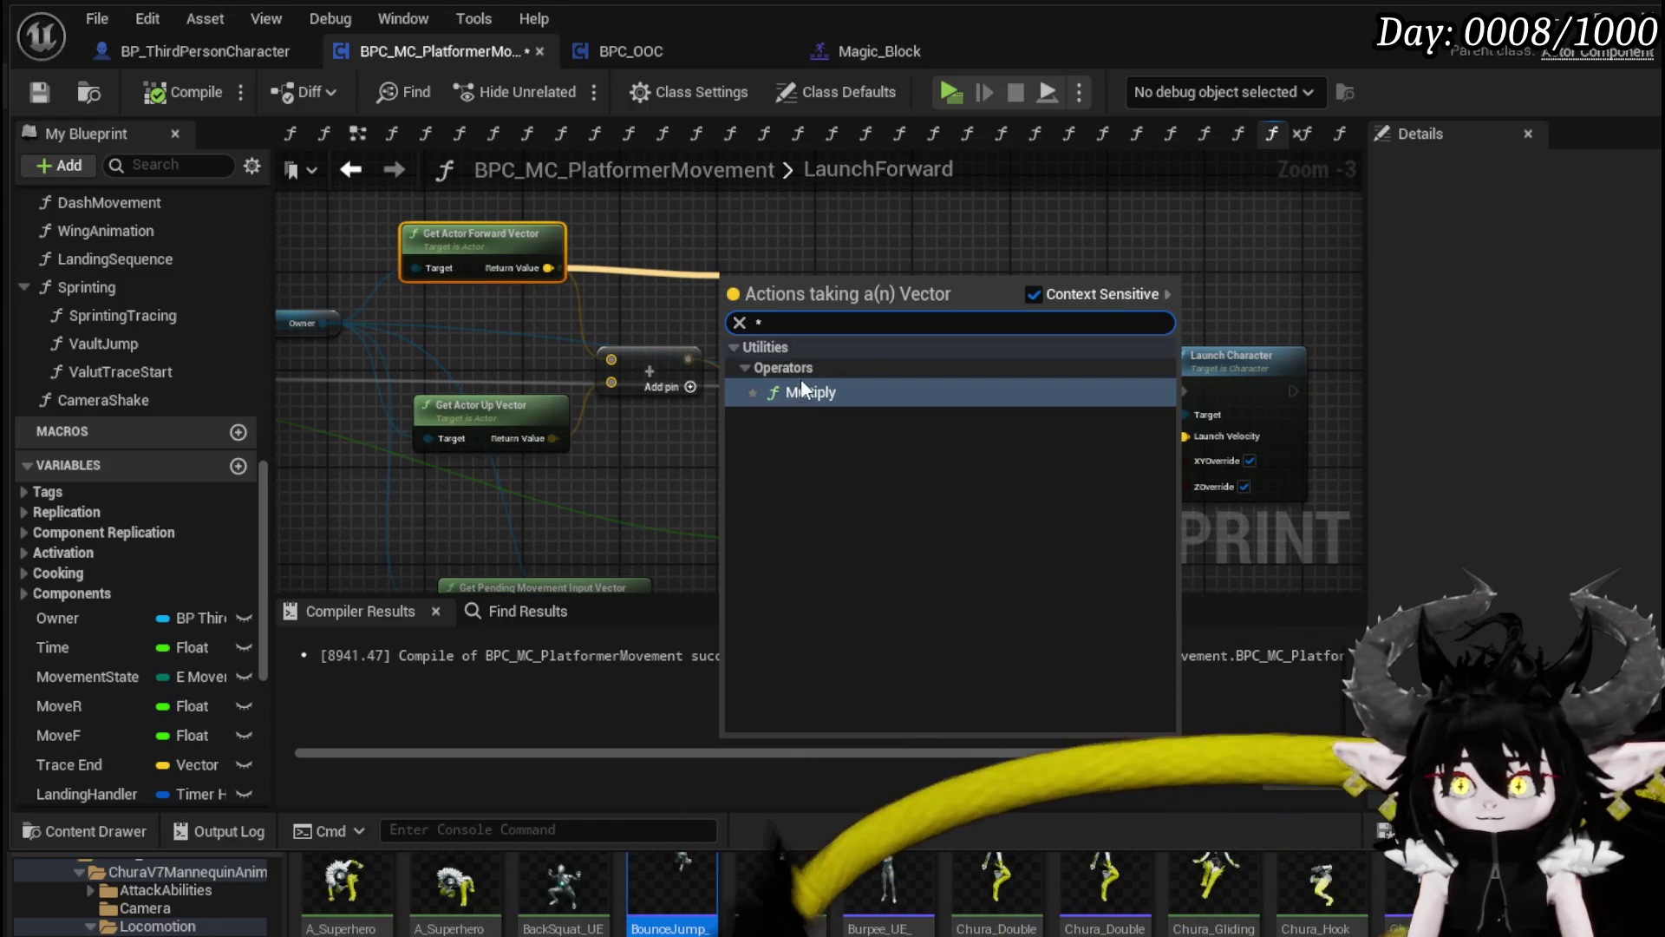
left_click(800, 379)
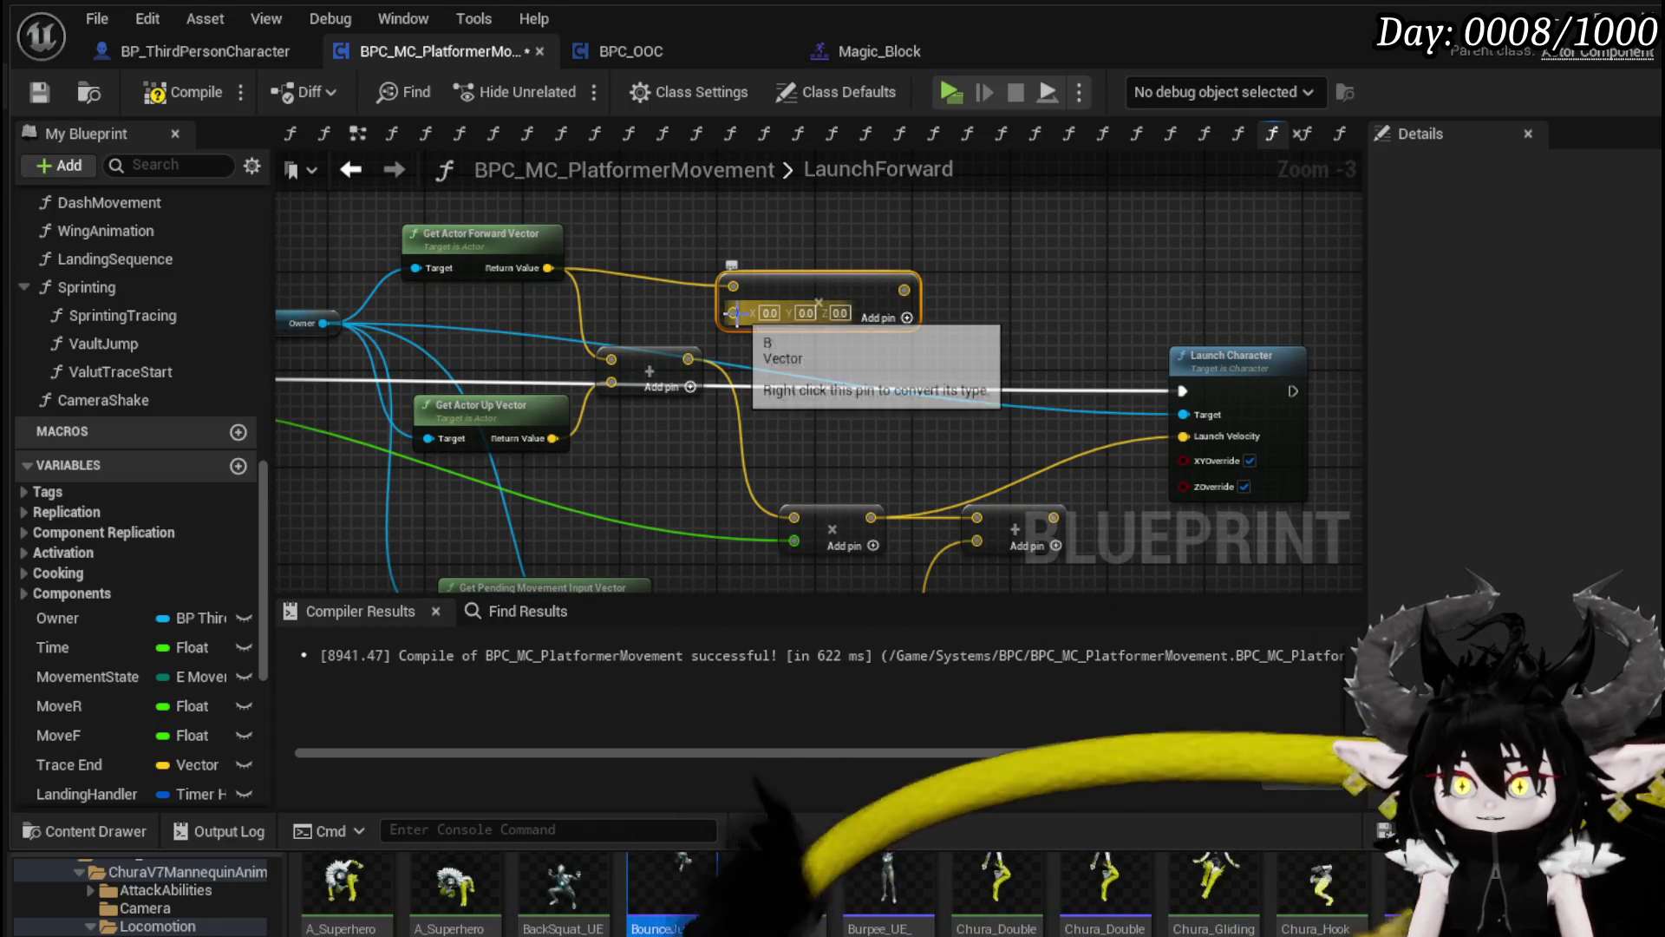
right_click(733, 314)
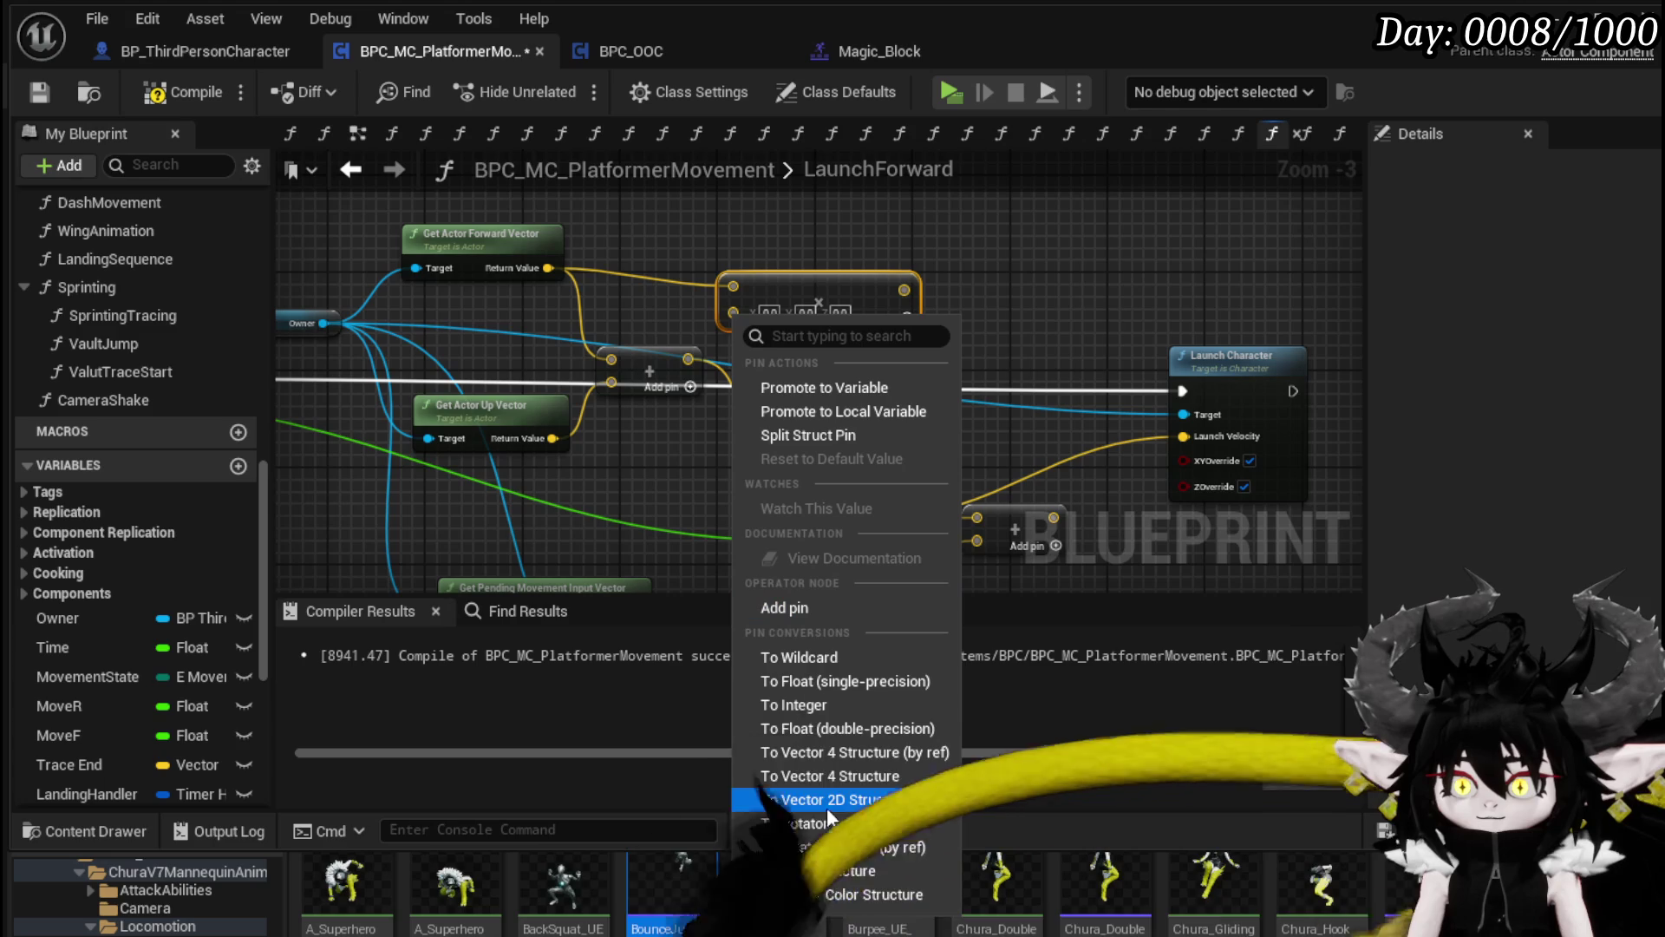
left_click(806, 682)
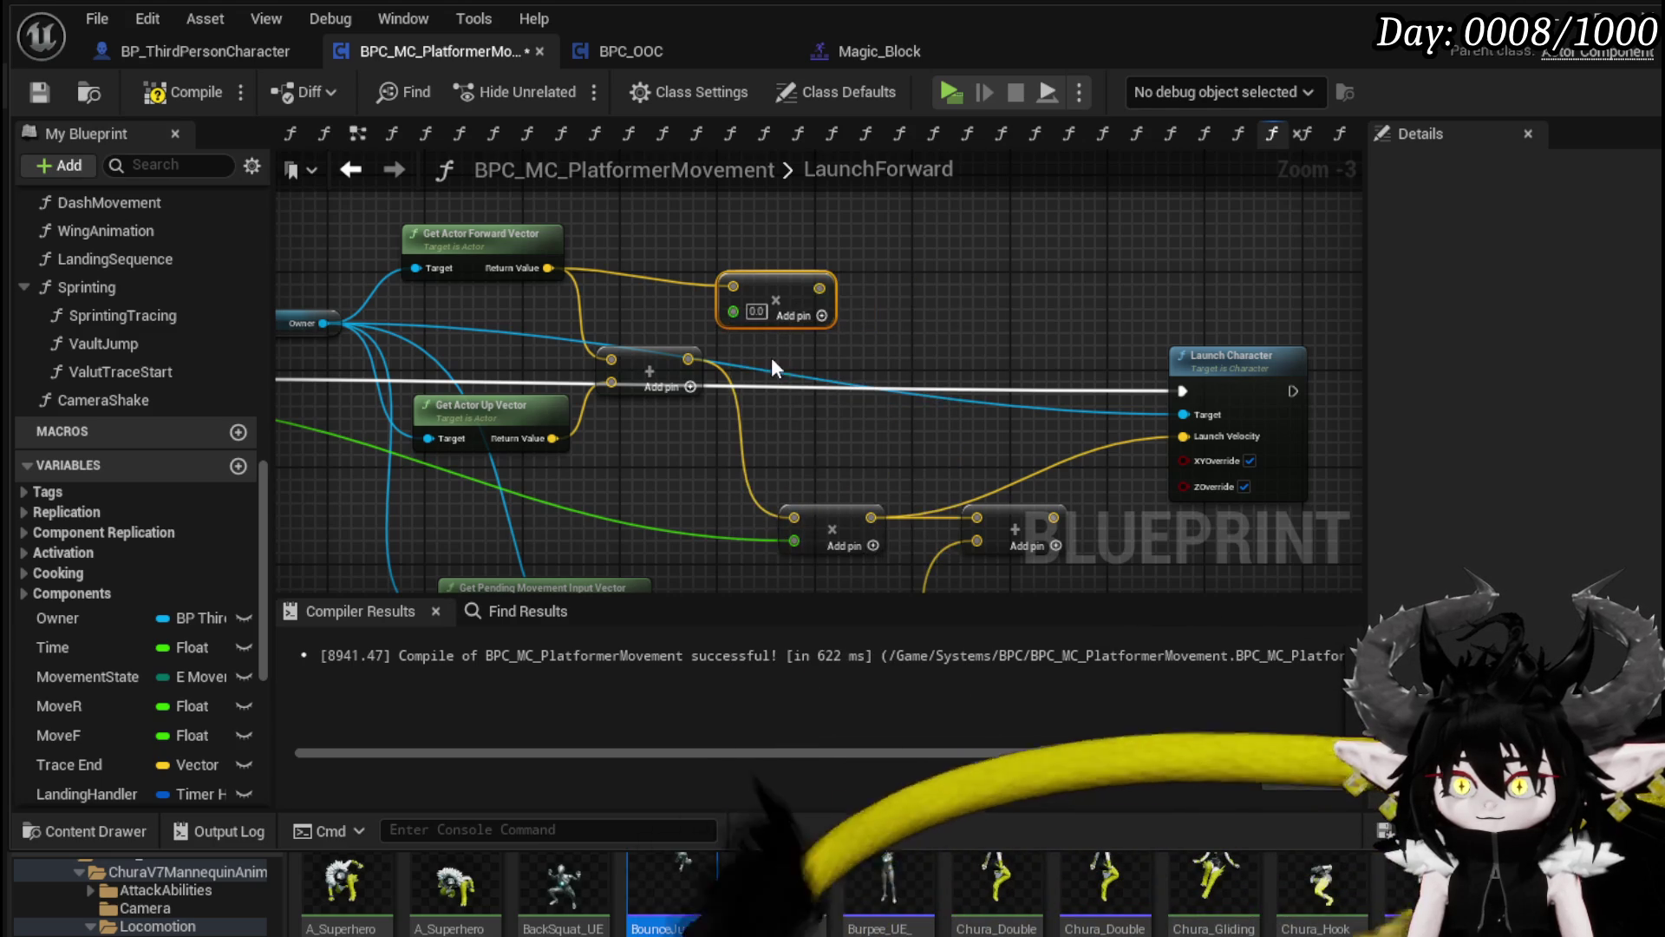
type("00")
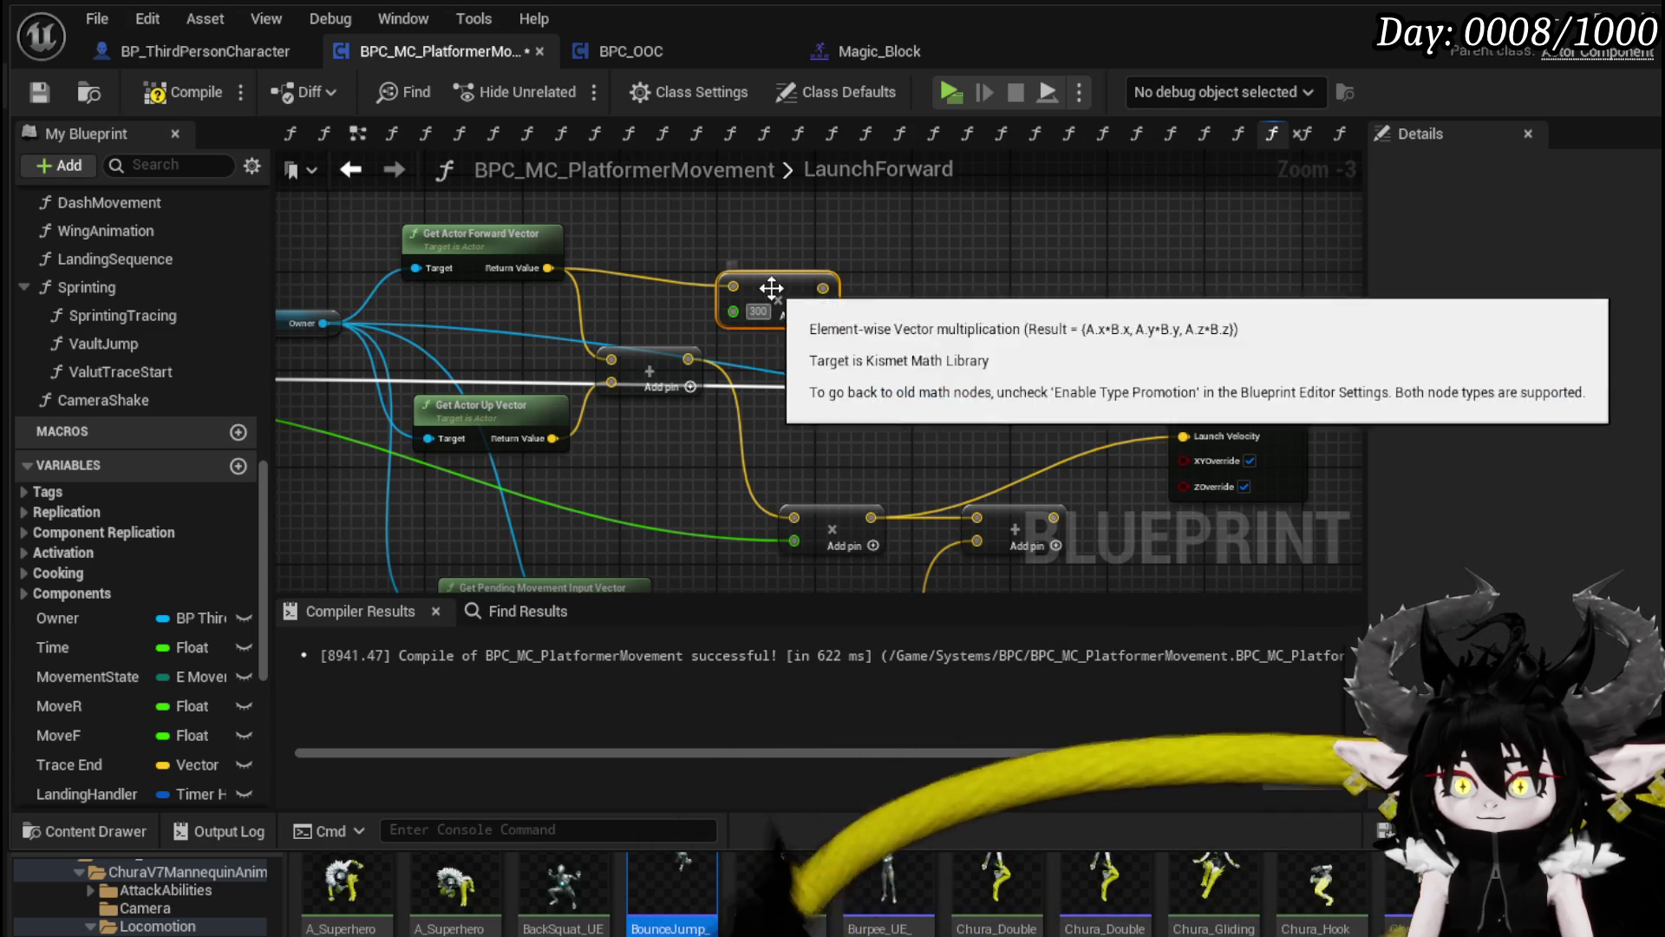
mouse_move(789, 327)
left_mouse_down()
mouse_move(677, 316)
mouse_move(733, 358)
left_mouse_up()
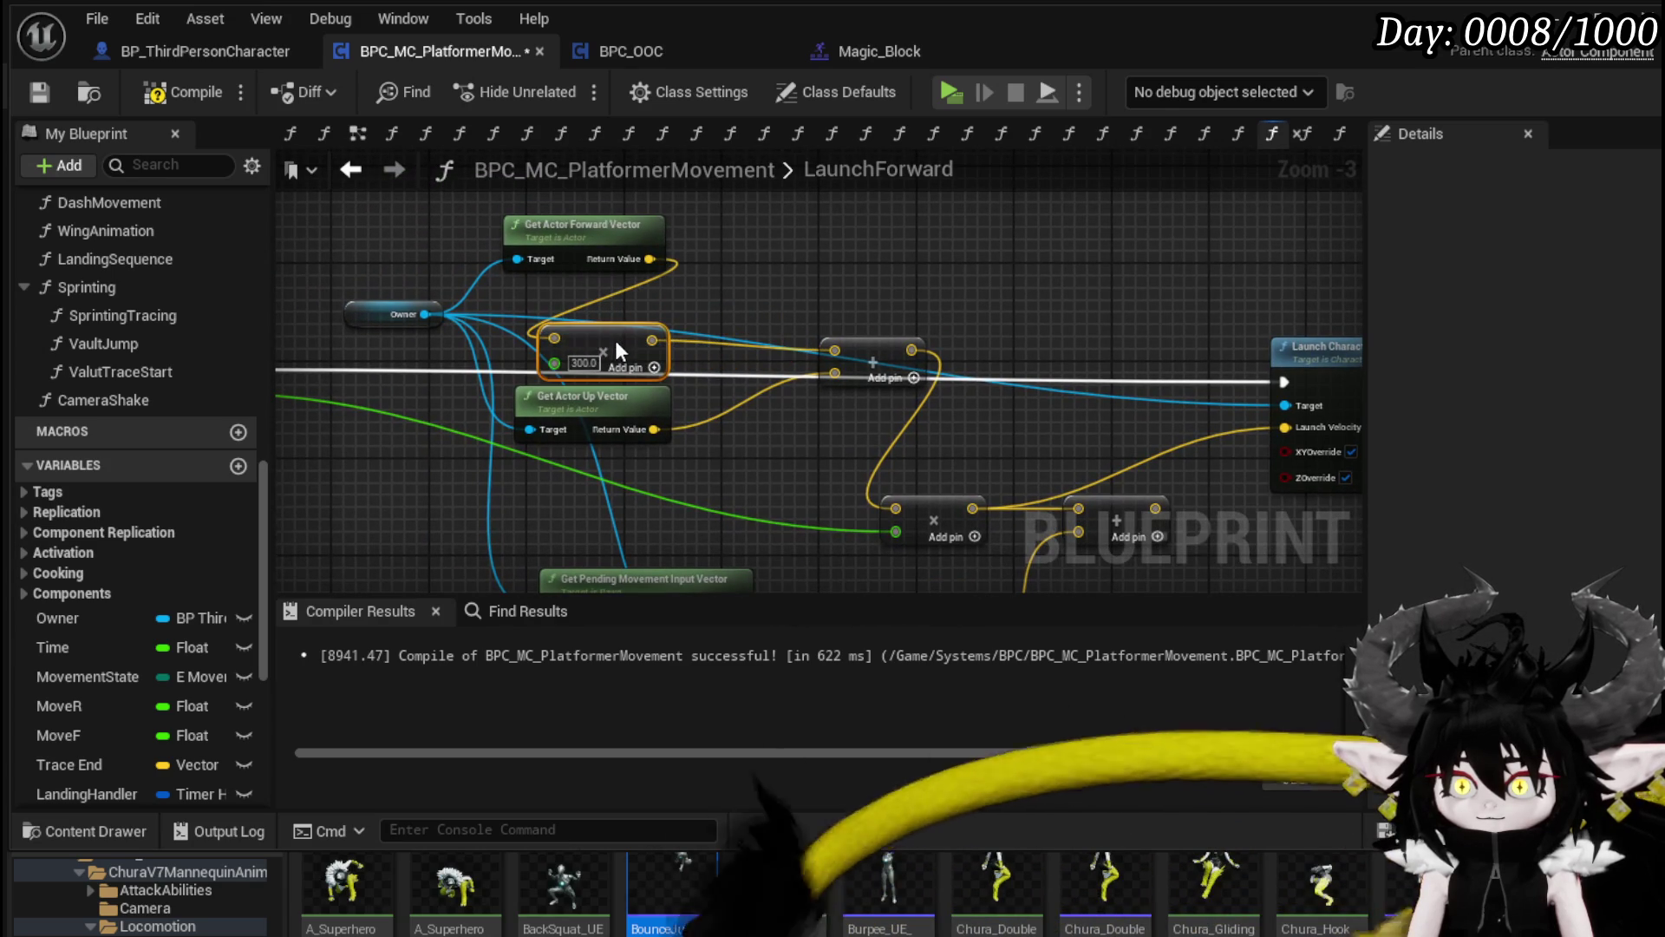
left_click(775, 263)
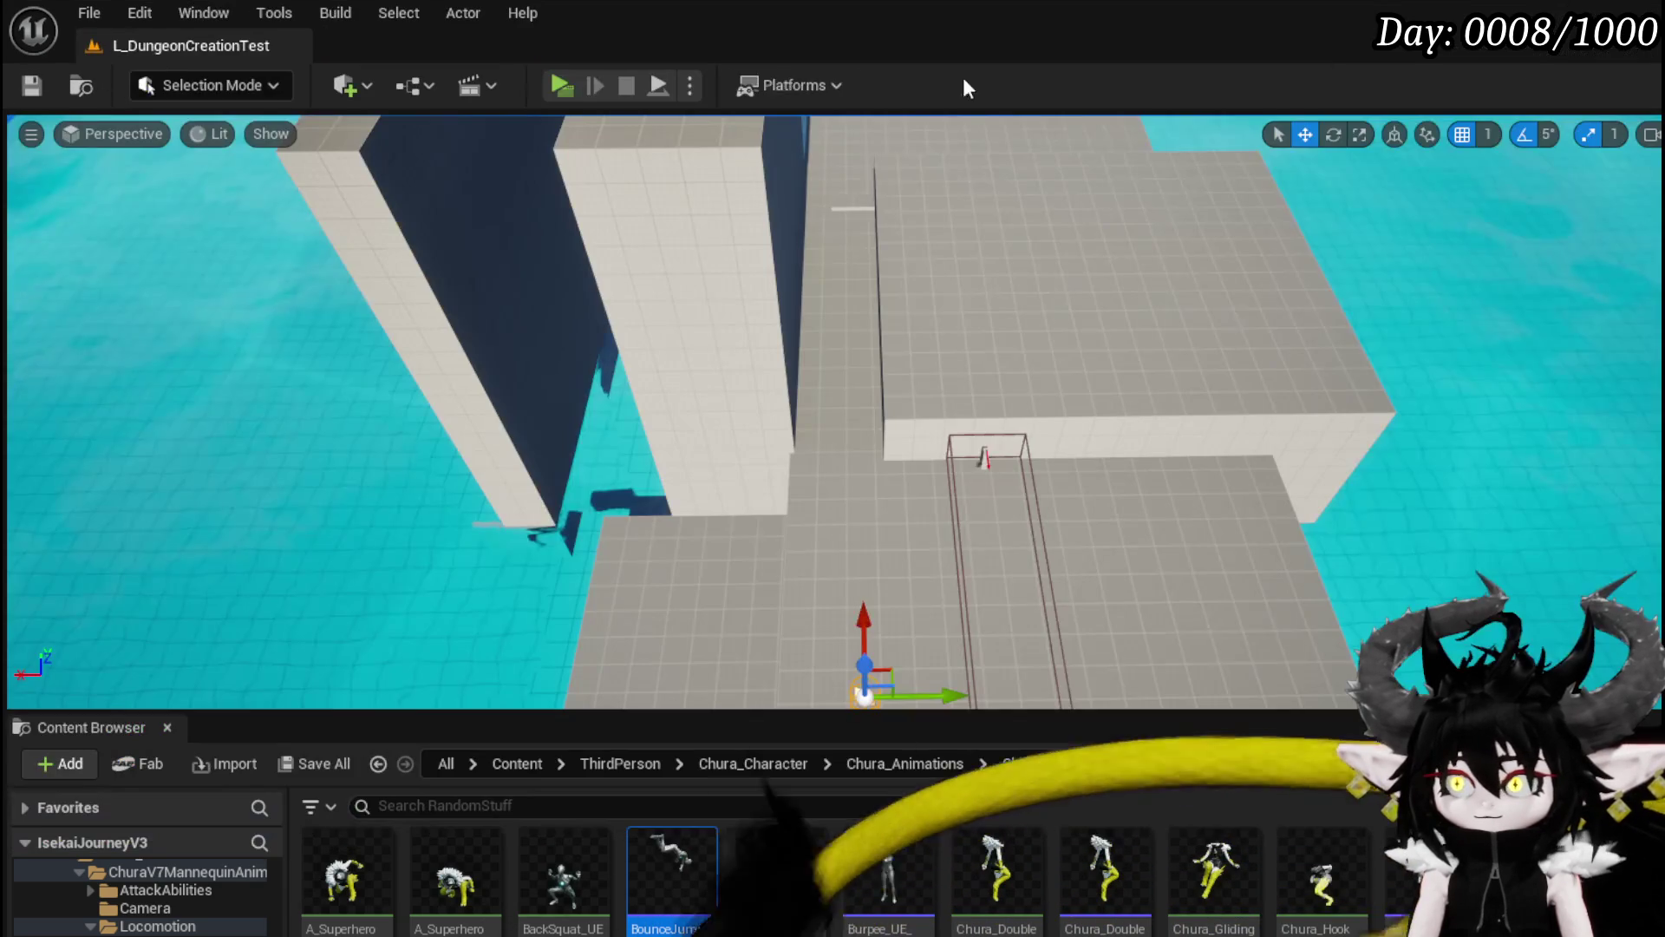
left_click(565, 87)
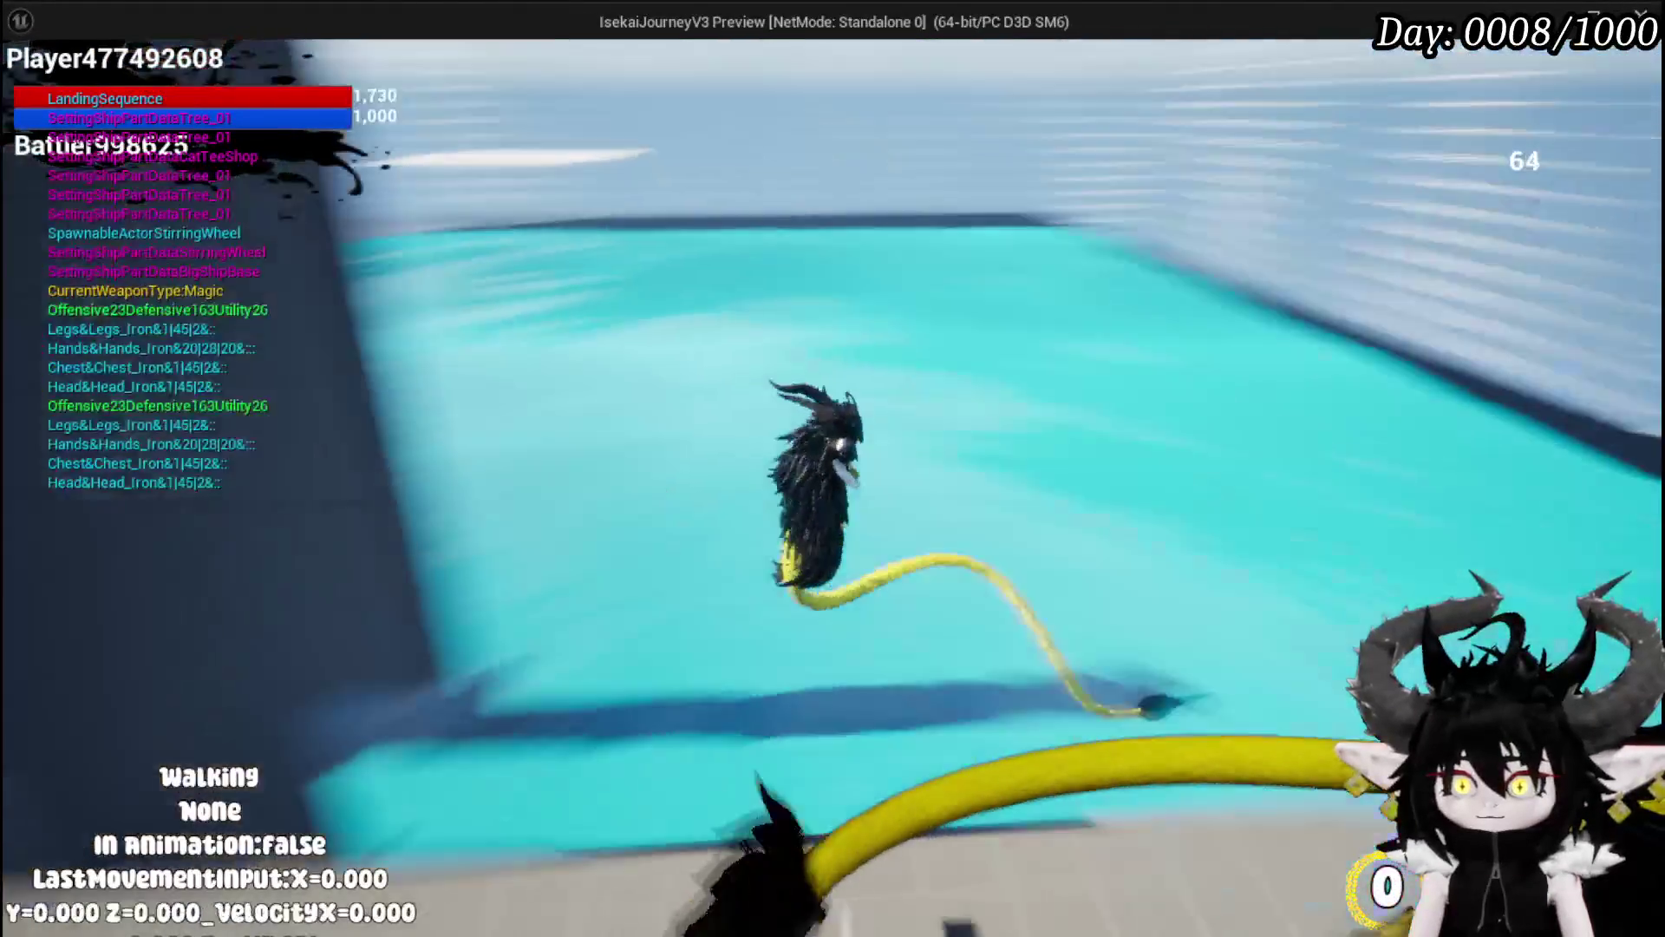
Step: Jump off the ledge in the running test, end it, and save all changes
key("space")
key("space")
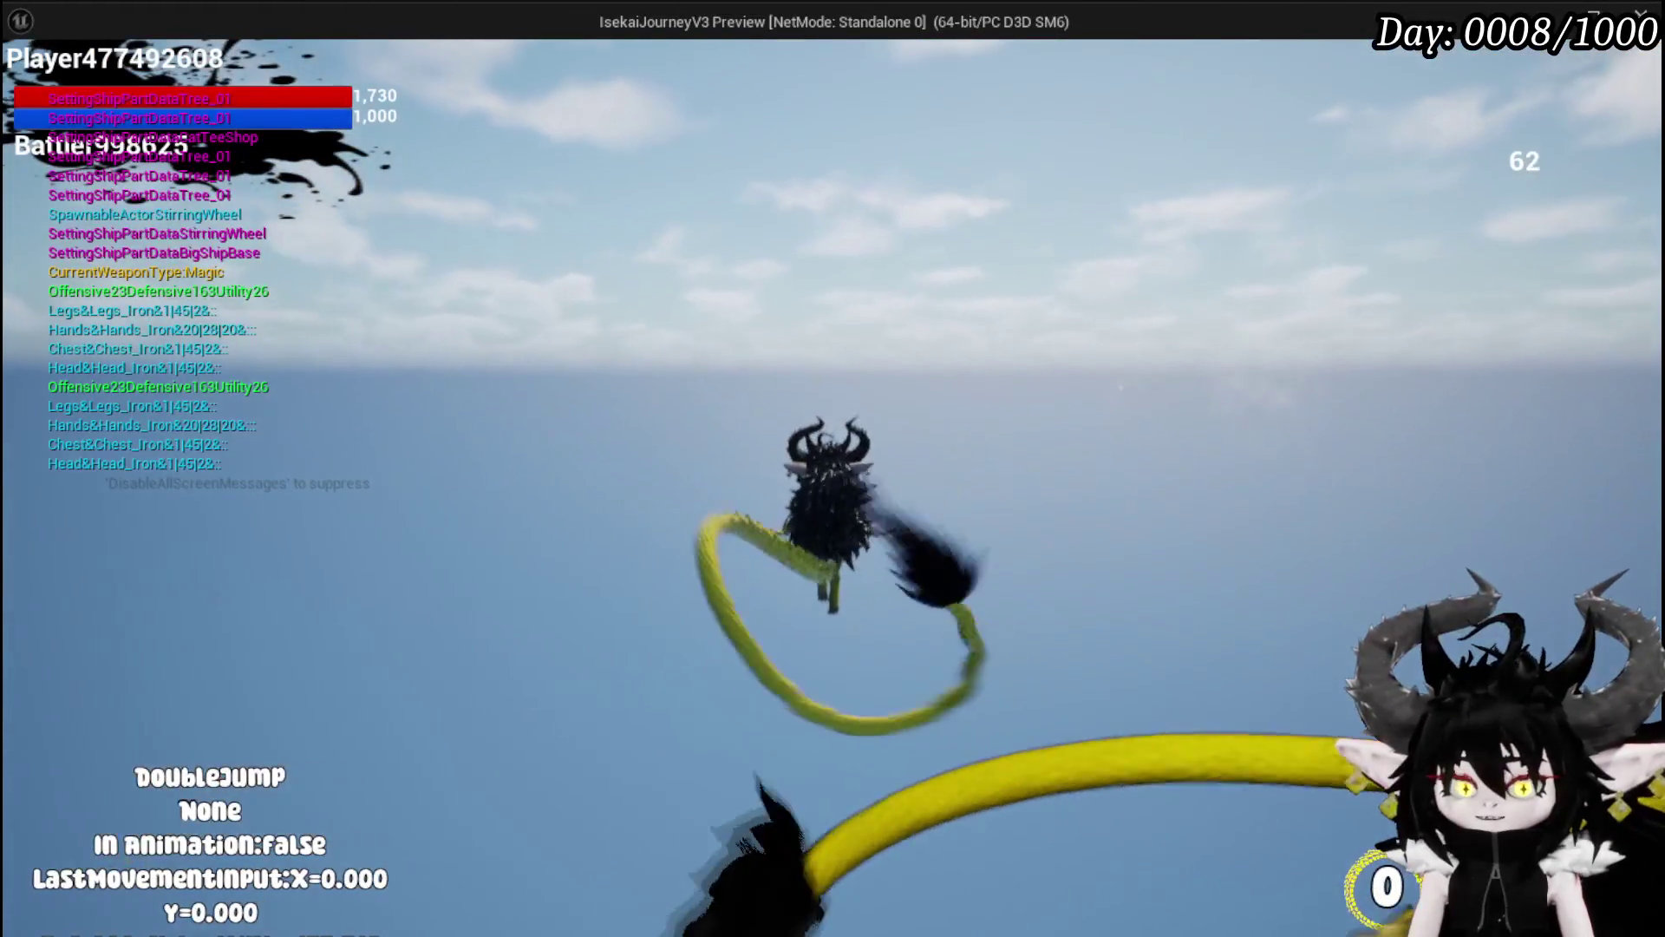
key("Escape")
key("ctrl+s")
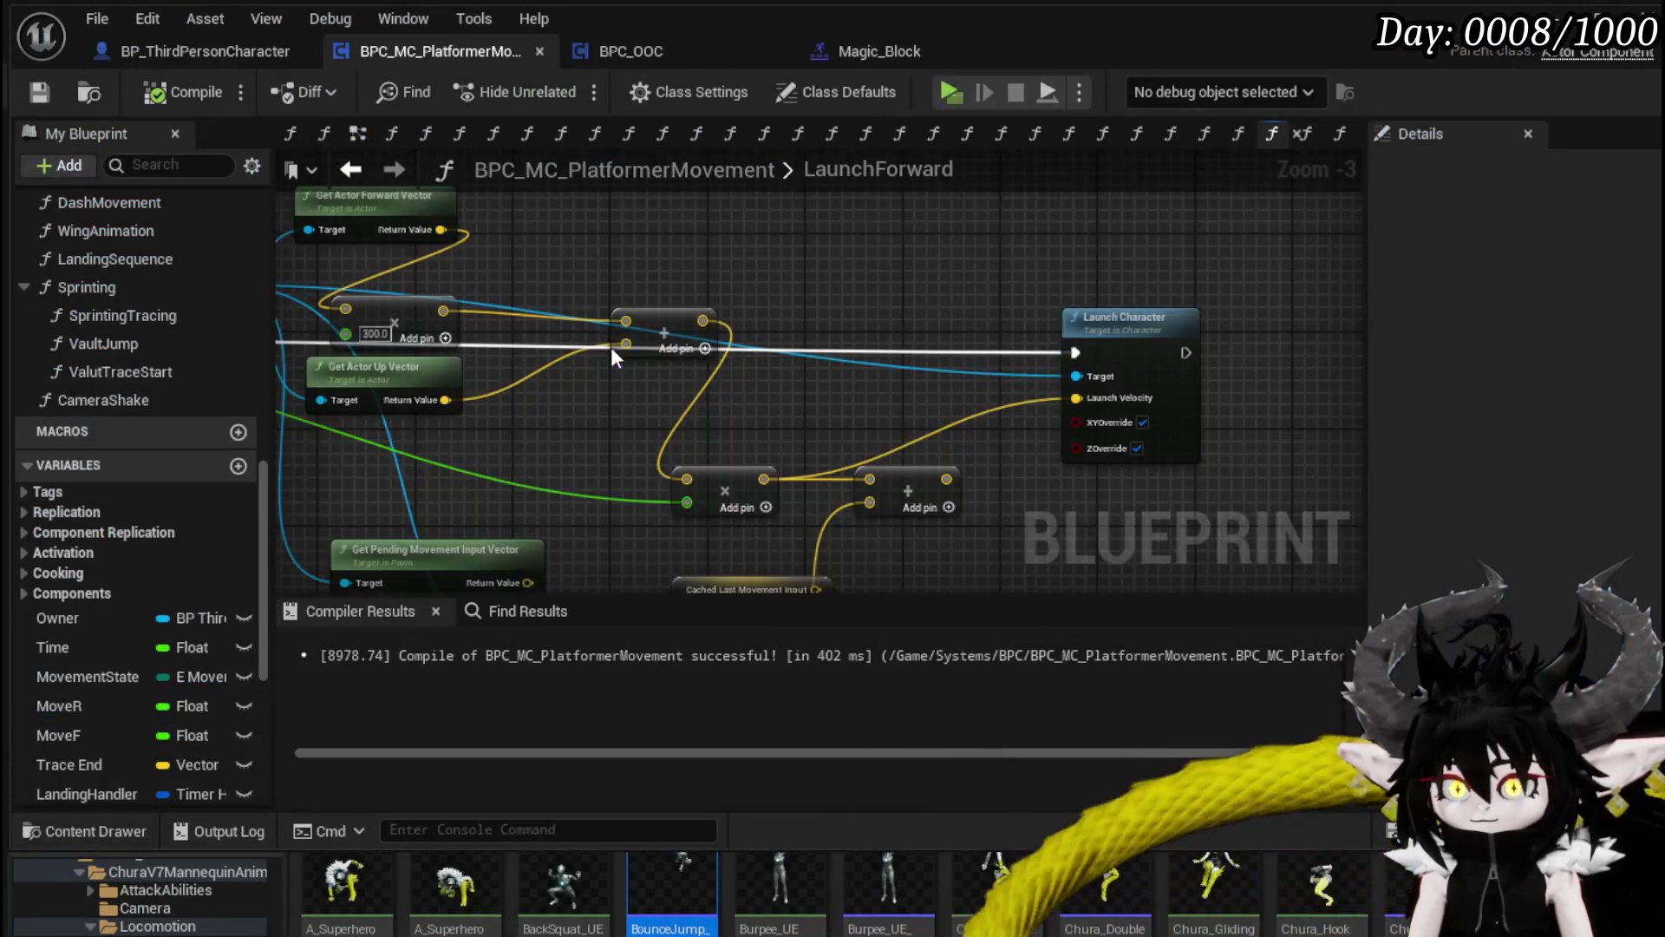
Step: Connect Get Actor Forward Vector's Return Value into both 300.0 Multiply nodes
left_click_drag(610, 347, 814, 350)
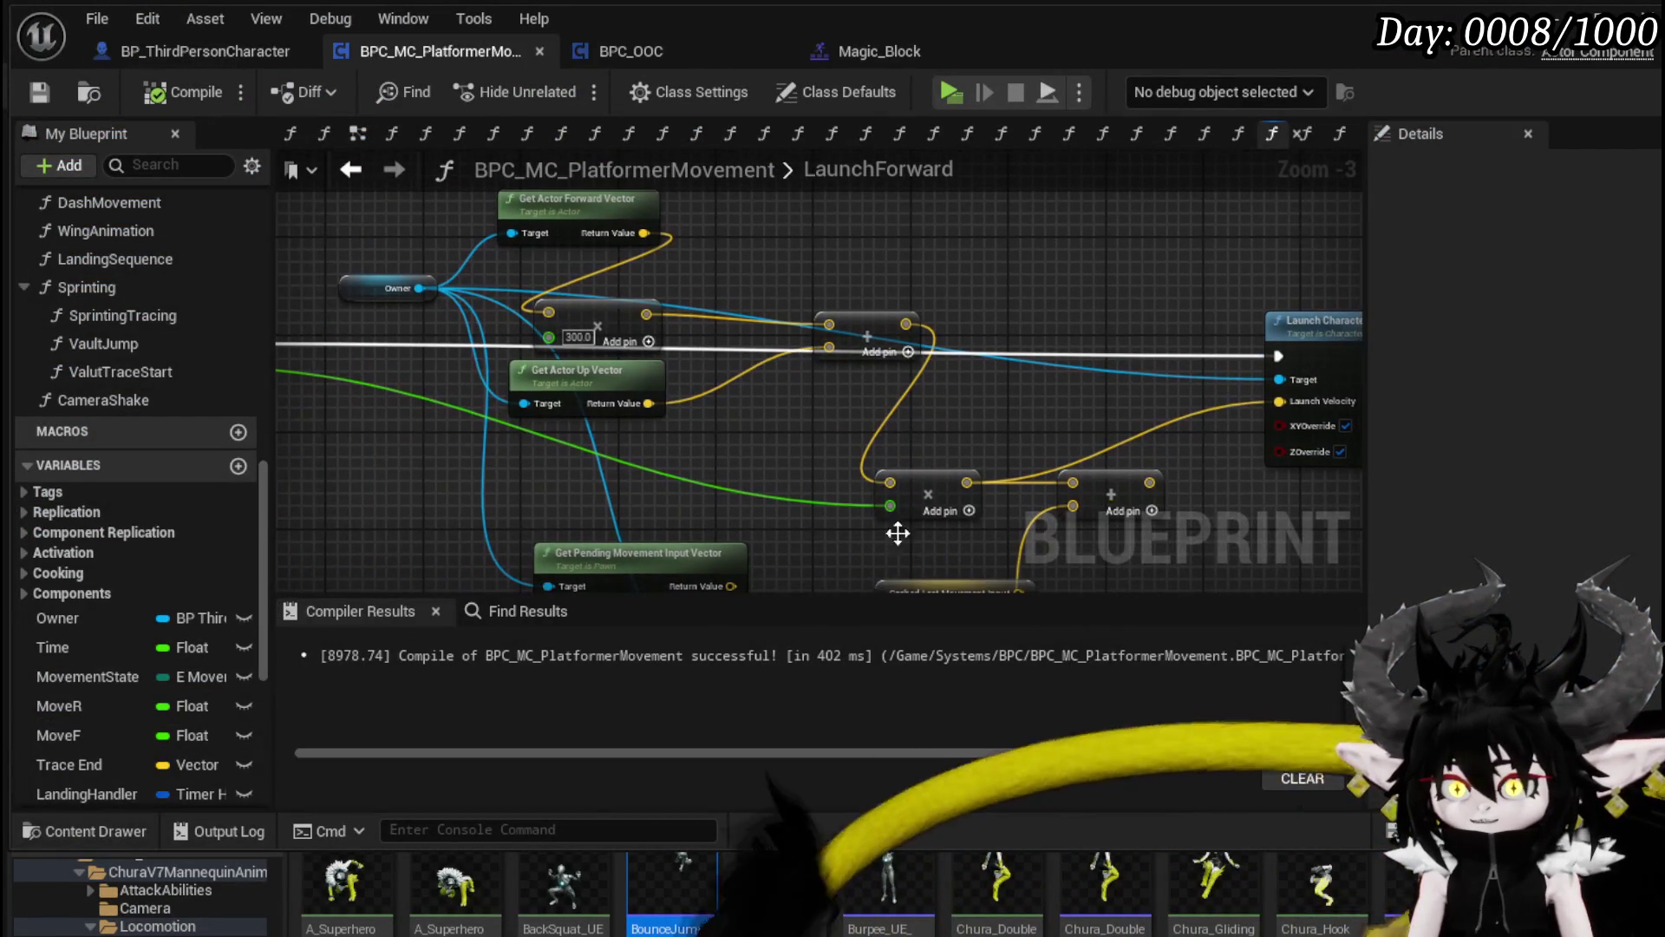
mouse_move(596, 304)
left_mouse_down()
mouse_move(624, 361)
mouse_move(685, 336)
mouse_move(607, 226)
mouse_move(638, 273)
left_mouse_up()
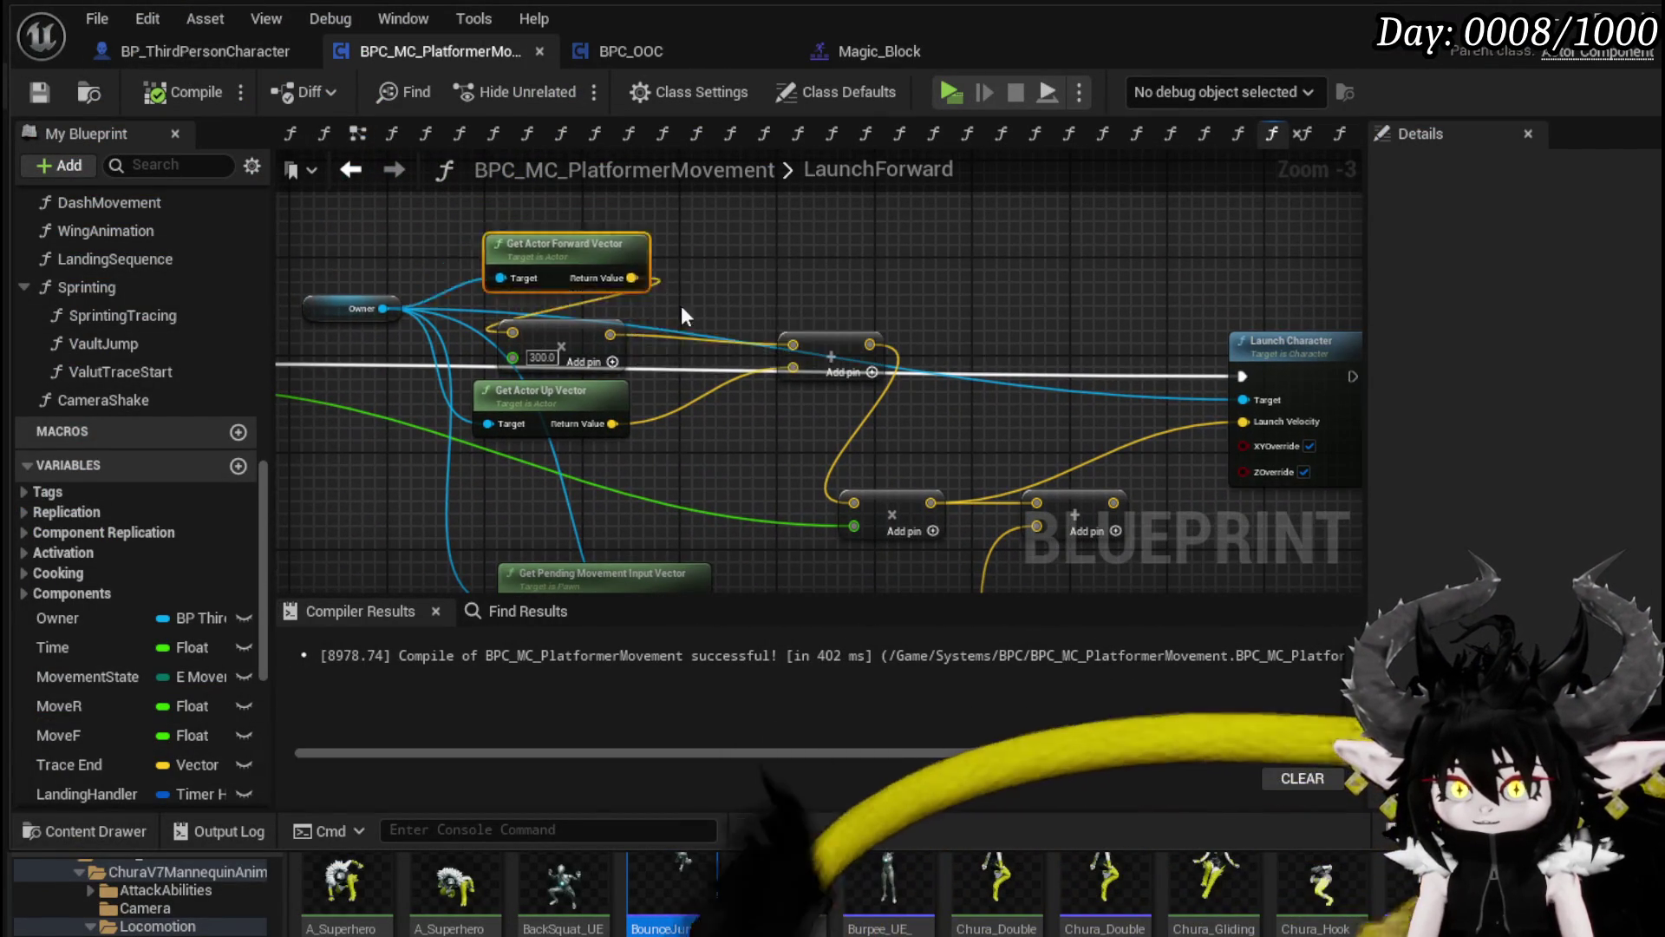
left_click_drag(788, 341, 556, 306)
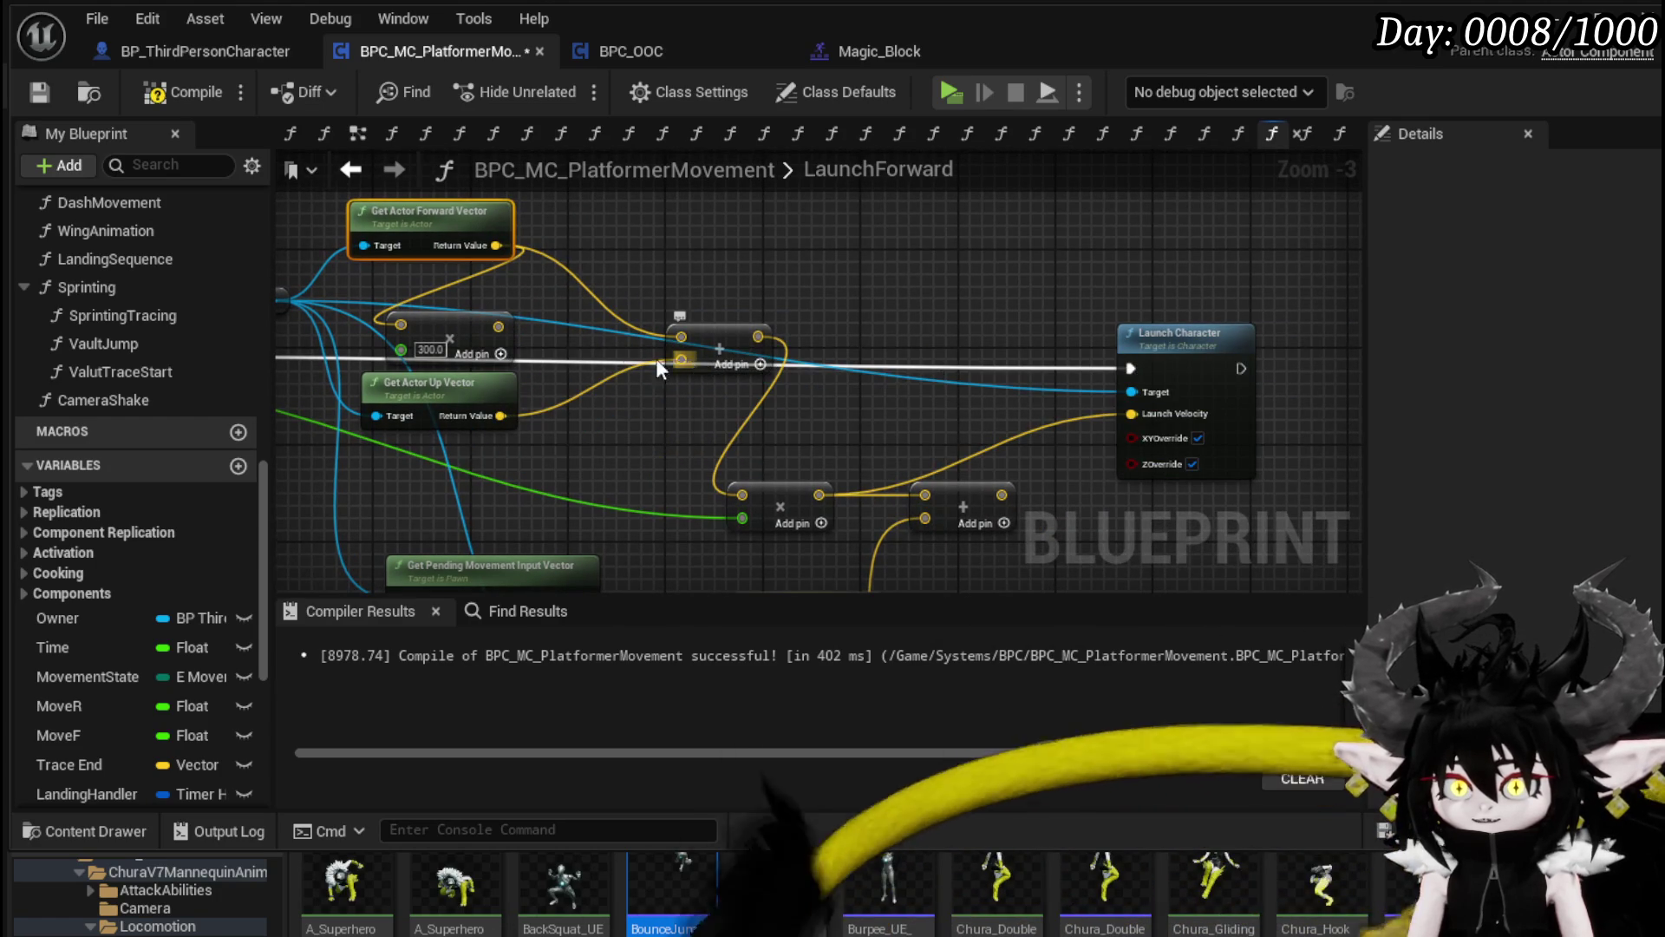
mouse_move(517, 258)
left_mouse_down()
mouse_move(762, 500)
mouse_move(742, 494)
left_mouse_up()
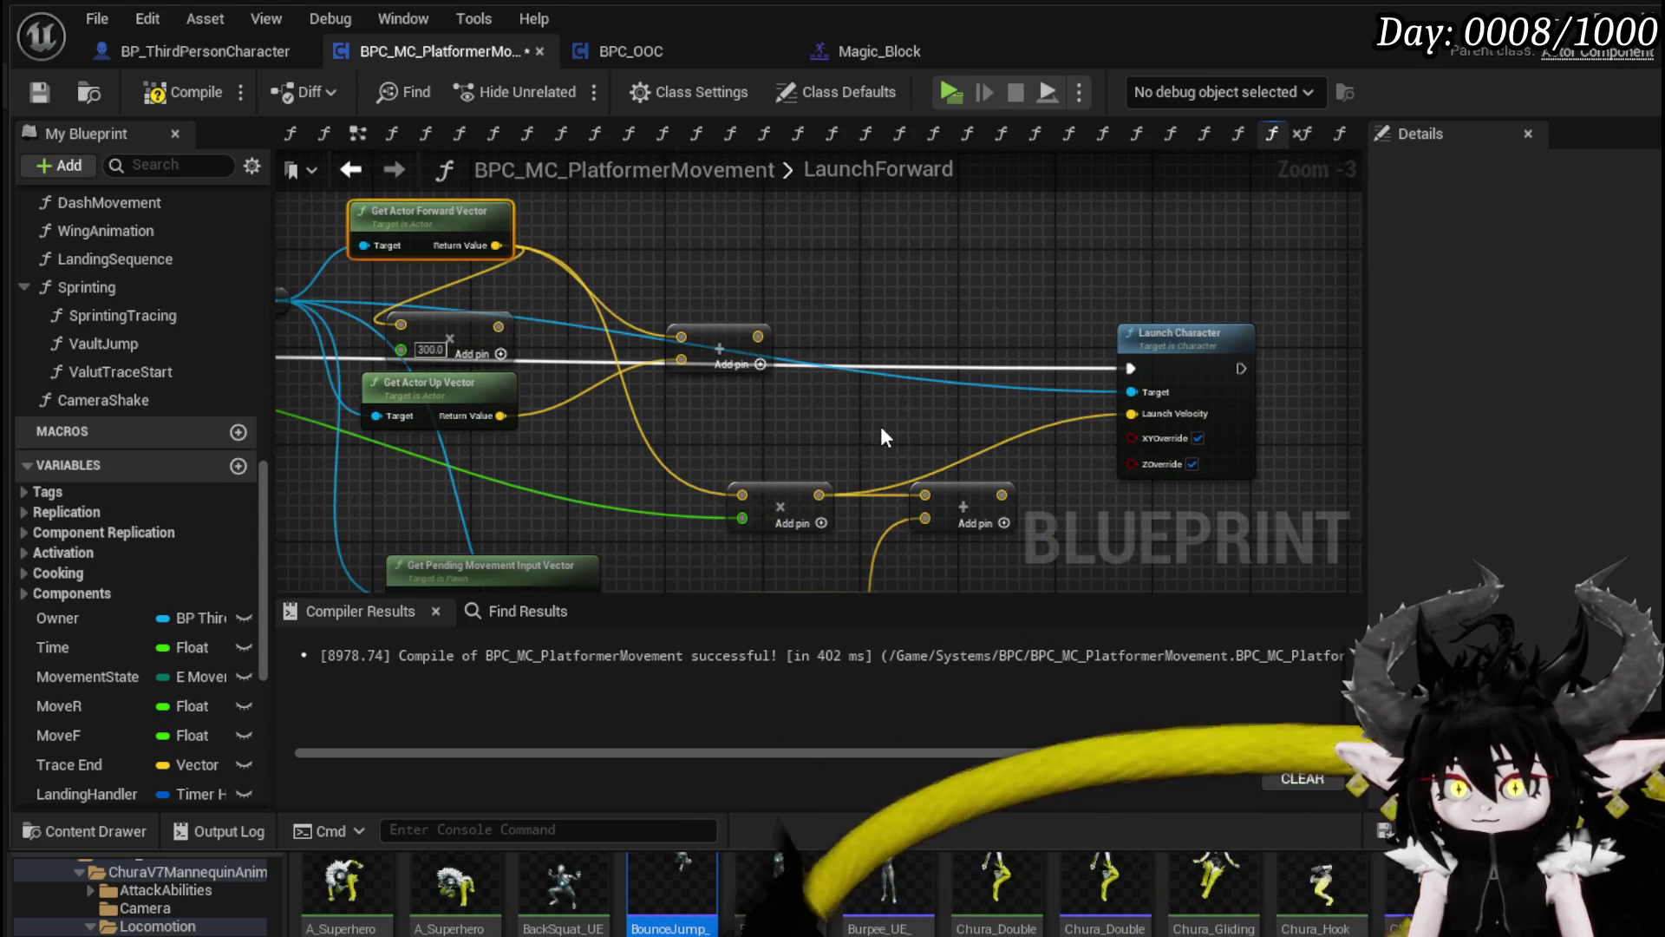
Step: Save the blueprint, play-test the dash toward the dark wall, and return to LaunchForward
left_click(38, 96)
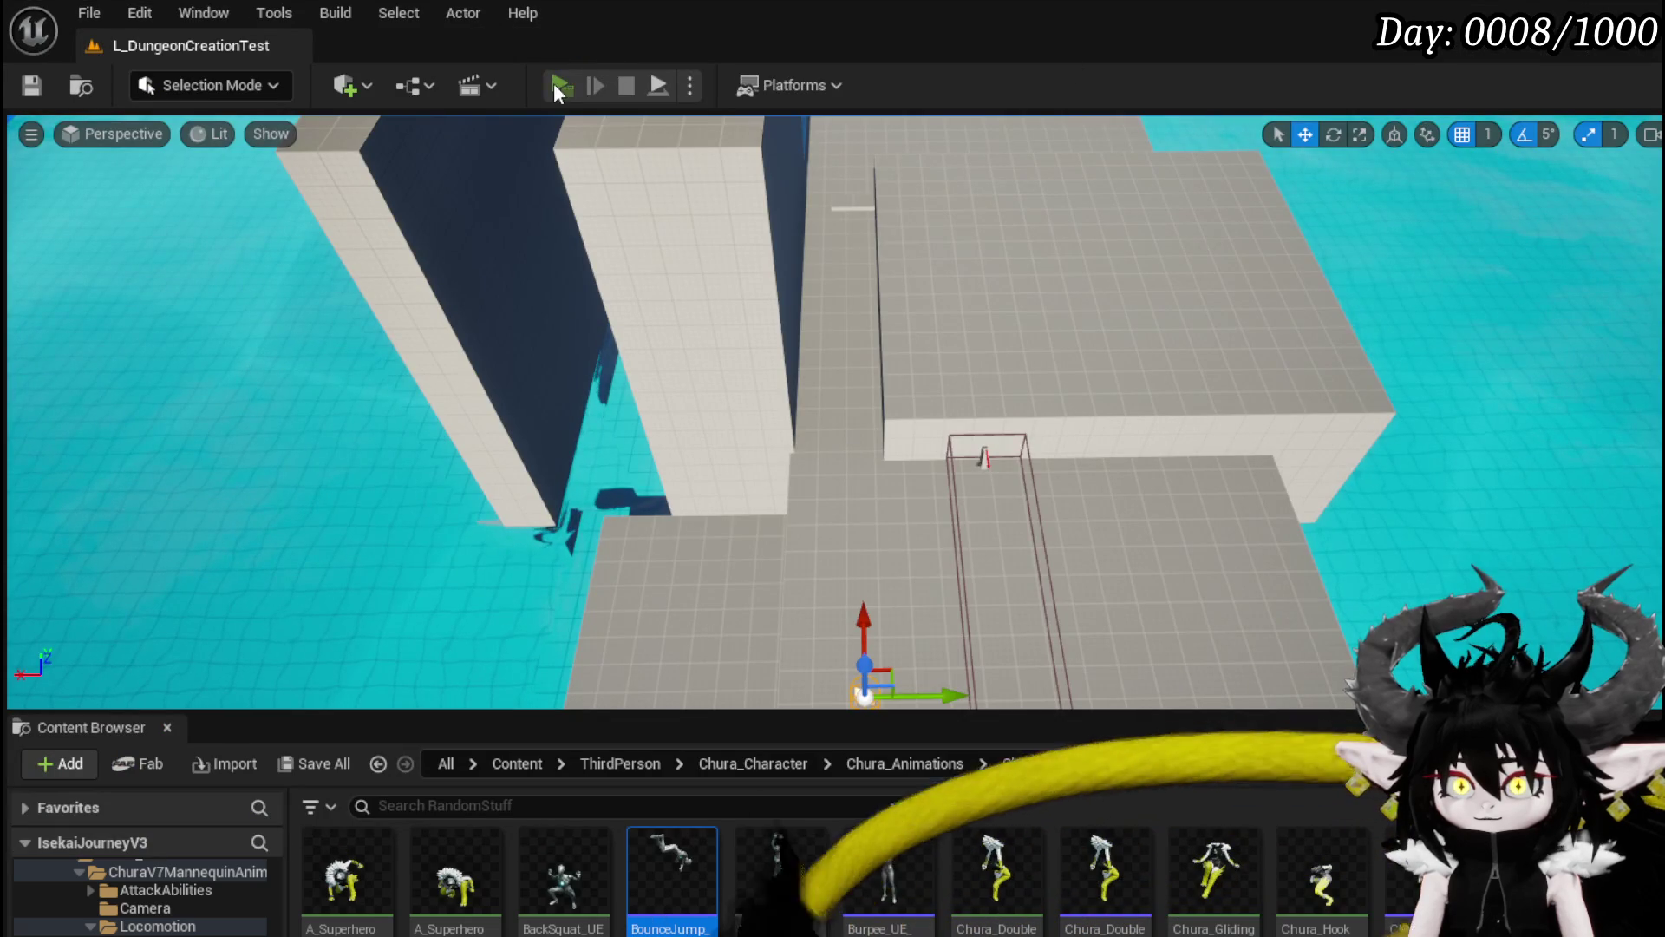
left_click(556, 85)
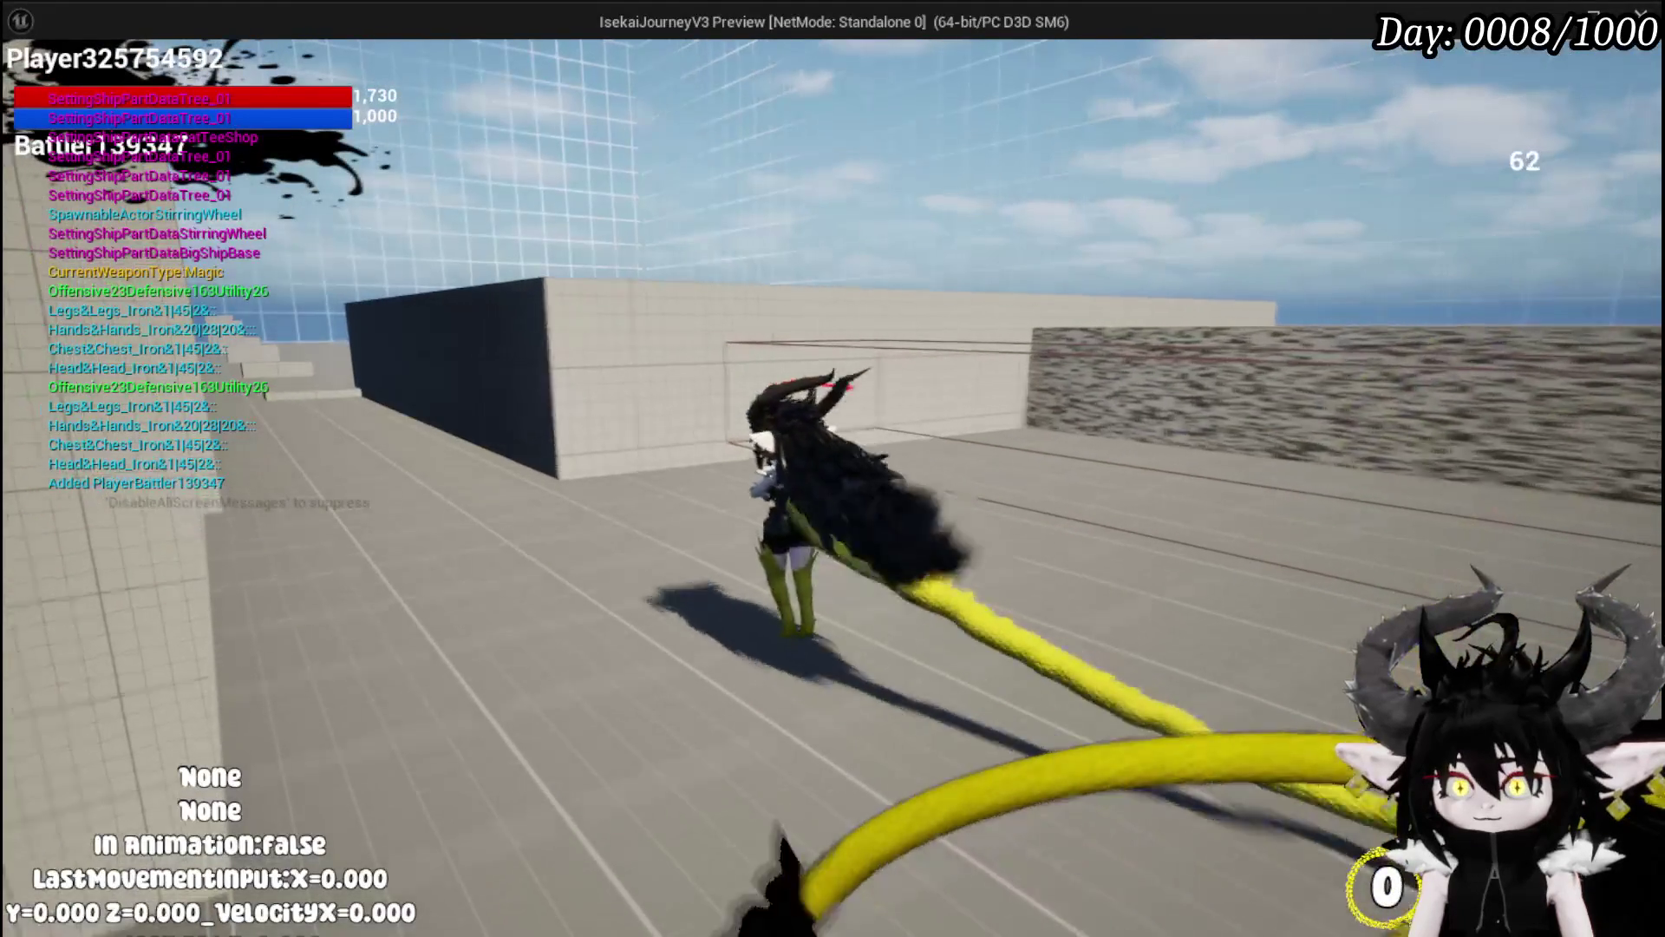
key("space")
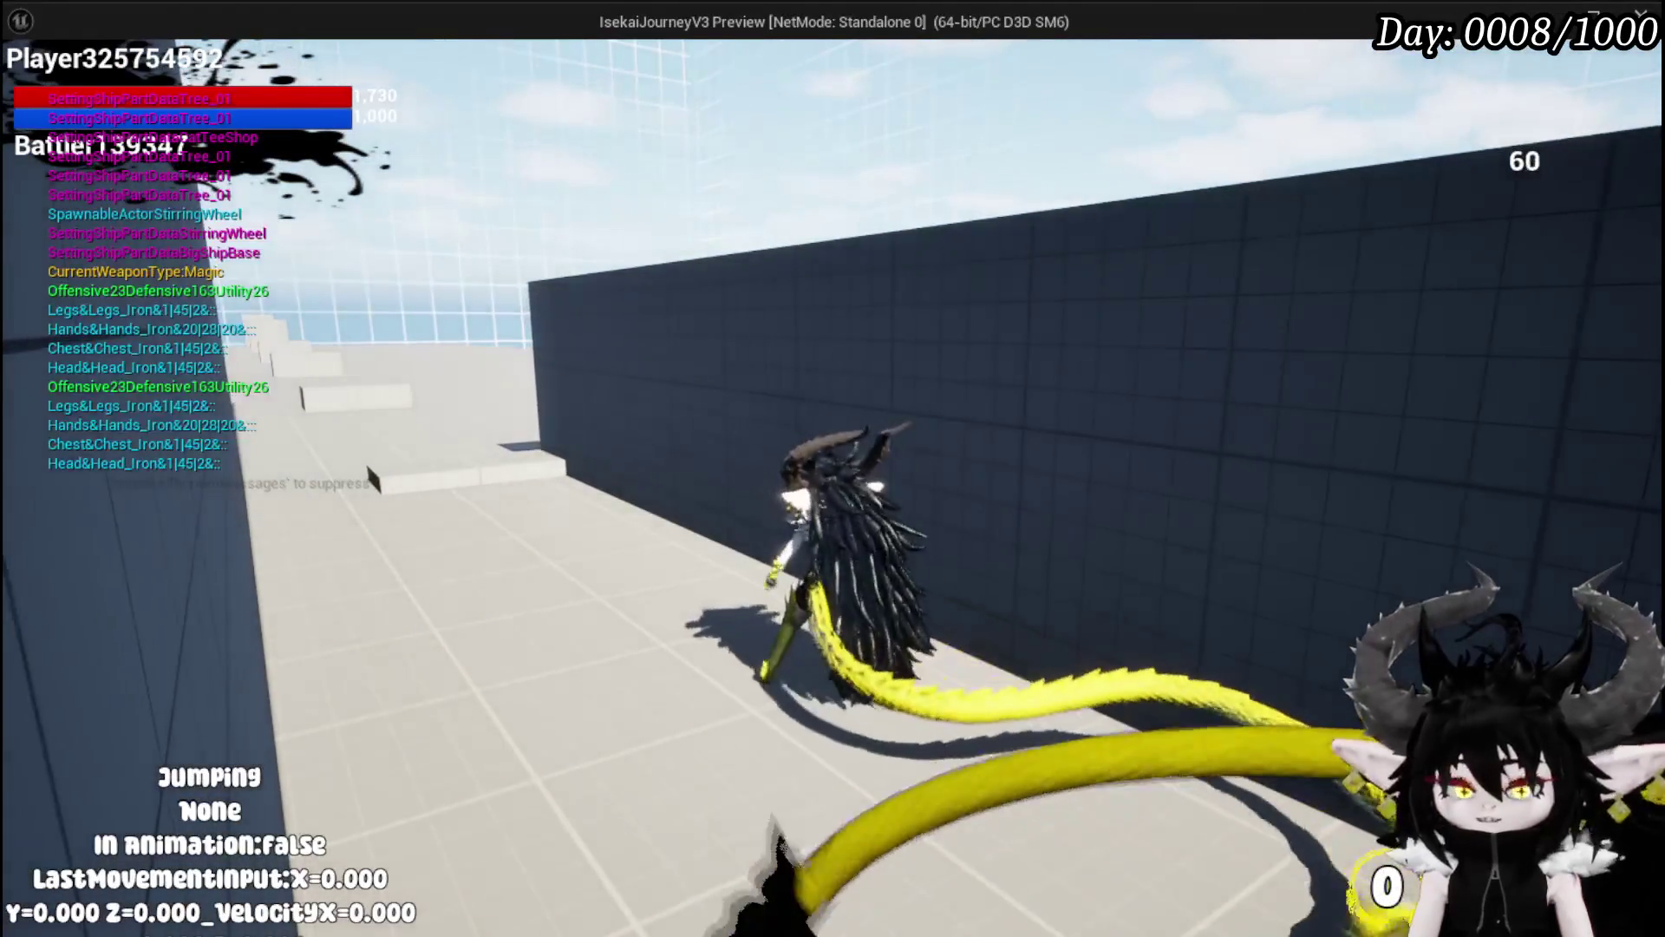
key("alt+Tab")
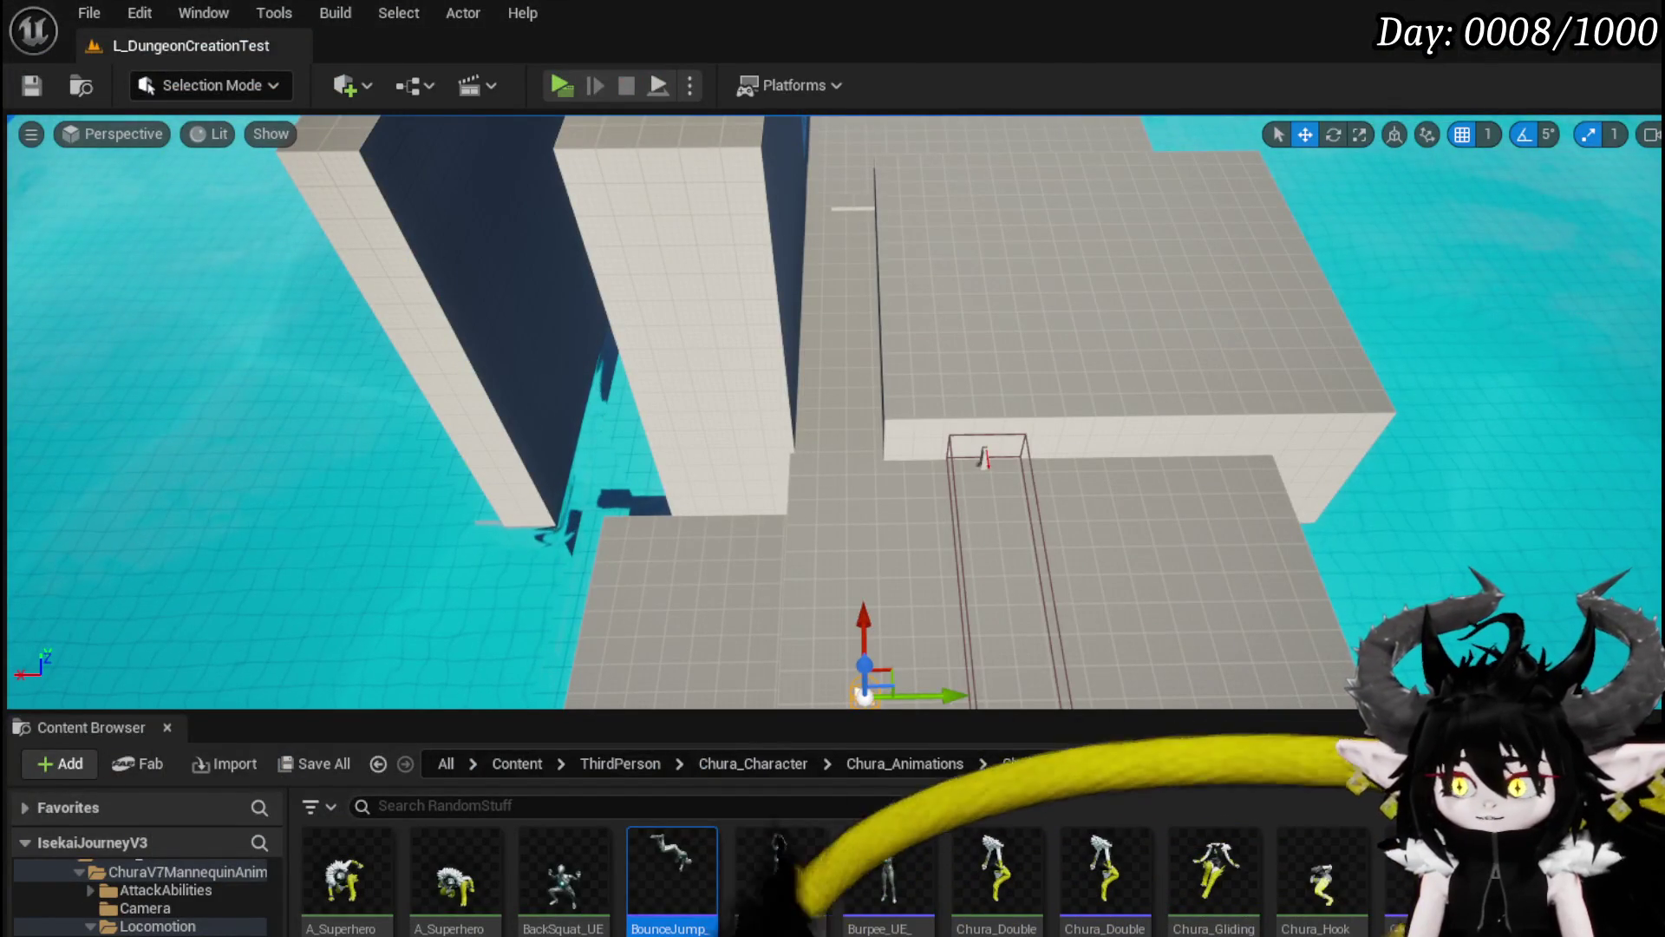
key("alt+Tab")
left_click_drag(789, 420, 865, 446)
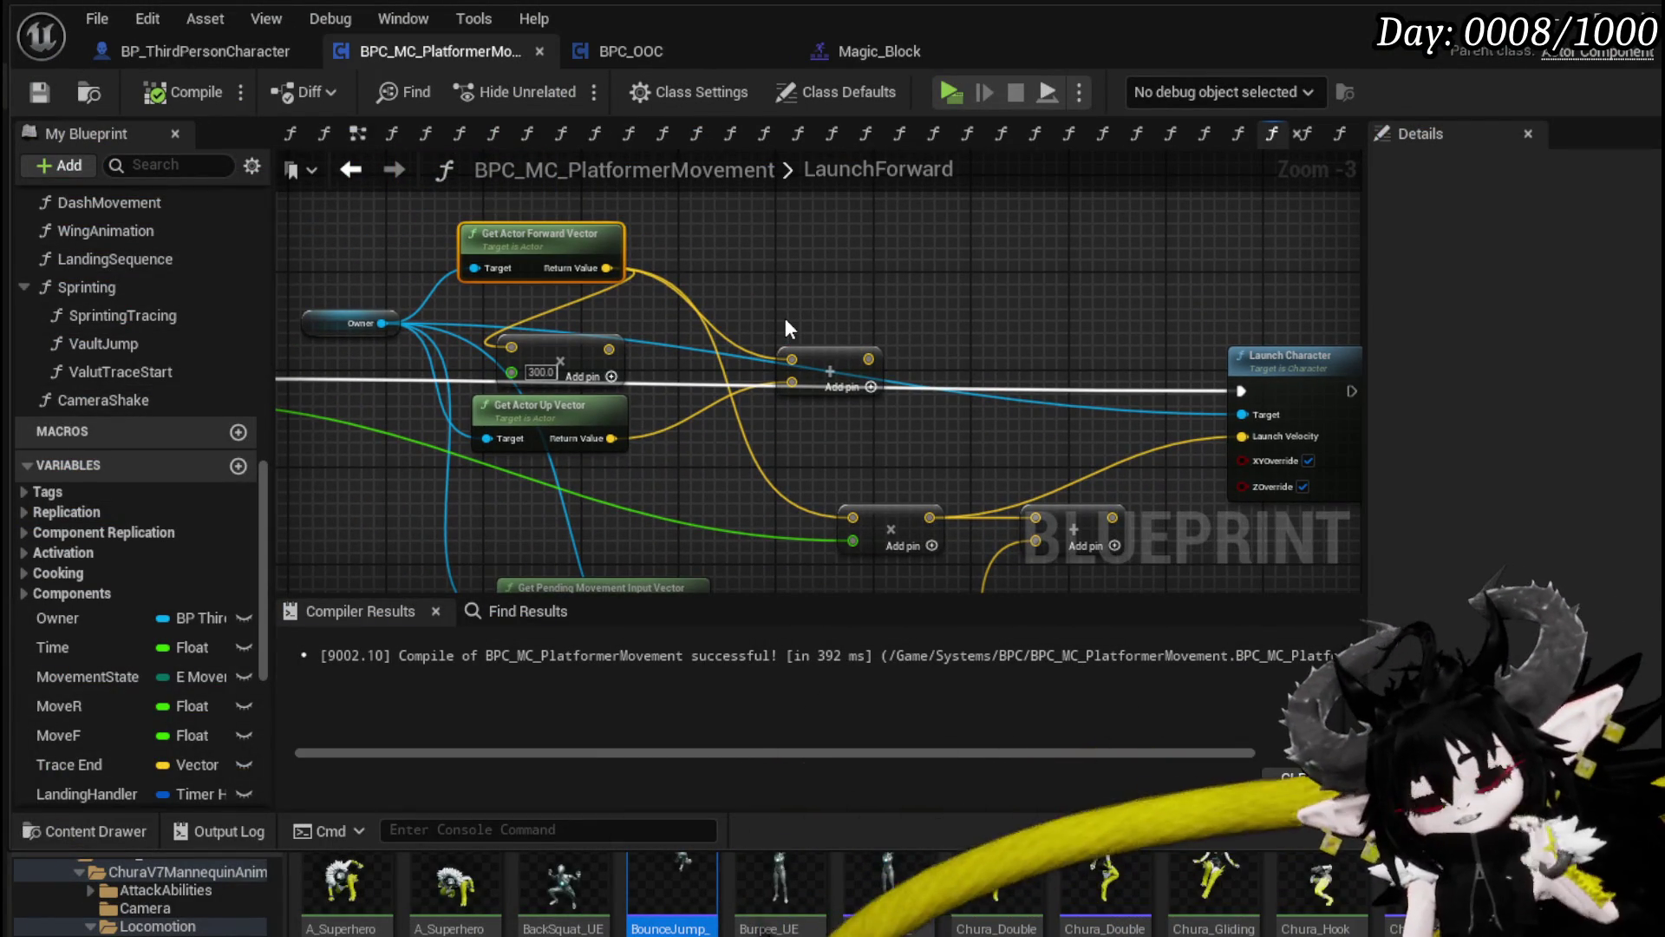
Step: Chain the upper Add into the lower Add, feed Launch Velocity, and add Get Pending Movement Input Vector
left_click_drag(788, 328, 739, 302)
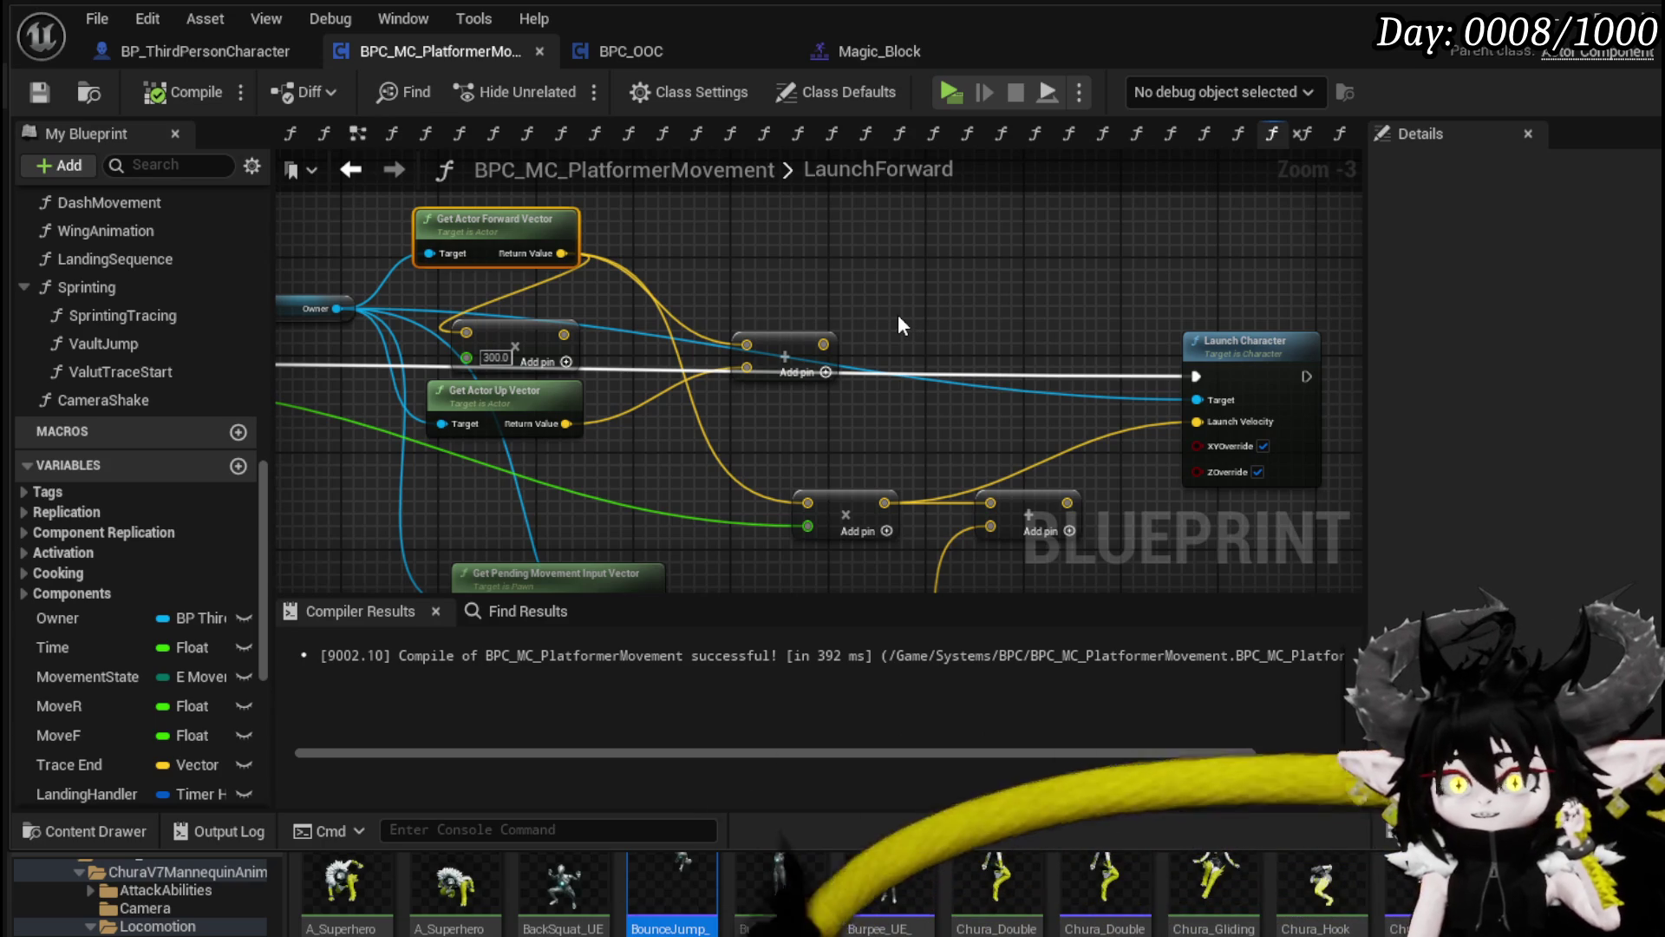
left_click_drag(823, 344, 807, 502)
mouse_move(1068, 502)
left_mouse_down()
mouse_move(1224, 430)
mouse_move(1196, 422)
left_mouse_up()
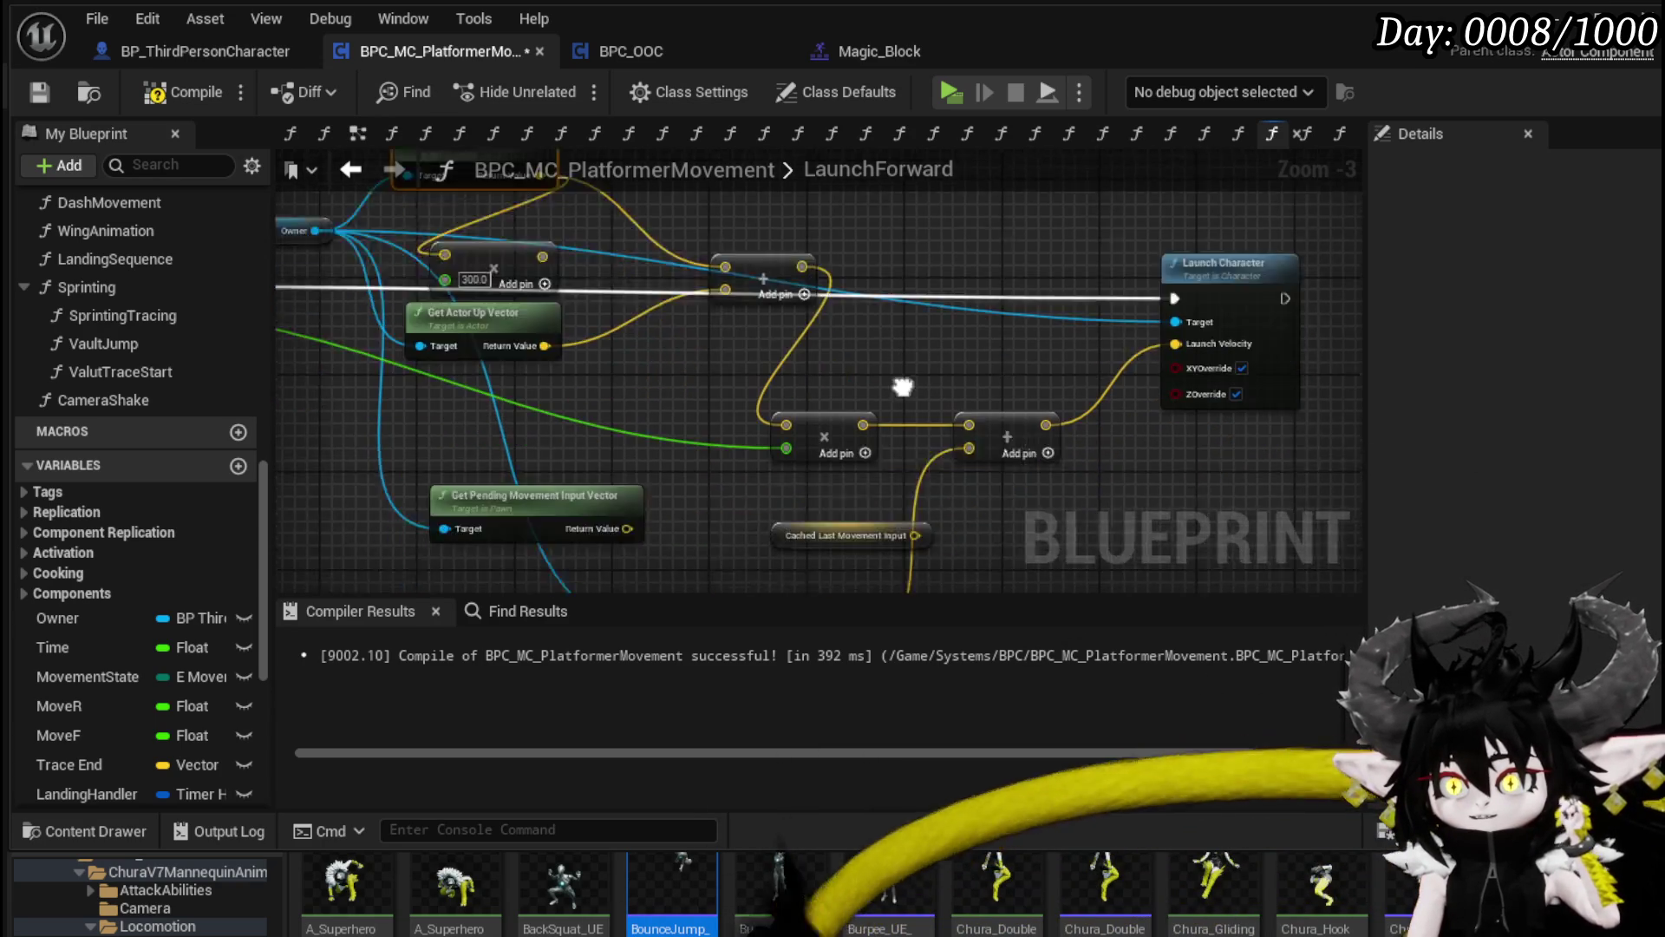
mouse_move(713, 271)
left_mouse_down()
mouse_move(754, 410)
mouse_move(737, 330)
left_mouse_up()
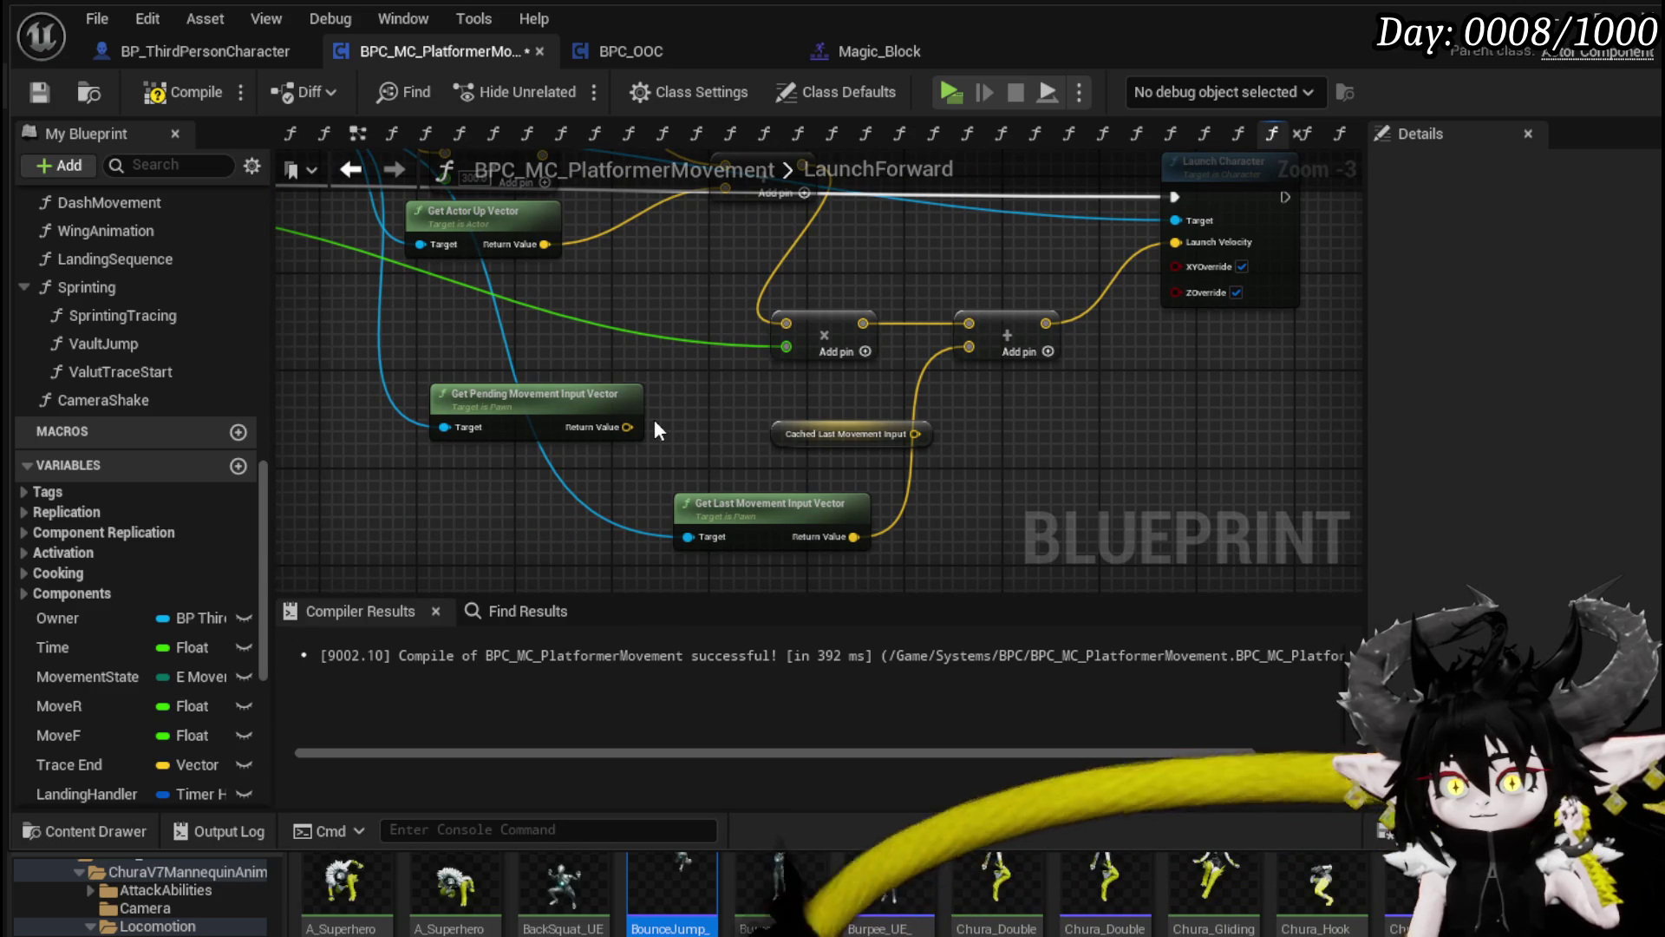
mouse_move(627, 426)
left_mouse_down()
mouse_move(720, 438)
mouse_move(971, 347)
mouse_move(1001, 506)
left_mouse_up()
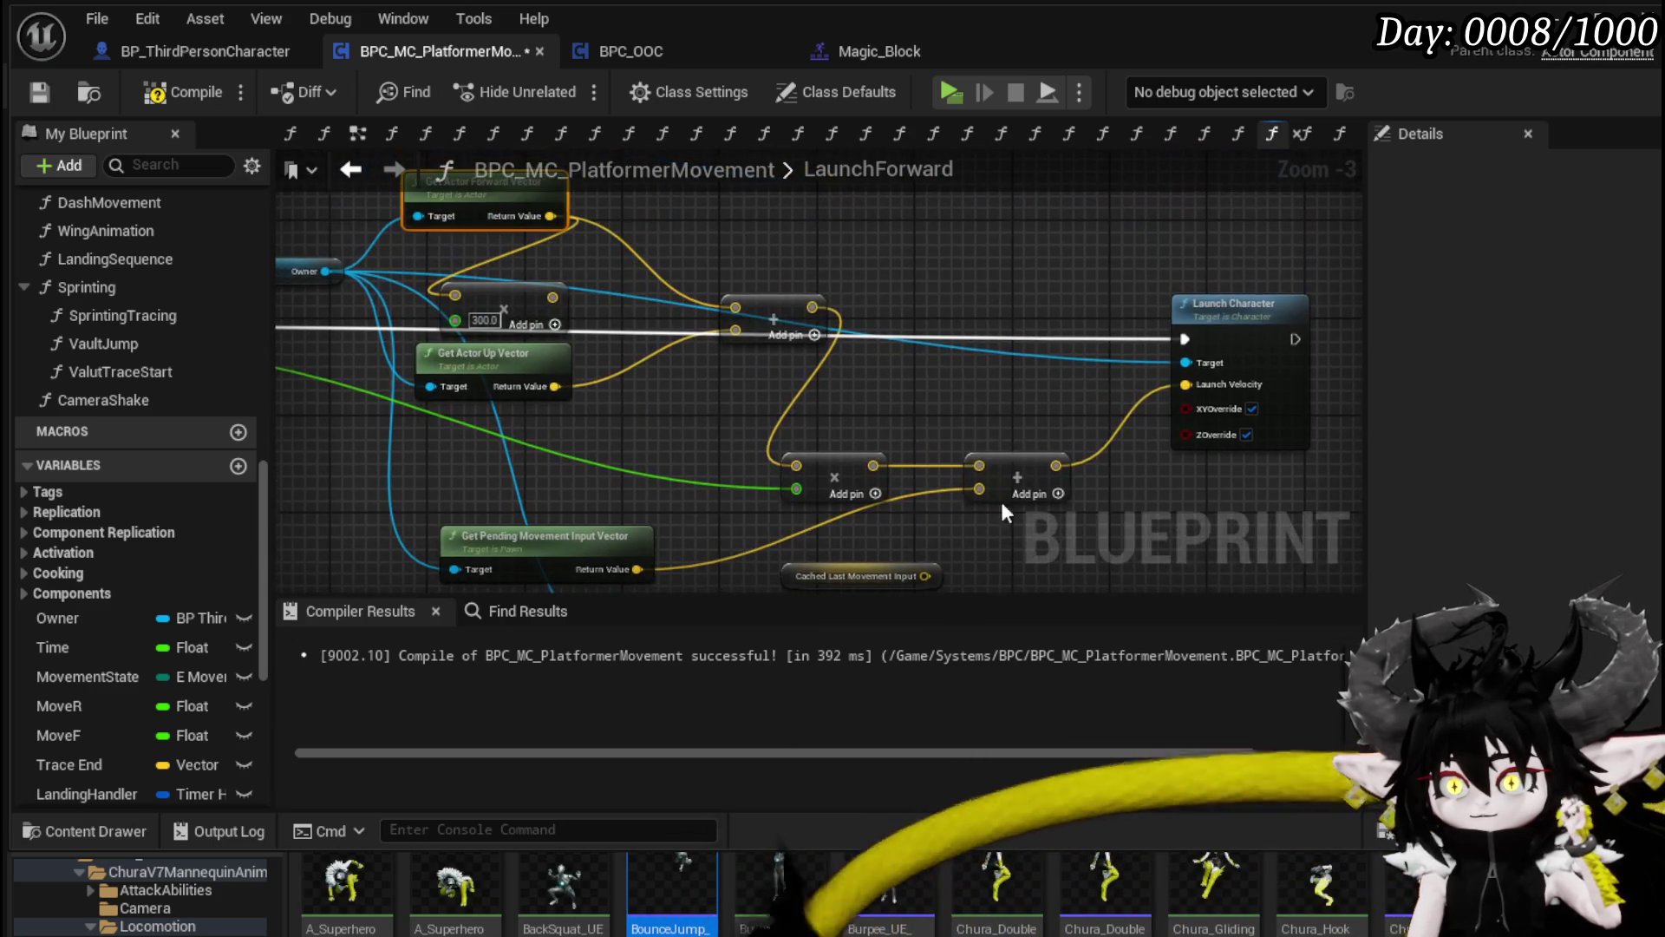
Step: Save the blueprint, run a play test from the level editor, then stop it and save the level
left_click(41, 93)
left_click(1553, 17)
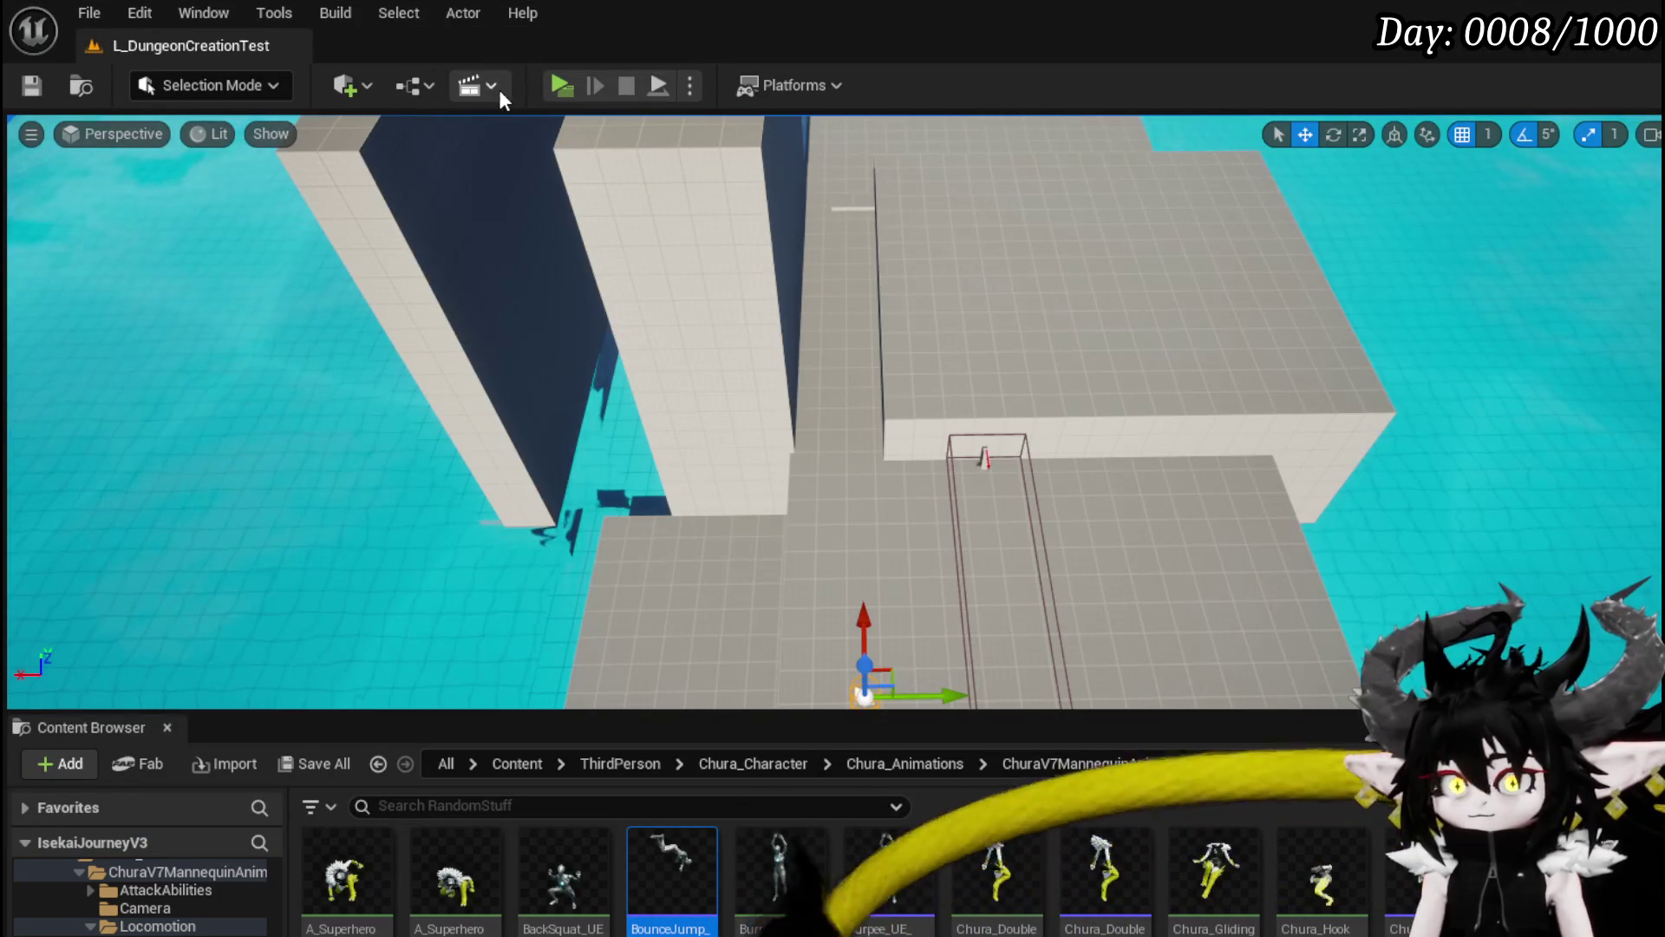
left_click(559, 85)
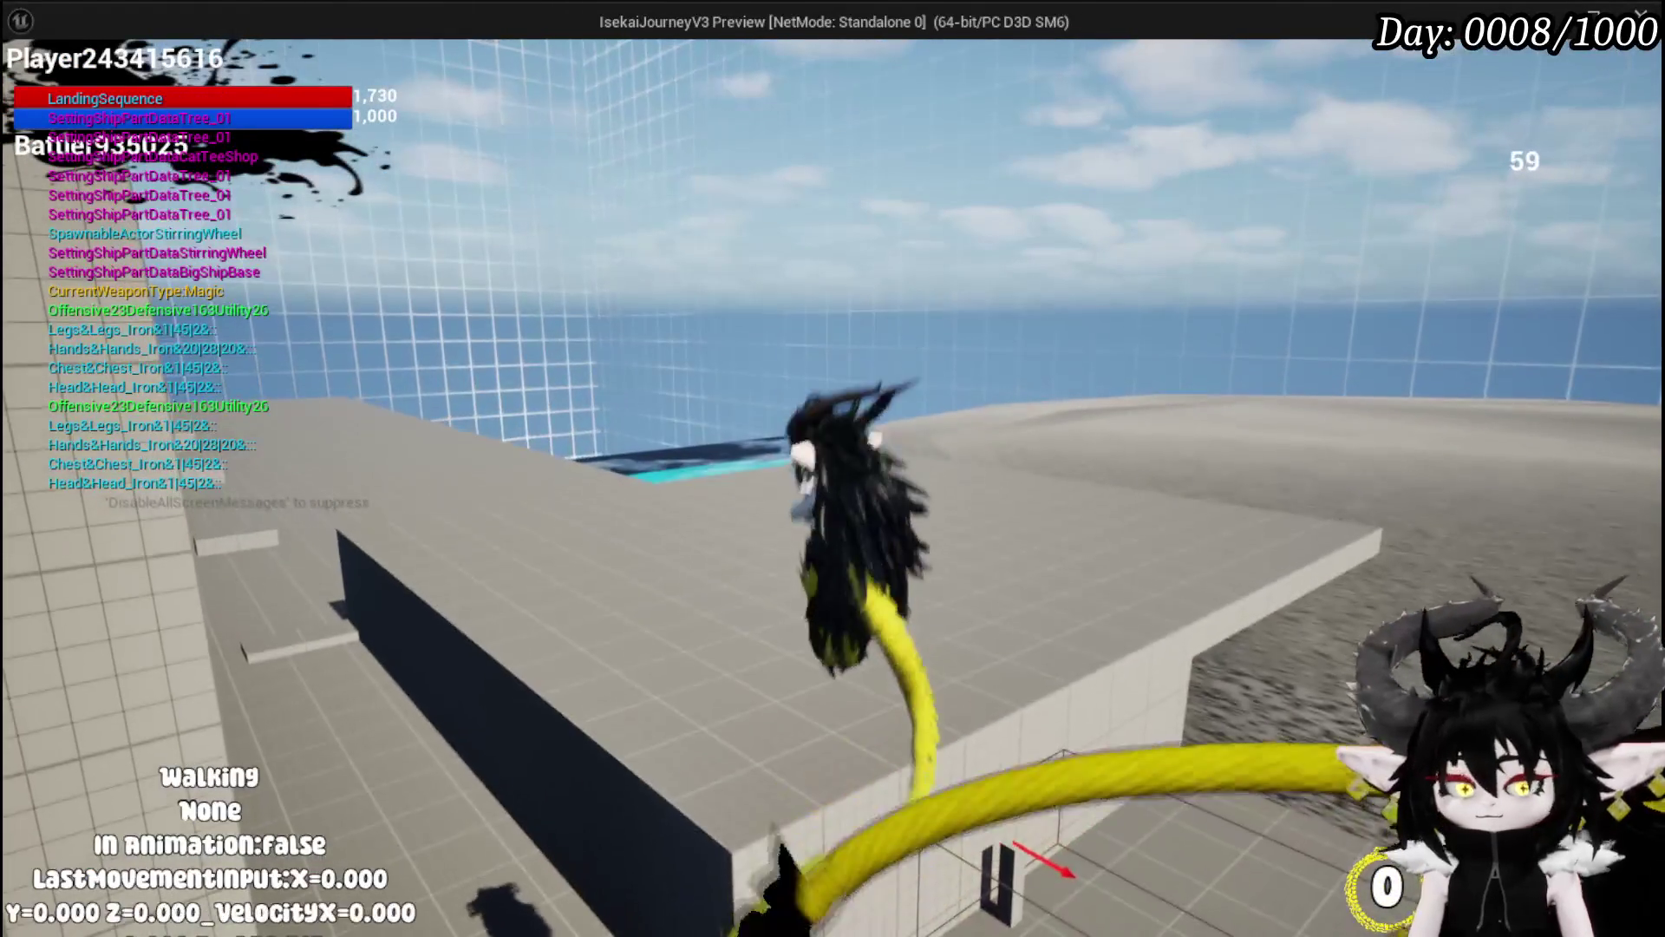
key("Escape")
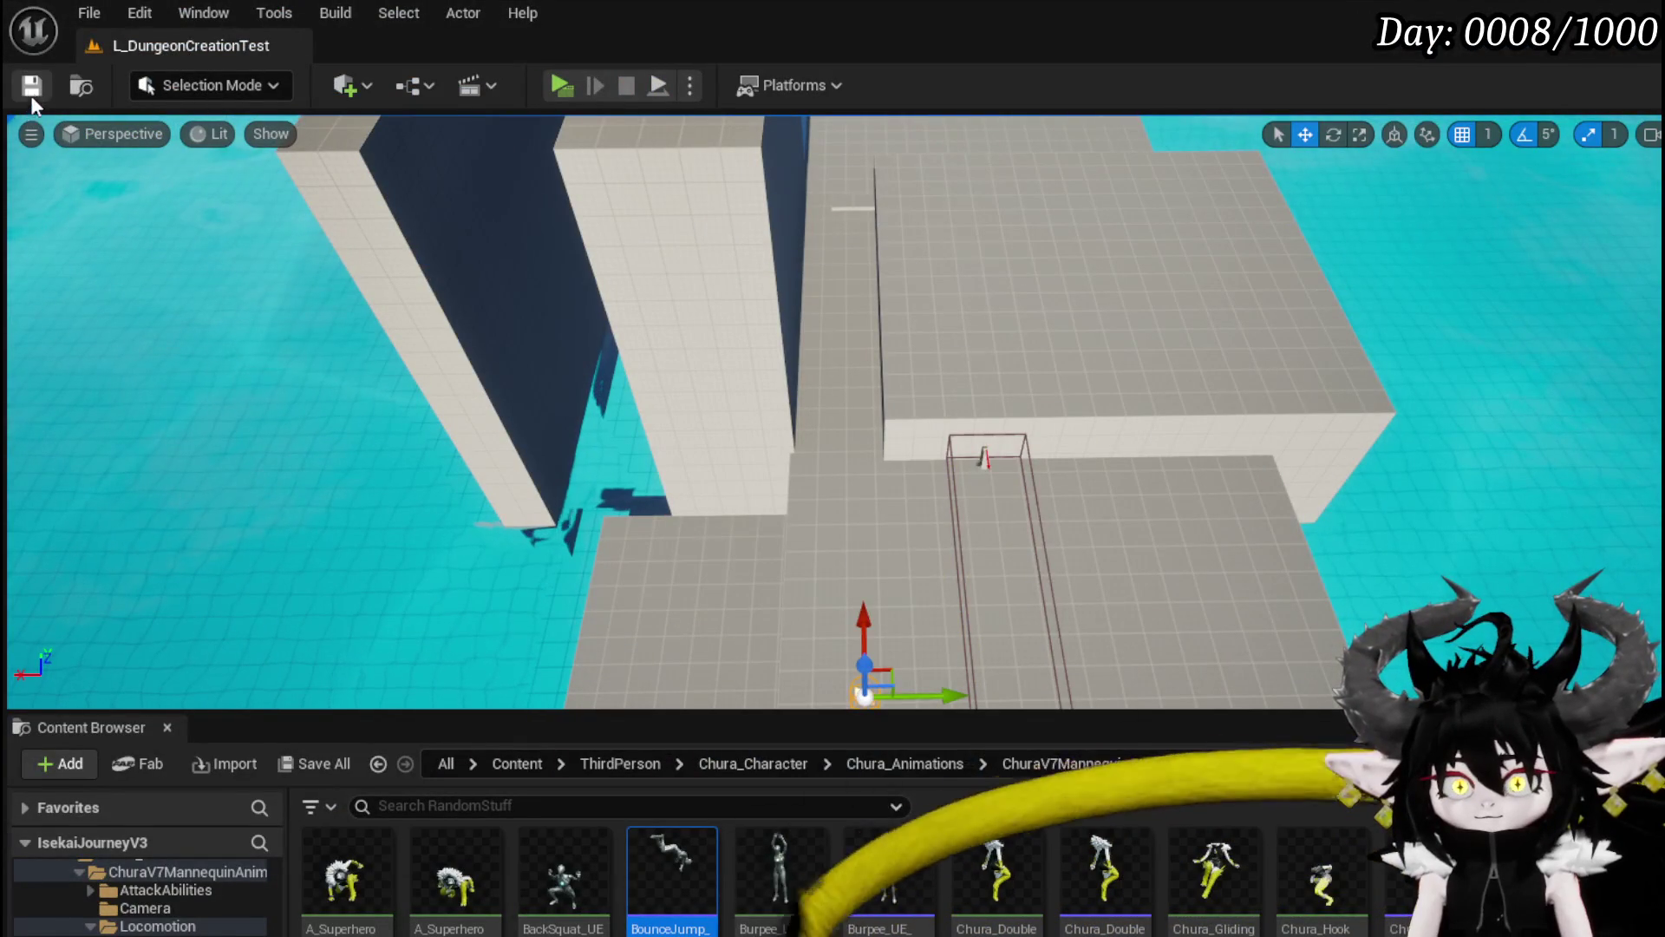
left_click(32, 92)
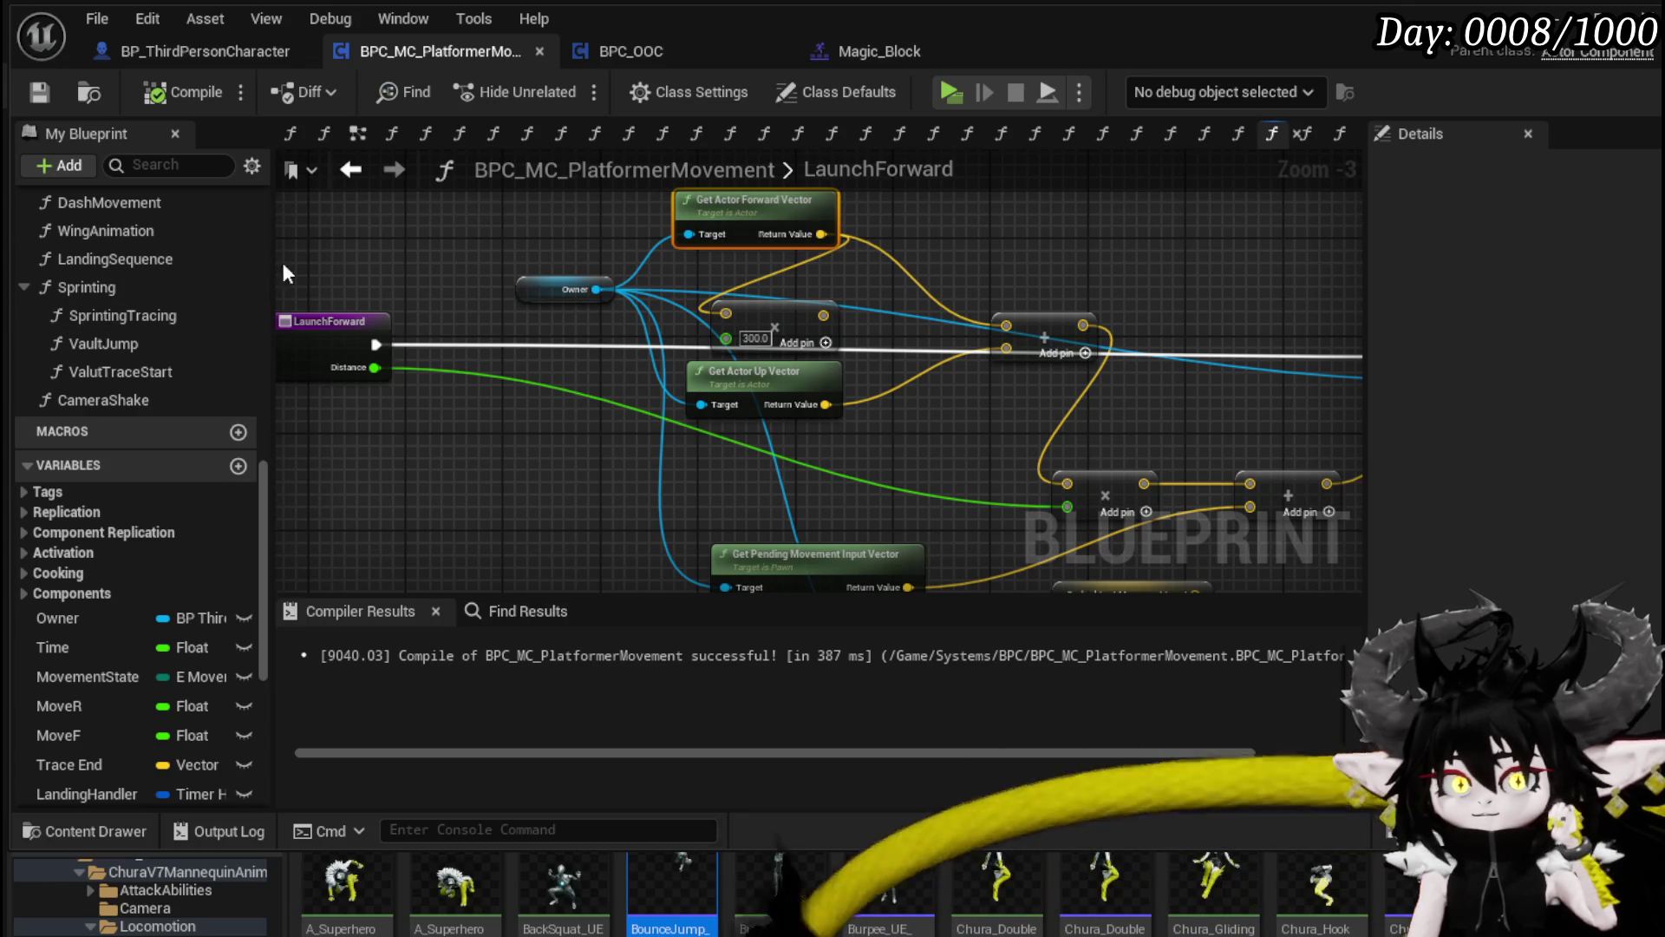
Step: Find the Braking Deceleration Walking setter in Sprinting and DashMovement, select it with Character Movement, and save
double_click(147, 282)
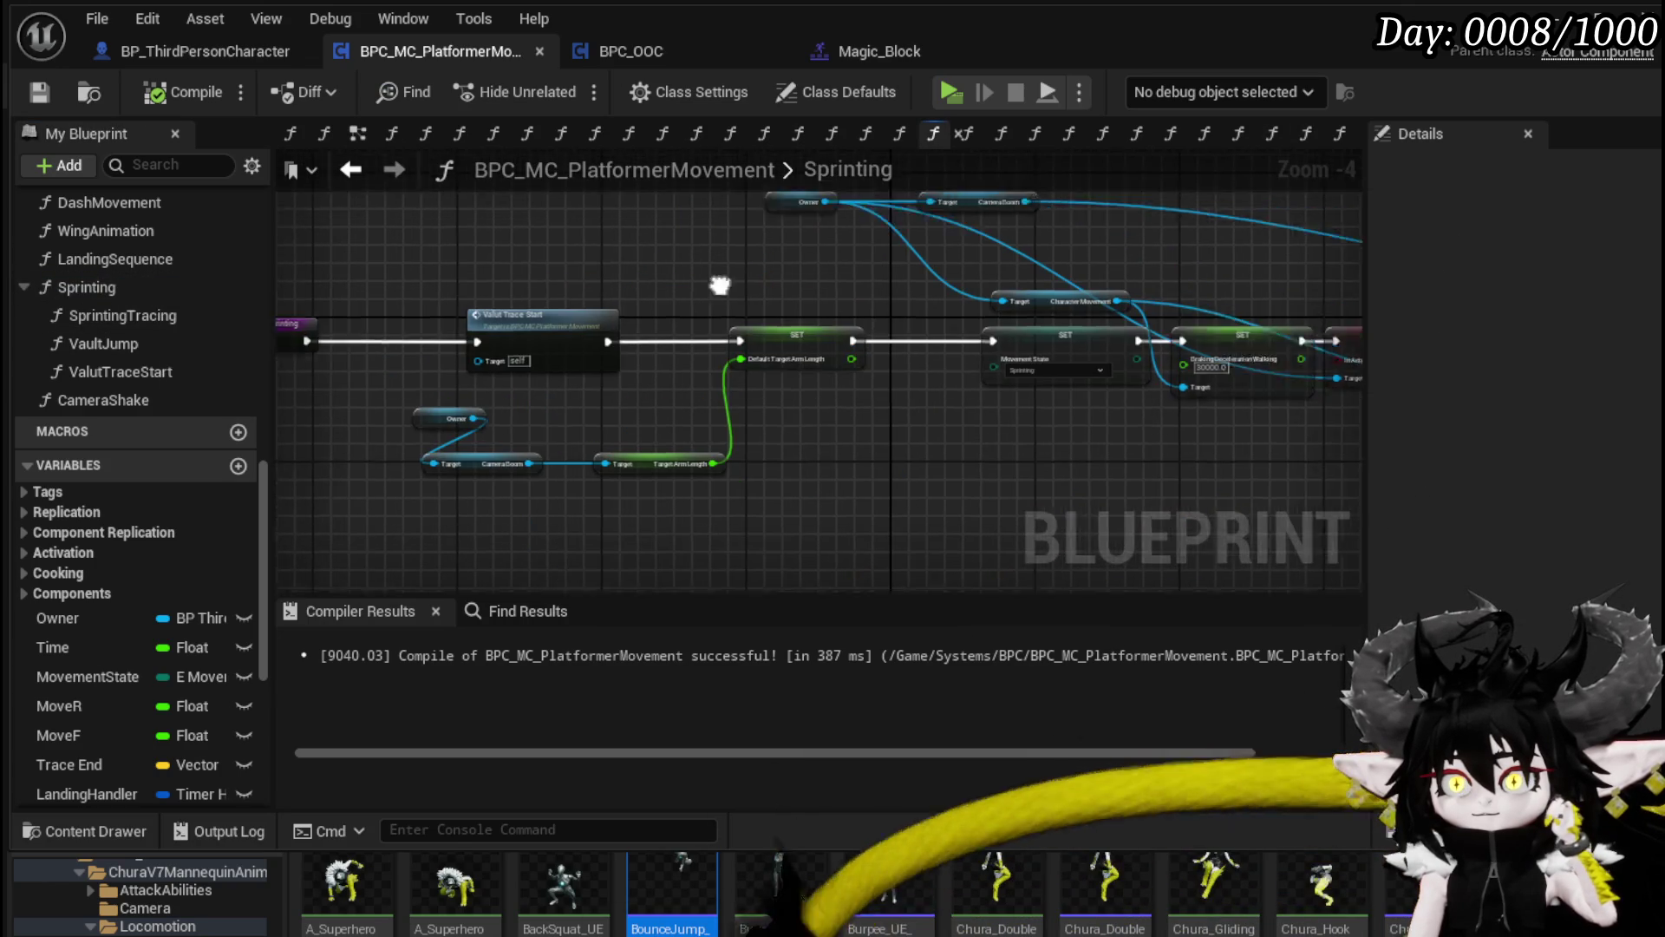
mouse_move(838, 423)
left_mouse_down()
mouse_move(558, 460)
mouse_move(305, 452)
left_mouse_up()
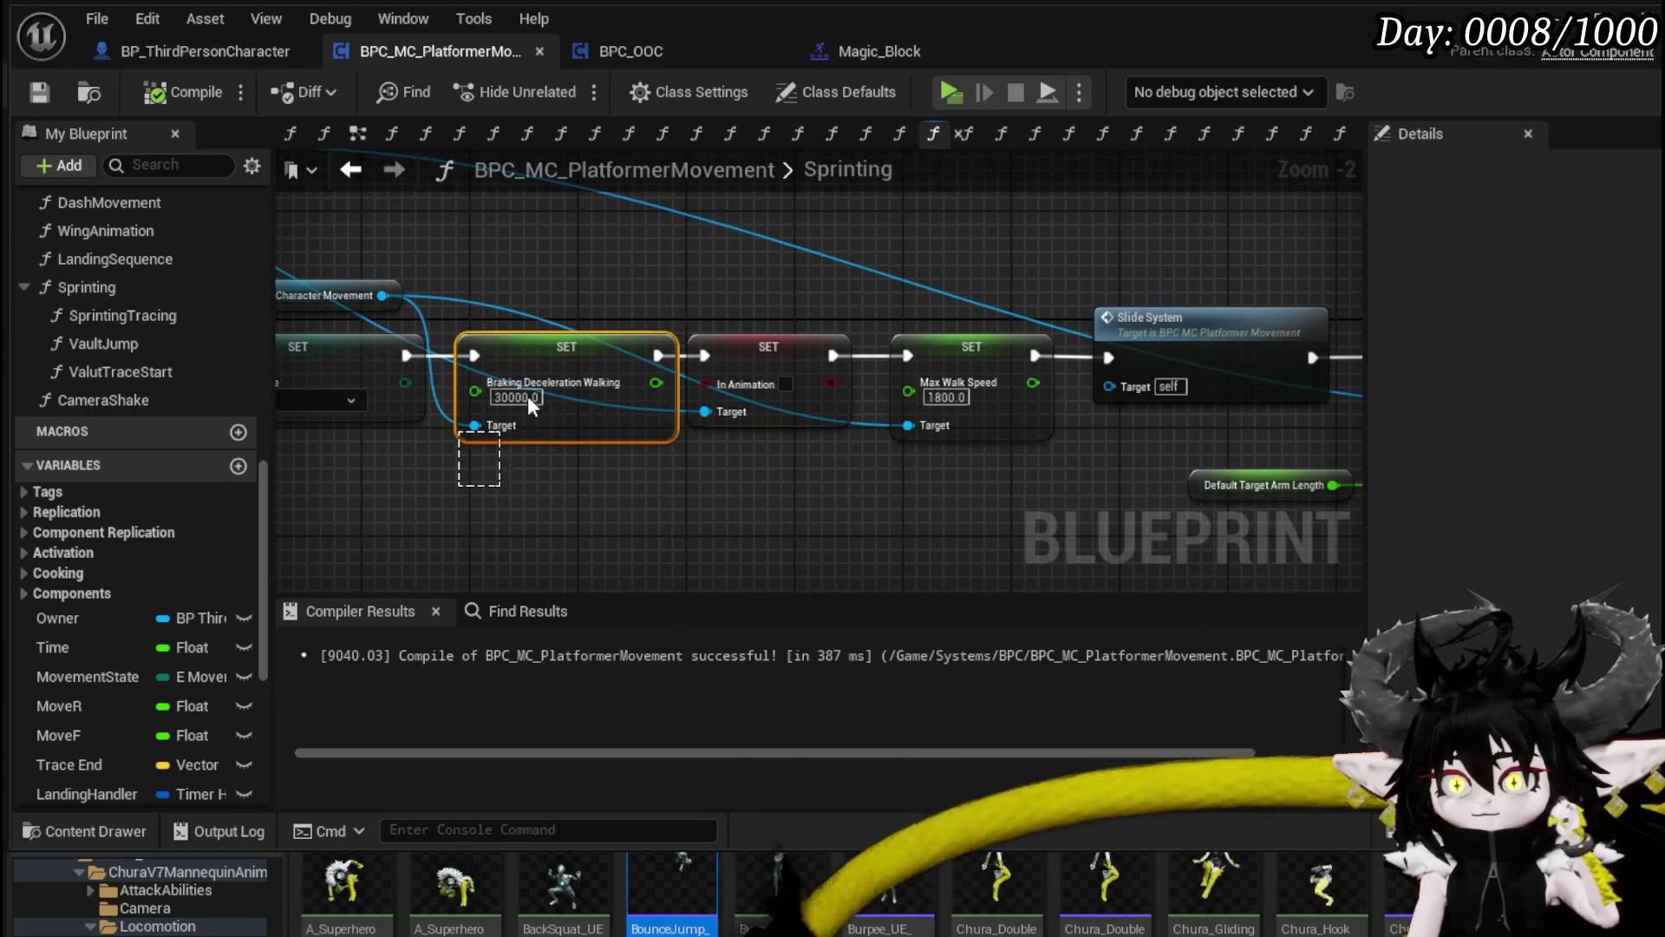
mouse_move(614, 294)
left_mouse_down()
mouse_move(642, 288)
mouse_move(303, 260)
mouse_move(876, 277)
mouse_move(1336, 260)
mouse_move(936, 260)
mouse_move(1005, 267)
left_mouse_up()
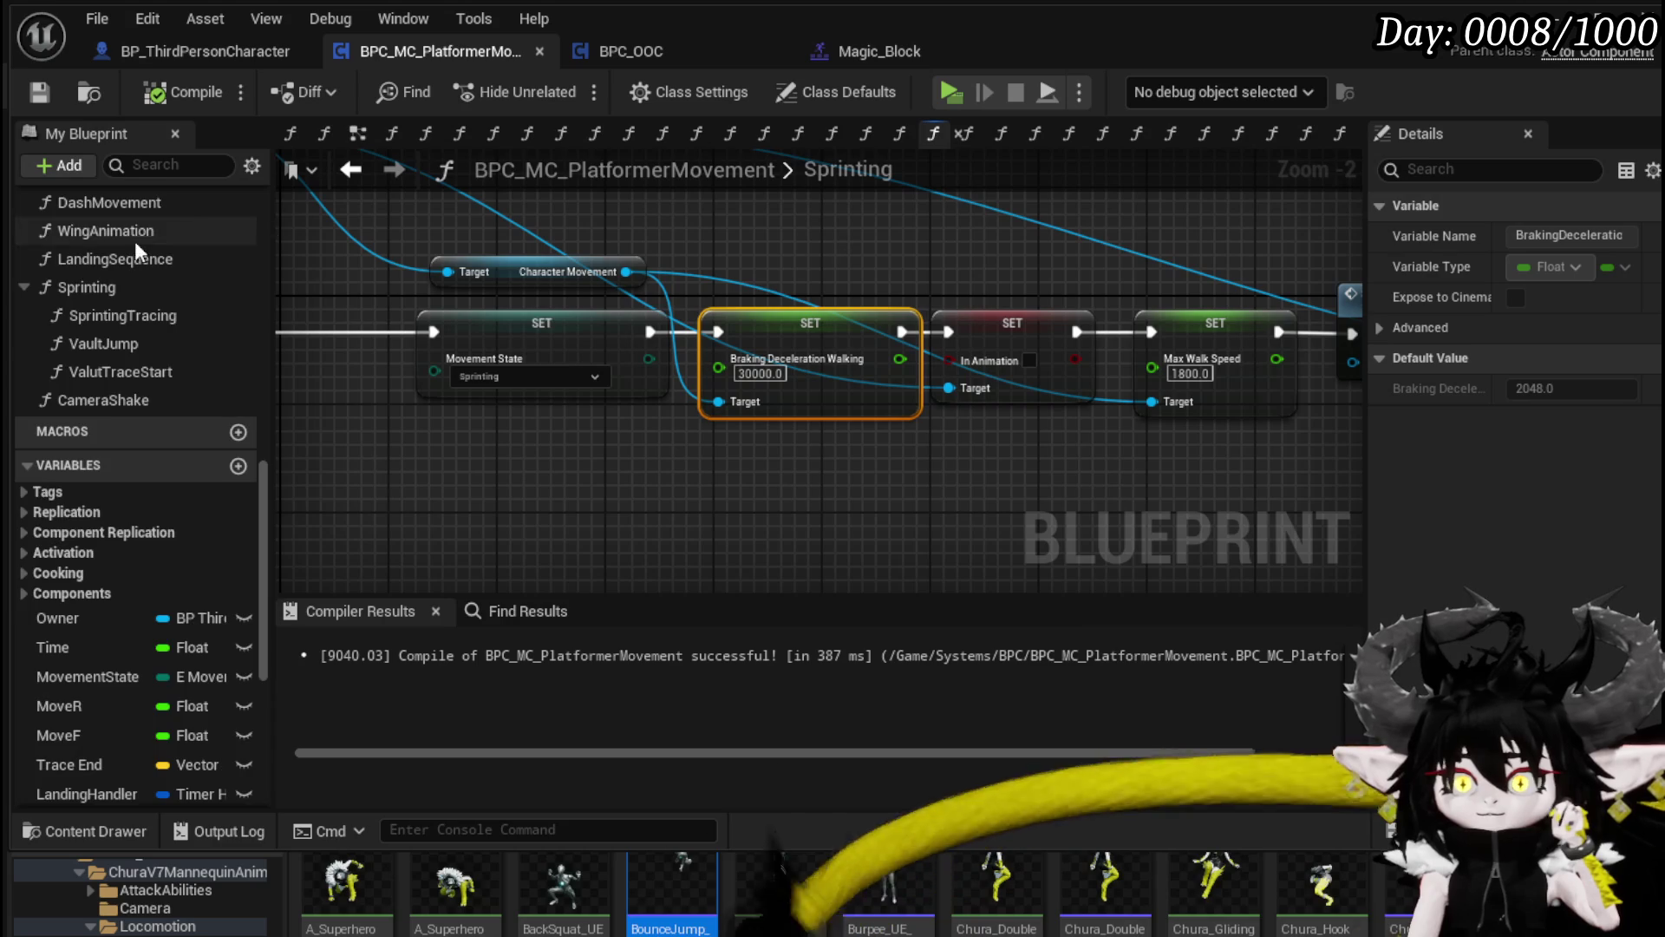
scroll(246, 354, "up", 4)
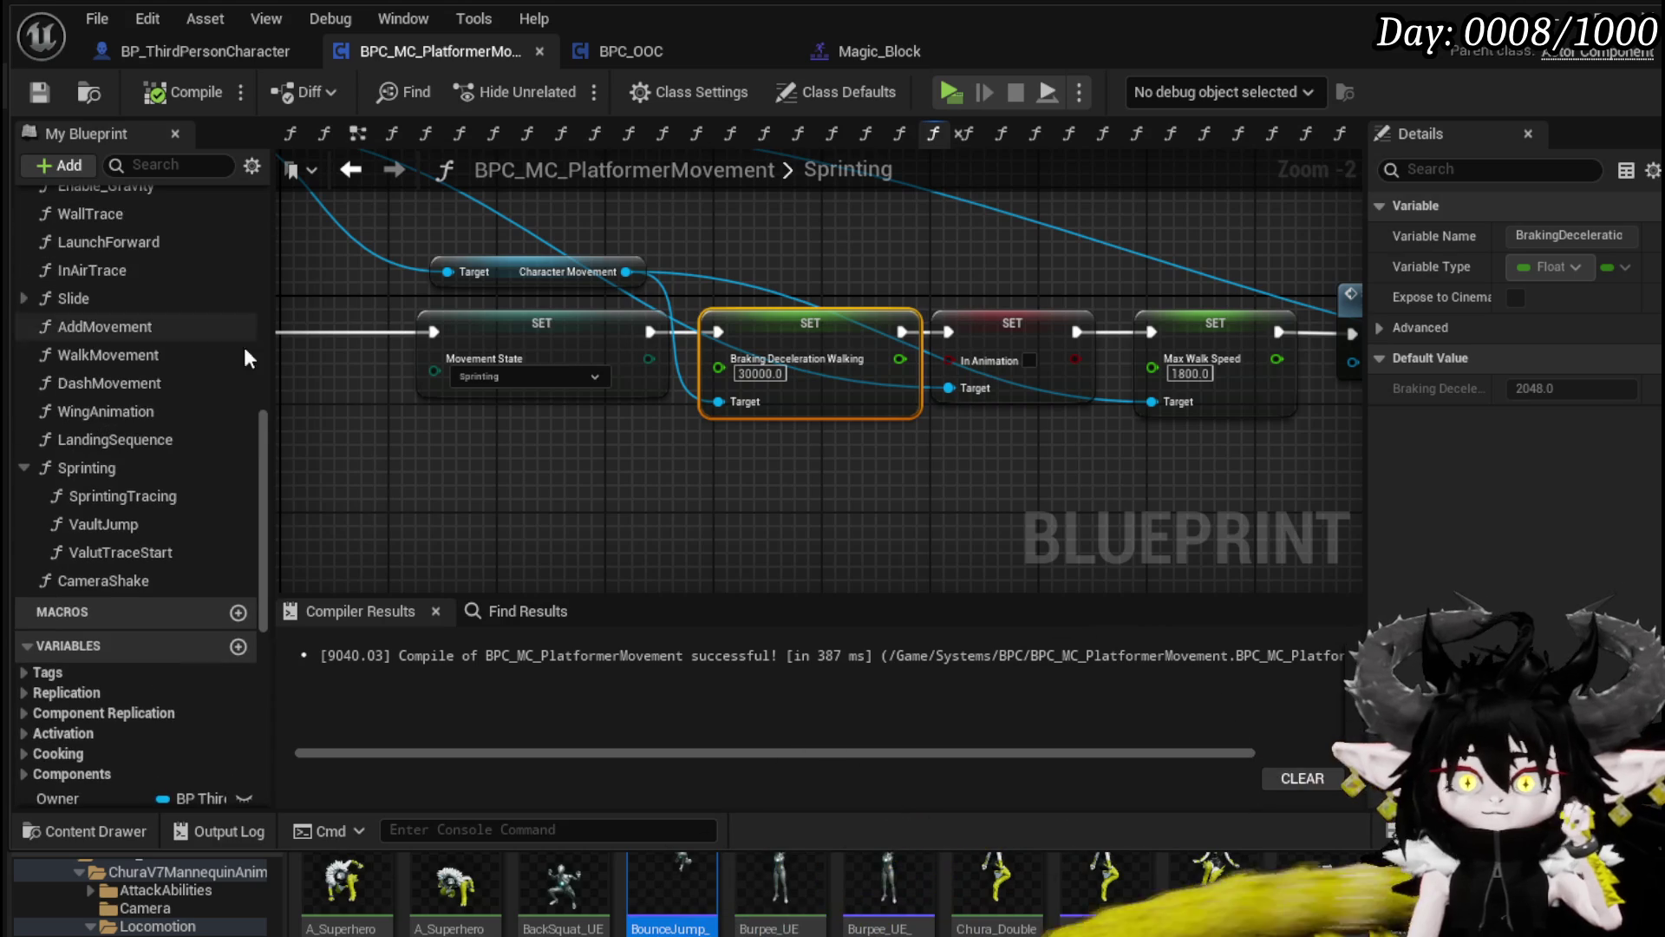
double_click(176, 374)
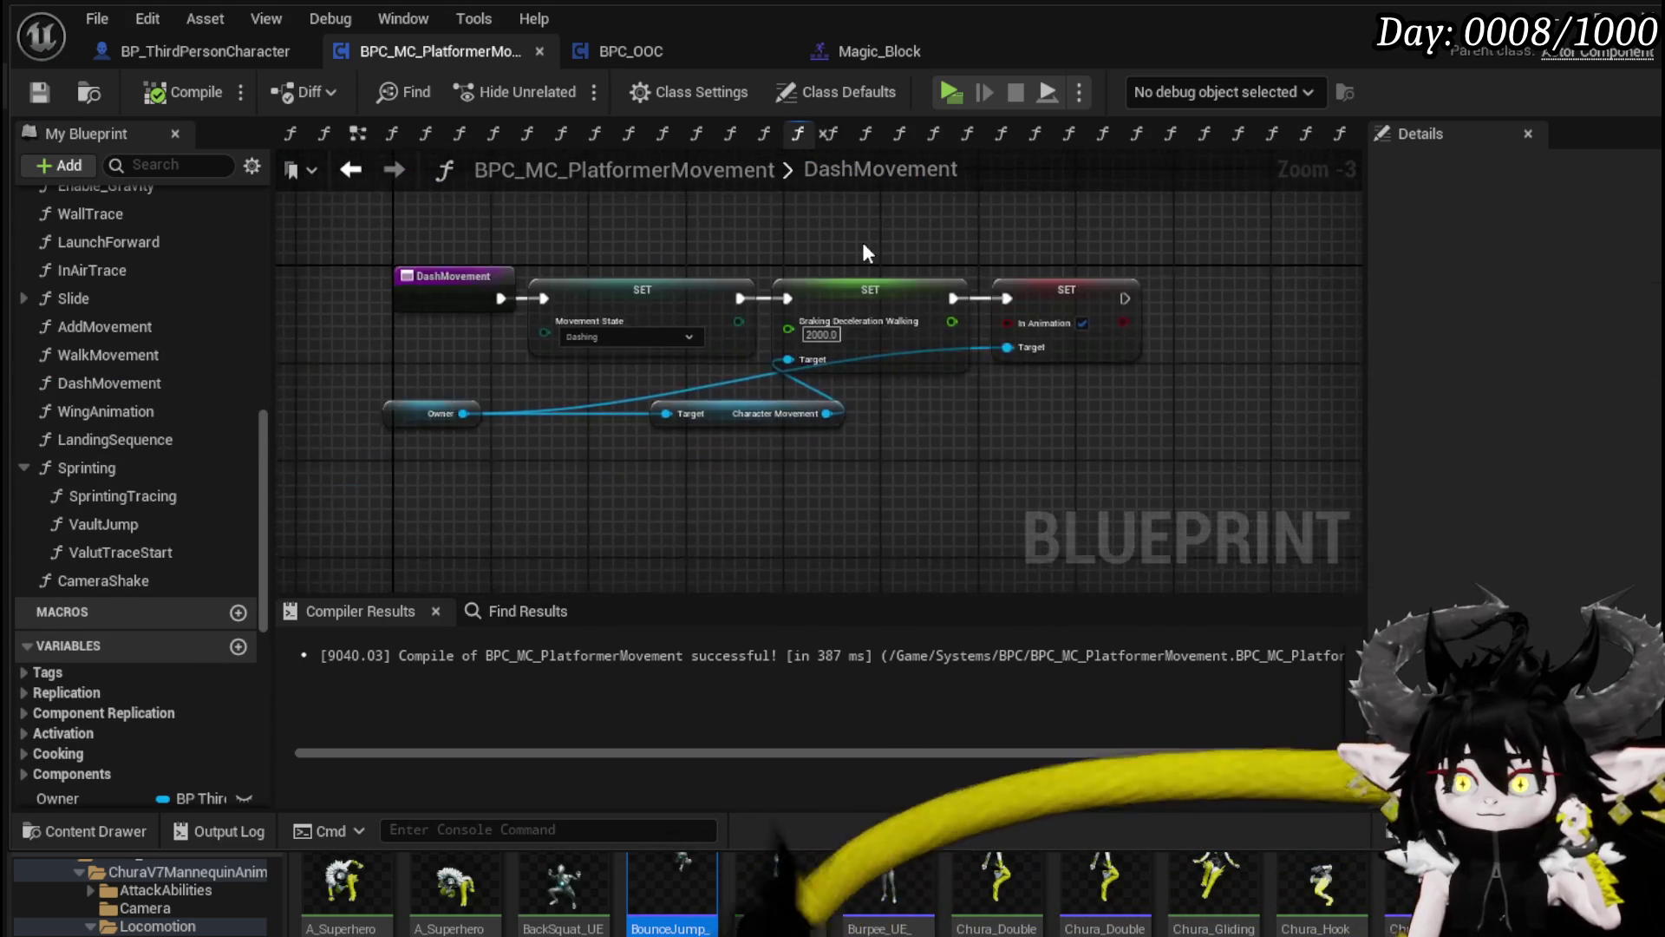
scroll(862, 251, "up", 3)
mouse_move(803, 241)
left_mouse_down()
mouse_move(924, 471)
mouse_move(928, 522)
mouse_move(973, 517)
left_mouse_up()
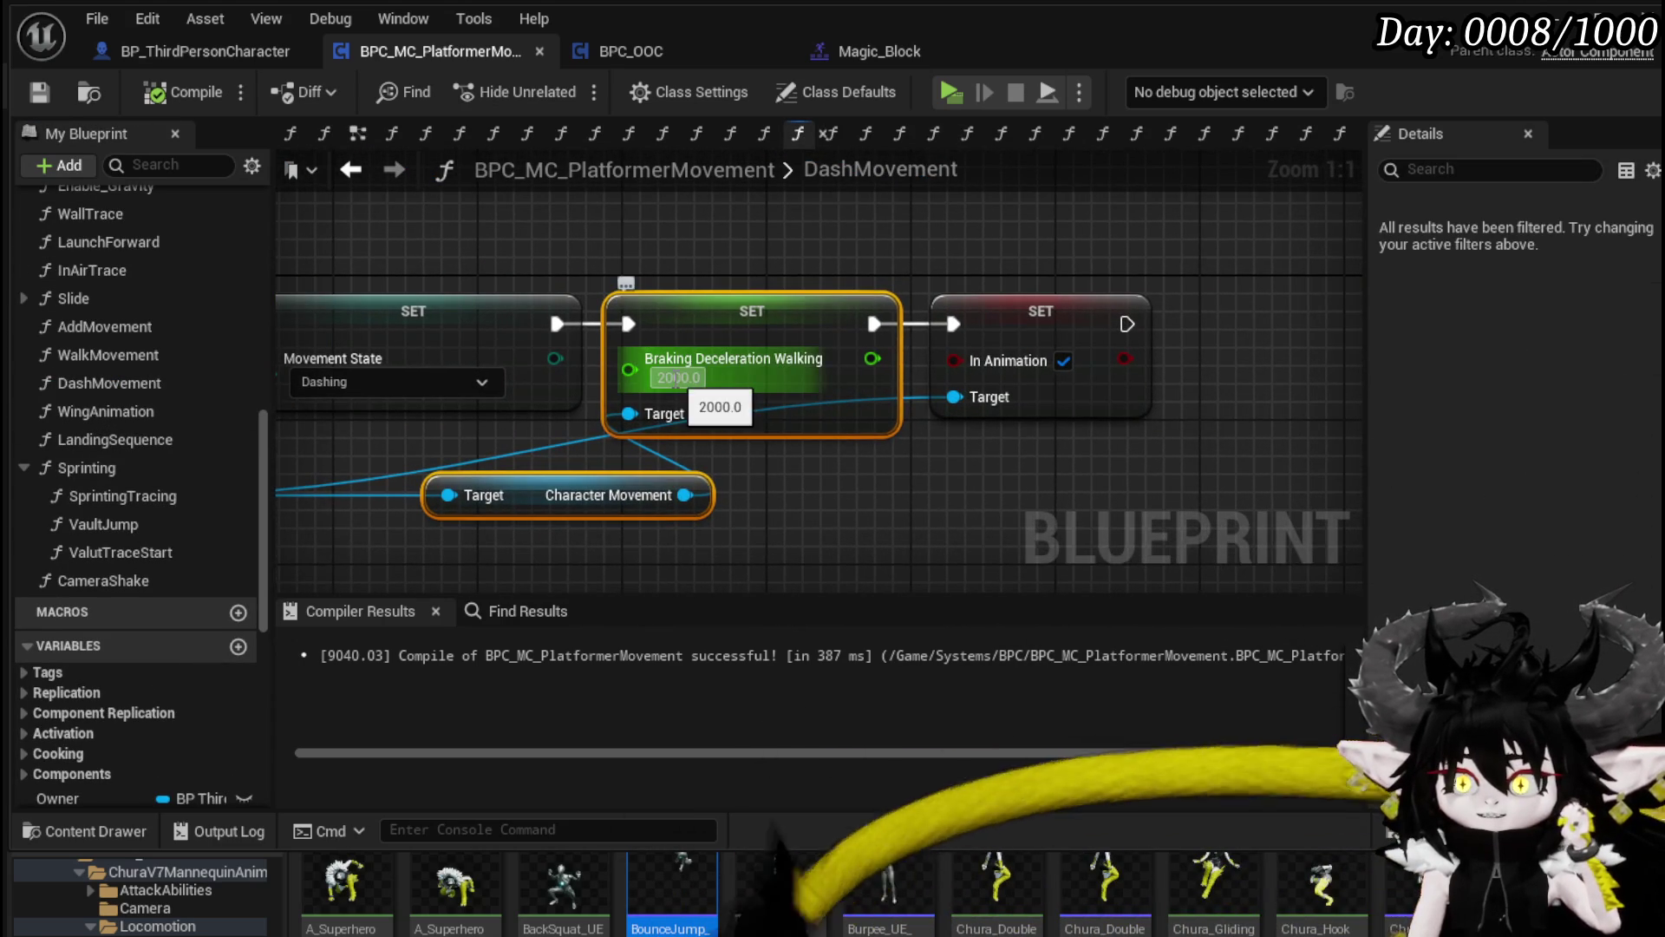
left_click_drag(852, 524, 996, 512)
left_click(991, 508)
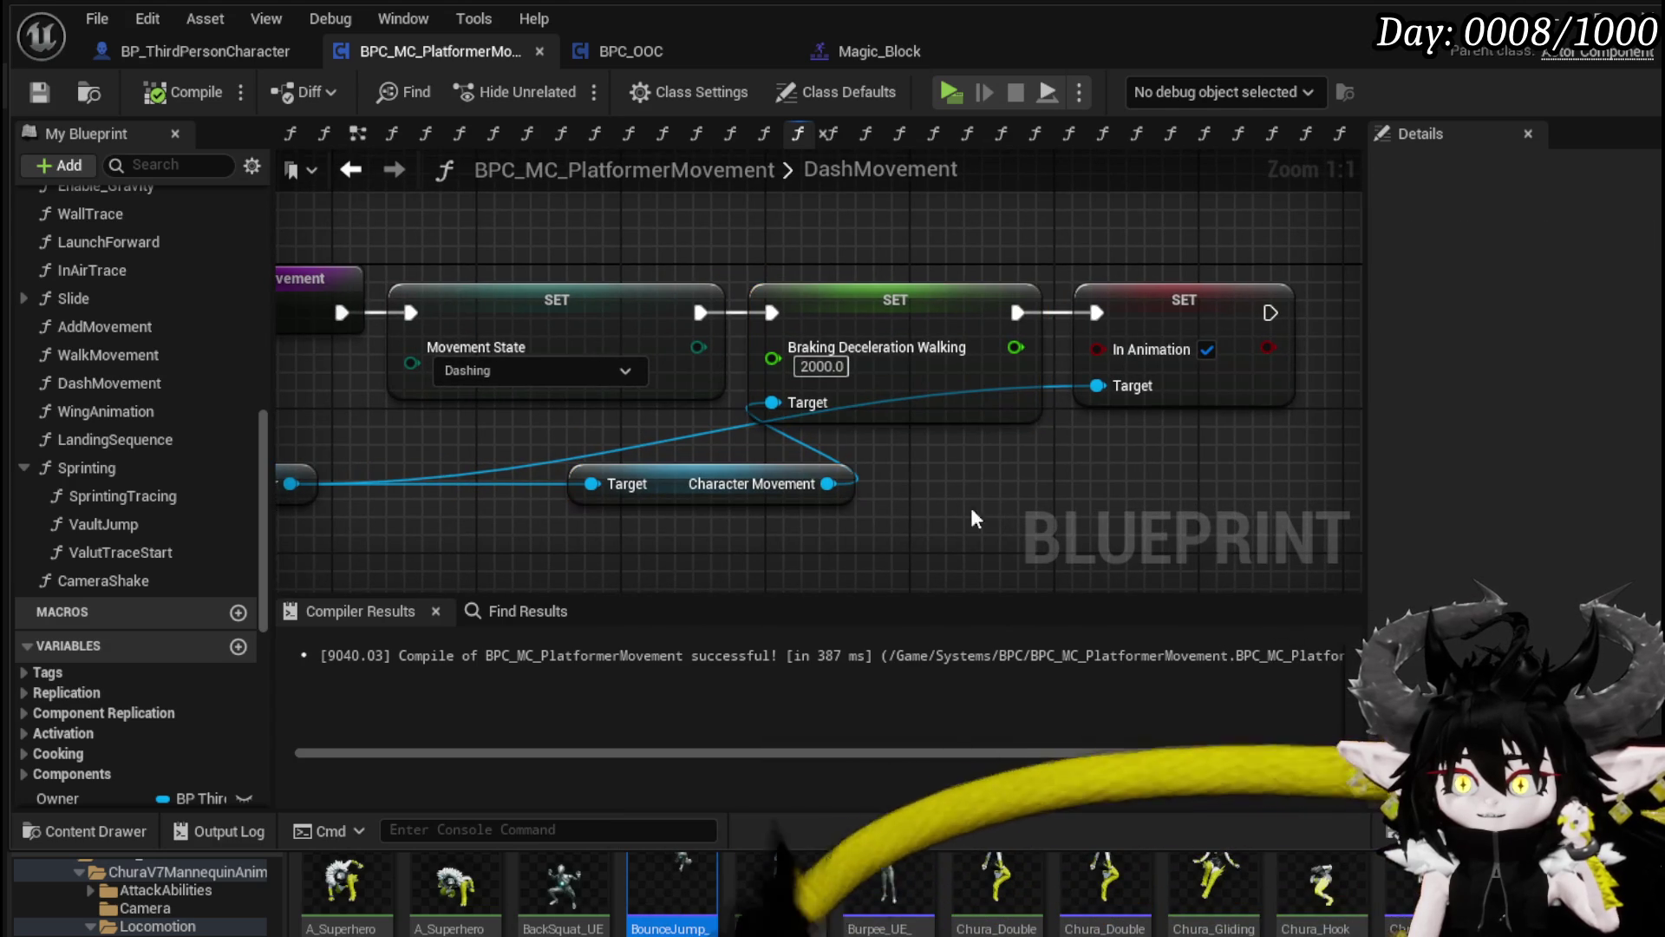
left_click(31, 98)
Step: Back in Sprinting, select the Character Movement getter alongside the Braking Deceleration Walking 30000.0 SET node
double_click(111, 467)
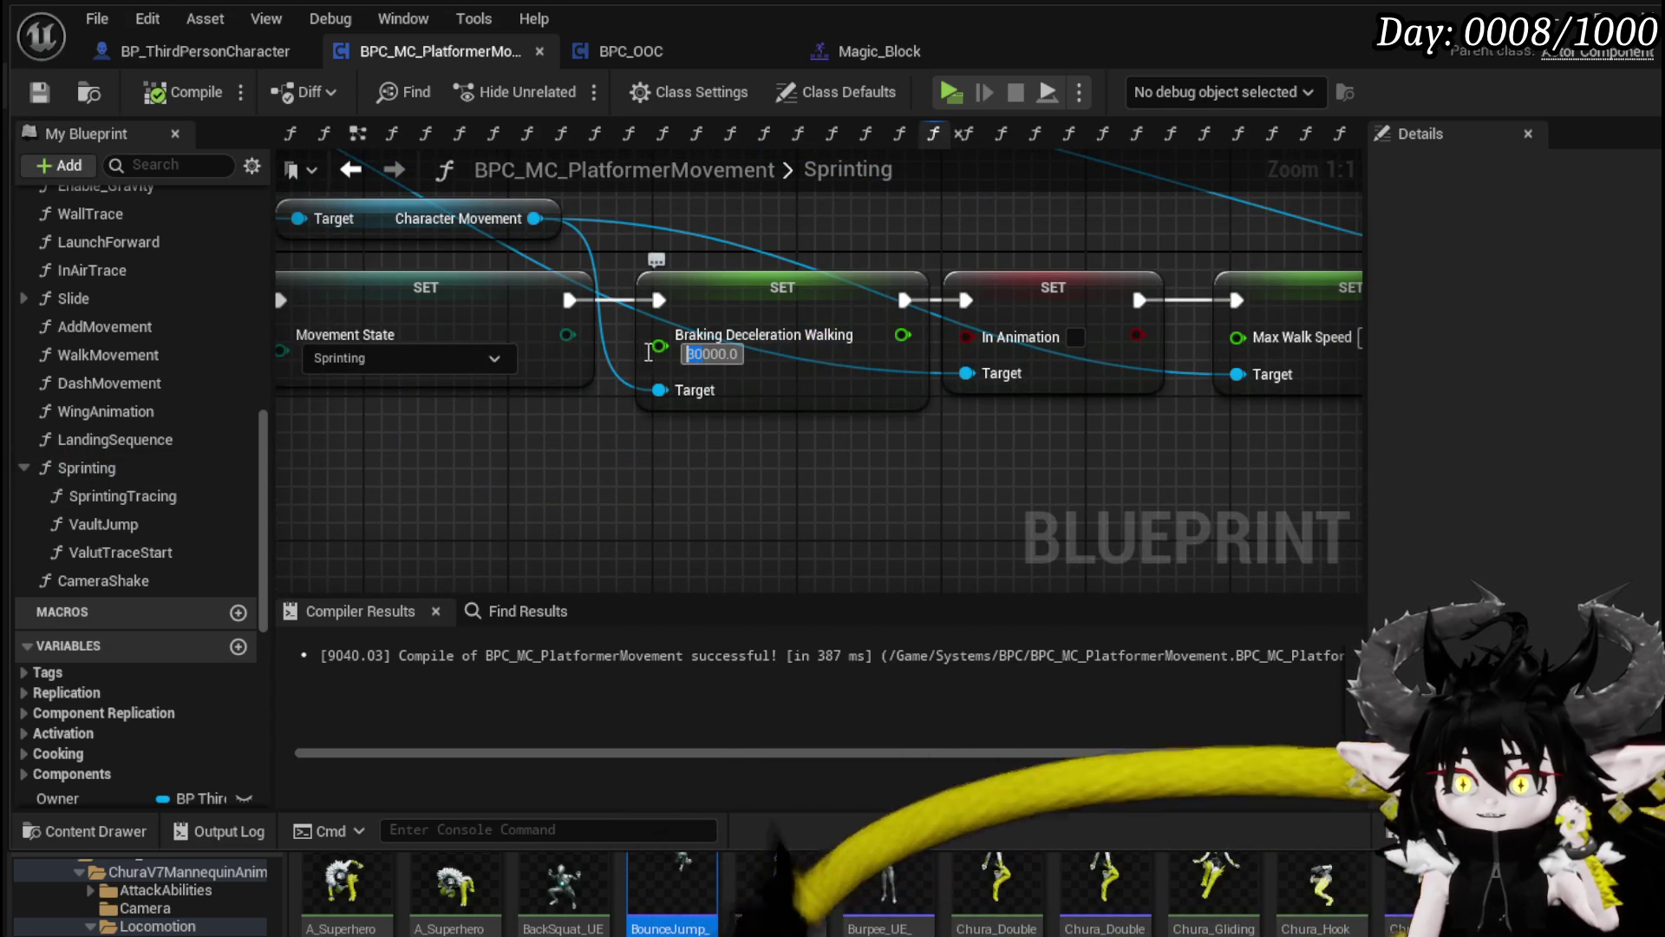
mouse_move(712, 492)
left_mouse_down()
mouse_move(642, 483)
mouse_move(626, 522)
mouse_move(853, 222)
mouse_move(760, 304)
left_mouse_up()
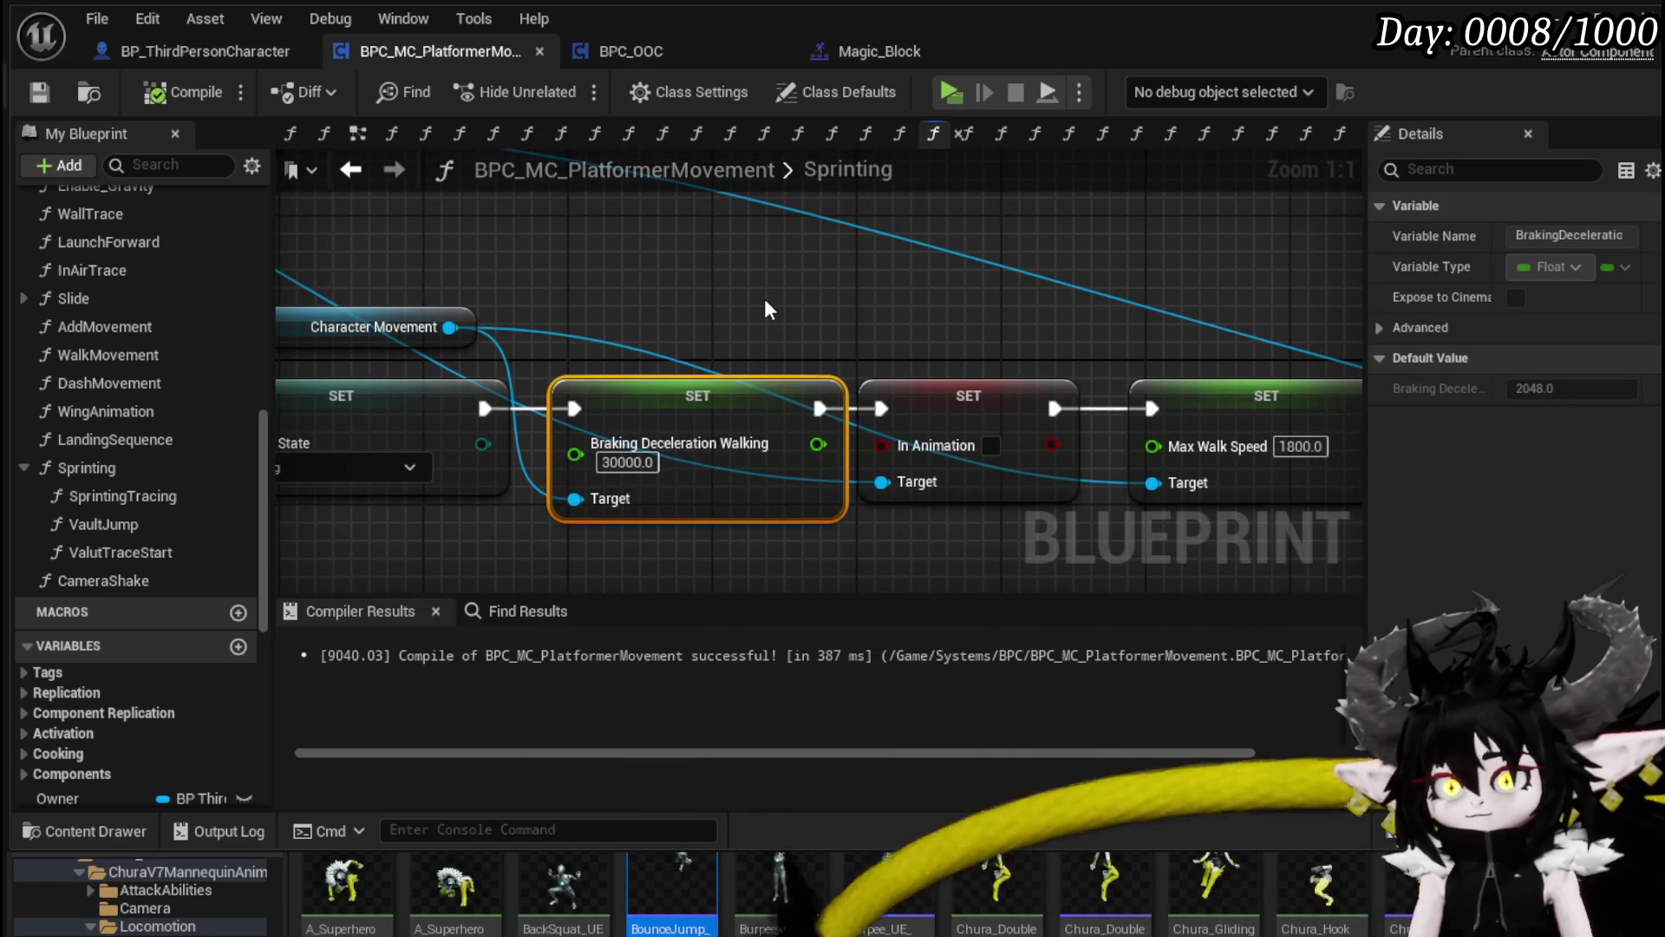
scroll(763, 300, "down", 1)
left_click_drag(560, 324, 661, 398)
scroll(809, 330, "down", 3)
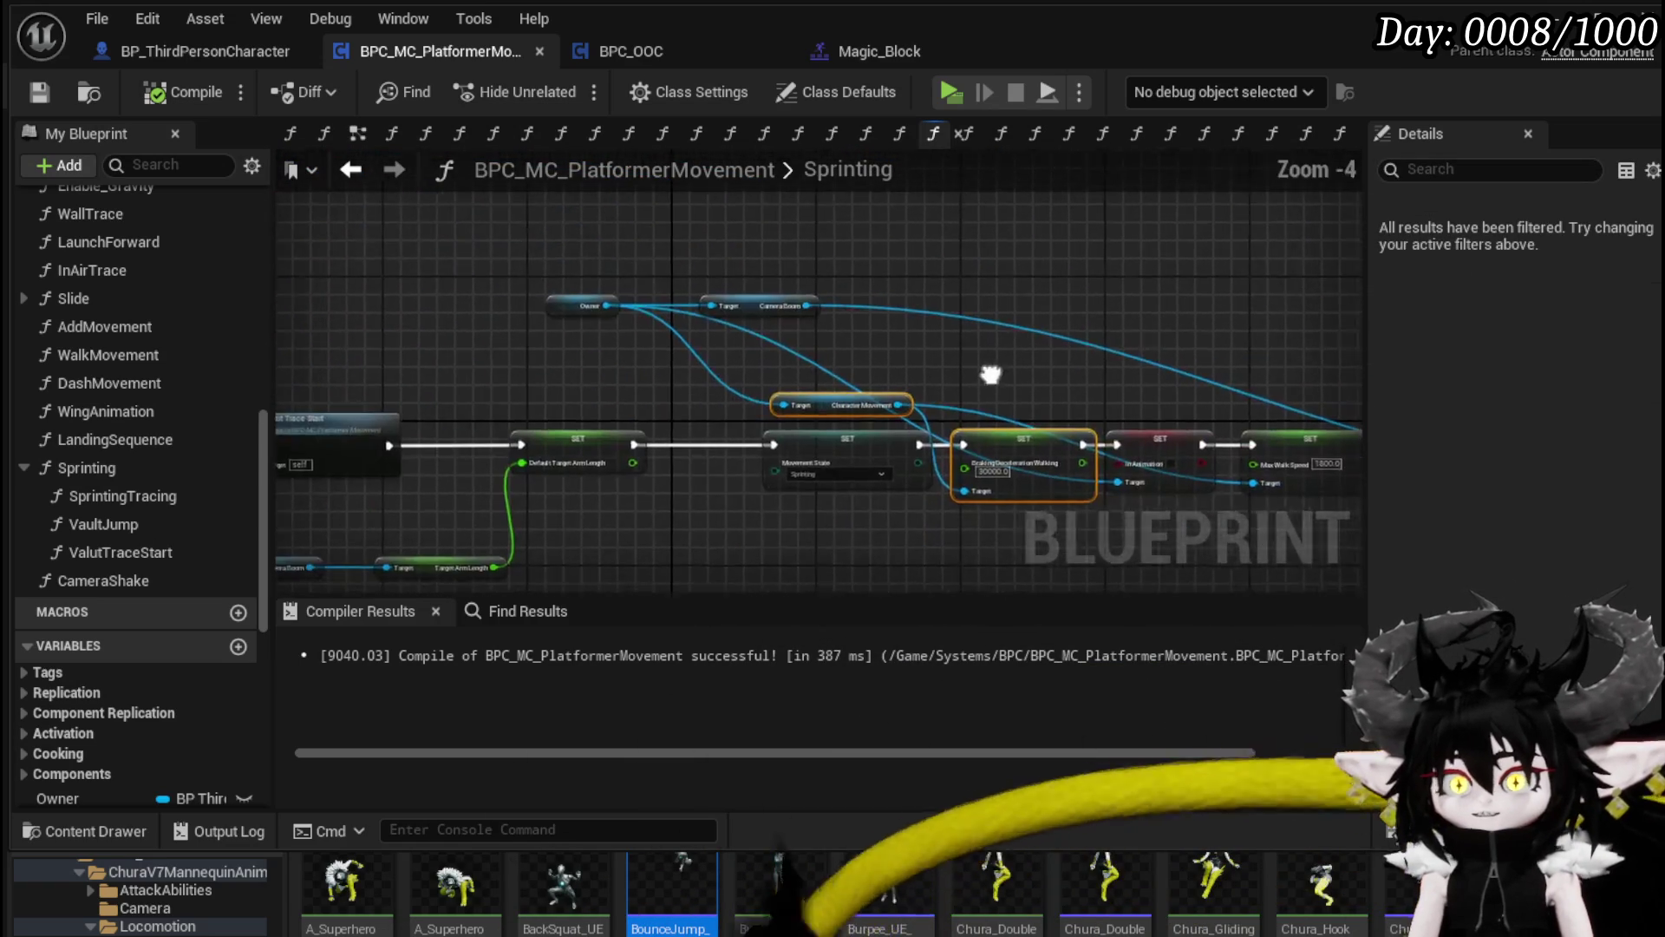
left_click_drag(1015, 285, 386, 240)
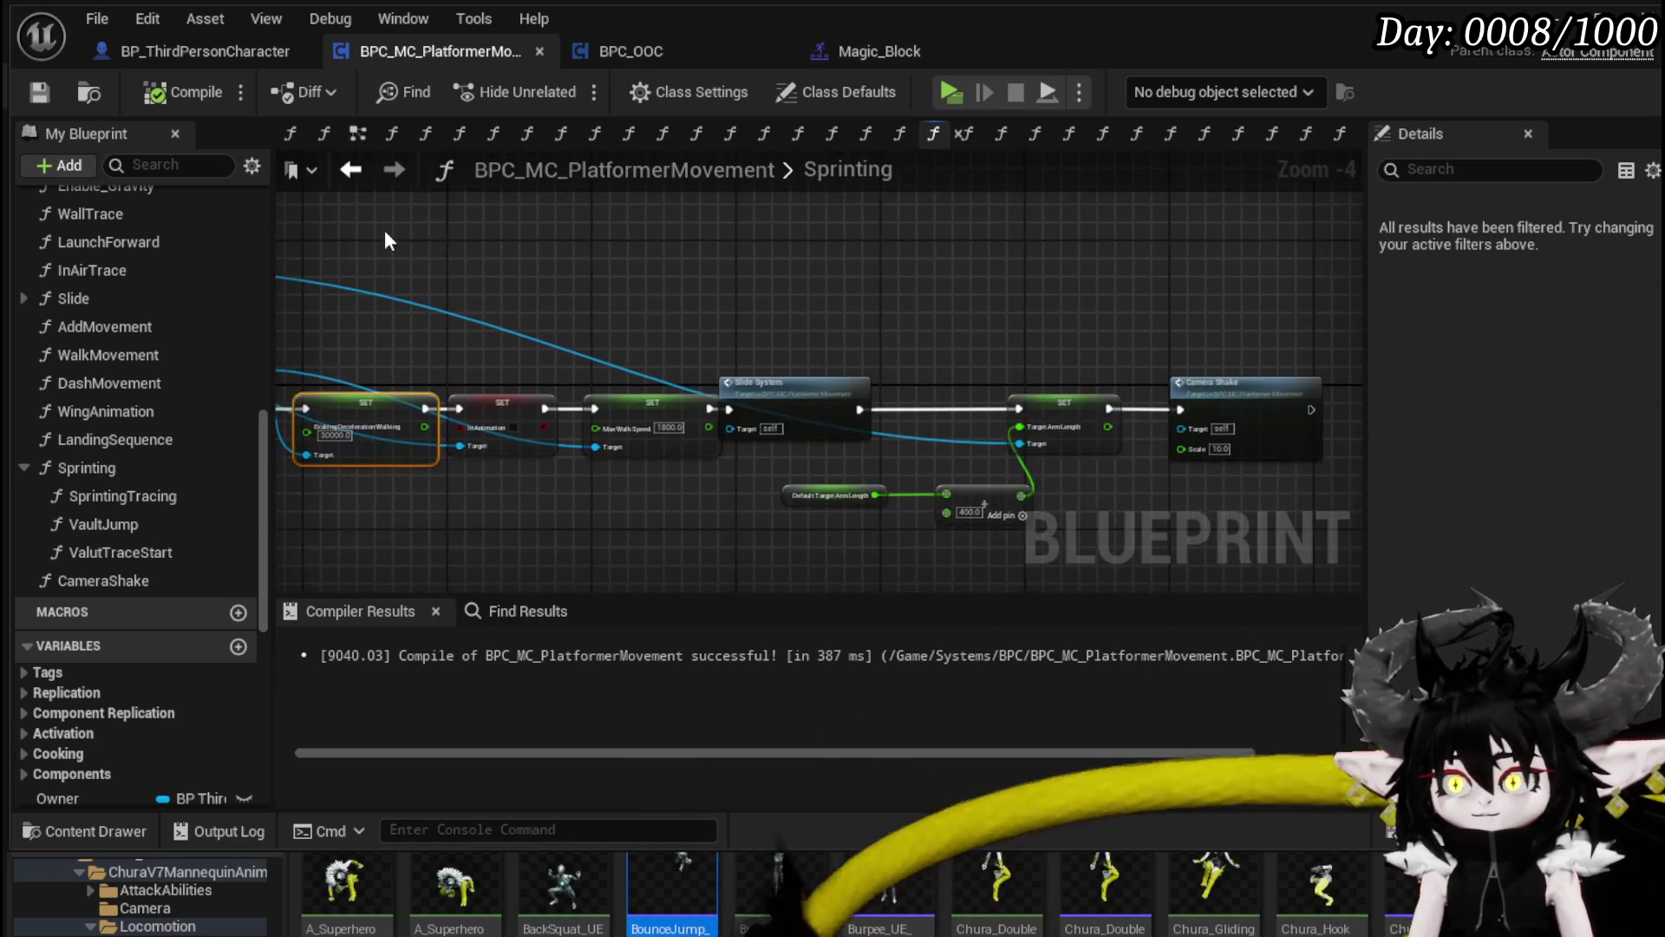
scroll(995, 332, "up", 3)
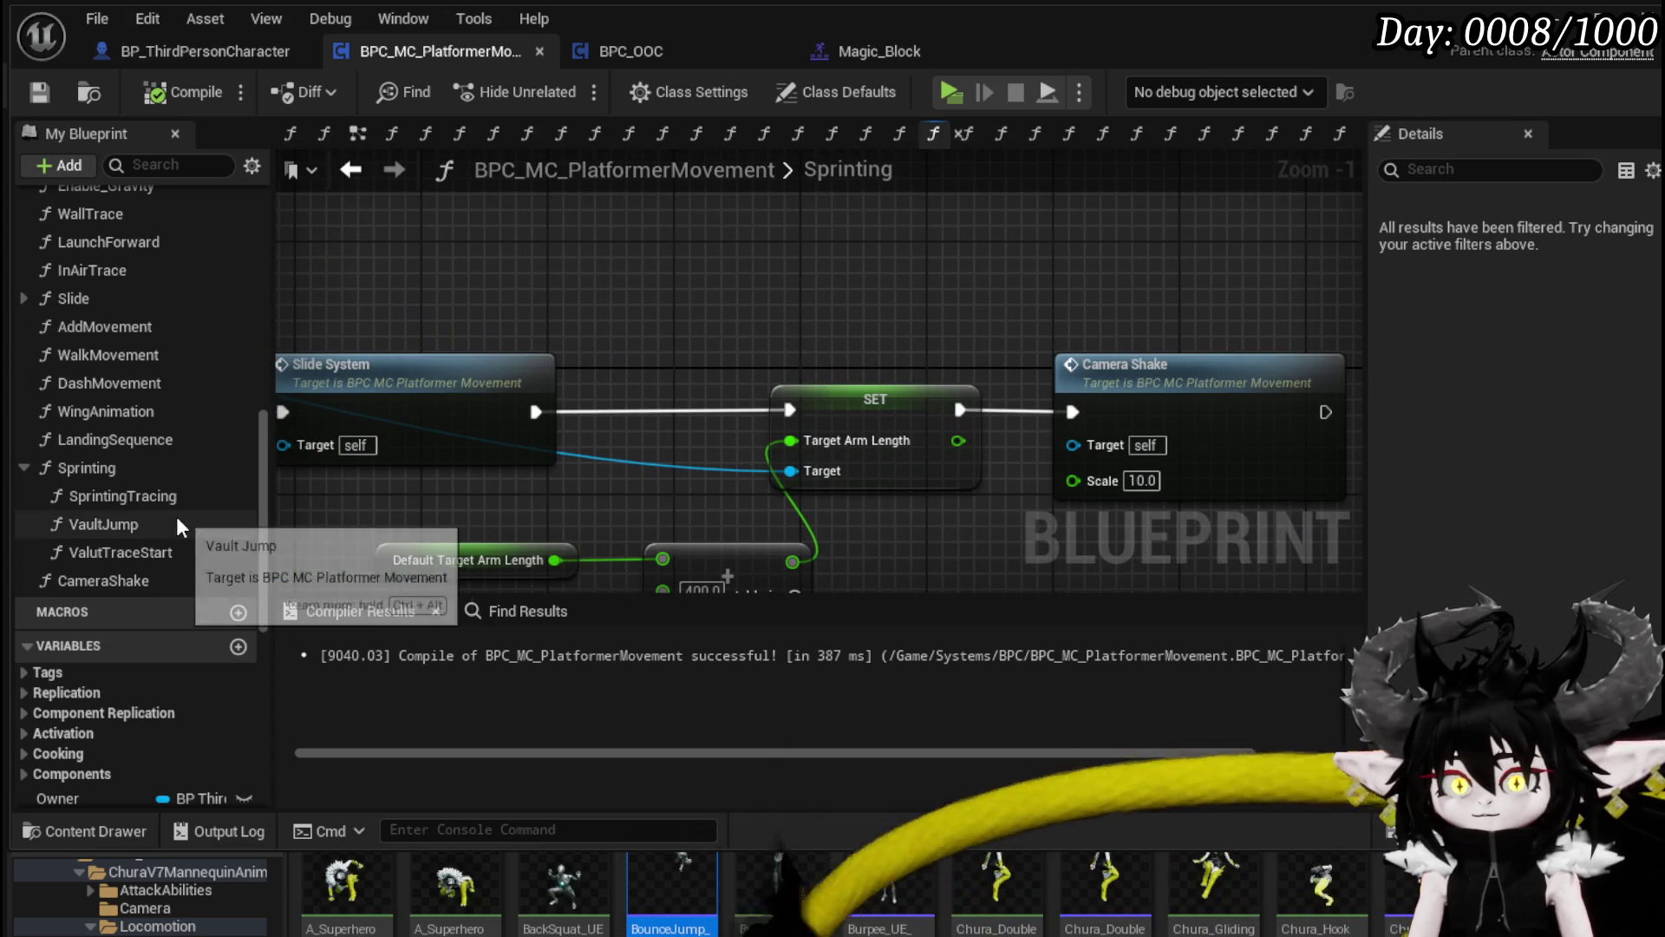
double_click(143, 528)
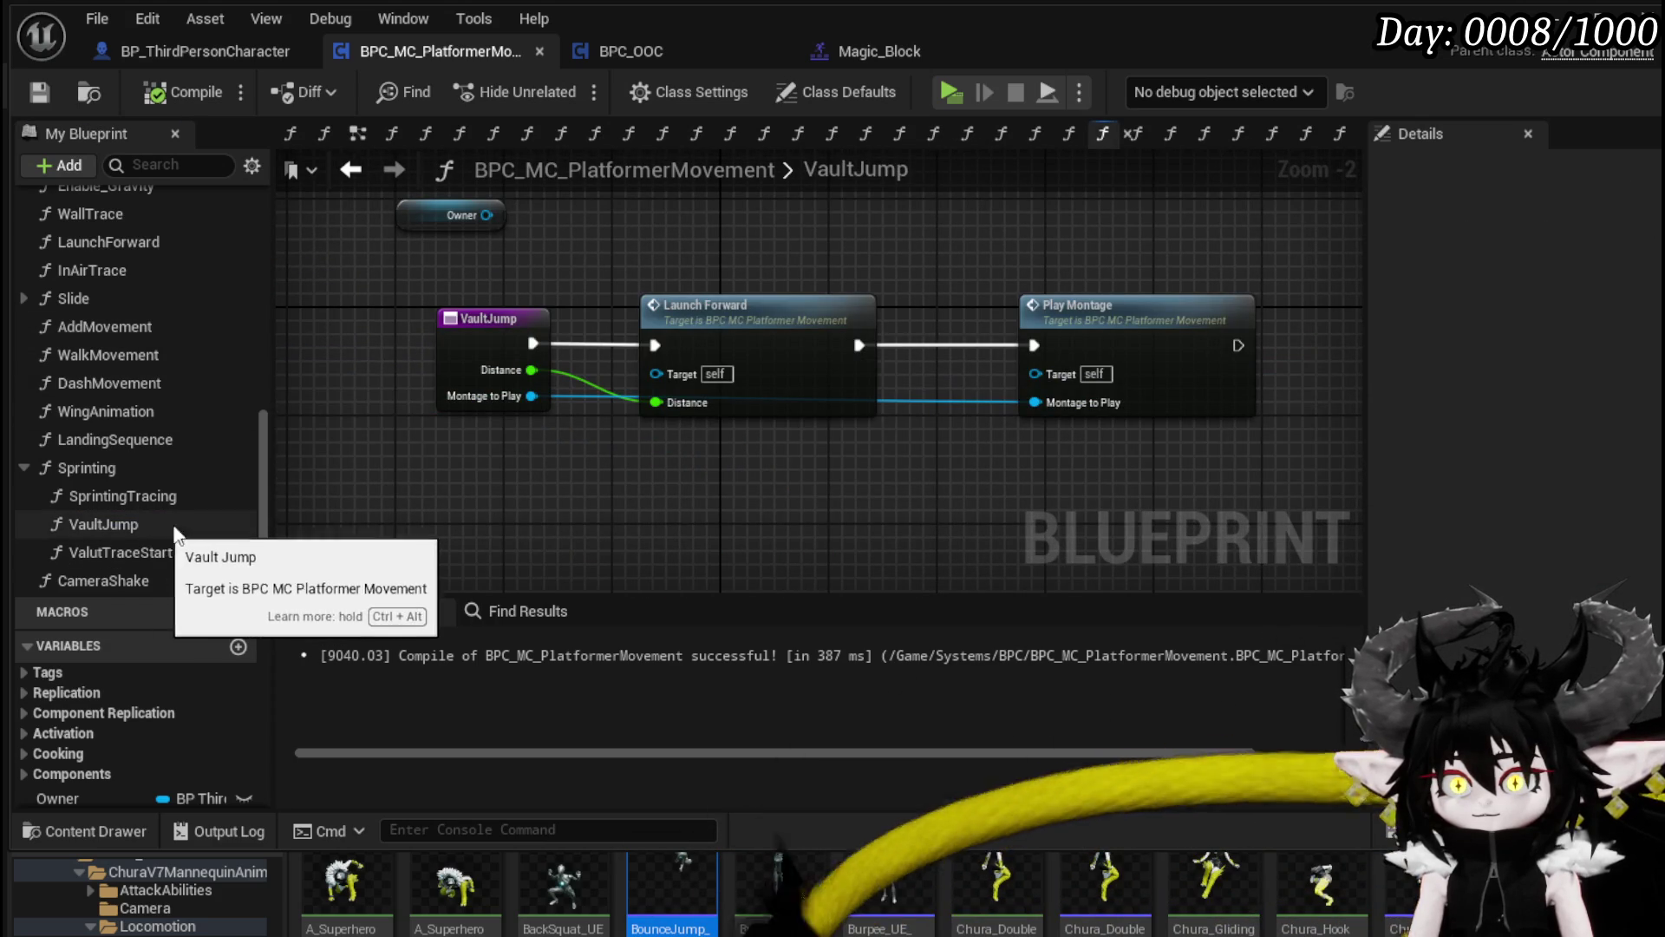
Step: Paste Character Movement and SET Braking Deceleration into VaultJump, wiring VaultJump → SET → Launch Forward with Owner
key("ctrl+v")
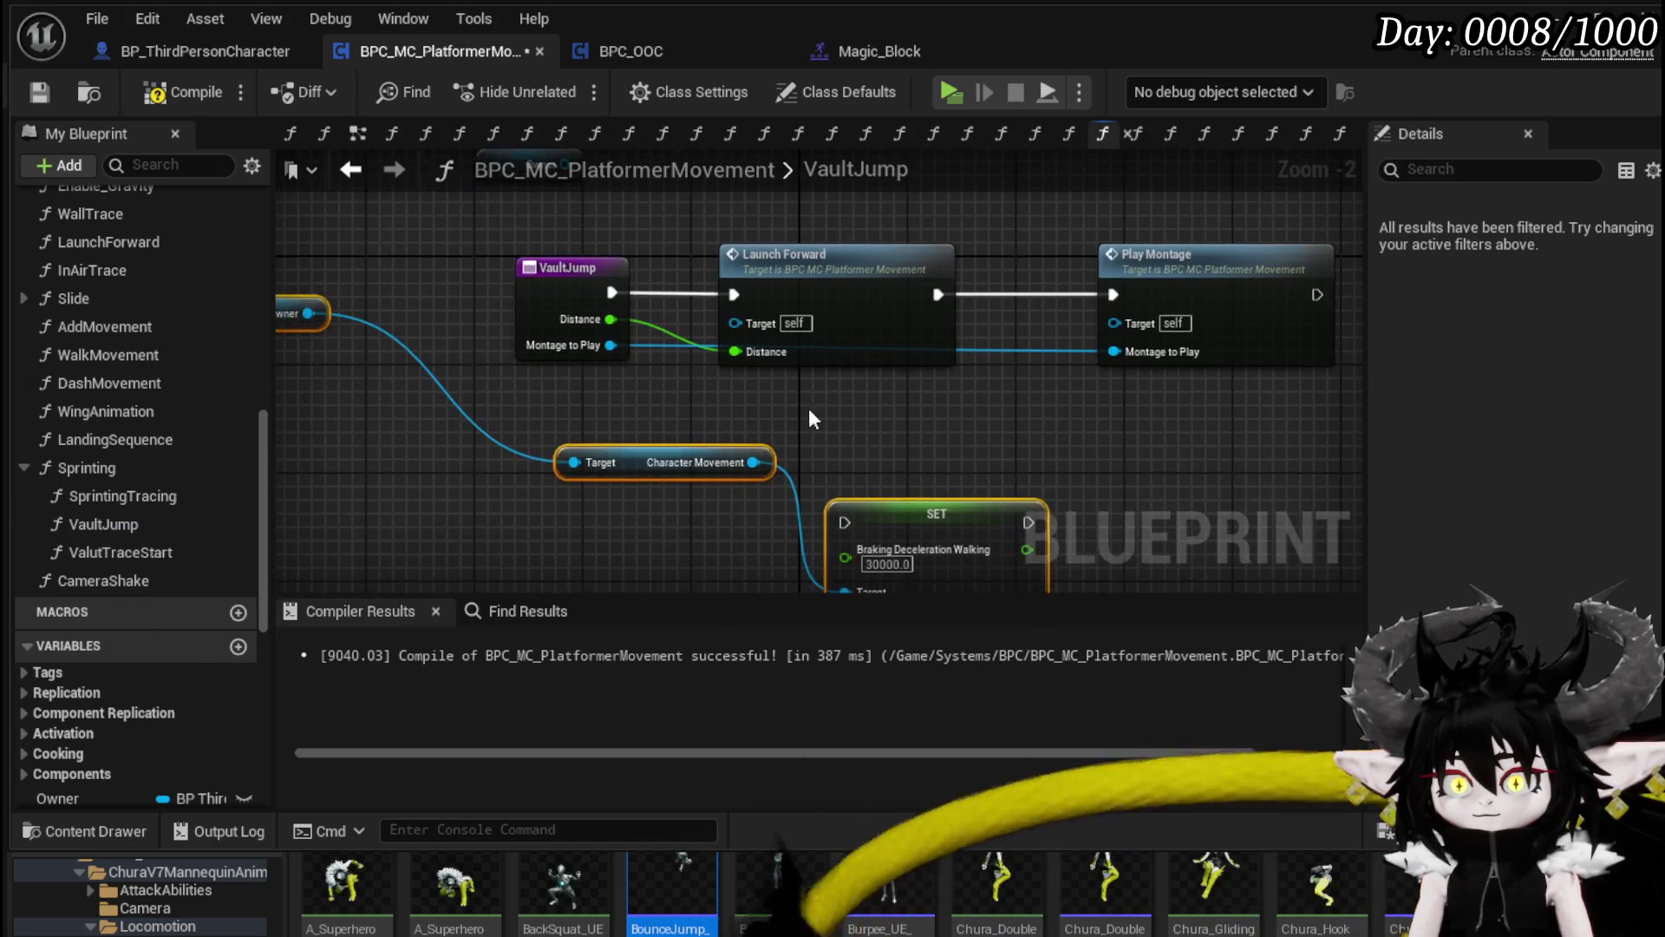
left_click_drag(551, 272, 374, 272)
mouse_move(844, 558)
left_mouse_down()
mouse_move(613, 305)
mouse_move(719, 475)
left_mouse_up()
right_click(423, 273)
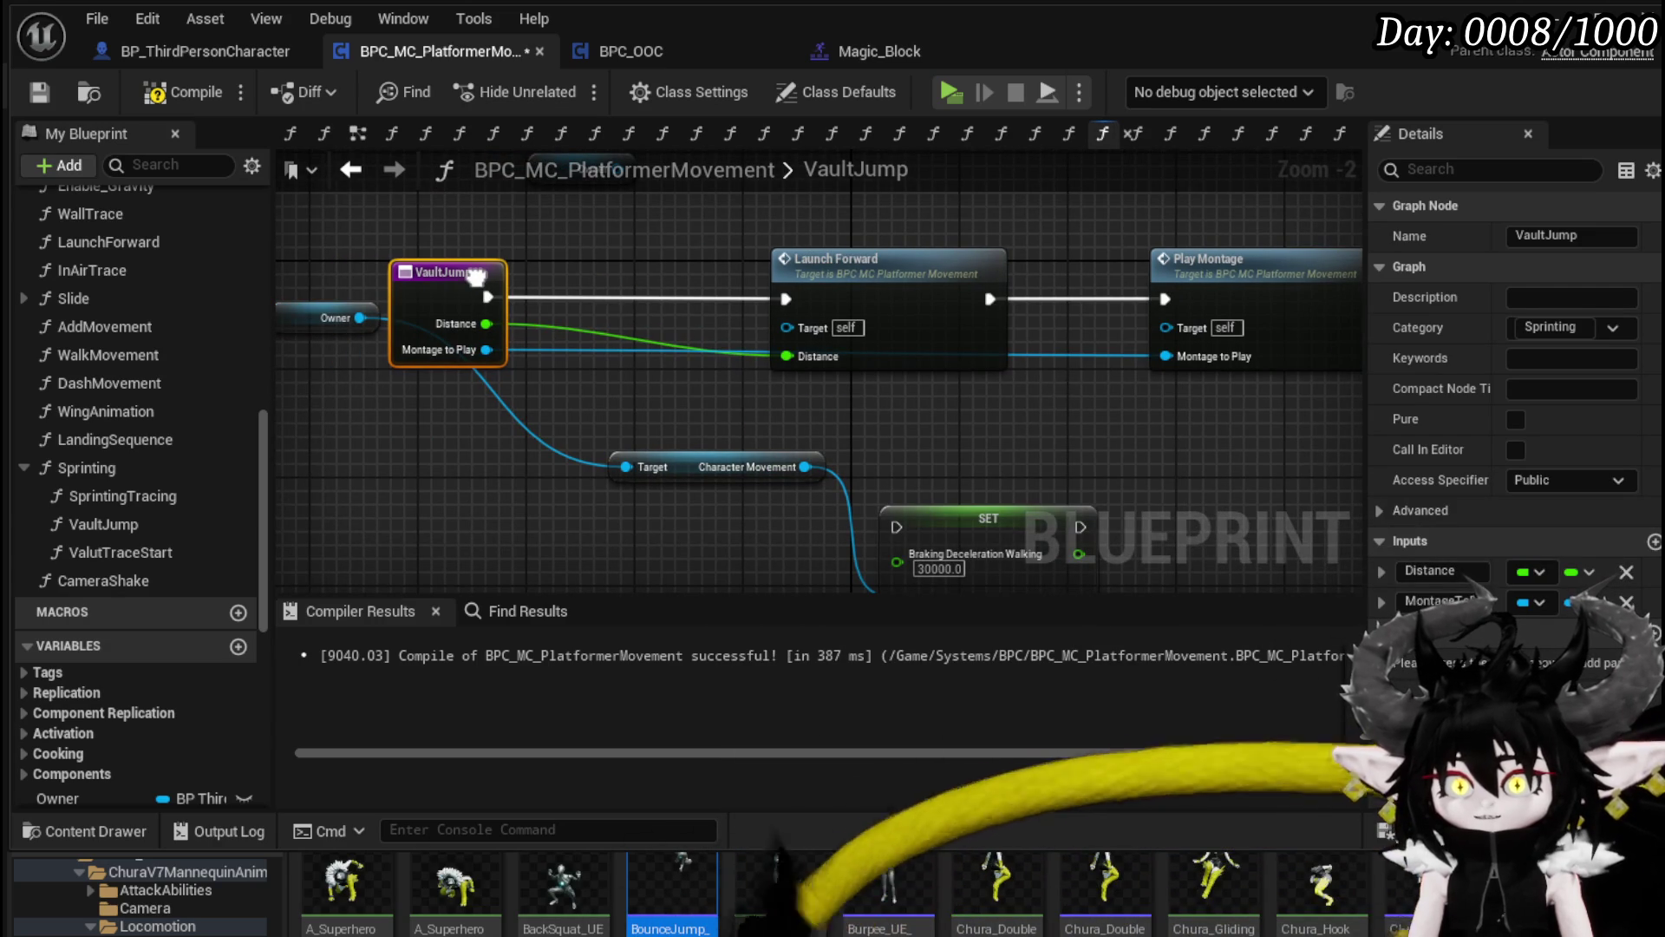
left_click_drag(475, 276, 594, 283)
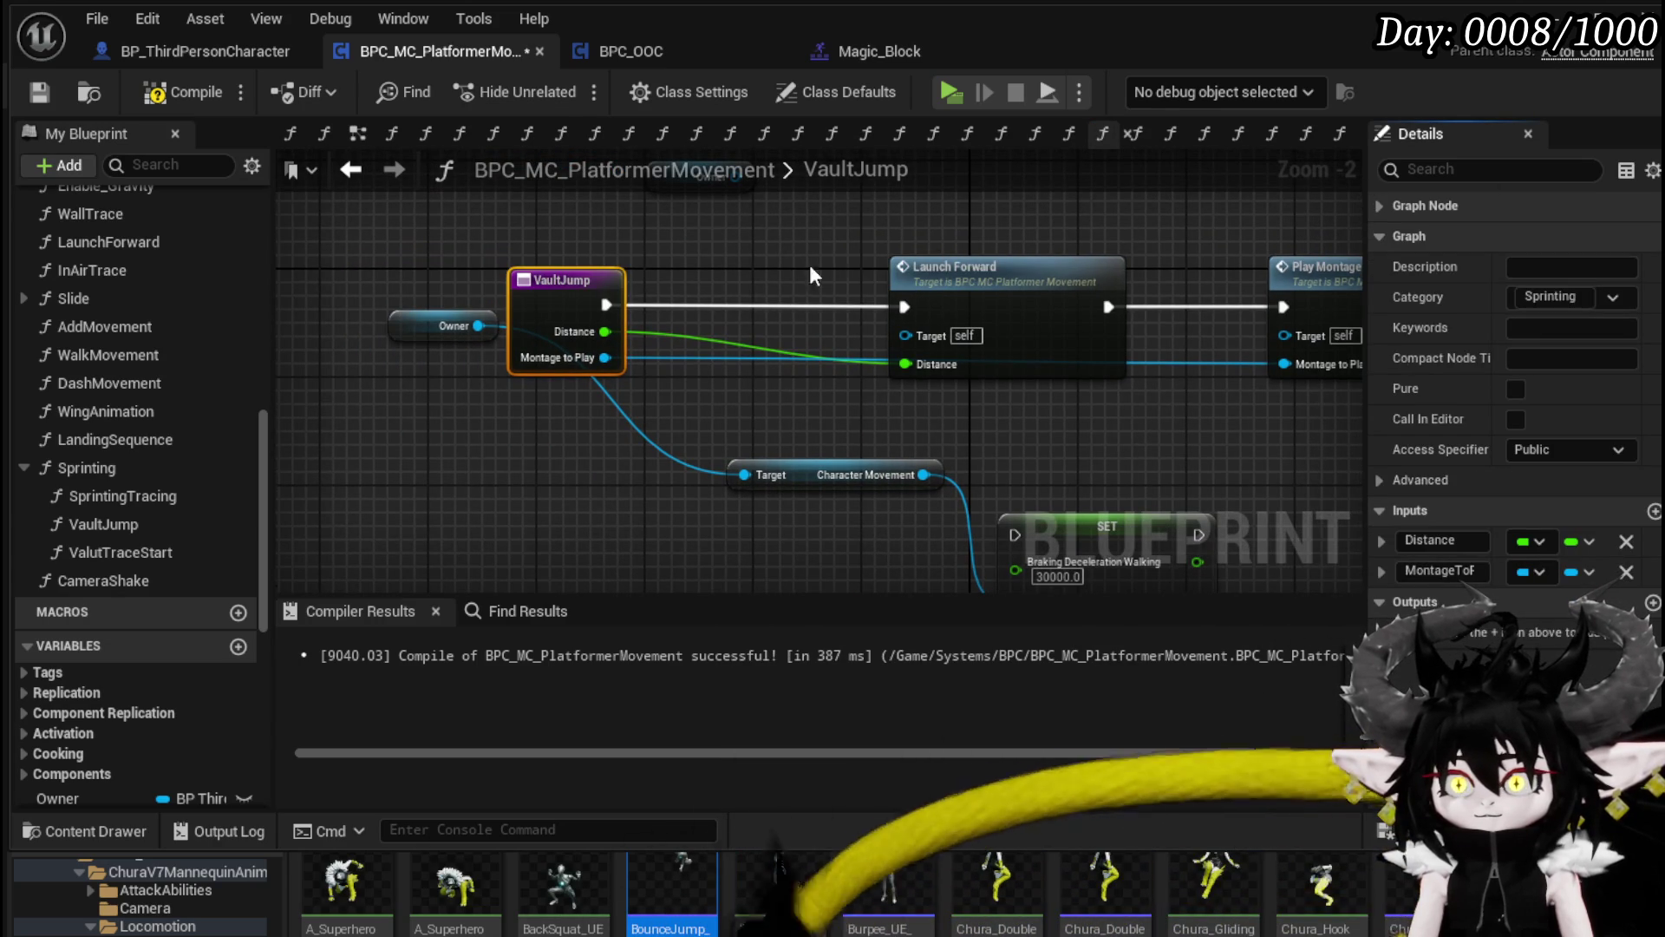
mouse_move(1107, 527)
left_mouse_down()
mouse_move(726, 279)
mouse_move(765, 301)
left_mouse_up()
left_click_drag(605, 303, 676, 305)
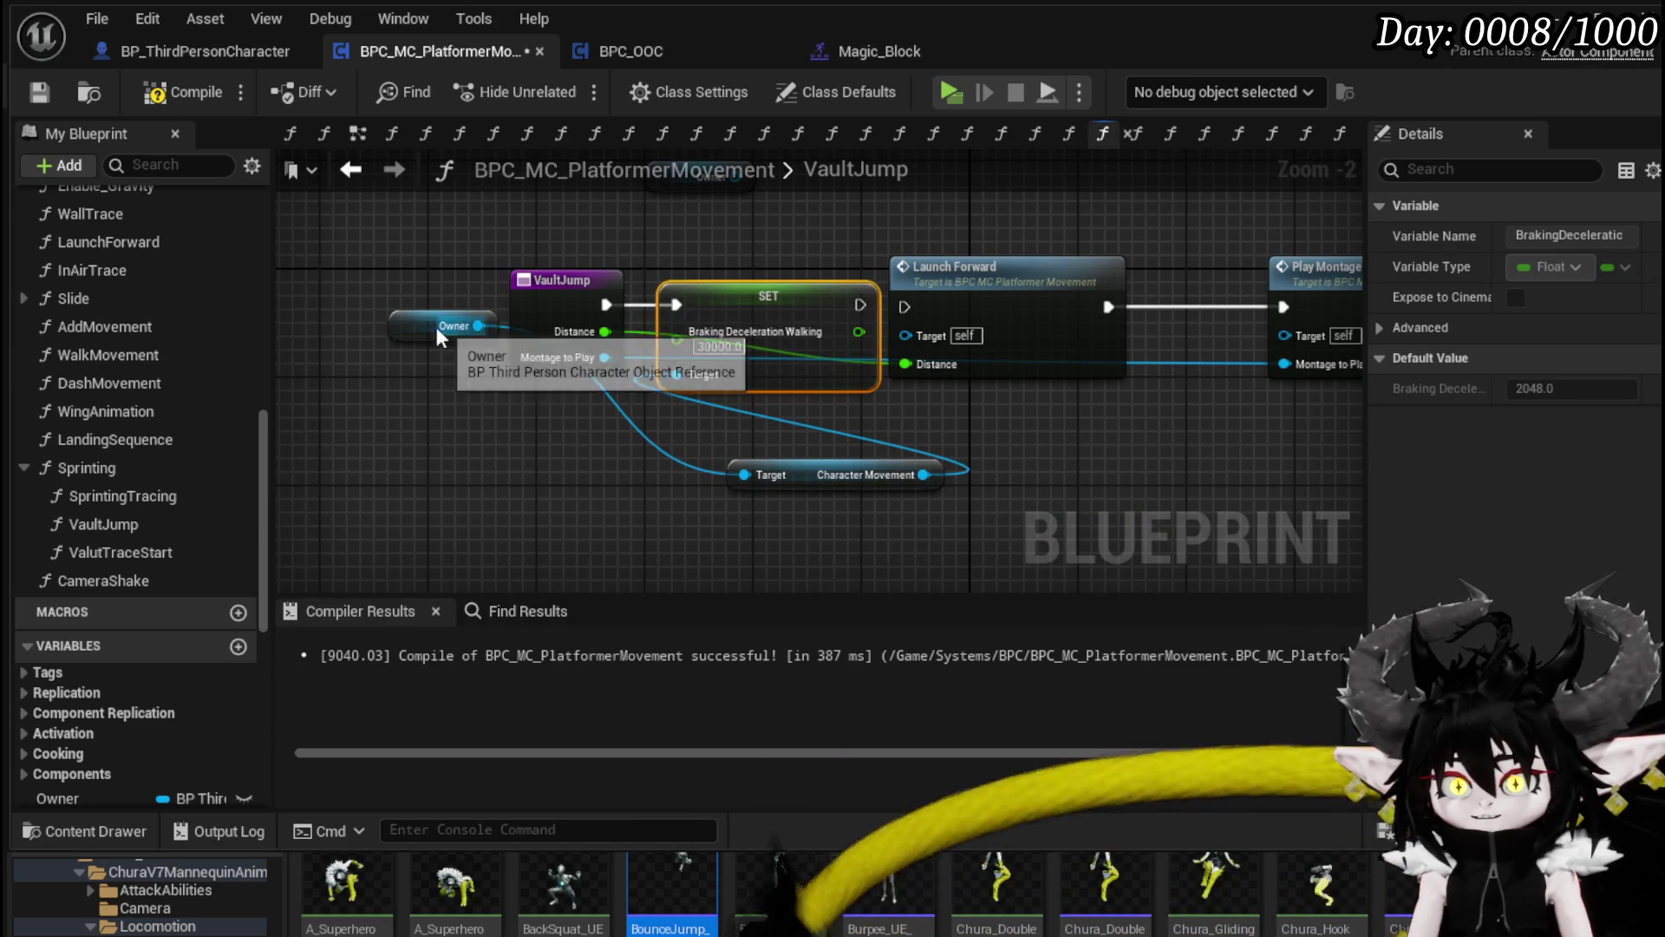
left_click_drag(444, 332, 489, 468)
left_click_drag(859, 302, 913, 303)
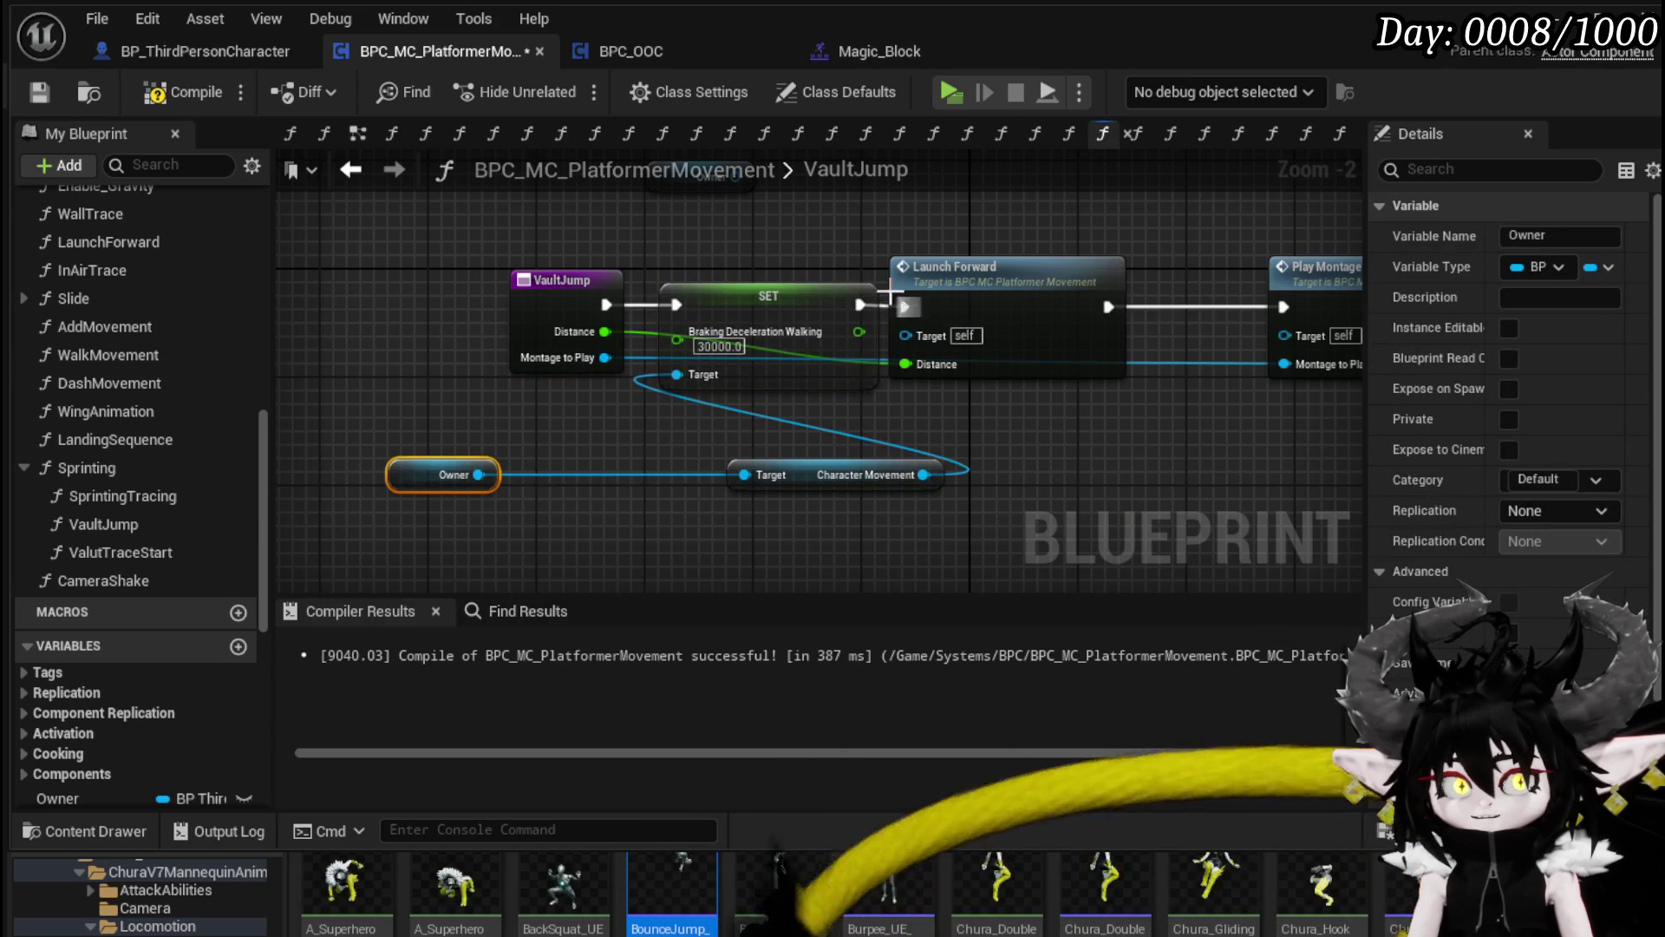
Step: Compile and save the blueprint, tidying the Character Movement getter and graph layout
left_click(195, 95)
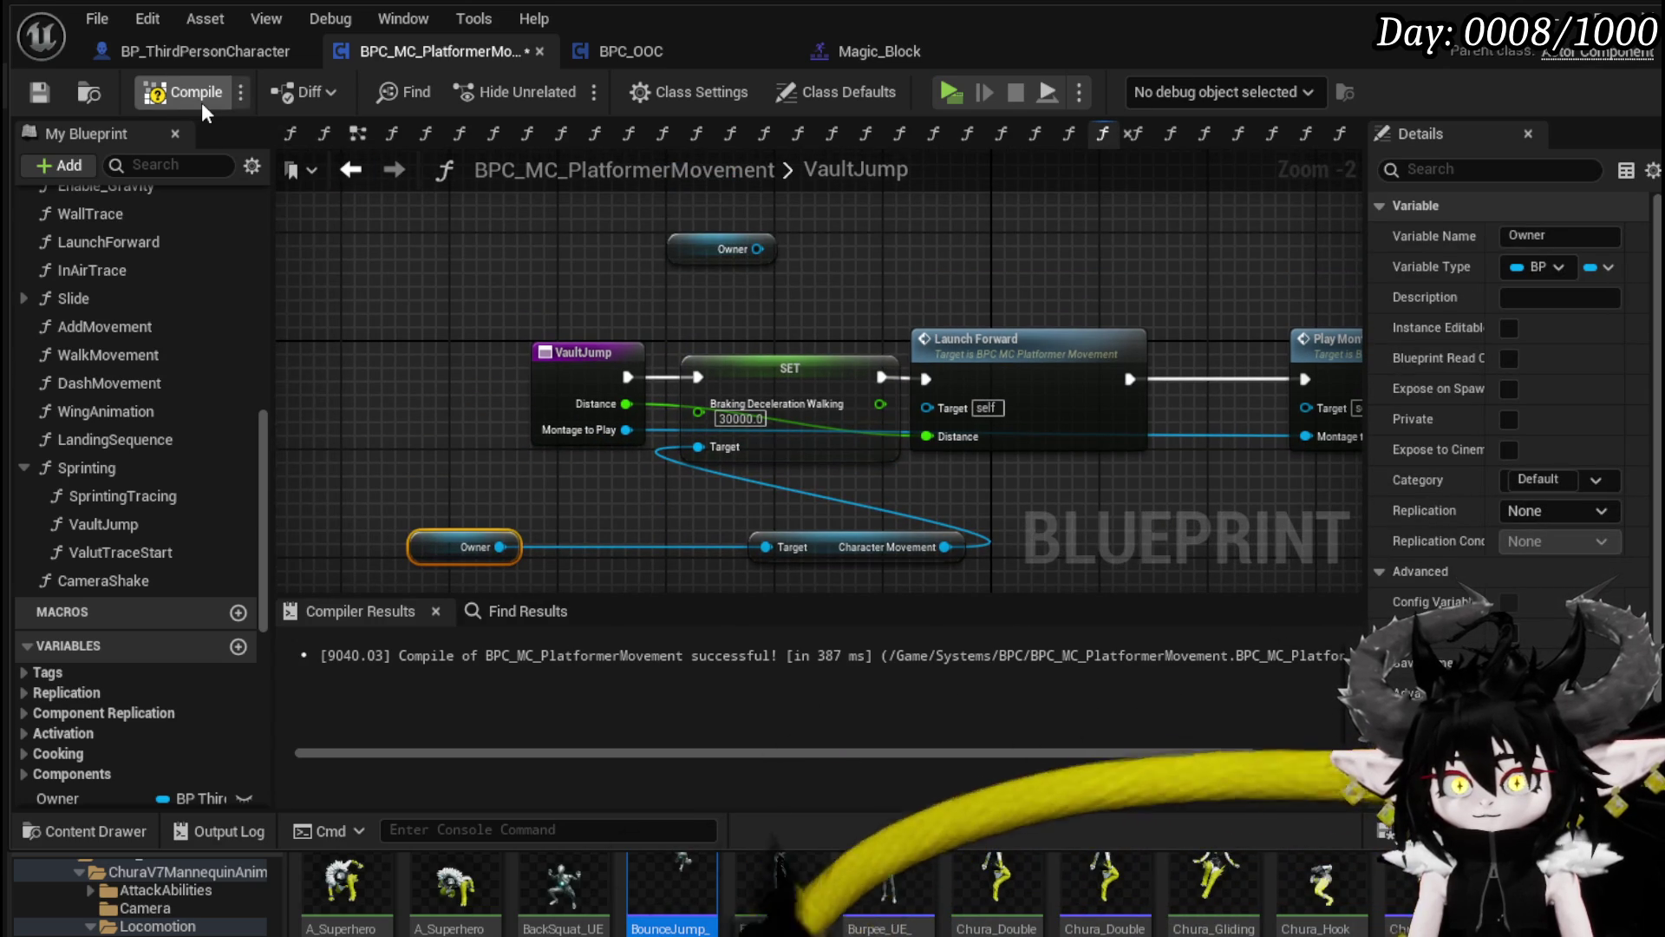
key("ctrl+s")
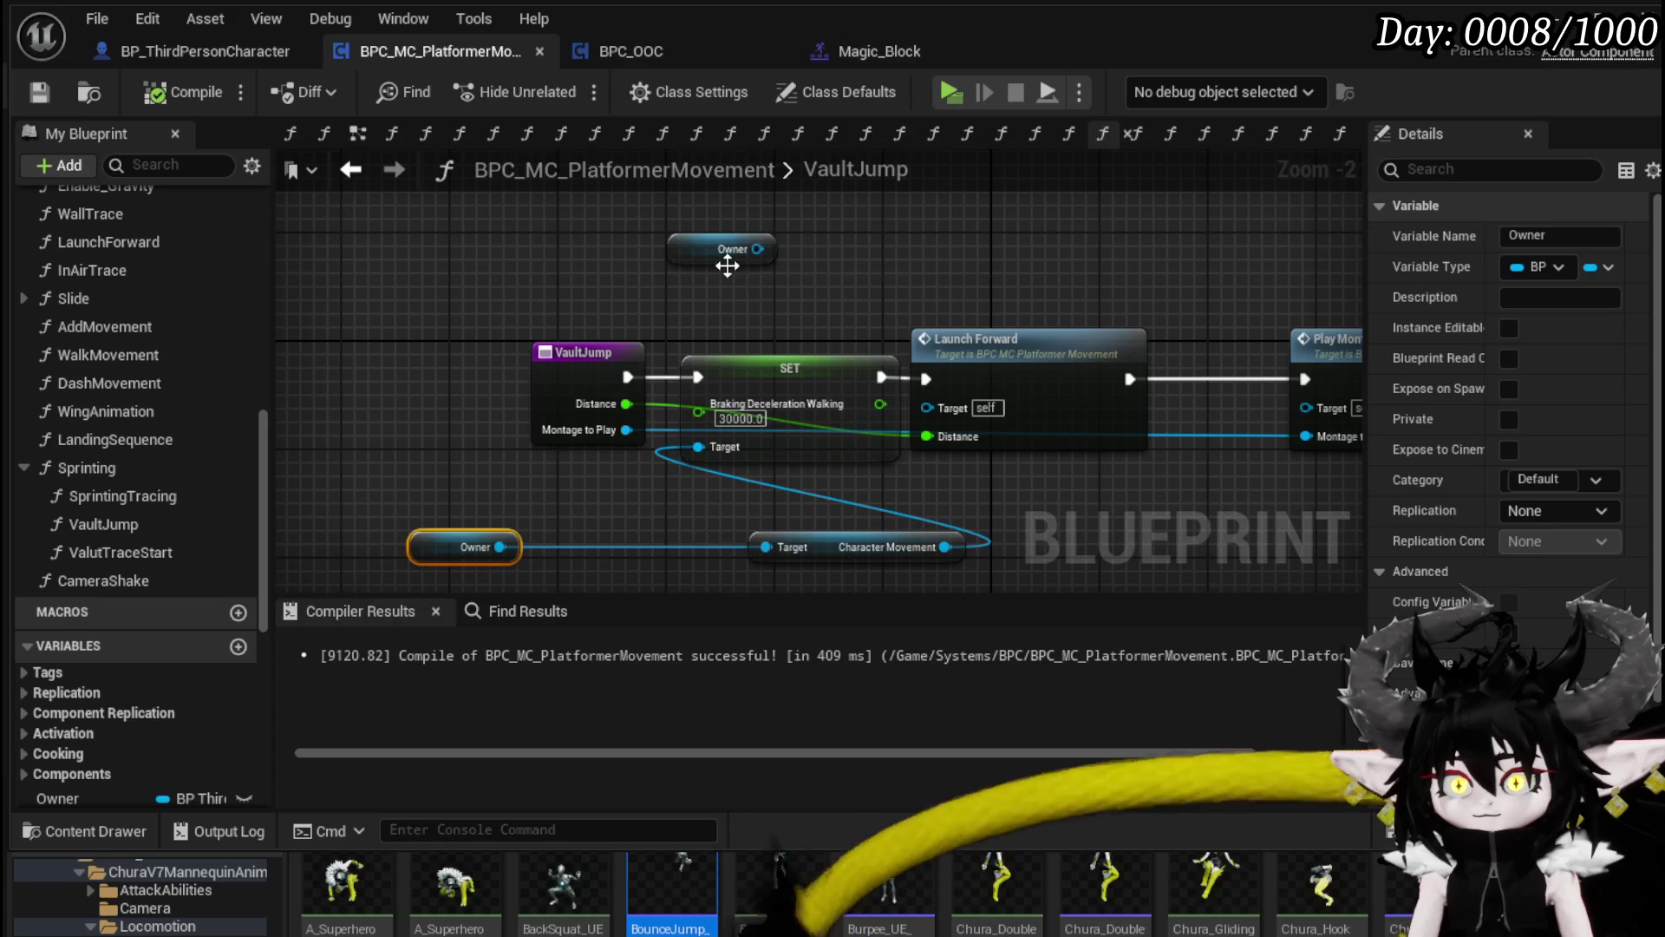
left_click_drag(640, 295, 498, 241)
left_click_drag(745, 496, 636, 499)
left_click(966, 472)
mouse_move(966, 472)
left_mouse_down()
mouse_move(675, 484)
mouse_move(1029, 476)
left_mouse_up()
left_click(40, 92)
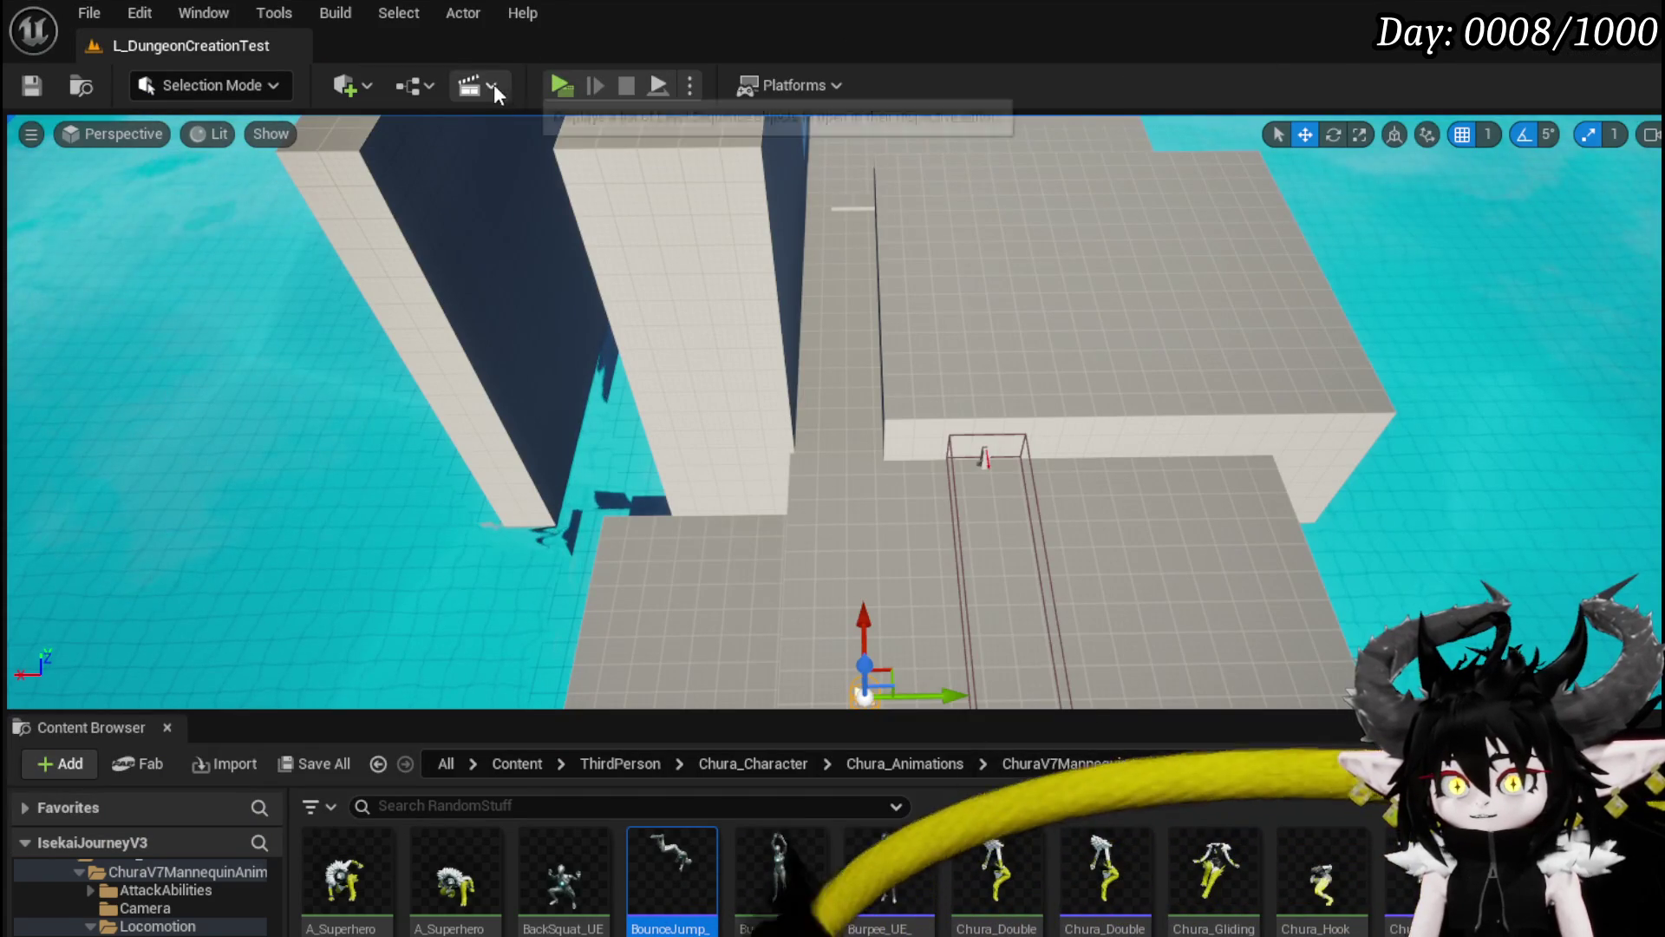
Step: Play the level, walk the character forward, back and sideways with W, S, A, then stop and return to VaultJump
left_click(565, 83)
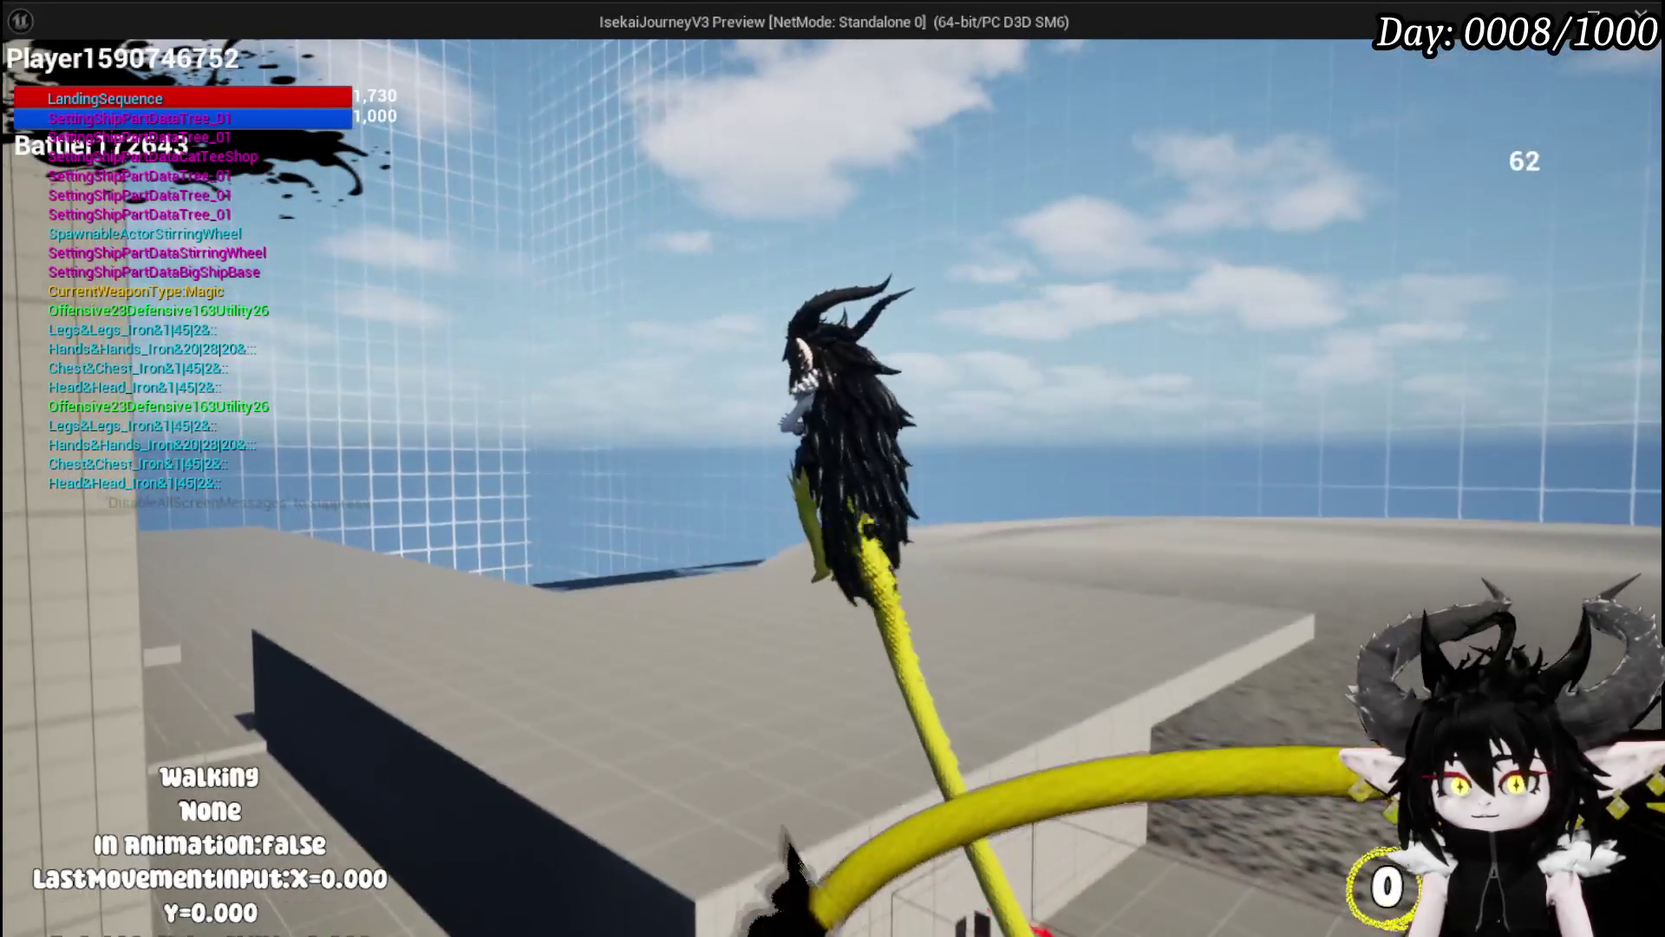
key("w")
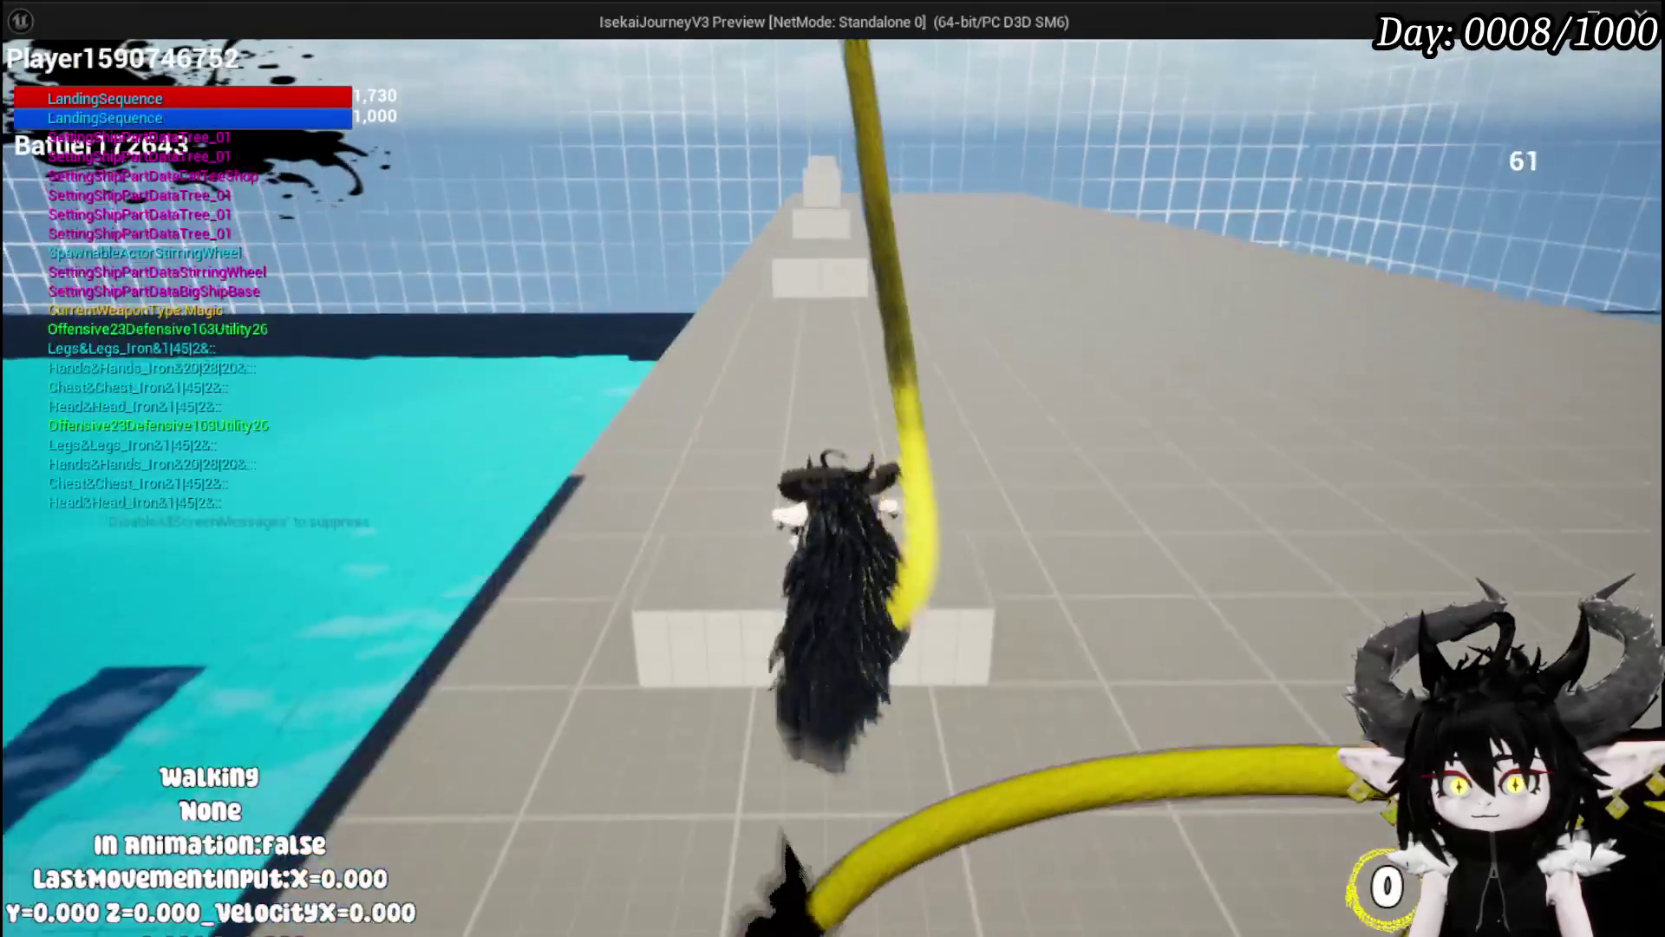
key("s")
key("a")
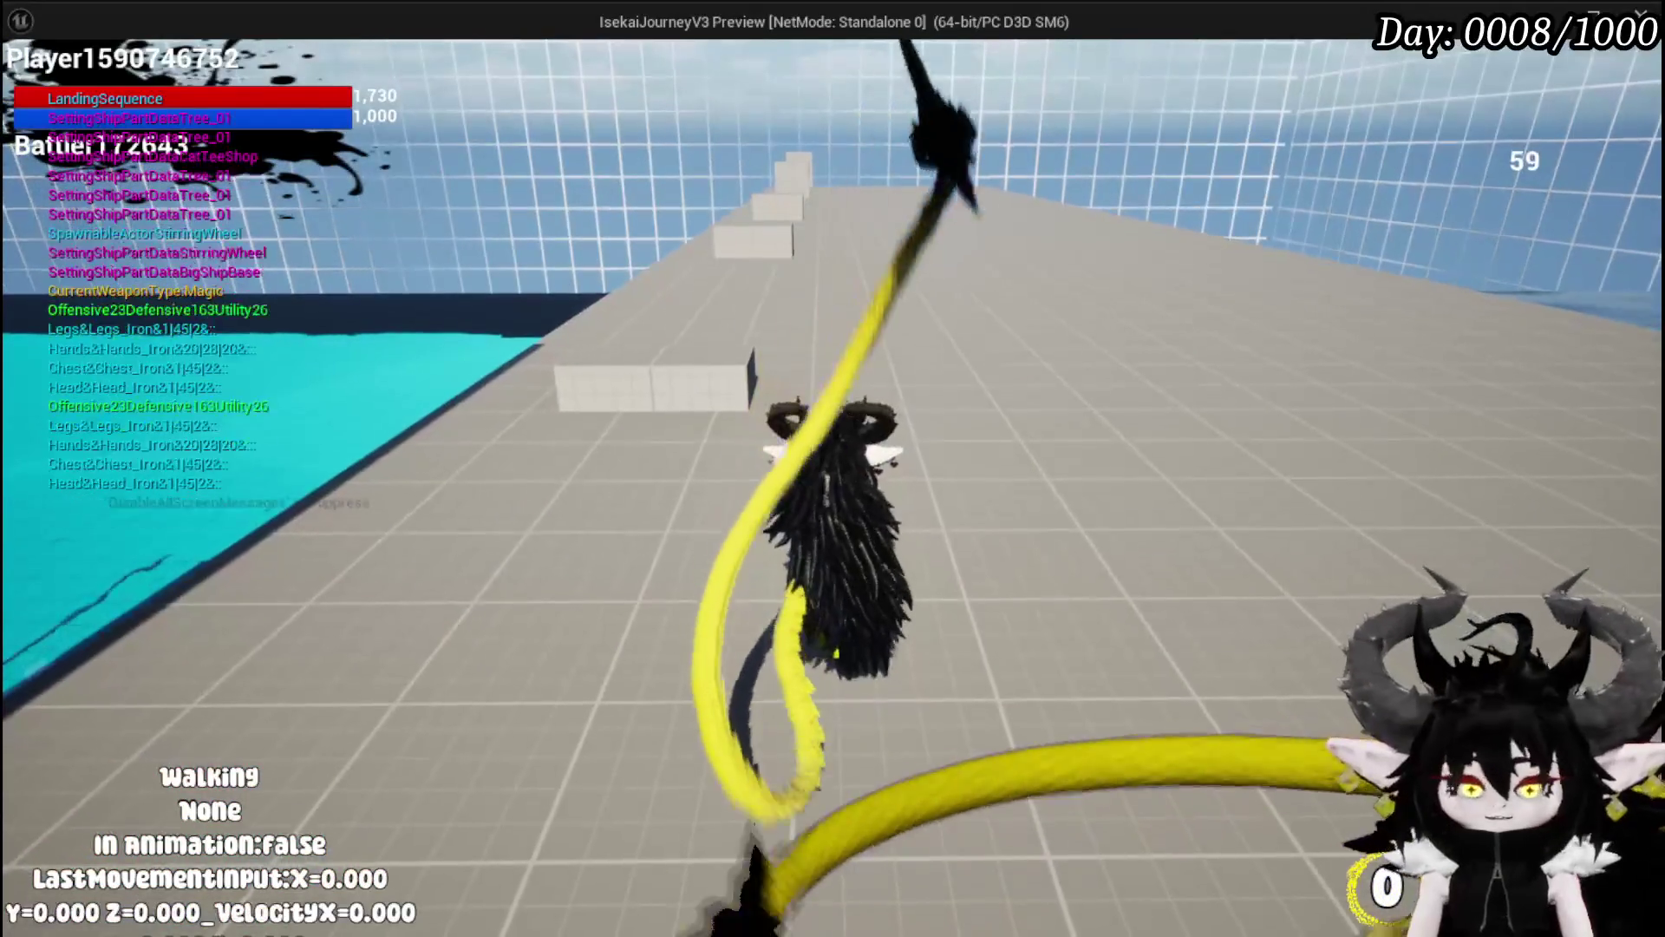
key("Escape")
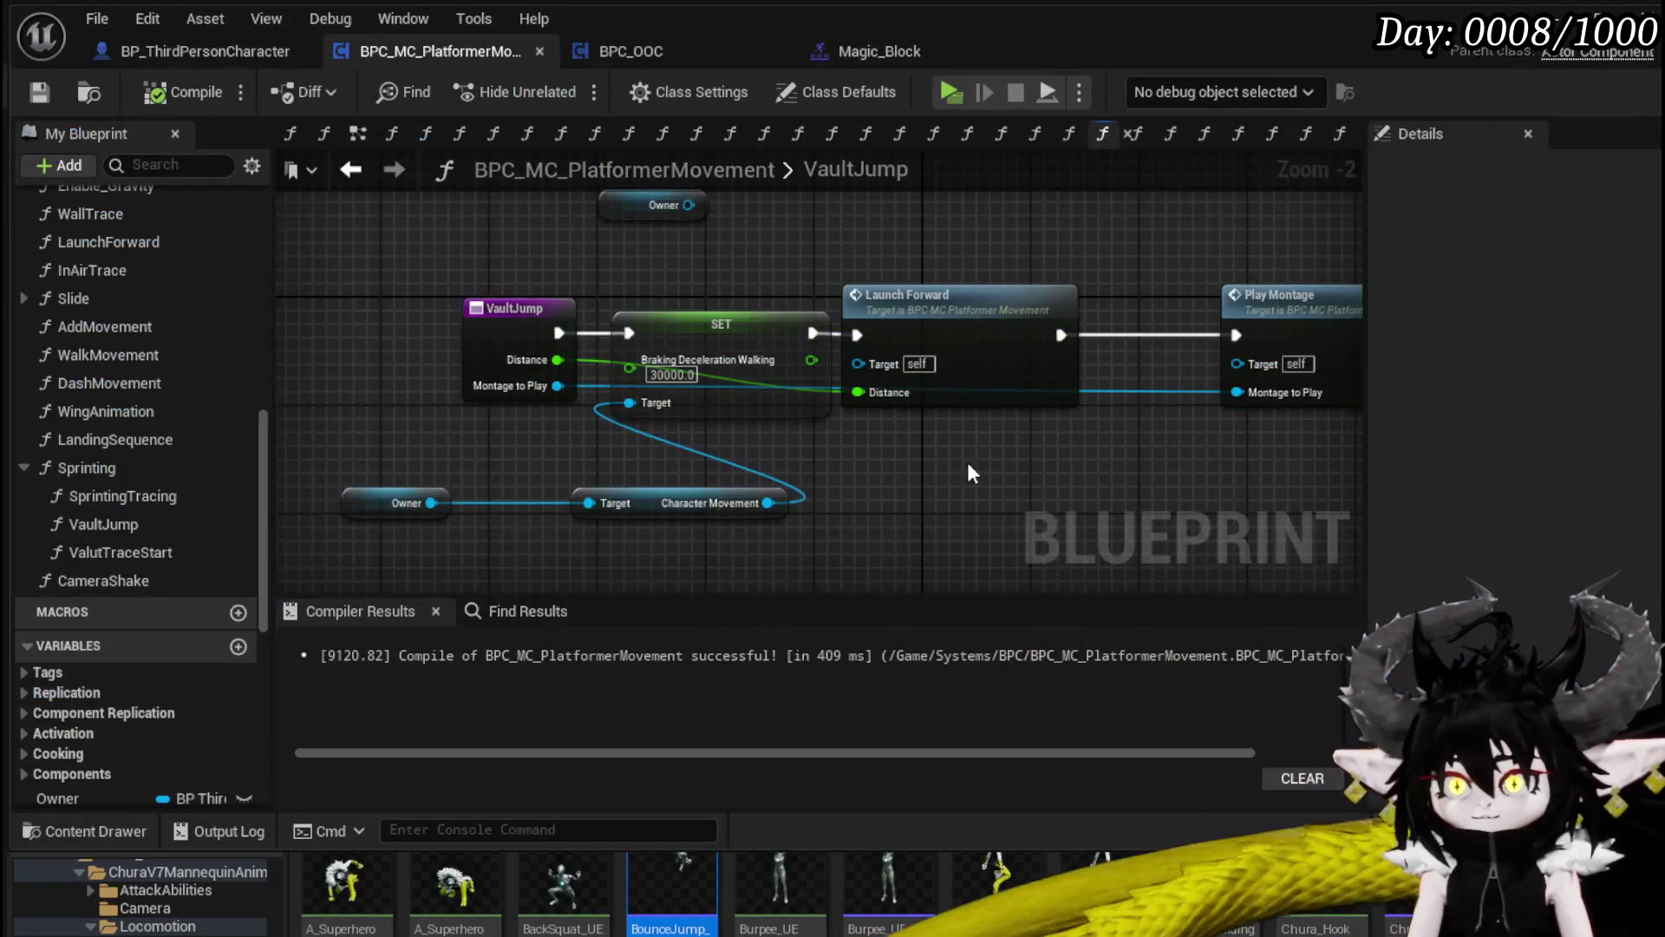
left_click_drag(971, 471, 869, 475)
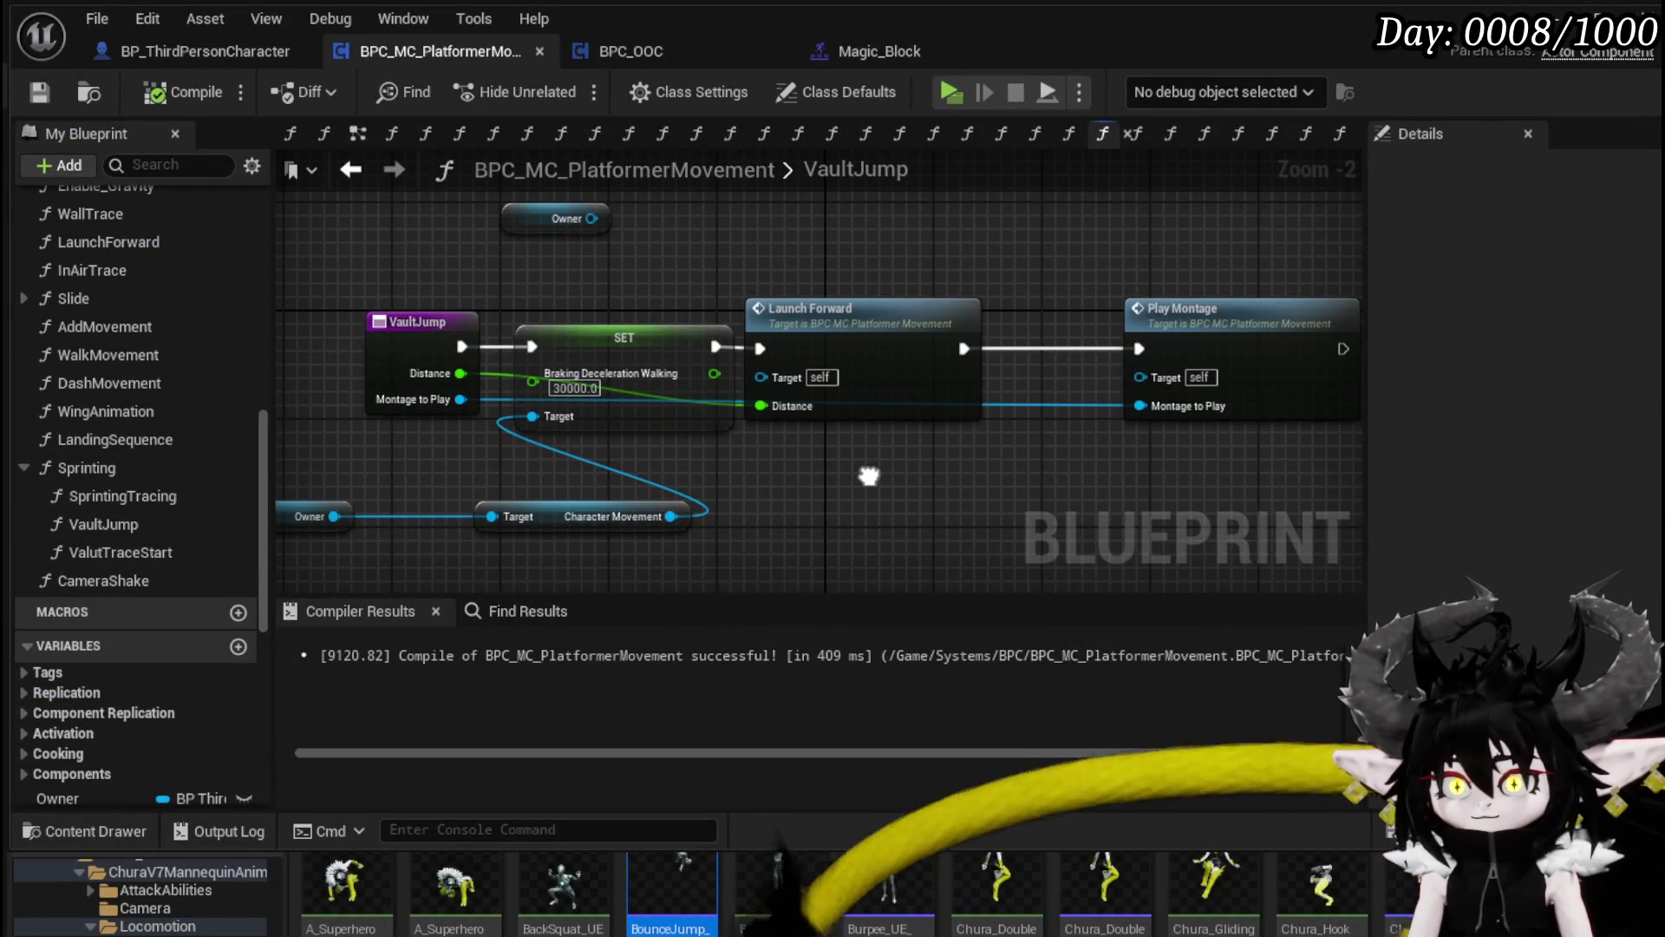
Step: Nudge Launch Forward in VaultJump, save, and switch to the movement component's EventGraph
left_click_drag(812, 310, 878, 312)
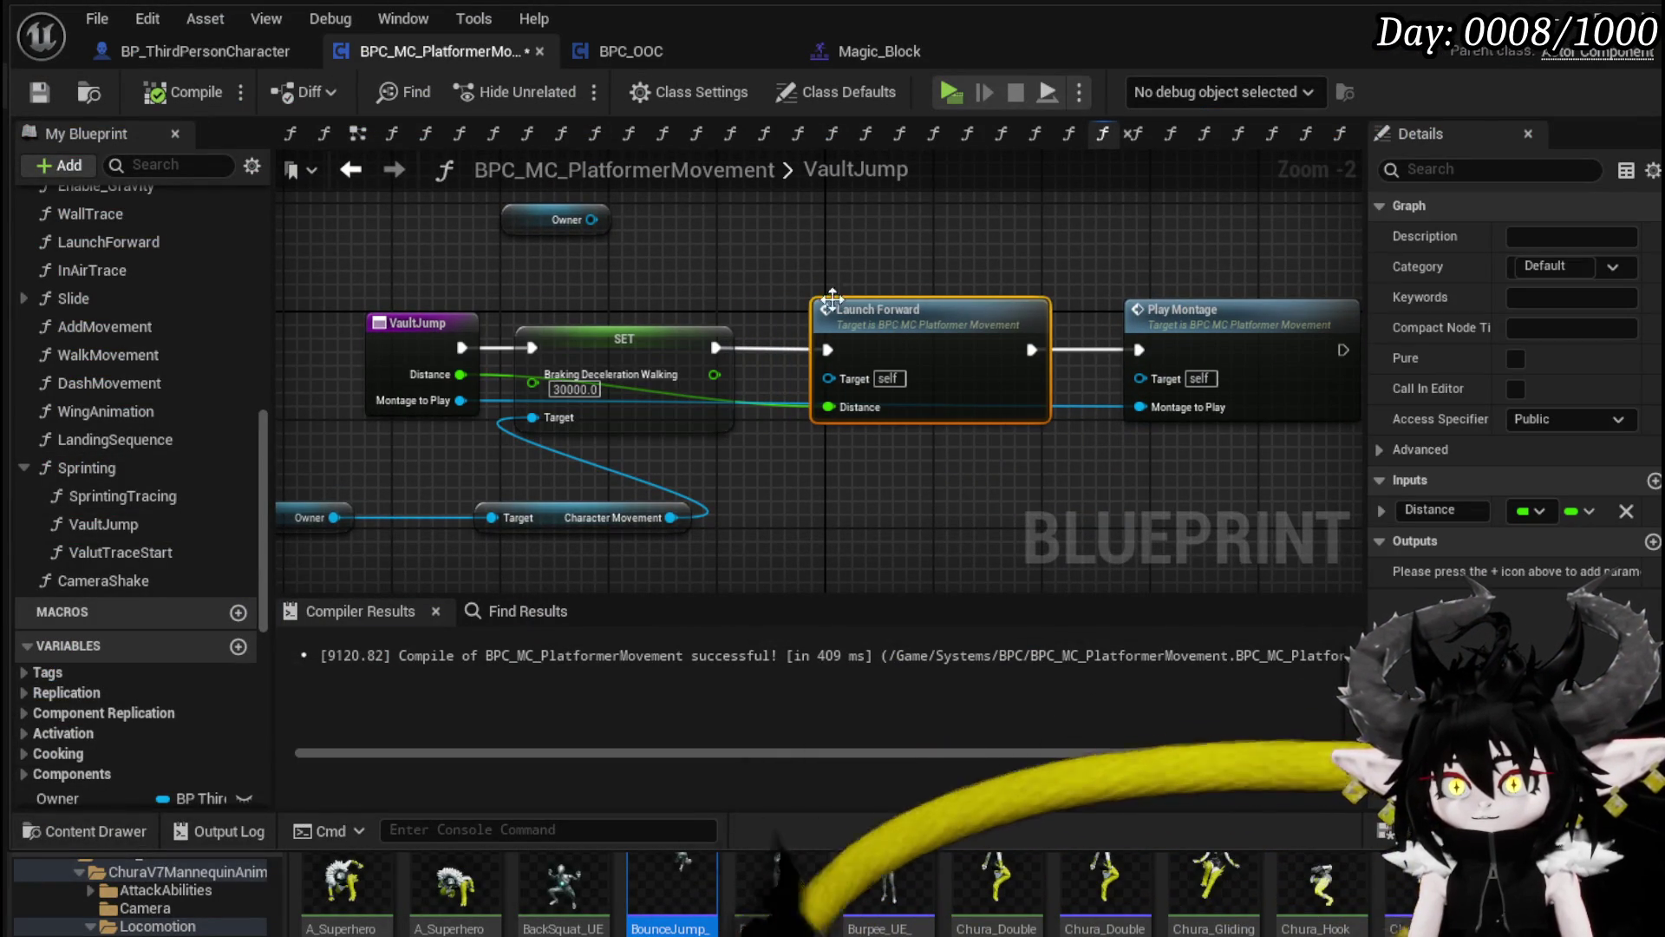
left_click(820, 260)
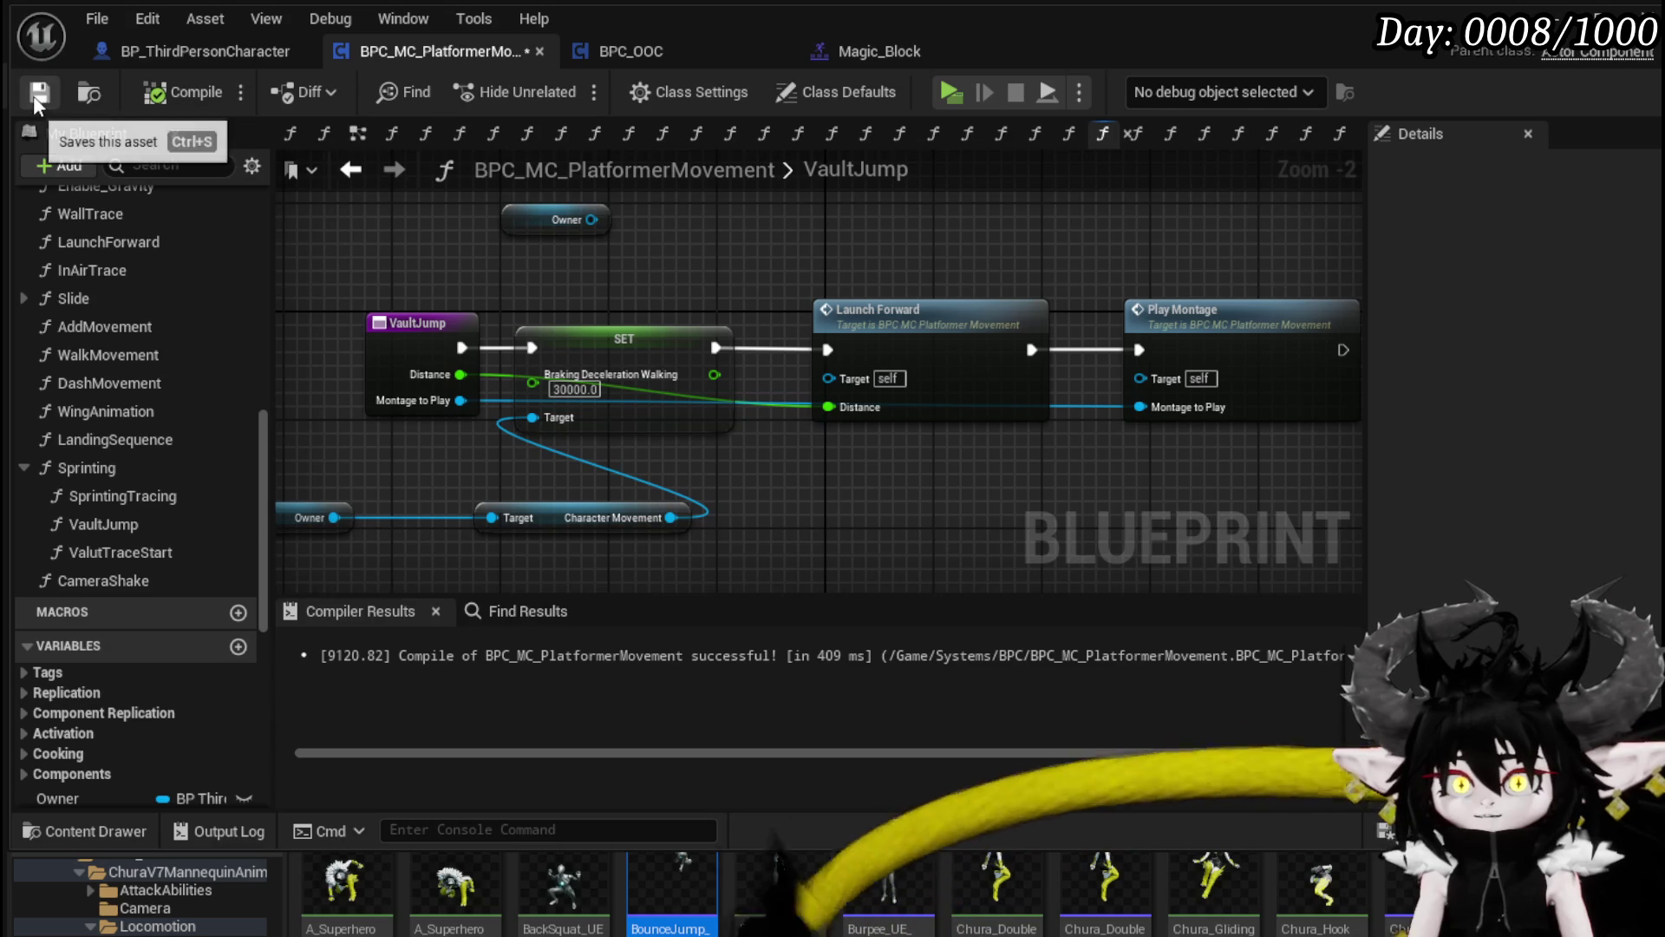
left_click(37, 93)
left_click_drag(1058, 268, 1203, 270)
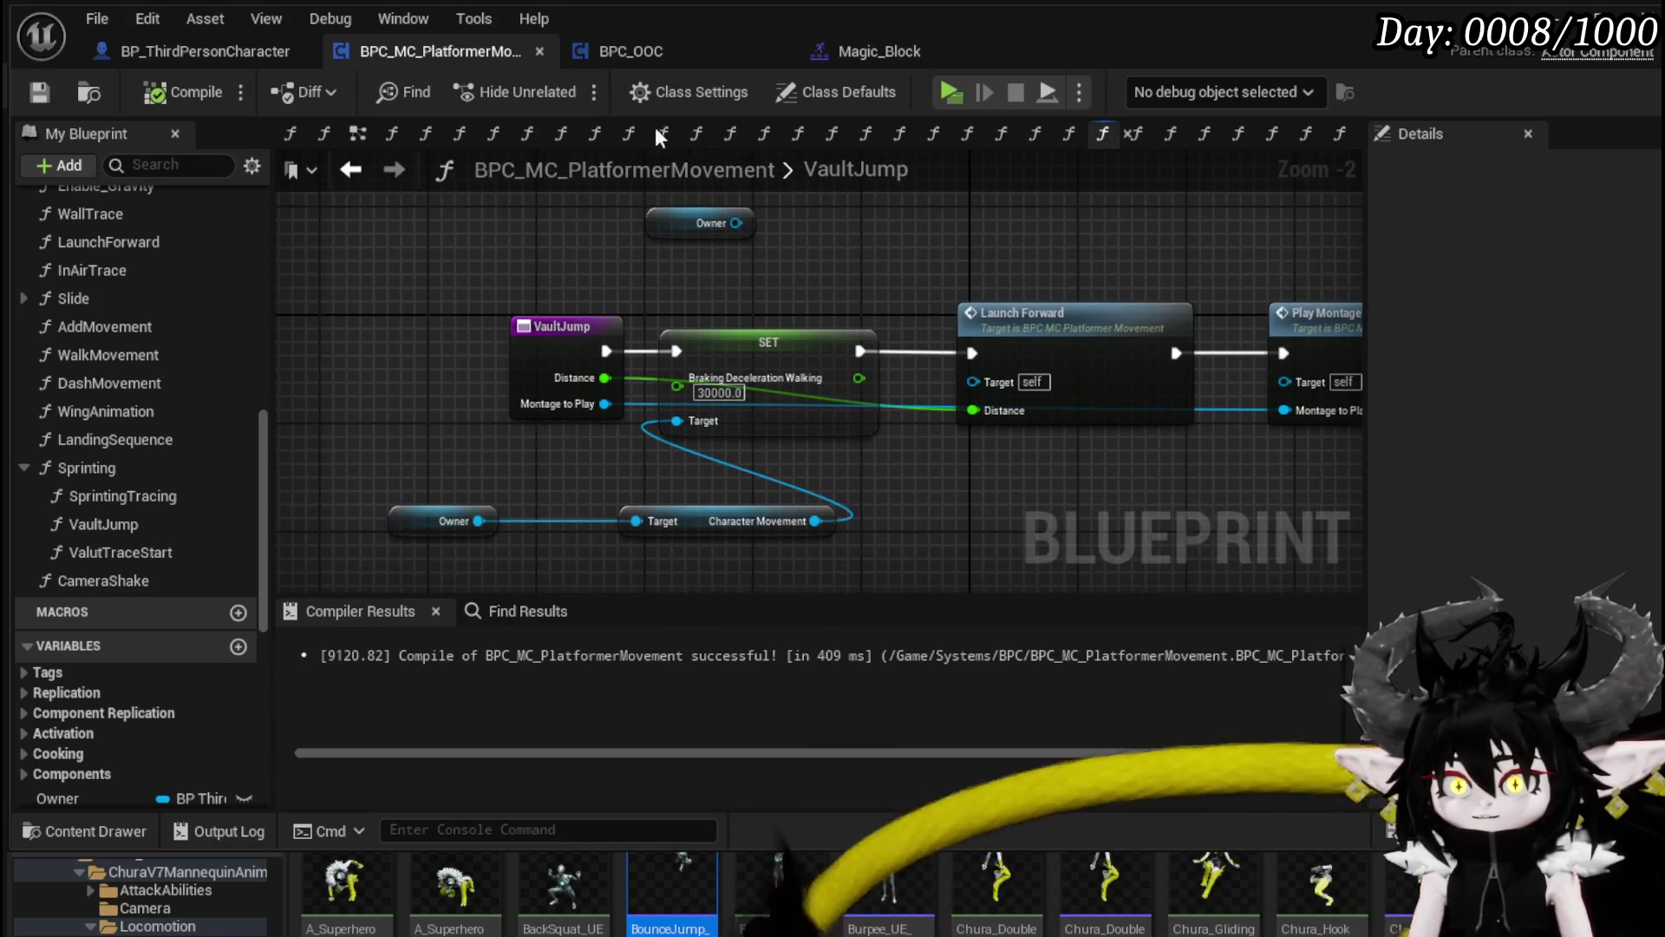
left_click(205, 51)
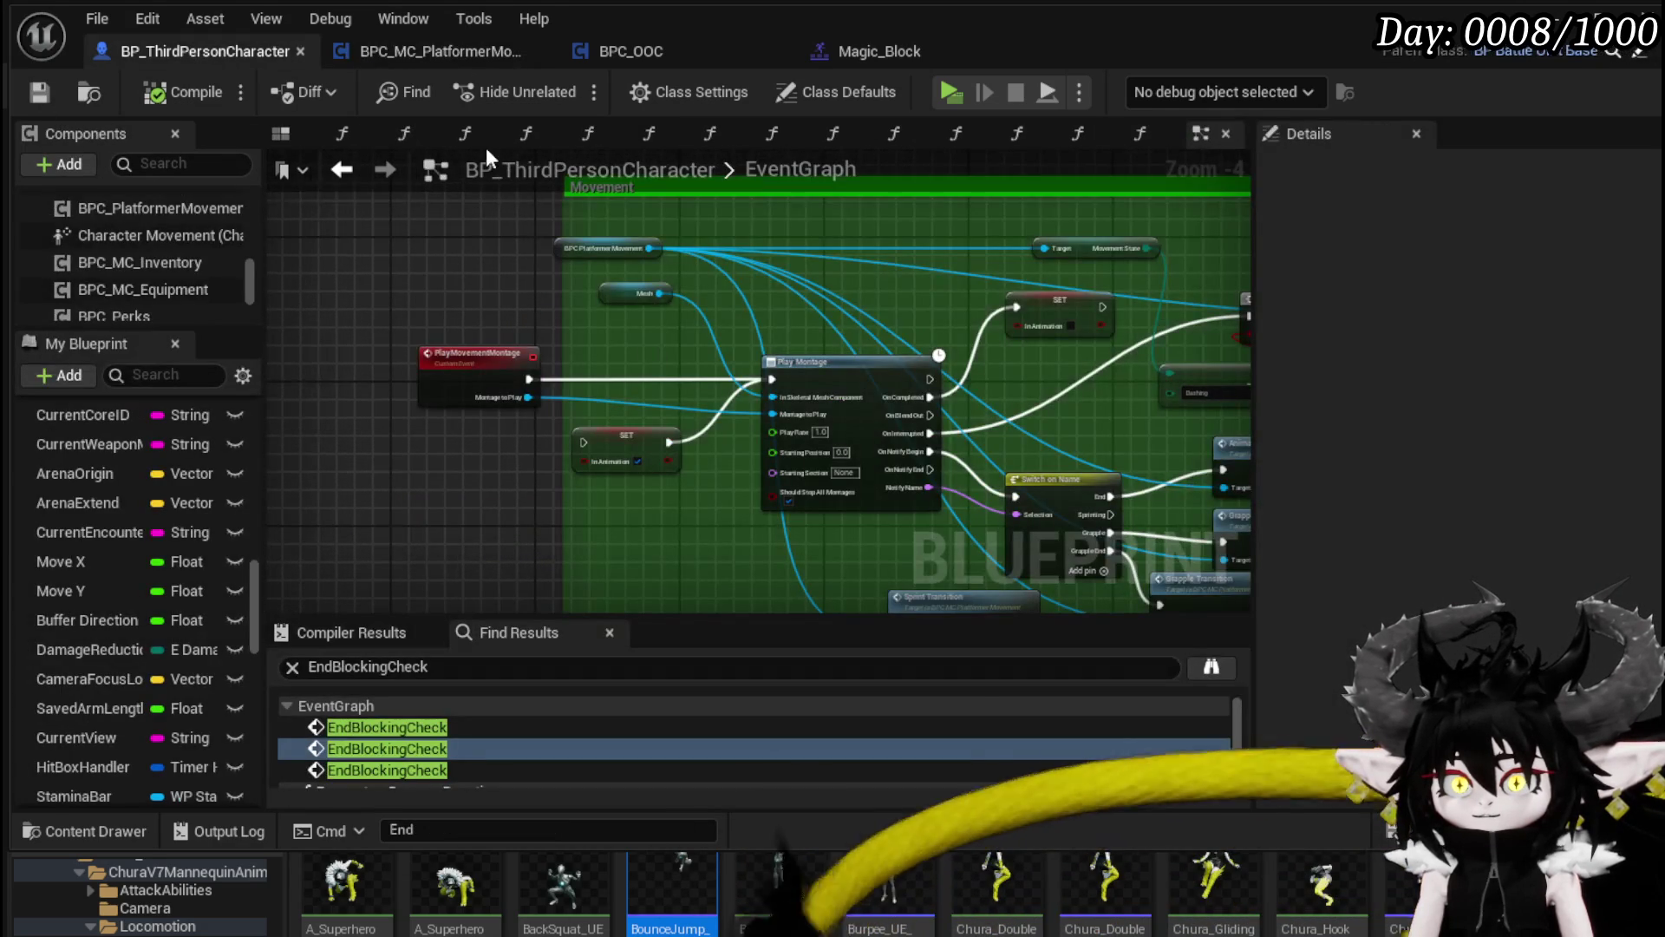
left_click(489, 55)
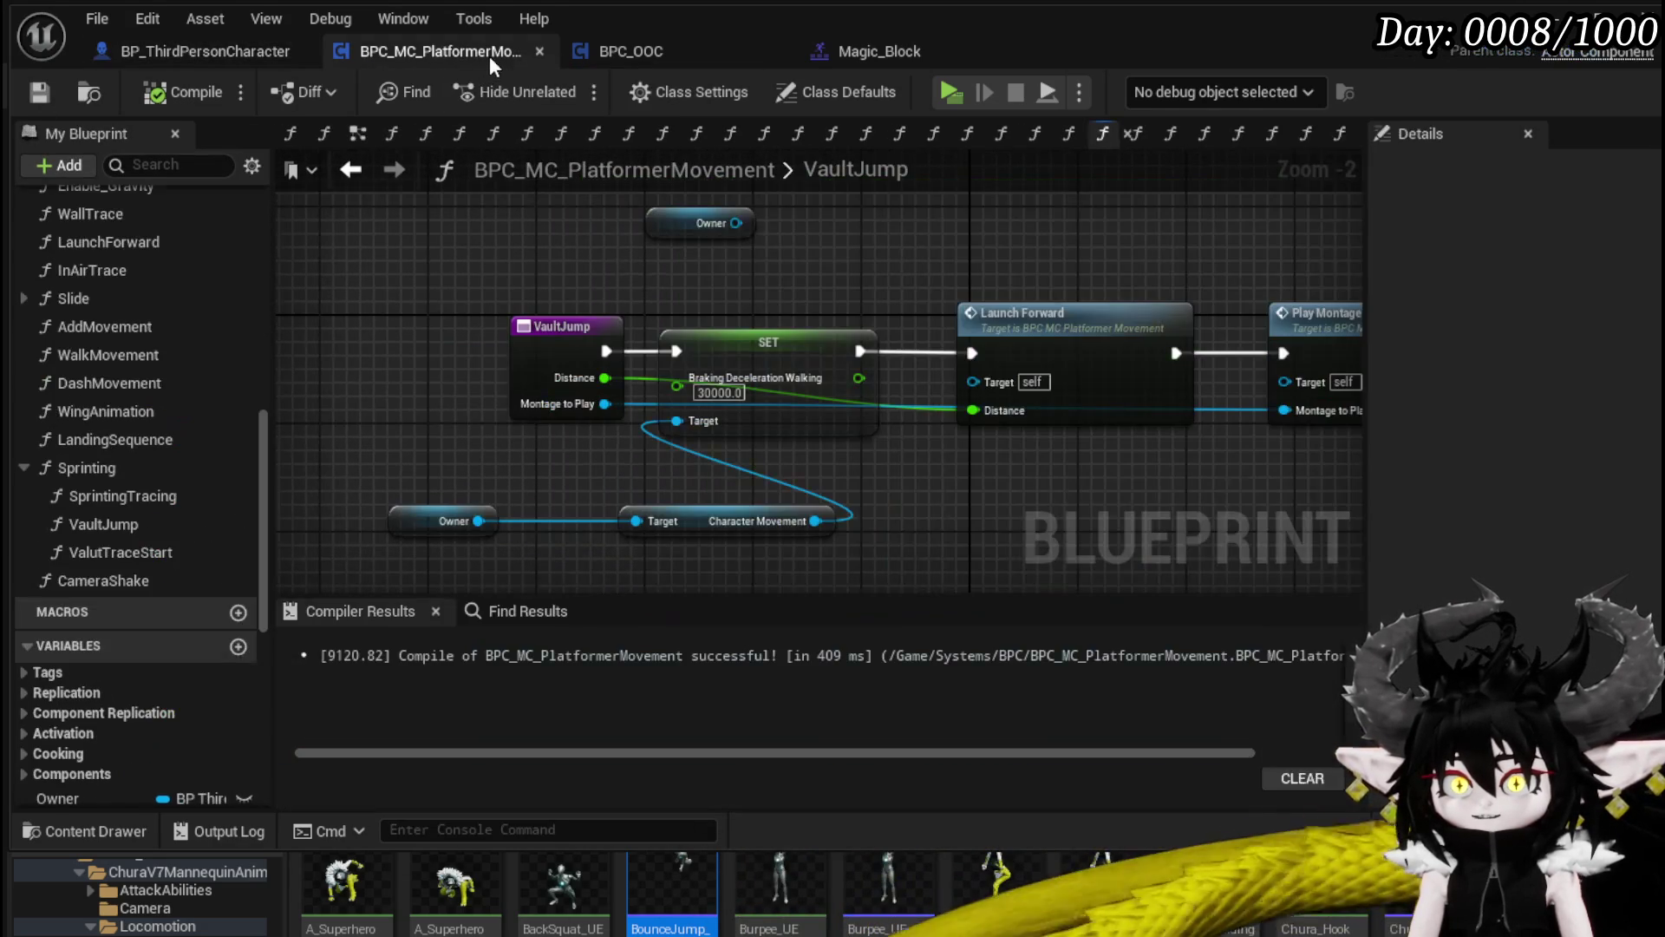
left_click(357, 132)
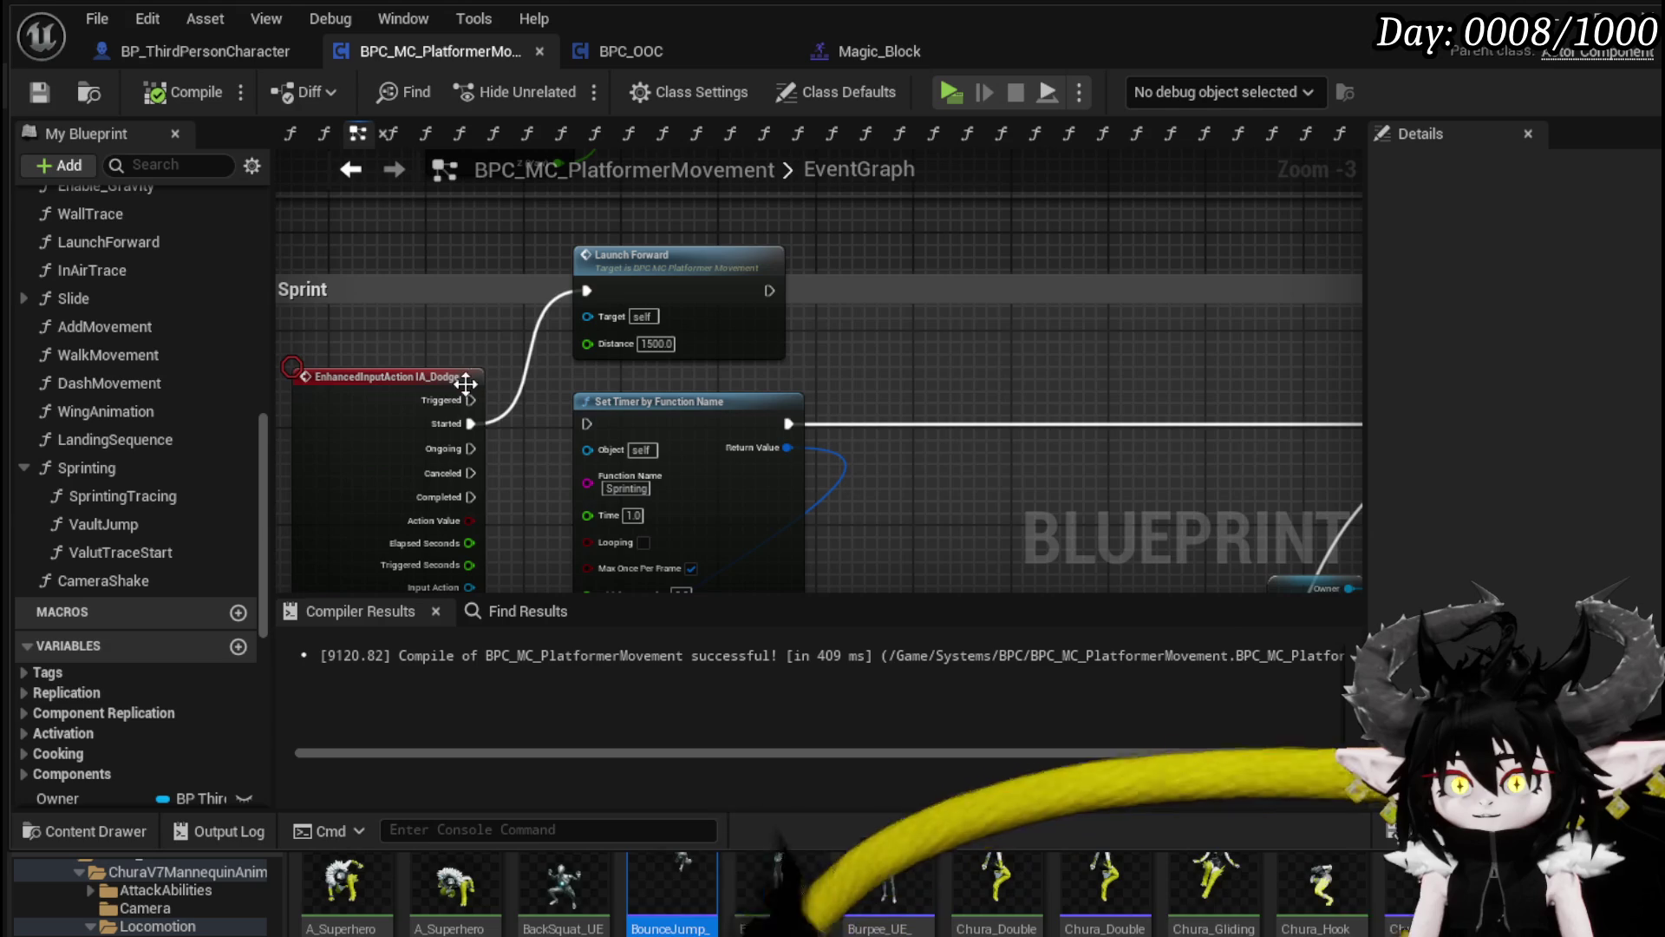
Step: Add a Vault Jump call off IA_Dodge Started and disconnect Launch Forward from that event
left_click_drag(470, 423, 963, 307)
type("Va")
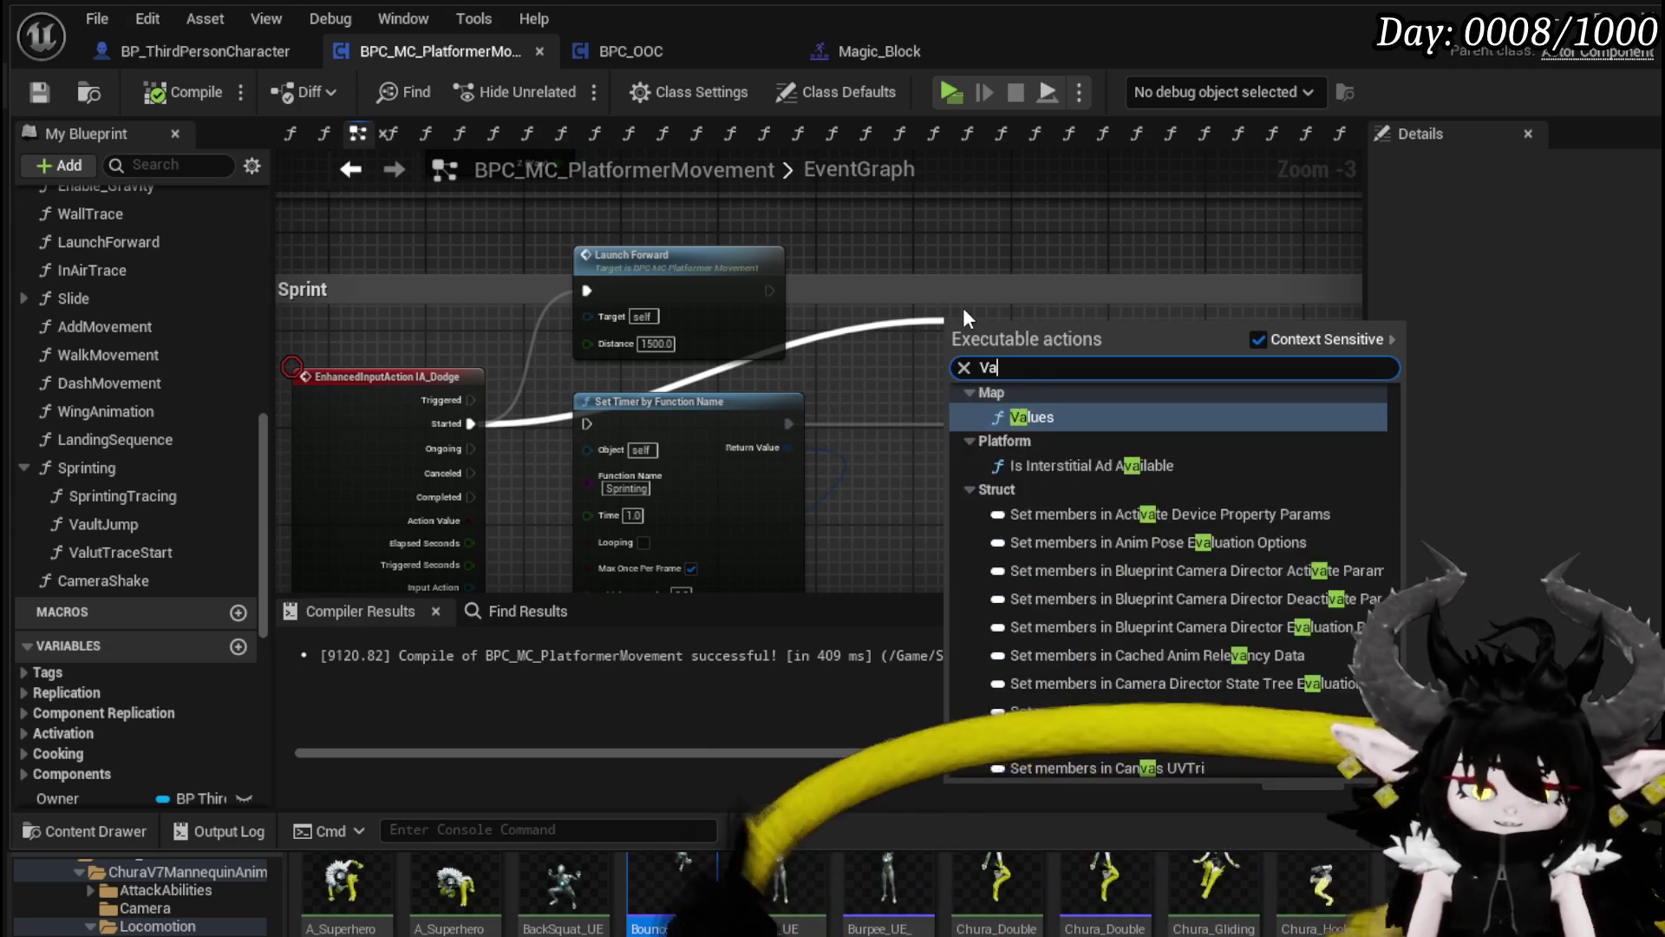
type("öu")
key("BackSpace")
key("BackSpace")
key("BackSpace")
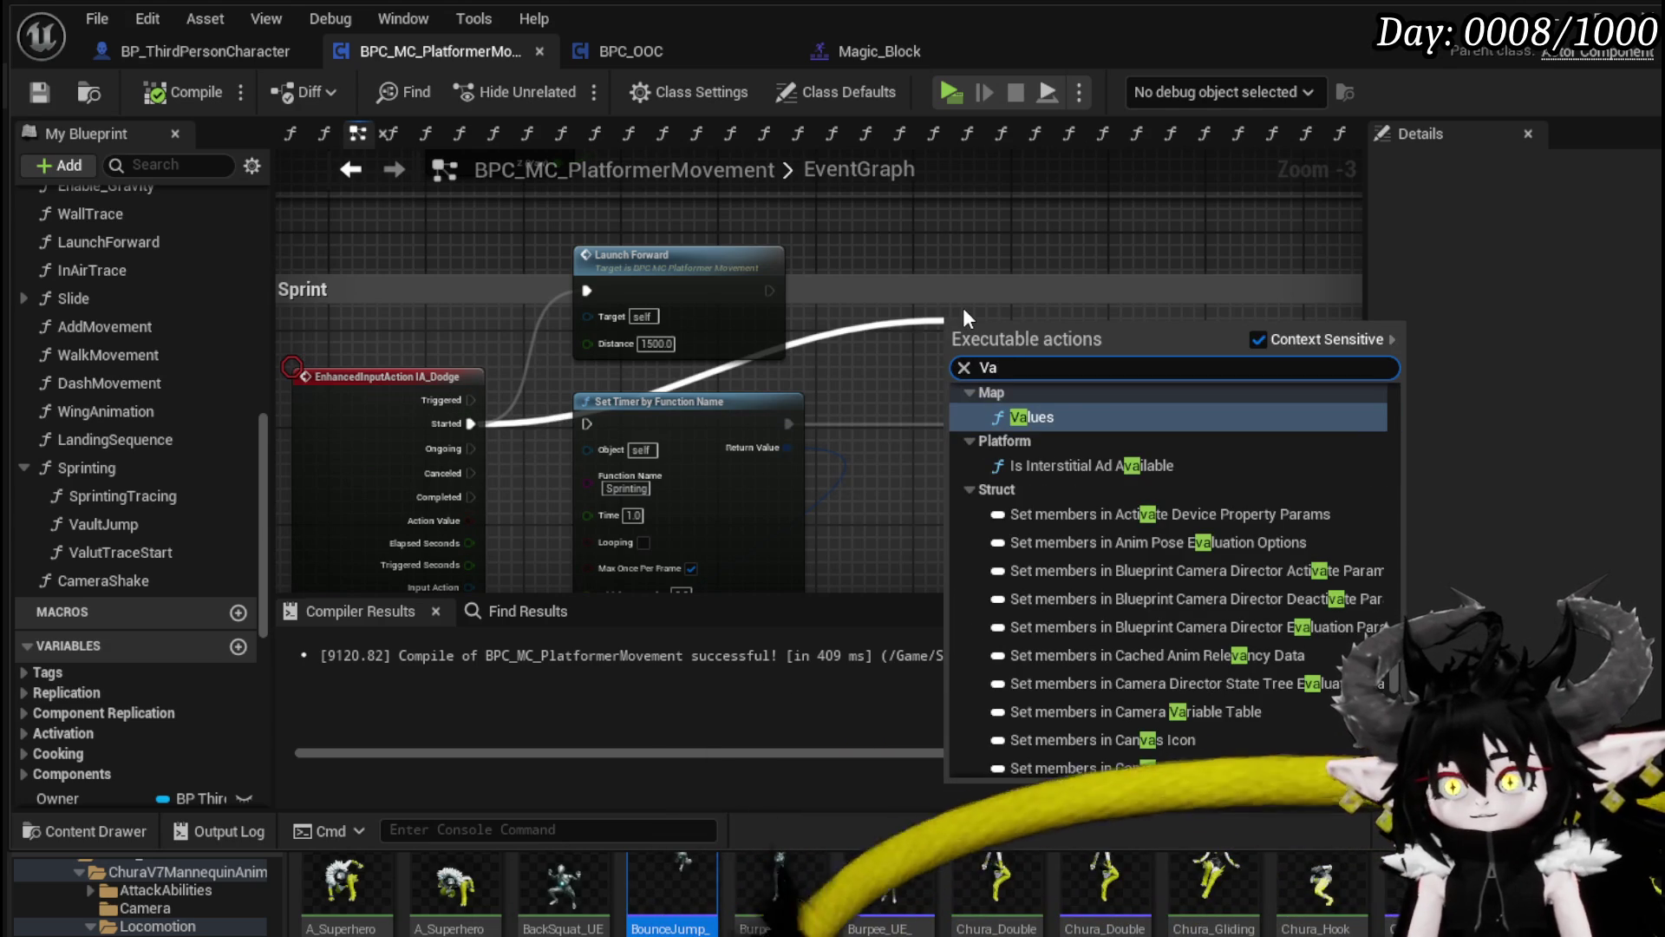
type("u")
key("Return")
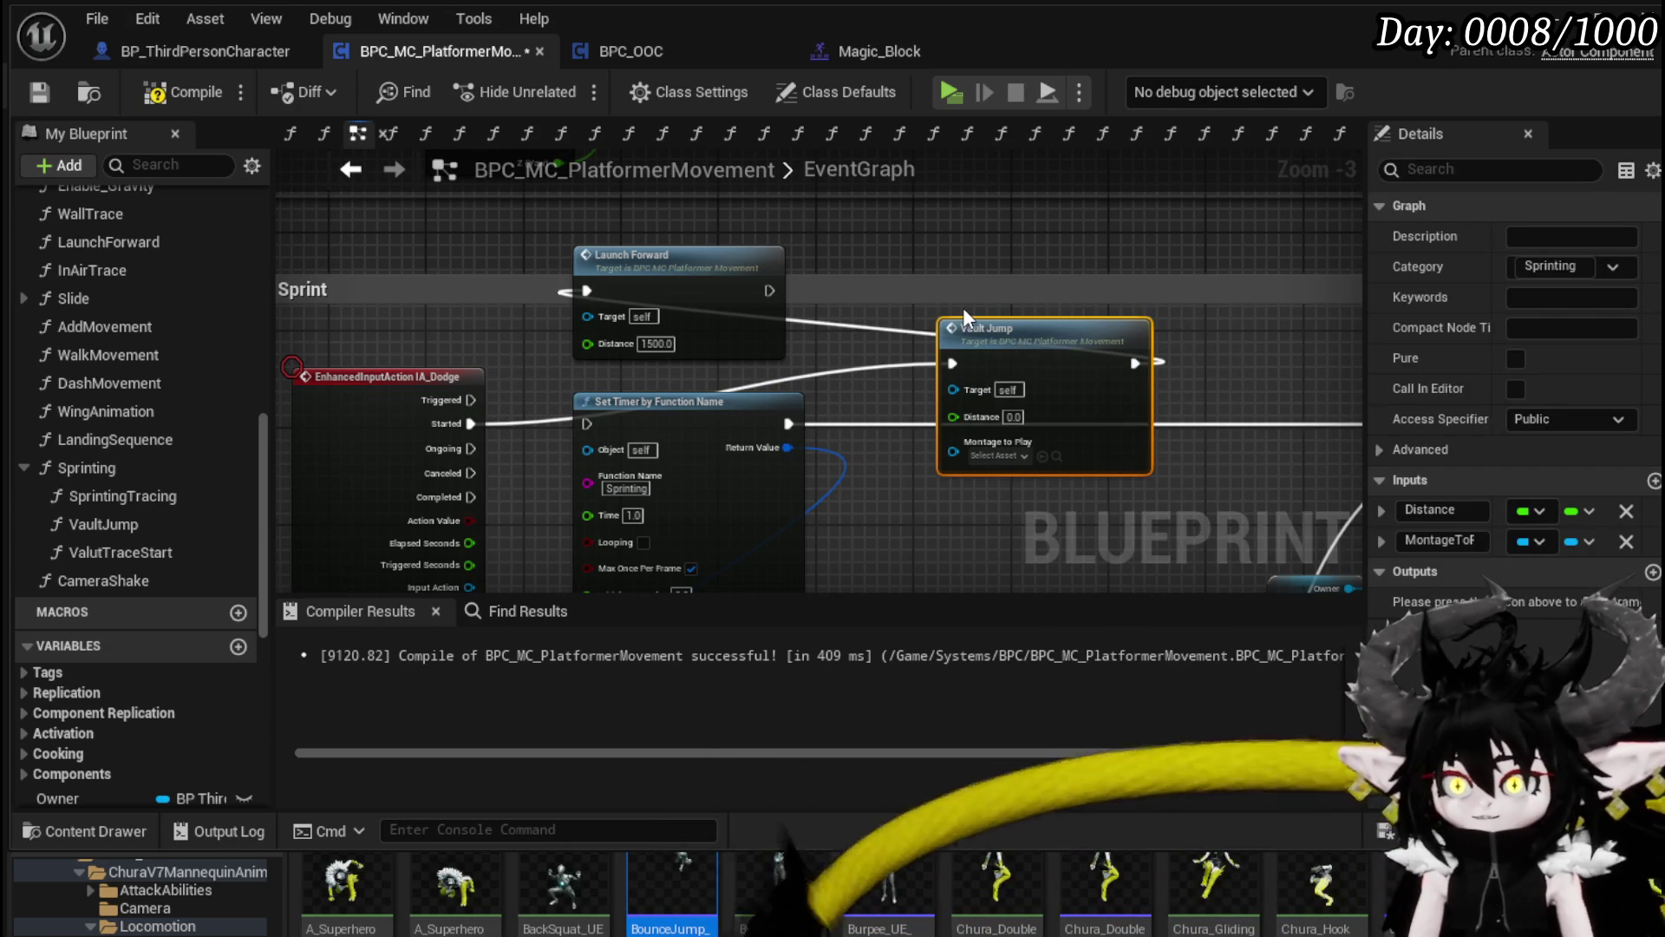
left_click(710, 280)
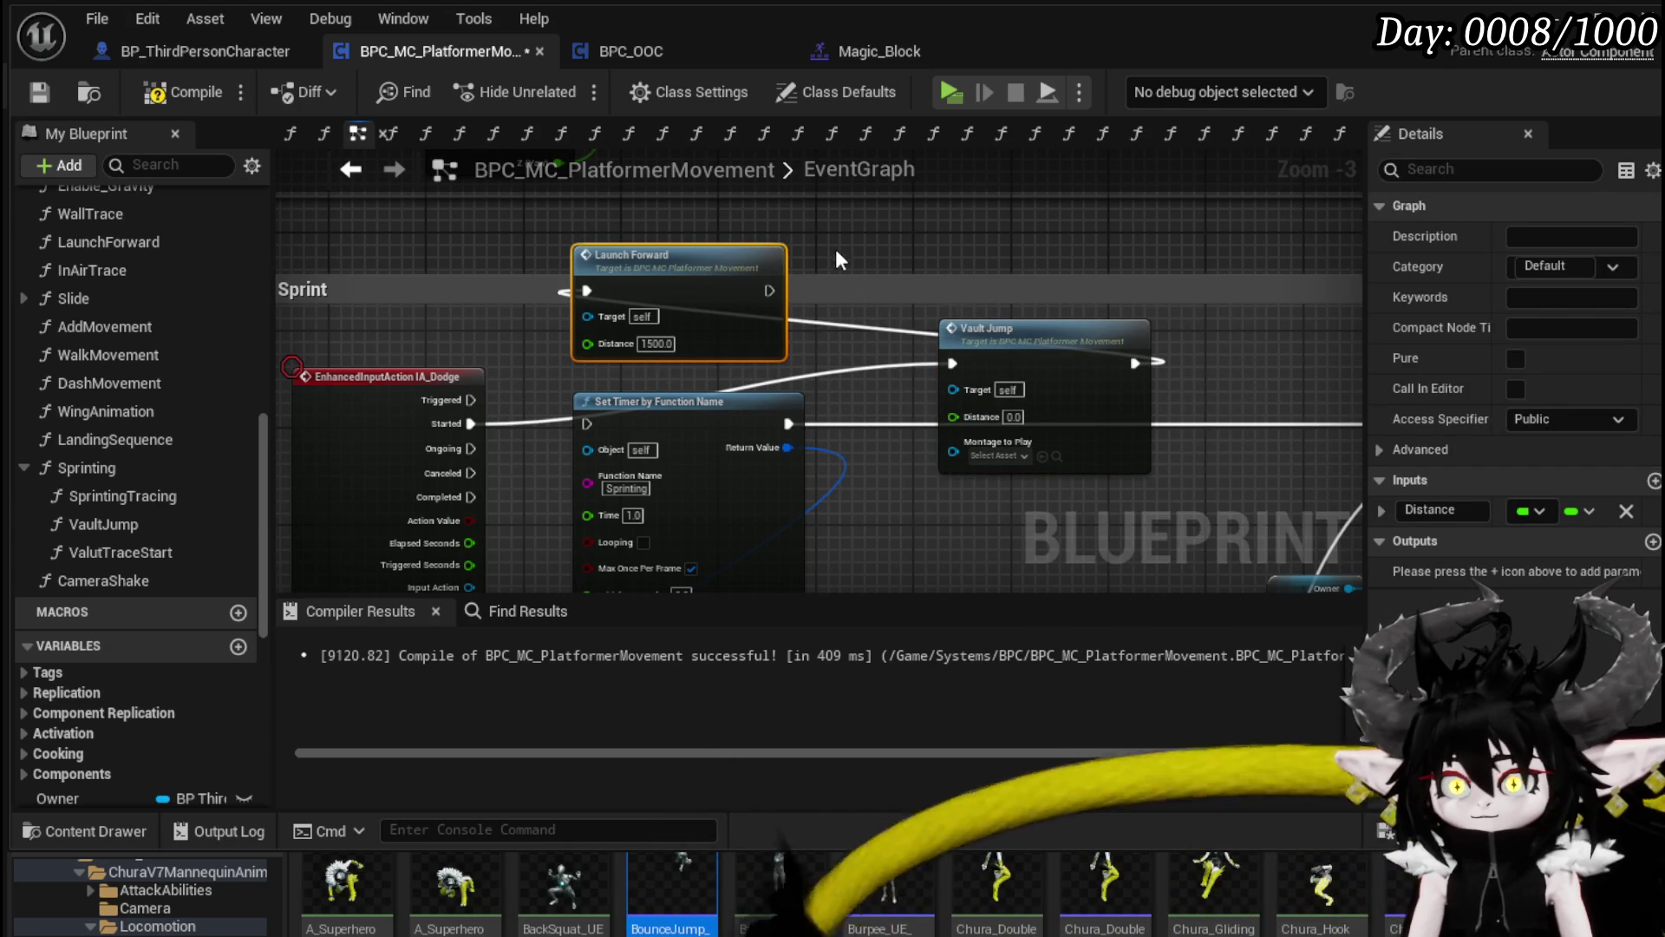
mouse_move(884, 364)
left_mouse_down()
mouse_move(823, 290)
mouse_move(758, 283)
left_mouse_up()
left_click(503, 285)
left_click(883, 297, "alt")
Step: Set Vault Jump's Distance to 1500.0 and Montage to Play to BounceJump_Montage, then compile
left_click(764, 350)
type("00")
left_click(1017, 367)
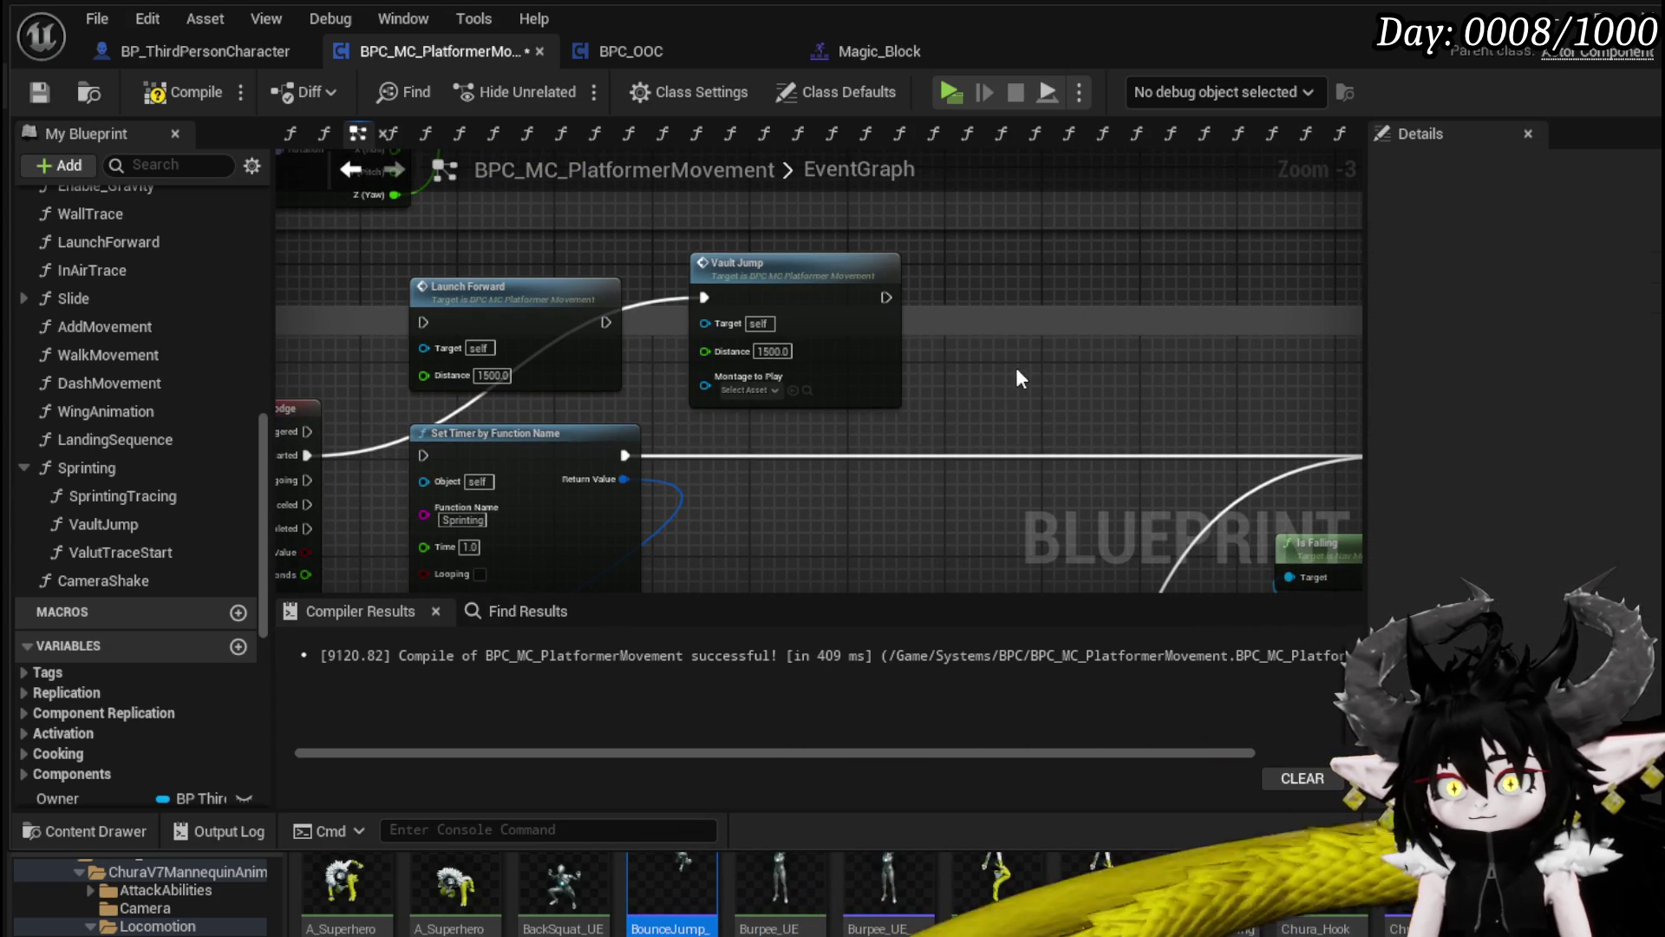
left_click(189, 83)
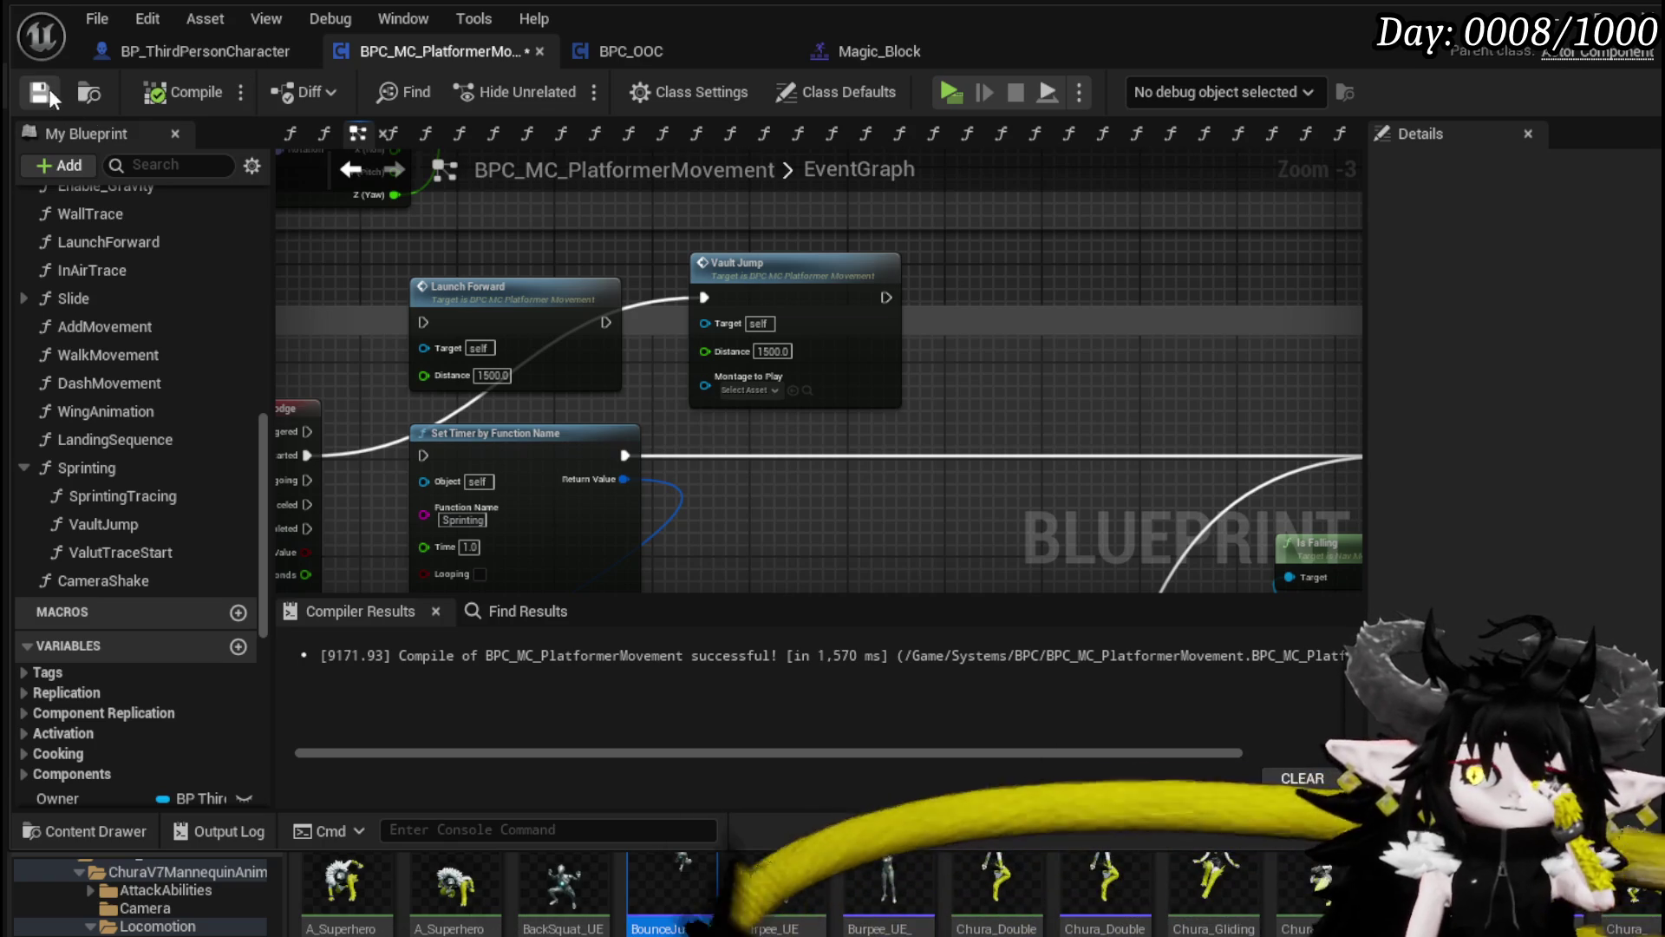
mouse_move(638, 928)
left_mouse_down()
mouse_move(780, 443)
mouse_move(705, 385)
left_mouse_up()
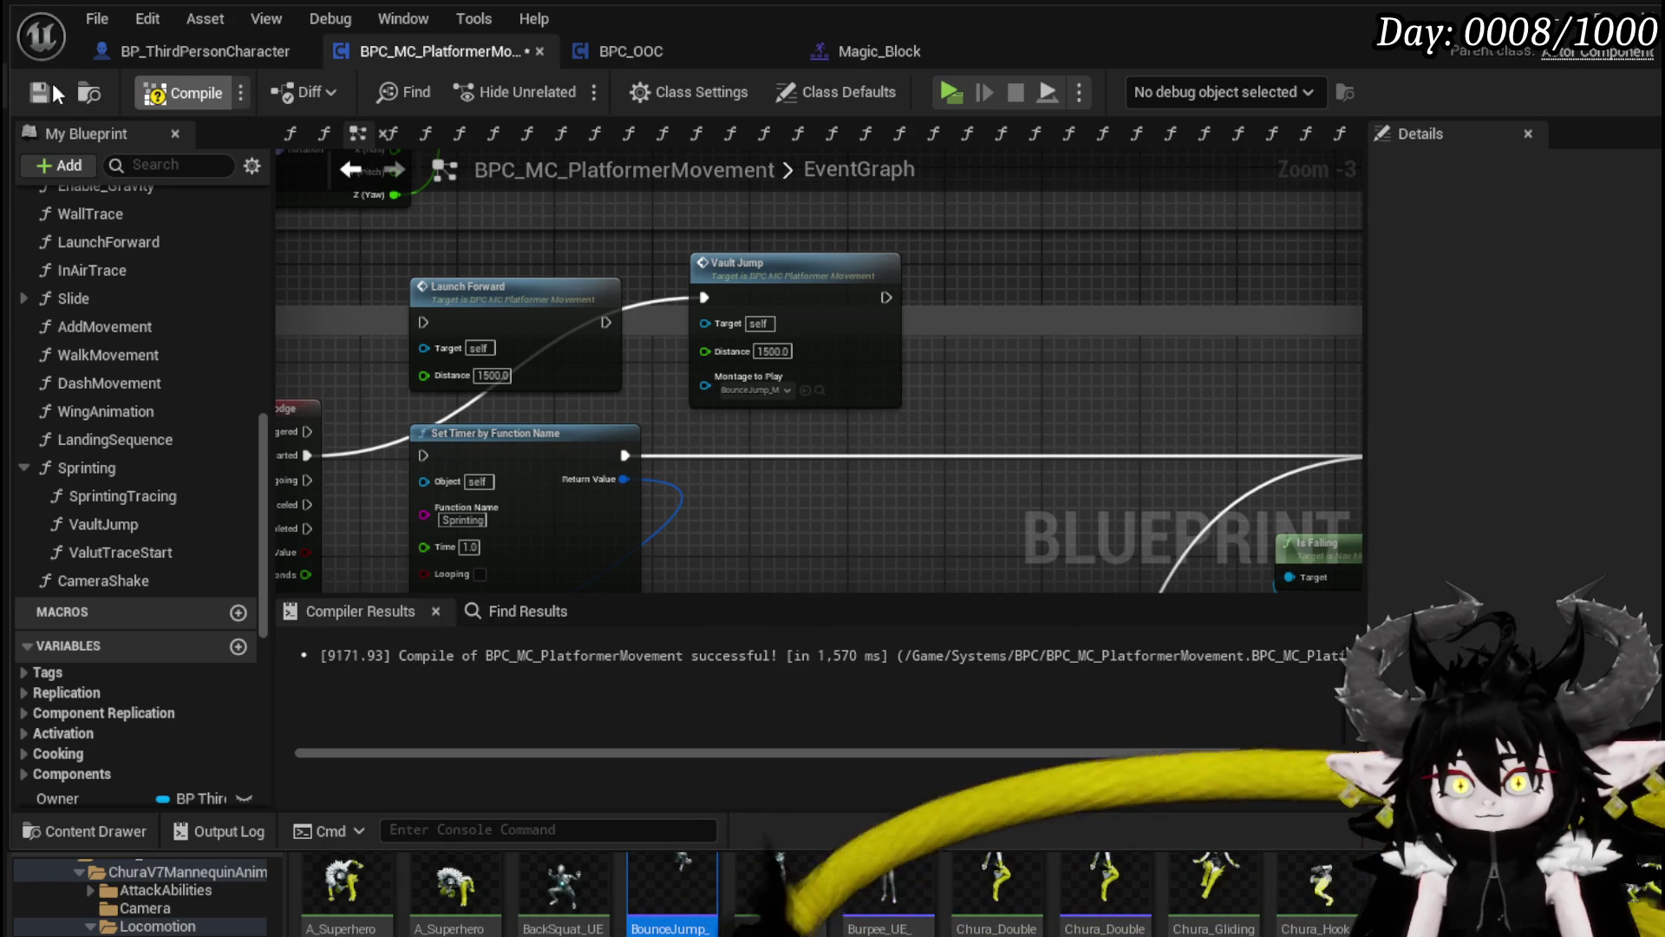
key("F7")
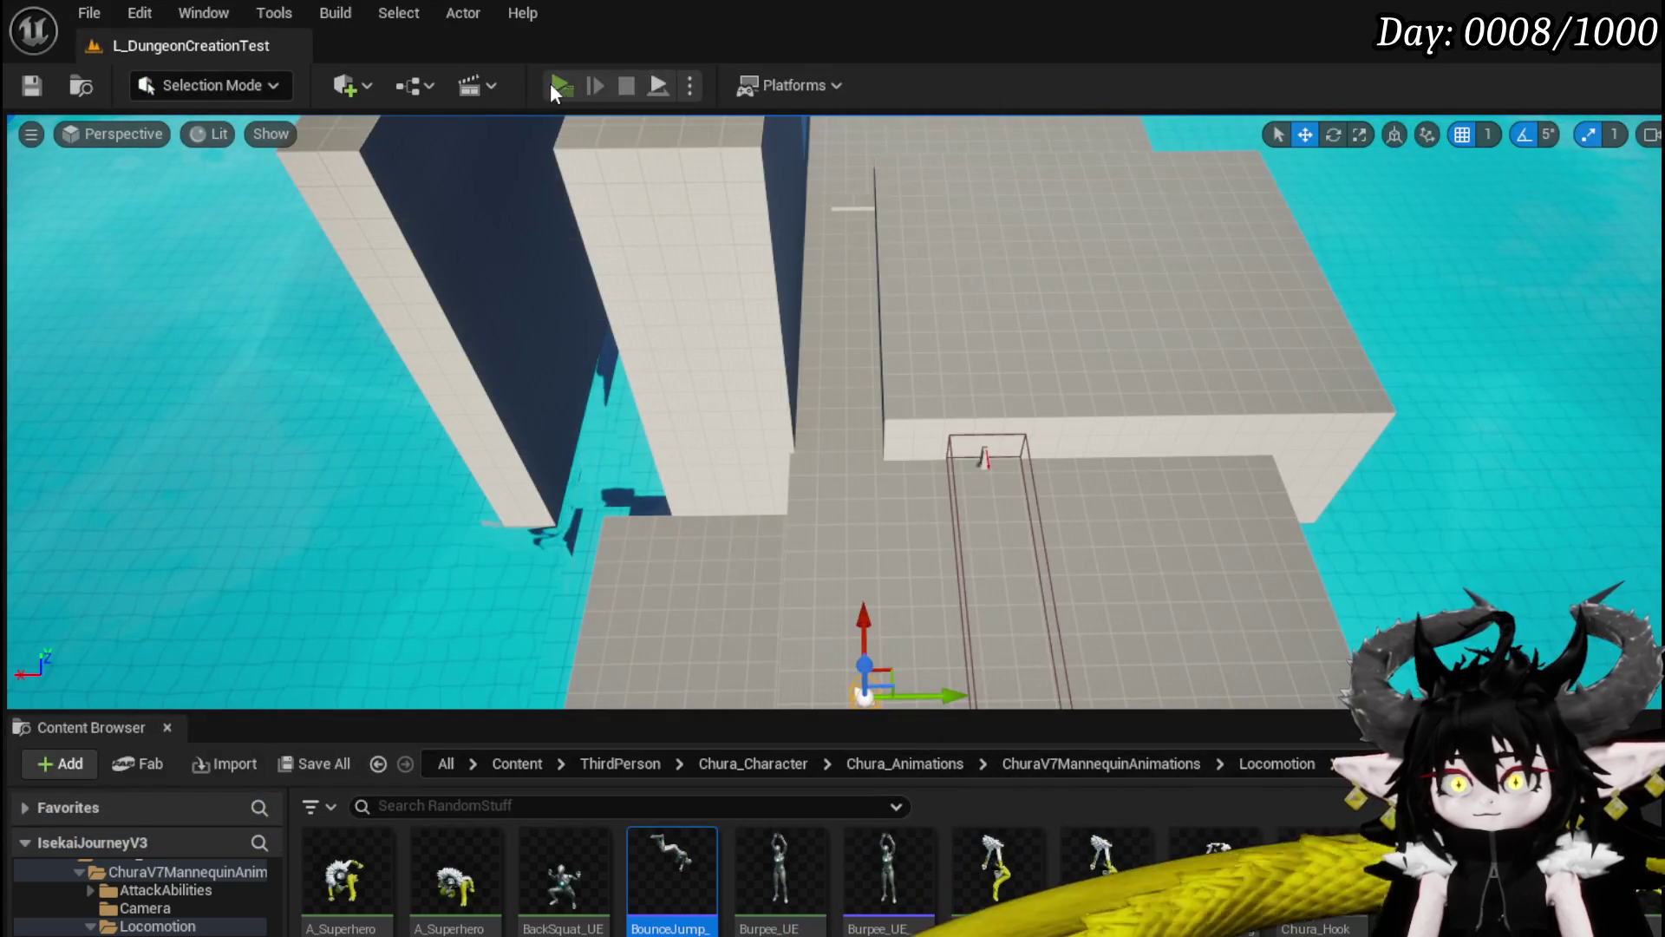
Step: In a play session, walk with W and S and trigger the dodge vault jump repeatedly, then stop play
left_click(555, 86)
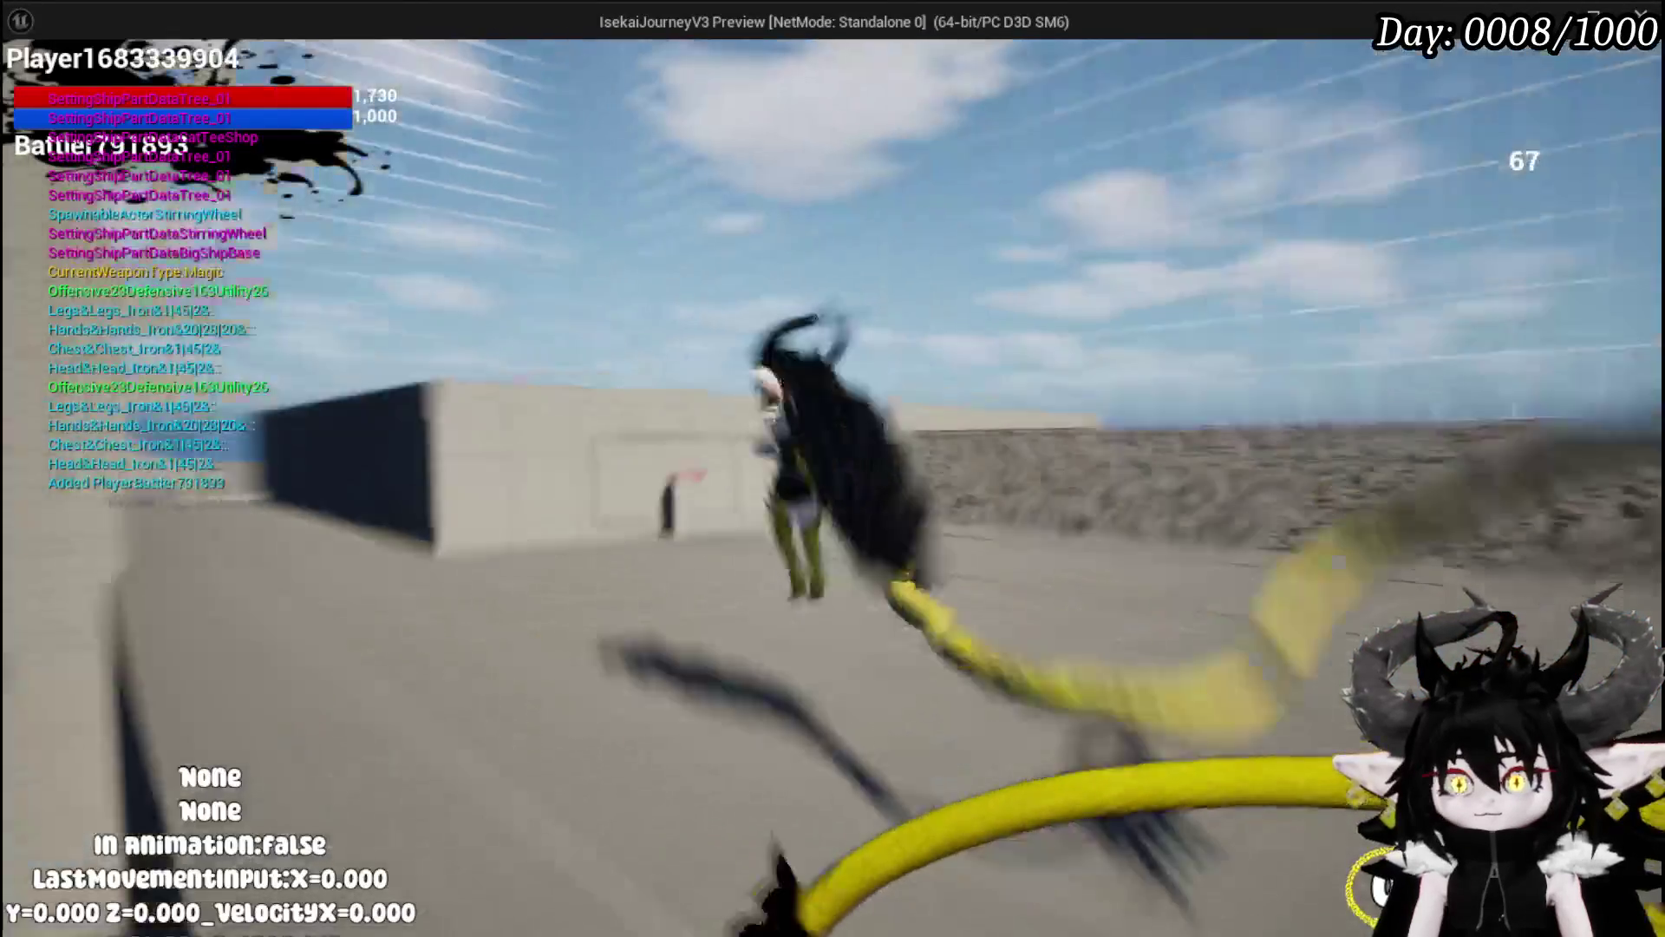
key("w")
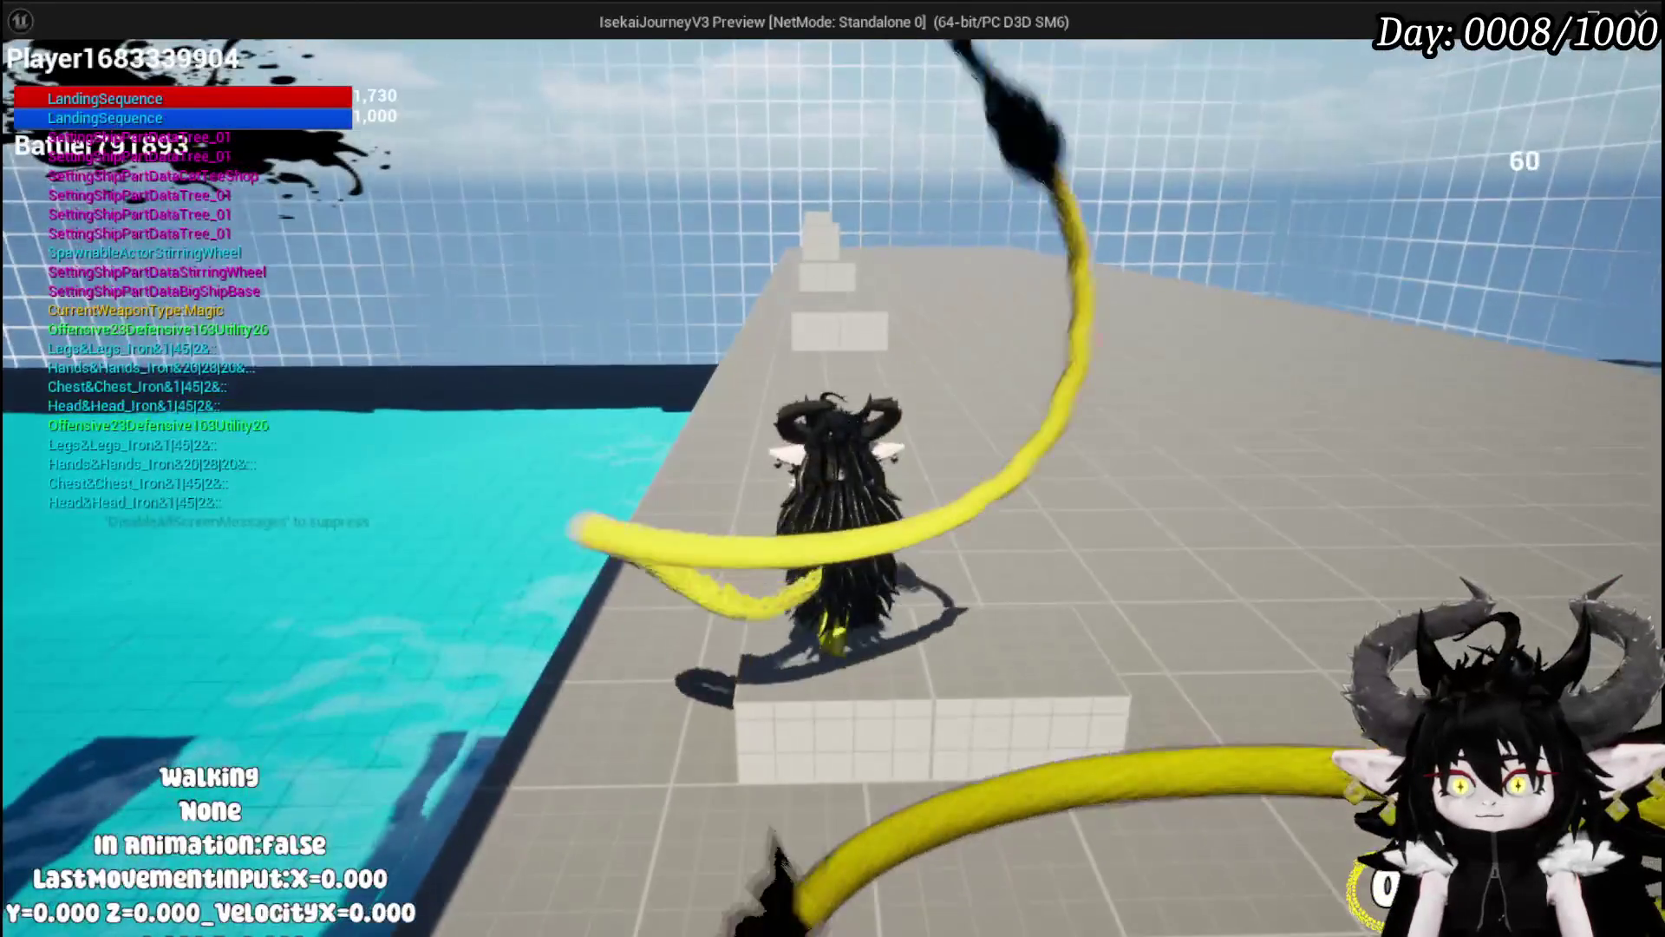
key("w")
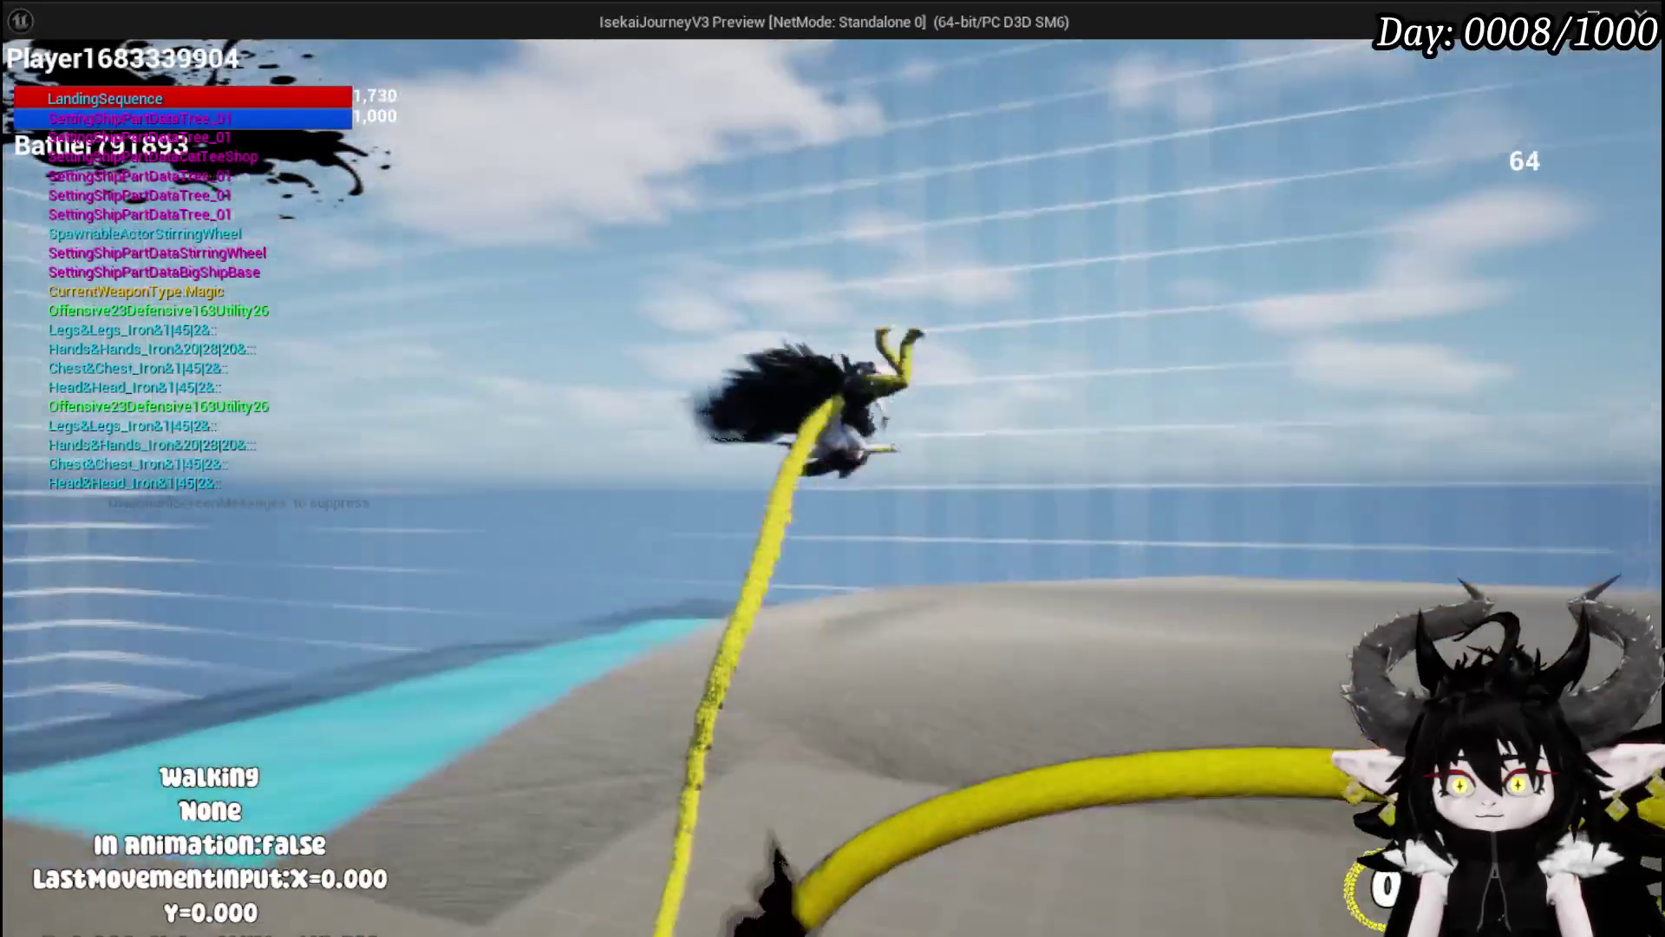
key("space")
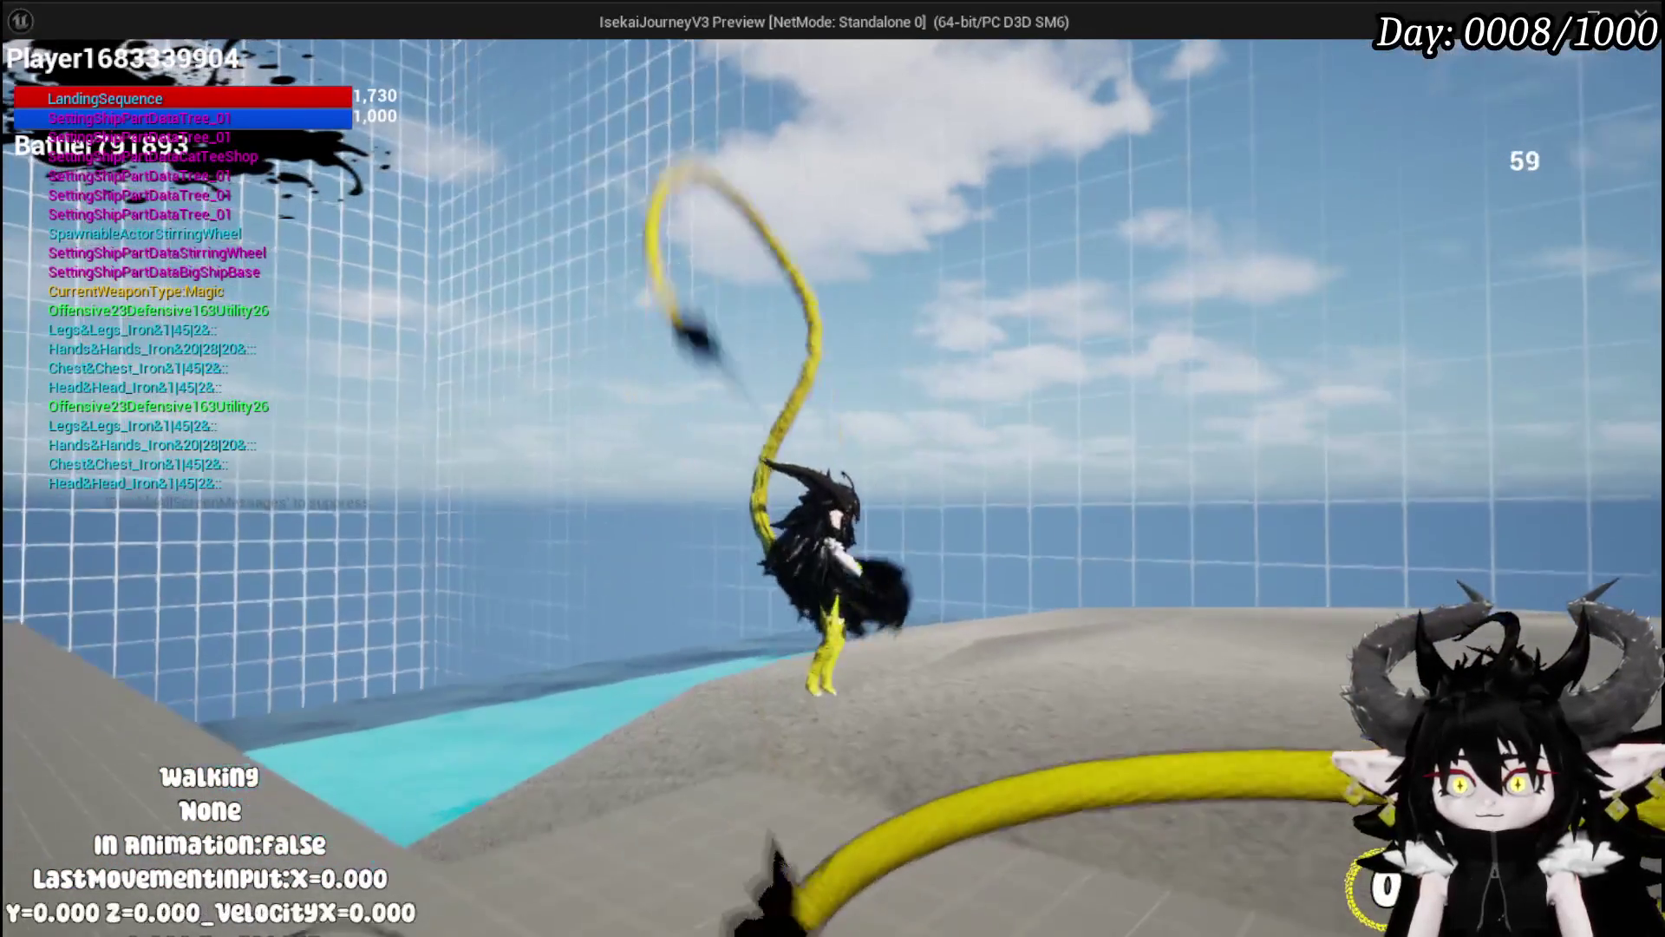
key("w")
key("s")
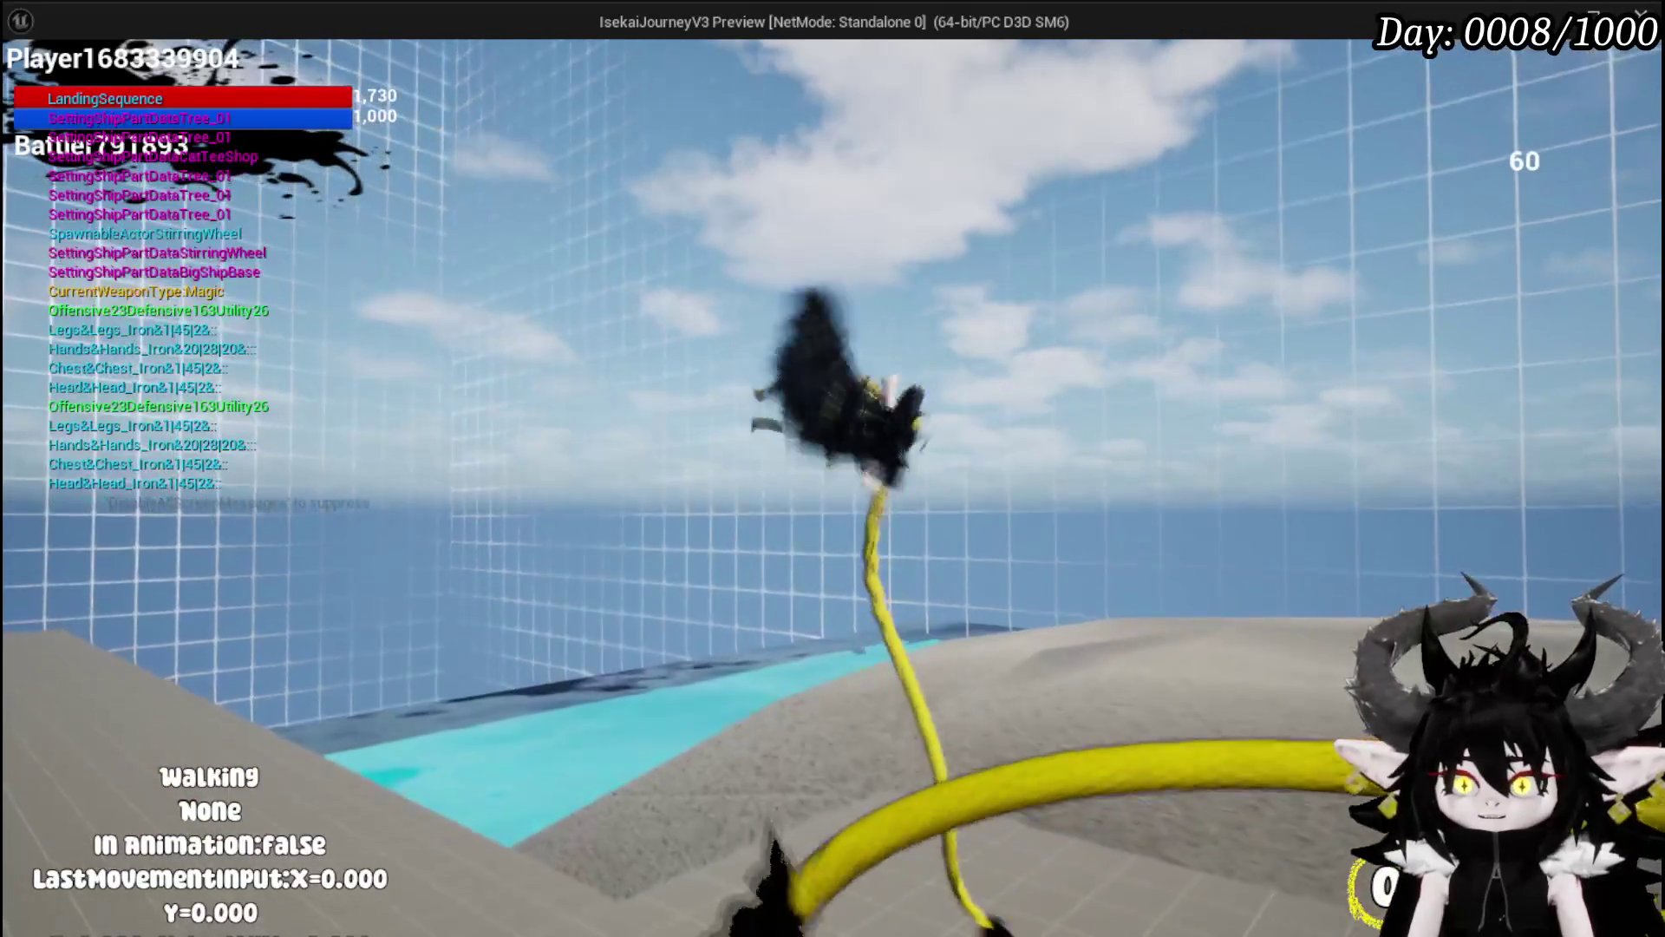
key("alt+Tab")
key("Escape")
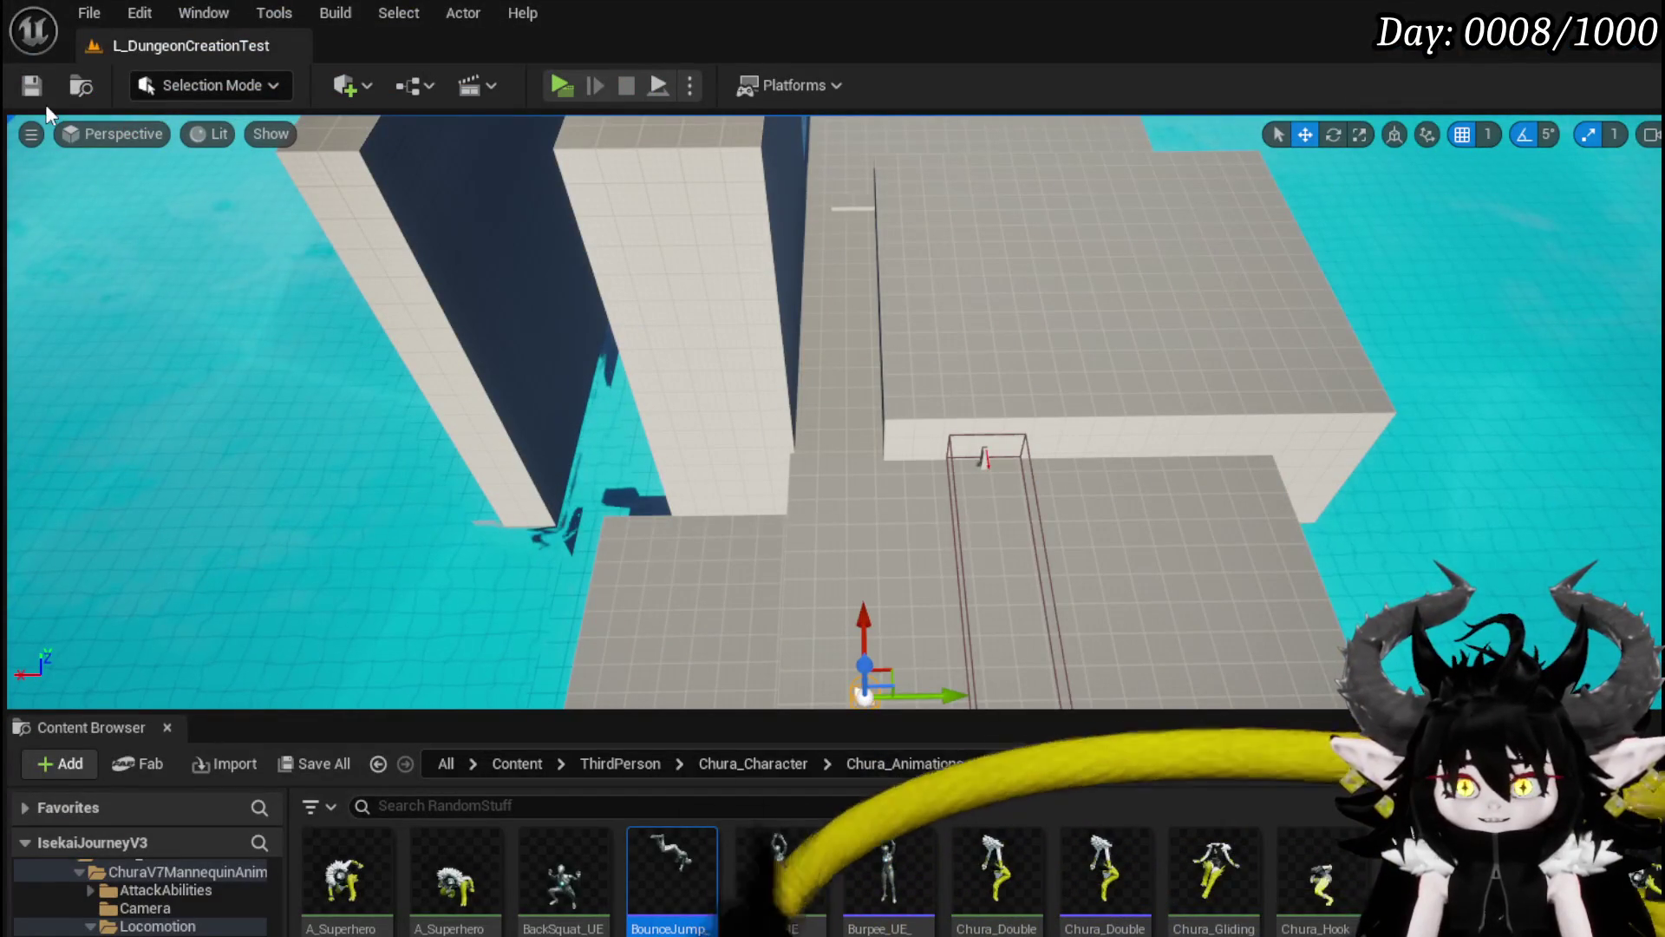
Step: Save all assets and open the VaultJump function graph in BPC_MC_PlatformerMovement
left_click(31, 85)
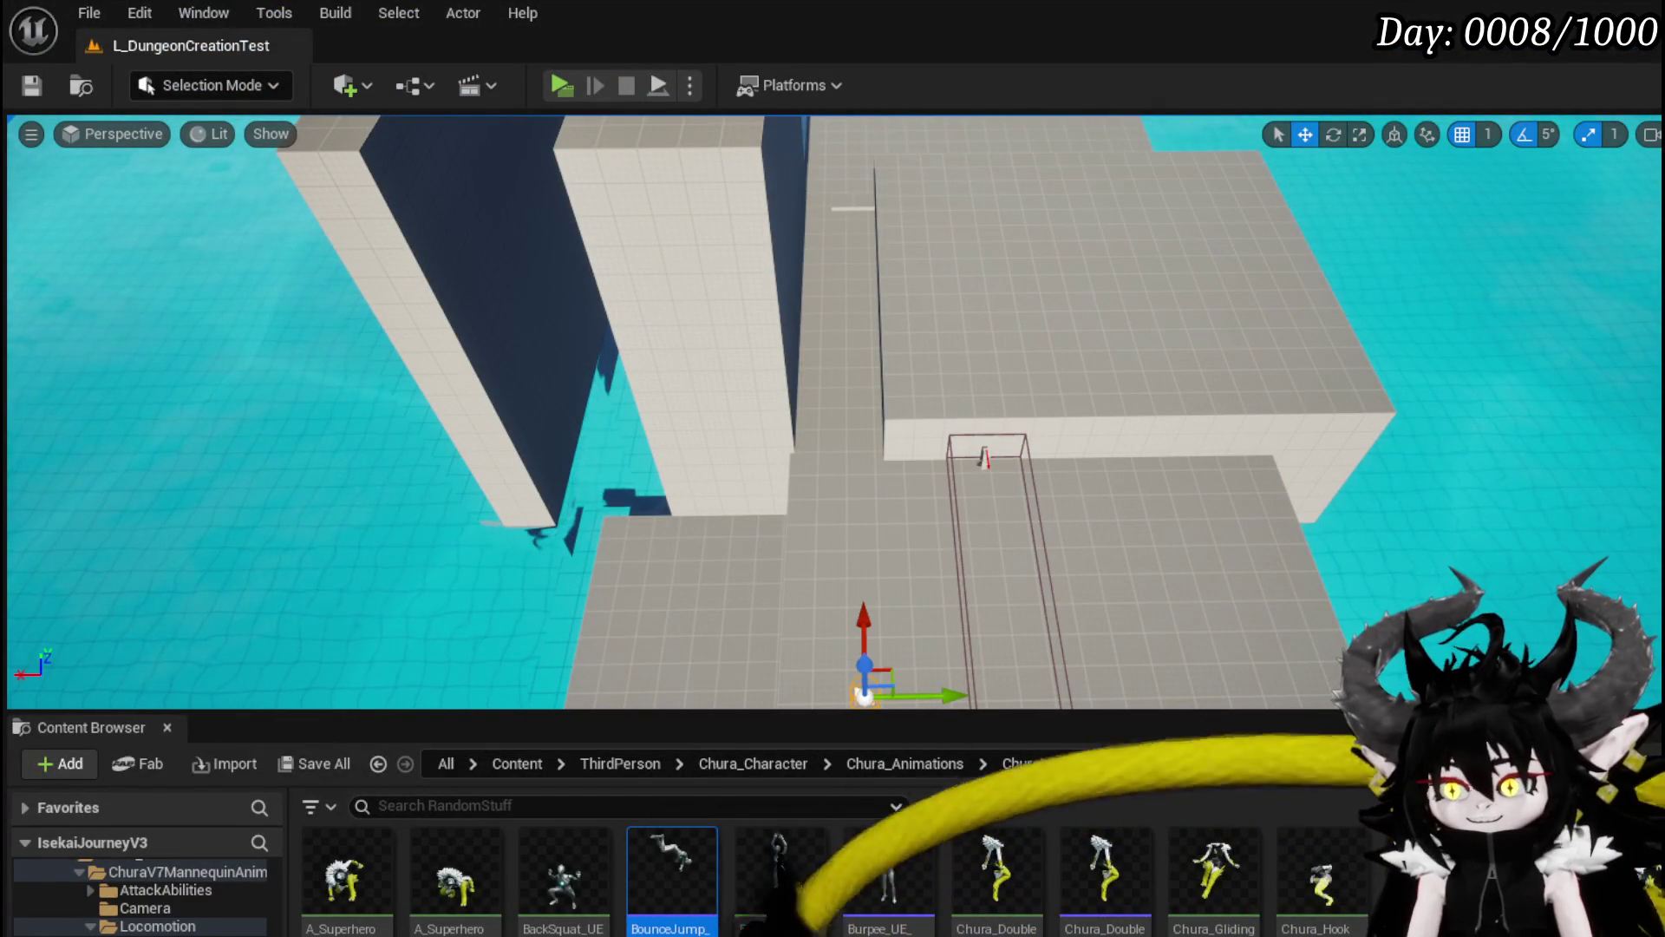
key("alt+Tab")
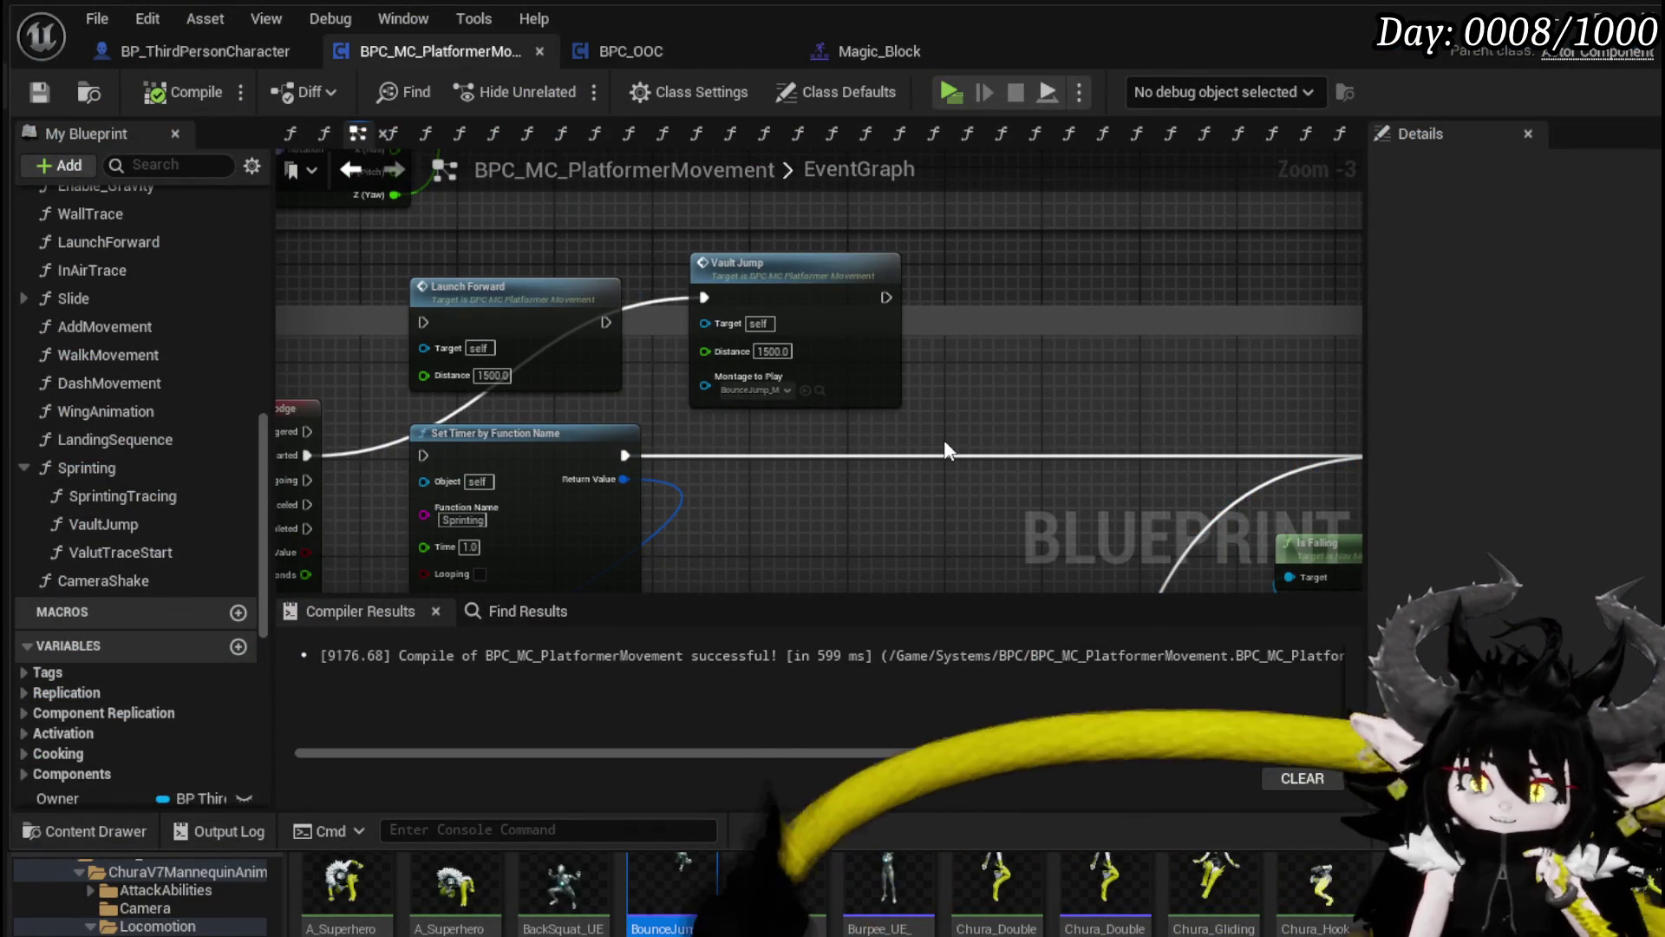
double_click(842, 374)
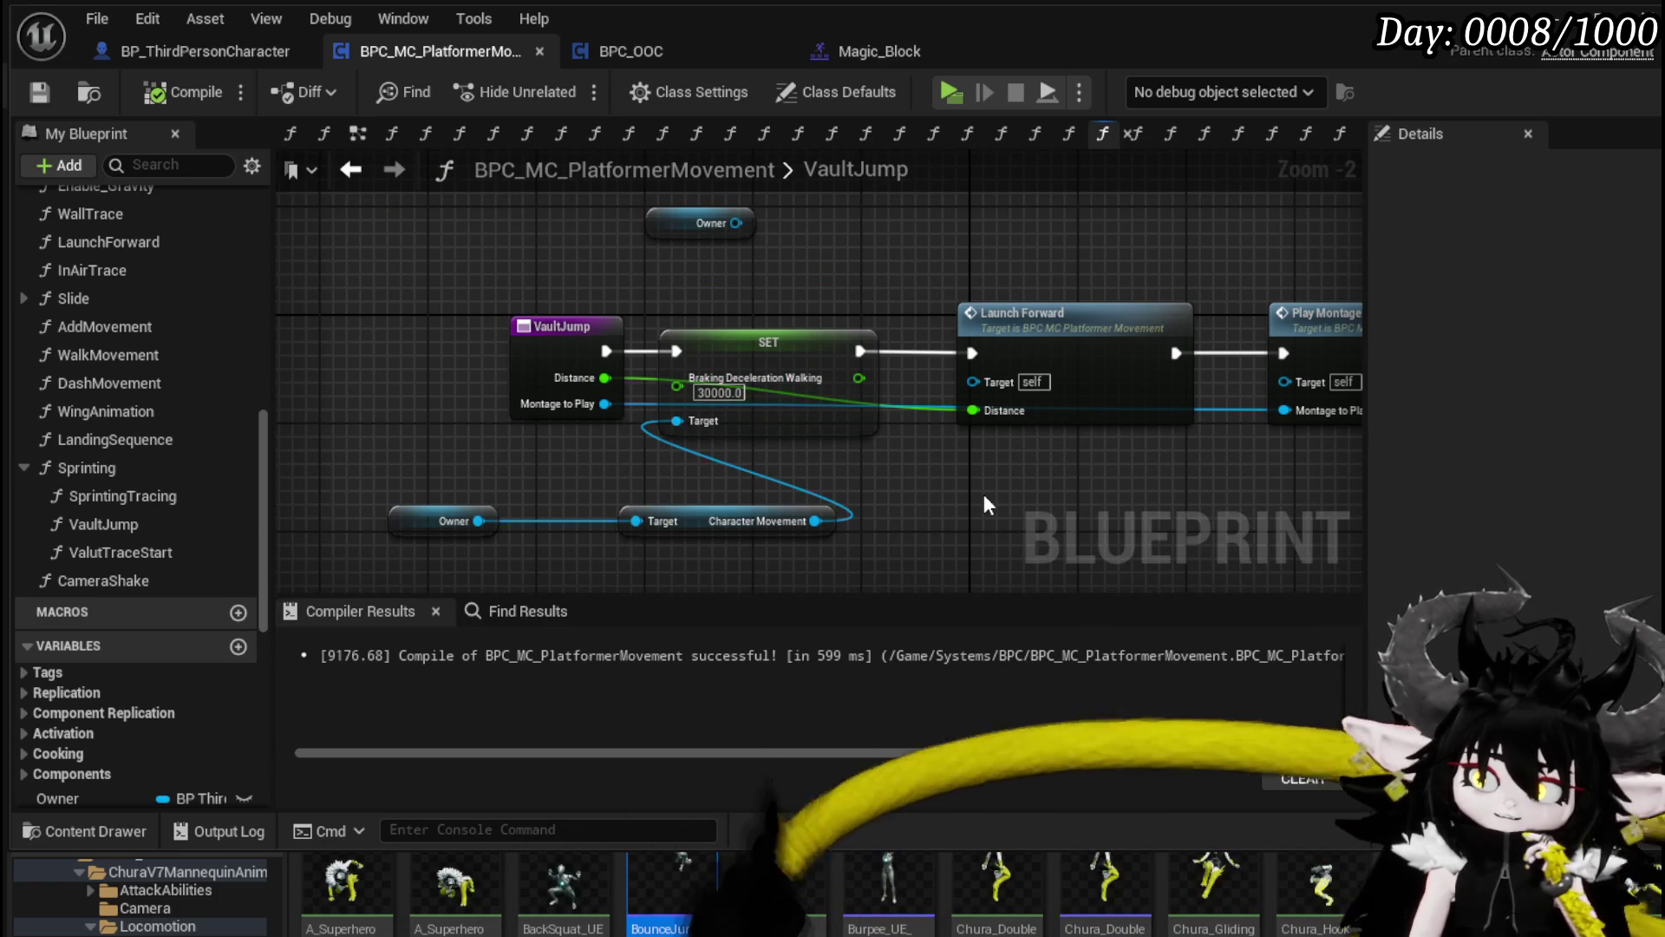
mouse_move(986, 503)
left_mouse_down()
mouse_move(769, 476)
mouse_move(916, 476)
left_mouse_up()
scroll(156, 468, "up", 2)
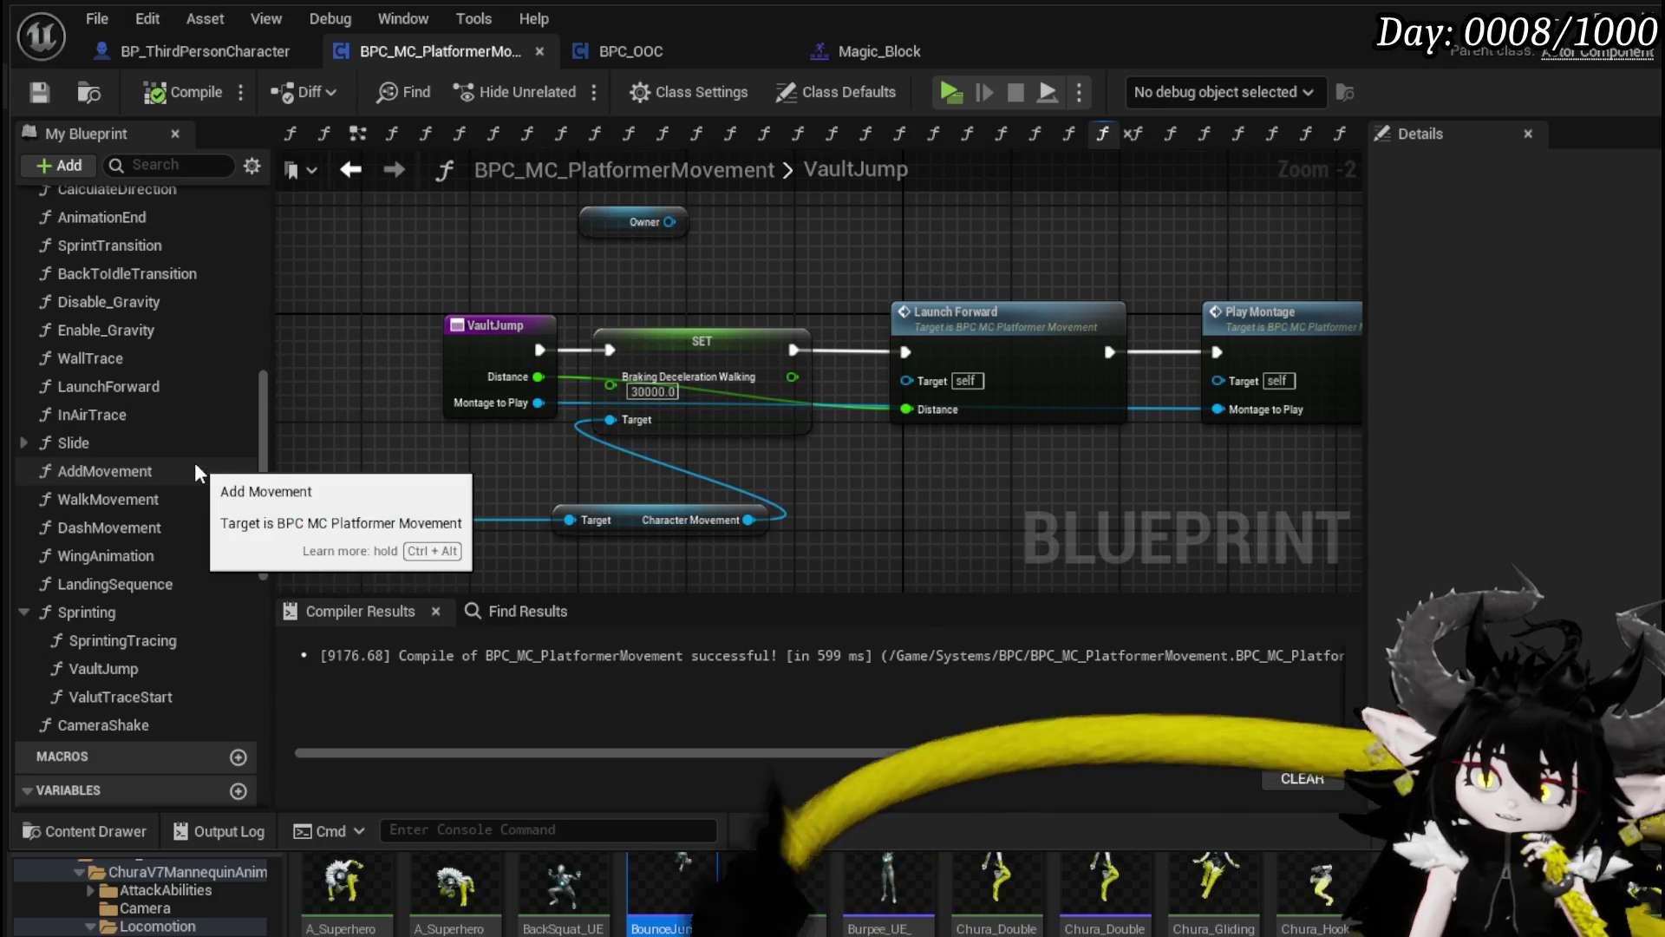
Step: Add a Disable Gravity call to VaultJump, rearrange the nodes, delete it again and recompile
left_click(196, 302)
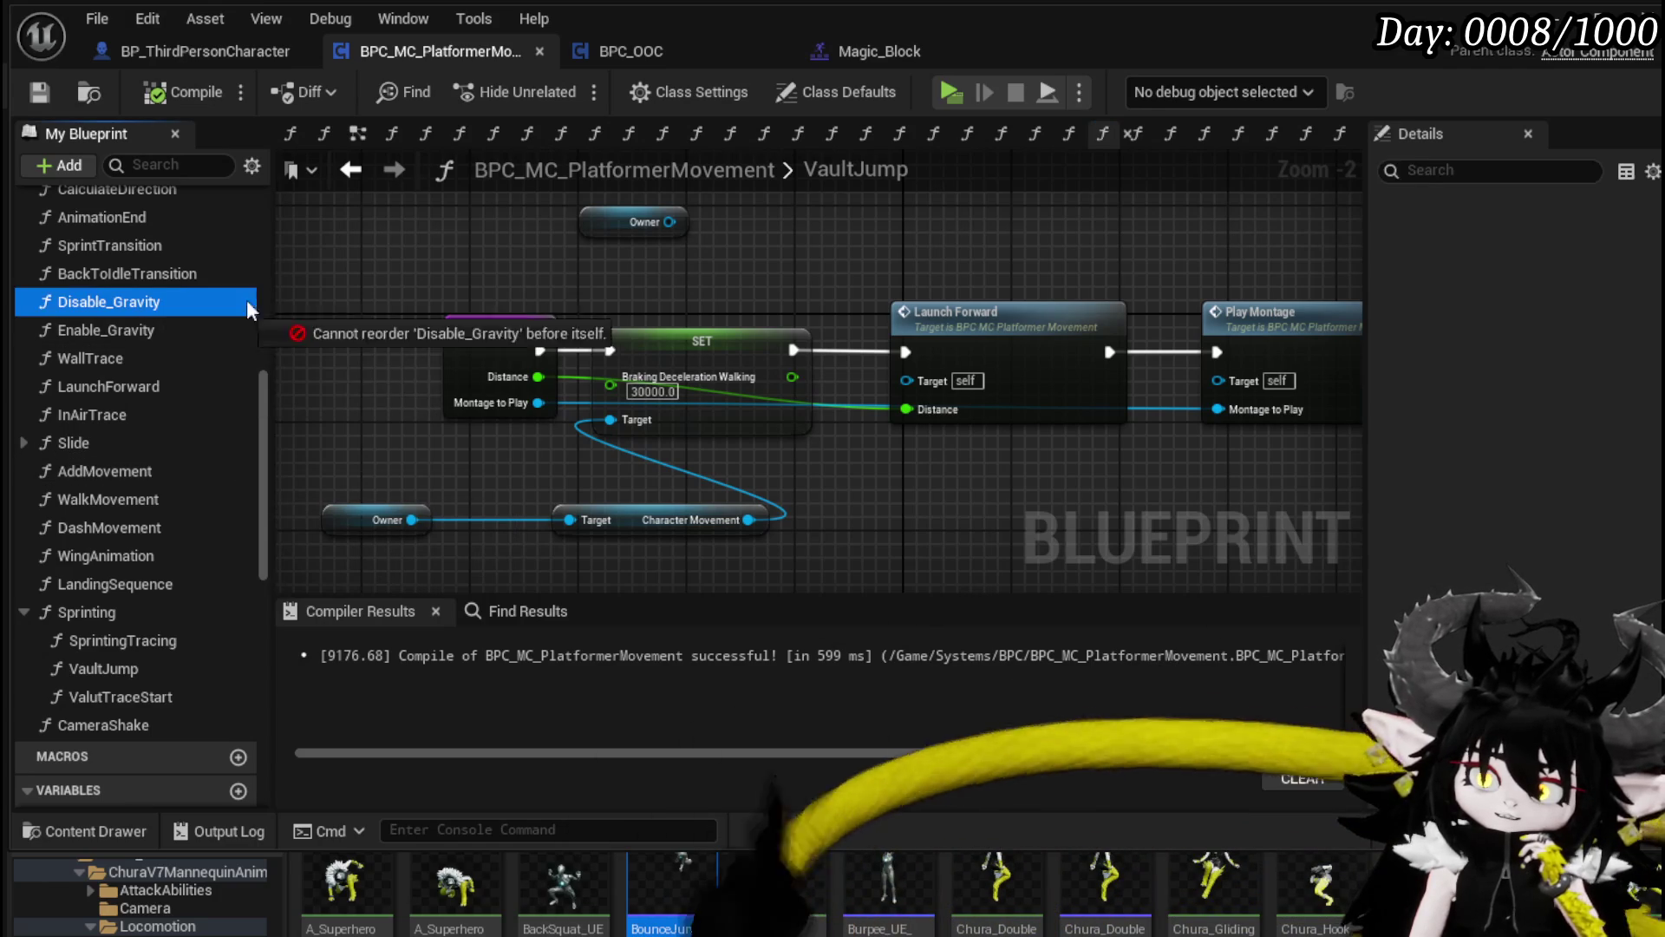
left_click_drag(469, 271, 468, 271)
left_click_drag(612, 360, 339, 369)
mouse_move(688, 318)
left_mouse_down()
mouse_move(481, 238)
mouse_move(534, 242)
left_mouse_up()
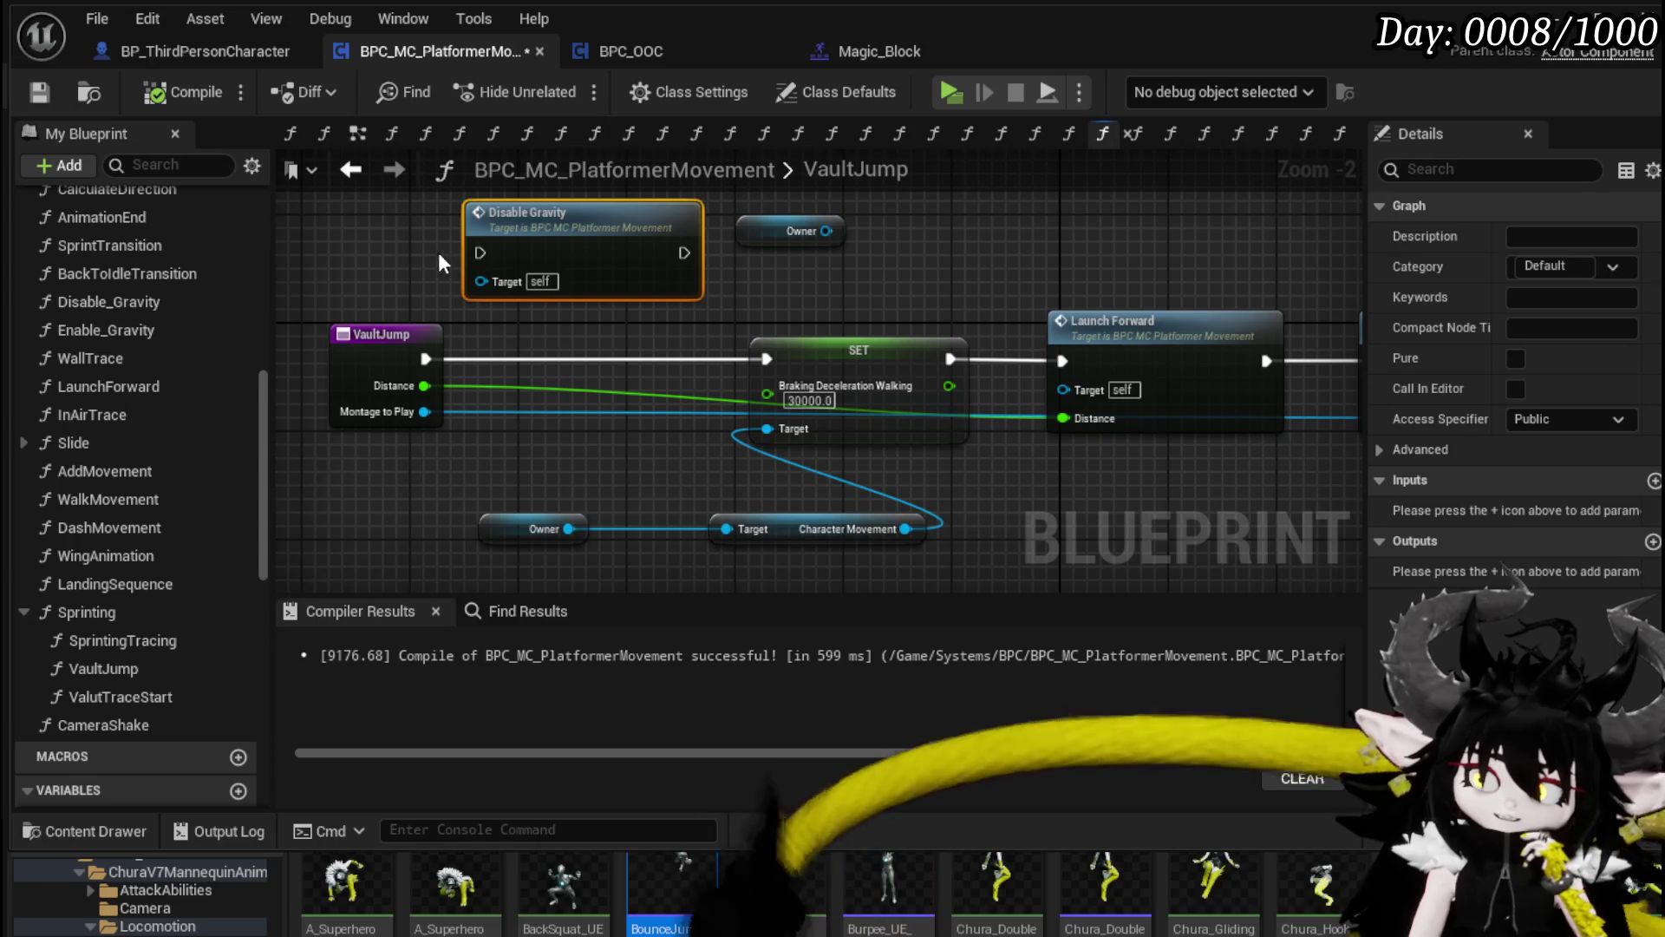
key("Delete")
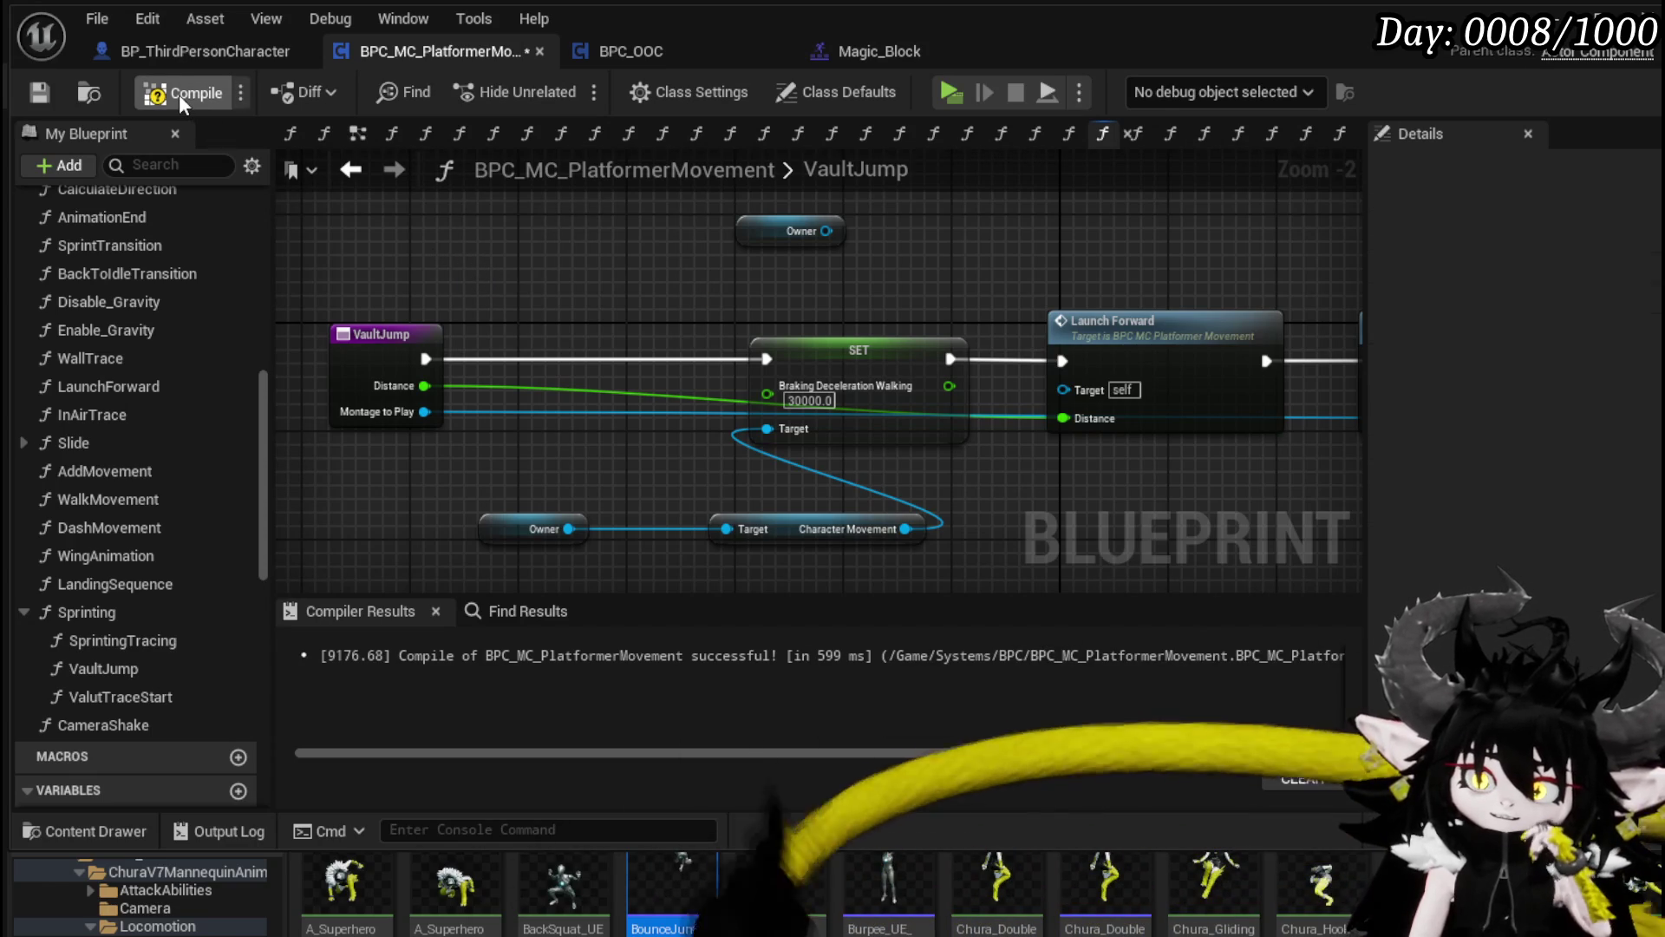
left_click(178, 94)
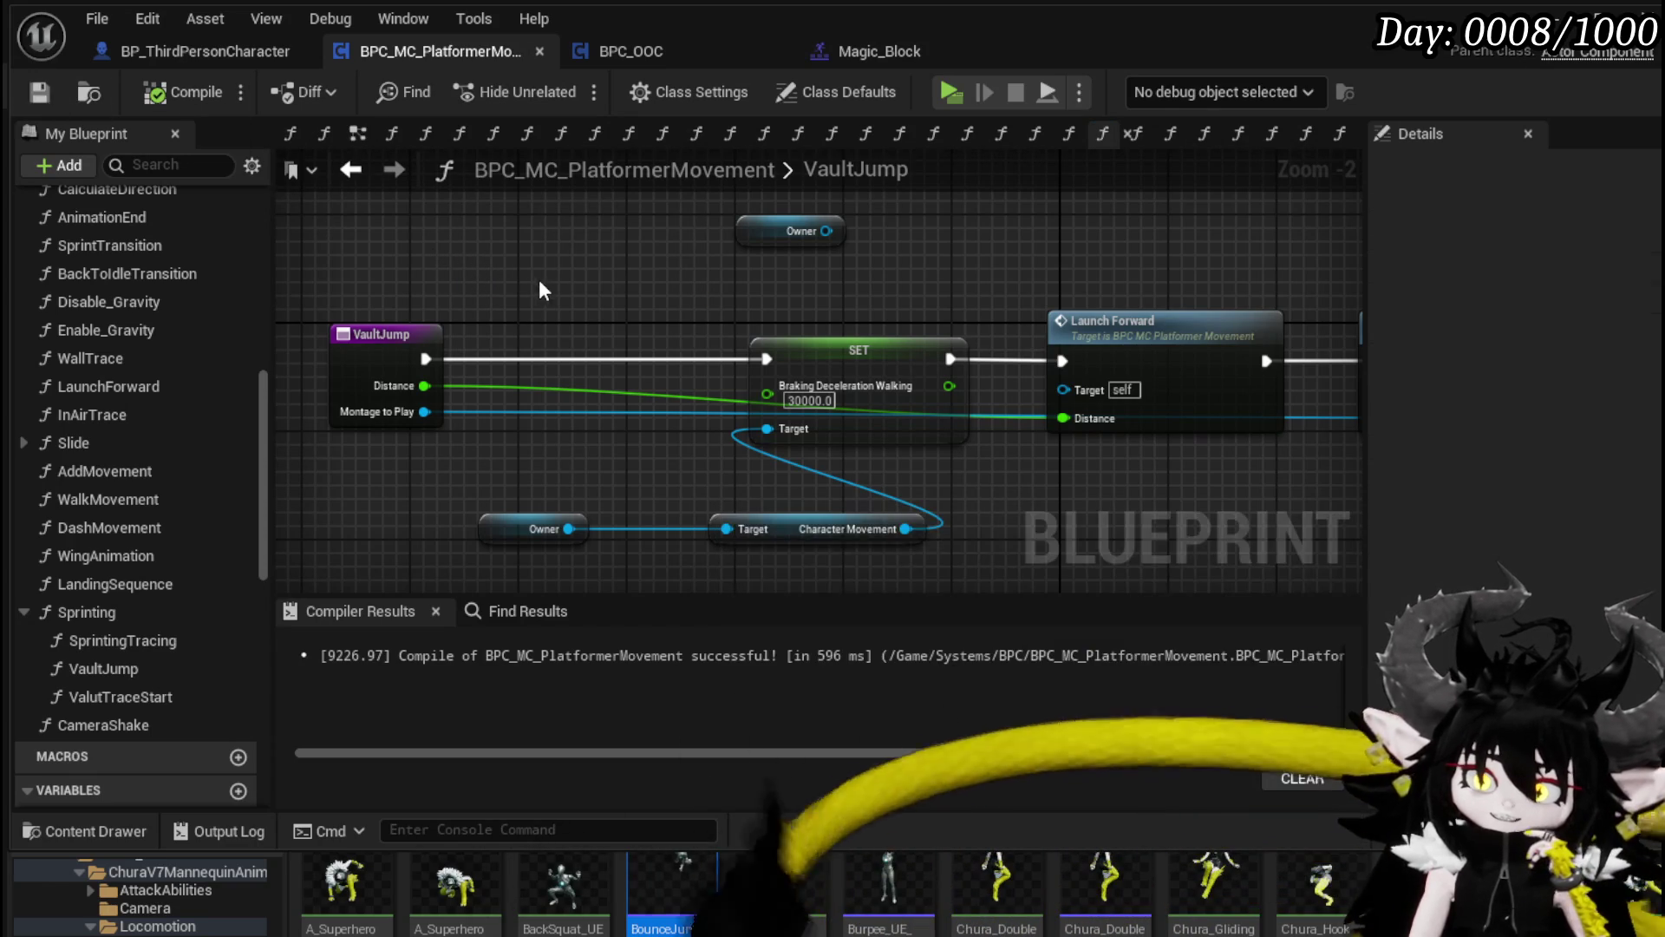
left_click(205, 52)
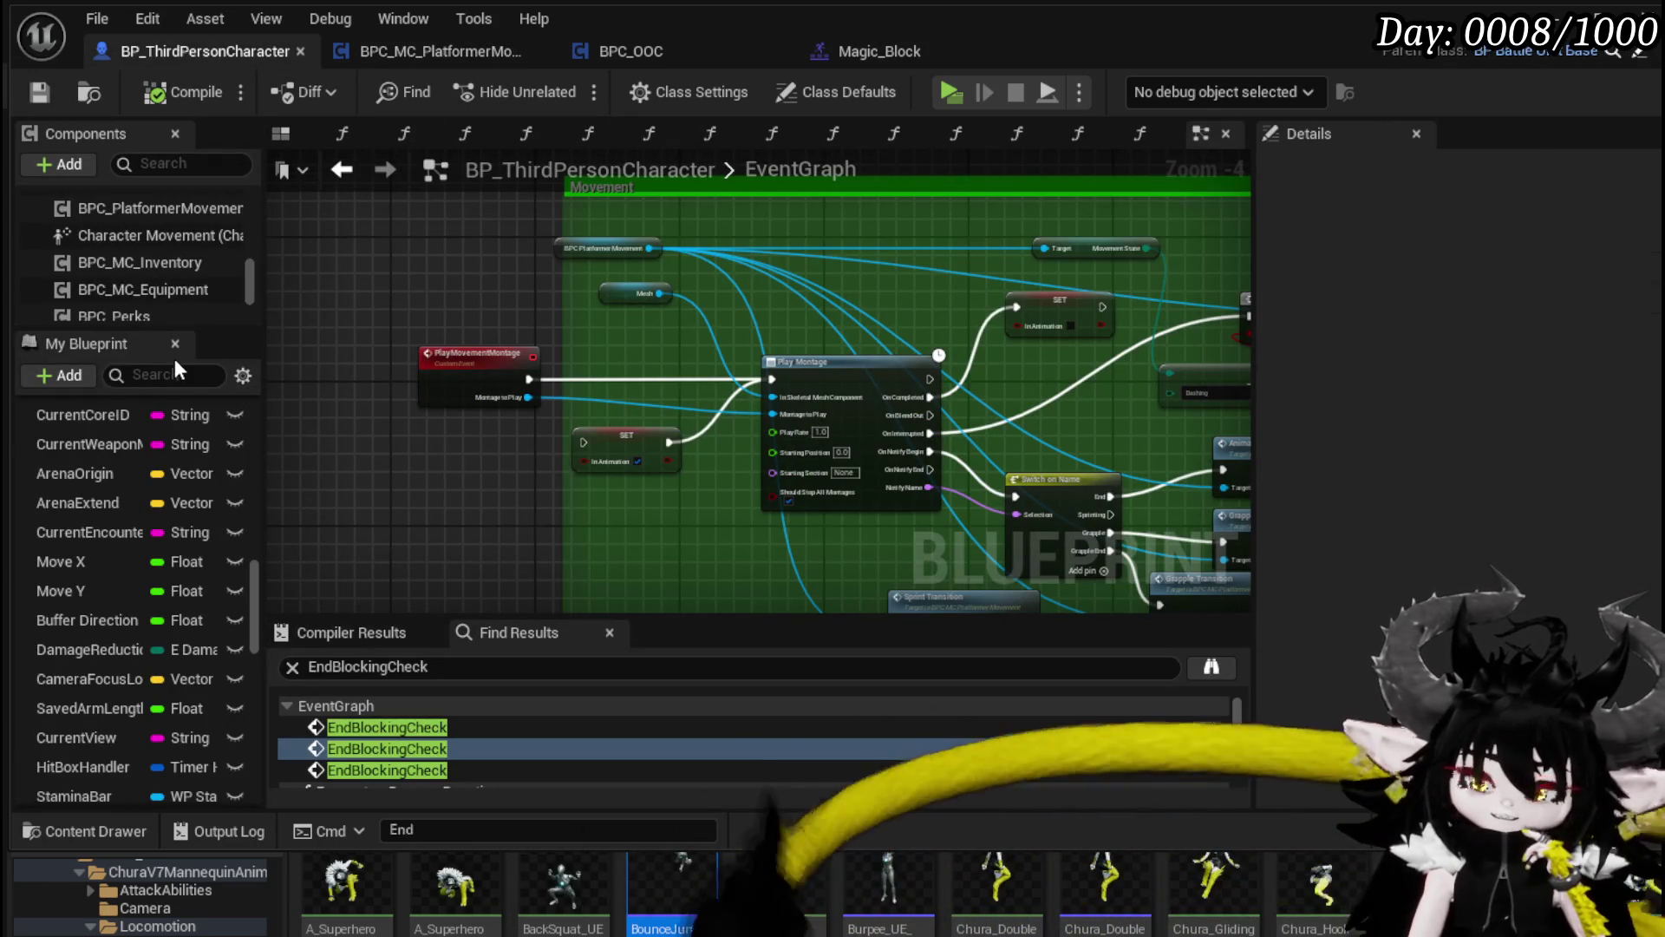
Step: Show Character Movement's Jumping / Falling settings, with Braking Deceleration Falling at 1500.0
scroll(163, 302, "up", 3)
scroll(137, 305, "down", 1)
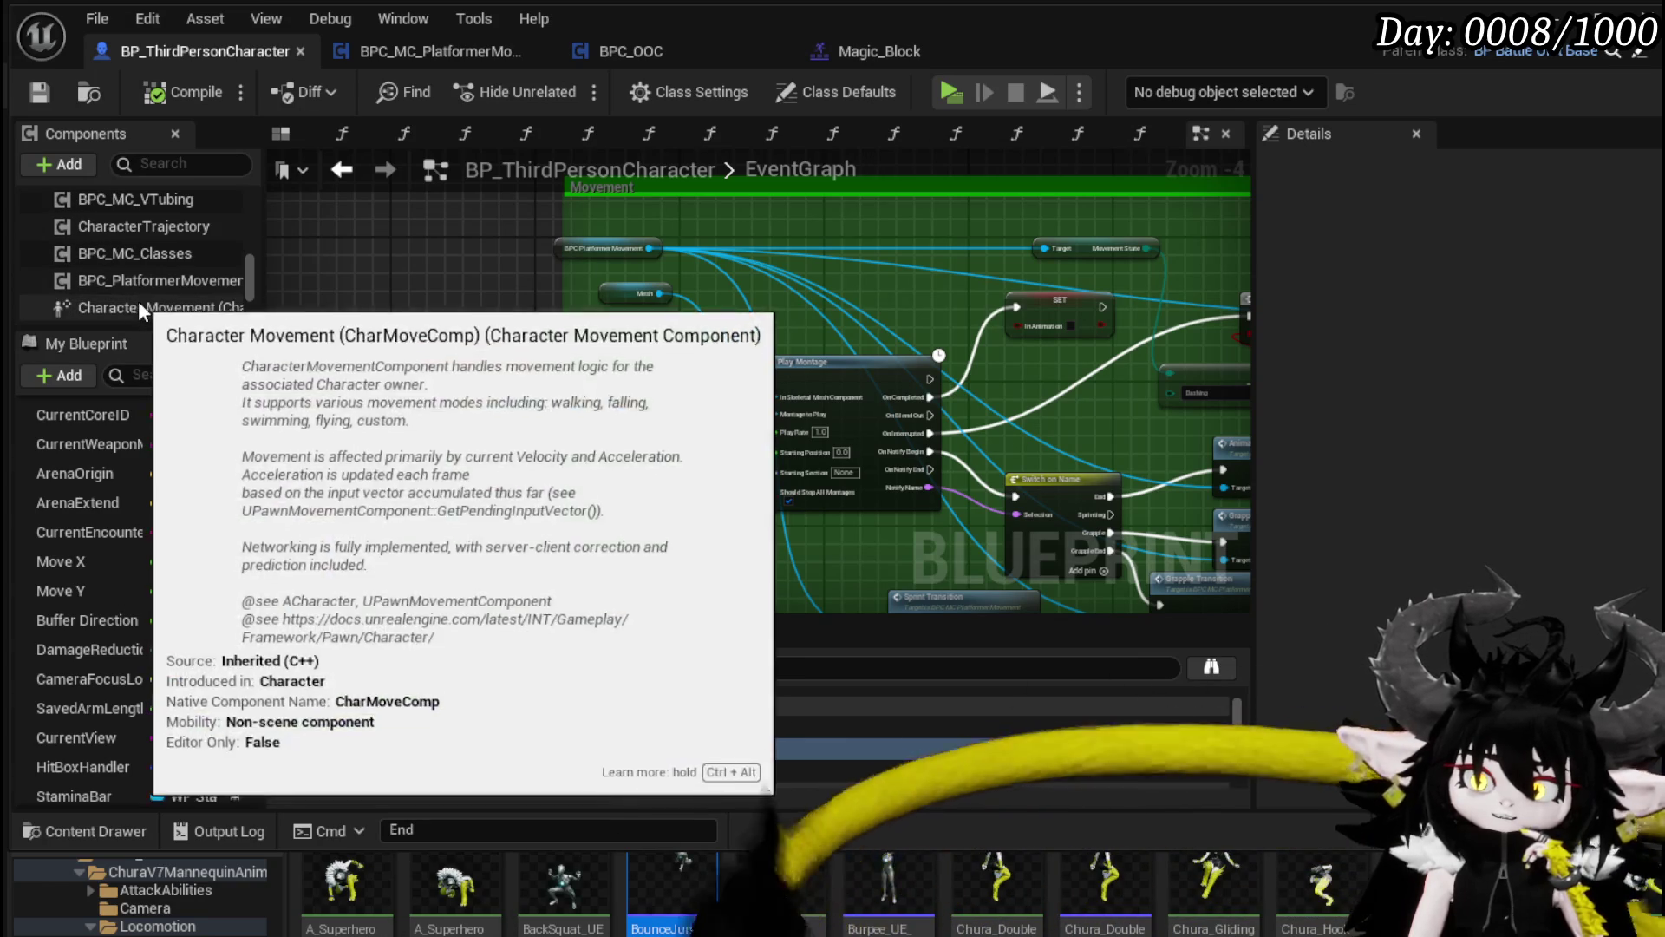
left_click(138, 305)
scroll(1469, 404, "down", 5)
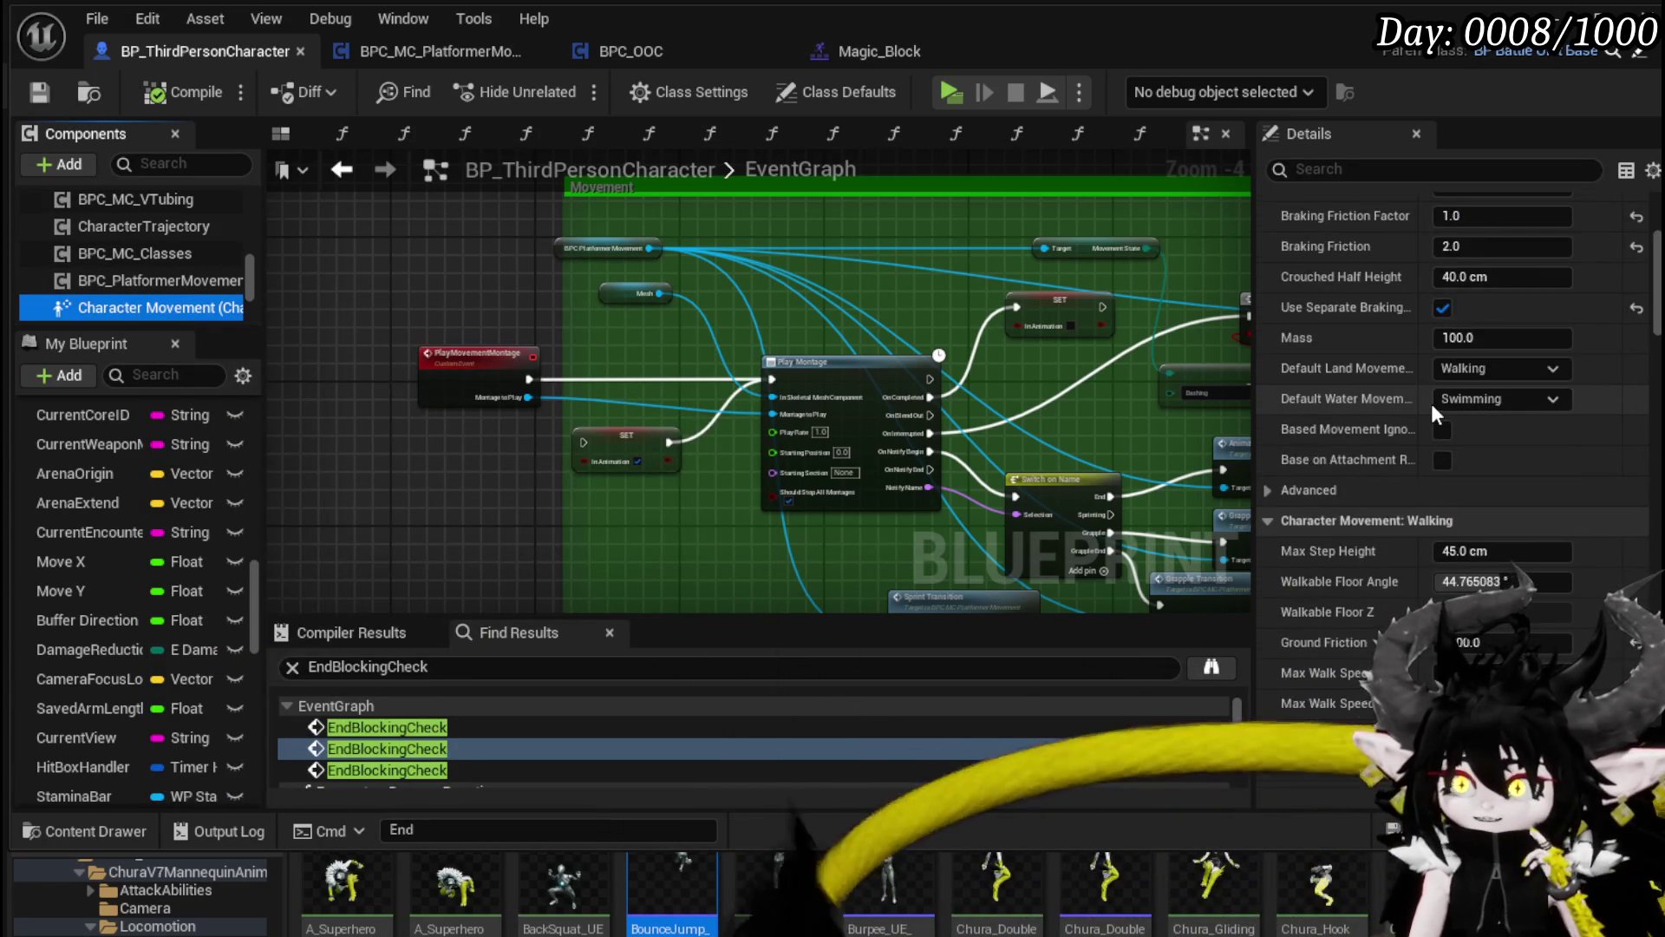
scroll(1431, 403, "down", 10)
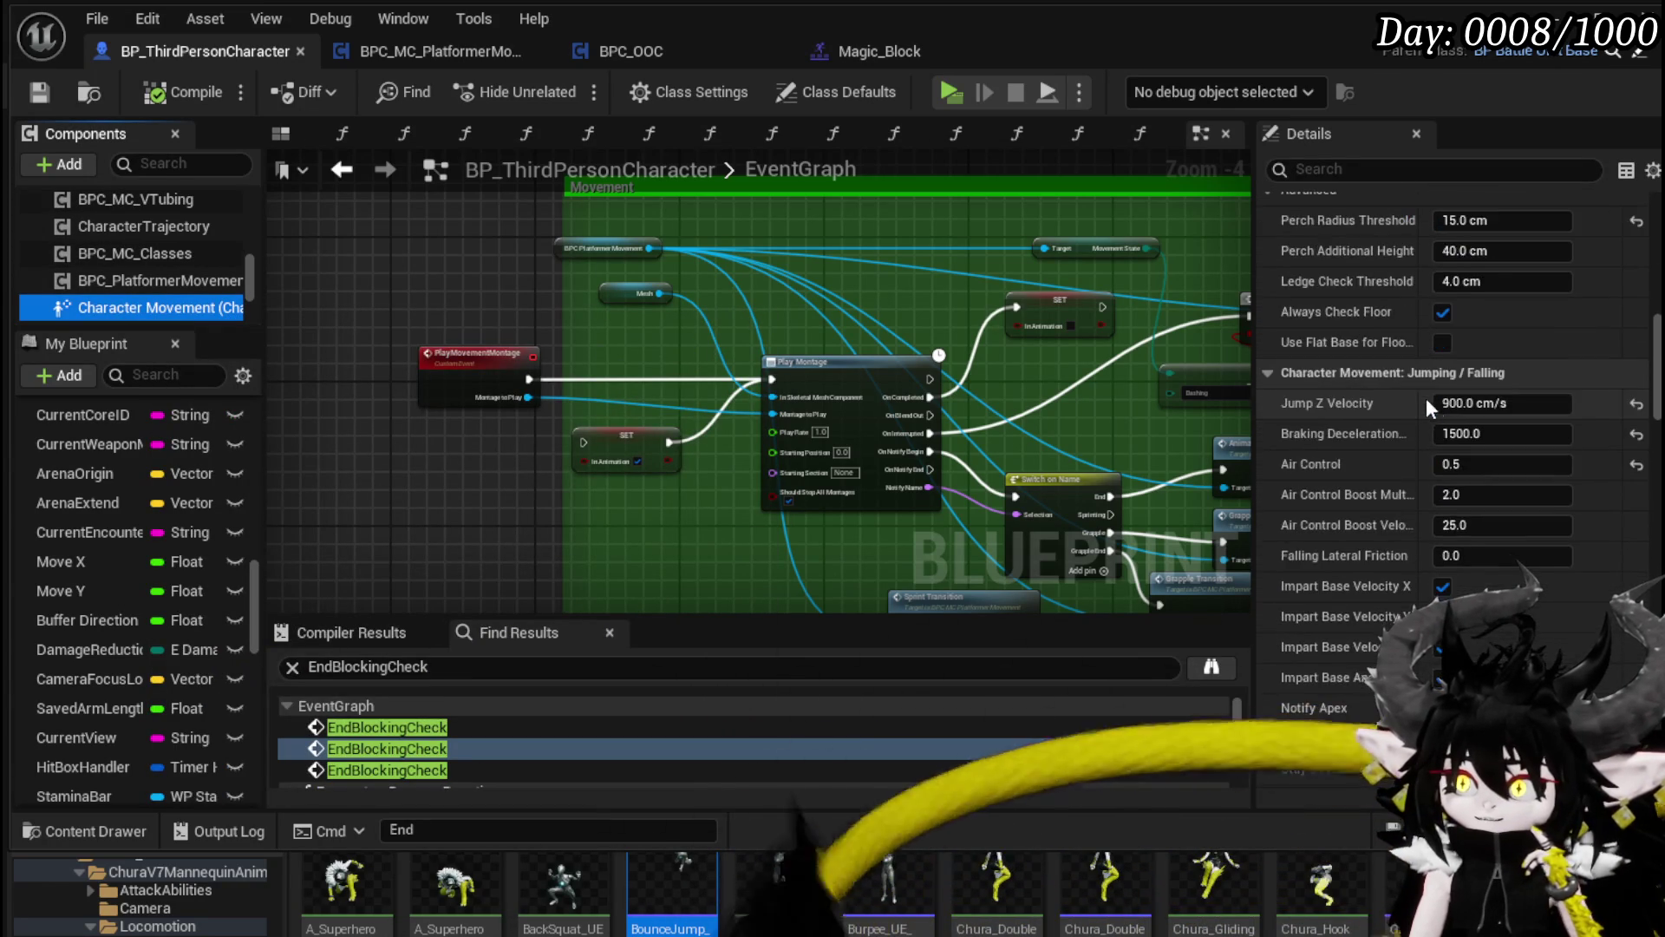
mouse_move(1361, 433)
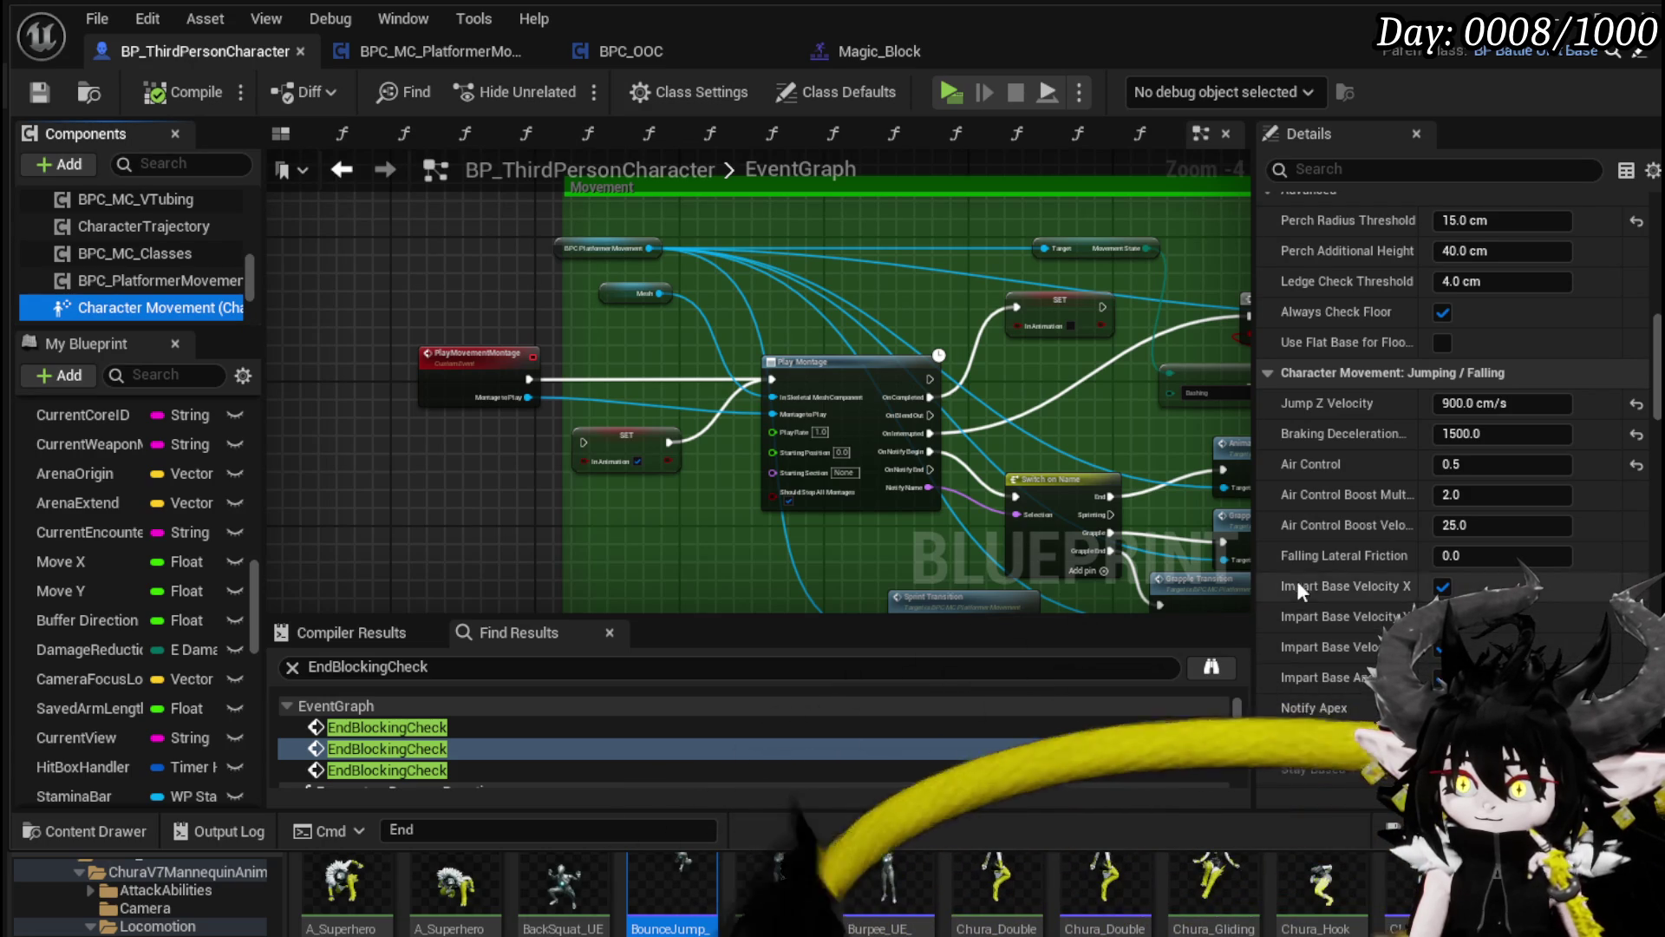
mouse_move(1212, 559)
left_mouse_down()
mouse_move(1082, 568)
mouse_move(1095, 560)
left_mouse_up()
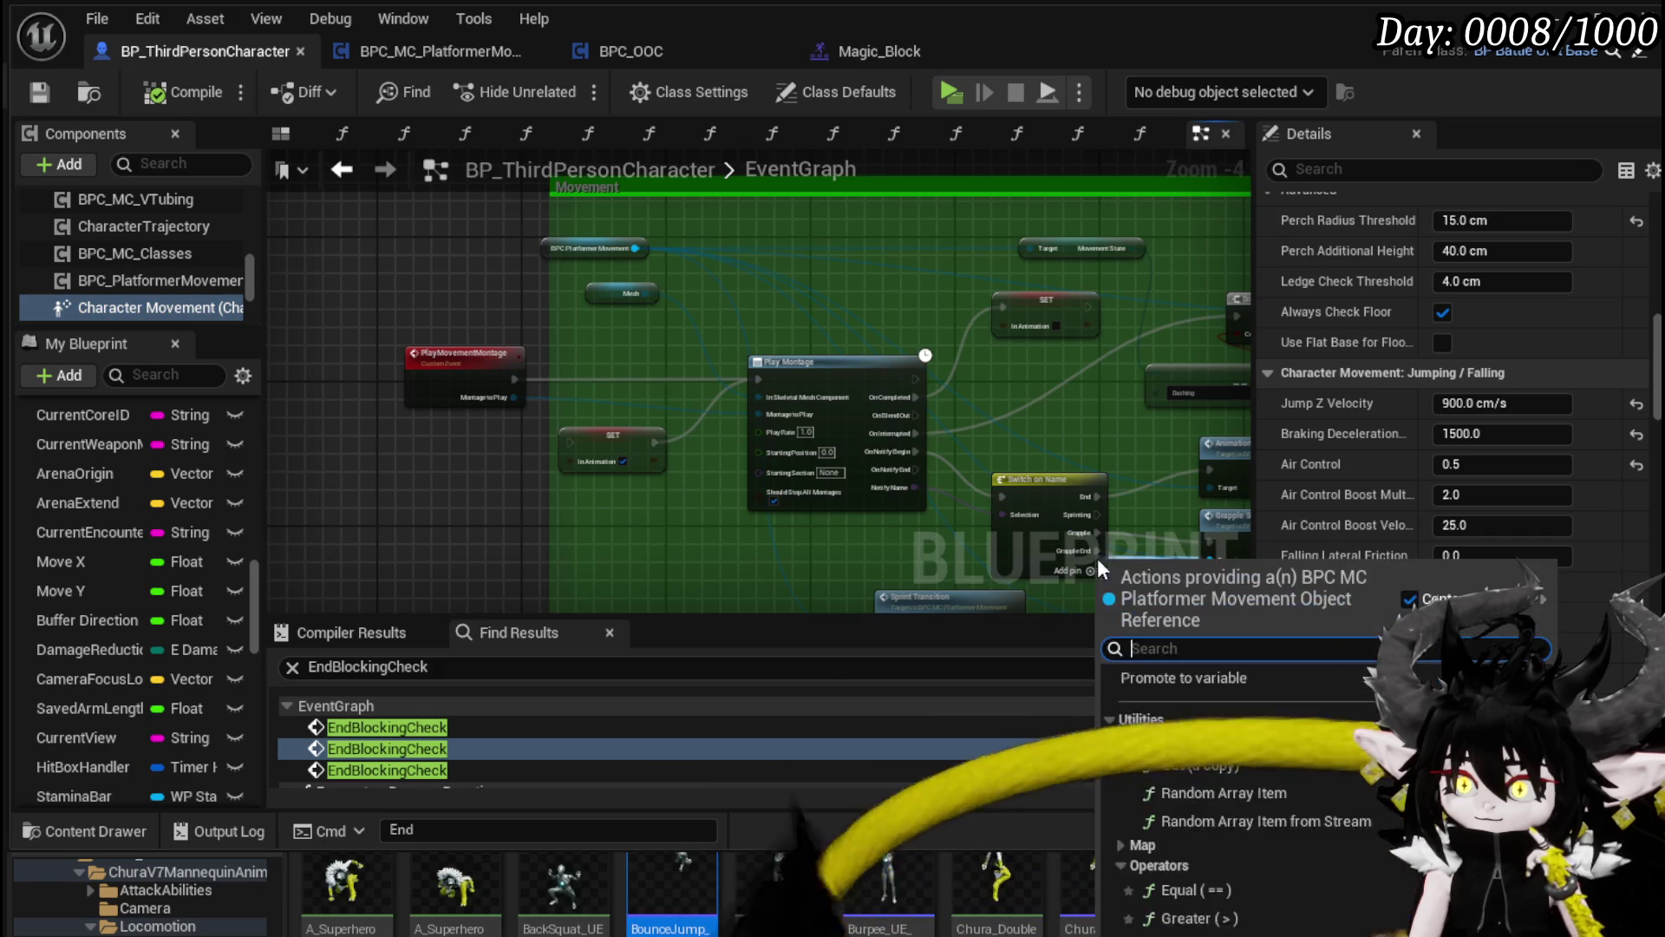
key("Escape")
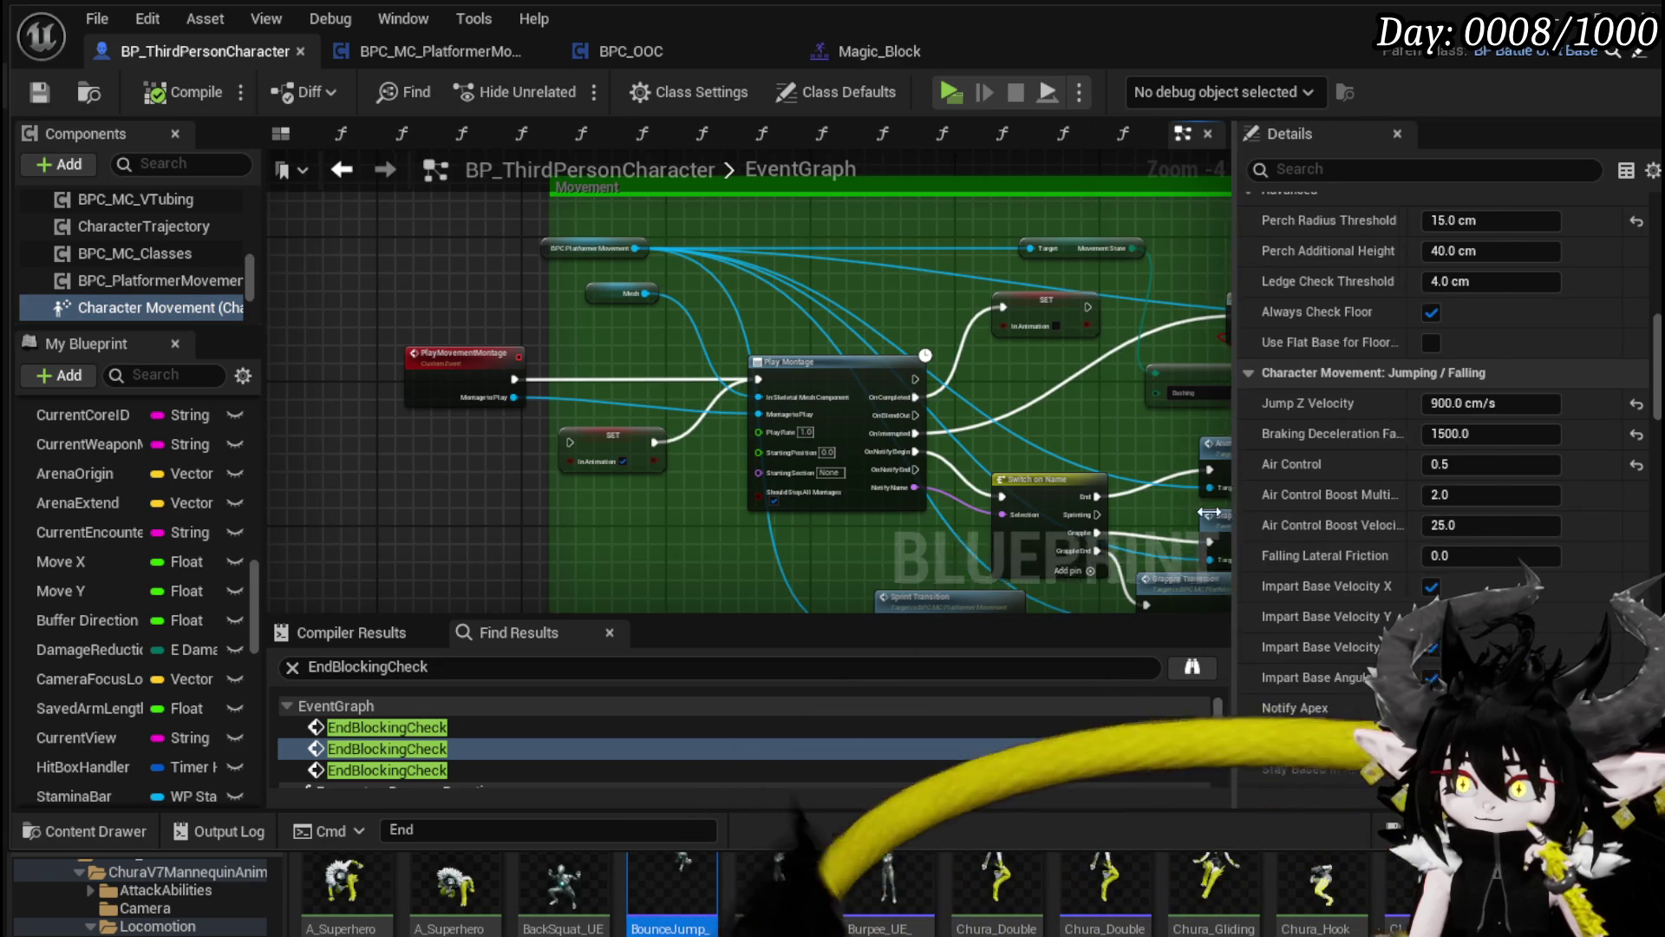
left_click_drag(1247, 515, 1046, 515)
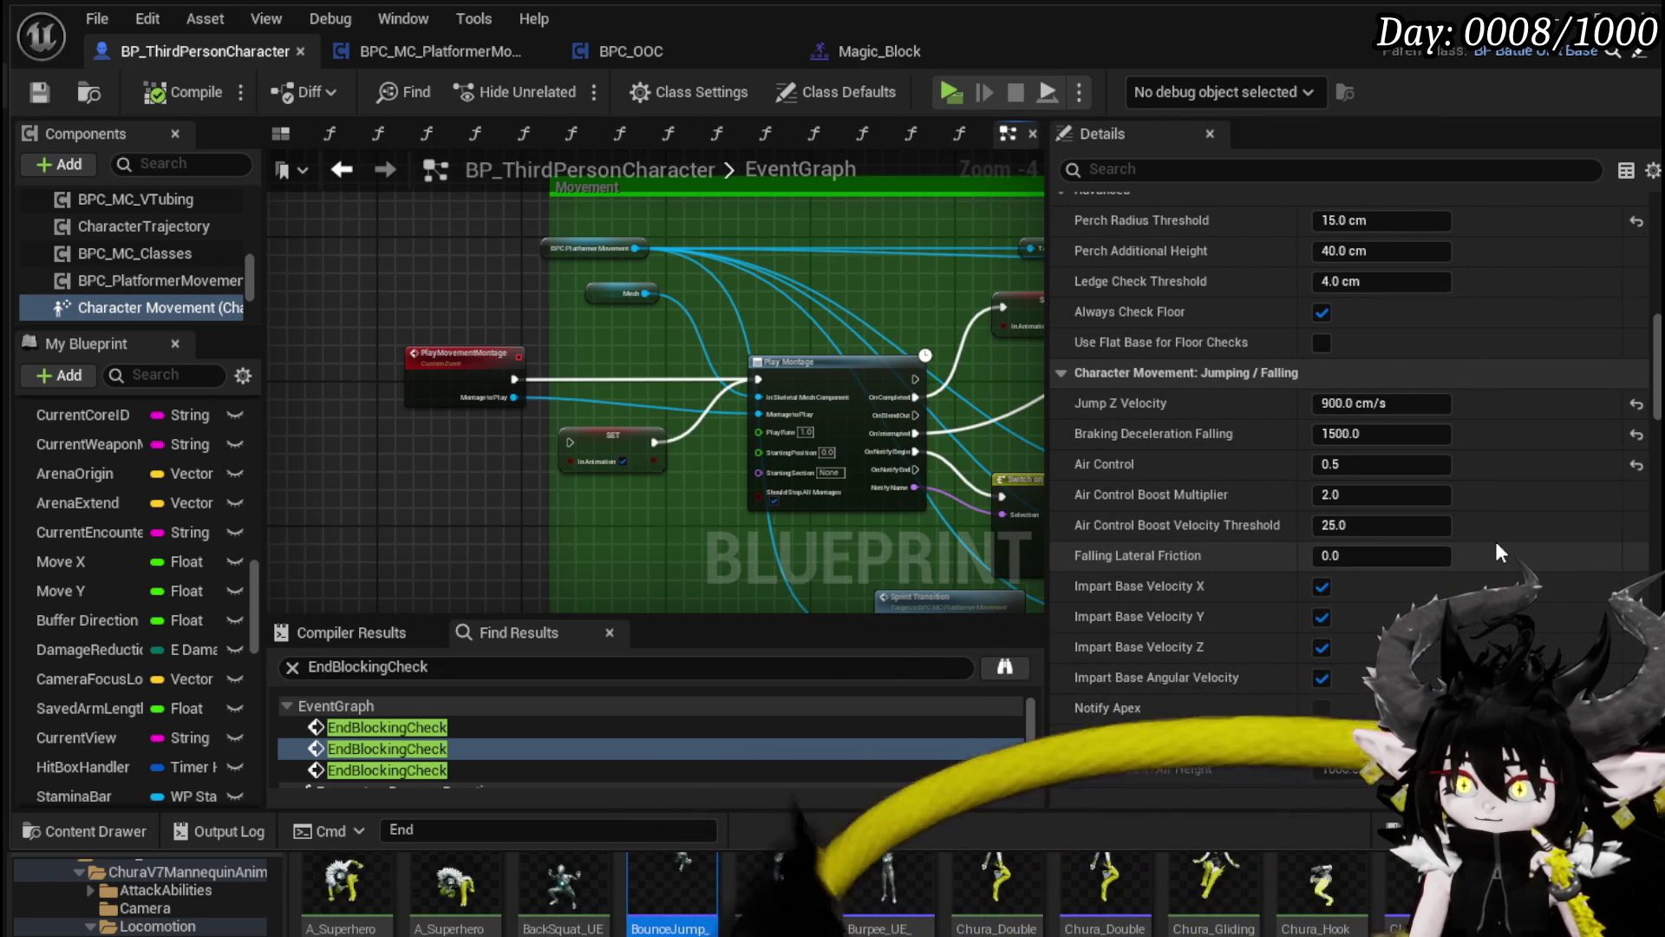
scroll(1496, 544, "down", 2)
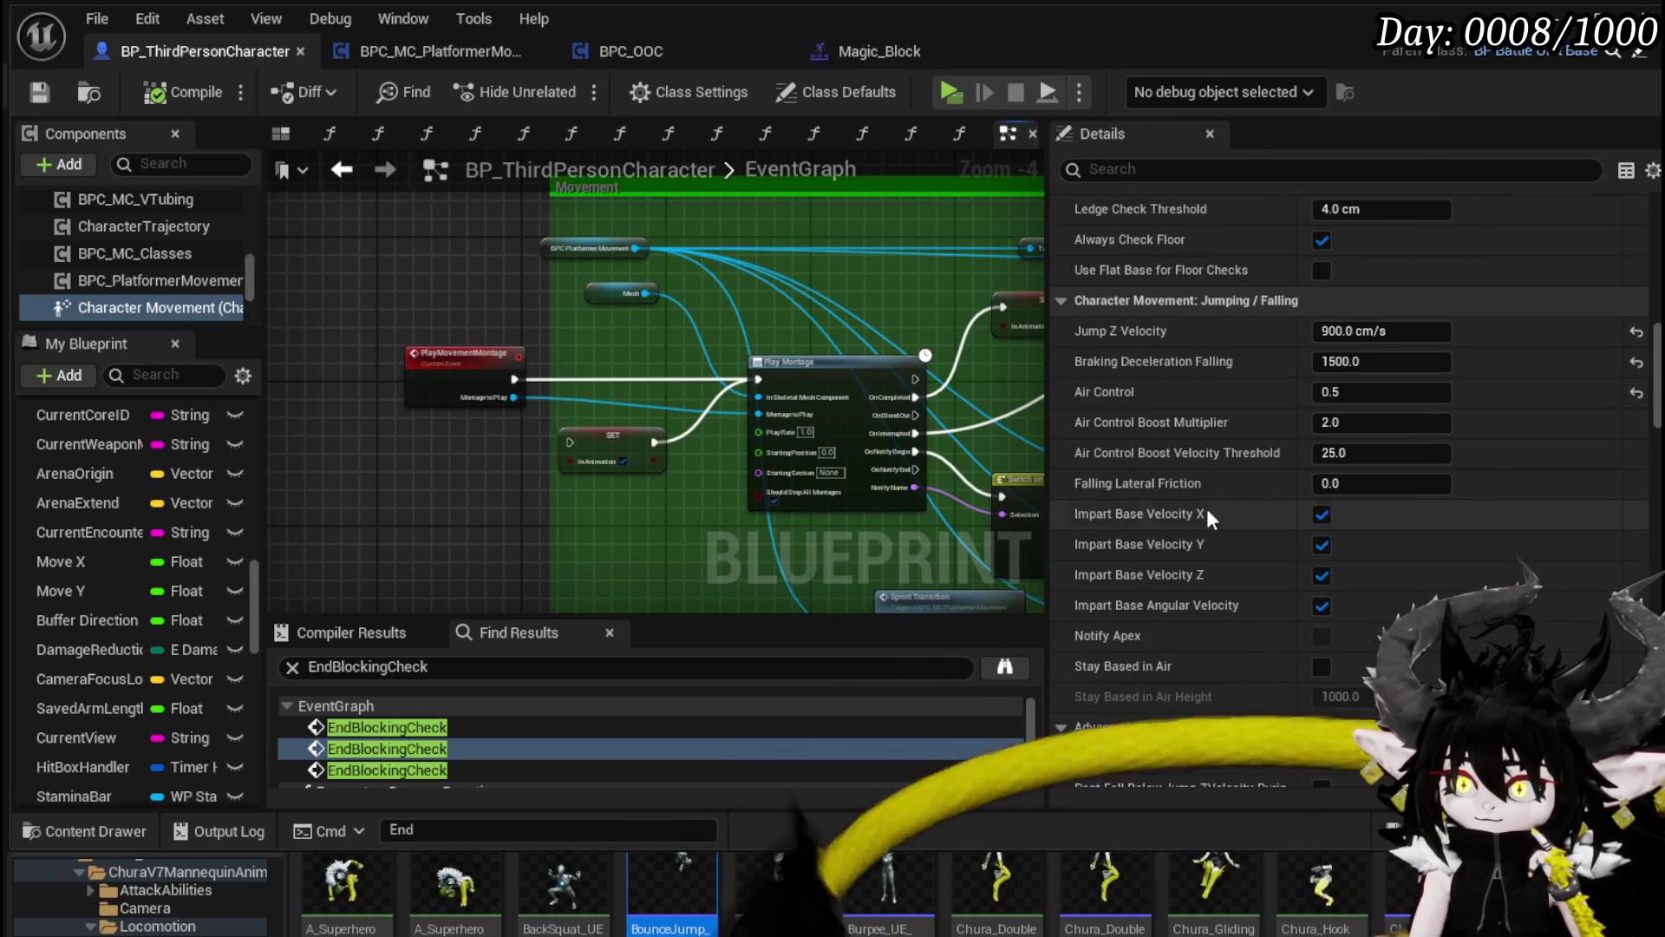
mouse_move(1128, 516)
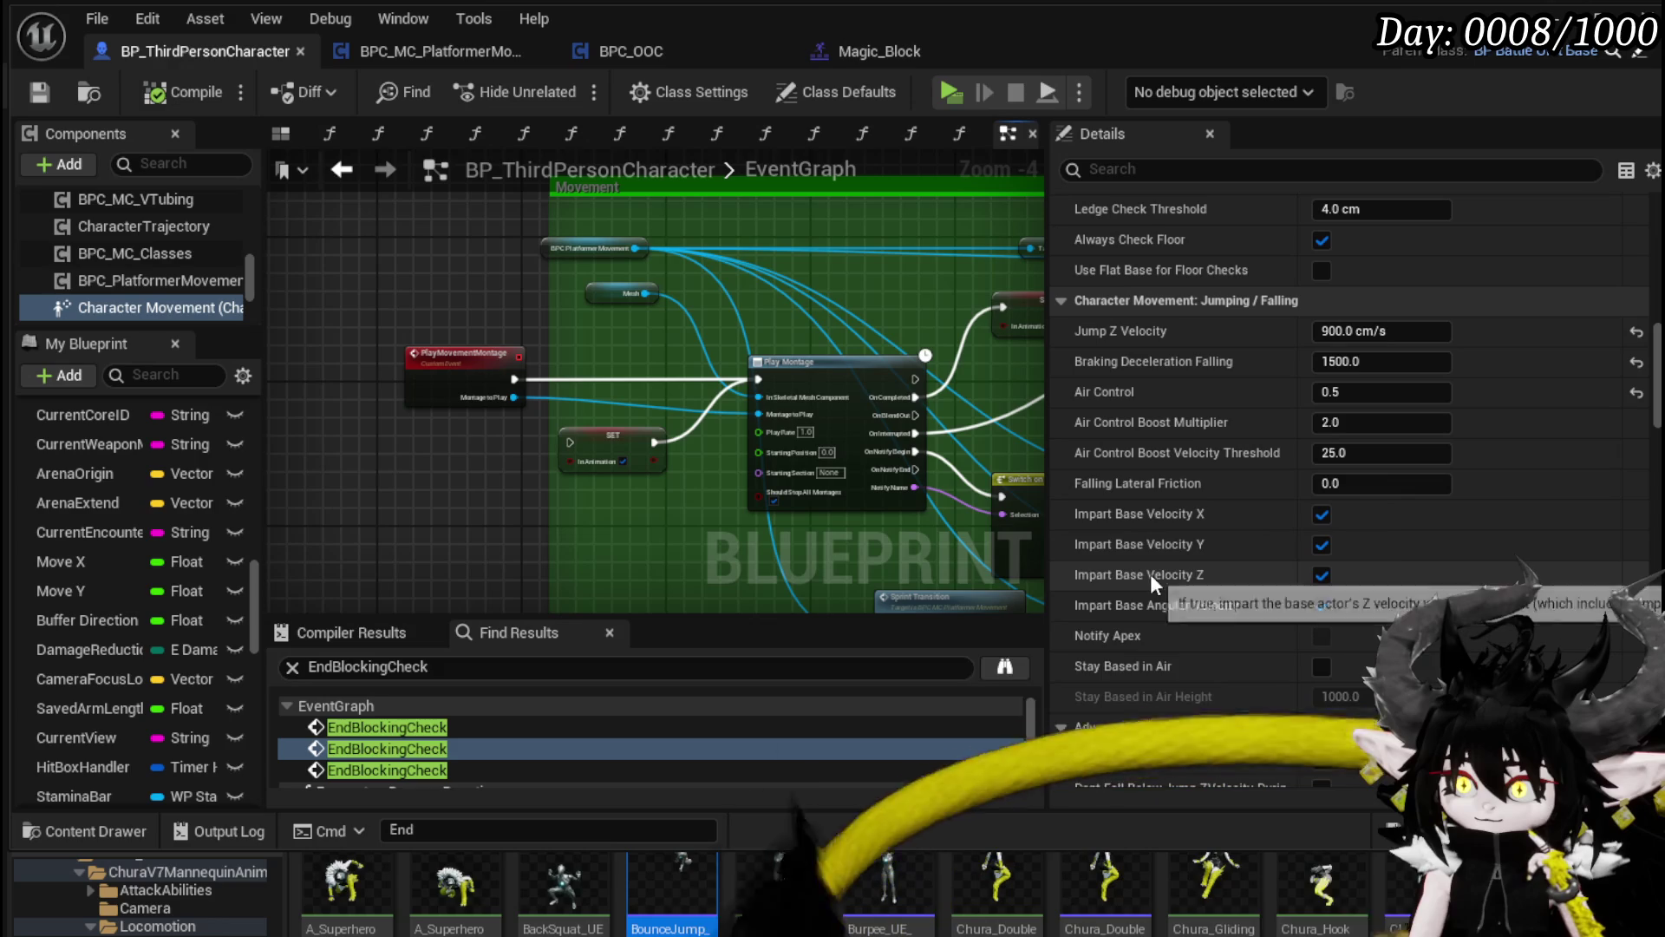
mouse_move(1121, 605)
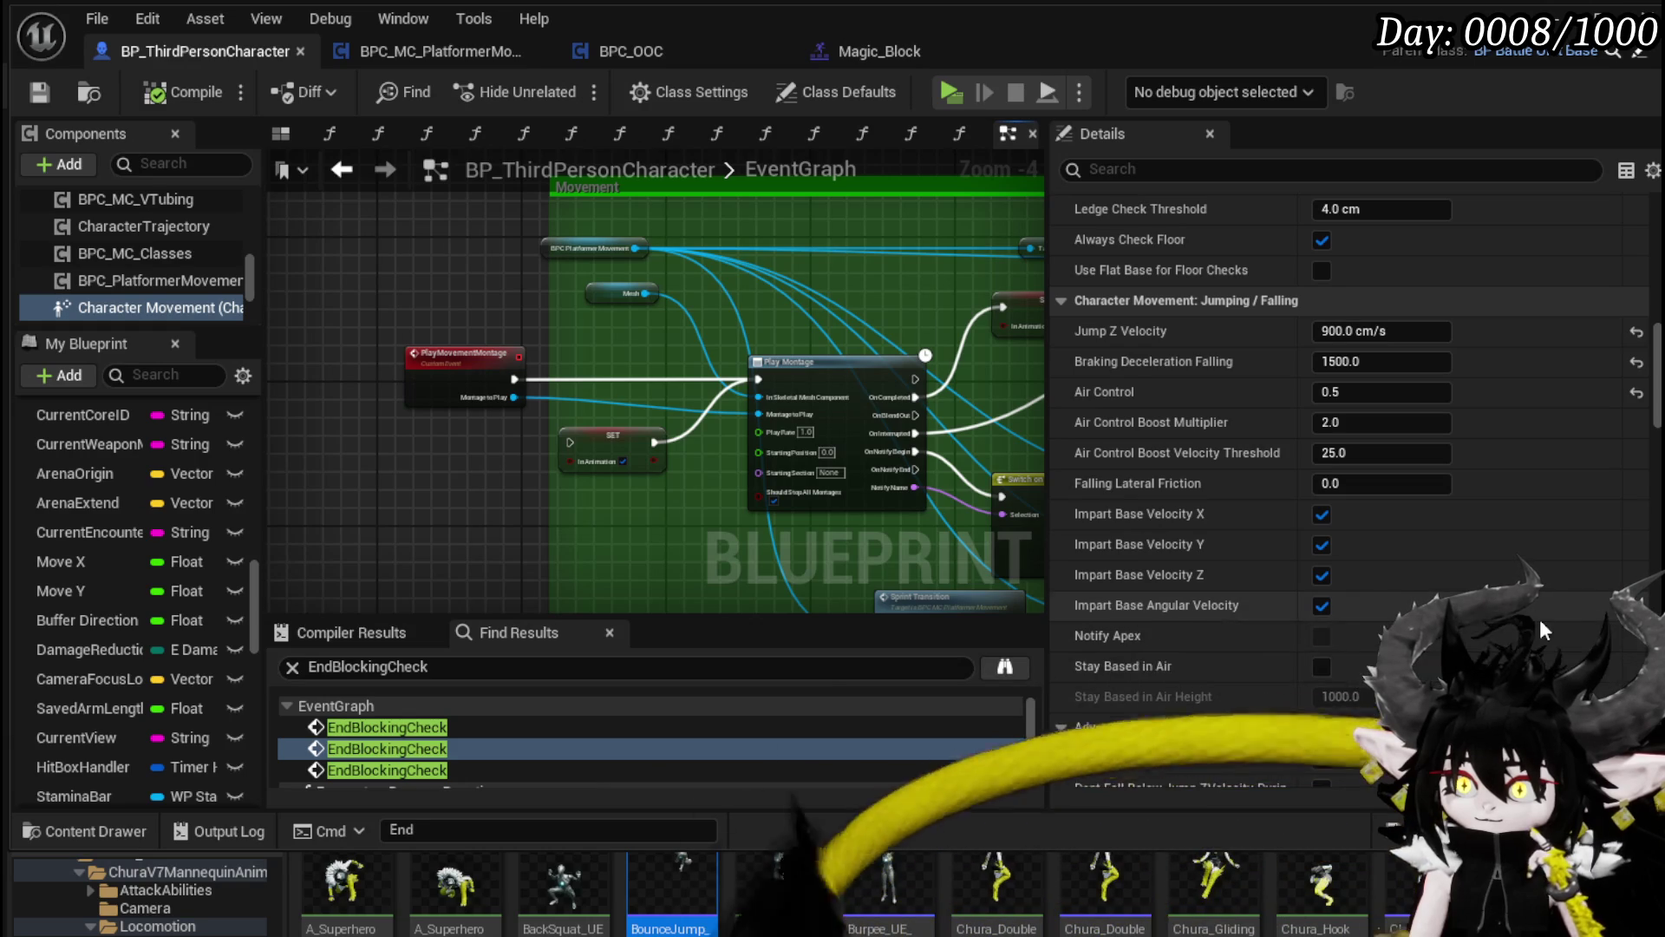
scroll(1501, 620, "down", 2)
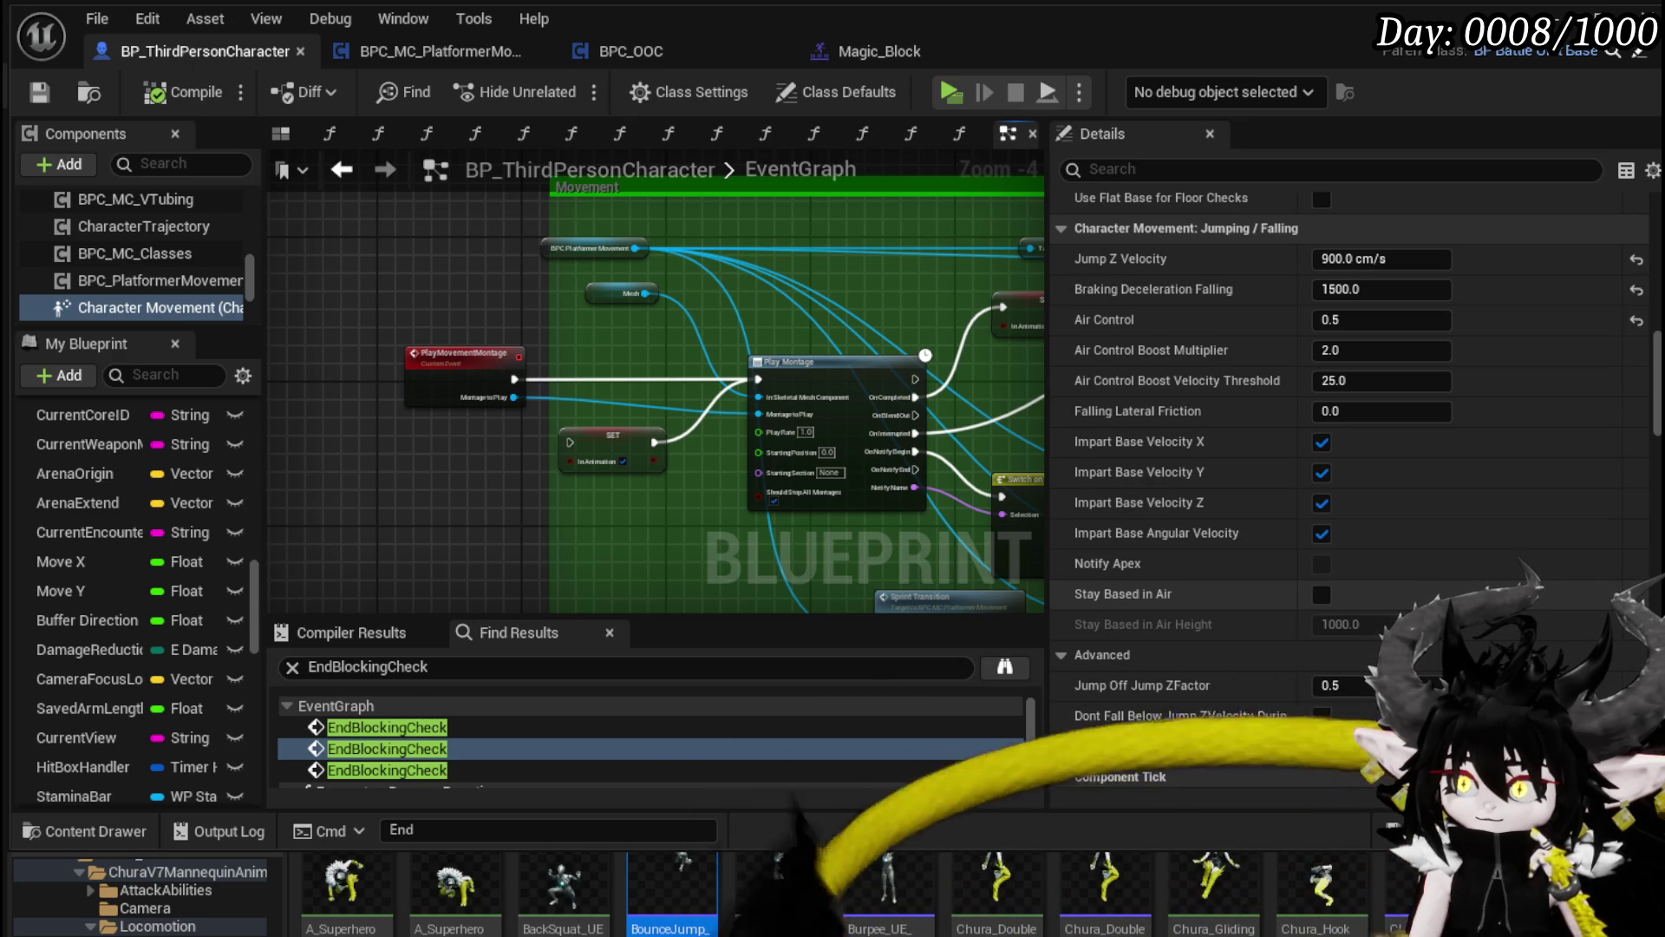
scroll(1352, 434, "up", 1)
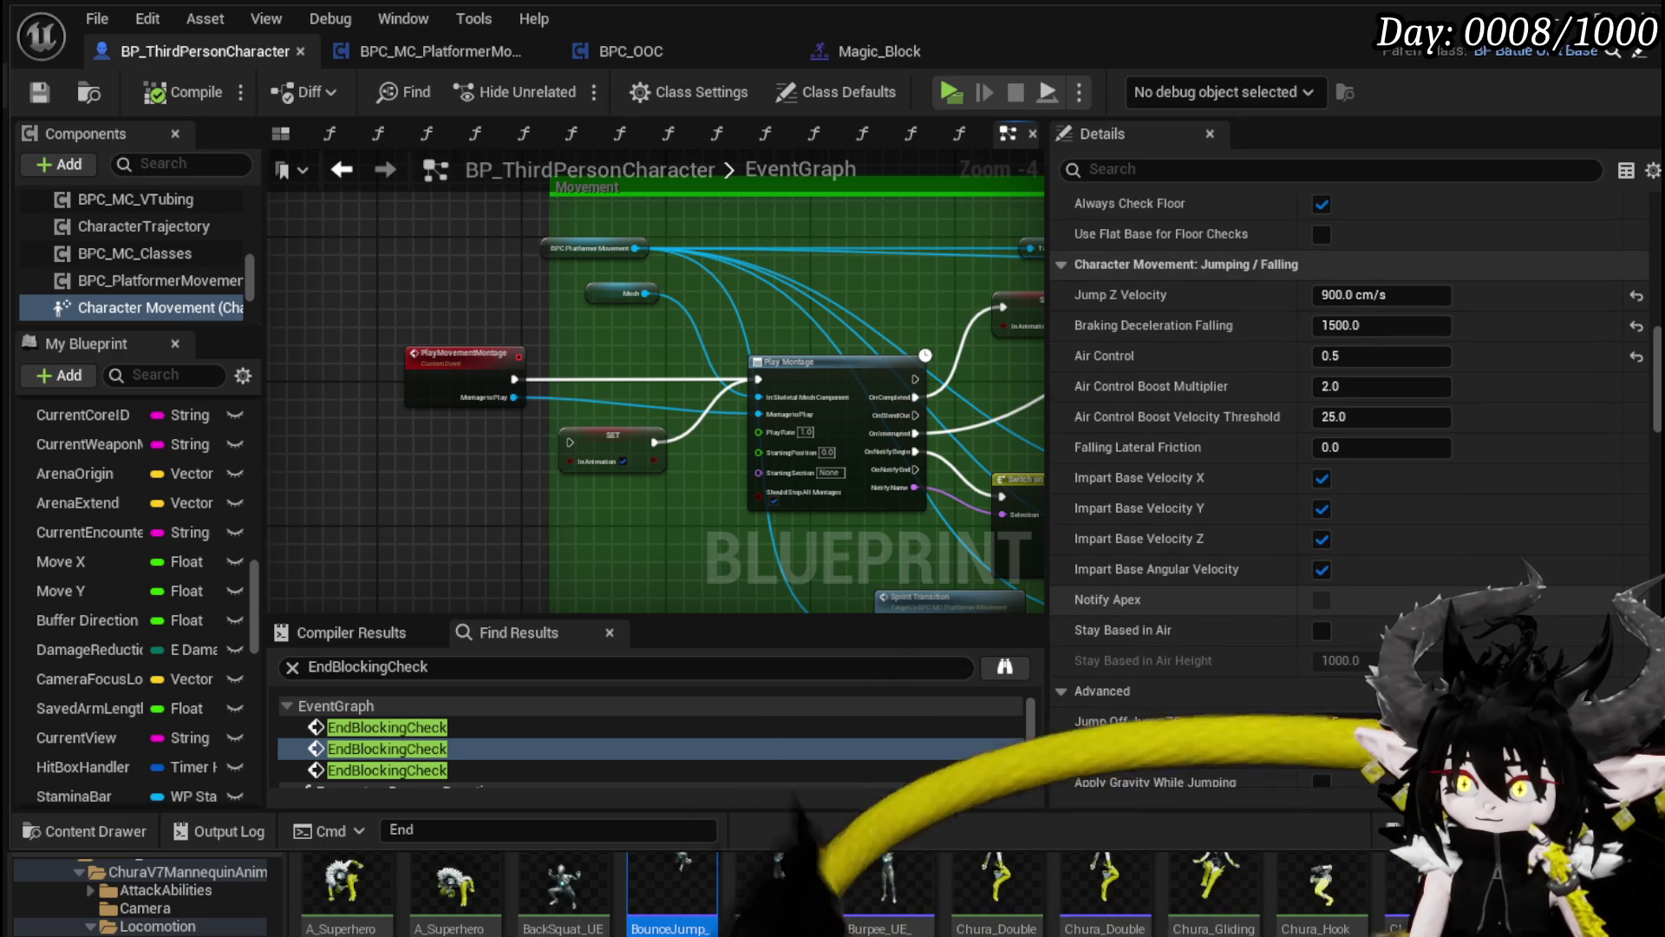
scroll(1353, 485, "up", 1)
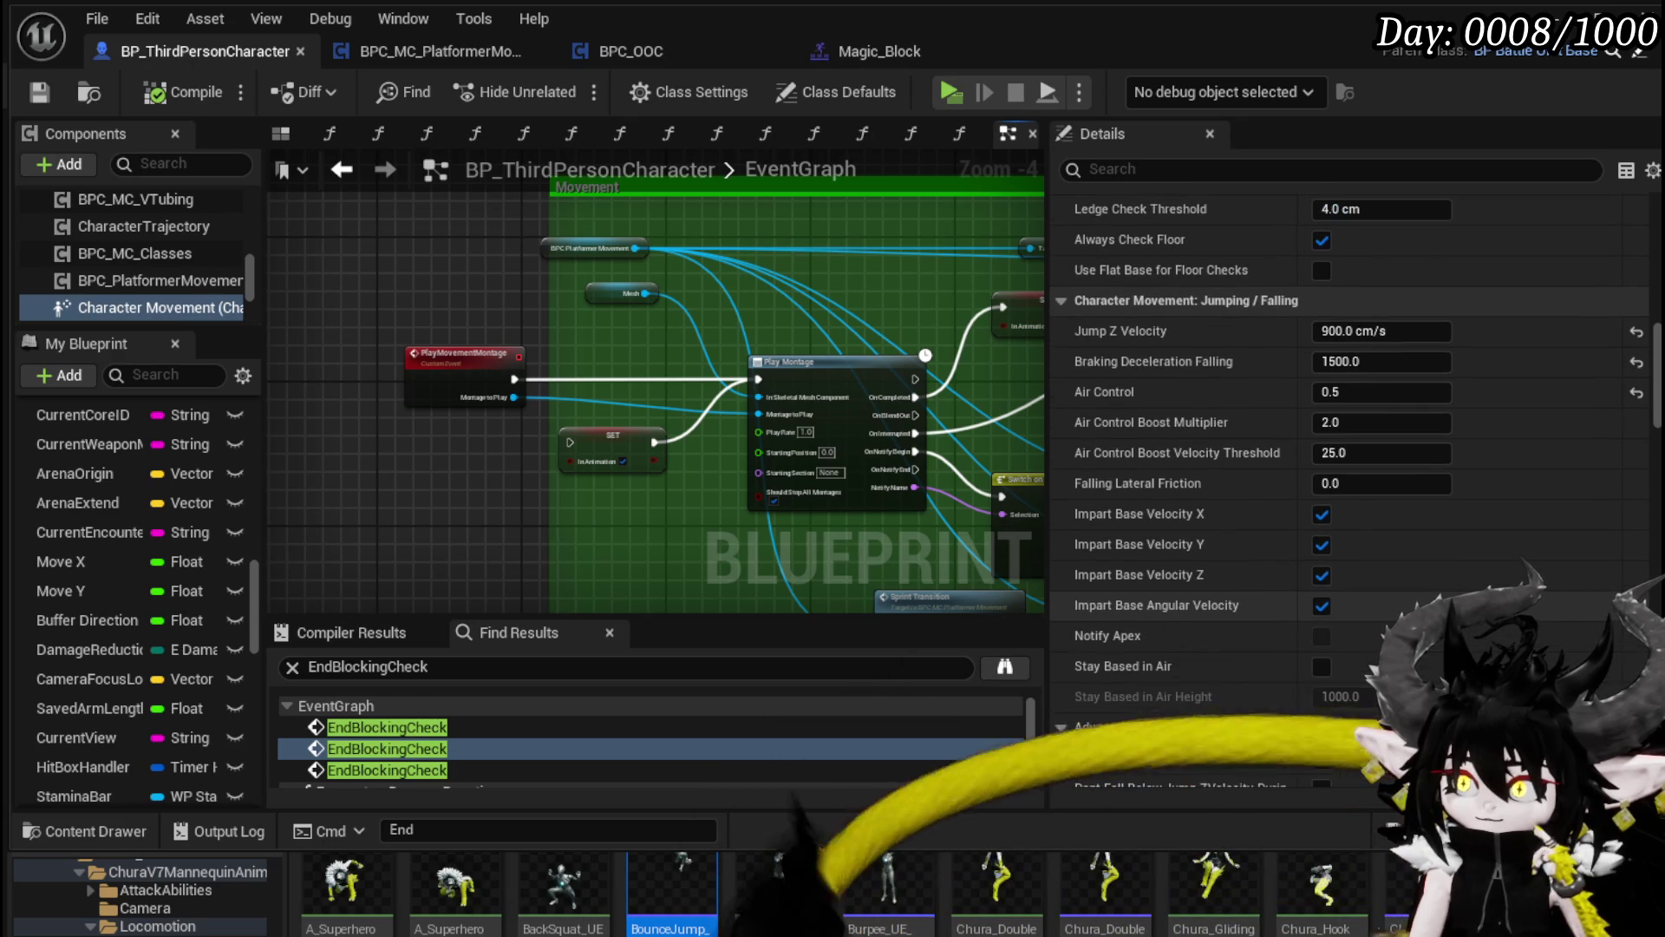
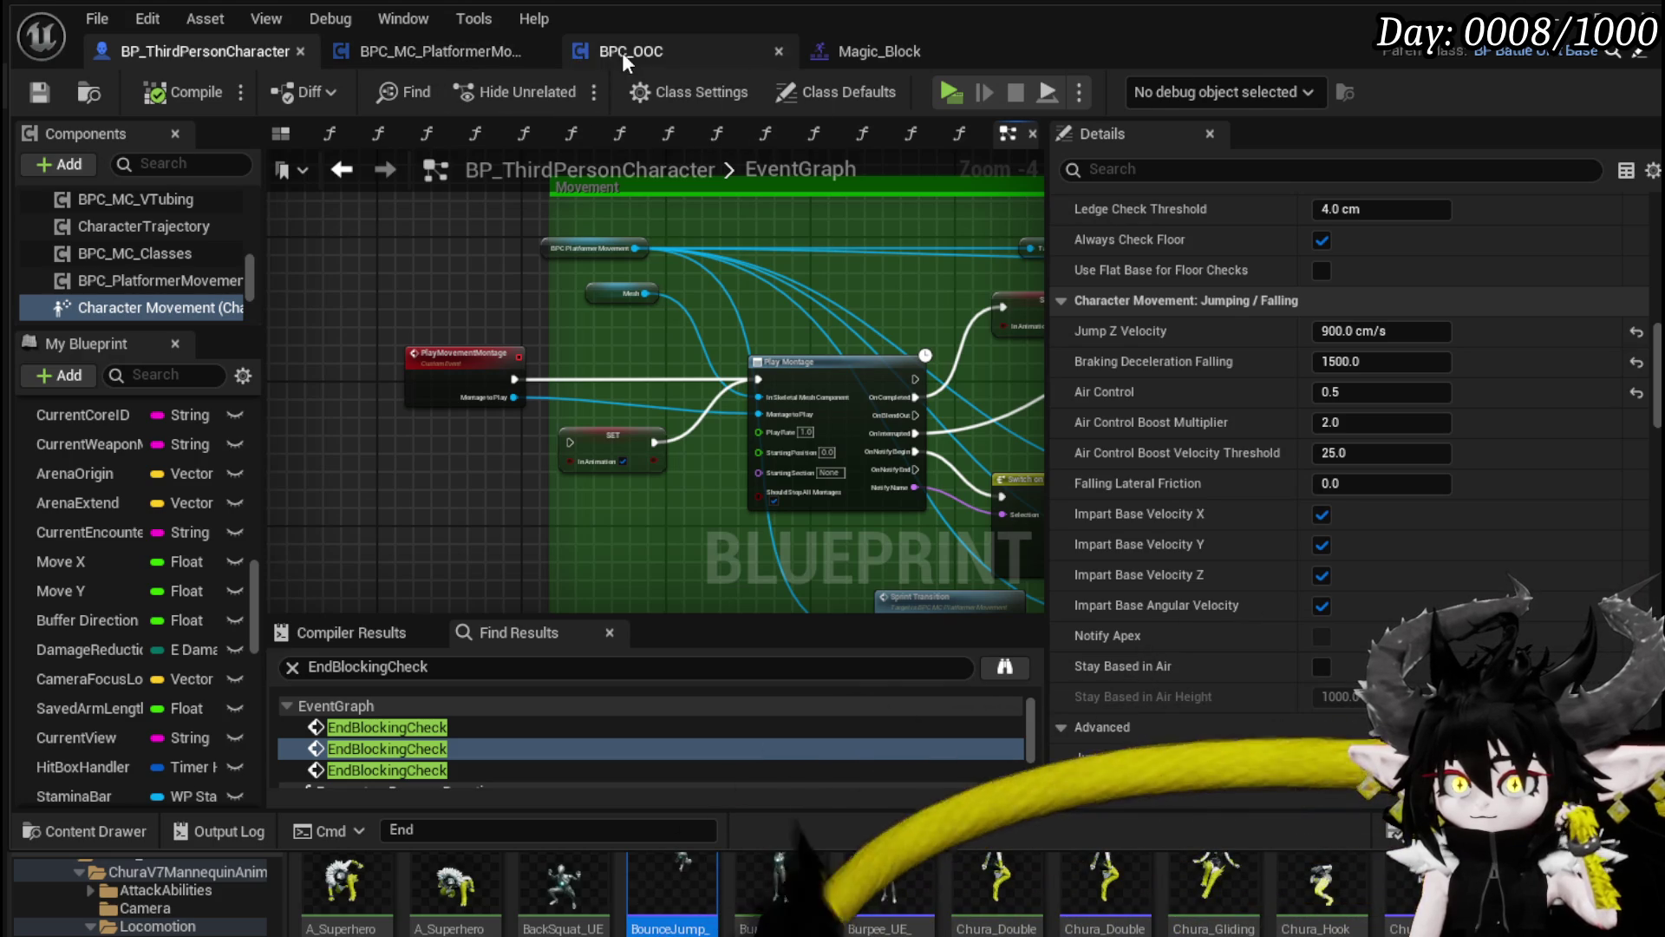
Step: In VaultJump, wire straight to Launch Forward and delete the Braking Deceleration Walking SET and its target nodes
left_click(470, 48)
left_click(843, 347)
left_click_drag(425, 359, 1059, 359)
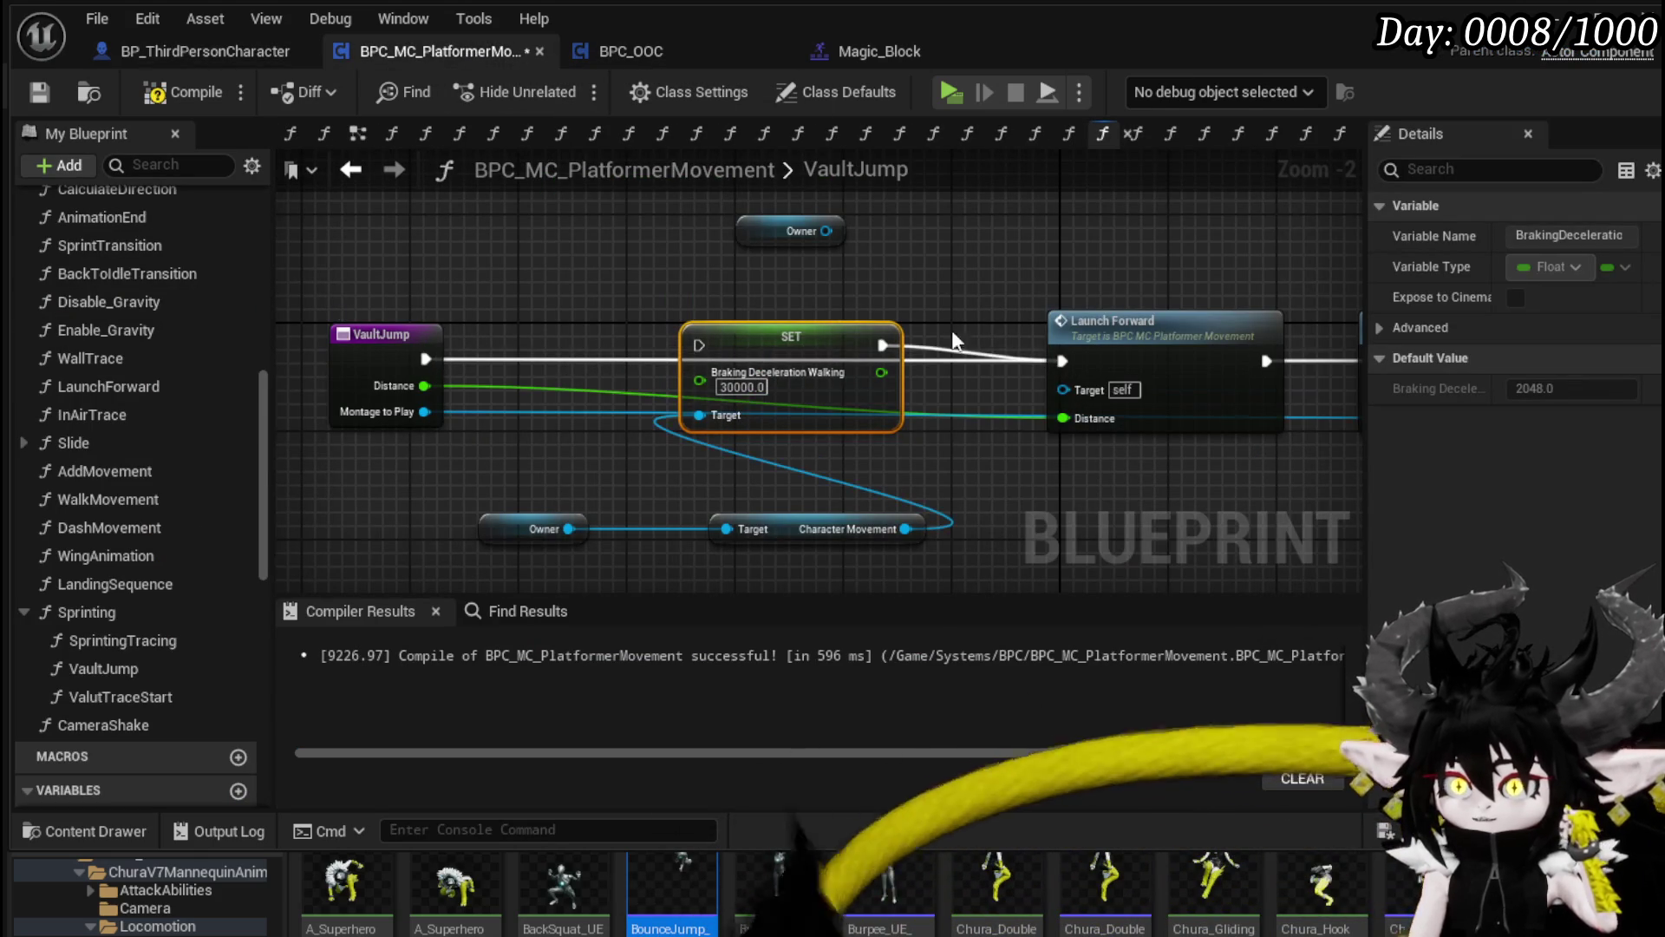
left_click_drag(604, 574, 843, 363)
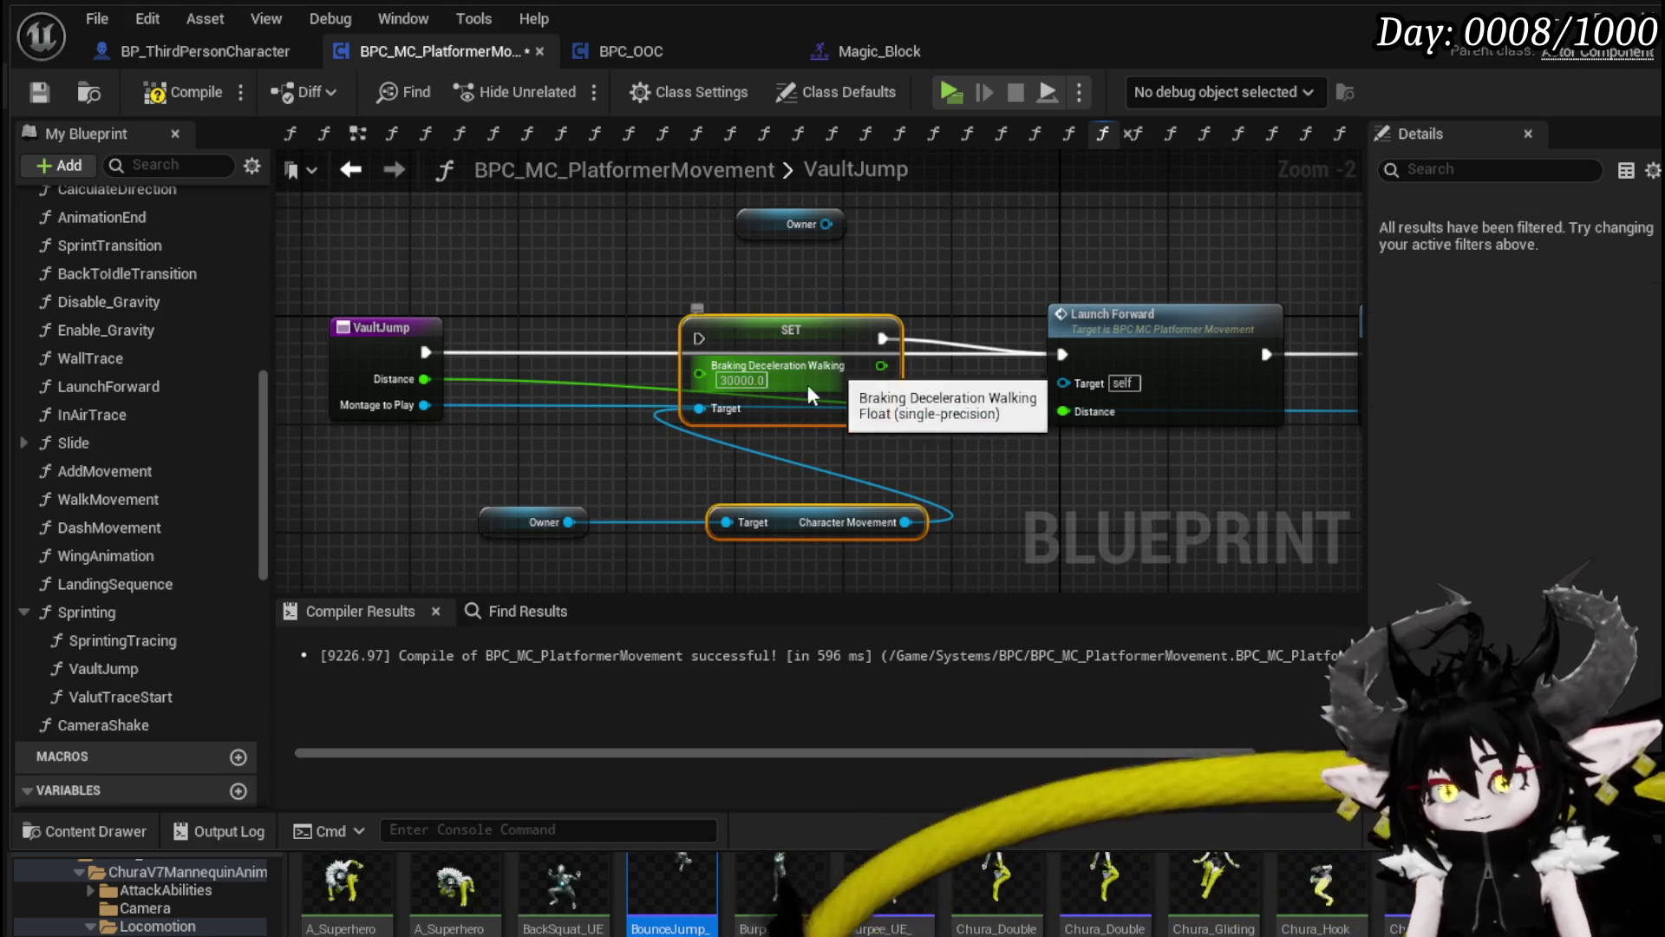
left_click_drag(514, 544, 778, 408)
key("Delete")
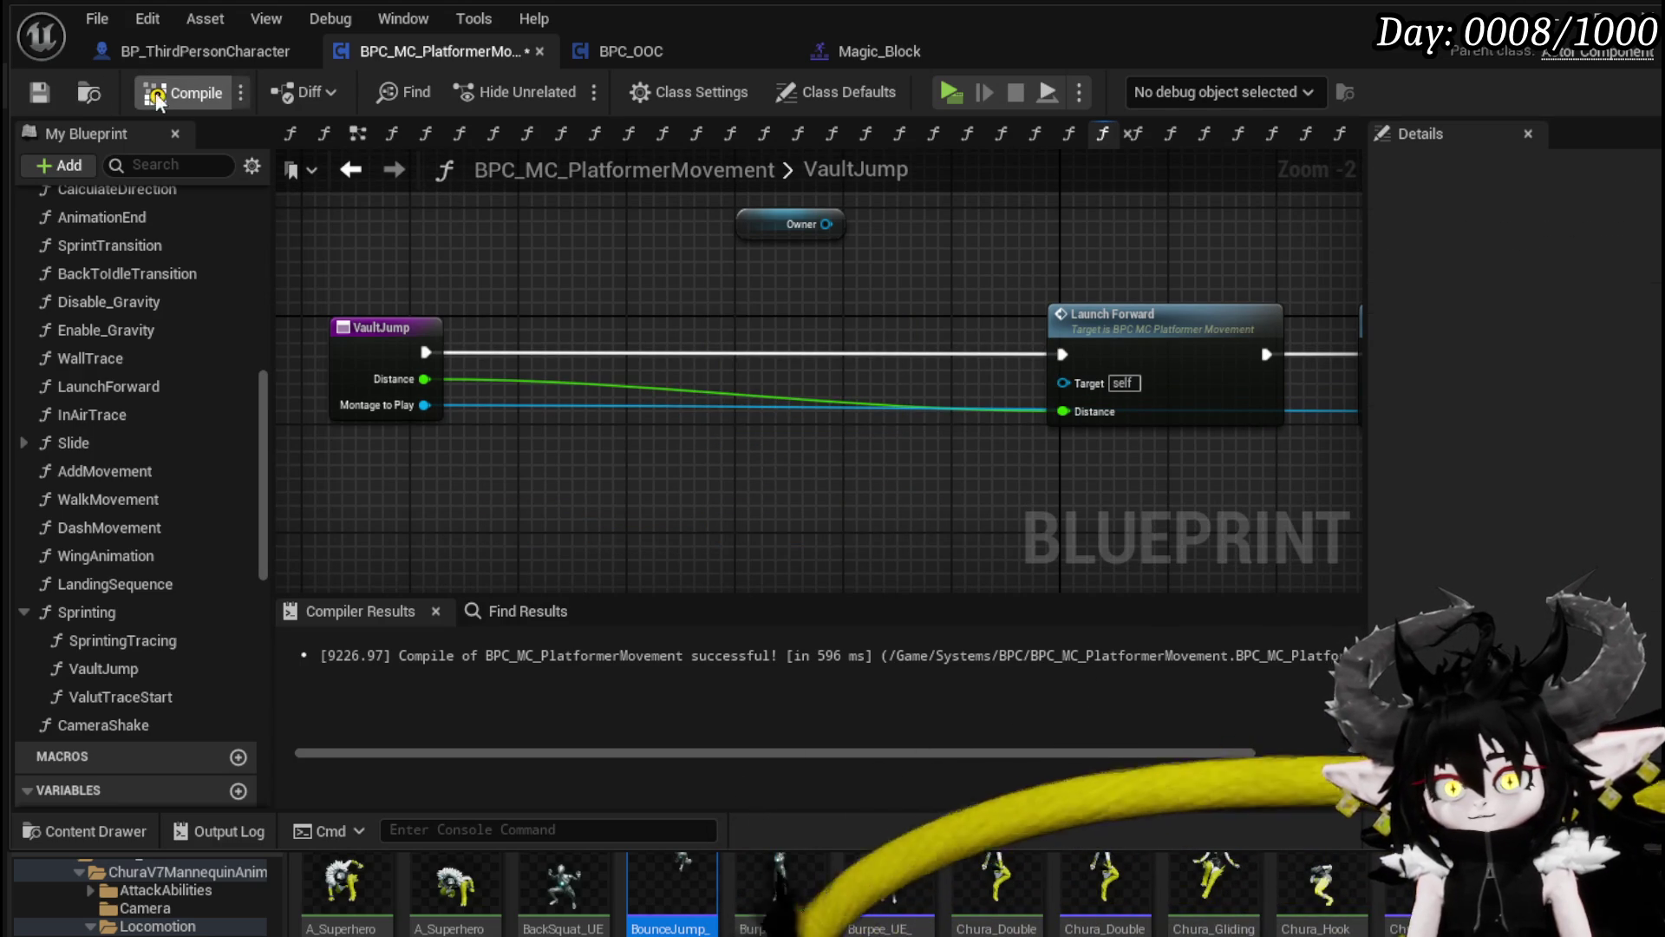
Step: Compile the component and move Launch Forward and Play Montage closer to VaultJump
left_click(44, 92)
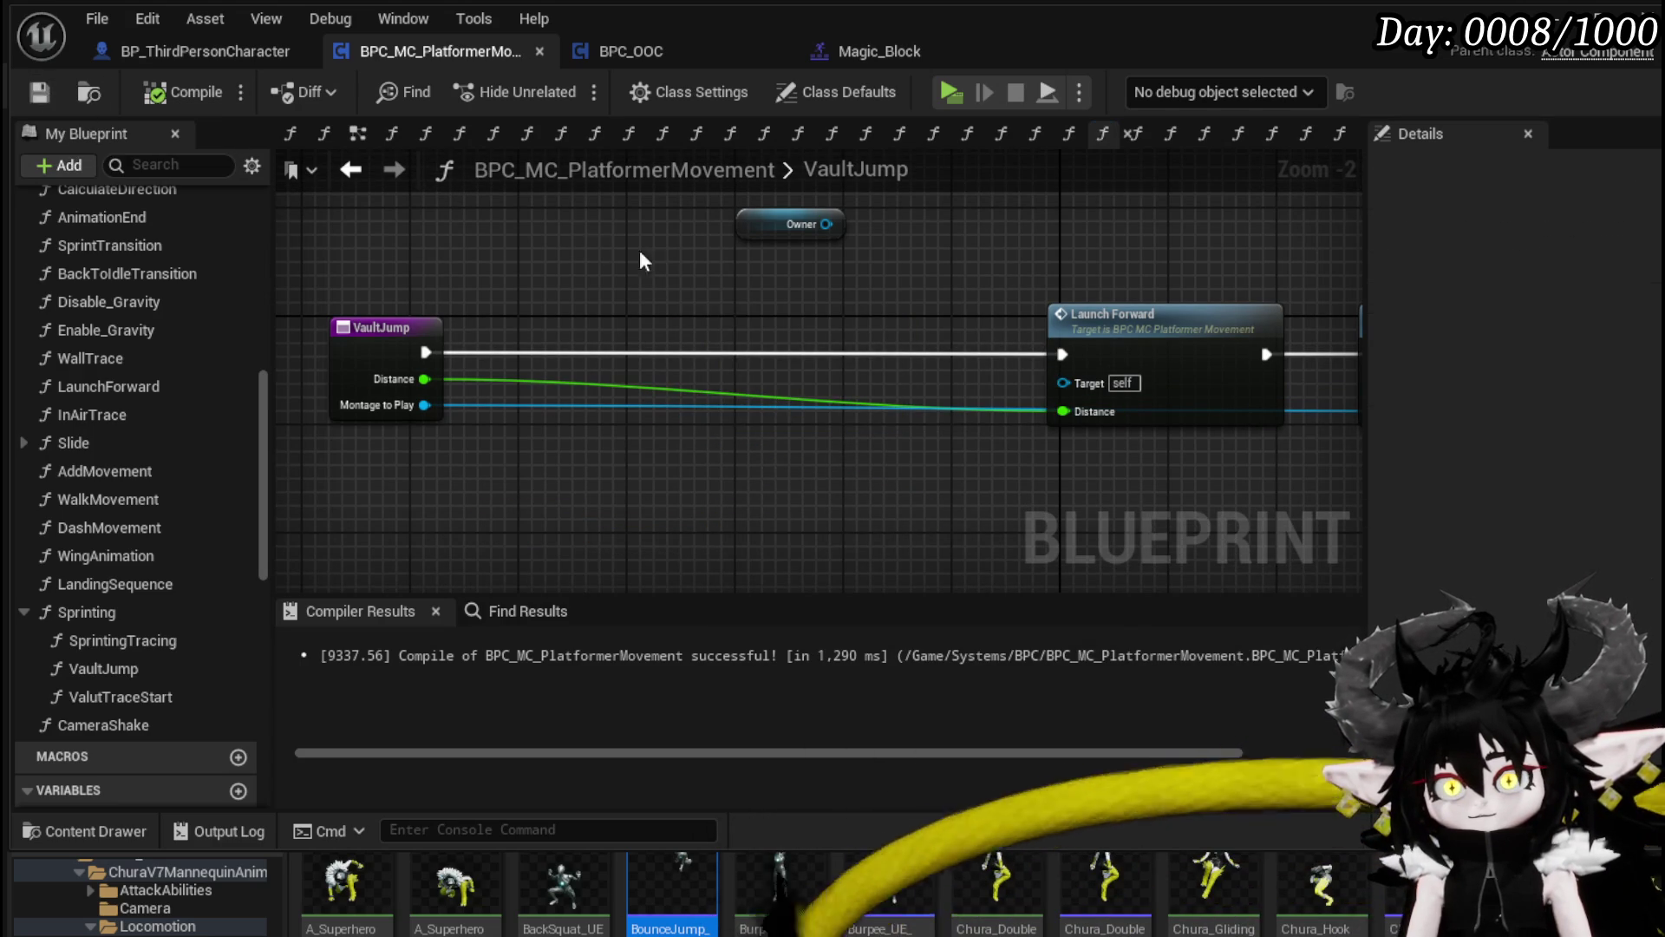
mouse_move(658, 255)
left_mouse_down()
mouse_move(454, 300)
mouse_move(209, 269)
mouse_move(585, 248)
left_mouse_up()
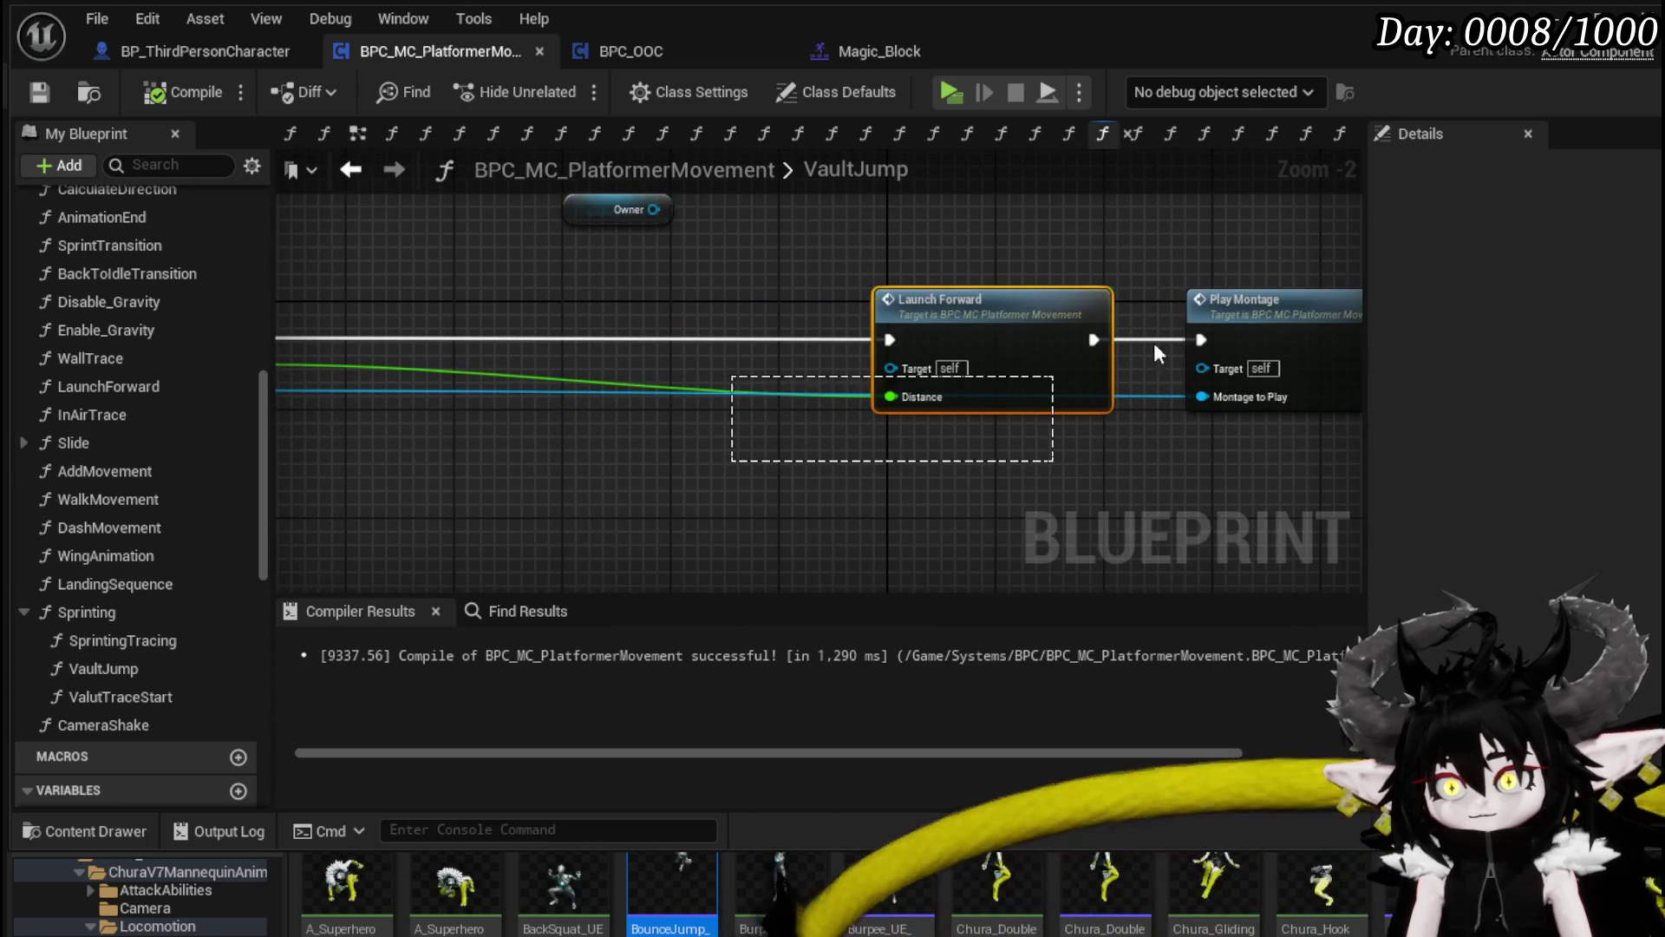
left_click_drag(1020, 396, 1232, 381)
left_click_drag(1259, 300, 761, 305)
left_click_drag(429, 260, 844, 250)
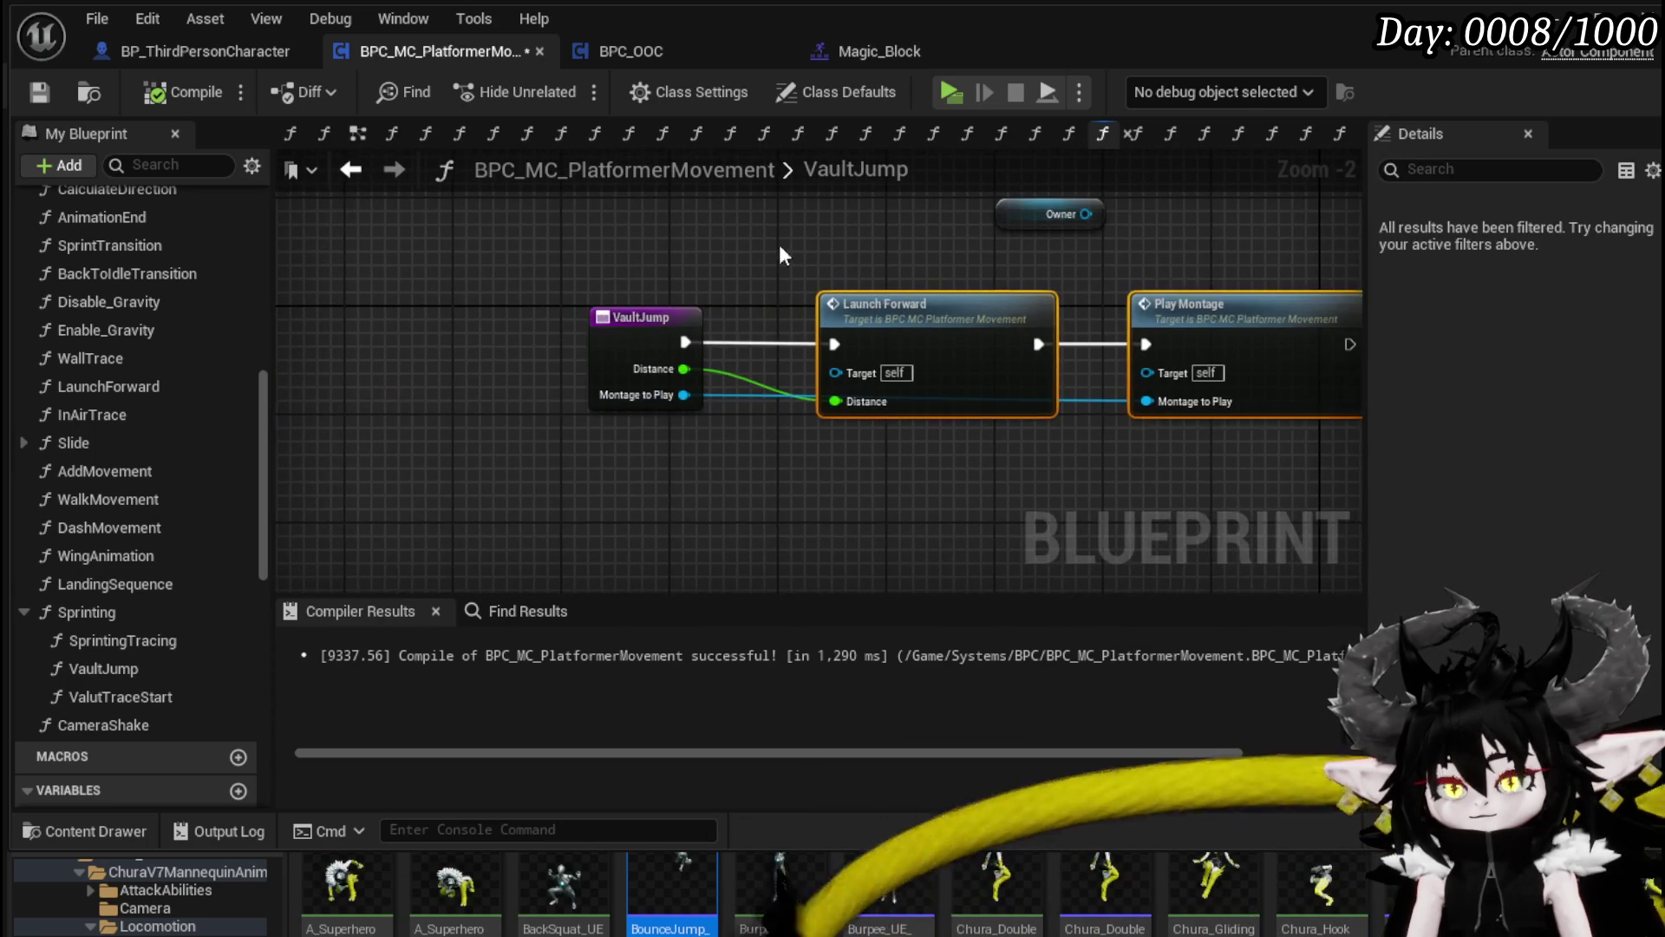
left_click(844, 250)
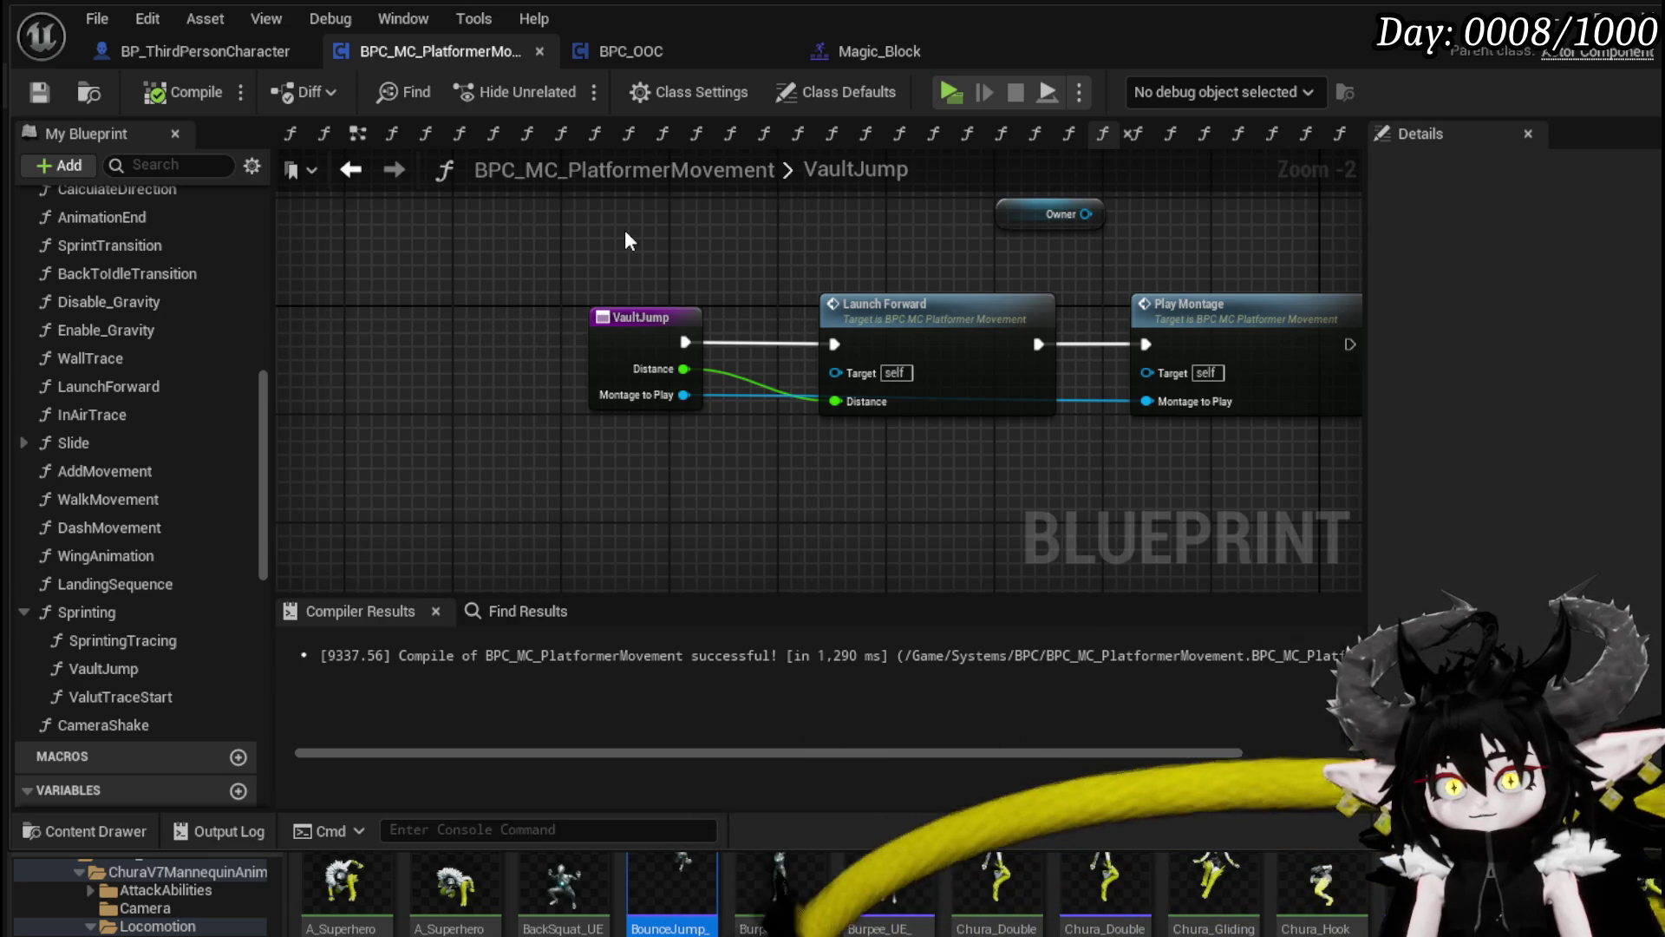
Step: Check the third person character blueprint, then open the DashMovement function in the movement component
left_click(220, 43)
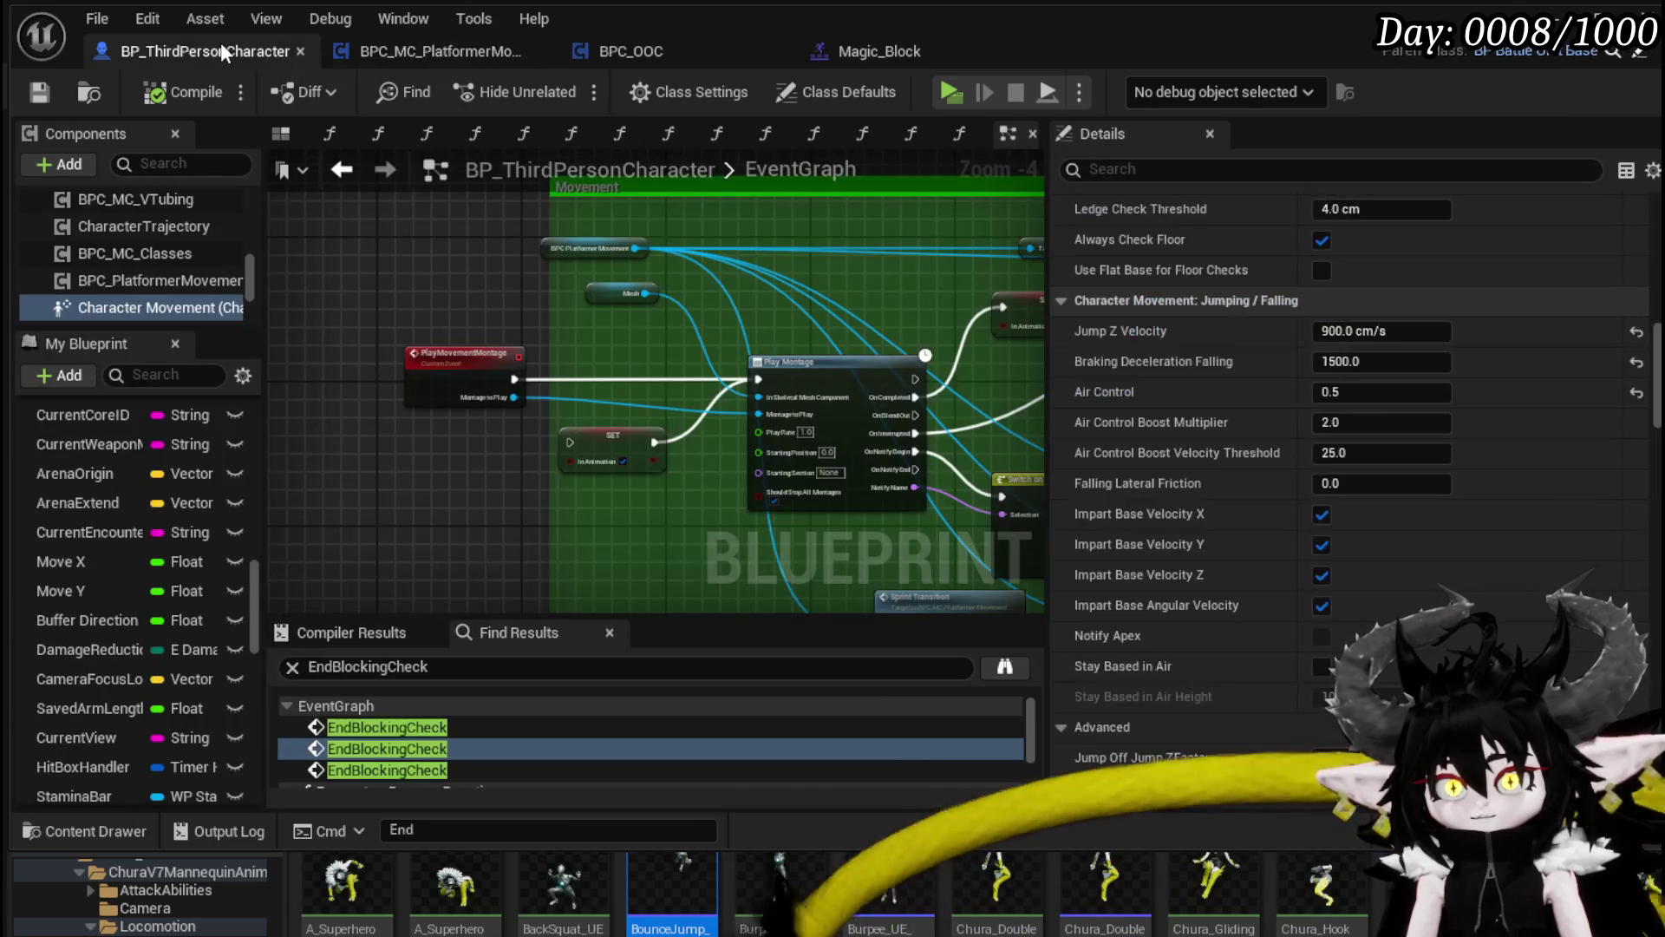
left_click(388, 55)
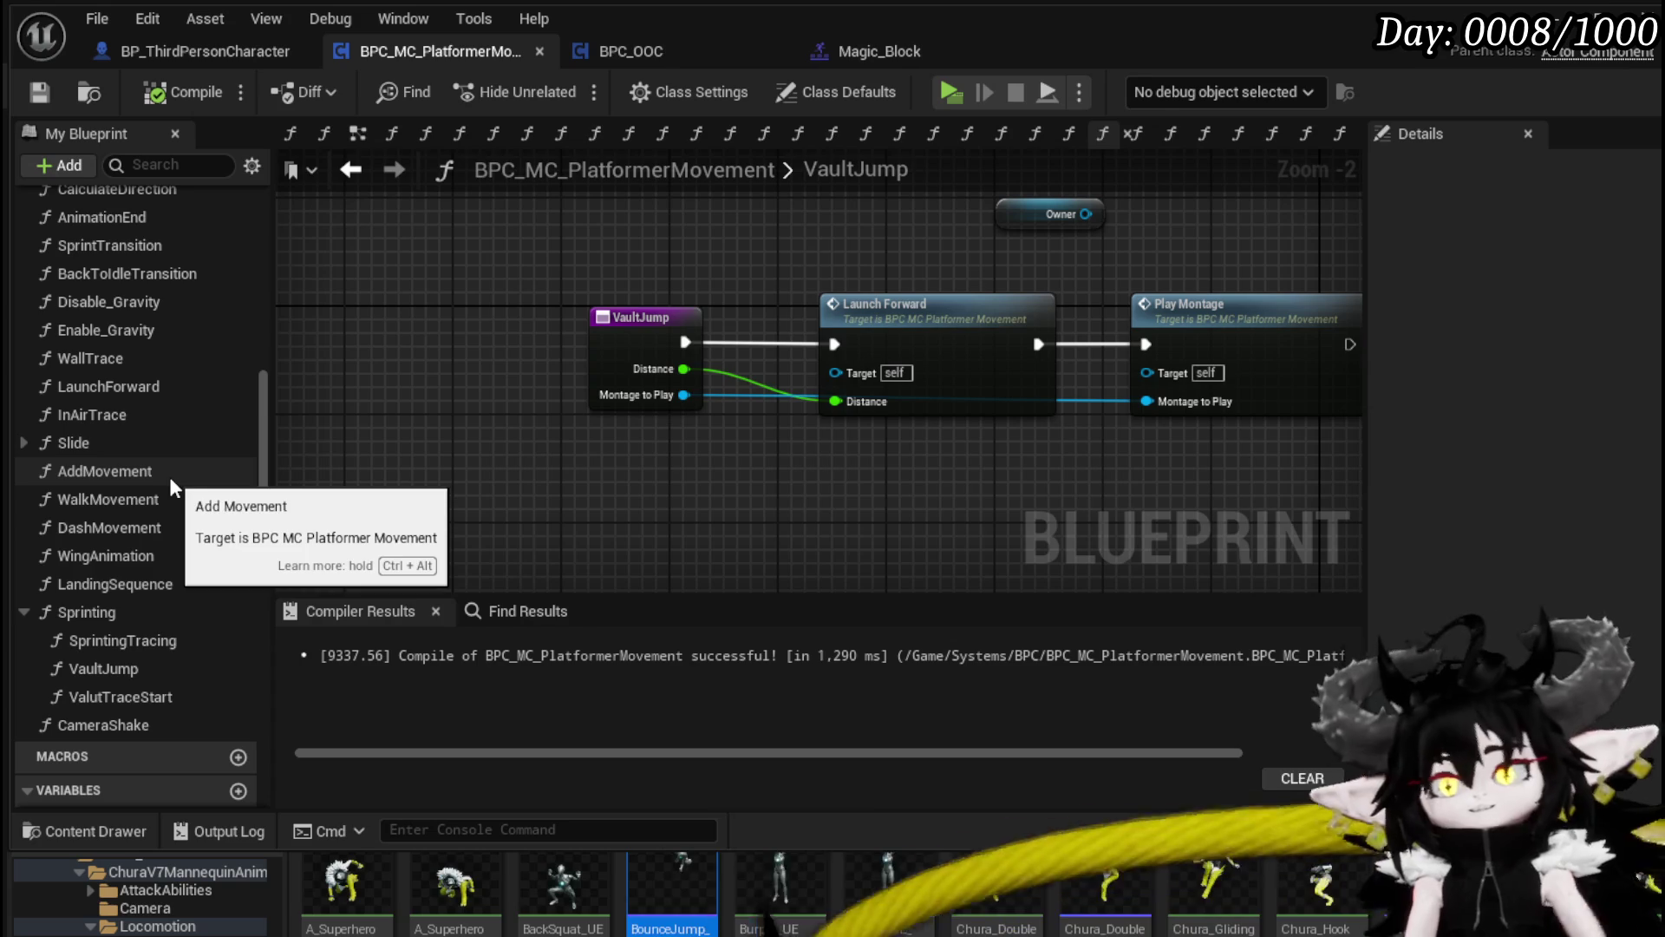
double_click(160, 528)
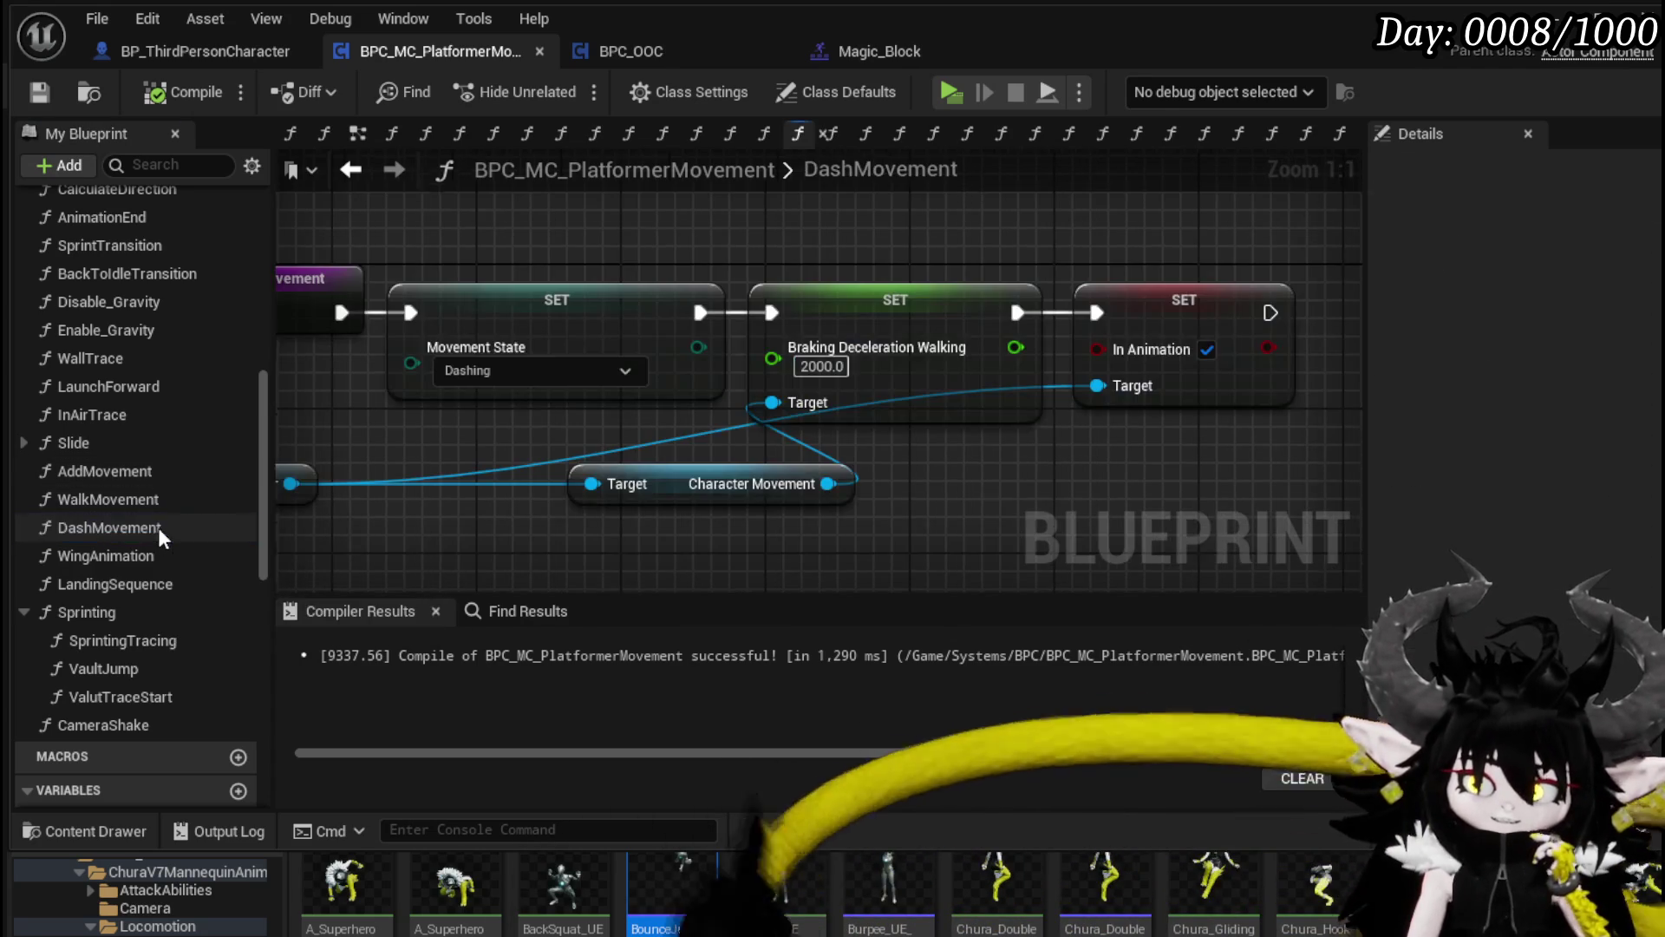
Step: Set In Animation to false on DashMovement's SET node and compile
mouse_move(1098, 472)
left_mouse_down()
mouse_move(1098, 443)
mouse_move(993, 431)
left_mouse_up()
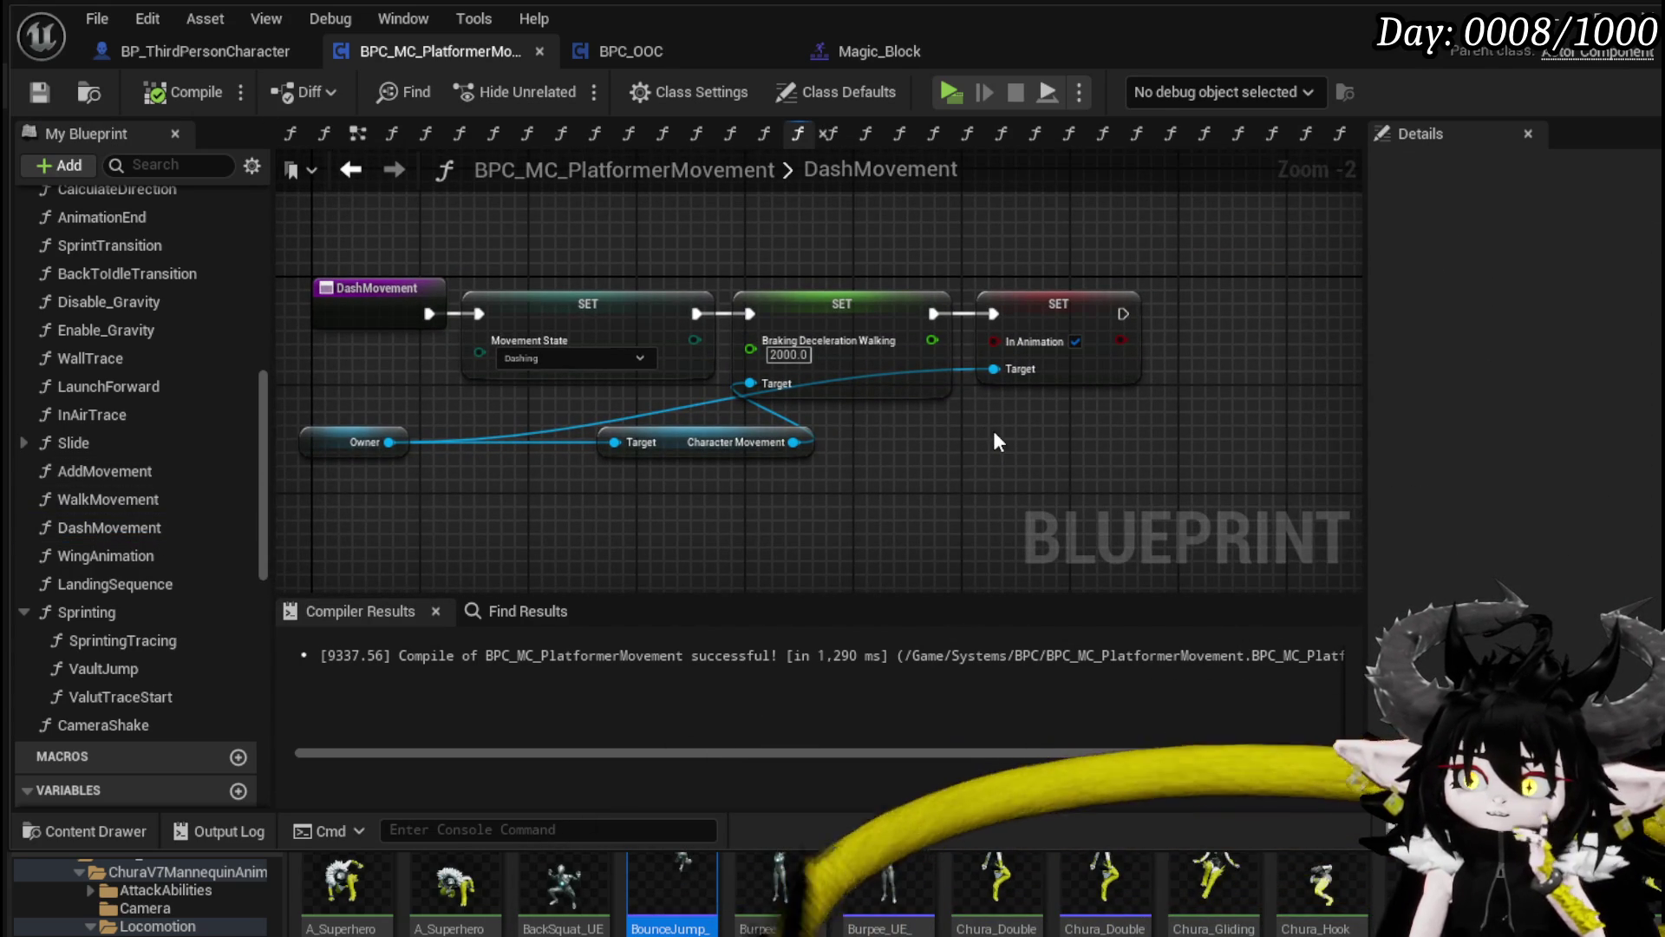
left_click(1076, 342)
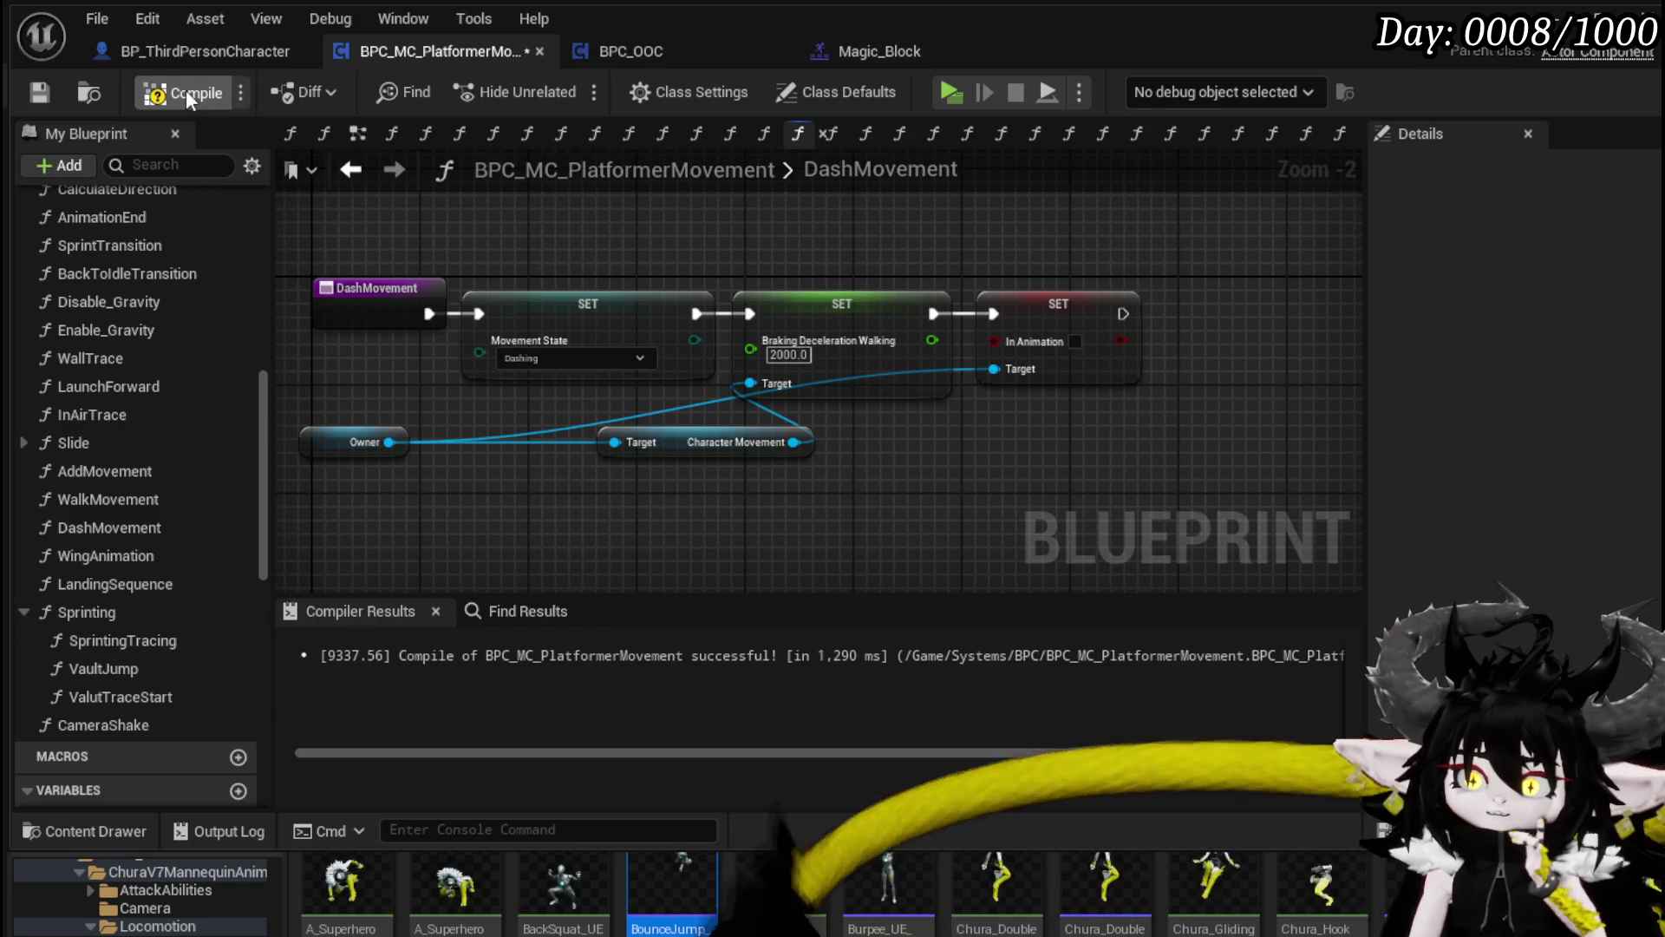
left_click(41, 92)
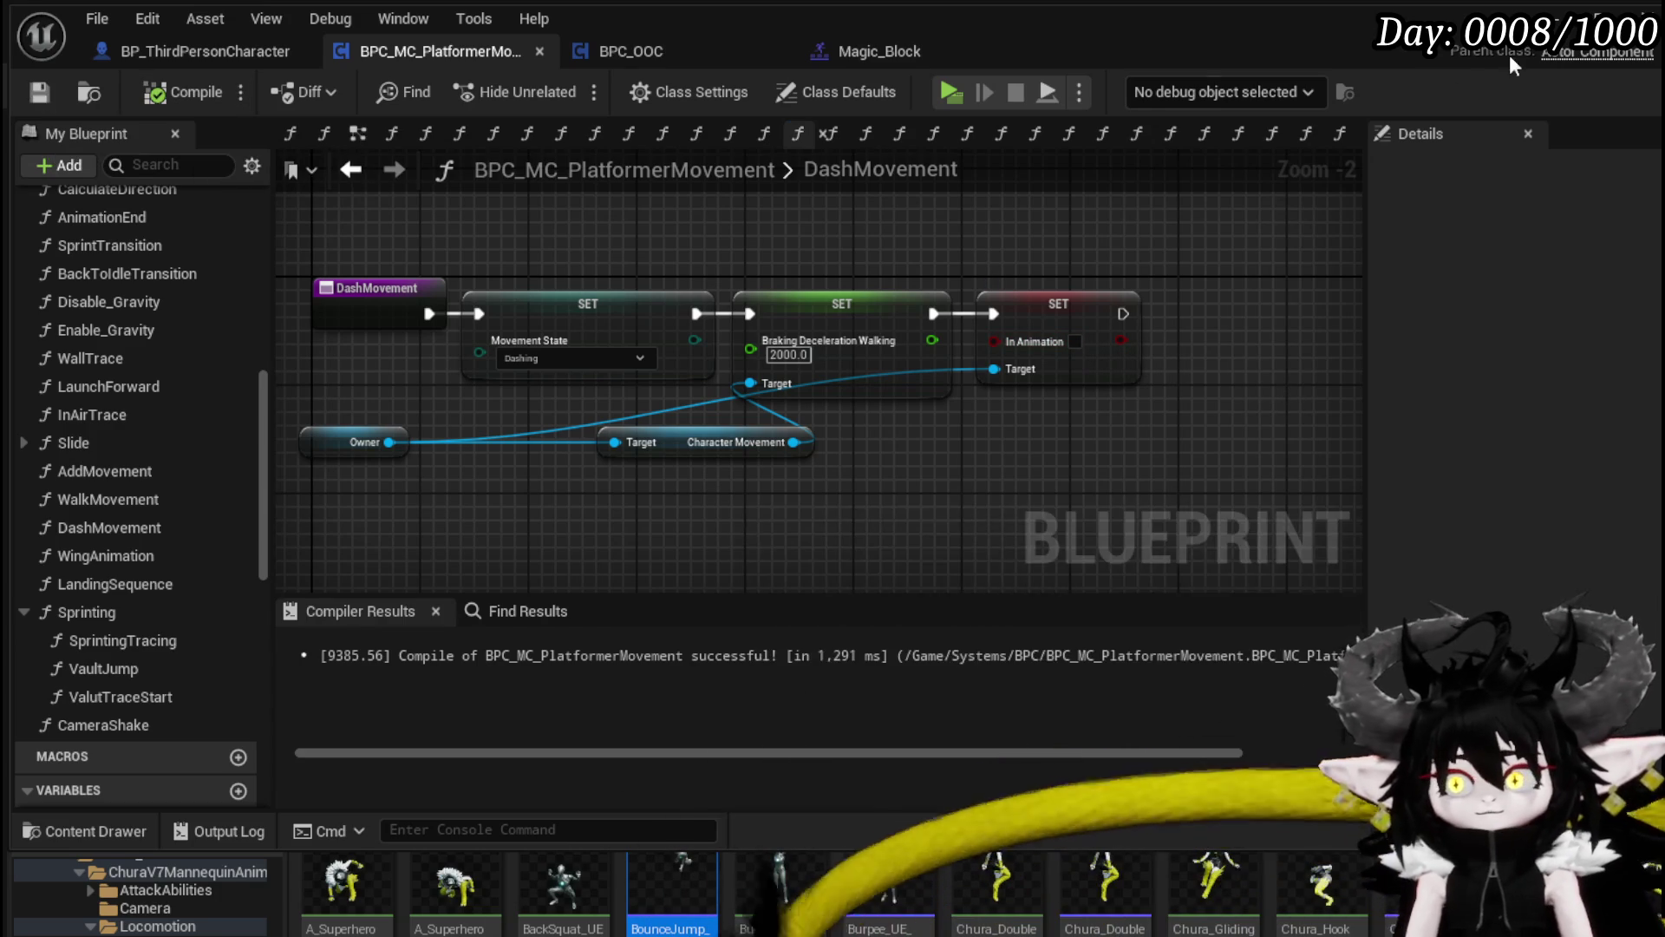
Step: Play-test walking along the walkway, then return to the component's EventGraph
key("alt+Tab")
left_click(594, 86)
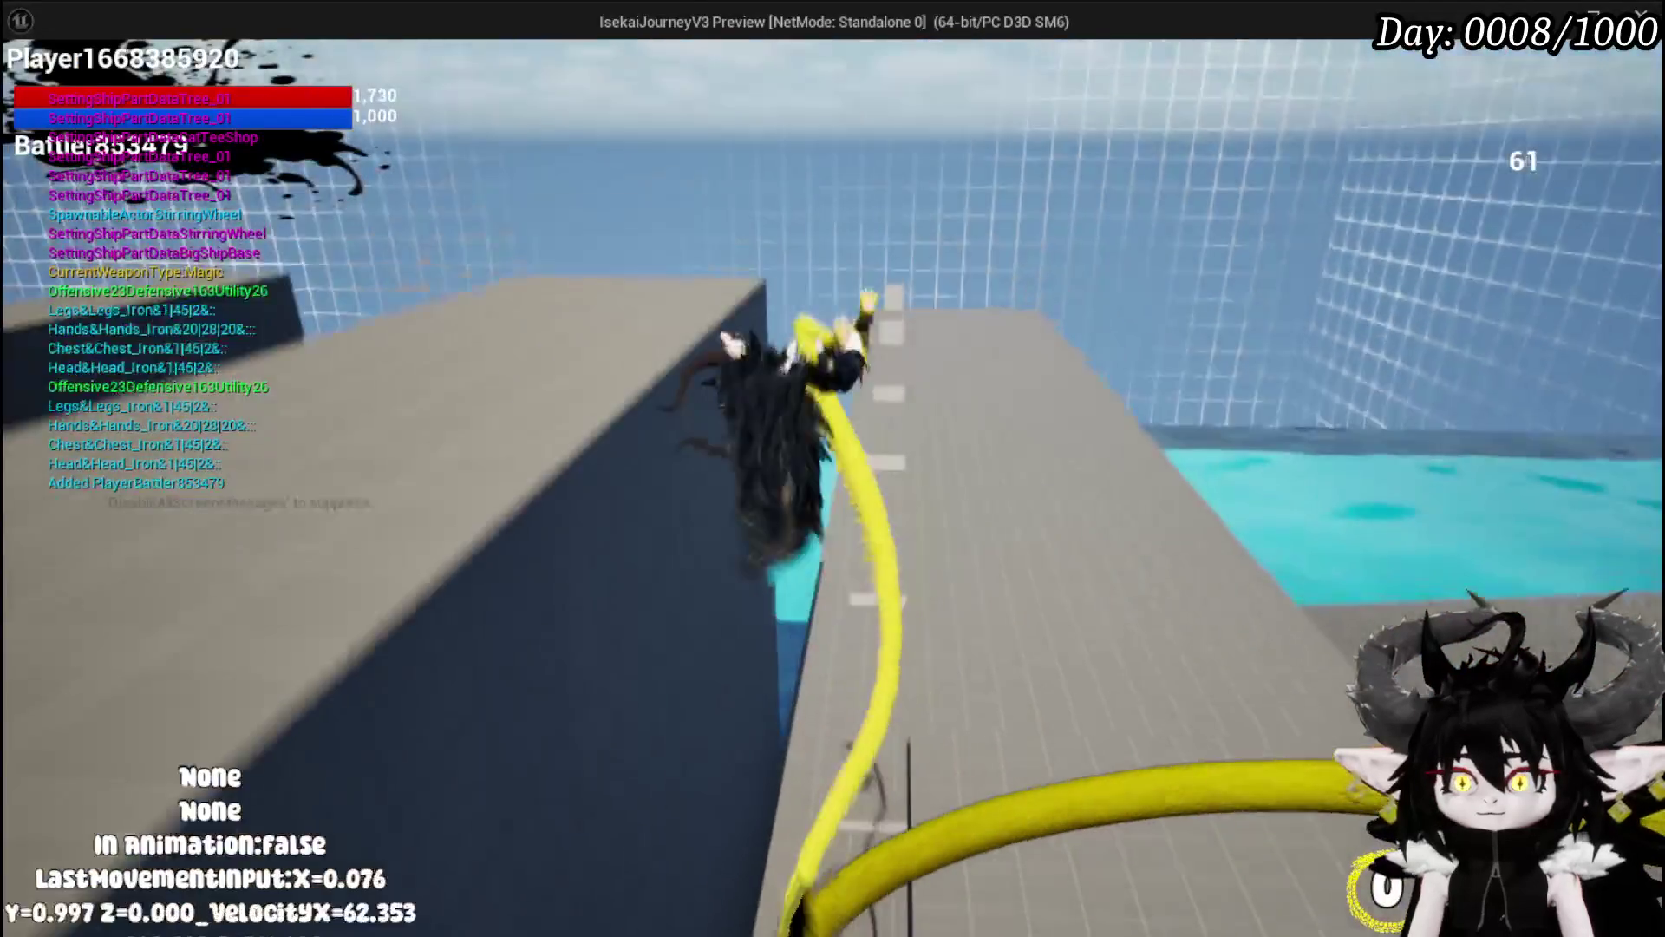
key("w")
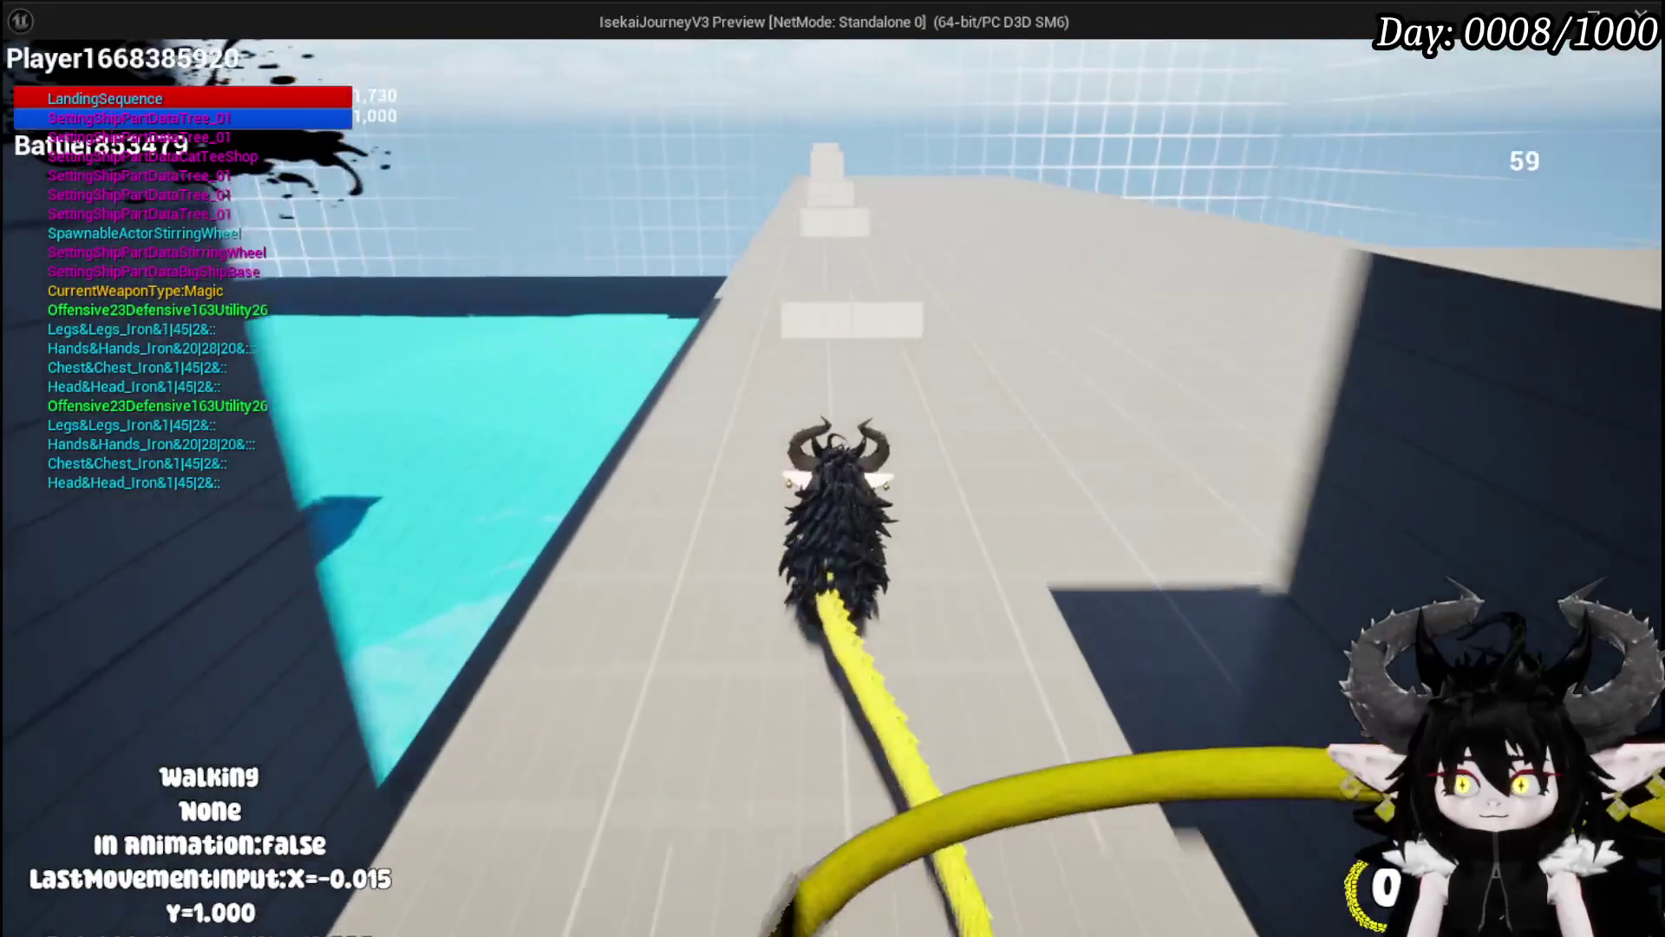
key("Escape")
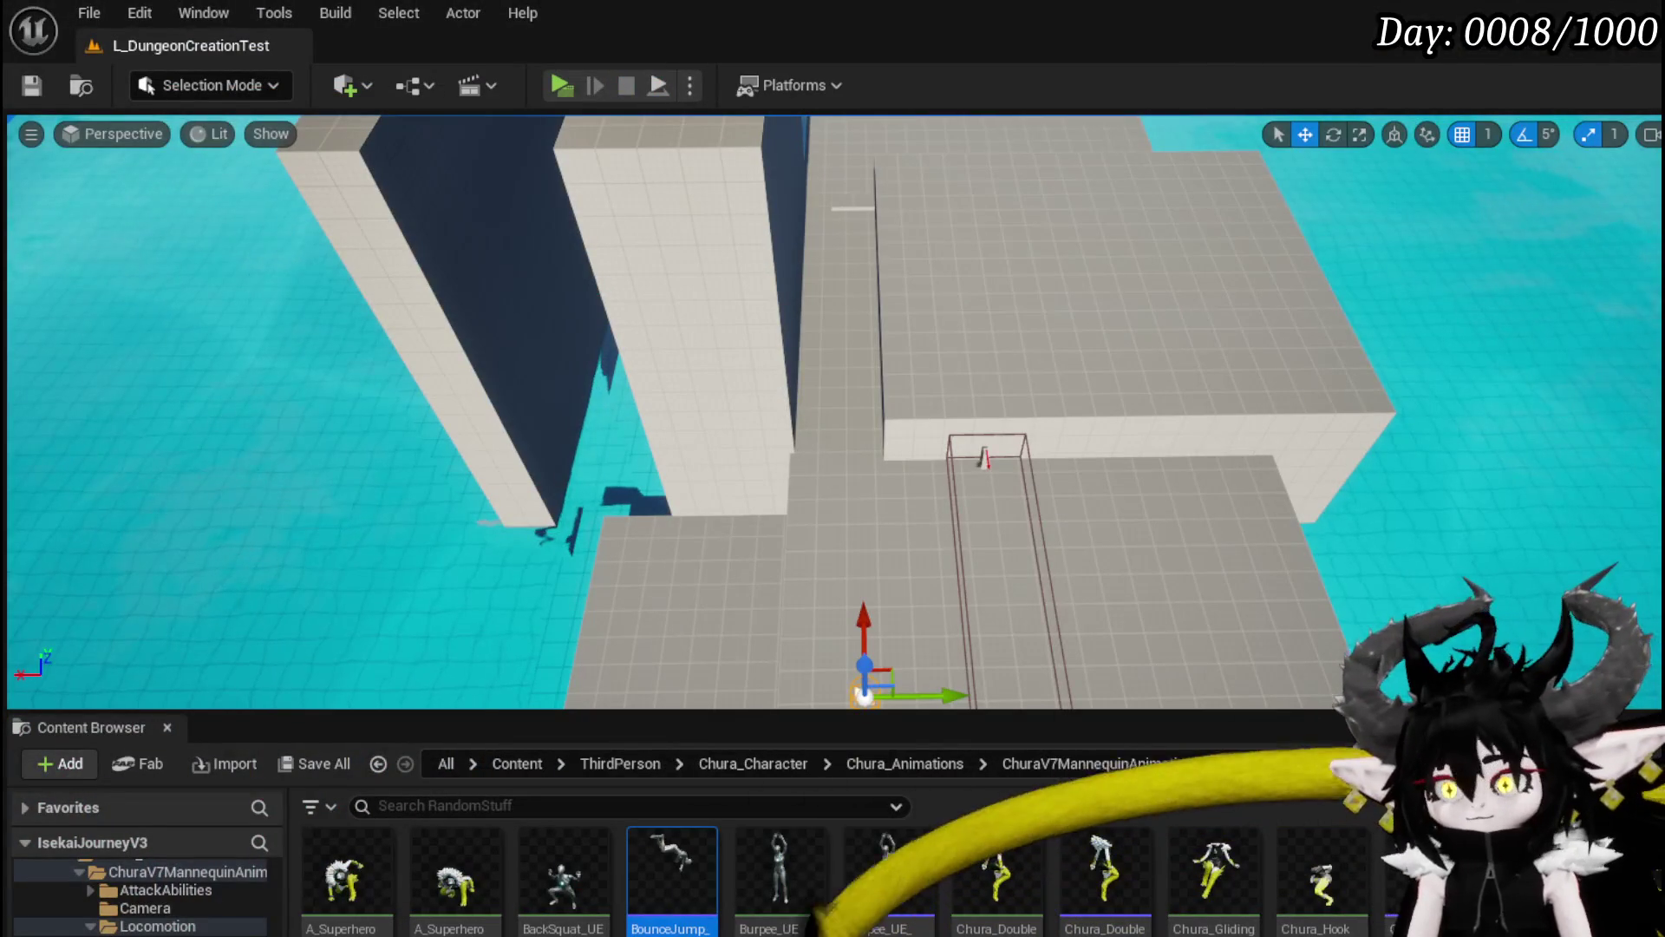
key("alt+Tab")
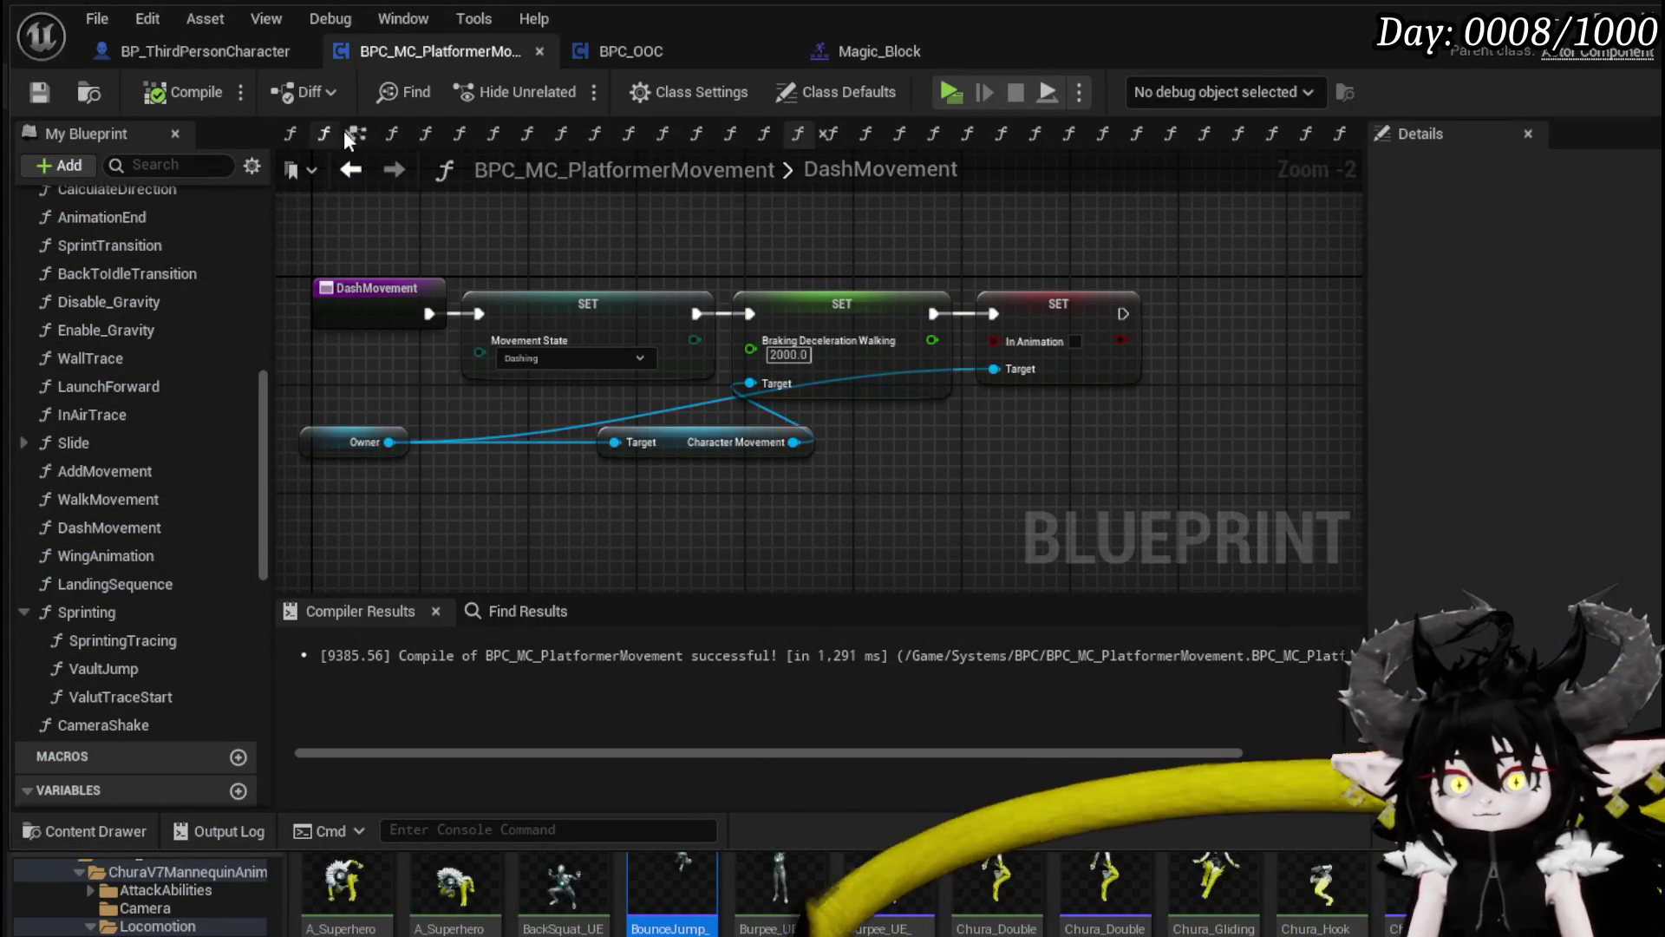
left_click(357, 133)
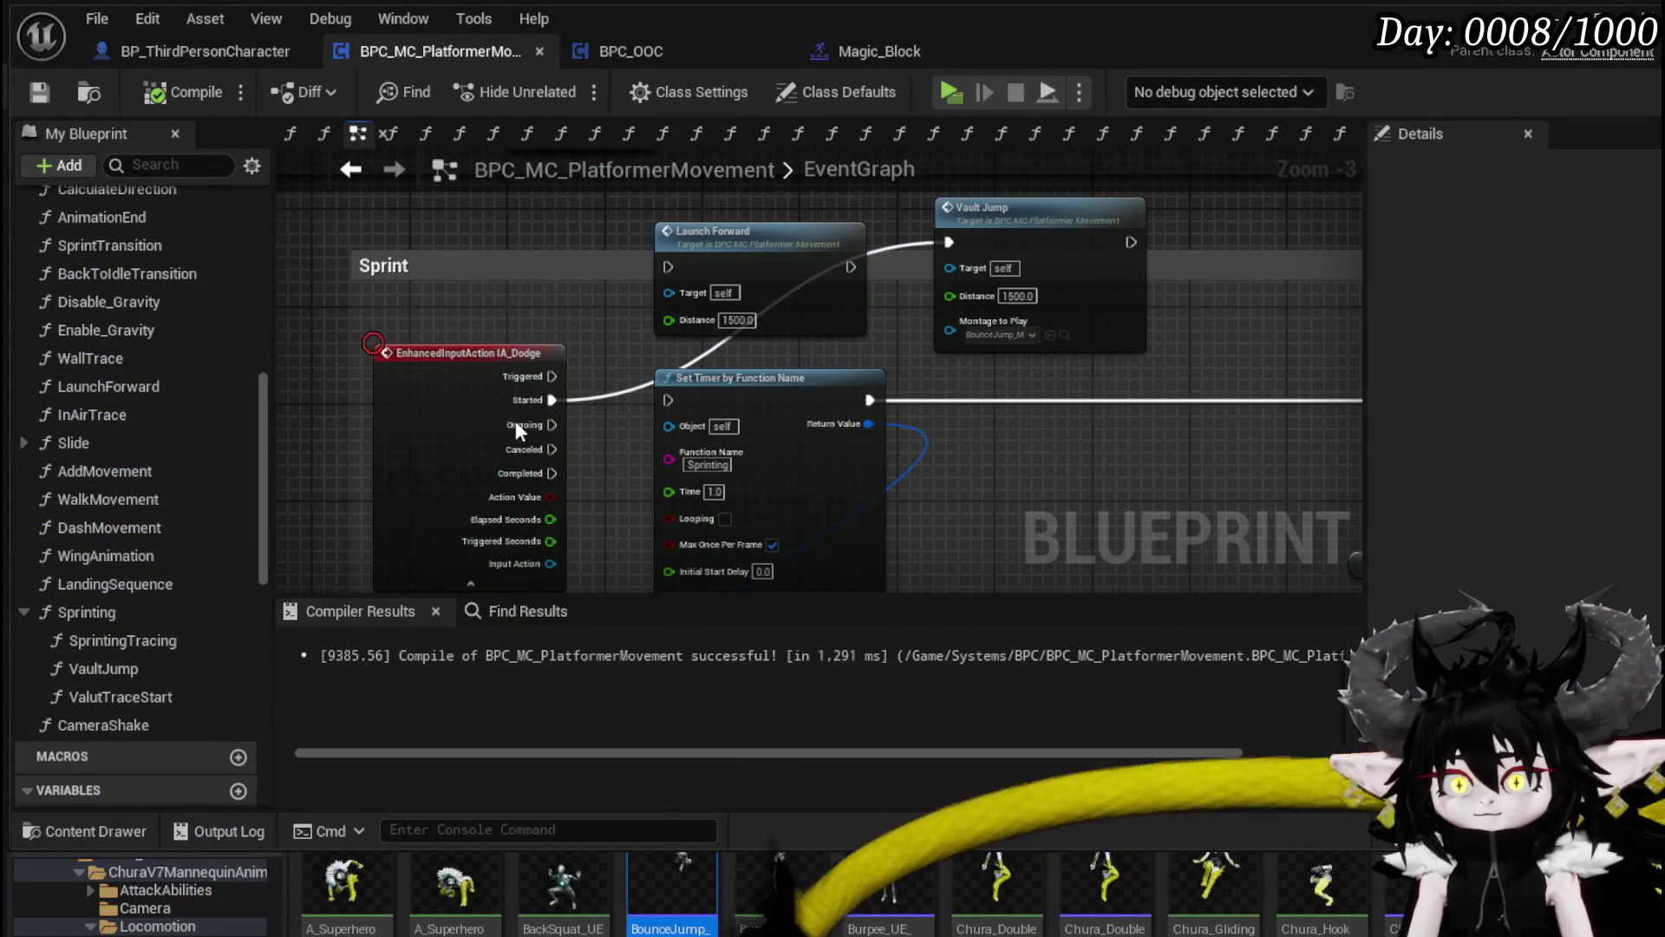
Step: Connect IA_Dodge's Completed pin to Clear and Invalidate Timer by Handle for the Sprinting timer
left_click_drag(548, 403, 509, 260)
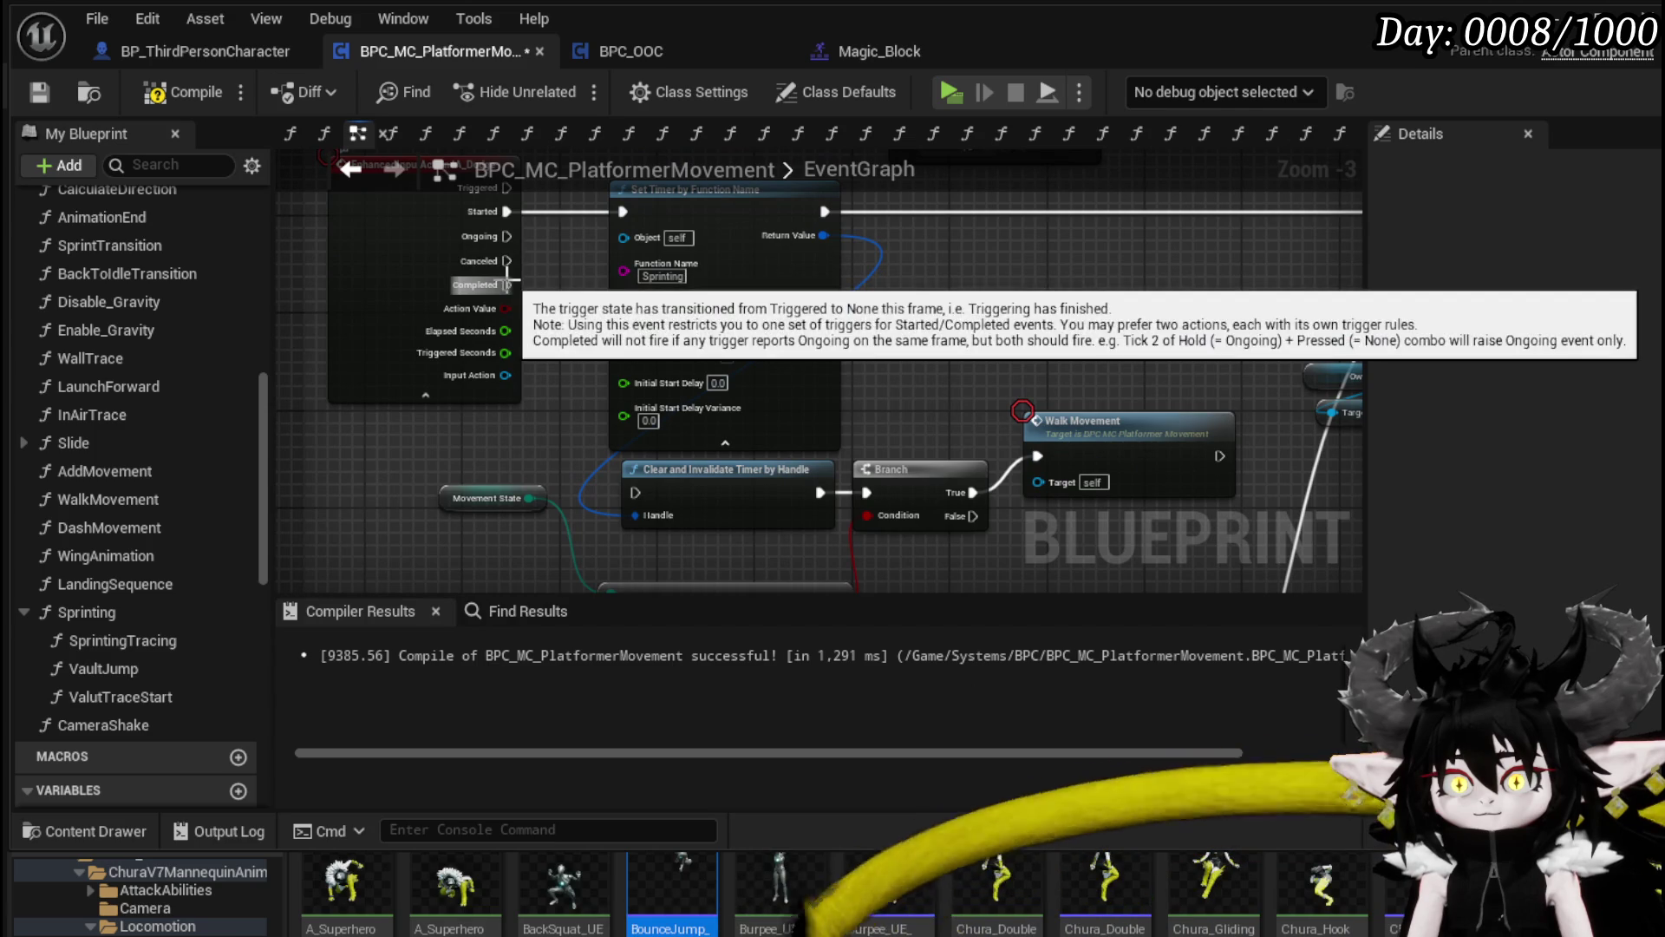
mouse_move(501, 262)
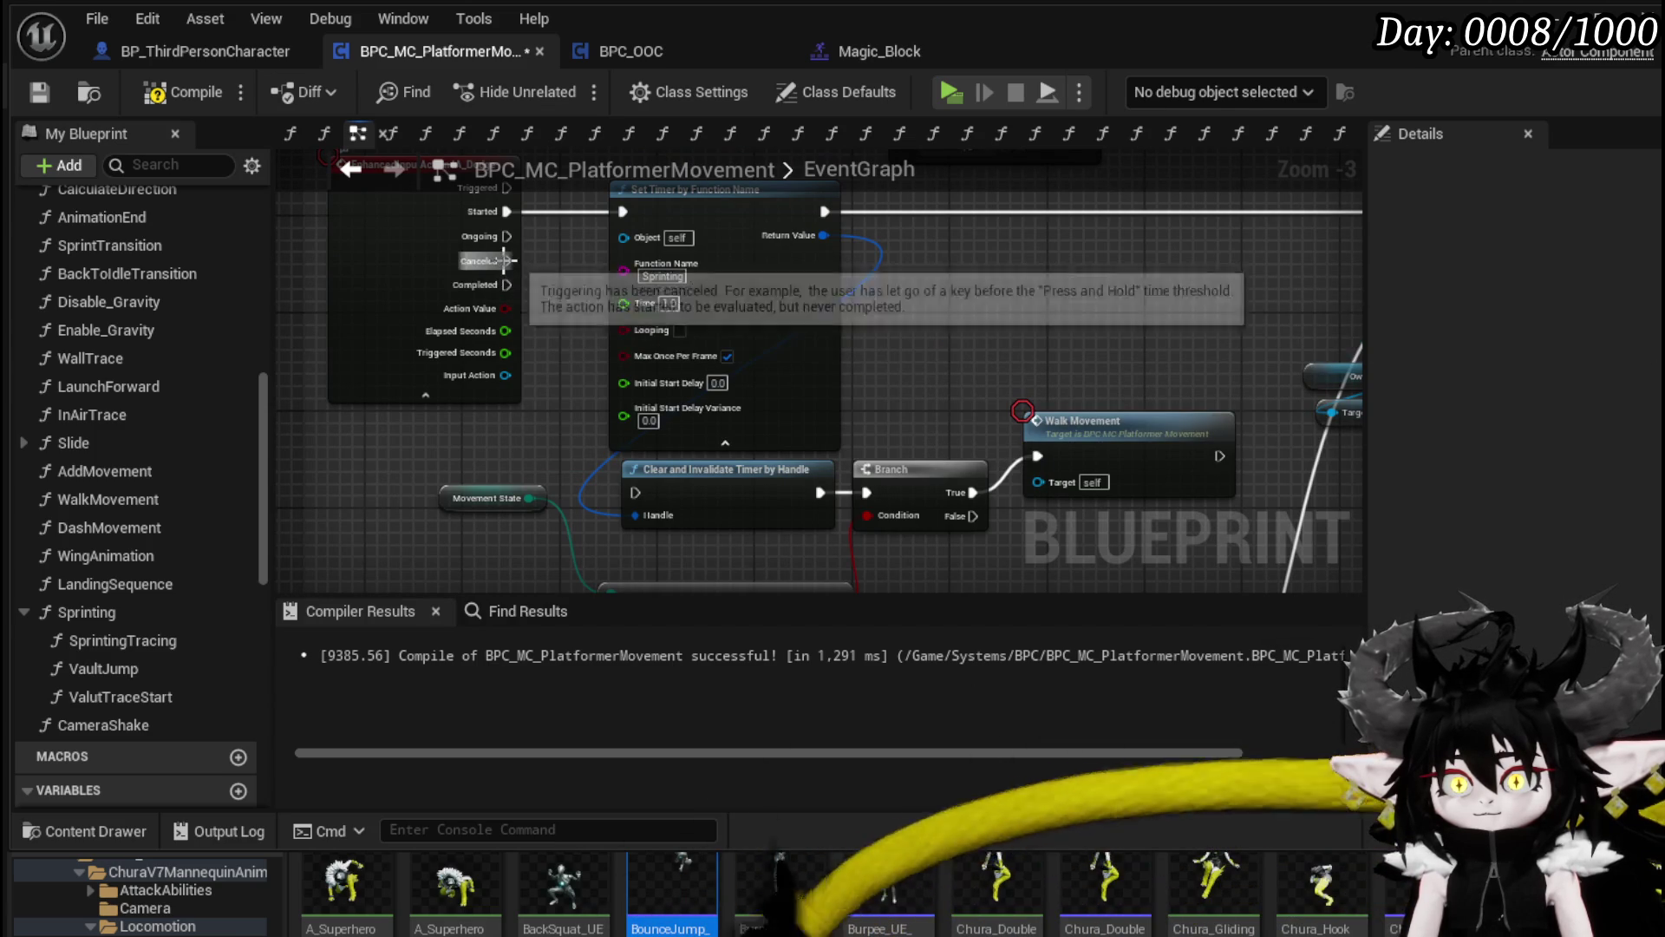
left_click_drag(506, 285, 635, 491)
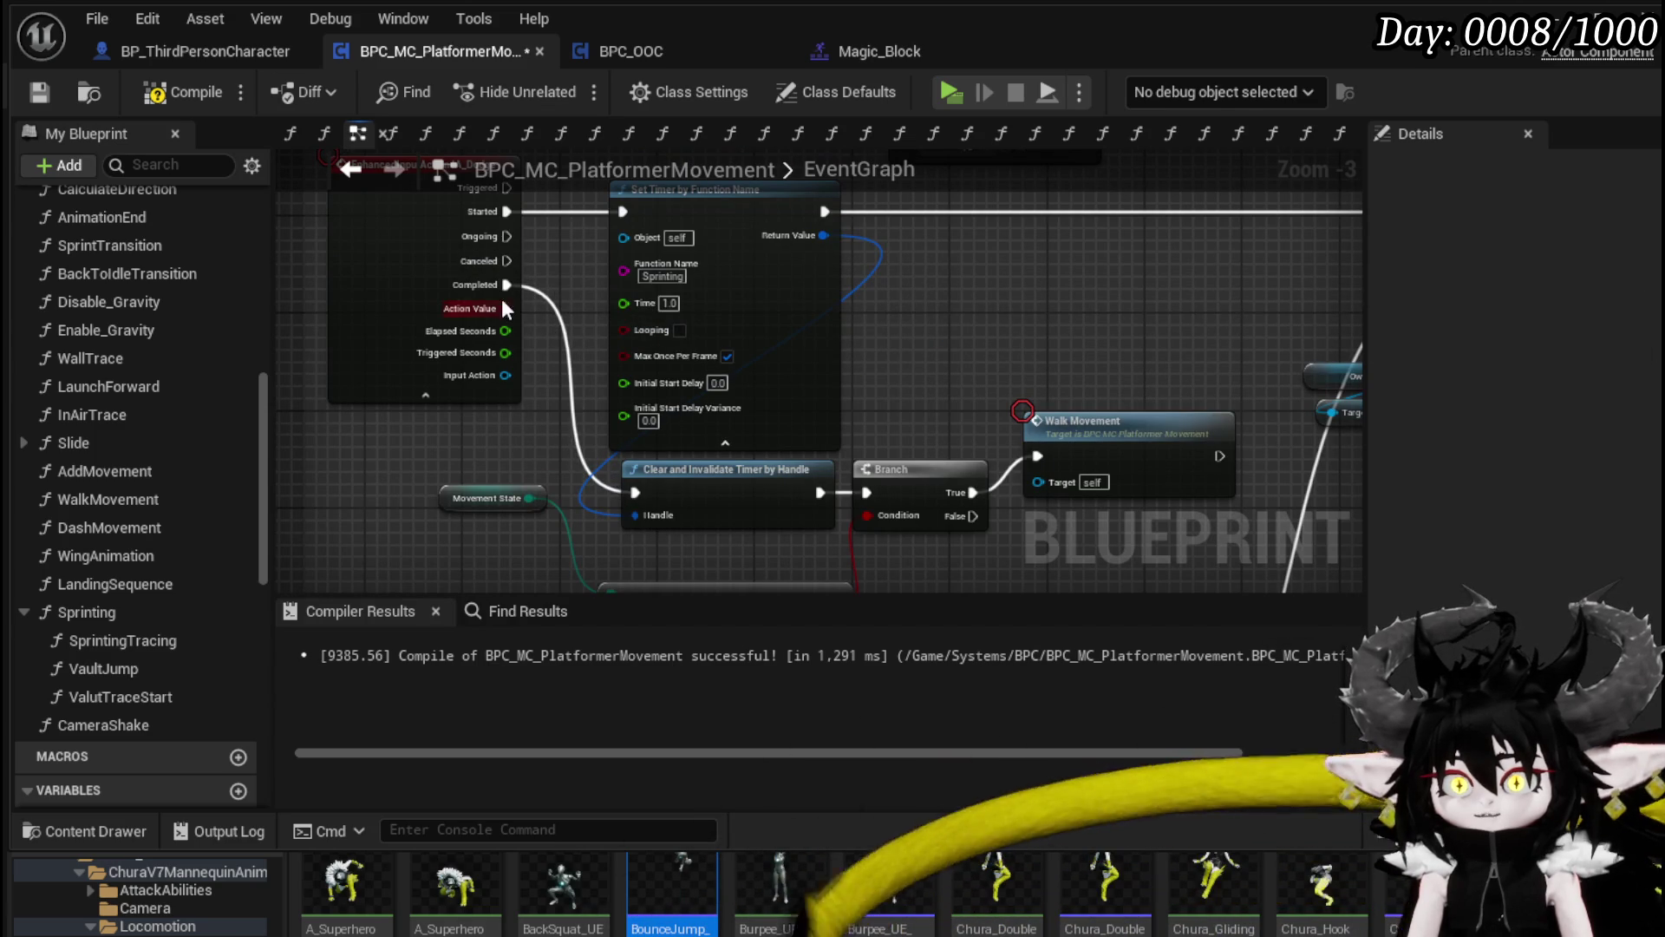
mouse_move(506, 260)
left_mouse_down()
mouse_move(644, 489)
mouse_move(600, 387)
left_mouse_up()
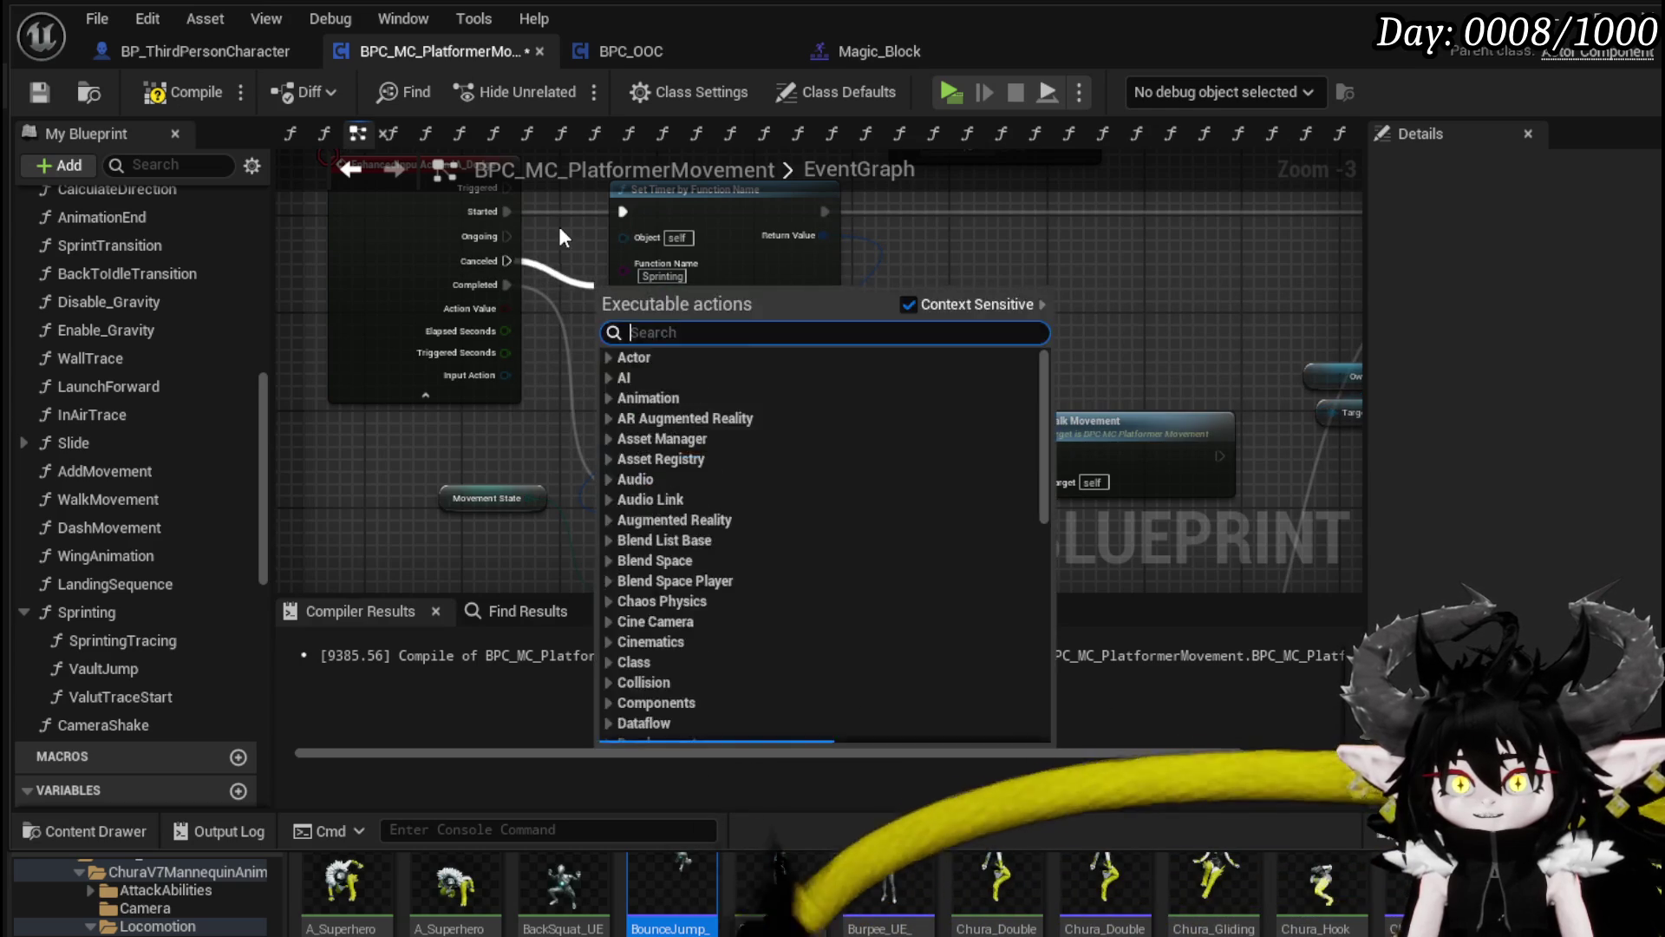
key("Escape")
Step: Compile the change and start a new play session in the level editor
left_click(180, 92)
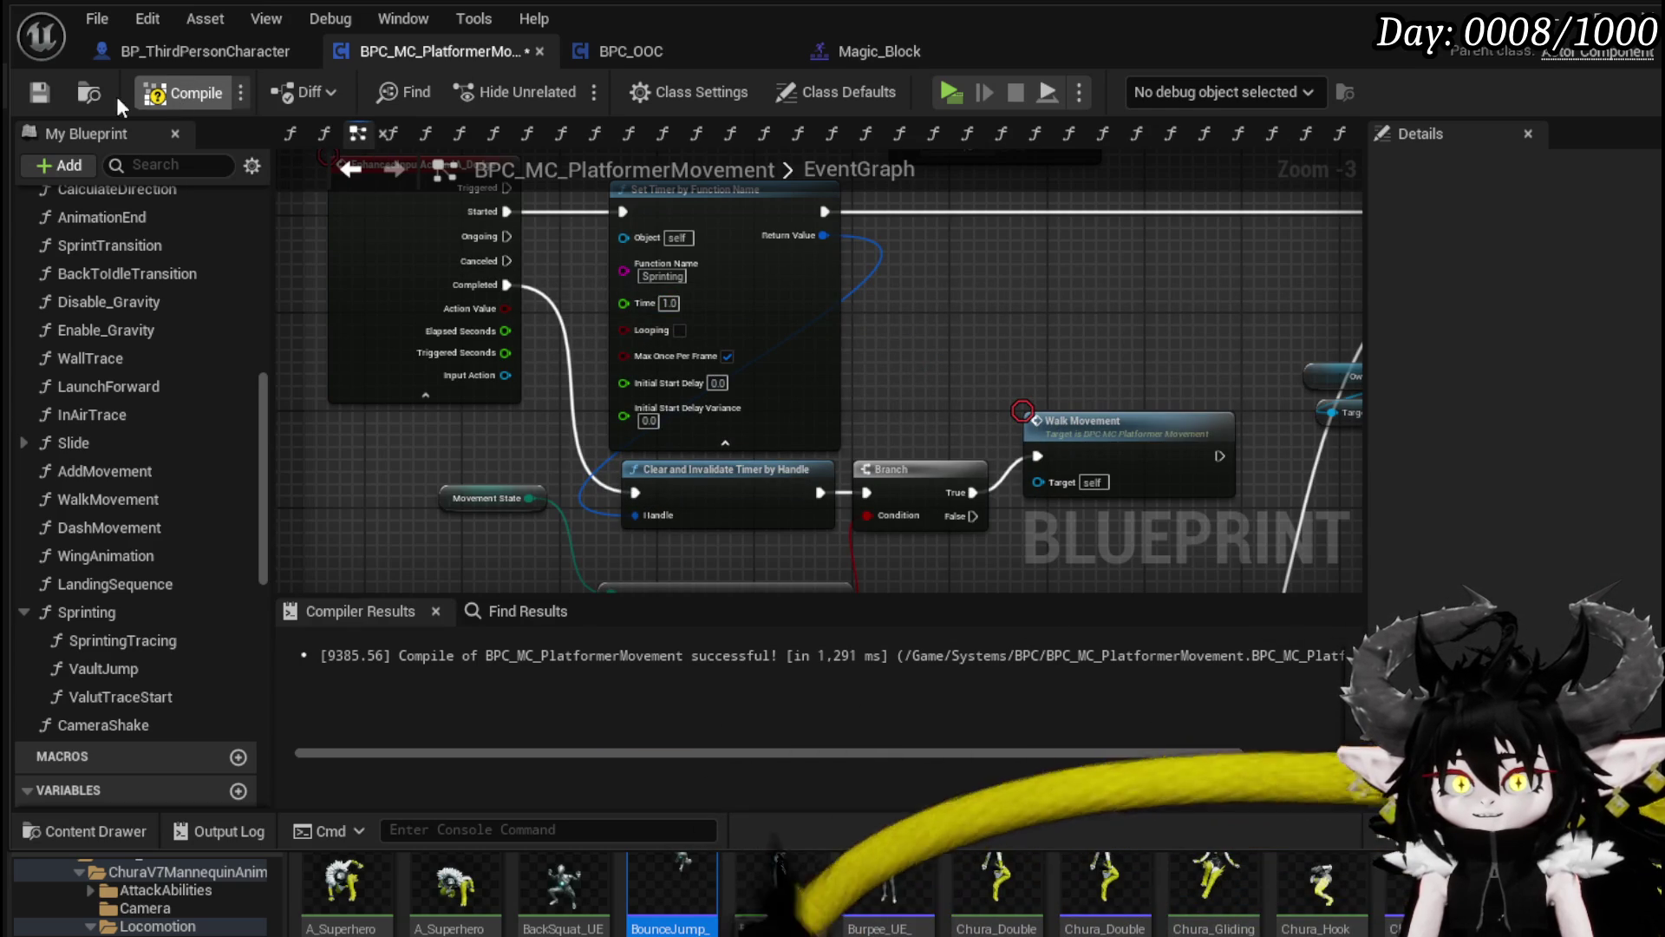
key("alt+Tab")
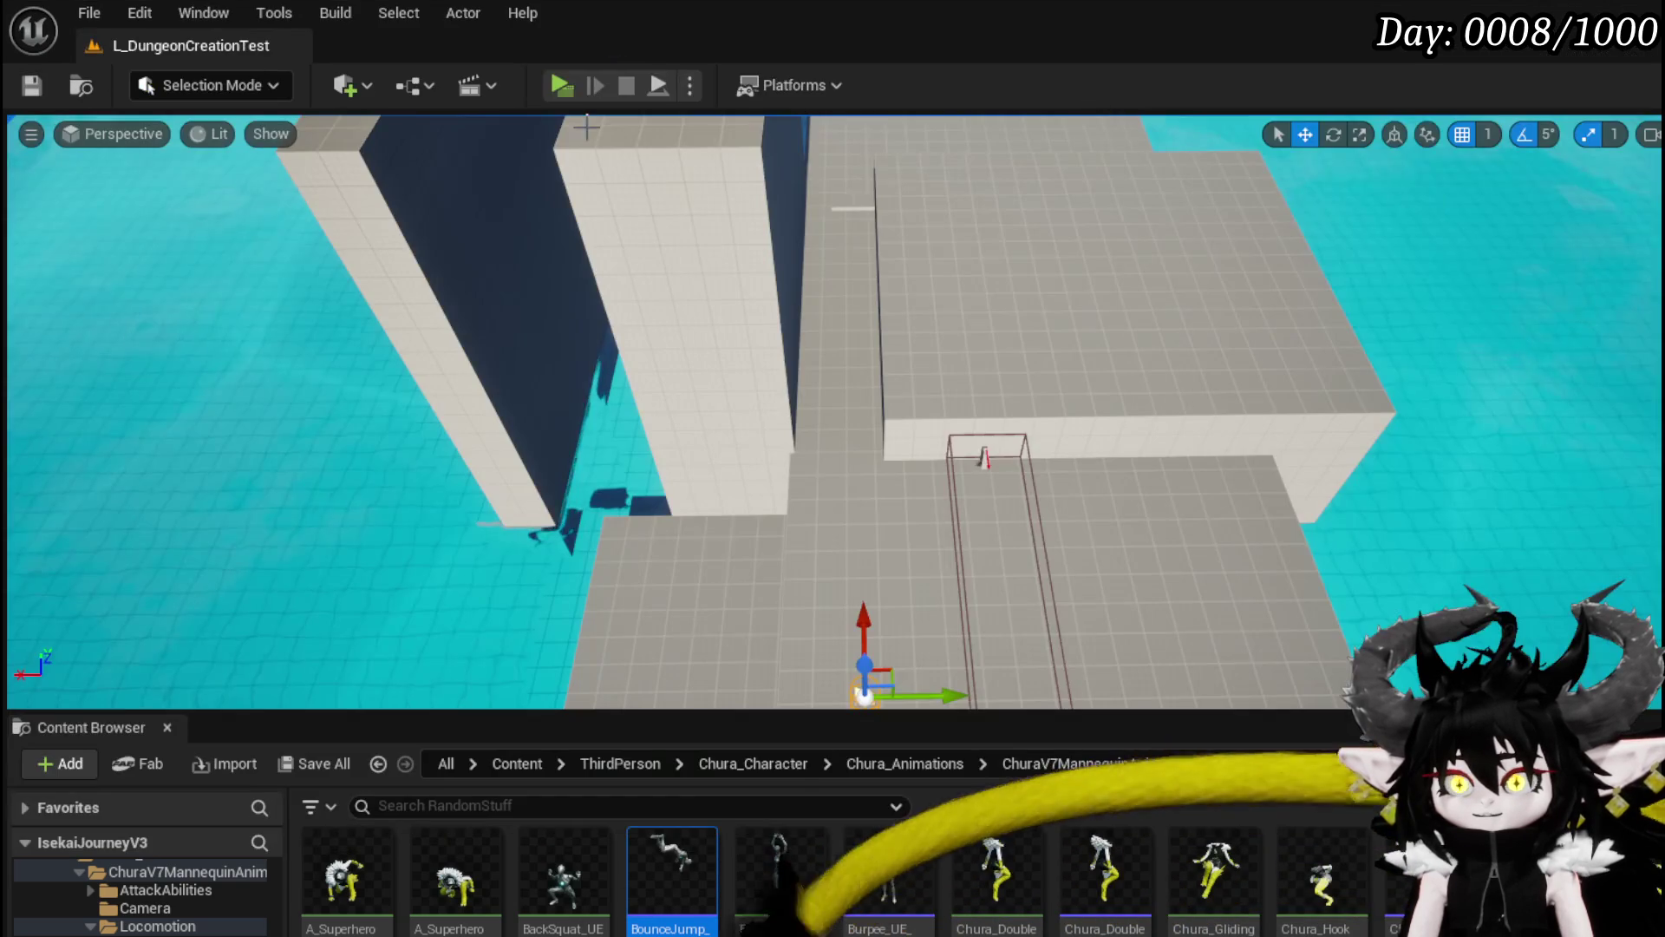
left_click(558, 85)
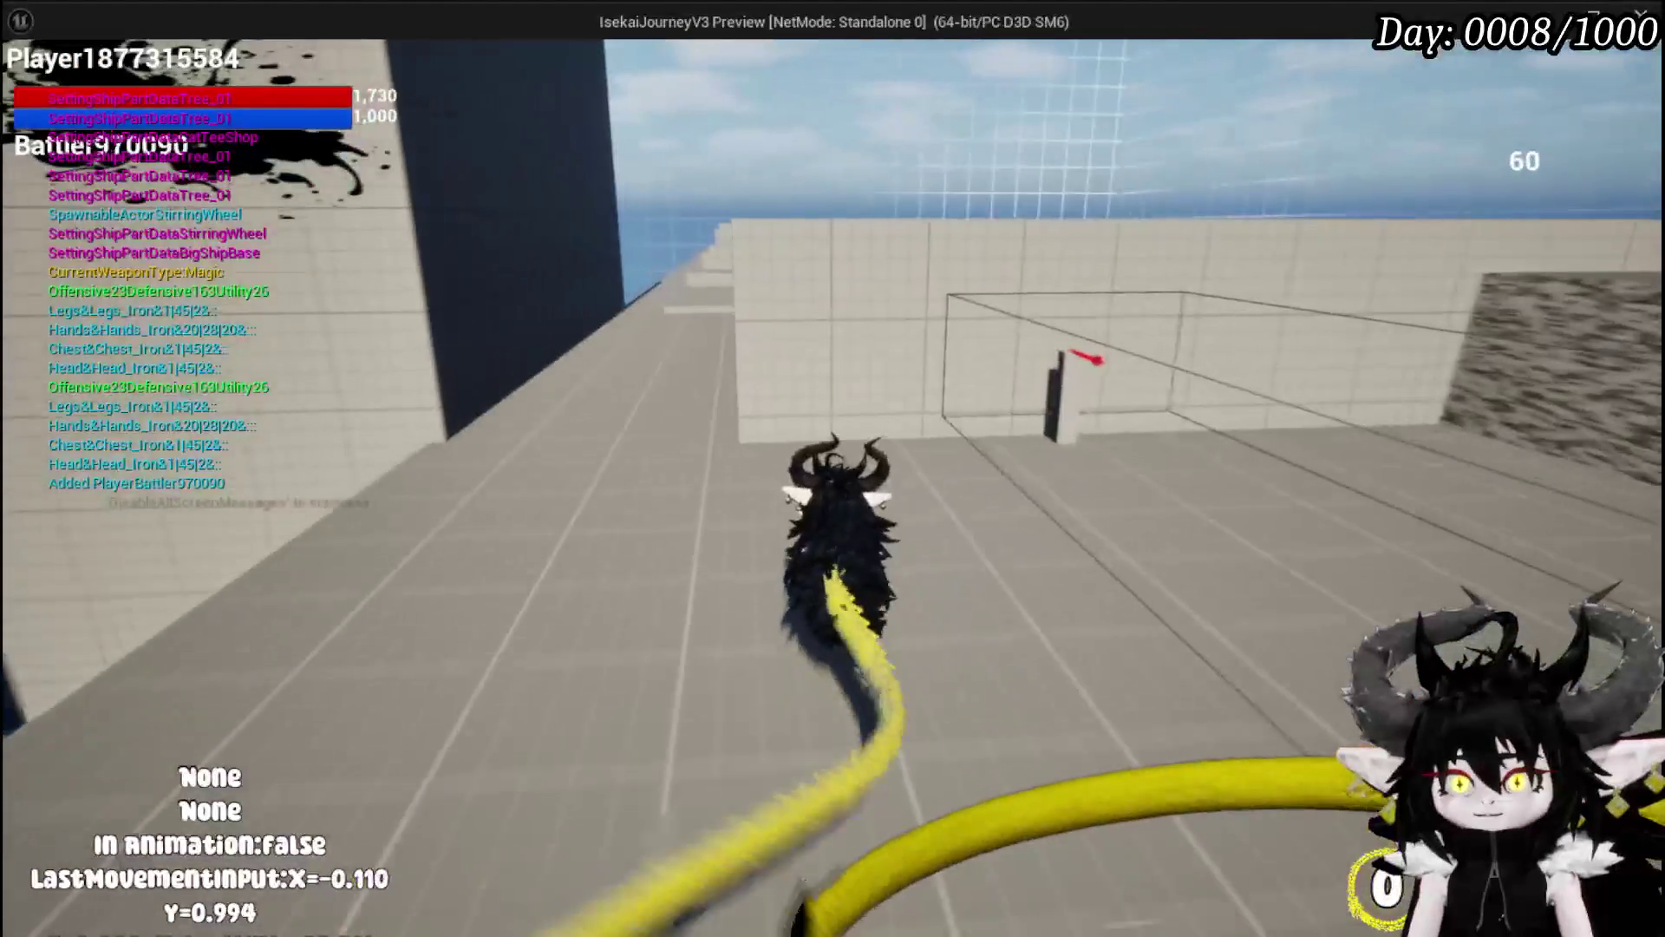
Step: Walk and dash along the platform past the pool toward the wall, stop playing, and save the level
key("w")
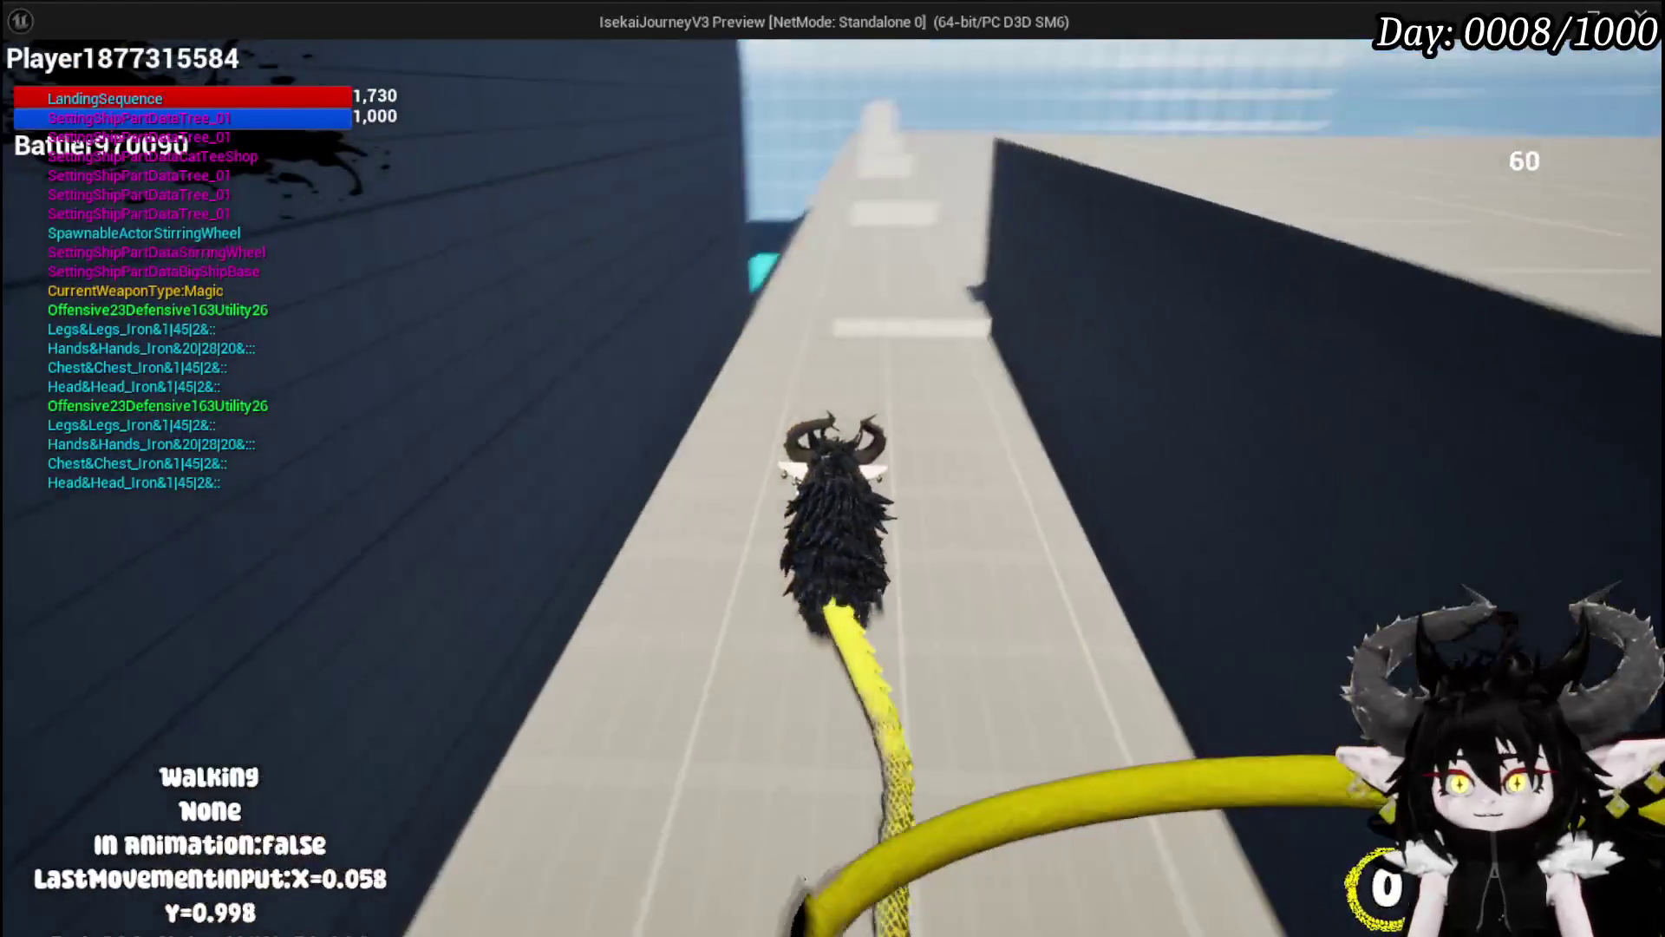
key("w")
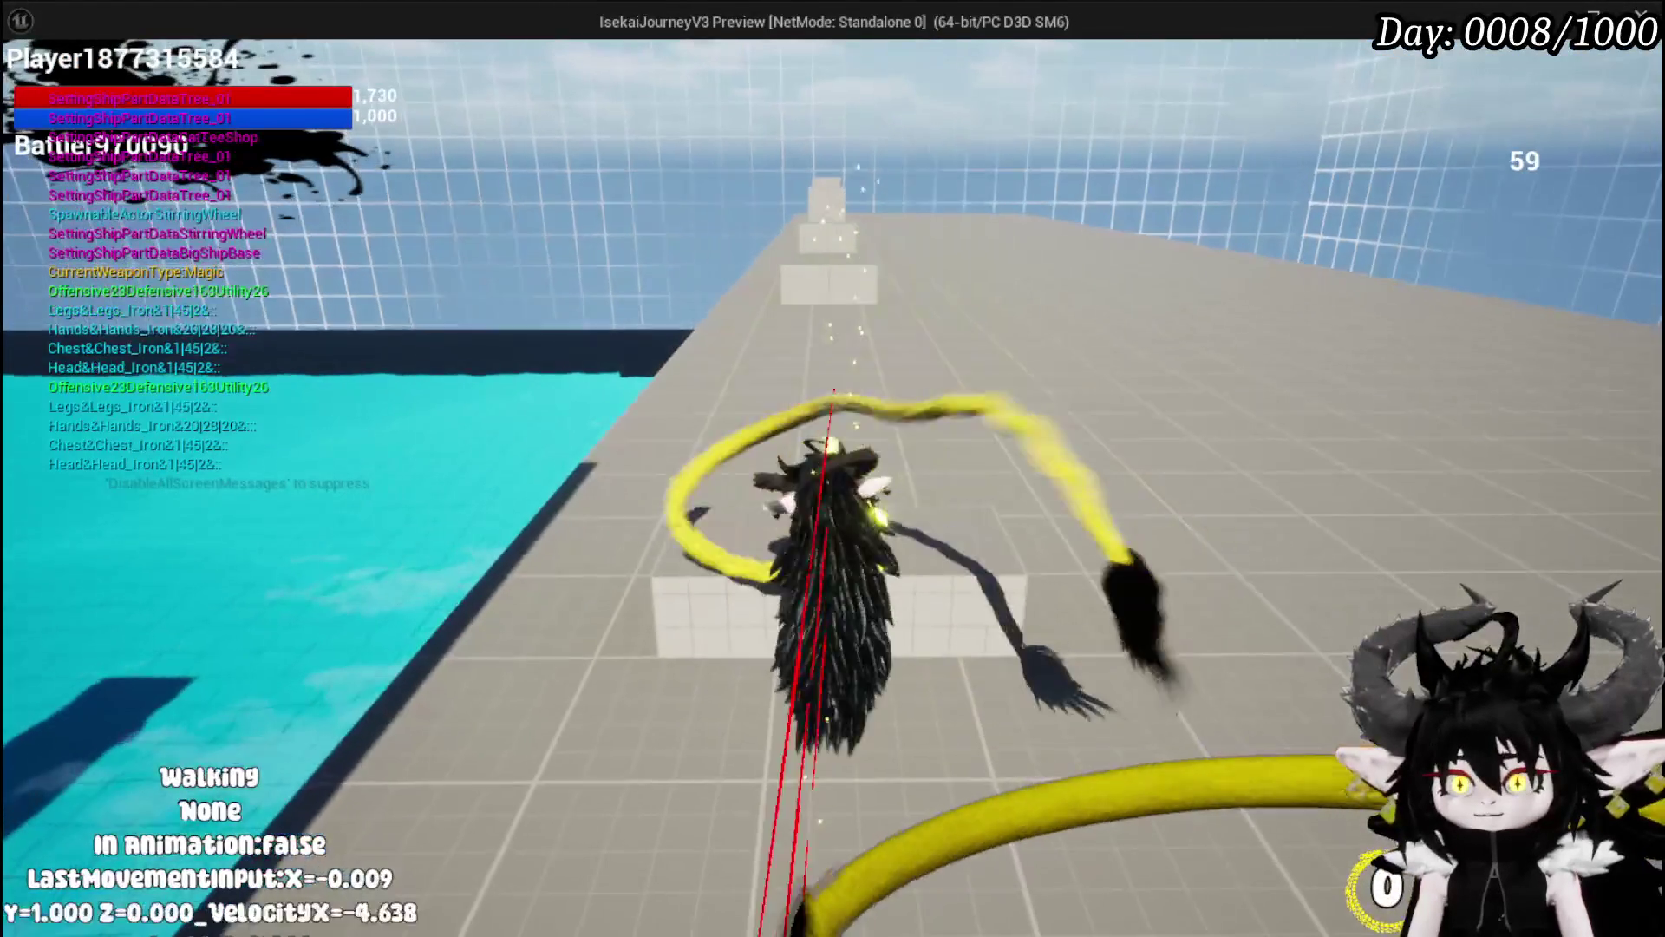
key("w")
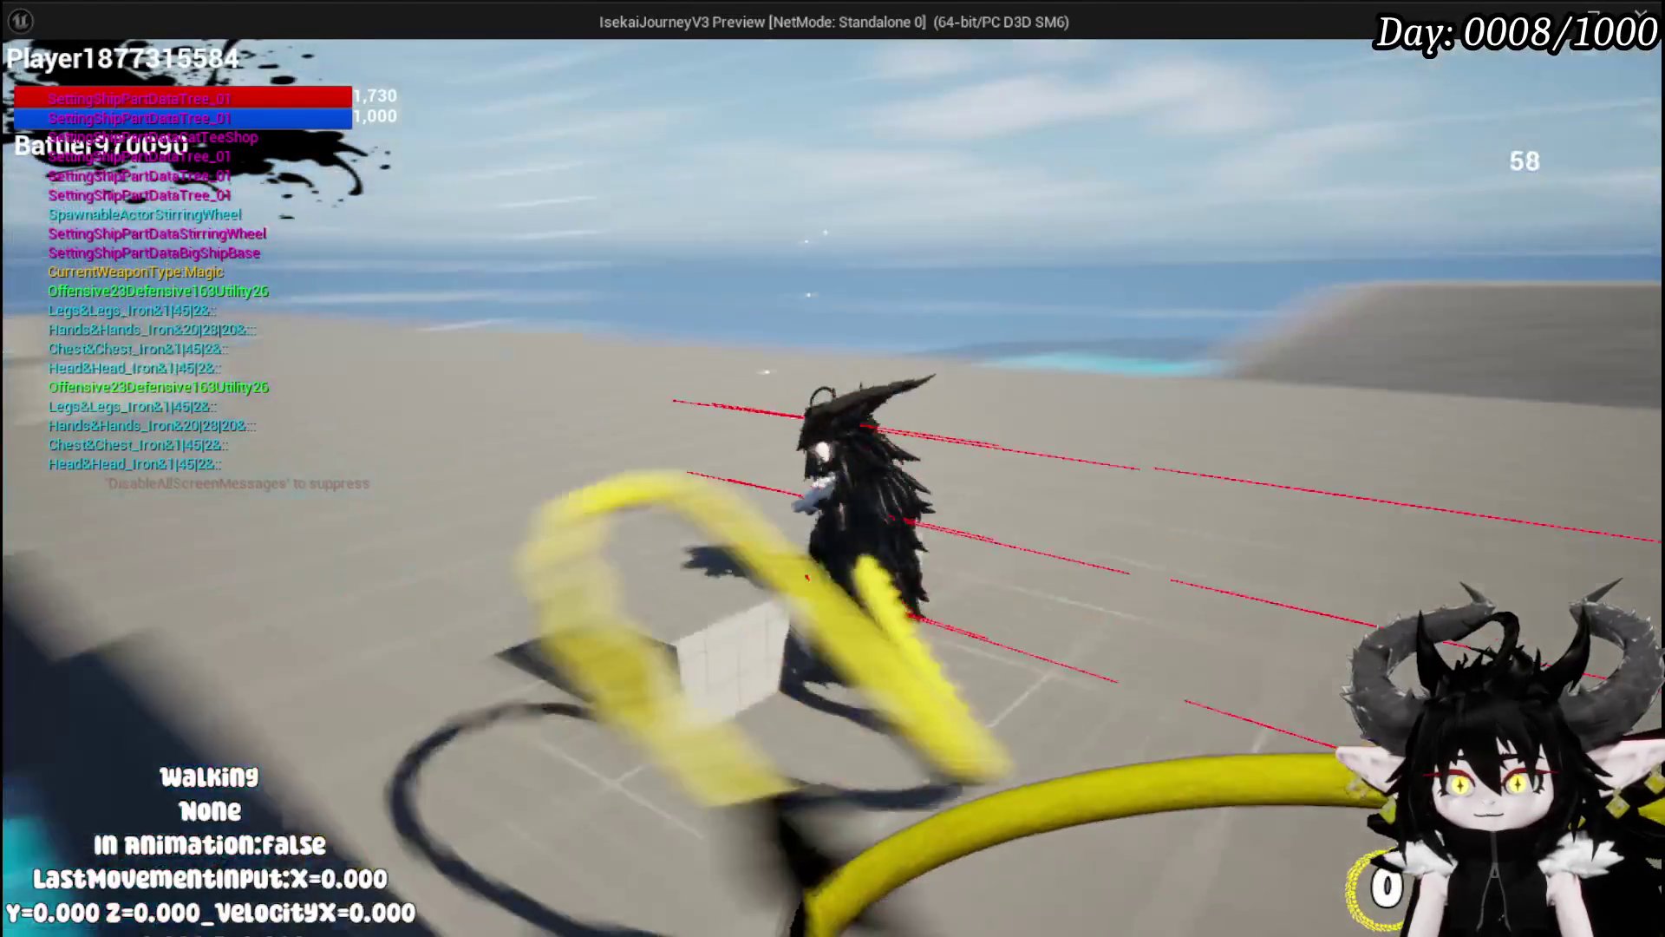
key("w")
key("shift")
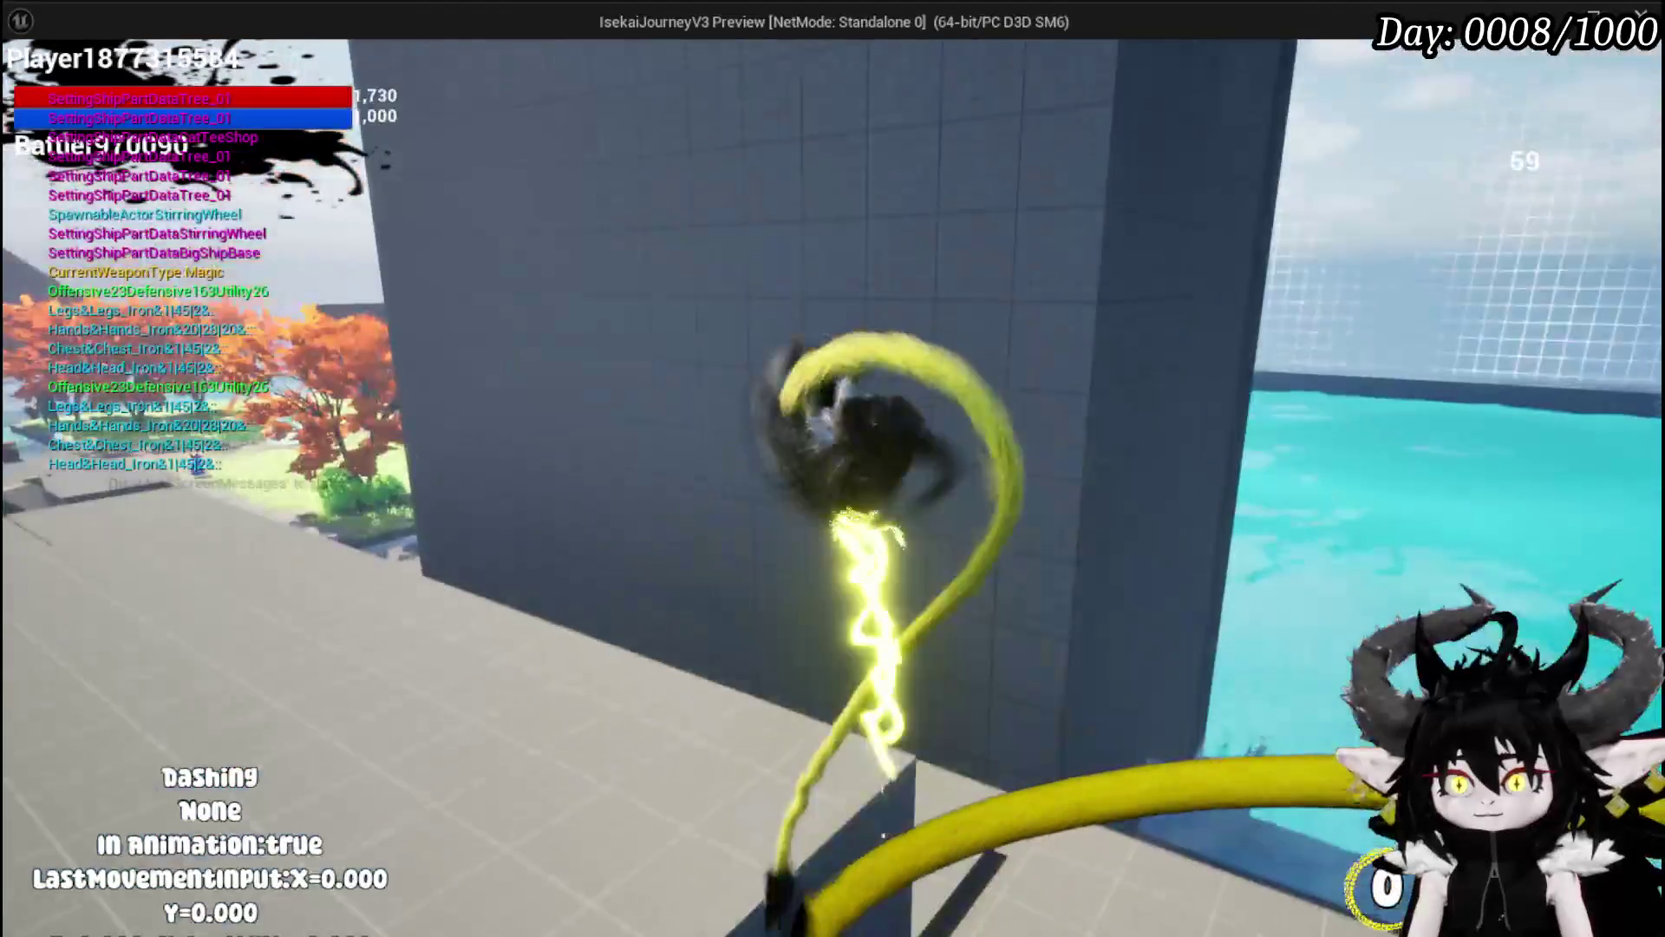
key("w")
key("shift")
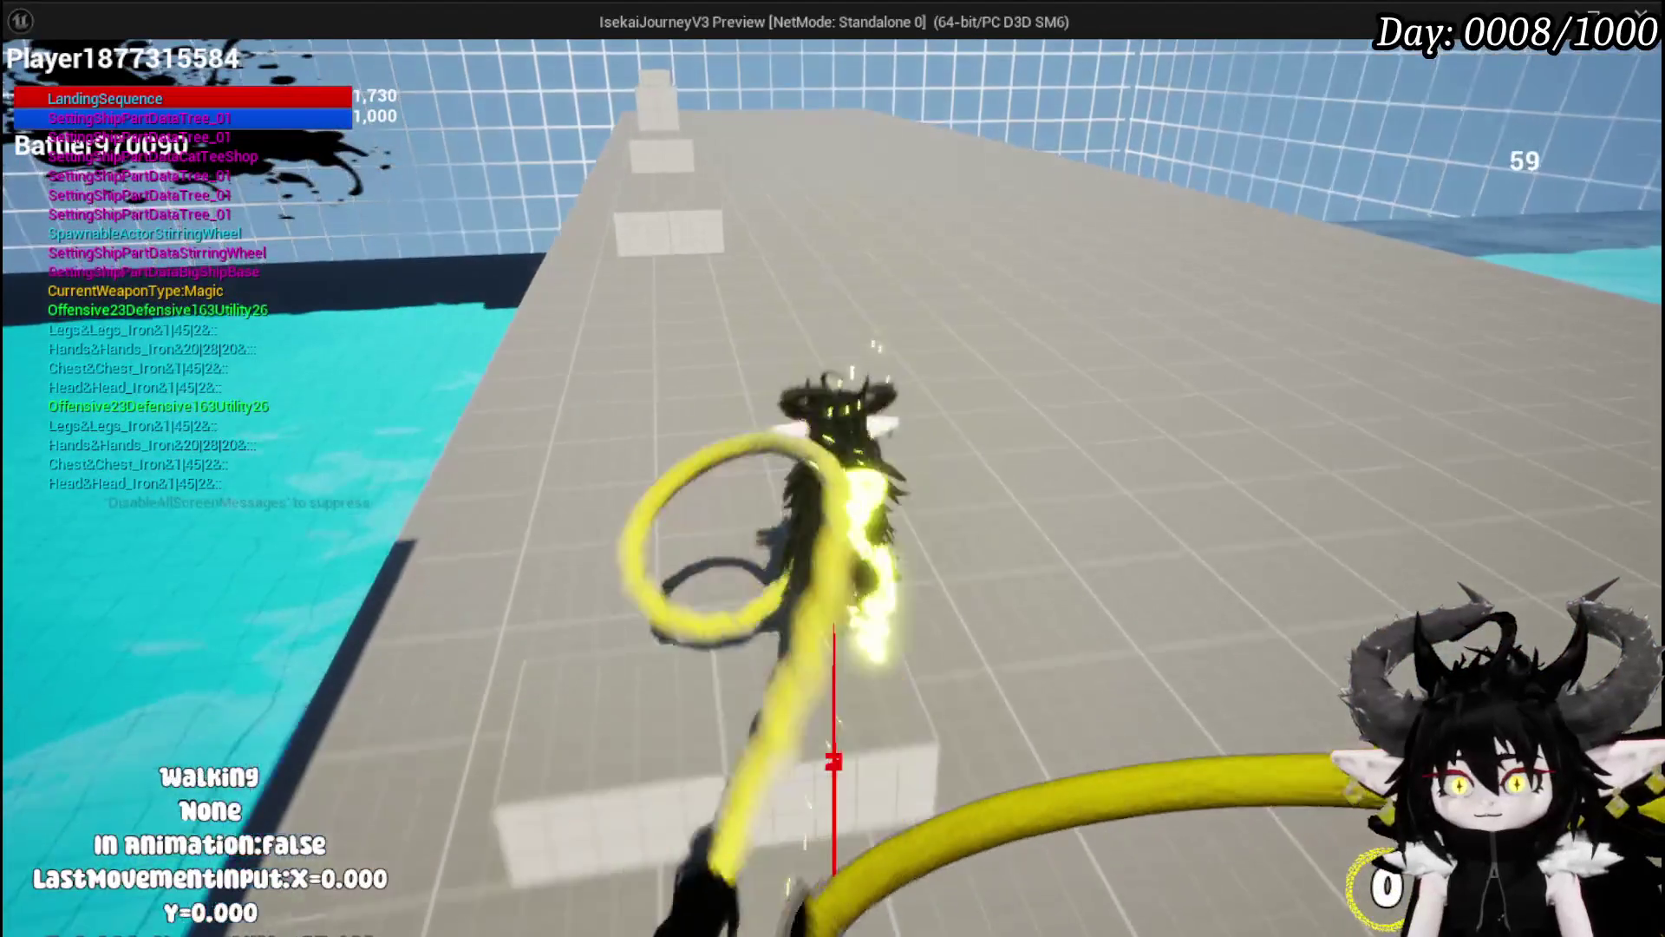
key("w")
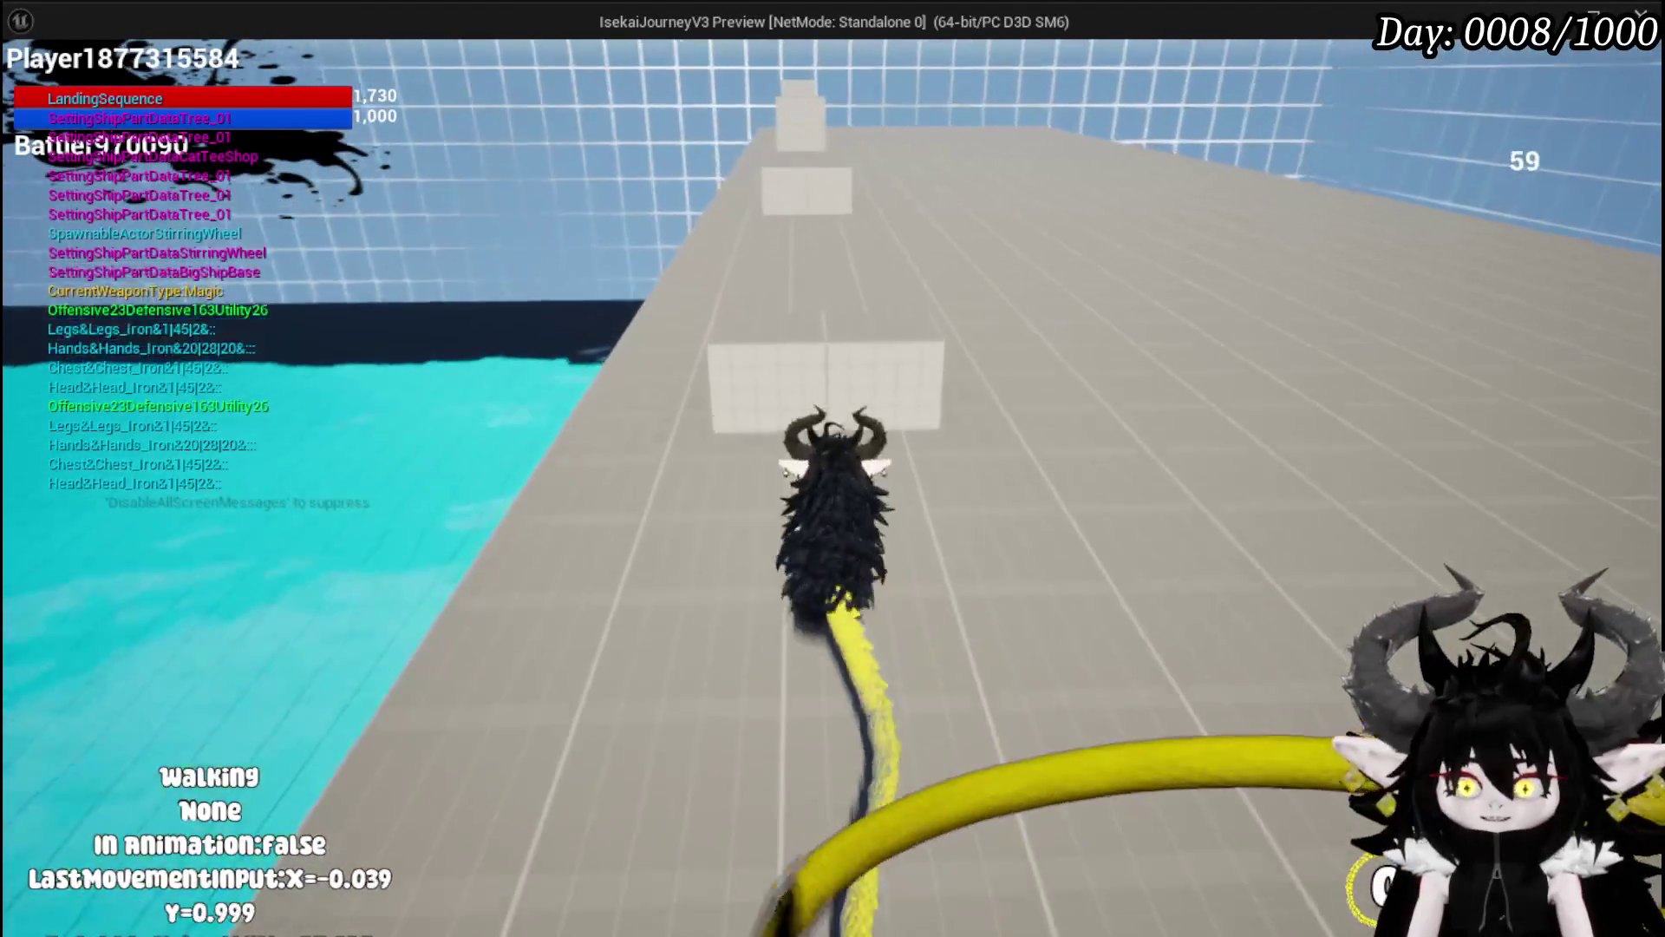
key("shift")
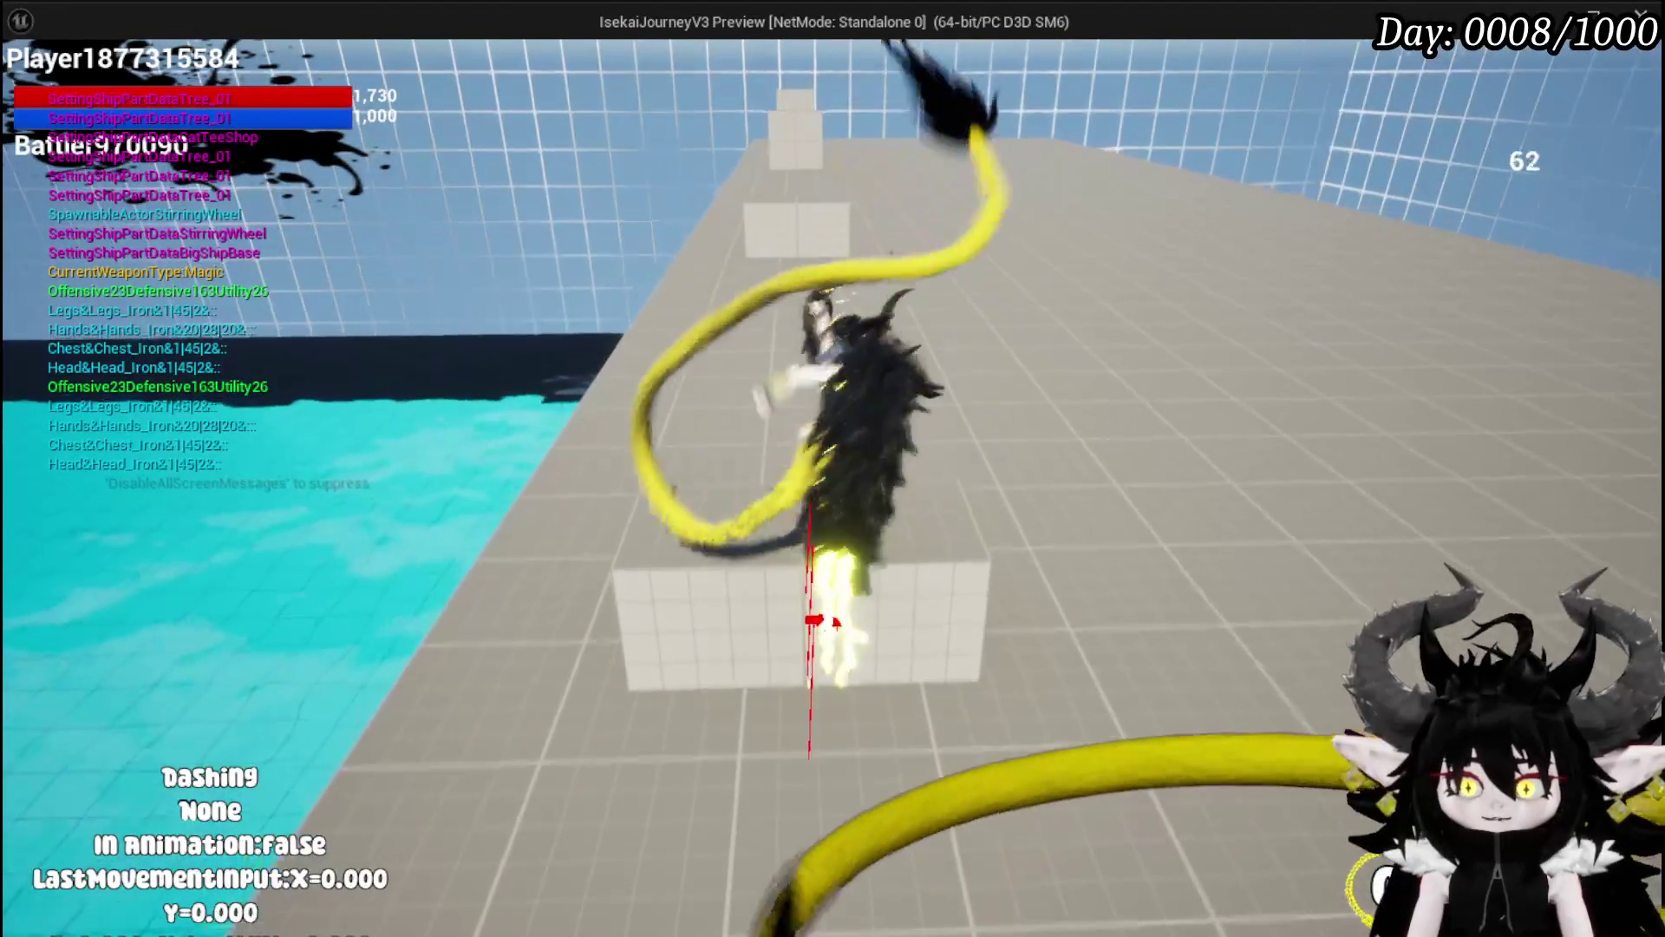
key("Escape")
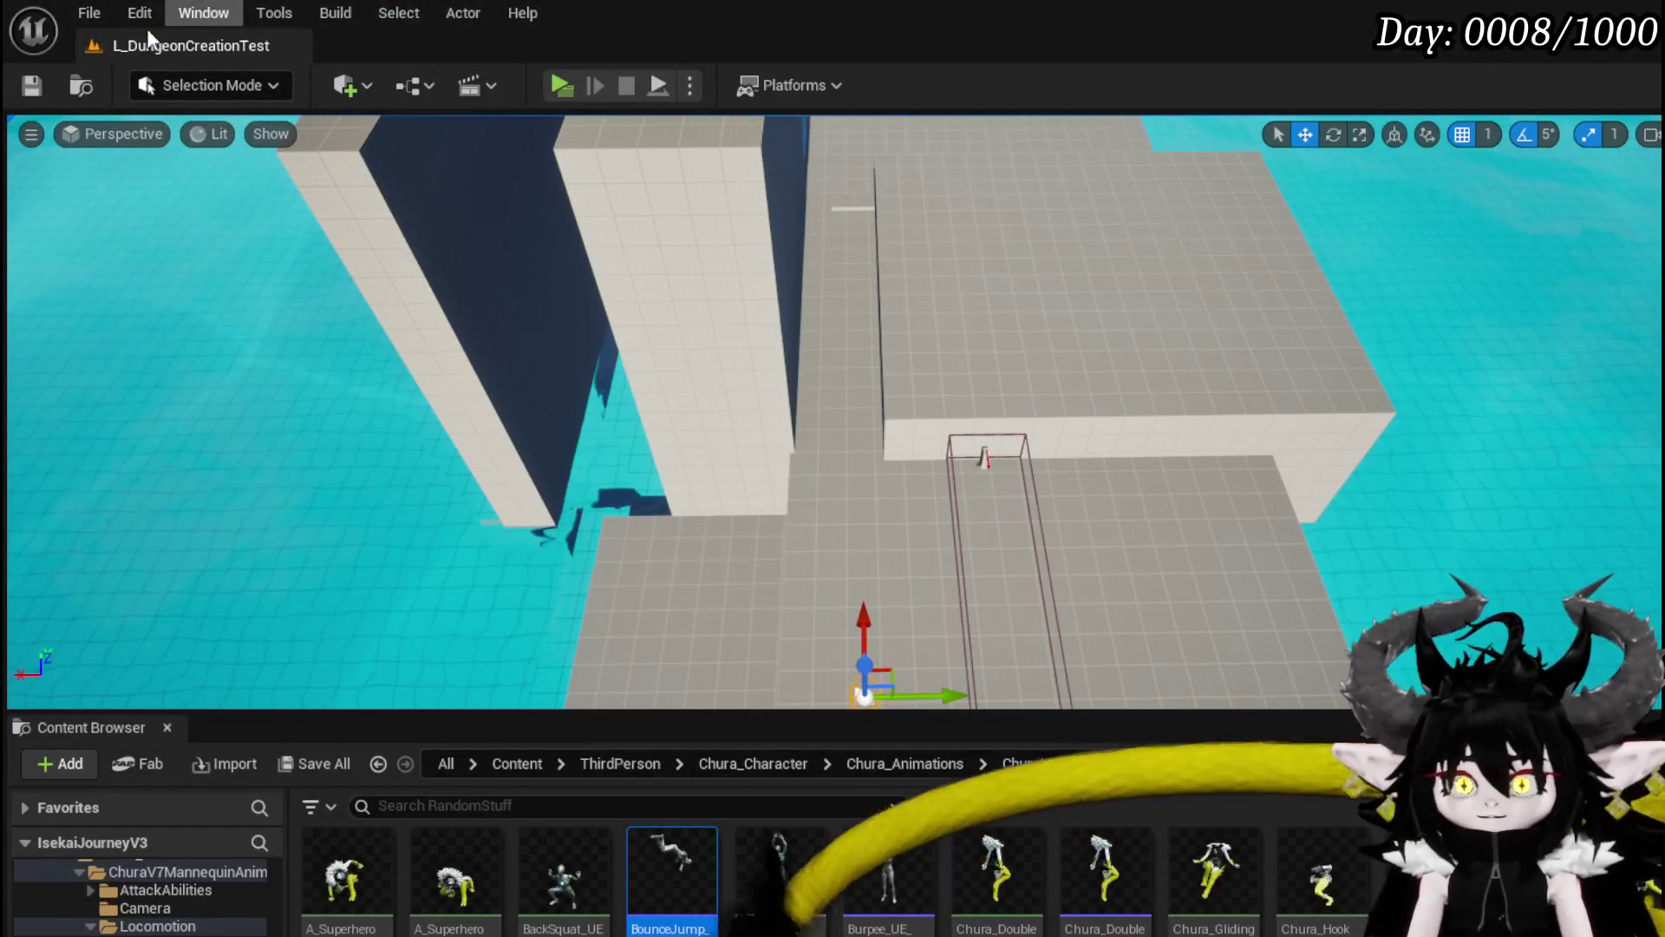
left_click(34, 88)
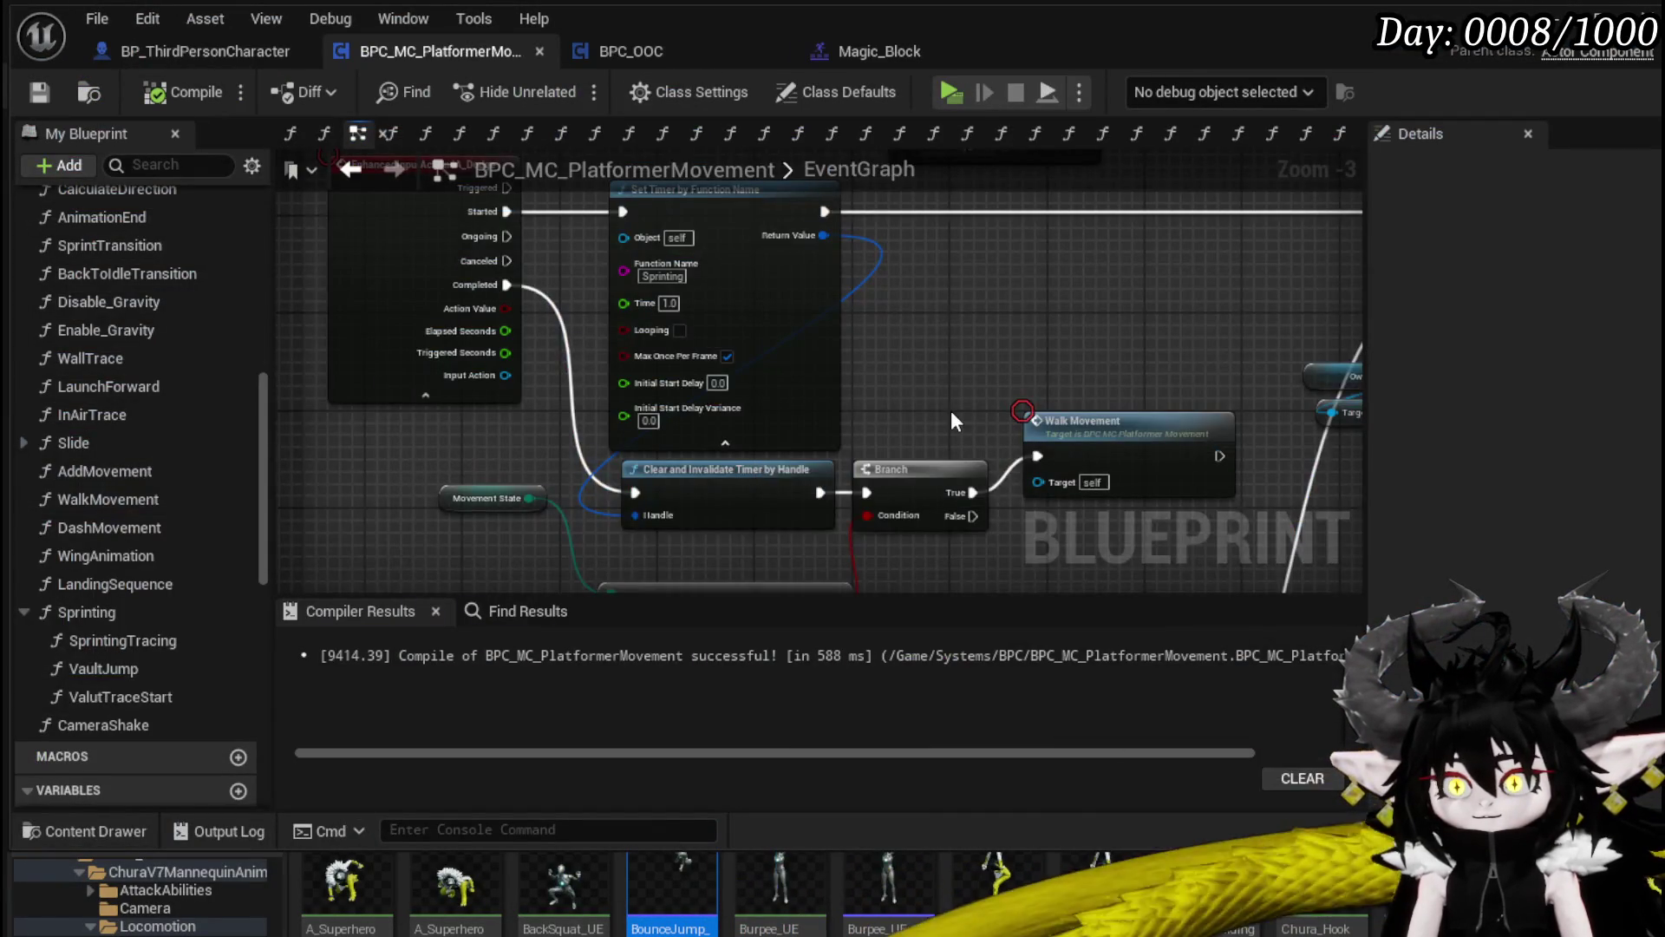
Step: Go from Directional Dash into Dash Movement and tick In Animation on its last SET node
left_click_drag(954, 421, 944, 583)
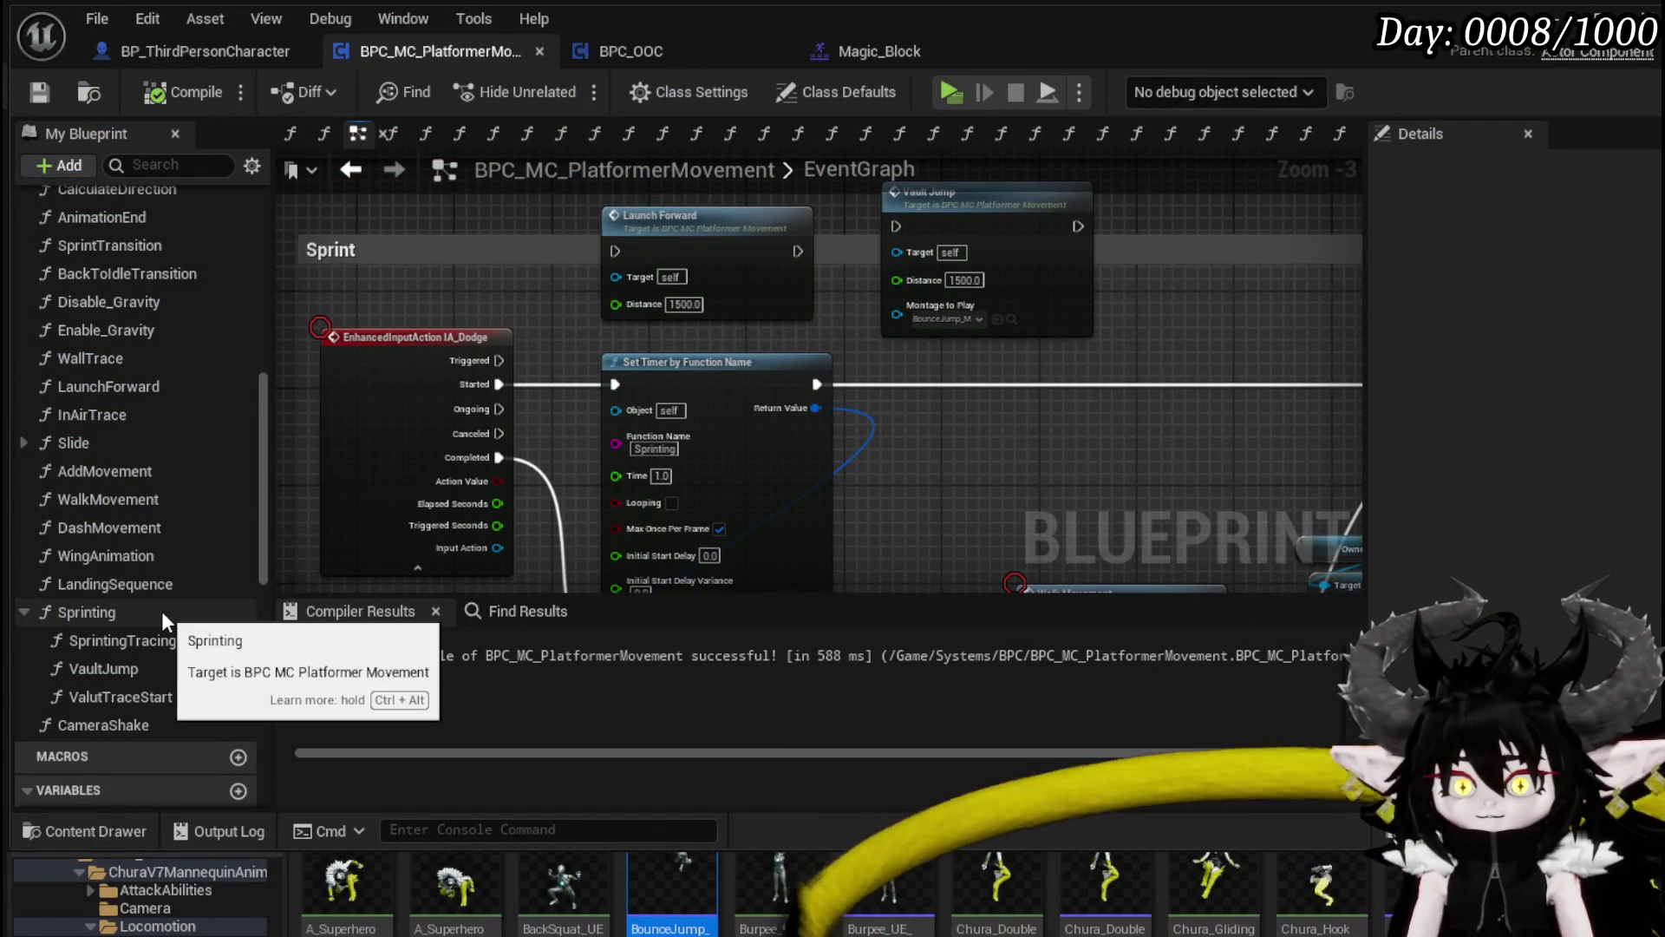
left_click_drag(949, 379, 152, 328)
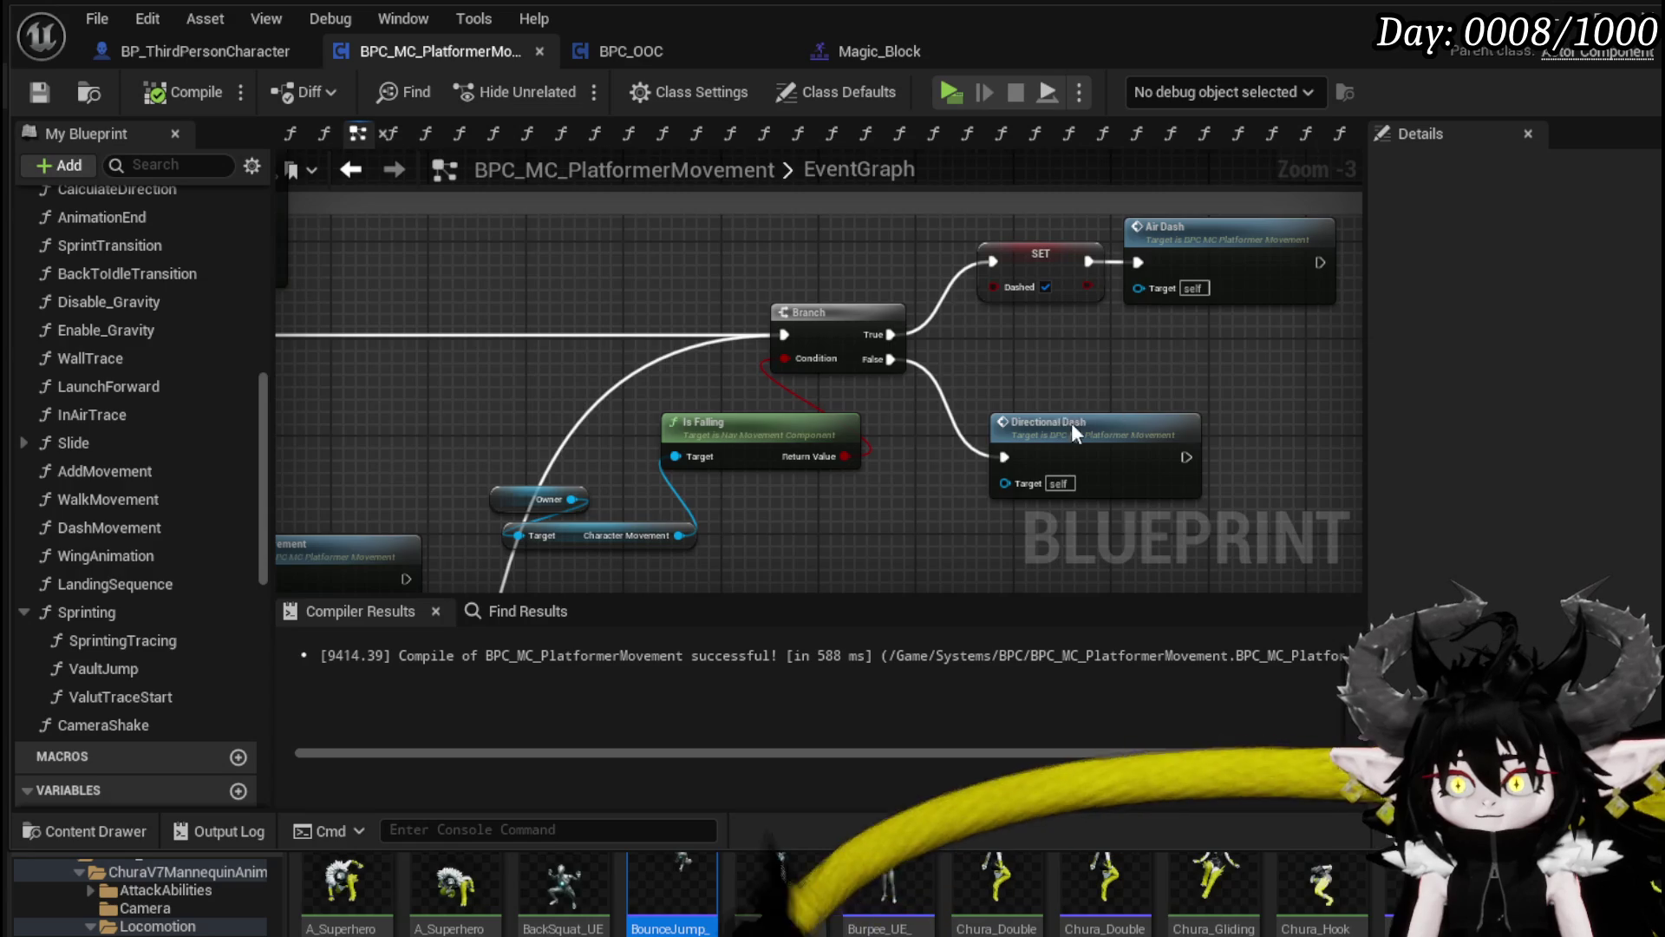
double_click(1072, 424)
left_click_drag(753, 385, 1196, 390)
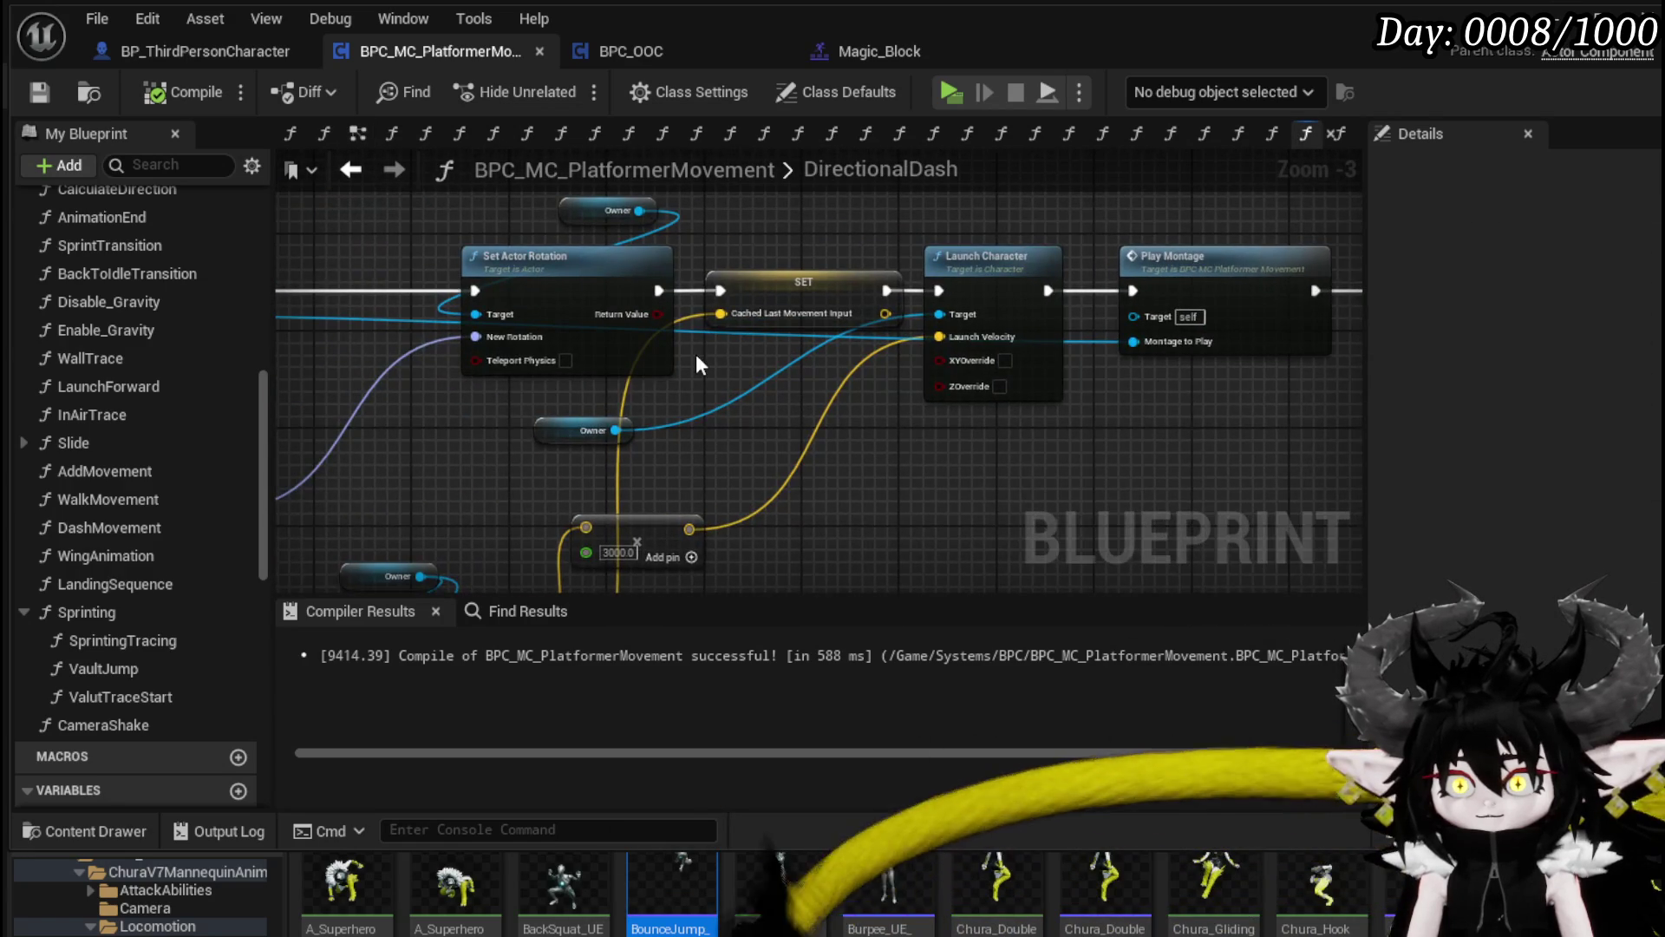
left_click_drag(696, 354, 1085, 371)
left_click_drag(584, 294, 988, 294)
mouse_move(399, 376)
left_mouse_down()
mouse_move(517, 375)
mouse_move(571, 306)
left_mouse_up()
double_click(572, 305)
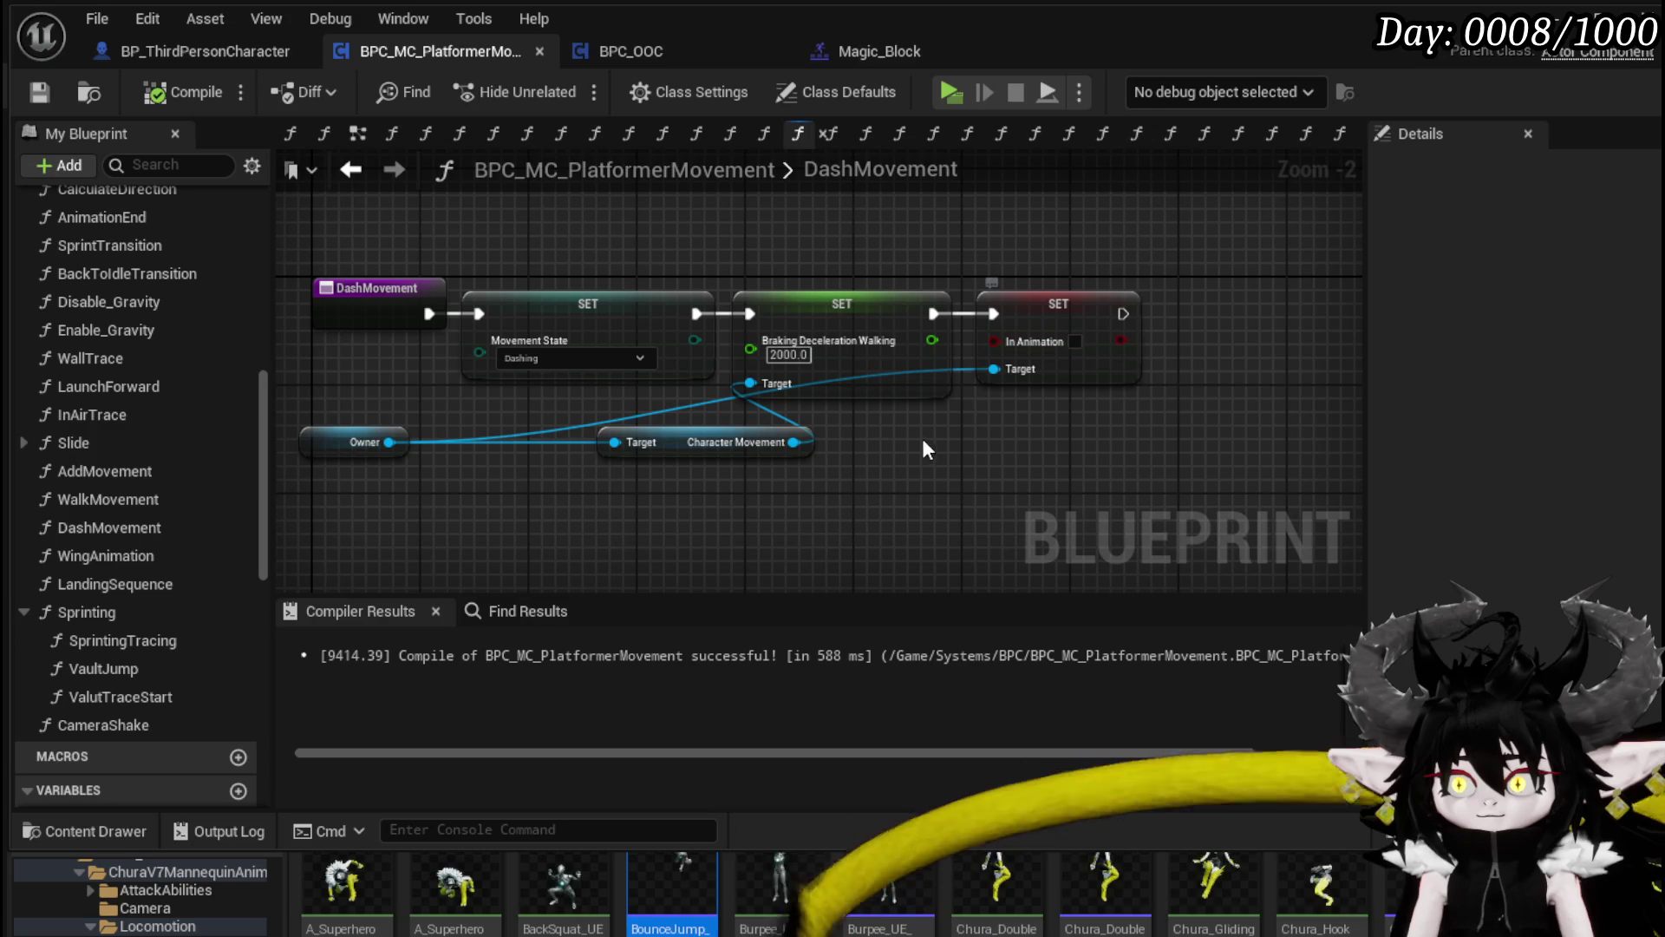
left_click(1075, 342)
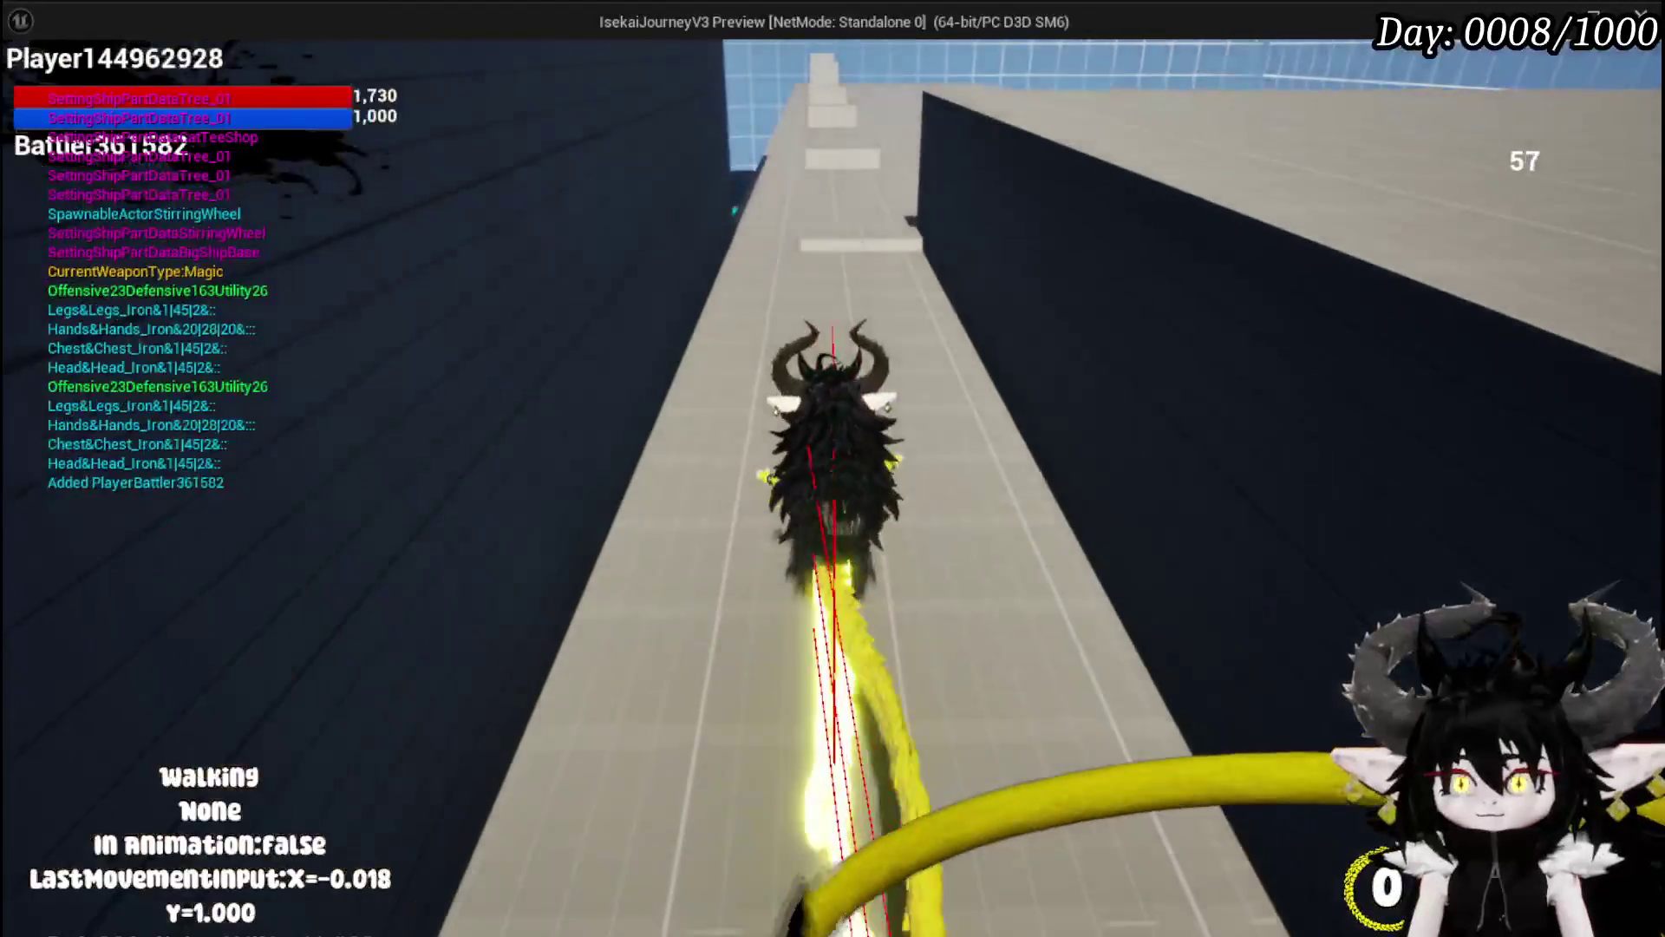
Step: Dash six times and walk around watching the In Animation readout, then stop the play session
key("shift")
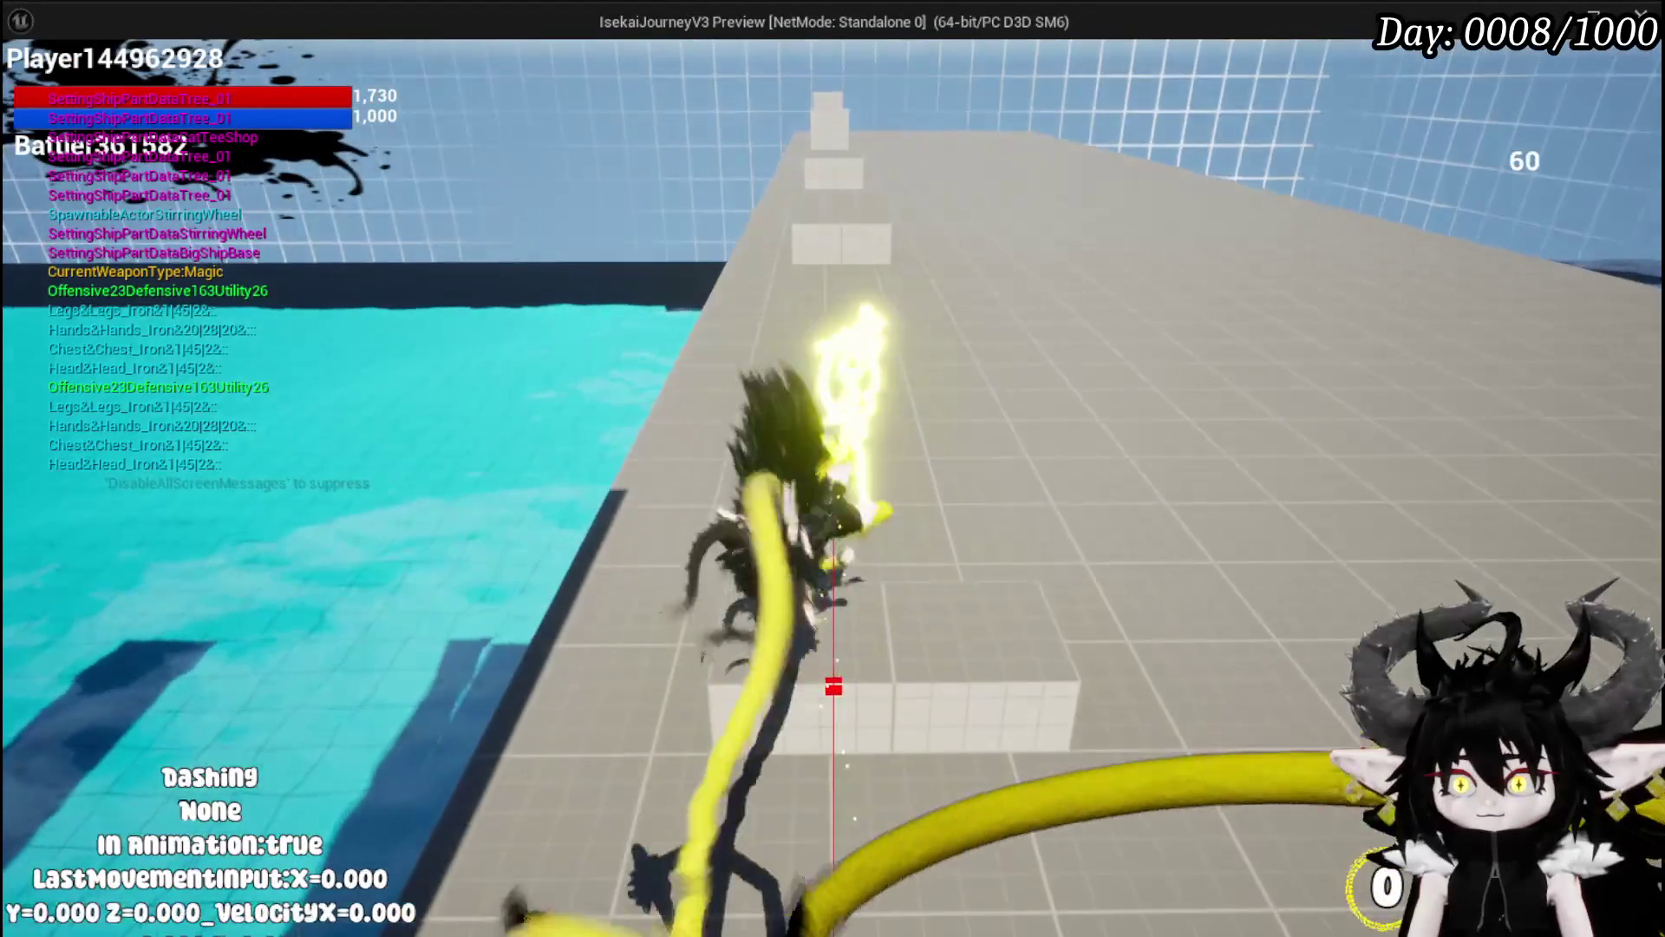
key("shift")
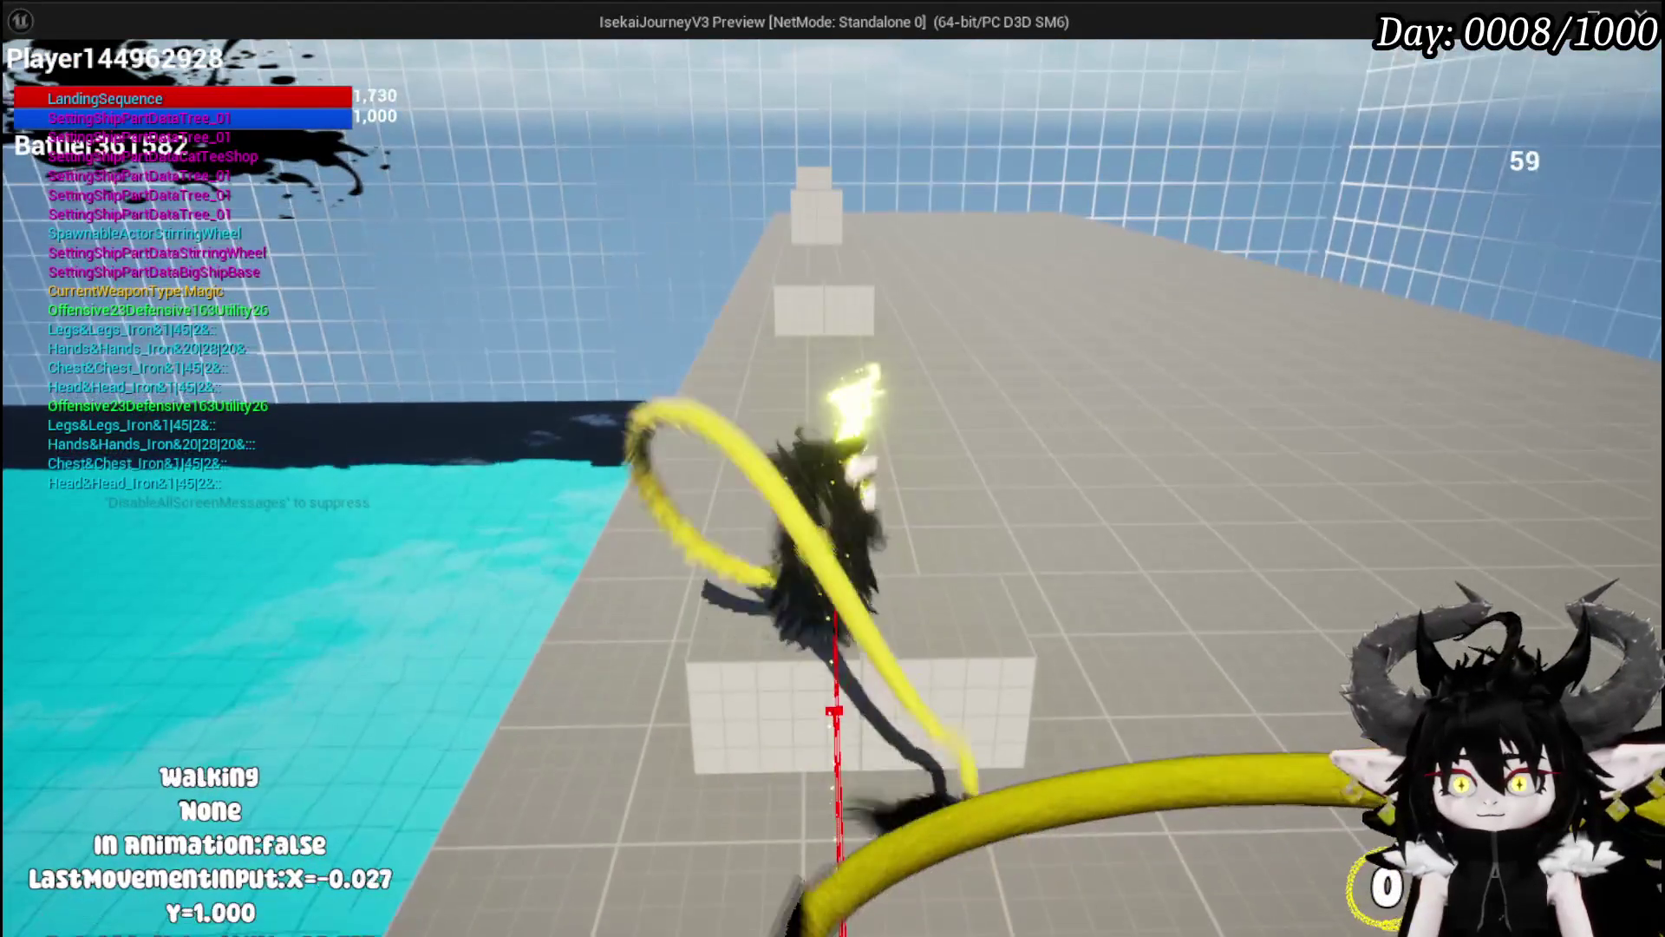
key("shift")
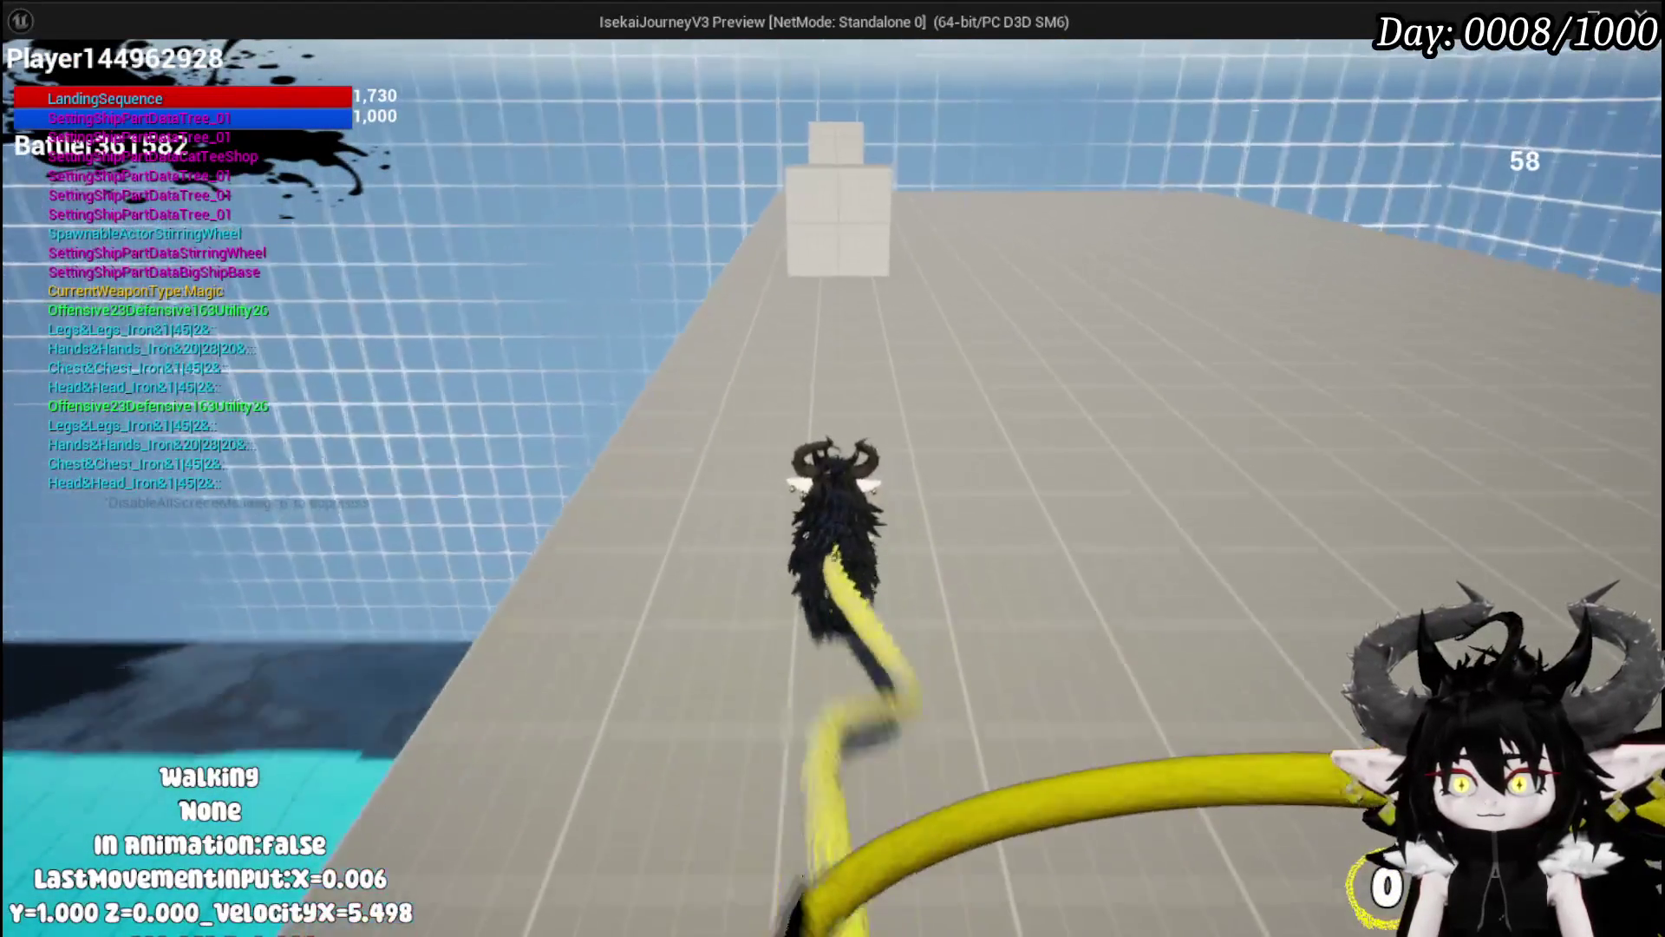
key("shift")
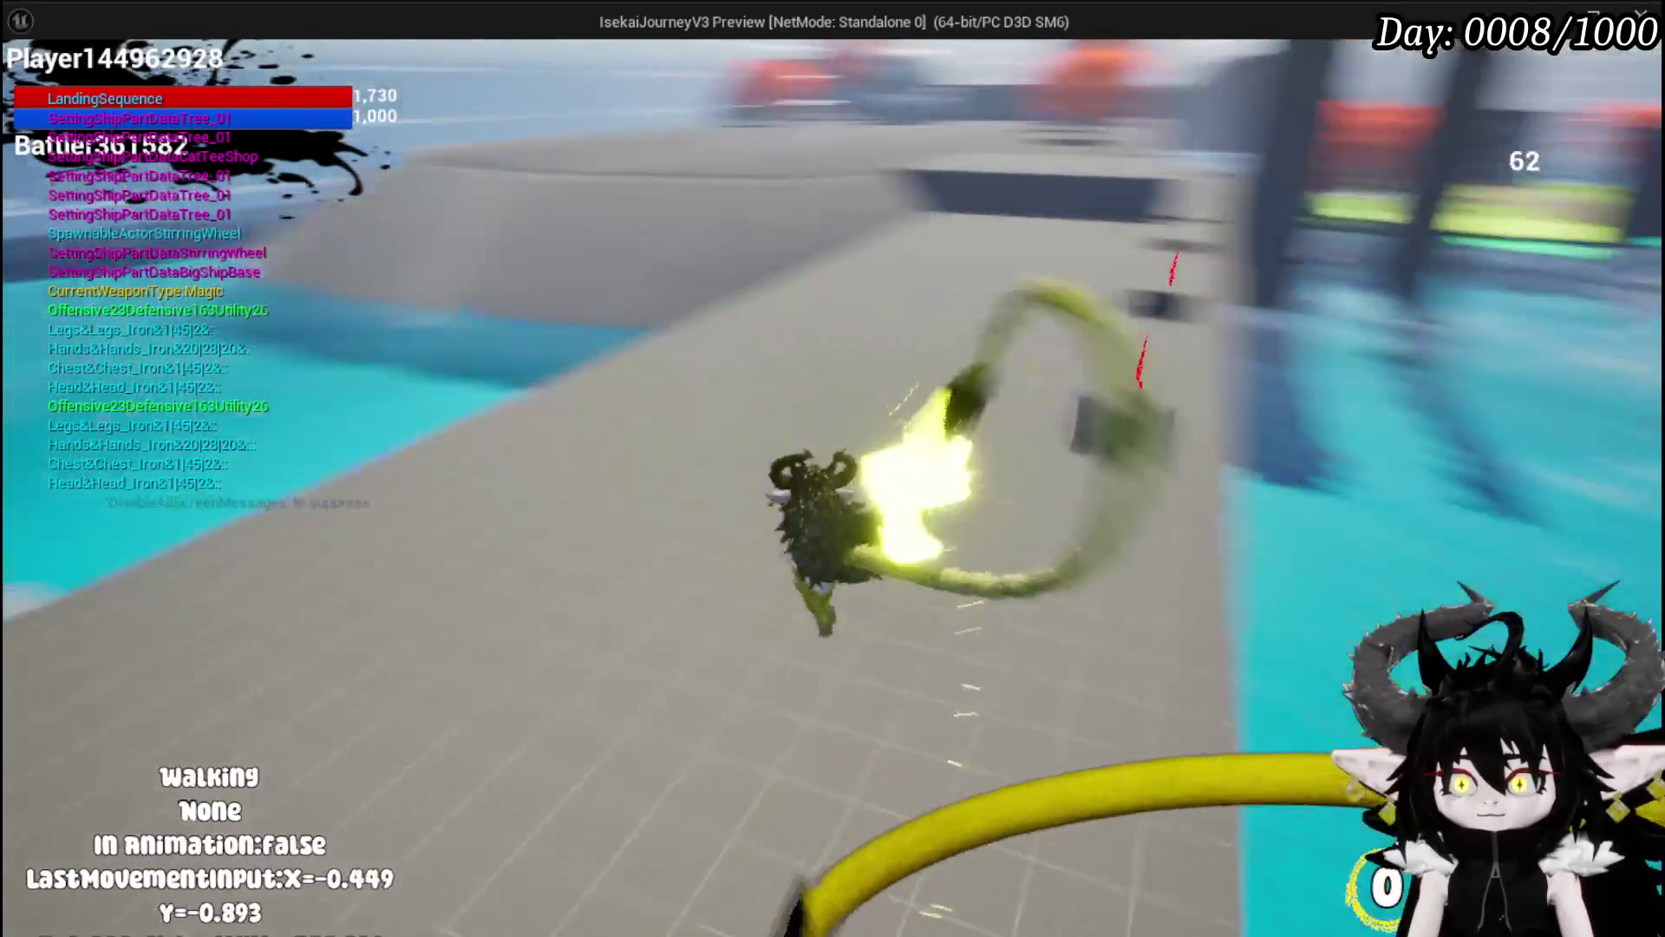
key("shift")
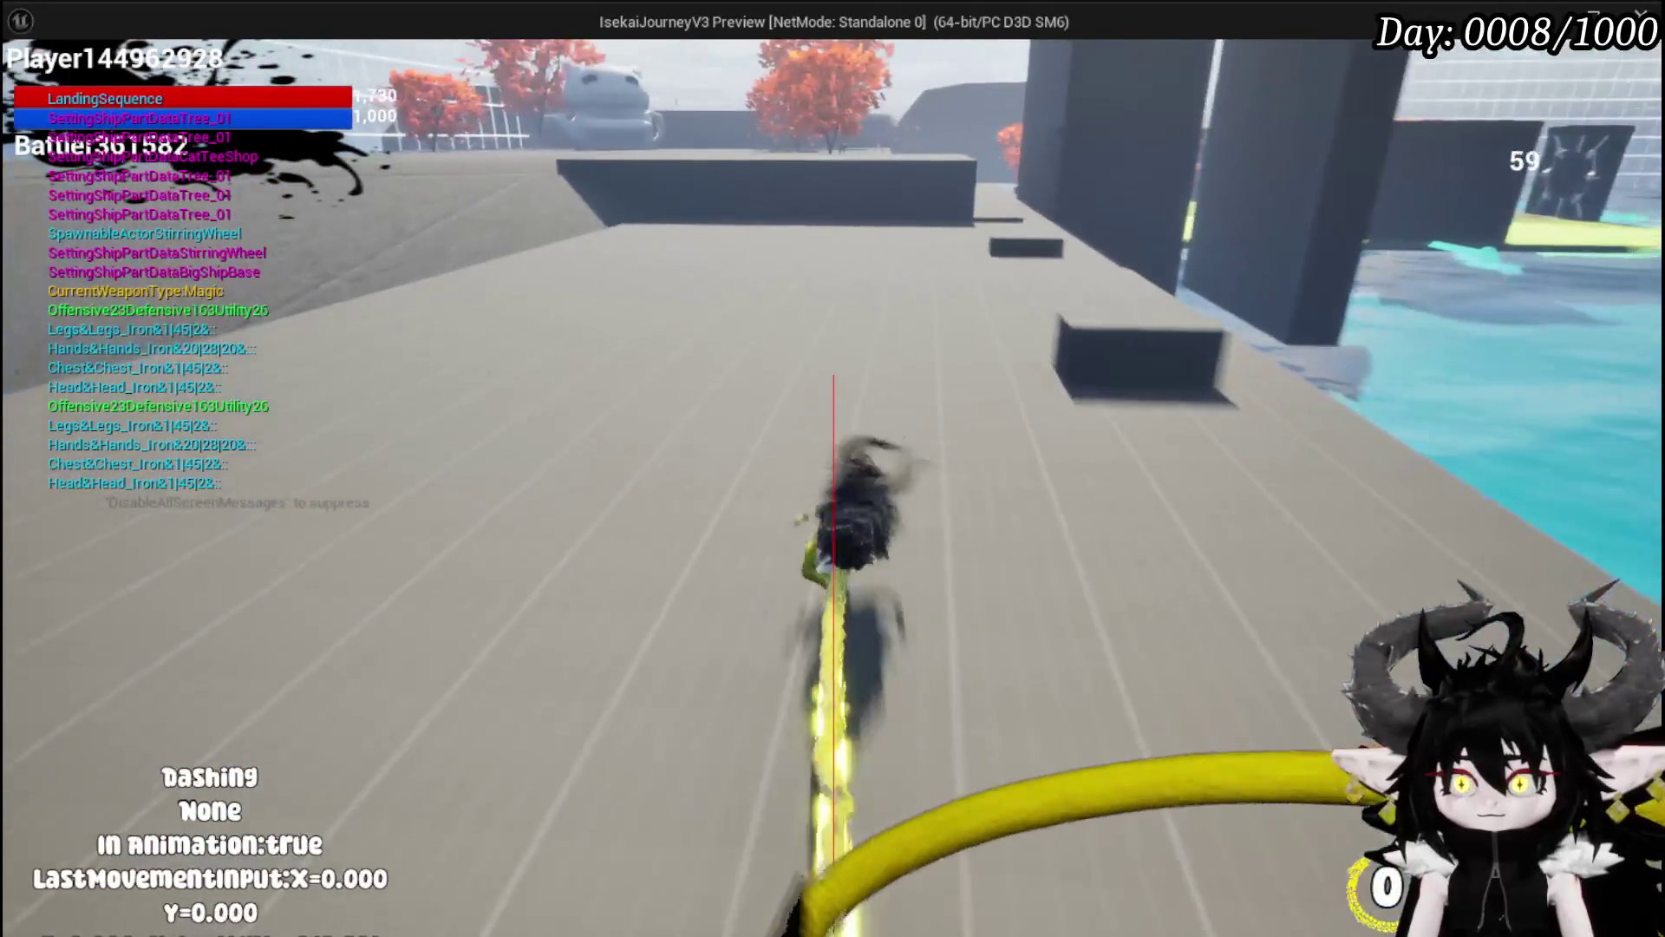
key("shift")
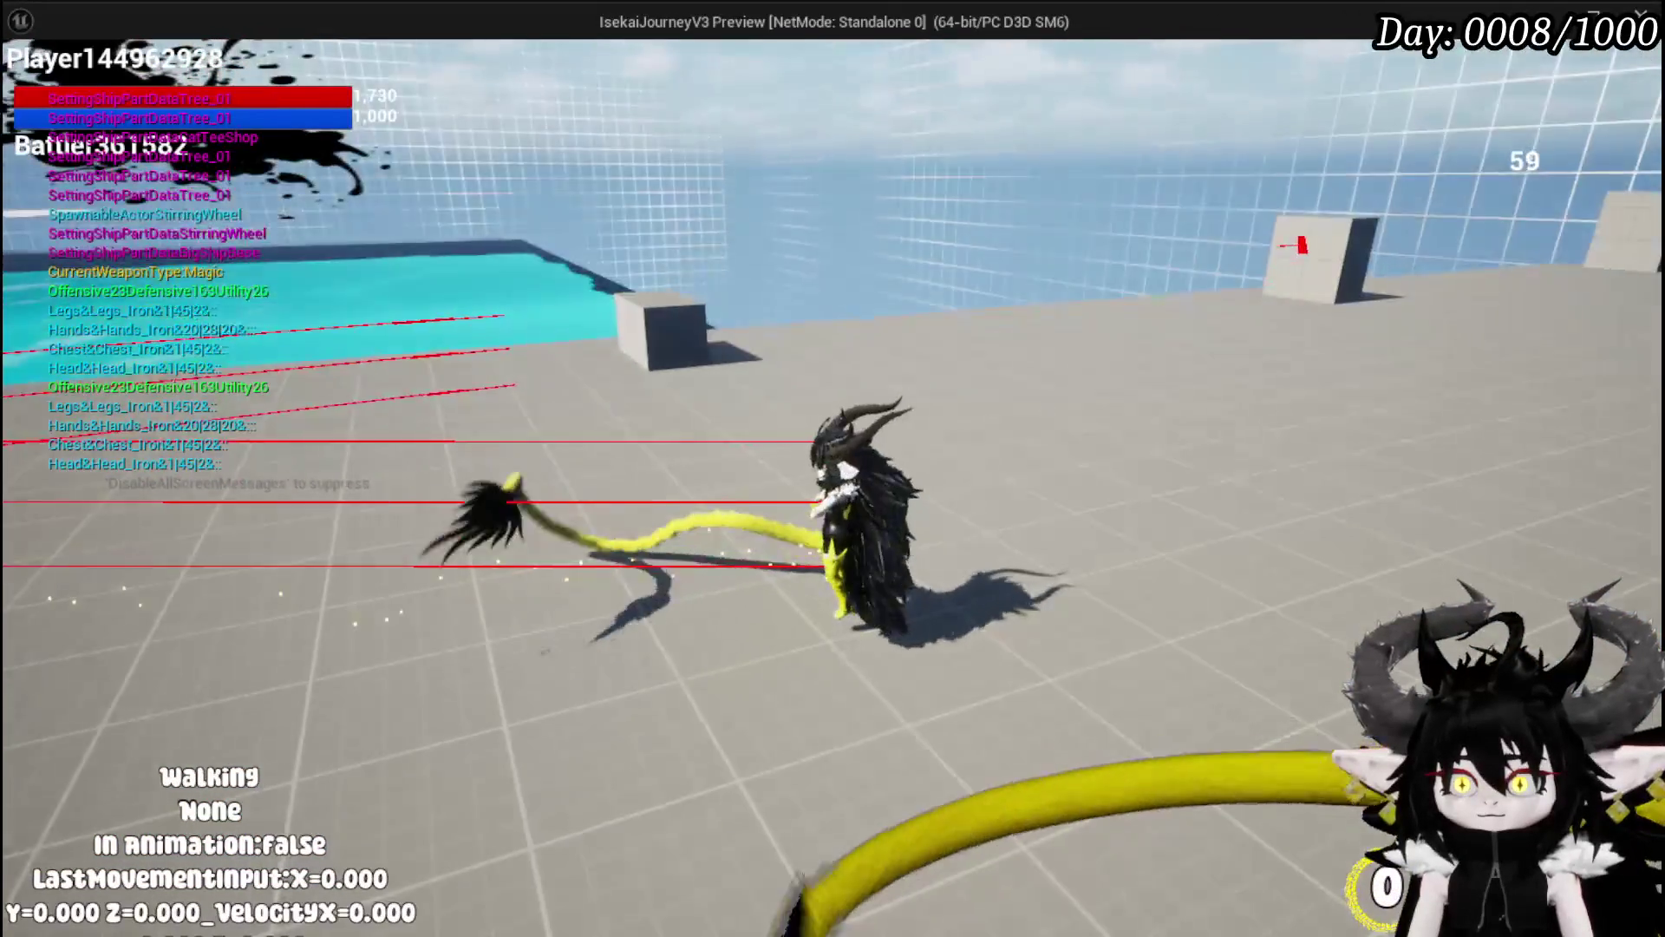
key("w")
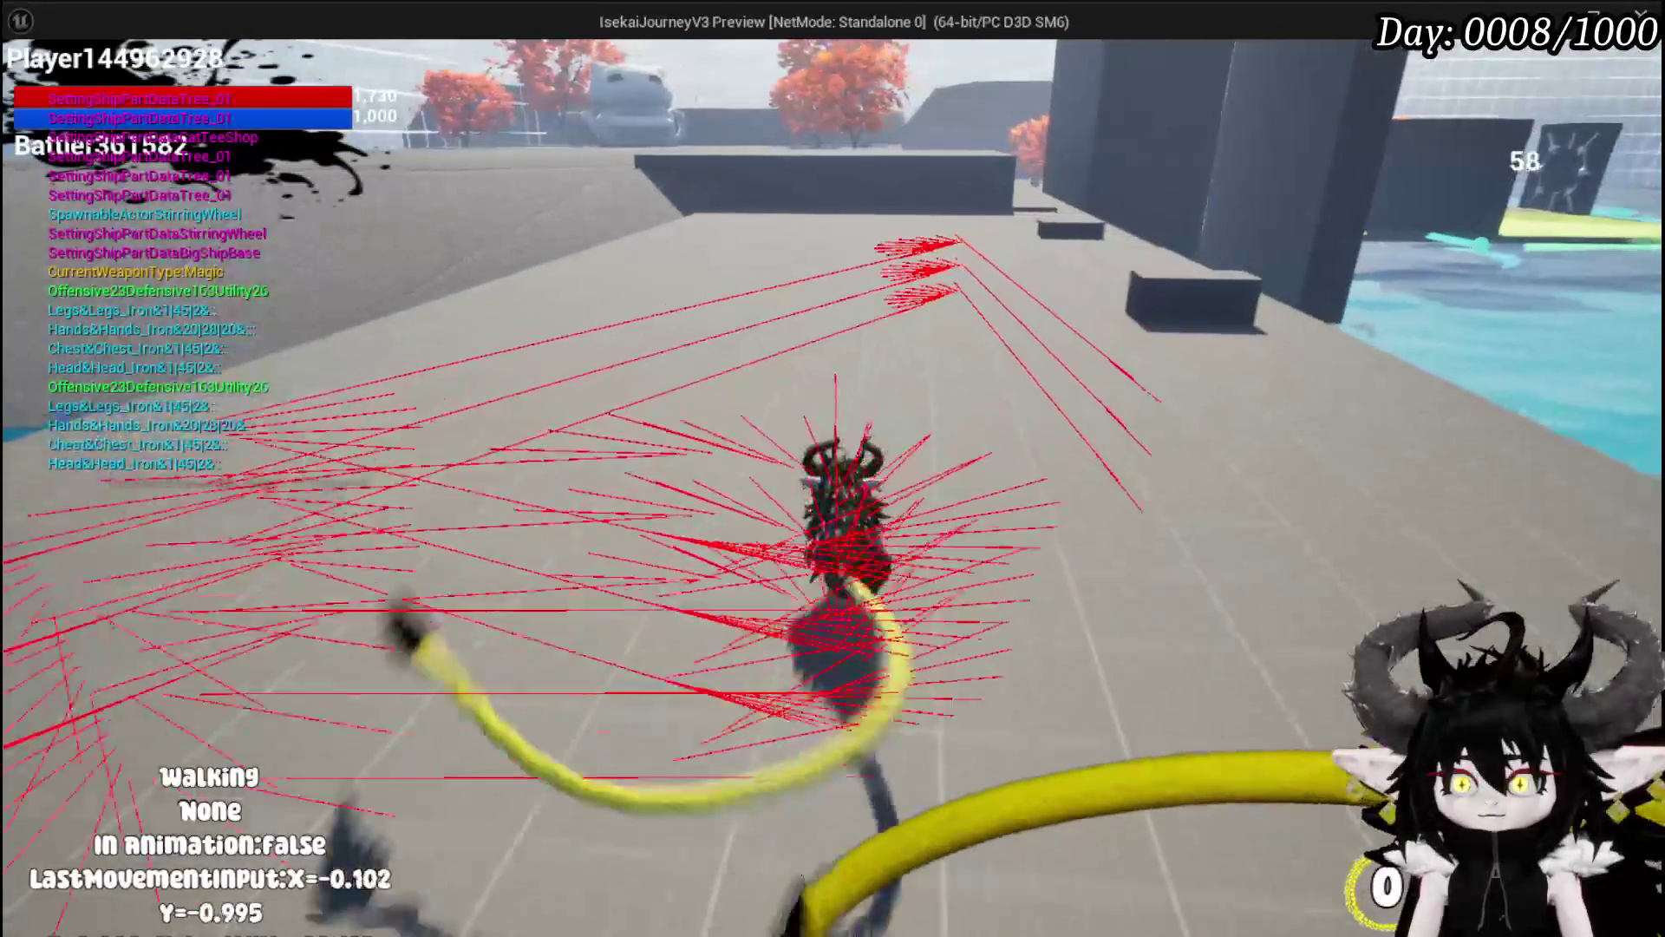
key("Escape")
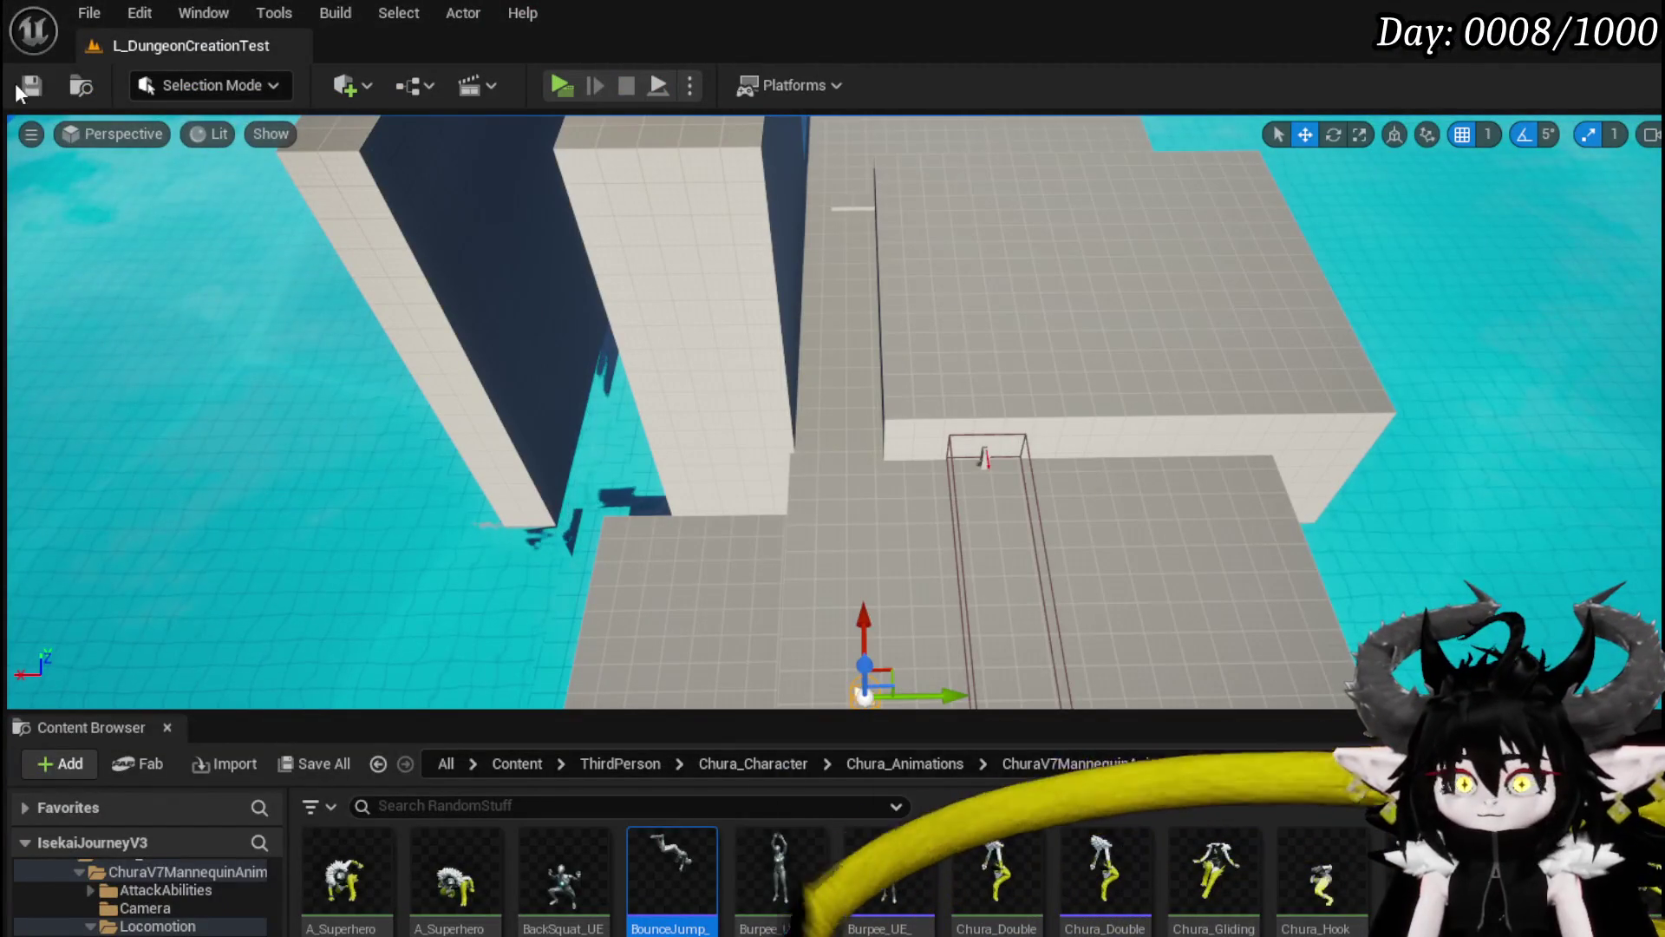
Step: Open the AnimationEnd function to review its Walking SET and timer clear, then save the blueprint
key("alt+Tab")
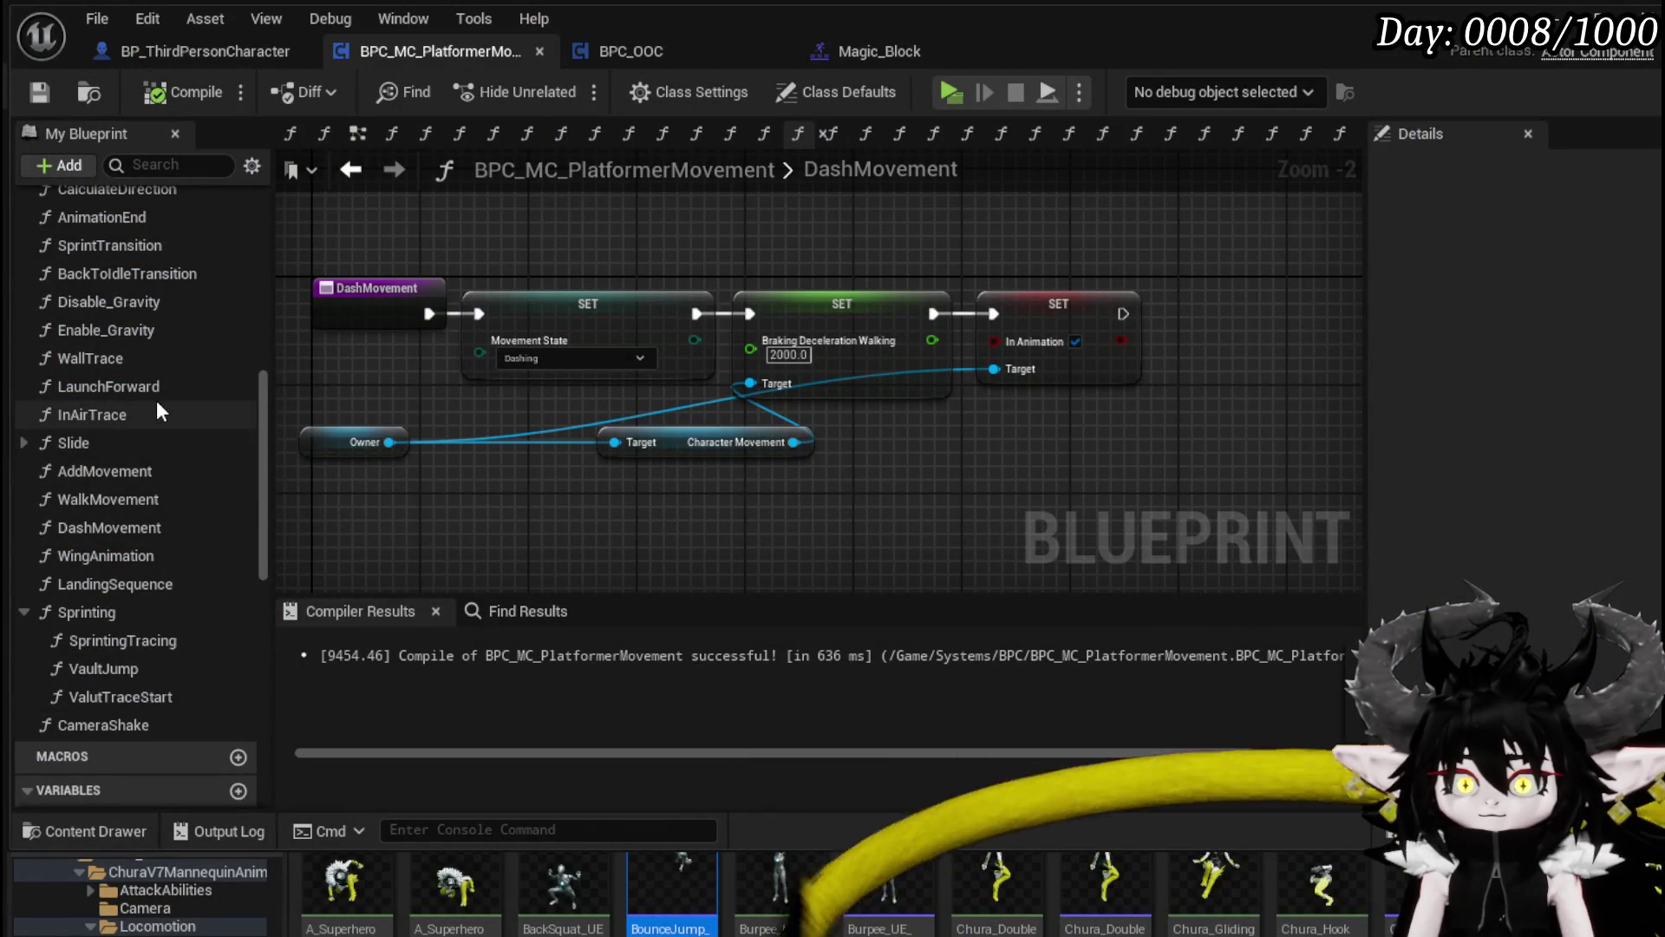
scroll(154, 395, "up", 3)
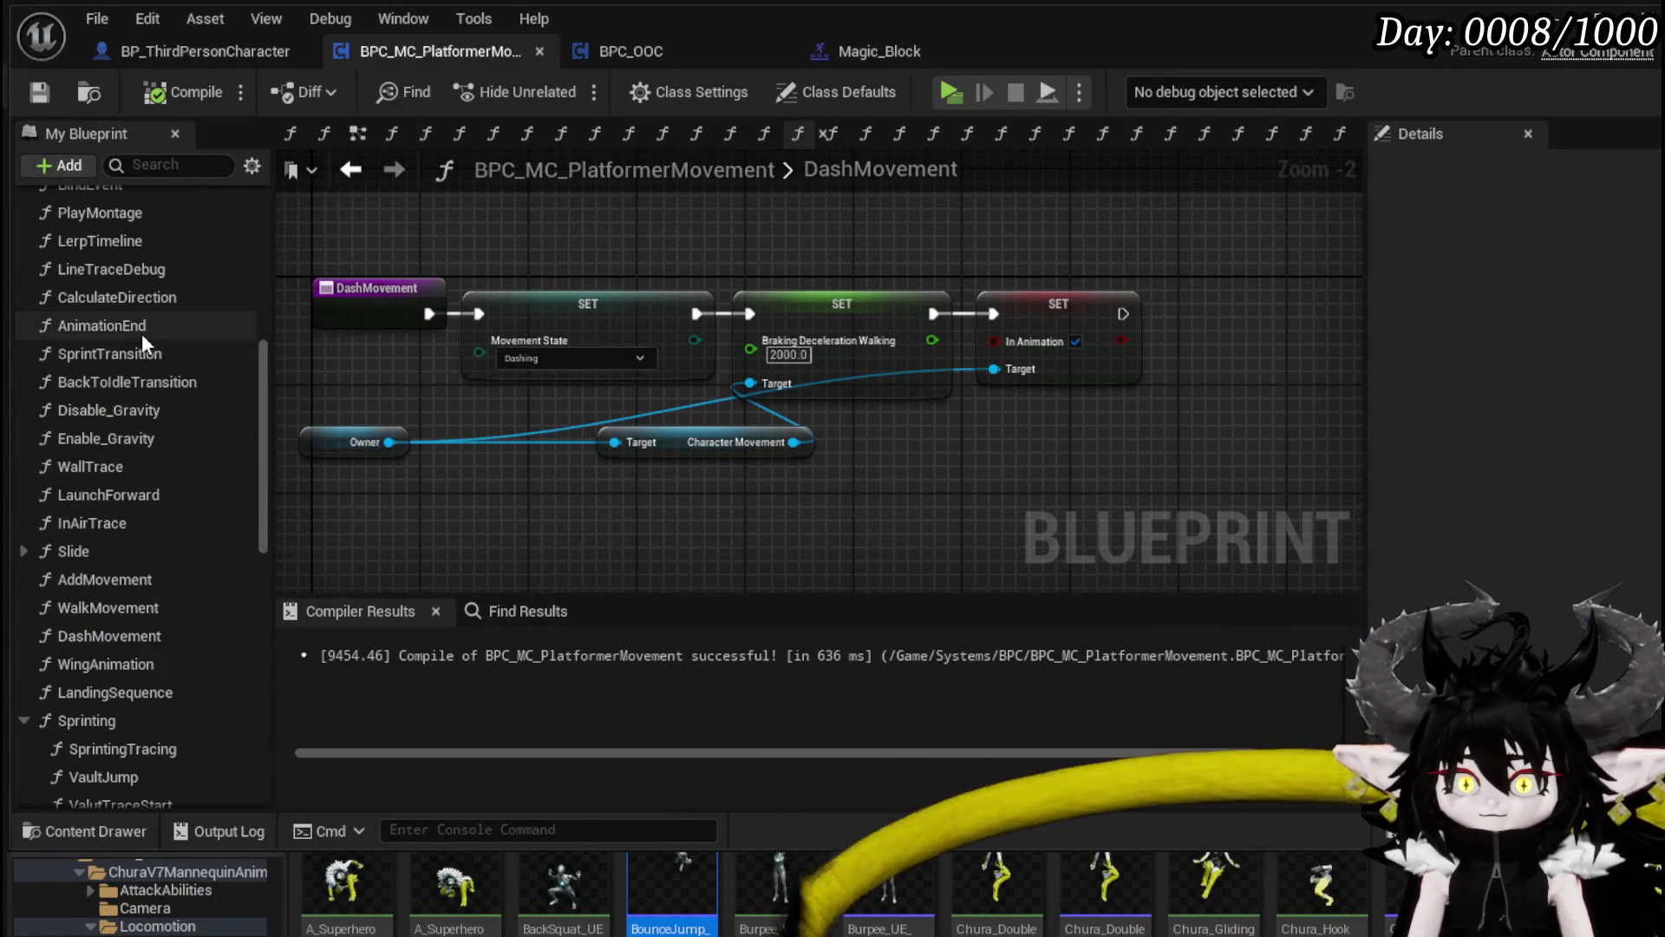
double_click(142, 333)
mouse_move(685, 442)
left_mouse_down()
mouse_move(632, 454)
mouse_move(692, 446)
left_mouse_up()
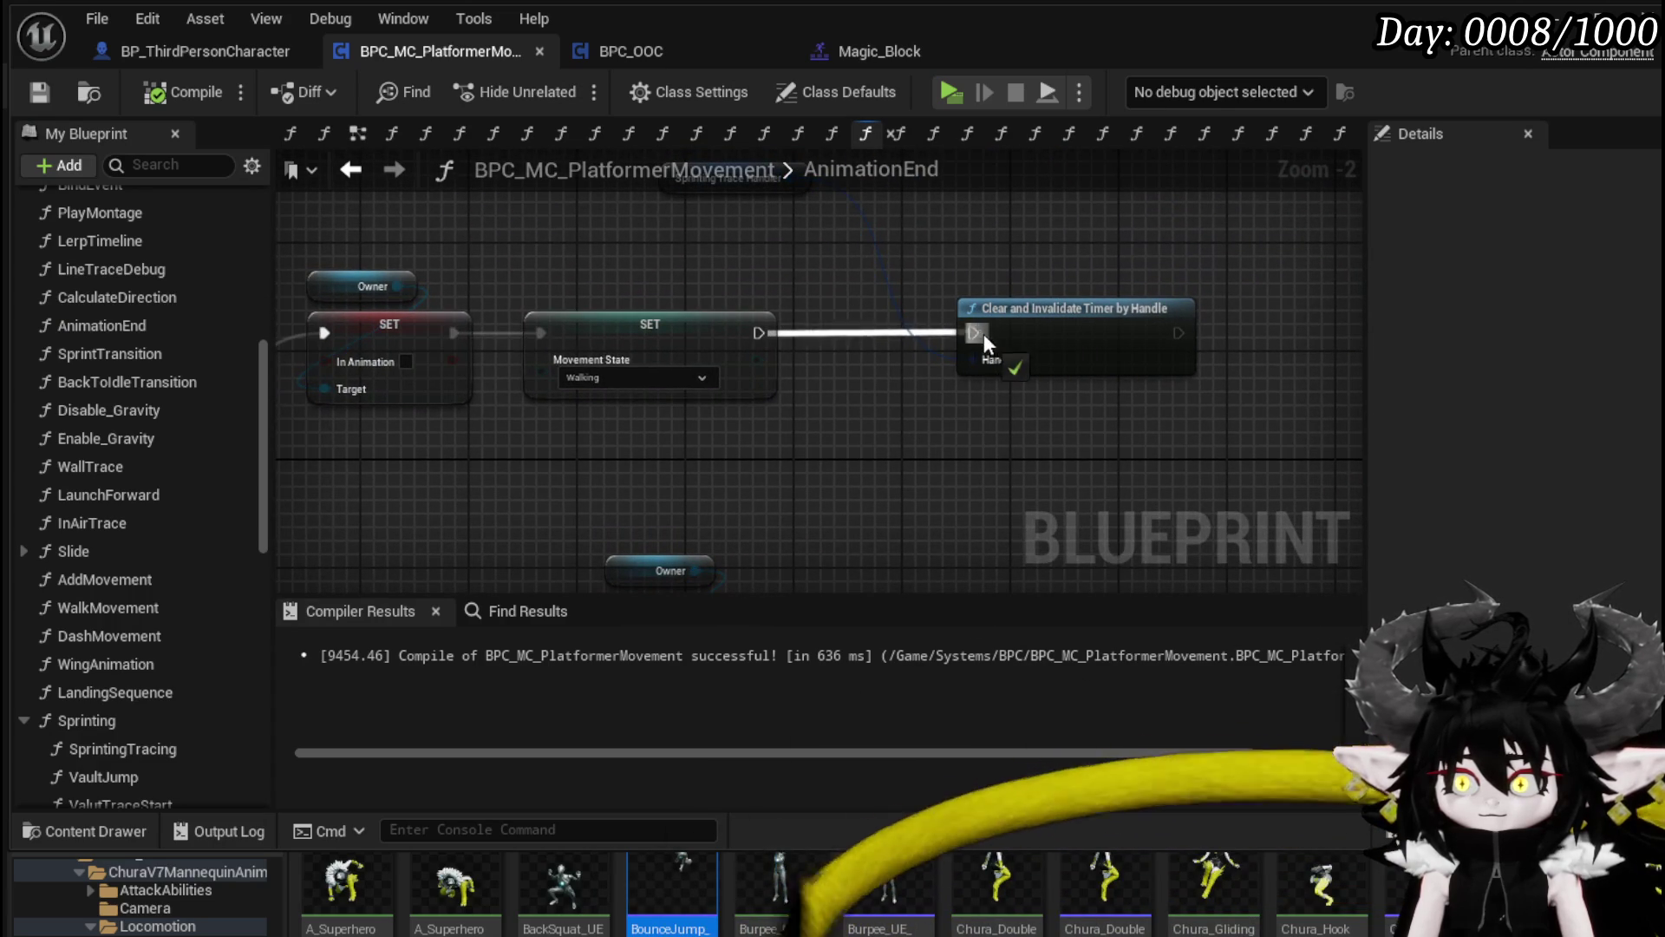
left_click(39, 93)
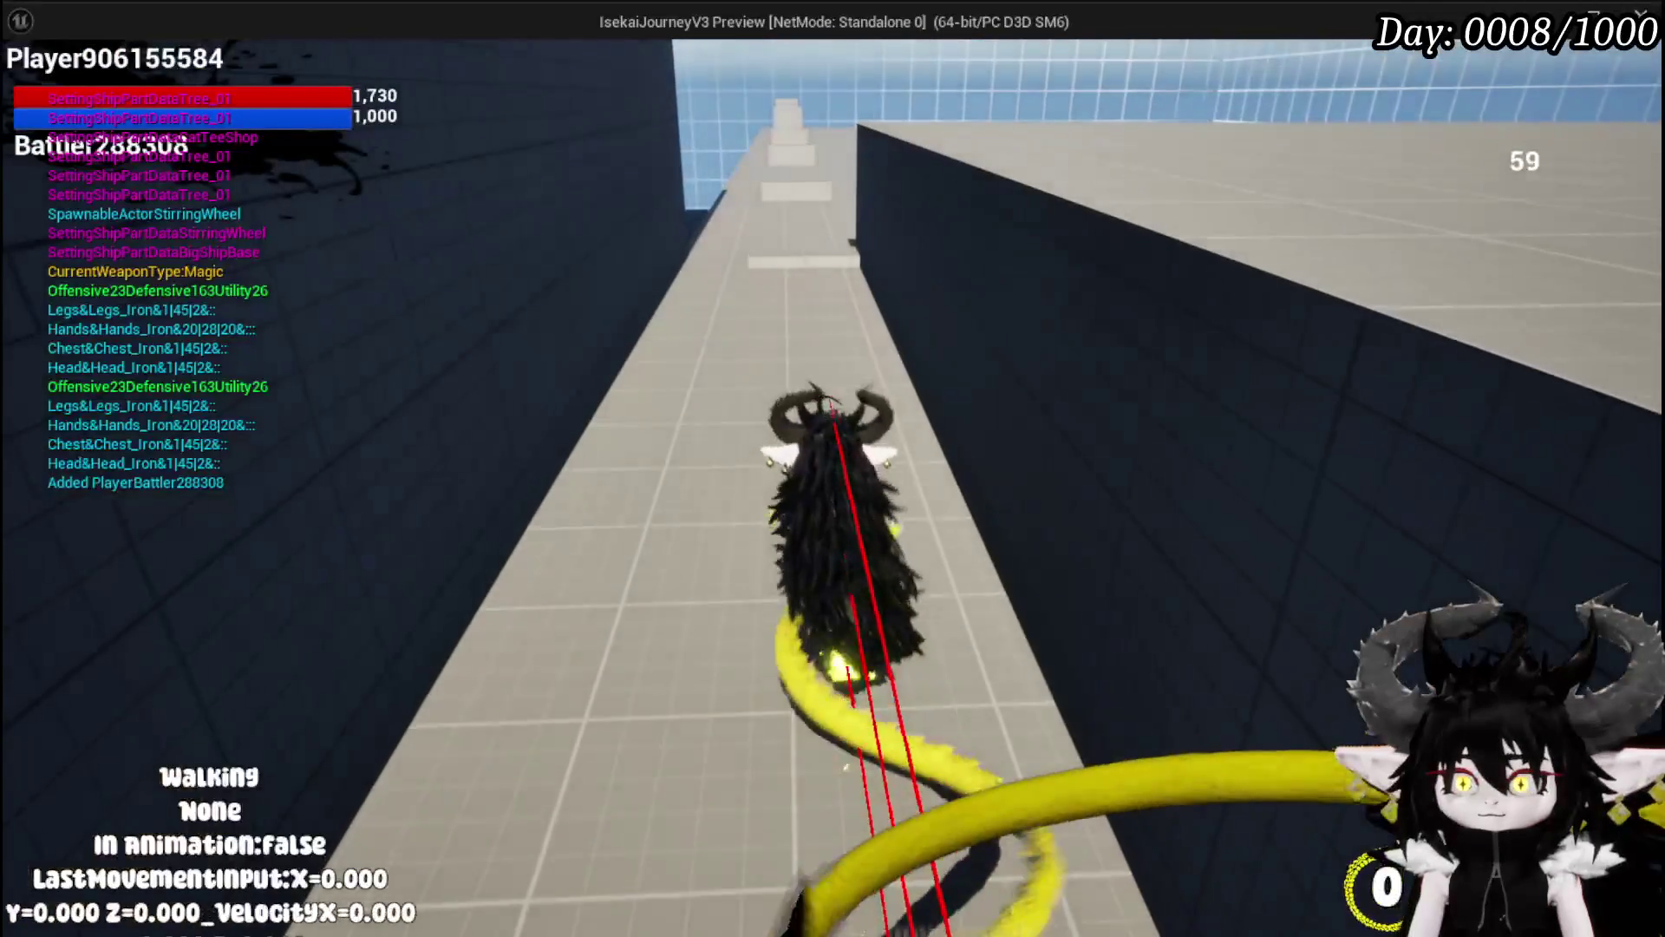
Step: Dash and jump down the walkway toward the low block and pool, then stop the play test
key("shift")
key("shift")
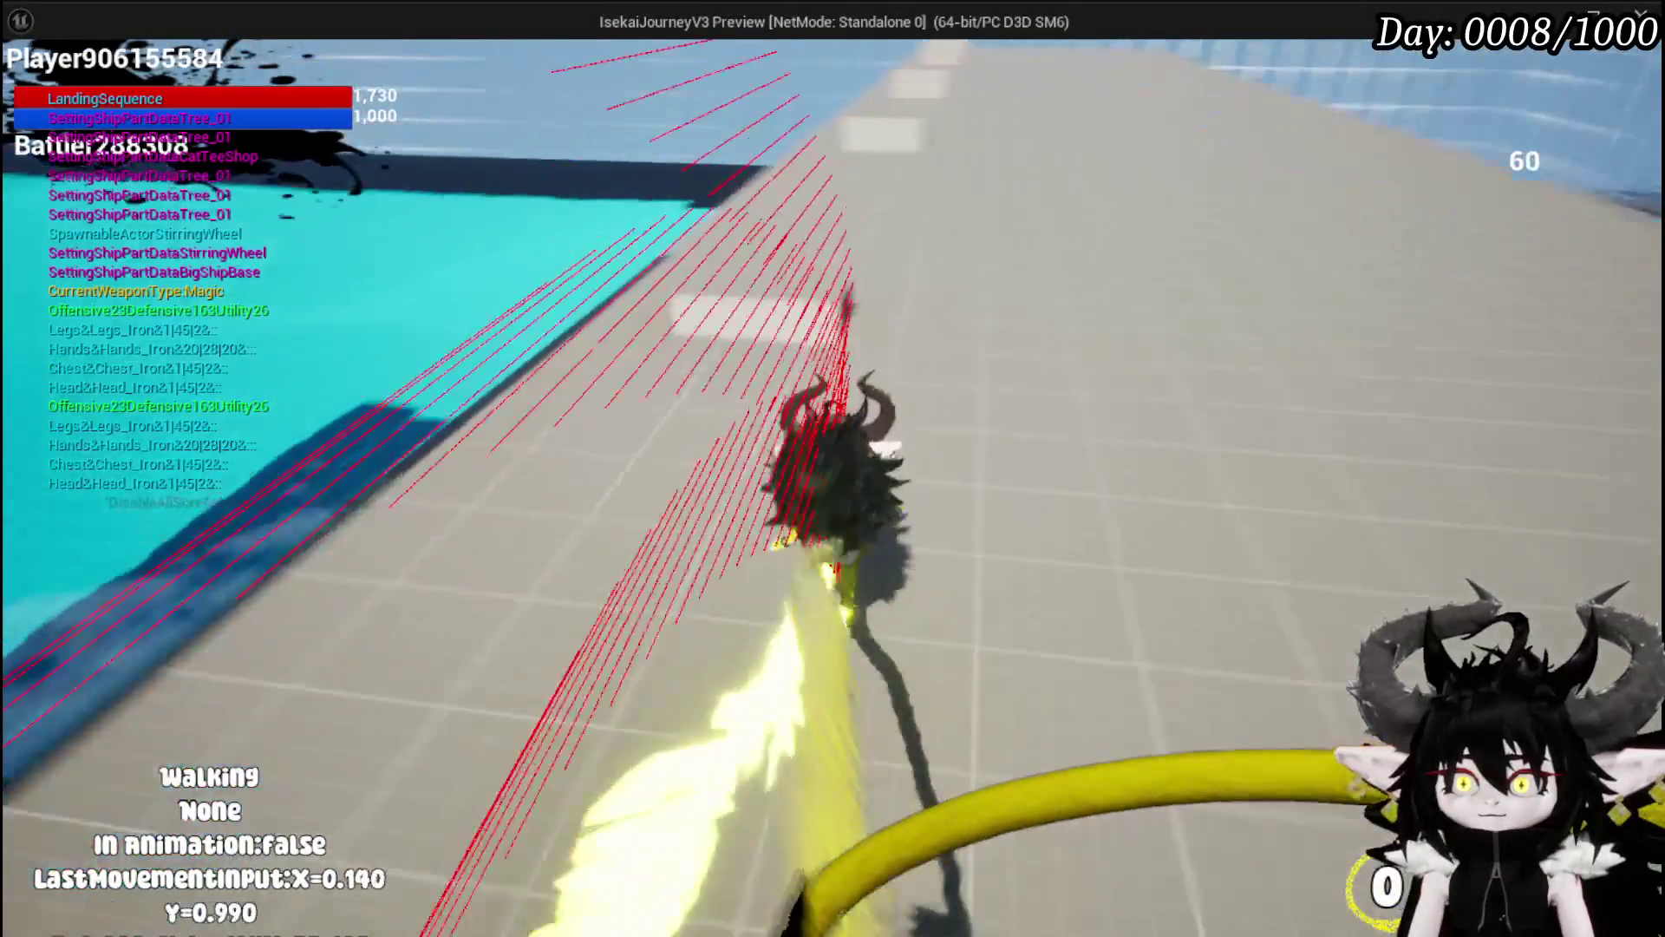
key("shift")
key("shift")
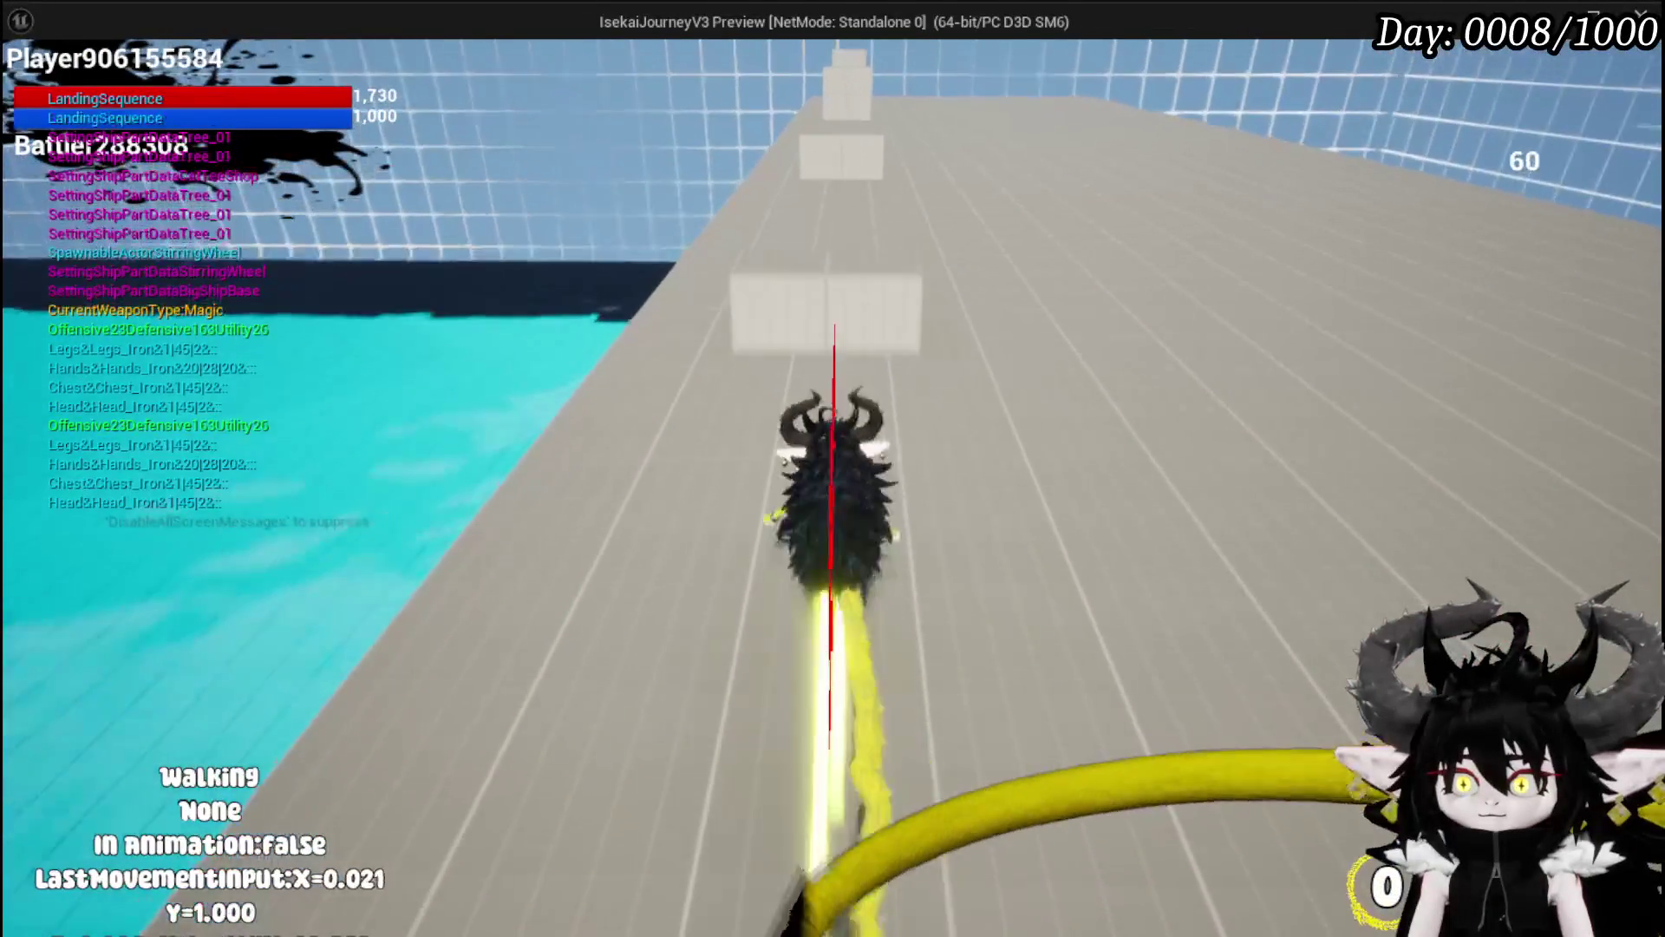
key("shift")
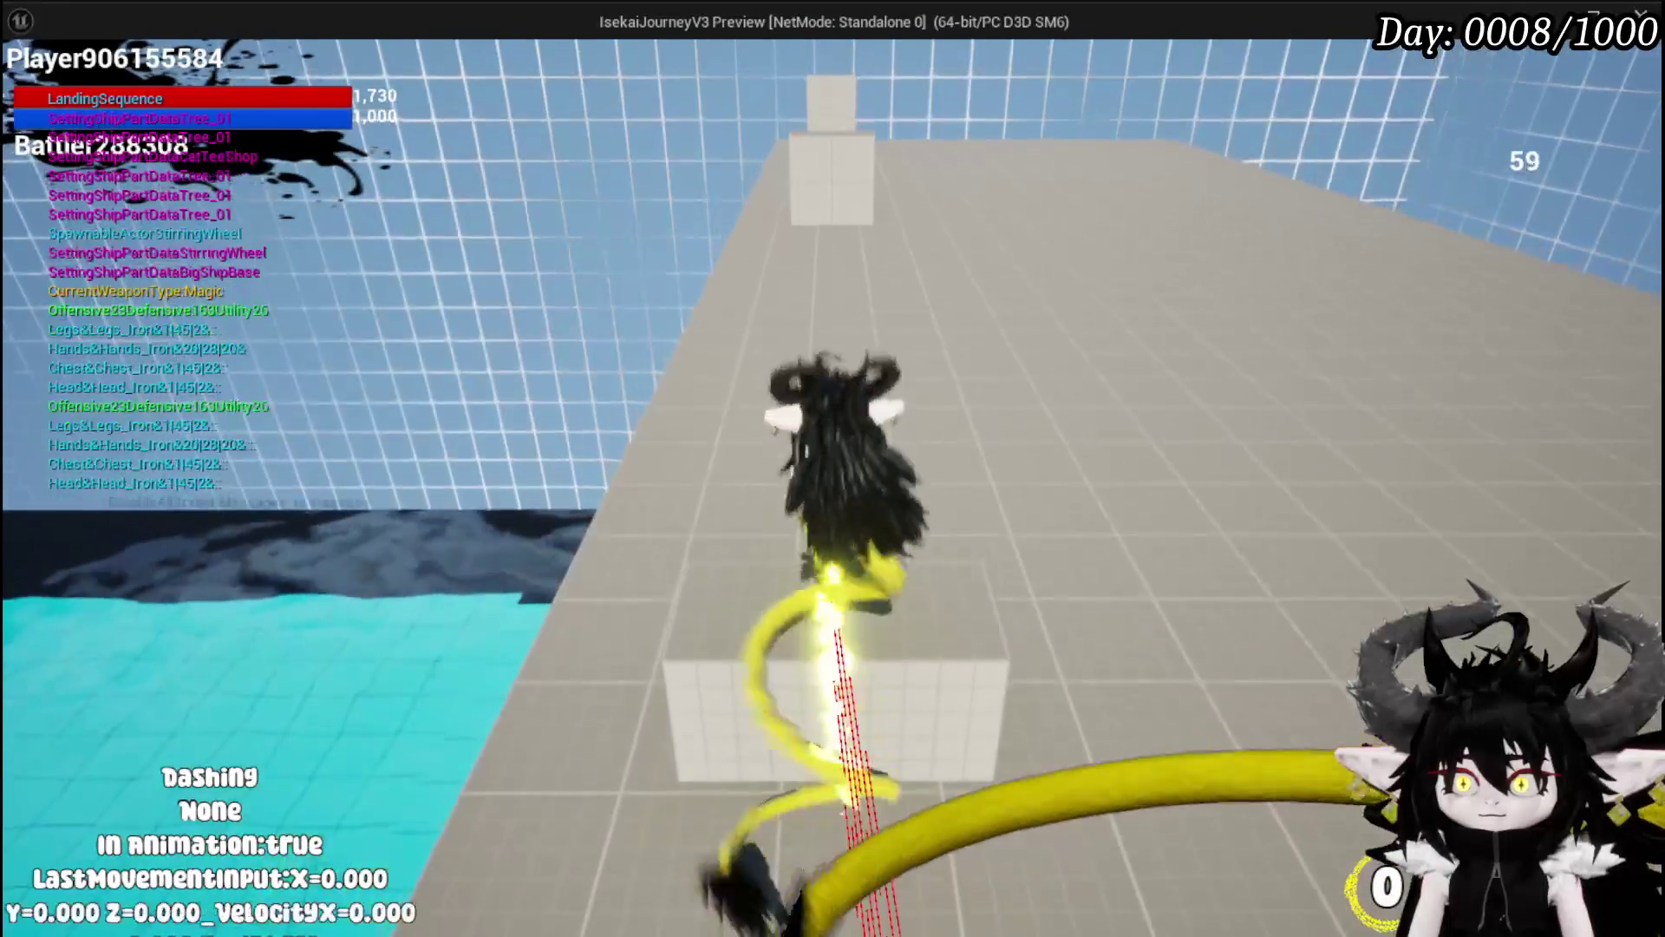
key("shift")
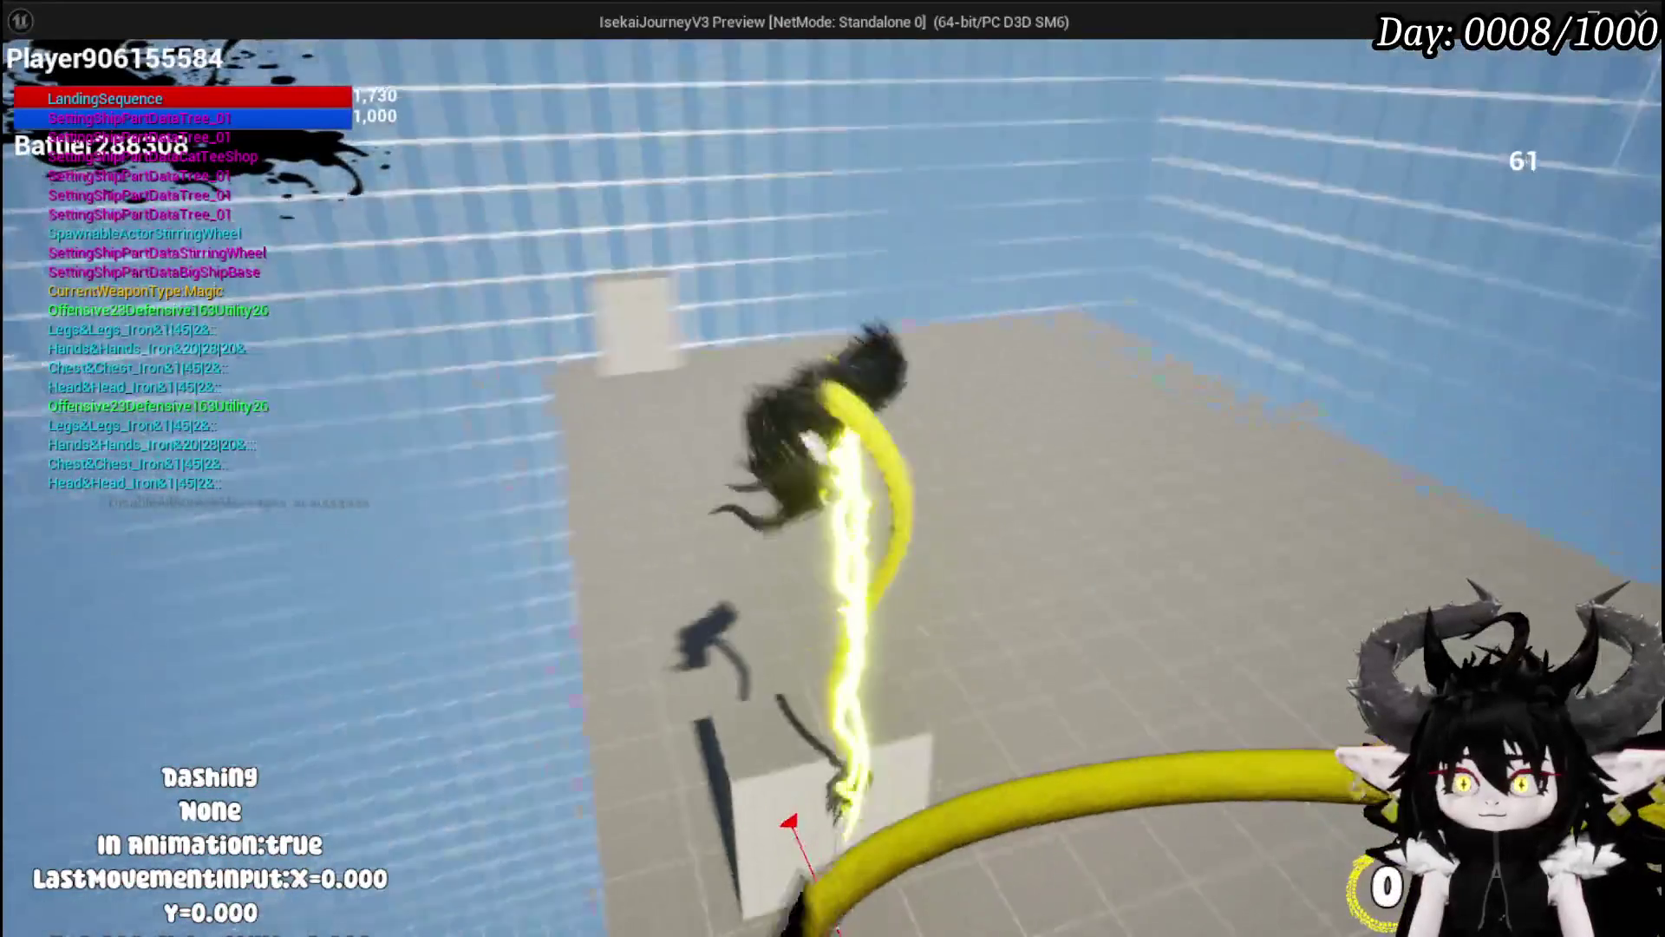
key("space")
key("shift")
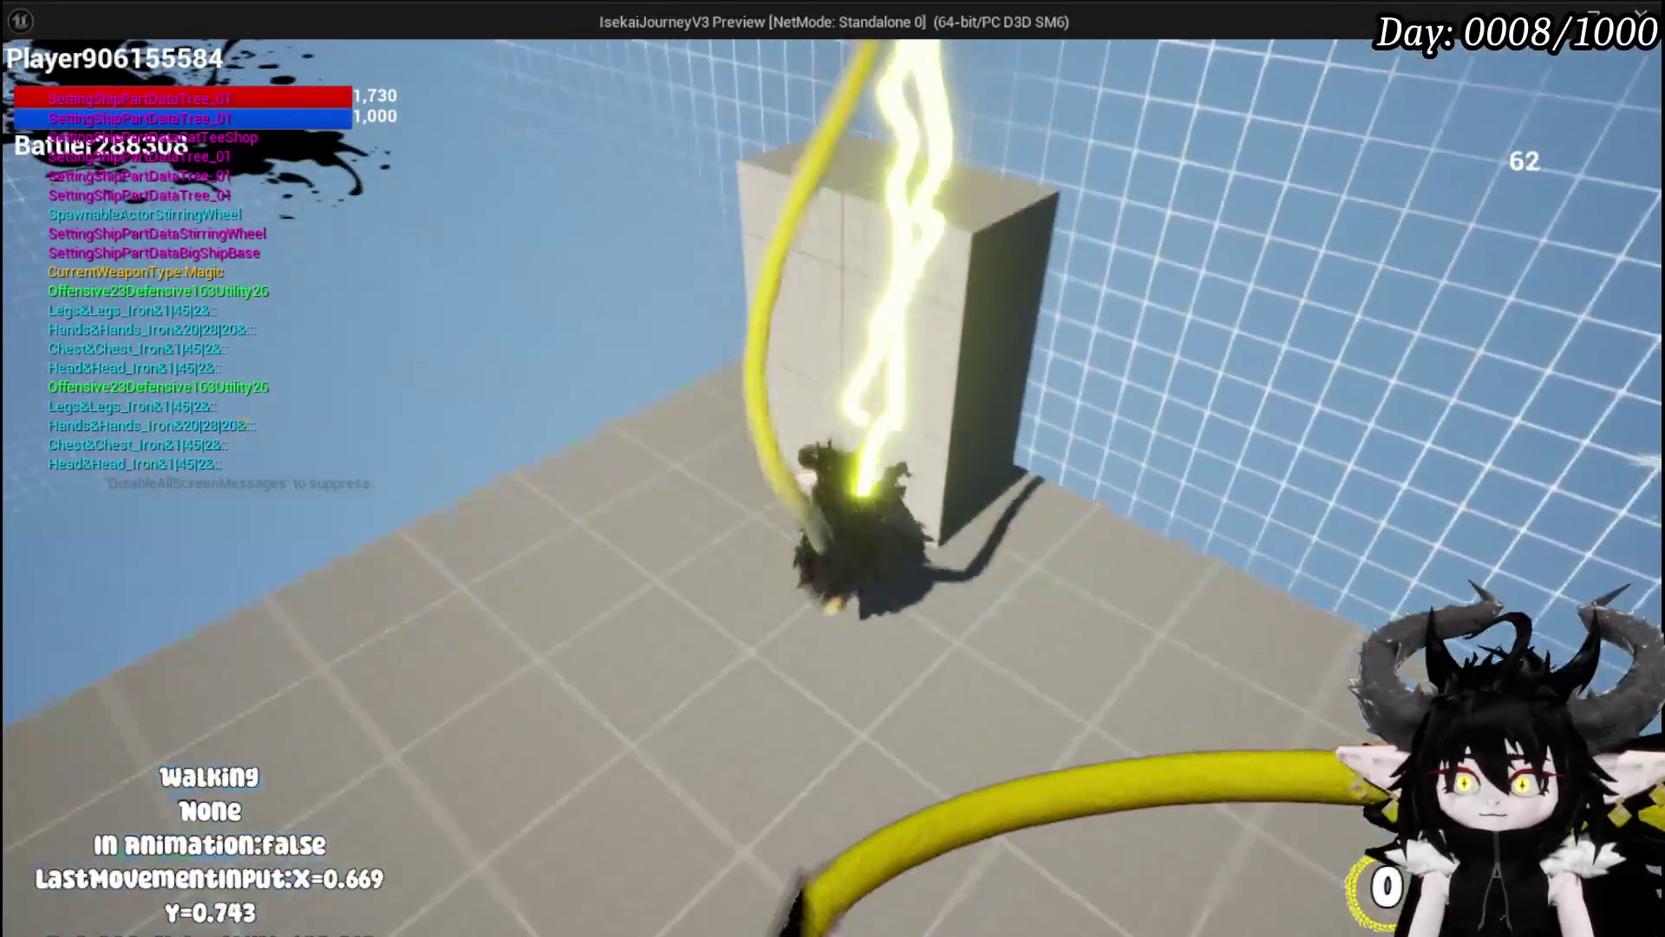
key("shift")
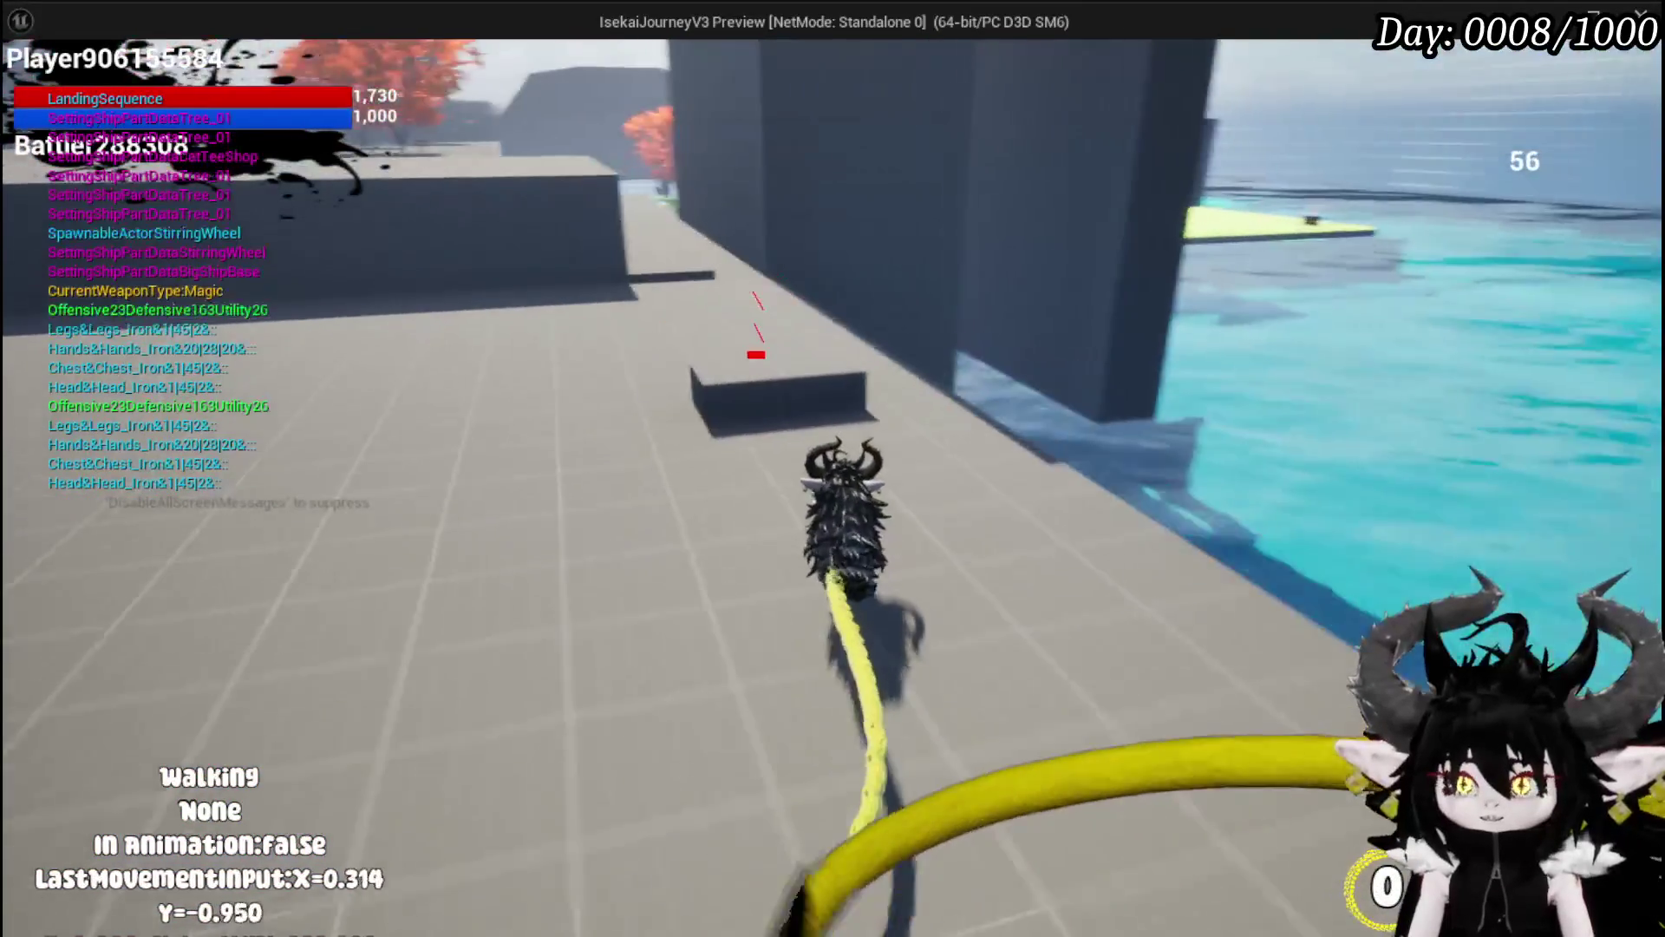
key("shift")
key("w")
key("shift")
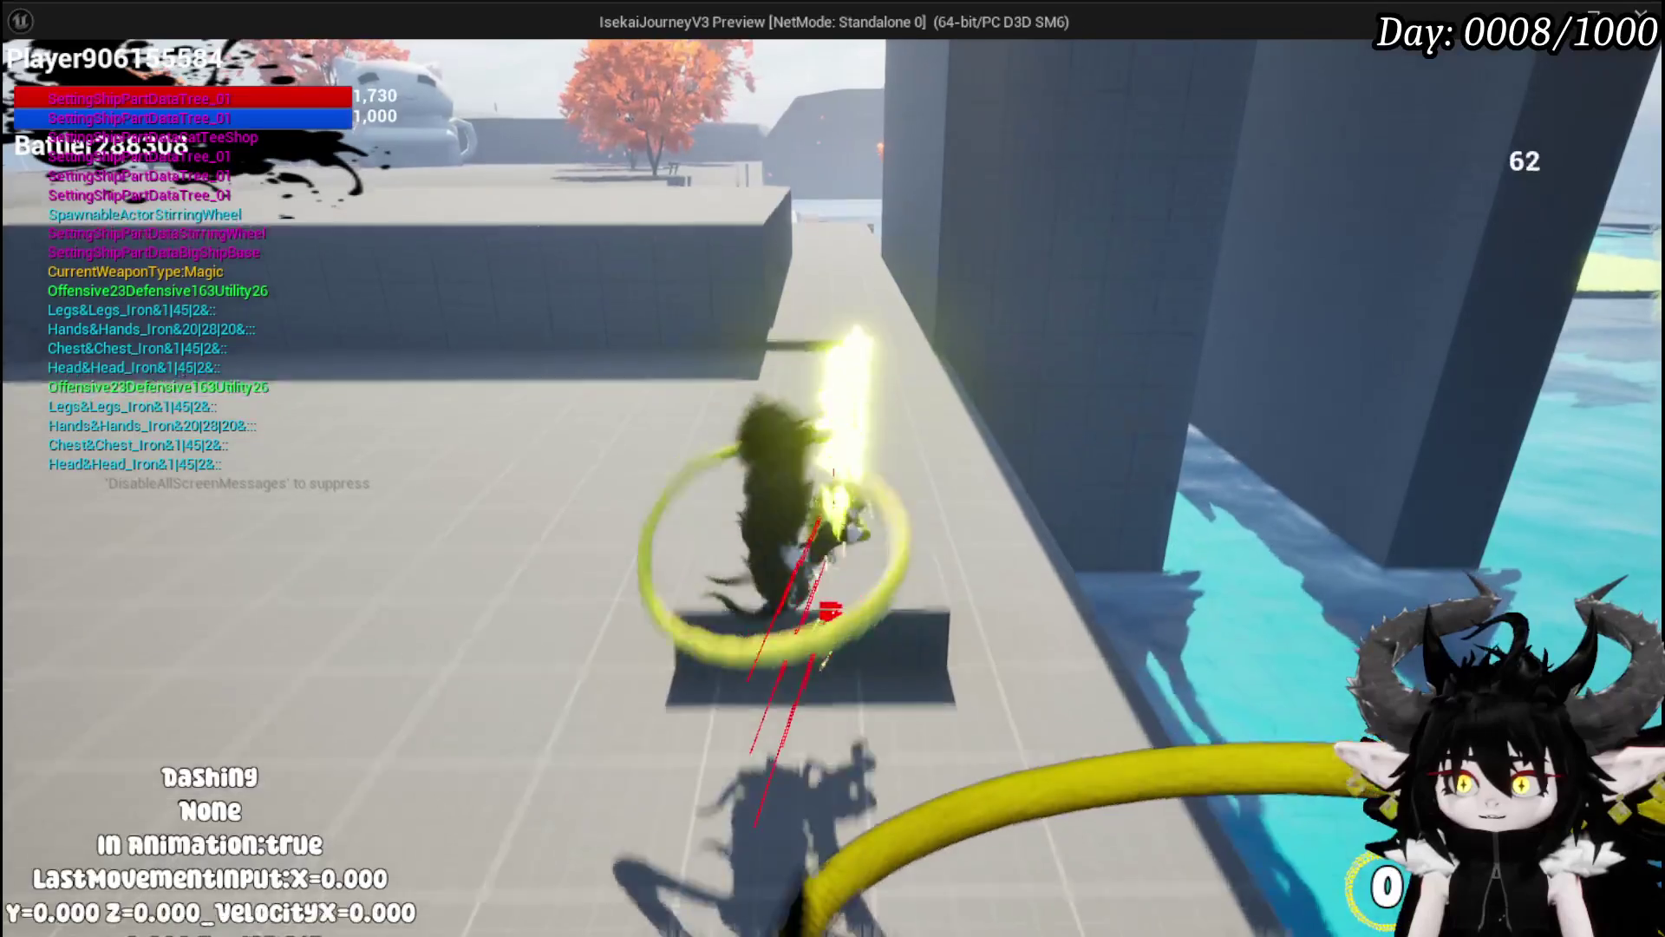
key("shift")
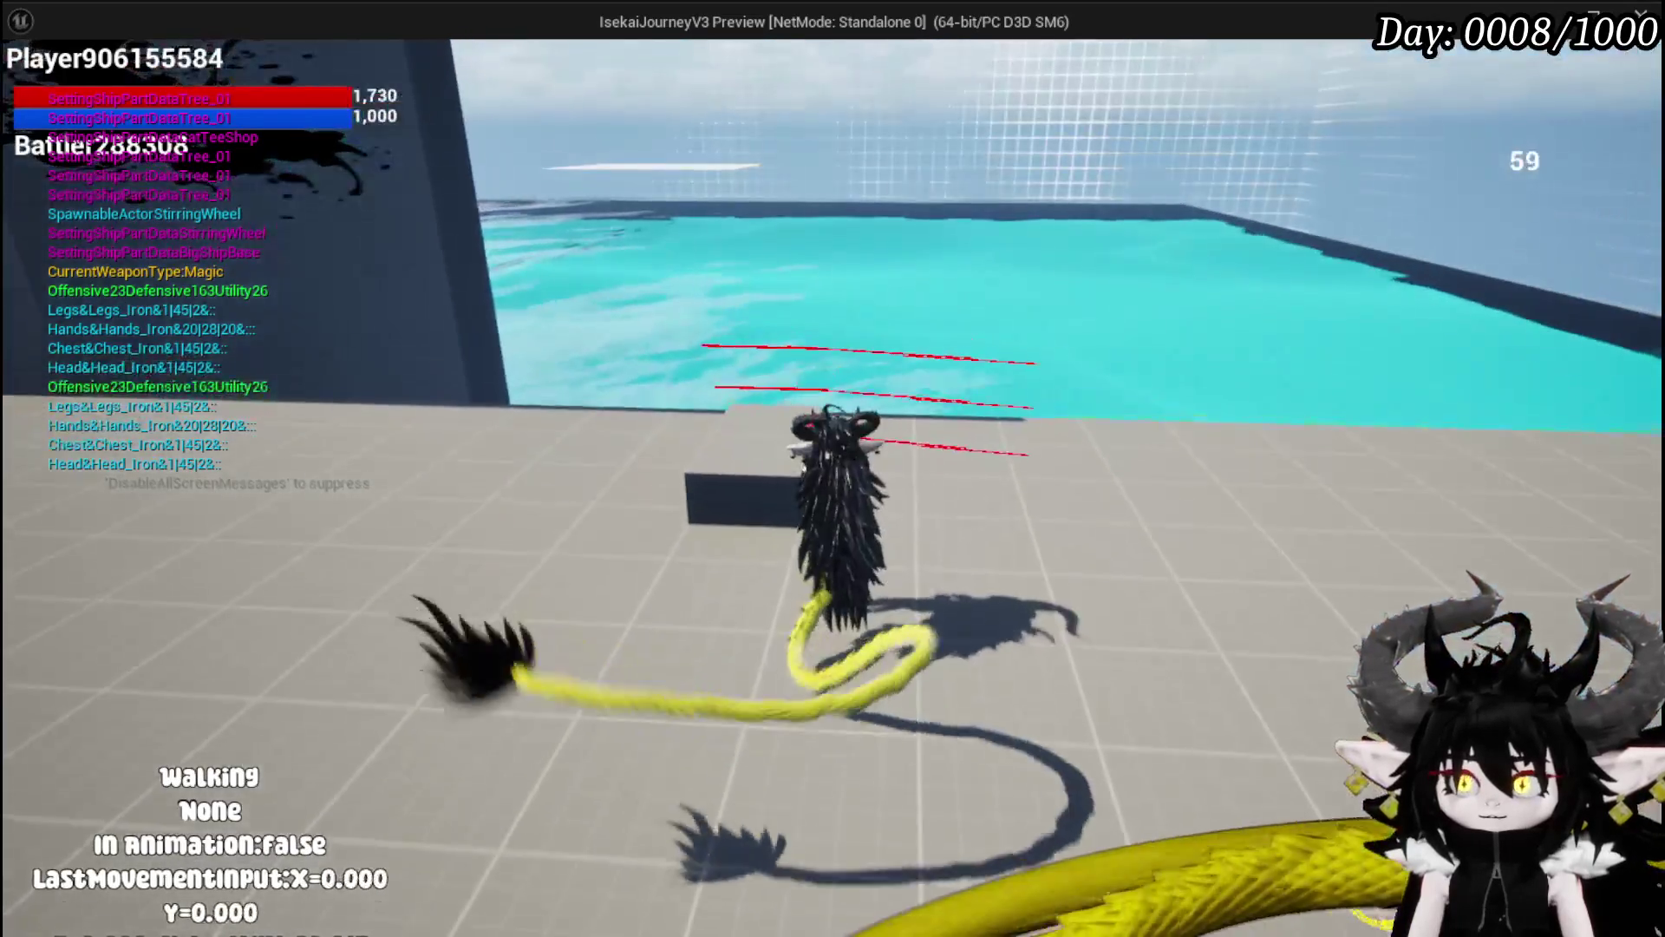
mouse_move(832, 468)
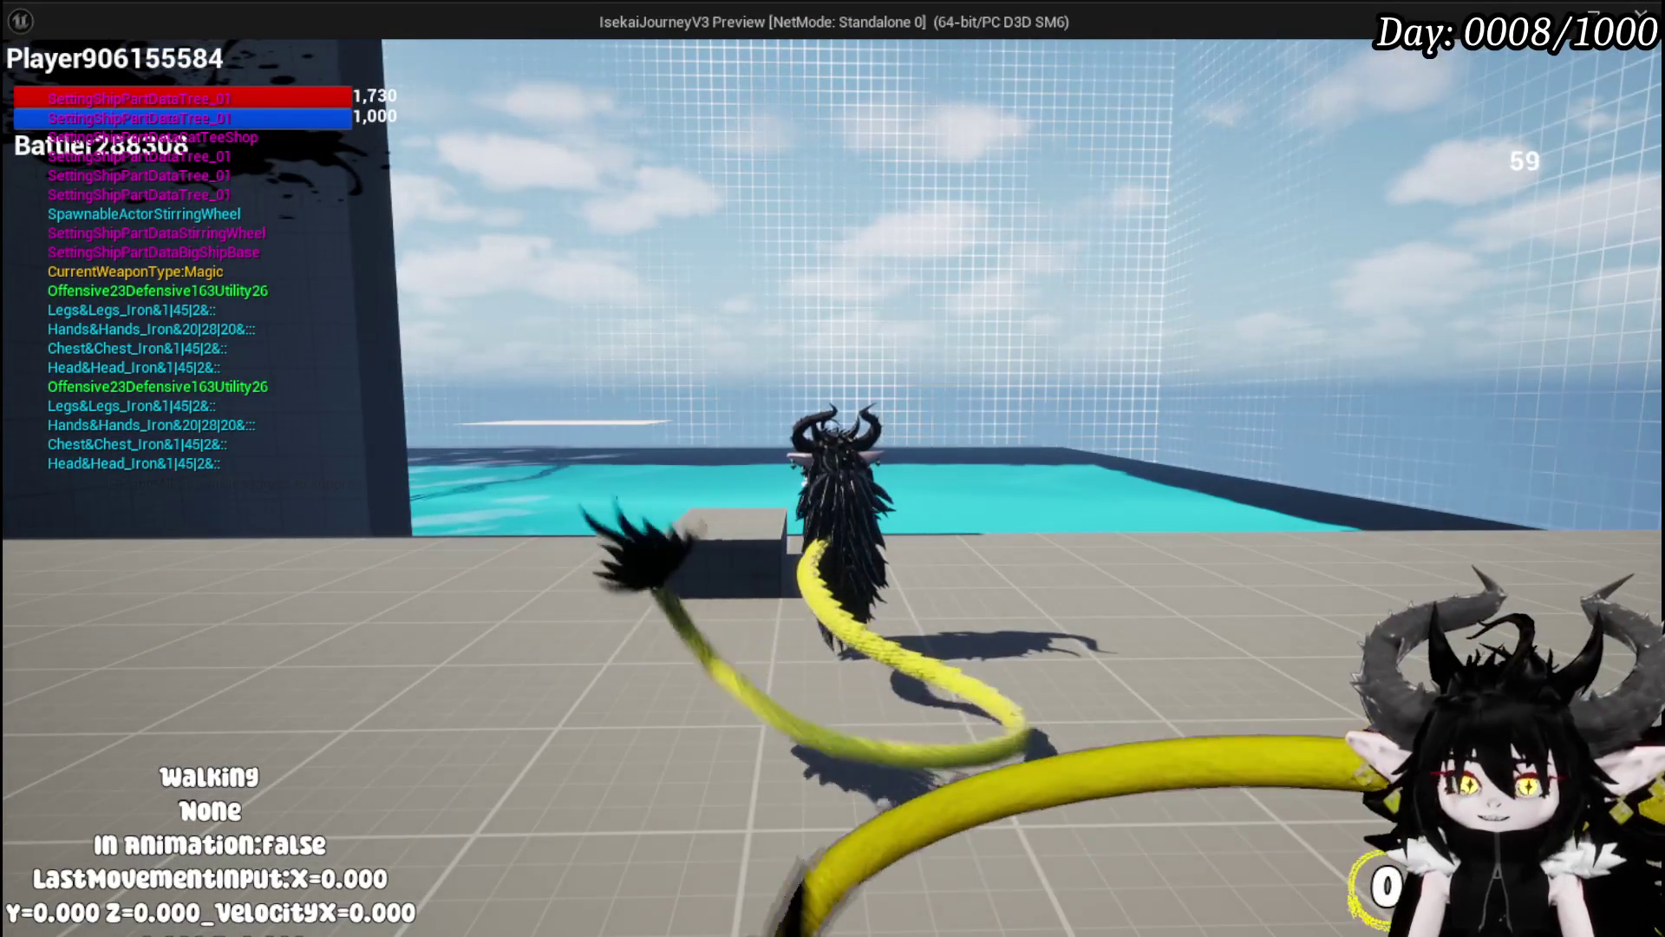
key("Escape")
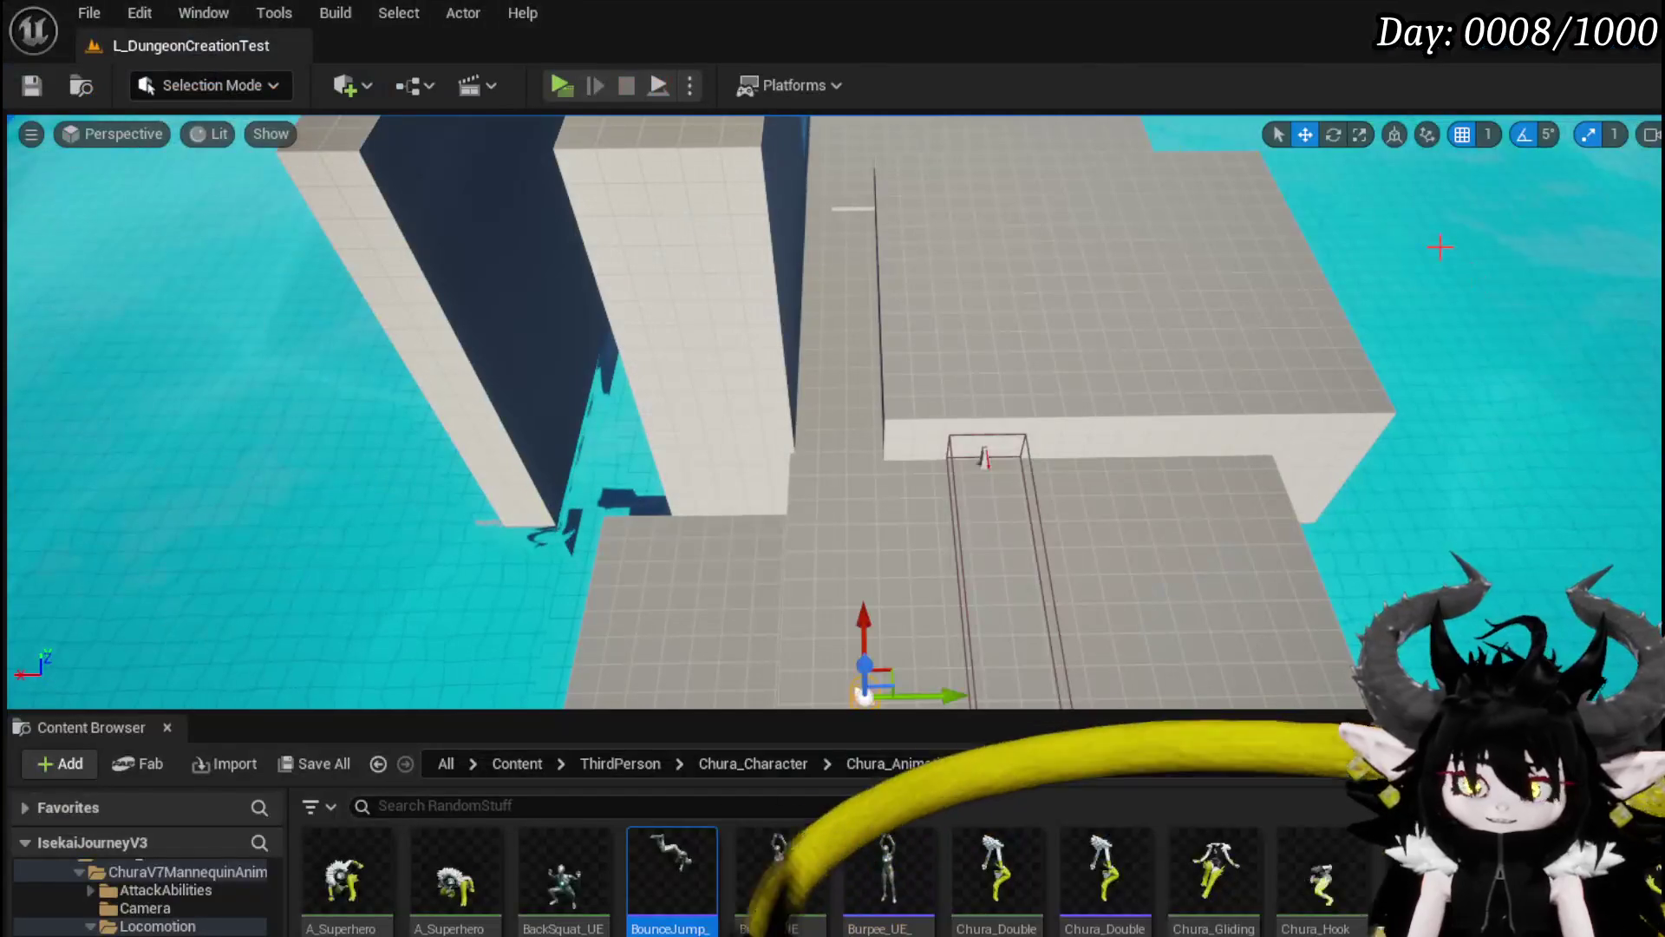
Step: Save the level, go back to DashMovement, and open the VaultJump function graph
left_click(30, 88)
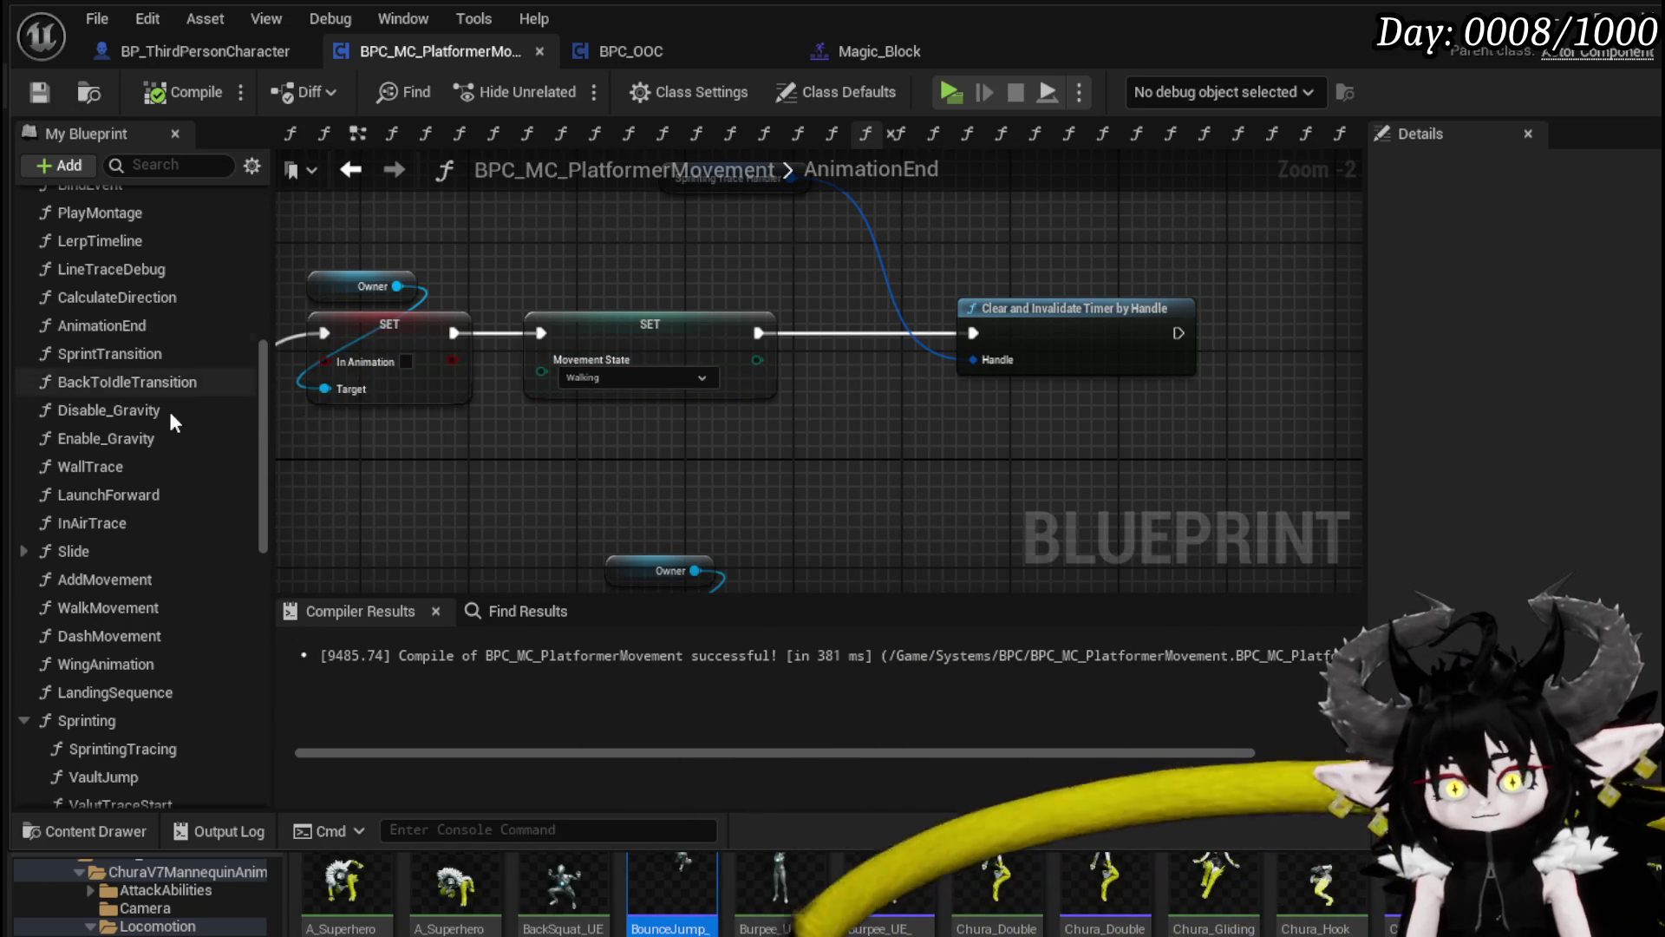
scroll(174, 520, "down", 2)
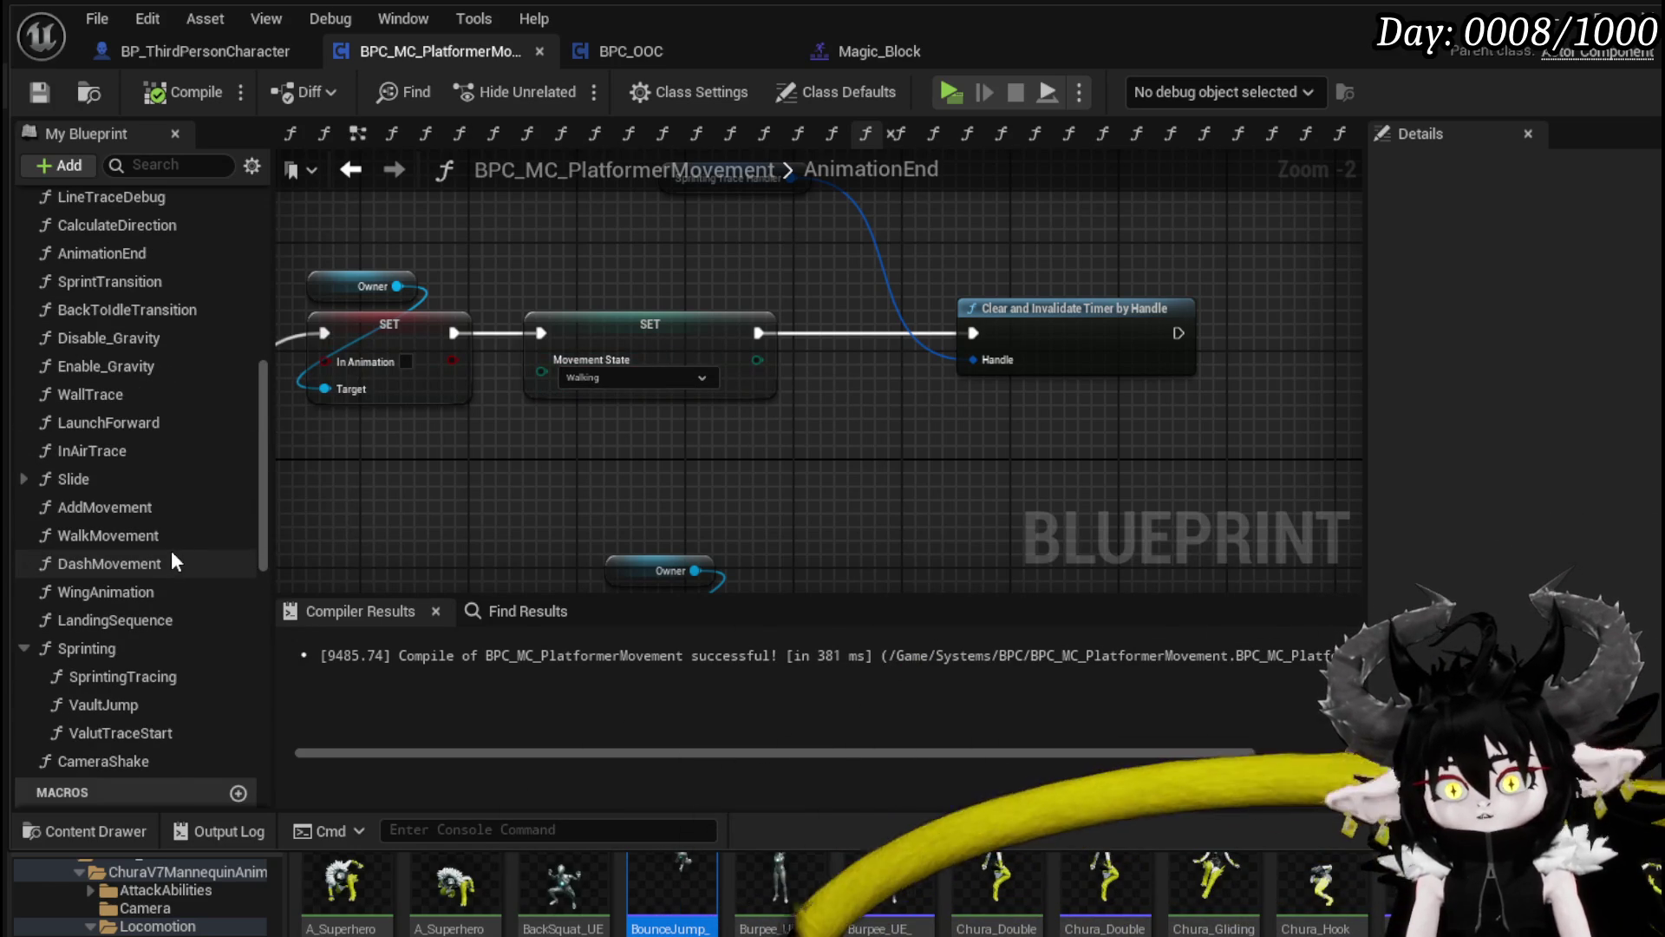
left_click(350, 169)
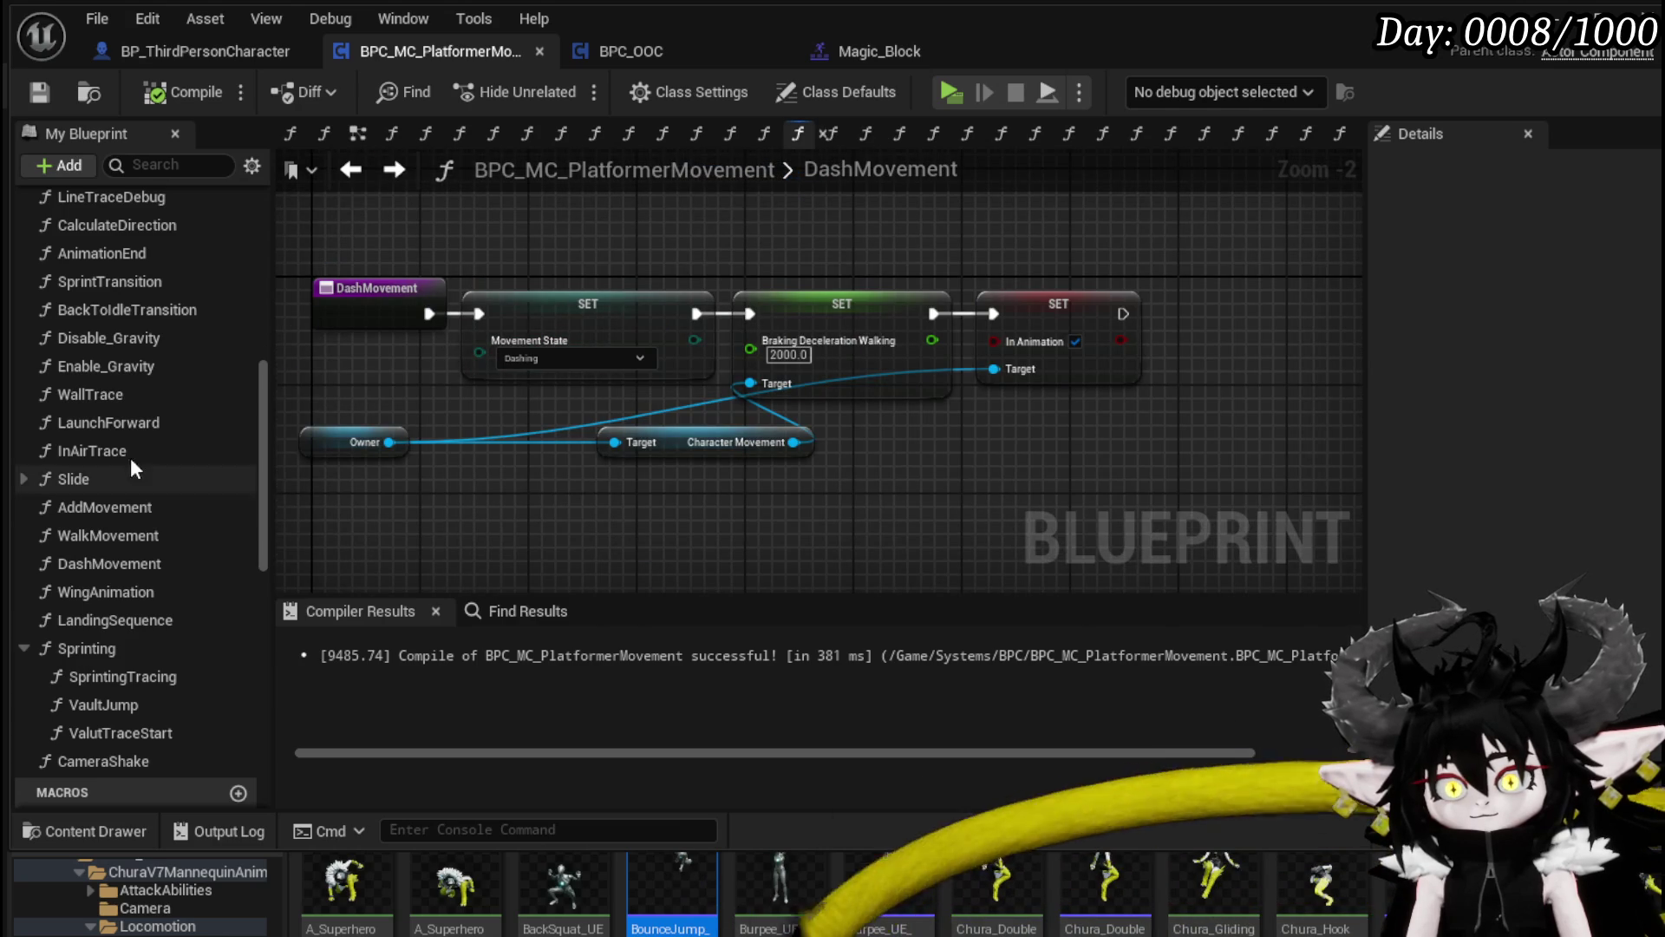
scroll(174, 486, "down", 1)
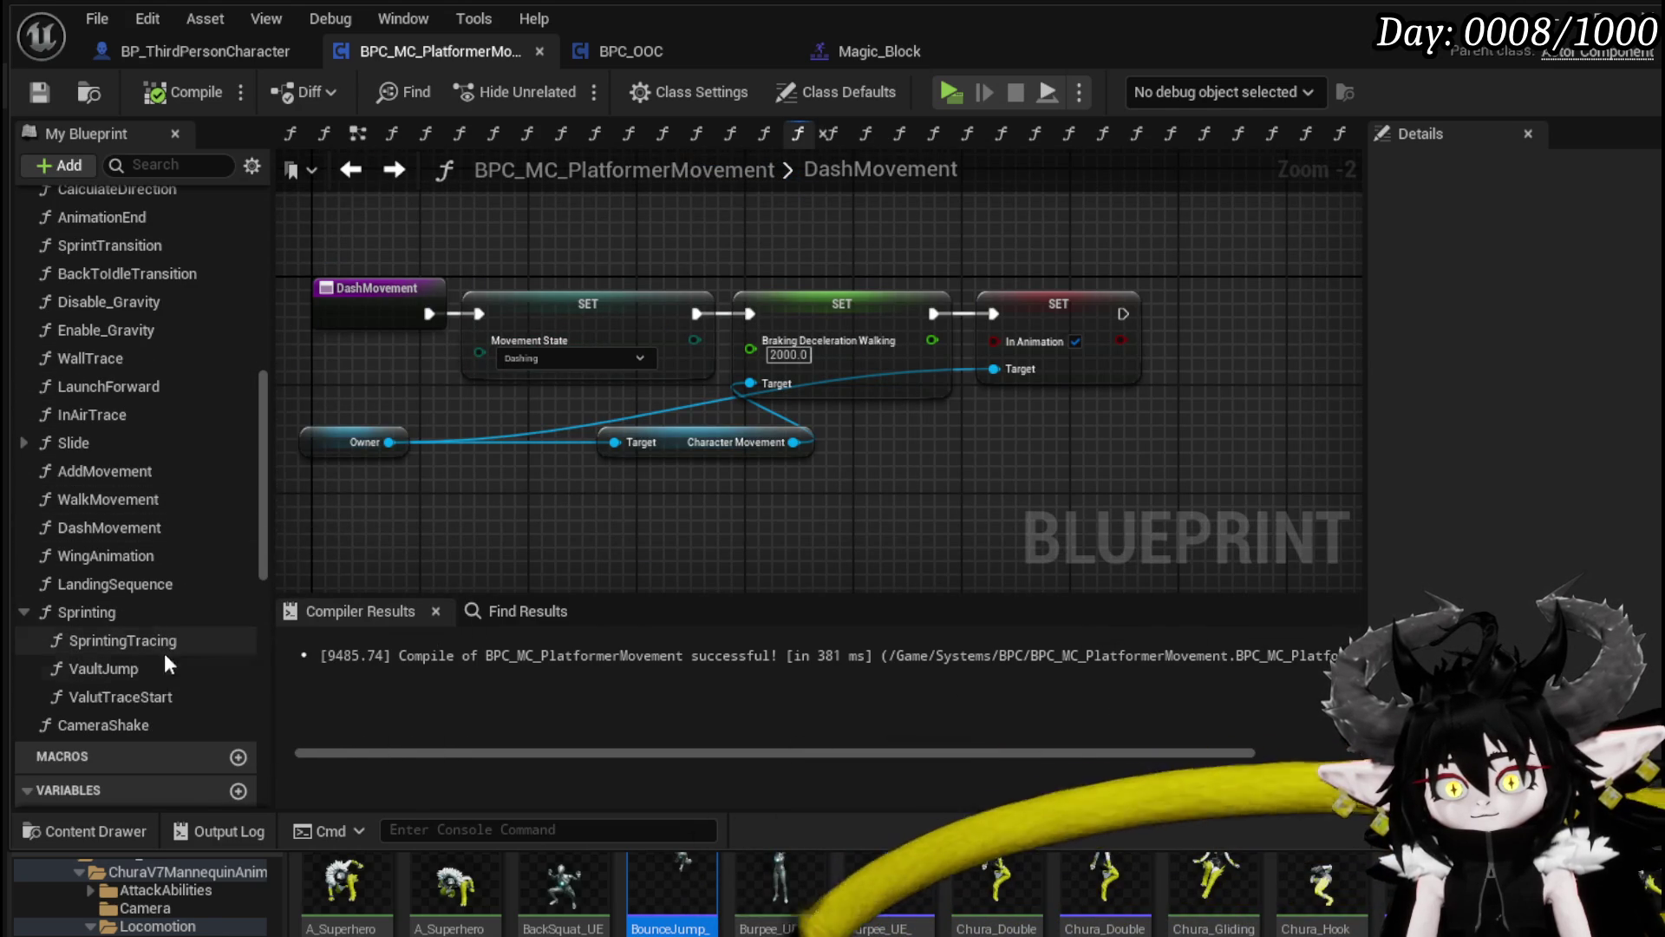
double_click(134, 666)
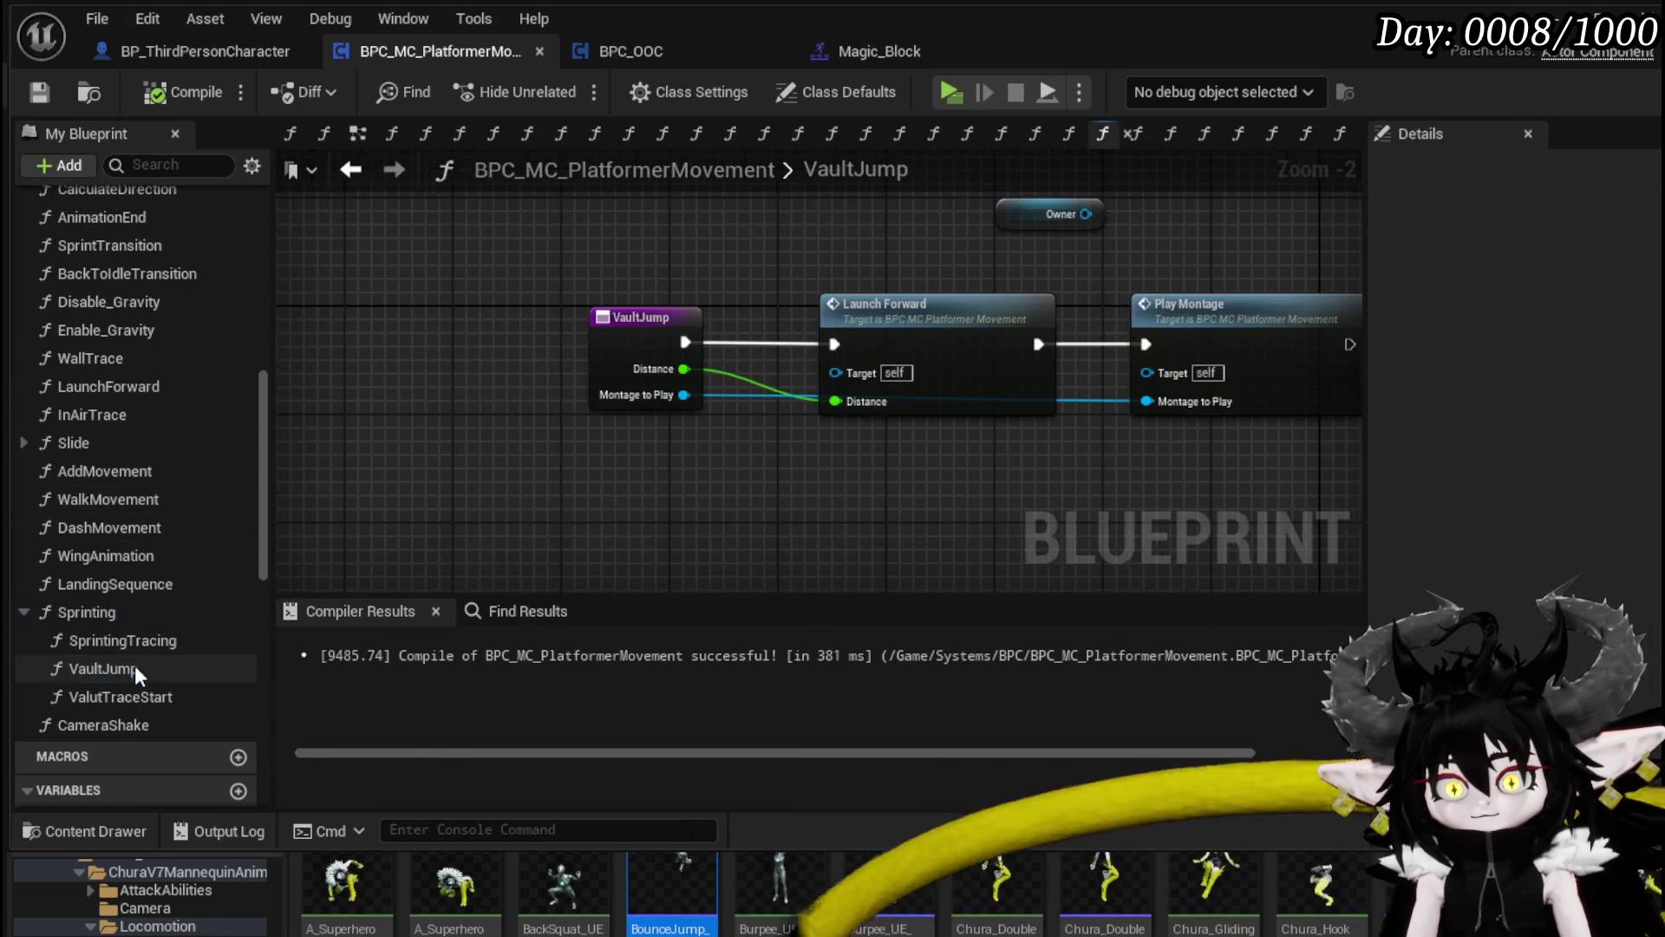
Step: Open LaunchForward from its node in VaultJump and pan to the Launch Character node
left_click_drag(896, 434, 533, 431)
double_click(569, 338)
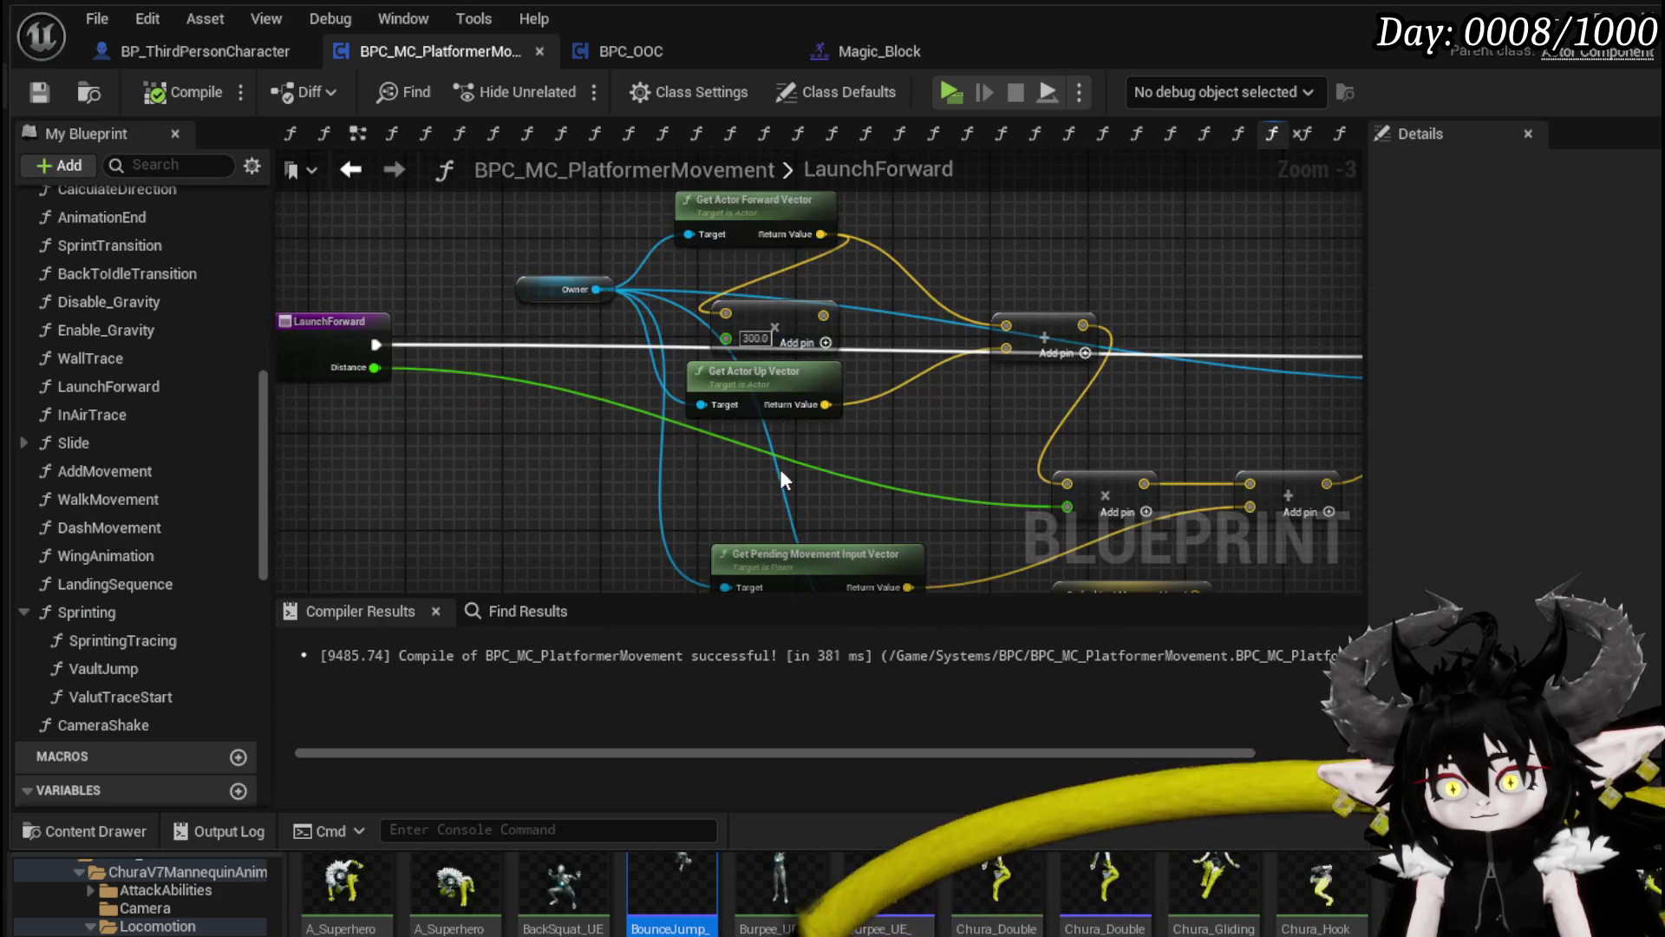
left_click_drag(944, 387, 655, 346)
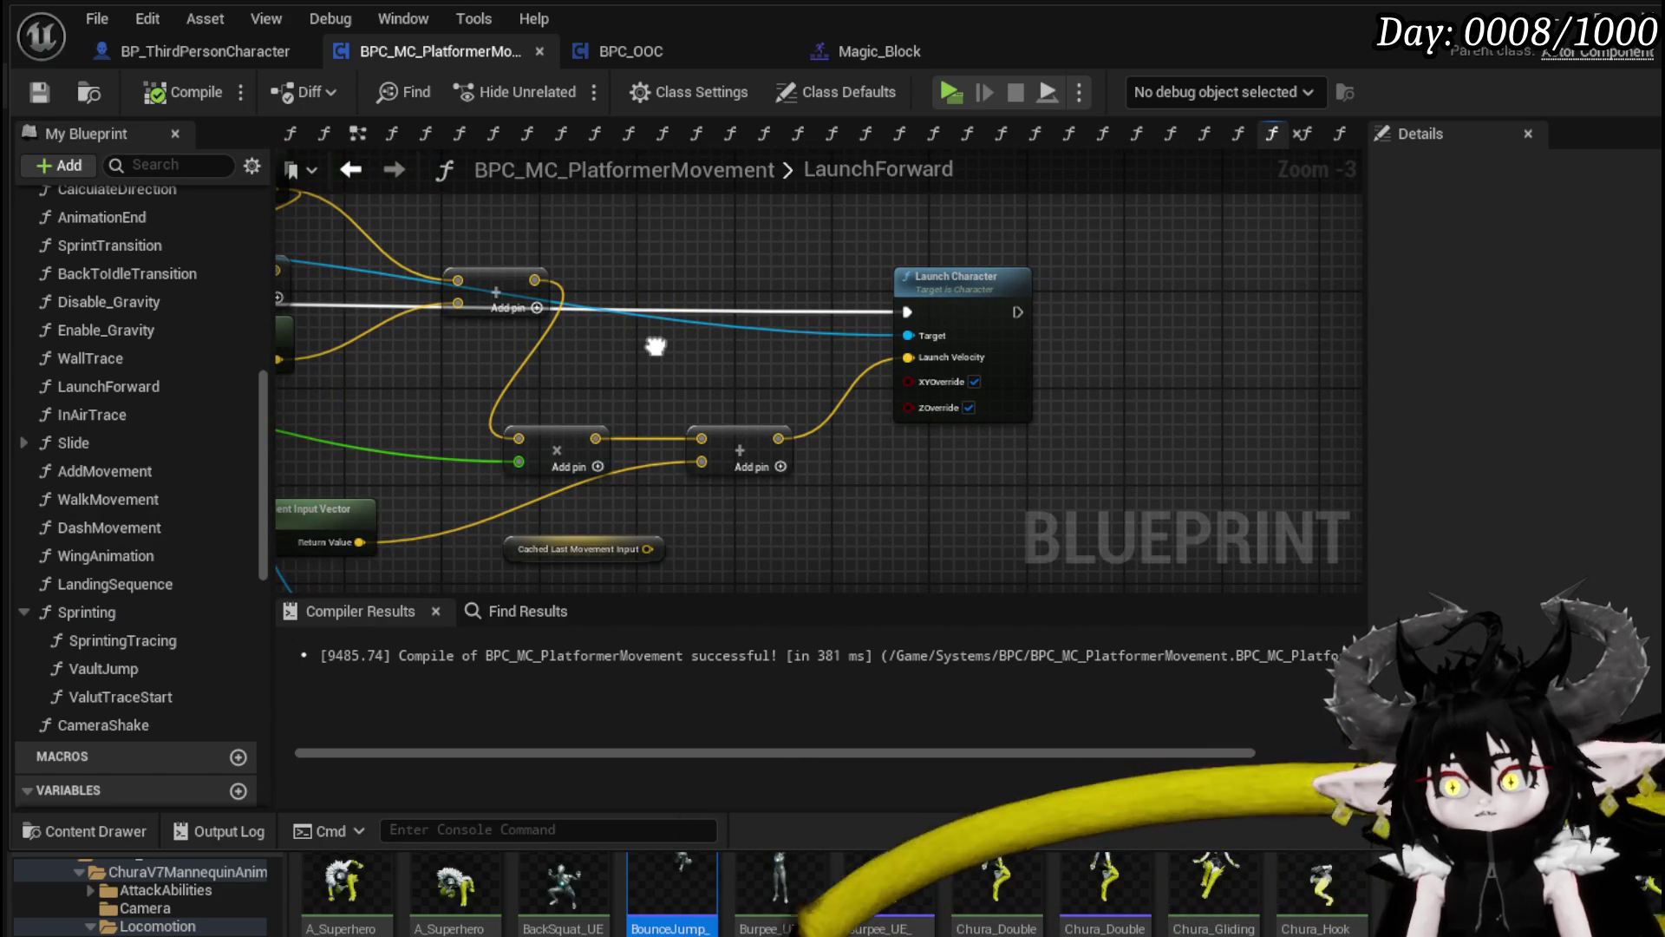
mouse_move(797, 391)
left_mouse_down()
mouse_move(572, 372)
mouse_move(971, 381)
mouse_move(728, 371)
mouse_move(366, 409)
mouse_move(809, 382)
mouse_move(672, 344)
mouse_move(617, 350)
left_mouse_up()
Step: Abandon a Delay search and add Set Timer by Function Name after Launch Character
left_click_drag(752, 356, 752, 355)
type("Delay")
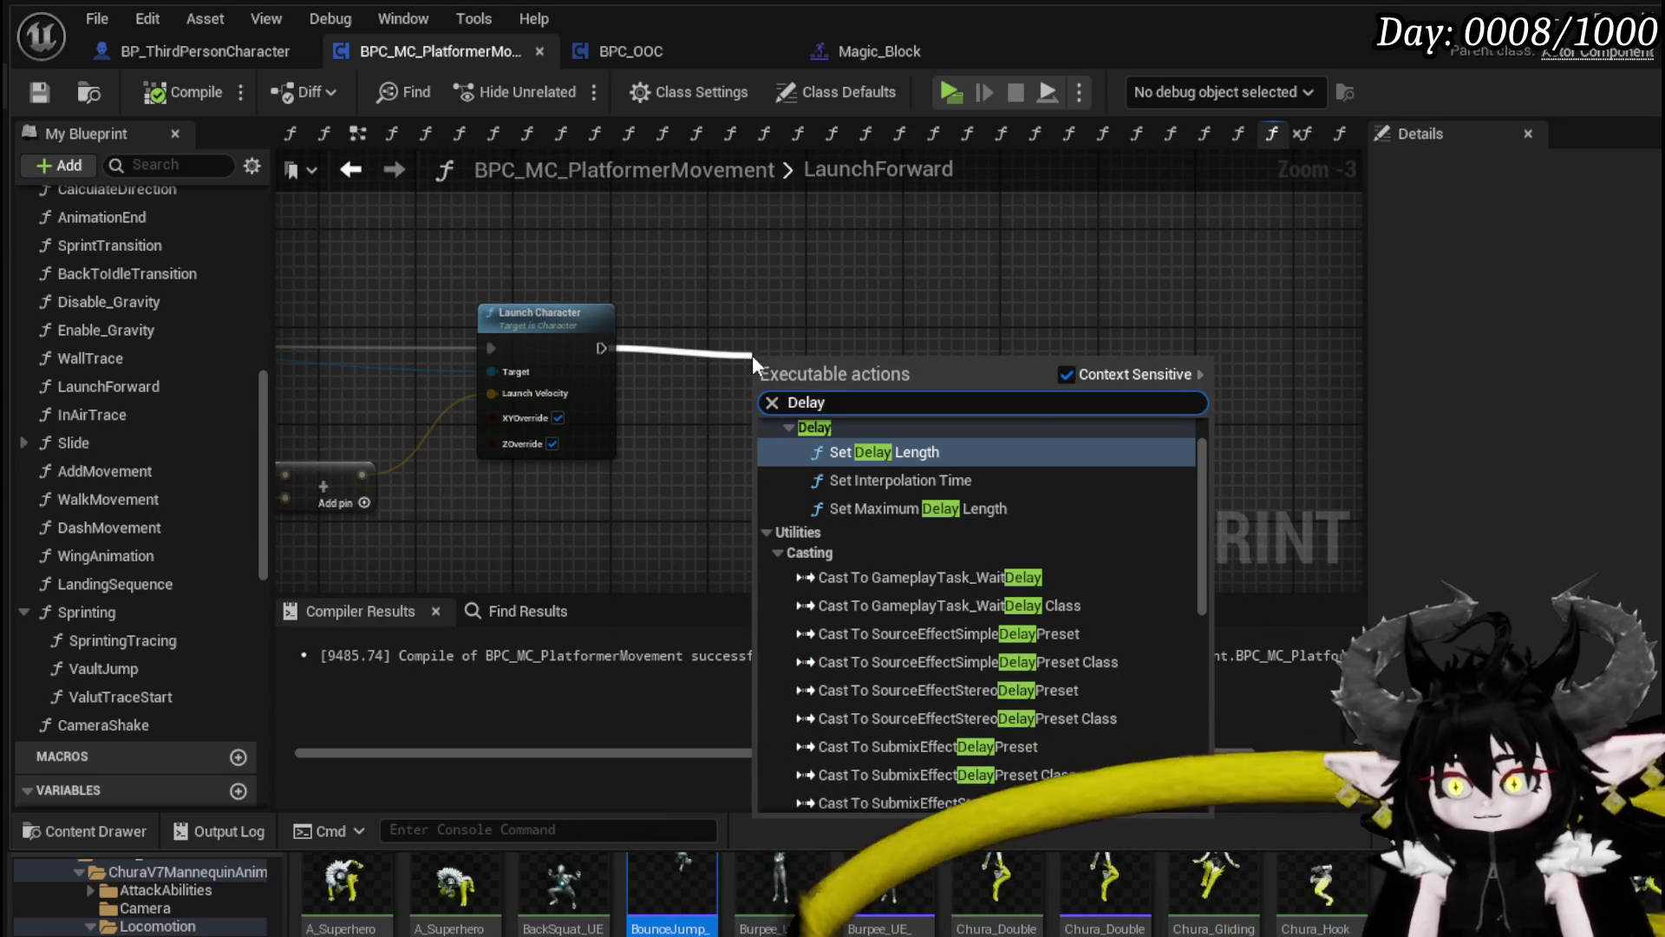
scroll(1082, 552, "down", 10)
scroll(1083, 550, "up", 10)
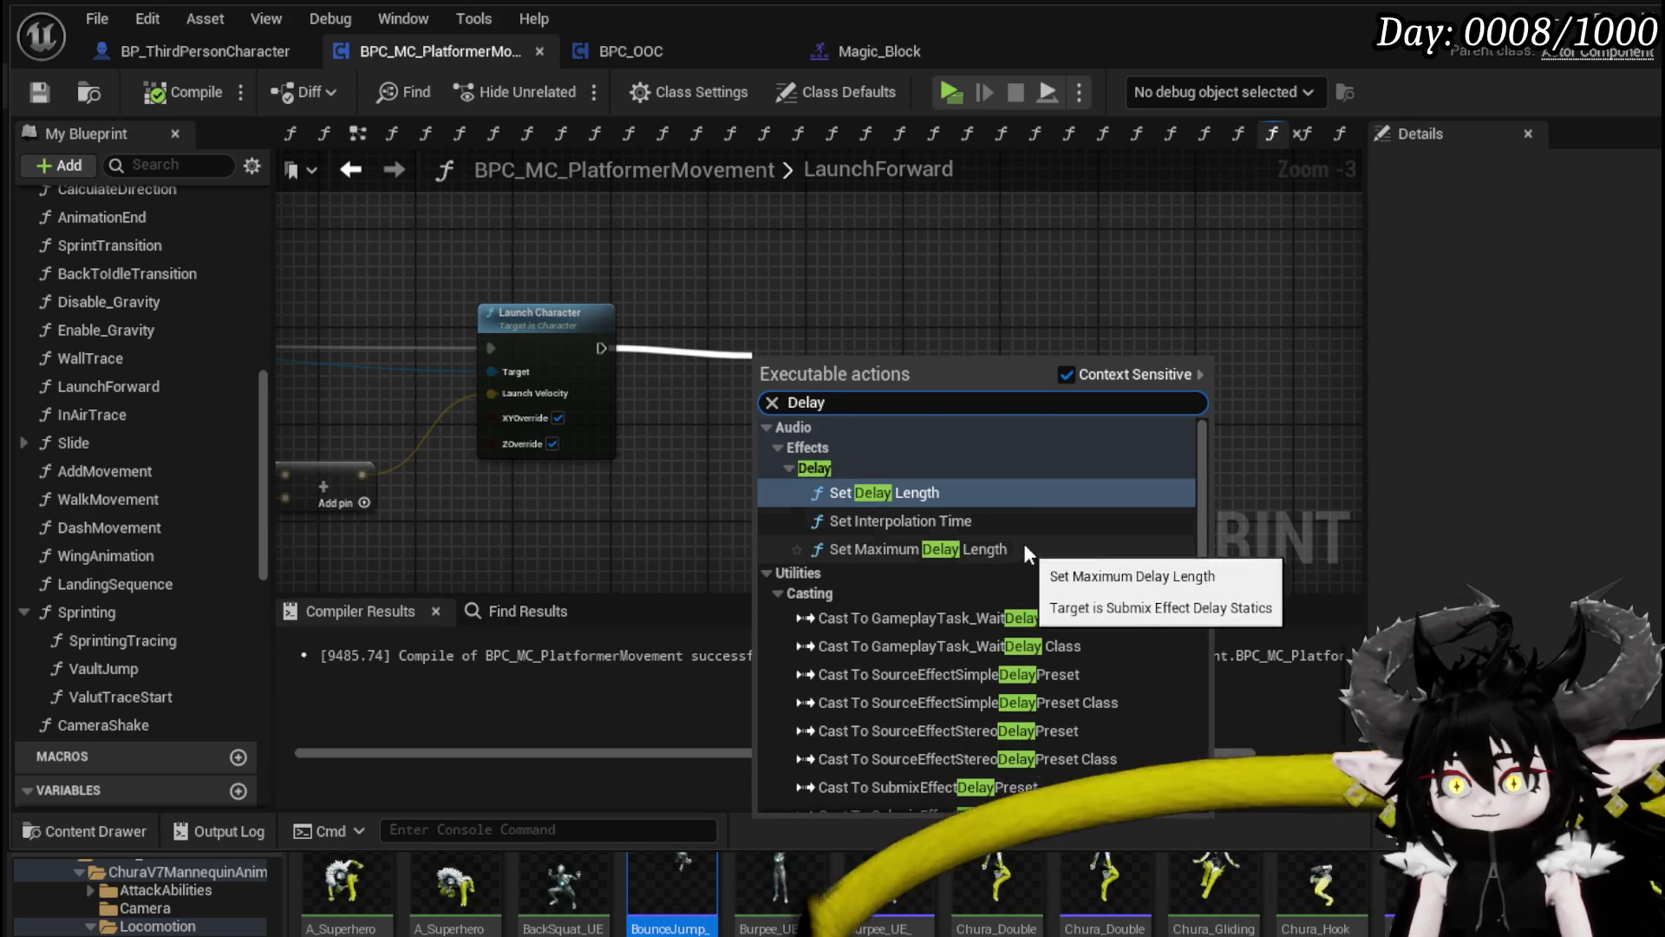
left_click(733, 331)
left_click_drag(639, 349, 950, 351)
type("Se")
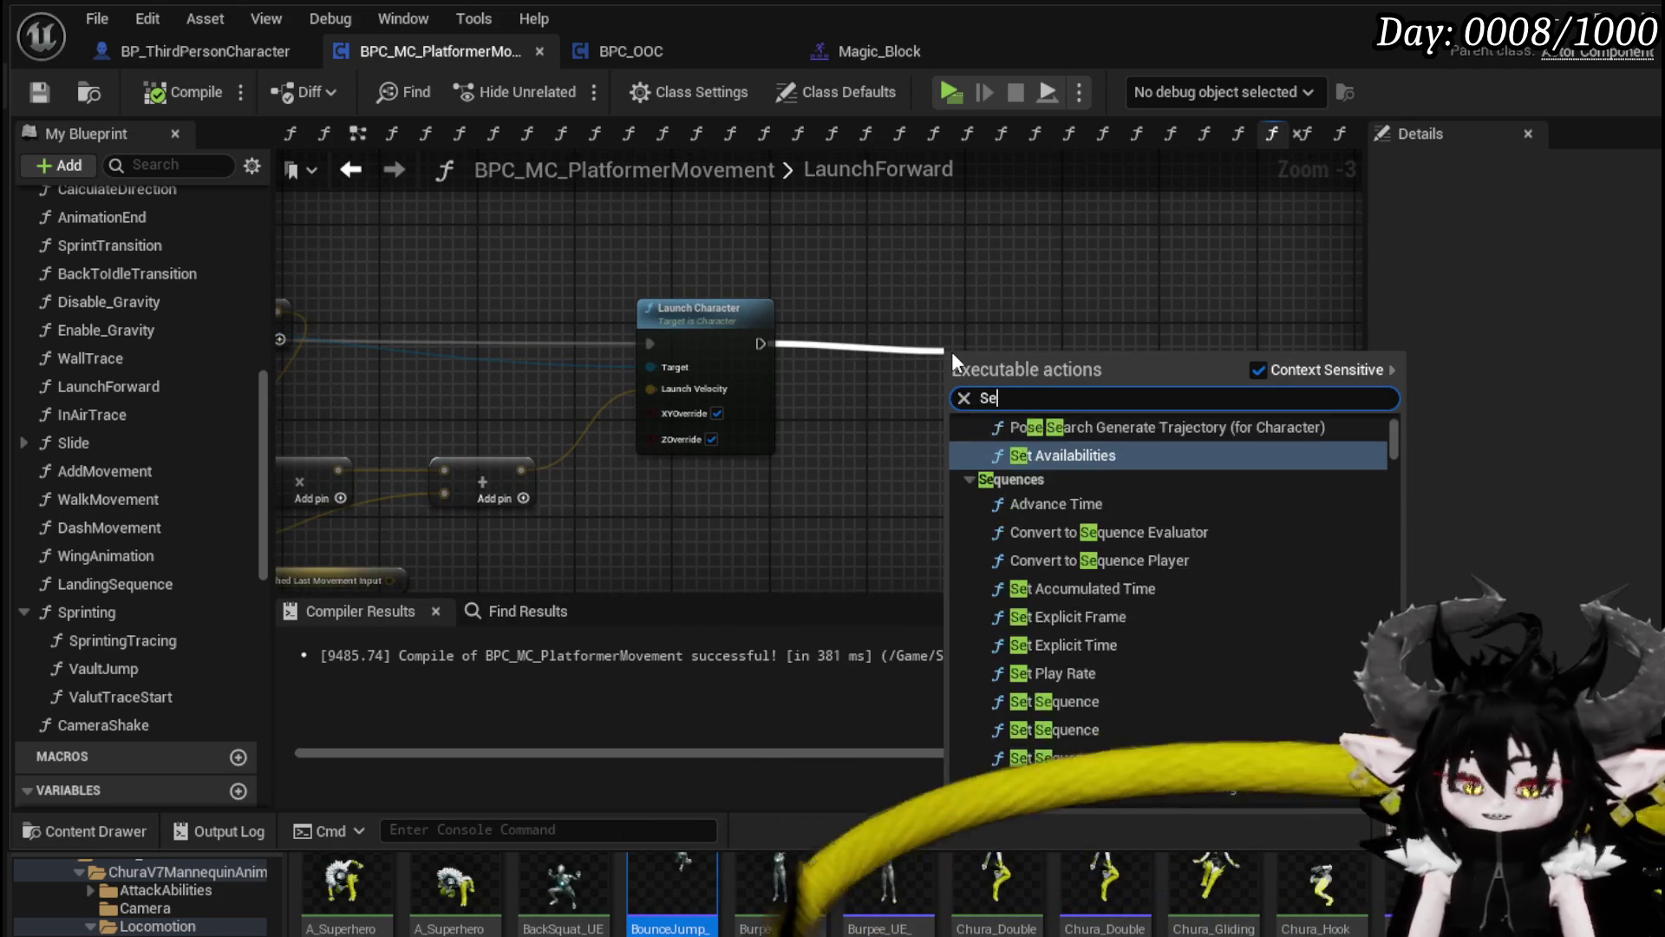
type("t Timer by")
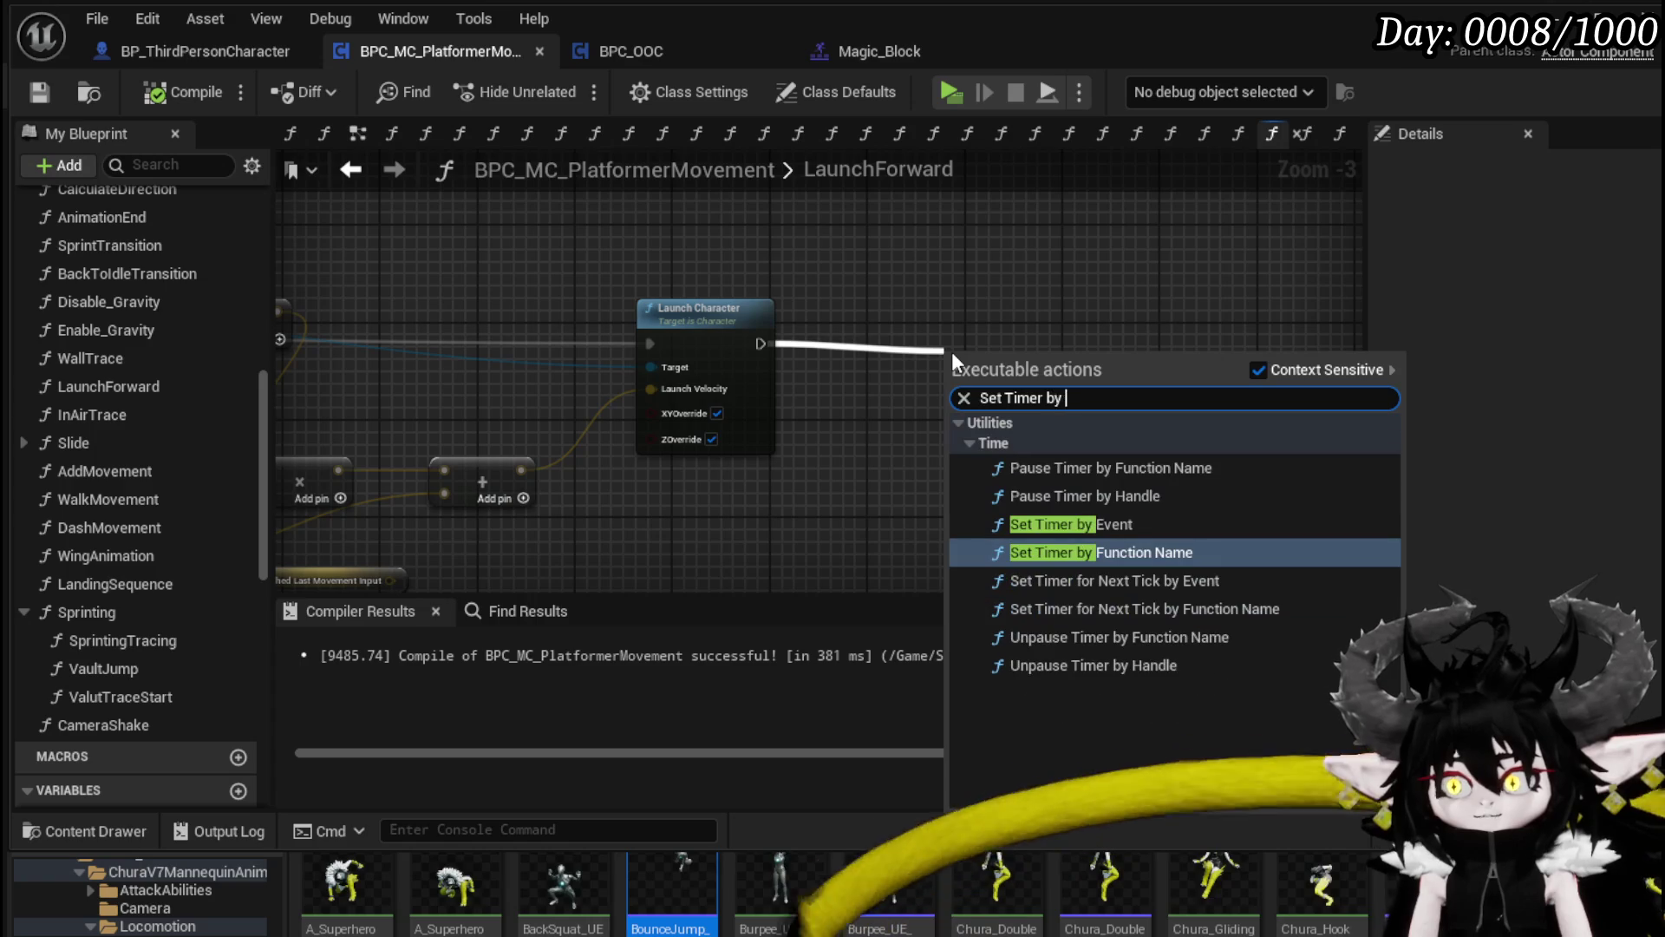
left_click(1096, 548)
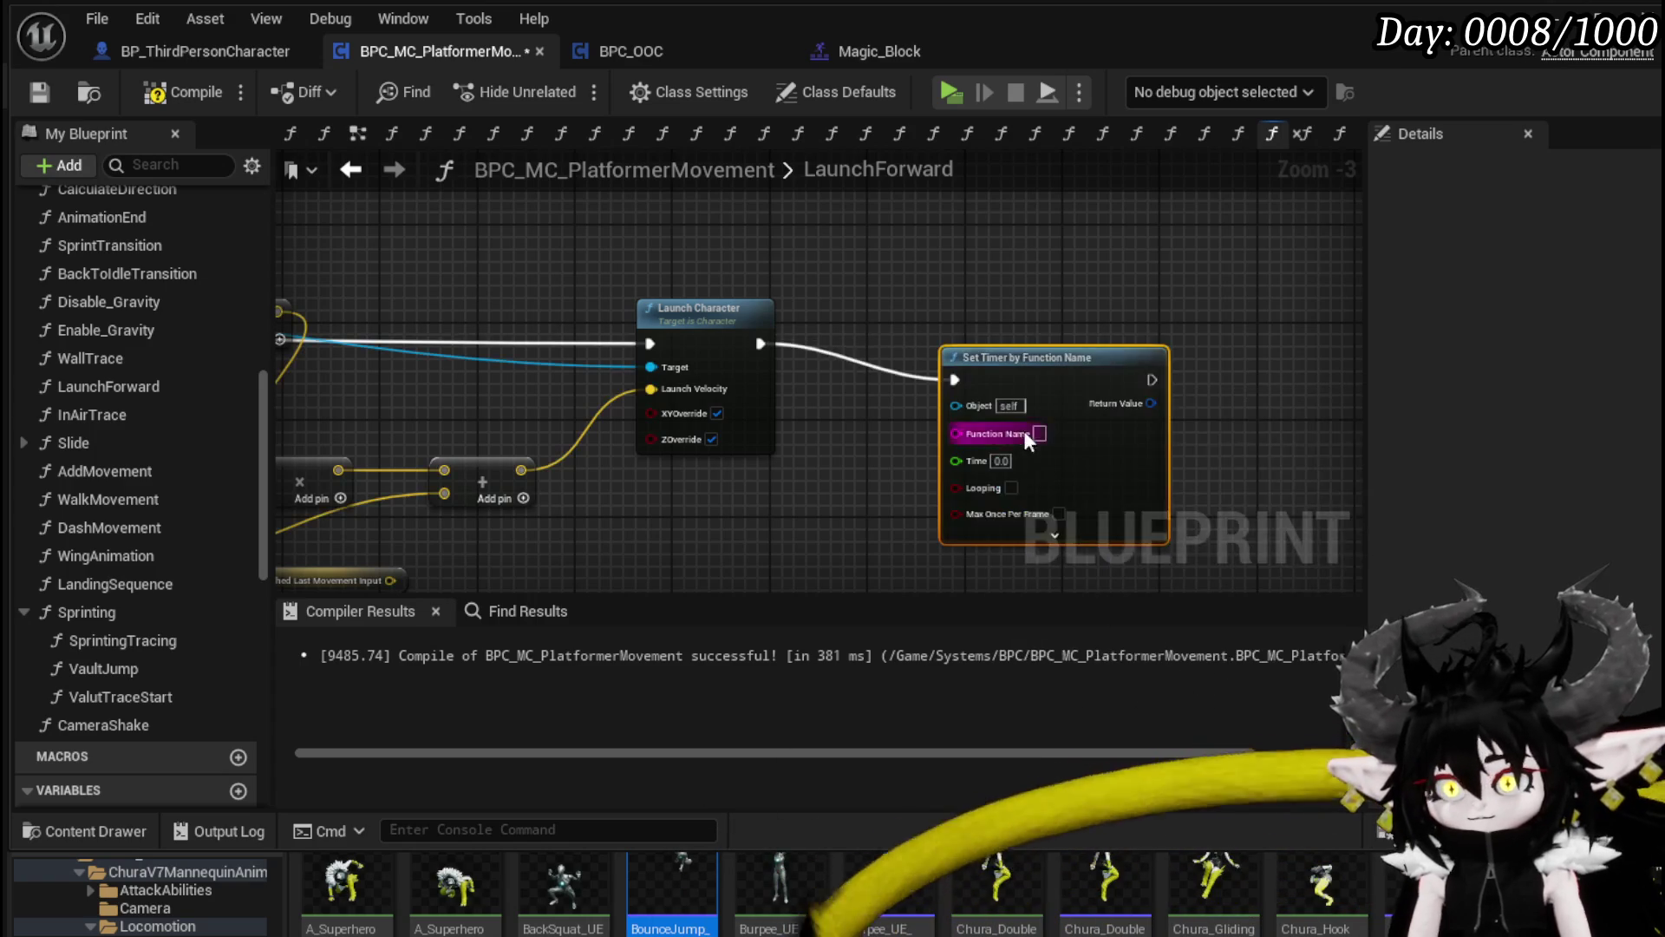
Step: Set the timer's Time to 0.2 and start creating a new function in the blueprint
scroll(1044, 427, "up", 3)
left_click(986, 425)
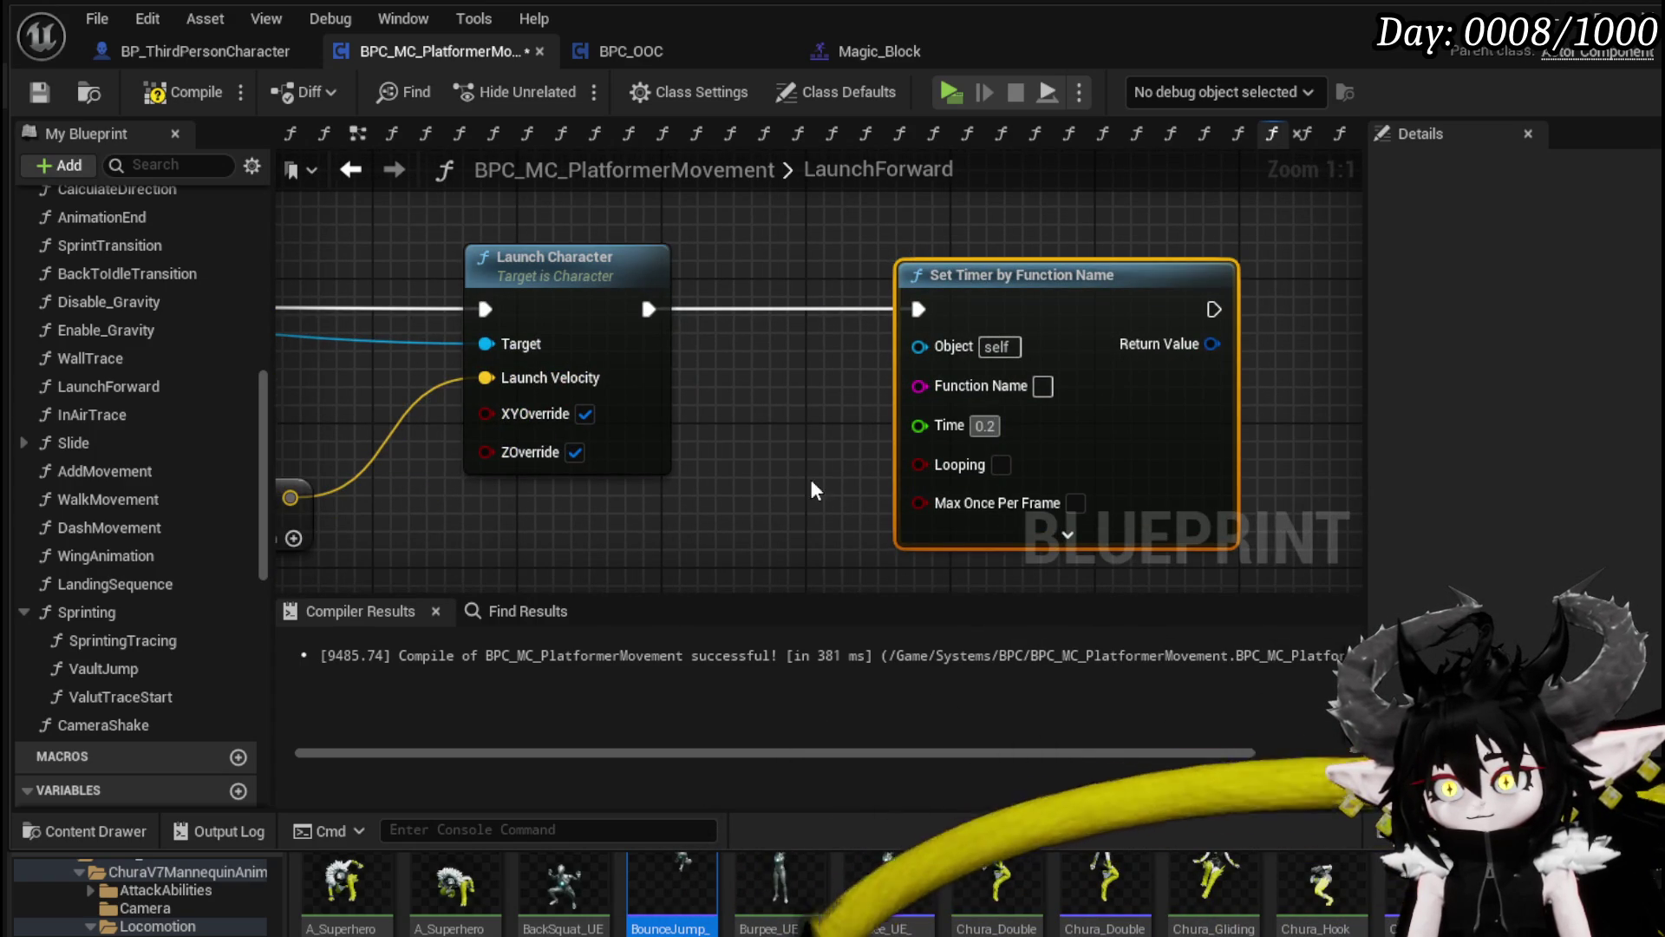
scroll(831, 477, "down", 1)
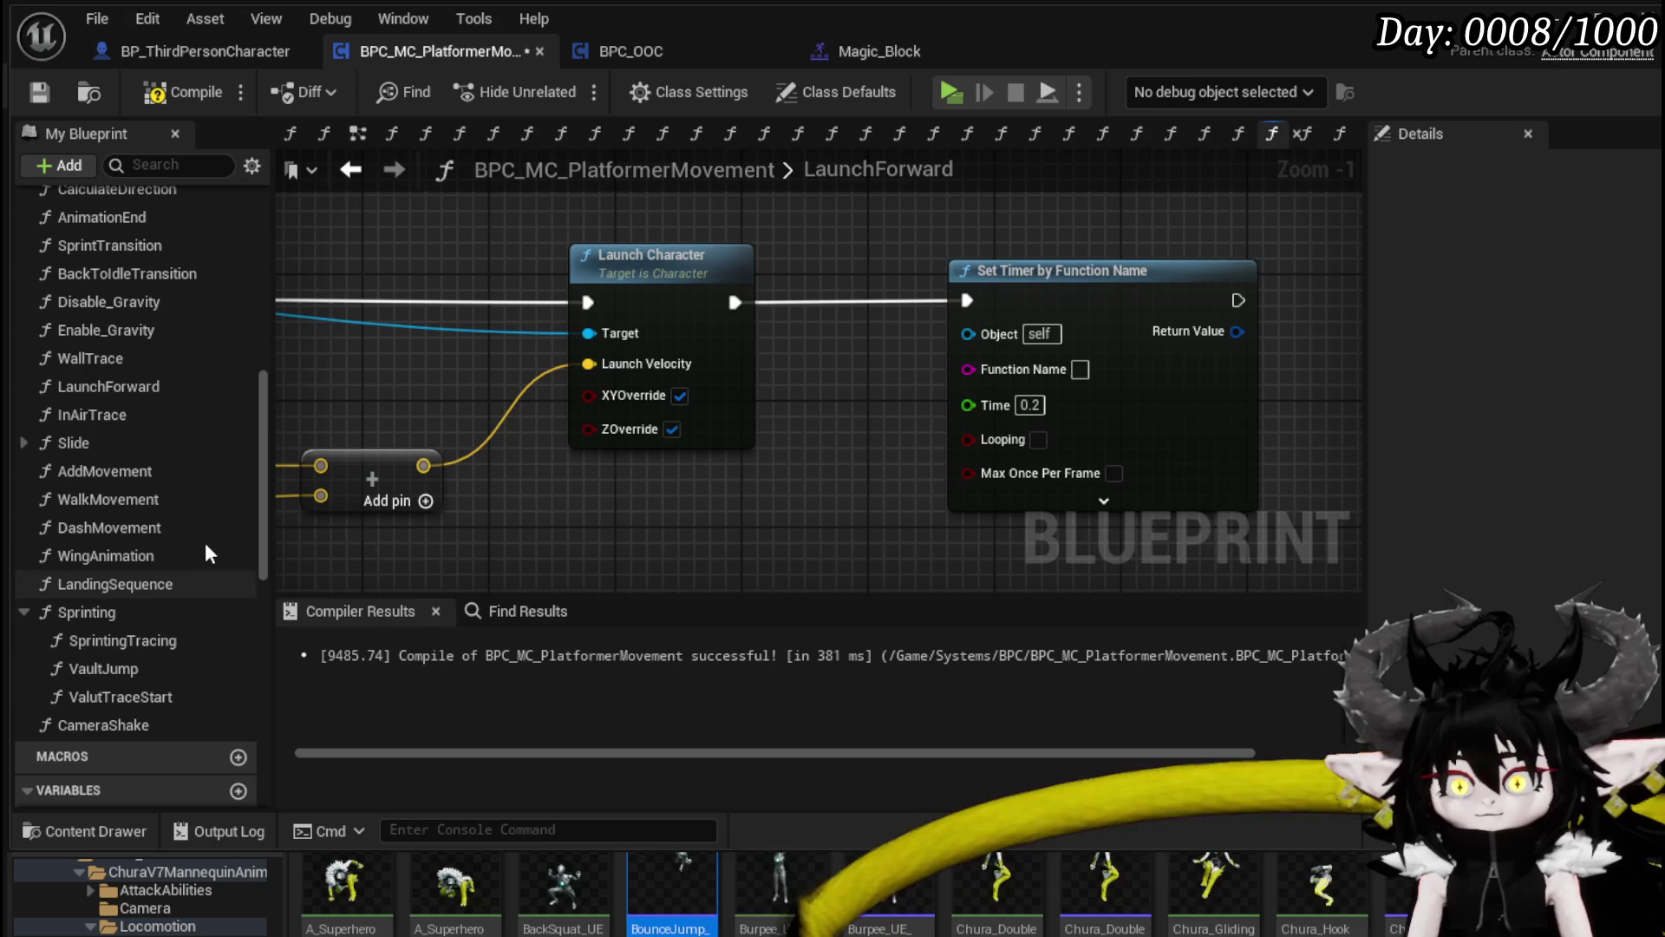
scroll(820, 383, "down", 4)
scroll(560, 404, "up", 5)
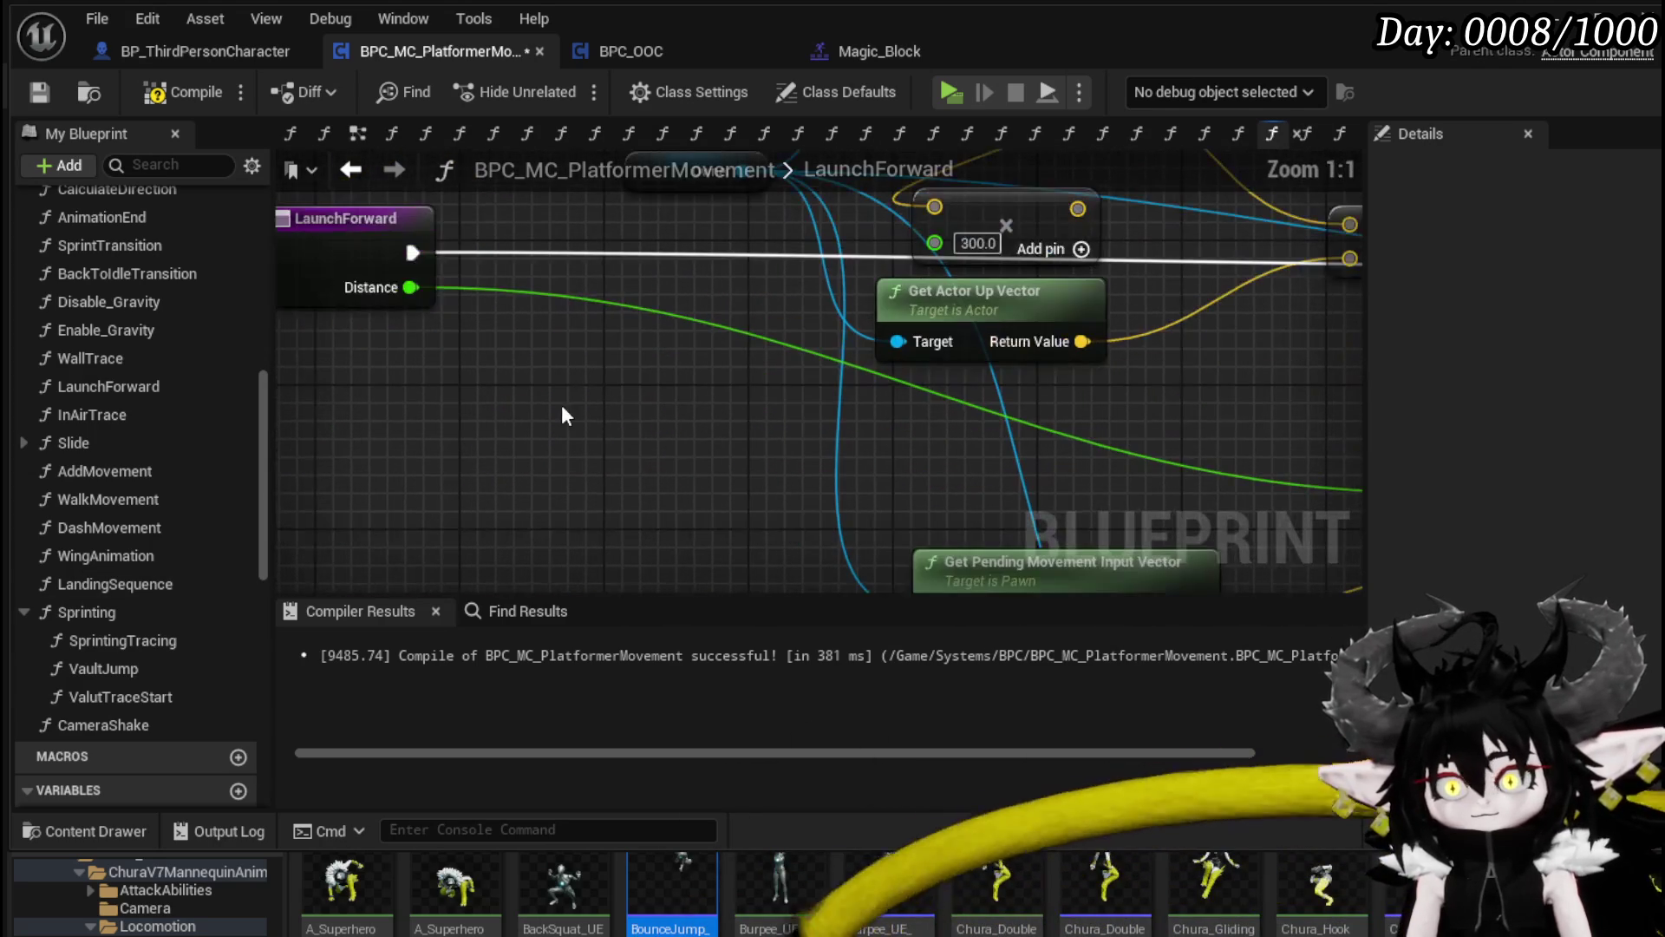
scroll(237, 254, "up", 10)
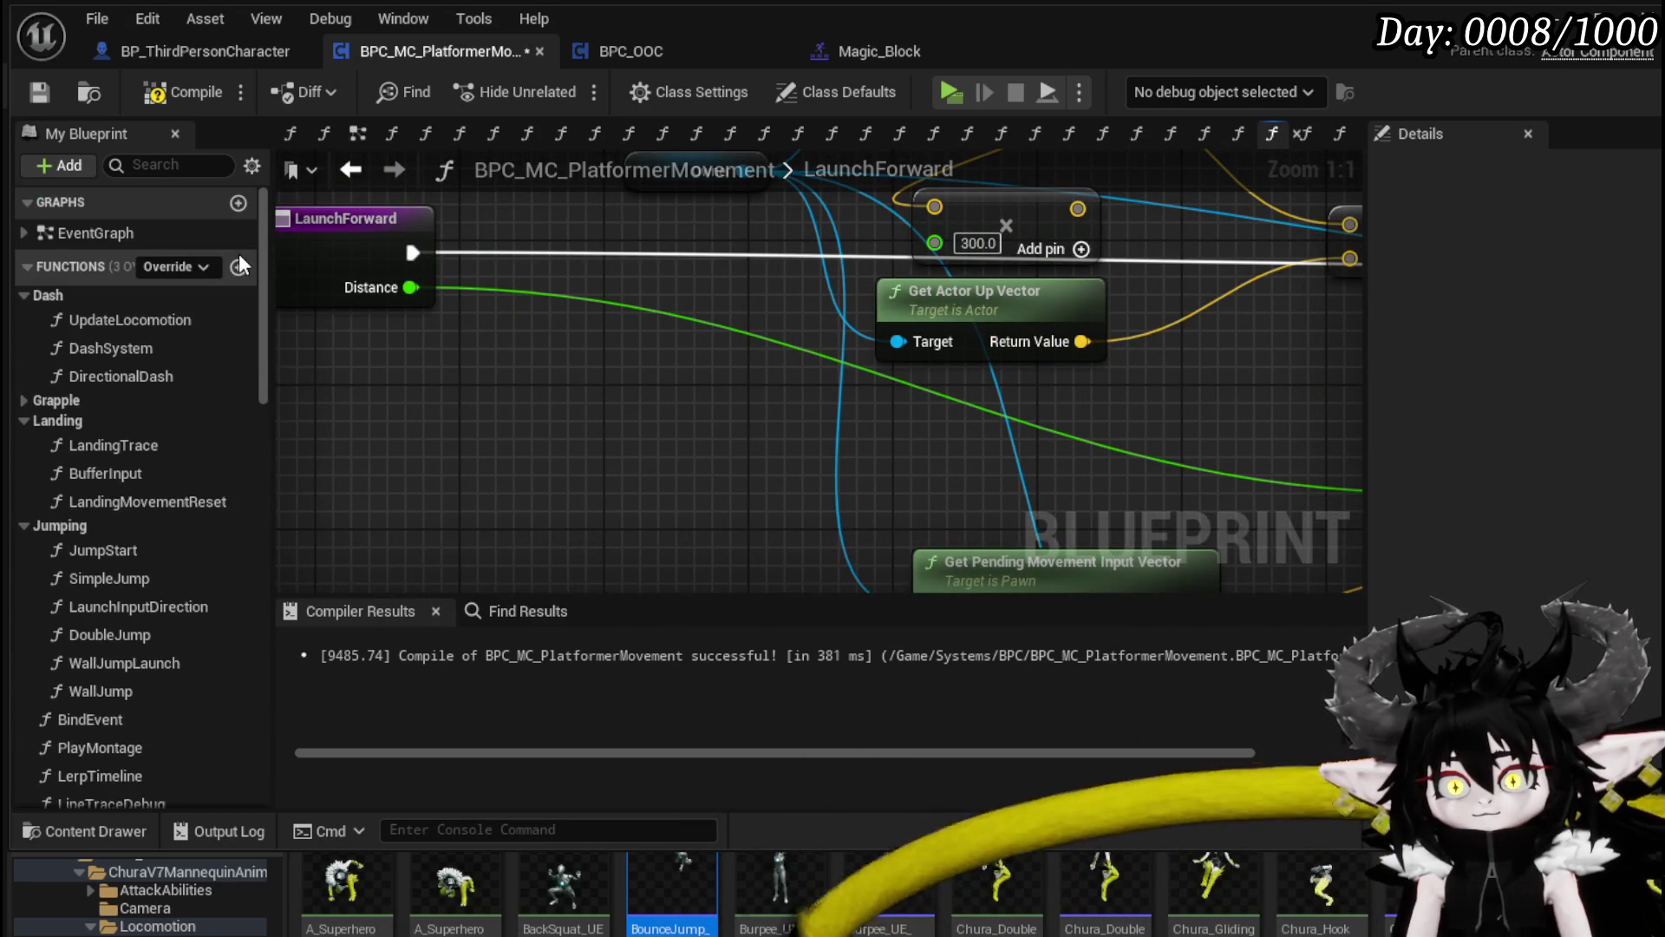
scroll(1153, 332, "down", 3)
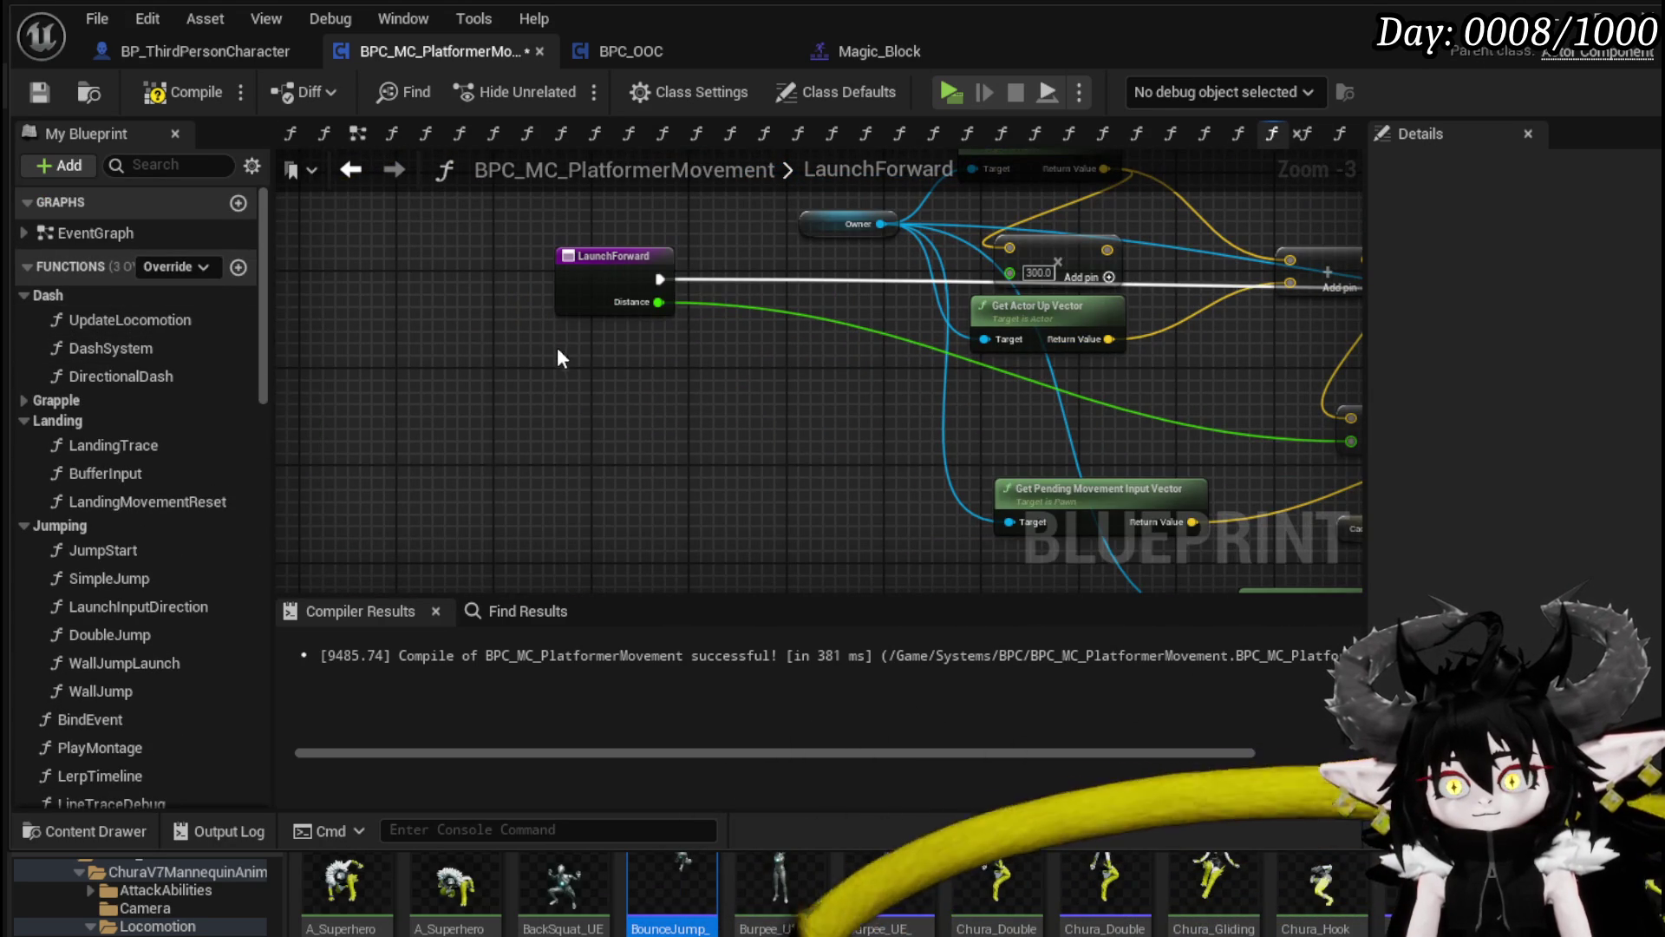
left_click(239, 268)
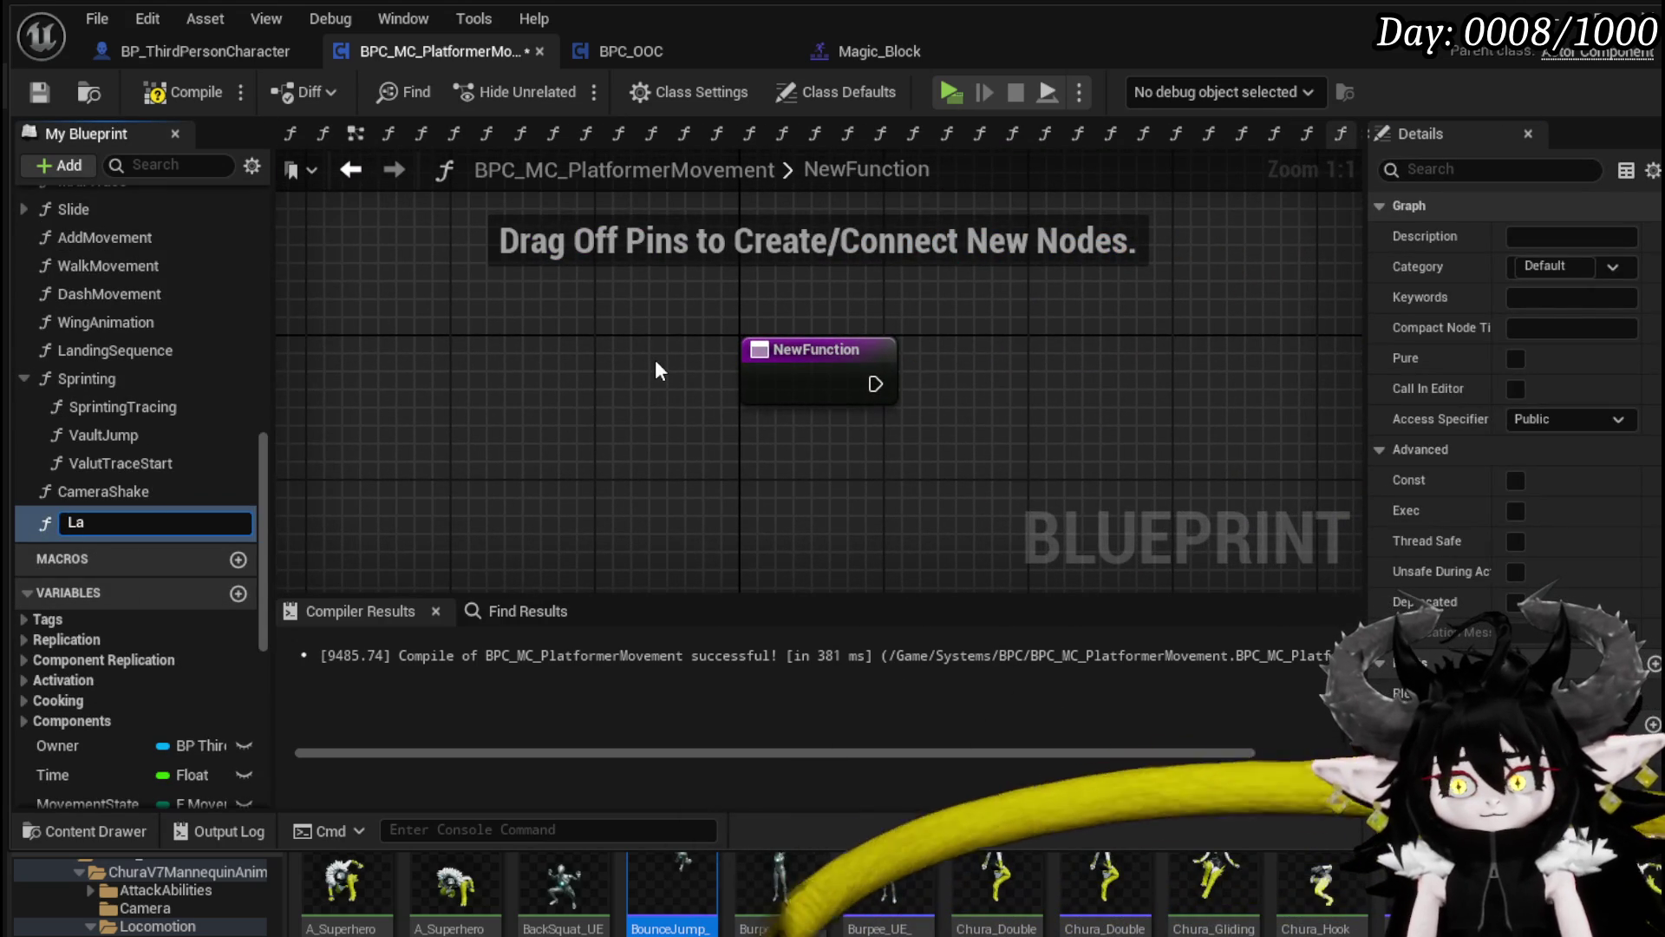
Step: Name the new function TestLaunch
key("BackSpace")
key("BackSpace")
type("TestLa")
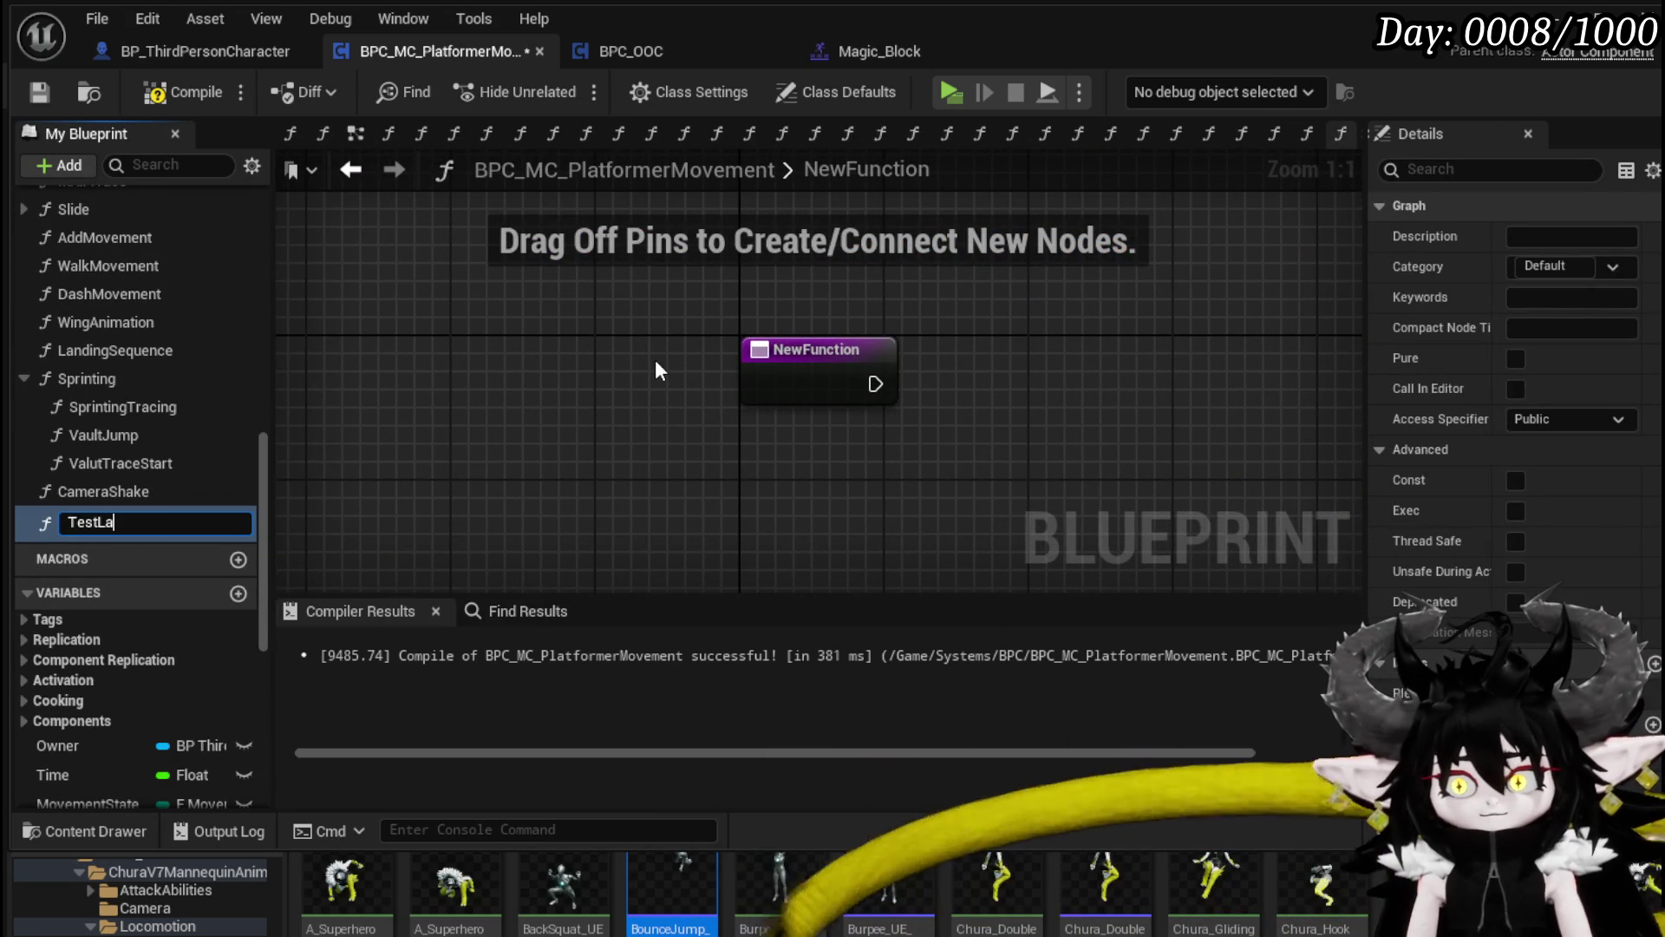
type("unch")
key("Return")
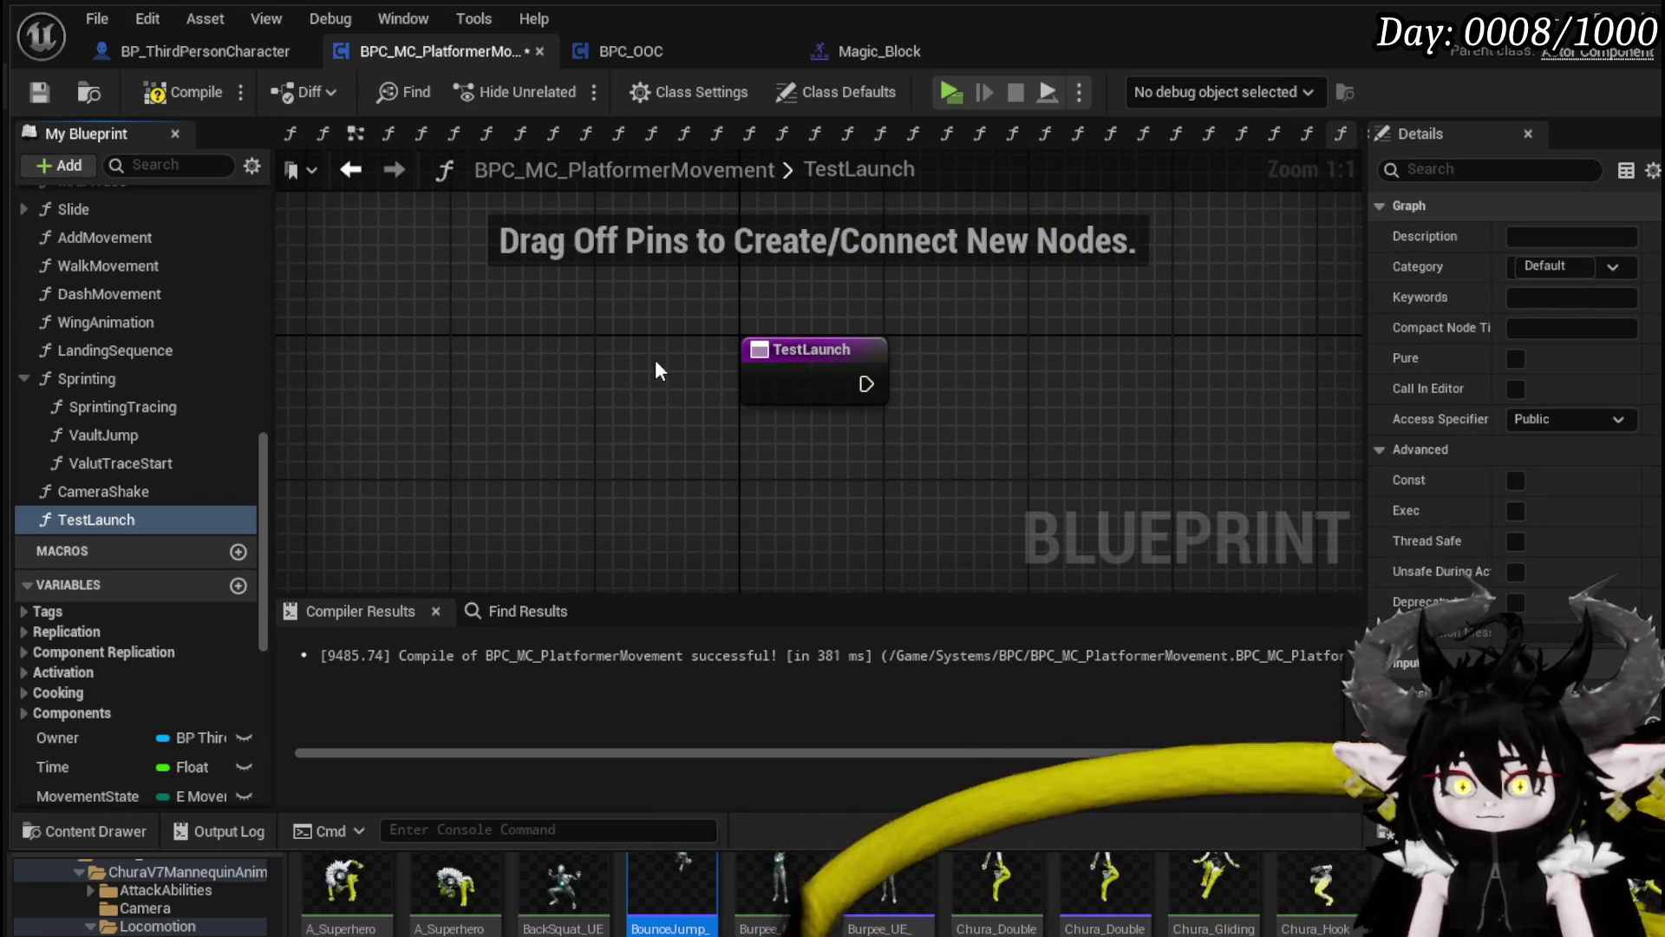
Step: Copy LaunchForward's launch nodes into TestLaunch and wire its entry to Launch Character
double_click(122, 436)
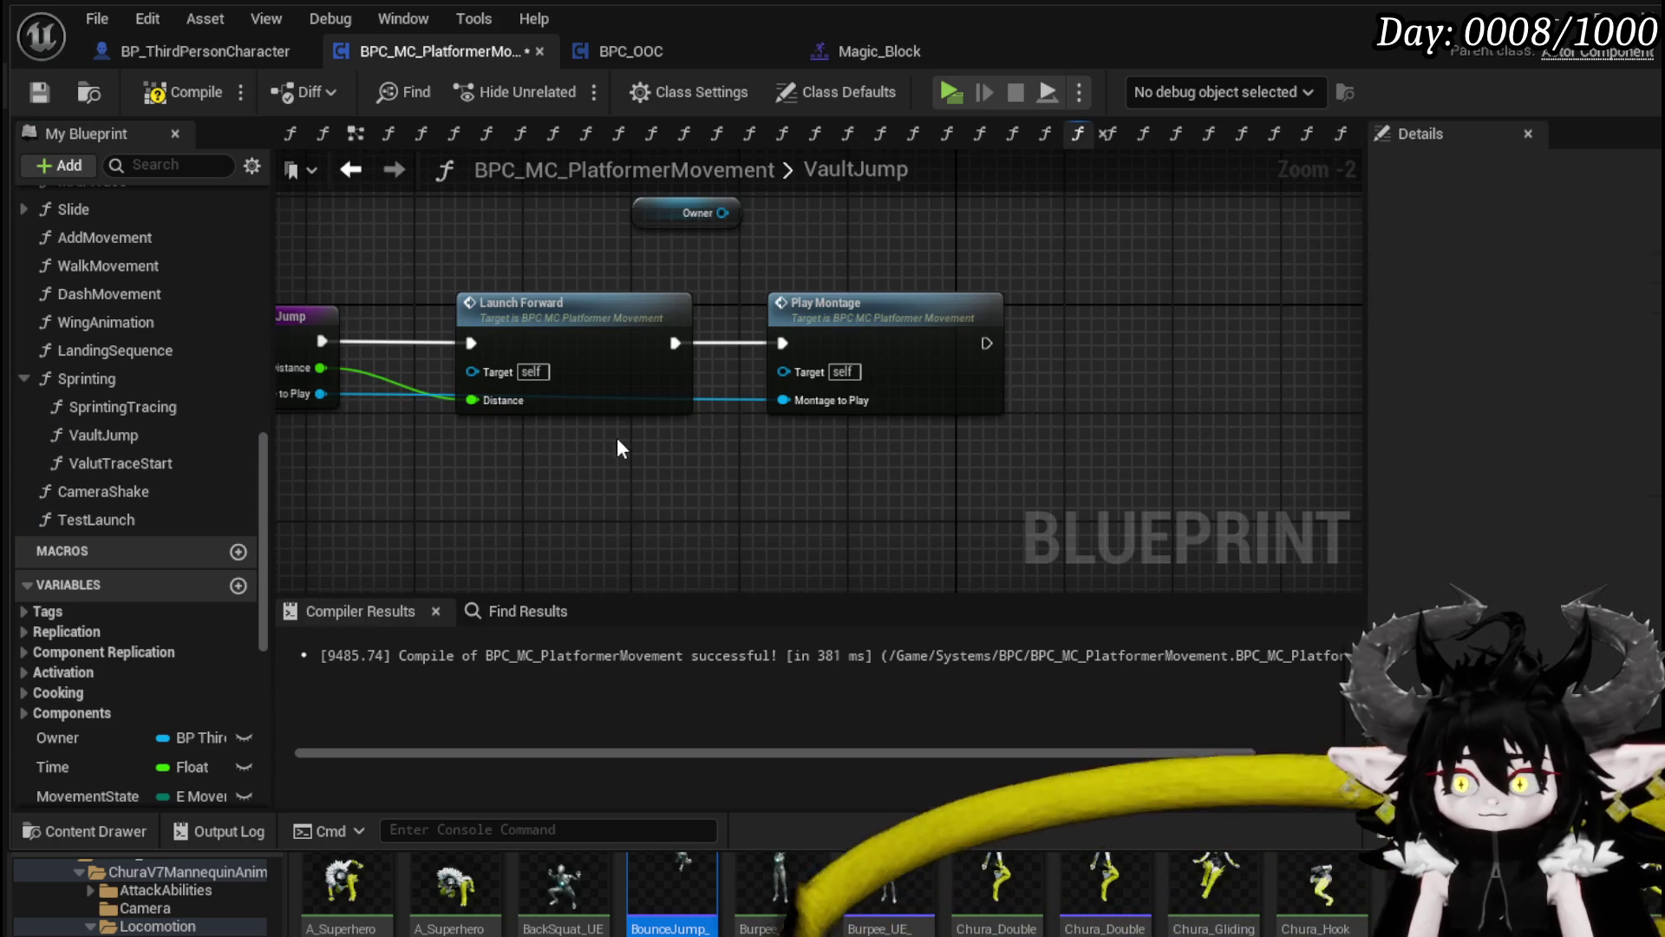
double_click(555, 323)
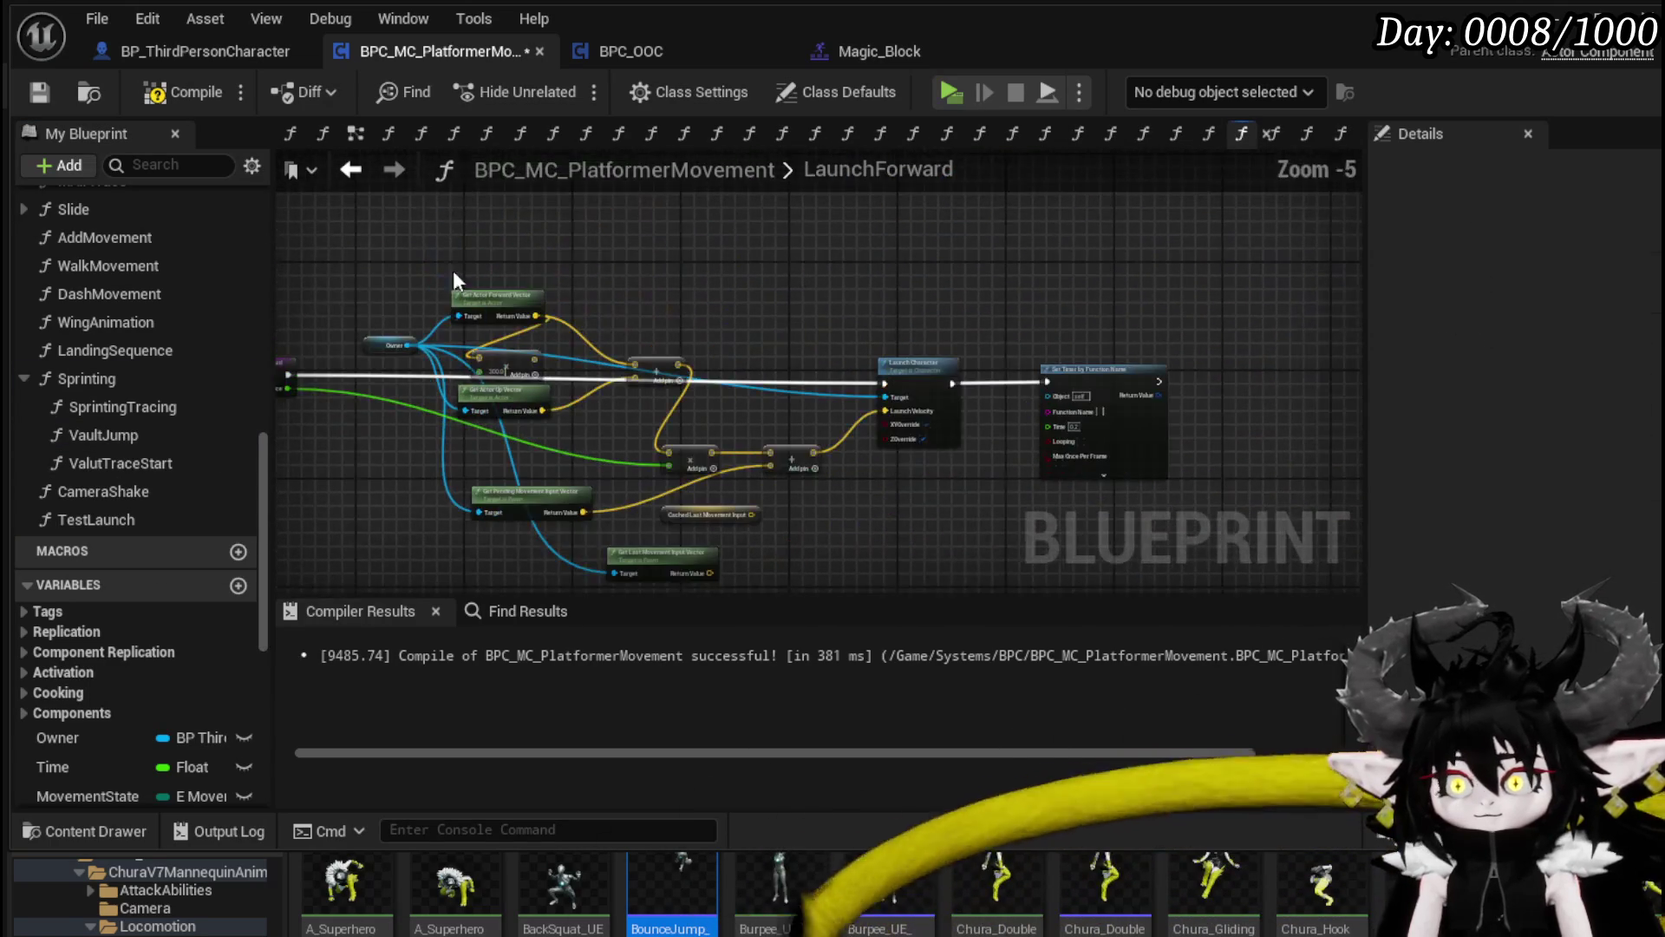
mouse_move(532, 395)
left_mouse_down()
mouse_move(920, 538)
mouse_move(947, 517)
left_mouse_up()
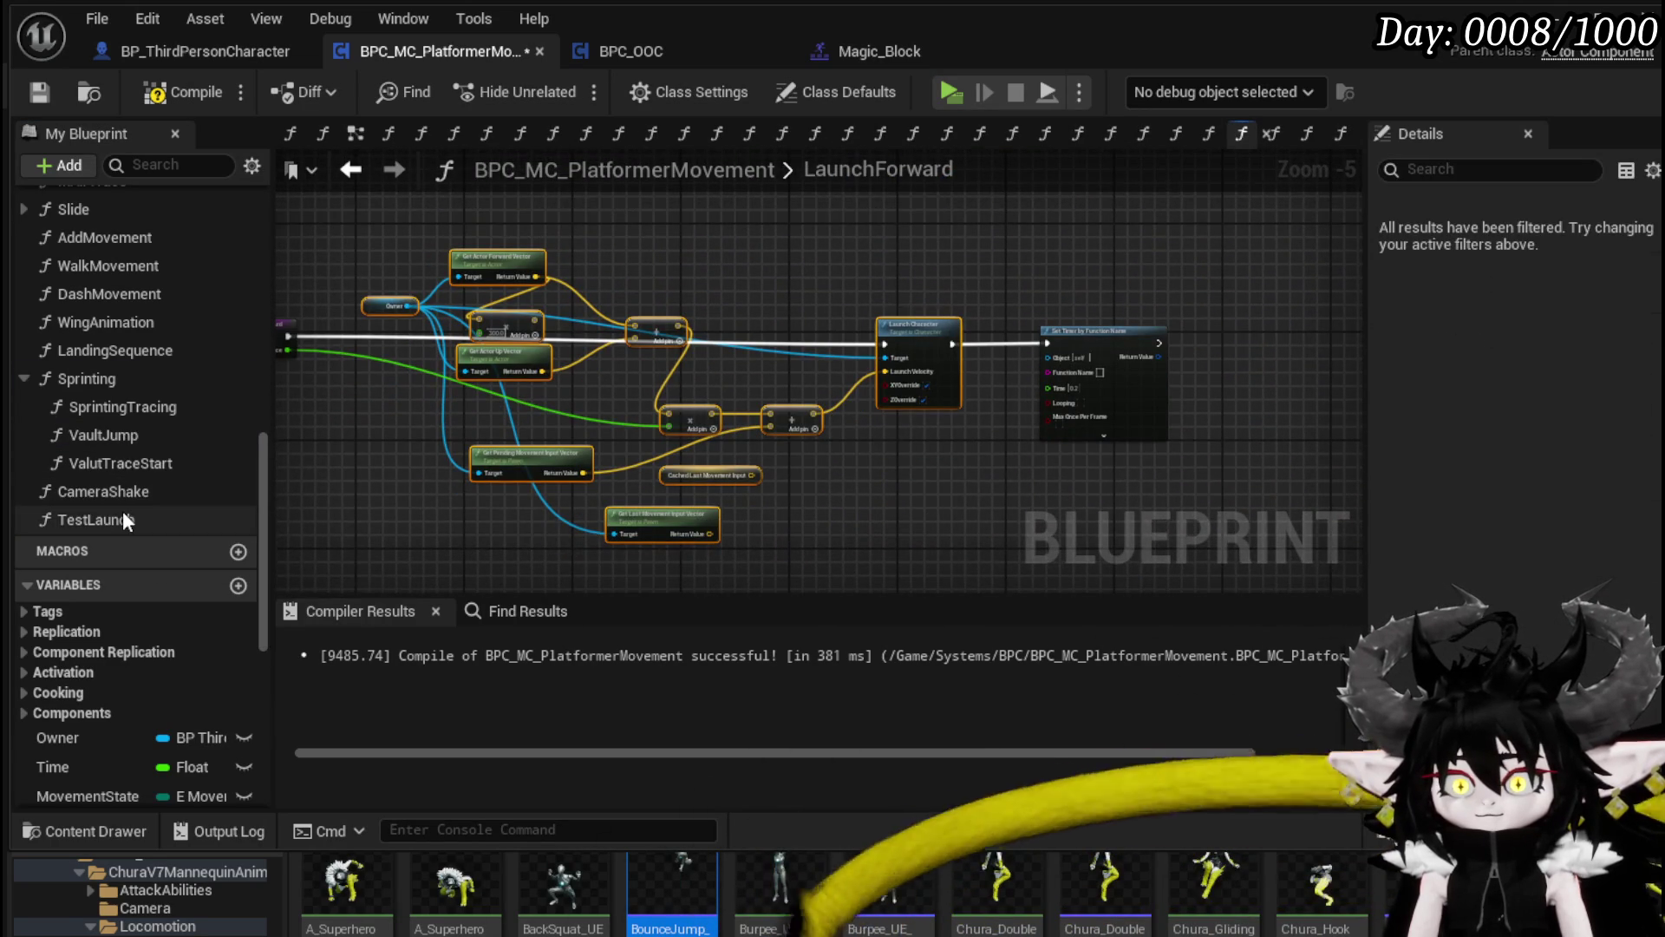
double_click(126, 520)
key("ctrl+v")
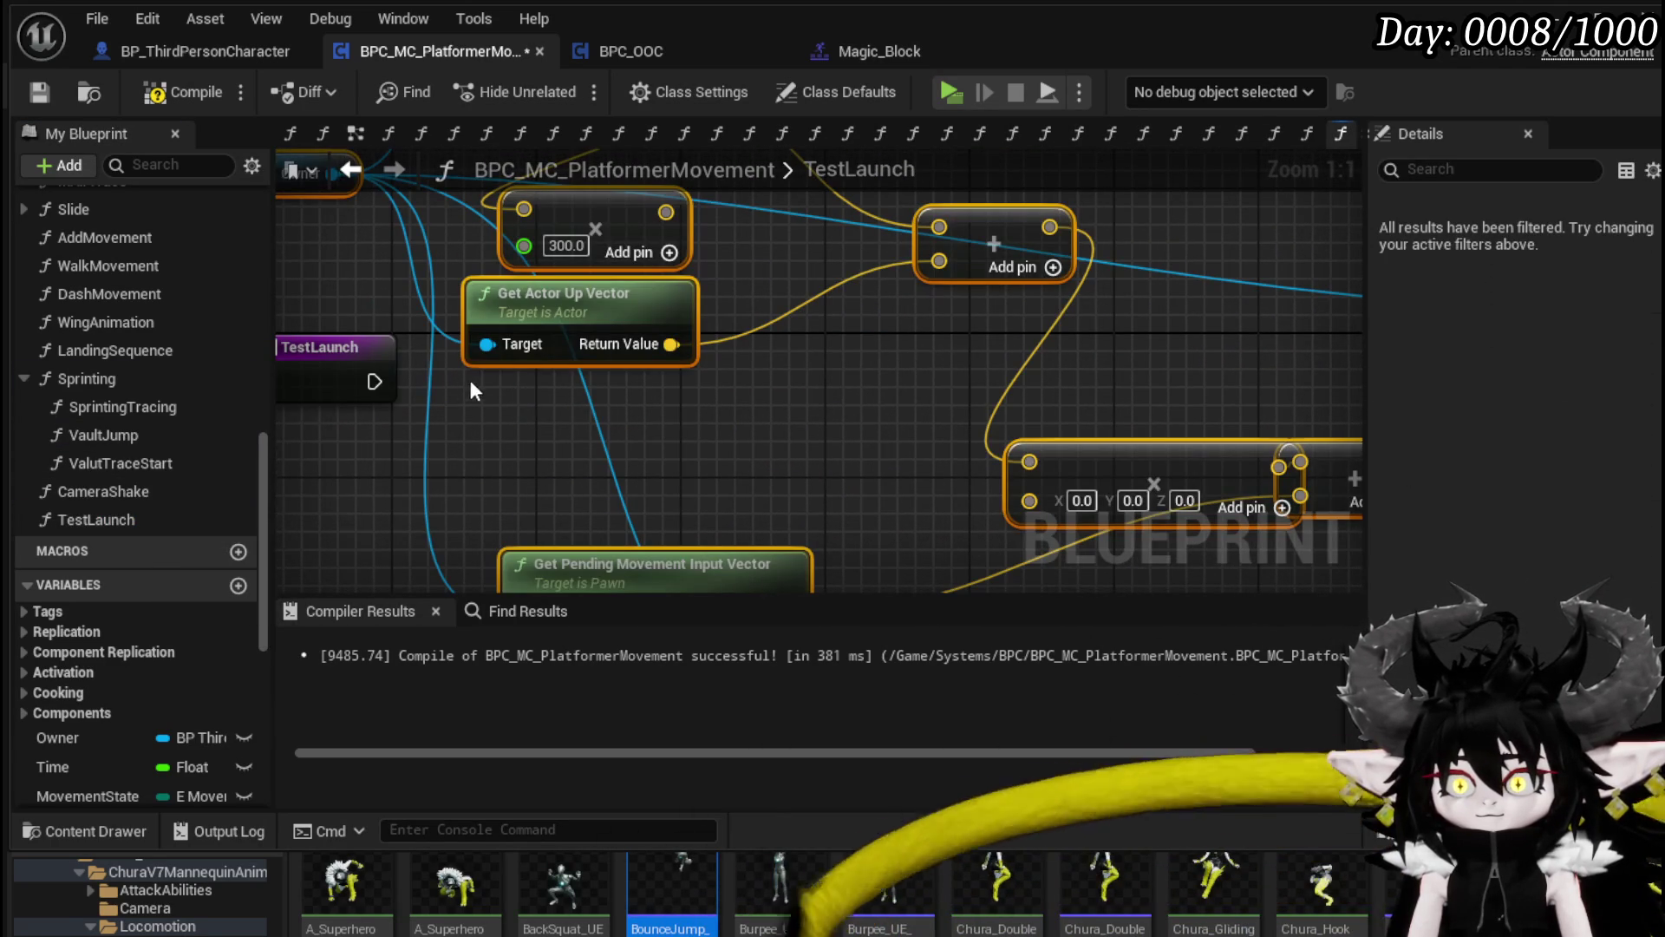
mouse_move(375, 381)
left_mouse_down()
mouse_move(1032, 287)
mouse_move(1029, 307)
mouse_move(1063, 279)
left_mouse_up()
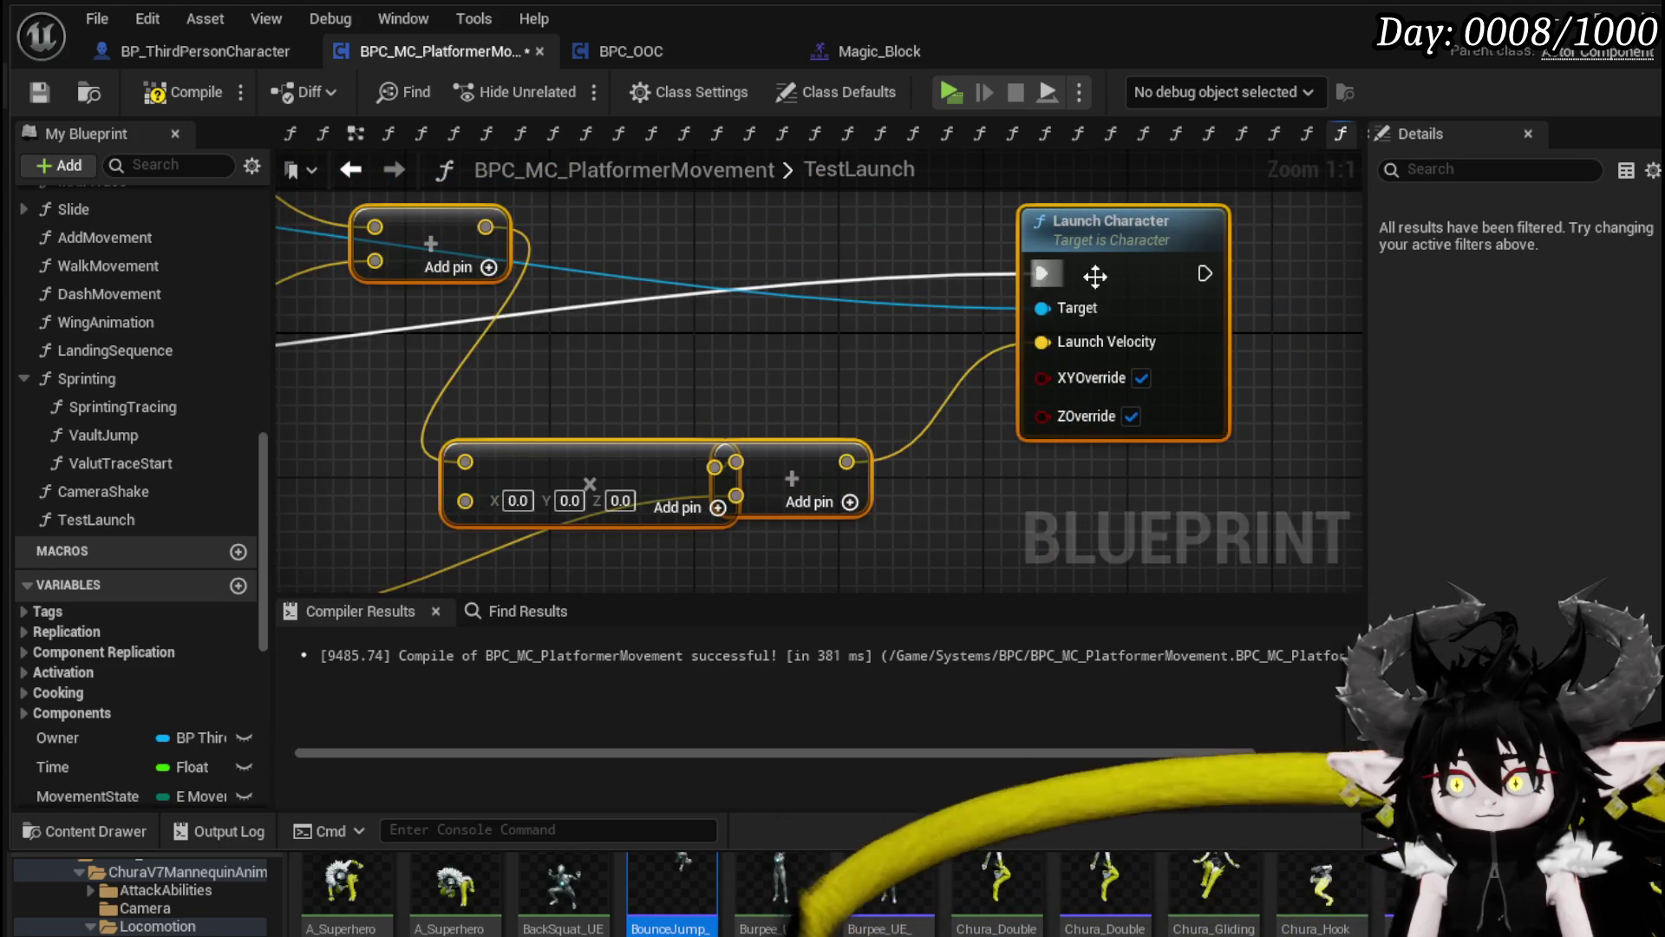
left_click_drag(1149, 427, 1111, 400)
scroll(878, 444, "down", 1)
mouse_move(878, 444)
left_mouse_down()
mouse_move(682, 387)
mouse_move(682, 347)
mouse_move(600, 382)
left_mouse_up()
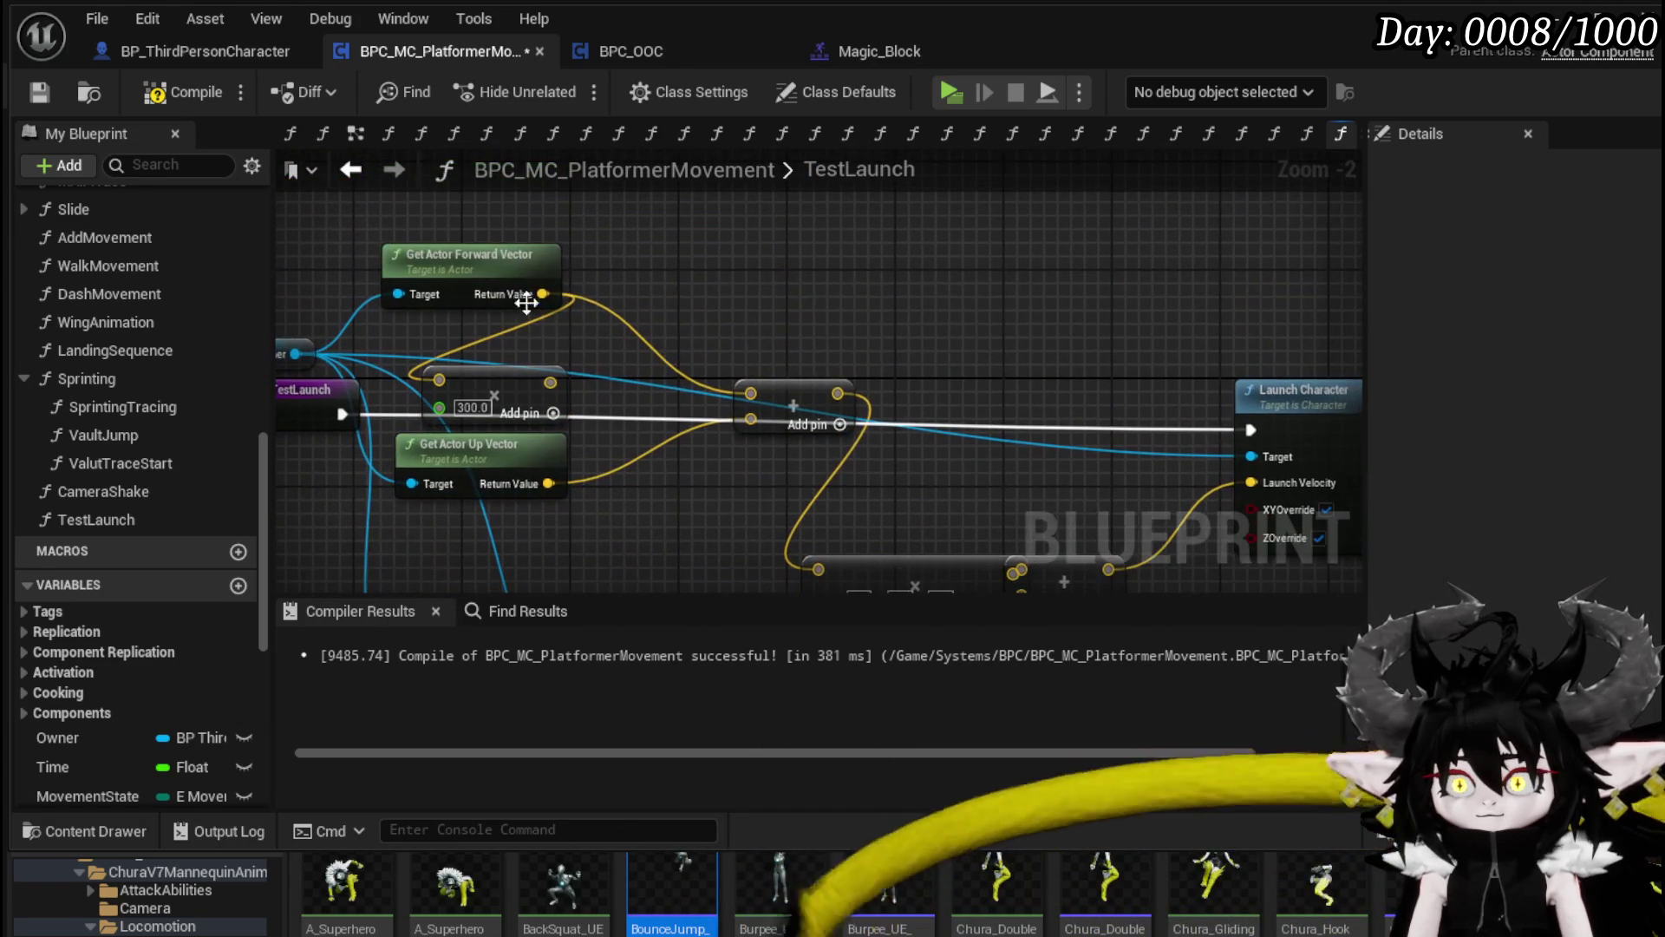
Step: Set the up-vector multiplier to 1500, feed it into the Add node, and save the blueprint
left_click_drag(544, 295, 1028, 321)
left_click(730, 346)
mouse_move(434, 382)
left_mouse_down()
mouse_move(439, 440)
mouse_move(664, 516)
mouse_move(698, 493)
left_mouse_up()
left_click_drag(664, 415, 1159, 474)
left_click_drag(734, 420, 666, 391)
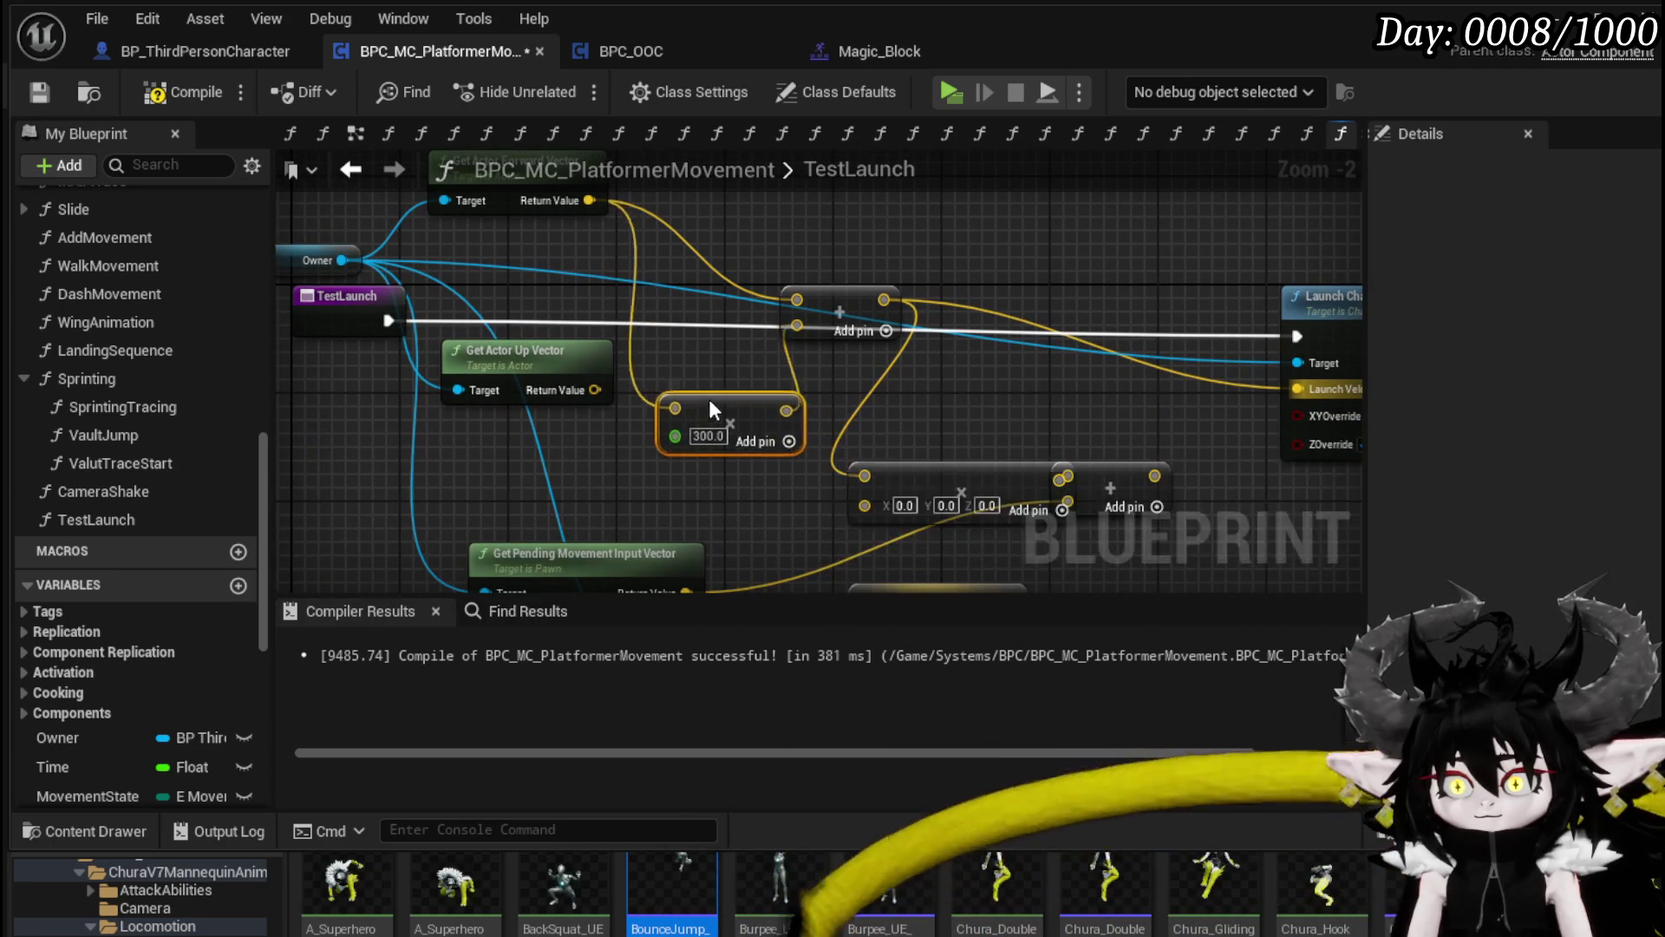
type("500")
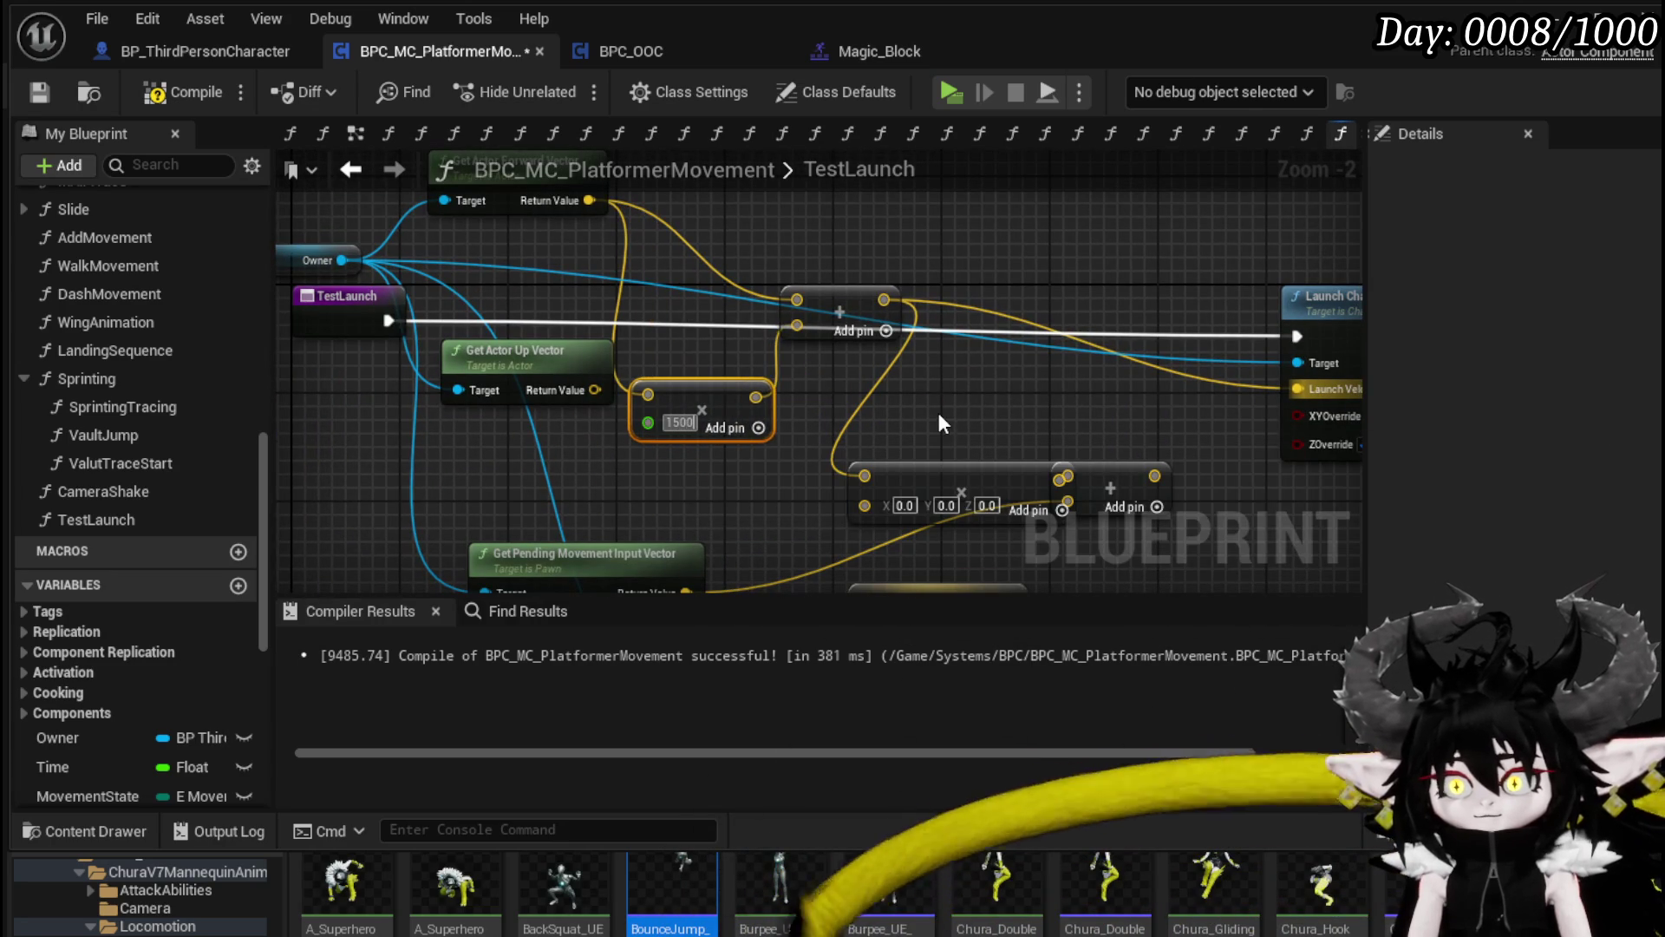
key("Return")
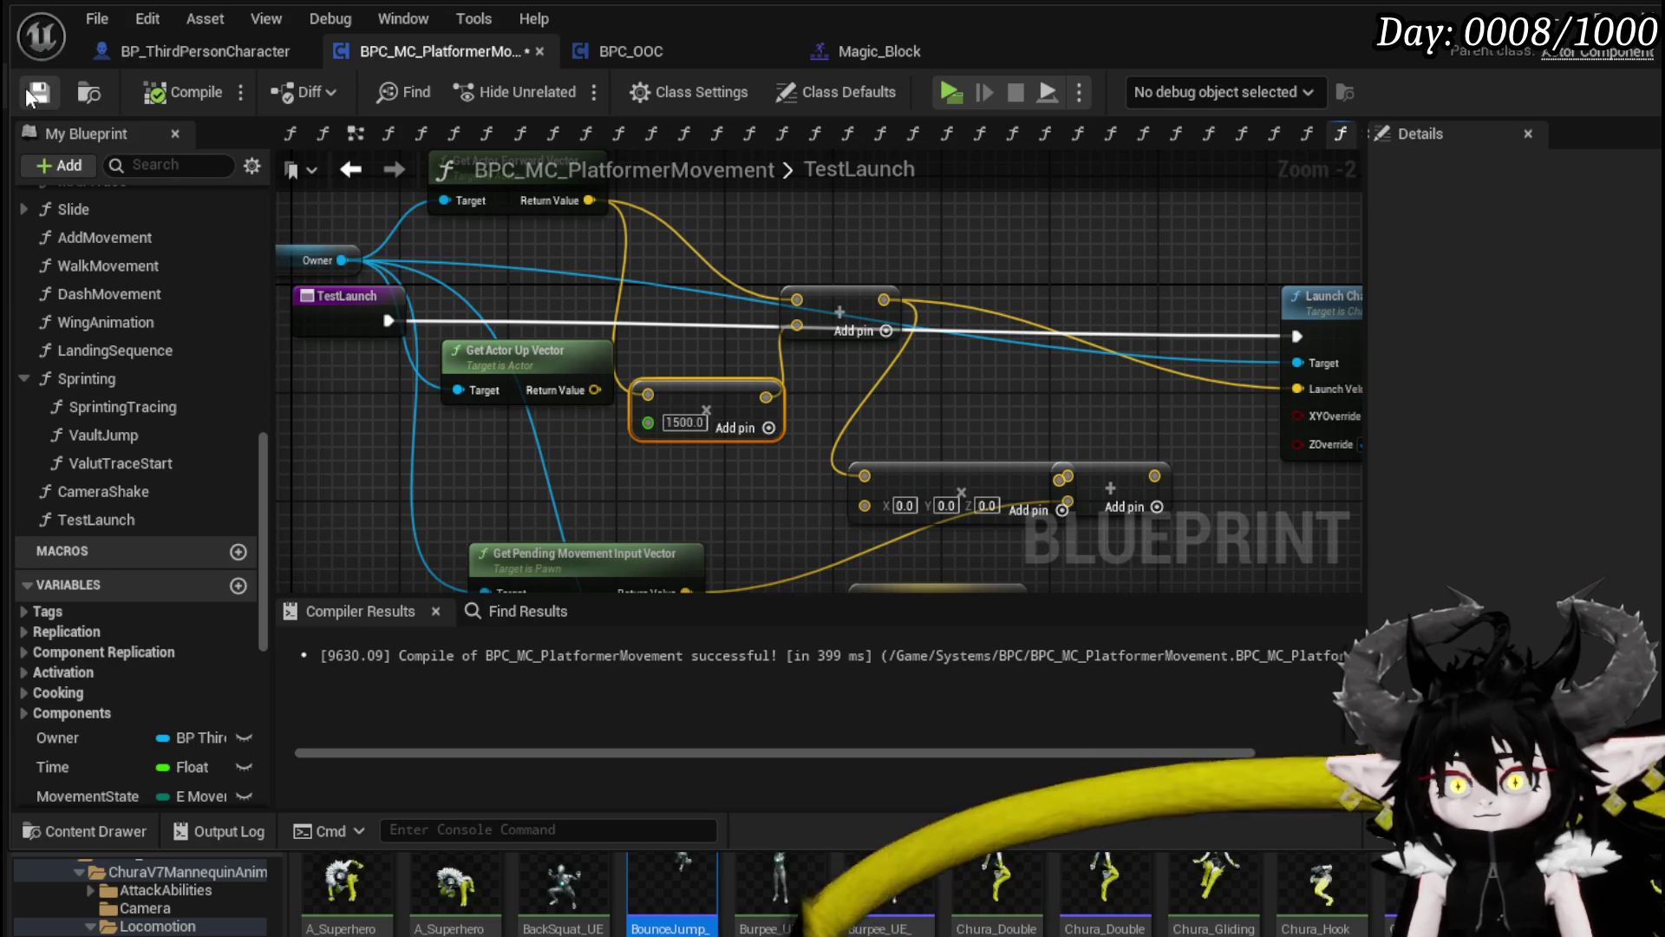
key("ctrl+s")
mouse_move(959, 216)
left_mouse_down()
mouse_move(704, 377)
mouse_move(607, 260)
mouse_move(544, 306)
mouse_move(554, 388)
left_mouse_up()
Step: In LaunchForward, set the Set Timer by Function Name's function to TestLaunch
double_click(151, 436)
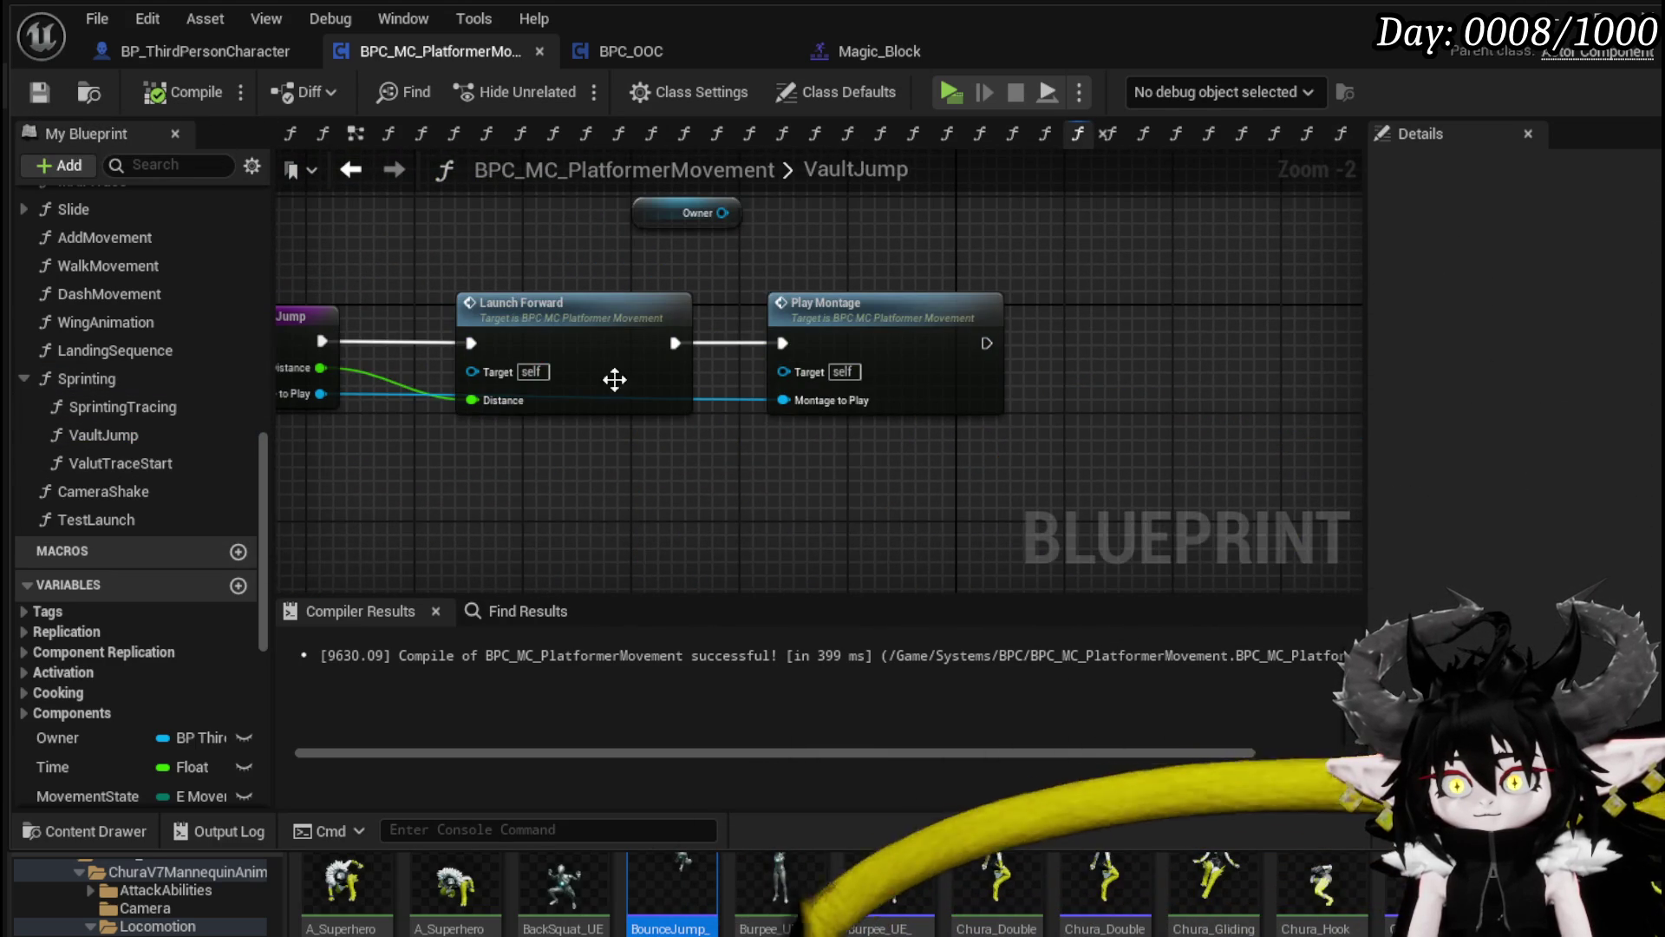
double_click(642, 386)
scroll(970, 425, "up", 2)
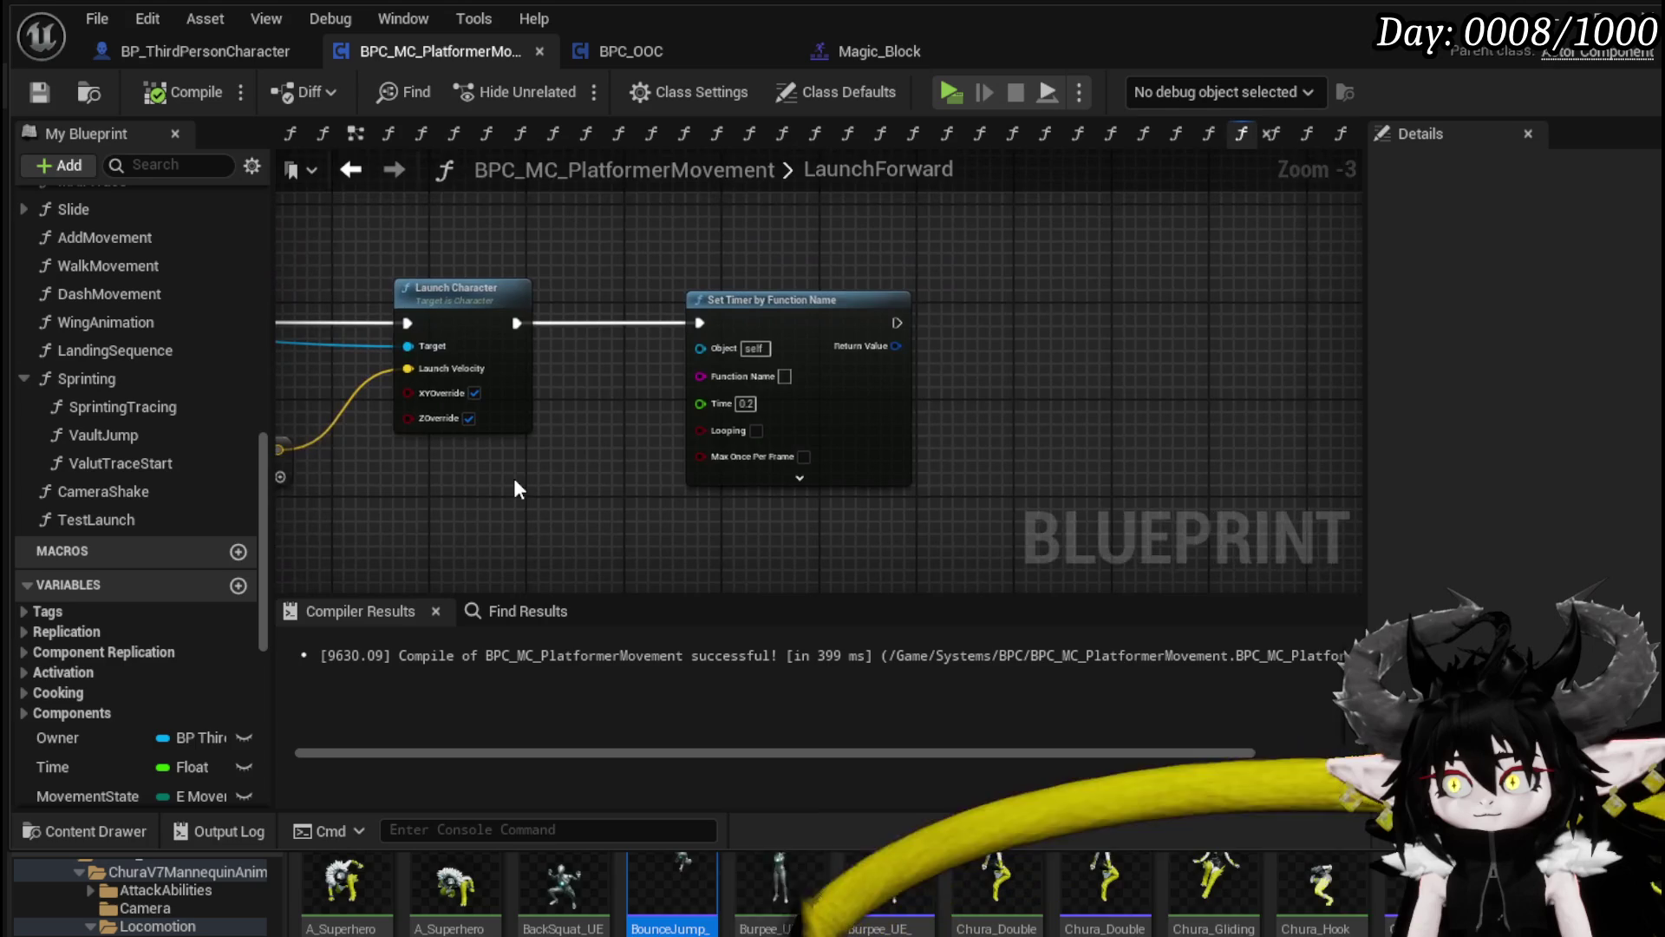
left_click(103, 518)
left_click(100, 518)
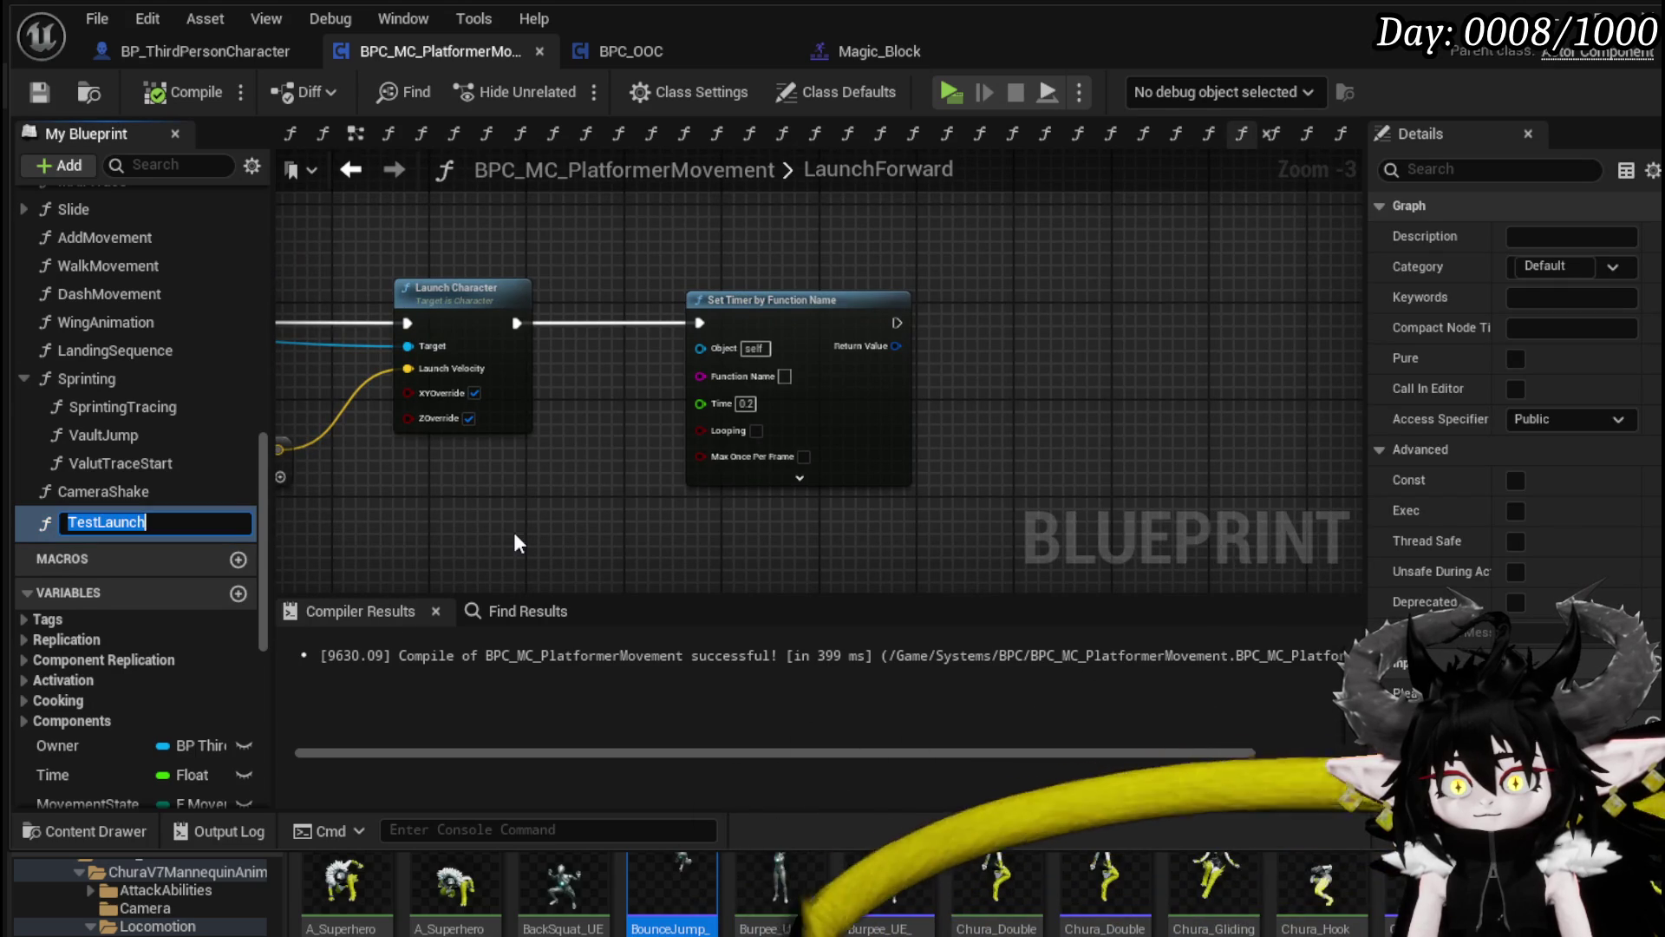
key("ctrl+c")
left_click(785, 375)
key("ctrl+v")
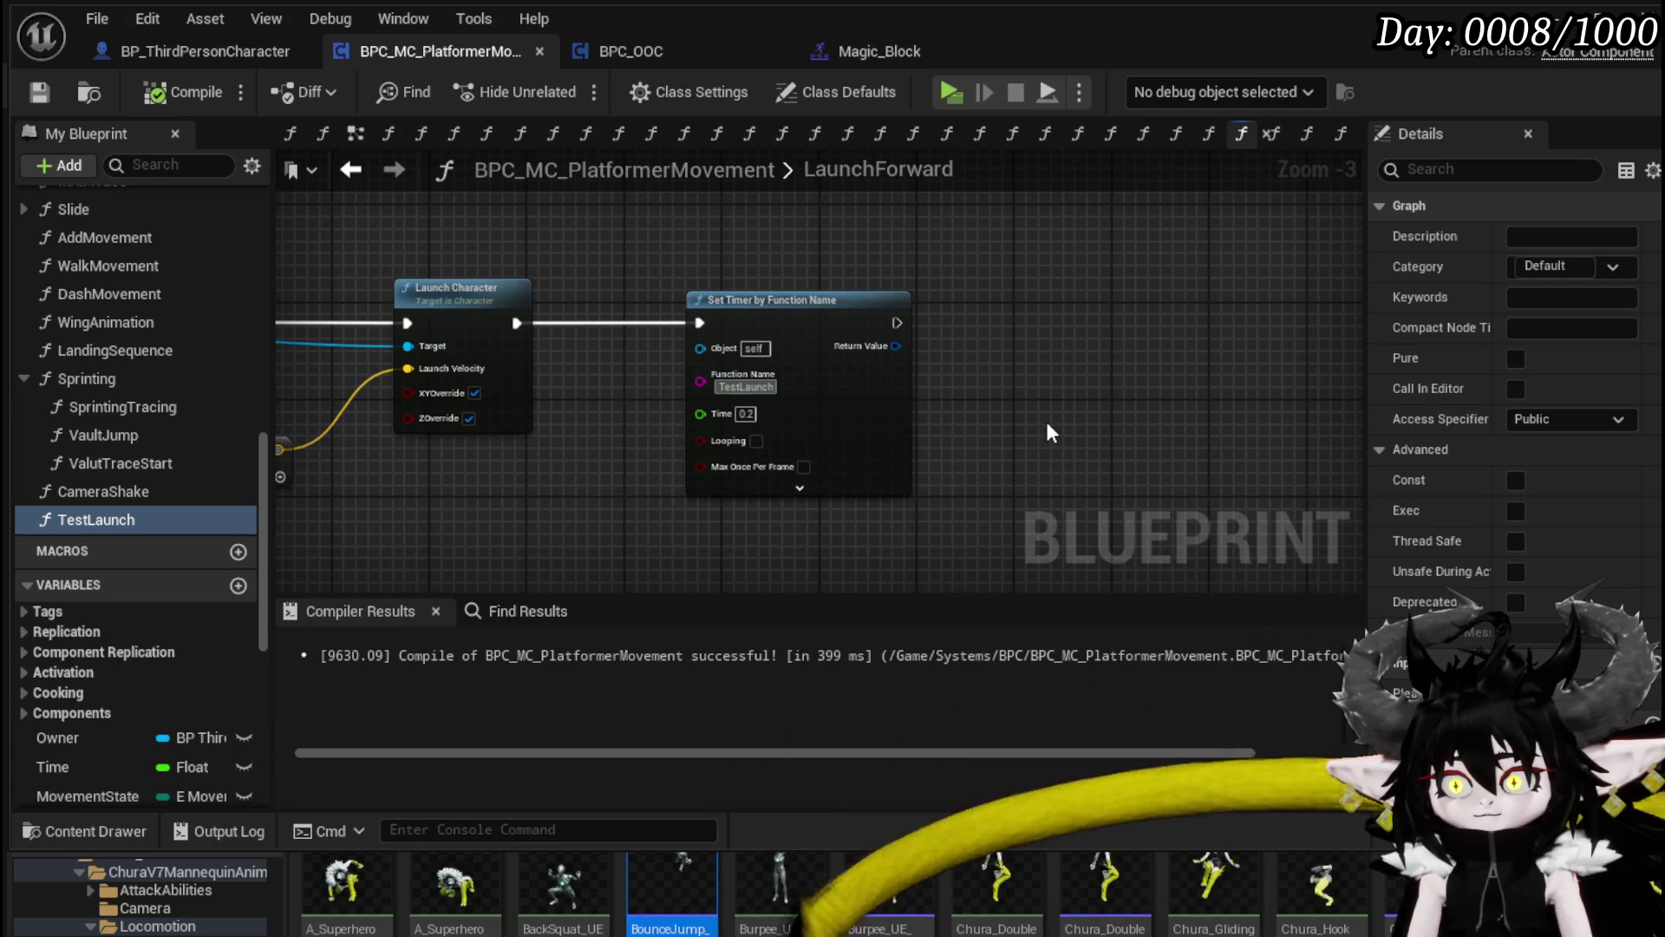
Step: Compile and save, close LaunchForward, and return to the EventGraph's Sprint section
left_click(23, 91)
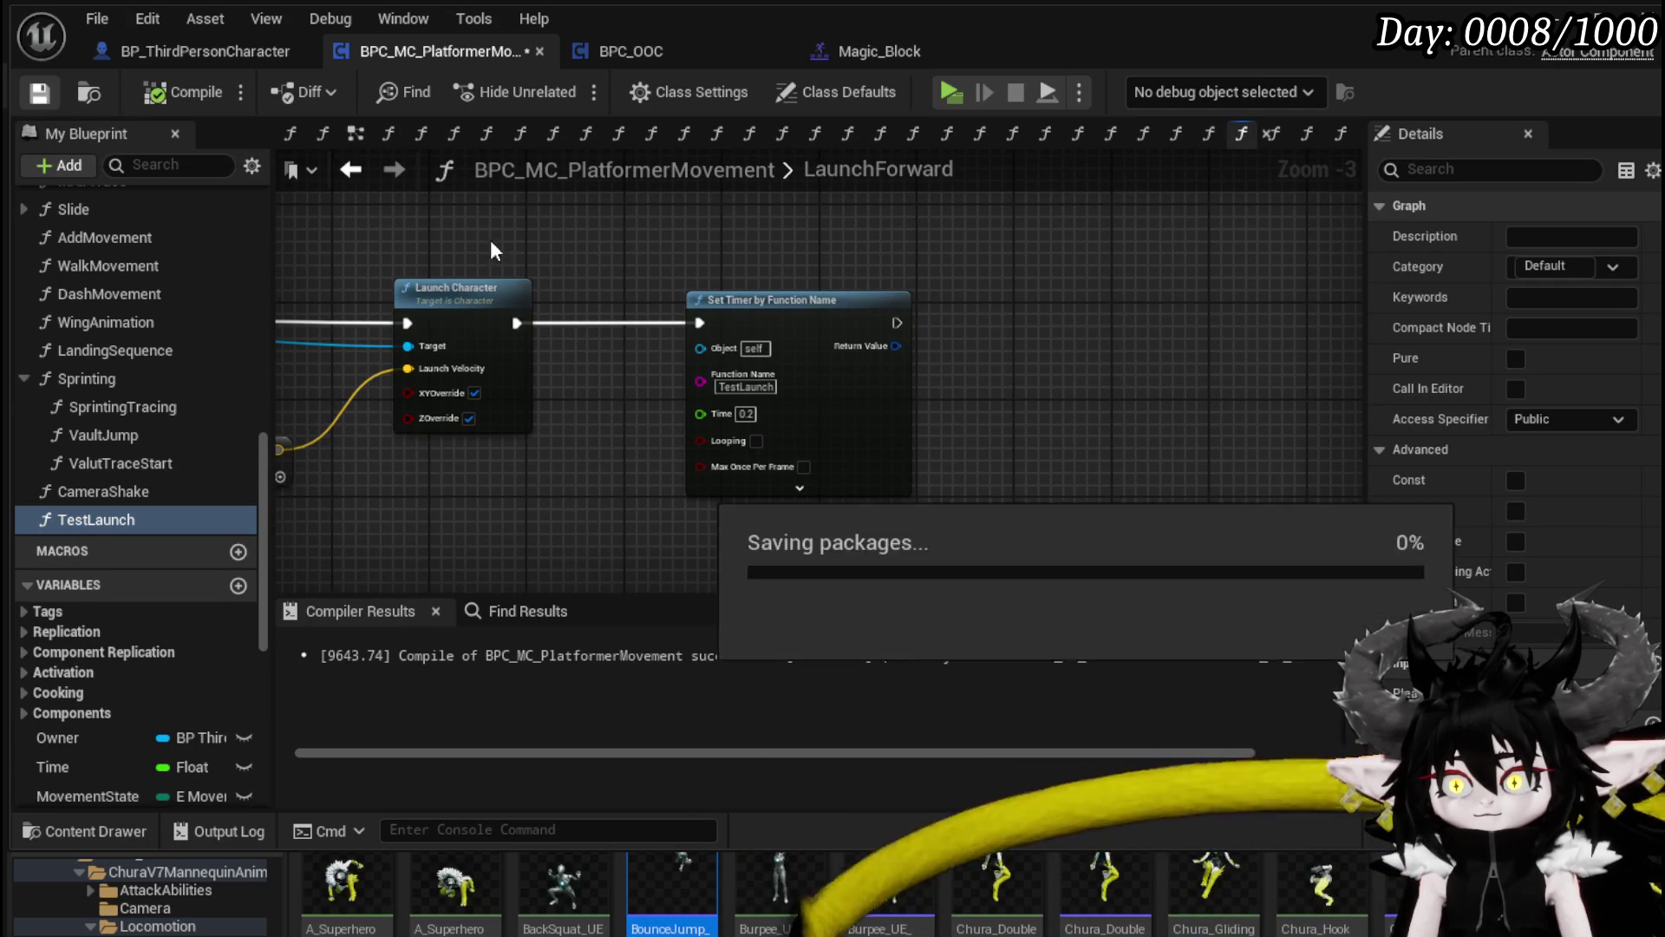
left_click_drag(810, 273, 1028, 283)
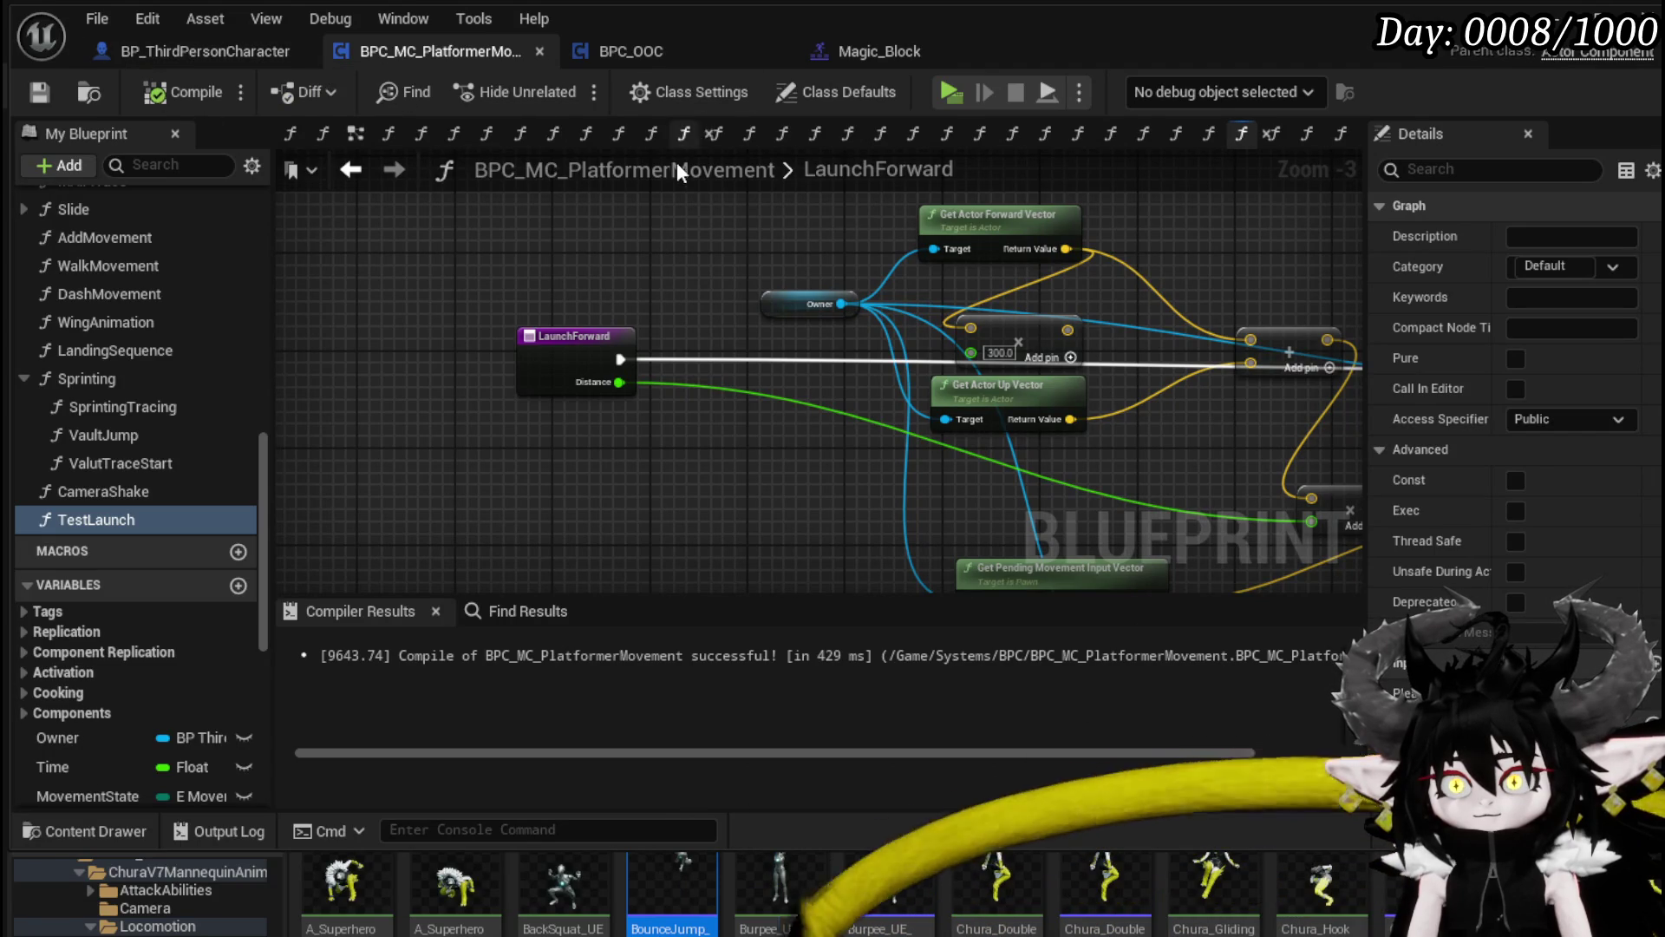
left_click(352, 131)
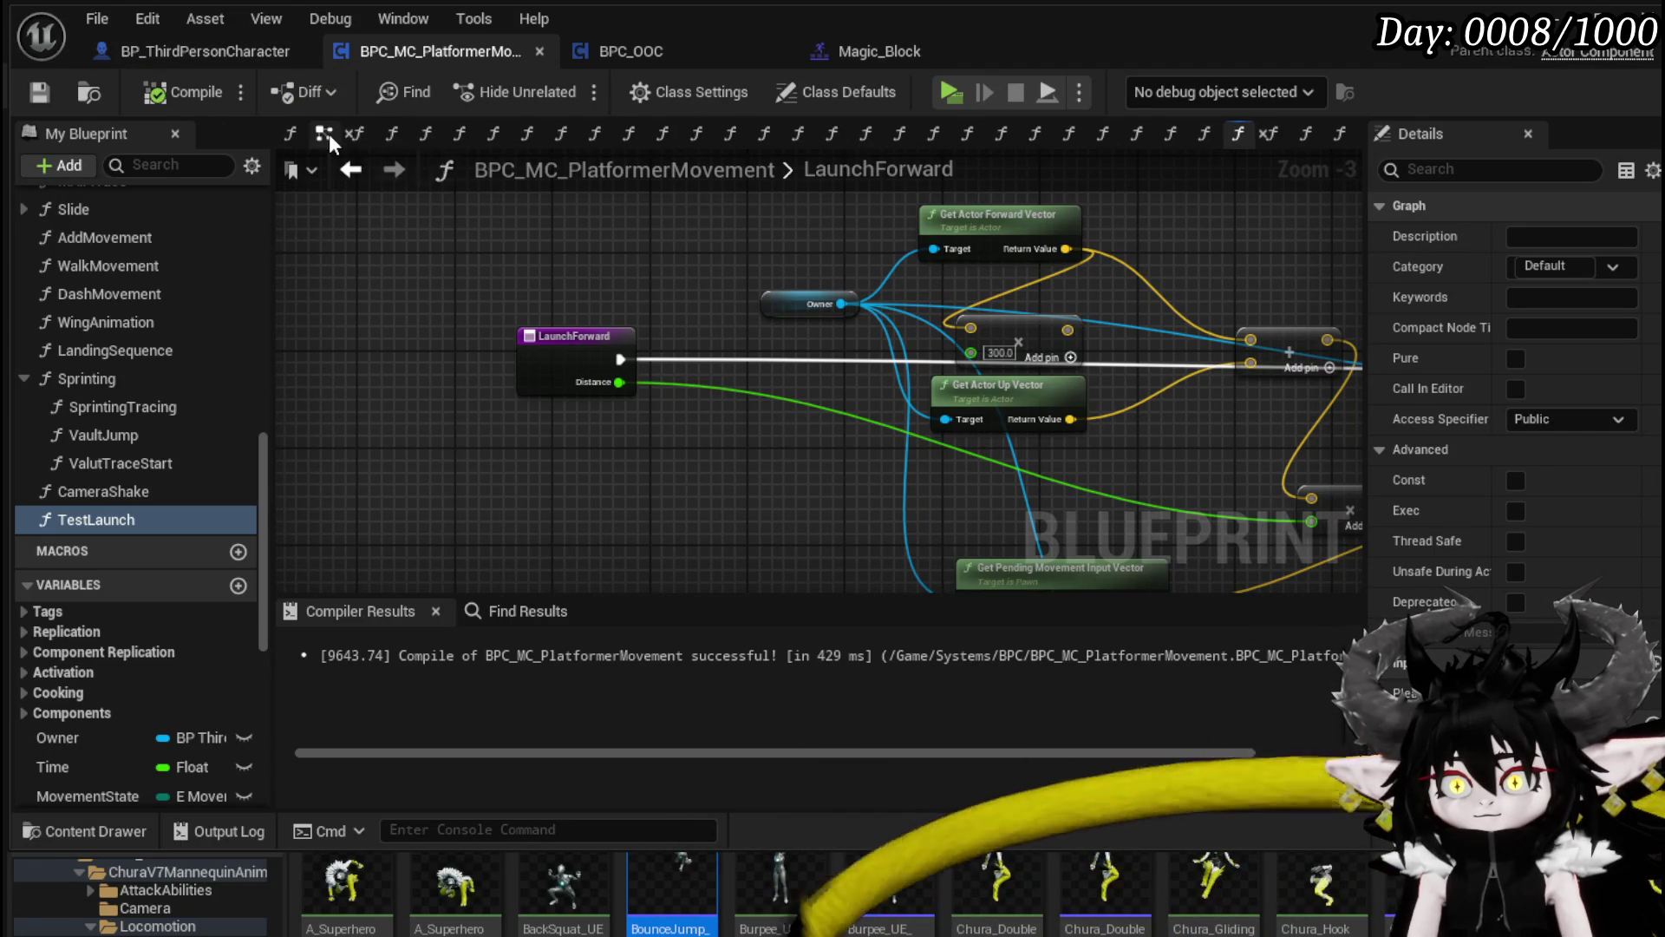
left_click(328, 134)
left_click_drag(476, 331, 554, 340)
scroll(425, 362, "down", 3)
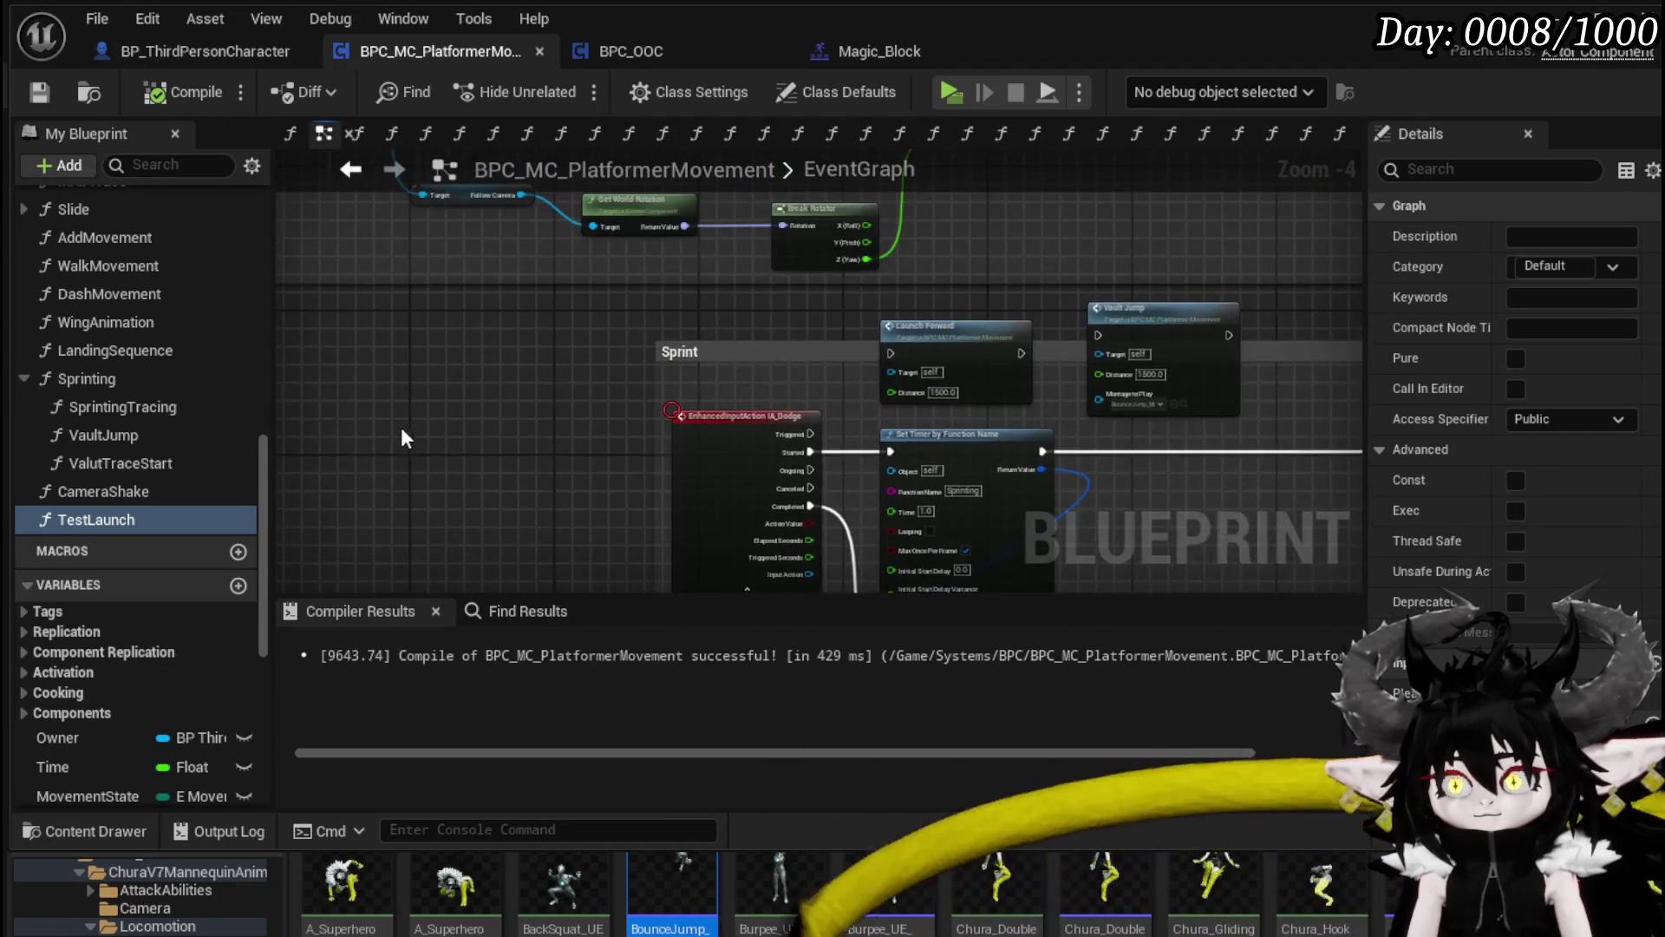
Step: Add a Debug Key V event node to the EventGraph
right_click(572, 397)
type("De")
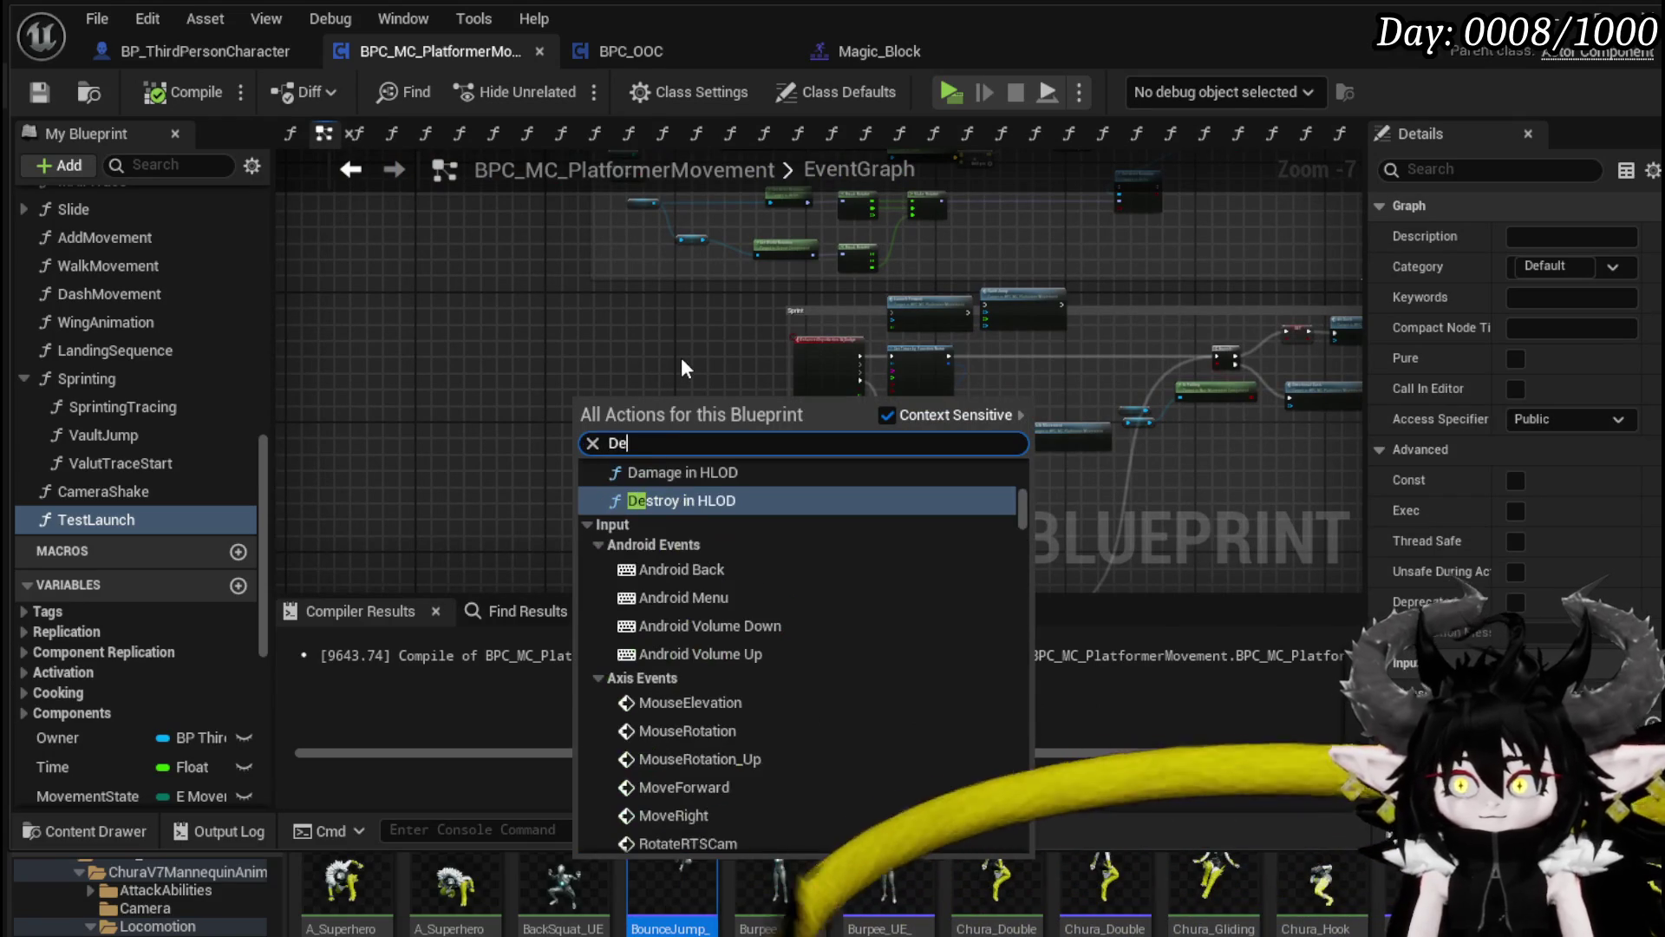
type("bug key ")
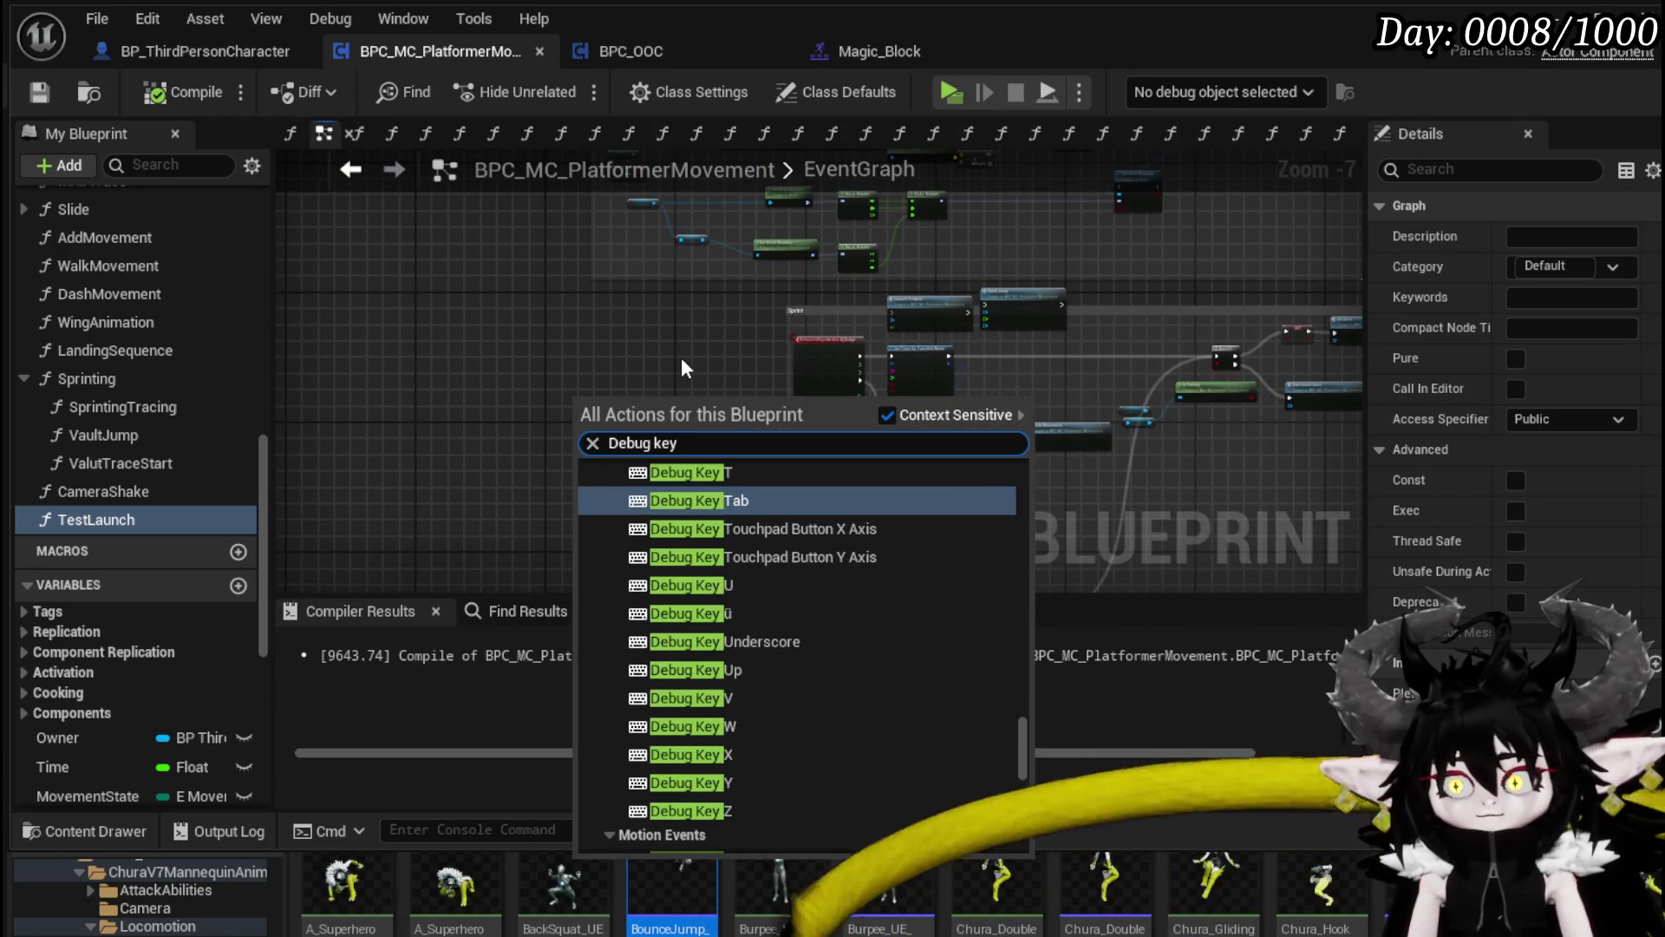
type("sc")
key("BackSpace")
type("h")
key("BackSpace")
key("BackSpace")
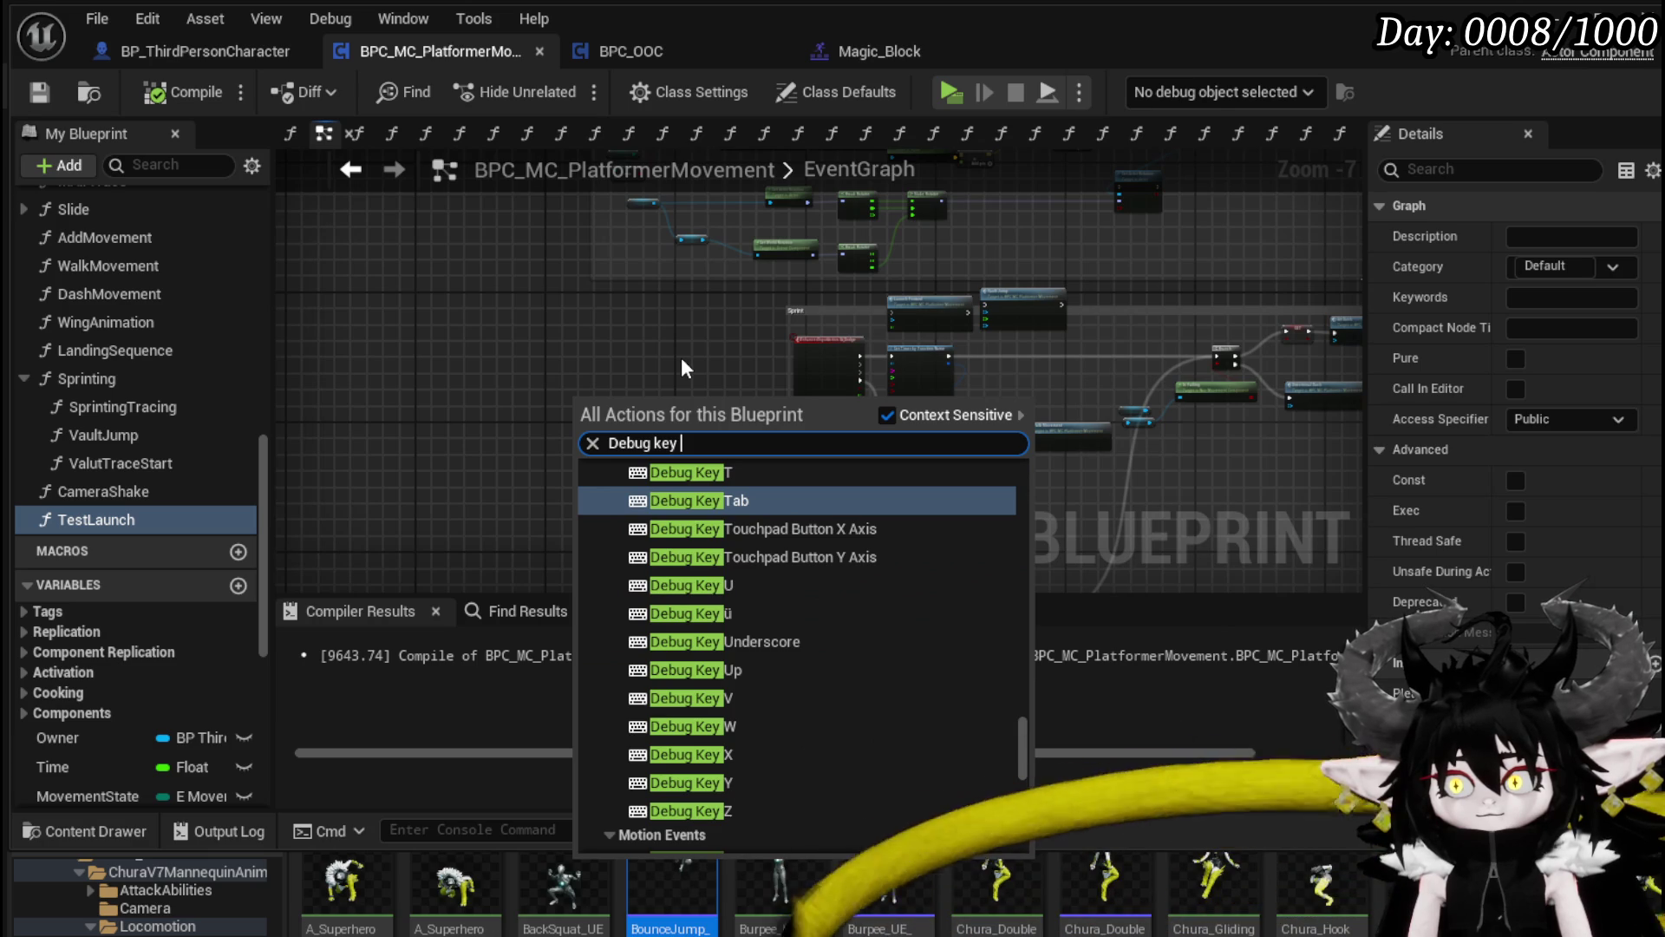
left_click(748, 696)
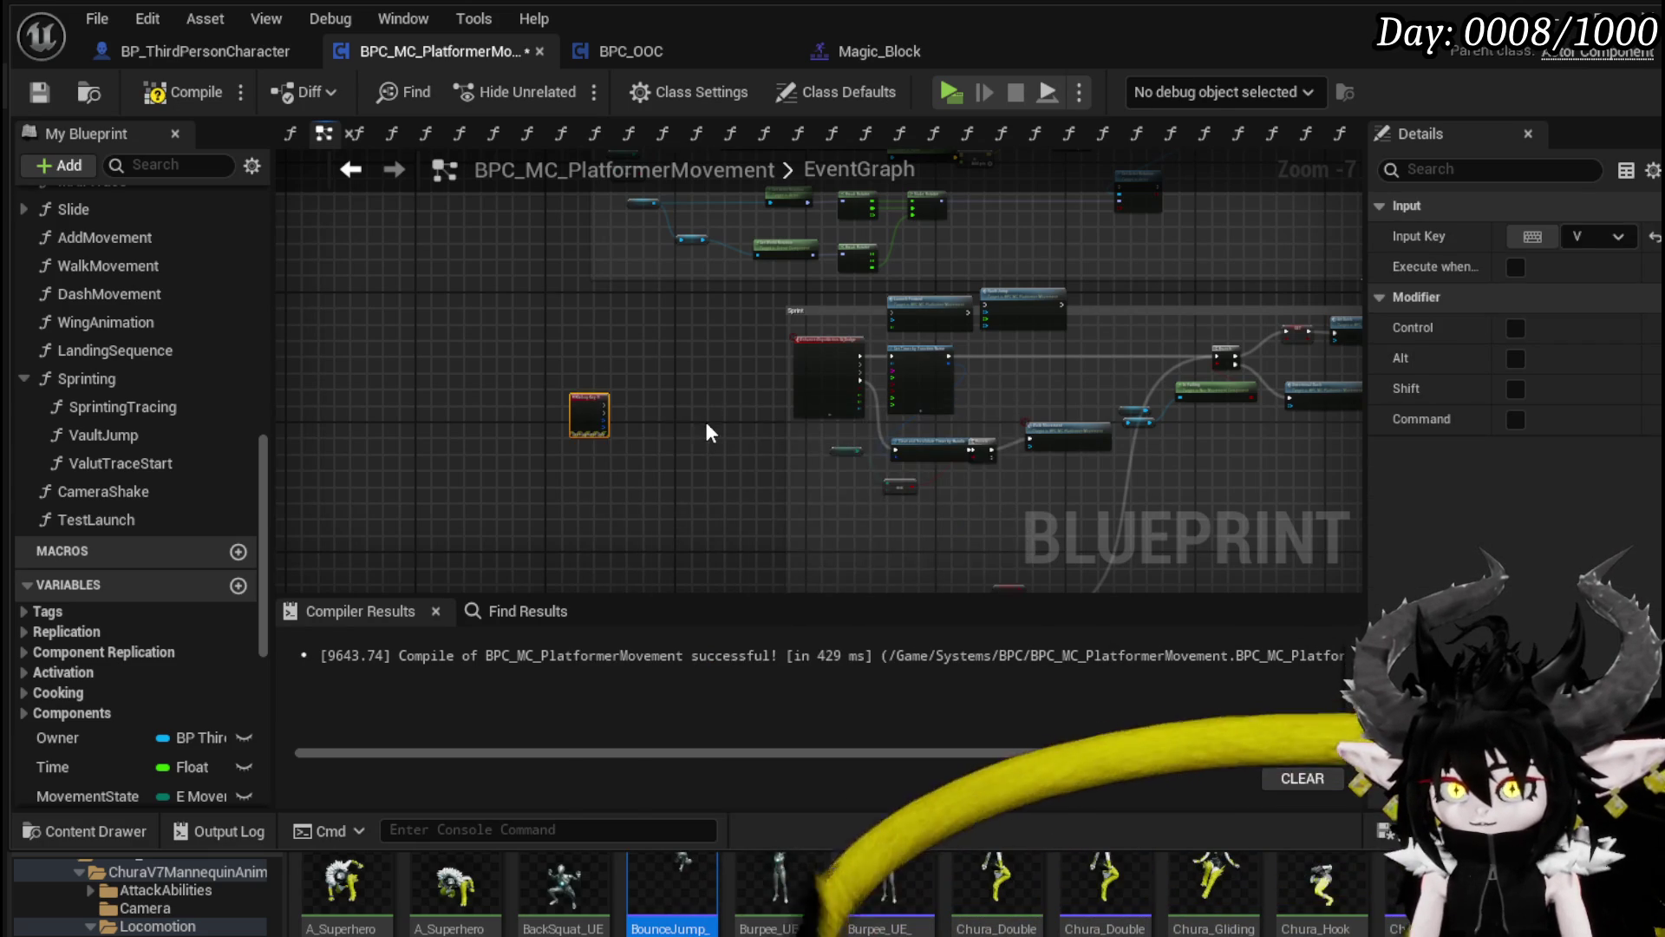
Step: Place a Vault Jump call beside Debug Key V, then compile and save
scroll(707, 432, "up", 3)
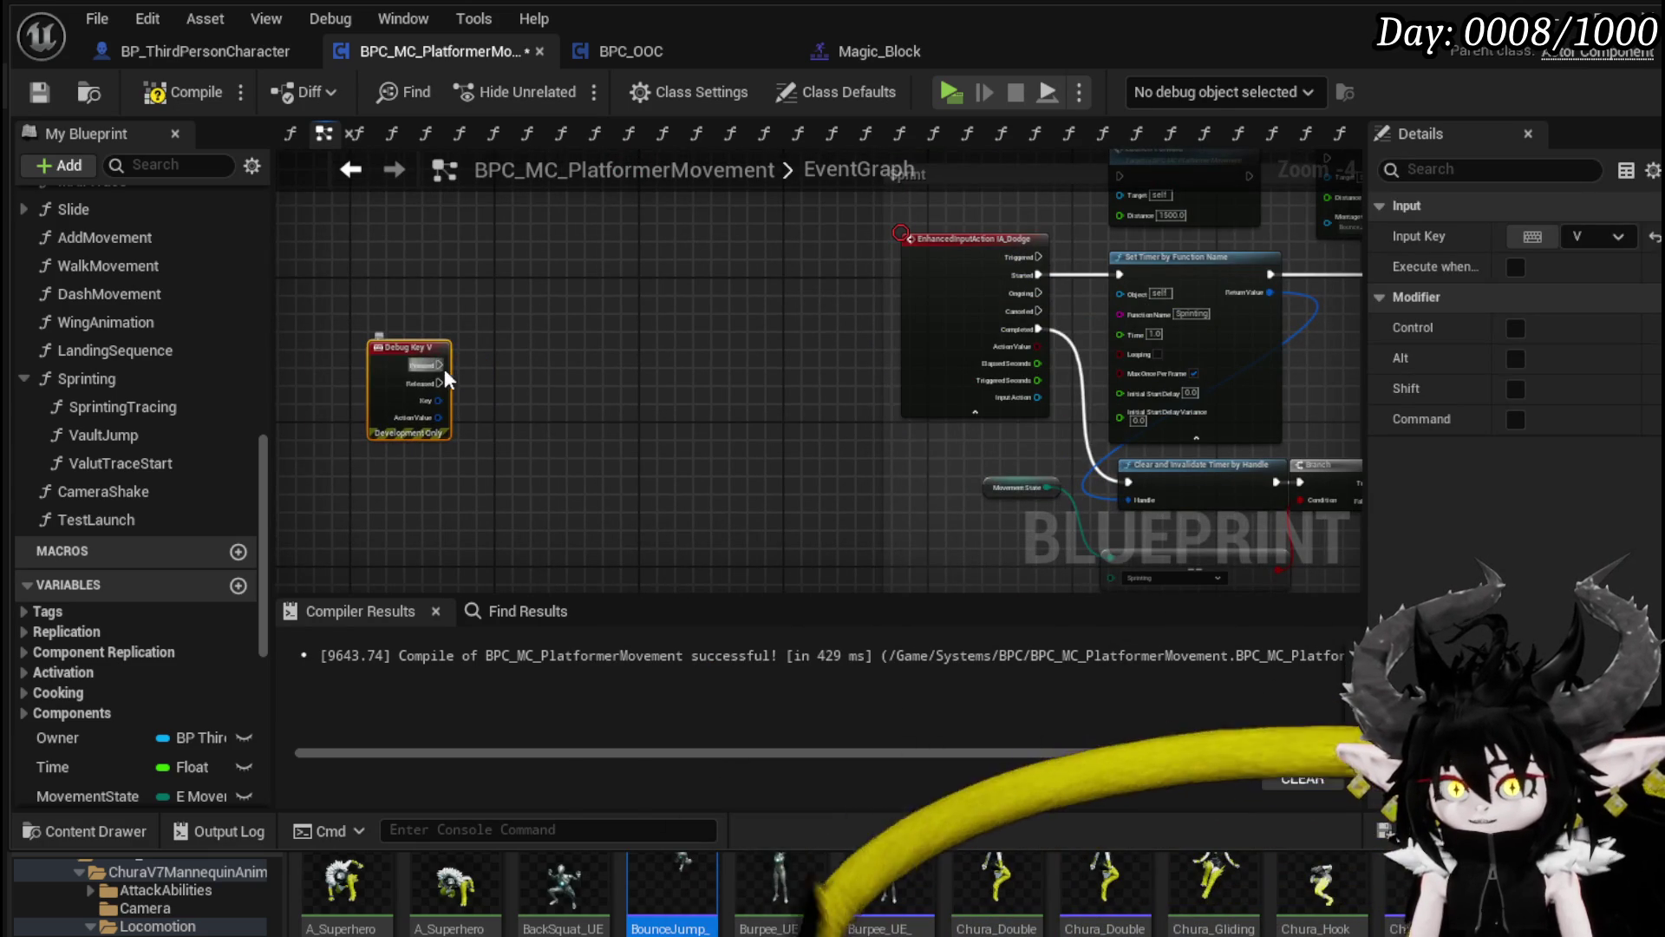
scroll(584, 378, "up", 1)
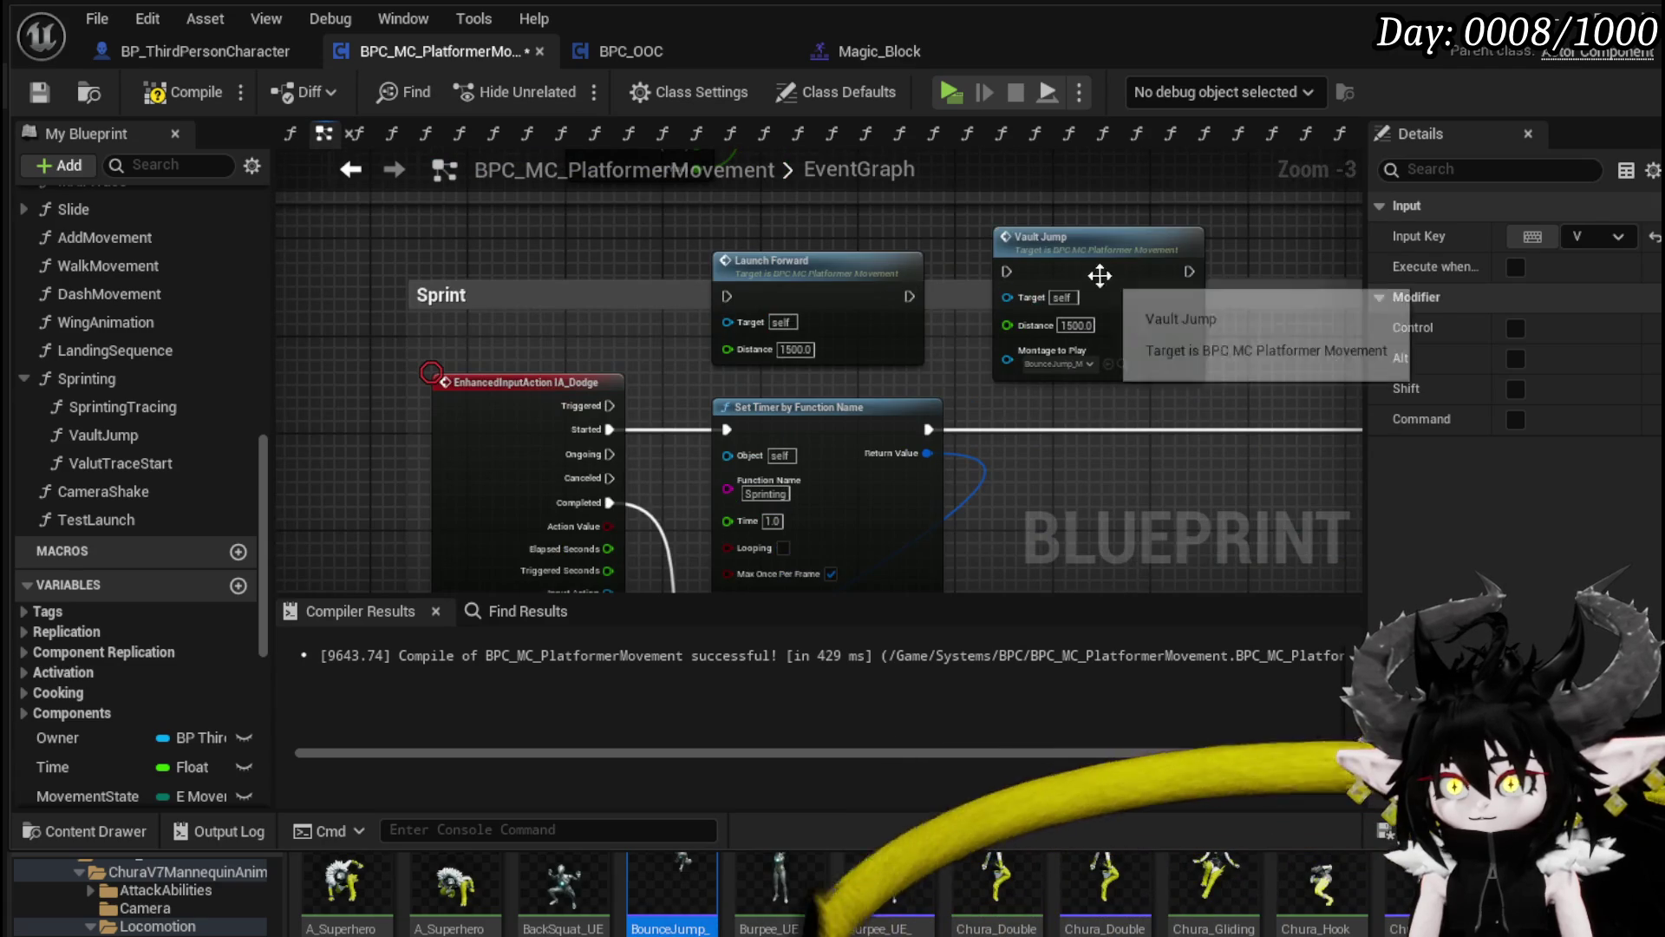
mouse_move(104, 435)
left_mouse_down()
mouse_move(1214, 385)
mouse_move(935, 455)
left_mouse_up()
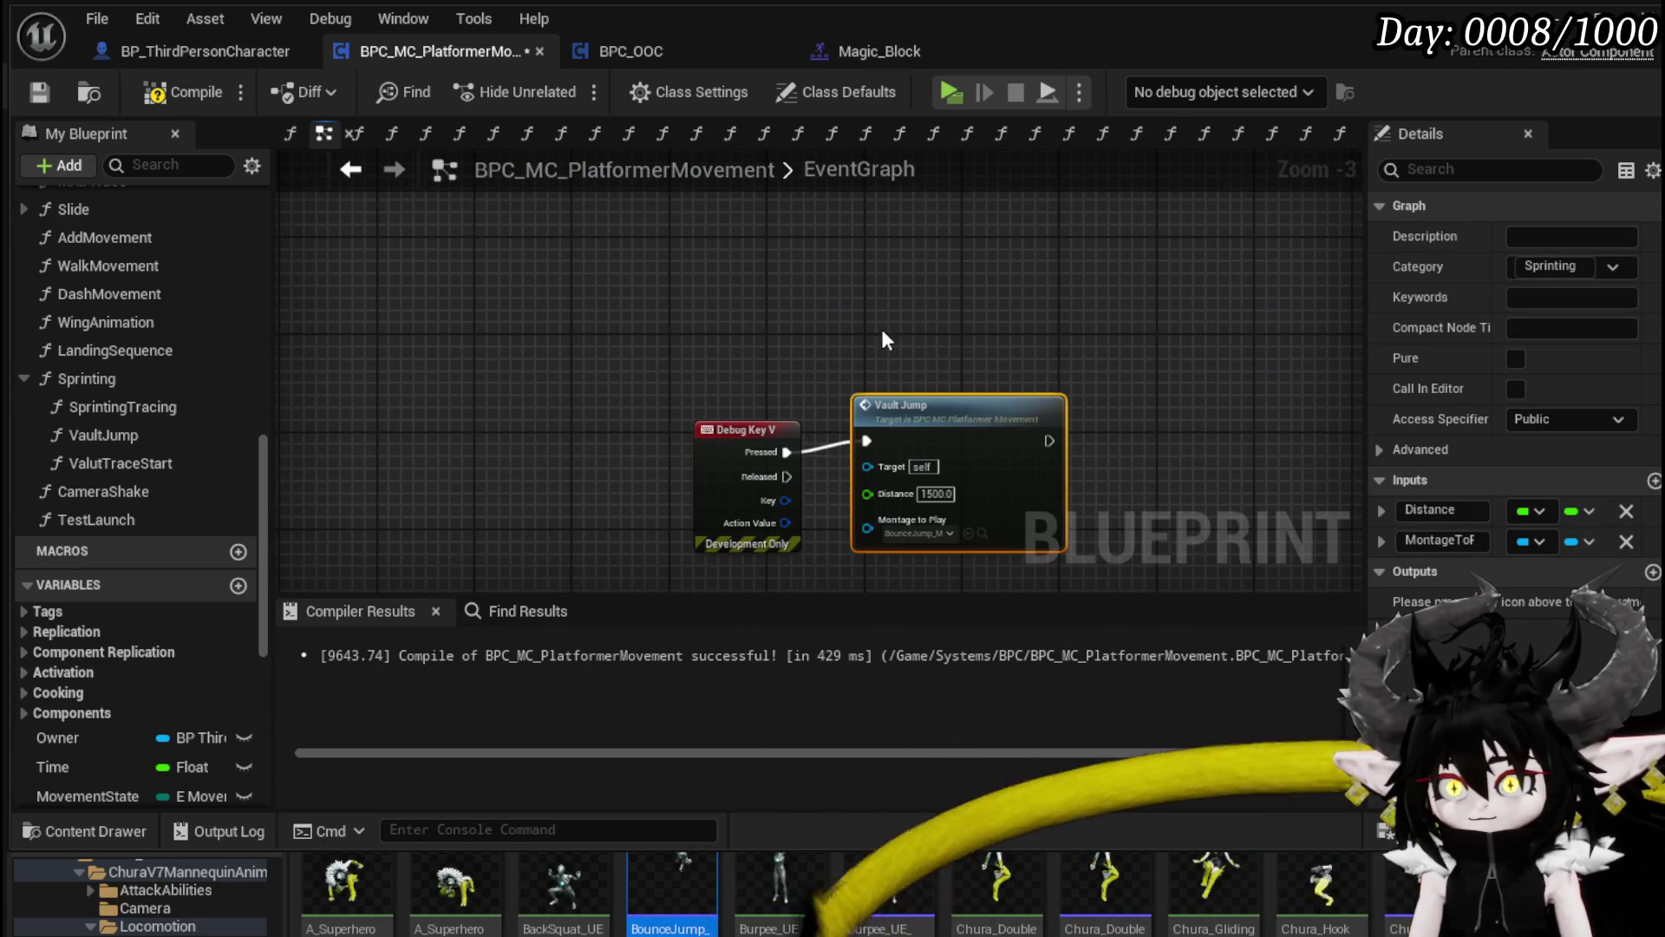
left_click(925, 380)
left_click(39, 92)
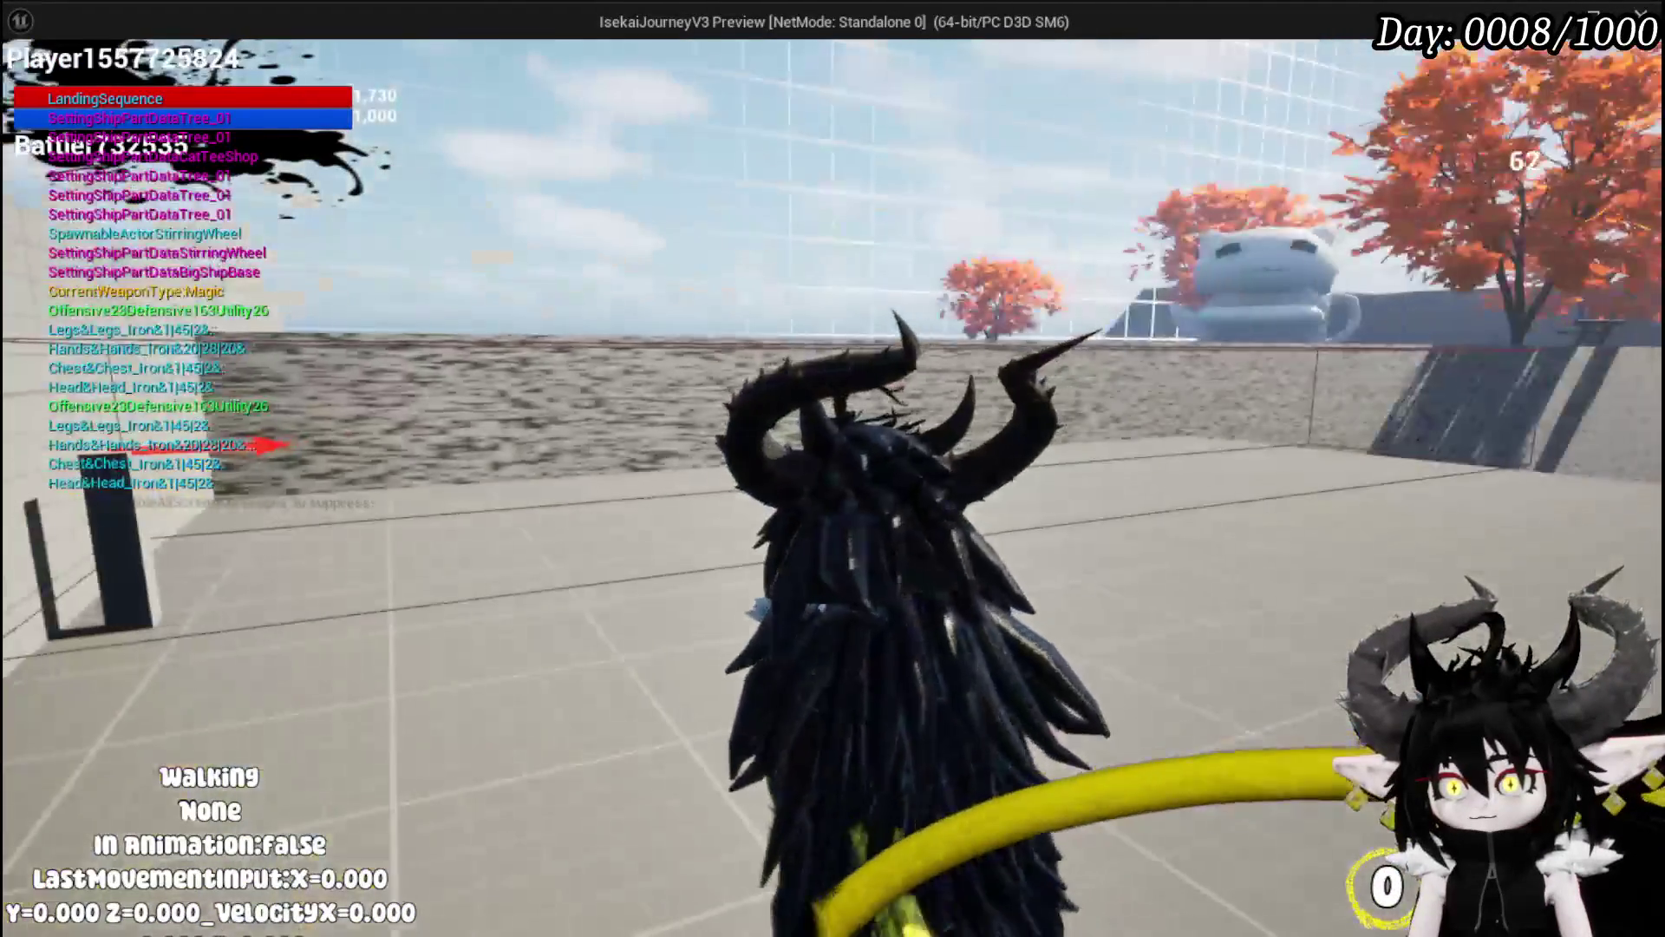
Step: Find the existing Debug Key V node in BP_ThirdPersonCharacter
key("alt+Tab")
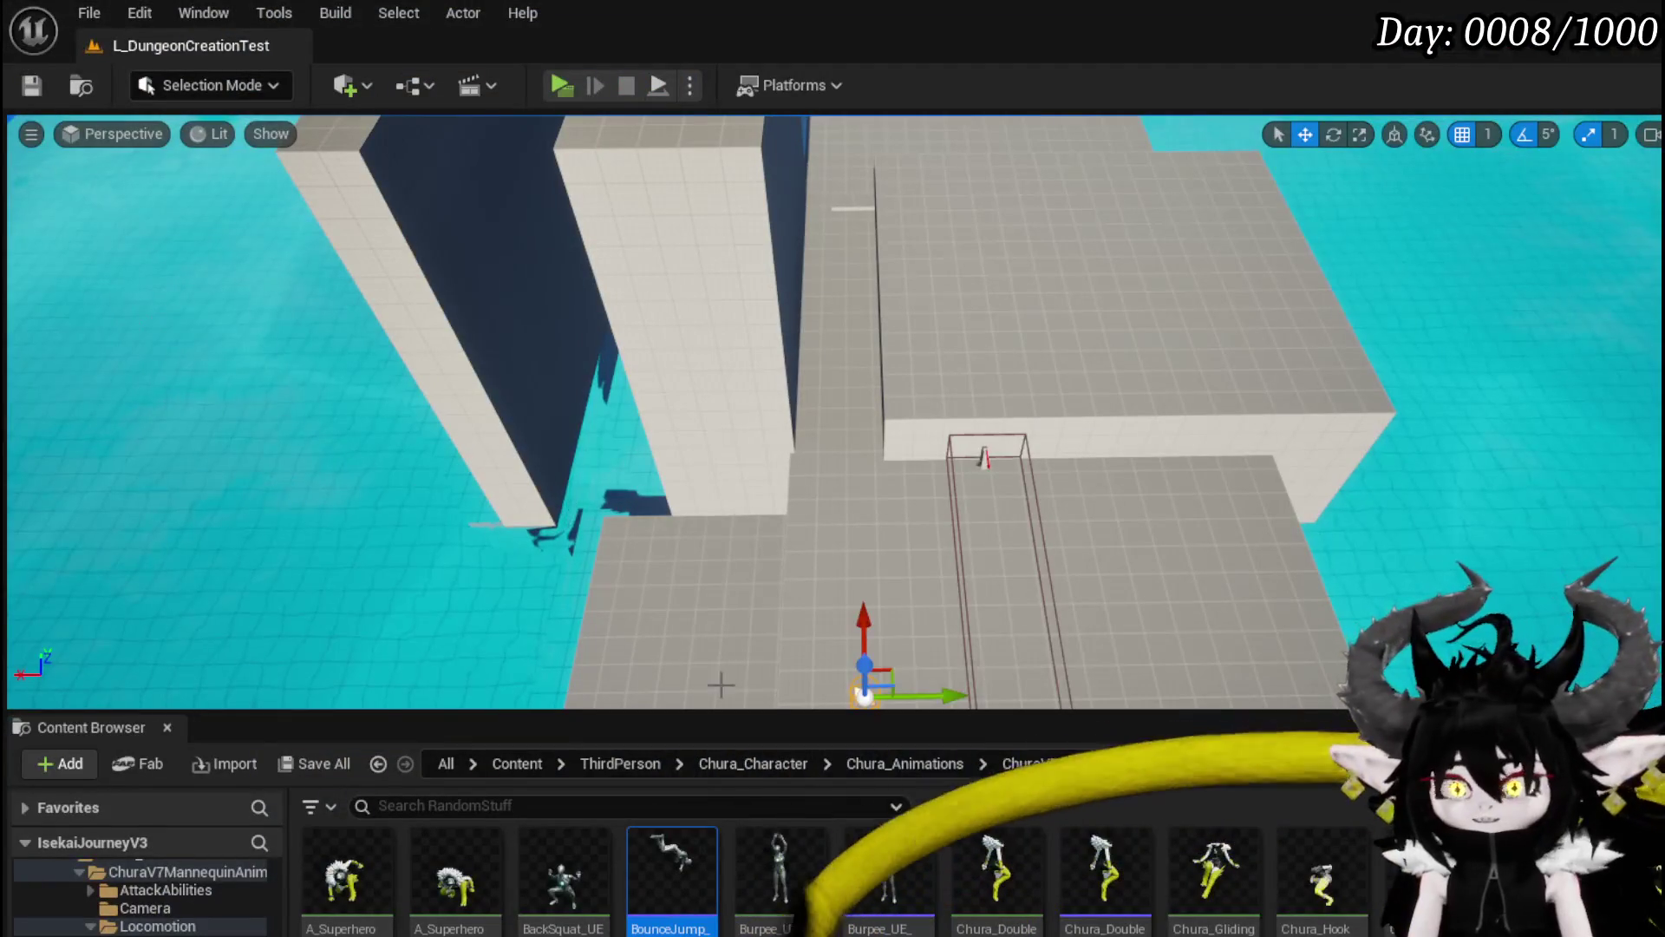
key("alt+Tab")
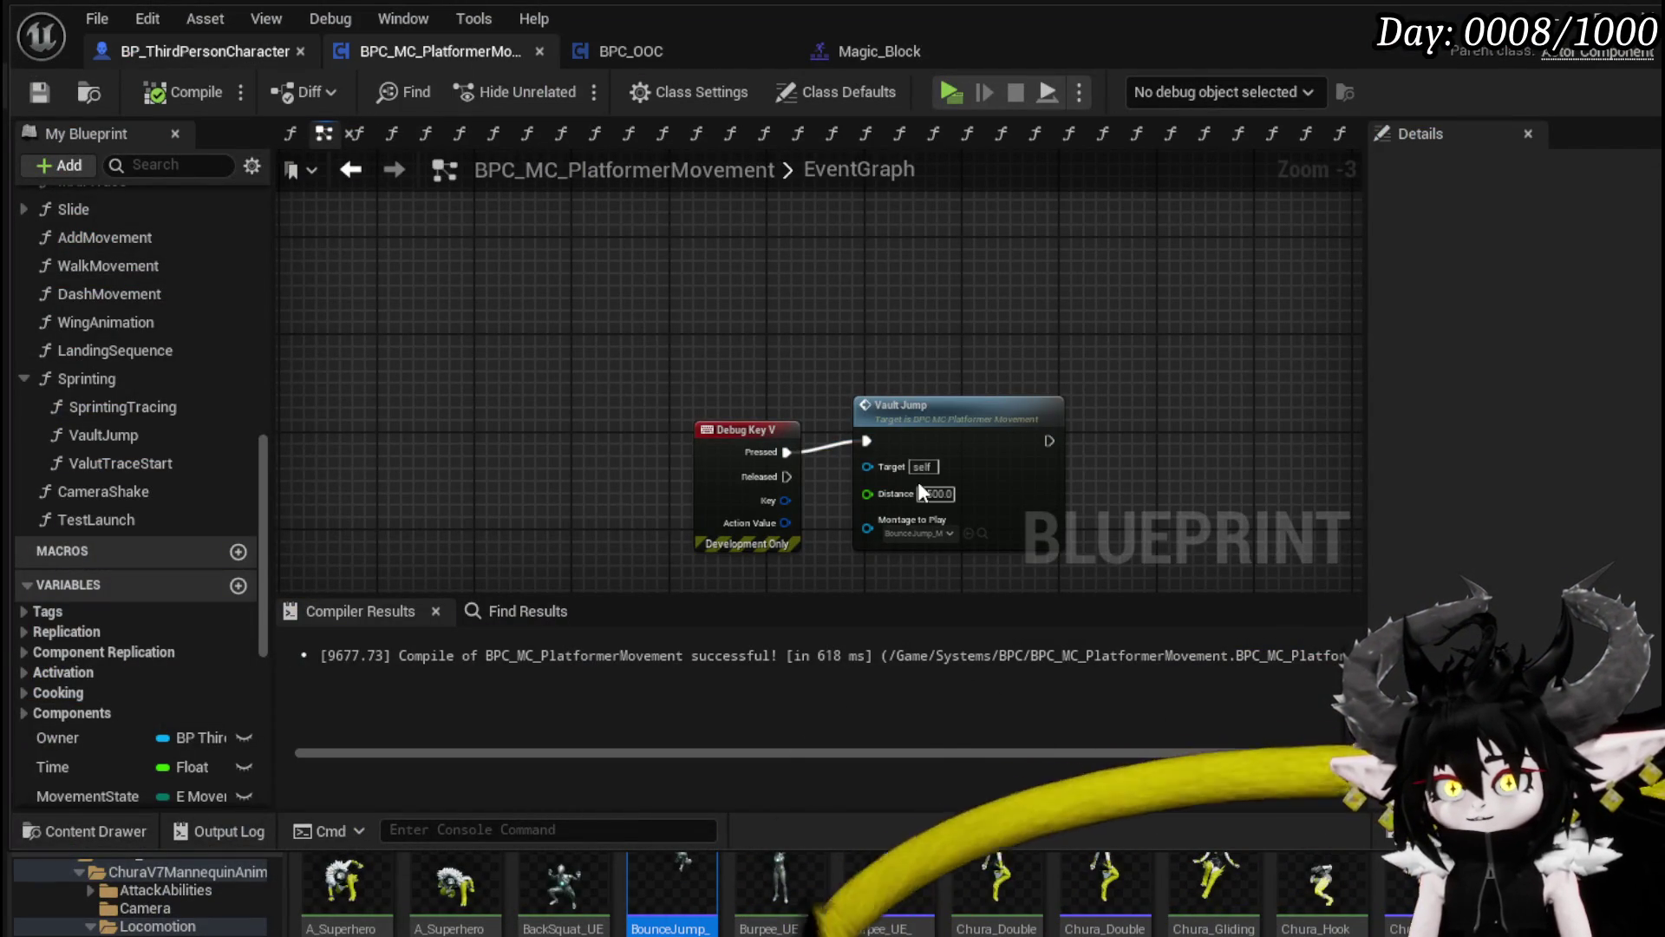
key("ctrl+Tab")
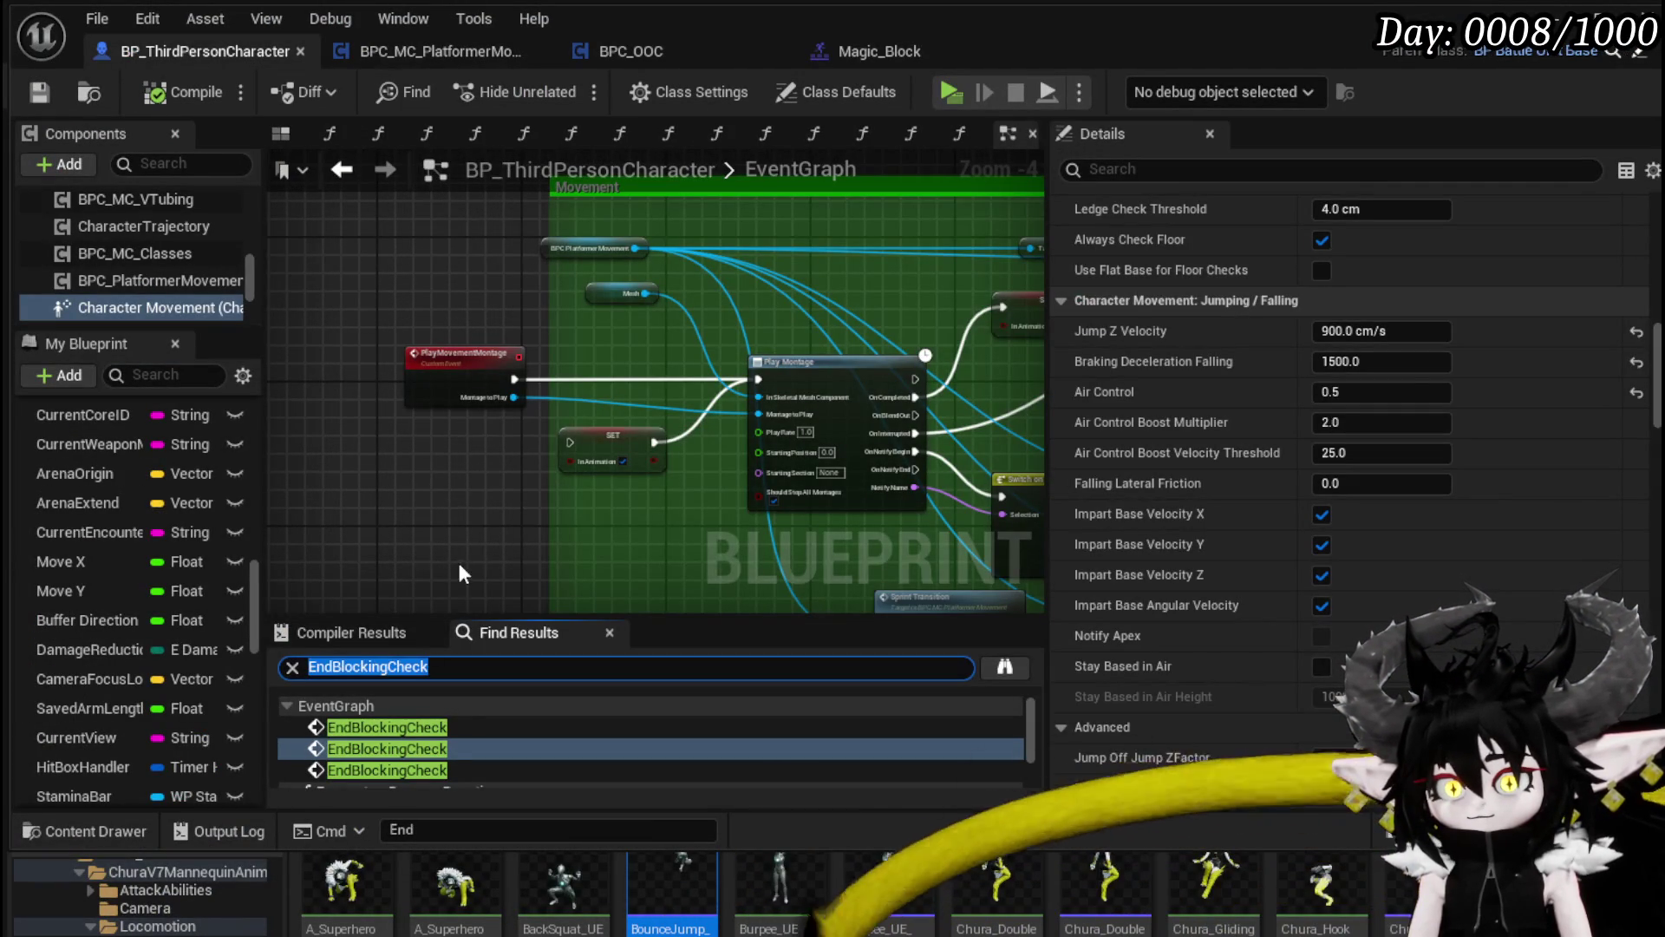
type("Debug")
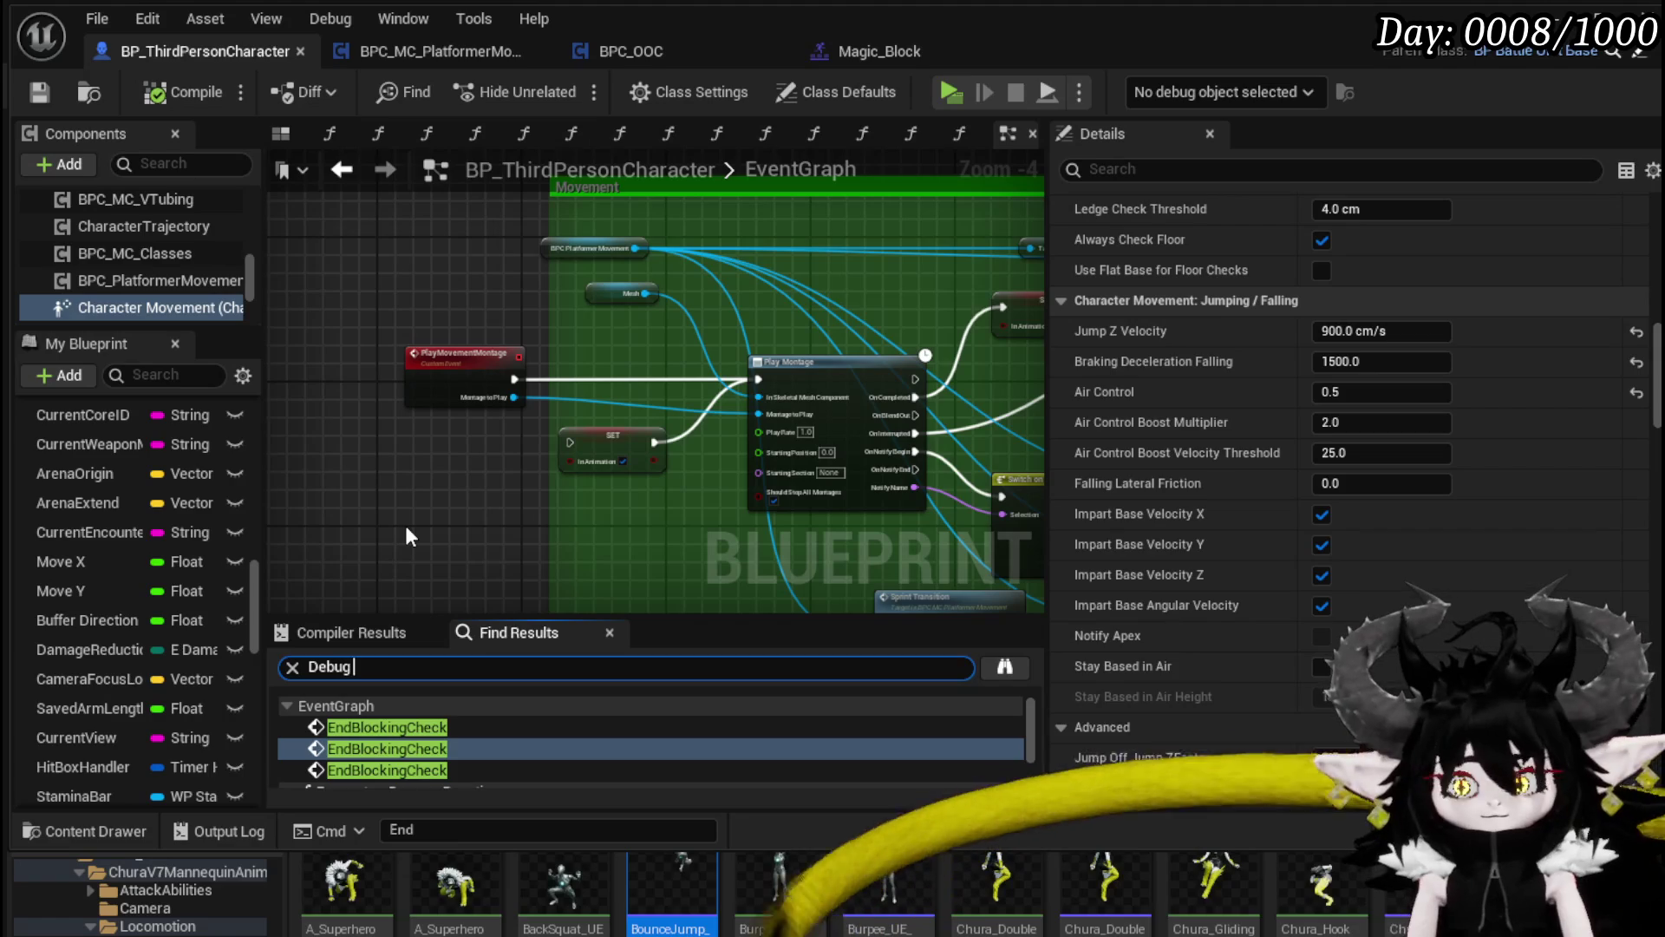
type(" Key V")
key("Return")
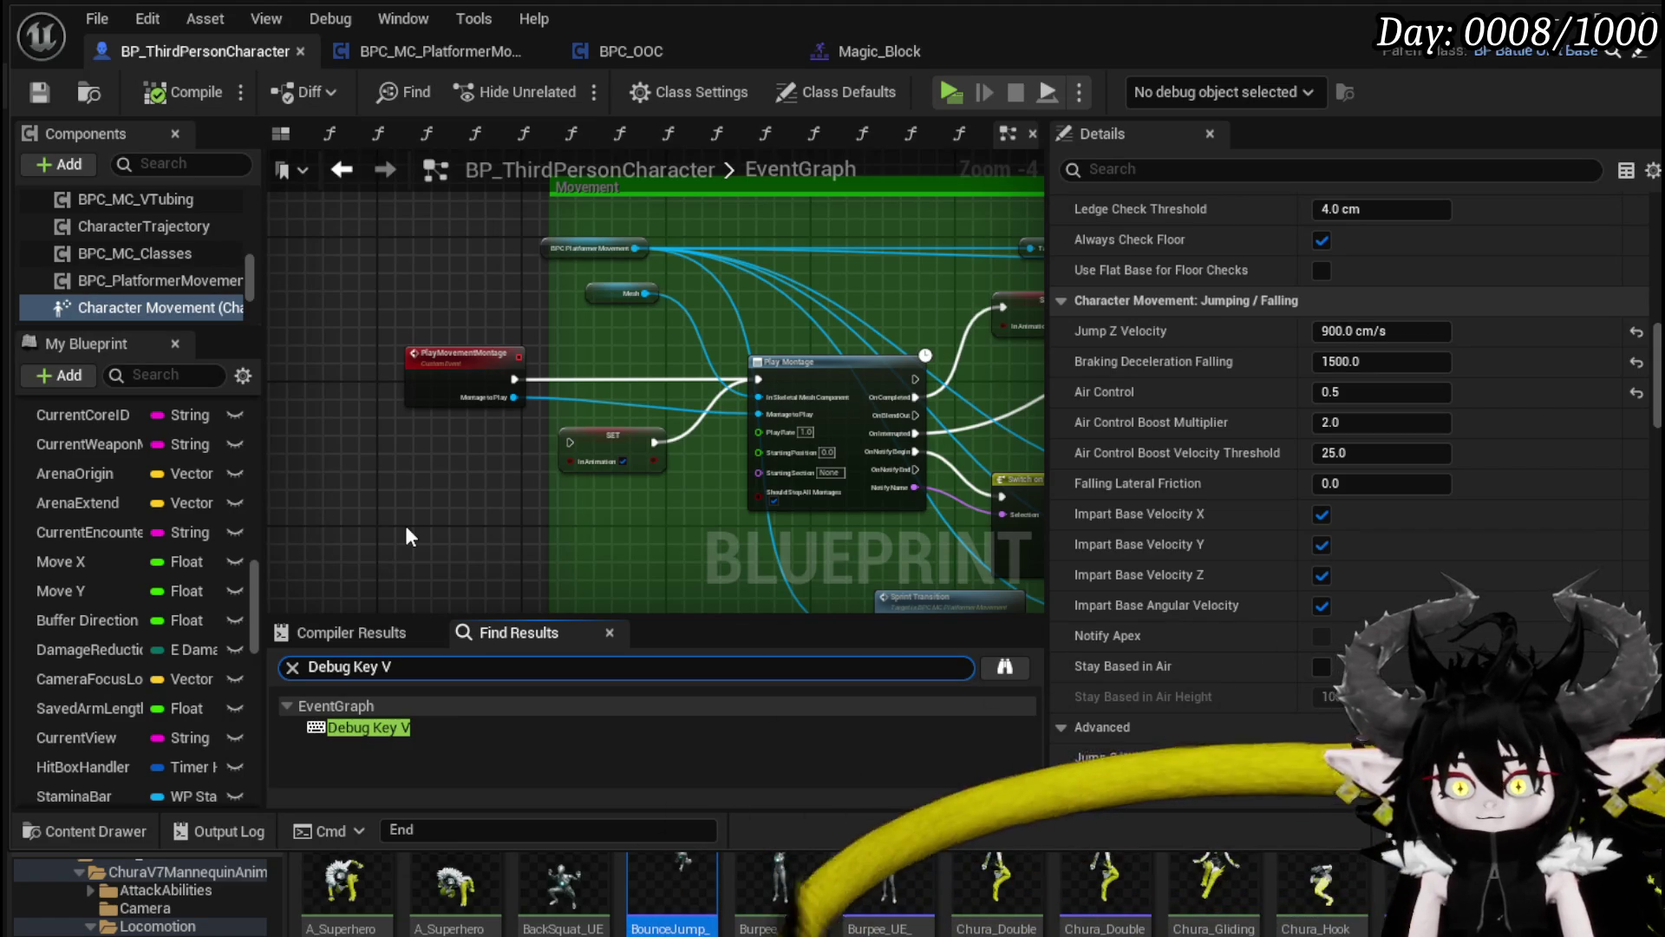
left_click(424, 725)
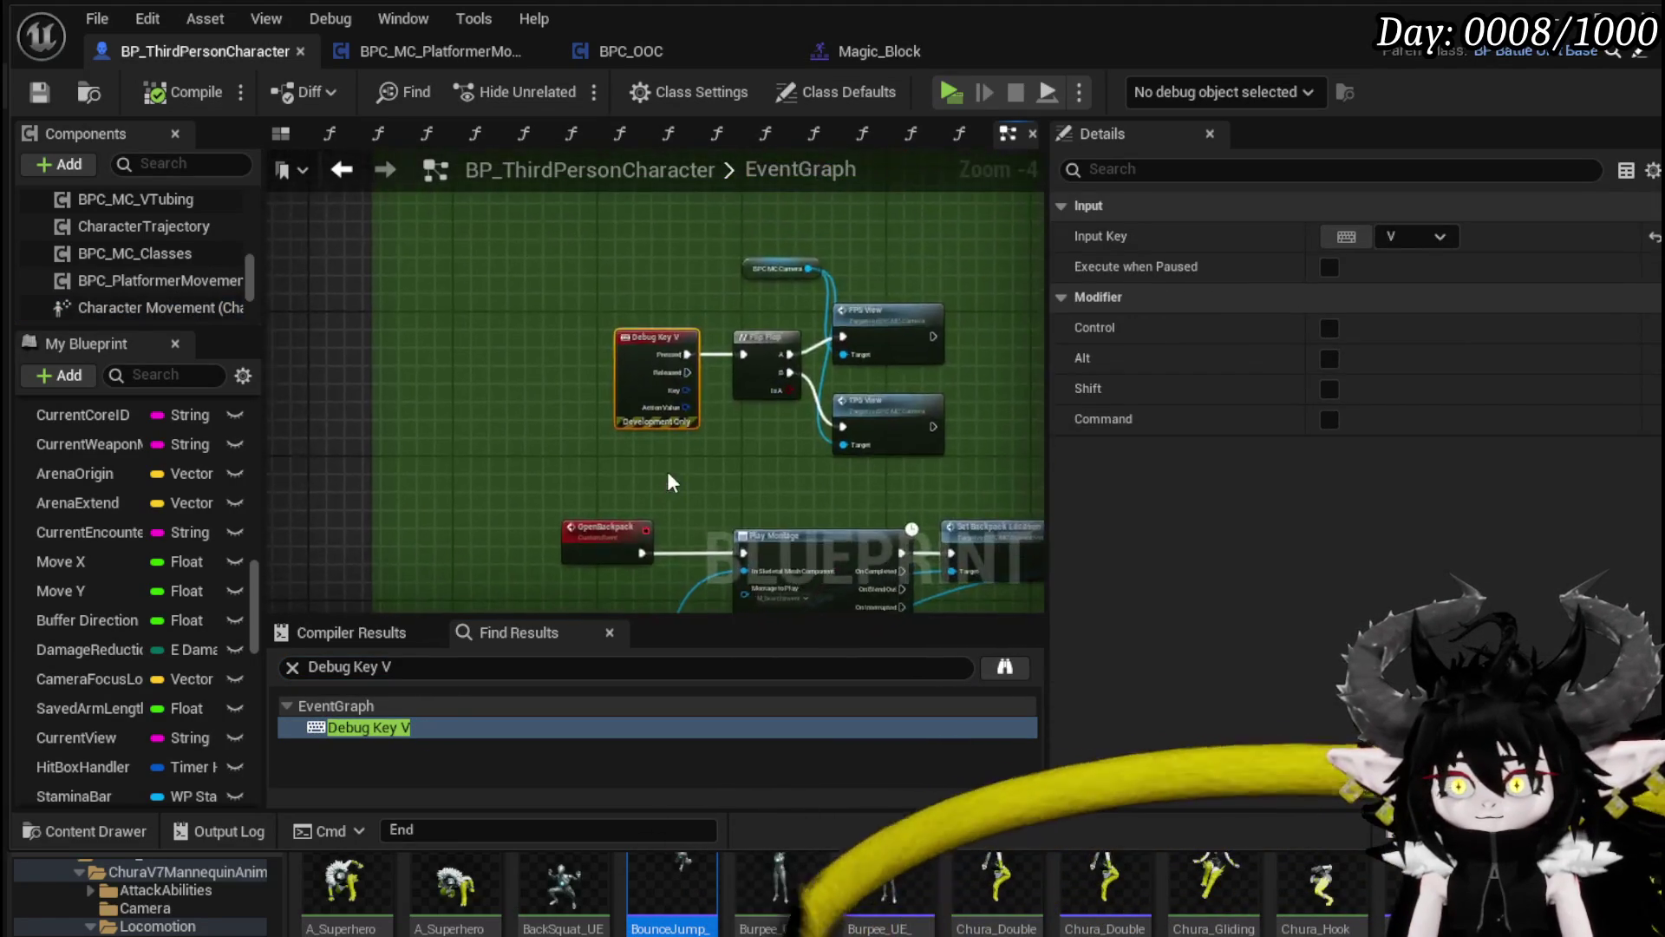
Step: Delete the five Debug Key V camera-toggle nodes and save the character blueprint
scroll(363, 543, "down", 4)
mouse_move(311, 546)
left_mouse_down()
mouse_move(739, 281)
mouse_move(742, 321)
left_mouse_up()
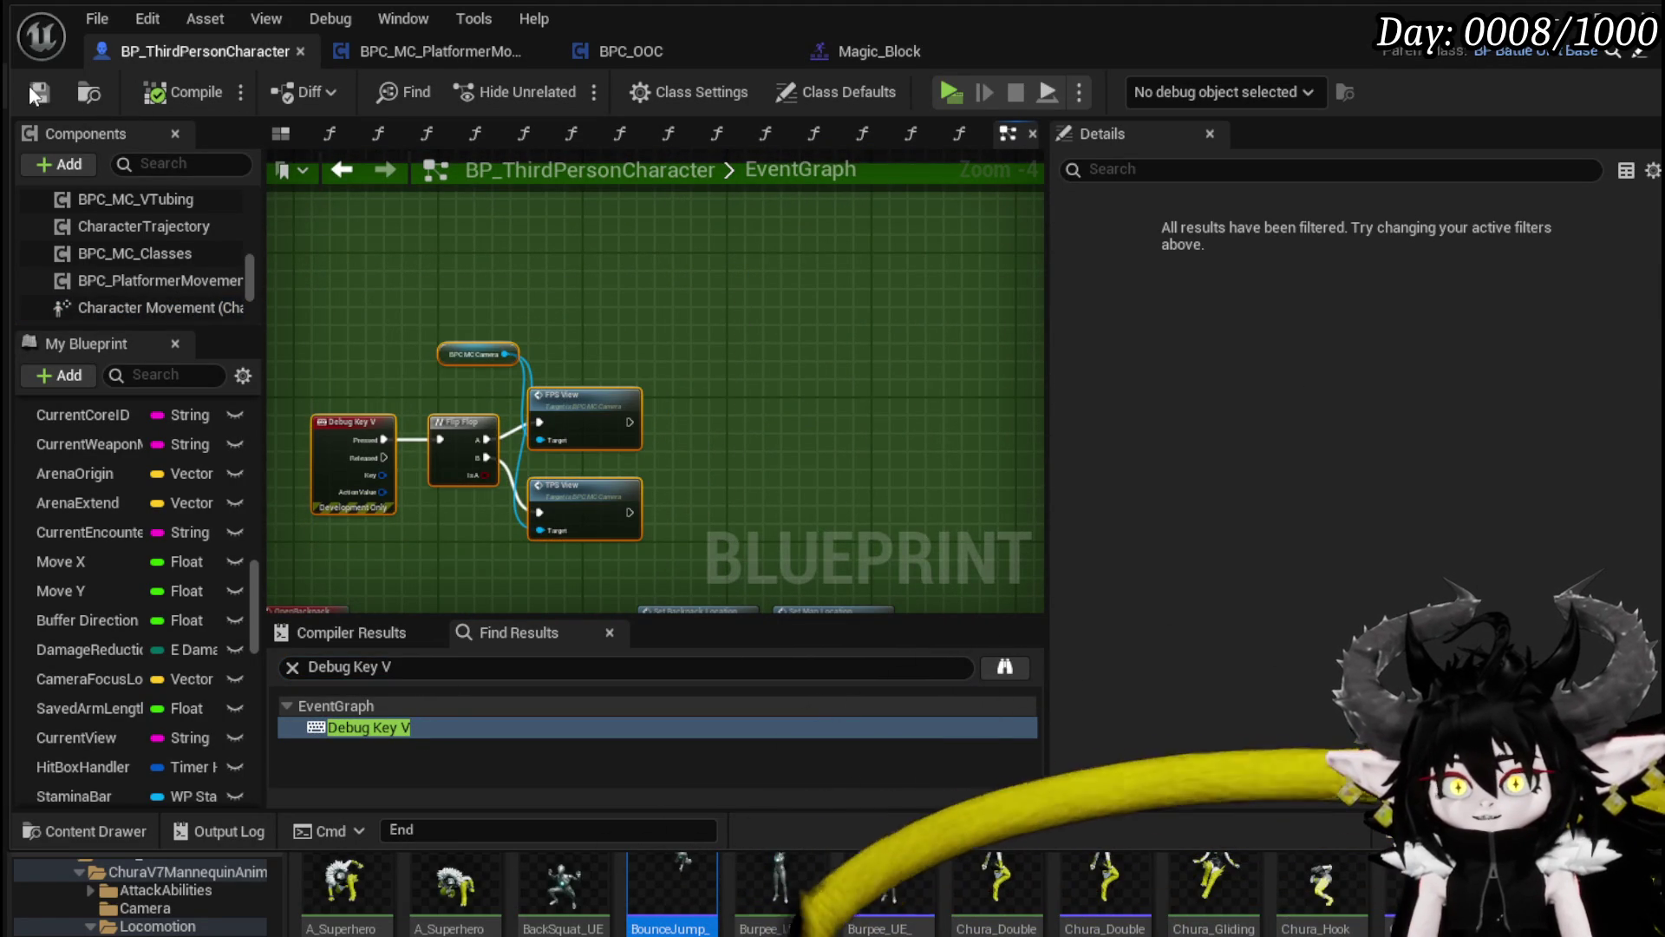
key("Delete")
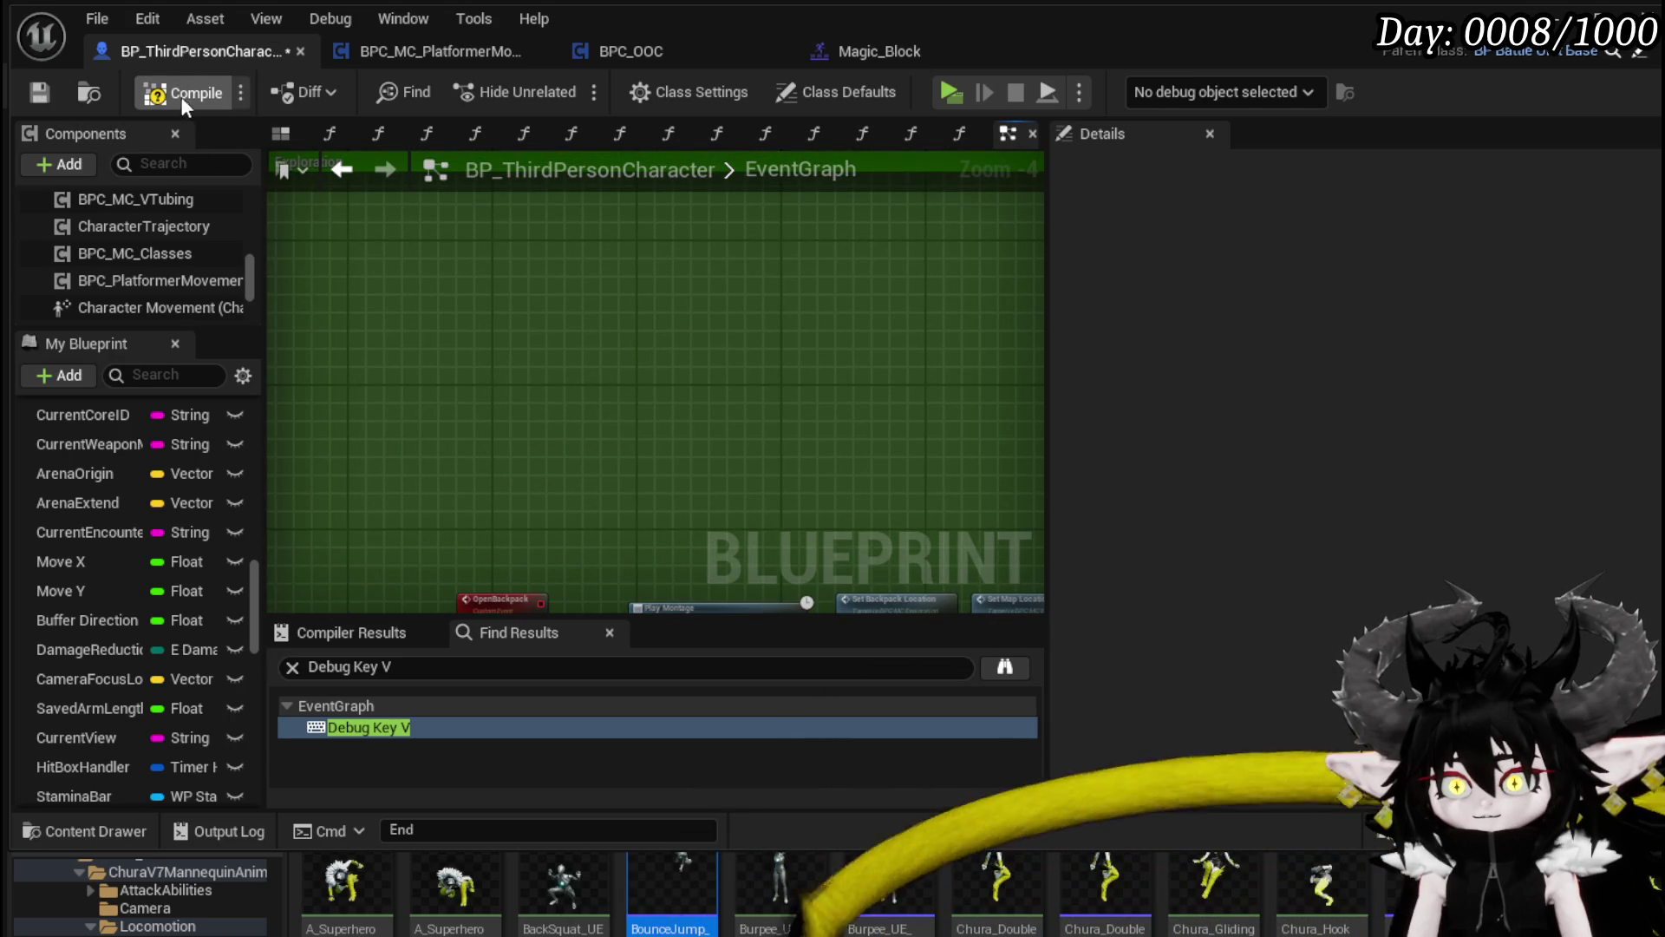
left_click(29, 95)
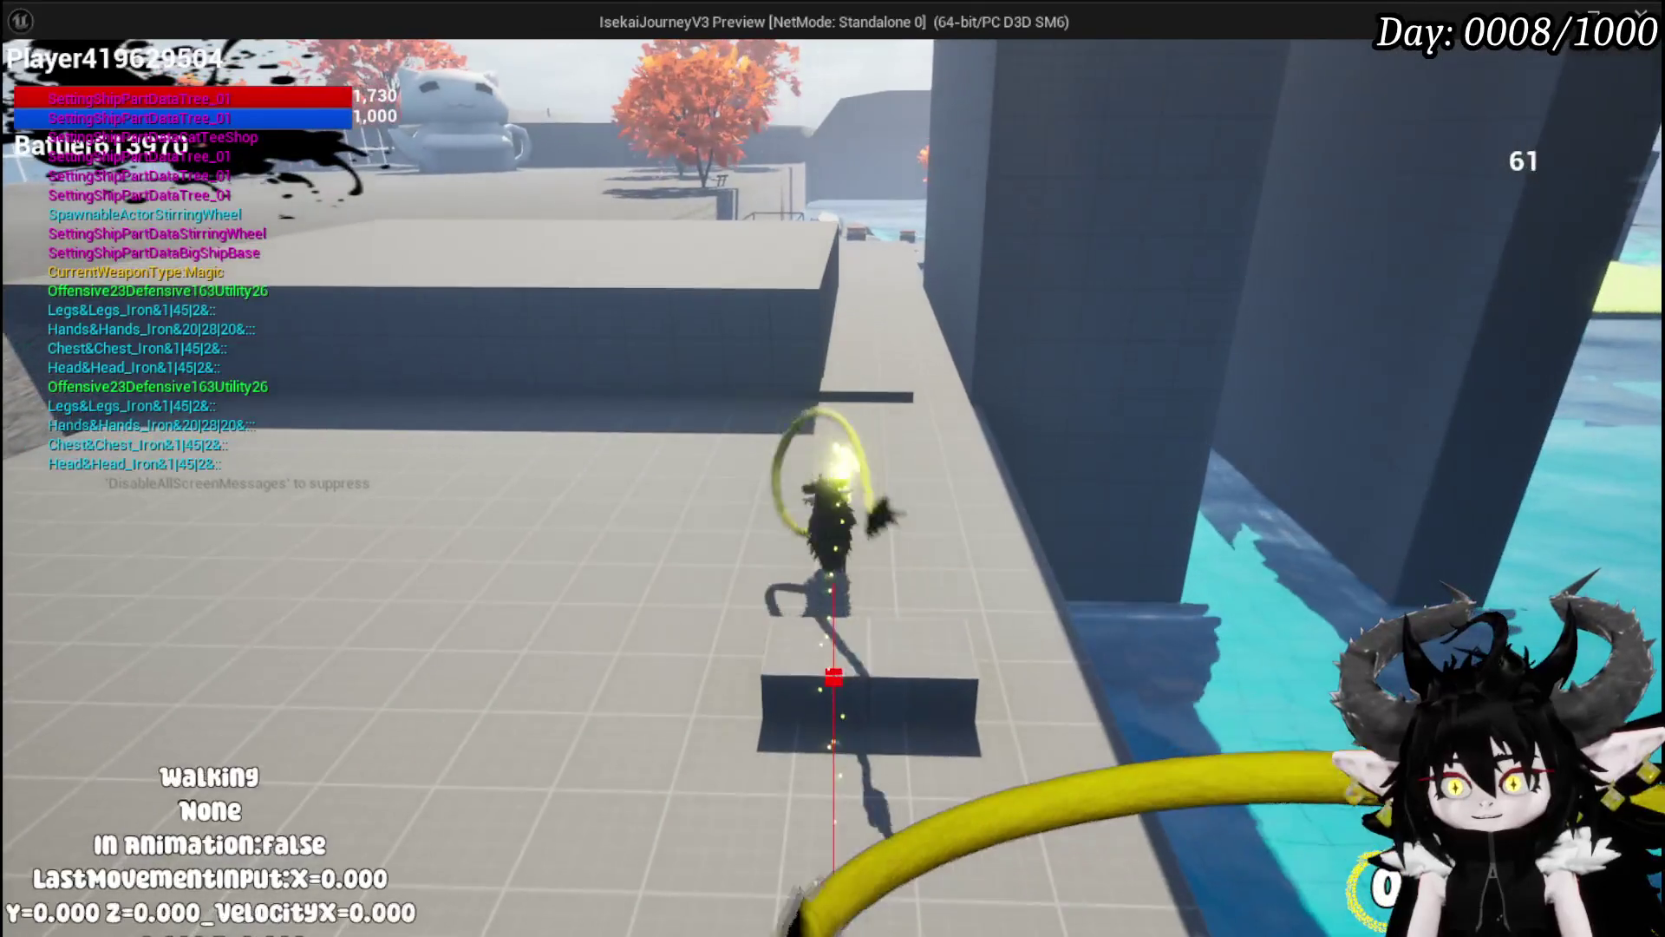
Step: End the vault-jump play test and return to the editor
key("Escape")
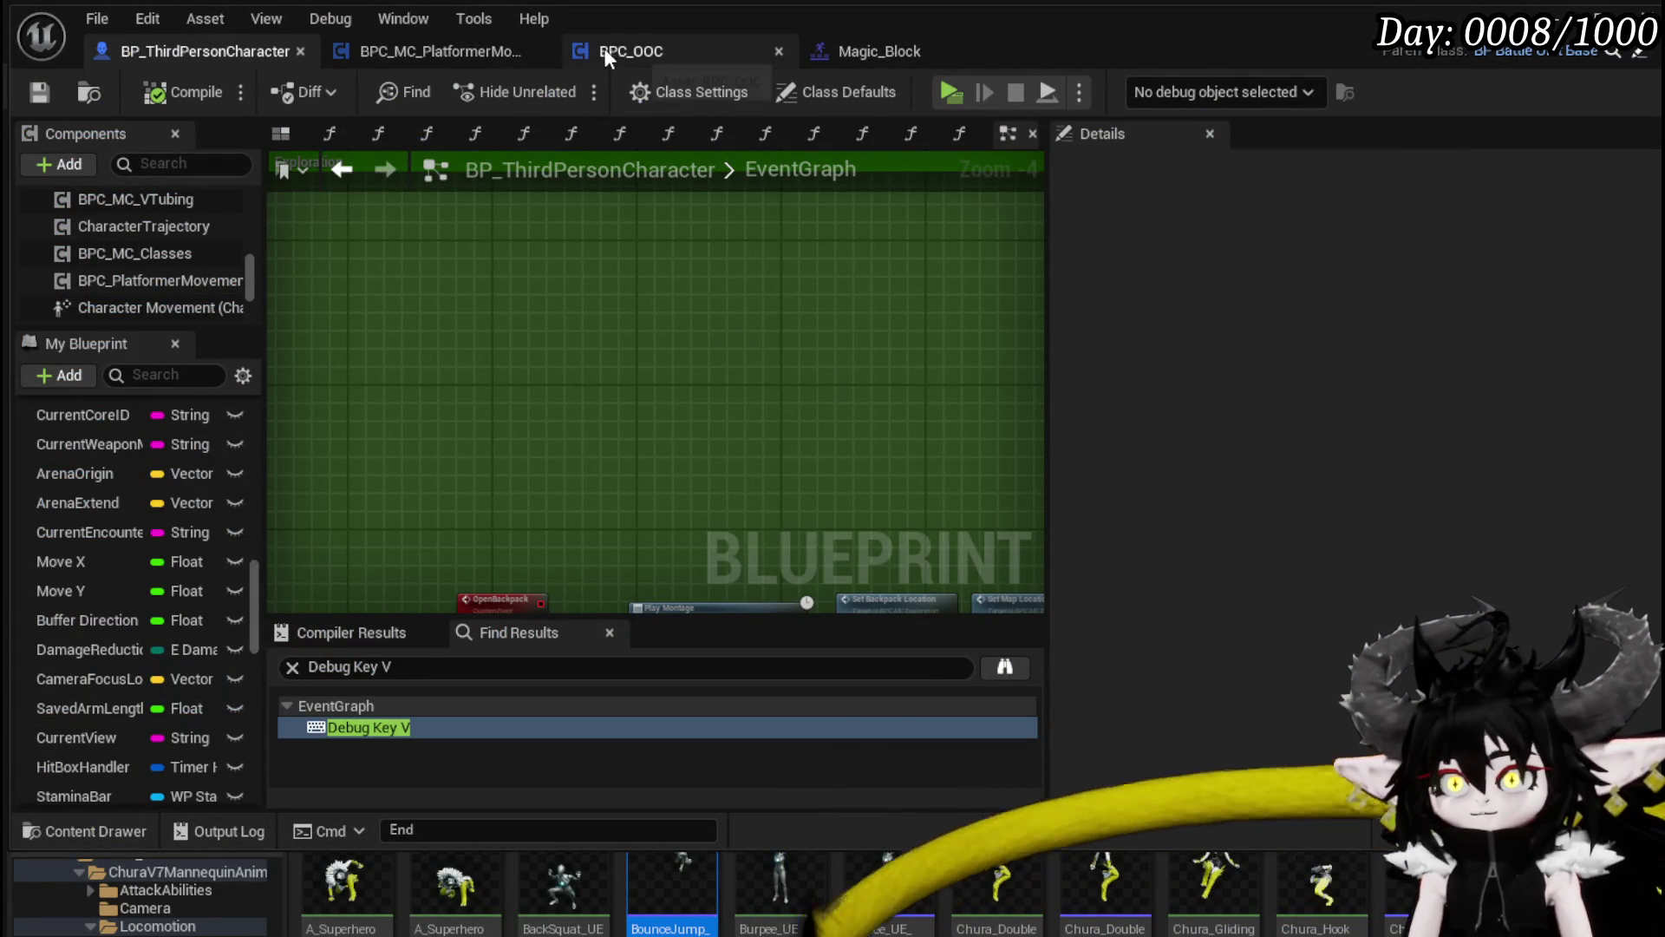
Step: Tidy the Debug Key V node and open LaunchForward via VaultJump to view its timer
left_click(429, 51)
left_click_drag(553, 275, 517, 257)
left_click(771, 264)
double_click(771, 263)
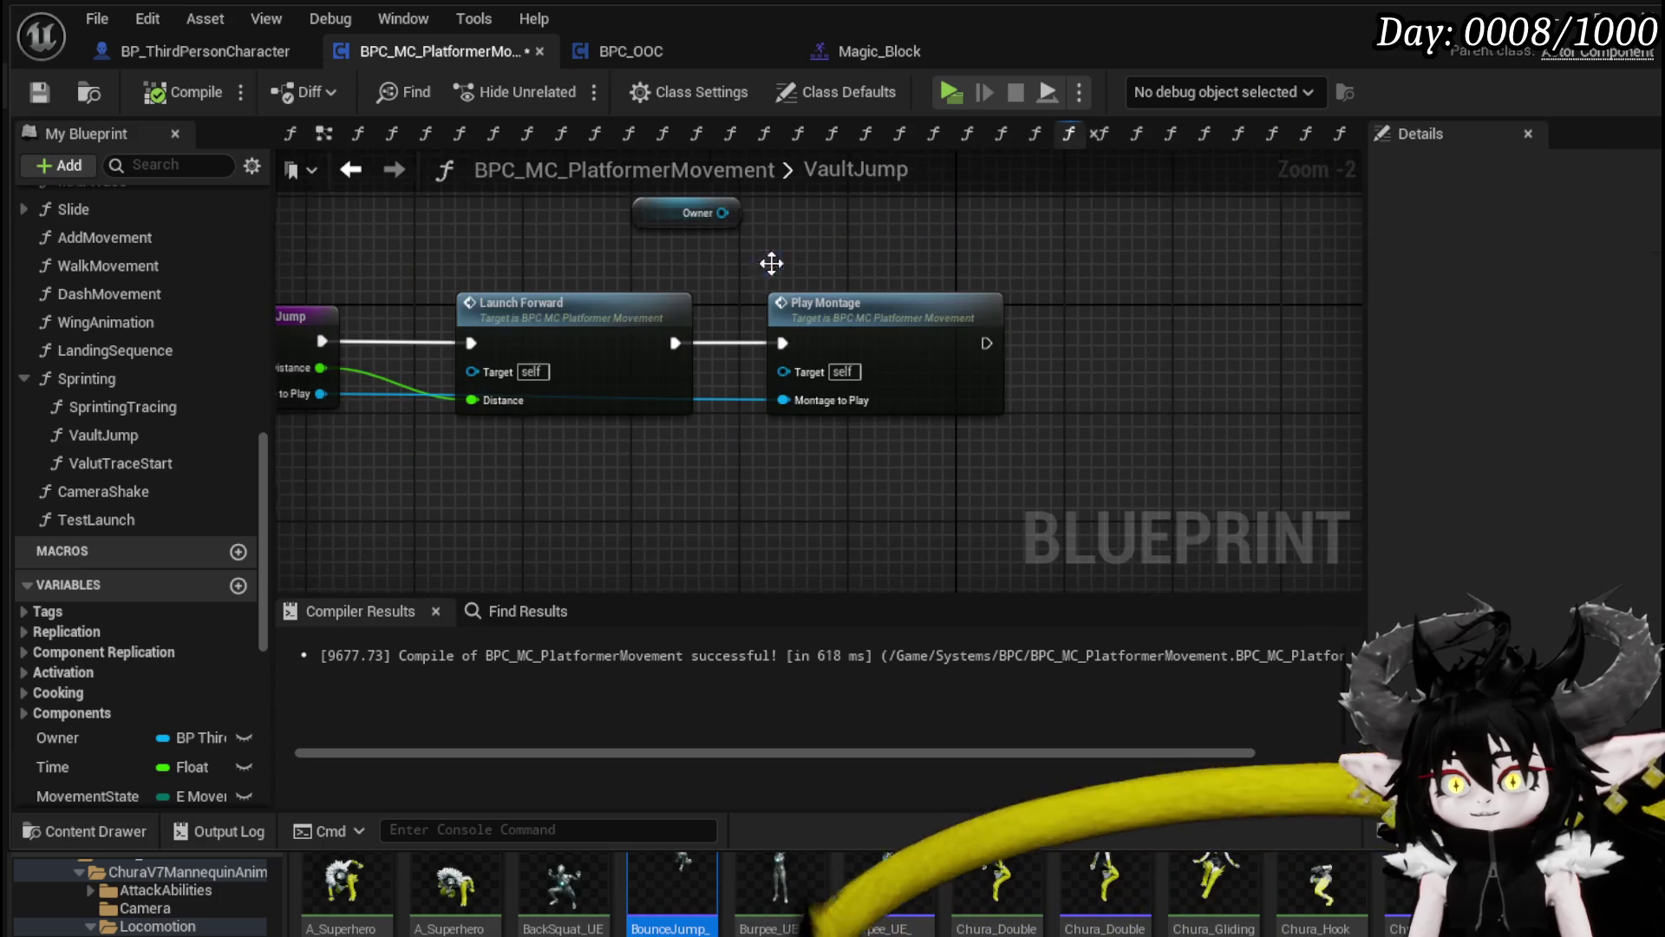
double_click(737, 347)
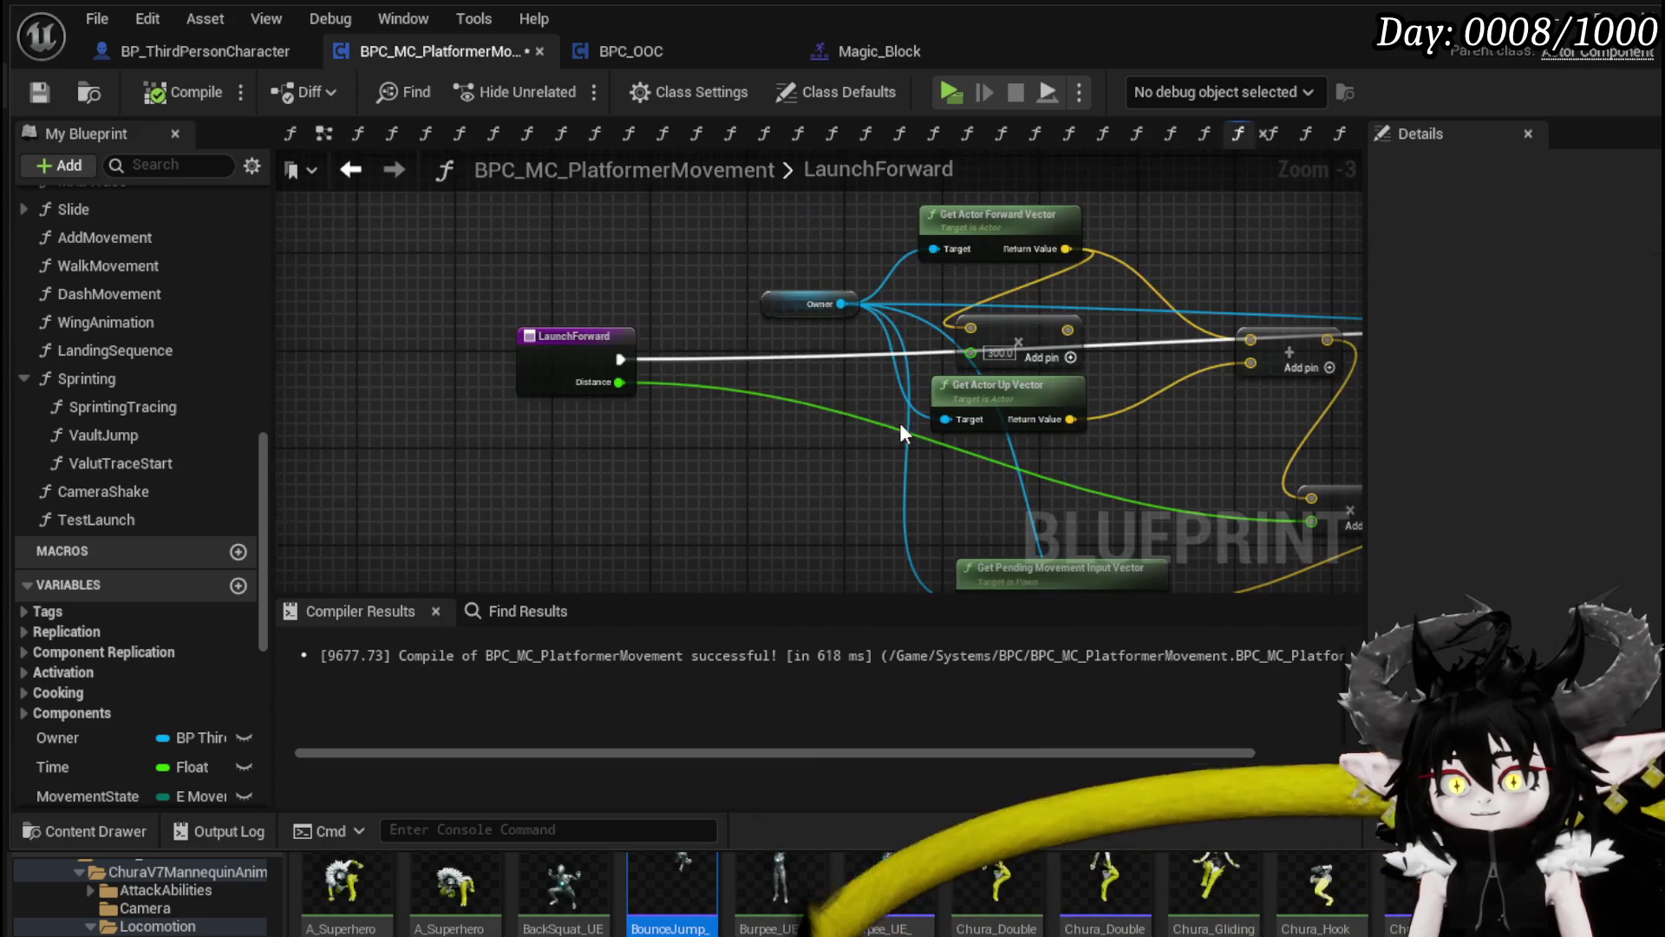
left_click_drag(1238, 410, 860, 387)
mouse_move(1014, 392)
left_mouse_down()
mouse_move(799, 372)
mouse_move(1032, 367)
left_mouse_up()
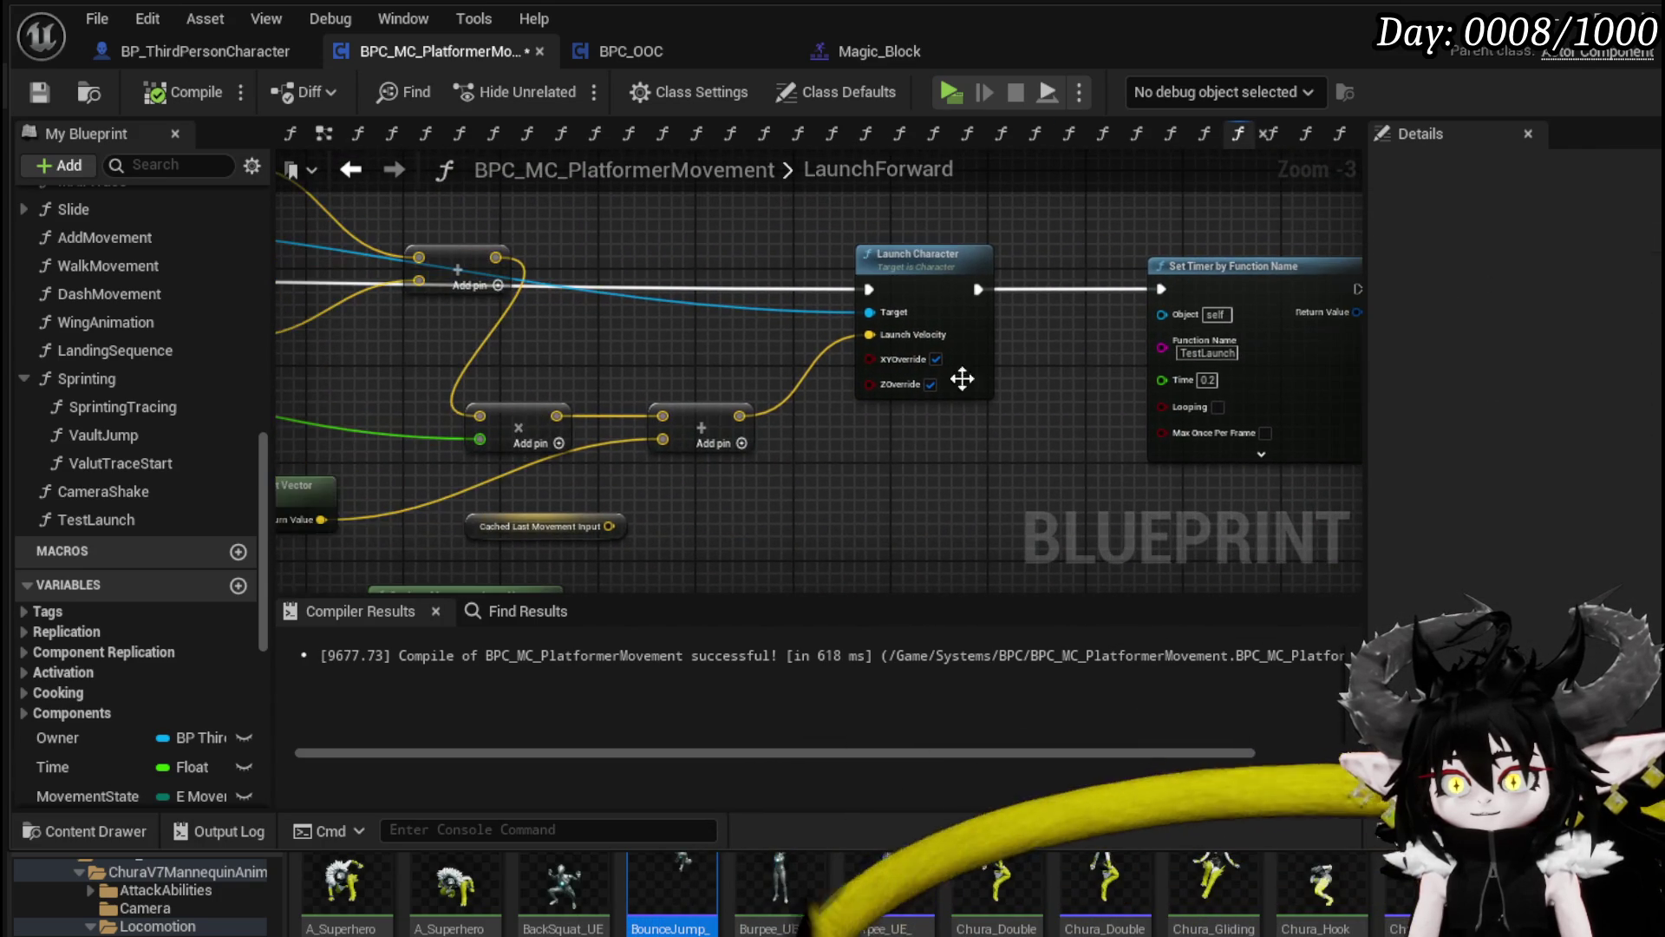
Step: Turn off ZOverride on TestLaunch's Launch Character and compile the movement Blueprint
double_click(181, 514)
mouse_move(272, 513)
left_mouse_down()
mouse_move(596, 457)
mouse_move(335, 434)
left_mouse_up()
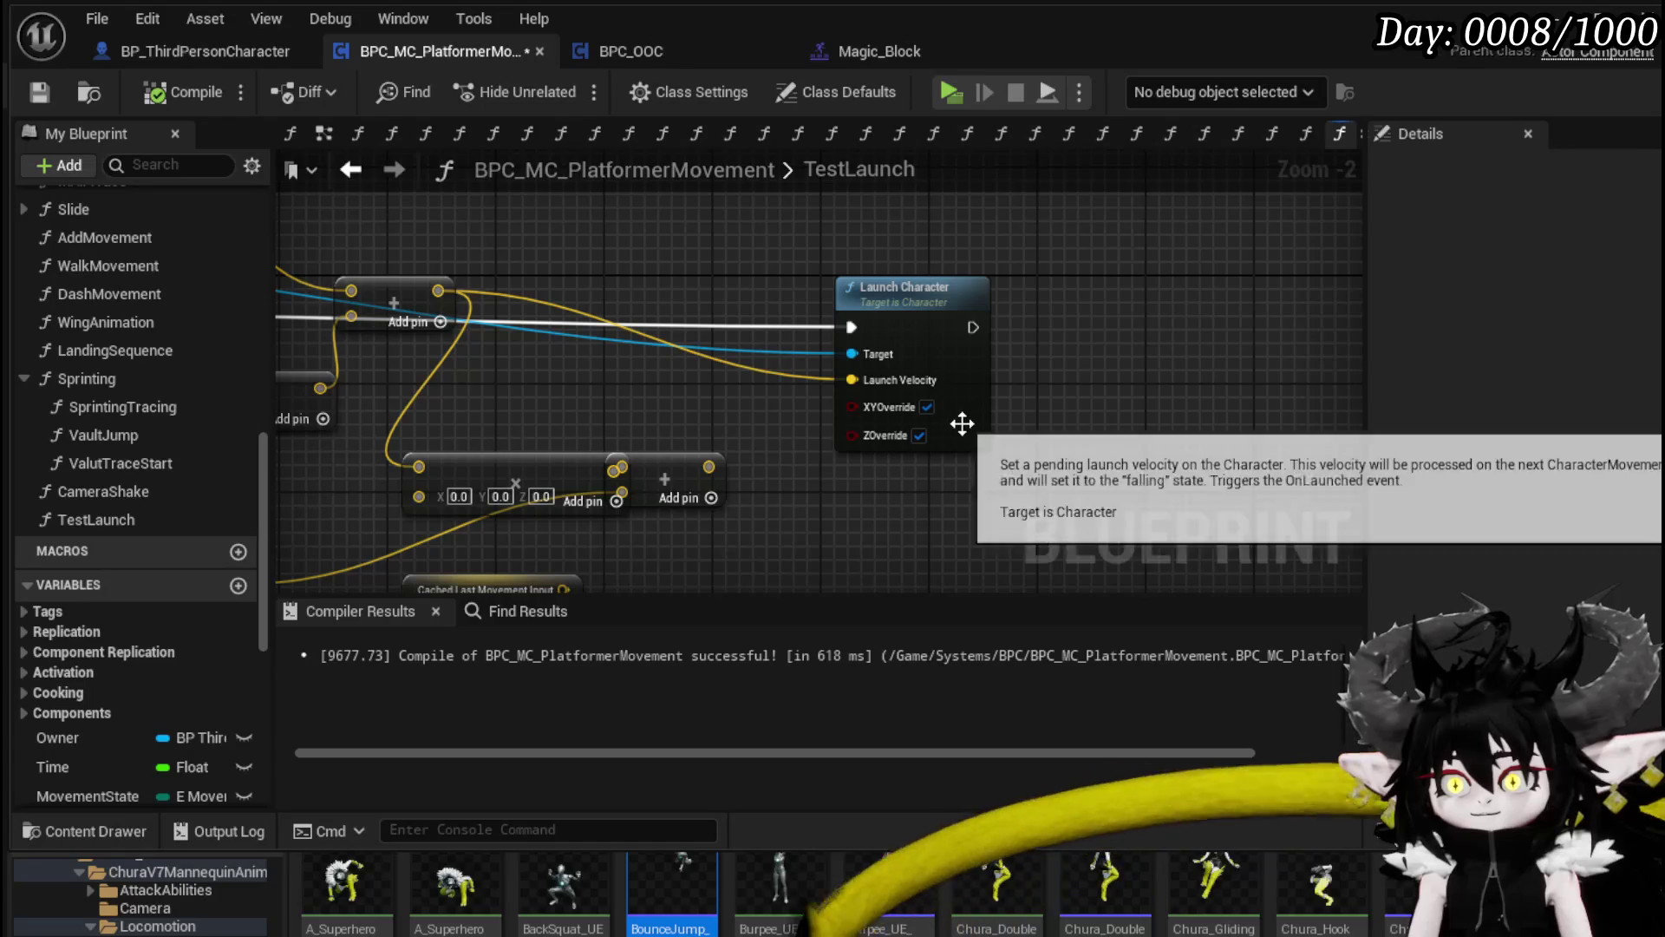
left_click(919, 436)
left_click_drag(796, 466, 837, 444)
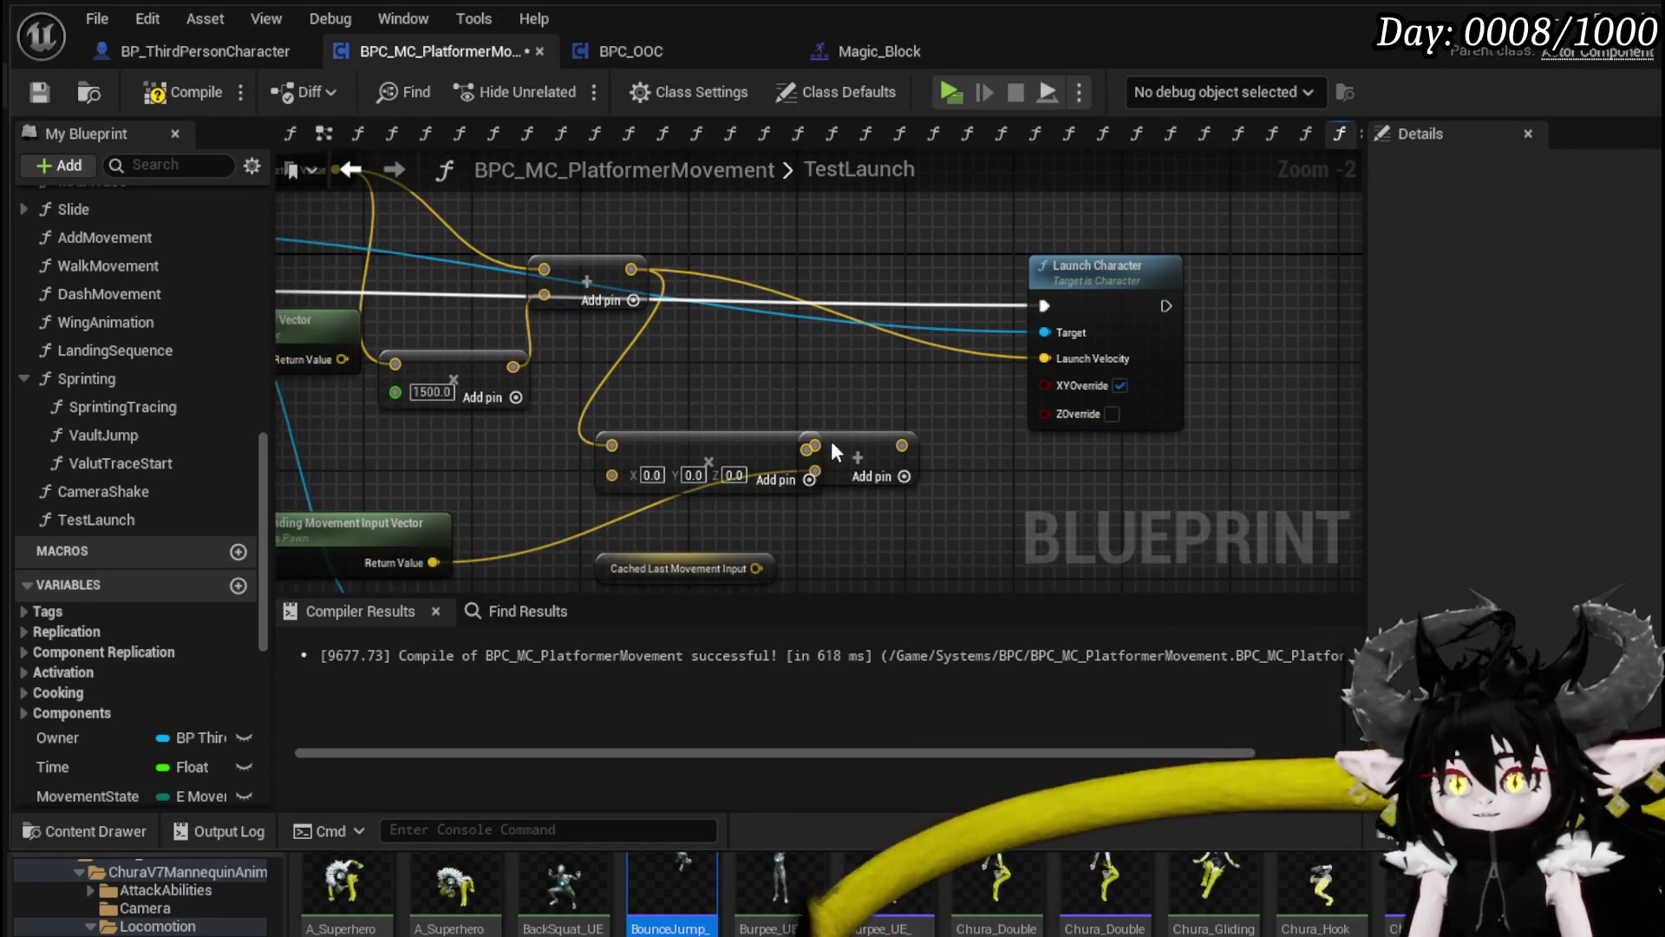
scroll(914, 495, "down", 3)
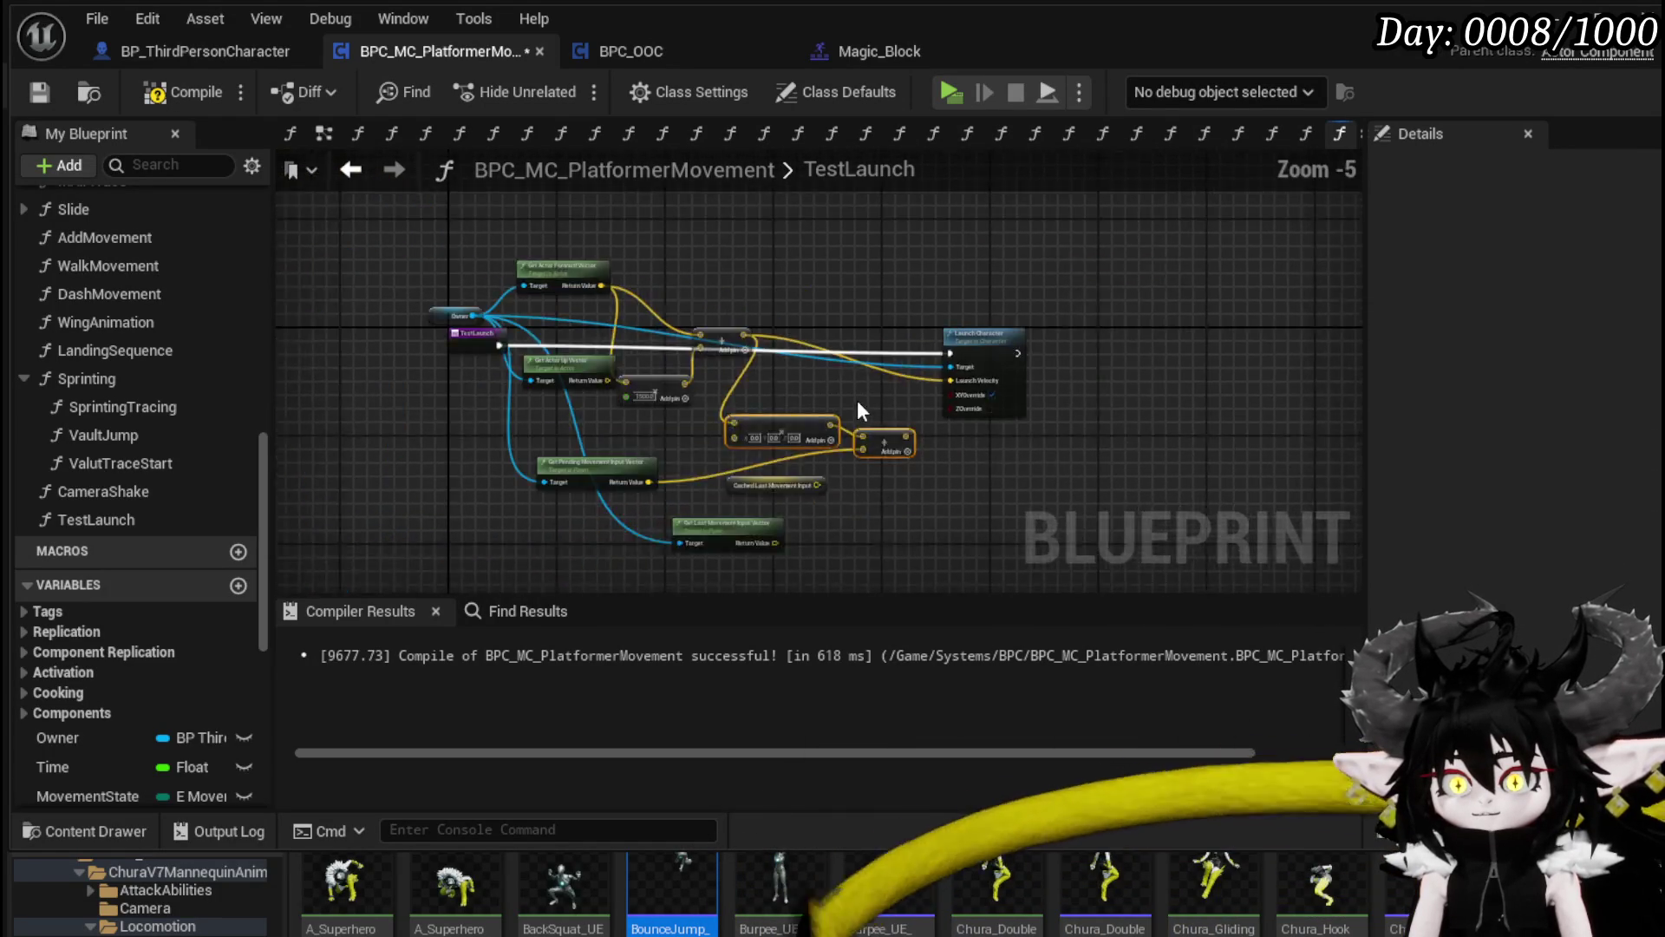
left_click(33, 91)
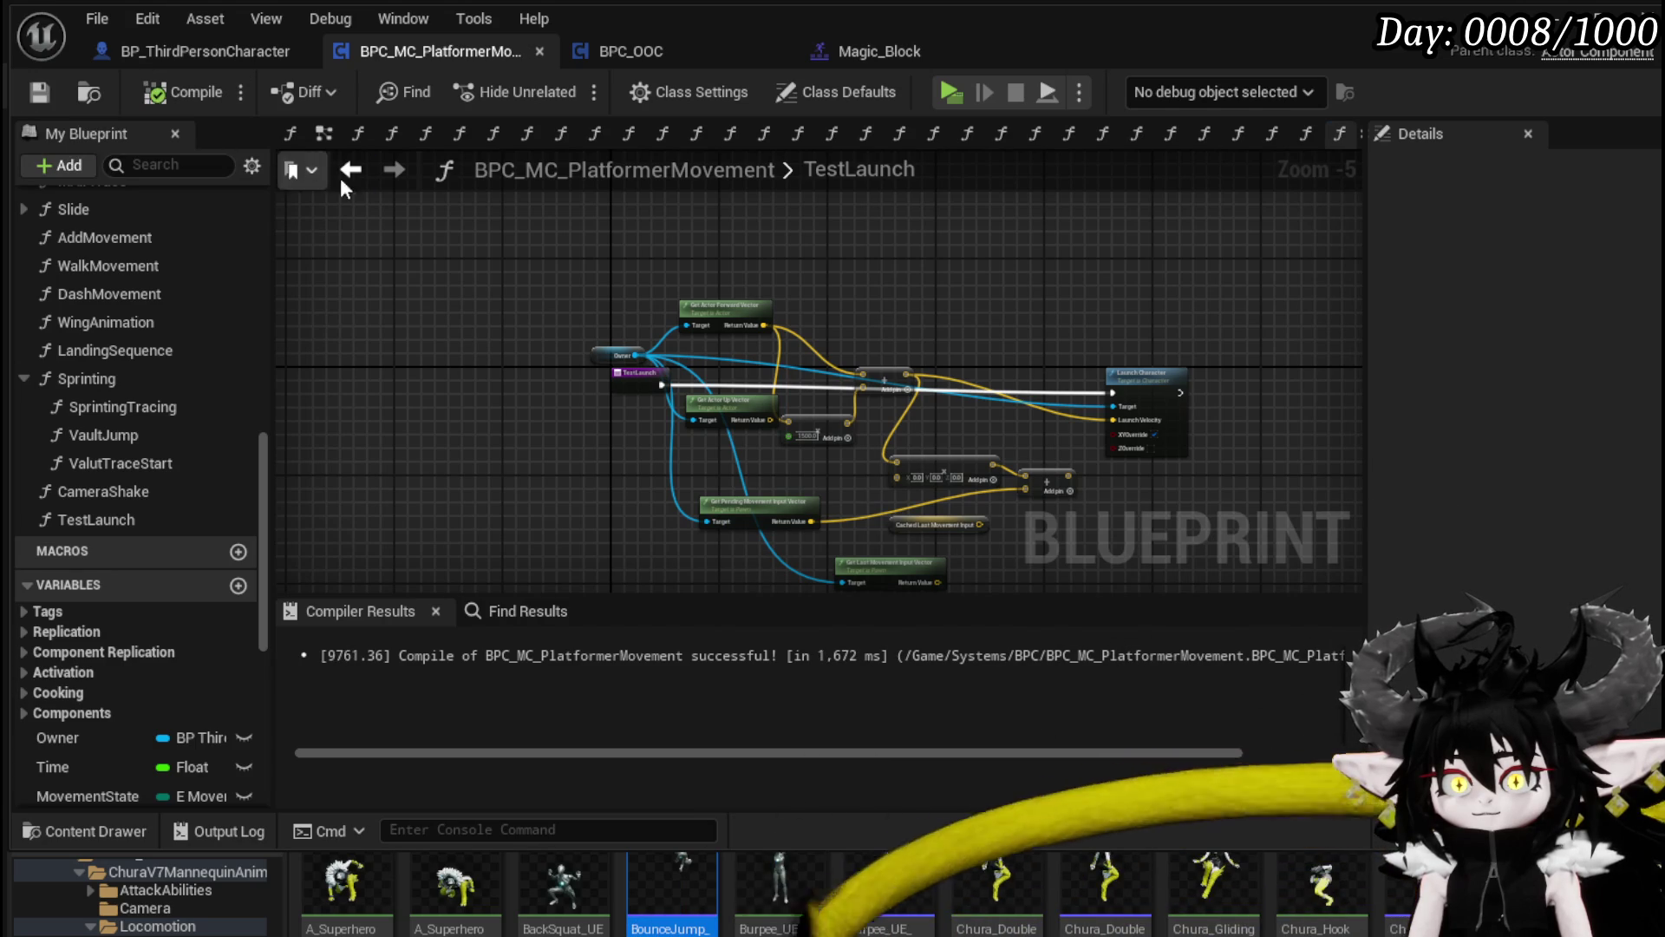
Step: Return to LaunchForward, recompile, and go back to the dungeon test level
key("alt+Left")
scroll(1072, 291, "up", 3)
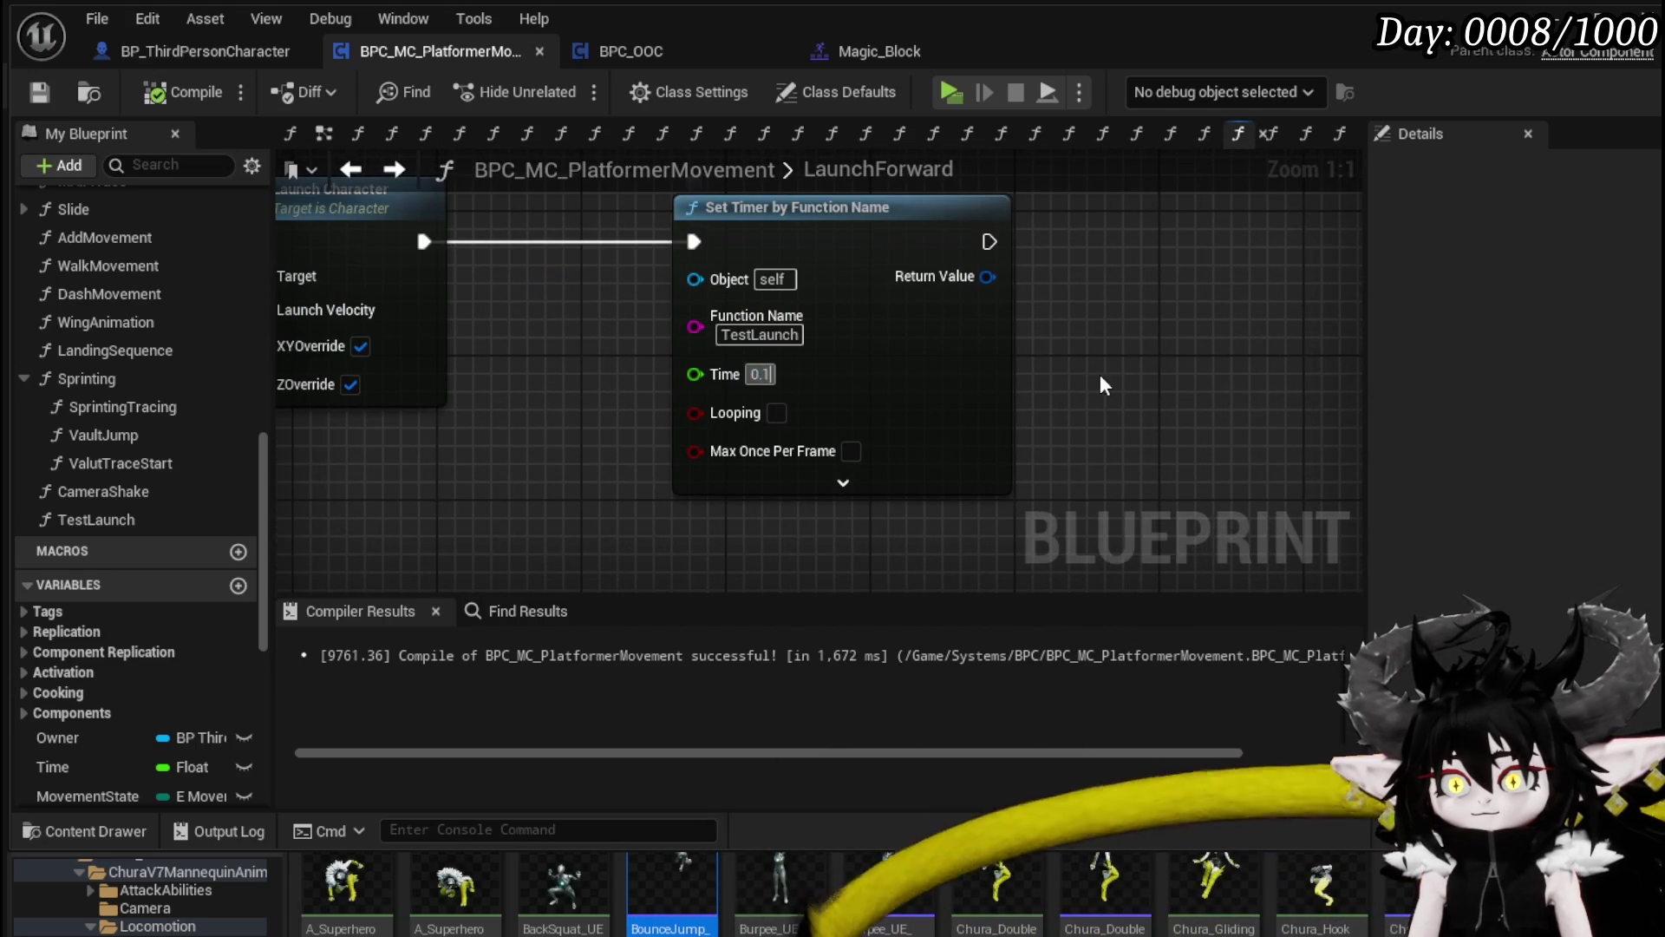
left_click(212, 79)
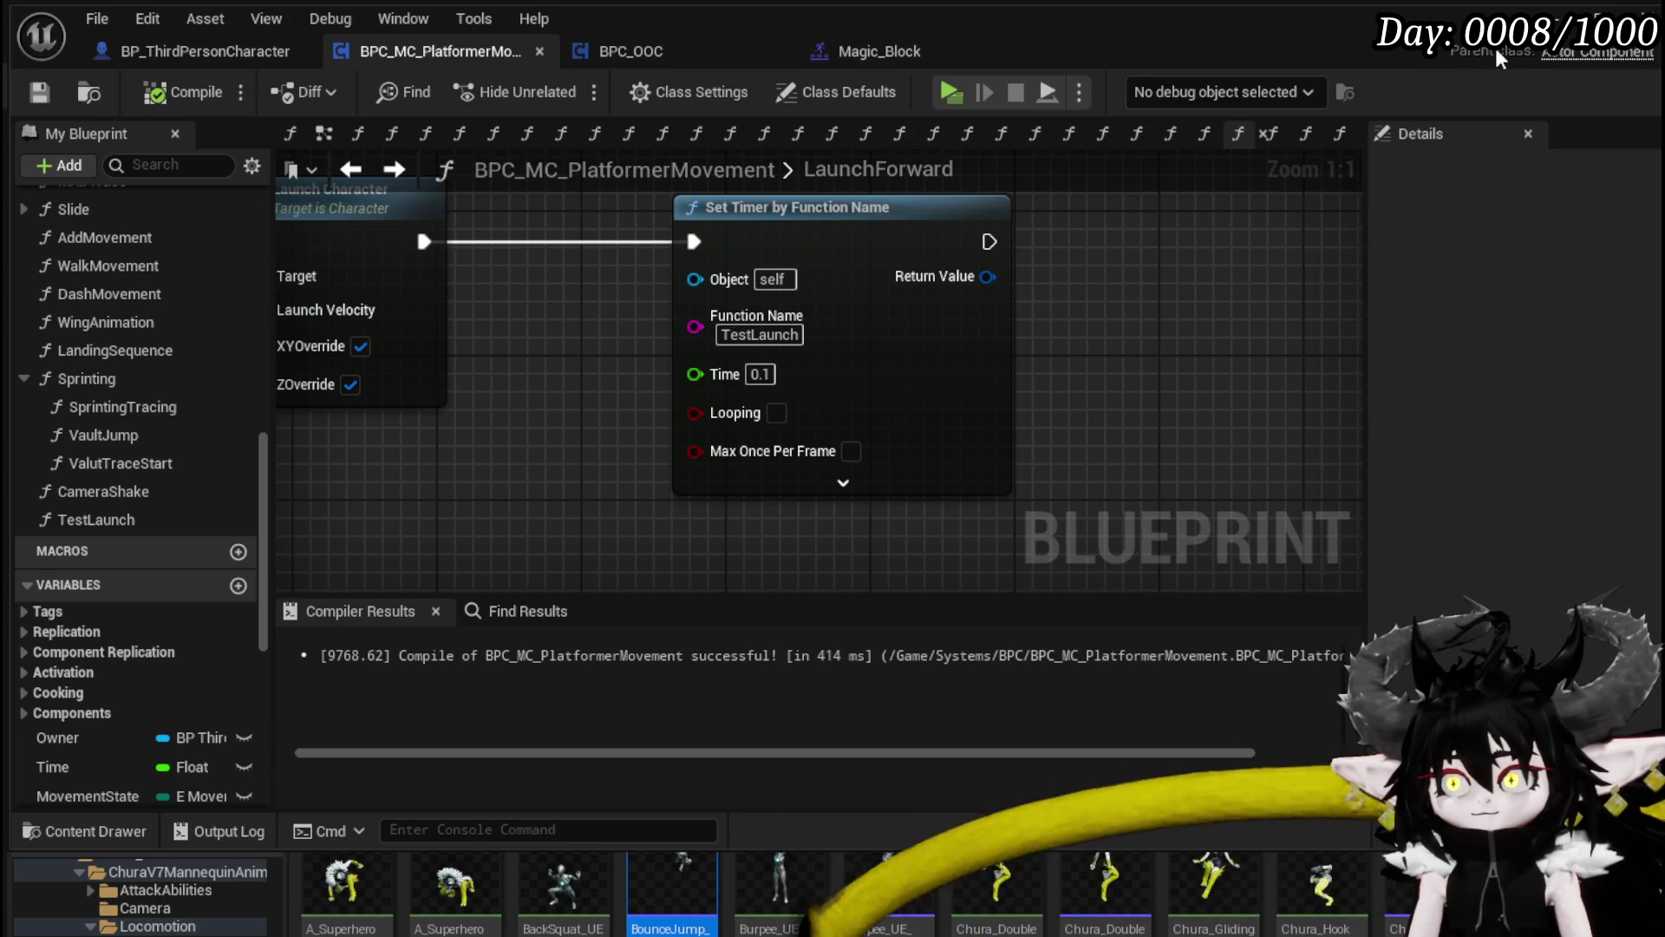
key("alt+Tab")
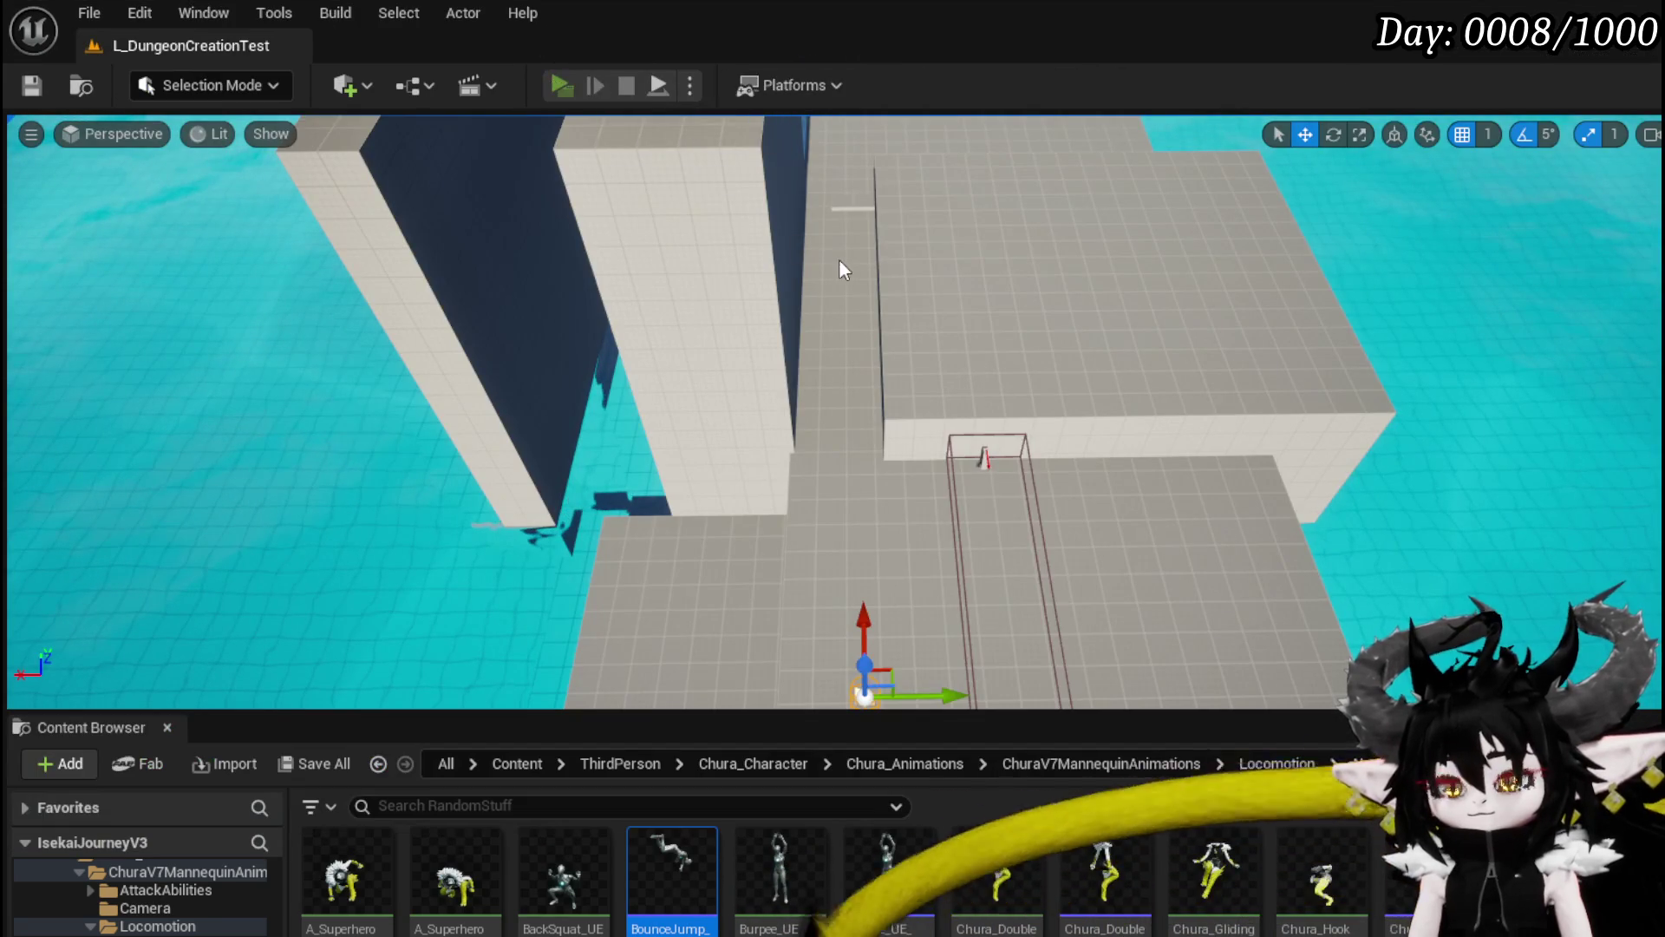
Step: Playtest the level with several running dashes, then stop the session
key("alt+Tab")
key("w")
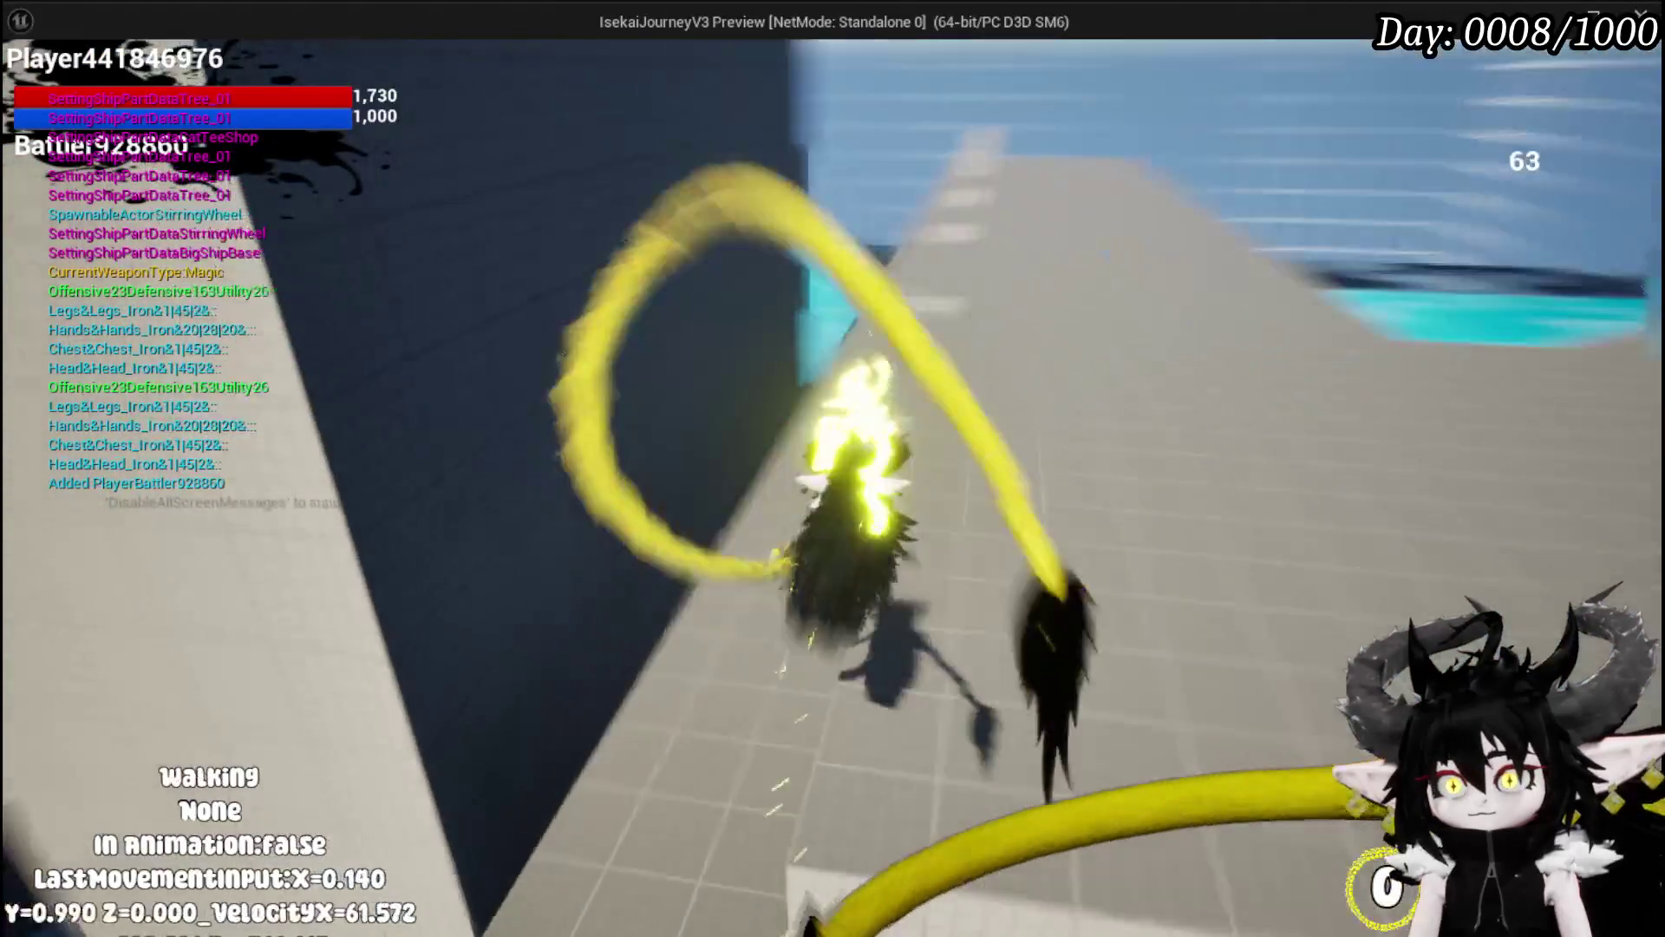
key("shift")
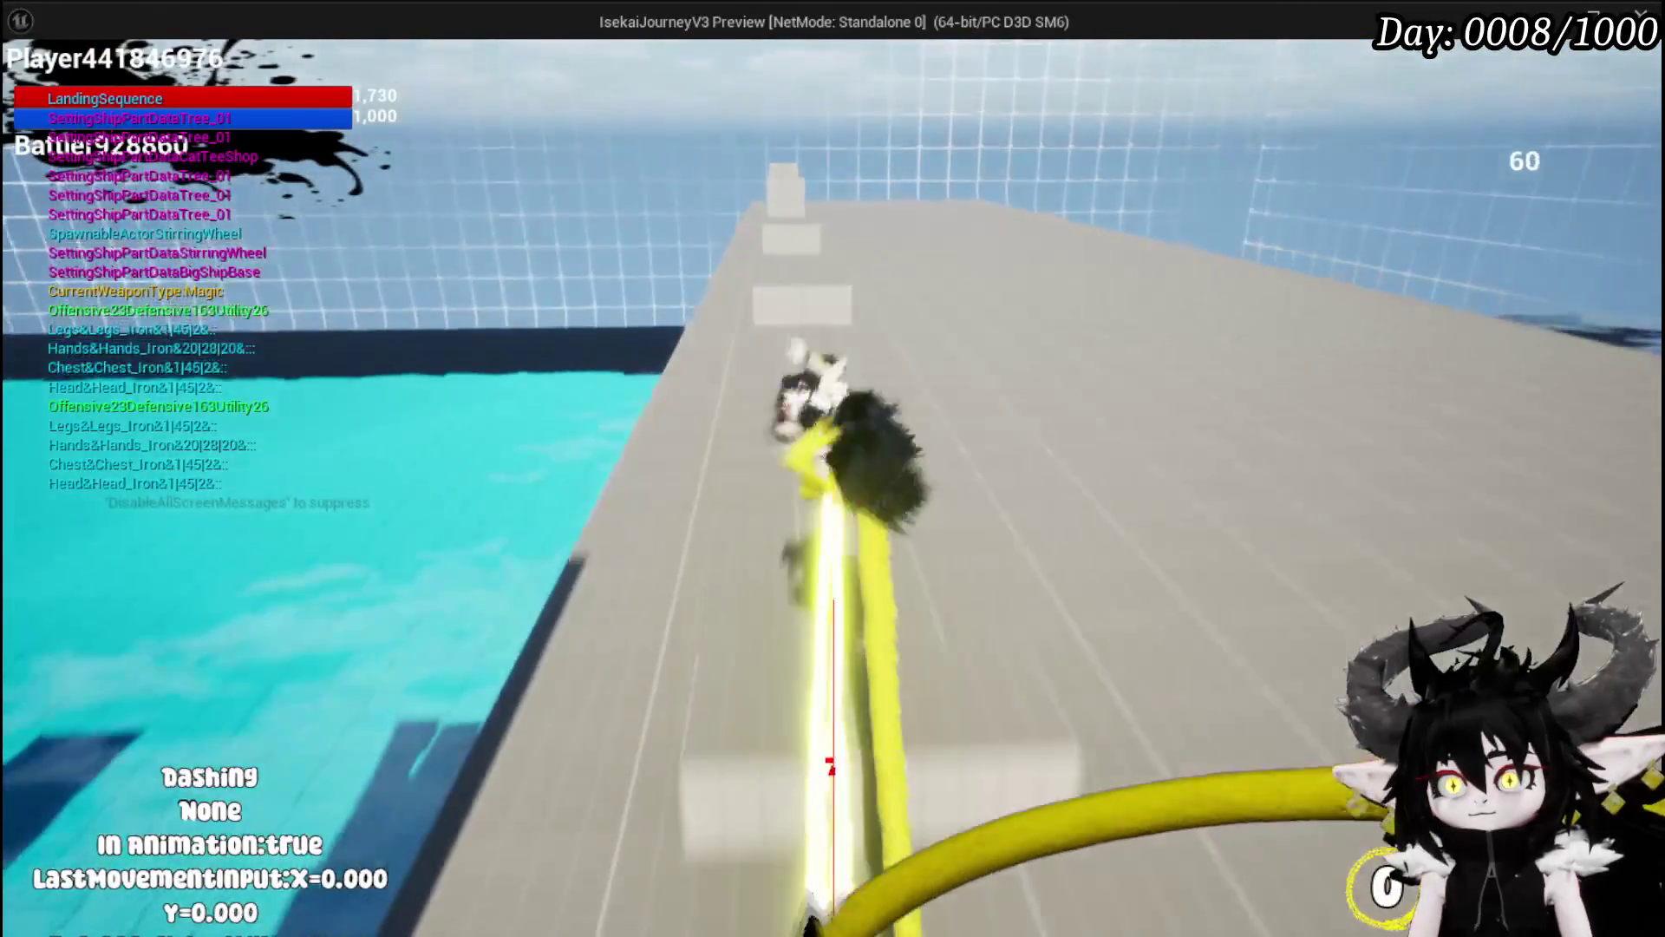
key("shift")
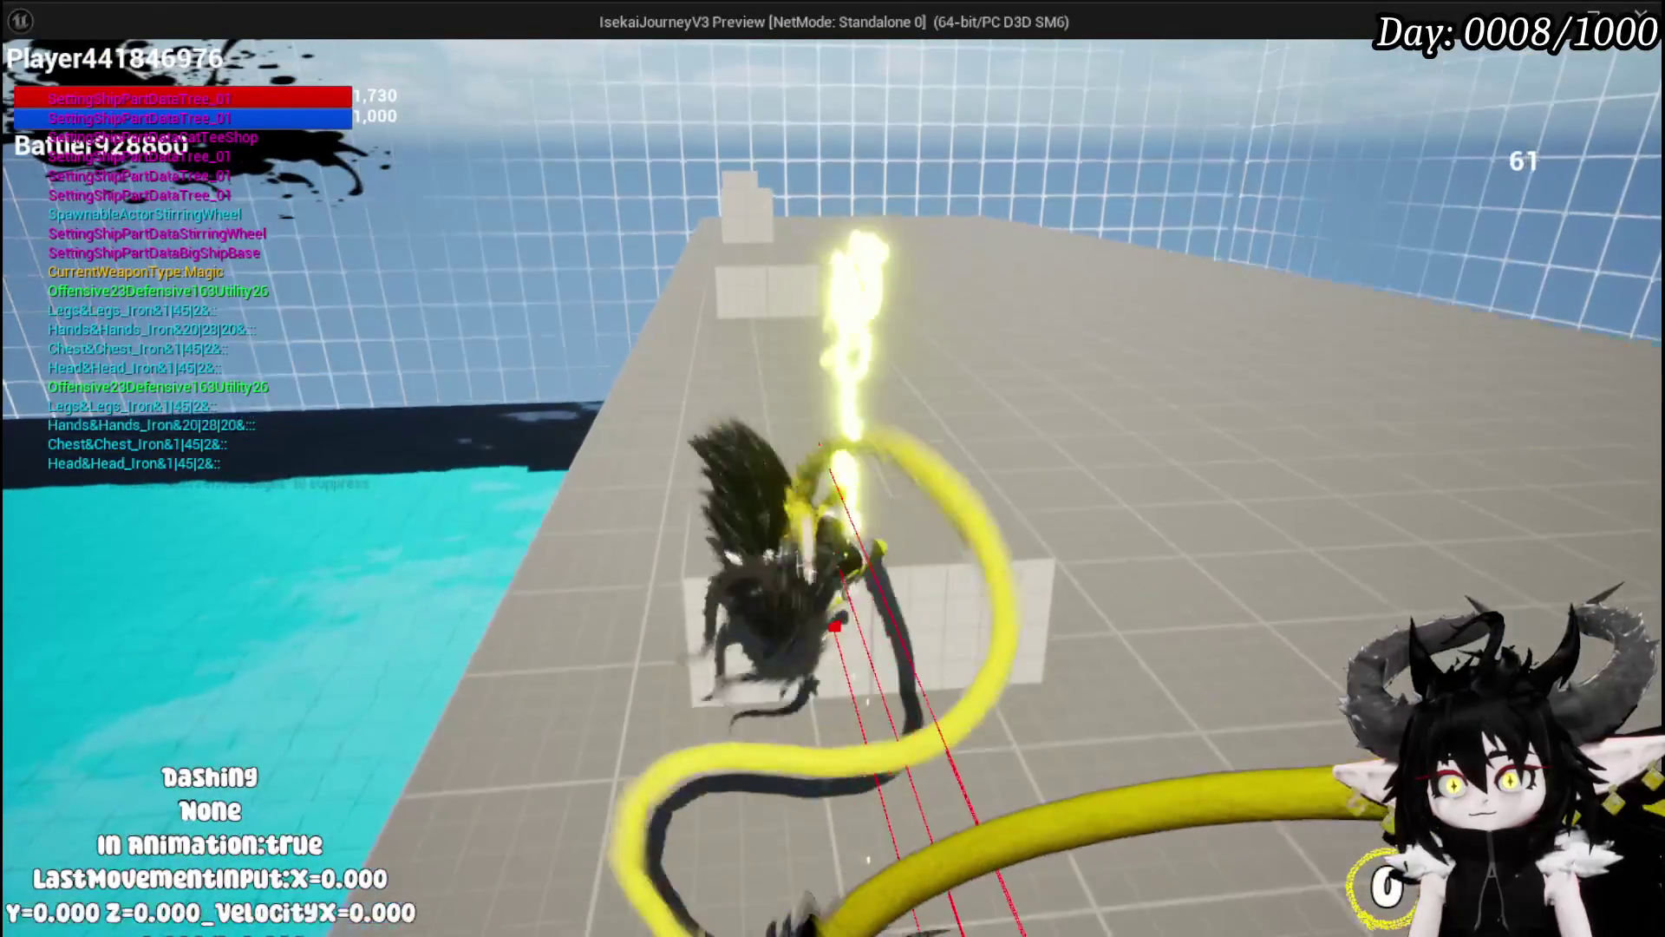
key("w")
key("shift")
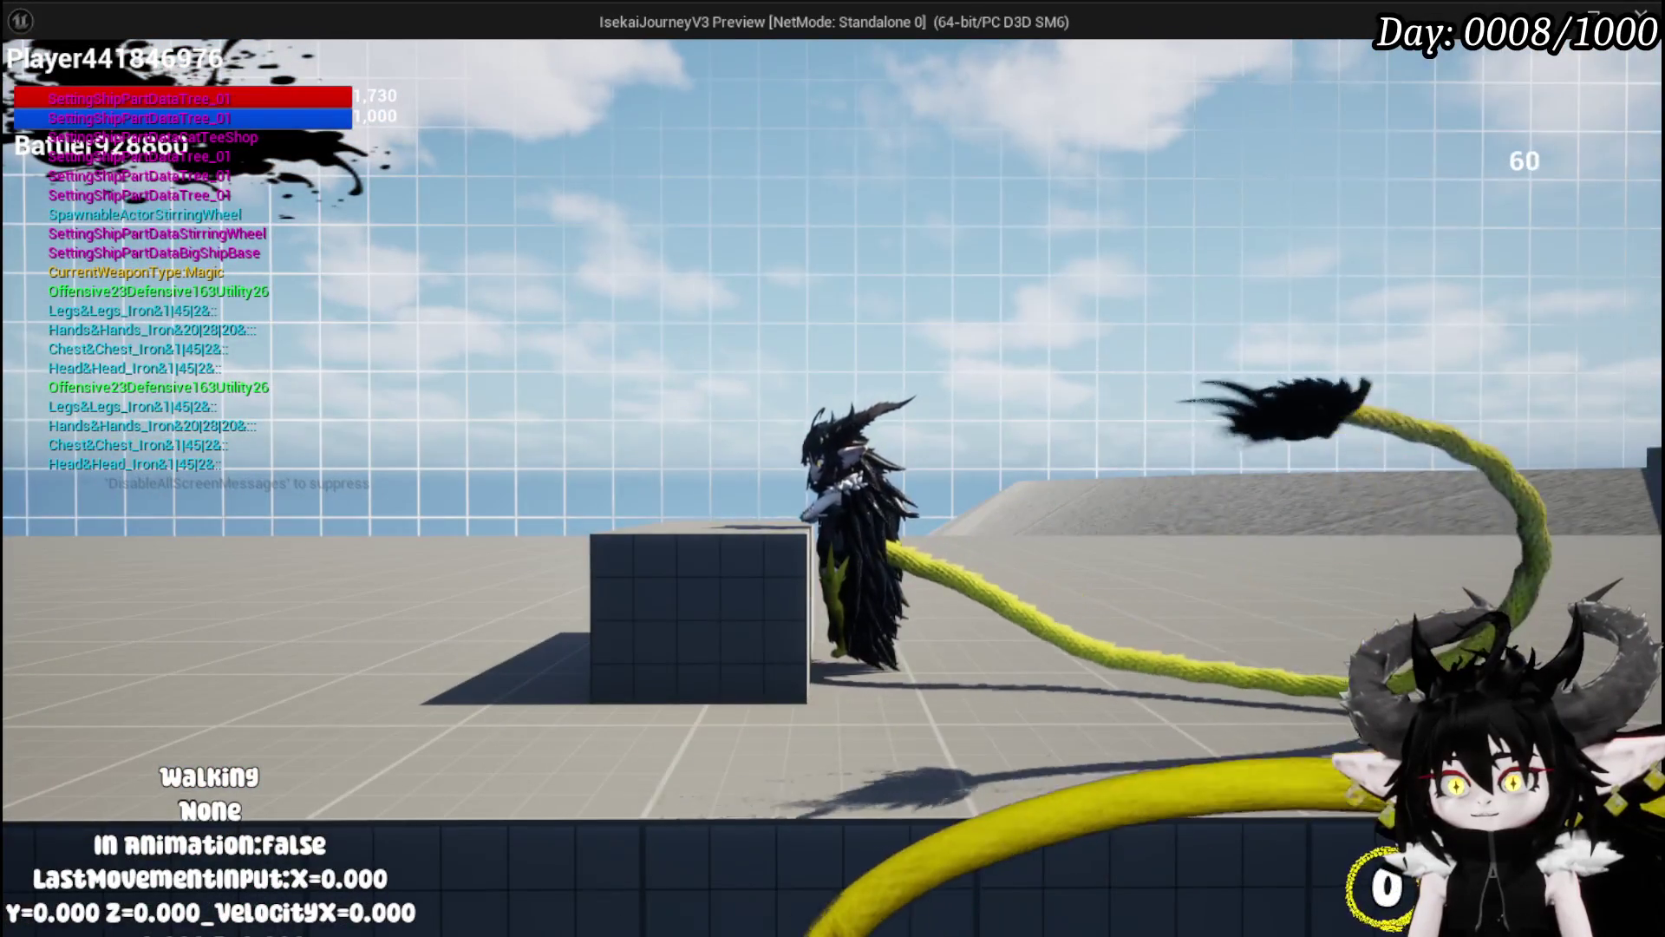
key("shift")
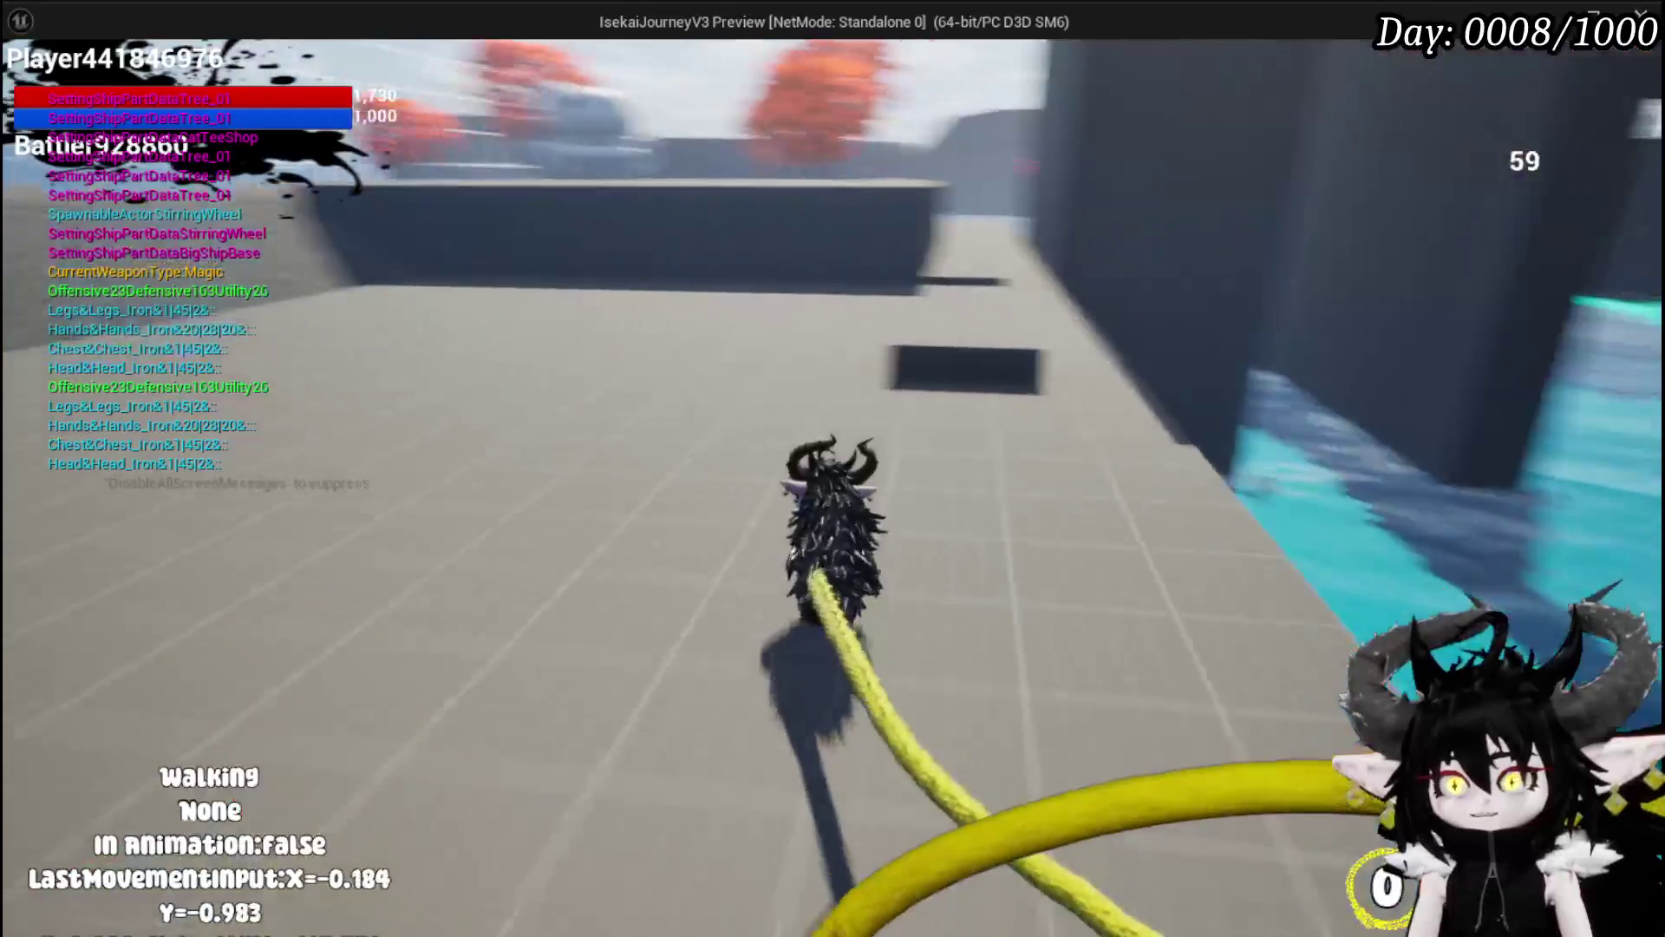
key("shift")
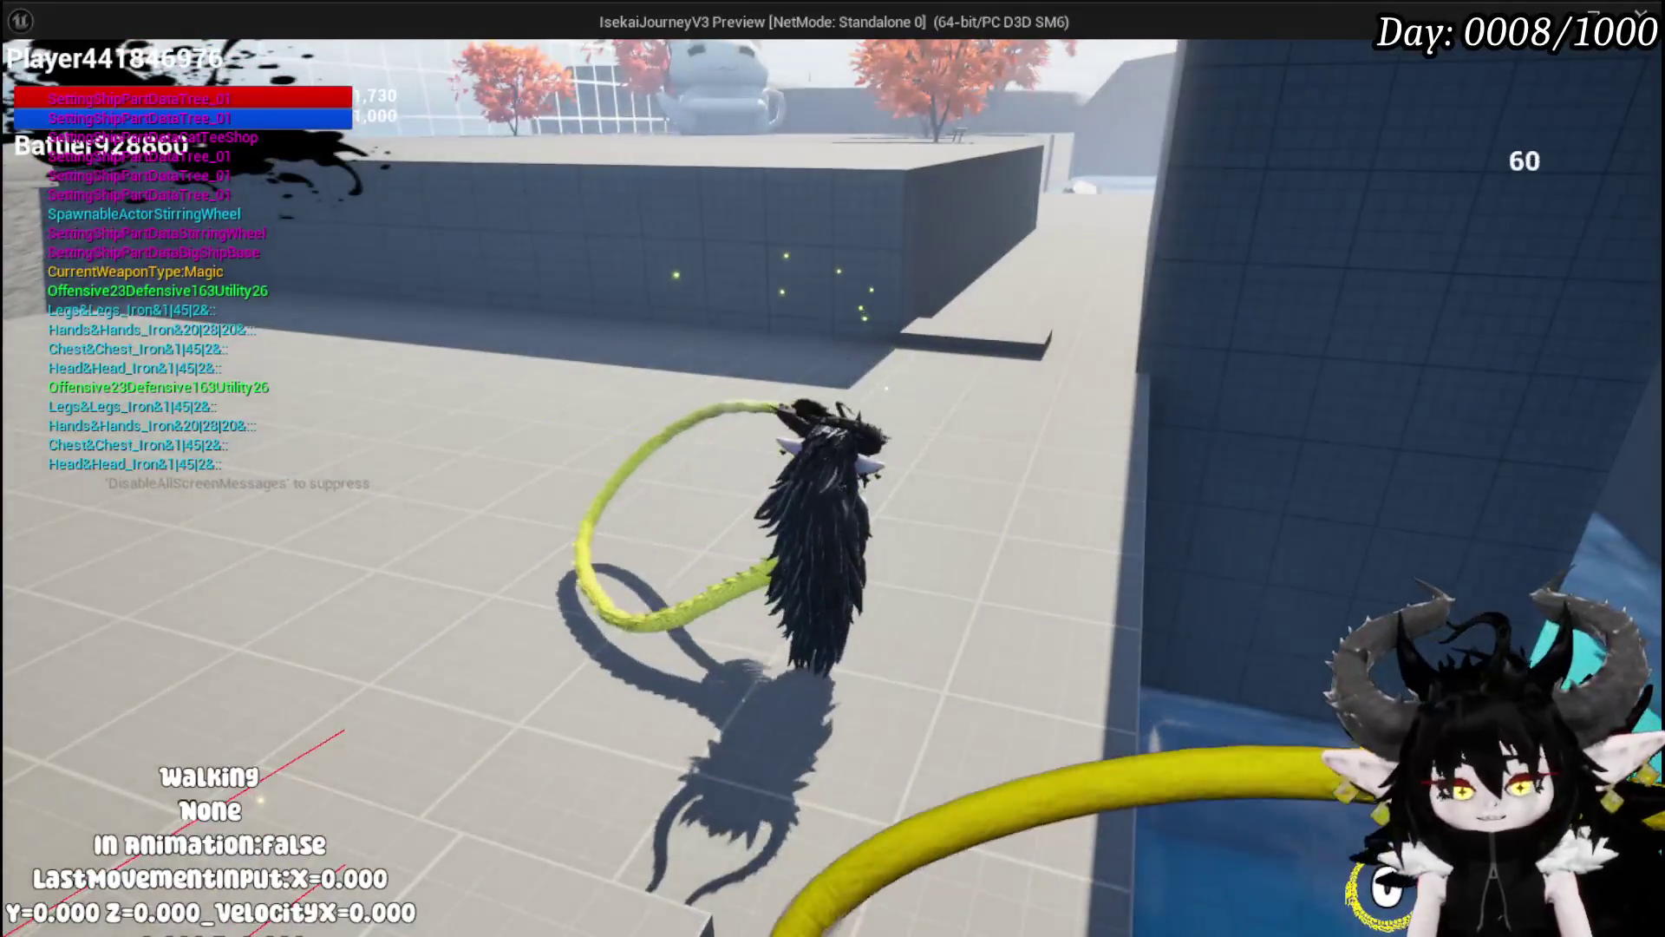
key("Escape")
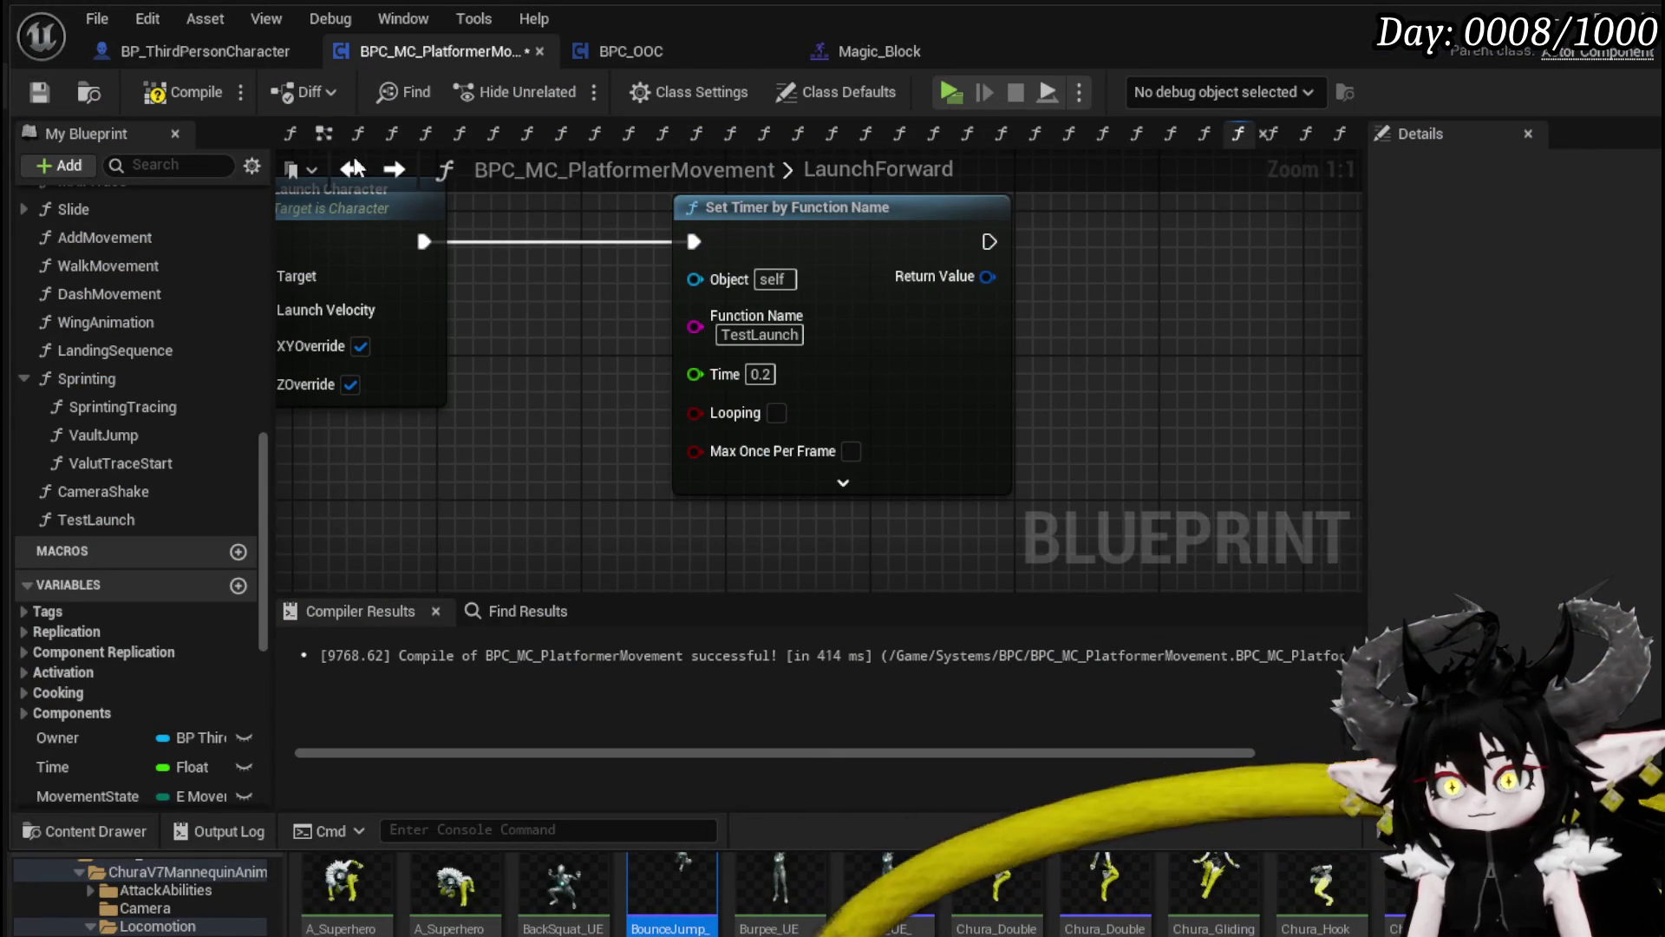
Step: Compile and save the movement Blueprint, then play the level dashing toward the wall and water
key("F7")
left_click(33, 92)
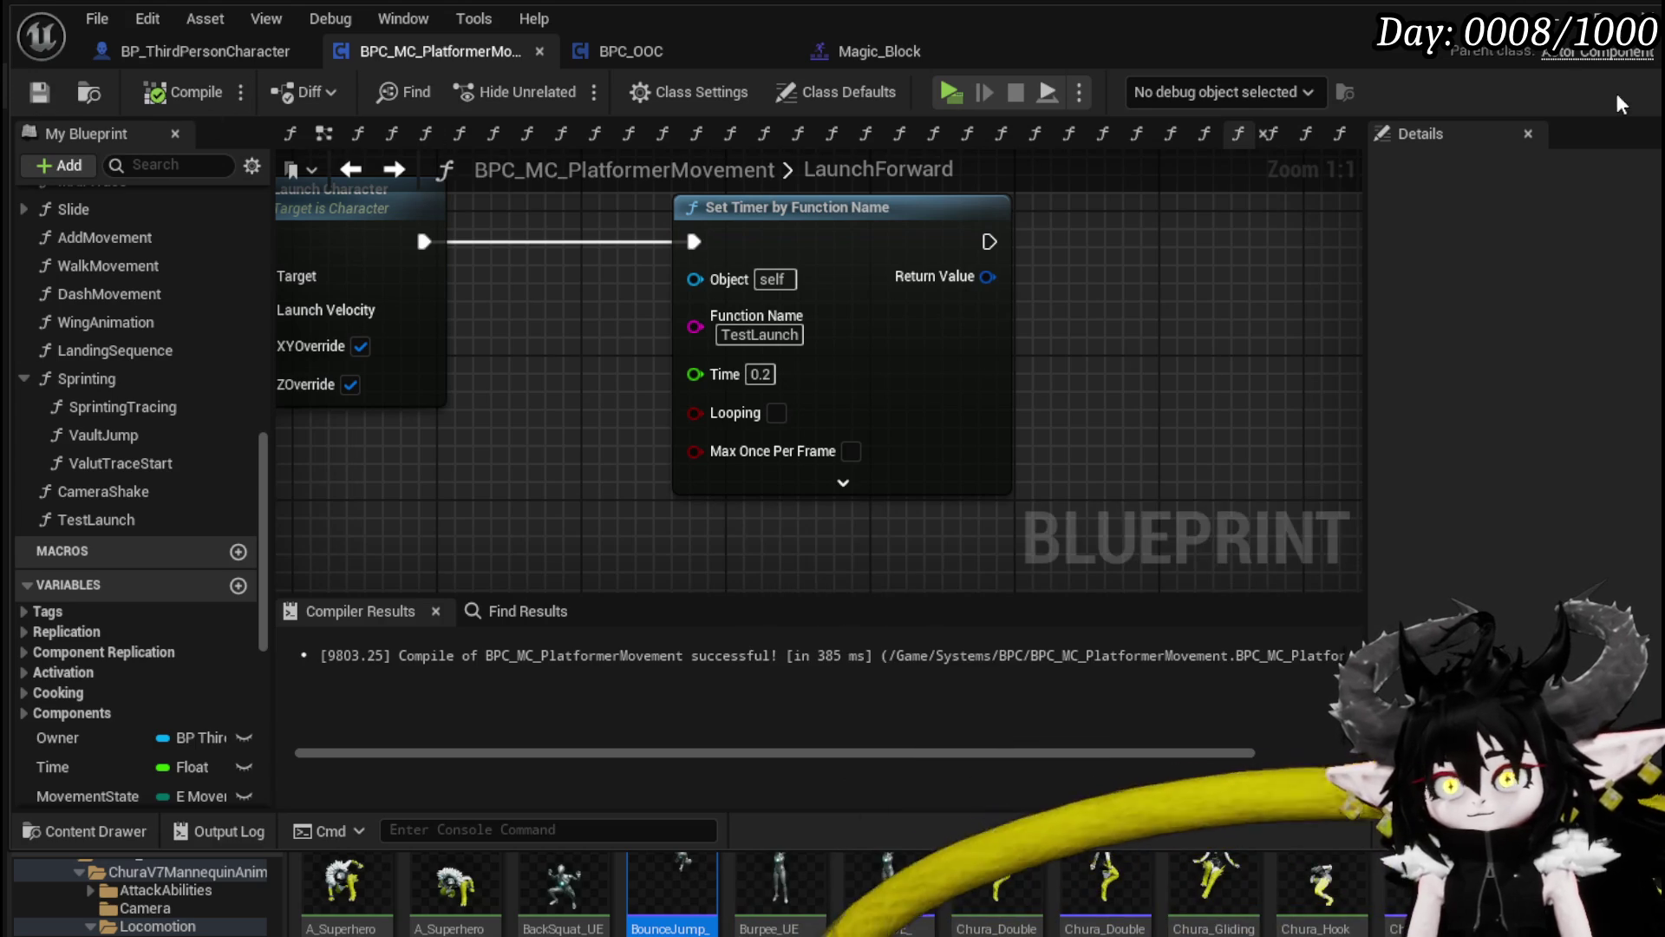
key("alt+Tab")
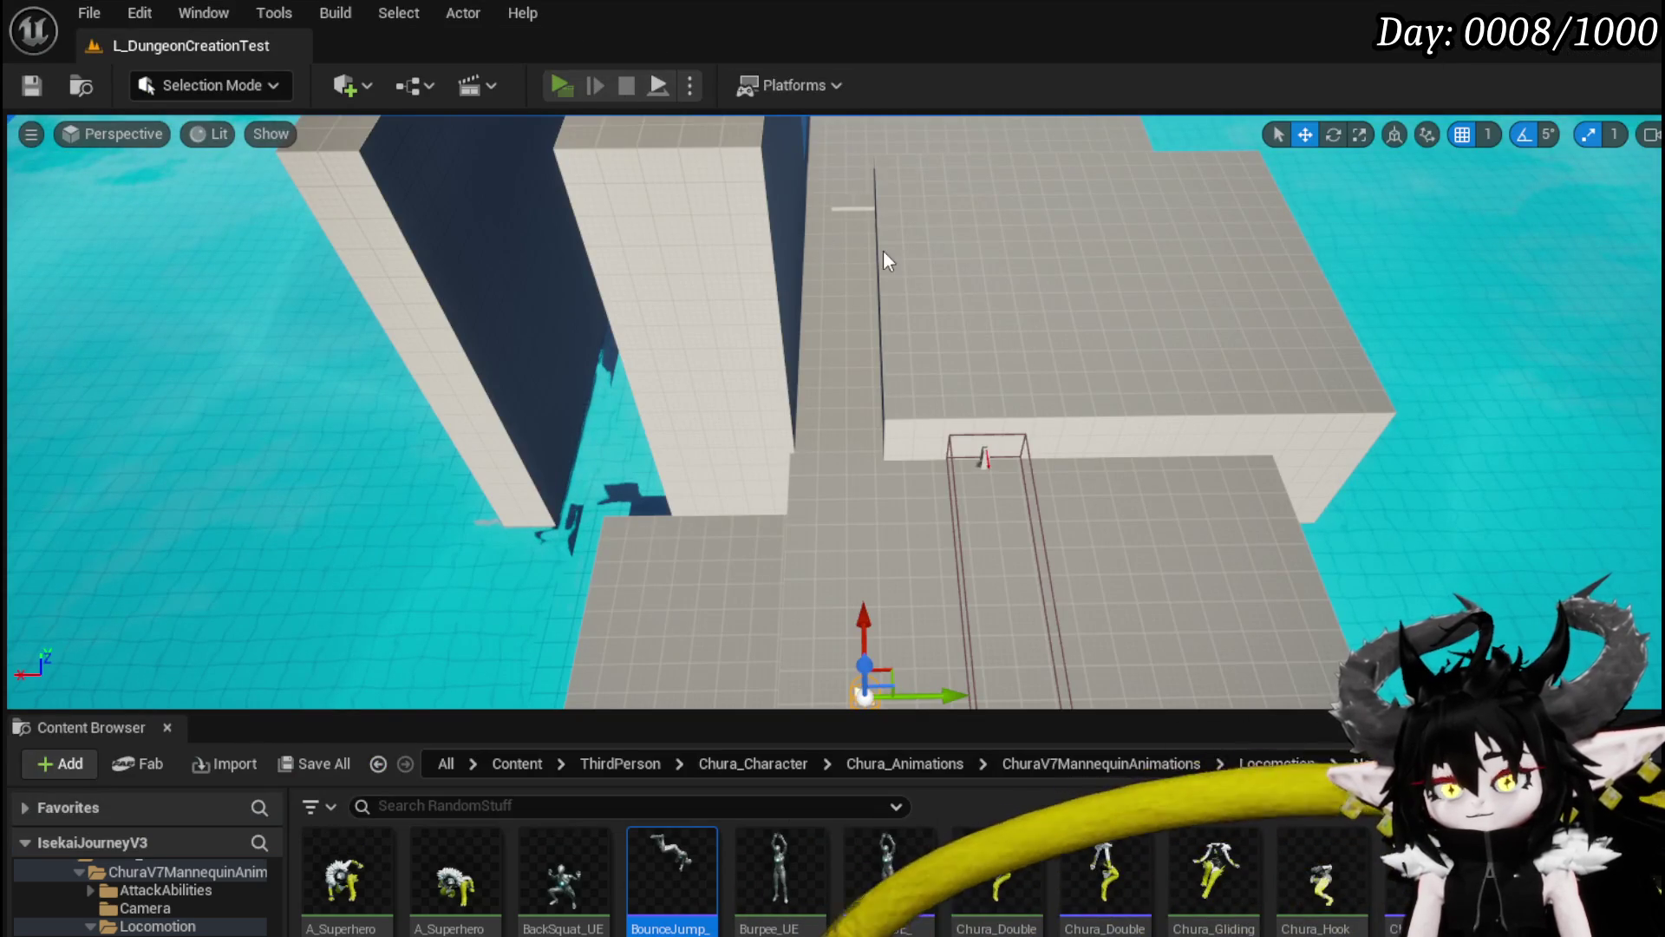
key("alt+p")
key("w")
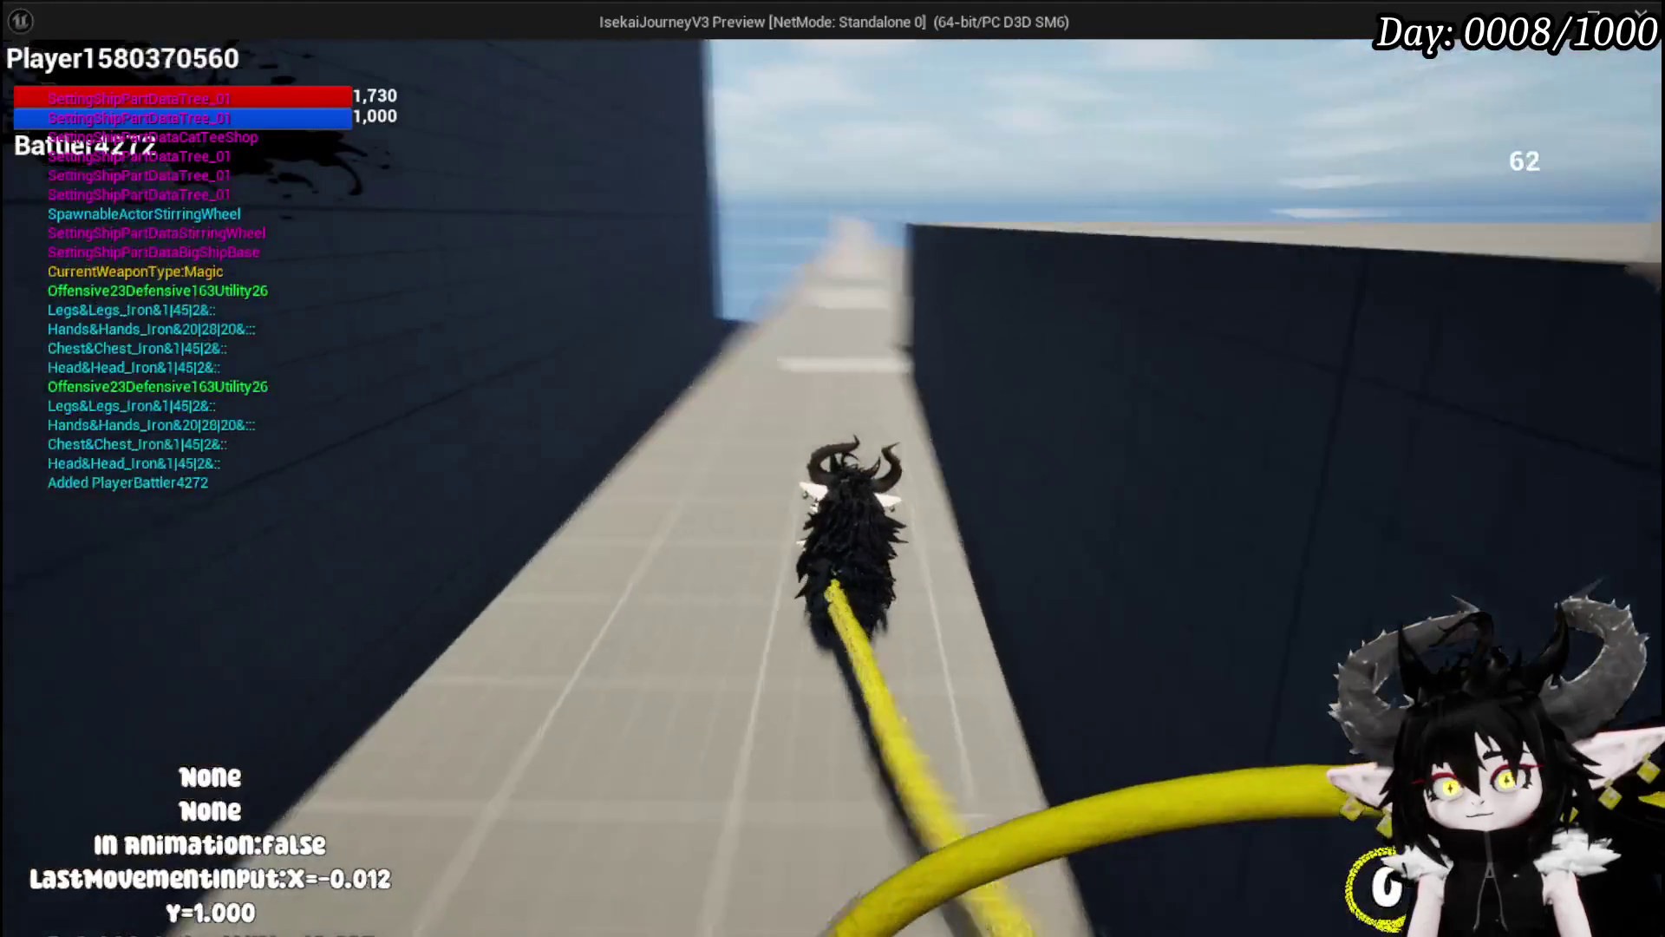
key("shift")
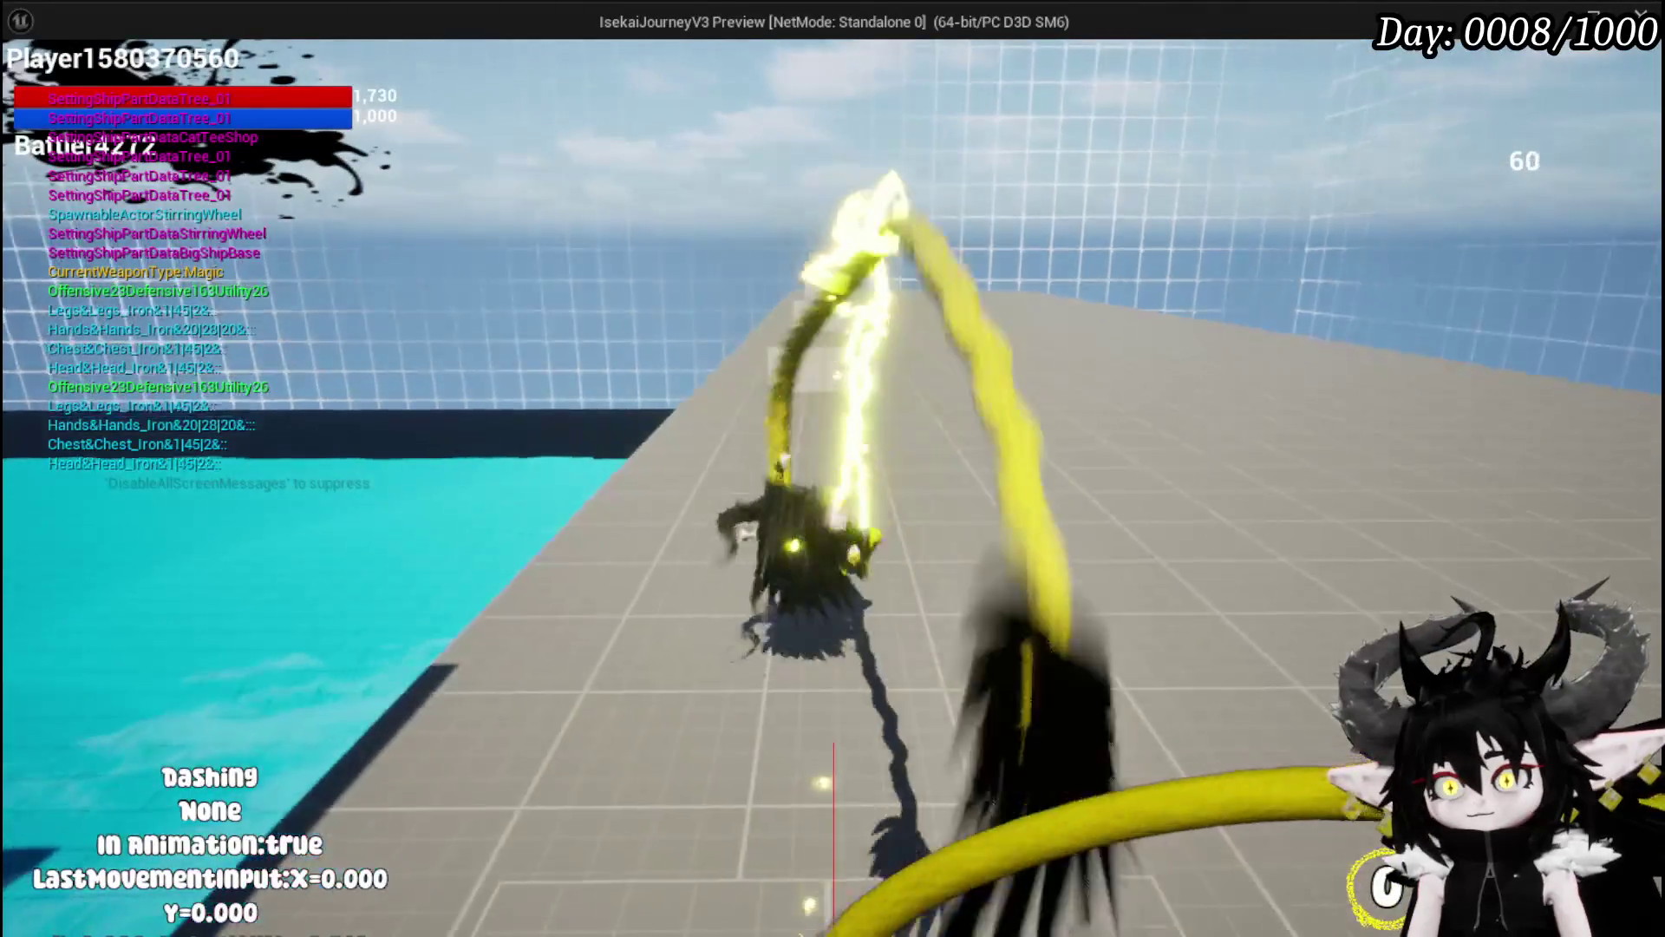
key("shift")
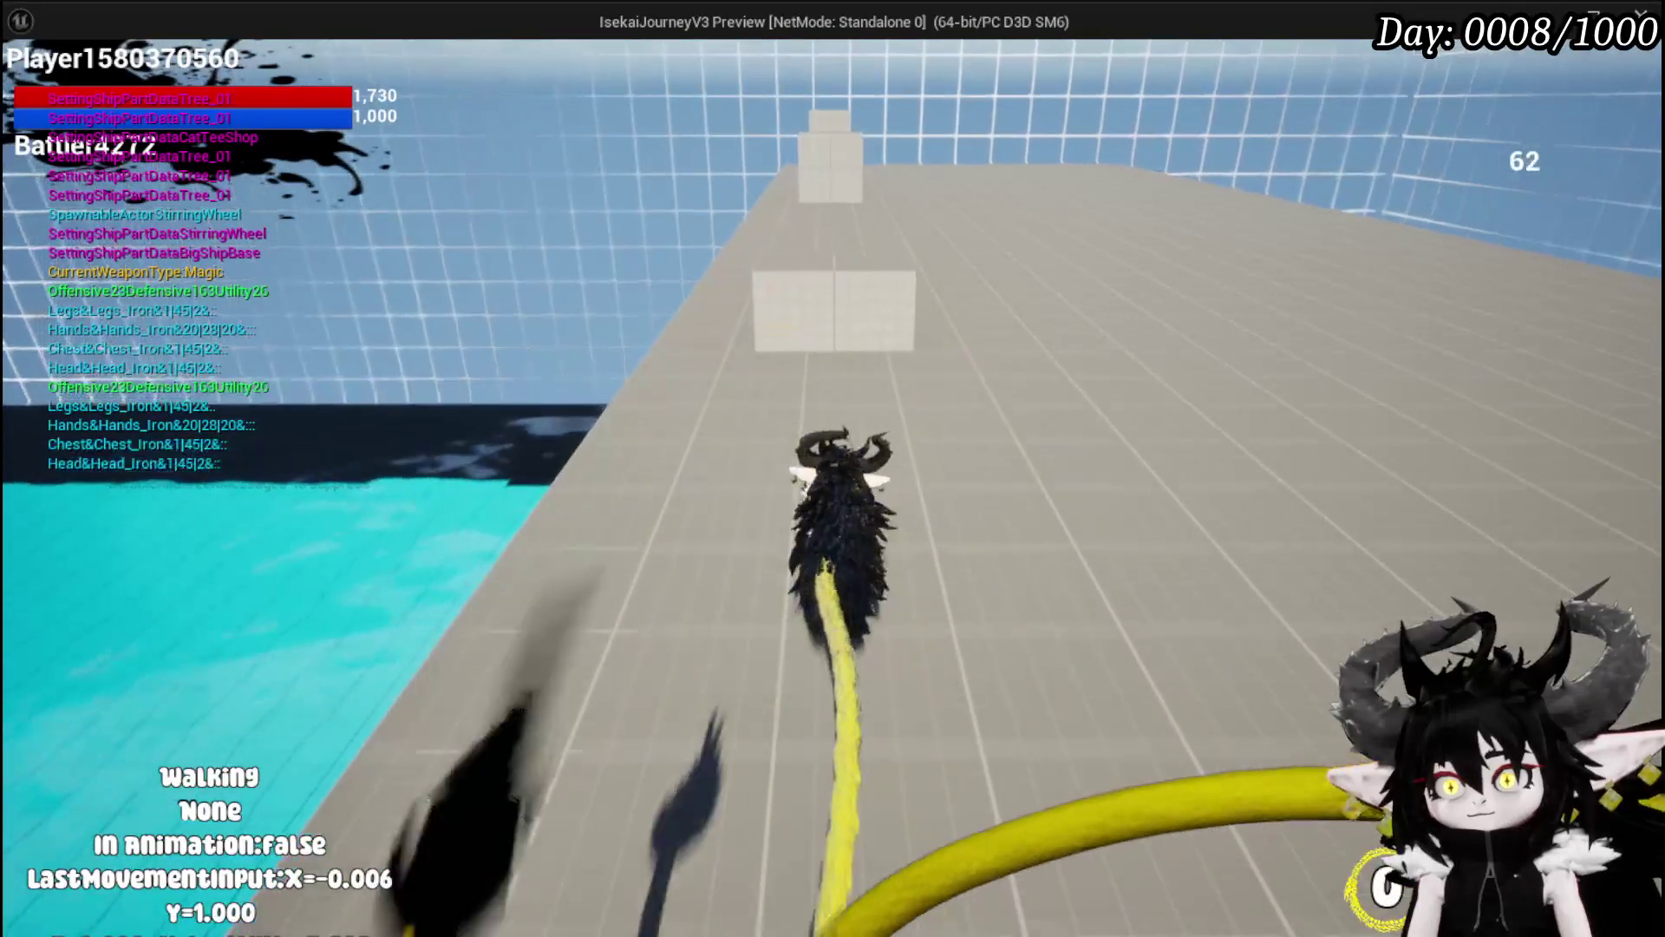
key("shift")
key("shift")
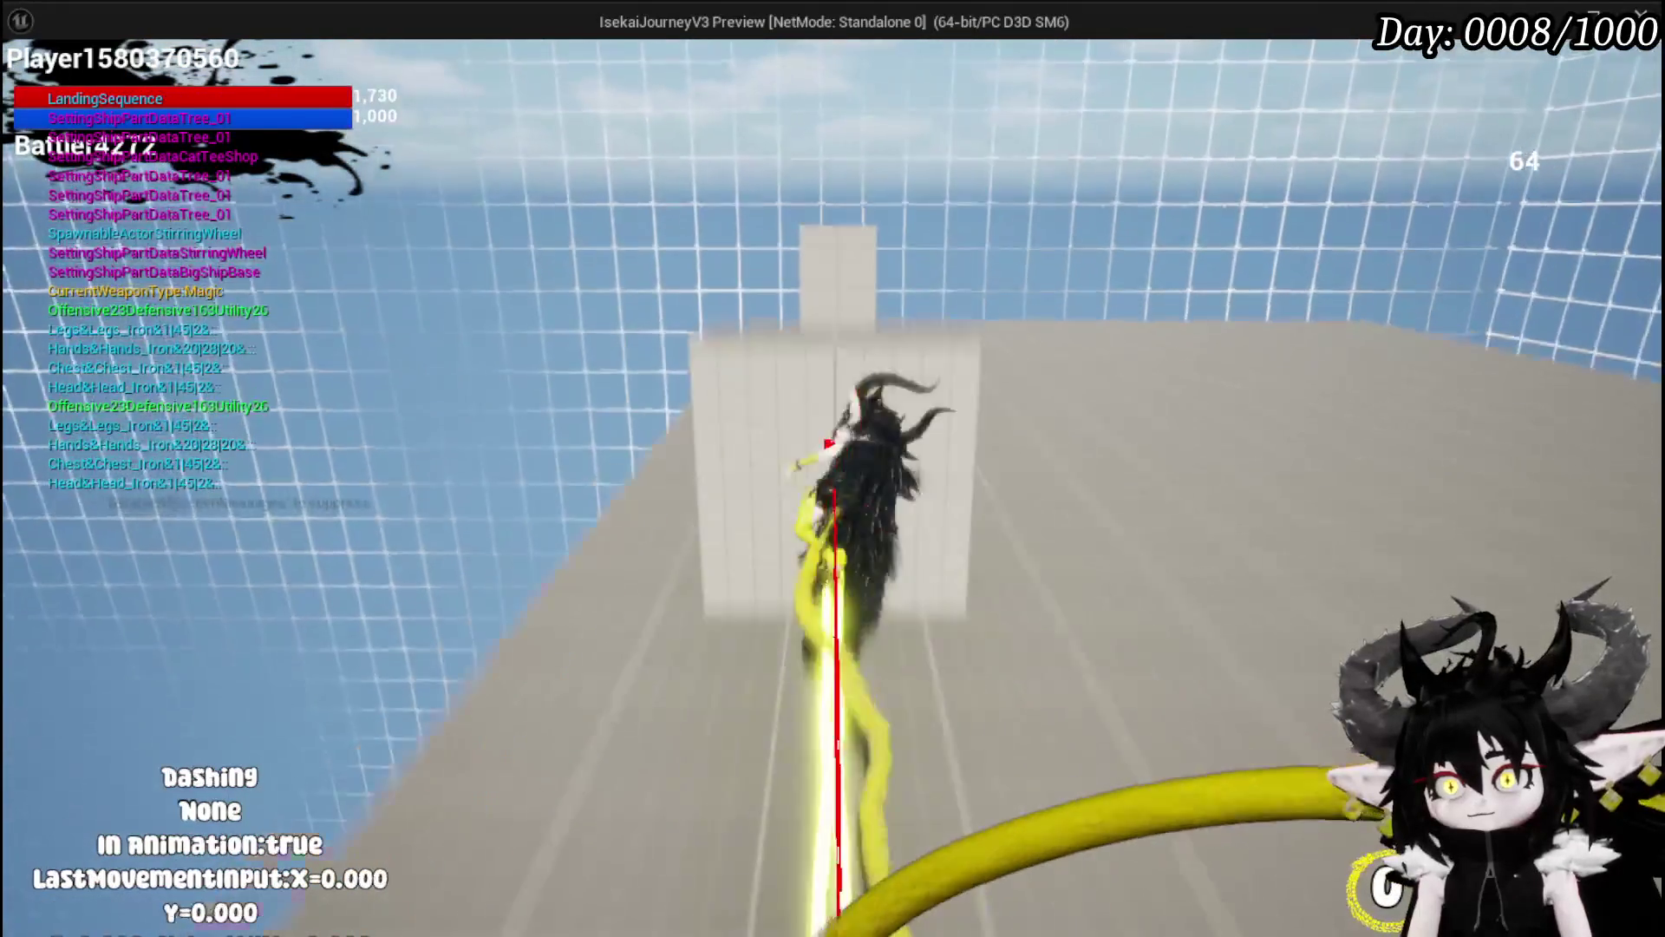
key("shift")
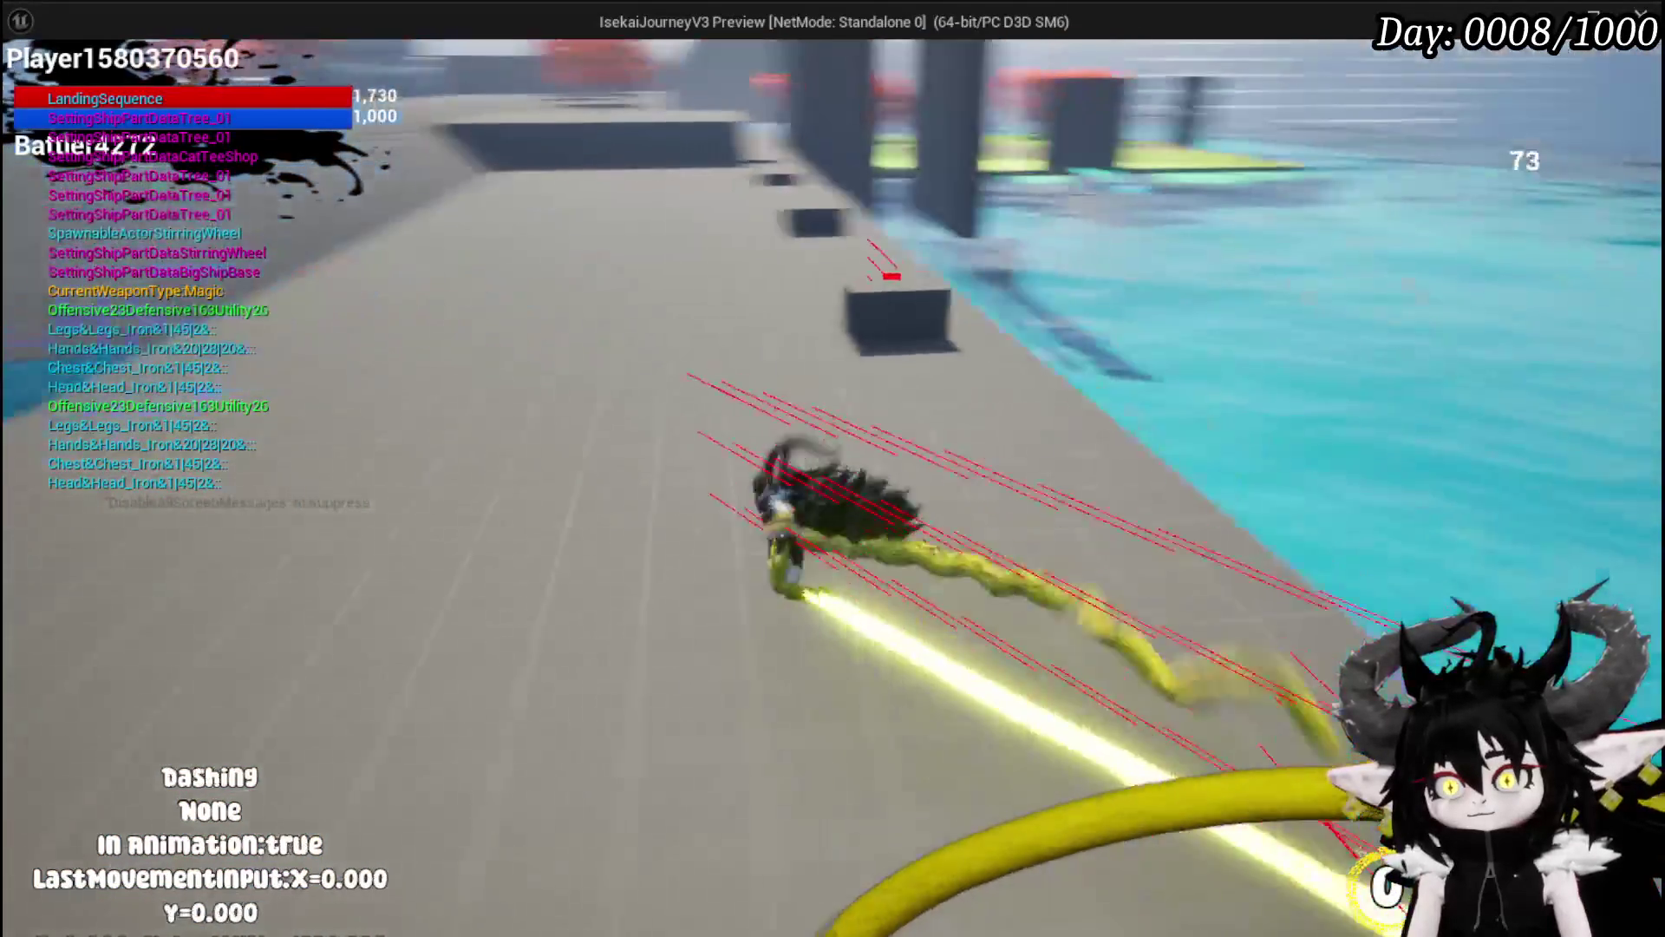
key("shift")
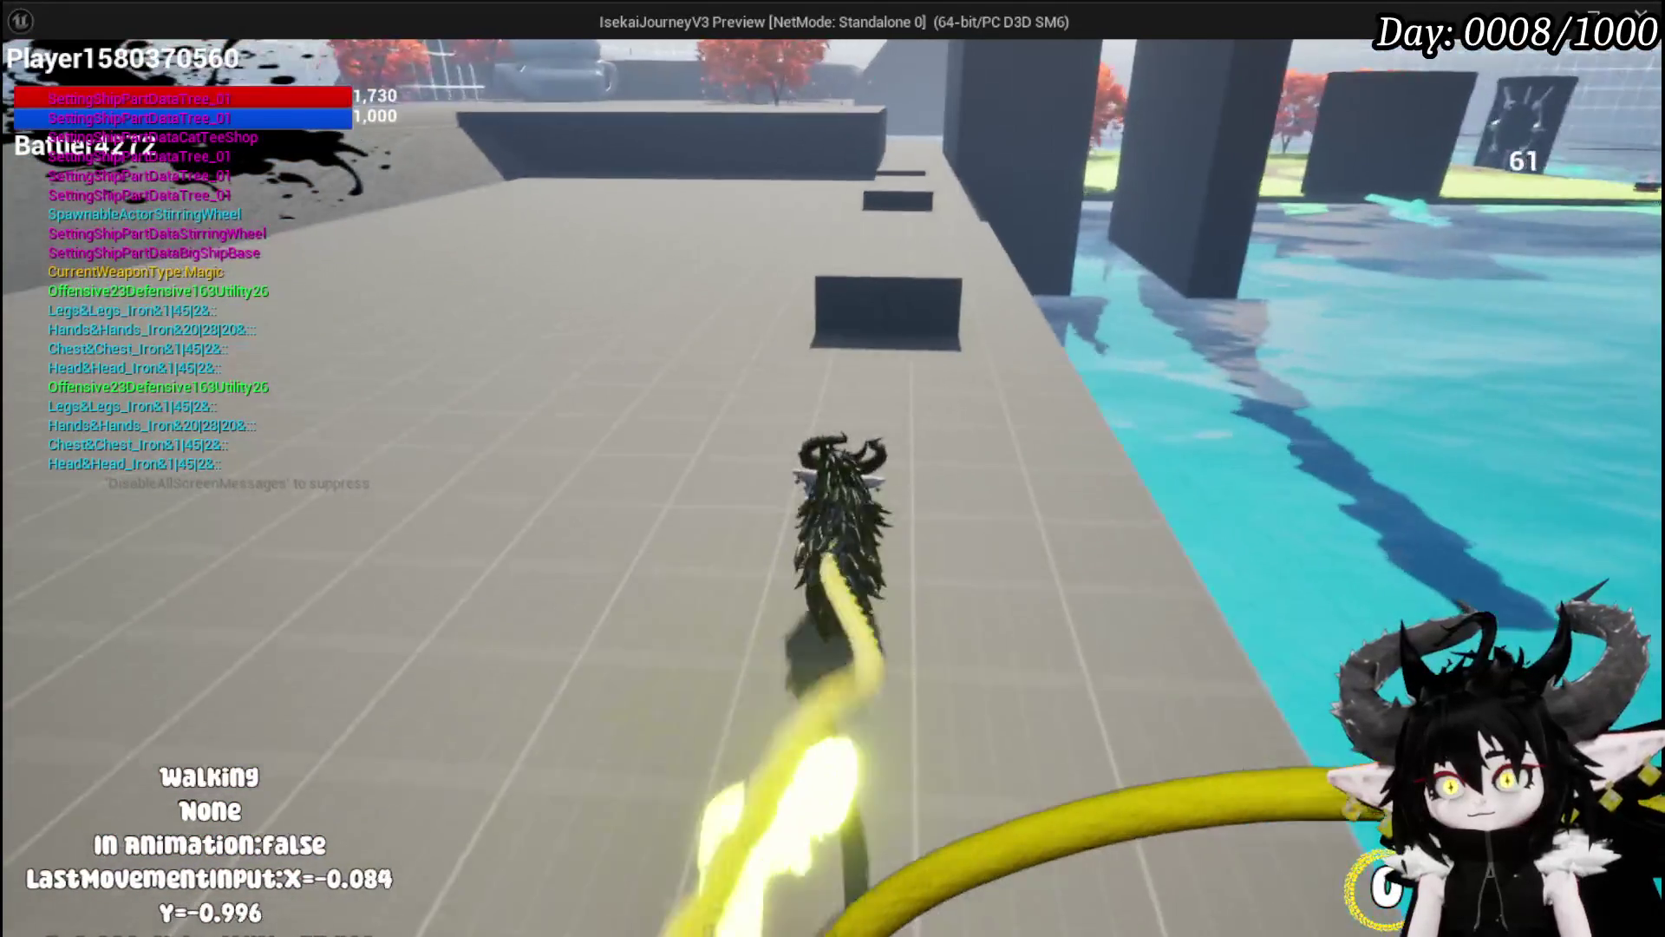
key("shift")
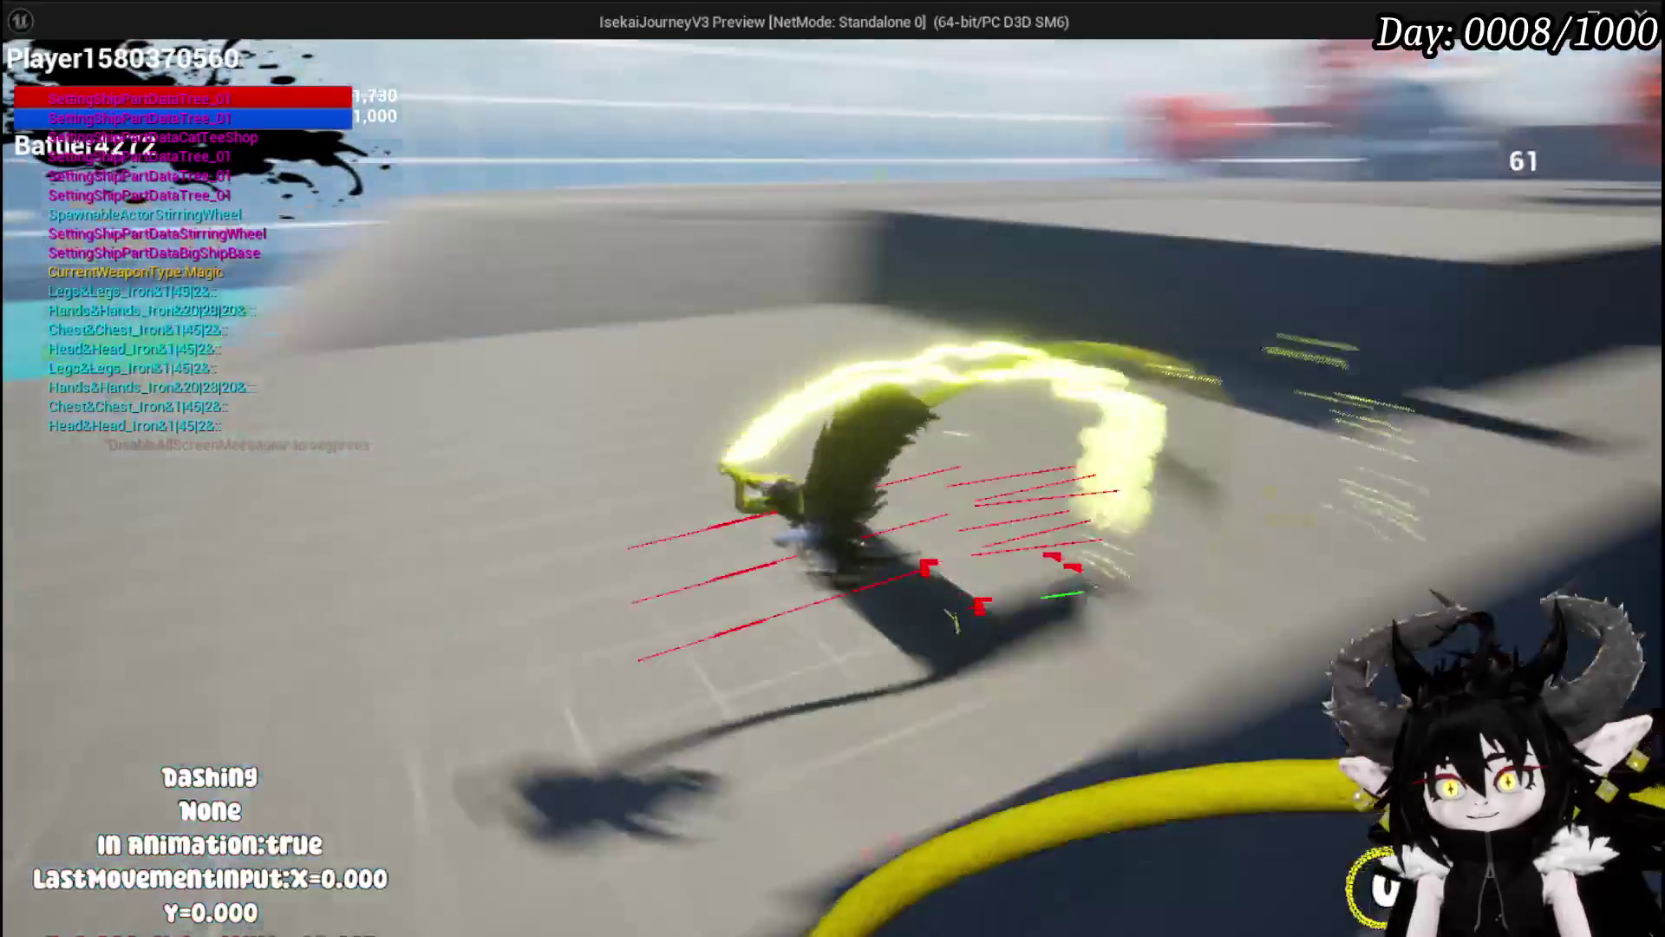
Step: Test jumping, dashing off the blue wall and double jumping onto the walkway, then stop
key("shift")
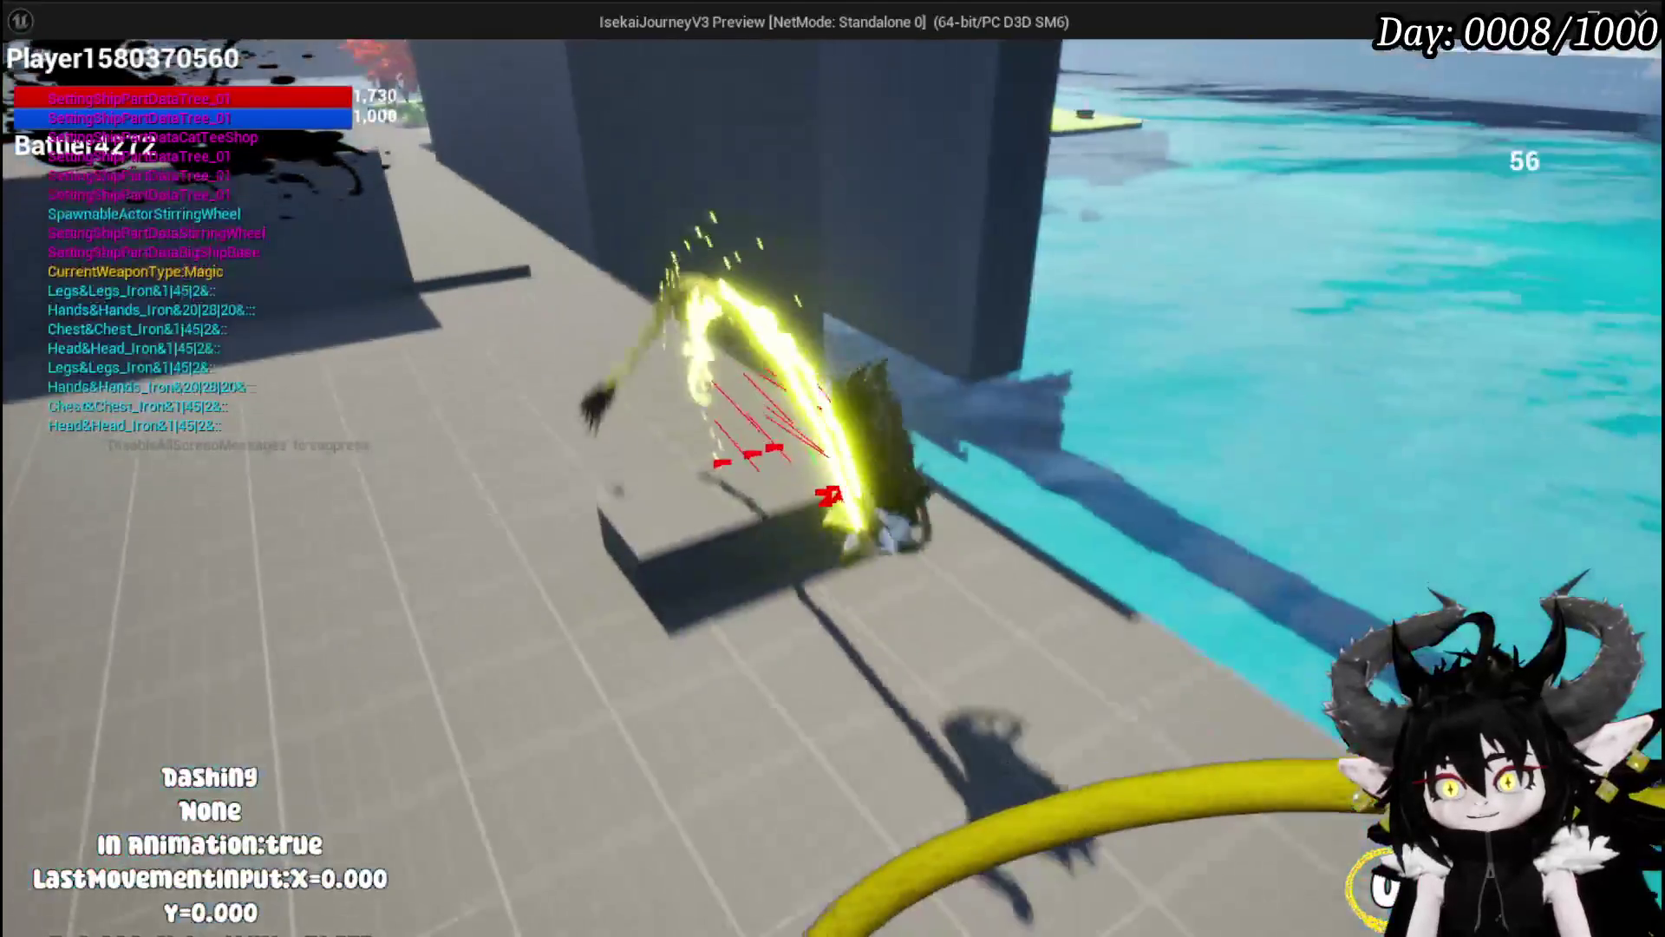
key("w")
key("space")
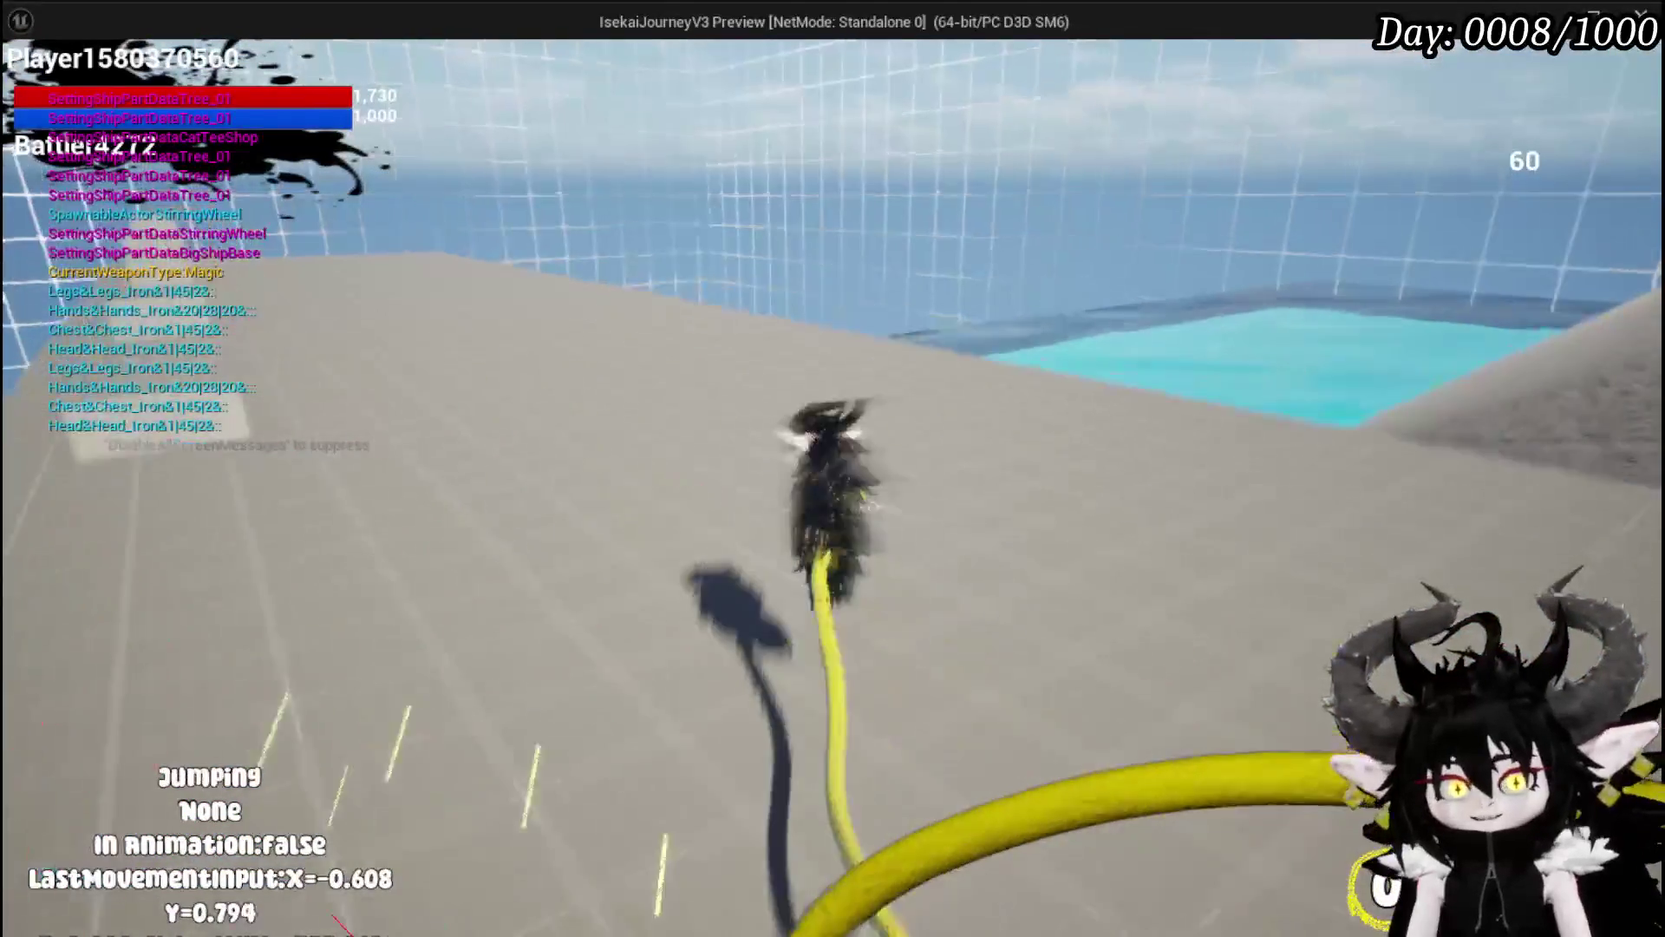
key("shift")
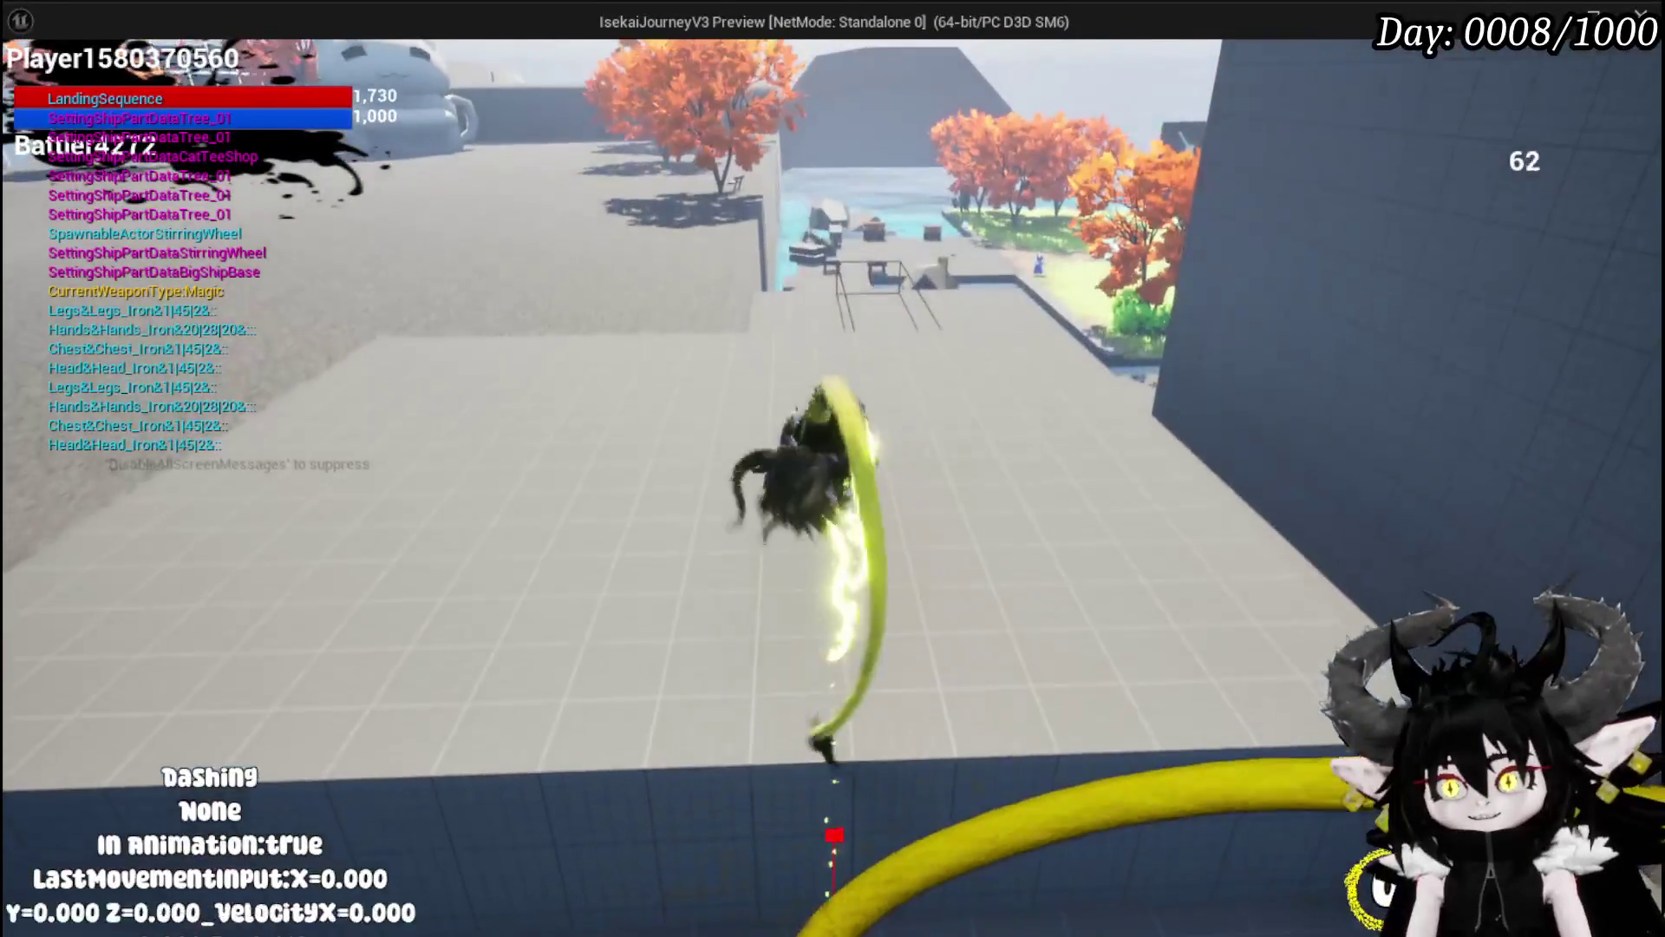
key("w")
key("space")
key("shift")
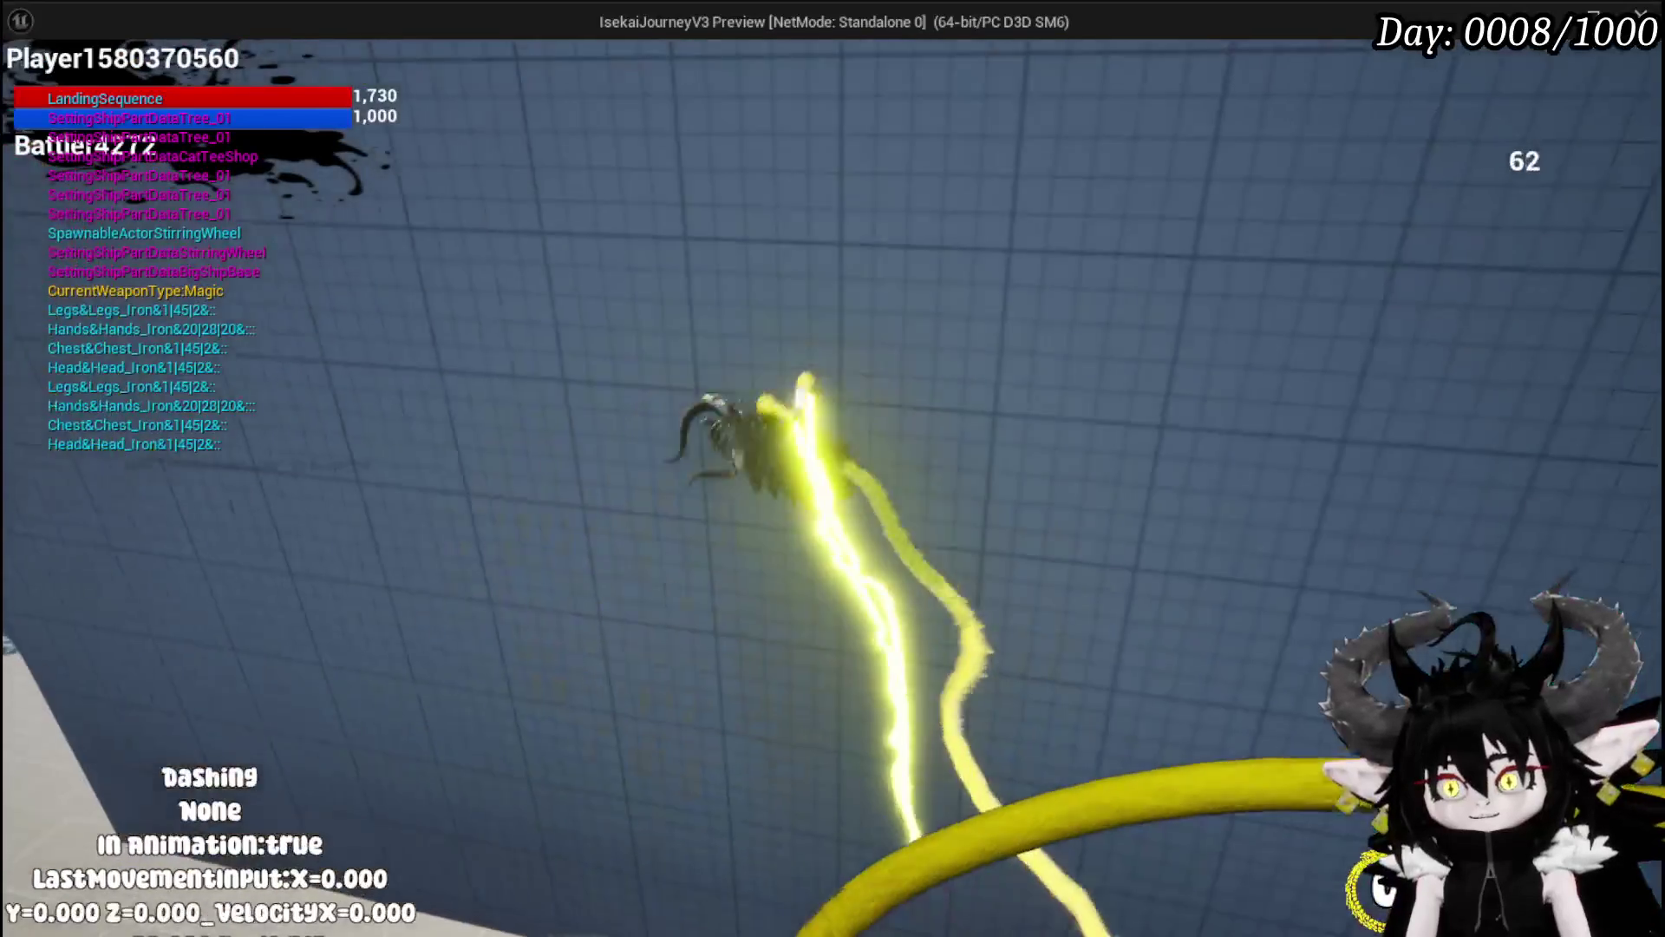
key("shift")
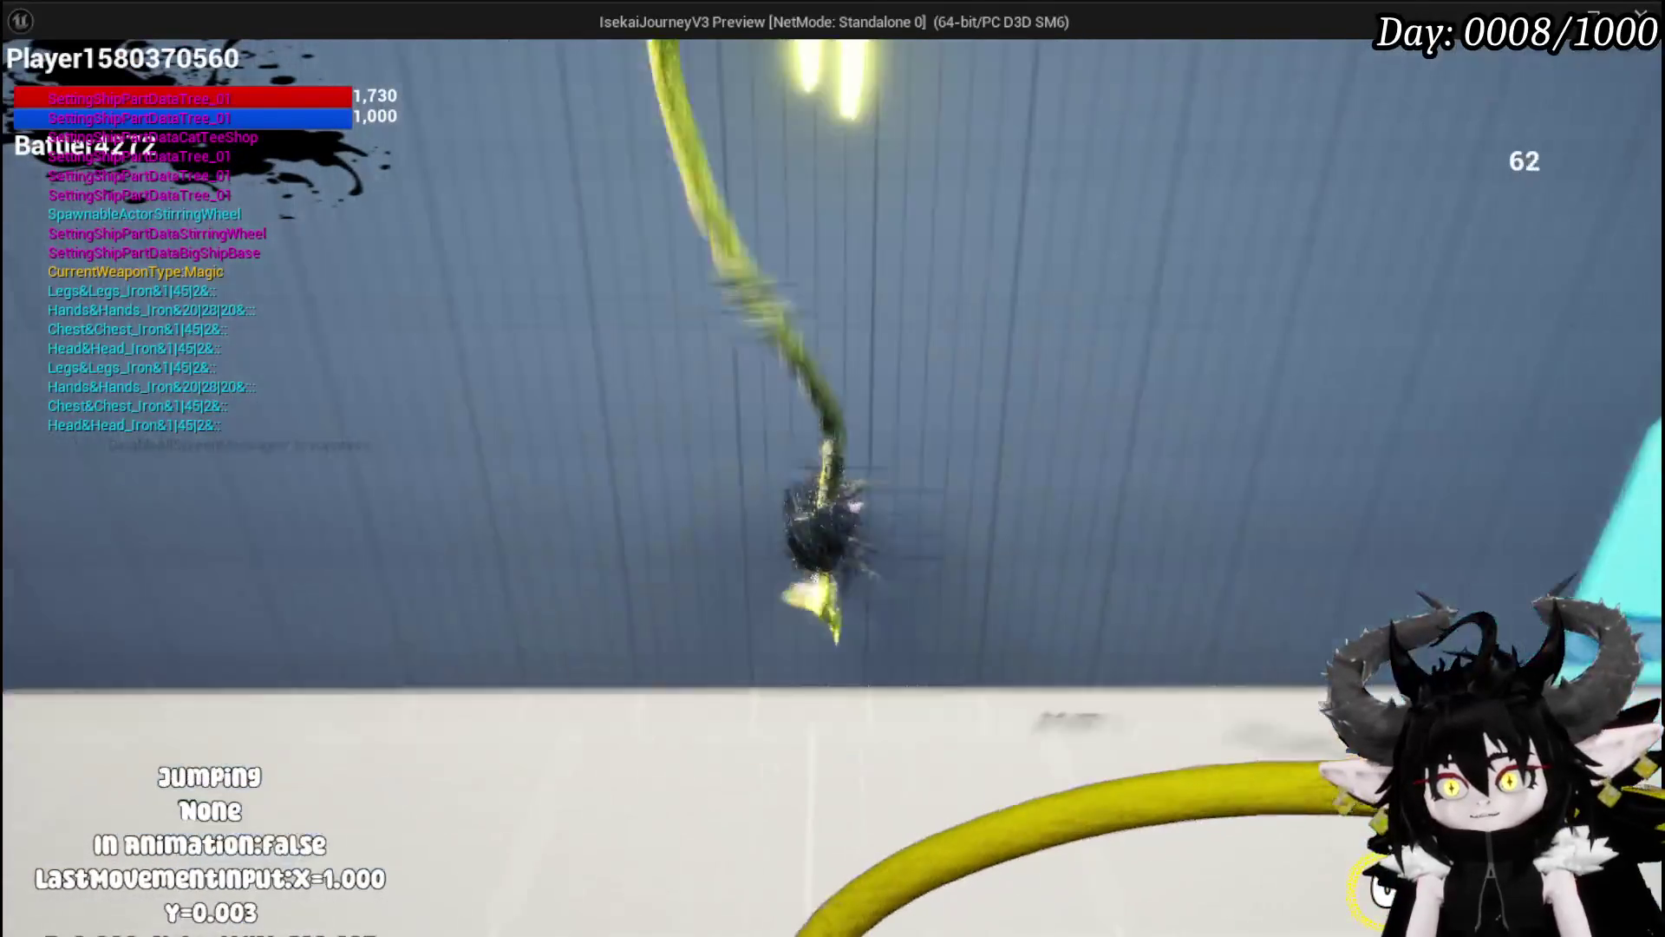
key("space")
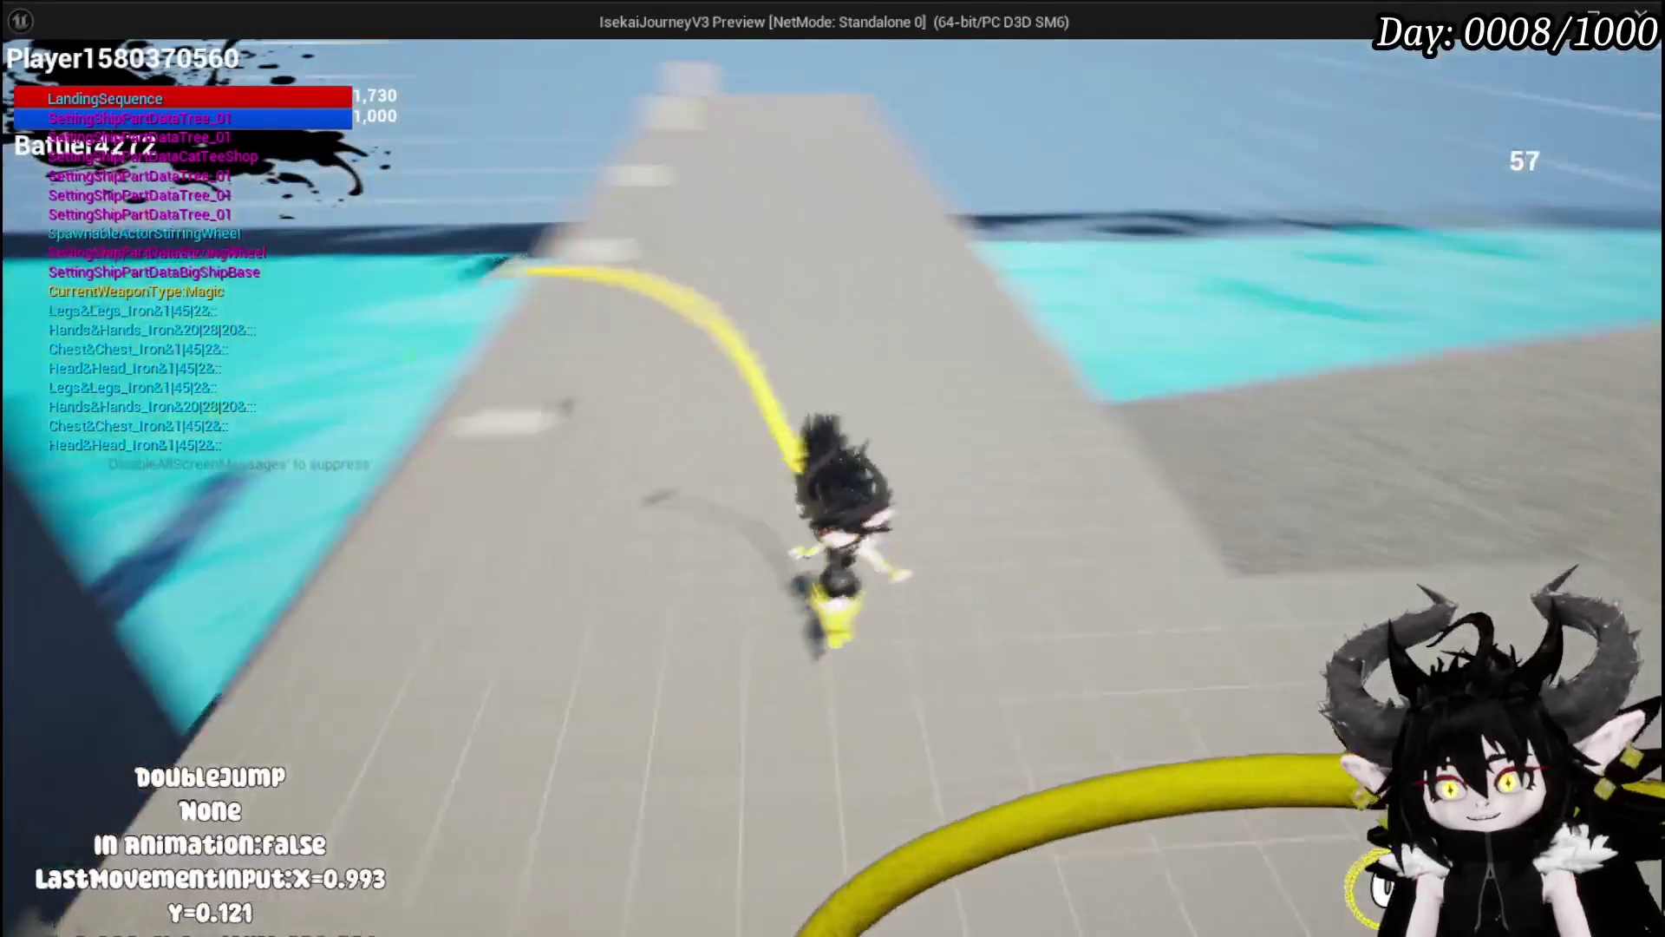
key("Escape")
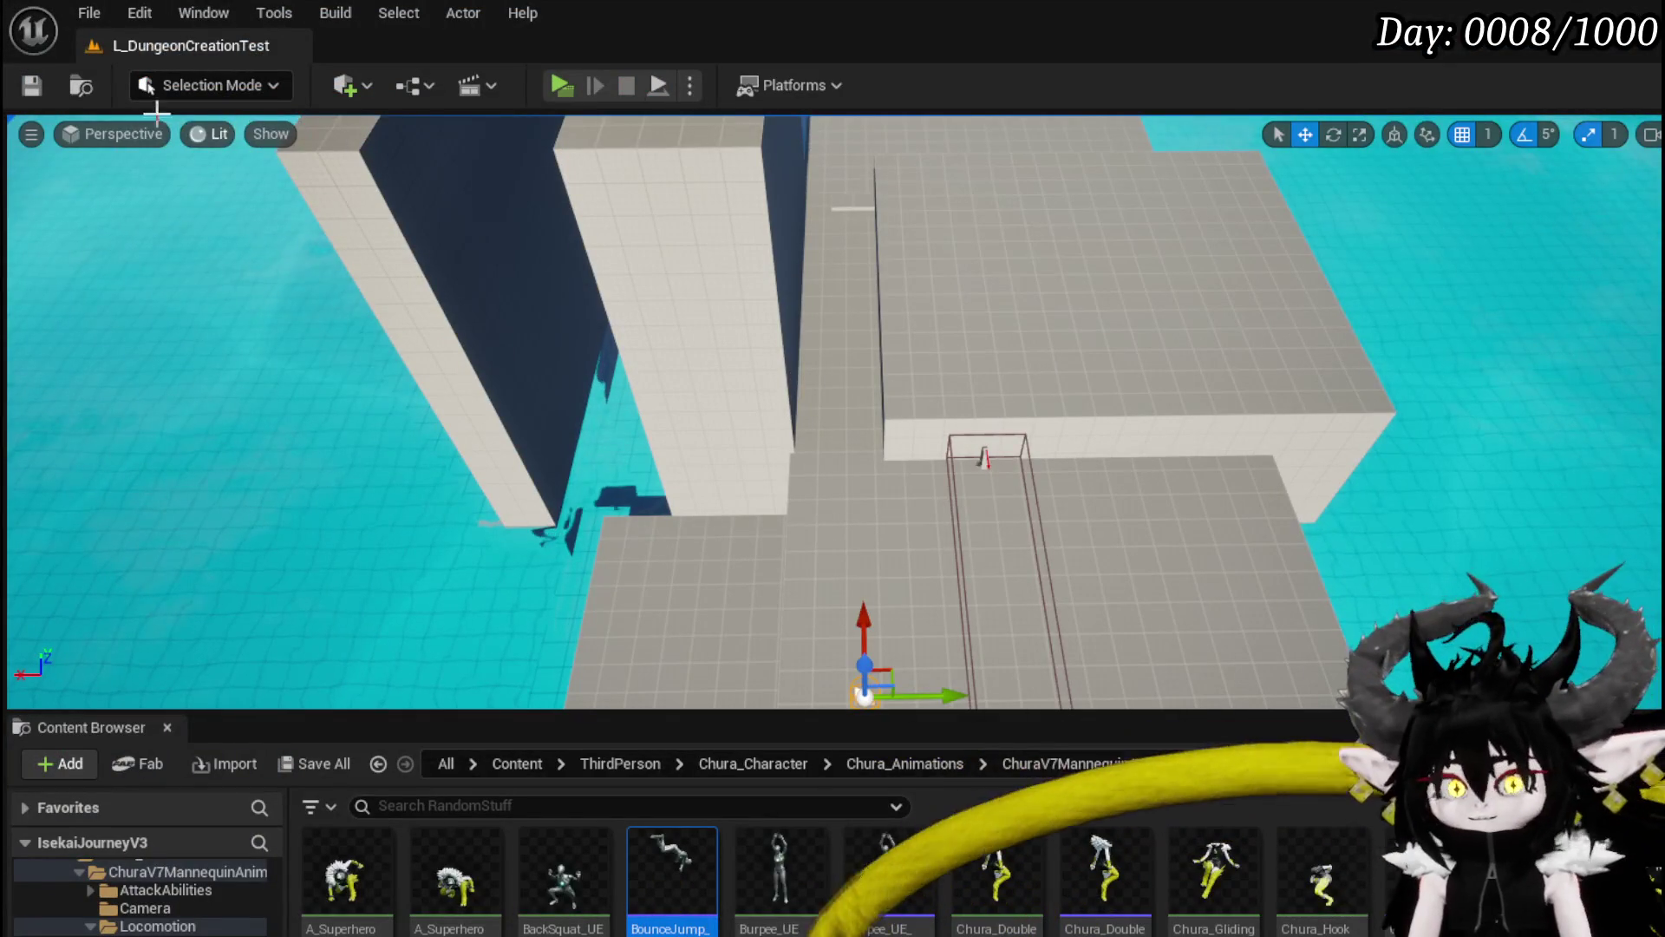
Step: Save the level and bring up LaunchForward's entry node in the movement blueprint
left_click(39, 86)
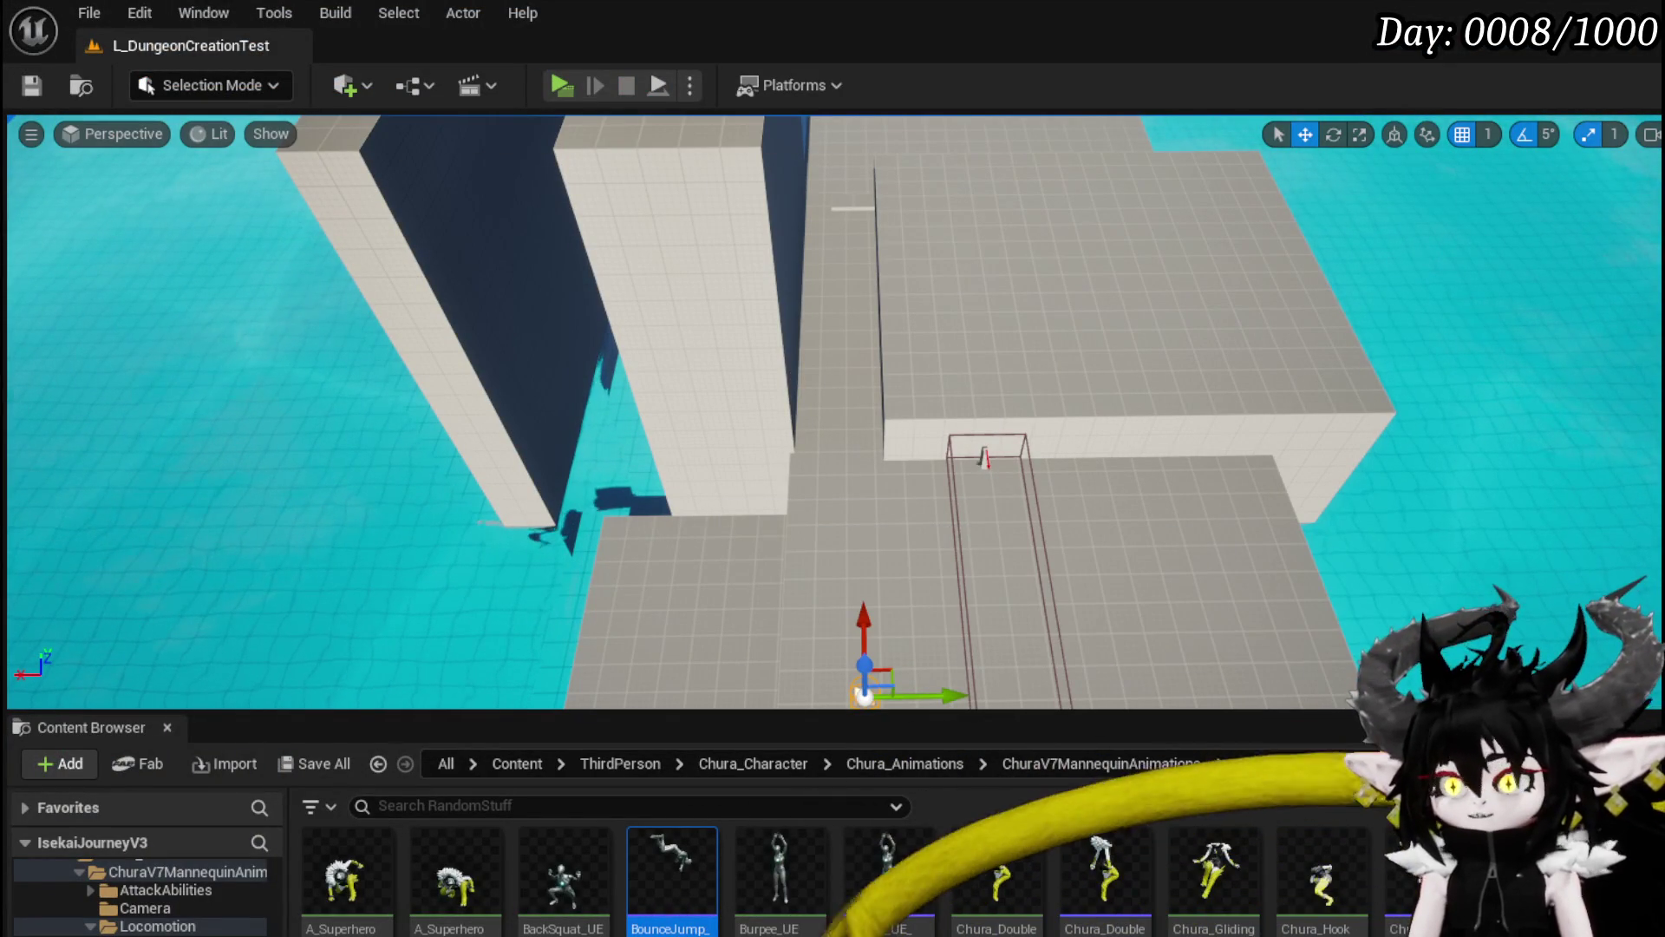
key("alt+Tab")
scroll(691, 383, "down", 3)
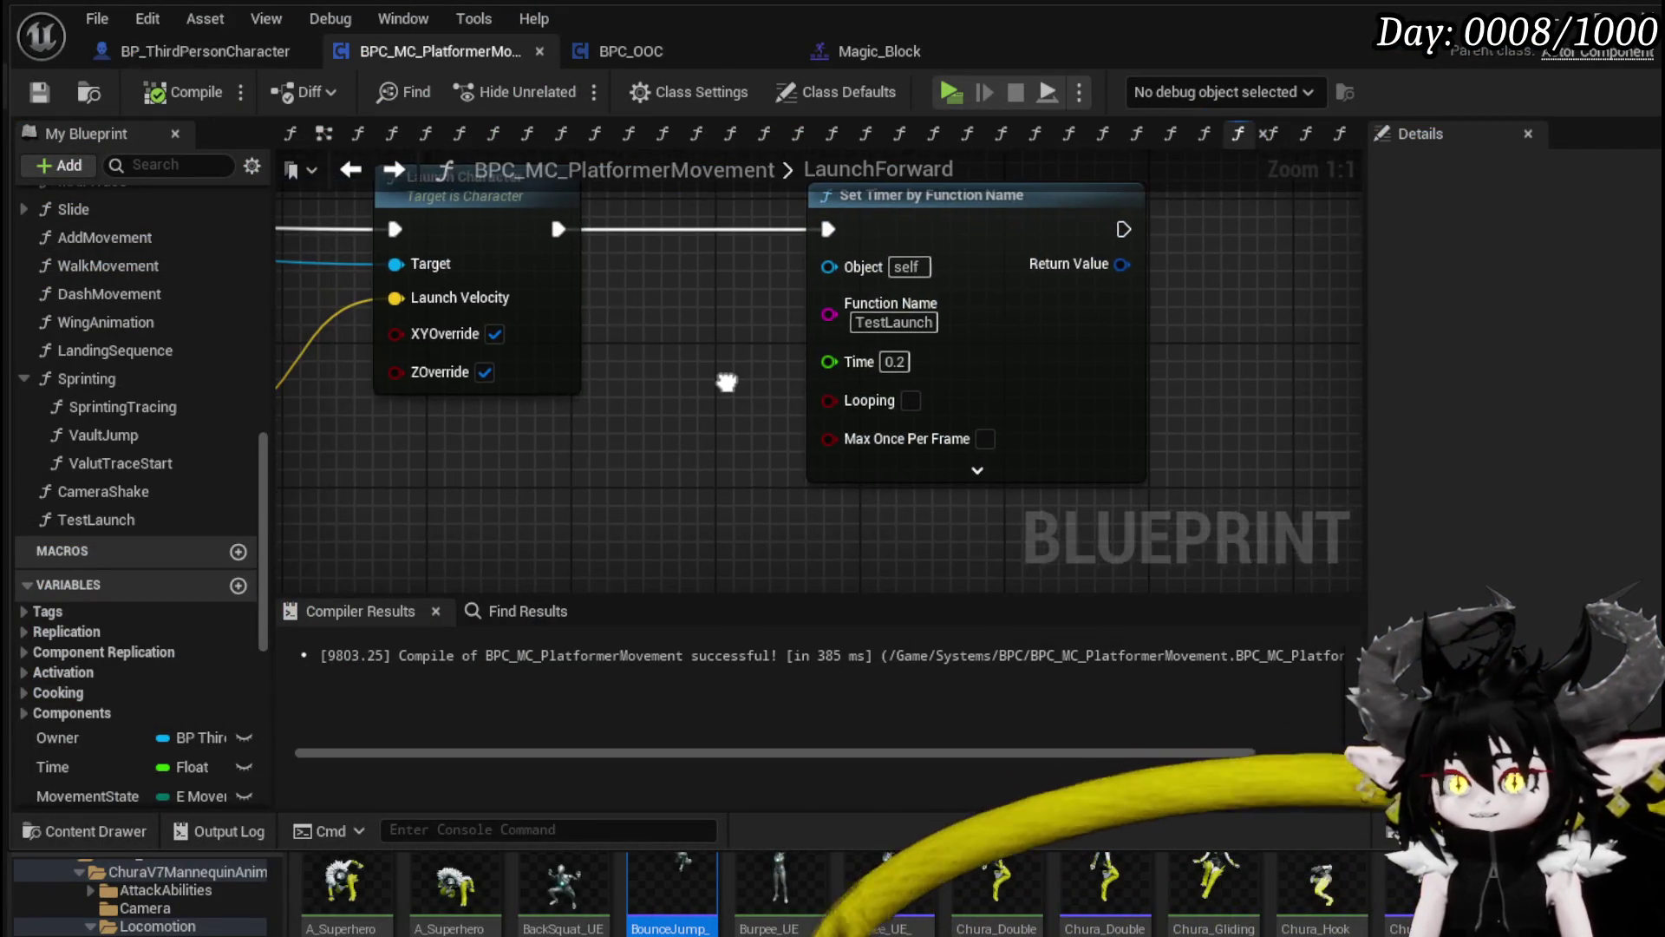
scroll(747, 412, "up", 4)
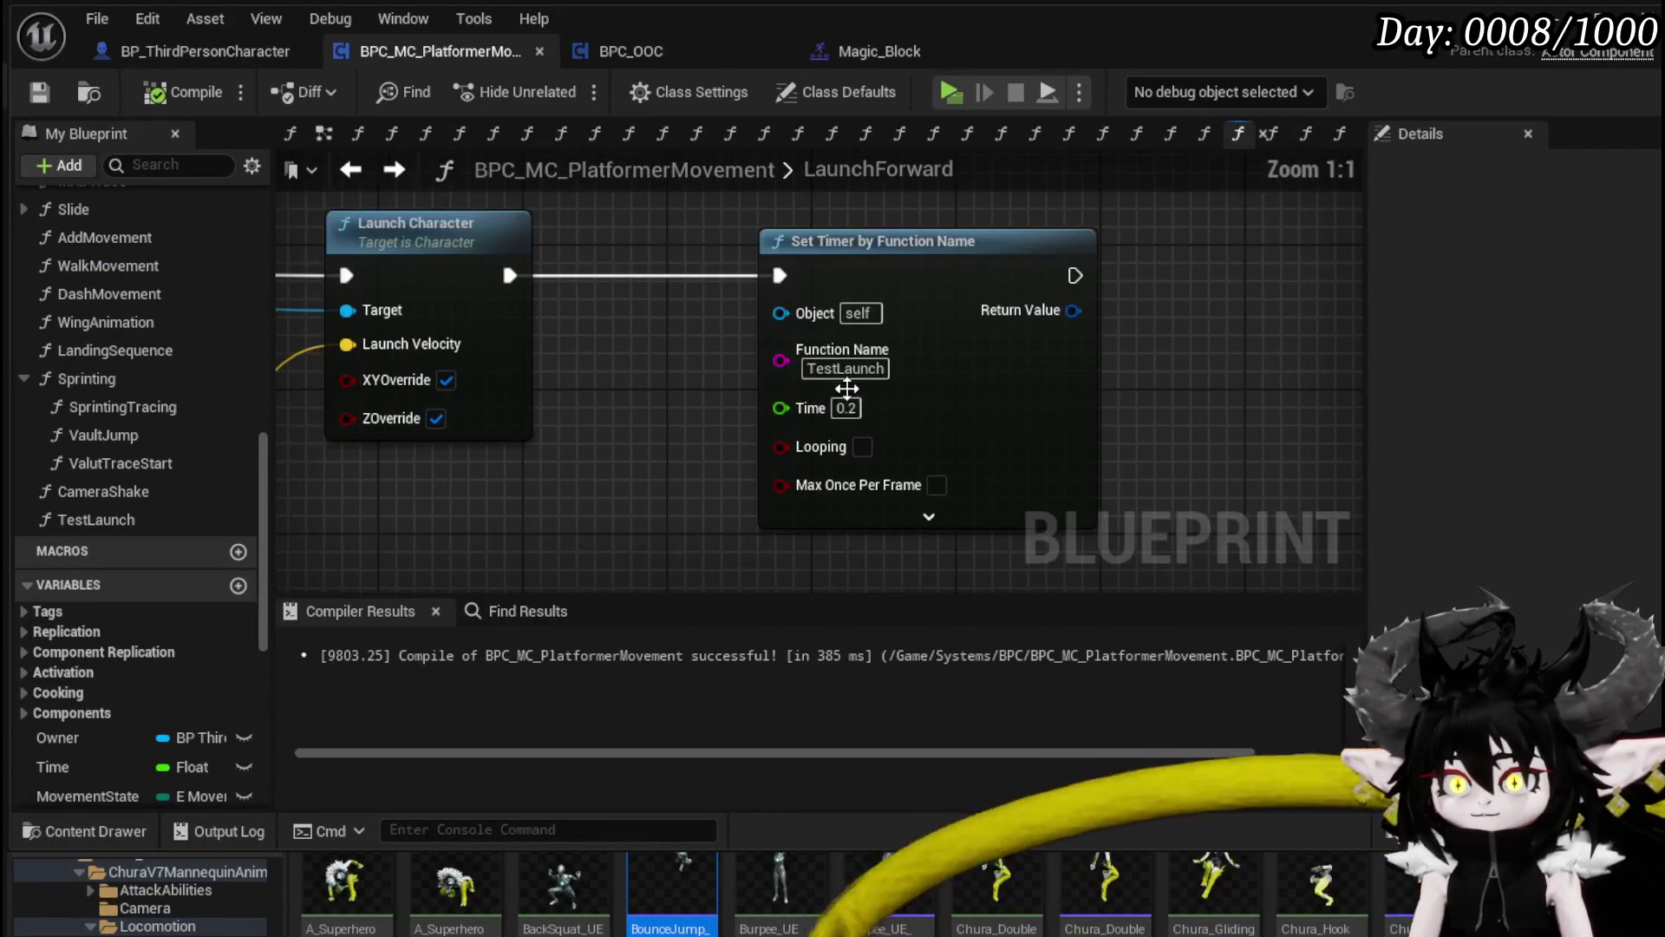
mouse_move(800, 402)
left_mouse_down()
mouse_move(1353, 401)
mouse_move(807, 401)
mouse_move(1526, 461)
left_mouse_up()
Step: Rename the LaunchForward function to LaunchUp
left_click(512, 355)
right_click(507, 362)
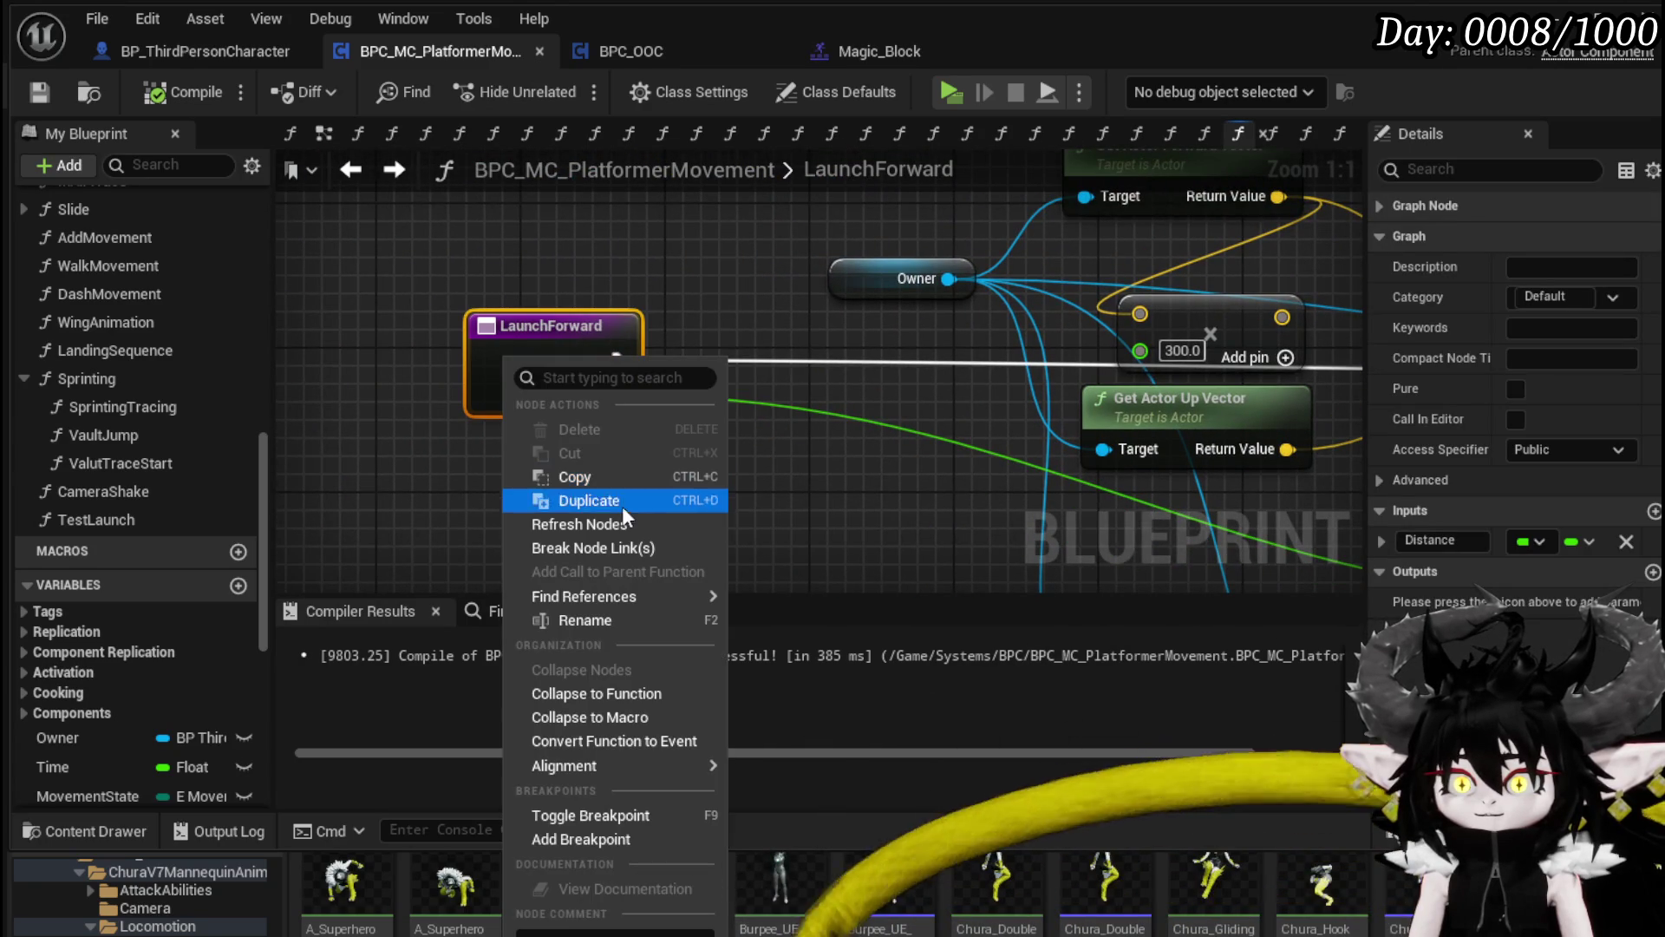
left_click(576, 621)
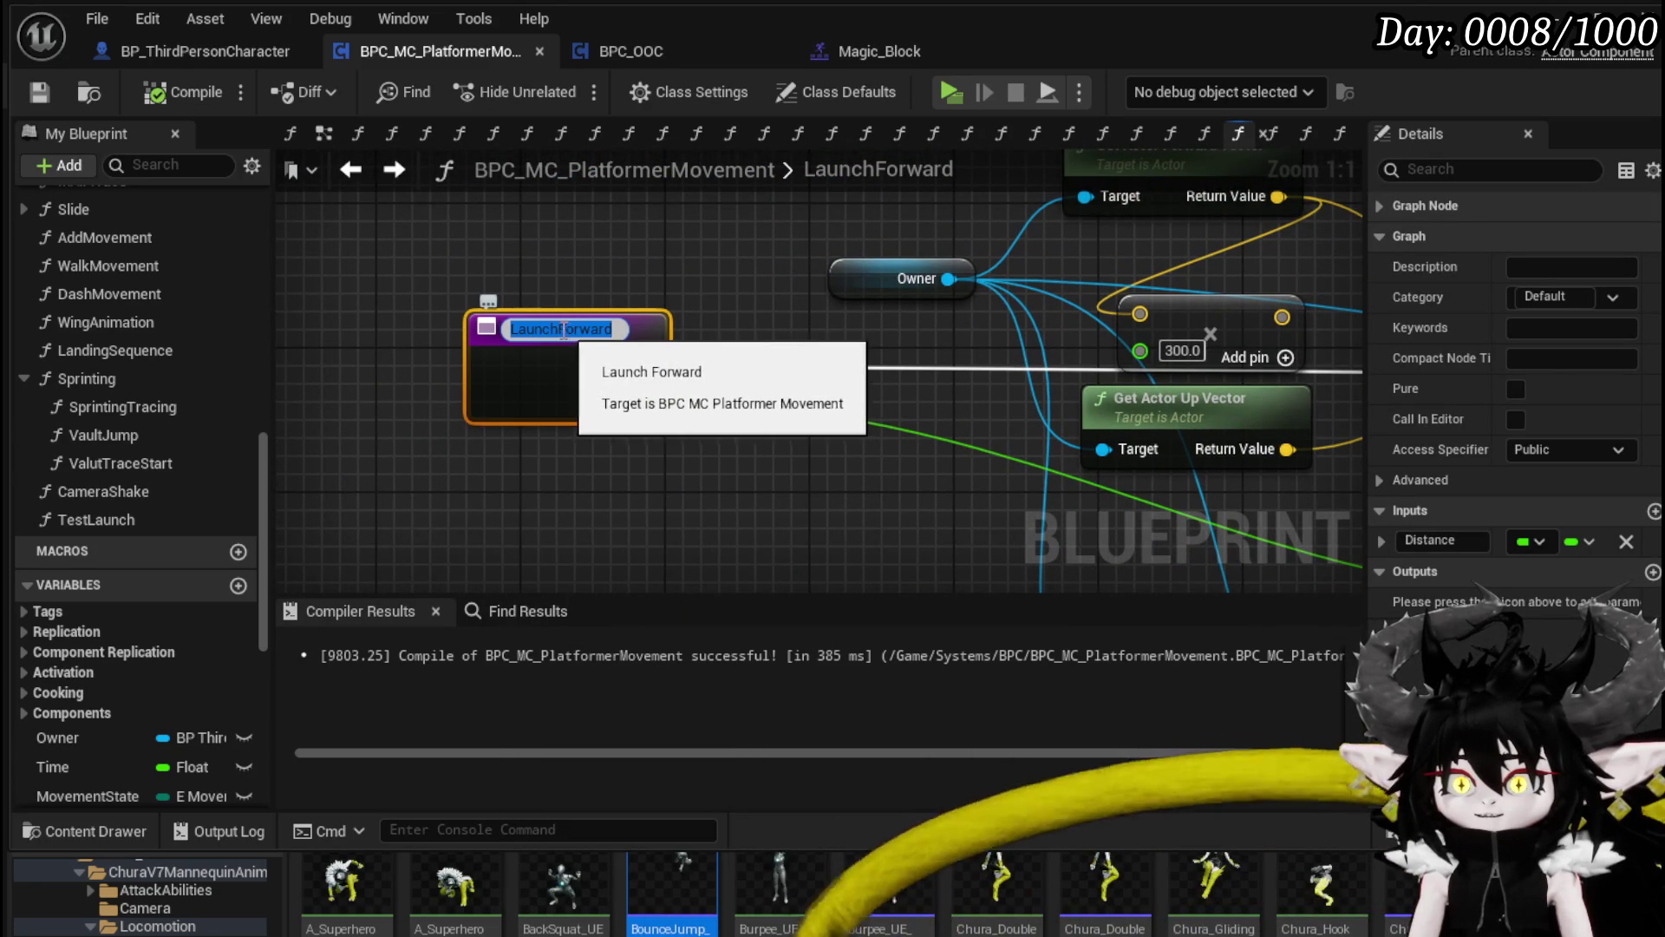
left_click(559, 329)
type("Up")
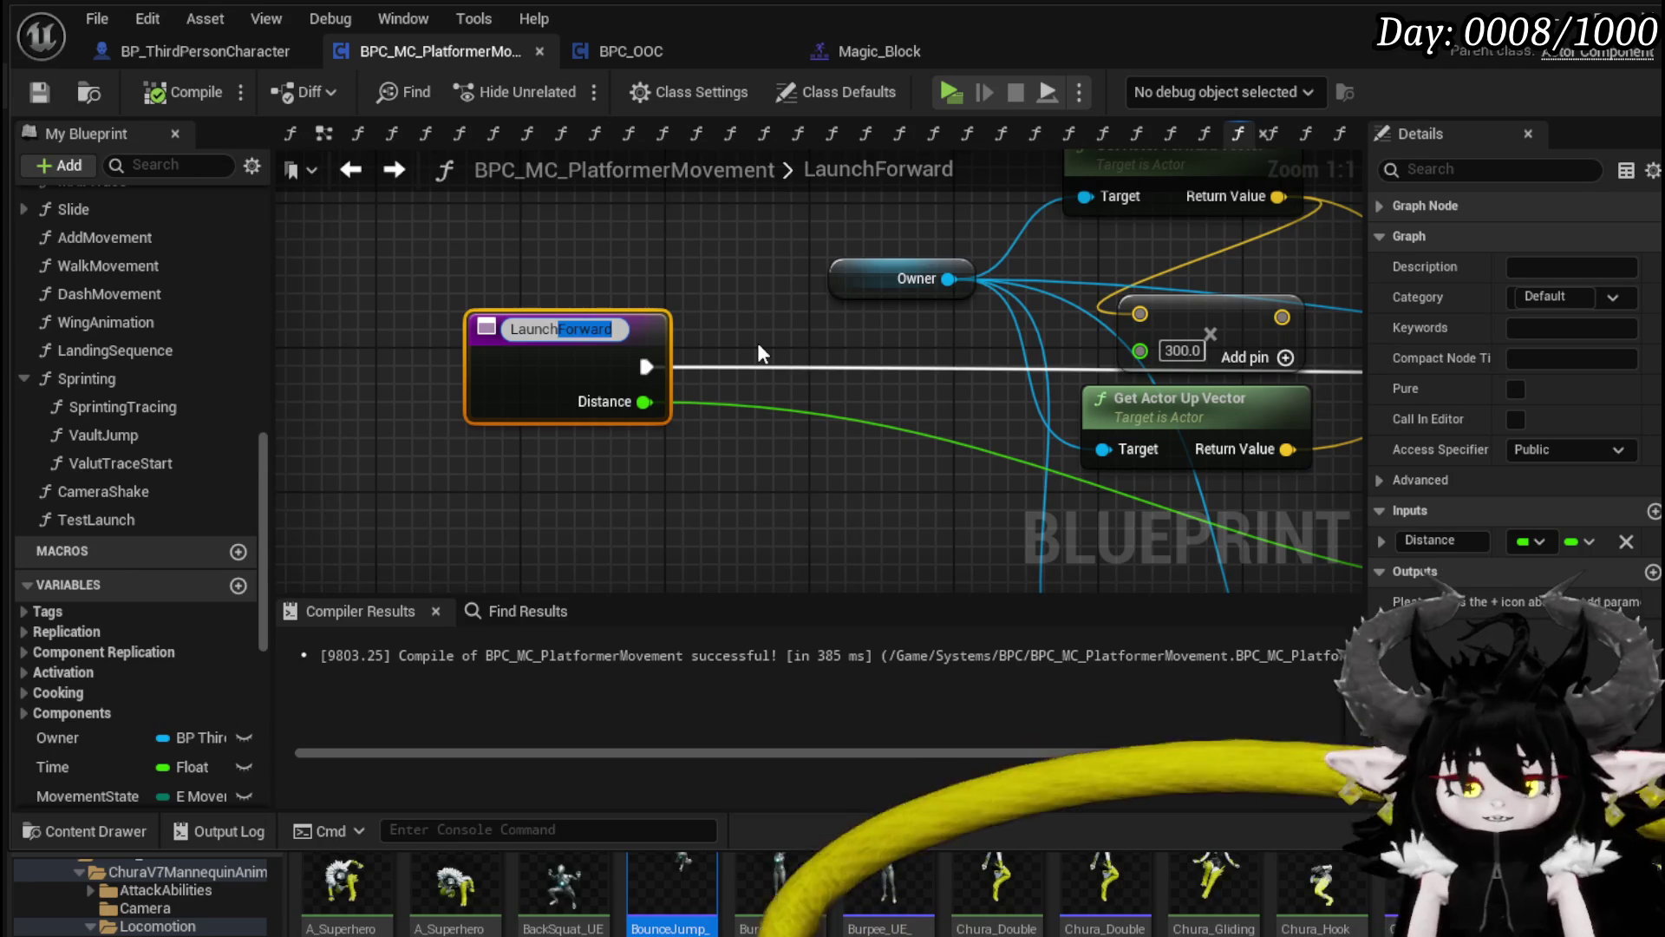
key("Return")
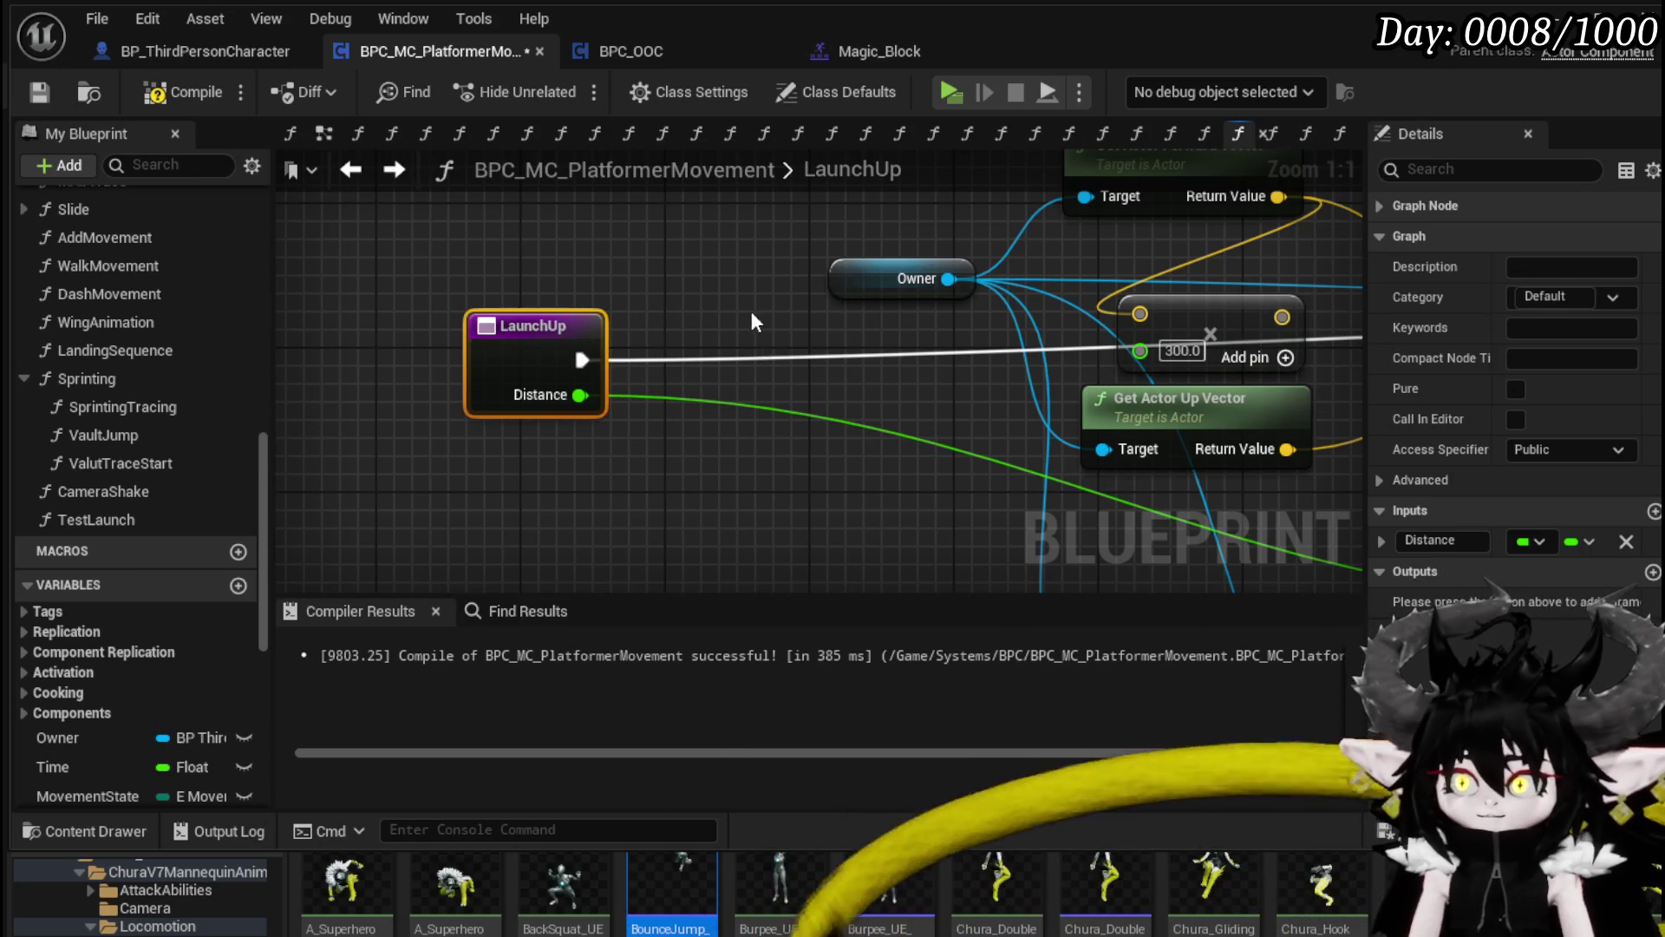
Step: Rename the TestLaunch function to LaunchForward
scroll(752, 319, "down", 4)
left_click_drag(952, 399, 377, 384)
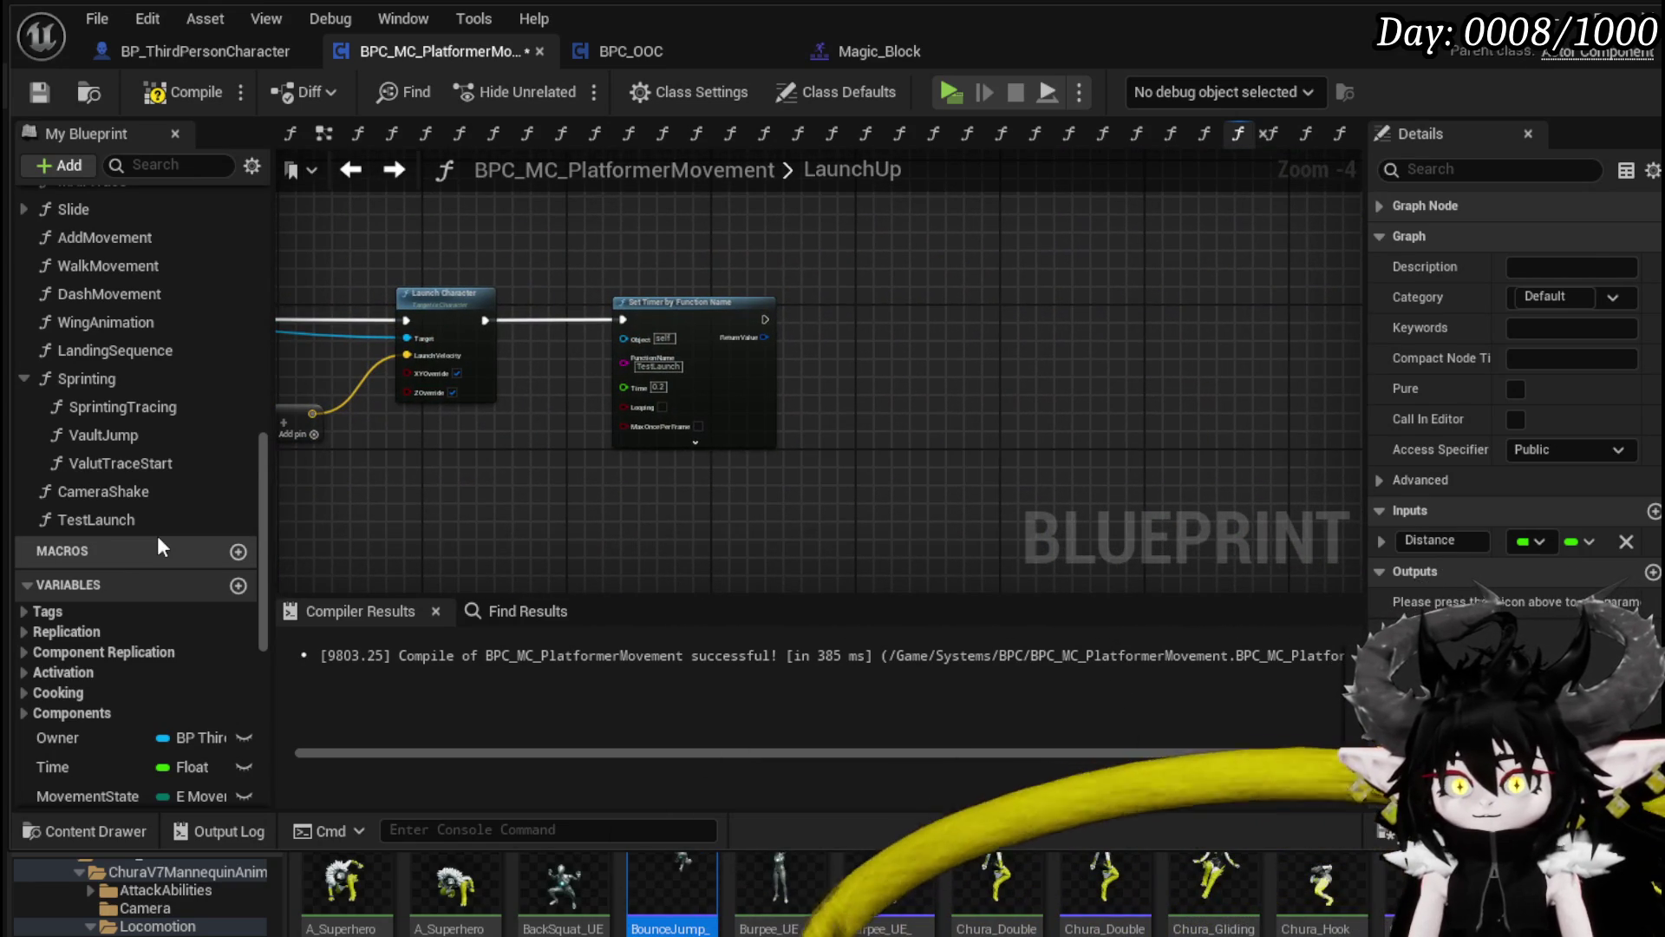
left_click(122, 520)
right_click(122, 520)
left_click(208, 611)
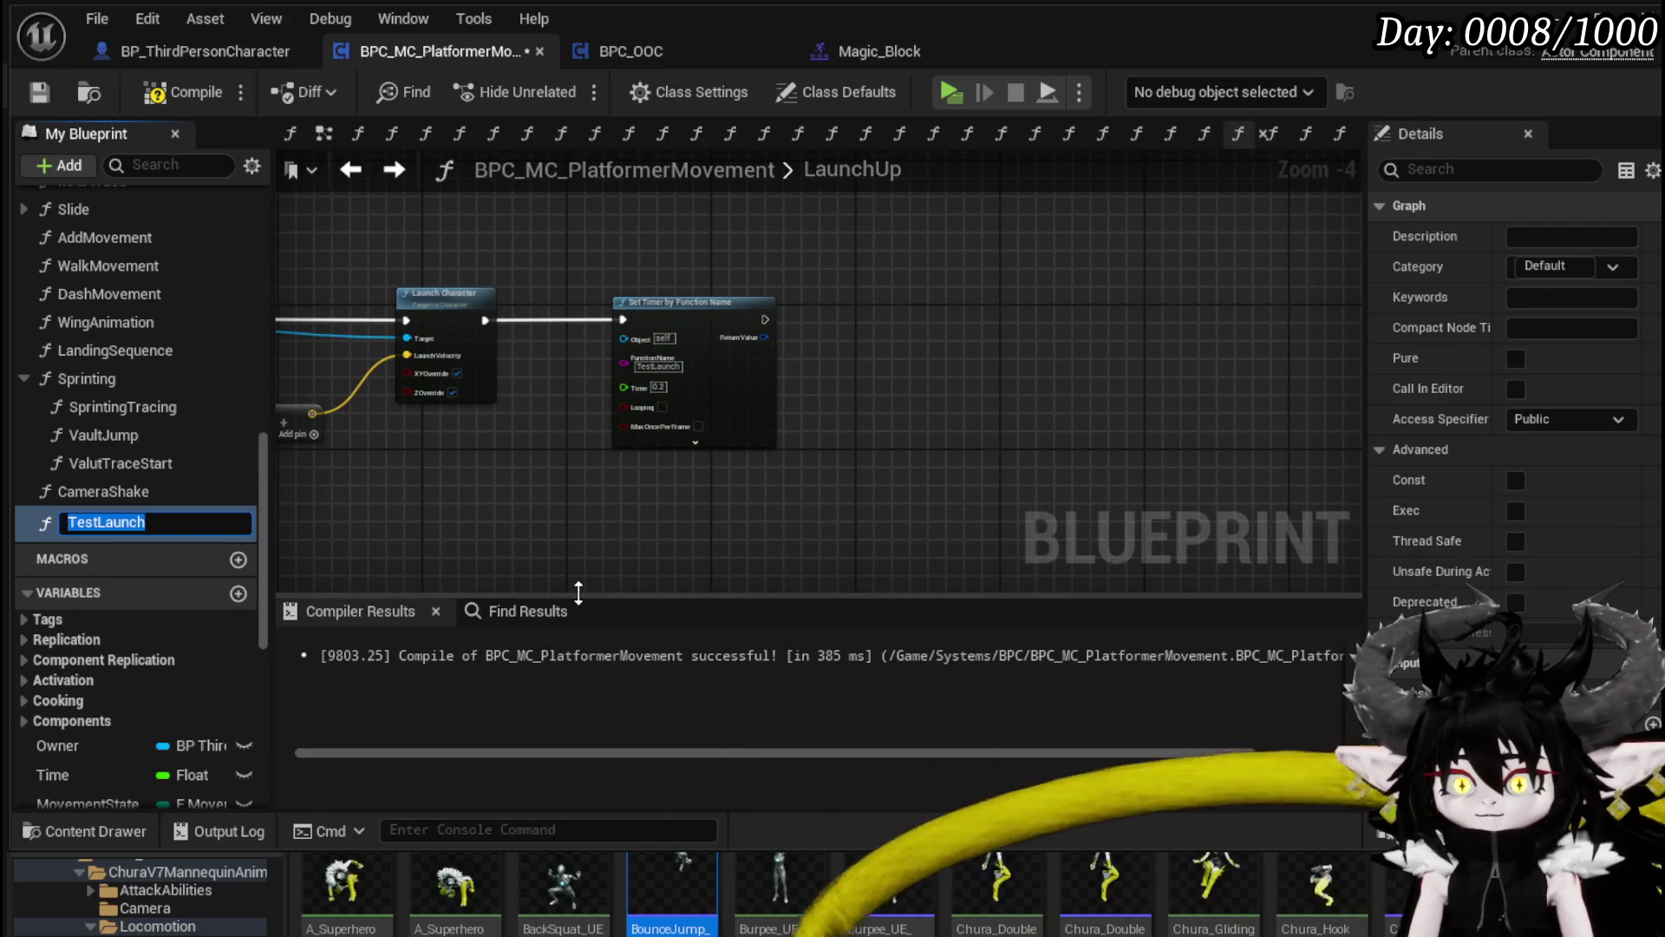
type("LaunchForwar")
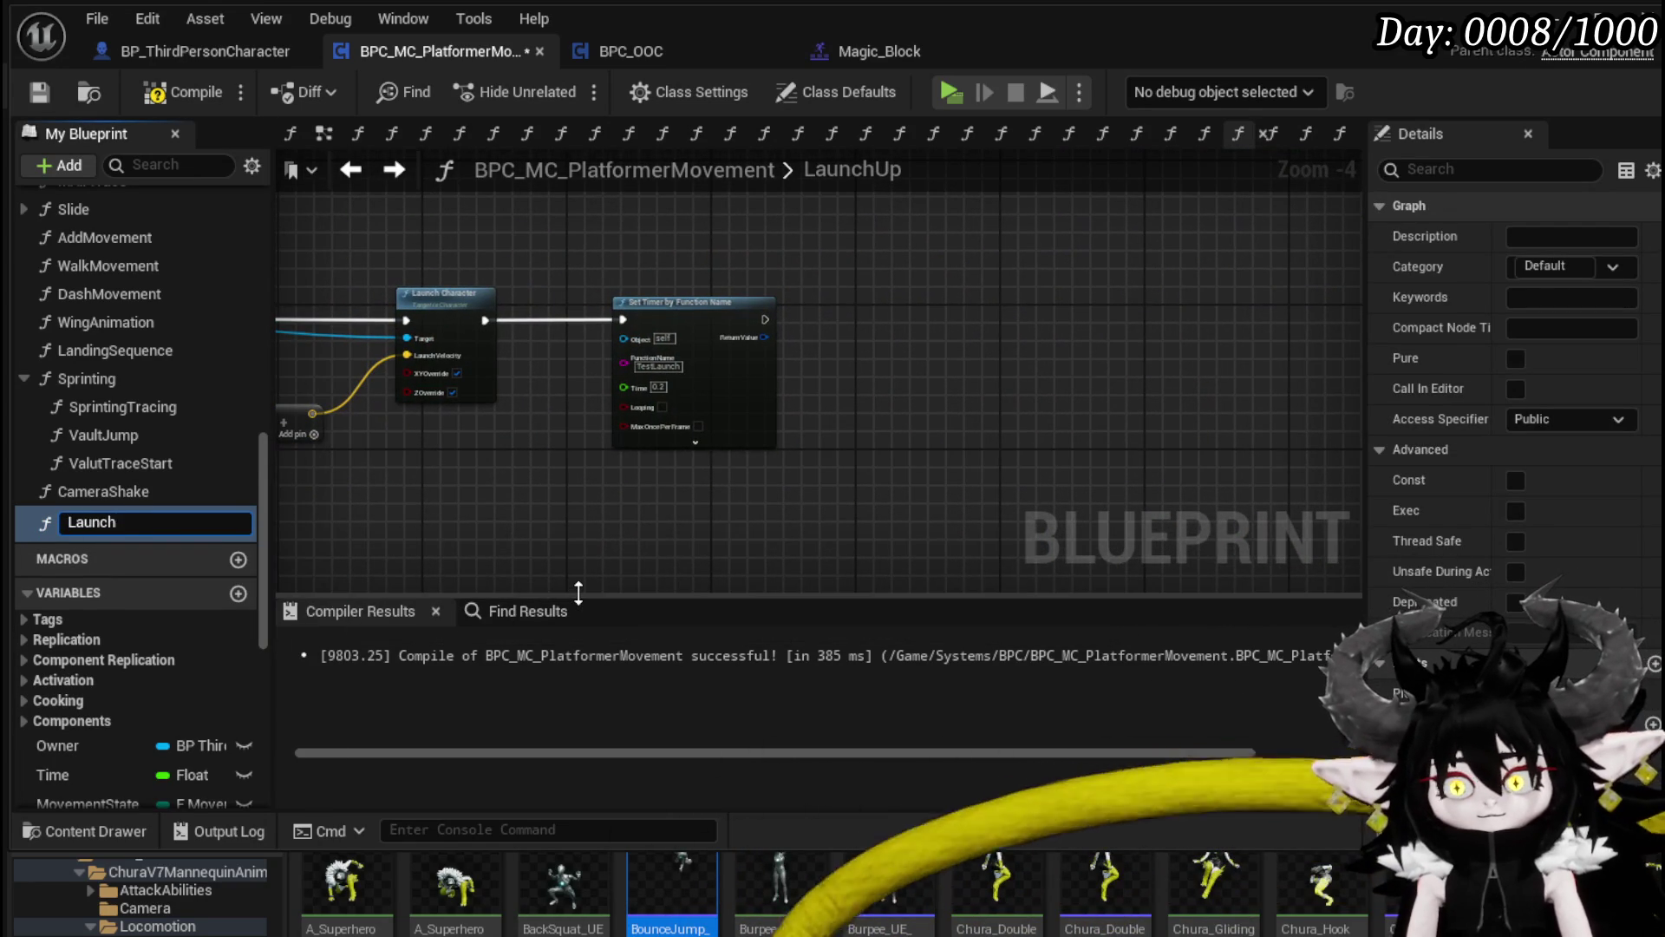
type("d")
key("Return")
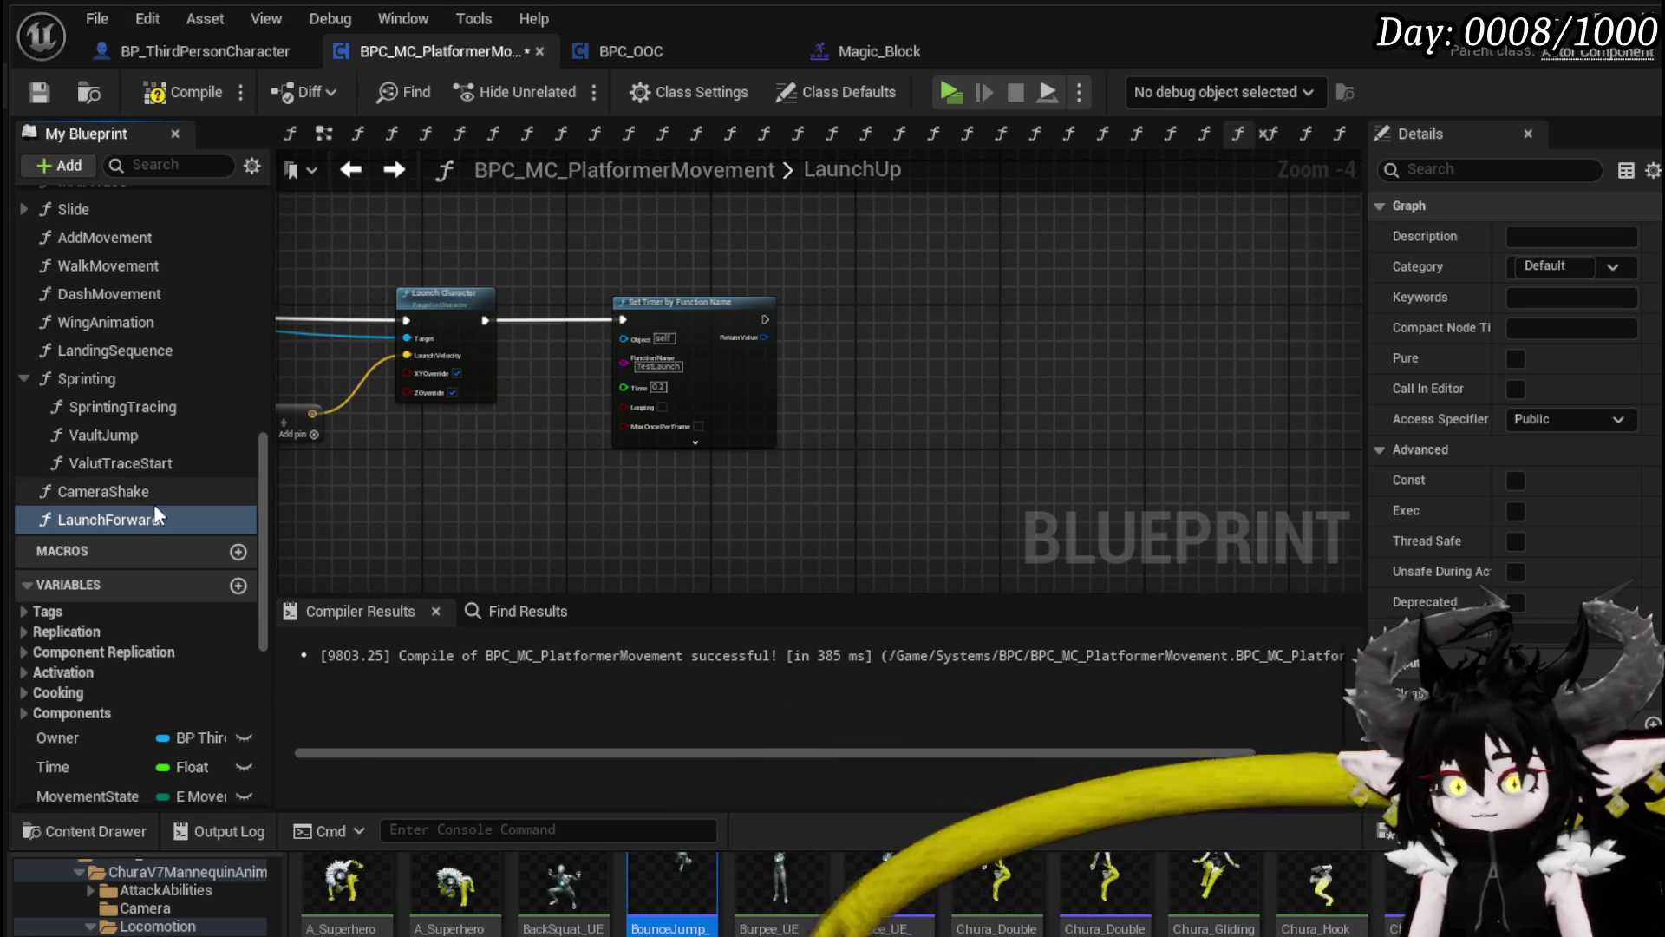
Step: Make the timer call LaunchForward, then compile and save the blueprint
right_click(137, 519)
left_click(234, 610)
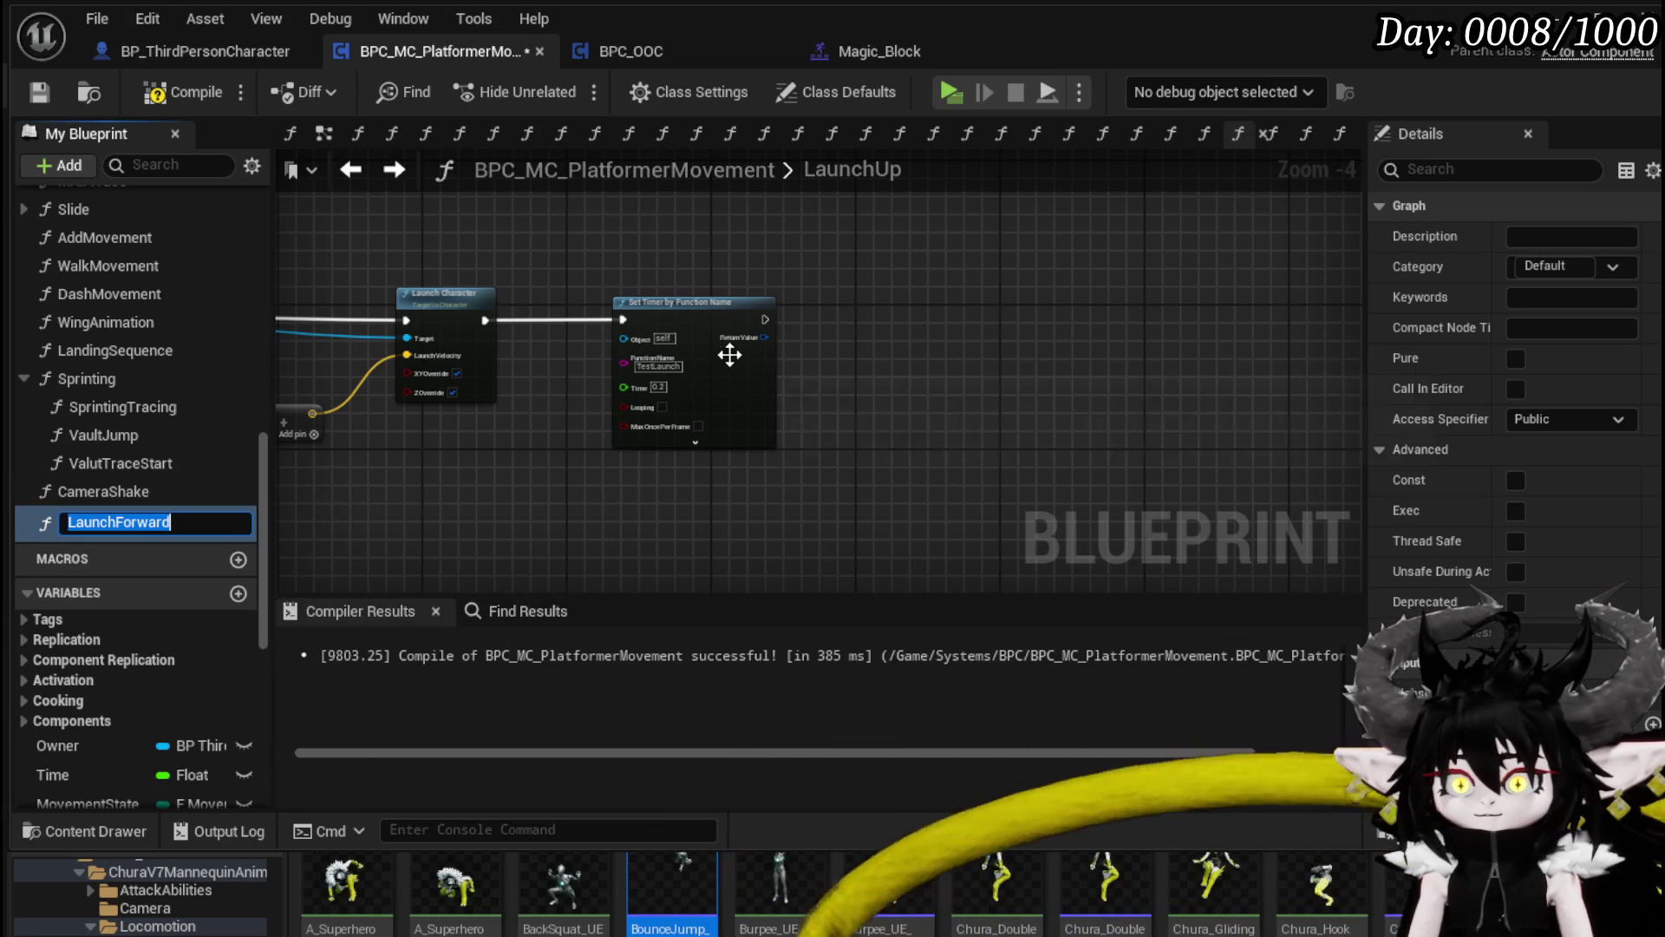
left_click(650, 368)
type("LaunchForward")
left_click(184, 92)
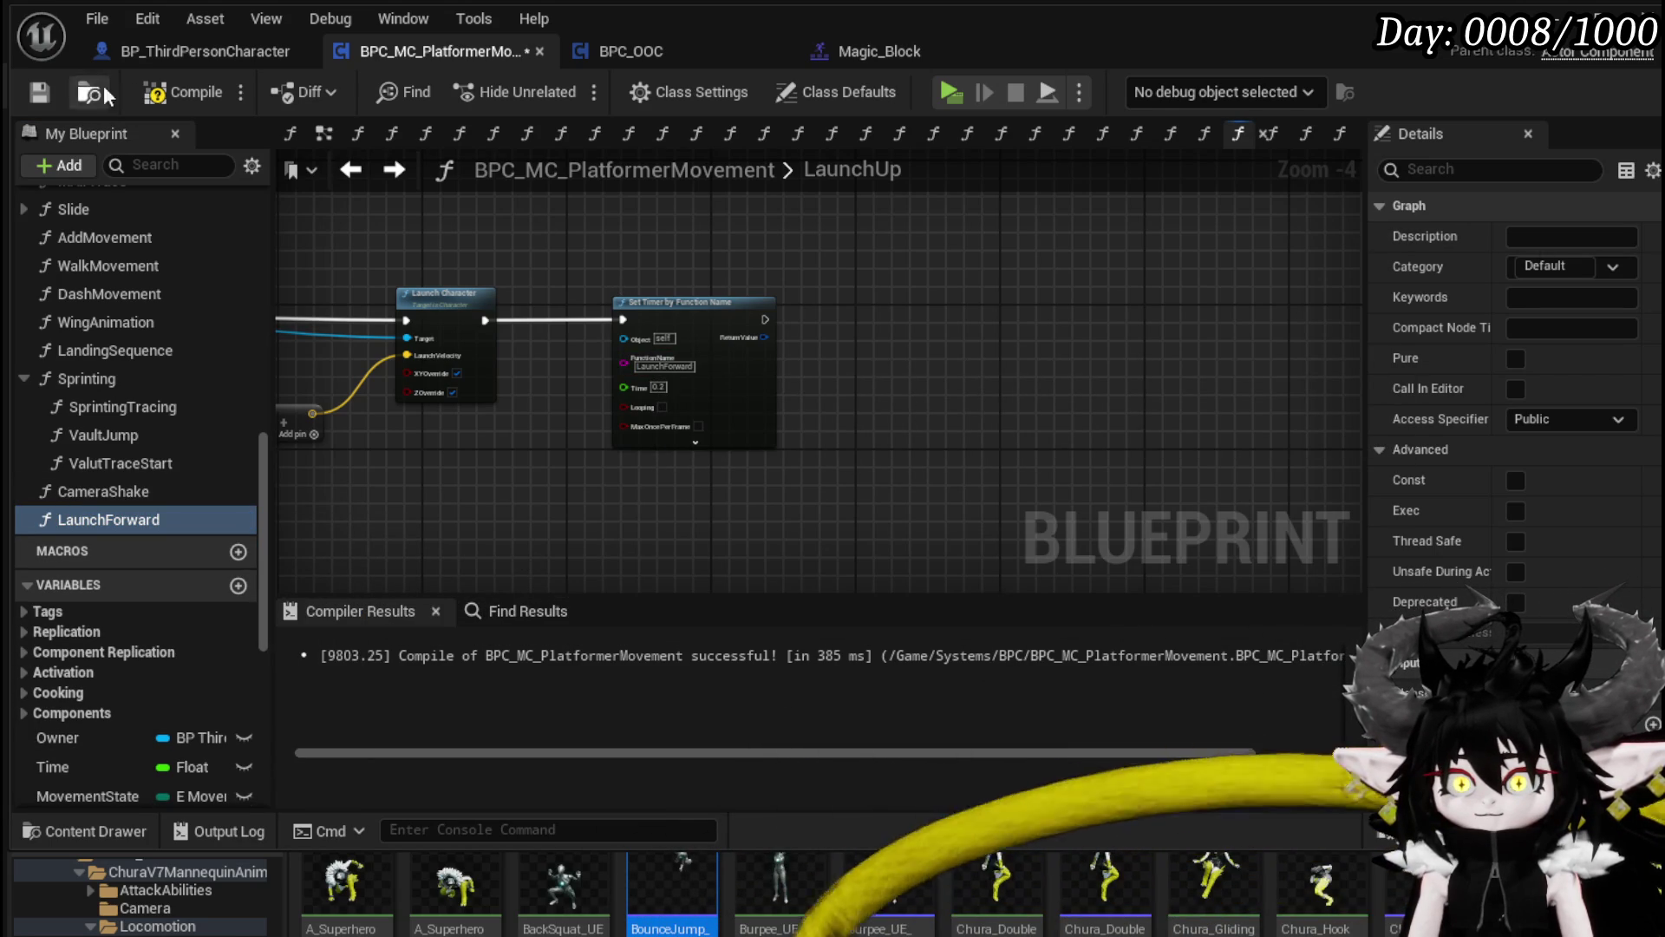
left_click(38, 92)
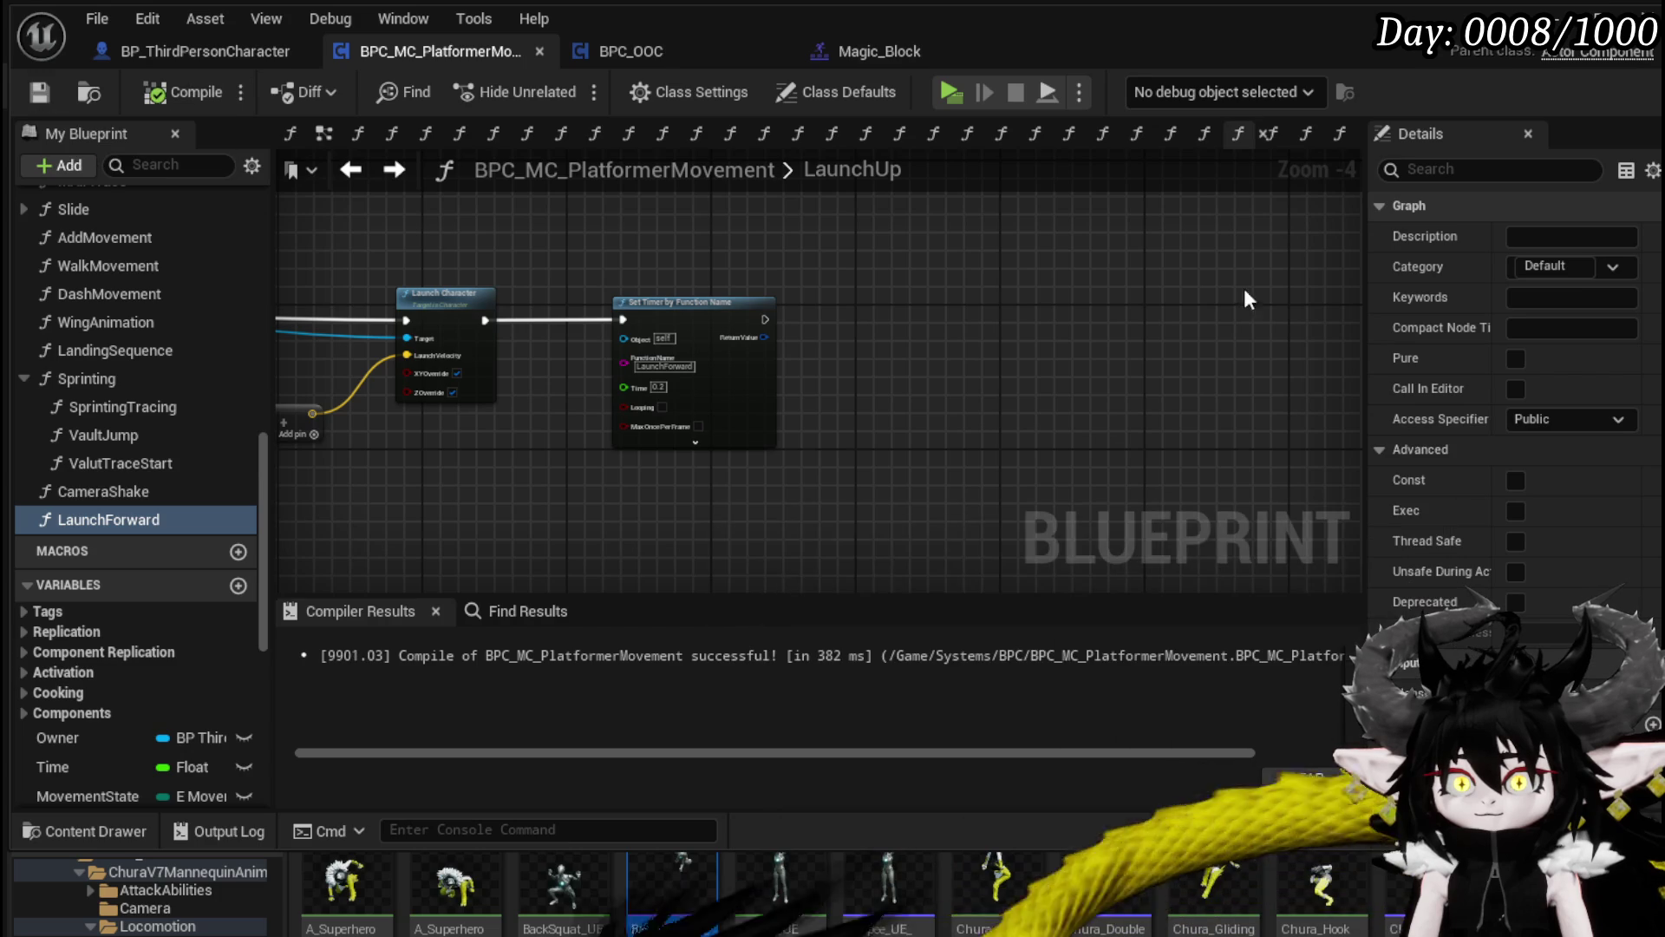
Step: Create a new function category named 'Launch Character'
left_click(1613, 267)
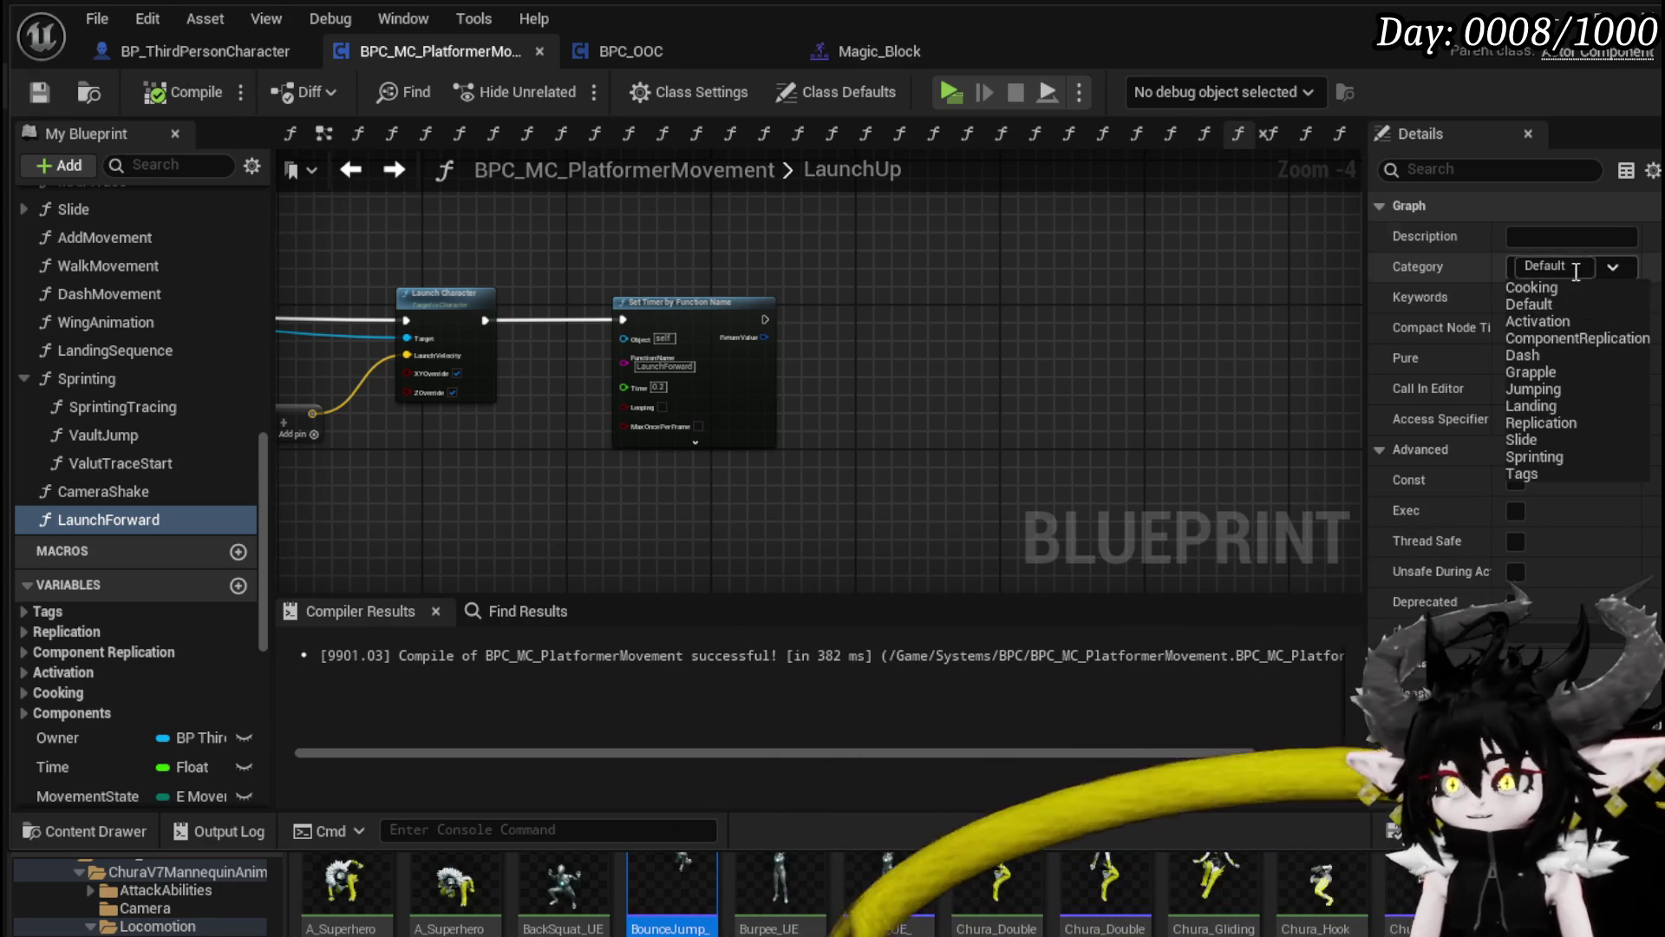
left_click(1452, 272)
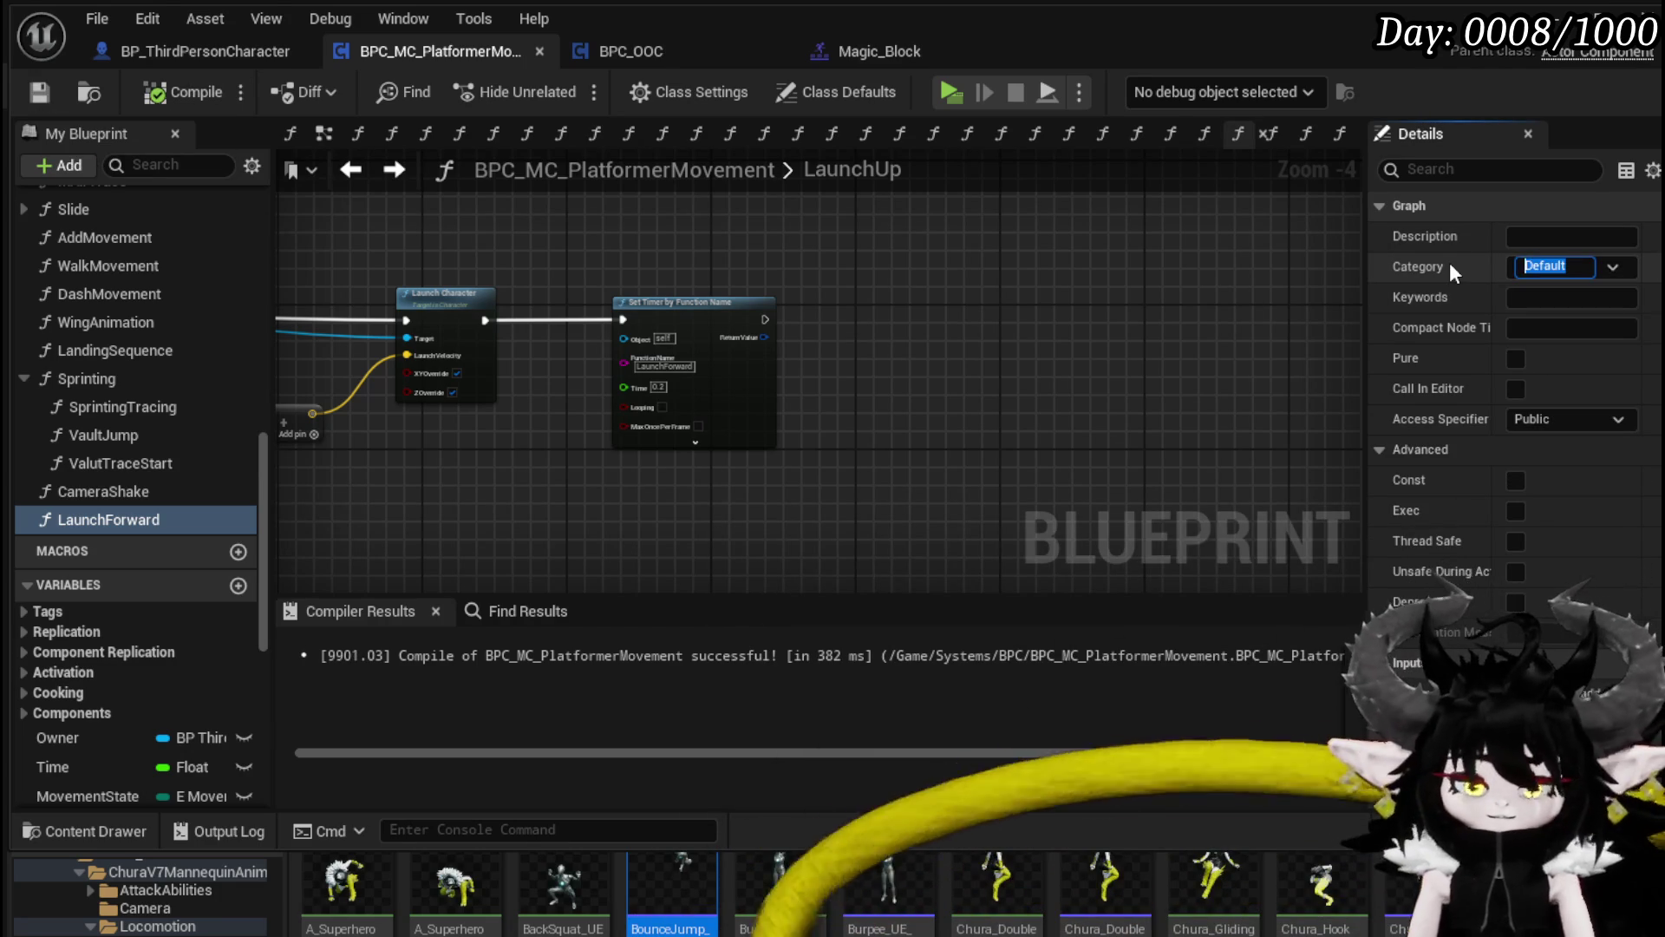
type("Launch Character")
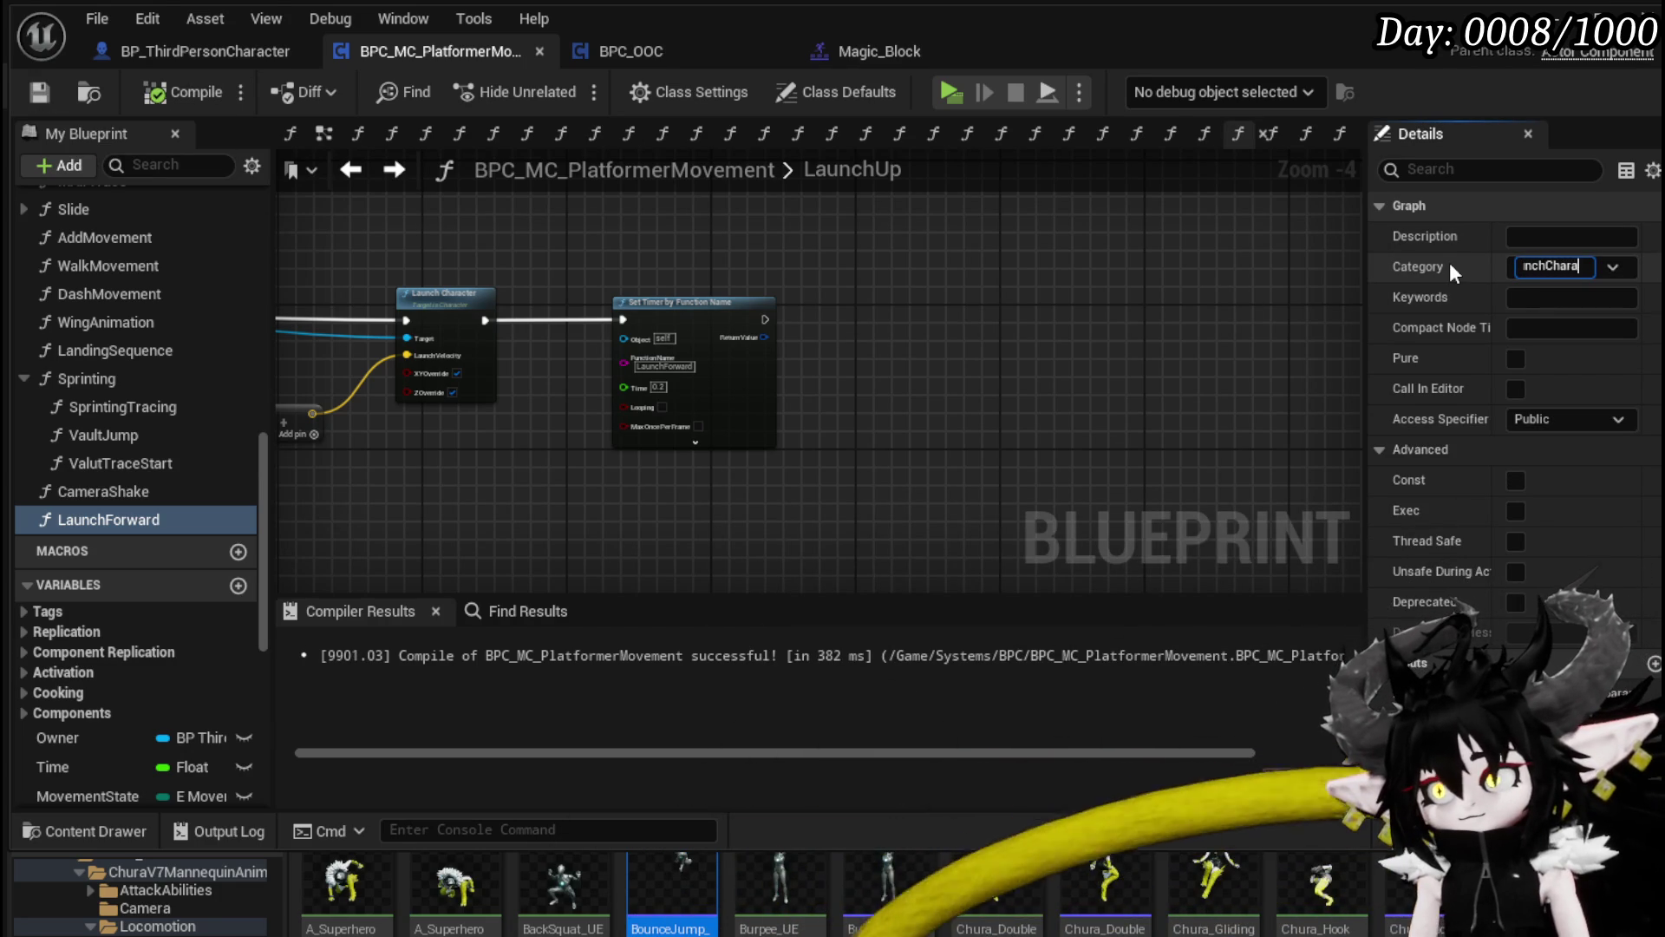
key("Return")
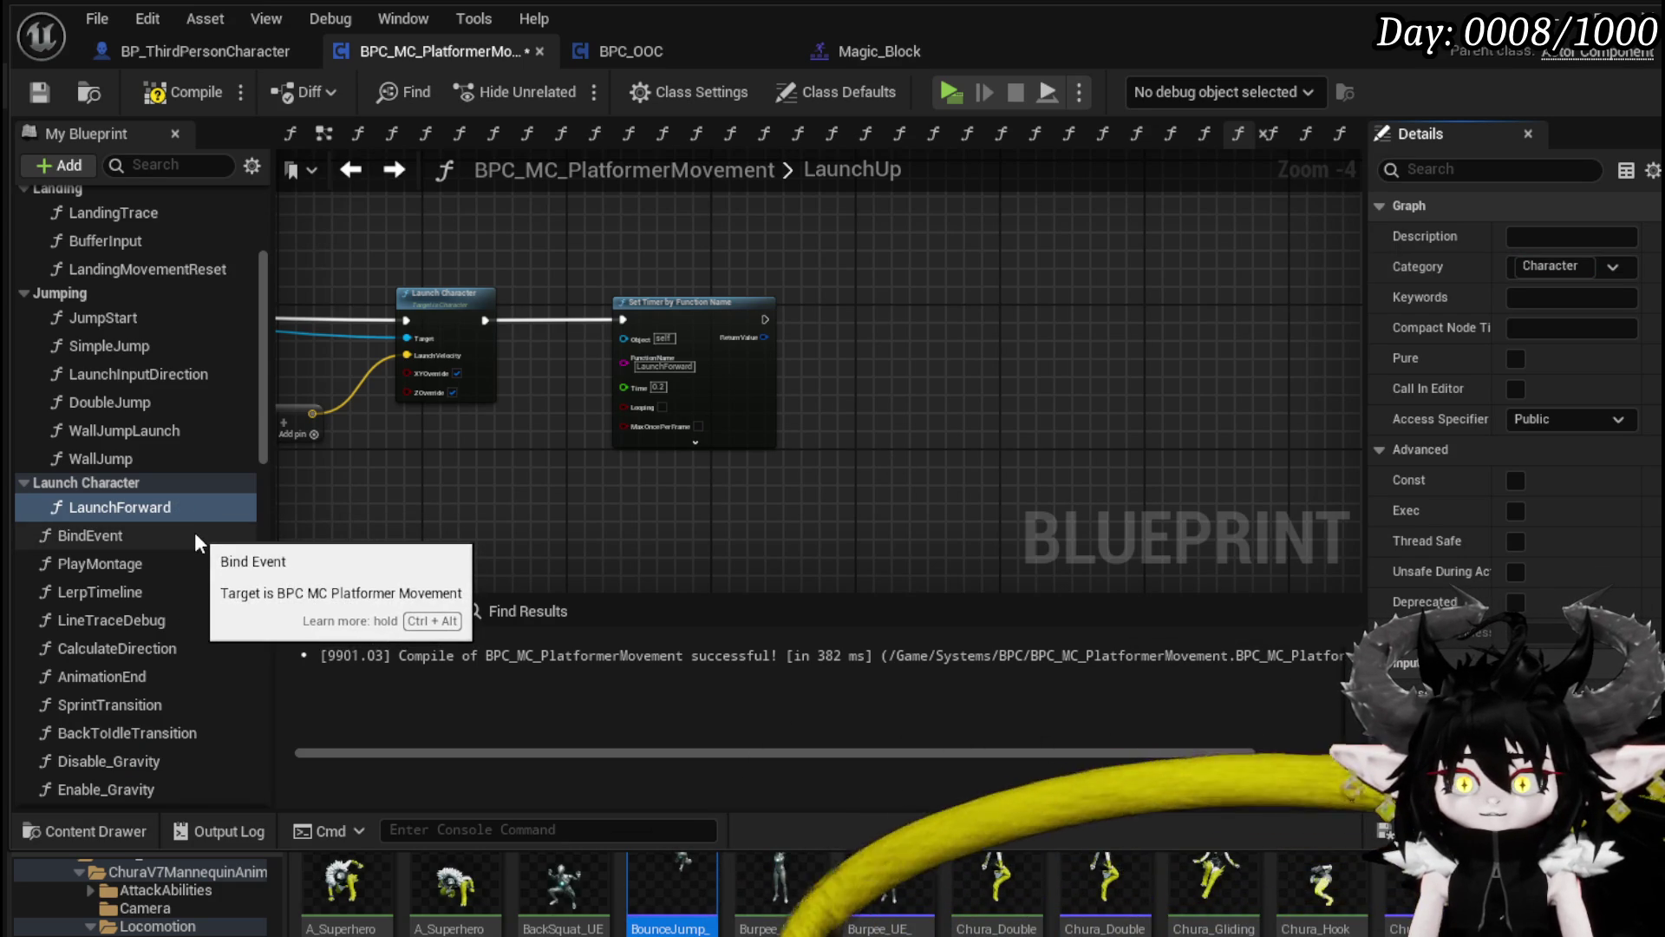
Step: Move LaunchInputDirection and LaunchUp into Launch Character, recompile, and start a play test
left_click_drag(138, 374, 86, 482)
scroll(149, 611, "down", 10)
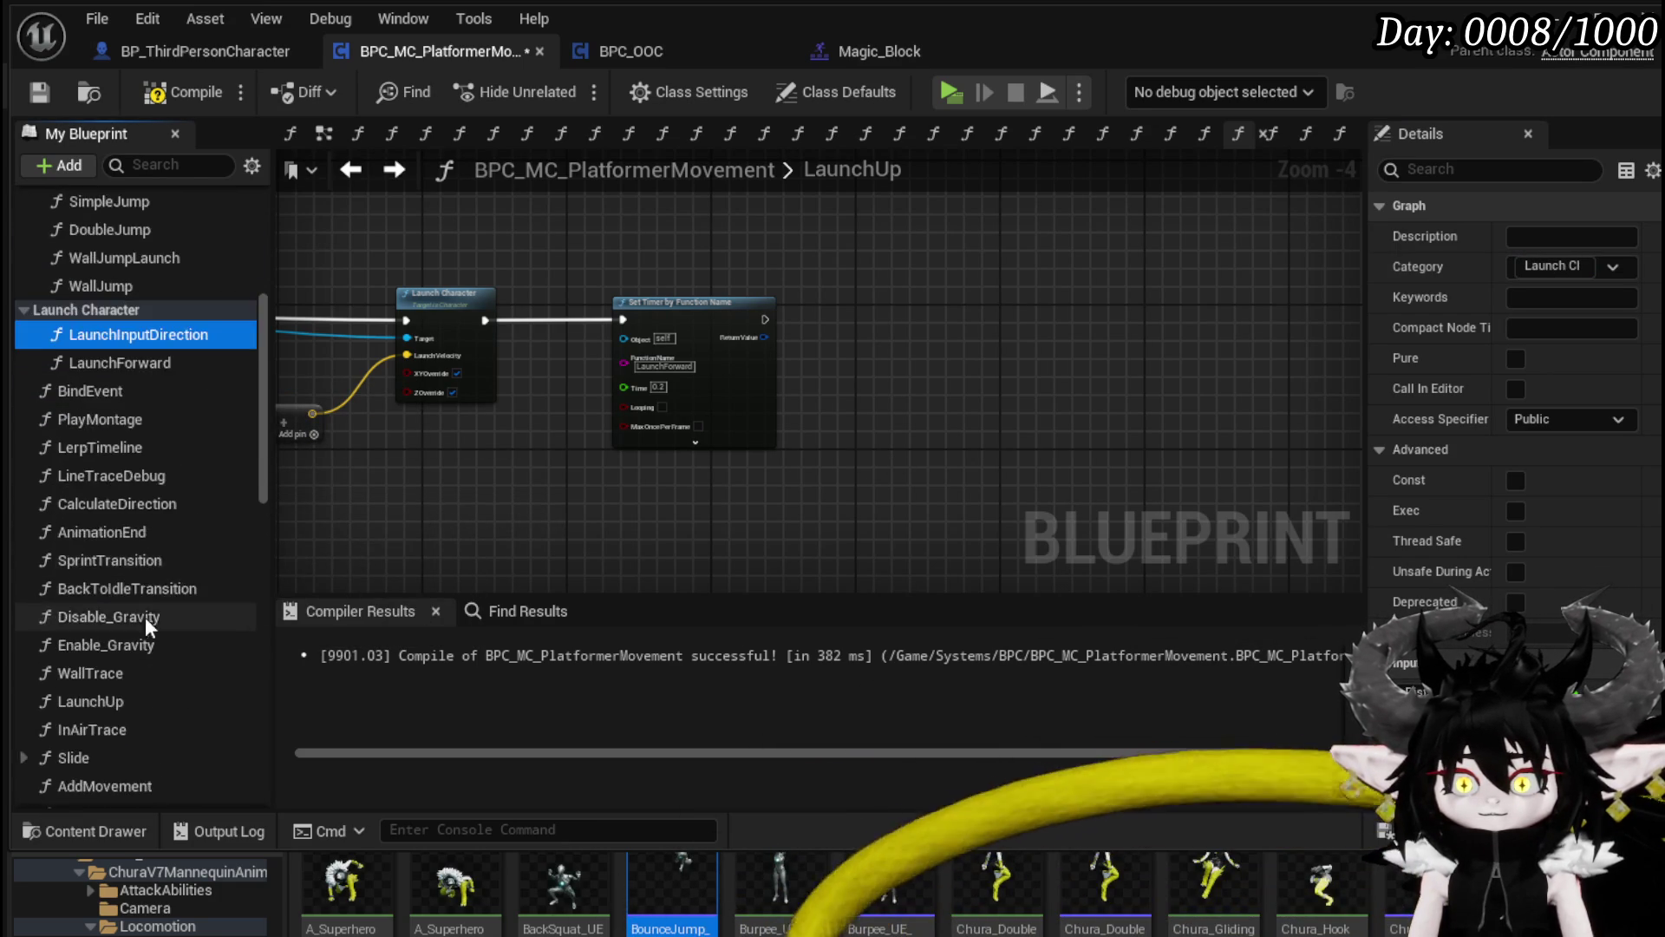
scroll(106, 704, "down", 2)
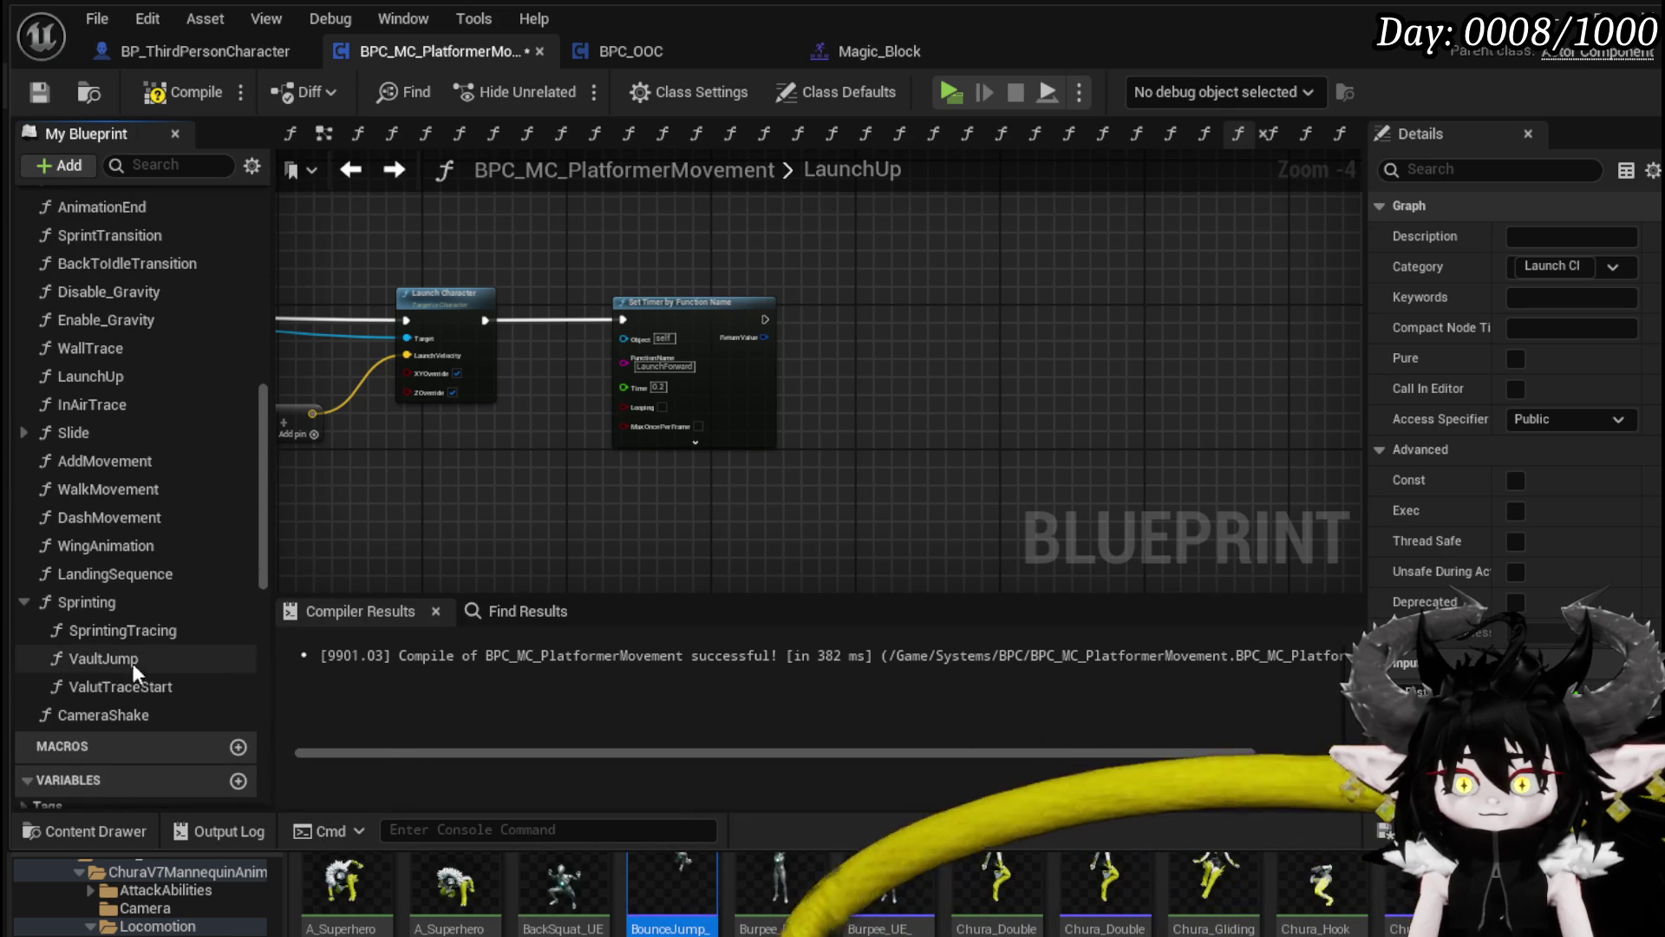
key("ctrl+z")
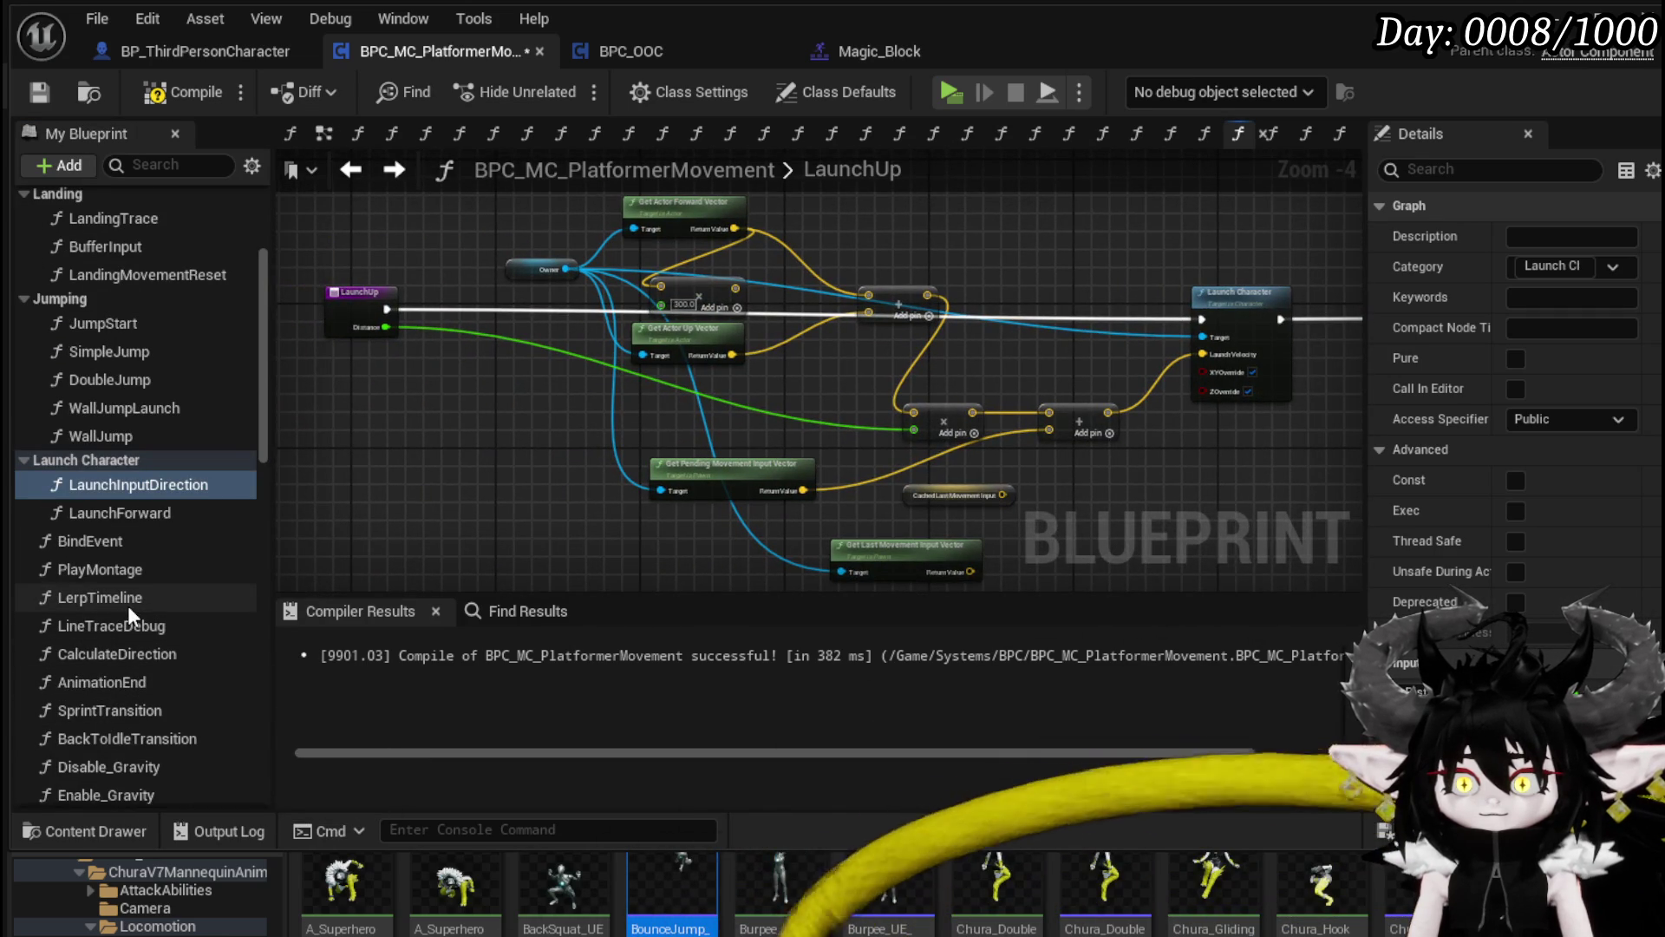
scroll(127, 607, "down", 3)
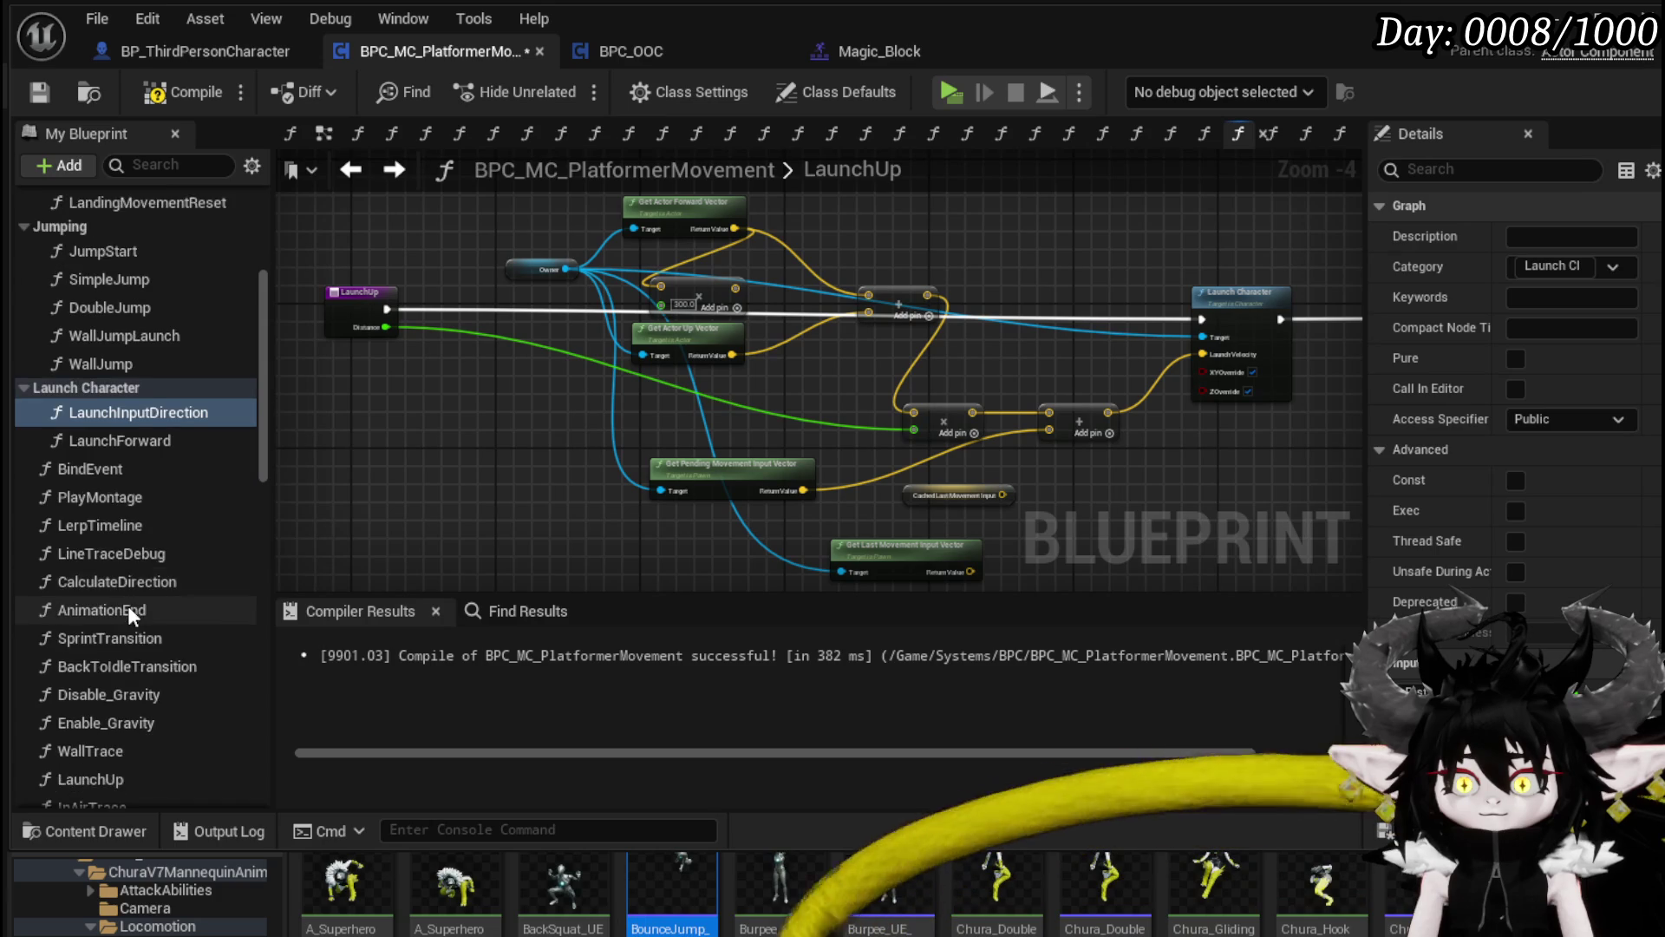
mouse_move(85, 742)
left_mouse_down()
mouse_move(191, 508)
mouse_move(85, 425)
left_mouse_up()
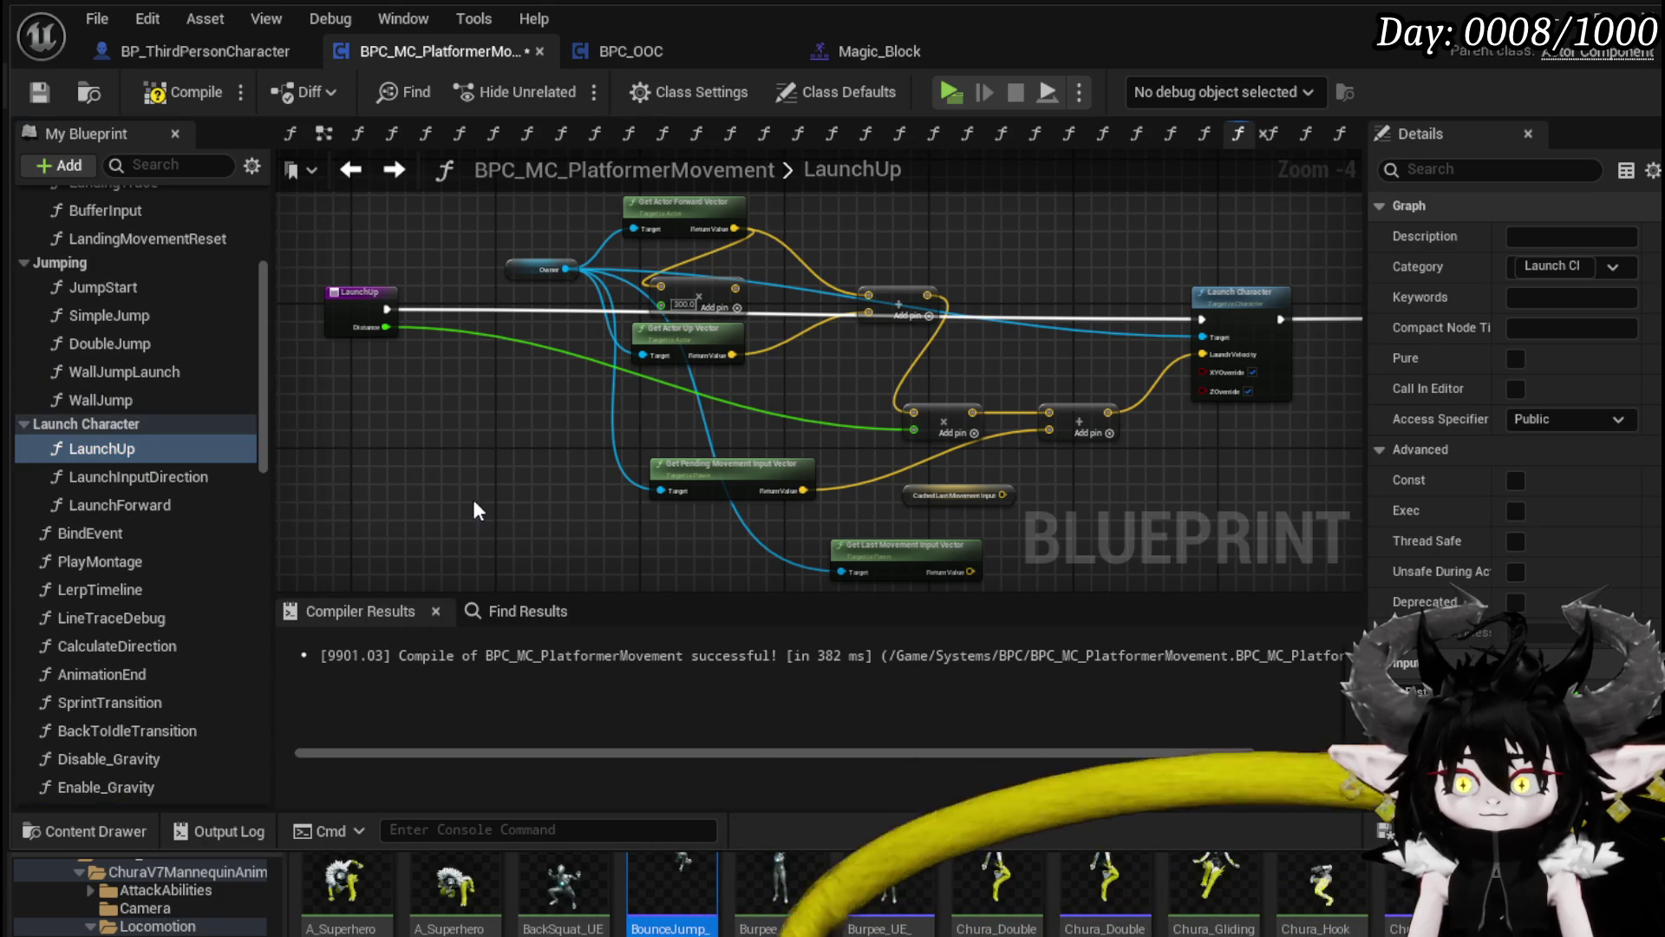
left_click(143, 91)
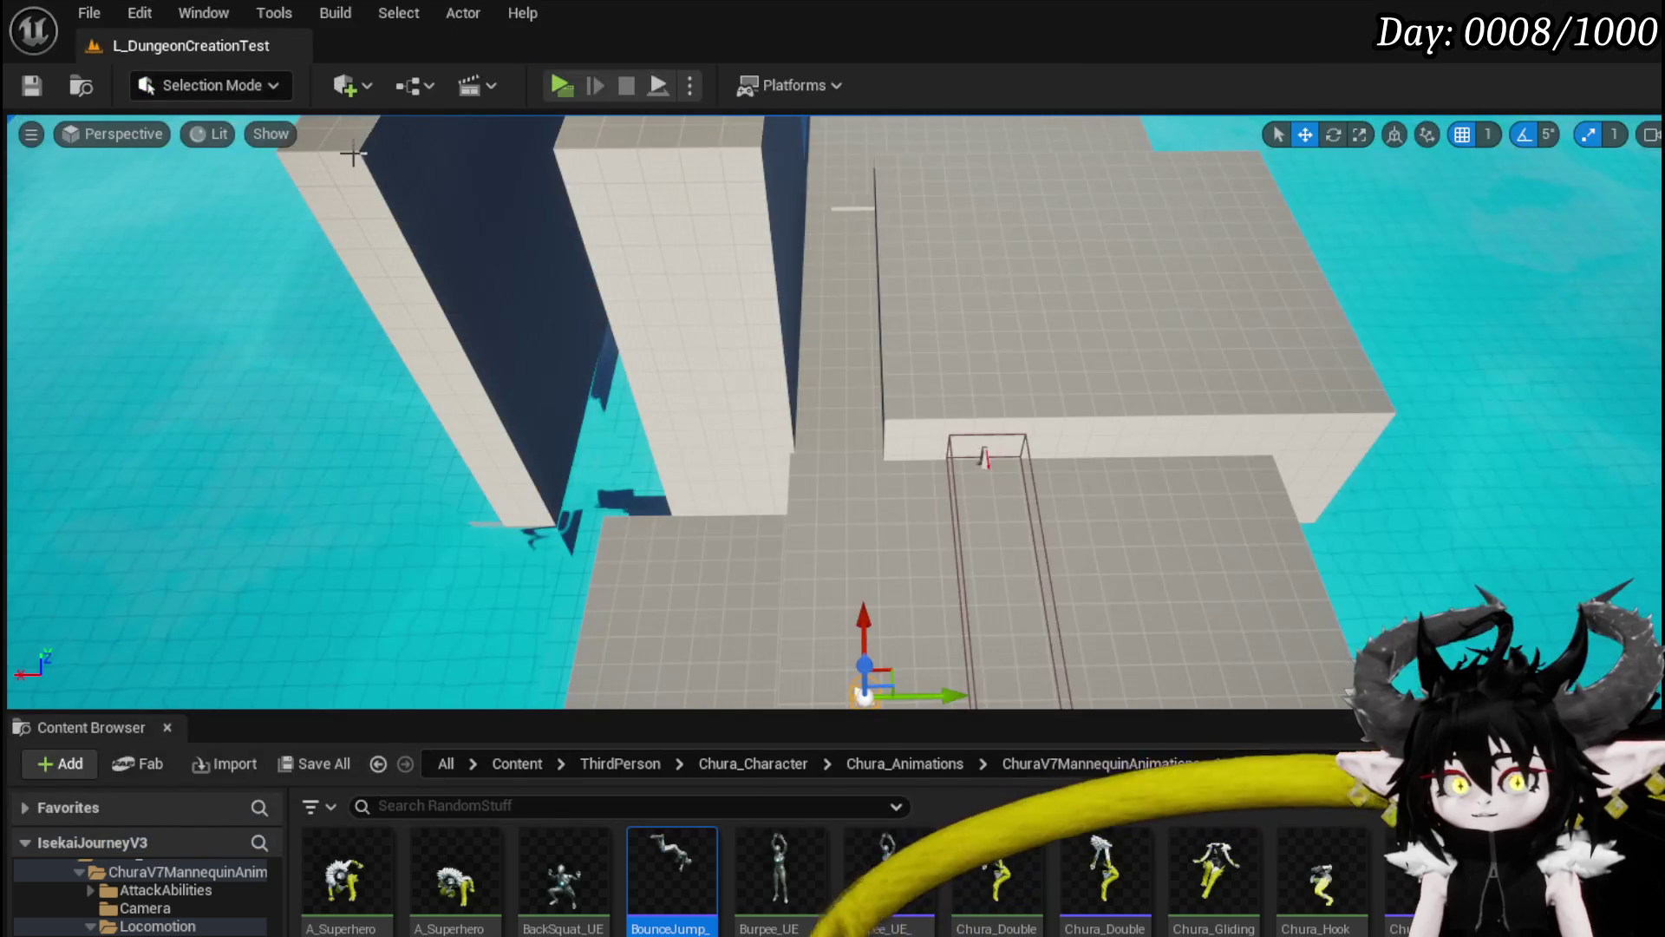
left_click(541, 82)
Step: Jump and double-jump the character onto the wall and off it
key("space")
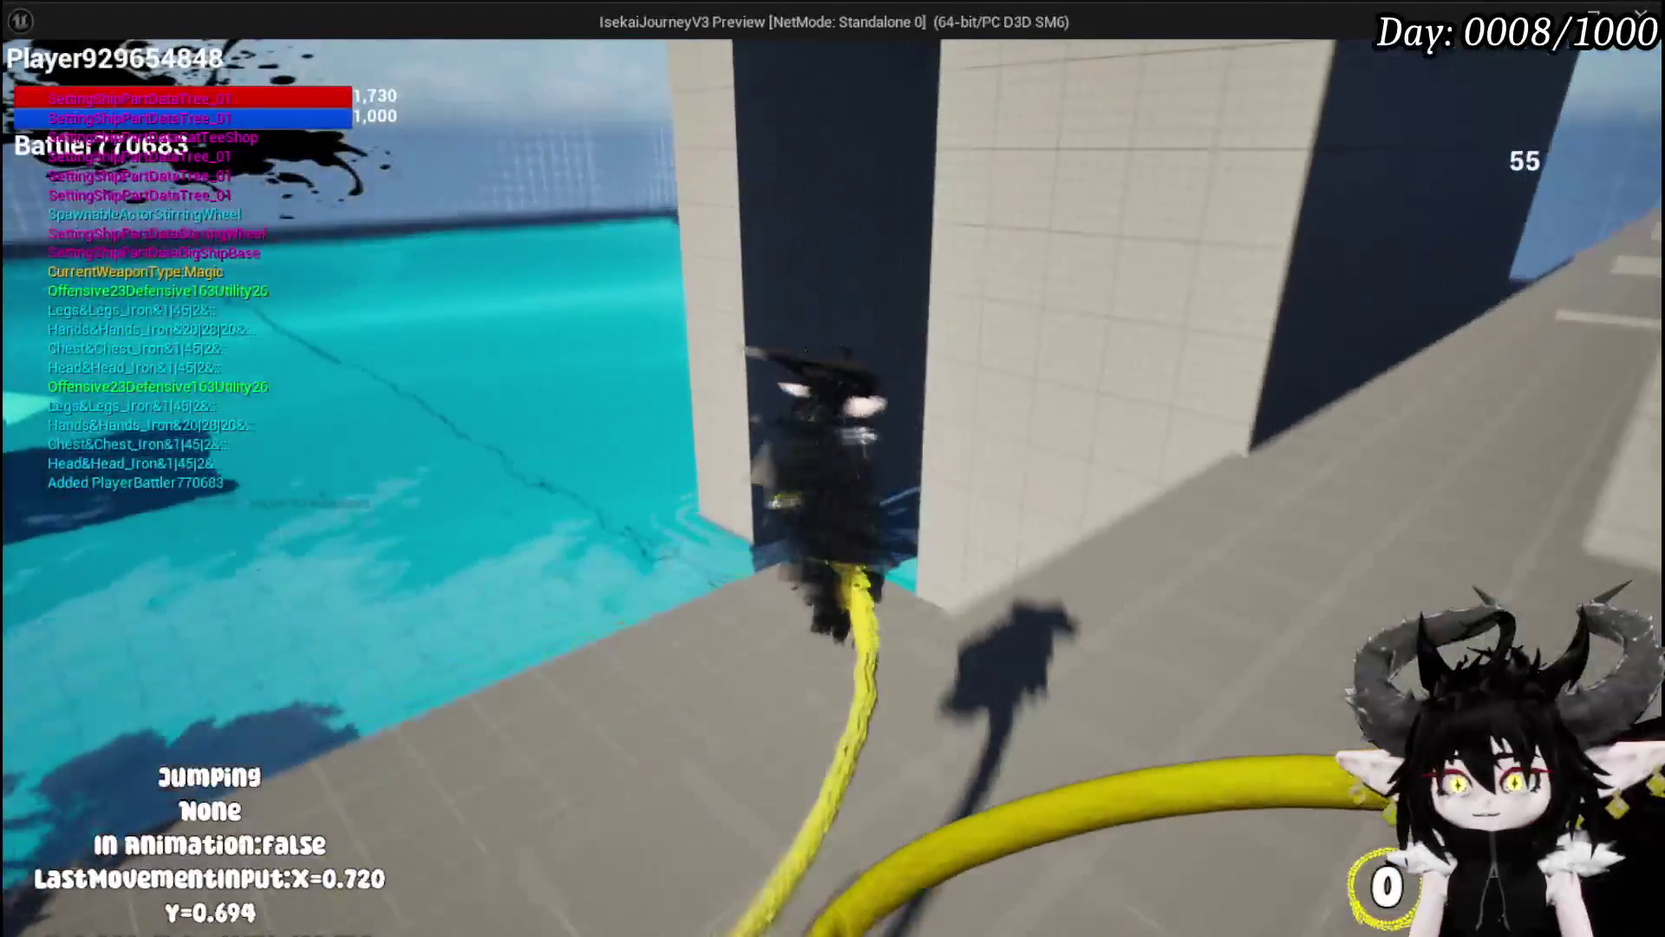
key("space")
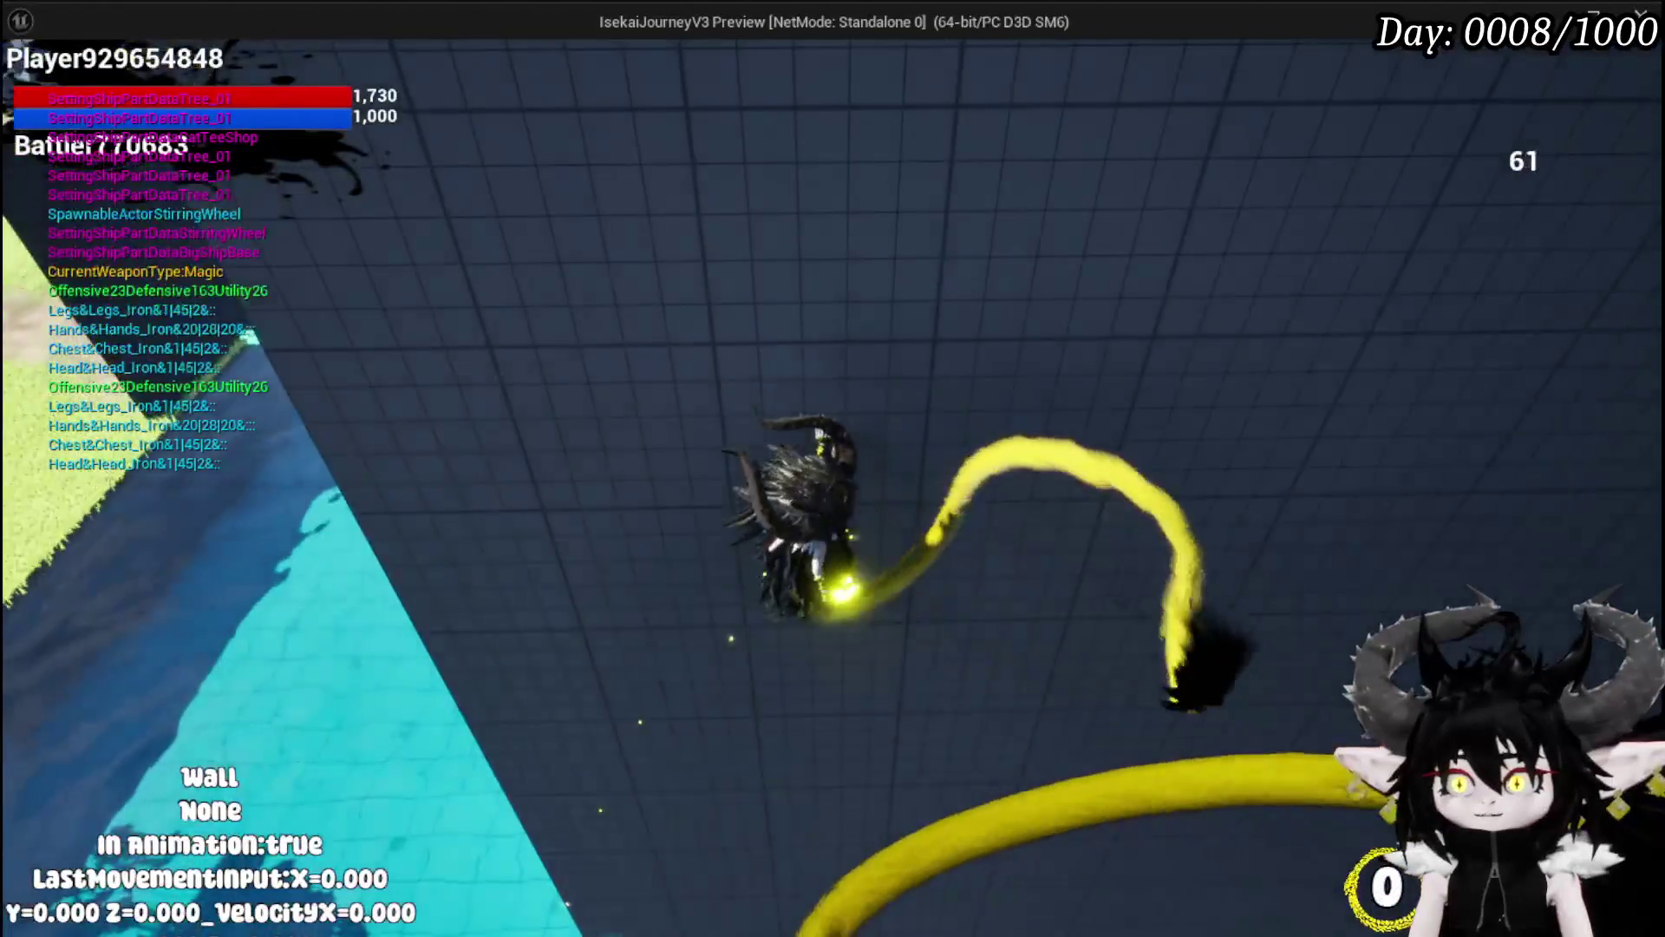
key("space")
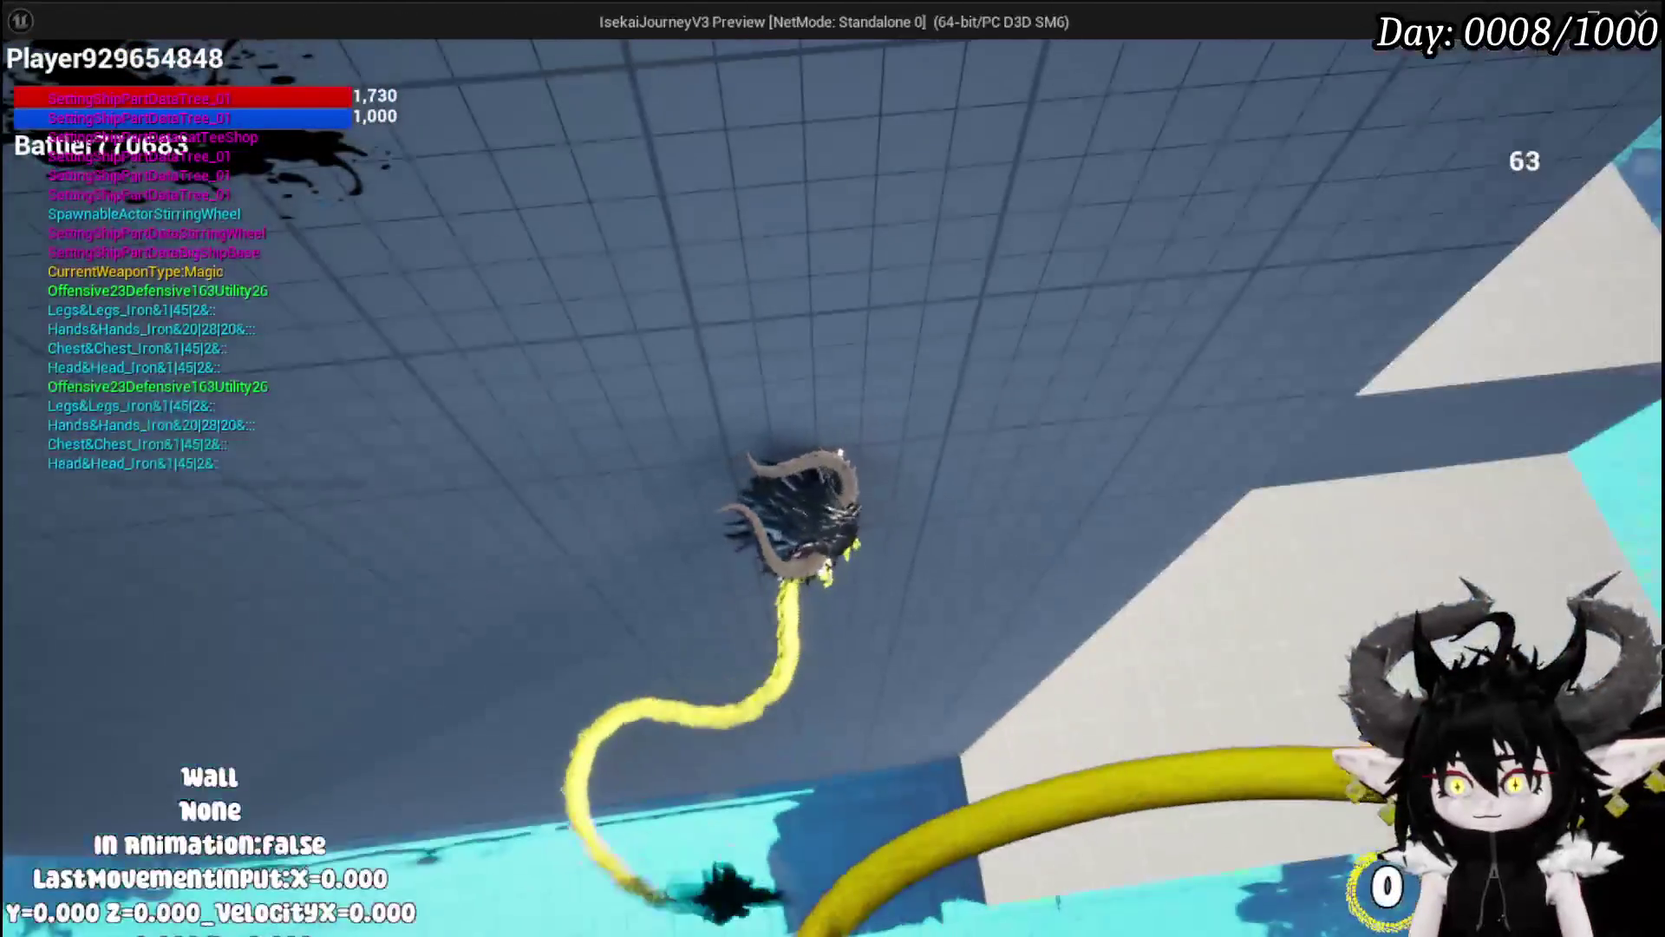
key("space")
key("space")
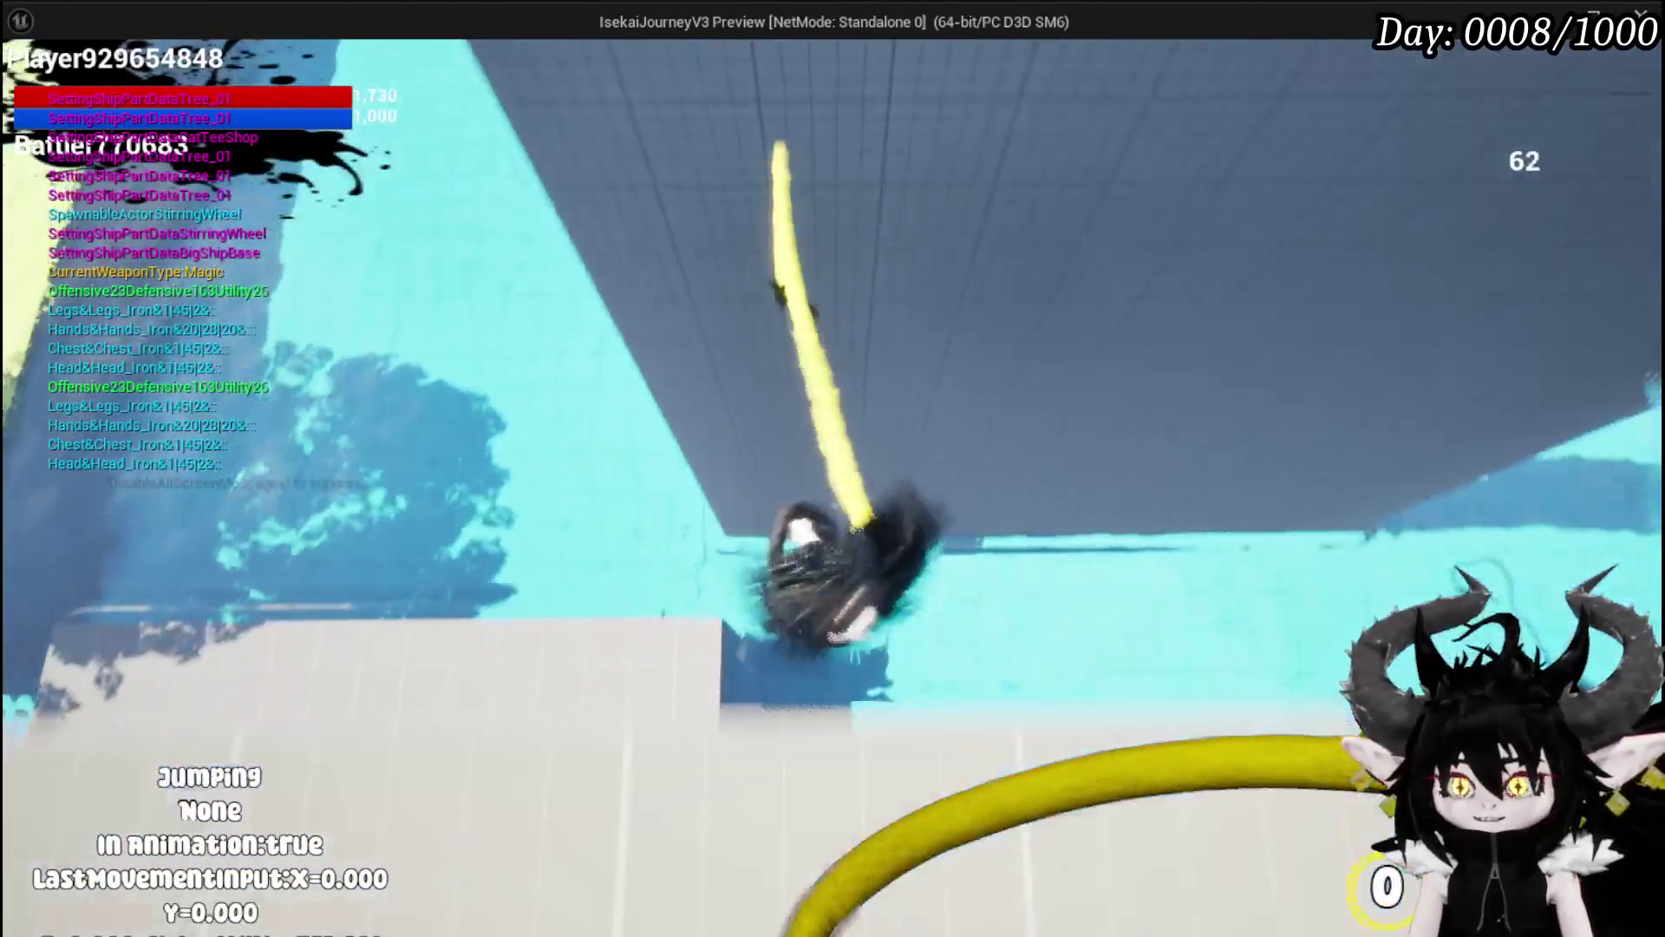
key("space")
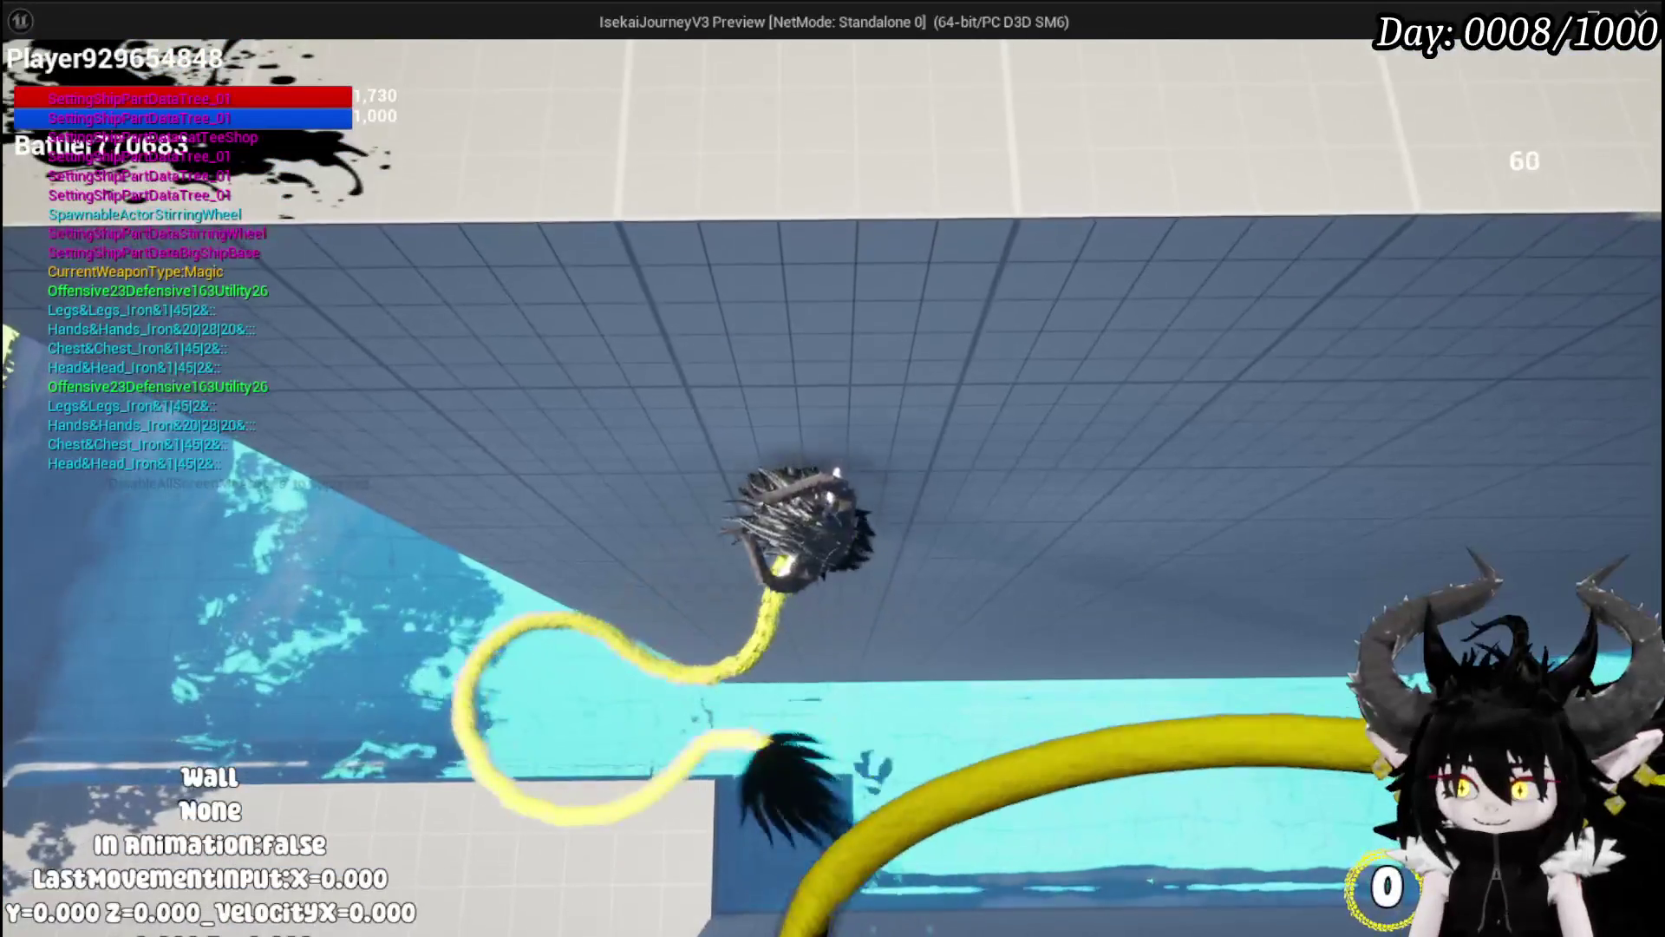
Step: Keep bouncing between the walls, then stop the test and save the level
key("space")
key("space")
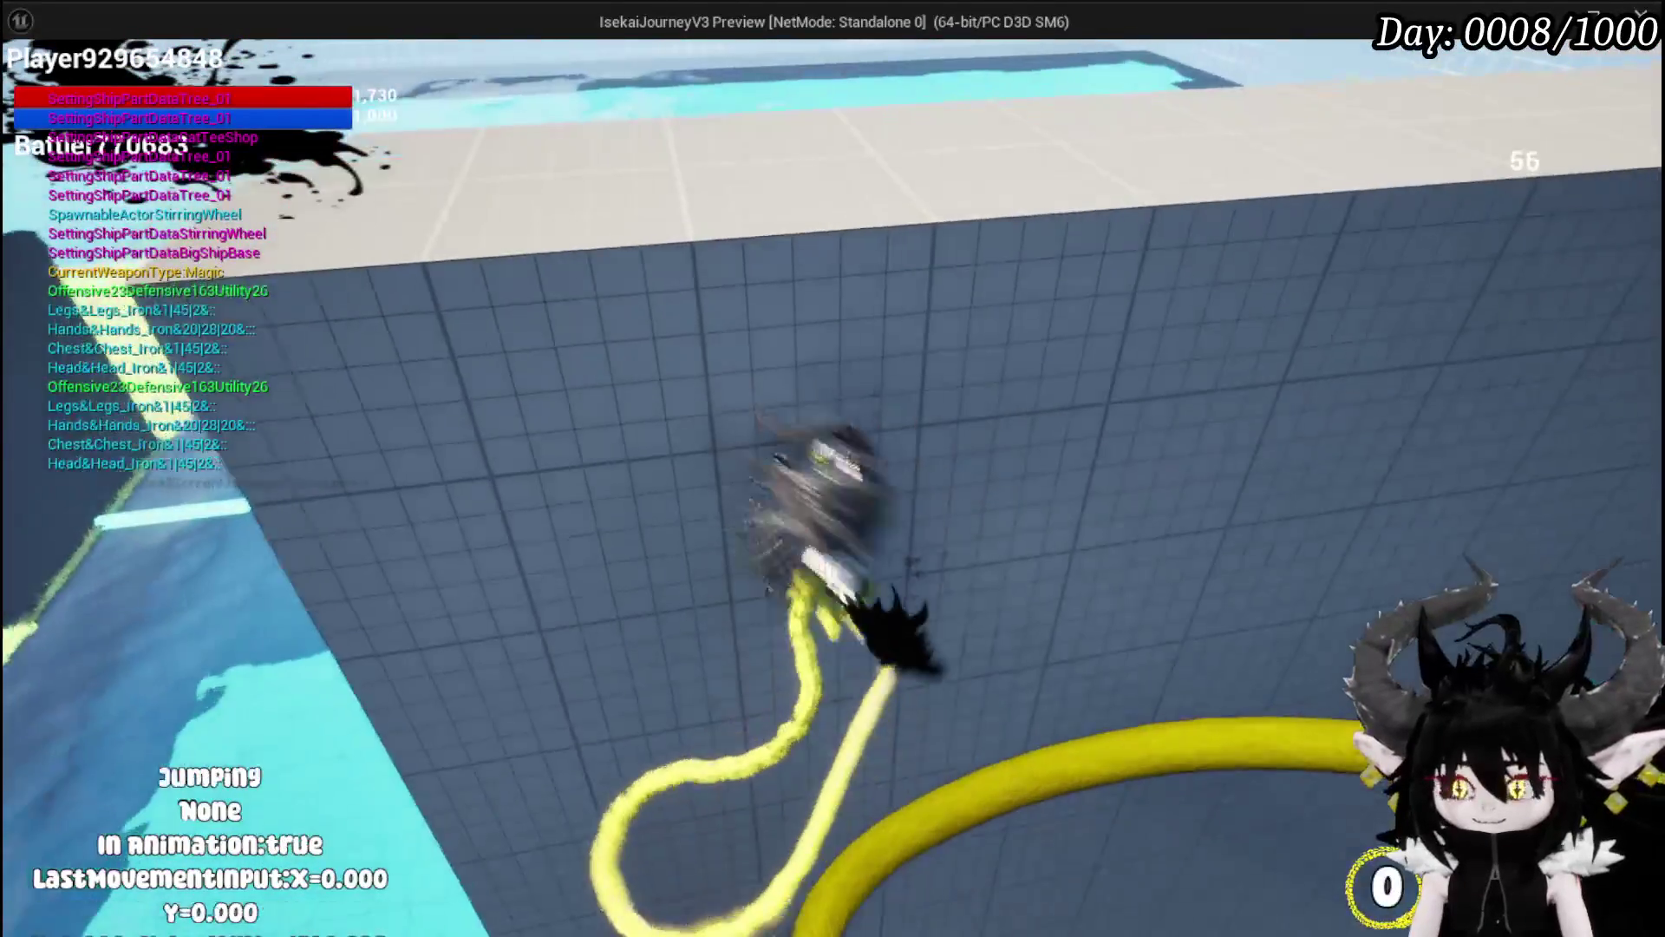
key("space")
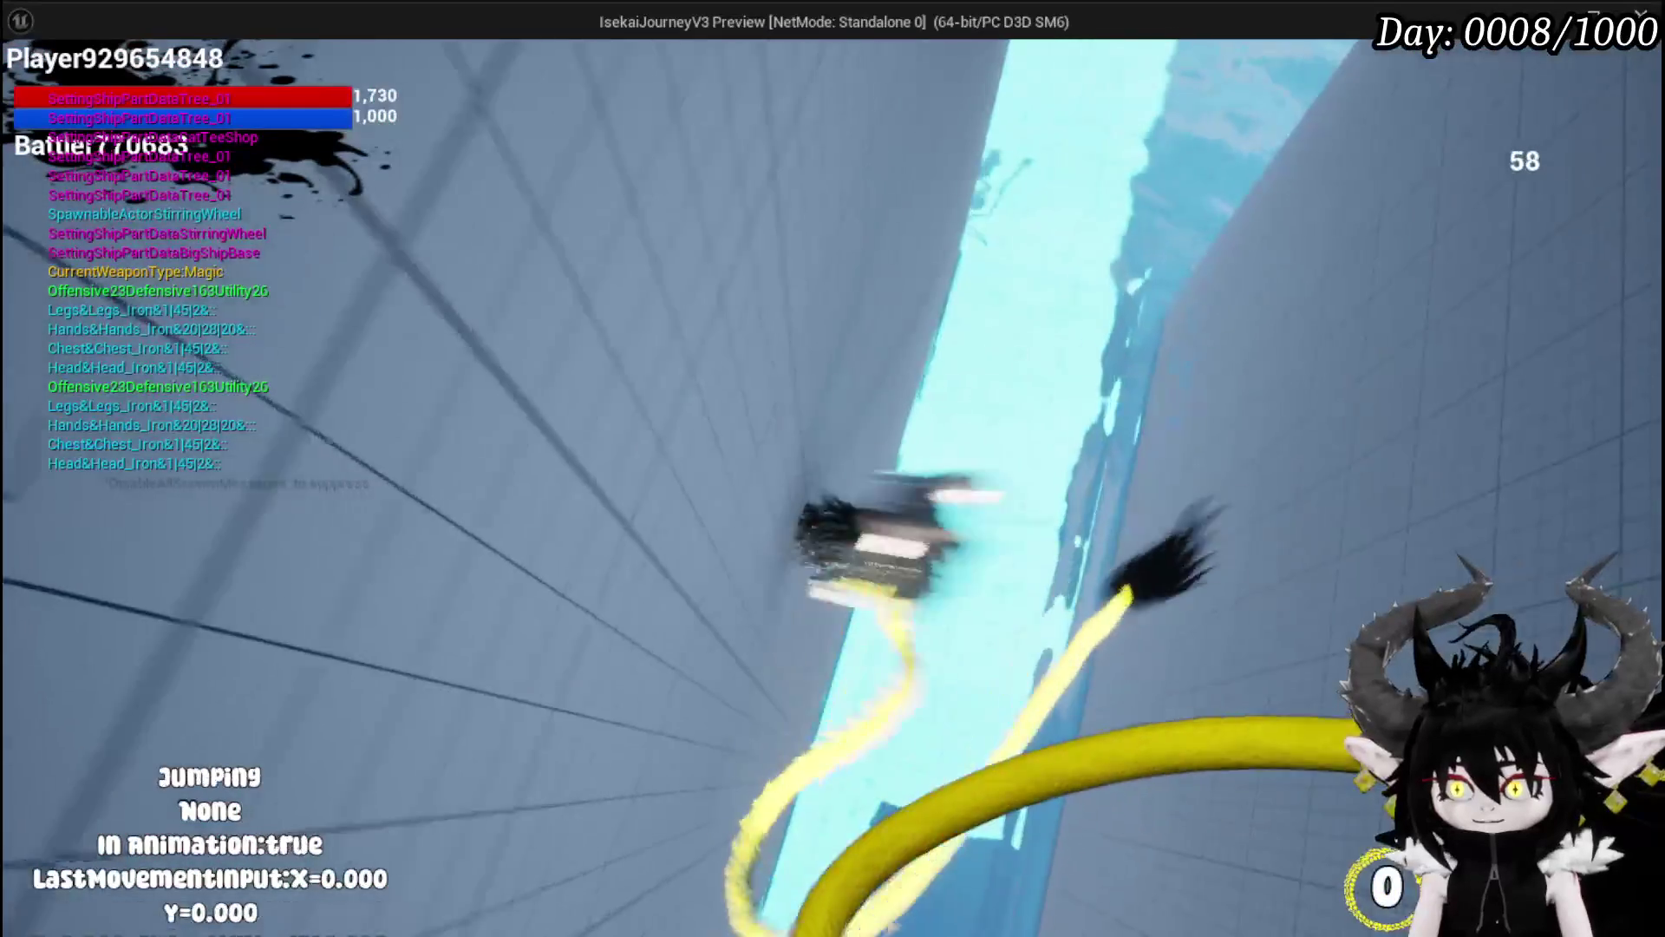
key("space")
key("space")
key("space")
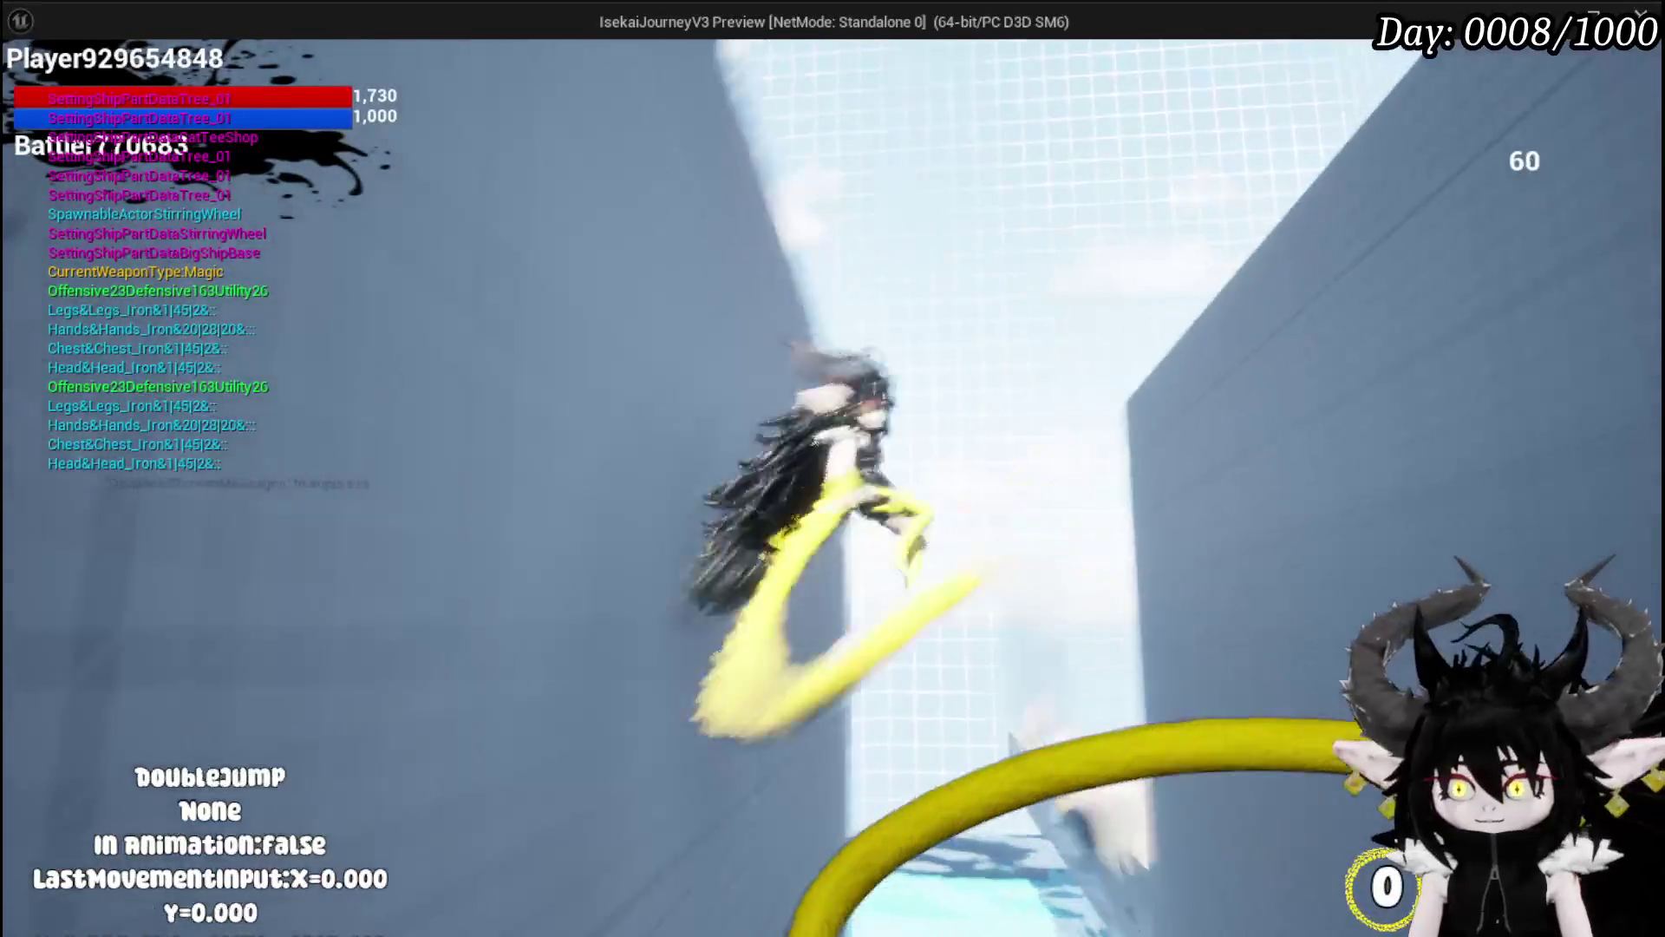
key("space")
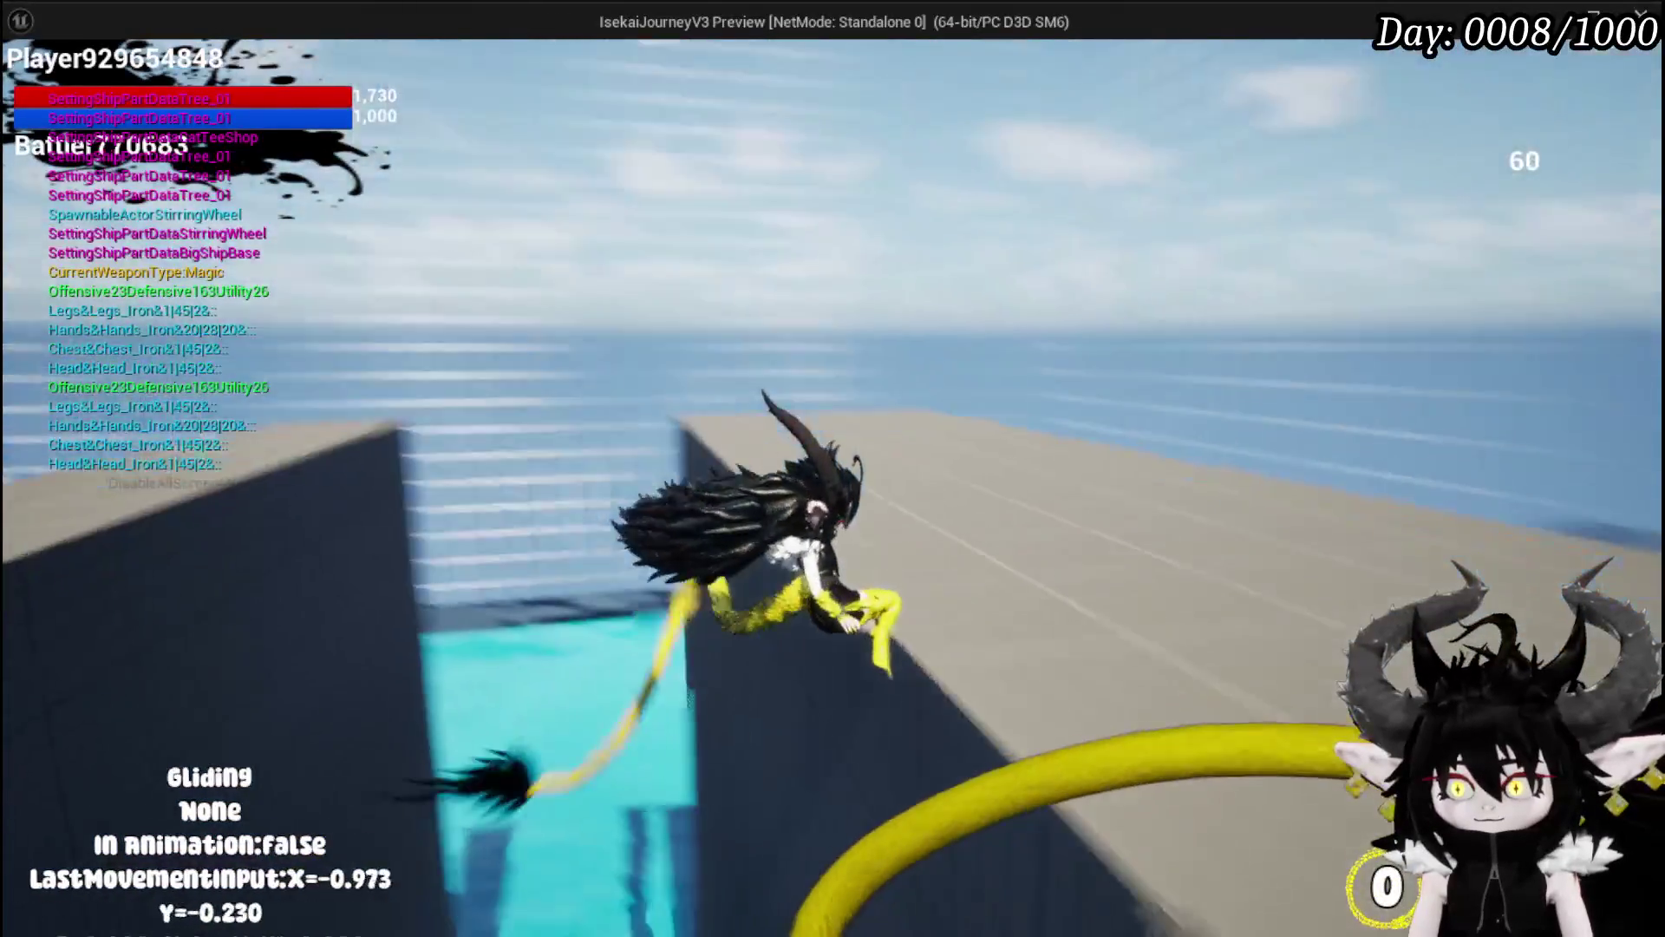
key("space")
key("space")
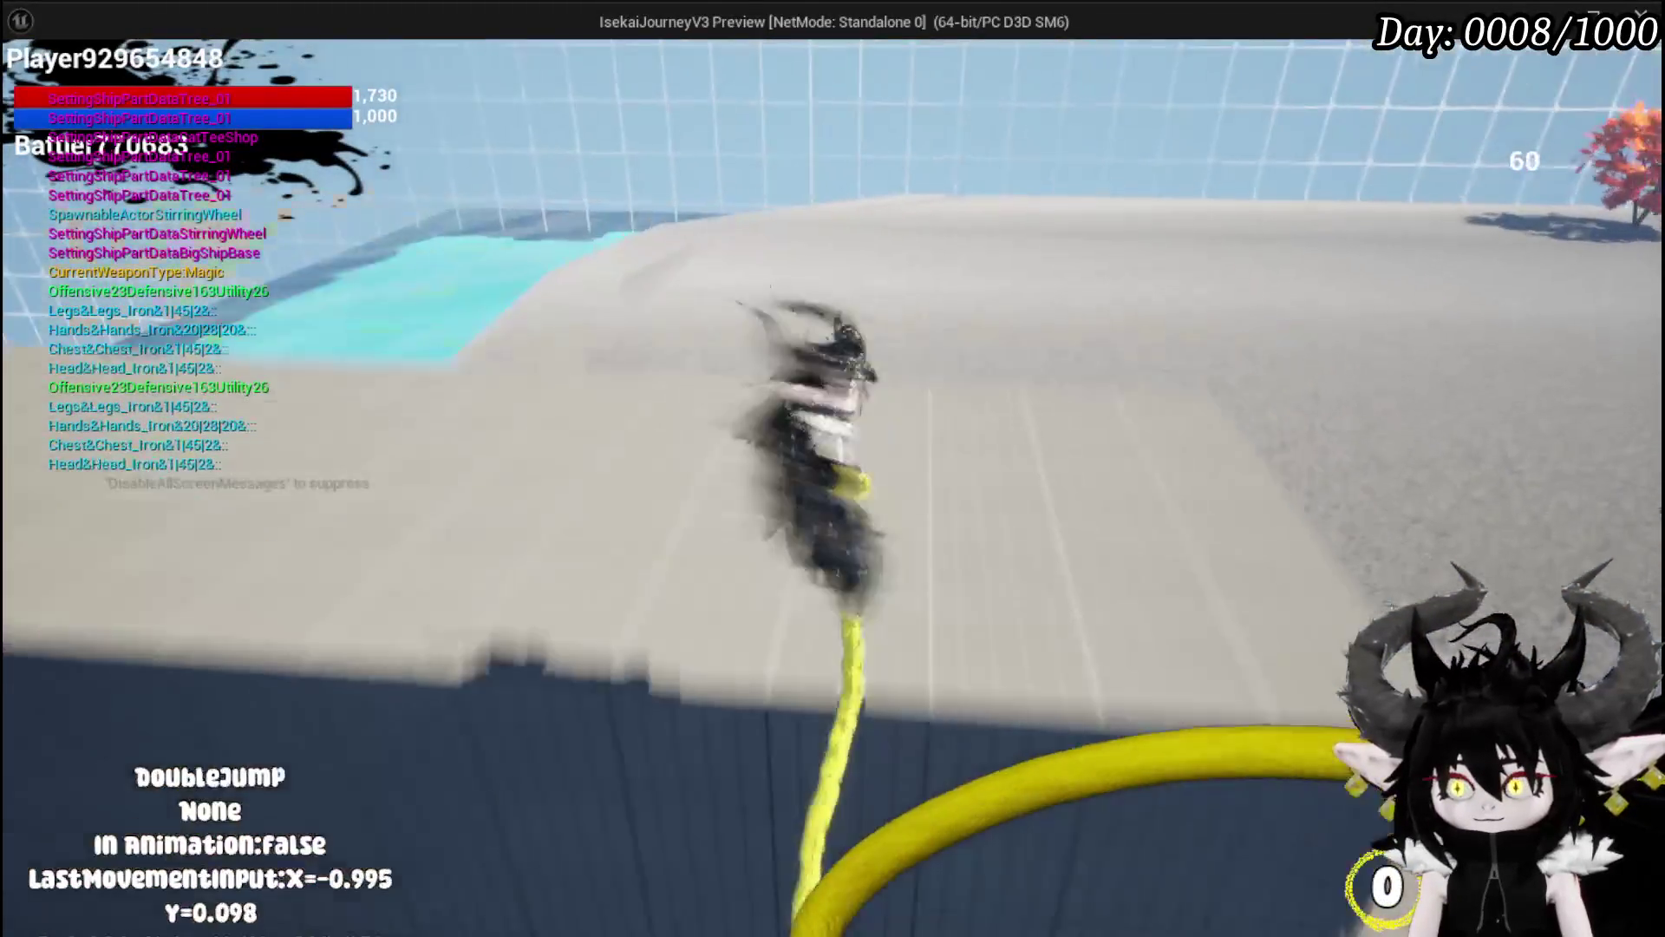
key("space")
key("space")
key("space")
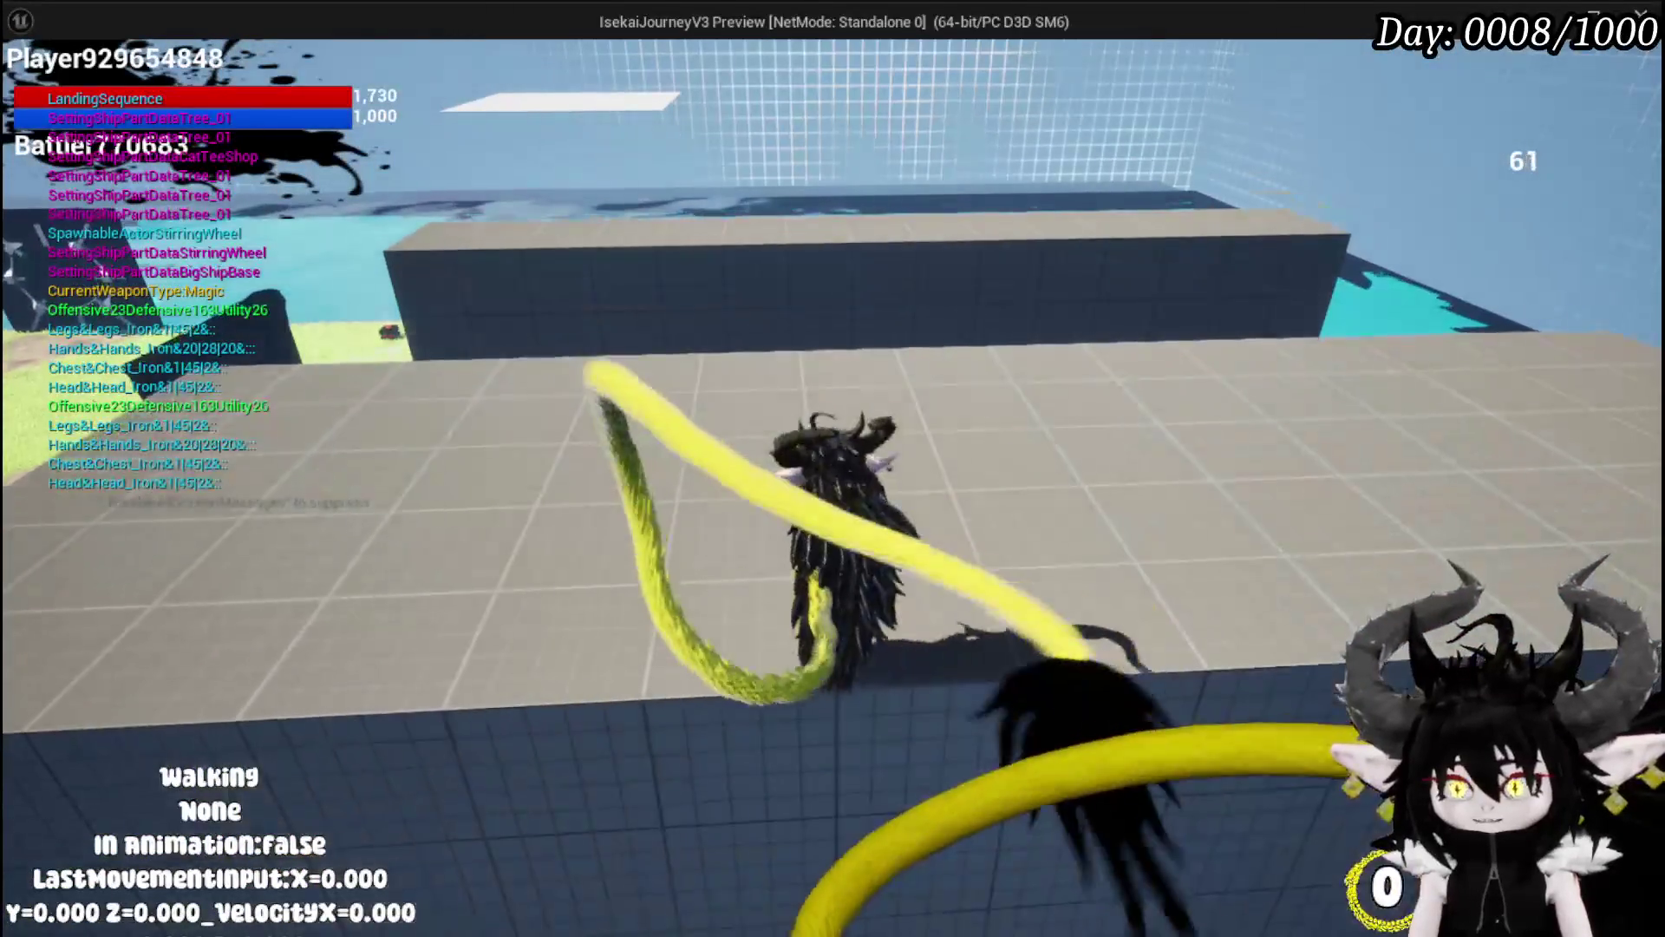
key("Escape")
left_click(31, 85)
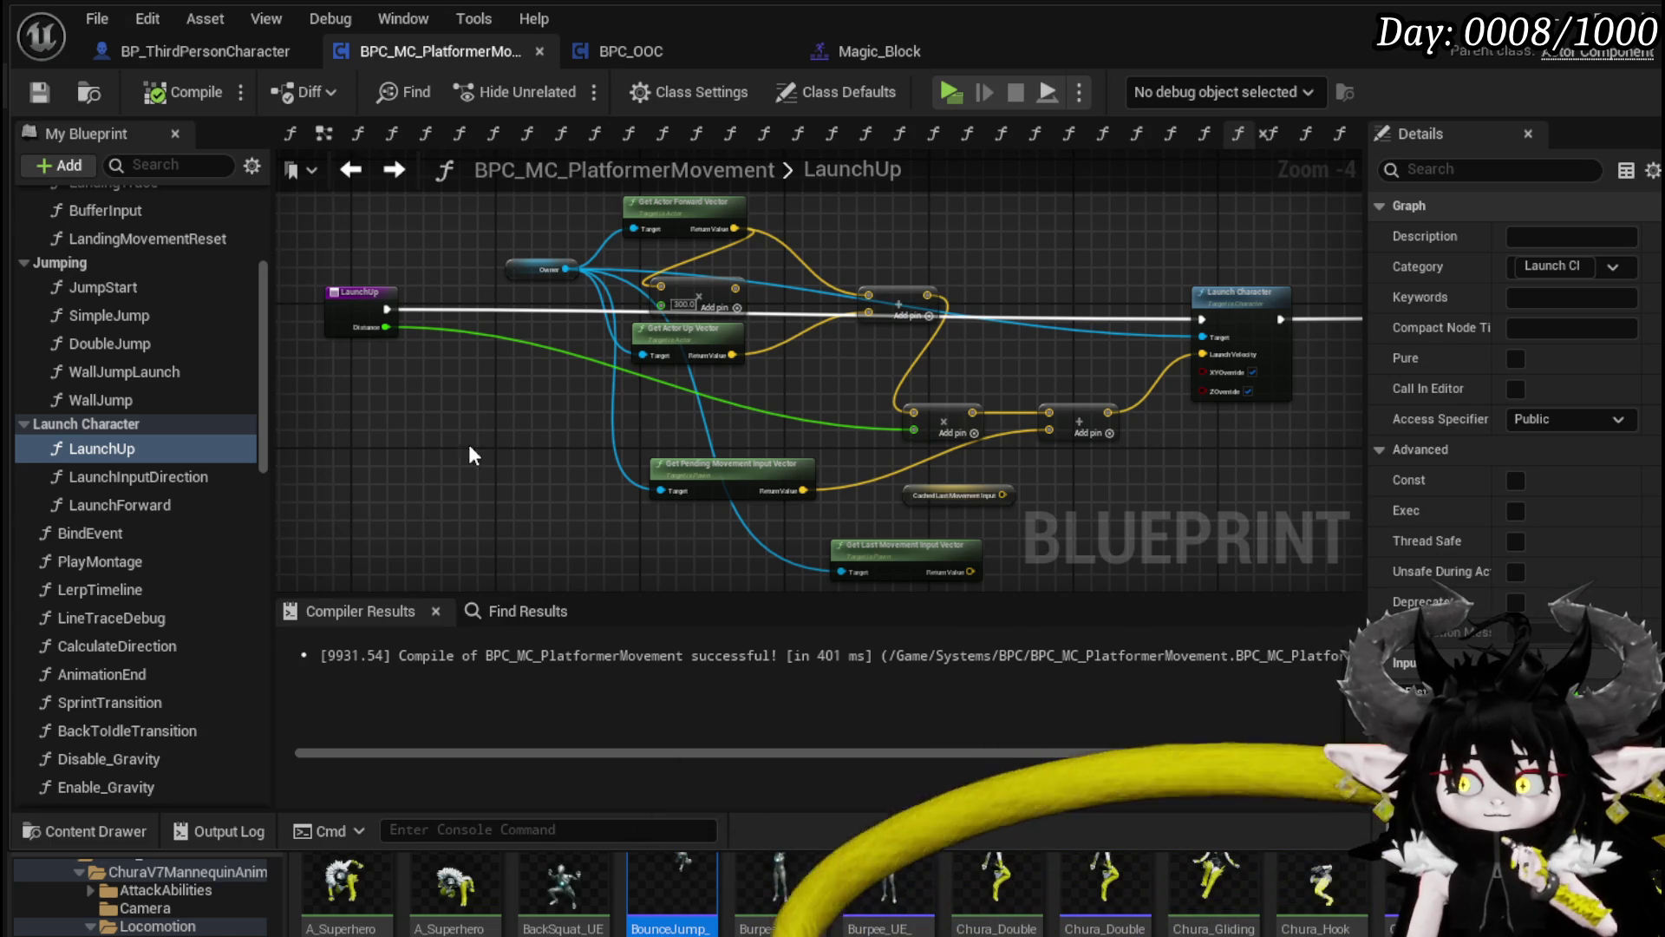
Step: Open WallTrace and give both Line Trace For Objects nodes the same Draw Debug Type
scroll(130, 524, "down", 5)
scroll(170, 517, "down", 2)
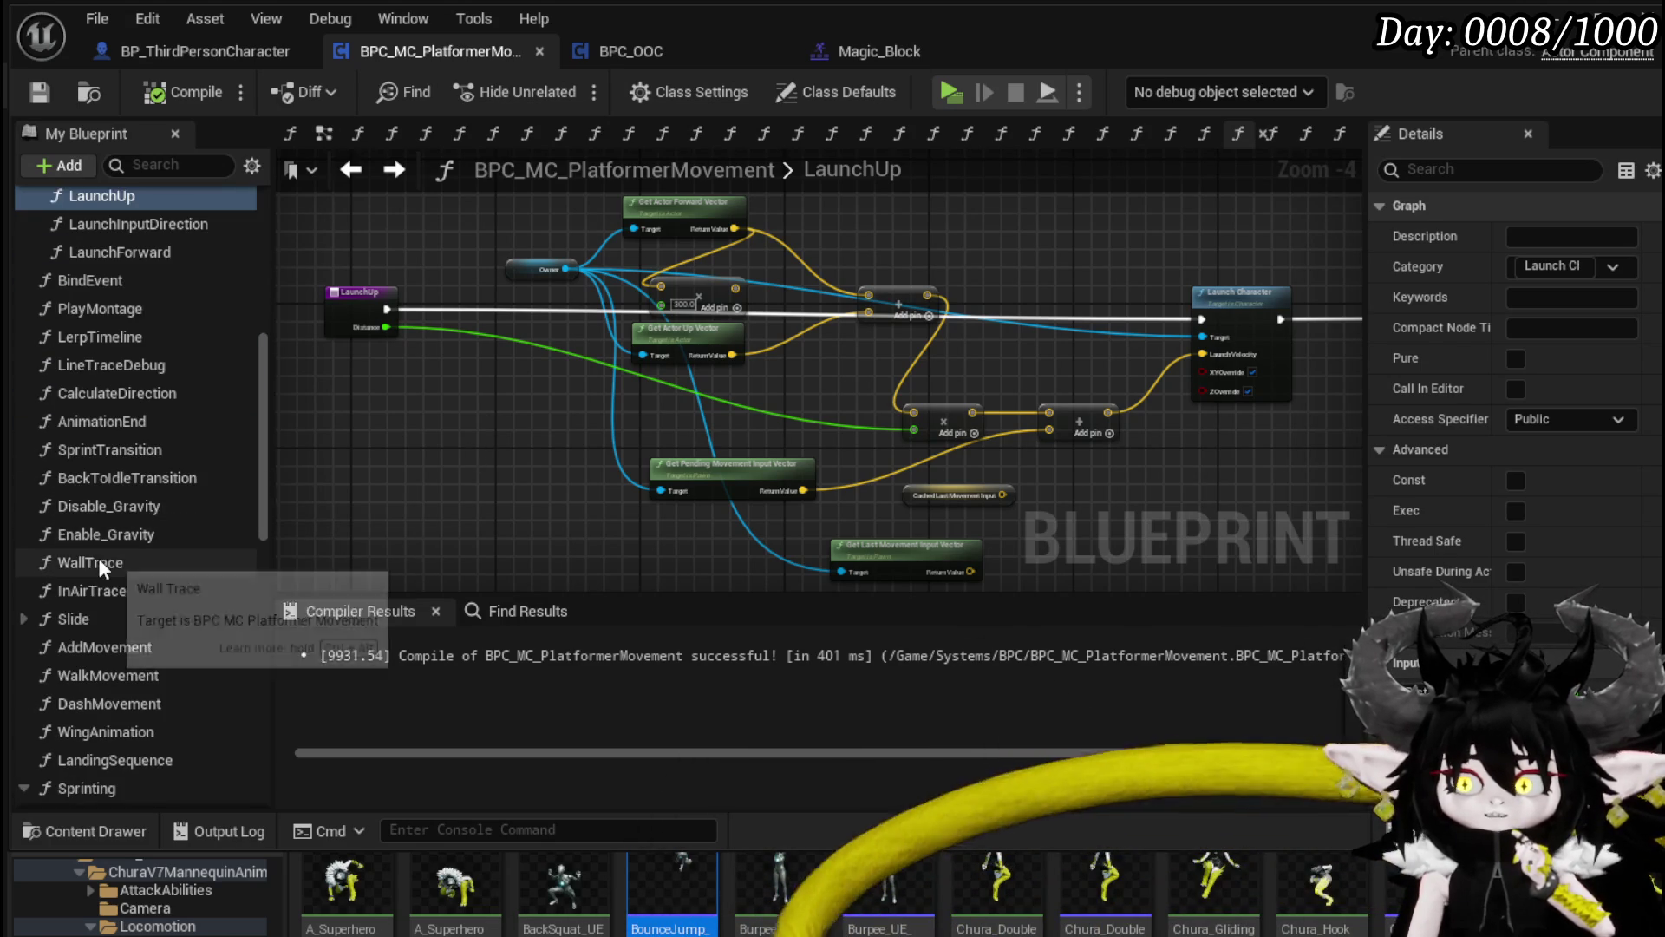
double_click(97, 562)
scroll(929, 554, "up", 4)
mouse_move(929, 553)
left_mouse_down()
mouse_move(1068, 403)
mouse_move(1097, 329)
mouse_move(538, 324)
left_mouse_up()
left_click(654, 350)
left_click(638, 393)
left_click_drag(532, 428, 538, 237)
left_click(609, 493)
left_click(614, 535)
Step: Recompile and save the movement Blueprint, then start a play-mode test
mouse_move(379, 314)
left_mouse_down()
mouse_move(1099, 518)
mouse_move(1325, 505)
left_mouse_up()
scroll(902, 451, "down", 1)
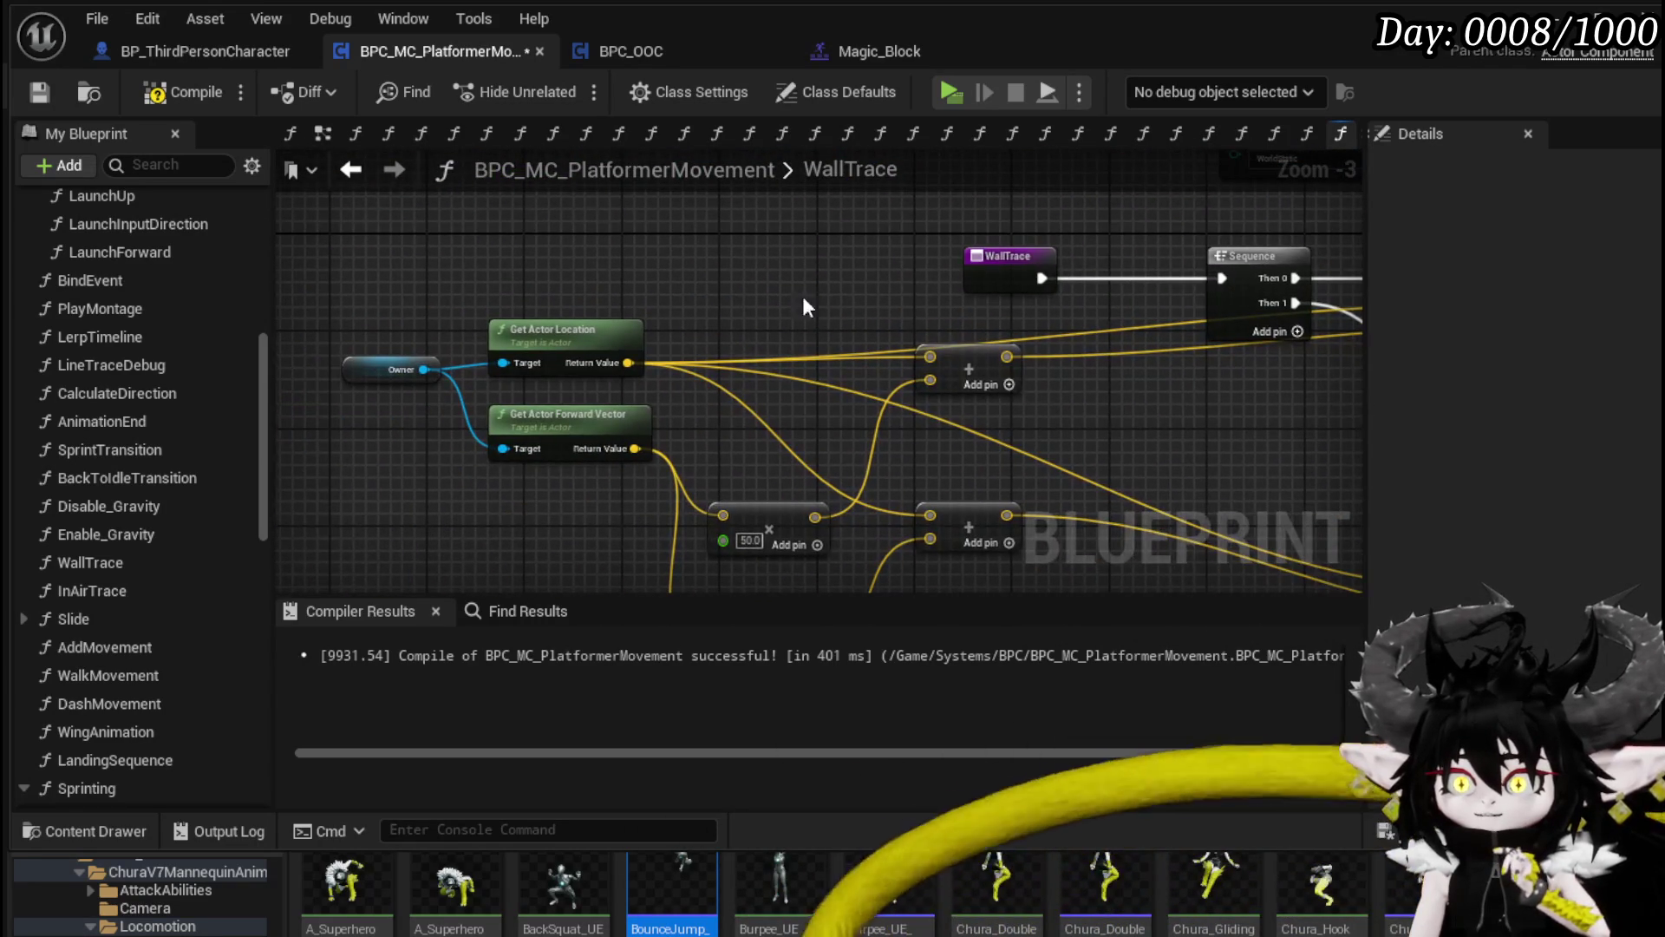
left_click(171, 92)
left_click(38, 92)
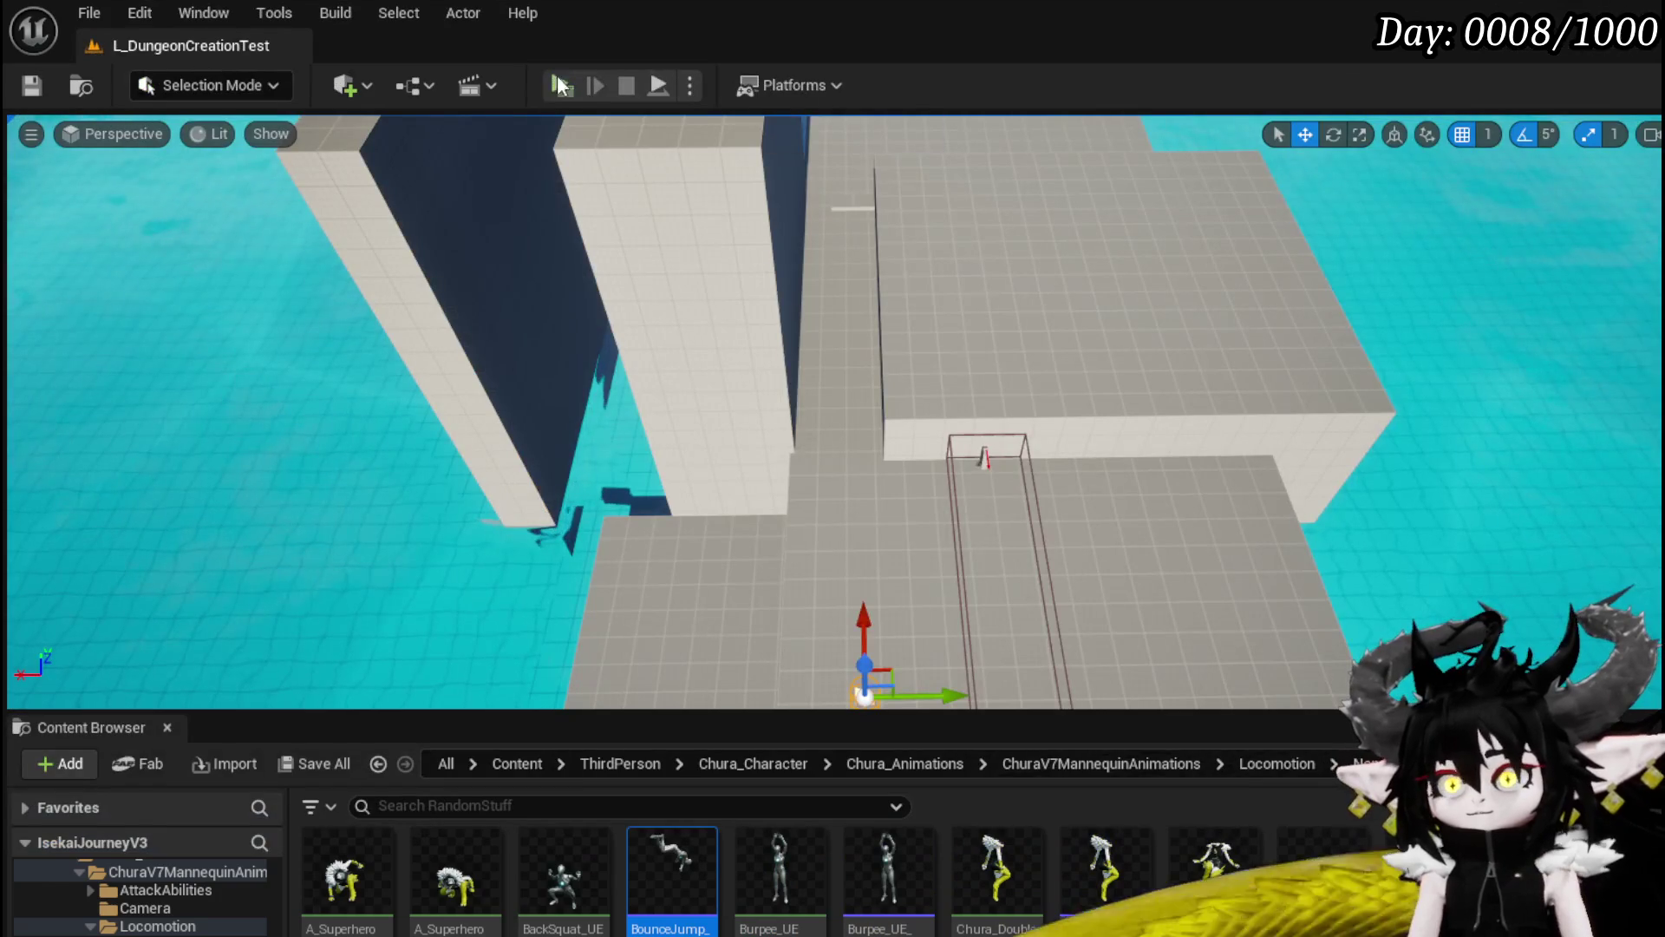
left_click(562, 85)
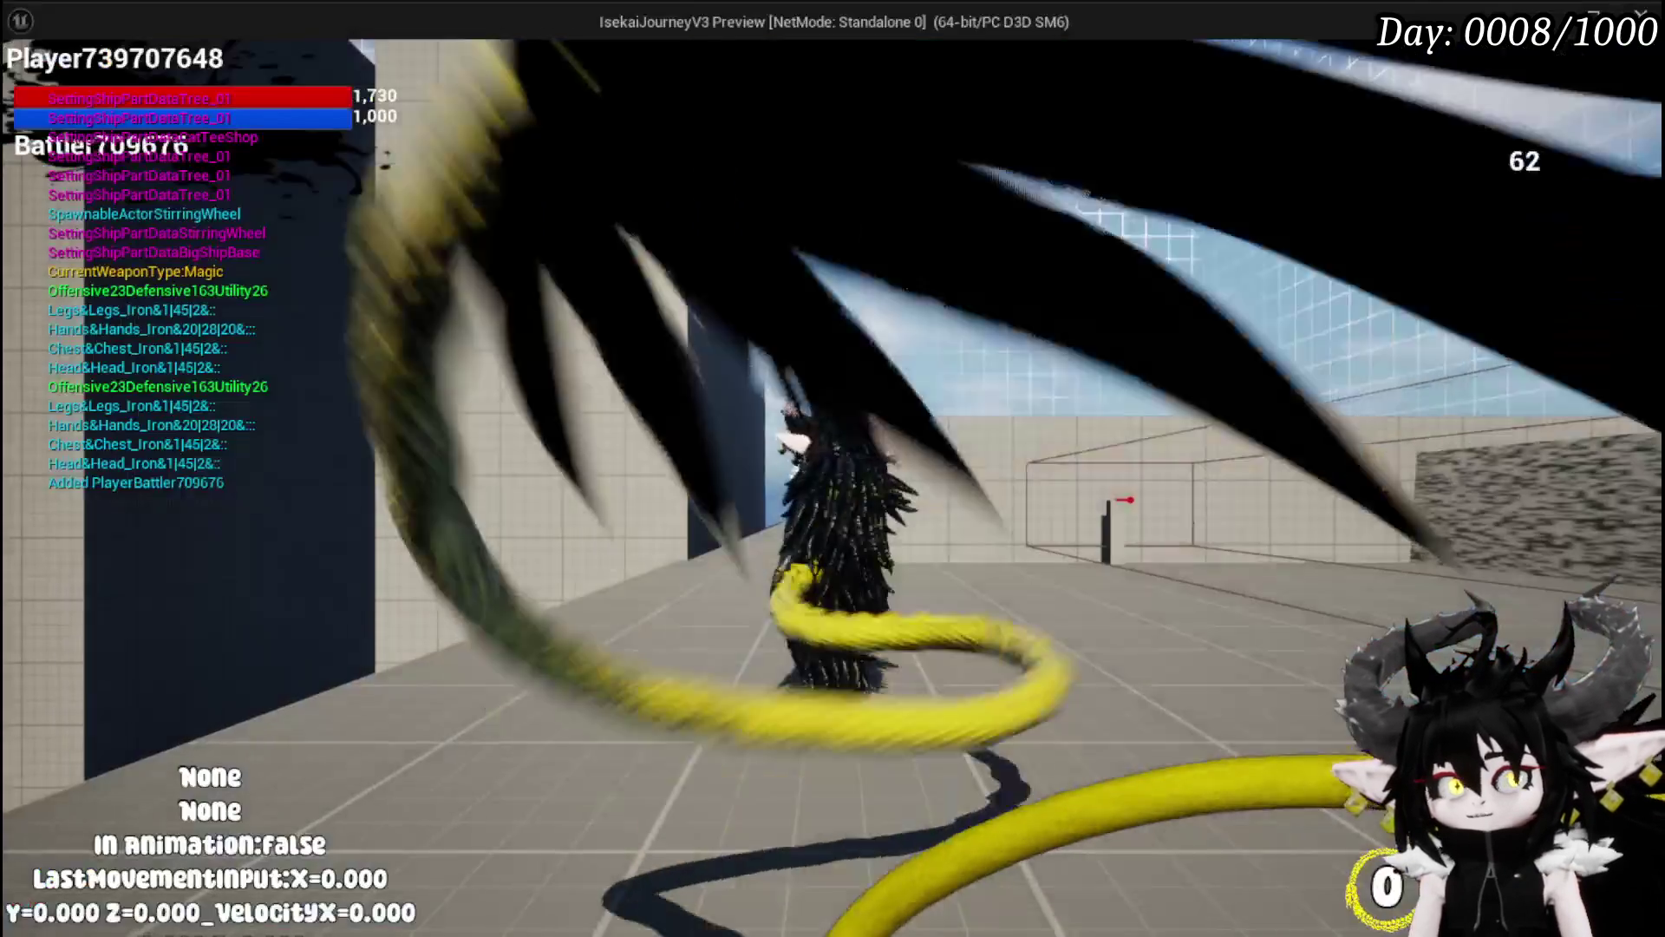
Step: Jump, double-jump and glide onto the grey wall while the trace lines show
key("space")
key("space")
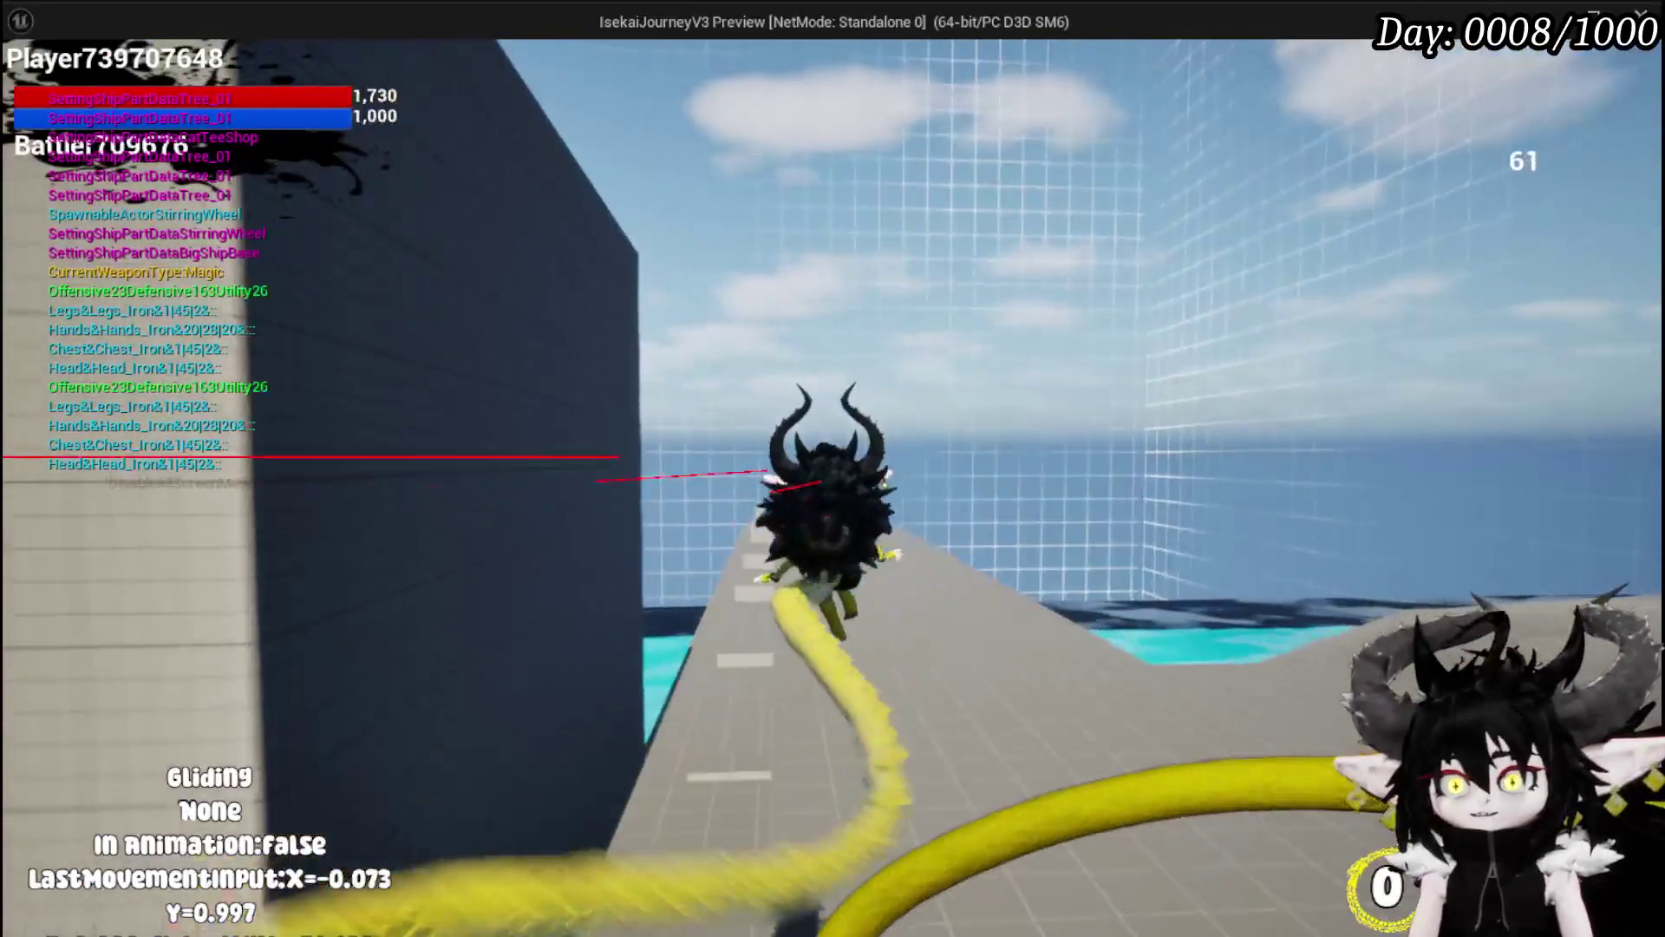
key("space")
key("space")
key("space")
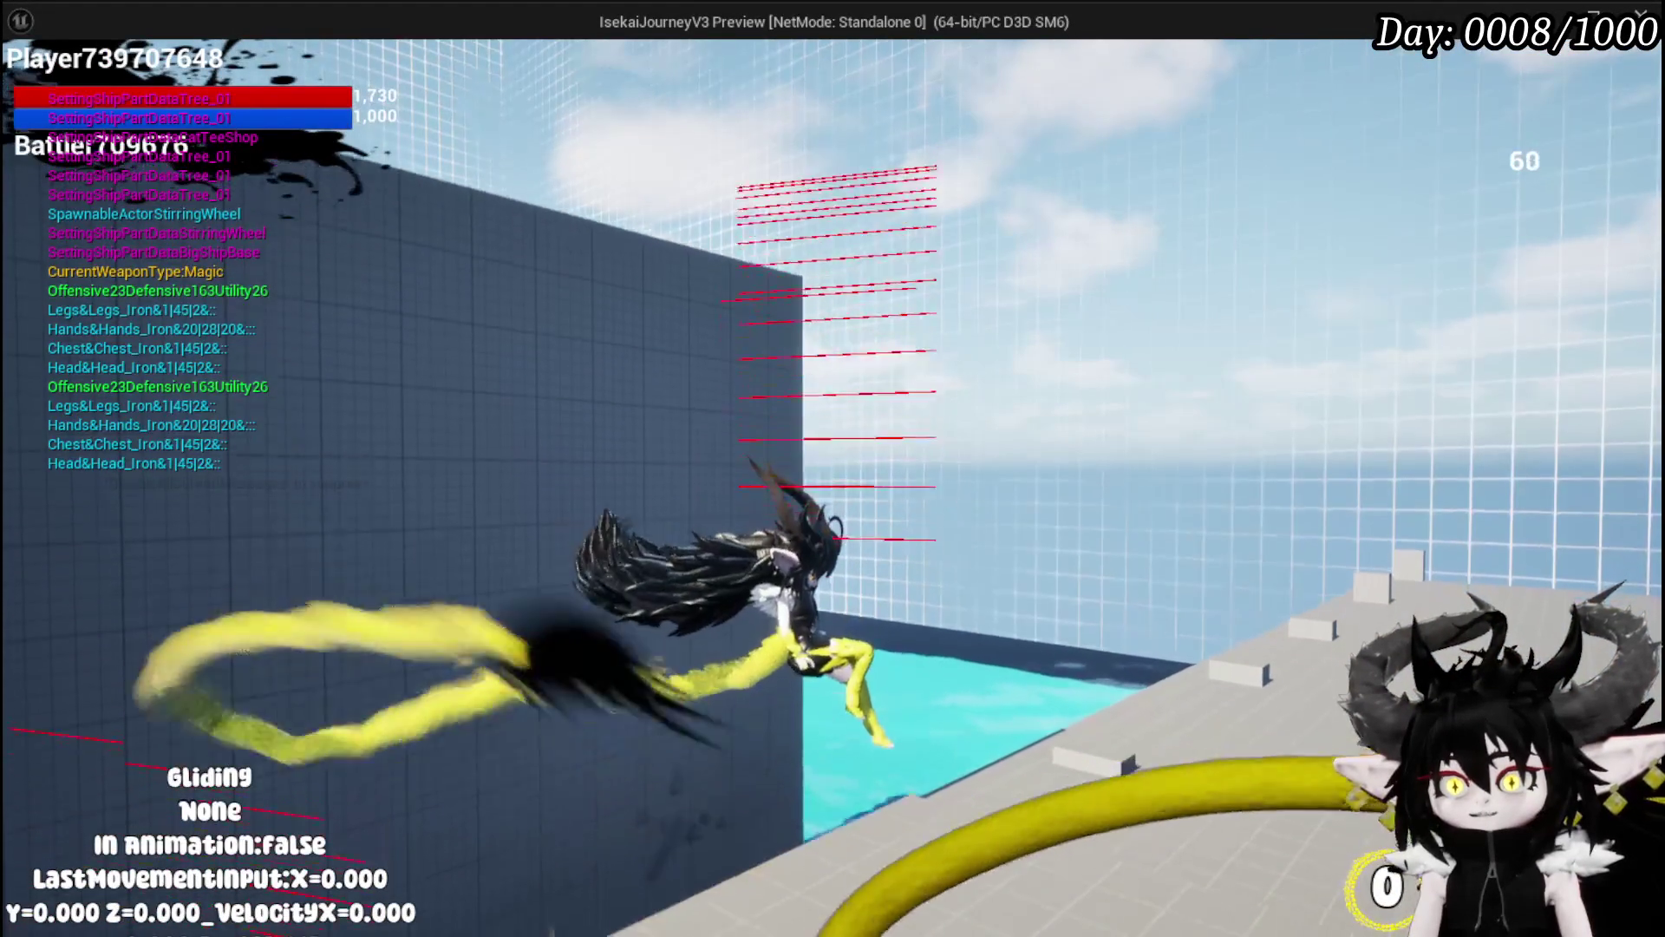
key("space")
key("space")
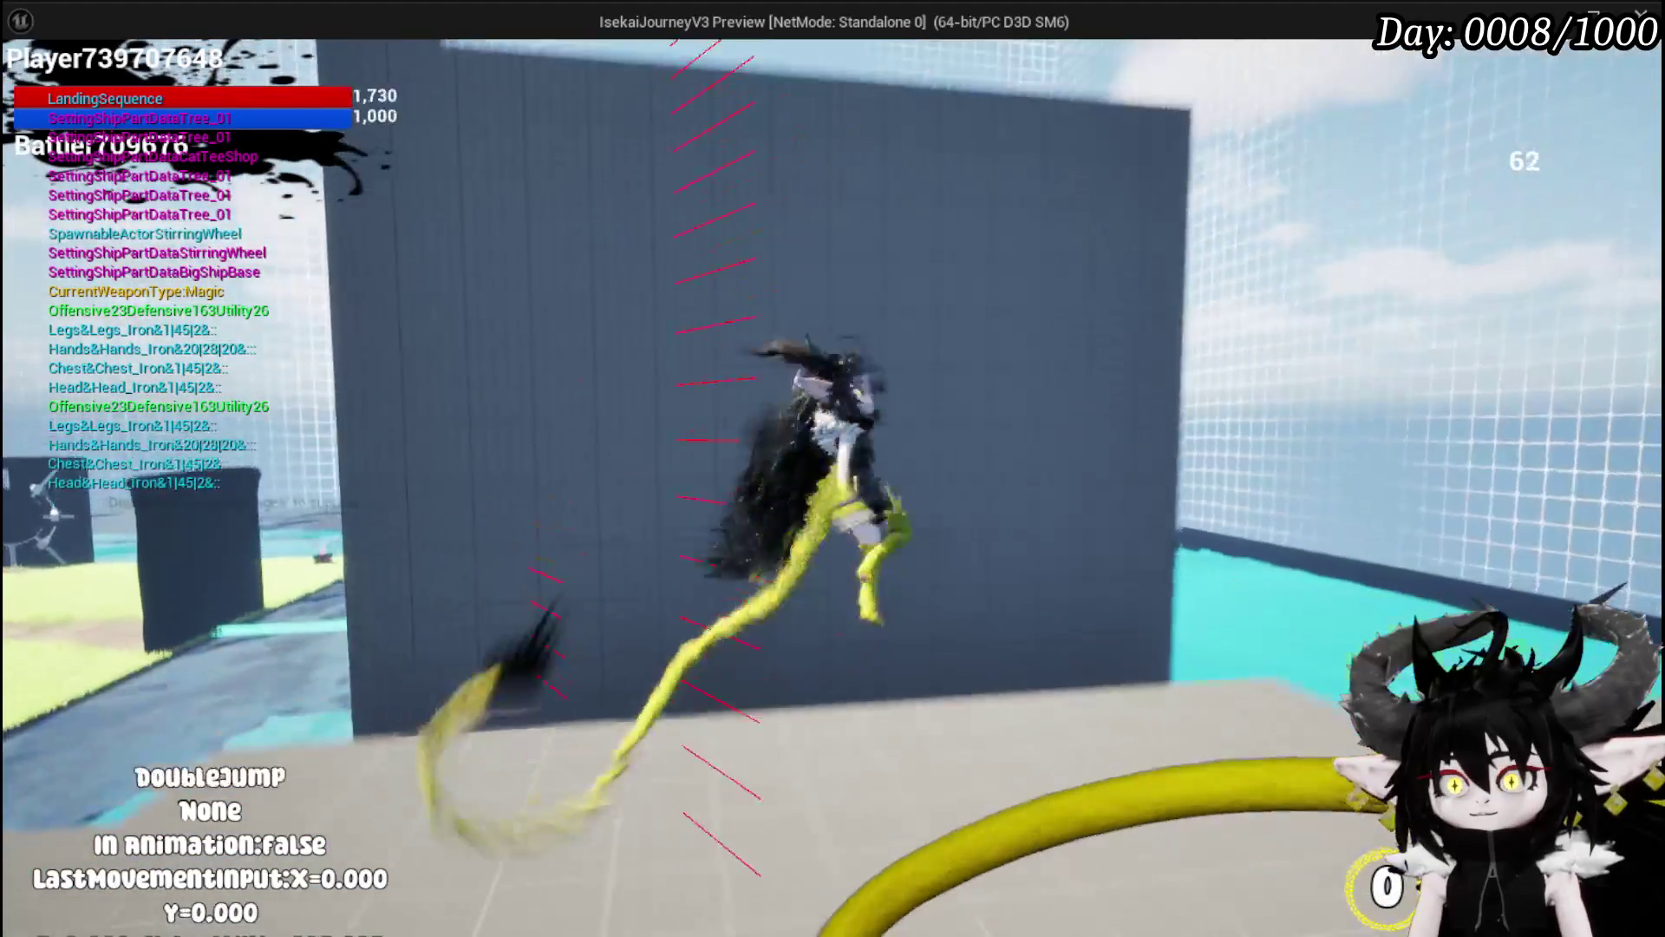
key("space")
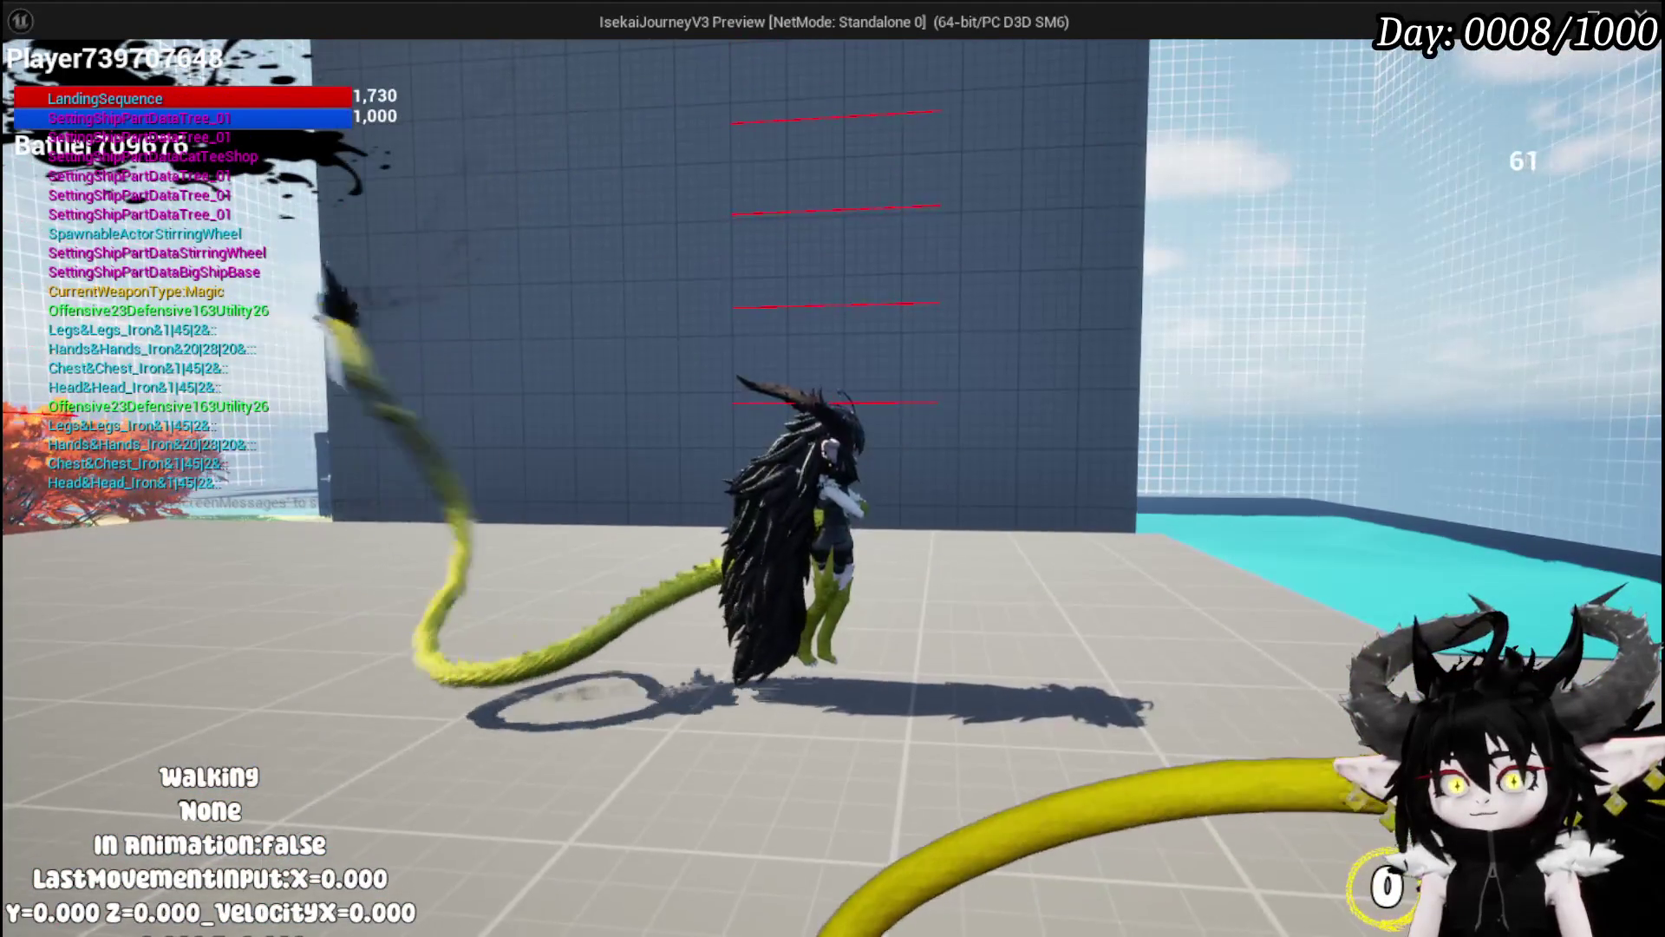
key("space")
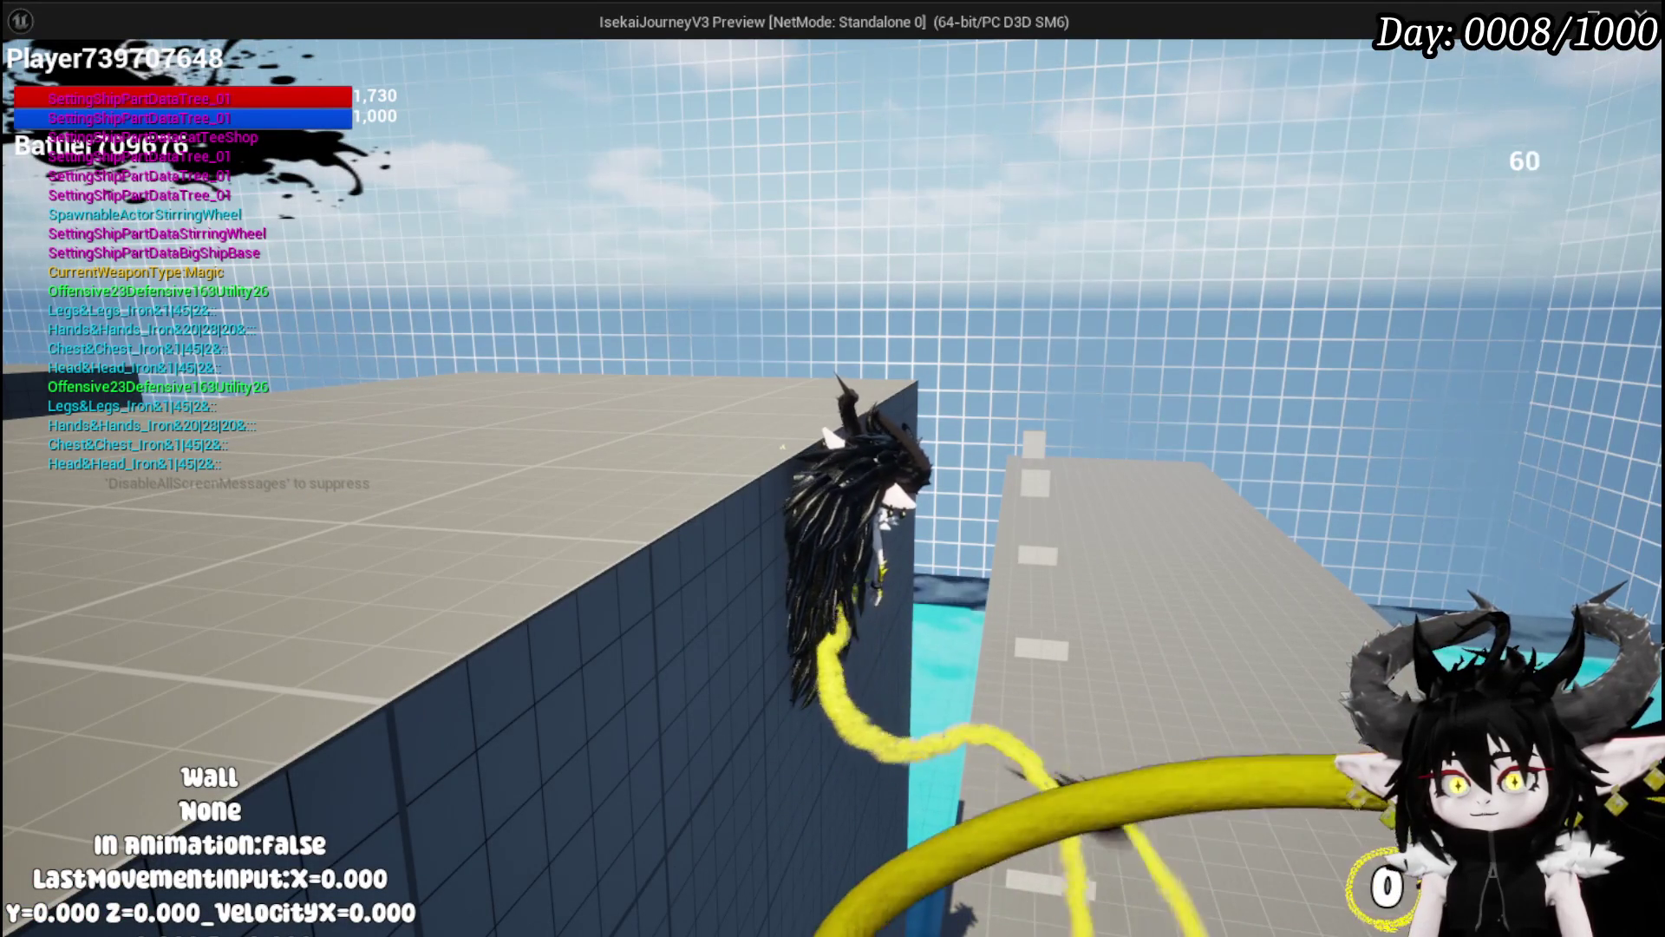
Step: Jump off the wall onto the platform, then stop the test and return to the editor
key("space")
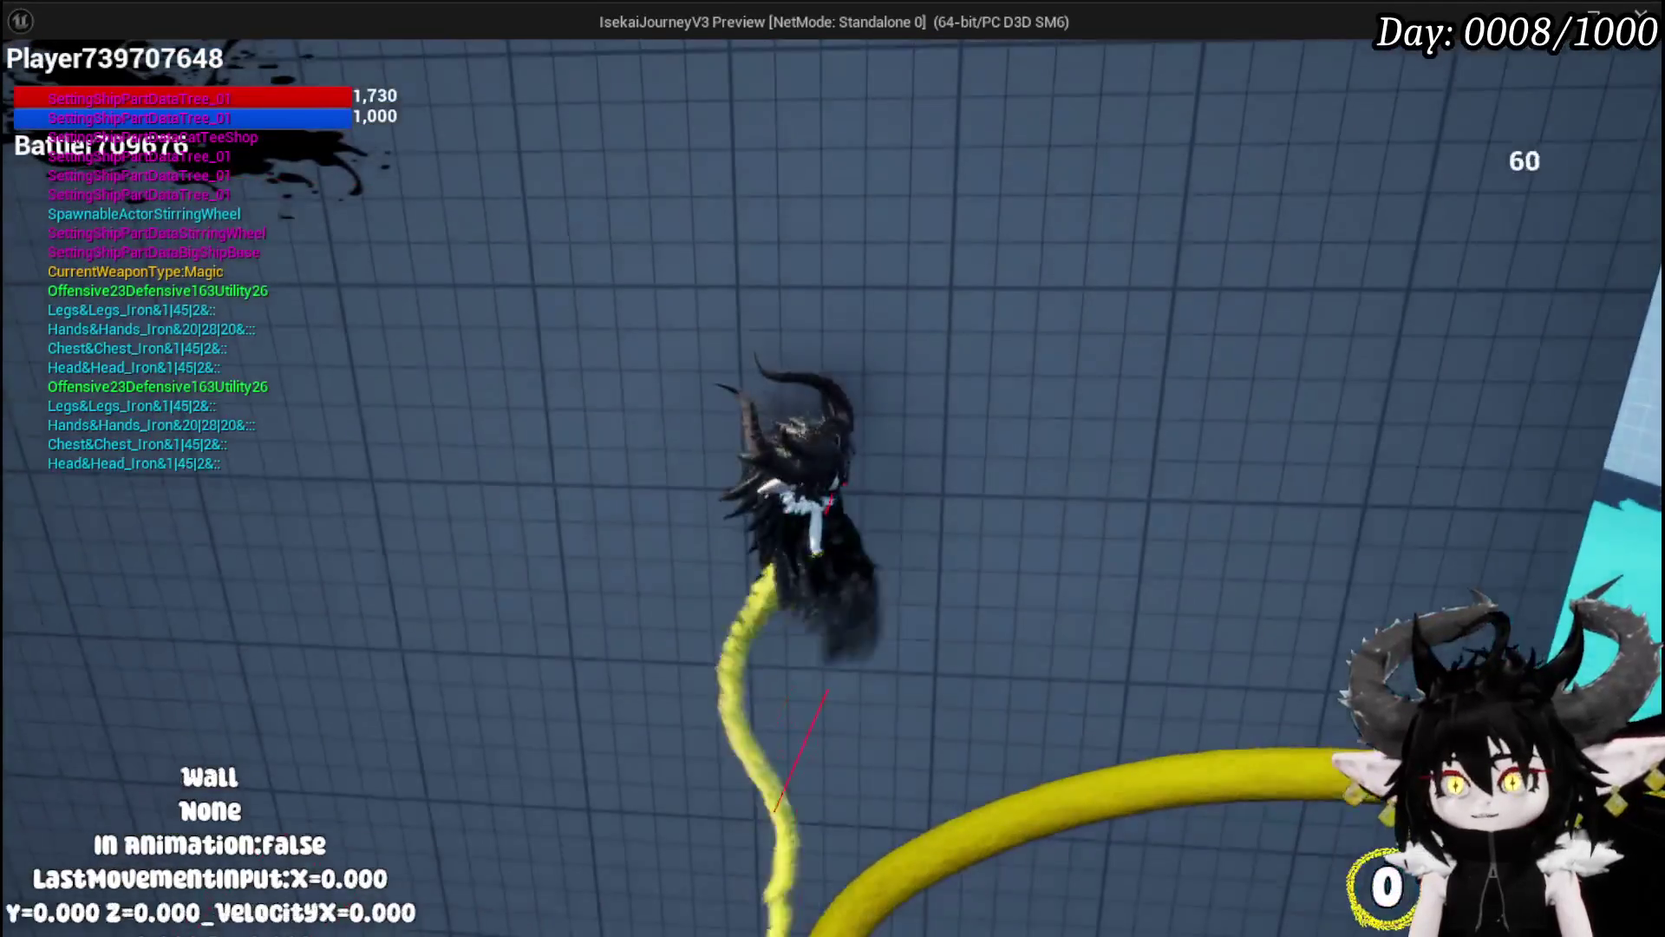
key("space")
key("space")
key("space")
key("Escape")
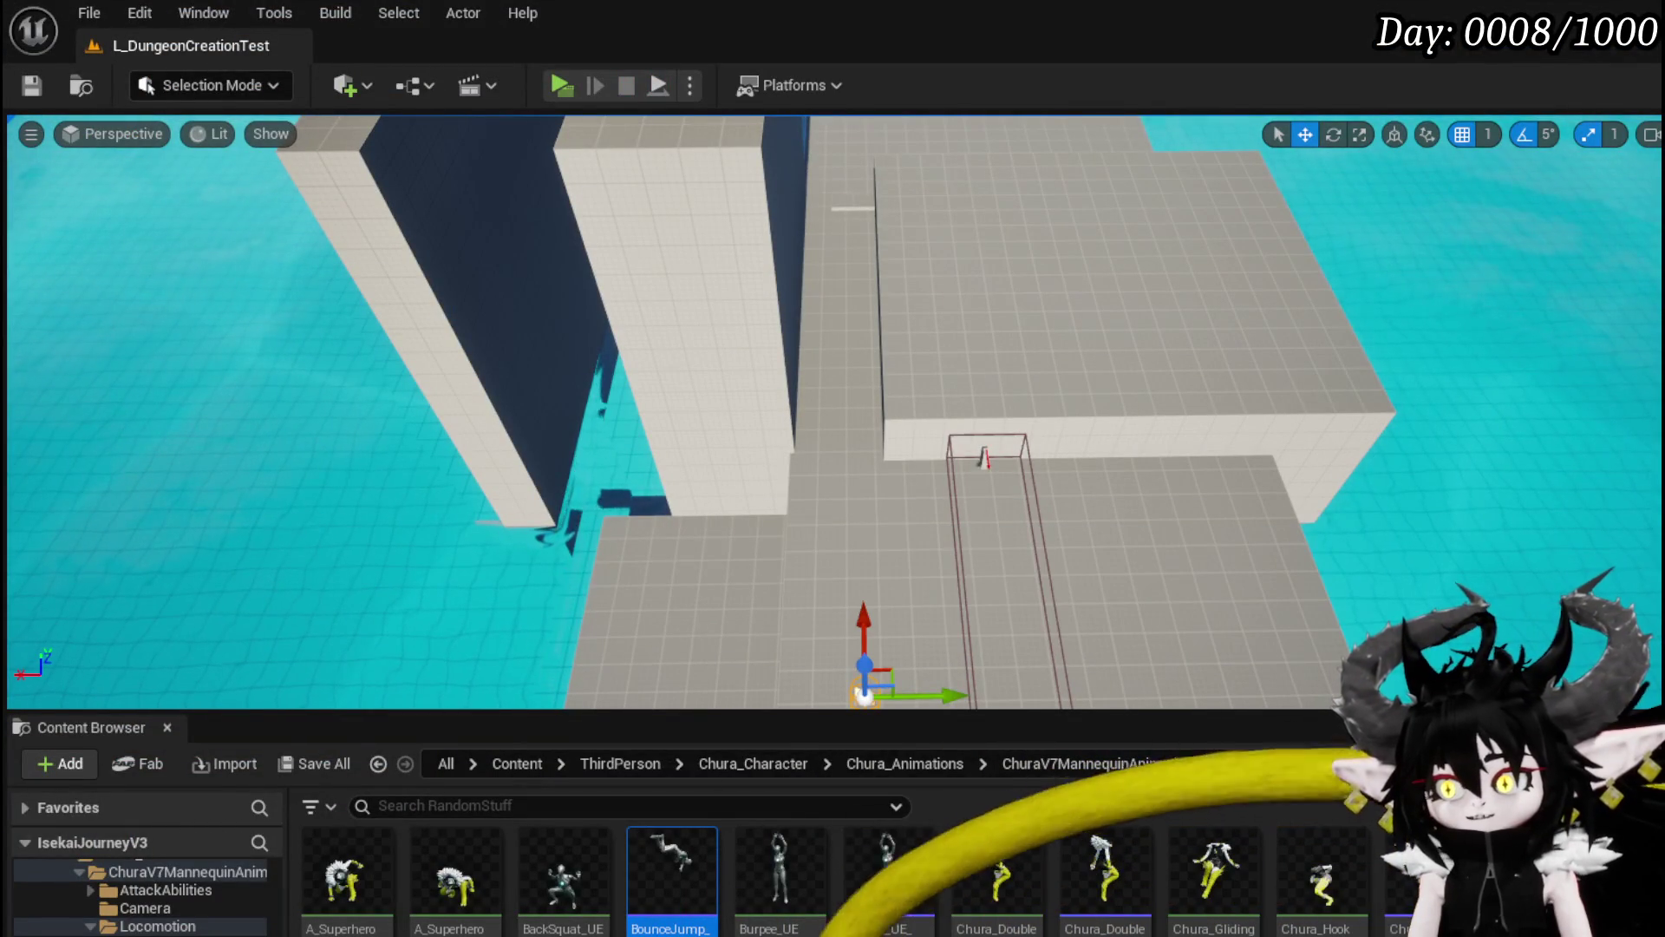
key("alt+Tab")
Step: Reposition the 50.0 multiply, forward vector and -50.0 multiply nodes in WallTrace
mouse_move(815, 364)
left_mouse_down()
mouse_move(591, 331)
mouse_move(685, 391)
mouse_move(675, 511)
mouse_move(763, 555)
mouse_move(876, 547)
mouse_move(599, 512)
mouse_move(627, 230)
mouse_move(764, 243)
mouse_move(465, 268)
mouse_move(359, 415)
mouse_move(805, 422)
mouse_move(746, 512)
mouse_move(451, 408)
mouse_move(1019, 492)
mouse_move(1022, 372)
mouse_move(1052, 521)
mouse_move(472, 433)
mouse_move(592, 552)
mouse_move(822, 220)
mouse_move(1119, 334)
mouse_move(1140, 246)
mouse_move(1091, 252)
left_mouse_up()
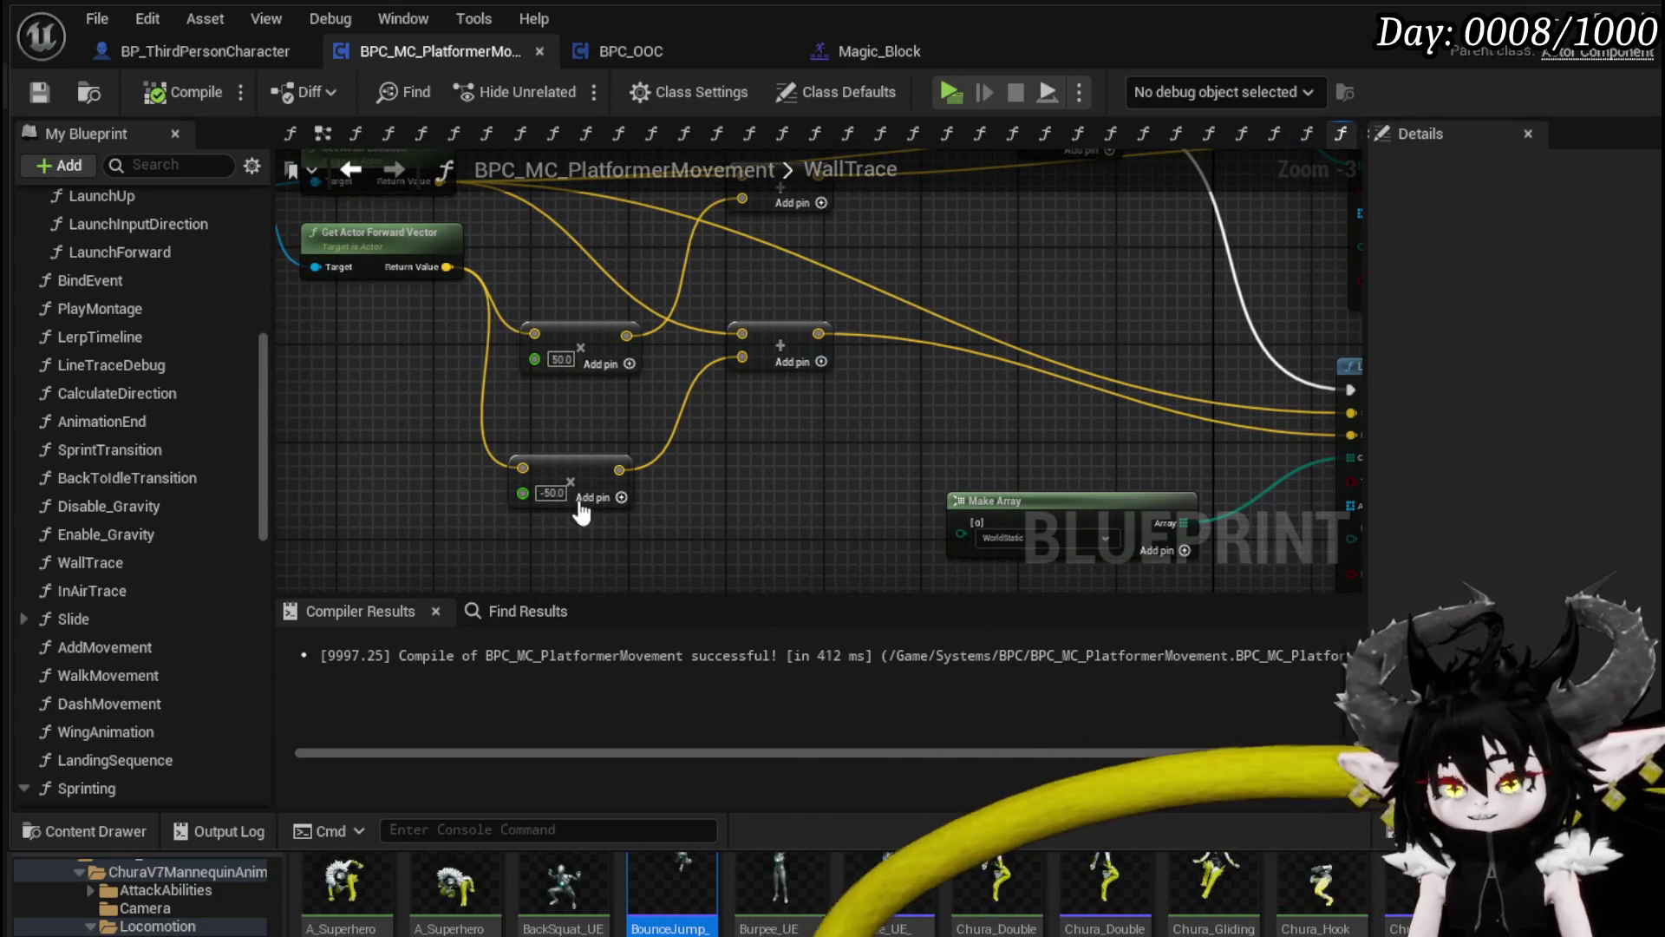
mouse_move(558, 342)
left_mouse_down()
mouse_move(545, 318)
mouse_move(792, 485)
left_mouse_up()
left_click_drag(564, 386, 518, 457)
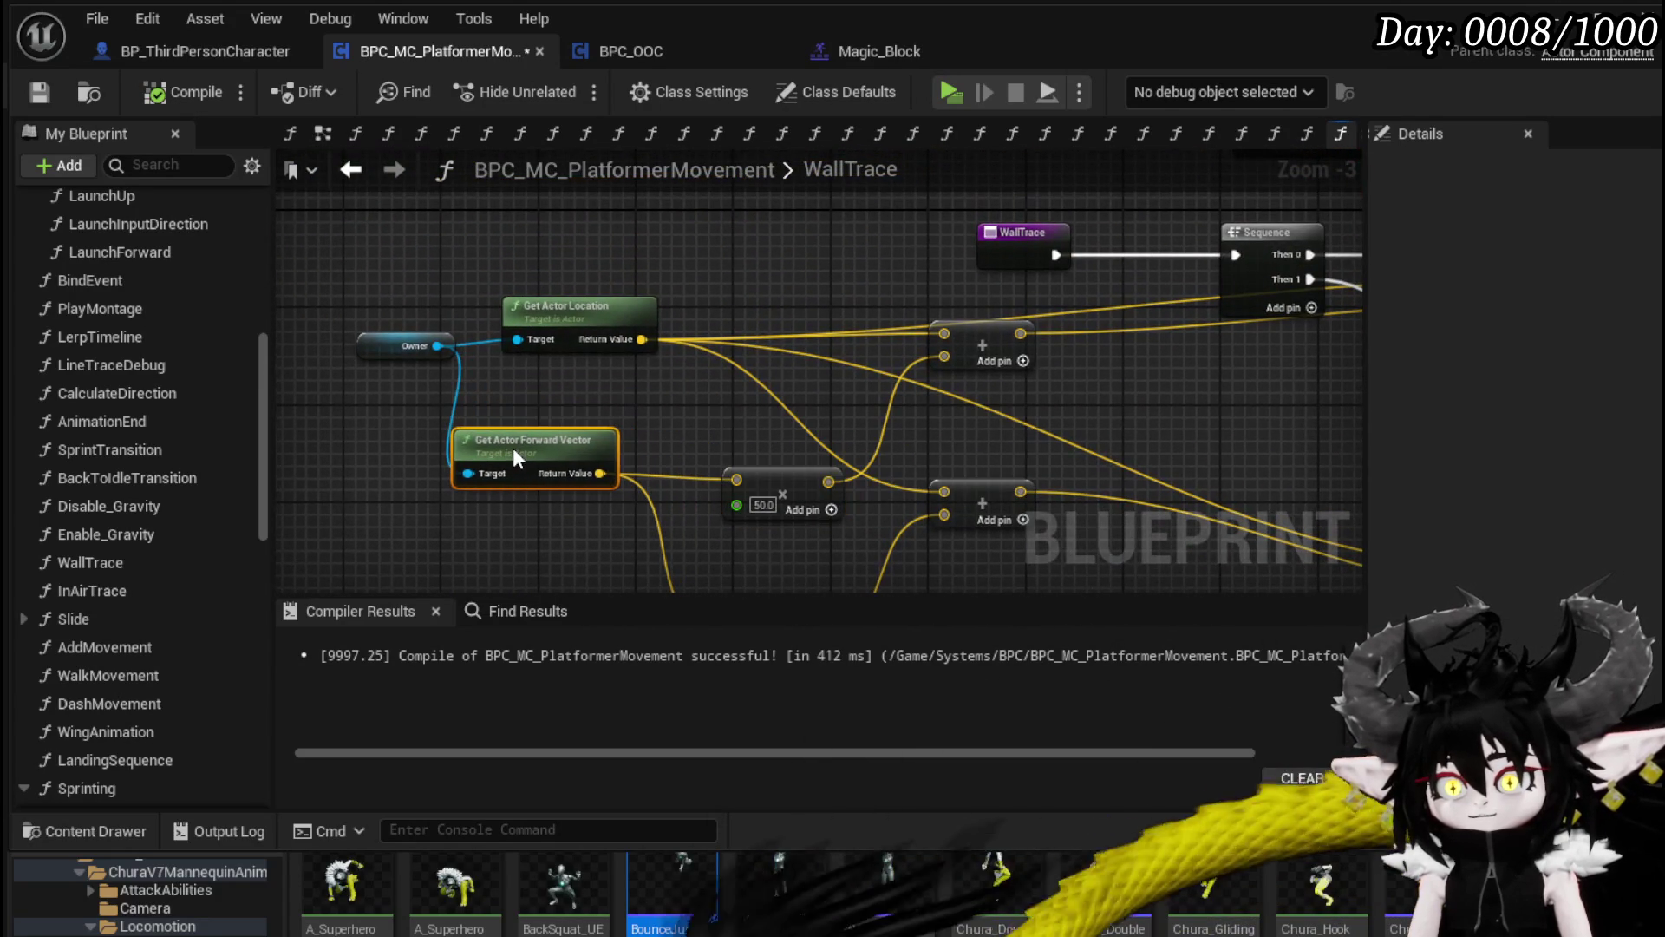
left_click(377, 337)
left_click_drag(555, 521, 460, 355)
left_click(707, 467)
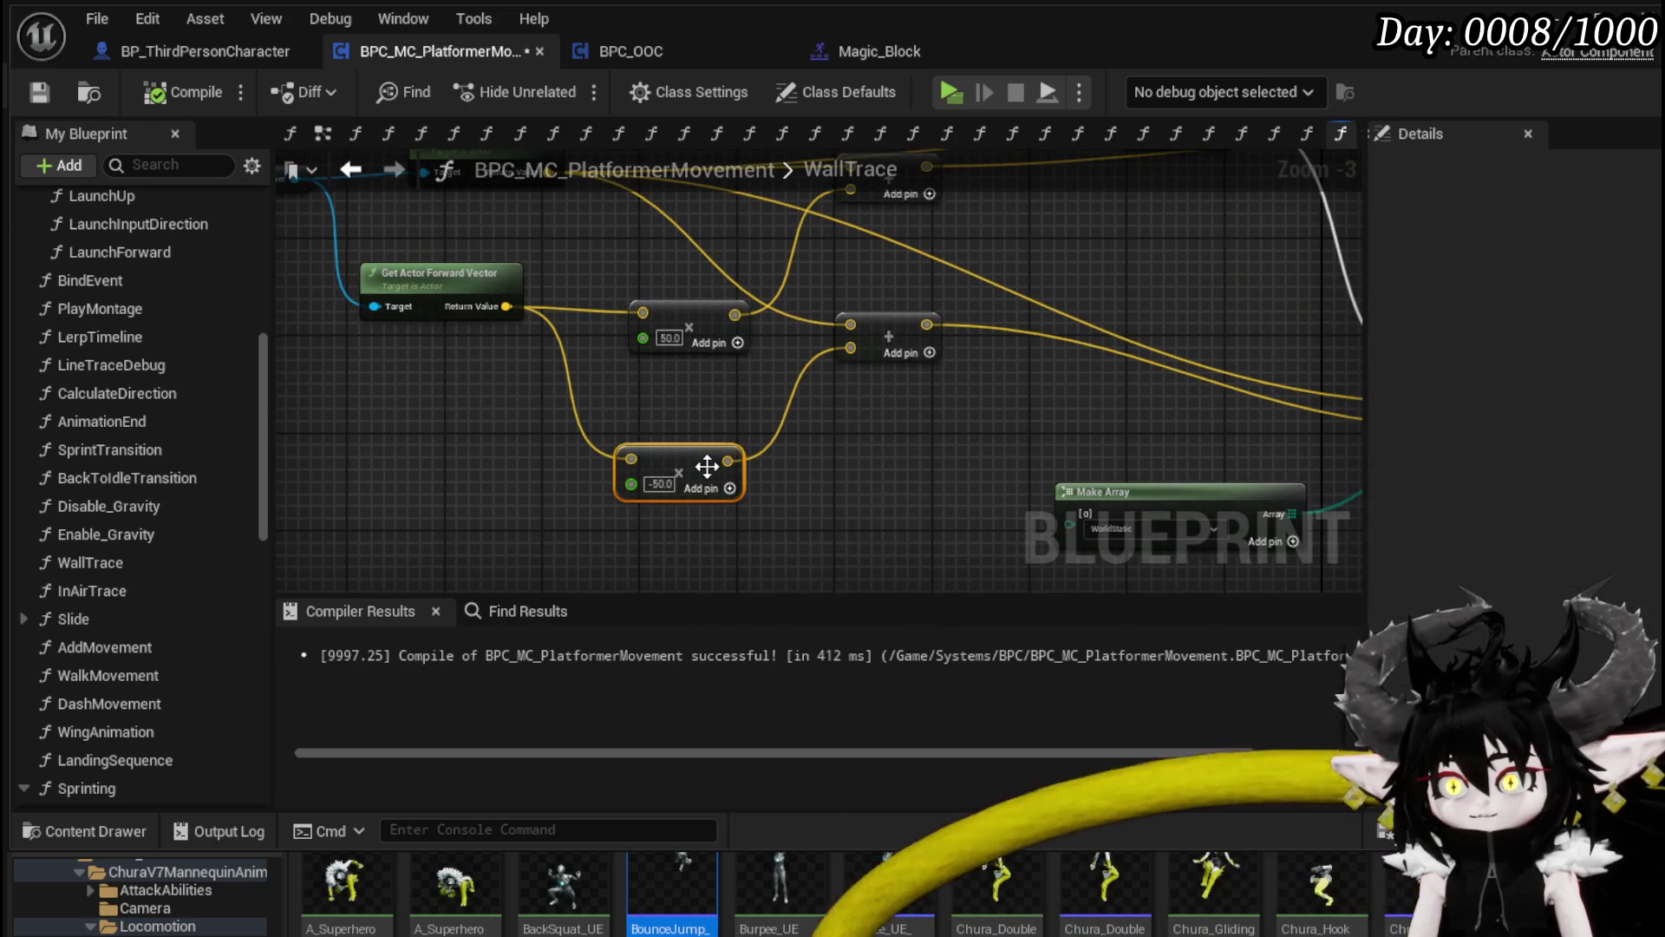
scroll(706, 467, "down", 2)
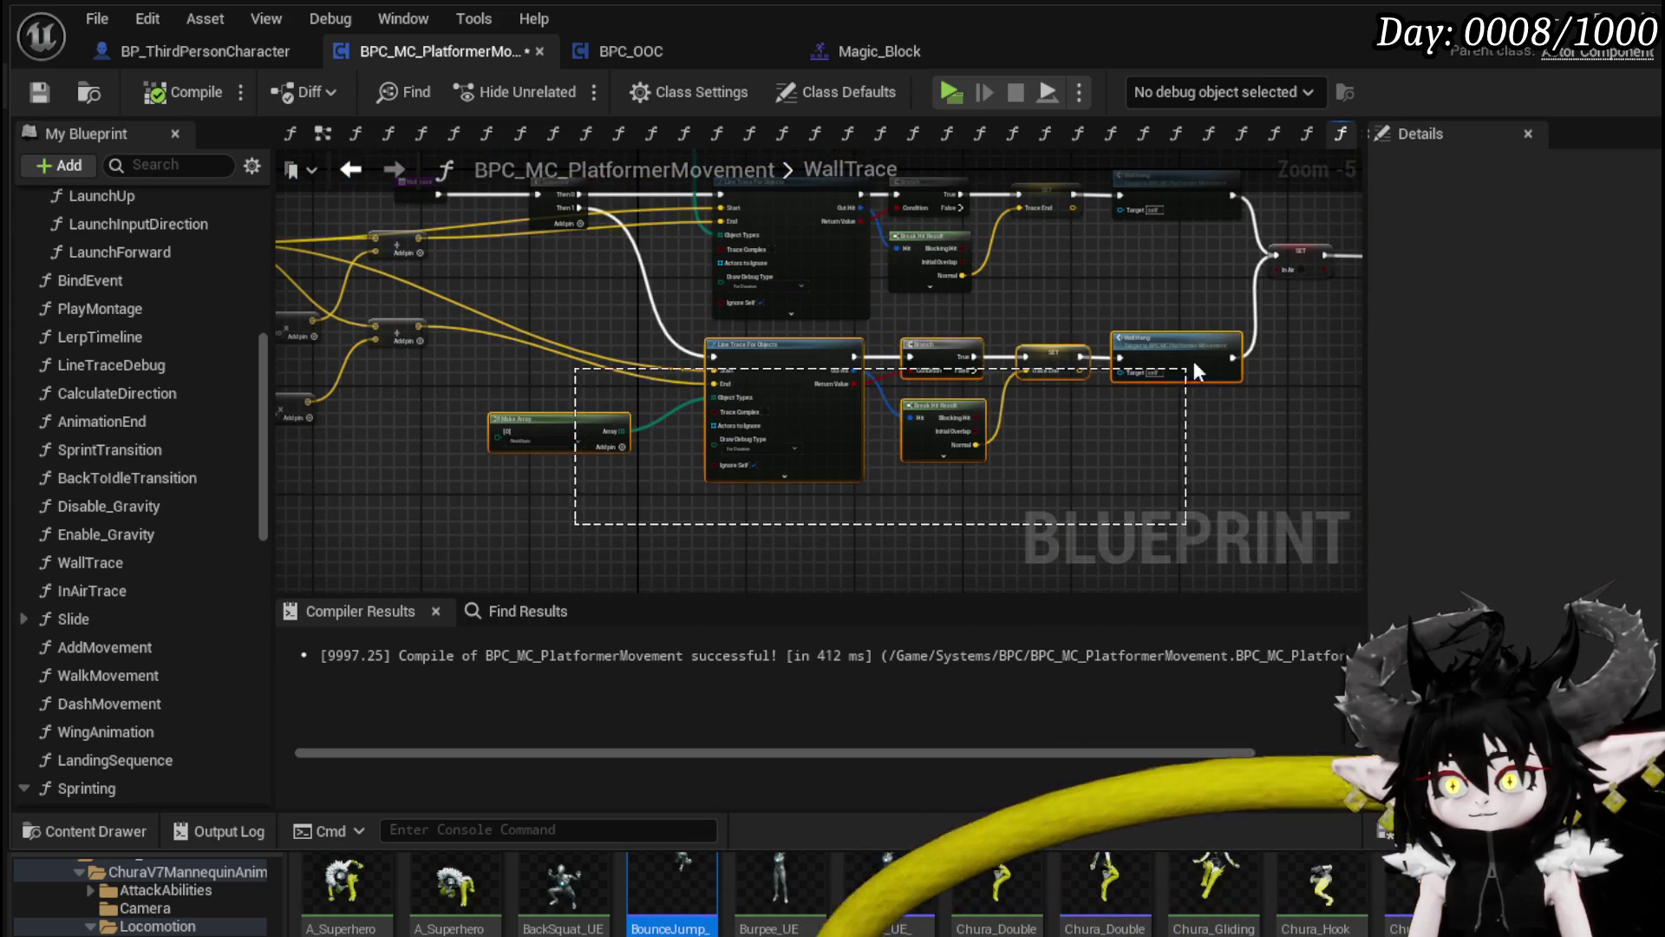
left_click_drag(1187, 376, 1187, 373)
left_click_drag(932, 332, 518, 321)
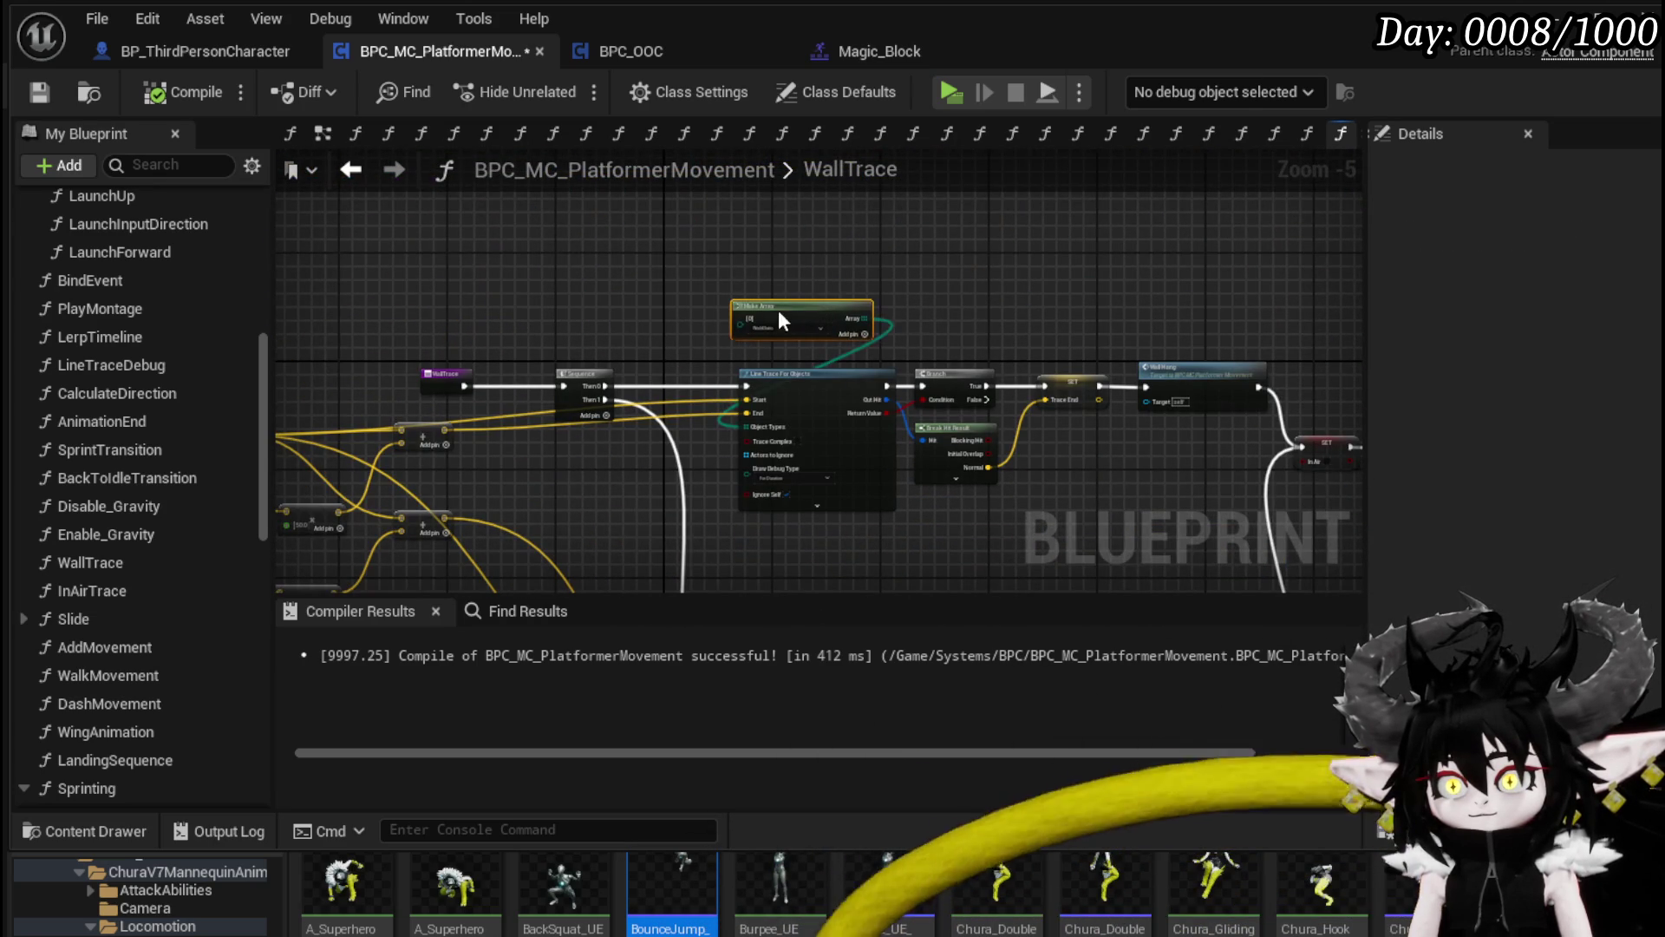
scroll(614, 327, "up", 2)
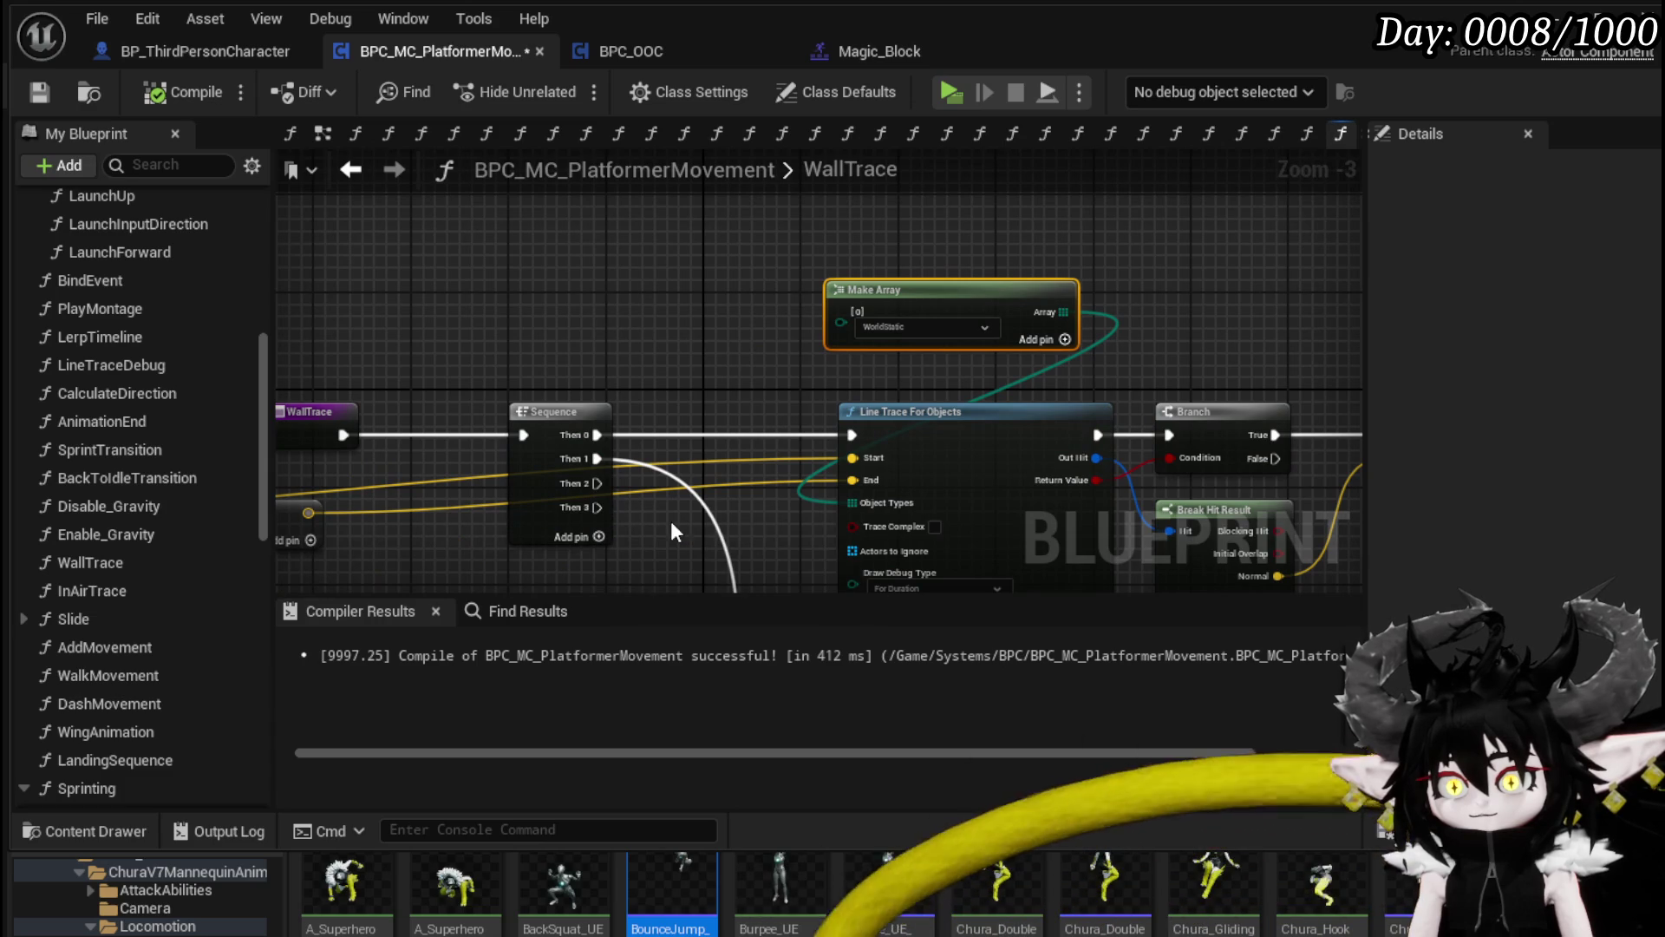
Step: Wire Sequence Then 3 onward and move the trace, branch, SET and Wall Hang nodes up
left_click_drag(597, 508, 603, 519)
scroll(756, 352, "down", 2)
mouse_move(940, 487)
left_mouse_down()
mouse_move(955, 494)
mouse_move(791, 486)
mouse_move(1025, 324)
left_mouse_up()
left_click_drag(791, 370, 804, 370)
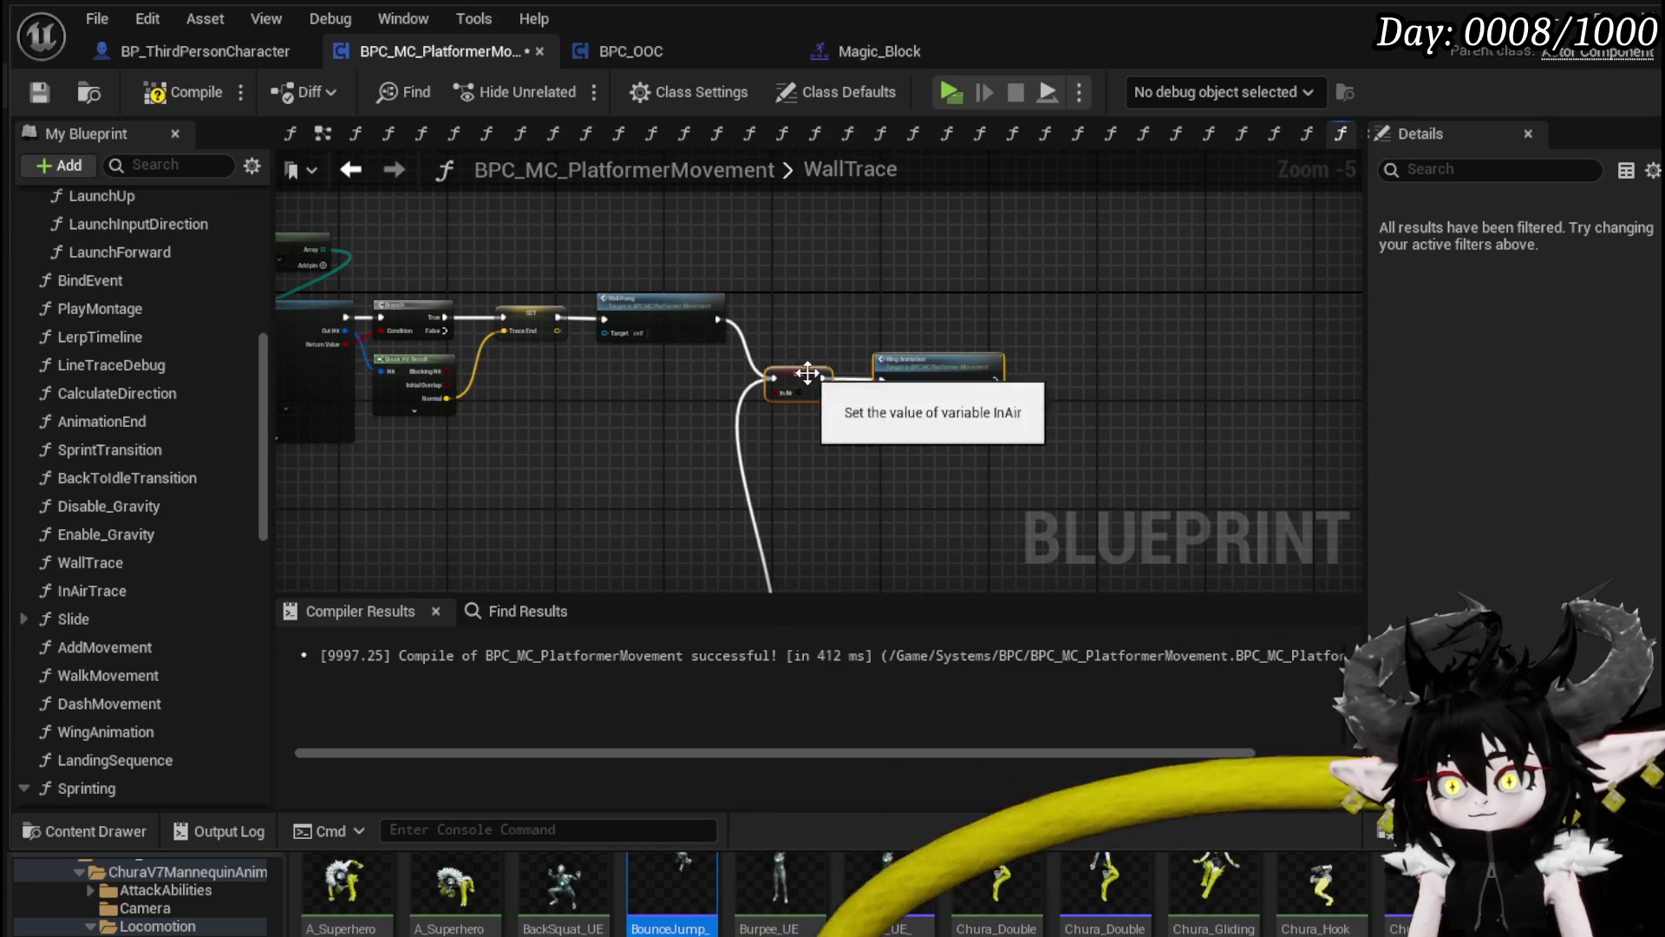
mouse_move(928, 371)
left_mouse_down()
mouse_move(736, 383)
mouse_move(532, 511)
left_mouse_up()
mouse_move(926, 396)
left_mouse_down()
mouse_move(963, 191)
mouse_move(1008, 343)
mouse_move(846, 529)
mouse_move(930, 299)
left_mouse_up()
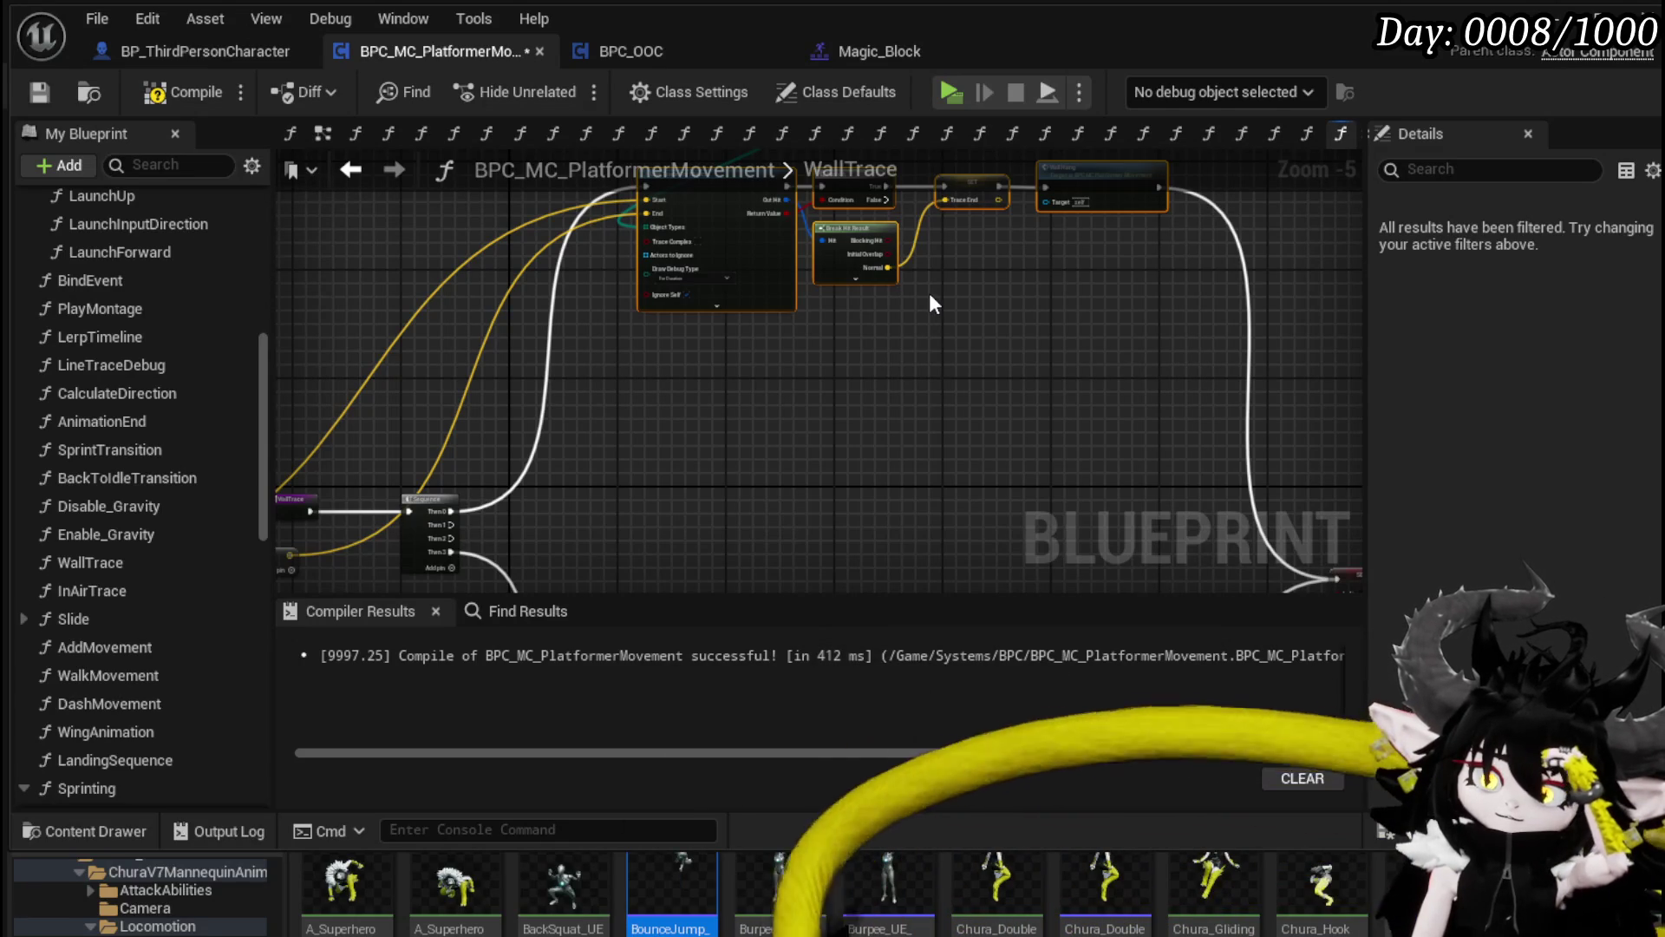
Step: Reposition the Get Actor Location node near the start of the graph
left_click_drag(923, 293, 887, 371)
scroll(887, 372, "up", 2)
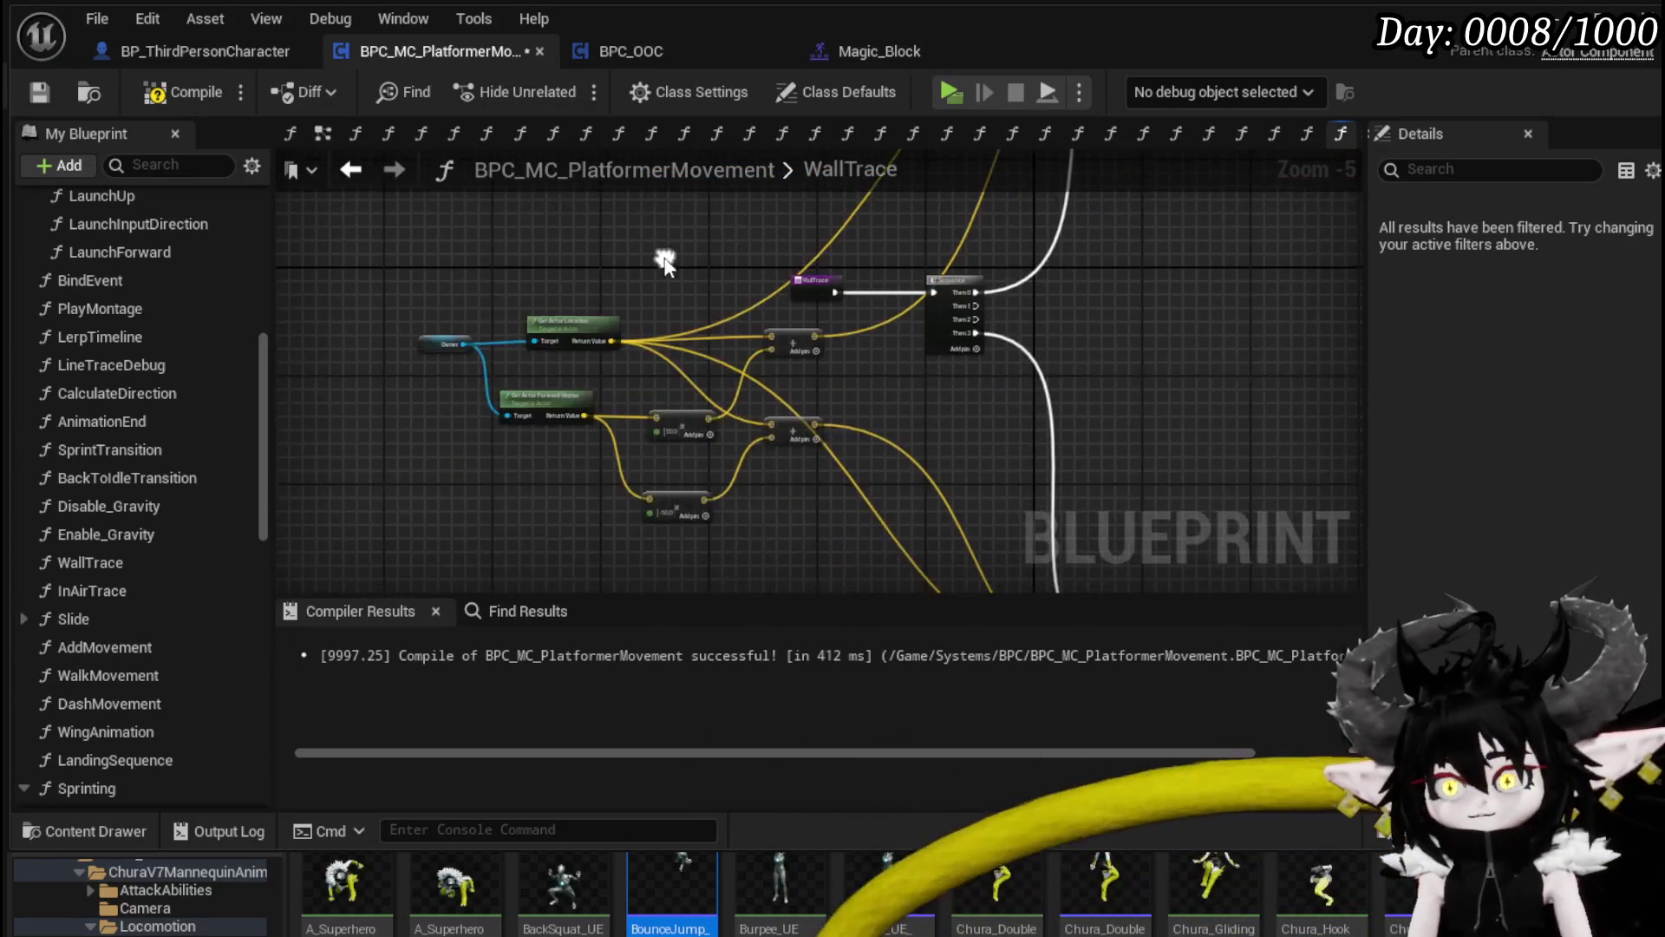
left_click_drag(662, 325, 641, 235)
left_click_drag(503, 286, 477, 218)
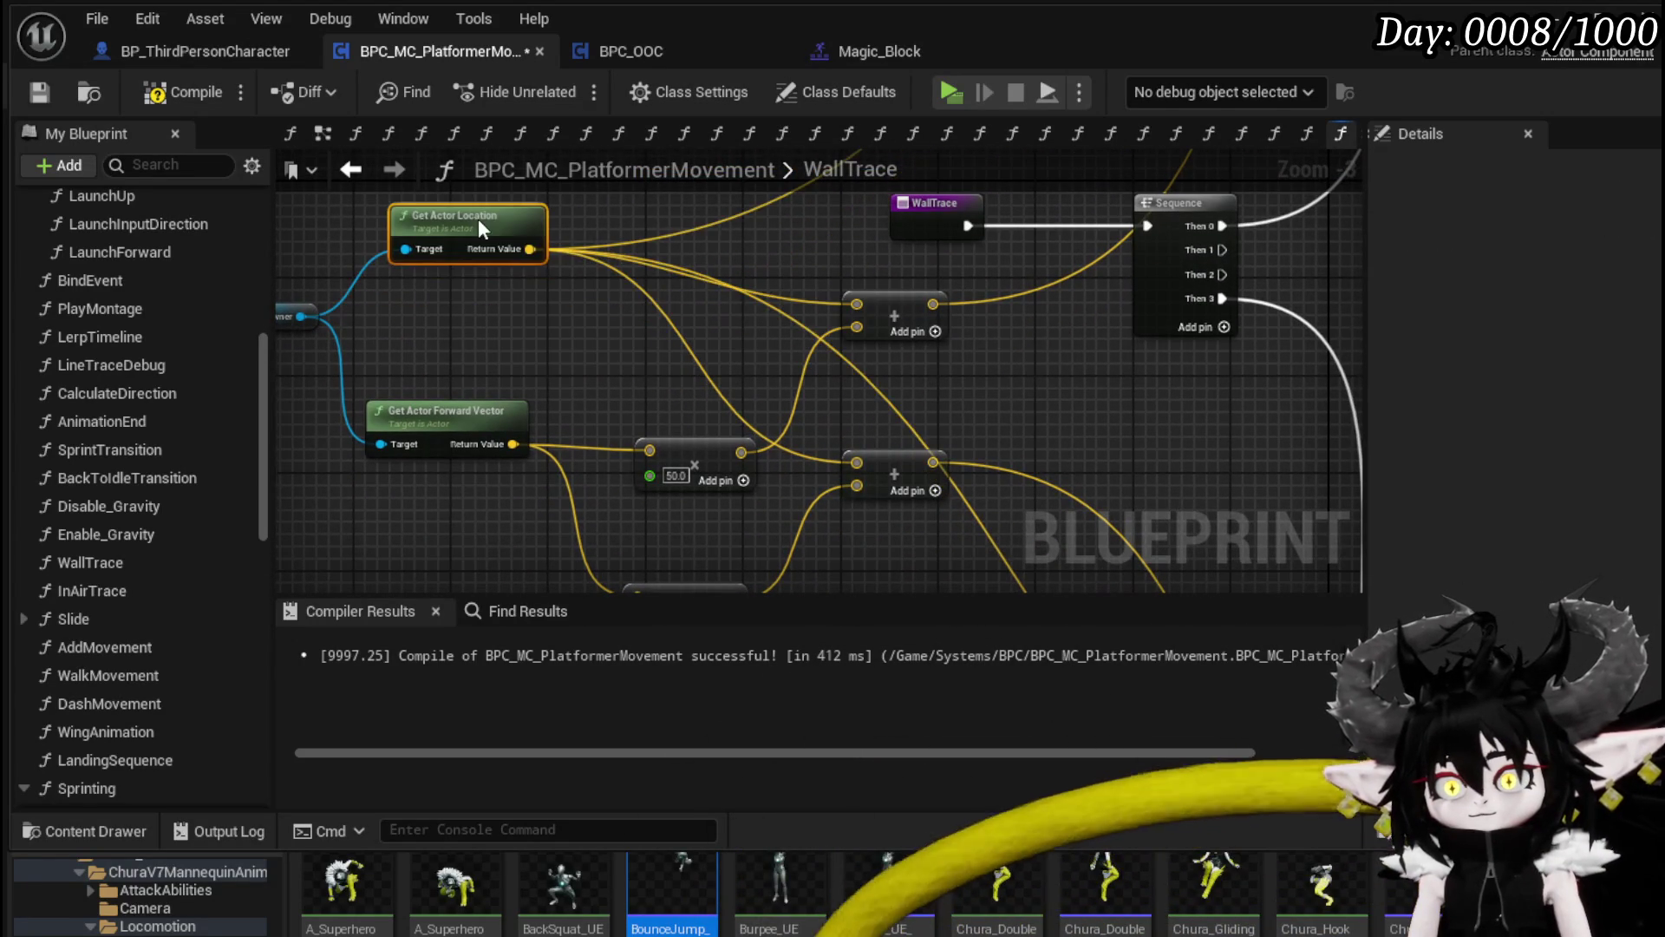
mouse_move(634, 294)
left_mouse_down()
mouse_move(643, 319)
mouse_move(777, 419)
left_mouse_up()
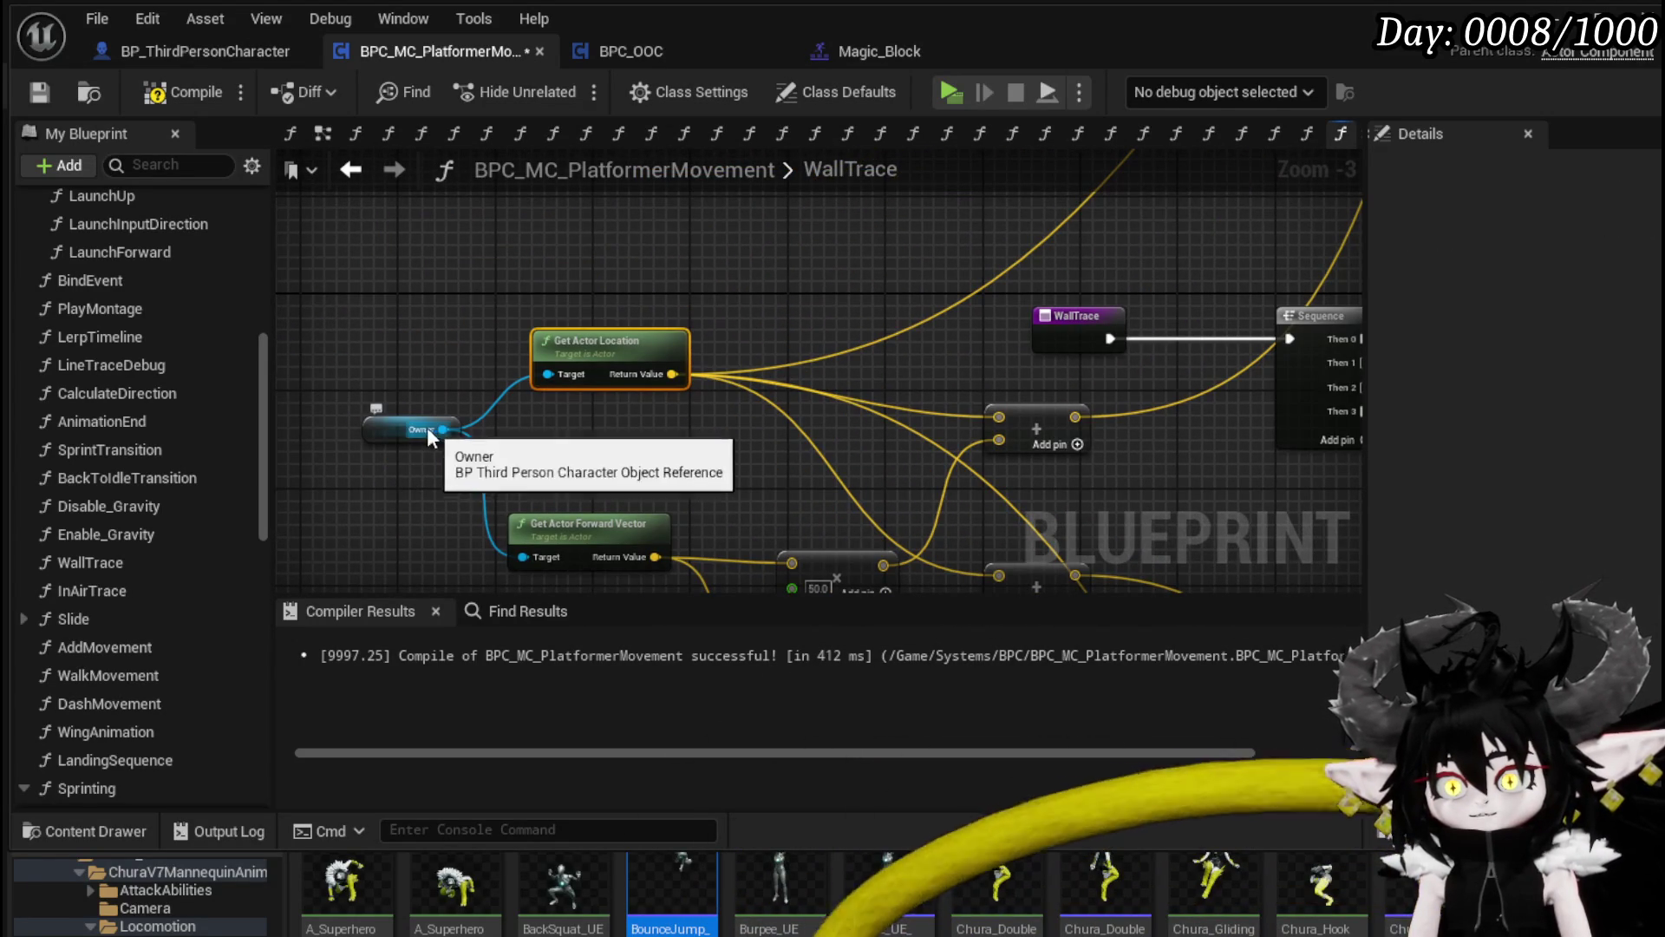
Step: Add a Get Actor Forward Location node with Owner as its Target
left_click(378, 387)
left_click_drag(436, 393, 541, 259)
type("get")
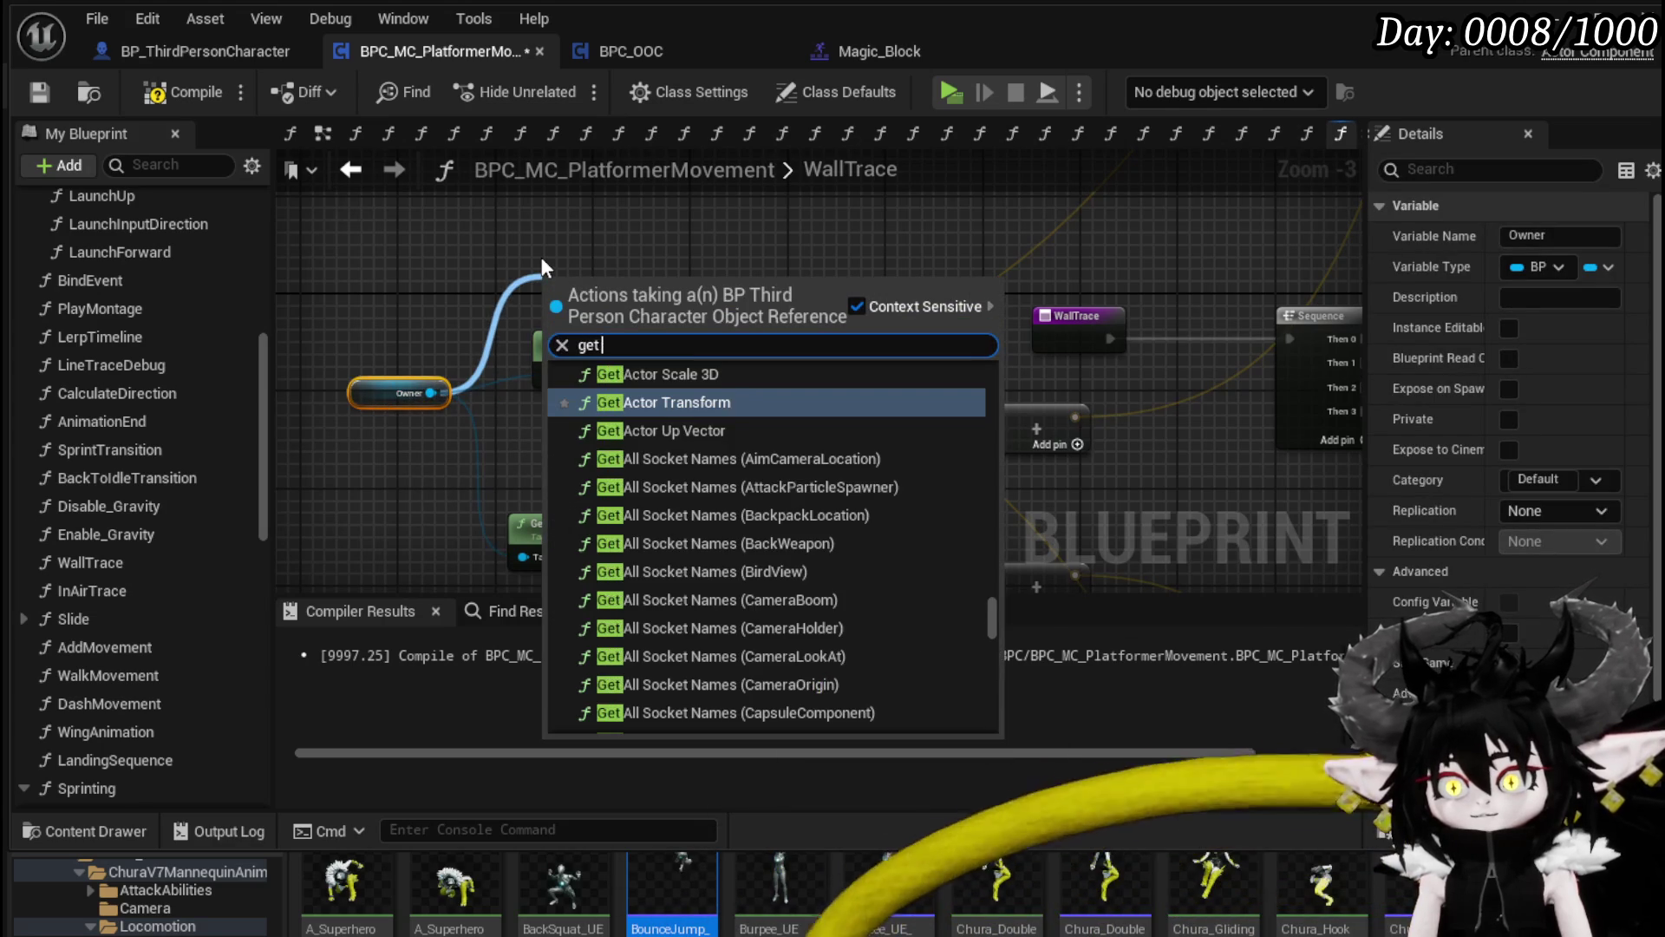
type(" act")
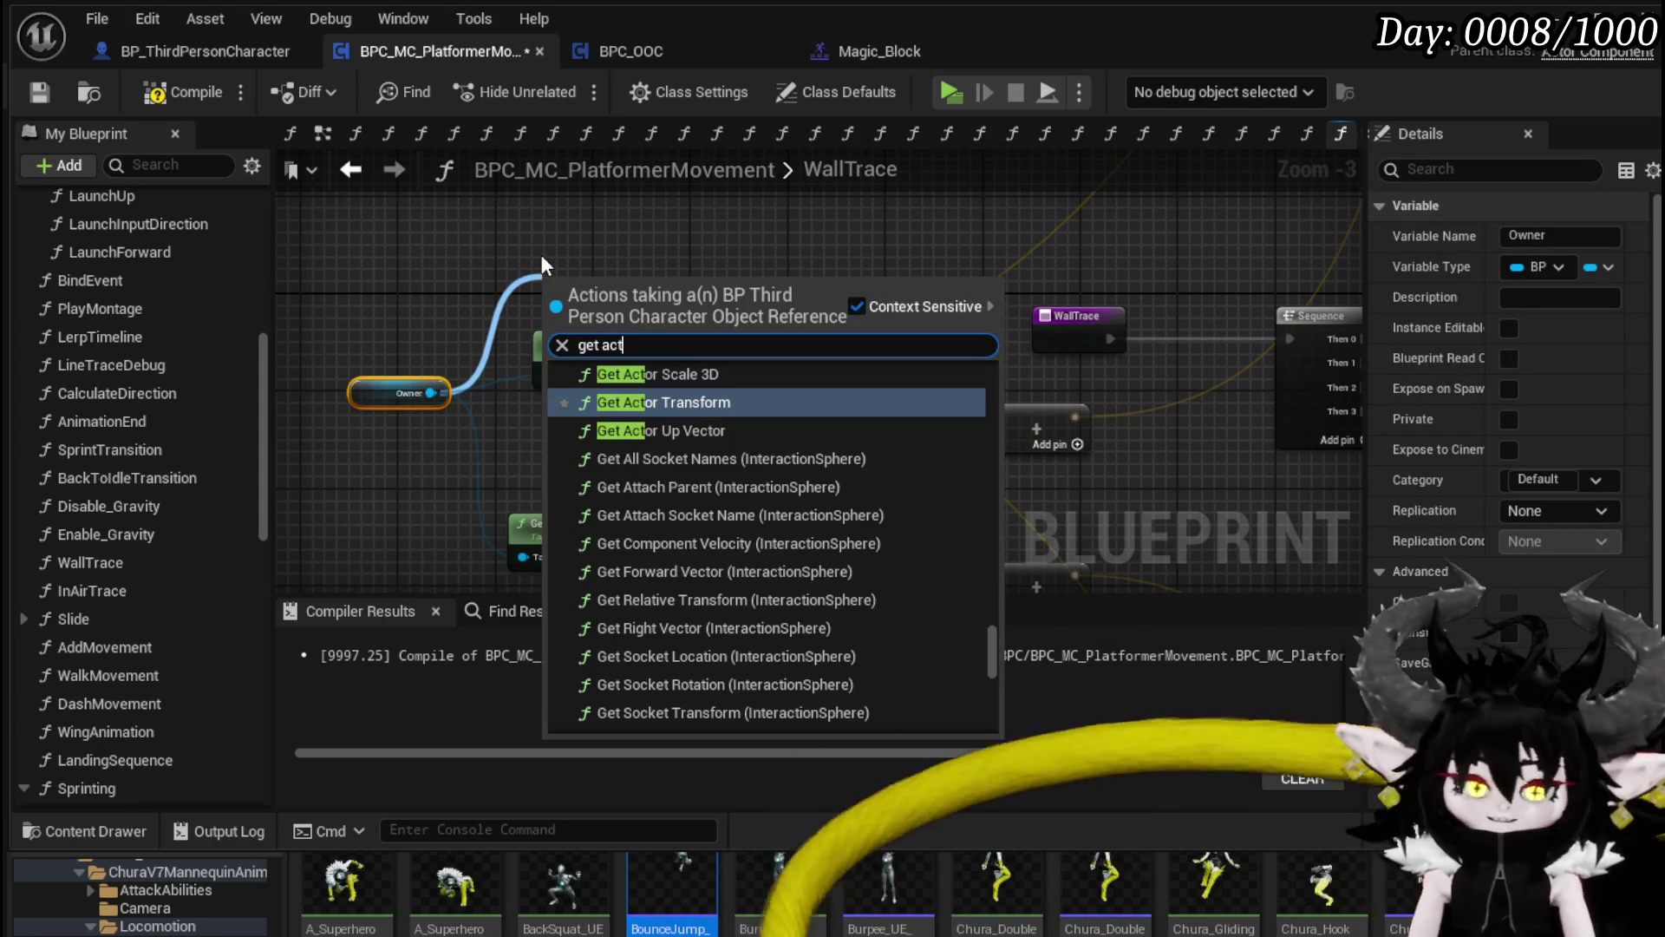
type("or f")
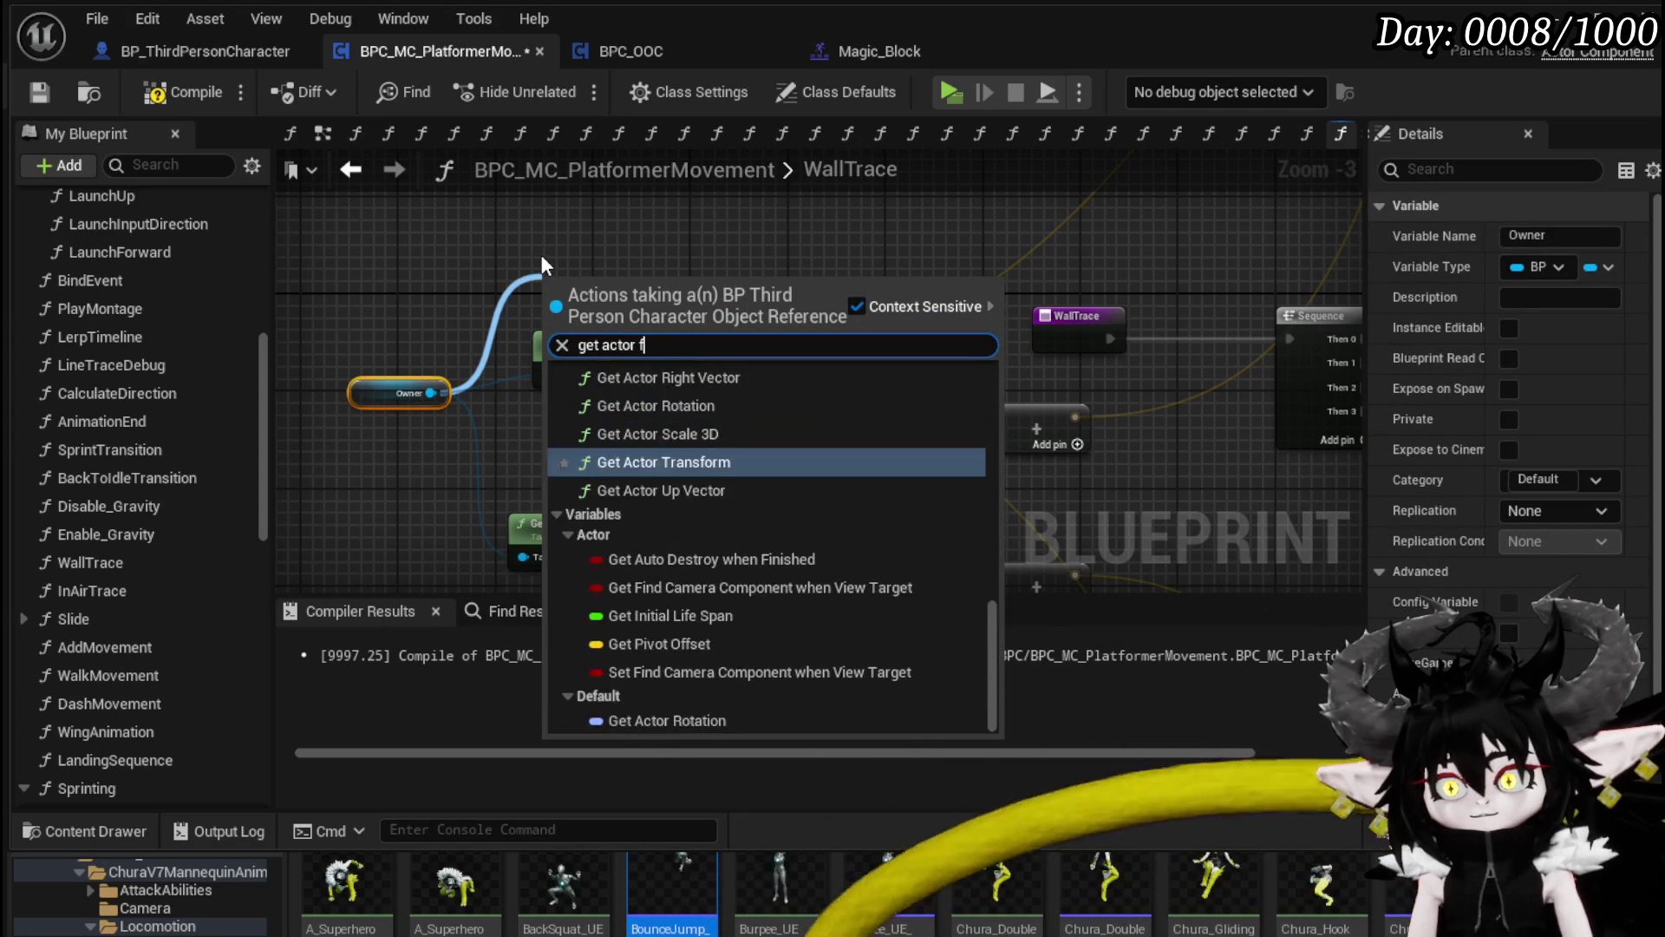
type("o")
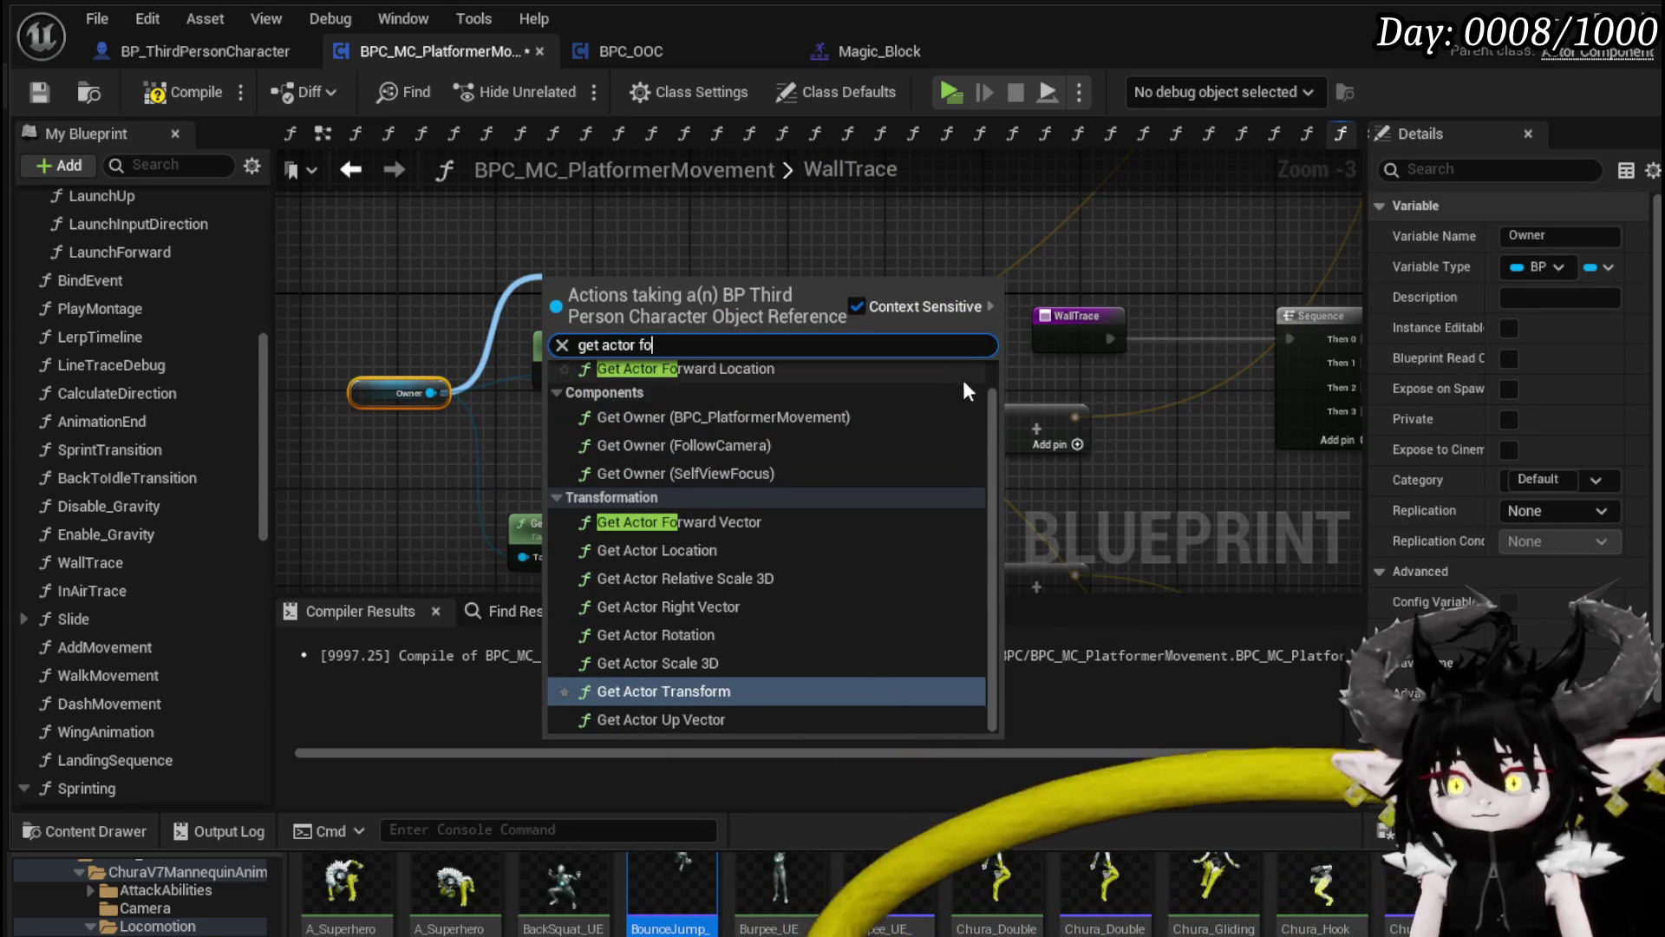
left_click_drag(992, 415, 994, 364)
left_click(688, 393)
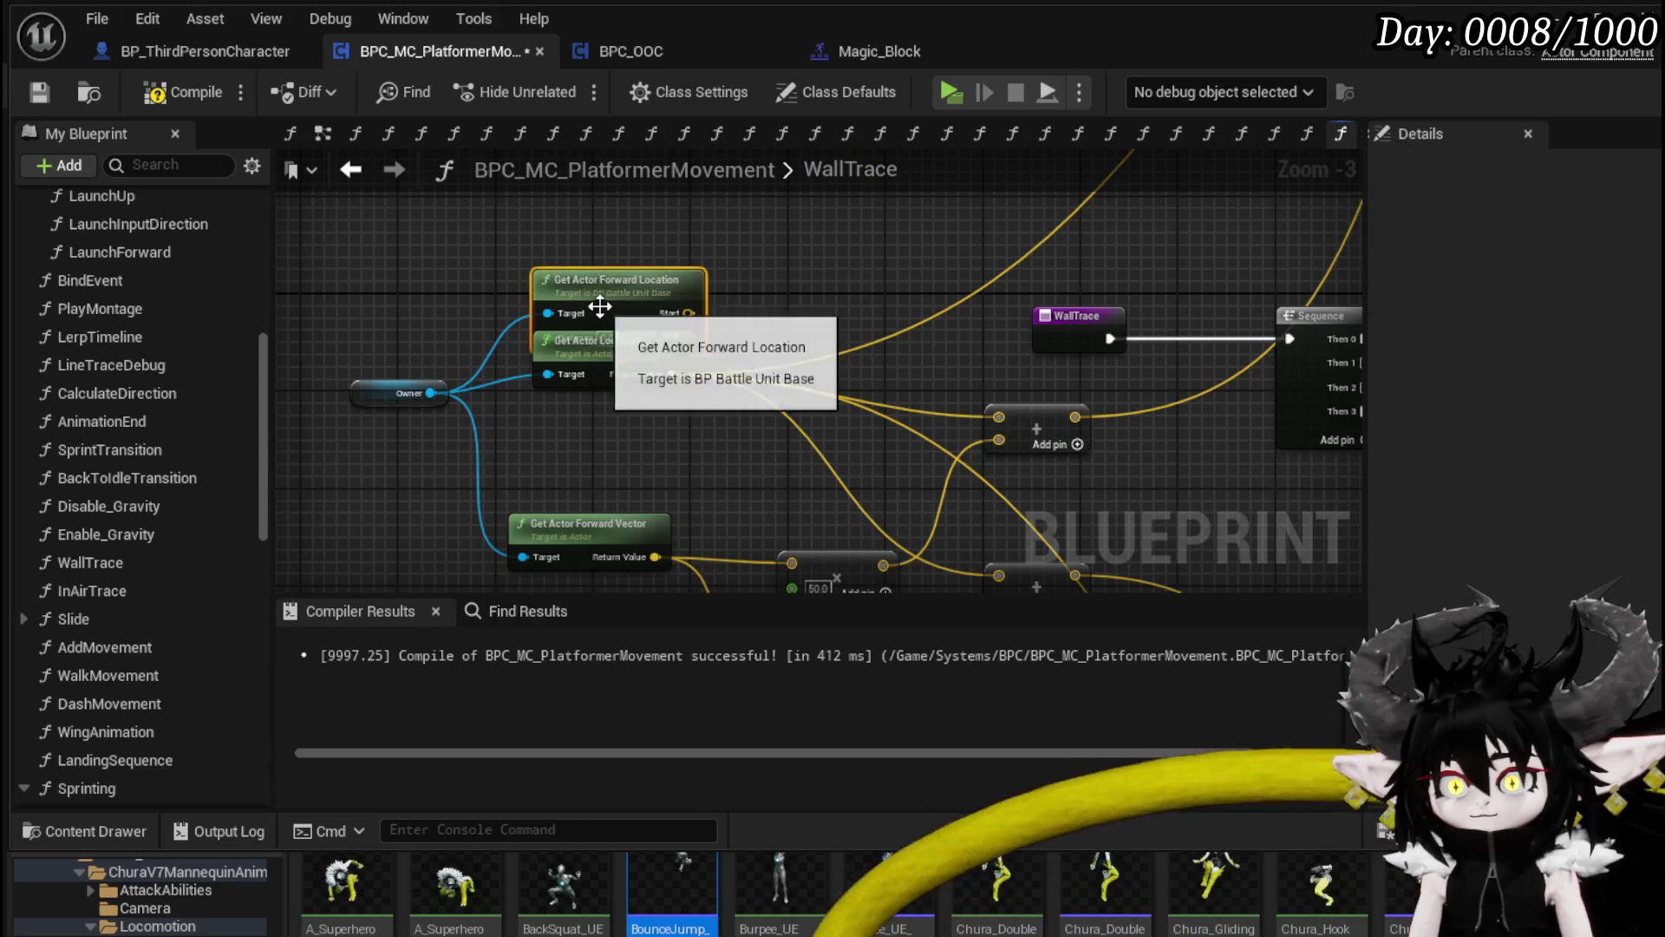
mouse_move(428, 398)
left_mouse_down()
mouse_move(413, 201)
mouse_move(473, 382)
mouse_move(456, 444)
left_mouse_up()
left_click_drag(573, 442, 672, 283)
Step: Connect its Start and End to Line Trace For Objects and set Distance to 100
left_click(607, 401, "ctrl")
scroll(455, 551, "down", 2)
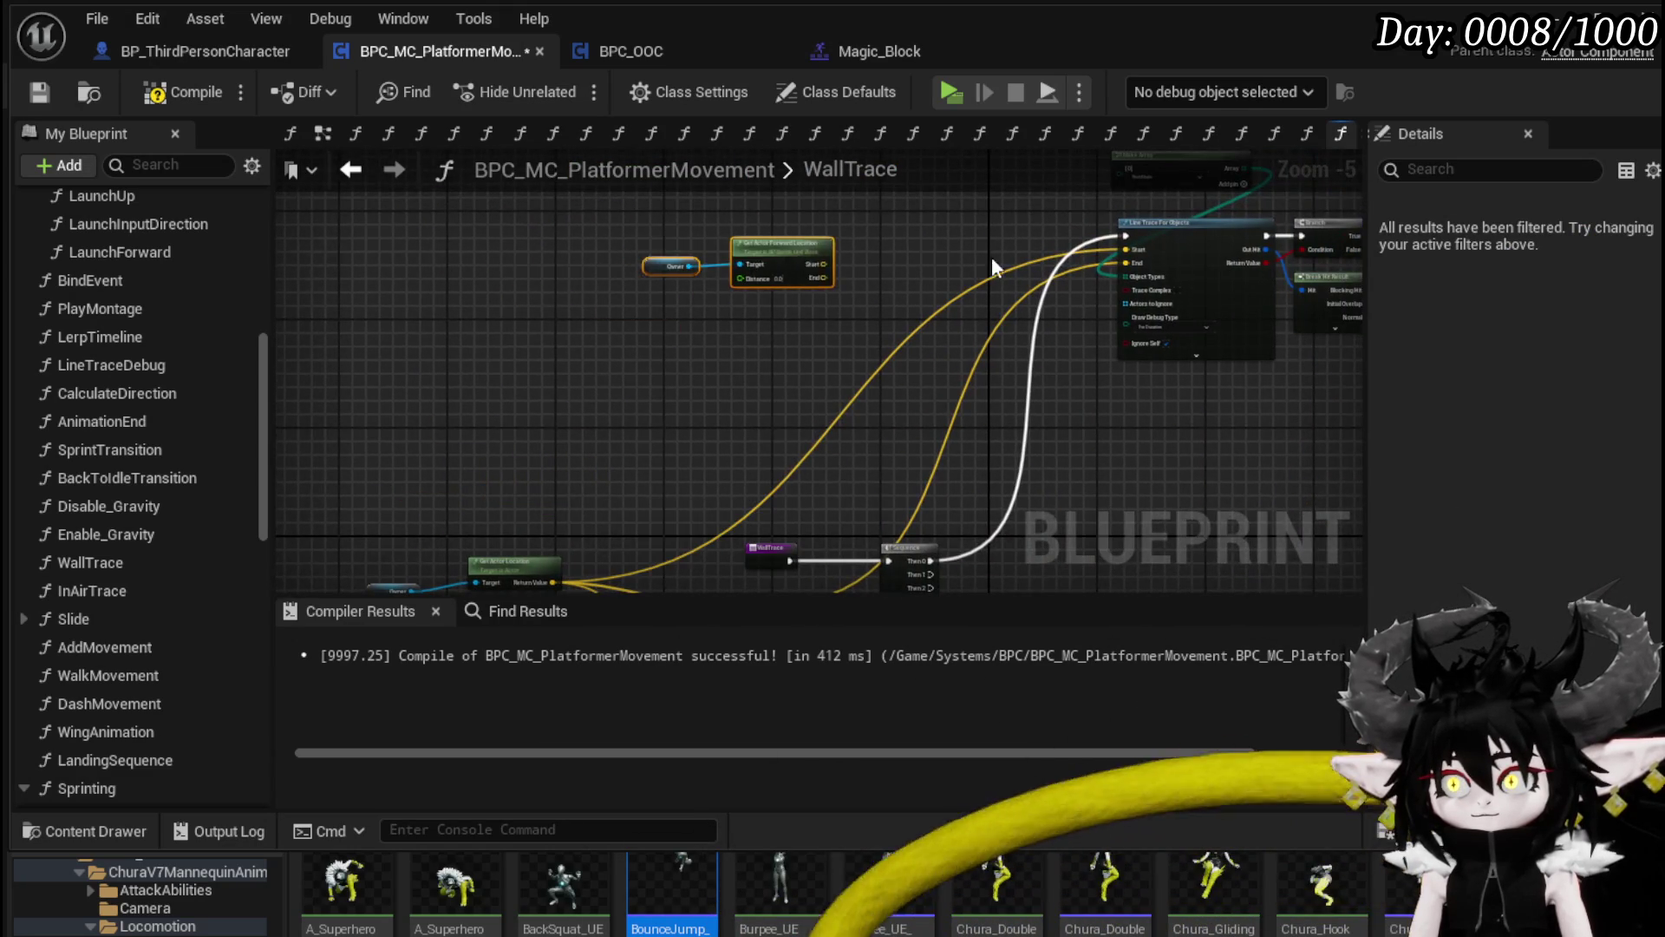
scroll(912, 258, "up", 4)
mouse_move(515, 363)
left_mouse_down()
mouse_move(1277, 356)
mouse_move(1205, 339)
left_mouse_up()
left_click_drag(516, 393, 1229, 360)
left_click(410, 395)
type("1")
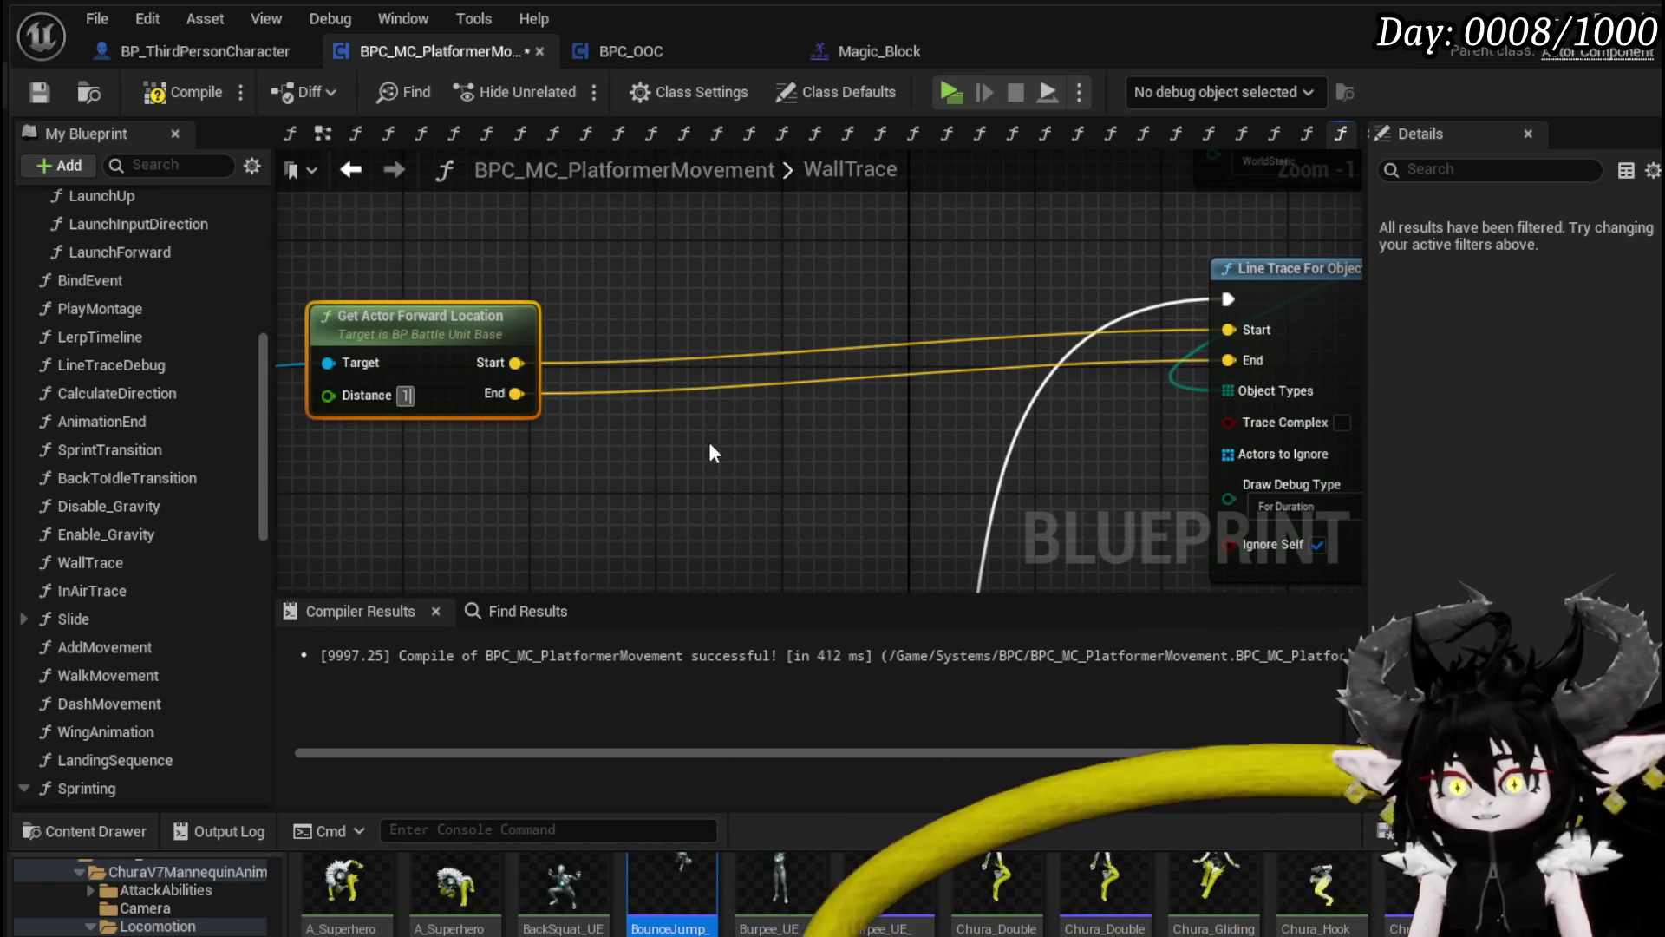
type("000")
left_click(710, 440)
scroll(714, 432, "down", 5)
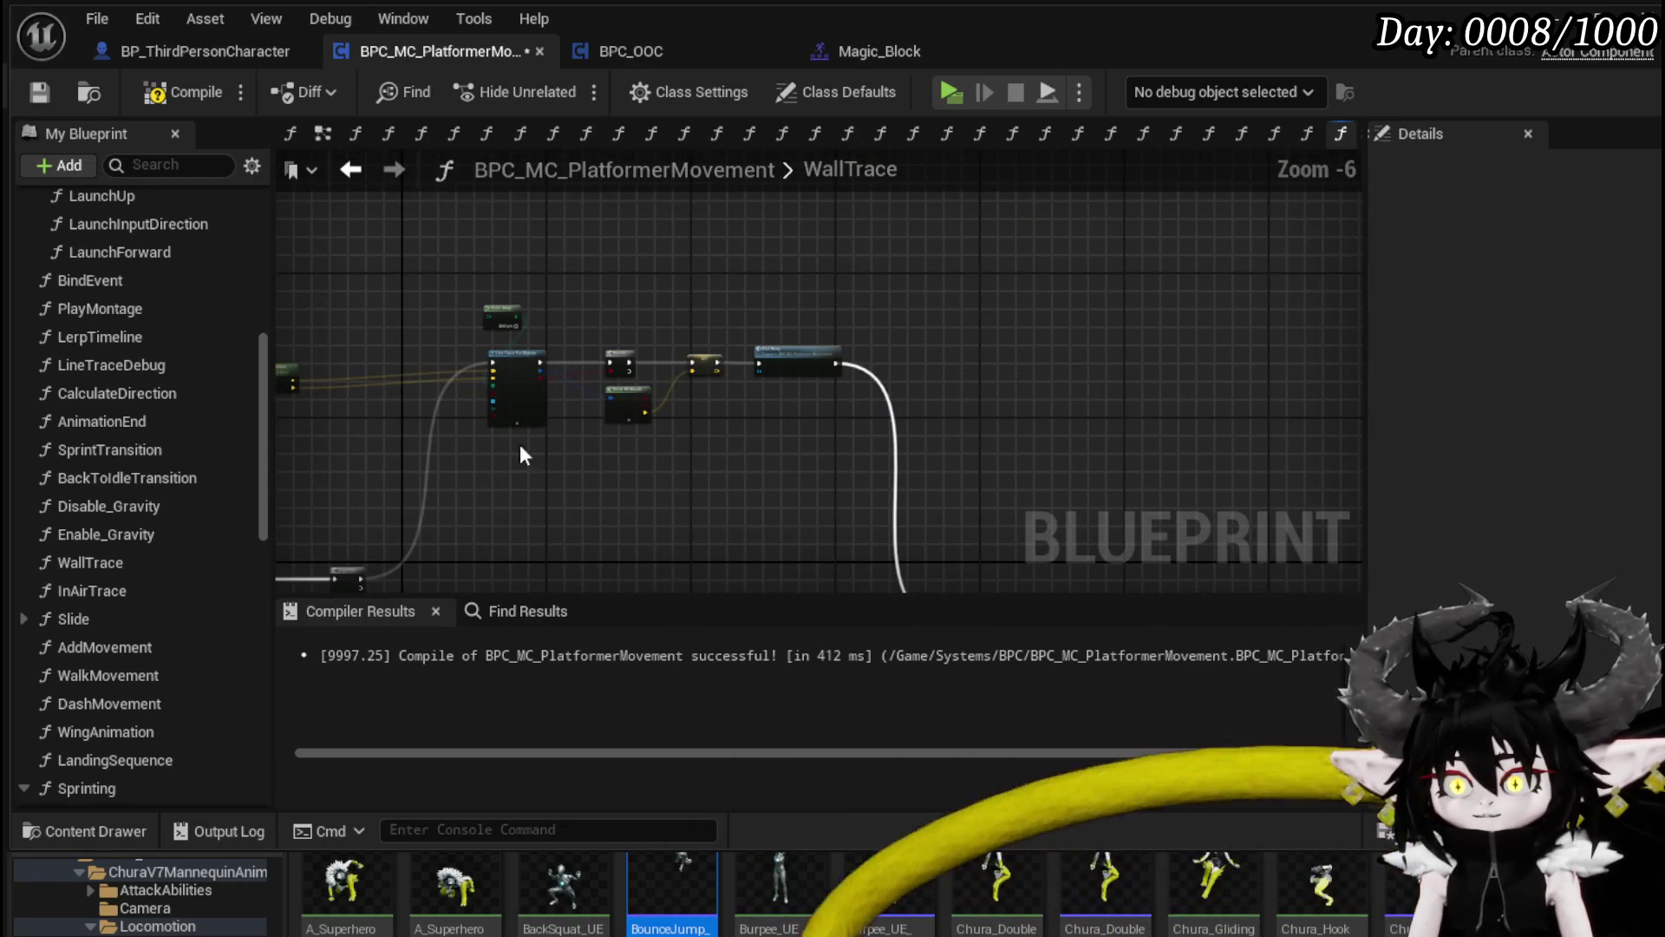
Step: Copy the line-trace node group and paste a duplicate below the original
left_click_drag(854, 271, 854, 272)
left_click_drag(787, 364, 796, 243)
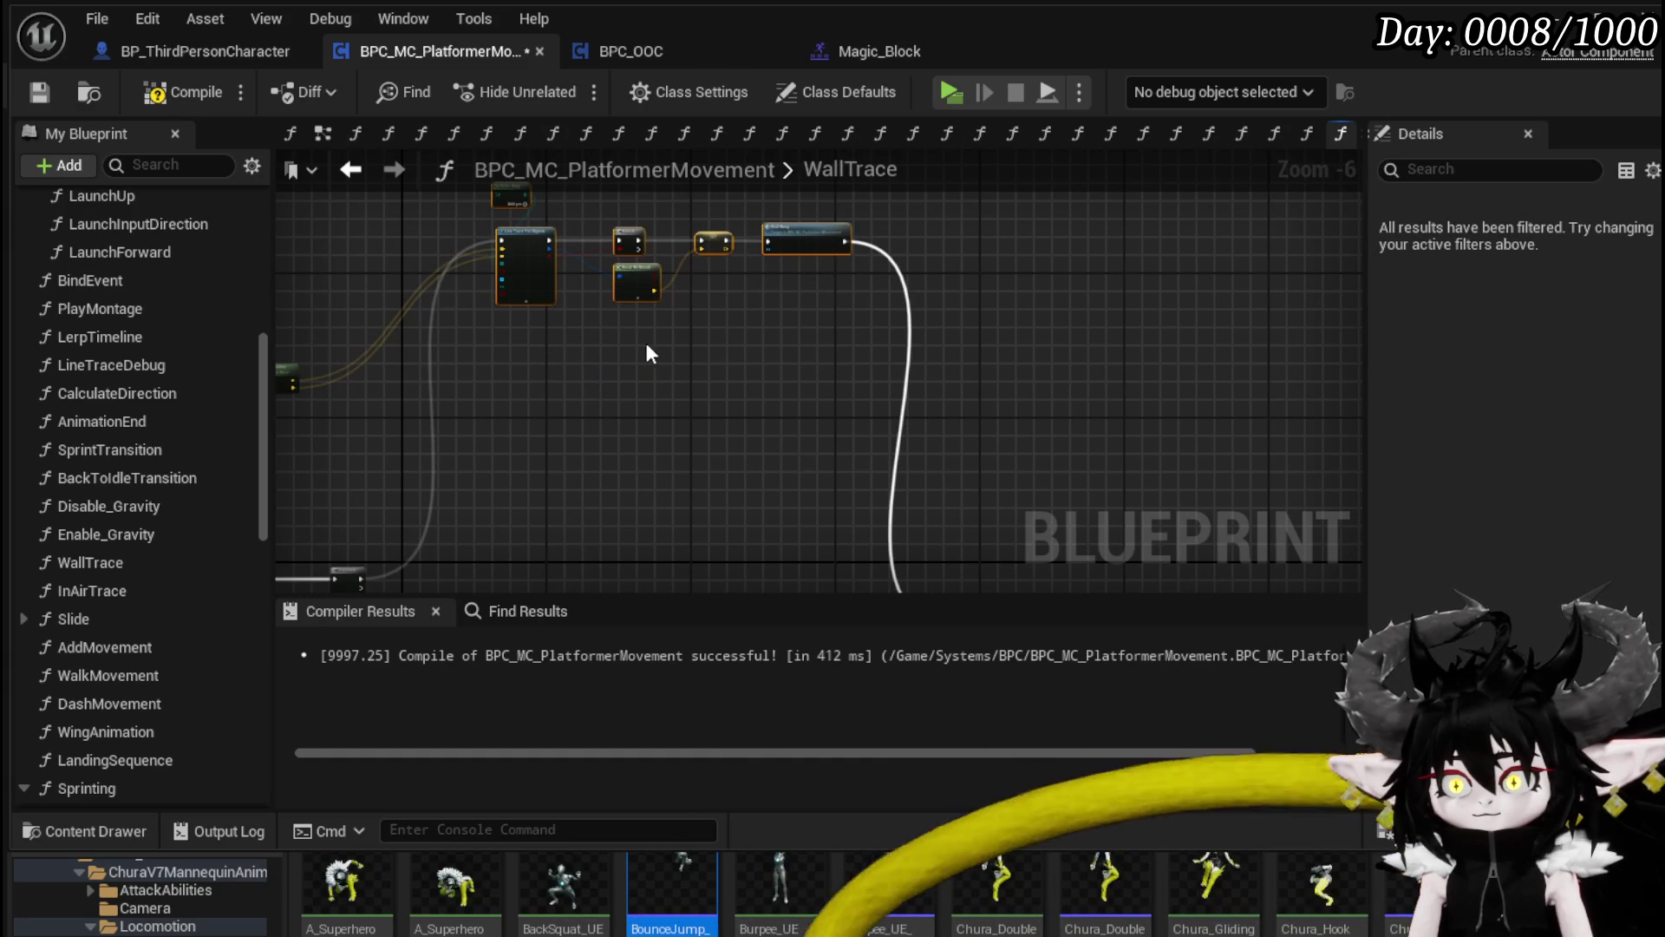
key("ctrl+c")
key("ctrl+v")
left_click(668, 375)
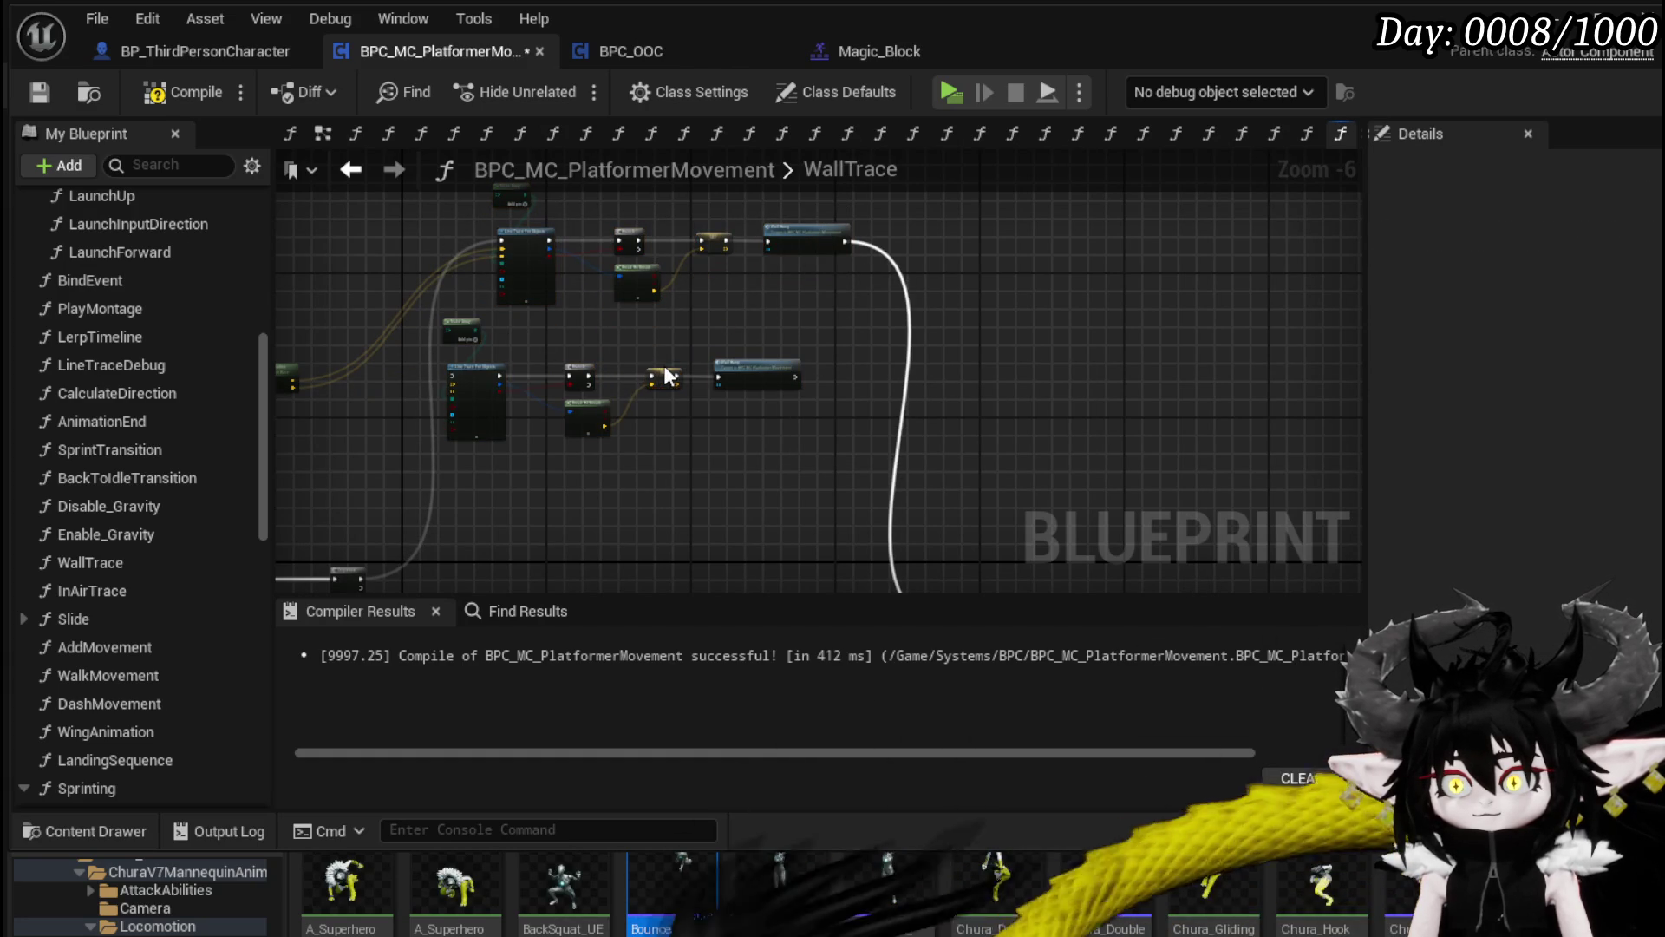
left_click_drag(787, 334, 787, 334)
mouse_move(766, 367)
left_mouse_down()
mouse_move(809, 357)
mouse_move(803, 372)
mouse_move(814, 327)
mouse_move(675, 475)
mouse_move(659, 468)
left_mouse_up()
left_click(460, 483)
Step: Wire Sequence Then 0 to the line trace and remove the Then 2 output
scroll(604, 423, "up", 2)
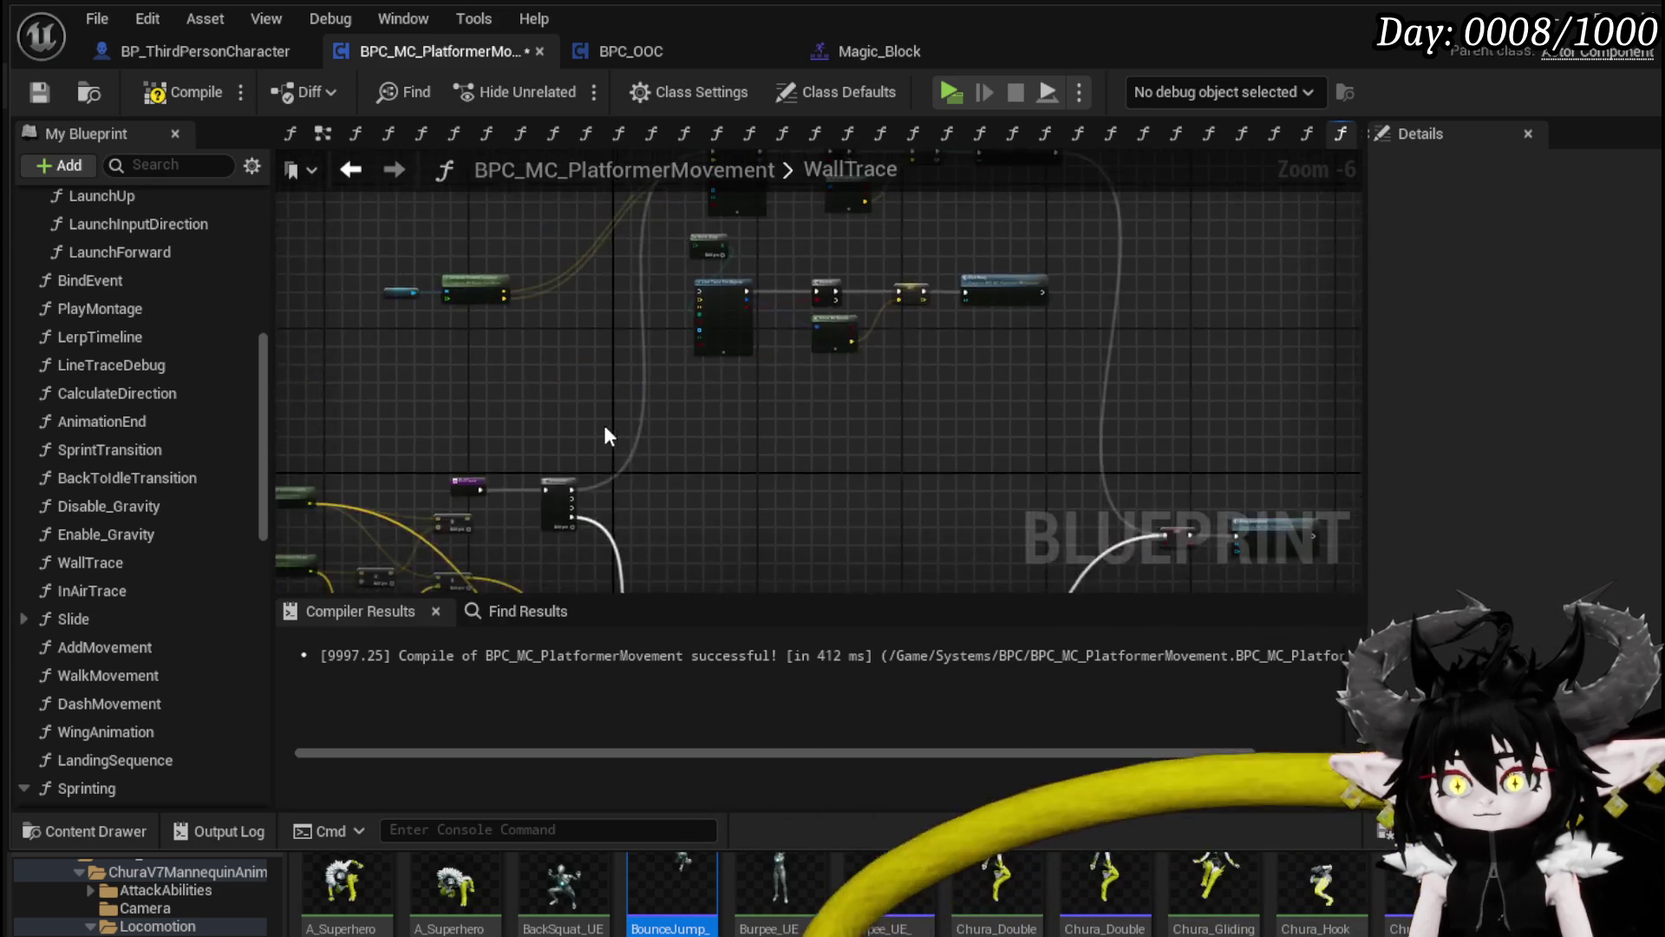
mouse_move(544, 555)
left_mouse_down()
mouse_move(809, 215)
mouse_move(809, 320)
mouse_move(799, 310)
left_mouse_up()
scroll(555, 390, "up", 3)
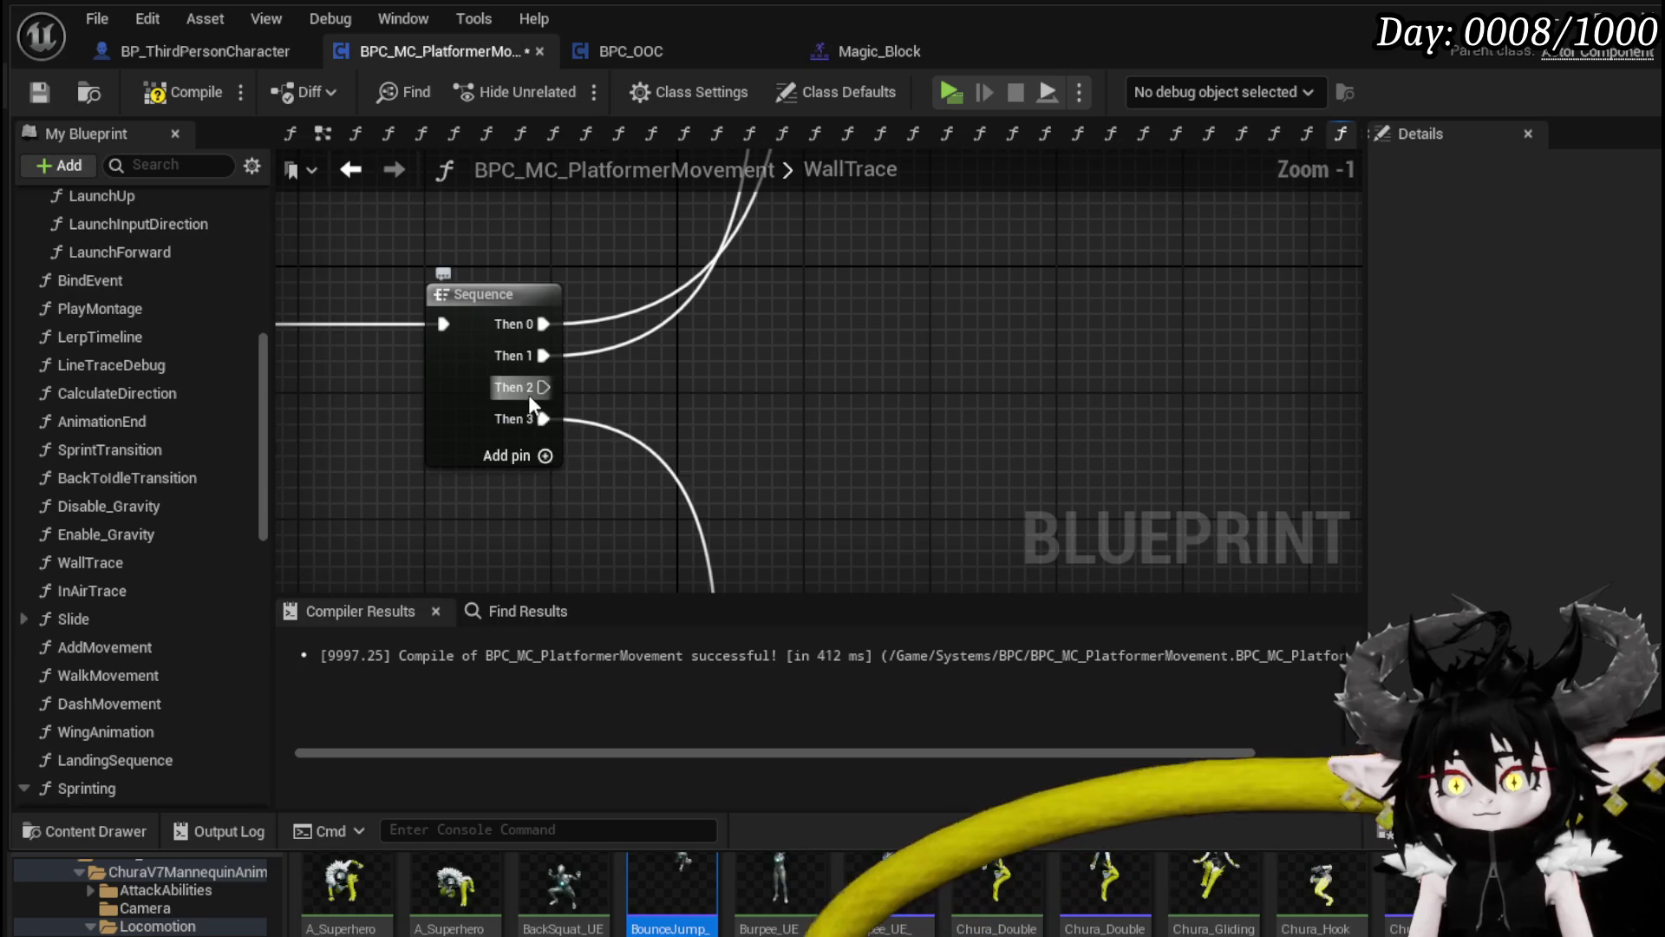
right_click(542, 388)
left_click(652, 511)
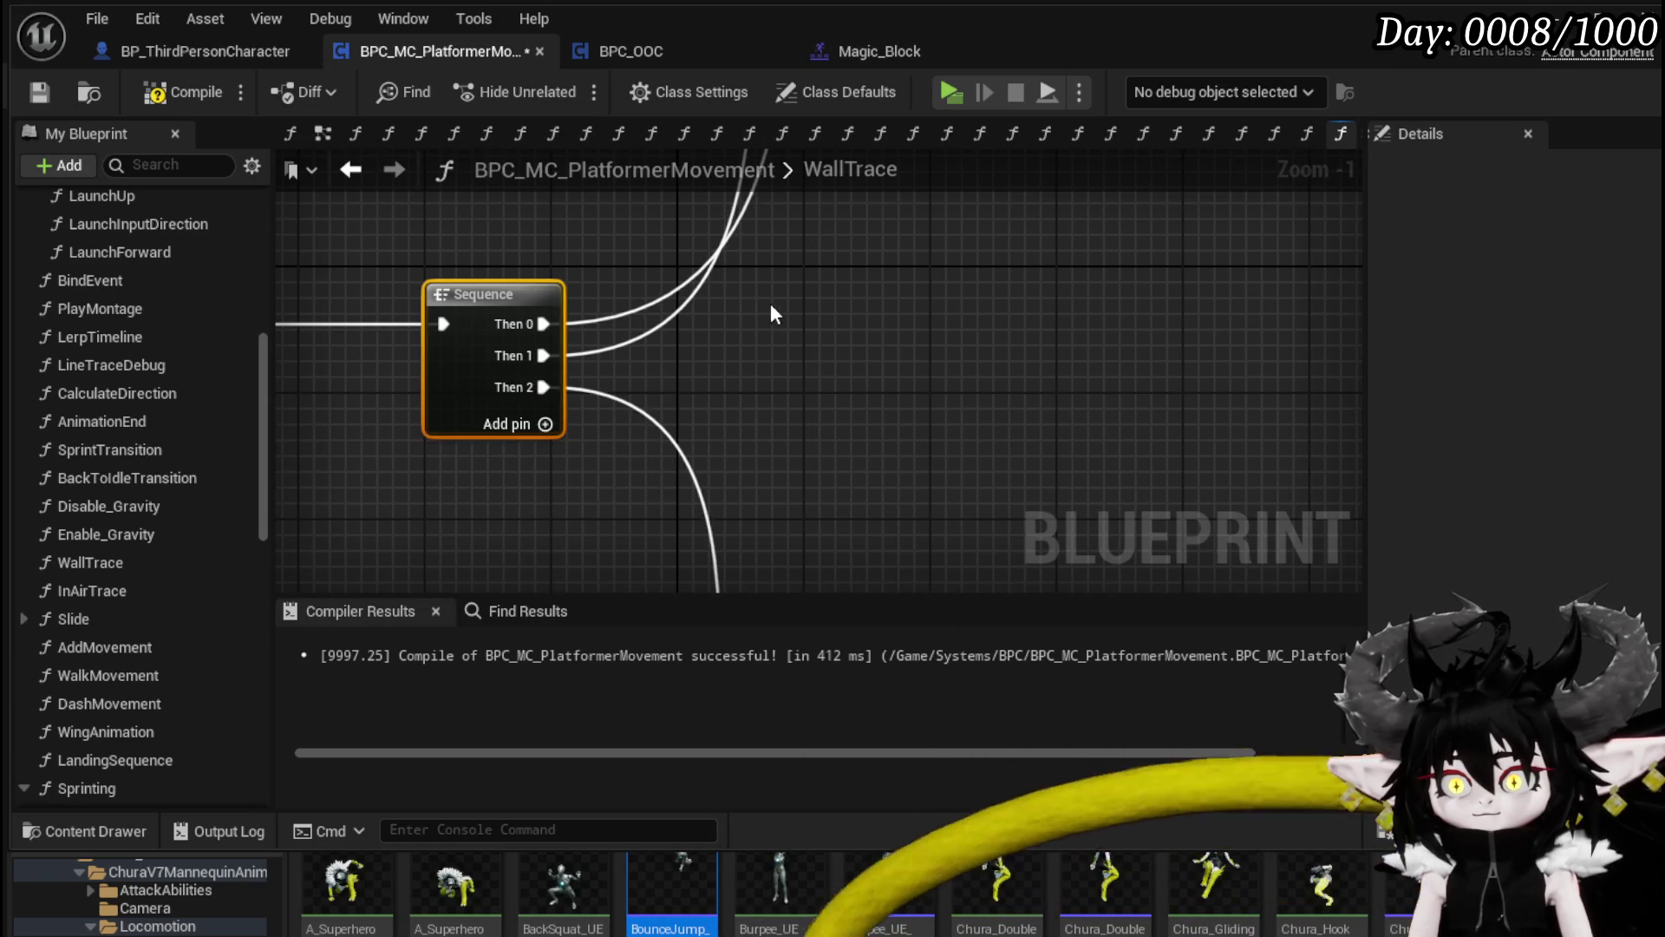
Step: Move the Owner and Get Actor Forward Location nodes up and left
scroll(528, 414, "down", 3)
scroll(586, 512, "up", 1)
left_click_drag(528, 432, 425, 338)
mouse_move(557, 320)
left_mouse_down()
mouse_move(647, 257)
mouse_move(673, 182)
mouse_move(513, 299)
mouse_move(481, 298)
mouse_move(666, 323)
left_mouse_up()
Step: Split the forward Start and End outputs into two Break Vector nodes
type("break")
left_click(756, 431)
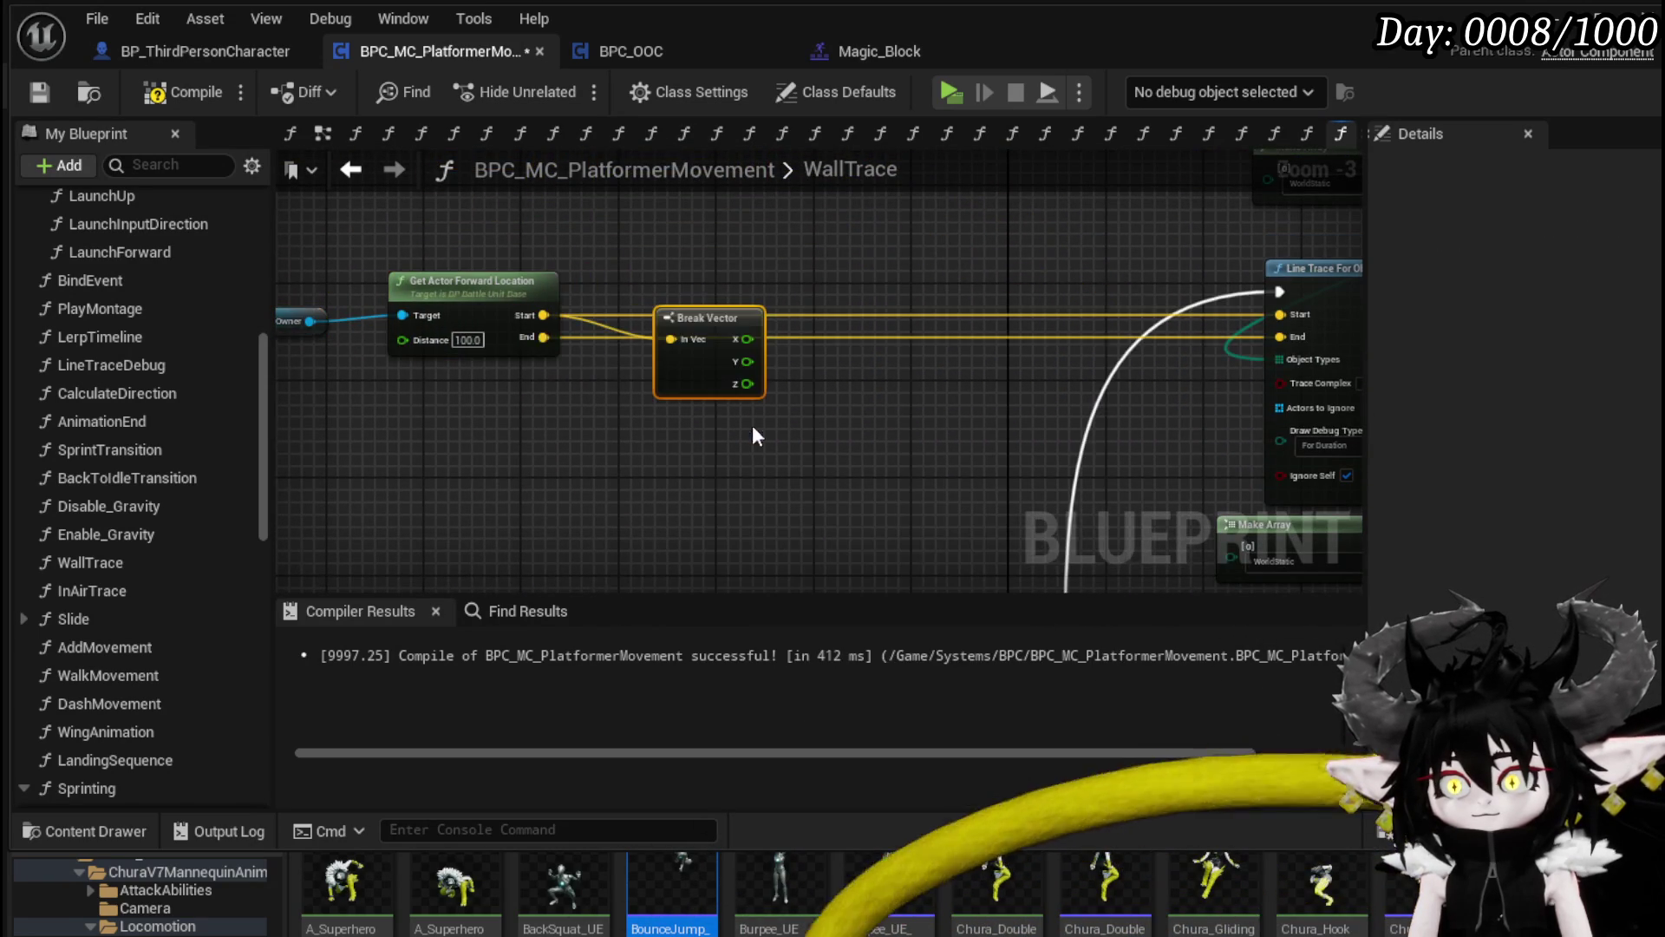
left_click_drag(534, 336, 633, 457)
type("break")
left_click(718, 583)
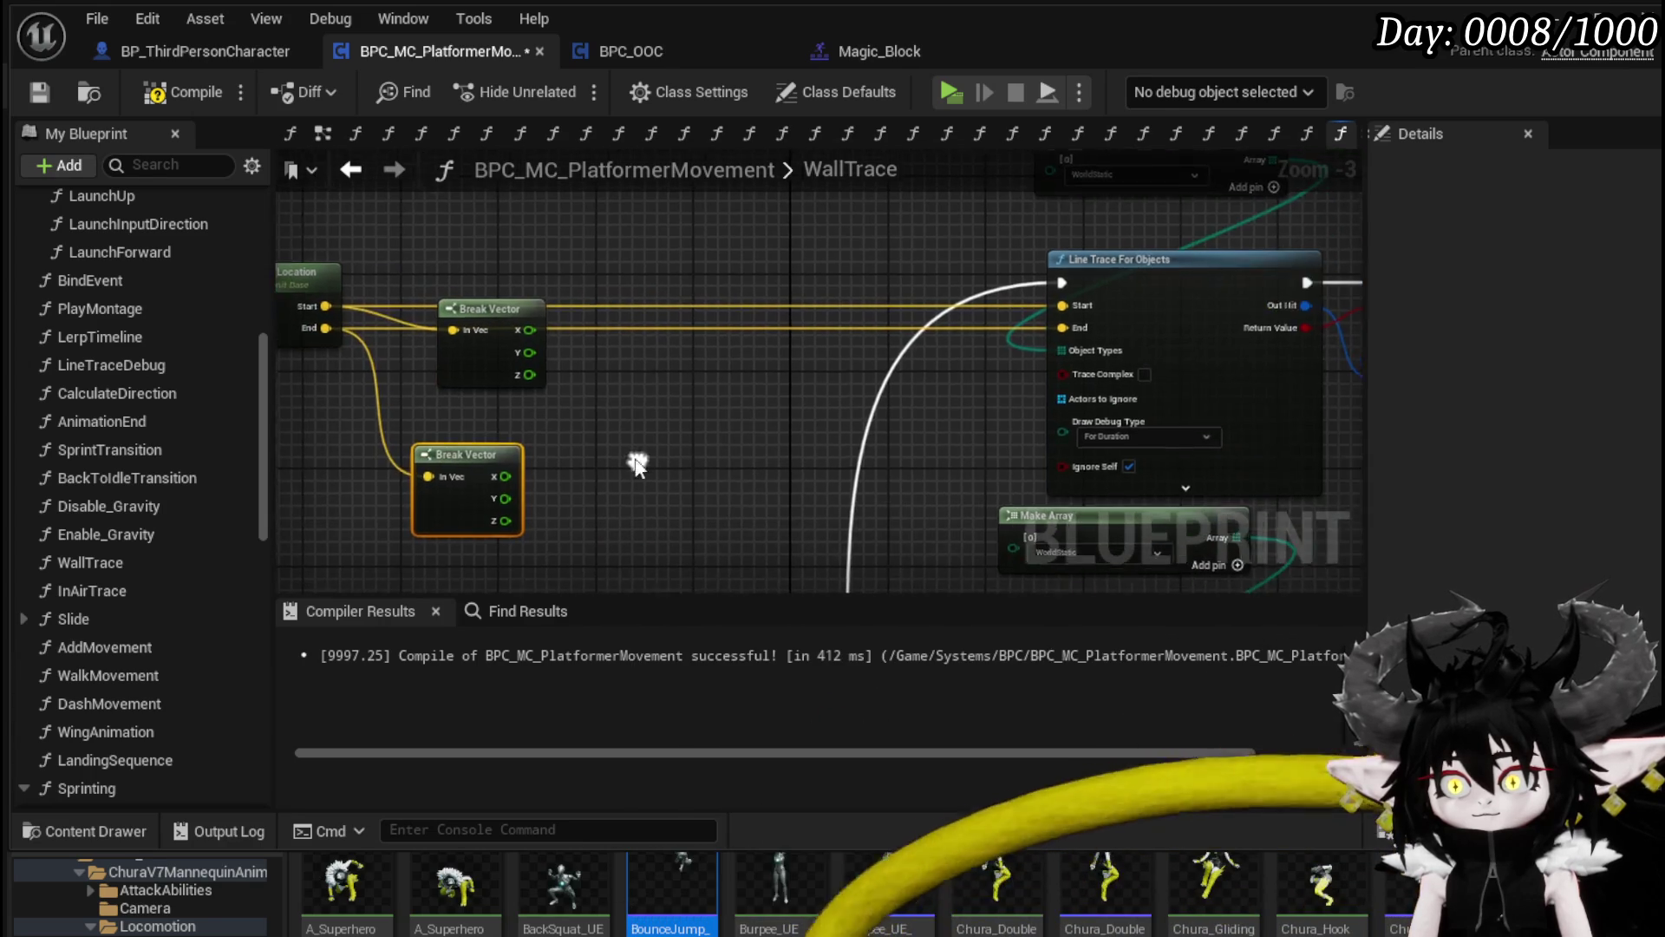
Step: Add Make Vector nodes feeding the line trace's Start and End inputs
left_click_drag(1080, 304, 877, 324)
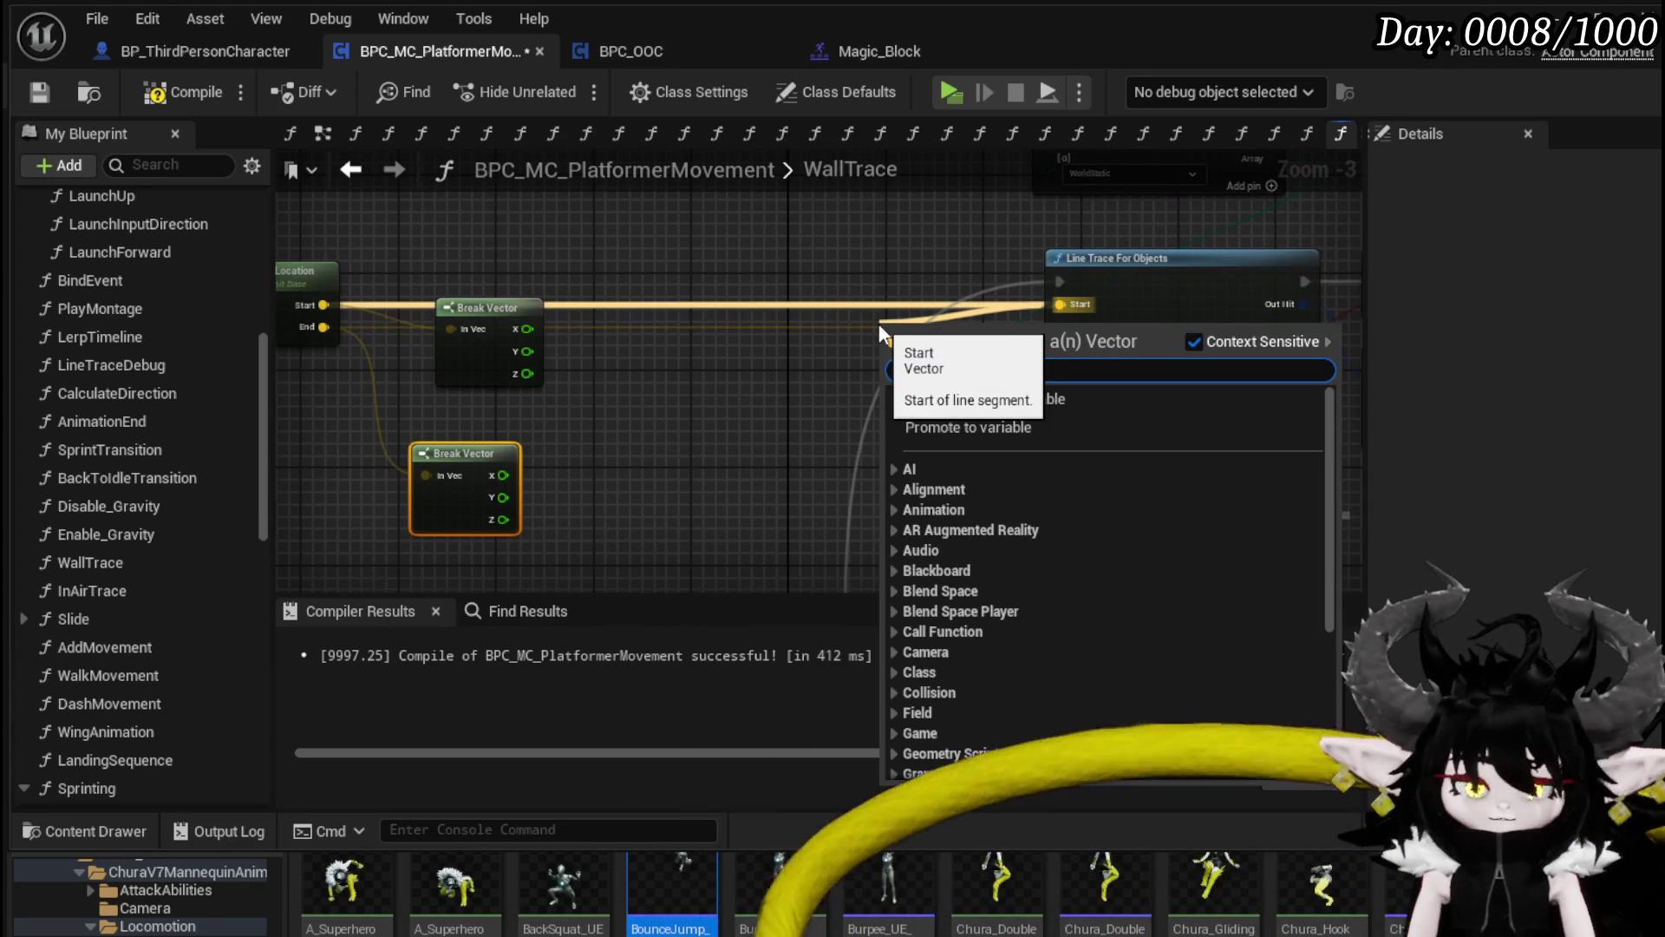
type("make")
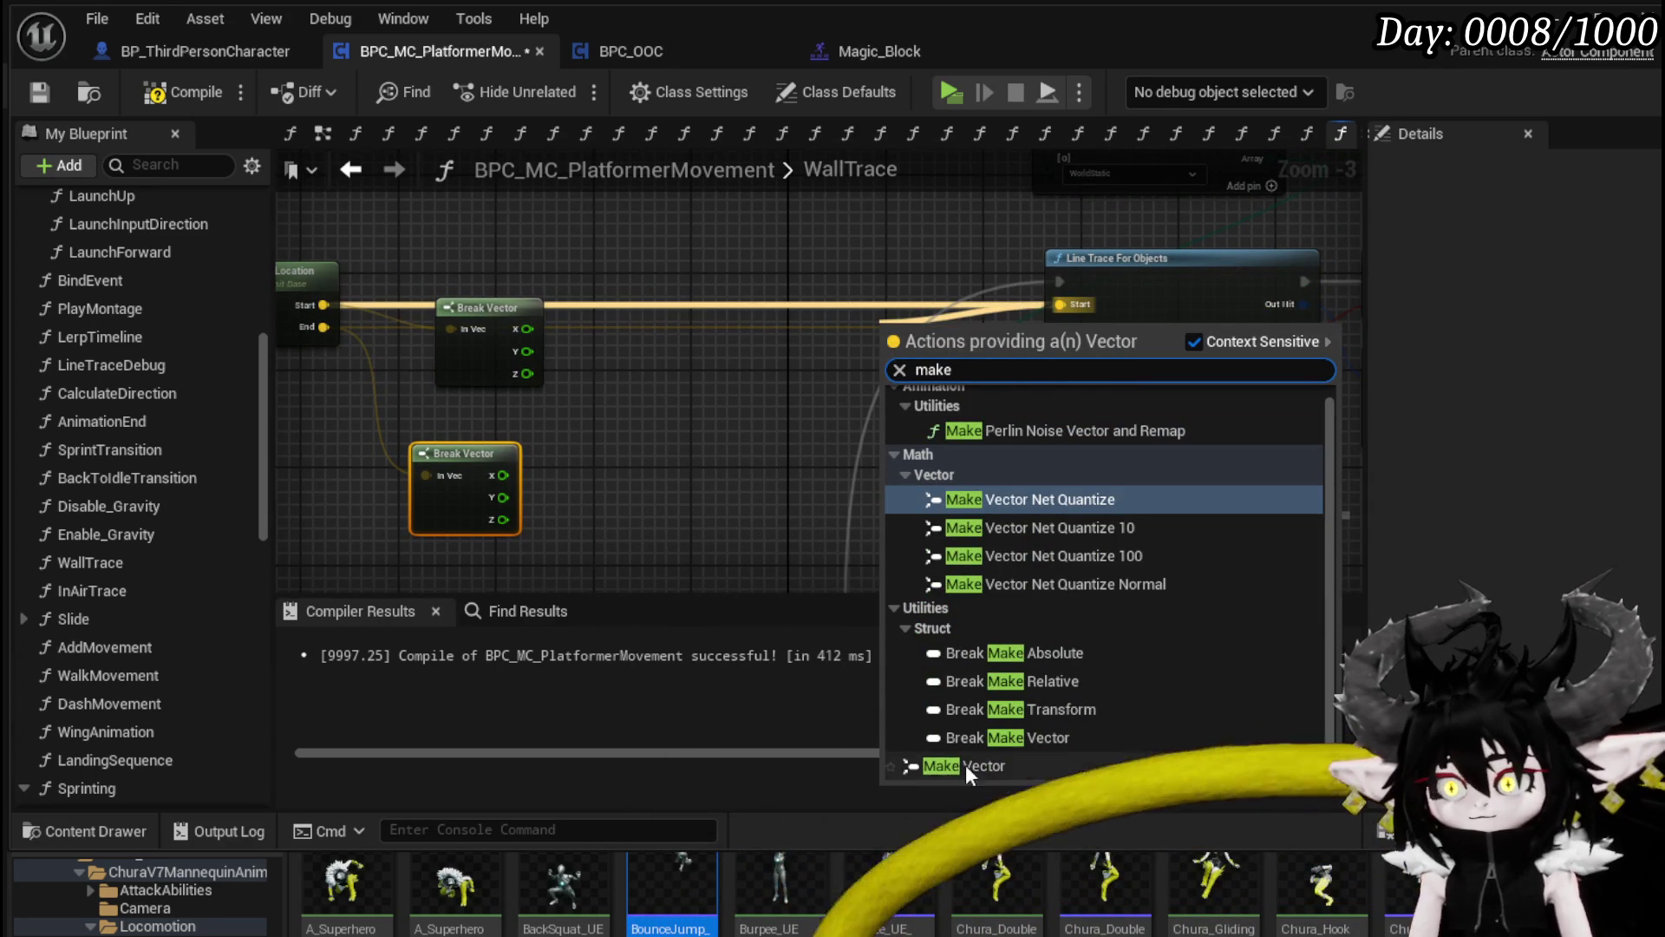
left_click(963, 766)
left_click_drag(928, 331, 783, 222)
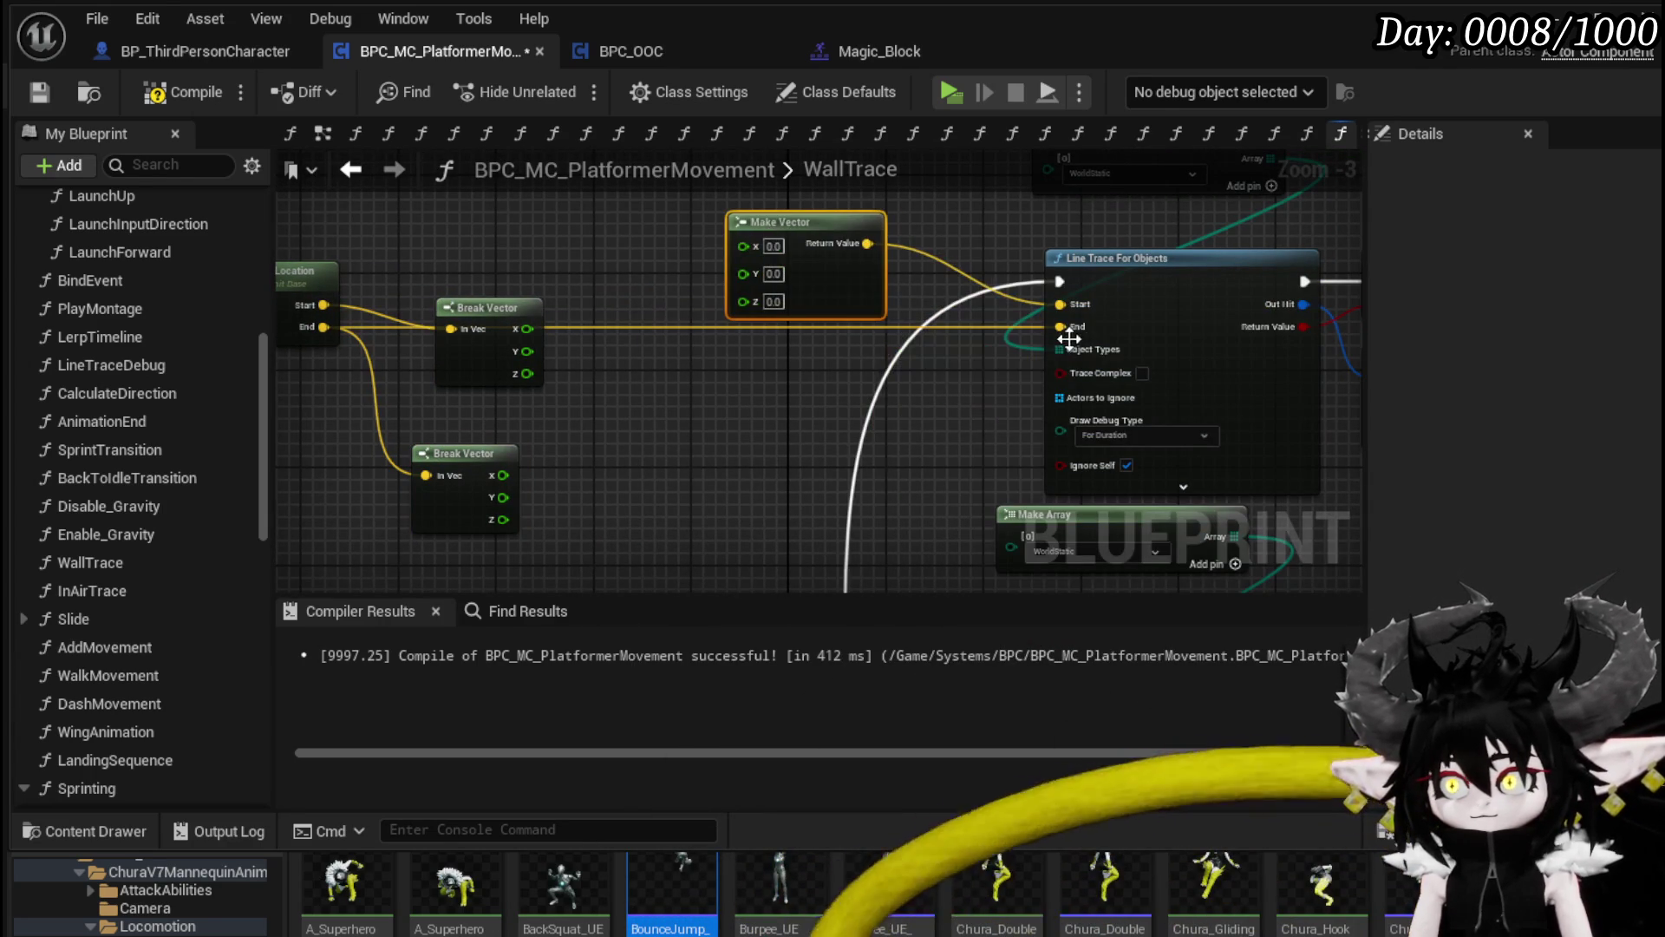
left_click_drag(1060, 326, 791, 393)
type("make")
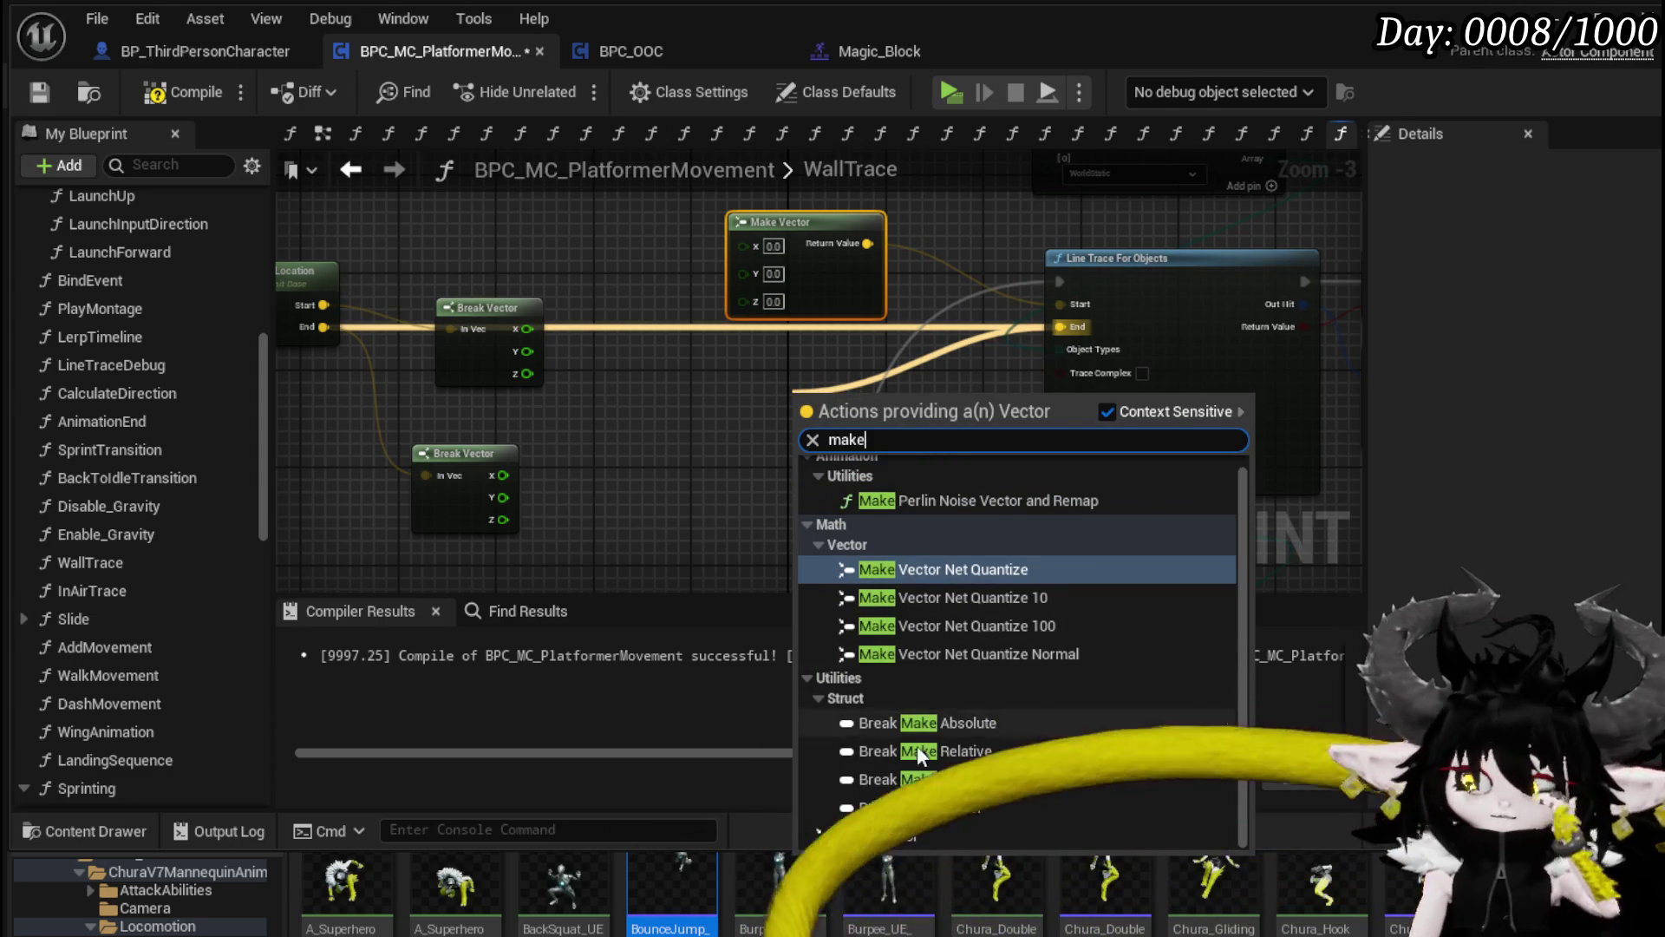
left_click(892, 836)
Step: Wire Break Vector X and Y into the Make Vectors, leaving Z at 0.0, and save
mouse_move(520, 304)
left_mouse_down()
mouse_move(531, 230)
mouse_move(765, 241)
left_mouse_up()
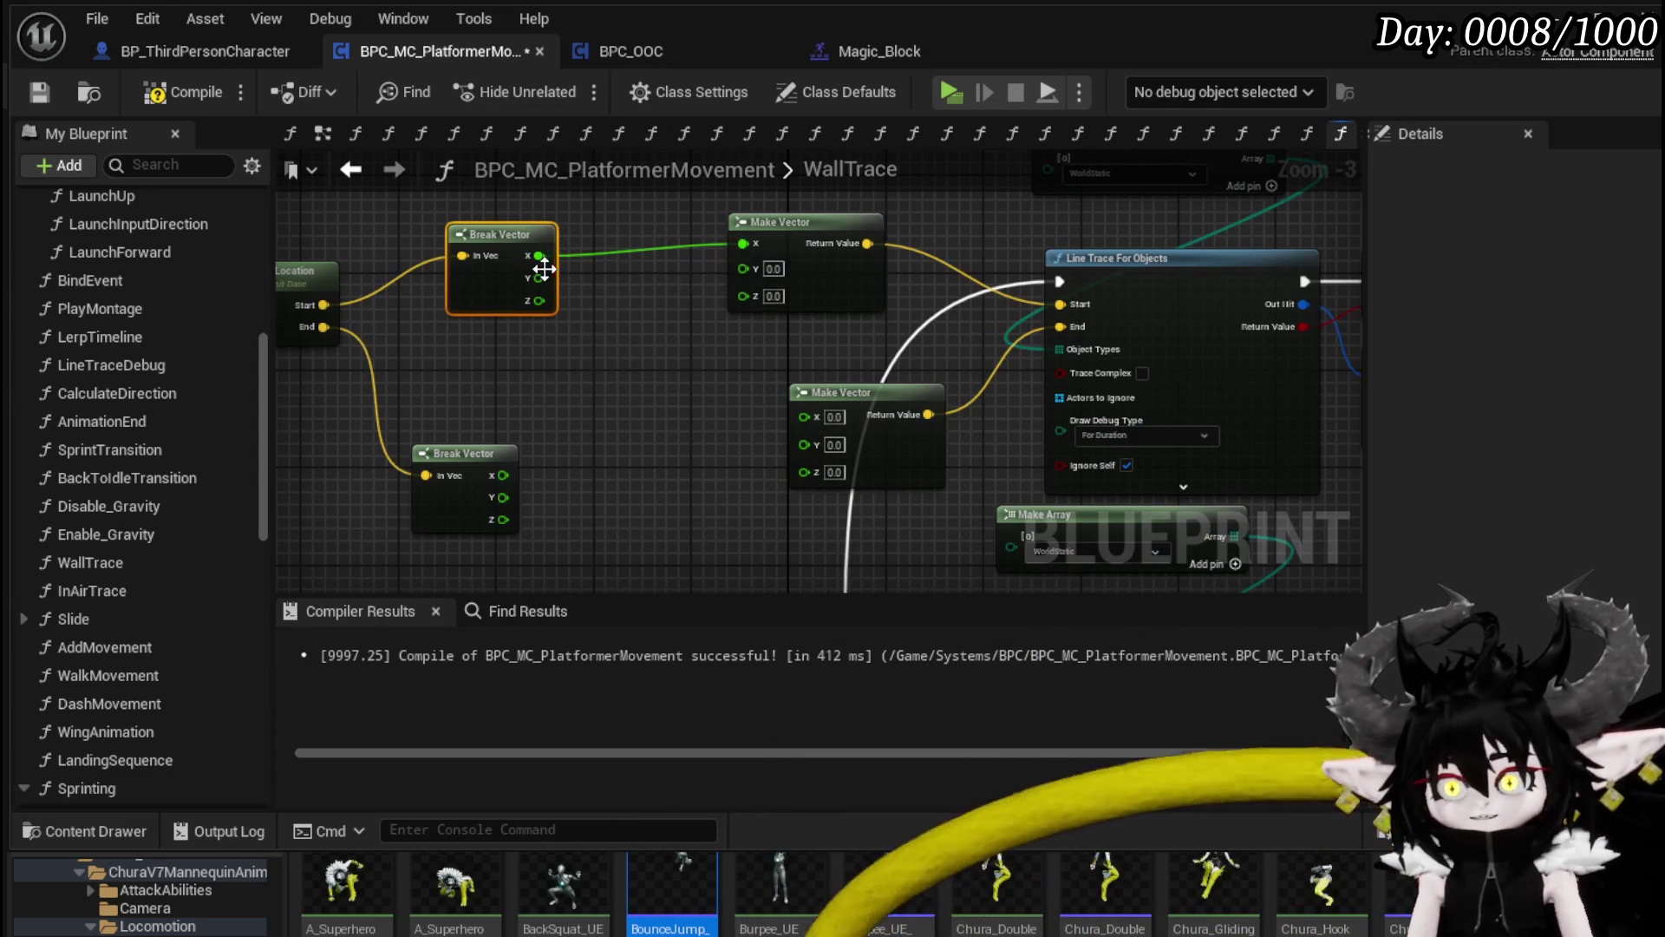
mouse_move(538, 278)
left_mouse_down()
mouse_move(753, 279)
mouse_move(744, 268)
left_mouse_up()
left_click_drag(822, 408, 761, 385)
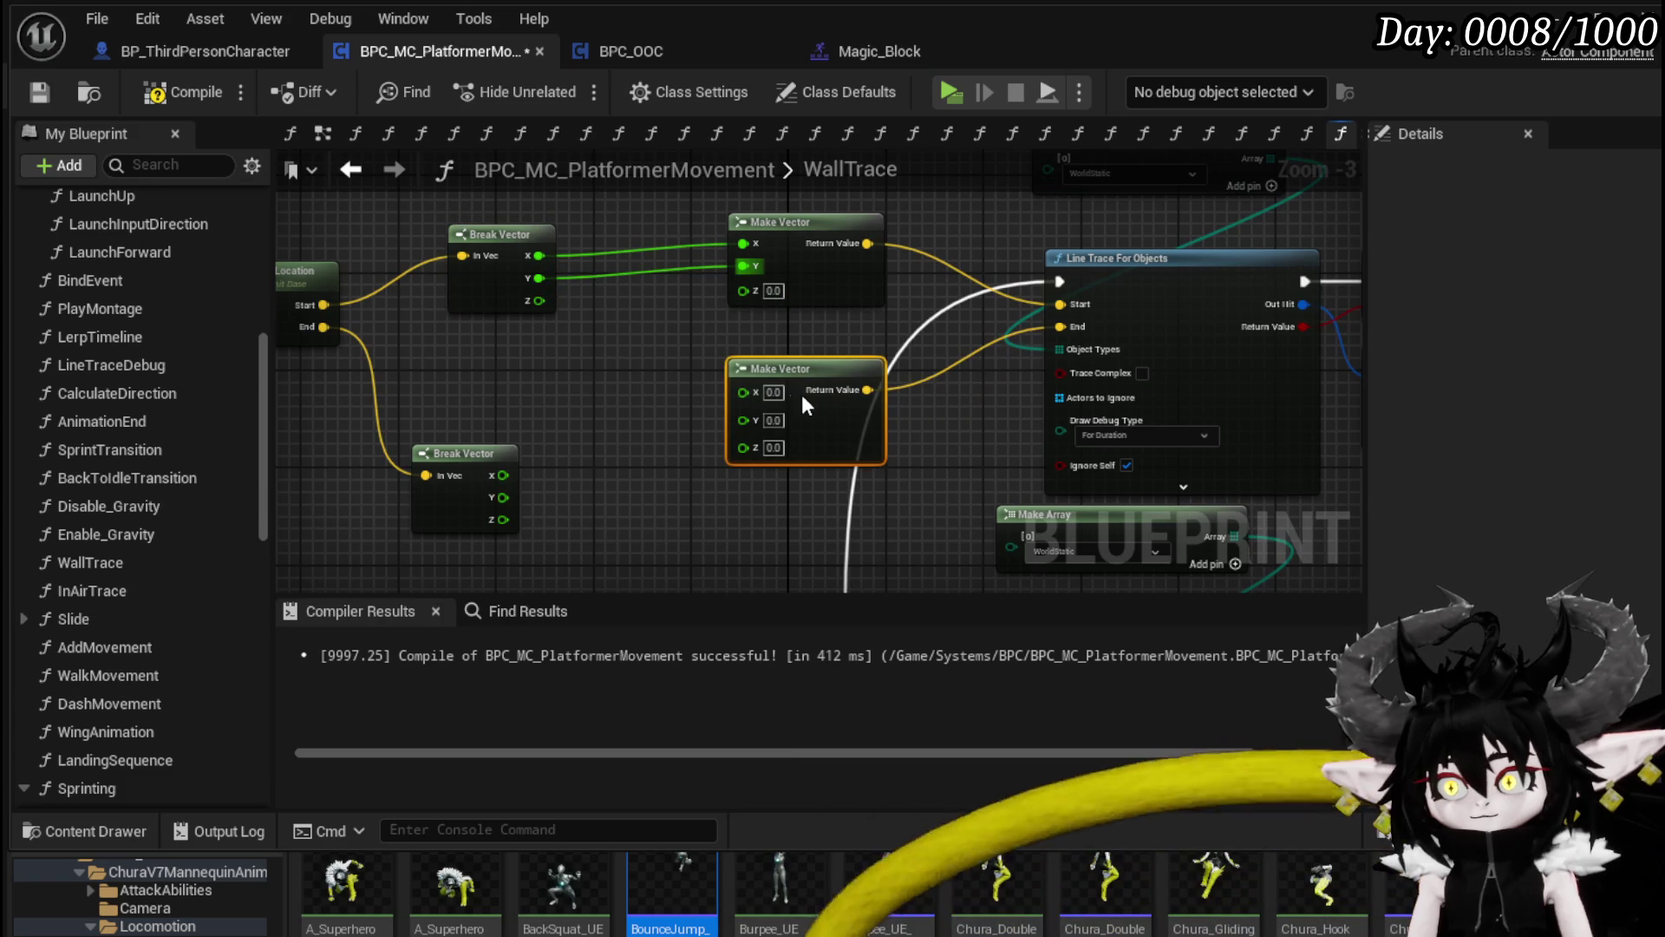
mouse_move(471, 456)
left_mouse_down()
mouse_move(492, 396)
mouse_move(824, 403)
left_mouse_up()
left_click_drag(527, 436, 780, 425)
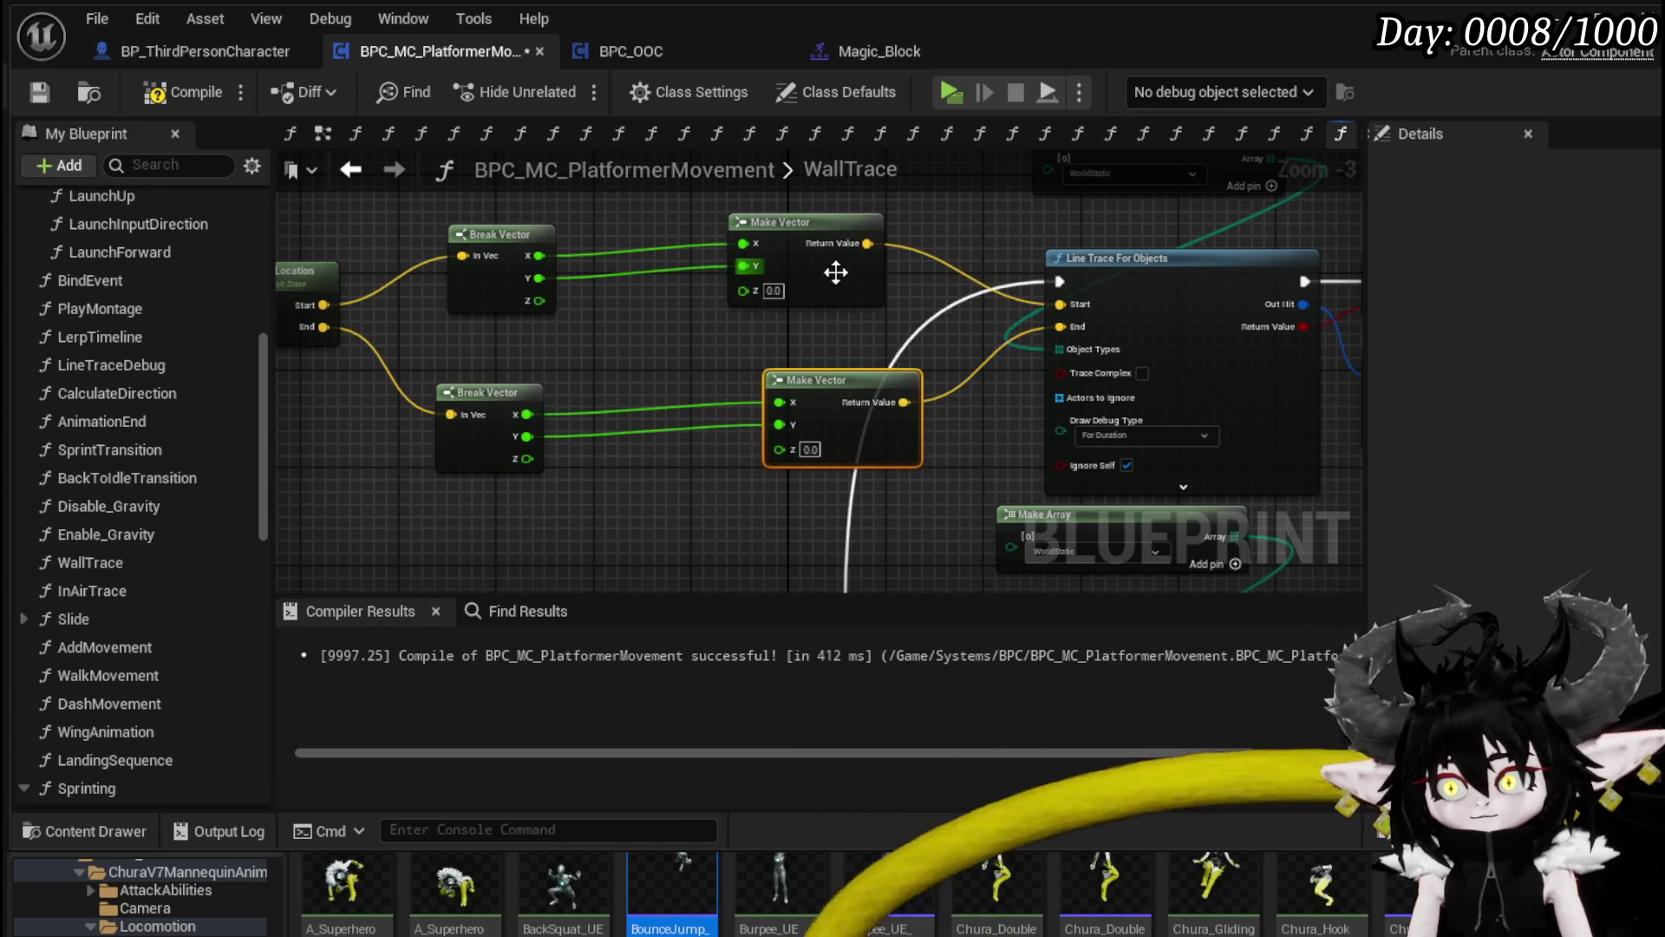
left_click_drag(836, 276, 872, 288)
left_click_drag(798, 401, 828, 410)
left_click(611, 303)
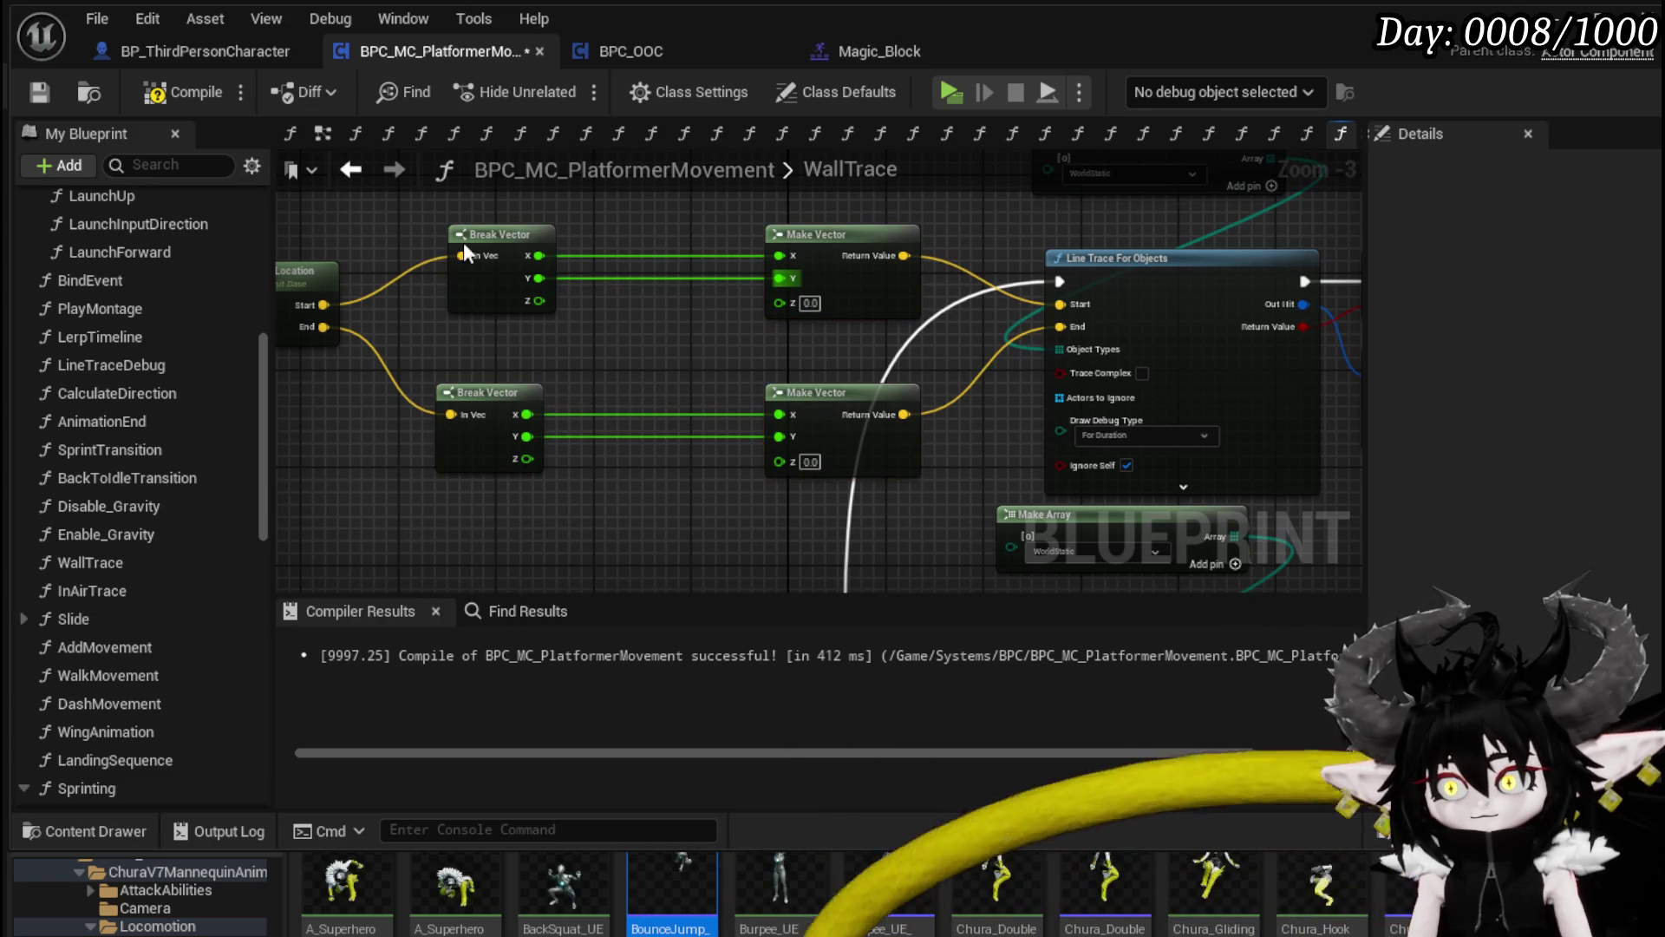
left_click(38, 90)
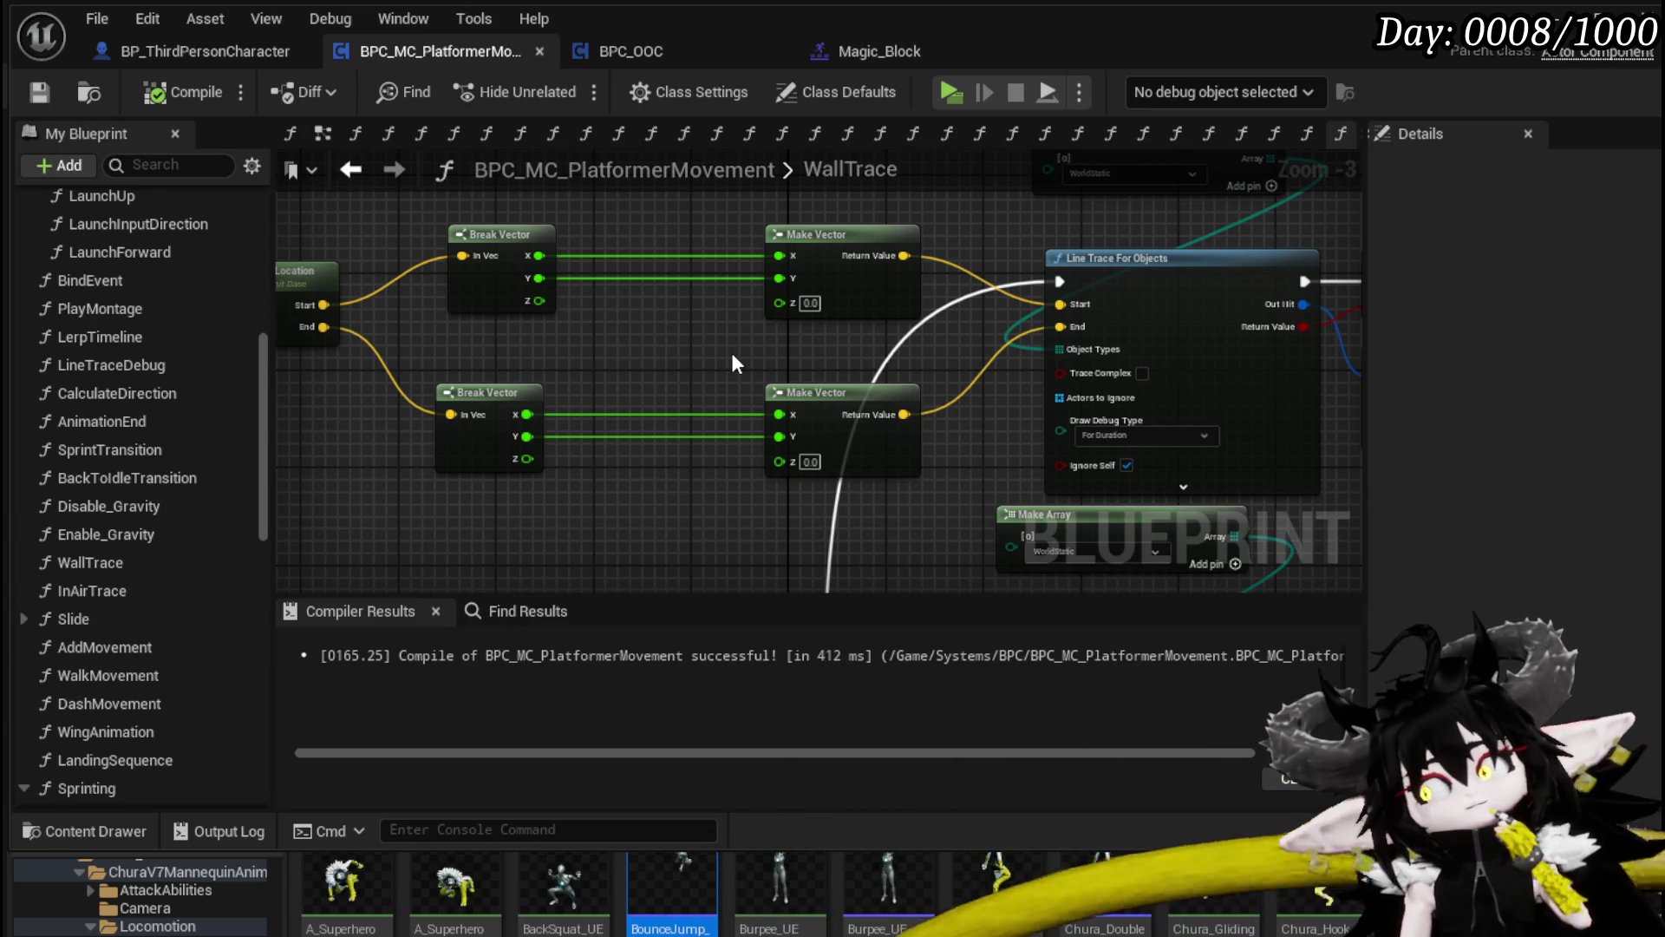
left_click_drag(731, 354, 830, 267)
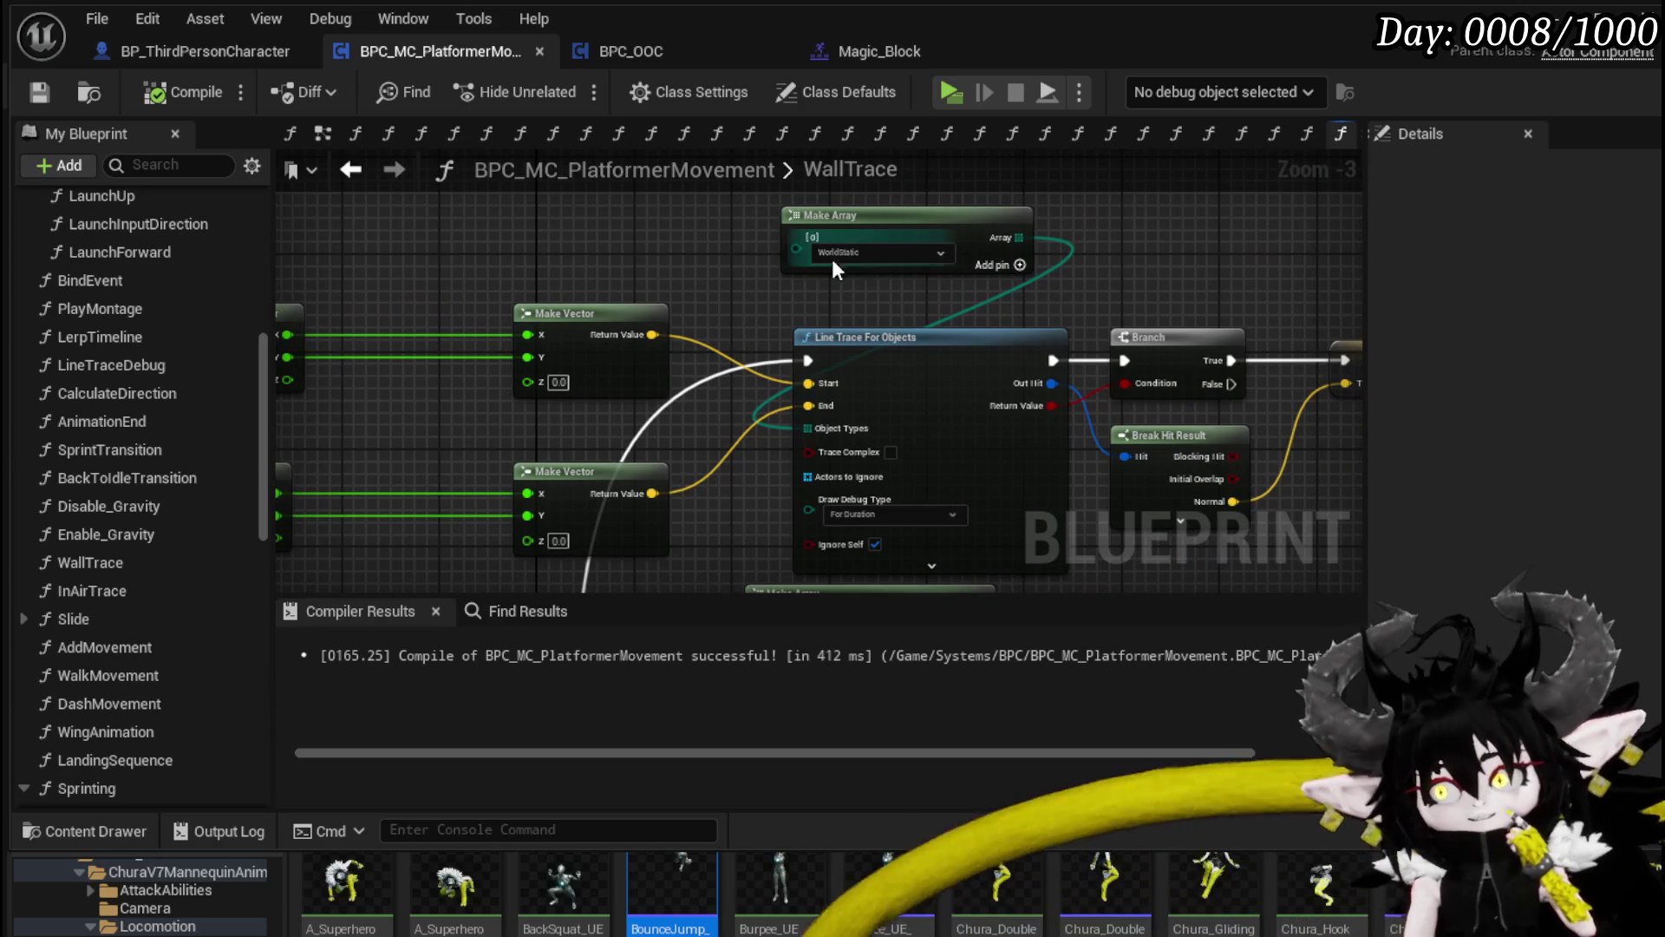
Step: Leave the trace's WorldStatic object type unchanged and bring the second line trace into view
left_click(830, 260)
left_click(679, 250)
mouse_move(700, 290)
left_mouse_down()
mouse_move(709, 237)
mouse_move(482, 213)
mouse_move(567, 191)
mouse_move(498, 314)
mouse_move(668, 310)
left_mouse_up()
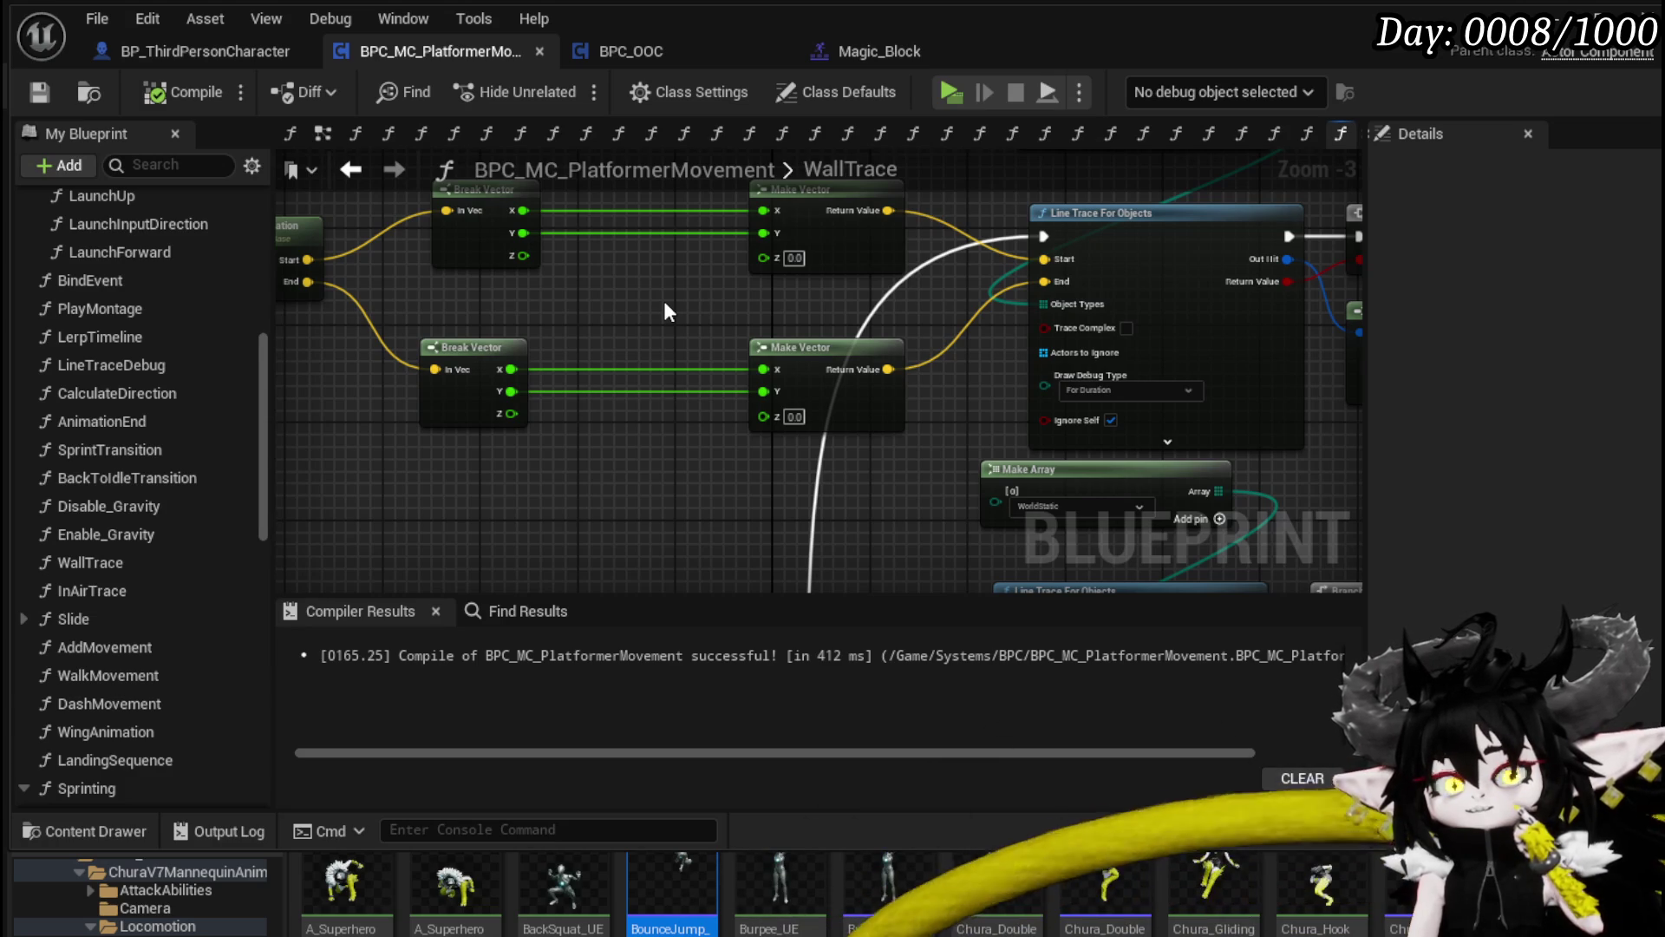
mouse_move(640, 310)
left_mouse_down()
mouse_move(640, 283)
mouse_move(651, 351)
mouse_move(277, 347)
mouse_move(661, 295)
left_mouse_up()
mouse_move(549, 529)
left_mouse_down()
mouse_move(549, 329)
mouse_move(442, 293)
mouse_move(559, 354)
left_mouse_up()
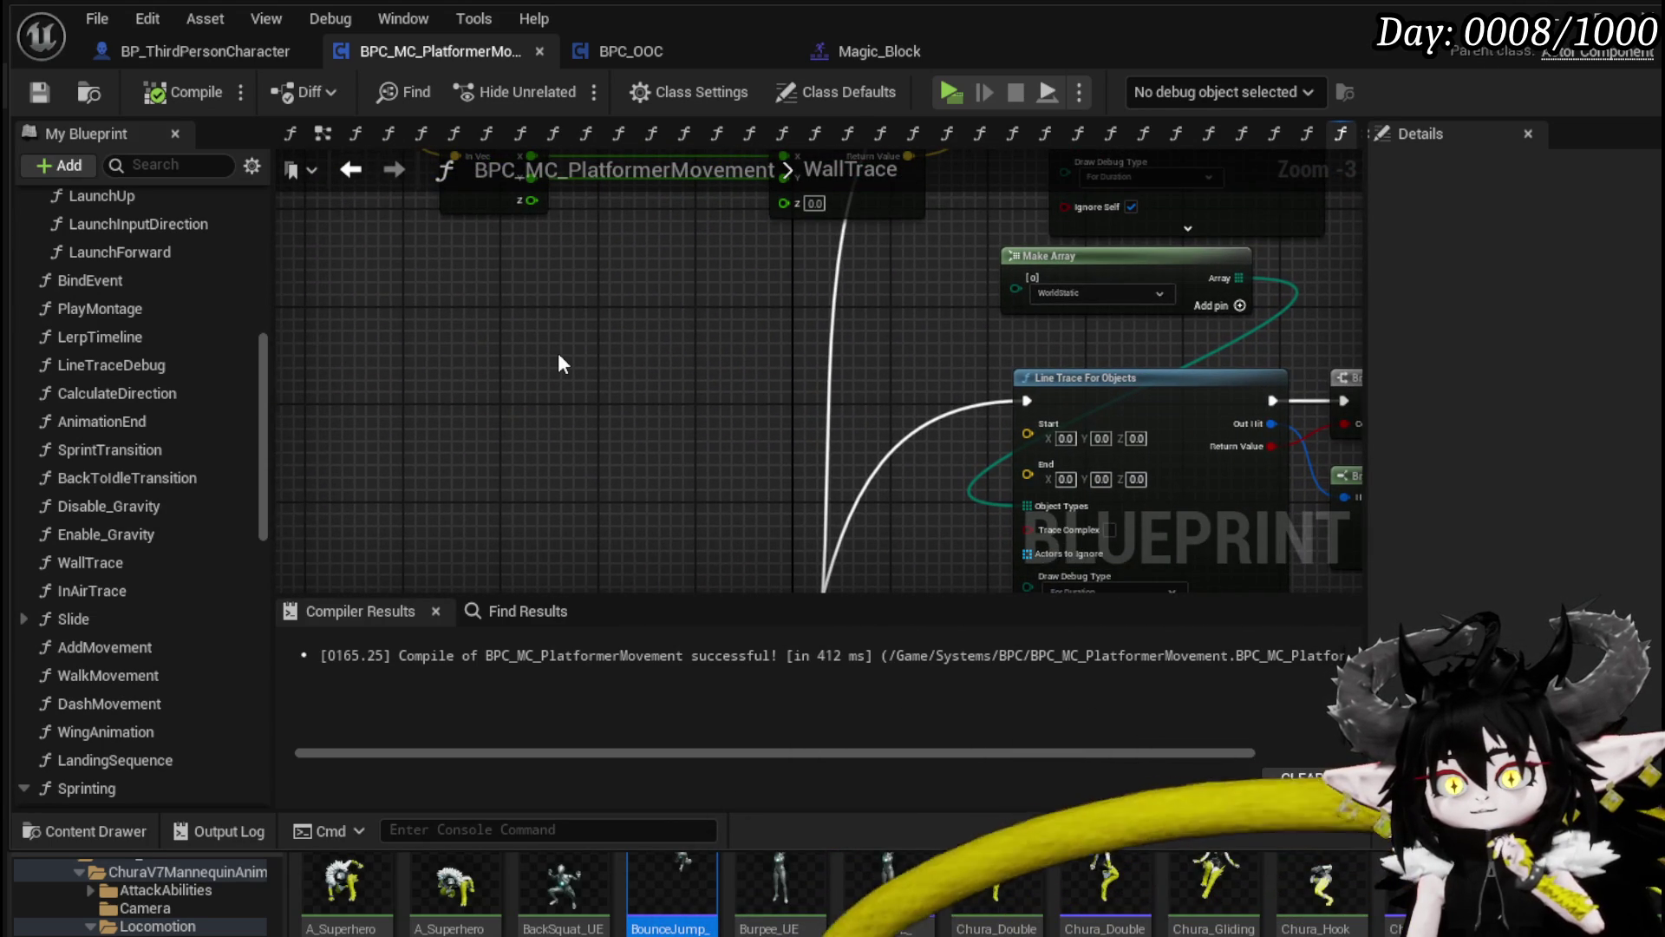
mouse_move(558, 352)
left_mouse_down()
mouse_move(546, 458)
mouse_move(597, 459)
left_mouse_up()
scroll(597, 460, "down", 2)
Step: Copy the Break/Make Vector nodes beside the second Line Trace and wire Make Vectors into Start and End
left_click_drag(364, 381, 774, 205)
key("ctrl+c")
left_click_drag(639, 471, 611, 353)
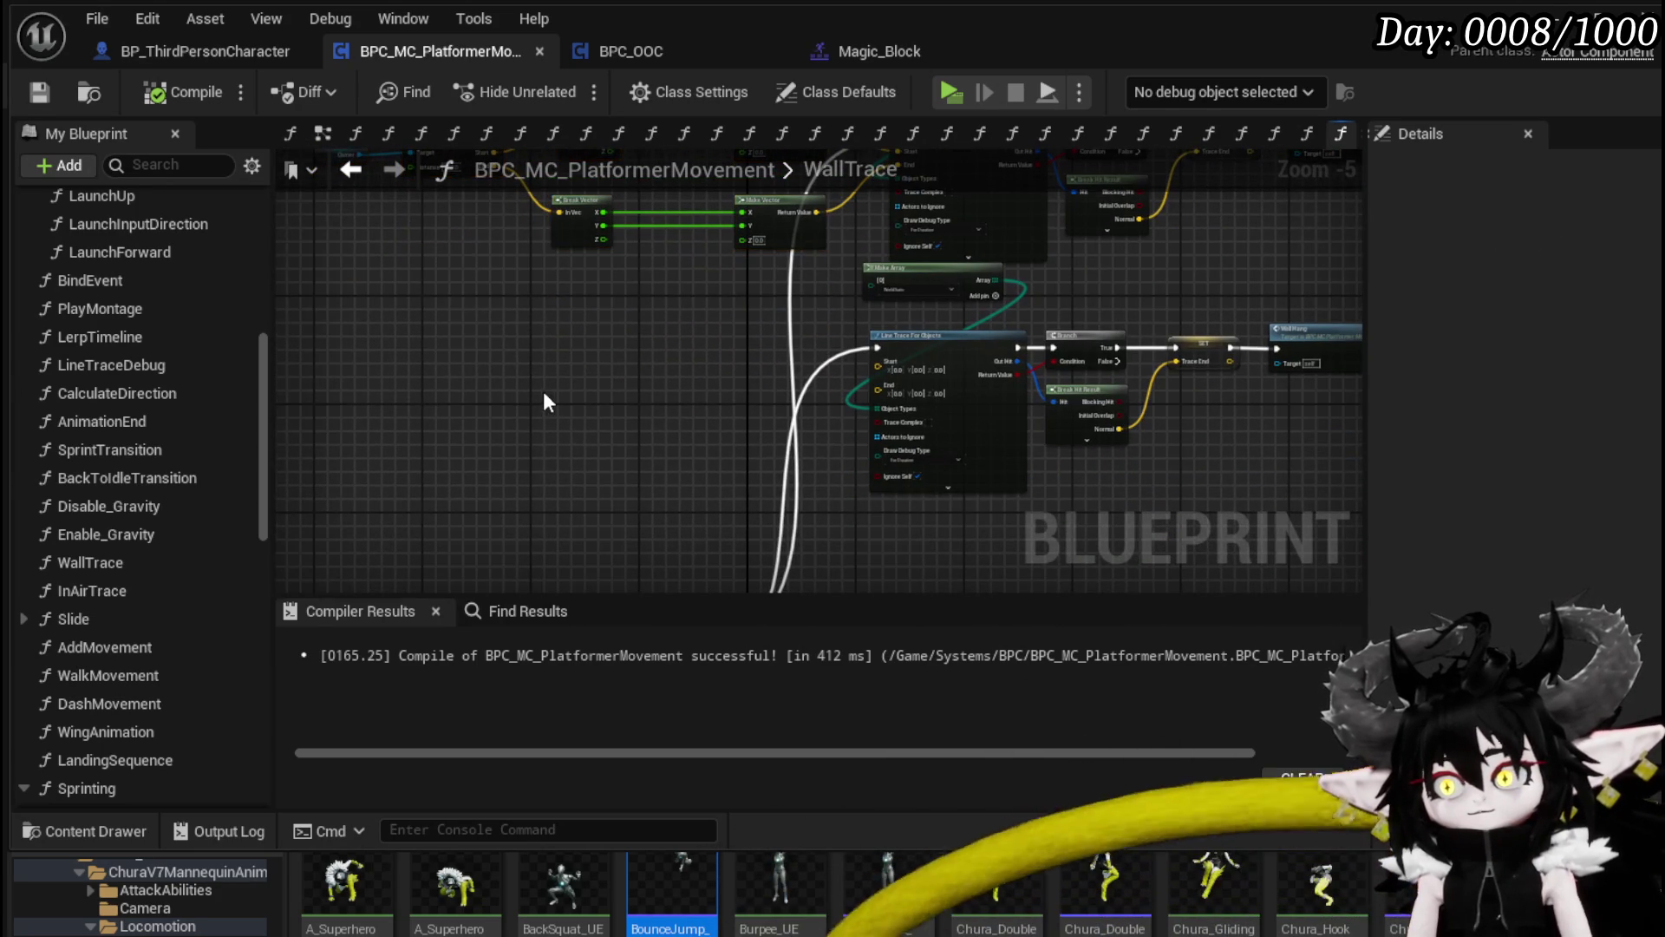
key("ctrl+v")
scroll(767, 346, "up", 3)
left_click_drag(727, 320, 918, 355)
mouse_move(726, 497)
left_mouse_down()
mouse_move(732, 471)
mouse_move(914, 404)
left_mouse_up()
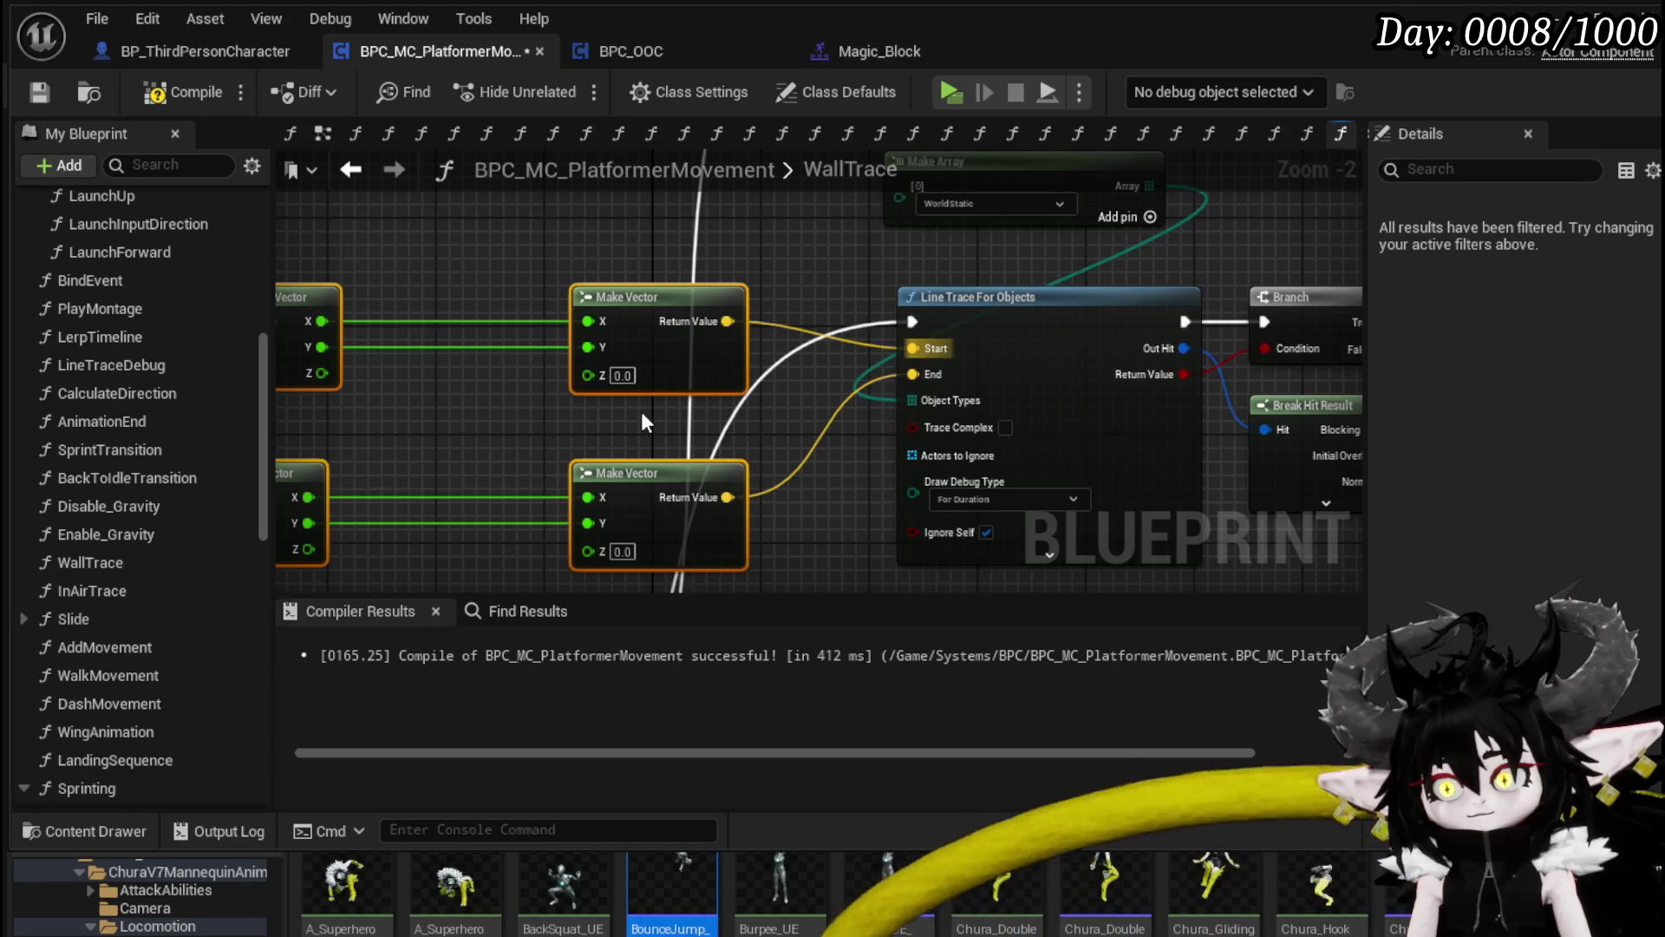
left_click_drag(643, 411, 888, 378)
left_click(111, 63)
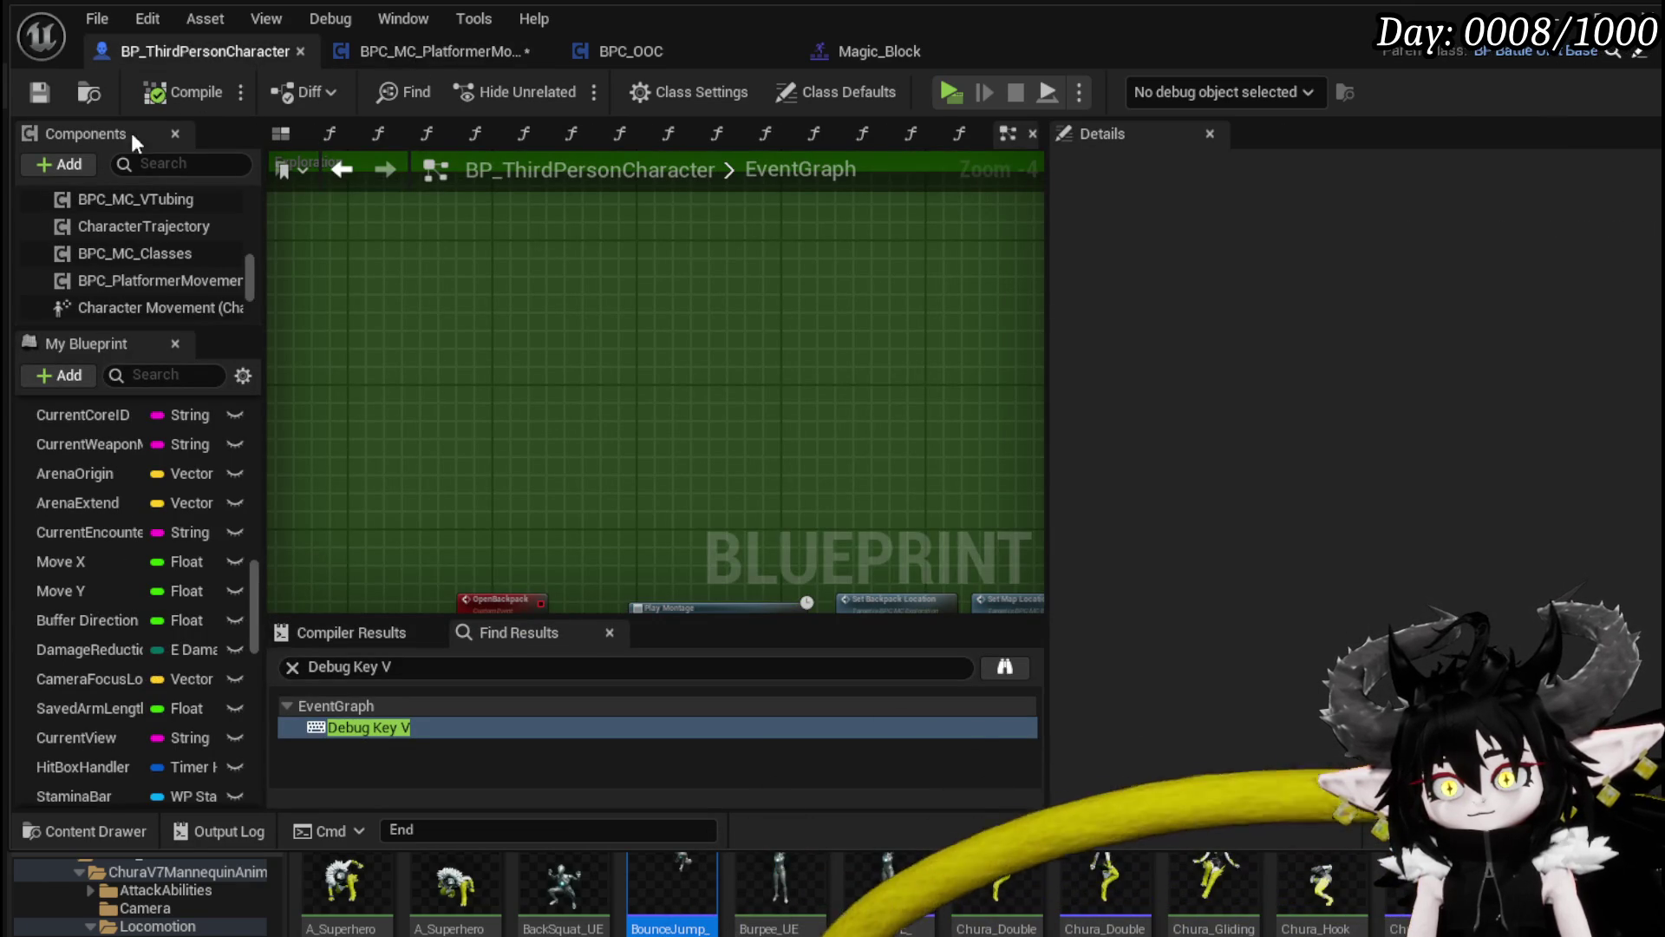
left_click(385, 52)
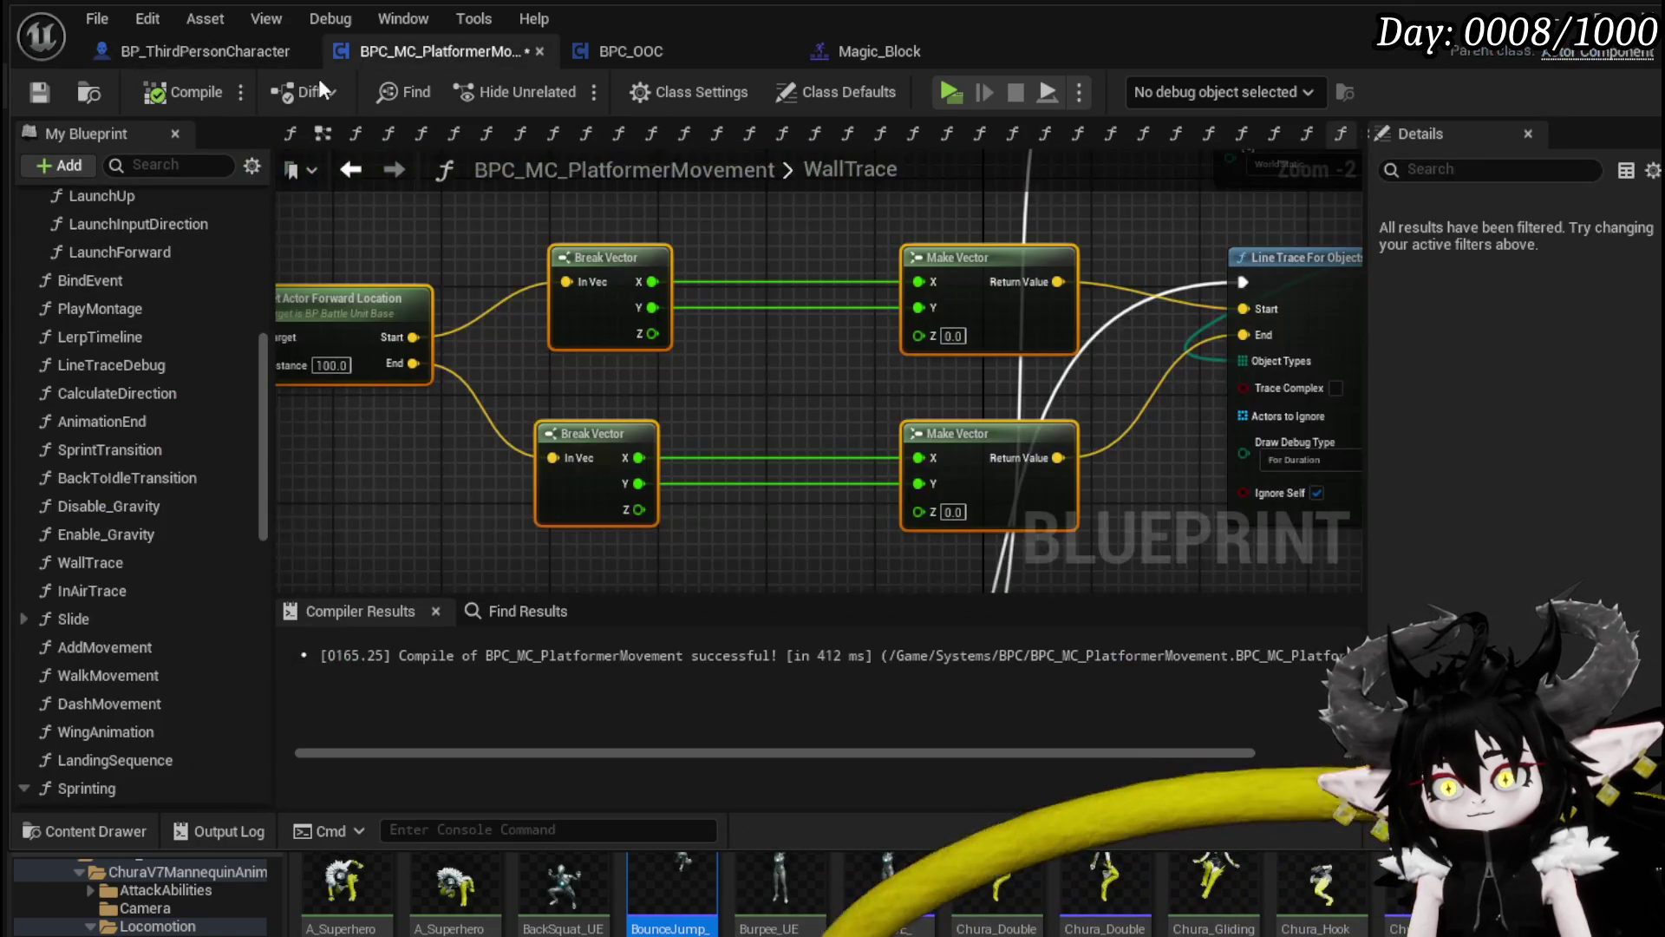
Step: Compile, then insert an Add 30 node between the upper Break Vector Z and Make Vector Z
left_click(40, 96)
scroll(819, 238, "down", 1)
mouse_move(819, 238)
left_mouse_down()
mouse_move(716, 486)
mouse_move(845, 467)
mouse_move(527, 472)
left_mouse_up()
left_click_drag(491, 293, 532, 345)
type("+")
left_click(640, 545)
left_click_drag(624, 355, 745, 295)
mouse_move(572, 342)
left_mouse_down()
mouse_move(617, 305)
mouse_move(609, 320)
left_mouse_up()
type("30")
key("Return")
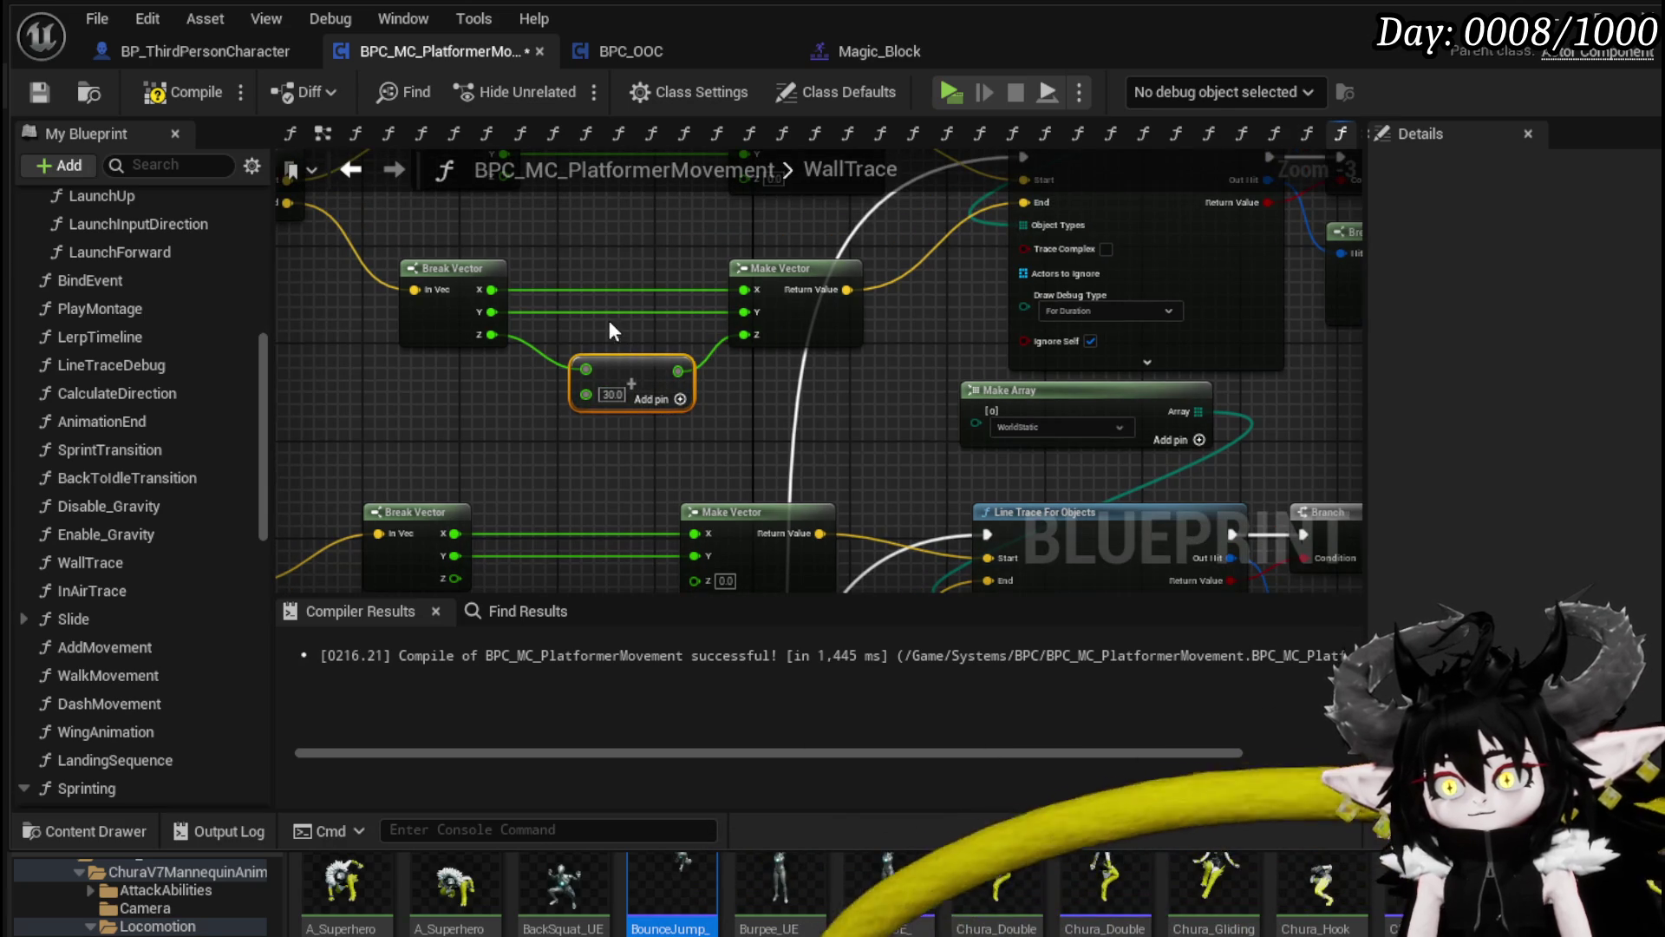
Step: Paste the Add node between the lower vector pair's Z pins and compile
left_click_drag(603, 238, 577, 278)
key("ctrl+v")
left_click_drag(669, 278, 759, 253)
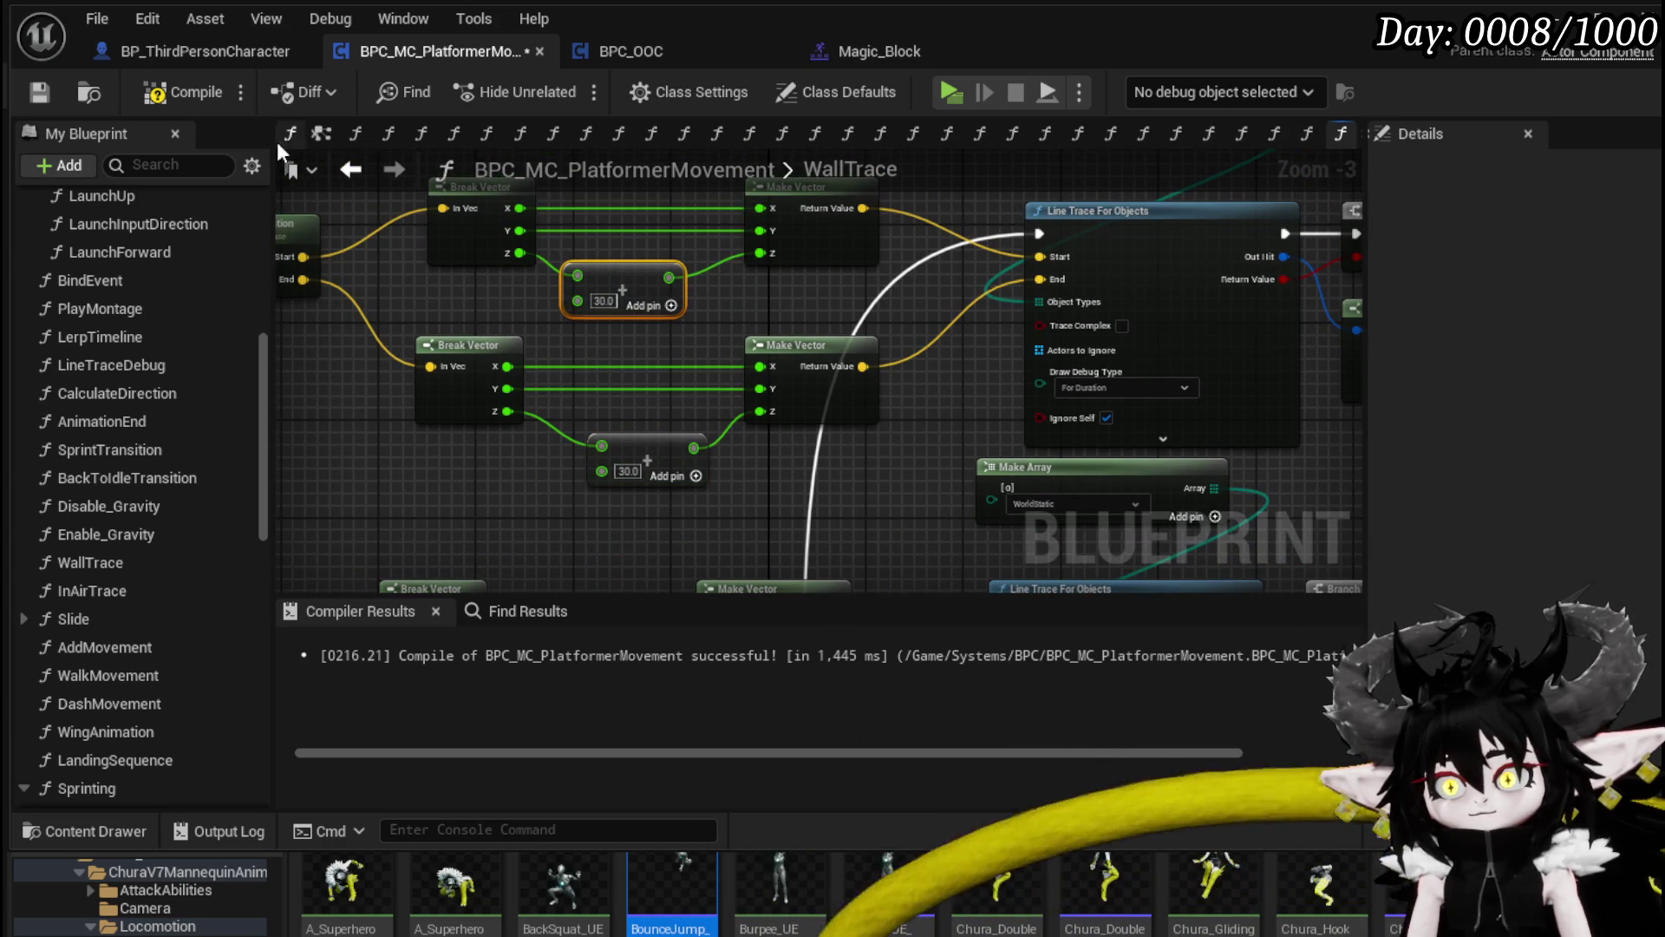
left_click(174, 85)
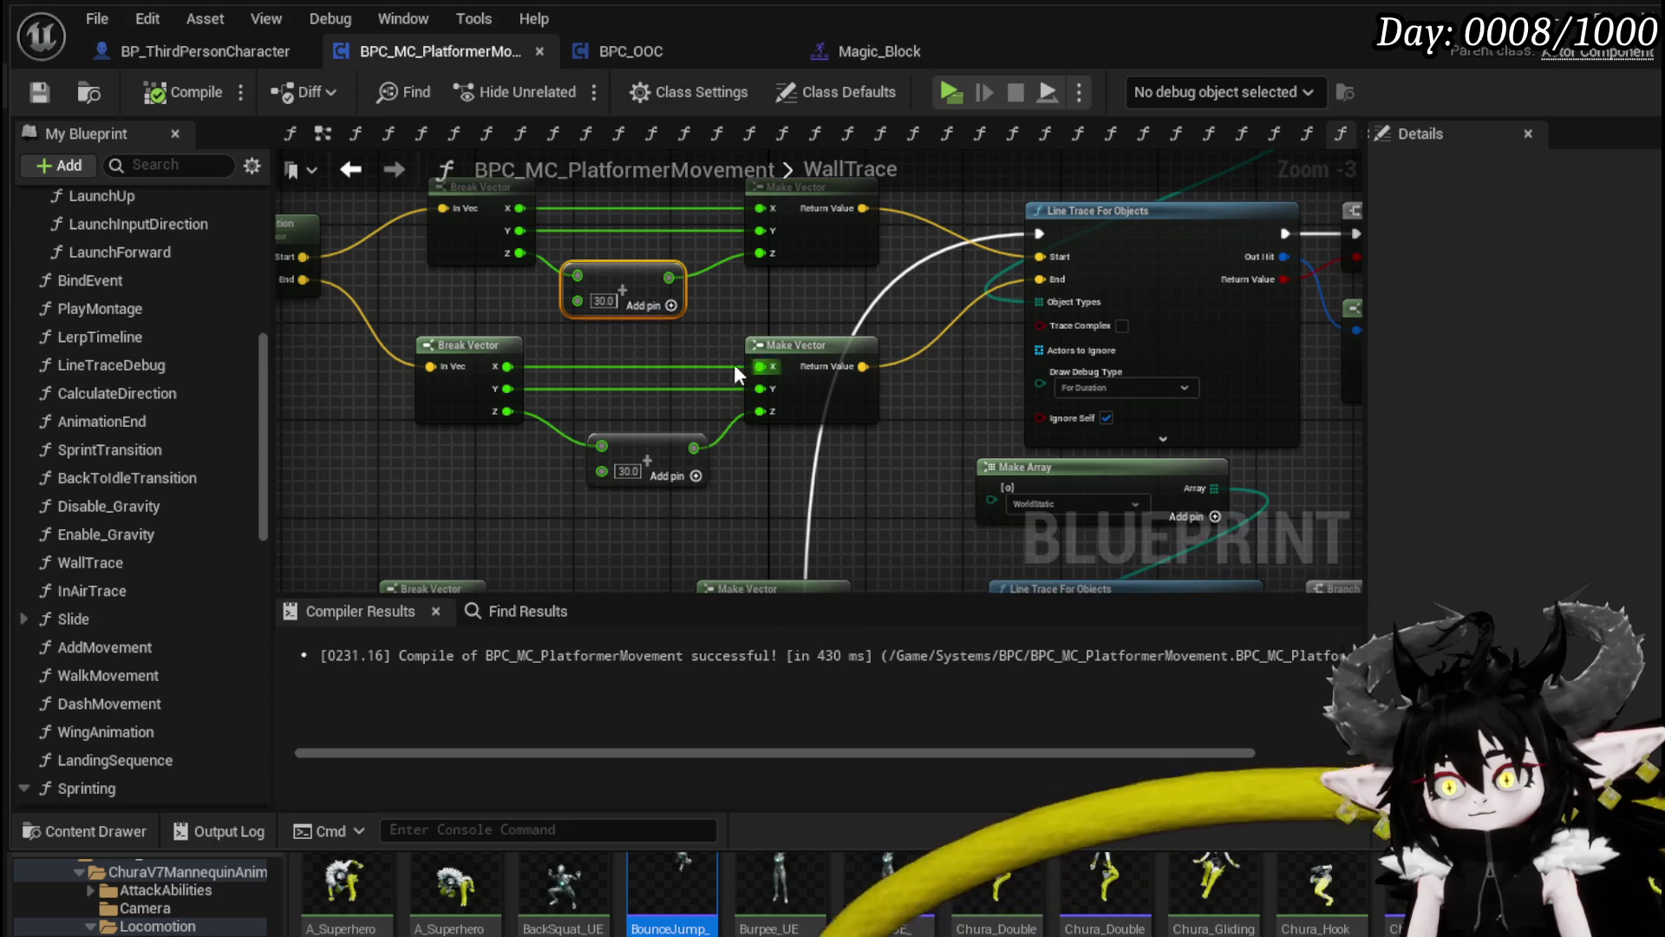
Step: Duplicate and rewire the Add nodes for the other vector pair, then delete both Add nodes
left_click_drag(616, 481, 675, 262)
key("ctrl+c")
key("ctrl+v")
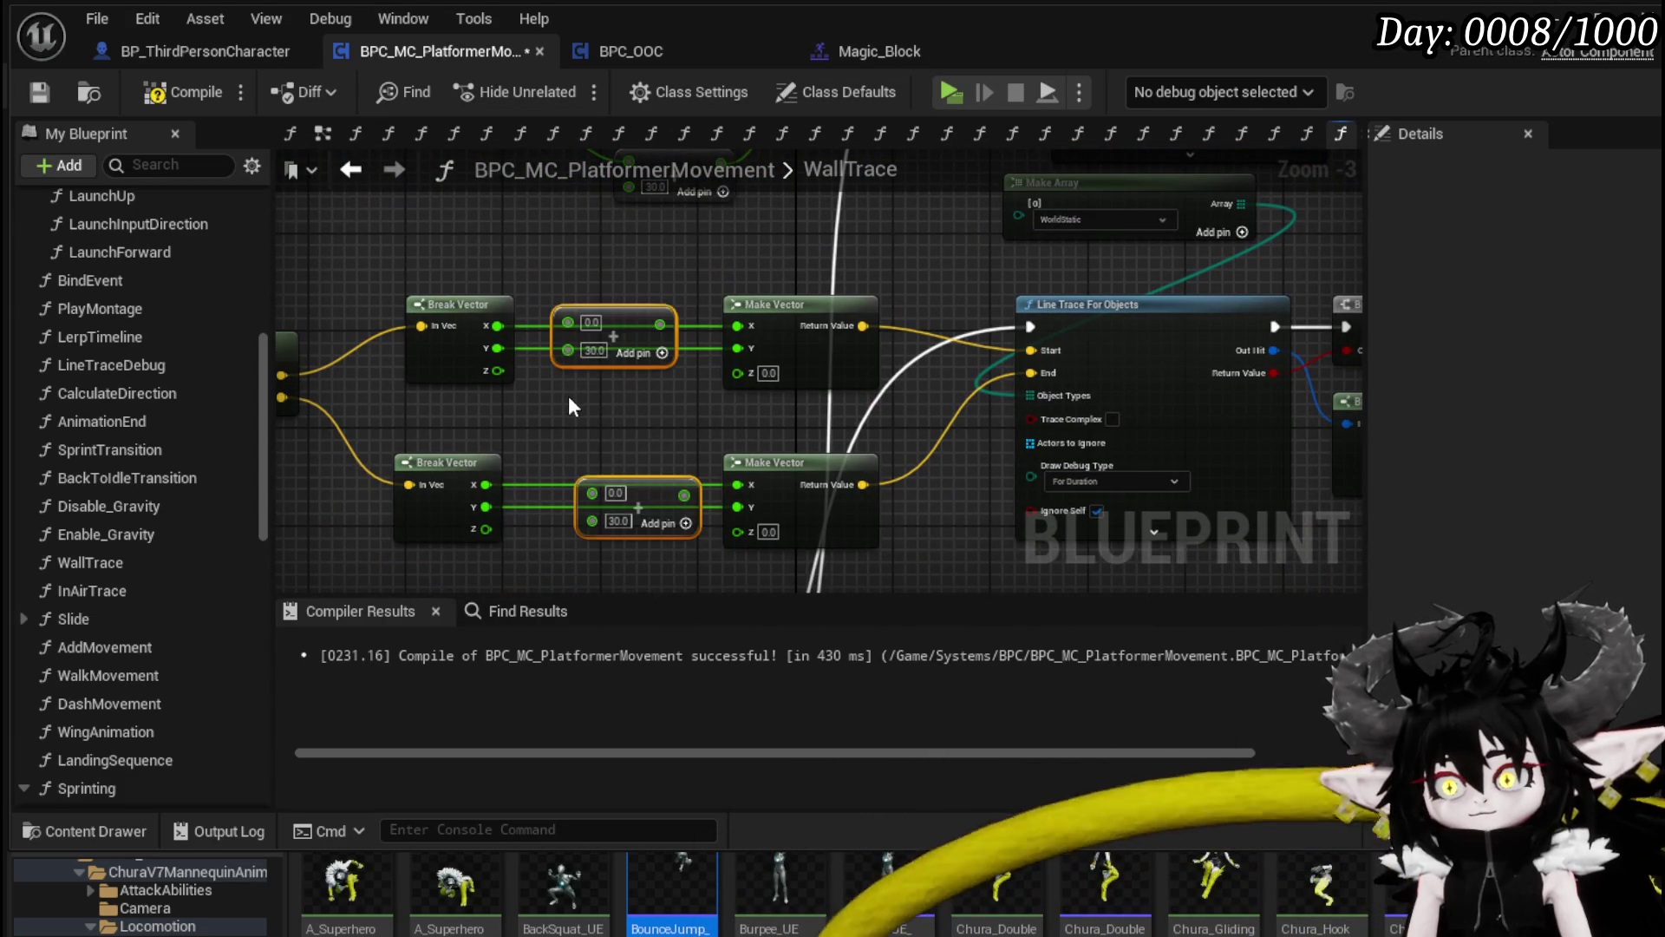
left_click_drag(610, 340, 610, 401)
mouse_move(498, 370)
left_mouse_down()
mouse_move(725, 412)
mouse_move(738, 372)
left_mouse_up()
mouse_move(475, 481)
left_mouse_down()
mouse_move(482, 395)
mouse_move(547, 475)
mouse_move(760, 447)
left_mouse_up()
key("Delete")
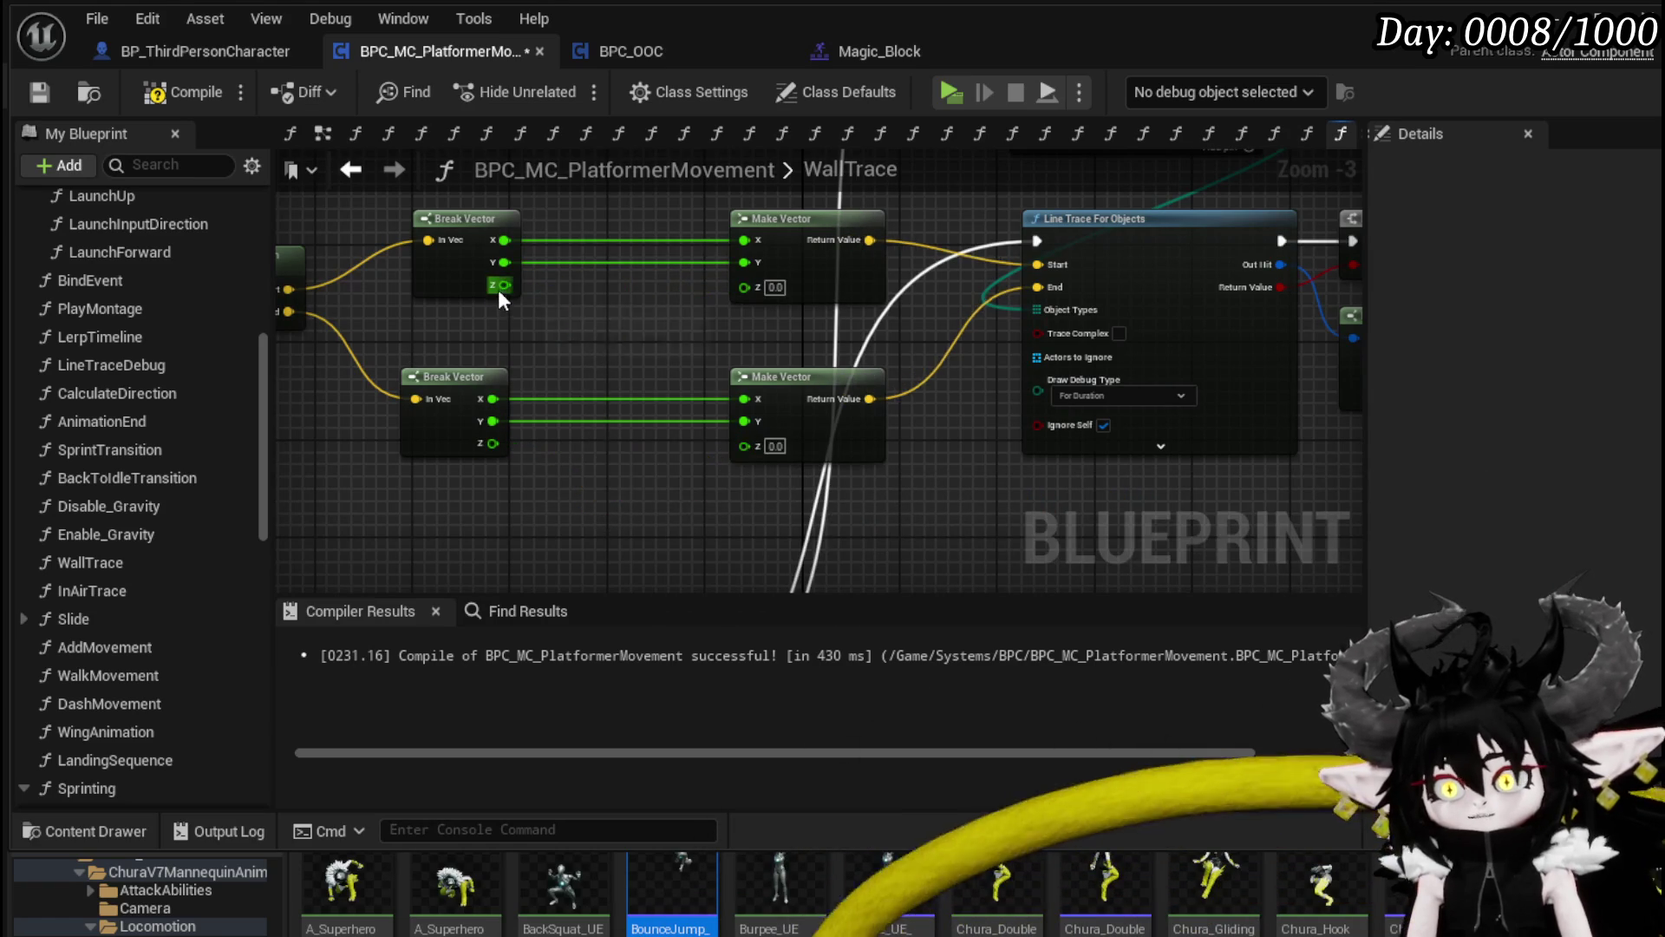
Step: Route both Break Vector Z values through Subtract 30 nodes into Make Vector Z, then compile
left_click_drag(501, 286, 590, 324)
type("-")
left_click(684, 555)
left_click(621, 358)
type("30")
left_click_drag(684, 333, 744, 284)
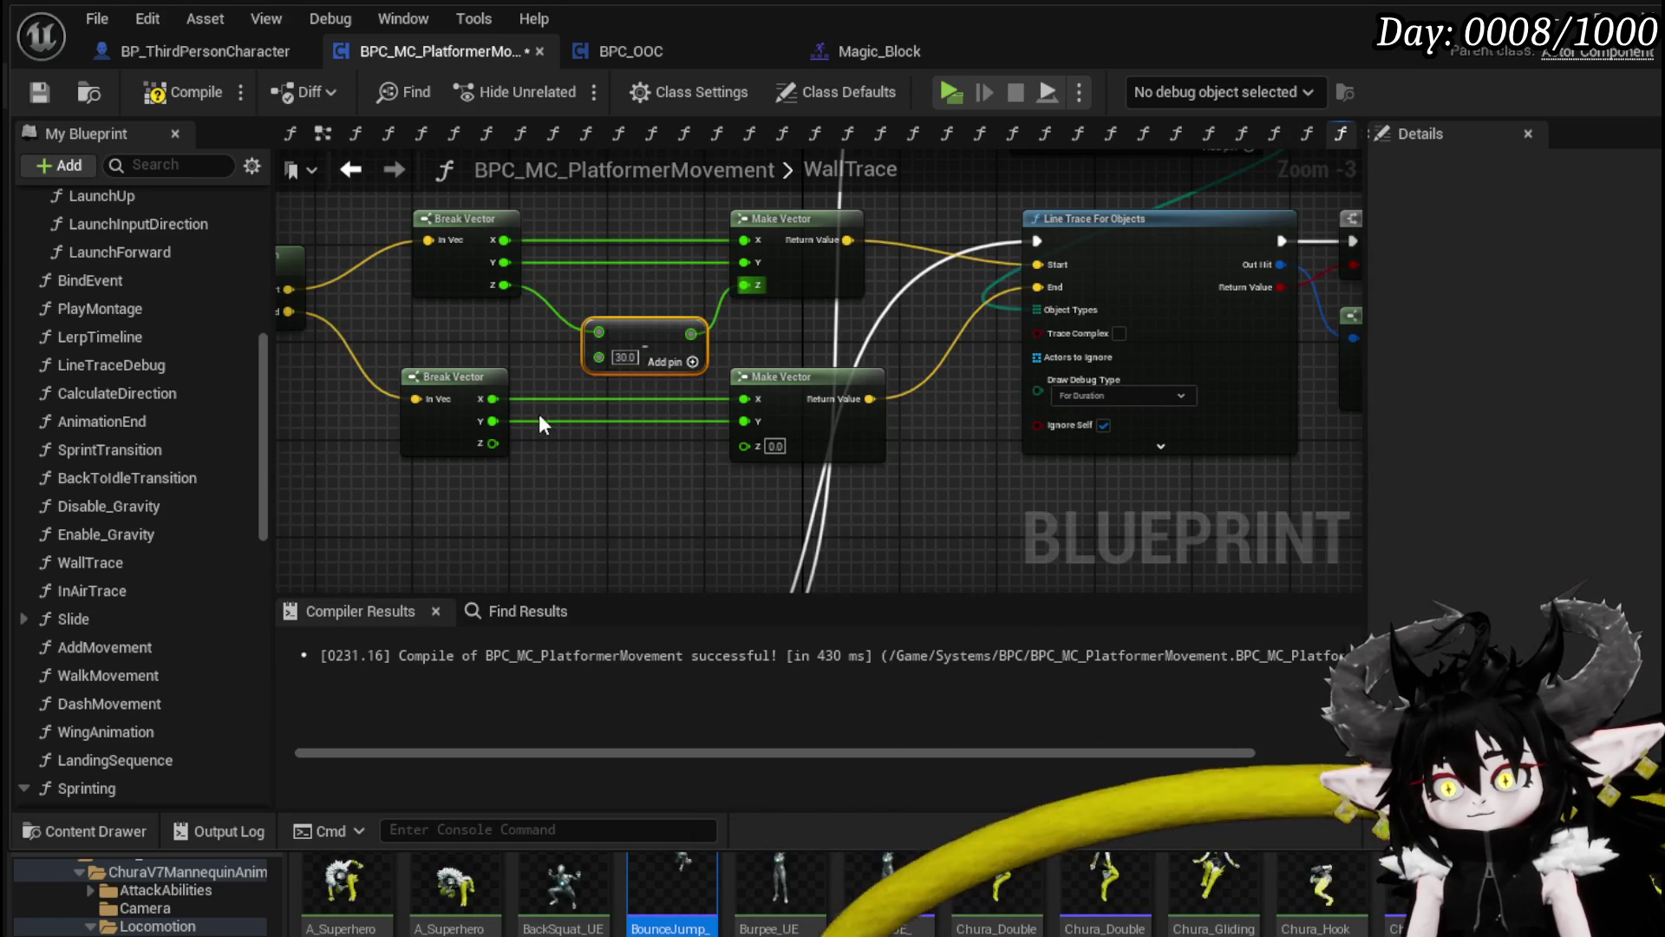
key("ctrl+c")
key("ctrl+v")
left_click_drag(493, 443, 744, 446)
left_click_drag(623, 446, 623, 458)
mouse_move(594, 286)
left_mouse_down()
mouse_move(654, 382)
mouse_move(156, 133)
left_mouse_up()
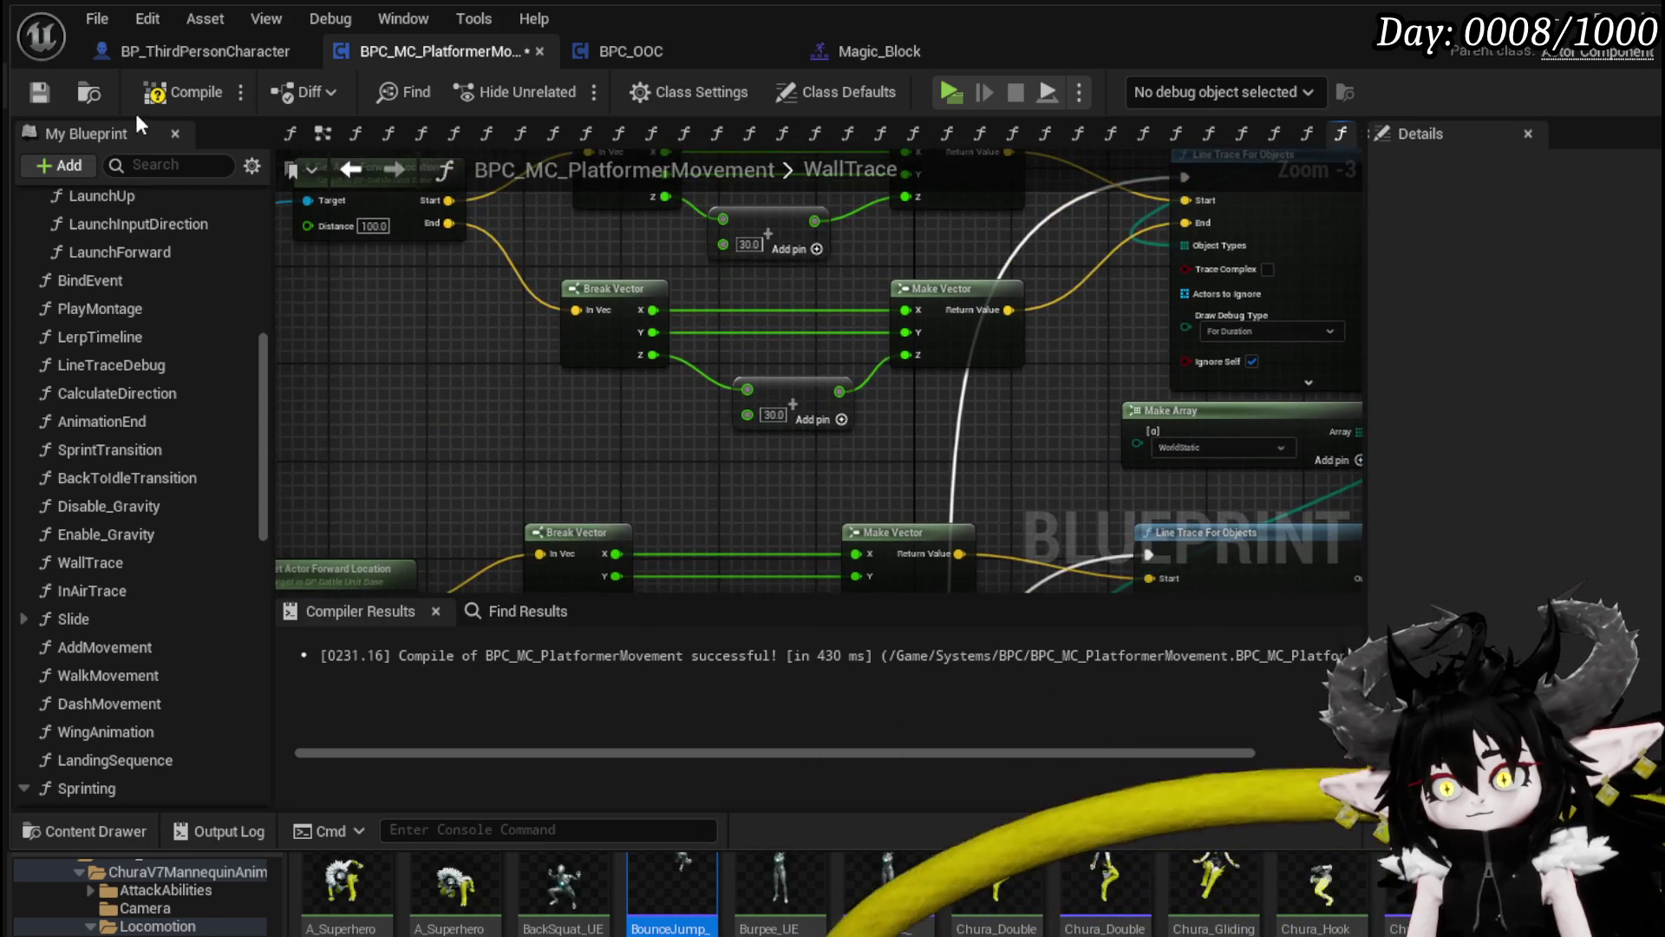
left_click(40, 92)
Step: Set the forward Distance to 150 and compile
scroll(484, 320, "up", 2)
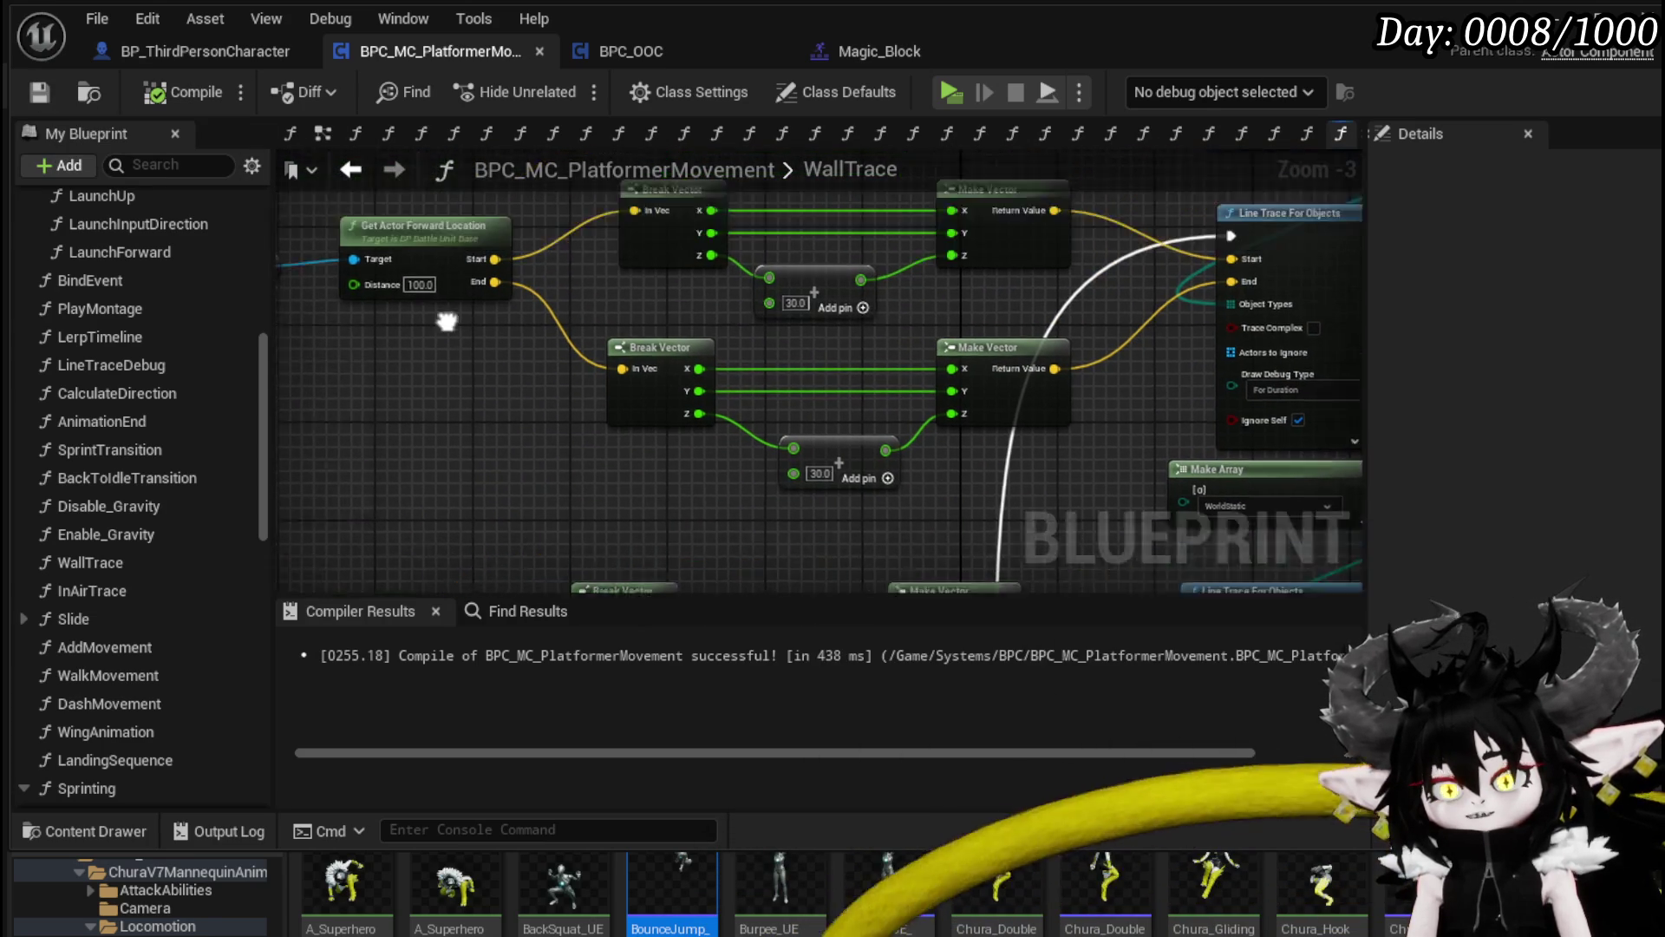
left_click(484, 324)
type("150")
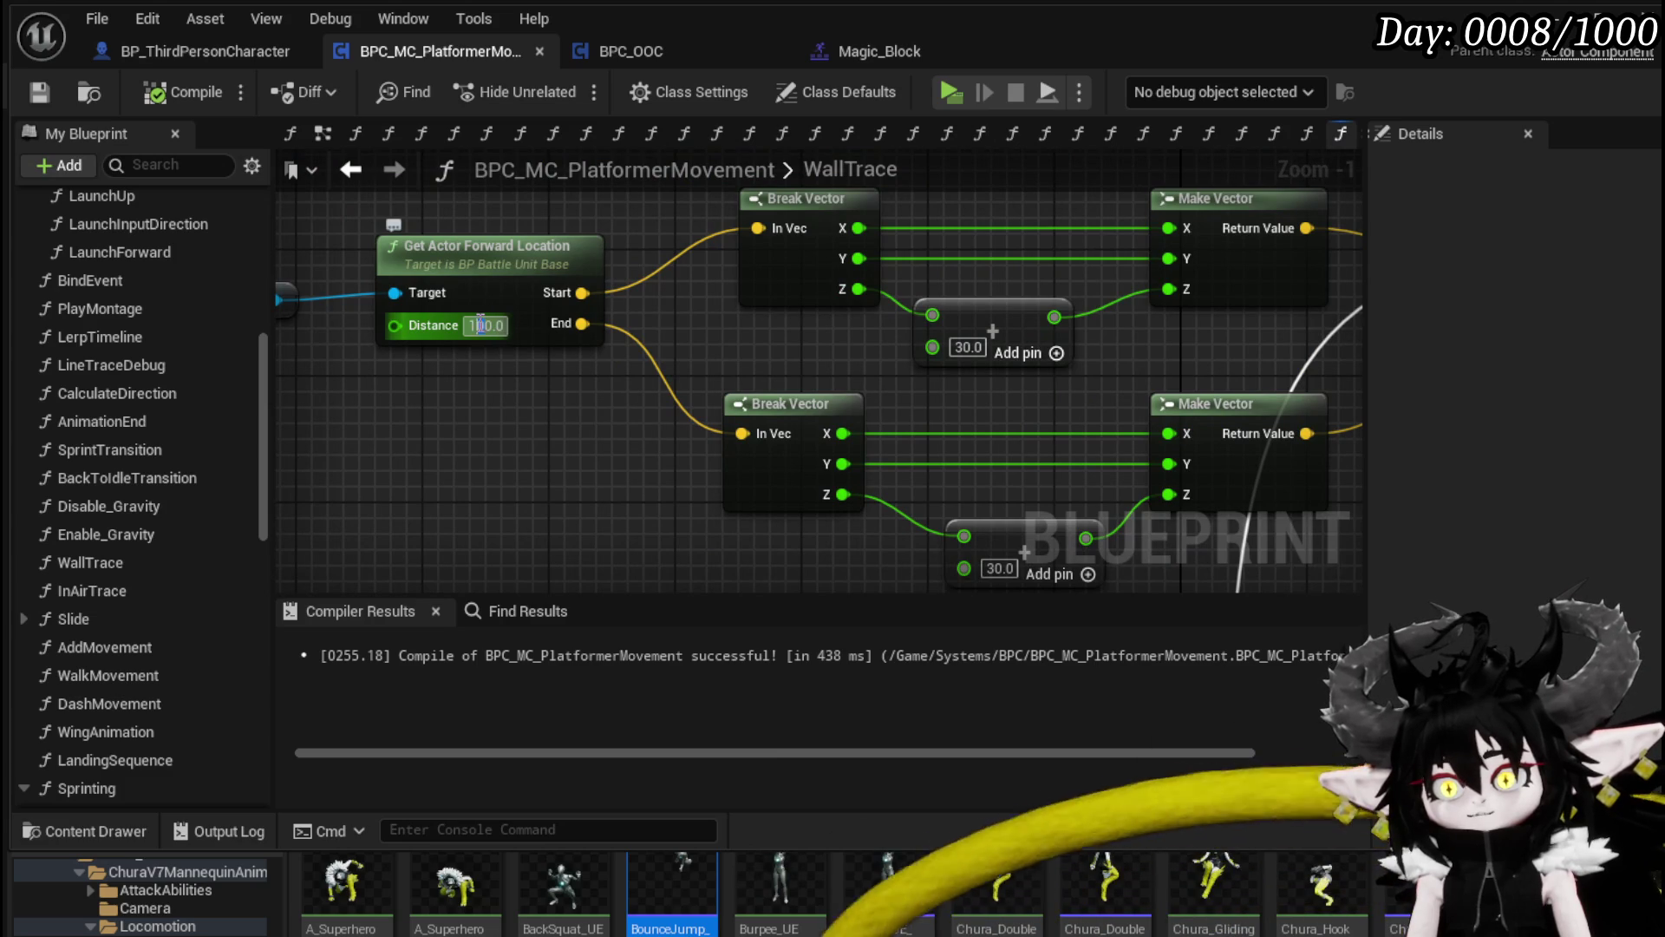
key("Return")
left_click(154, 93)
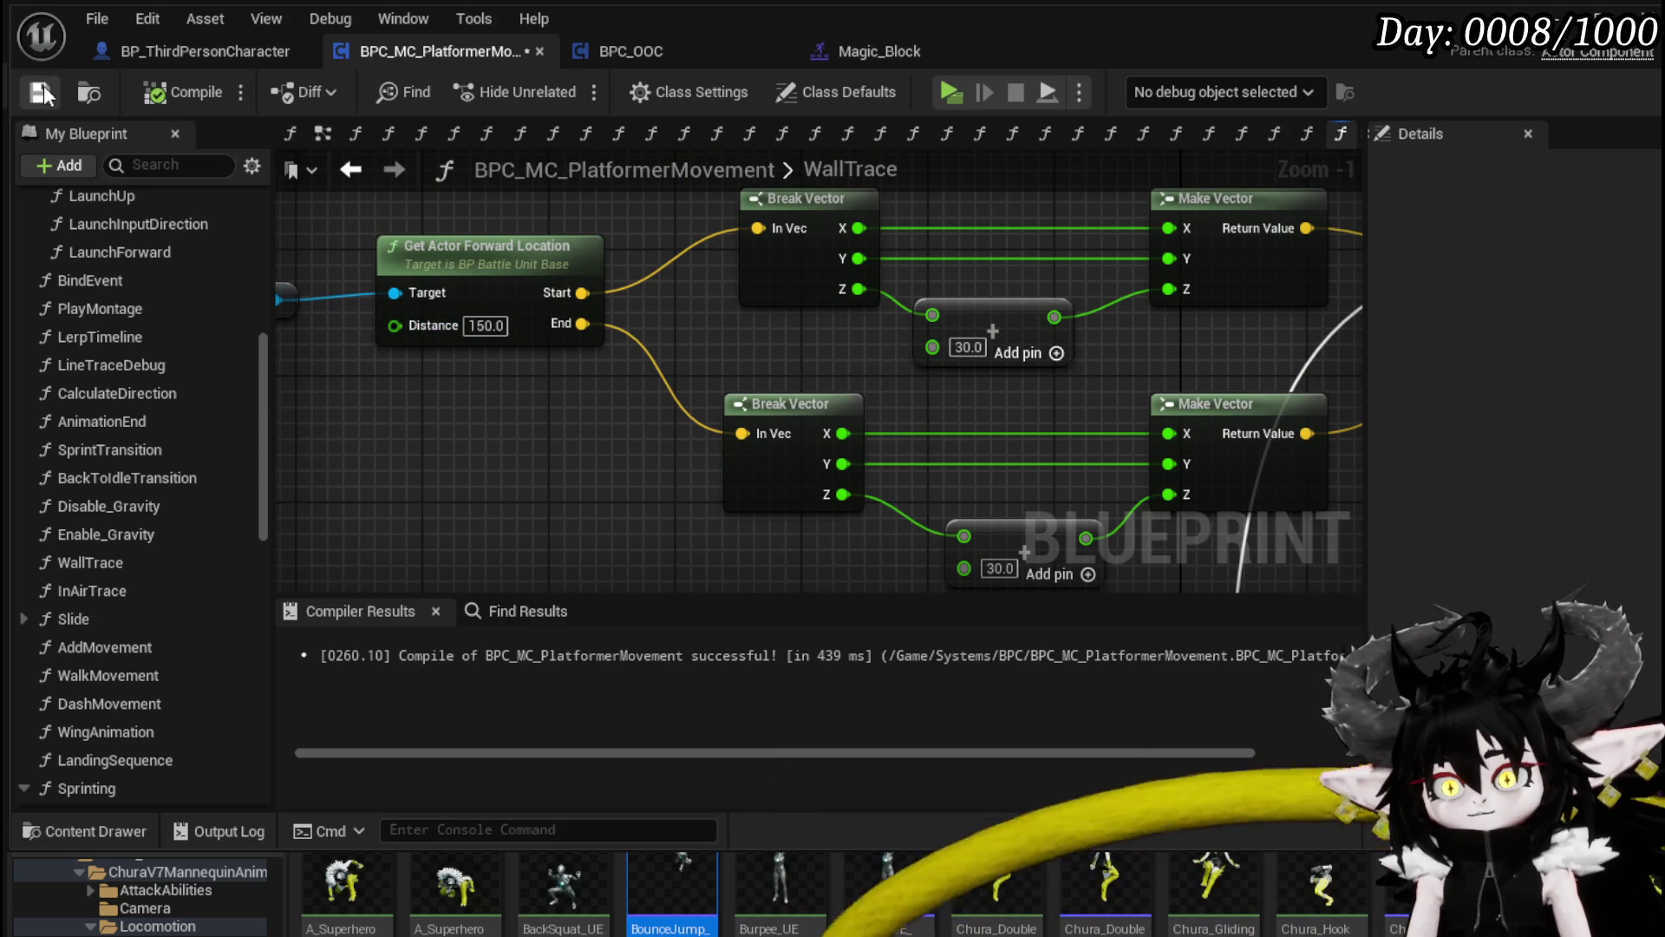
Step: Delete the 50.0 multiply node and recompile the component
scroll(580, 444, "down", 2)
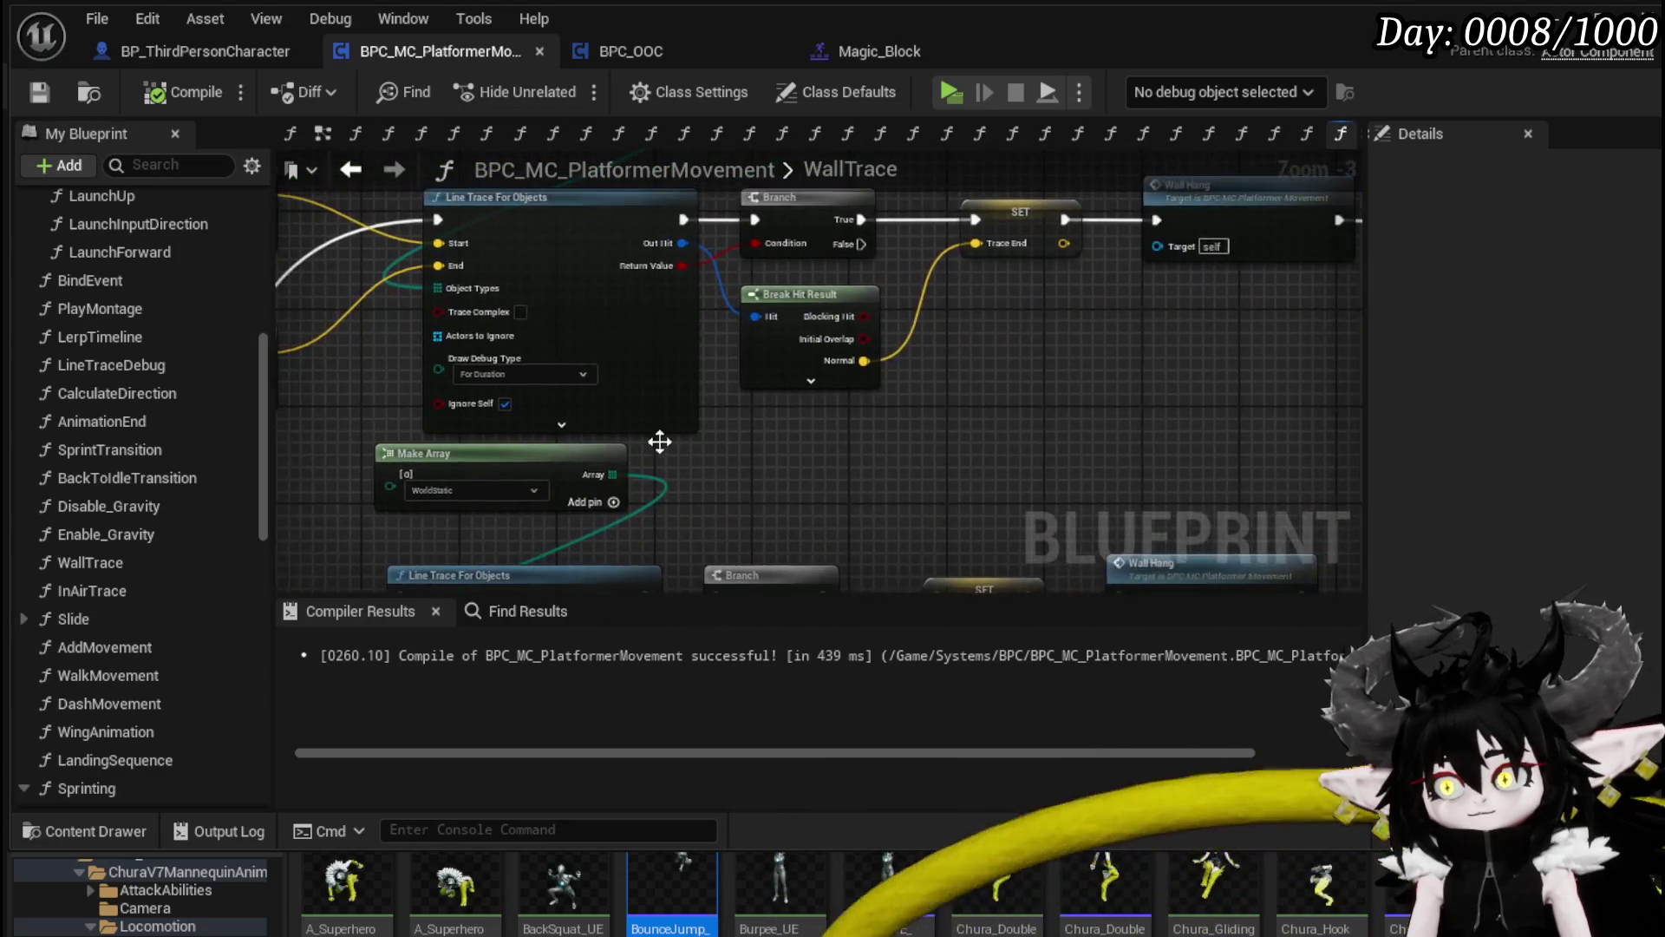
mouse_move(572, 445)
left_mouse_down()
mouse_move(830, 241)
mouse_move(872, 243)
left_mouse_up()
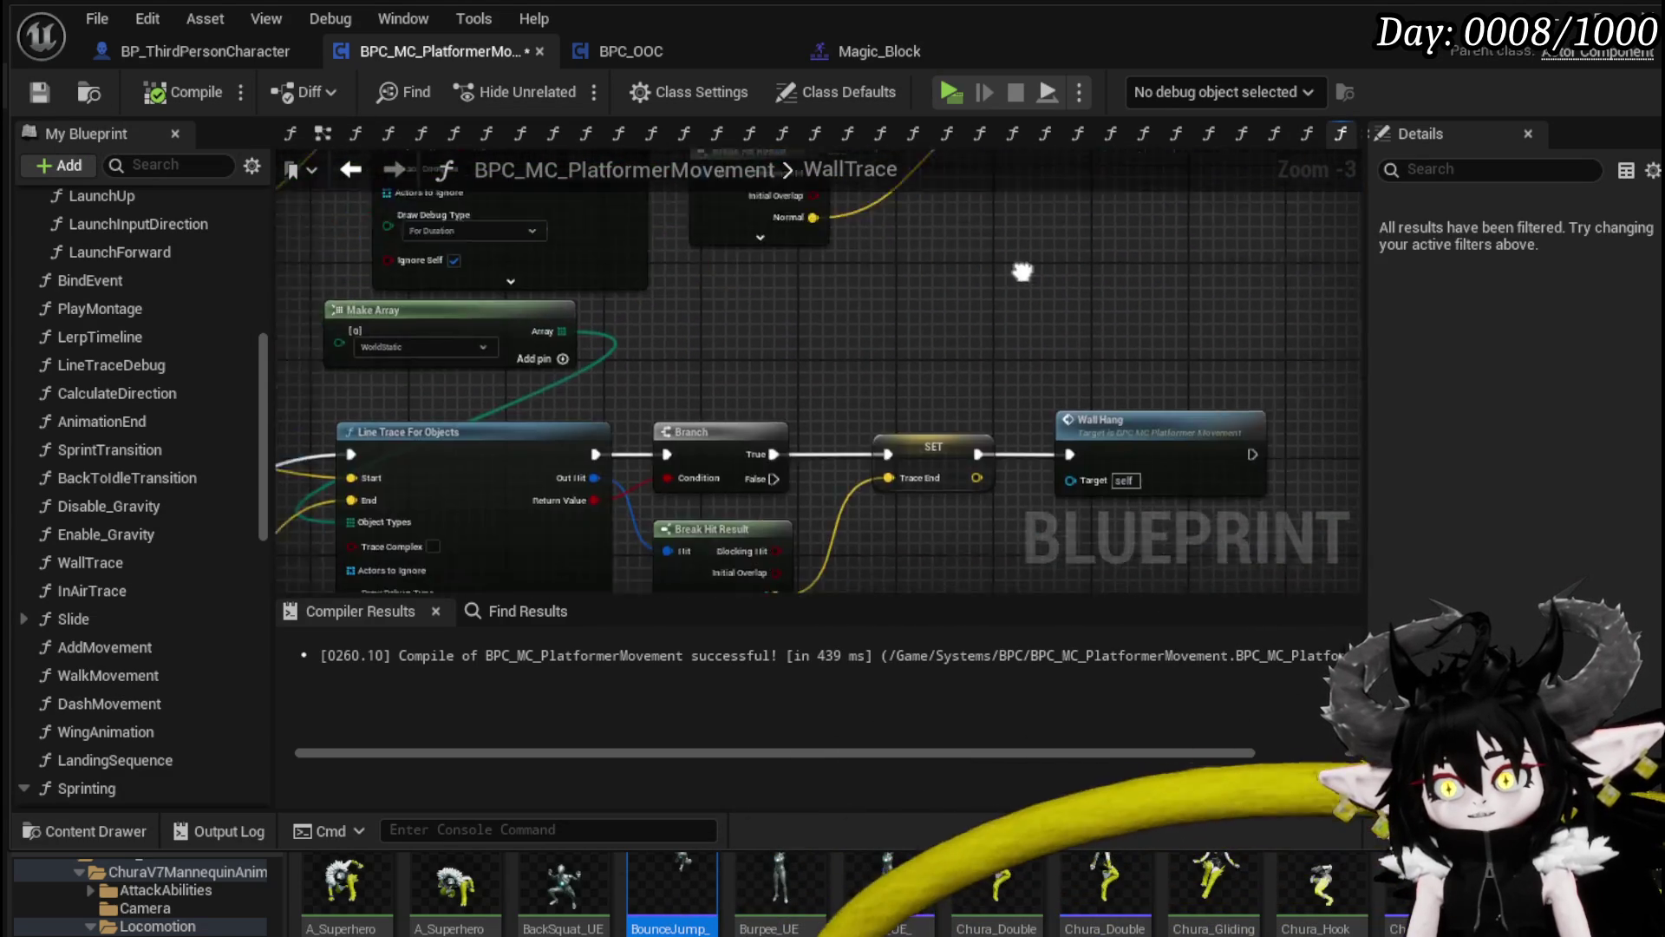
scroll(633, 403, "up", 1)
mouse_move(634, 404)
left_mouse_down()
mouse_move(715, 415)
mouse_move(697, 397)
mouse_move(861, 214)
mouse_move(1018, 188)
mouse_move(986, 134)
left_mouse_up()
left_click(553, 279)
left_click(451, 475)
mouse_move(519, 394)
left_mouse_down()
mouse_move(780, 286)
mouse_move(720, 283)
mouse_move(676, 333)
mouse_move(914, 476)
mouse_move(531, 450)
mouse_move(632, 487)
left_mouse_up()
key("Delete")
left_click(196, 93)
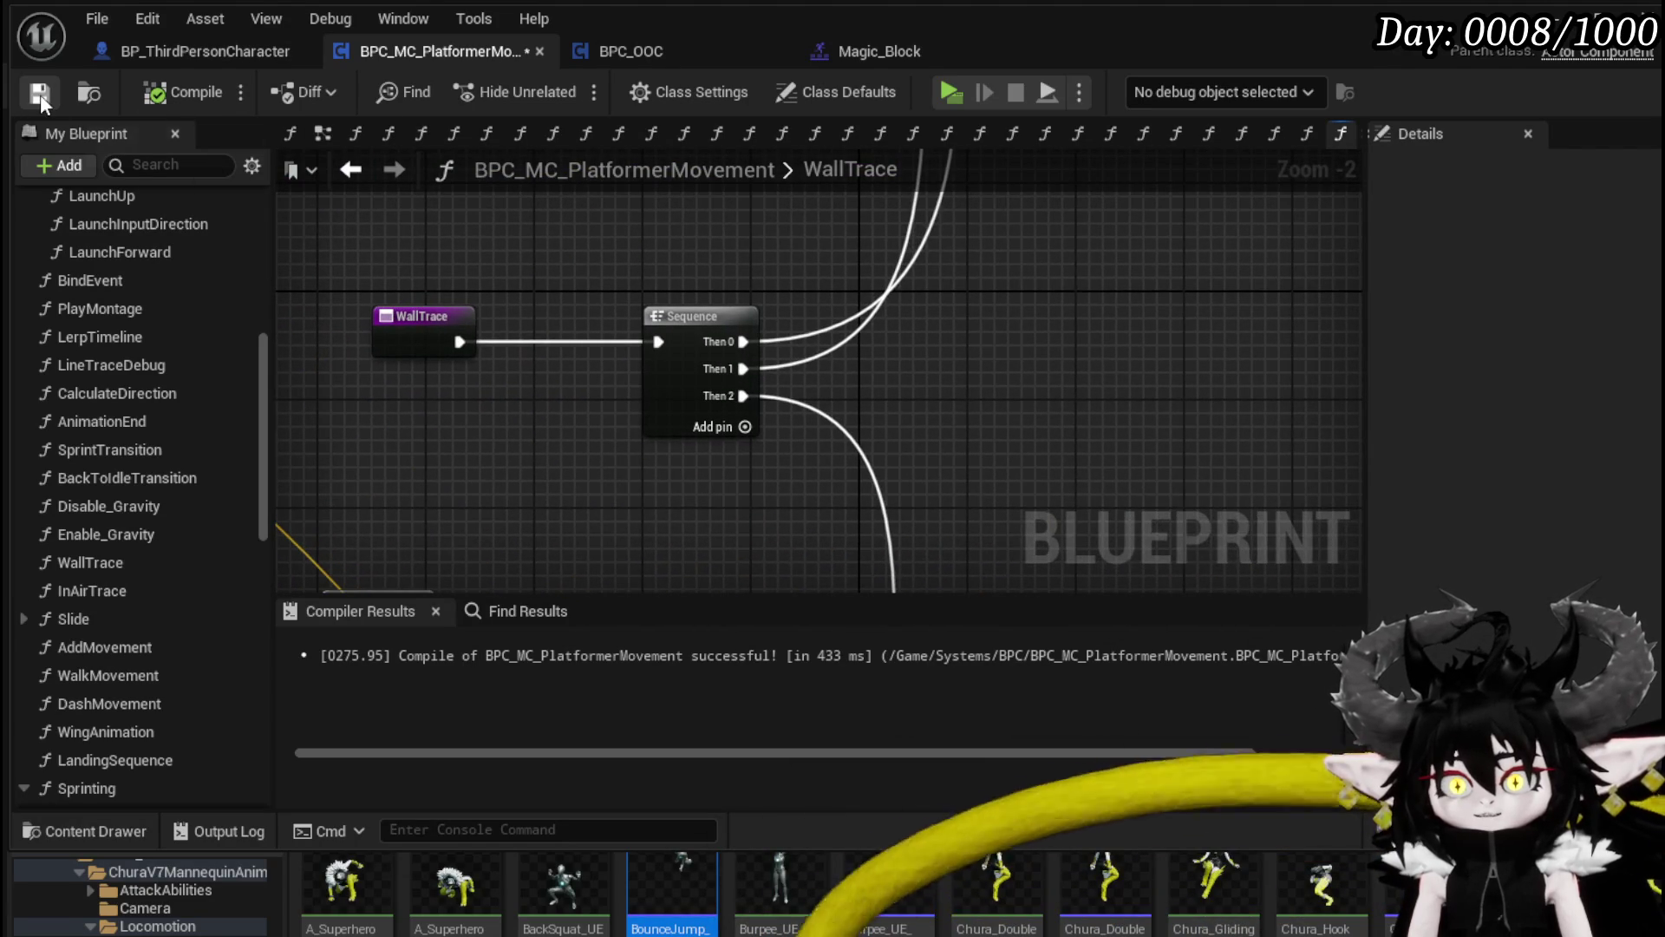
Step: Create a local Boolean variable named Hit and place a Get Hit node on the graph
scroll(456, 349, "down", 2)
mouse_move(518, 397)
left_mouse_down()
mouse_move(451, 286)
mouse_move(269, 269)
mouse_move(108, 347)
mouse_move(148, 416)
left_mouse_up()
scroll(183, 529, "down", 10)
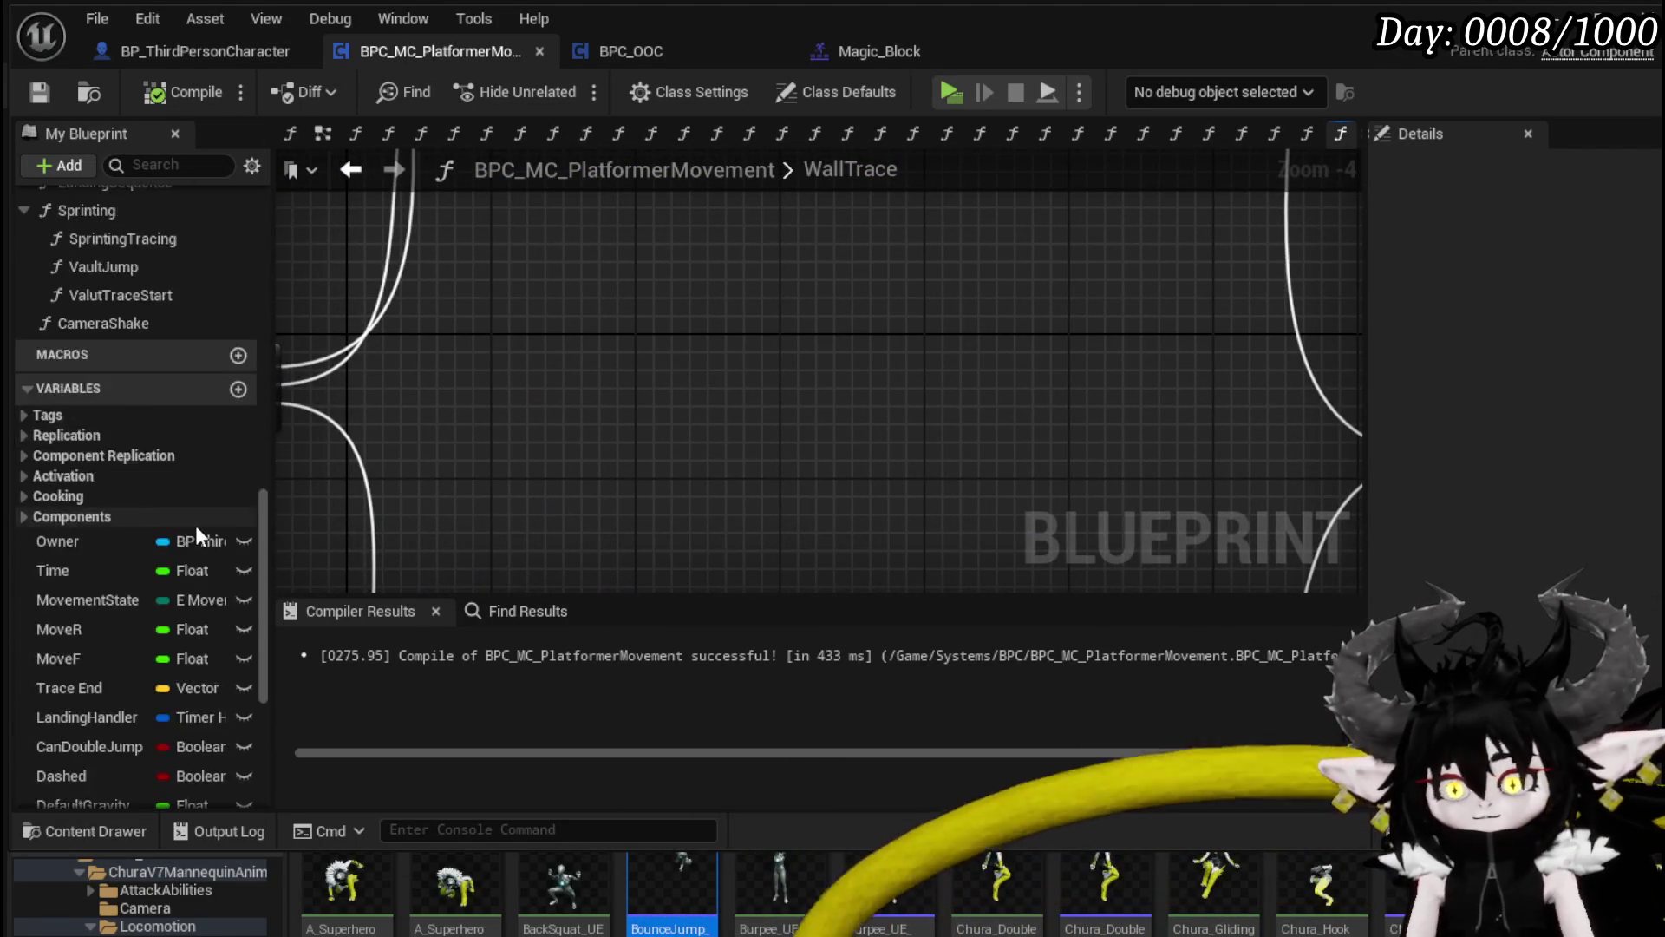
left_click(239, 792)
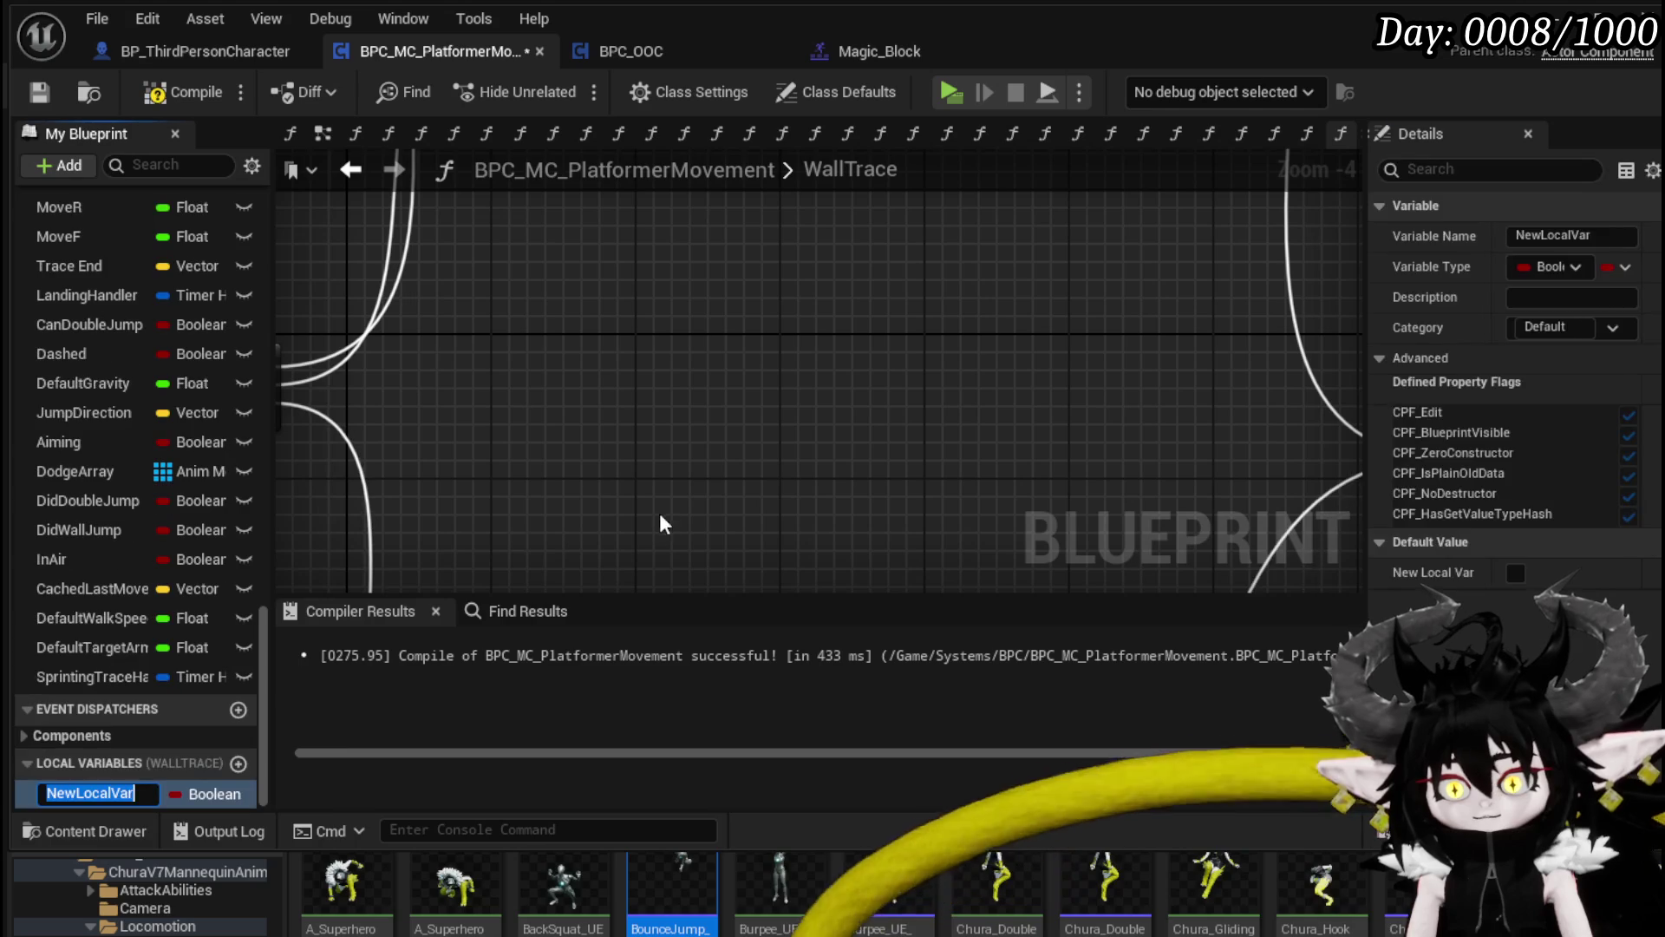
type("Hit")
key("Return")
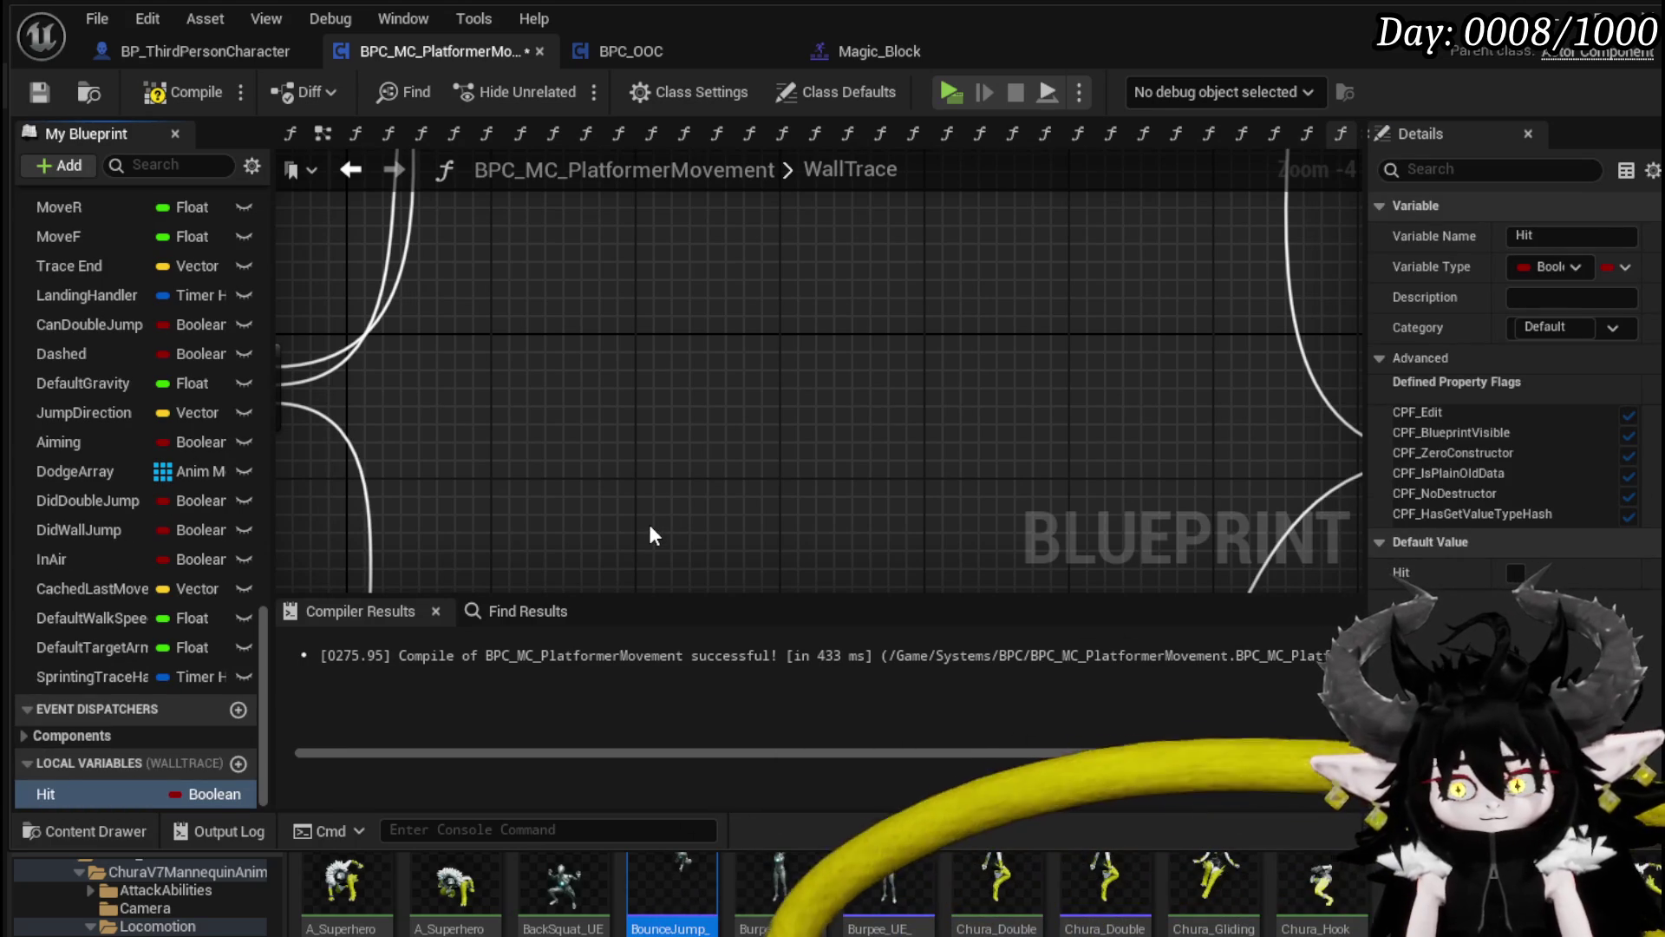
mouse_move(52, 793)
left_mouse_down()
mouse_move(397, 427)
mouse_move(375, 291)
mouse_move(525, 300)
left_mouse_up()
left_click(410, 315)
Step: Add three Branch nodes driven by the Sequence's Then 0, Then 1 and Then 2 outputs
scroll(565, 274, "up", 3)
left_click_drag(594, 232, 689, 278)
mouse_move(560, 389)
left_mouse_down()
mouse_move(382, 380)
mouse_move(574, 274)
mouse_move(625, 266)
left_mouse_up()
mouse_move(403, 381)
left_mouse_down()
mouse_move(406, 488)
mouse_move(764, 399)
mouse_move(615, 356)
mouse_move(659, 251)
left_mouse_up()
key("ctrl+c")
key("ctrl+v")
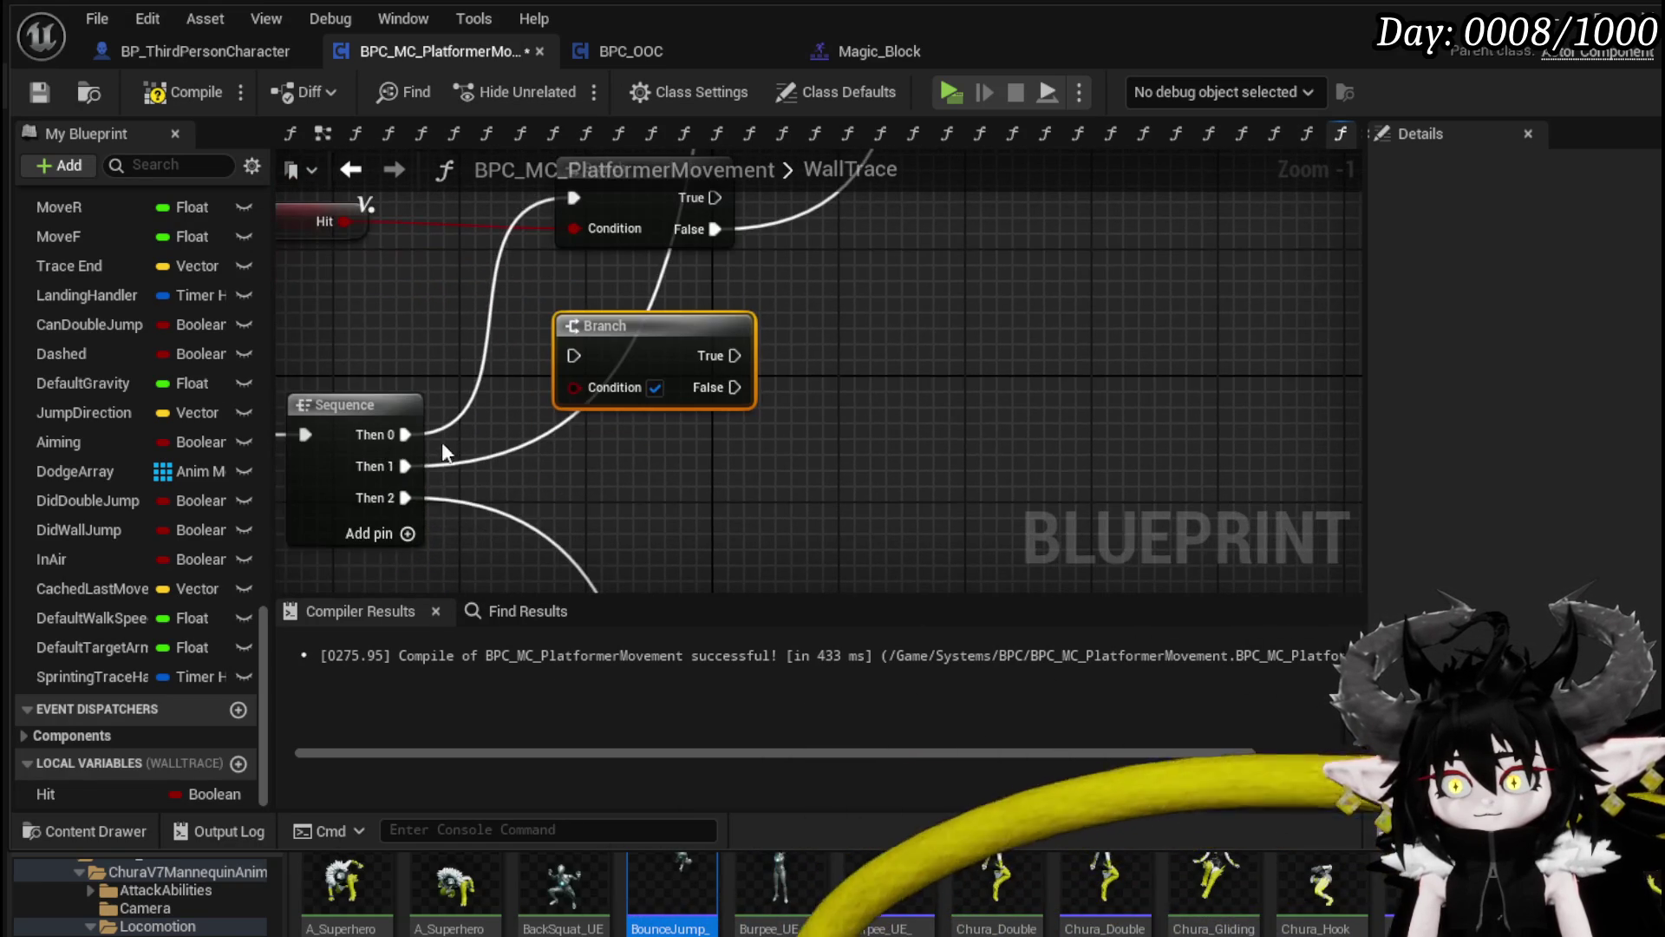
mouse_move(400, 469)
left_mouse_down()
mouse_move(711, 392)
mouse_move(468, 411)
mouse_move(576, 356)
left_mouse_up()
left_click_drag(652, 362, 652, 409)
left_click_drag(616, 507, 607, 334)
left_click(449, 354)
key("ctrl+v")
left_click_drag(678, 435, 807, 589)
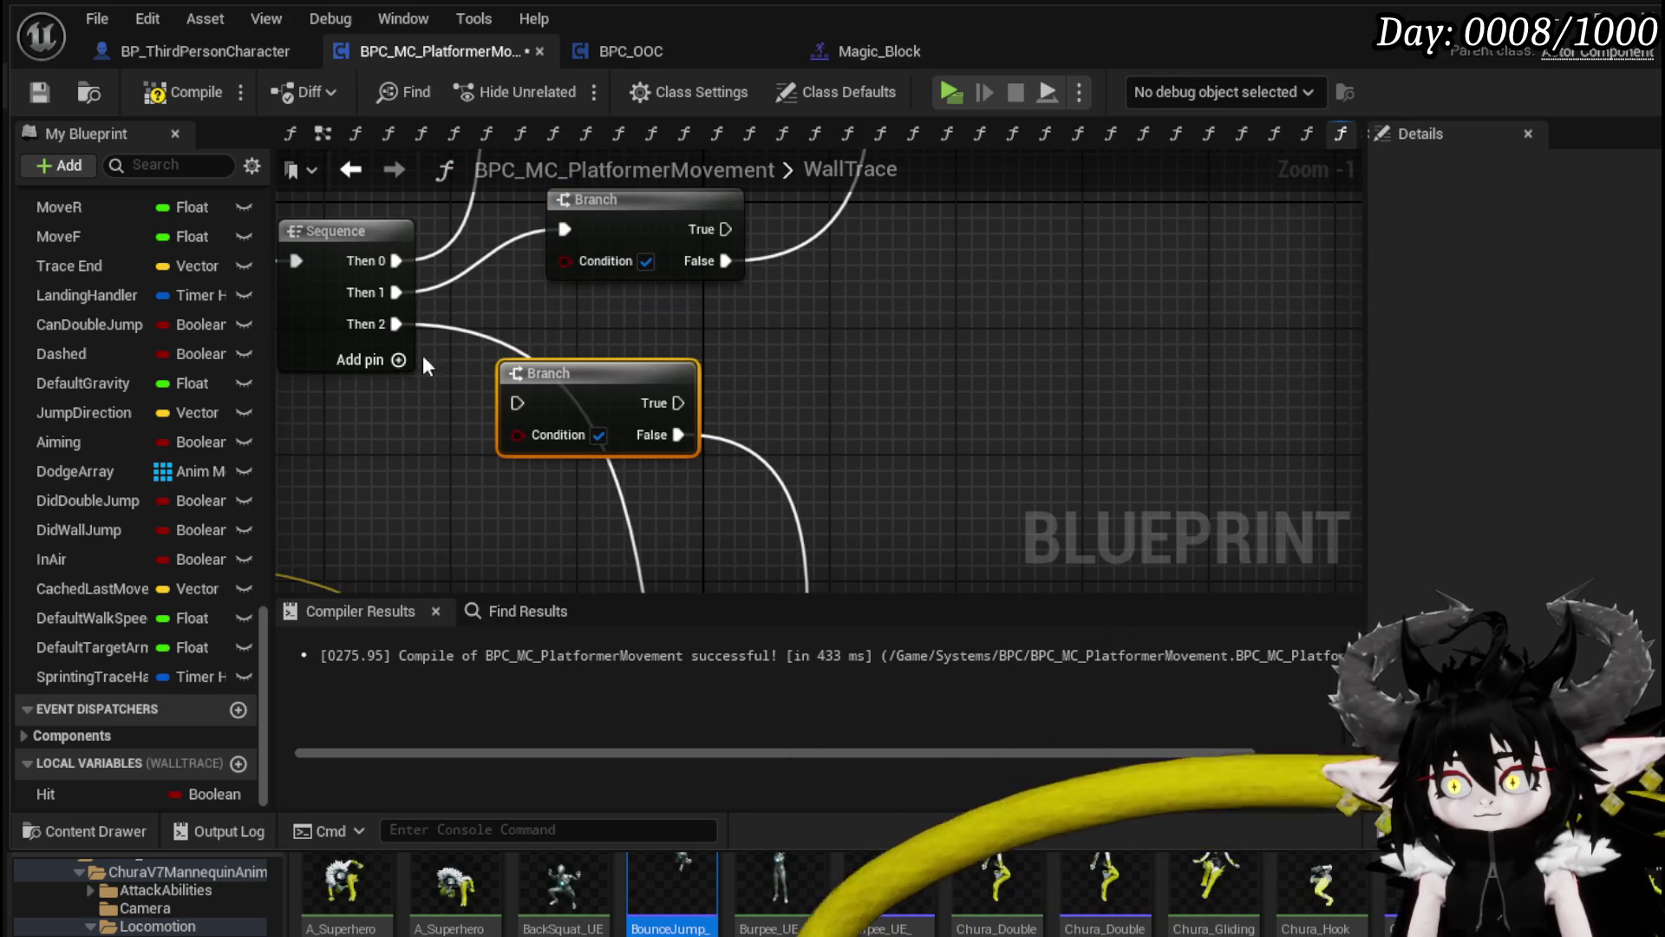
Step: Wire the Hit getter into the Branch Conditions and tidy the top Branch position
scroll(490, 282, "down", 3)
mouse_move(488, 252)
left_mouse_down()
mouse_move(614, 375)
mouse_move(584, 469)
left_mouse_up()
left_click_drag(641, 357, 621, 384)
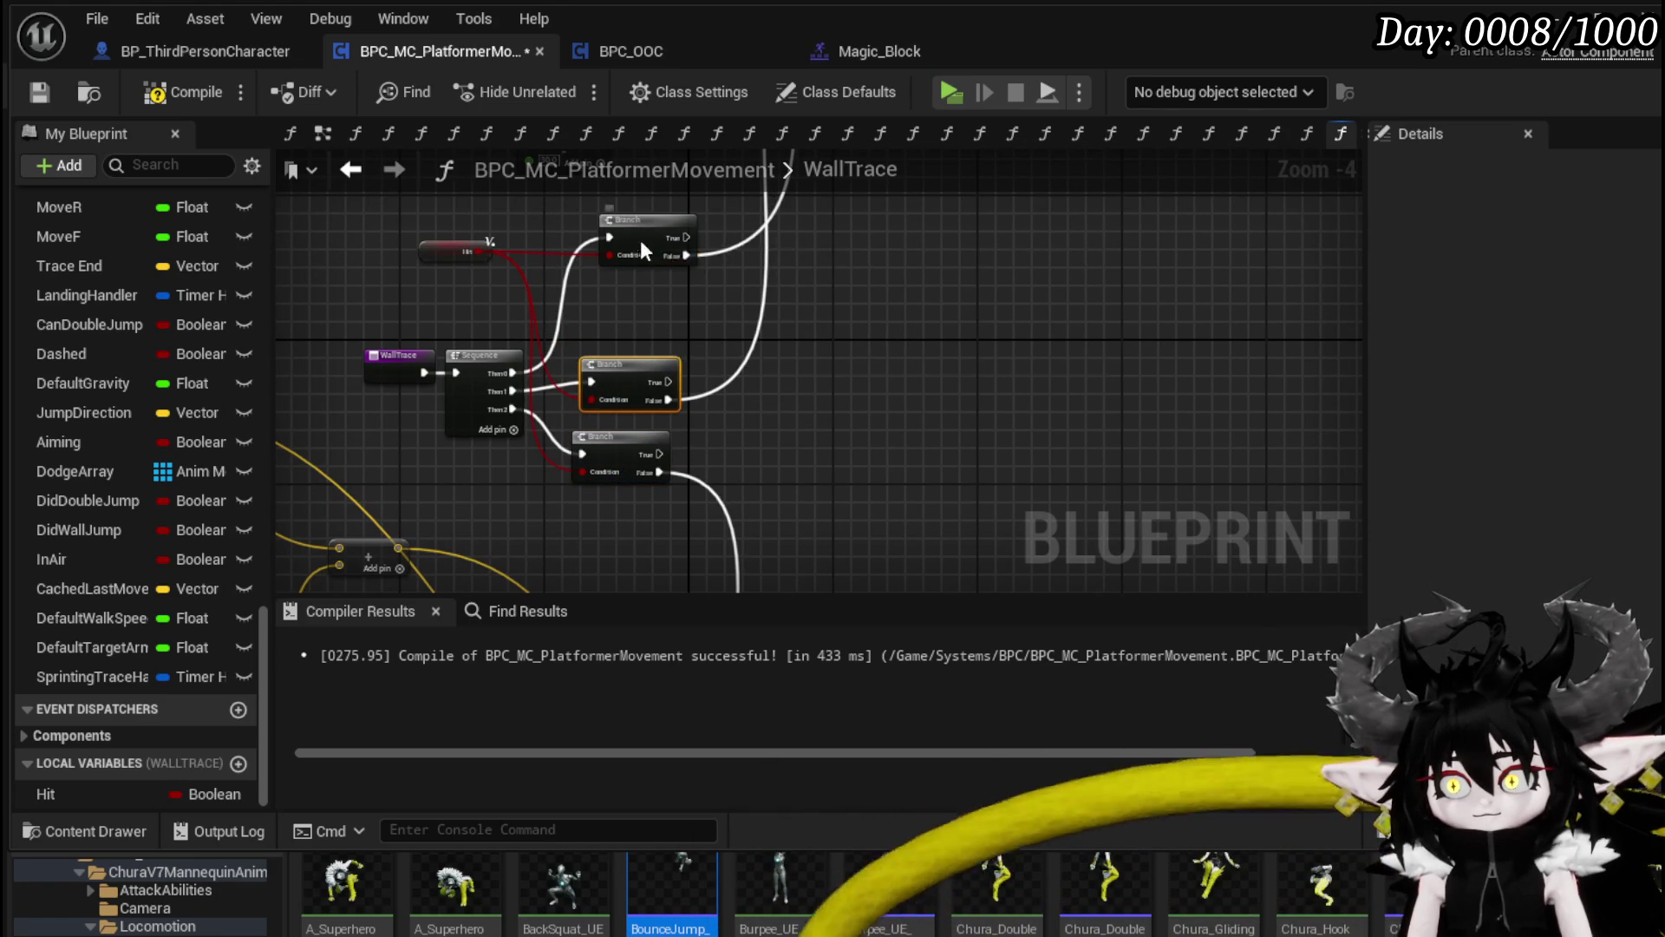
left_click_drag(646, 223, 615, 305)
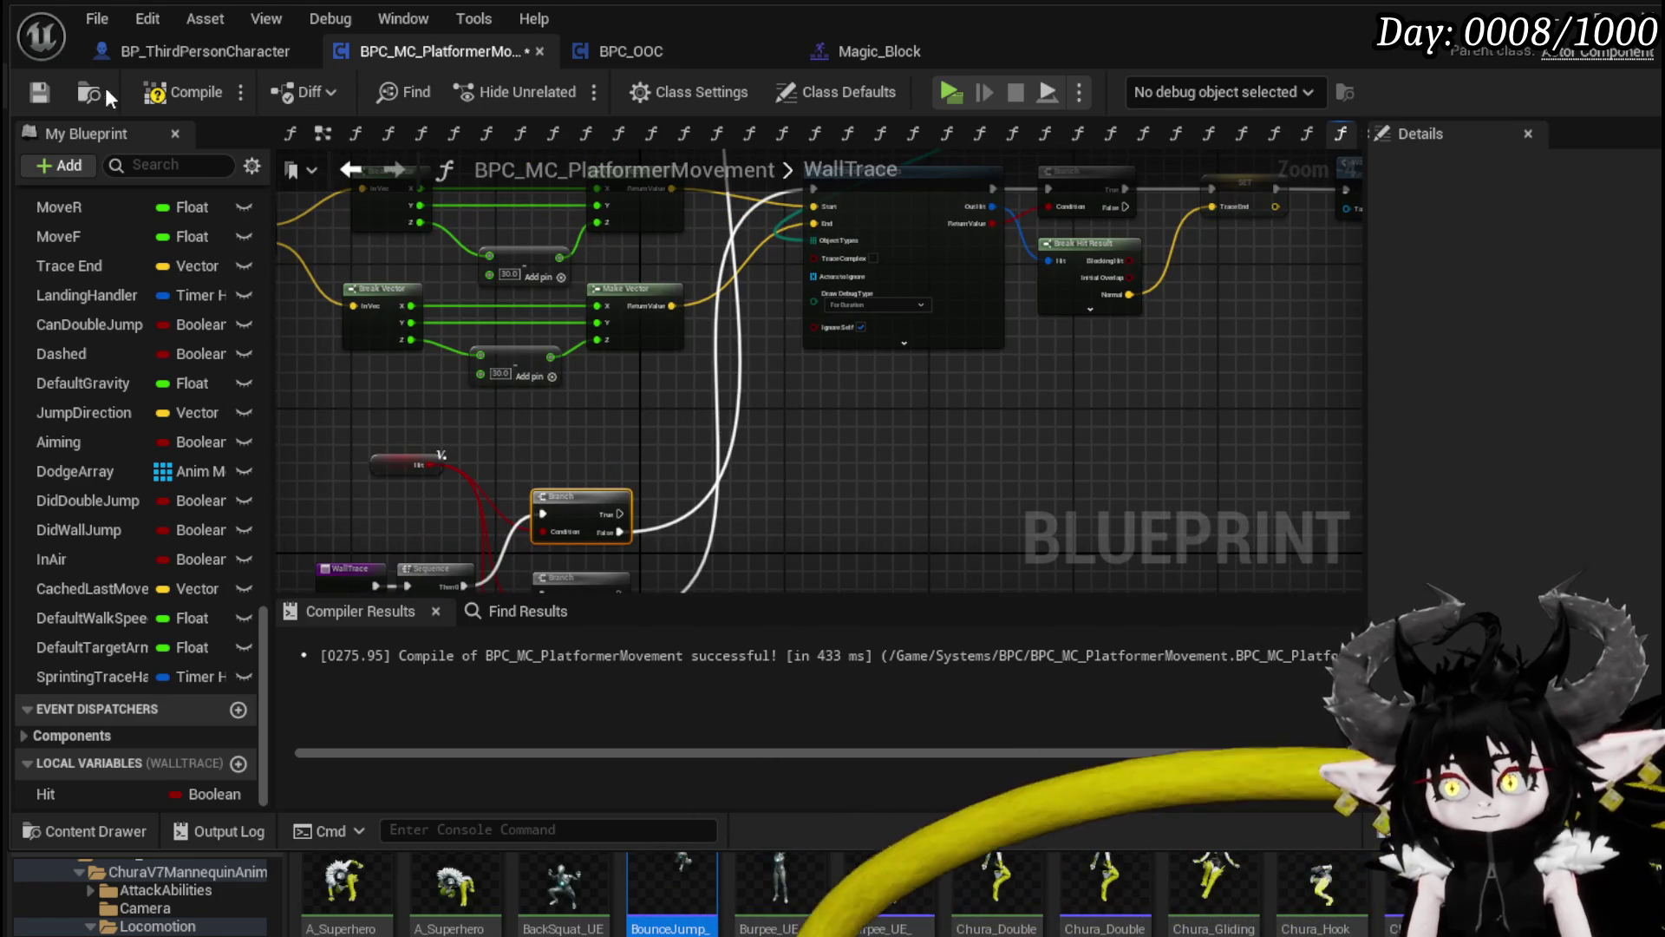
Step: Compile, move the Hit getter down, and frame the Branch, SET and Wall Hang nodes
left_click(173, 92)
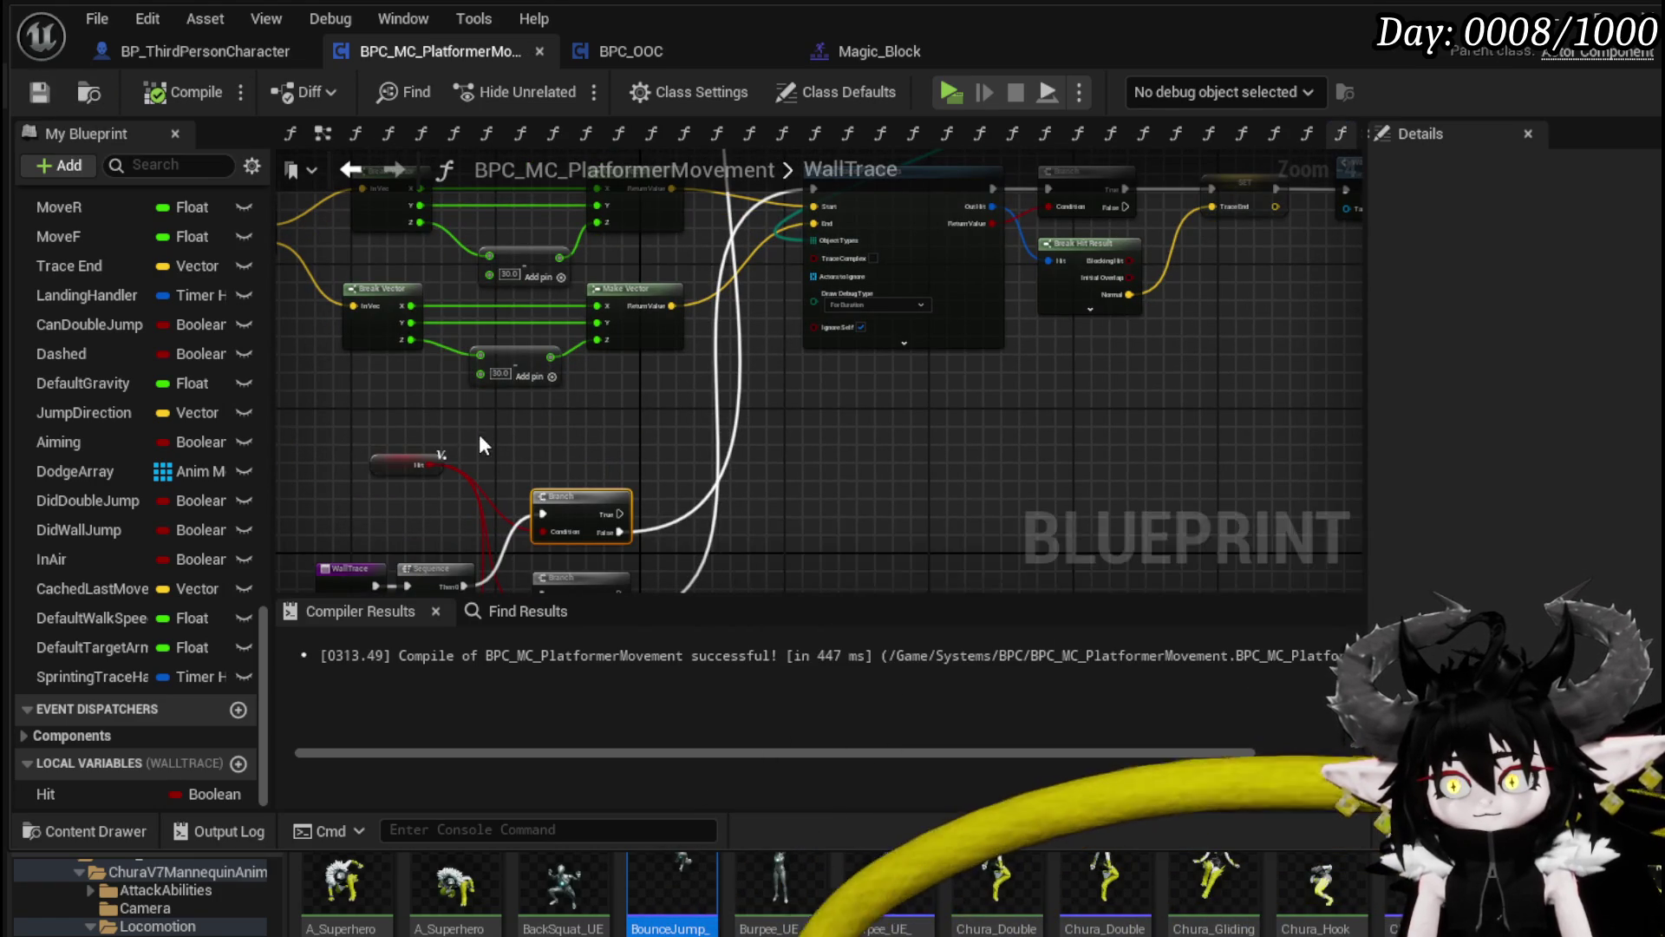
left_click_drag(470, 445, 628, 337)
mouse_move(519, 371)
left_mouse_down()
mouse_move(536, 416)
mouse_move(381, 583)
left_mouse_up()
left_click_drag(711, 218, 796, 394)
scroll(796, 394, "up", 3)
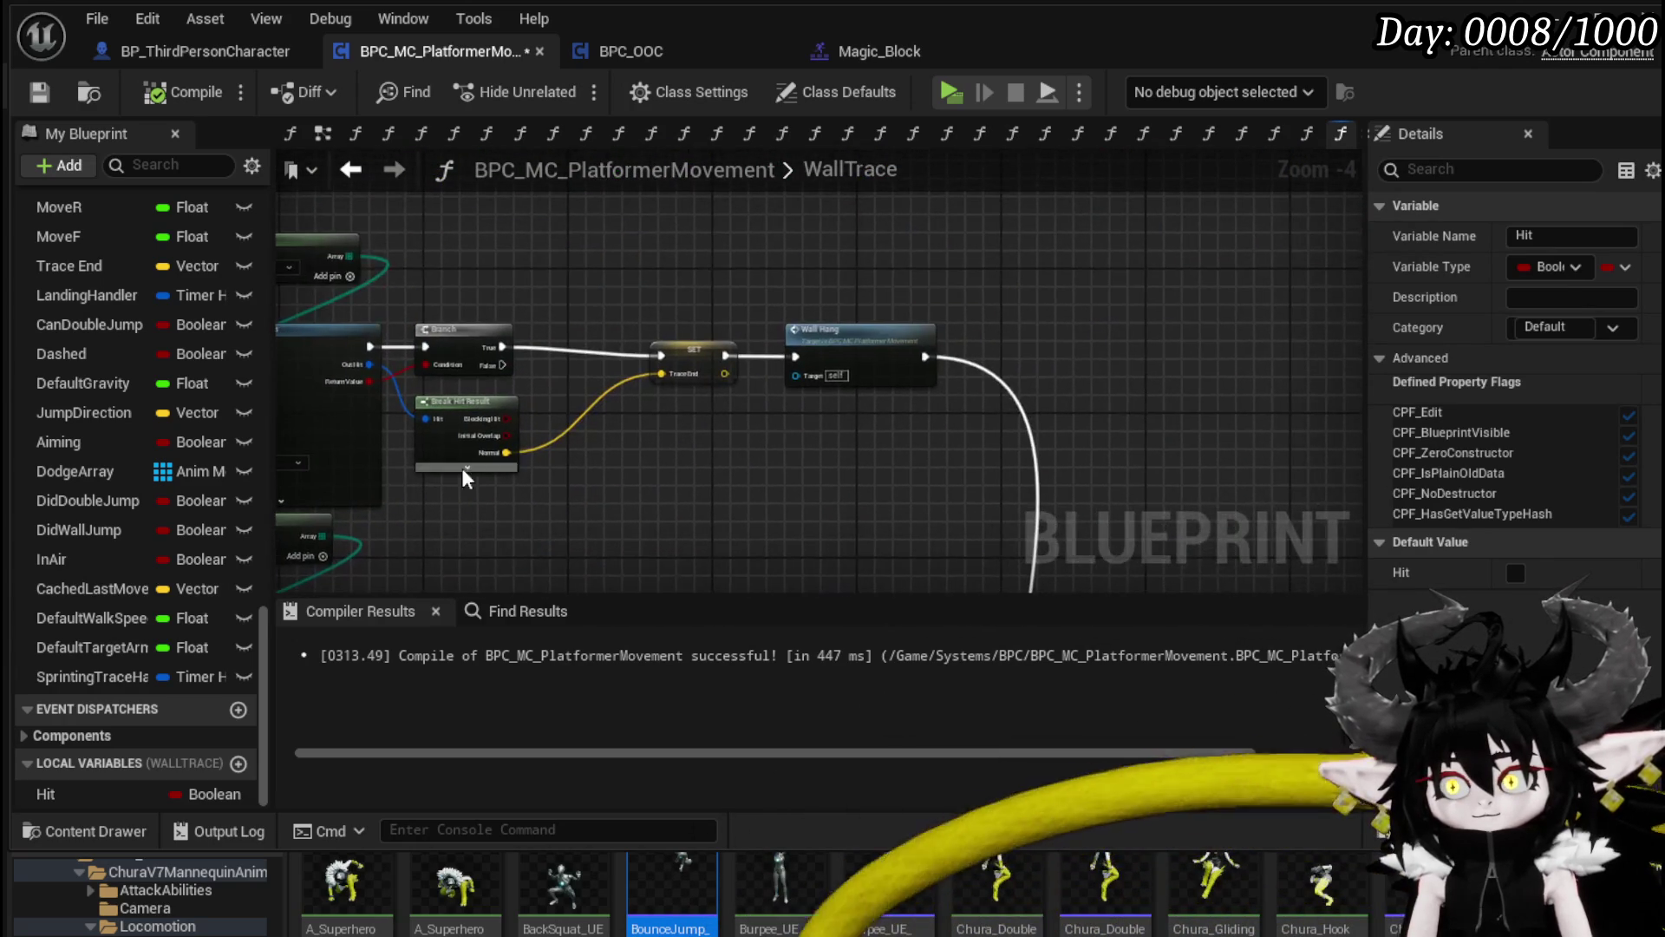
left_click(700, 430)
left_click_drag(701, 430, 521, 494)
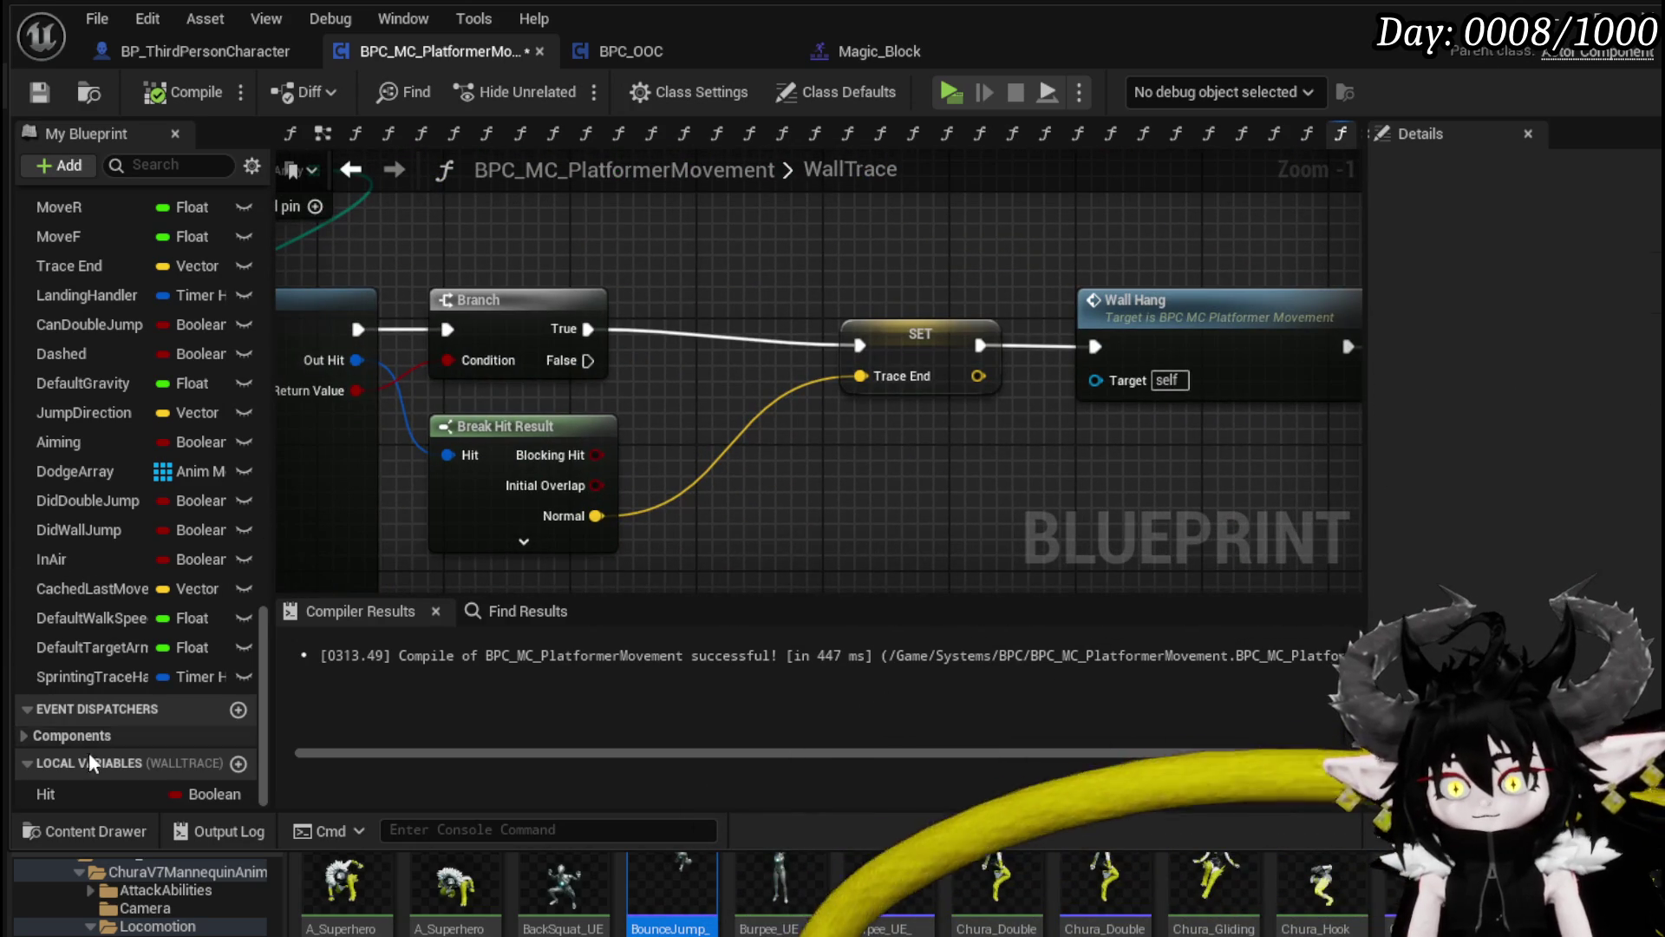
Step: Add a SET Hit node set to true, fed by Branch True and leading to SET Trace End
mouse_move(71, 779)
left_mouse_down()
mouse_move(716, 333)
mouse_move(699, 414)
left_mouse_up()
left_click(699, 414)
left_click_drag(590, 329, 681, 383)
mouse_move(58, 798)
left_mouse_down()
mouse_move(771, 246)
mouse_move(685, 260)
left_mouse_up()
left_click(721, 310)
left_click(731, 282)
mouse_move(588, 330)
left_mouse_down()
mouse_move(732, 305)
mouse_move(685, 250)
mouse_move(716, 340)
mouse_move(859, 345)
left_mouse_up()
left_click_drag(678, 463, 969, 305)
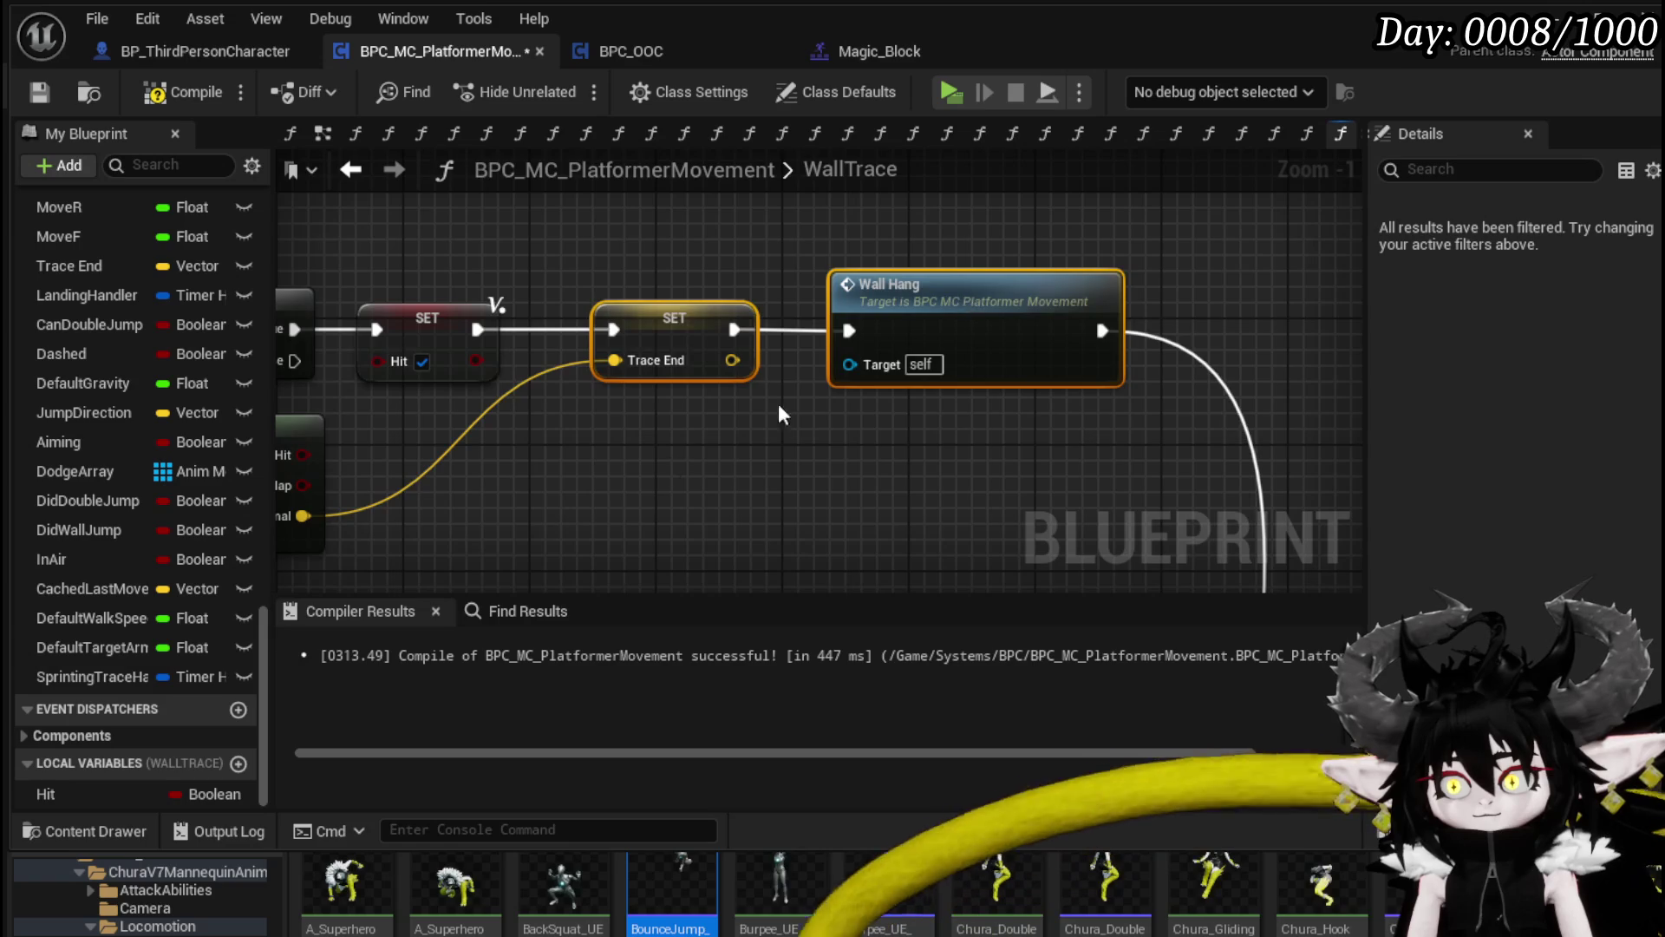
Step: Redo the node shift, reposition SET Hit (true) on Branch True, and move Trace End and Wall Hang right
scroll(903, 341, "down", 2)
left_click(607, 326)
key("ctrl+z")
key("ctrl+z")
key("ctrl+z")
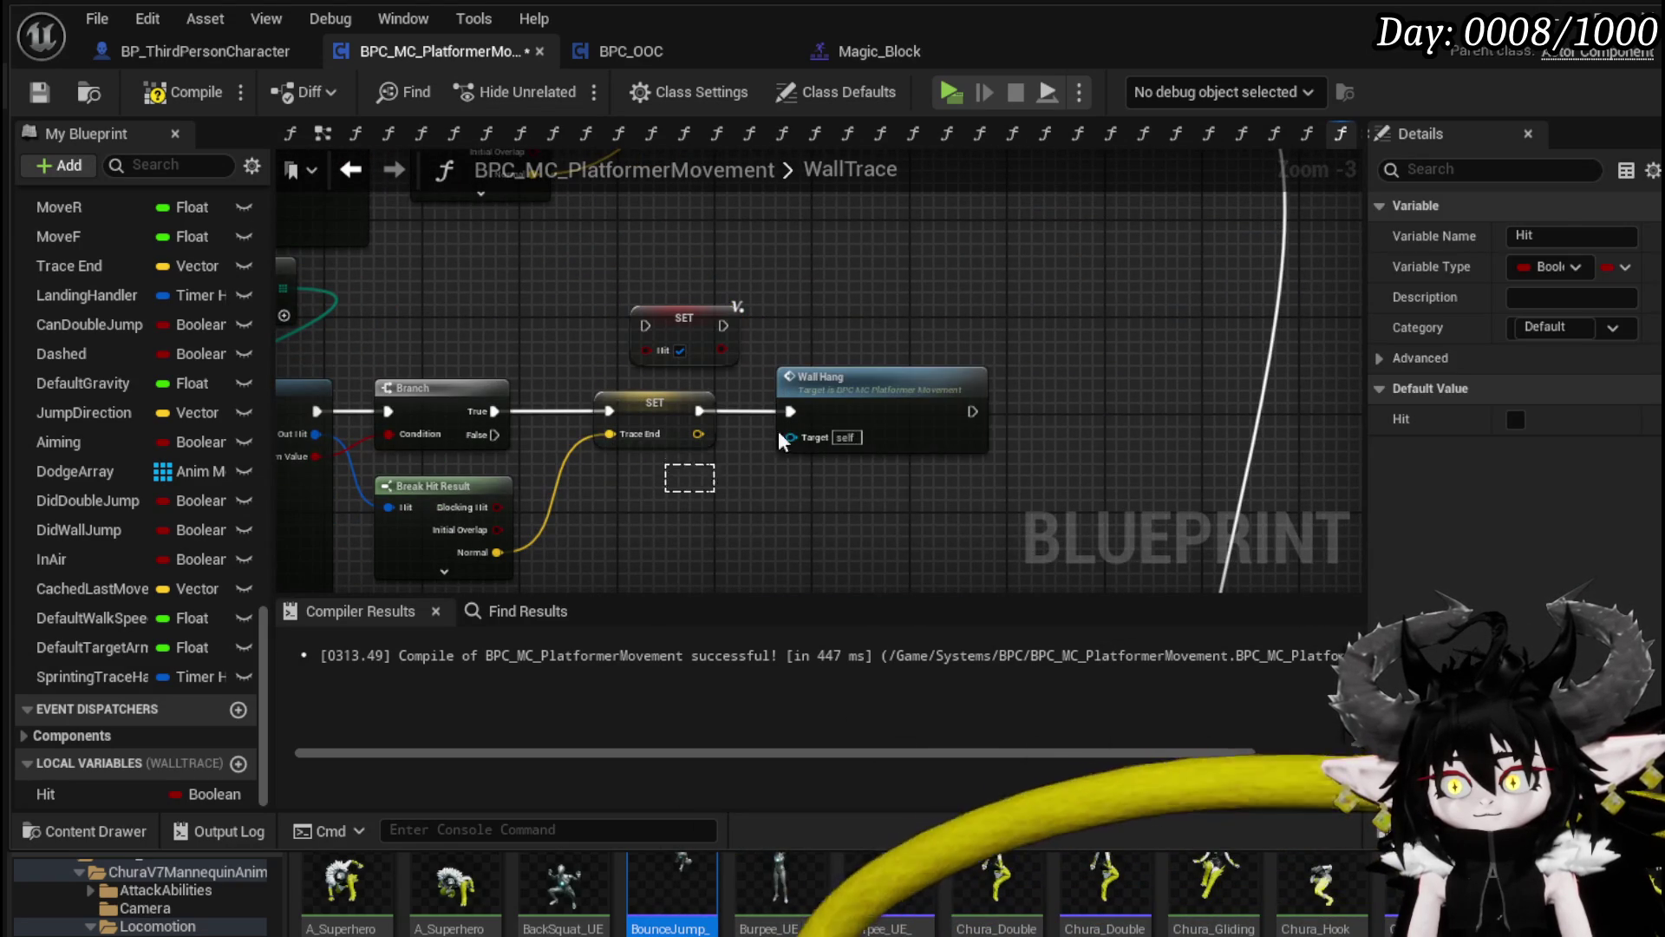
key("ctrl+y")
key("ctrl+y")
left_click_drag(681, 346, 627, 415)
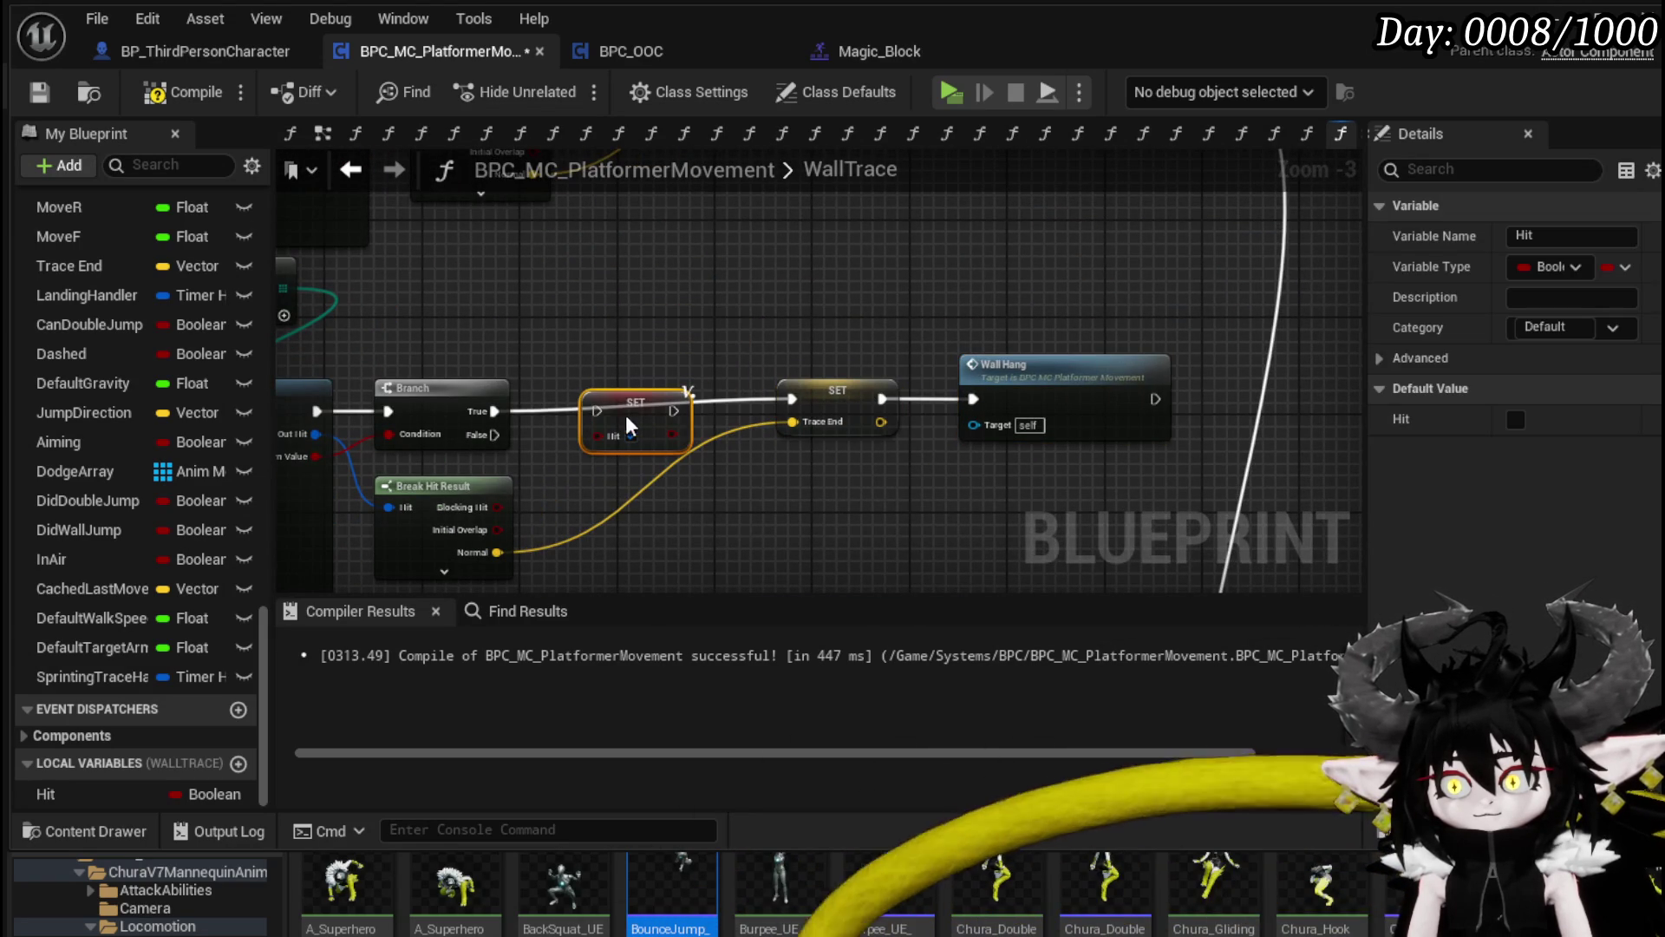
left_click_drag(493, 411, 597, 411)
left_click(632, 435)
left_click_drag(704, 475, 1214, 347)
left_click_drag(1004, 364, 953, 376)
Step: Place SET Hit between the Branch and SET Trace End and connect it to Trace End
left_click(647, 477)
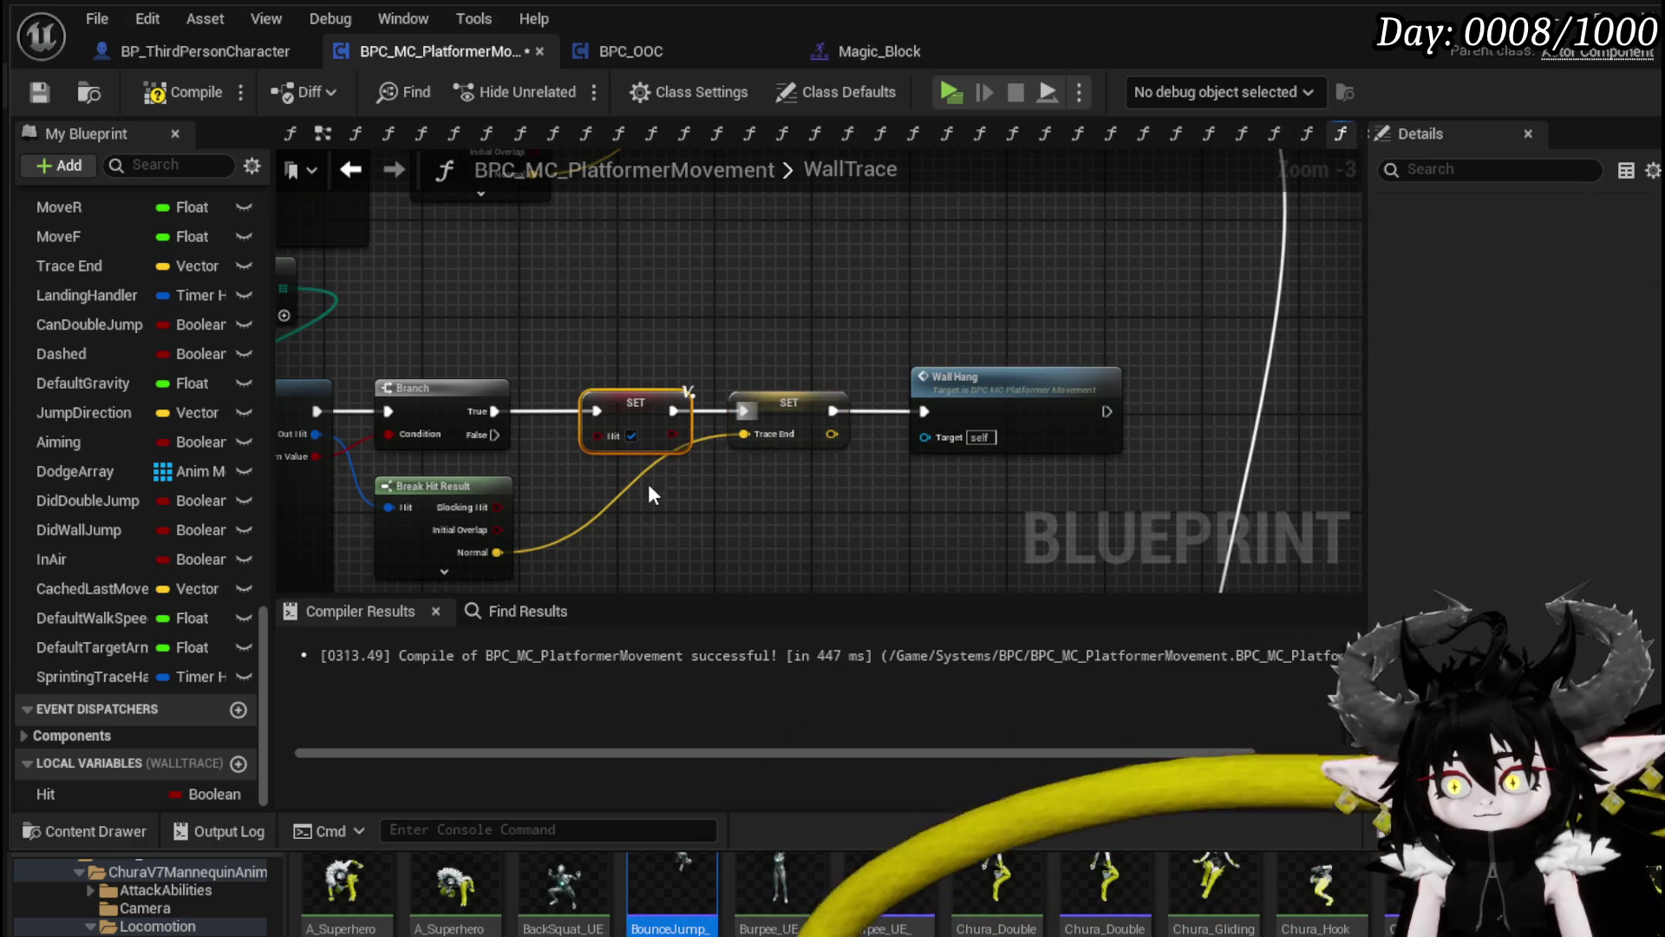
scroll(648, 477, "down", 2)
left_click_drag(607, 165, 598, 219)
scroll(638, 331, "up", 2)
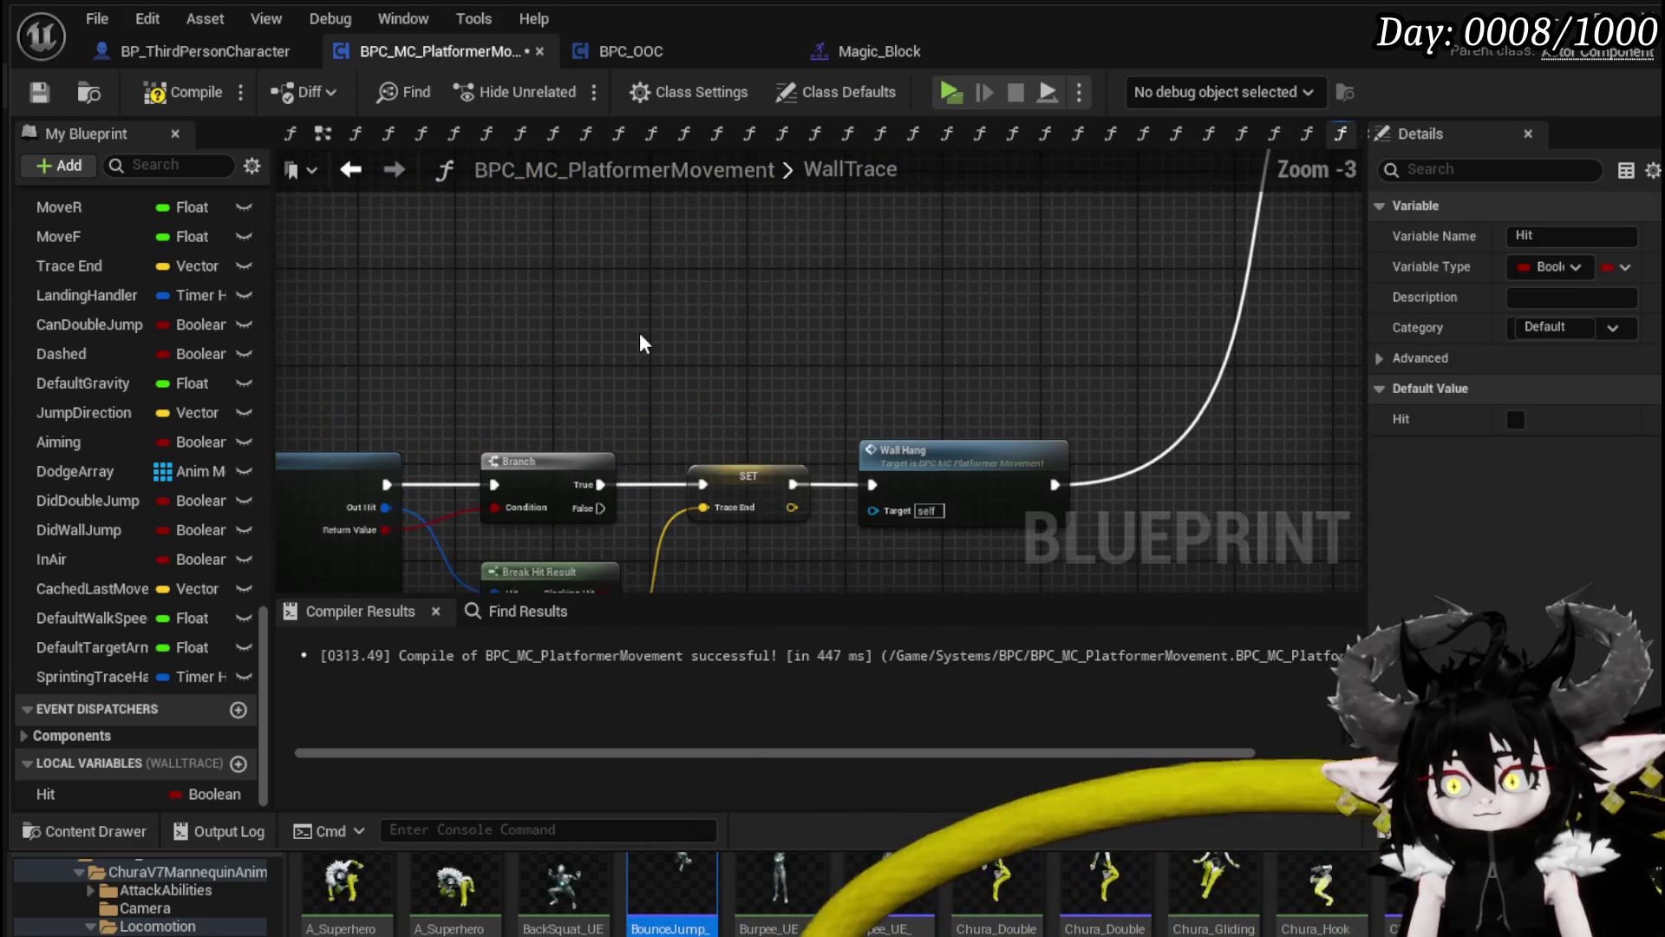
mouse_move(599, 497)
left_mouse_down()
mouse_move(768, 365)
mouse_move(916, 366)
left_mouse_up()
left_click(524, 337)
left_click(548, 357)
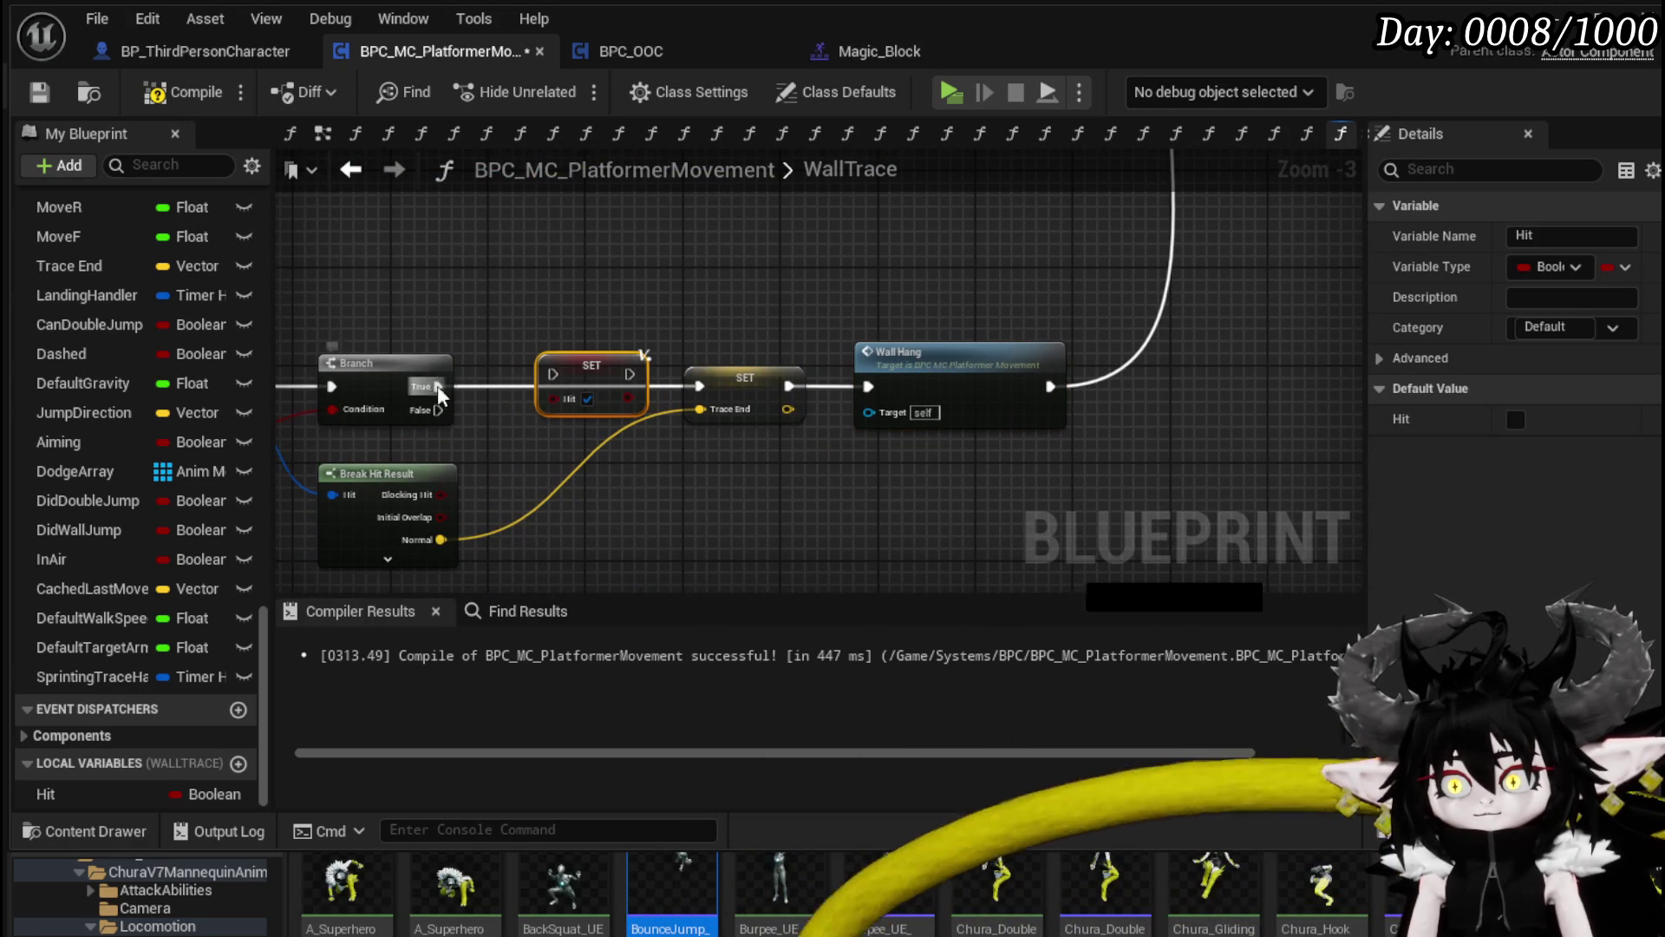
mouse_move(608, 370)
left_mouse_down()
mouse_move(584, 383)
mouse_move(704, 376)
left_mouse_up()
left_click(608, 385, "alt")
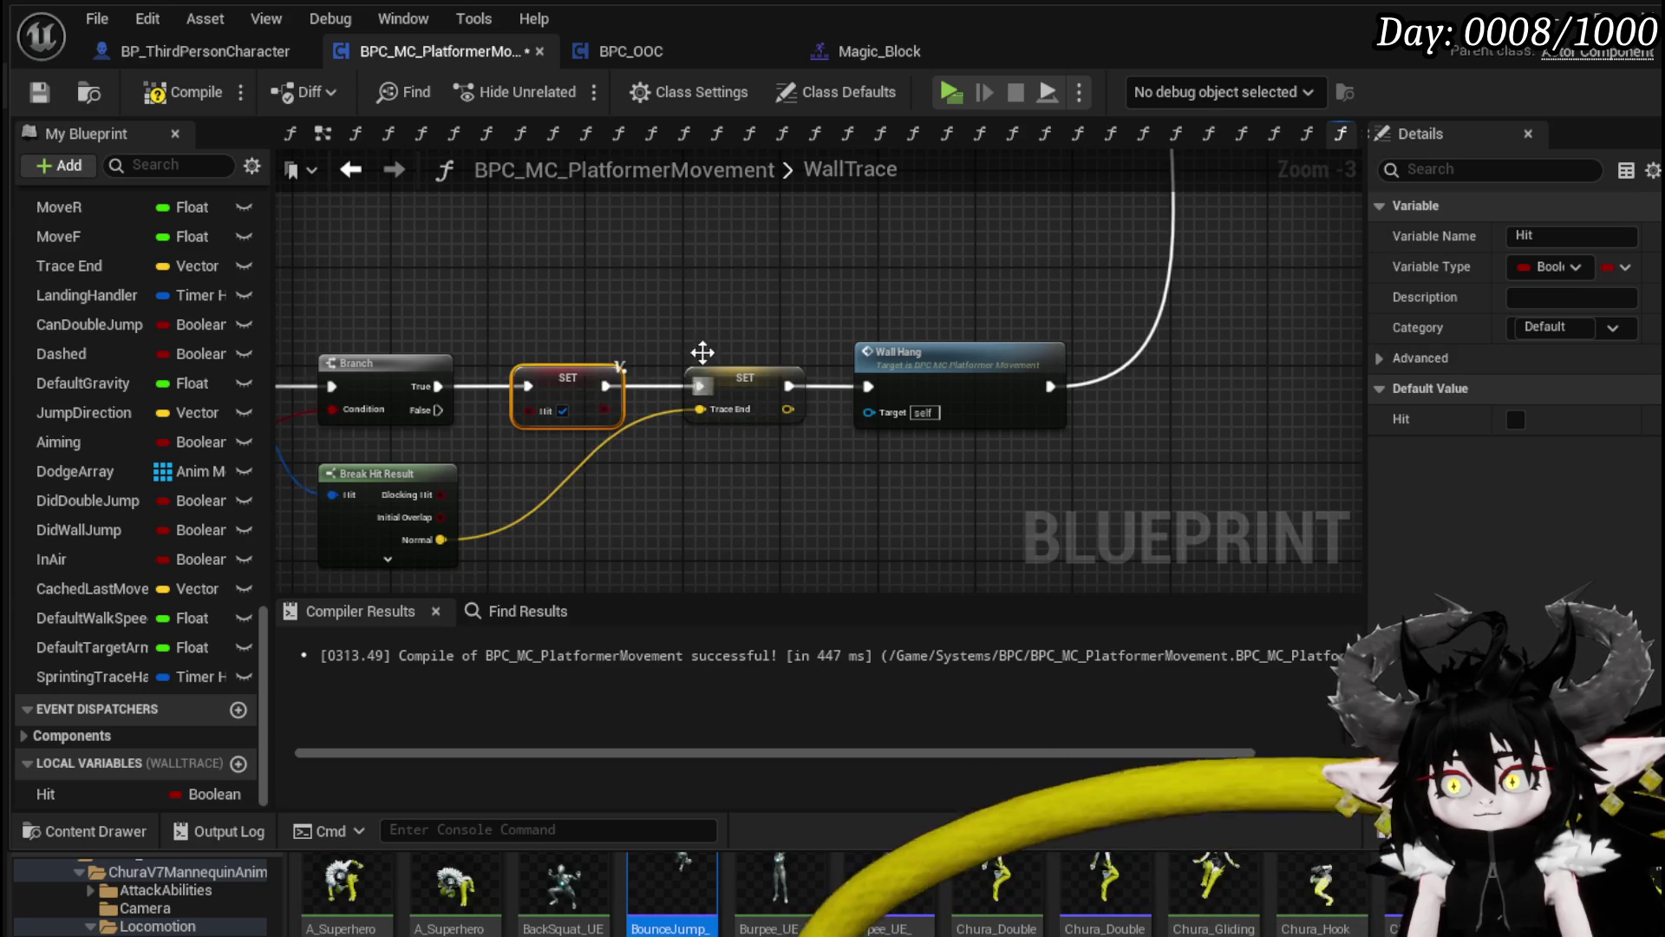
scroll(704, 376, "down", 1)
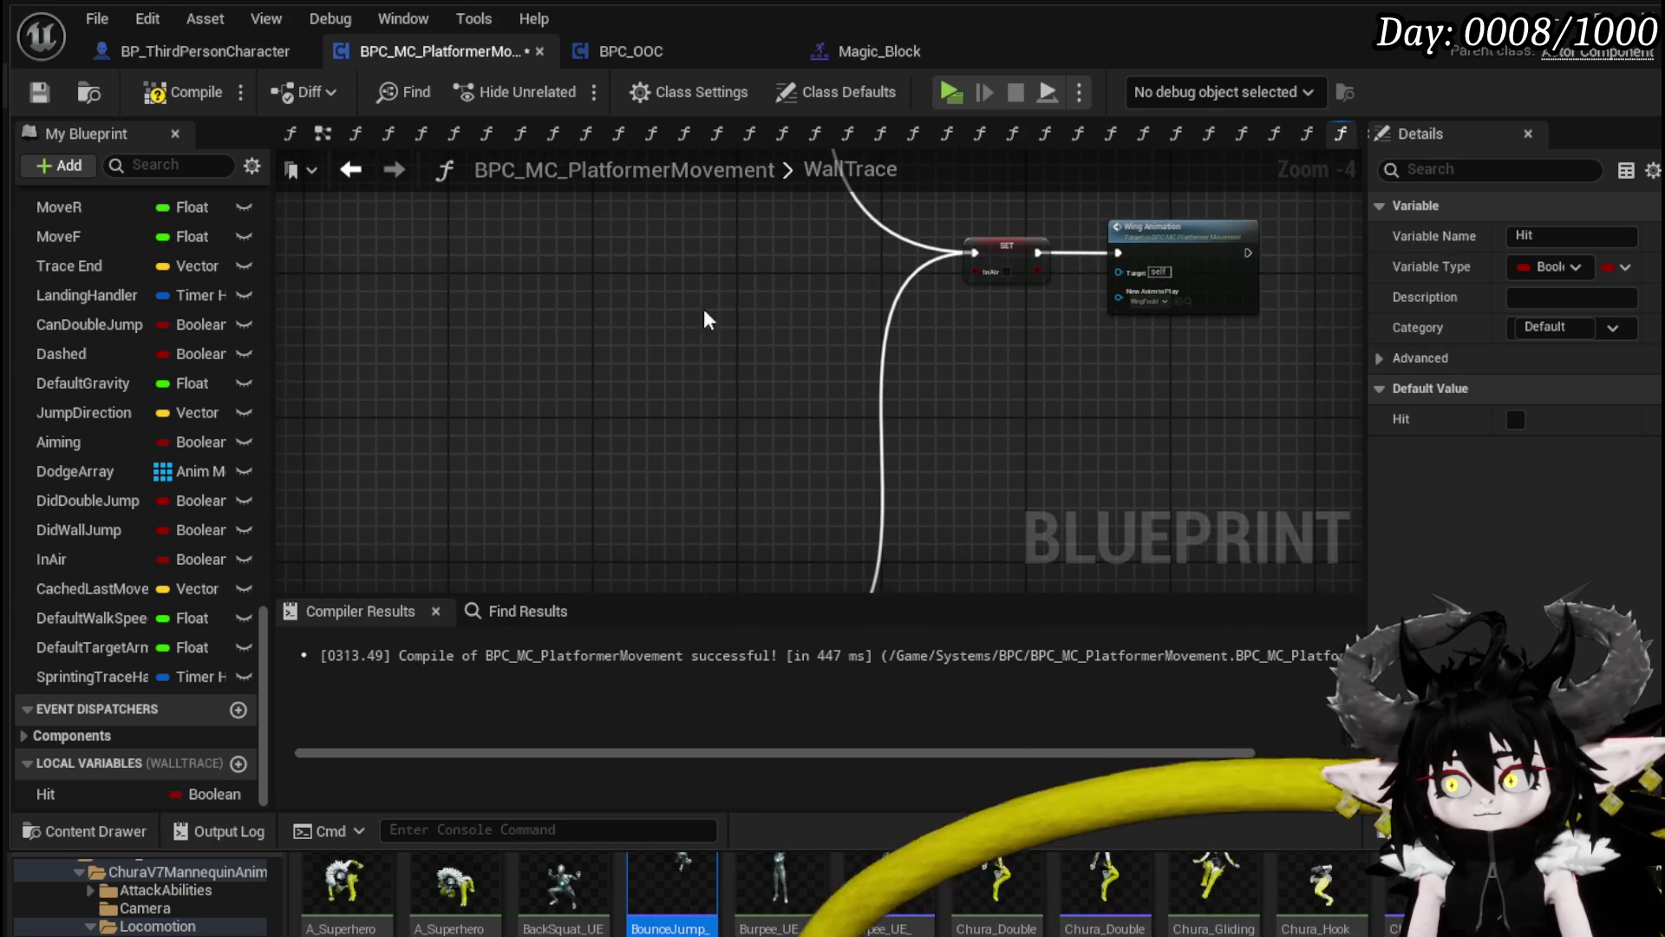
scroll(600, 442, "up", 3)
scroll(600, 439, "down", 4)
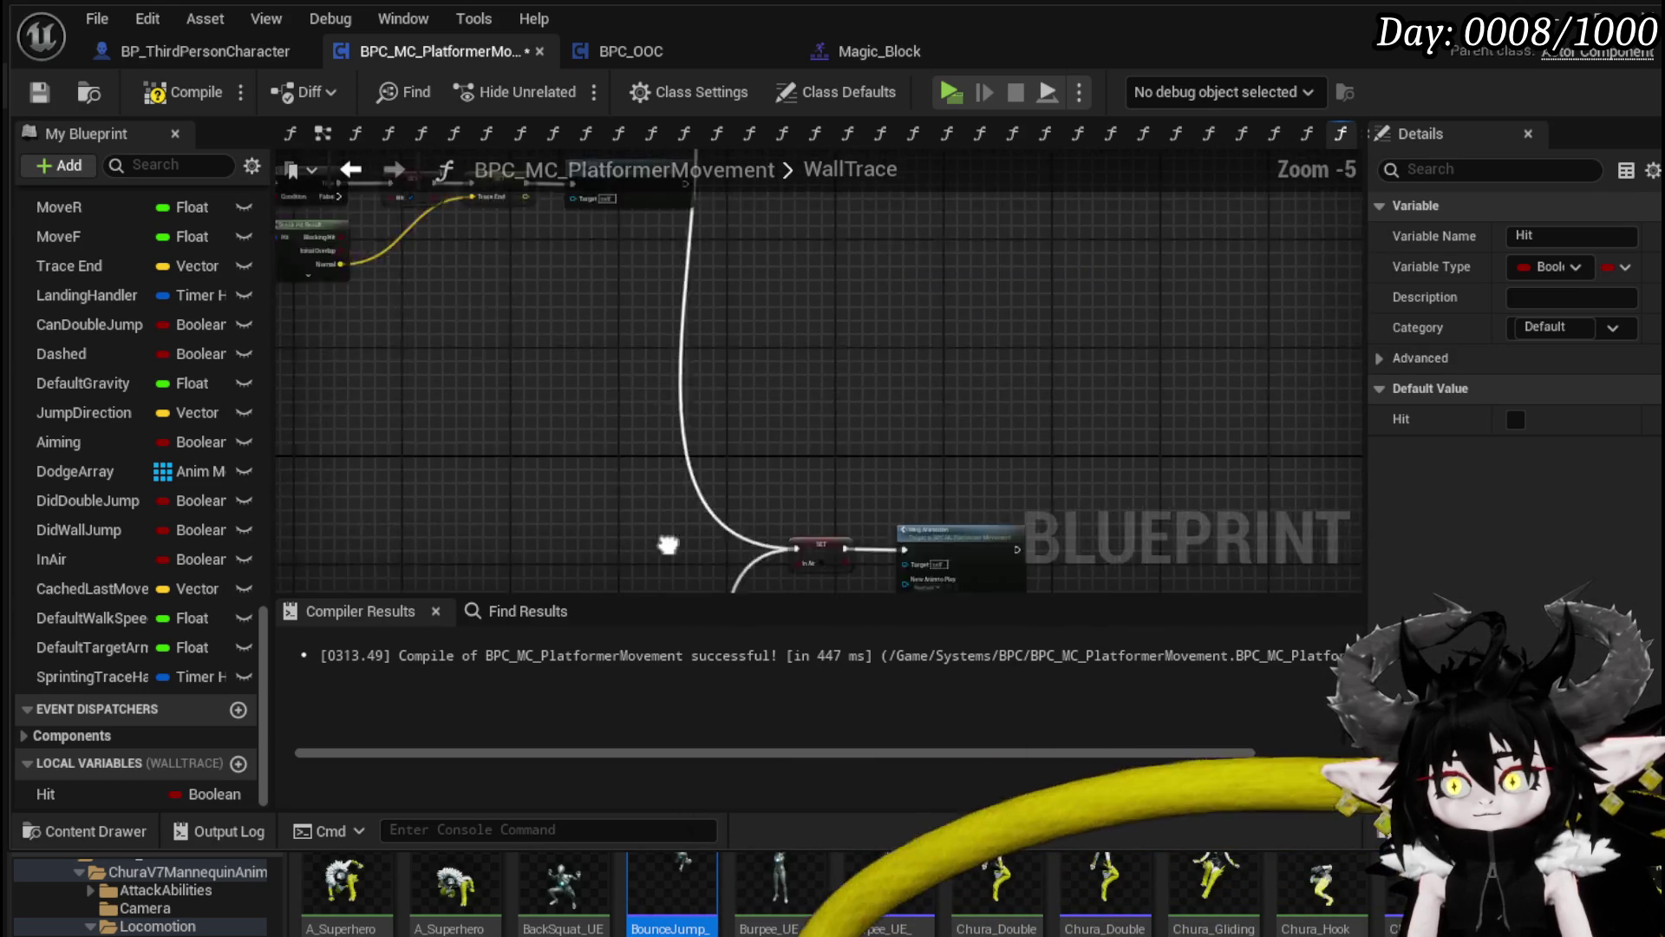
Step: Compile the movement component and select the Wall Hang node
left_click(156, 96)
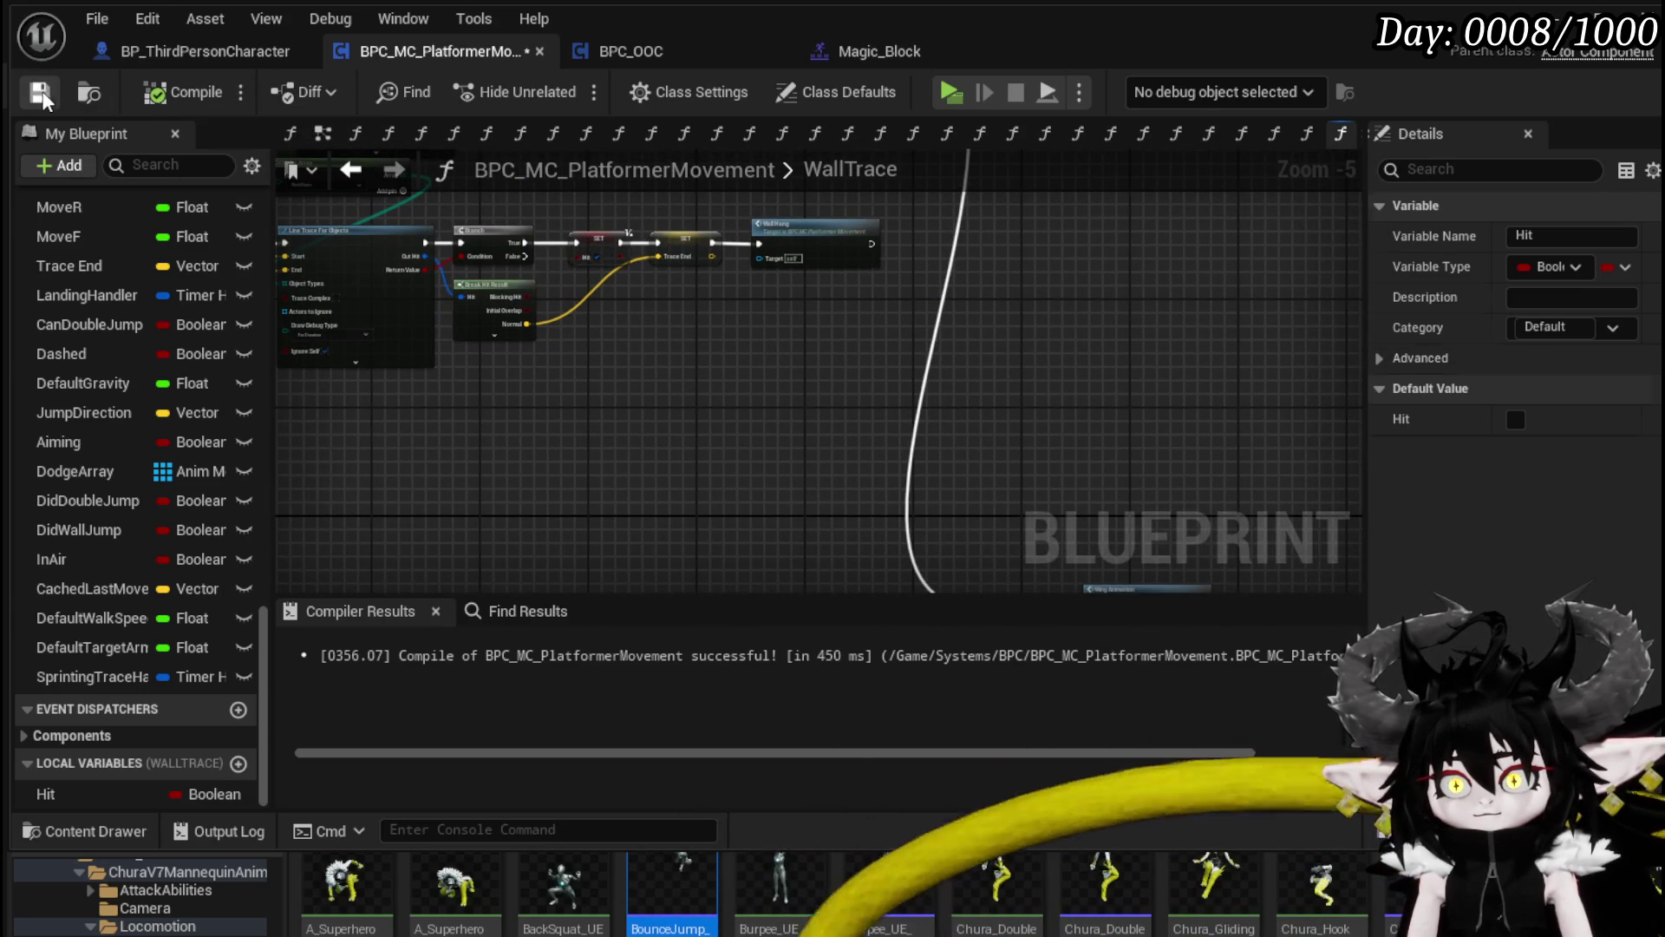
left_click_drag(834, 287, 731, 418)
left_click(763, 382)
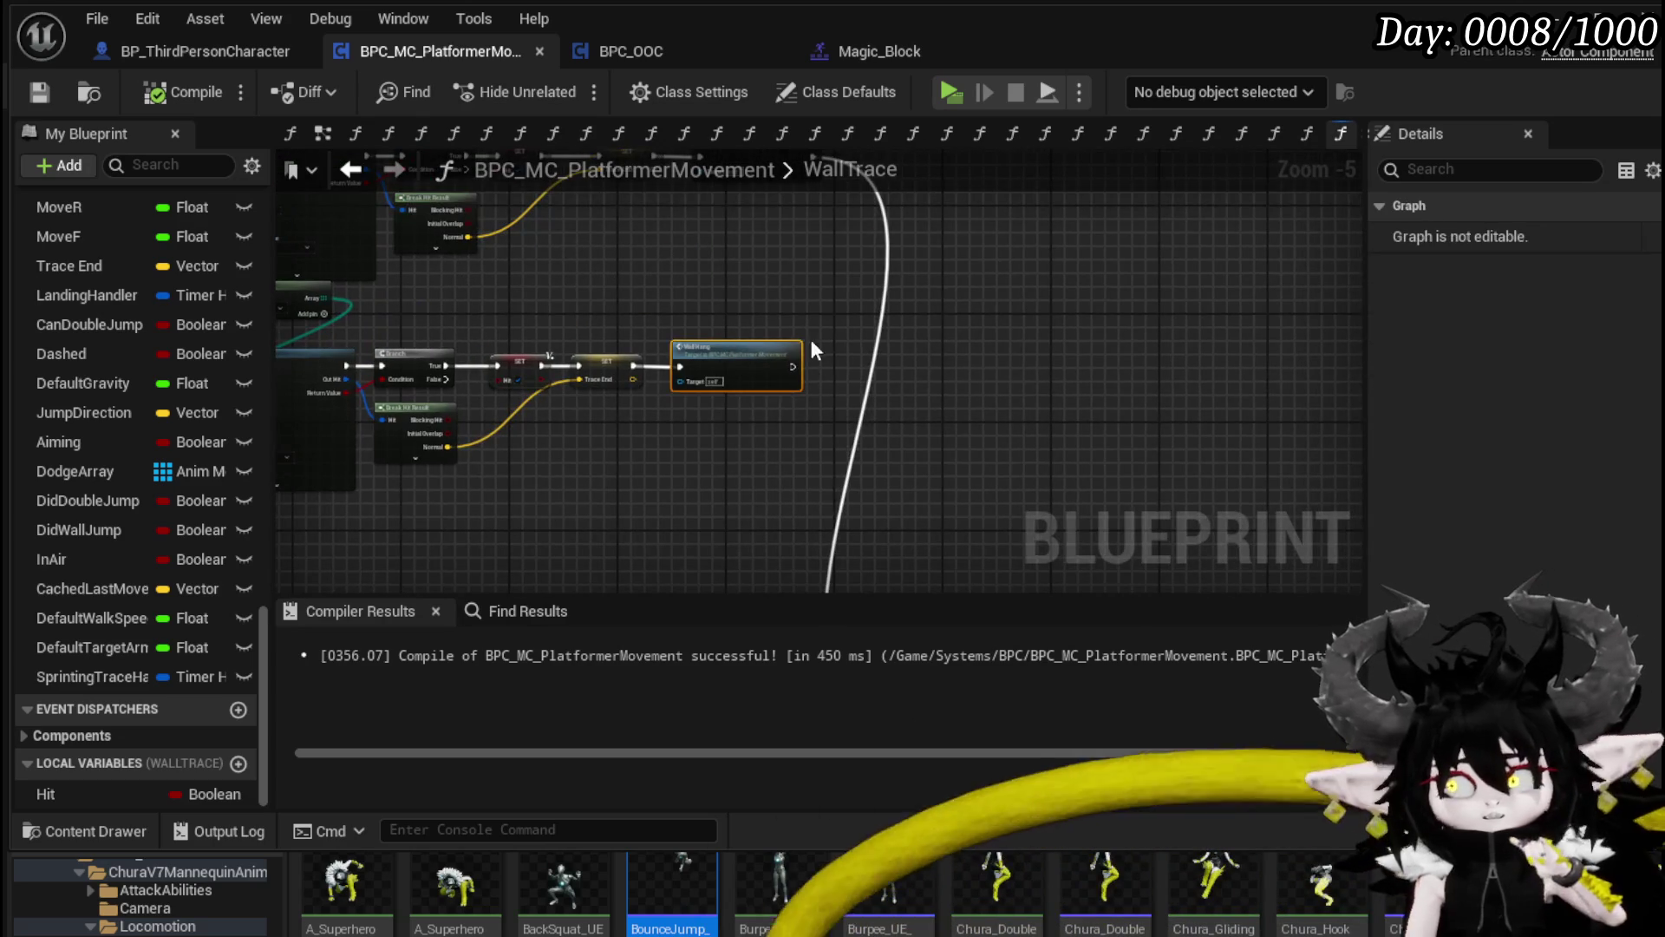
Step: Add a Vault Jump call below Wall Hang and wire SET Trace End's execution into it
scroll(810, 329, "up", 3)
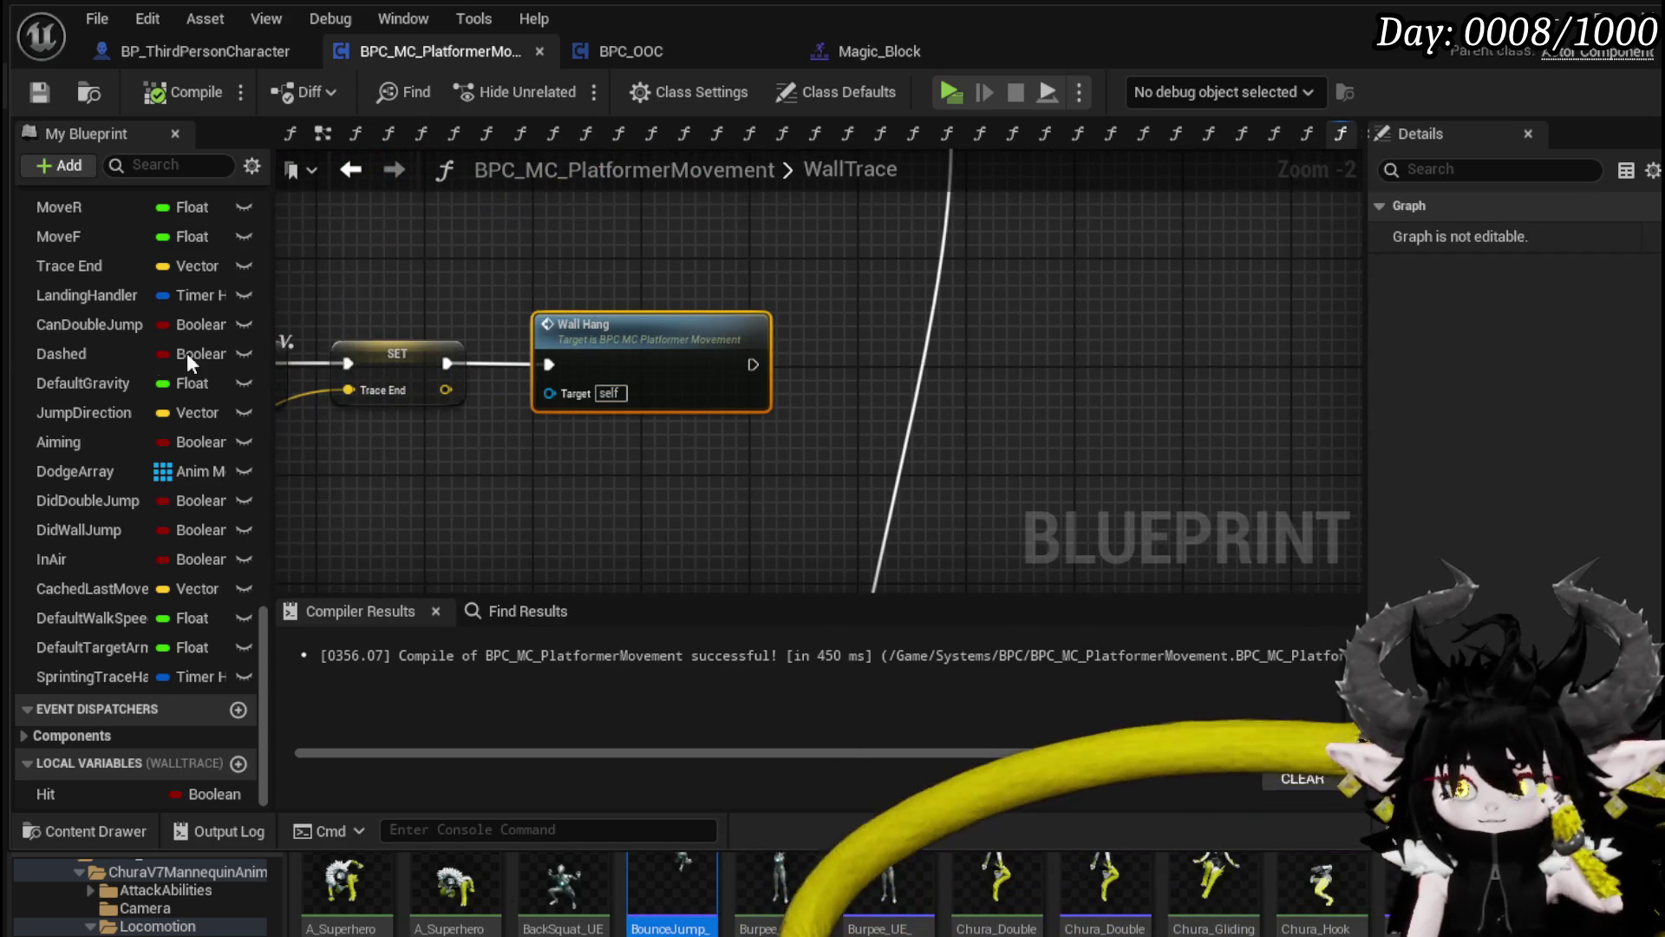
scroll(166, 362, "up", 5)
scroll(169, 364, "up", 3)
mouse_move(174, 370)
left_mouse_down()
mouse_move(416, 381)
mouse_move(243, 382)
mouse_move(417, 429)
left_mouse_up()
left_click_drag(512, 451, 638, 462)
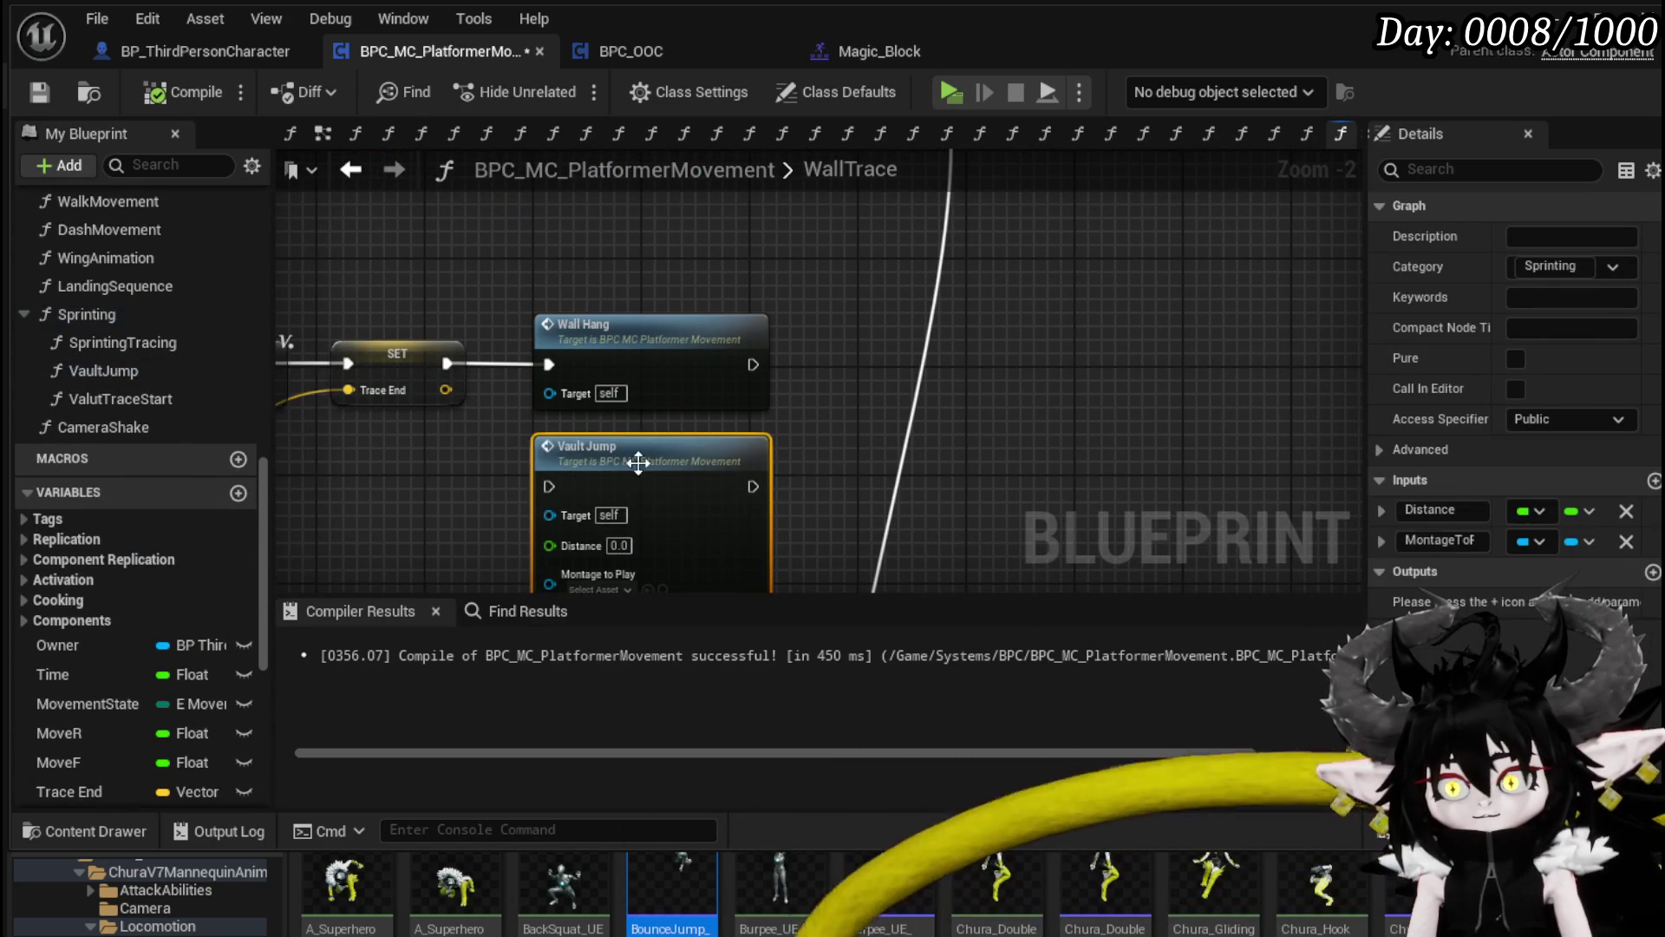
left_click_drag(444, 365, 549, 486)
left_click_drag(810, 485, 796, 333)
Step: Give Vault Jump a Distance of 1500 and the BounceJump_Montage, then compile and save
scroll(796, 333, "up", 2)
left_click(541, 398)
type("1500")
key("Return")
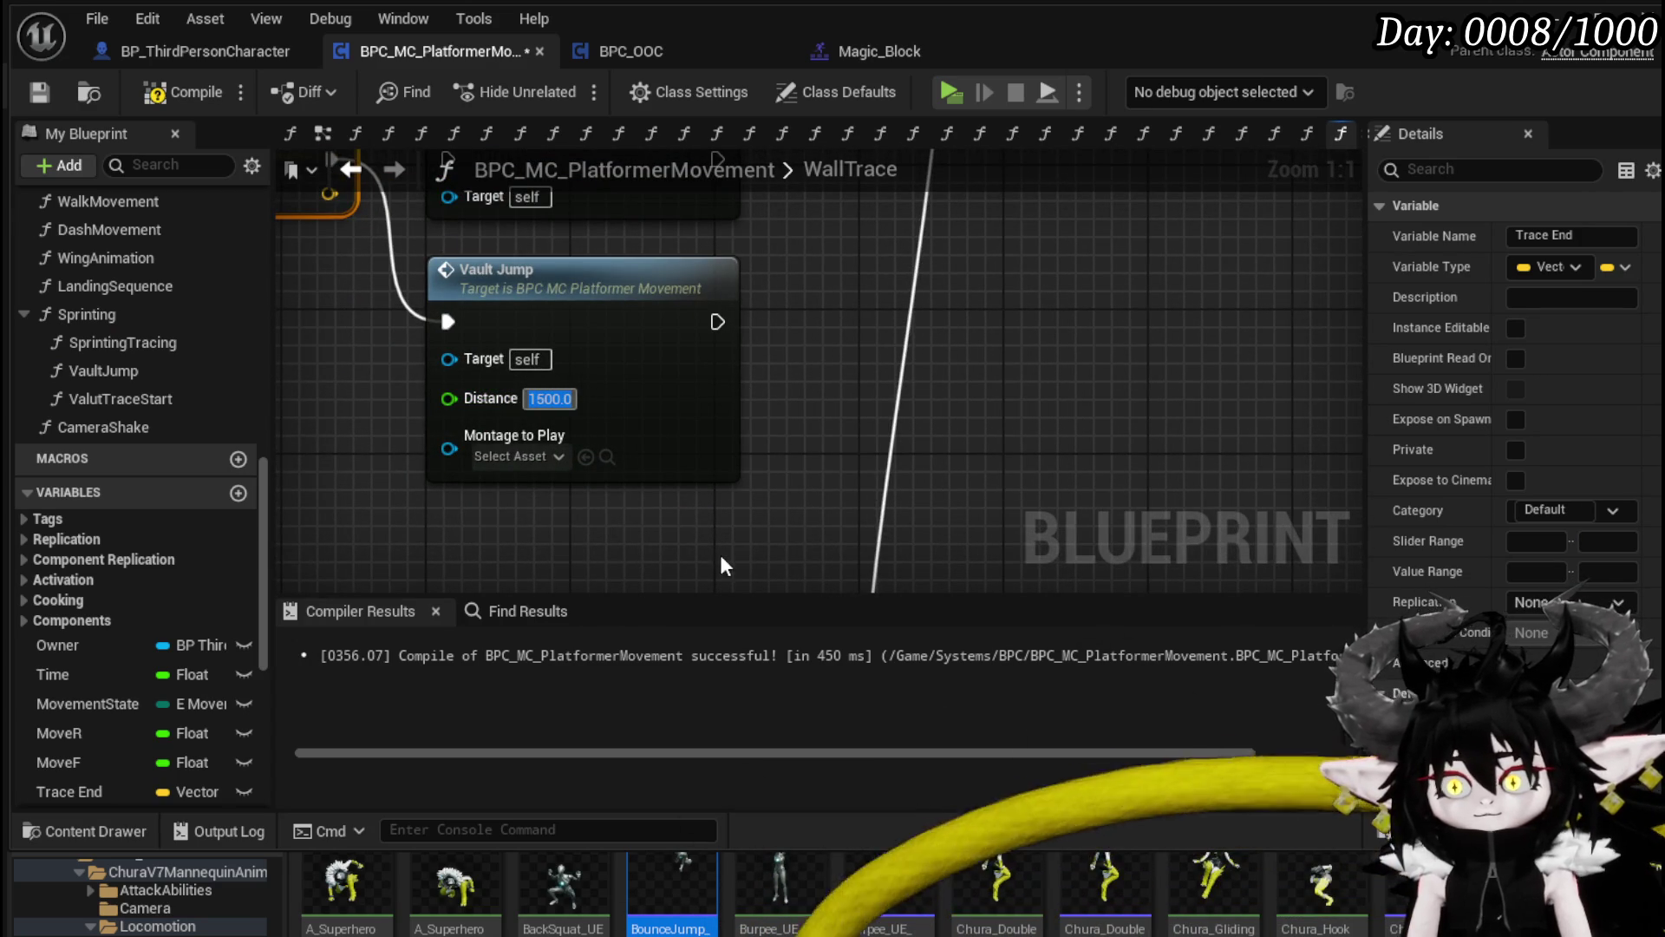
mouse_move(673, 885)
left_mouse_down()
mouse_move(633, 612)
mouse_move(519, 456)
left_mouse_up()
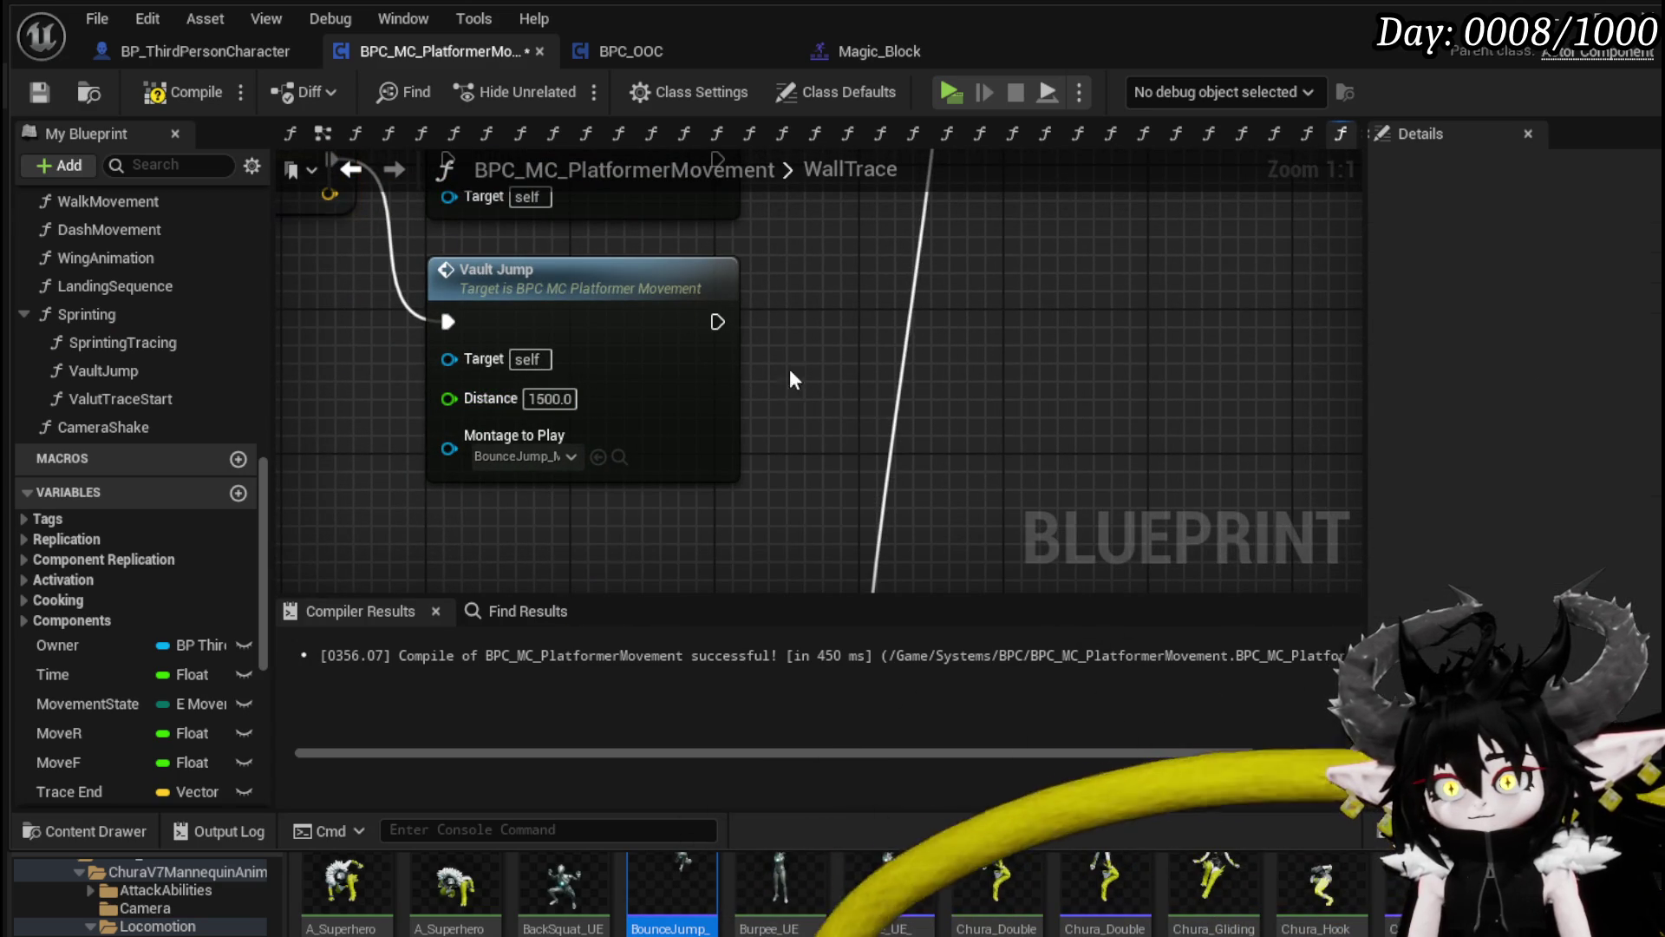
left_click(179, 90)
left_click(39, 92)
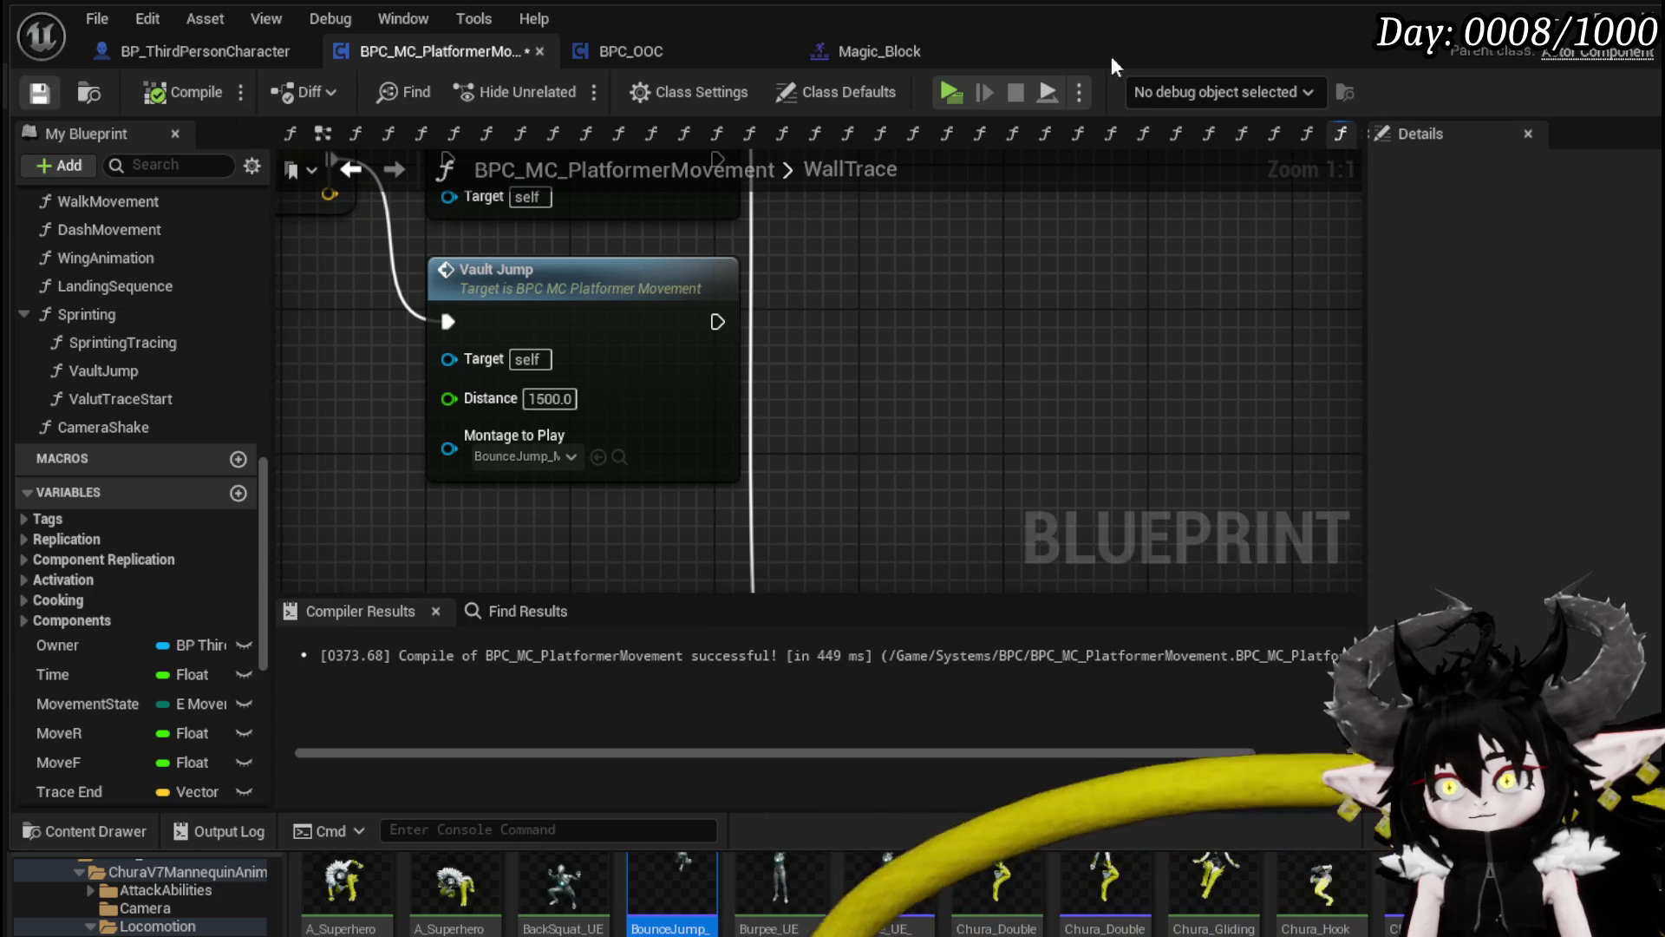
key("alt+Tab")
Step: Playtest double jumps, wall grabs and wall jumps onto the grey block, then stop the session
left_click(544, 84)
key("space")
key("space")
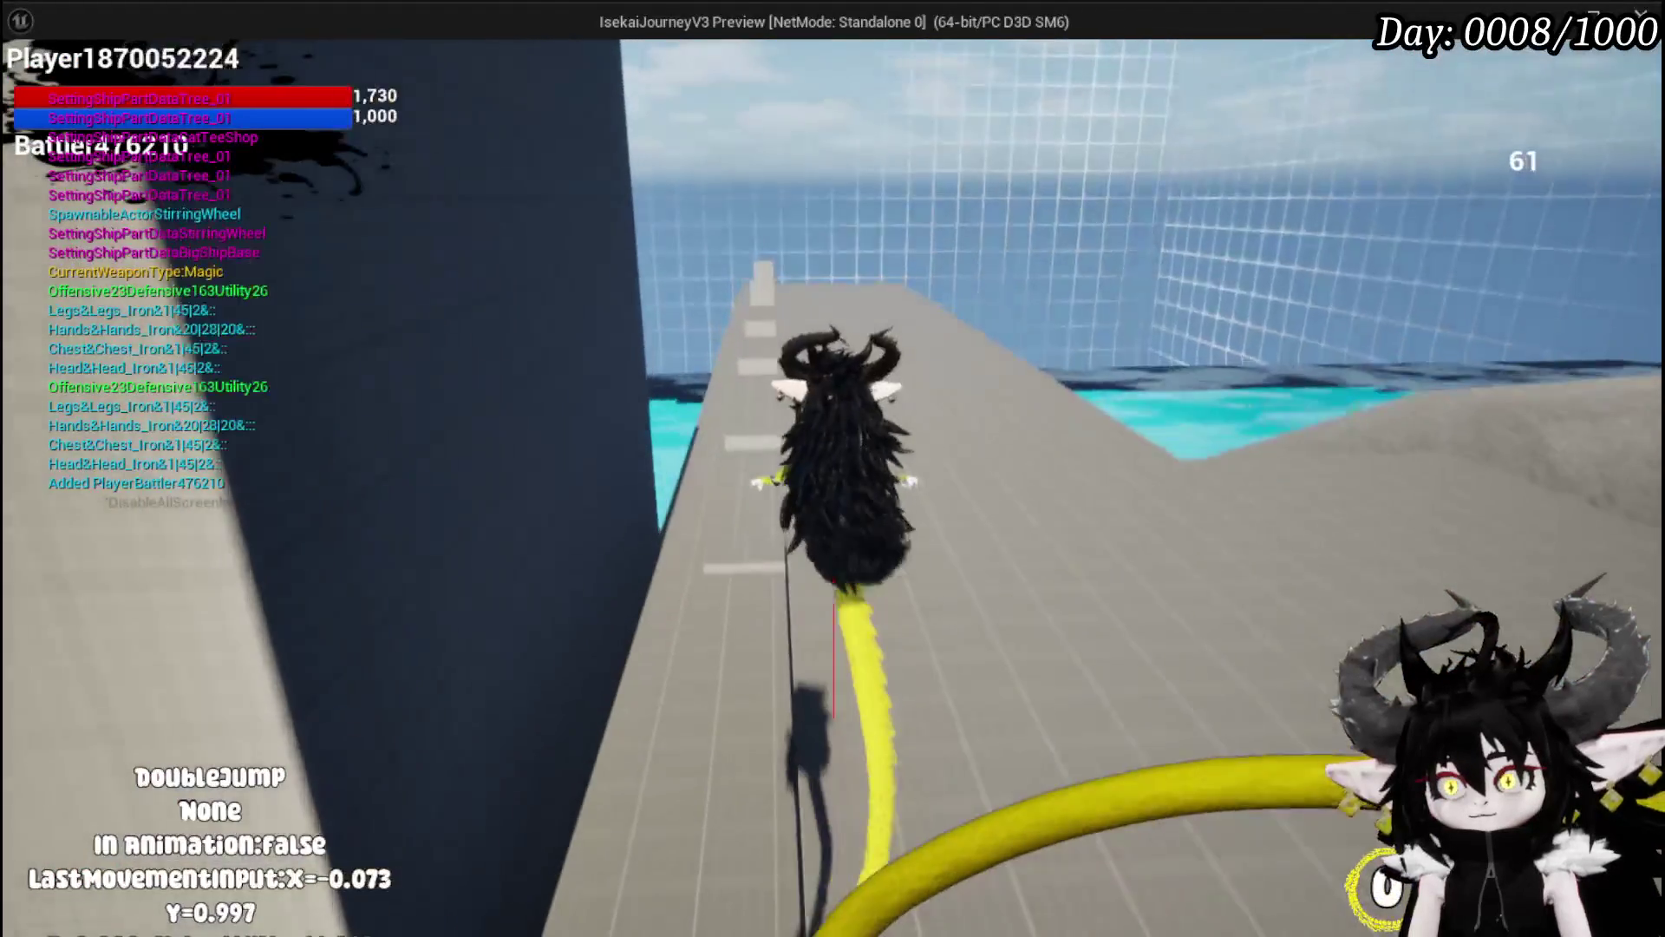
key("space")
key("space")
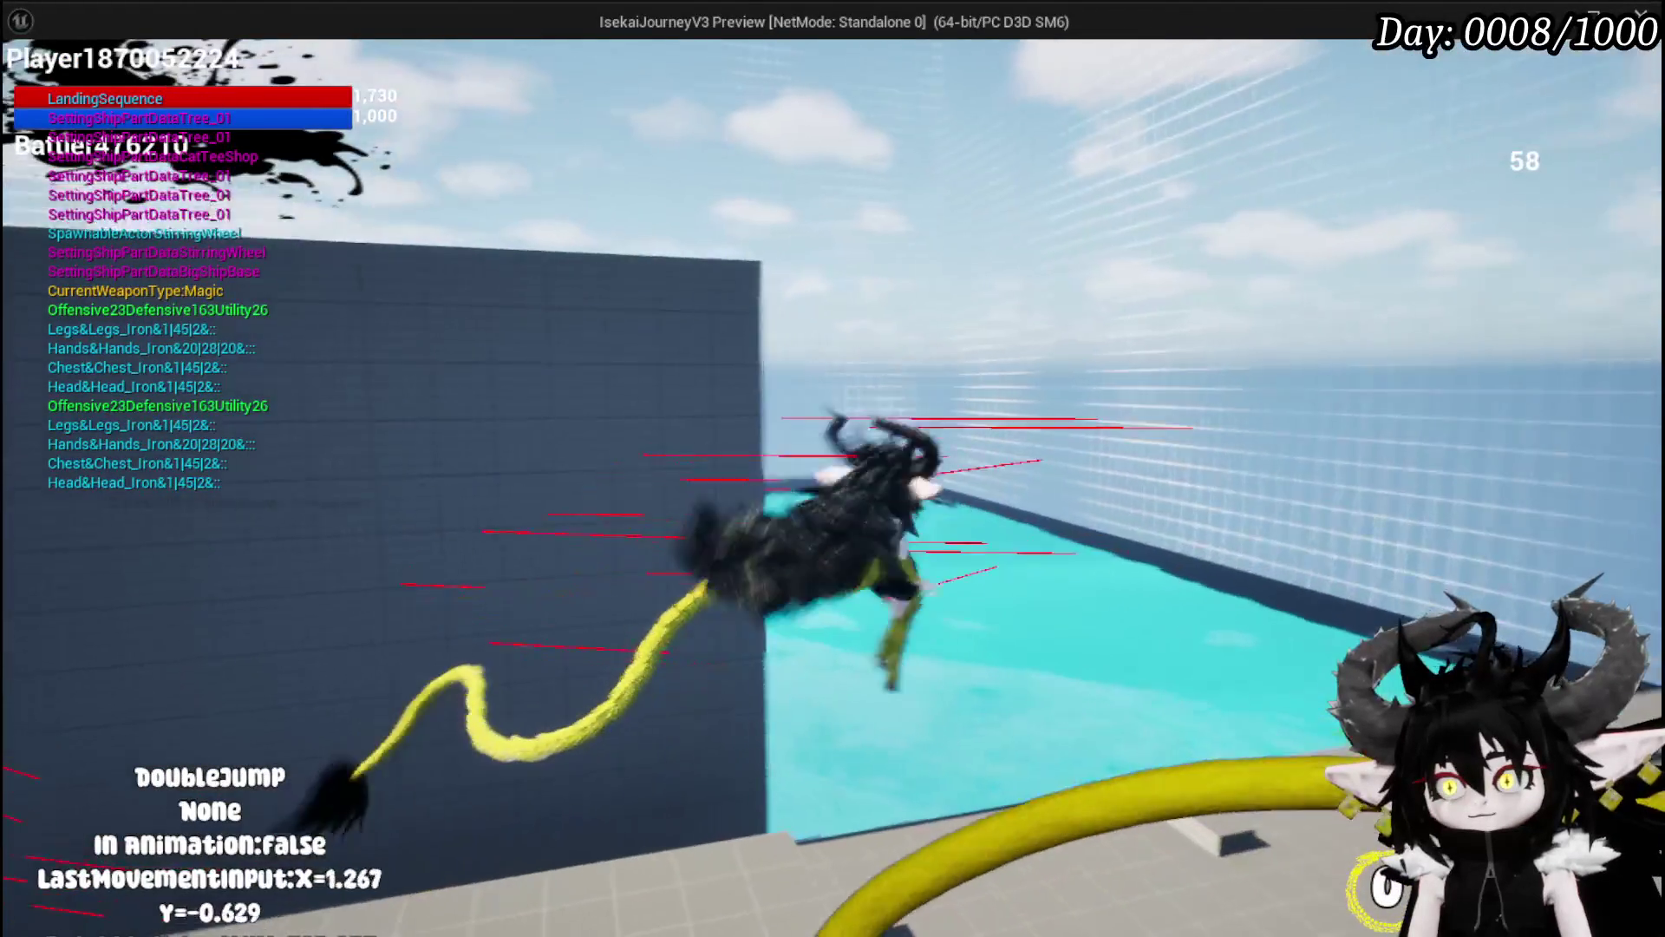
key("space")
key("space")
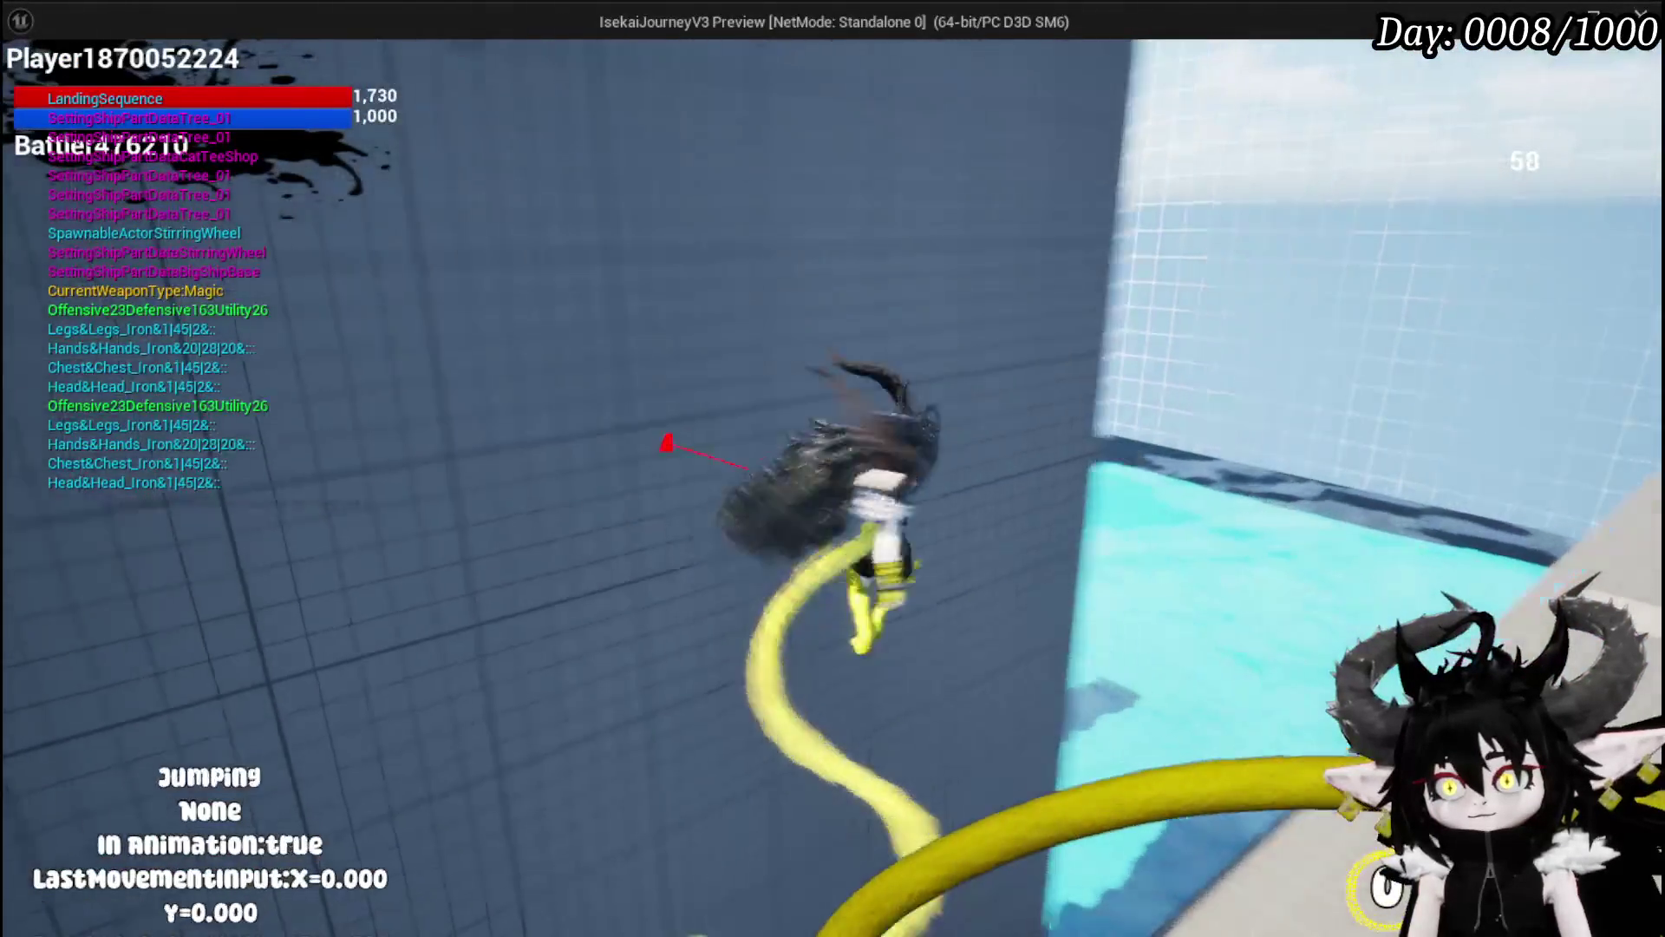
key("space")
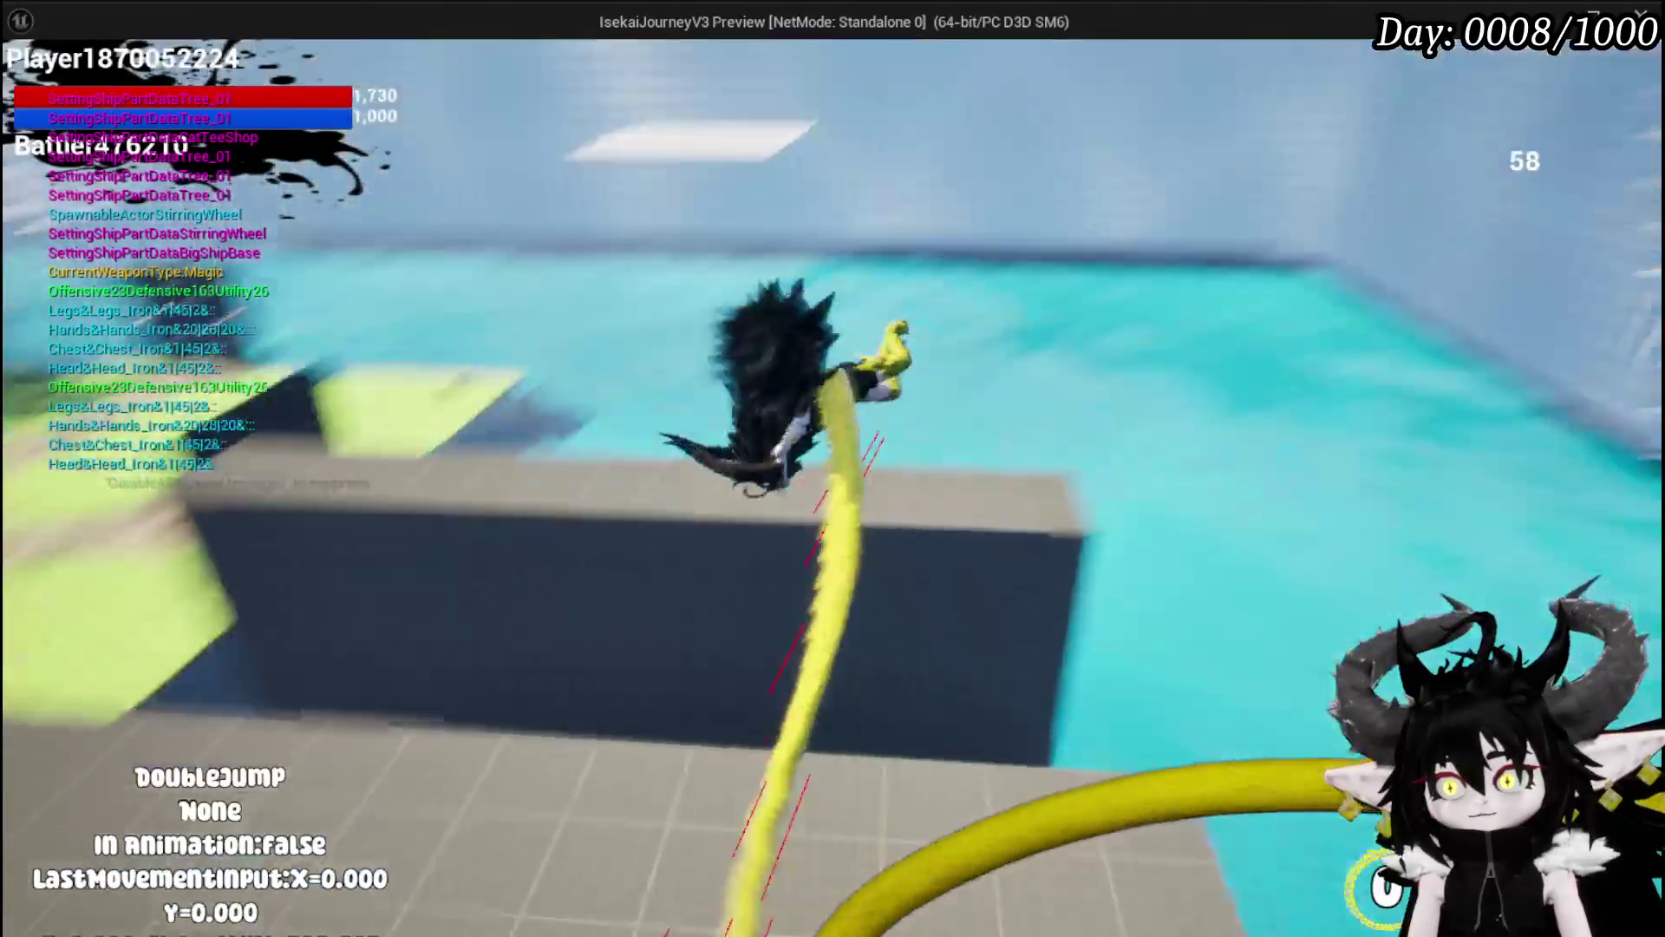
key("space")
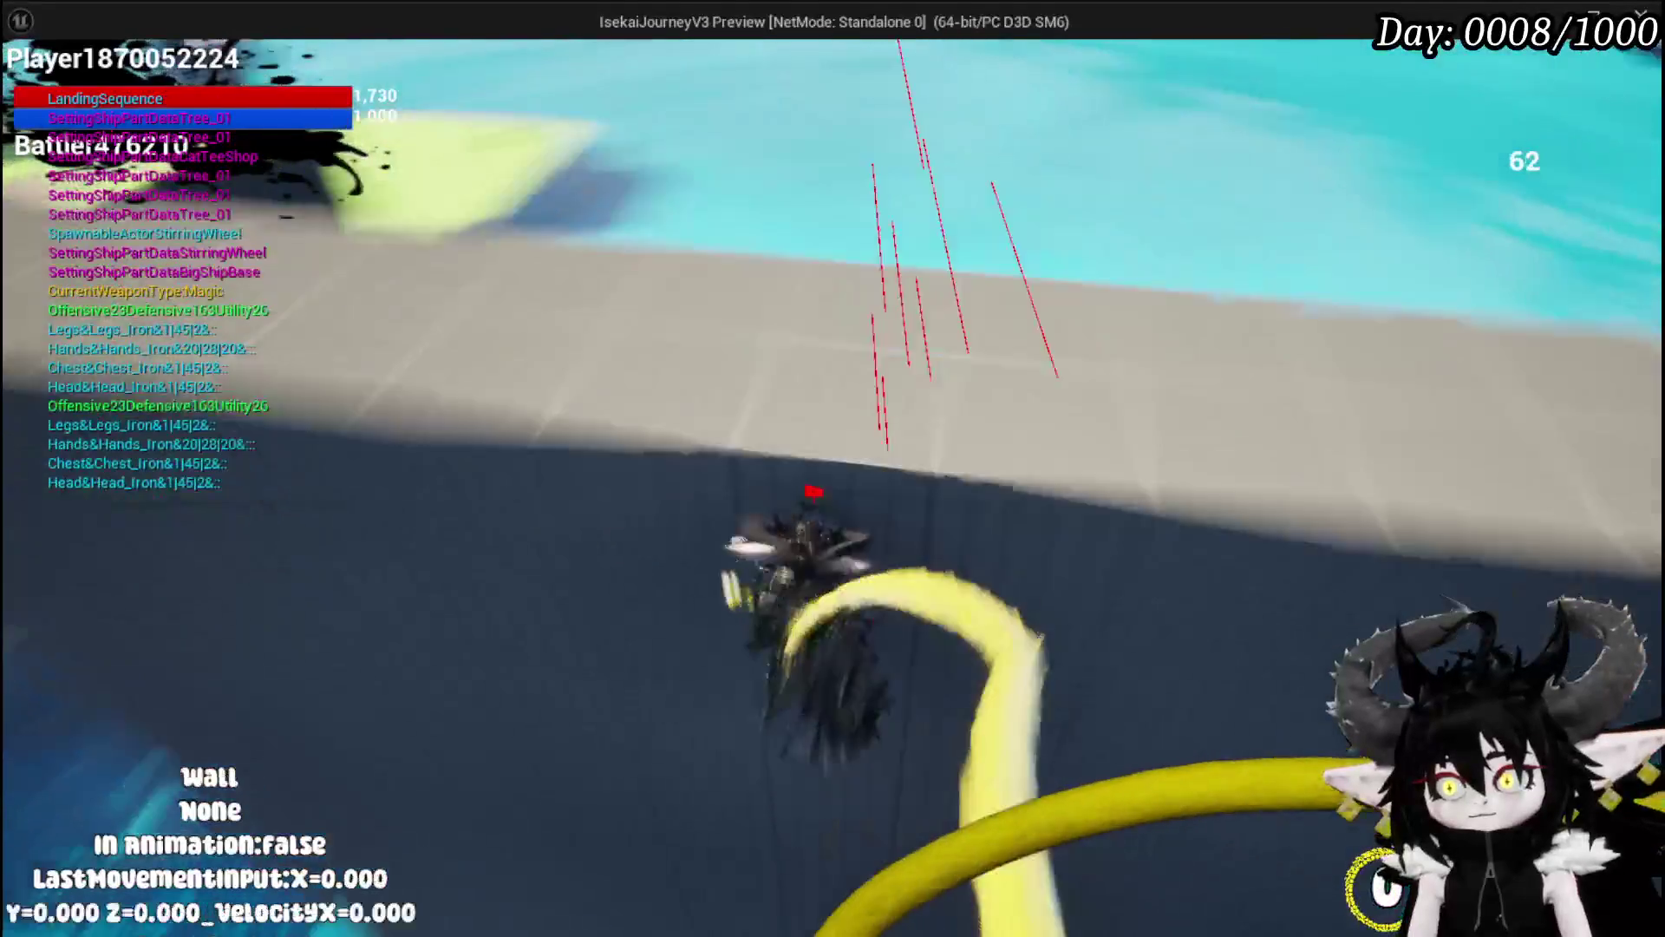
key("space")
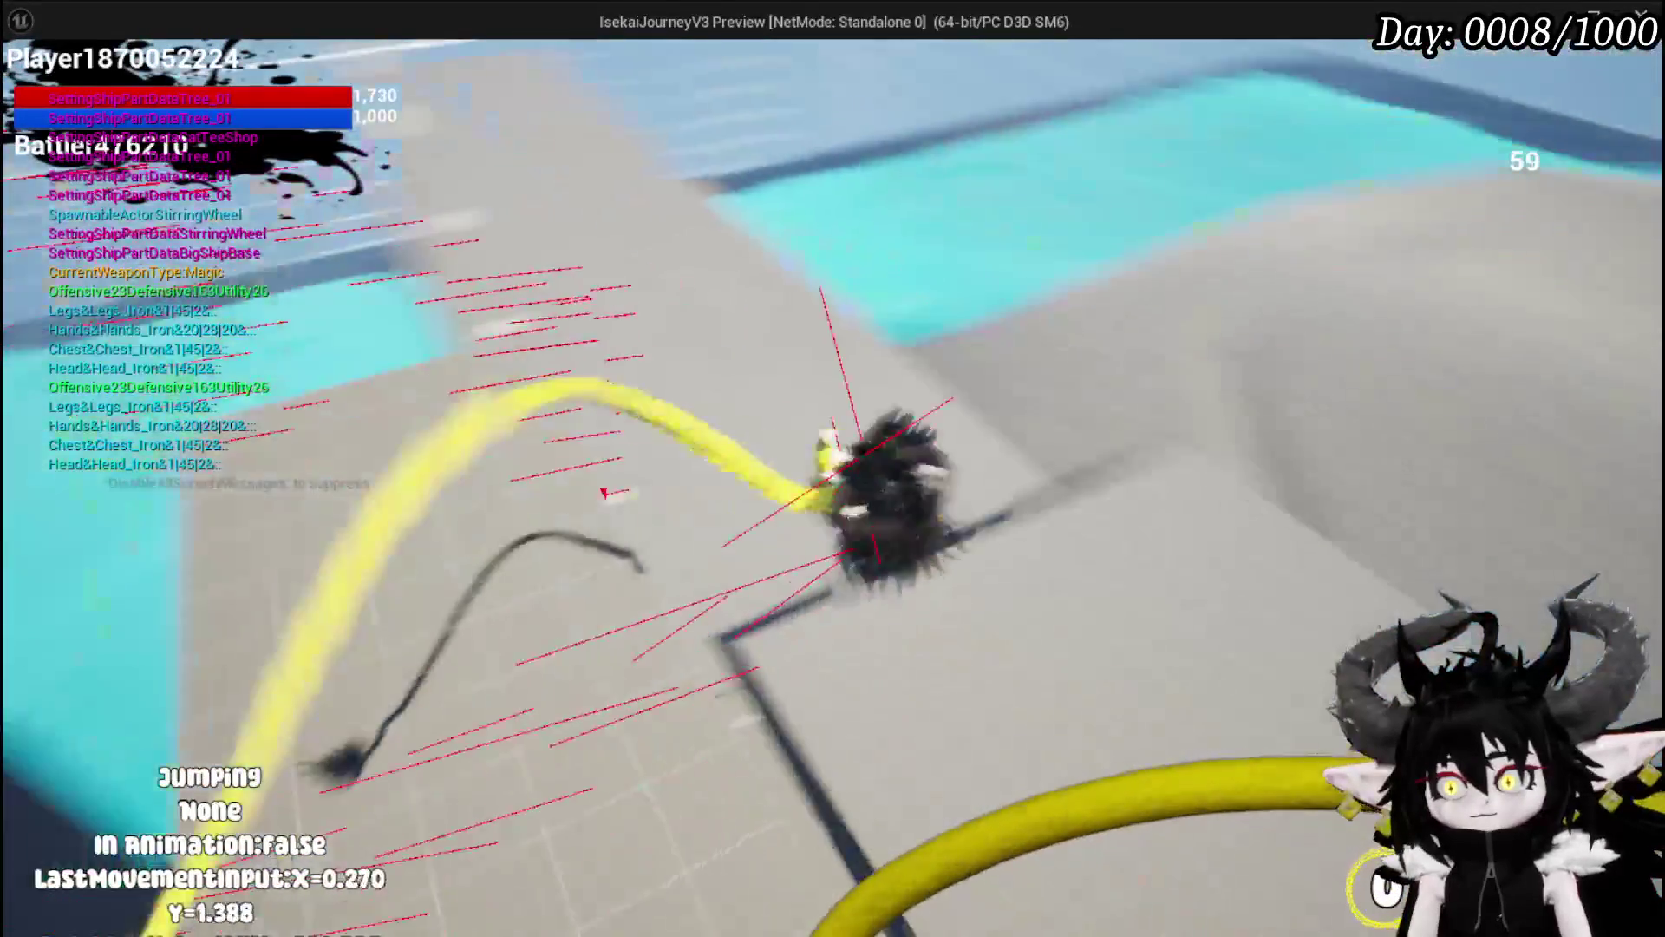
key("space")
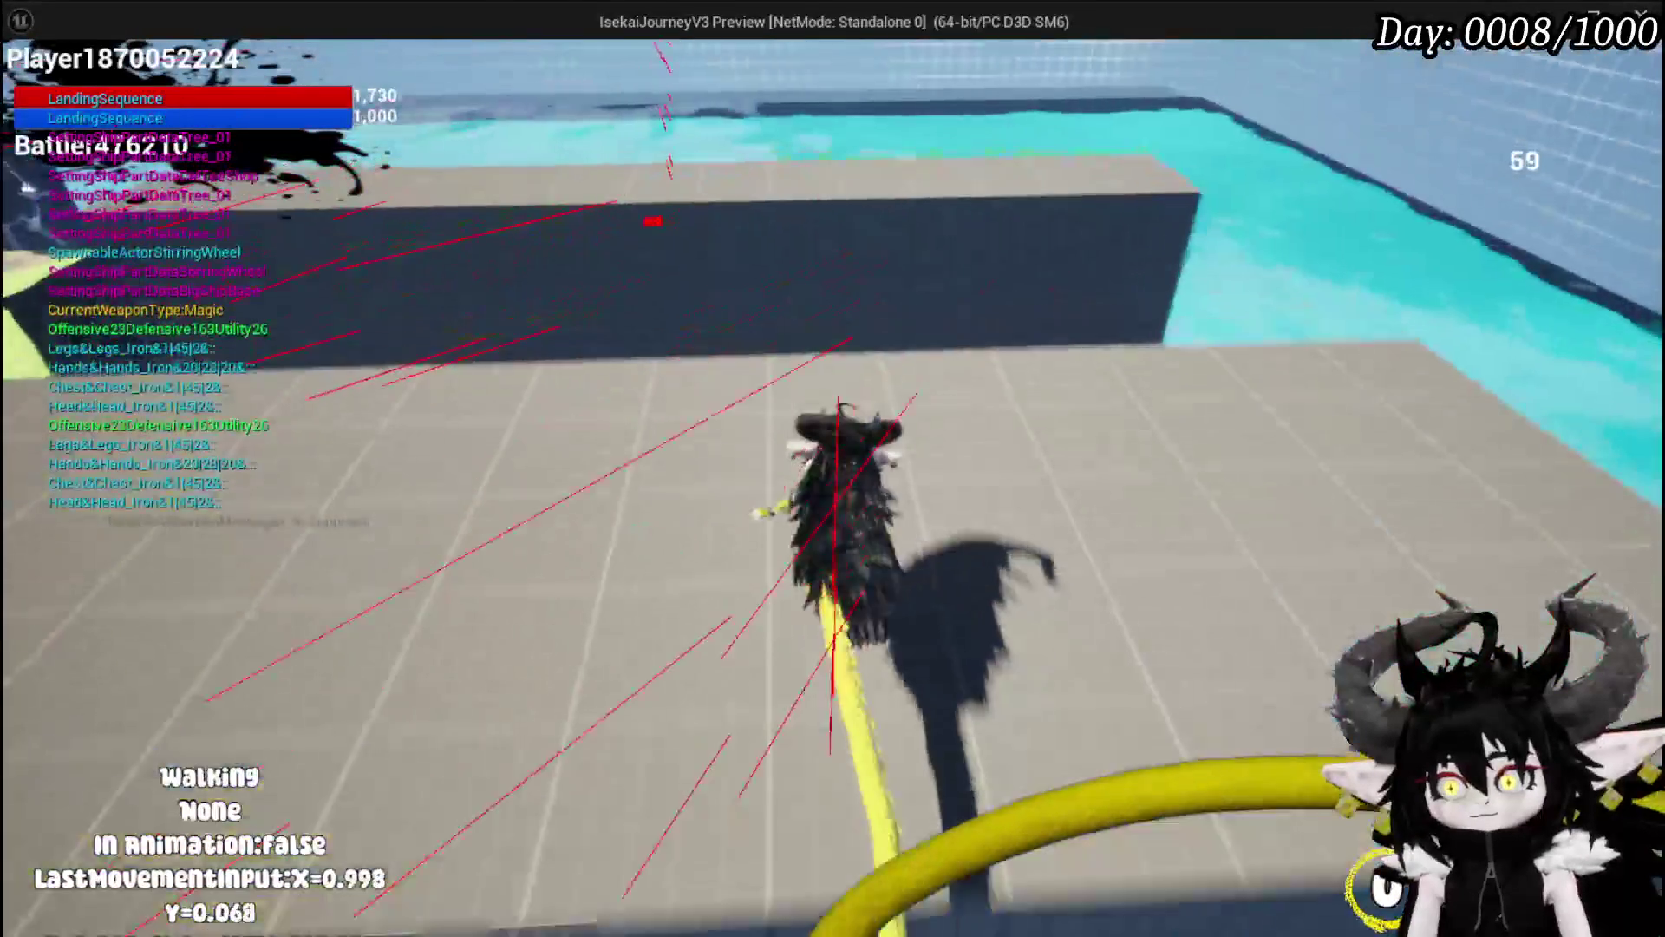
key("Escape")
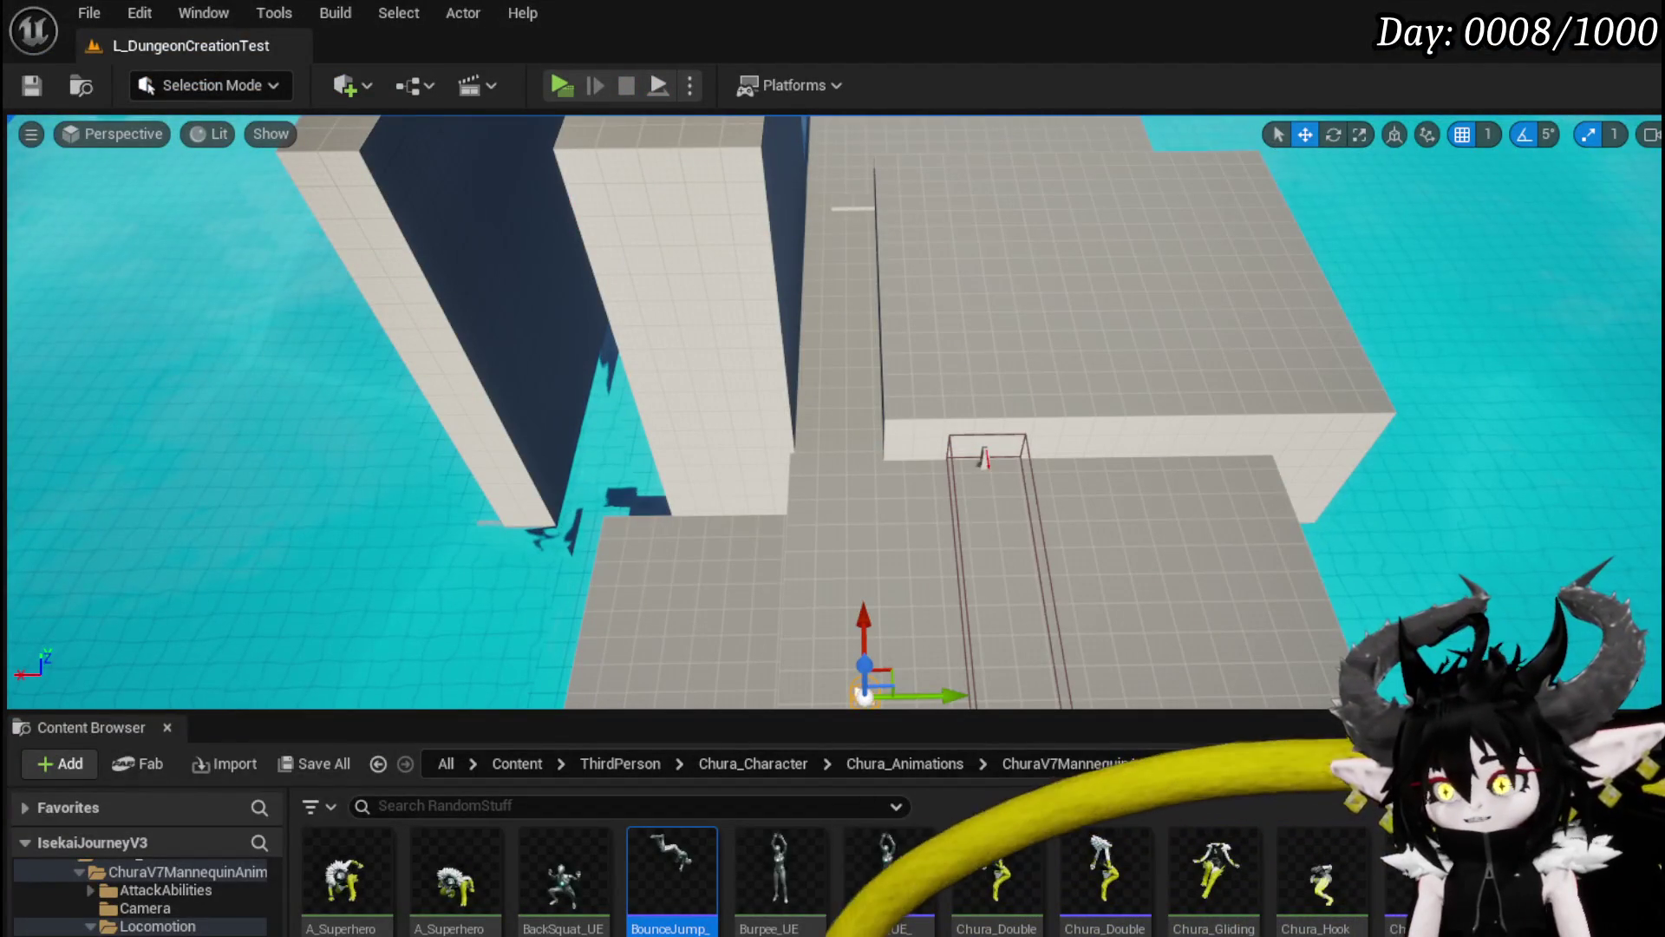
key("alt+Tab")
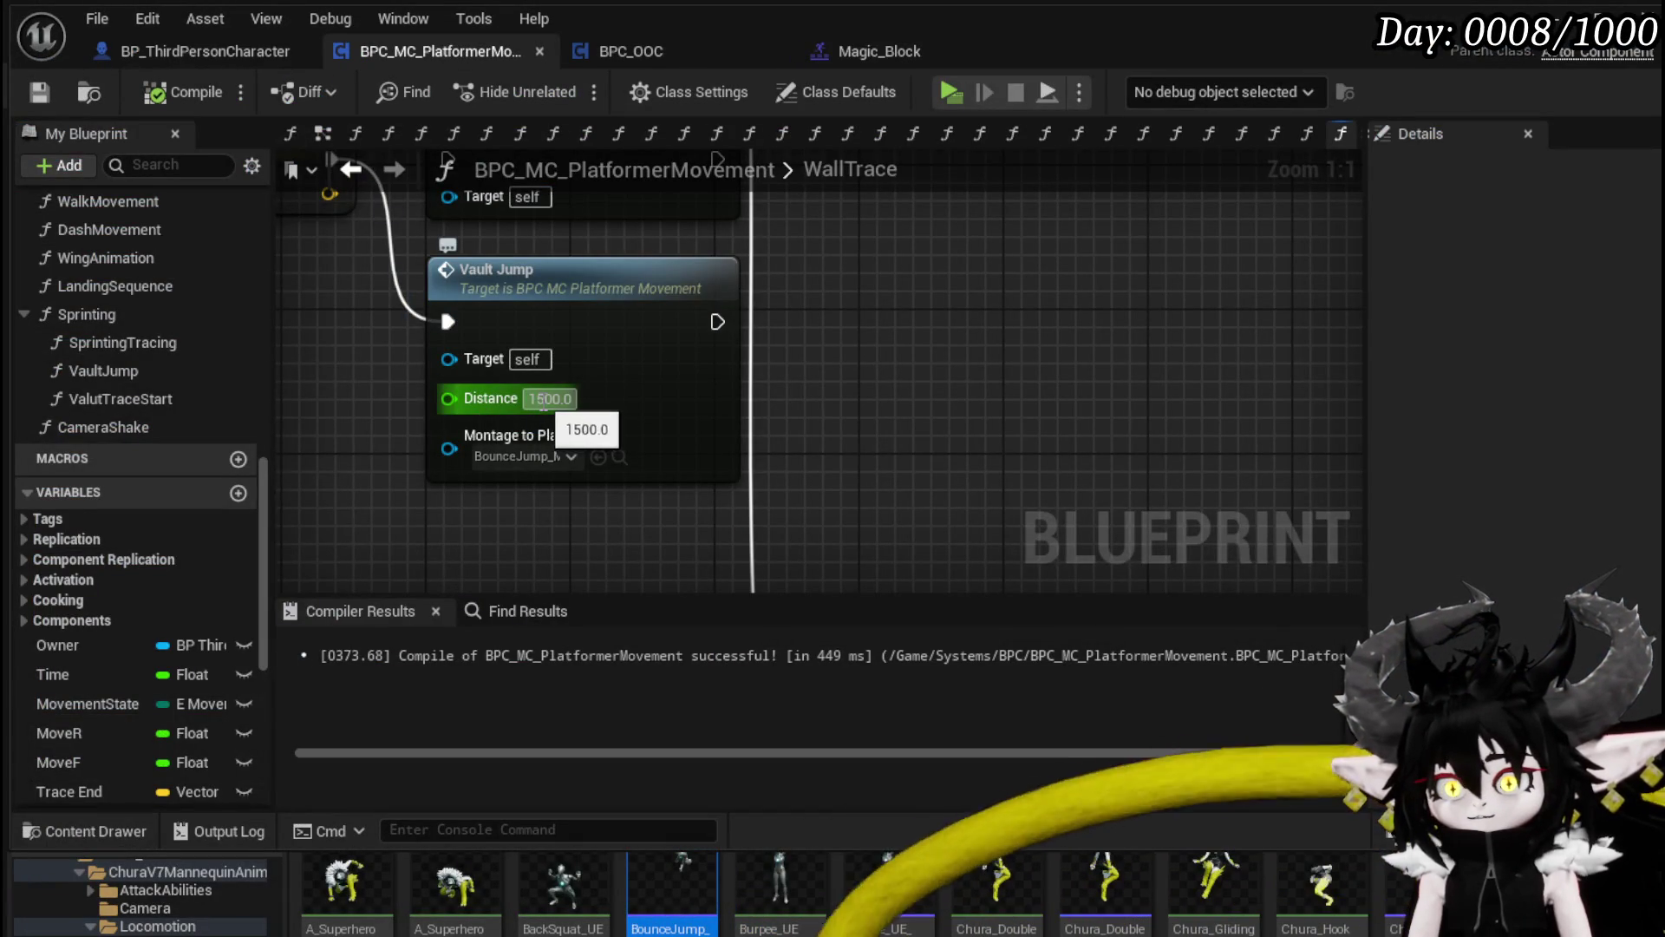
Step: Change Vault Jump's Distance to 800 and recompile and save the blueprint
double_click(548, 398)
type("800")
key("Return")
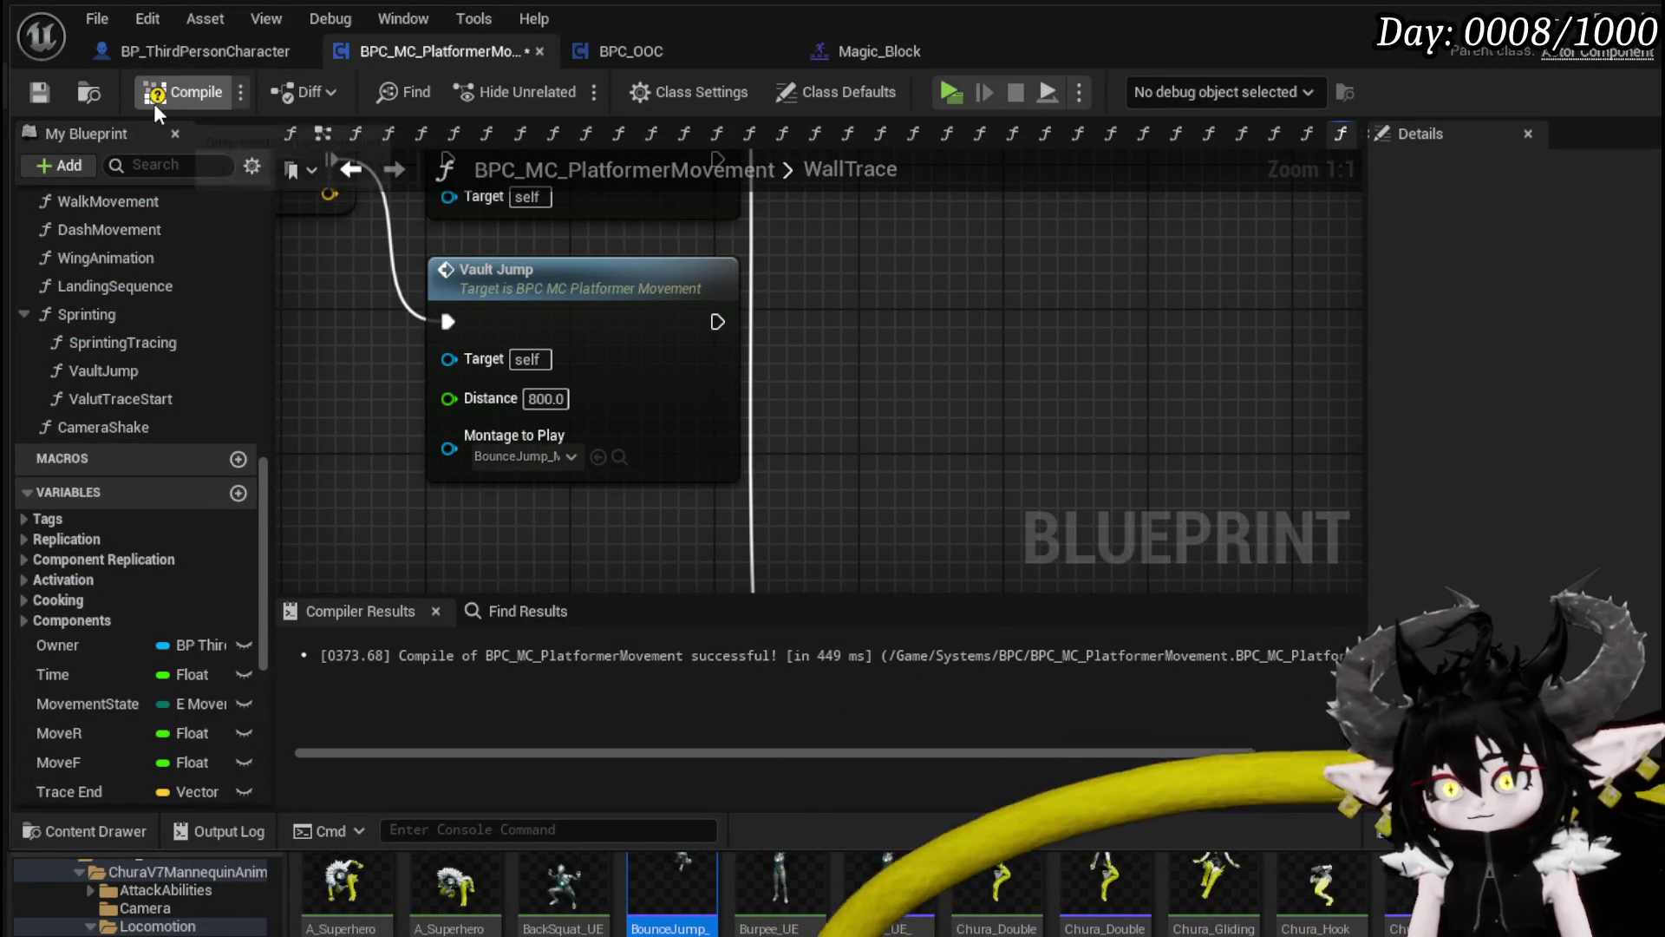
left_click(35, 92)
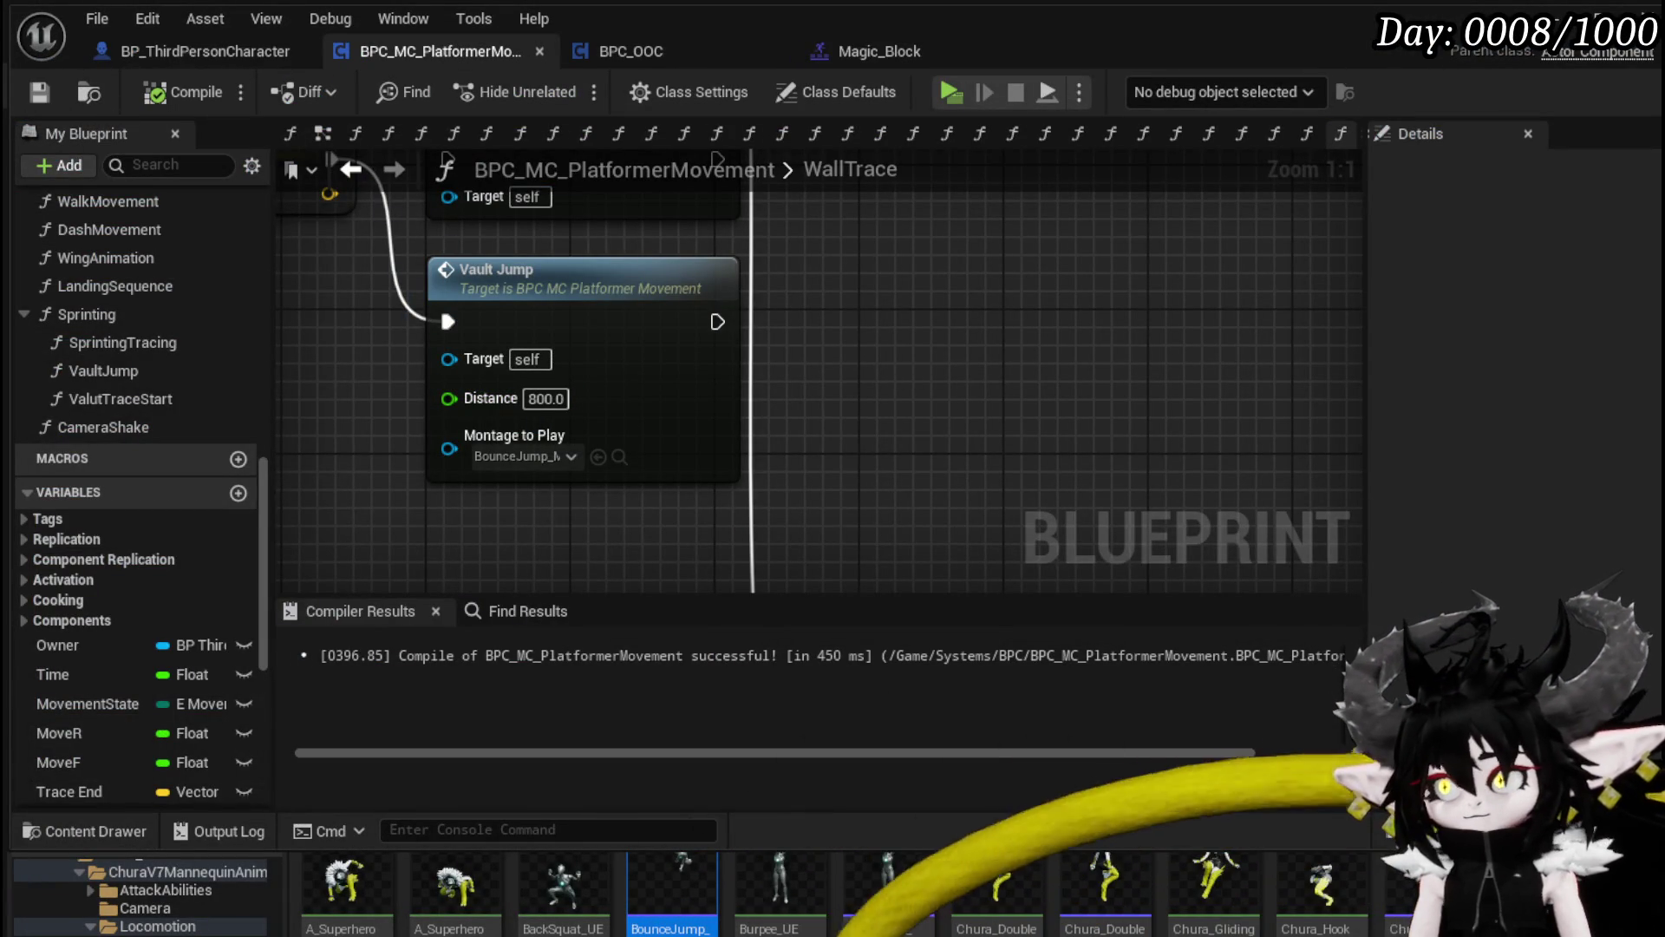
Step: Playtest again, jumping across the grey blocks and bouncing off the wall
key("alt+Tab")
key("alt+p")
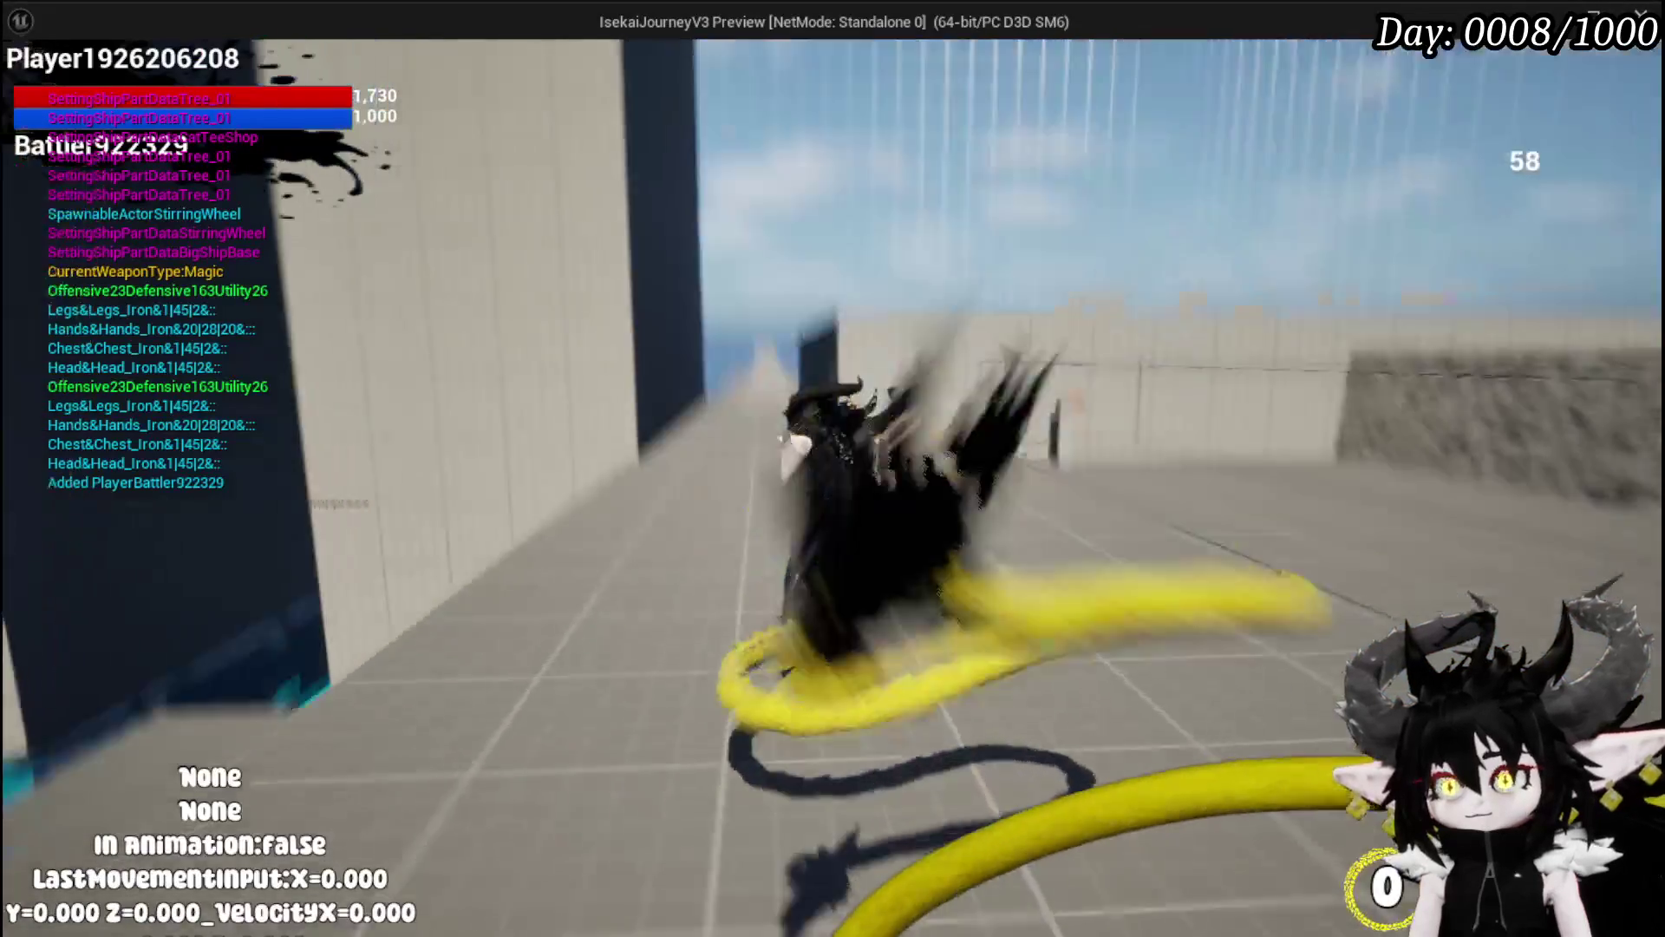
key("space")
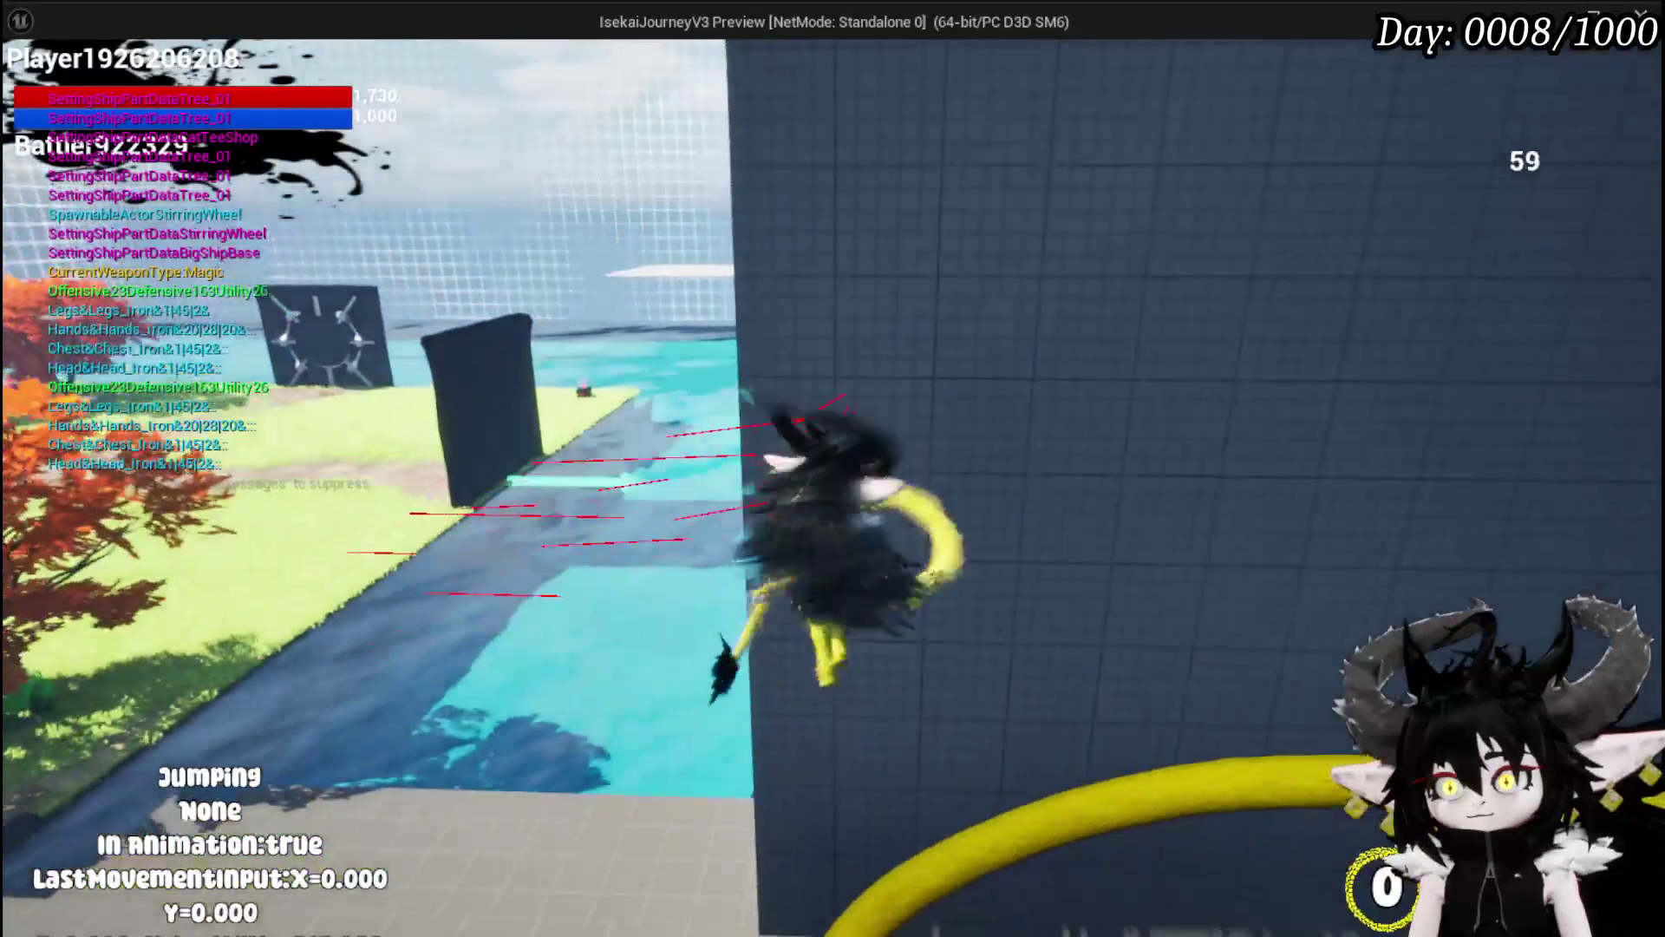
key("space")
key("space")
key("space")
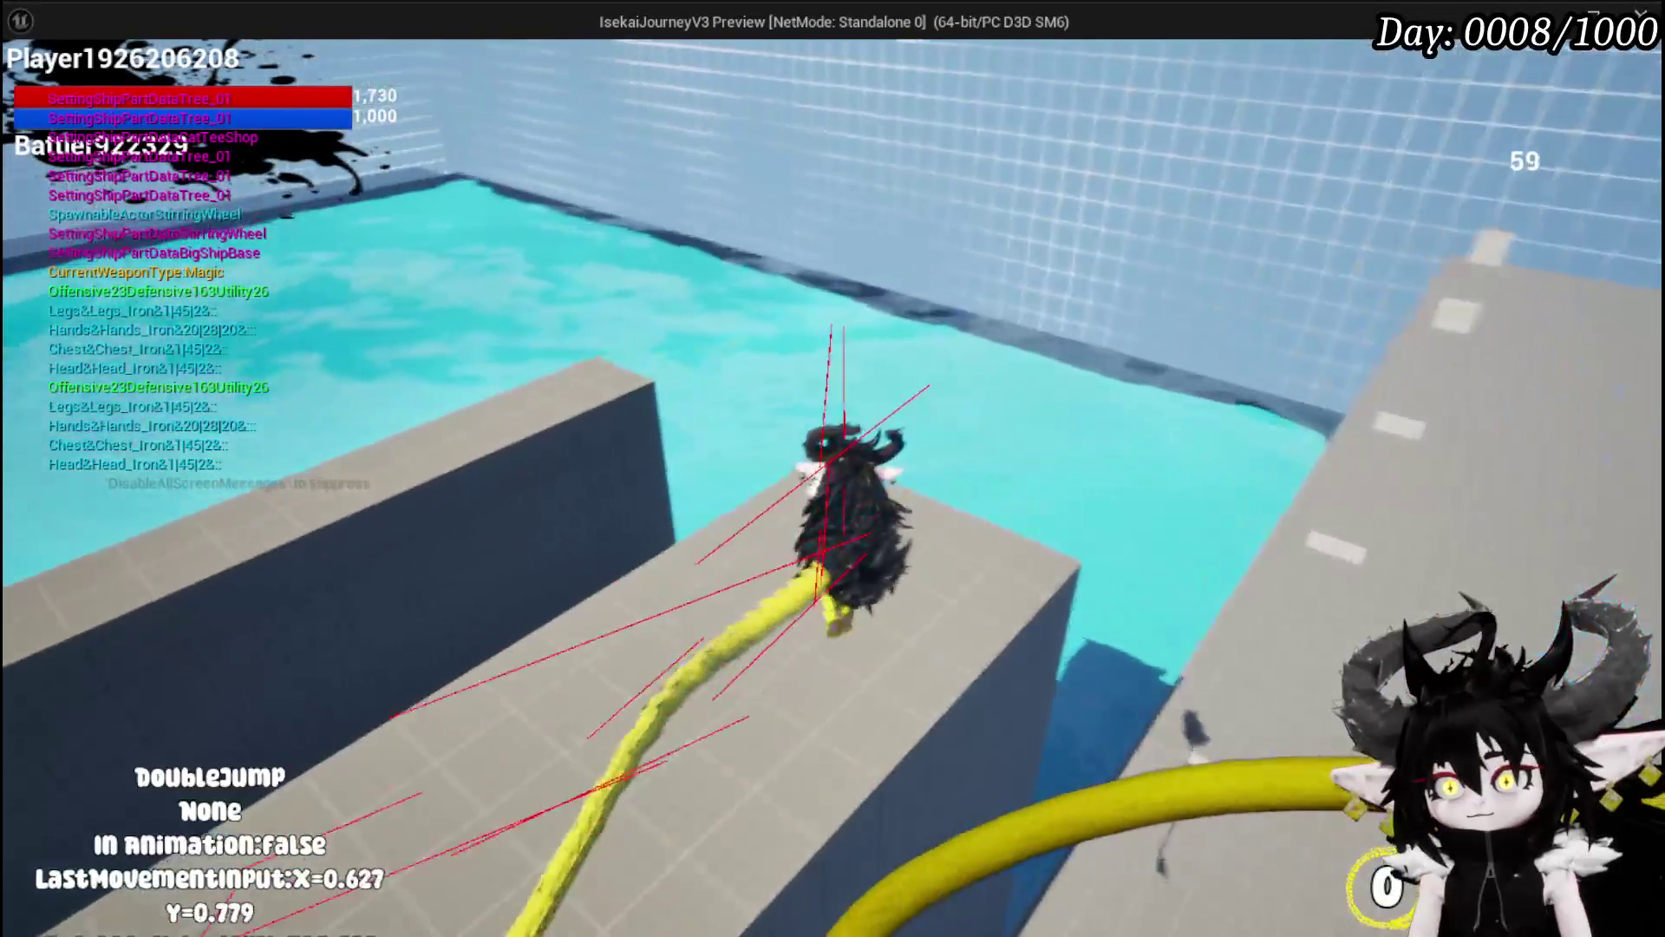
key("space")
key("w")
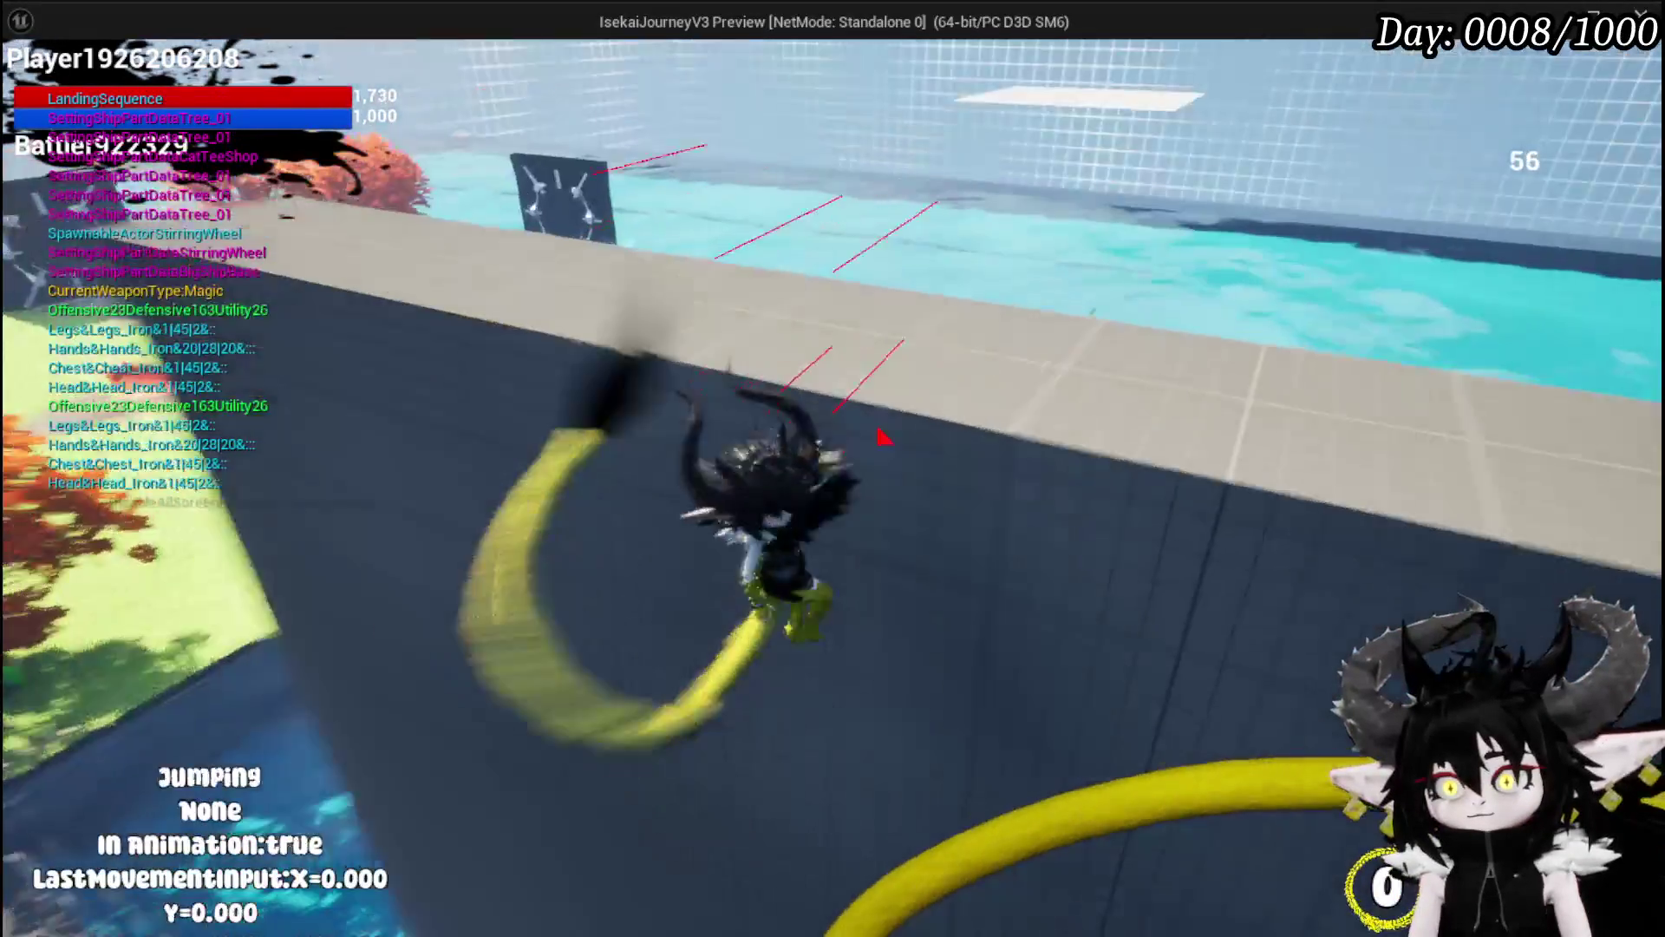
key("space")
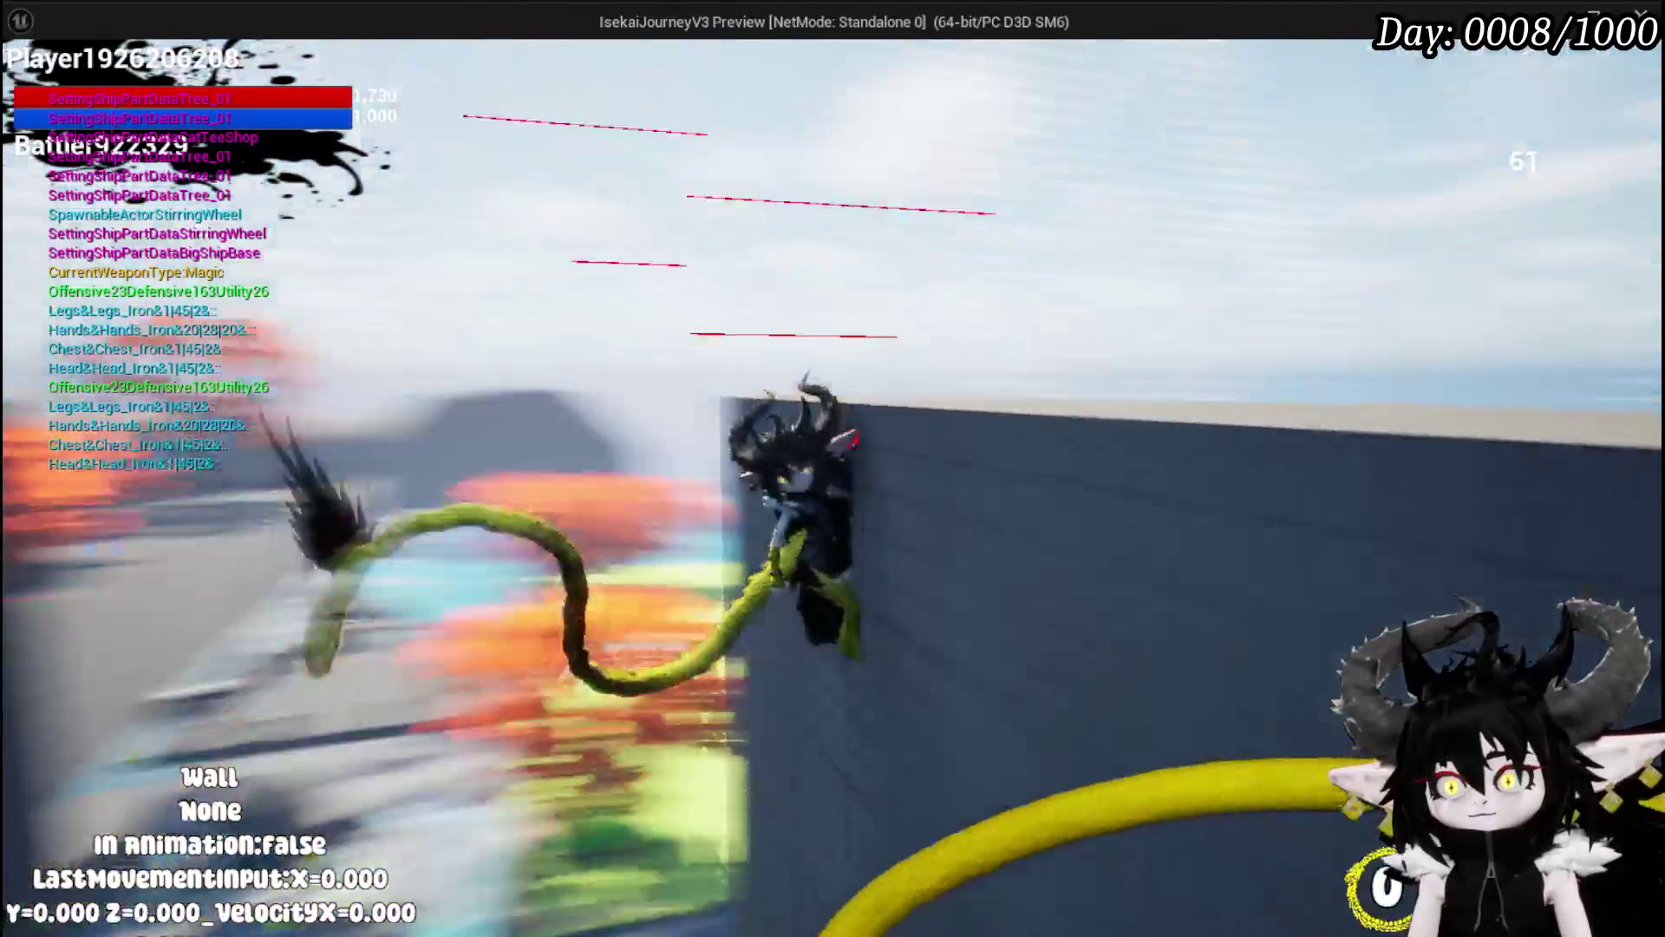
key("space")
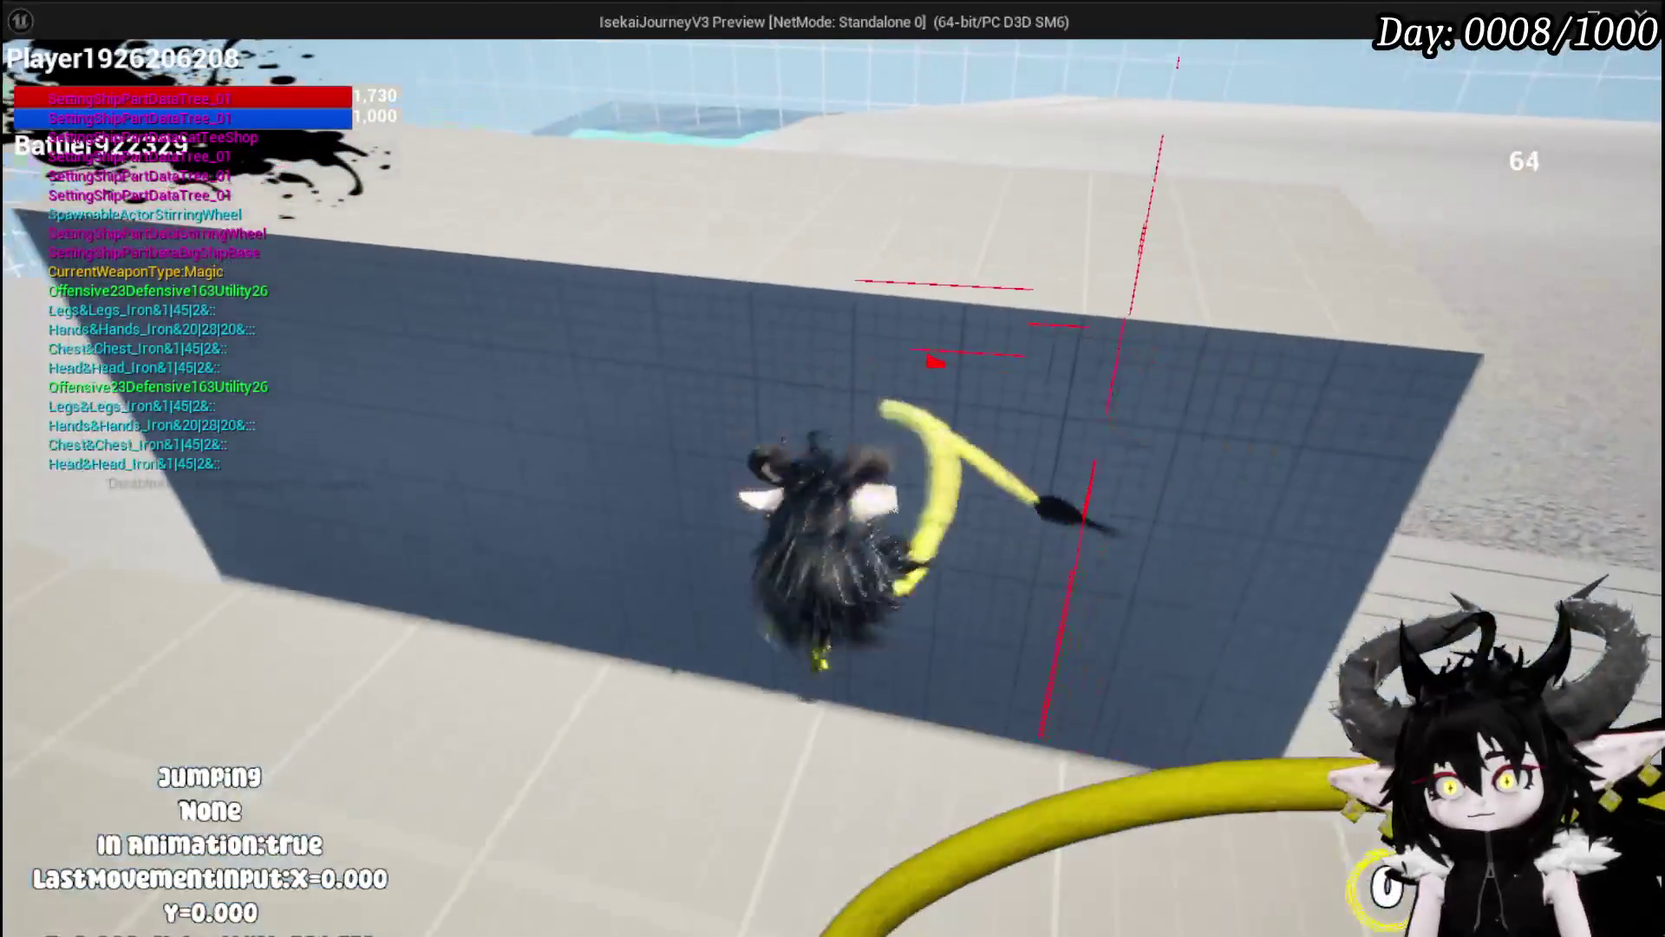
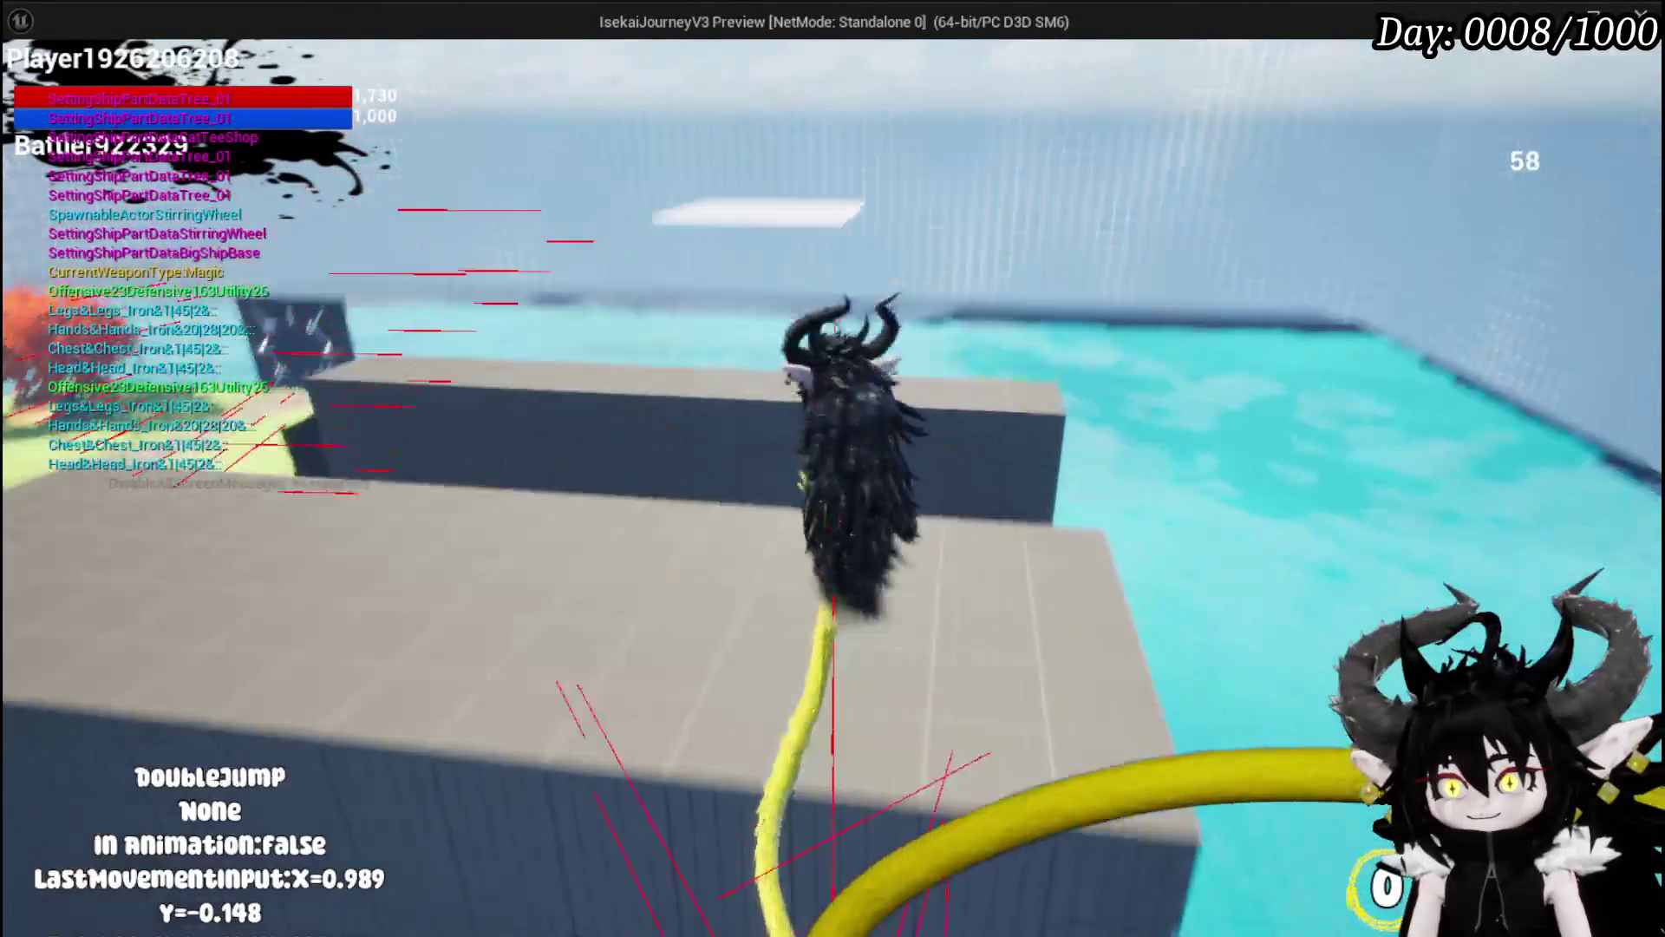
Step: Playtest jumps, double-jumps and wall-jumps off the walls in the play preview
key("space")
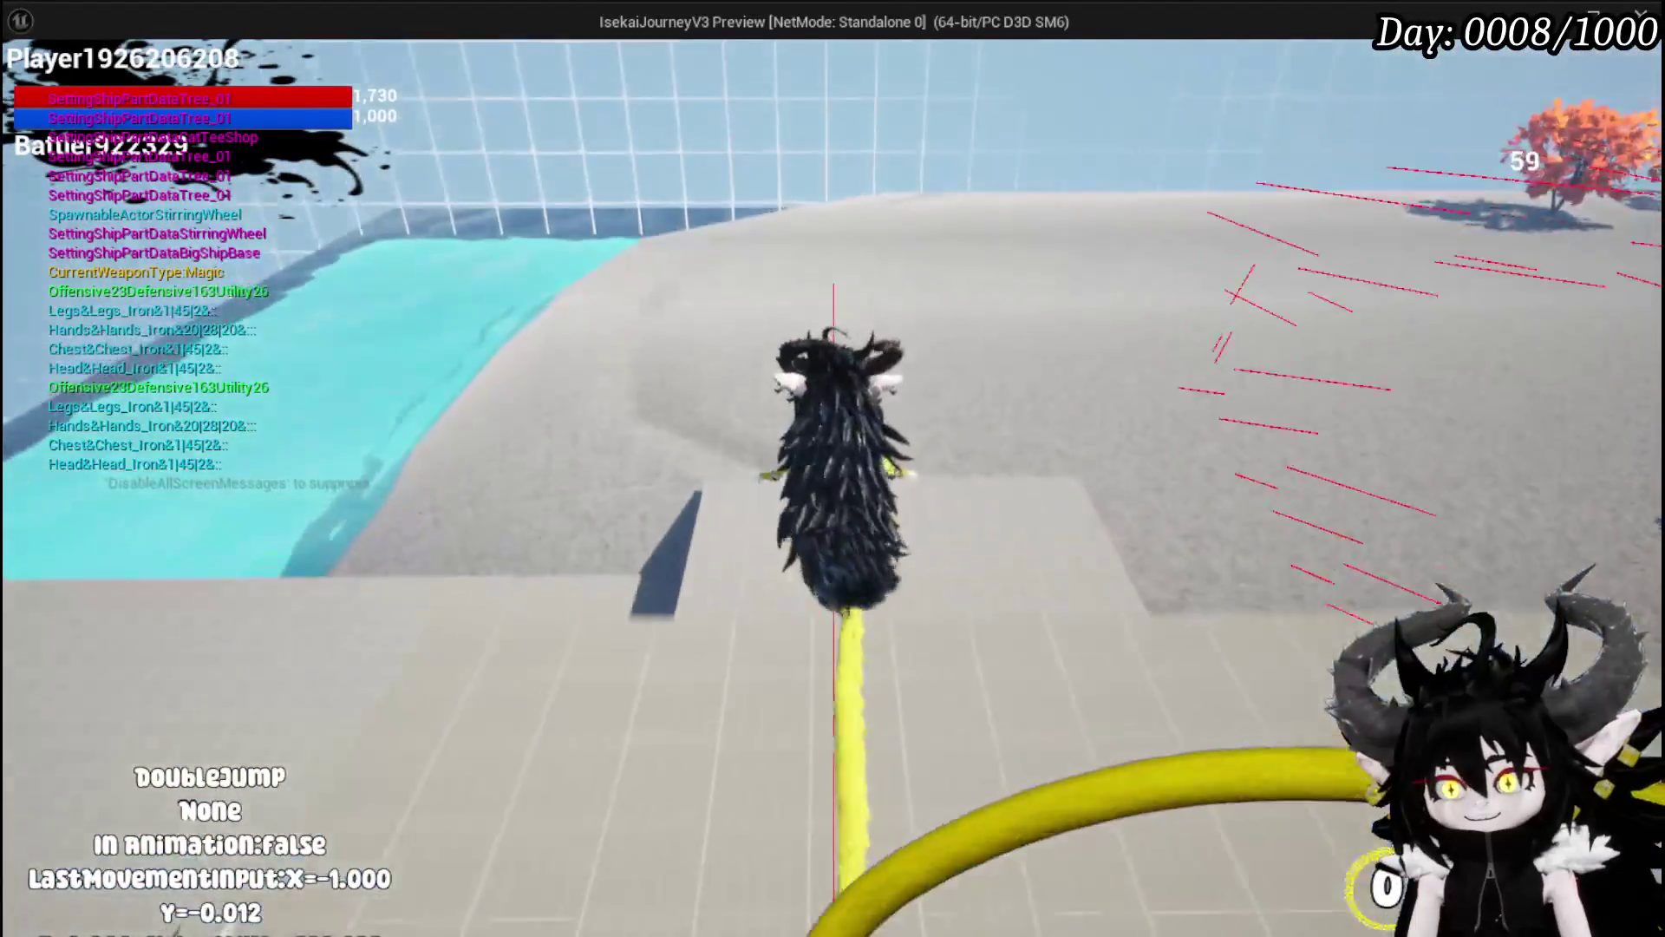
key("space")
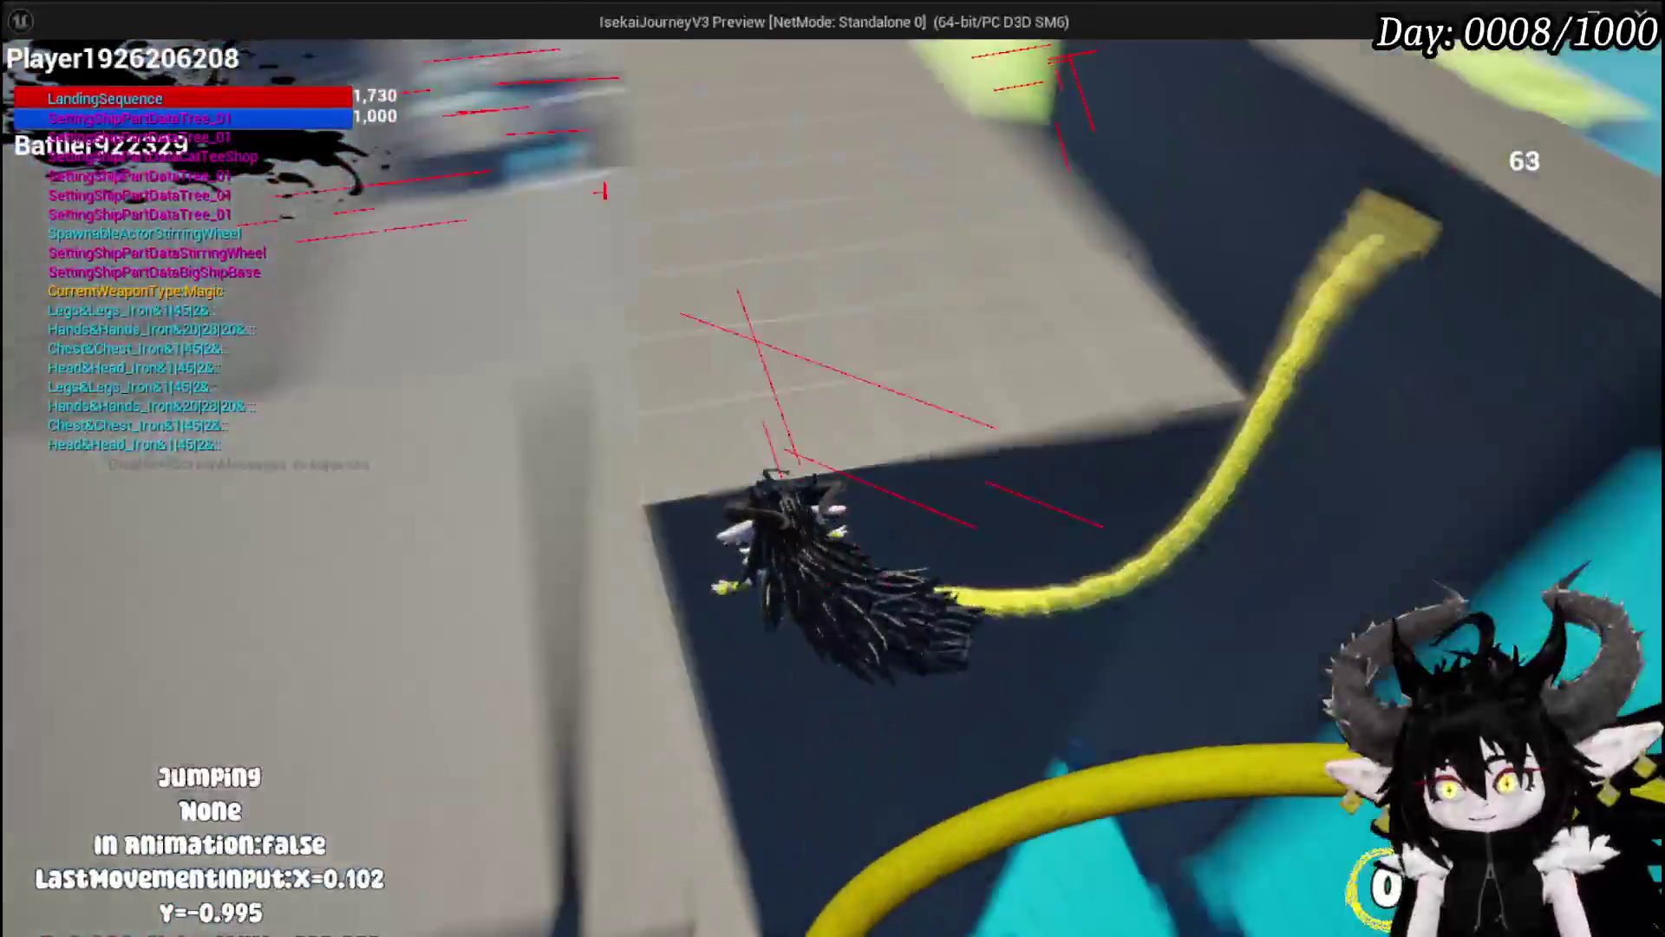
key("space")
key("space")
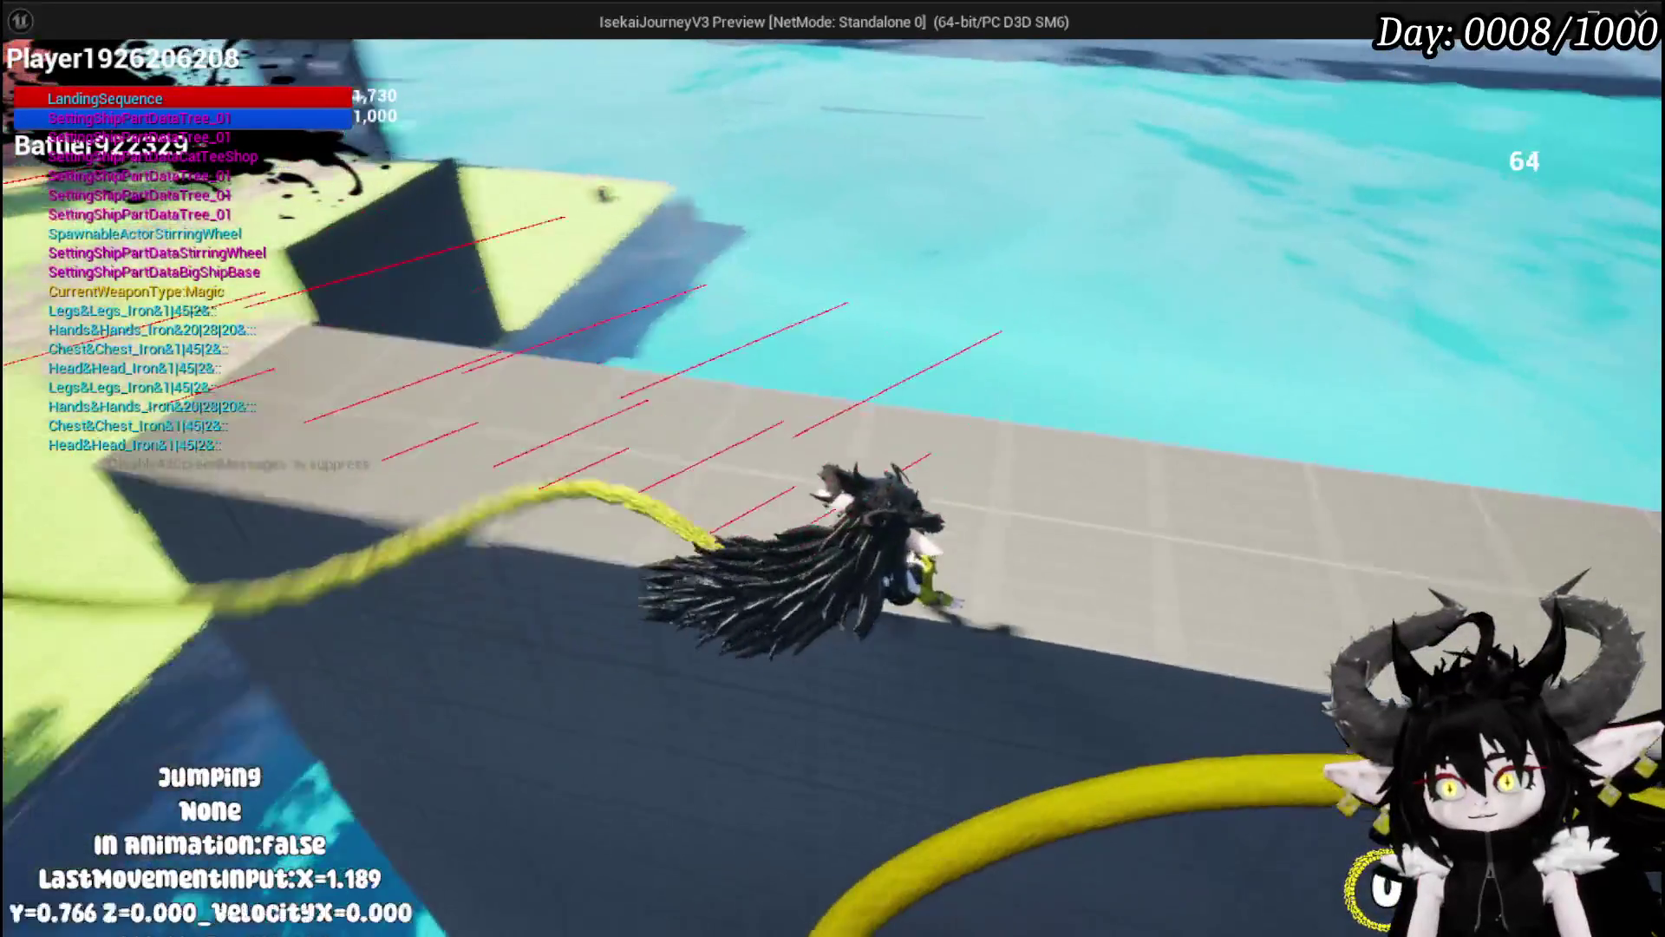
key("space")
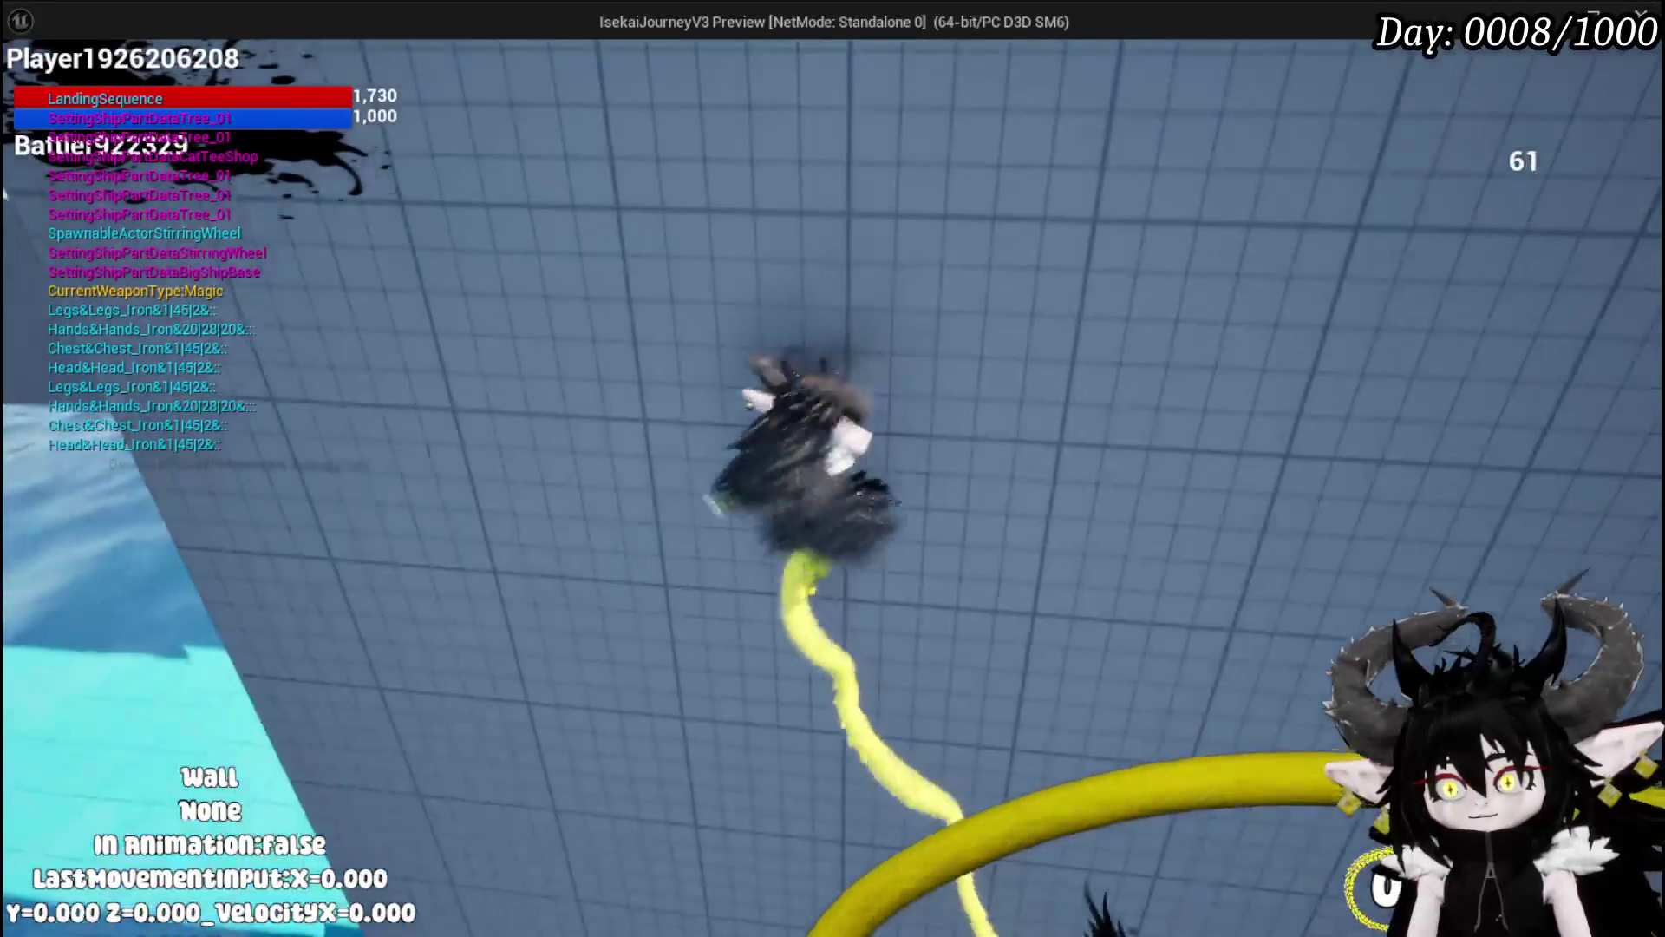
key("space")
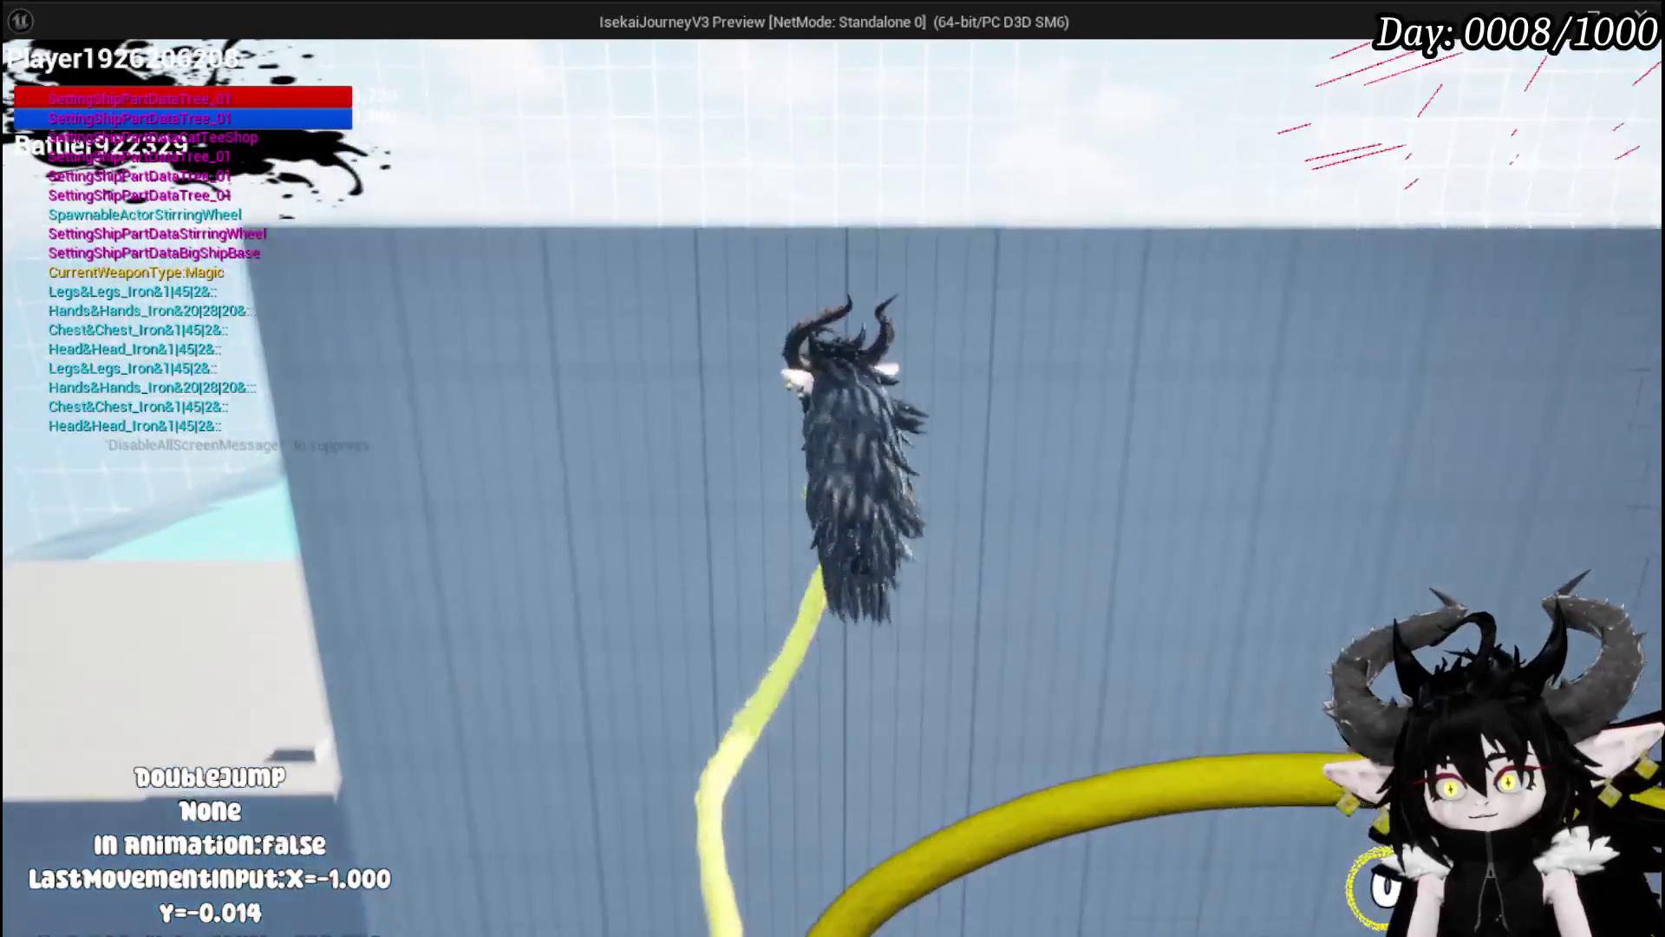
key("space")
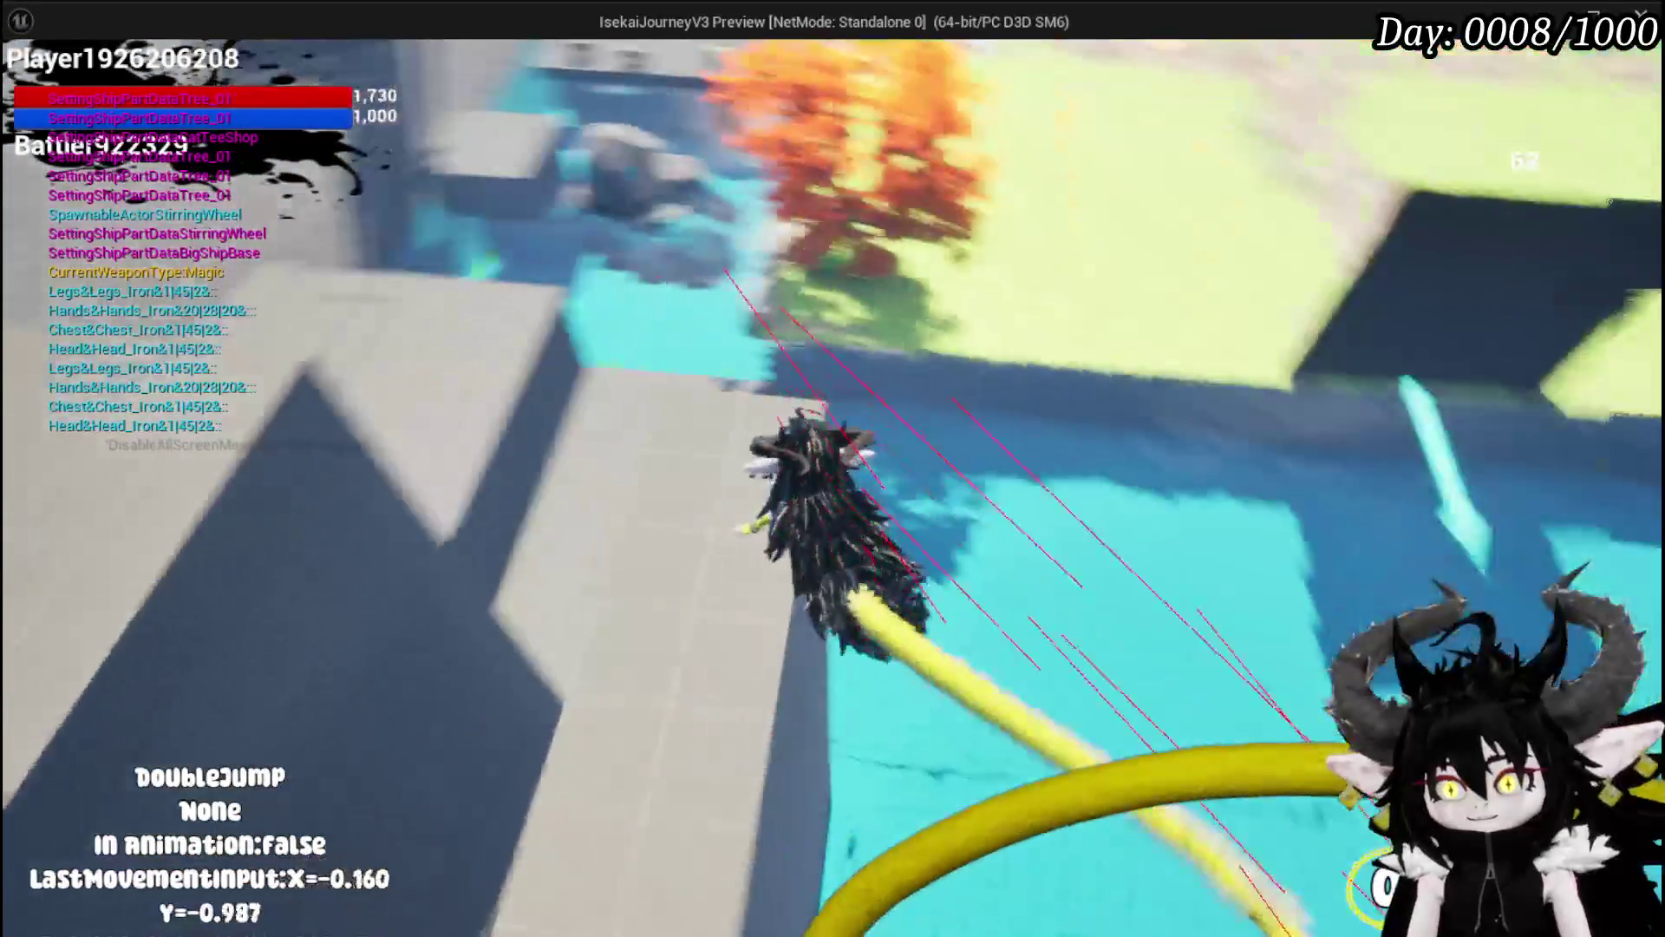
key("space")
key("space")
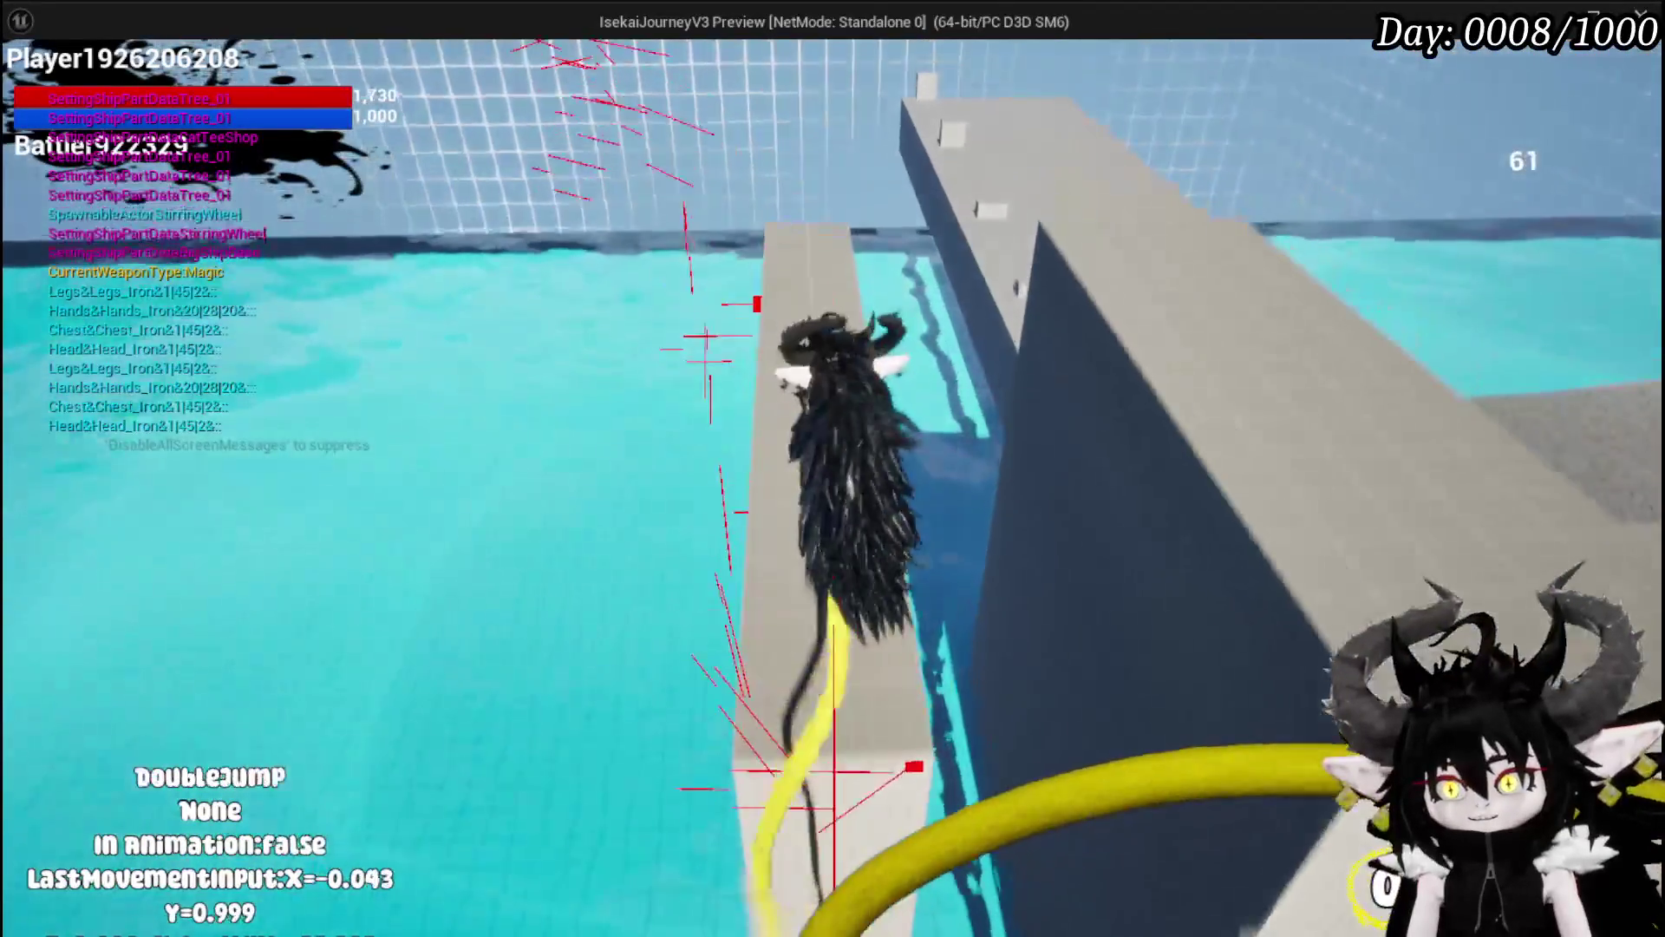
key("space")
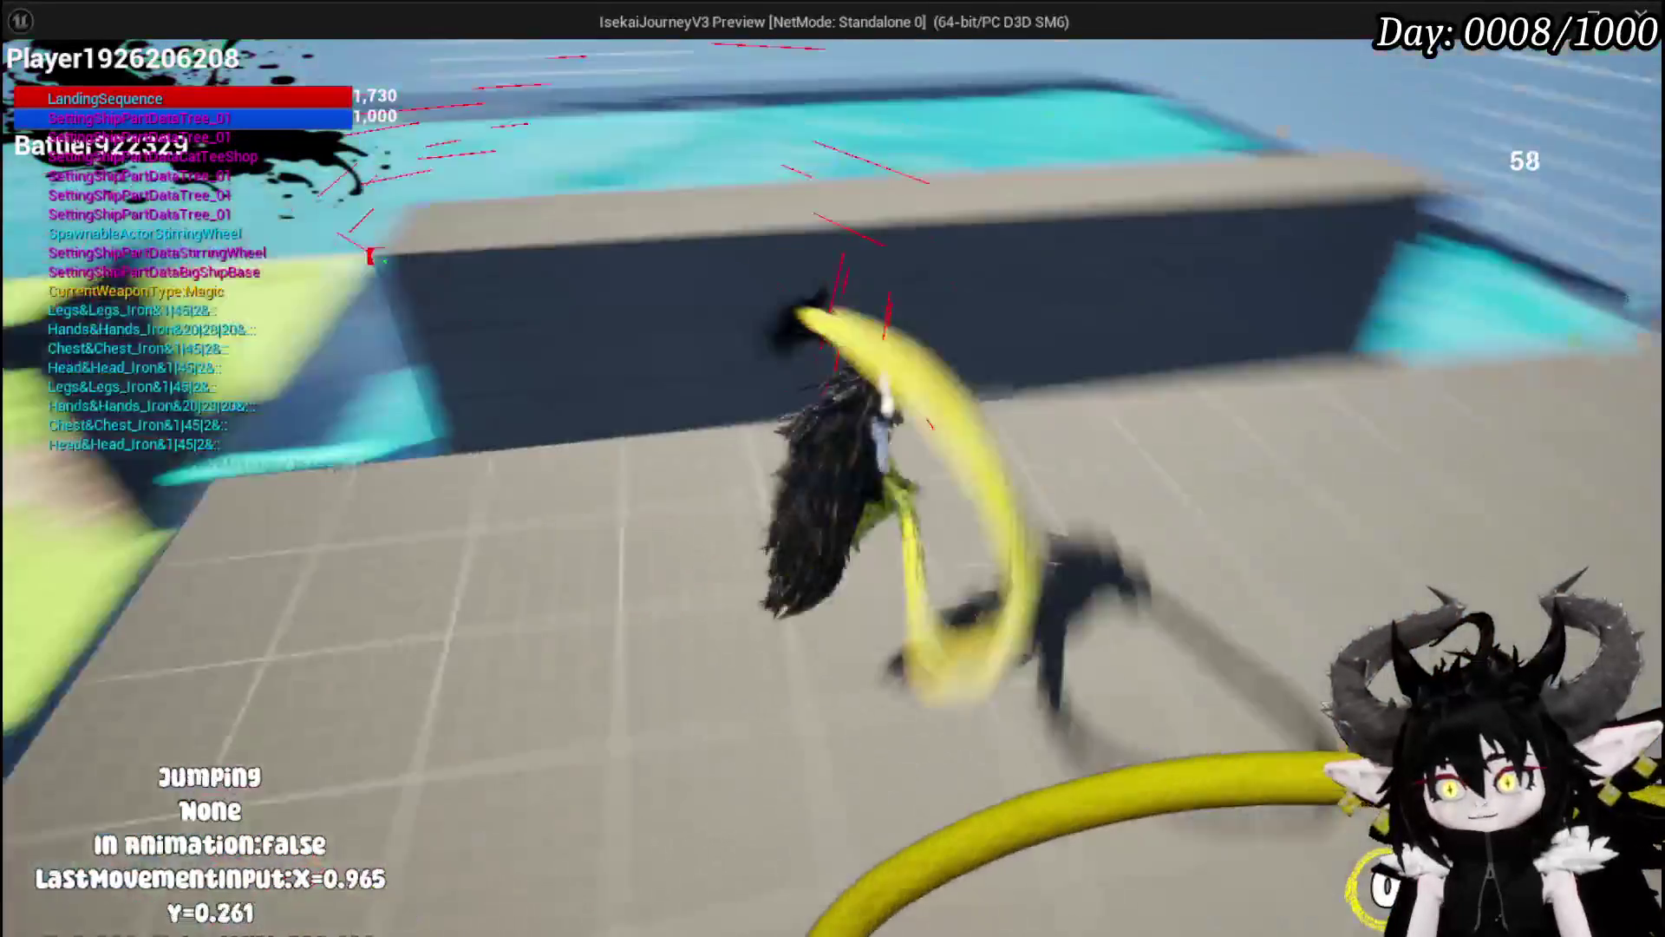
key("space")
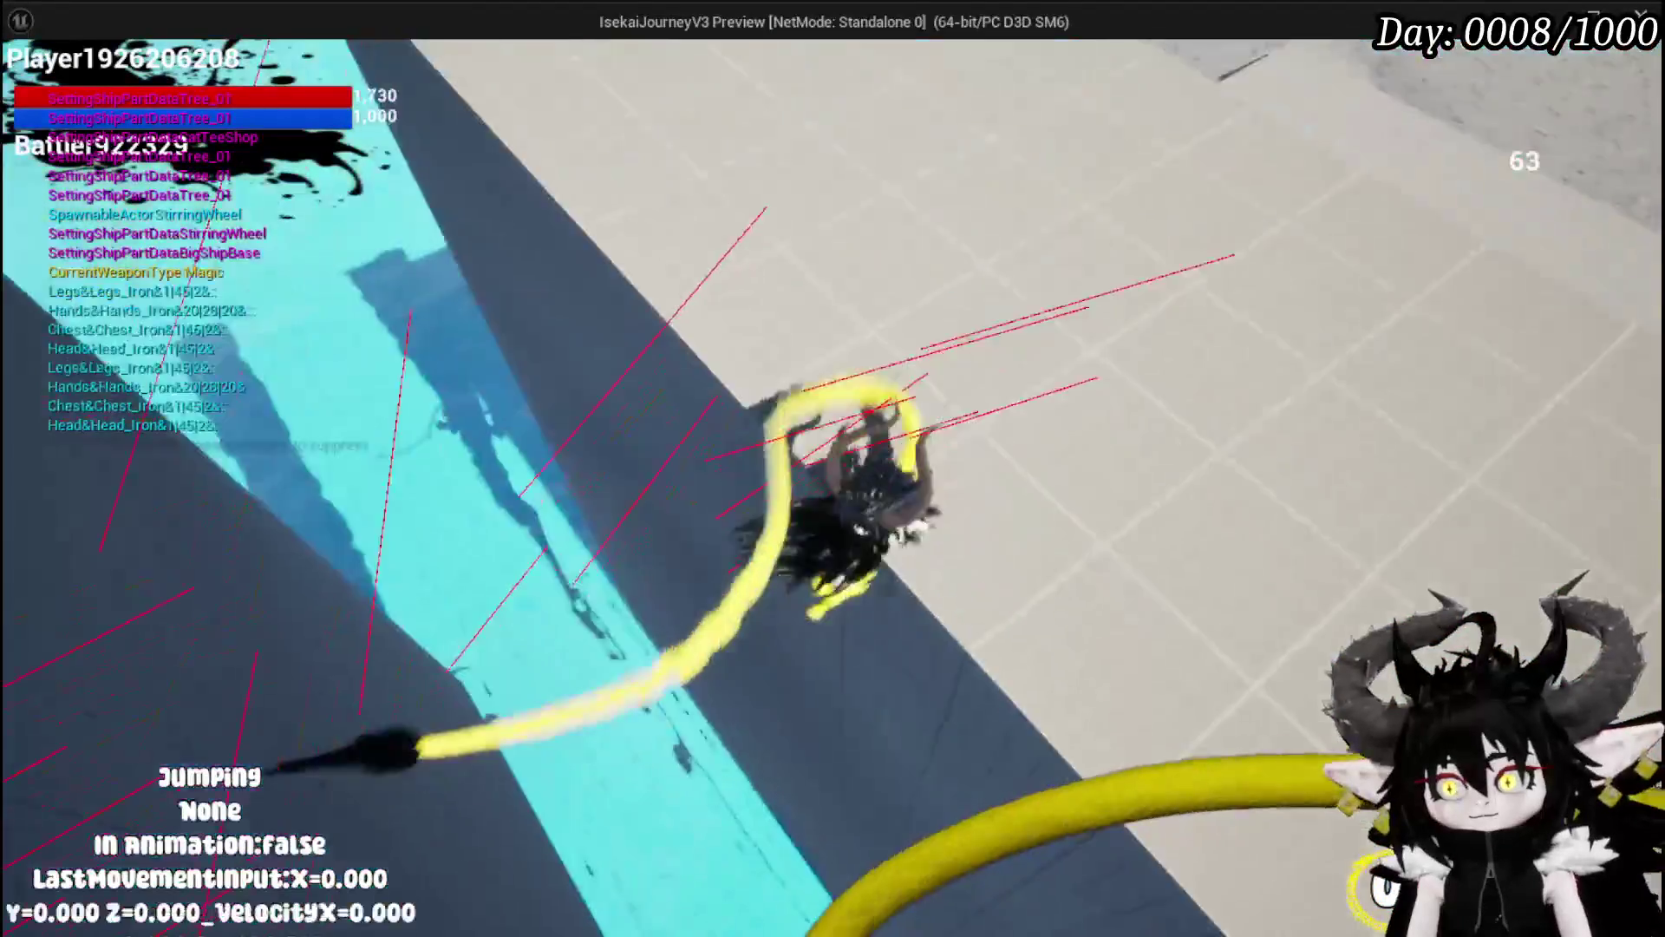
key("space")
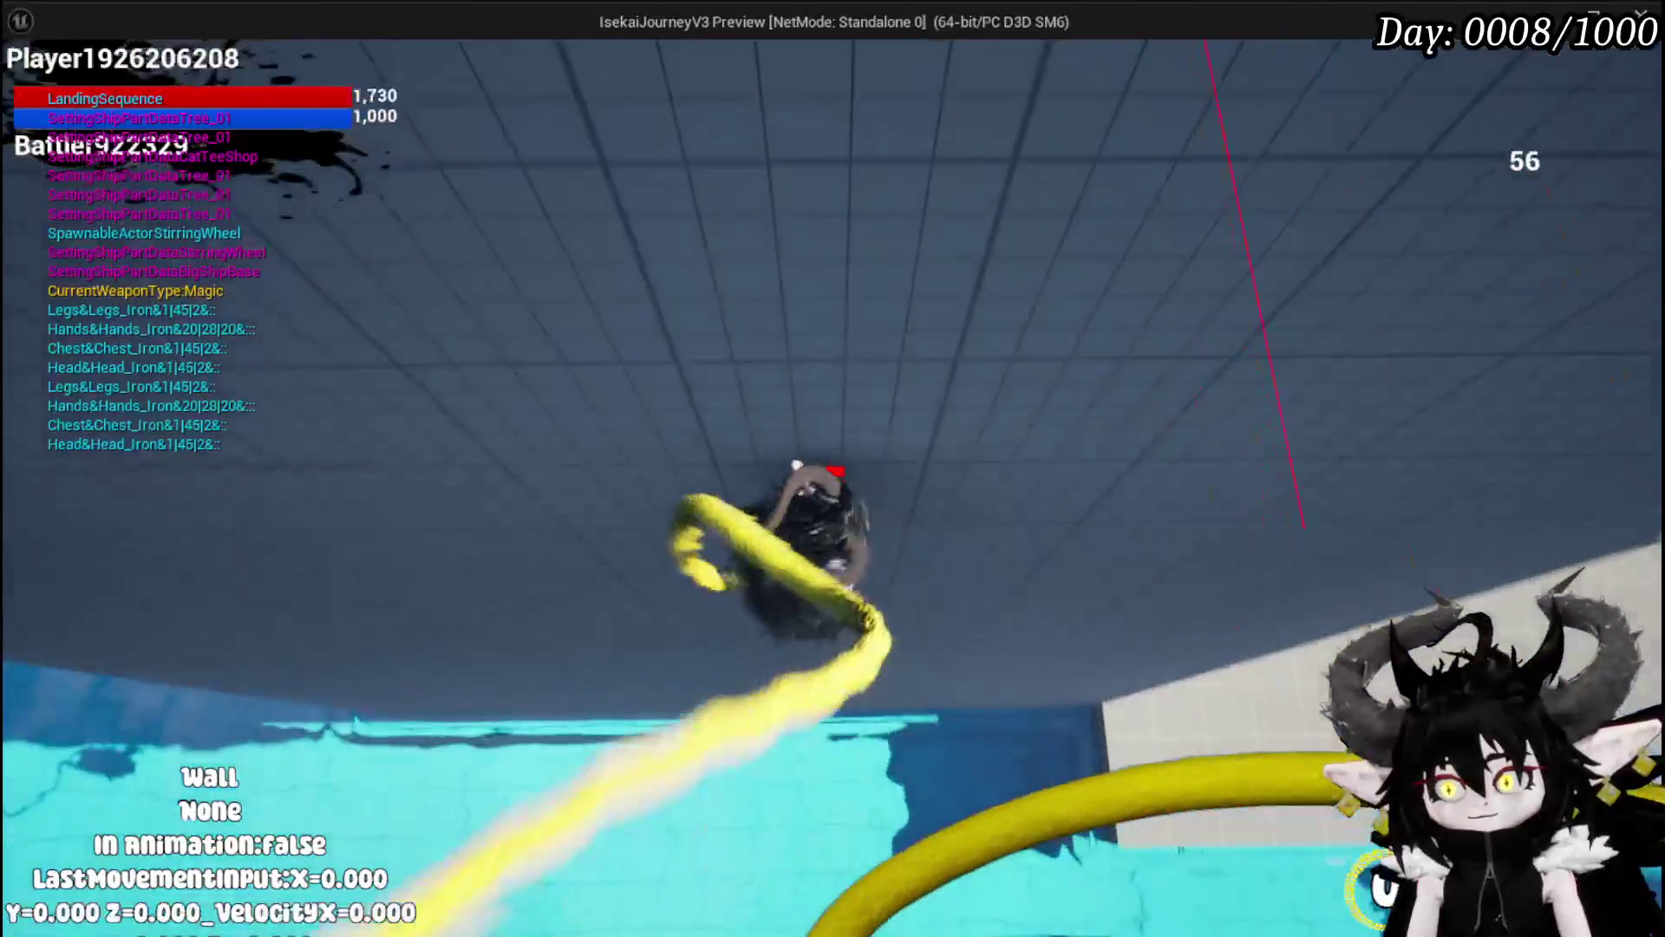
key("space")
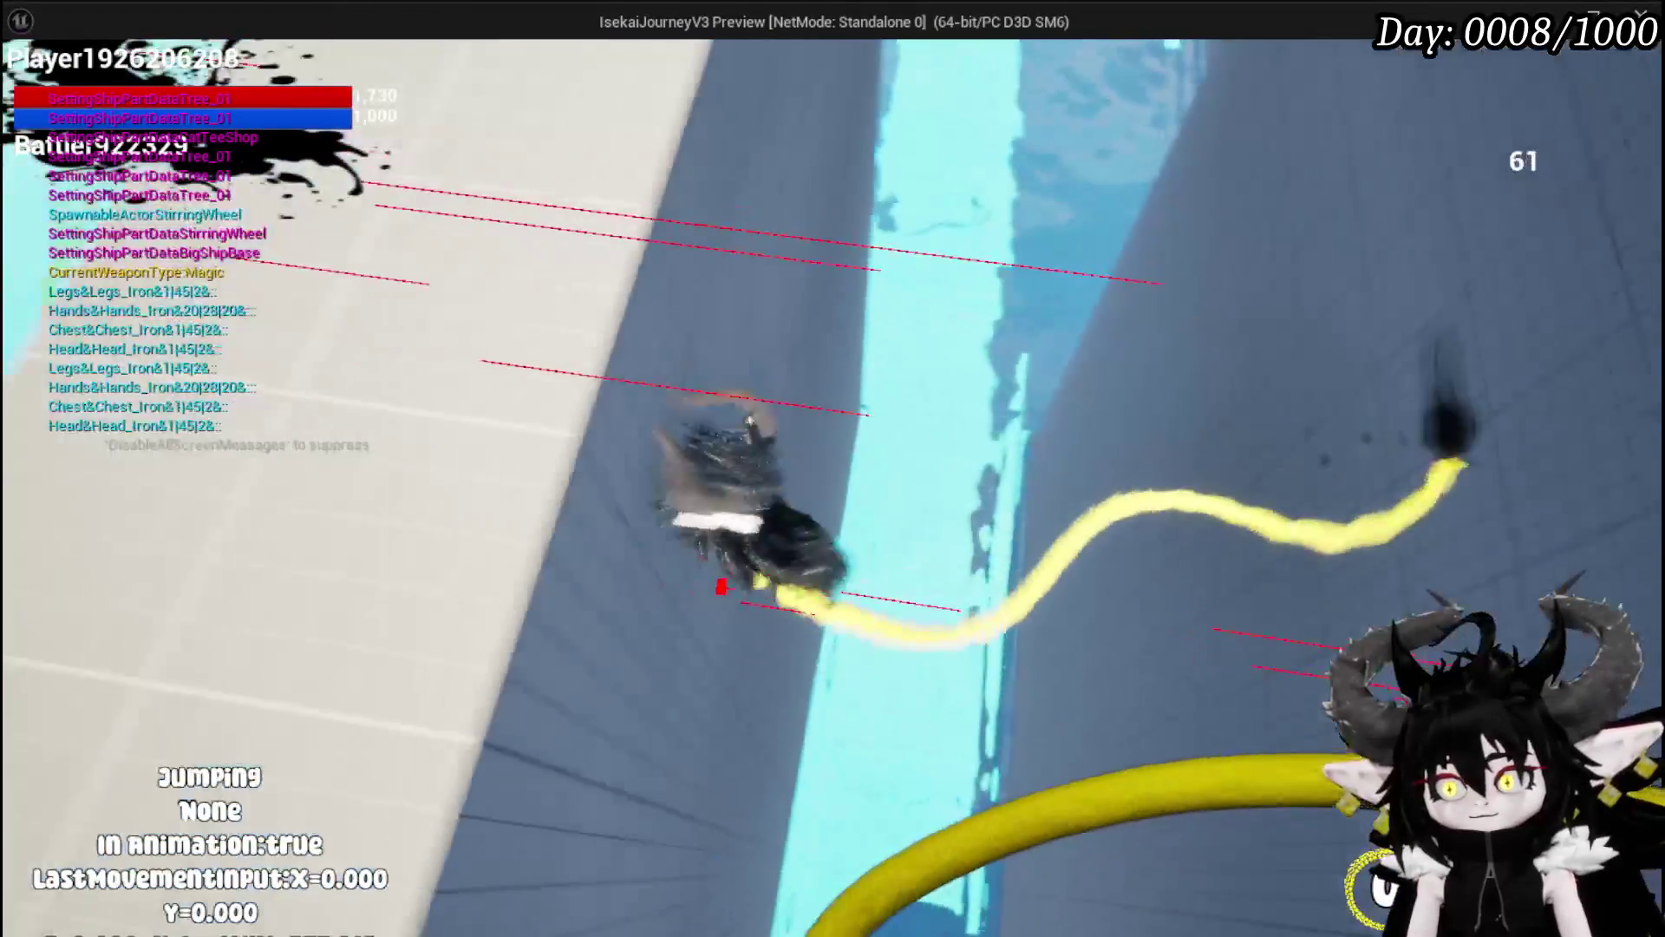
key("space")
Step: Wall-jump back and forth up the gap between two tall walls, then return and save L_DungeonCreationTest
key("space")
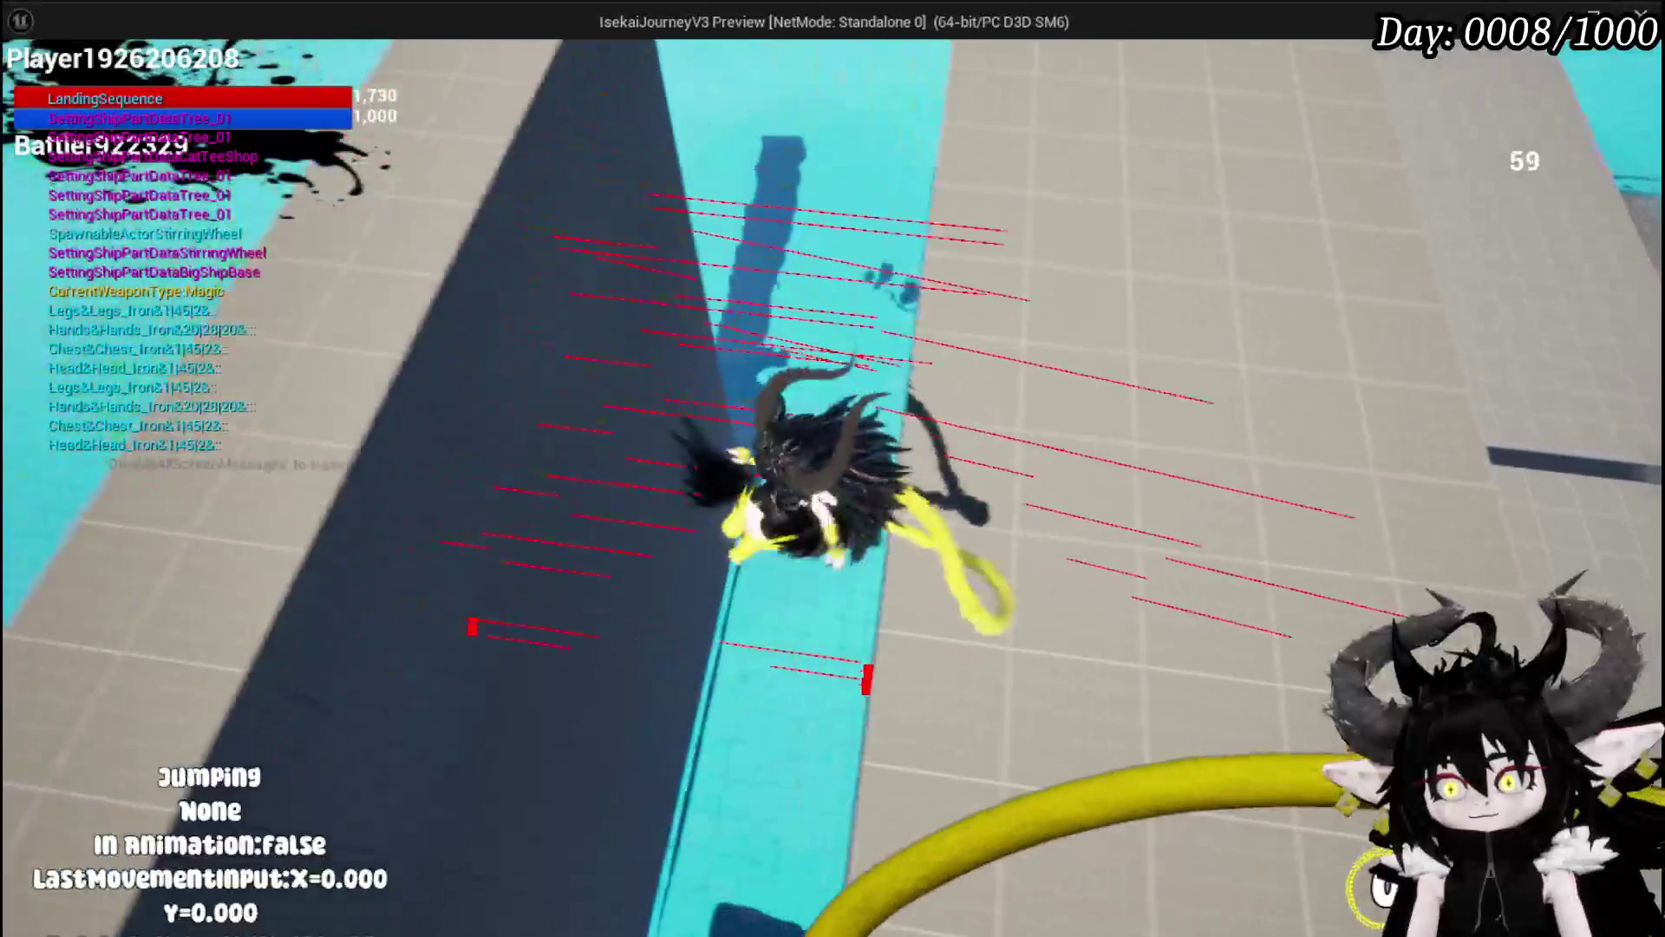
key("space")
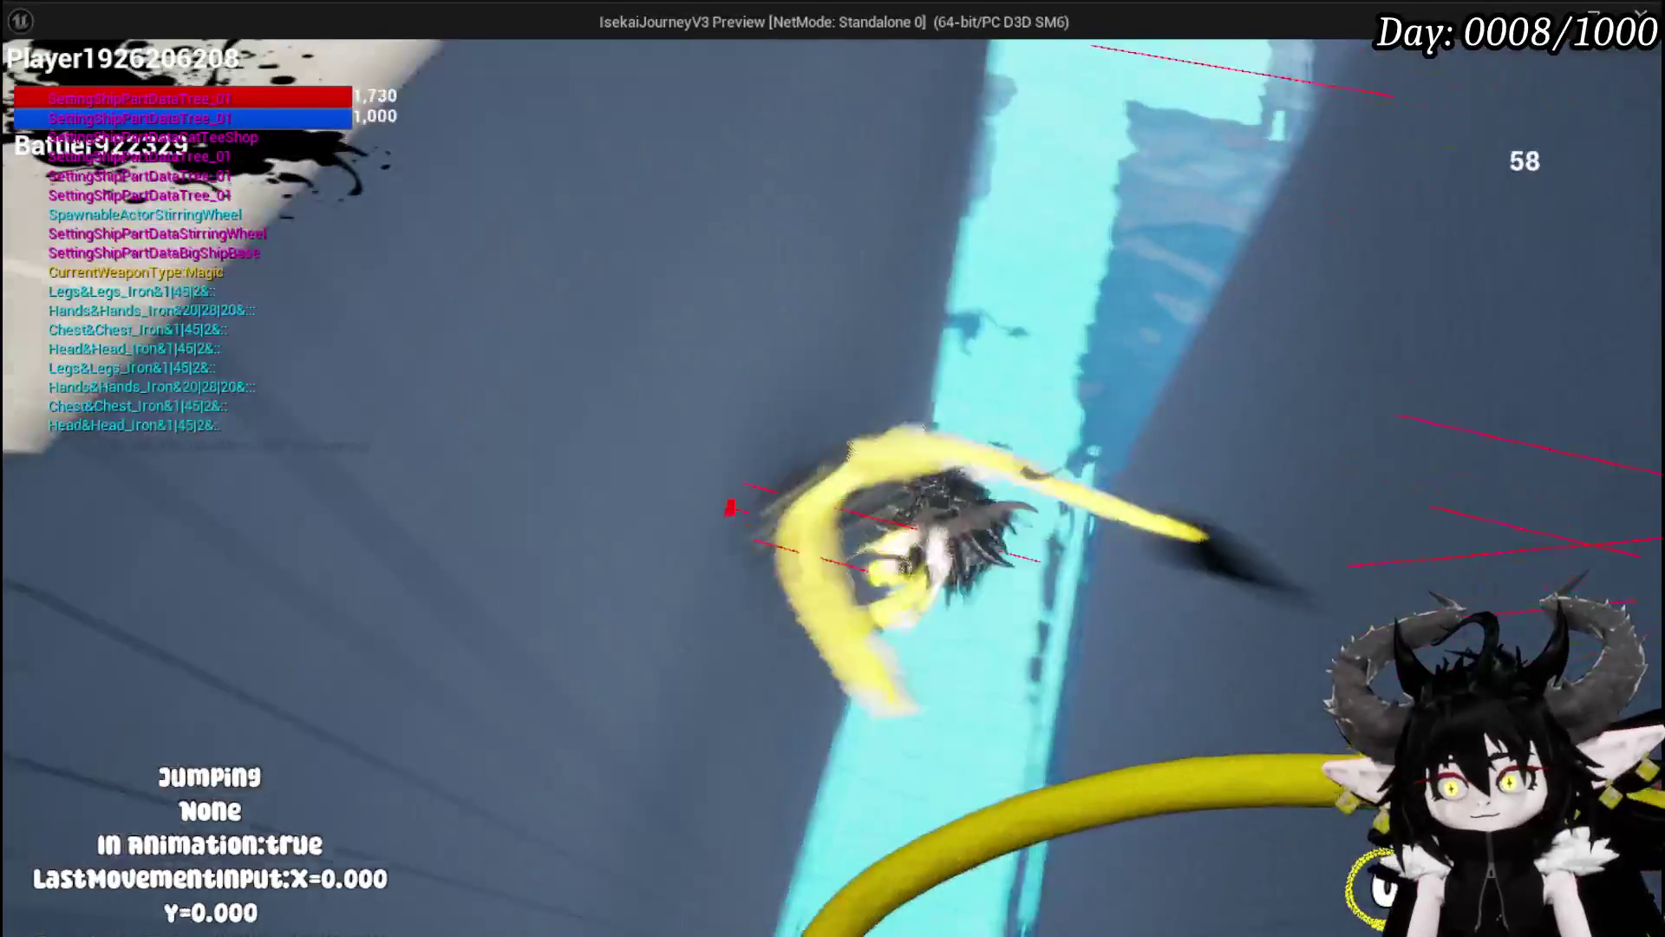
key("space")
key("space")
key("space")
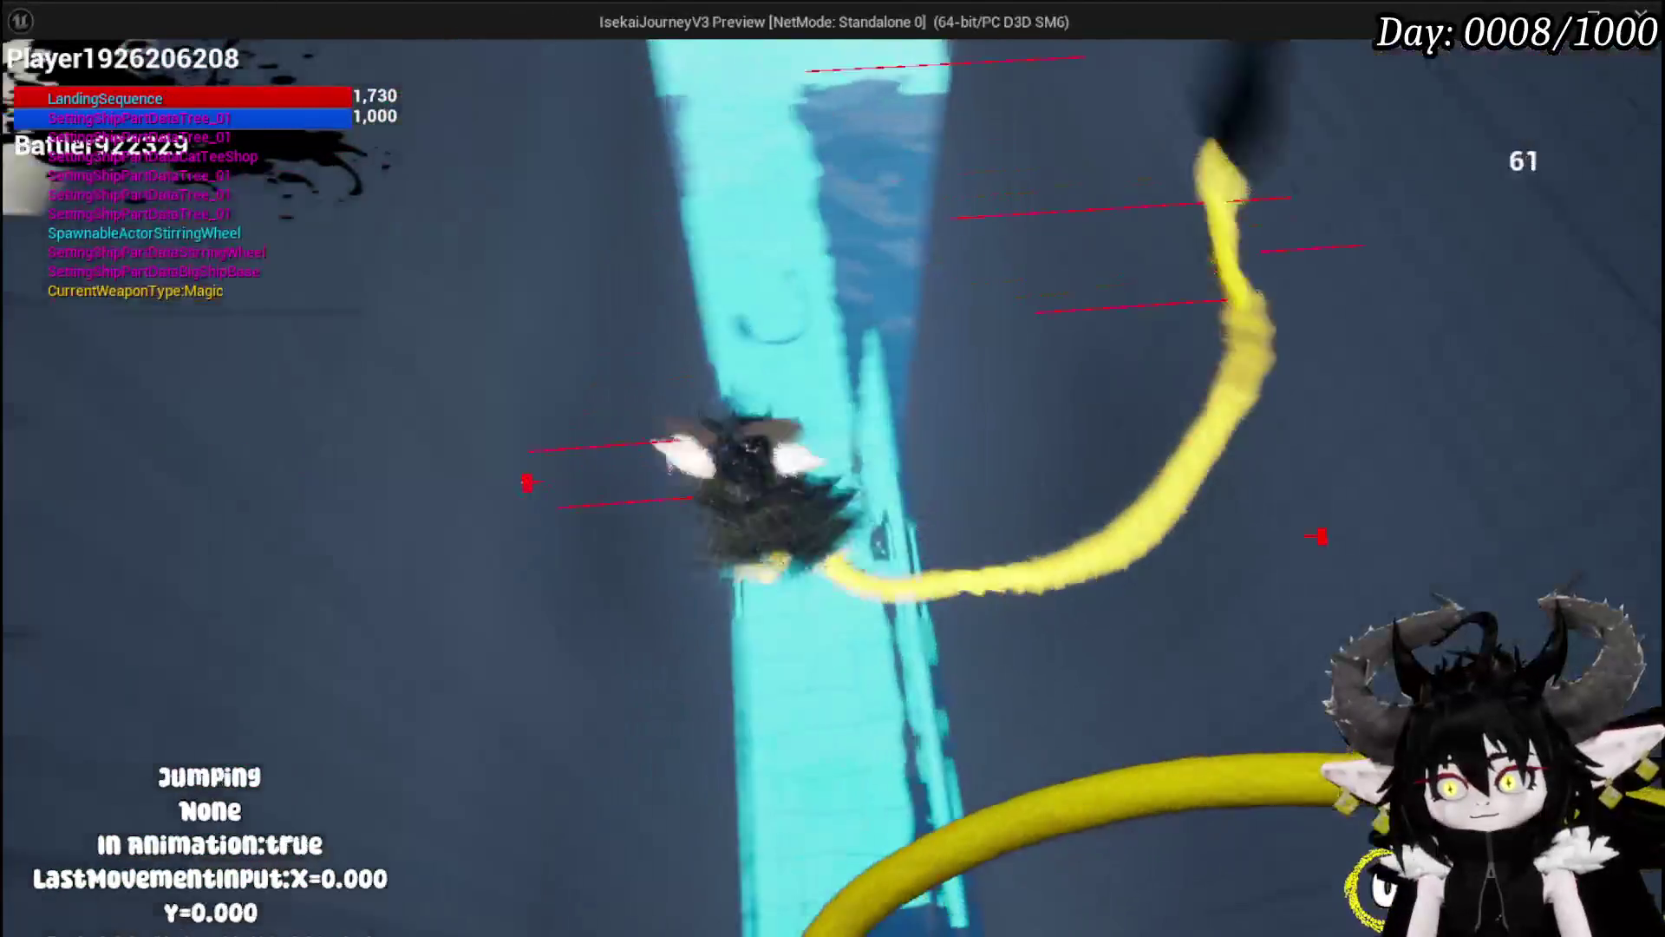
key("space")
key("space")
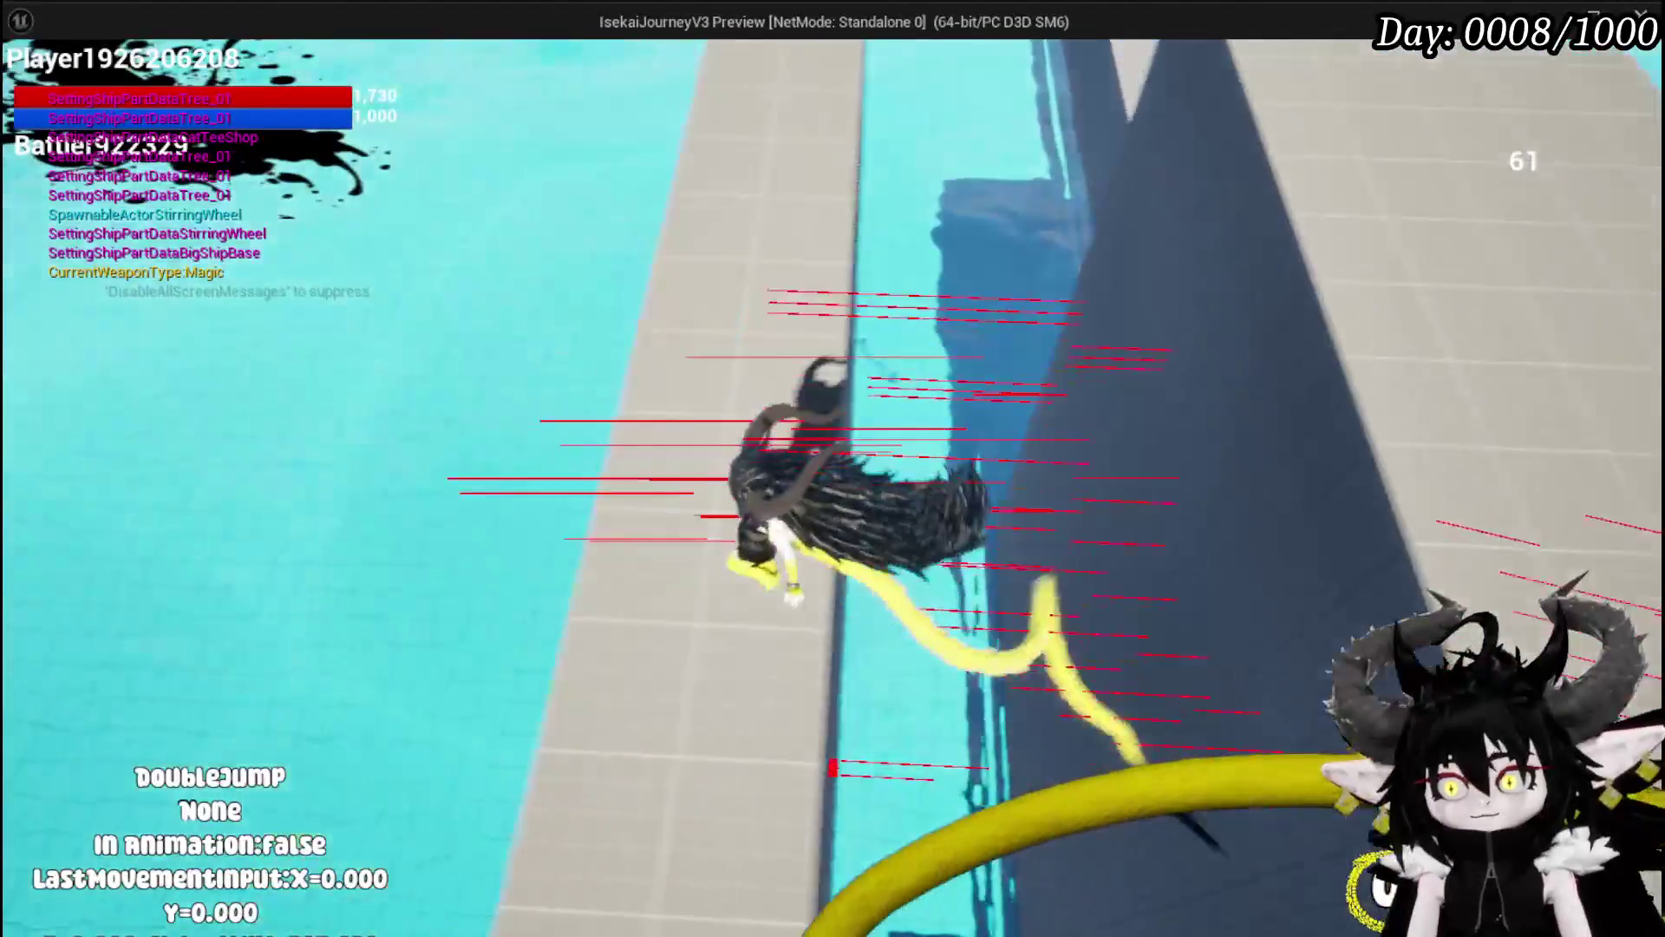
key("space")
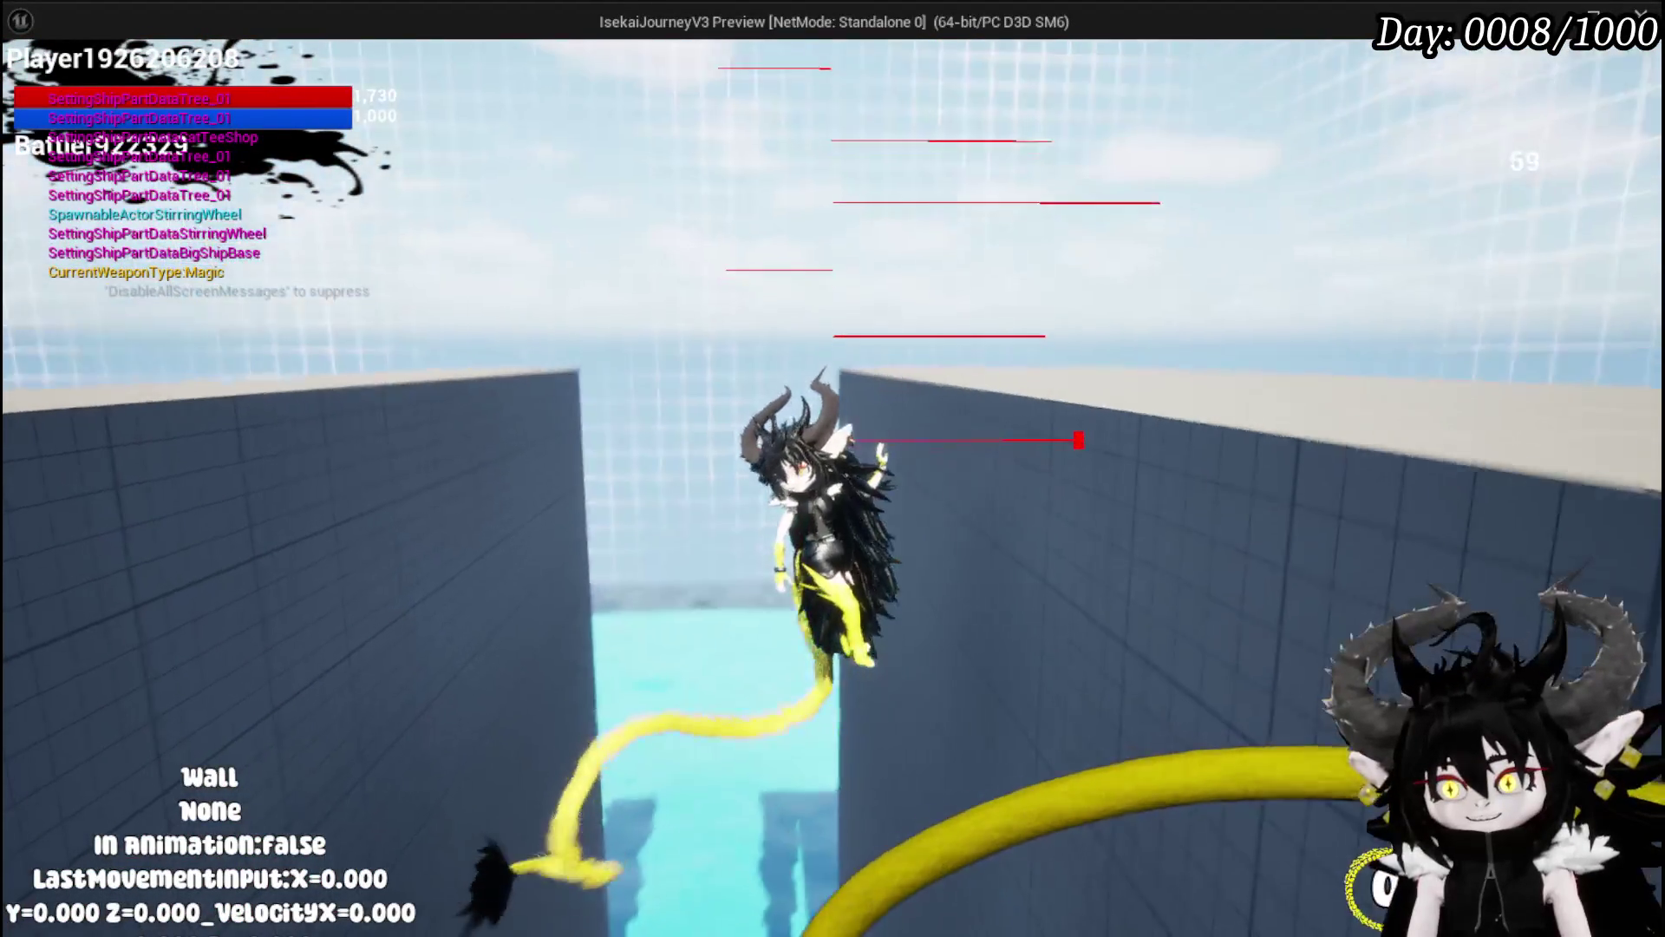
key("space")
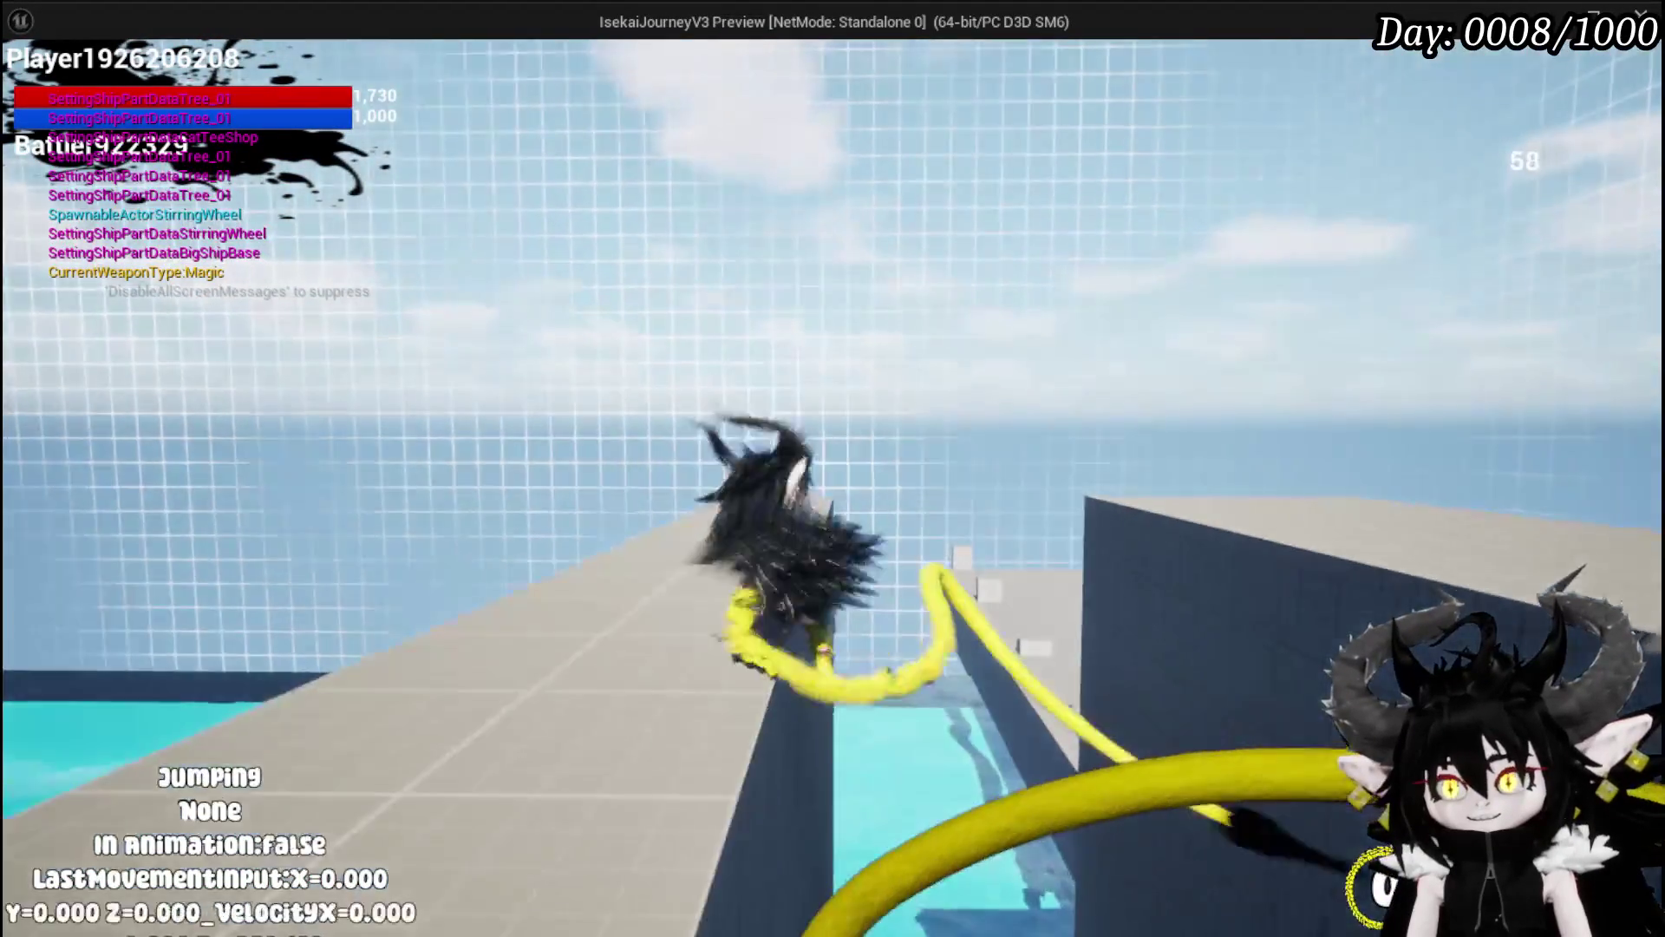
key("space")
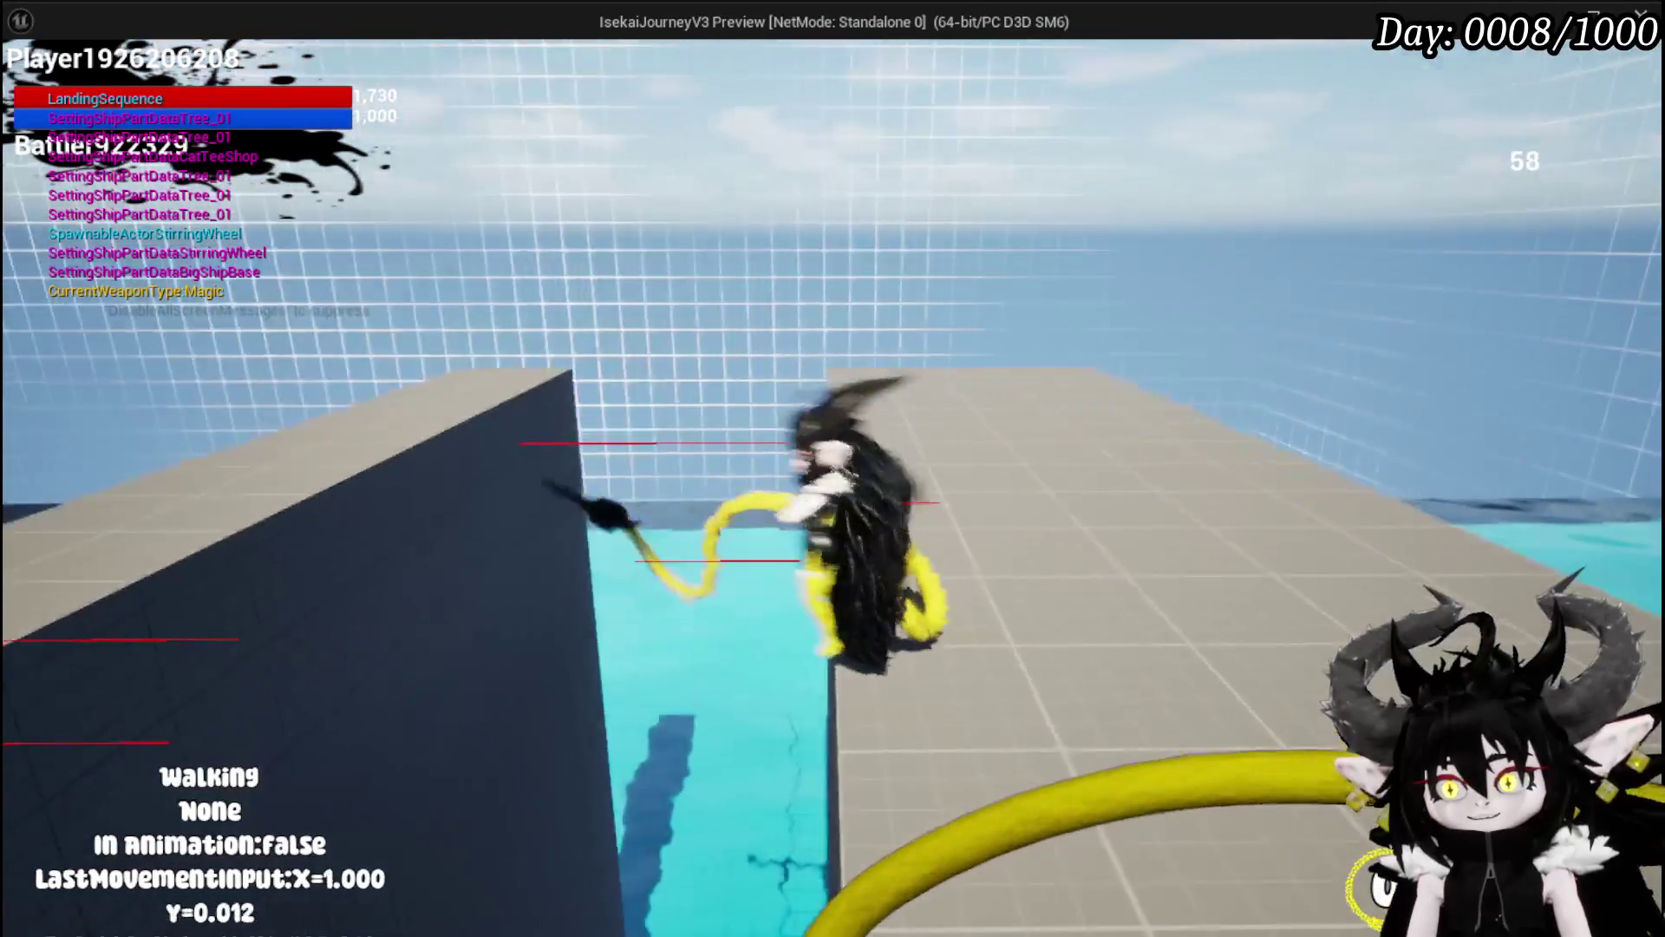
key("w")
key("space")
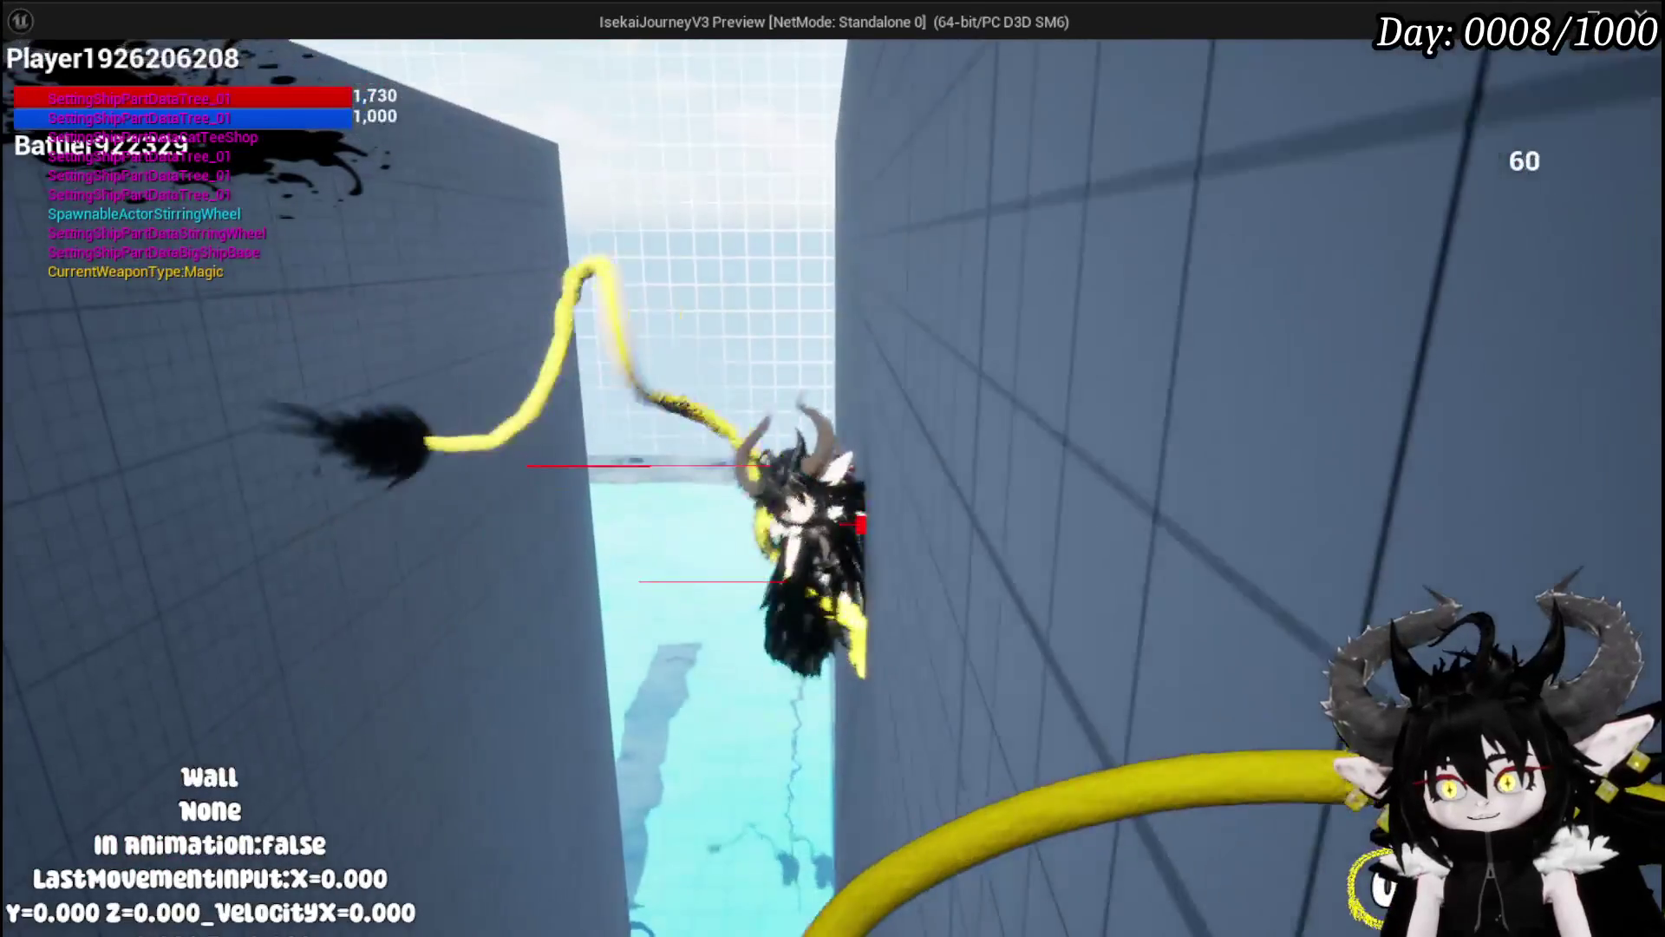
key("space")
key("space")
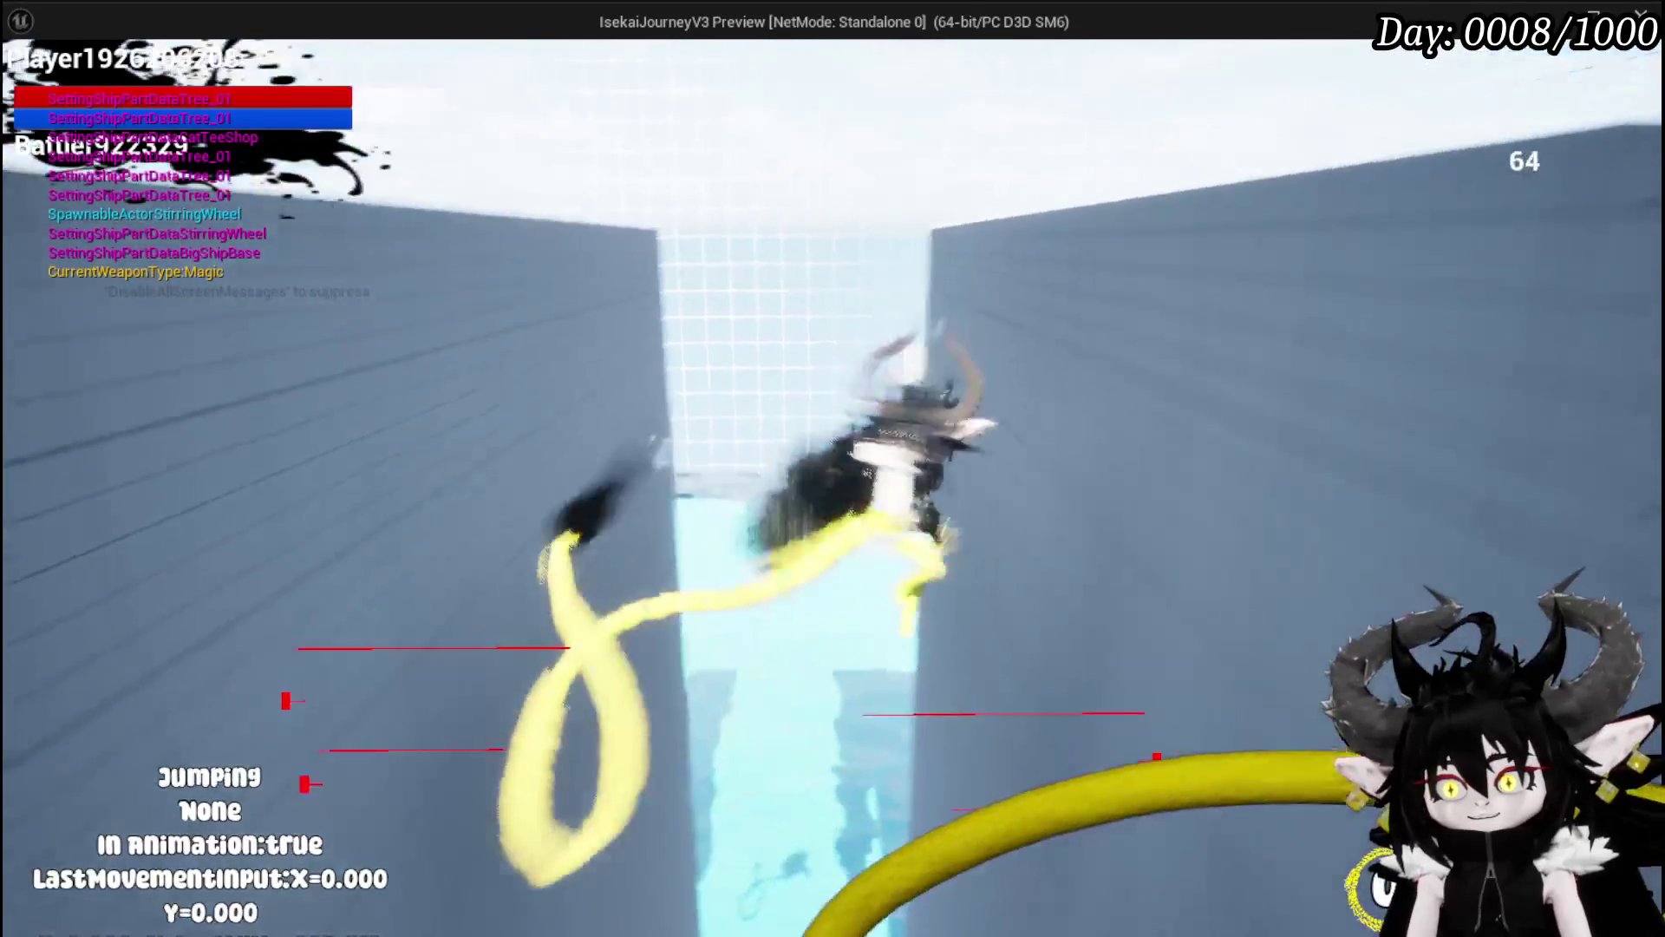
key("space")
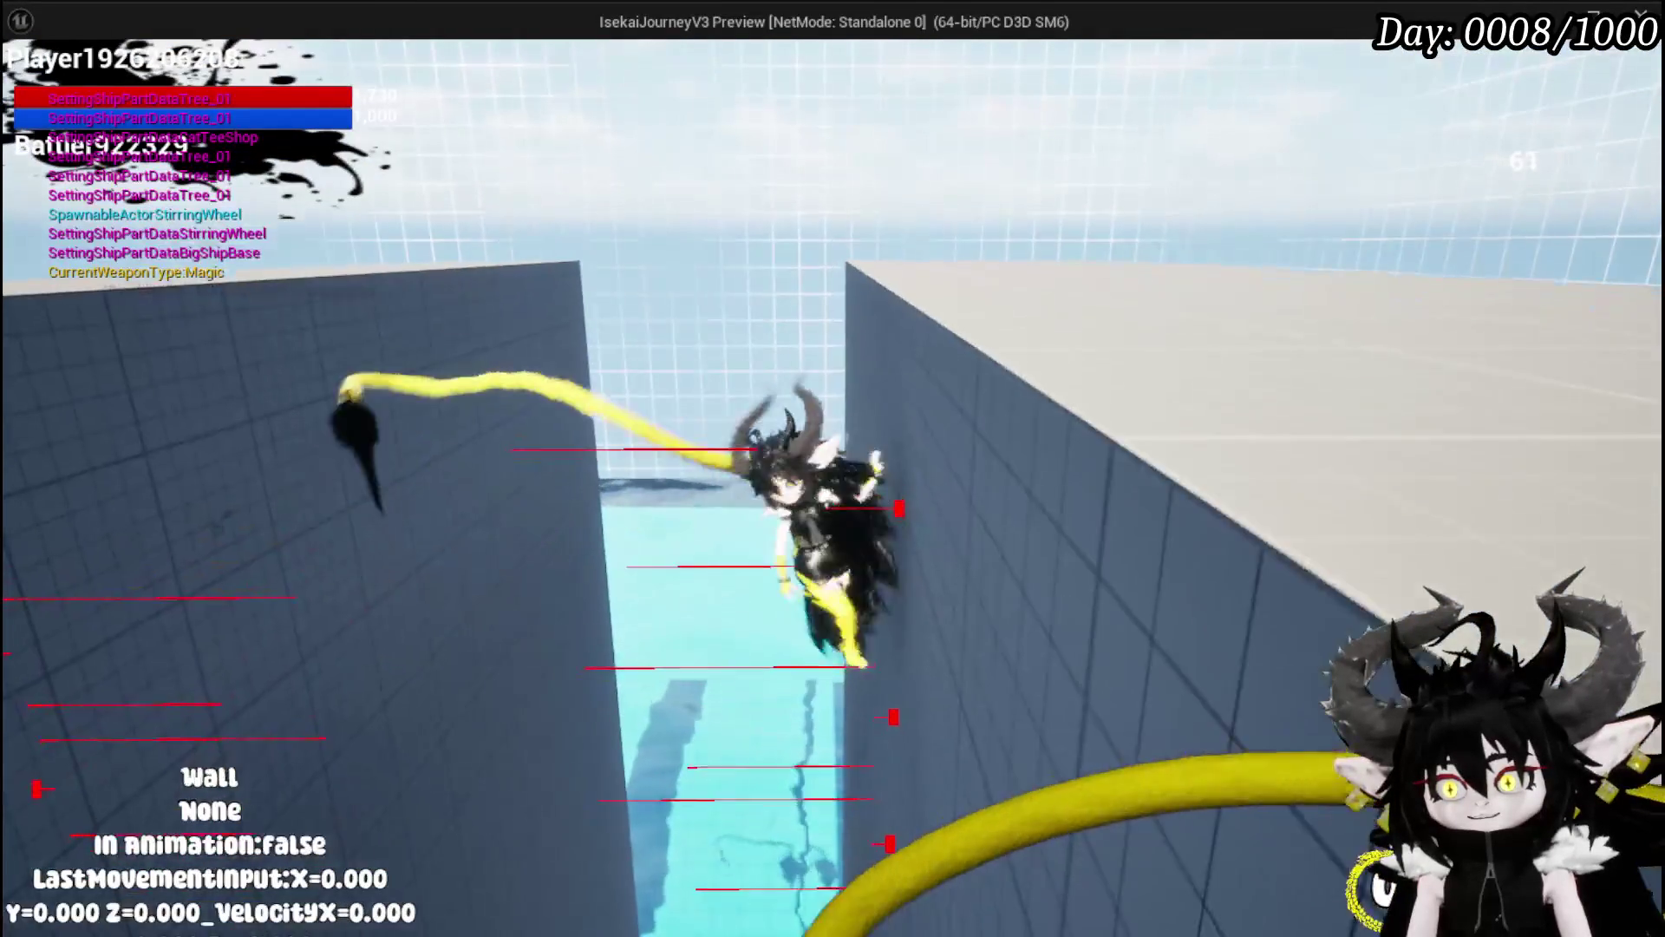
key("space")
key("space")
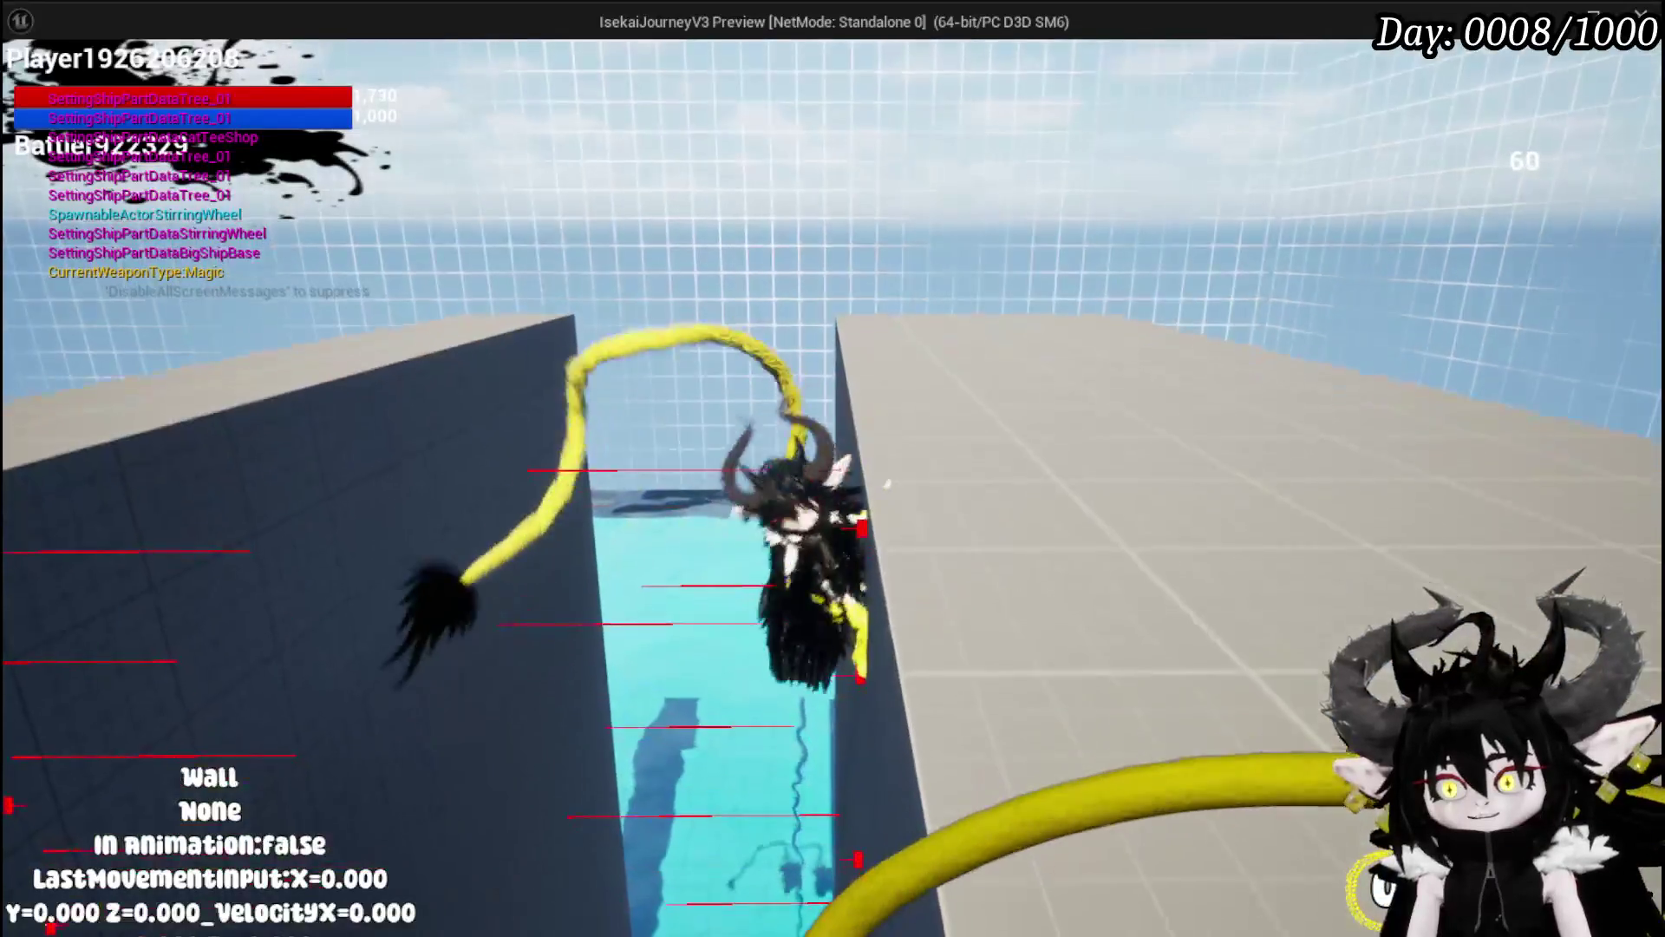
key("space")
key("space")
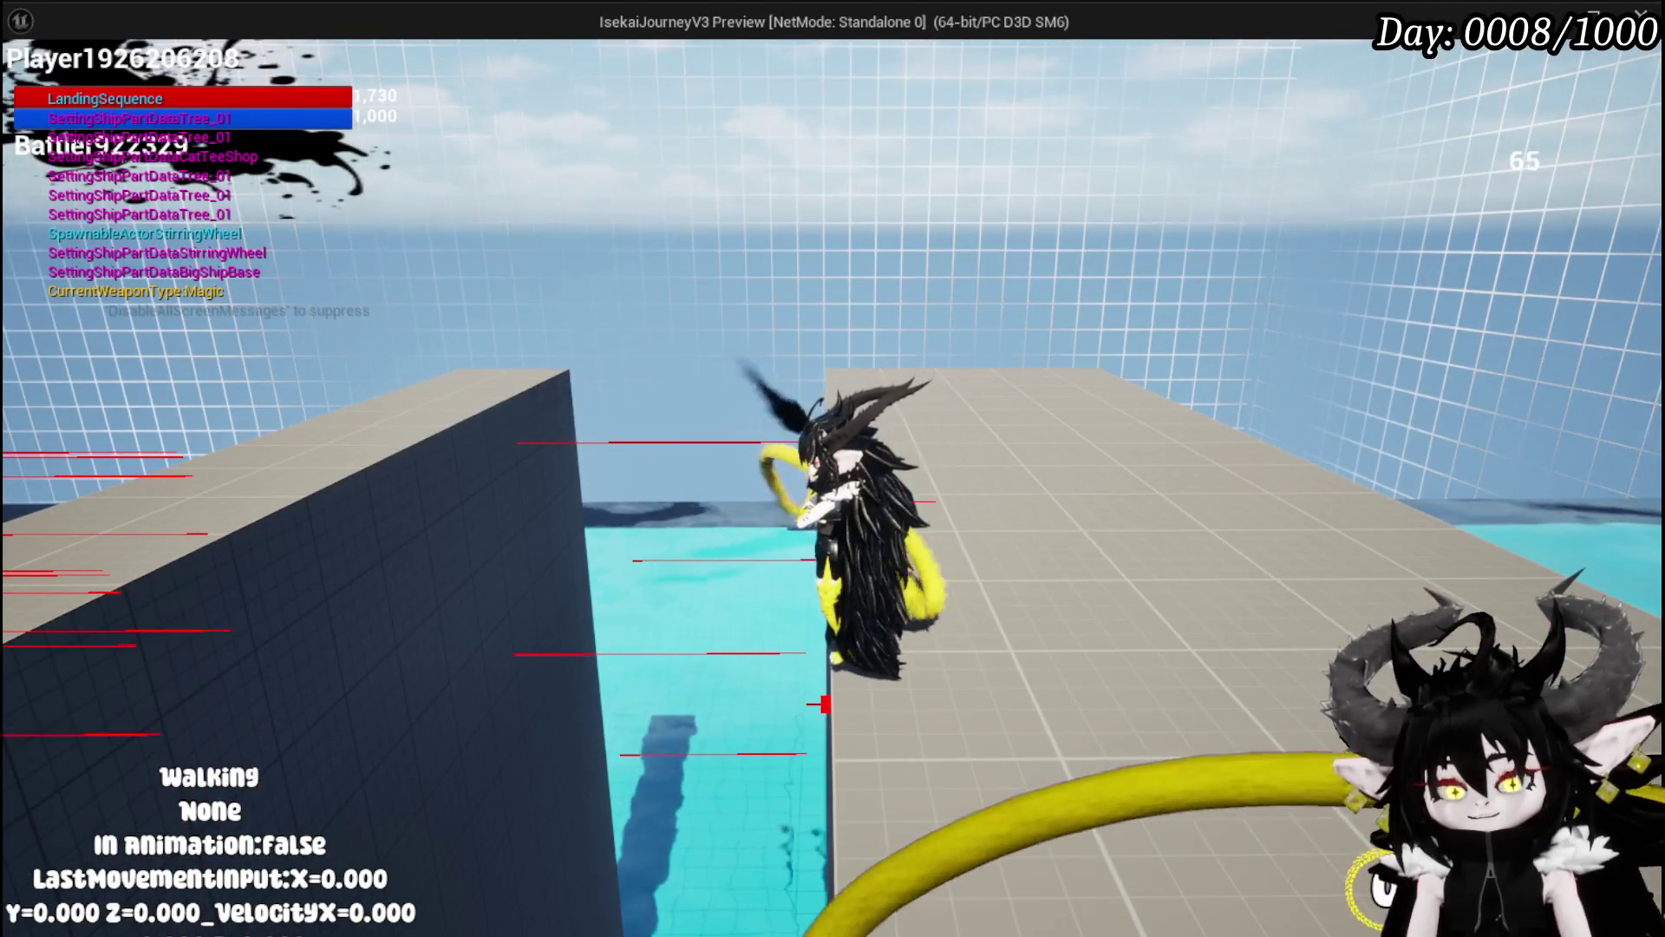
key("alt+Tab")
key("ctrl+s")
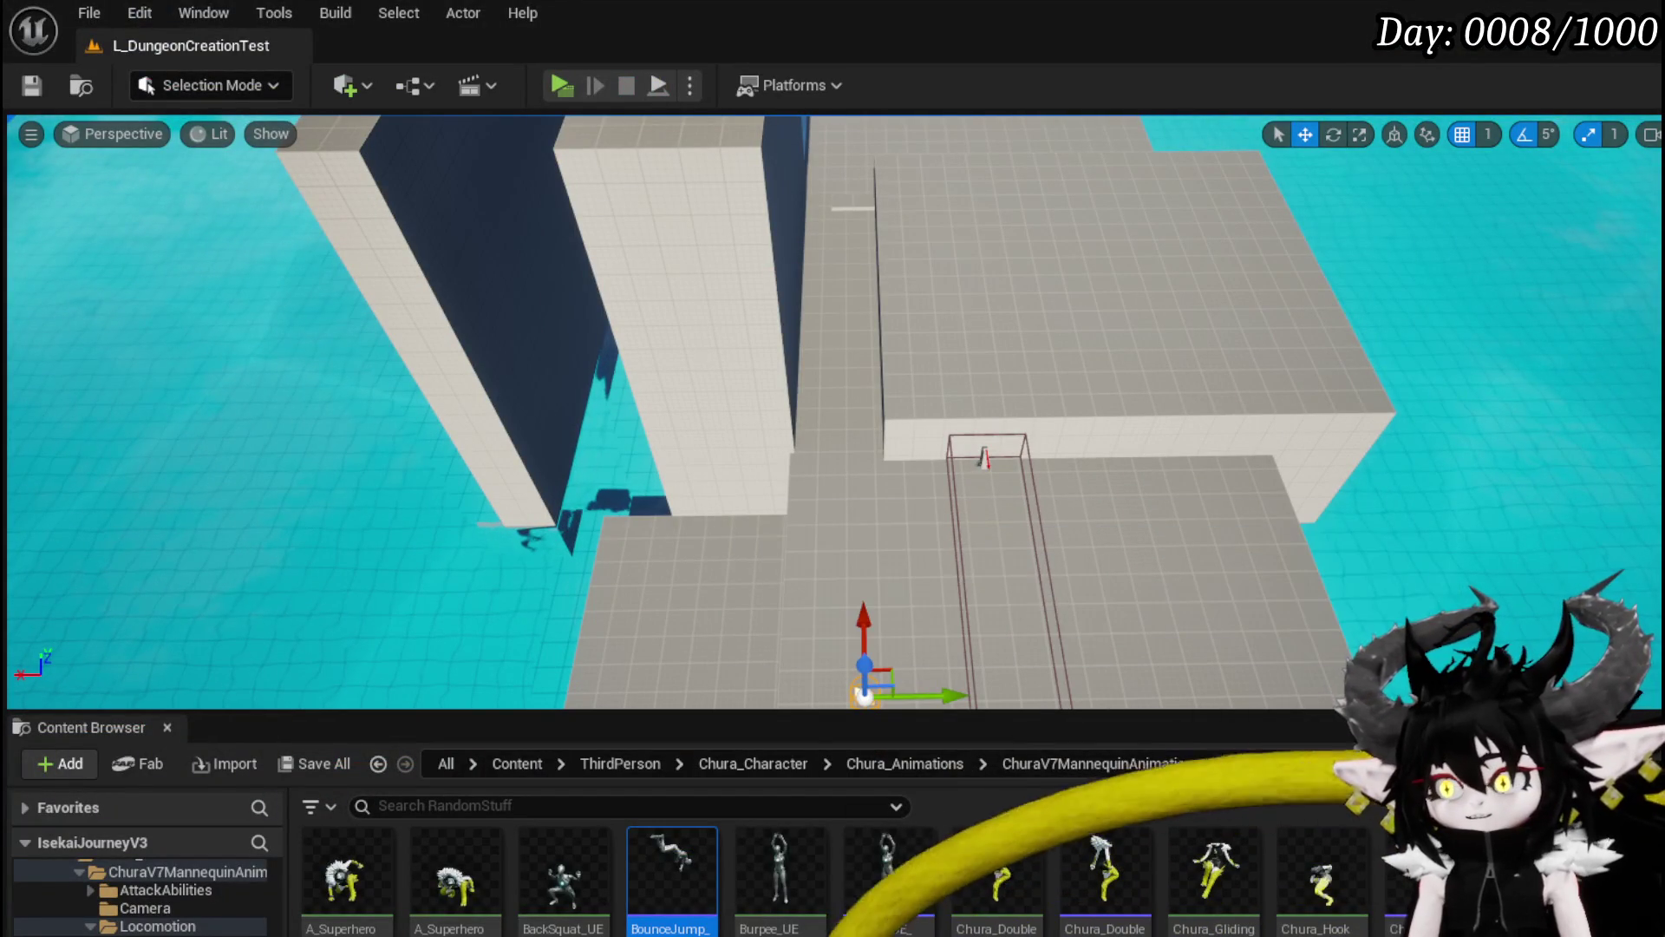
Step: Pan and zoom the WallTrace graph to view the Vault Jump, Break Vector and forward-location nodes
key("alt+Tab")
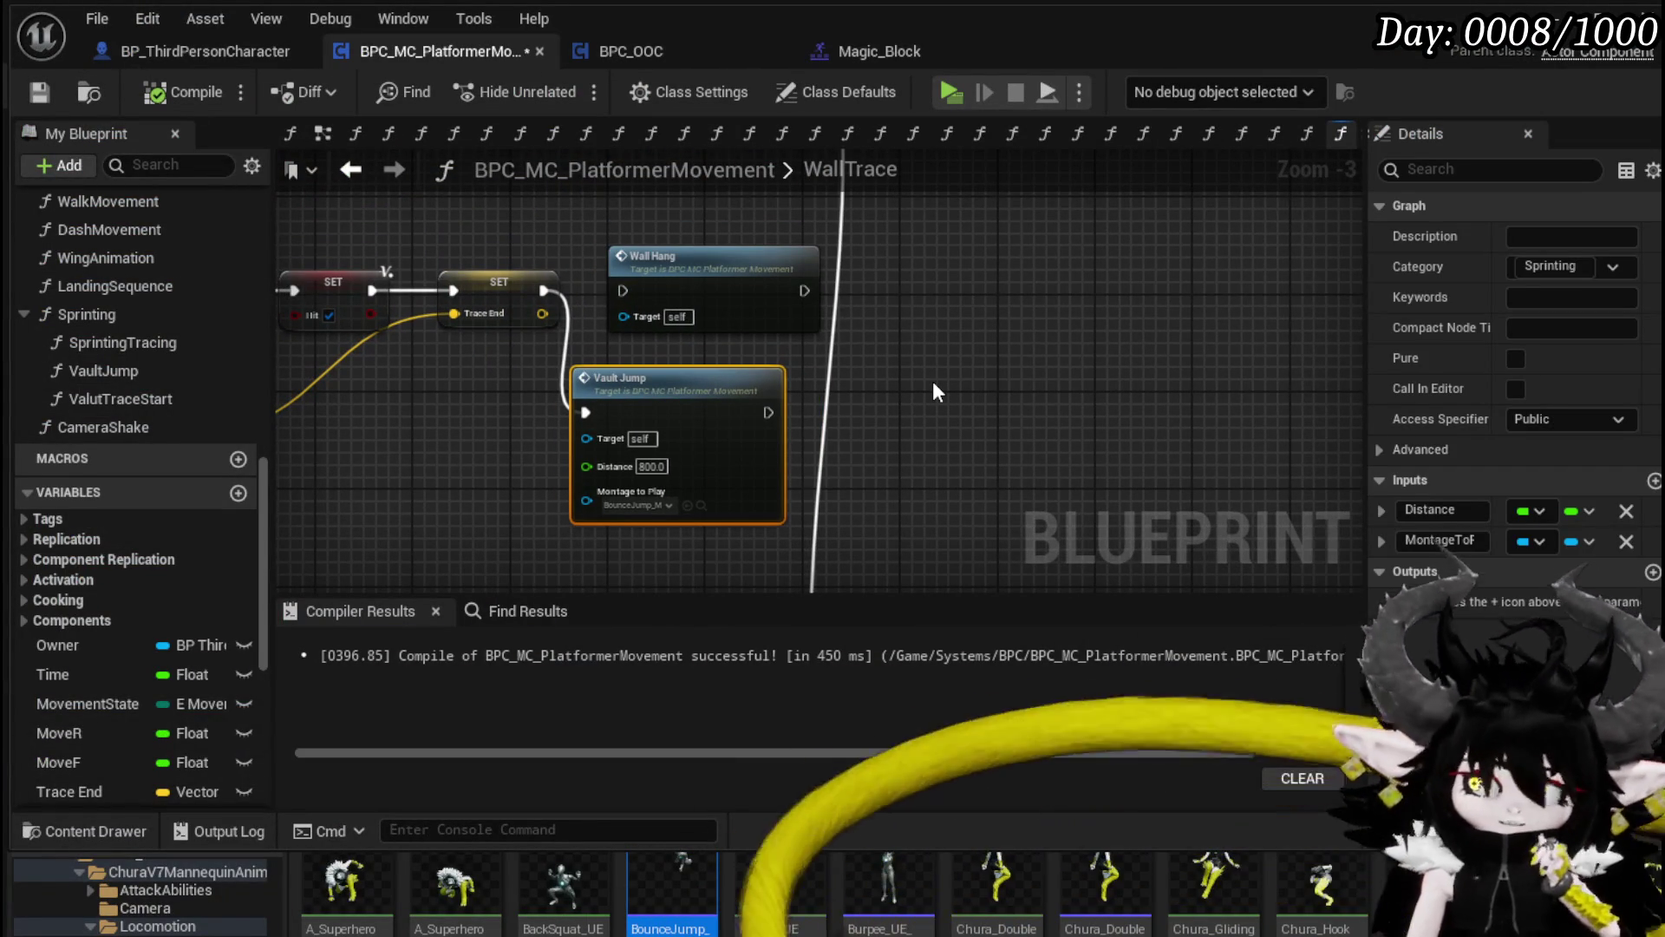
mouse_move(929, 376)
left_mouse_down()
mouse_move(971, 279)
mouse_move(690, 425)
left_mouse_up()
scroll(560, 494, "up", 2)
left_click_drag(560, 494, 539, 523)
left_click_drag(1030, 339, 803, 393)
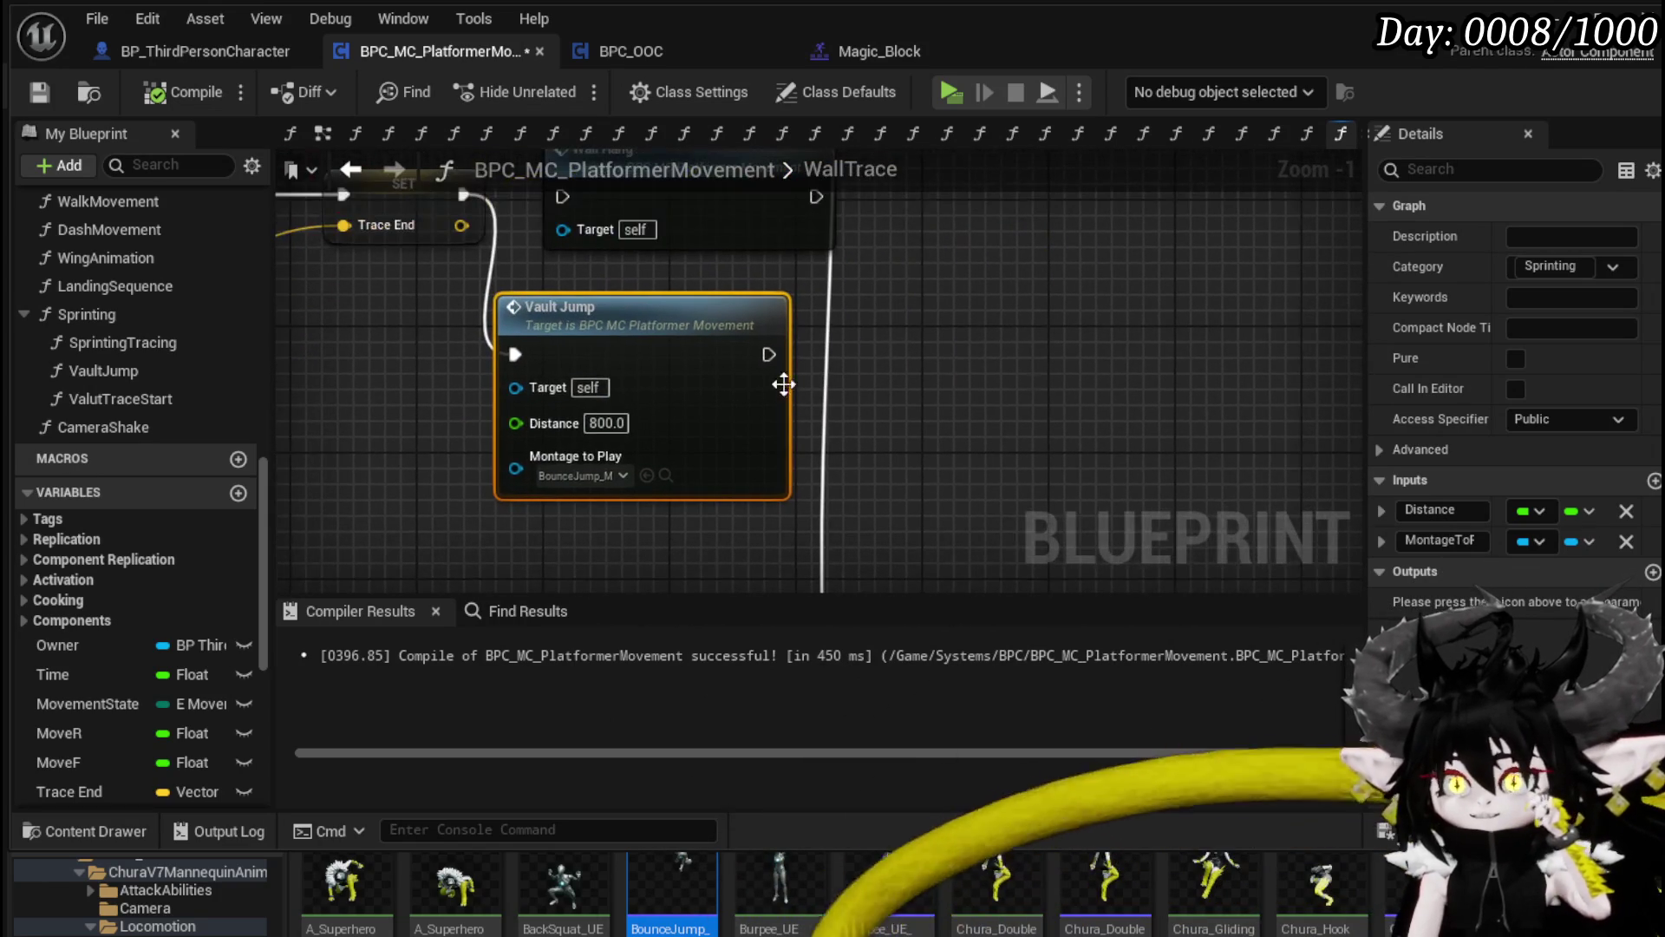
left_click_drag(1011, 387, 1008, 427)
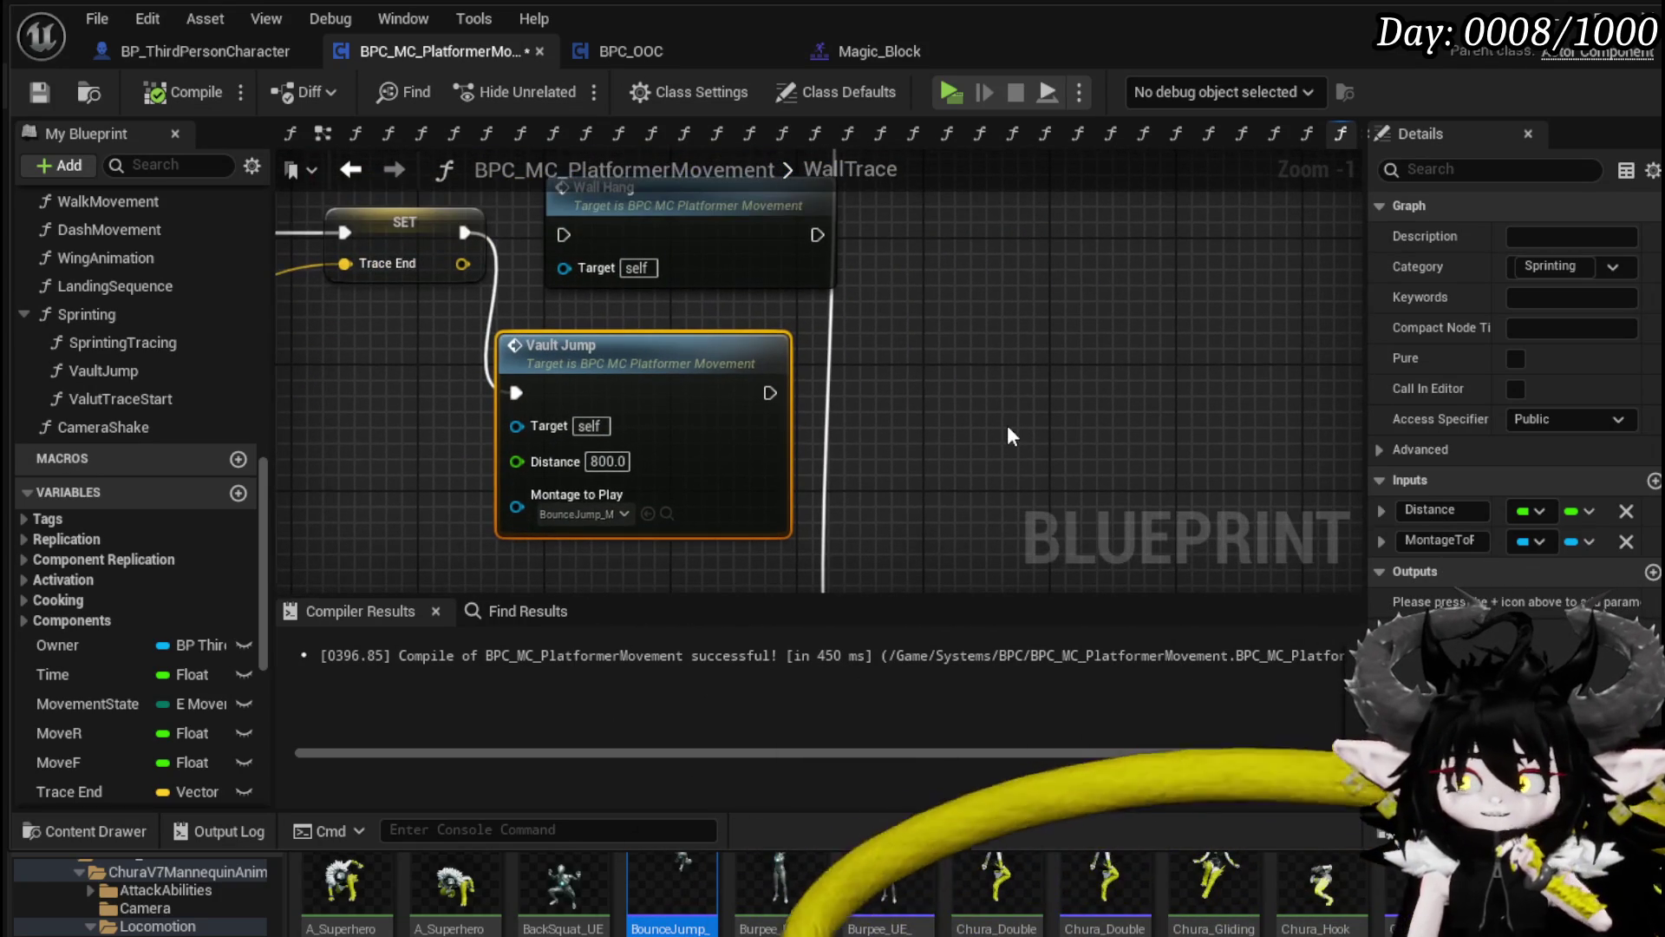
scroll(990, 418, "down", 3)
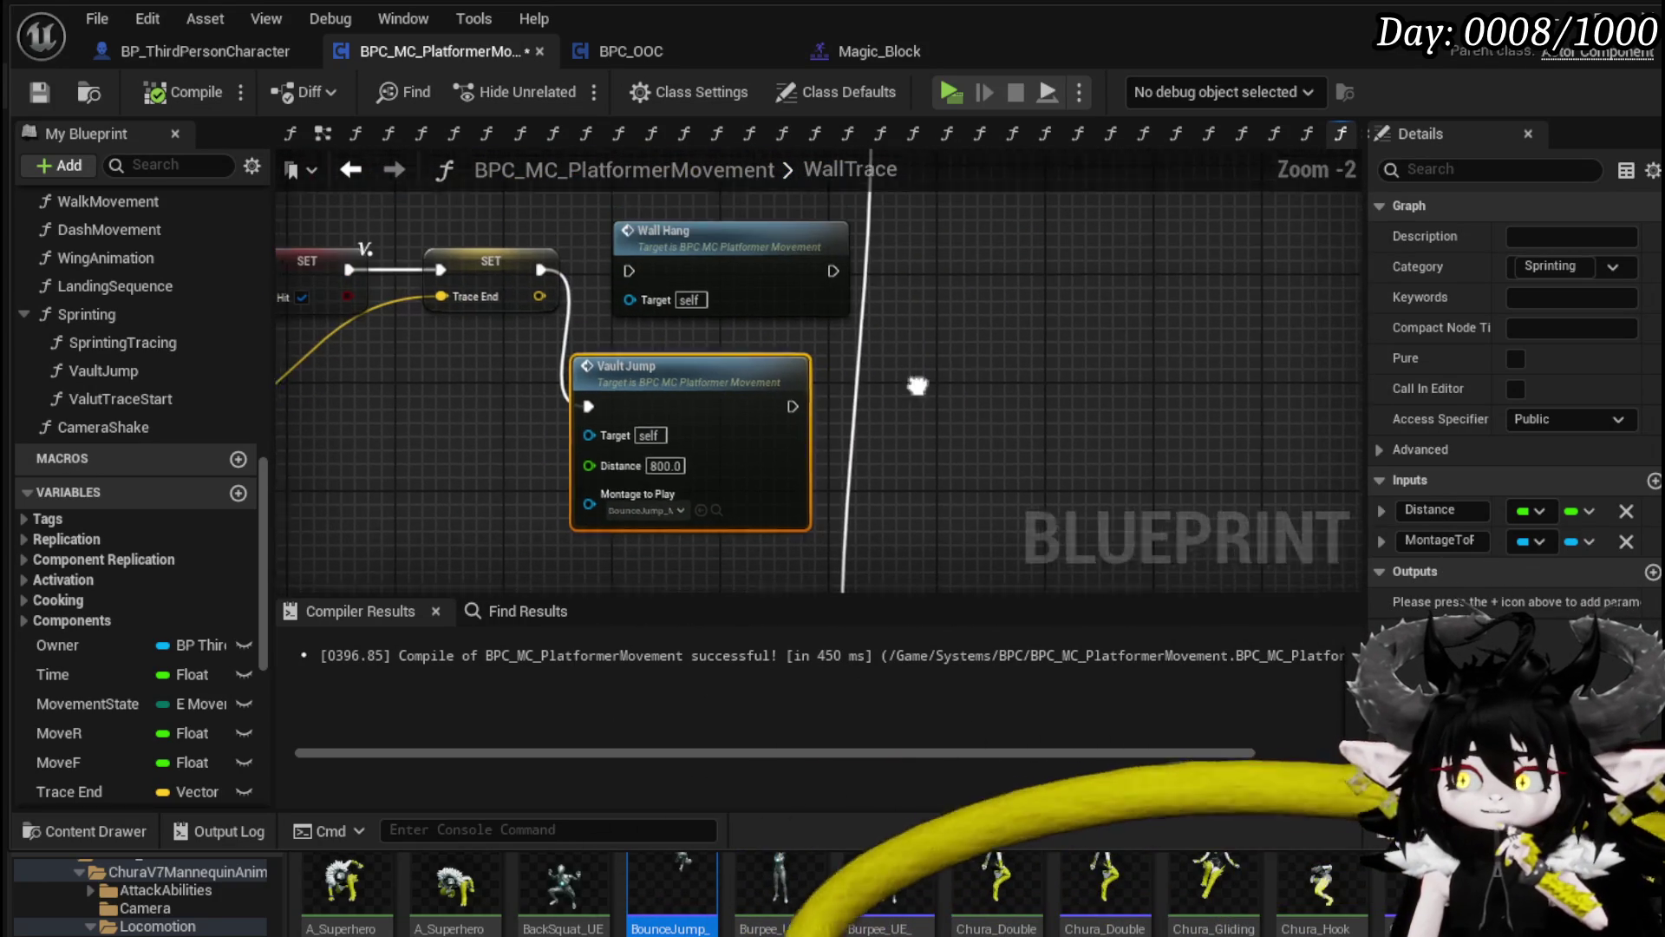
scroll(828, 288, "up", 4)
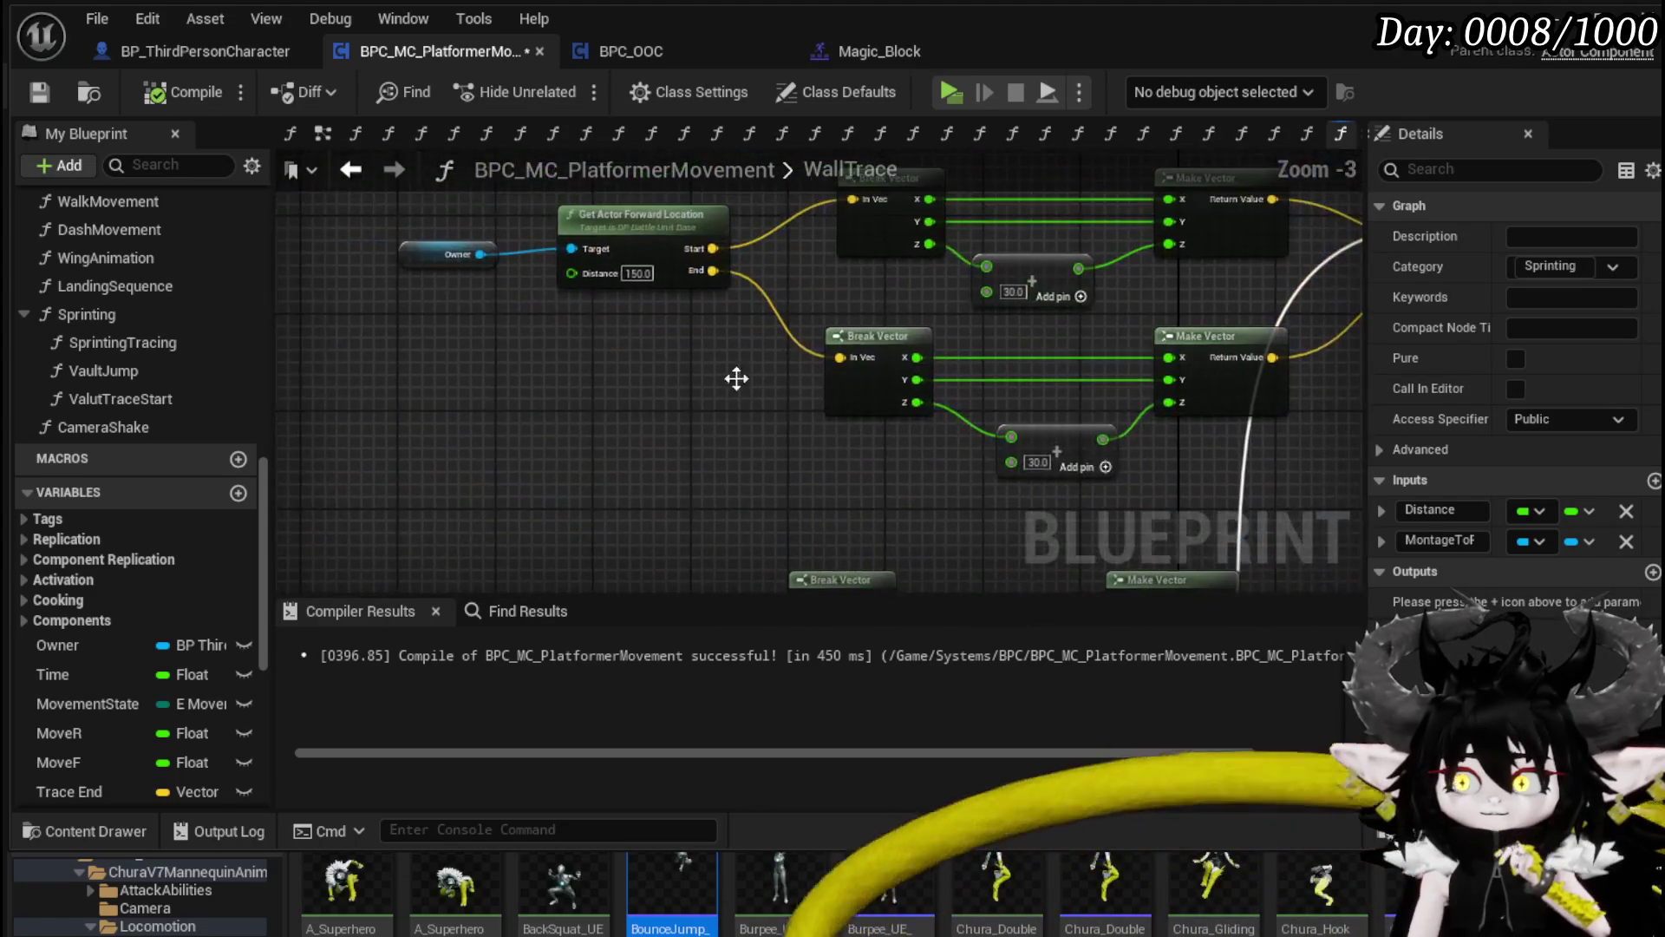
left_click_drag(642, 425, 668, 287)
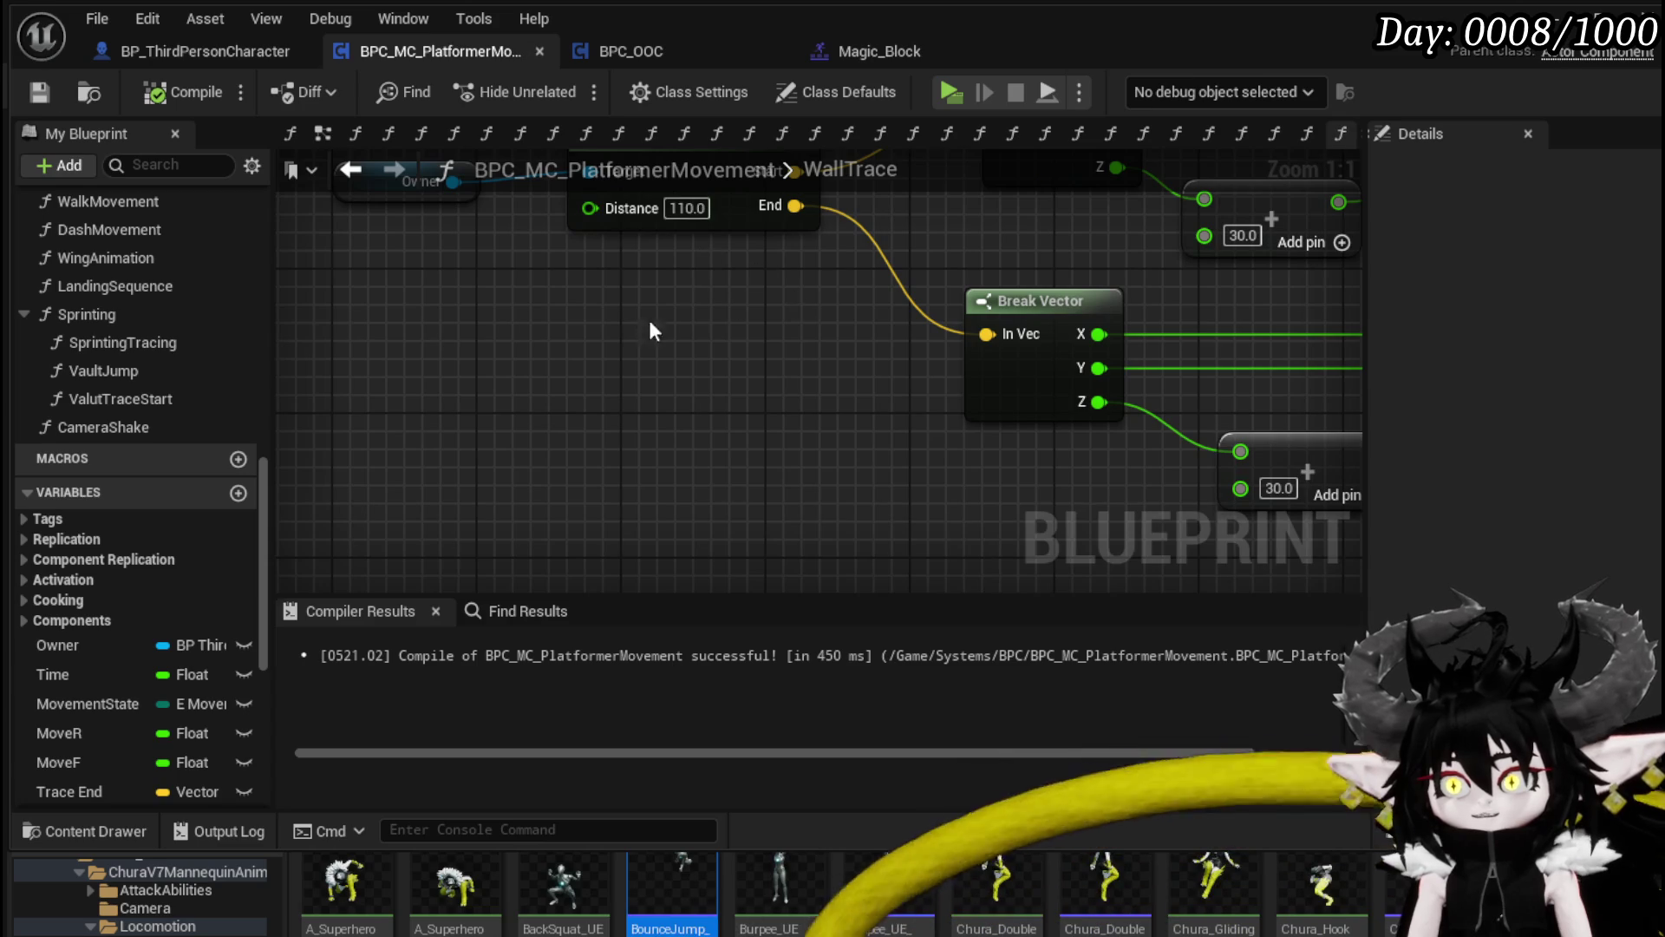
left_click_drag(692, 322, 717, 408)
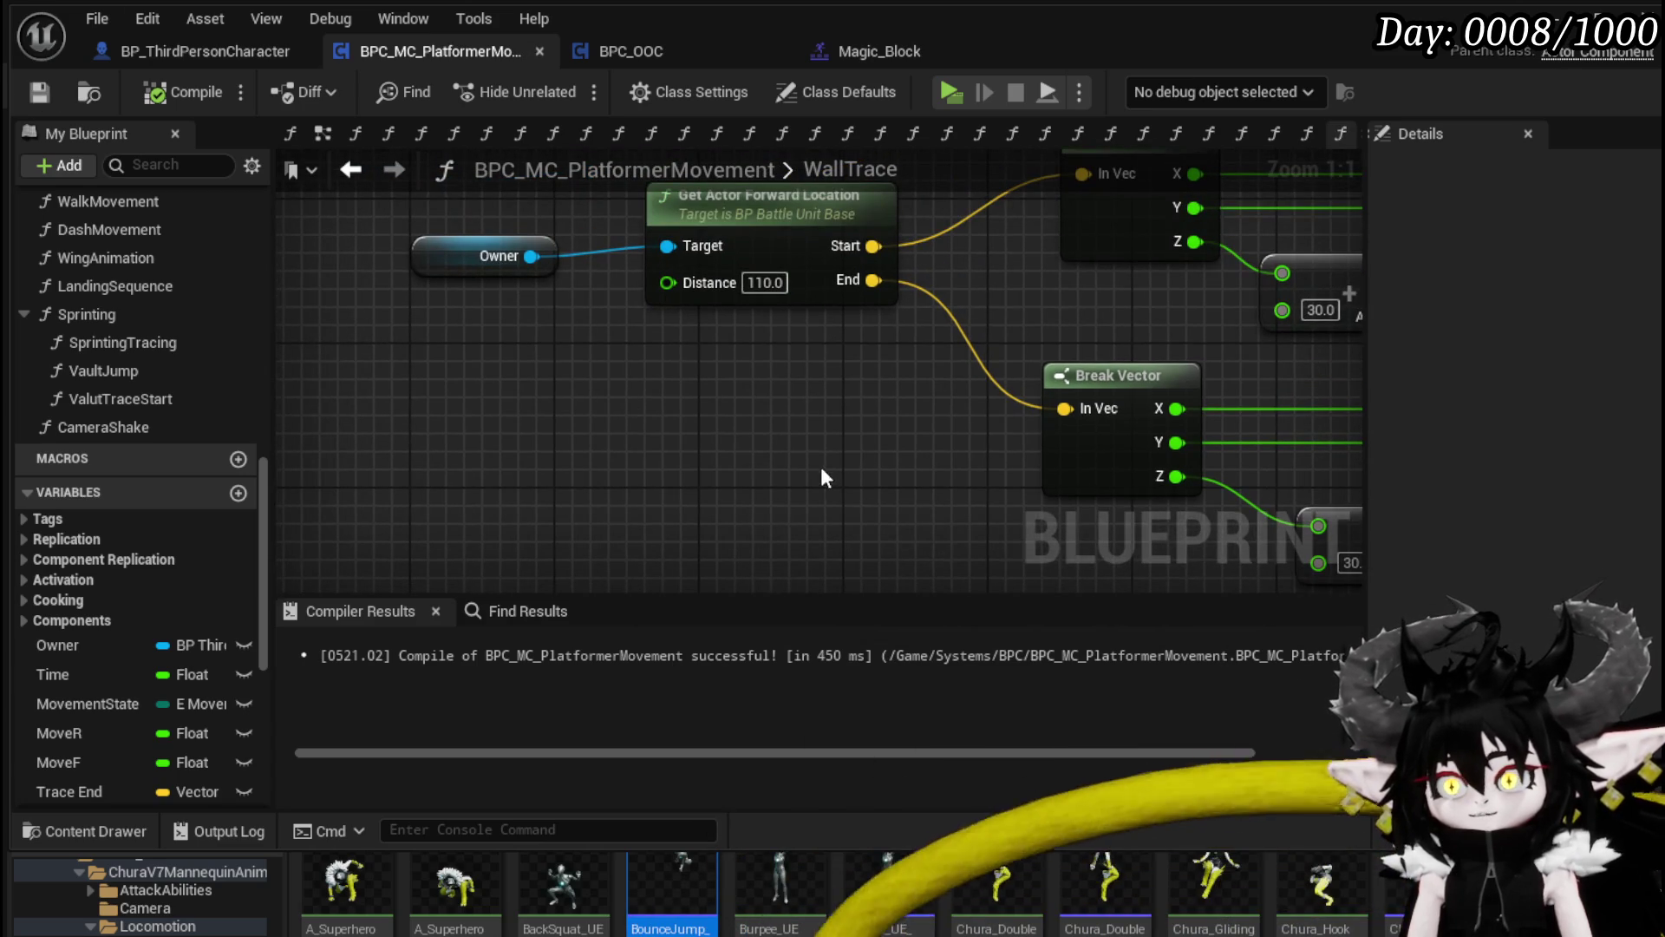
scroll(824, 479, "down", 3)
left_click_drag(824, 479, 583, 384)
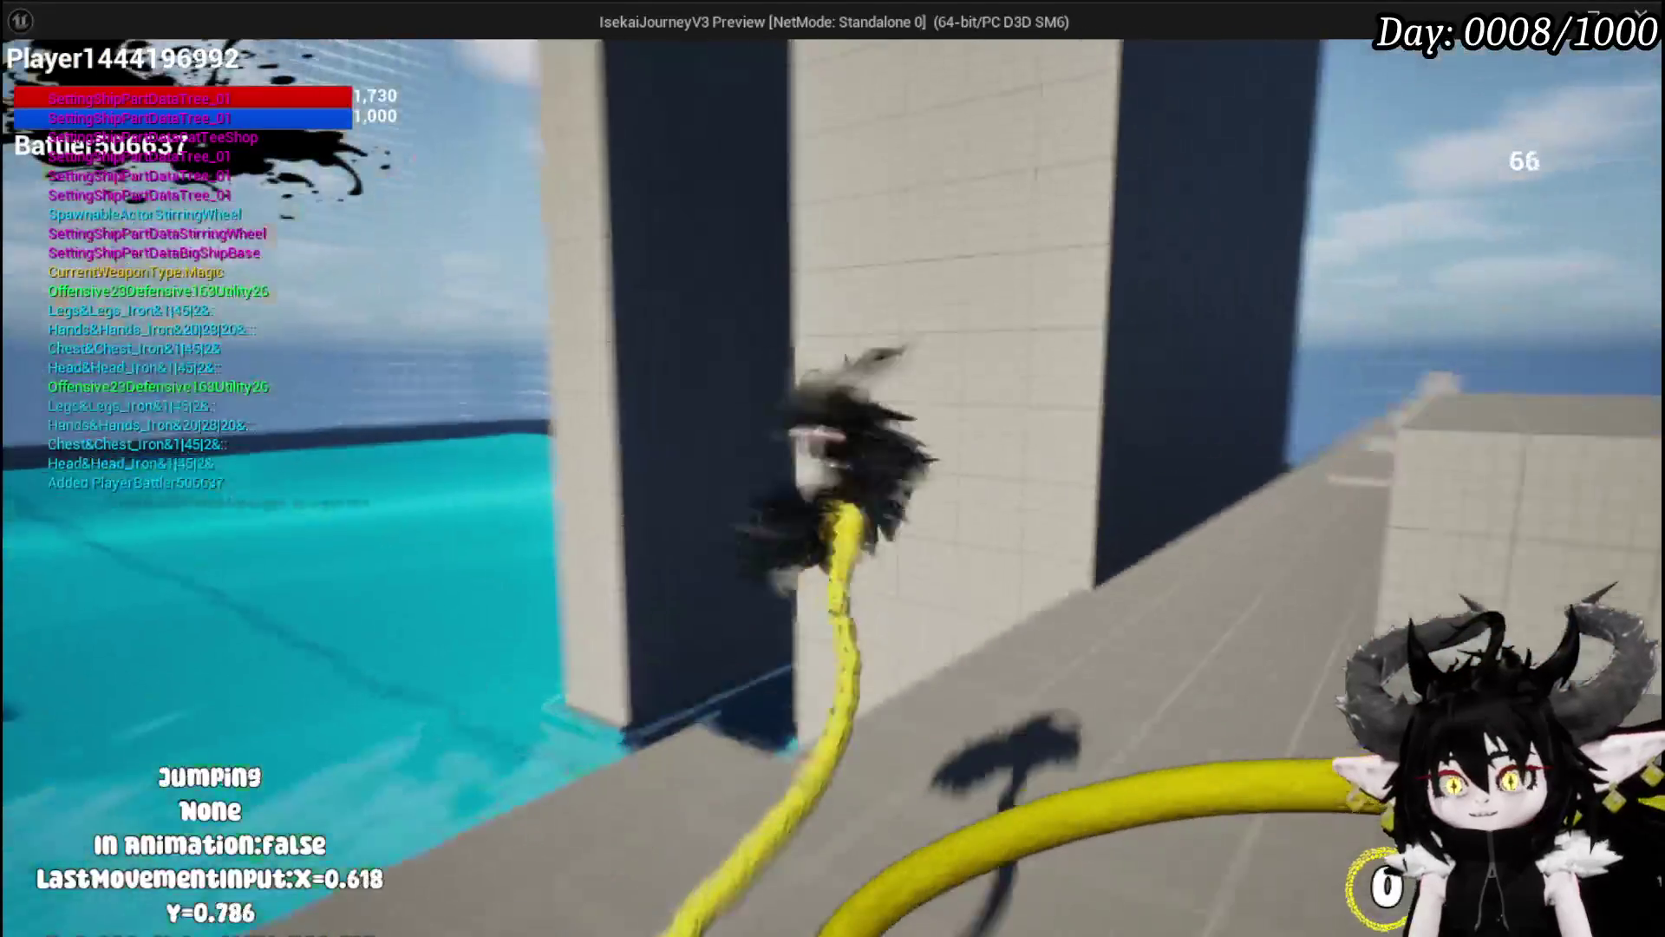
Step: Wall-run and jump off onto the rooftop, then switch back to the editor
key("space")
key("space")
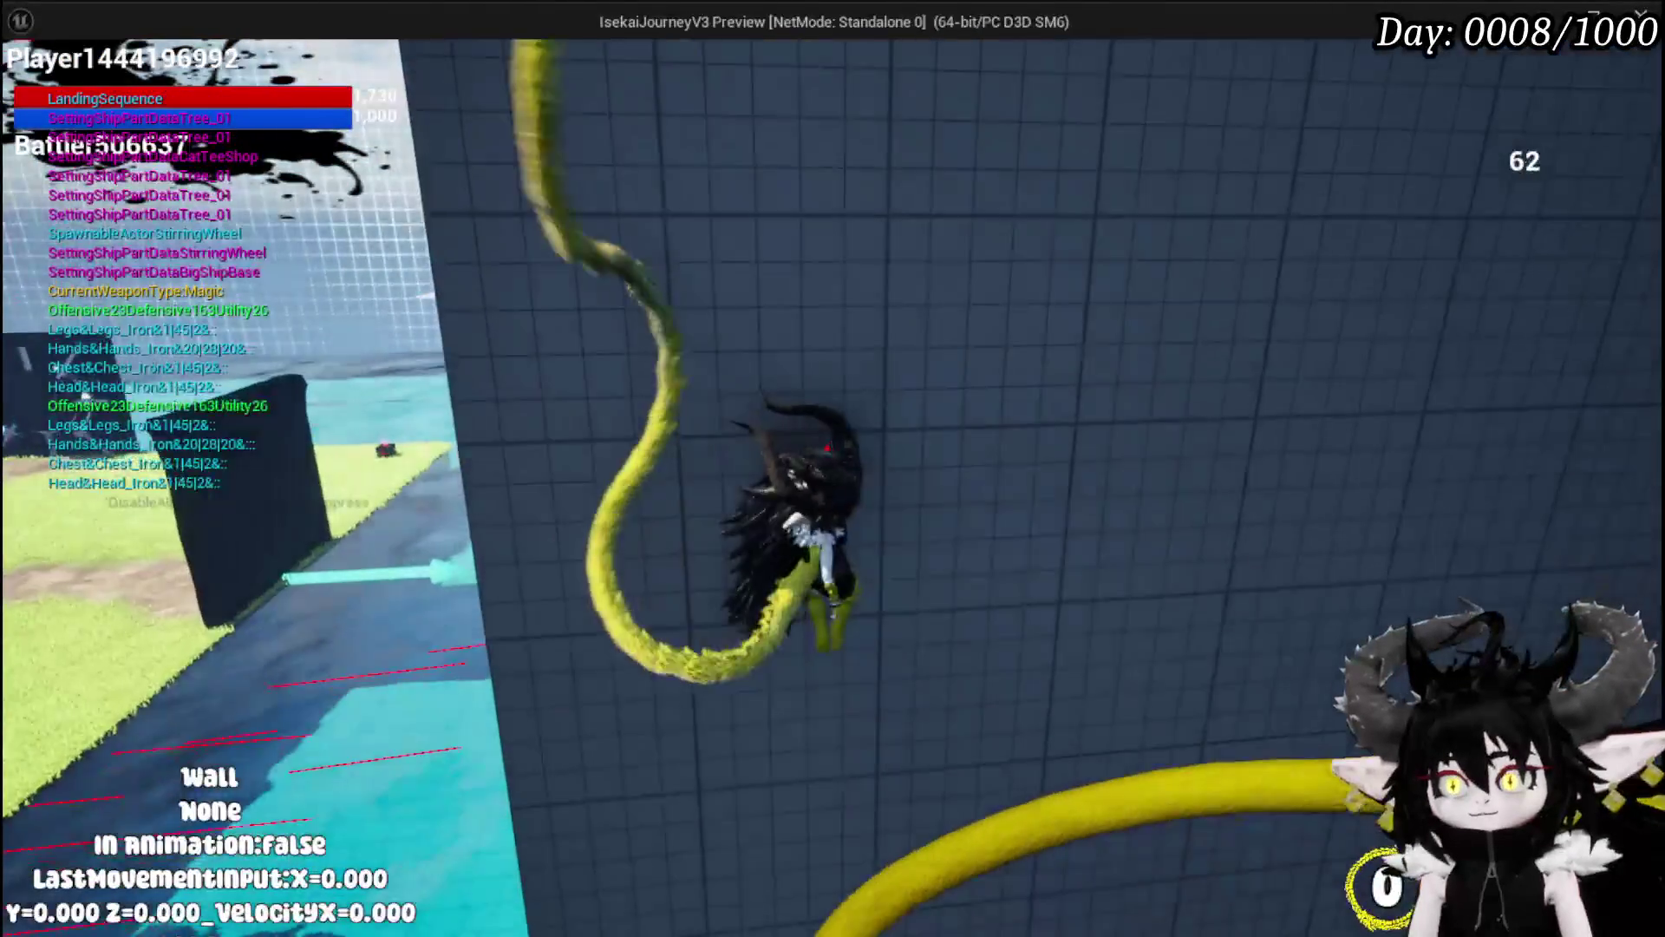
key("space")
key("space")
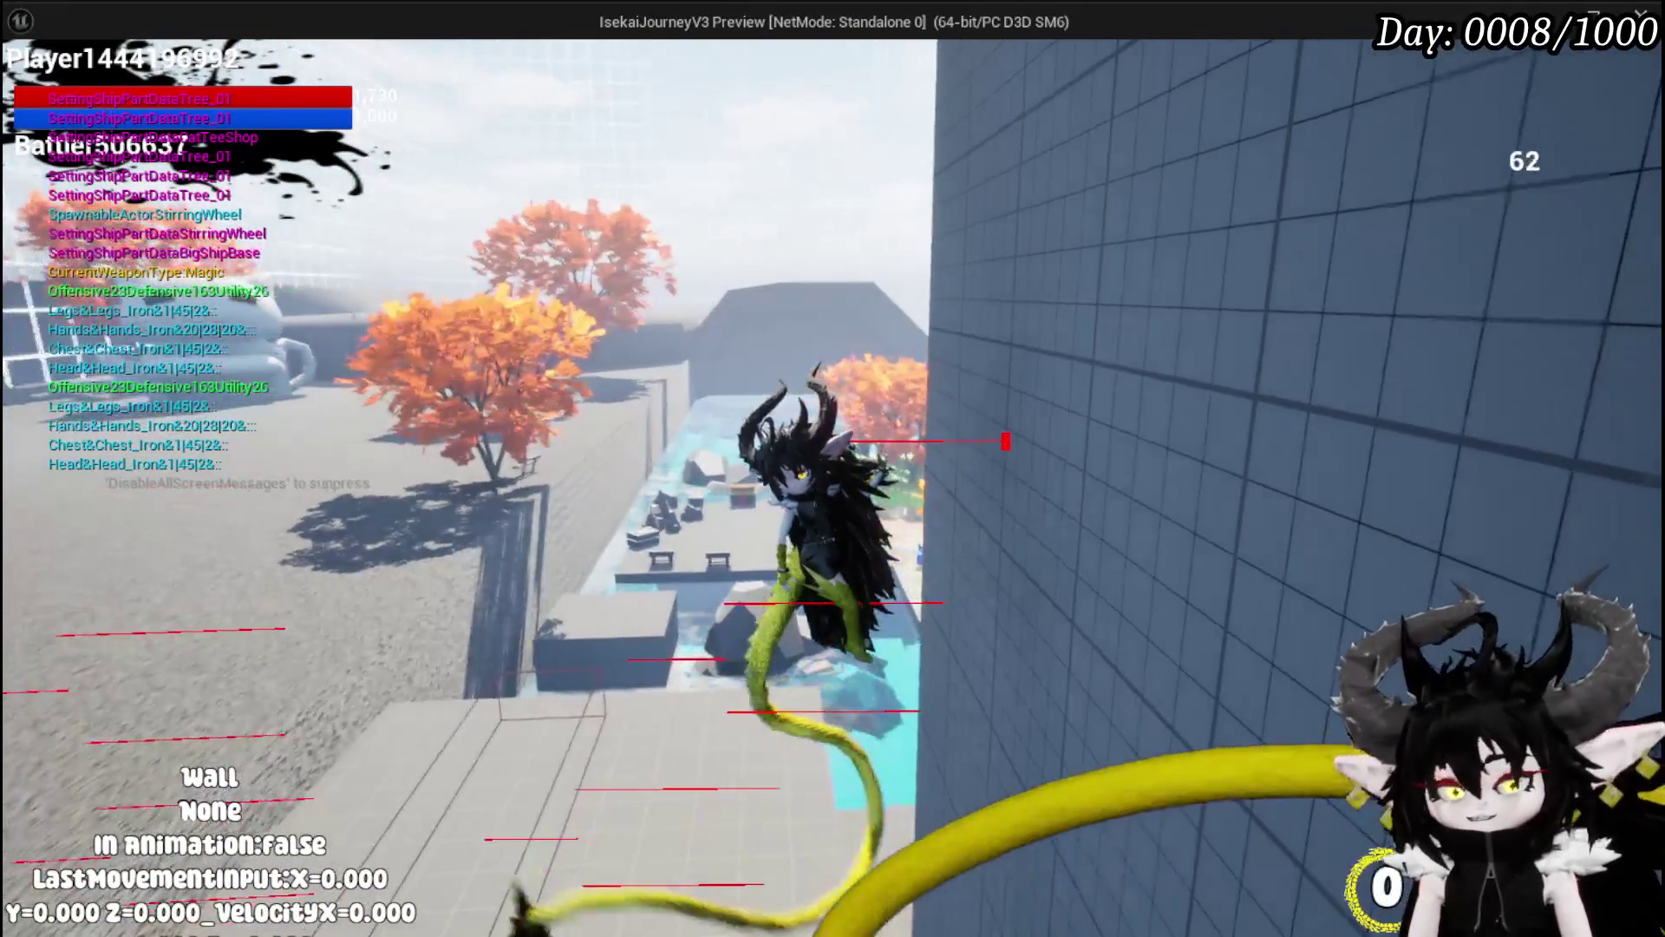
key("alt+Tab")
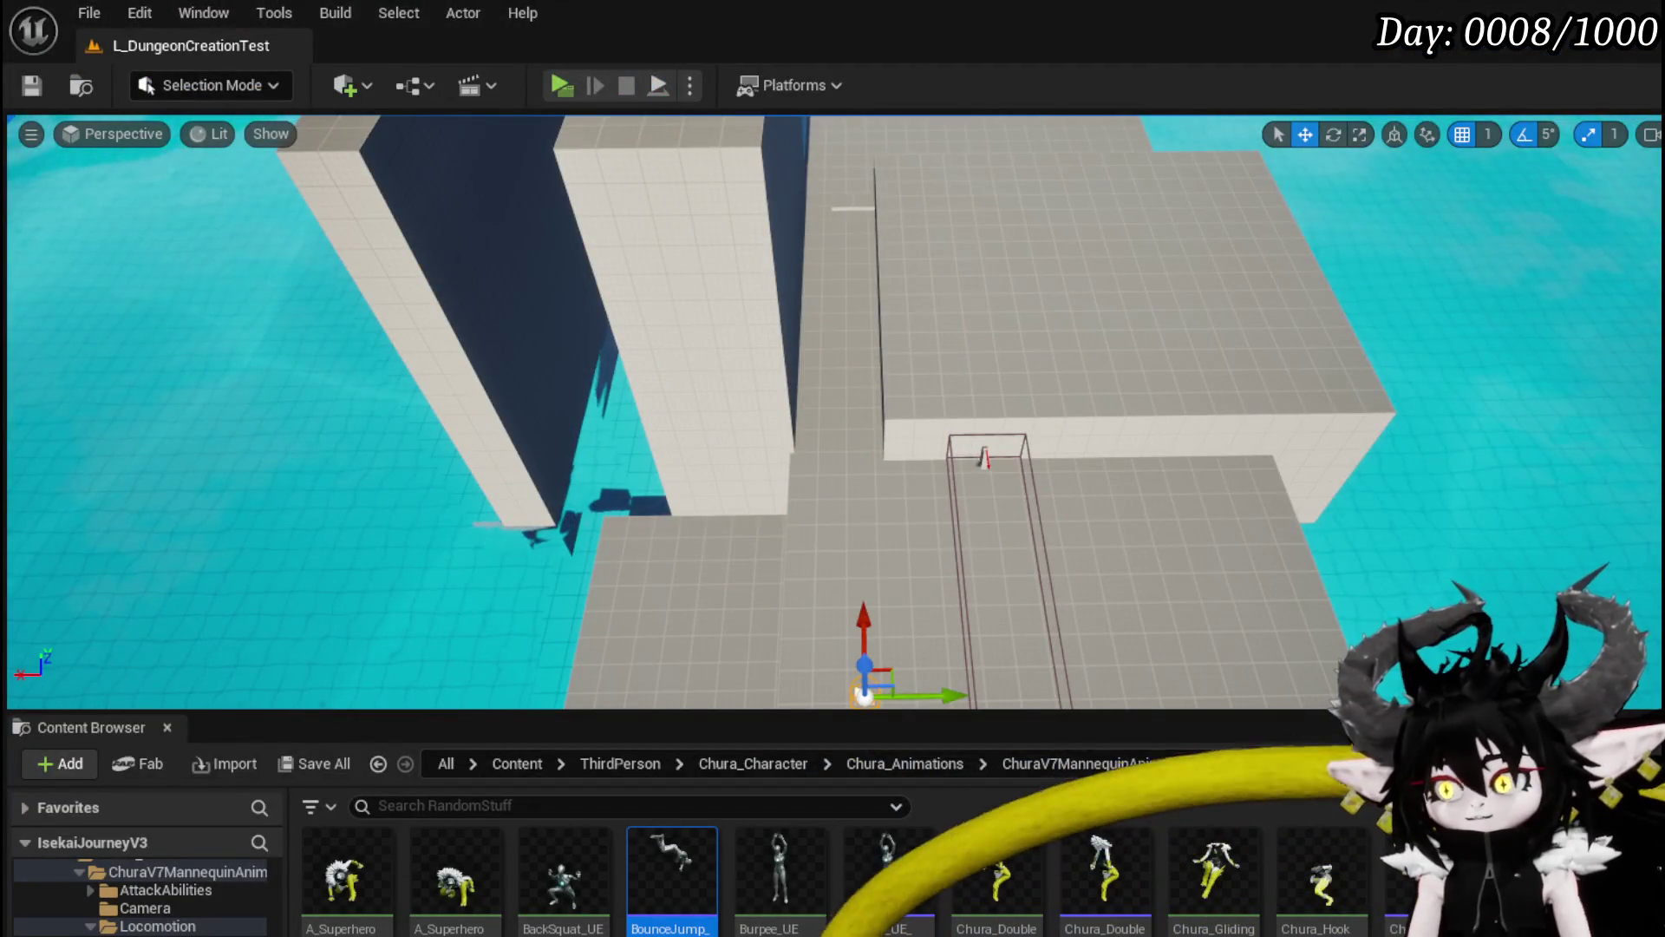
Step: Set the WallTrace forward trace distance to 50, and compile and save the movement blueprint
key("alt+Tab")
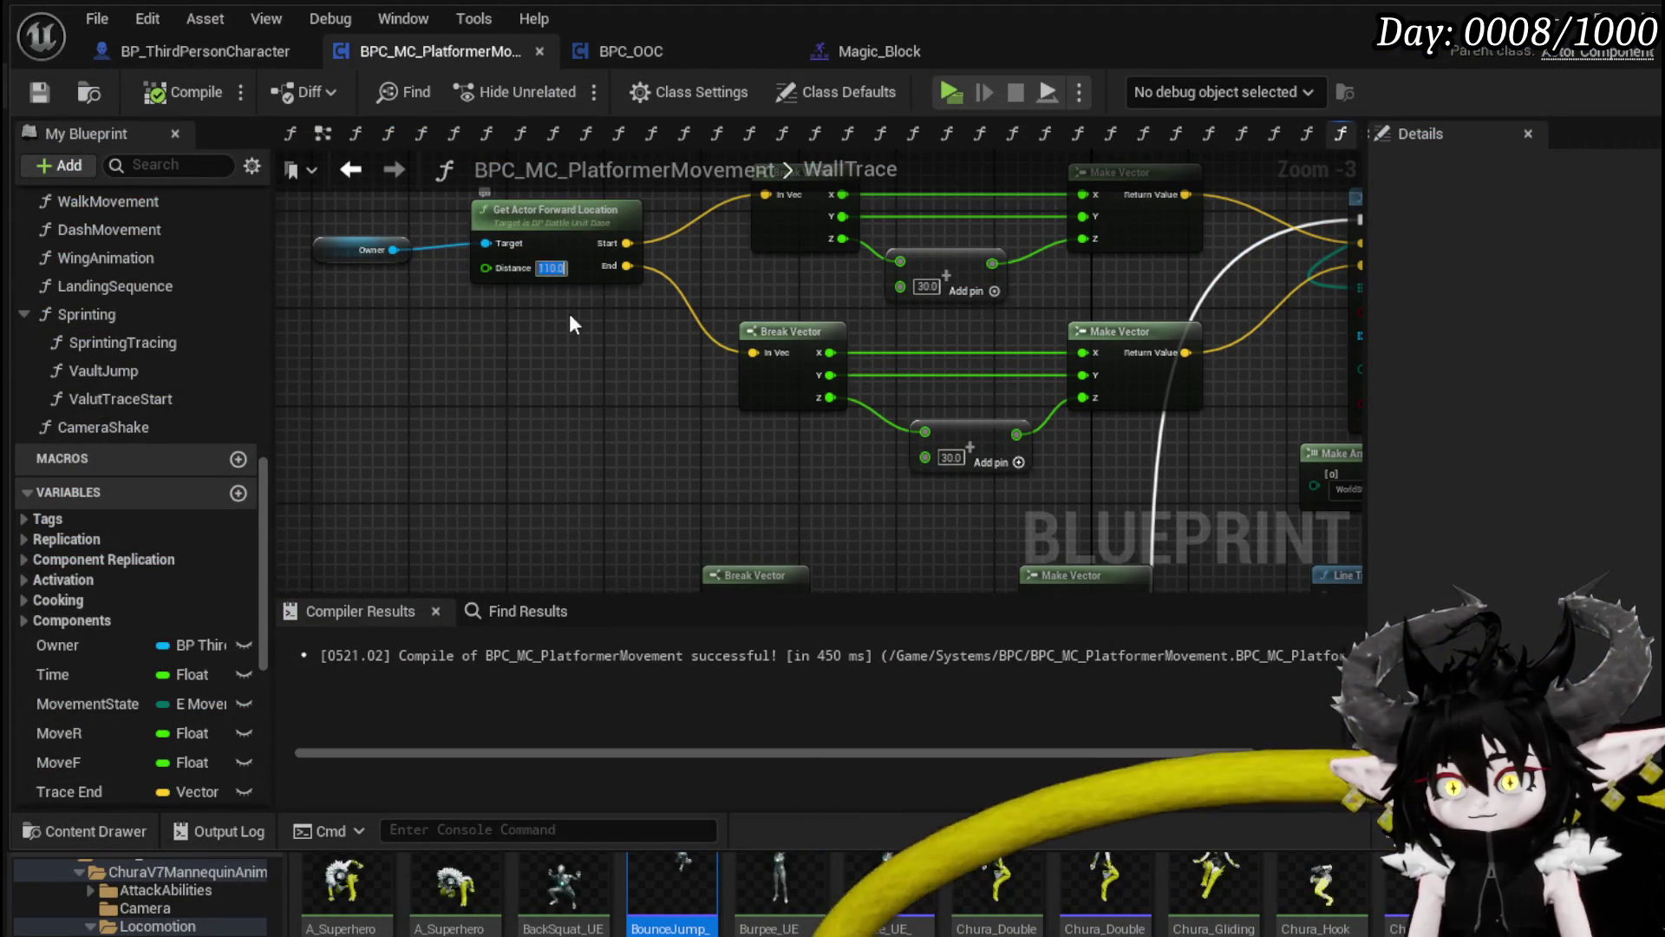
left_click(193, 104)
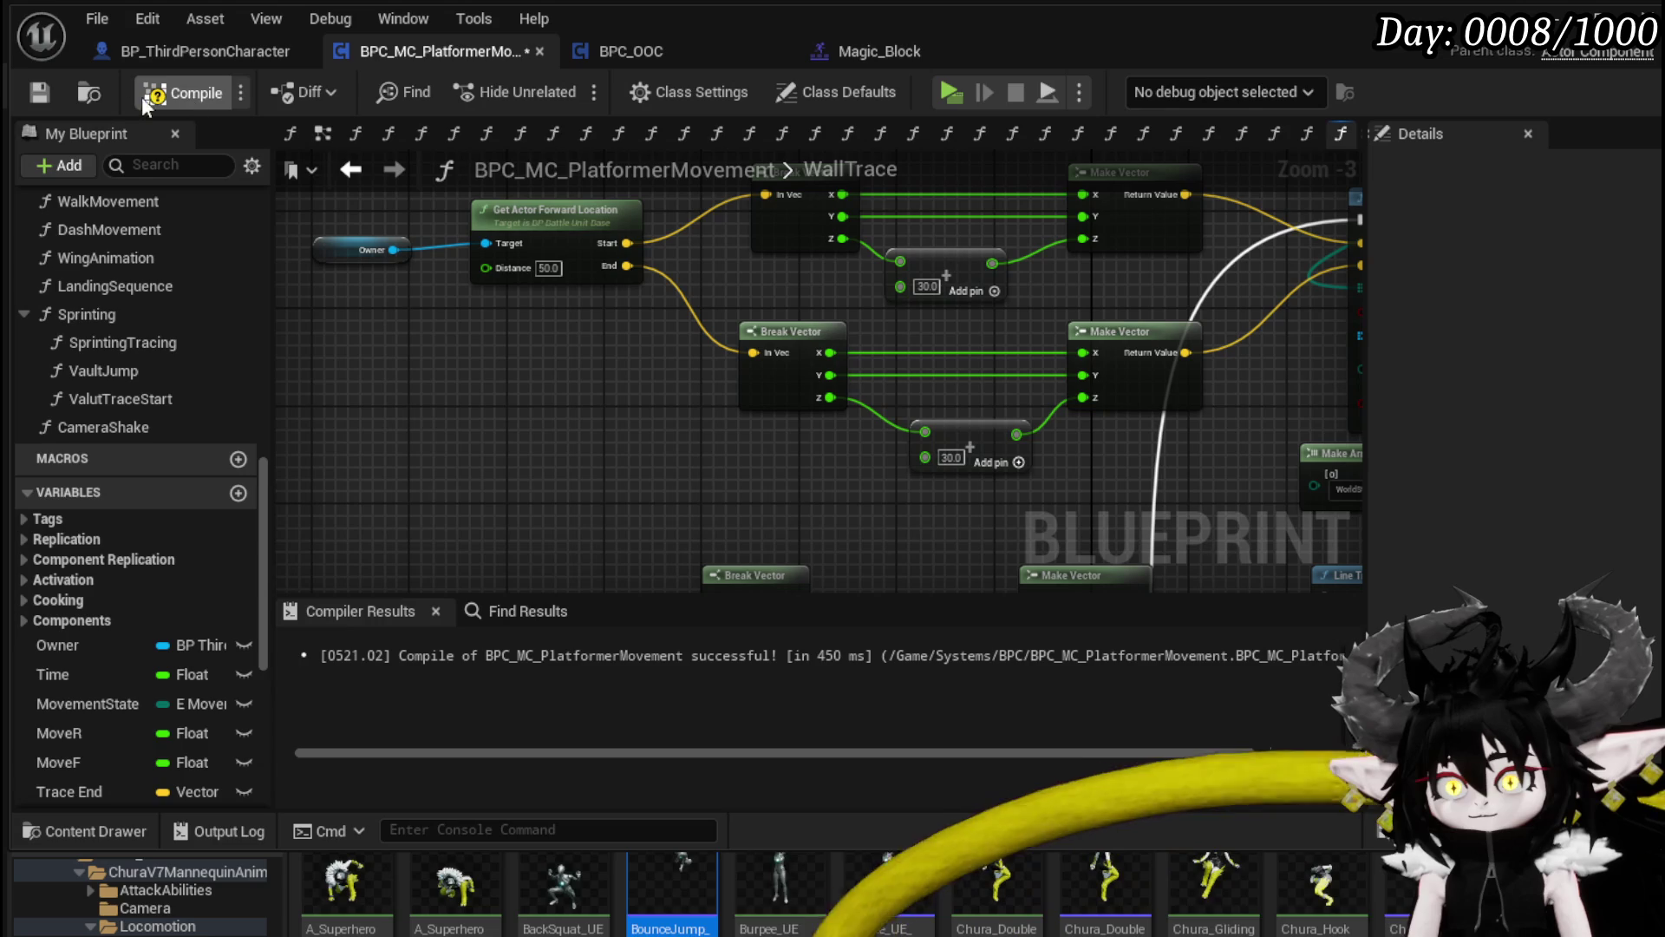
left_click(54, 90)
scroll(489, 470, "down", 3)
type("100")
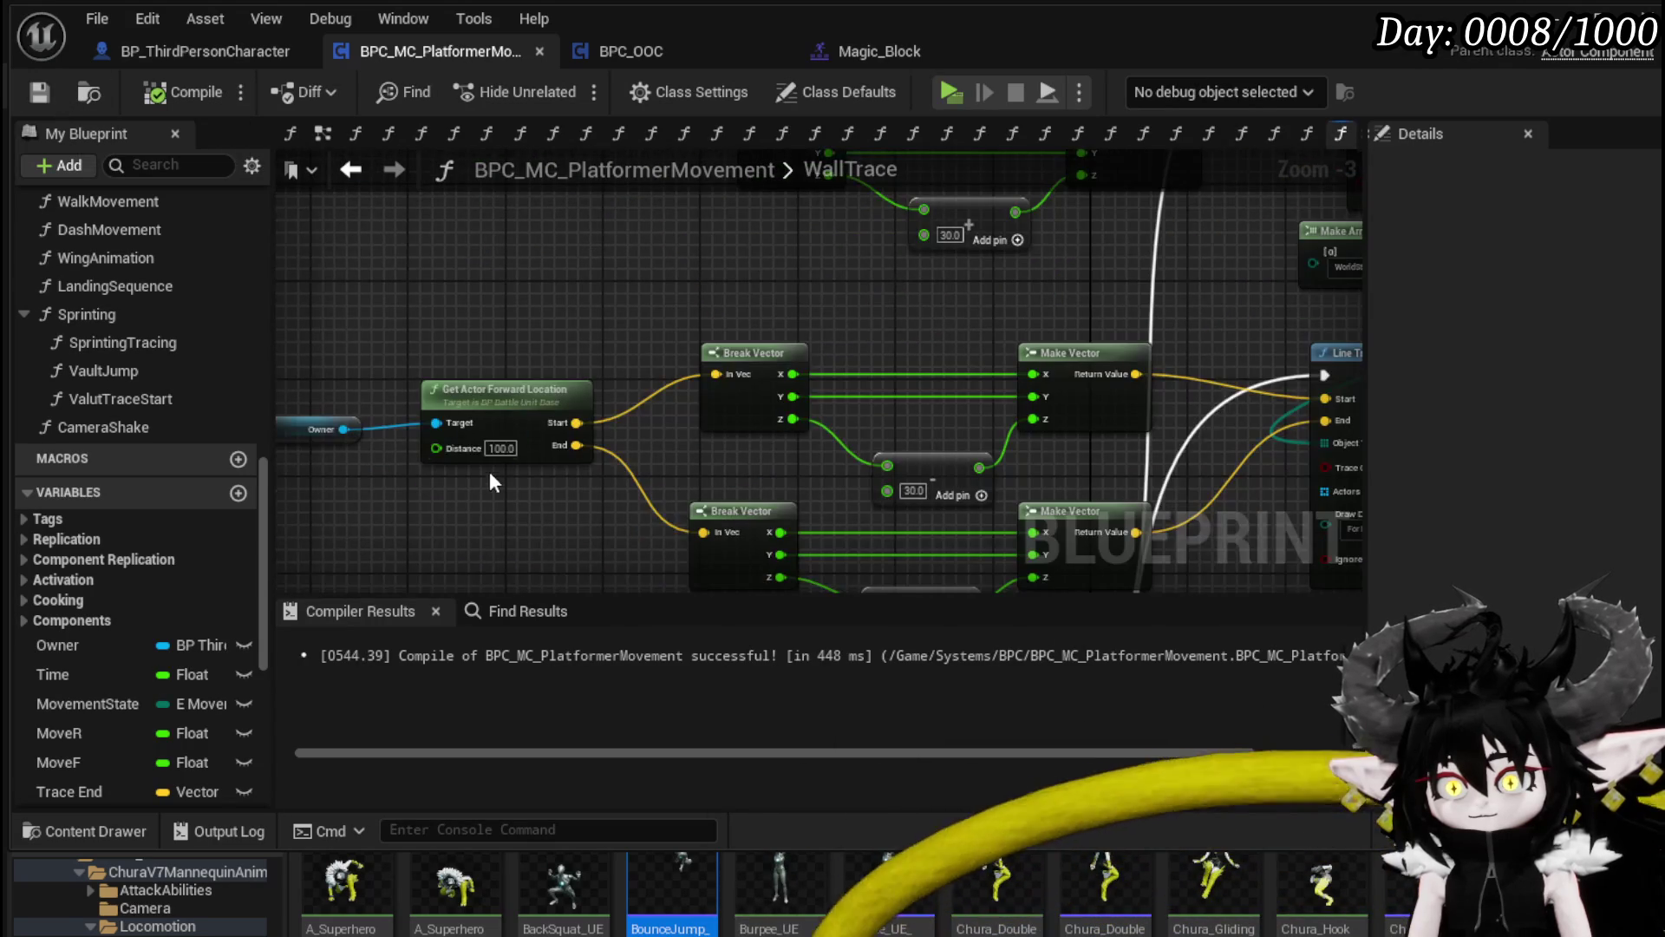
type("50")
key("Return")
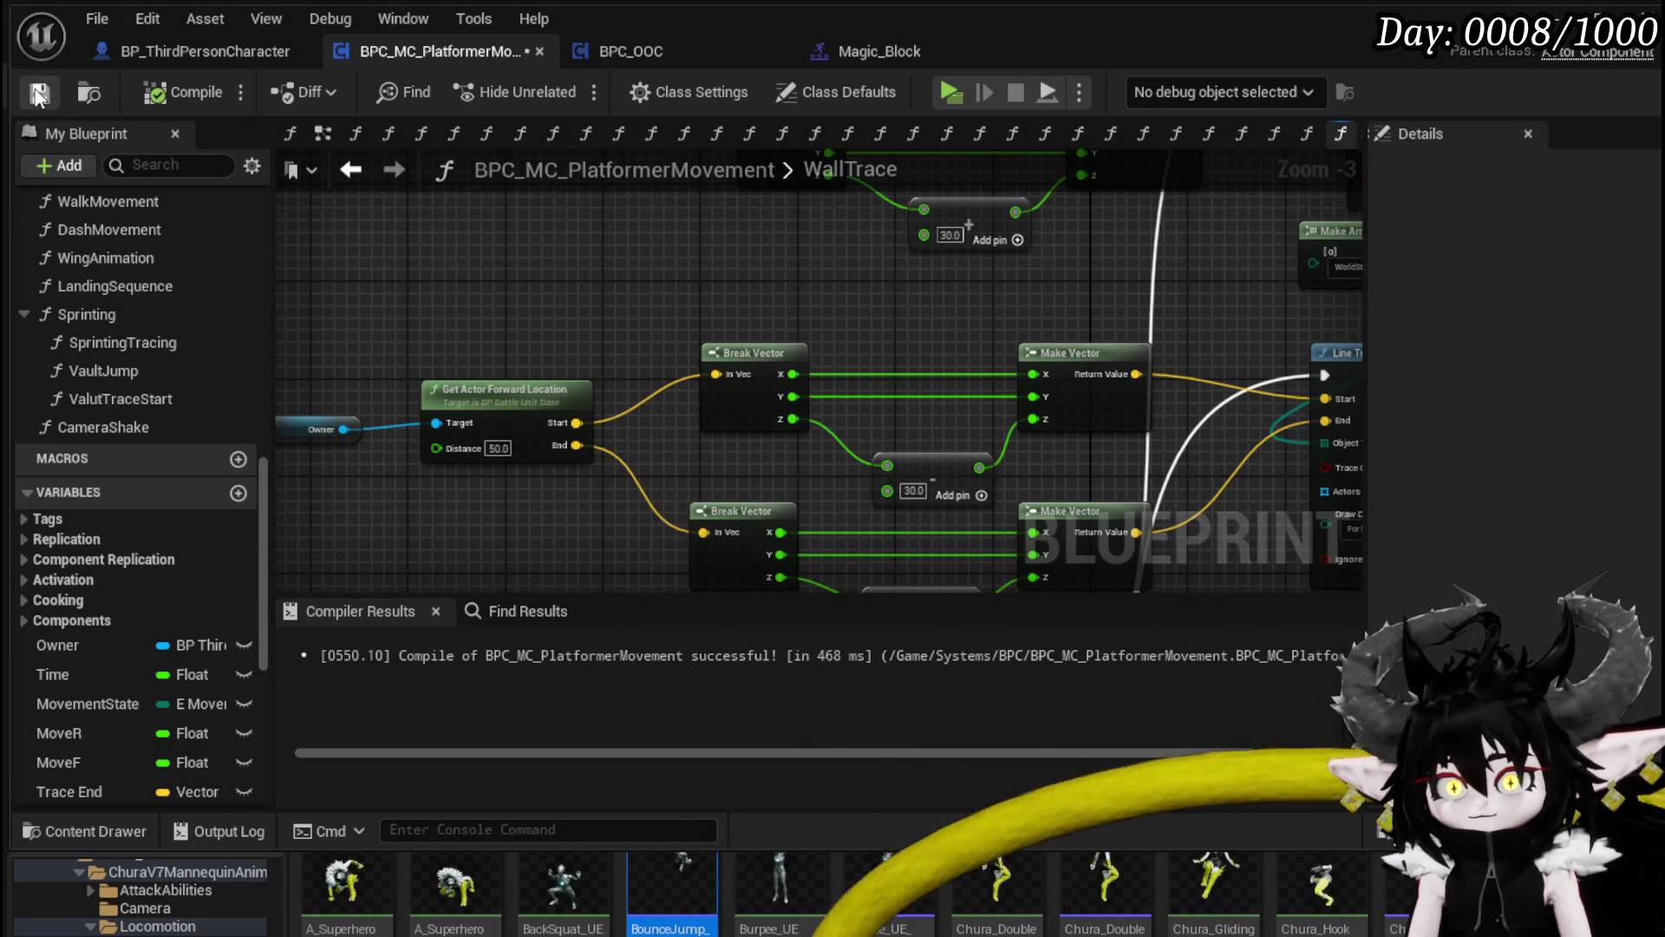
left_click(1552, 18)
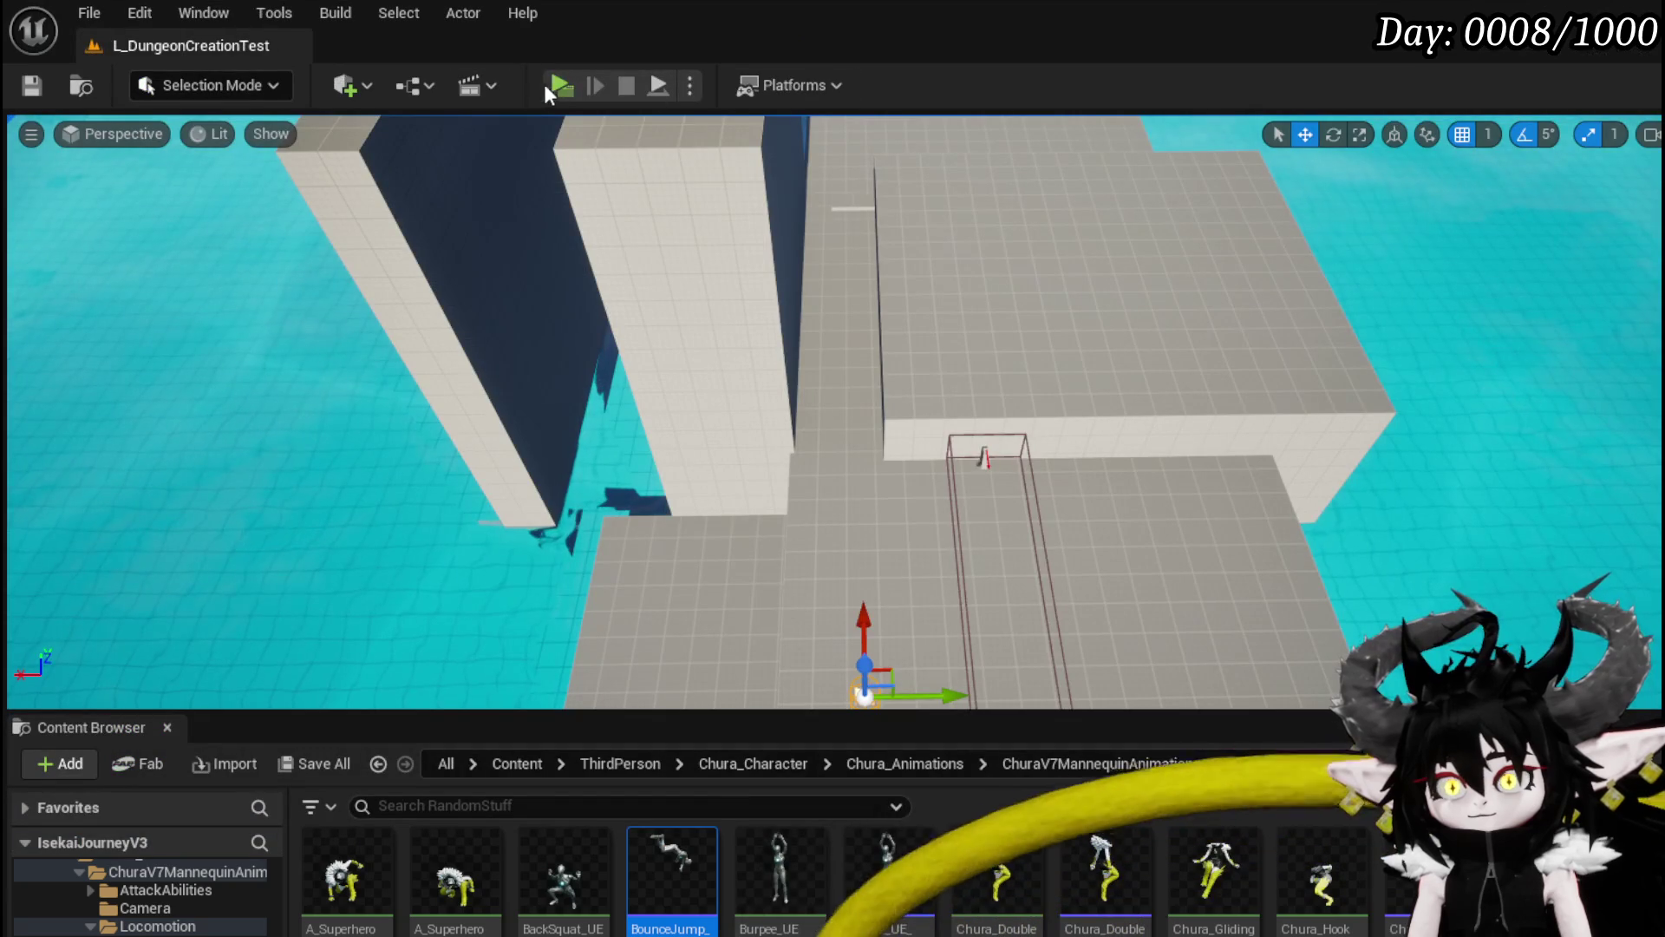
Step: Start a play session and test double-jumps and wall-runs across walls and platforms
key("alt+p")
key("space")
key("space")
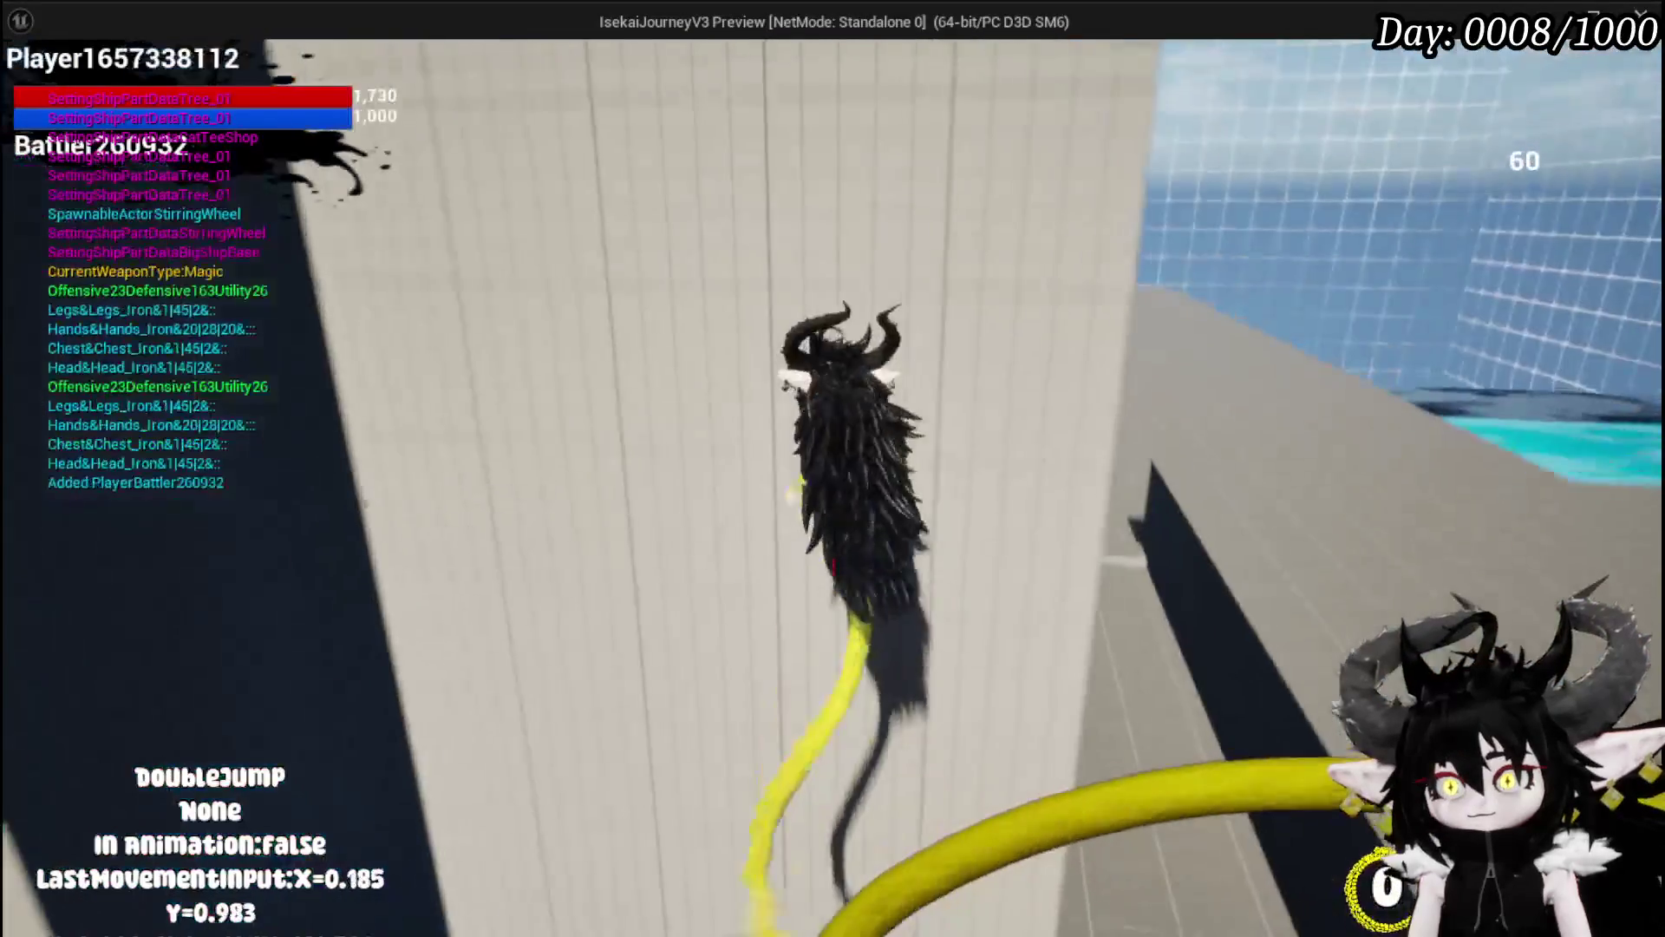
key("space")
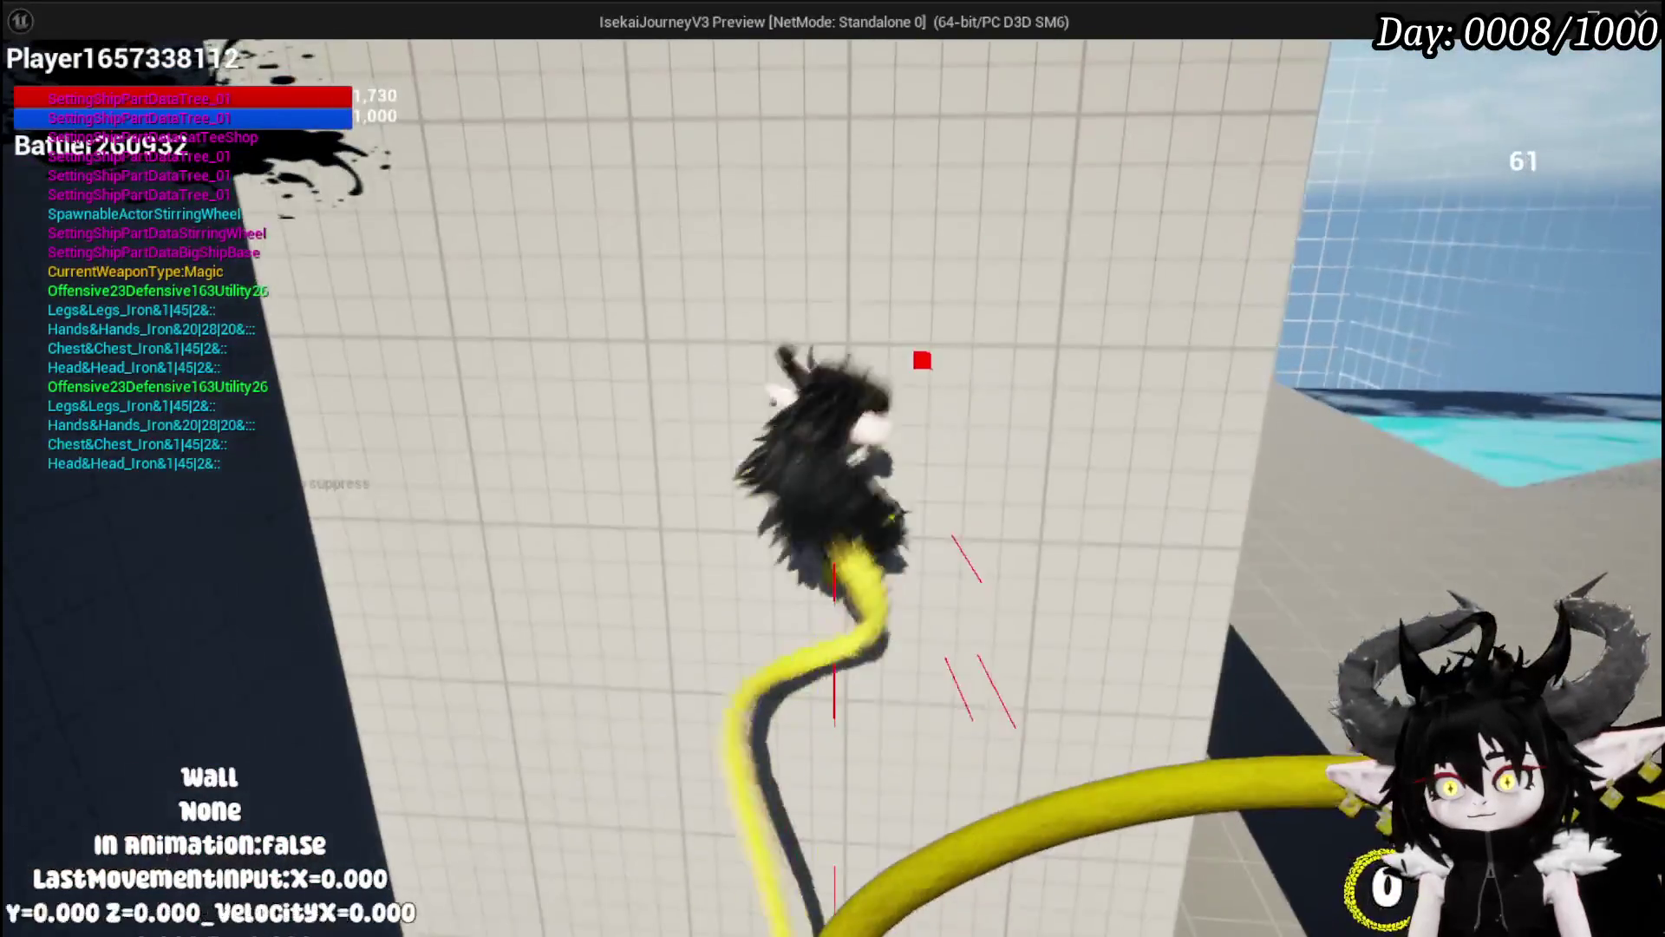
key("space")
key("space")
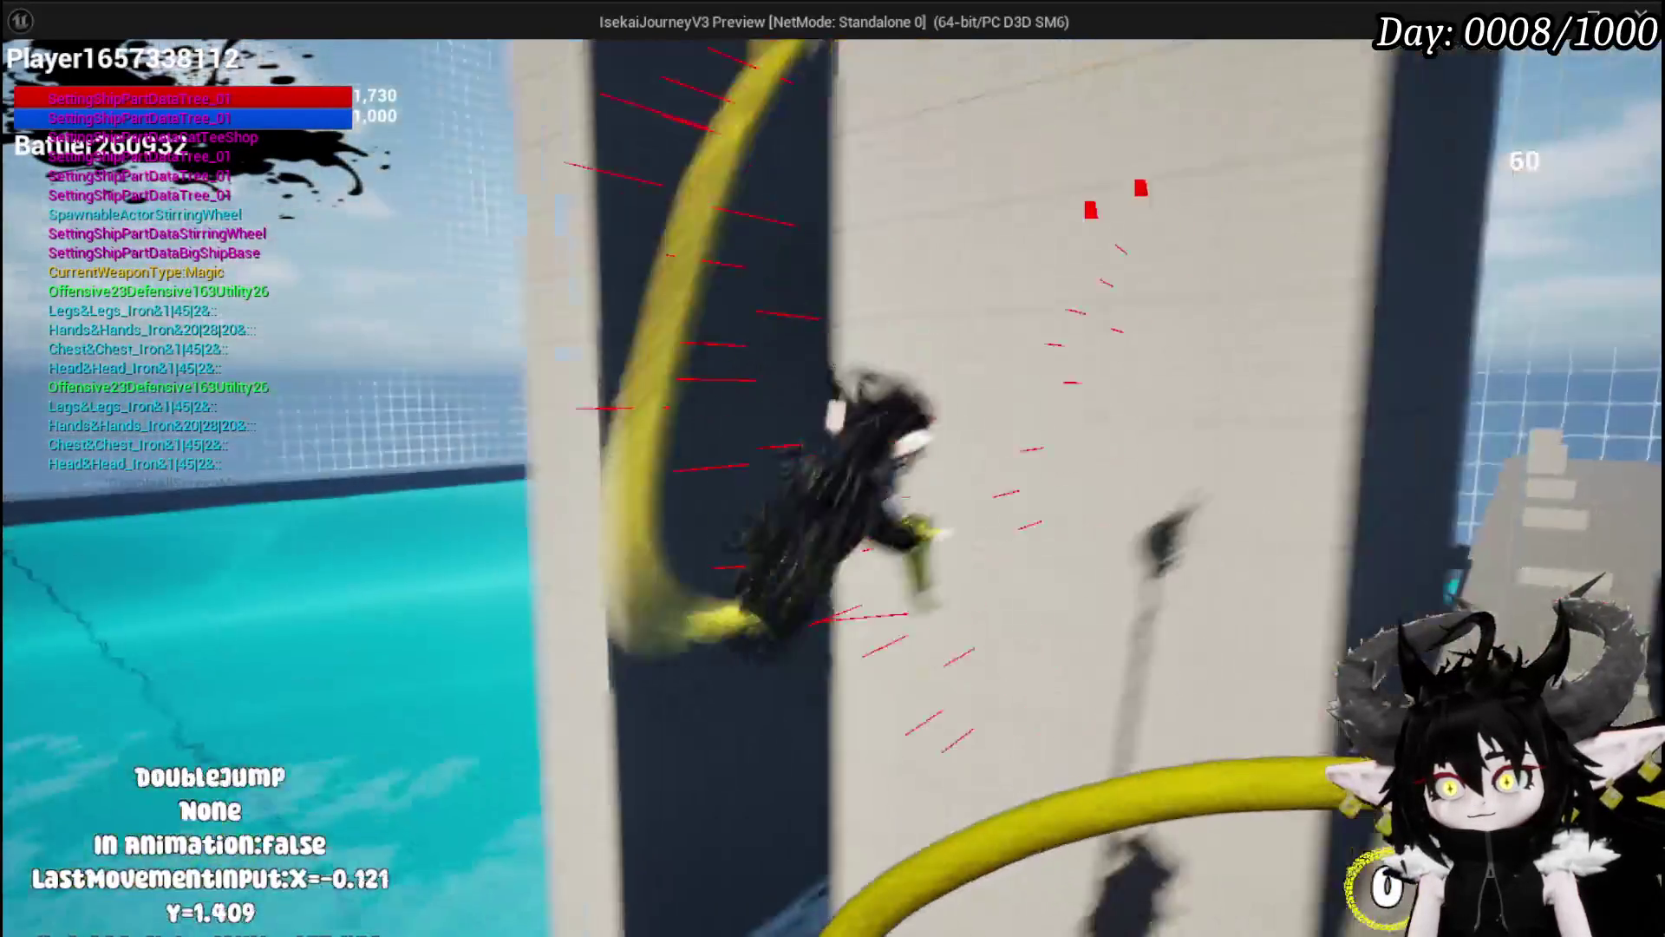
key("space")
key("space")
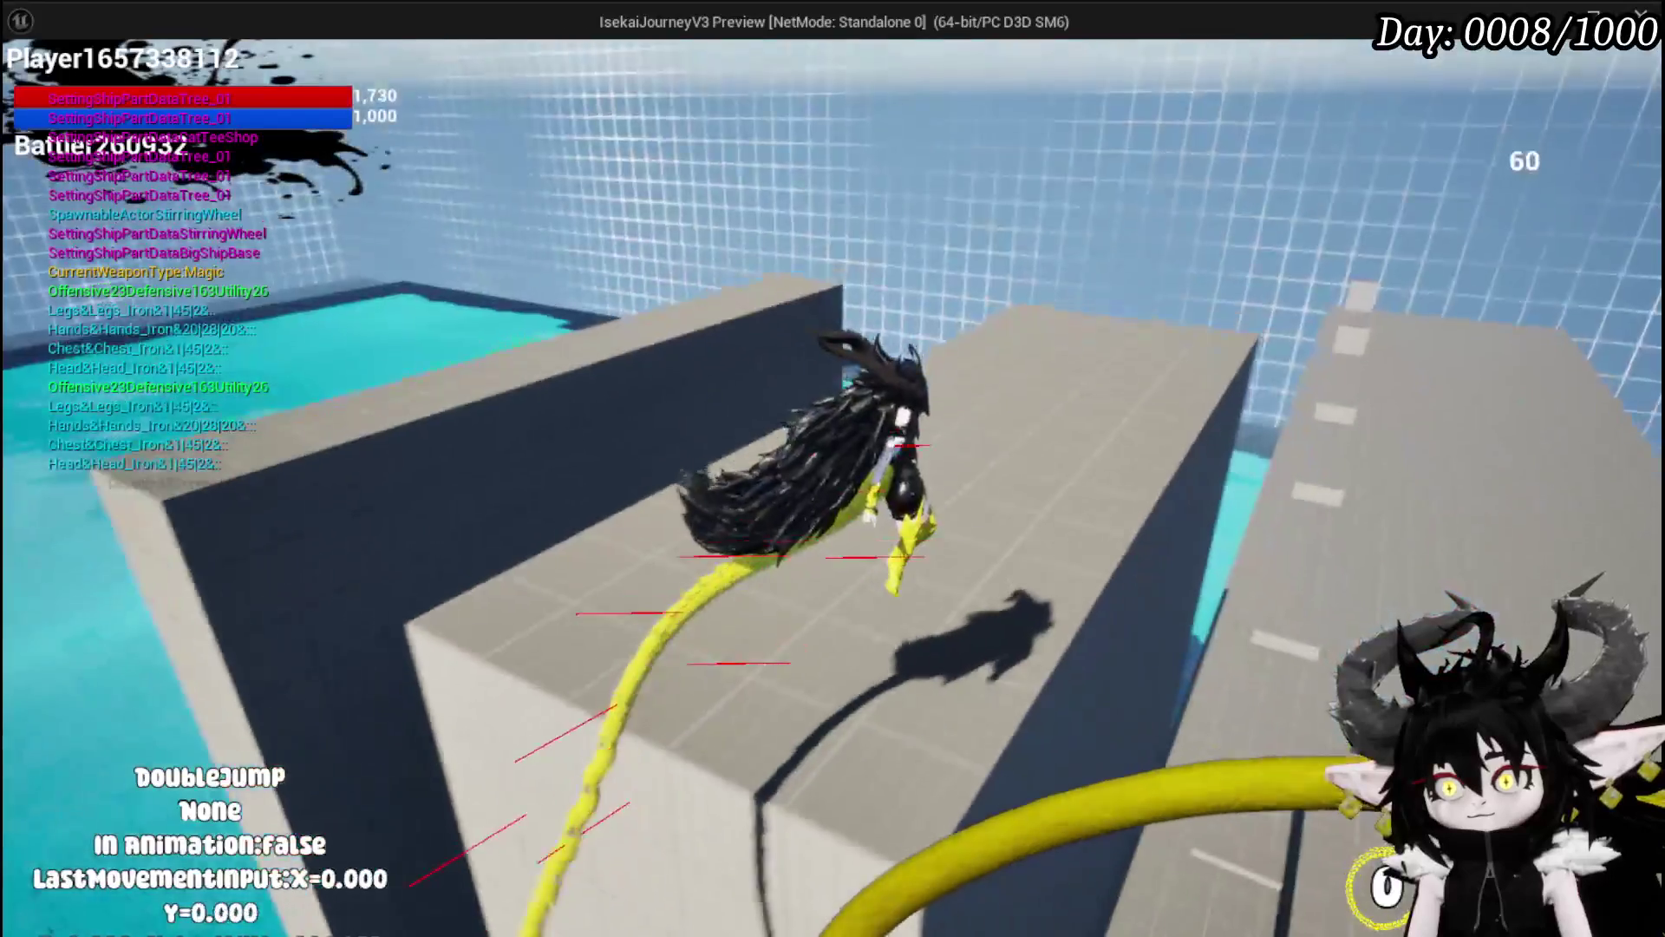
key("space")
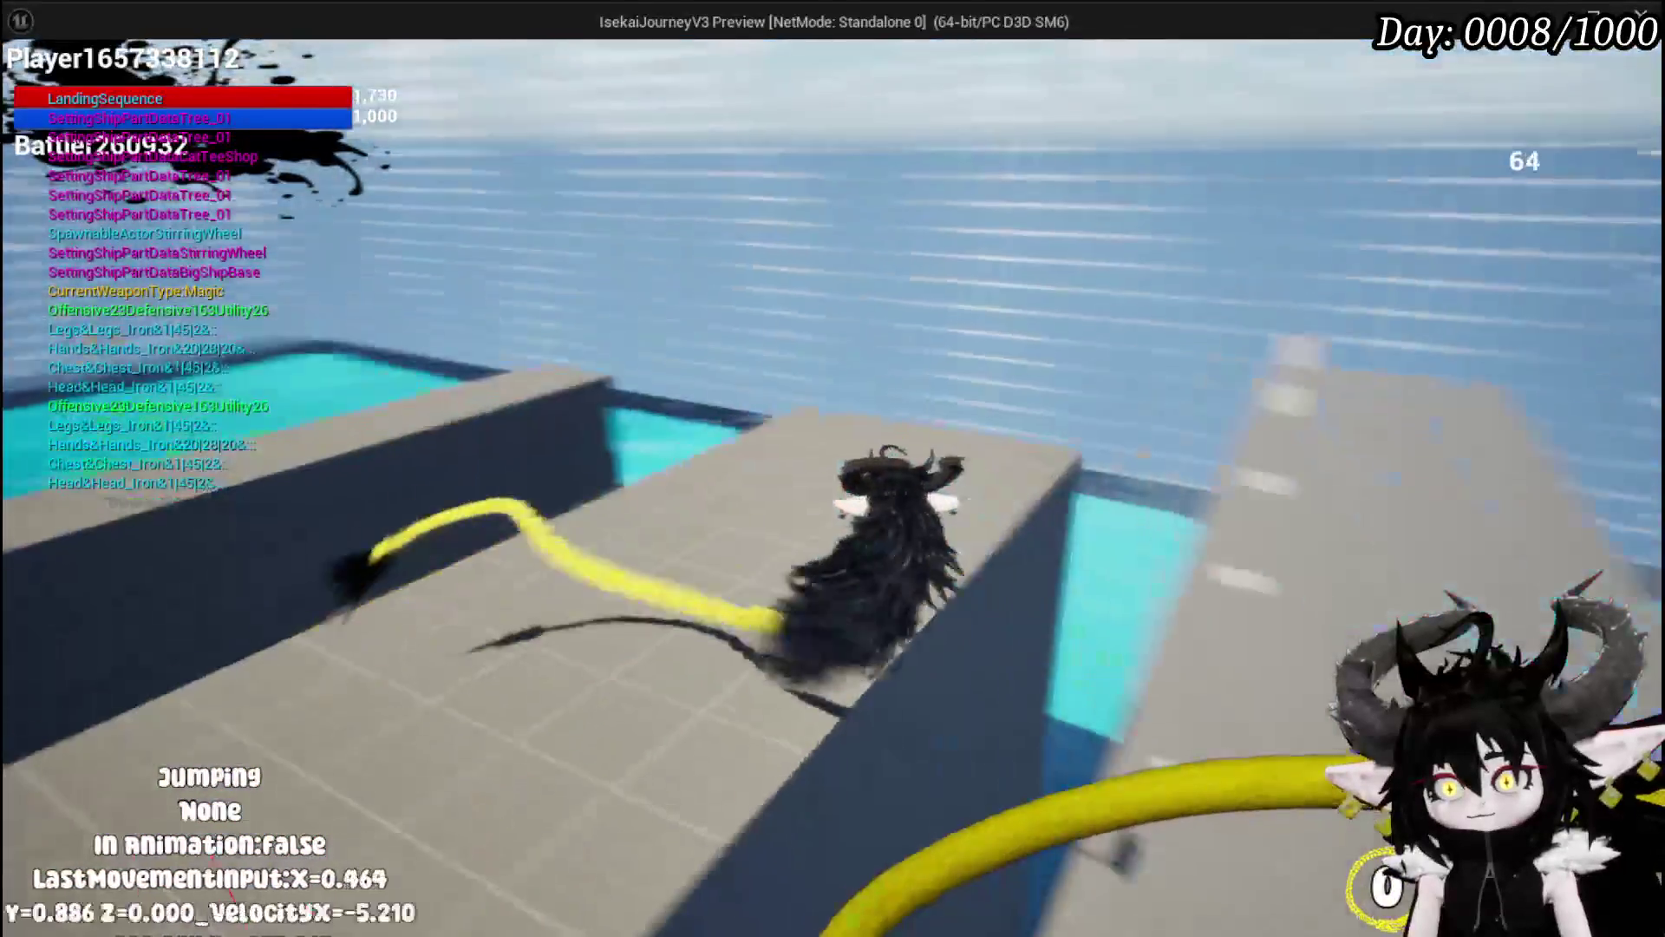
key("space")
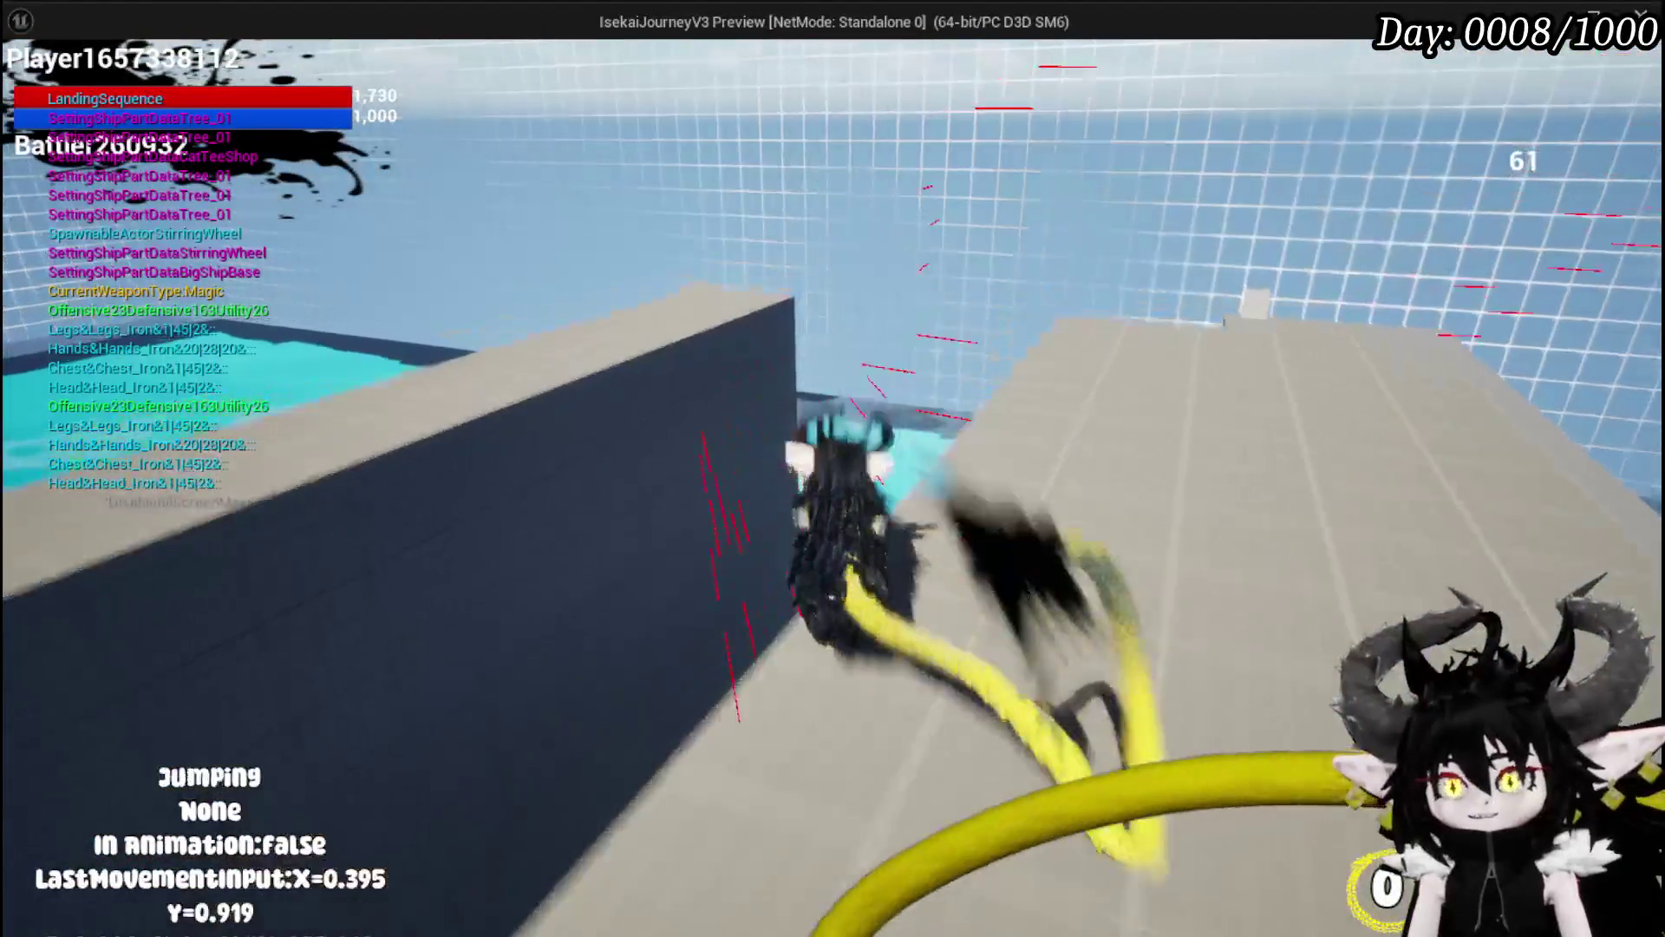
key("space")
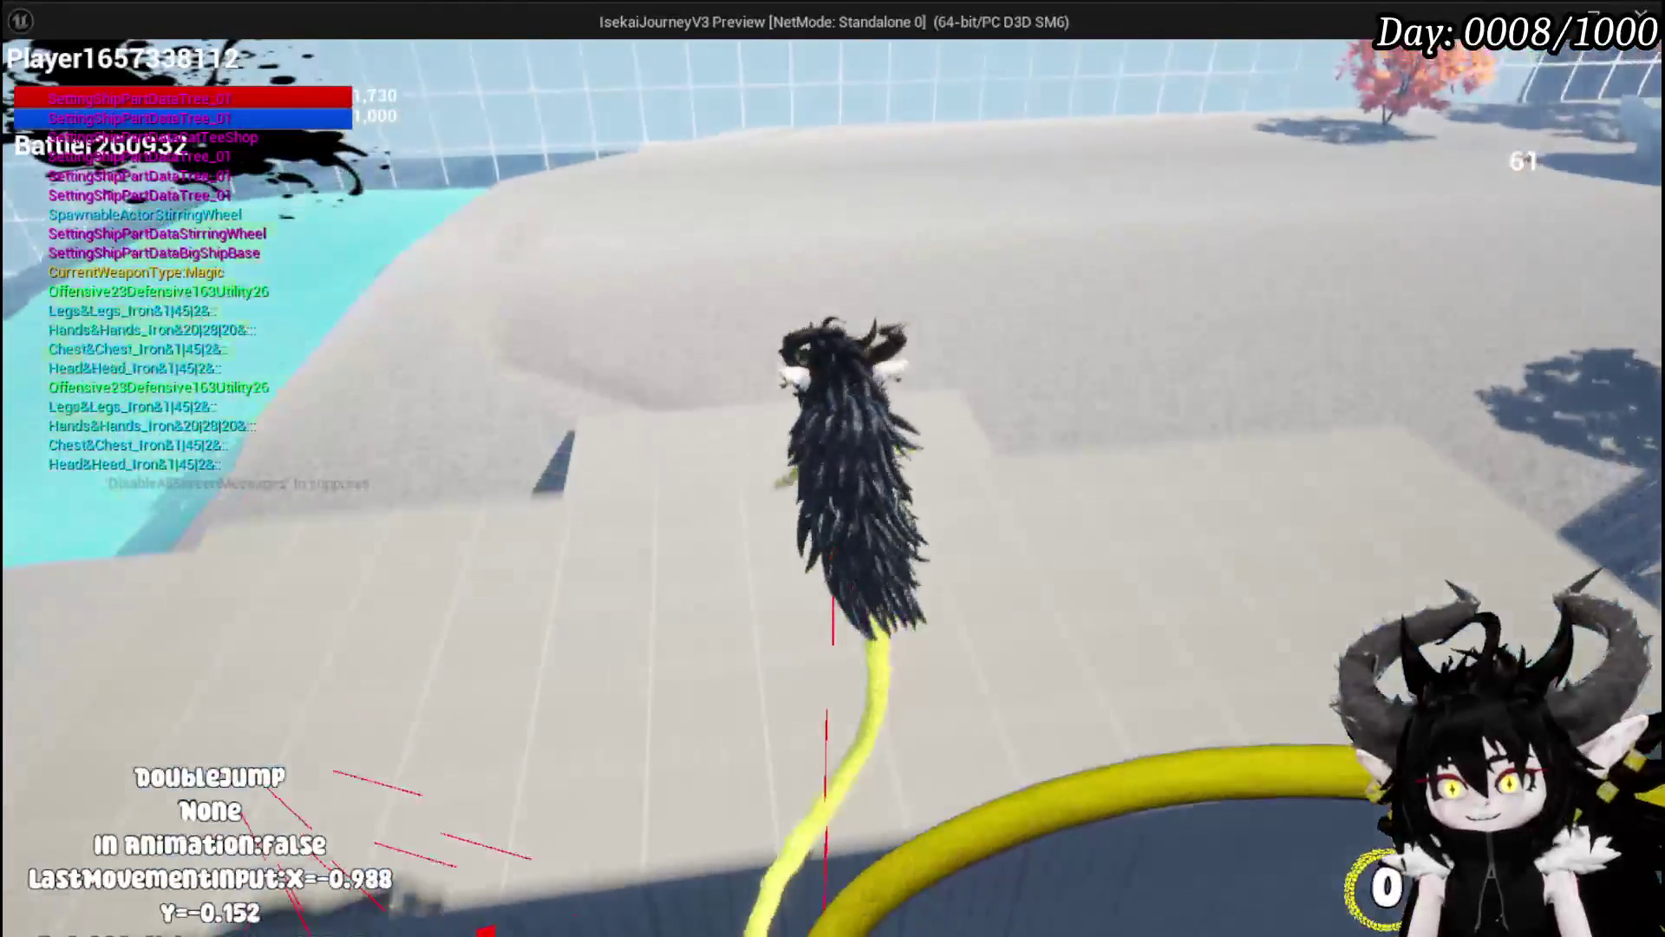
key("space")
key("space")
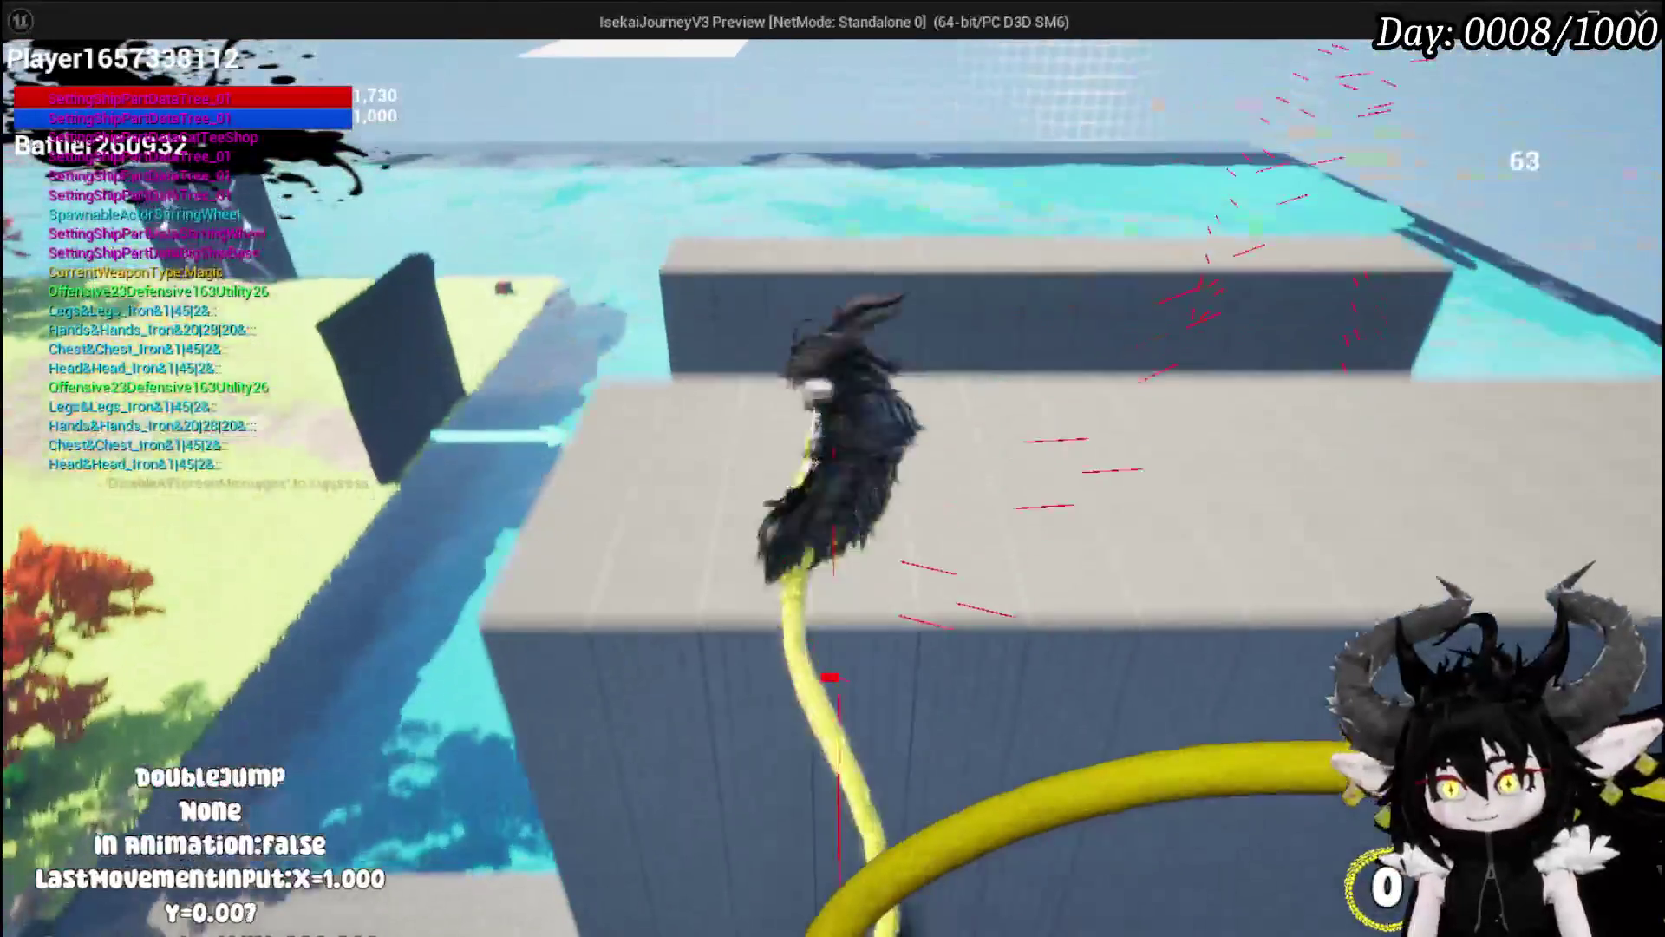
key("space")
key("space")
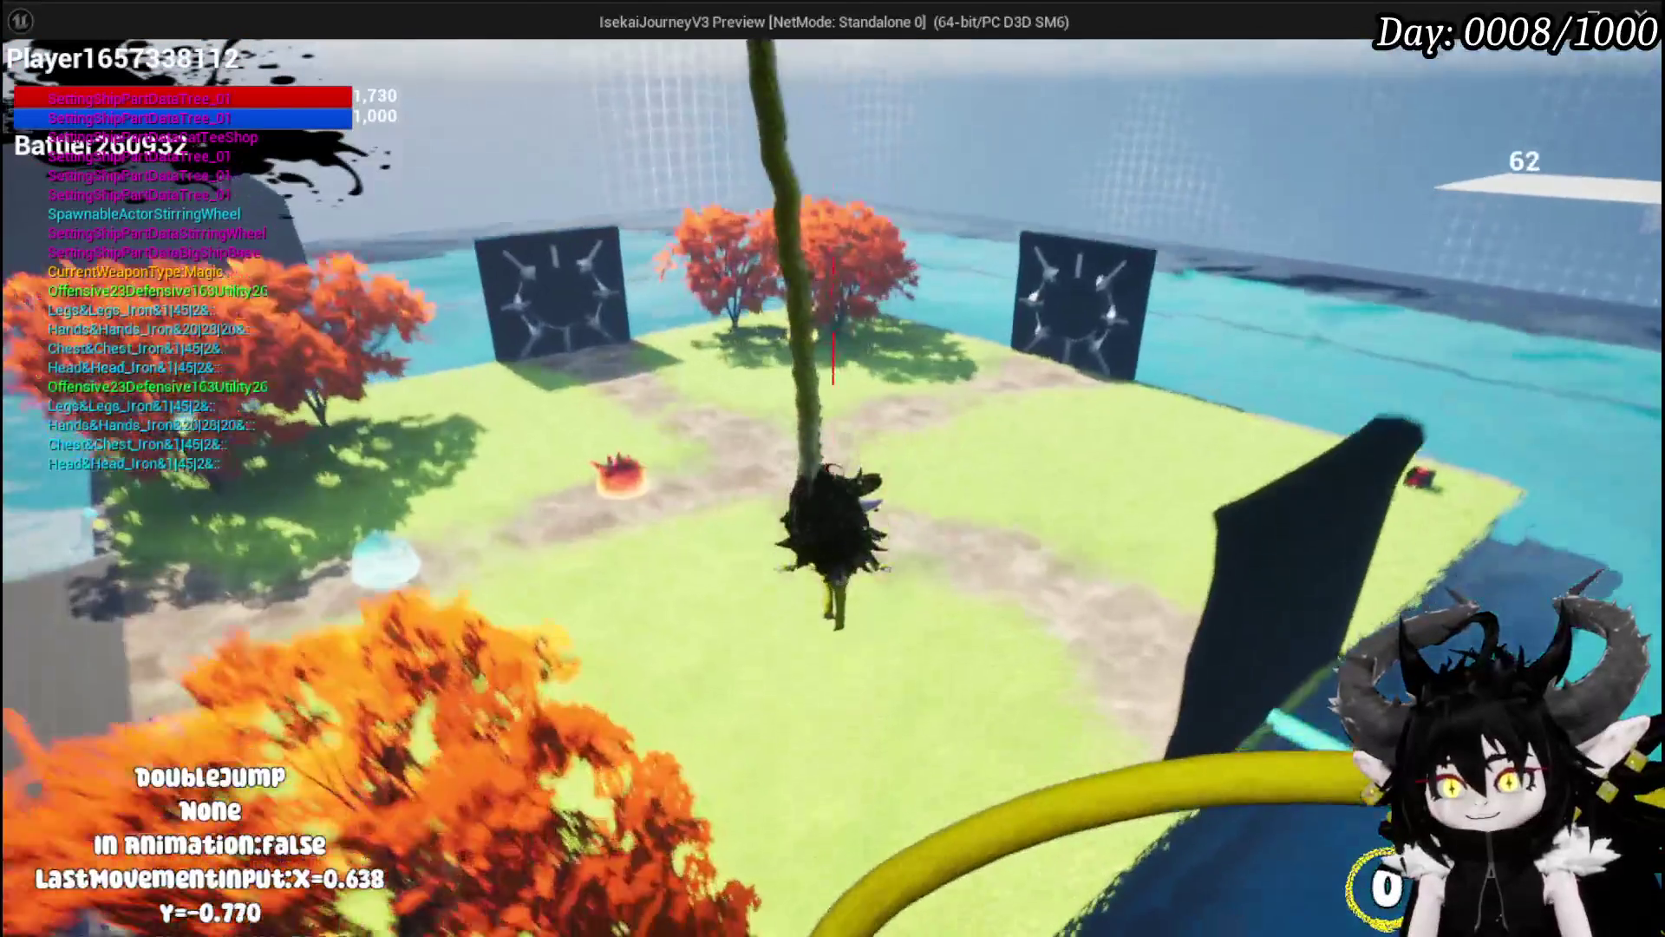
Step: Dash onto the grassy island toward the fire slime, then end the play session
key("shift")
key("w")
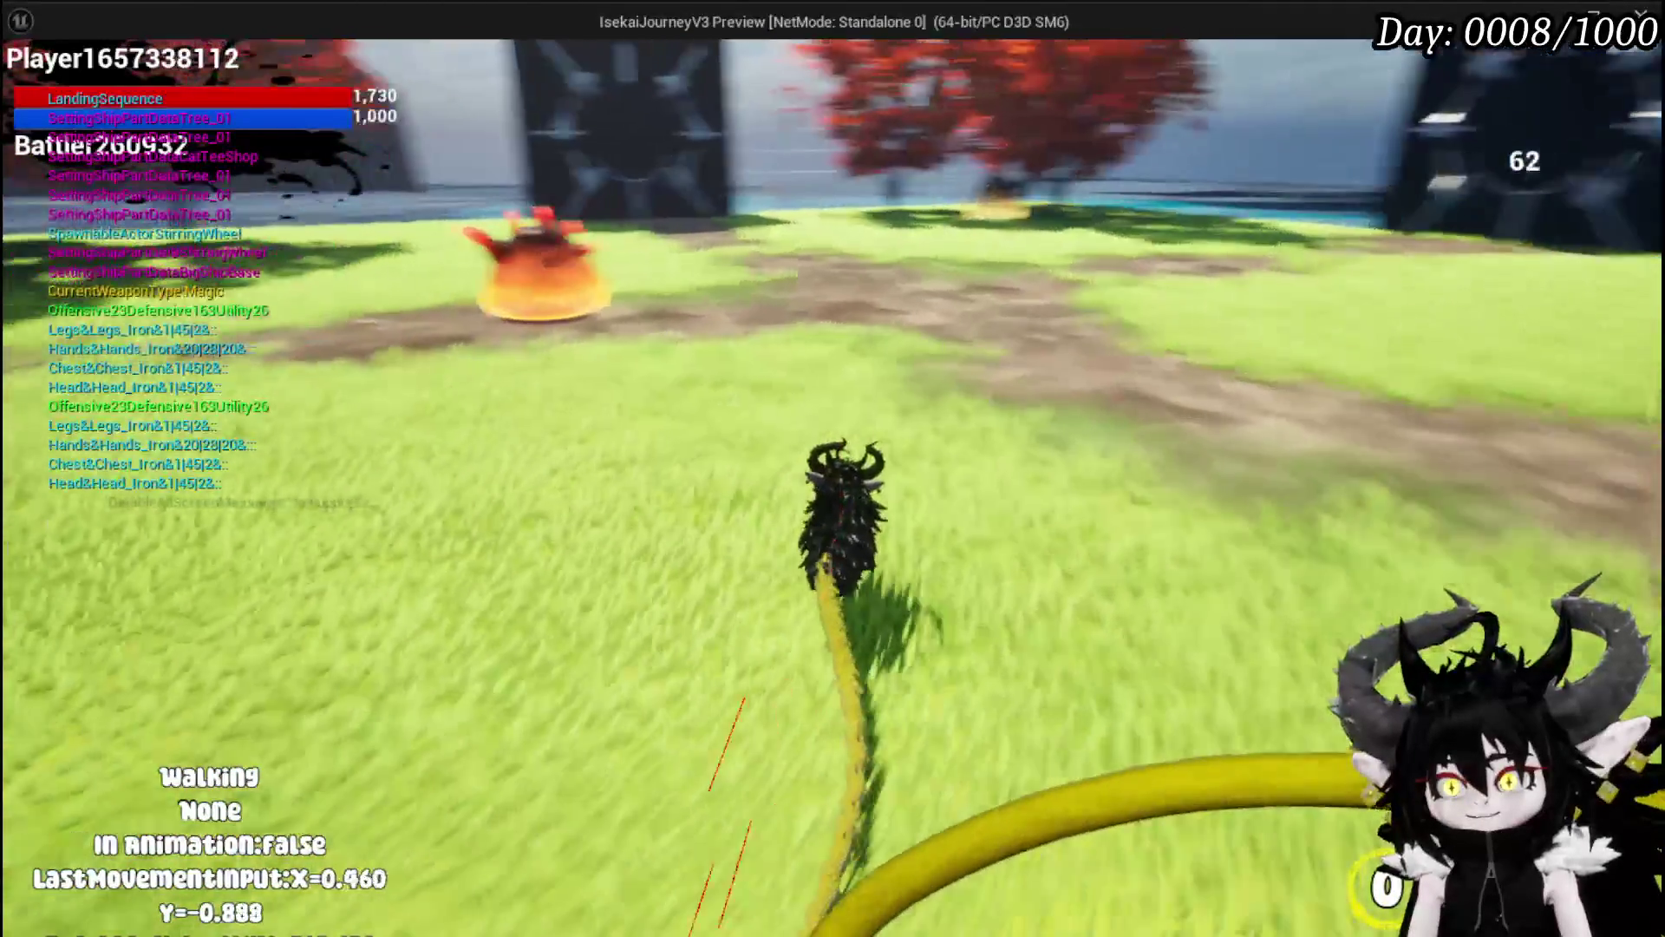
key("shift")
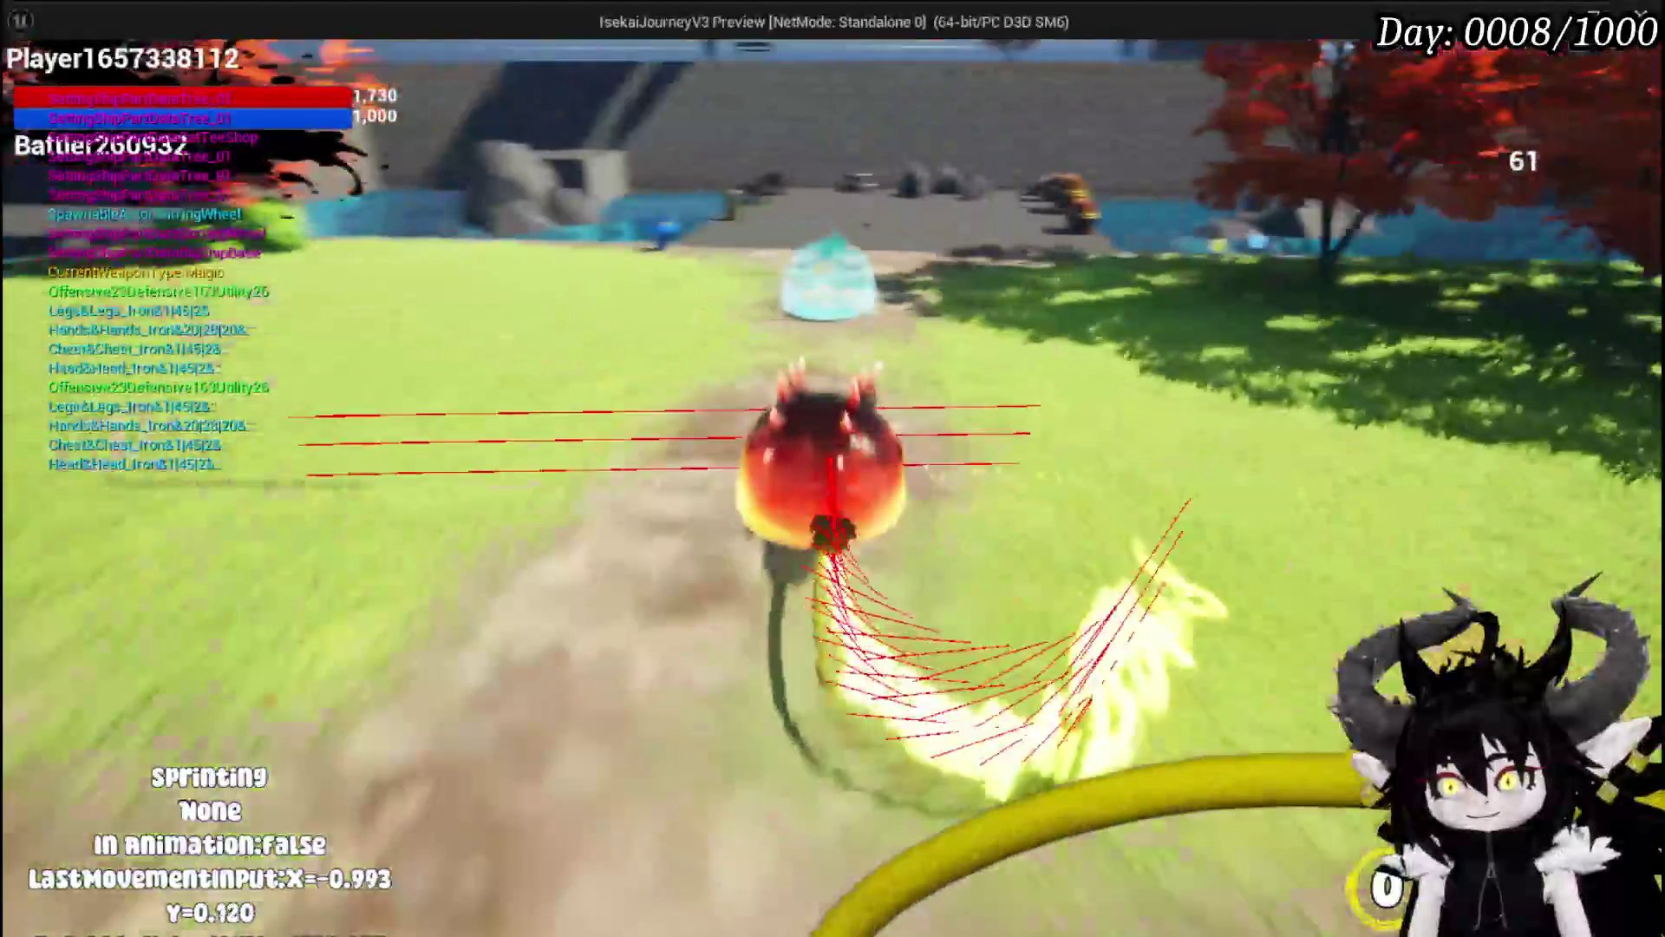
key("w")
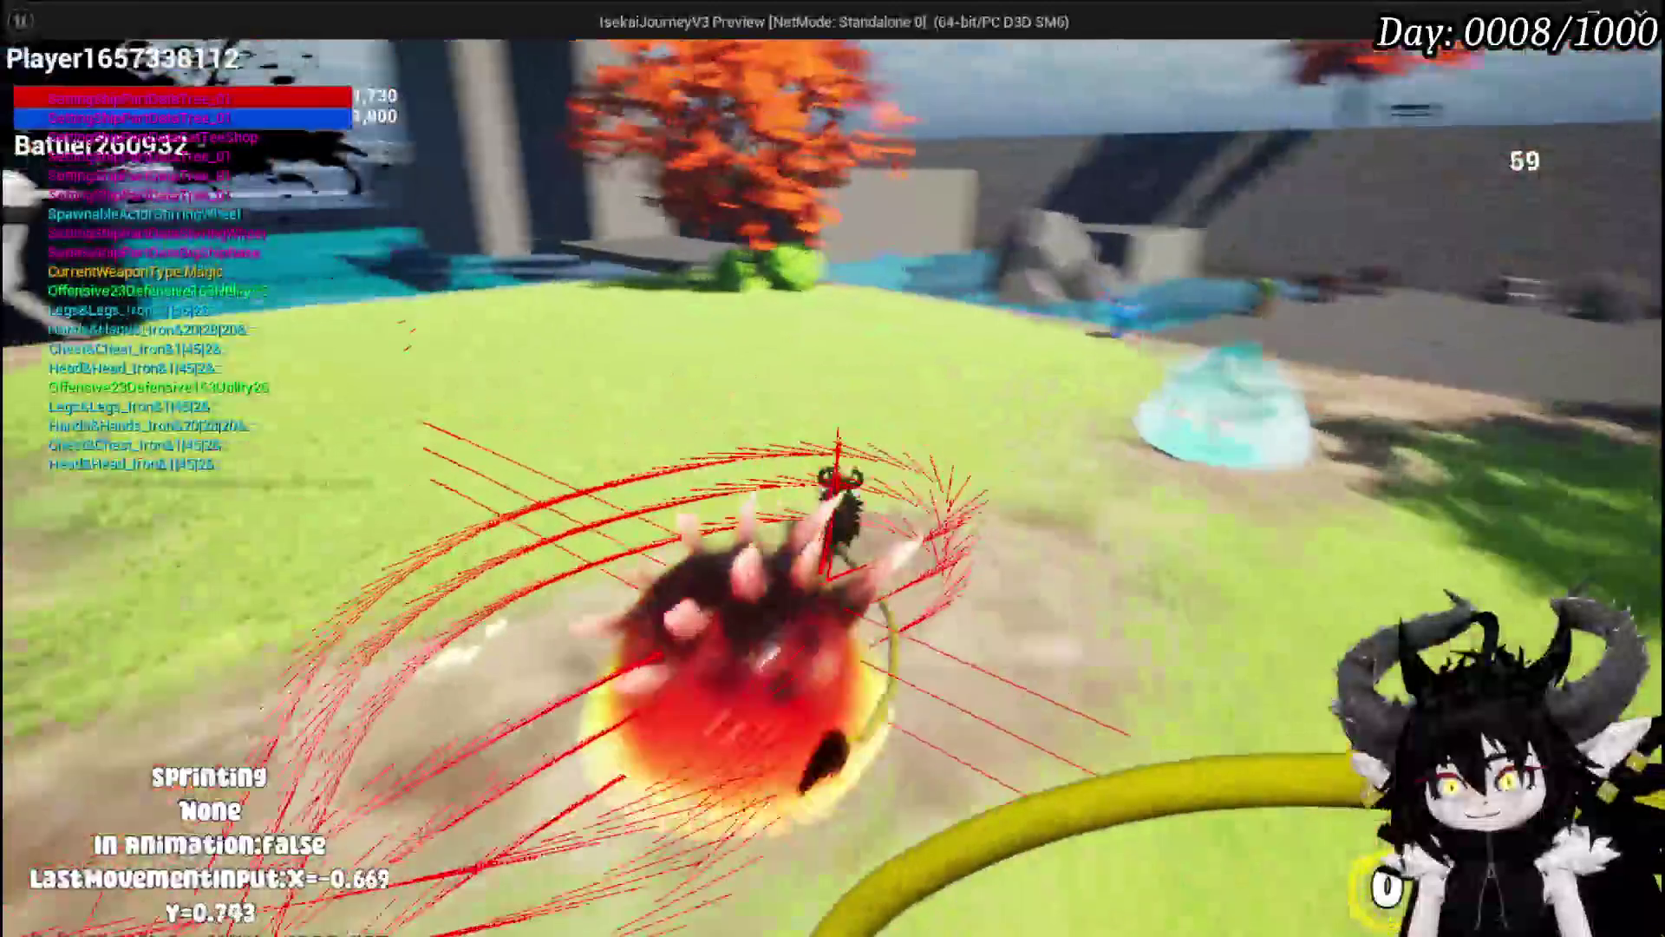
key("Escape")
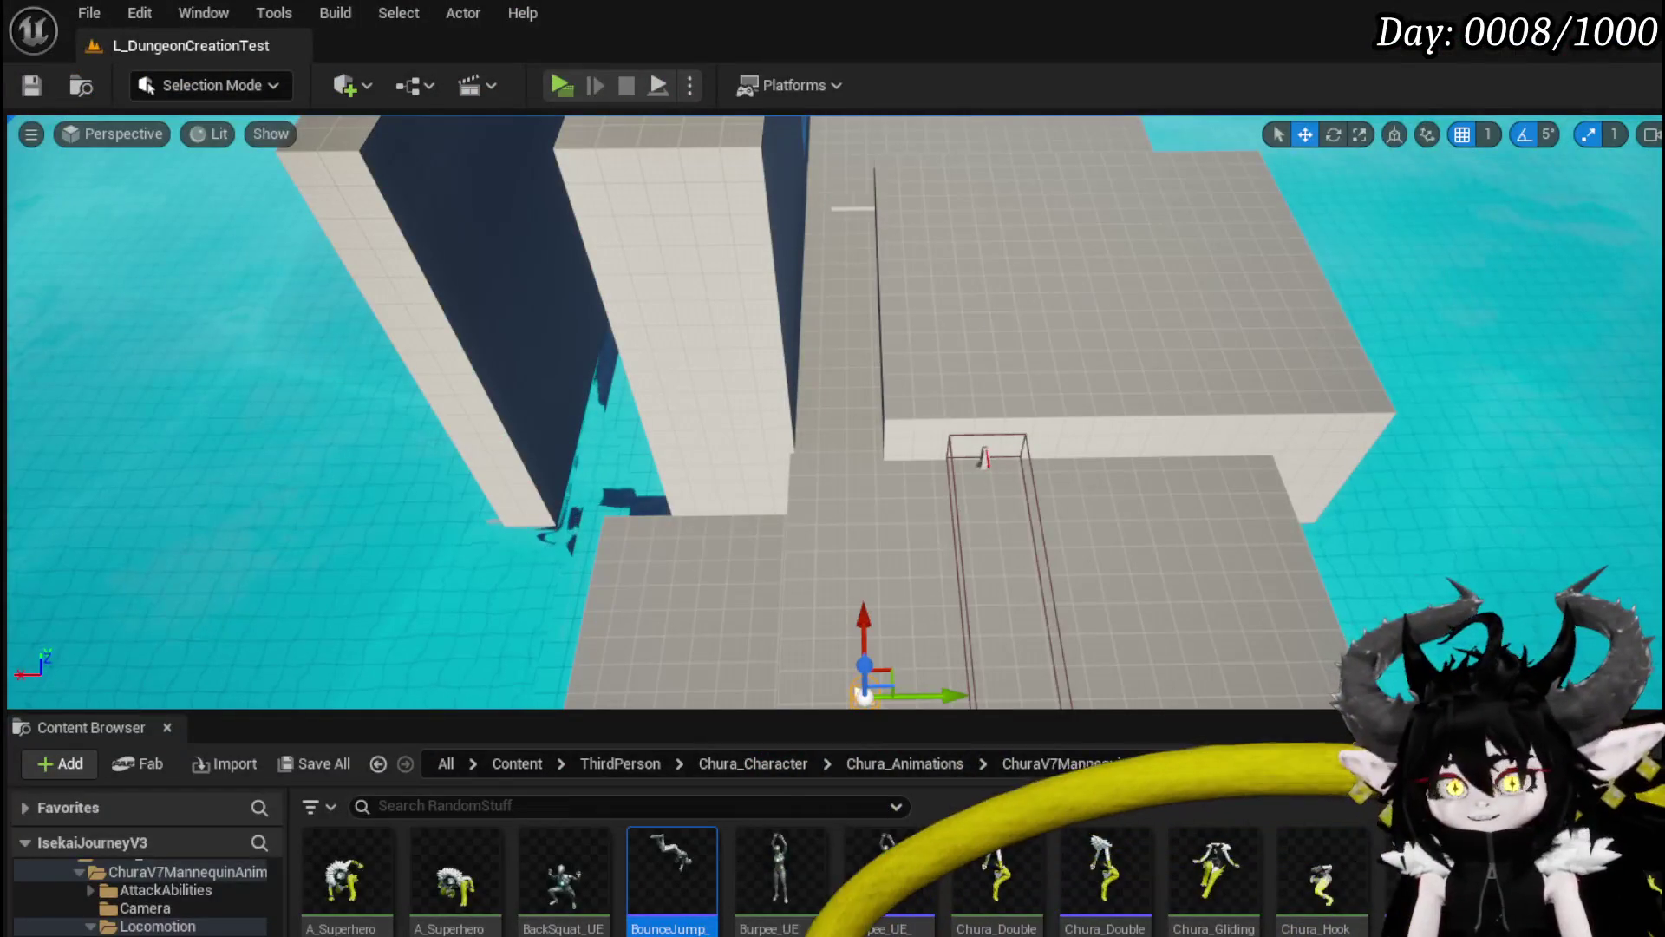
Step: Save the level and set the SprintingTracing Make Array's third object type to Enemy
left_click(37, 94)
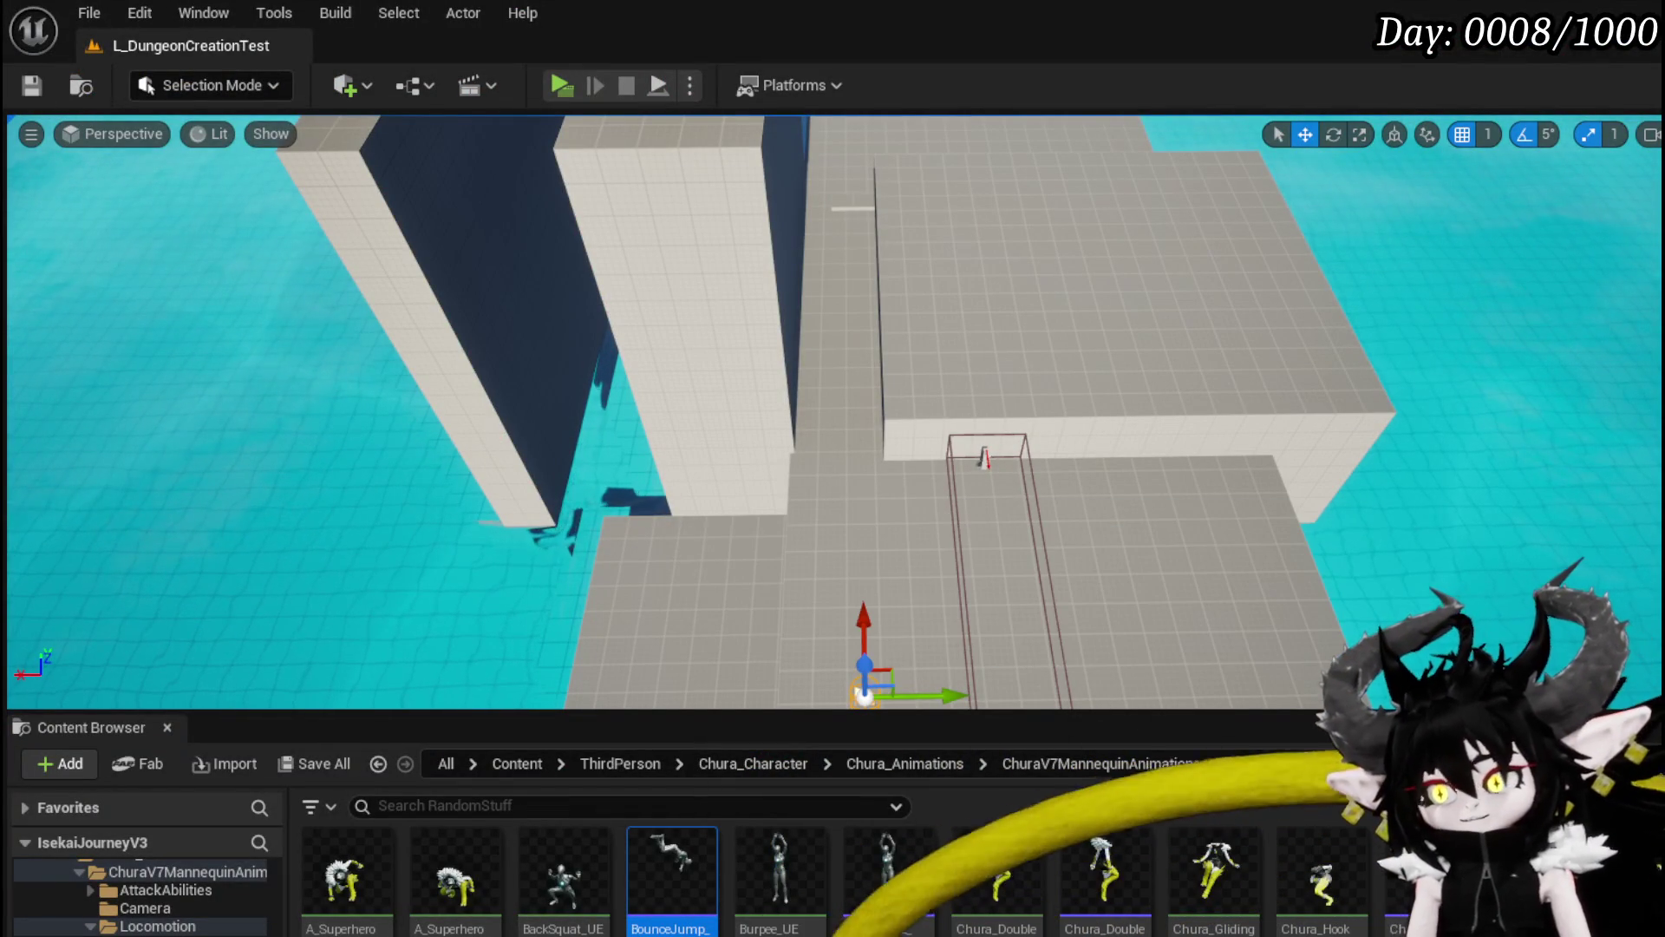
key("alt+Tab")
scroll(672, 321, "down", 4)
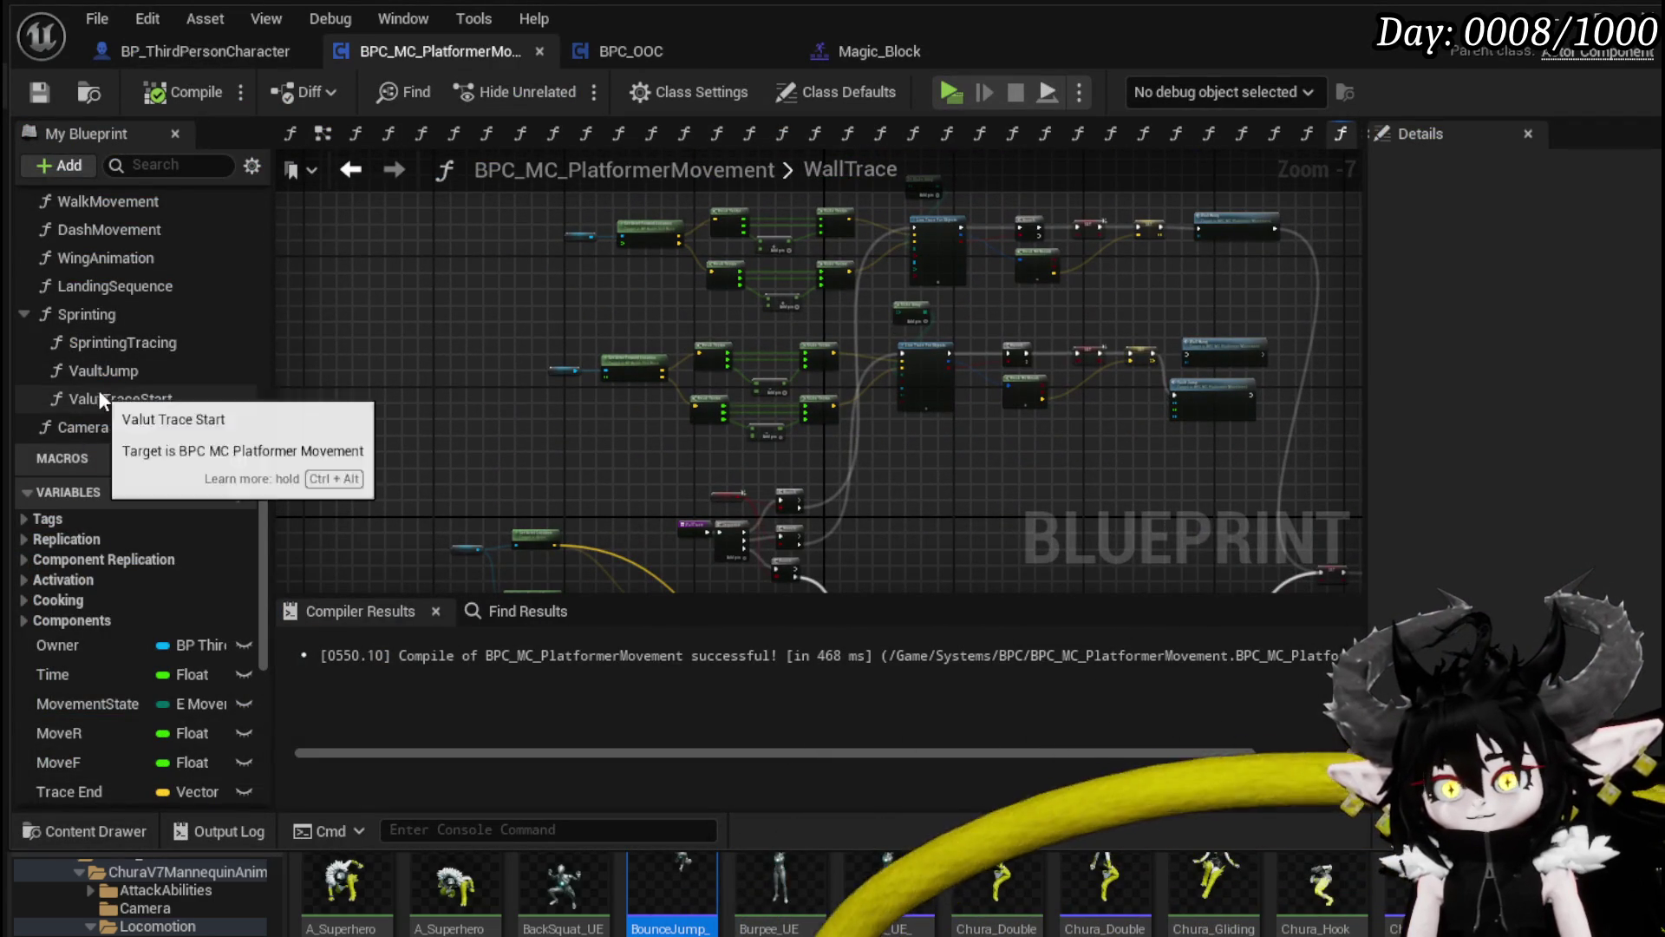
double_click(127, 344)
left_click_drag(522, 427, 1421, 496)
left_click_drag(744, 367, 898, 323)
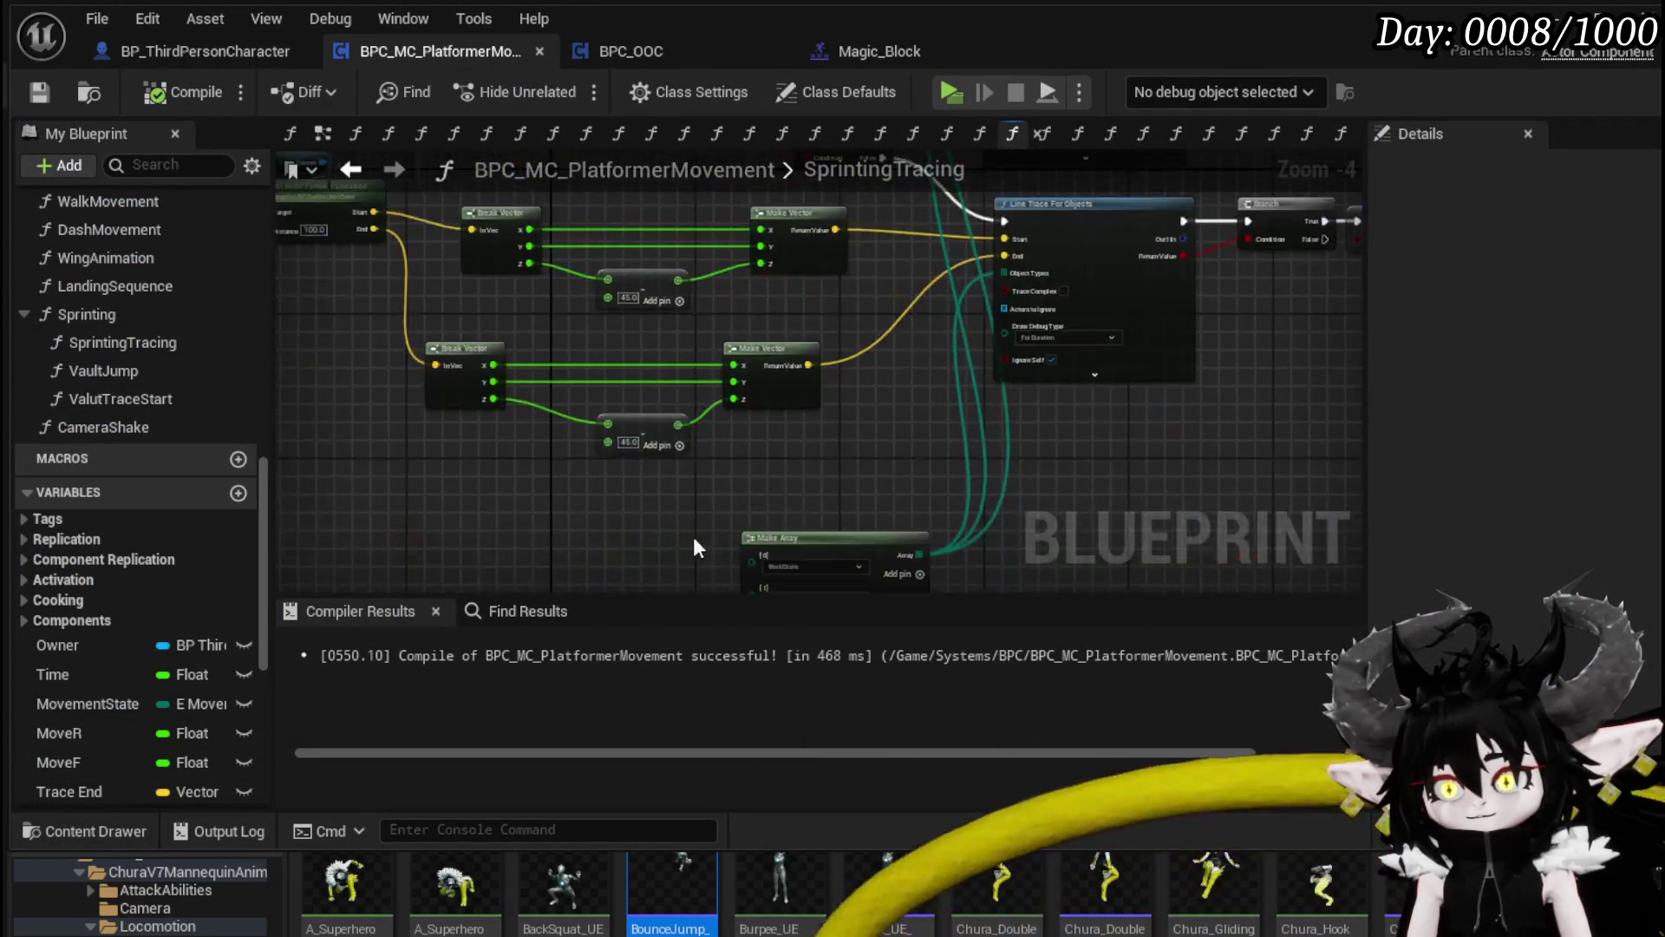
scroll(898, 324, "up", 1)
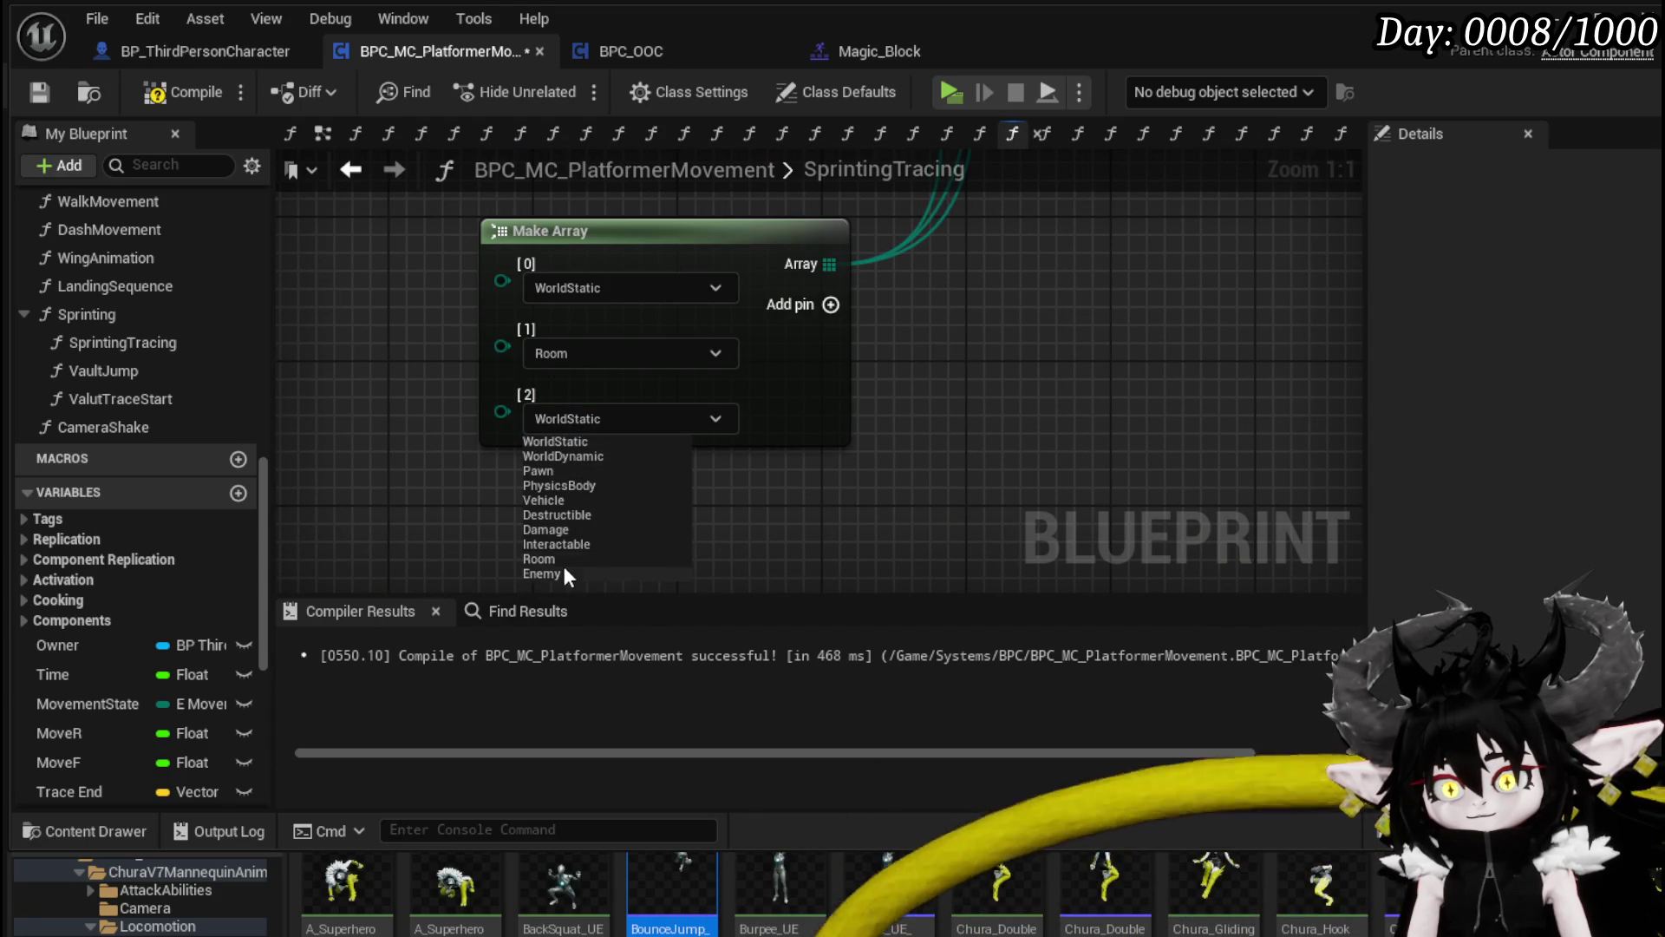
left_click(561, 572)
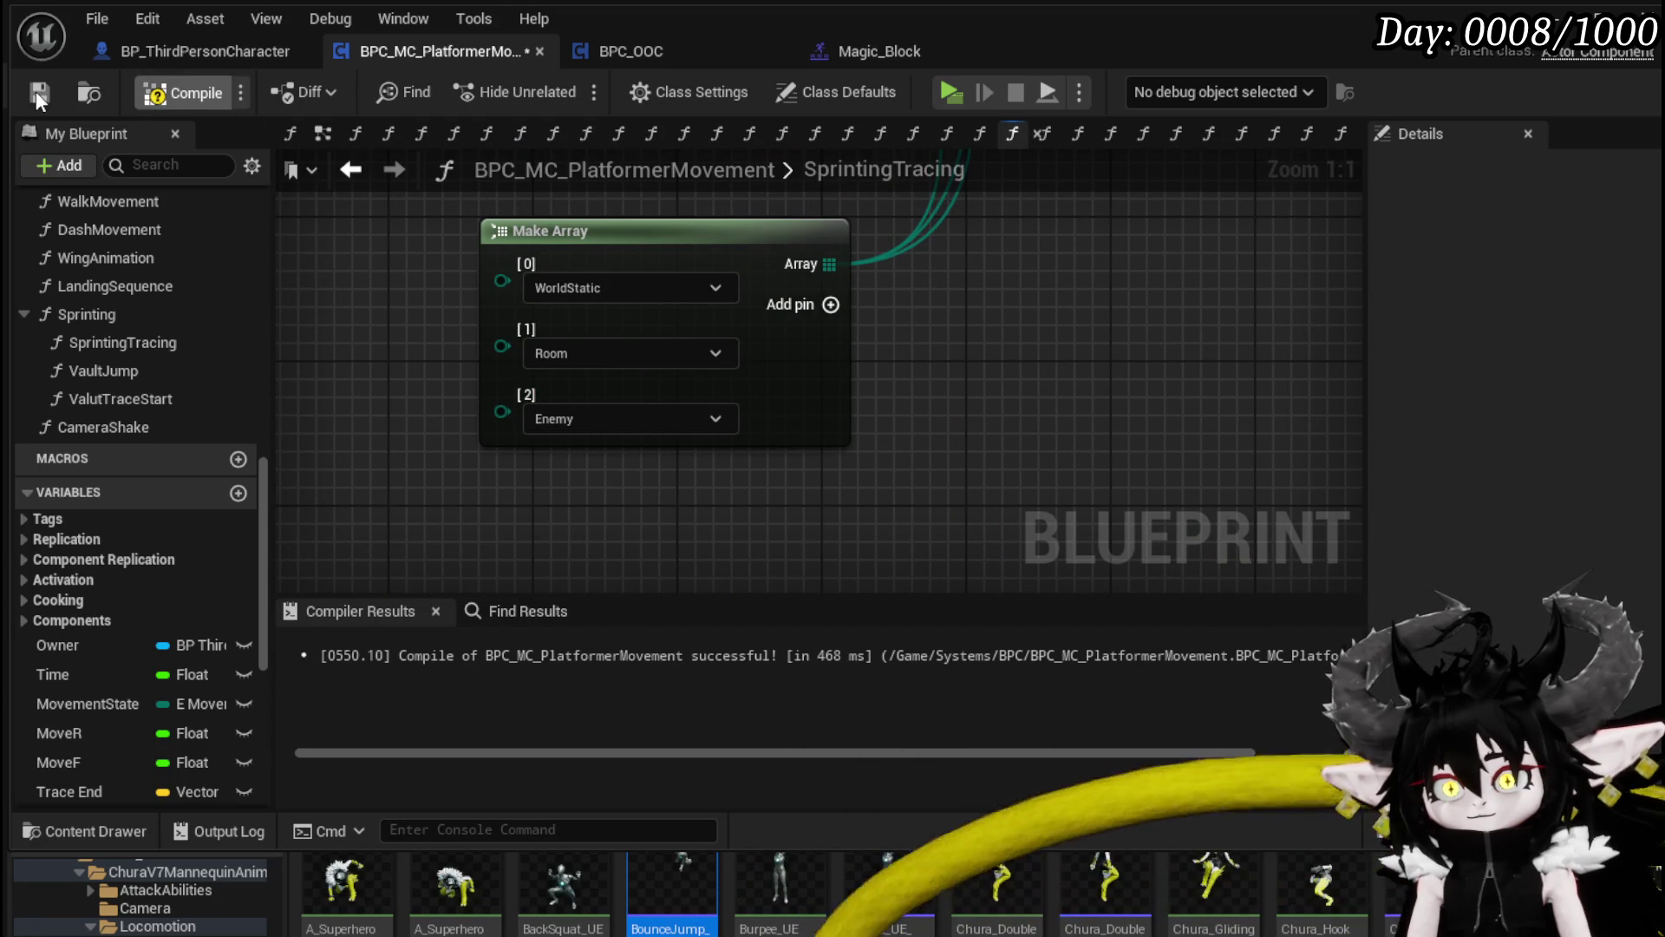
left_click(1580, 19)
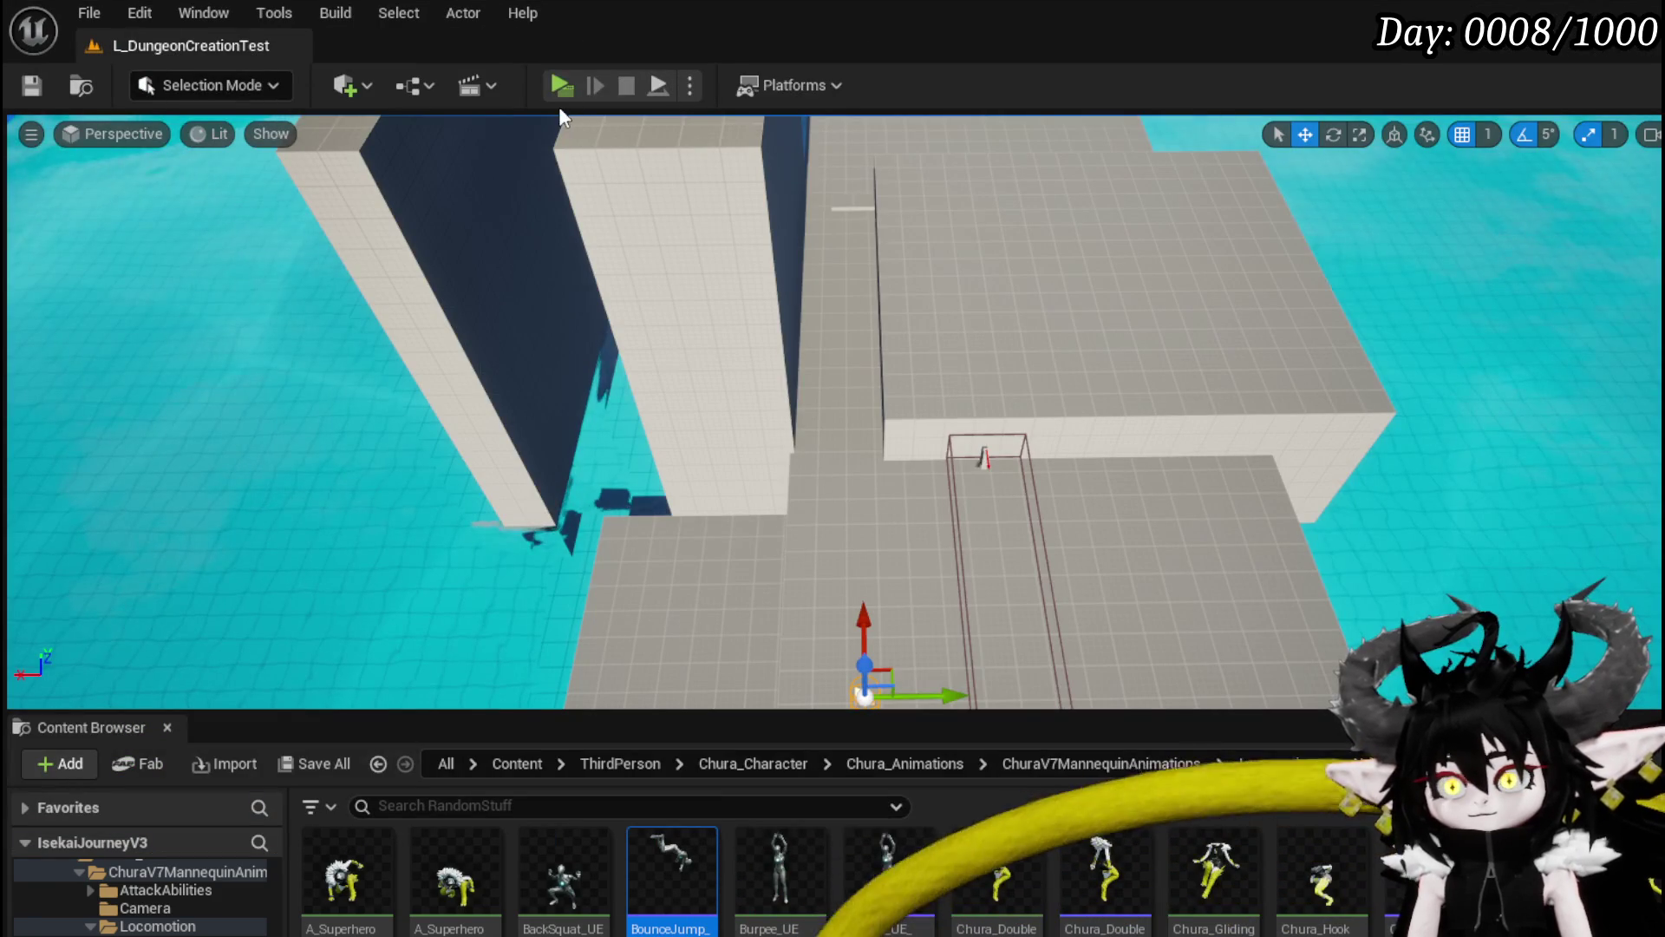
Step: Start a play test and jump, dash, sprint and attack across the grass toward the gate
left_click(572, 97)
key("space")
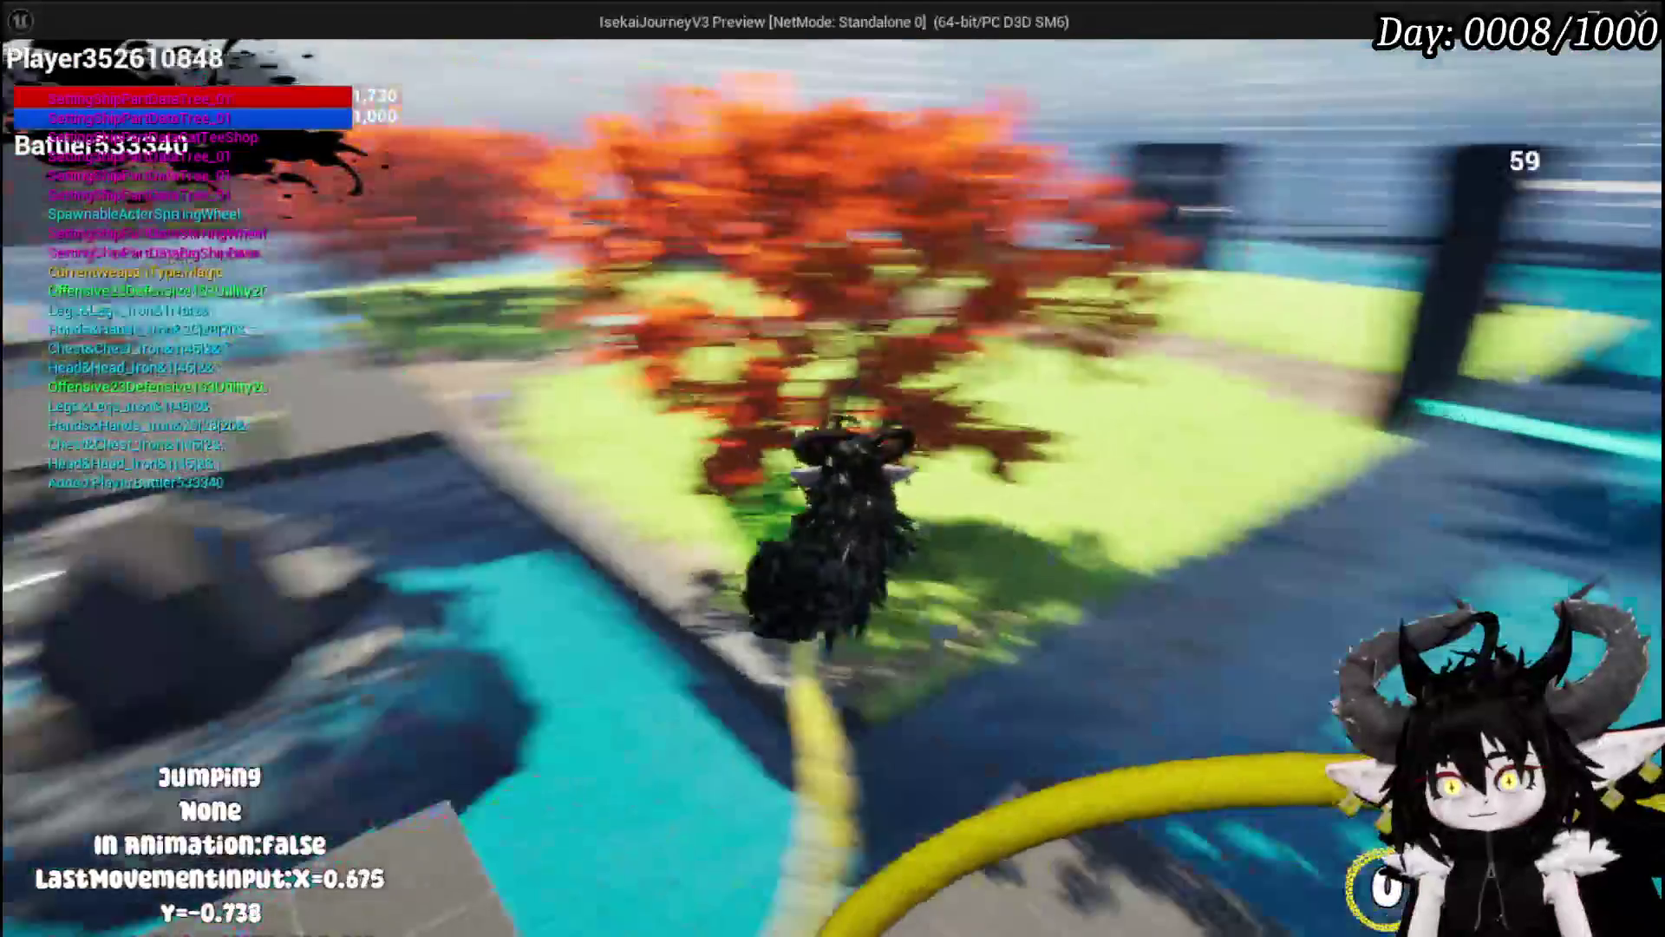
key("space")
key("shift")
key("w")
key("shift")
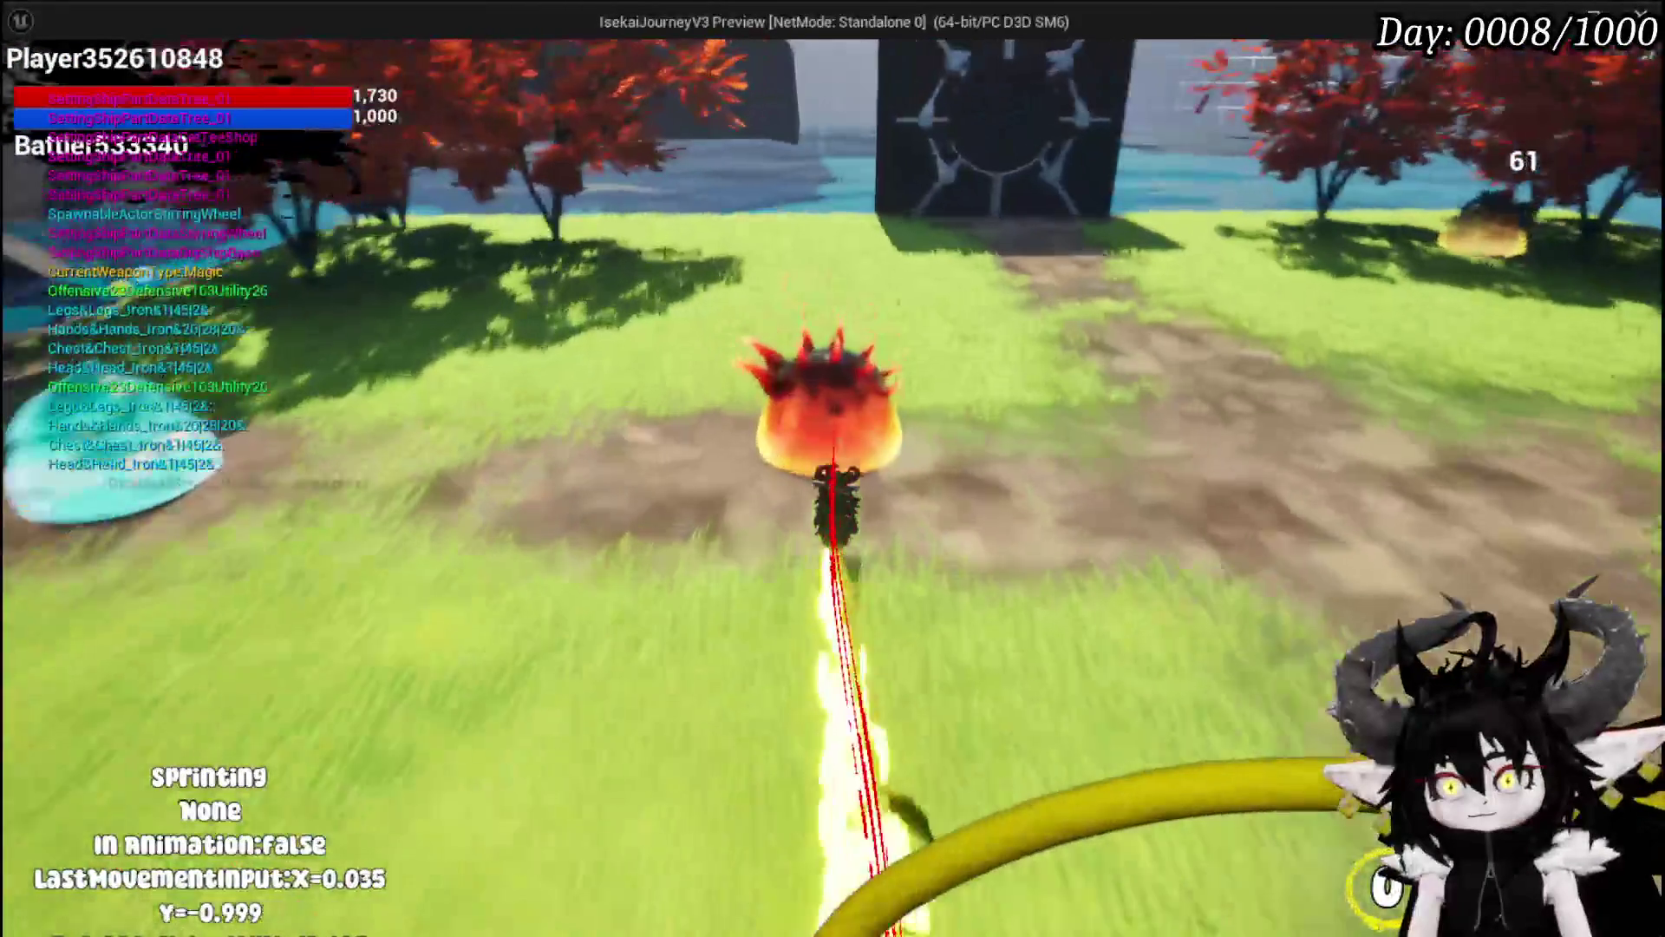
key("a")
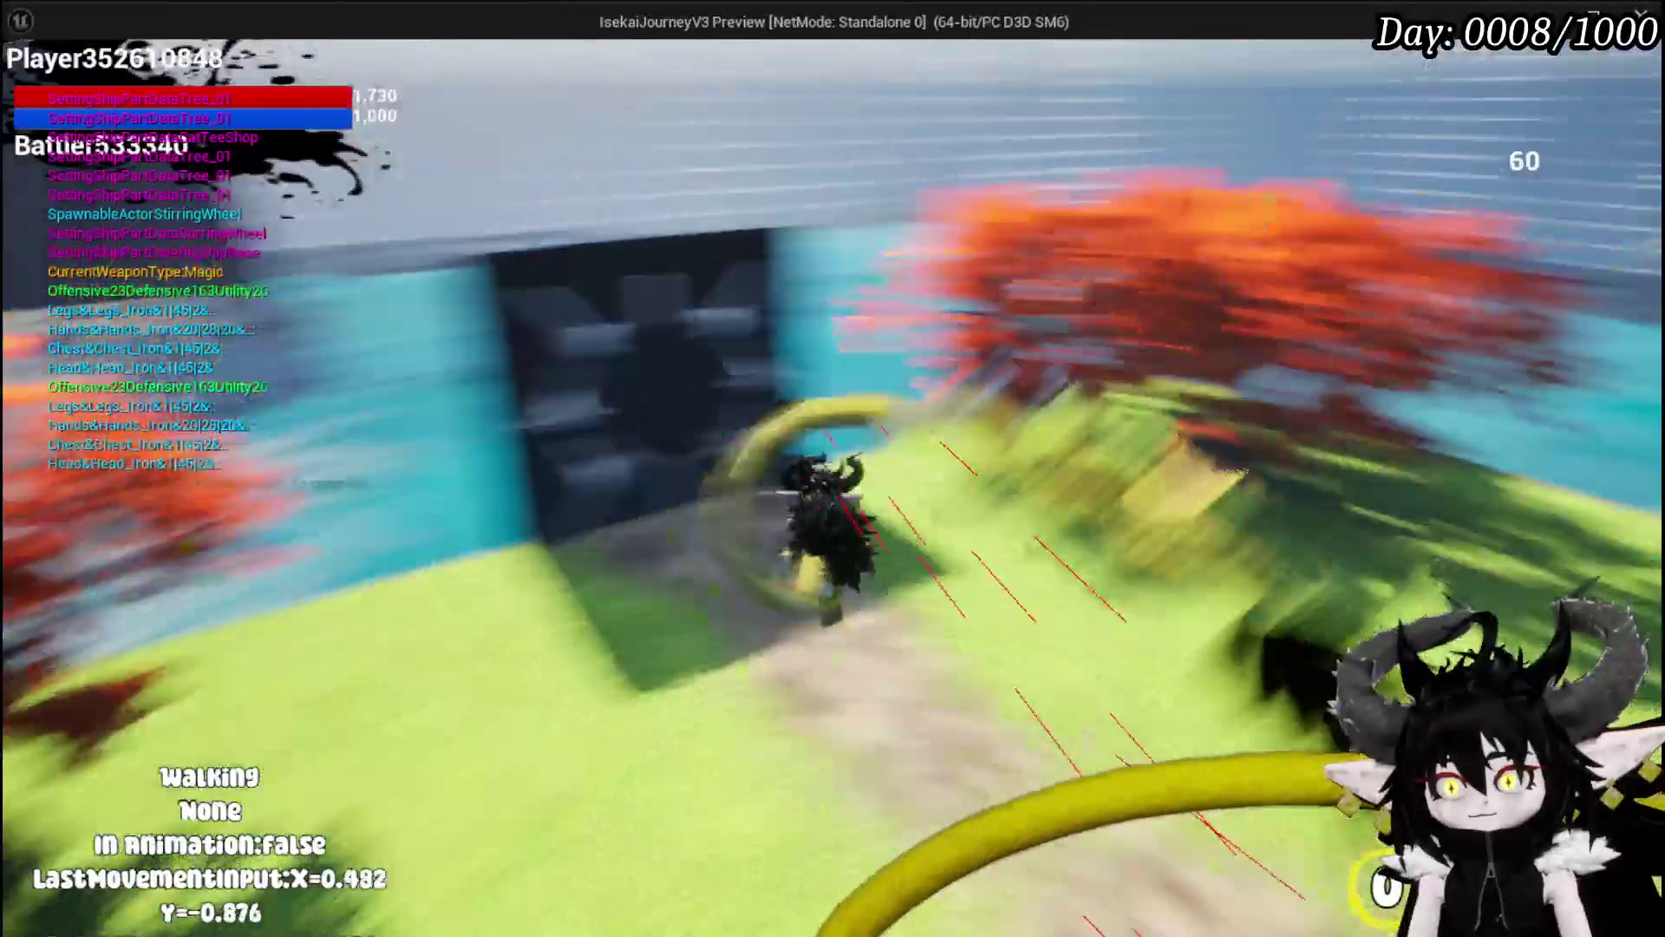
key("shift")
key("a")
key("shift")
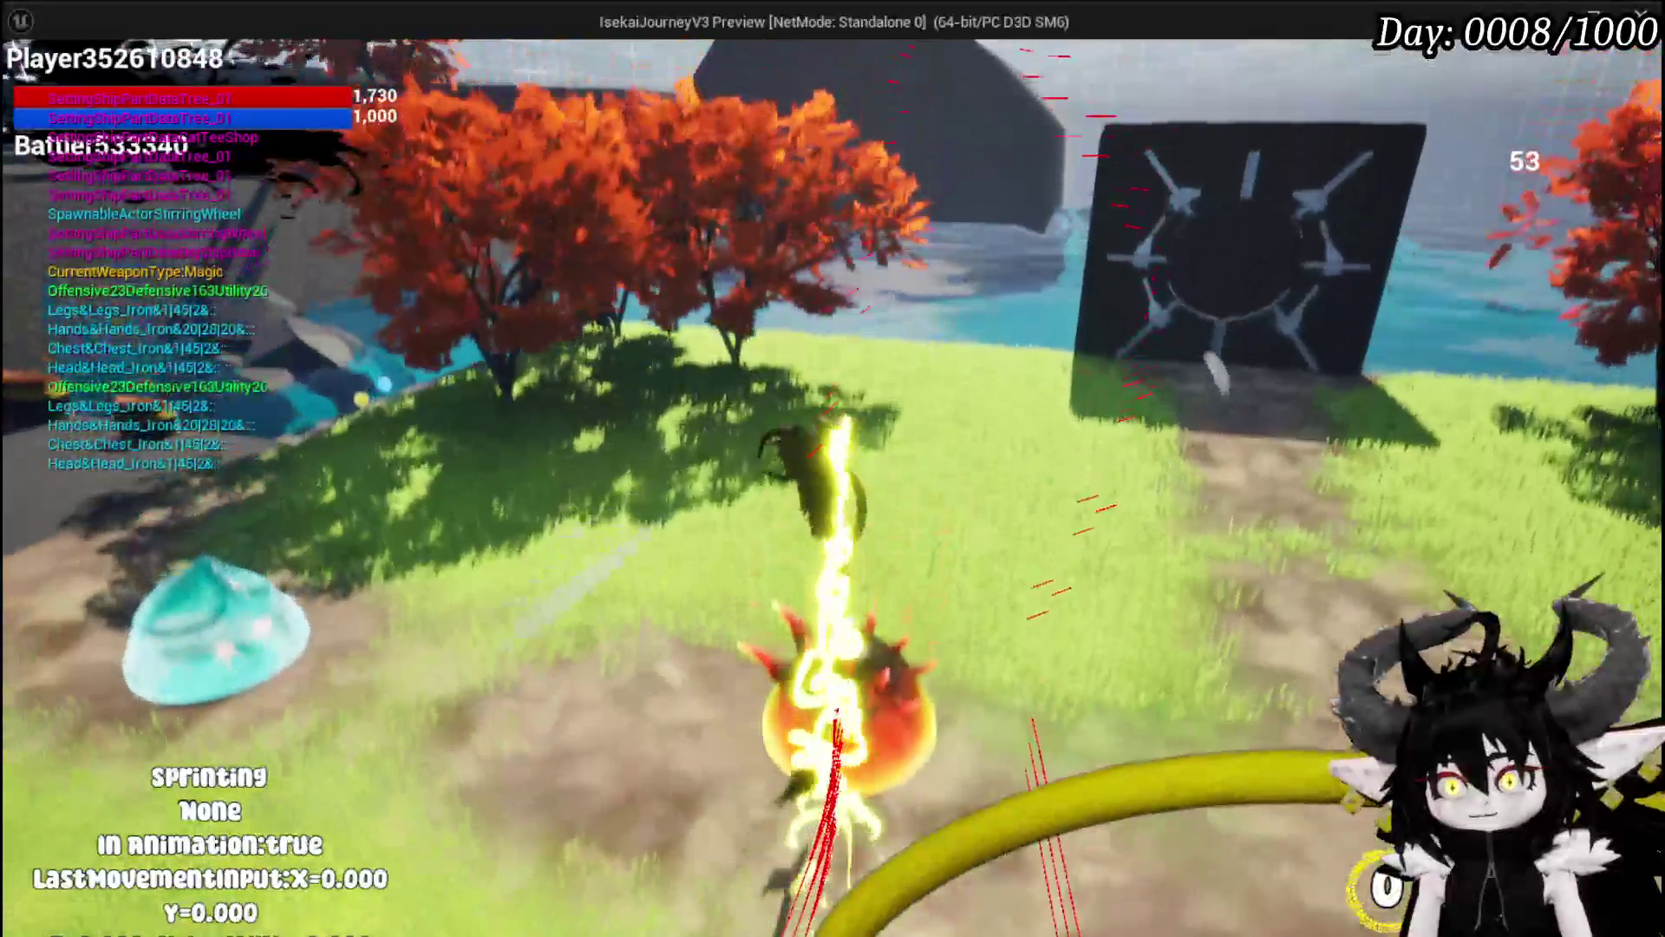
key("a")
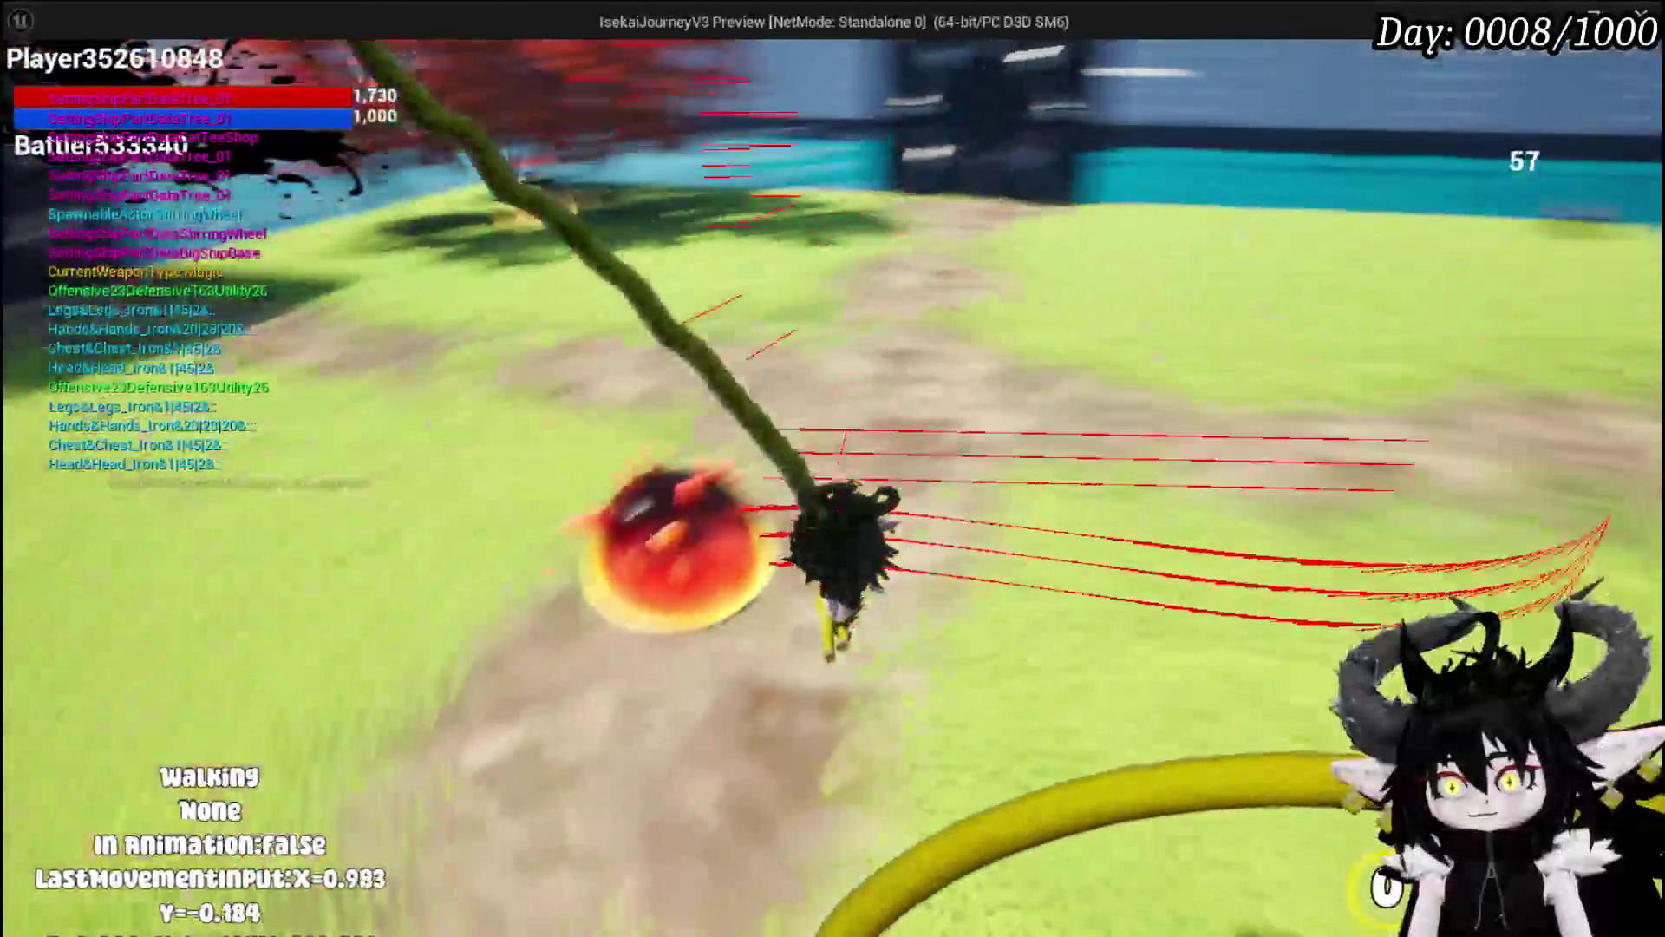
key("shift")
key("w")
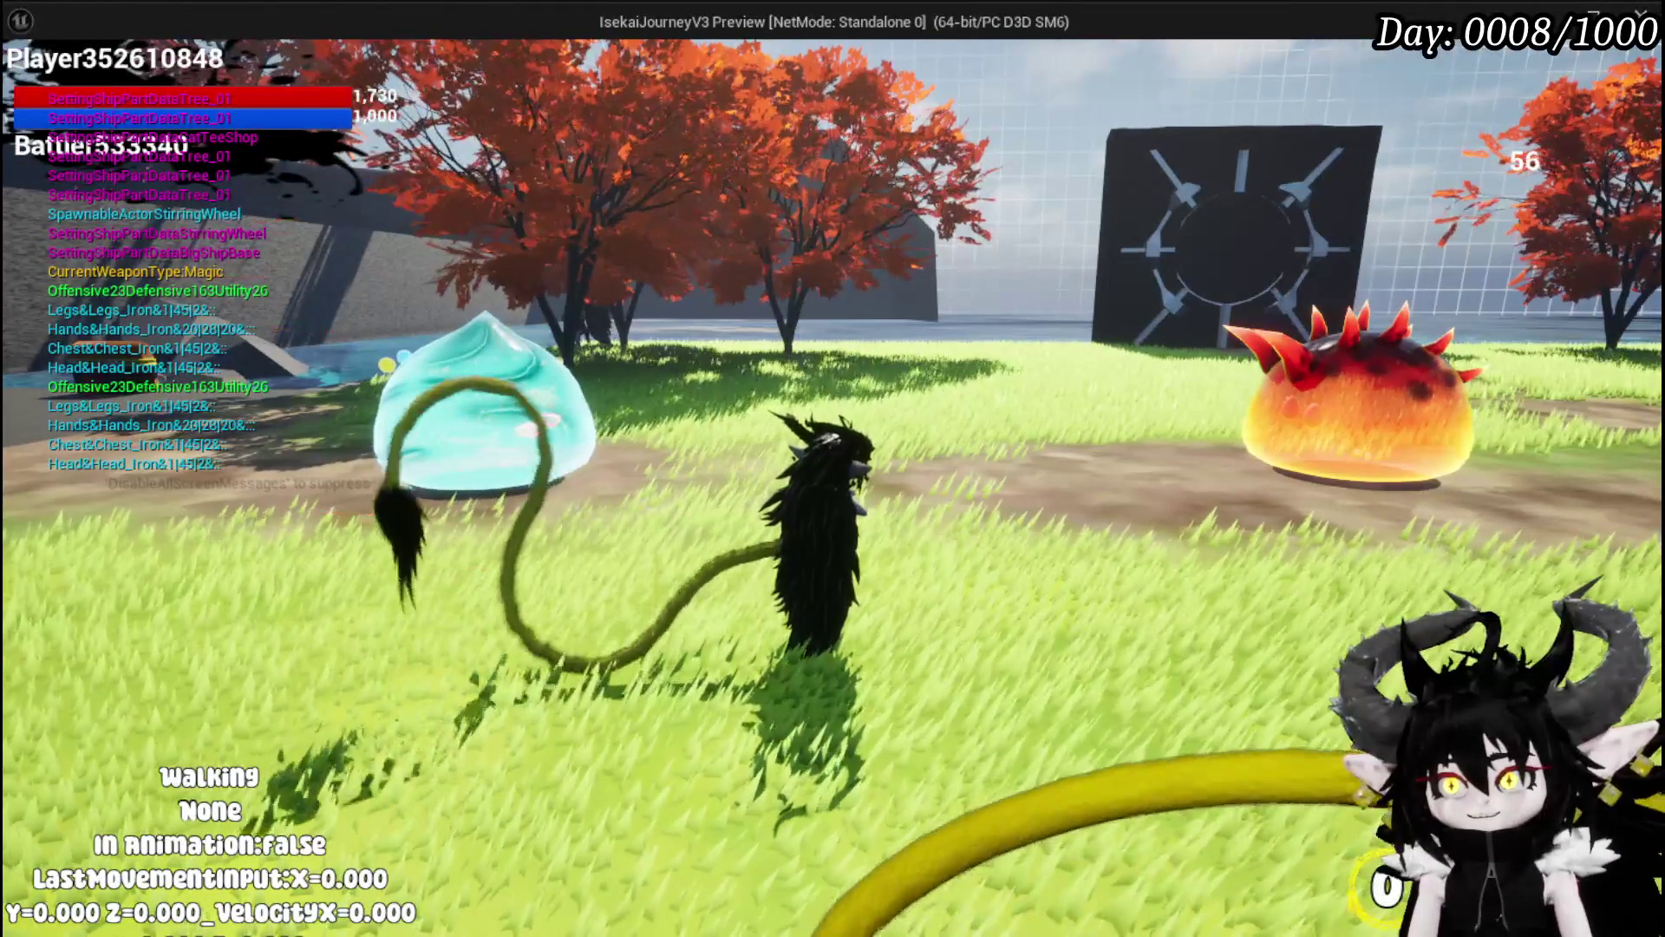
Step: Dash-attack the fire slime, jump toward the stone plaza, then stop play and save the level
key("w")
key("shift")
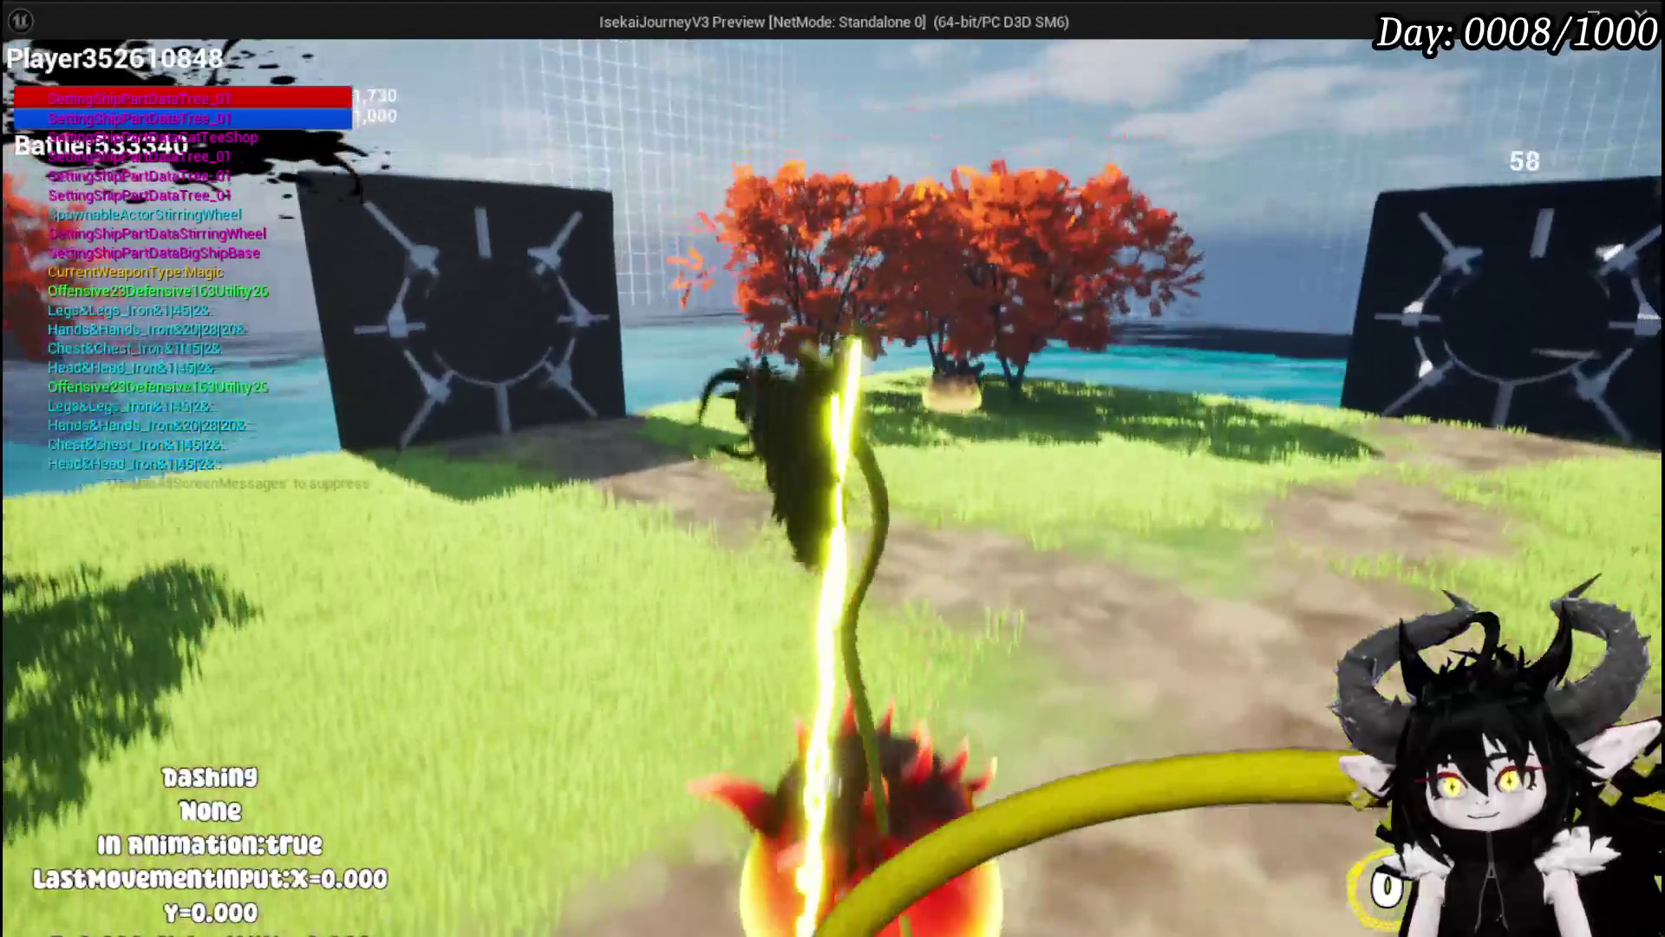
key("space")
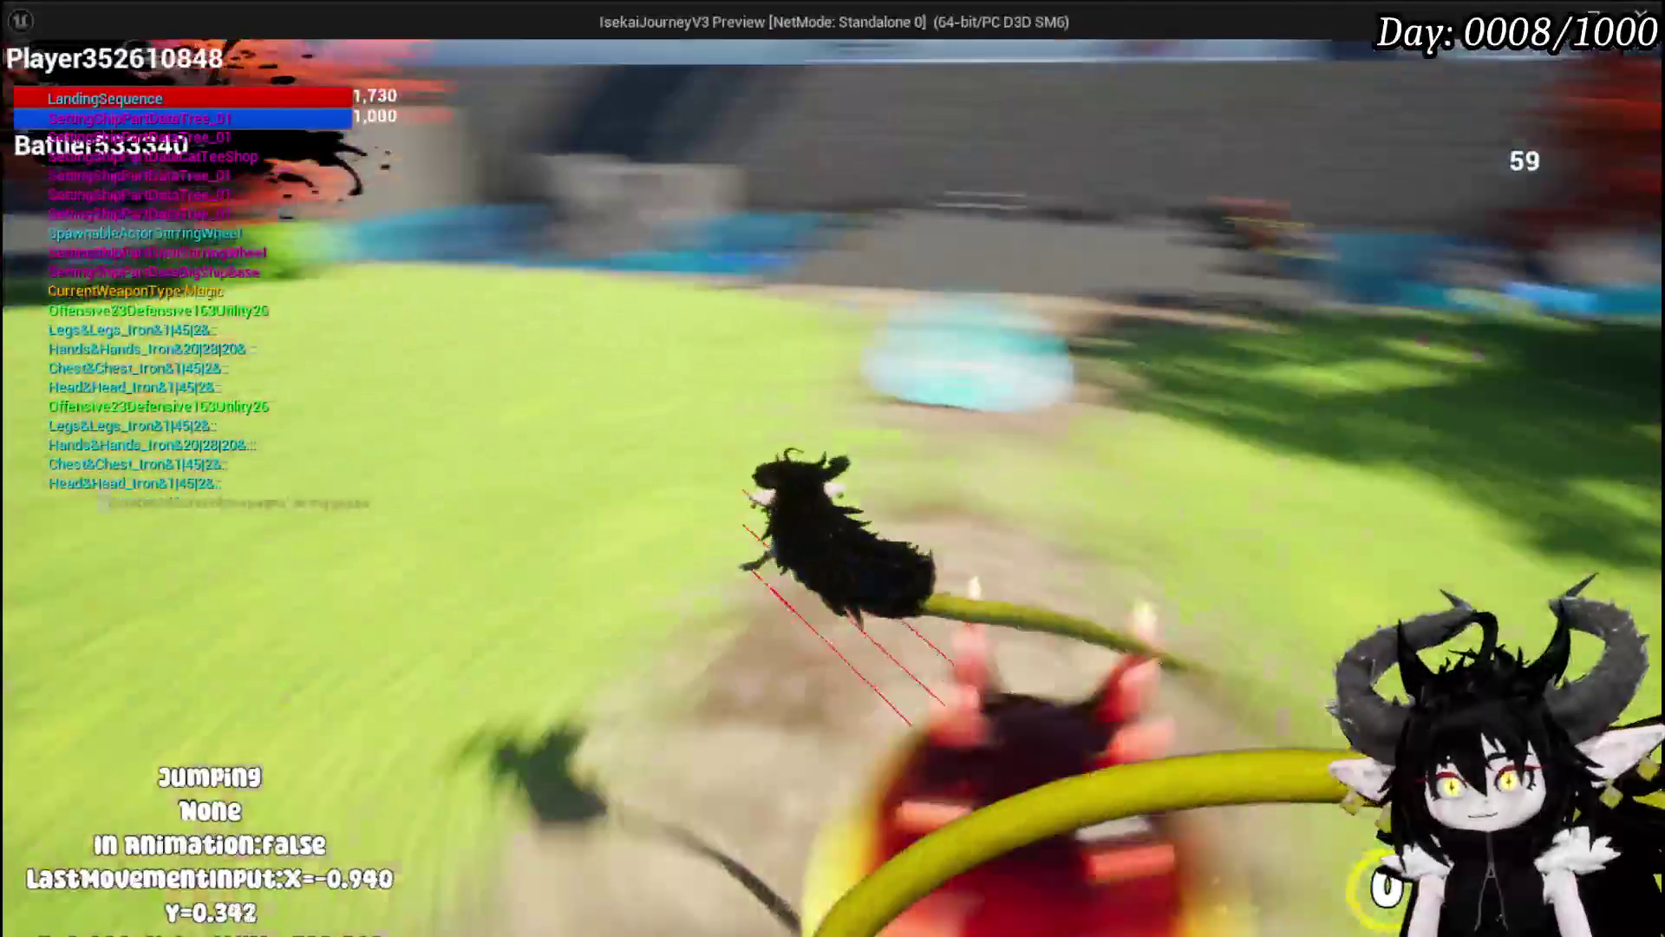
key("shift")
key("s")
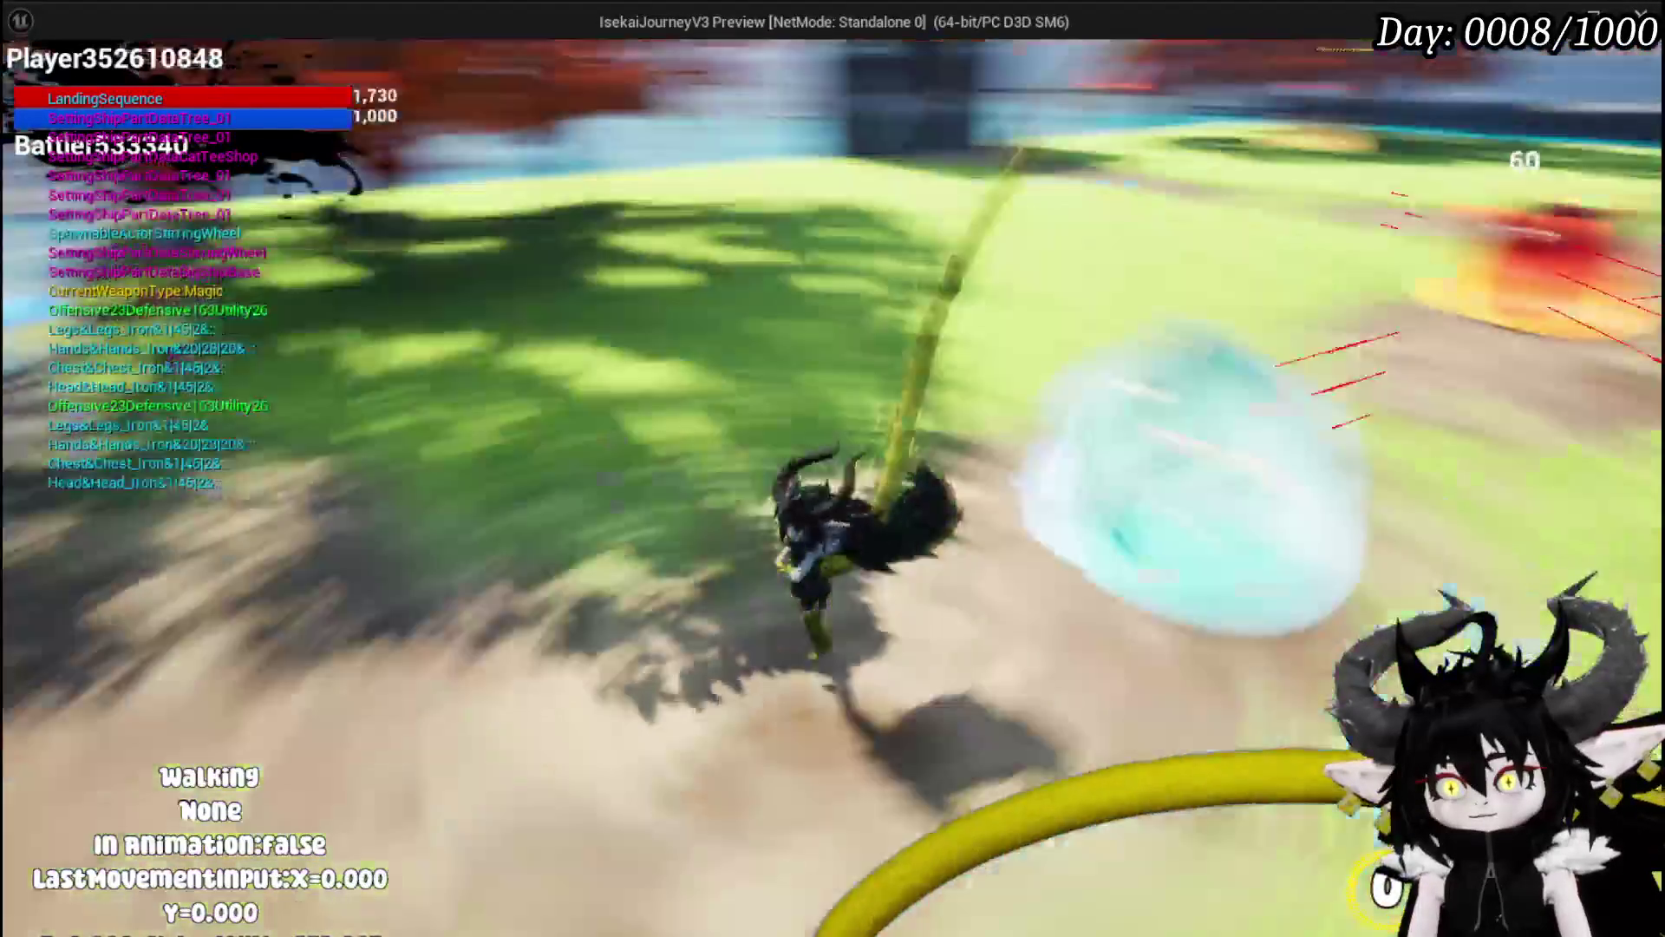
key("Escape")
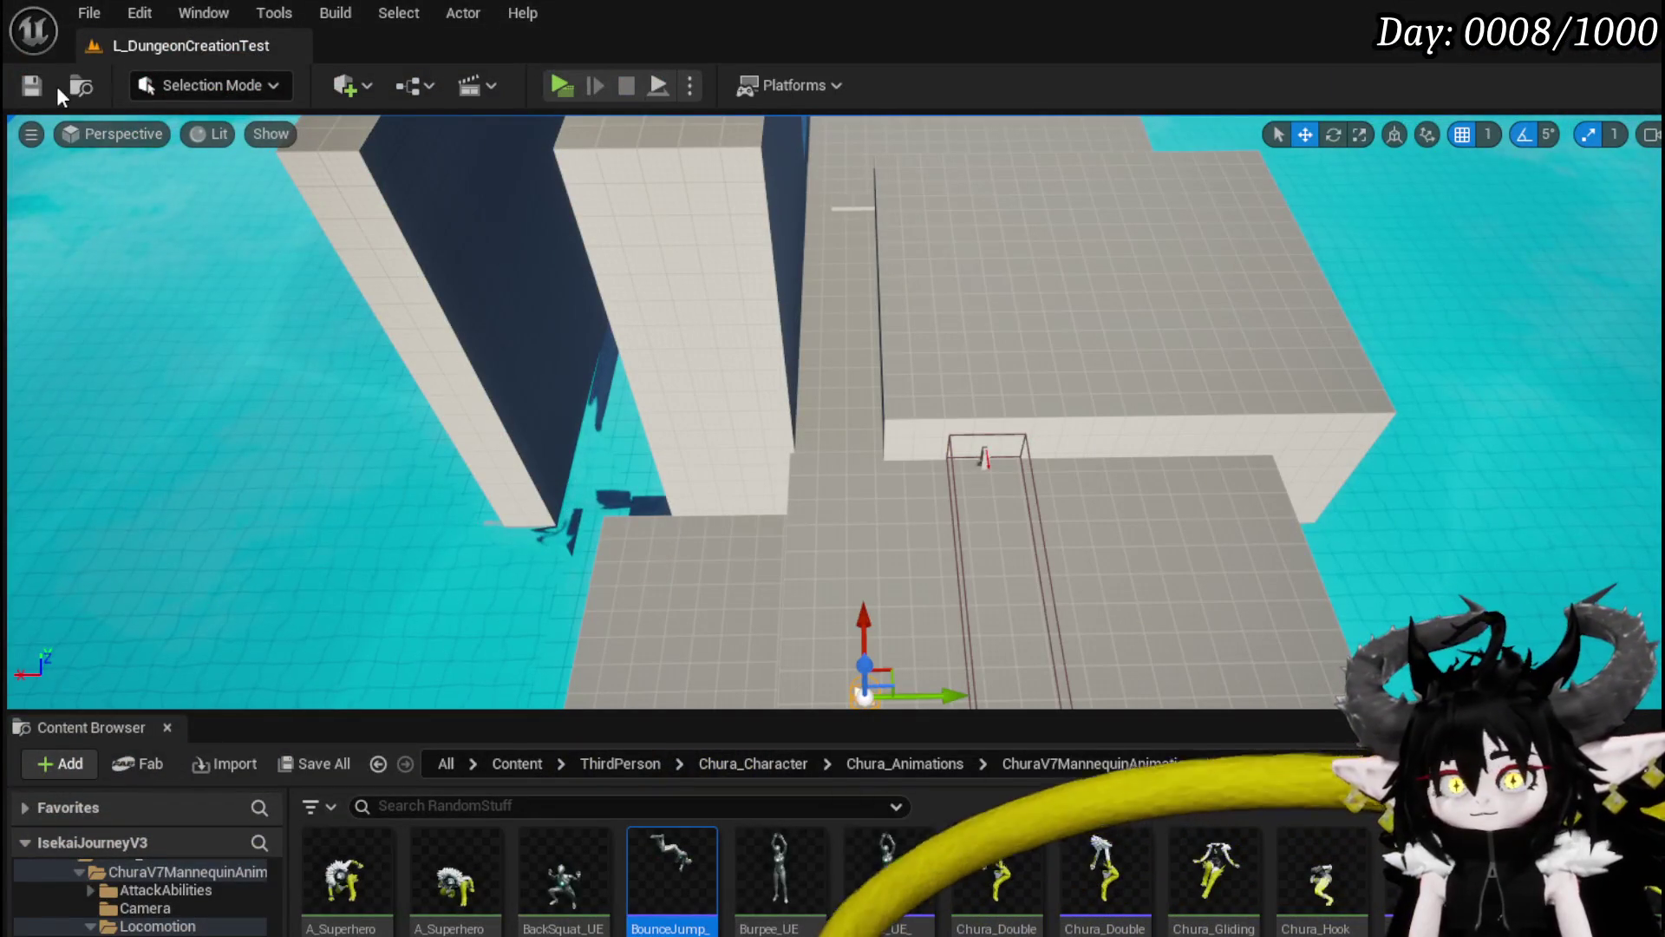
left_click(35, 86)
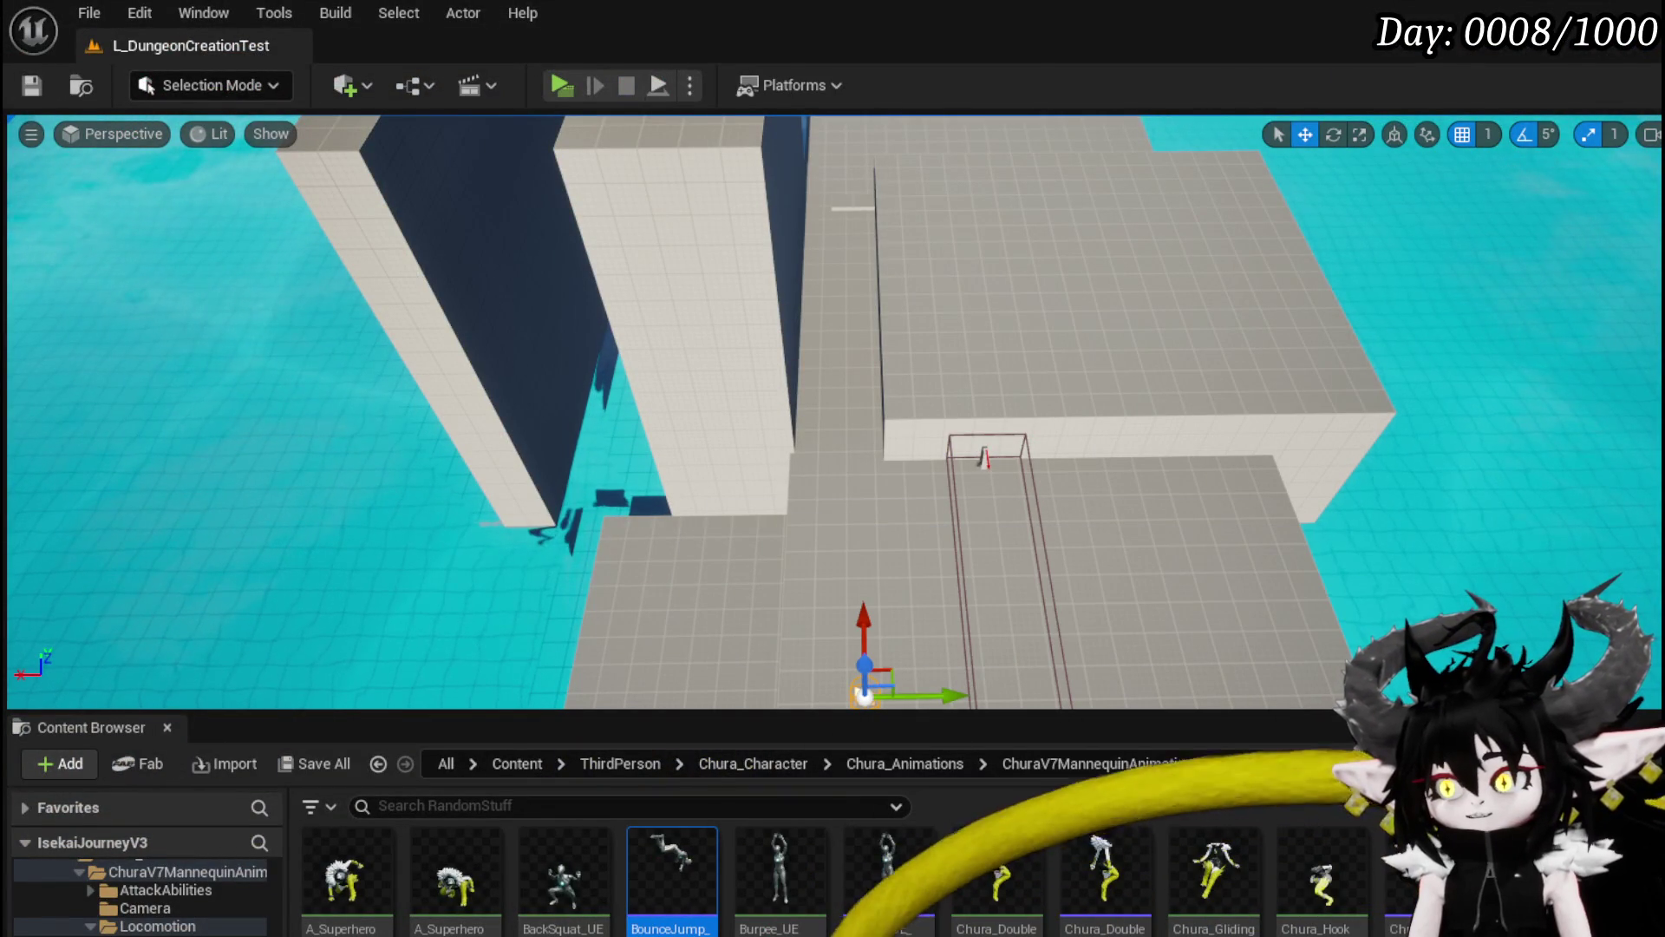
Step: Browse to Systems/CombatSystem/Actors in the Content Browser and open BP_EnemyActor
key("alt+Tab")
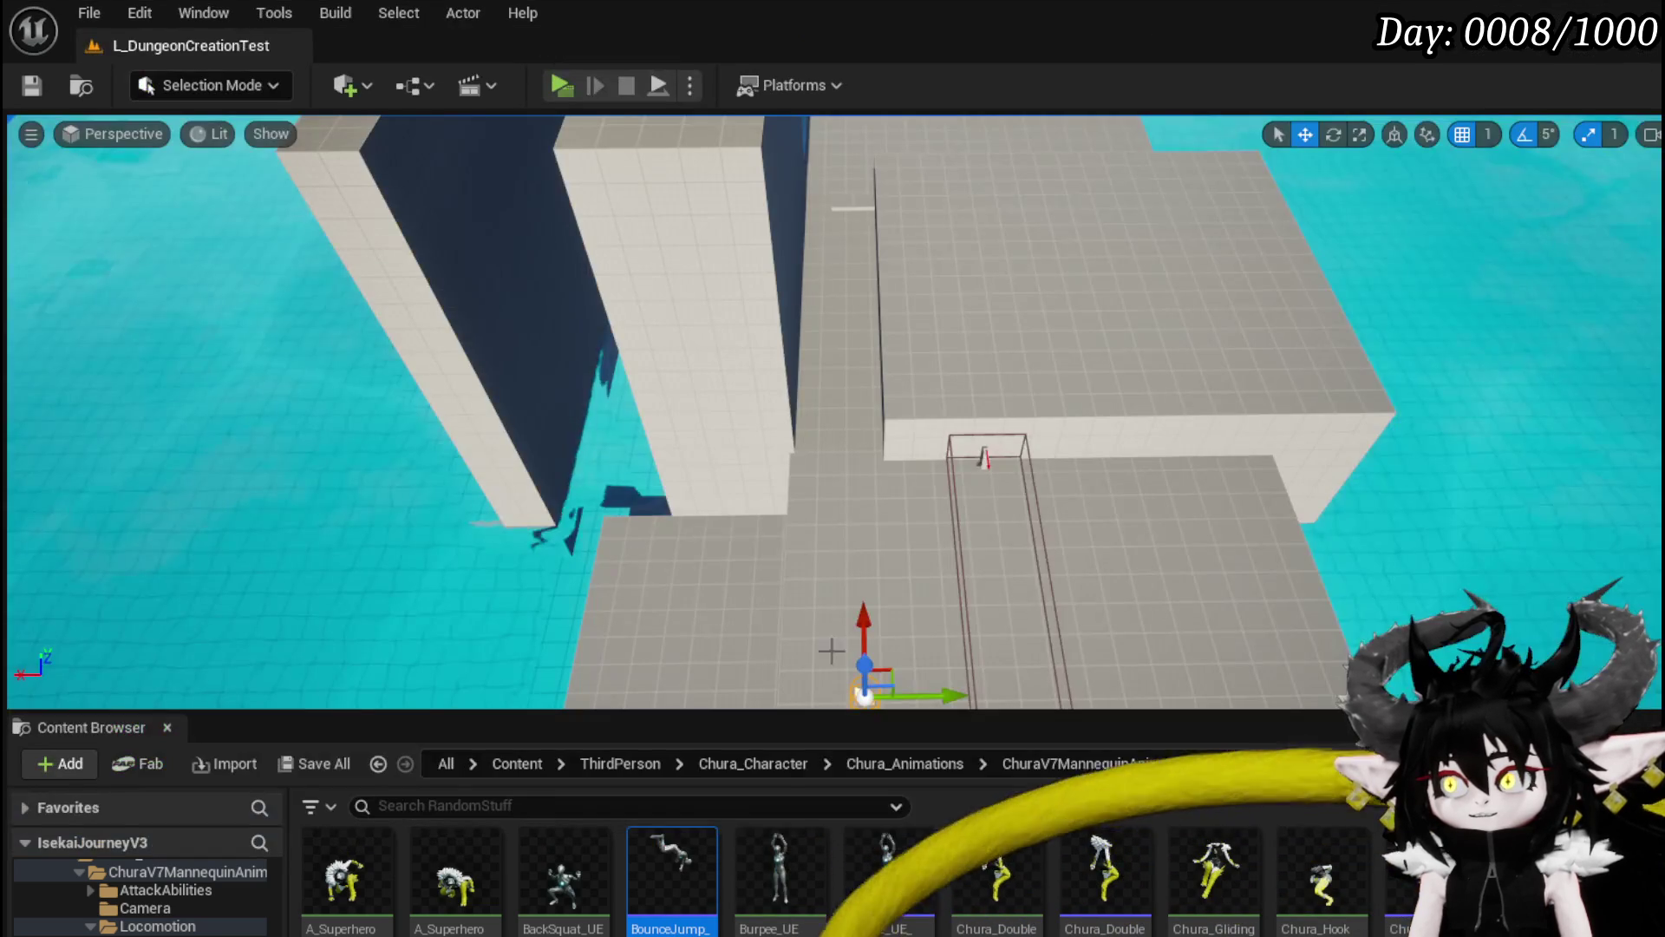
scroll(182, 898, "up", 10)
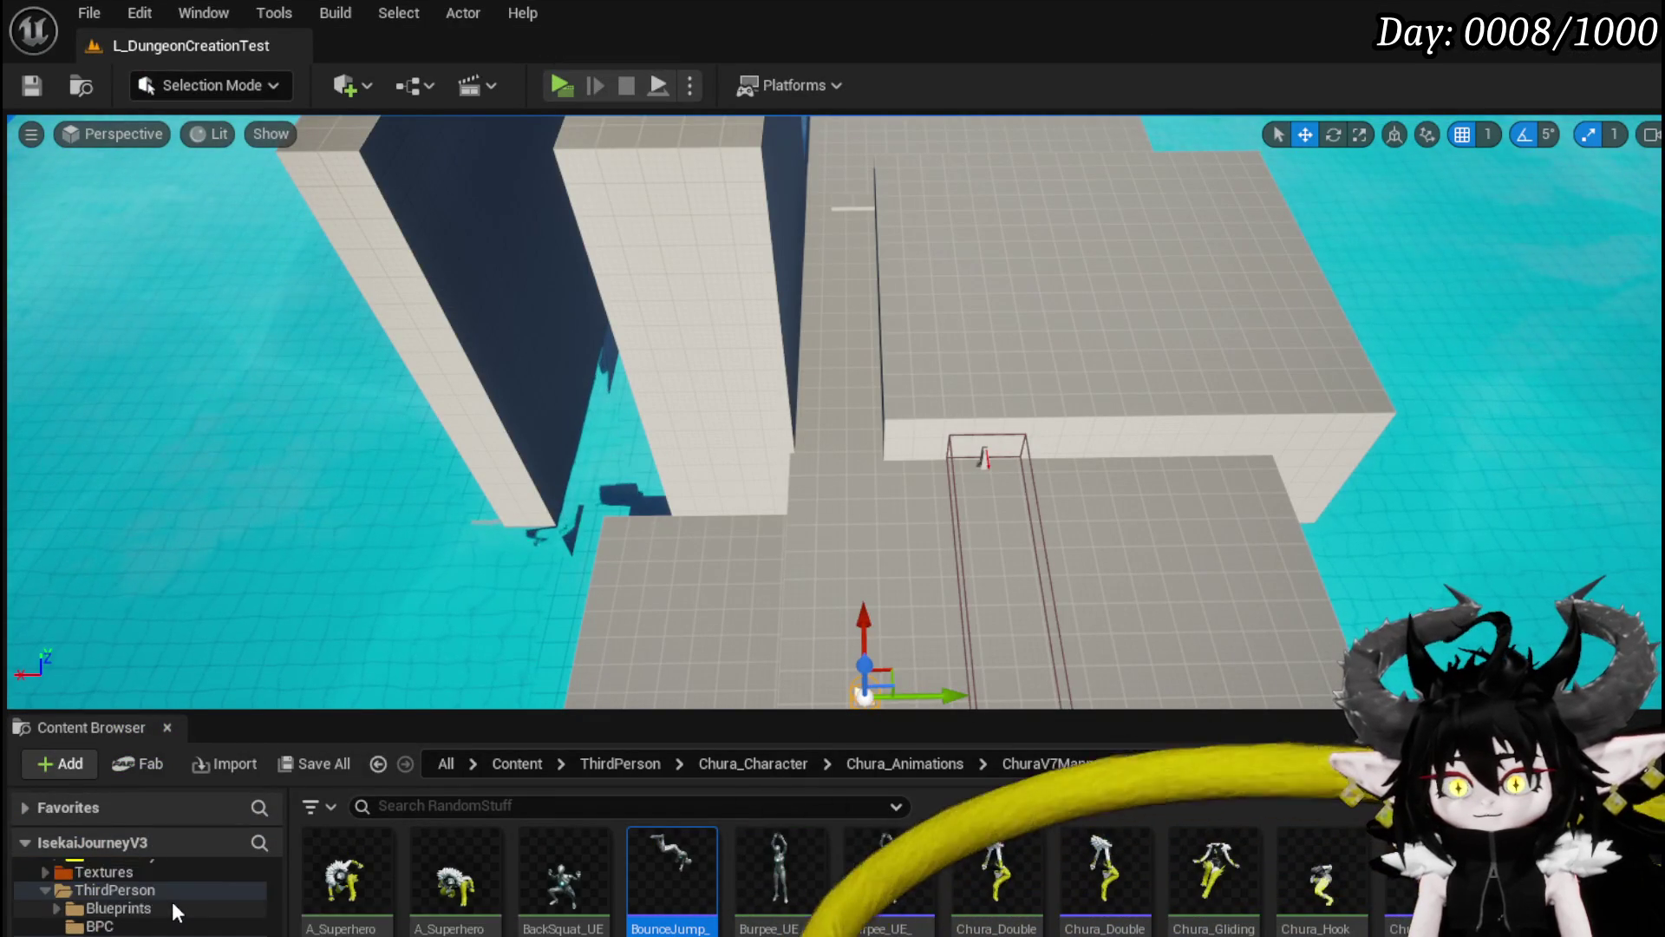
scroll(208, 902, "up", 8)
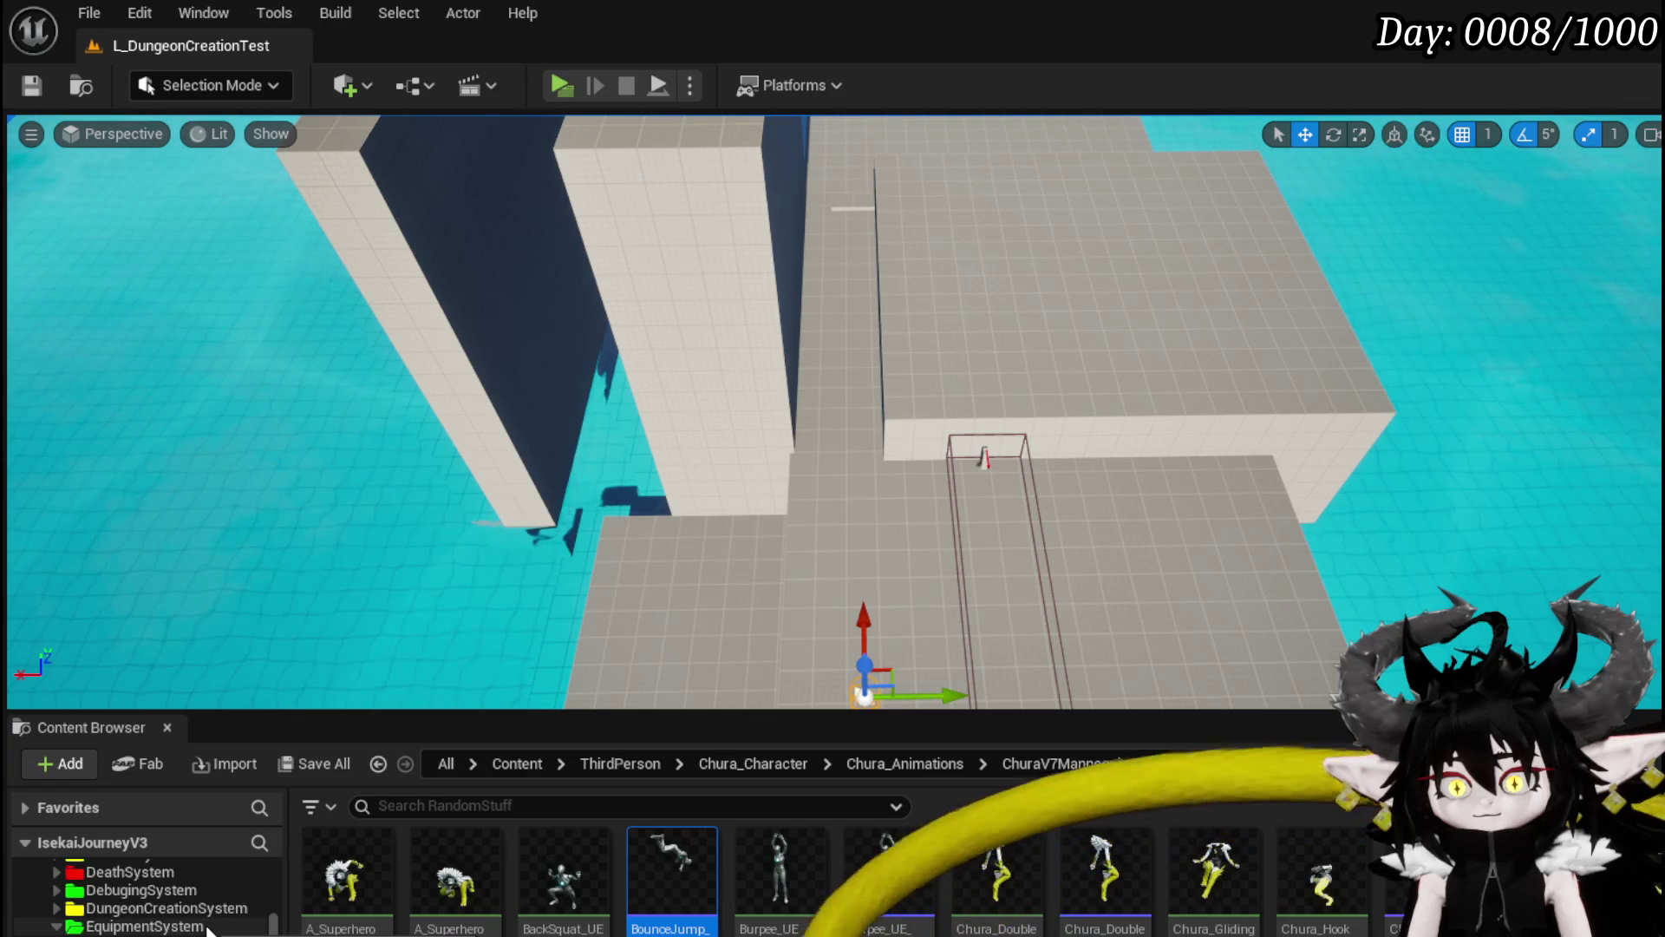
scroll(208, 902, "up", 4)
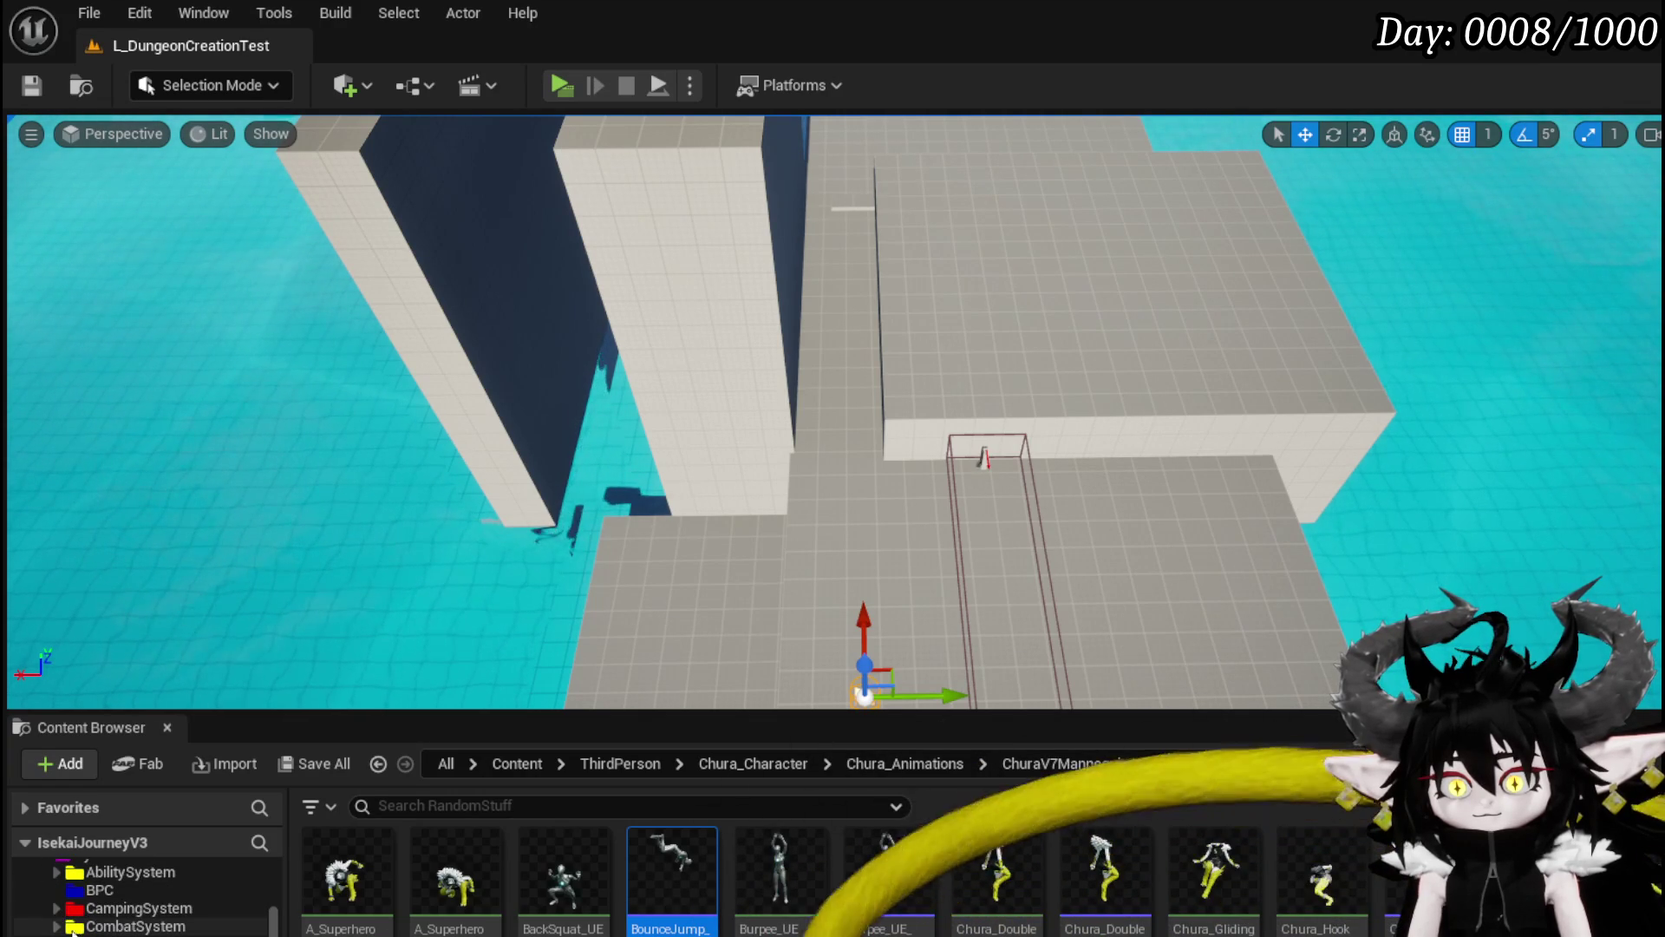
left_click(56, 926)
scroll(139, 902, "down", 3)
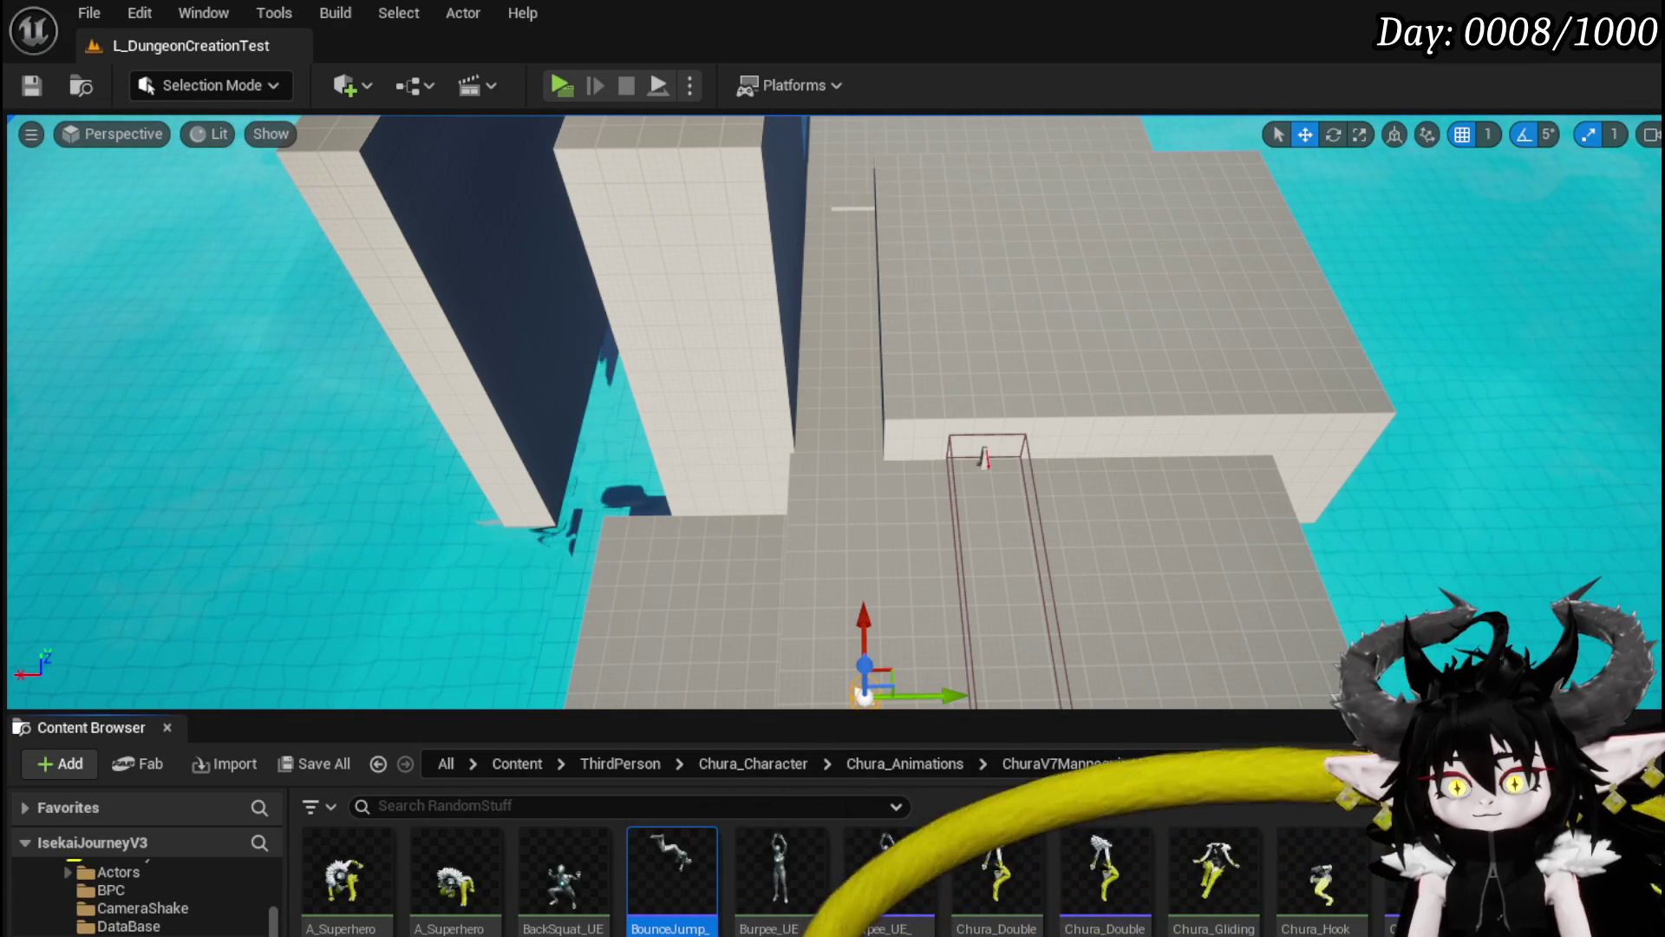
left_click(122, 935)
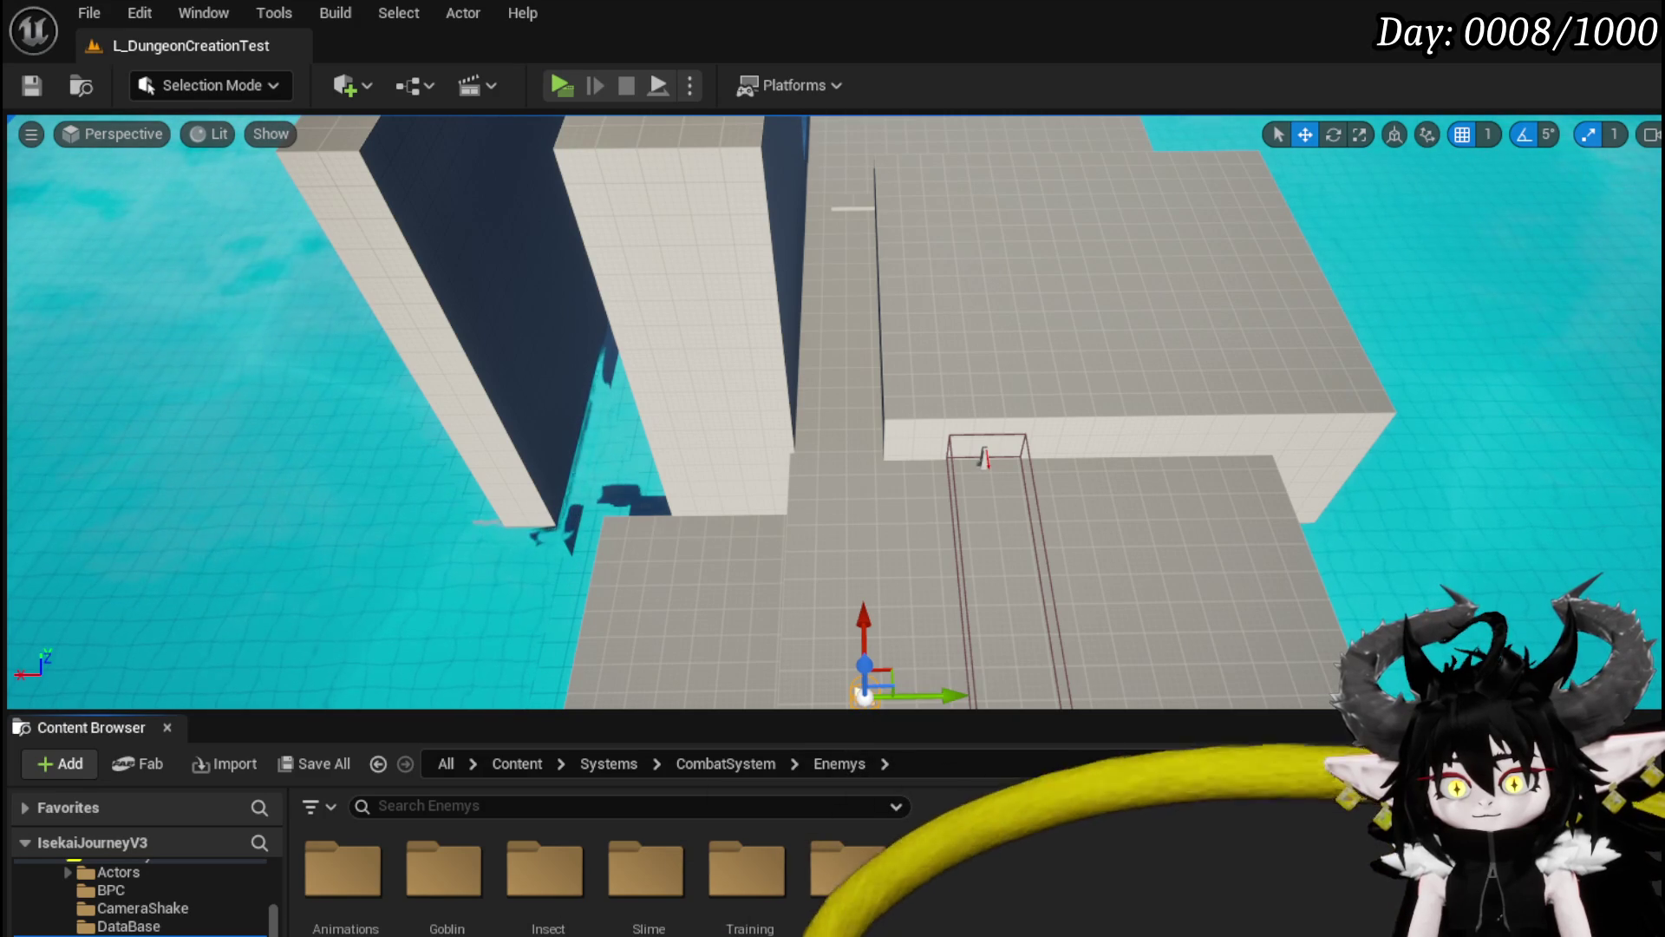
left_click(118, 871)
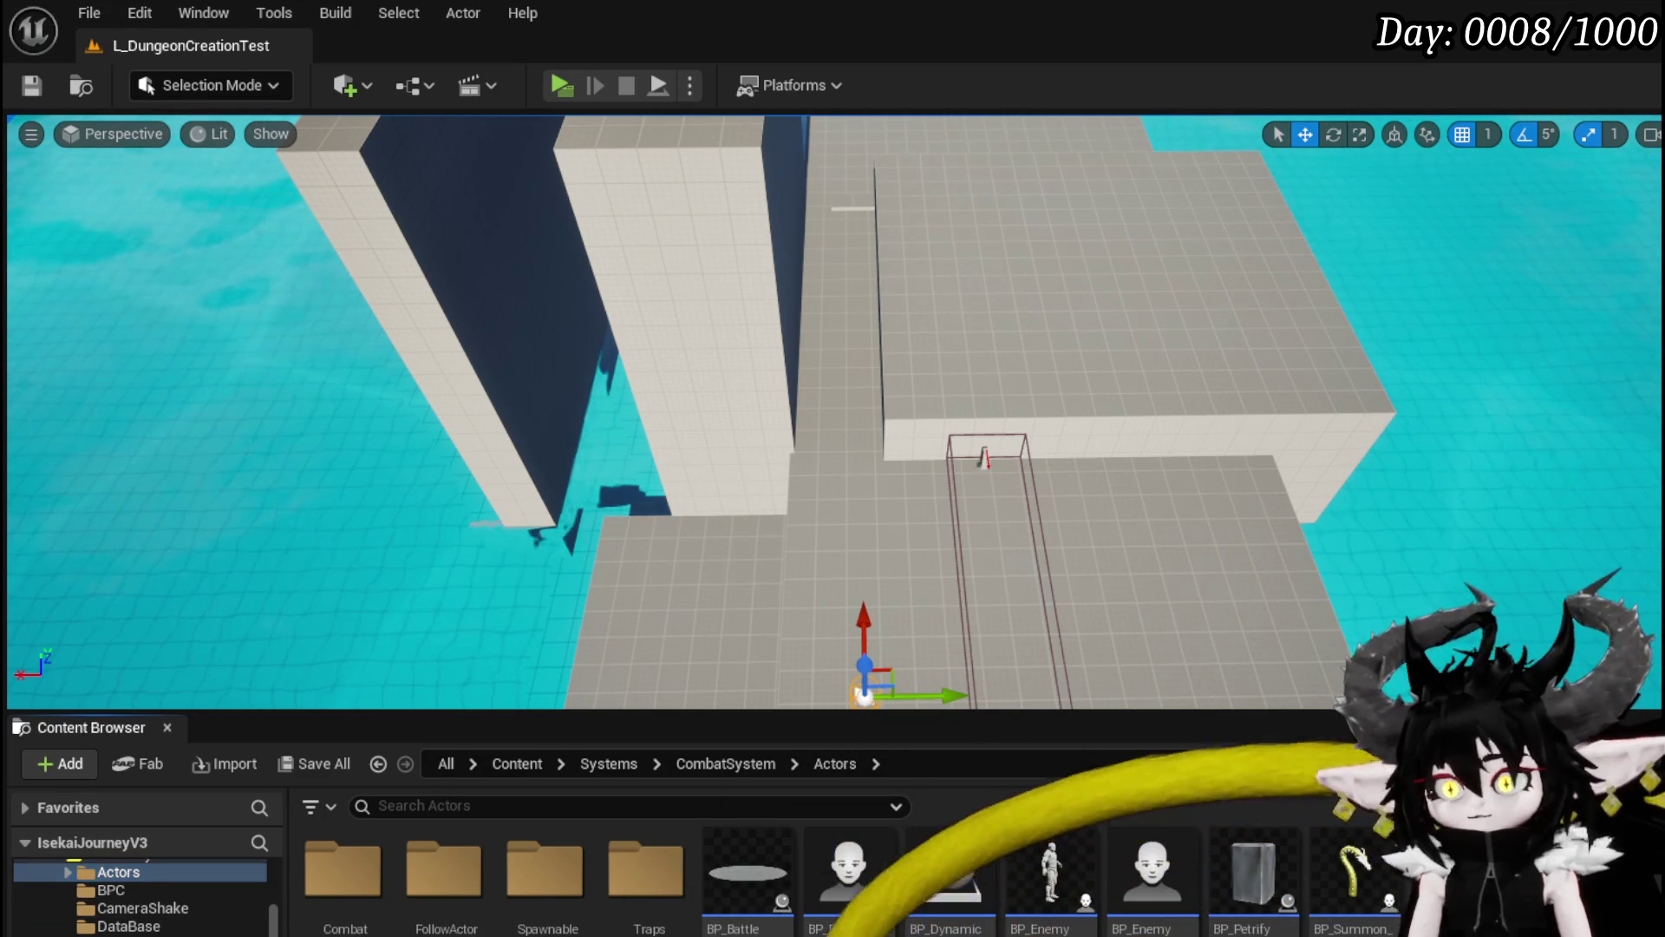
left_click(1030, 904)
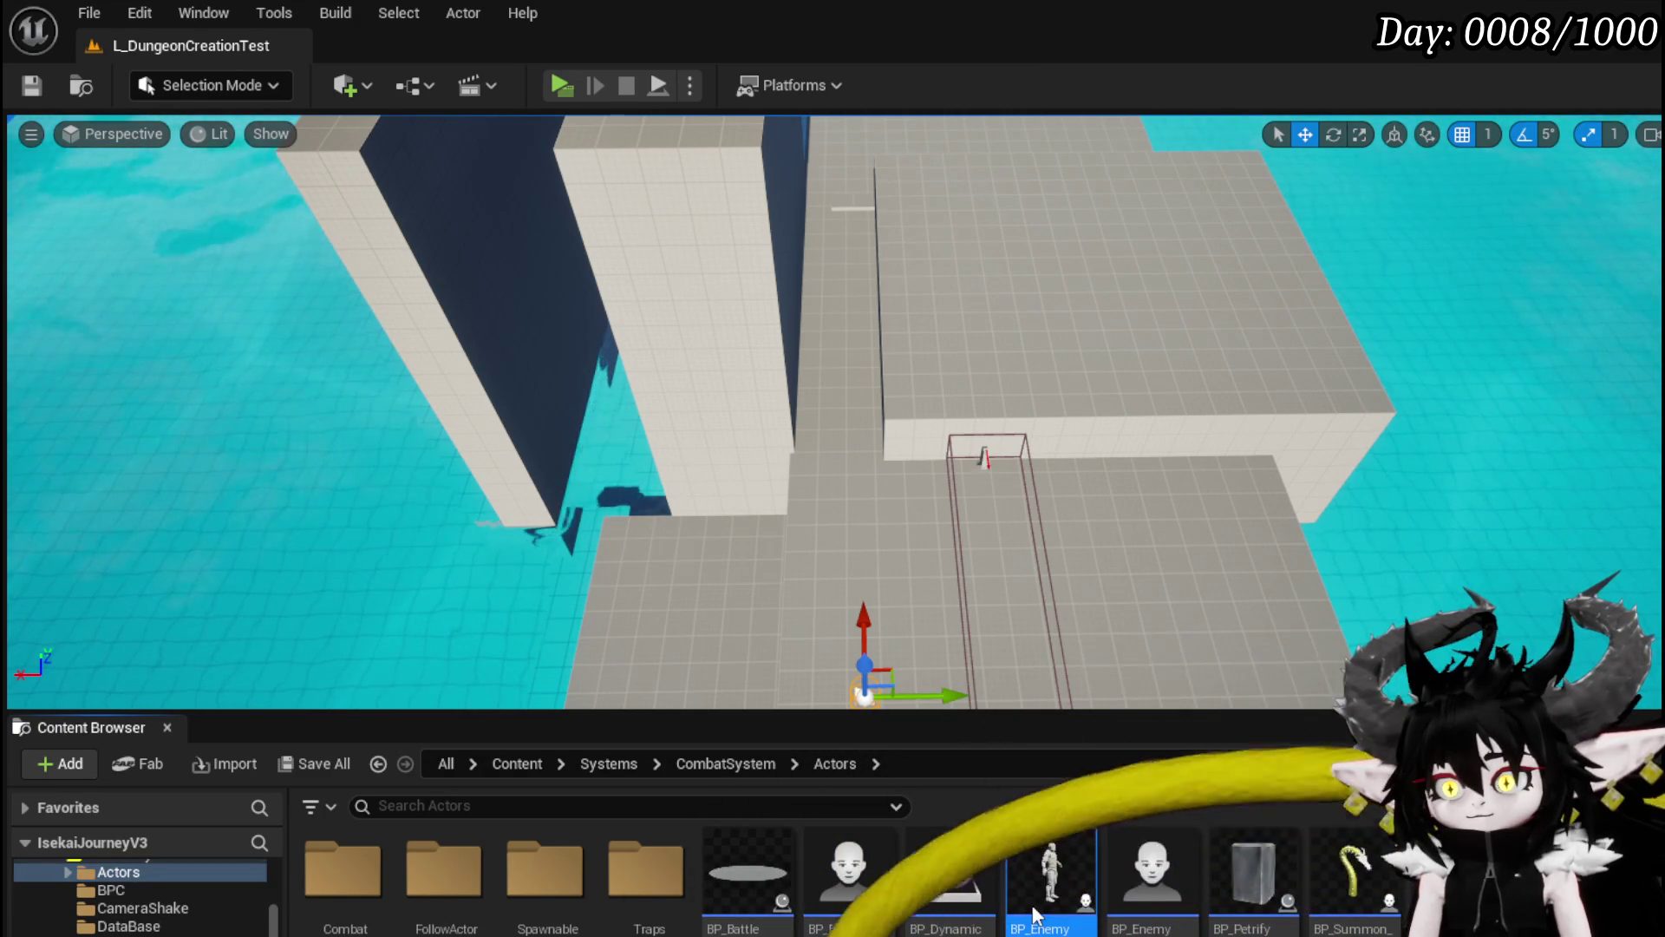
double_click(1030, 904)
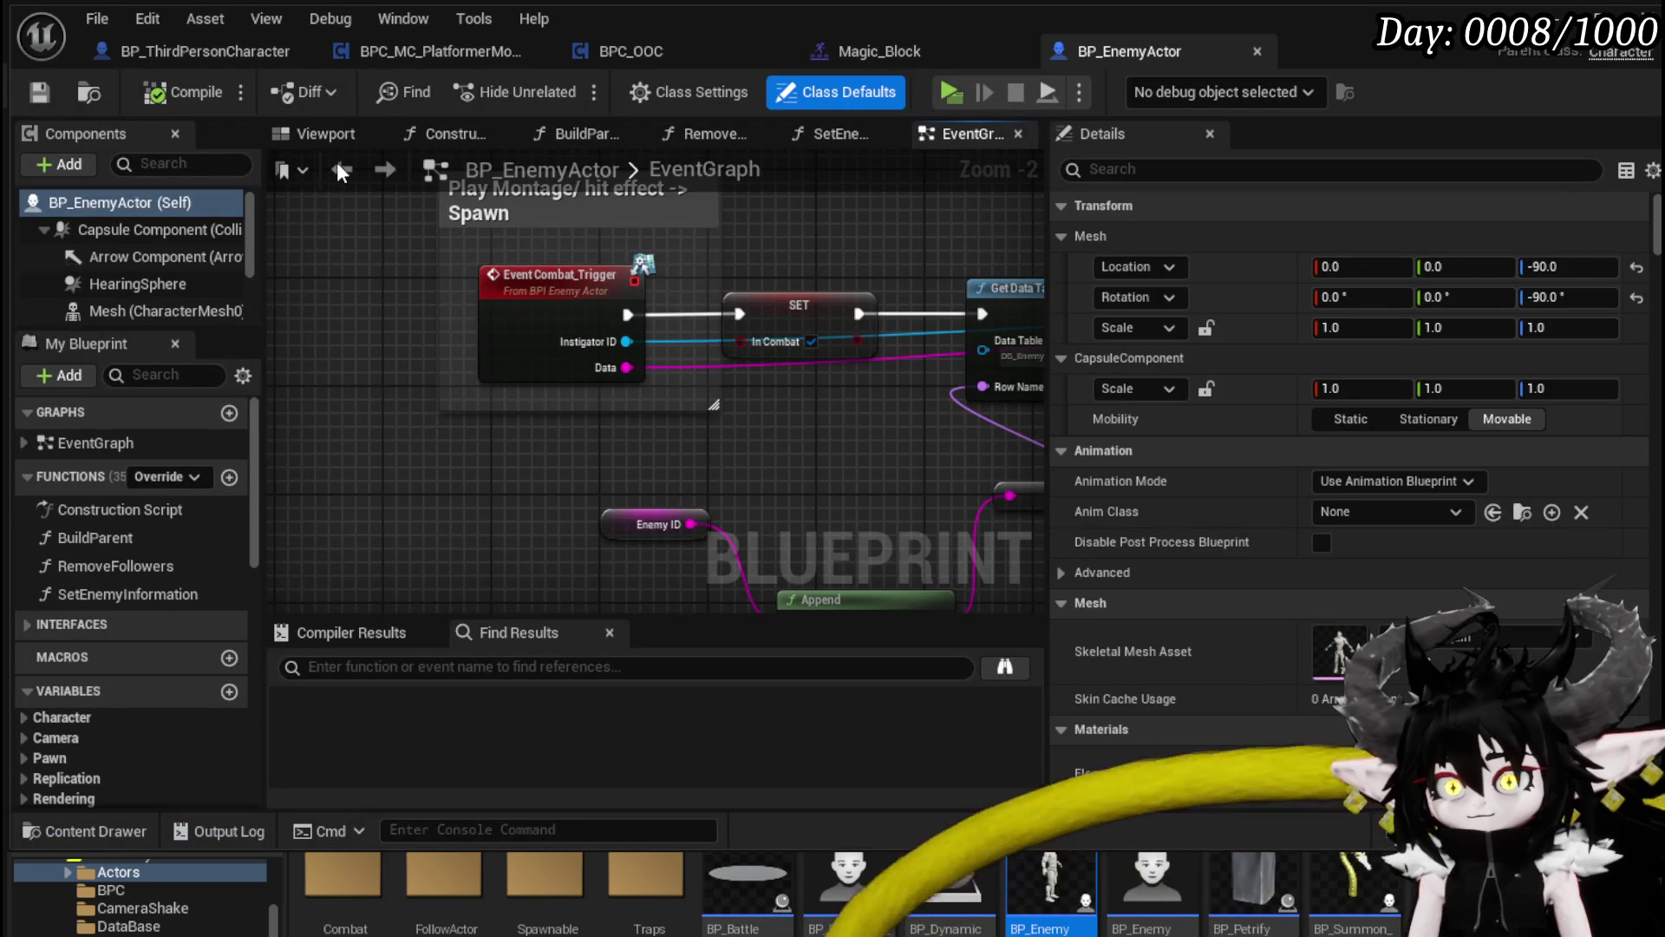
Step: Show the enemy's viewport preview and inspect its StartCombatSphere and Mesh components
left_click(325, 135)
mouse_move(687, 375)
left_mouse_down()
mouse_move(668, 317)
mouse_move(560, 335)
left_mouse_up()
scroll(678, 336, "up", 2)
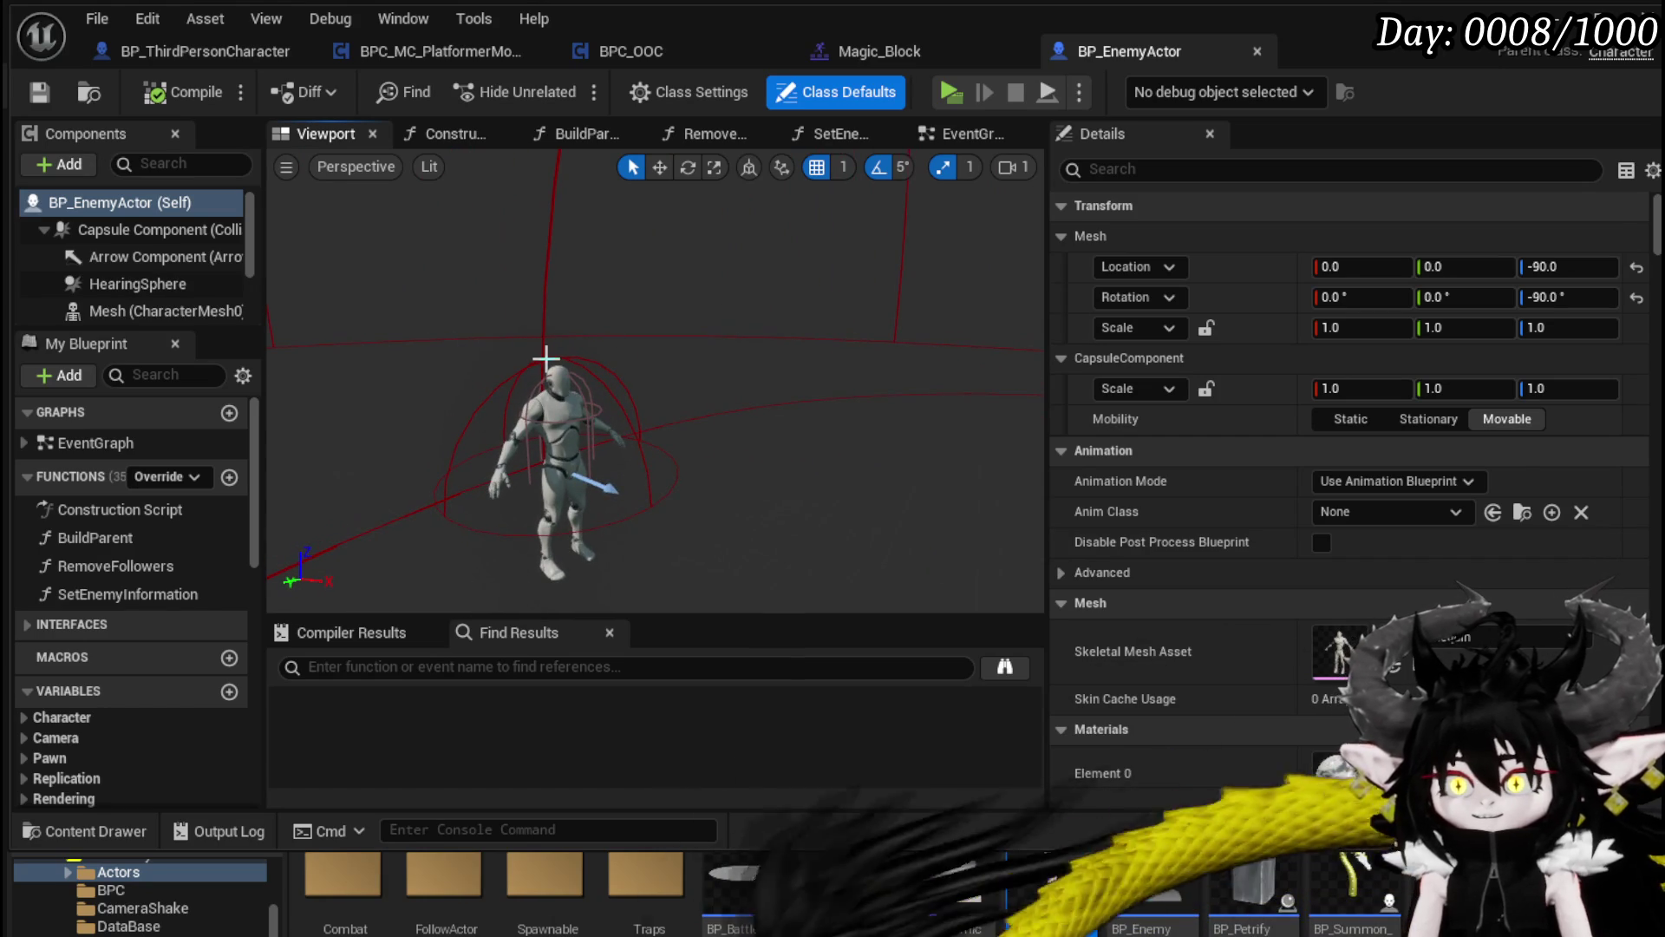
left_click(545, 357)
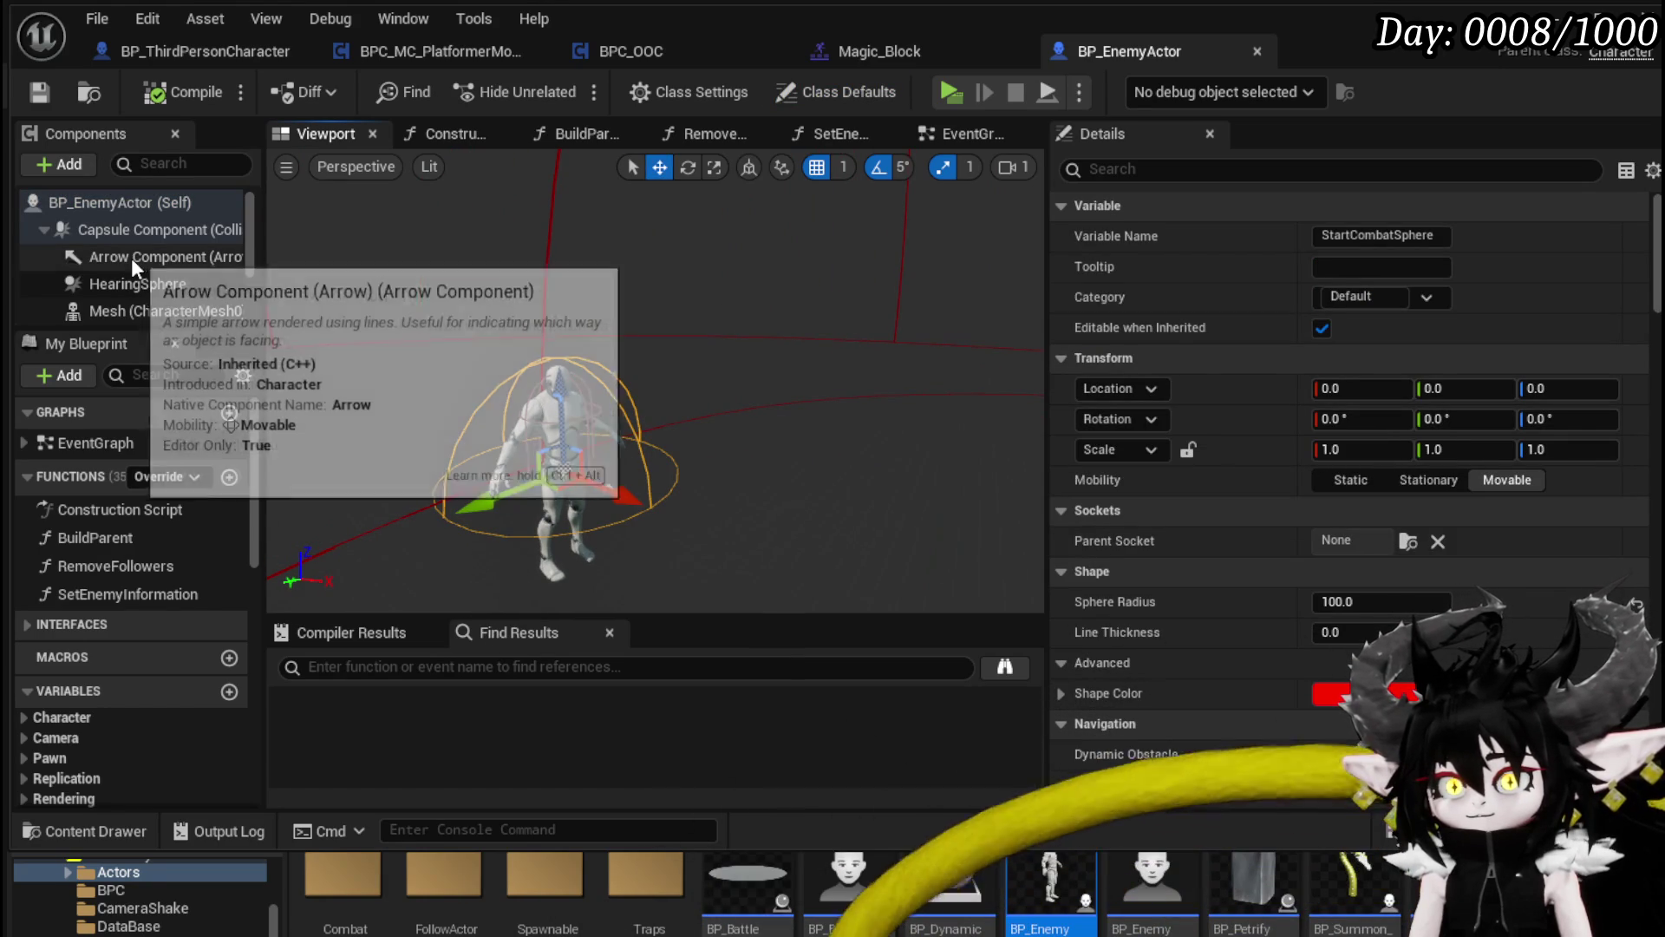
scroll(1223, 386, "down", 15)
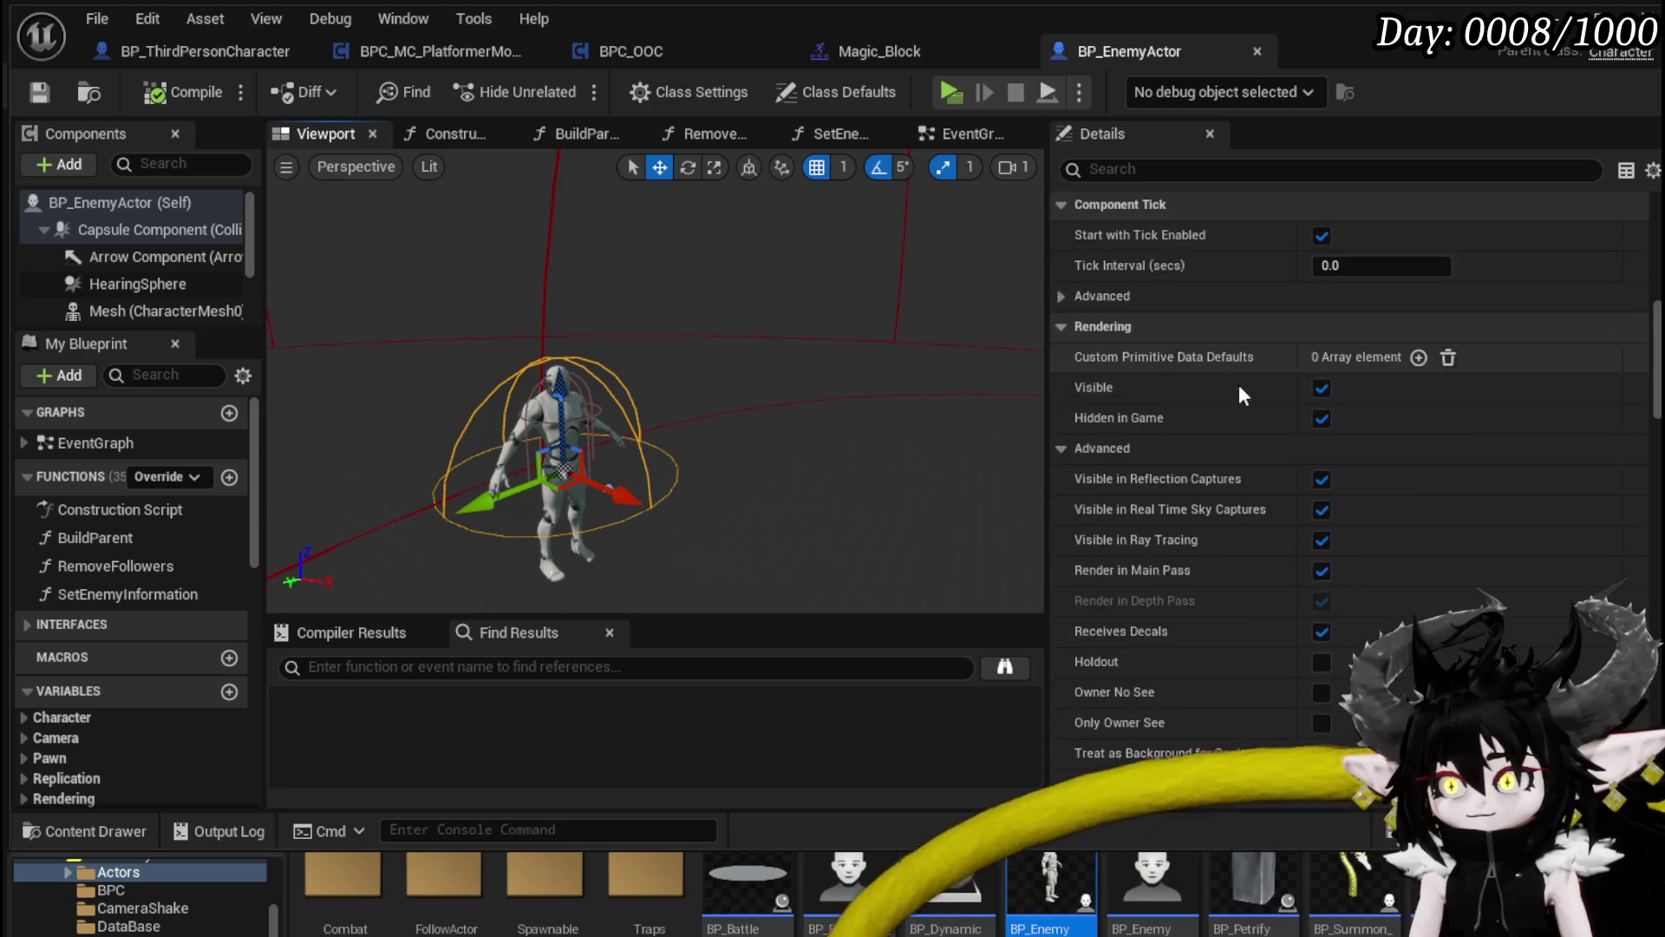
scroll(1238, 382, "down", 6)
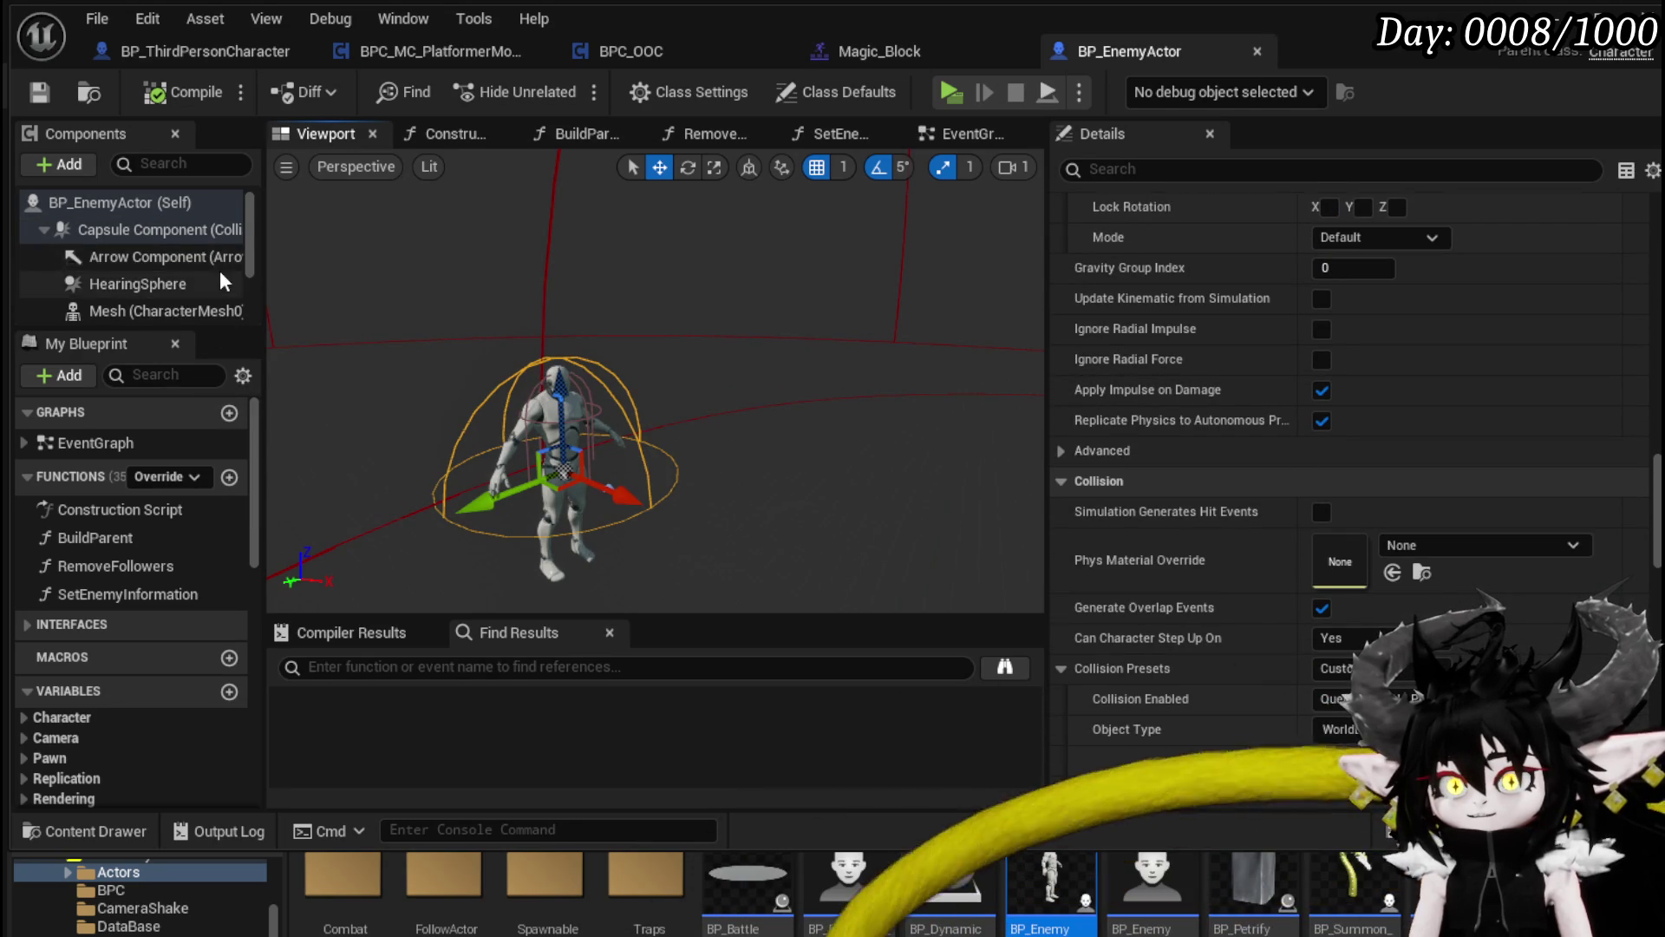
scroll(214, 267, "down", 3)
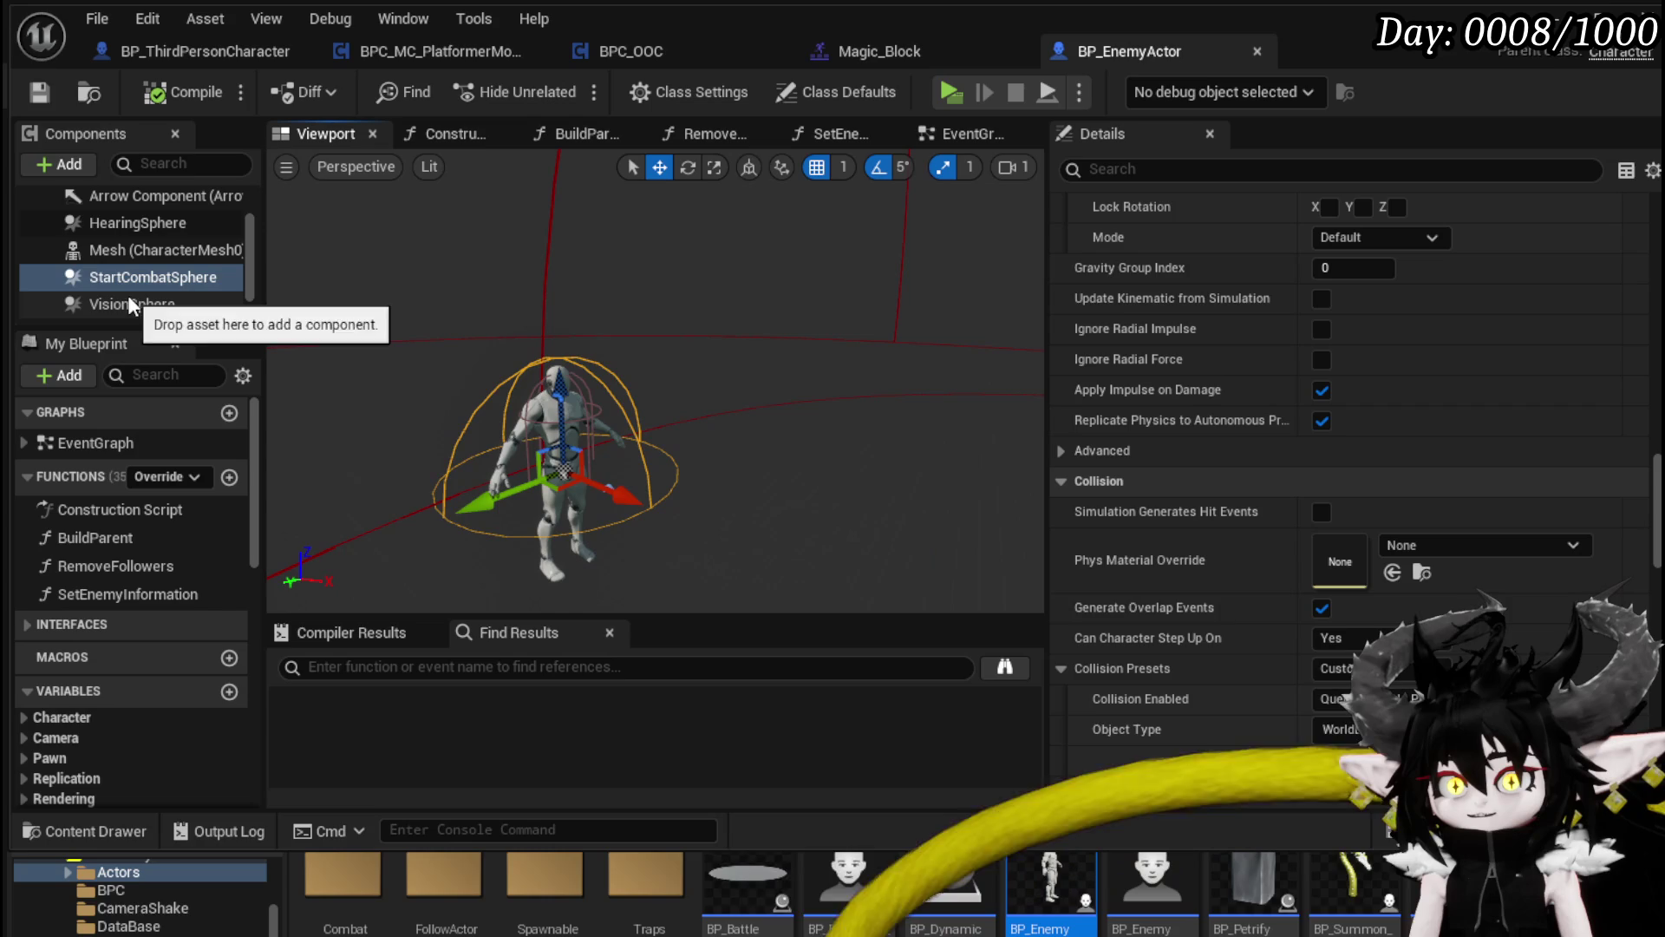
scroll(153, 299, "up", 1)
left_click(153, 290)
scroll(1431, 481, "down", 4)
scroll(1430, 481, "down", 4)
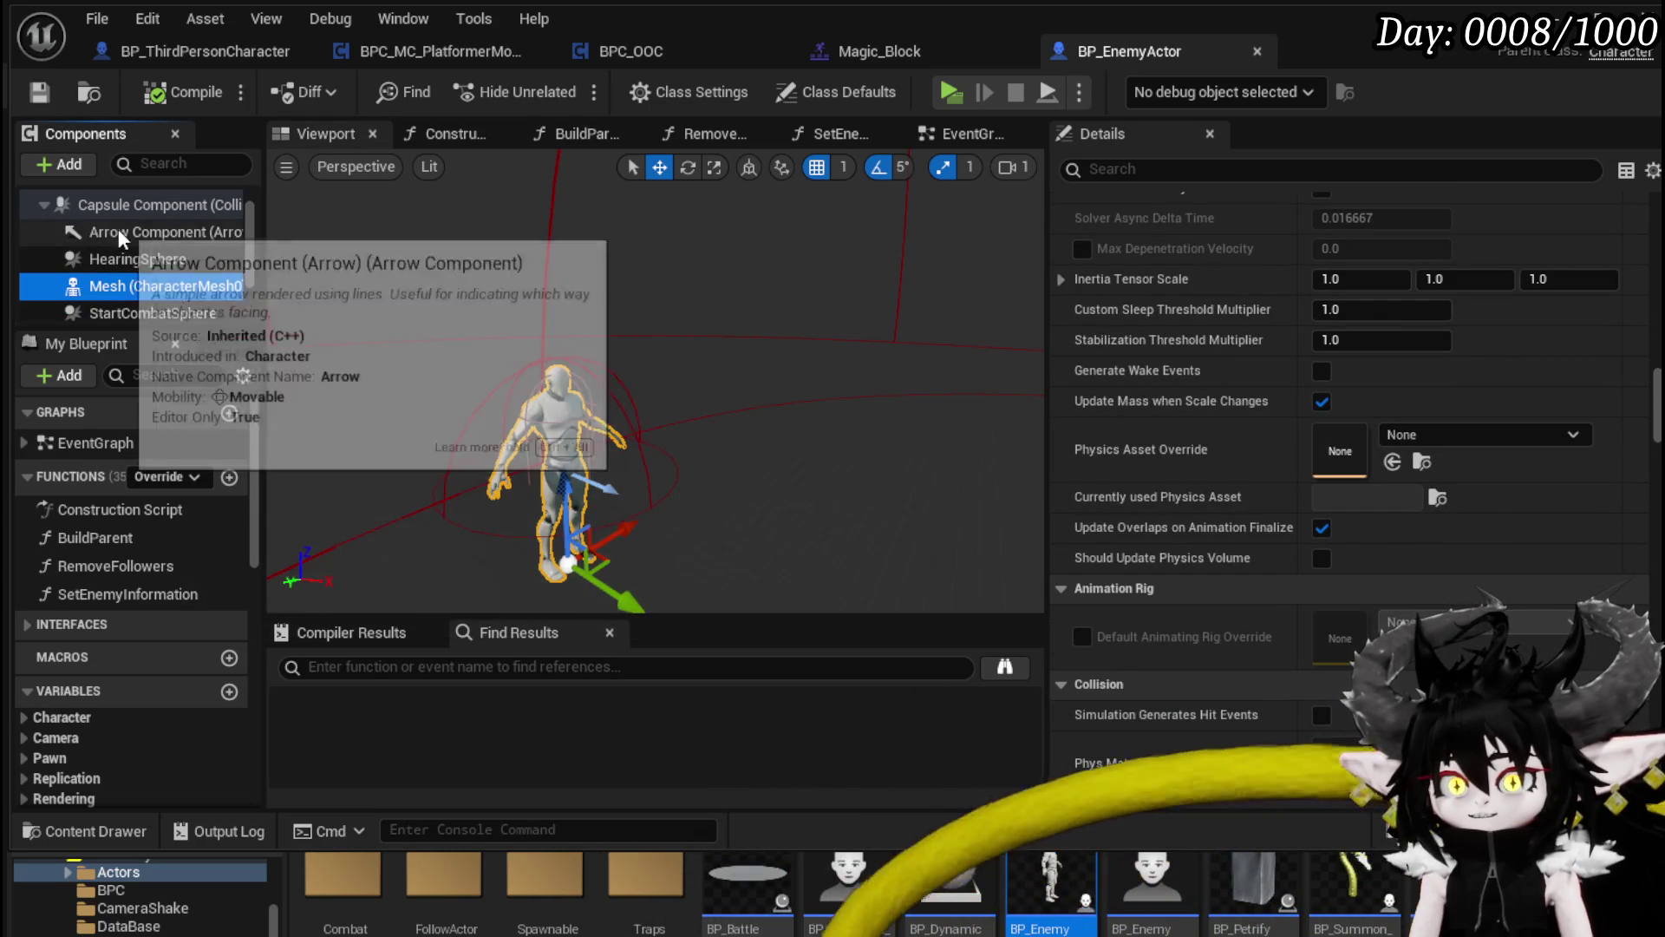
Step: Set the Capsule Component's half height to 44, compile and save, and return to the level
left_click(137, 208)
scroll(1297, 437, "down", 10)
scroll(1299, 434, "up", 12)
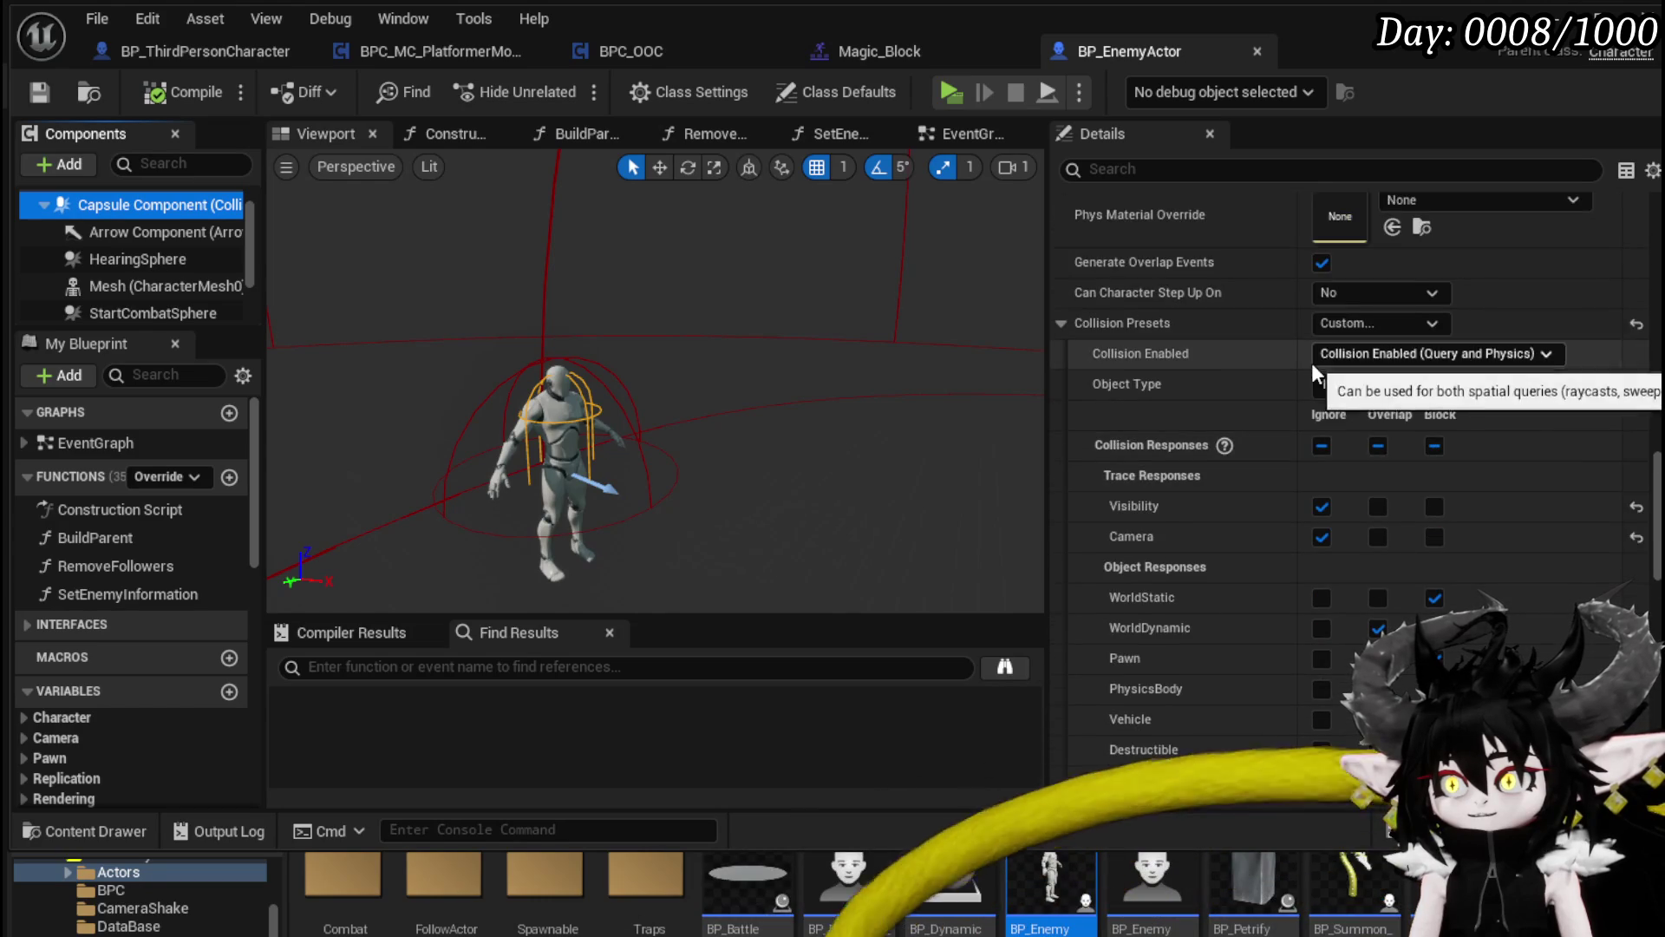
scroll(1301, 408, "up", 8)
scroll(1438, 438, "up", 10)
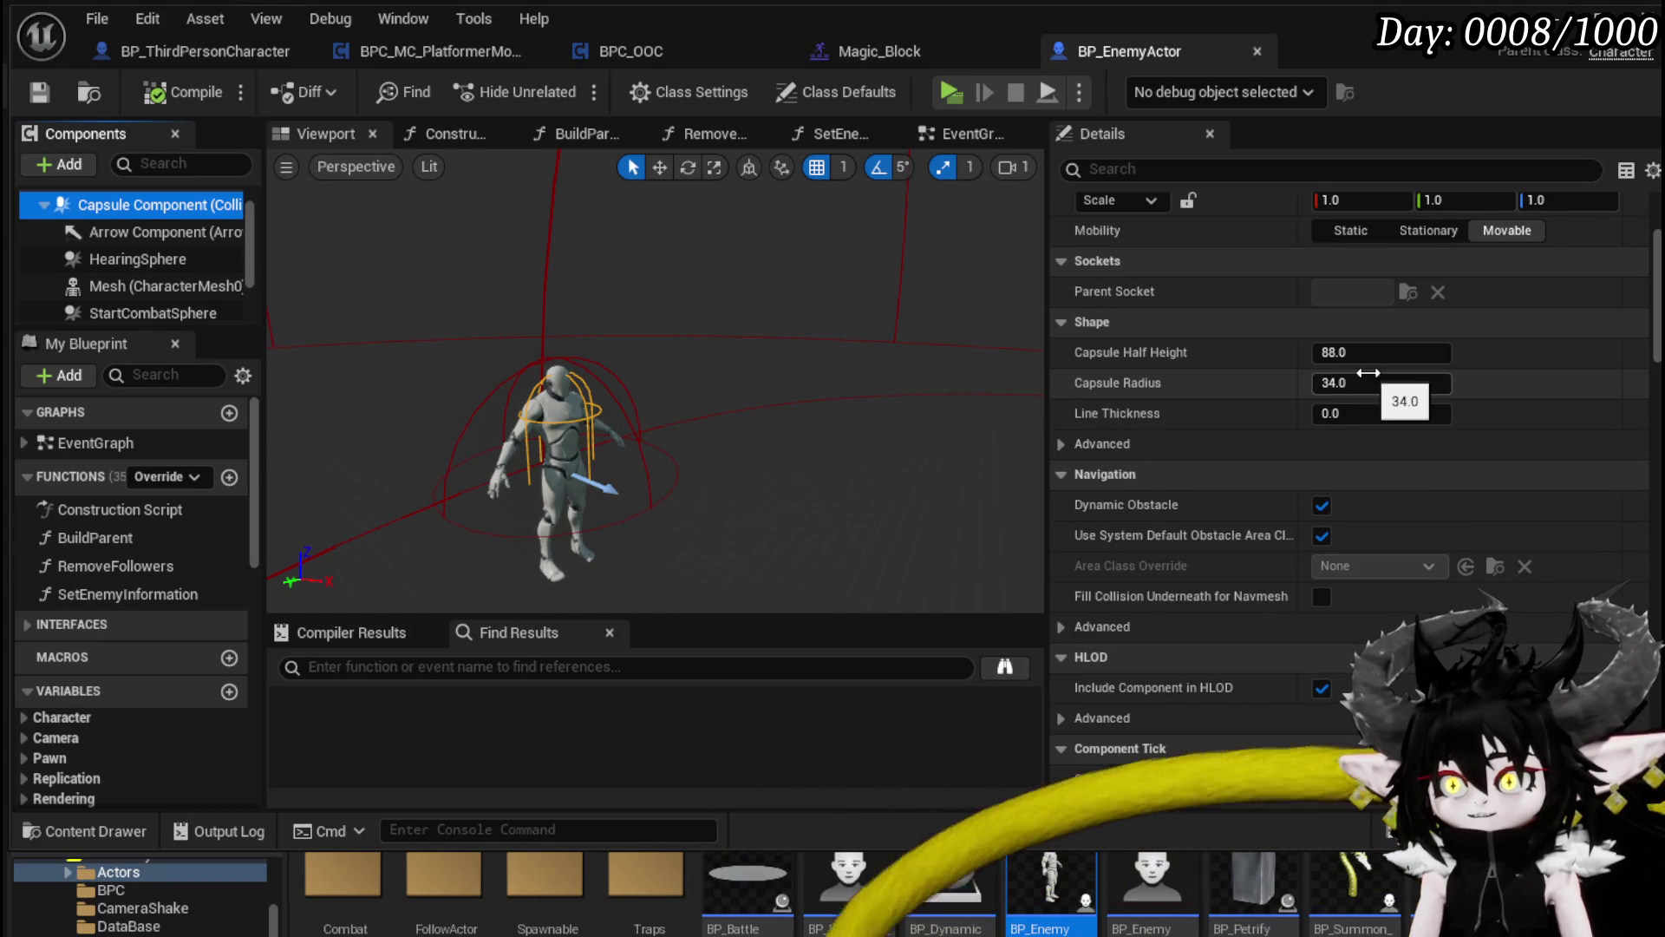
left_click(1378, 358)
type("44")
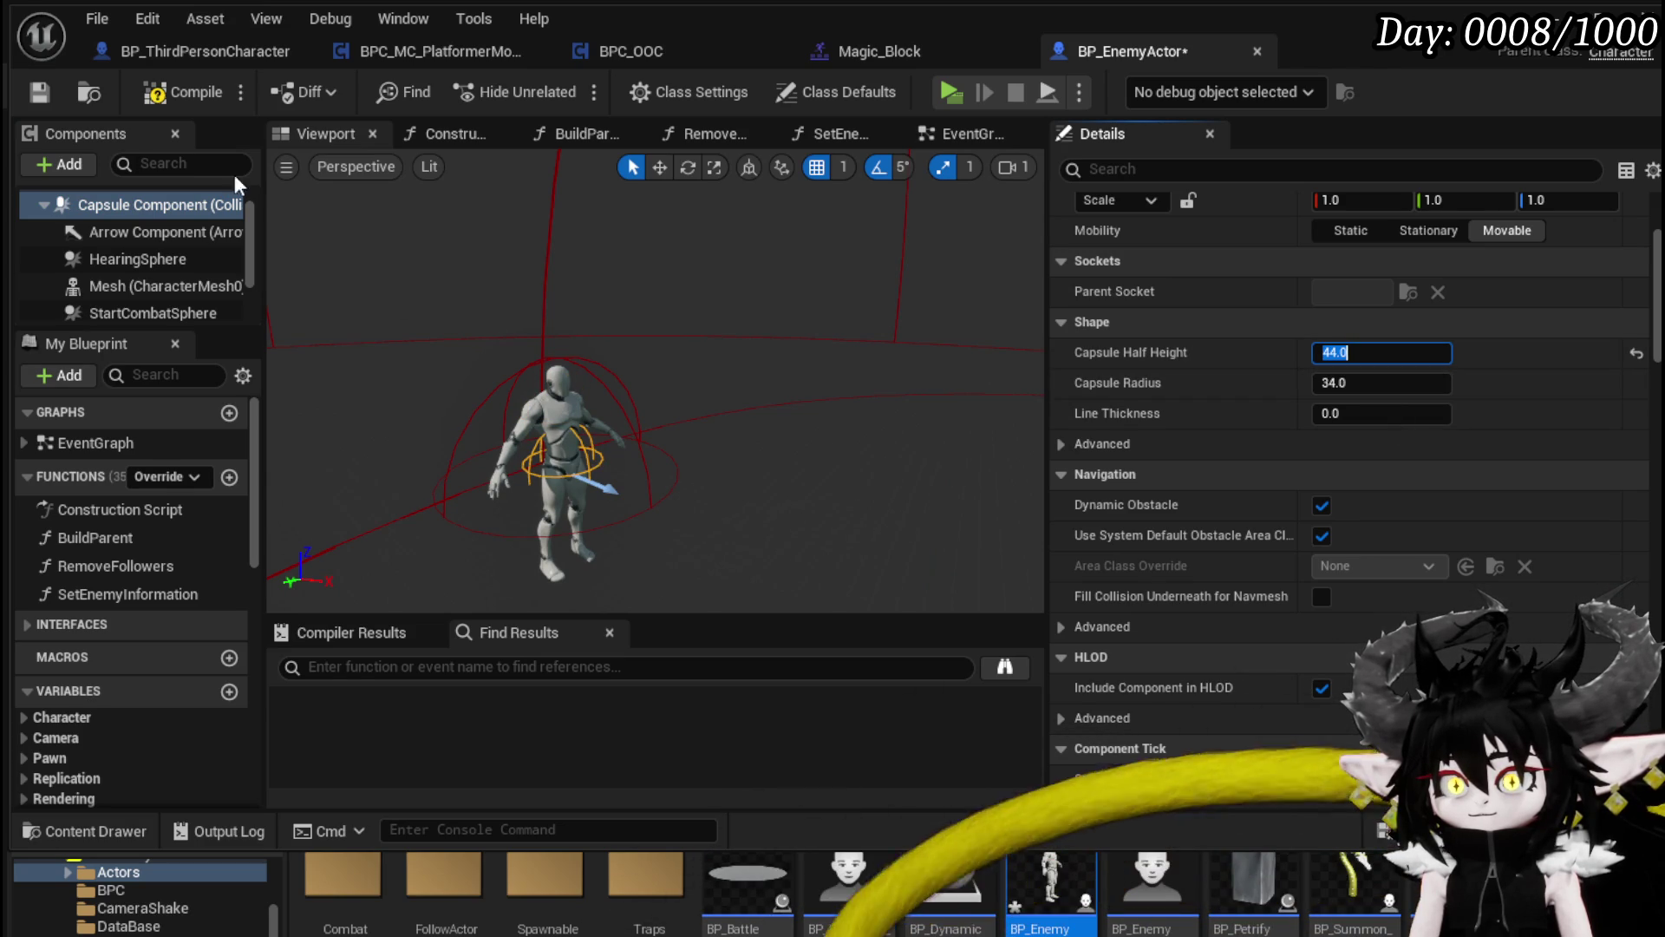
left_click(48, 95)
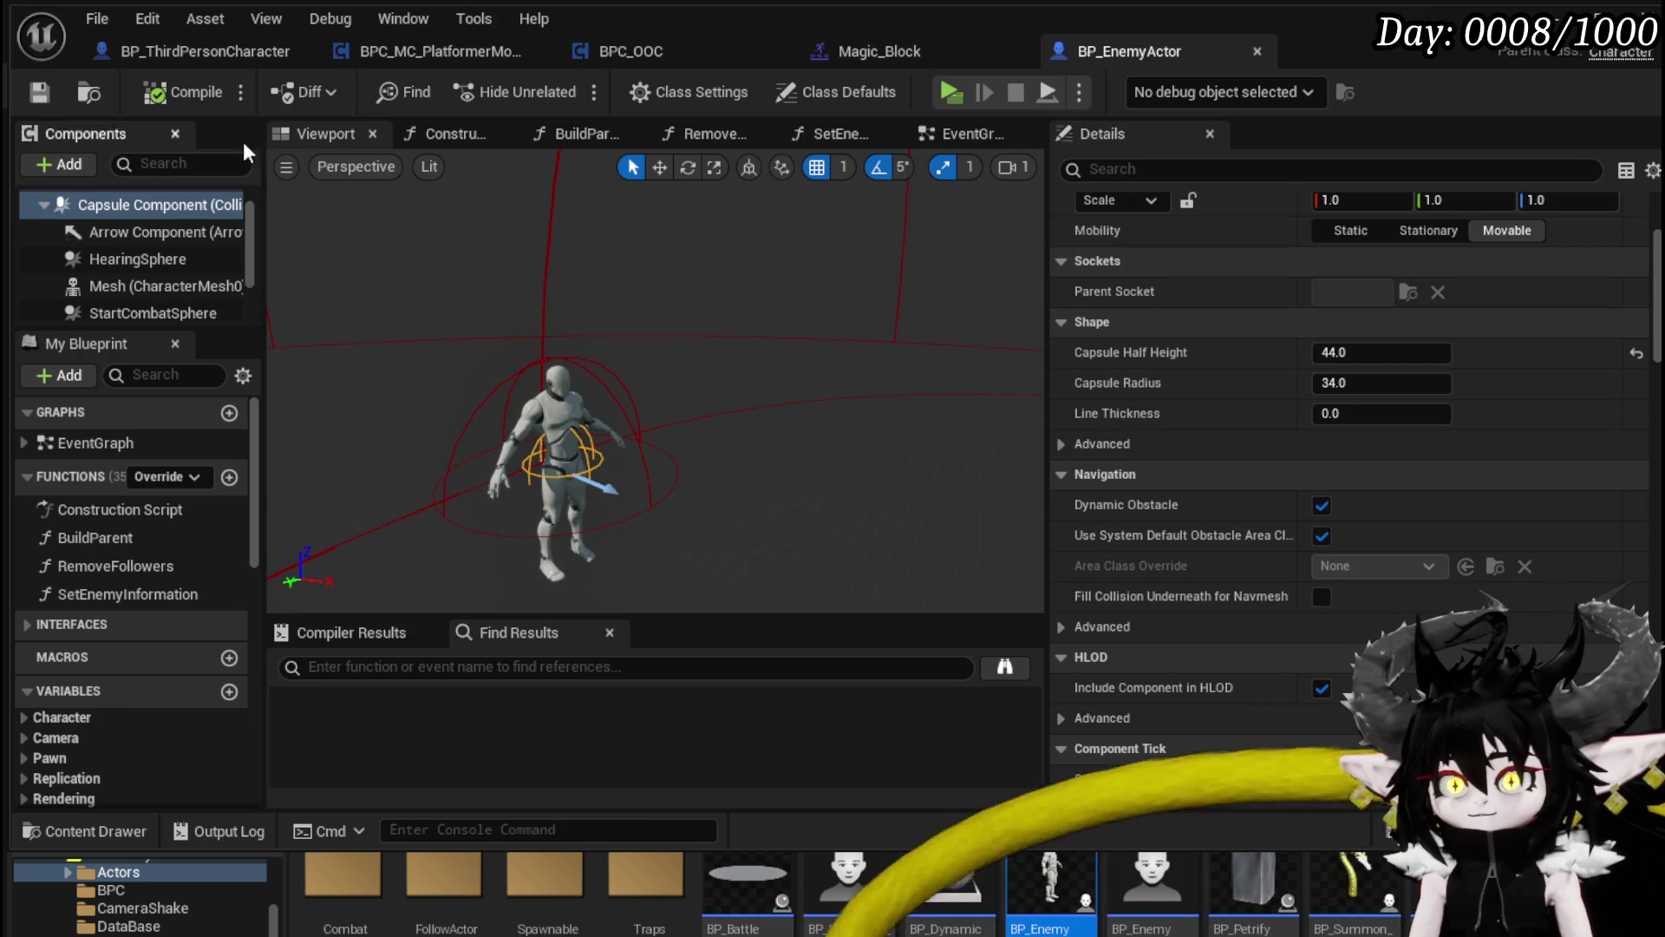
key("alt+Tab")
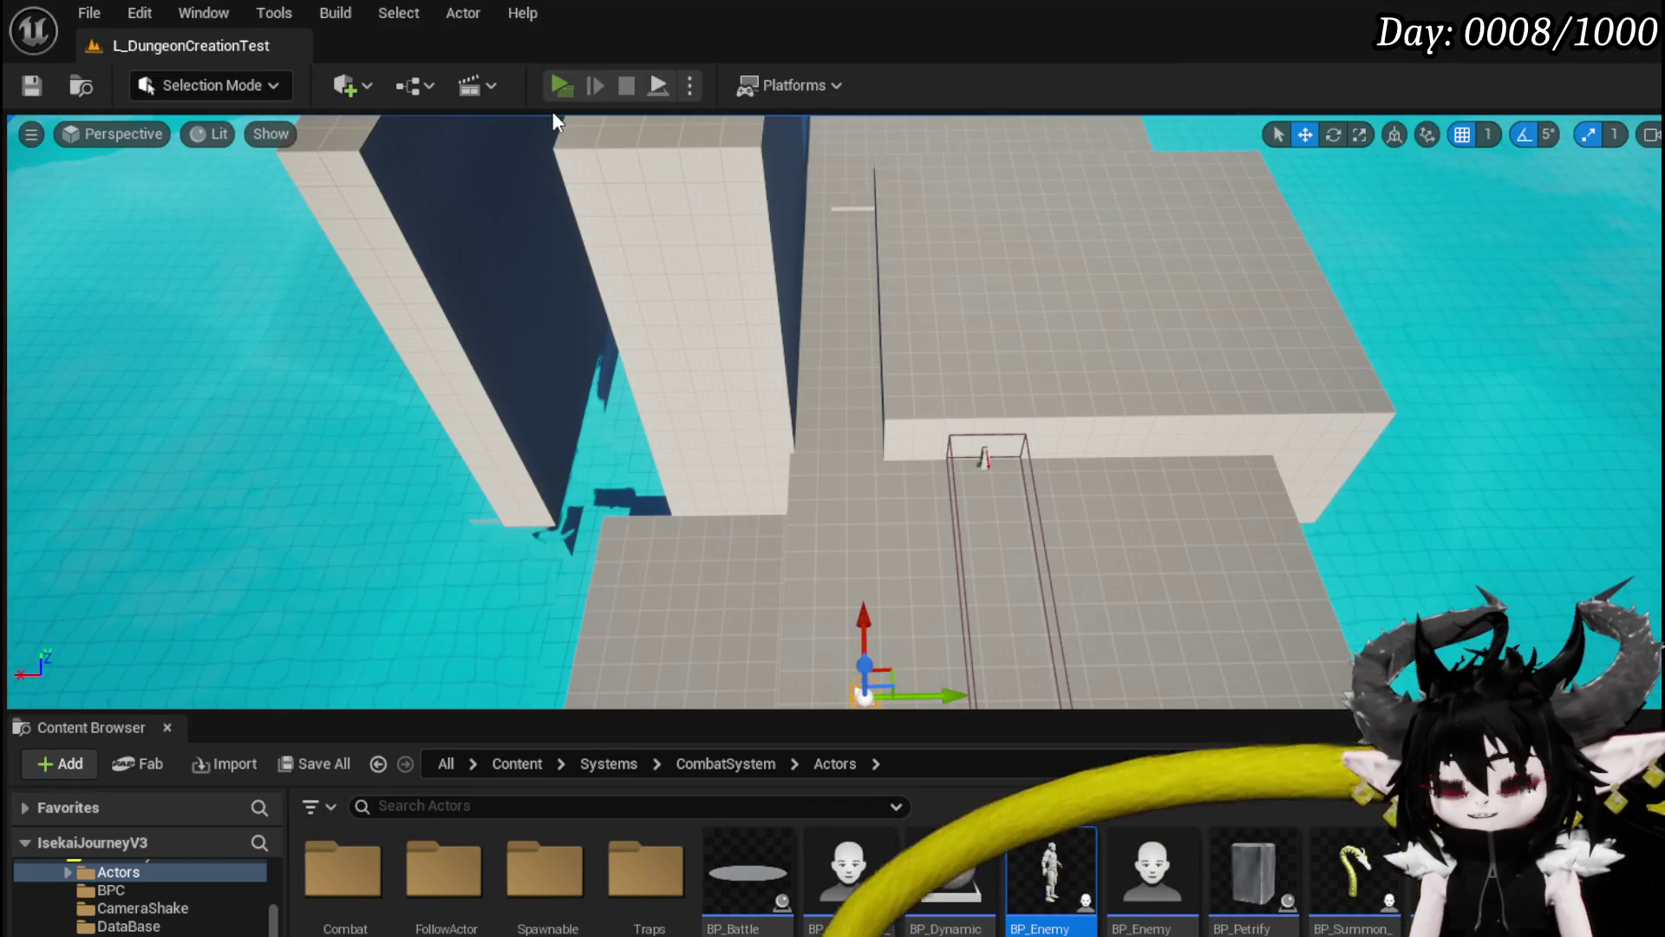
Step: Run a play preview to check the shrunken enemy, then stop it
left_click(559, 87)
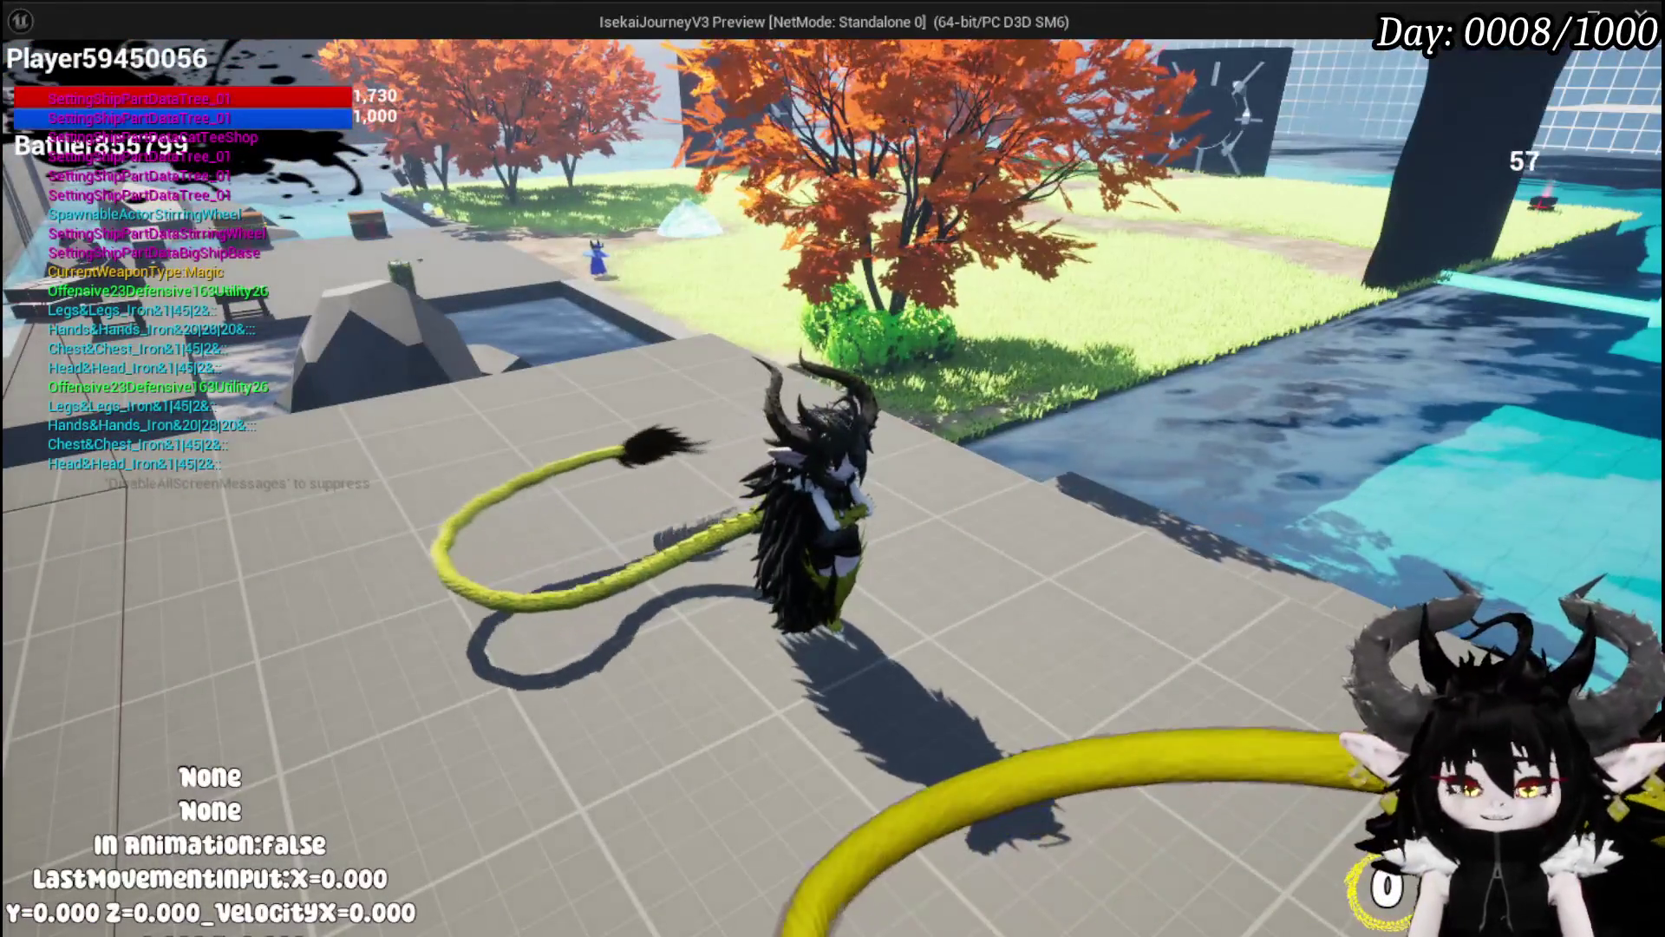
key("Escape")
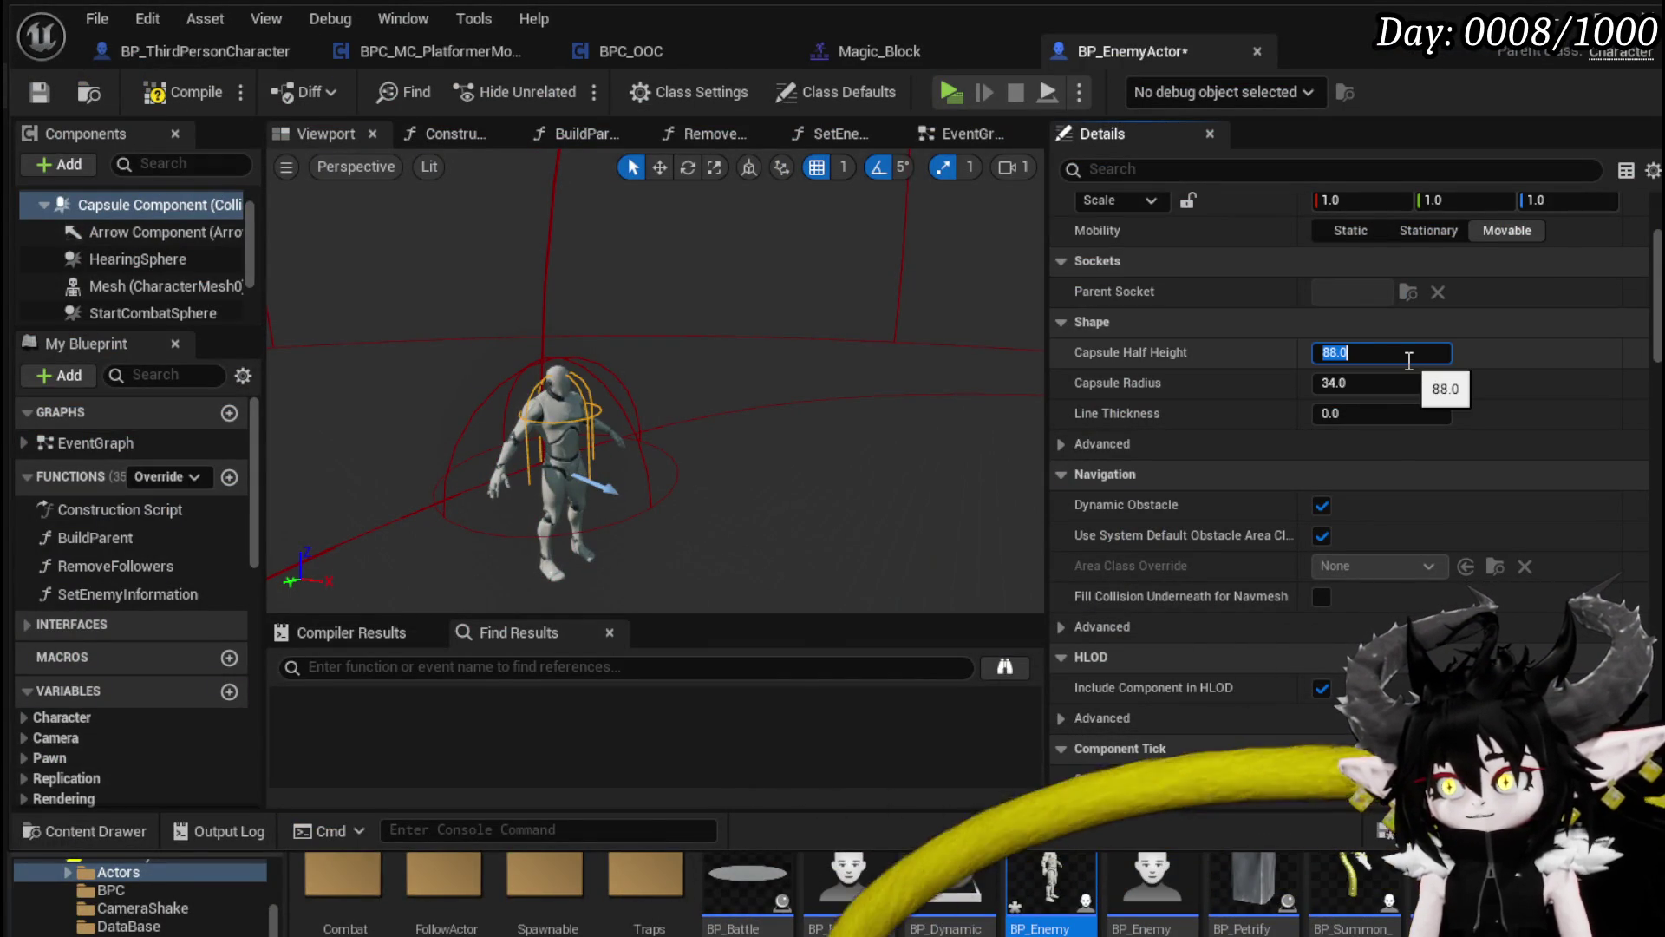
Step: Compile and save BP_EnemyActor, then set the capsule half height to 44
left_click(178, 92)
left_click(57, 97)
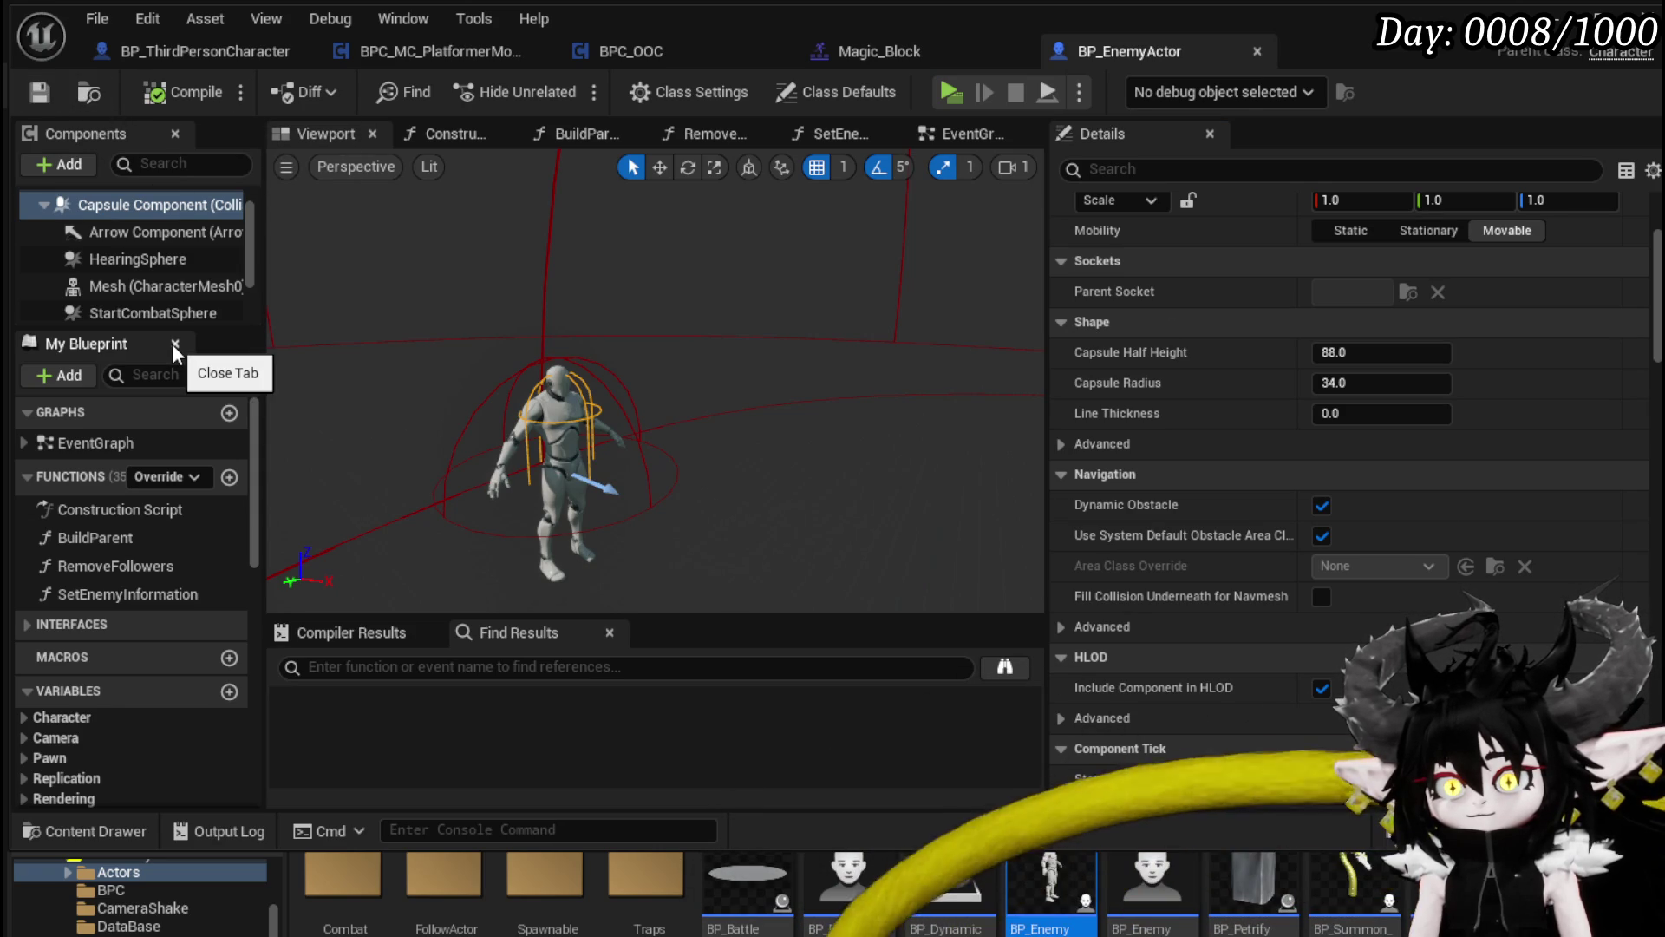
left_click(1391, 355)
type("44")
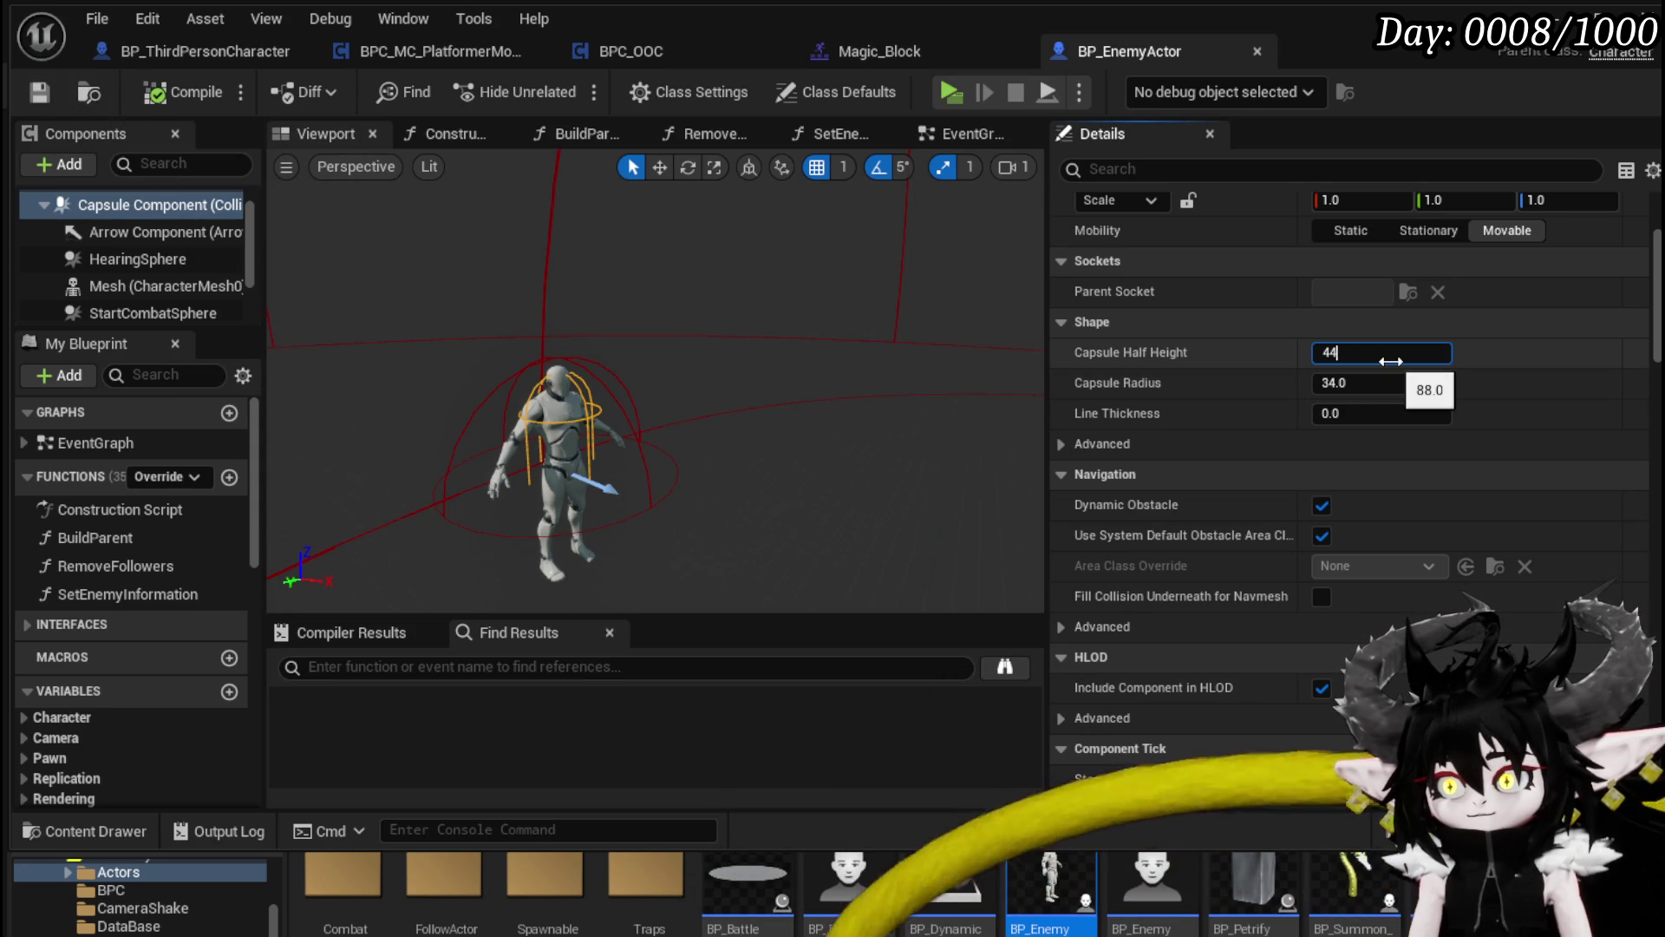
key("Return")
Step: Raise the enemy Mesh to Z location -46, then compile and save BP_EnemyActor
left_click(555, 434)
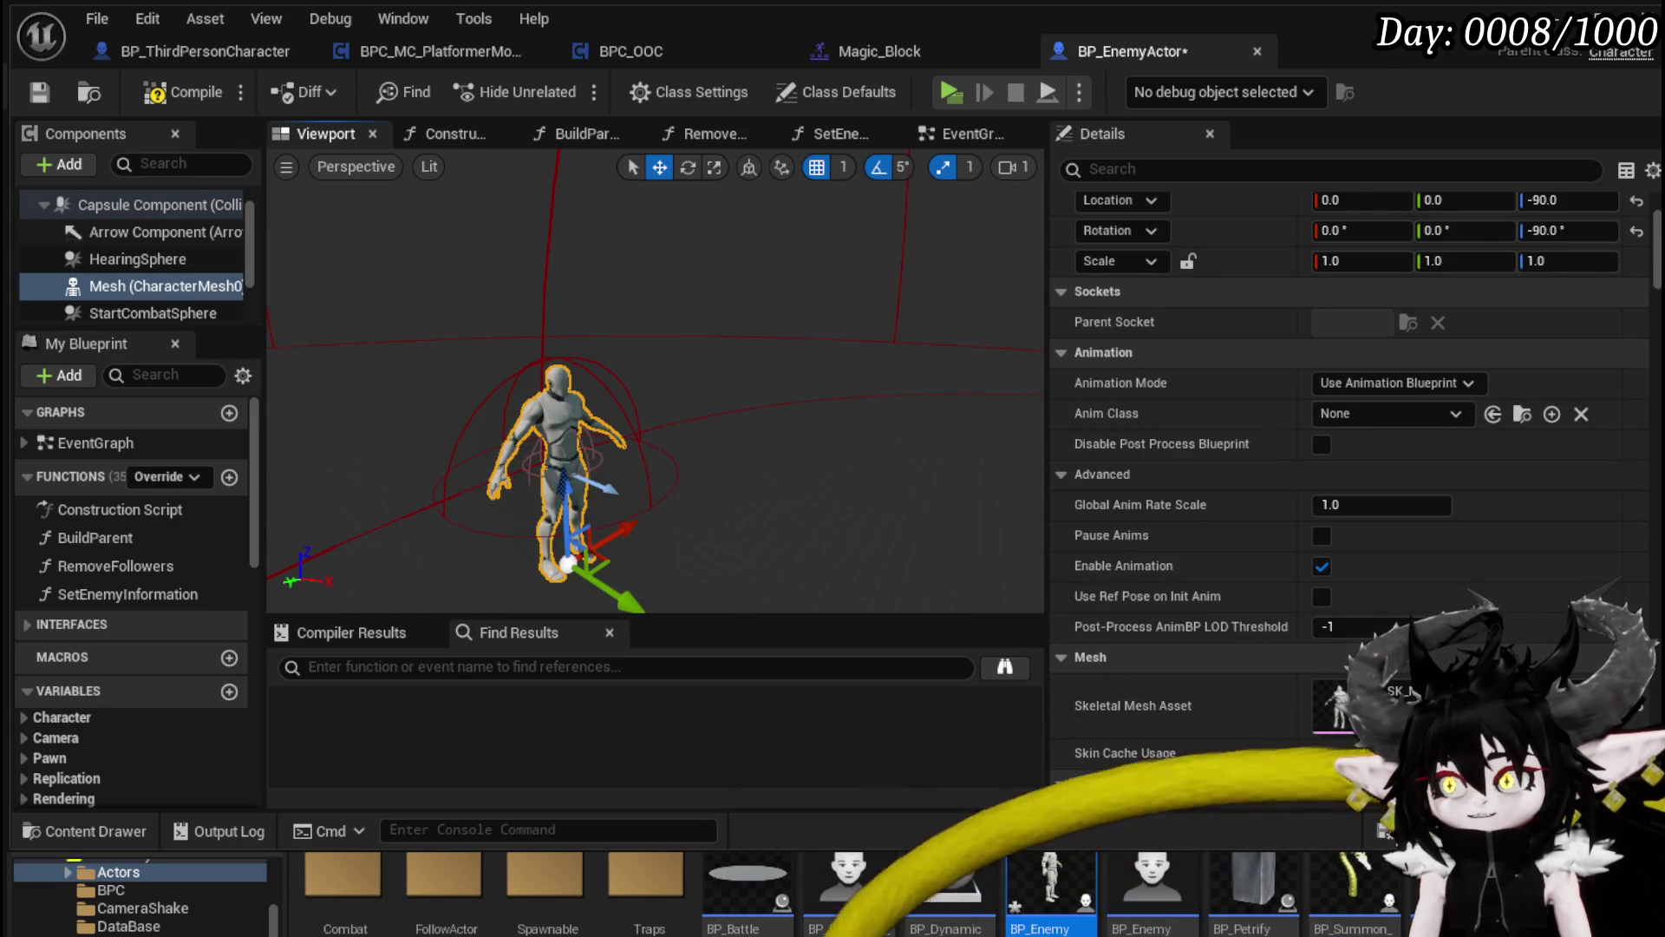
left_click(1541, 200)
type("-8")
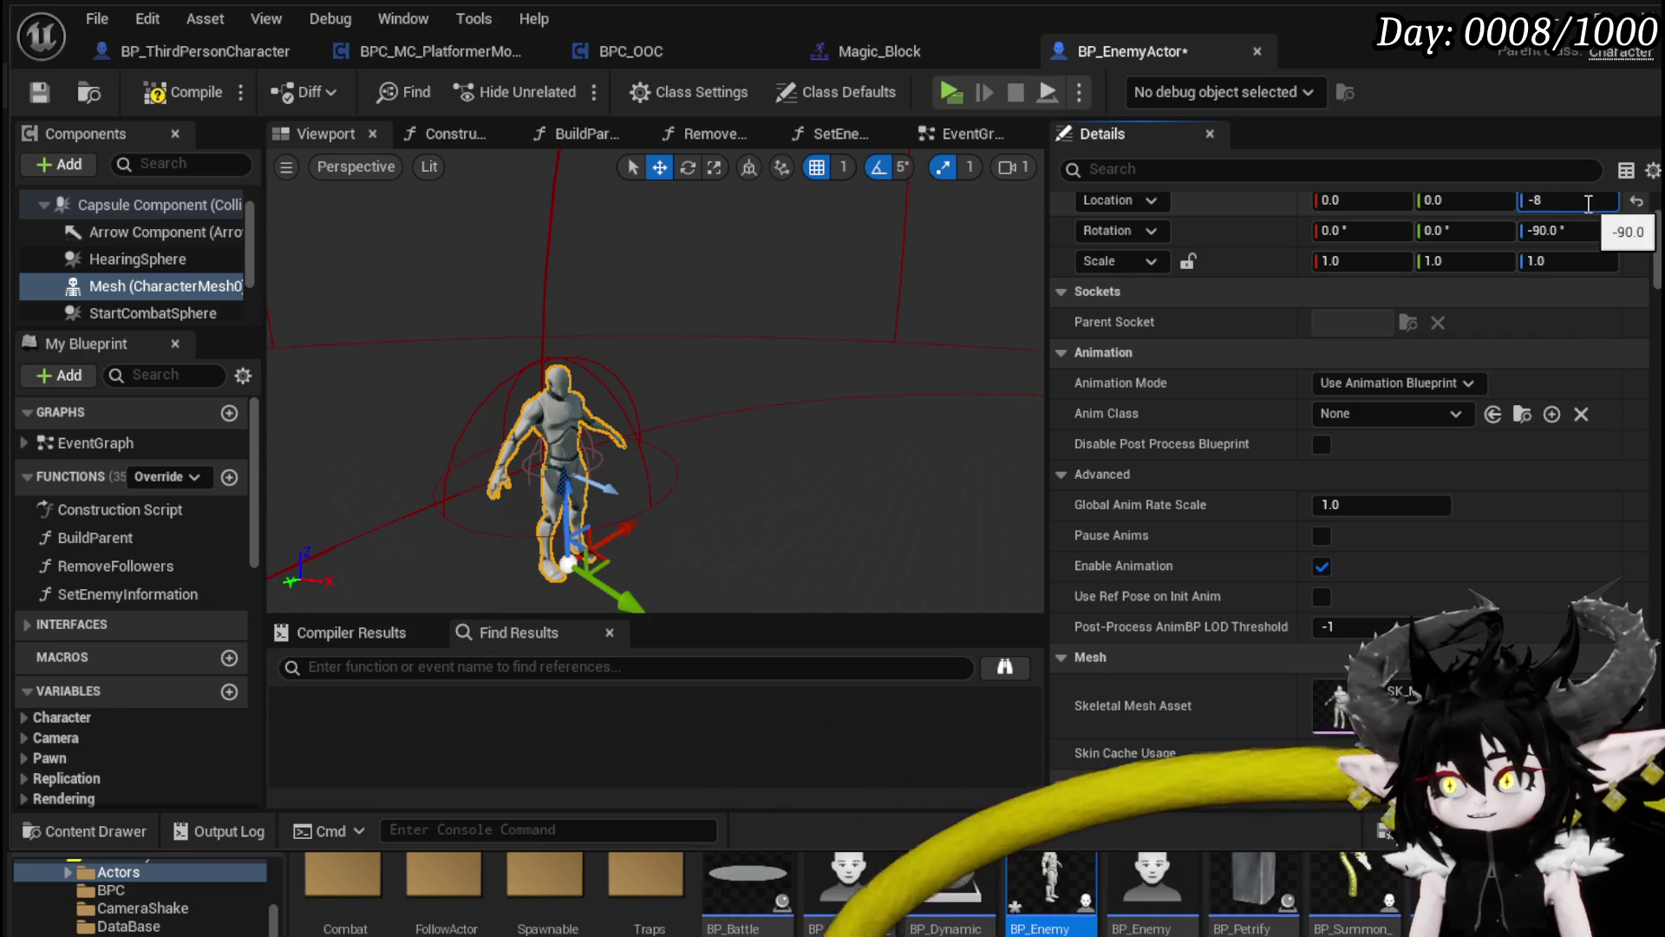
type("6")
key("Return")
left_click(1540, 200)
key("Return")
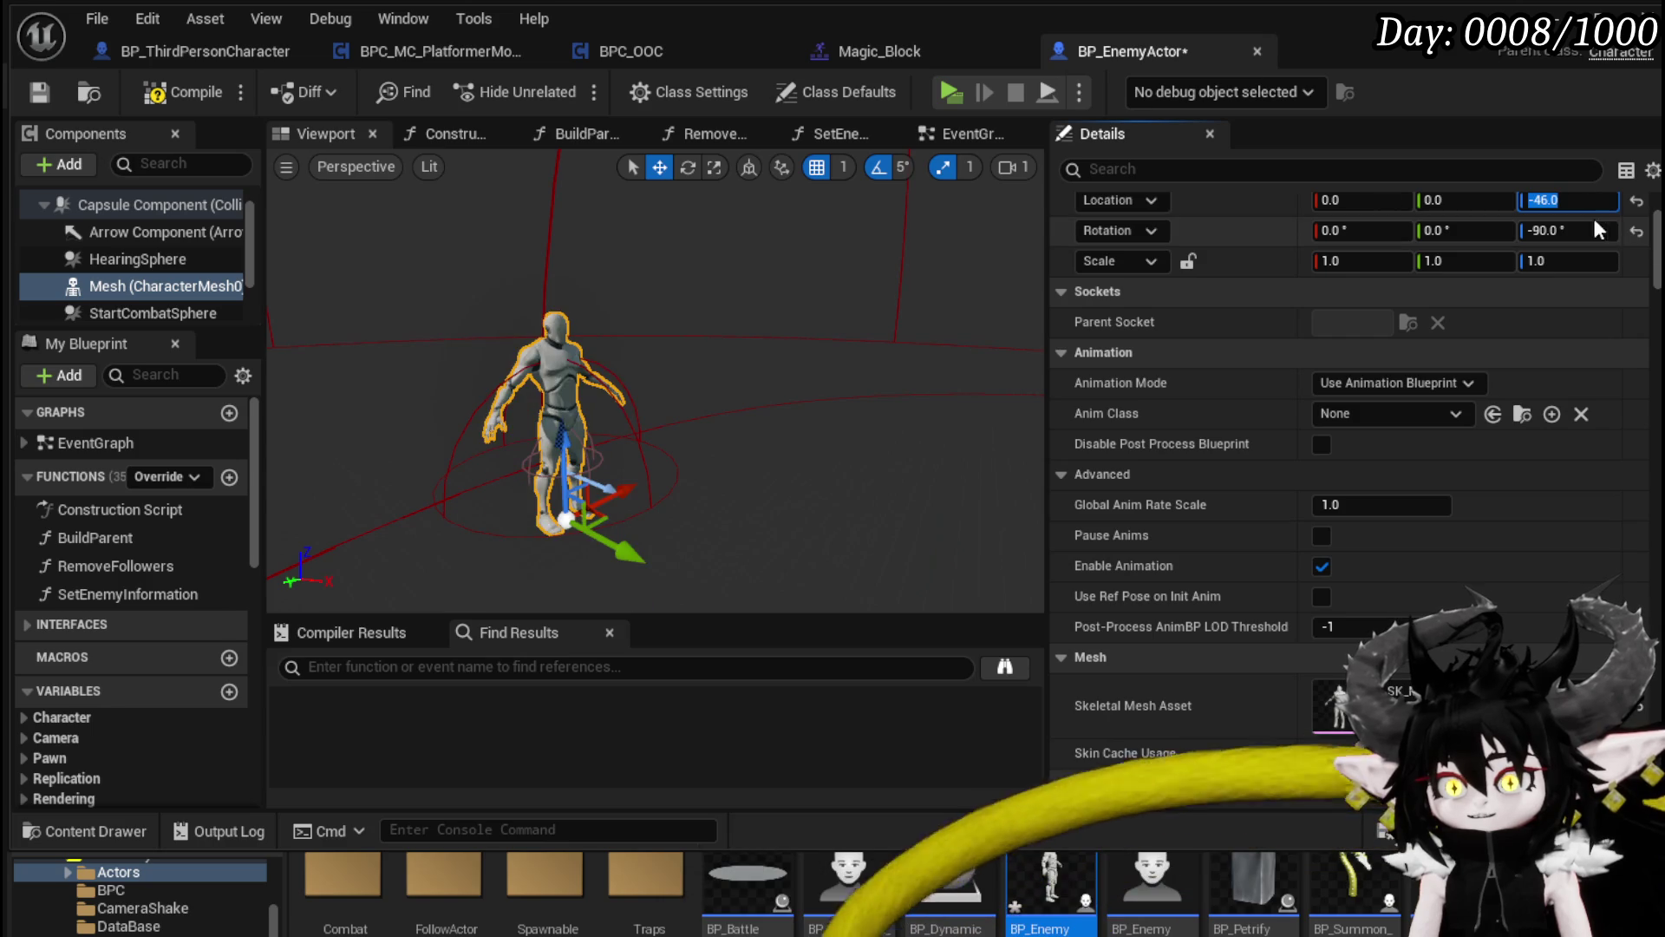
left_click(156, 92)
left_click(40, 92)
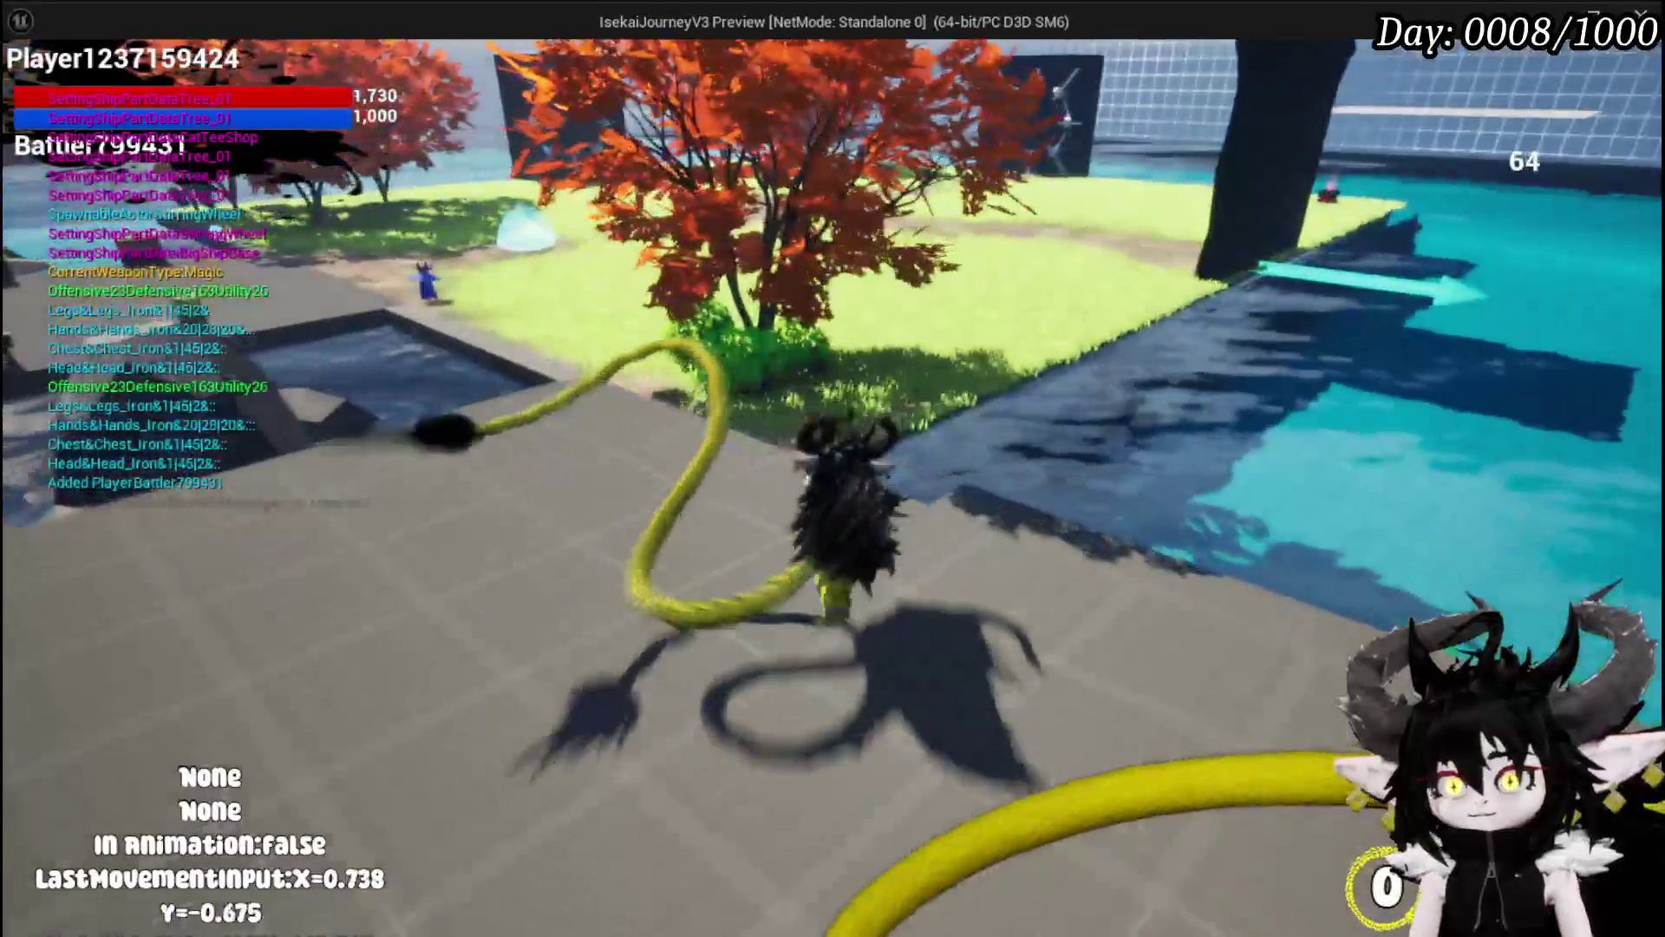
Step: Test jump, double jump, dash and sprint in the running game
key("space")
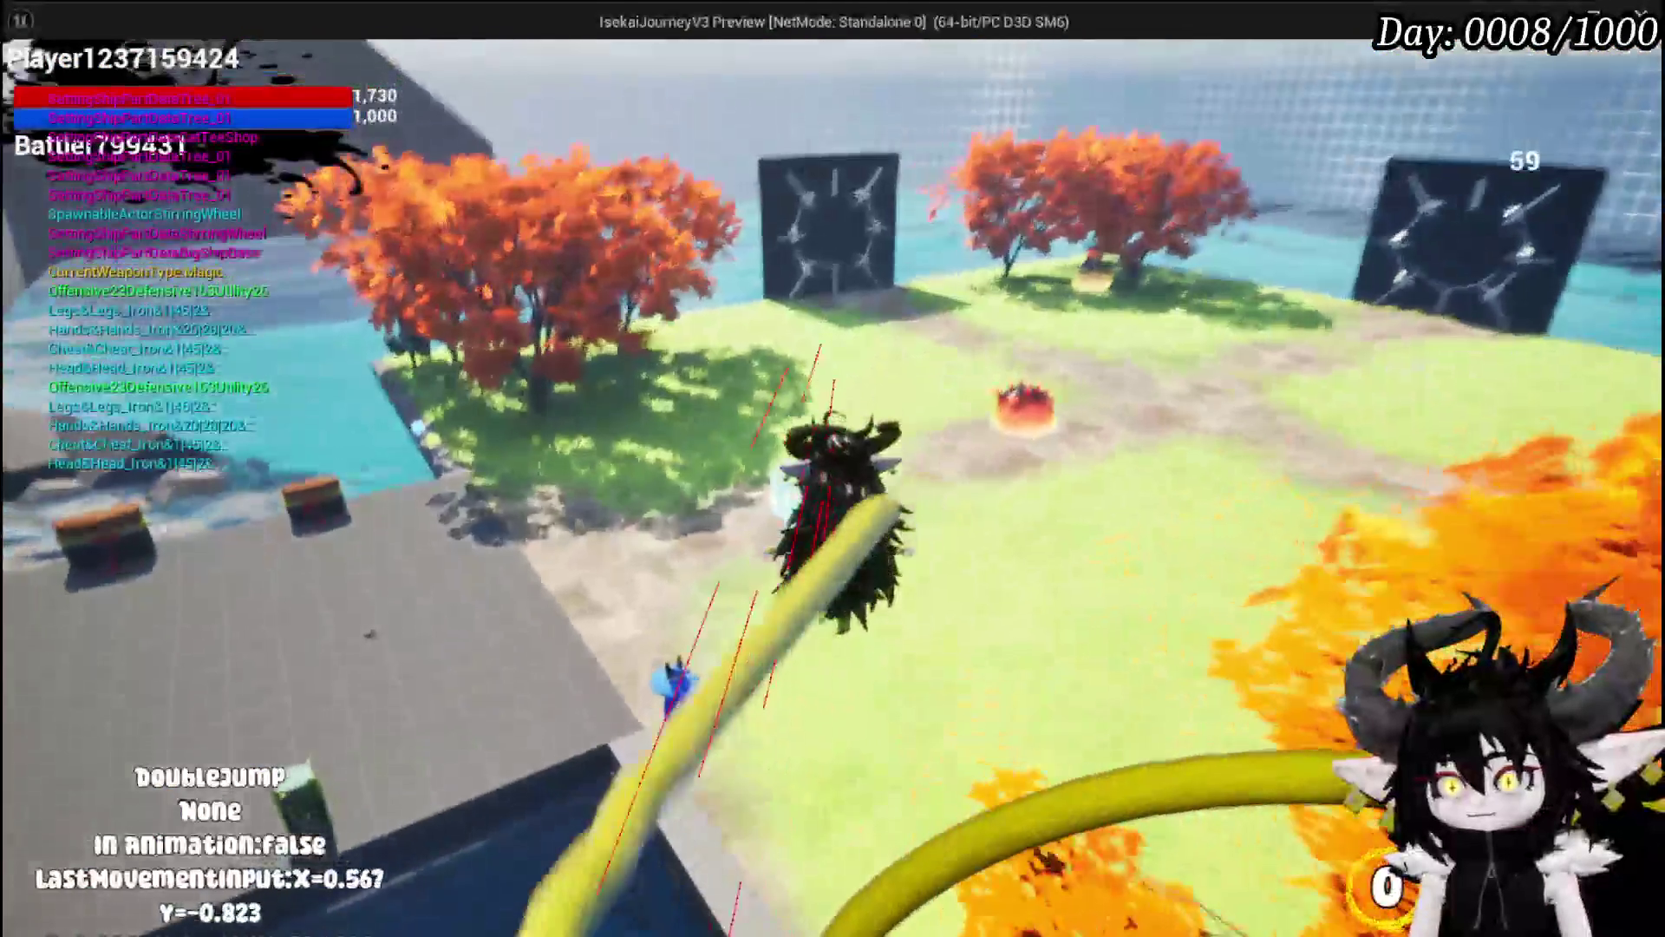
key("shift")
key("w")
key("shift")
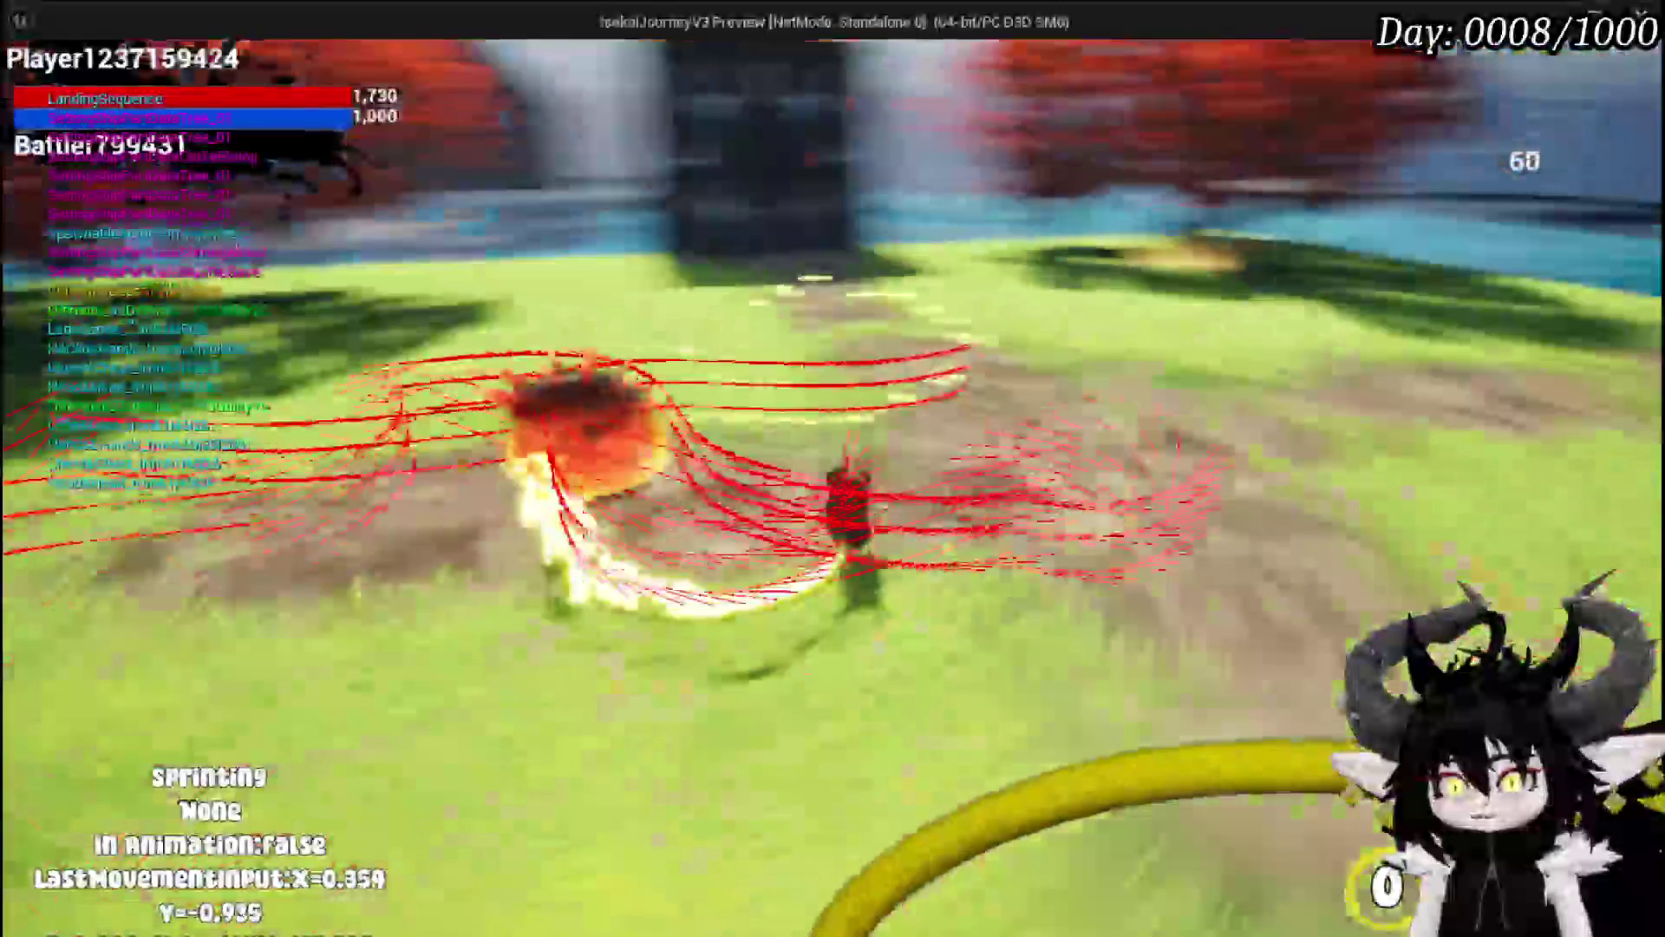
Step: Stop play, save the level and reopen the BP_EnemyActor blueprint
key("Escape")
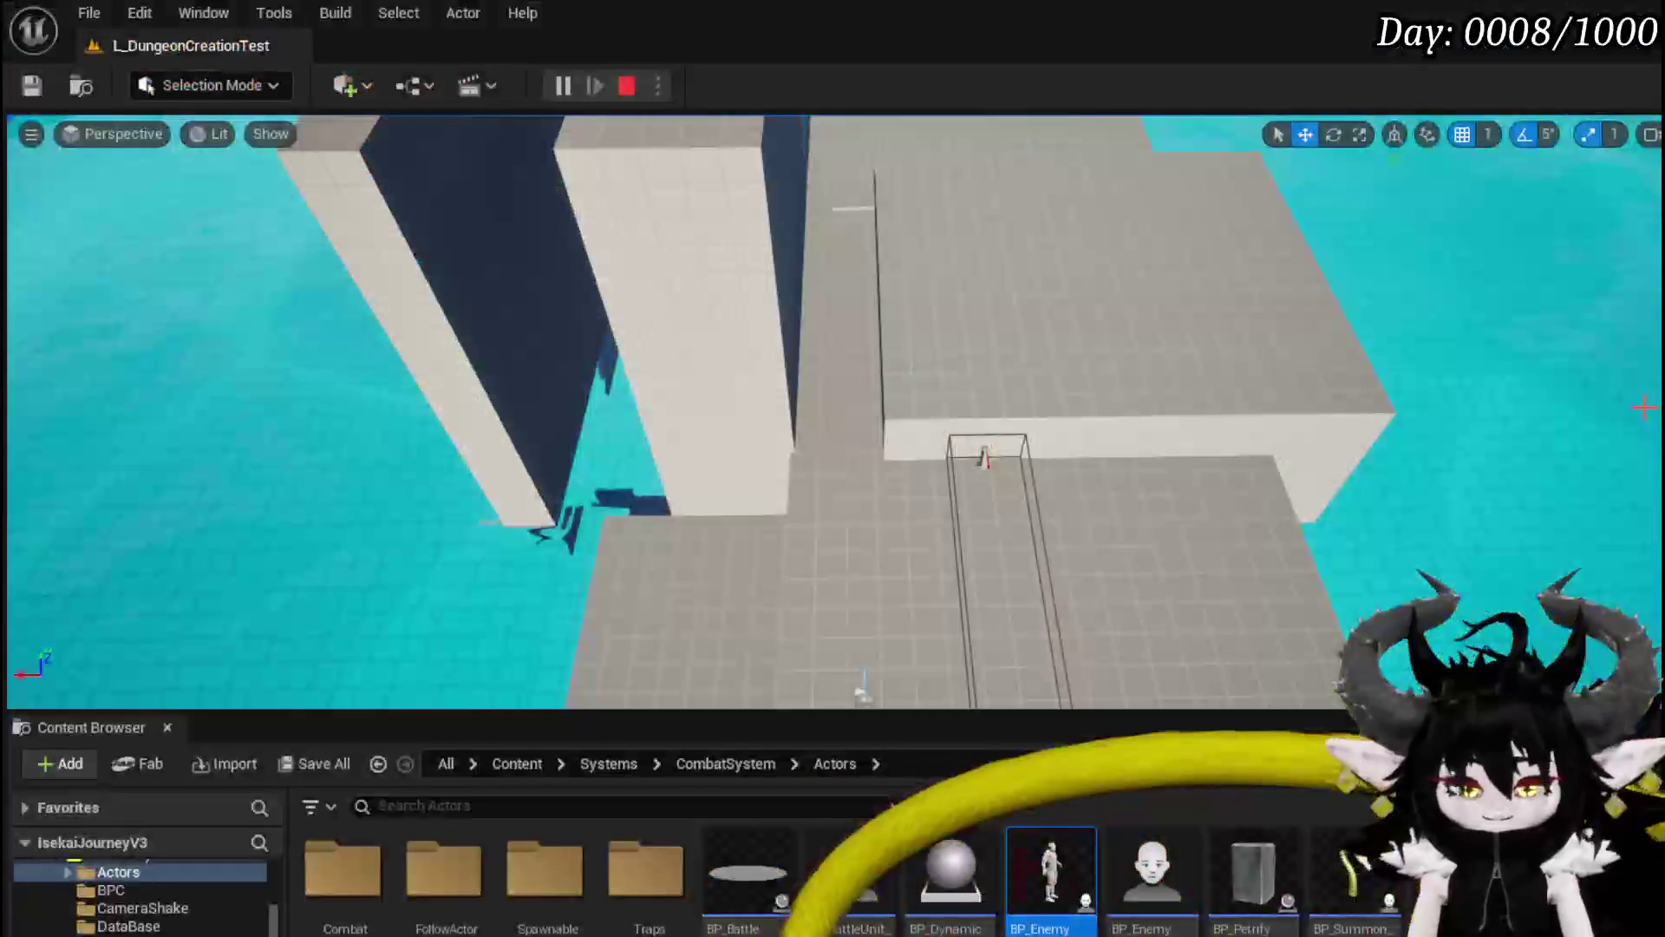
left_click(33, 87)
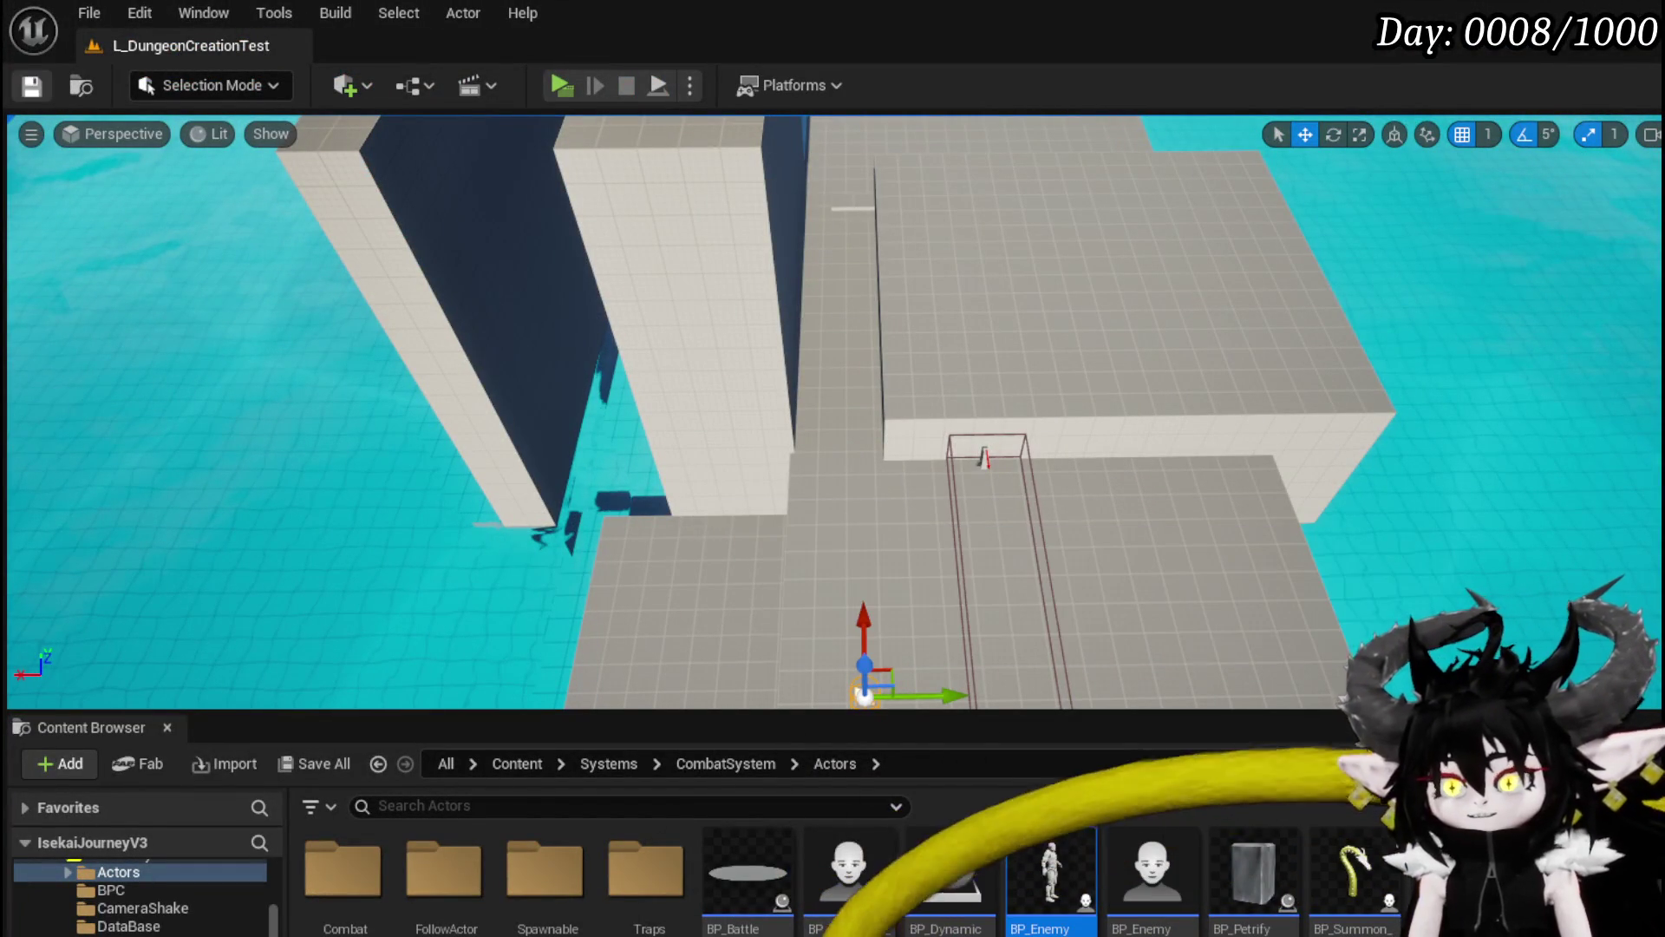
double_click(1051, 867)
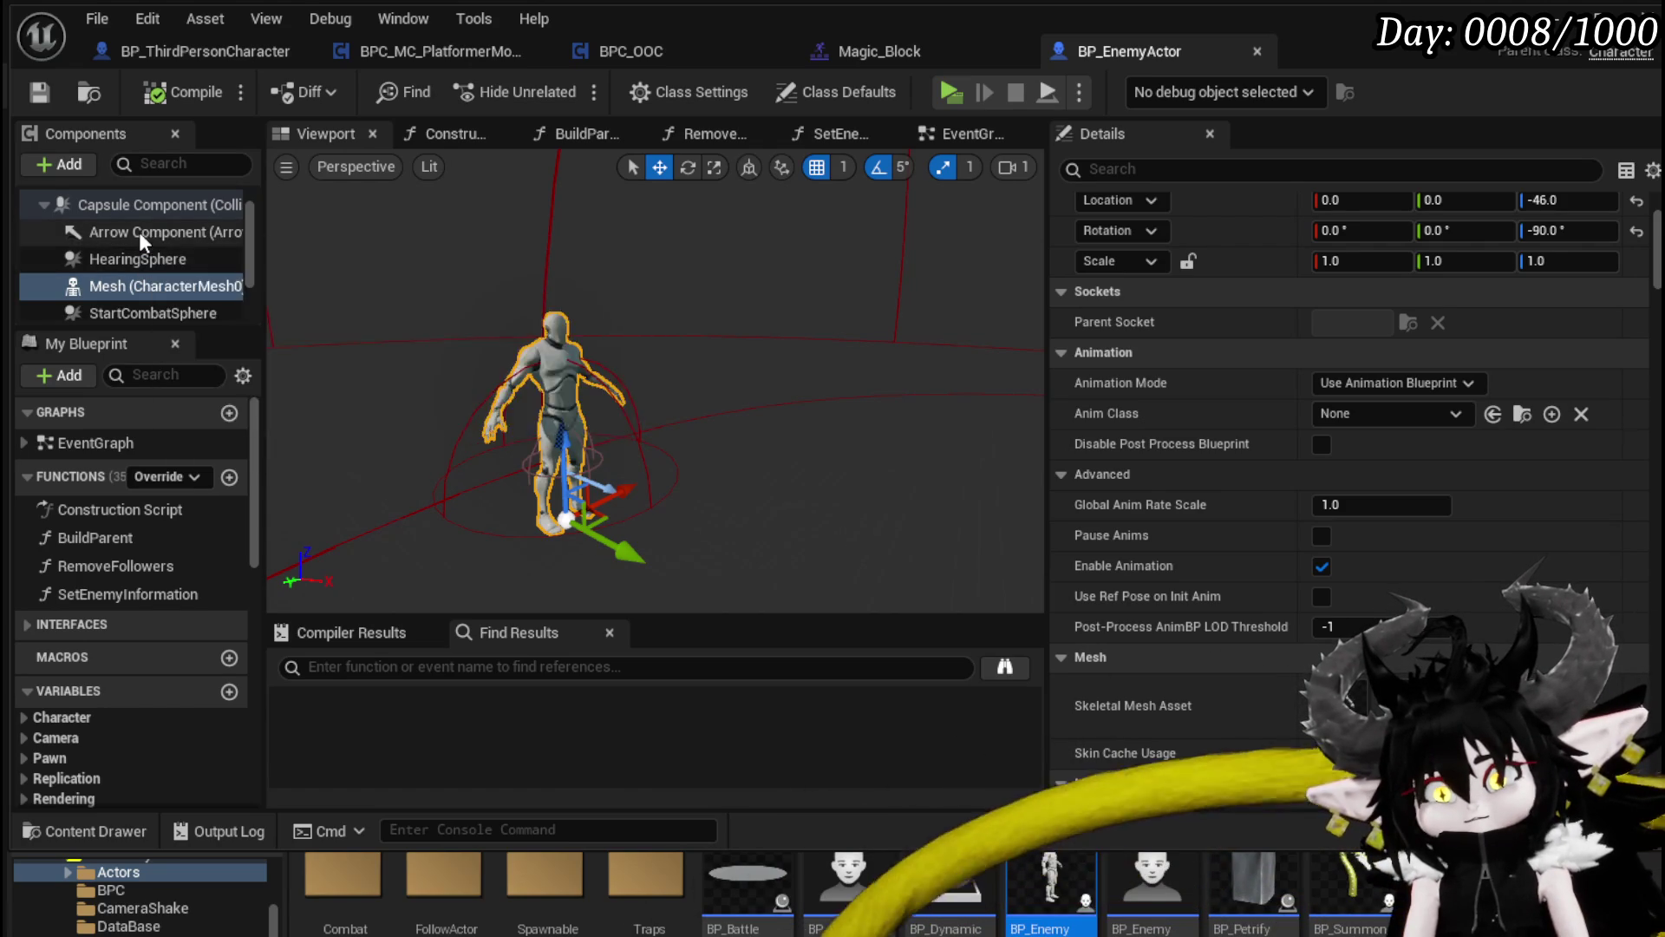
Step: Set the capsule to radius 44 and half height 50, and move the Mesh to Z -50
left_click(143, 205)
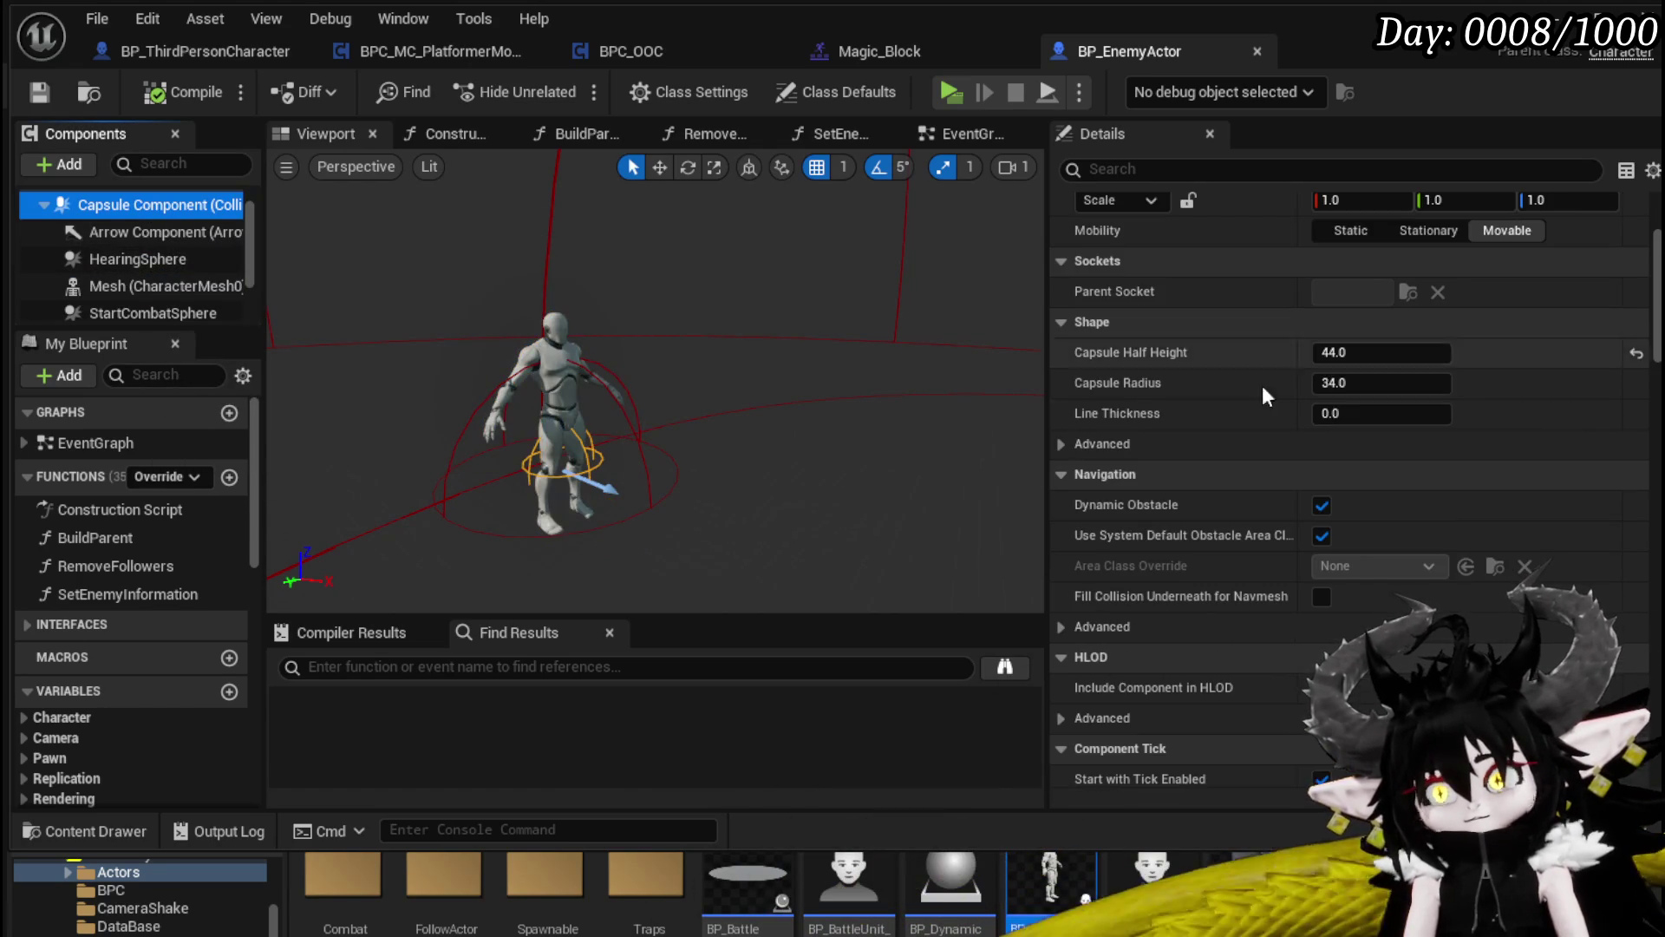
left_click(1379, 391)
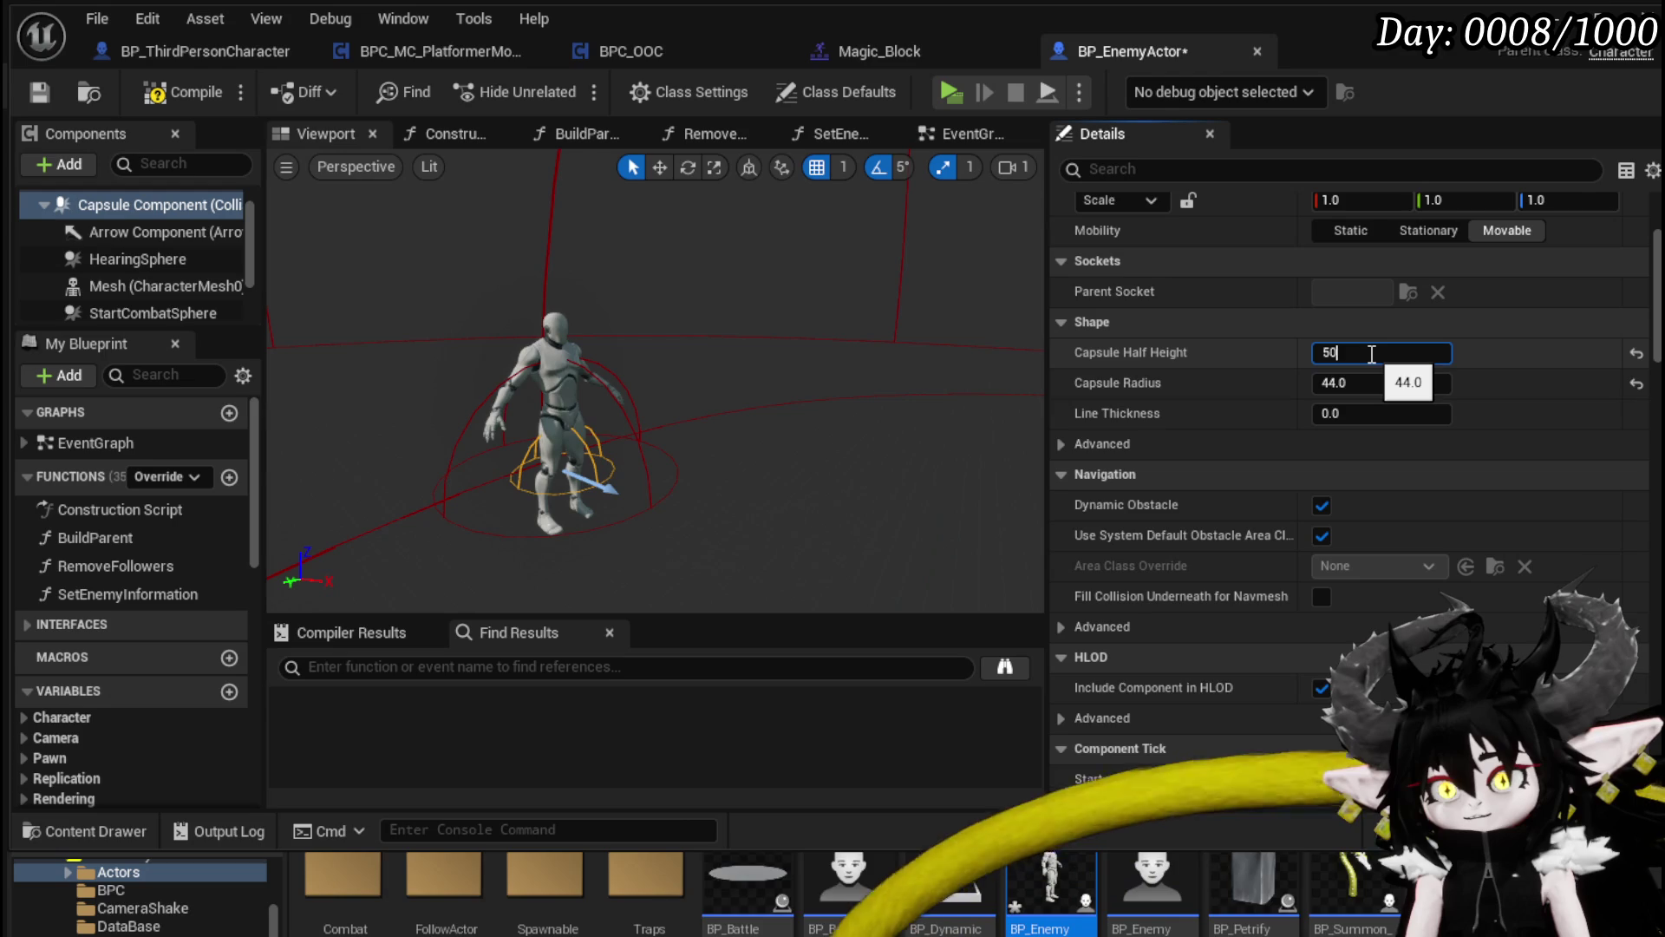
type("50")
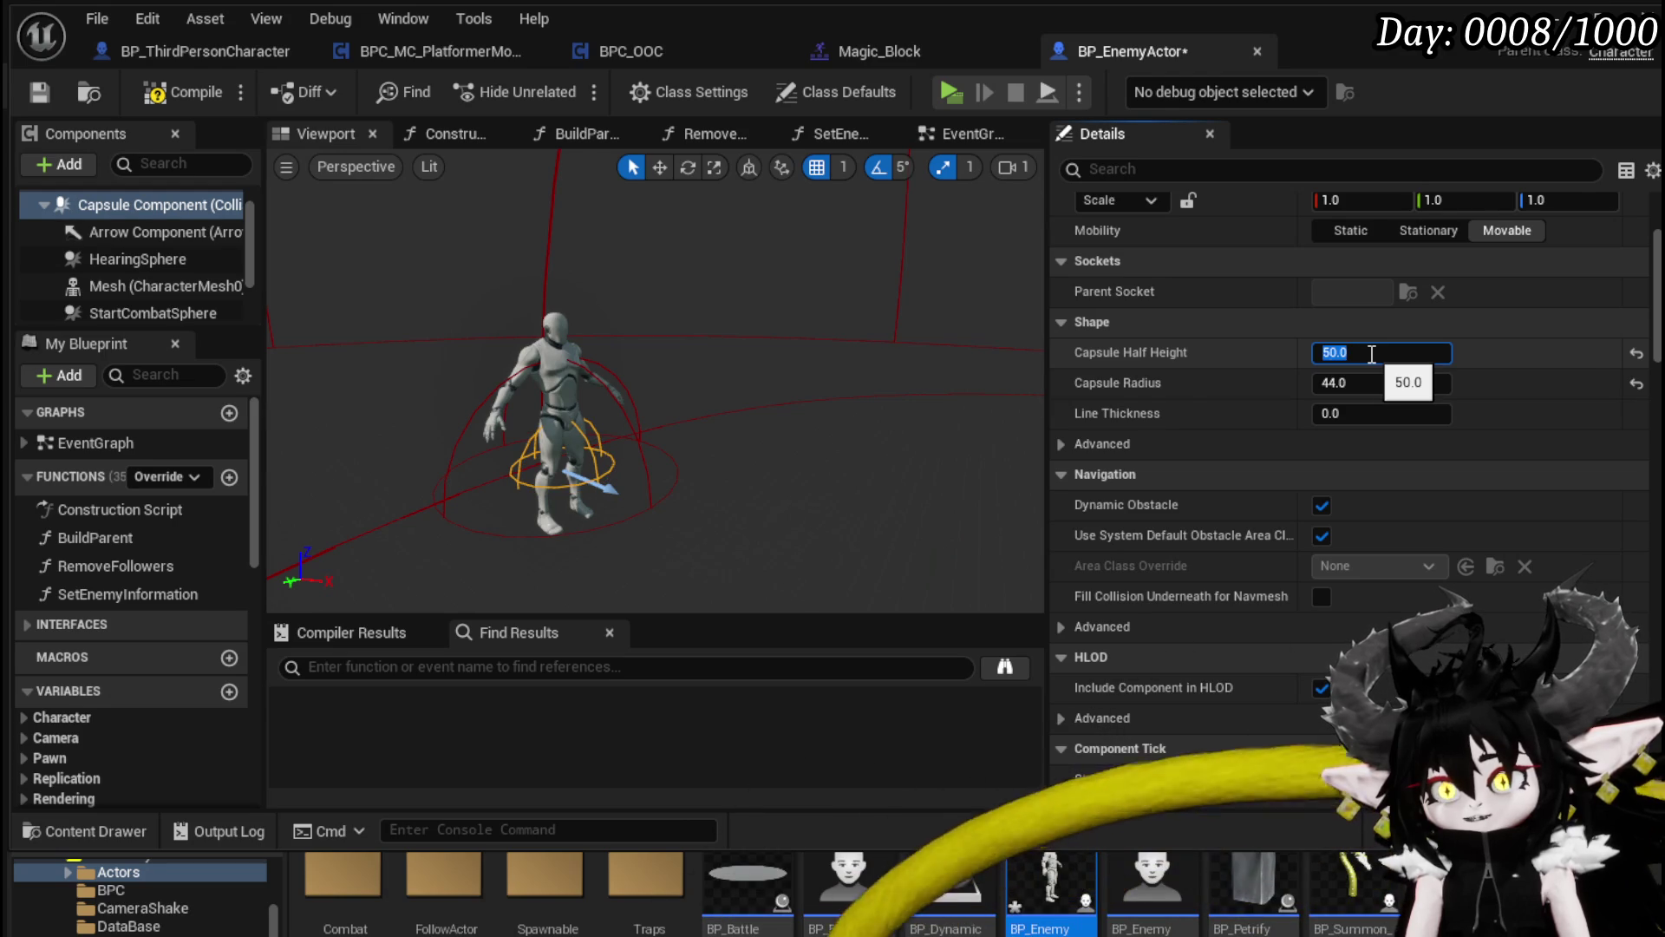
left_click(147, 285)
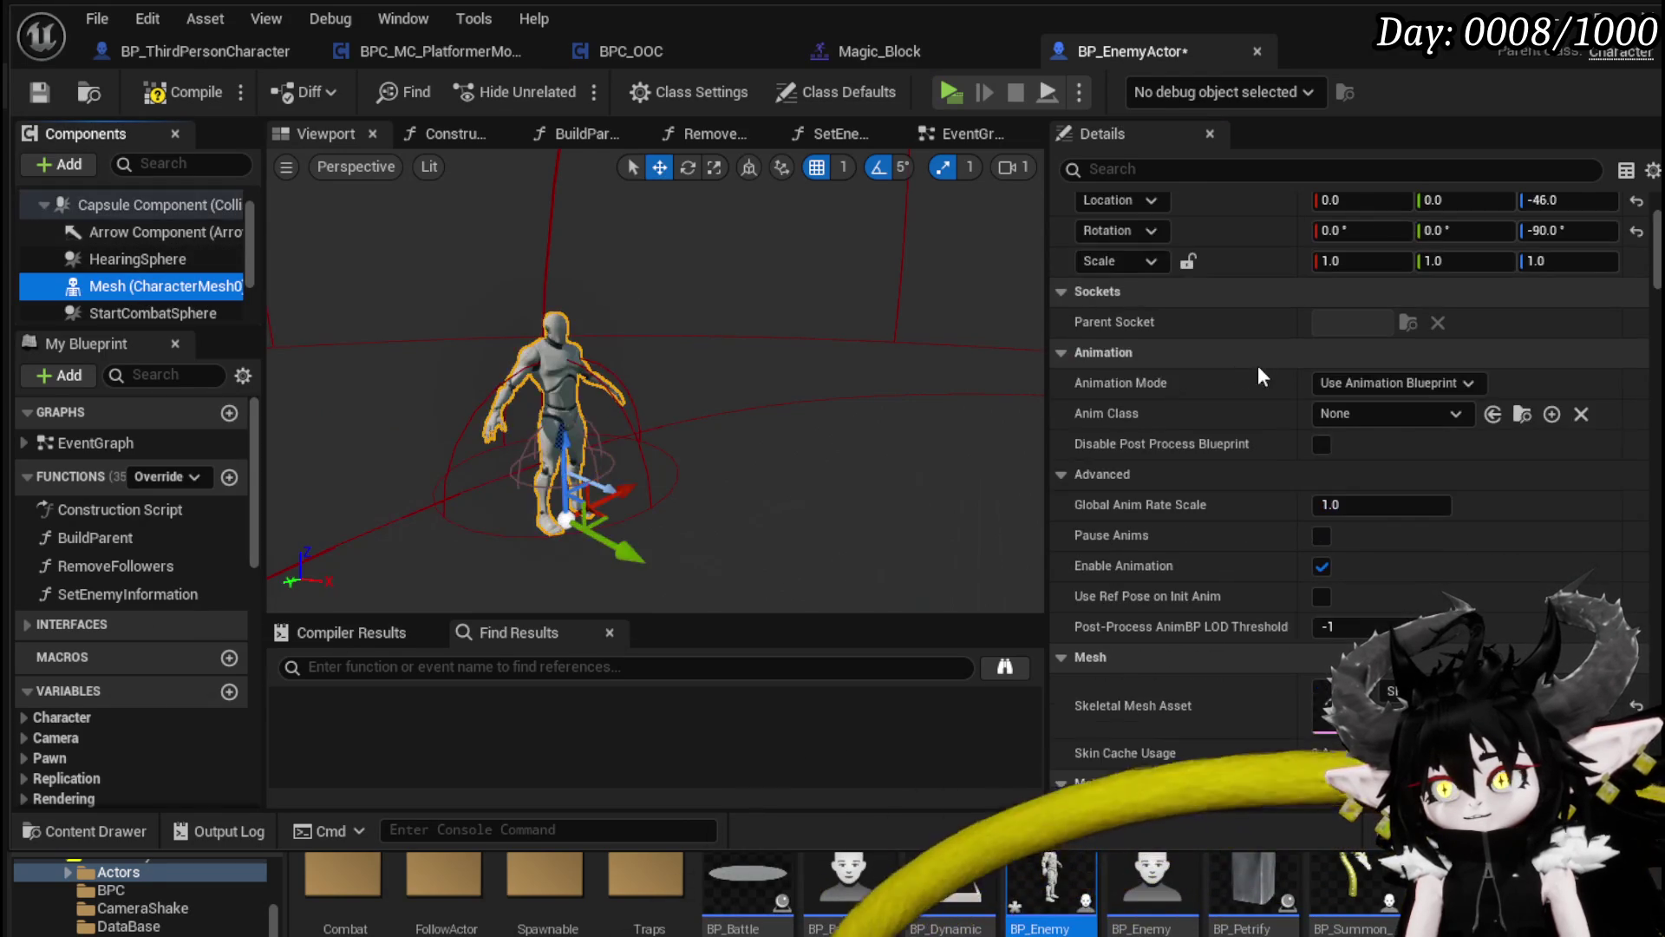
left_click(1542, 199)
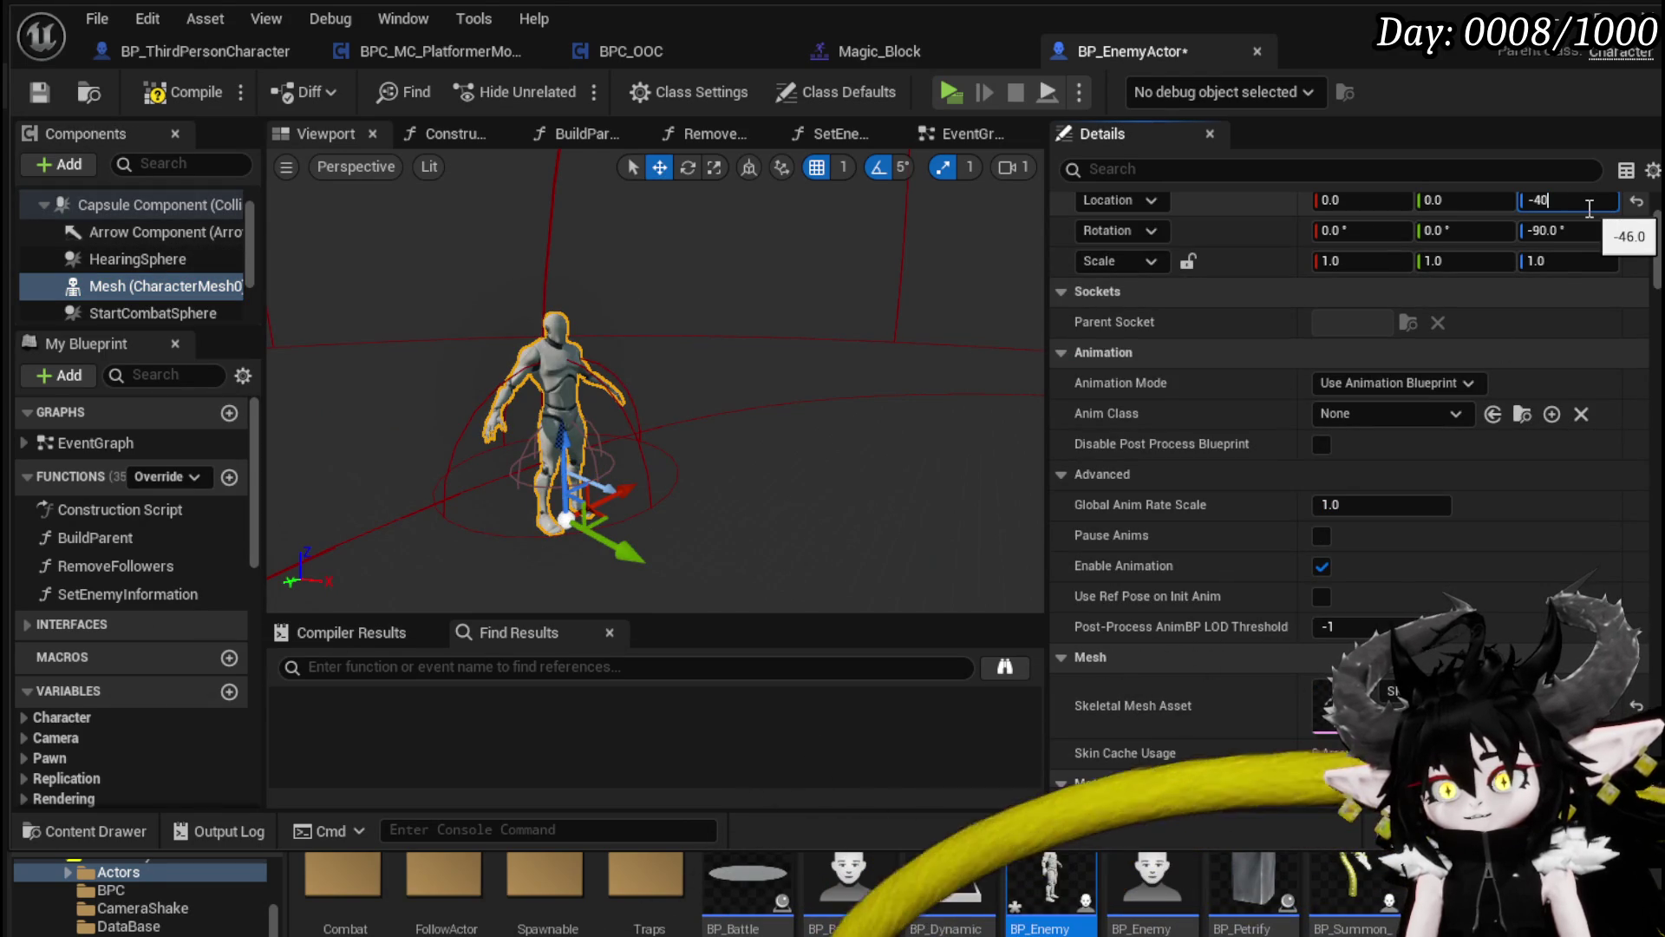
key("Return")
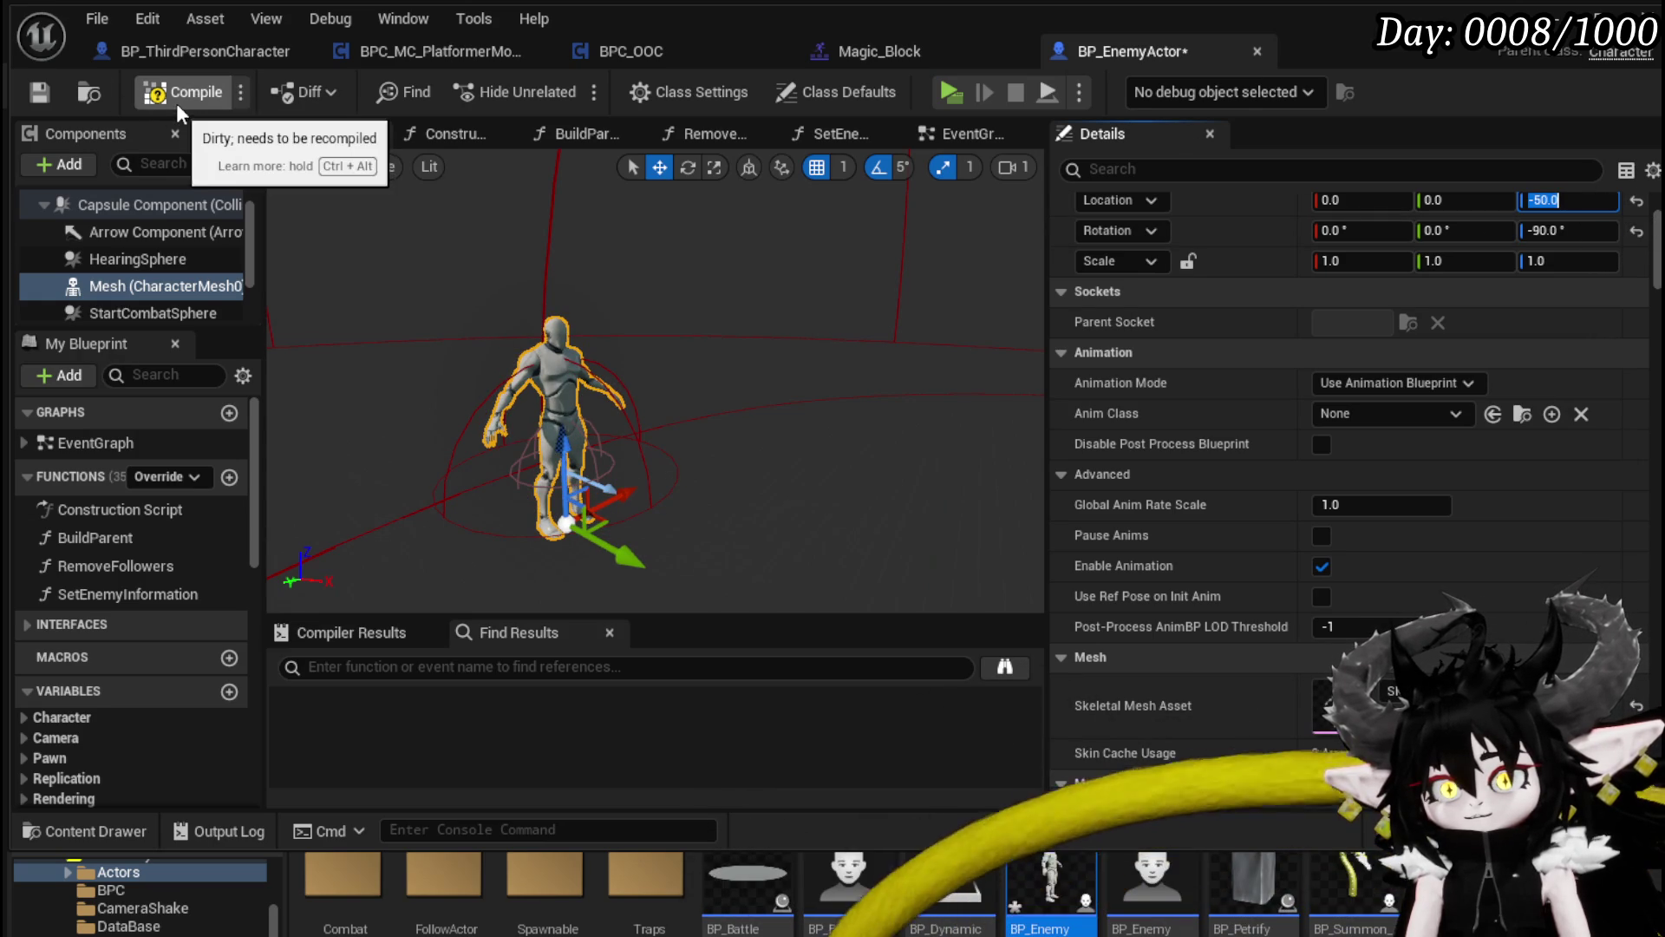
Step: Compile and save BP_EnemyActor, then start a Play-In-Editor session
left_click(200, 107)
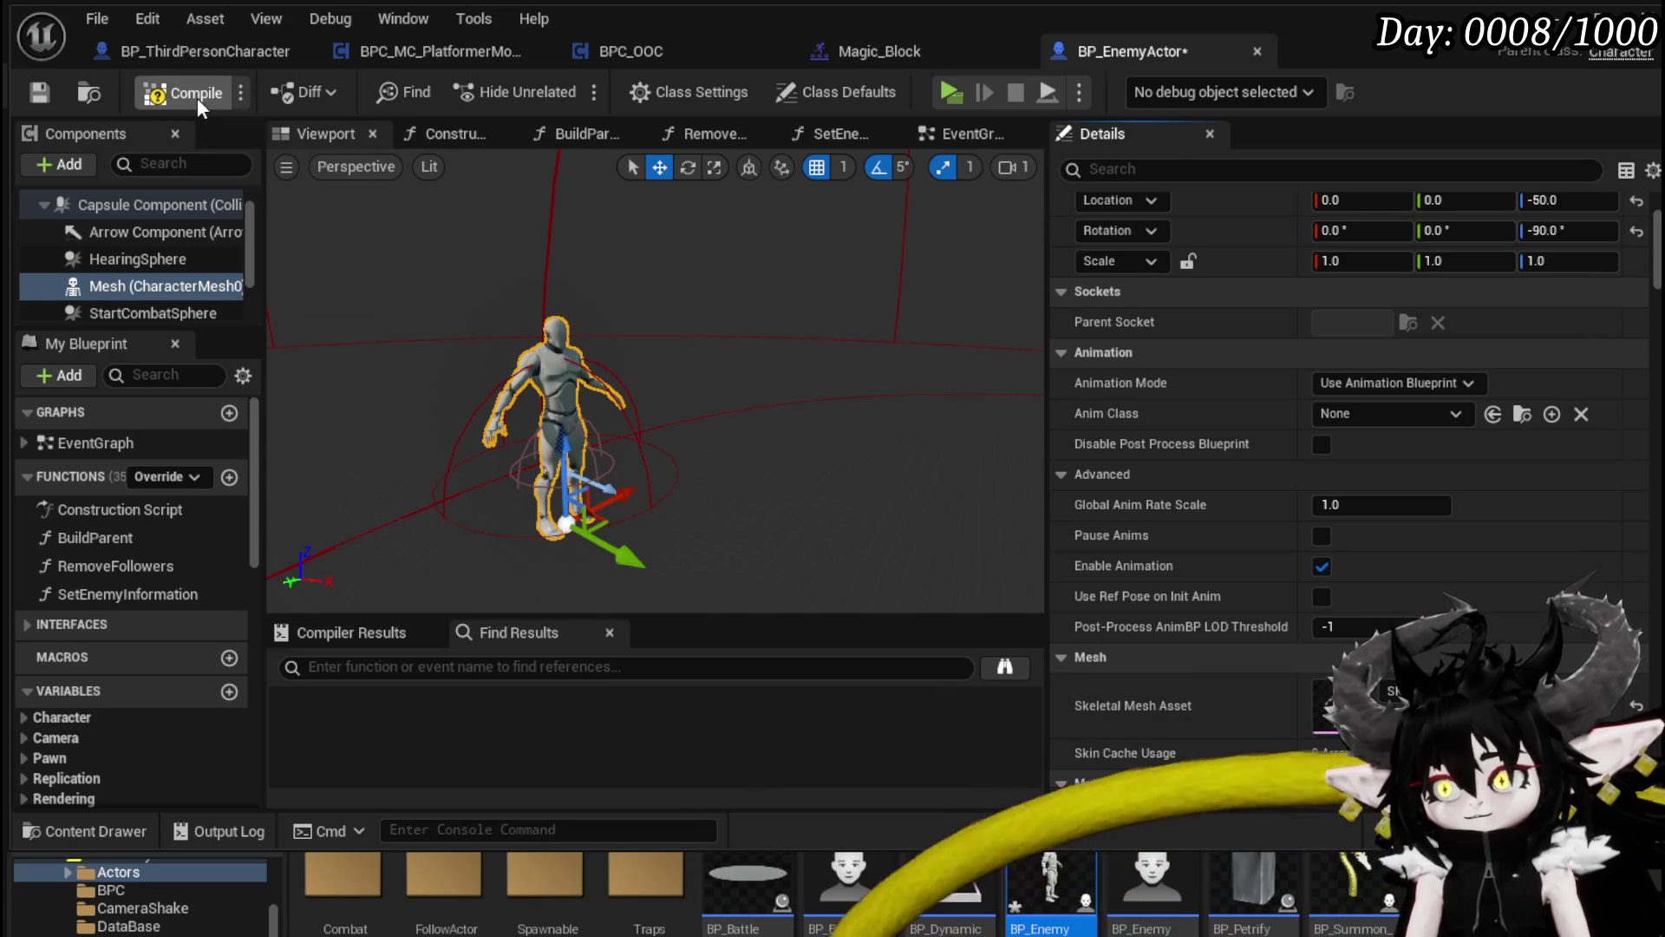
key("ctrl+s")
mouse_move(659, 390)
left_mouse_down()
mouse_move(594, 198)
mouse_move(603, 312)
mouse_move(638, 339)
left_mouse_up()
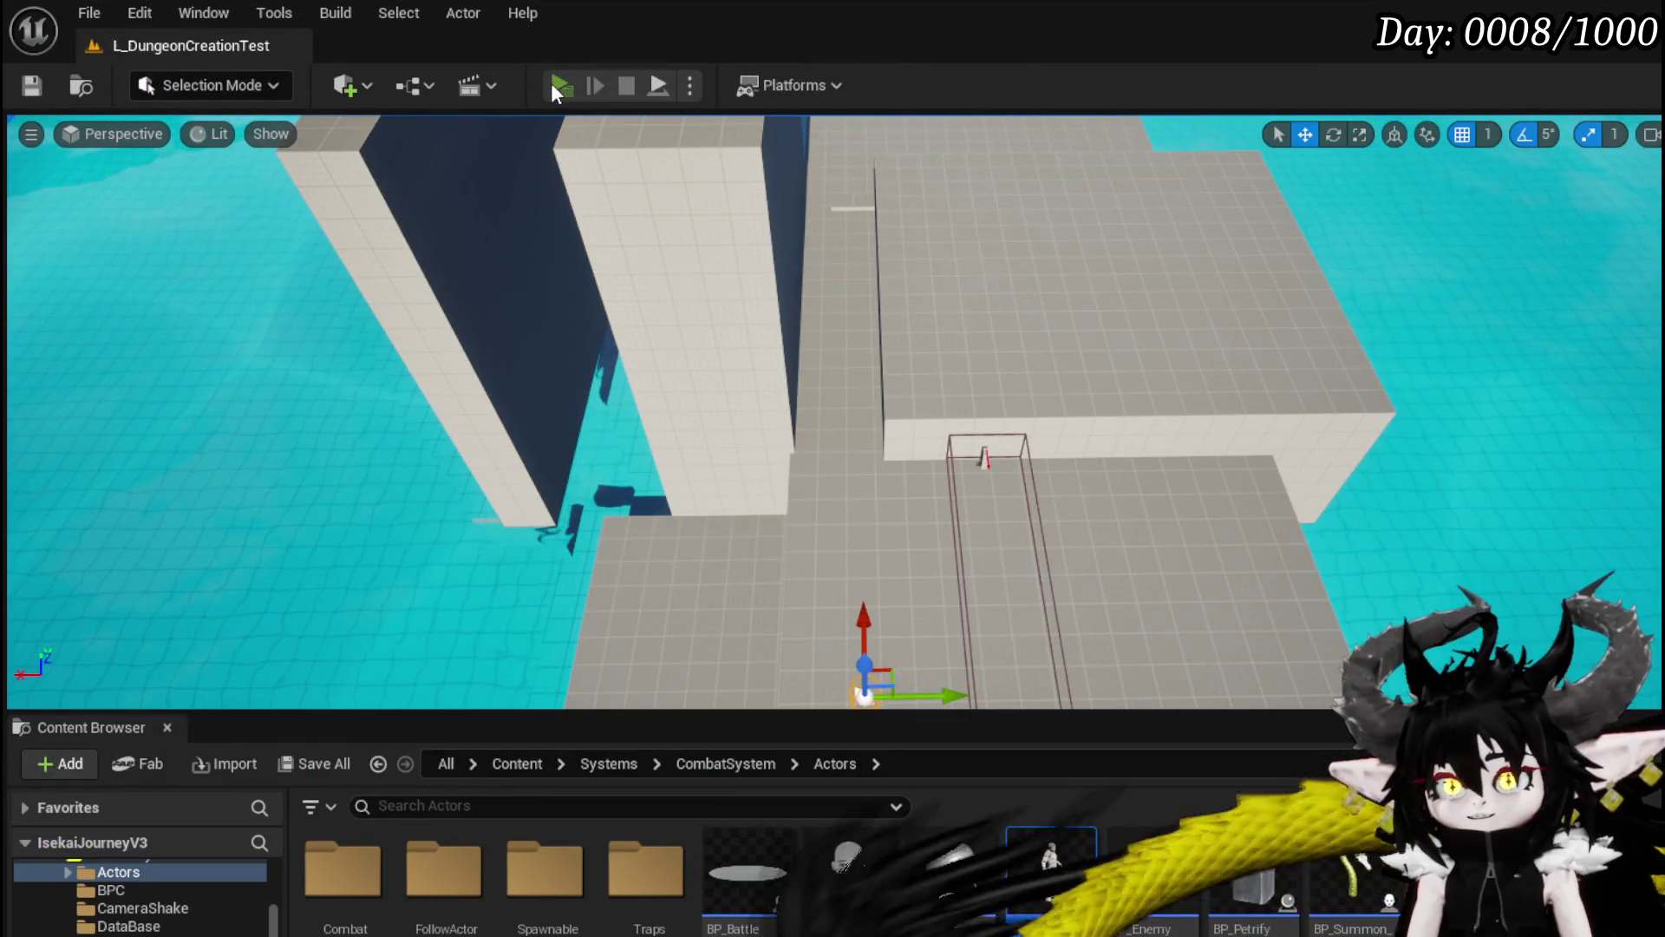
left_click(555, 84)
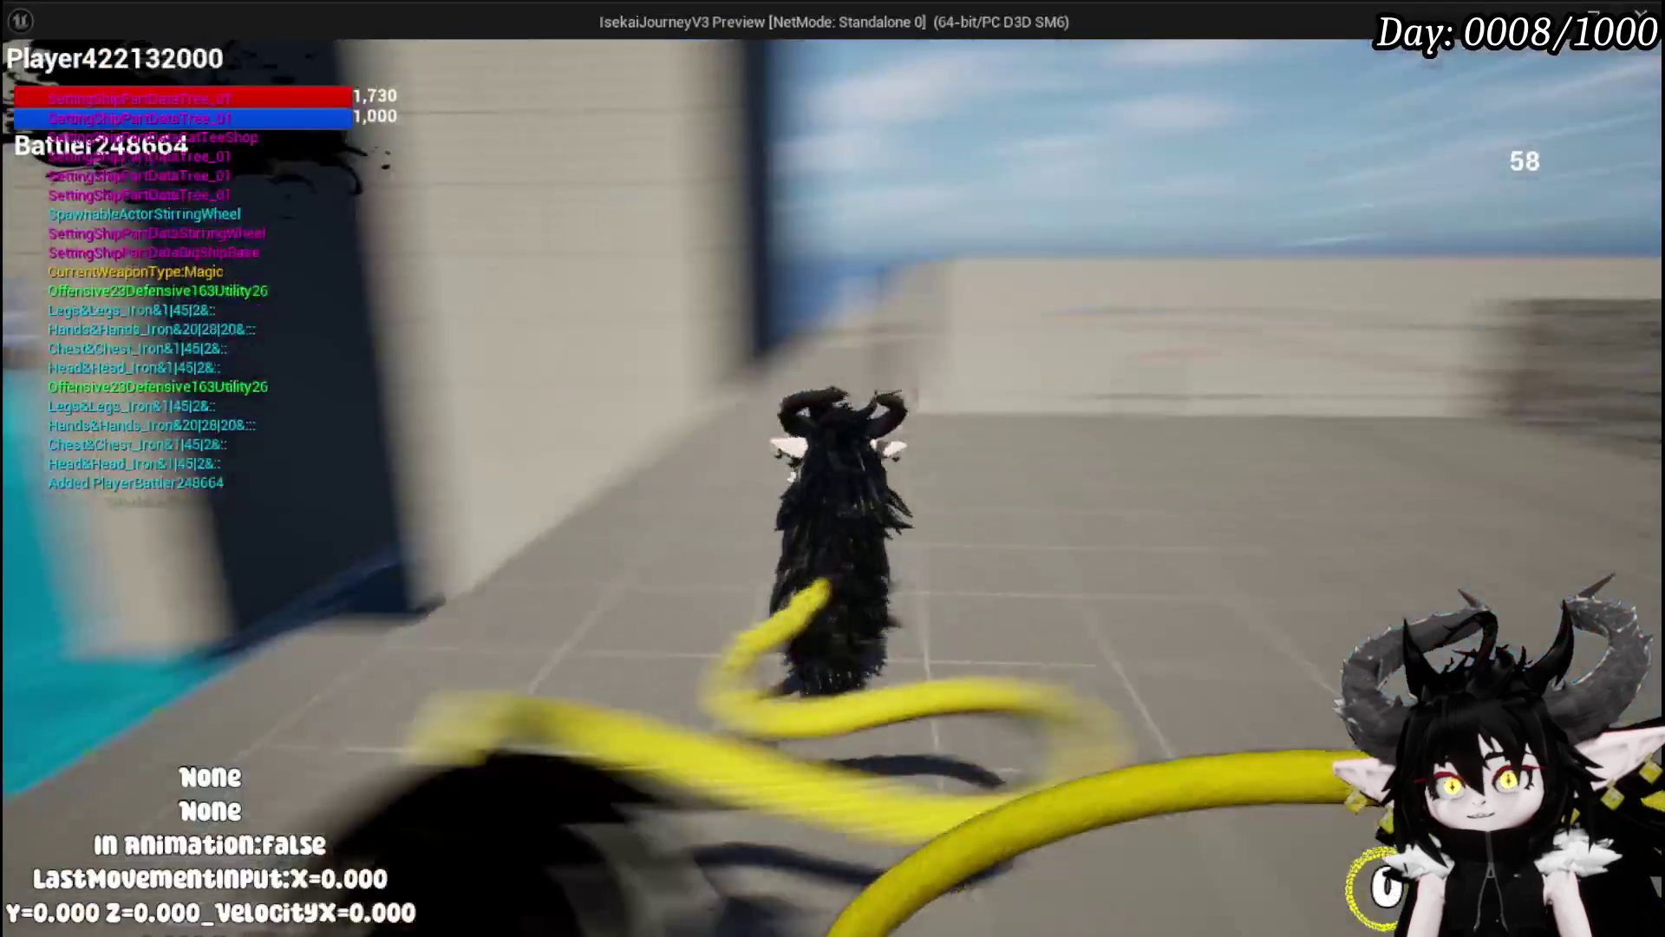
Step: Jump, double jump and sprint around the level past the fire slime and trees
key("space")
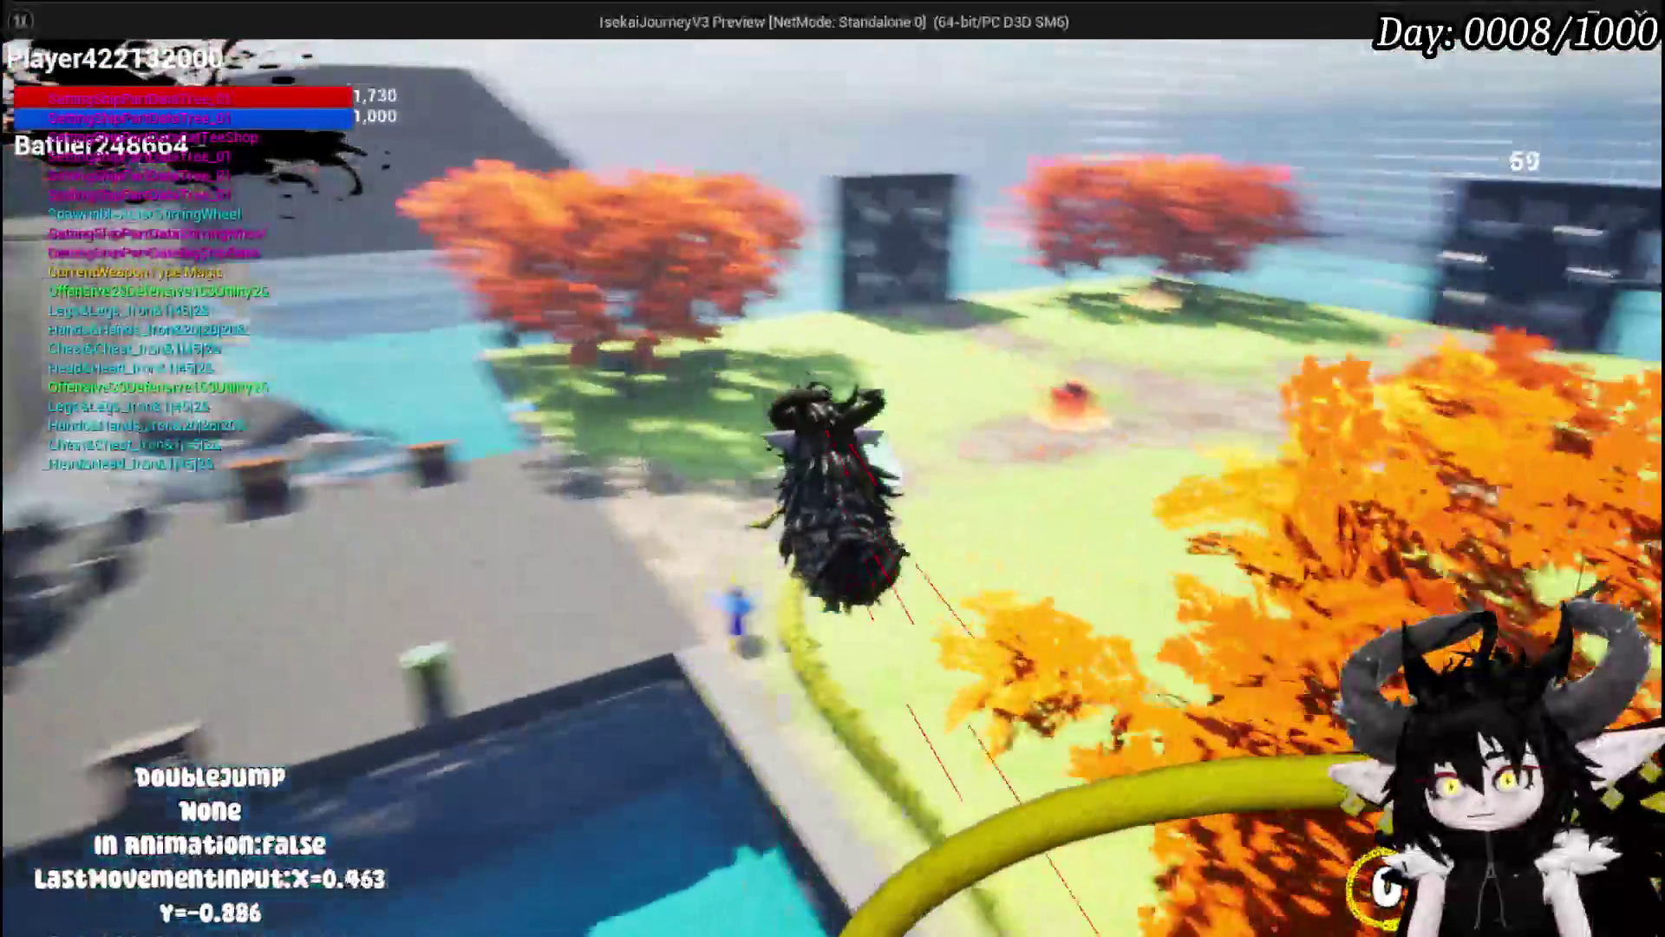
key("shift")
key("w")
key("shift")
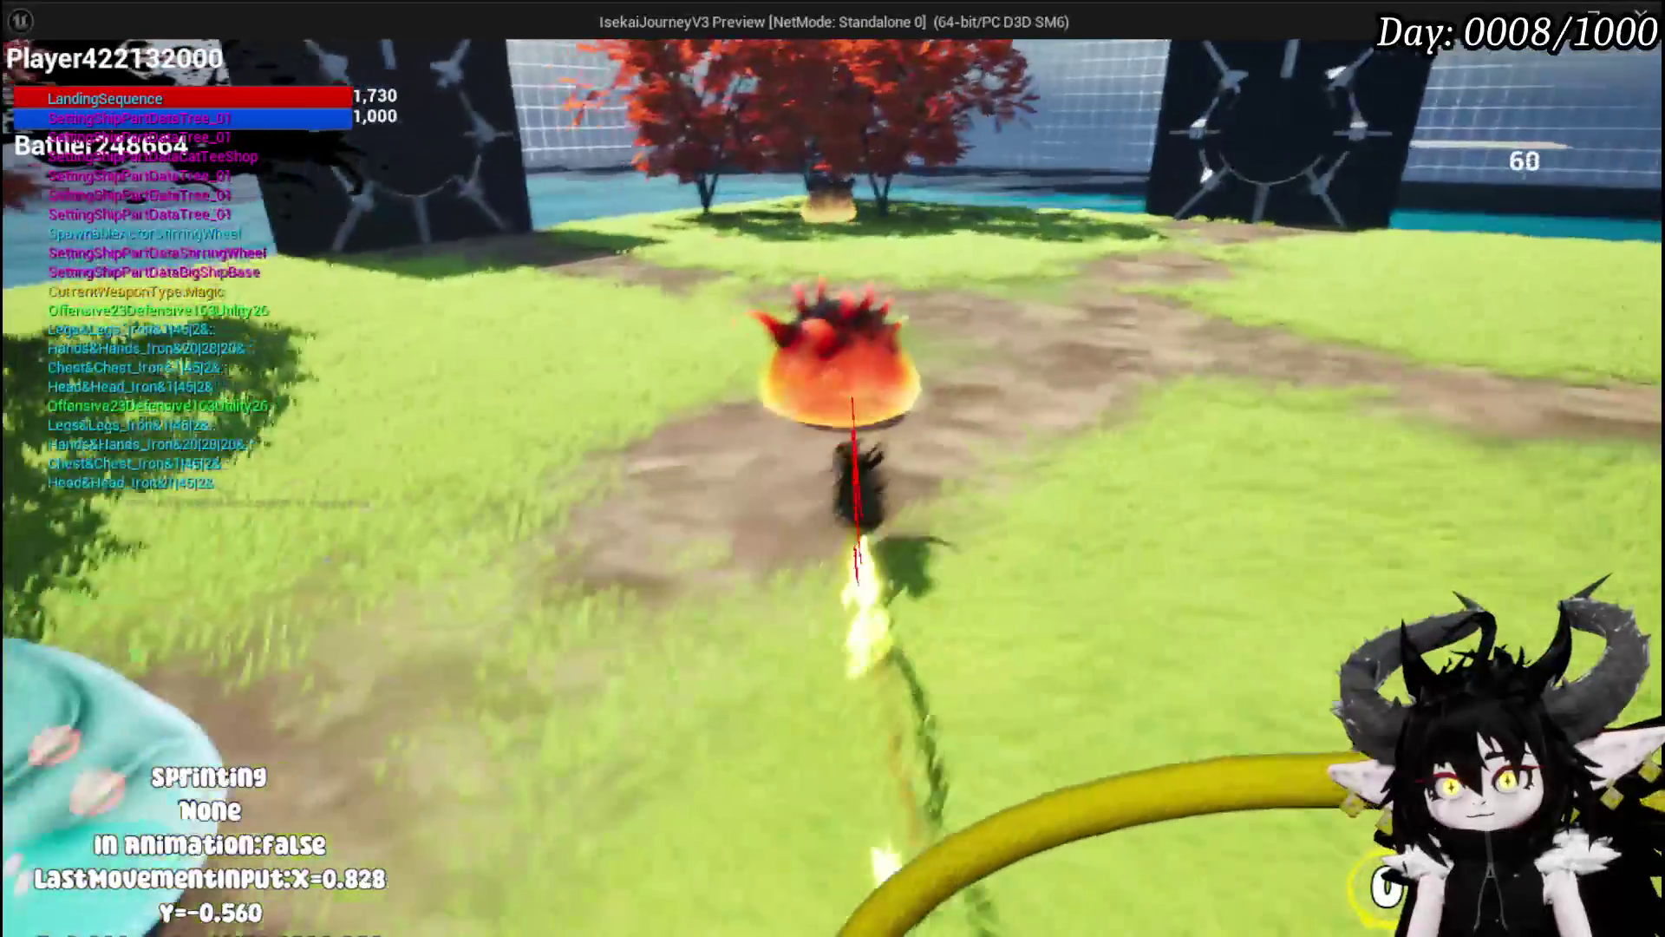
key("w")
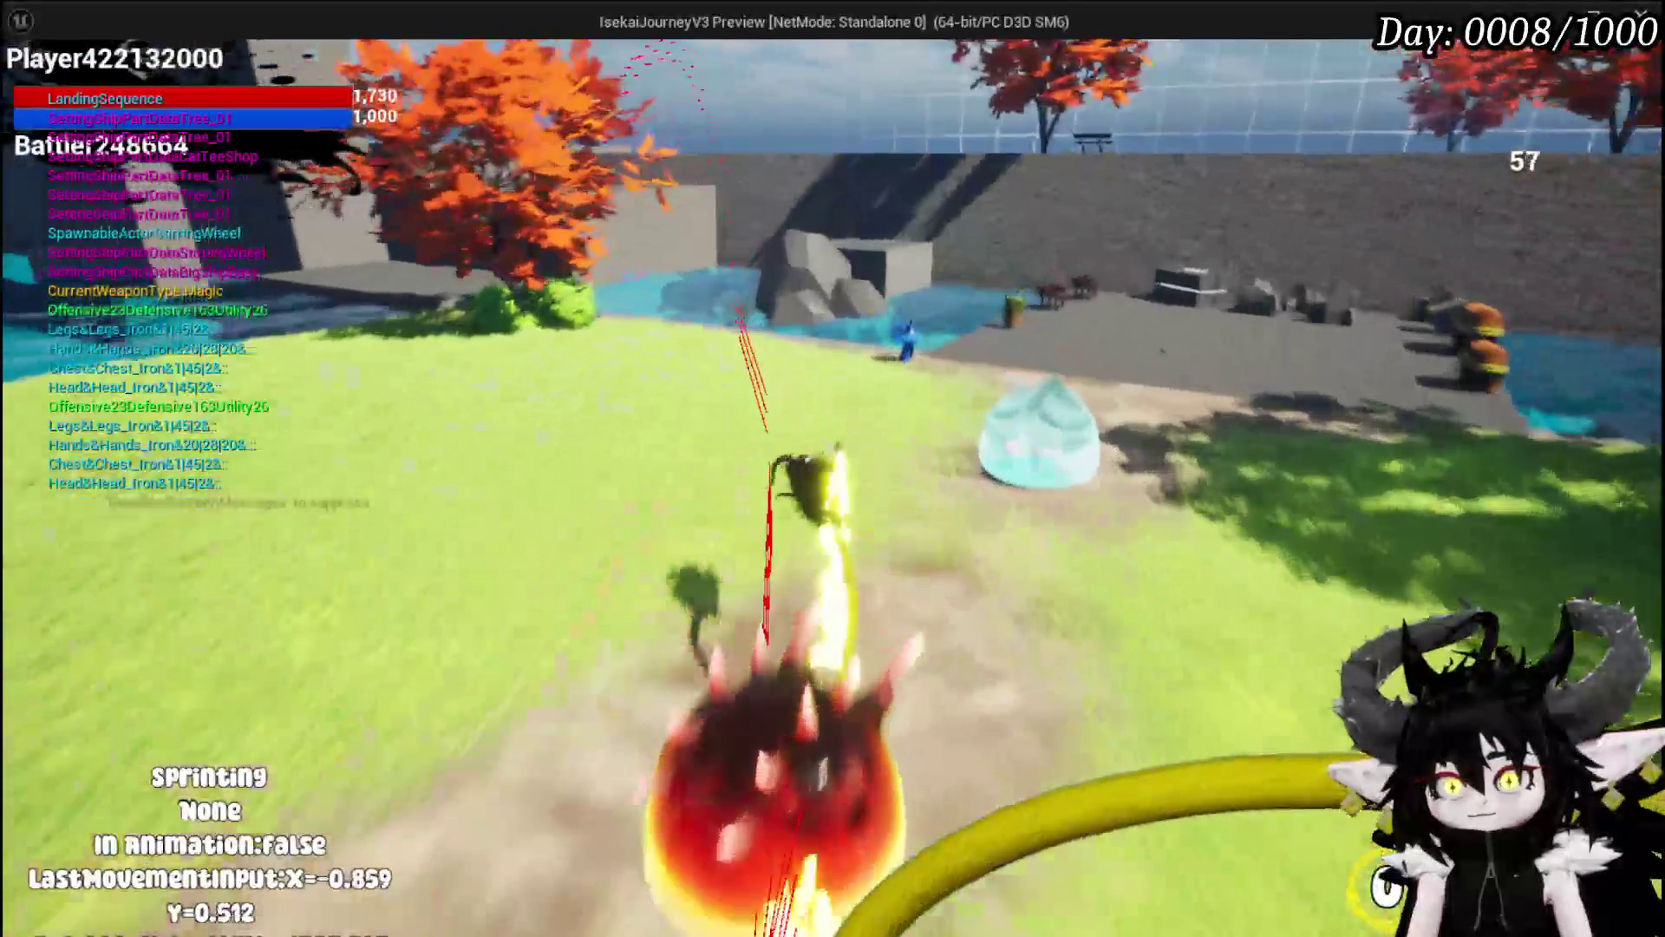
key("w")
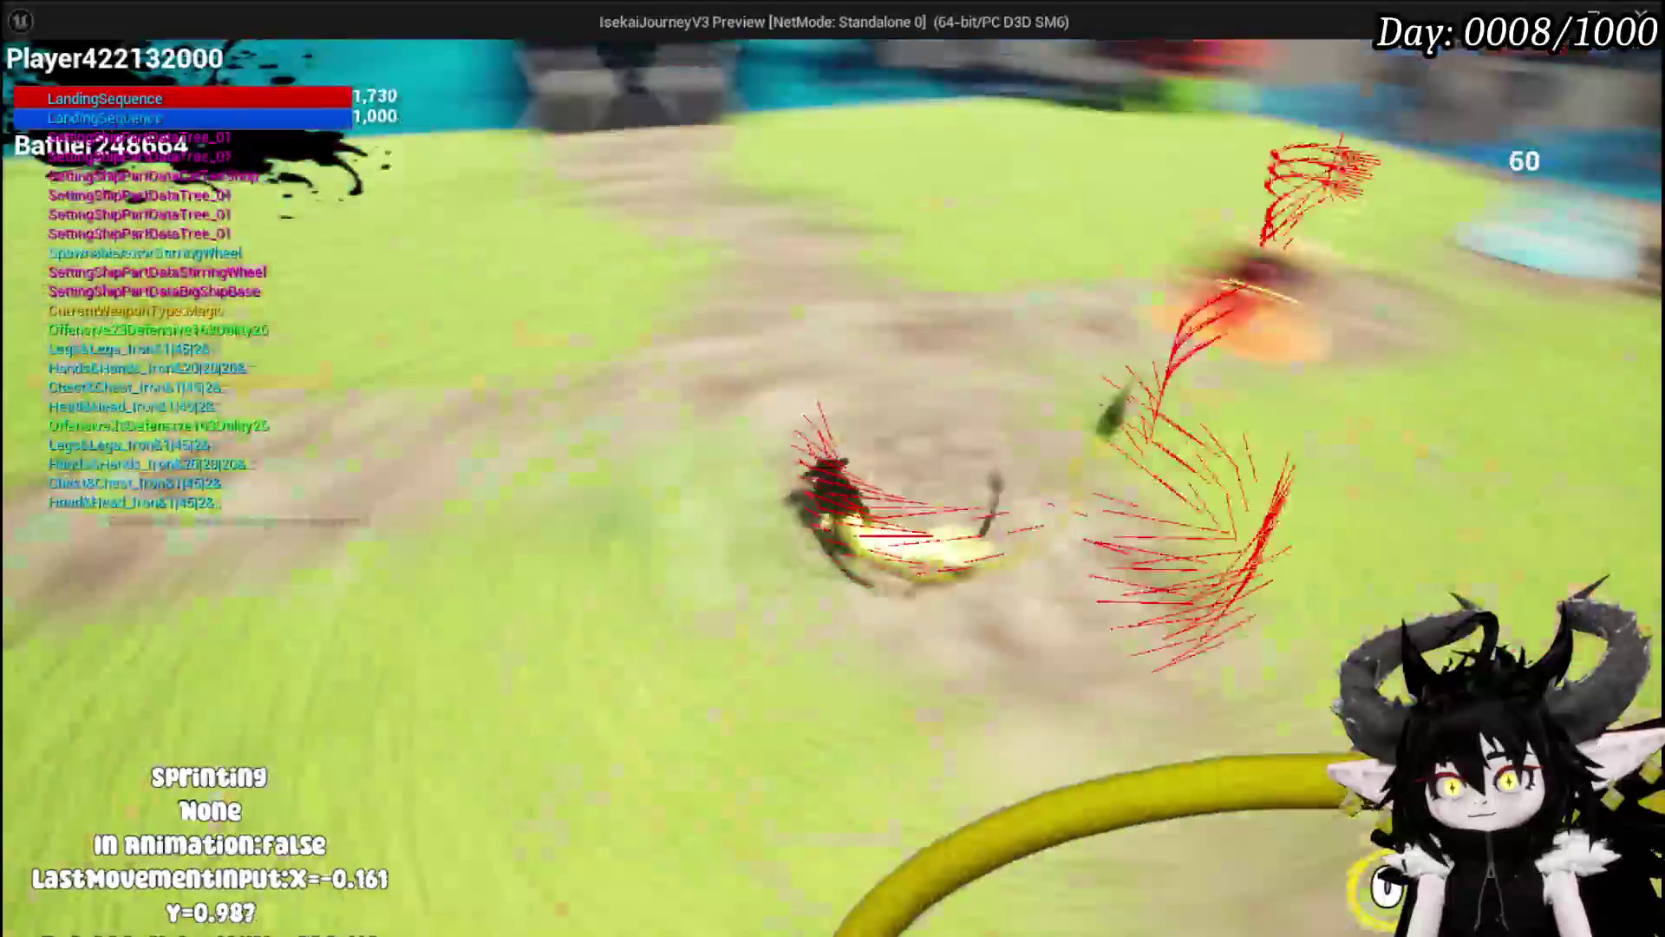
key("w")
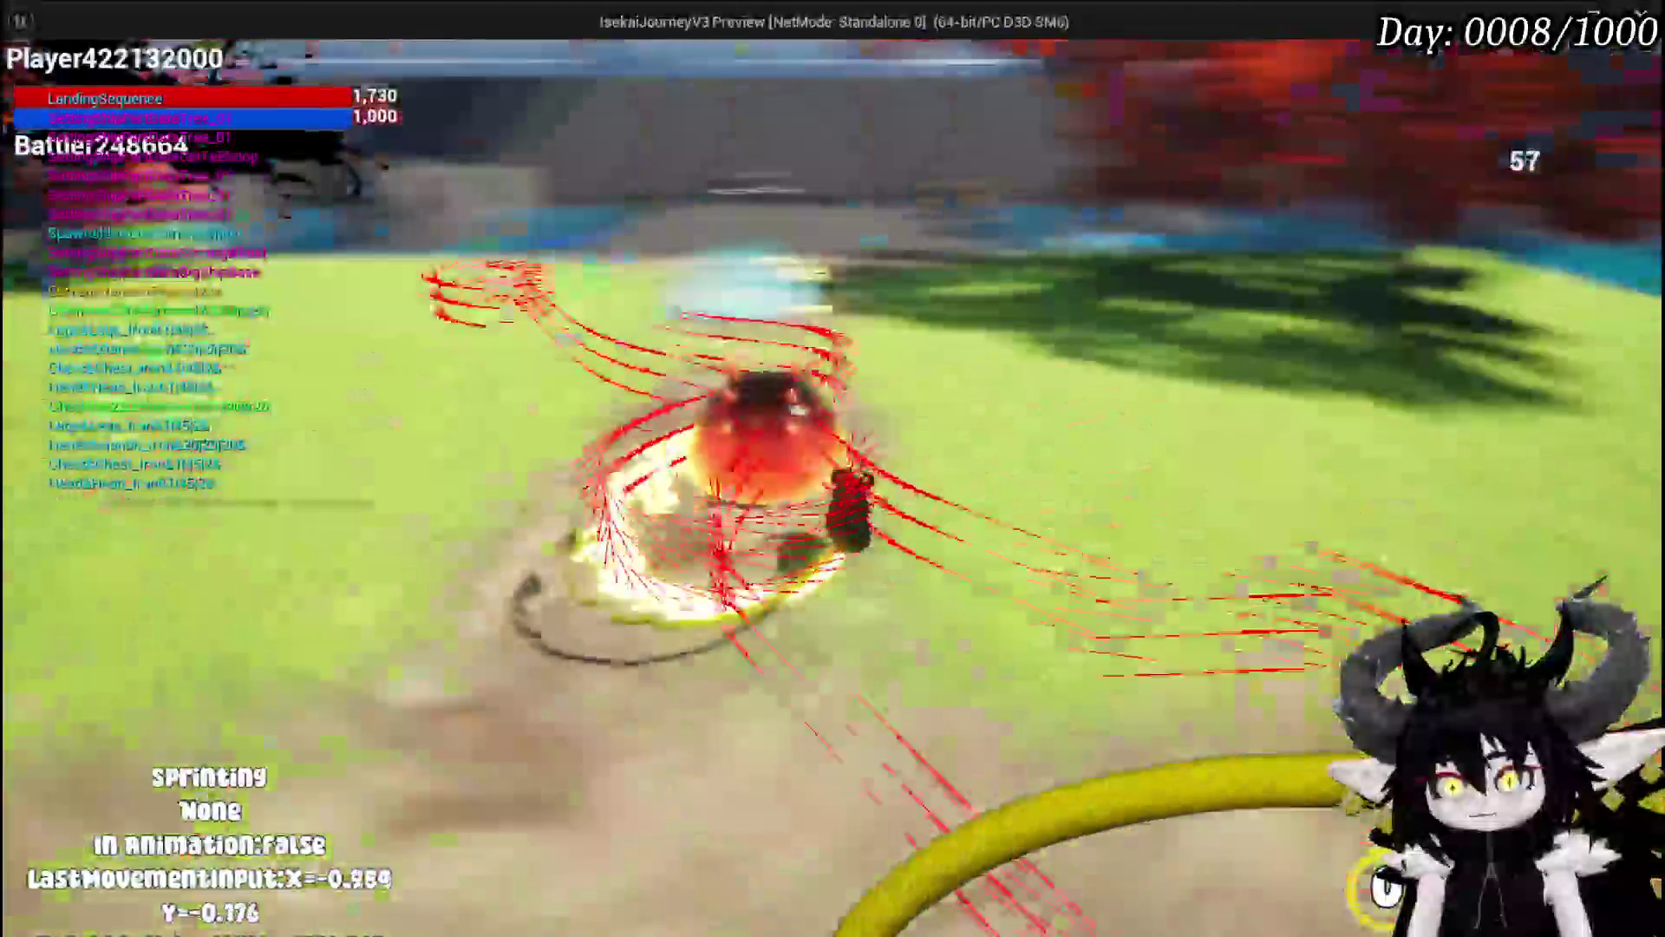
key("w")
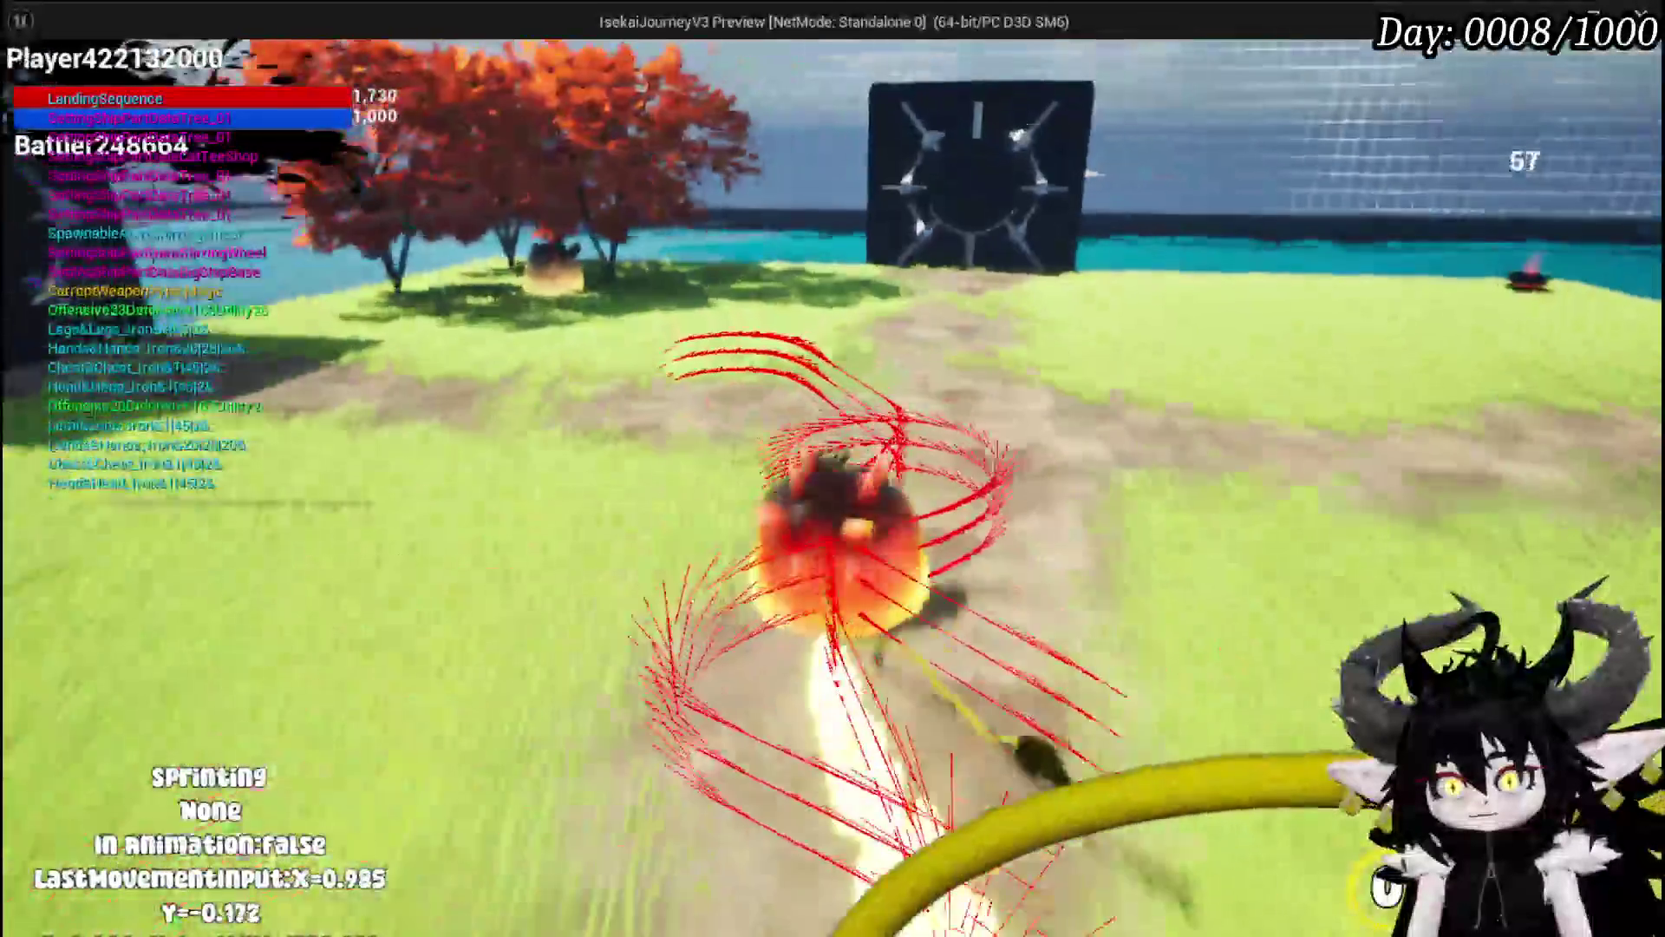
key("w")
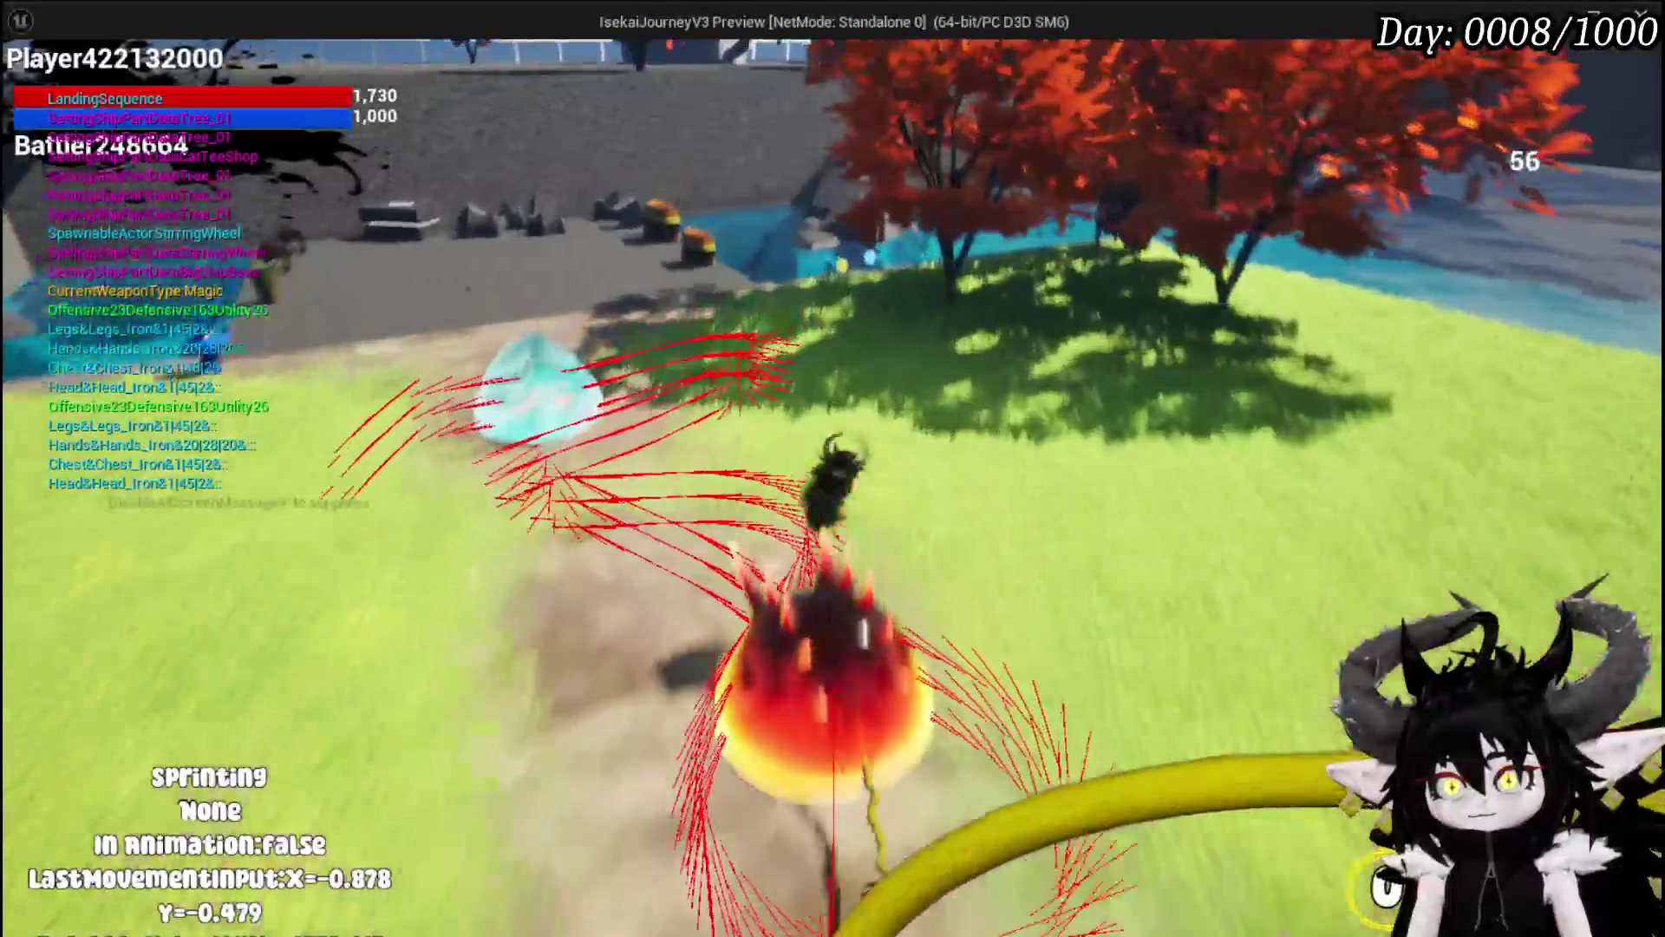
key("w")
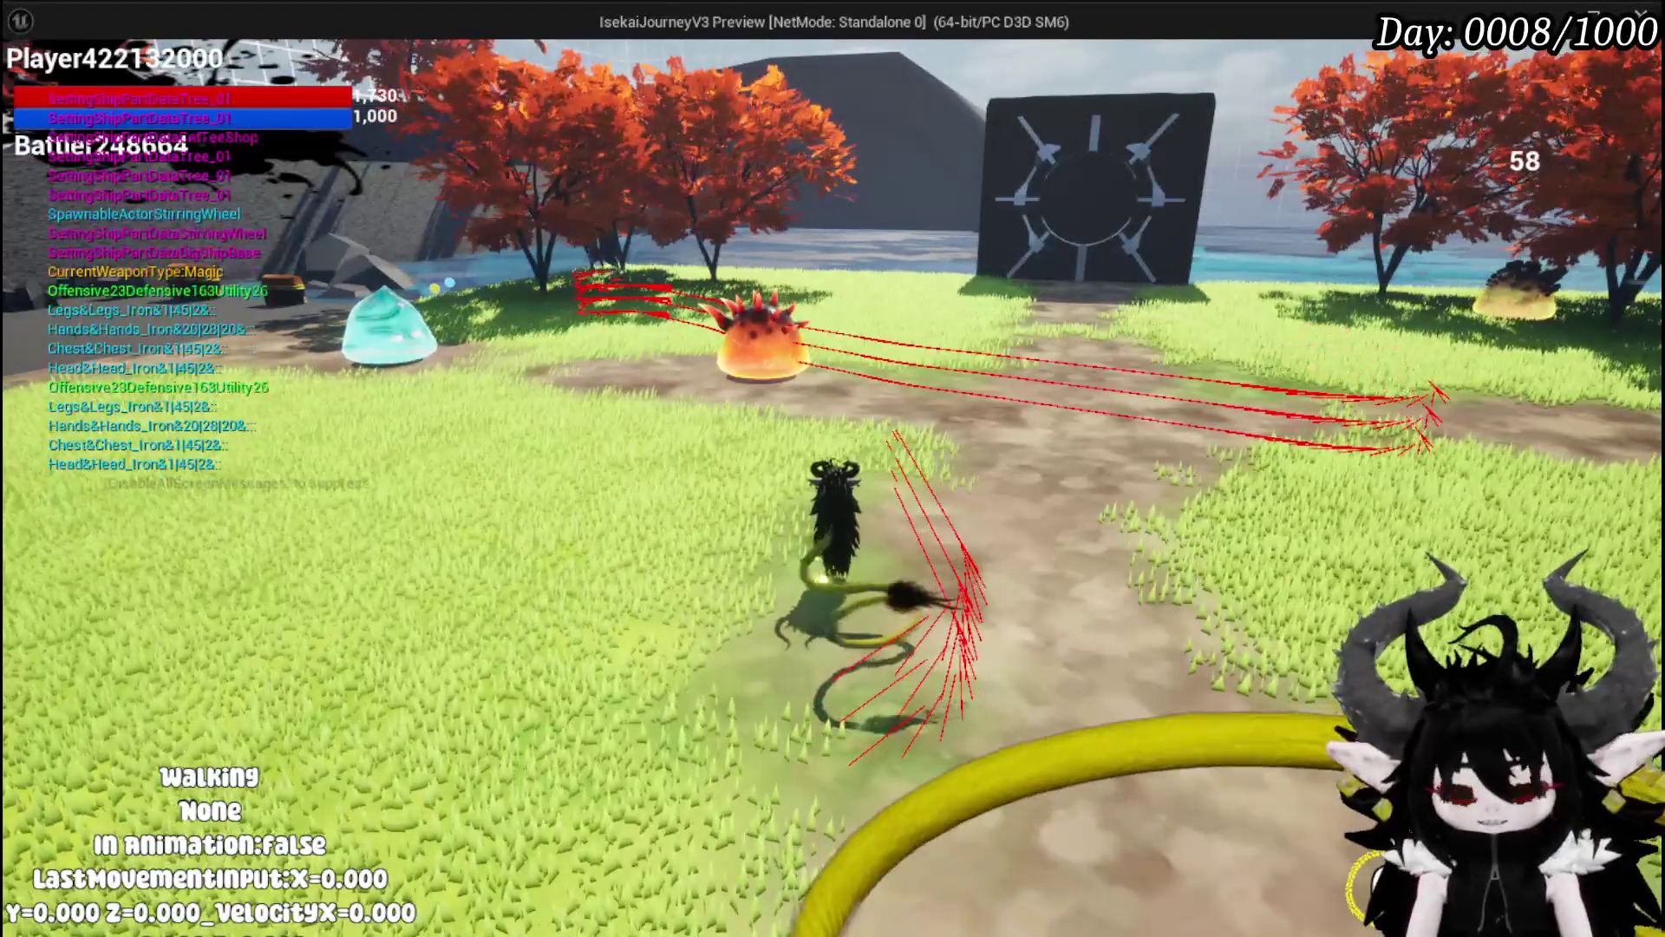
key("w")
key("space")
key("space")
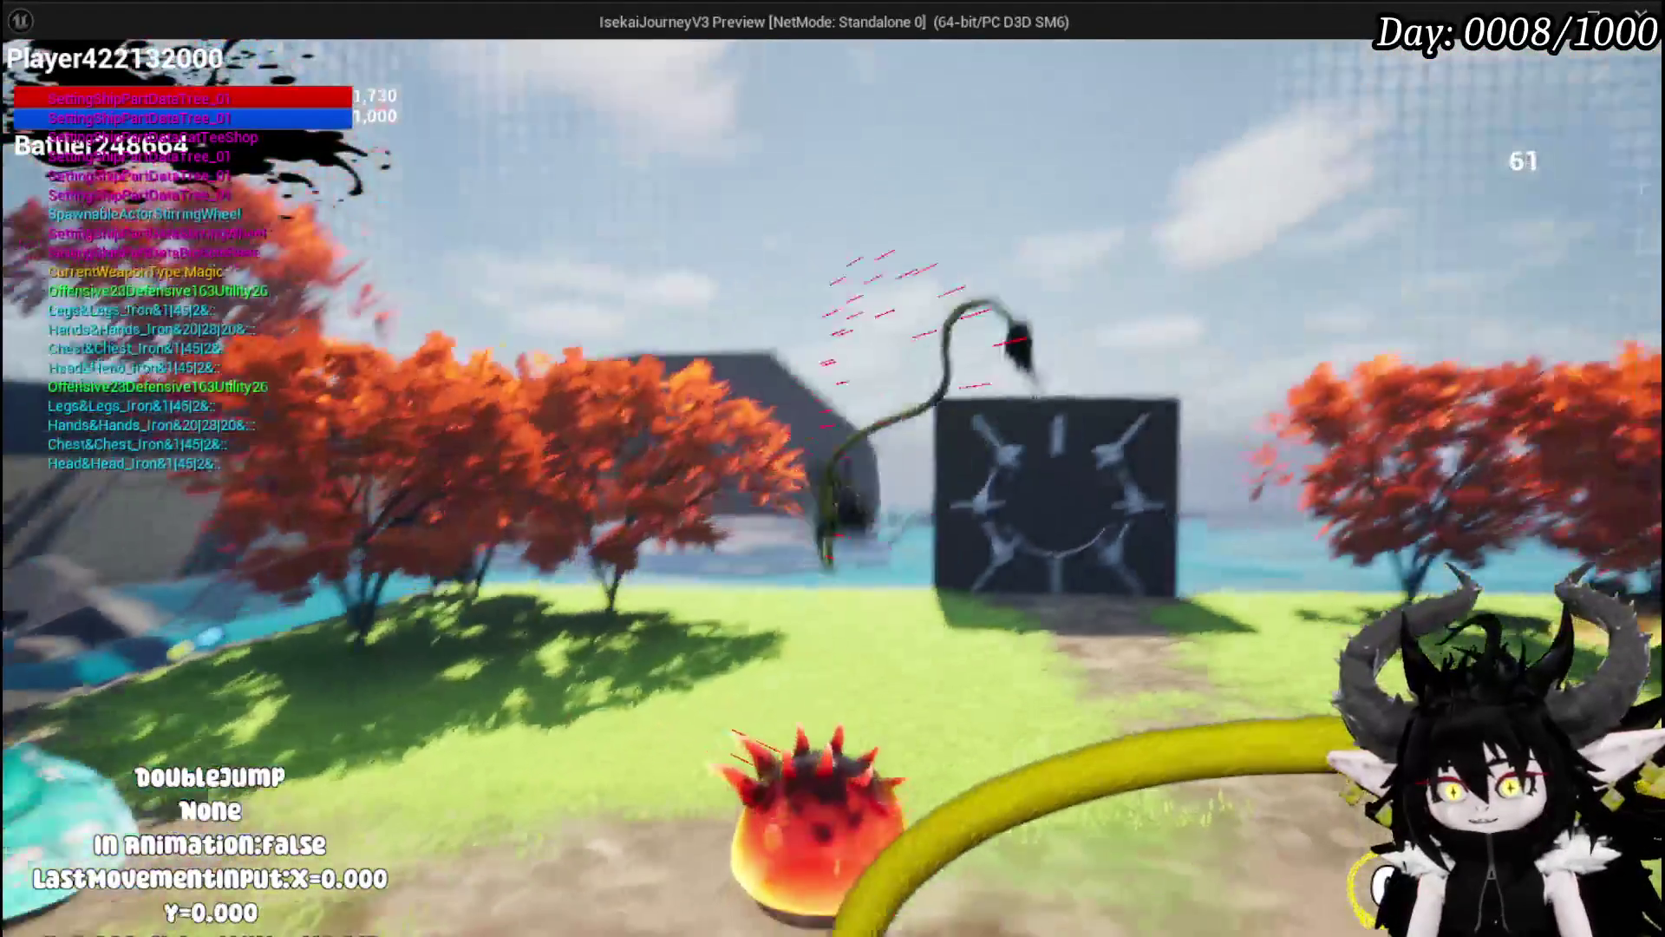
Step: Hit the target board with several whip attacks, then stop playing
key("w")
left_click(832, 469)
left_click(833, 468)
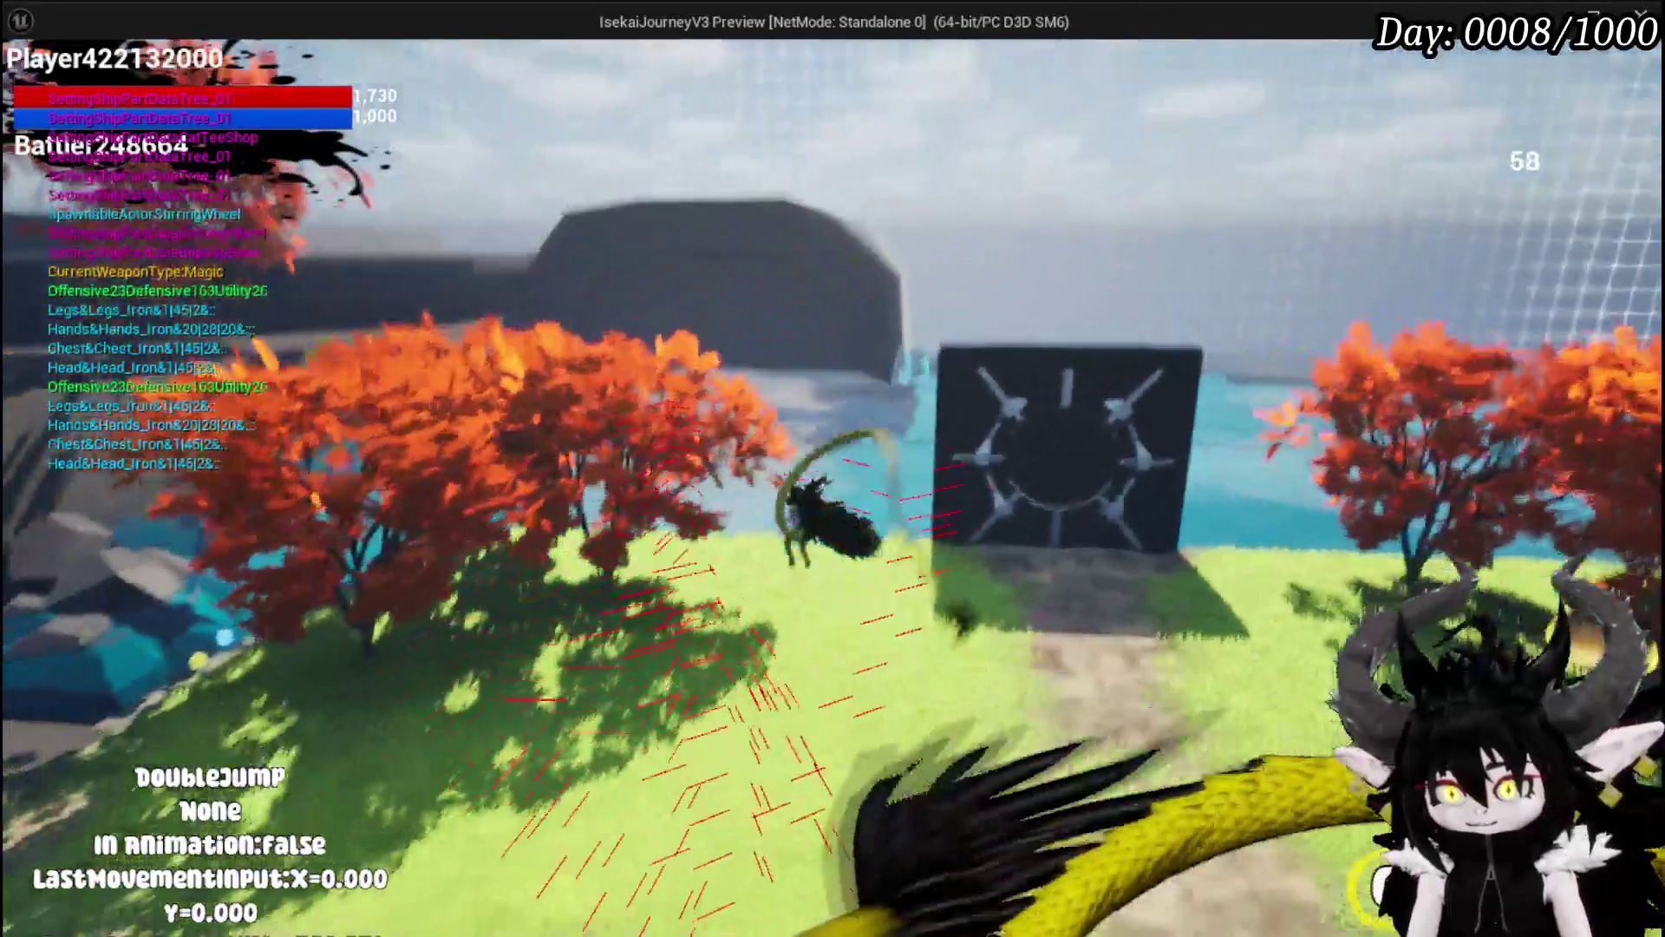
left_click(833, 468)
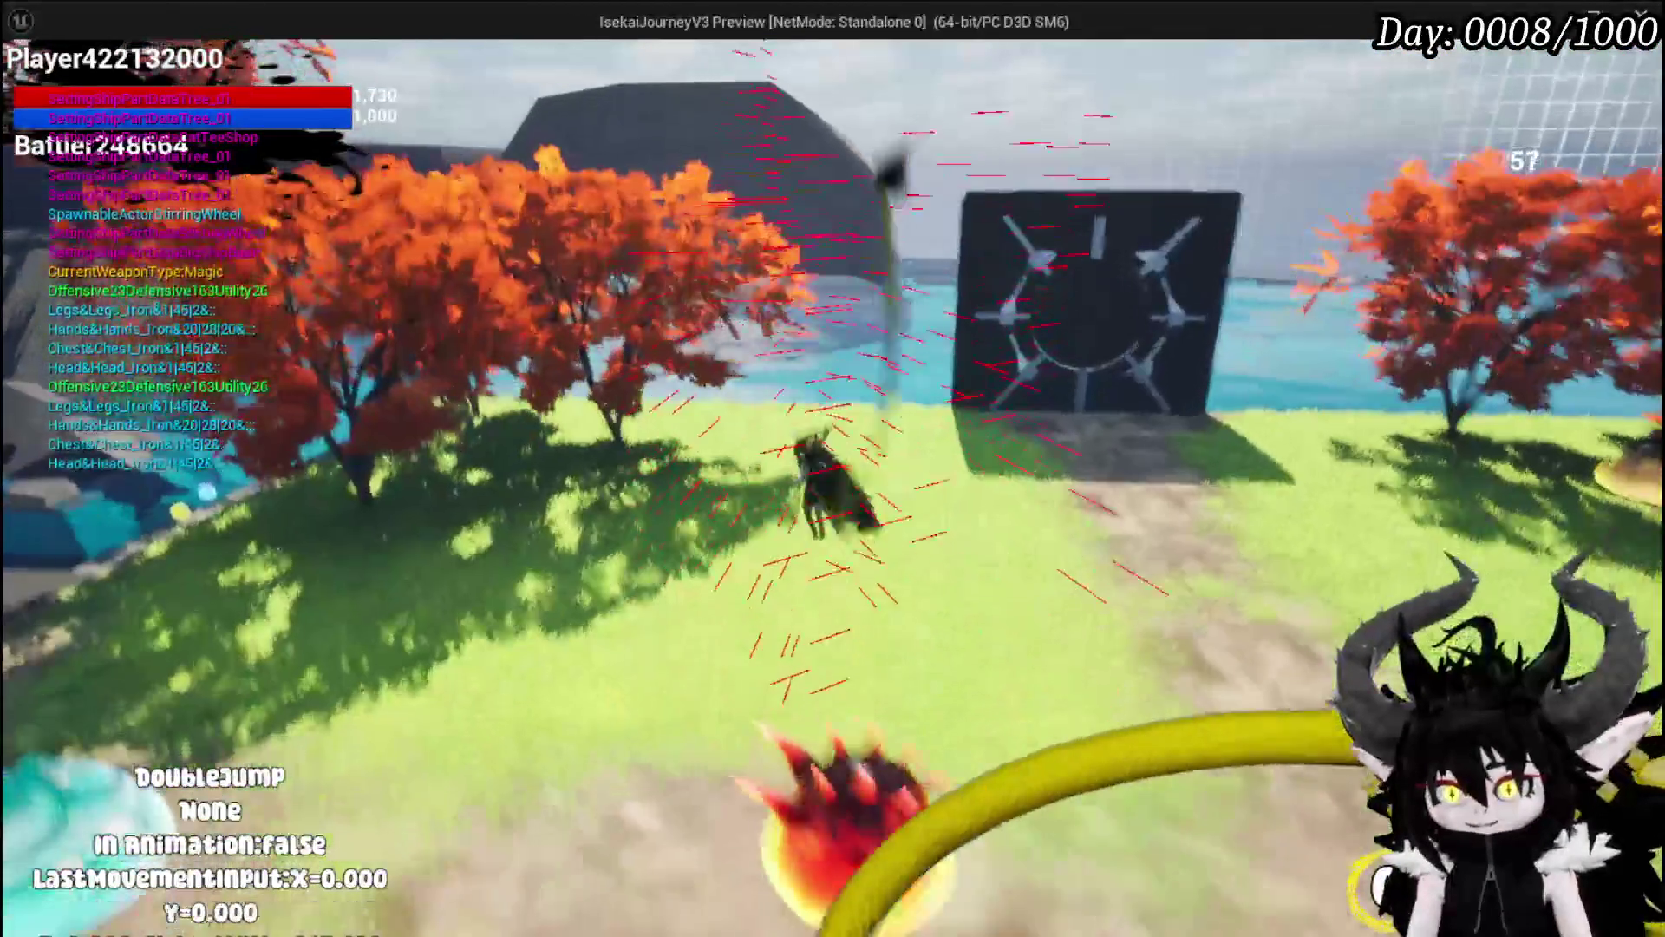
key("w")
left_click(833, 468)
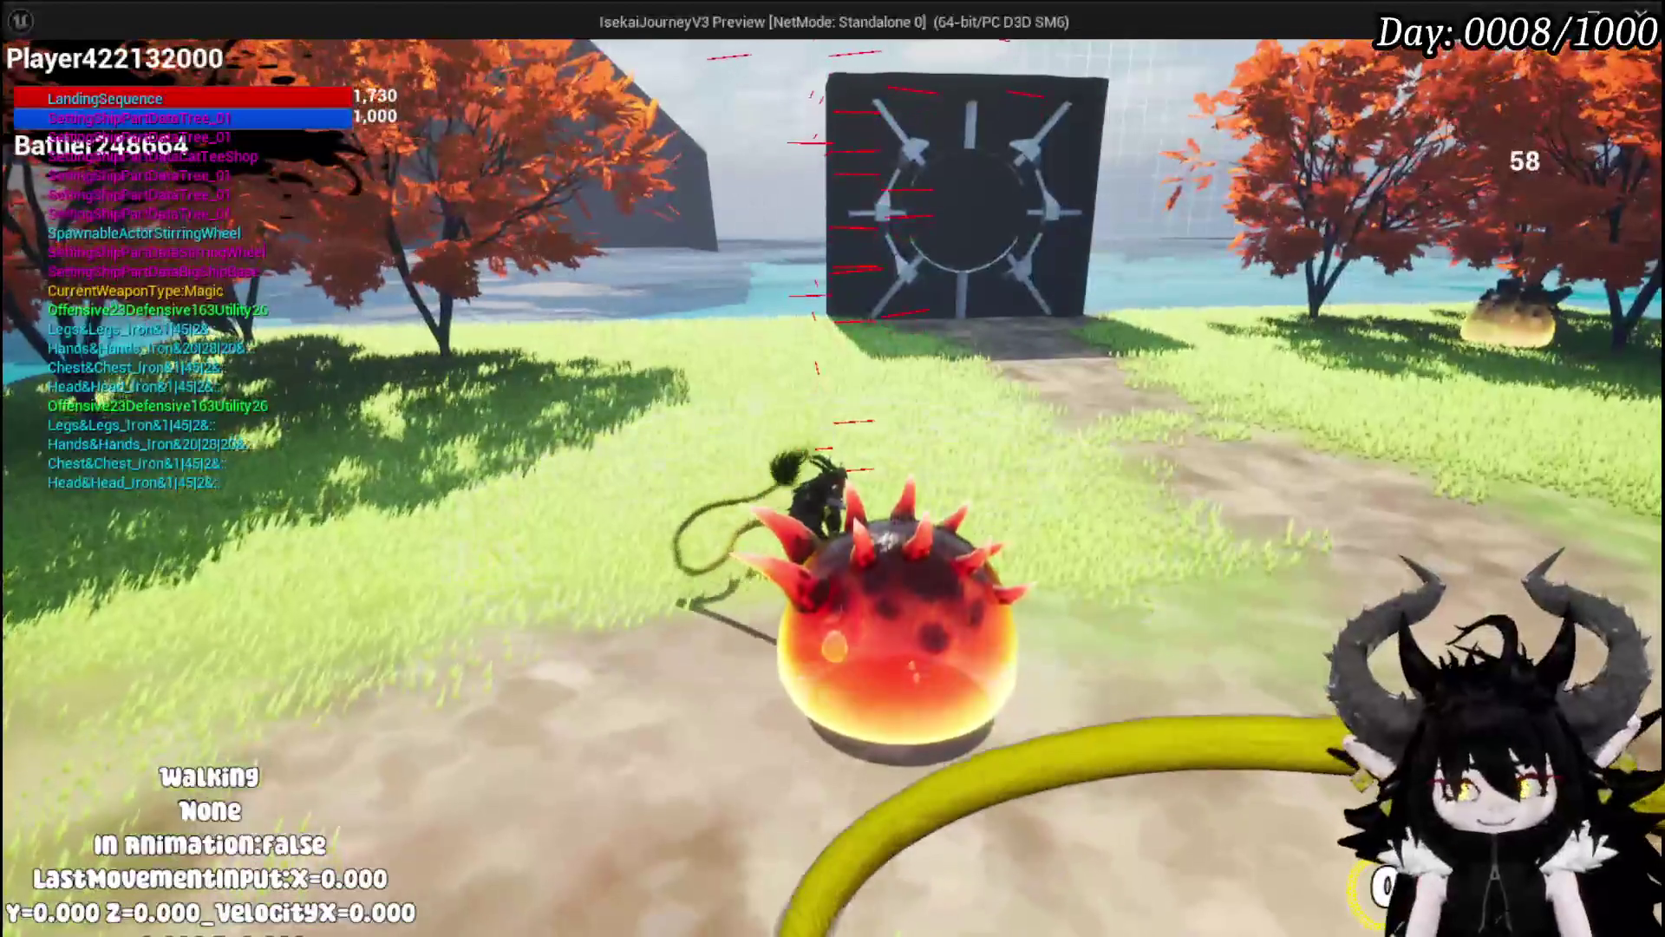
key("Escape")
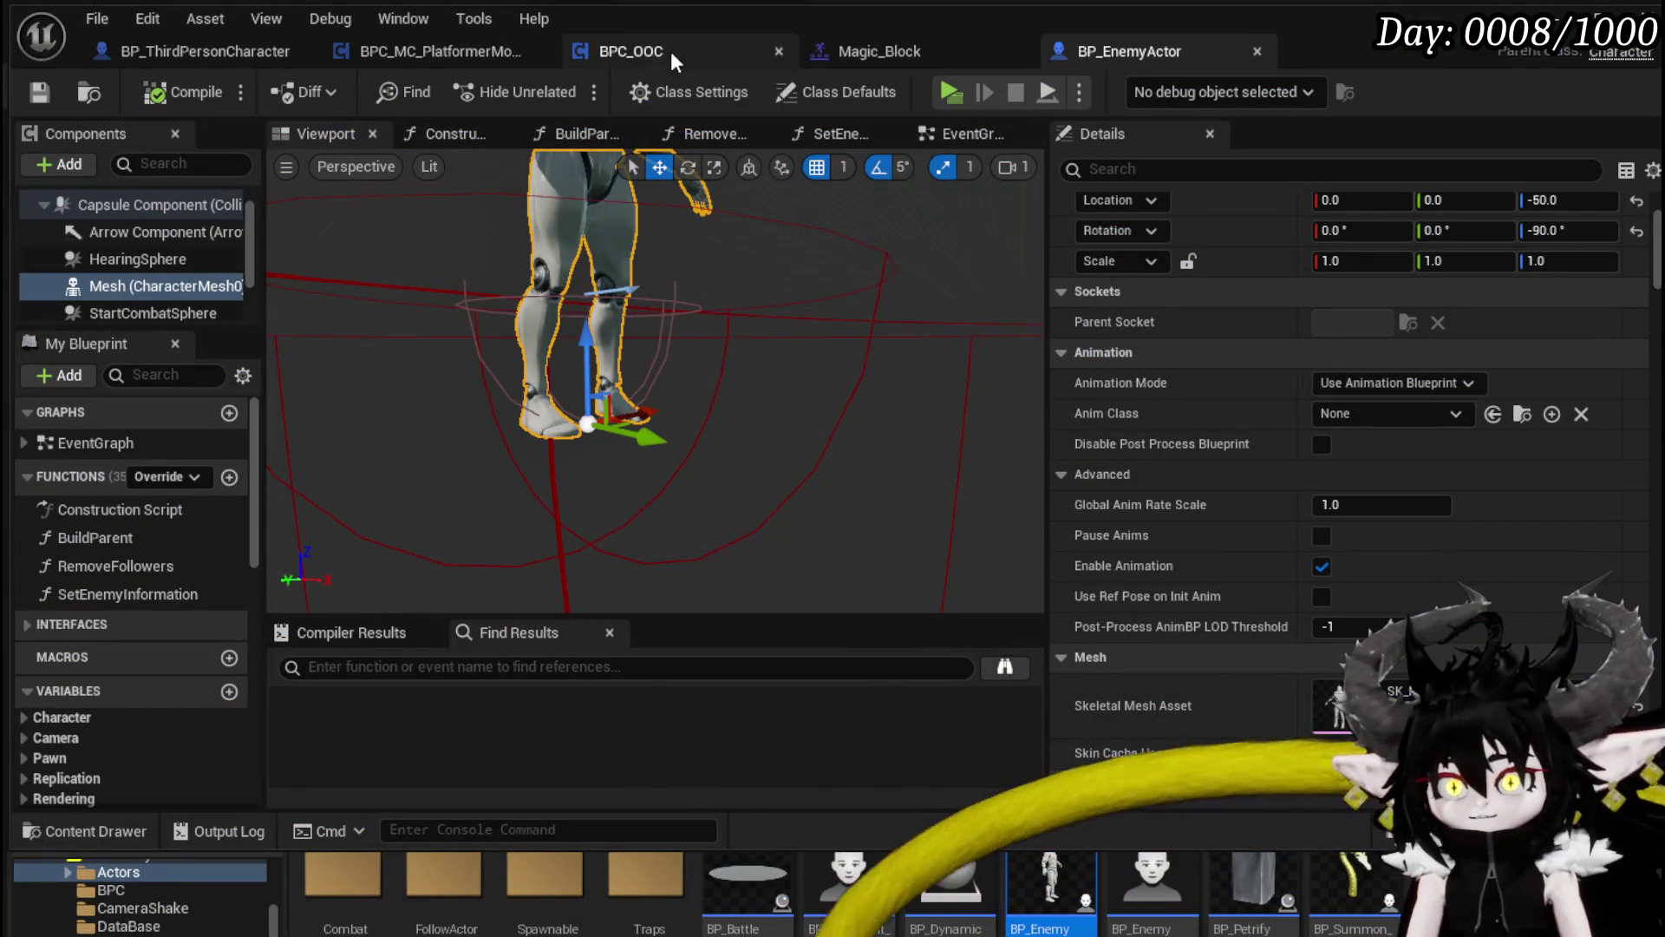
Step: Switch to BPC_MC_PlatformerMovement and open the InAirTrace function from the My Blueprint Functions list
left_click(425, 53)
scroll(128, 346, "up", 3)
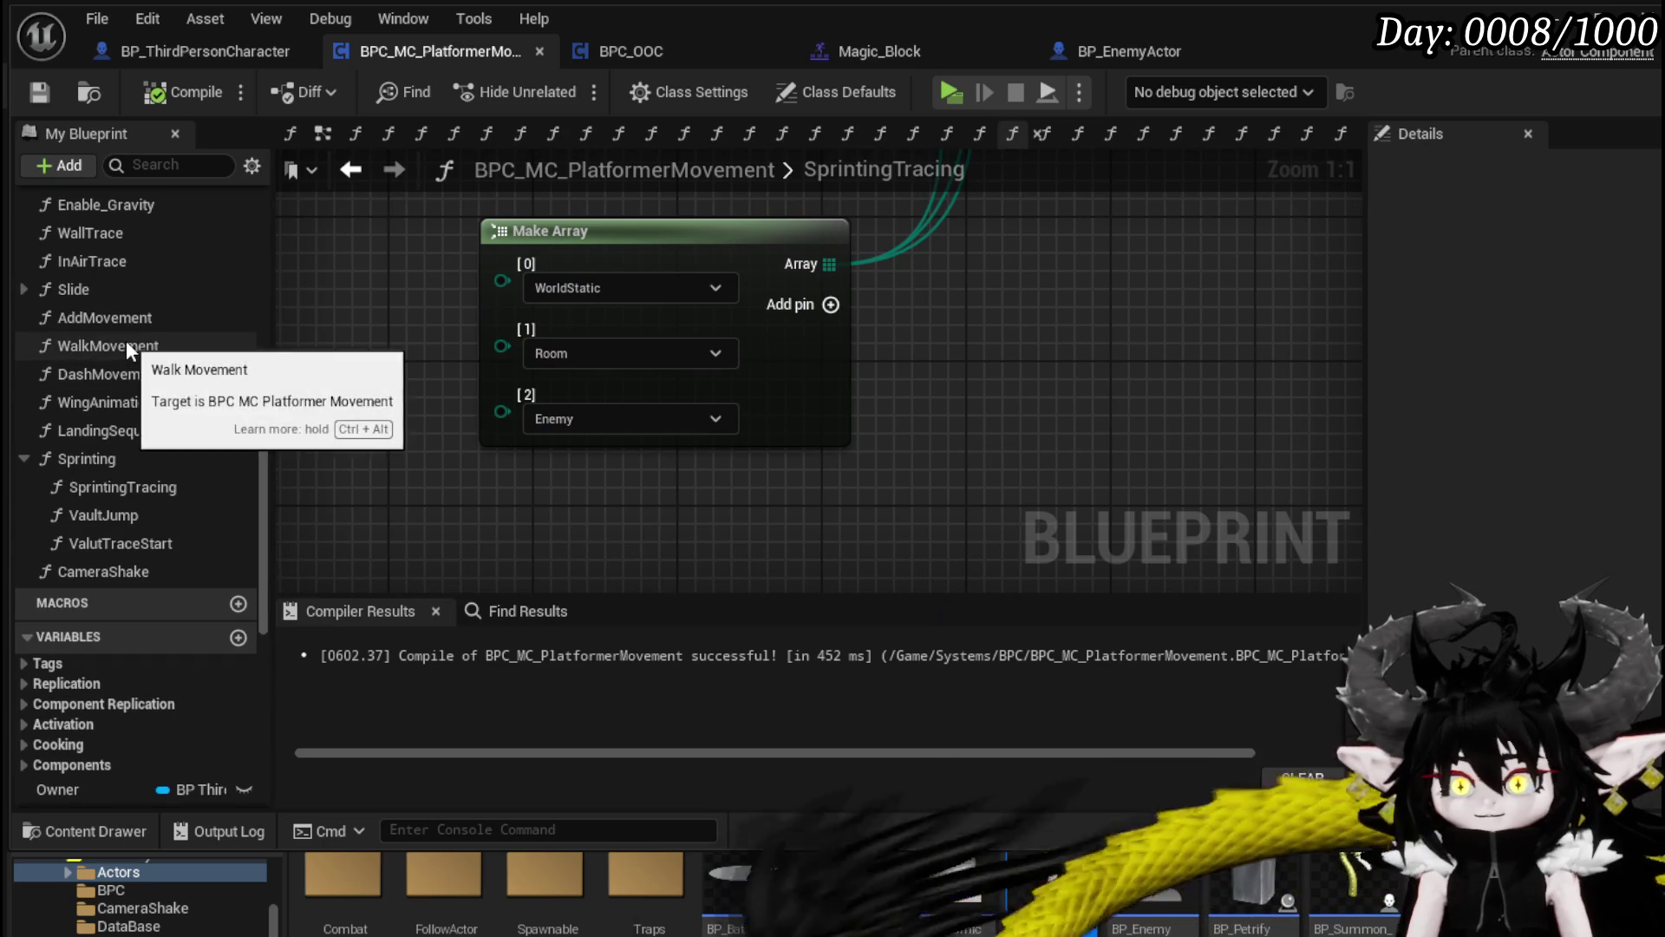
double_click(111, 258)
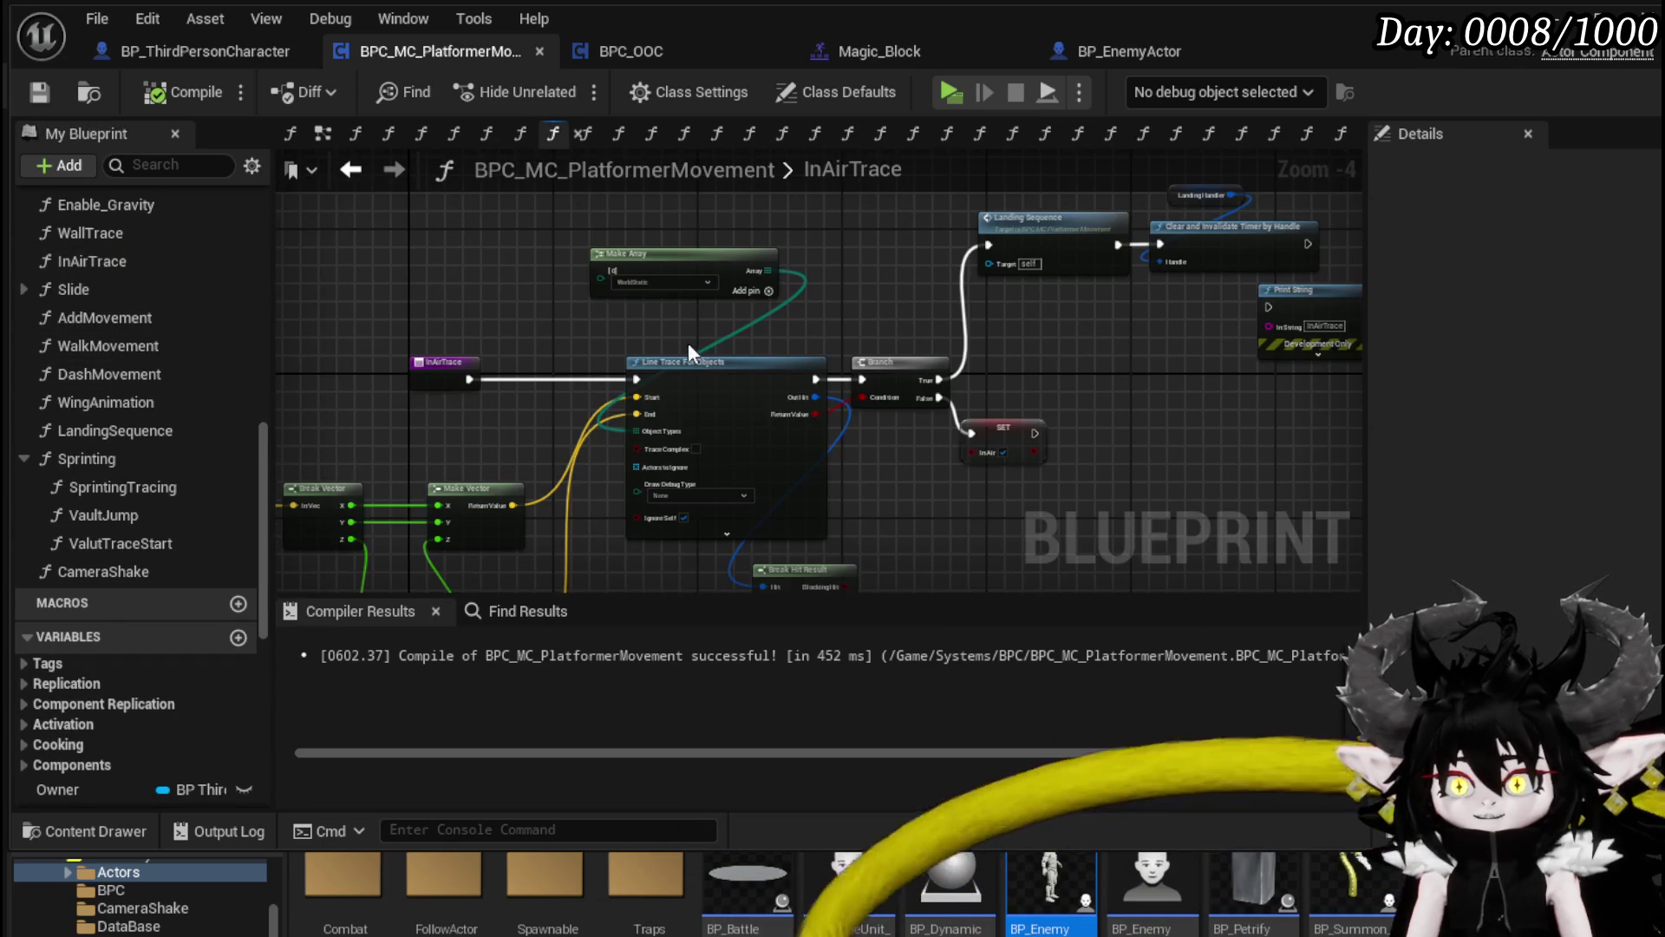